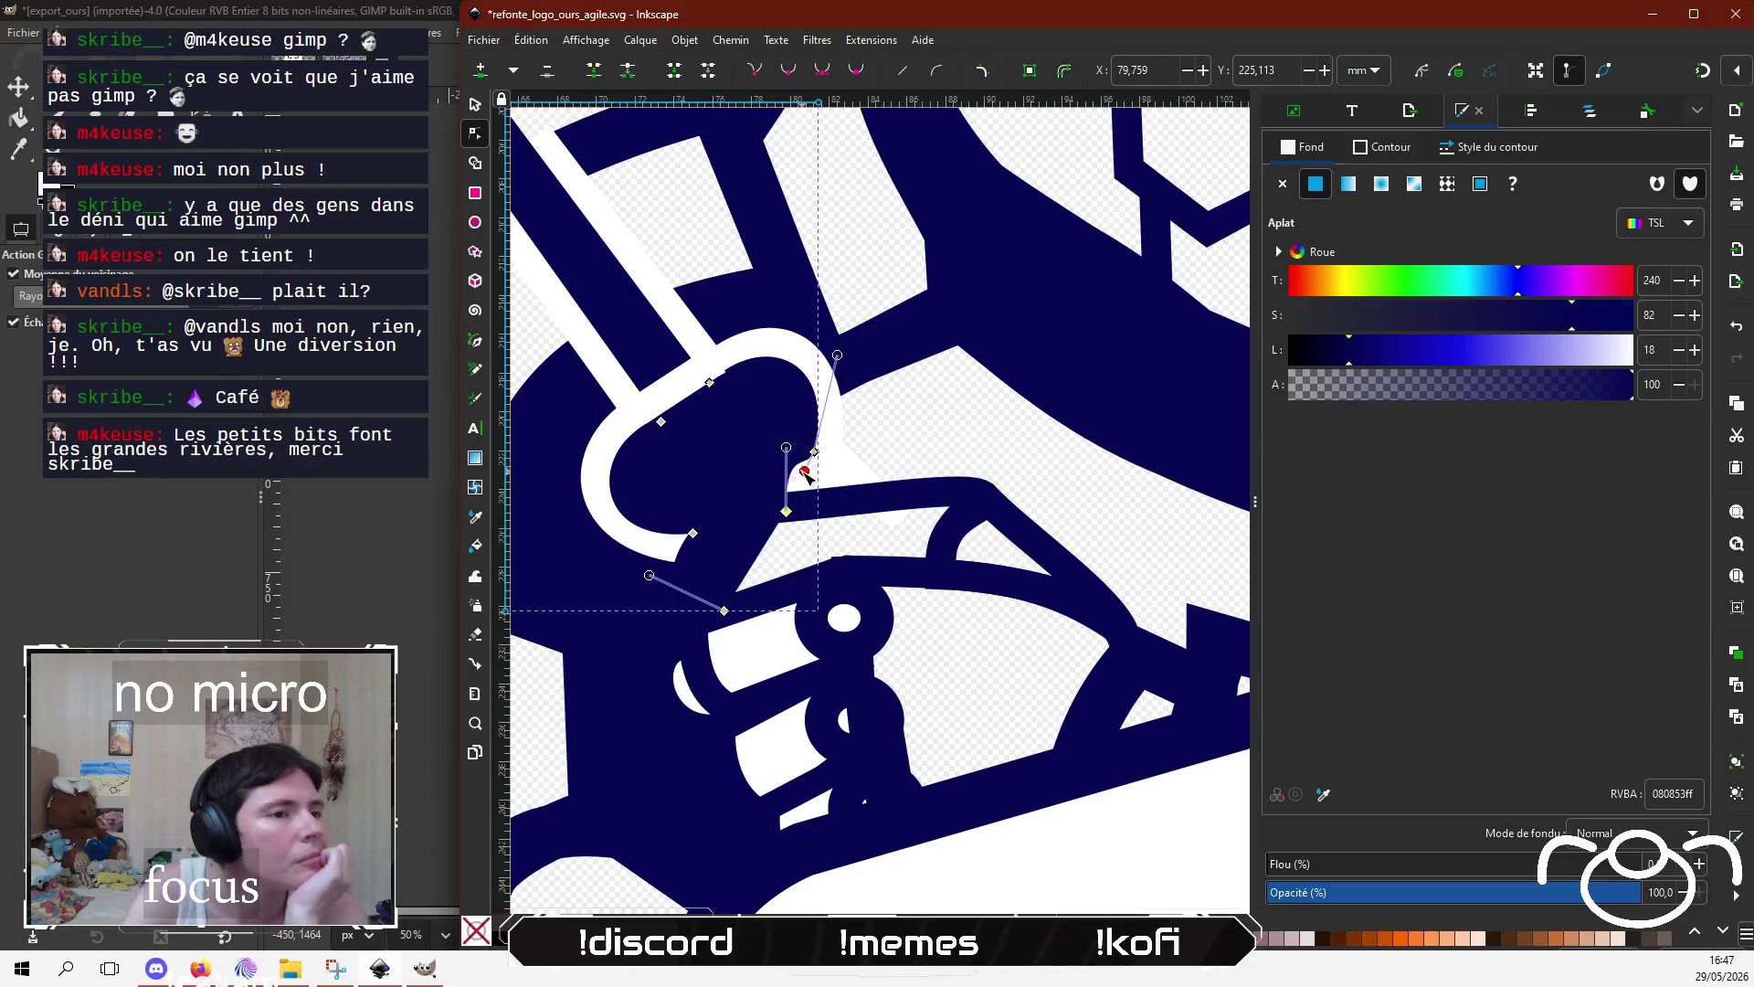
Step: Drag the nodes and Bézier handles at the handle-to-hand corner into a smoother, tighter curve
{"action": "left_click_drag", "start_coordinate": [786, 511], "coordinate": [843, 506]}
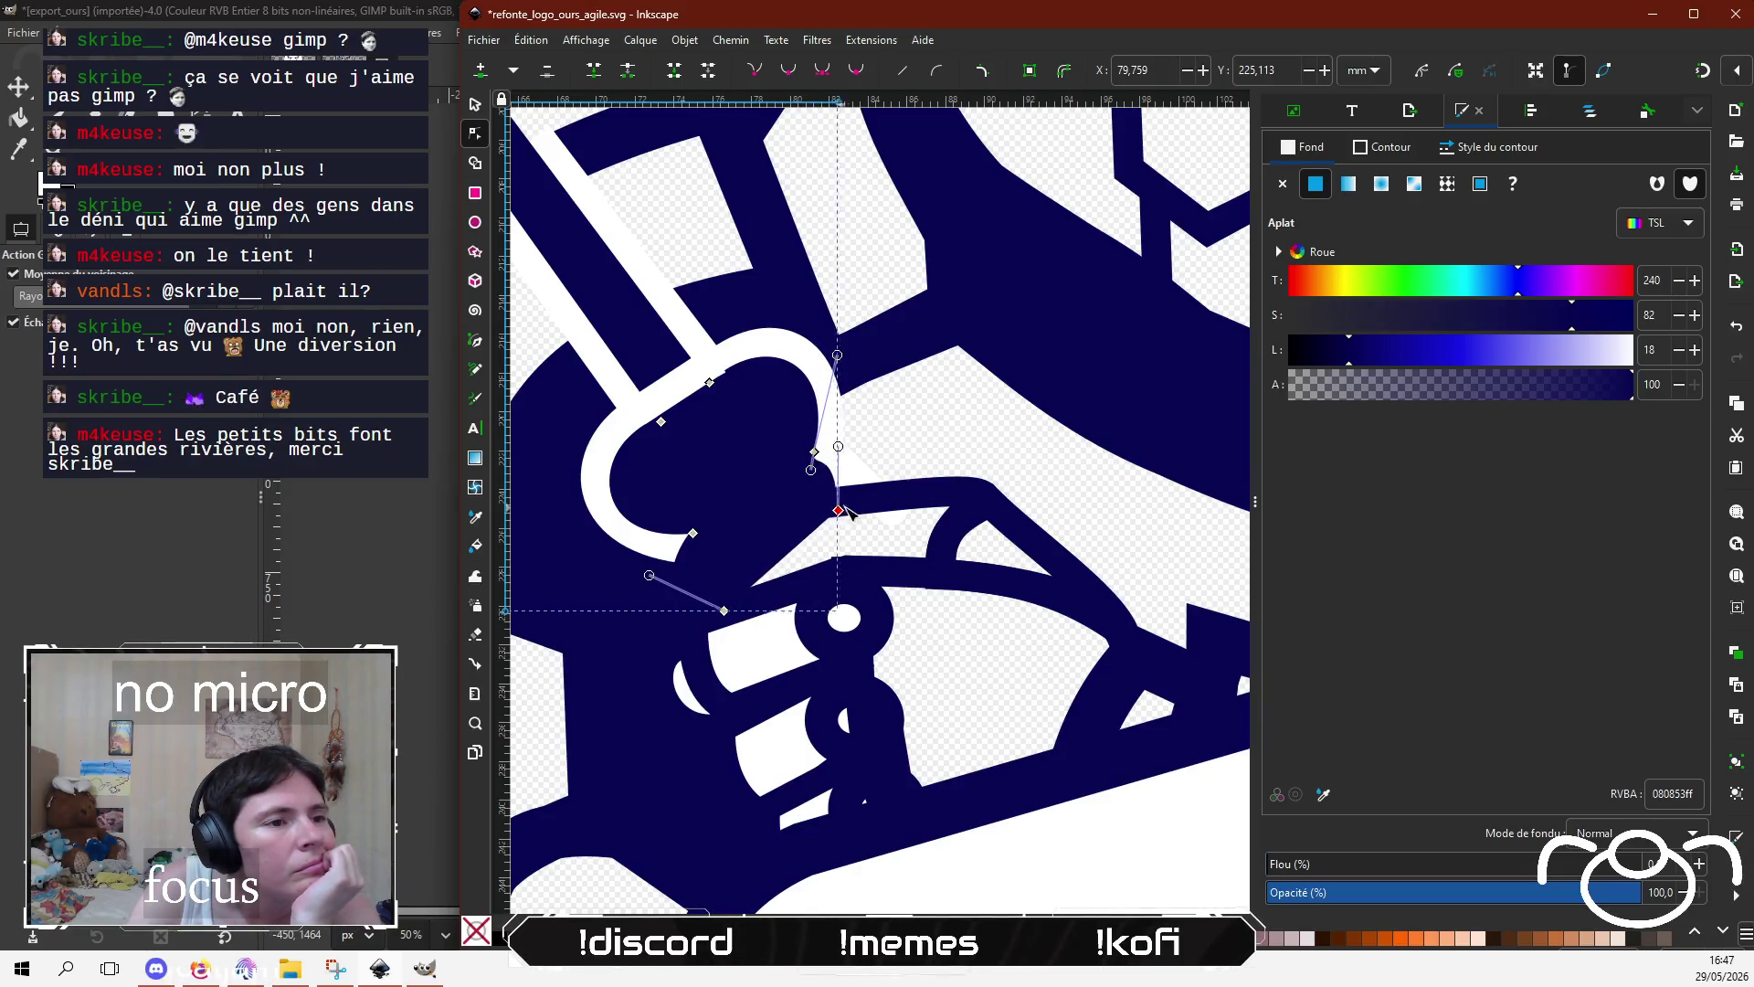
{"action": "mouse_move", "coordinate": [848, 442]}
{"action": "left_mouse_down"}
{"action": "mouse_move", "coordinate": [830, 462]}
{"action": "mouse_move", "coordinate": [851, 500]}
{"action": "left_mouse_up"}
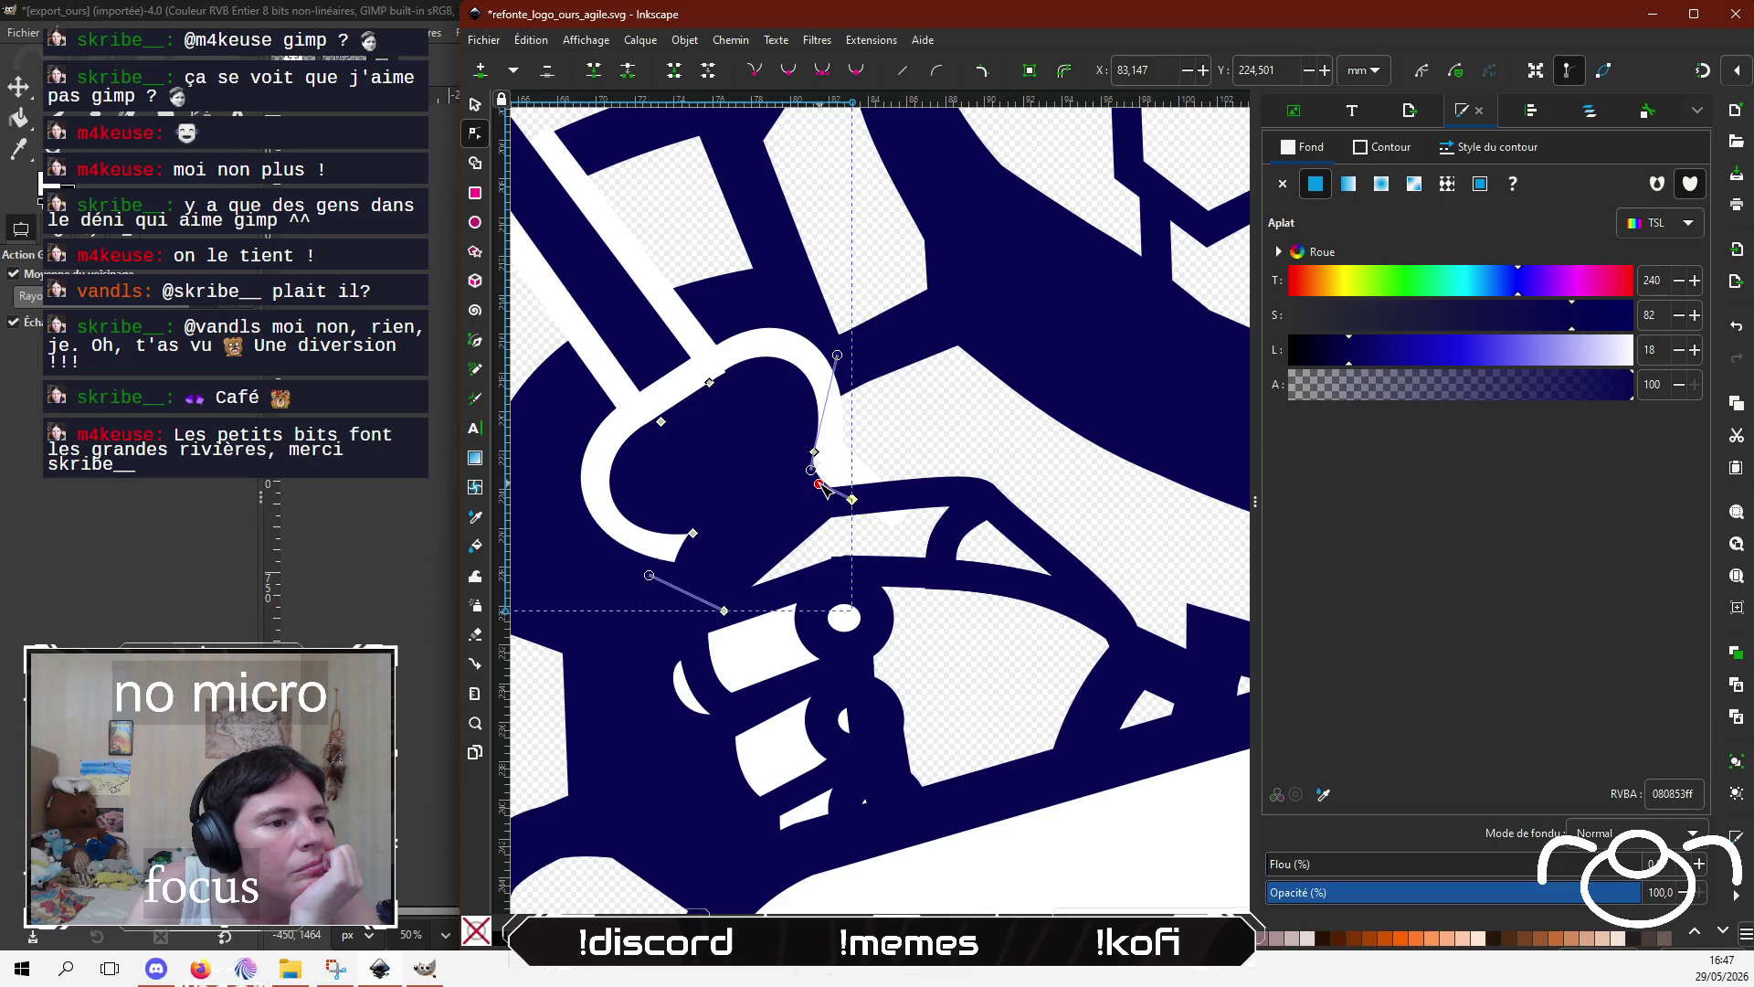
{"action": "mouse_move", "coordinate": [724, 611]}
{"action": "left_mouse_down"}
{"action": "mouse_move", "coordinate": [725, 533]}
{"action": "mouse_move", "coordinate": [747, 585]}
{"action": "mouse_move", "coordinate": [770, 572]}
{"action": "left_mouse_up"}
{"action": "left_click_drag", "start_coordinate": [671, 548], "coordinate": [694, 544]}
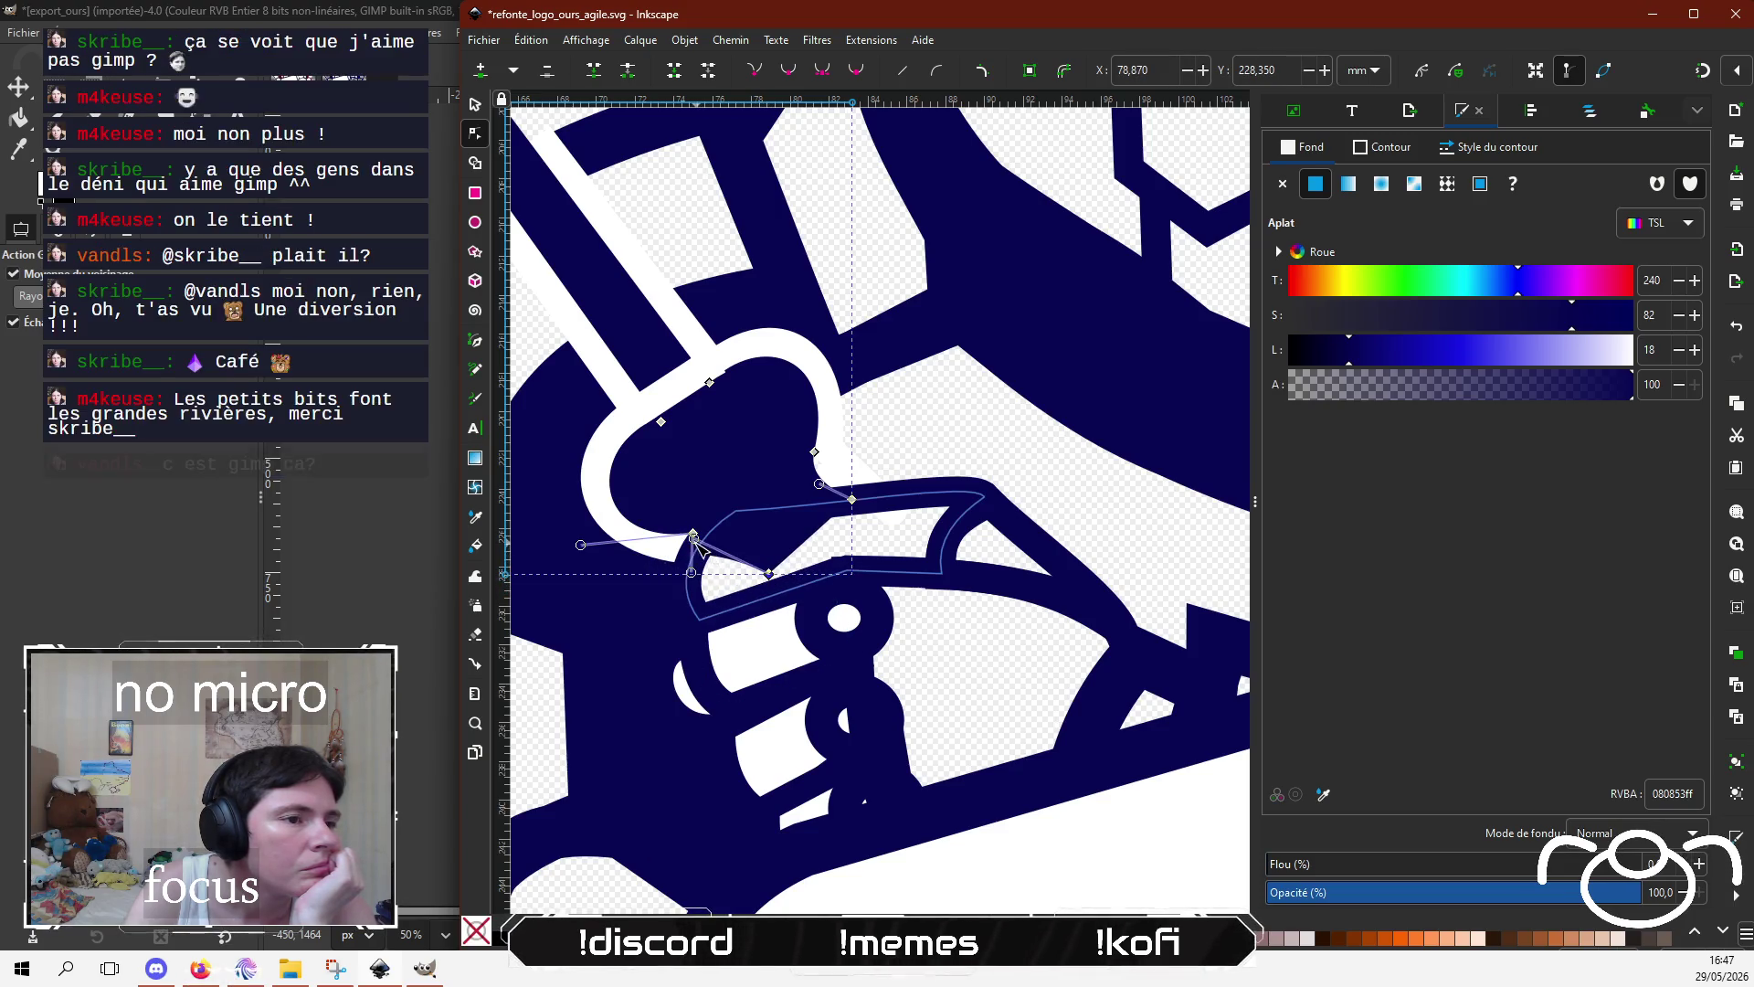
{"action": "left_click_drag", "start_coordinate": [768, 576], "coordinate": [739, 533]}
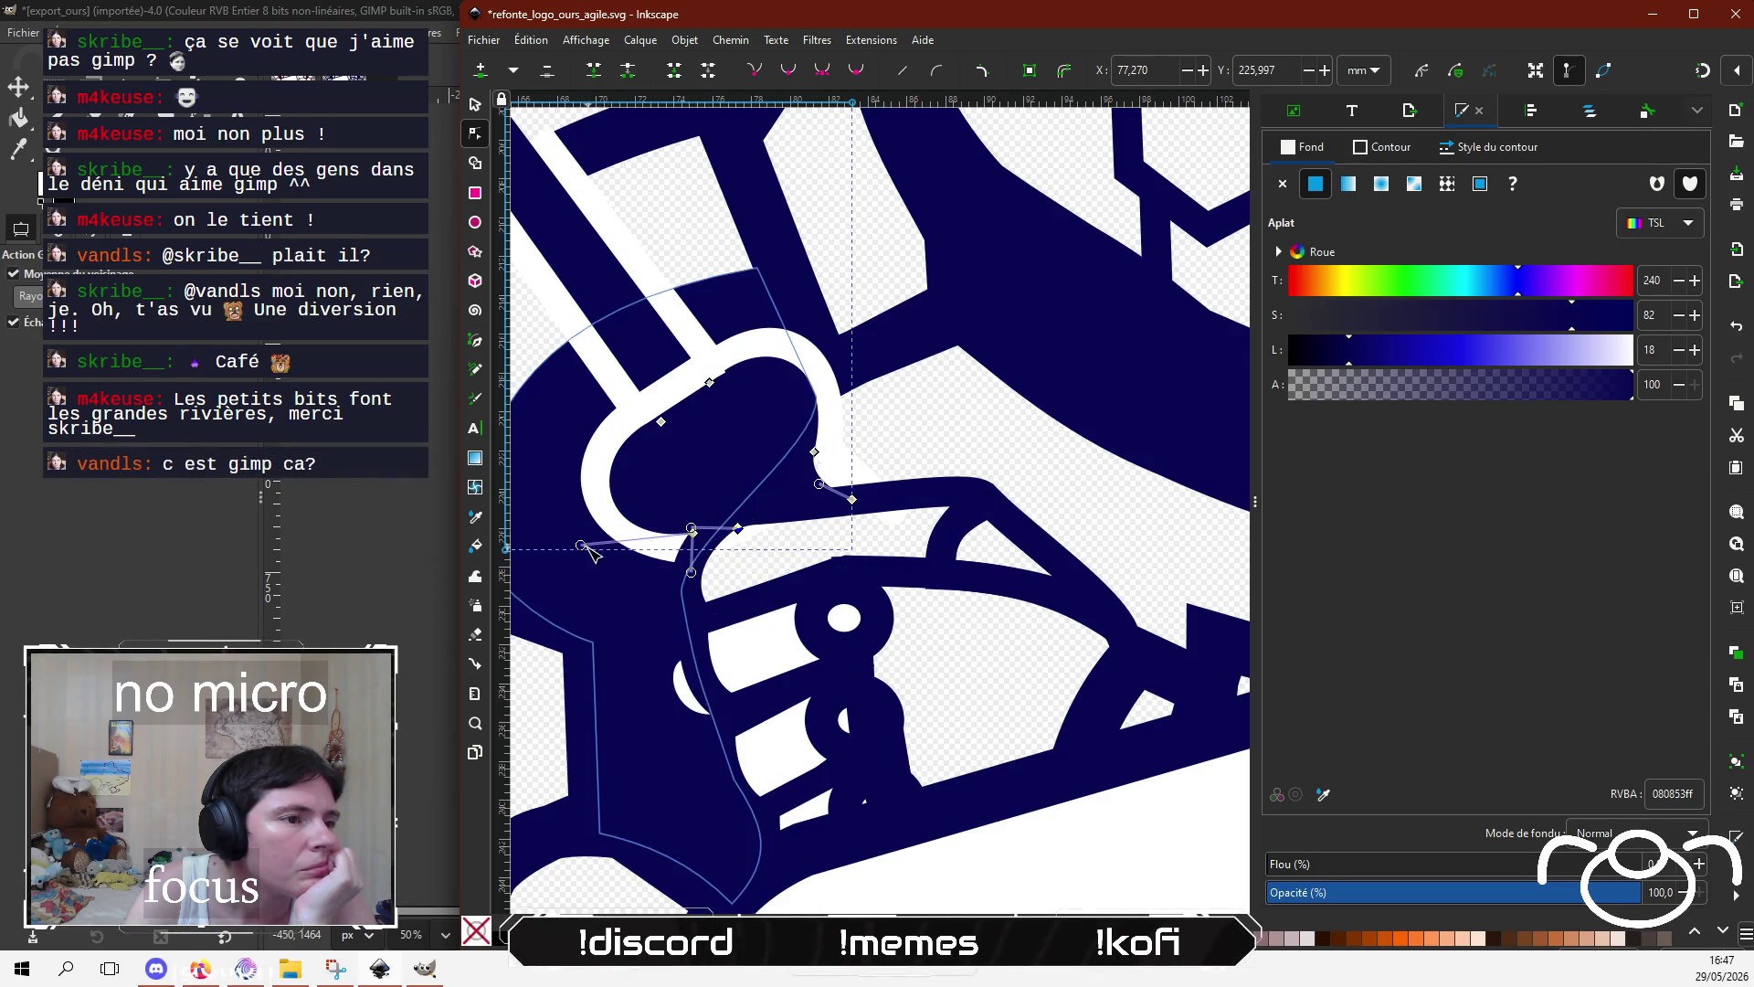
{"action": "left_click_drag", "start_coordinate": [691, 541], "coordinate": [656, 527]}
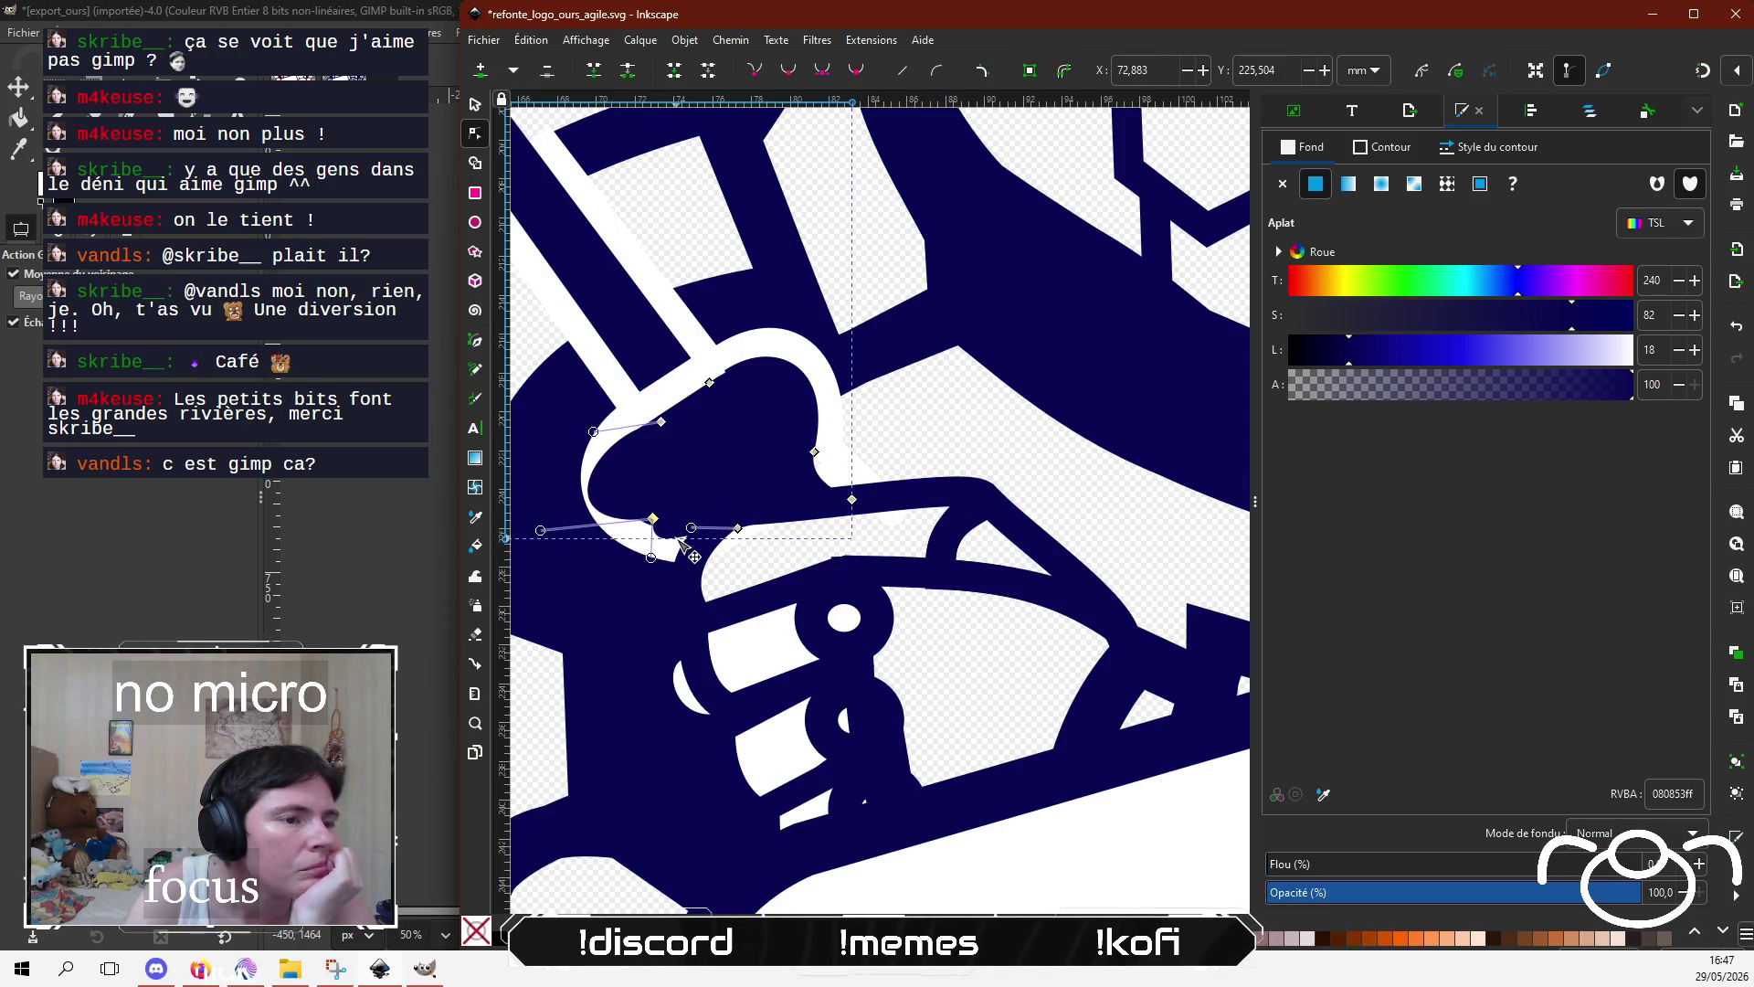
{"action": "left_click_drag", "start_coordinate": [740, 532], "coordinate": [714, 524]}
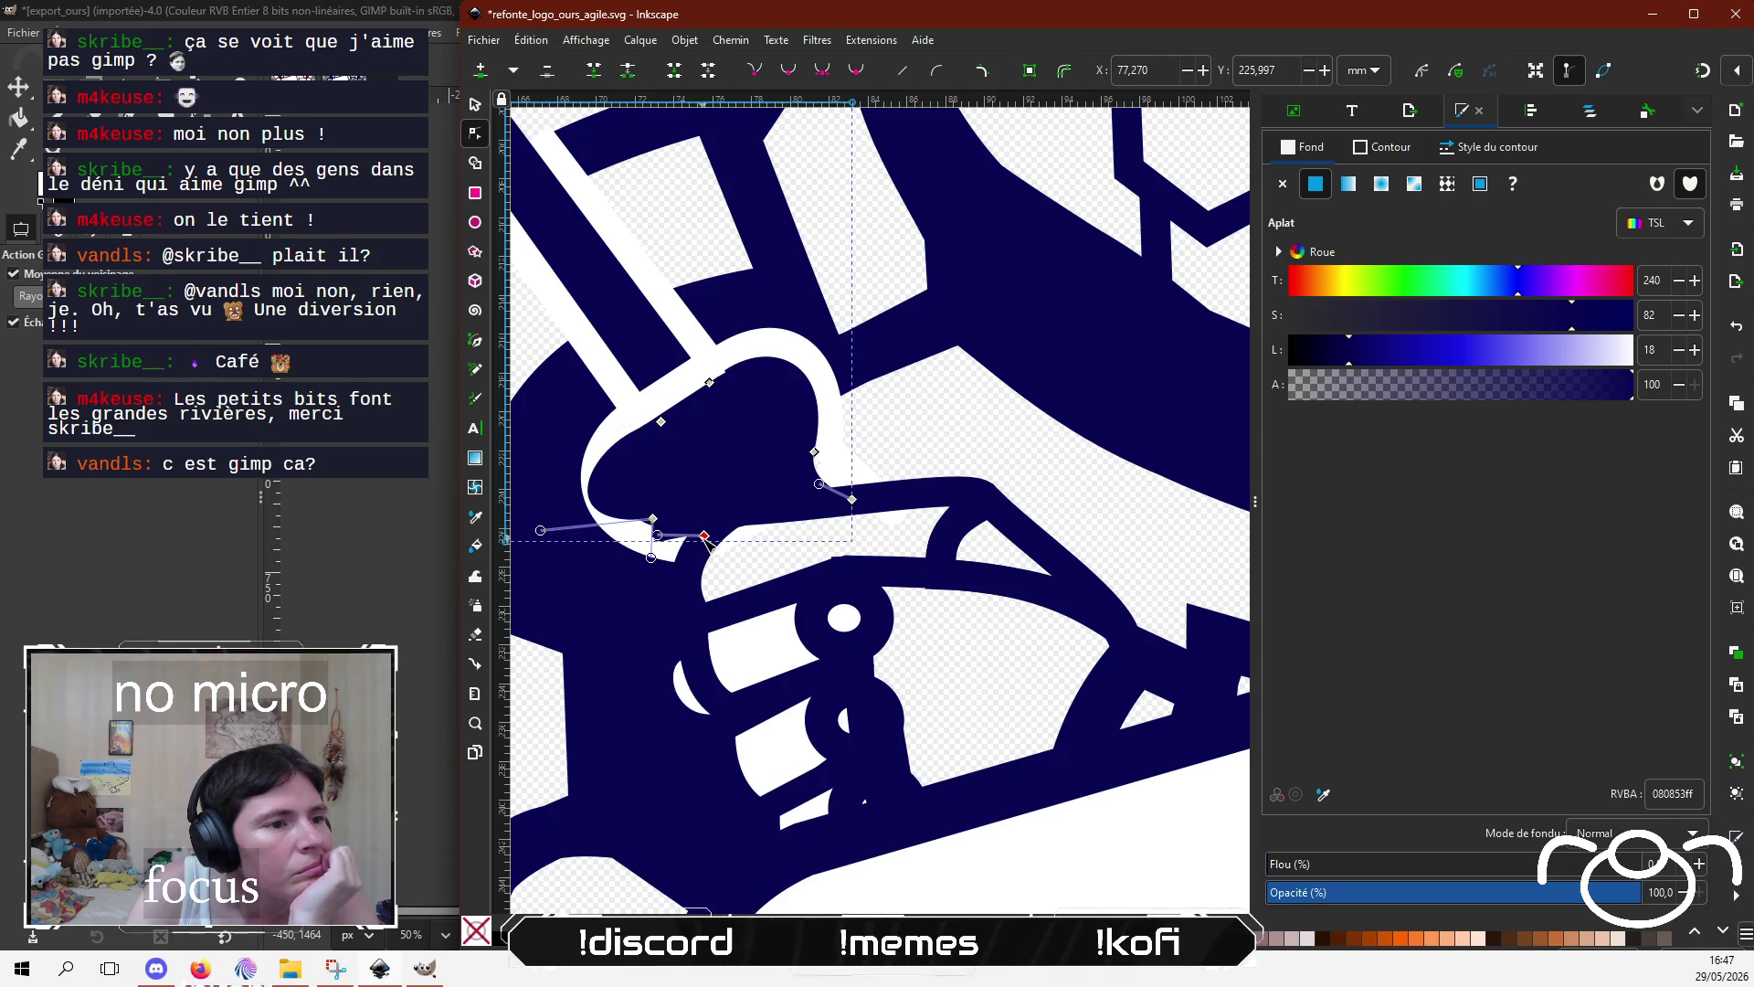
{"action": "left_click", "coordinate": [653, 520]}
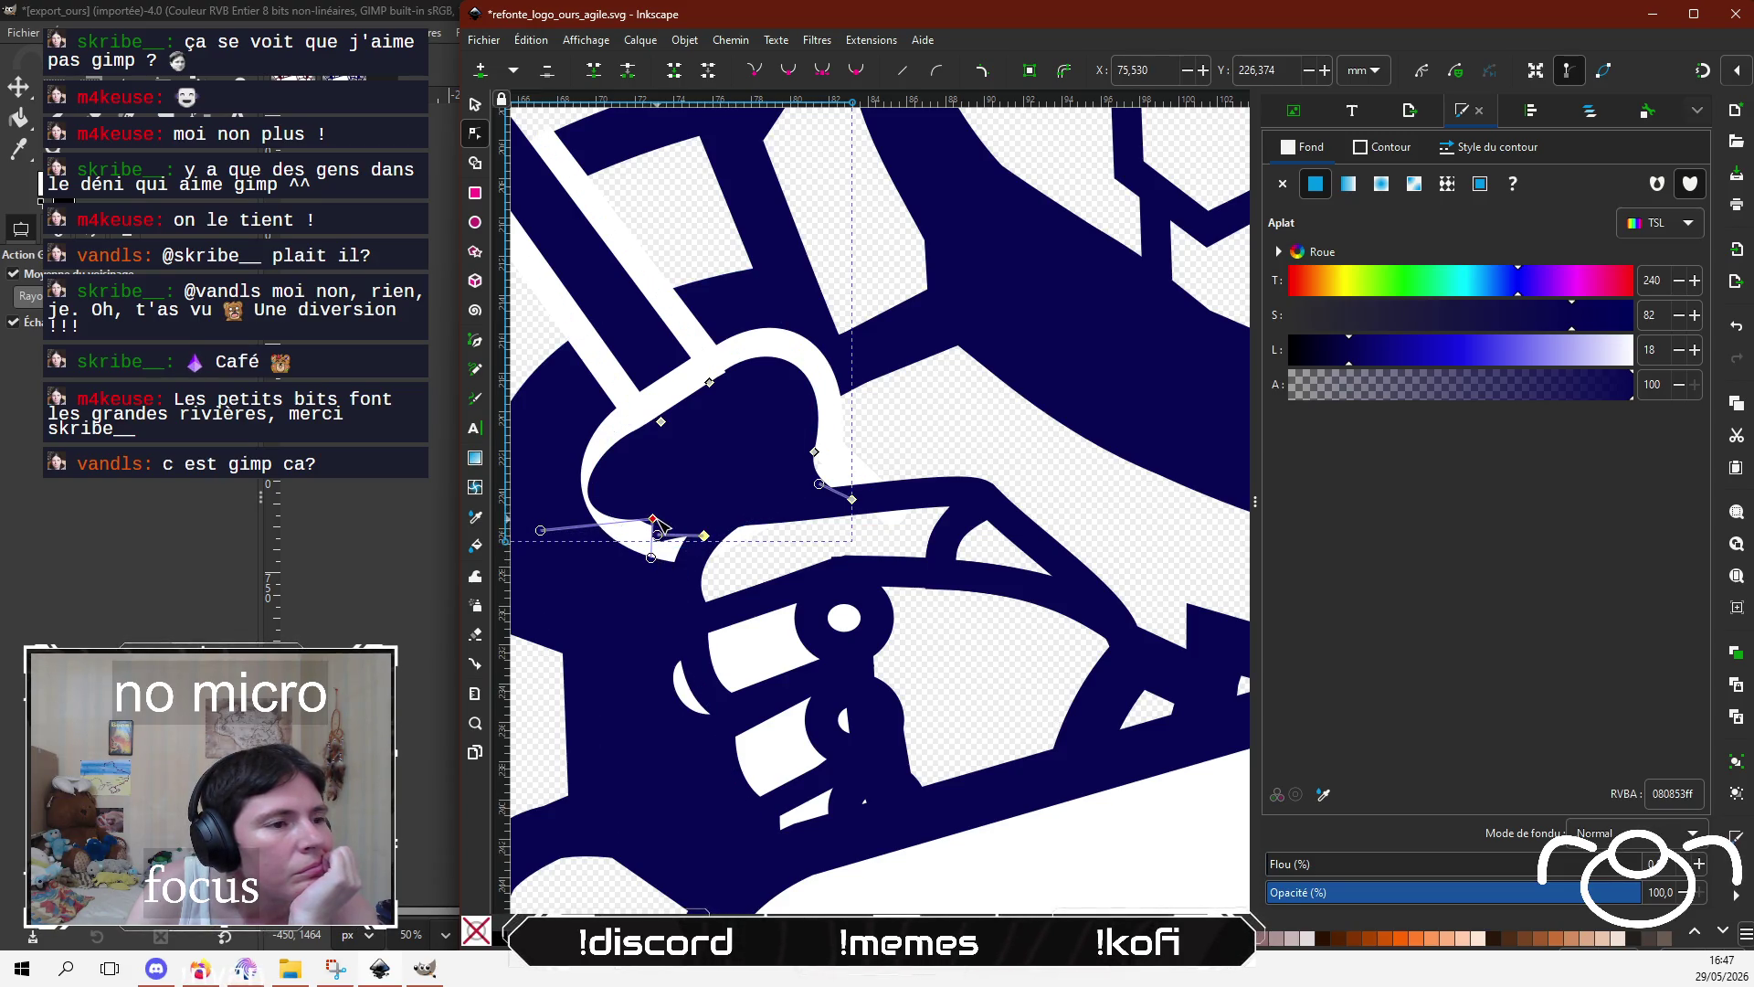
{"action": "left_click_drag", "start_coordinate": [541, 530], "coordinate": [591, 522]}
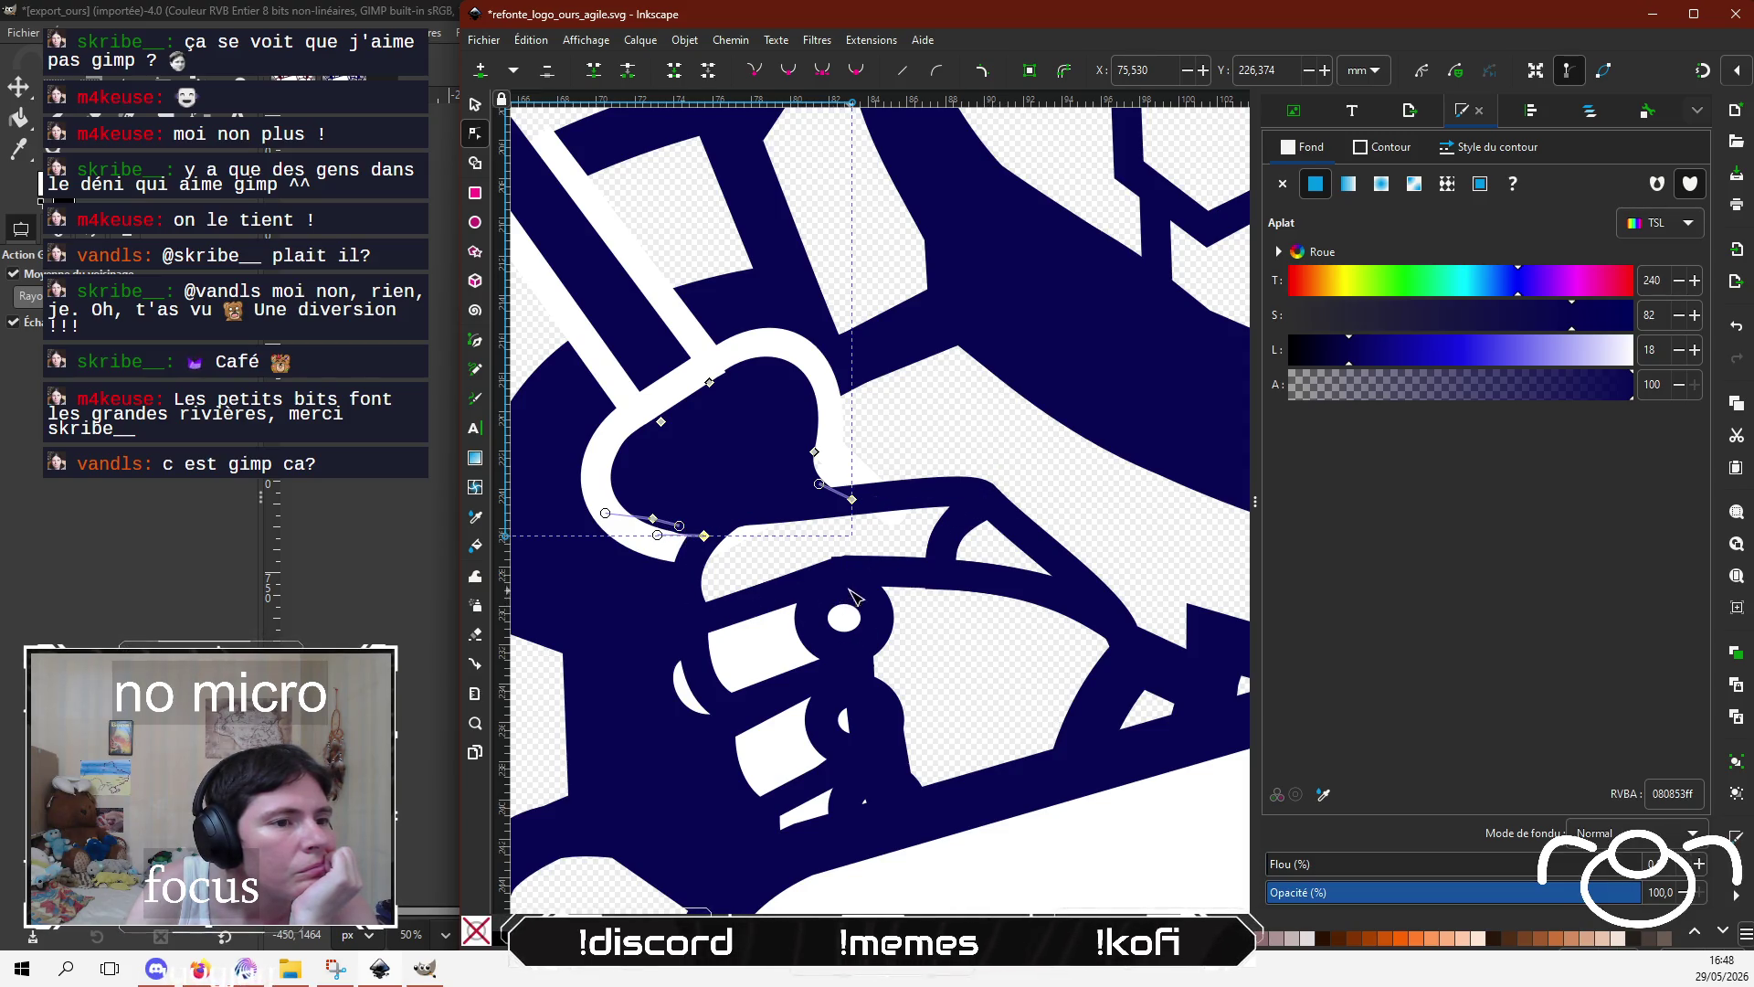
Step: Nudge a node of the larger transparent fill shape slightly upward with the Node tool
{"action": "left_click", "coordinate": [871, 568]}
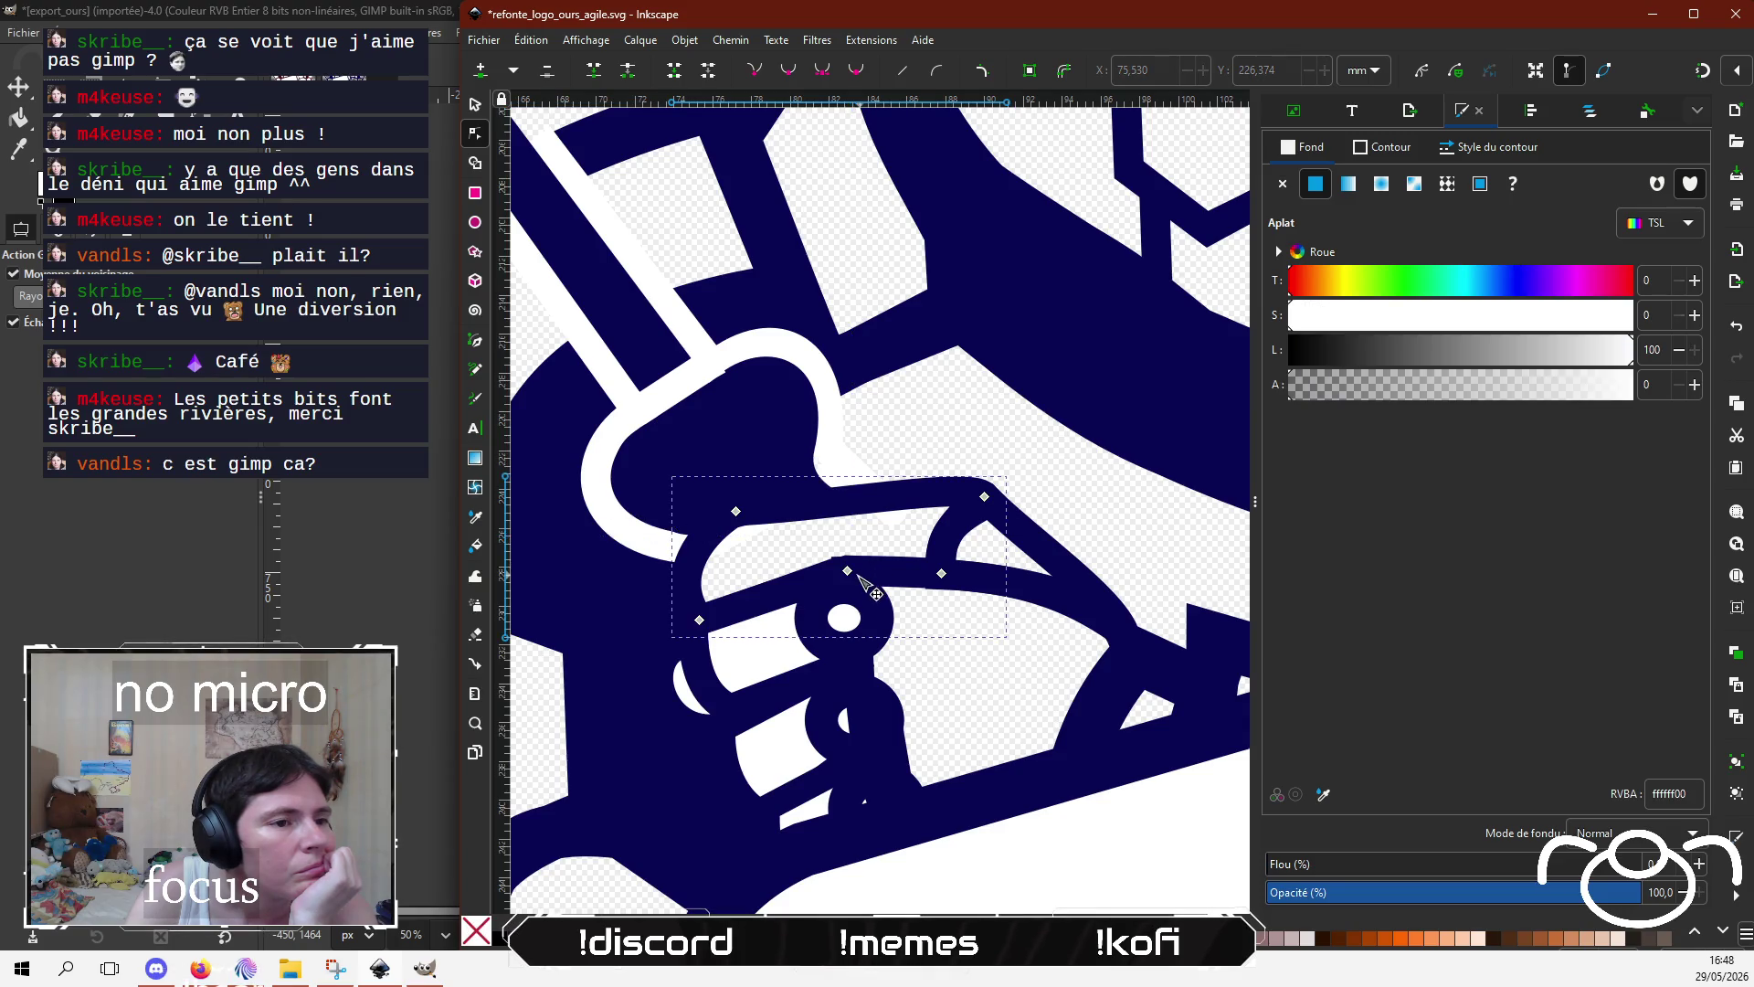
{"action": "left_click", "coordinate": [874, 615]}
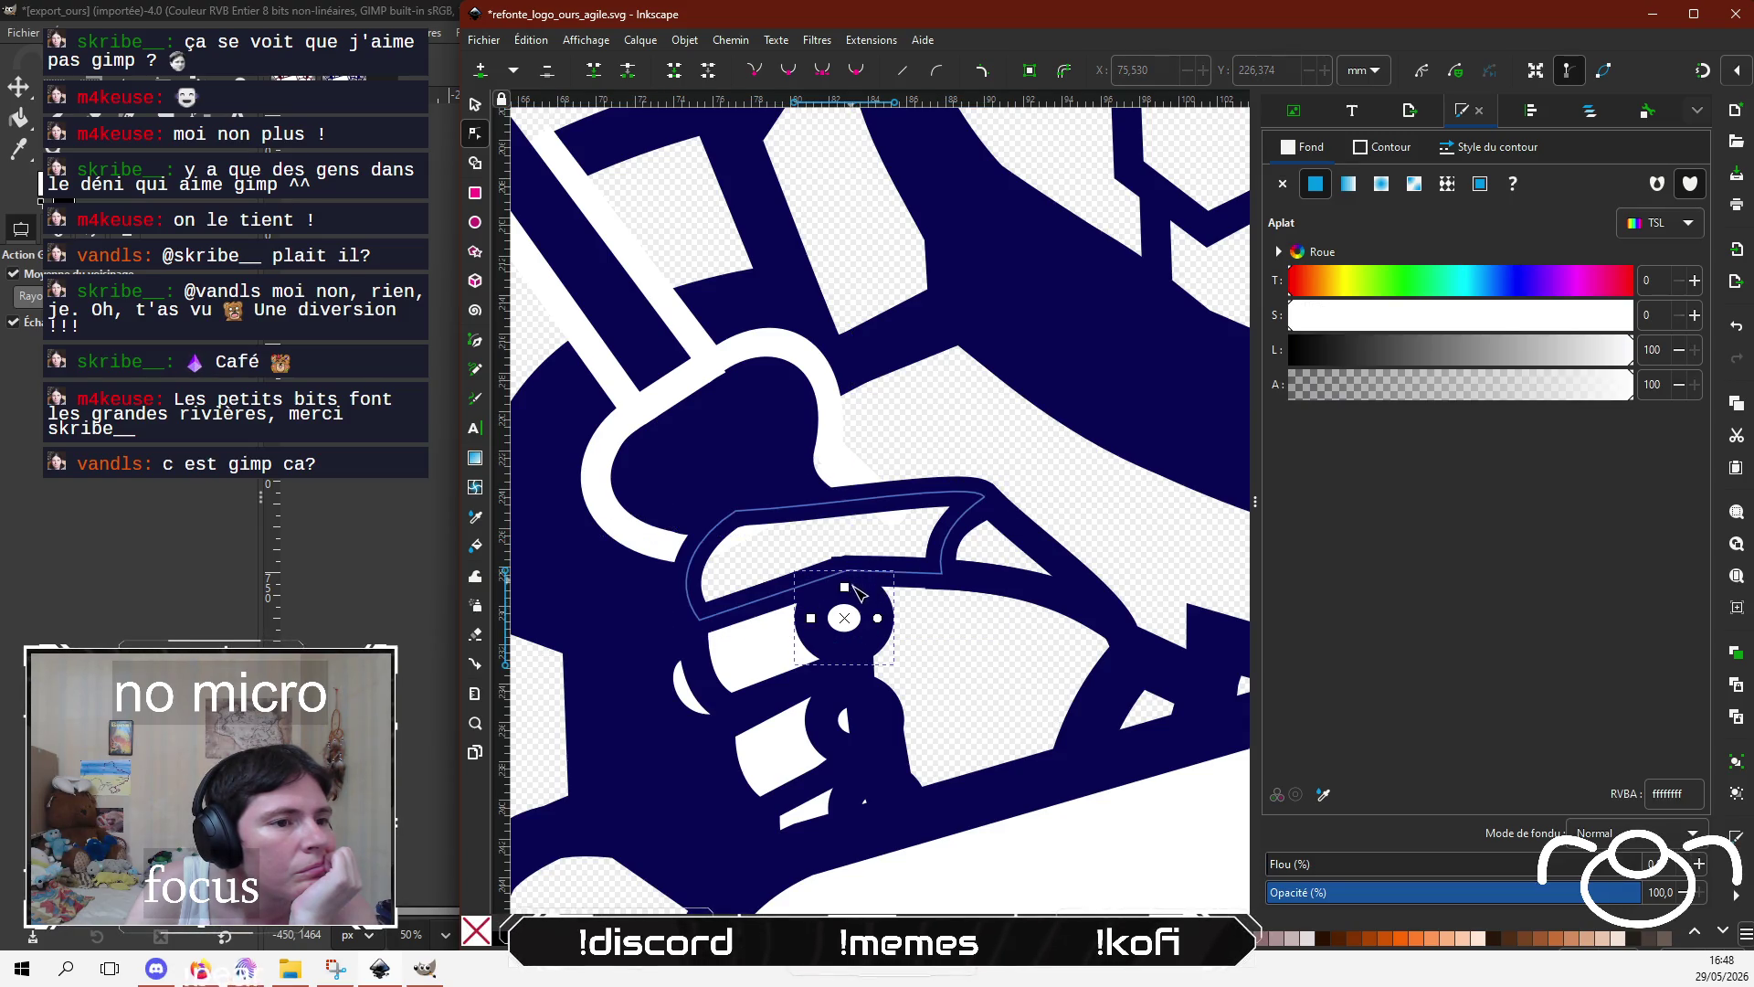
{"action": "key", "text": "s"}
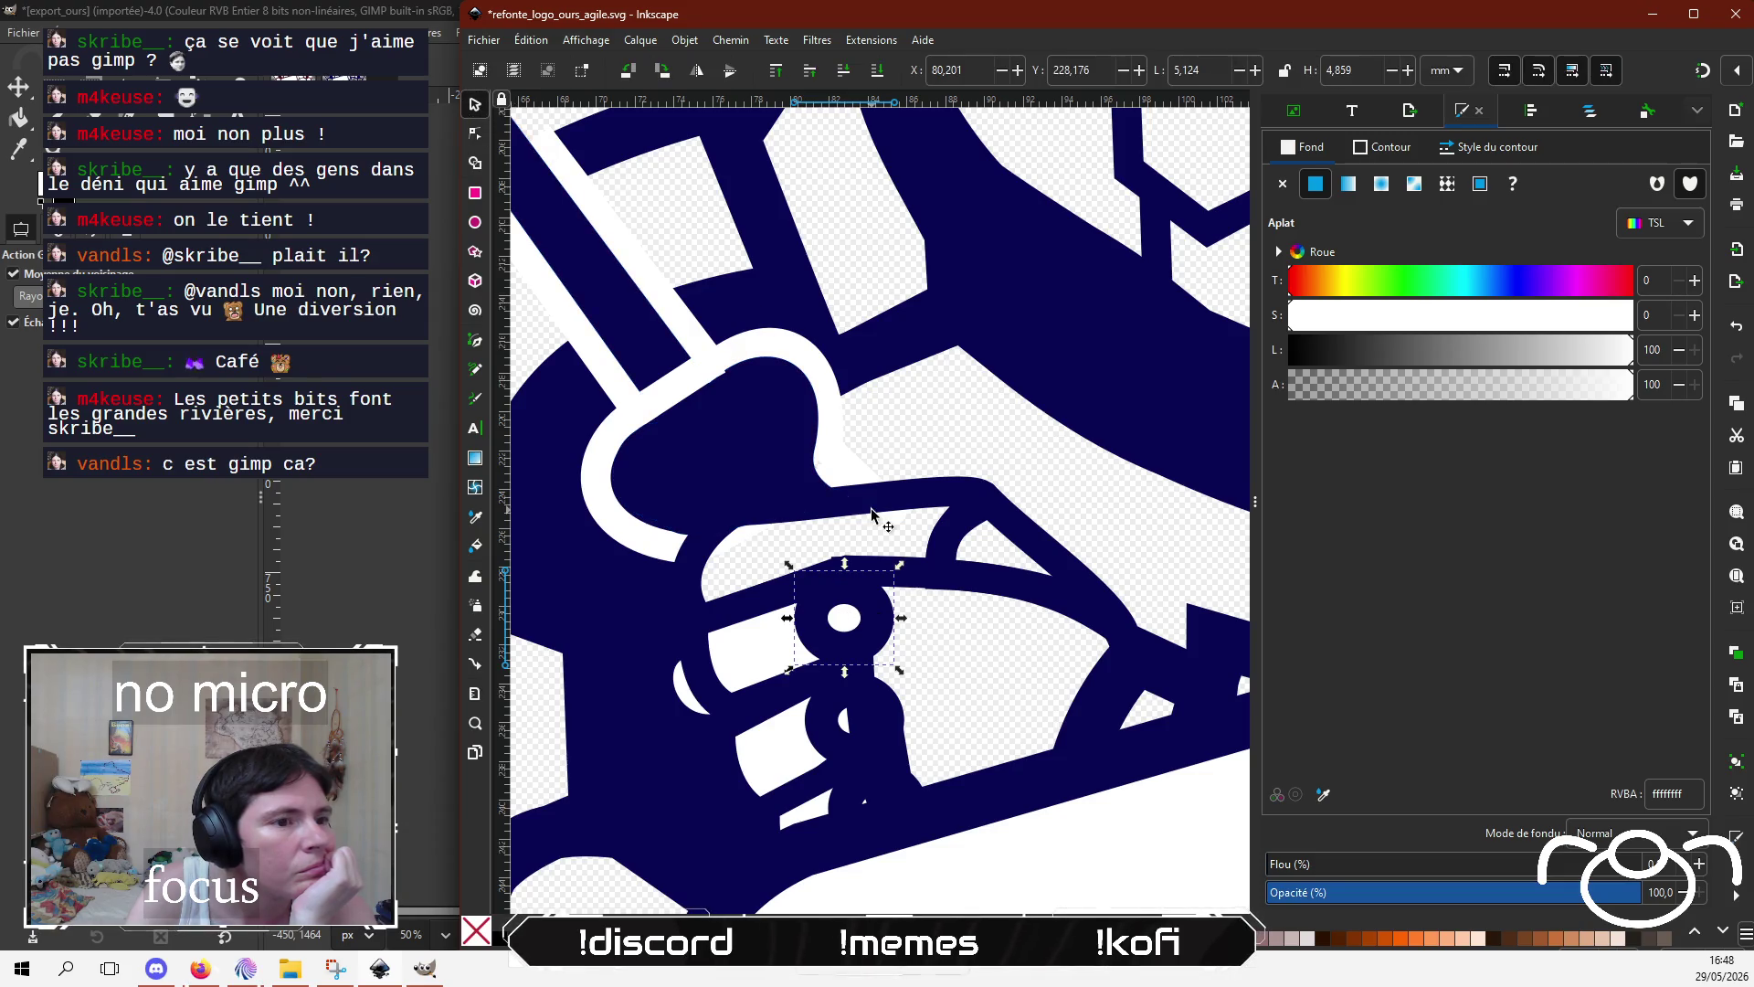
{"action": "left_click", "coordinate": [933, 581]}
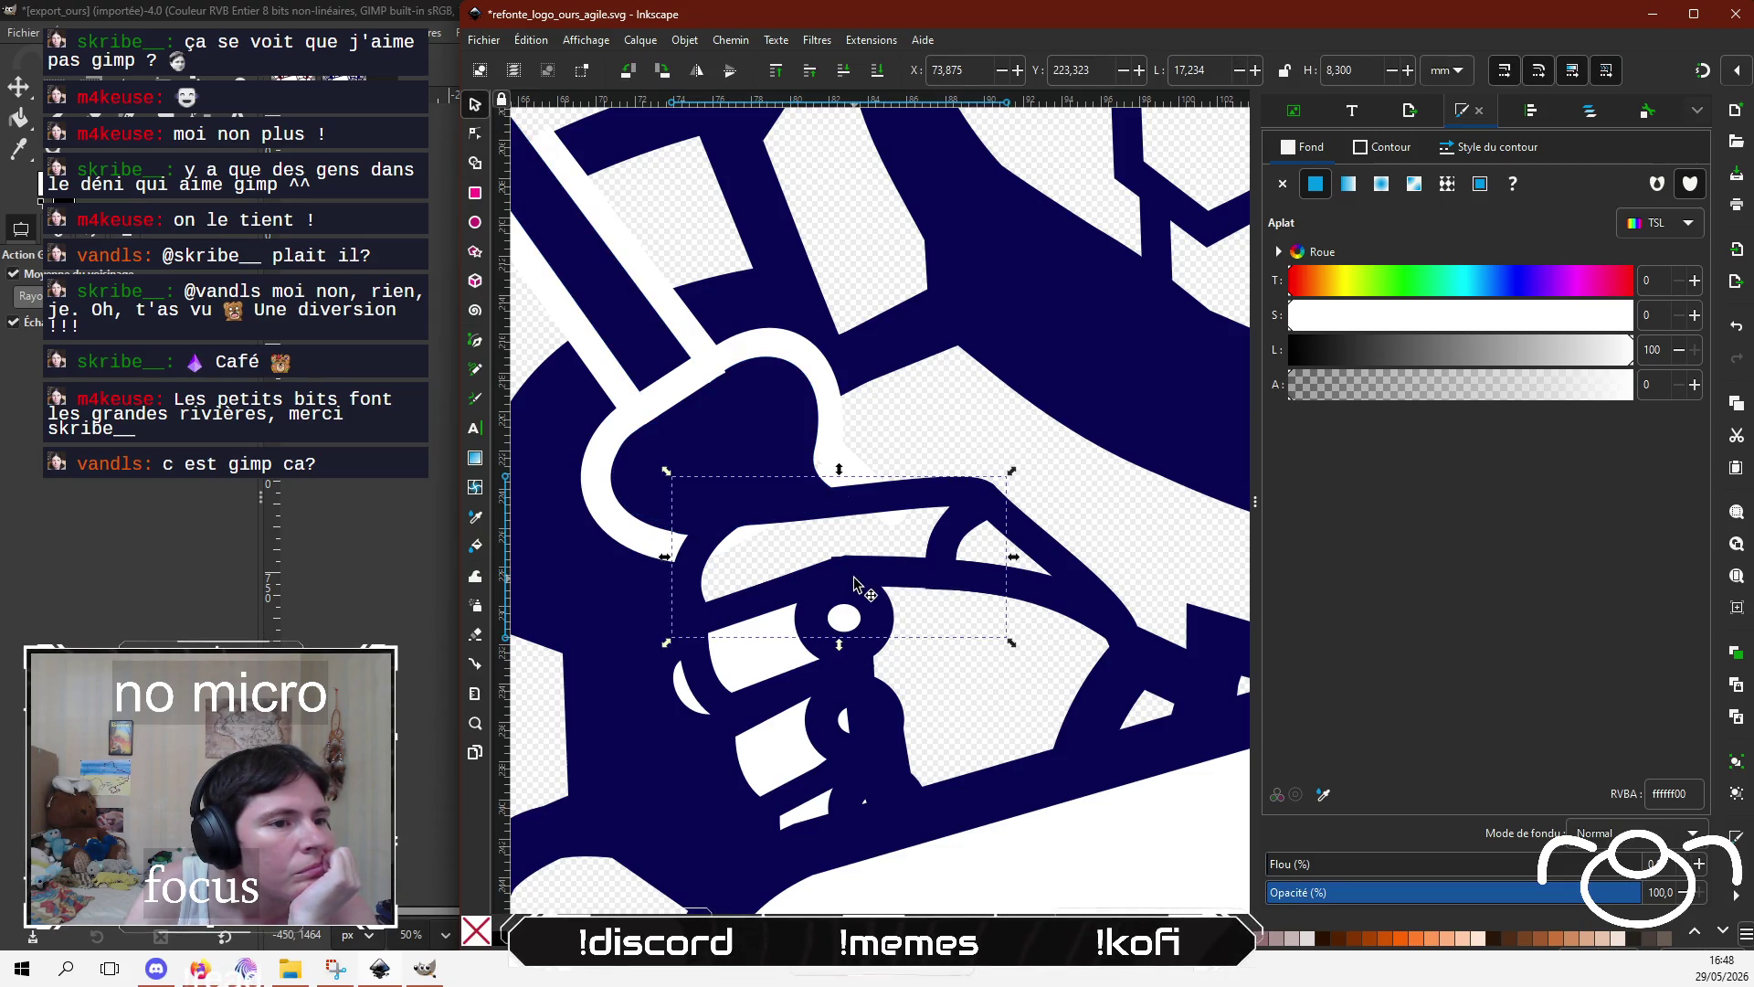
{"action": "left_click", "coordinate": [475, 133]}
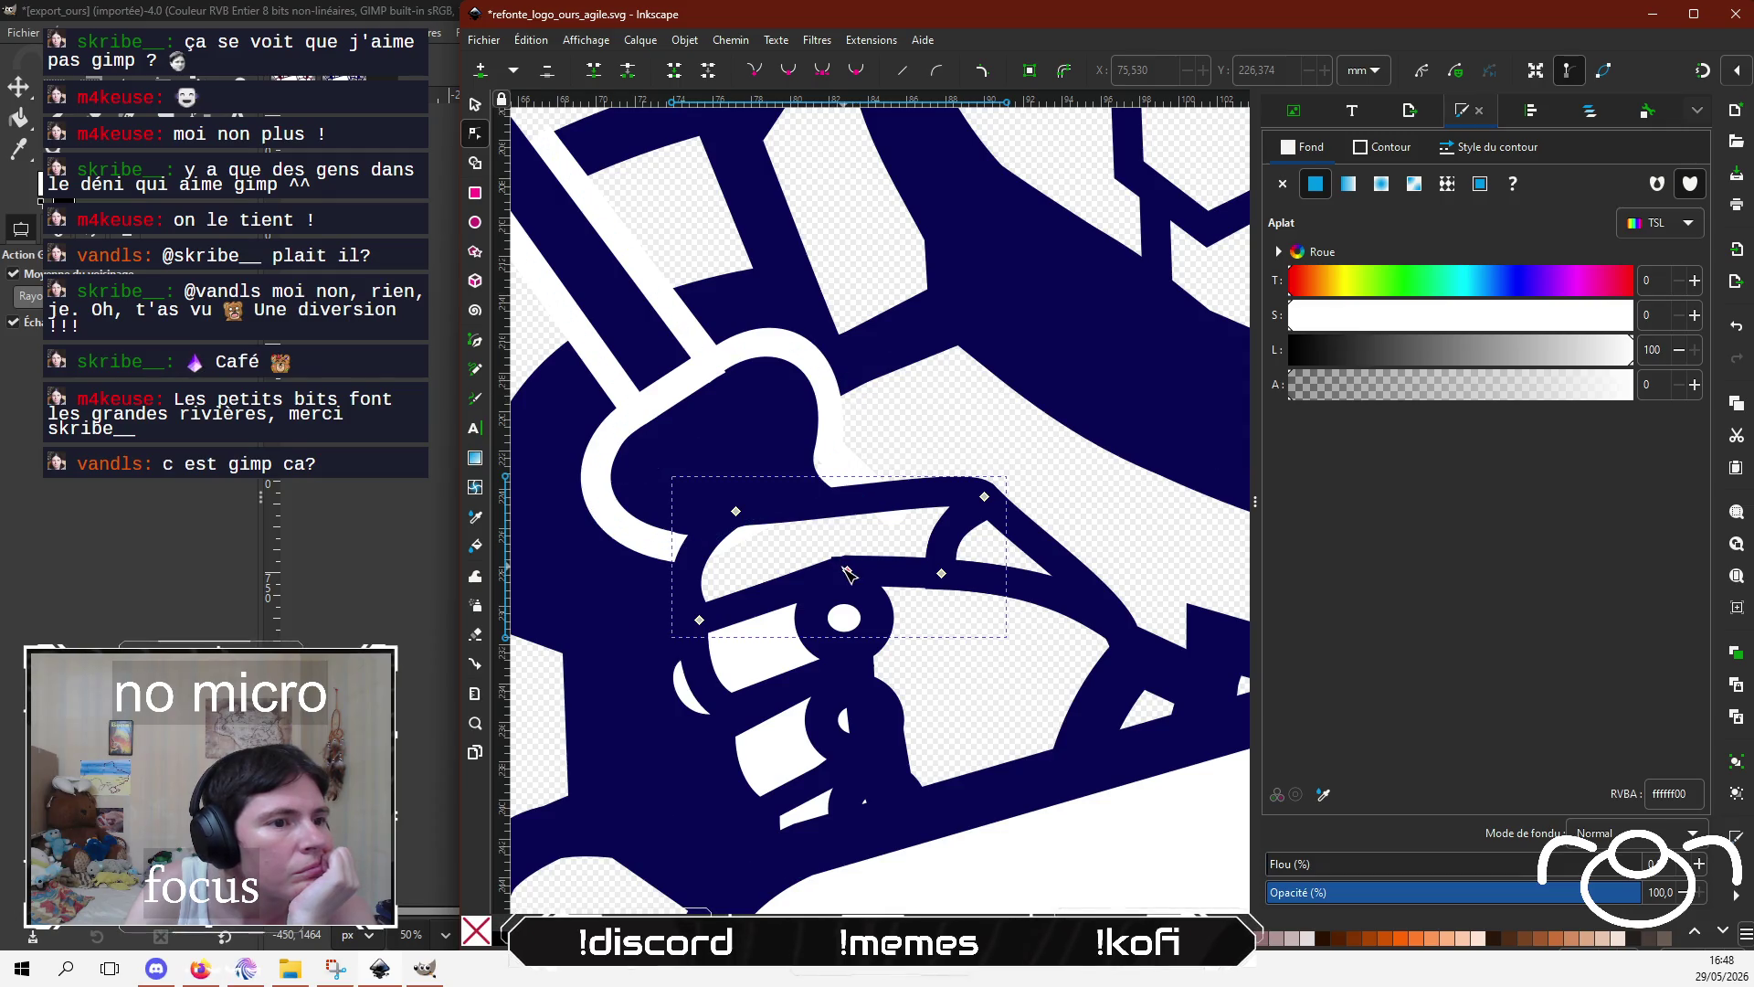
{"action": "left_click_drag", "start_coordinate": [848, 571], "coordinate": [848, 565]}
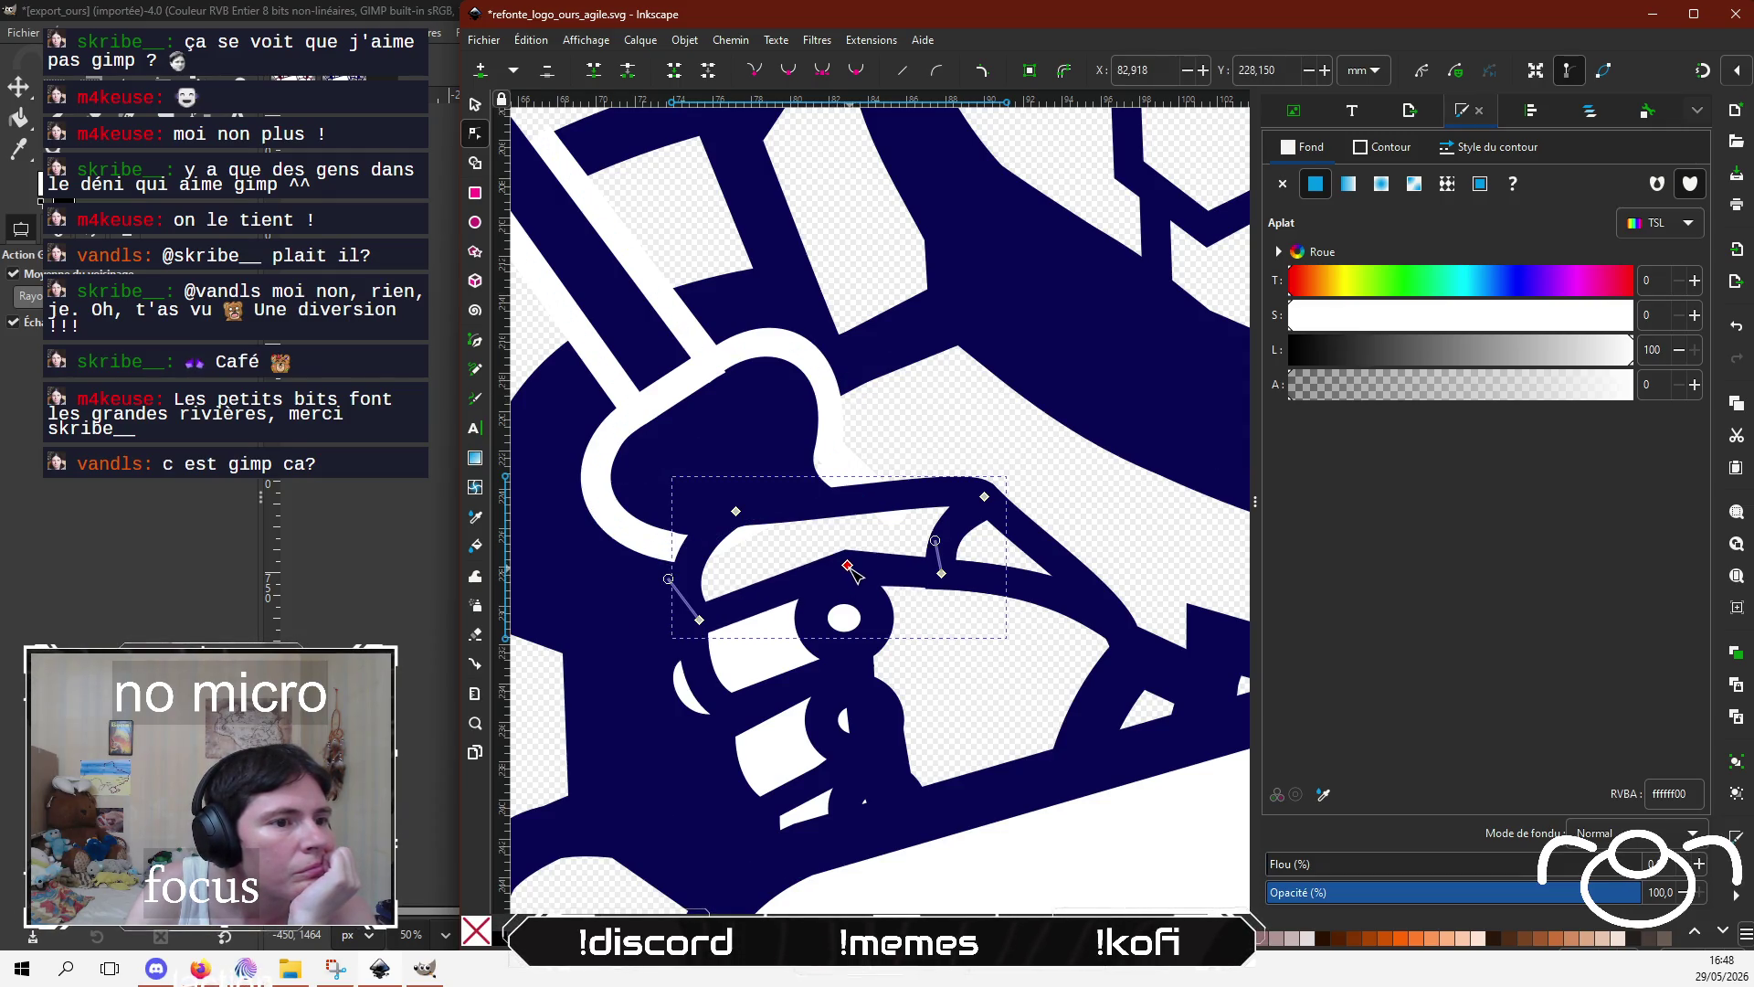
Step: Set the small ring circle's white fill alpha to 100, then switch to the chat-bot window
{"action": "left_click", "coordinate": [863, 651]}
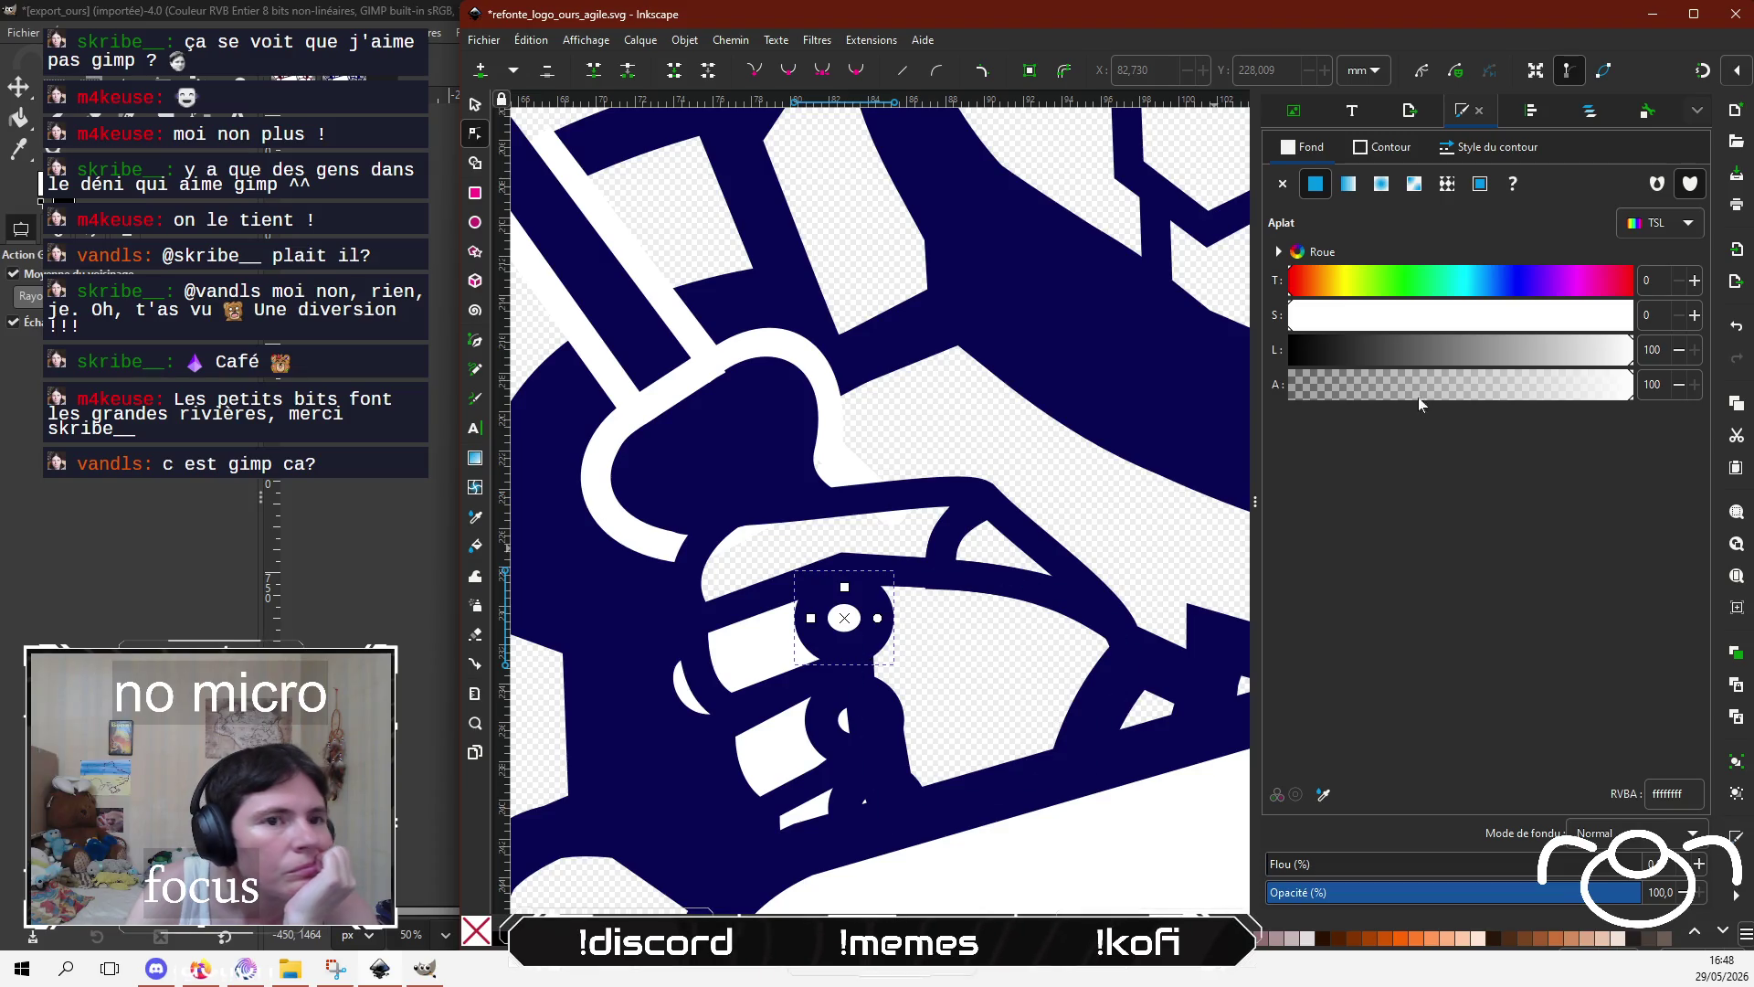
{"action": "left_click_drag", "start_coordinate": [1428, 382], "coordinate": [1642, 393]}
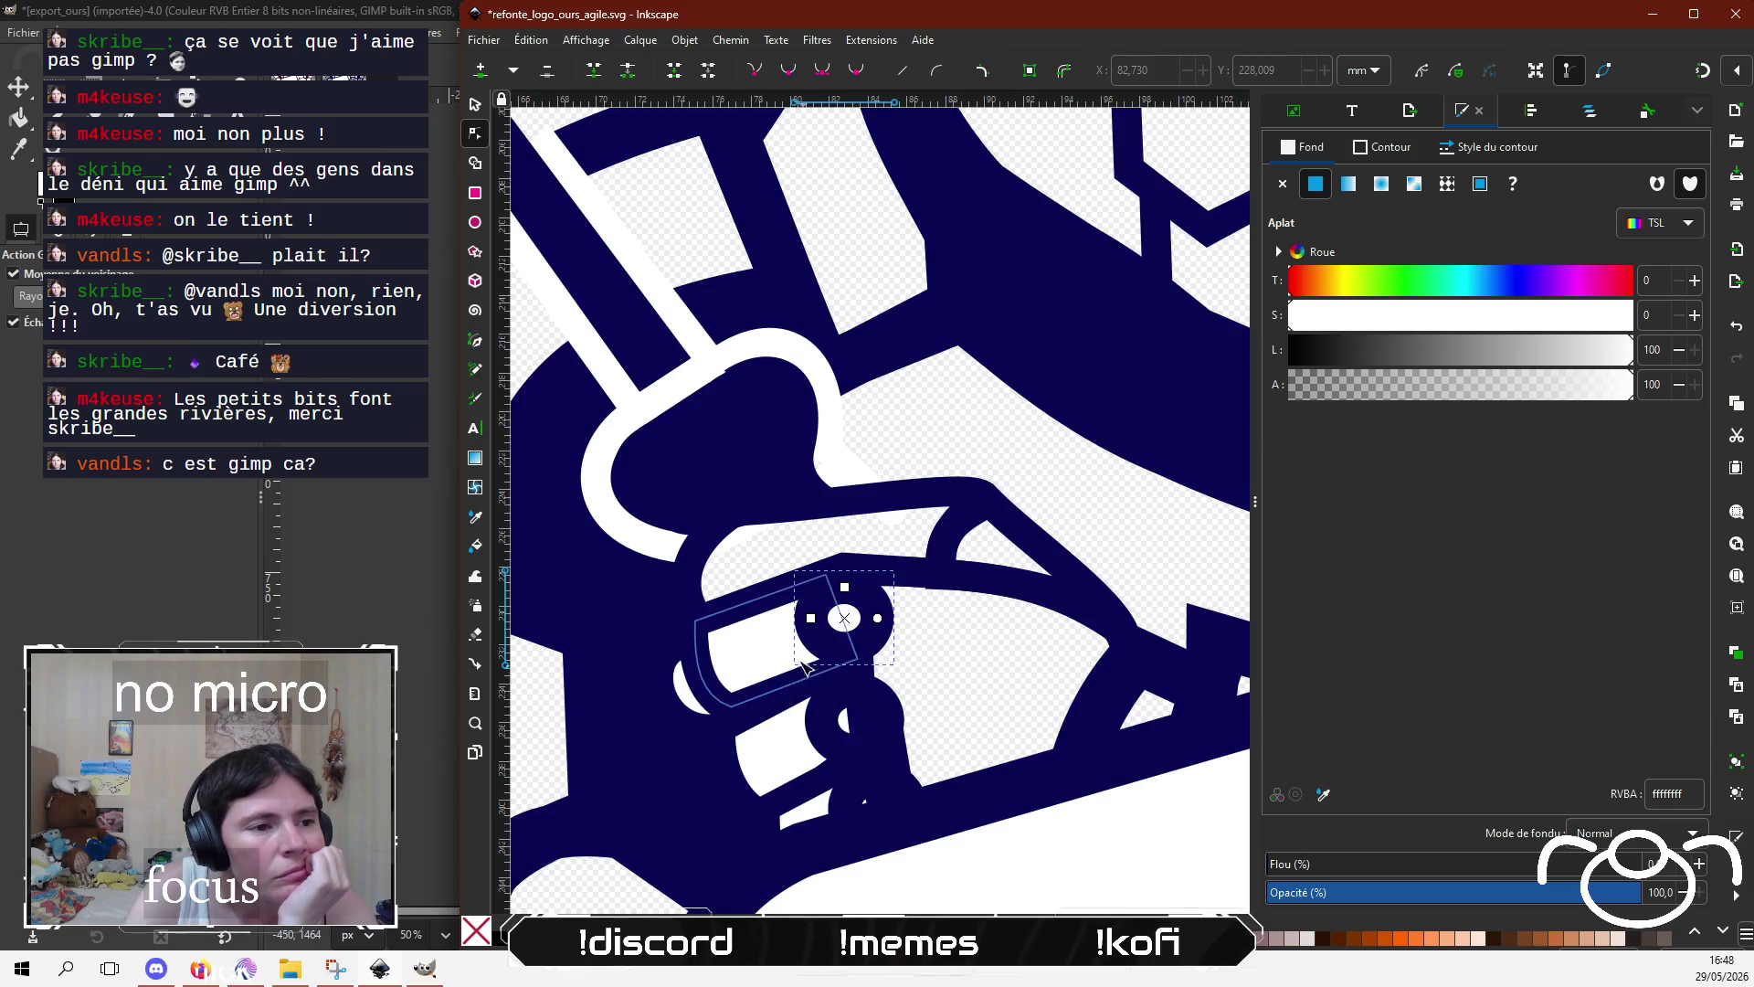
{"action": "left_click", "coordinate": [1292, 391]}
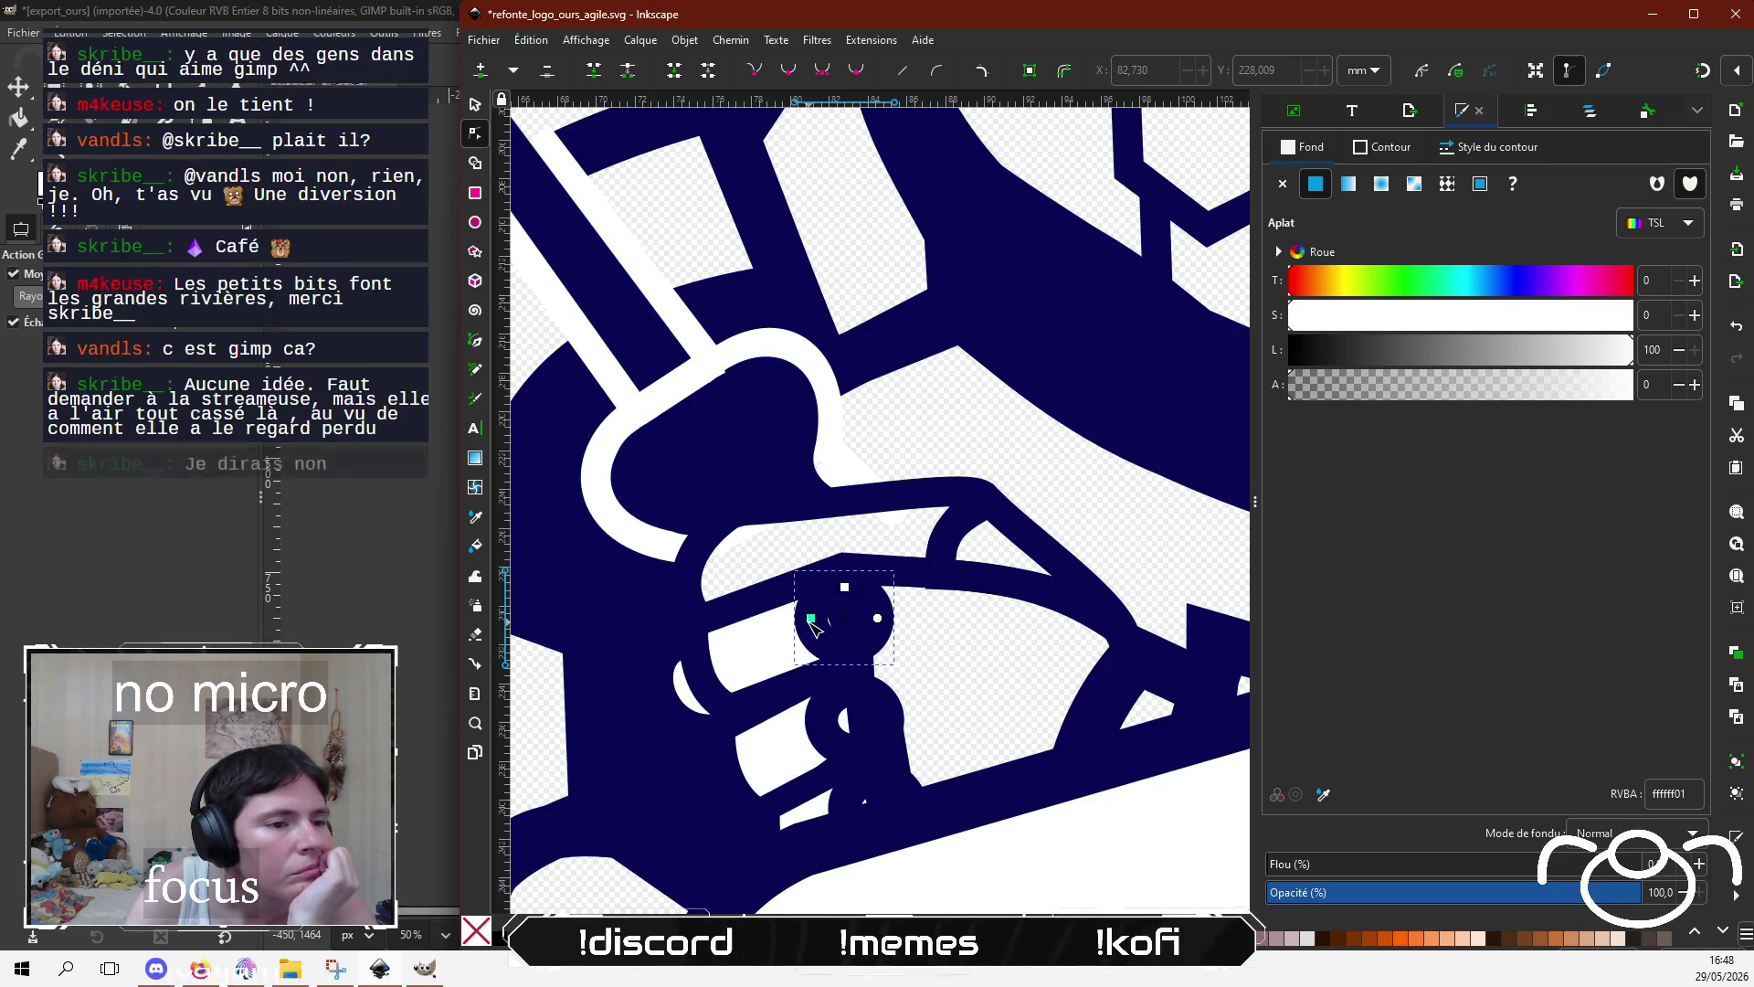
{"action": "left_click", "coordinate": [1585, 384]}
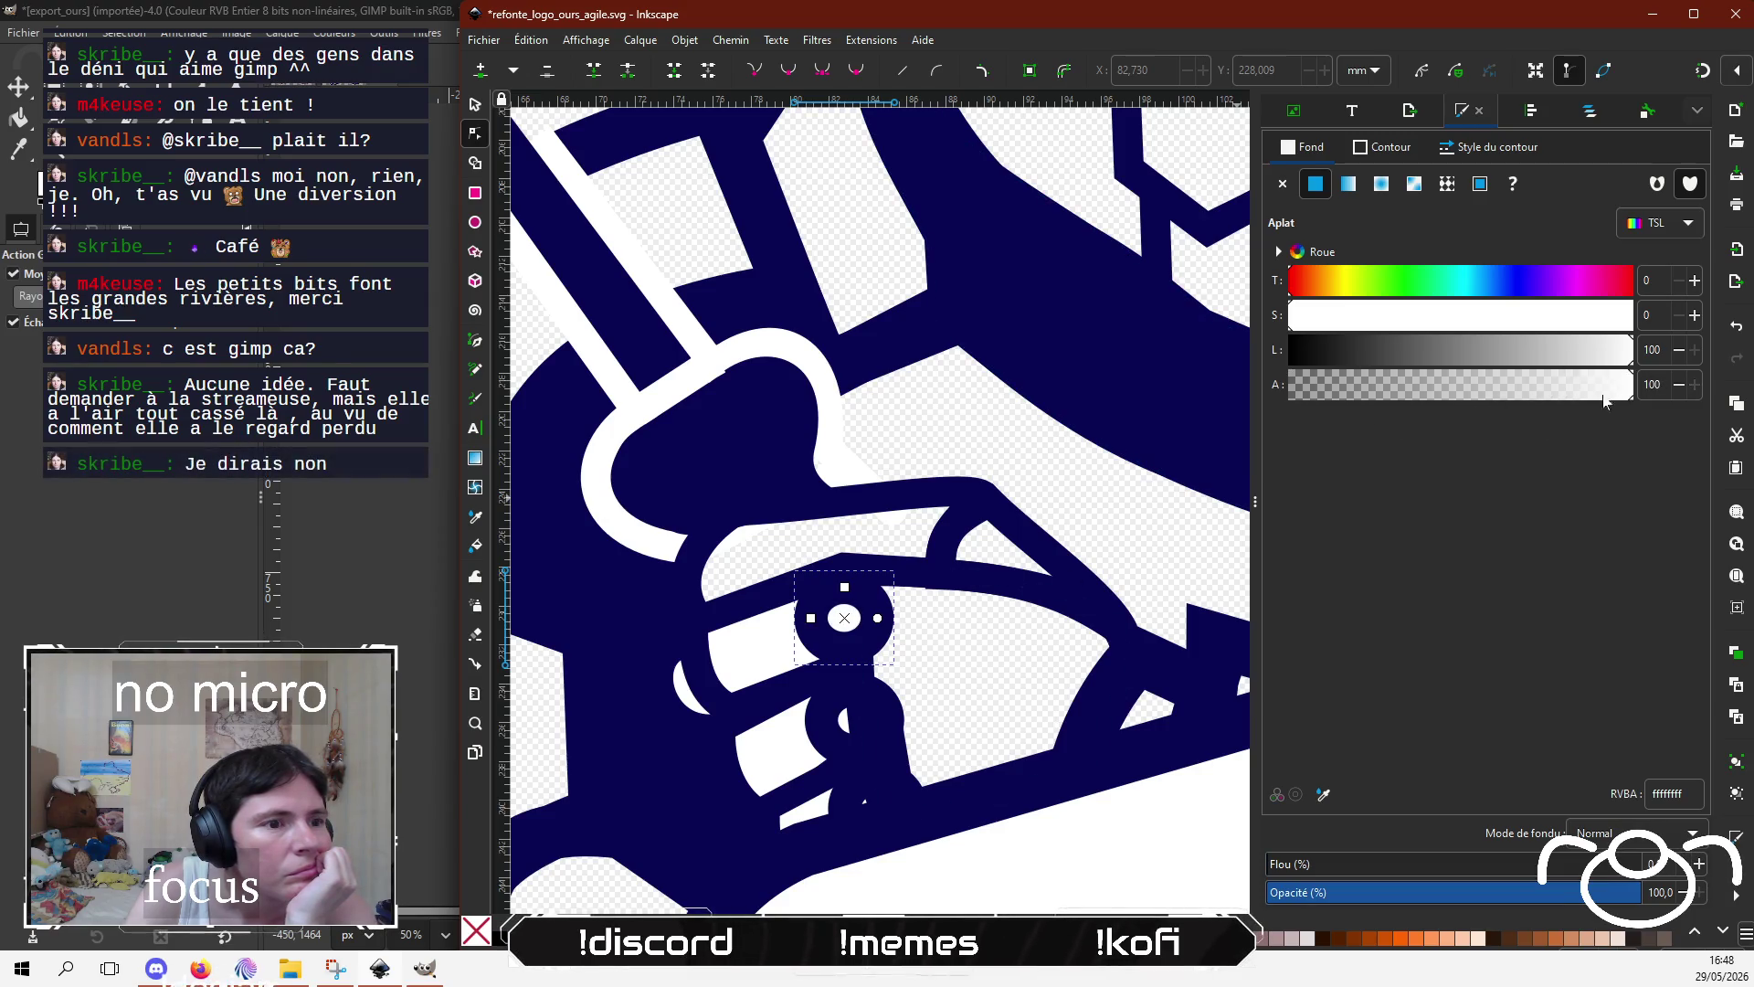
{"action": "left_click", "coordinate": [826, 715]}
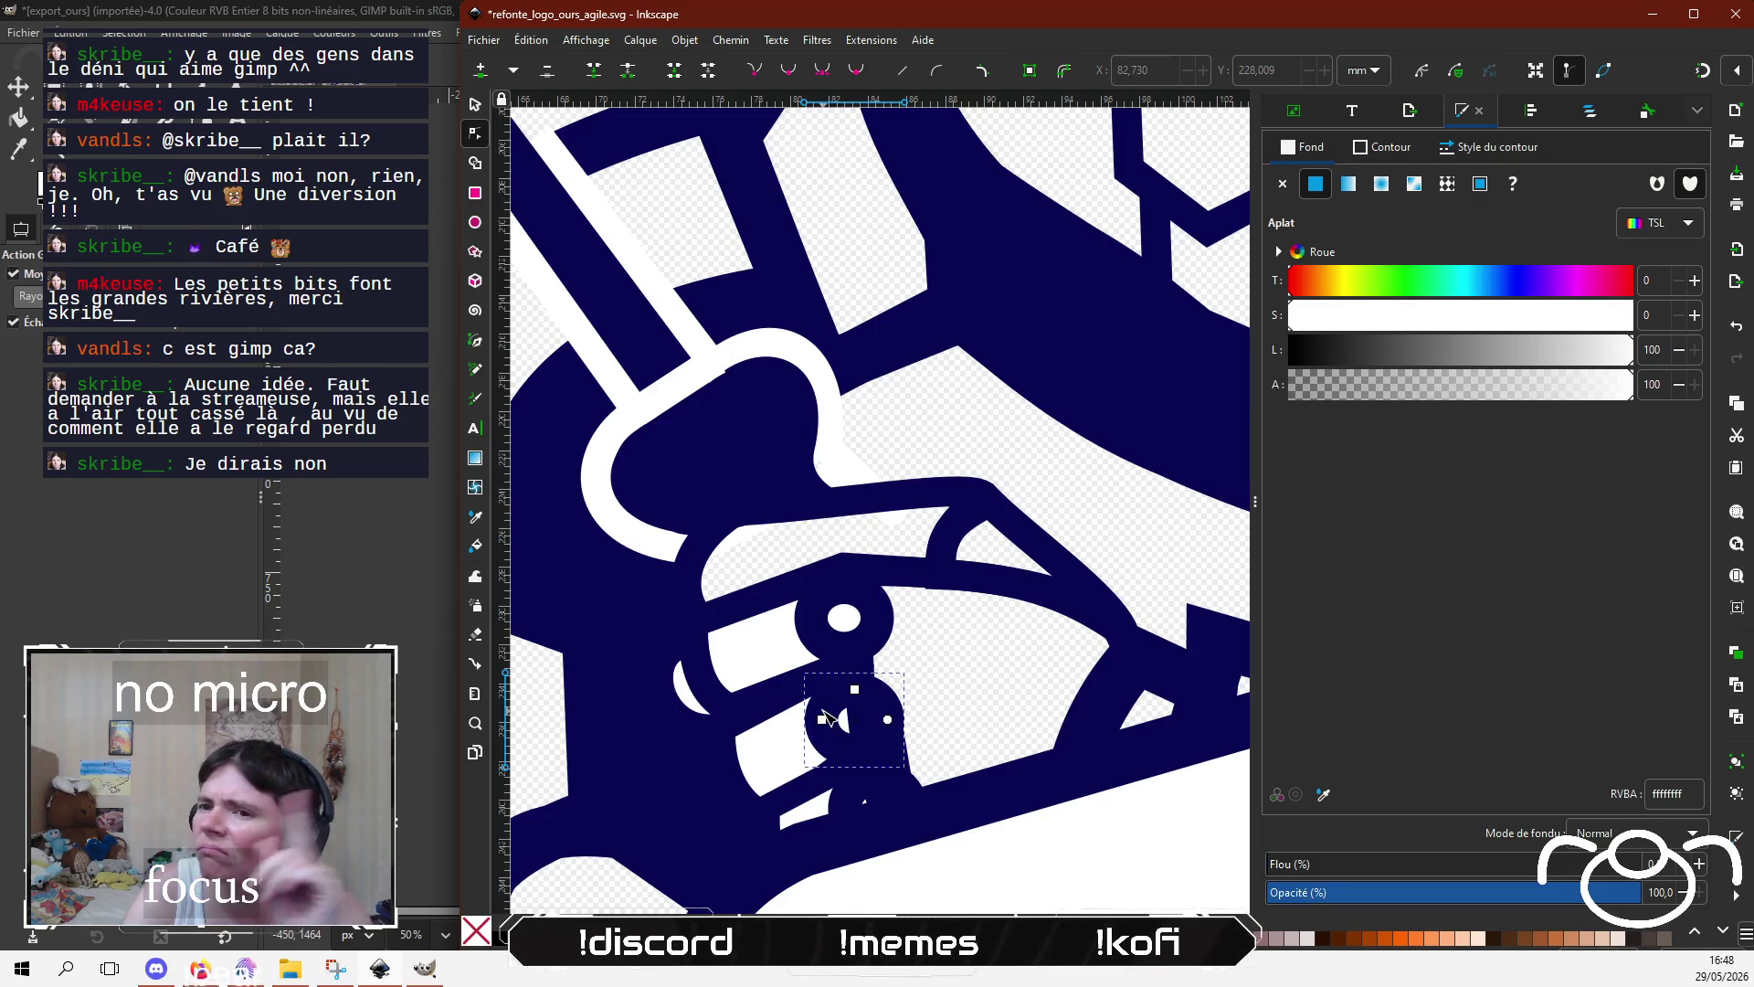
{"action": "left_click", "coordinate": [245, 969]}
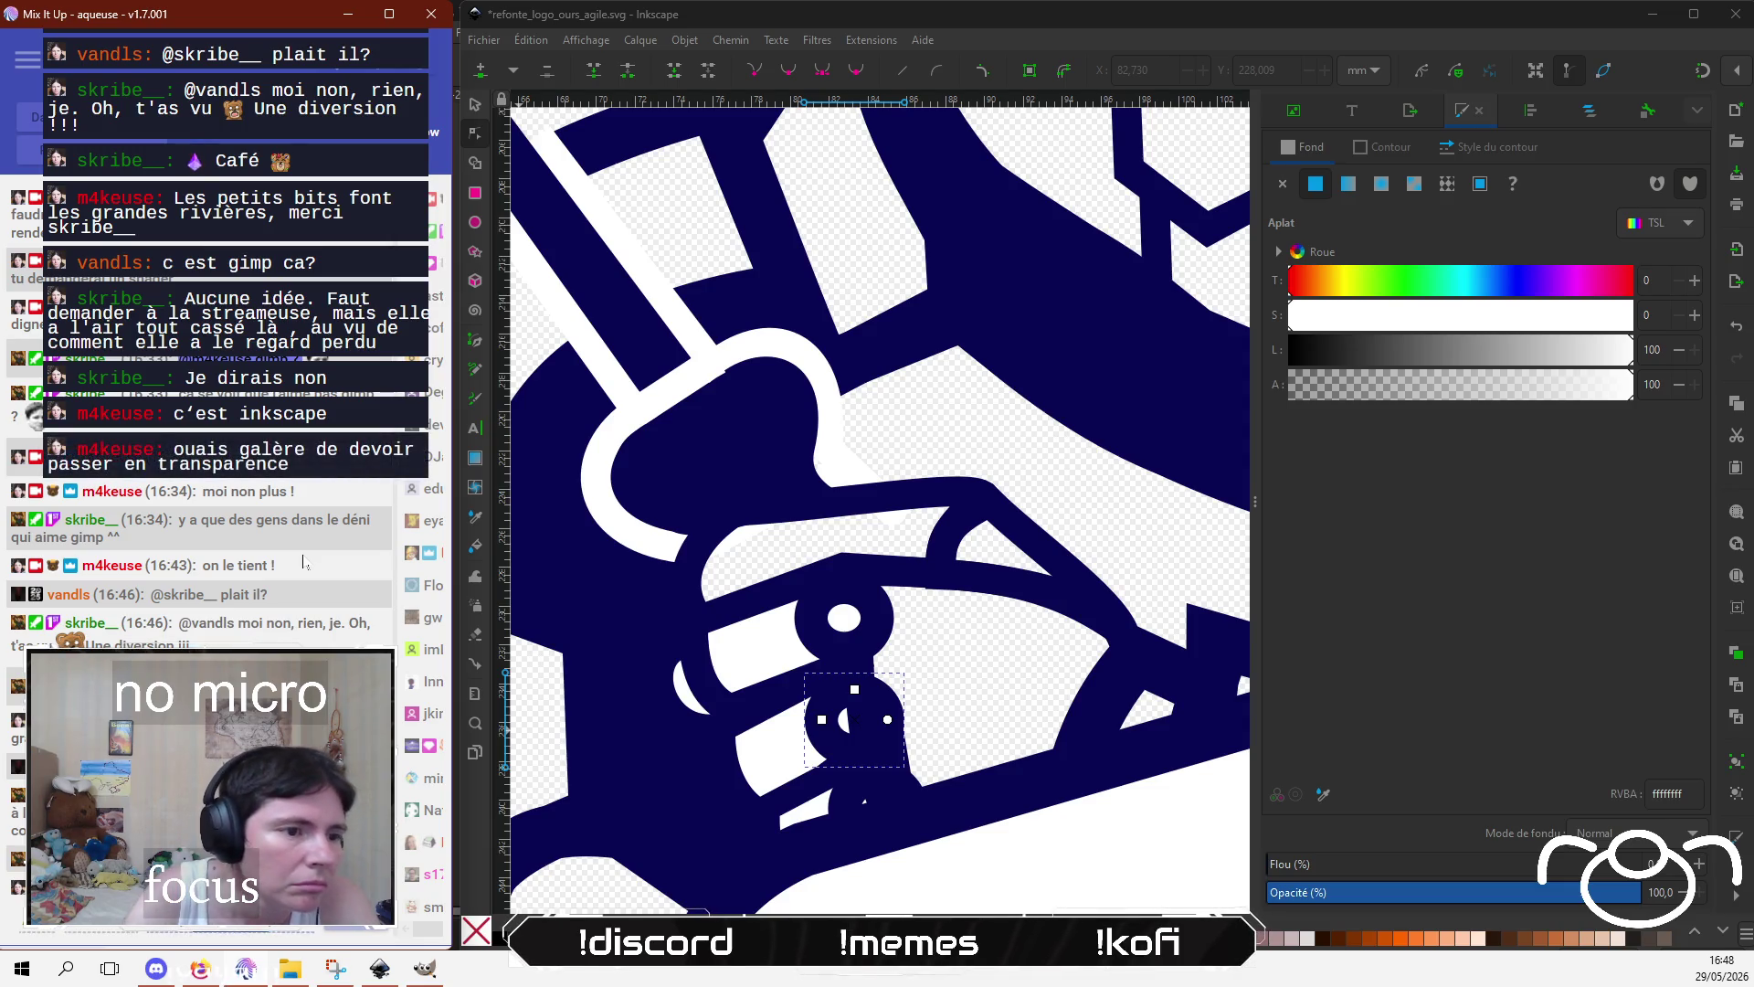
Step: Lower the hand crescent's fill opacity and nudge a node on the navy outline path
{"action": "left_click", "coordinate": [757, 654]}
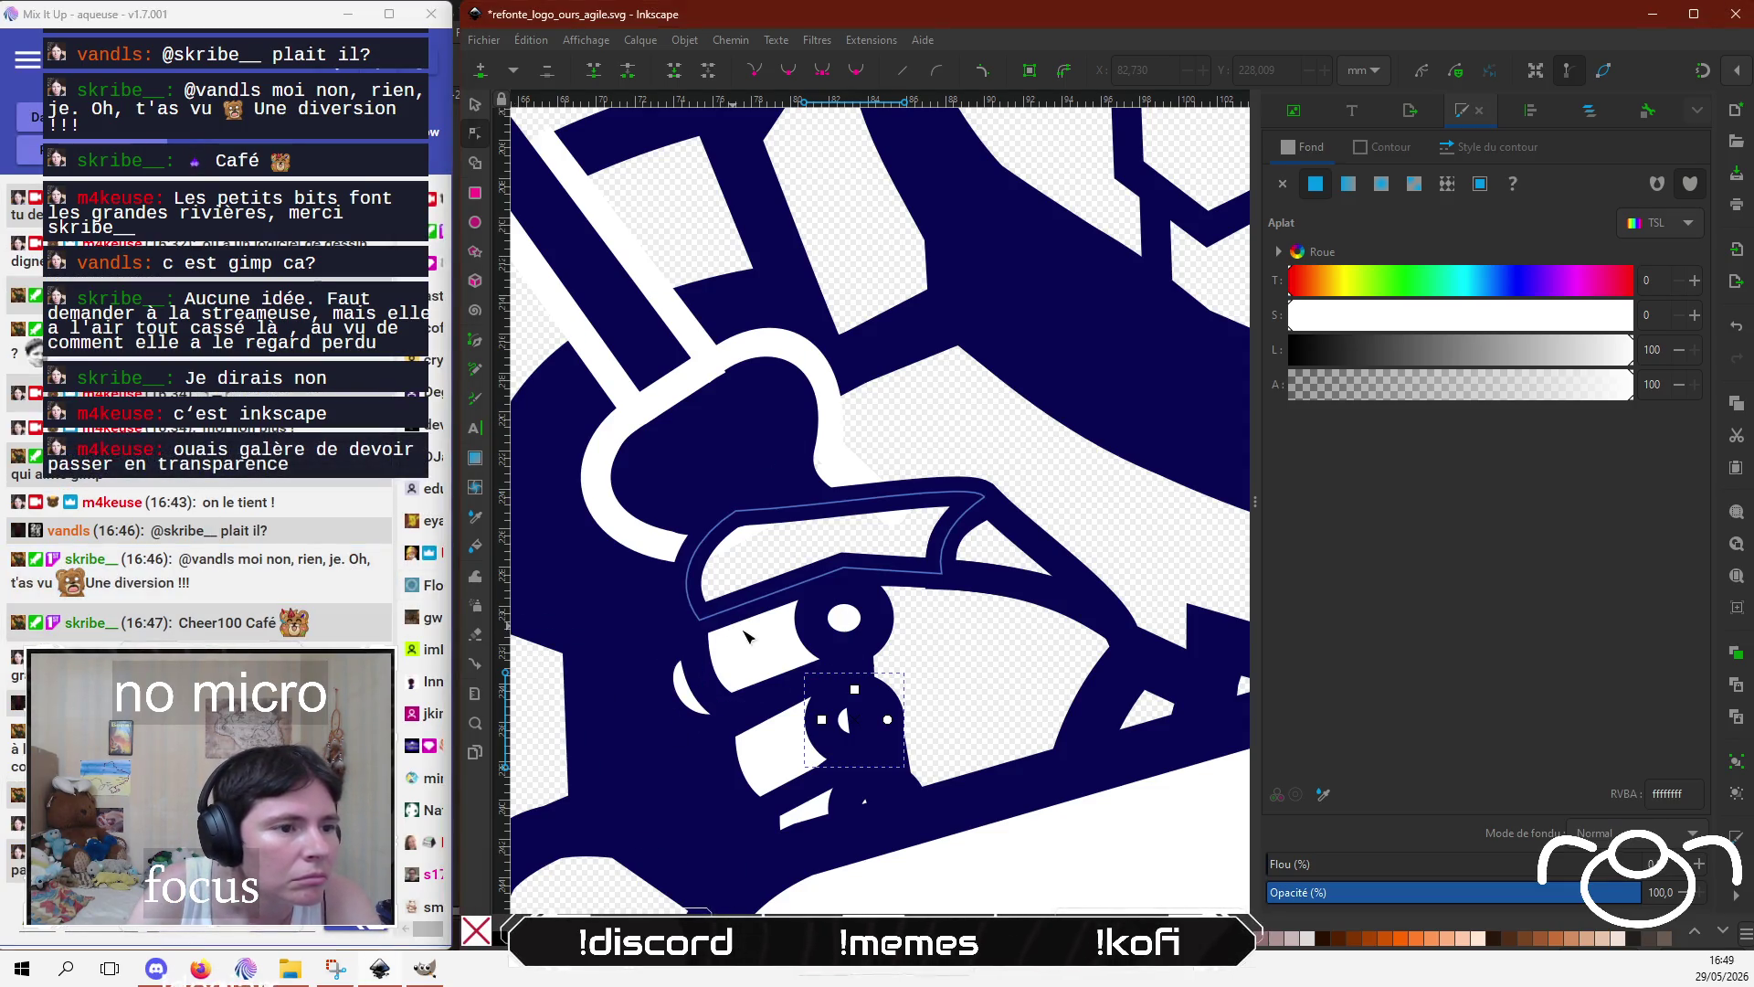
{"action": "left_click", "coordinate": [757, 654]}
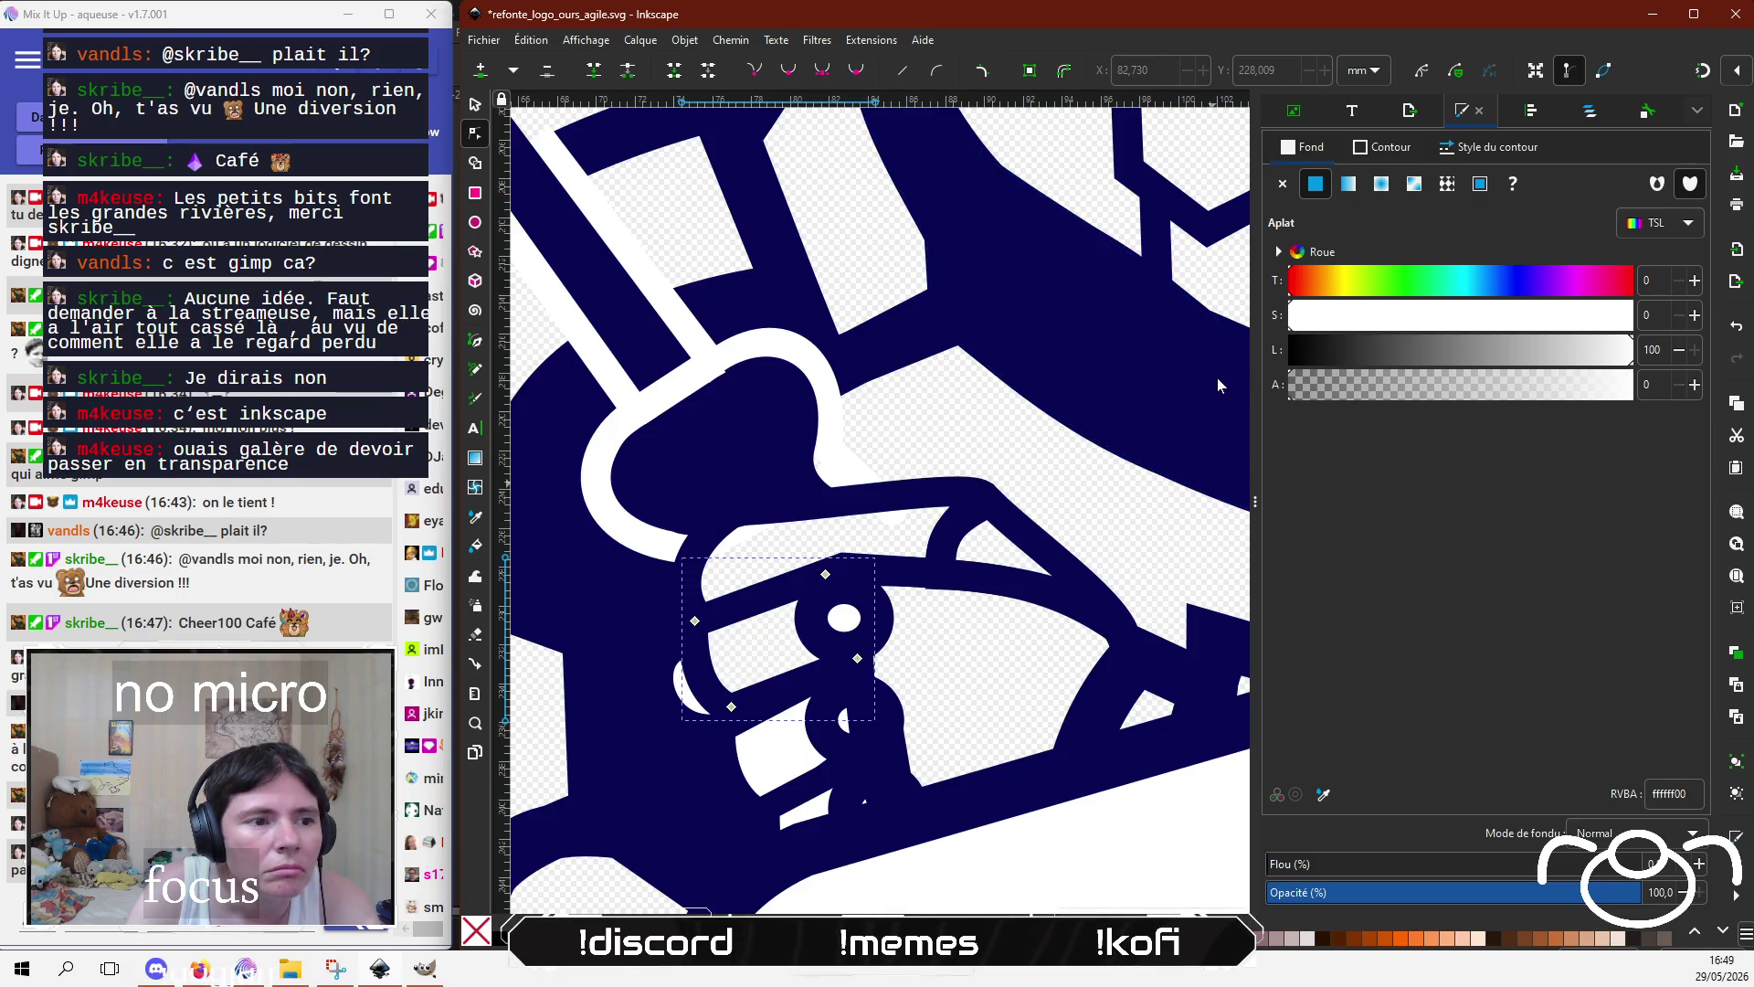
{"action": "left_click", "coordinate": [685, 694]}
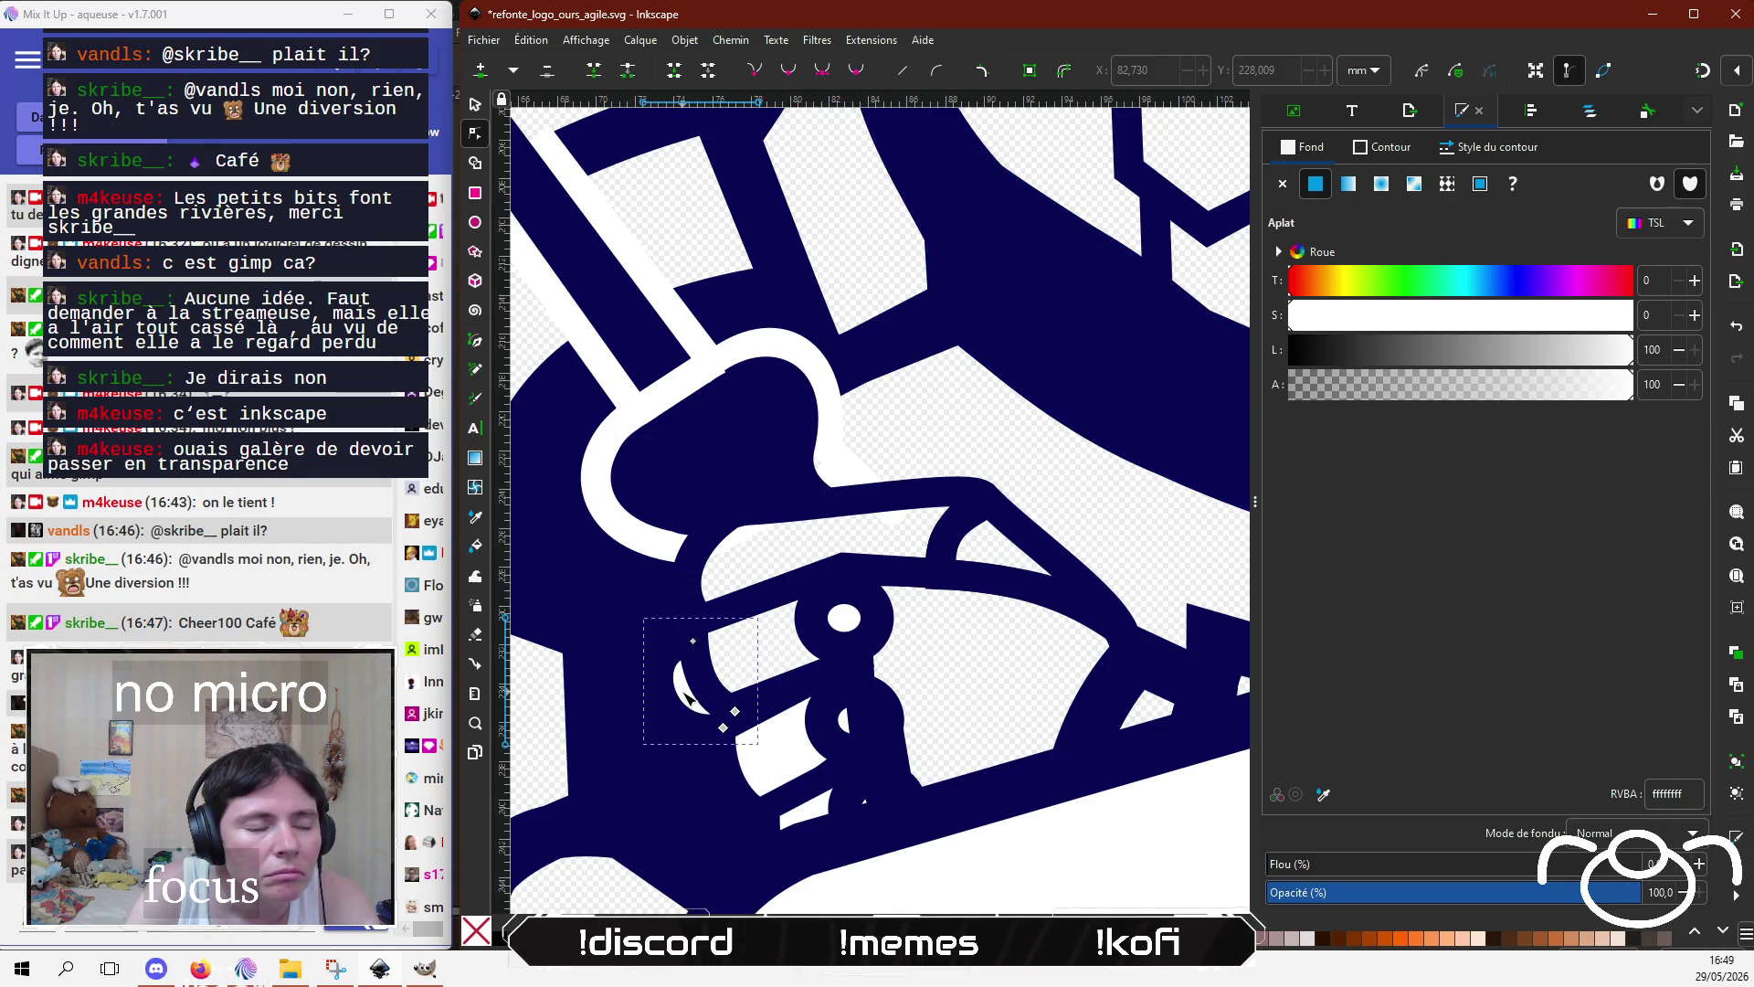
{"action": "left_click", "coordinate": [1363, 384]}
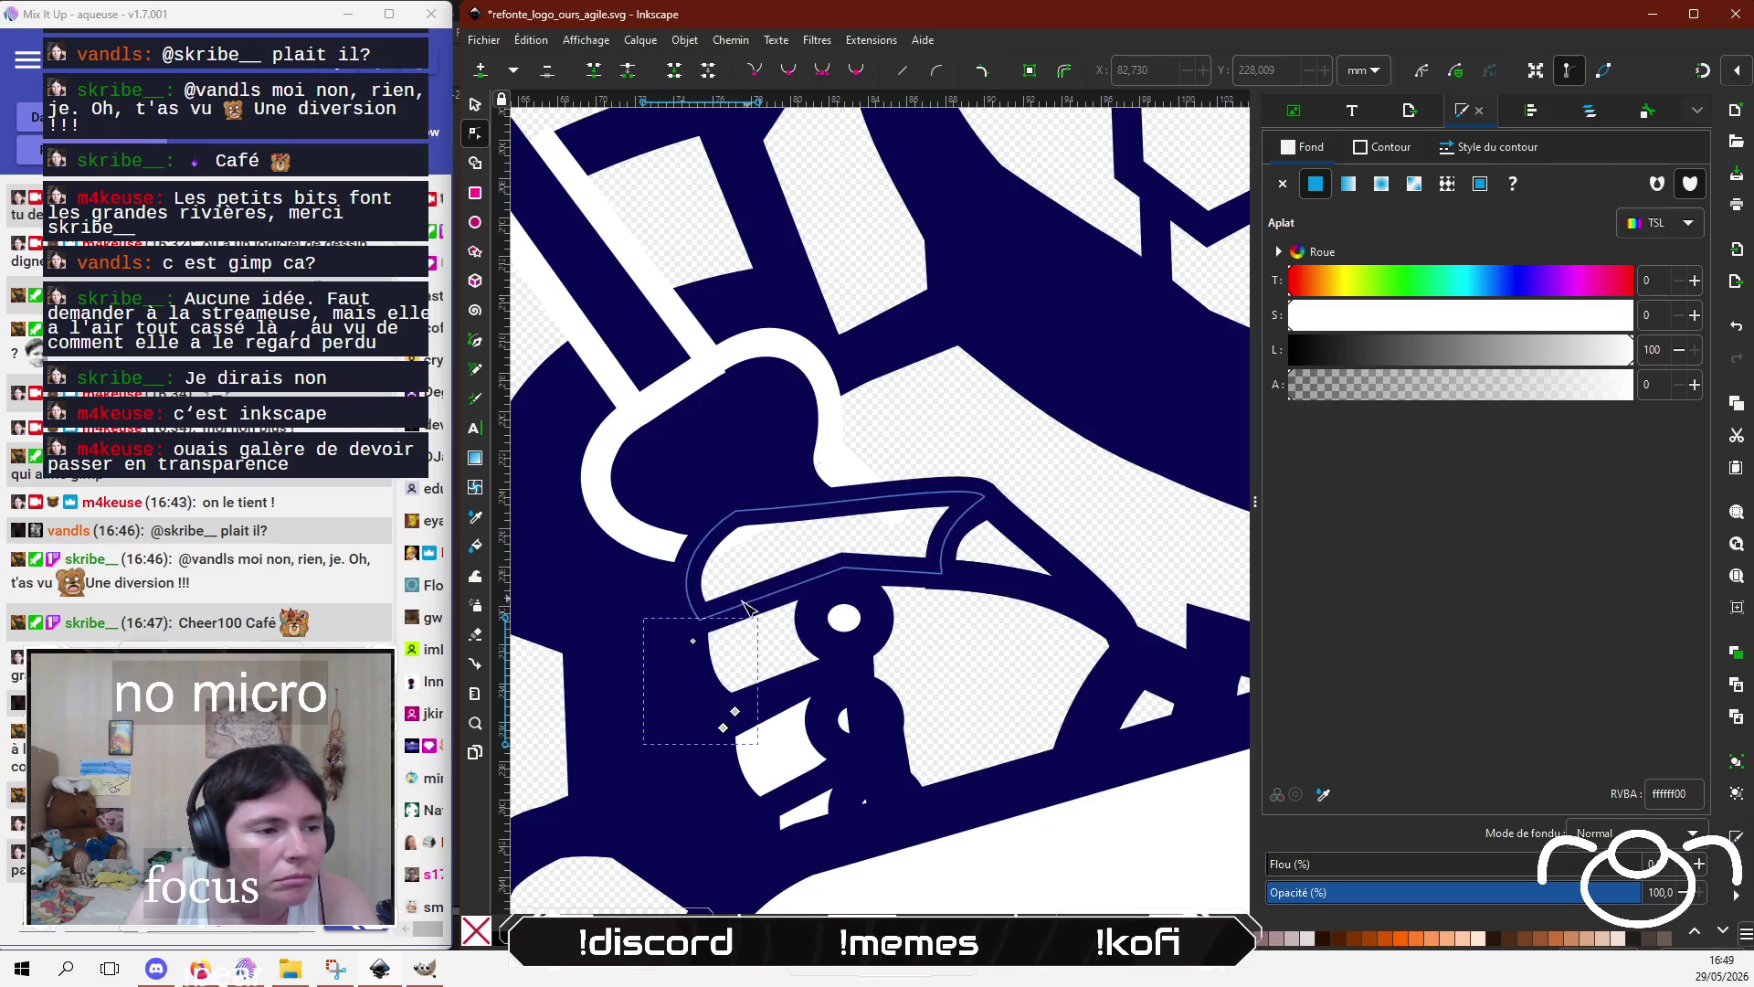
{"action": "left_click", "coordinate": [606, 657]}
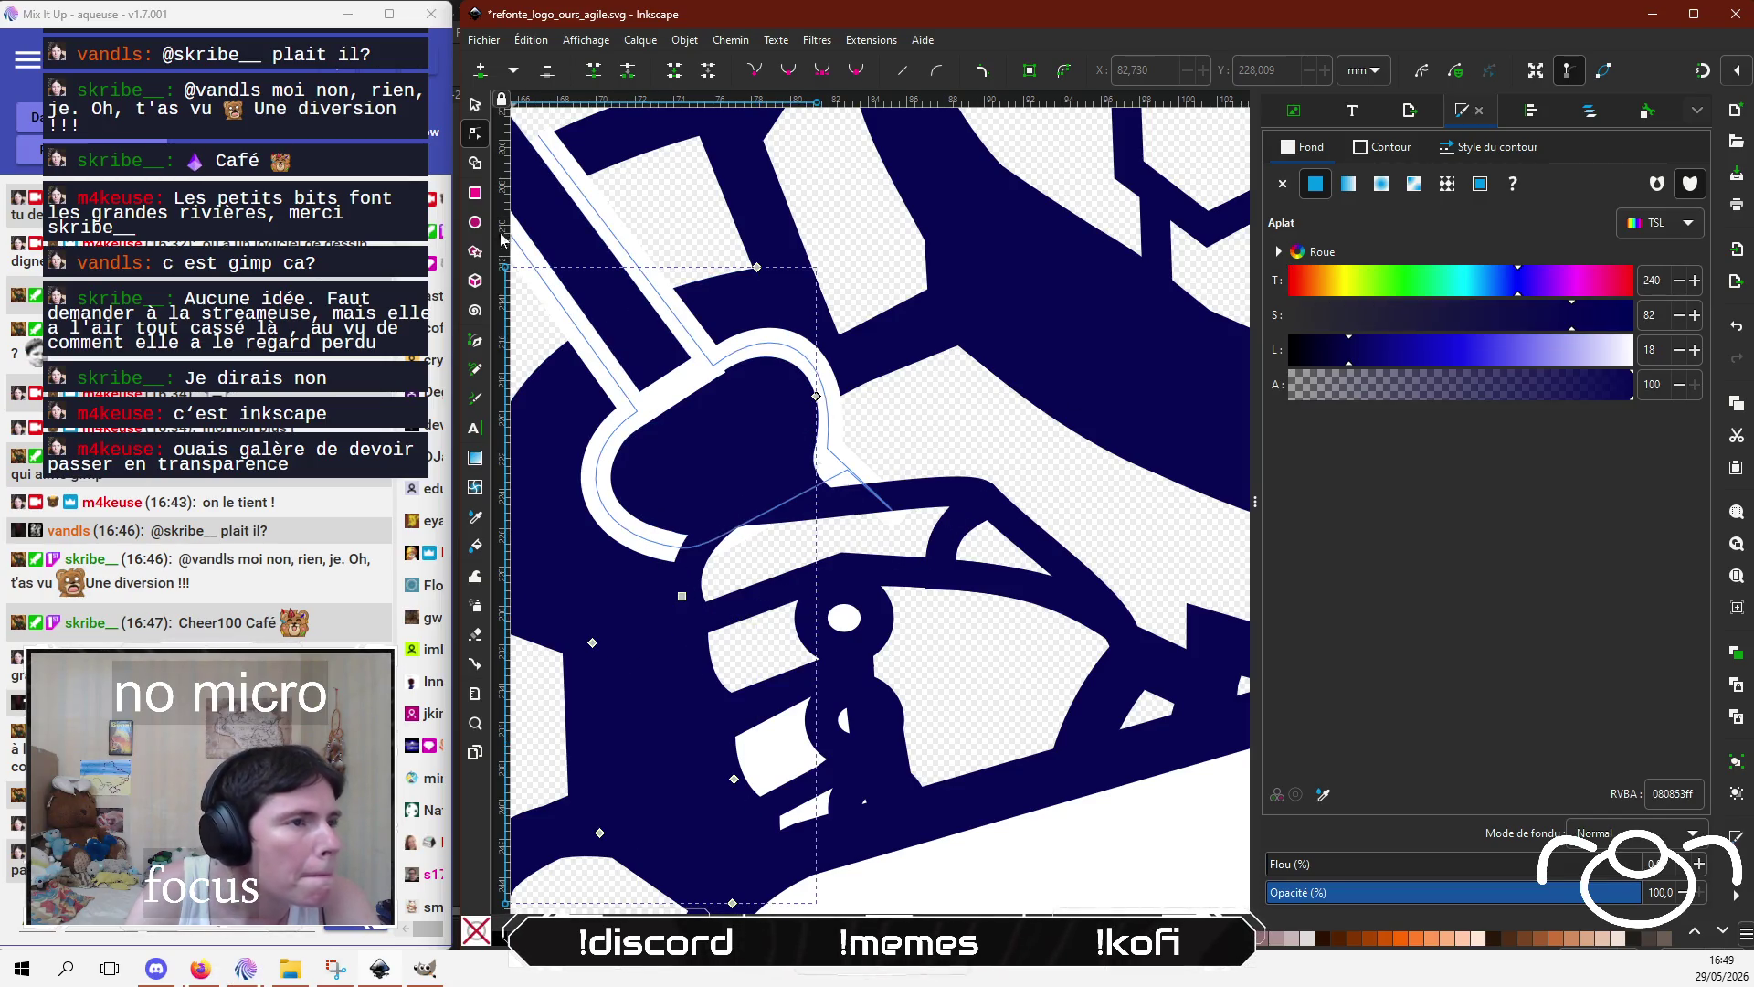
{"action": "left_click", "coordinate": [685, 630]}
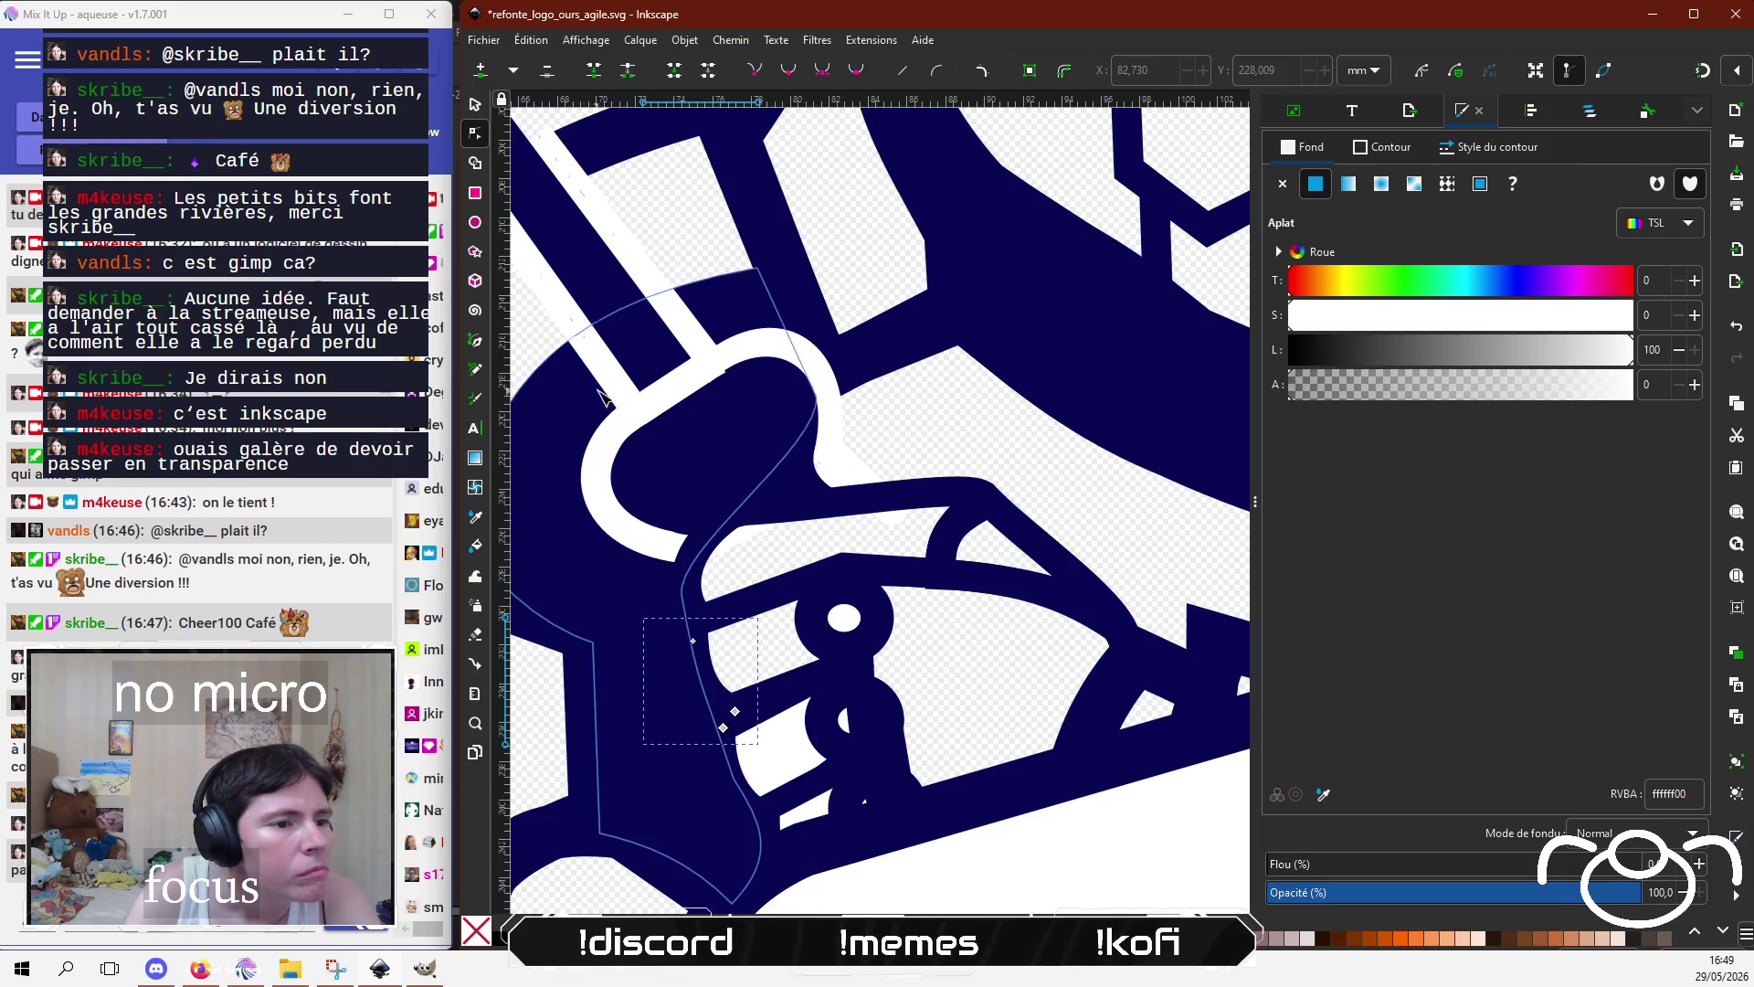
{"action": "left_click", "coordinate": [596, 629]}
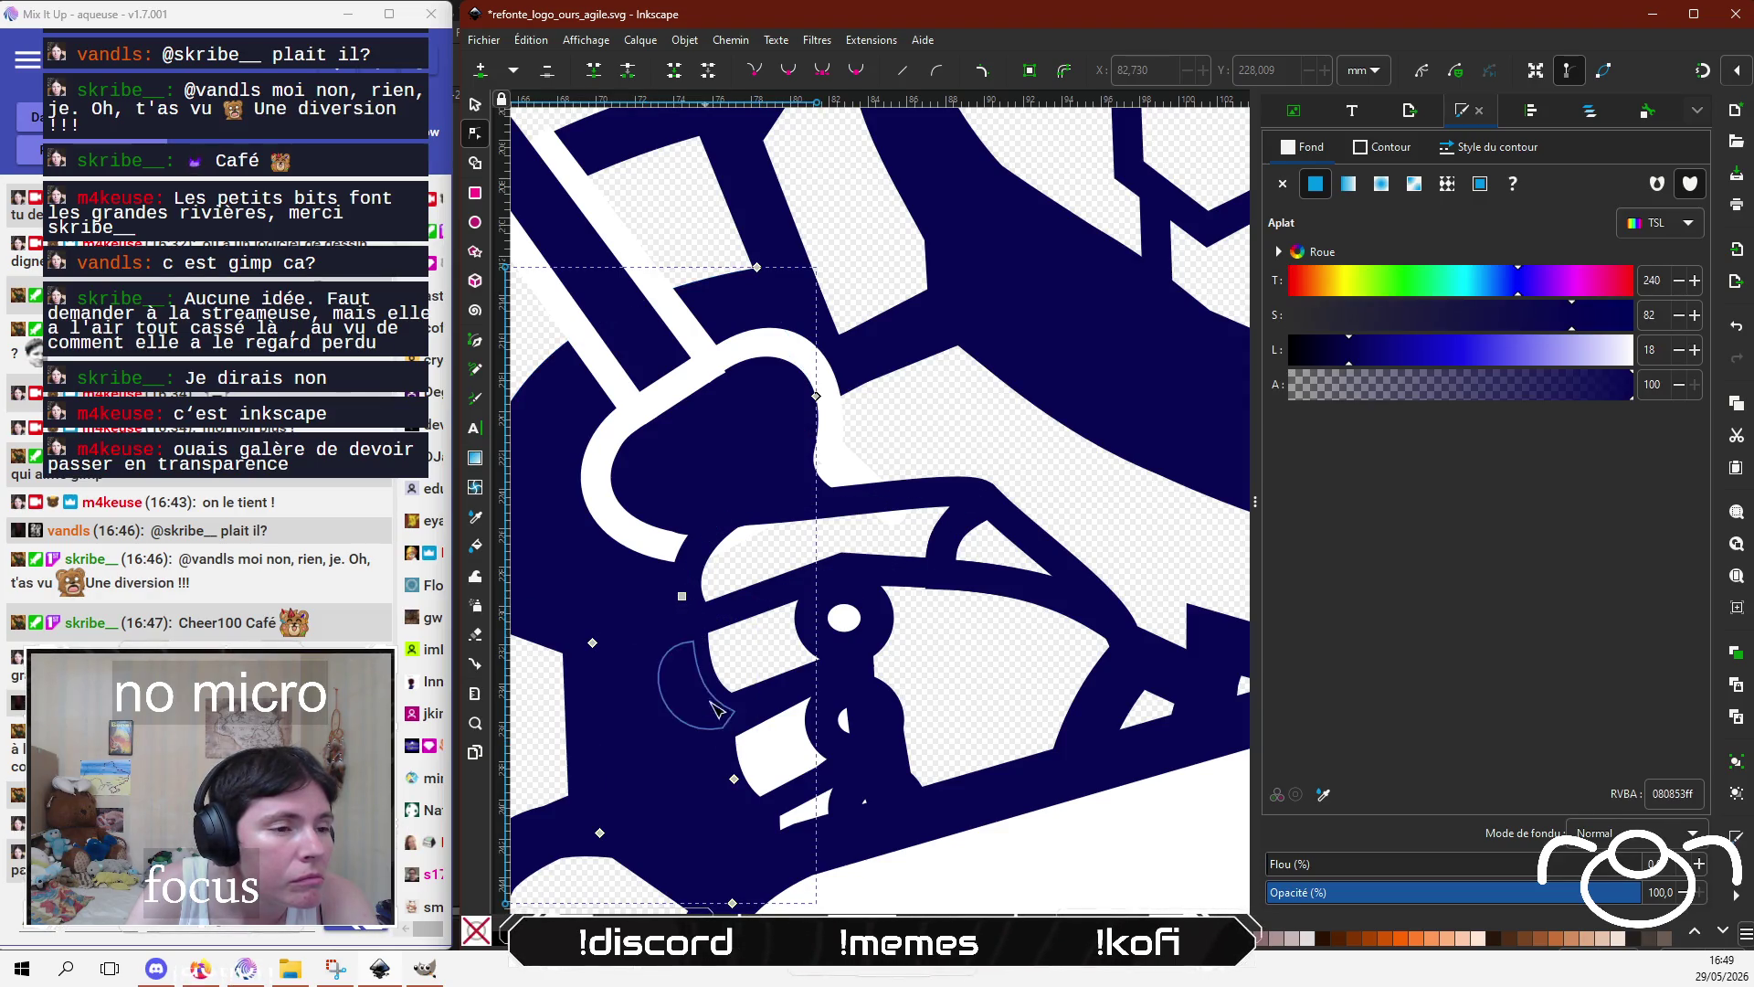
{"action": "mouse_move", "coordinate": [734, 778]}
{"action": "left_mouse_down"}
{"action": "mouse_move", "coordinate": [621, 766]}
{"action": "mouse_move", "coordinate": [730, 775]}
{"action": "left_mouse_up"}
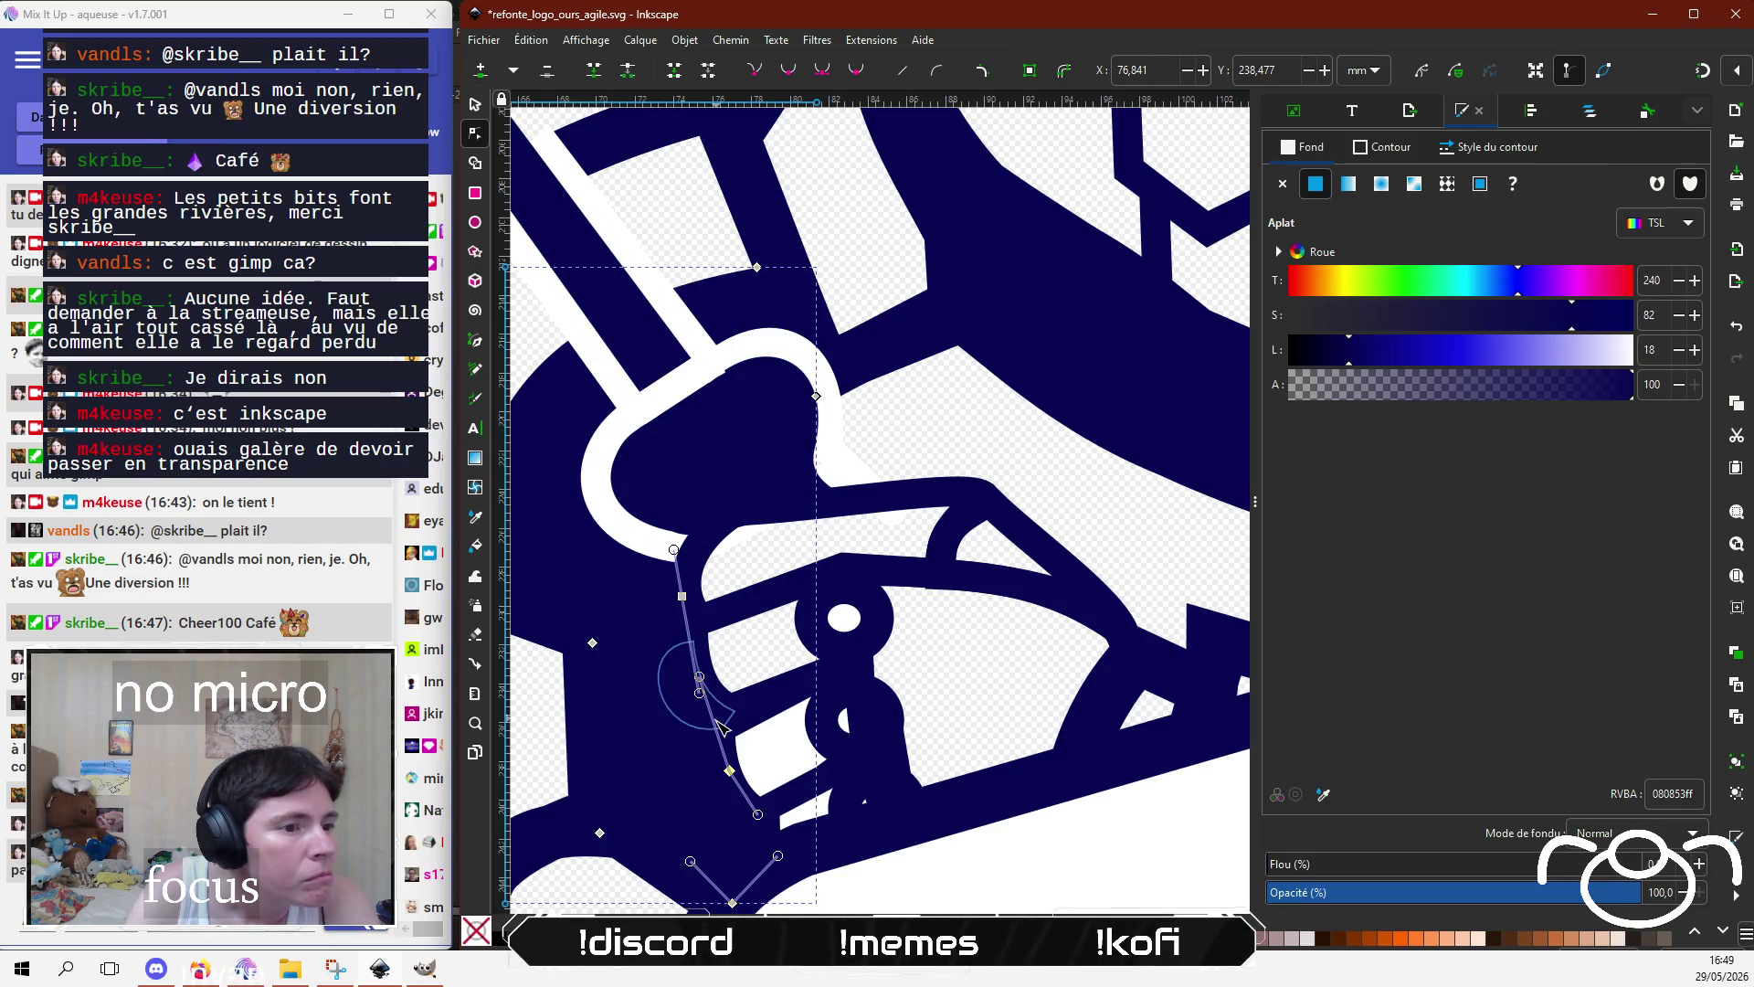
{"action": "left_click", "coordinate": [731, 757]}
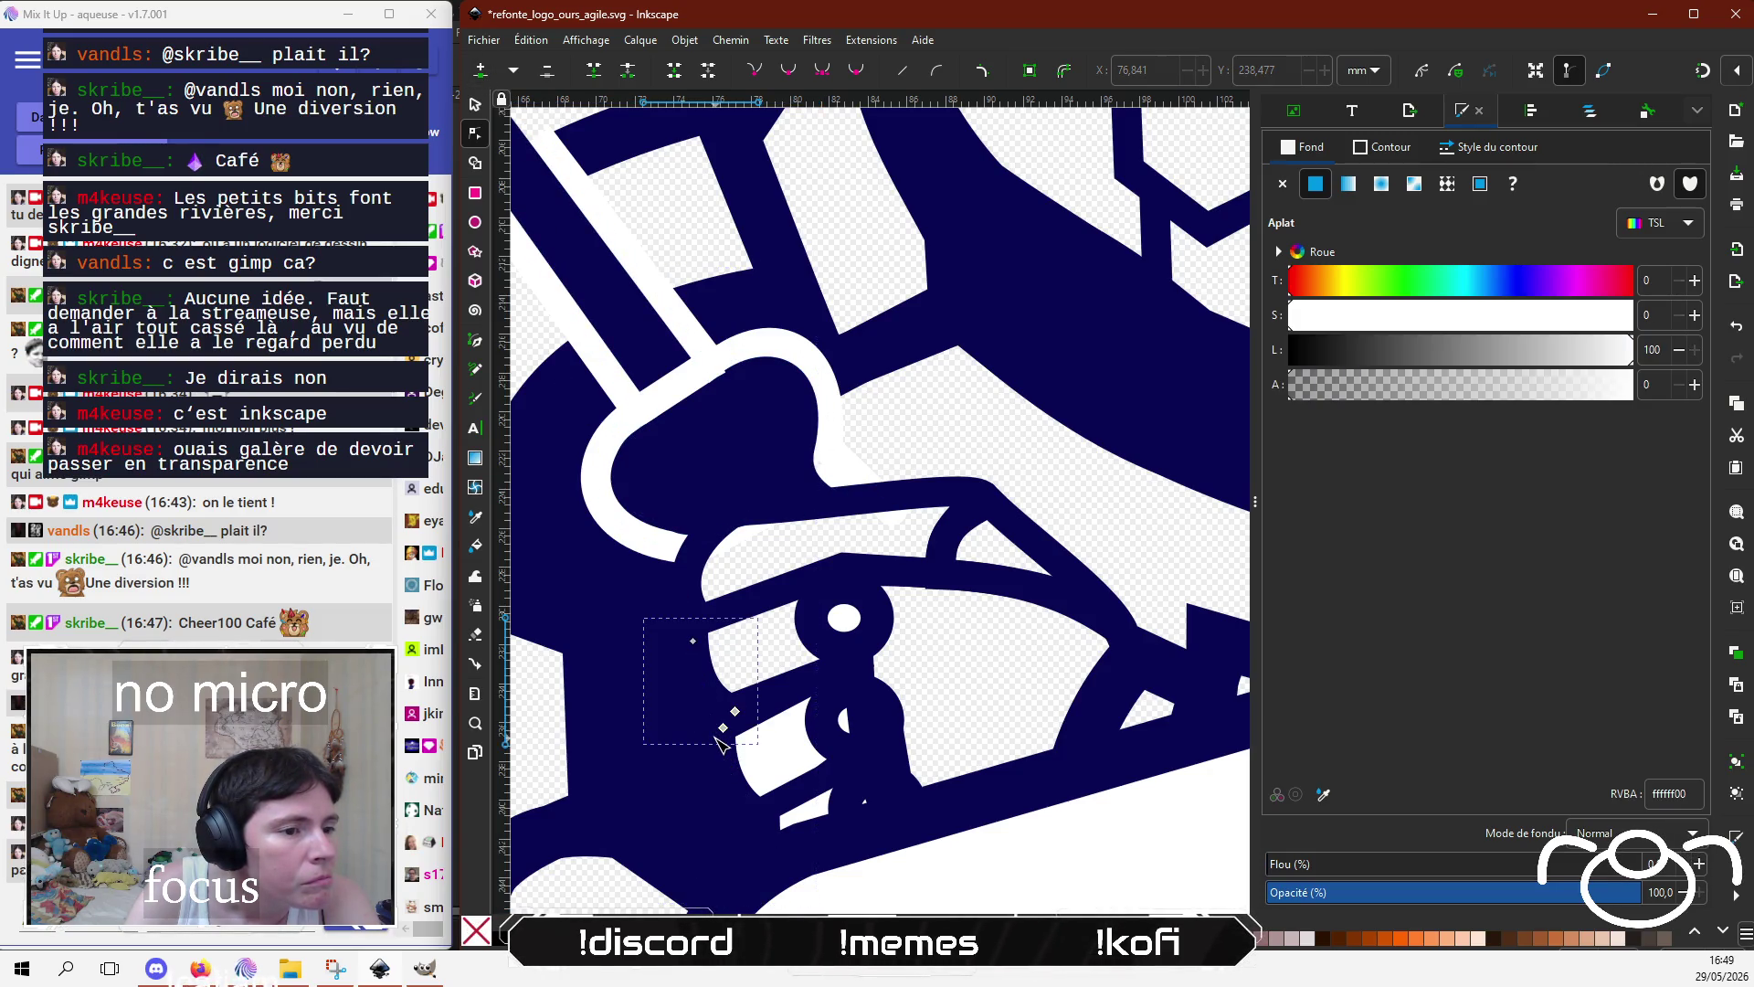
{"action": "left_click", "coordinate": [703, 777]}
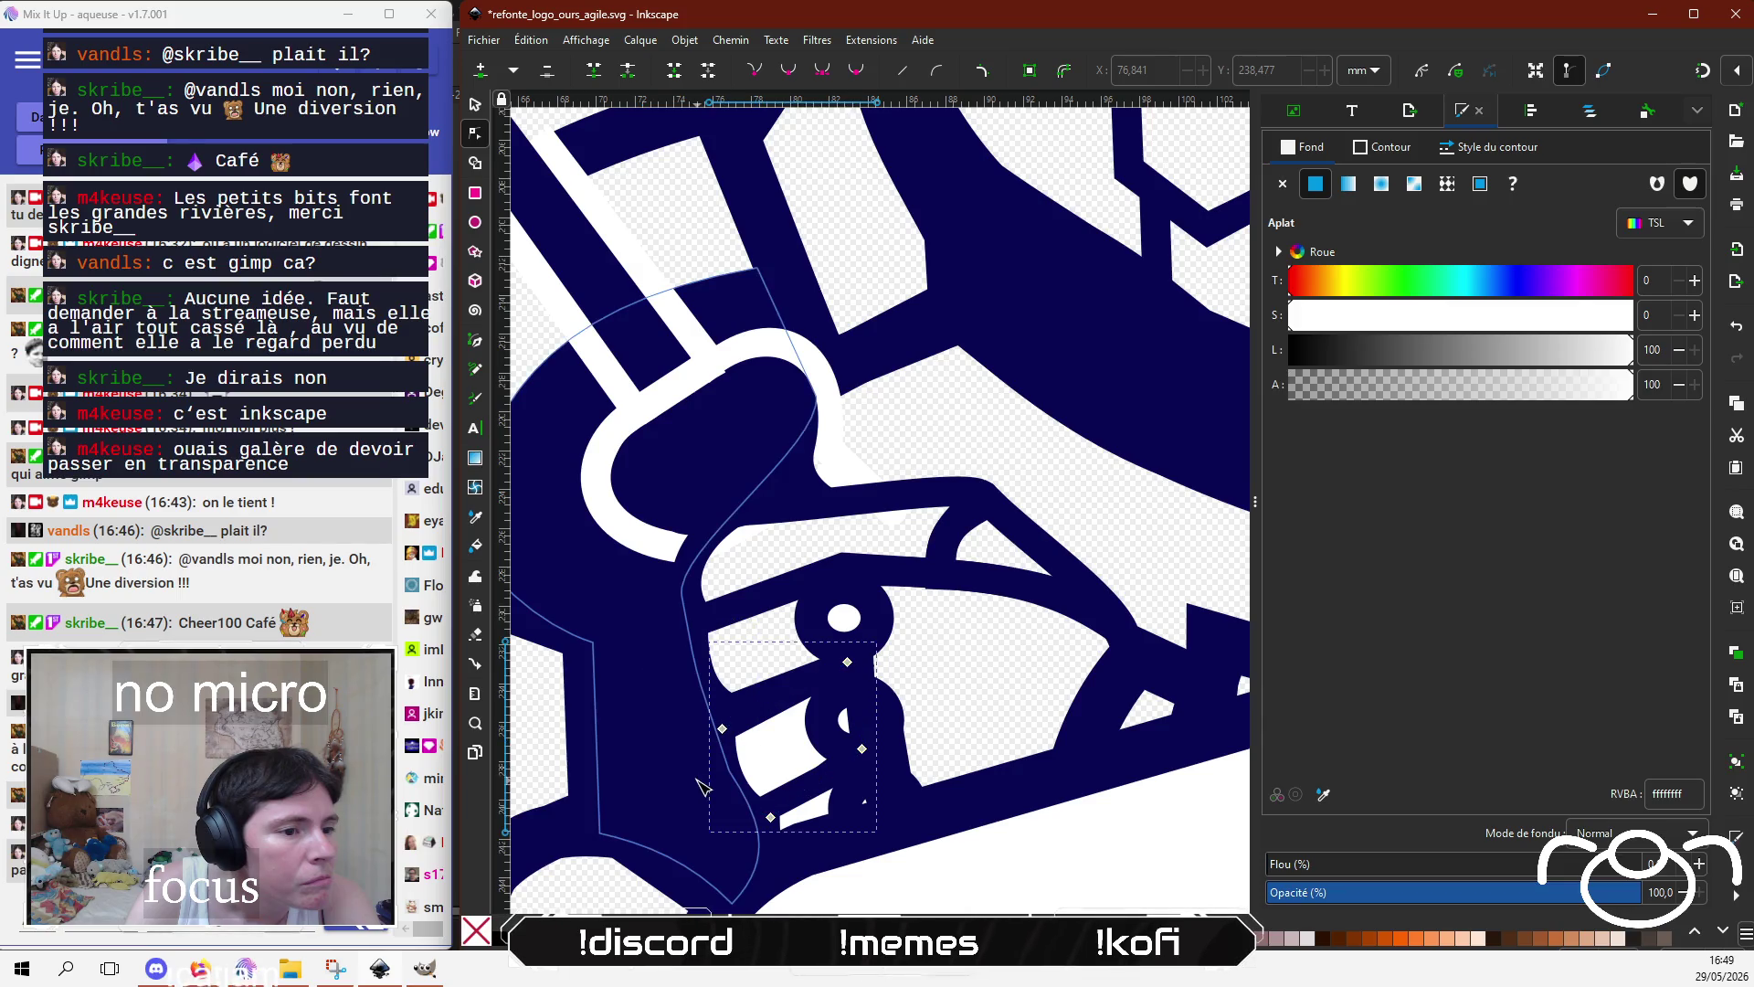
Step: Pull the left-hand white fill's nodes inward so its edge fits inside the hand outline
{"action": "left_click", "coordinate": [687, 622]}
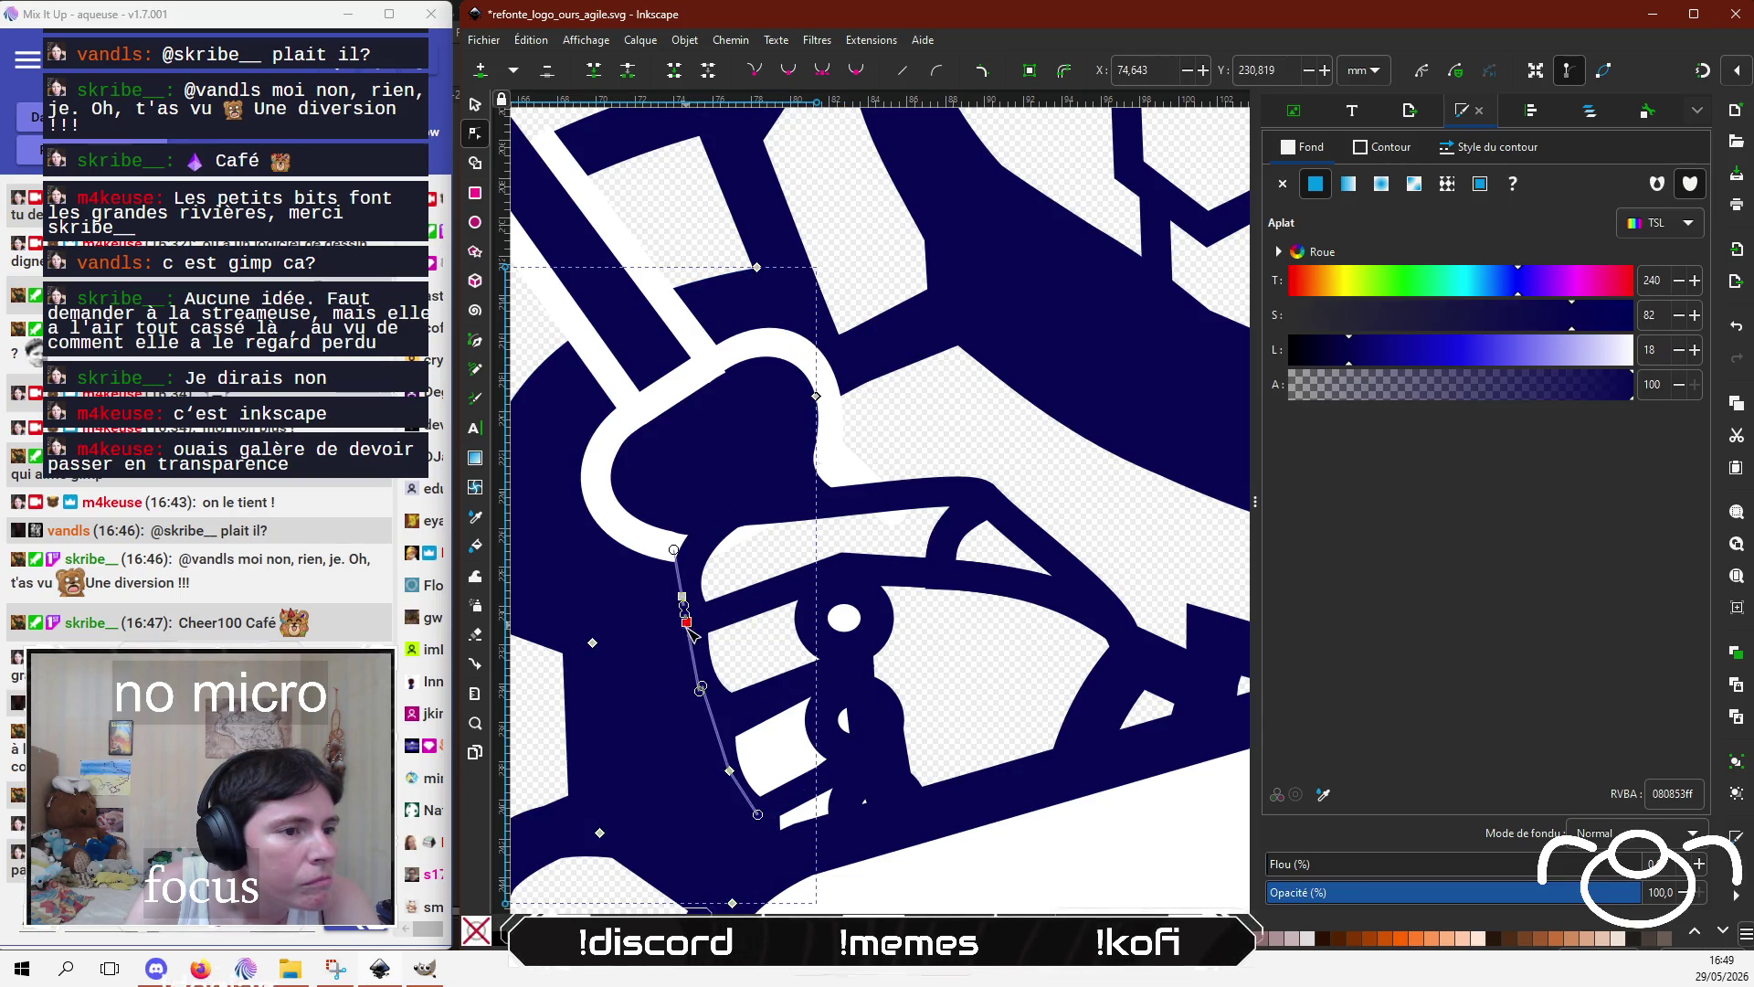
{"action": "mouse_move", "coordinate": [688, 622]}
{"action": "left_mouse_down"}
{"action": "mouse_move", "coordinate": [649, 661]}
{"action": "mouse_move", "coordinate": [658, 675]}
{"action": "left_mouse_up"}
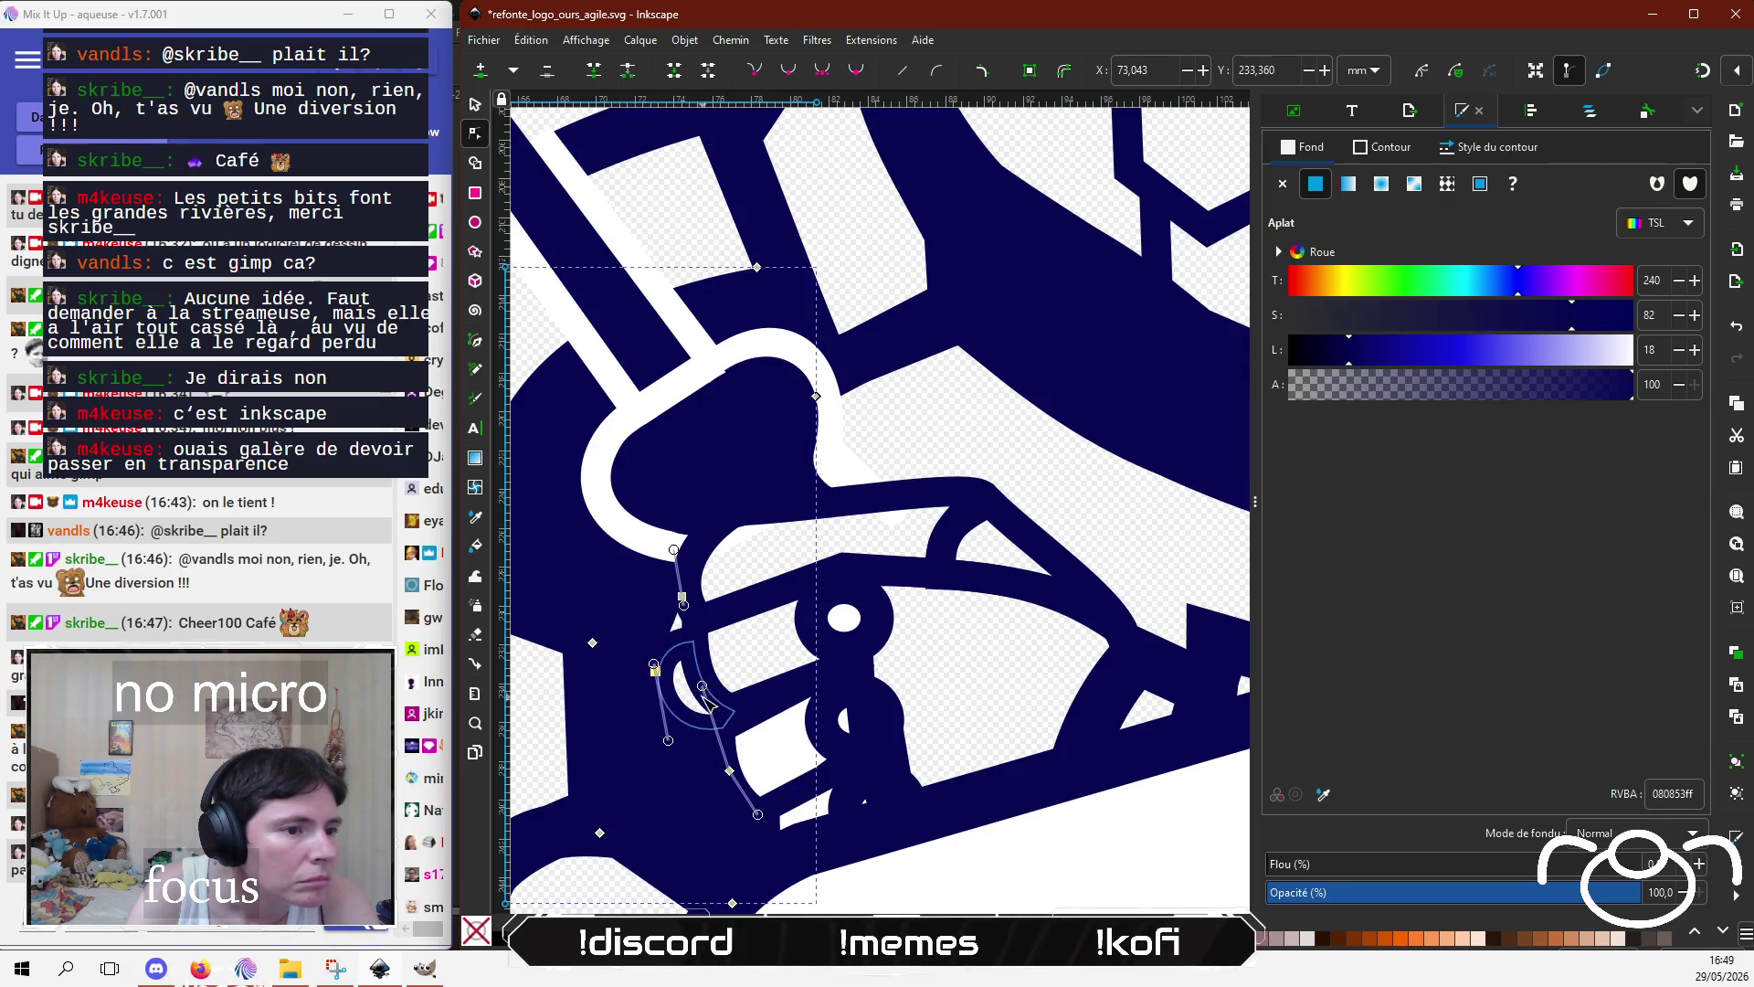
{"action": "key", "text": "Escape"}
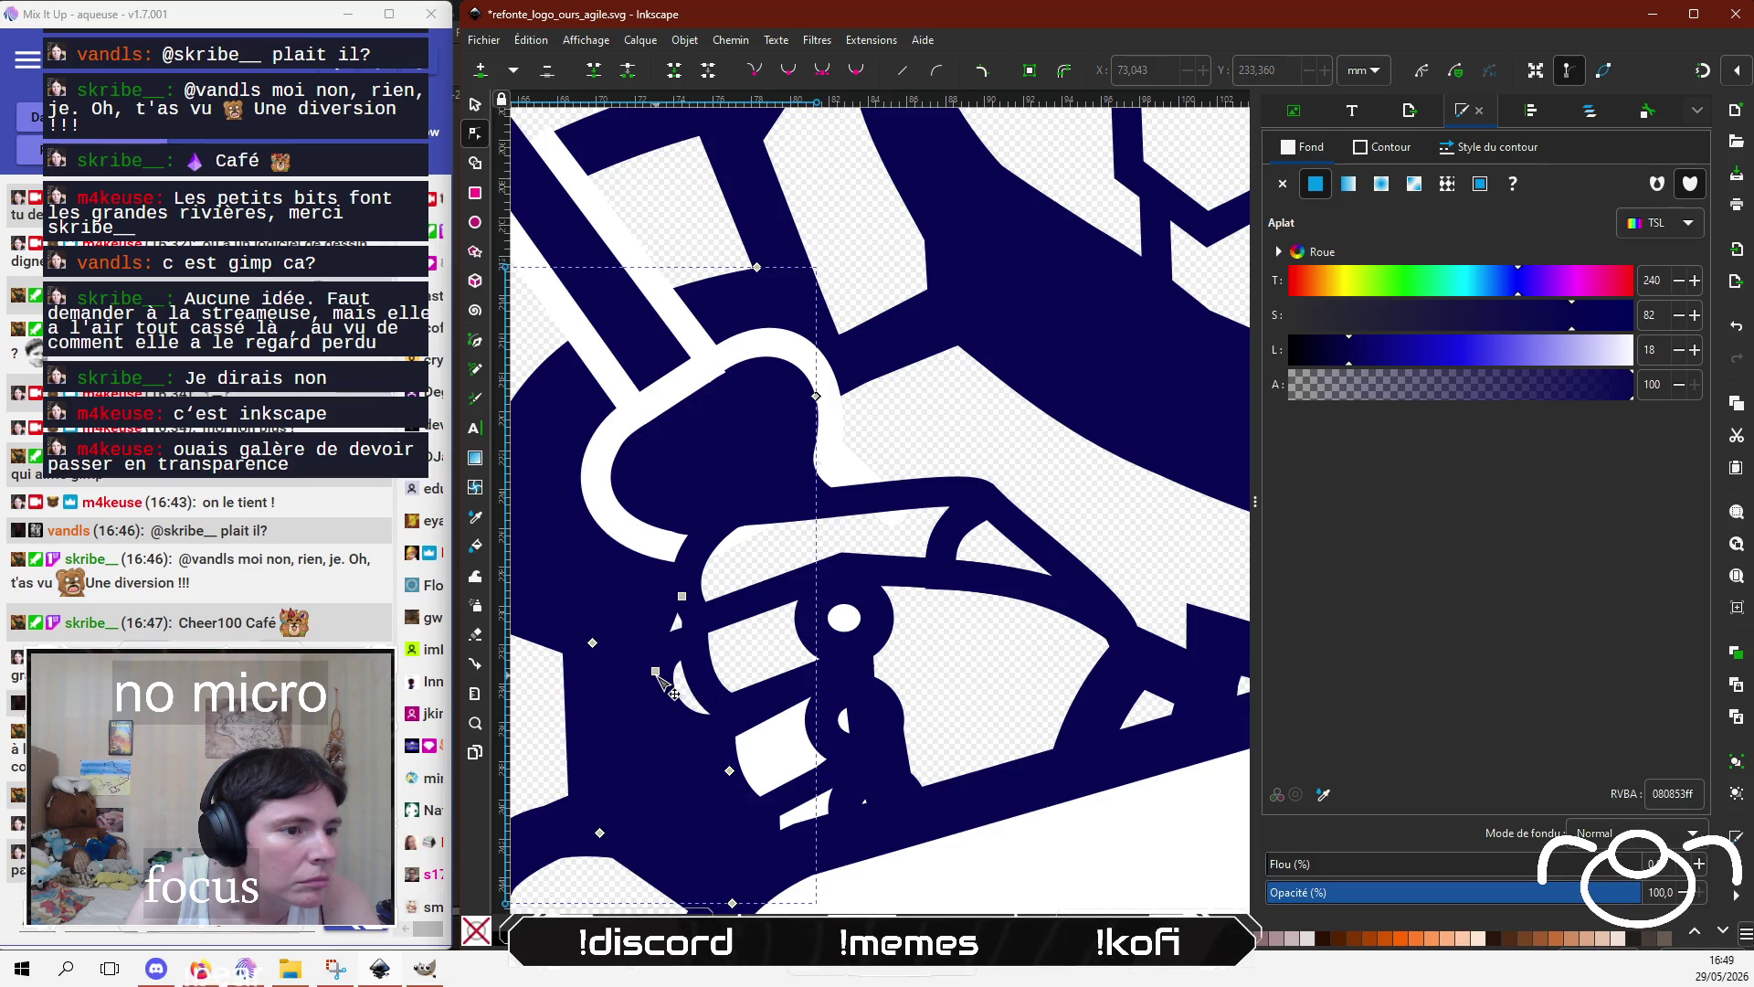
{"action": "left_click", "coordinate": [656, 672]}
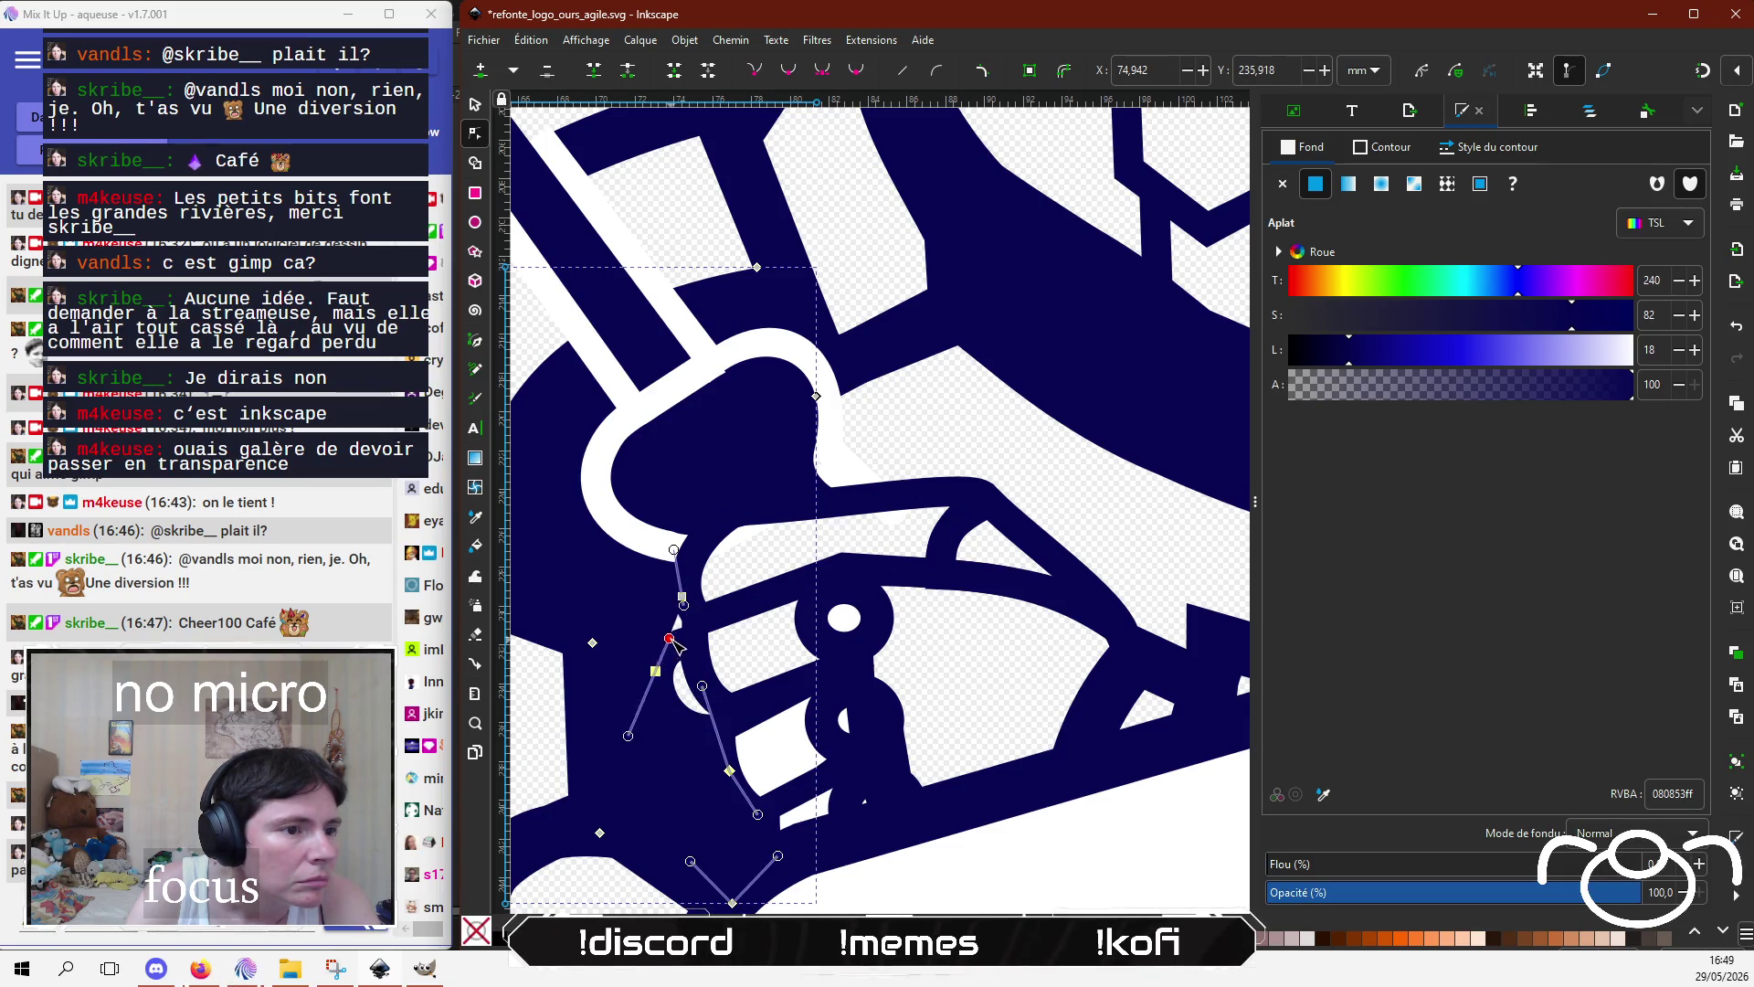
{"action": "left_click_drag", "start_coordinate": [674, 641], "coordinate": [692, 633]}
{"action": "left_click", "coordinate": [731, 681]}
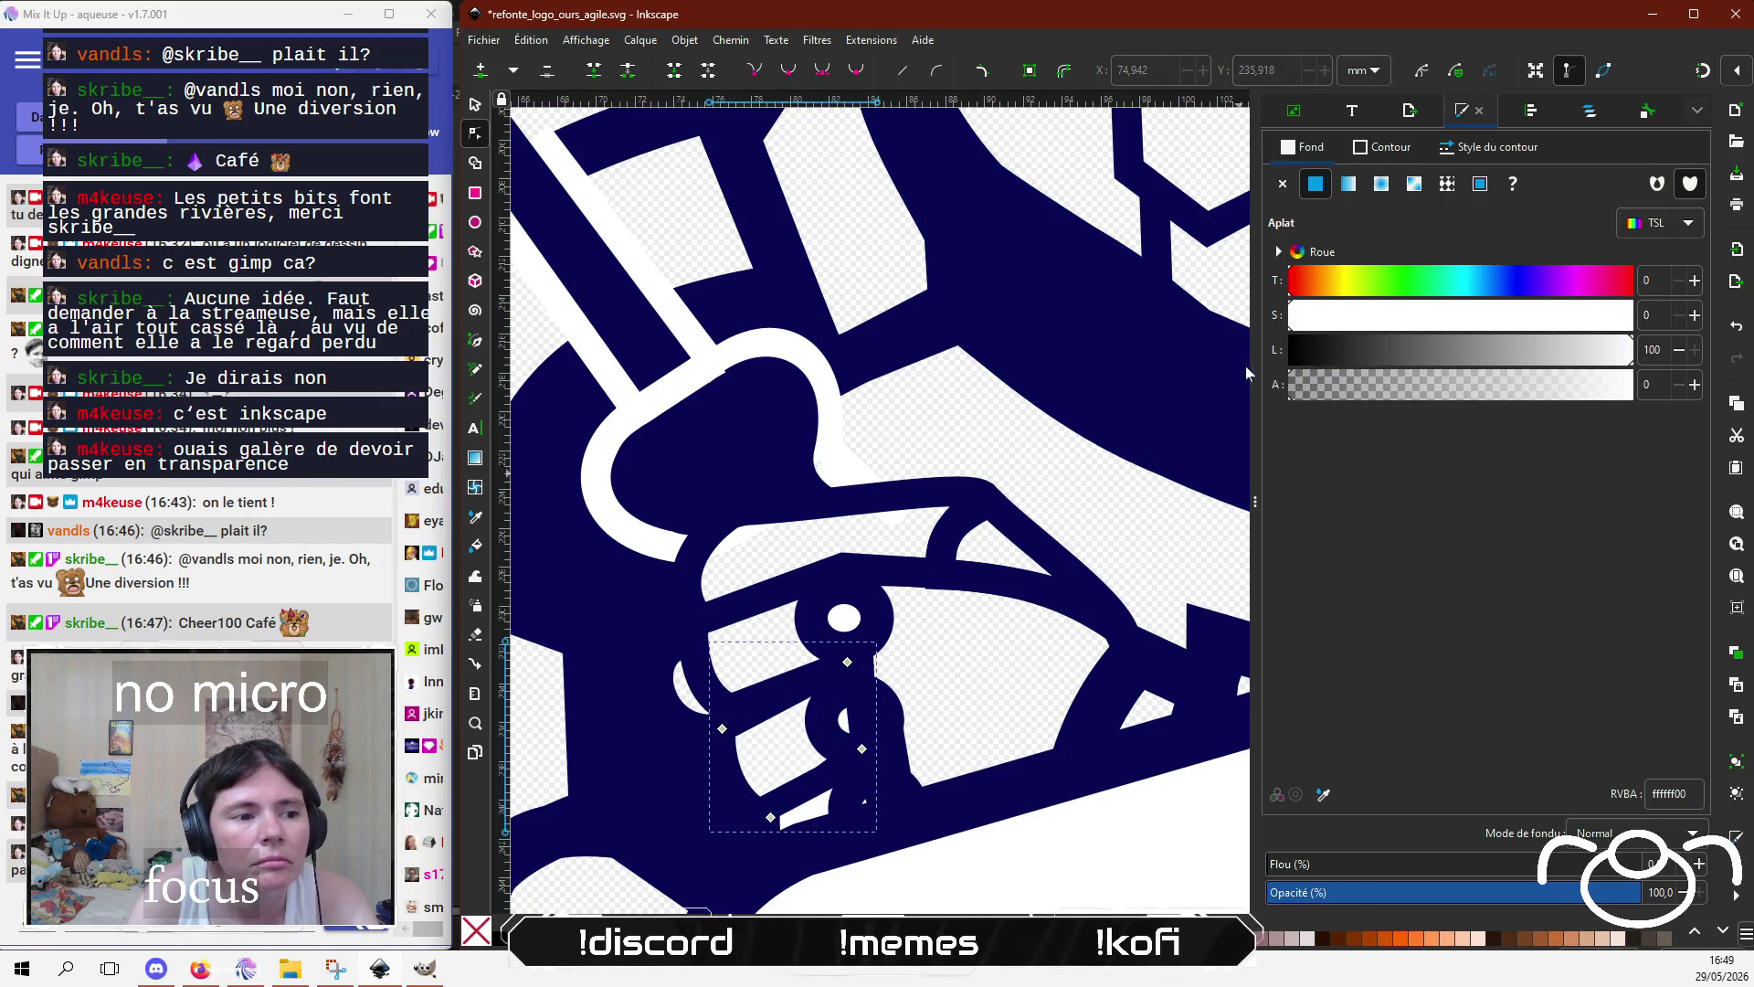
Step: Set fill alpha to 0 on the small hand shape and the large arm-spanning shape
{"action": "left_click", "coordinate": [827, 827]}
{"action": "left_click", "coordinate": [820, 808]}
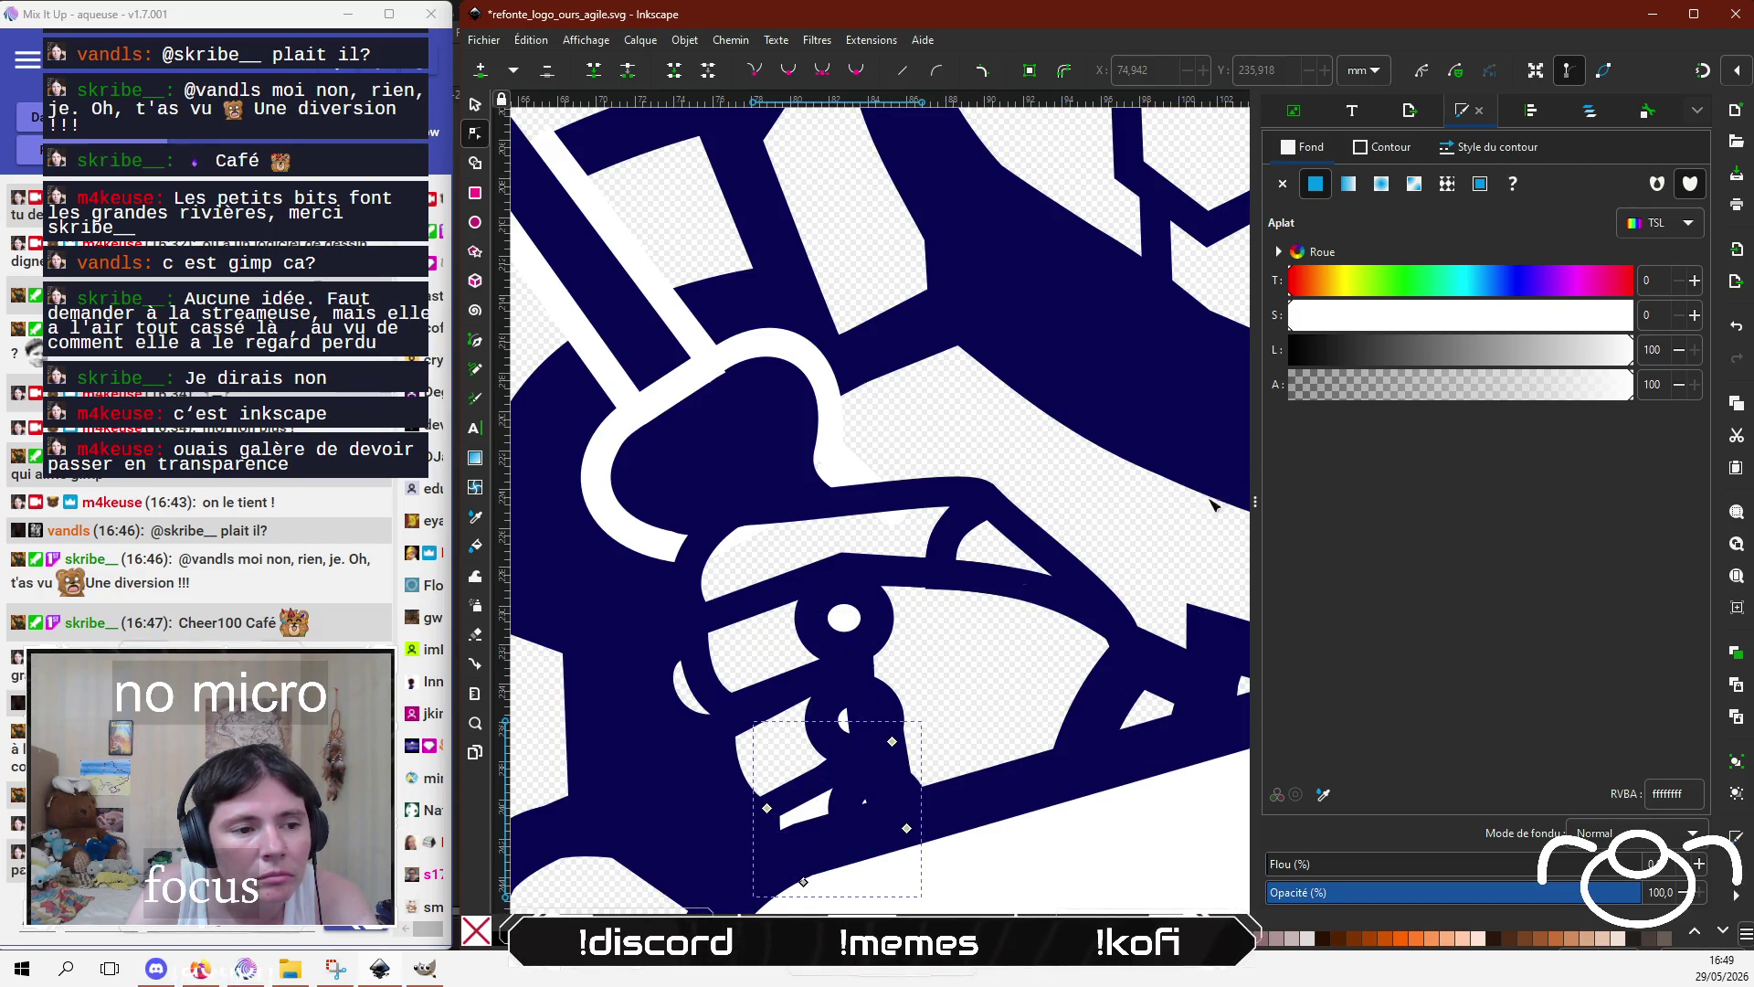
{"action": "left_click", "coordinate": [1290, 384]}
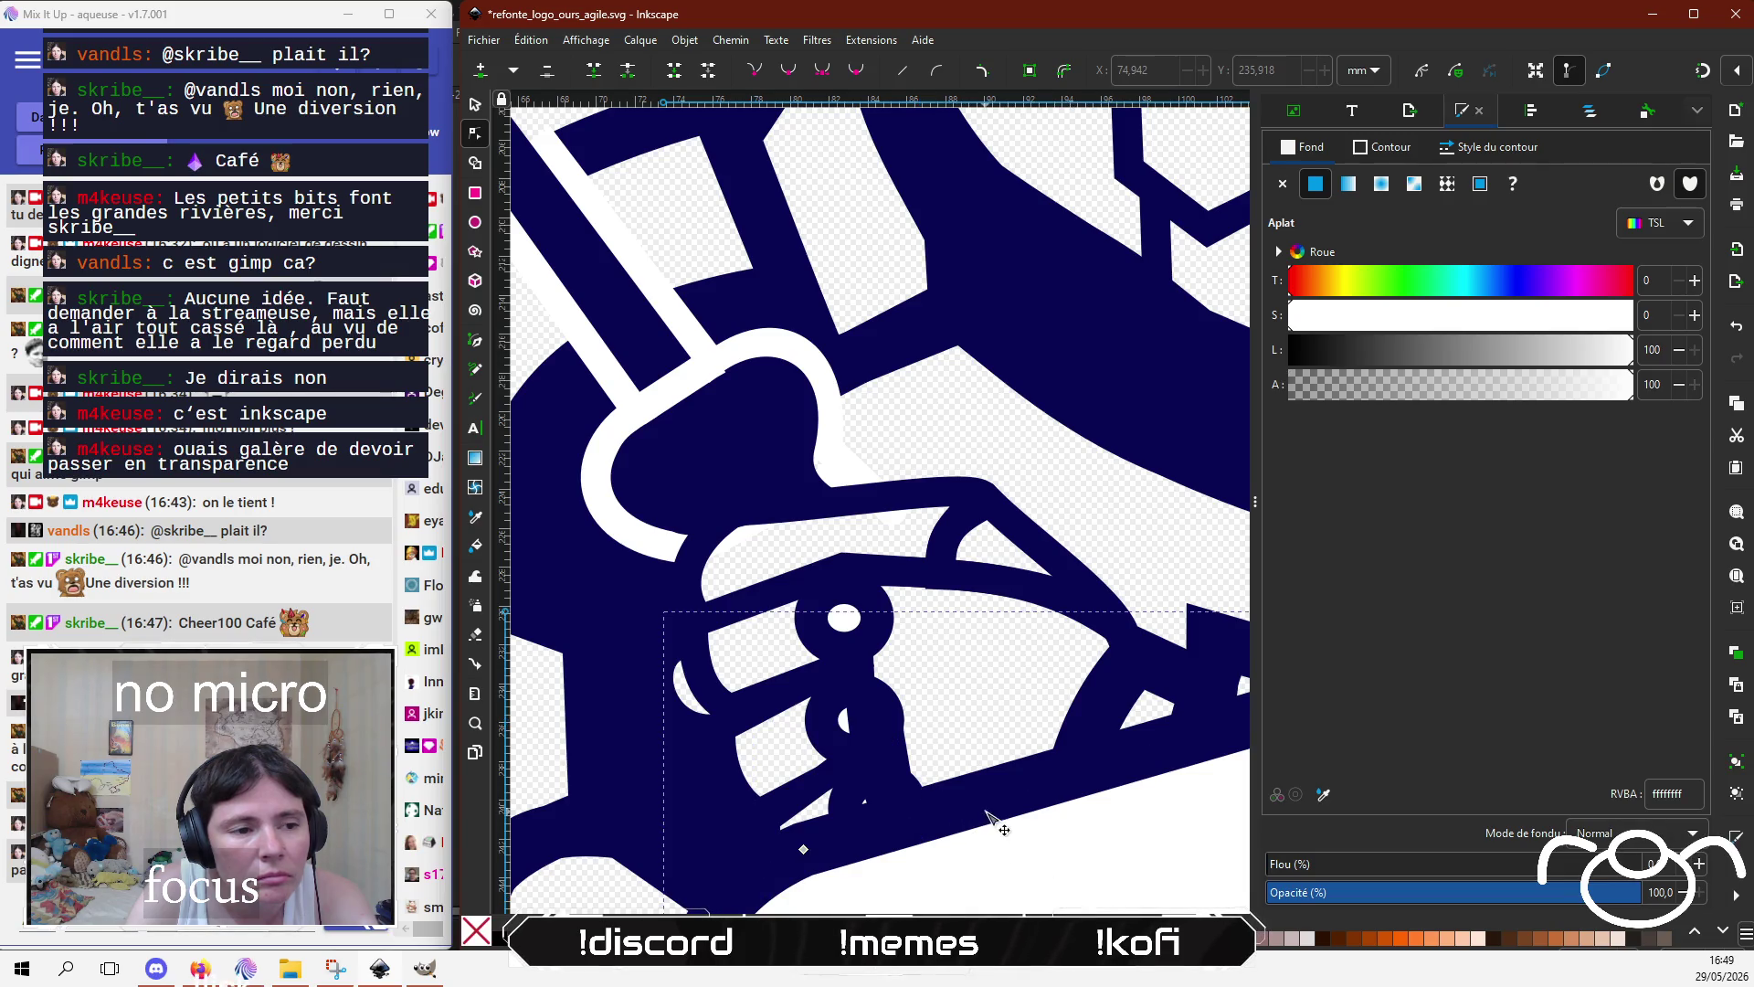
{"action": "scroll", "coordinate": [1038, 606], "scroll_direction": "down", "scroll_amount": 5}
{"action": "left_click", "coordinate": [938, 637]}
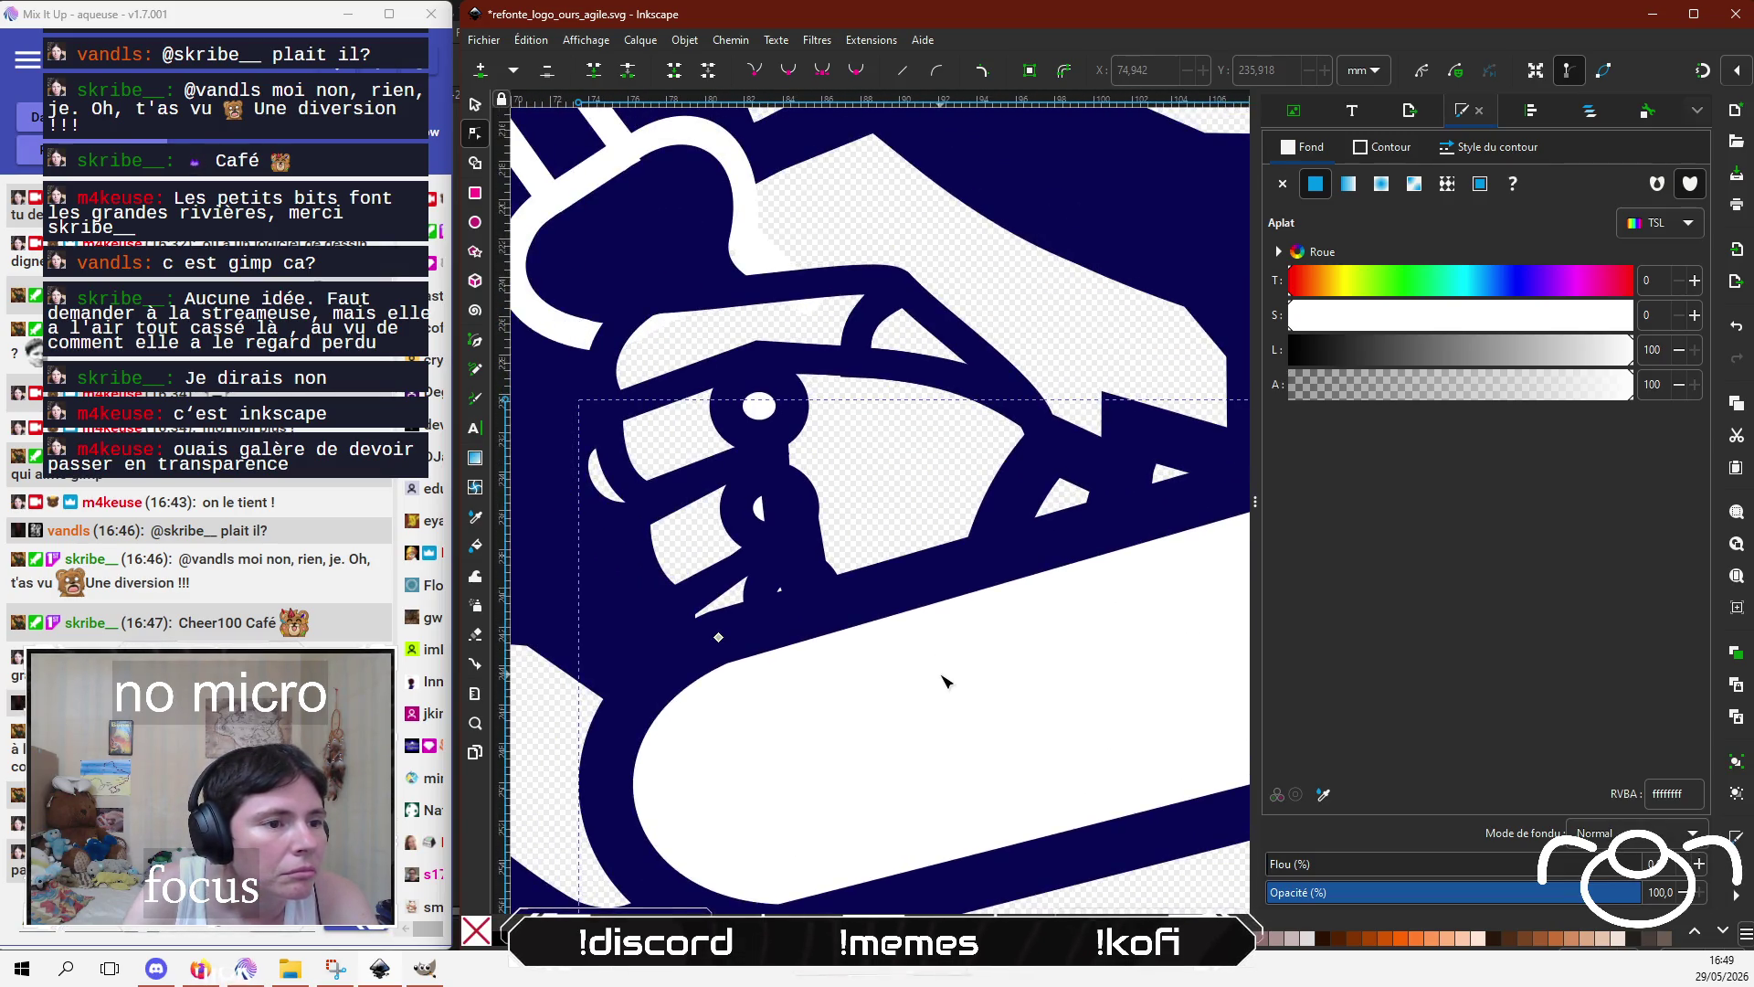
{"action": "left_click", "coordinate": [1290, 384]}
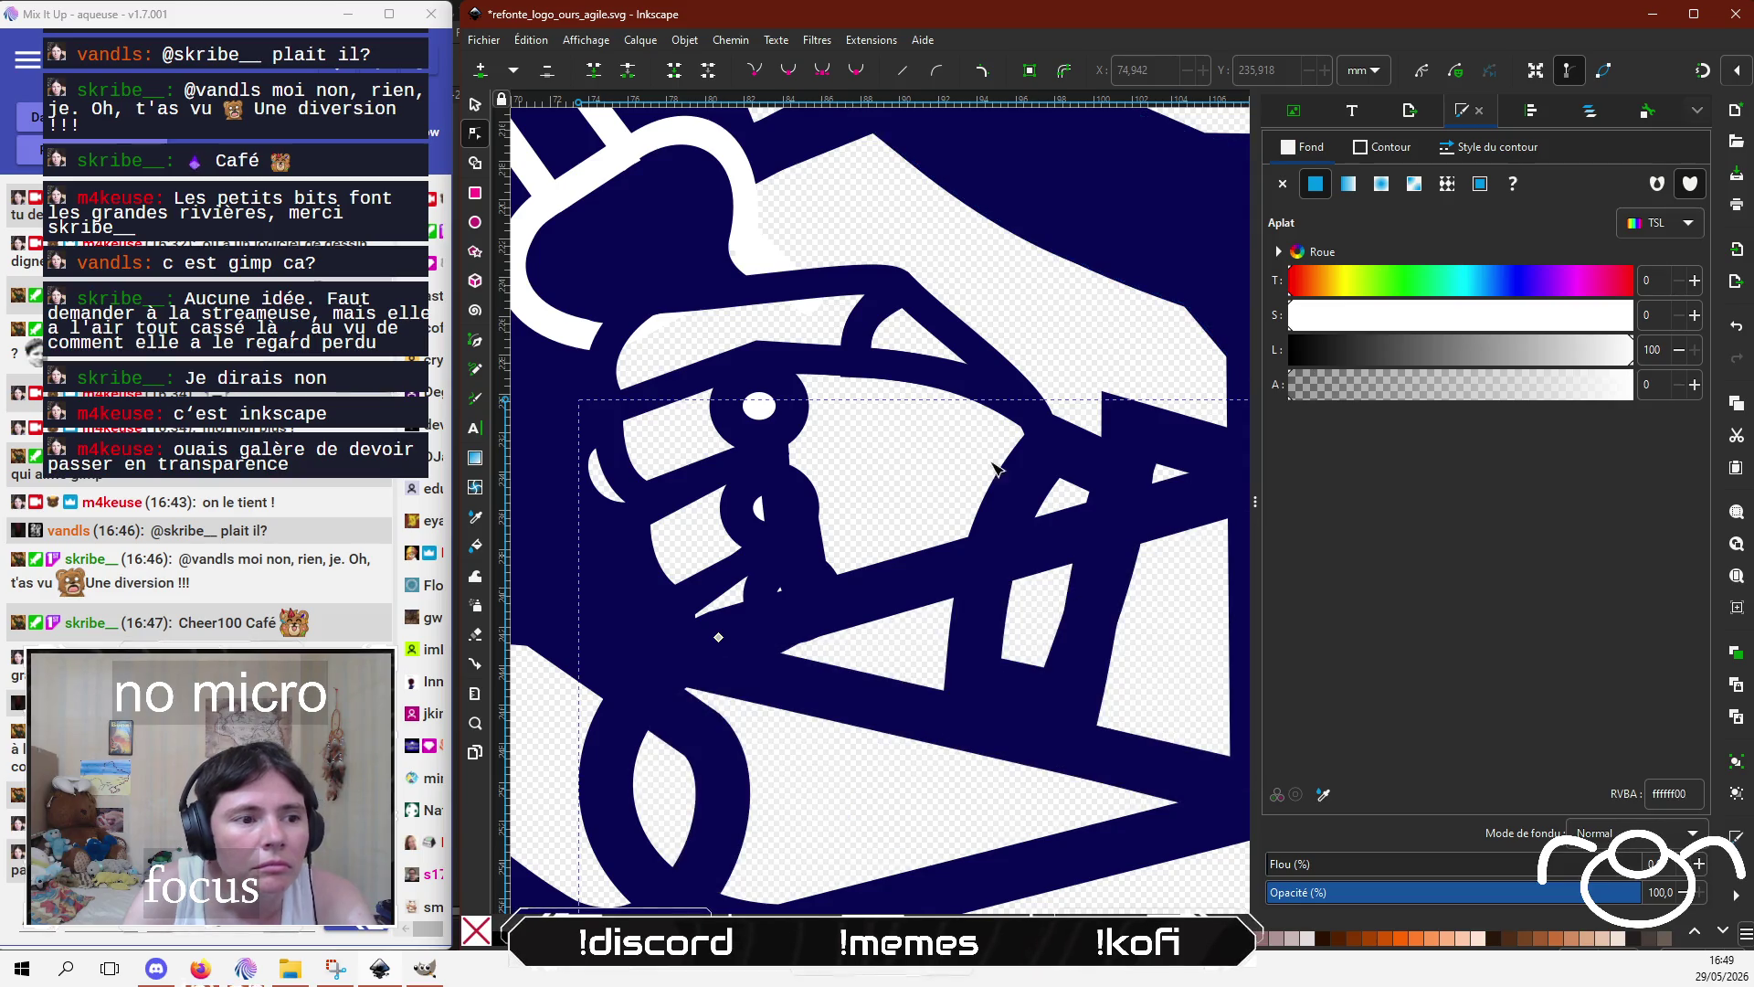
Step: Zoom out and pan to bring the whole bear body back into view
{"action": "key", "text": "minus"}
{"action": "key", "text": "minus"}
{"action": "key", "text": "minus"}
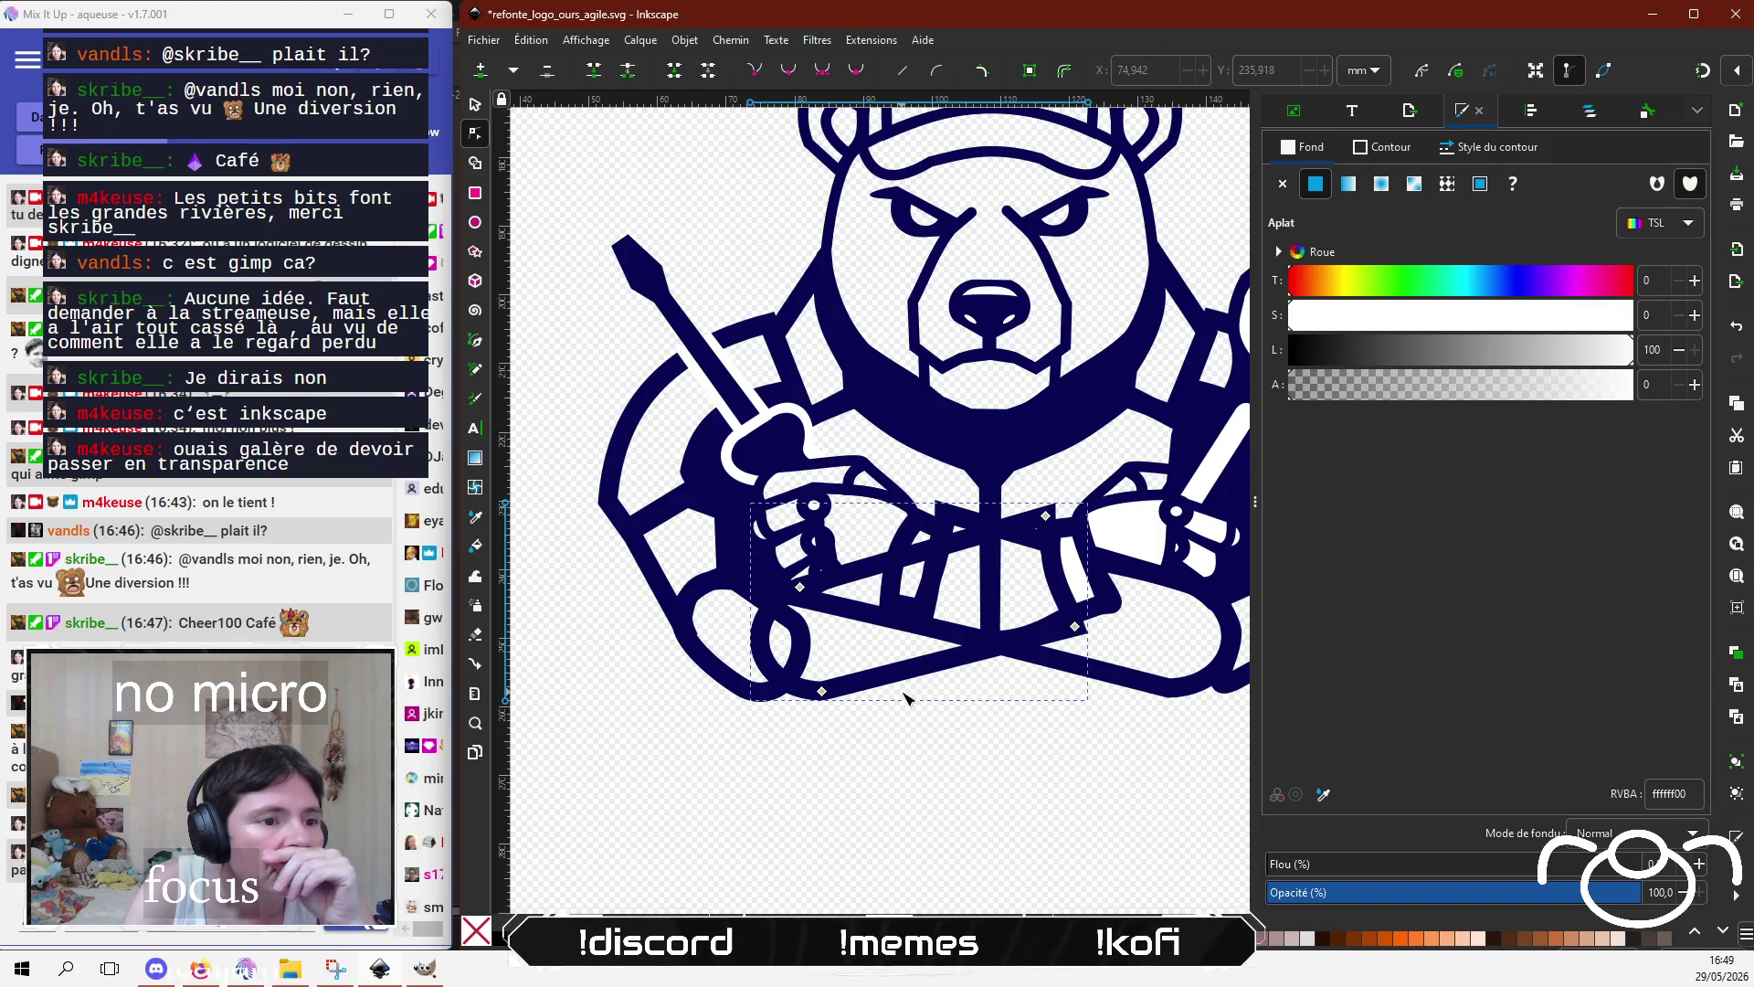
{"action": "scroll", "coordinate": [905, 697], "scroll_direction": "up", "scroll_amount": 2}
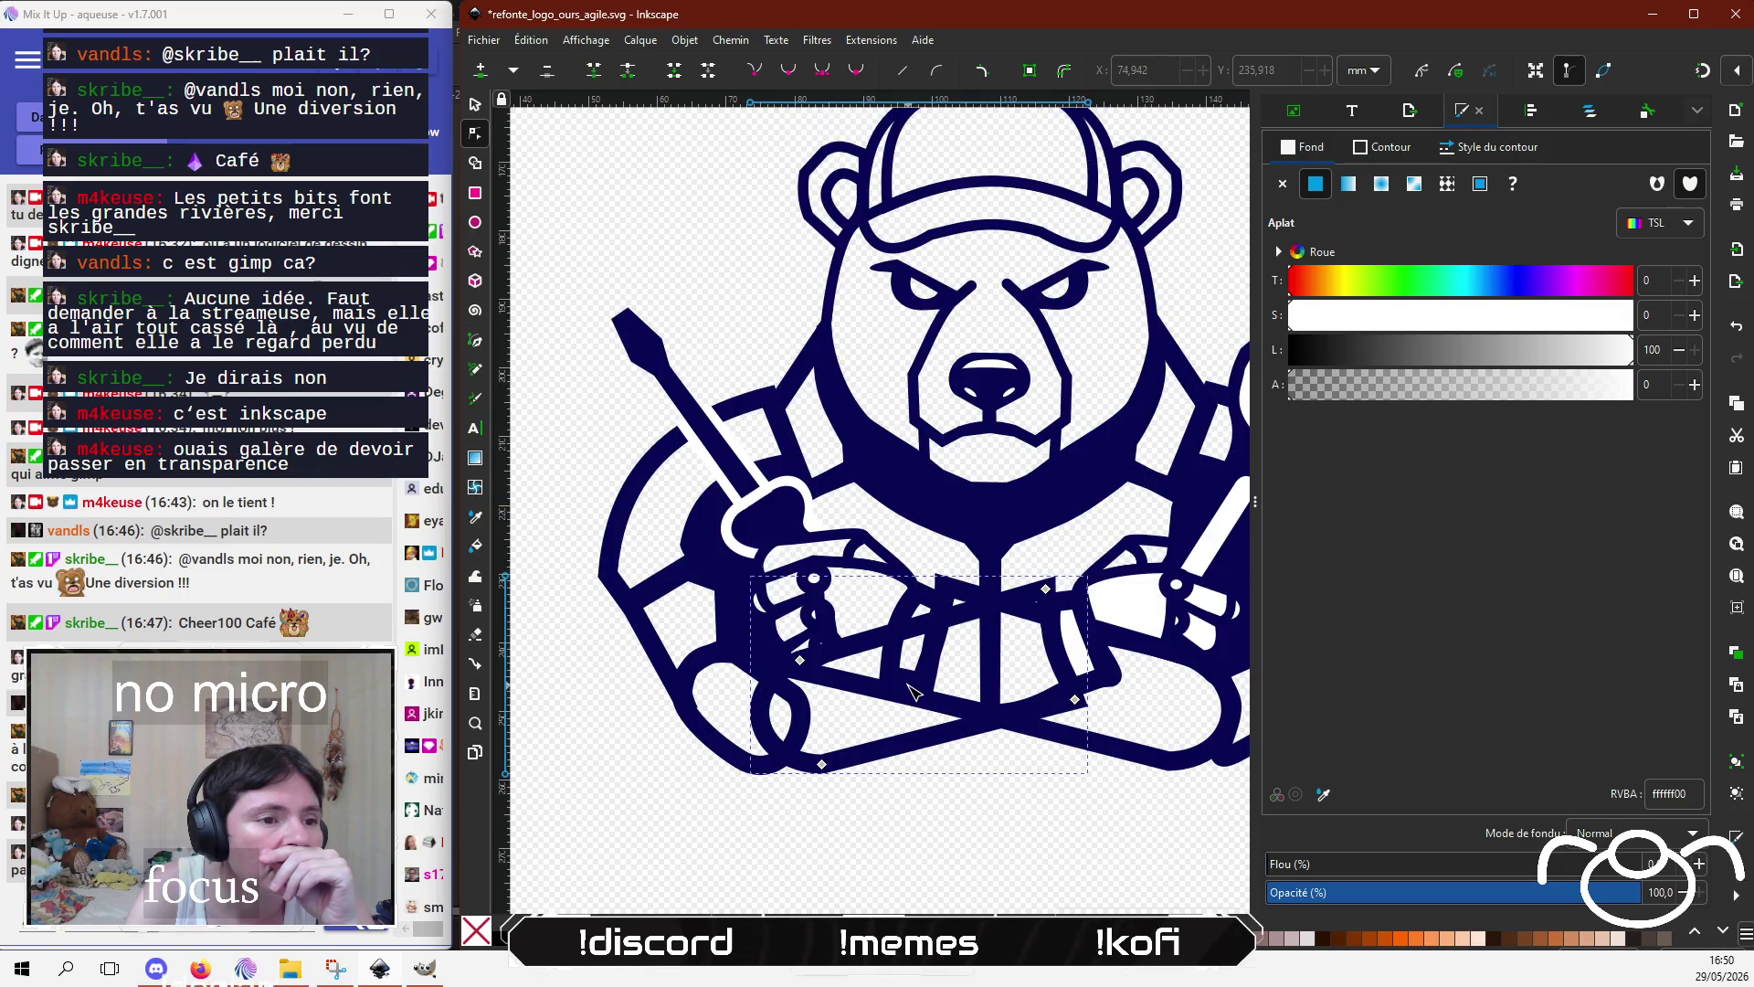
{"action": "scroll", "coordinate": [914, 692], "scroll_direction": "down", "scroll_amount": 2}
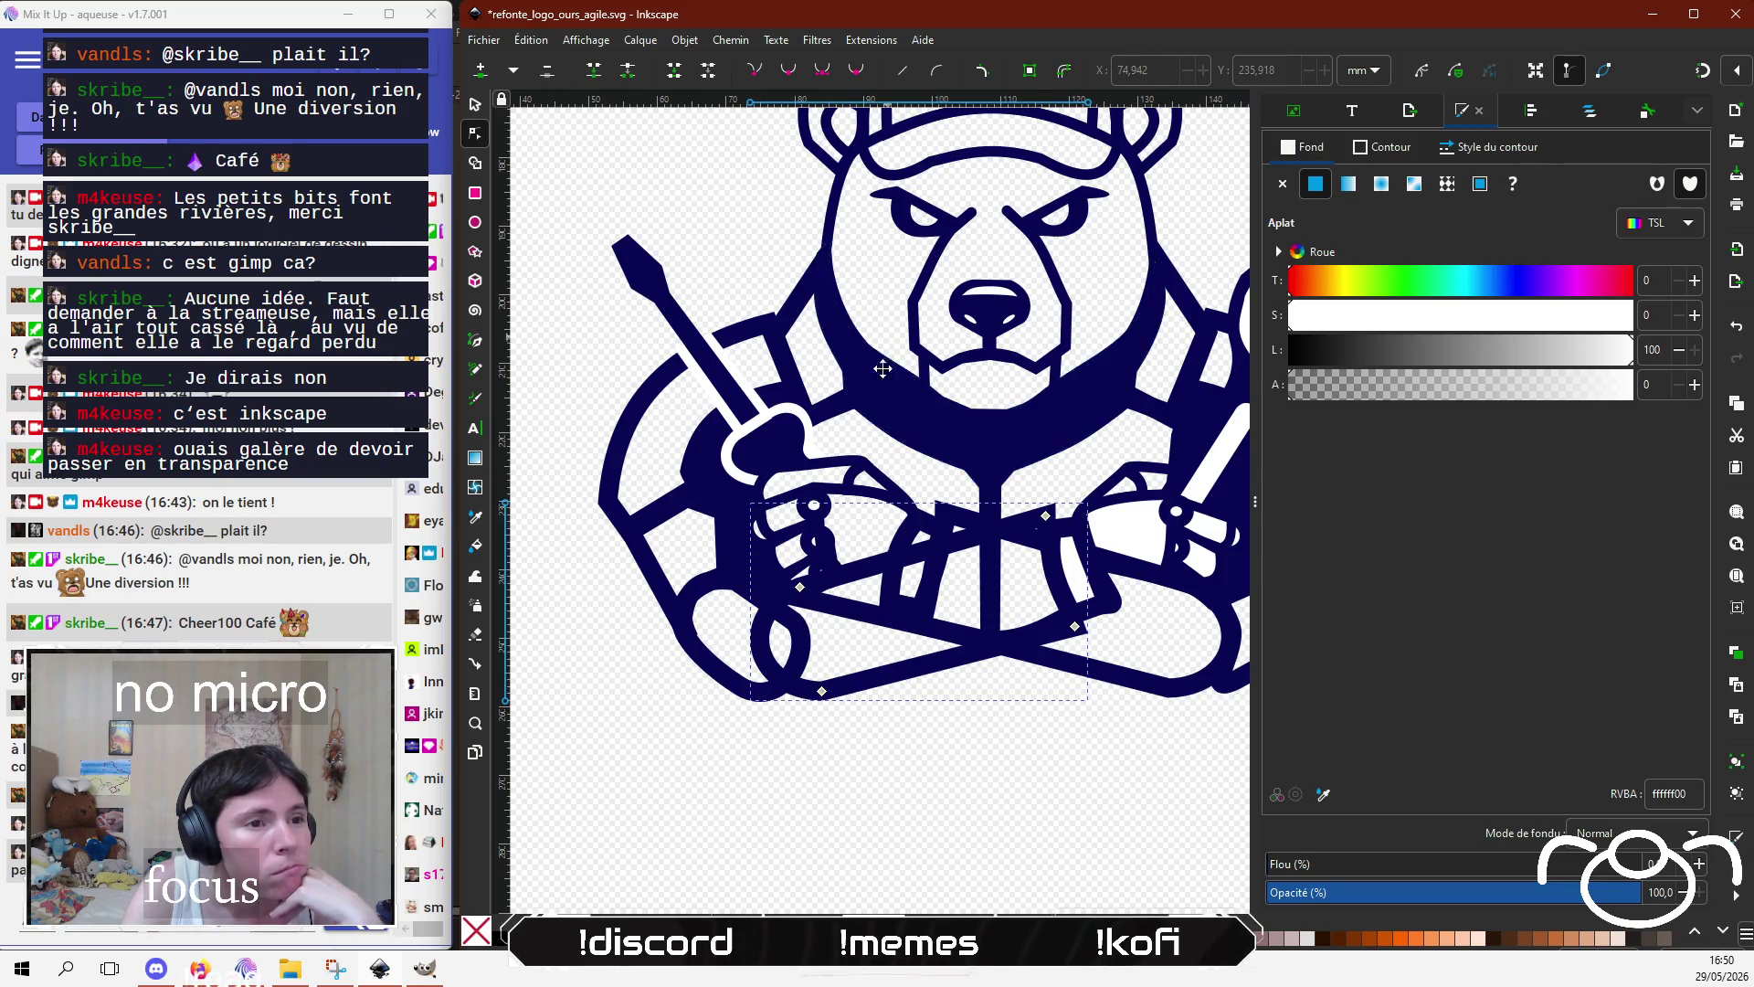
{"action": "scroll", "coordinate": [769, 863], "scroll_direction": "up", "scroll_amount": 5}
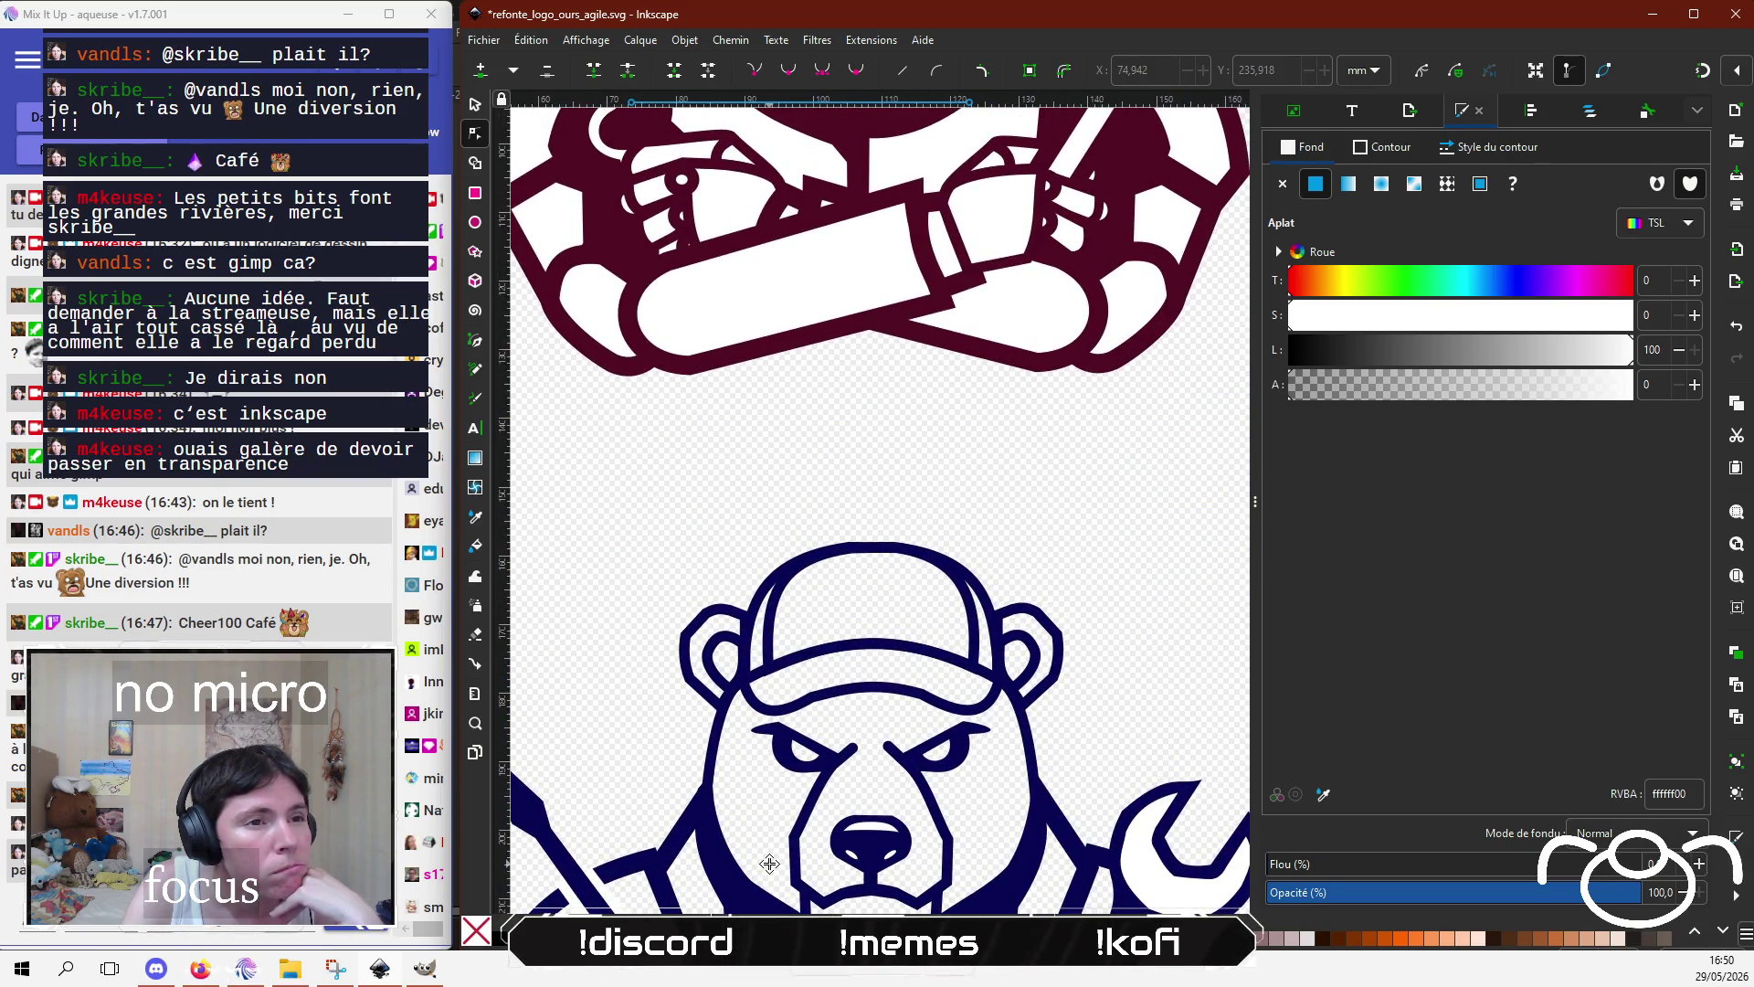
{"action": "left_click_drag", "start_coordinate": [769, 864], "coordinate": [796, 409]}
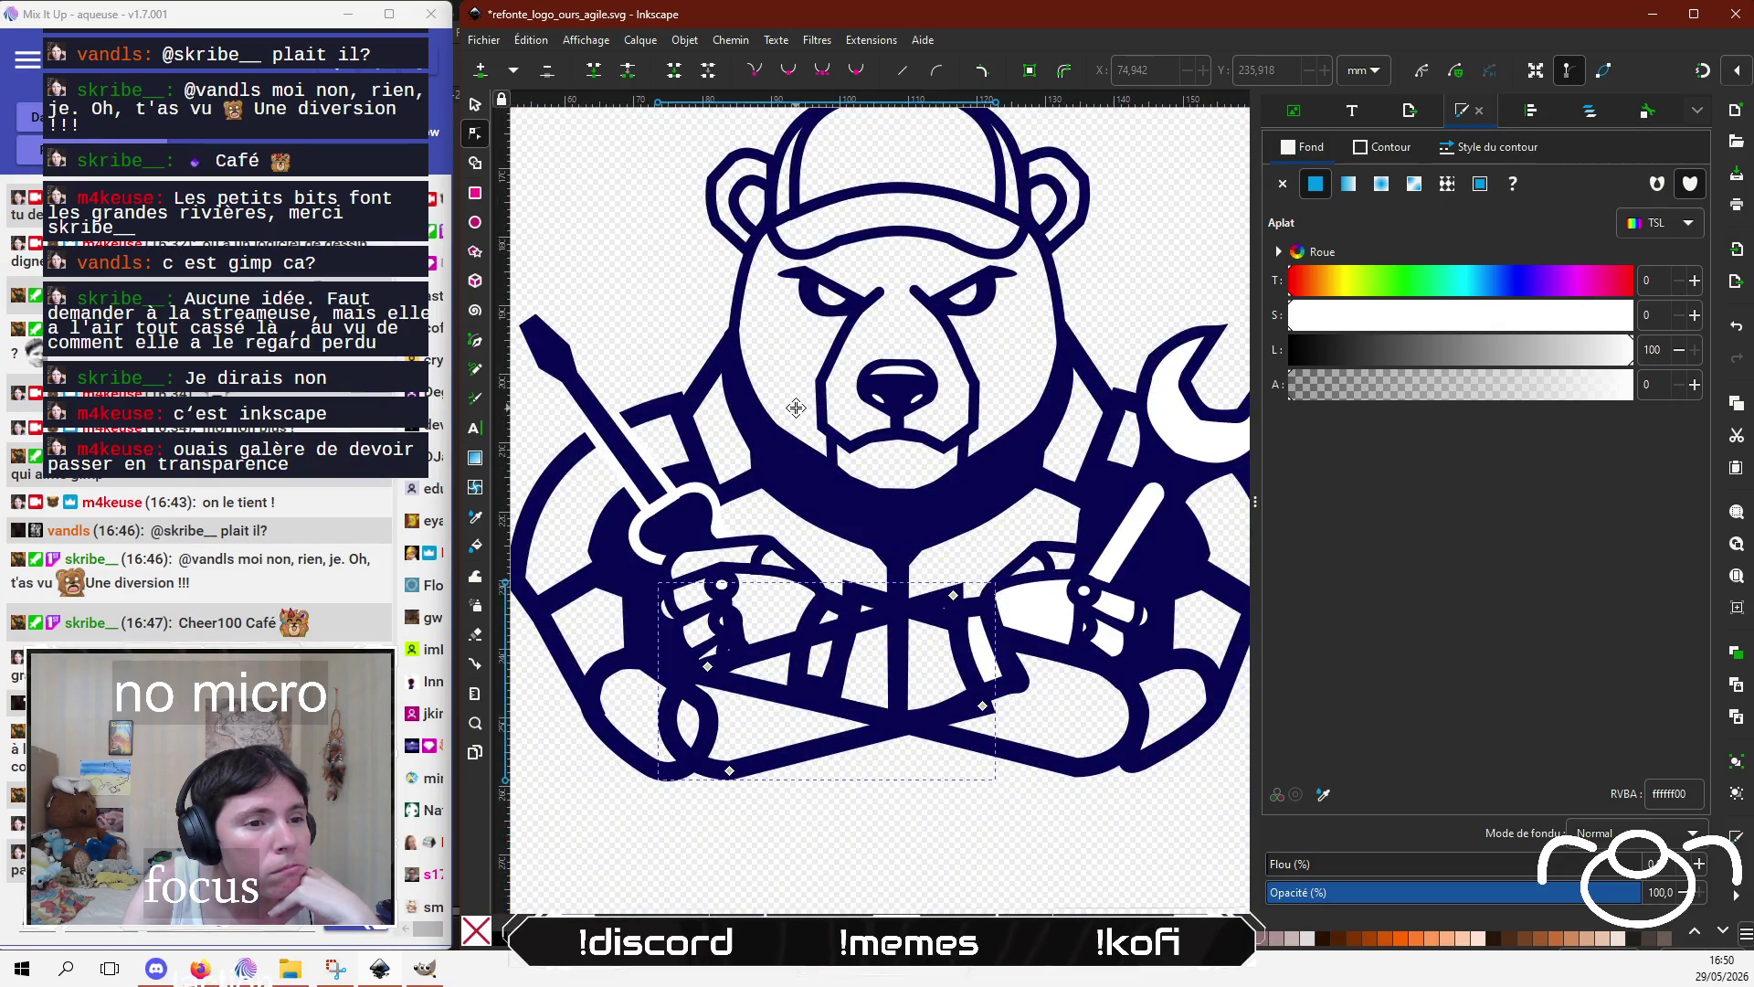
{"action": "left_click", "coordinate": [911, 621]}
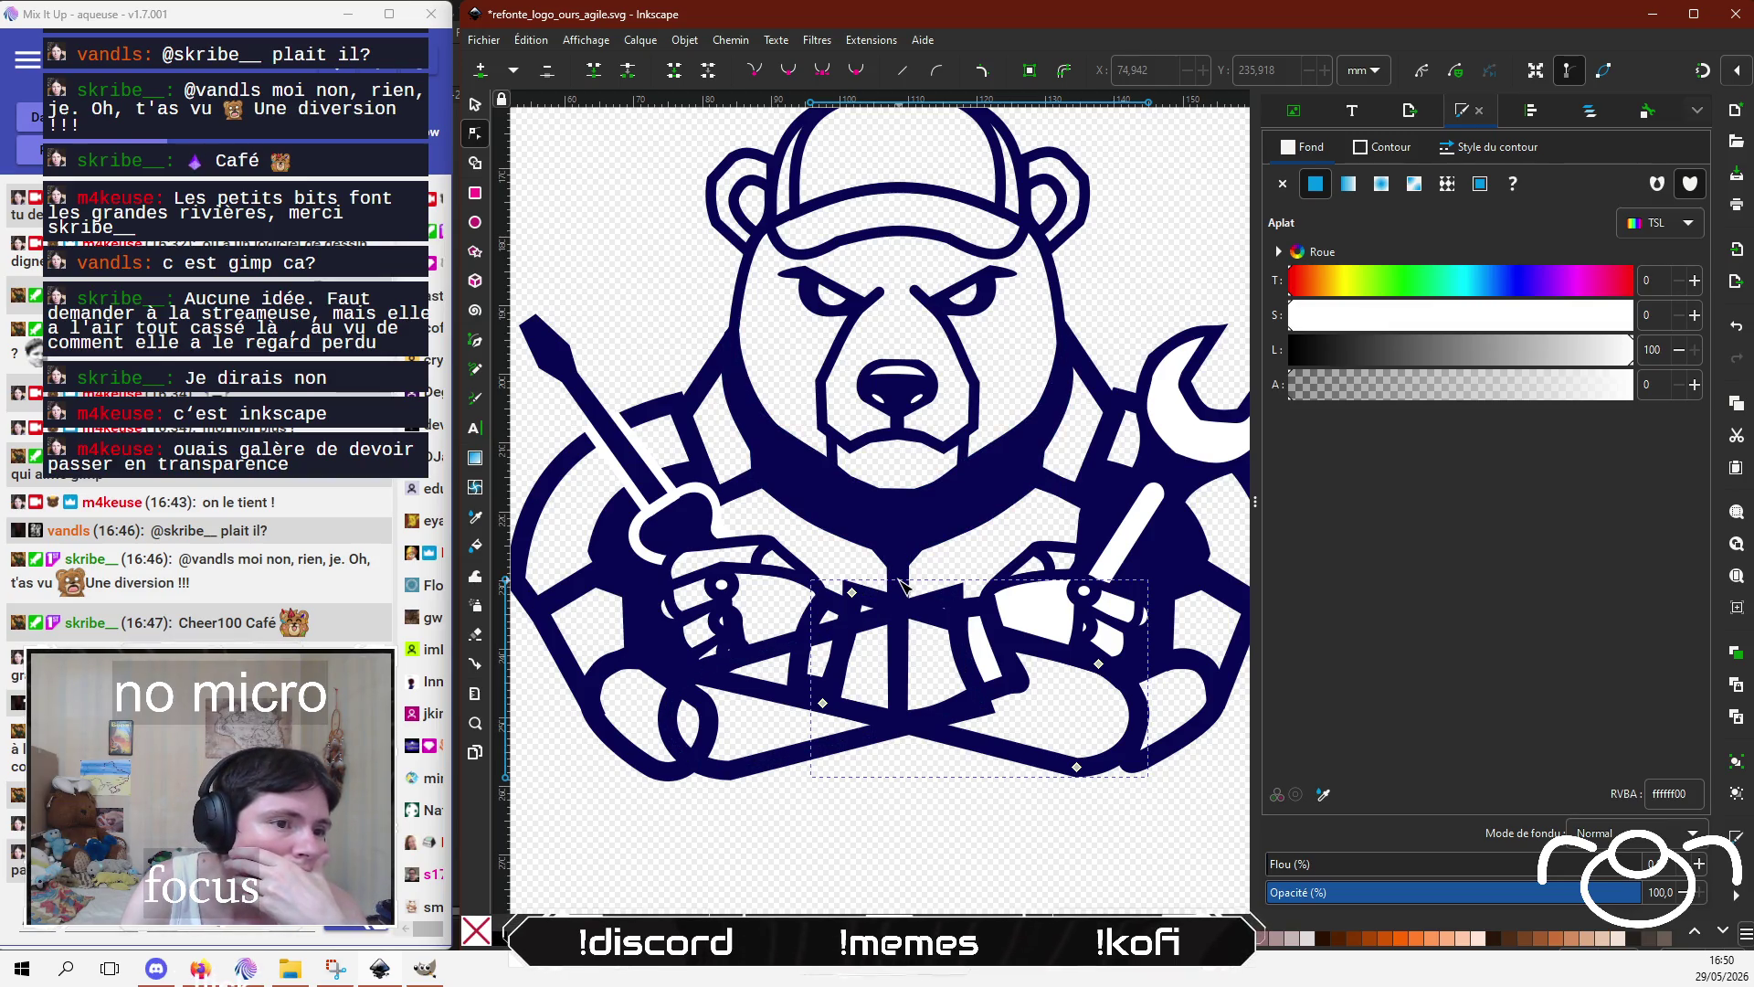
Step: Drag nodes of the chest fill path to tighten its curve across the crossed arms
{"action": "scroll", "coordinate": [860, 518], "scroll_direction": "down", "scroll_amount": 1}
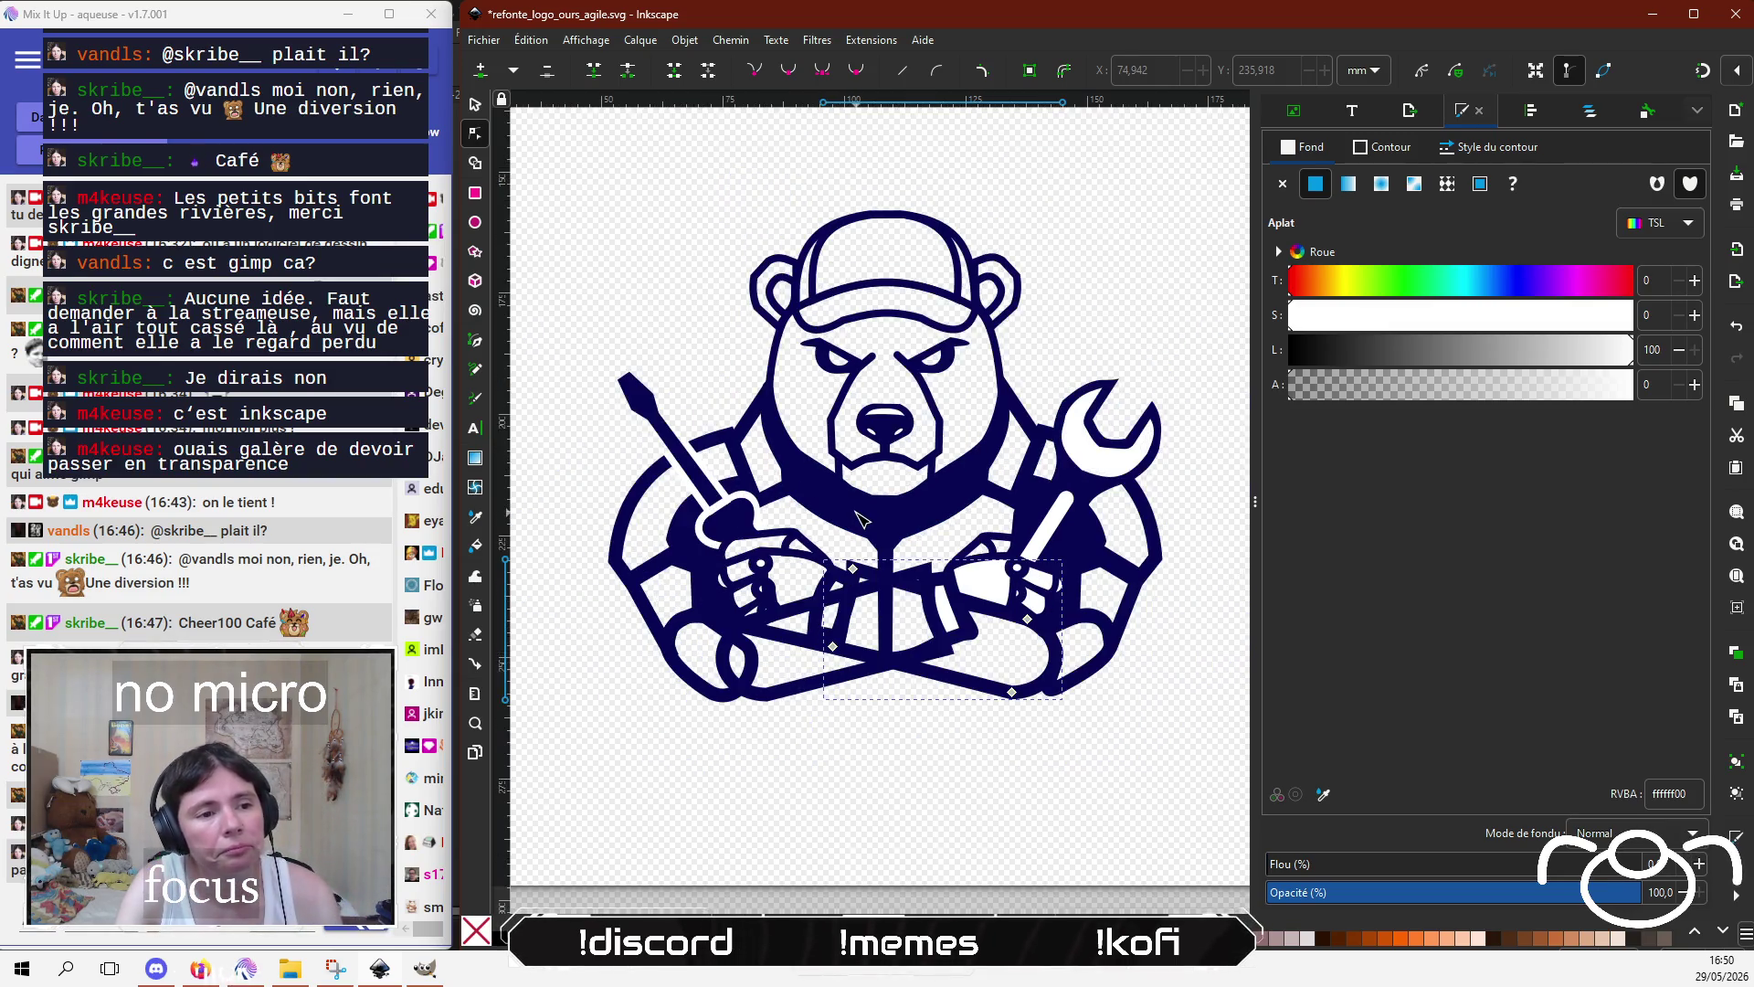
{"action": "scroll", "coordinate": [859, 518], "scroll_direction": "up", "scroll_amount": 1}
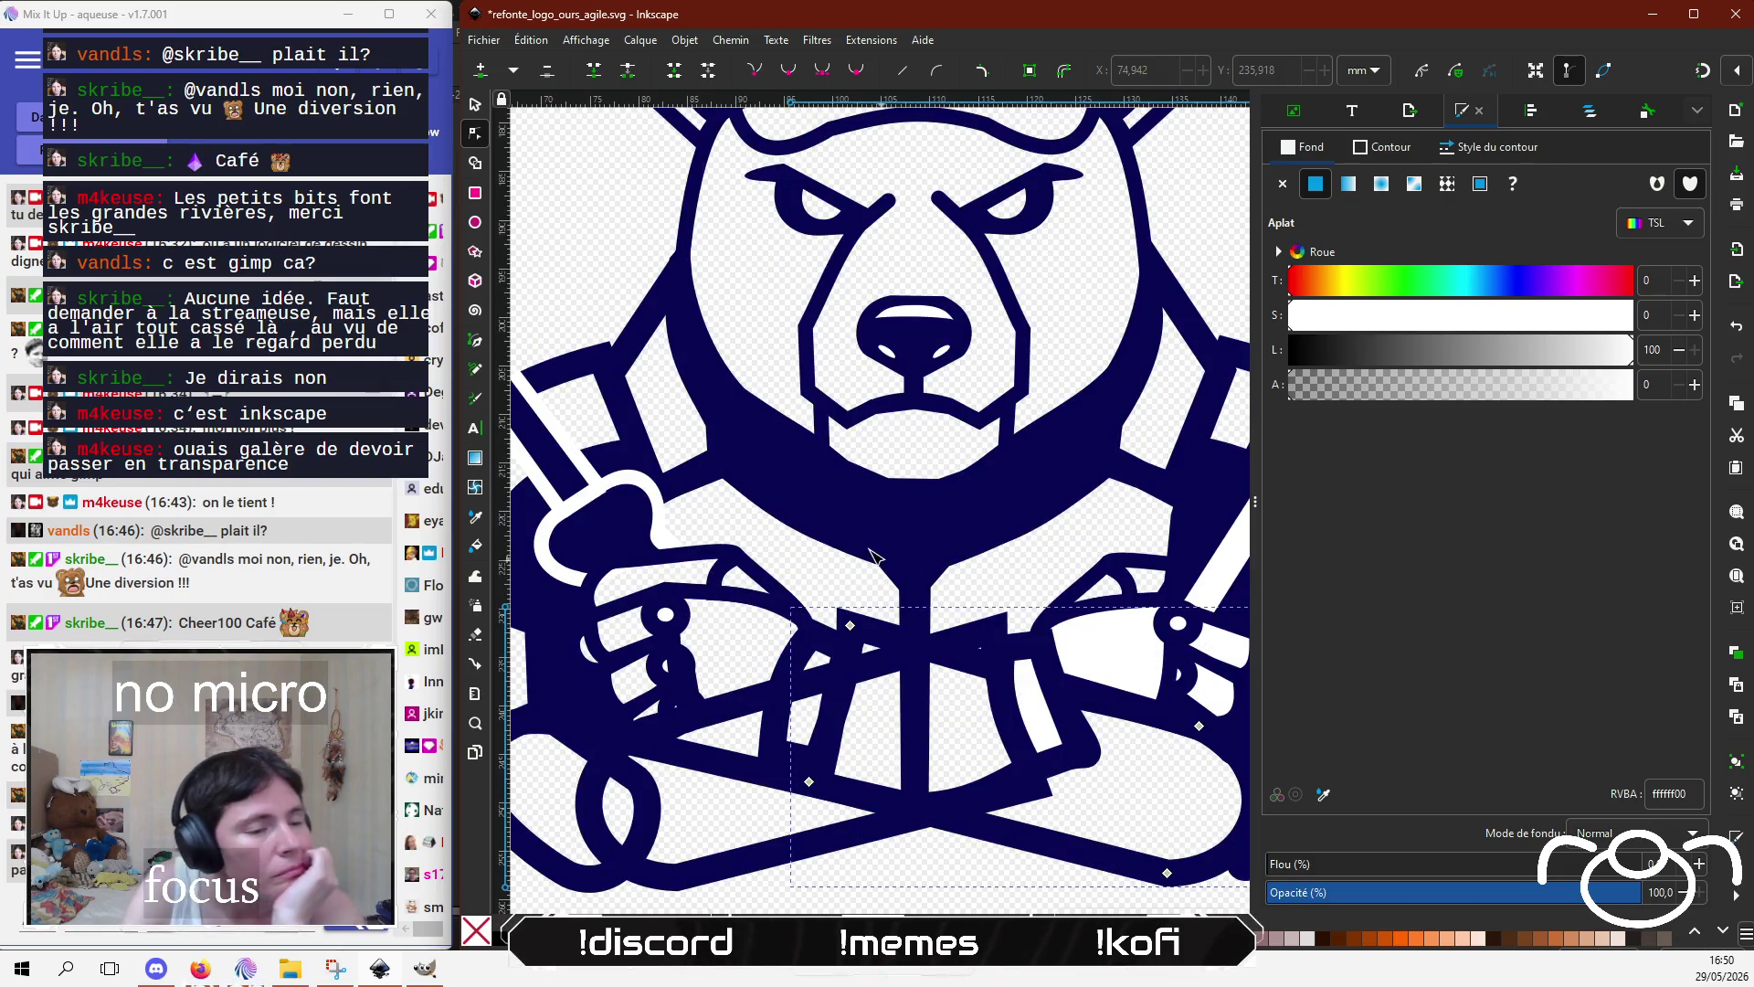
{"action": "scroll", "coordinate": [856, 540], "scroll_direction": "up", "scroll_amount": 1}
{"action": "scroll", "coordinate": [854, 570], "scroll_direction": "down", "scroll_amount": 3}
{"action": "scroll", "coordinate": [854, 570], "scroll_direction": "right", "scroll_amount": 2}
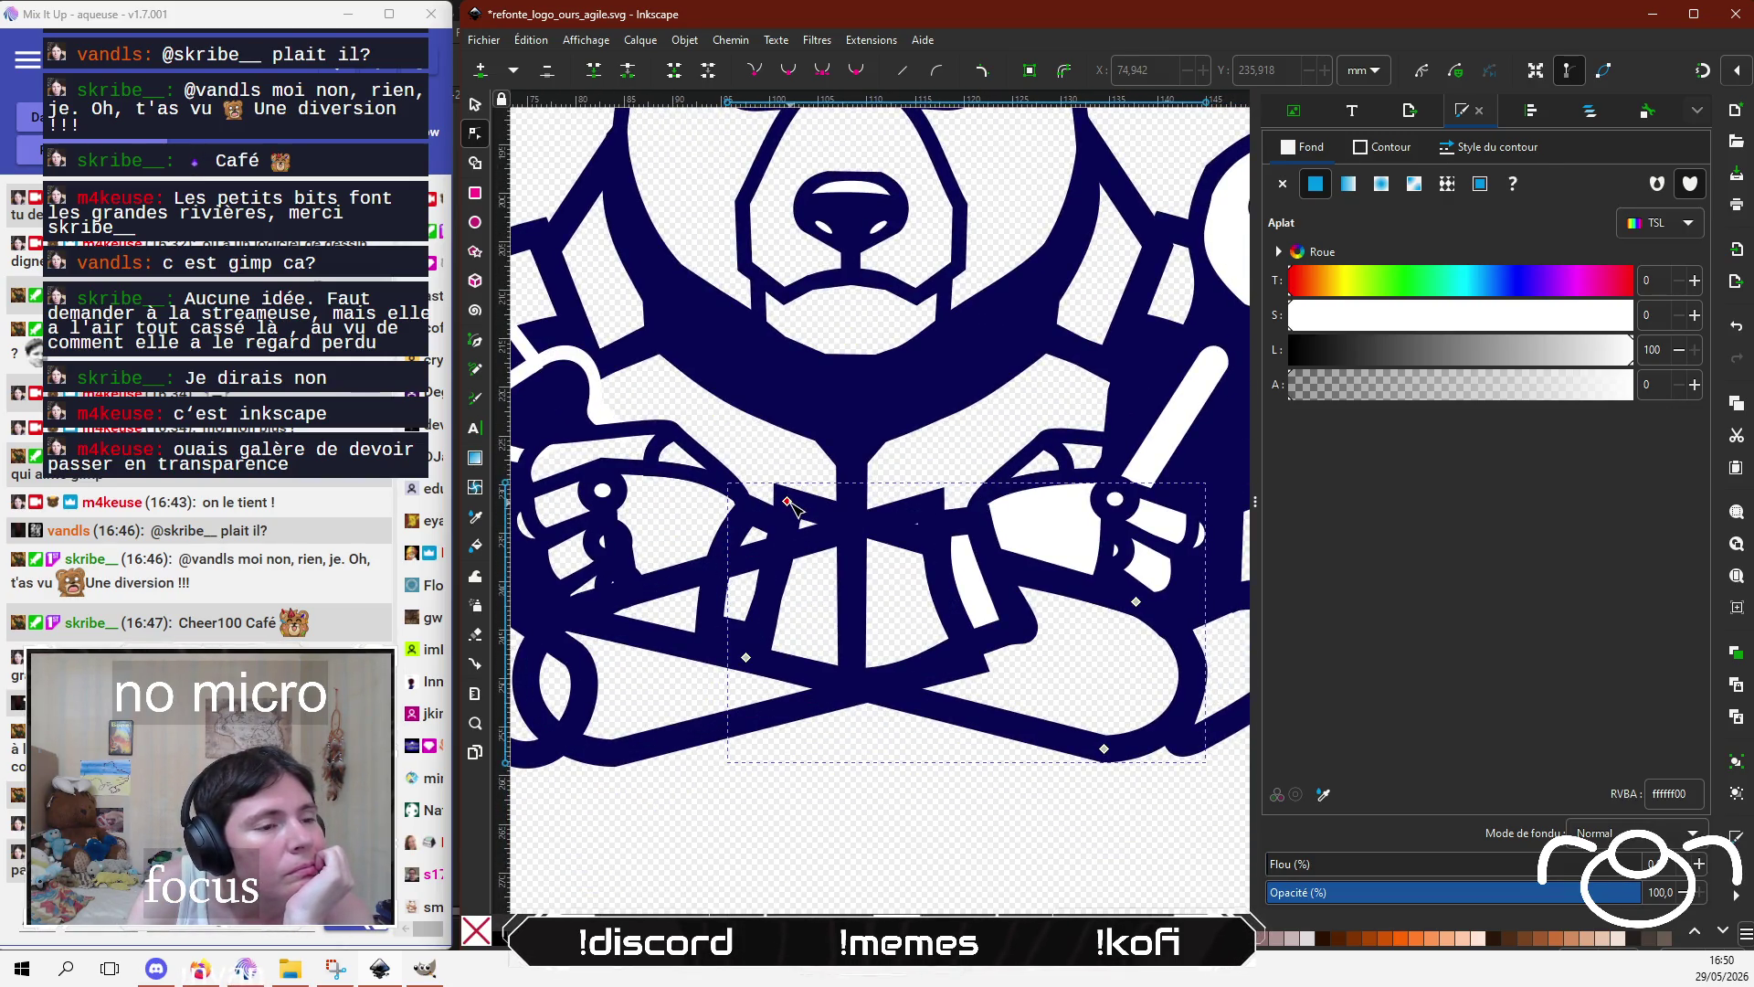
{"action": "left_click_drag", "start_coordinate": [804, 523], "coordinate": [912, 611]}
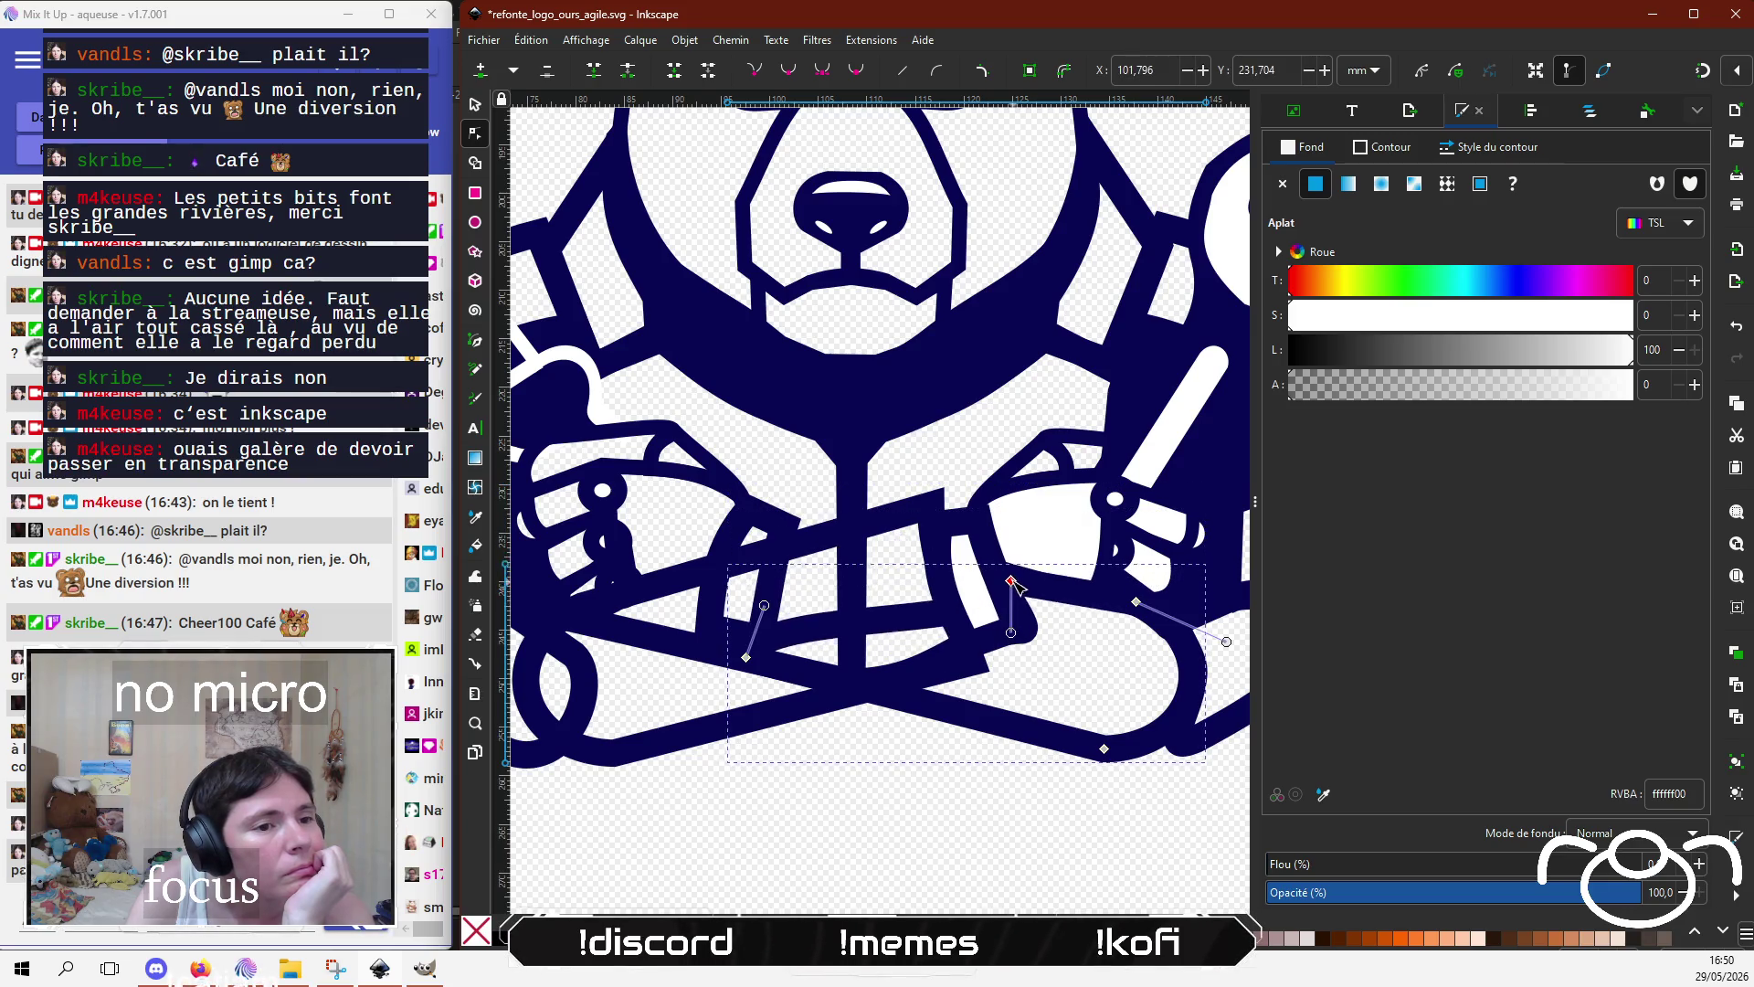
{"action": "mouse_move", "coordinate": [745, 657]}
{"action": "left_mouse_down"}
{"action": "mouse_move", "coordinate": [902, 692]}
{"action": "mouse_move", "coordinate": [1022, 606]}
{"action": "mouse_move", "coordinate": [1009, 585]}
{"action": "left_mouse_up"}
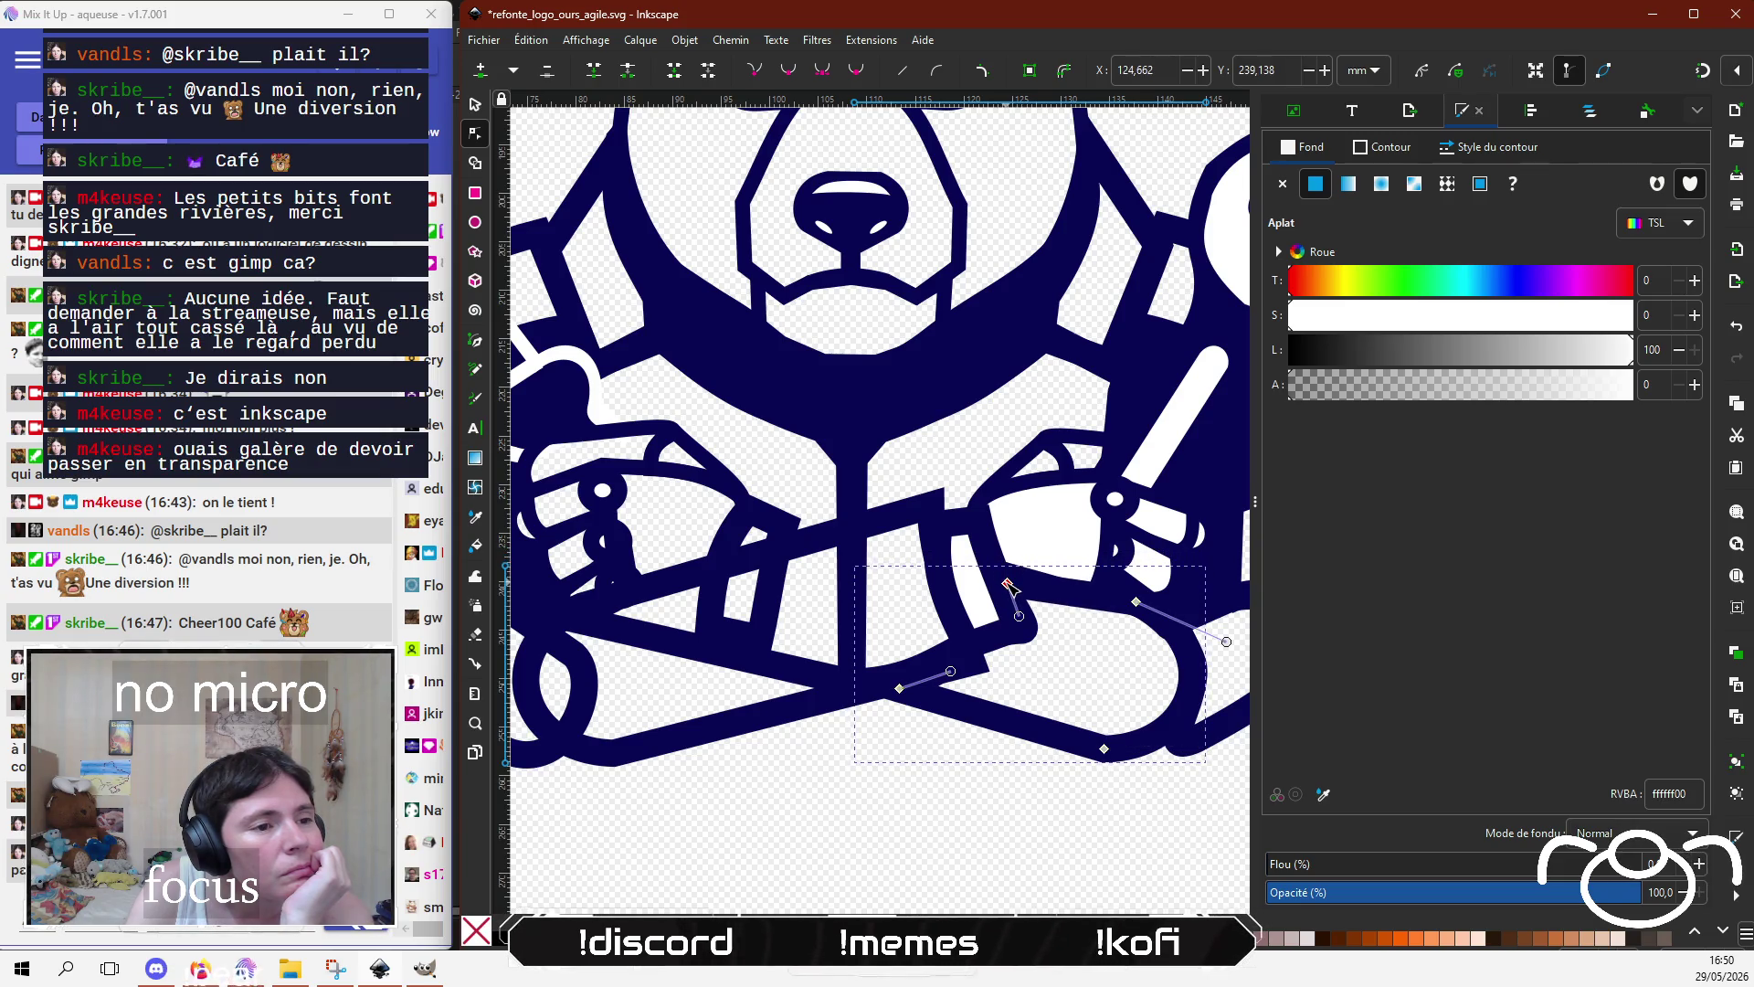
Step: Pull the small quadrilateral's lower corners up to shrink it between the arms
{"action": "left_click", "coordinate": [757, 642]}
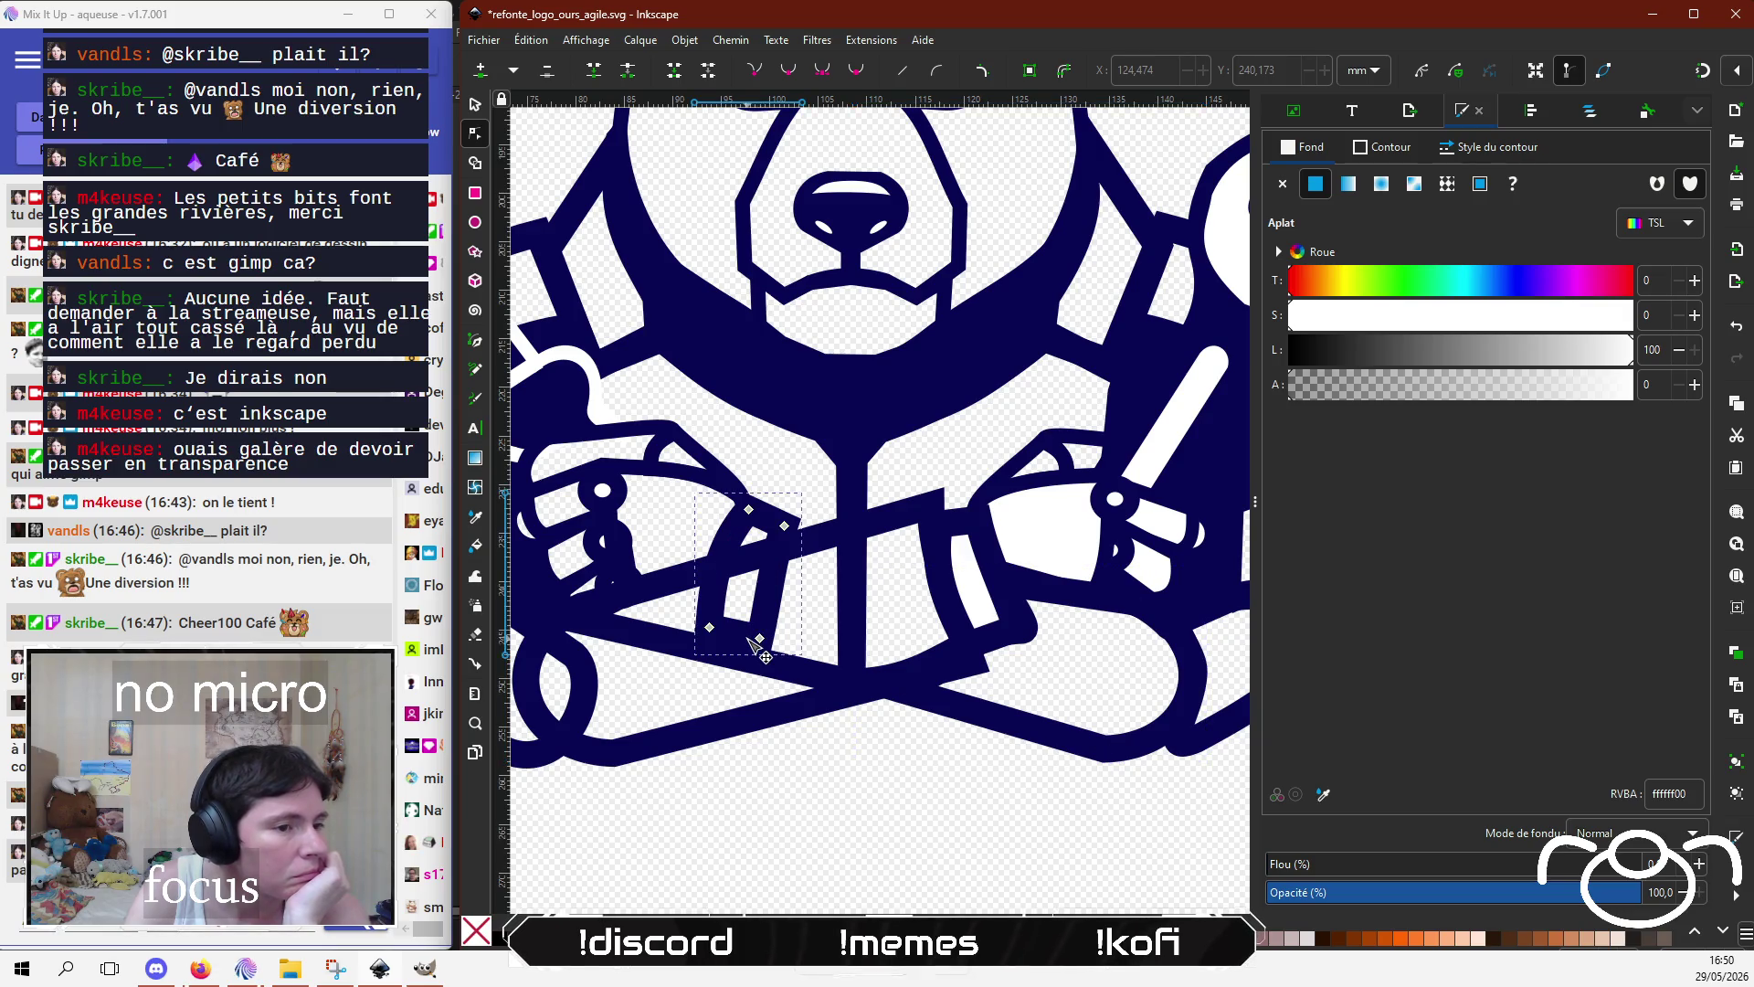
{"action": "left_click_drag", "start_coordinate": [758, 640], "coordinate": [775, 557]}
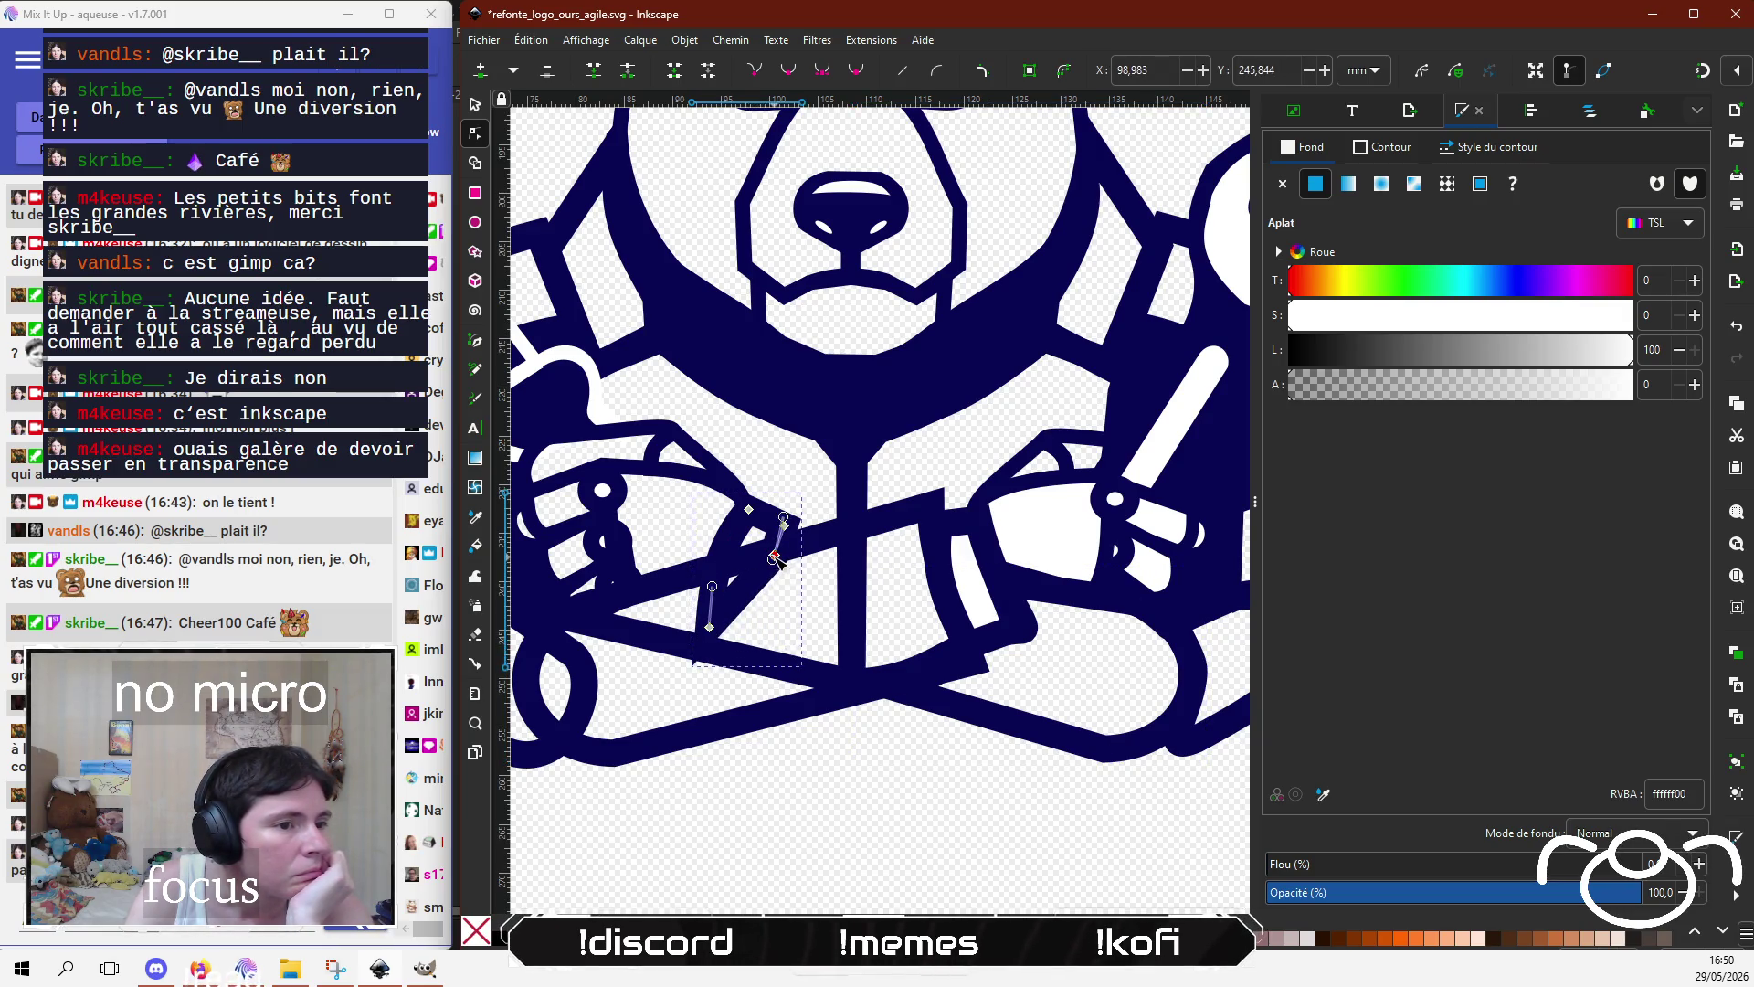
{"action": "left_click_drag", "start_coordinate": [709, 627], "coordinate": [725, 569]}
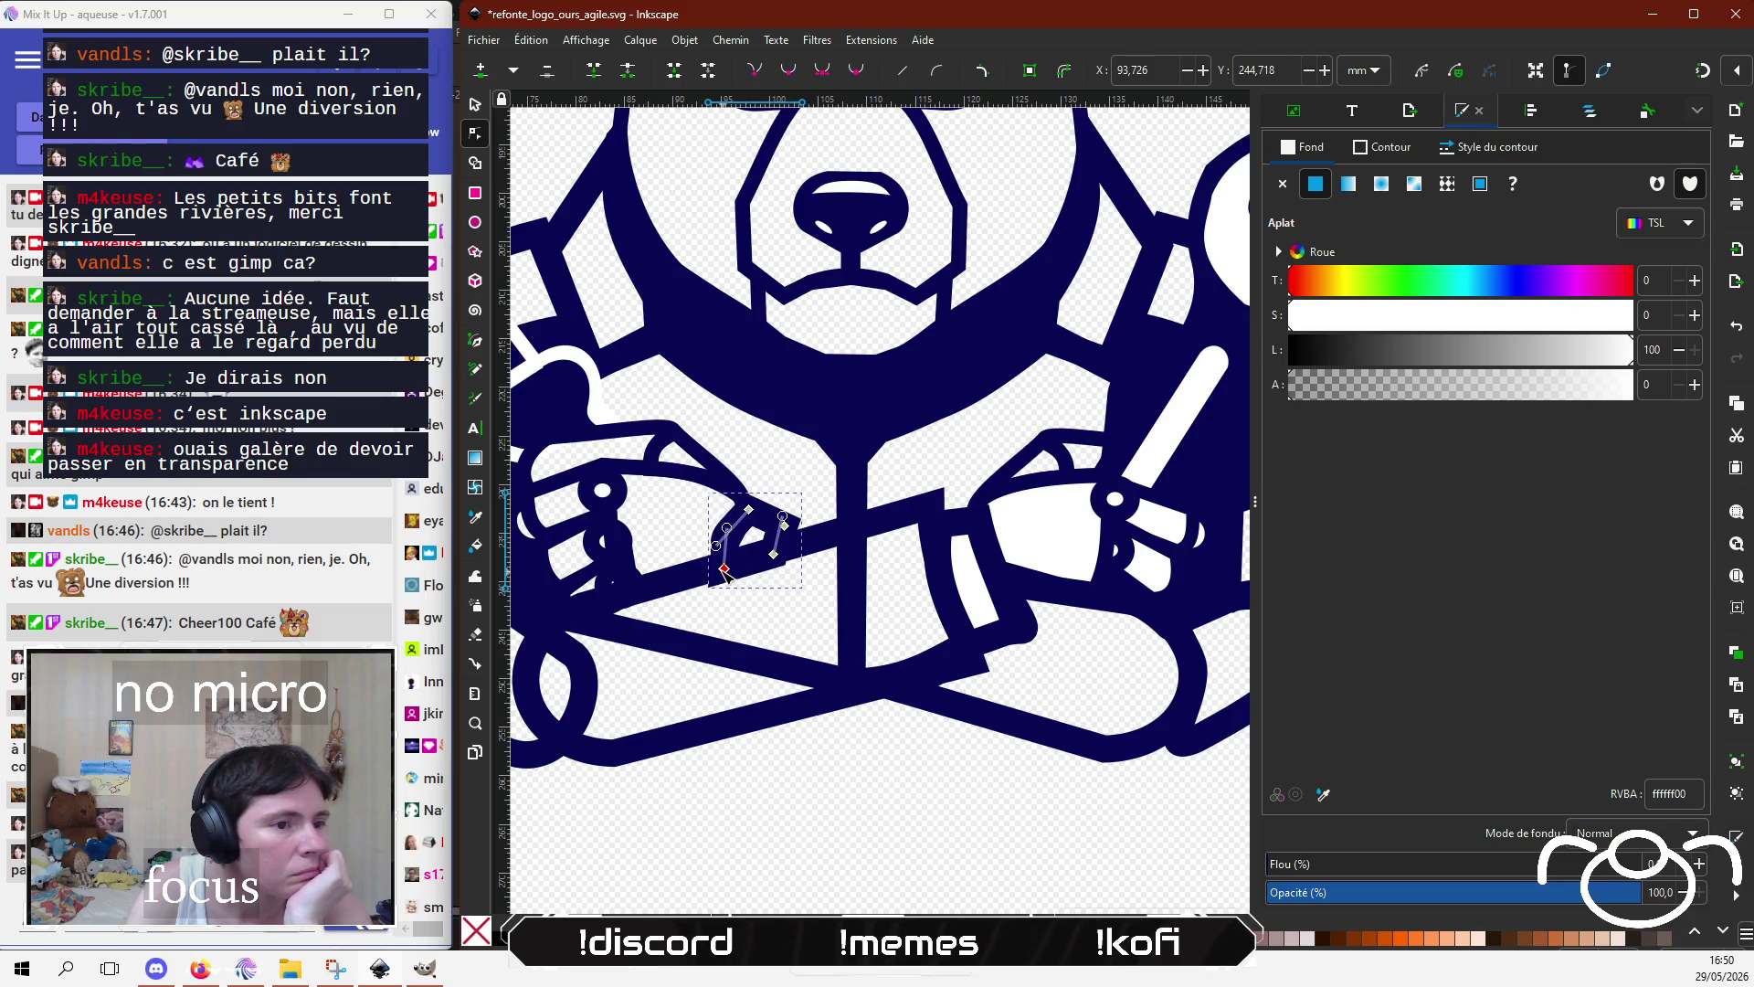
{"action": "key", "text": "Escape"}
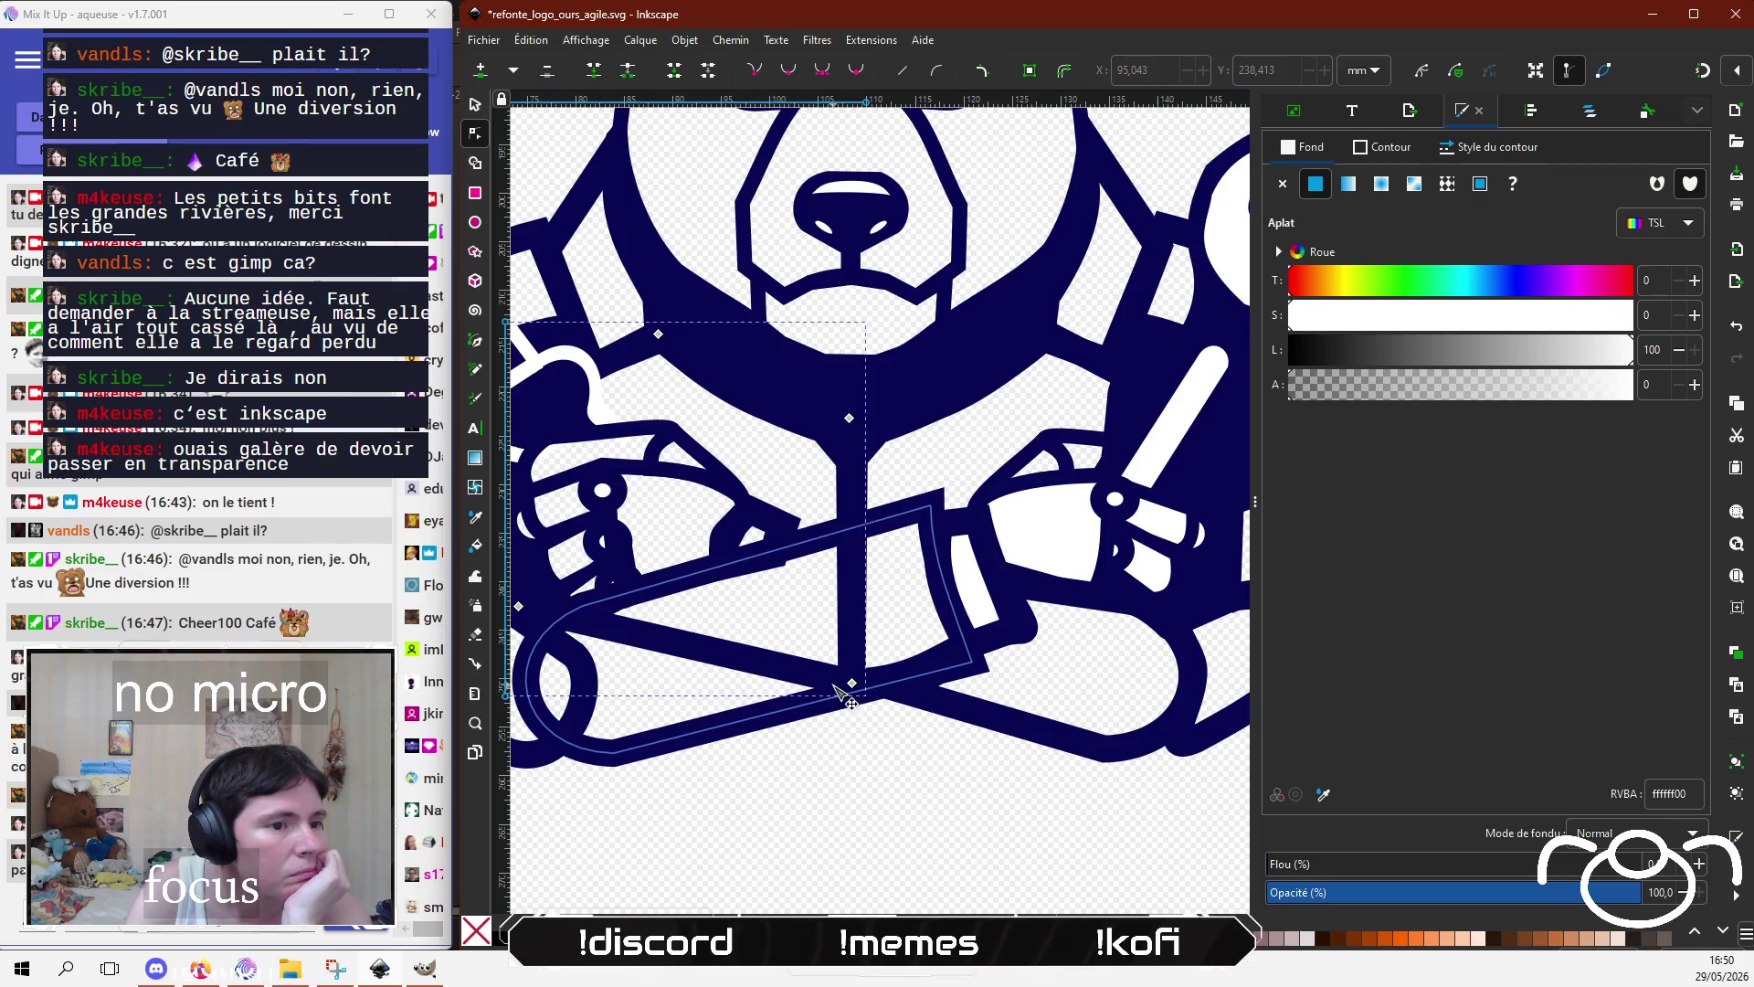
{"action": "scroll", "coordinate": [856, 690], "scroll_direction": "up", "scroll_amount": 4}
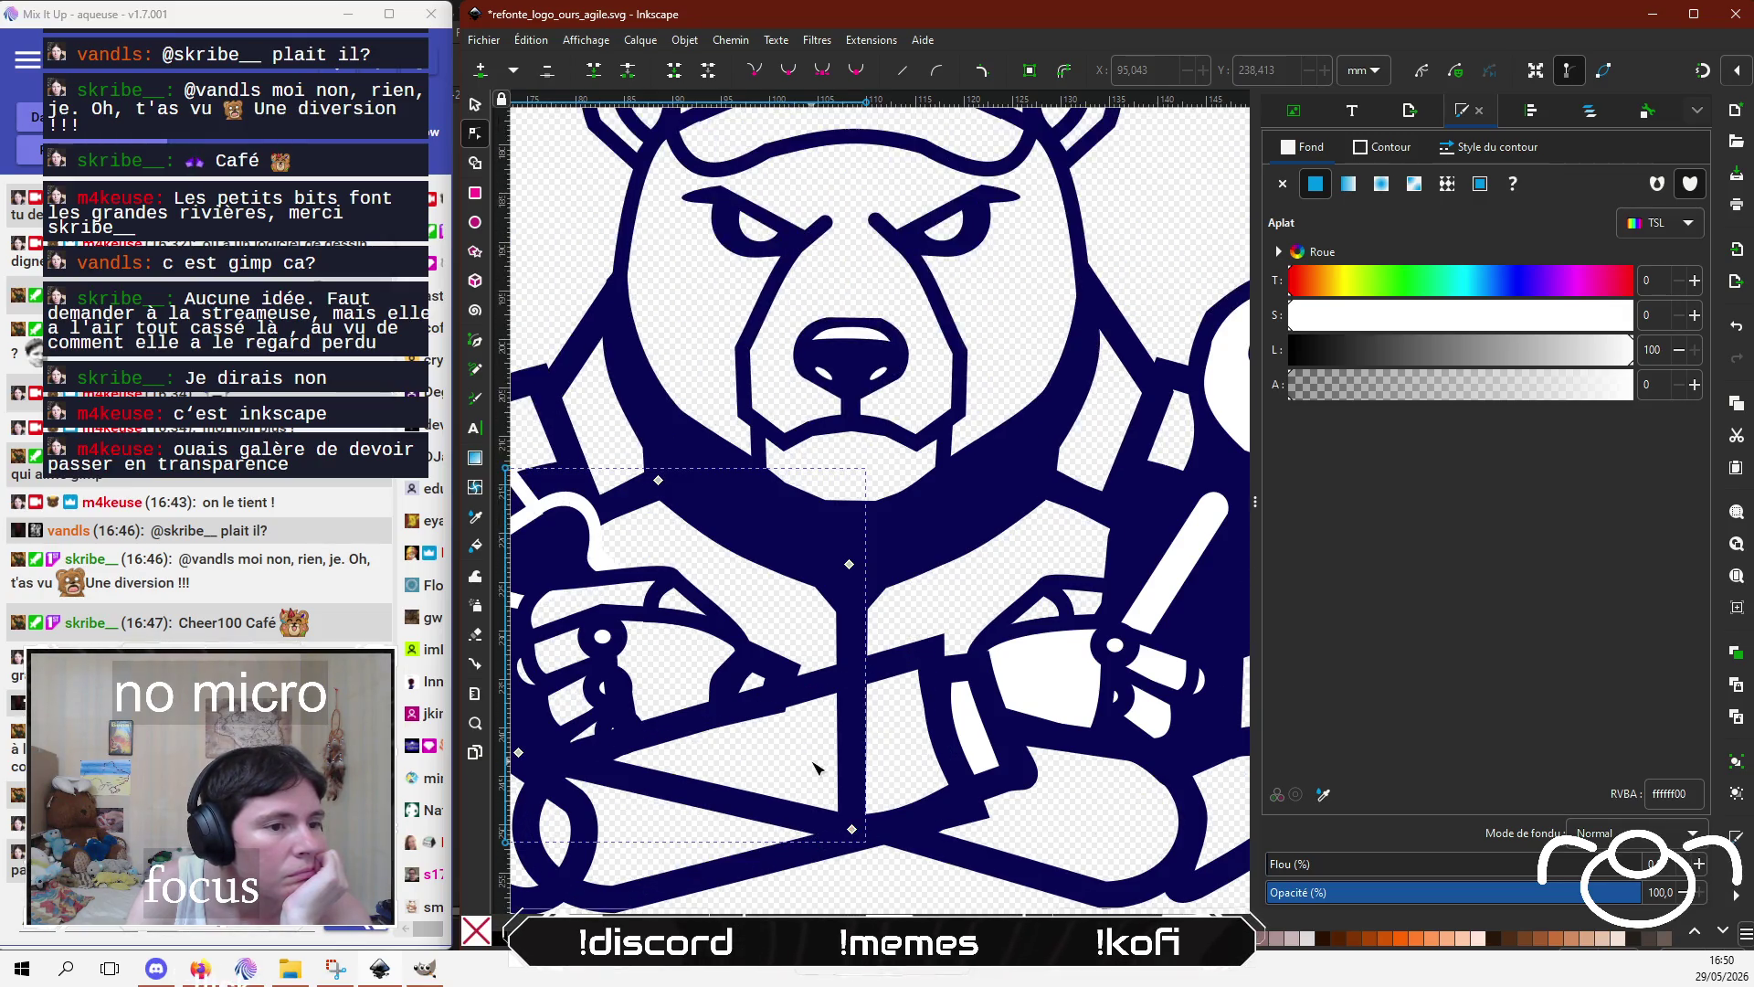
Step: Raise the arm fill's node and shift its lower-left node to fit the outline
{"action": "scroll", "coordinate": [827, 758], "scroll_direction": "down", "scroll_amount": 2}
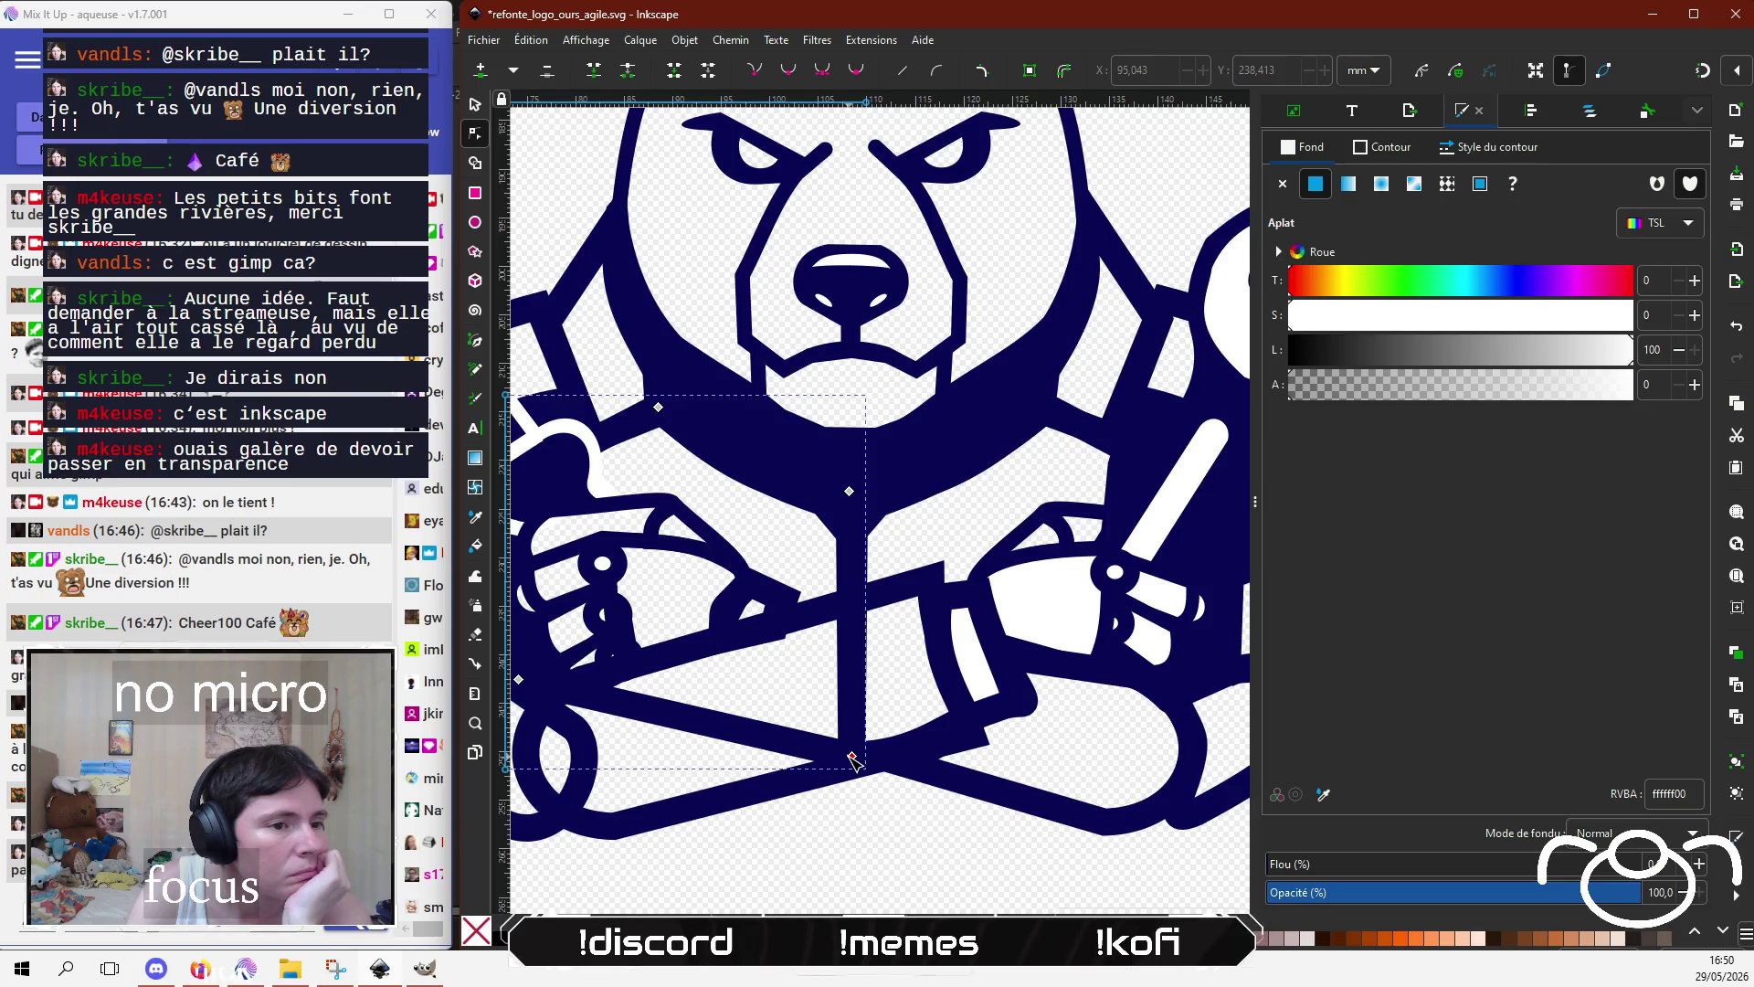
{"action": "left_click_drag", "start_coordinate": [853, 757], "coordinate": [851, 604]}
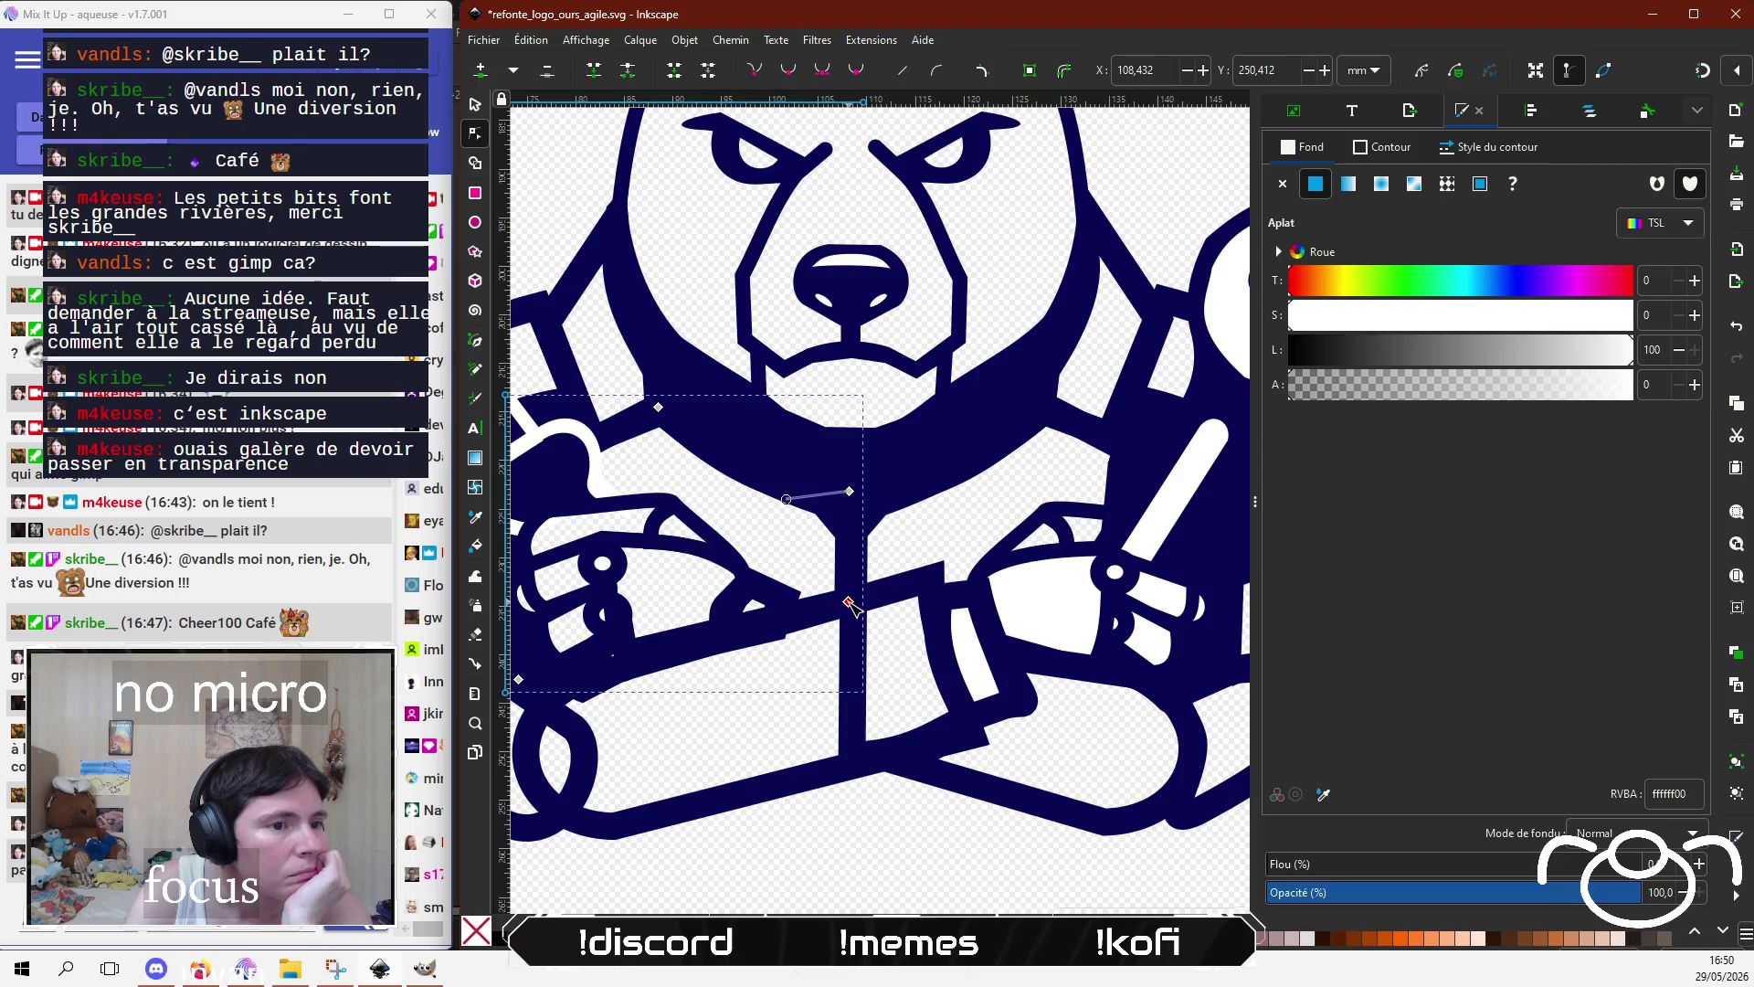
{"action": "scroll", "coordinate": [850, 604], "scroll_direction": "left", "scroll_amount": 2}
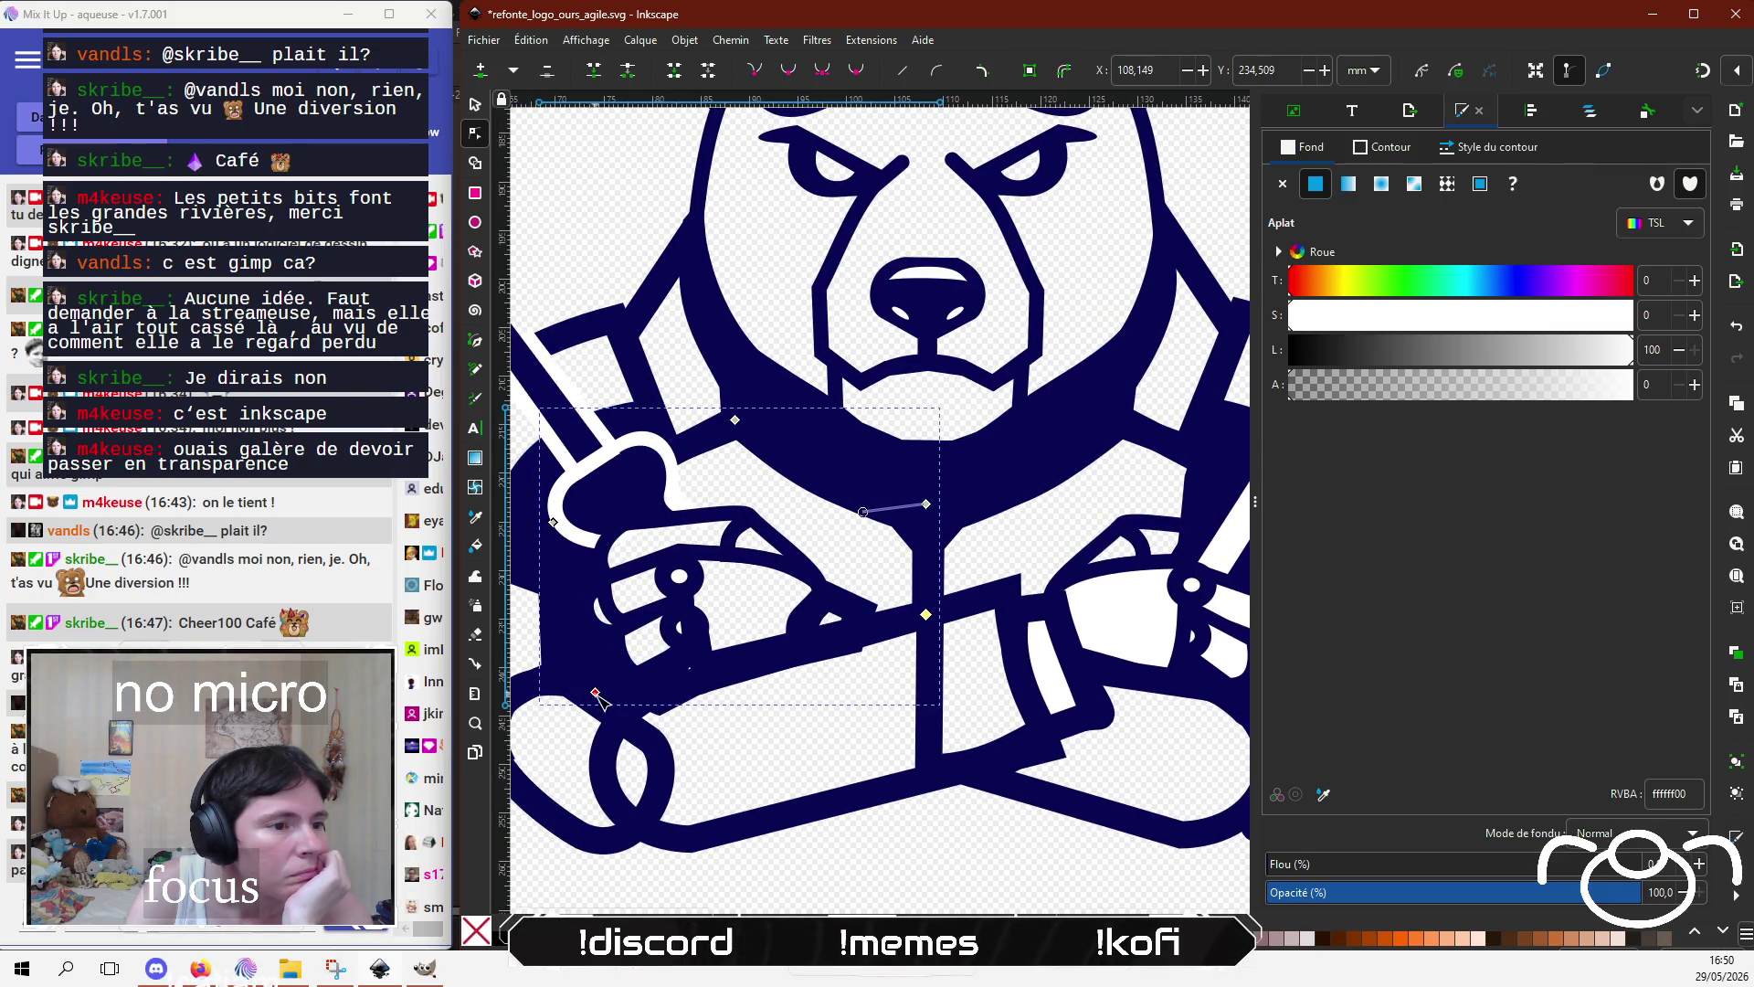
{"action": "left_click_drag", "start_coordinate": [595, 692], "coordinate": [606, 712]}
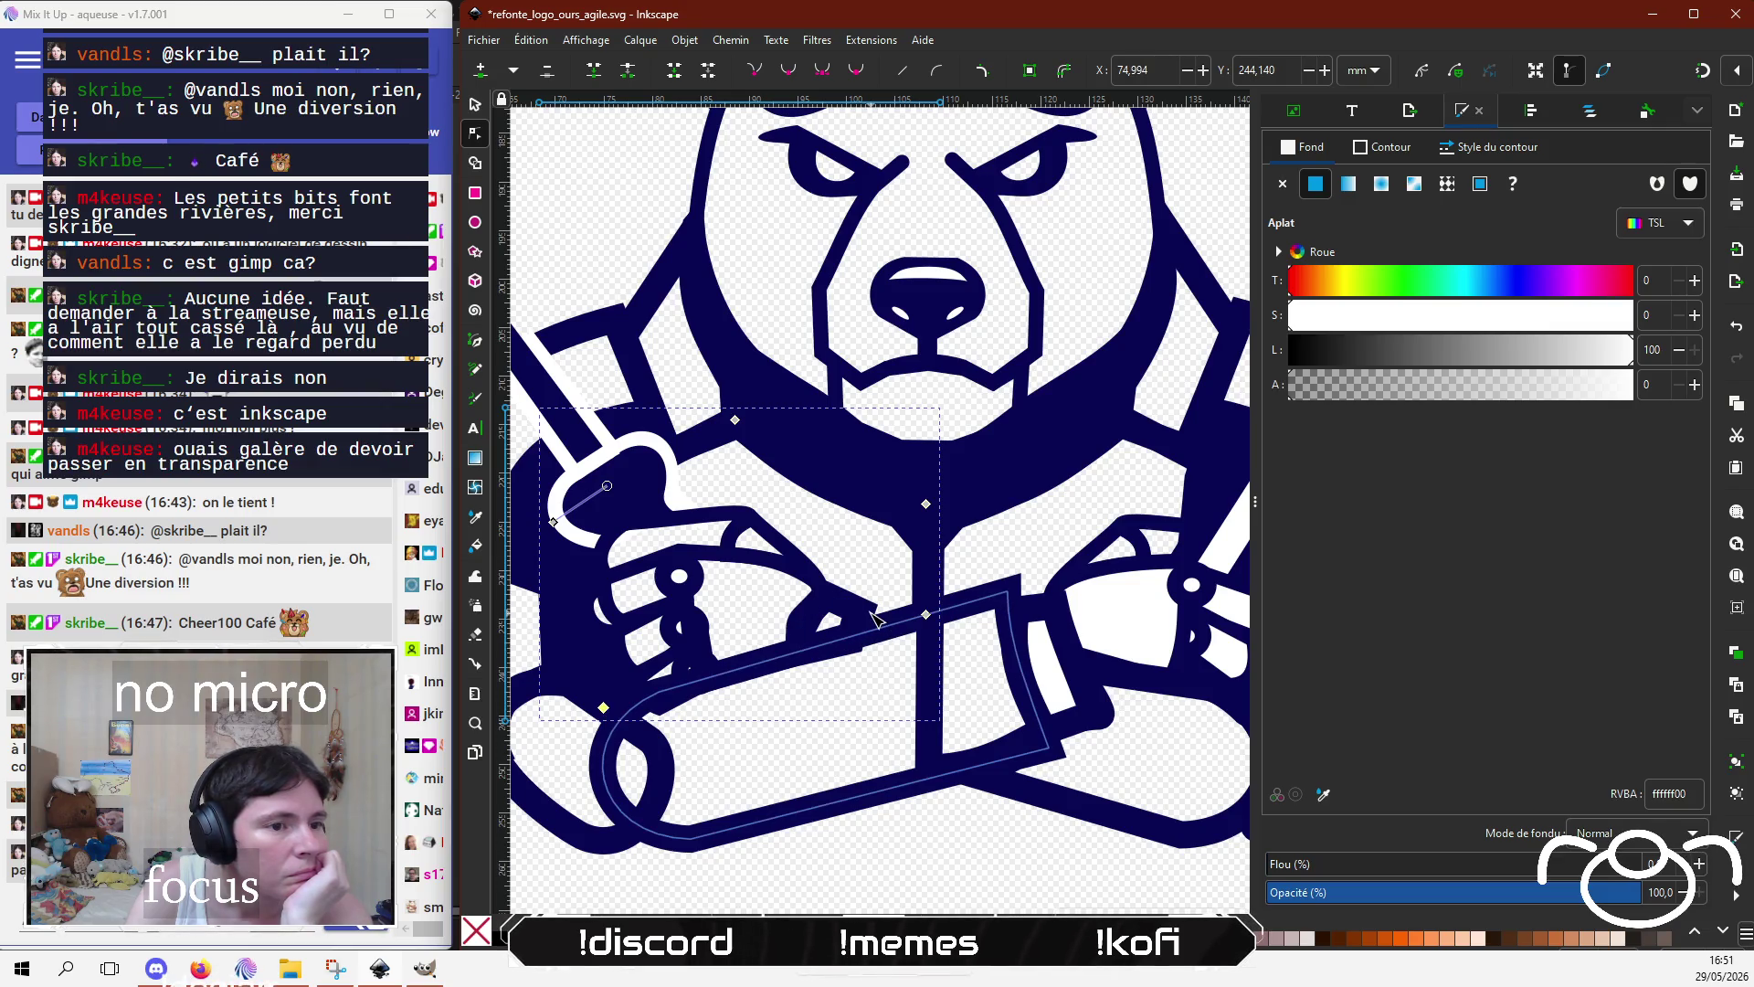
Step: Bend the left fist fill's left edge outward so it follows the hand outline
{"action": "left_click", "coordinate": [848, 650]}
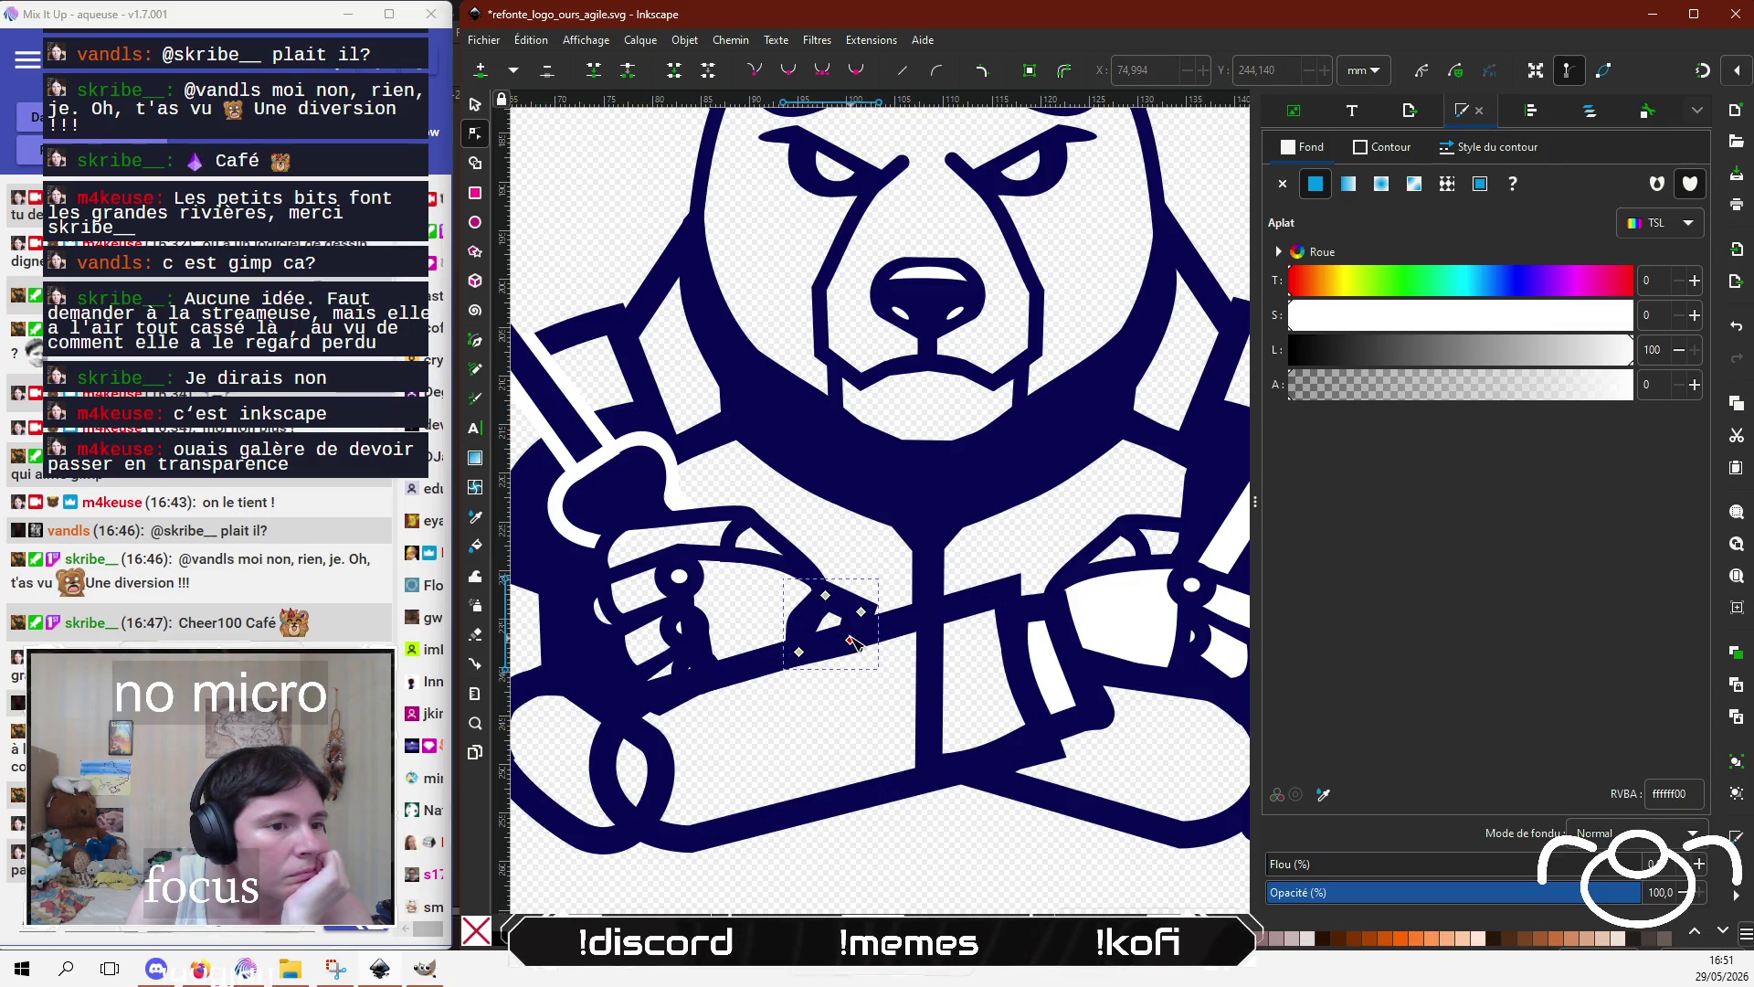
{"action": "left_click_drag", "start_coordinate": [853, 643], "coordinate": [860, 635]}
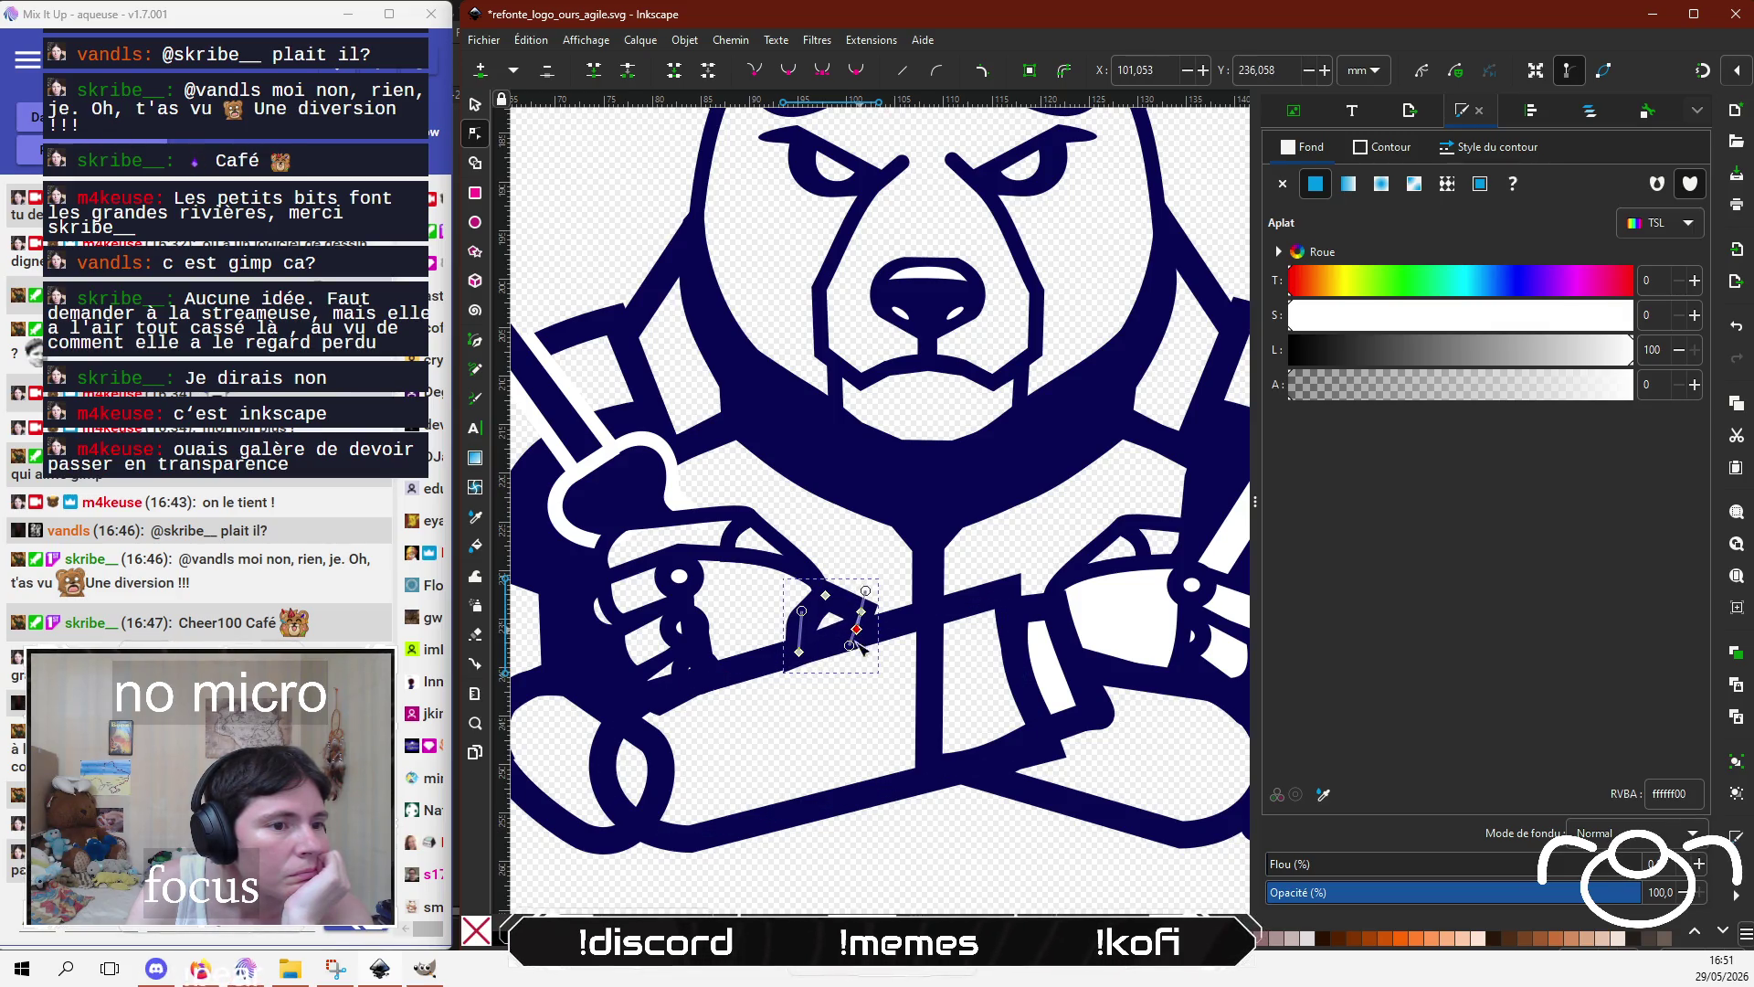
{"action": "left_click_drag", "start_coordinate": [805, 631], "coordinate": [793, 629]}
{"action": "left_click", "coordinate": [798, 650]}
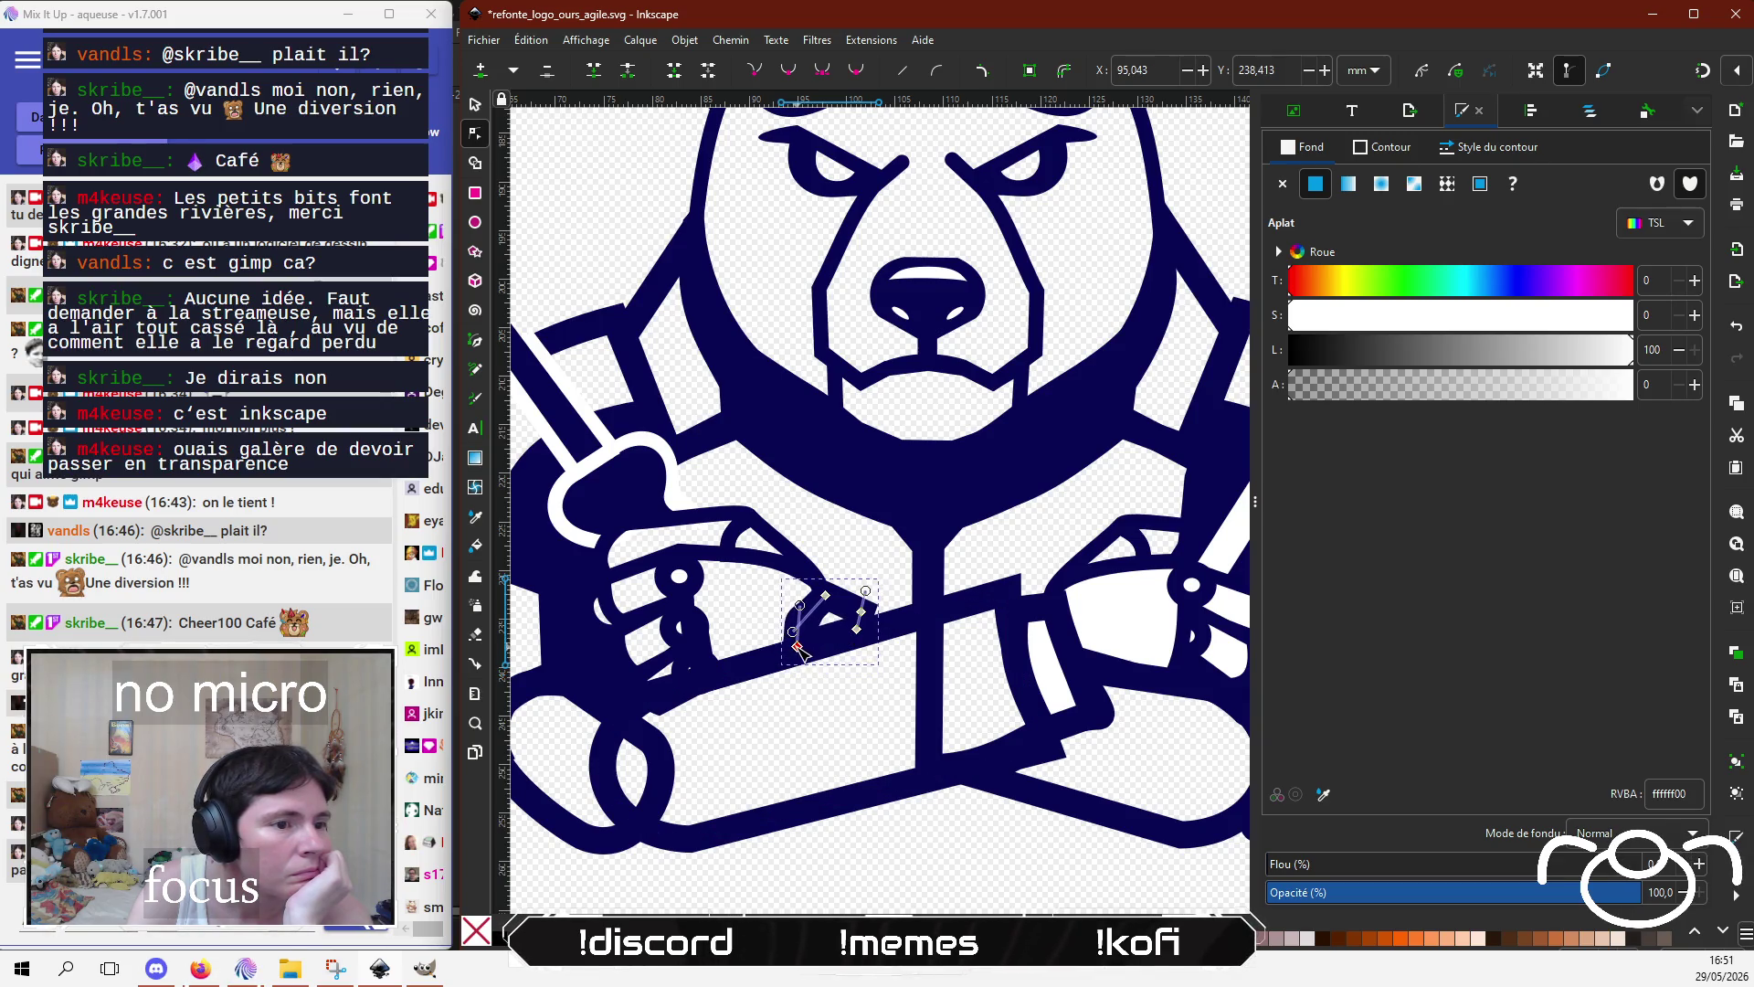
{"action": "left_click", "coordinate": [899, 843]}
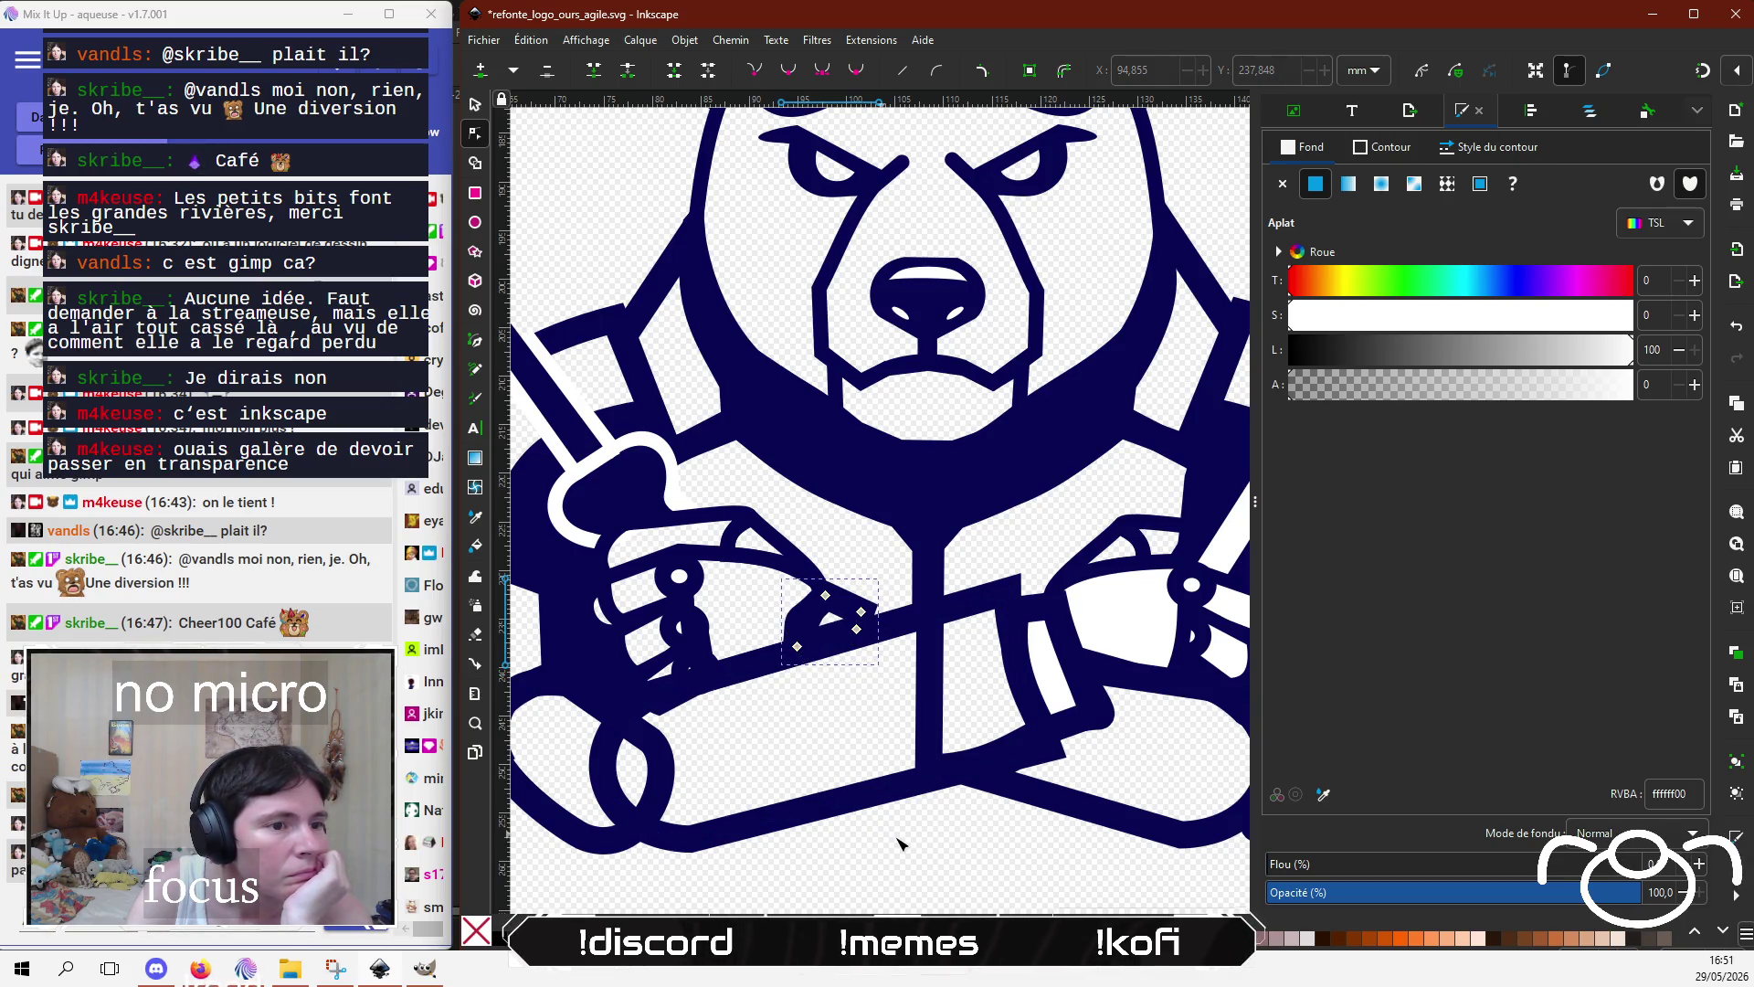
{"action": "left_click", "coordinate": [798, 646]}
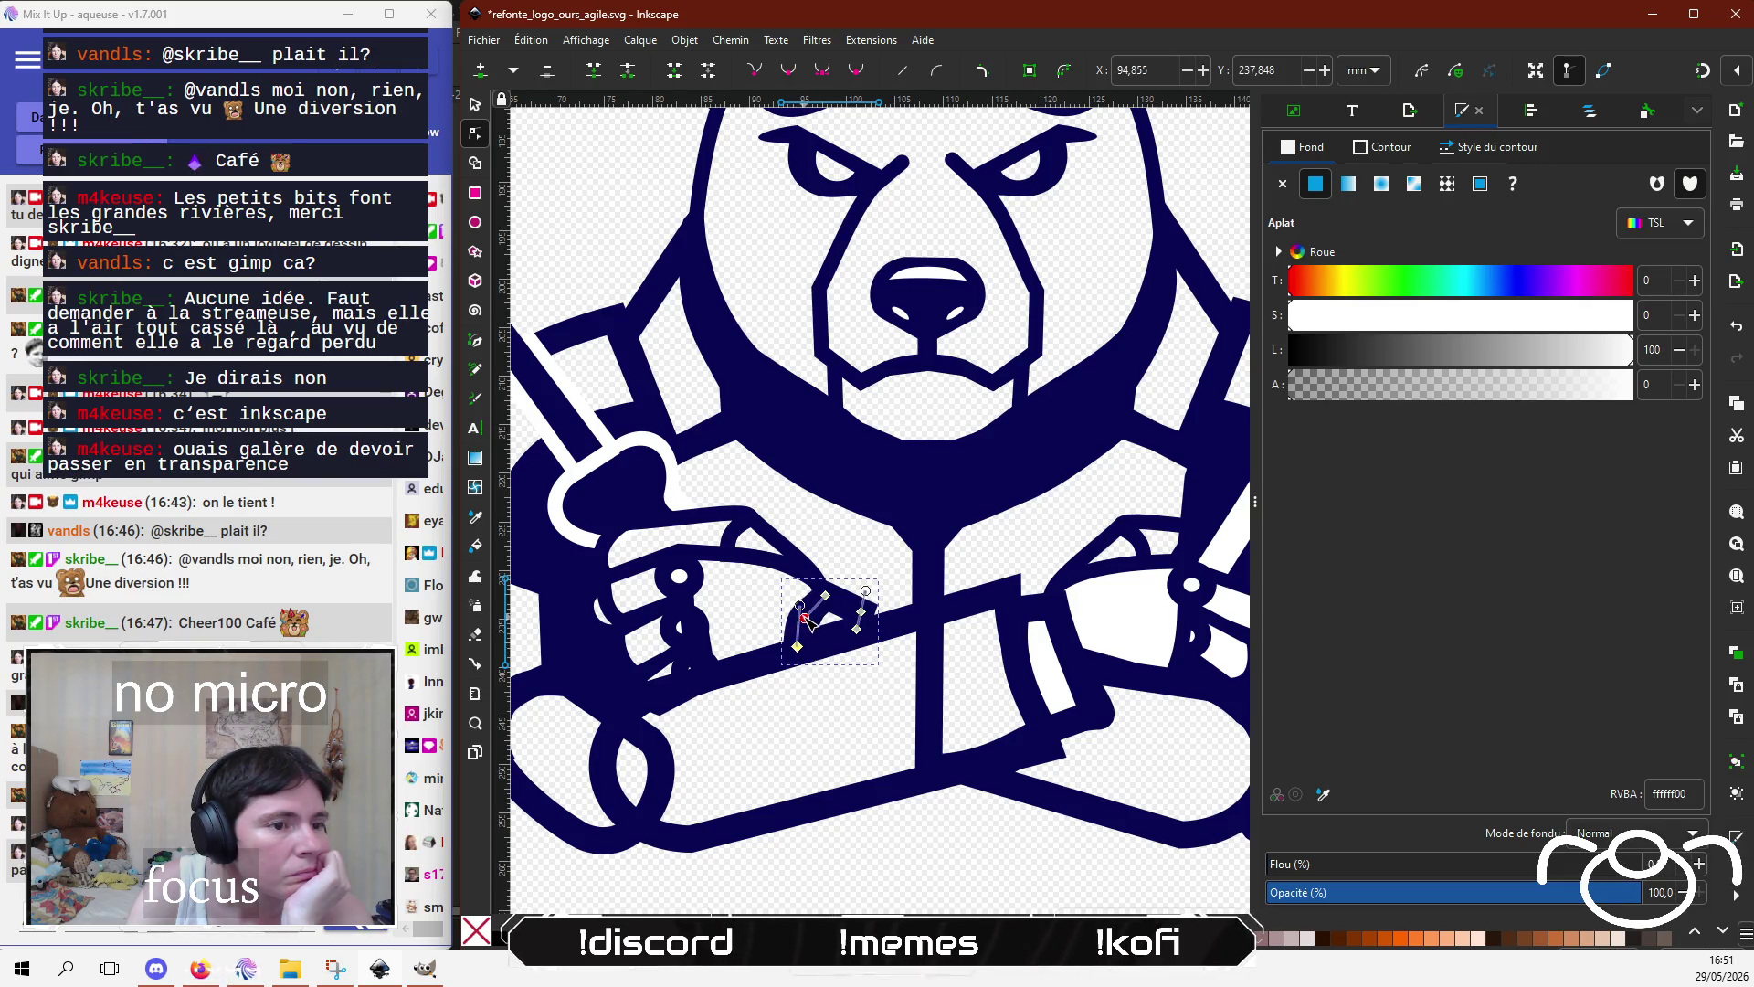
{"action": "left_click_drag", "start_coordinate": [805, 618], "coordinate": [810, 605]}
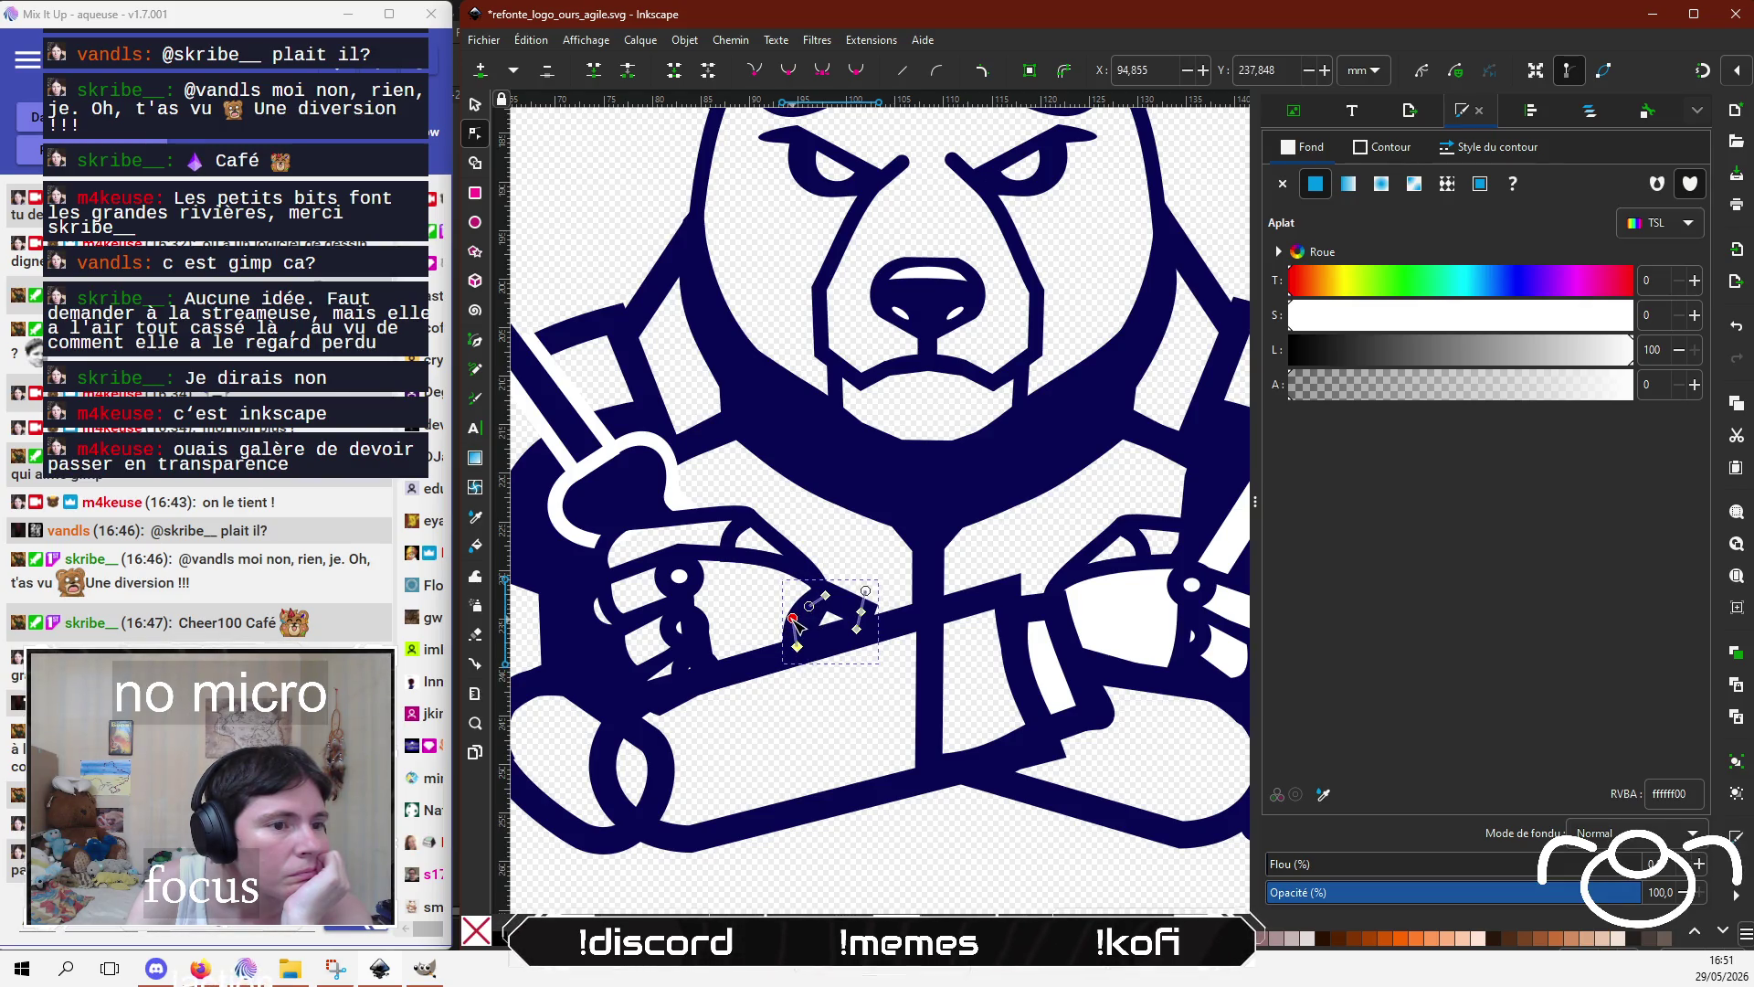
{"action": "left_click", "coordinate": [928, 842]}
{"action": "left_click_drag", "start_coordinate": [955, 771], "coordinate": [915, 745]}
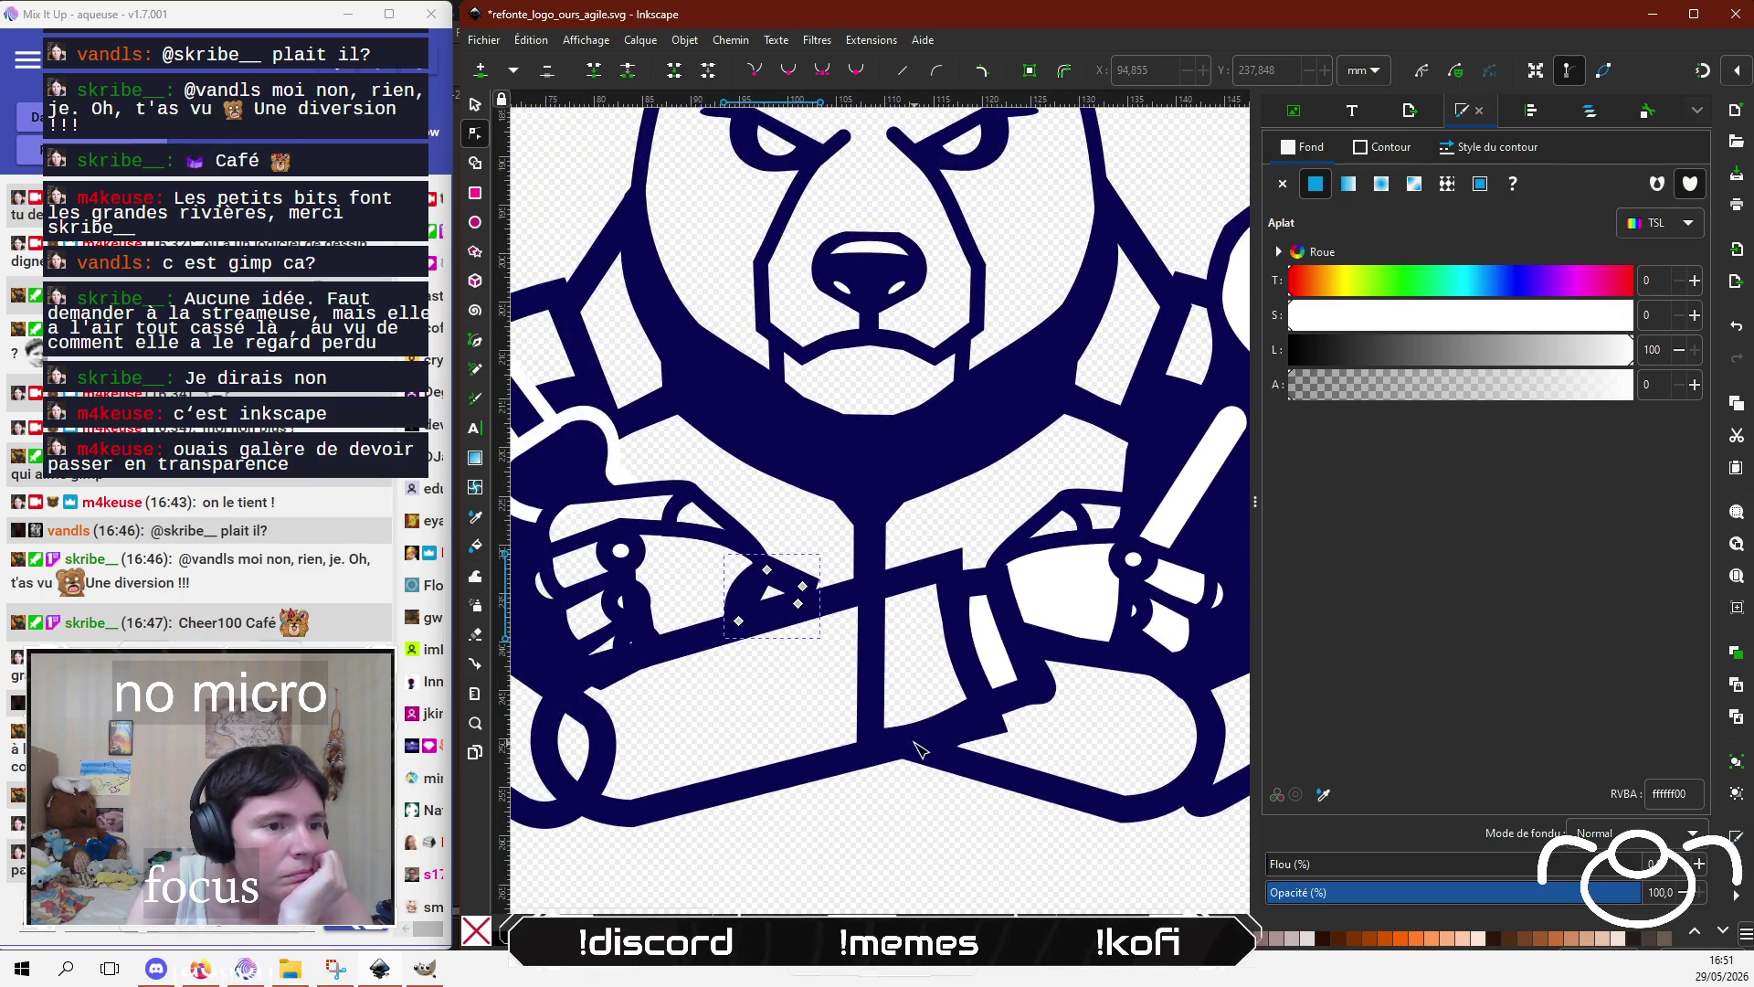
{"action": "left_click", "coordinate": [873, 567]}
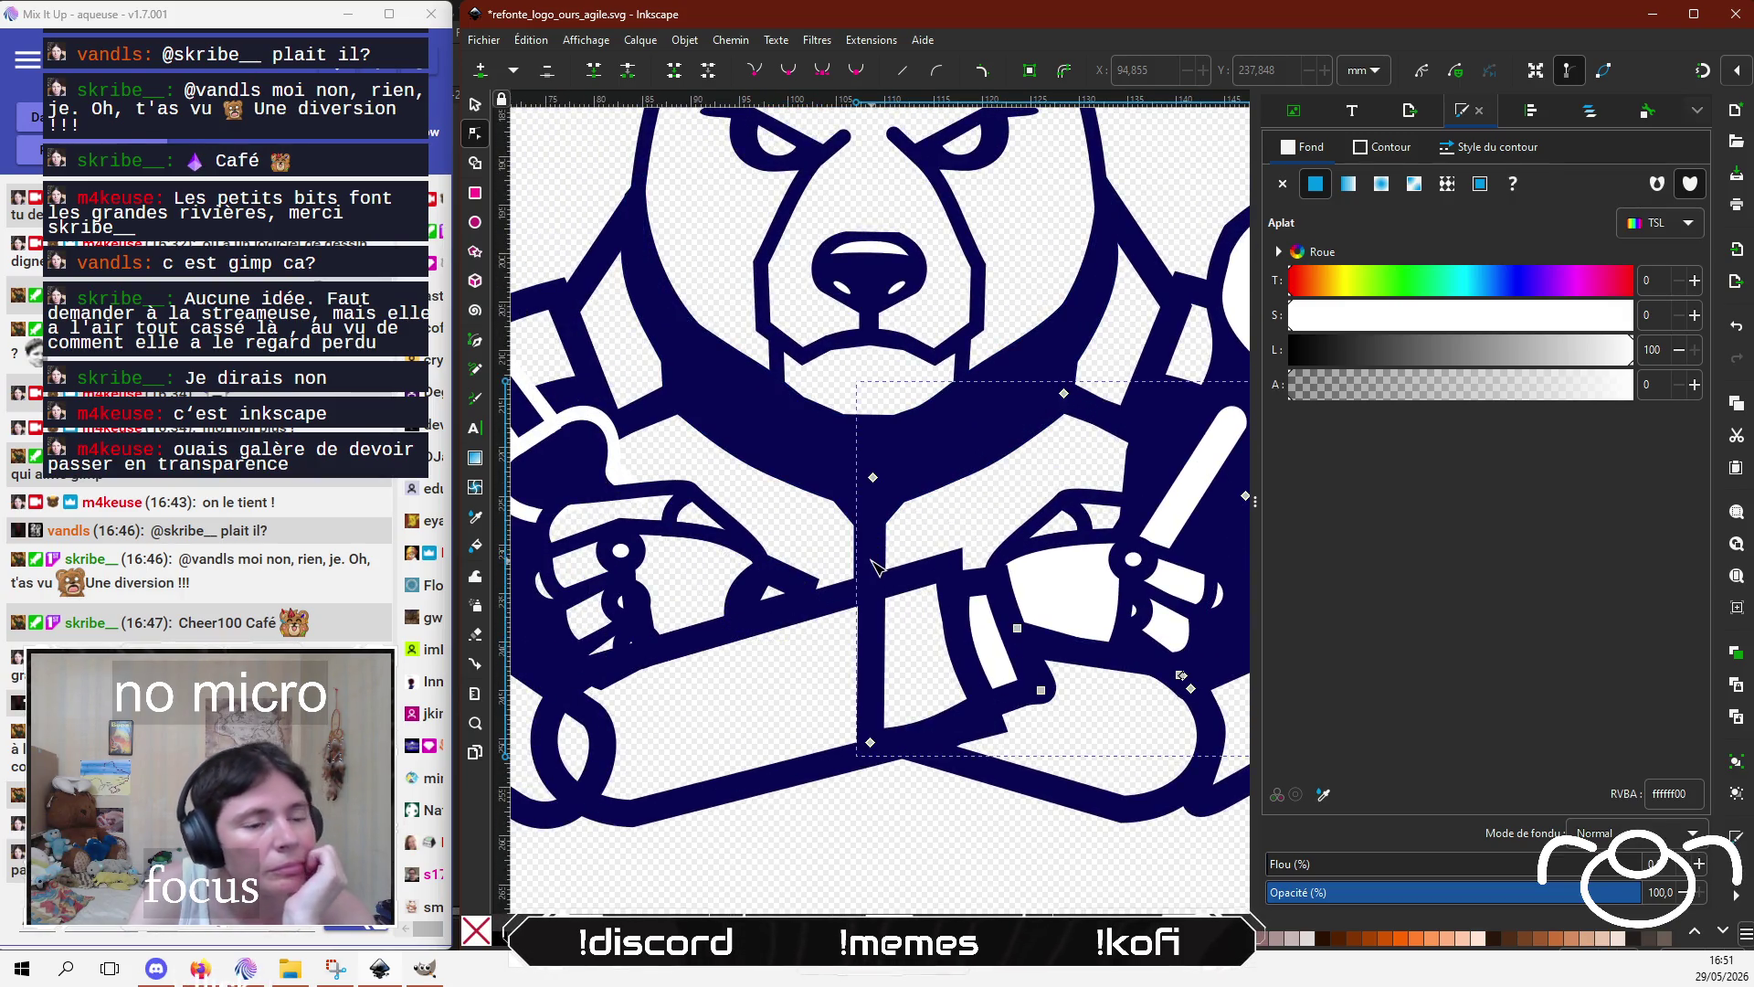
Step: Pull the body fill's bottom-left node and lower edge up above the crossed arm
{"action": "scroll", "coordinate": [764, 744], "scroll_direction": "right", "scroll_amount": 2}
{"action": "scroll", "coordinate": [728, 749], "scroll_direction": "right", "scroll_amount": 2}
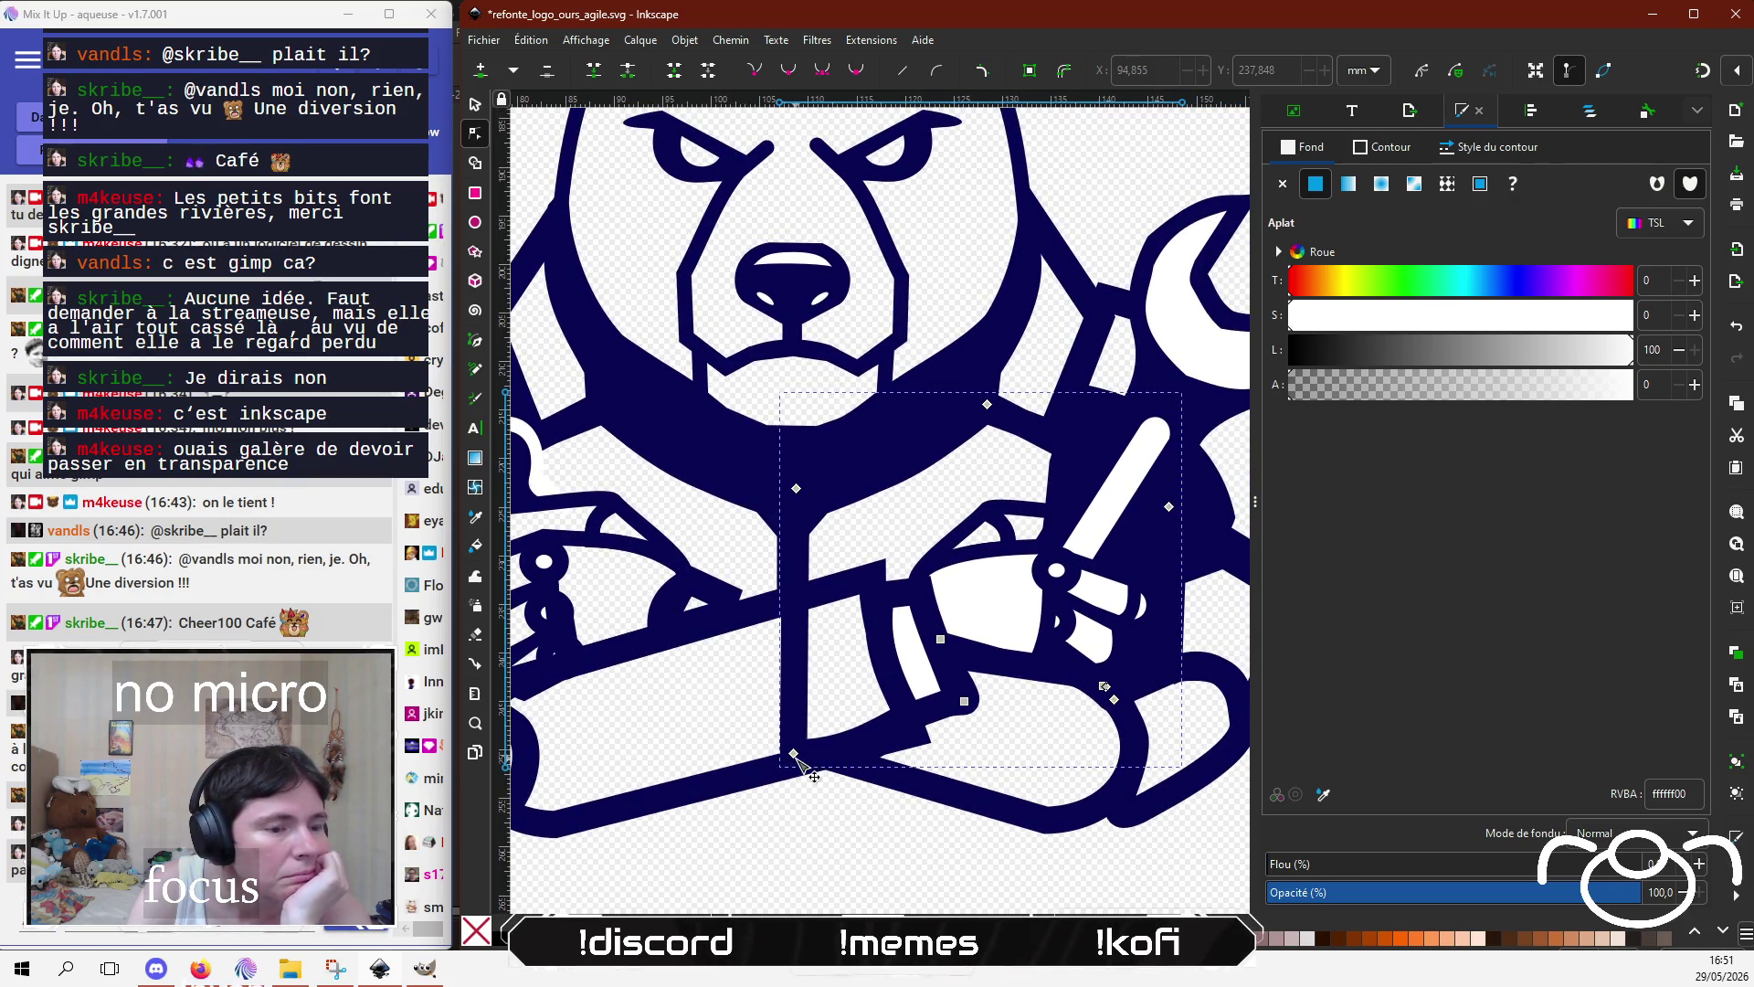
{"action": "left_click_drag", "start_coordinate": [794, 755], "coordinate": [803, 589]}
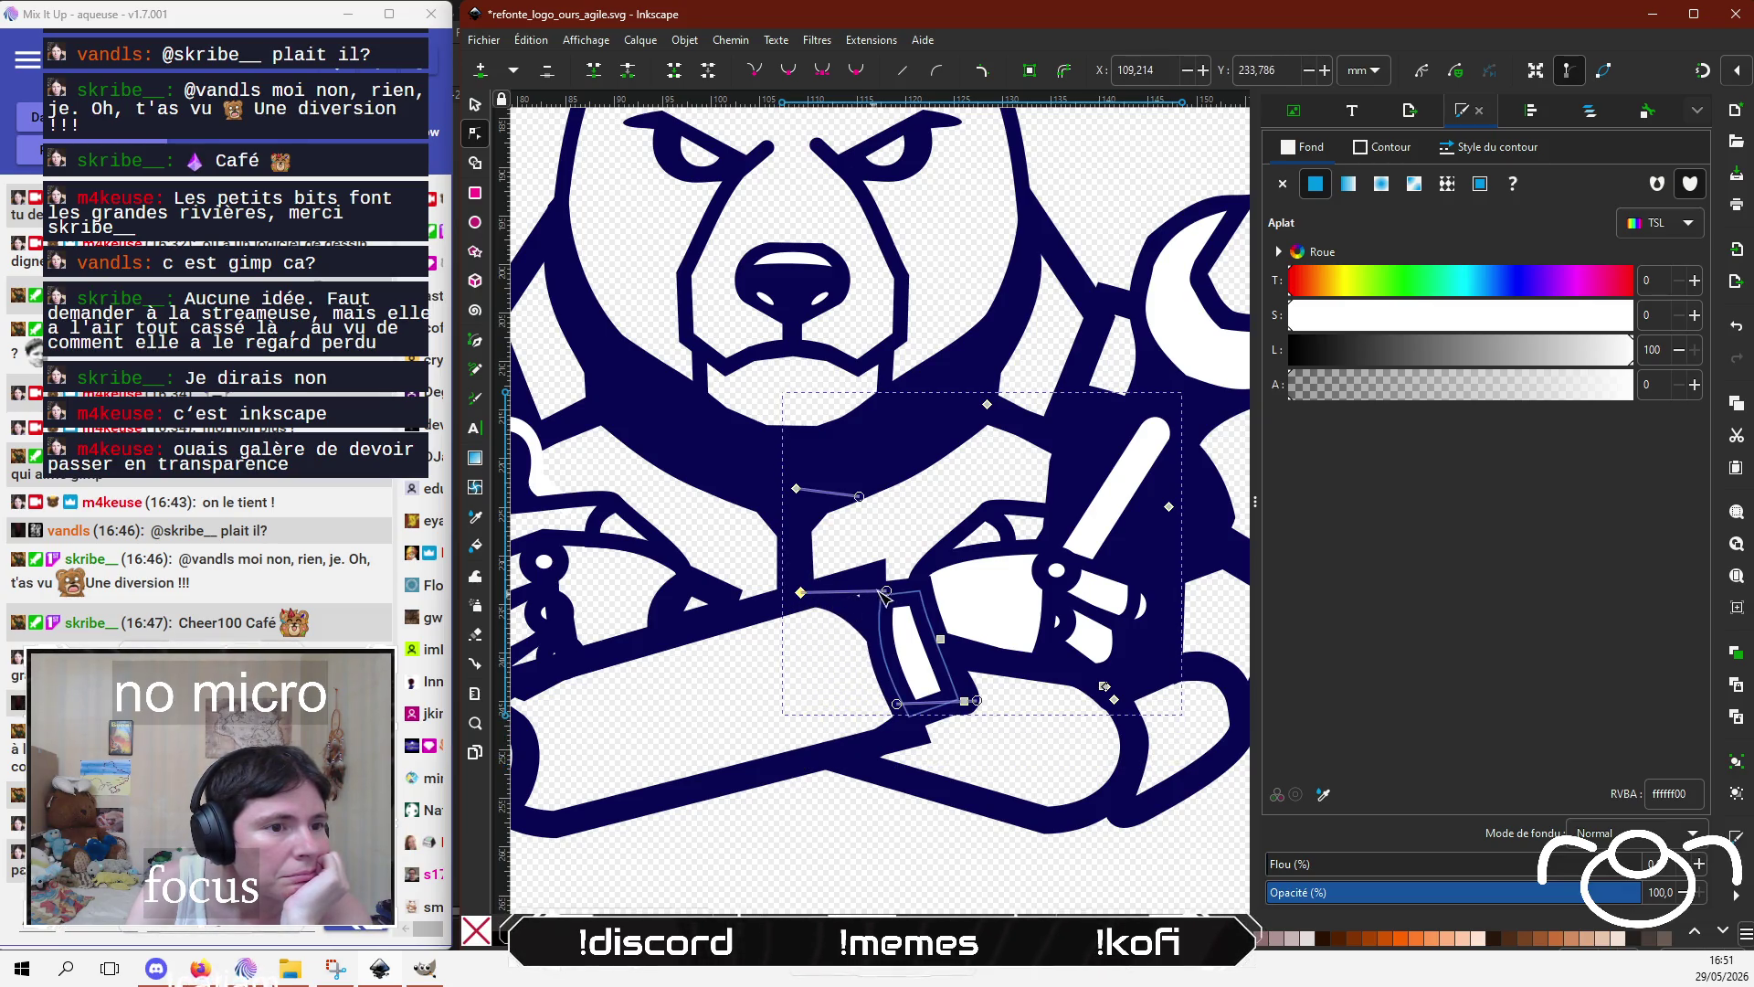
{"action": "mouse_move", "coordinate": [888, 587]}
{"action": "left_mouse_down"}
{"action": "mouse_move", "coordinate": [886, 548]}
{"action": "mouse_move", "coordinate": [837, 622]}
{"action": "left_mouse_up"}
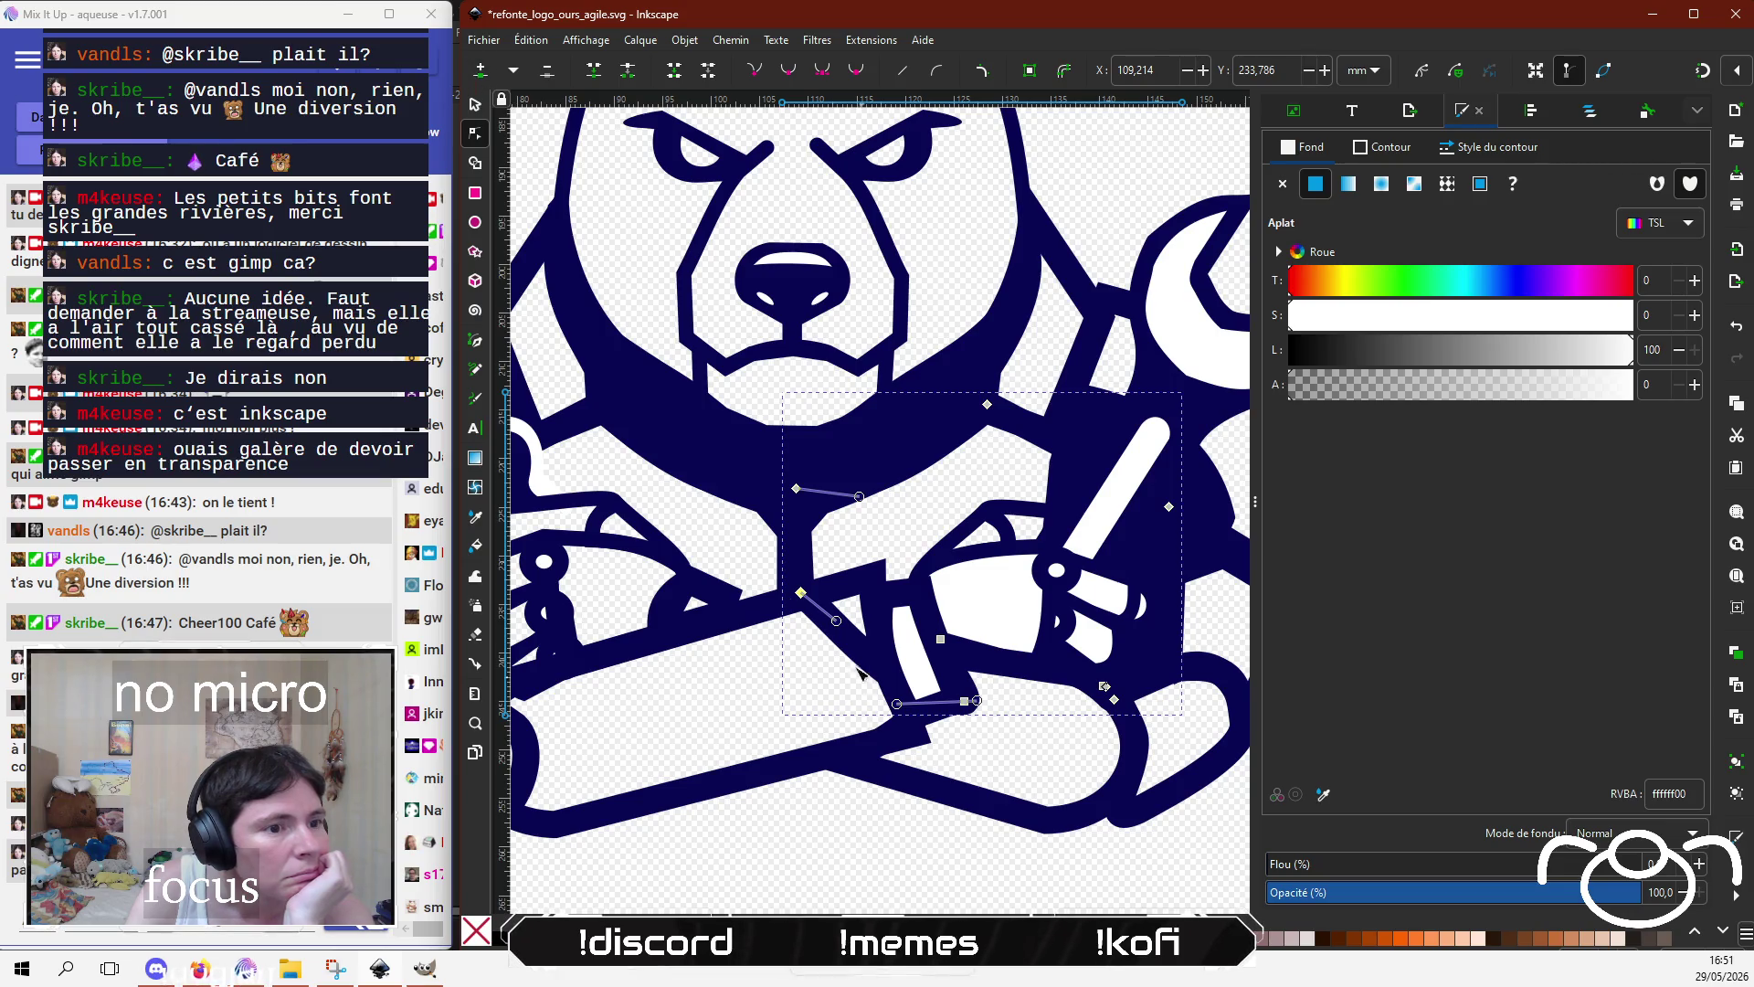
Step: Add a node on the body fill's edge, raise it to the arm, and make it a cusp
{"action": "double_click", "coordinate": [859, 671]}
{"action": "left_click_drag", "start_coordinate": [859, 671], "coordinate": [873, 583]}
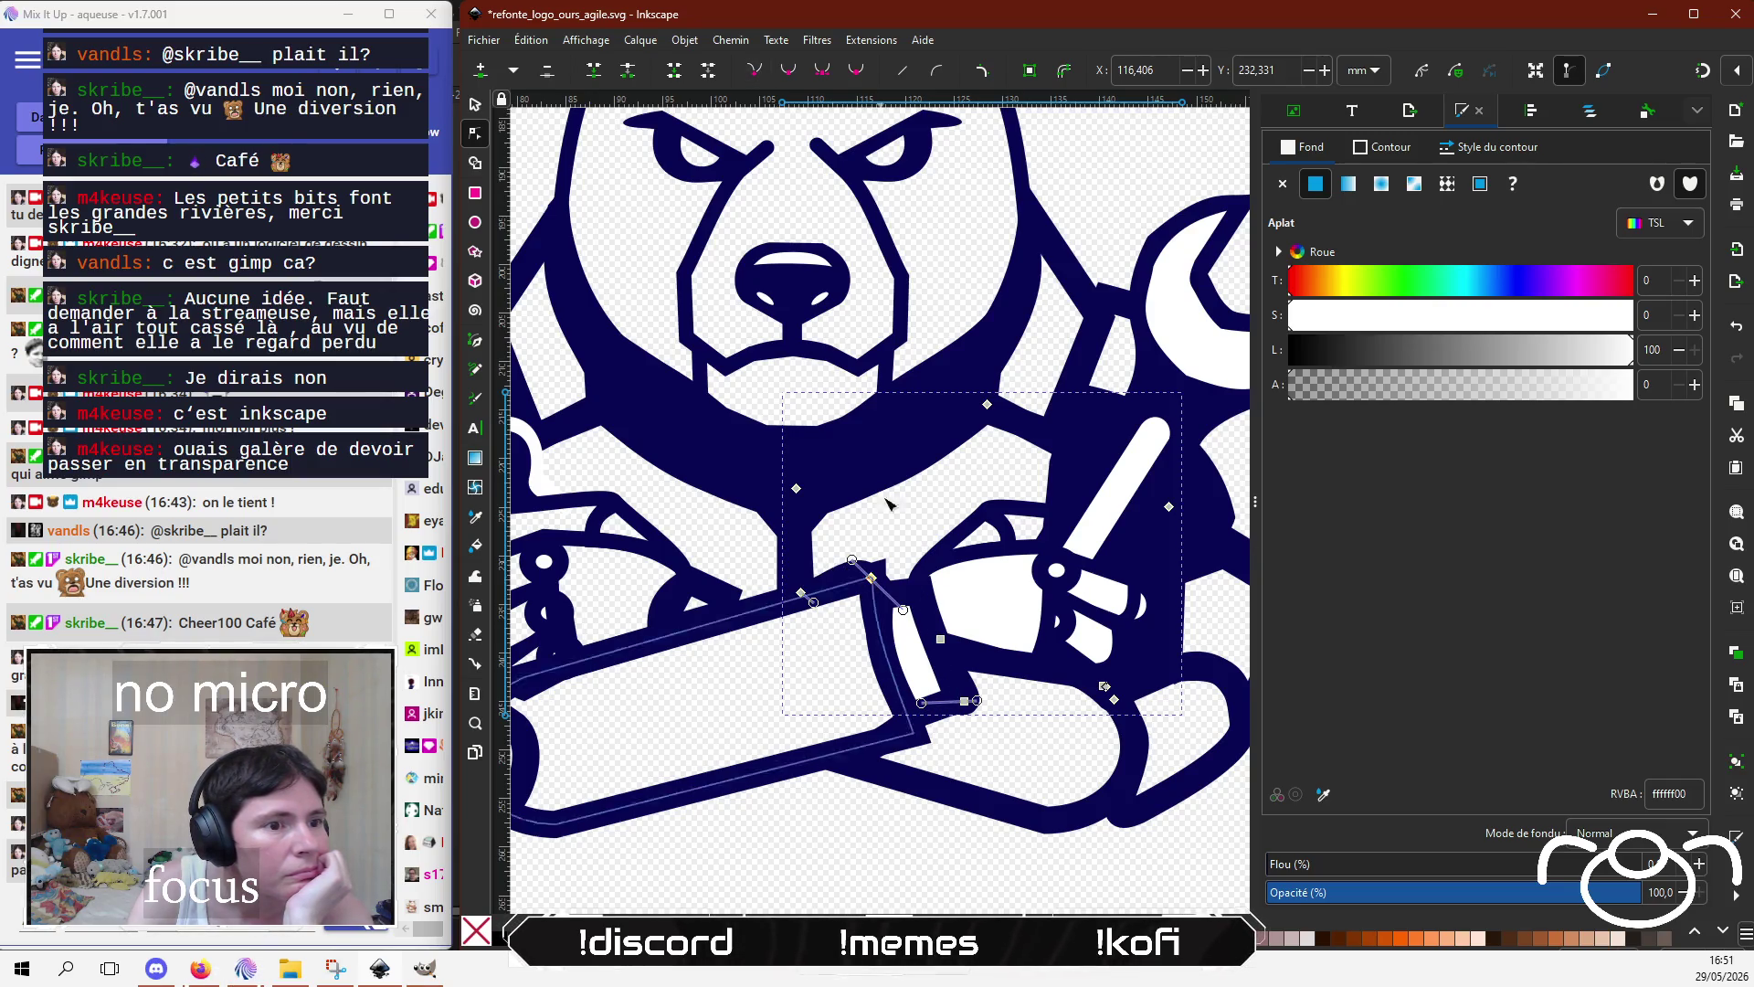
{"action": "left_click", "coordinate": [754, 73]}
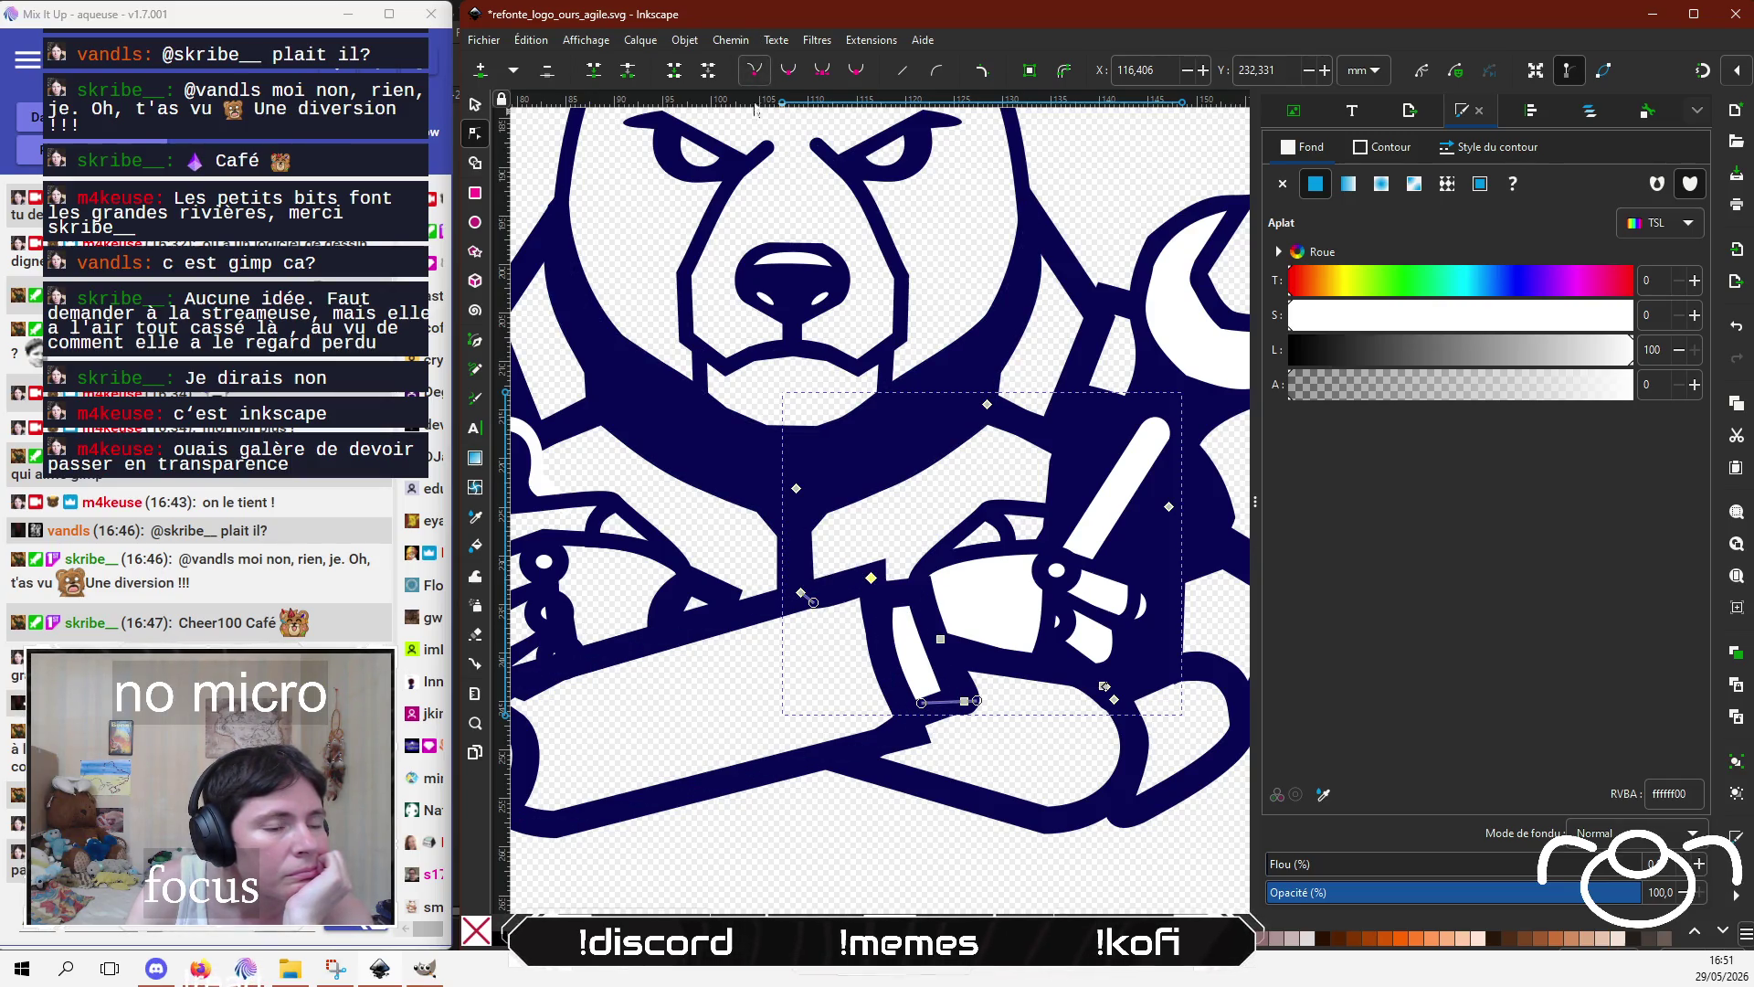
{"action": "left_click", "coordinate": [802, 594]}
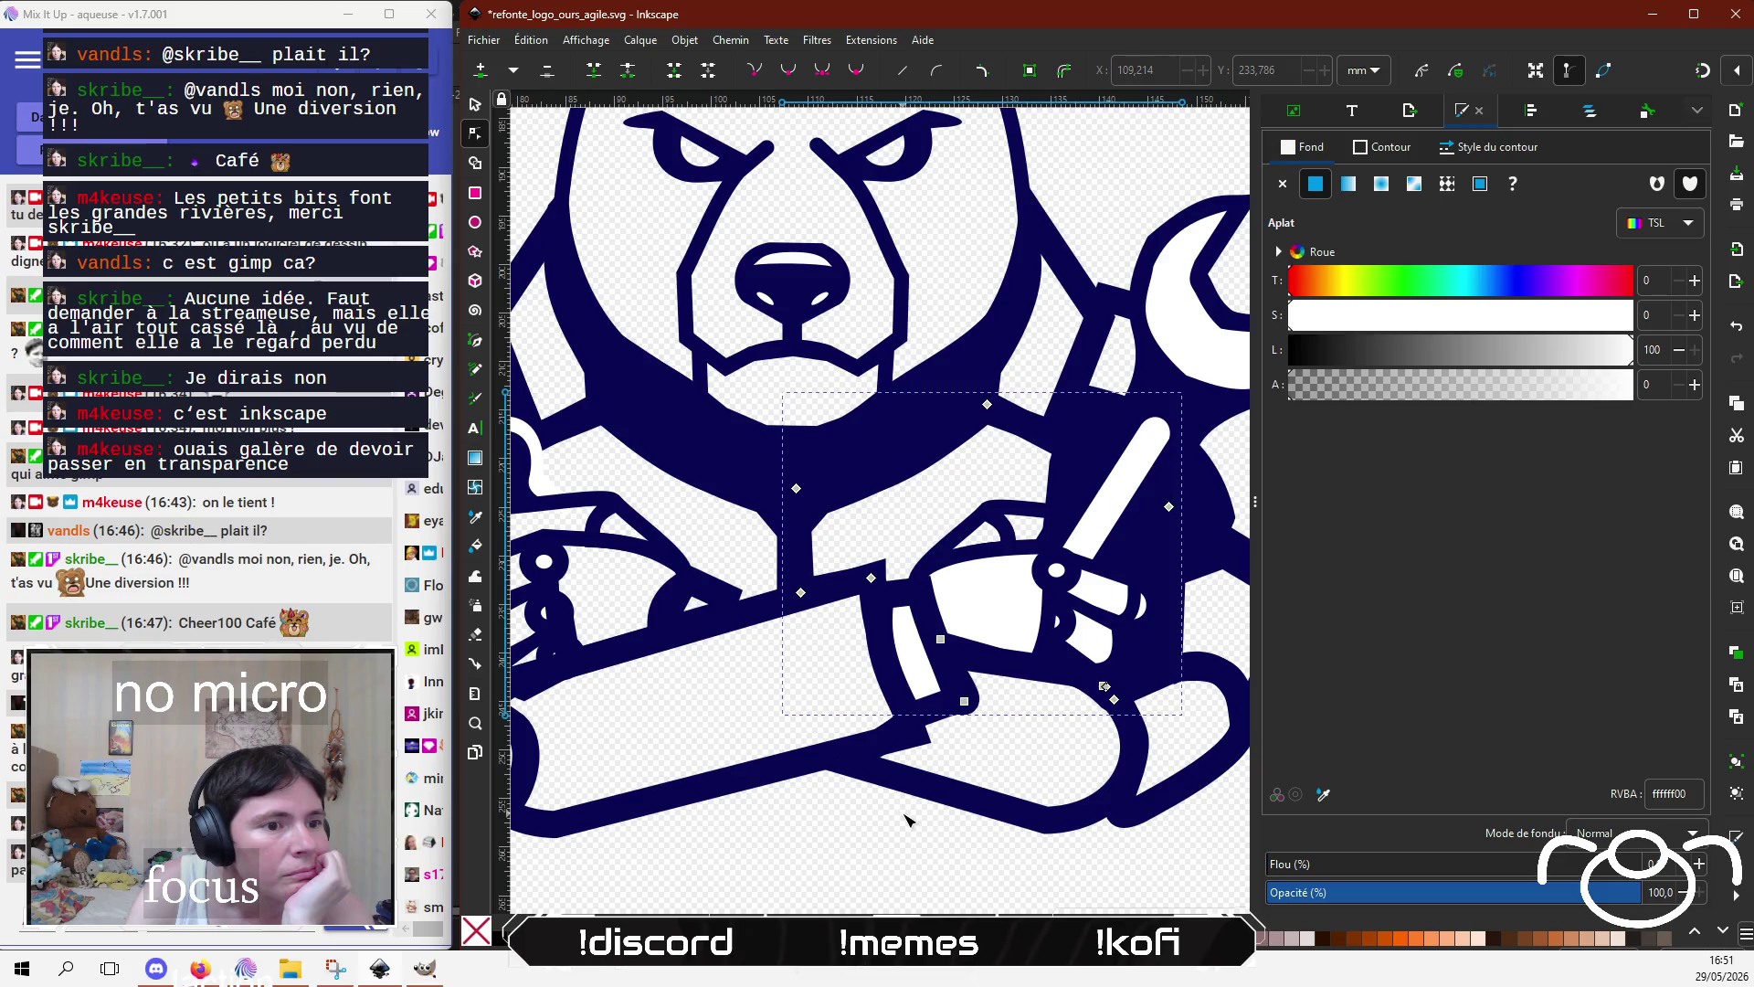
{"action": "left_click", "coordinate": [947, 656]}
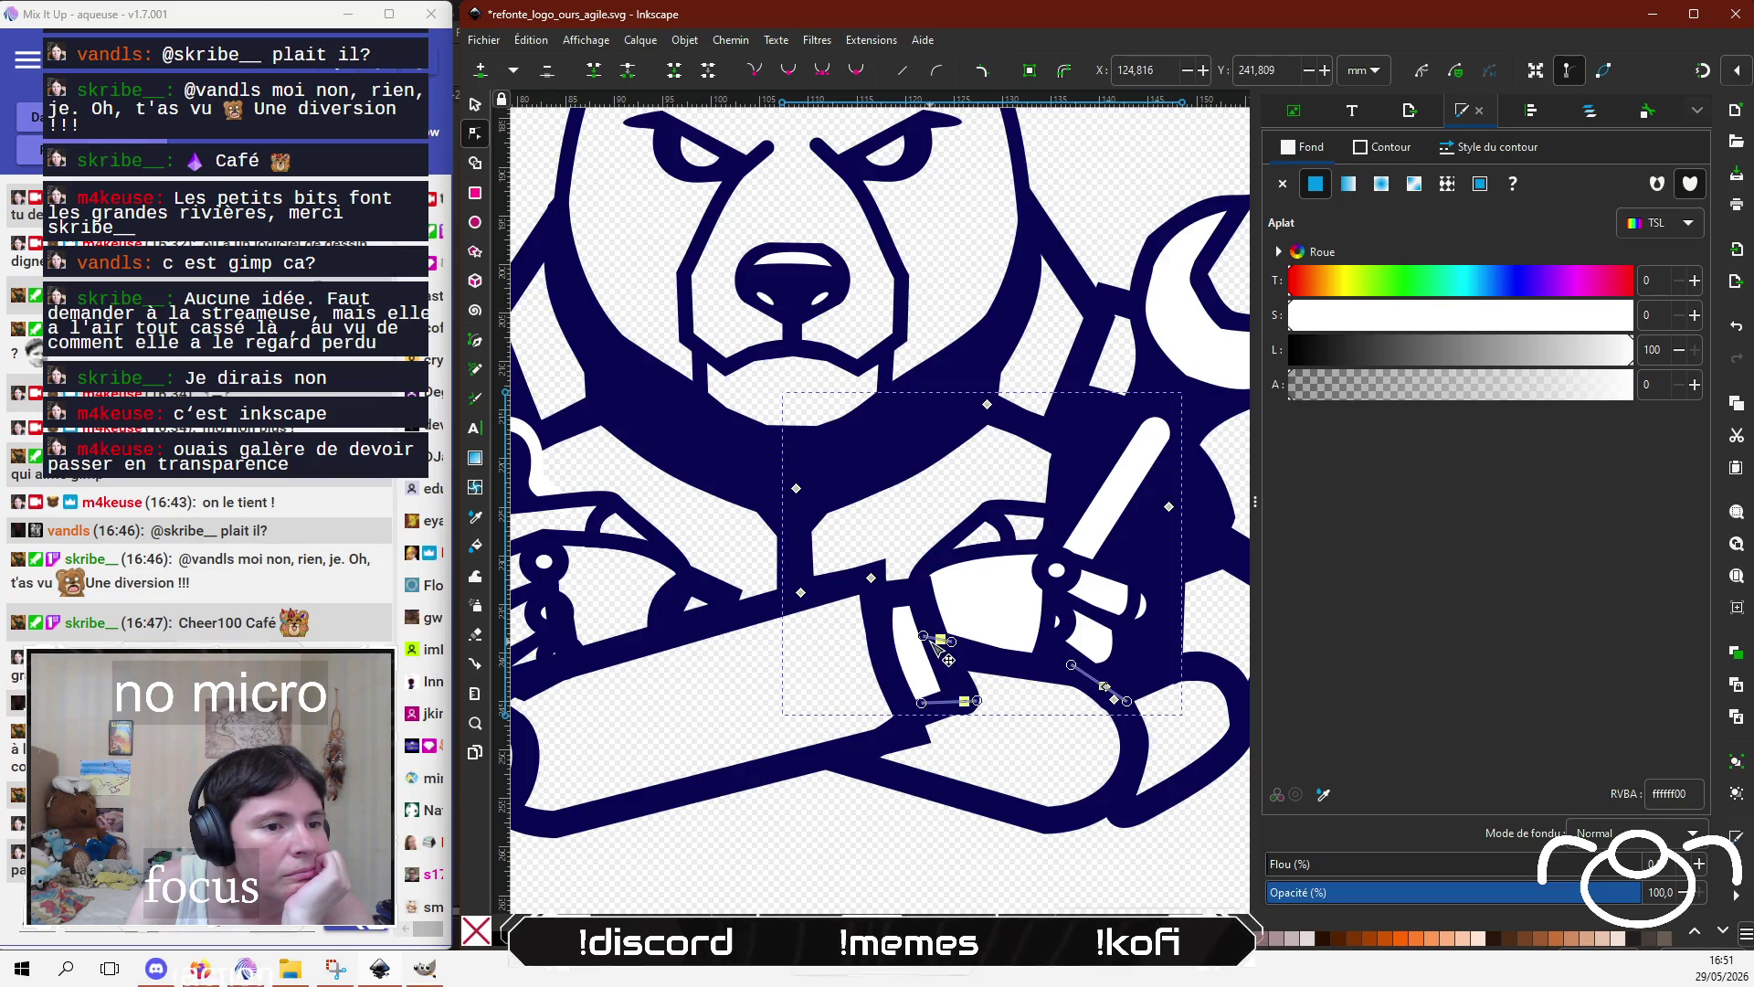
{"action": "left_click", "coordinate": [476, 106]}
Step: Set the small white shape beside the right fist to alpha 0
{"action": "left_click", "coordinate": [916, 649]}
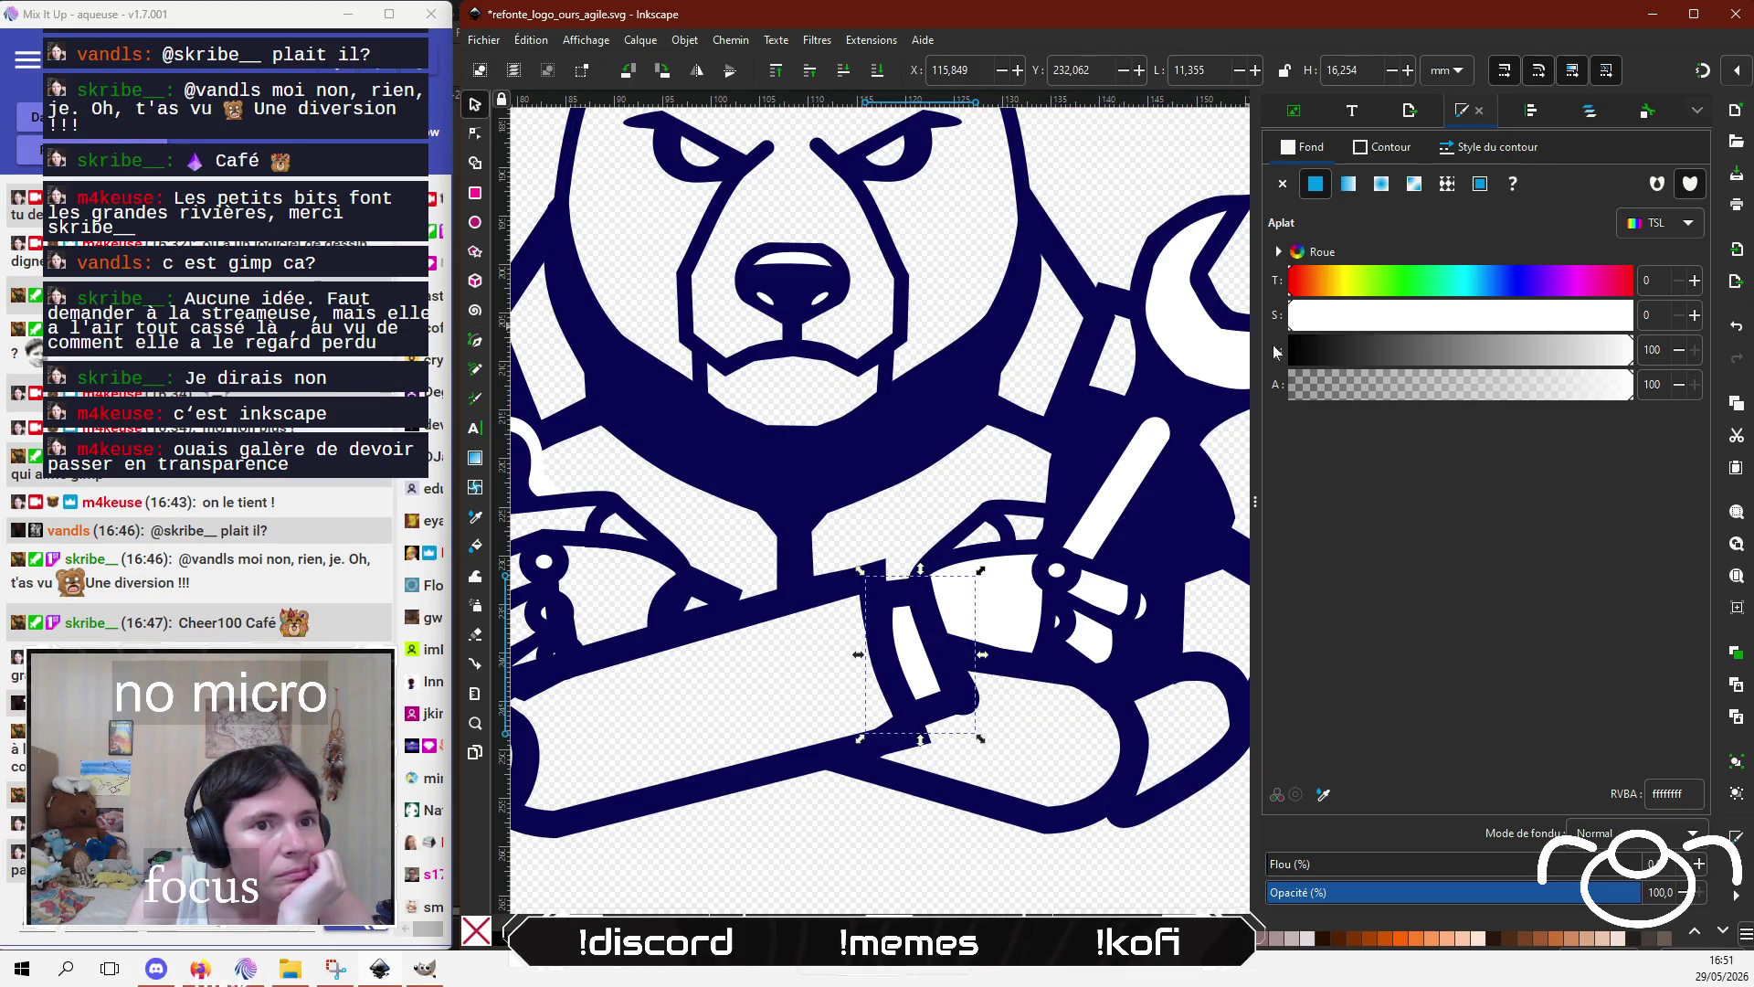
{"action": "left_click_drag", "start_coordinate": [1294, 388], "coordinate": [1248, 401]}
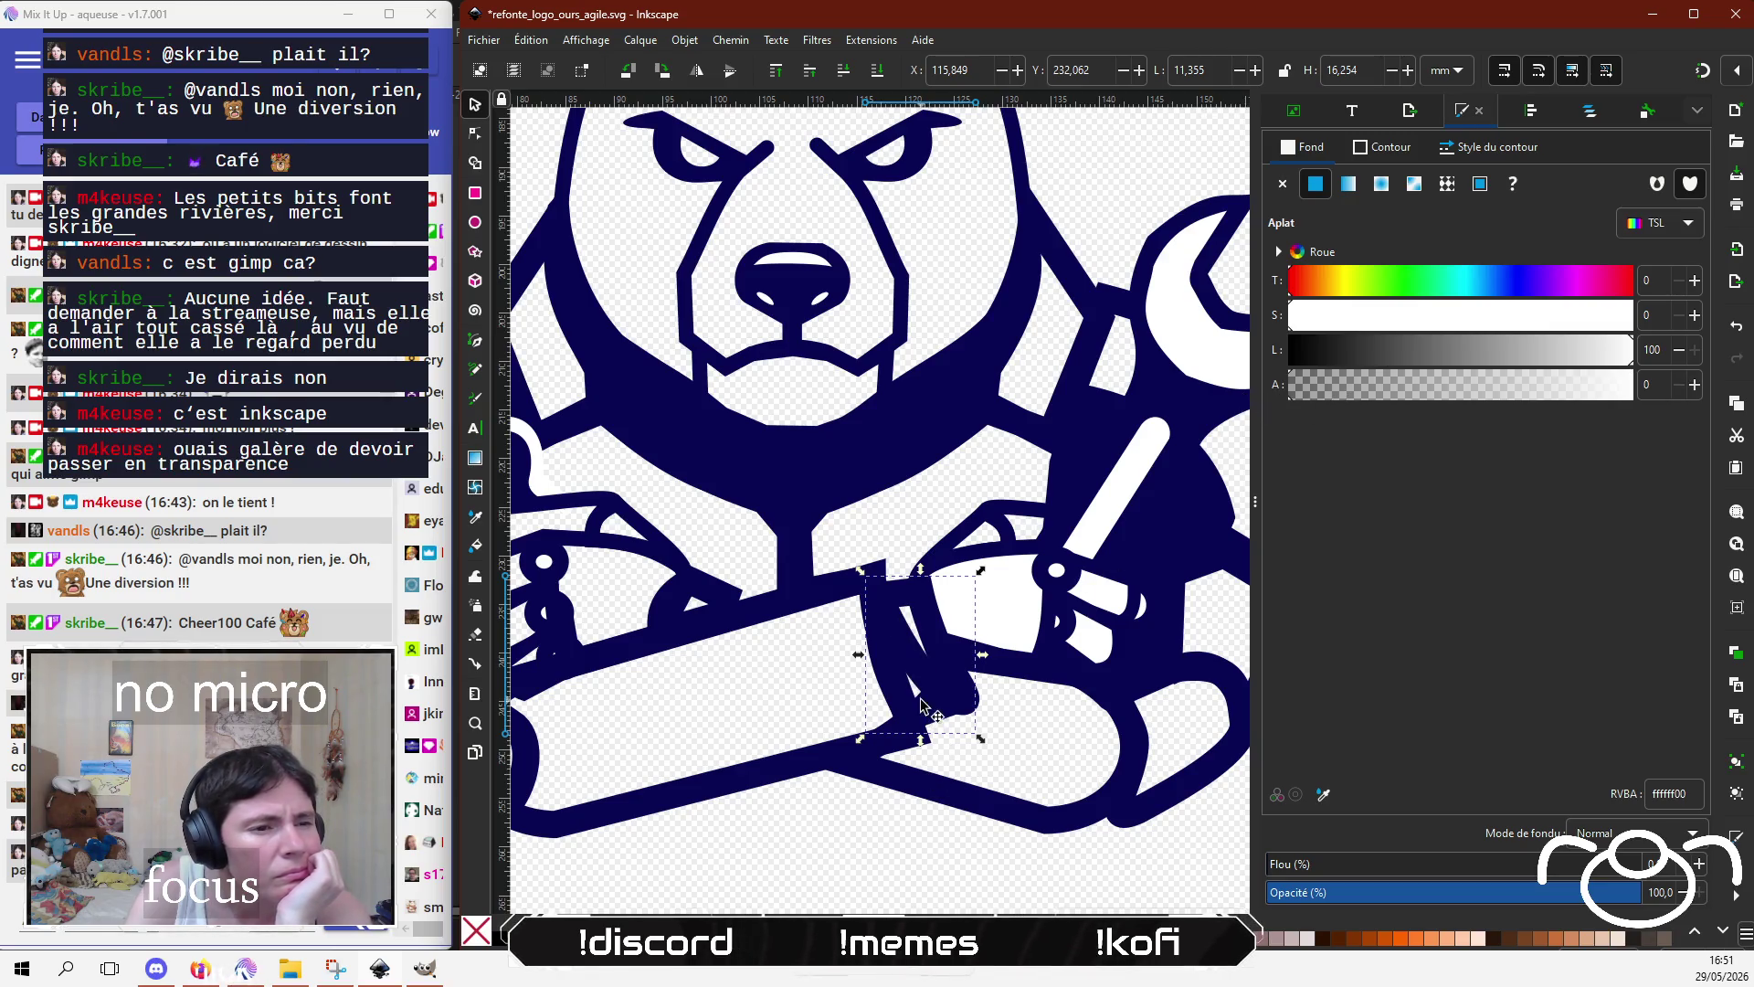
{"action": "double_click", "coordinate": [909, 642]}
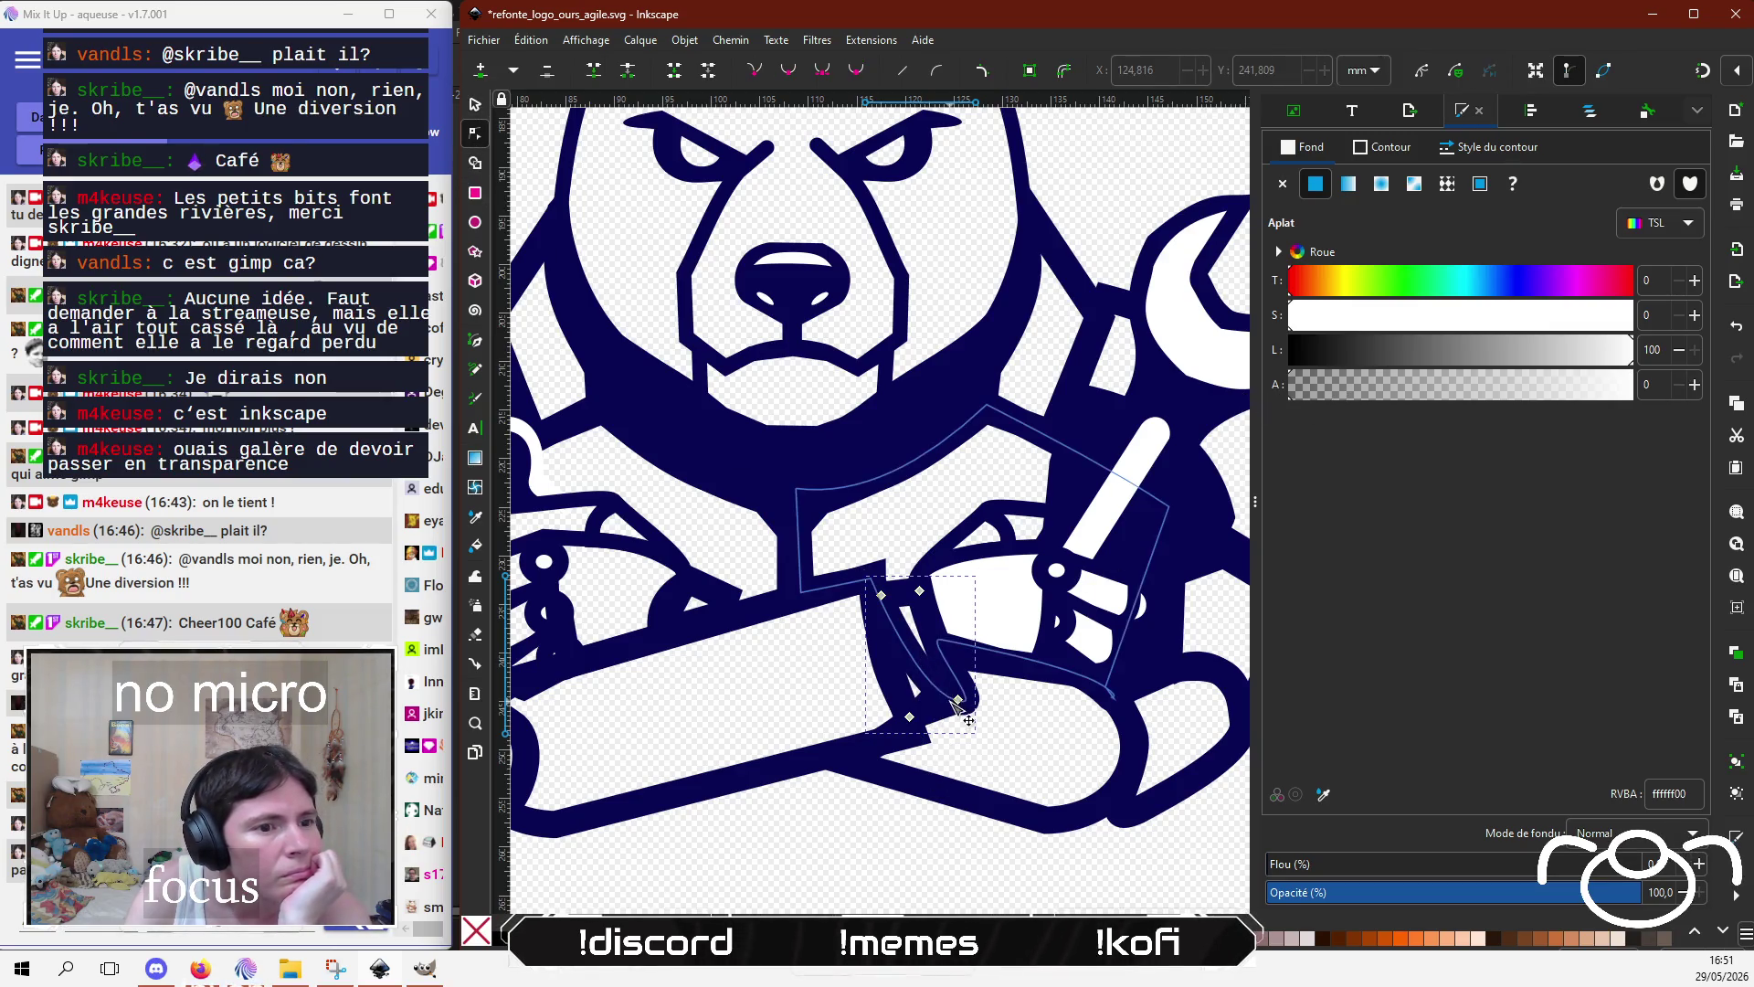
Step: Move the body fill's nodes near the right forearm to tighten its edge against the outline
{"action": "left_click", "coordinate": [924, 671]}
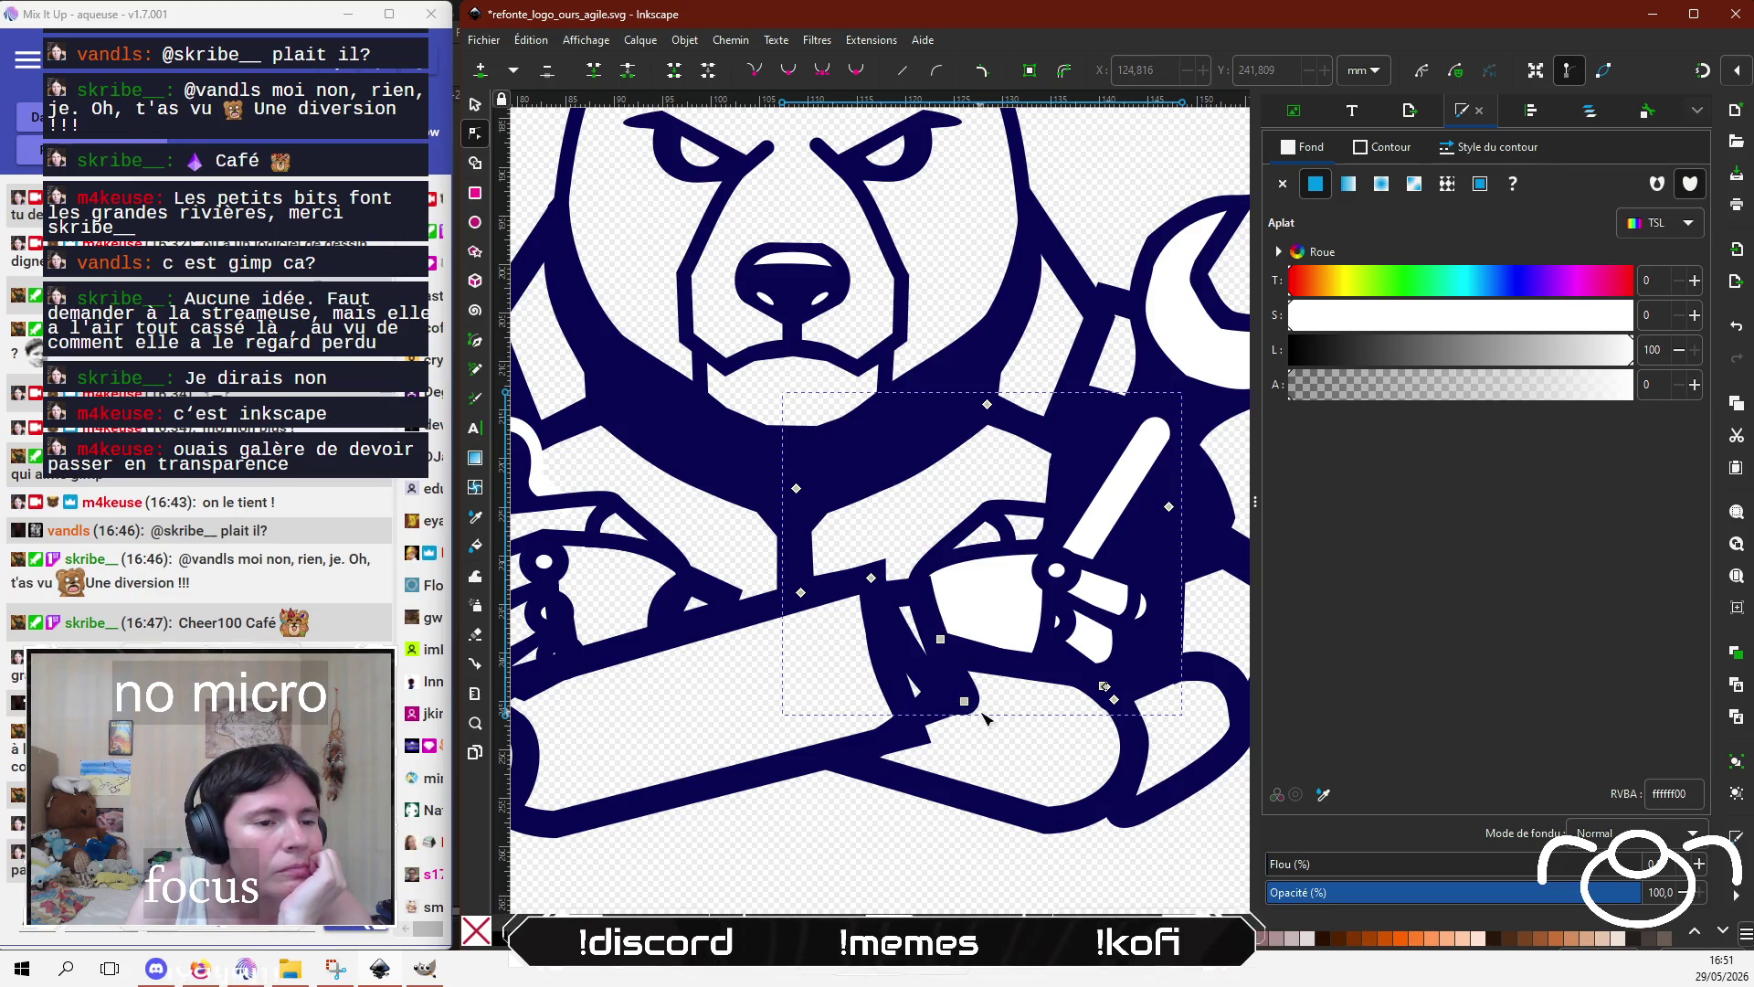
{"action": "mouse_move", "coordinate": [964, 701]}
{"action": "left_mouse_down"}
{"action": "mouse_move", "coordinate": [911, 580]}
{"action": "mouse_move", "coordinate": [921, 597]}
{"action": "left_mouse_up"}
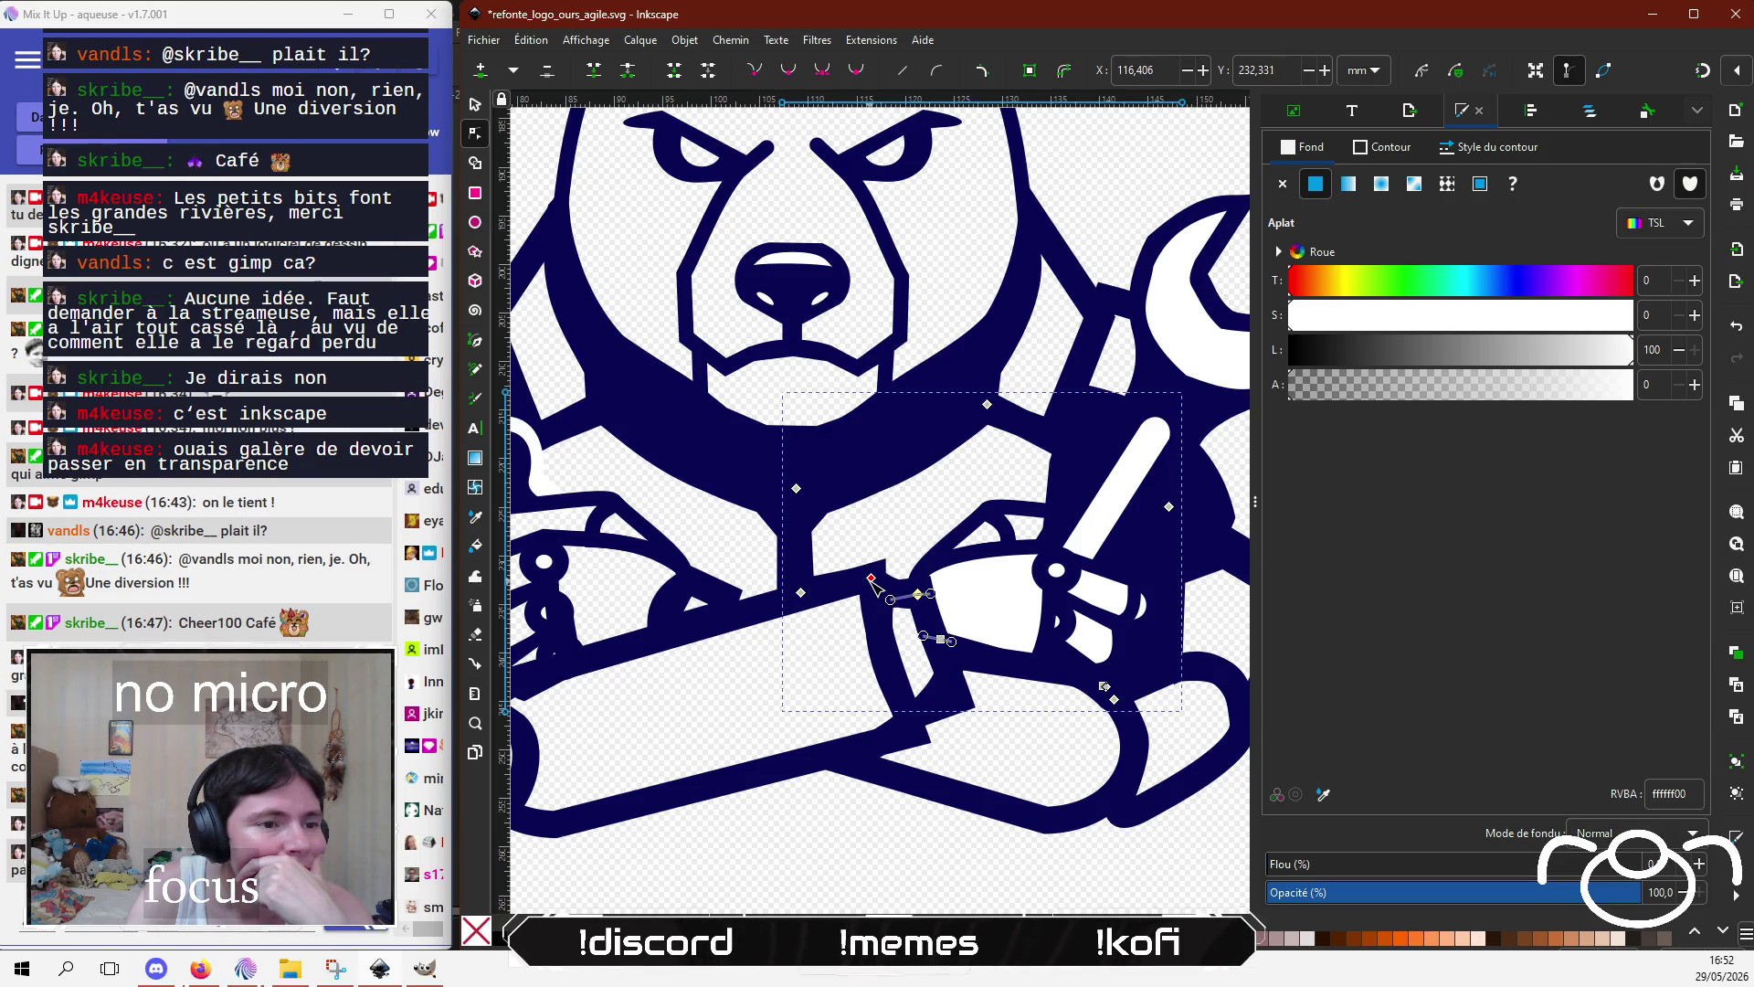
{"action": "left_click", "coordinate": [756, 70]}
{"action": "left_click_drag", "start_coordinate": [872, 579], "coordinate": [876, 590]}
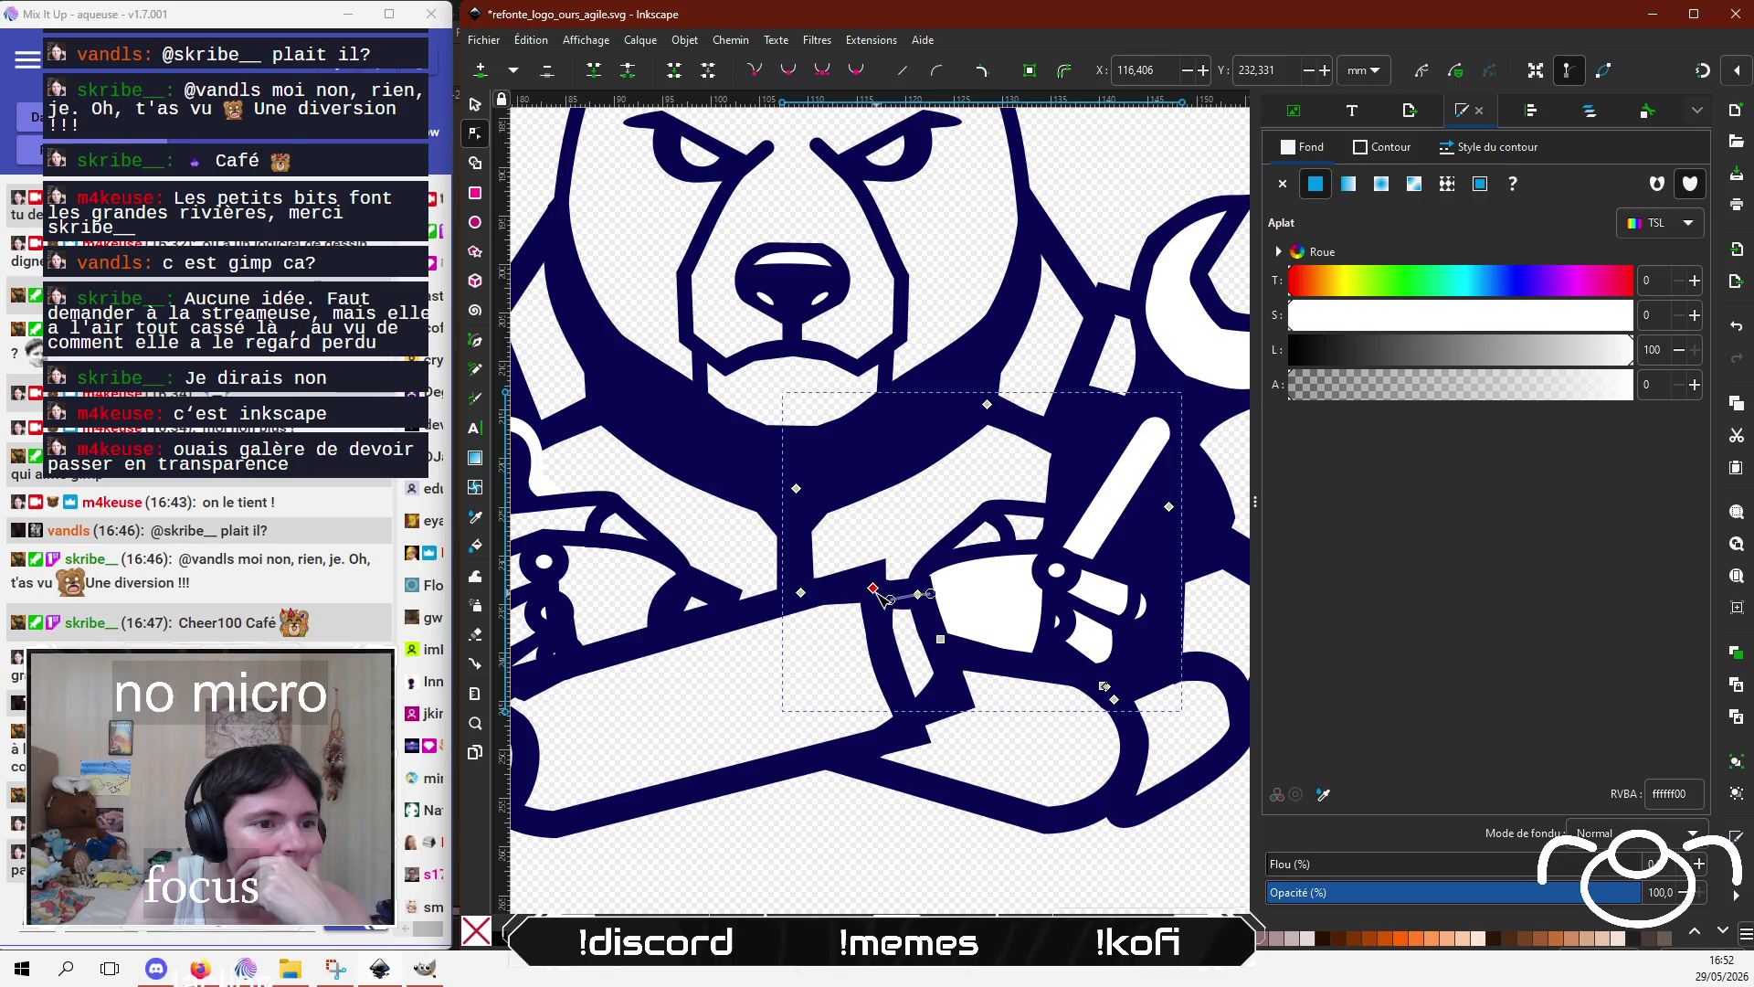
{"action": "left_click", "coordinate": [919, 595]}
{"action": "left_click_drag", "start_coordinate": [919, 594], "coordinate": [925, 595]}
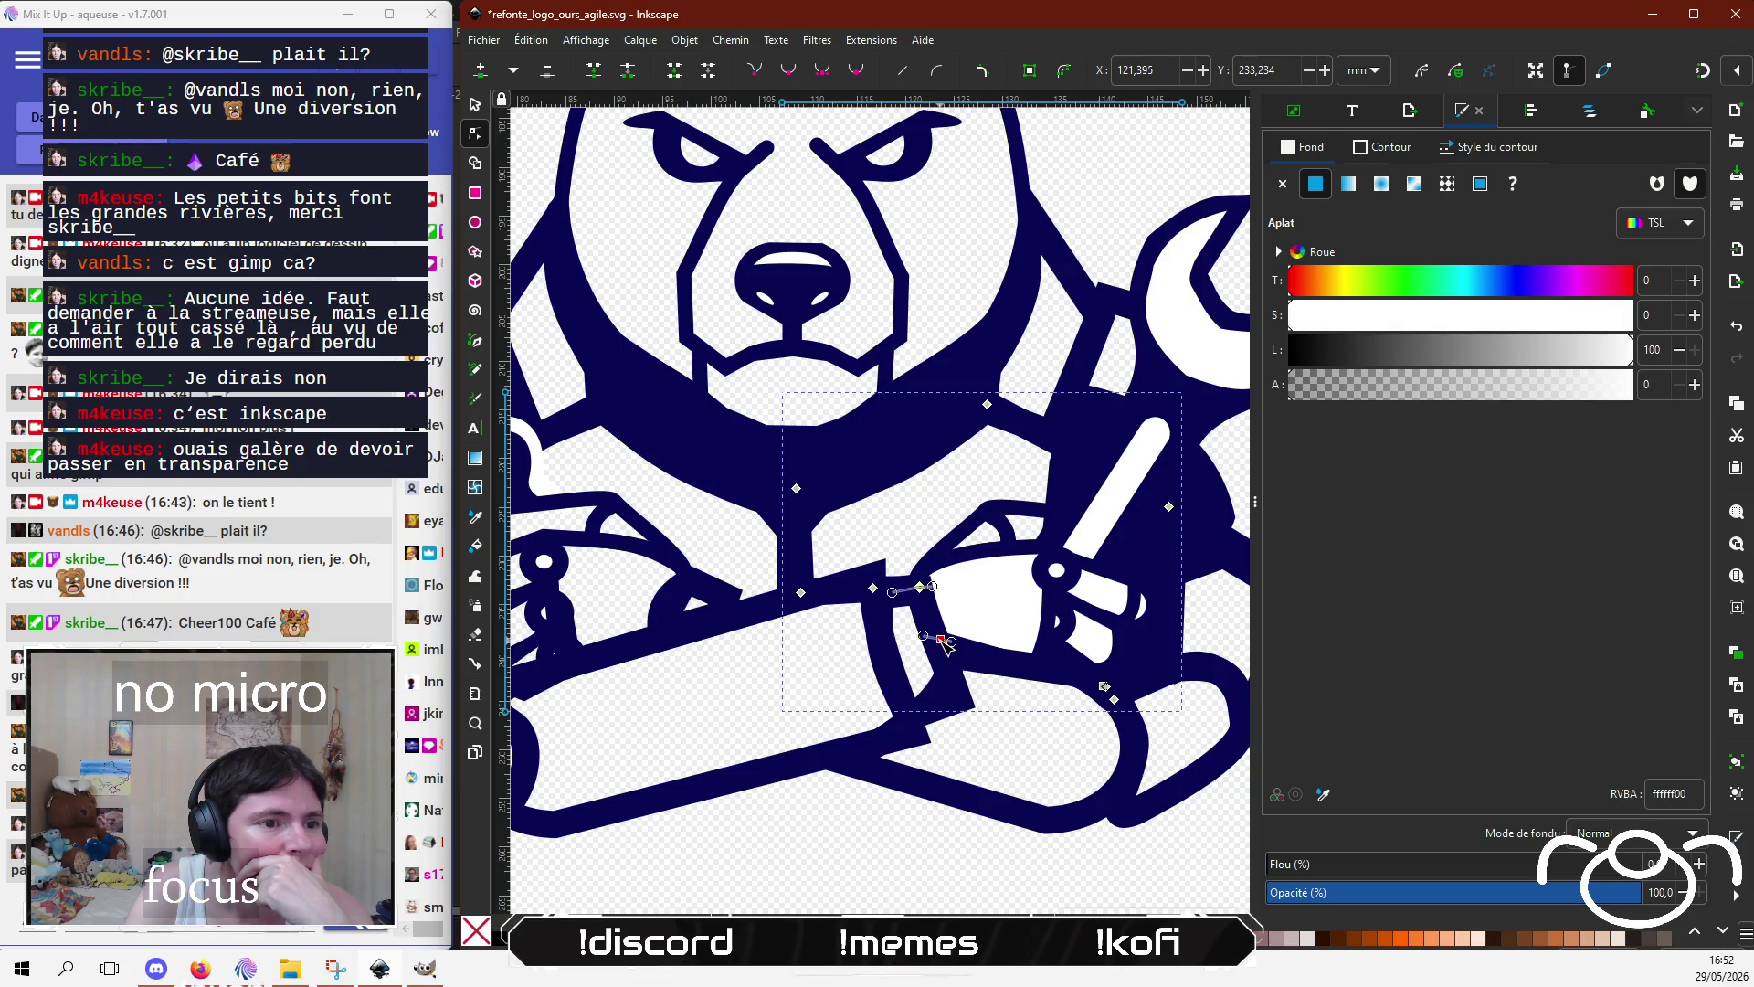
{"action": "key", "text": "Escape"}
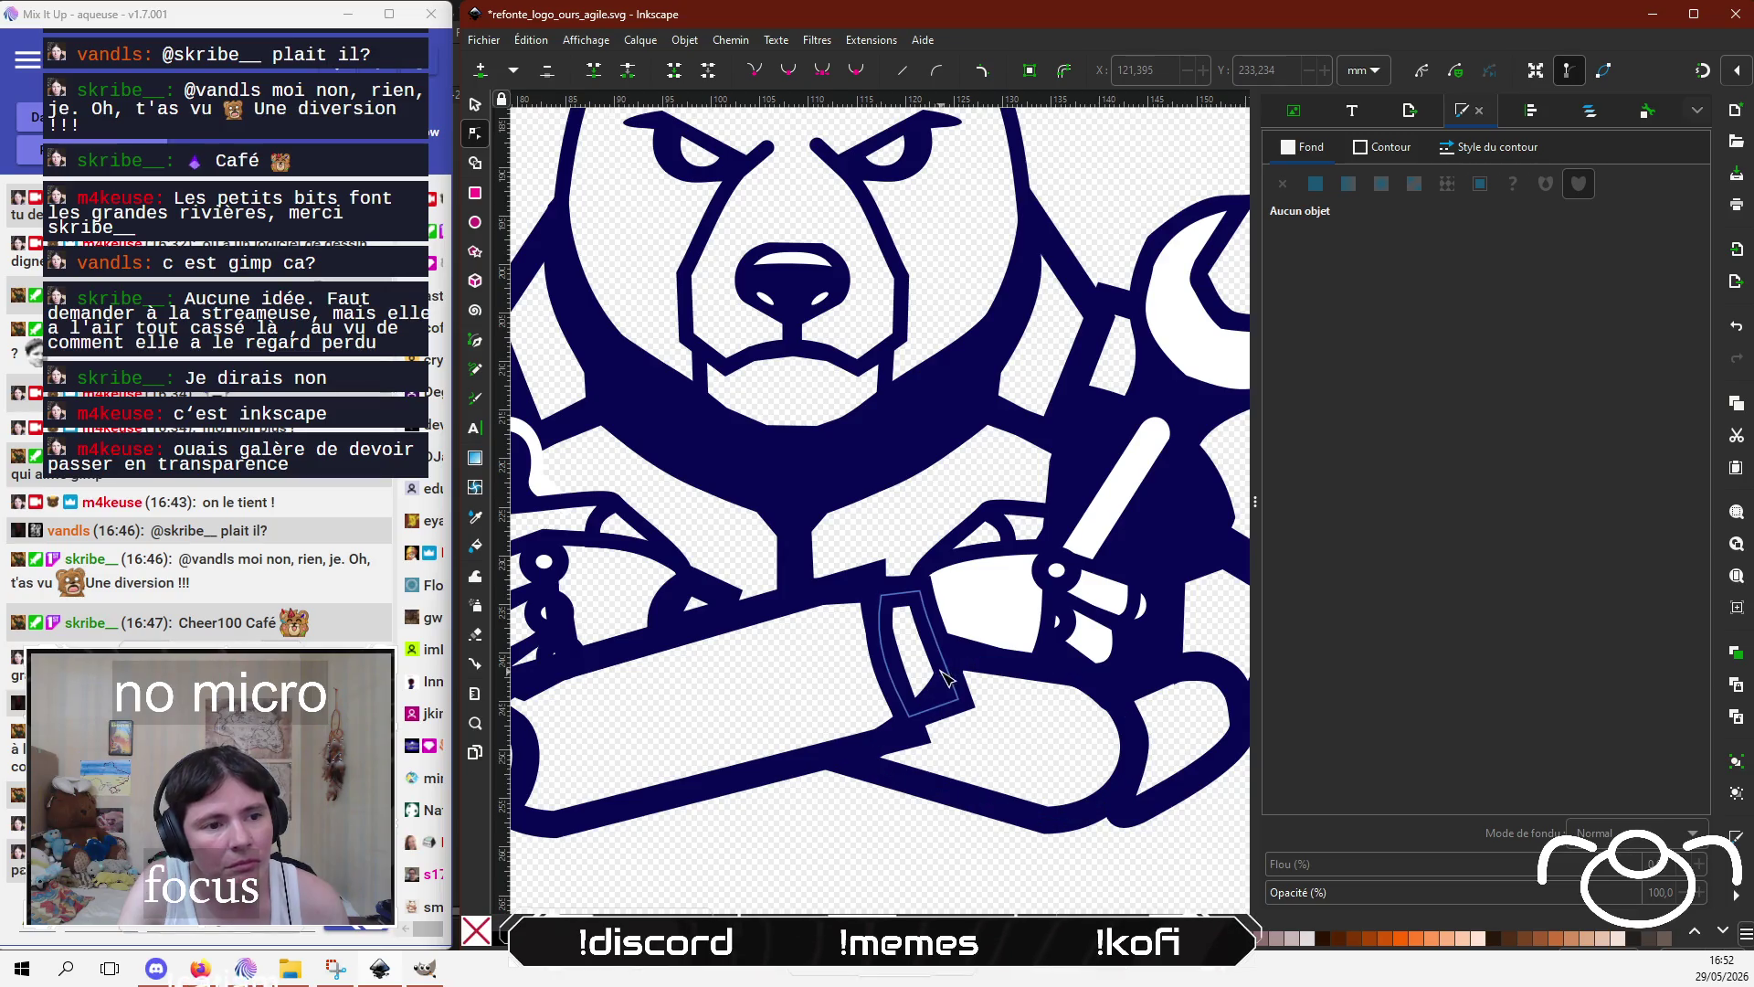
Step: Add a node on the forearm fill's edge below the right fist and fit it against the hand
{"action": "left_click", "coordinate": [946, 677]}
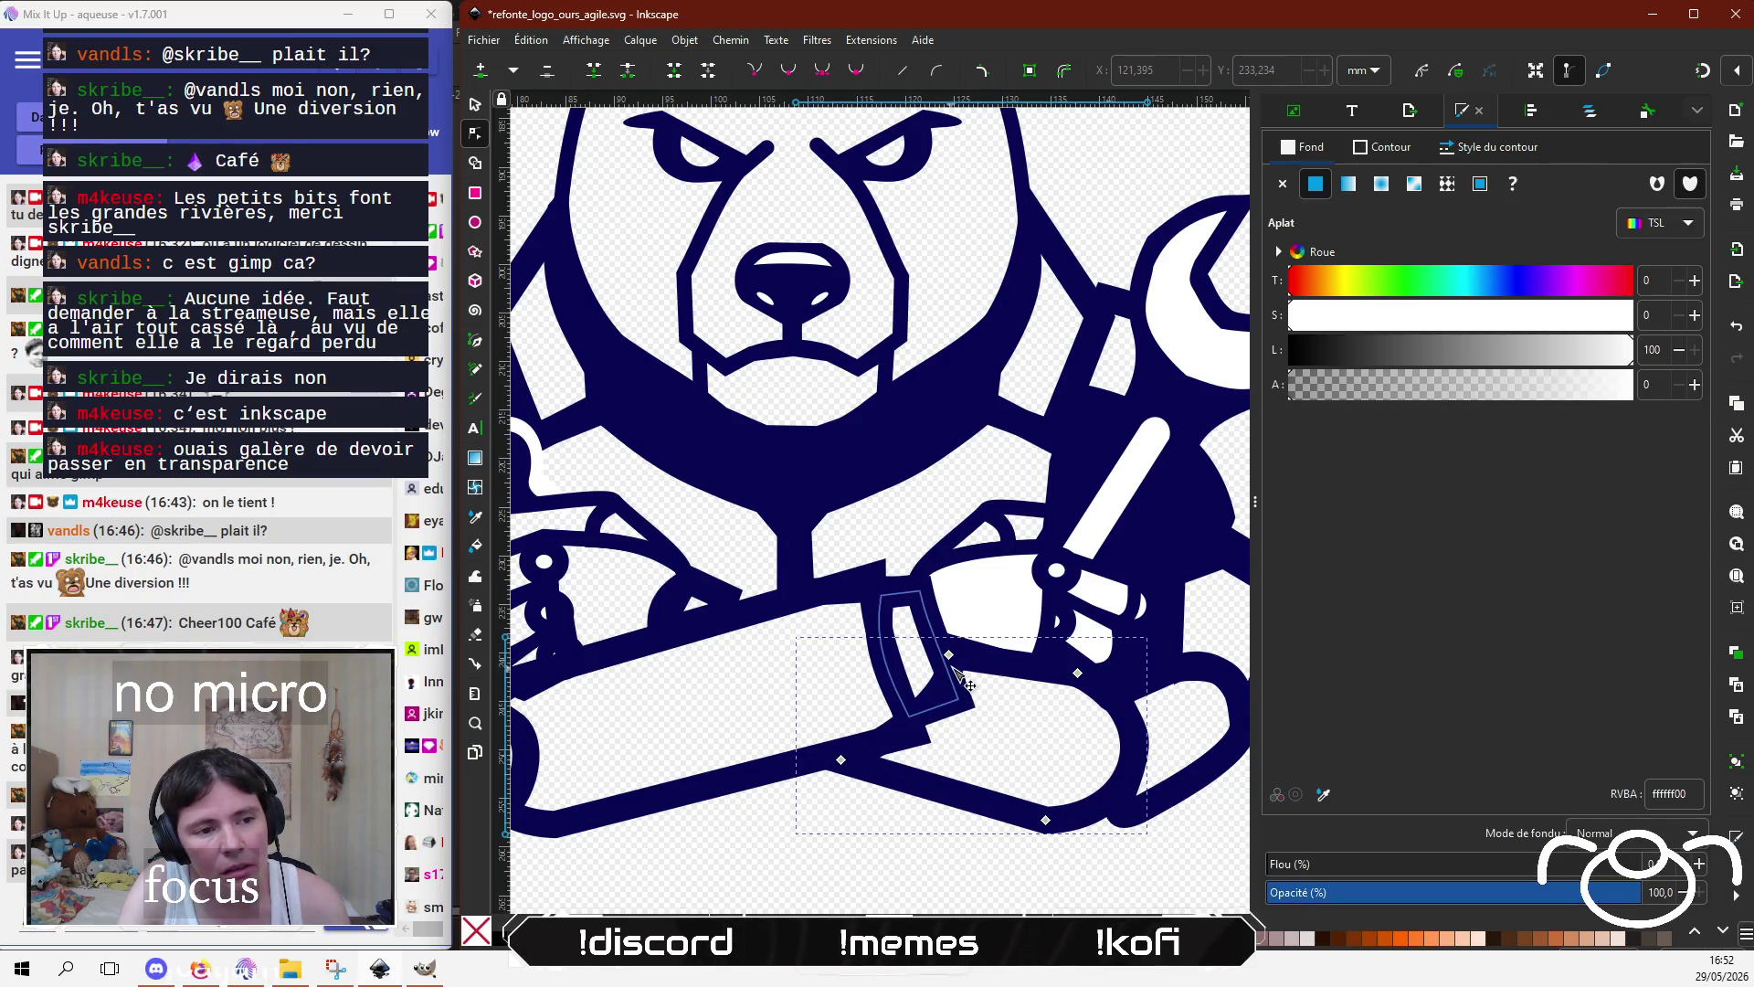
{"action": "left_click_drag", "start_coordinate": [934, 693], "coordinate": [943, 698]}
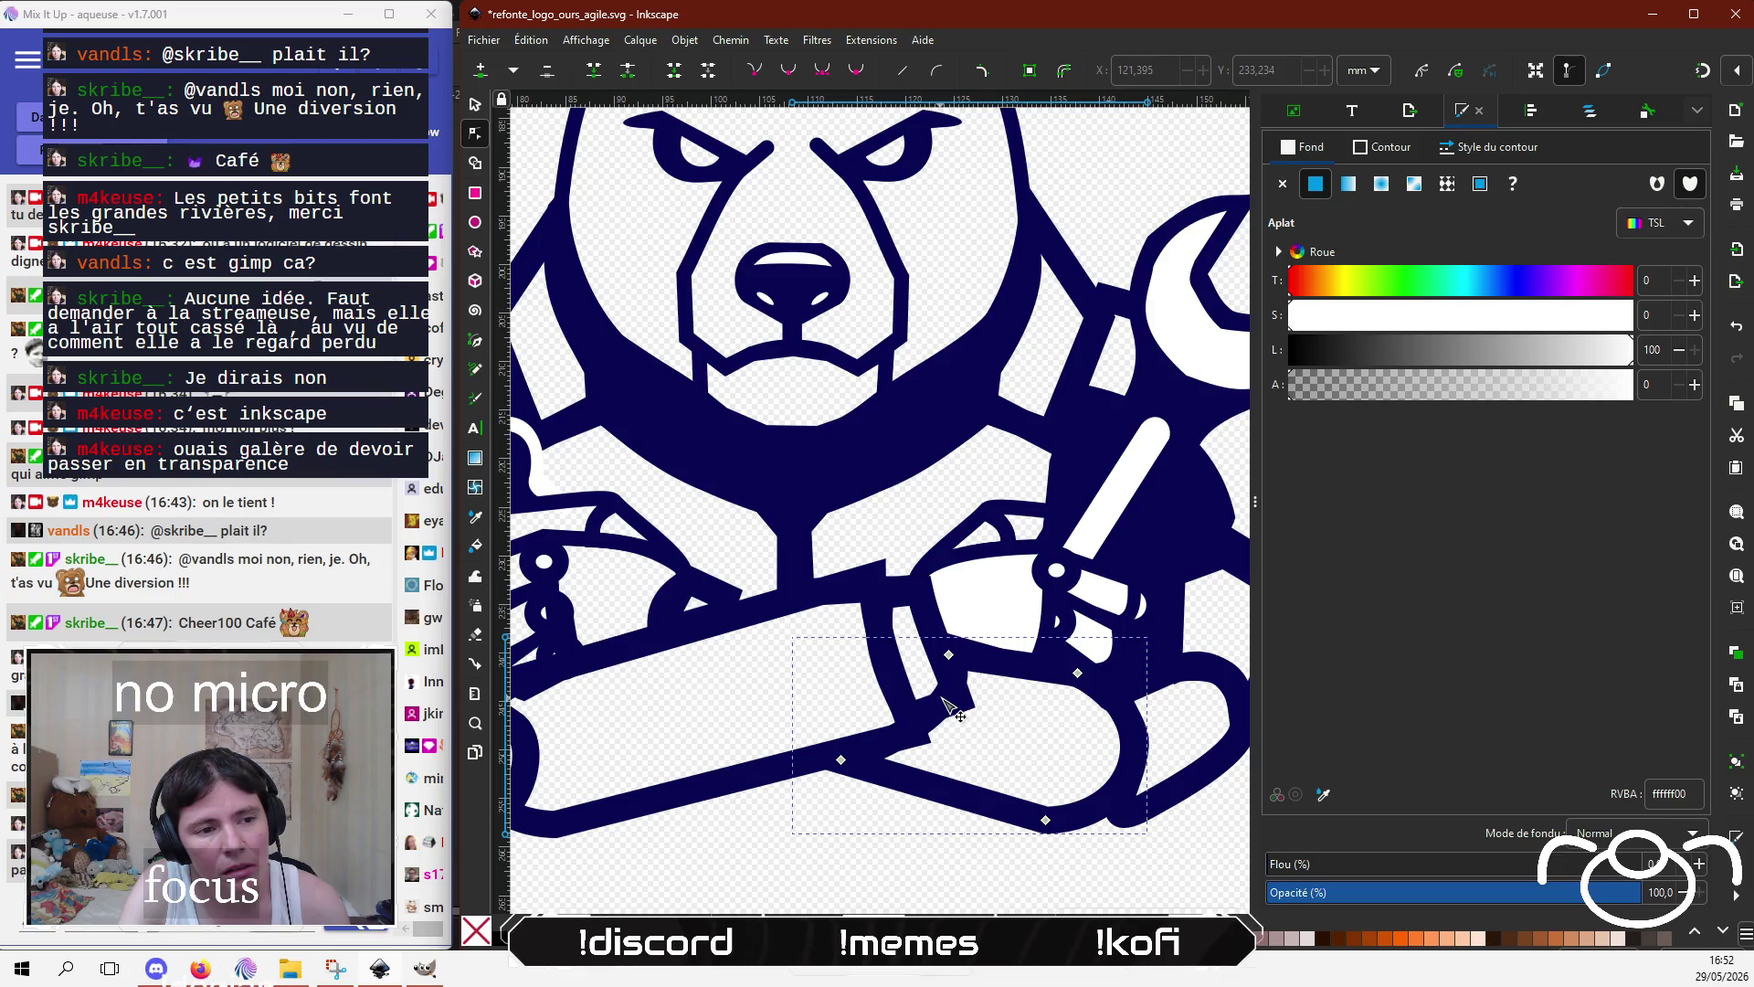
{"action": "left_click", "coordinate": [950, 655]}
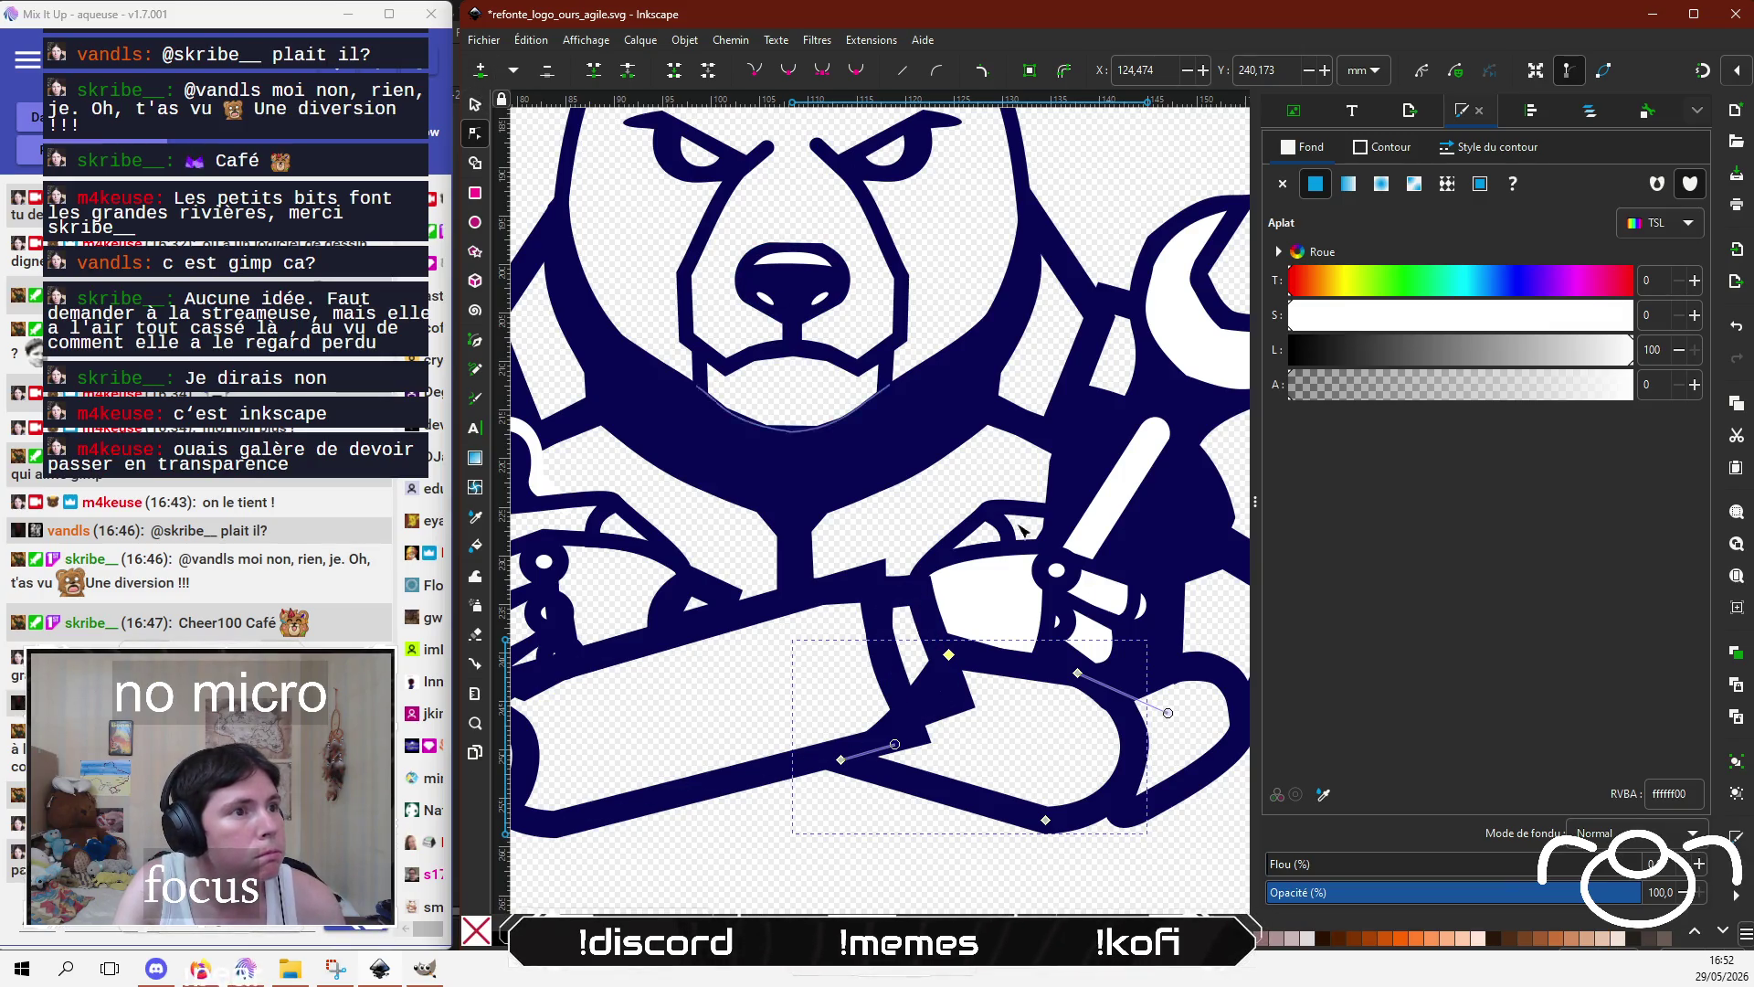
{"action": "double_click", "coordinate": [920, 698]}
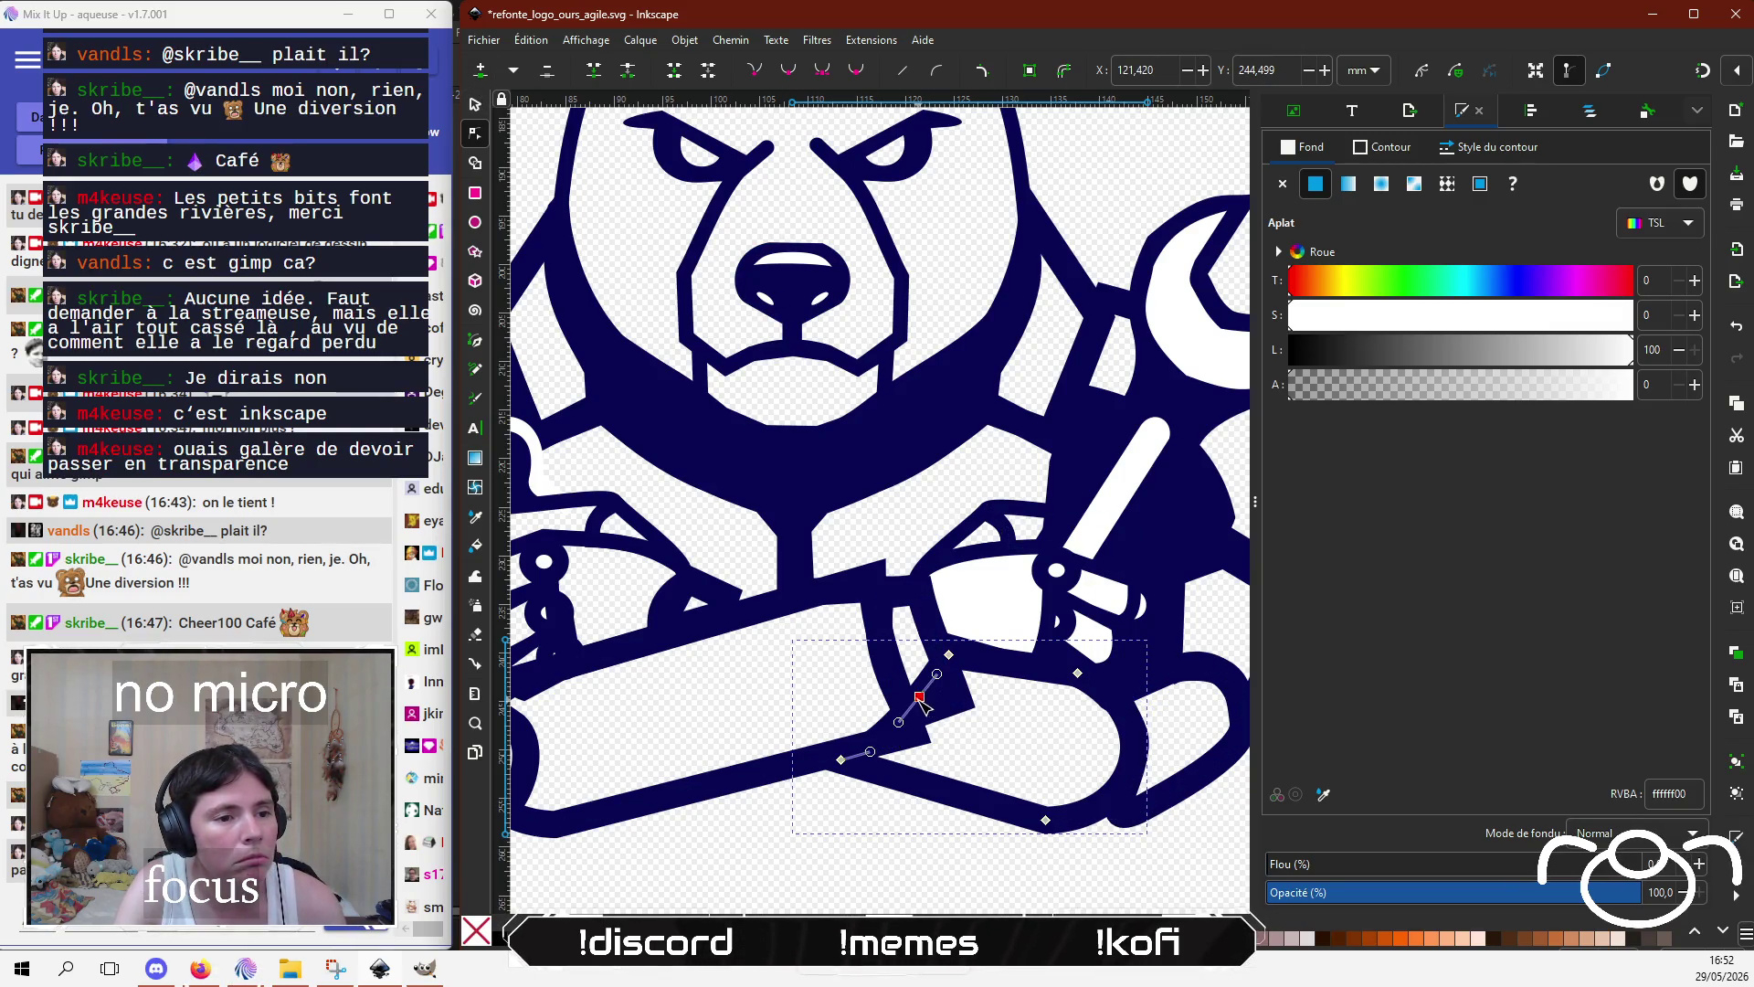
{"action": "left_click_drag", "start_coordinate": [922, 701], "coordinate": [946, 704]}
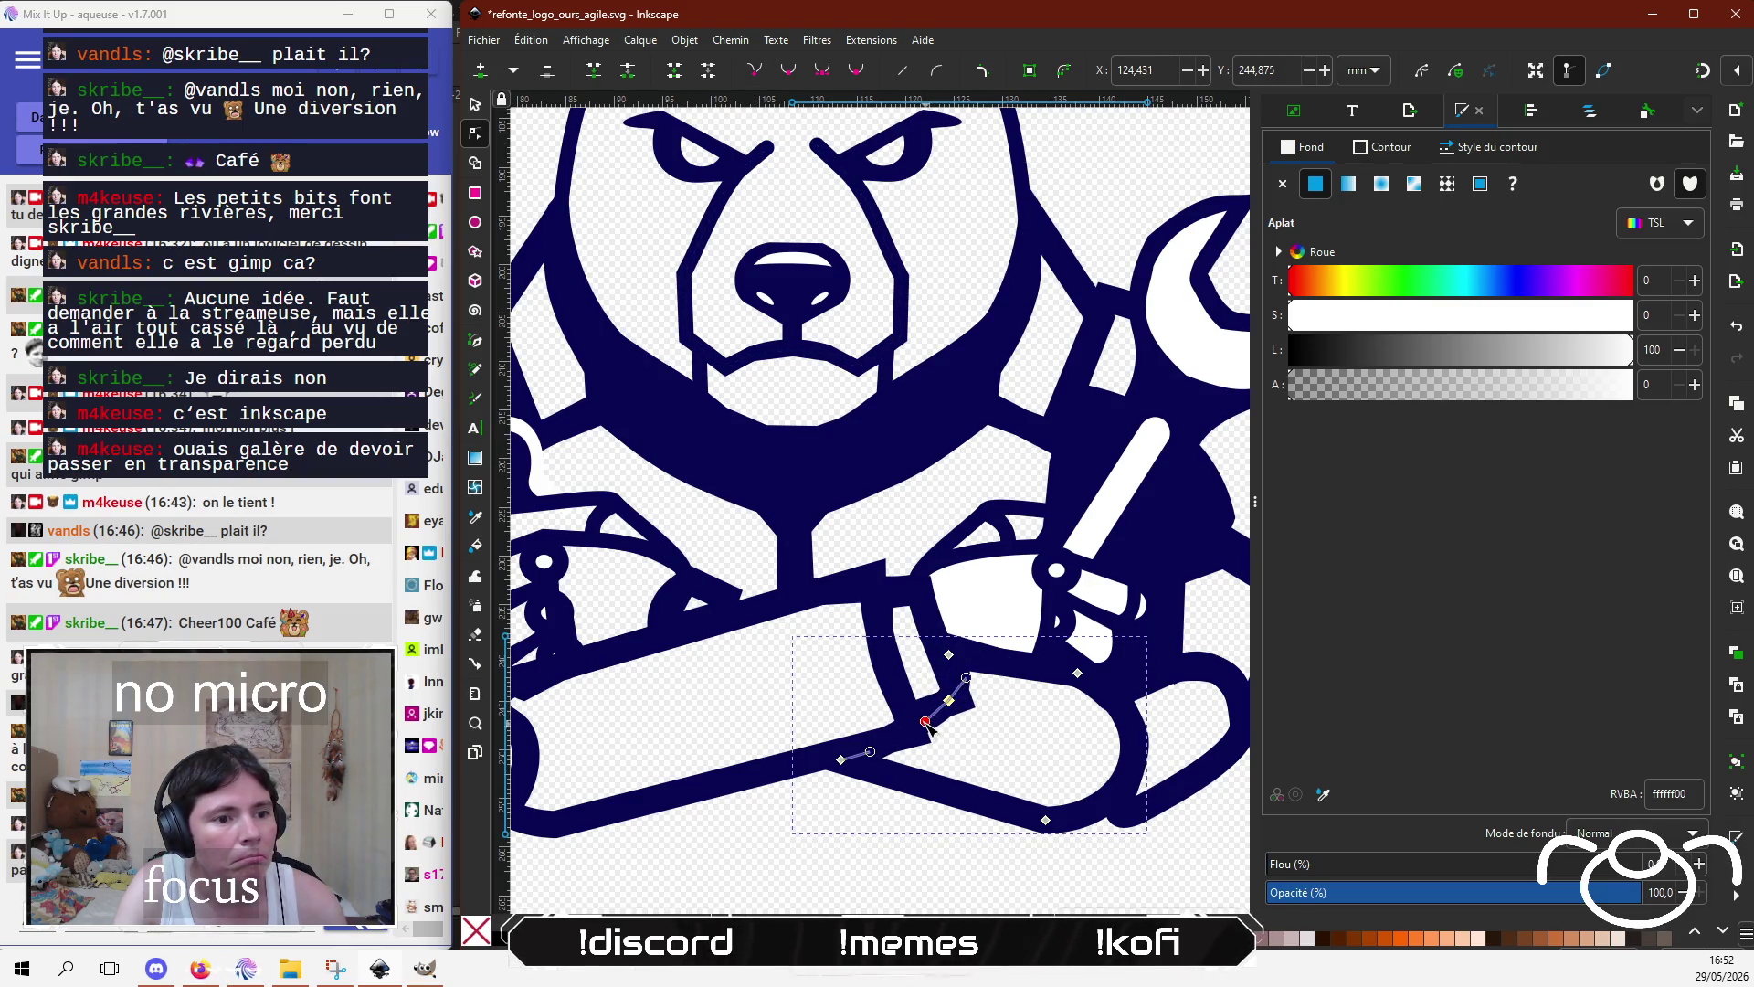
{"action": "left_click_drag", "start_coordinate": [927, 723], "coordinate": [908, 739]}
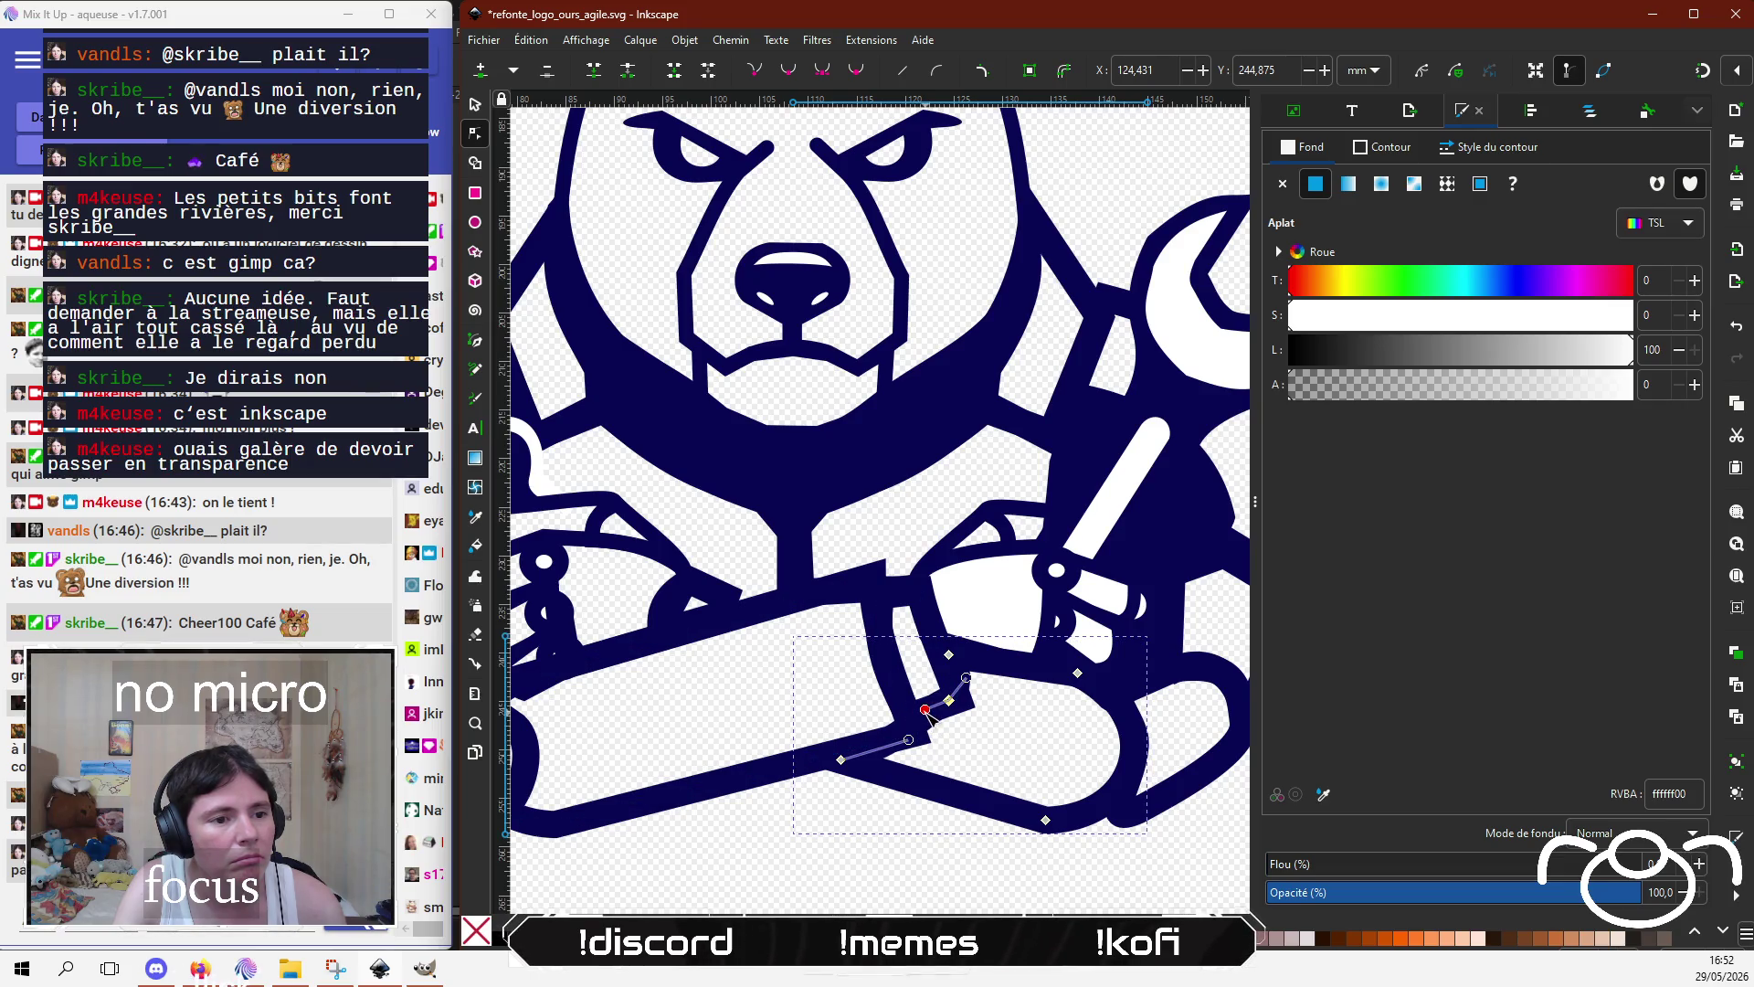
Step: Deselect everything and zoom to fit the whole bear logo in the window
{"action": "left_click", "coordinate": [835, 827]}
{"action": "left_click", "coordinate": [722, 836]}
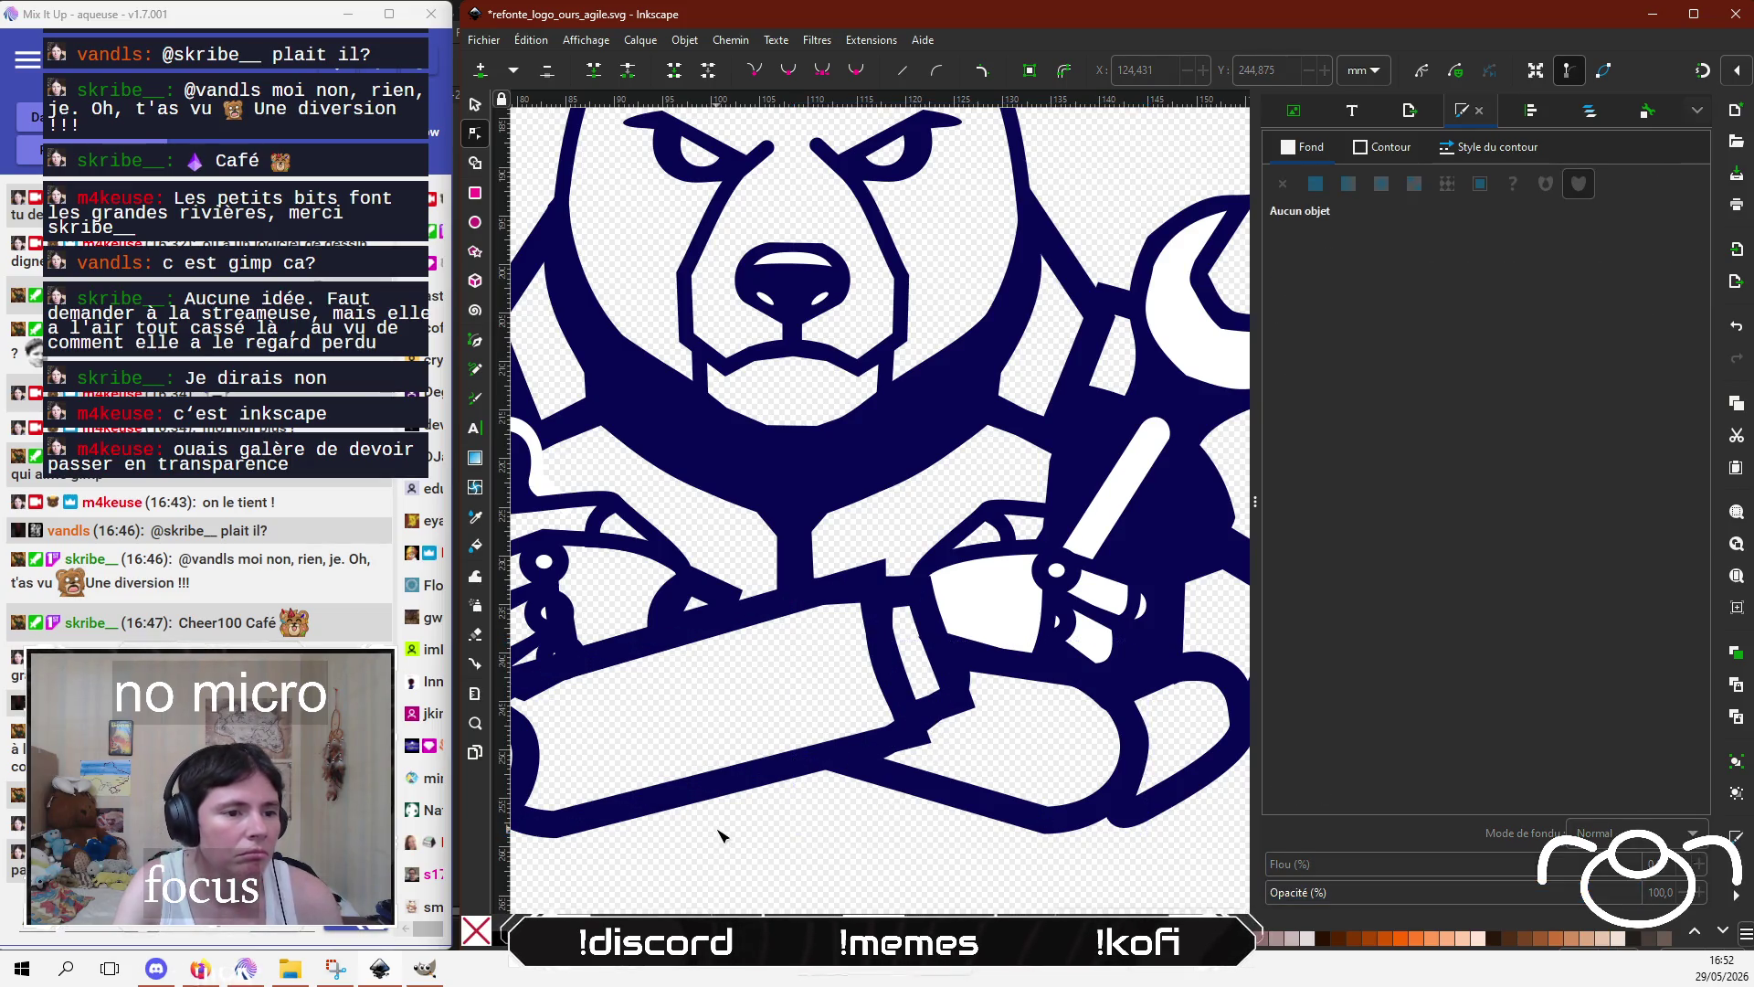
{"action": "scroll", "coordinate": [721, 836], "scroll_direction": "down", "scroll_amount": 2}
{"action": "scroll", "coordinate": [826, 839], "scroll_direction": "down", "scroll_amount": 1}
{"action": "key", "text": "5"}
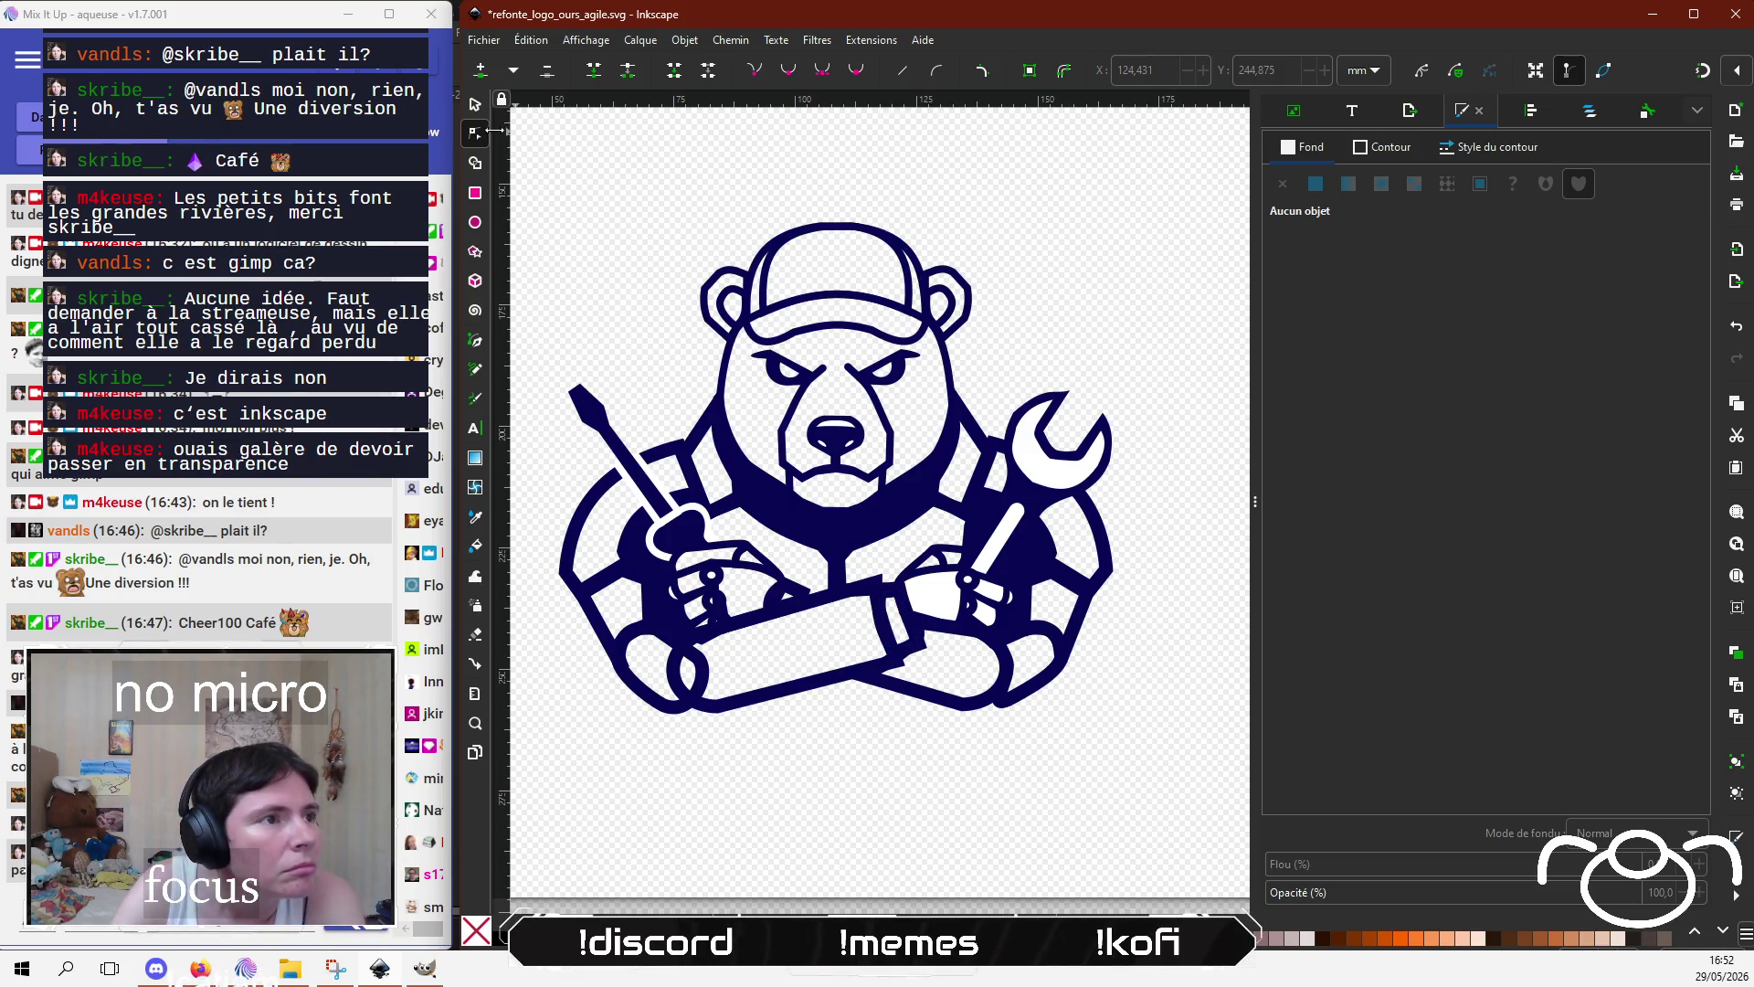
Step: Make the right hand's white fill almost transparent
{"action": "left_click", "coordinate": [477, 106]}
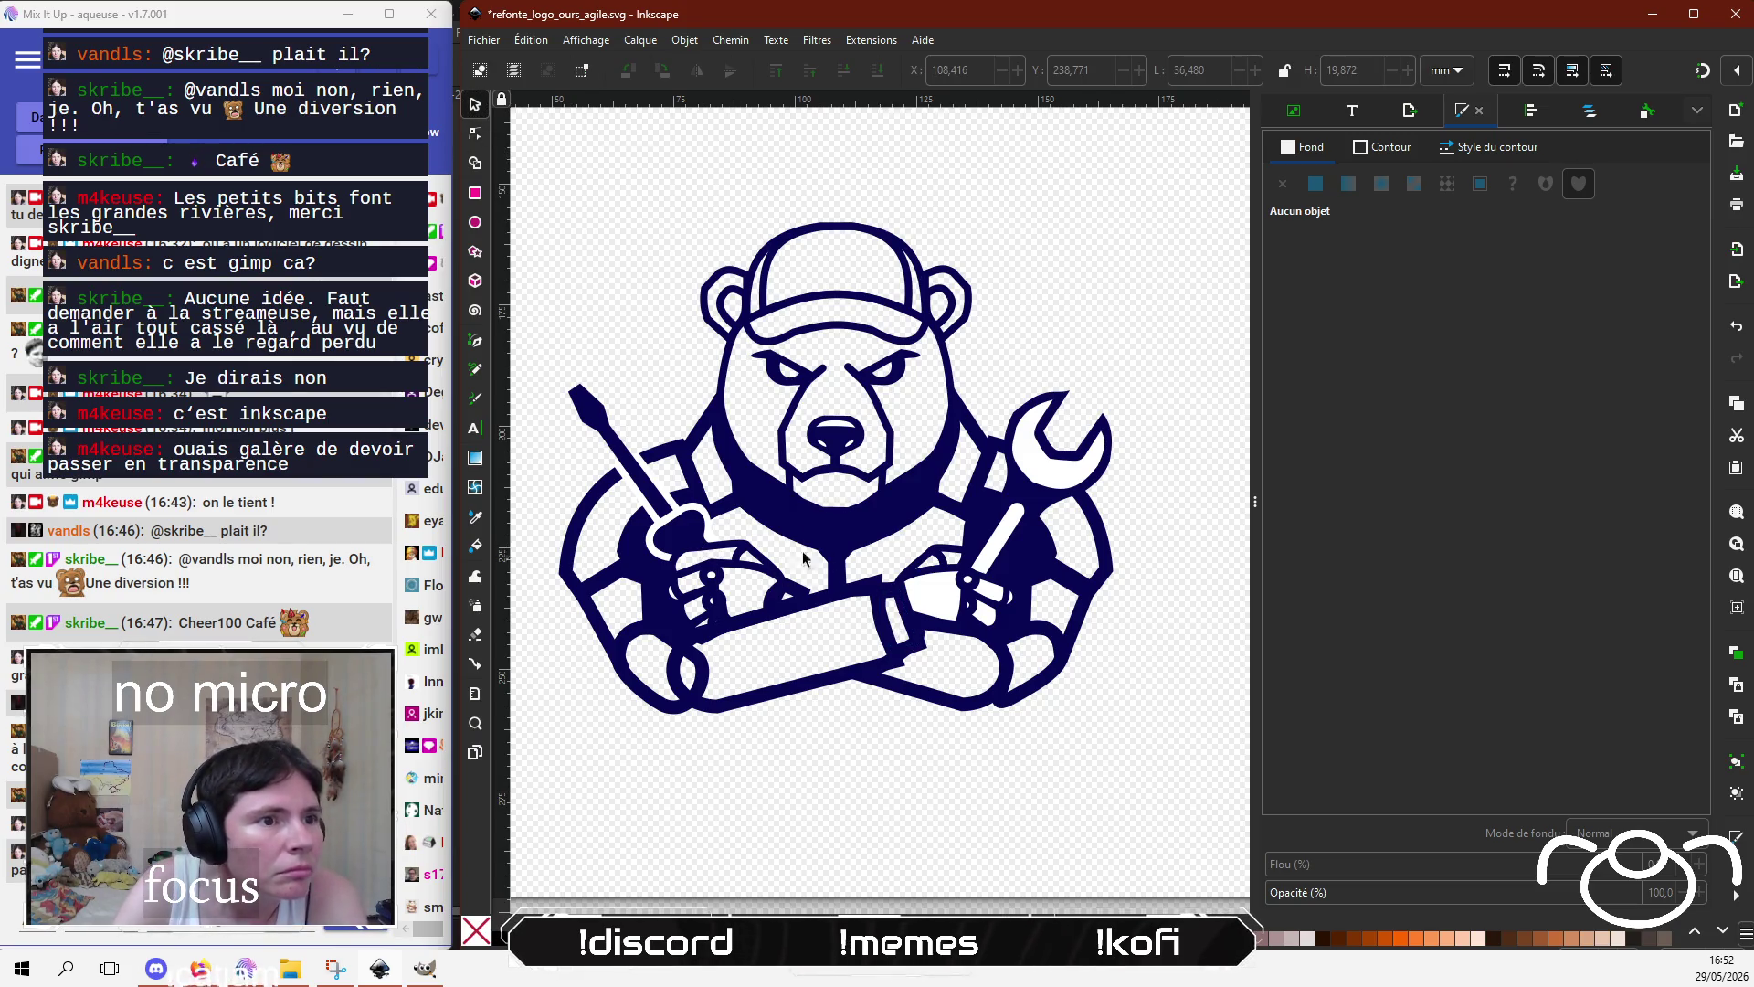
{"action": "left_click", "coordinate": [923, 589]}
{"action": "left_click_drag", "start_coordinate": [1333, 391], "coordinate": [1307, 391]}
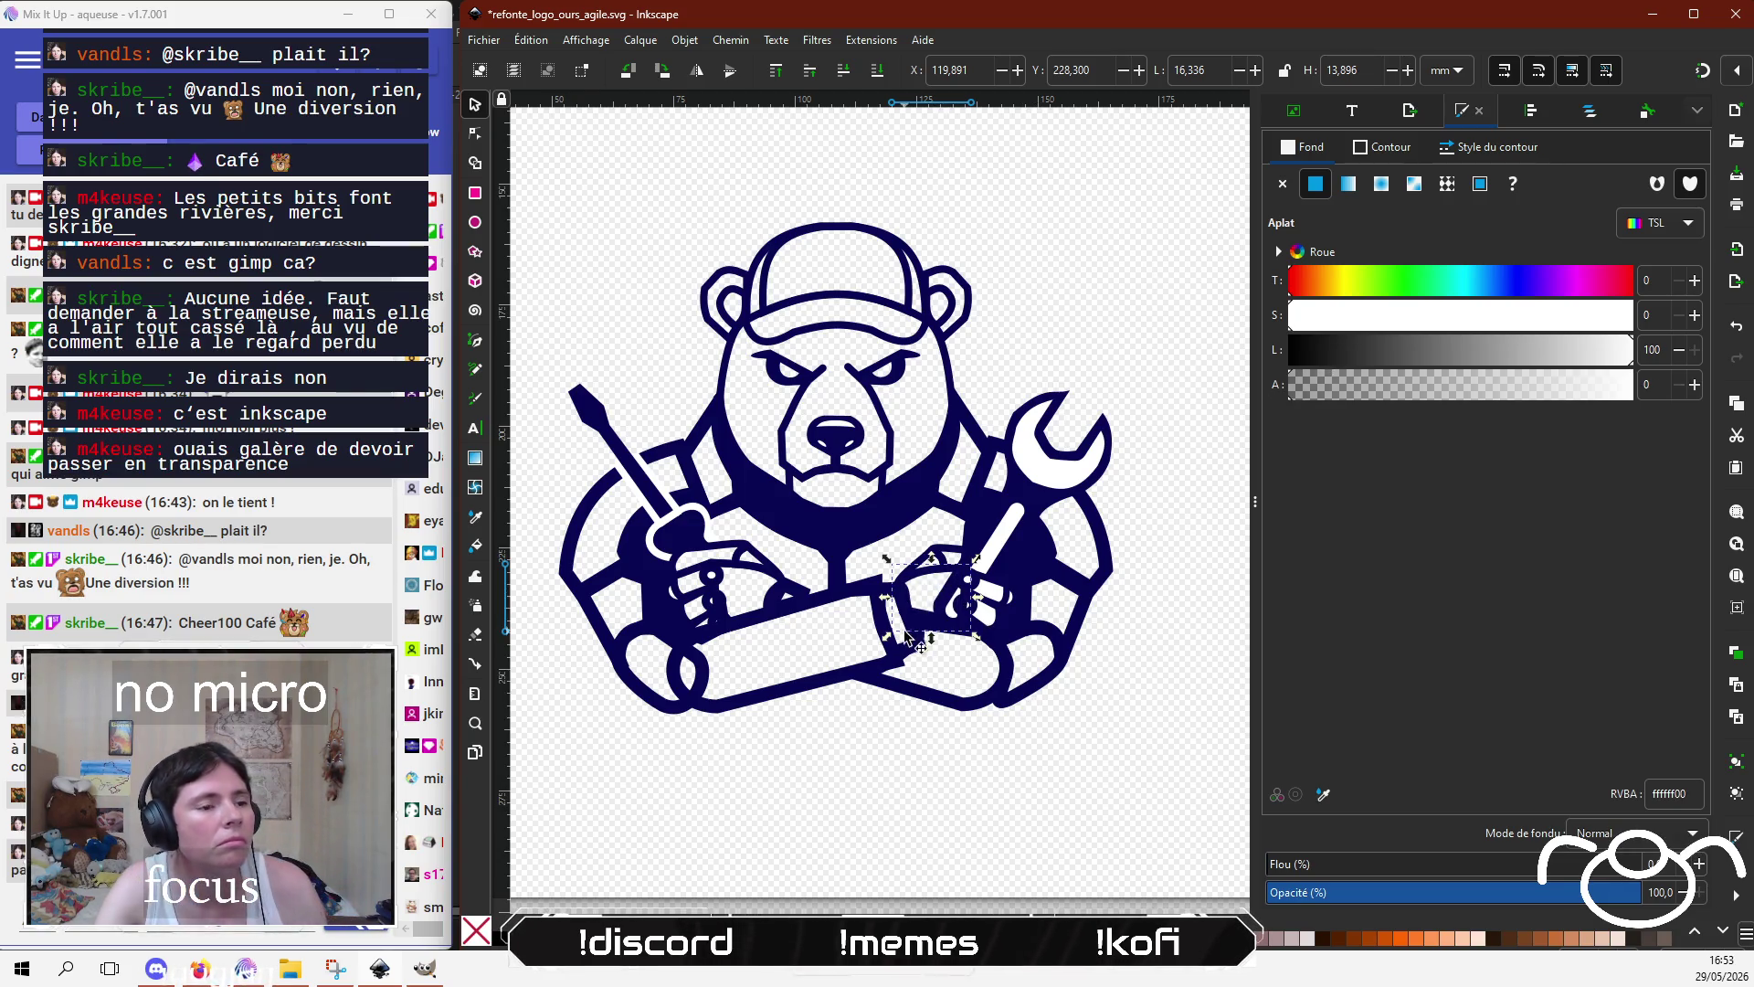
Step: Shorten the wrench handle's white fill by pulling its bottom nodes up to the hand
{"action": "scroll", "coordinate": [923, 628], "scroll_direction": "up", "scroll_amount": 3, "text": "ctrl"}
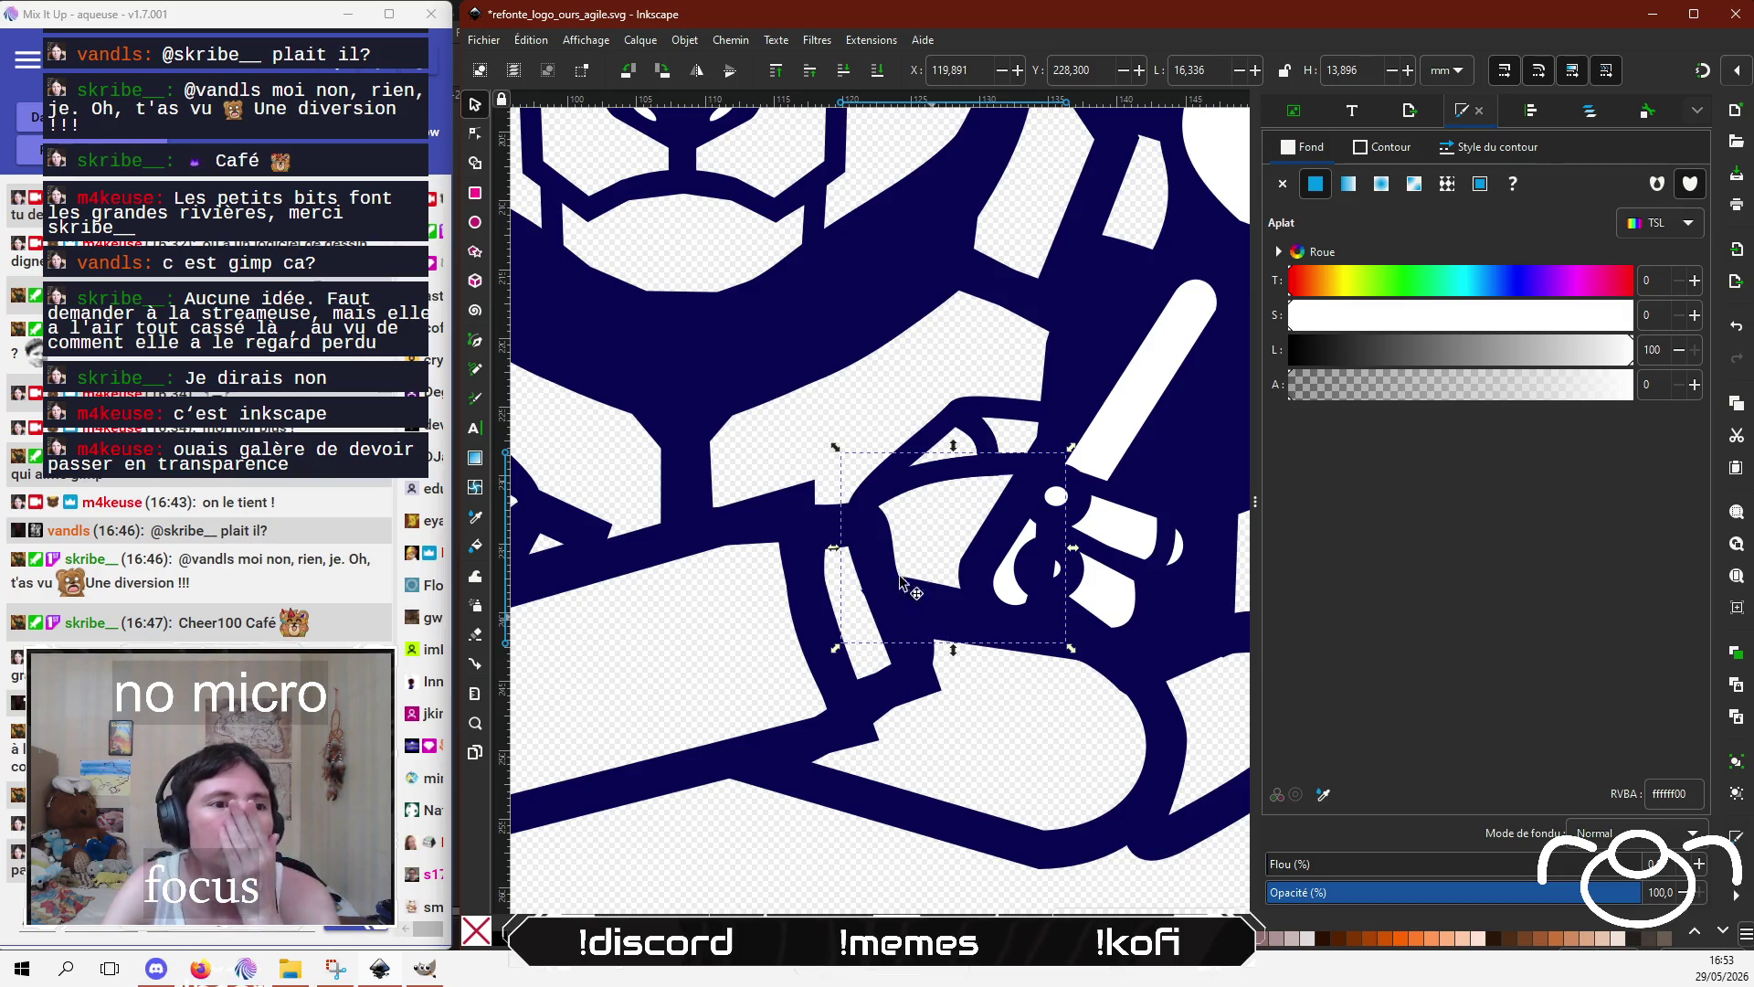
{"action": "scroll", "coordinate": [941, 549], "scroll_direction": "up", "scroll_amount": 2}
{"action": "scroll", "coordinate": [941, 548], "scroll_direction": "right", "scroll_amount": 5}
{"action": "left_click", "coordinate": [950, 457]}
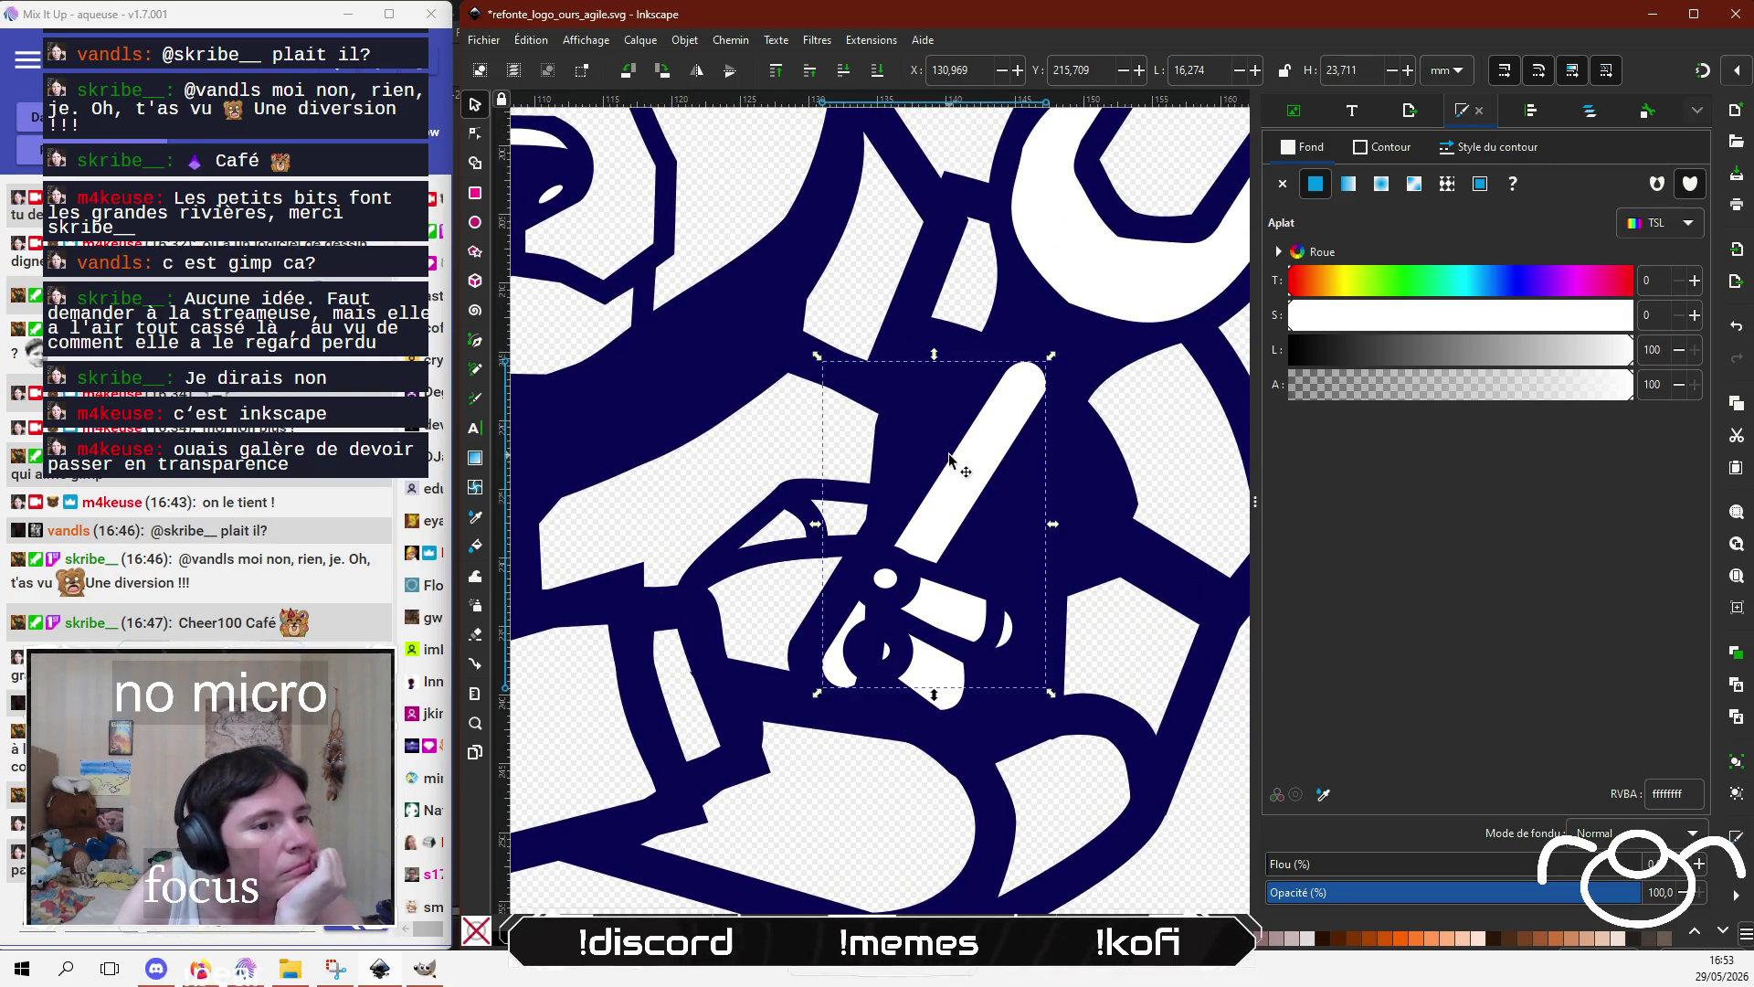
{"action": "left_click", "coordinate": [475, 135]}
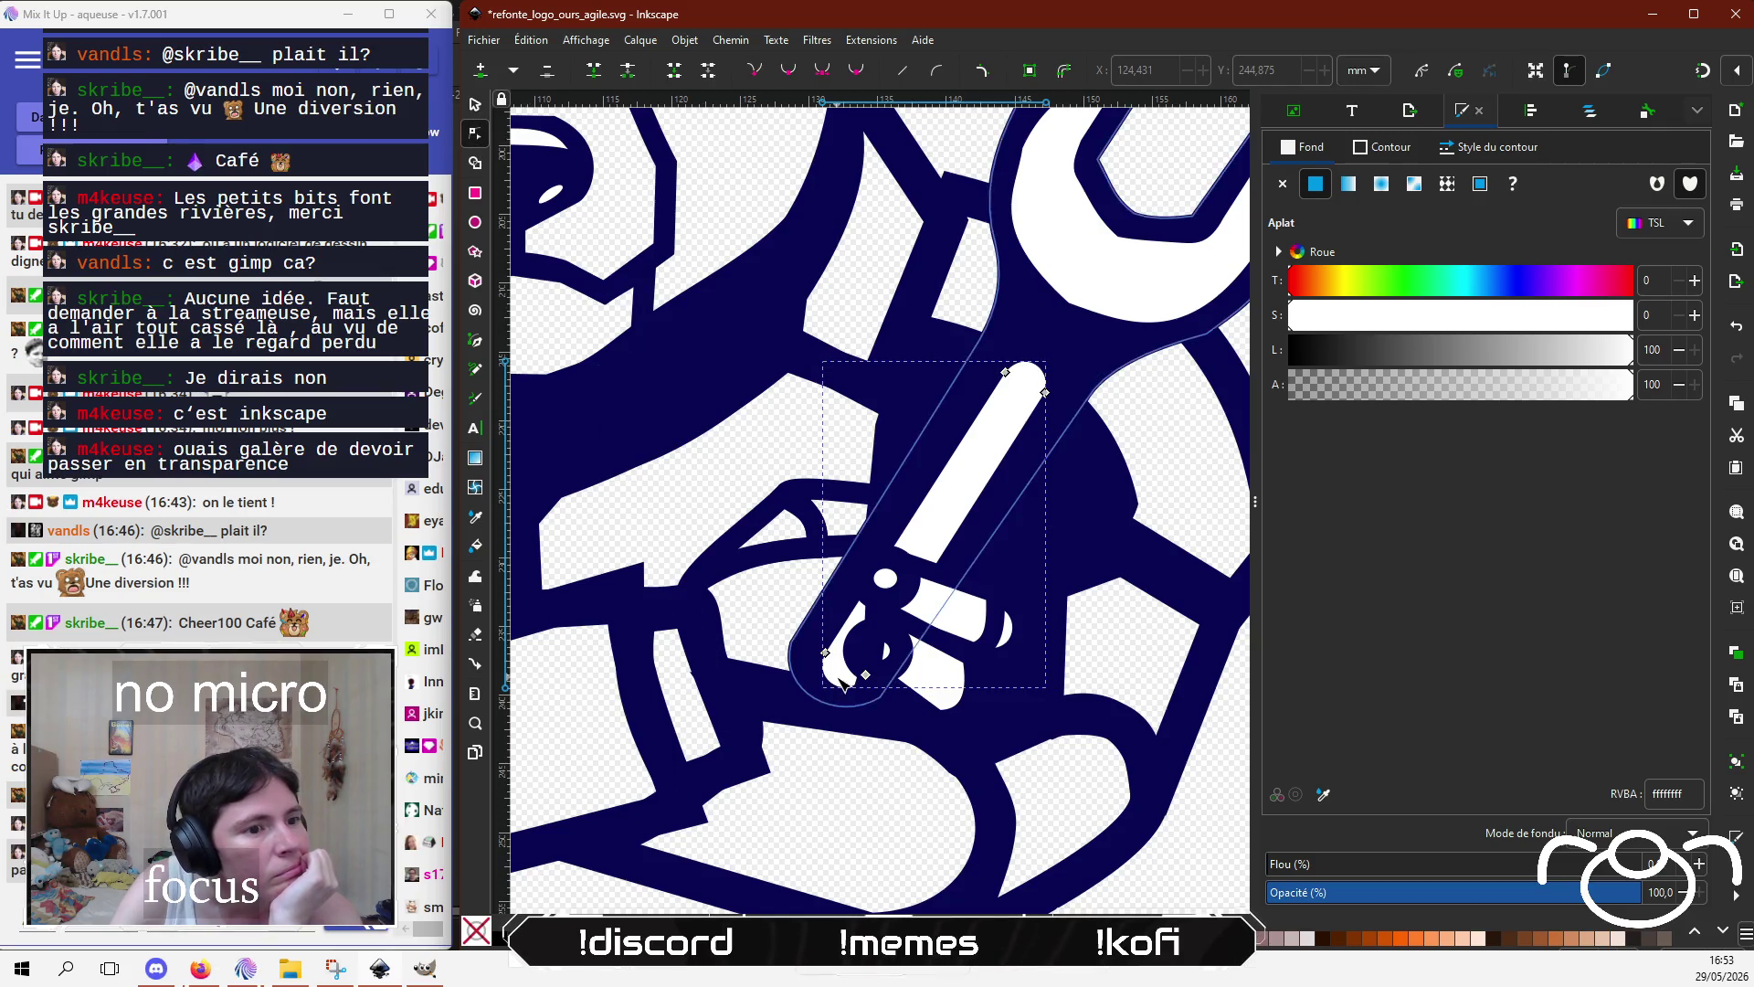
{"action": "left_click_drag", "start_coordinate": [827, 656], "coordinate": [883, 548]}
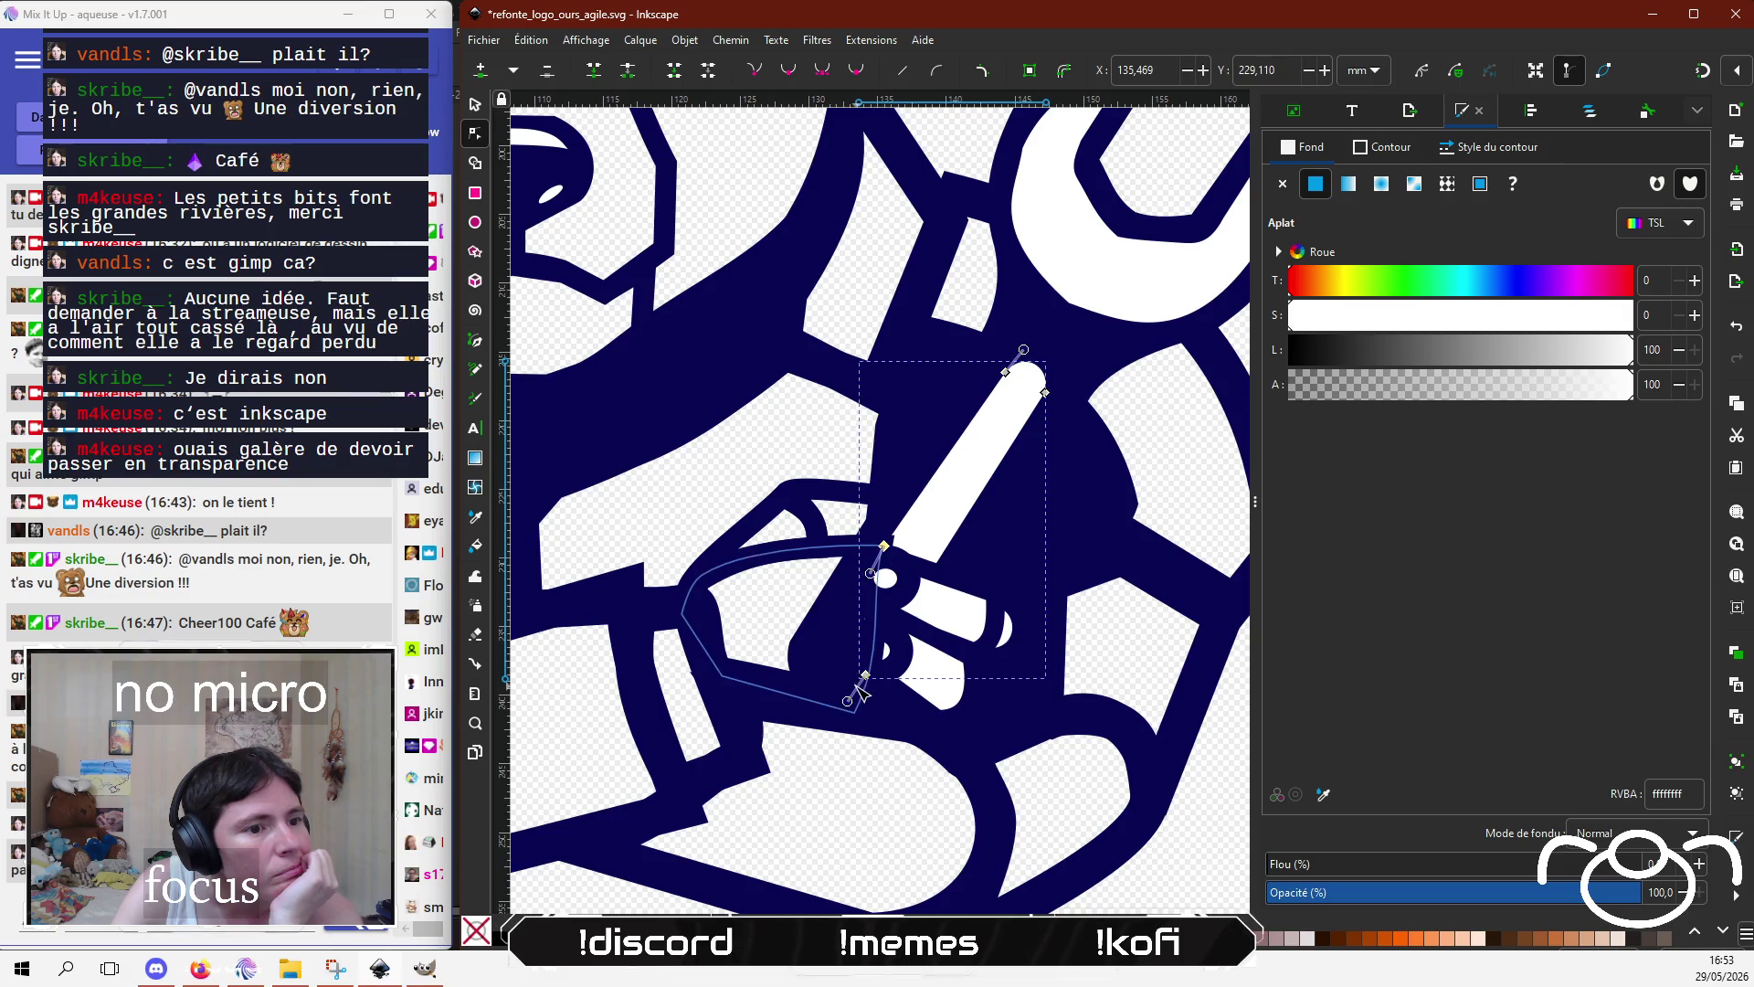
{"action": "left_click_drag", "start_coordinate": [865, 676], "coordinate": [929, 569]}
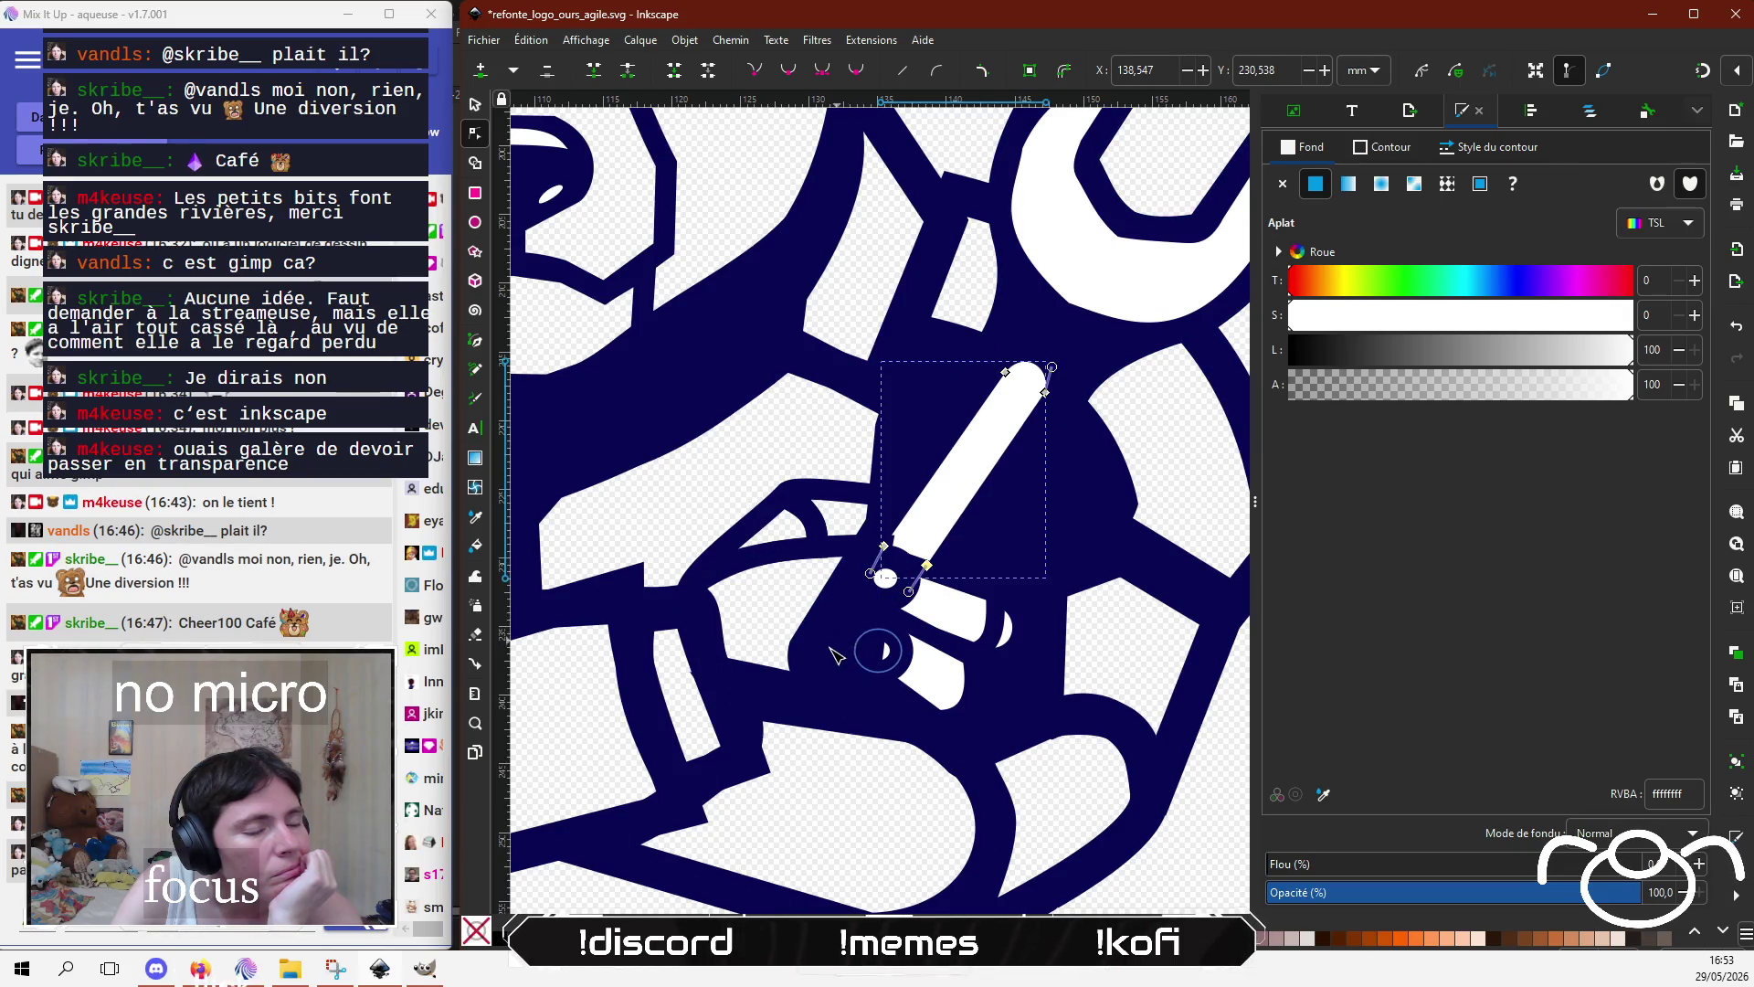
Step: Reshape the navy outline path below by raising its nodes toward the handle
{"action": "left_click", "coordinate": [831, 657]}
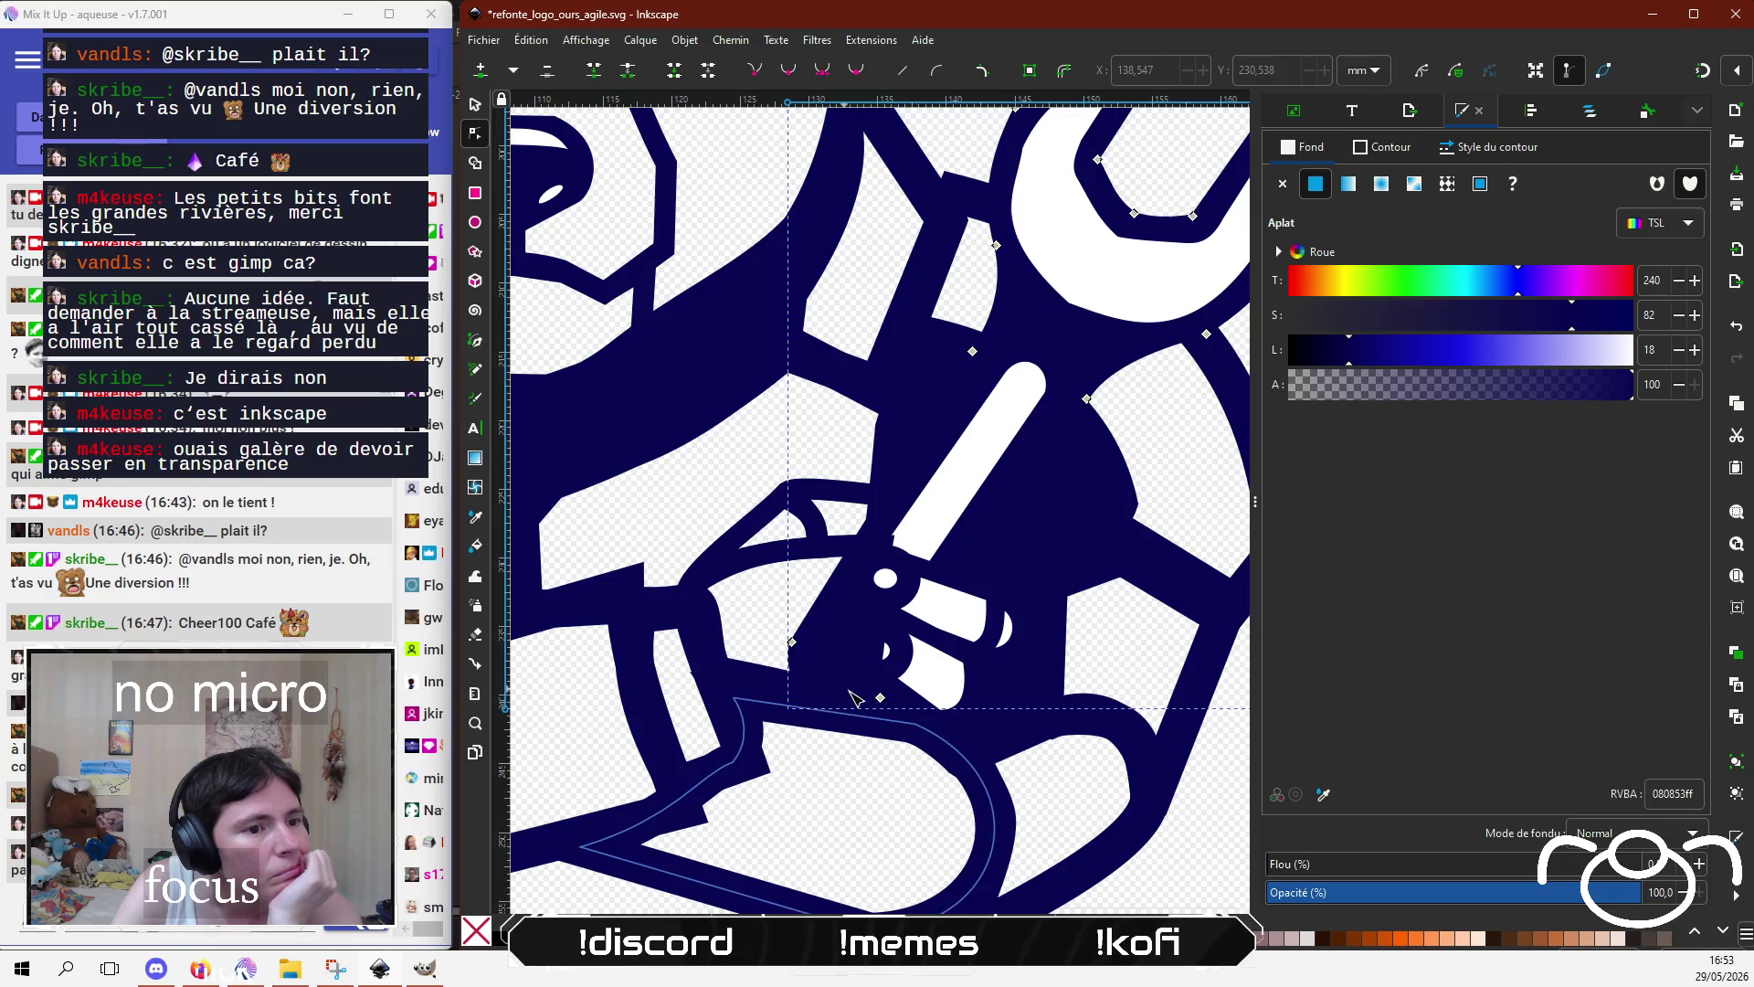
{"action": "left_click_drag", "start_coordinate": [880, 697], "coordinate": [951, 571]}
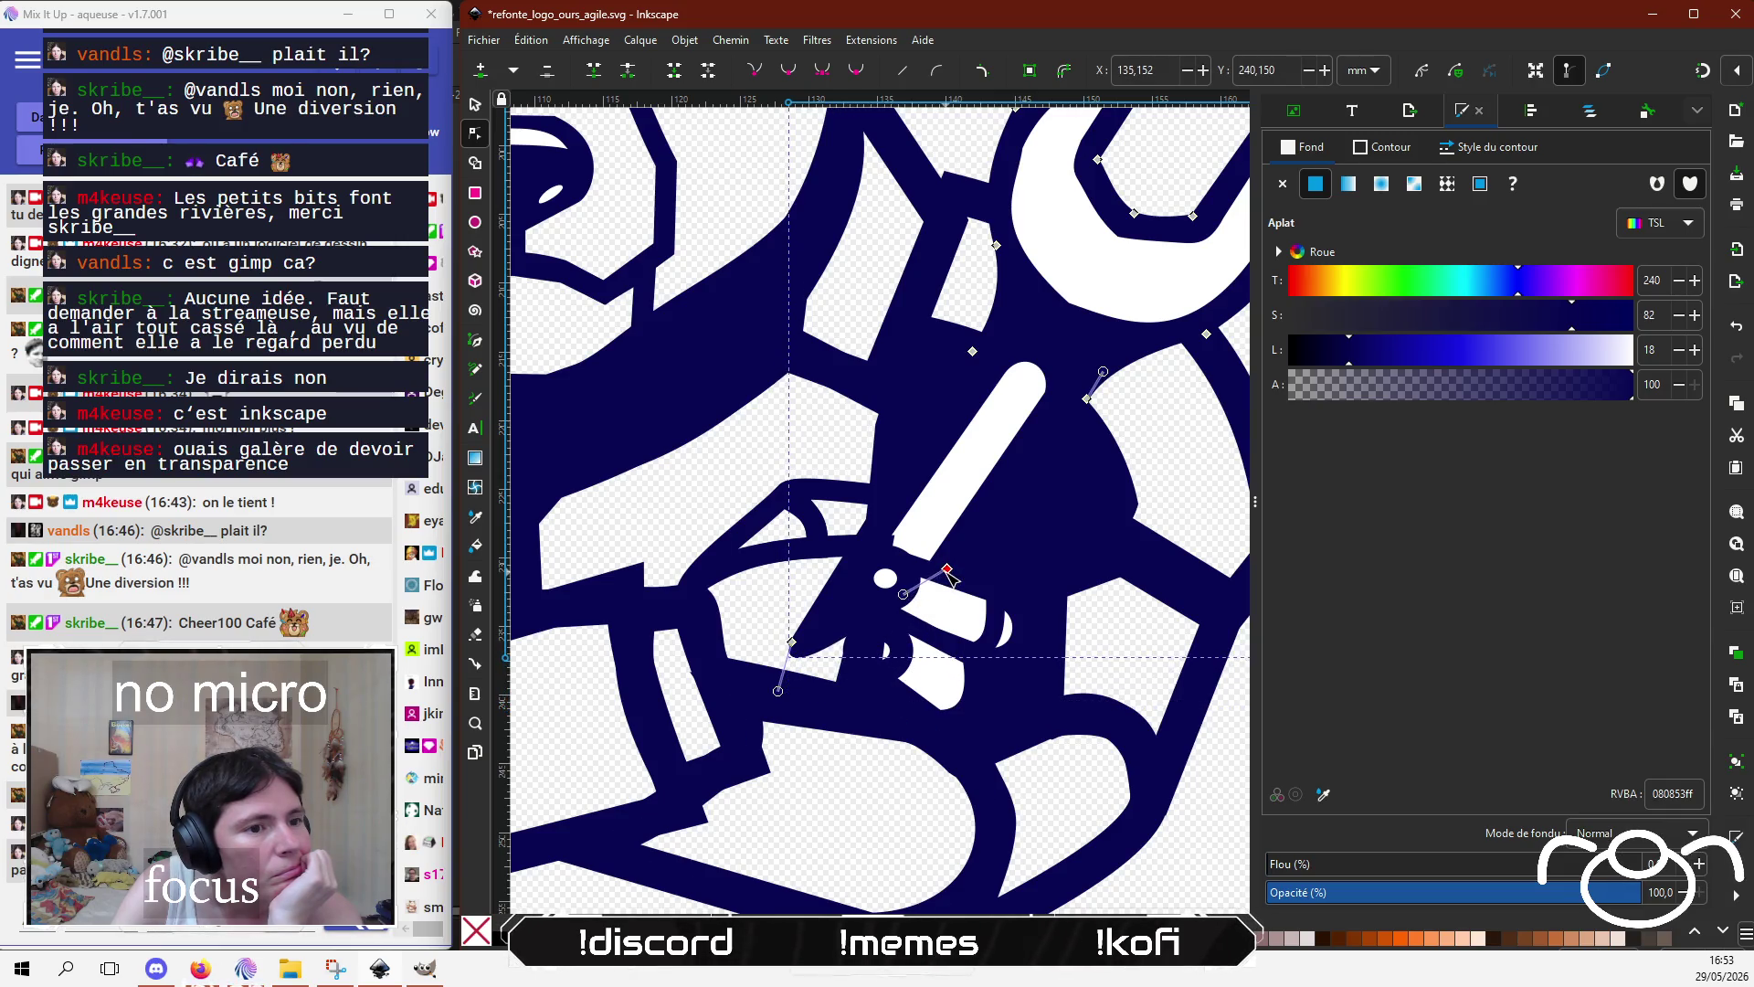
{"action": "left_click_drag", "start_coordinate": [793, 645], "coordinate": [866, 579]}
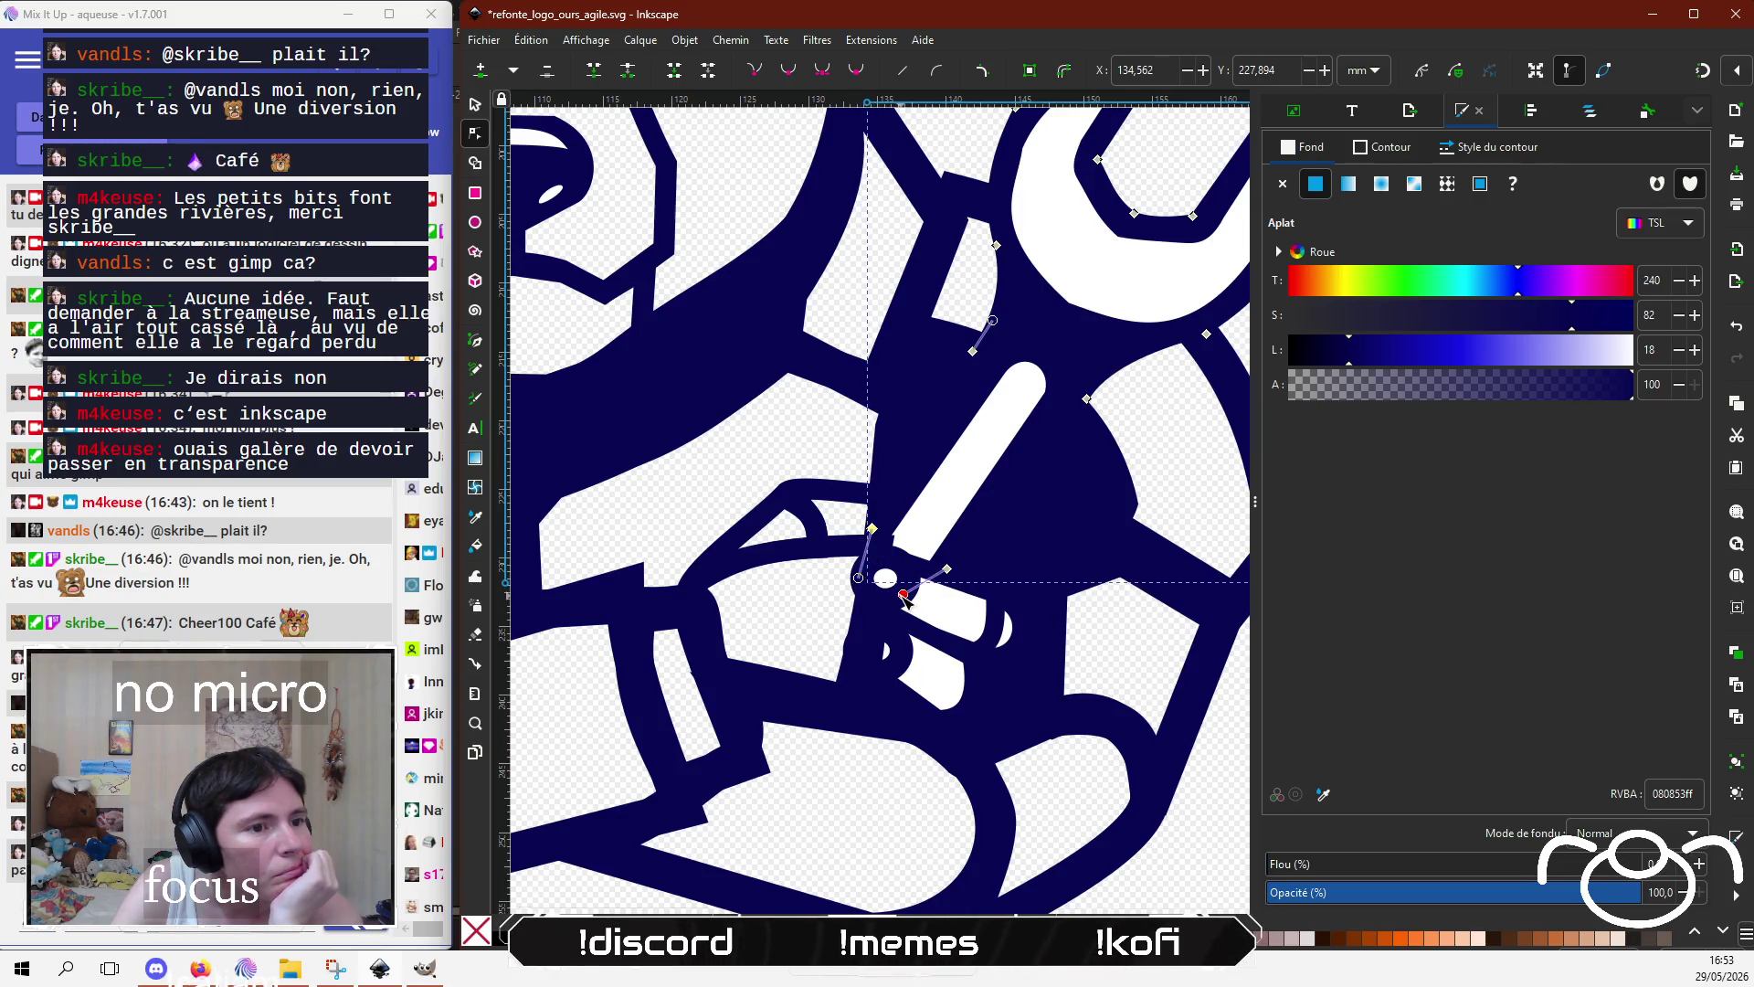
{"action": "mouse_move", "coordinate": [903, 595]}
{"action": "left_mouse_down"}
{"action": "mouse_move", "coordinate": [926, 568]}
{"action": "mouse_move", "coordinate": [882, 541]}
{"action": "left_mouse_up"}
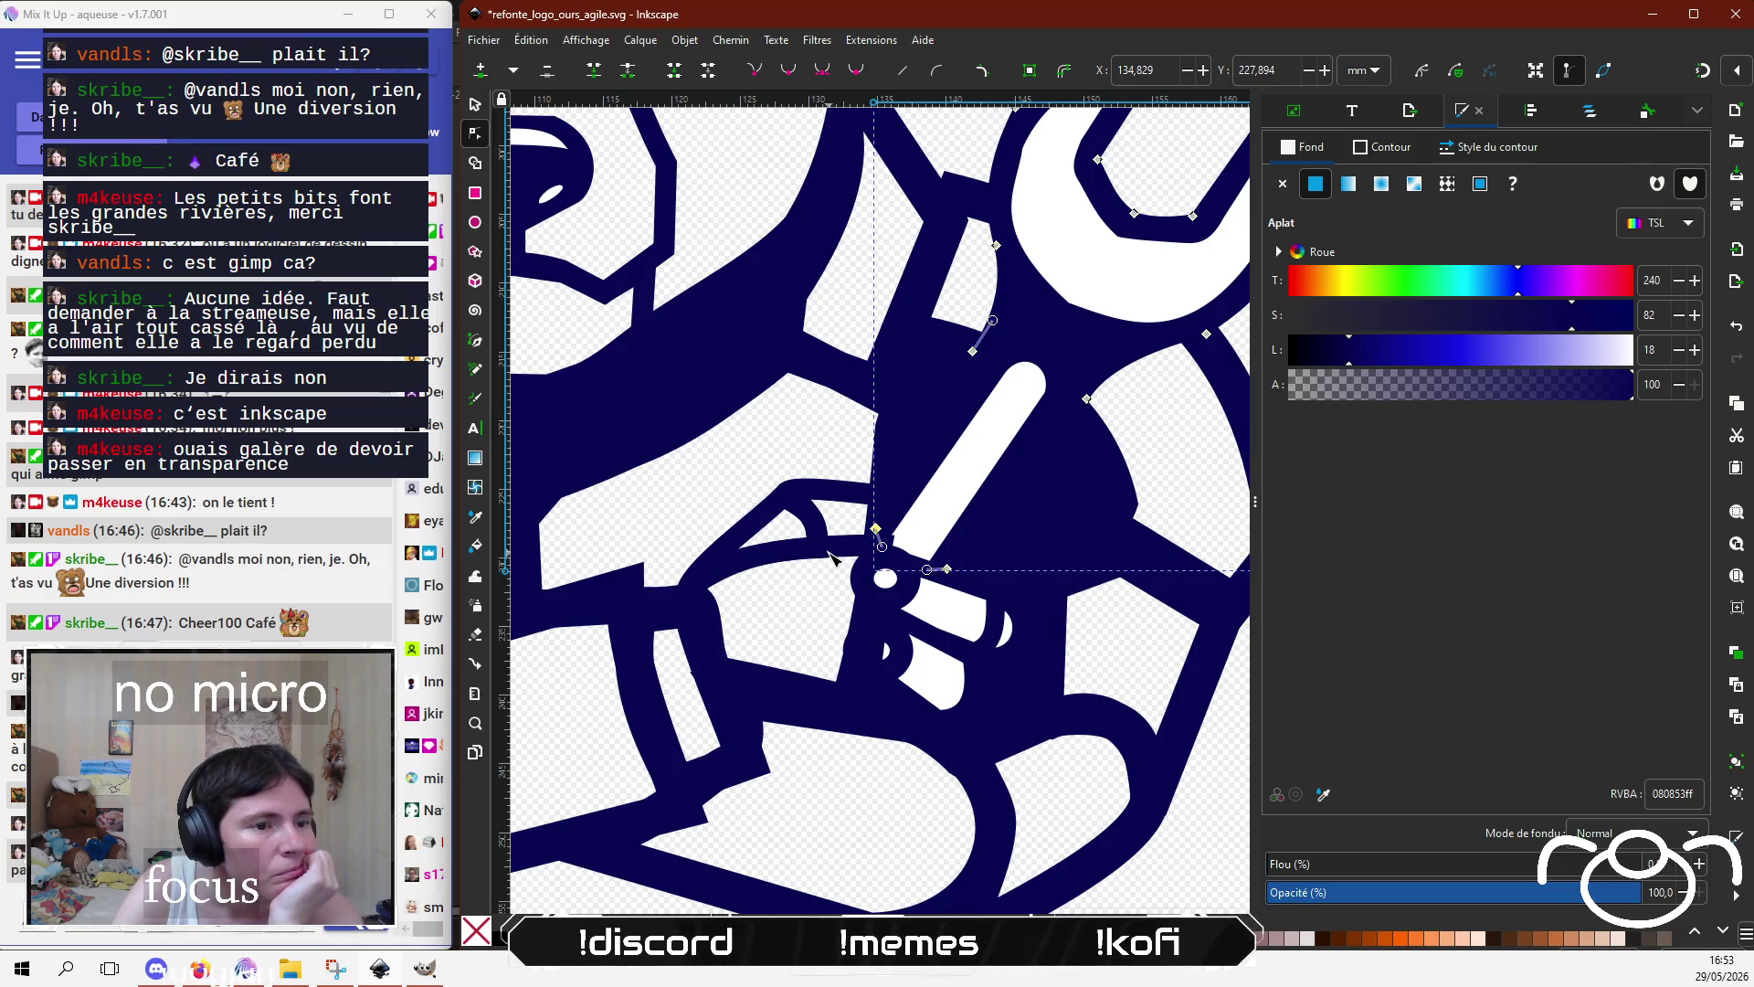
{"action": "left_click", "coordinate": [842, 460]}
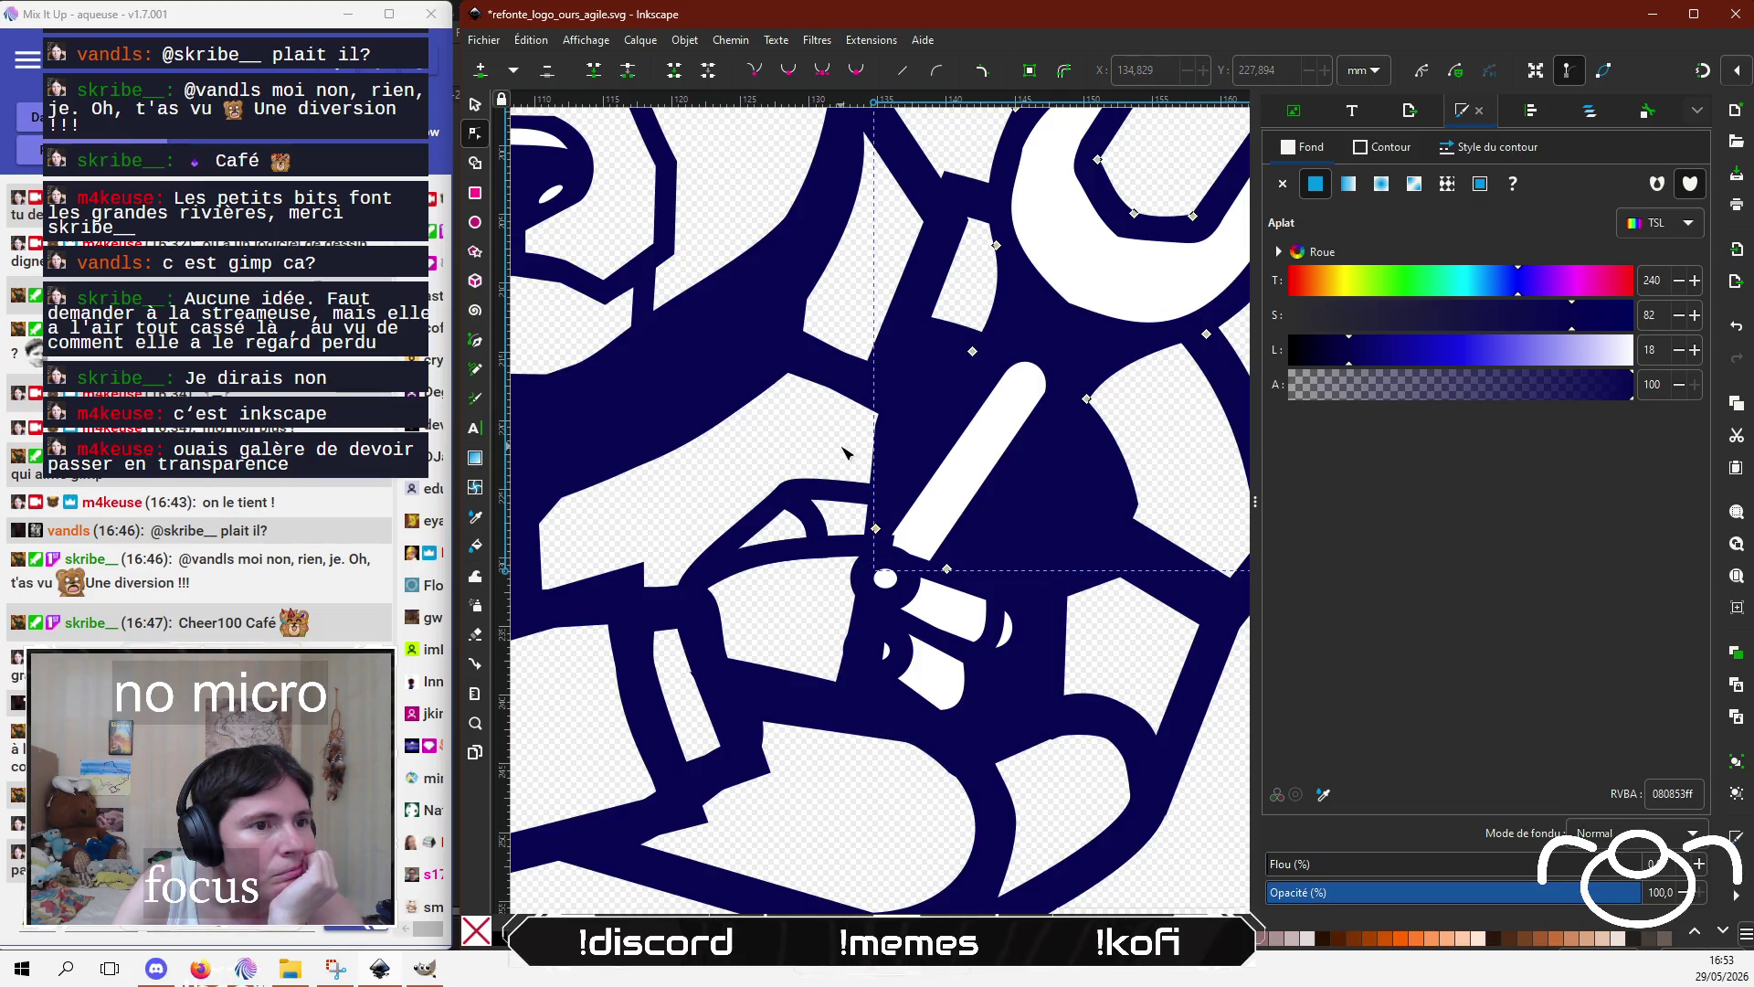
Step: Make the fist's fill fully opaque white, then pick out the navy outline path among the overlapping shapes
{"action": "left_click", "coordinate": [871, 594]}
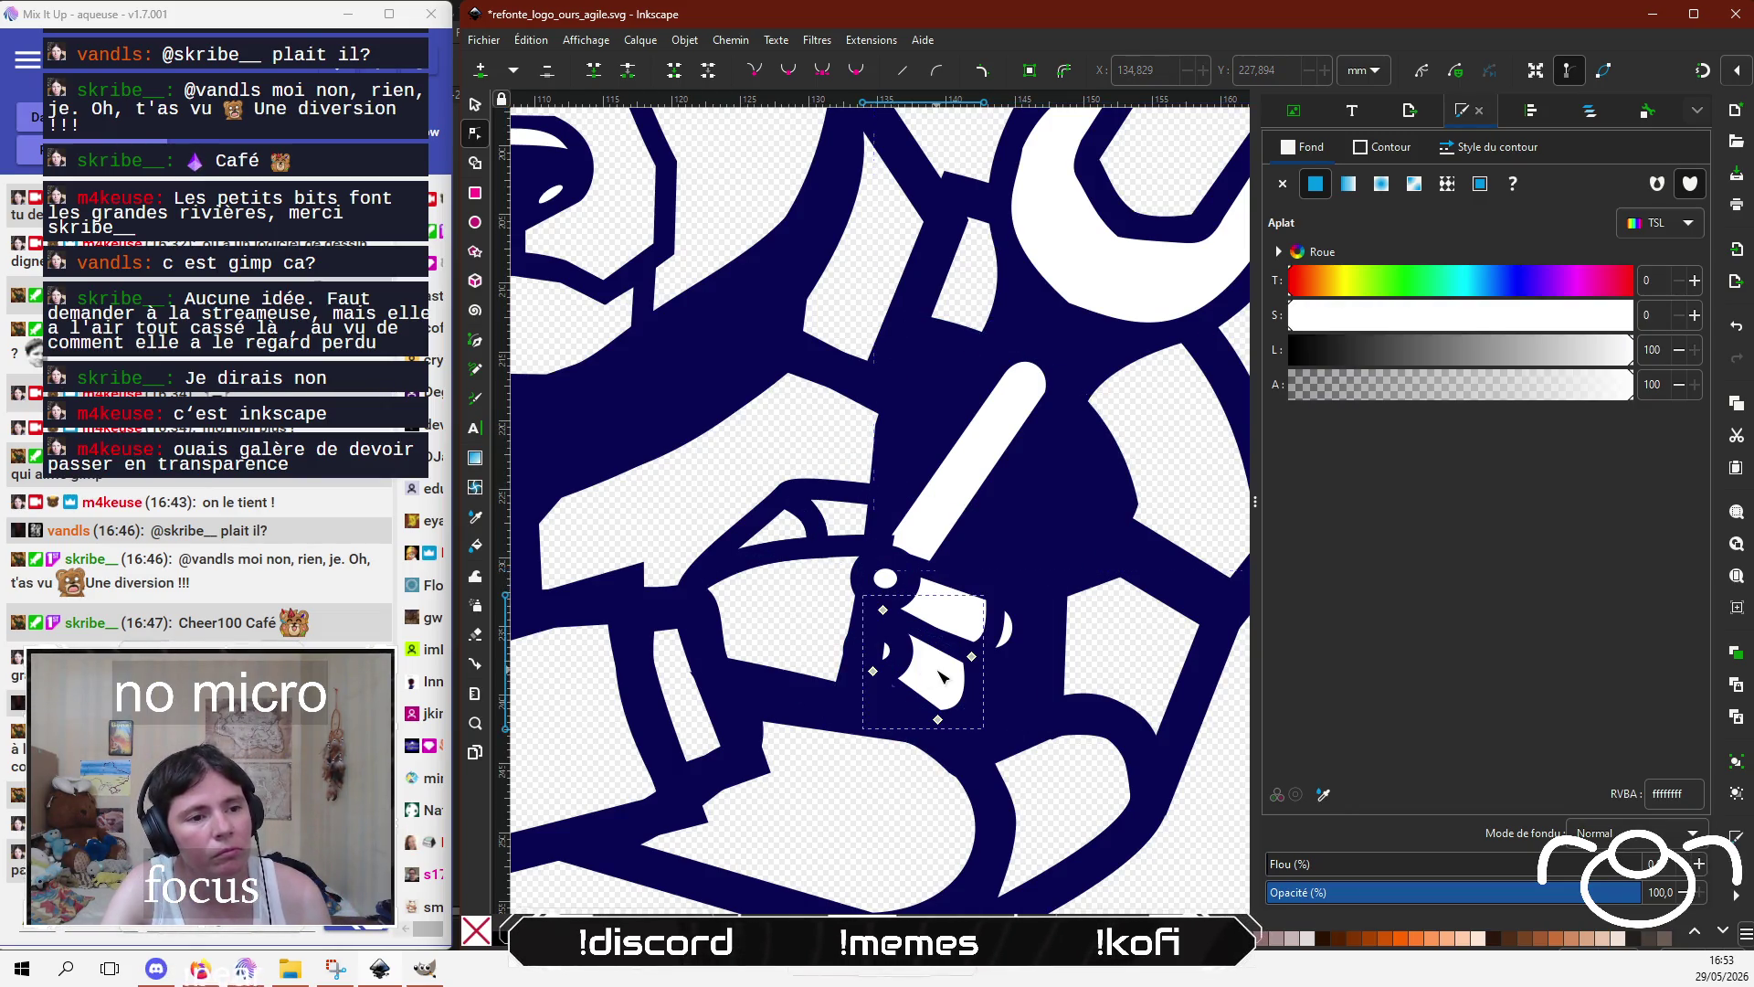
{"action": "left_click_drag", "start_coordinate": [1293, 385], "coordinate": [1650, 389]}
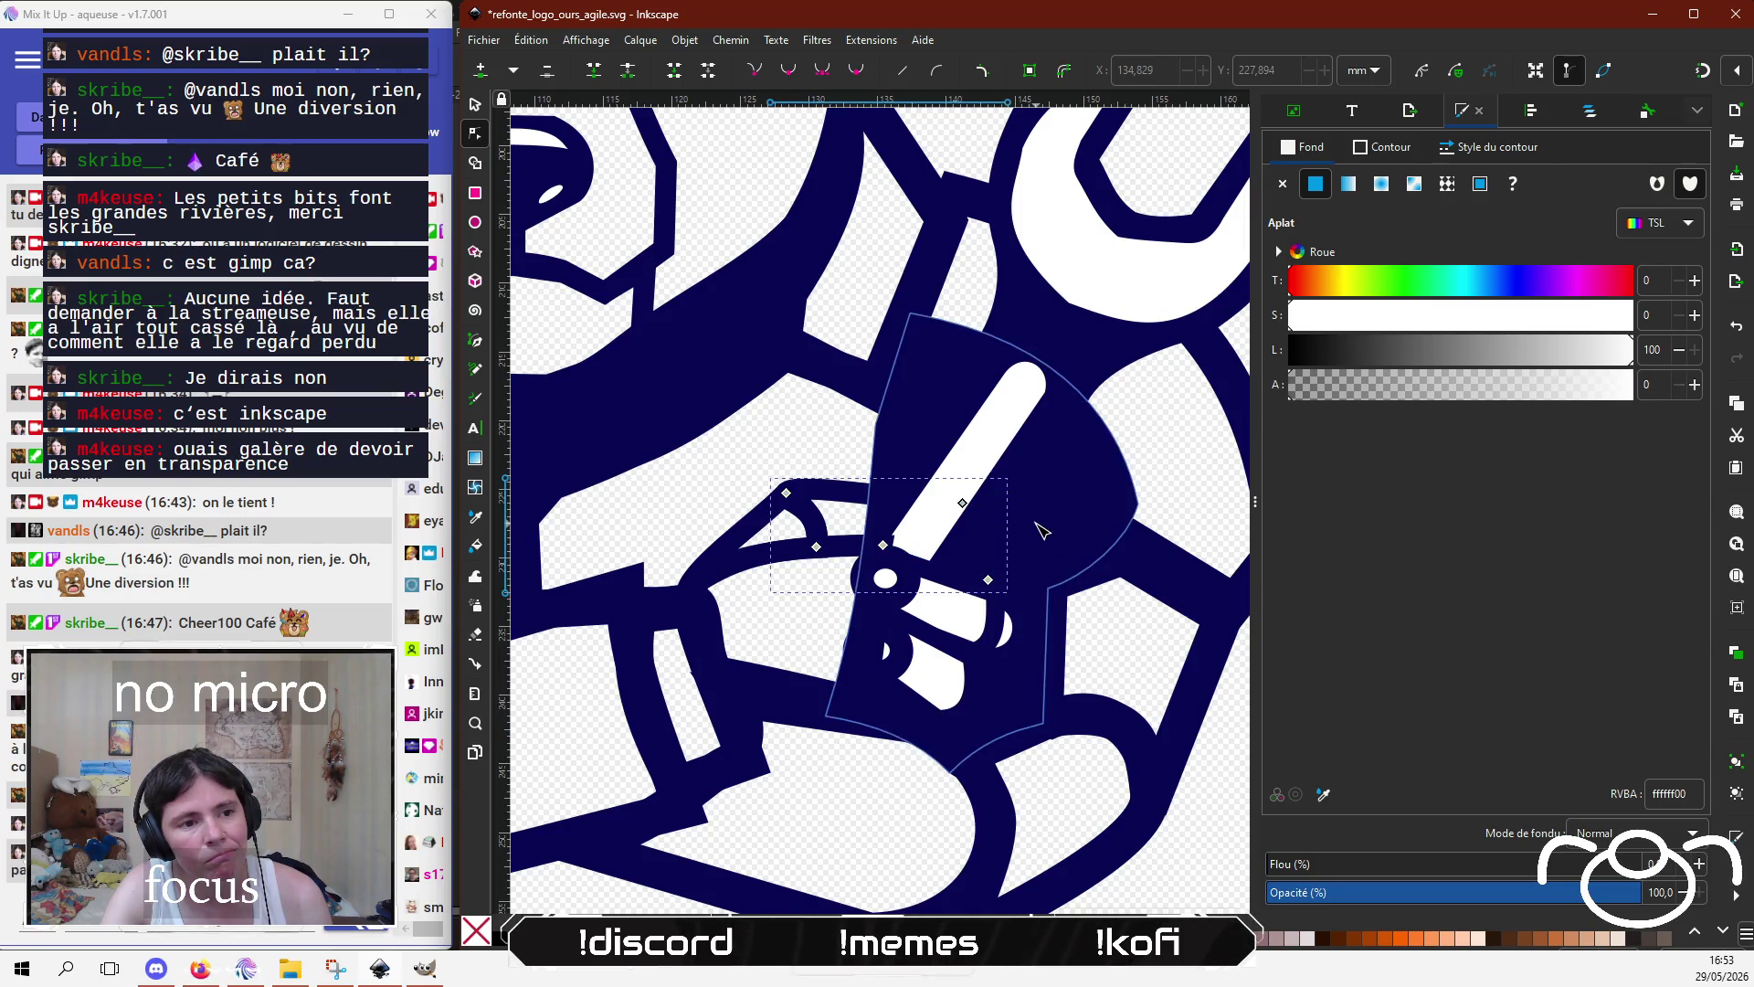
{"action": "left_click", "coordinate": [1037, 523]}
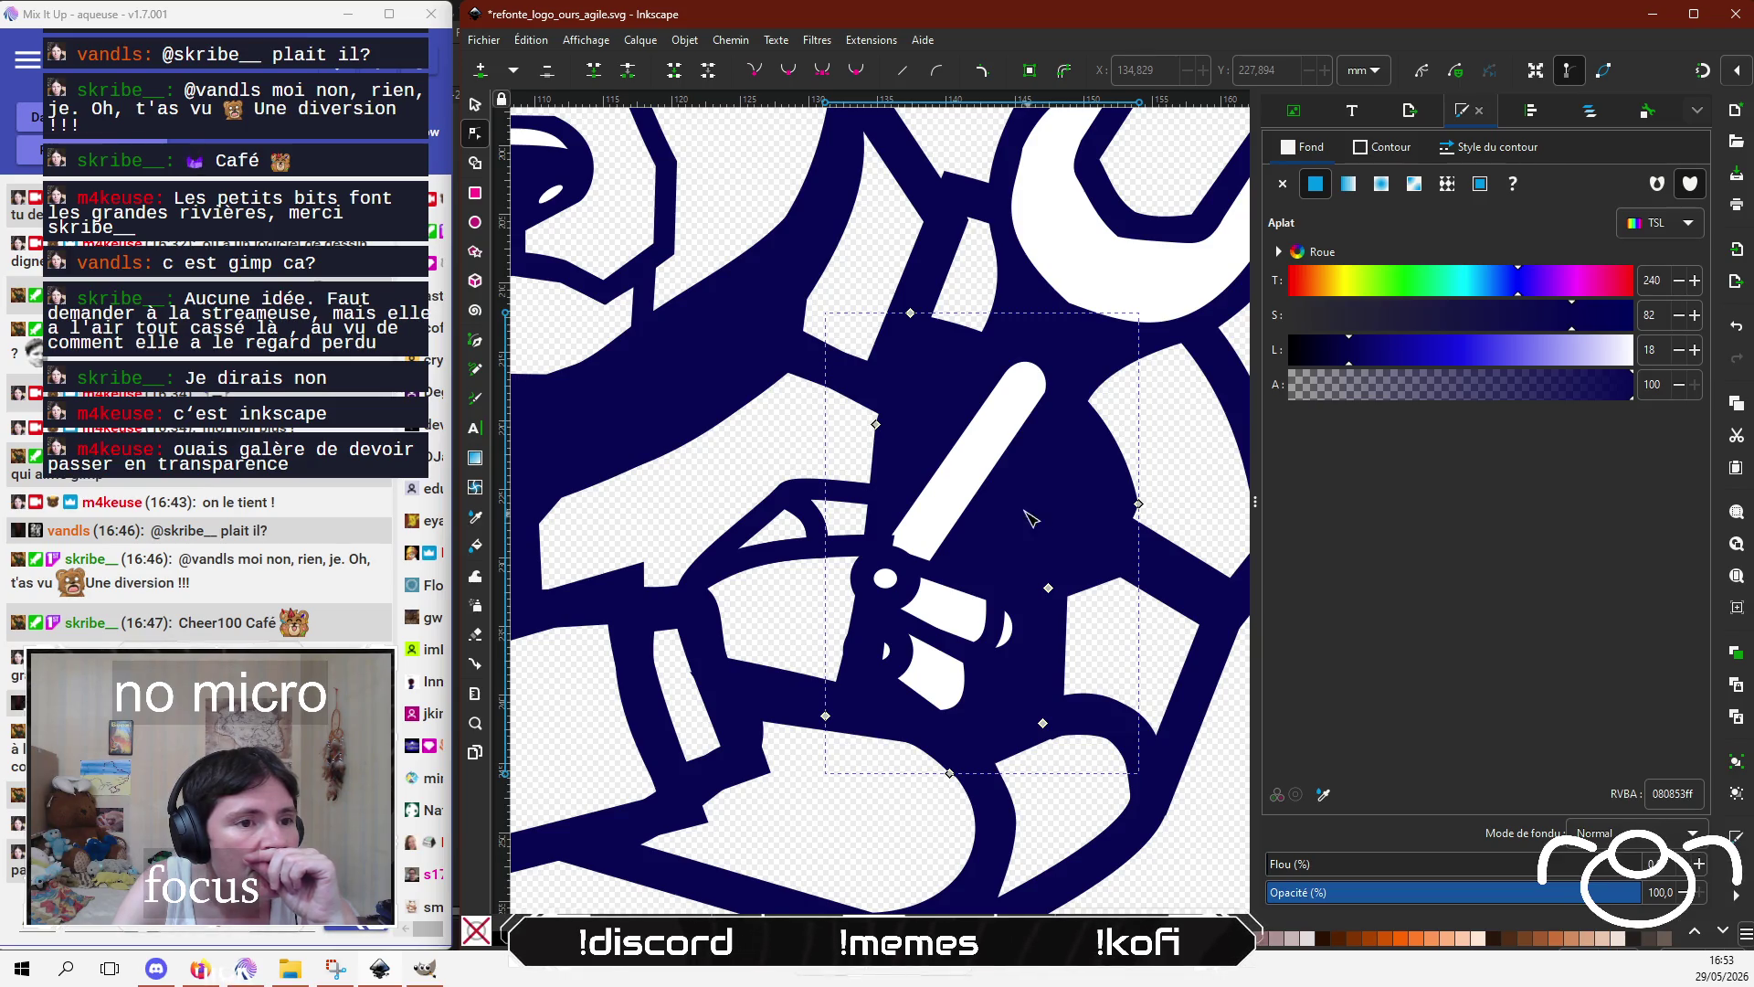
{"action": "left_click", "coordinate": [964, 490]}
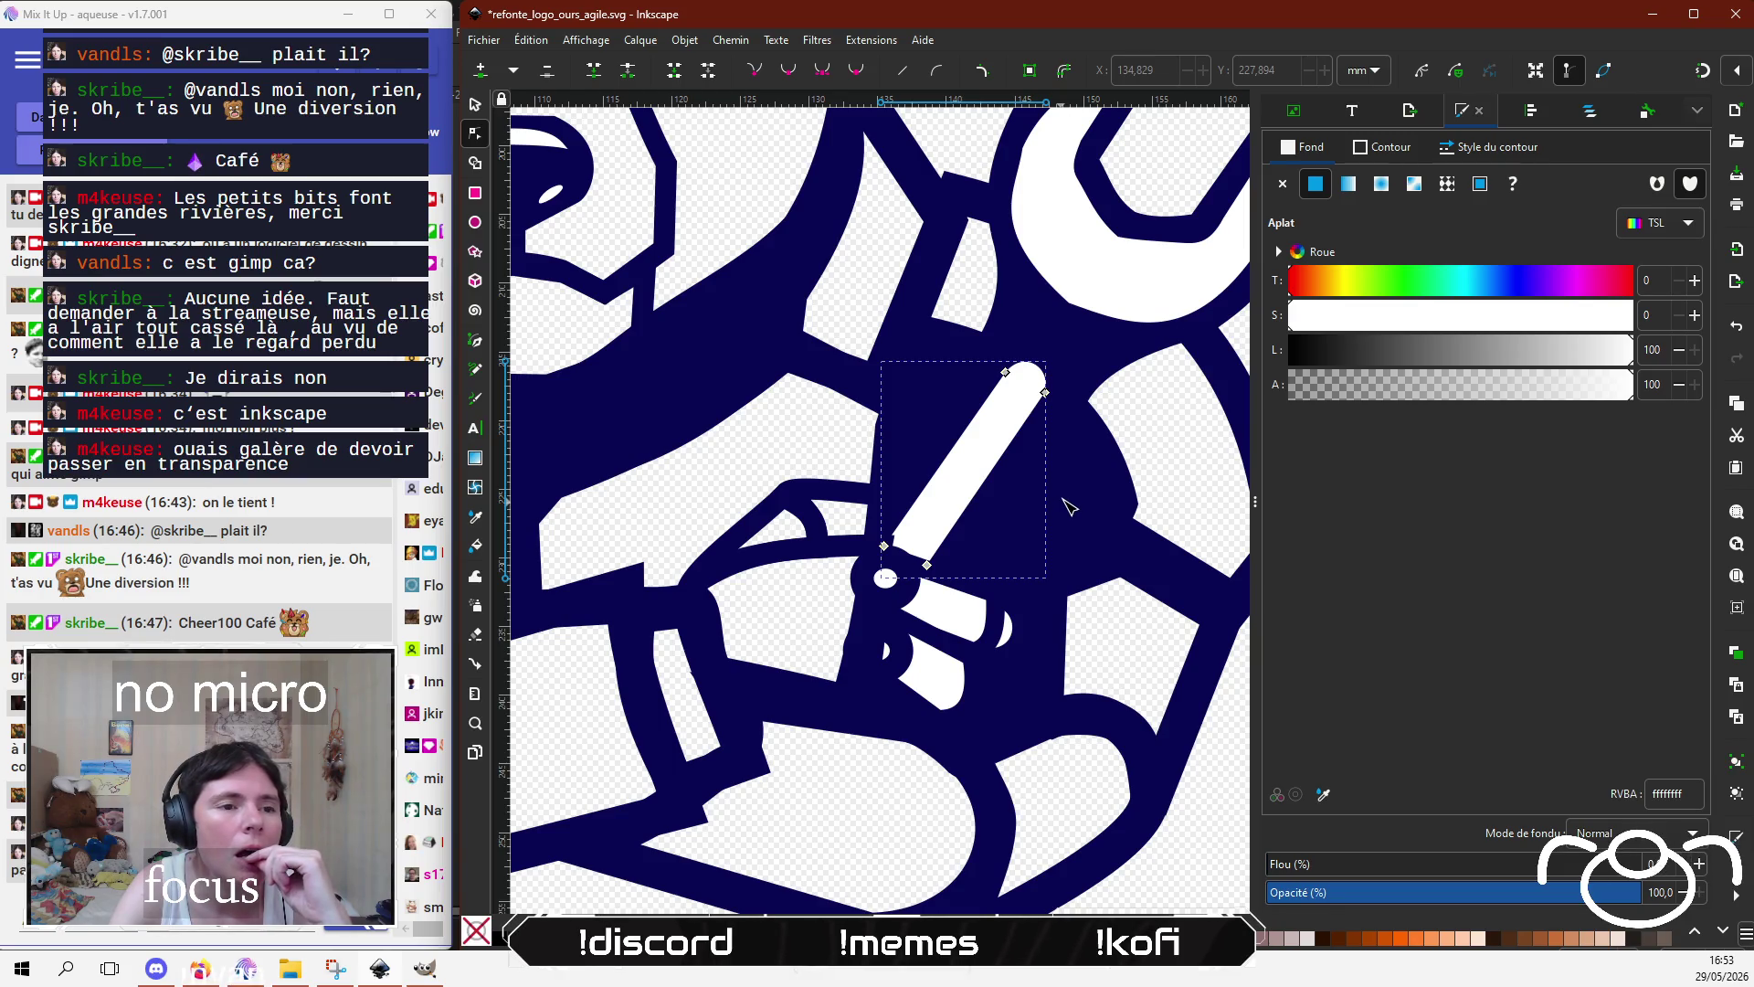
{"action": "left_click", "coordinate": [1066, 502]}
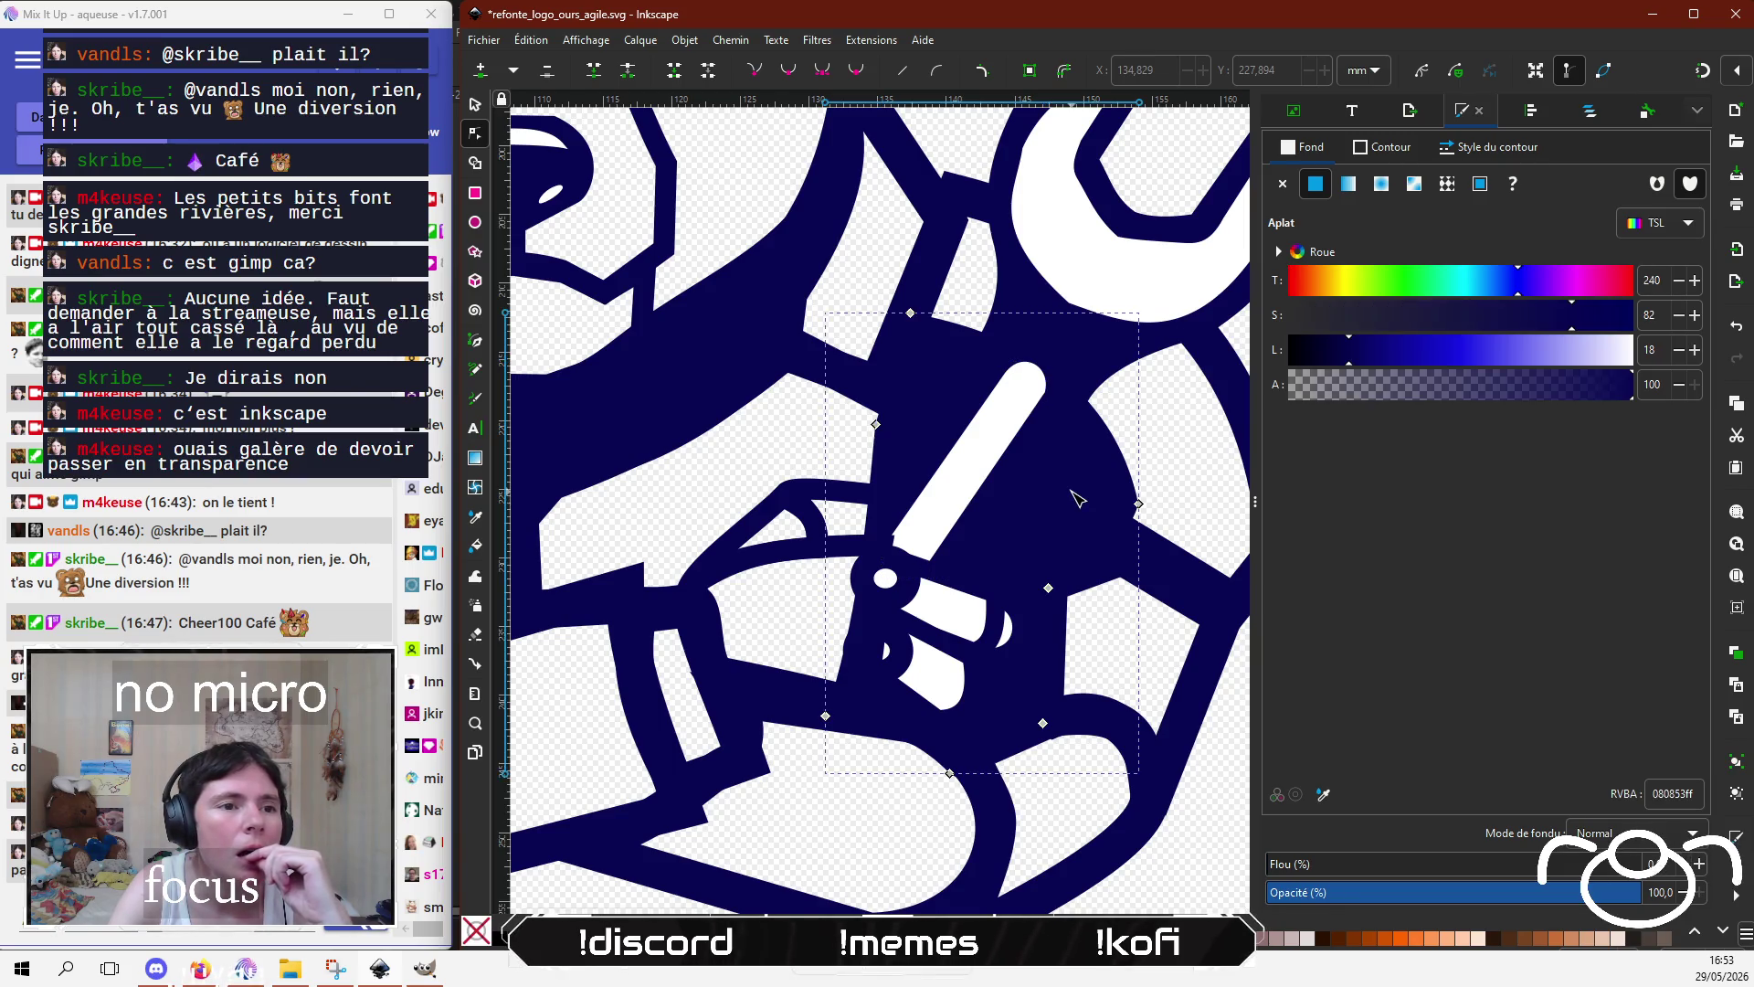
{"action": "left_click", "coordinate": [995, 479], "text": "shift"}
{"action": "left_click", "coordinate": [1001, 631], "text": "shift"}
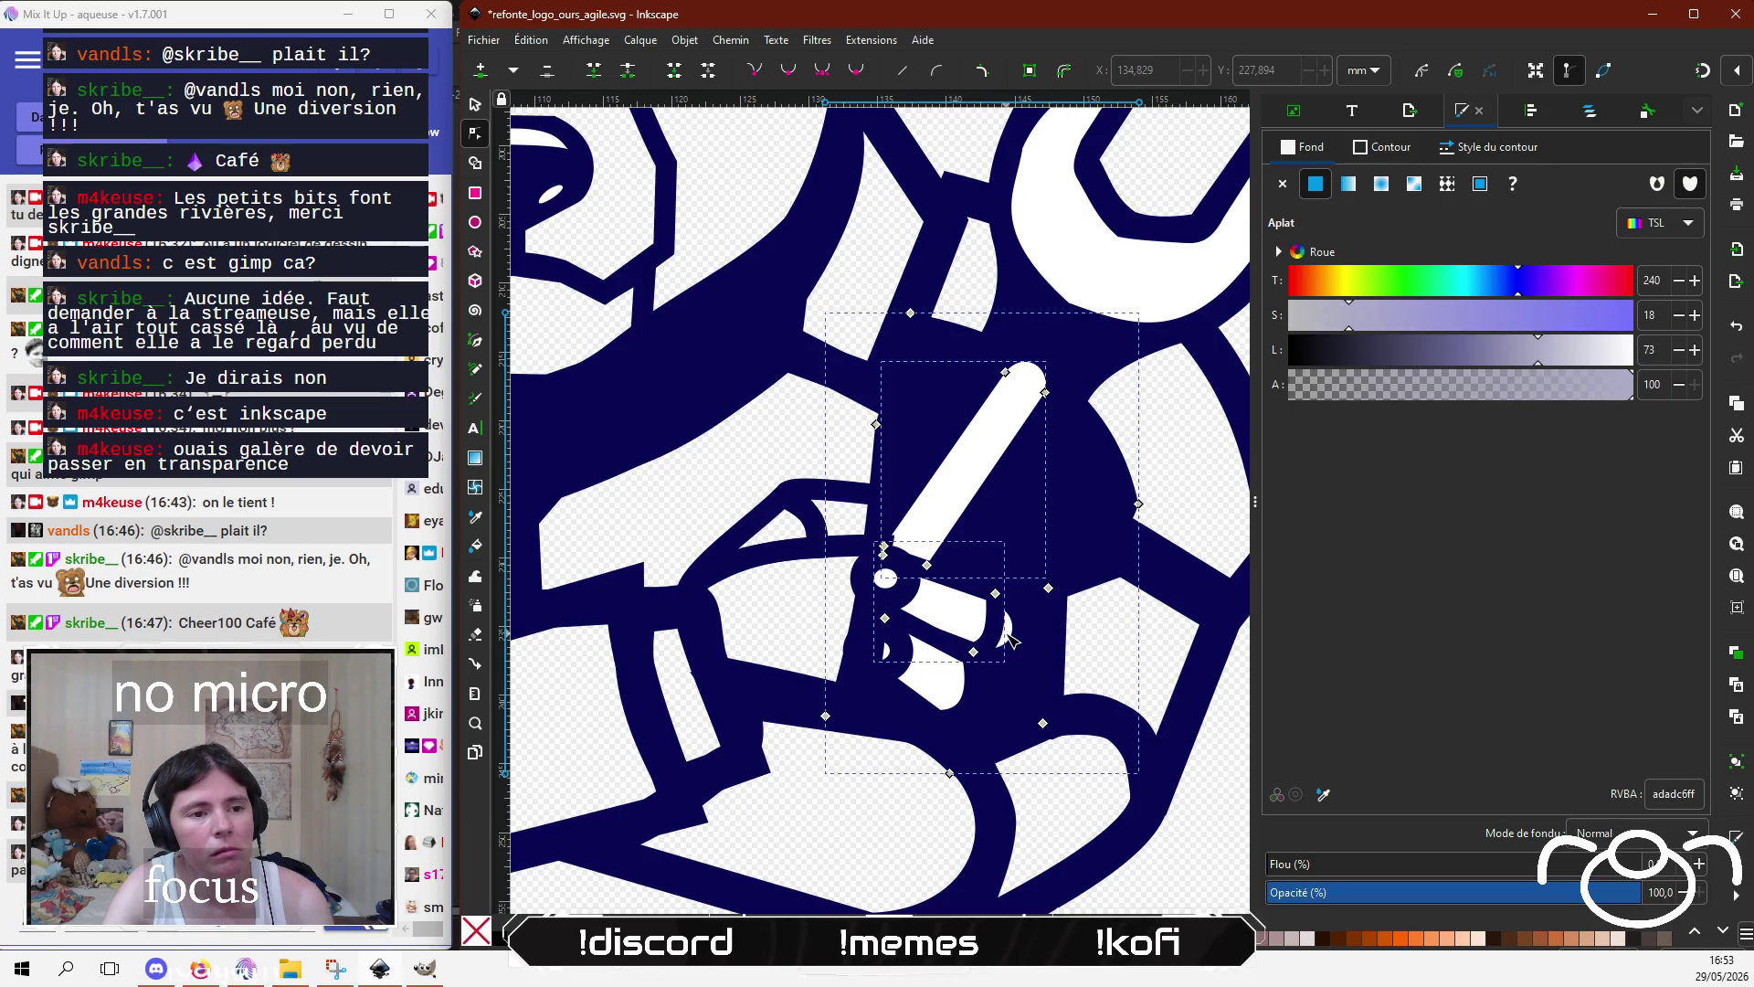
{"action": "left_click", "coordinate": [1010, 640]}
{"action": "left_click", "coordinate": [1053, 702]}
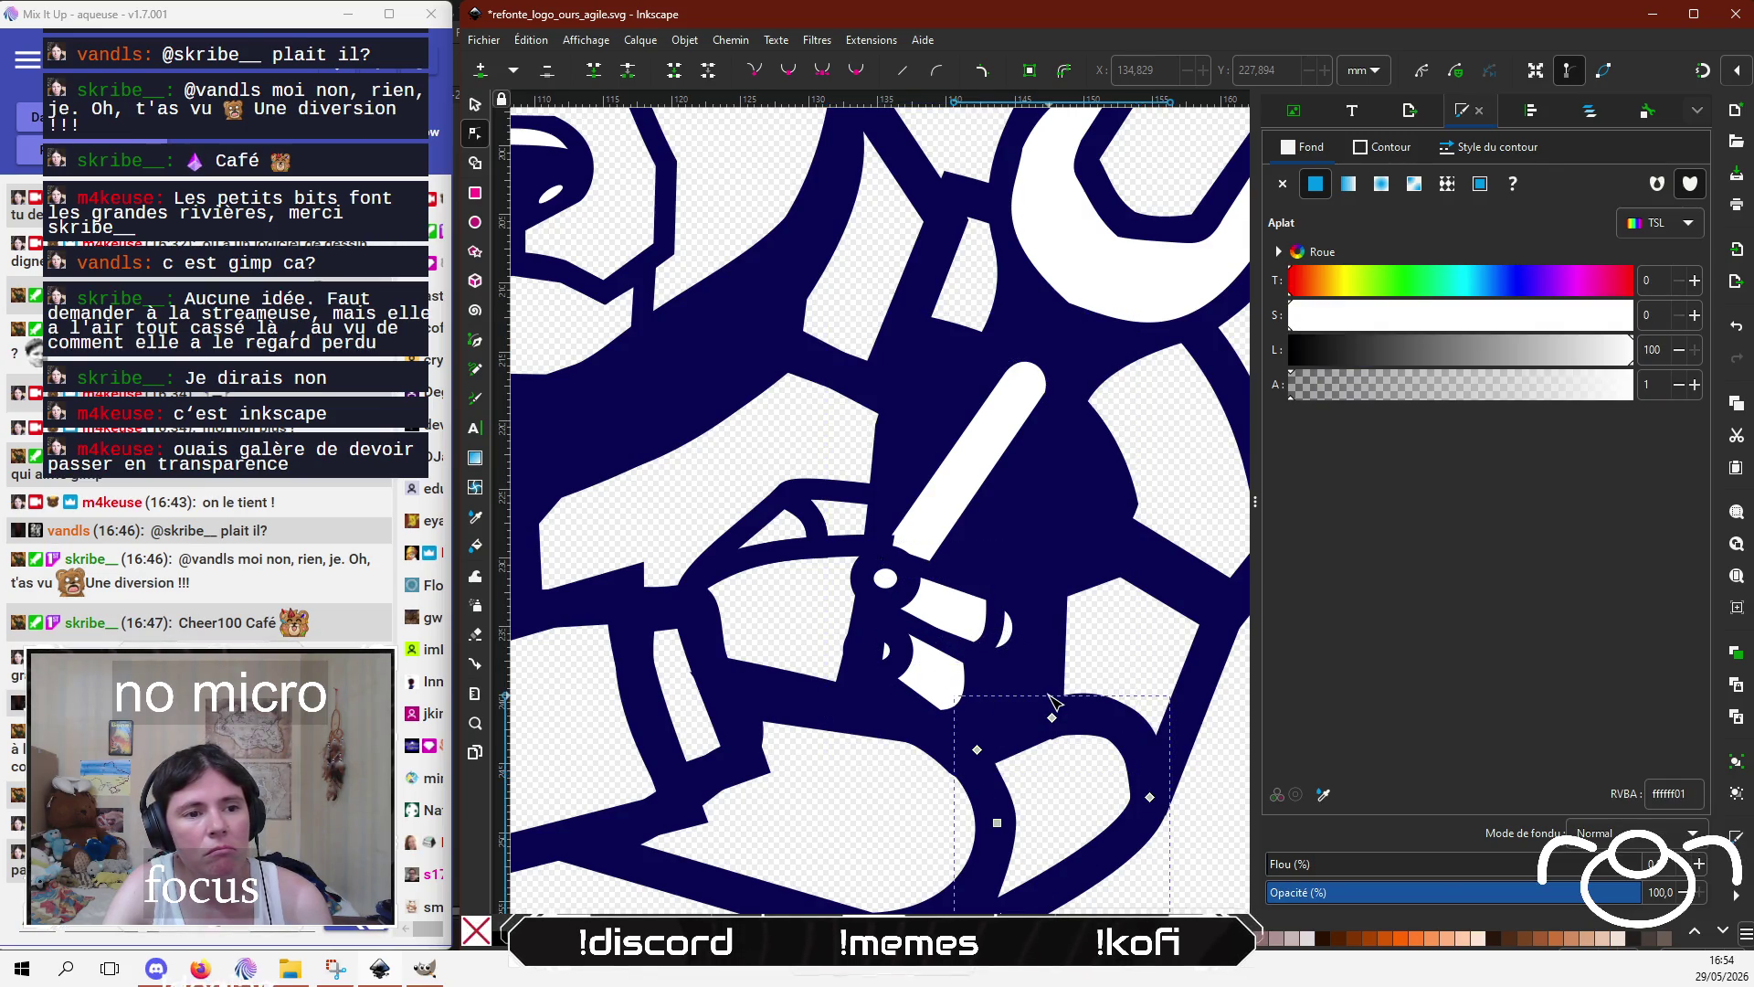
{"action": "left_click", "coordinate": [1037, 530]}
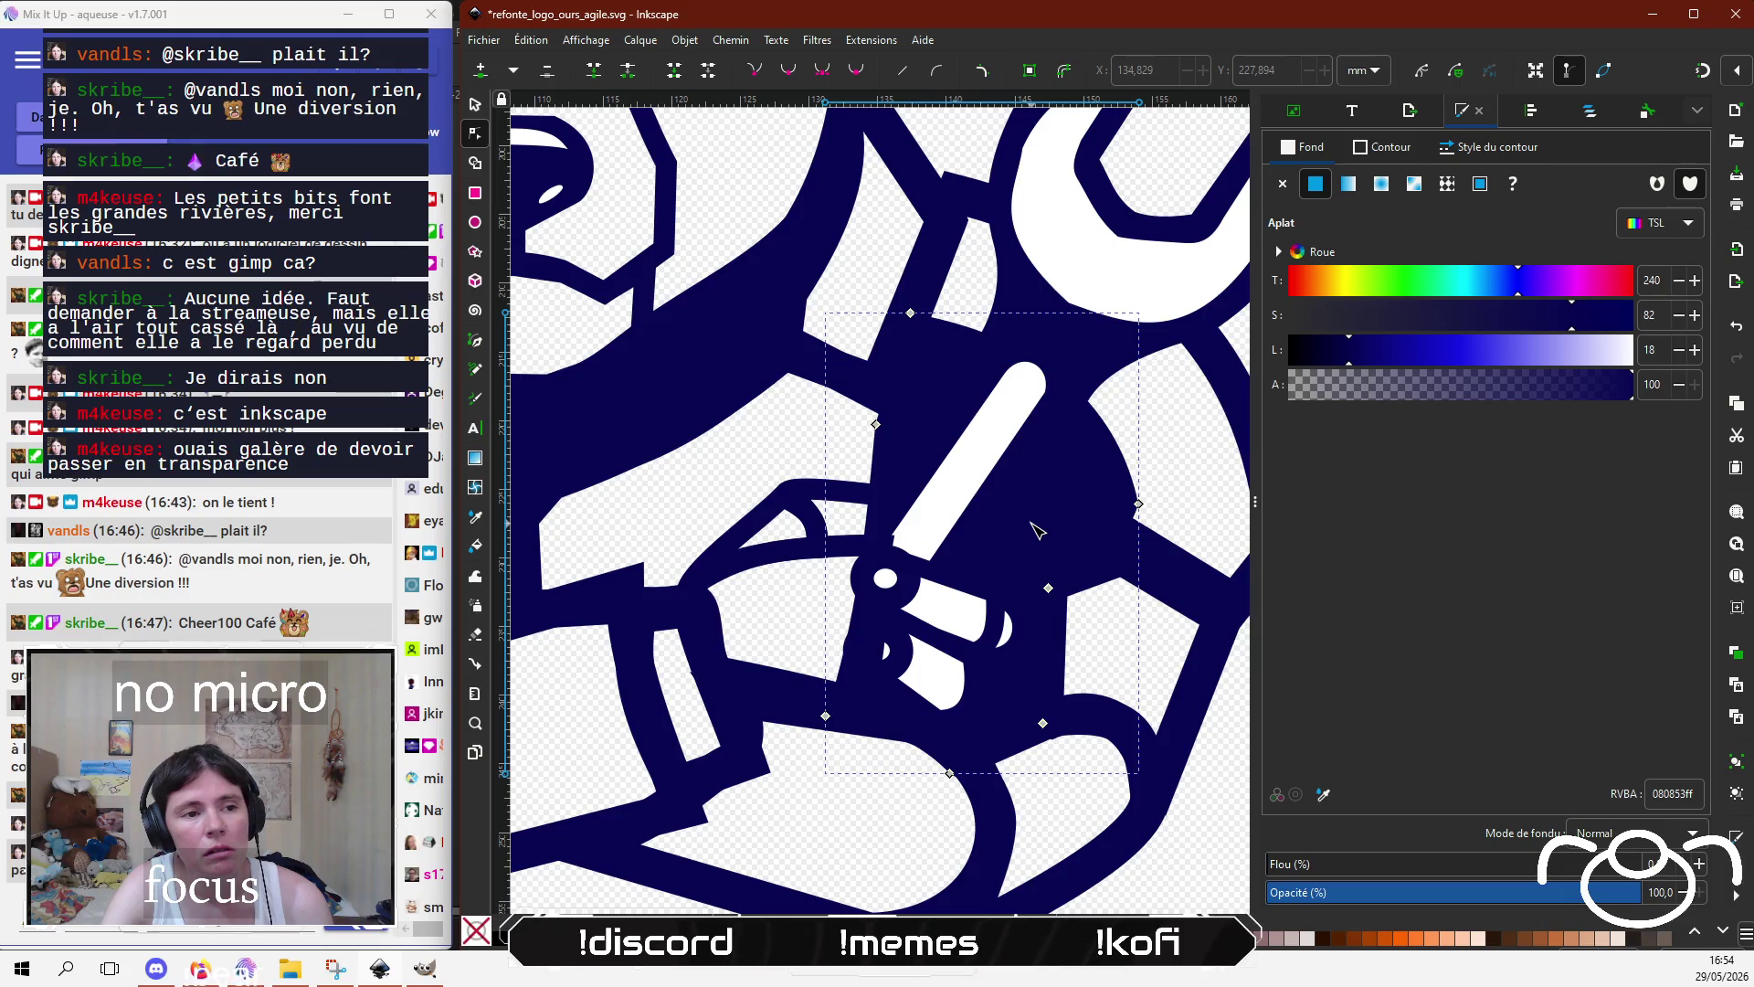
Step: Drag the navy outline's bottom and left nodes up so it wraps the wrench handle
{"action": "left_click", "coordinate": [1017, 637]}
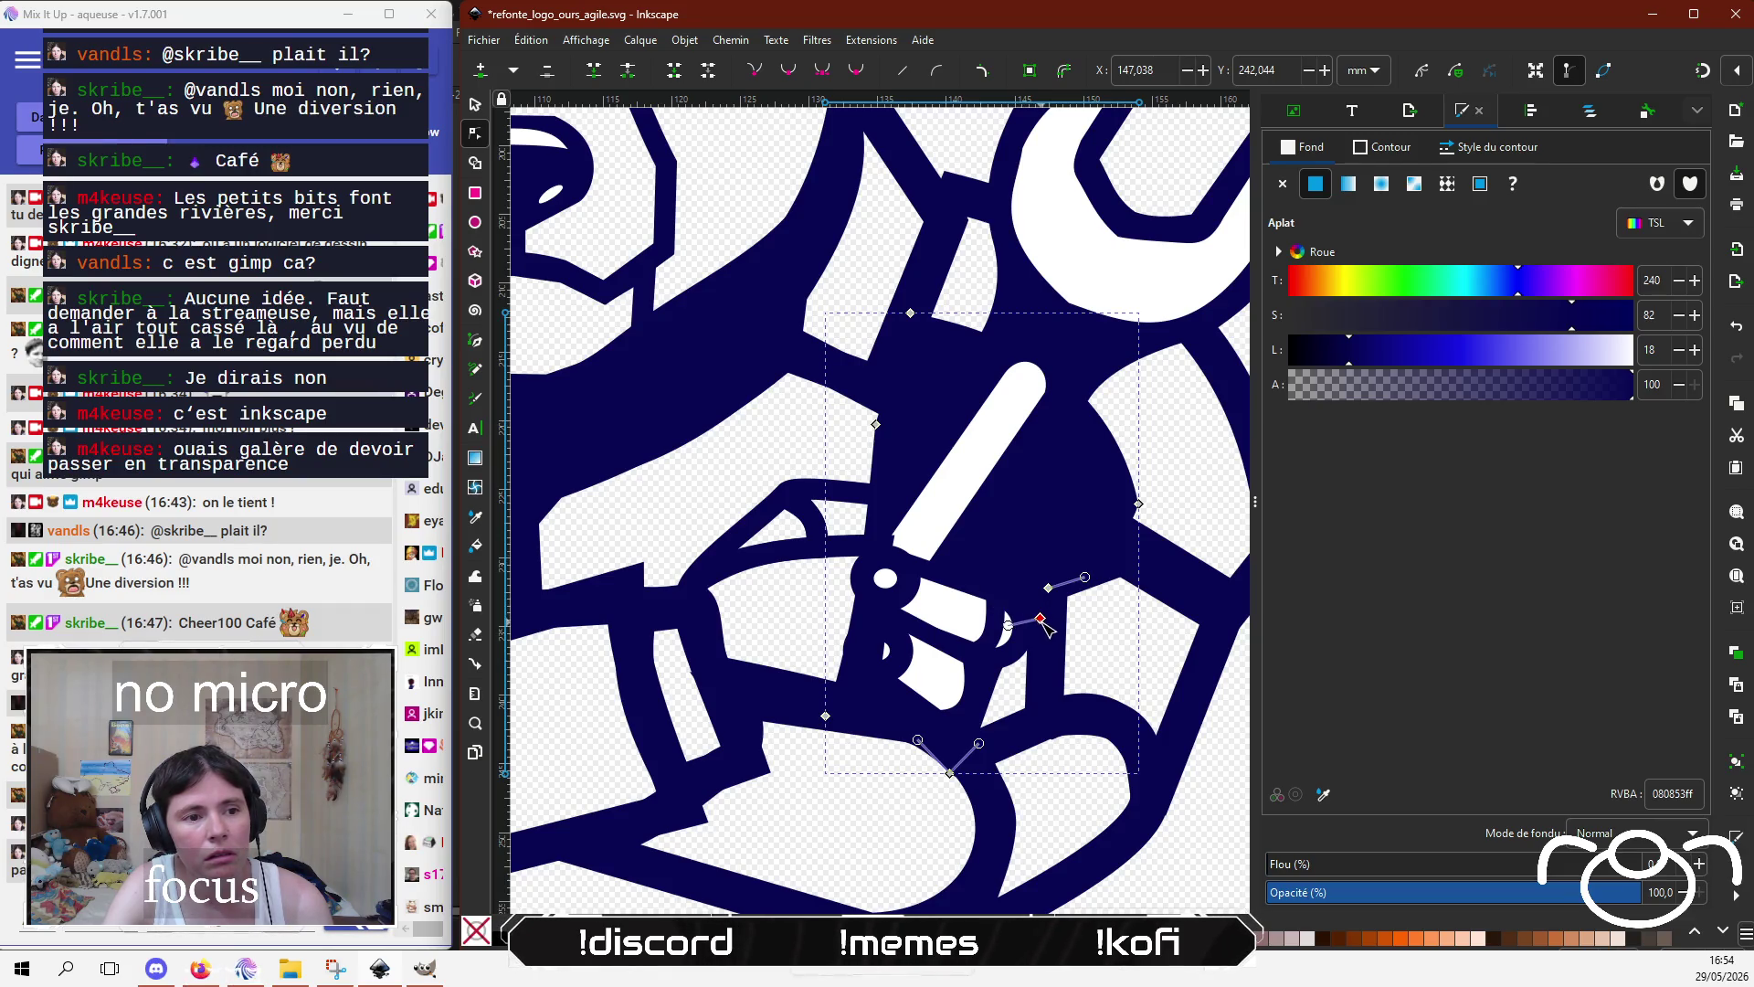
{"action": "left_click_drag", "start_coordinate": [1042, 620], "coordinate": [1026, 603]}
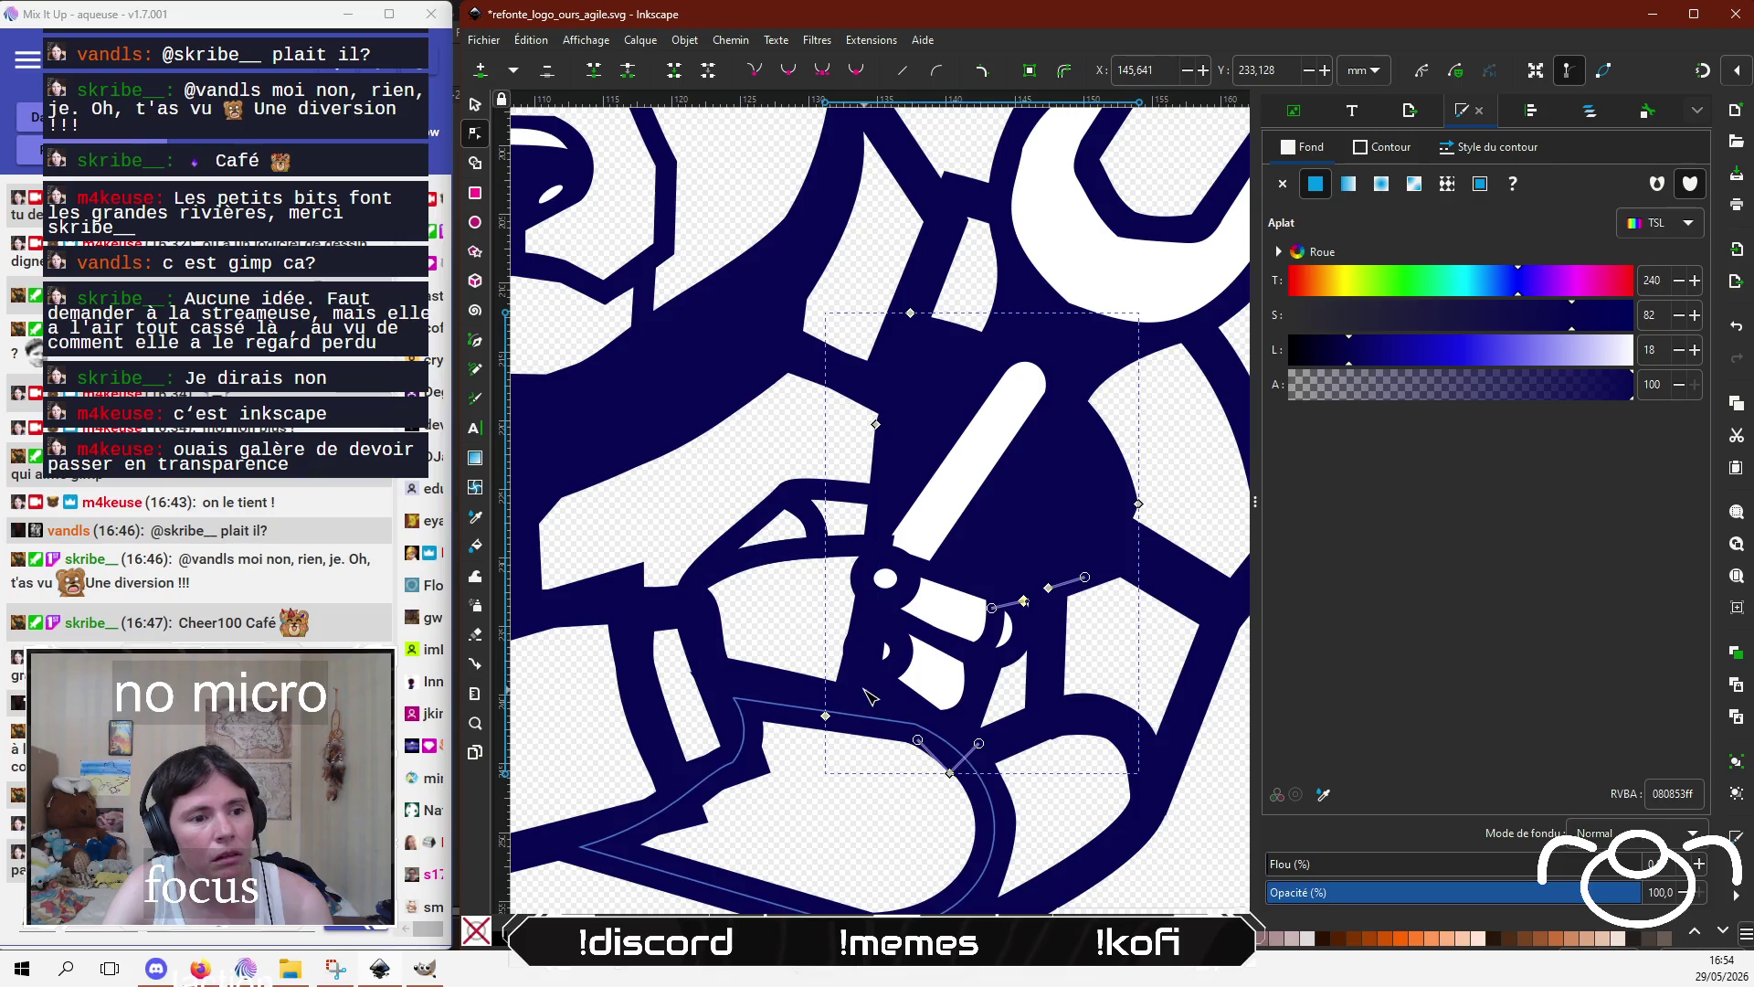
{"action": "left_click_drag", "start_coordinate": [951, 775], "coordinate": [967, 603]}
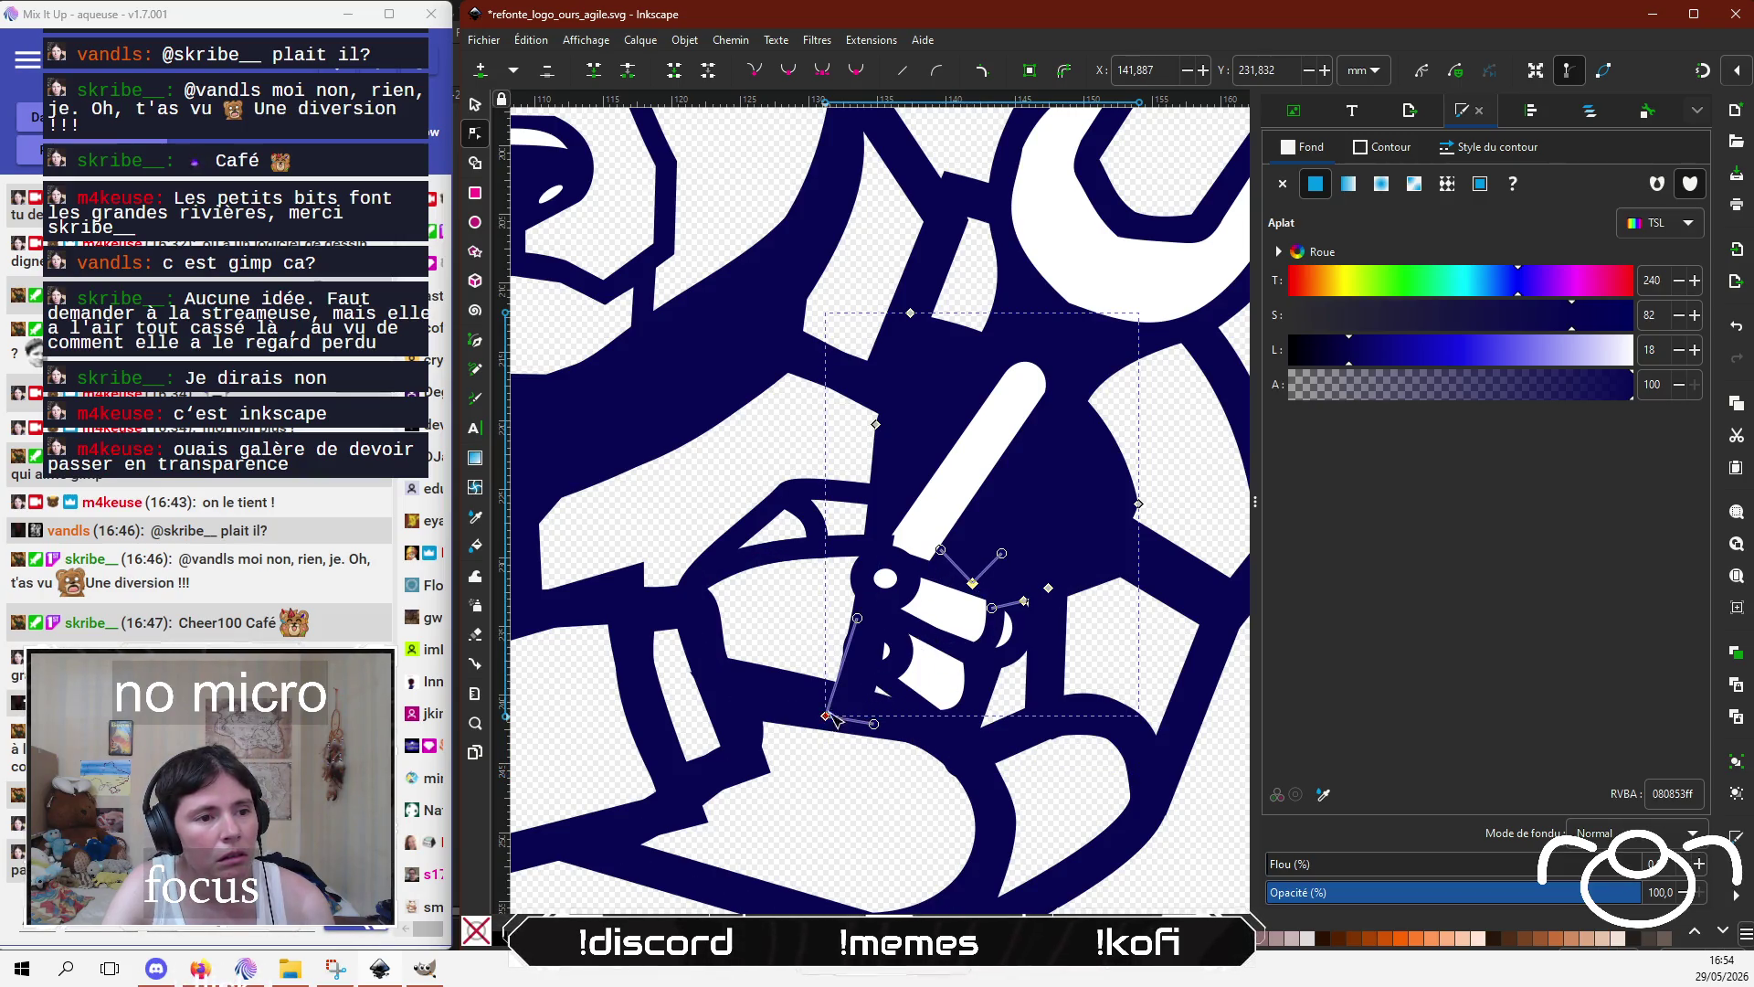
{"action": "left_click_drag", "start_coordinate": [827, 717], "coordinate": [866, 540]}
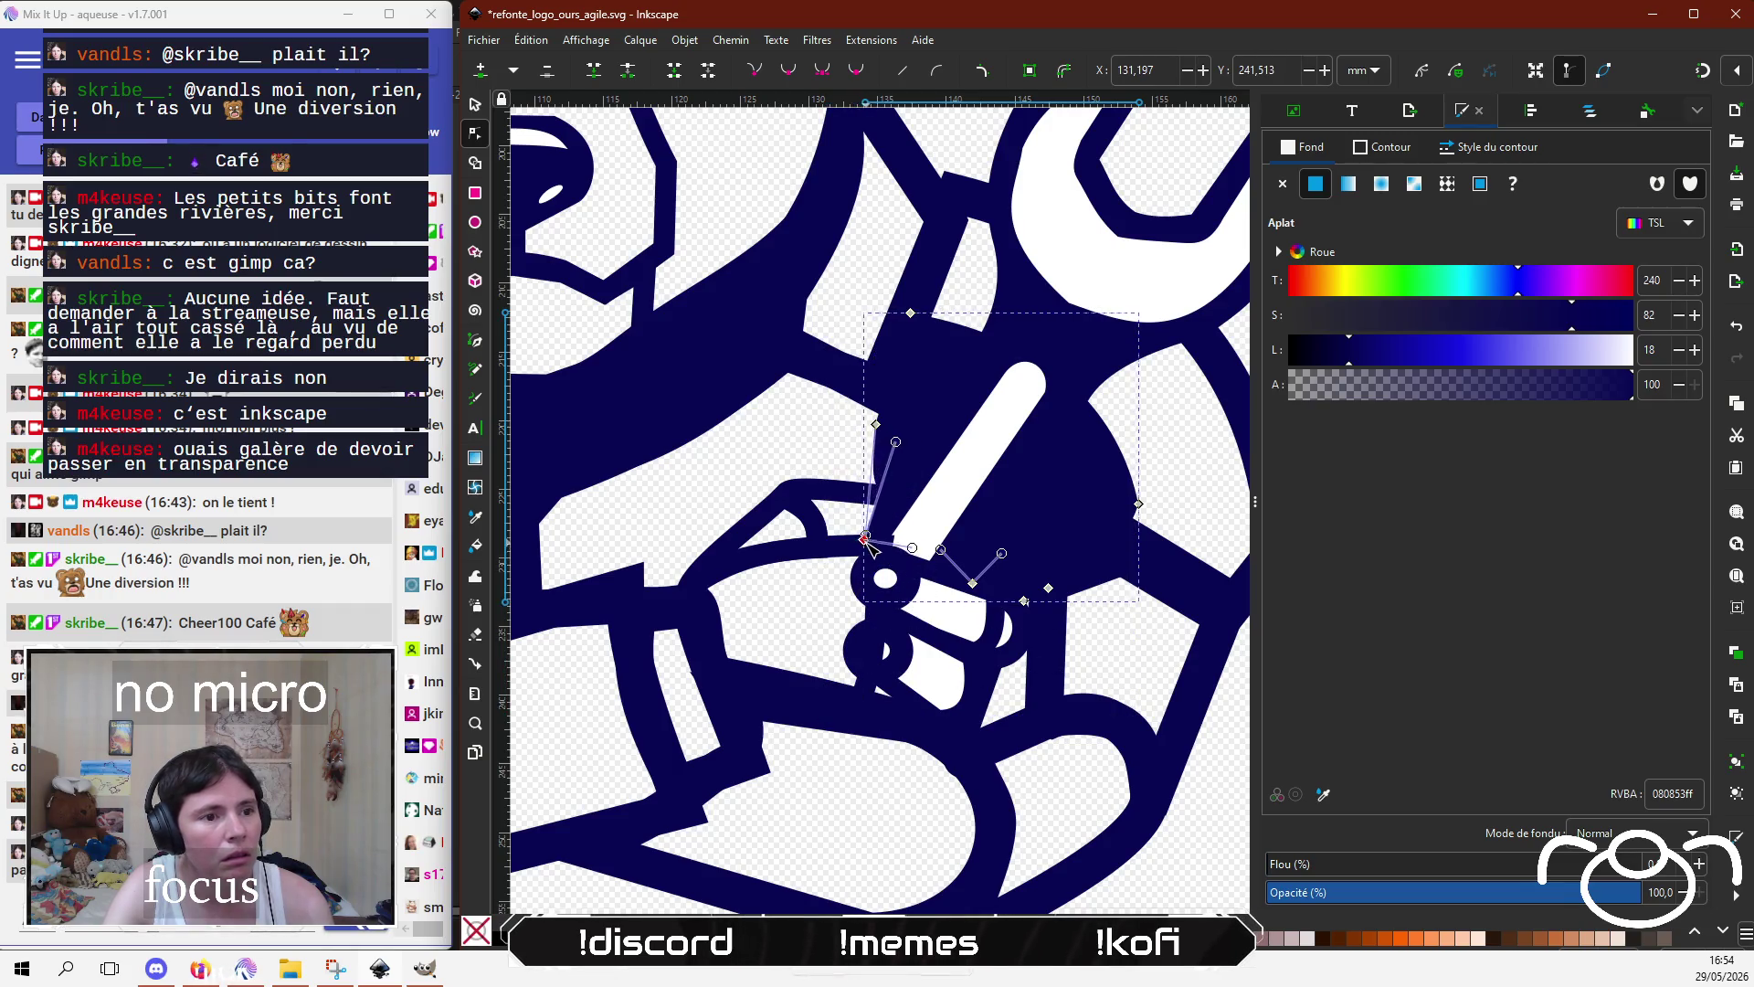
{"action": "mouse_move", "coordinate": [895, 441]}
{"action": "left_mouse_down"}
{"action": "mouse_move", "coordinate": [866, 475]}
{"action": "mouse_move", "coordinate": [869, 541]}
{"action": "left_mouse_up"}
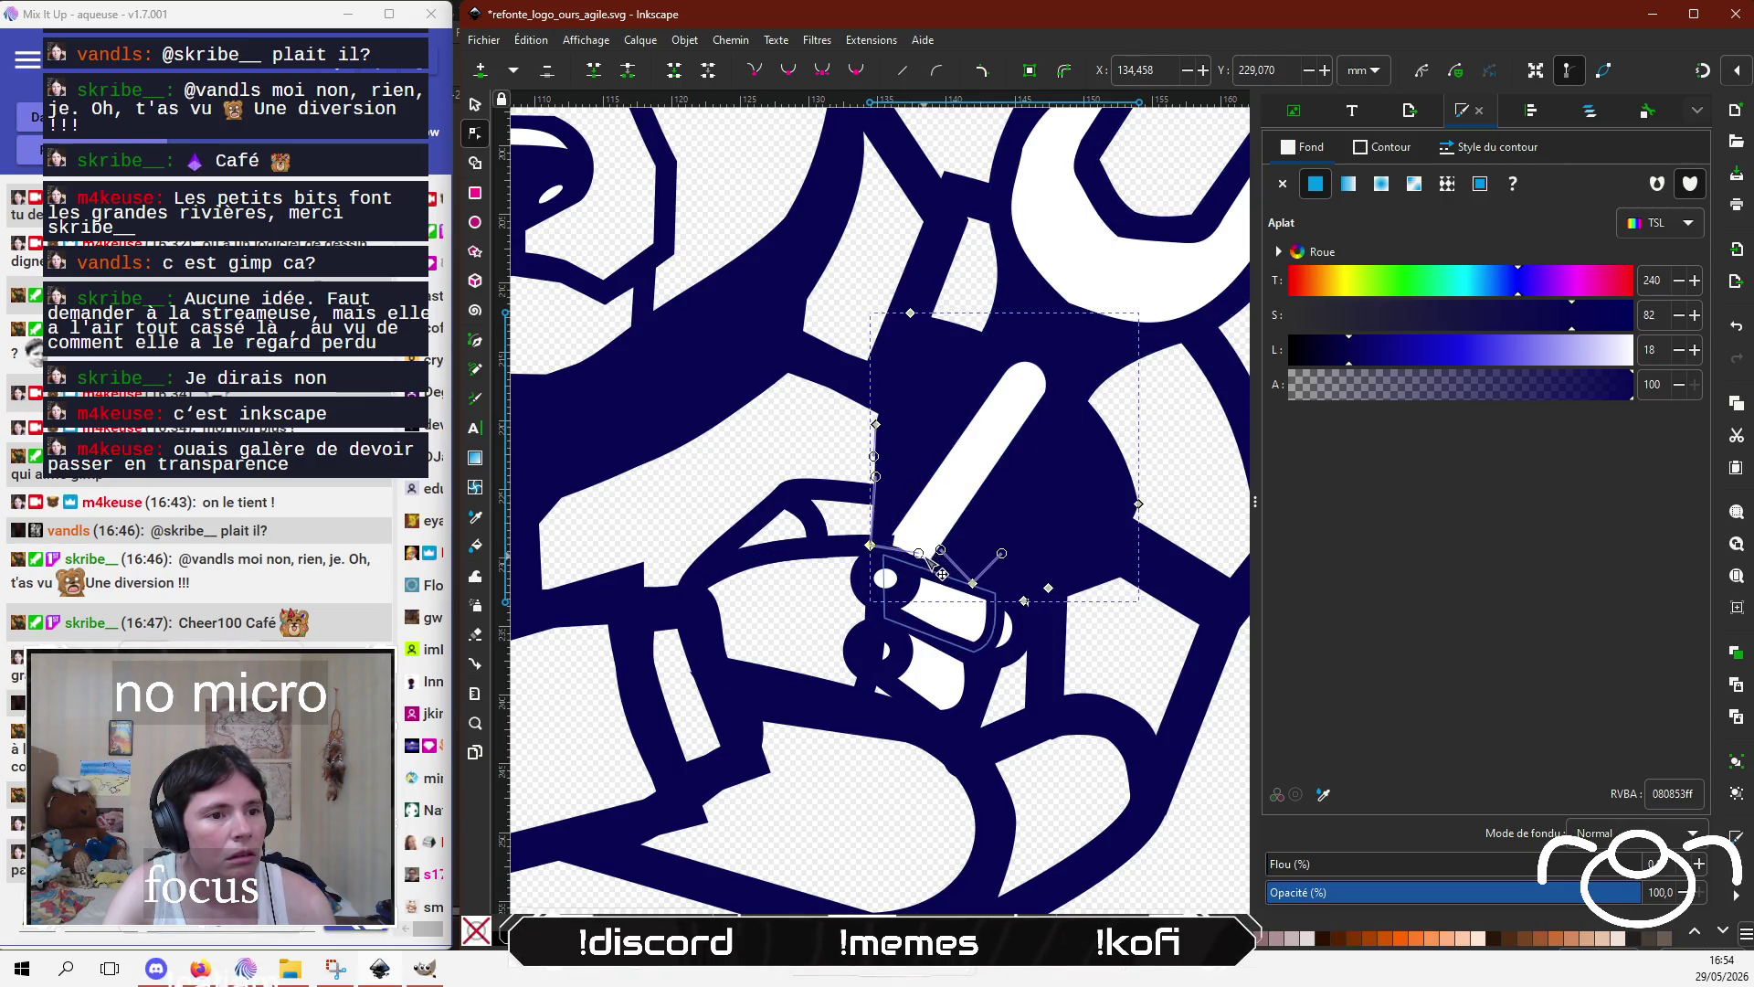
{"action": "mouse_move", "coordinate": [869, 541]}
{"action": "left_mouse_down"}
{"action": "mouse_move", "coordinate": [920, 554]}
{"action": "mouse_move", "coordinate": [901, 550]}
{"action": "left_mouse_up"}
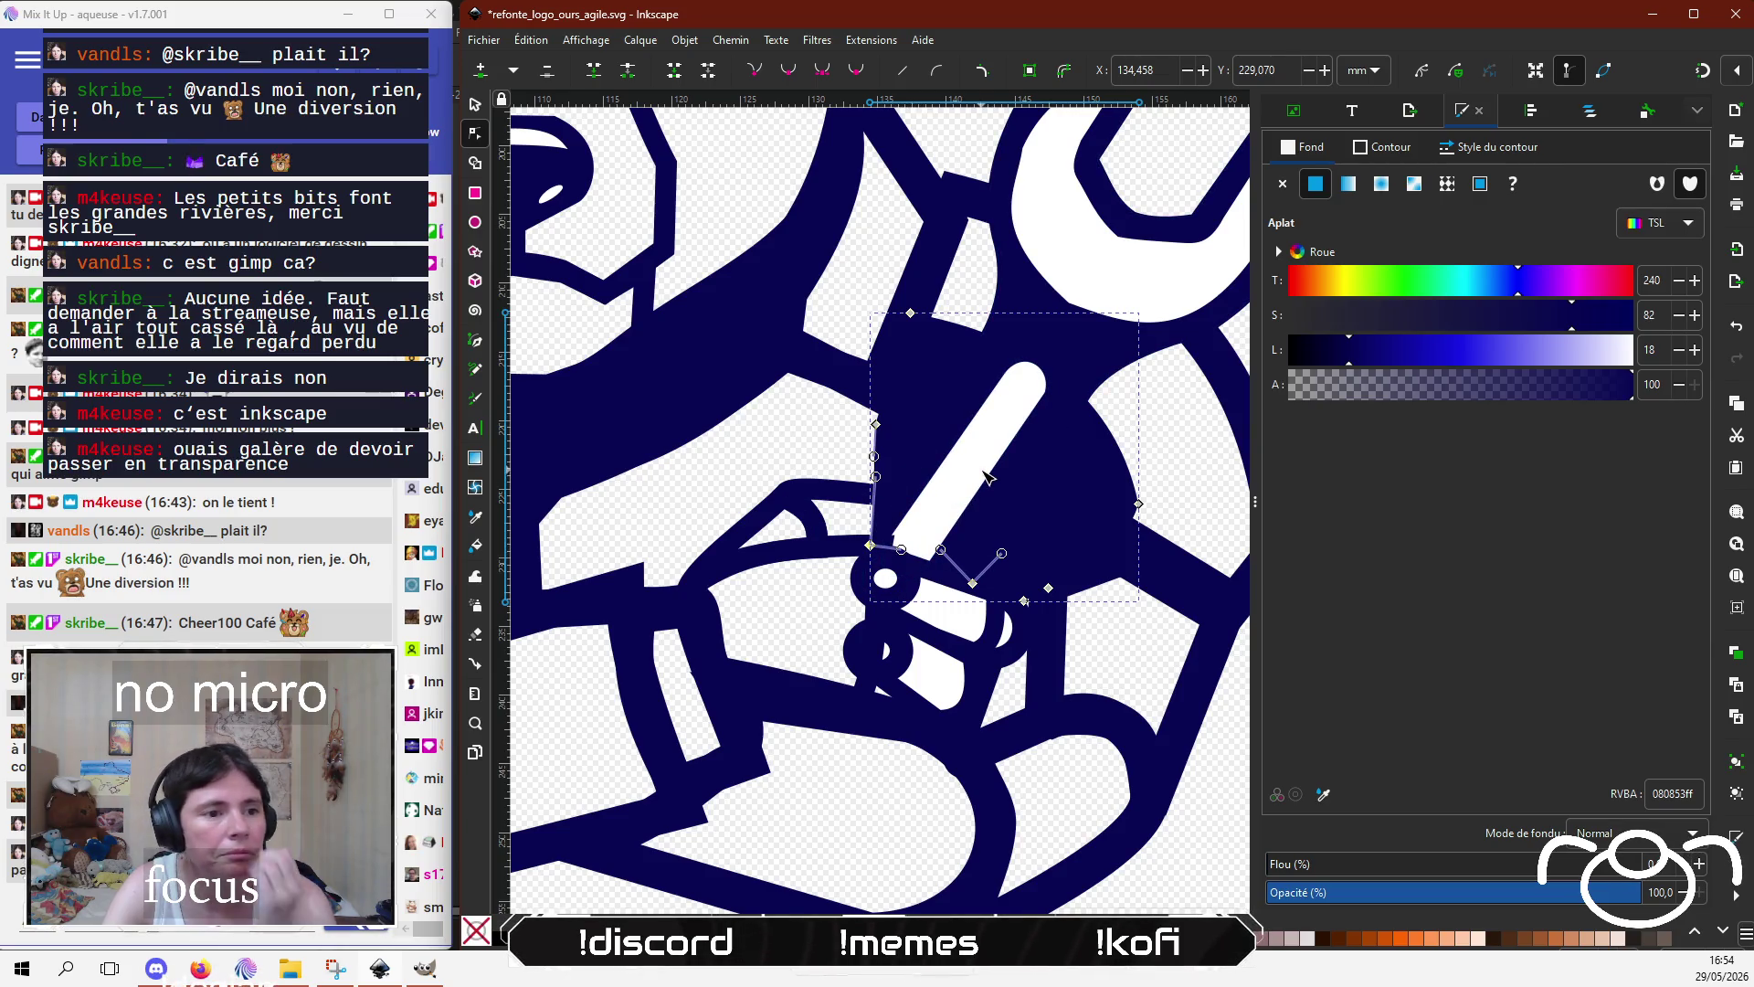
{"action": "left_click", "coordinate": [932, 676]}
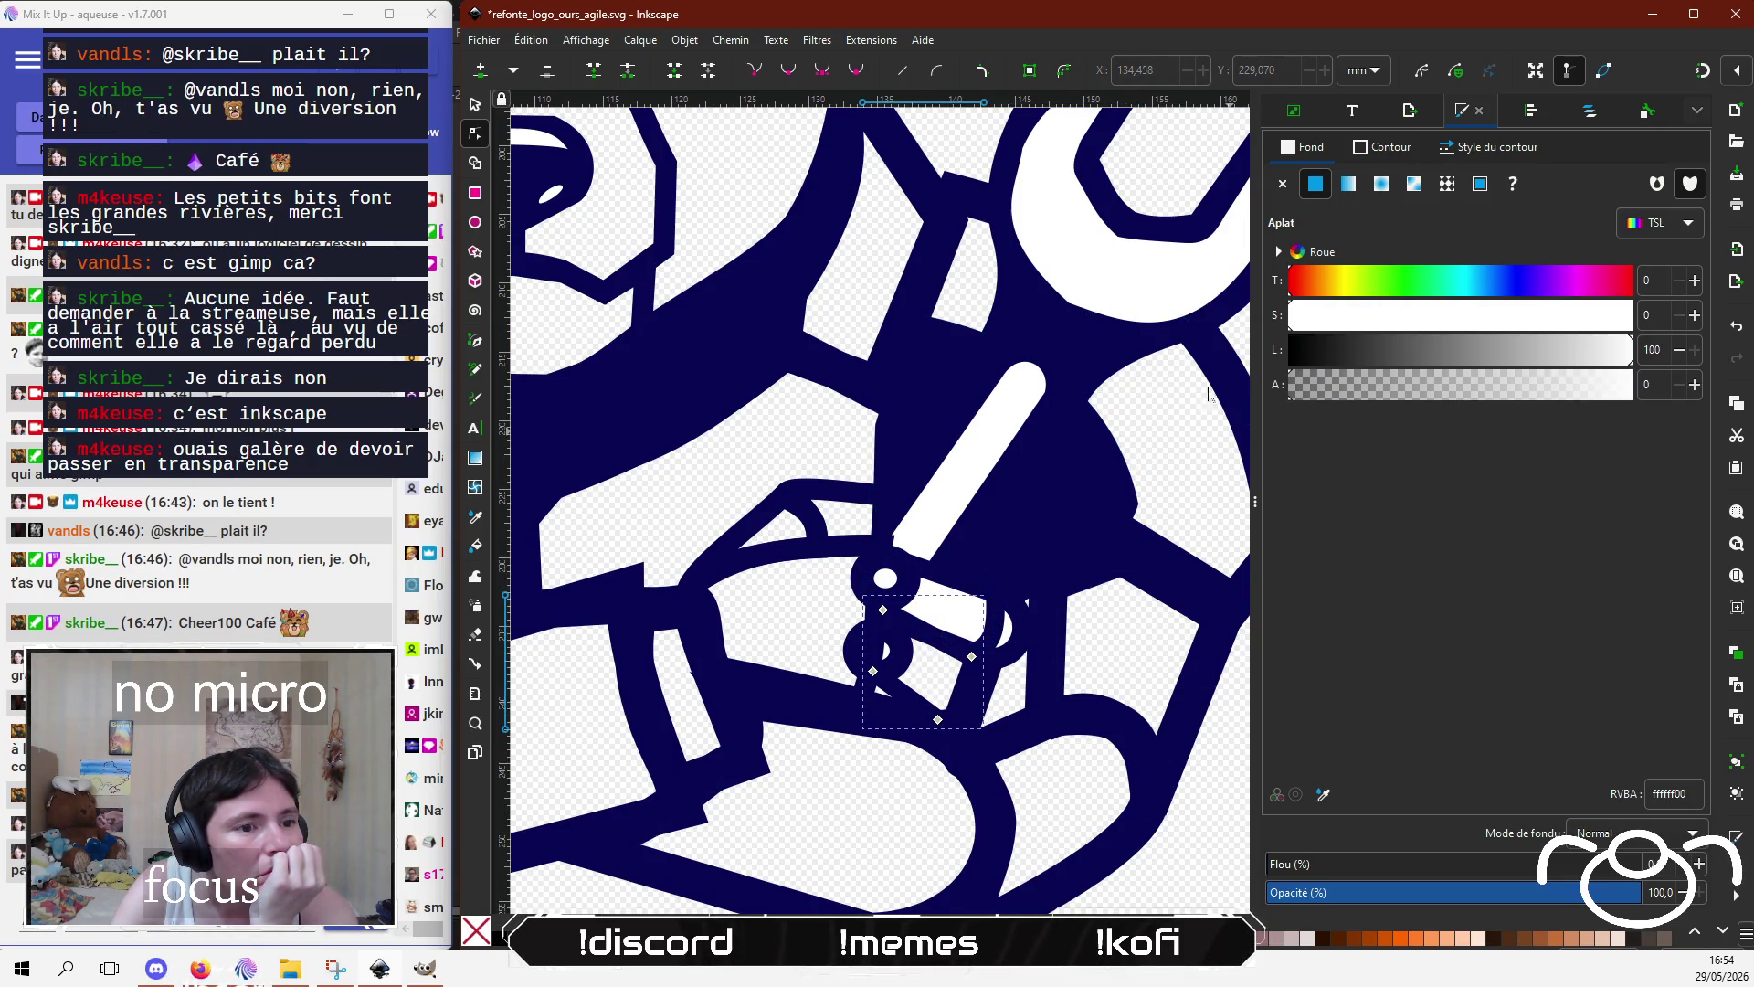
Step: Pull the fill shape's and navy path's lower nodes up around the fist, undoing one accidental curve bend
{"action": "mouse_move", "coordinate": [960, 694]}
{"action": "left_mouse_down"}
{"action": "mouse_move", "coordinate": [982, 703]}
{"action": "mouse_move", "coordinate": [996, 686]}
{"action": "left_mouse_up"}
{"action": "left_click", "coordinate": [997, 683]}
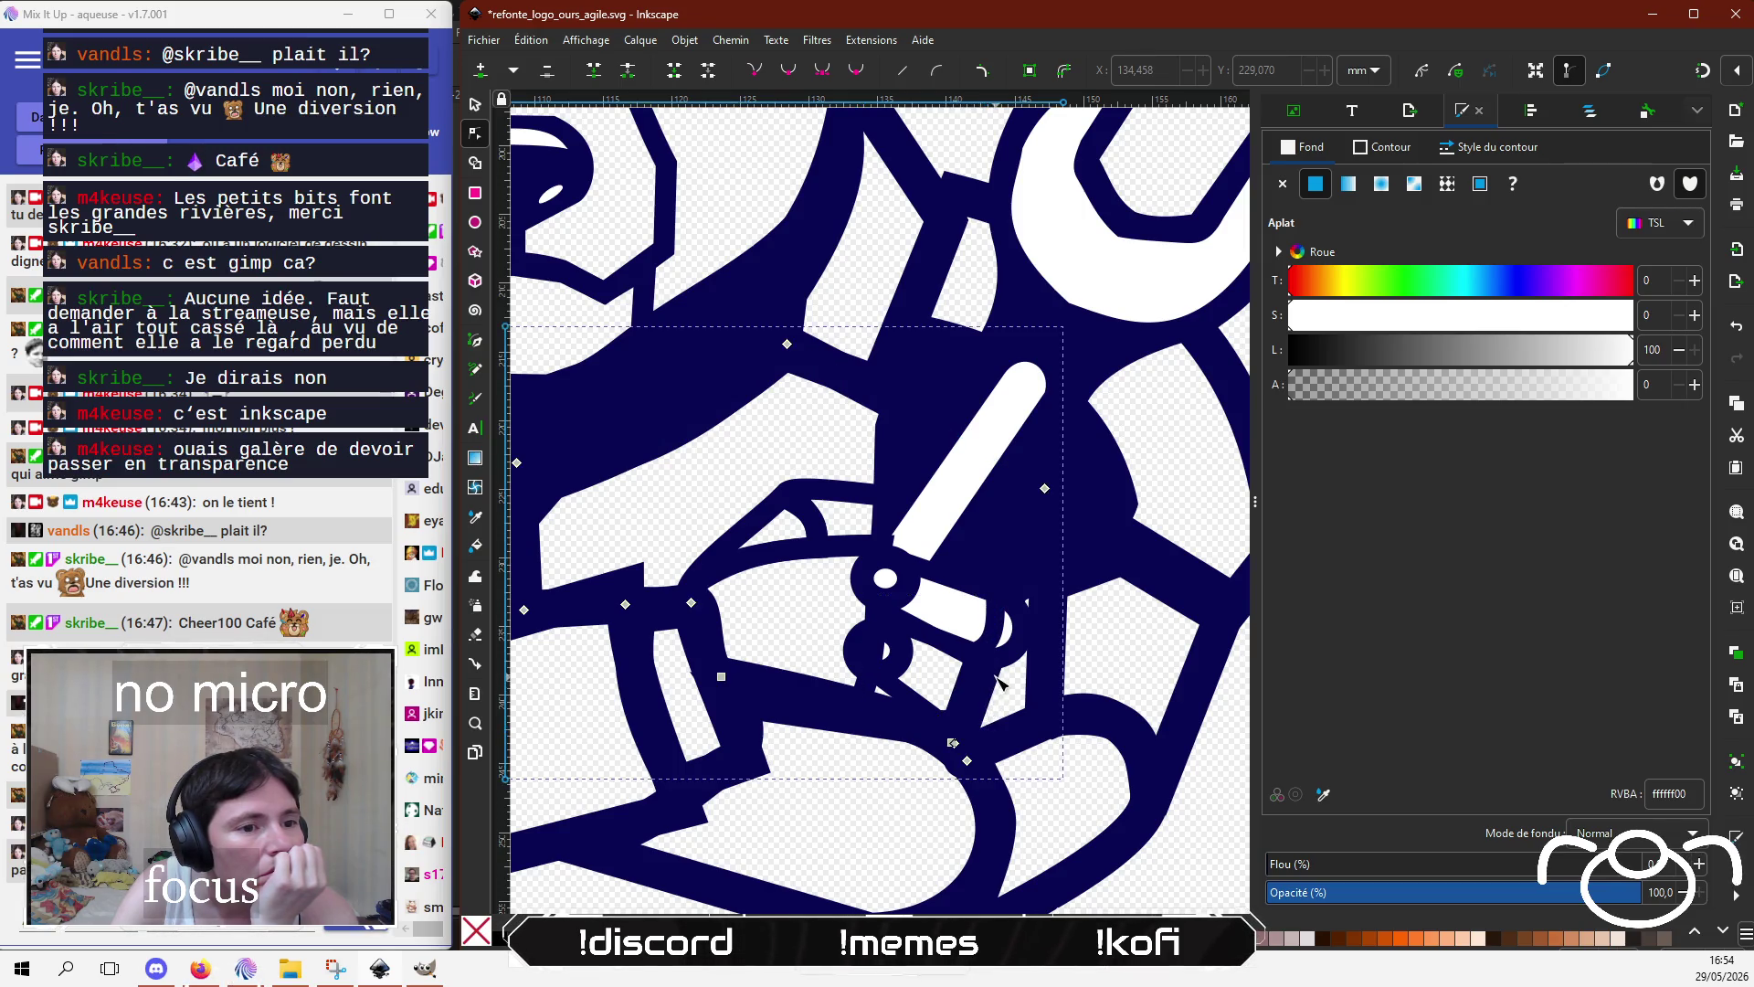
{"action": "left_click_drag", "start_coordinate": [1004, 683], "coordinate": [992, 677]}
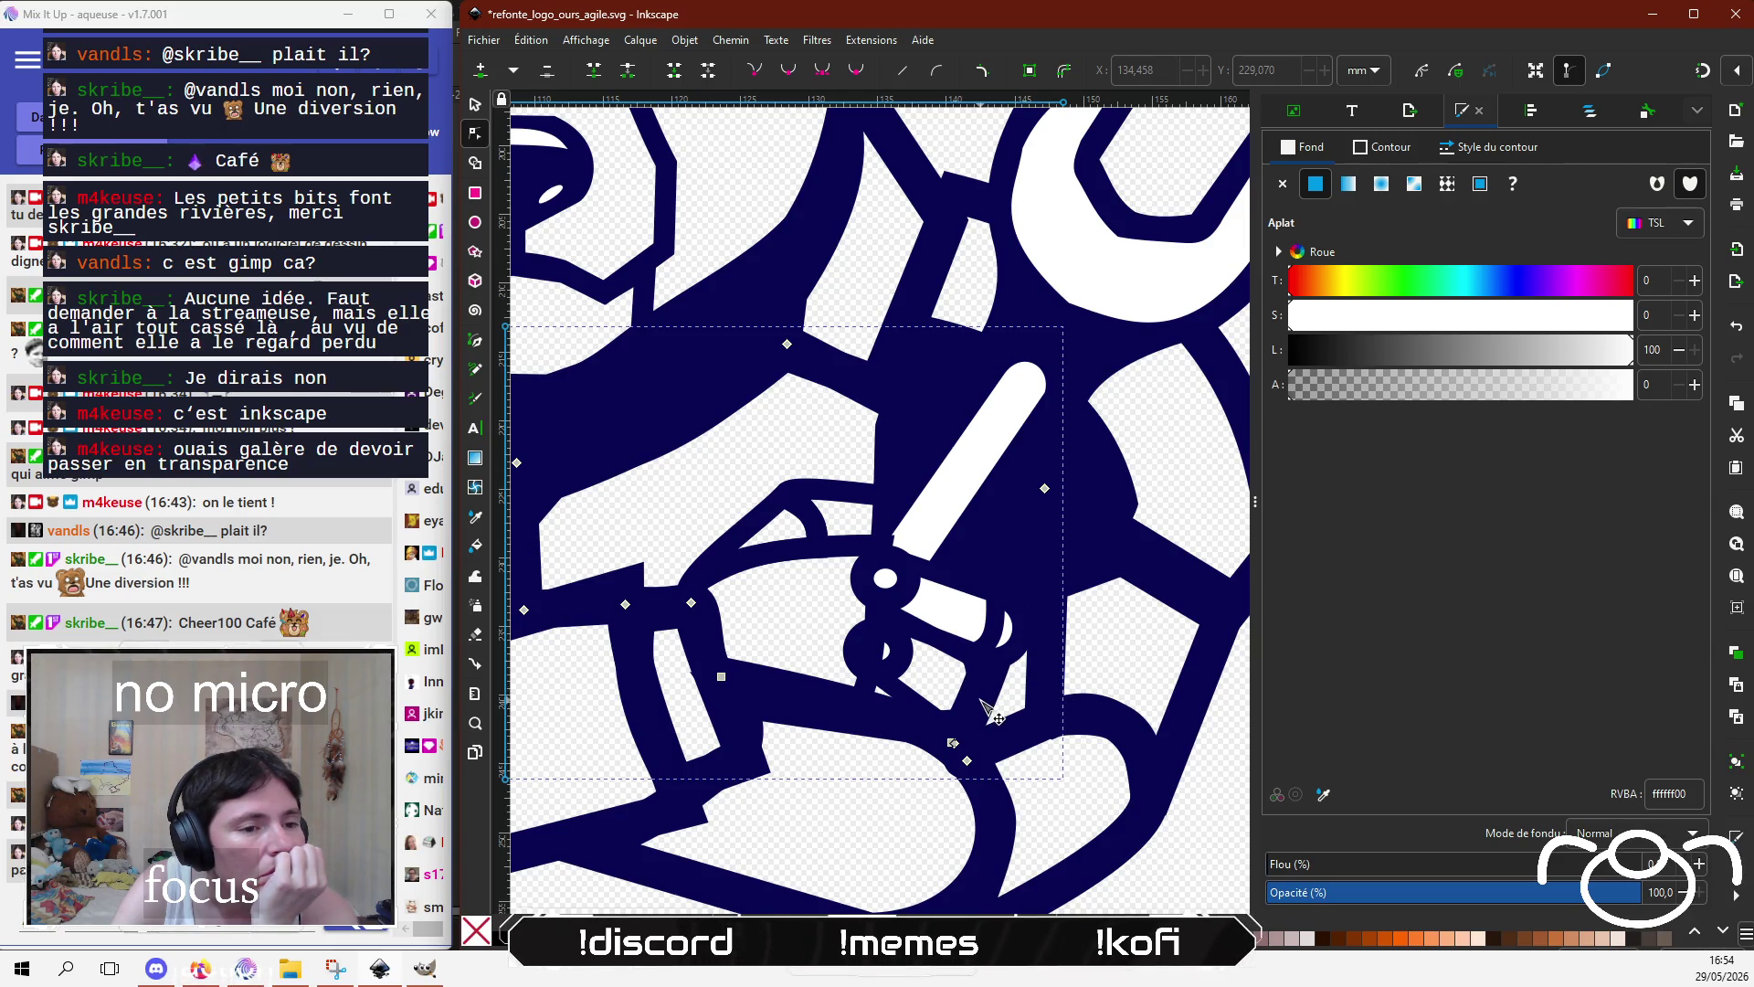
{"action": "mouse_move", "coordinate": [979, 696]}
{"action": "left_mouse_down"}
{"action": "mouse_move", "coordinate": [934, 695]}
{"action": "mouse_move", "coordinate": [968, 571]}
{"action": "left_mouse_up"}
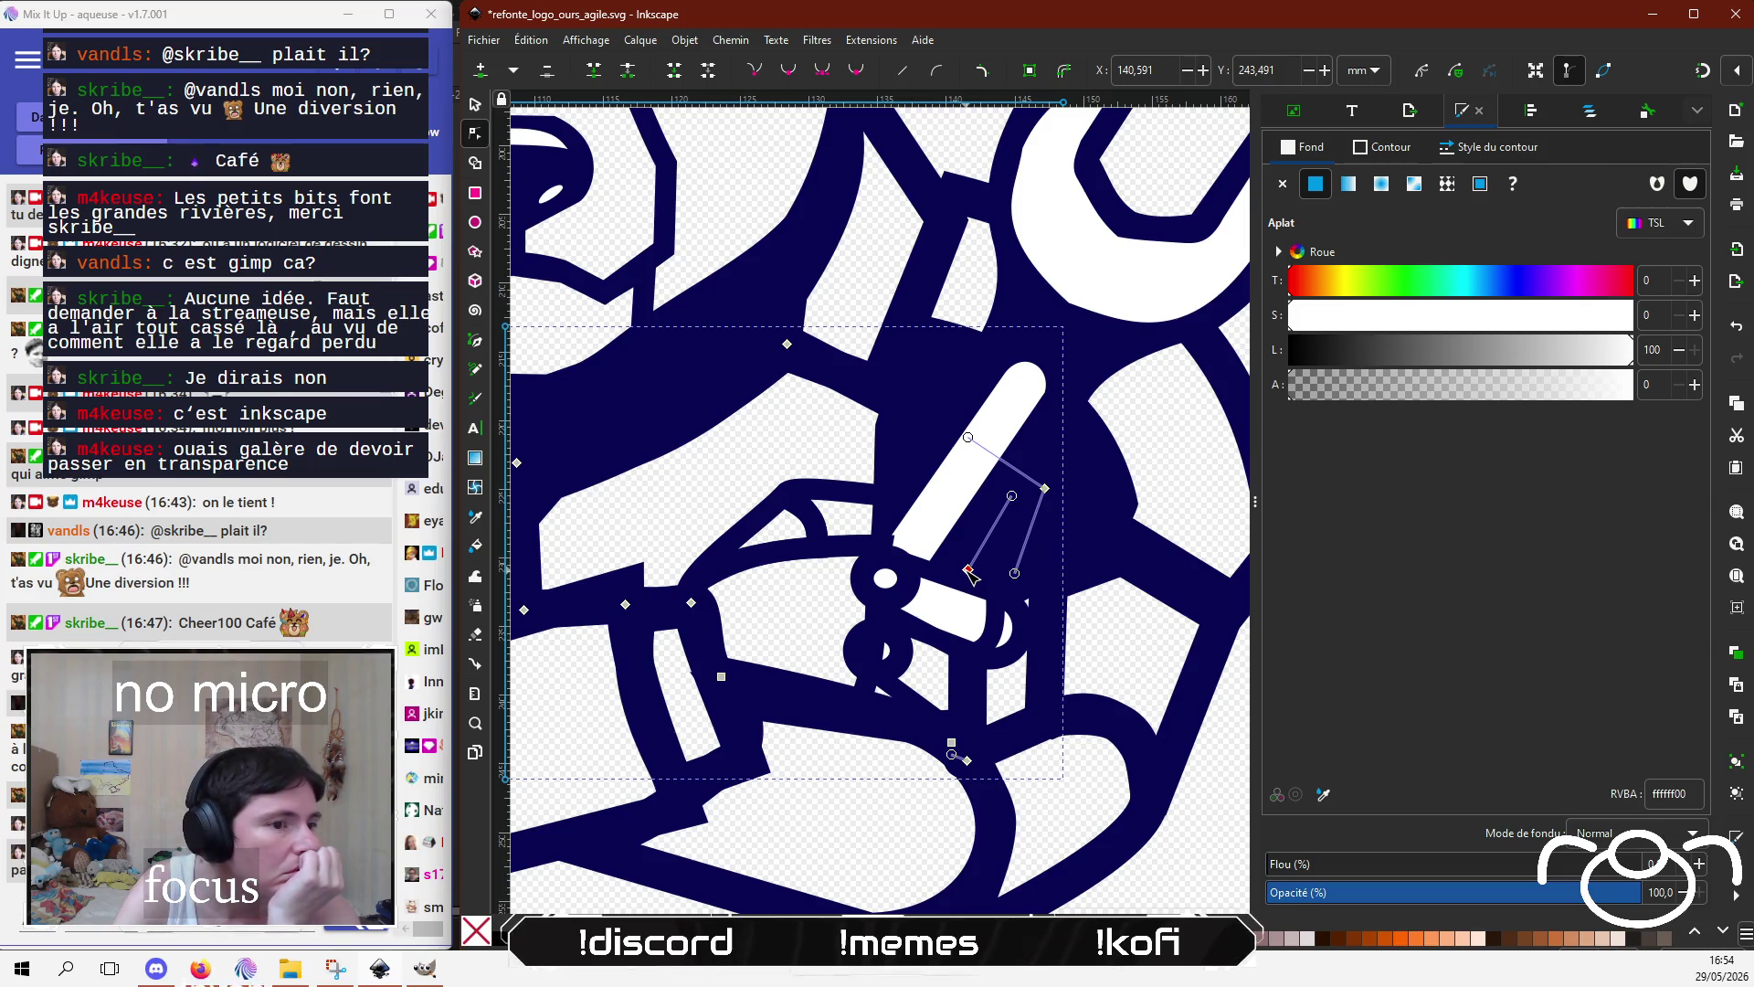
{"action": "mouse_move", "coordinate": [968, 570]}
{"action": "left_mouse_down"}
{"action": "mouse_move", "coordinate": [900, 496]}
{"action": "mouse_move", "coordinate": [861, 542]}
{"action": "mouse_move", "coordinate": [801, 496]}
{"action": "left_mouse_up"}
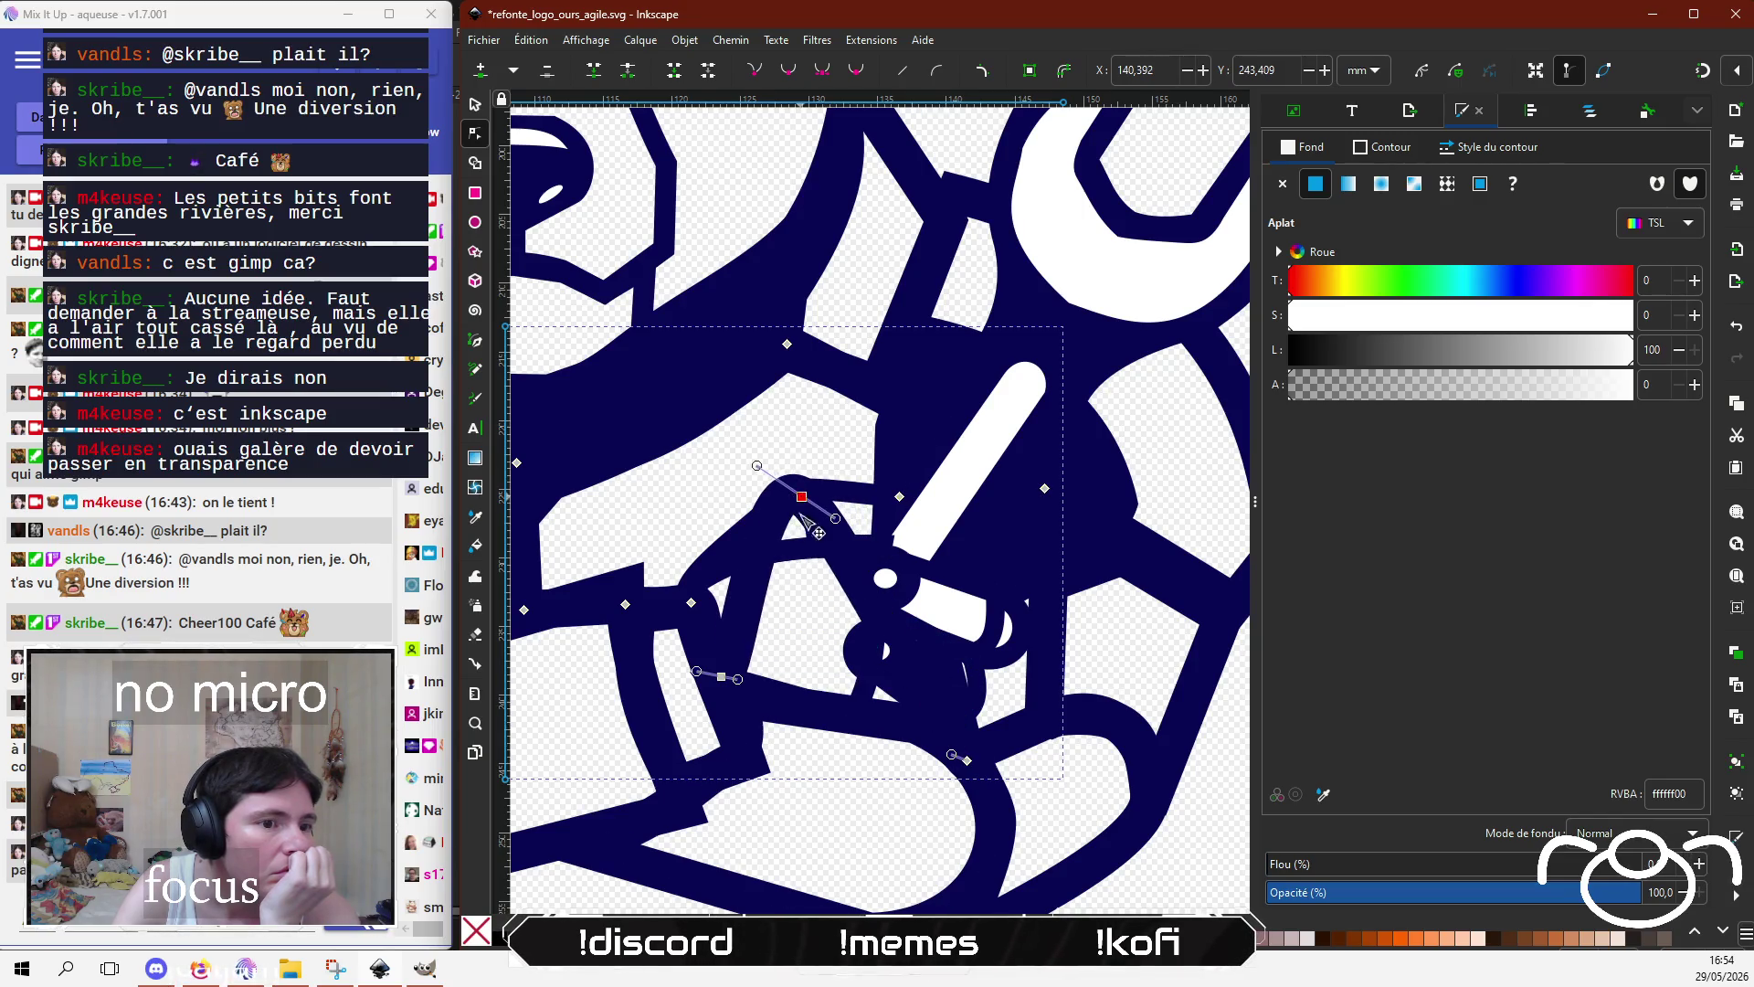
{"action": "mouse_move", "coordinate": [966, 760]}
{"action": "left_mouse_down"}
{"action": "mouse_move", "coordinate": [859, 498]}
{"action": "mouse_move", "coordinate": [777, 491]}
{"action": "mouse_move", "coordinate": [808, 490]}
{"action": "left_mouse_up"}
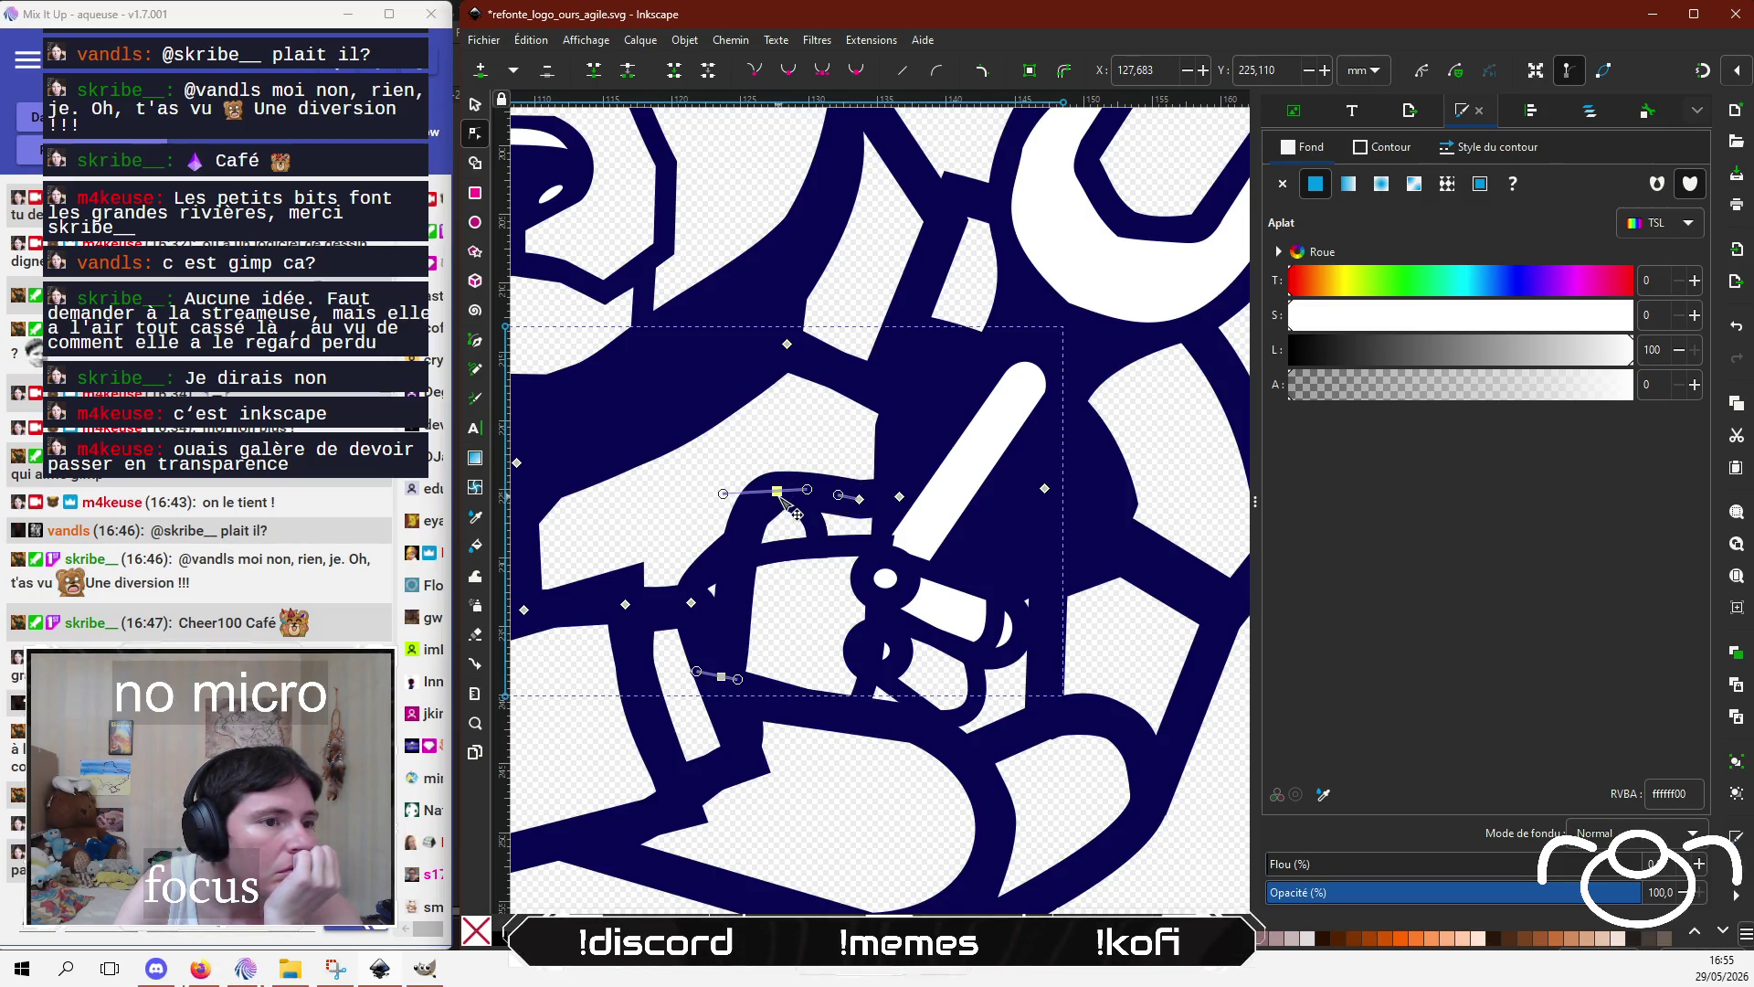
{"action": "left_click_drag", "start_coordinate": [782, 500], "coordinate": [804, 823]}
{"action": "key", "text": "ctrl+z"}
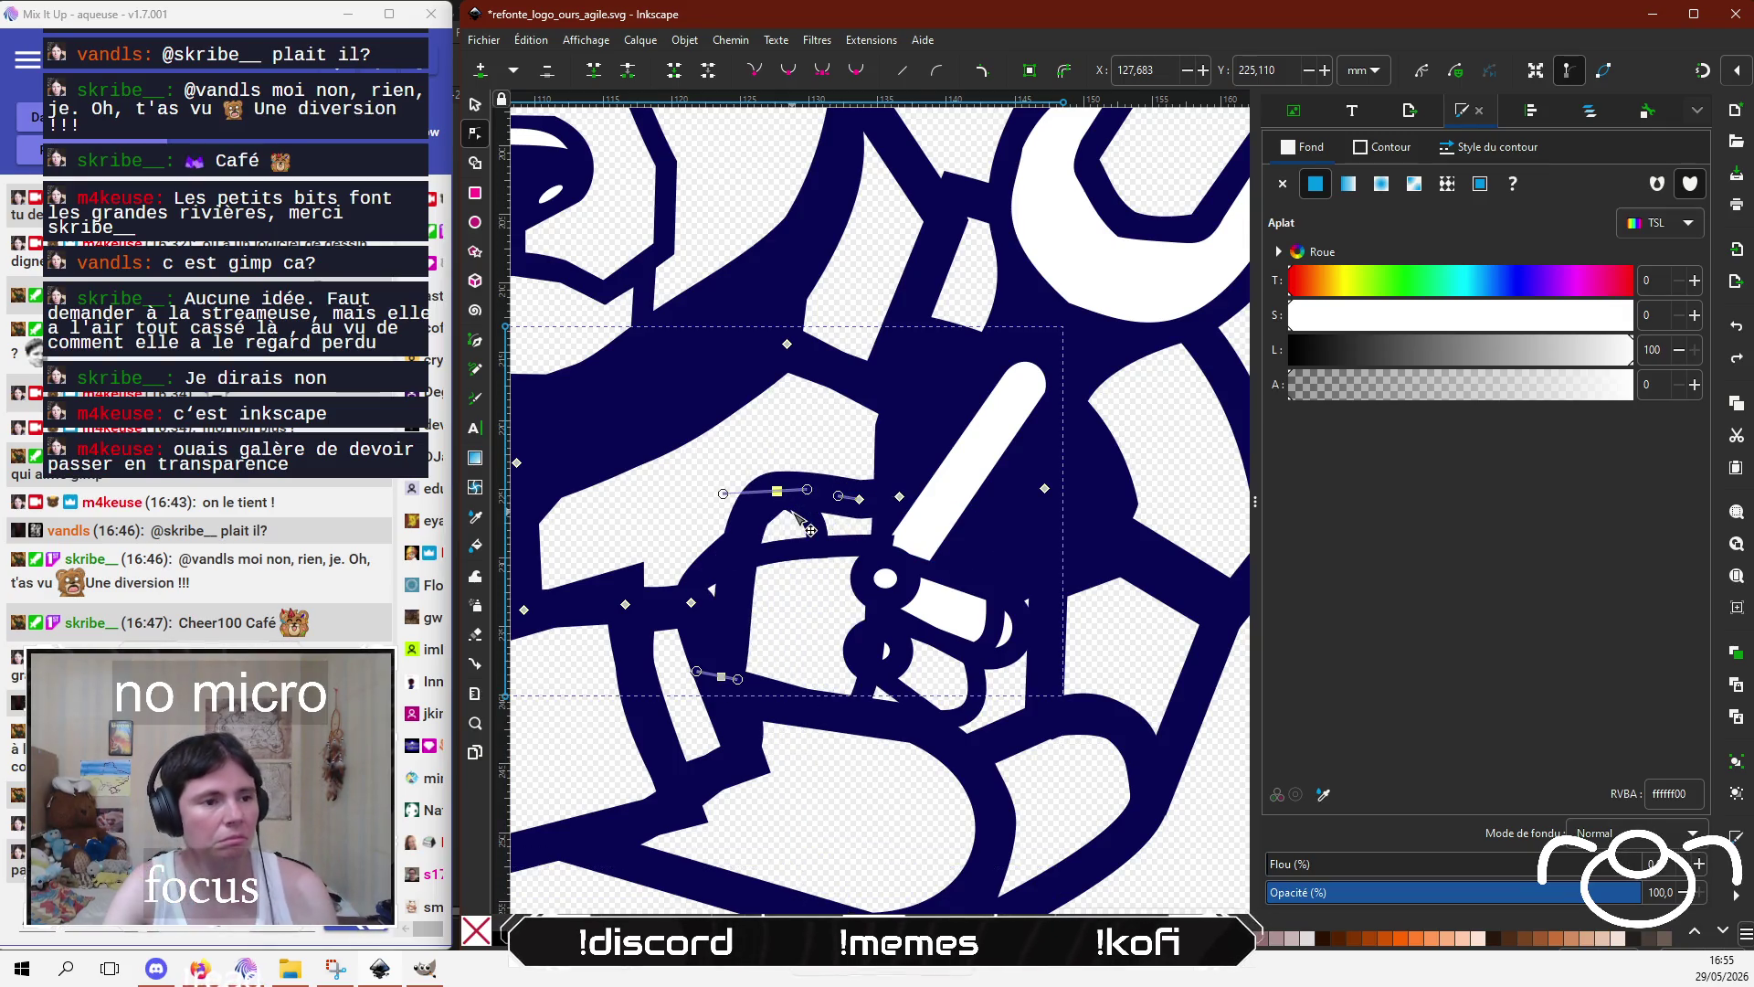
Step: Raise and shift the hand fill's lower nodes so it fits inside the outline
{"action": "scroll", "coordinate": [831, 639], "scroll_direction": "up", "scroll_amount": 1}
{"action": "scroll", "coordinate": [831, 639], "scroll_direction": "left", "scroll_amount": 2}
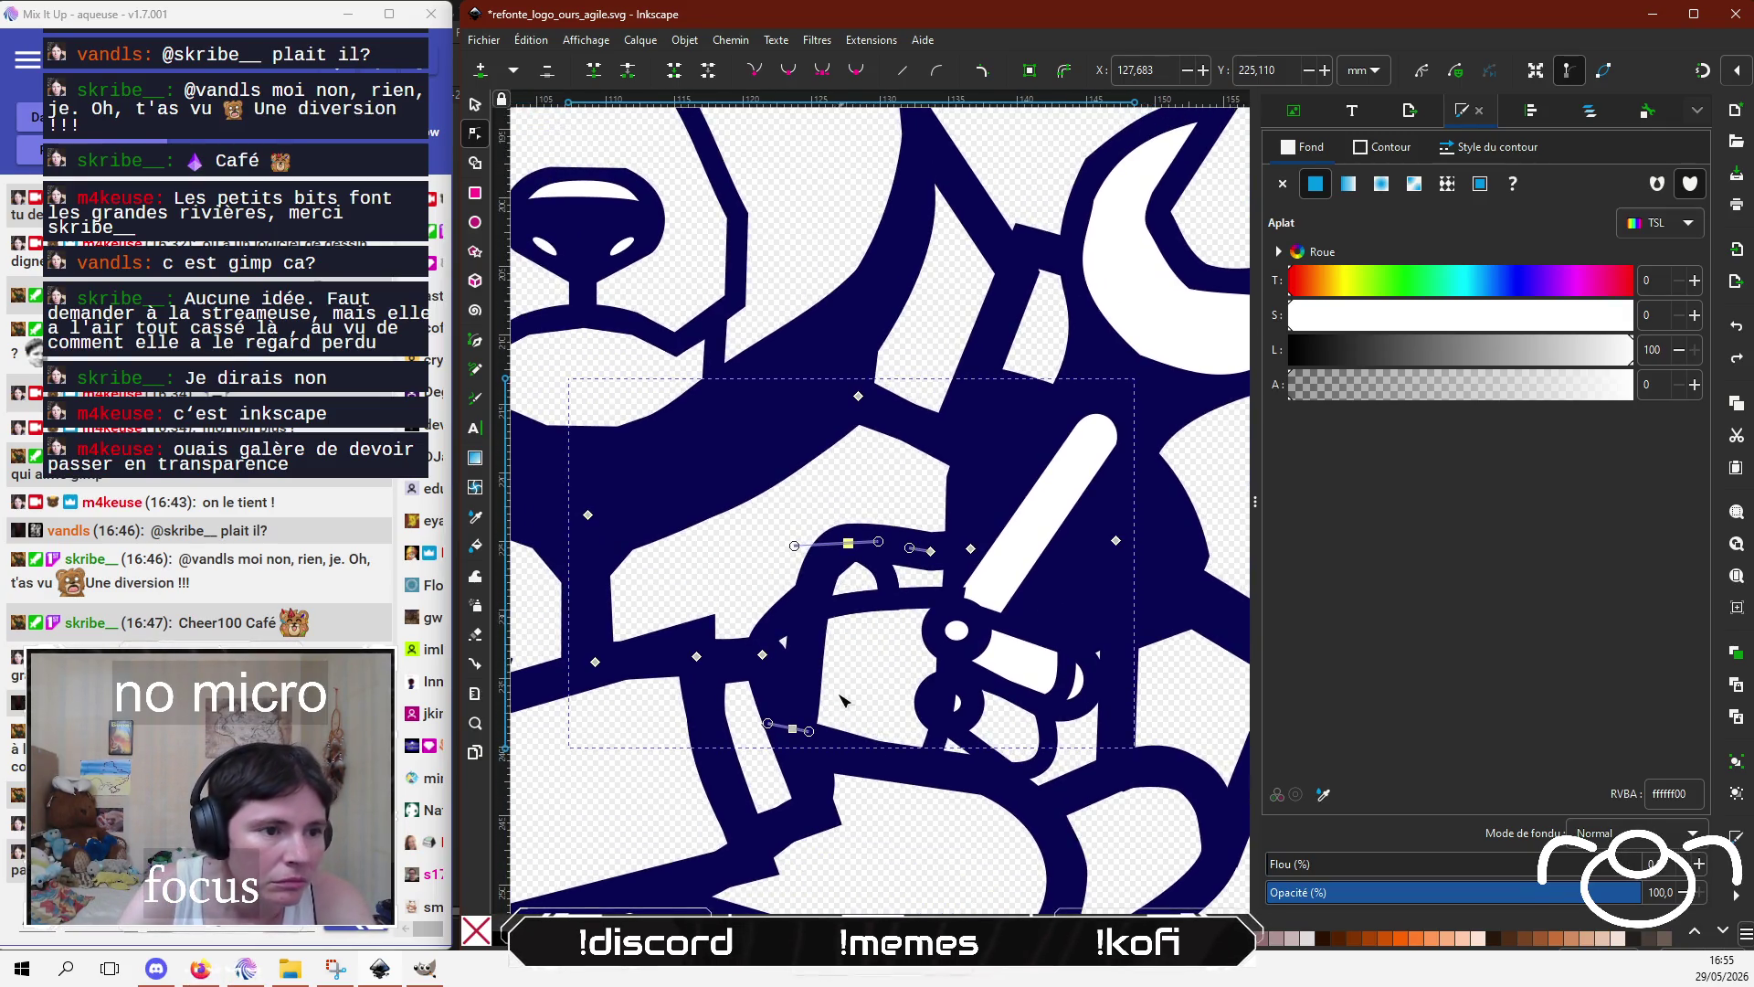
{"action": "mouse_move", "coordinate": [793, 728]}
{"action": "left_mouse_down"}
{"action": "mouse_move", "coordinate": [760, 605]}
{"action": "mouse_move", "coordinate": [782, 610]}
{"action": "left_mouse_up"}
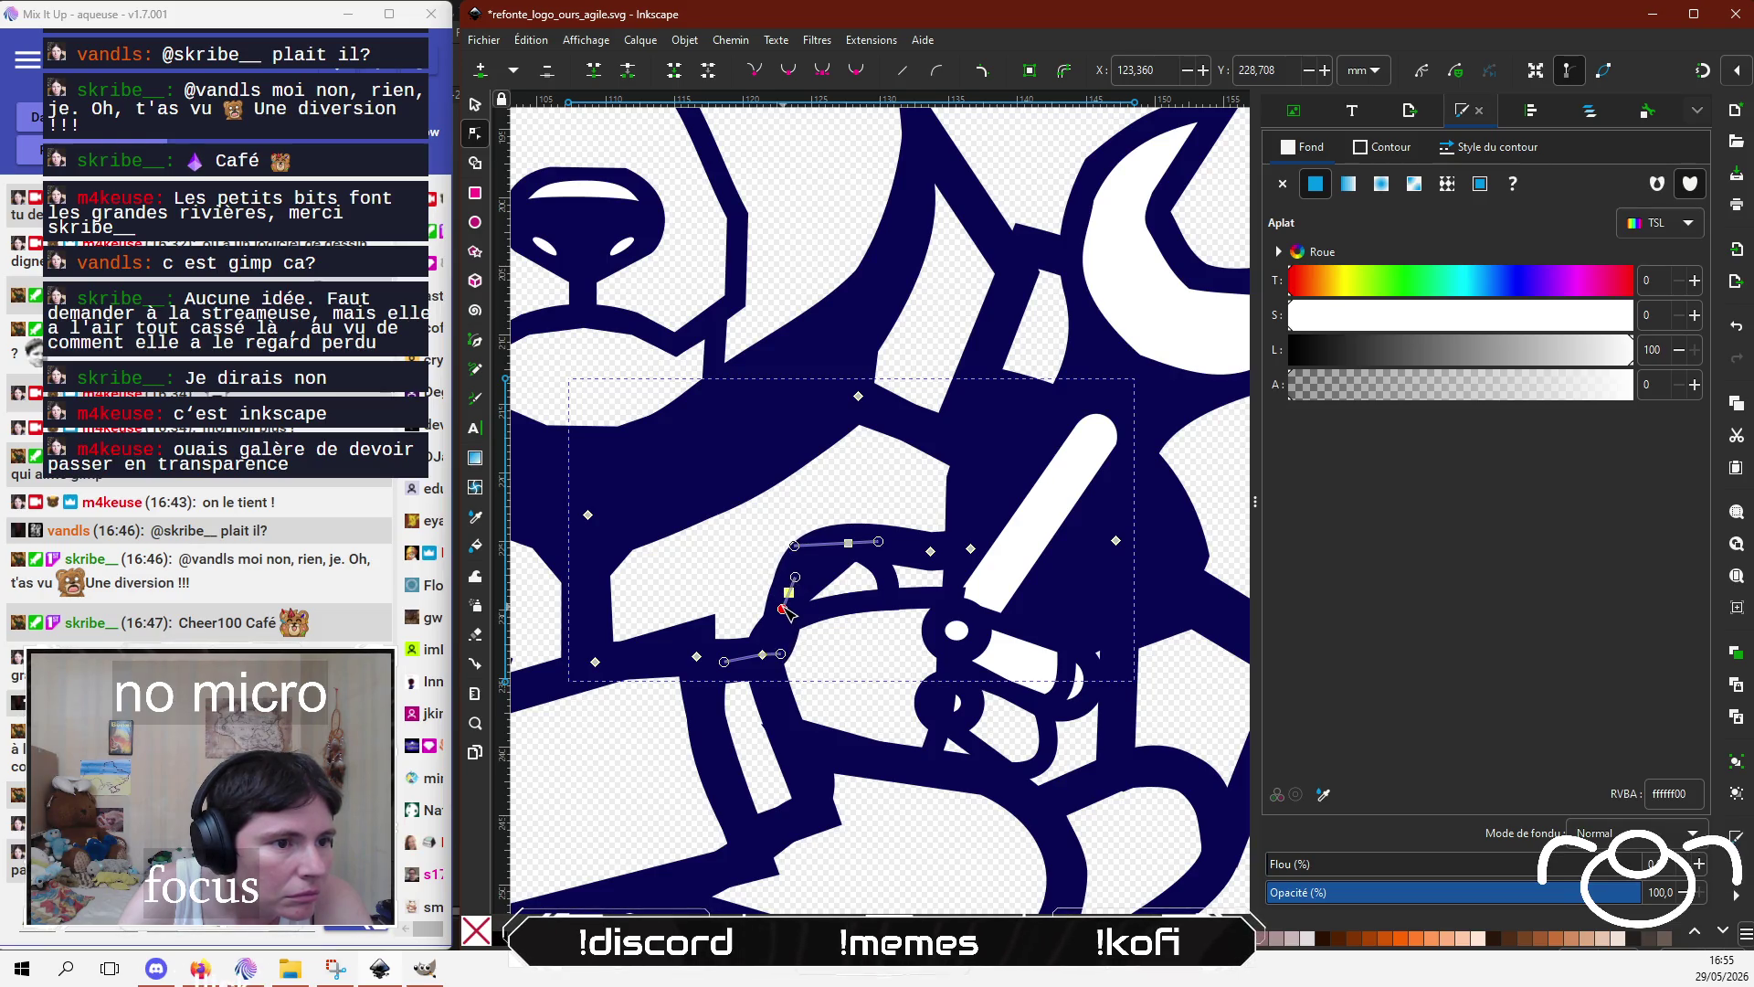
{"action": "left_click_drag", "start_coordinate": [762, 655], "coordinate": [747, 655]}
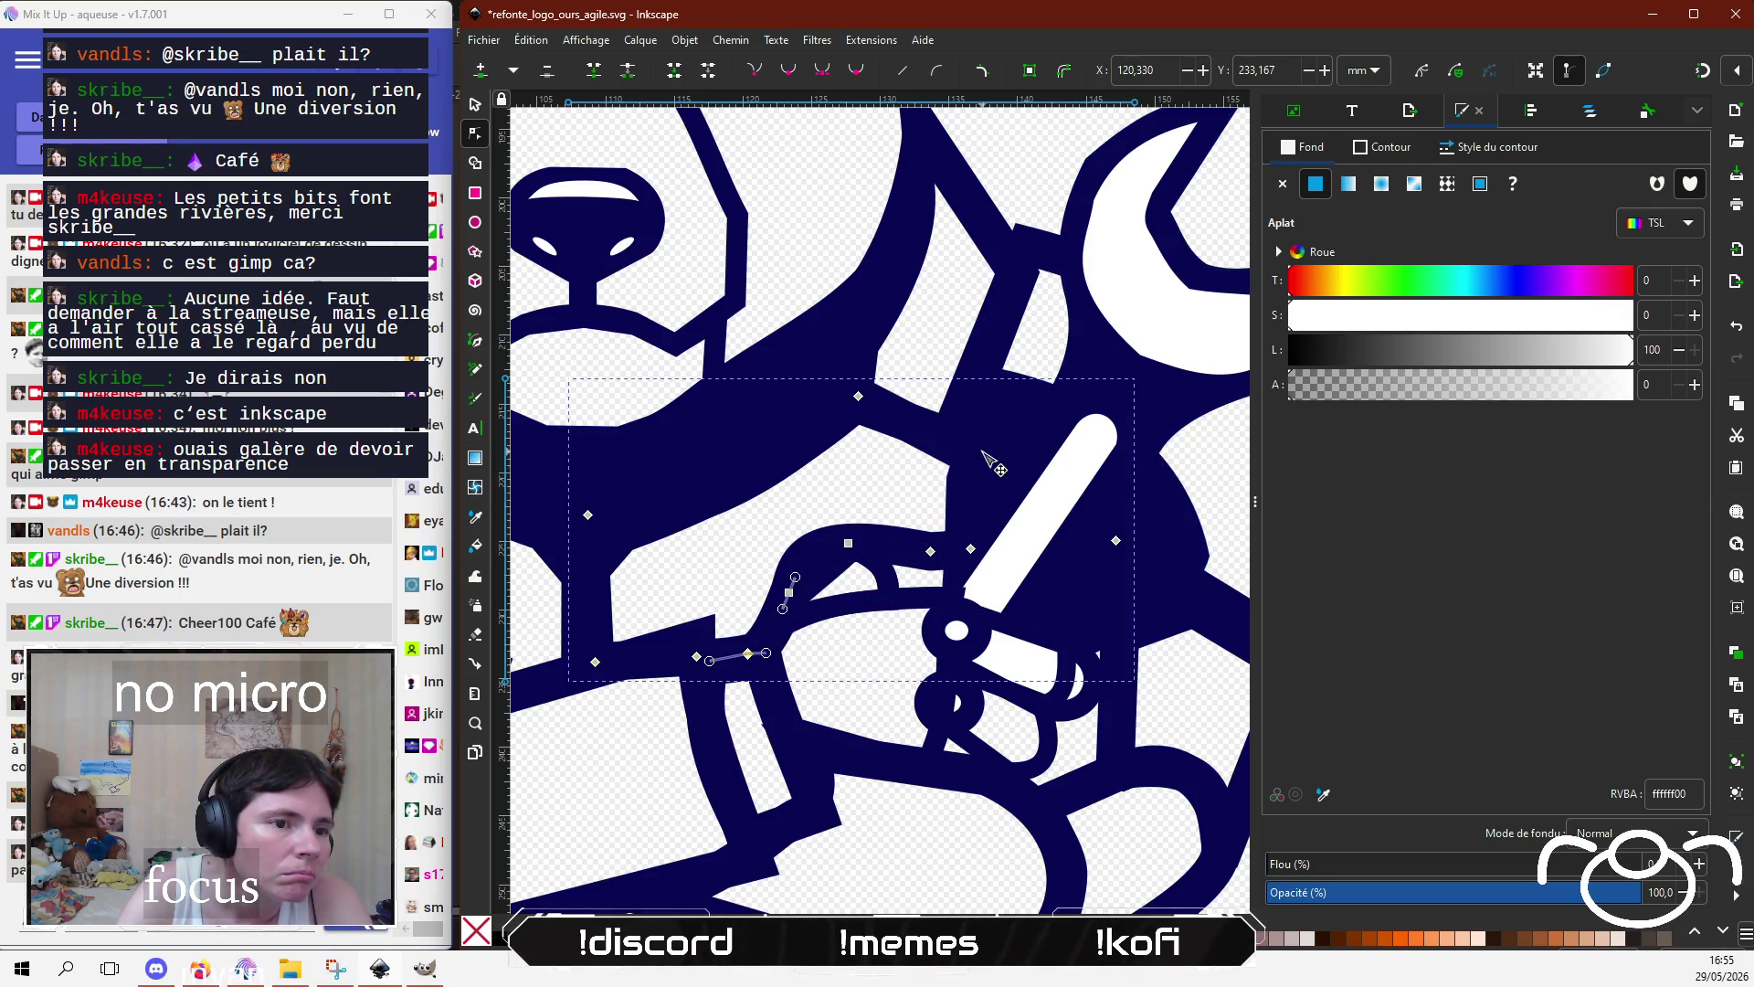
{"action": "left_click", "coordinate": [930, 548]}
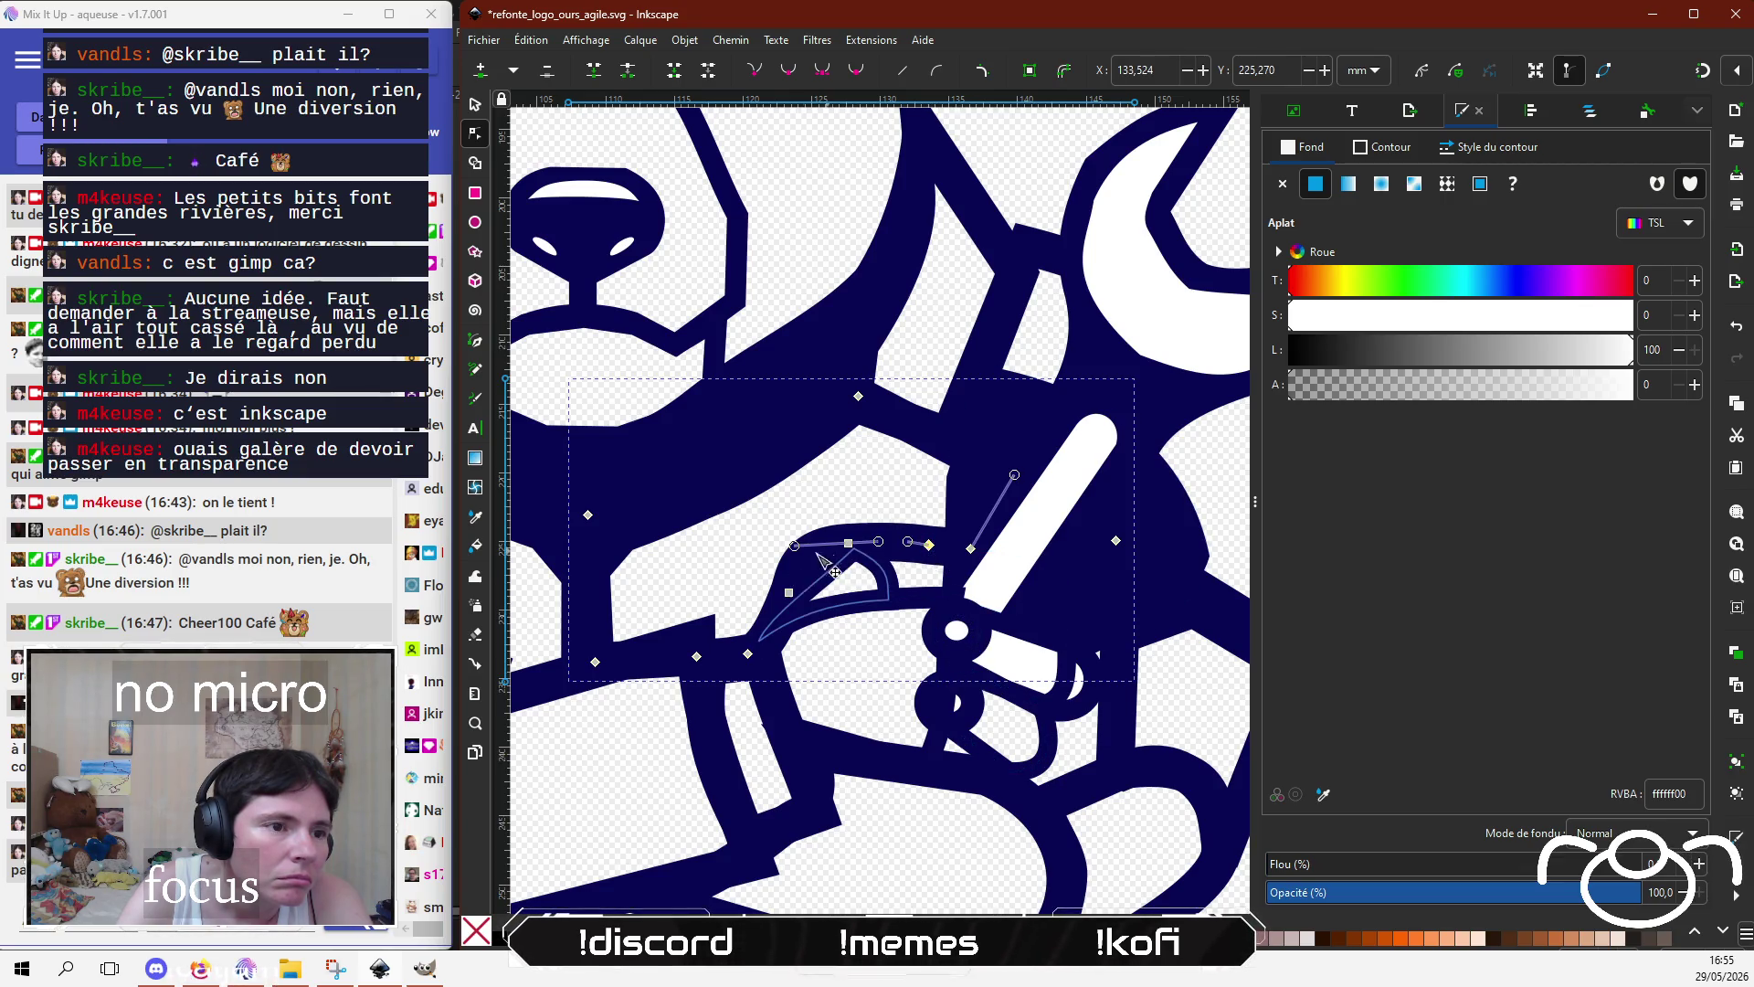
{"action": "left_click", "coordinate": [790, 593]}
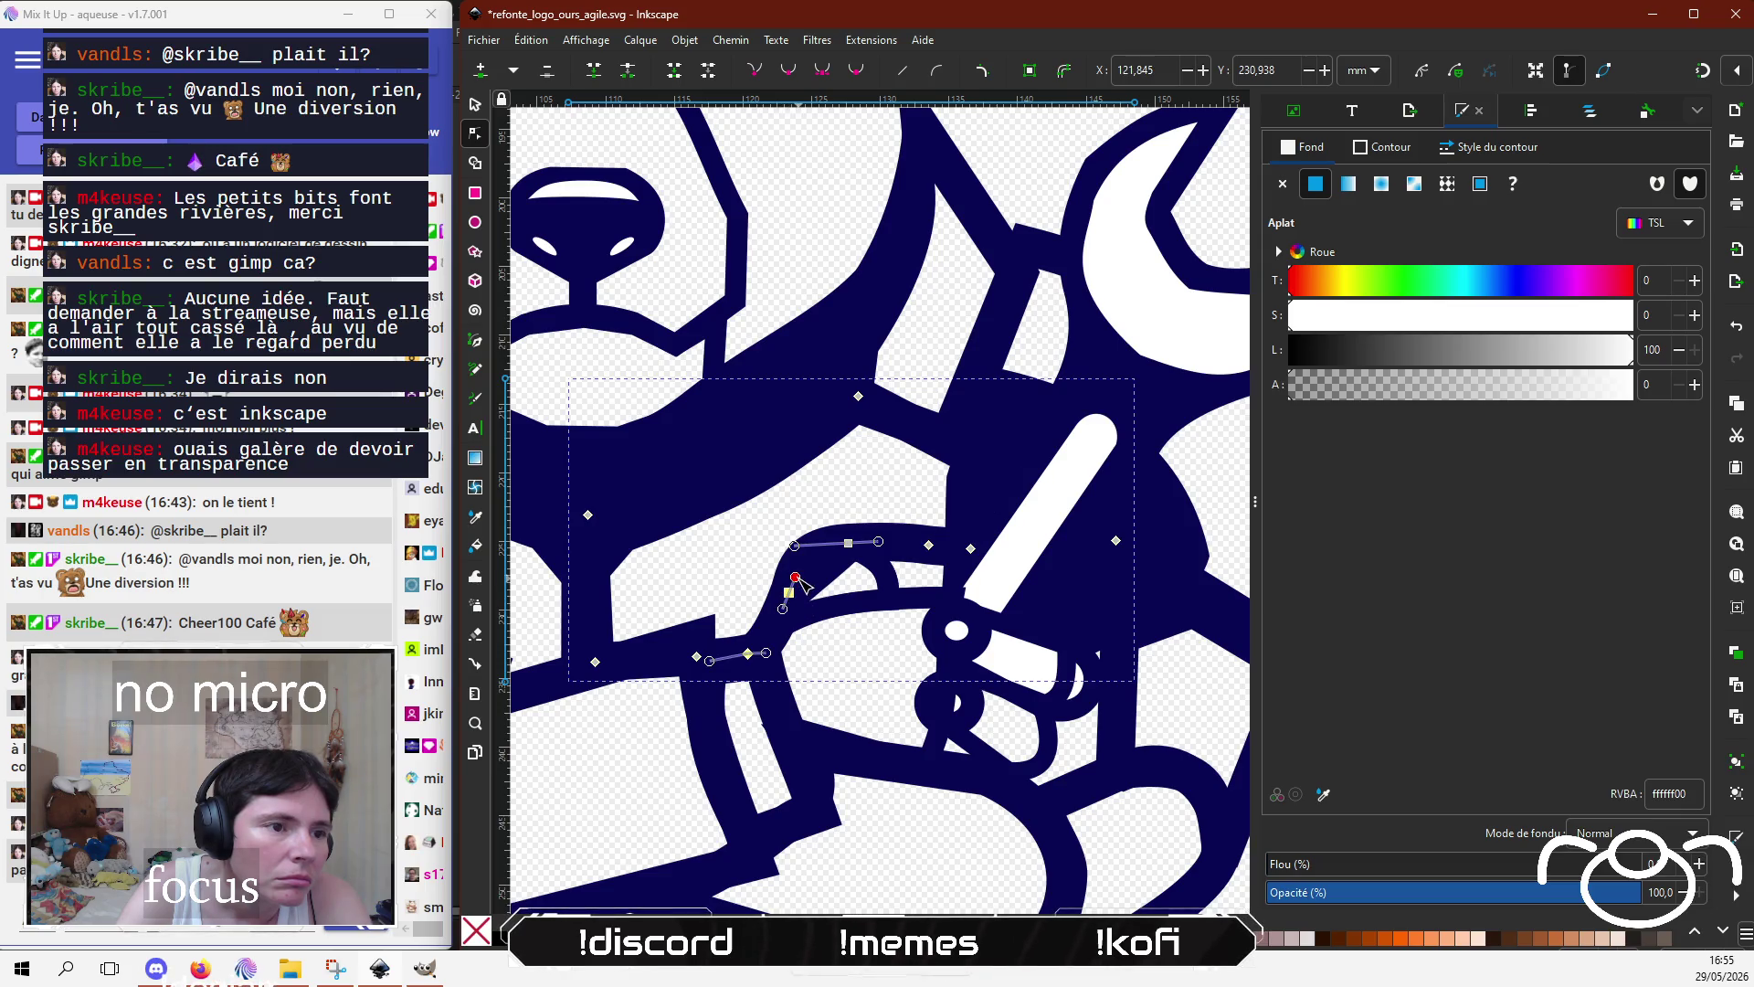
Step: Bulge the small loop to enlarge its hole and make its fill fully transparent
{"action": "left_click", "coordinate": [833, 581]}
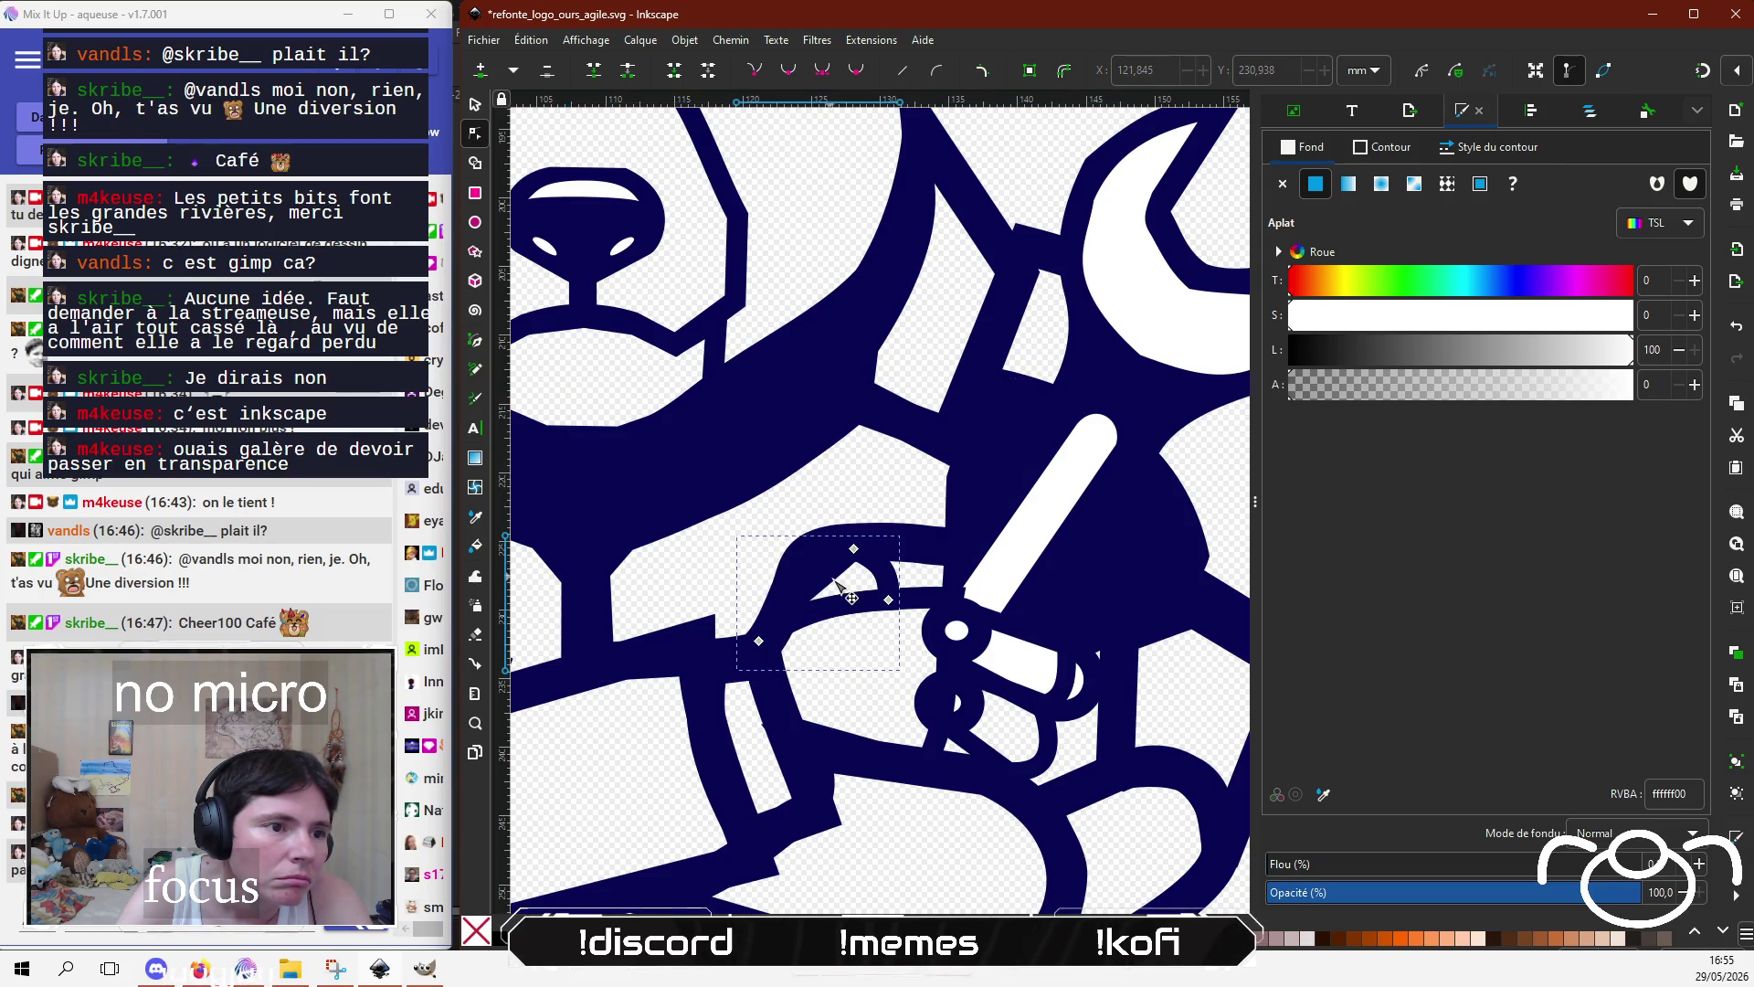
{"action": "left_click_drag", "start_coordinate": [825, 575], "coordinate": [830, 551]}
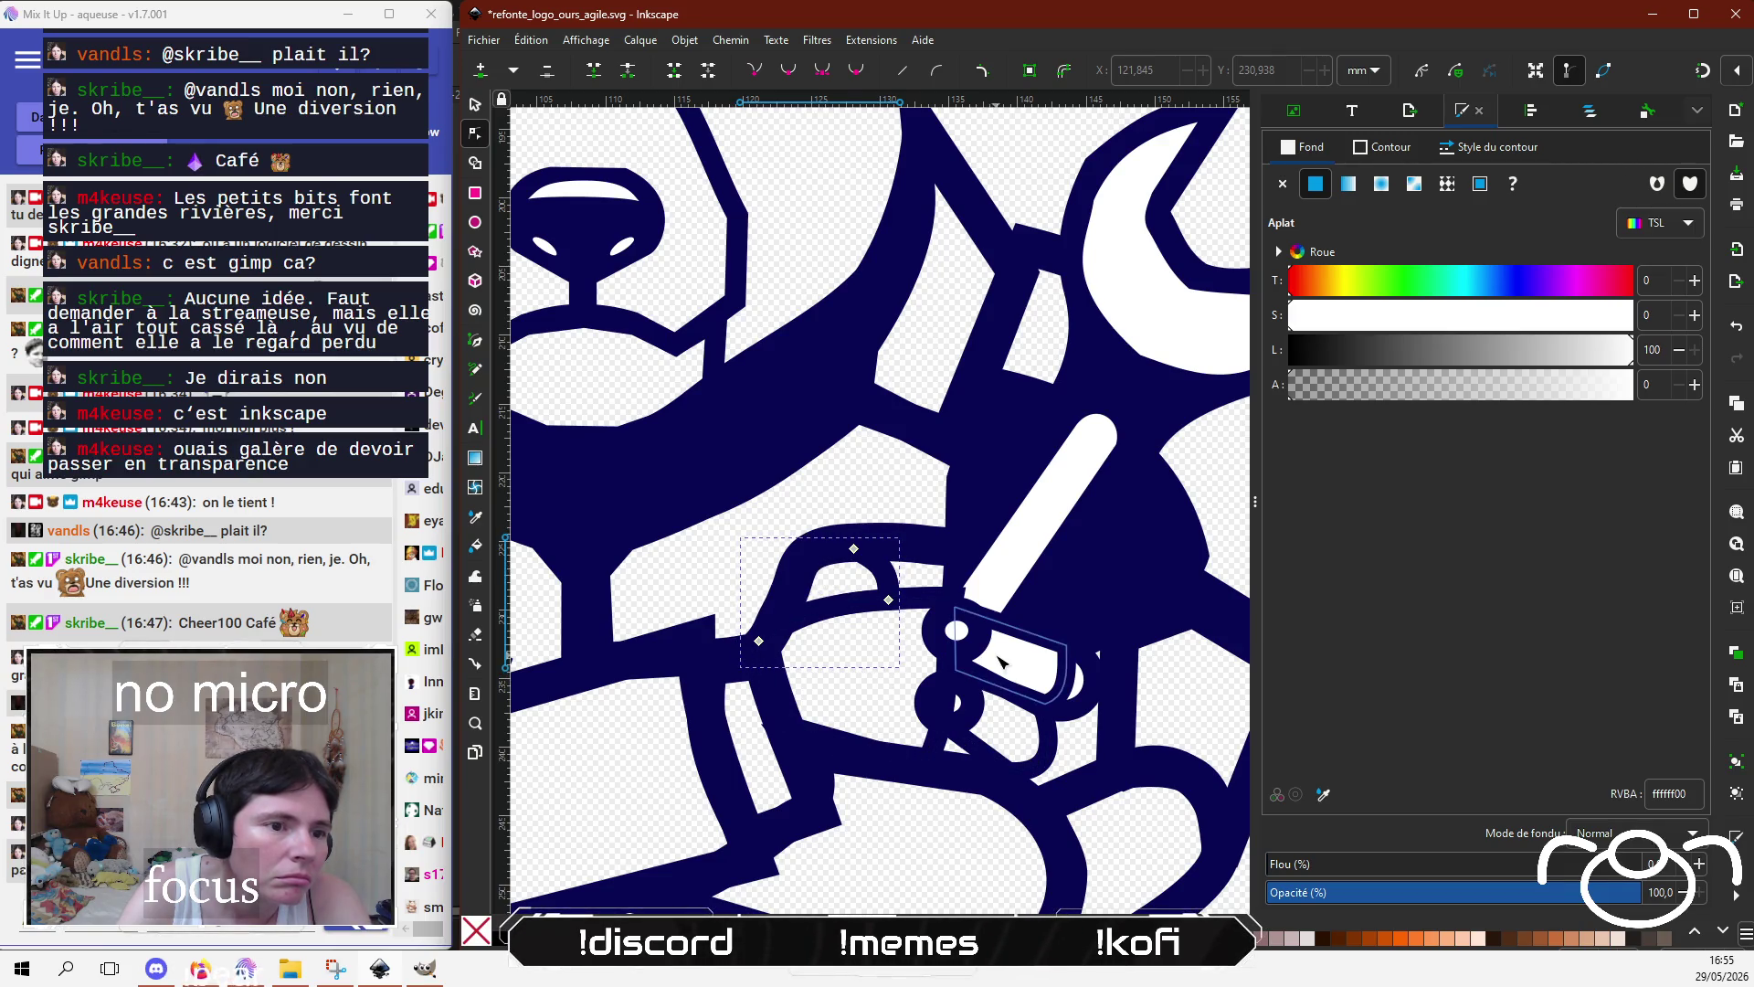
{"action": "left_click", "coordinate": [1001, 660]}
{"action": "left_click", "coordinate": [1388, 385]}
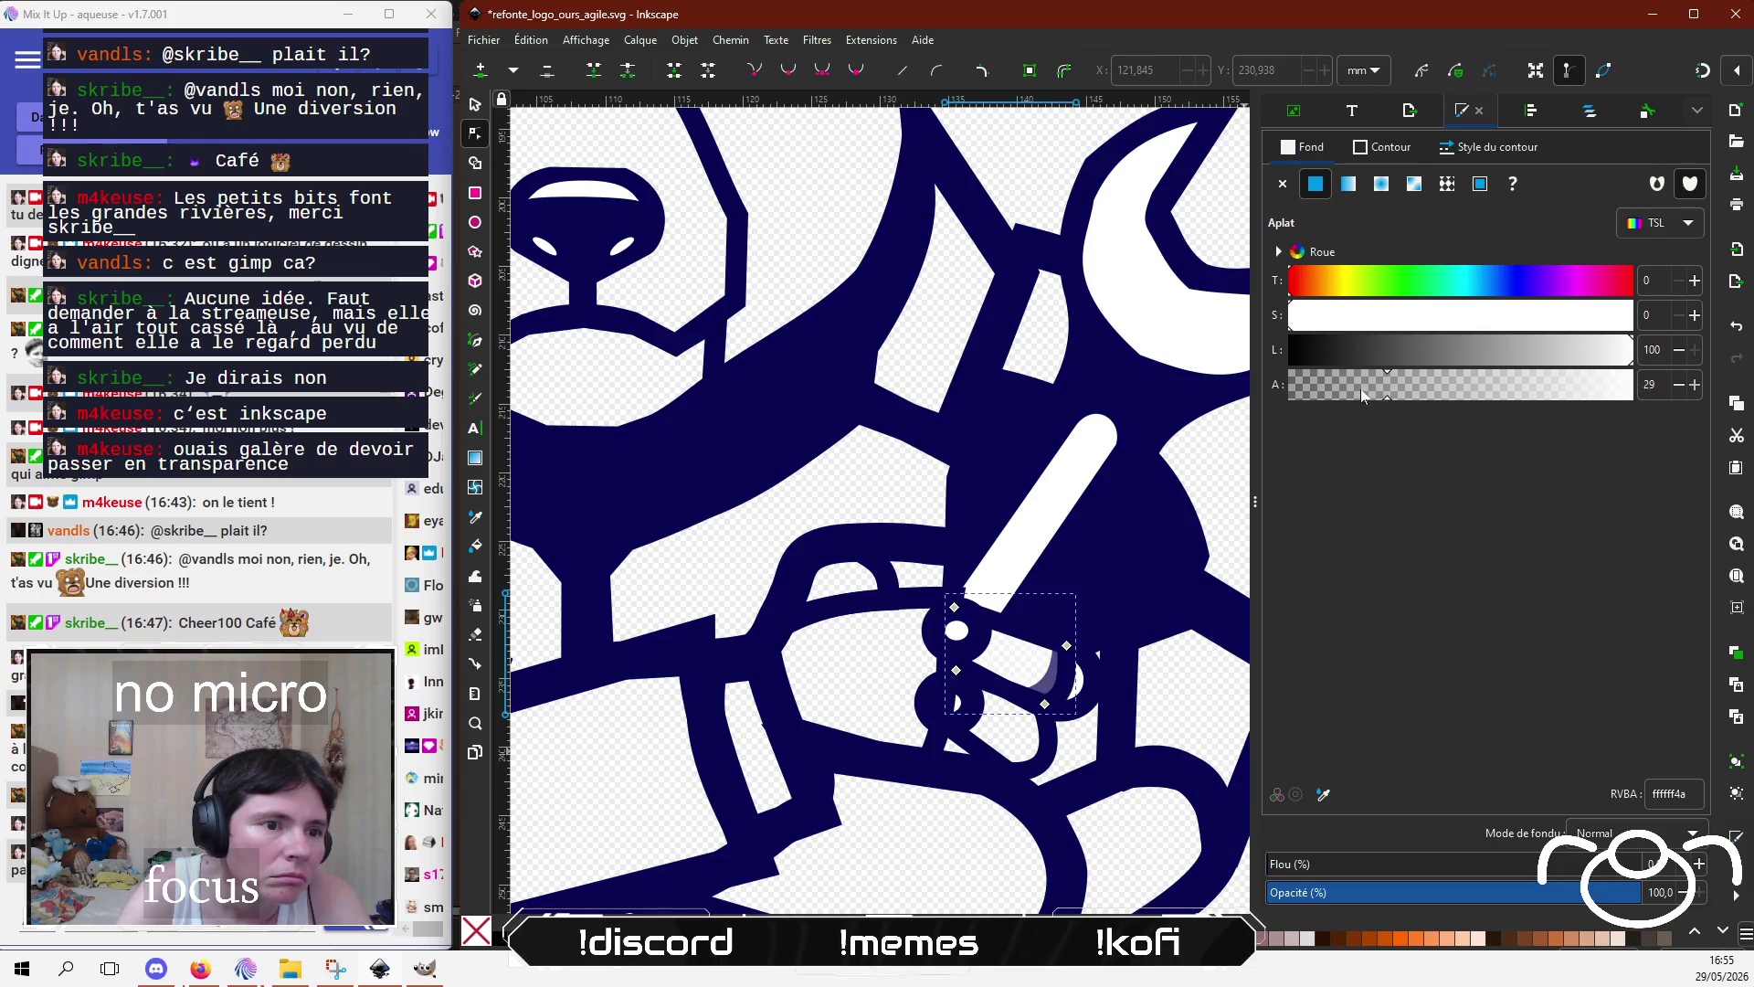
{"action": "left_click_drag", "start_coordinate": [1362, 394], "coordinate": [1203, 382]}
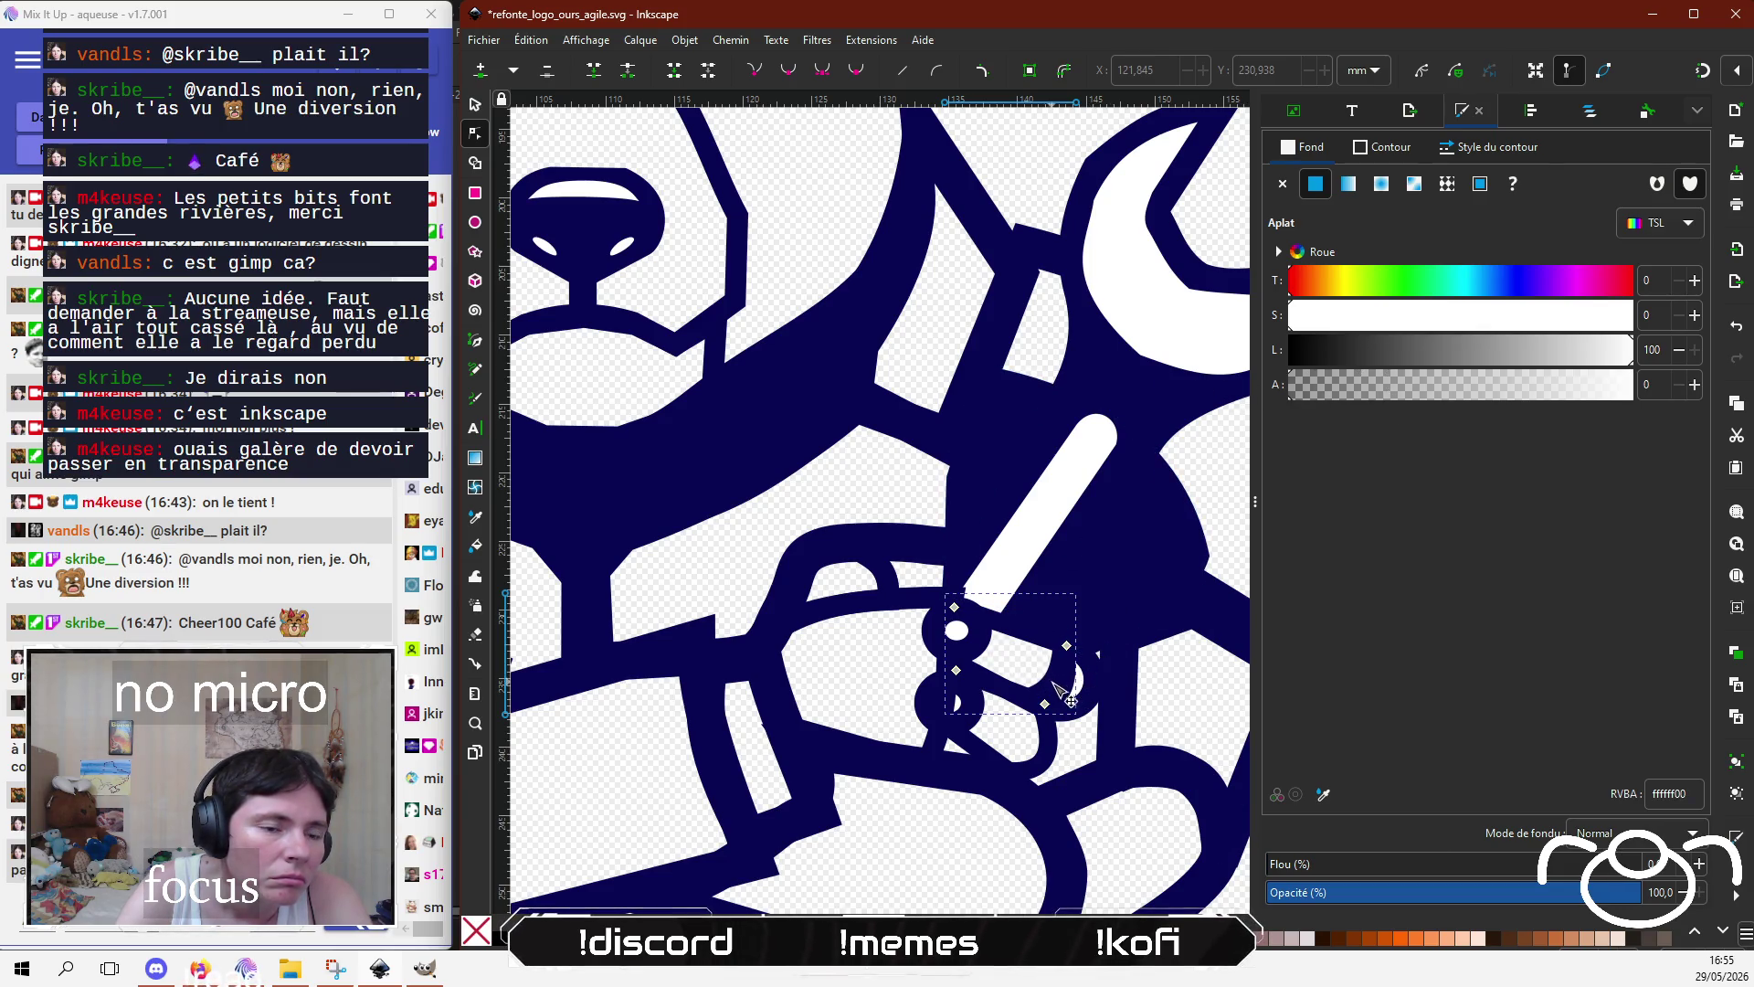
{"action": "left_click_drag", "start_coordinate": [1065, 663], "coordinate": [945, 771]}
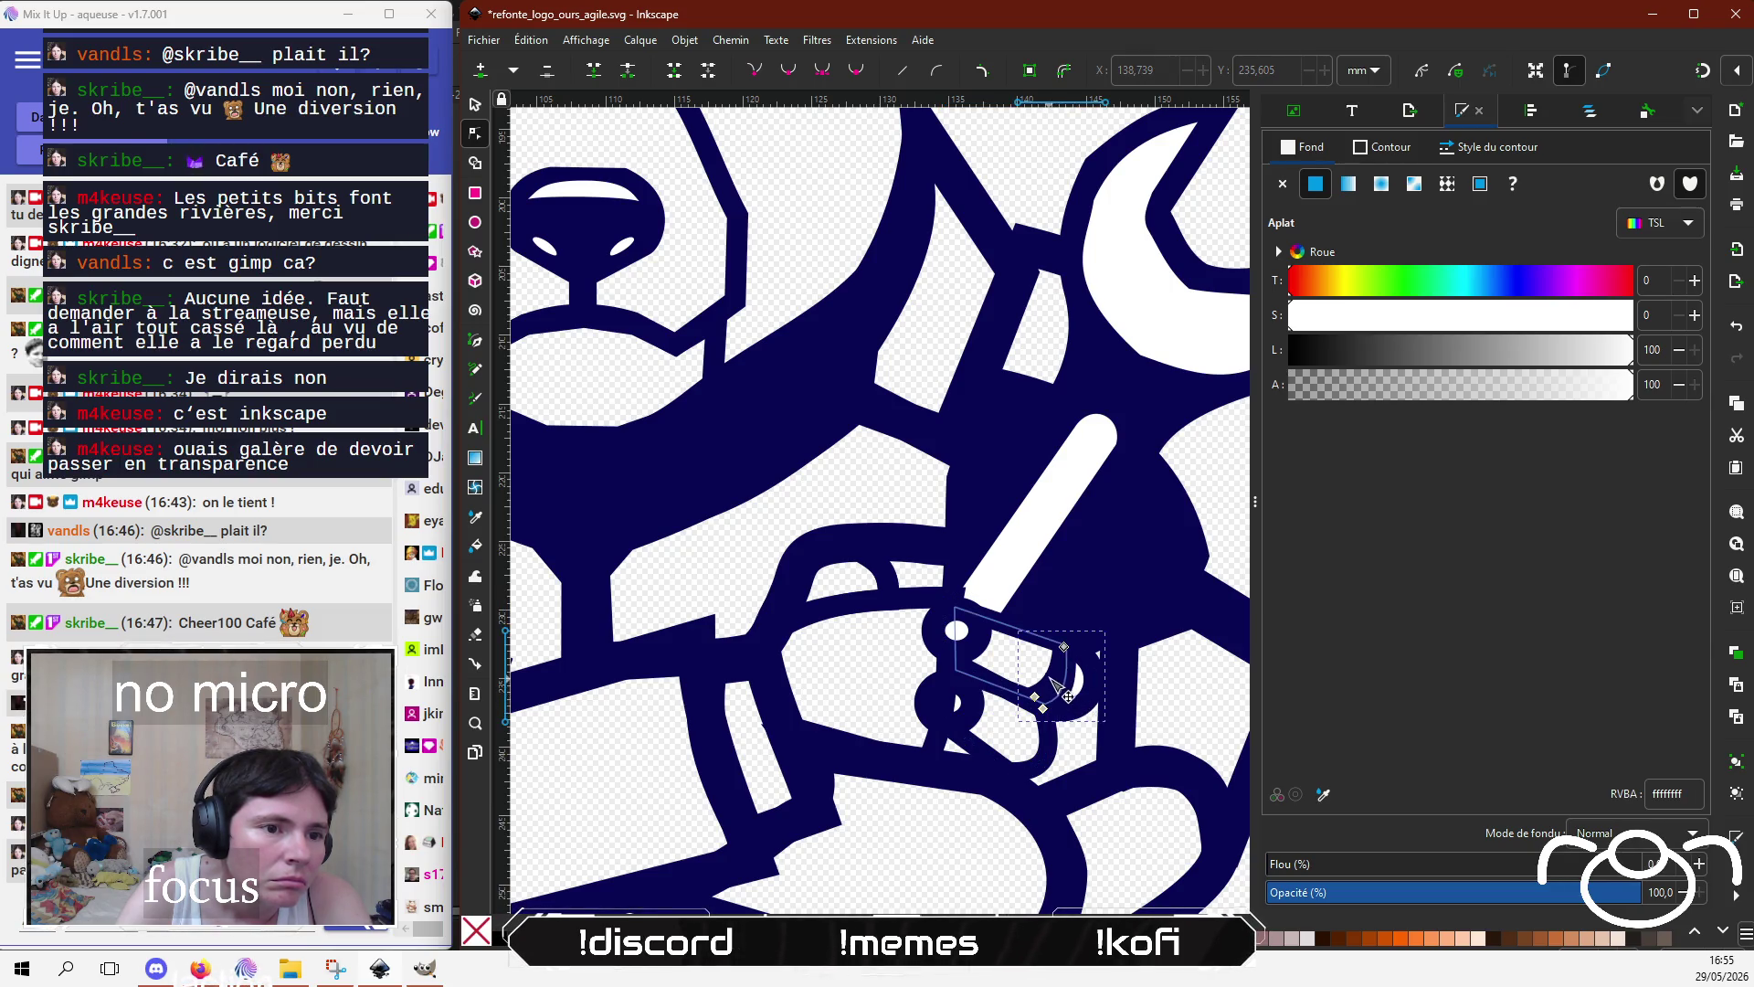
Step: Refine the crescent's nodes around the grip and make its fill mostly transparent
{"action": "left_click", "coordinate": [1064, 687]}
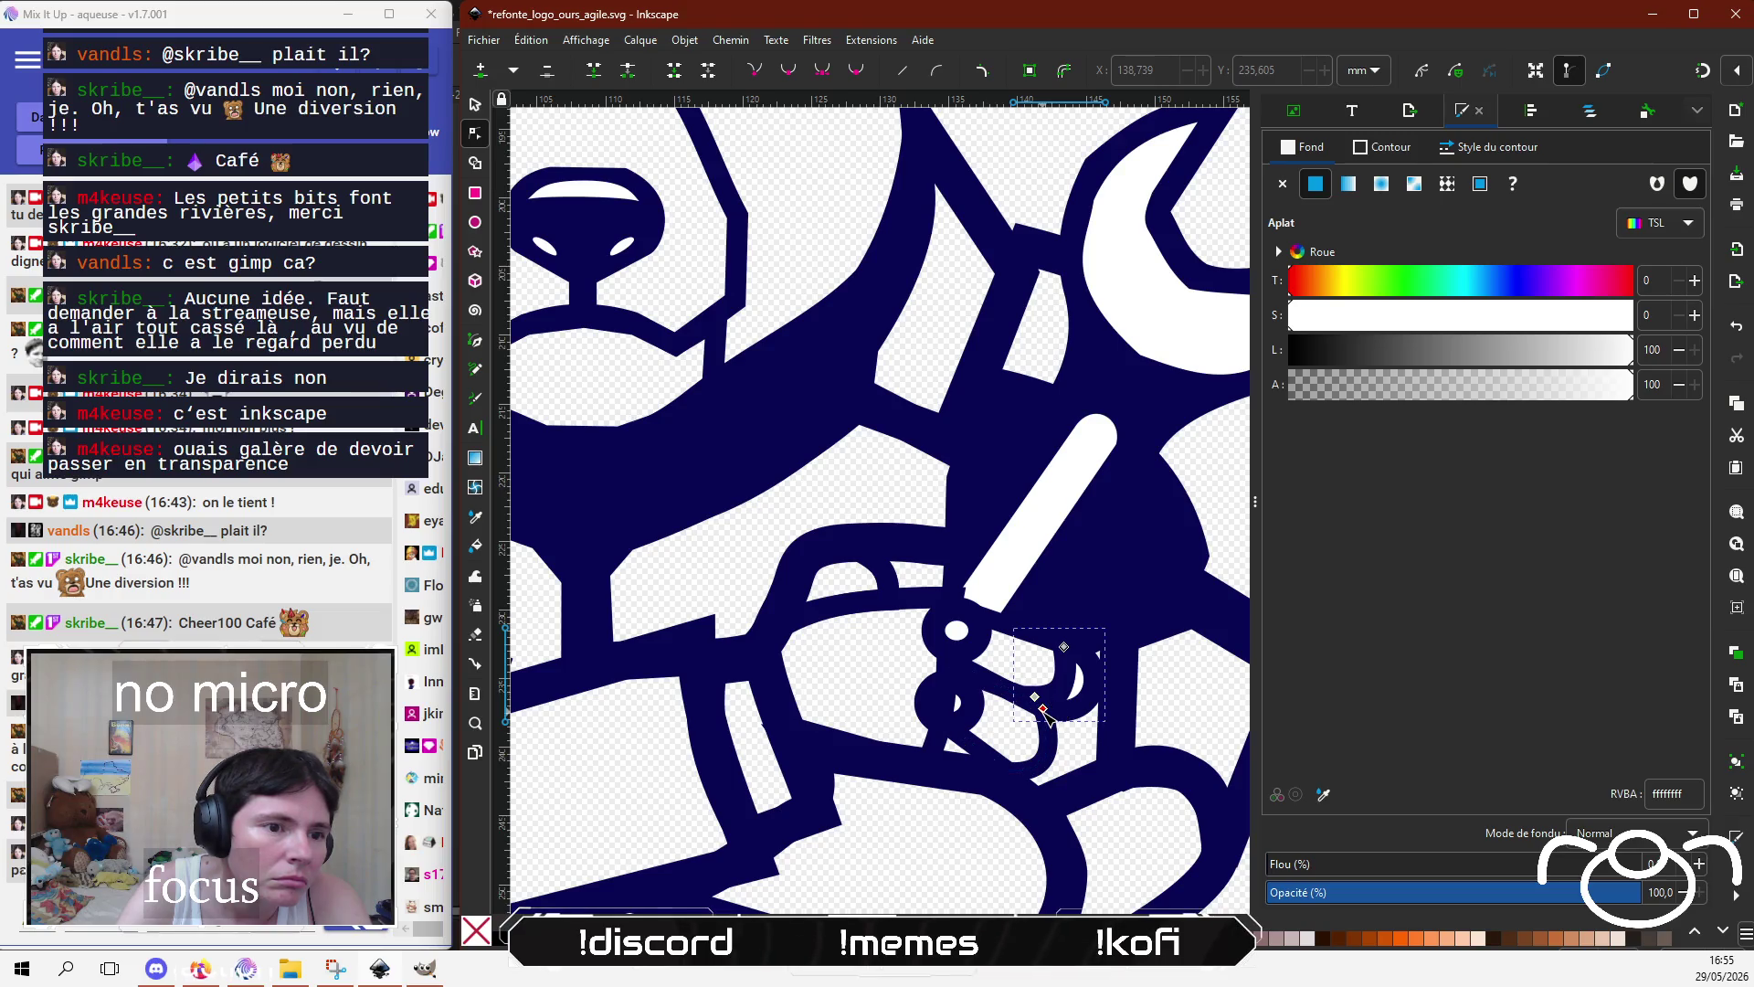
{"action": "mouse_move", "coordinate": [1044, 708]}
{"action": "left_mouse_down"}
{"action": "mouse_move", "coordinate": [1060, 723]}
{"action": "mouse_move", "coordinate": [1047, 704]}
{"action": "left_mouse_up"}
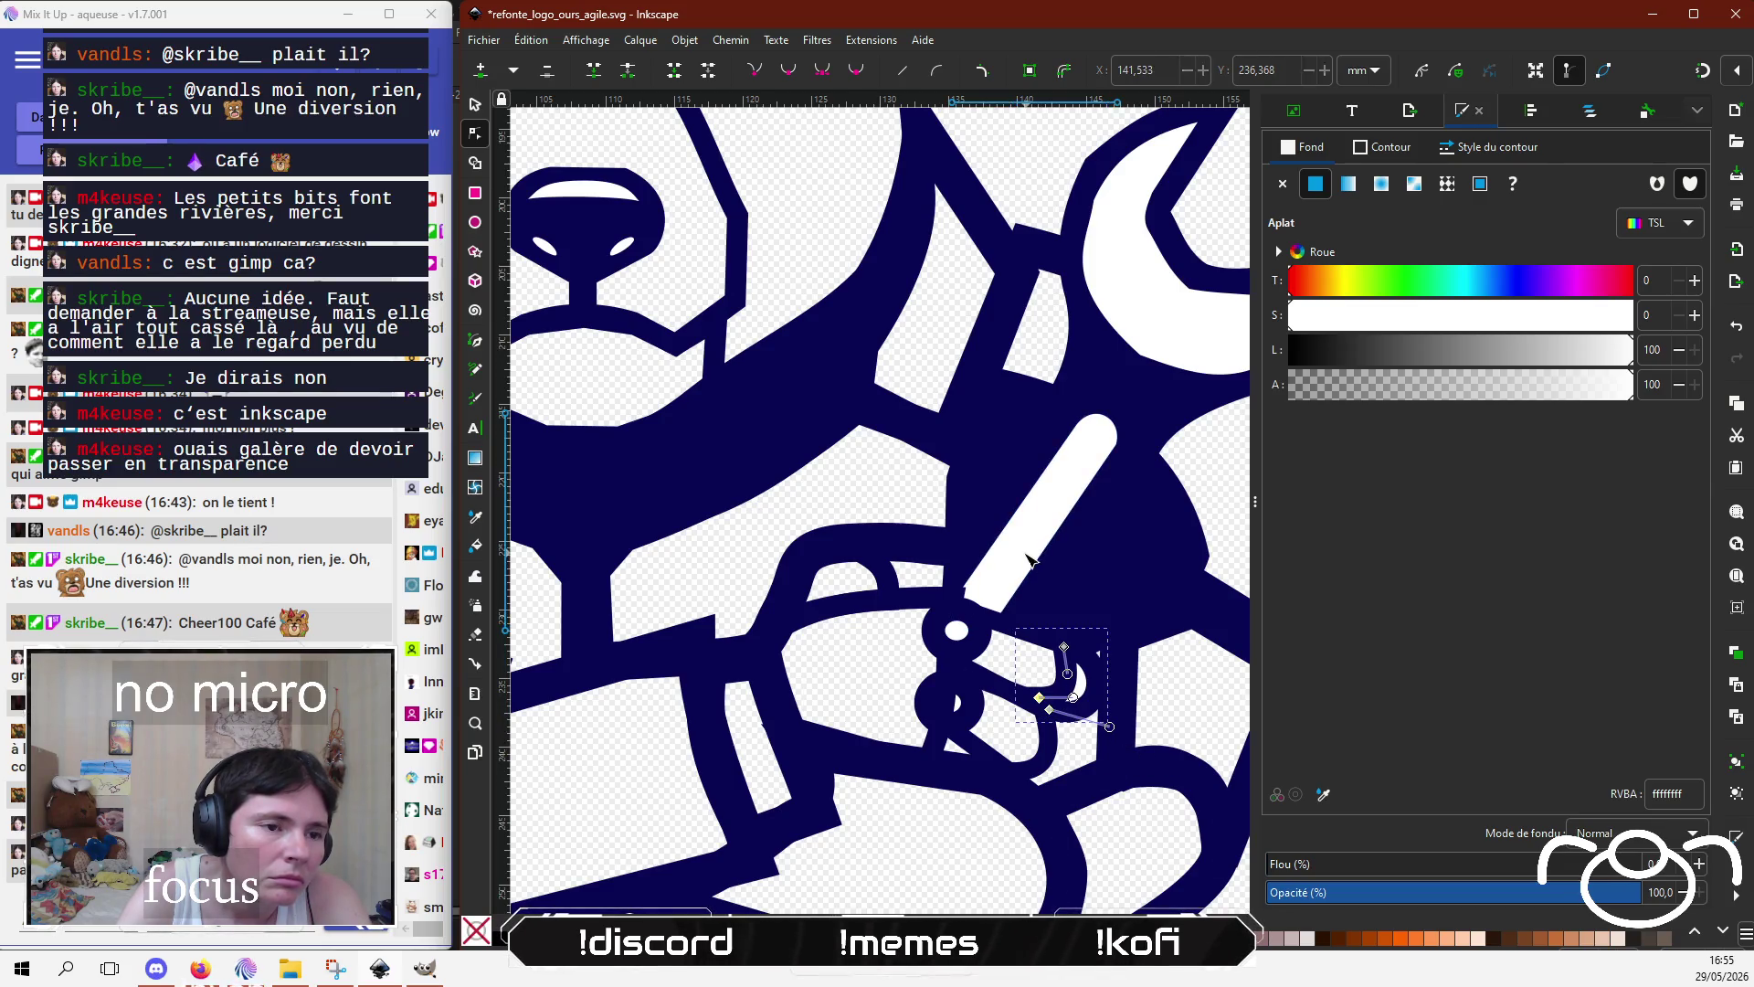
{"action": "left_click", "coordinate": [942, 601]}
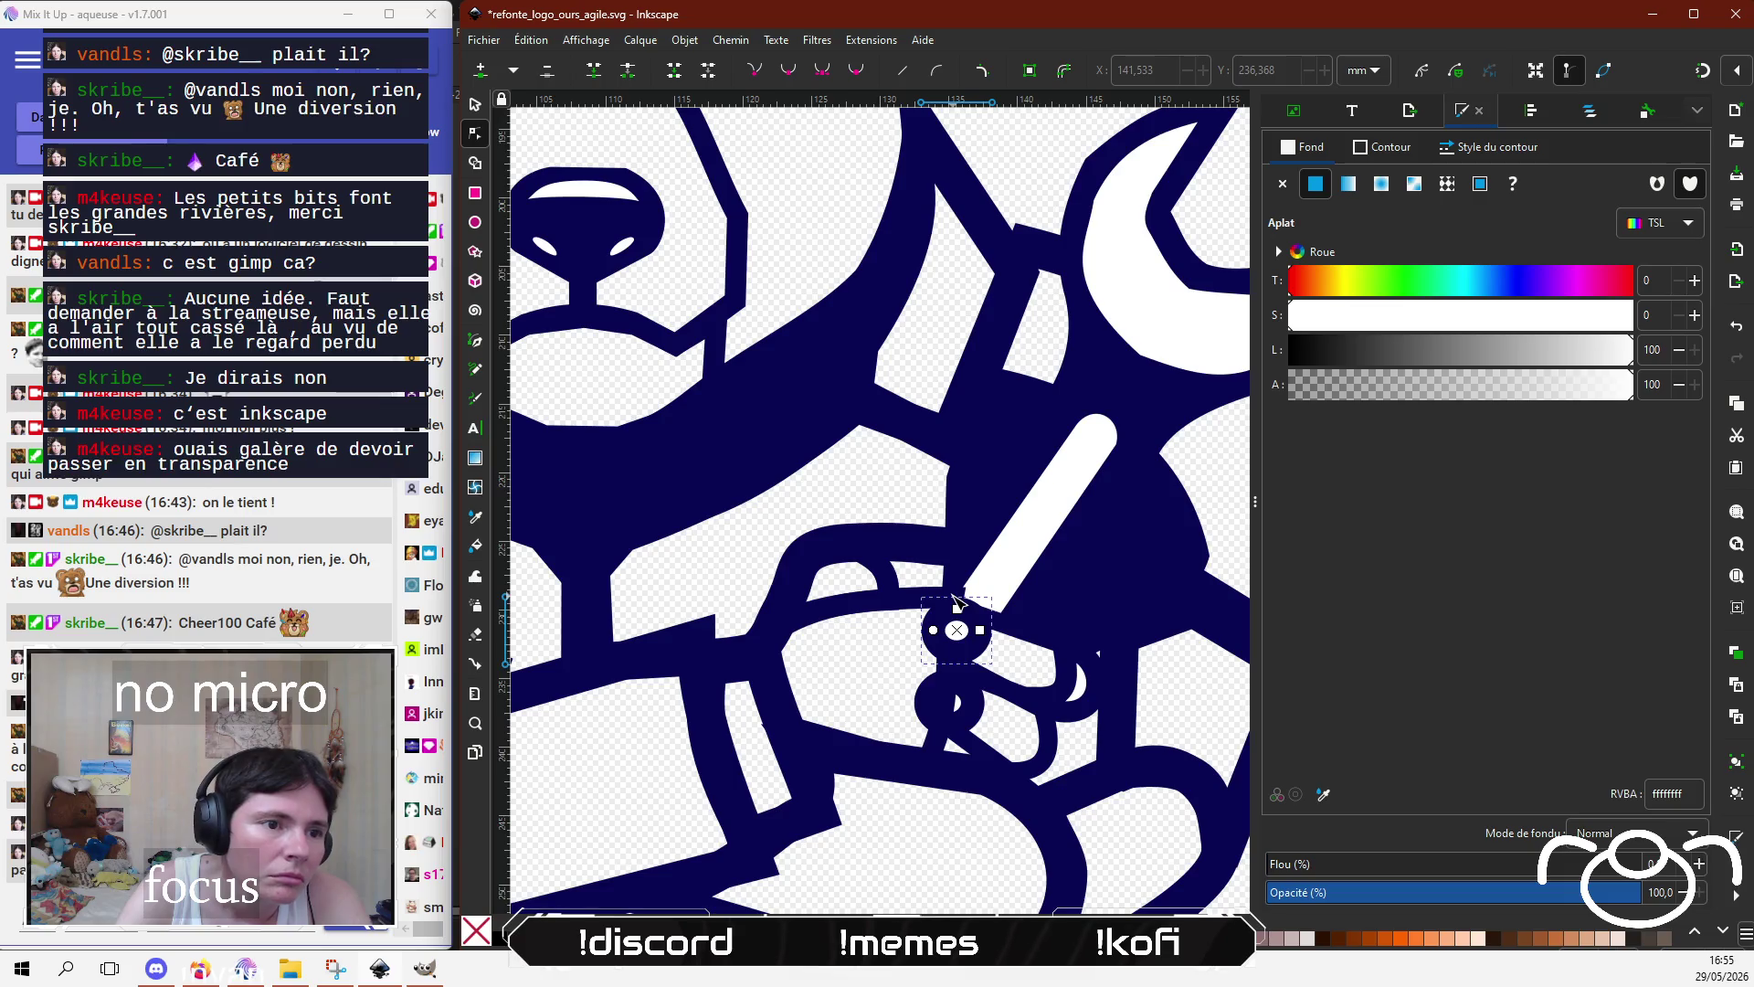
{"action": "left_click", "coordinate": [941, 601]}
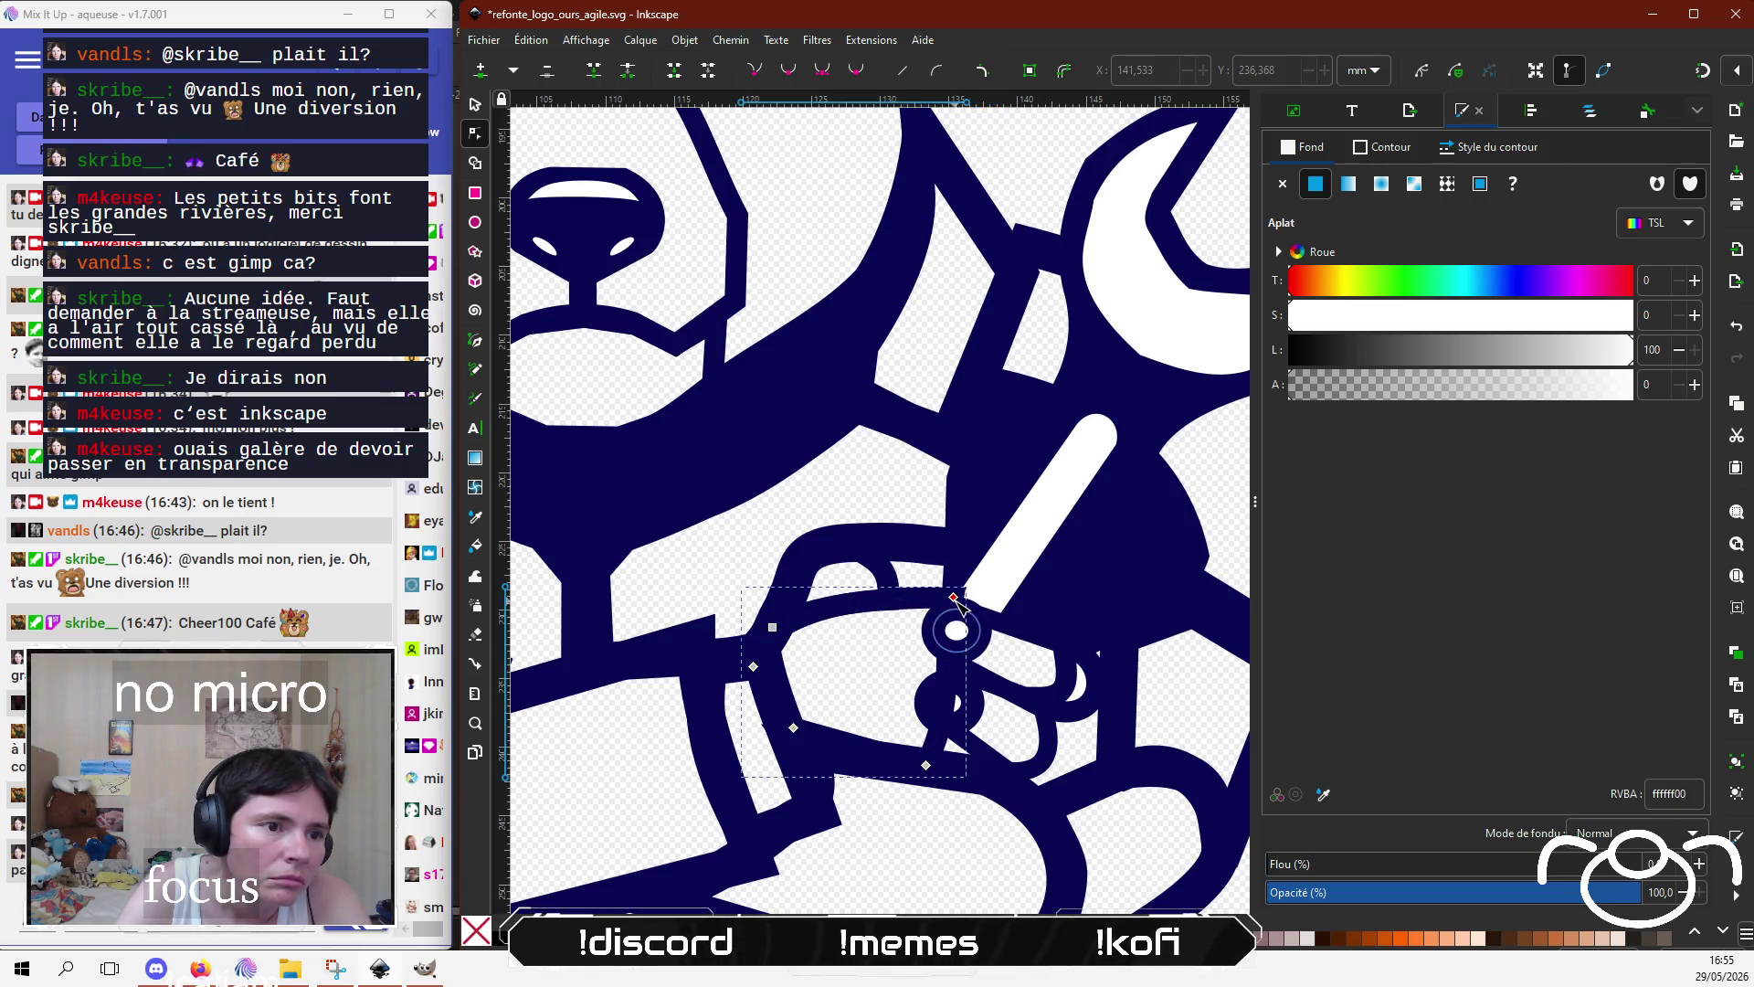
{"action": "left_click", "coordinate": [947, 597]}
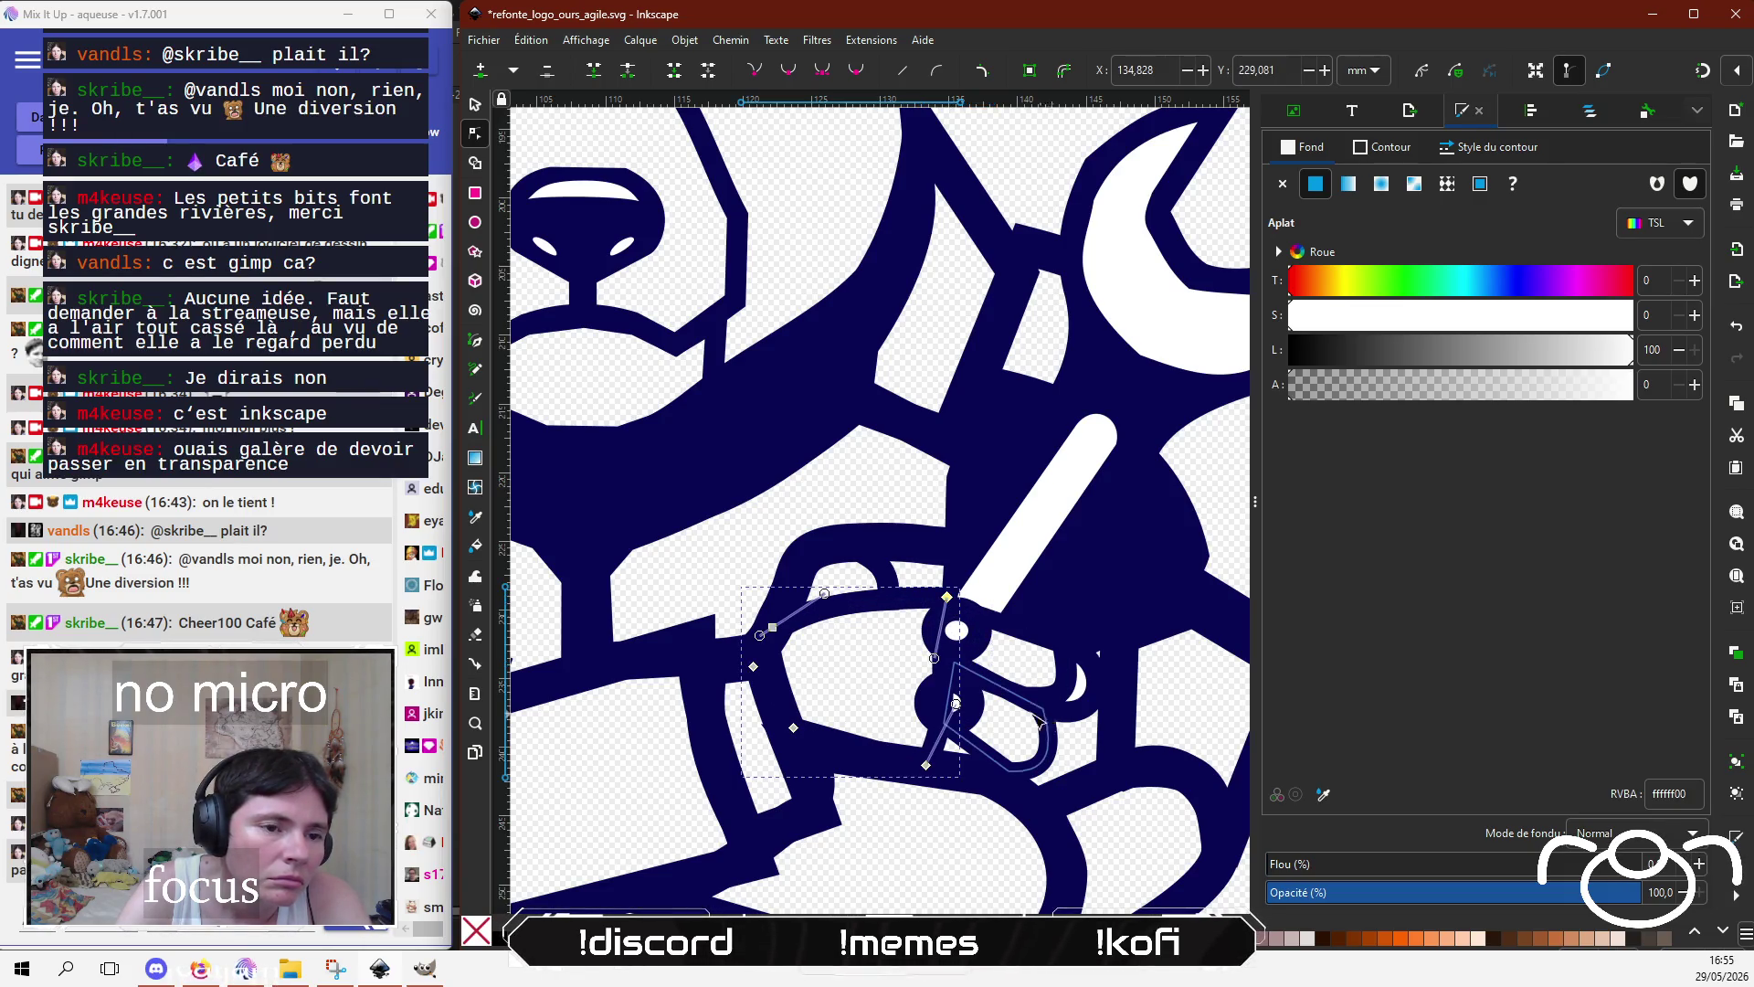
{"action": "left_click", "coordinate": [1094, 702]}
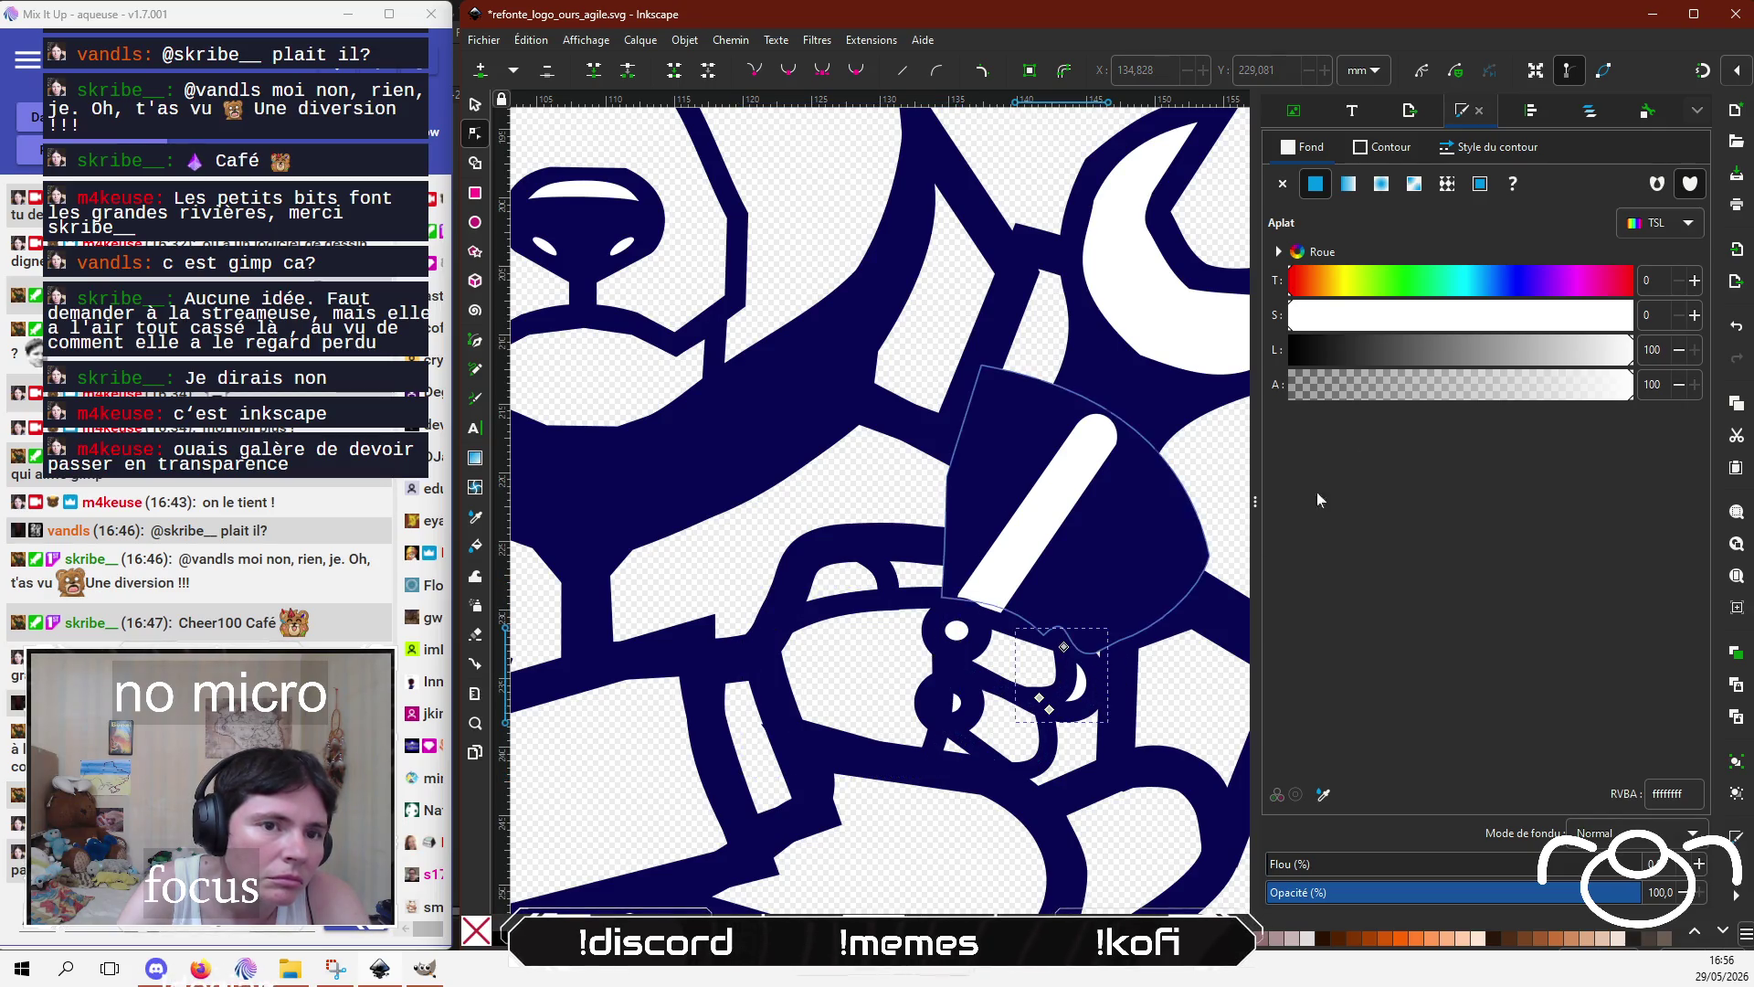
{"action": "left_click", "coordinate": [1314, 385]}
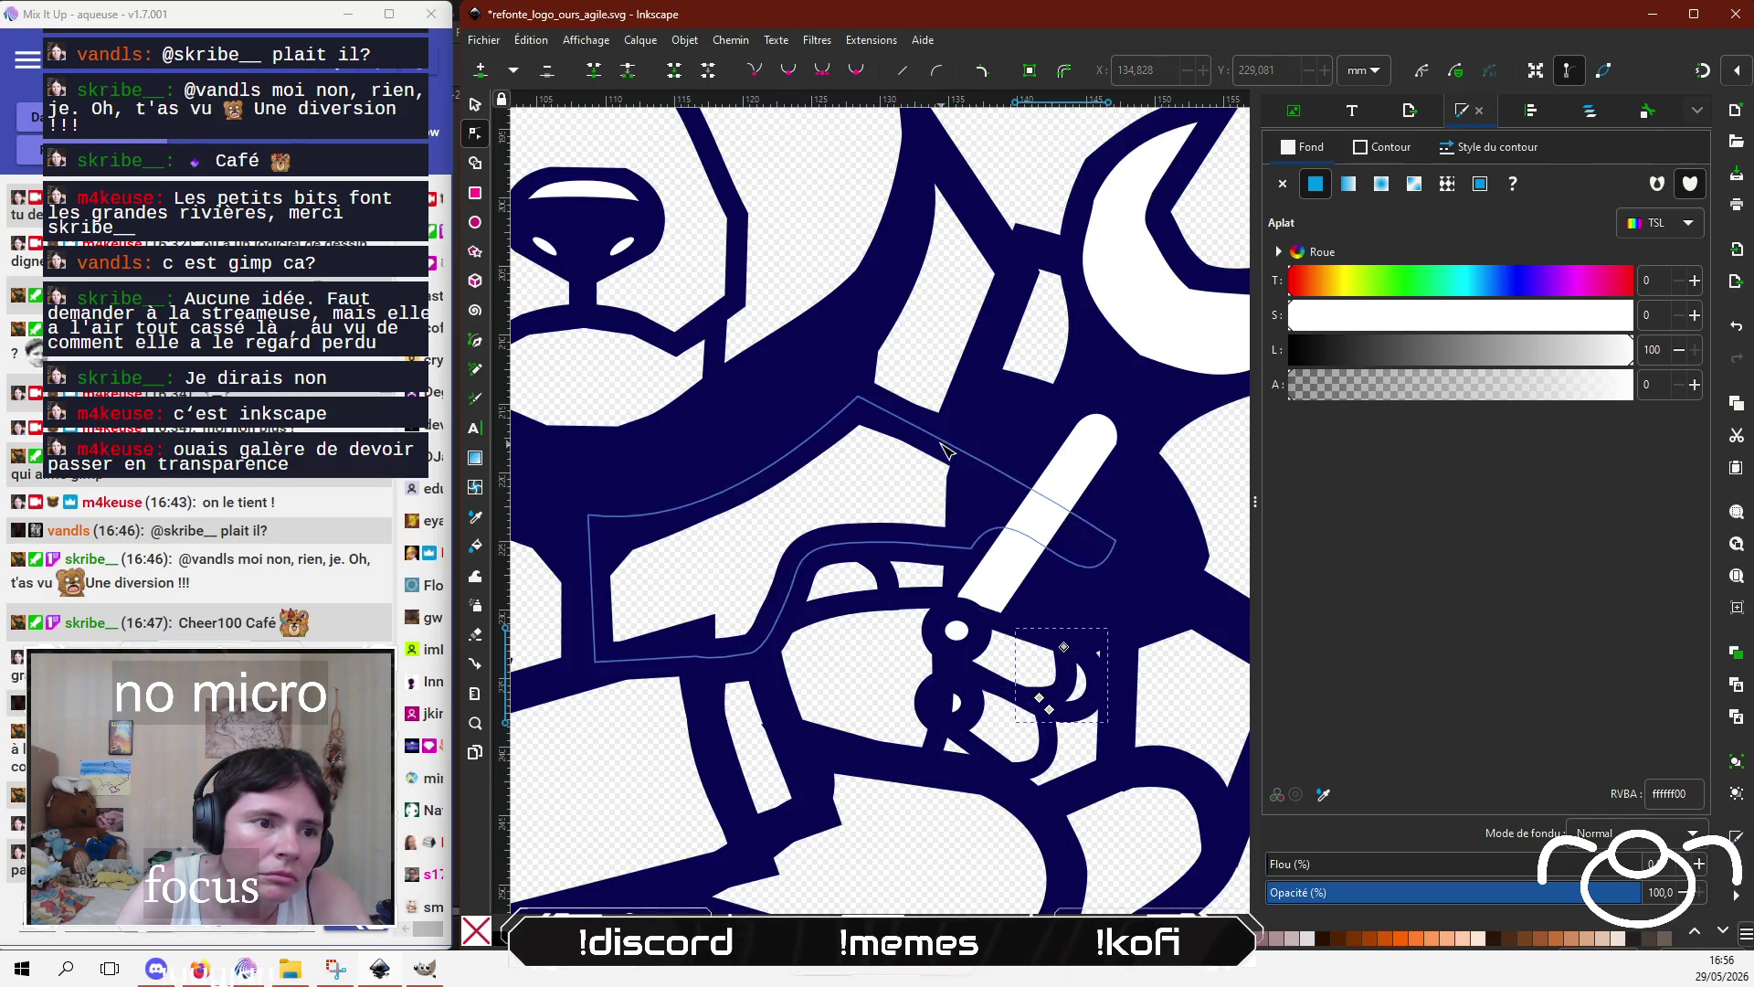
{"action": "left_click", "coordinate": [956, 639]}
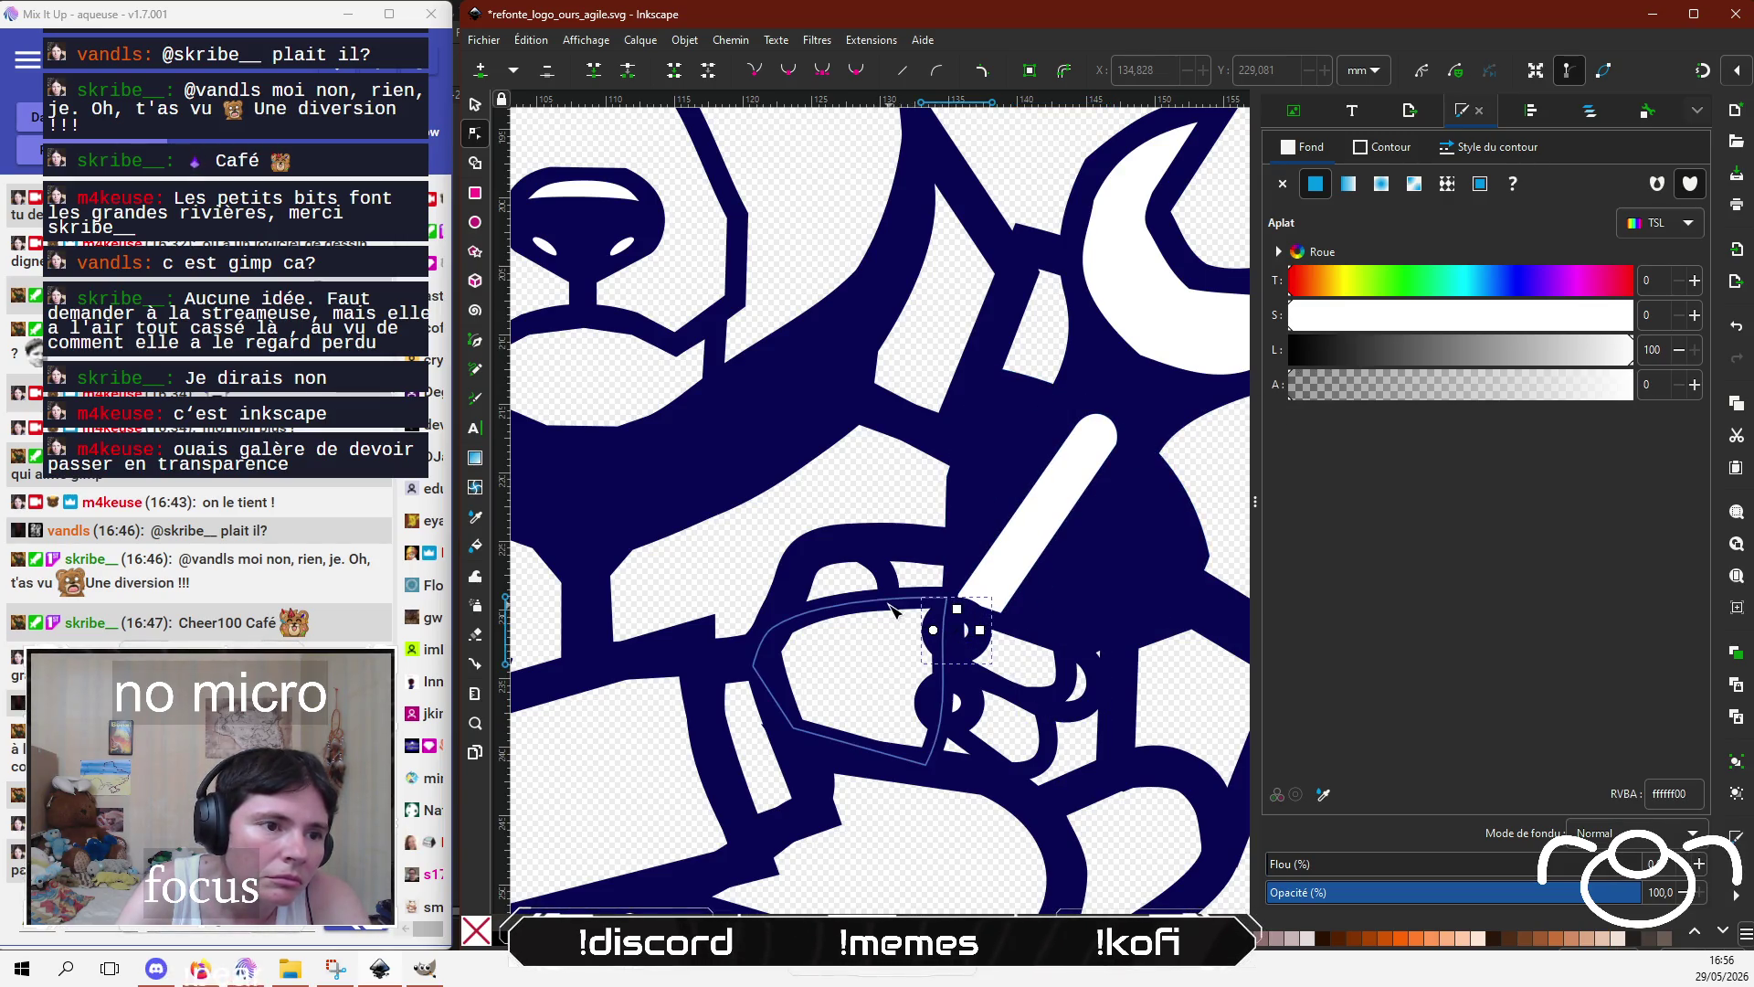
{"action": "left_click", "coordinate": [890, 608]}
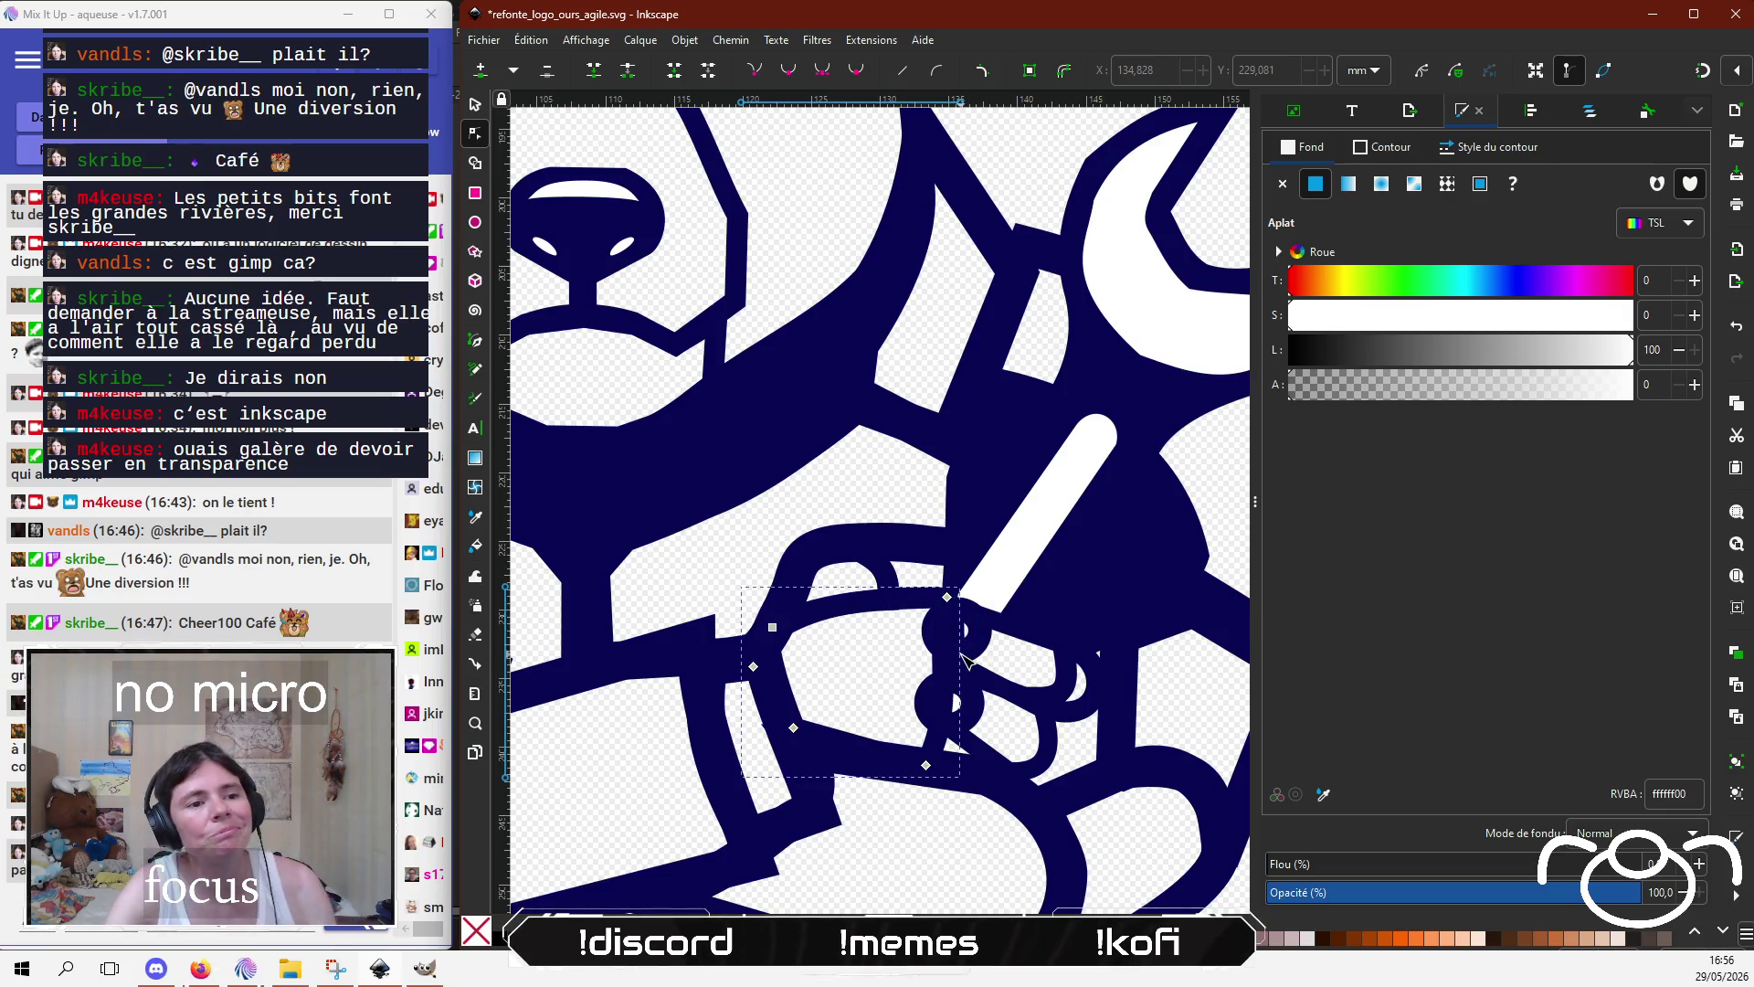
{"action": "scroll", "coordinate": [971, 674], "scroll_direction": "up", "scroll_amount": 1}
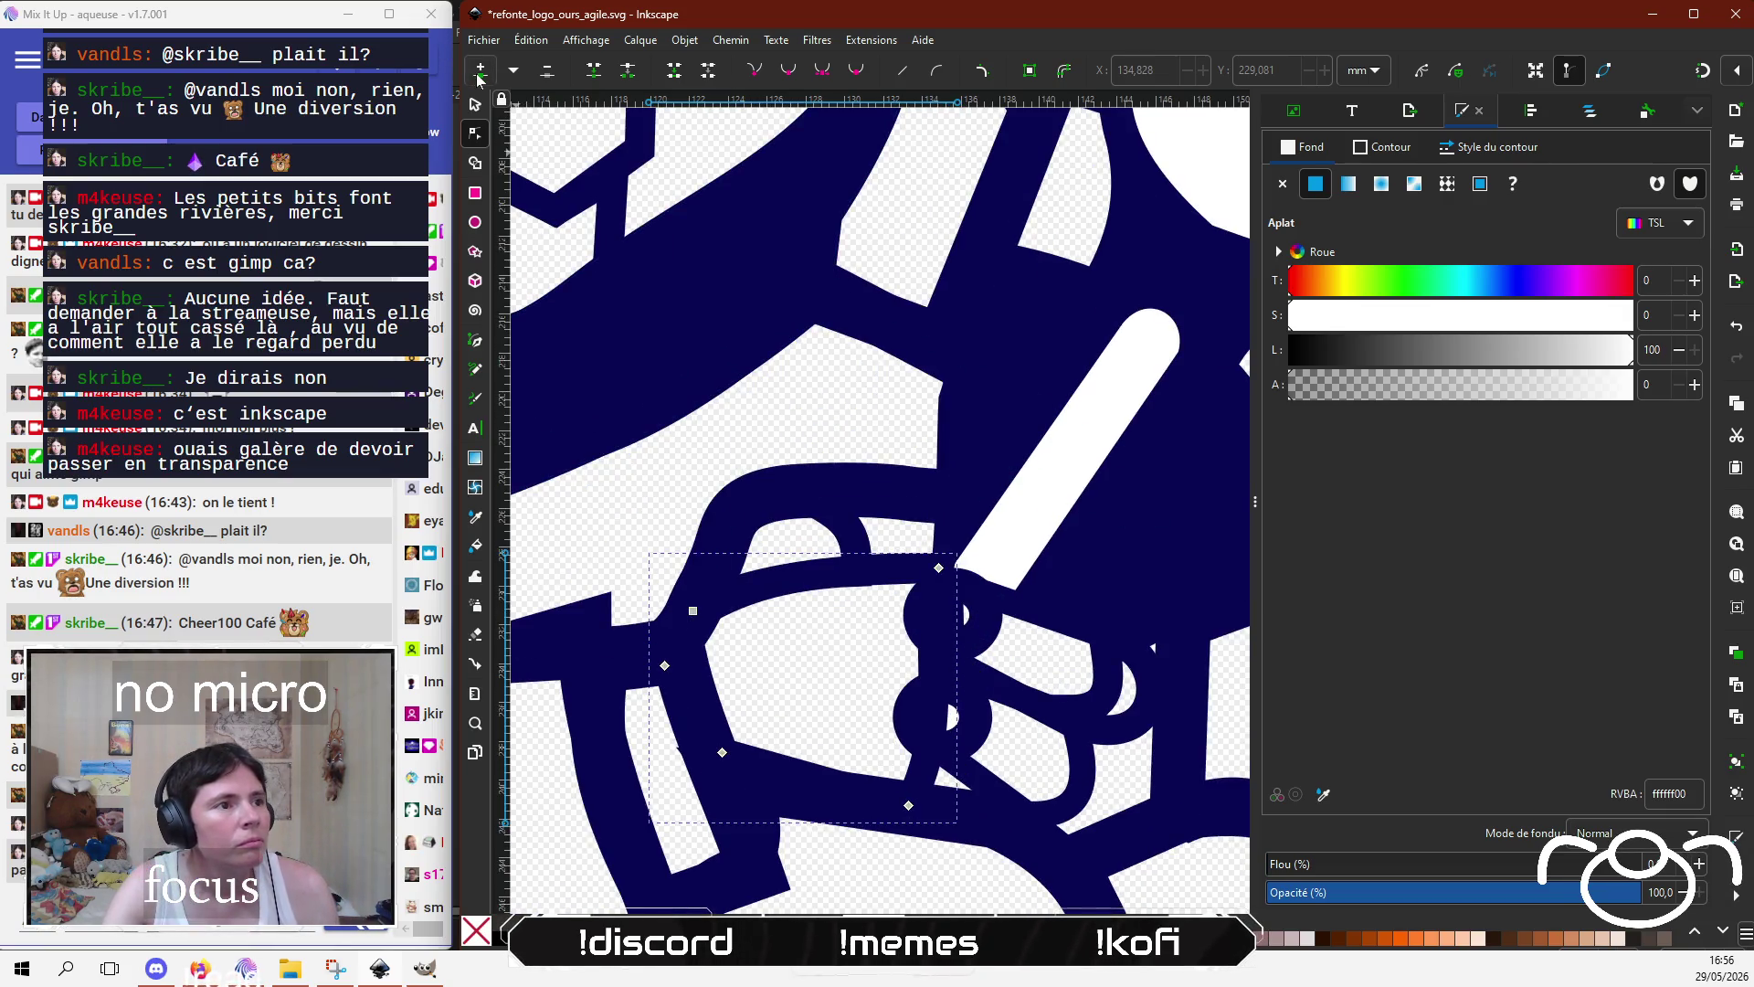
{"action": "left_click", "coordinate": [933, 653]}
{"action": "mouse_move", "coordinate": [934, 654]}
{"action": "left_mouse_down"}
{"action": "mouse_move", "coordinate": [897, 652]}
{"action": "mouse_move", "coordinate": [917, 617]}
{"action": "left_mouse_up"}
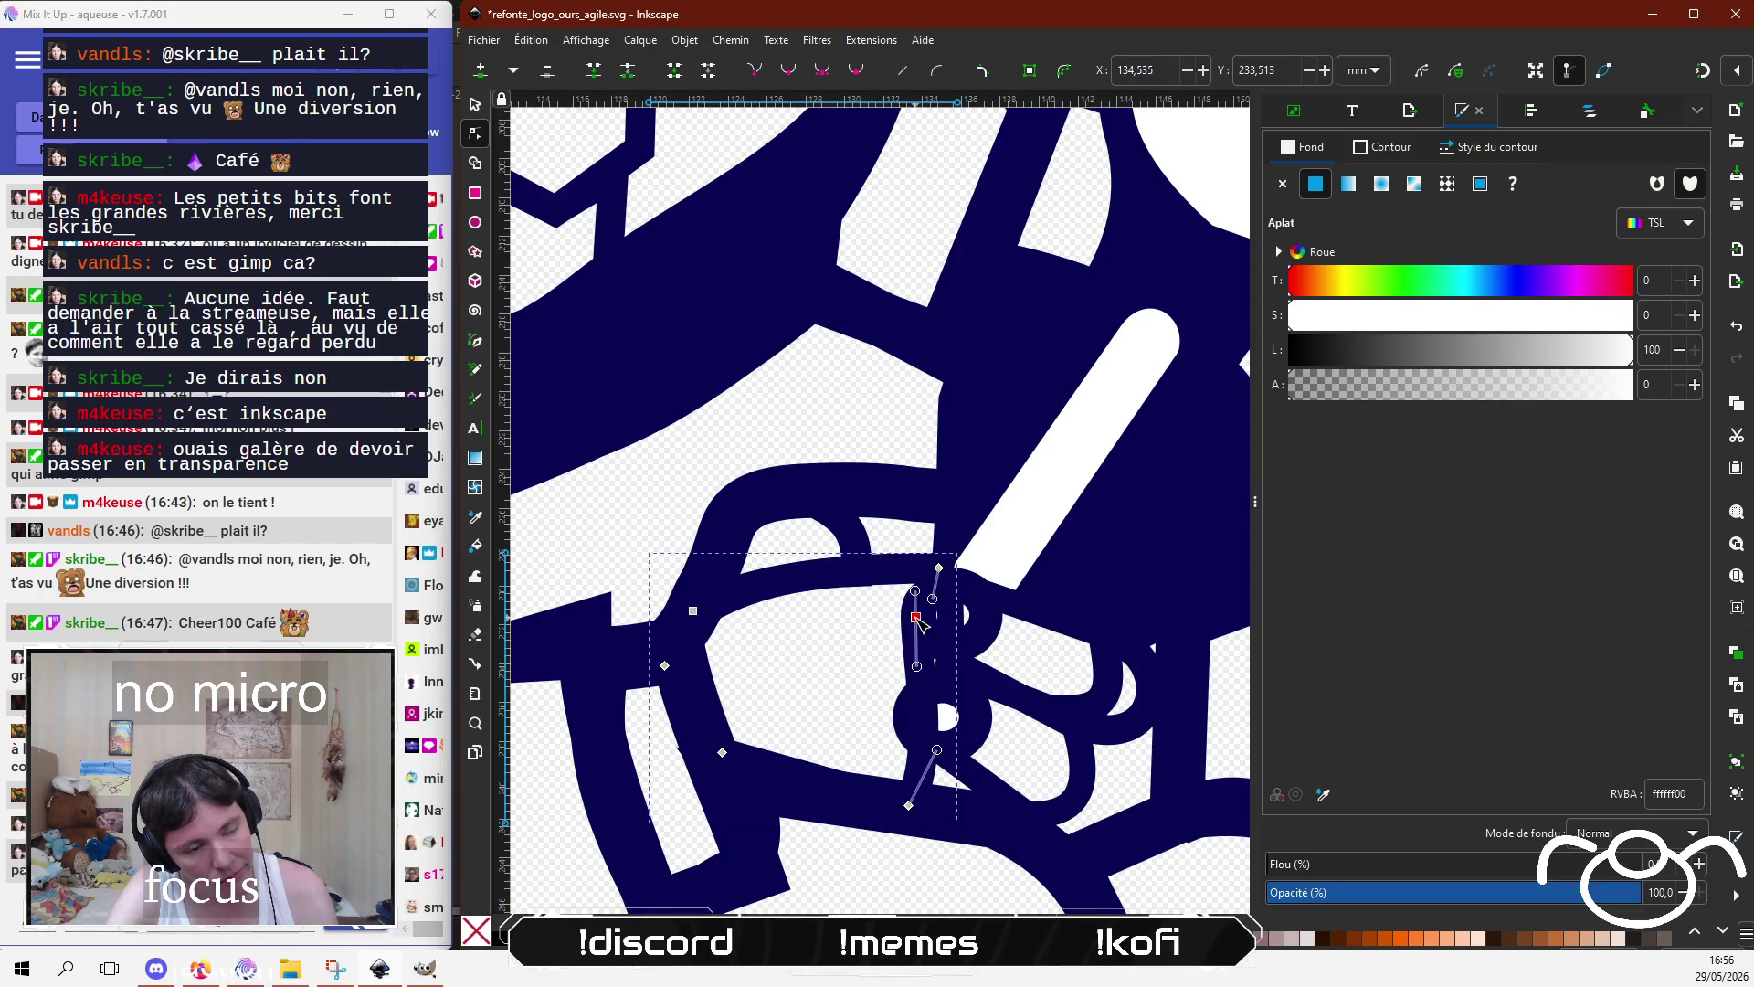
{"action": "double_click", "coordinate": [923, 690]}
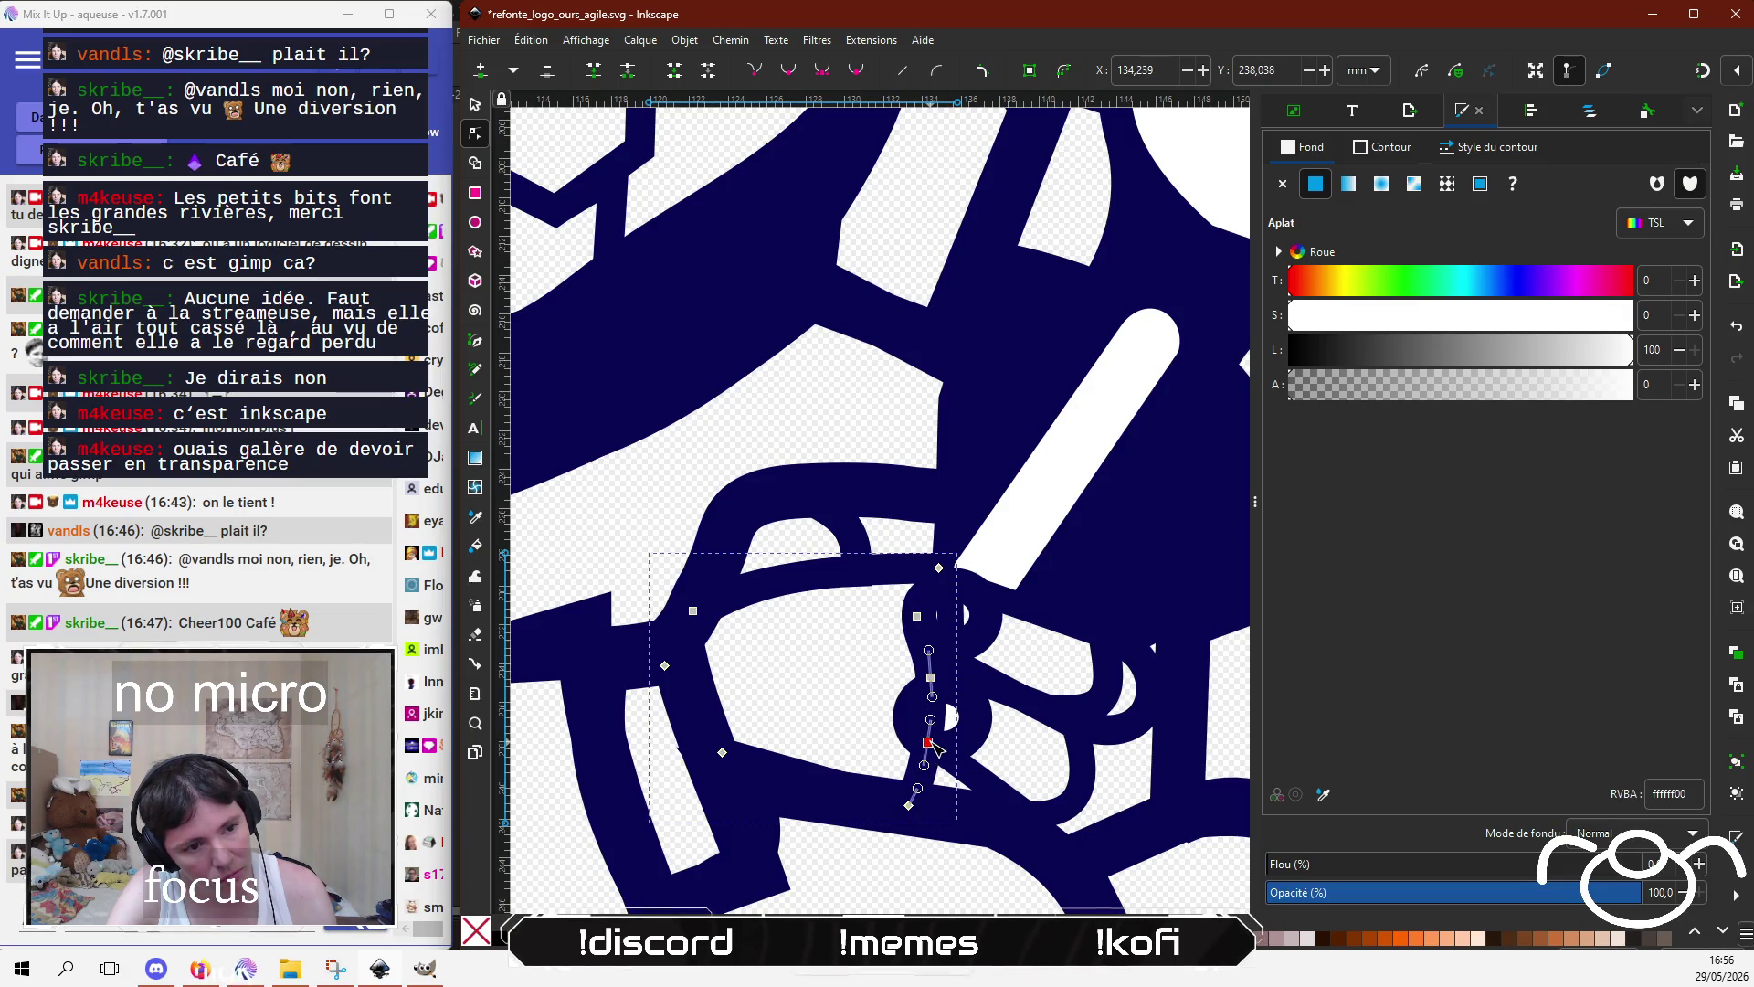
{"action": "left_click_drag", "start_coordinate": [927, 744], "coordinate": [908, 714]}
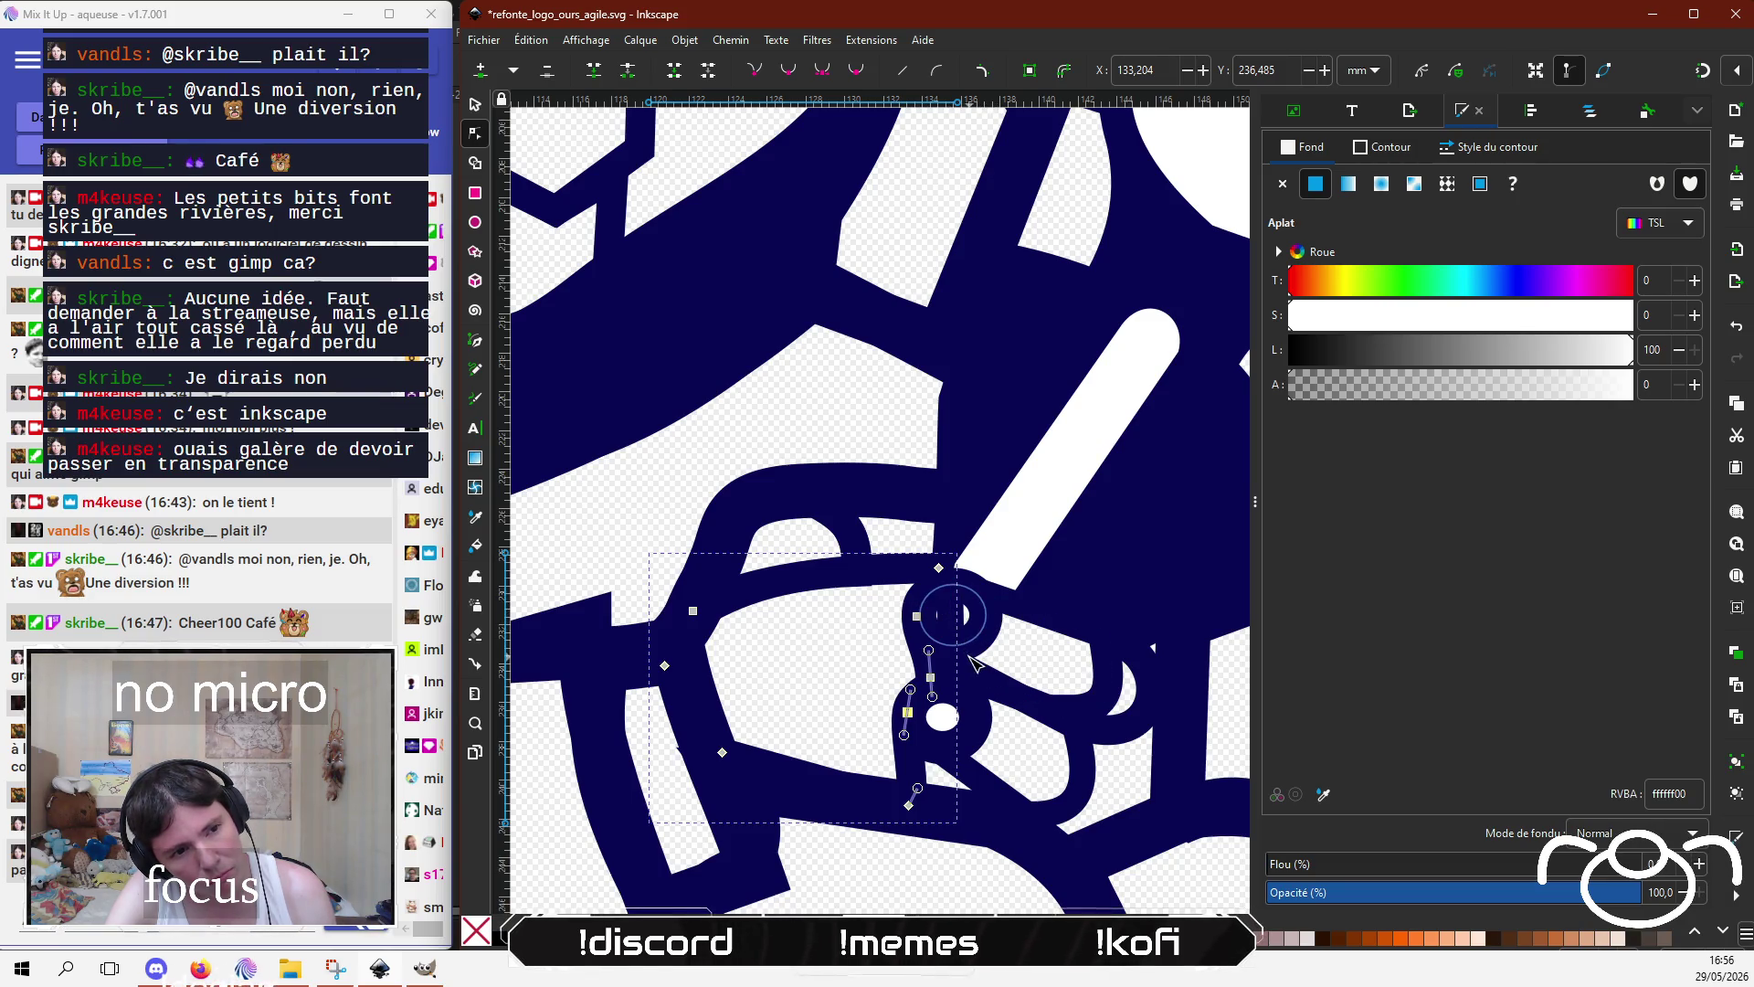
{"action": "left_click", "coordinate": [992, 667]}
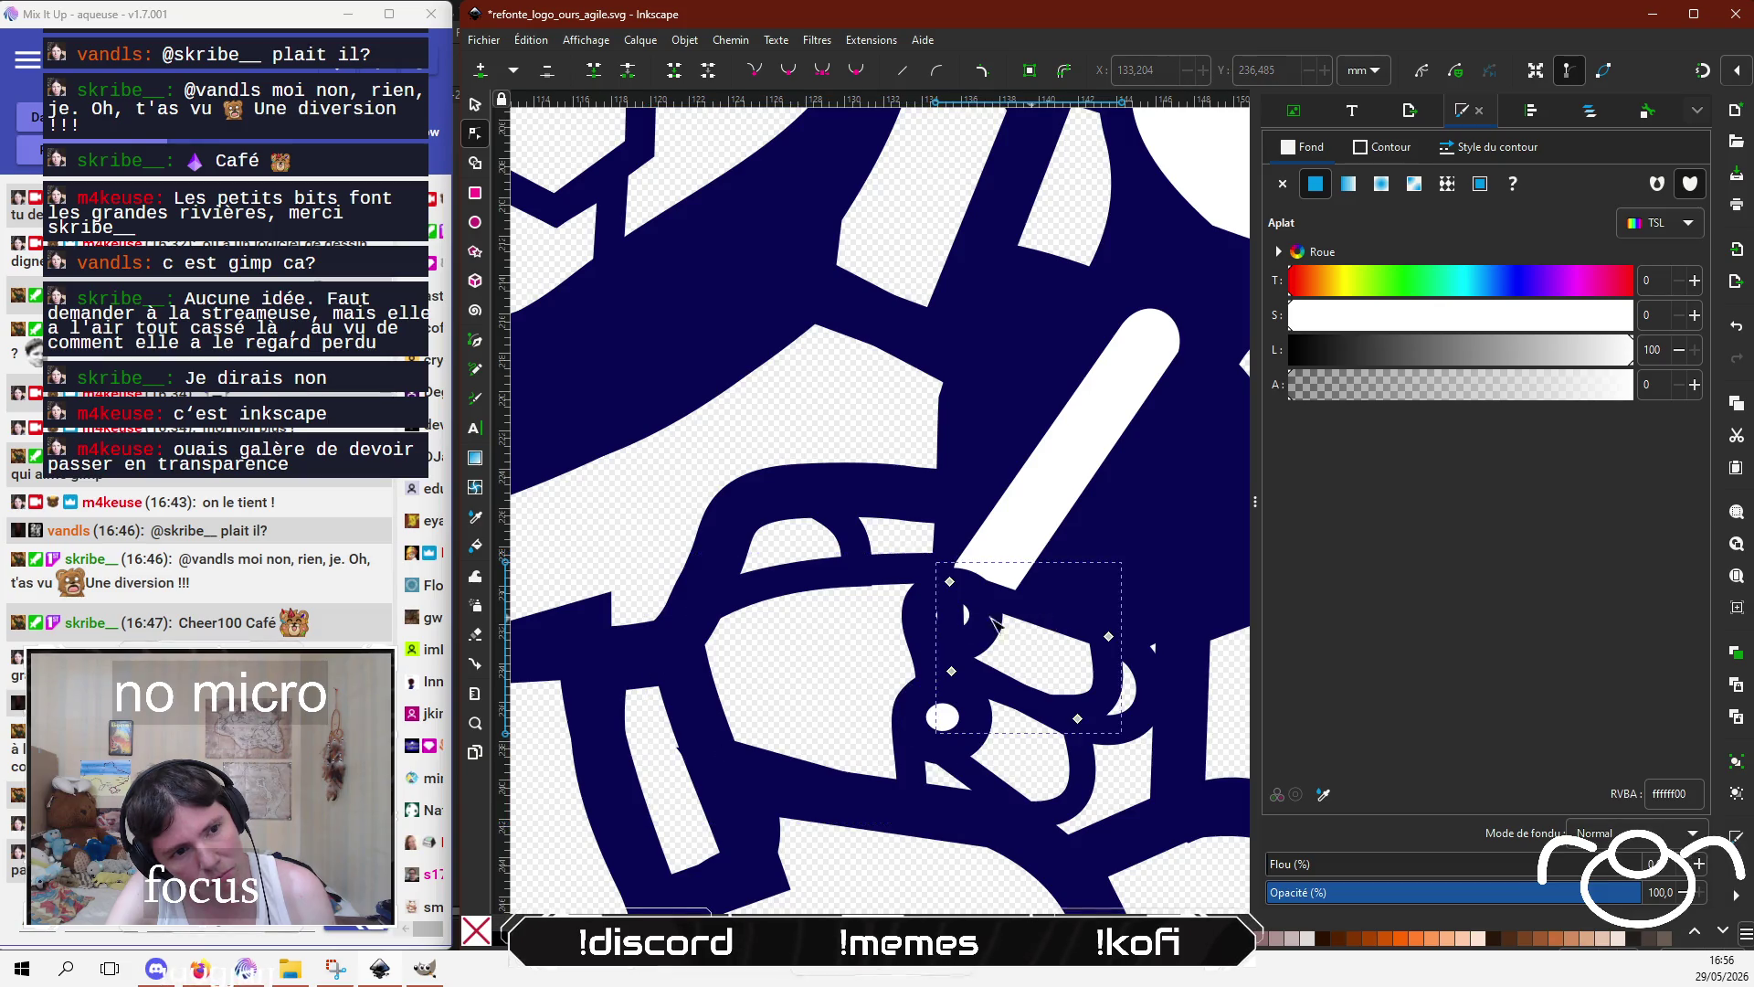
{"action": "left_click_drag", "start_coordinate": [950, 581], "coordinate": [995, 600]}
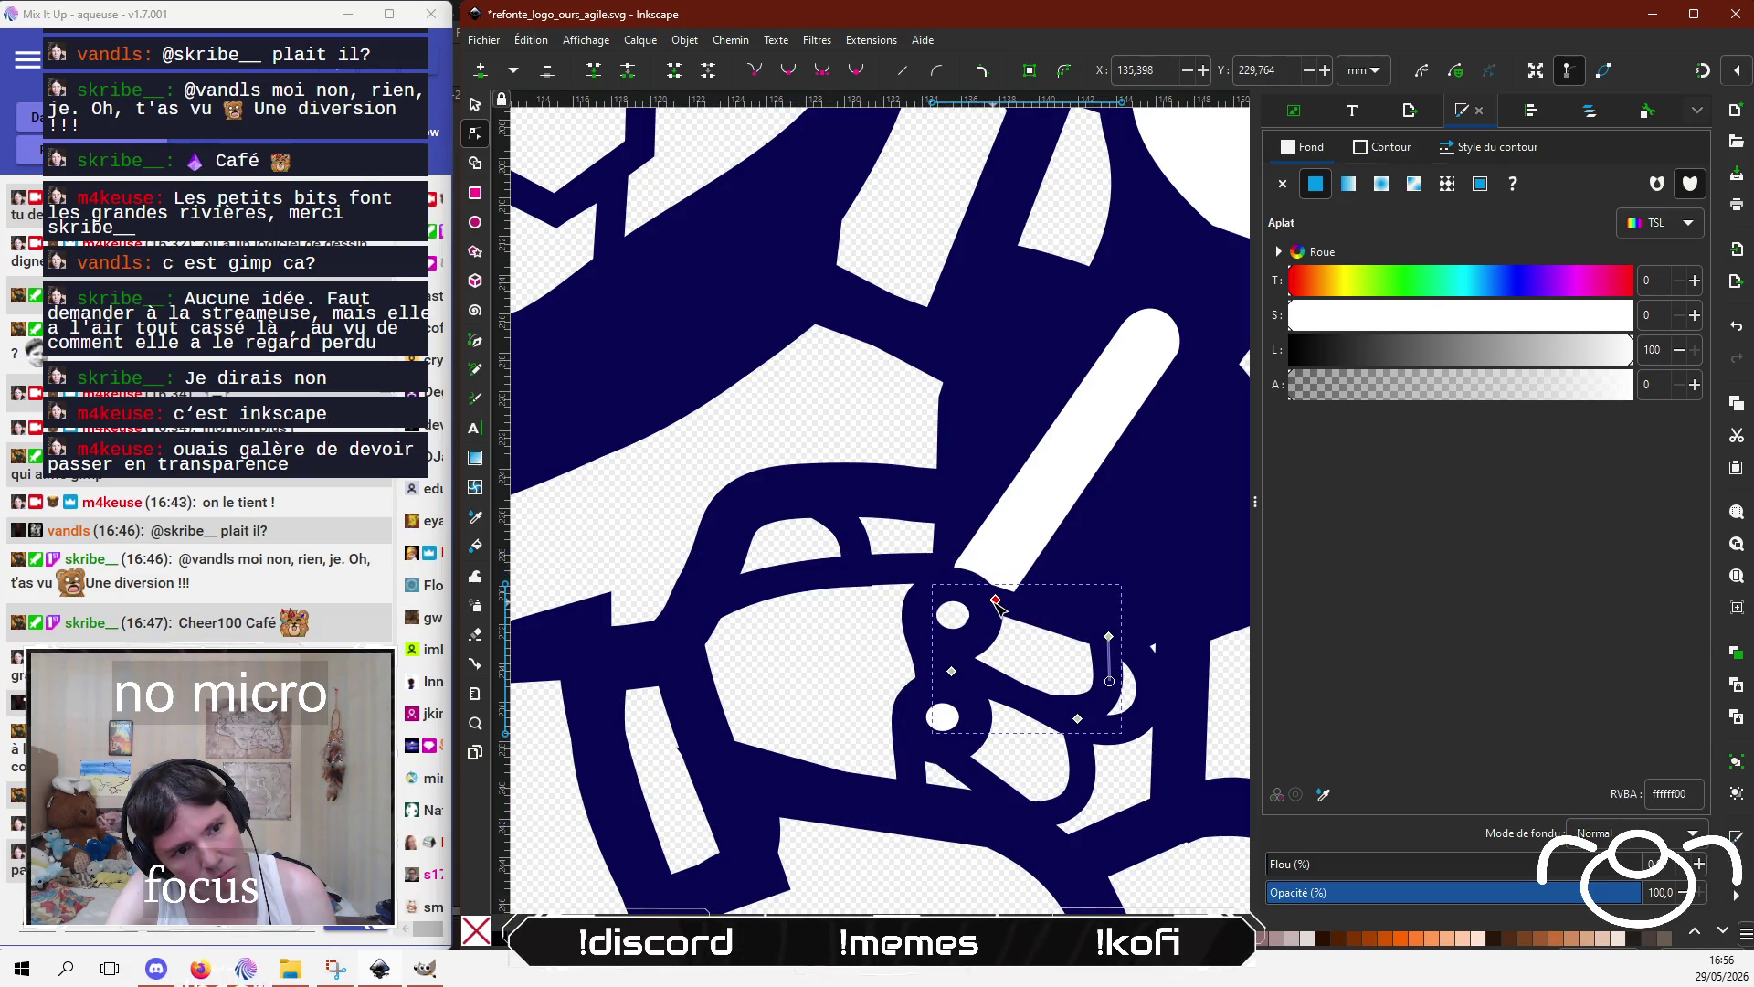
{"action": "left_click", "coordinate": [951, 670], "text": "shift"}
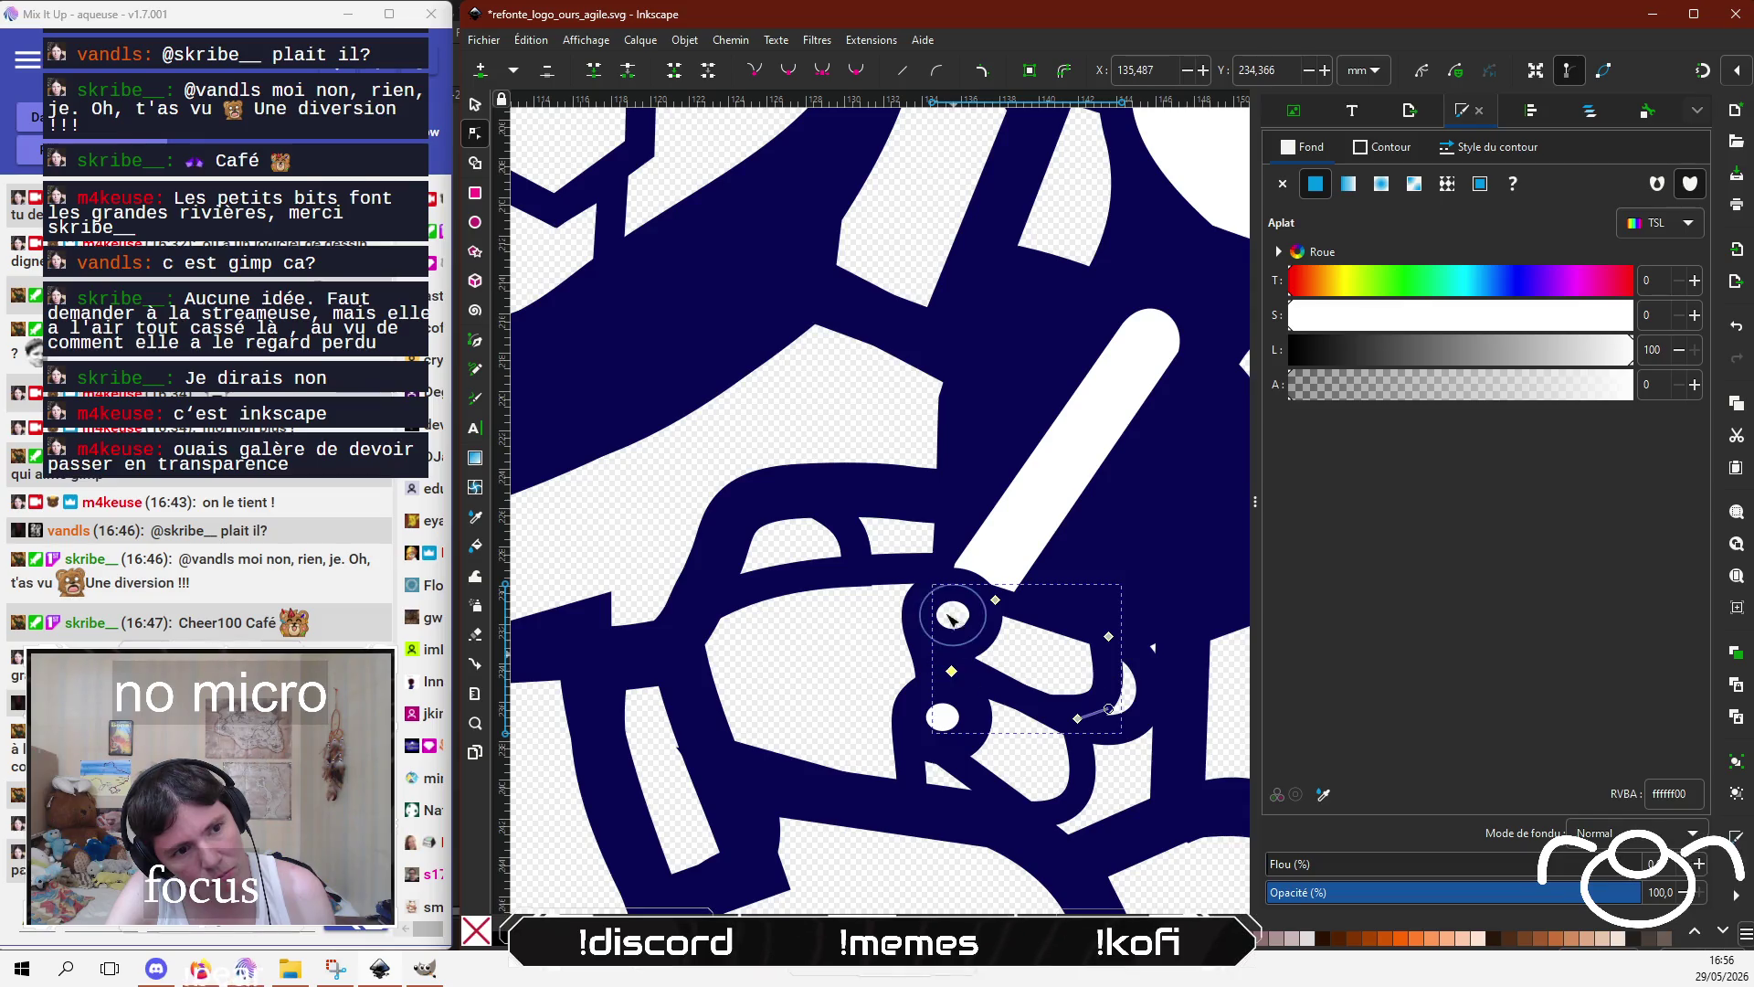
{"action": "left_click", "coordinate": [941, 722]}
{"action": "left_click_drag", "start_coordinate": [1392, 388], "coordinate": [1215, 395]}
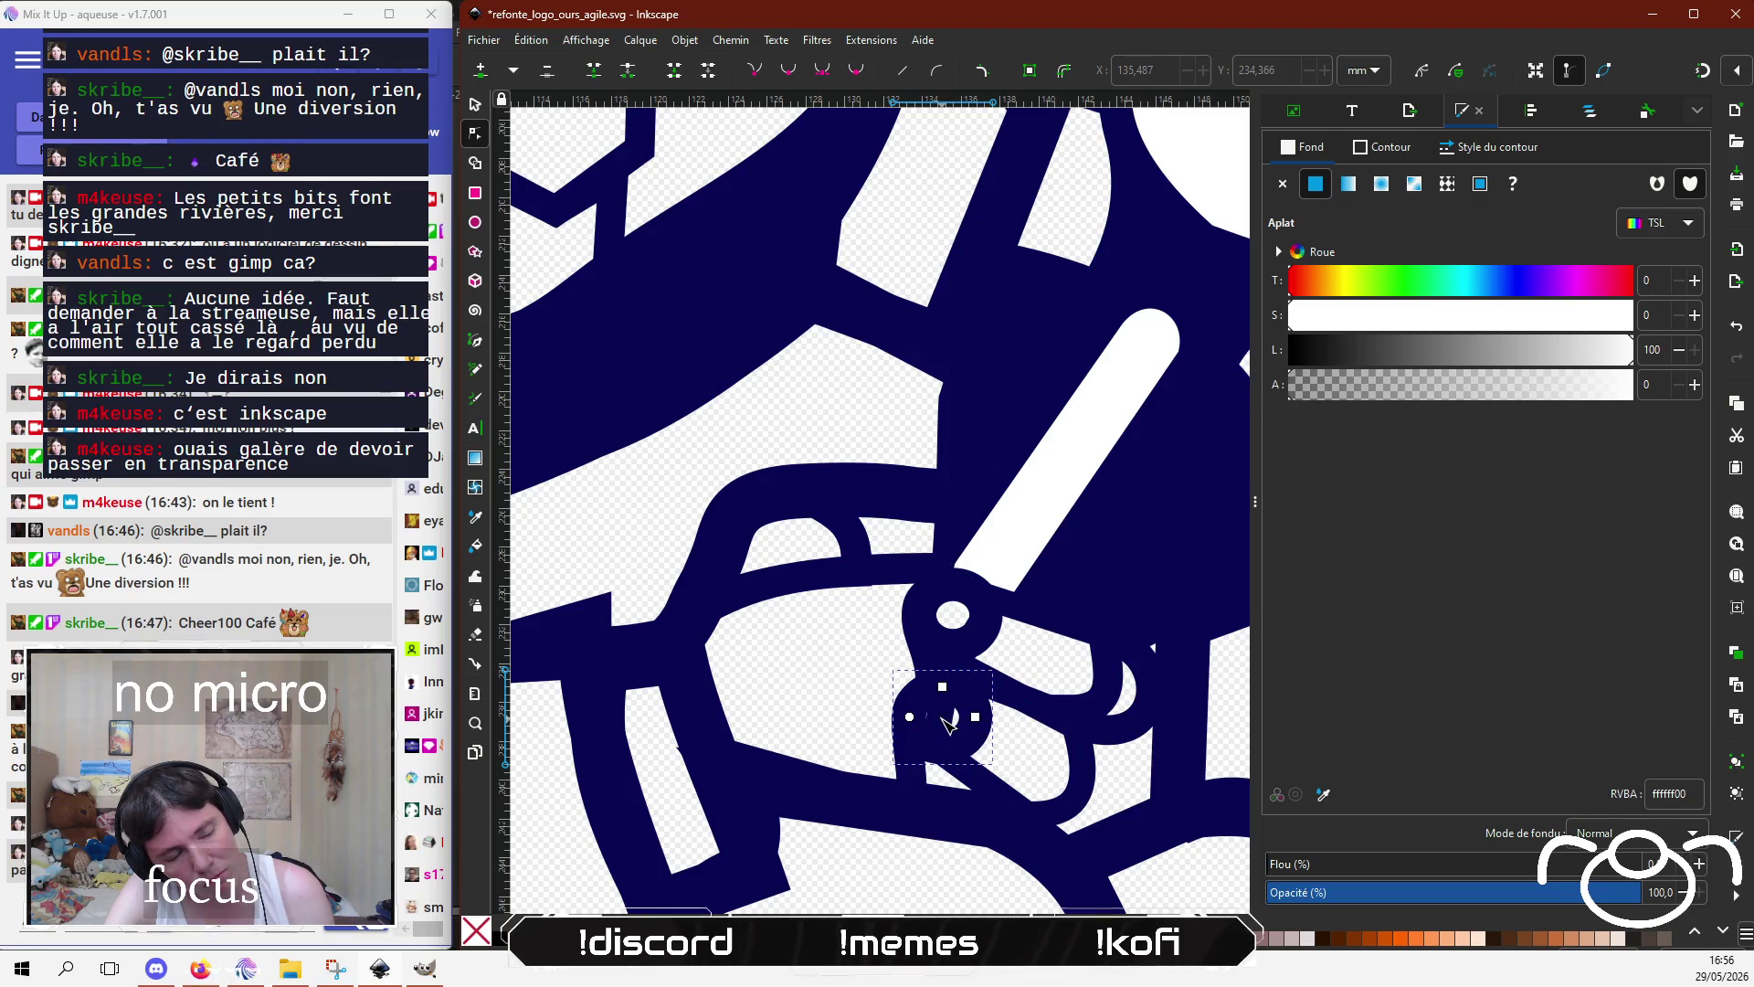
{"action": "left_click", "coordinate": [976, 786]}
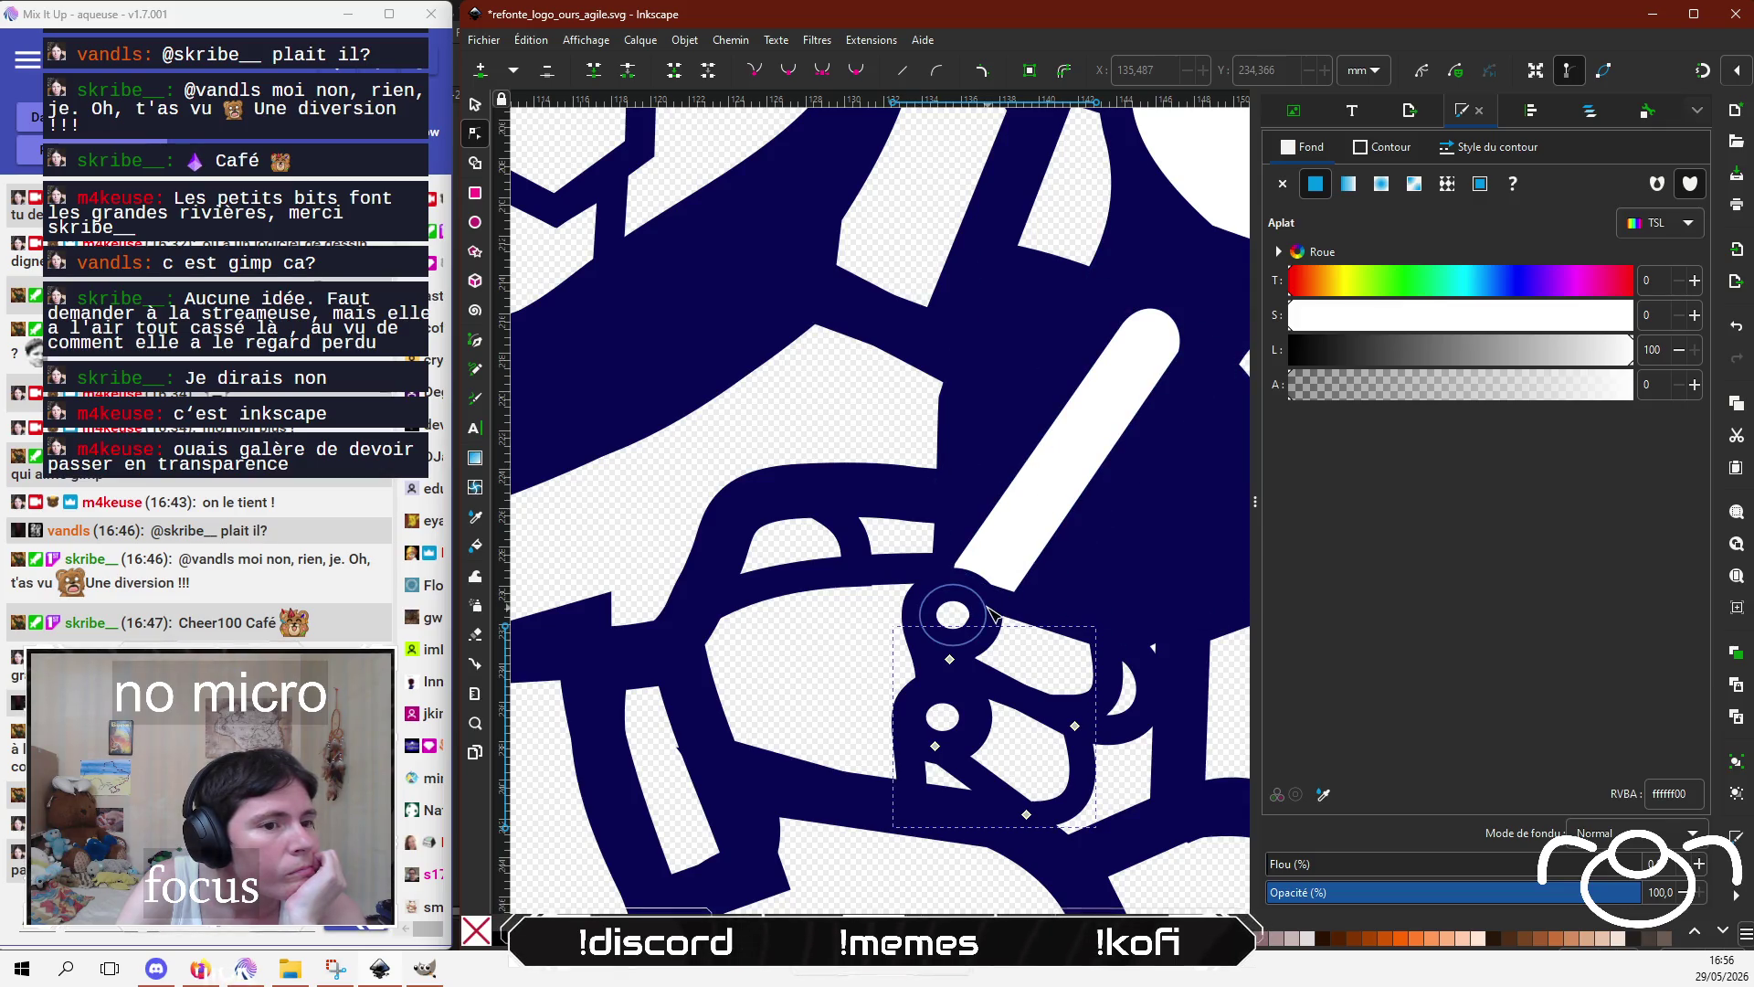
Step: Lower the white shaft's fill alpha to 23, then check the neighbouring transparent and navy shapes
{"action": "left_click", "coordinate": [1005, 541]}
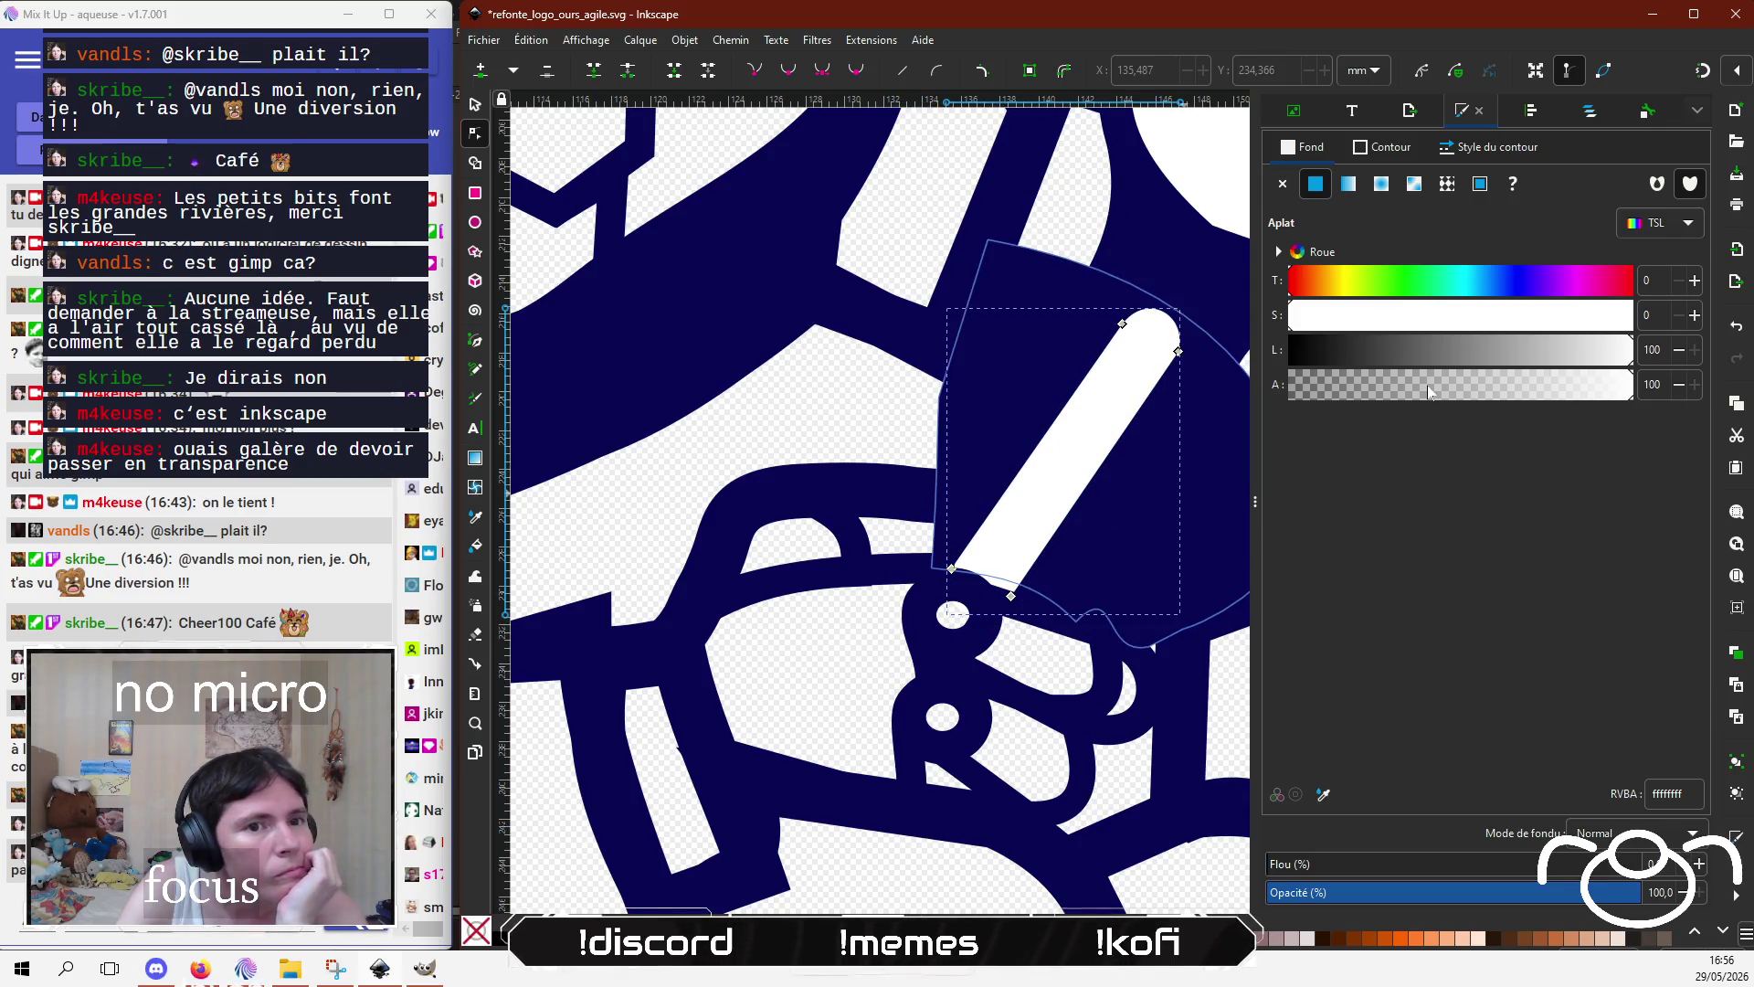
{"action": "left_click_drag", "start_coordinate": [1334, 385], "coordinate": [1368, 392]}
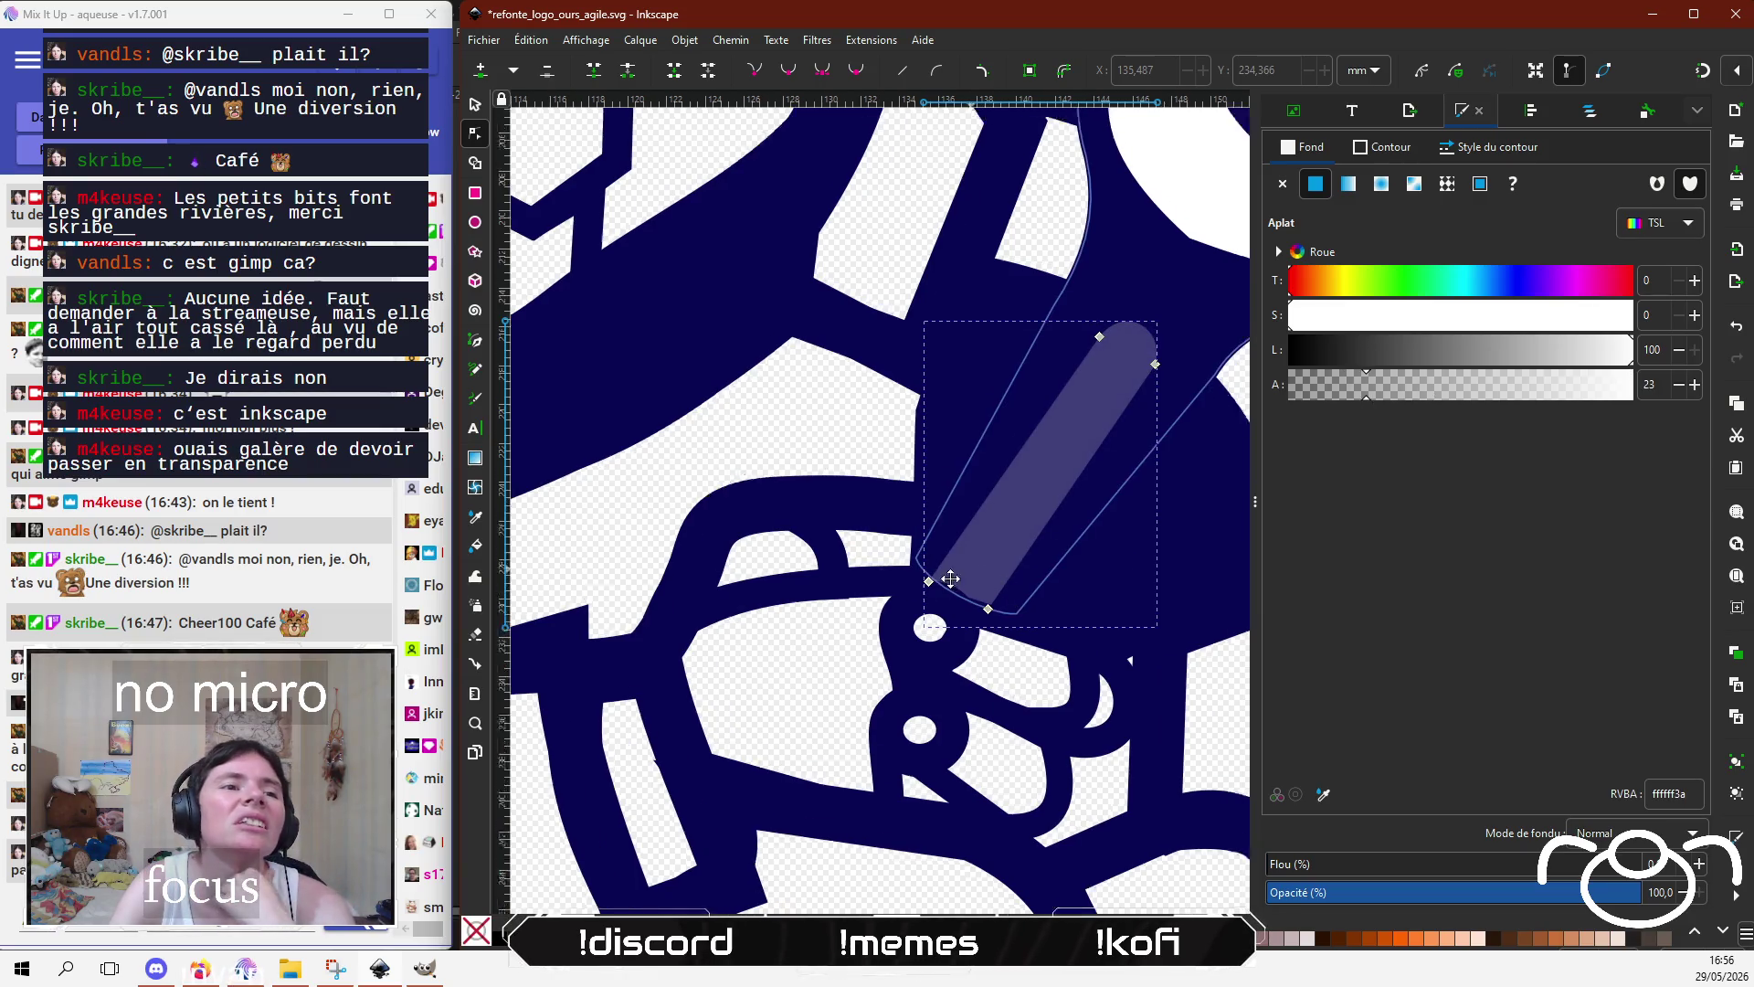
{"action": "scroll", "coordinate": [914, 576], "scroll_direction": "right", "scroll_amount": 4}
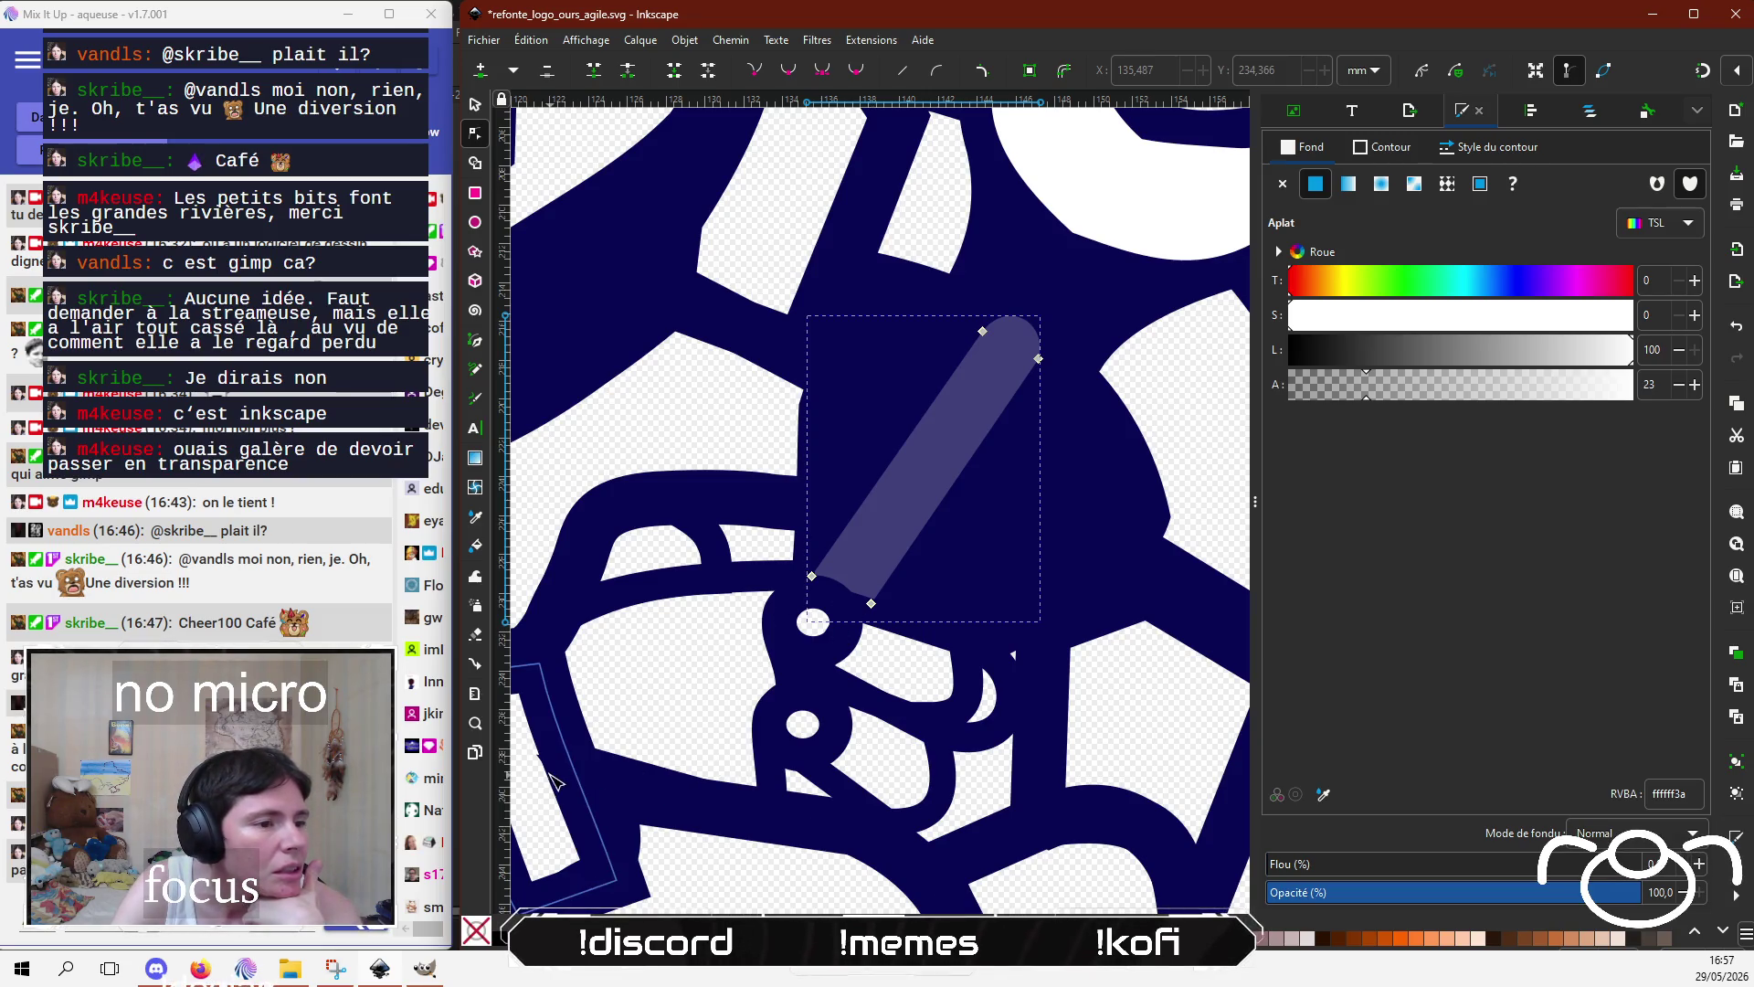
{"action": "left_click", "coordinate": [564, 779]}
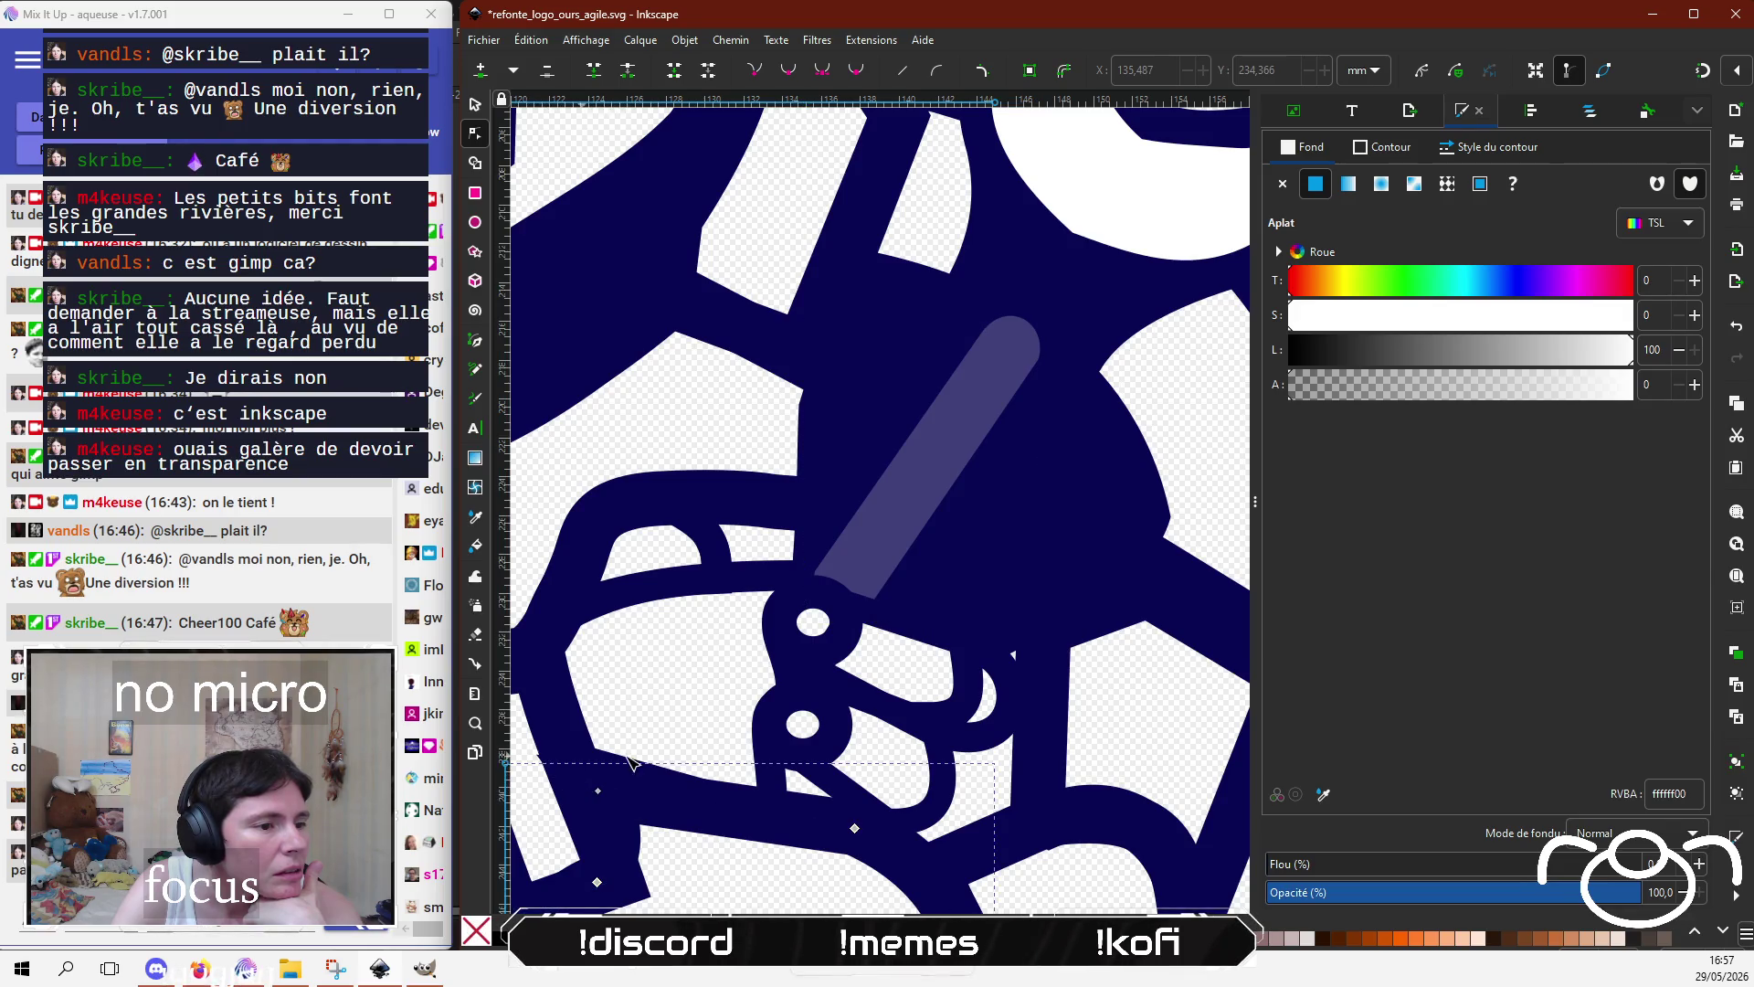
{"action": "scroll", "coordinate": [585, 744], "scroll_direction": "down", "scroll_amount": 1}
{"action": "scroll", "coordinate": [584, 744], "scroll_direction": "left", "scroll_amount": 2}
{"action": "left_click", "coordinate": [610, 711]}
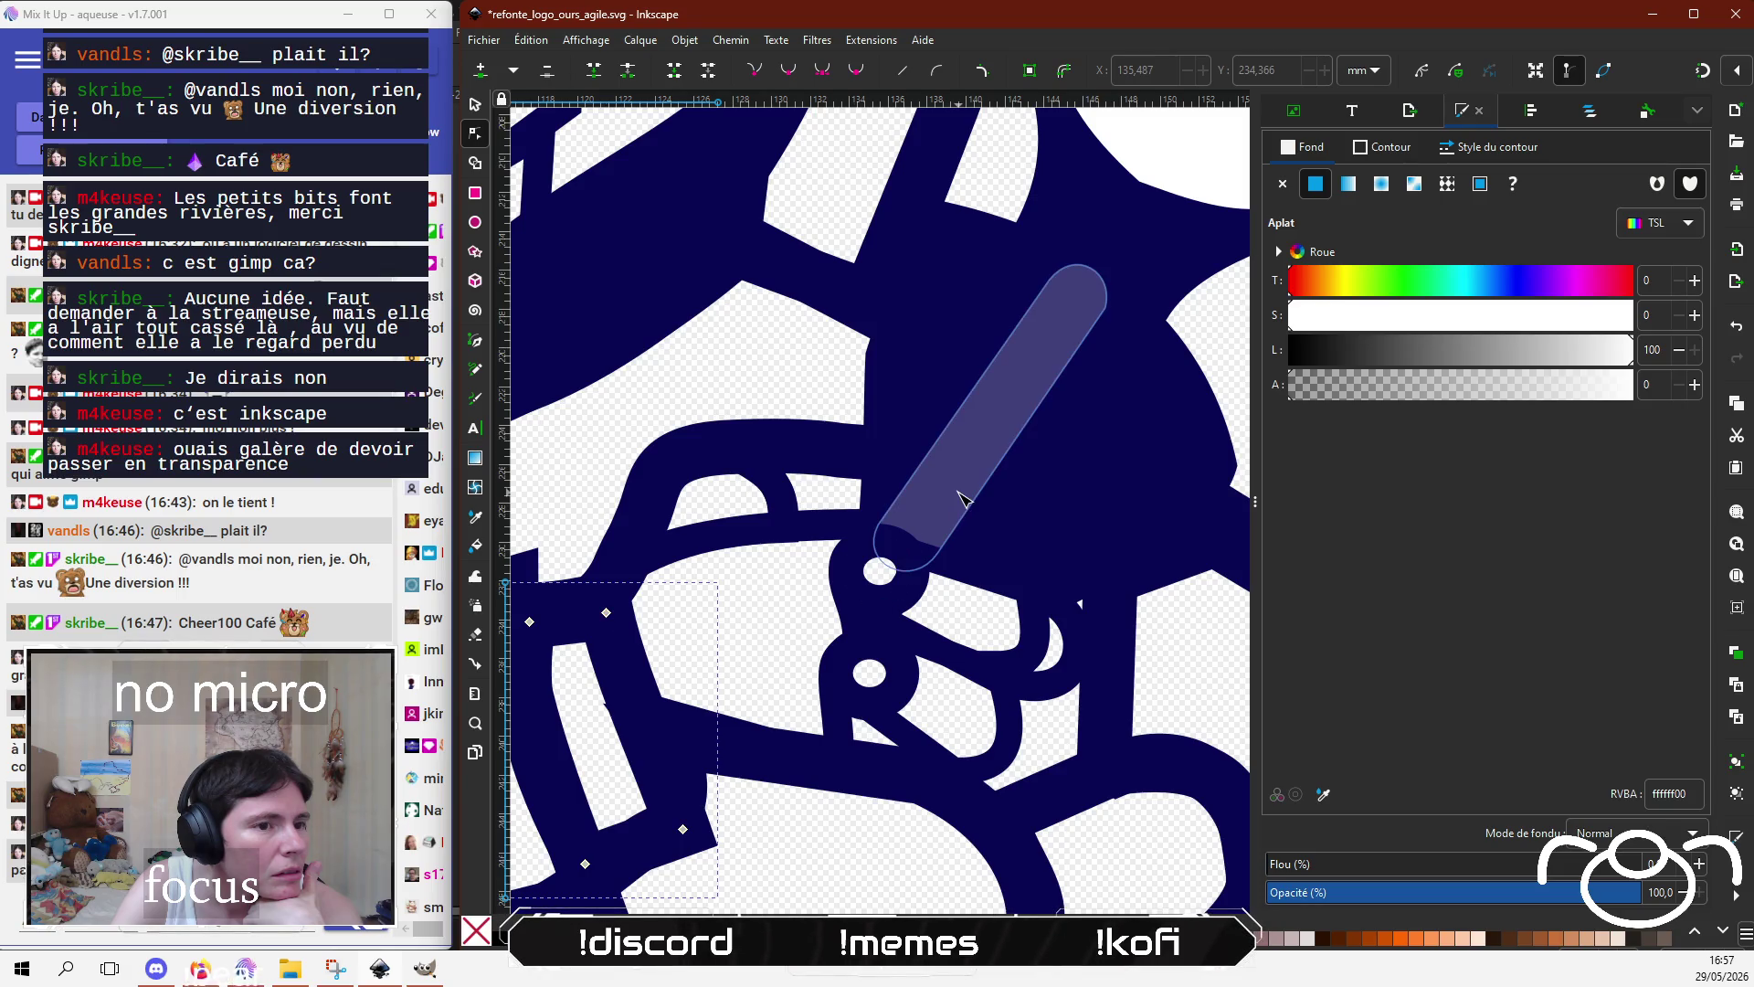
{"action": "left_click", "coordinate": [958, 498]}
{"action": "scroll", "coordinate": [978, 441], "scroll_direction": "up", "scroll_amount": 2}
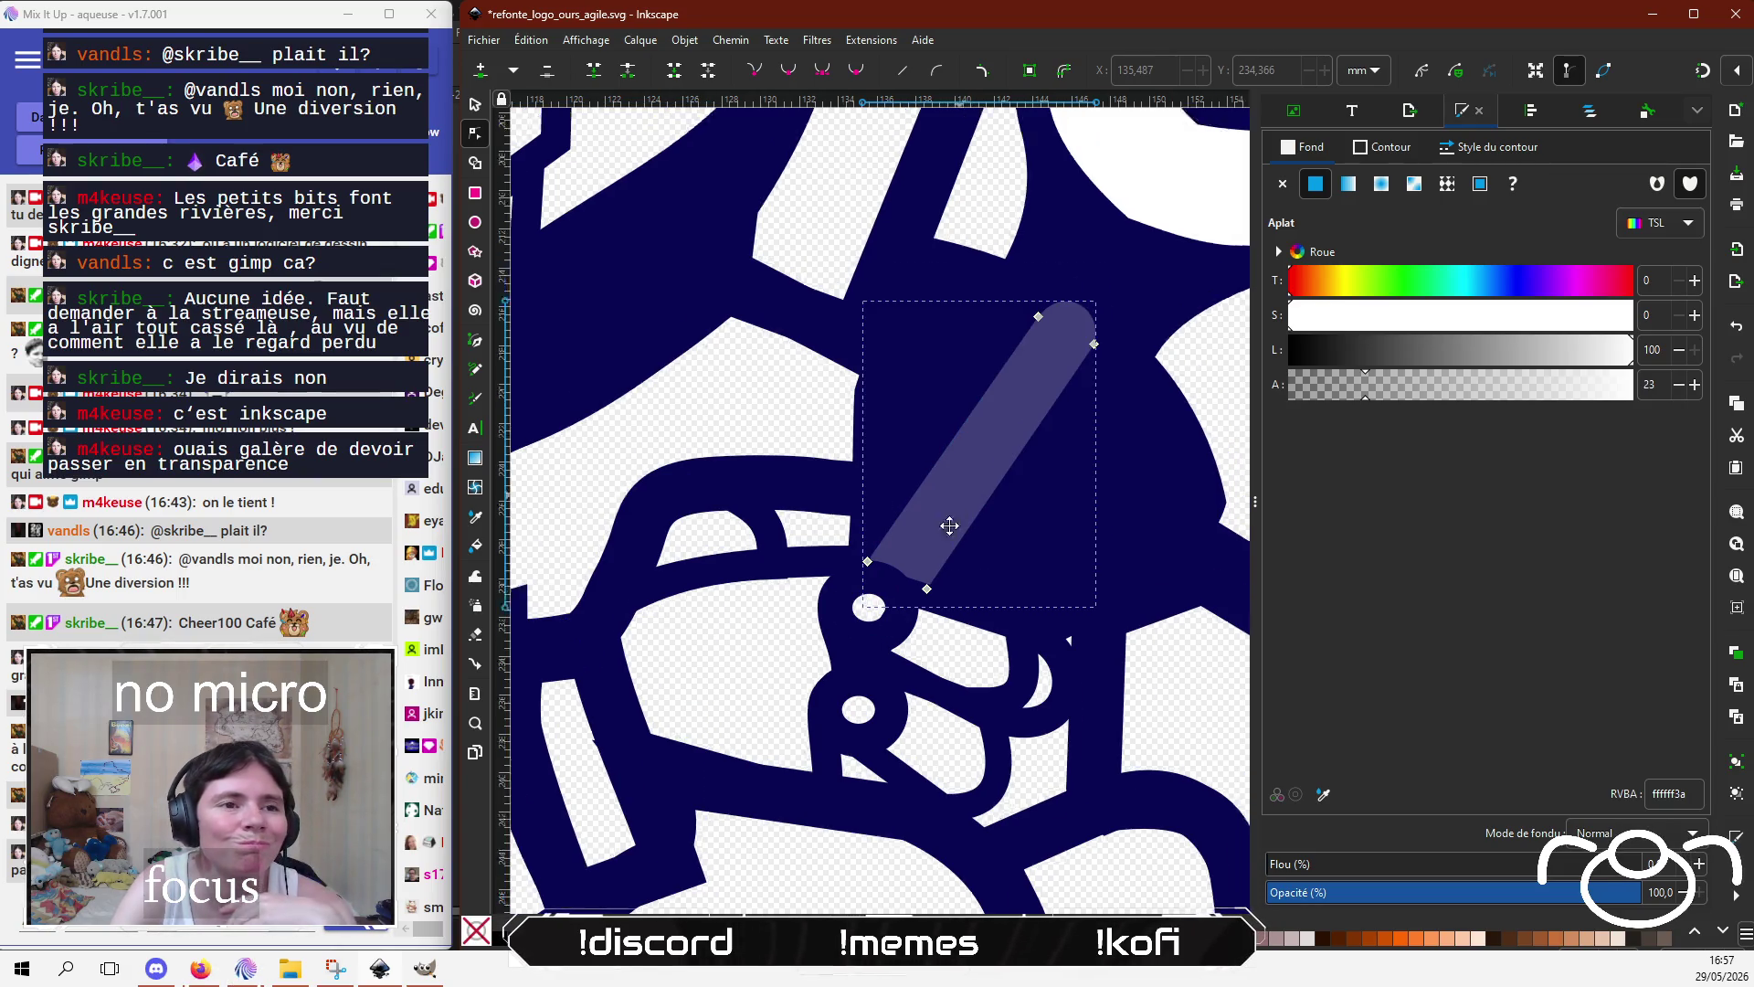
{"action": "scroll", "coordinate": [950, 457], "scroll_direction": "right", "scroll_amount": 1}
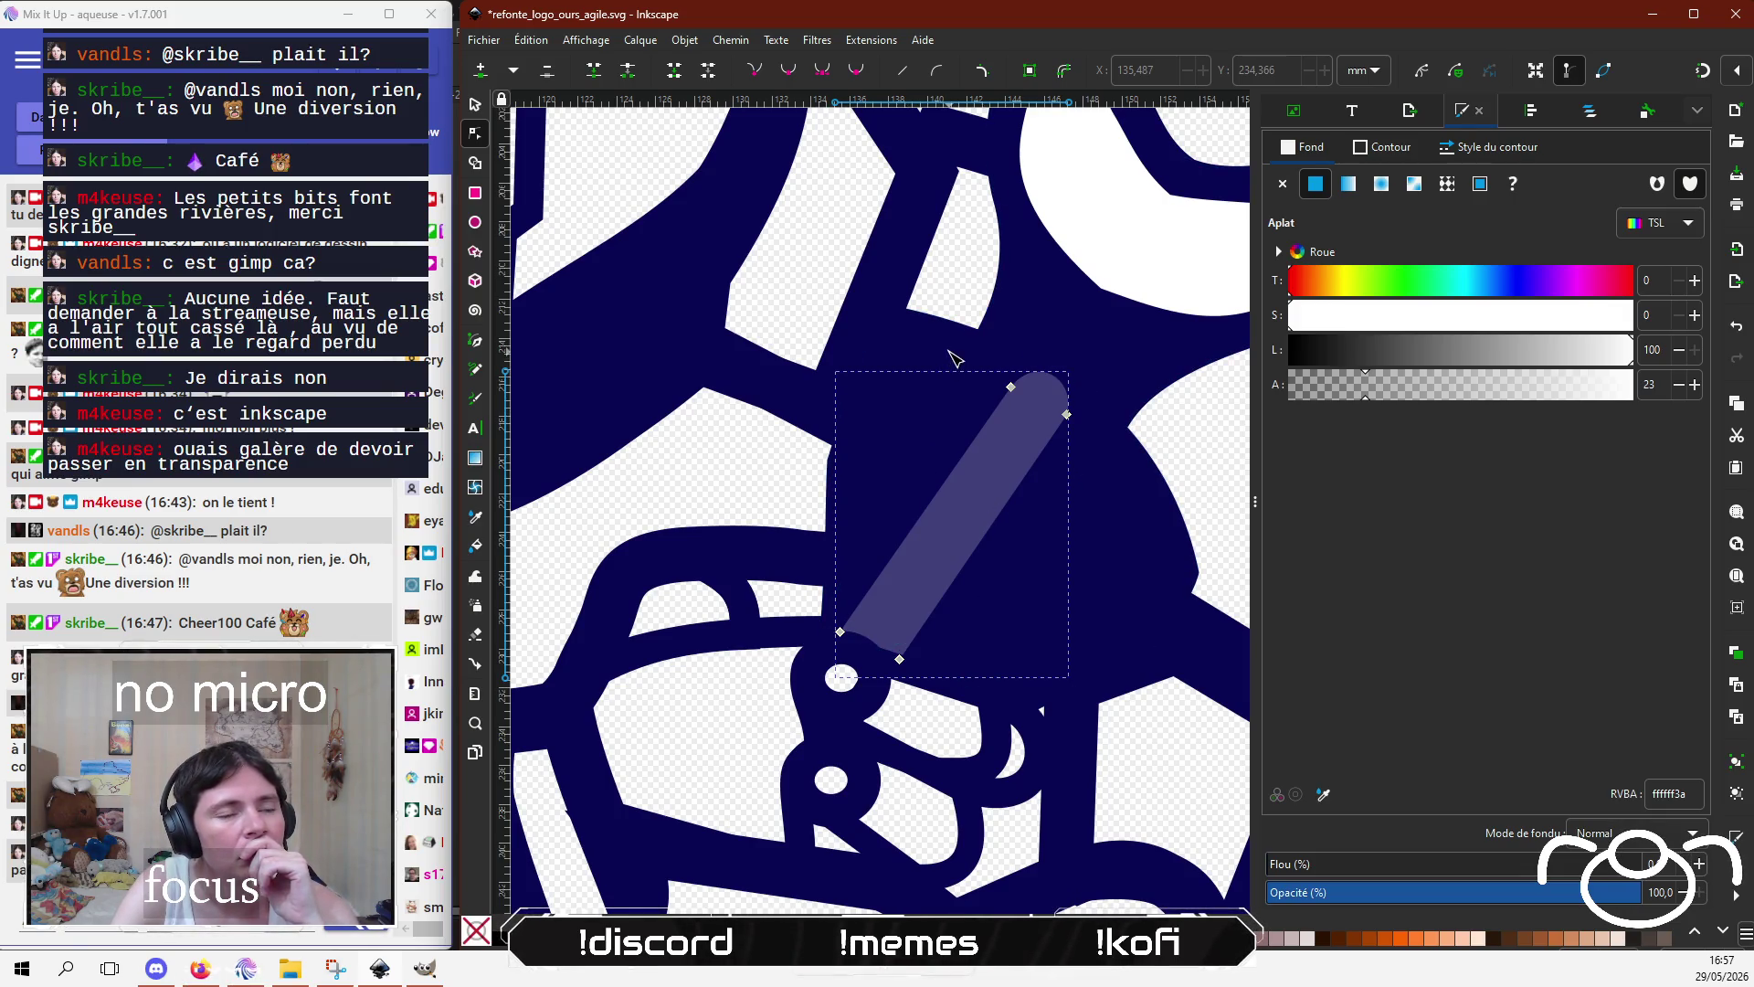
{"action": "left_click", "coordinate": [953, 357]}
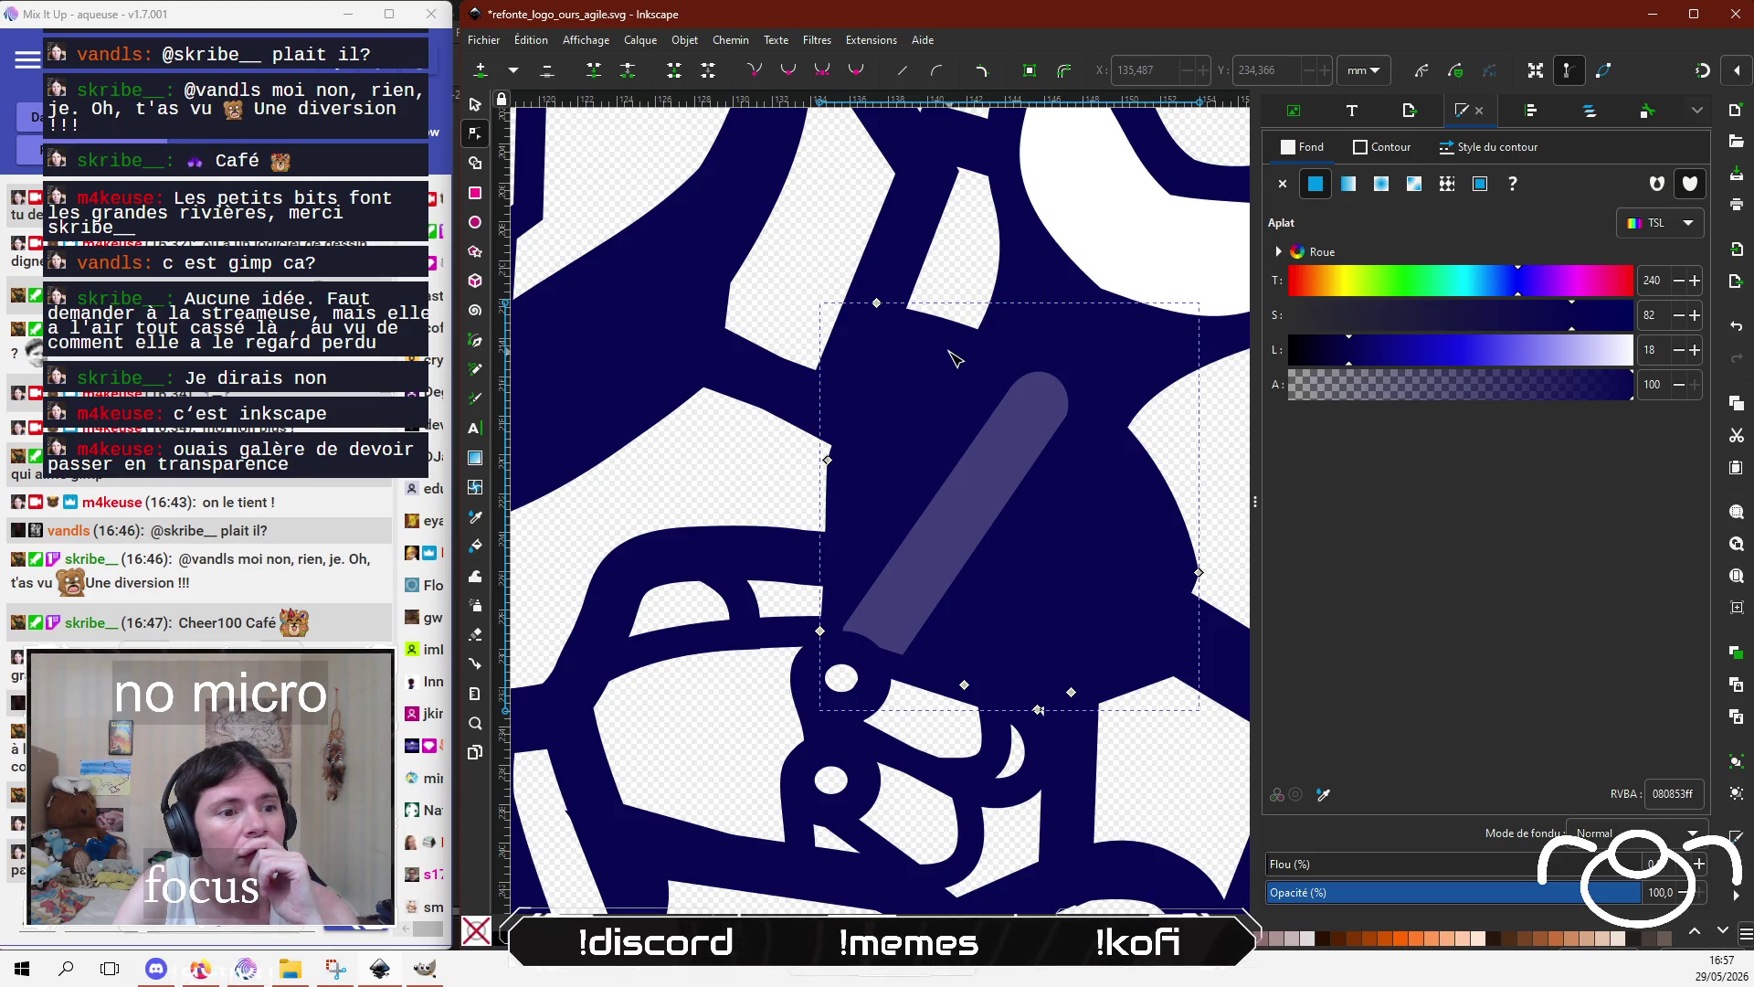
{"action": "left_click", "coordinate": [476, 341]}
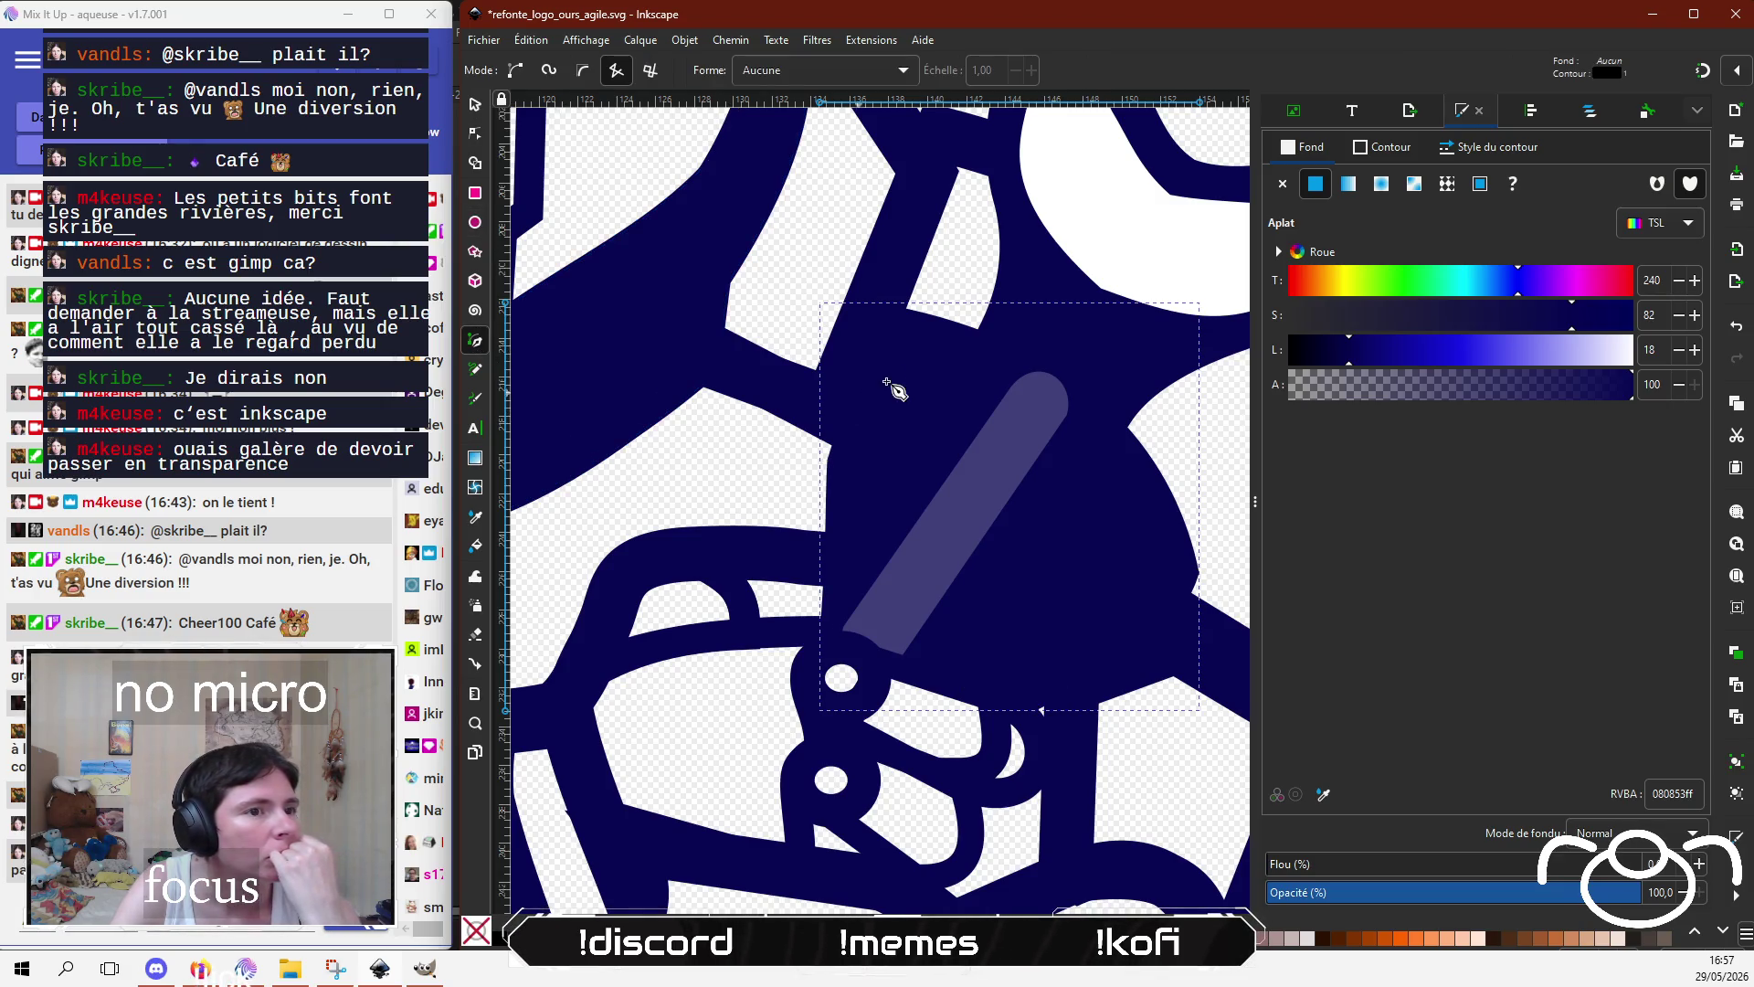
Step: Draw a closed triangle left of the shaft and give it a flat black fill
{"action": "left_click", "coordinate": [857, 308]}
{"action": "left_click", "coordinate": [1015, 356]}
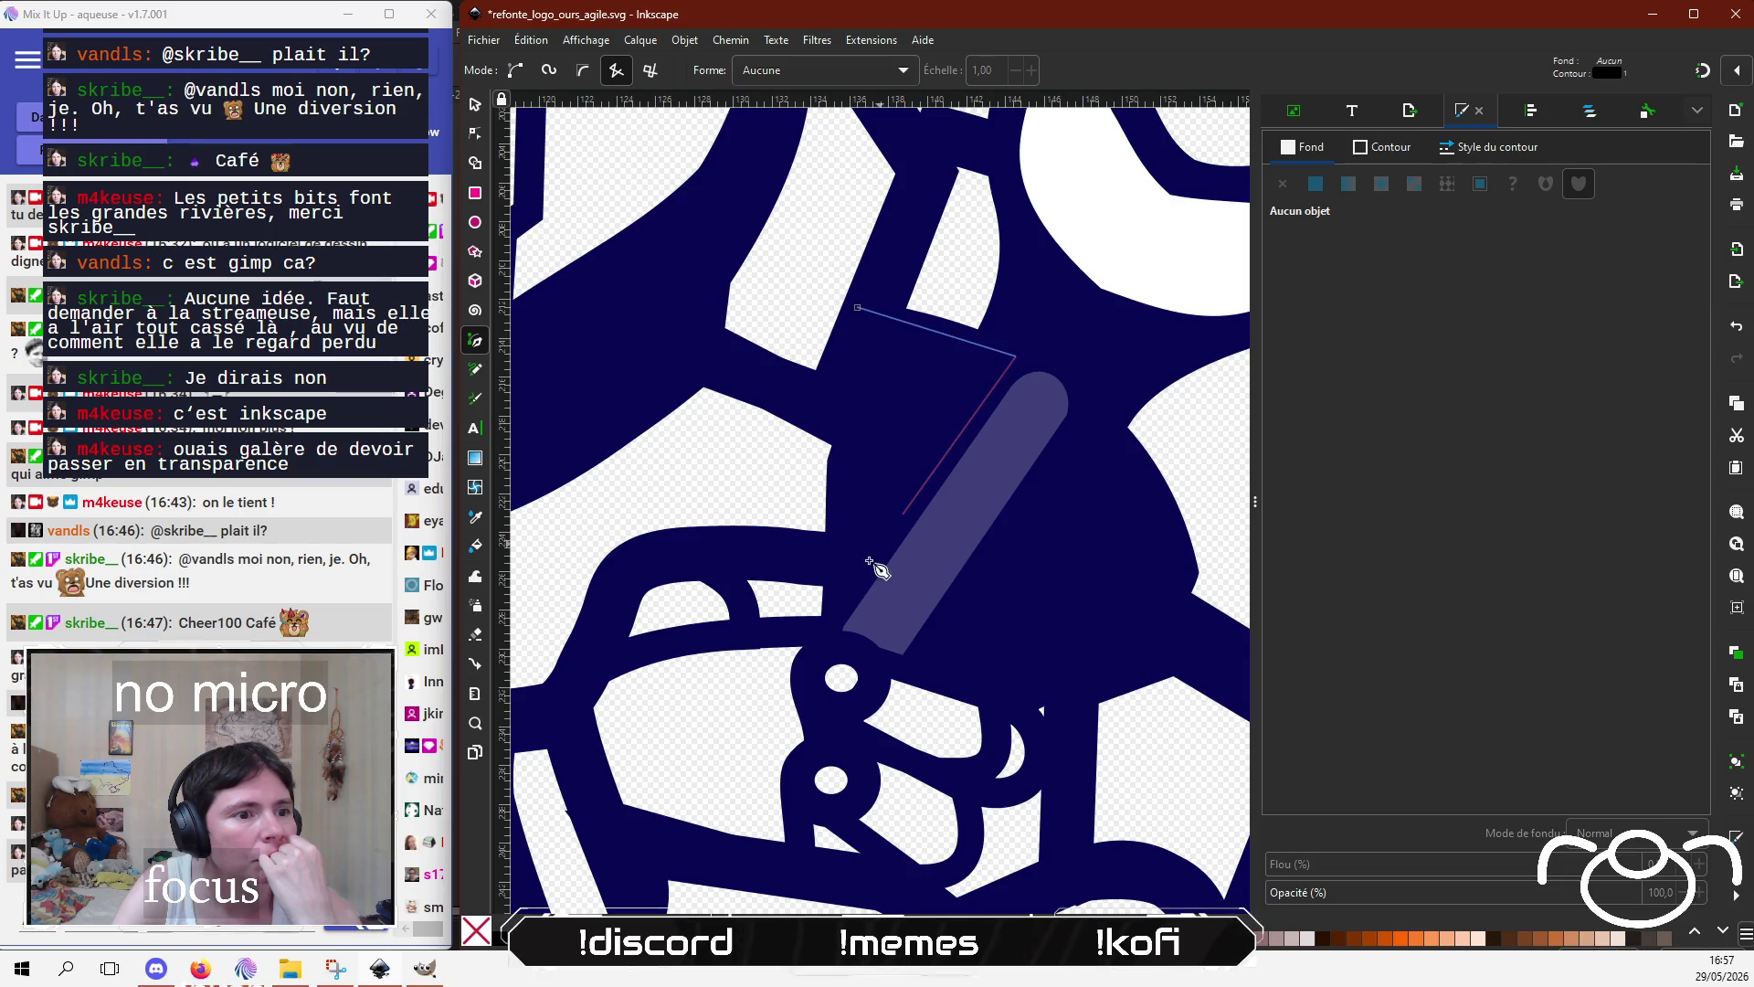
{"action": "left_click", "coordinate": [839, 617]}
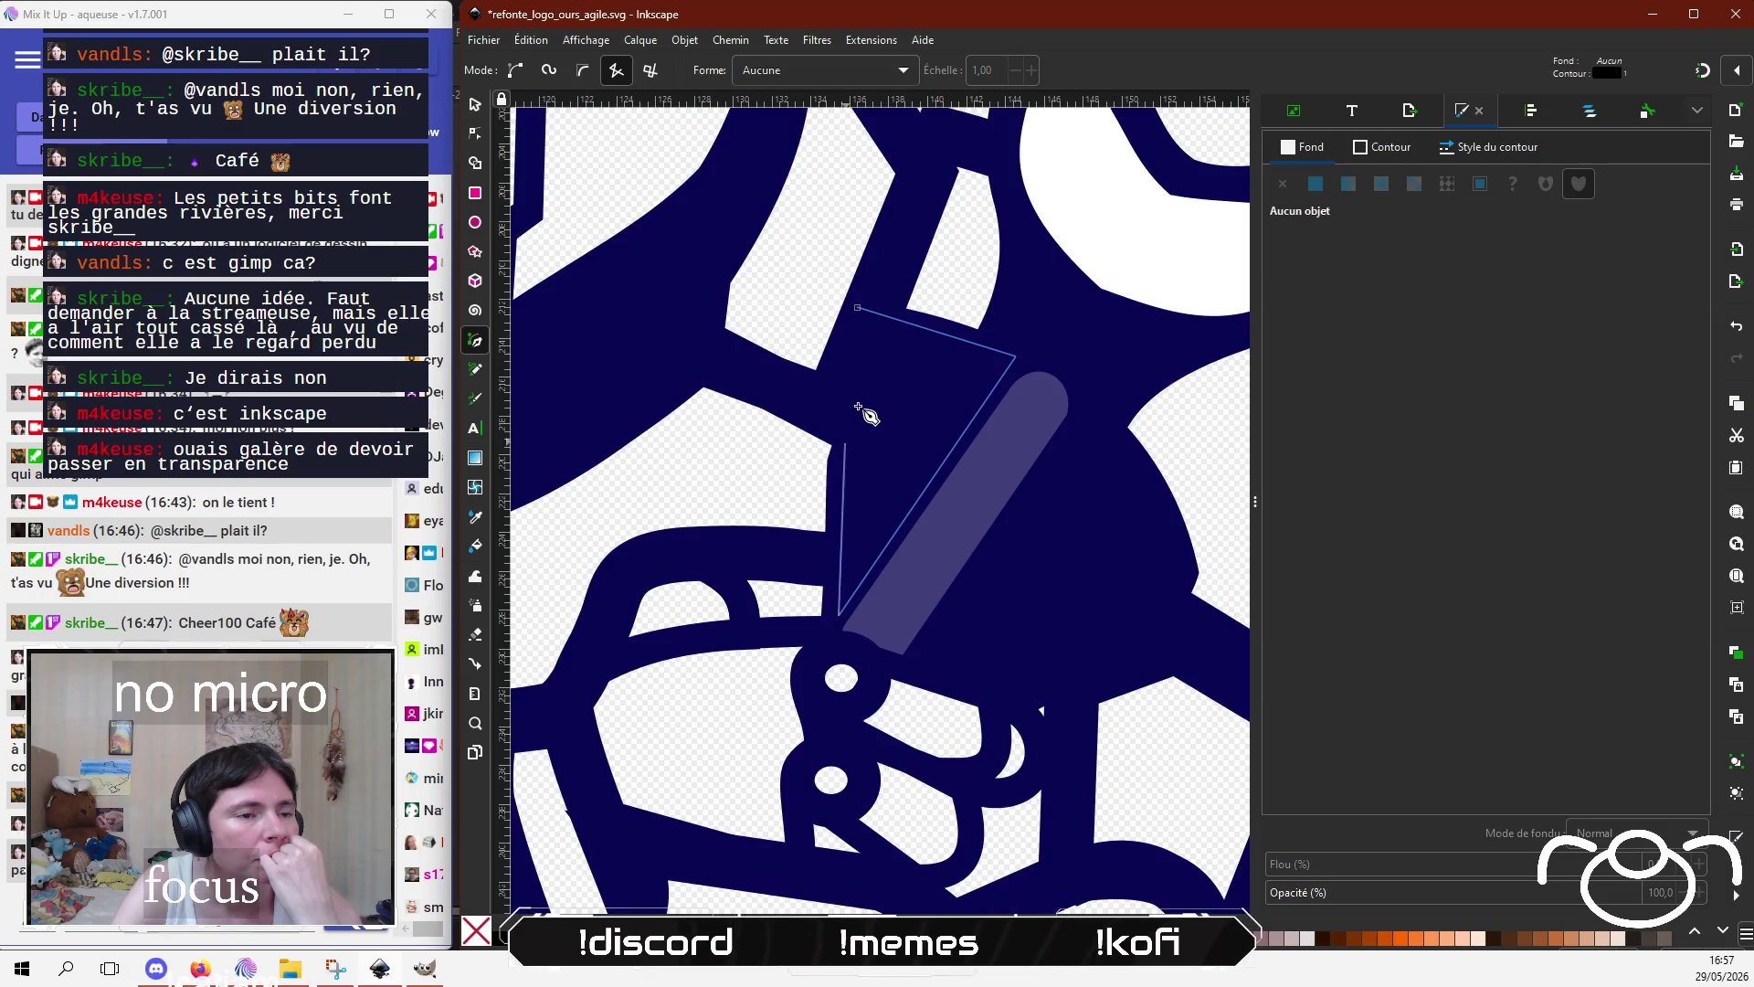
{"action": "left_click", "coordinate": [857, 308]}
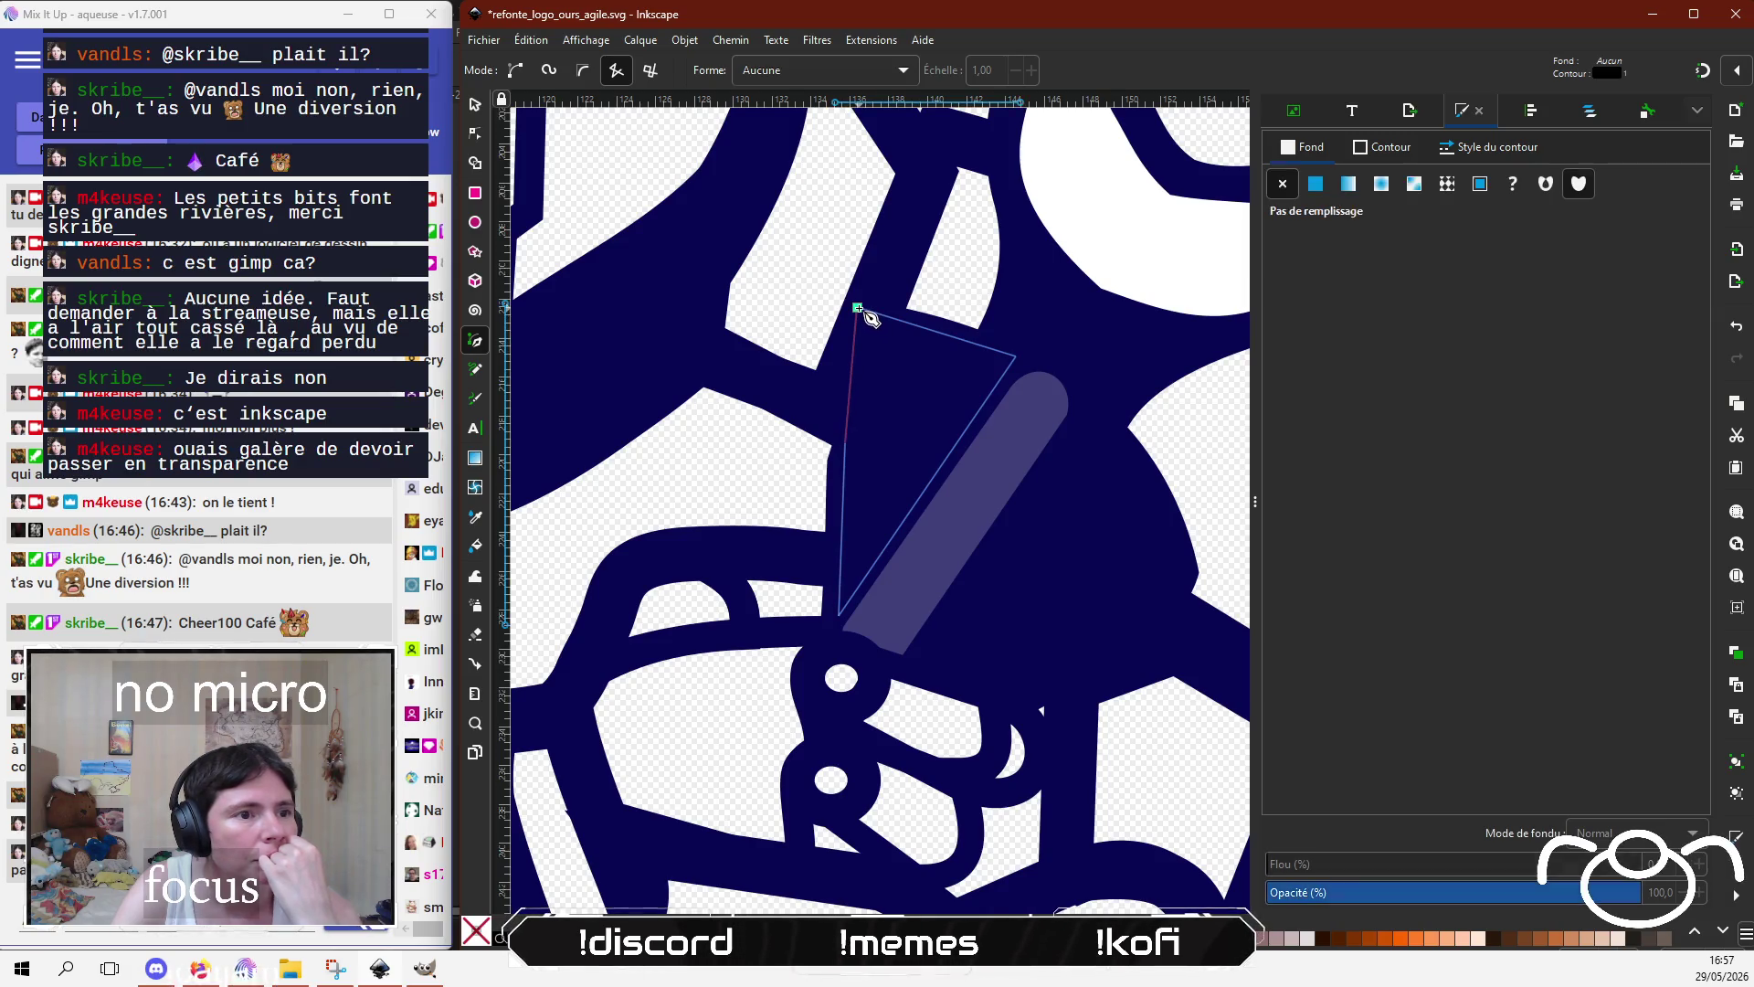
{"action": "left_click", "coordinate": [1316, 183]}
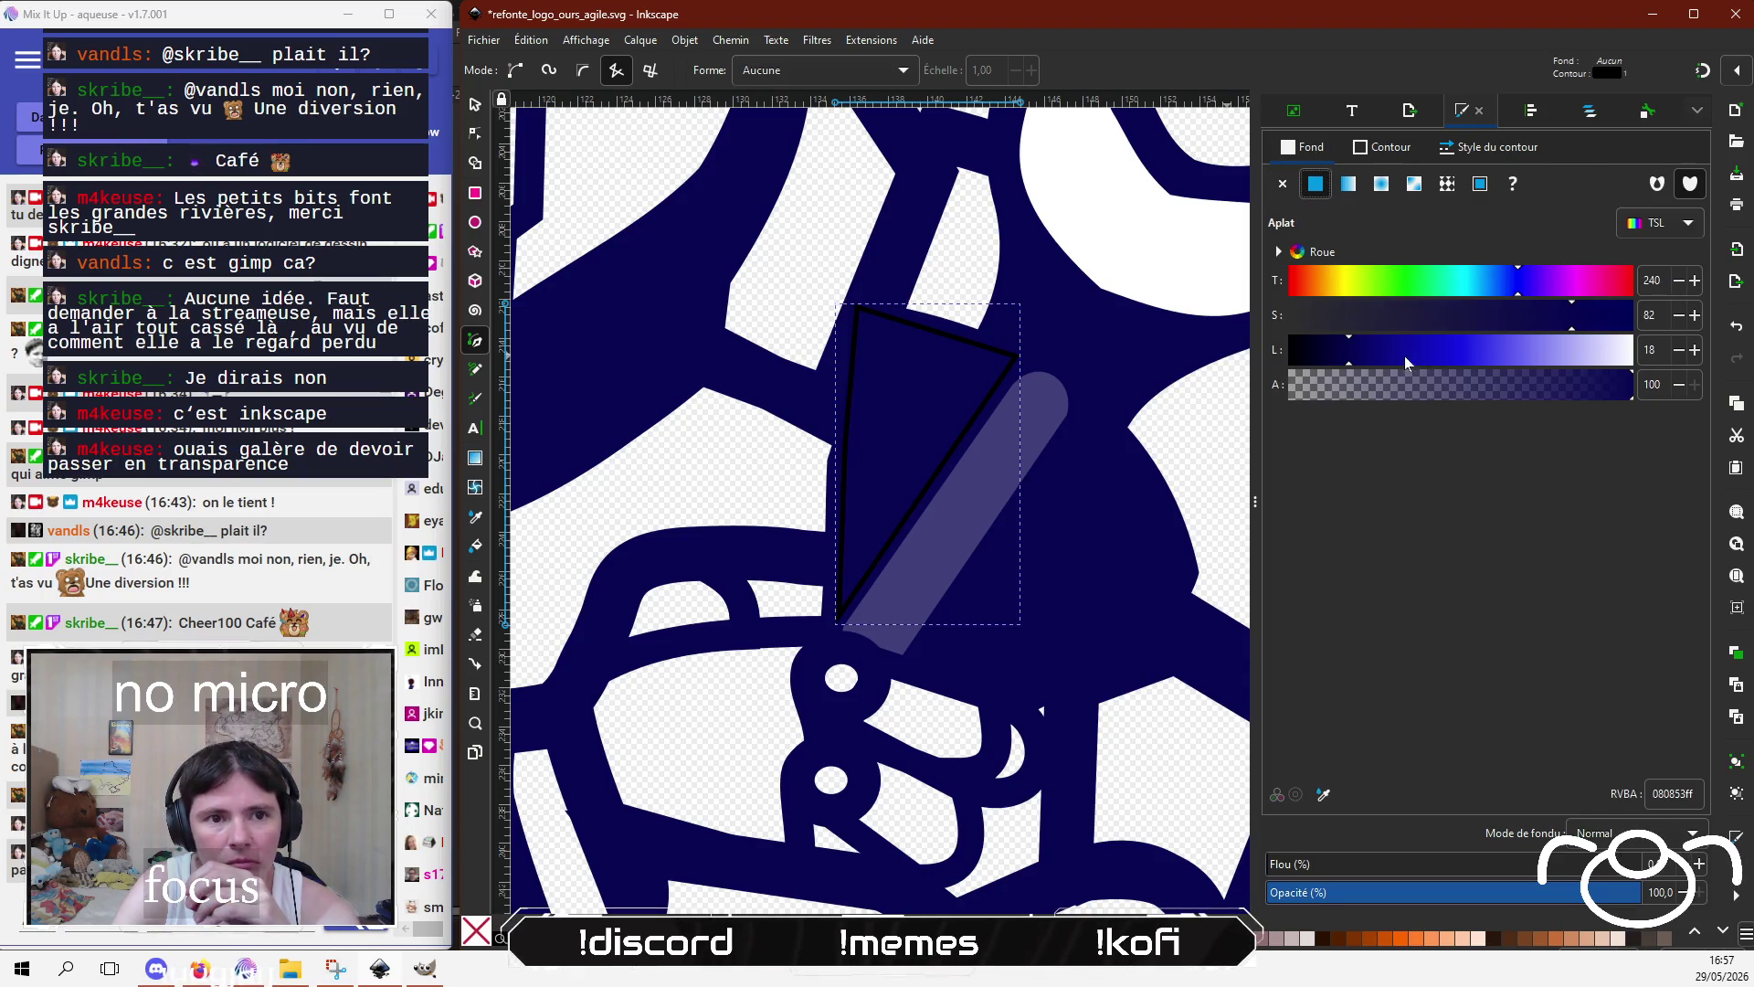
{"action": "left_click_drag", "start_coordinate": [1406, 361], "coordinate": [1262, 366]}
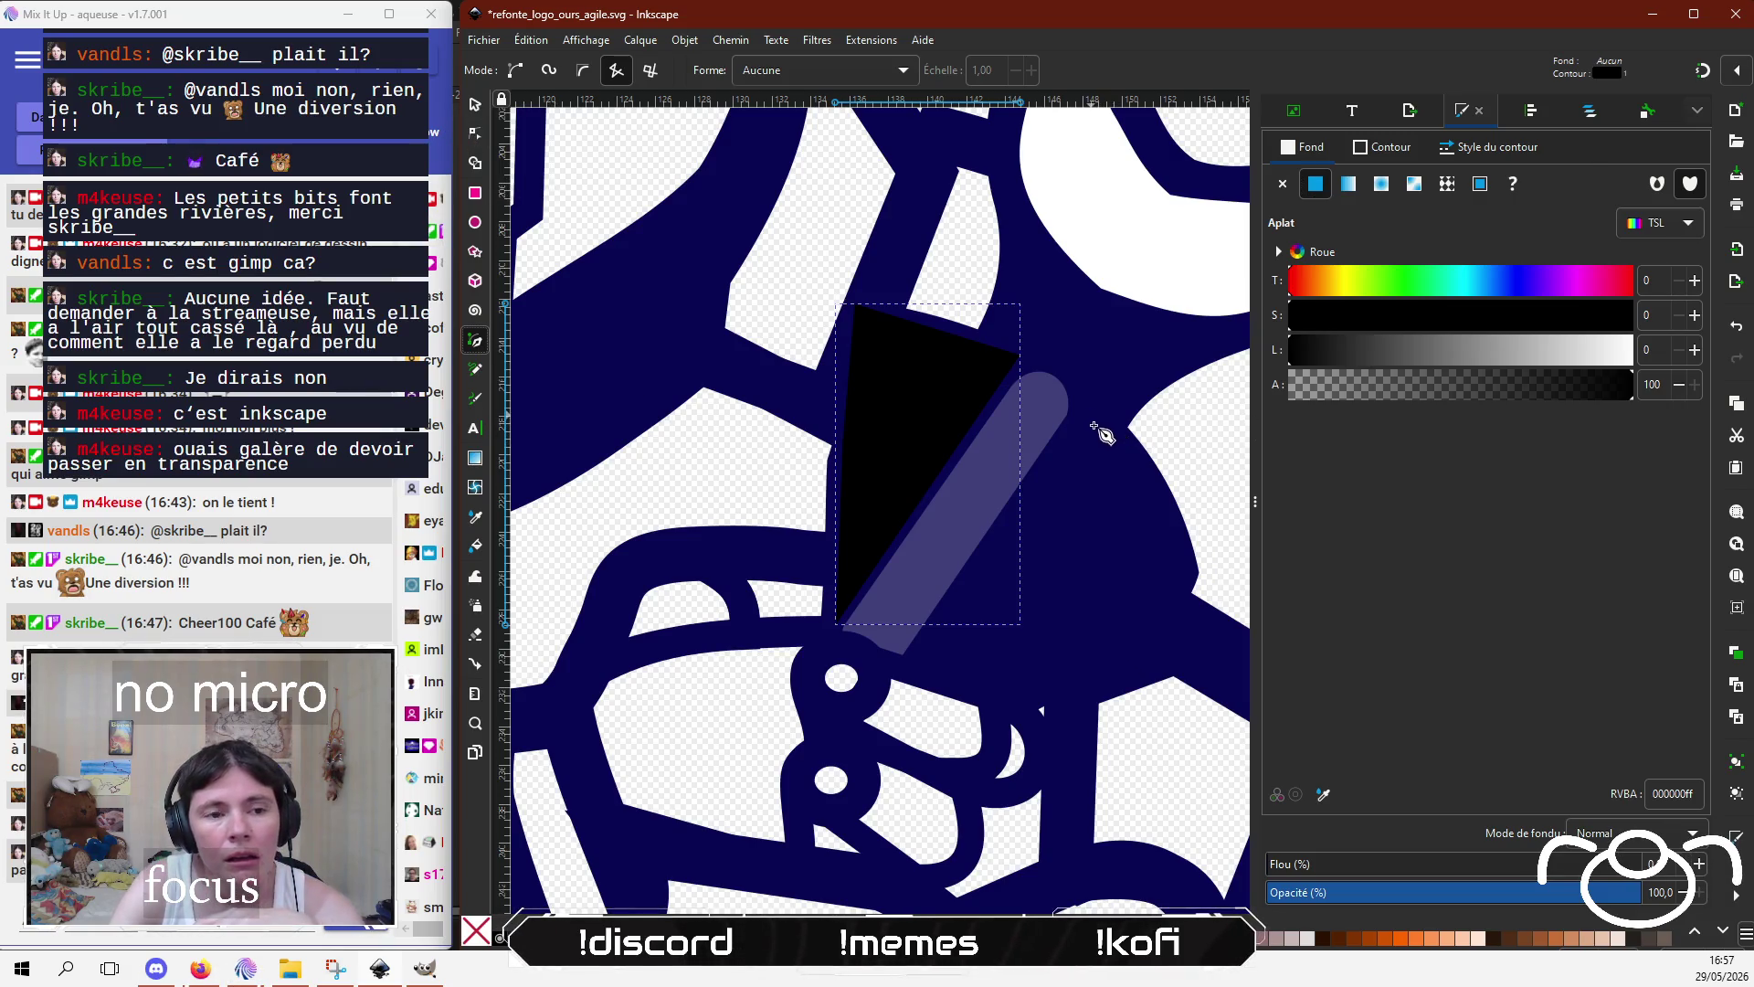
Step: Draw a five-sided shape right of the shaft and fill it flat black
{"action": "left_click", "coordinate": [1091, 416]}
{"action": "left_click", "coordinate": [1183, 567]}
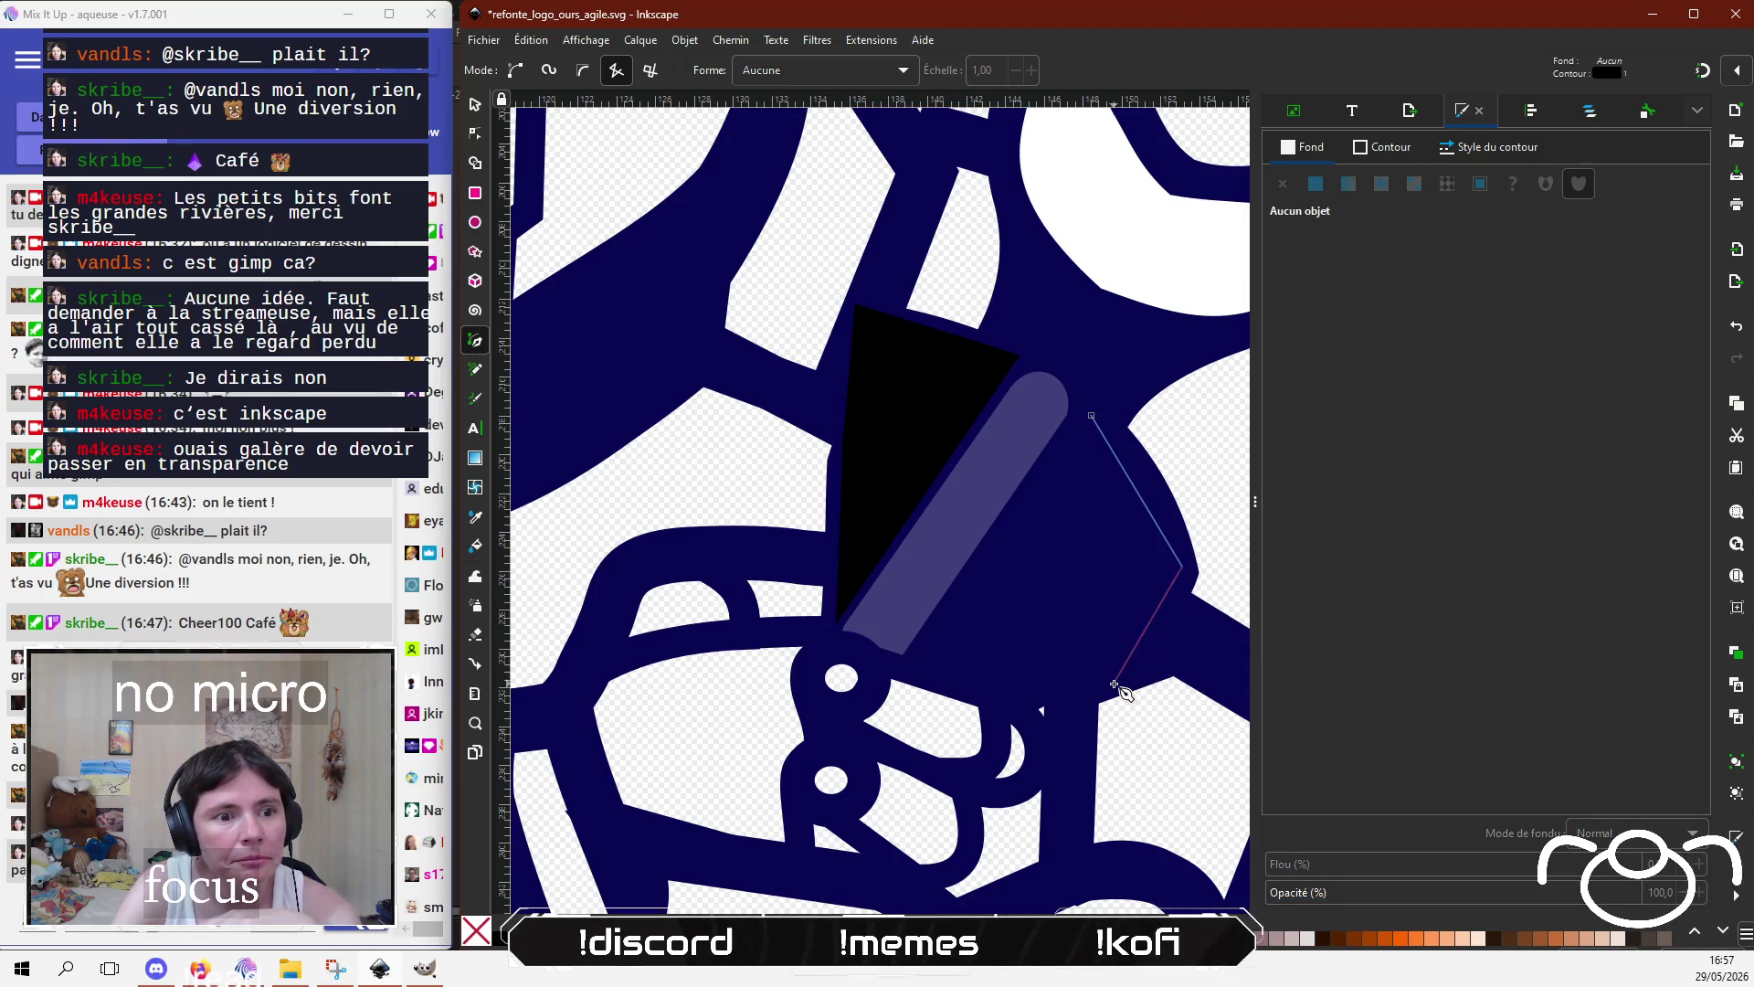
{"action": "left_click", "coordinate": [1002, 694]}
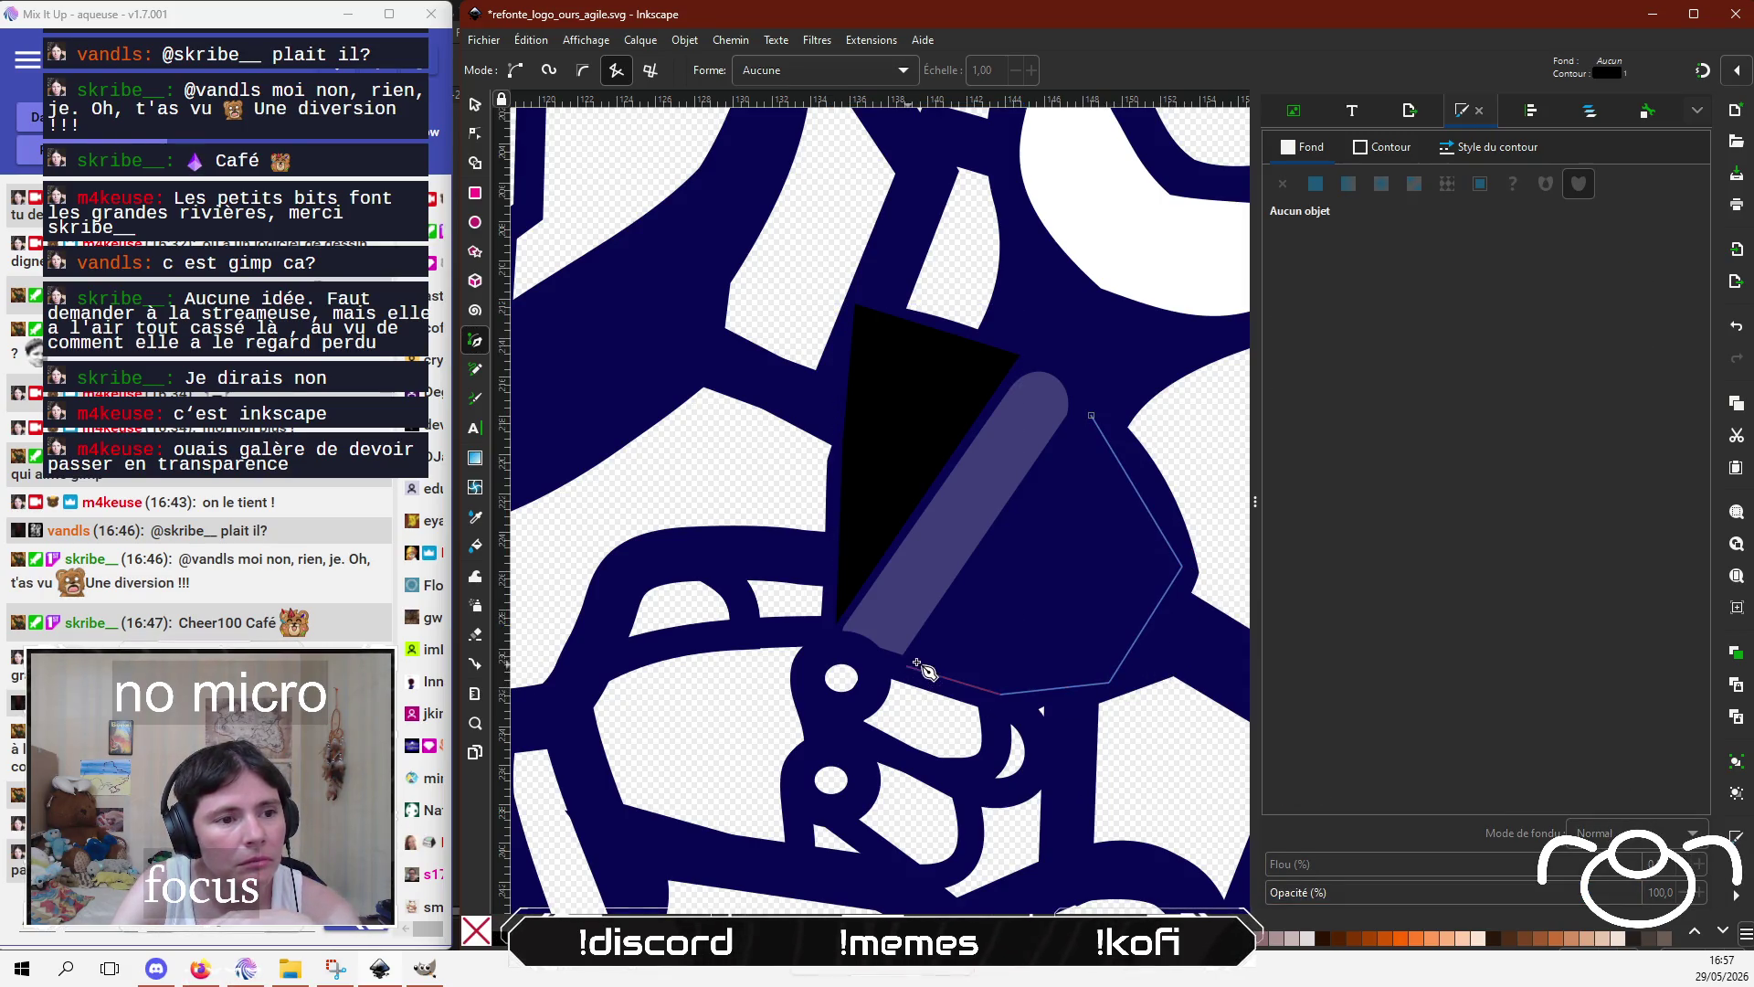
{"action": "left_click", "coordinate": [918, 658]}
{"action": "left_click", "coordinate": [1091, 415]}
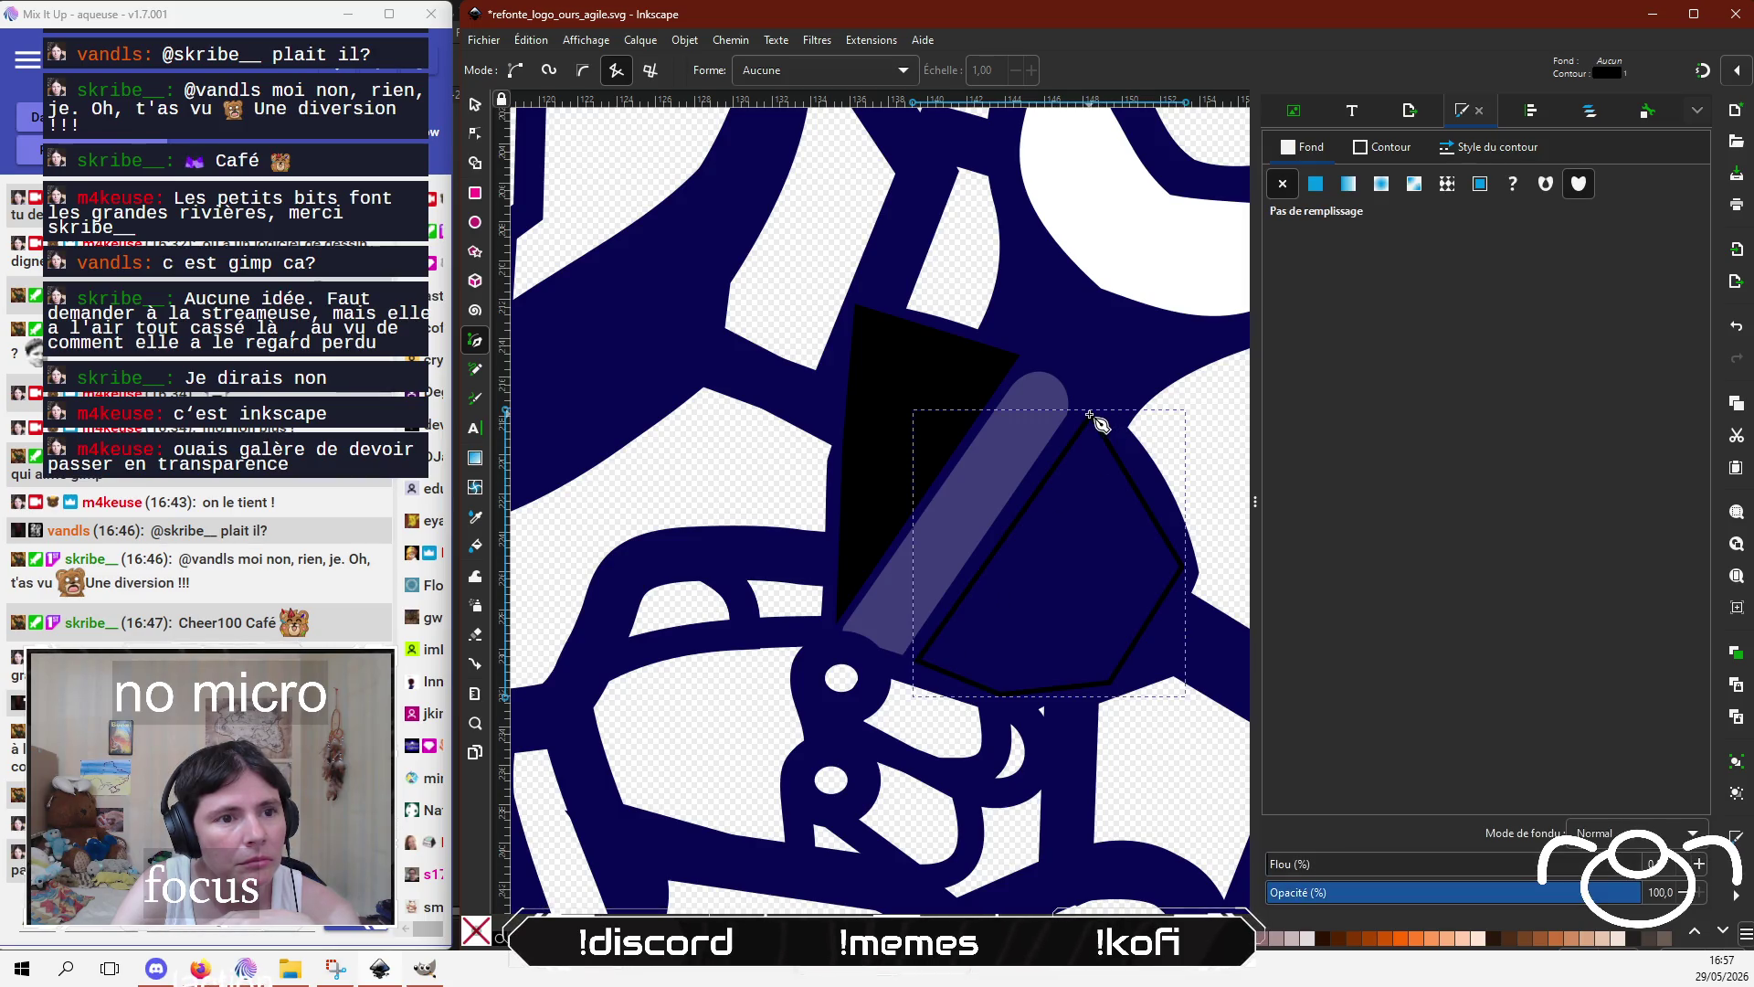
{"action": "left_click", "coordinate": [1316, 184]}
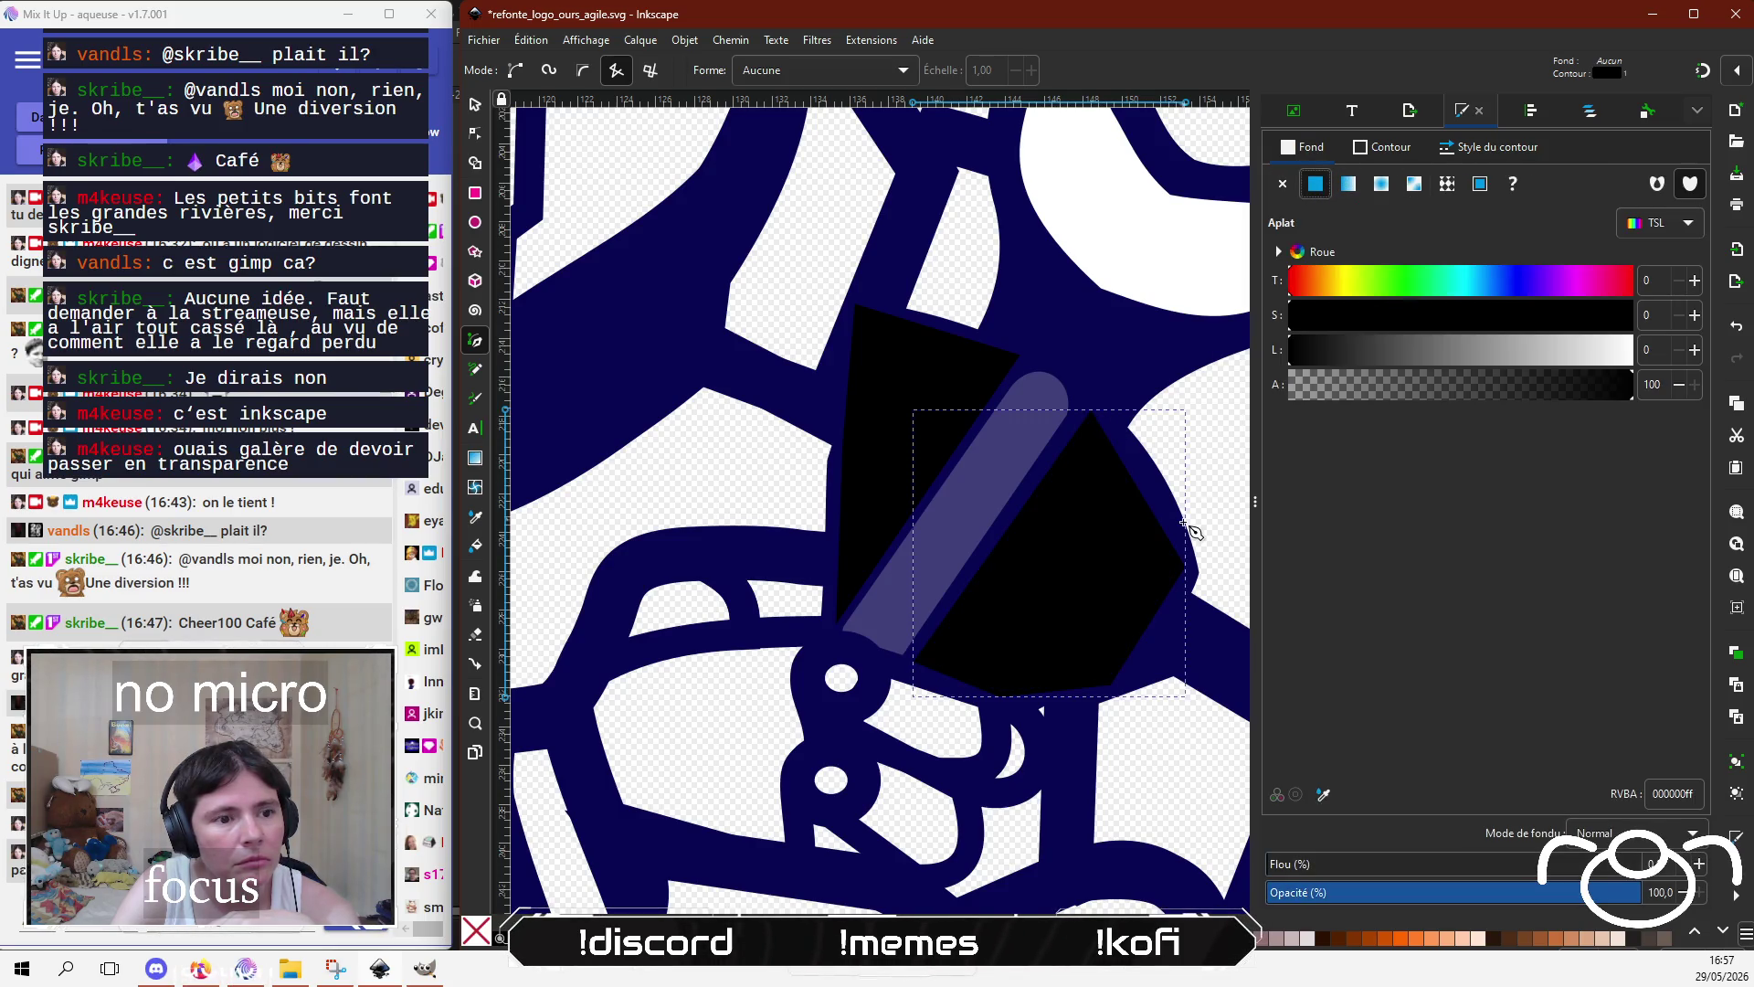
{"action": "key", "text": "s"}
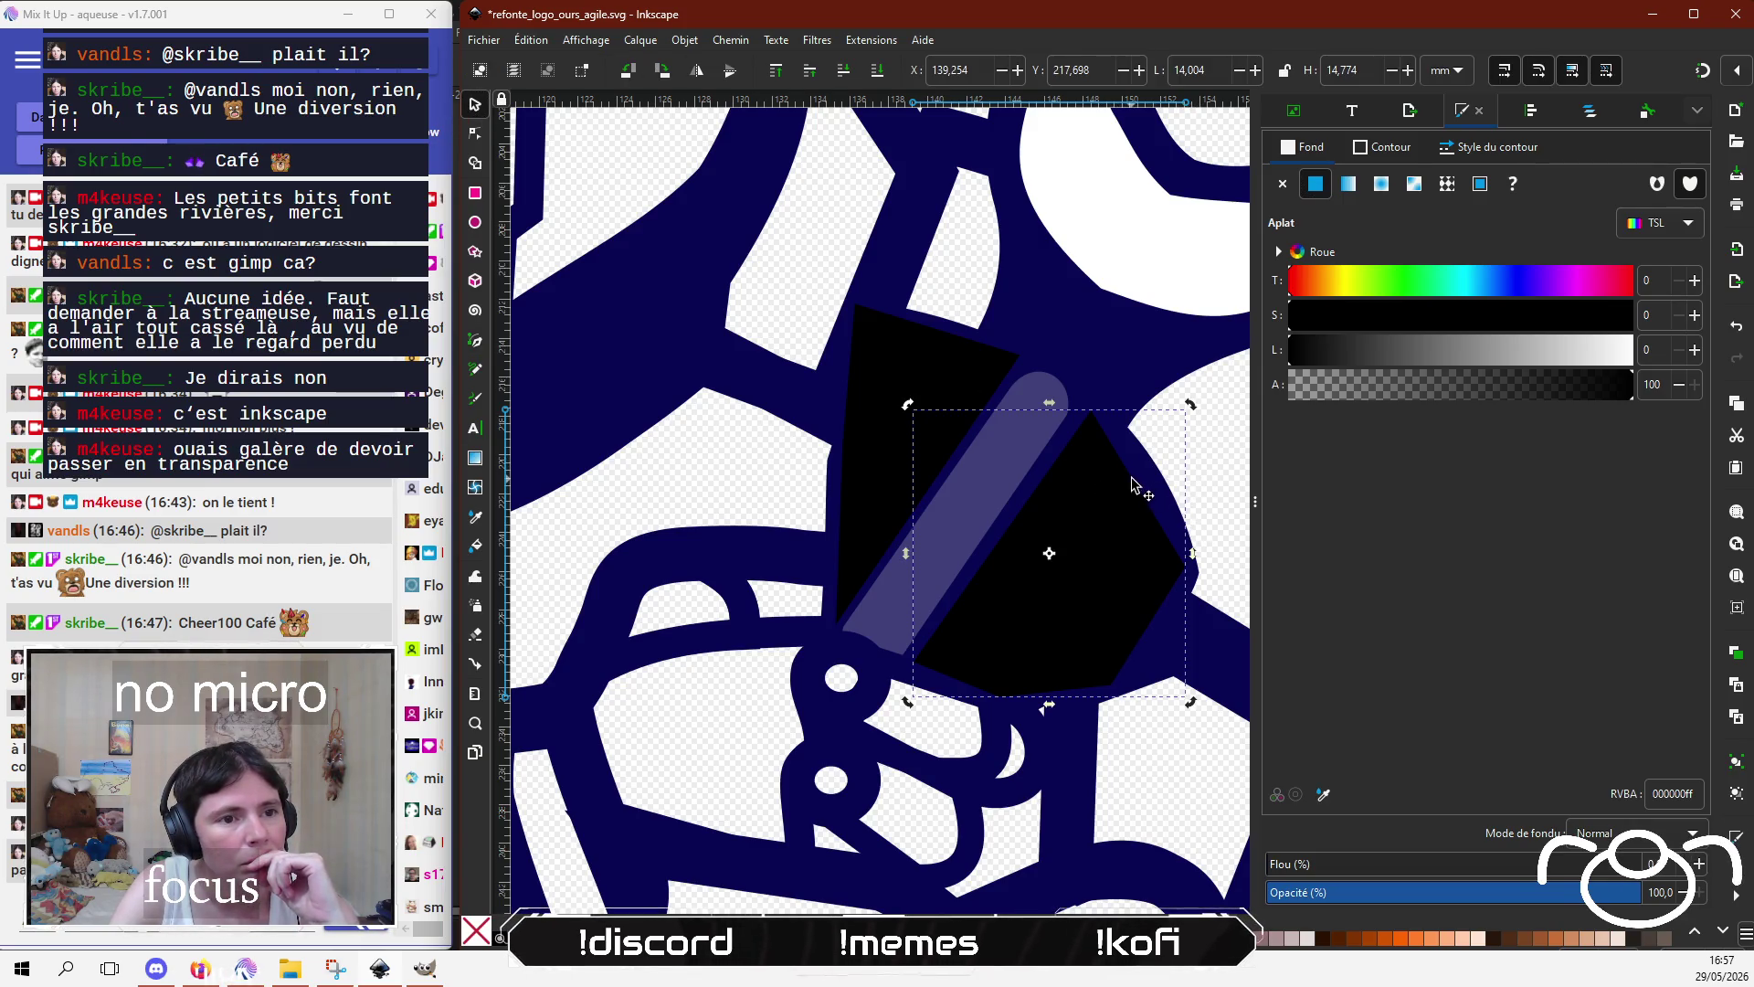
Step: Curve the right black shape's upper and lower right edges outward
{"action": "left_click_drag", "start_coordinate": [1133, 484], "coordinate": [1149, 480]}
{"action": "key", "text": "ctrl+z"}
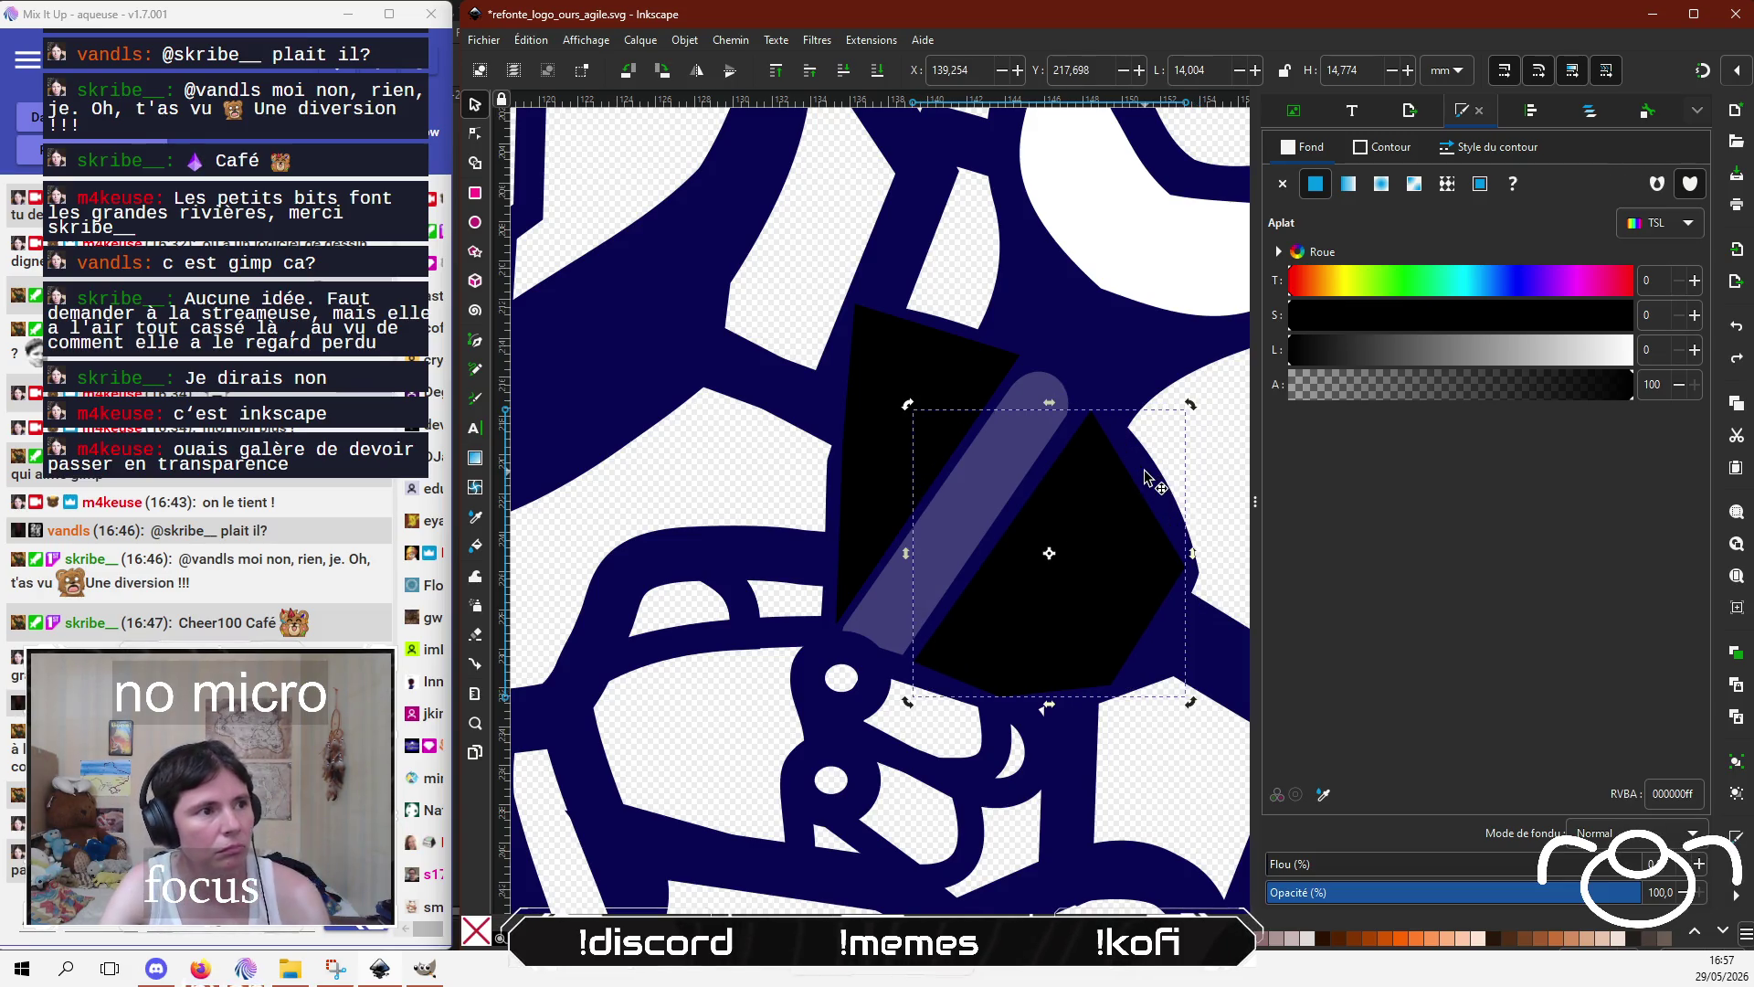
{"action": "key", "text": "n"}
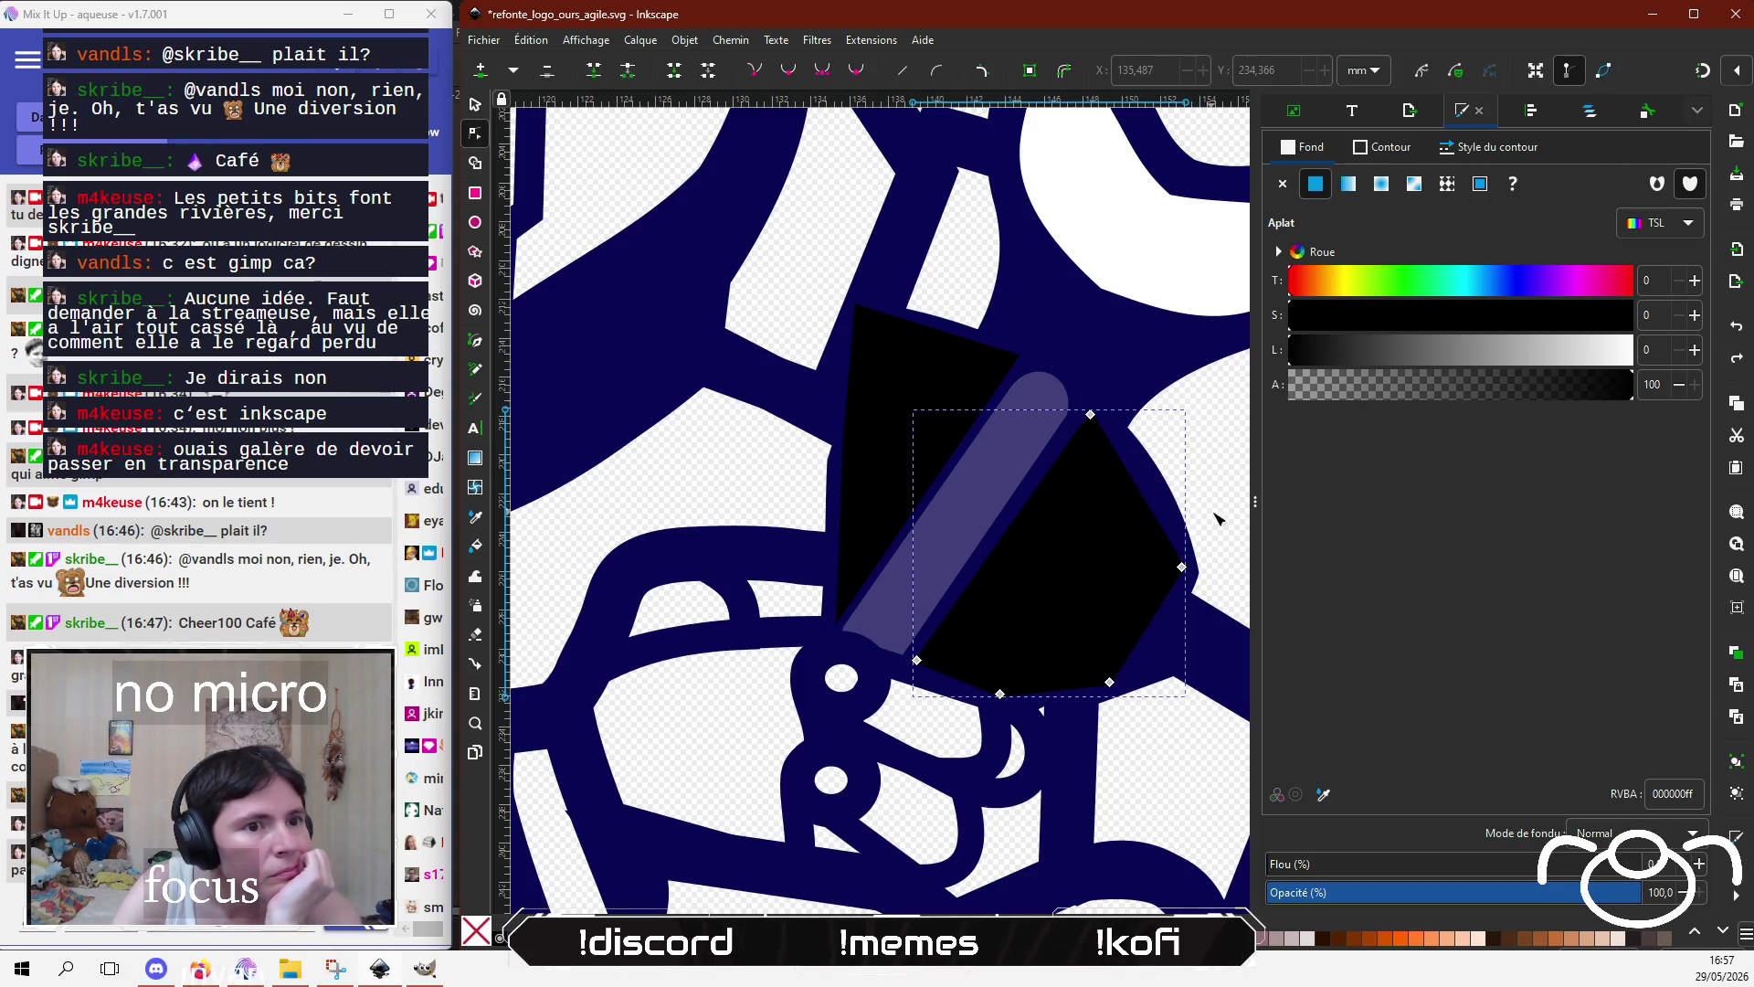
{"action": "left_click_drag", "start_coordinate": [1136, 491], "coordinate": [1155, 480]}
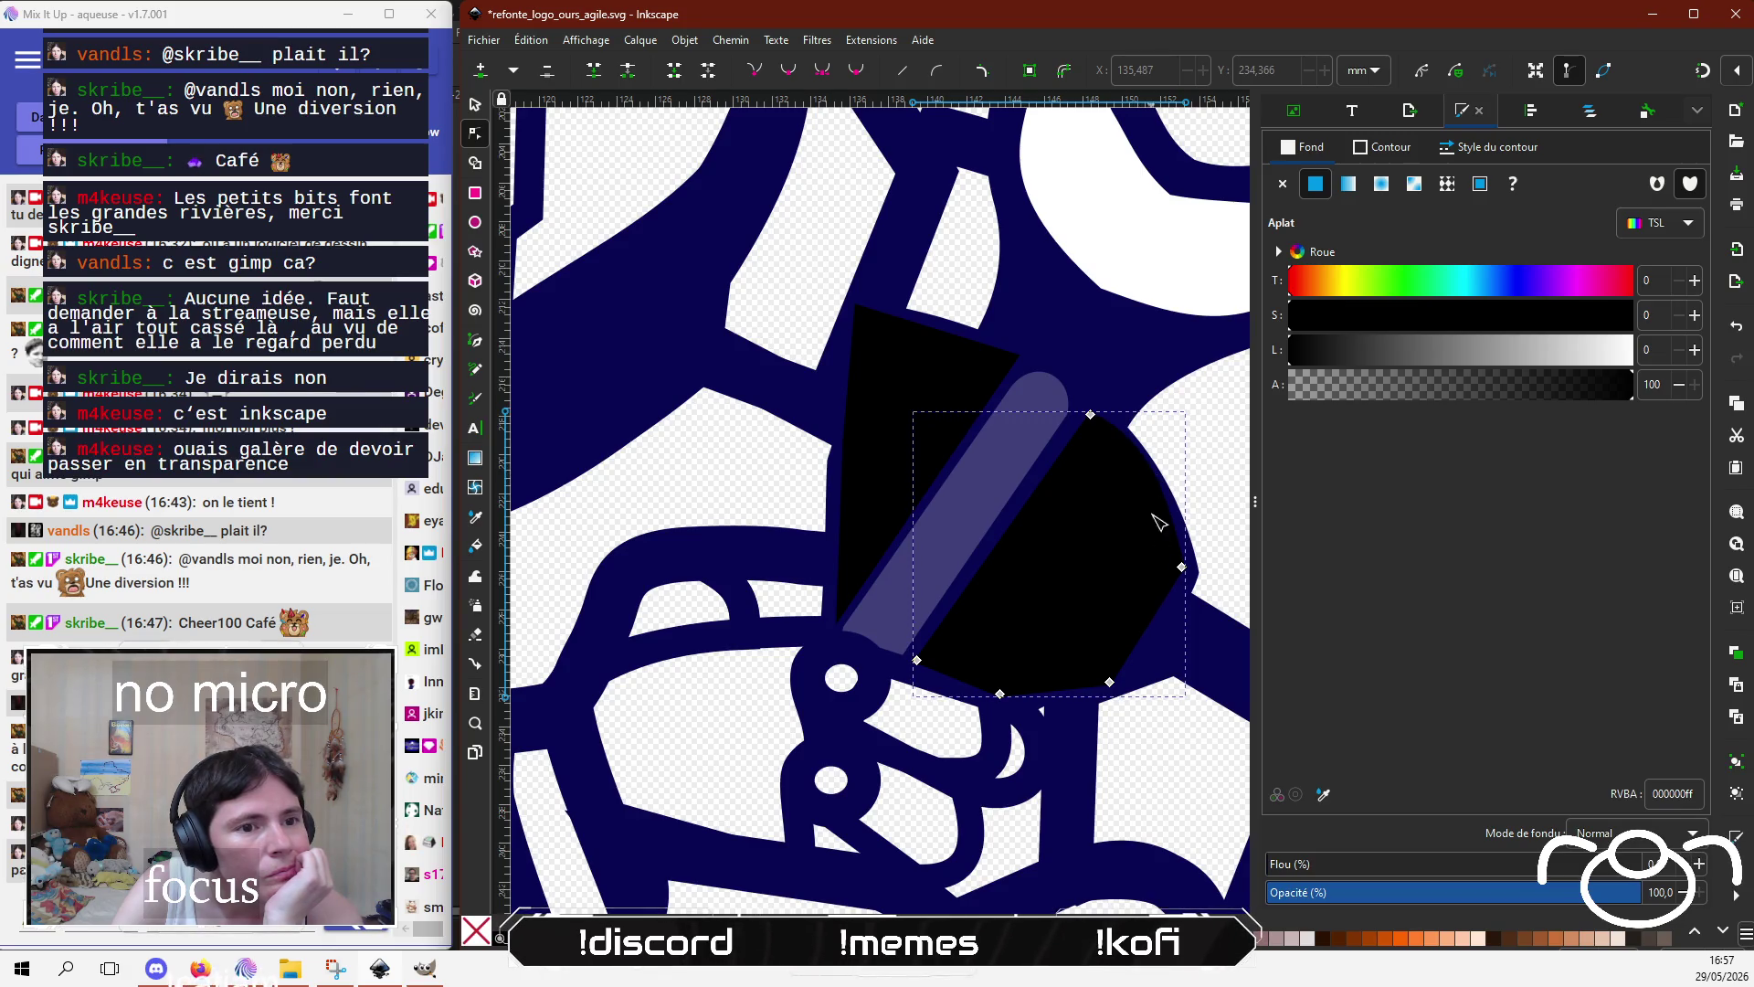
{"action": "mouse_move", "coordinate": [1154, 626]}
{"action": "left_mouse_down"}
{"action": "mouse_move", "coordinate": [1182, 616]}
{"action": "mouse_move", "coordinate": [1190, 565]}
{"action": "left_mouse_up"}
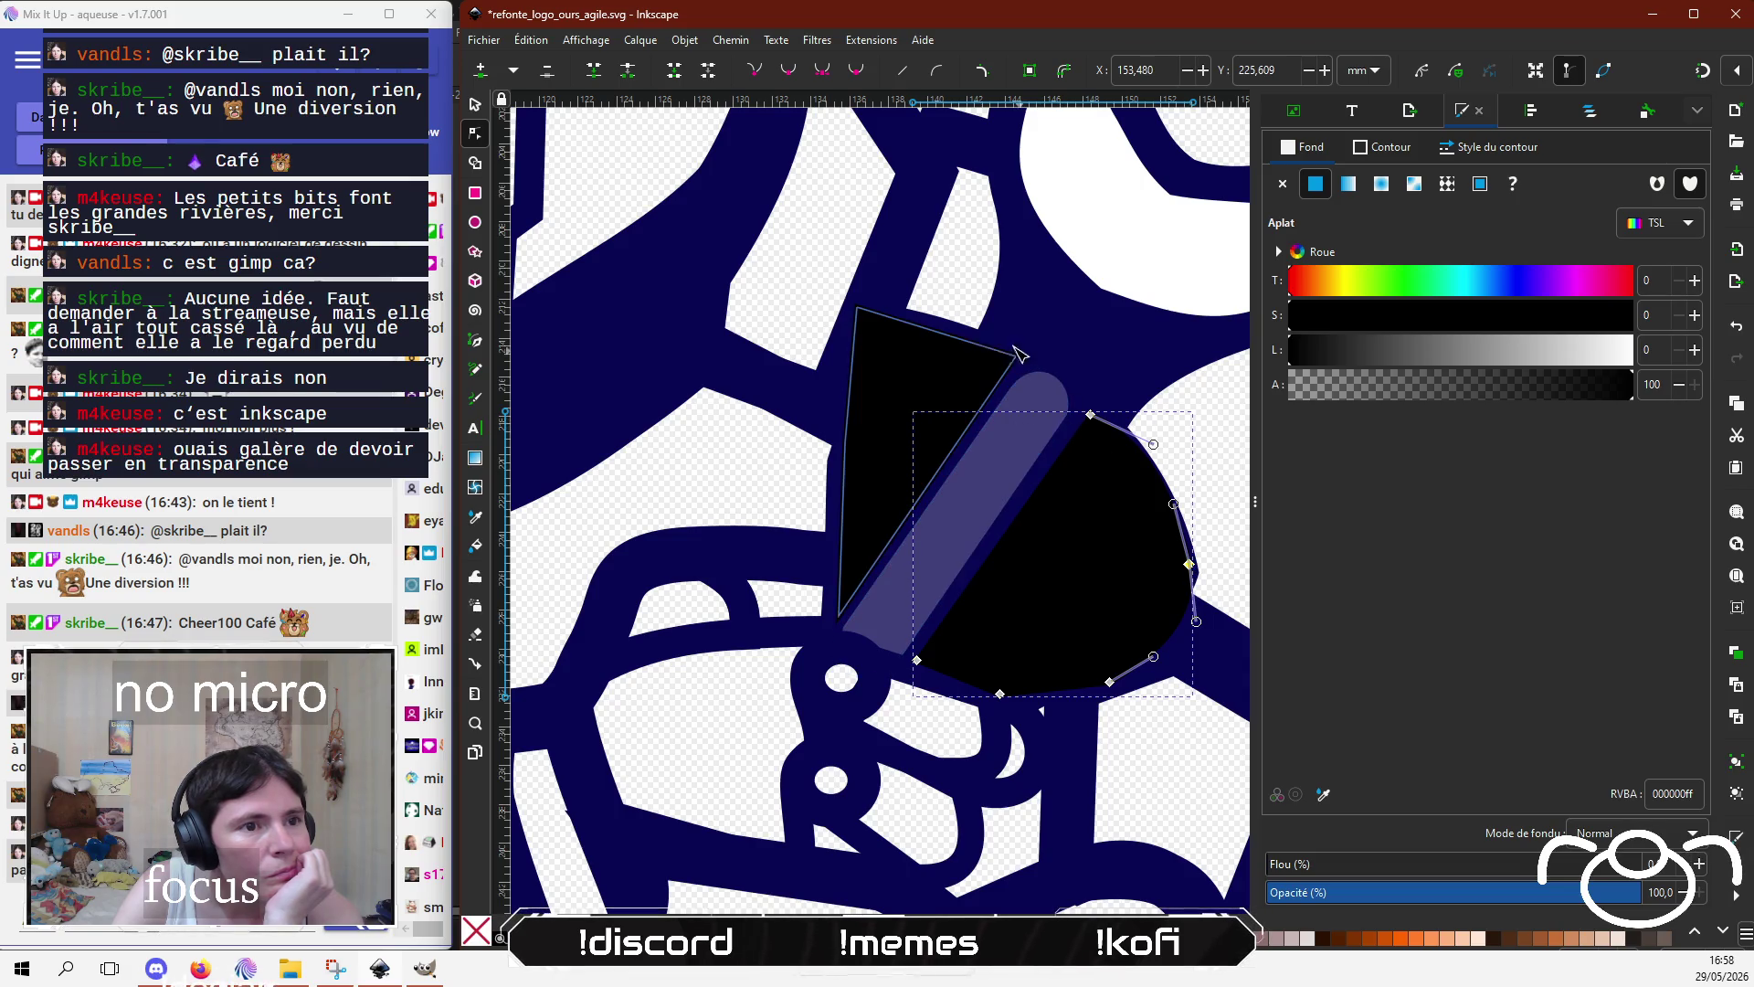
Step: Curve the triangle's top edge, fit its left nodes, and nudge the right shape outward
{"action": "left_click", "coordinate": [945, 338]}
{"action": "left_click_drag", "start_coordinate": [946, 338], "coordinate": [949, 323]}
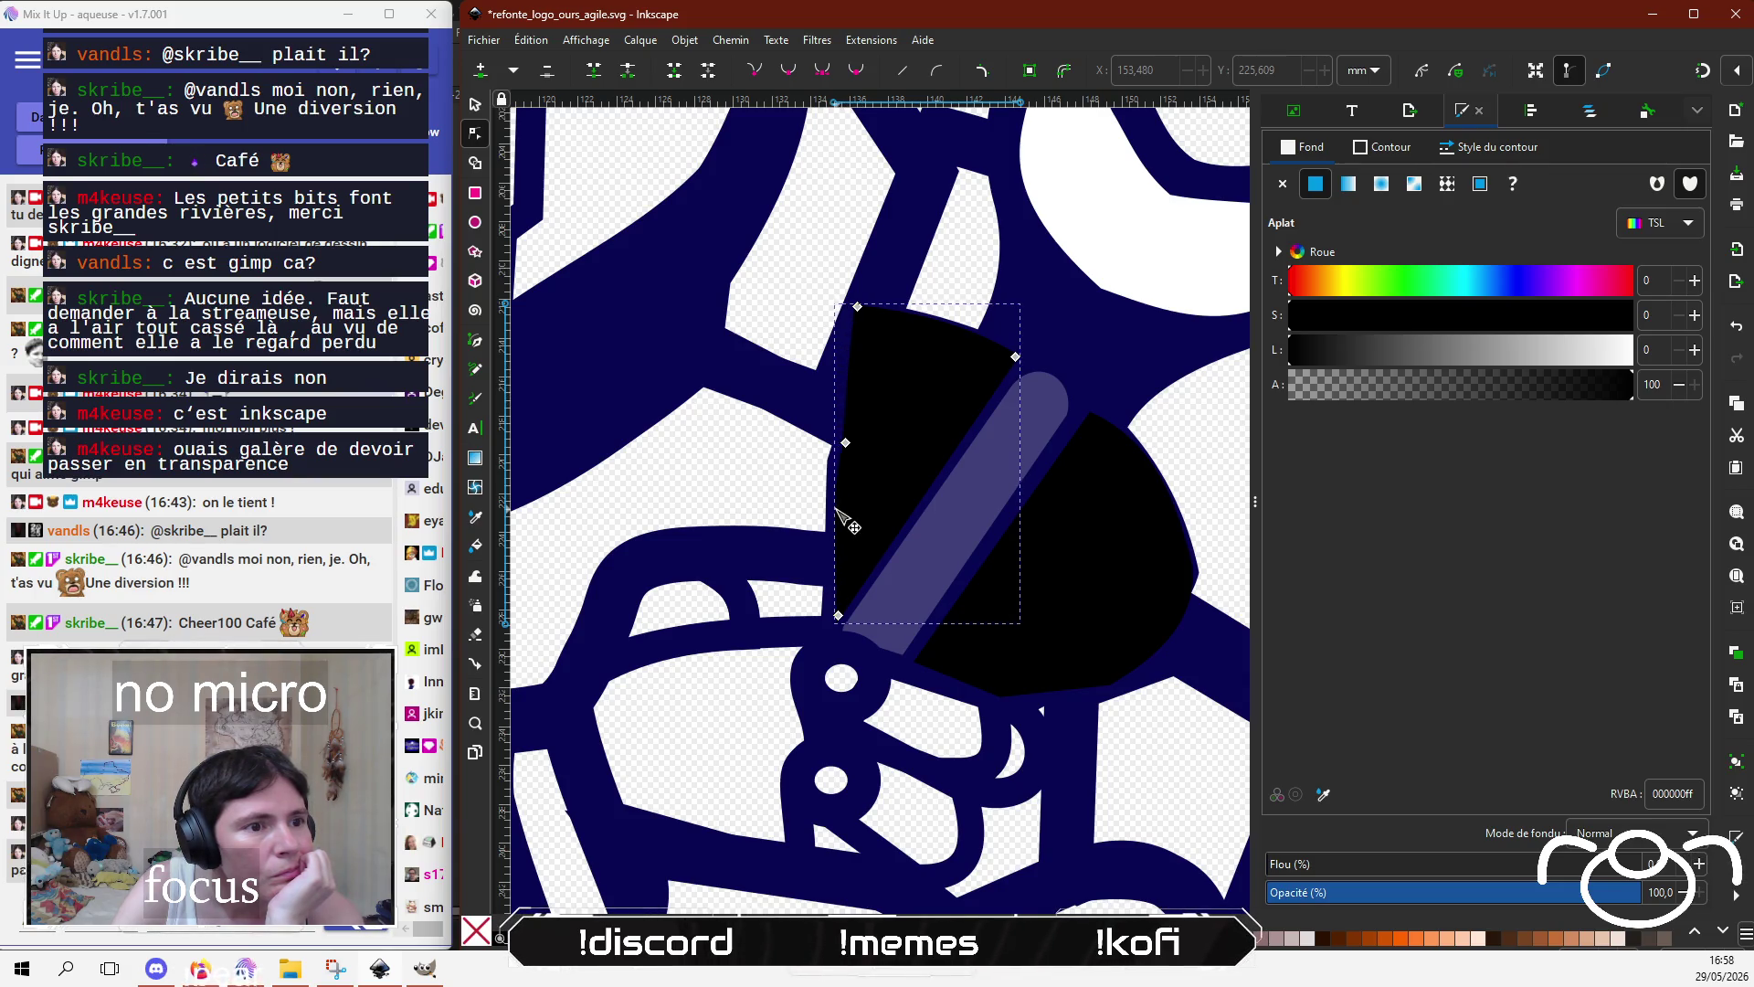
{"action": "left_click", "coordinate": [842, 440]}
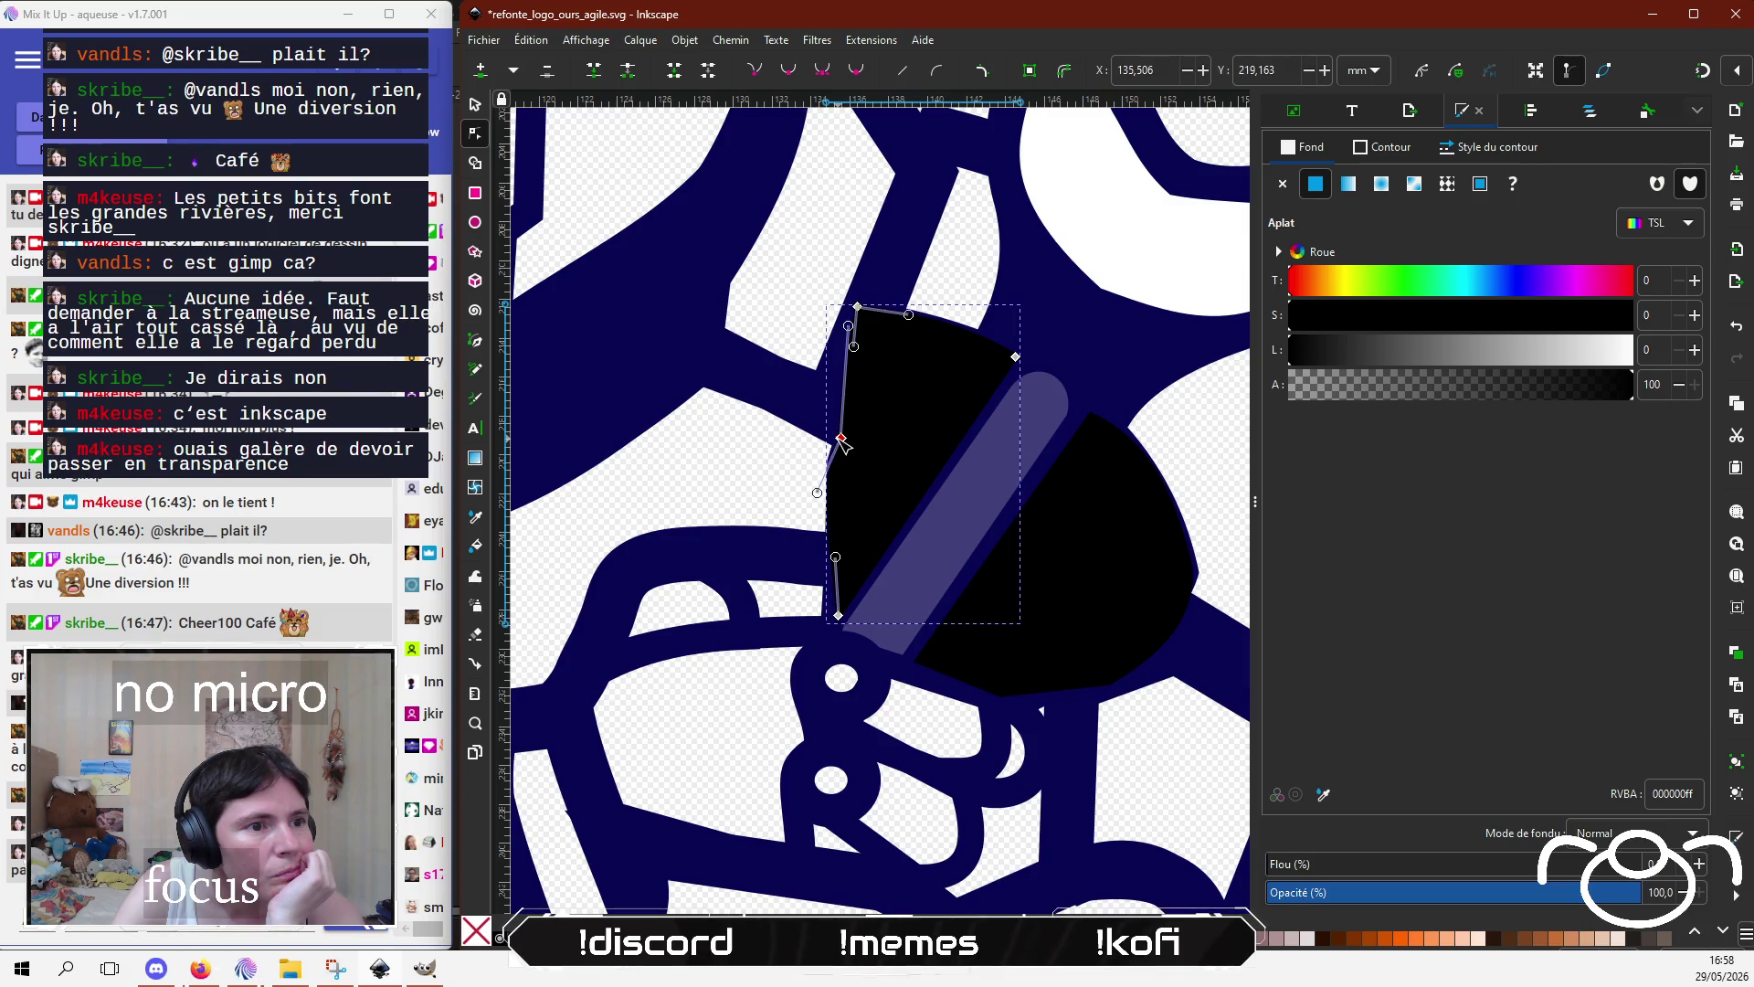
{"action": "mouse_move", "coordinate": [822, 492]}
{"action": "left_mouse_down"}
{"action": "mouse_move", "coordinate": [836, 496]}
{"action": "mouse_move", "coordinate": [836, 441]}
{"action": "left_mouse_up"}
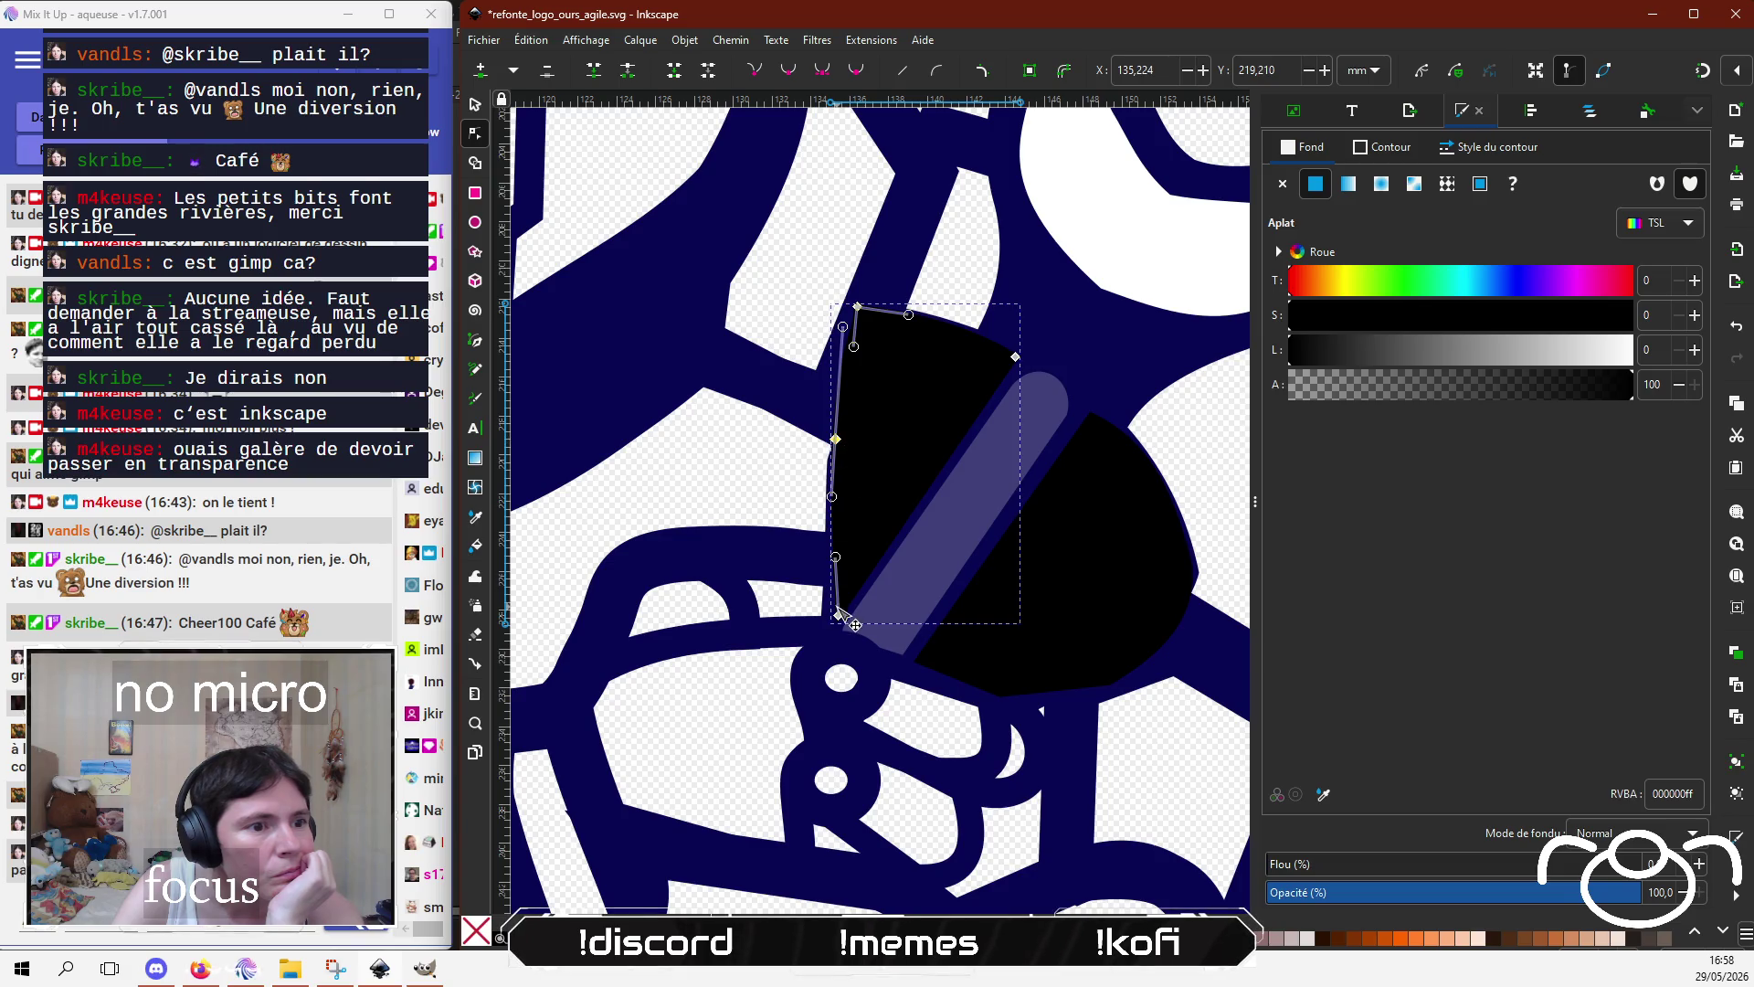
{"action": "left_click_drag", "start_coordinate": [839, 615], "coordinate": [838, 627]}
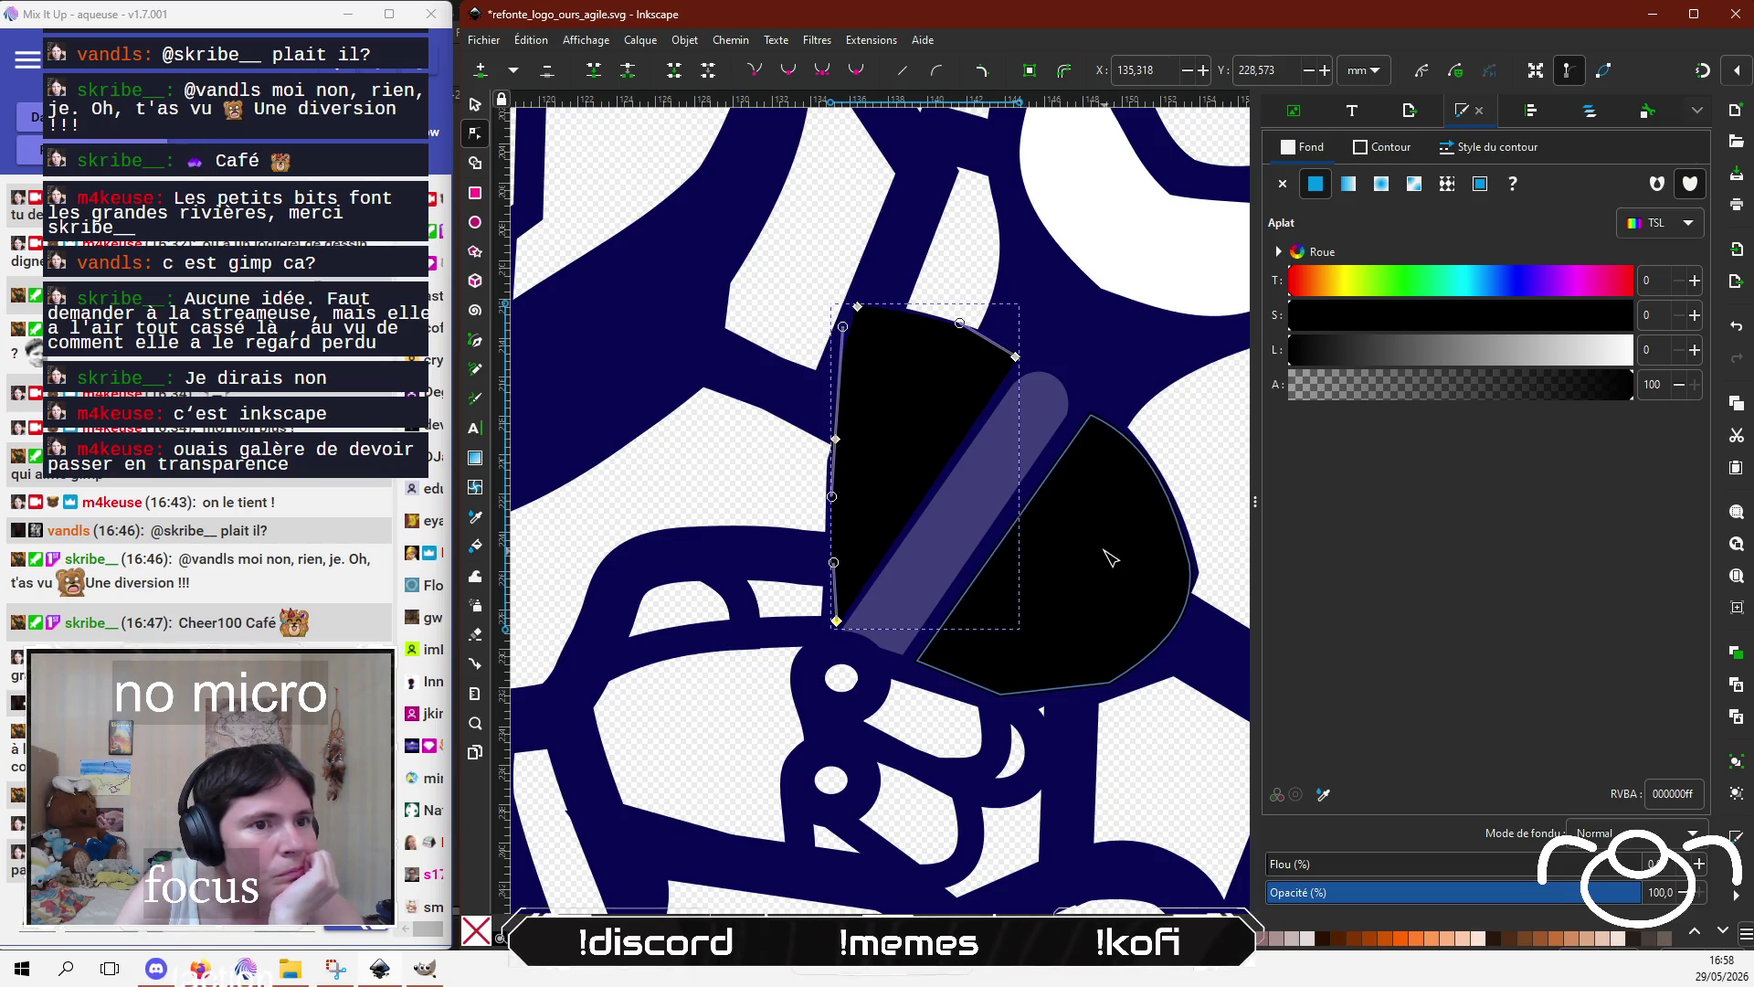
{"action": "left_click", "coordinate": [1191, 595]}
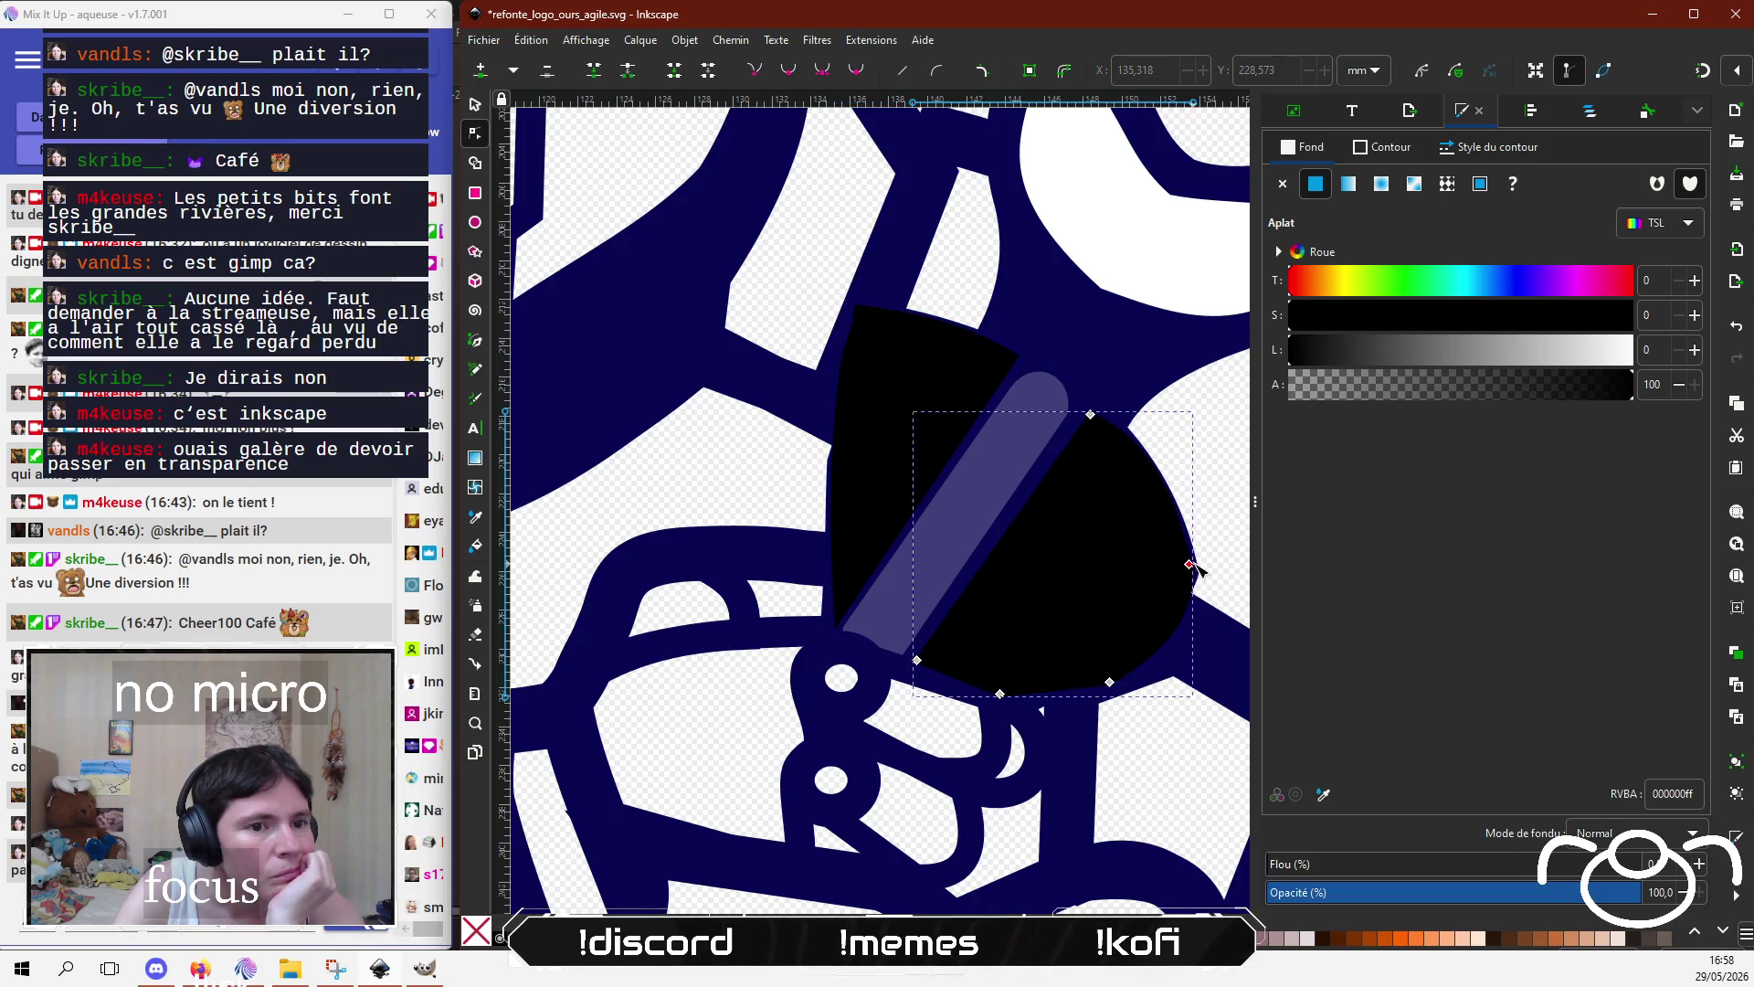
{"action": "left_click_drag", "start_coordinate": [1190, 564], "coordinate": [1195, 562]}
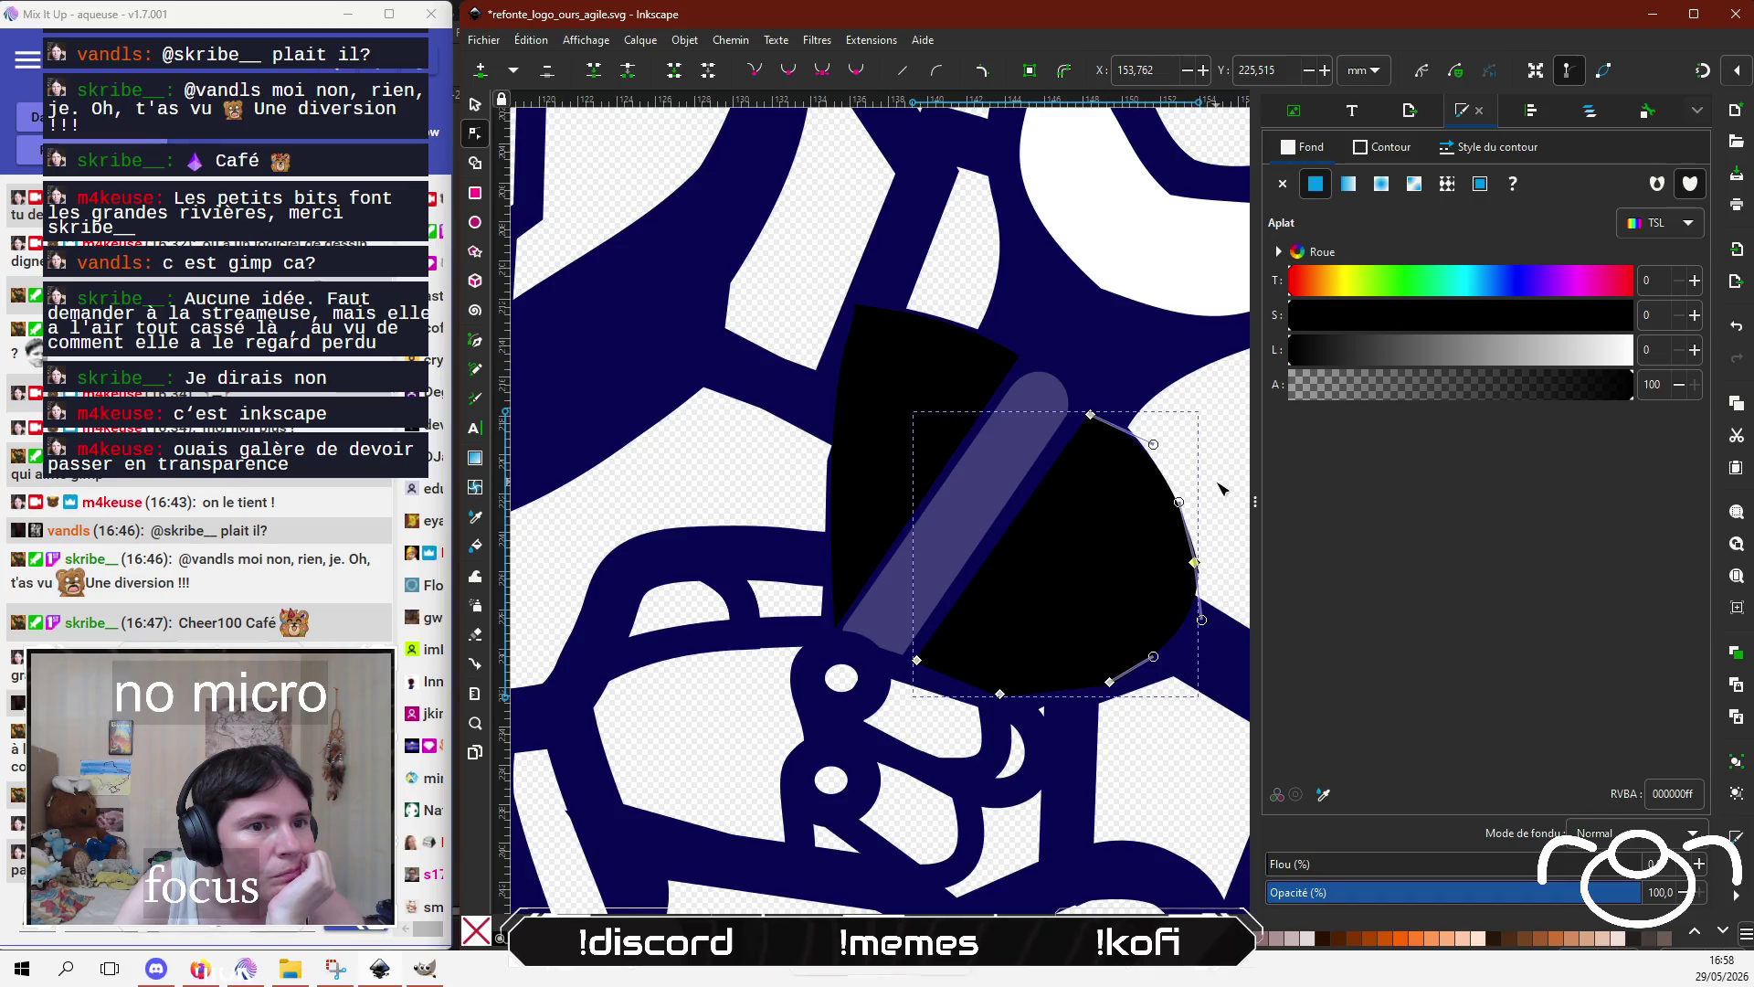
Step: Pull the right black wedge's top corner up-left against the bar
{"action": "left_click", "coordinate": [1222, 489]}
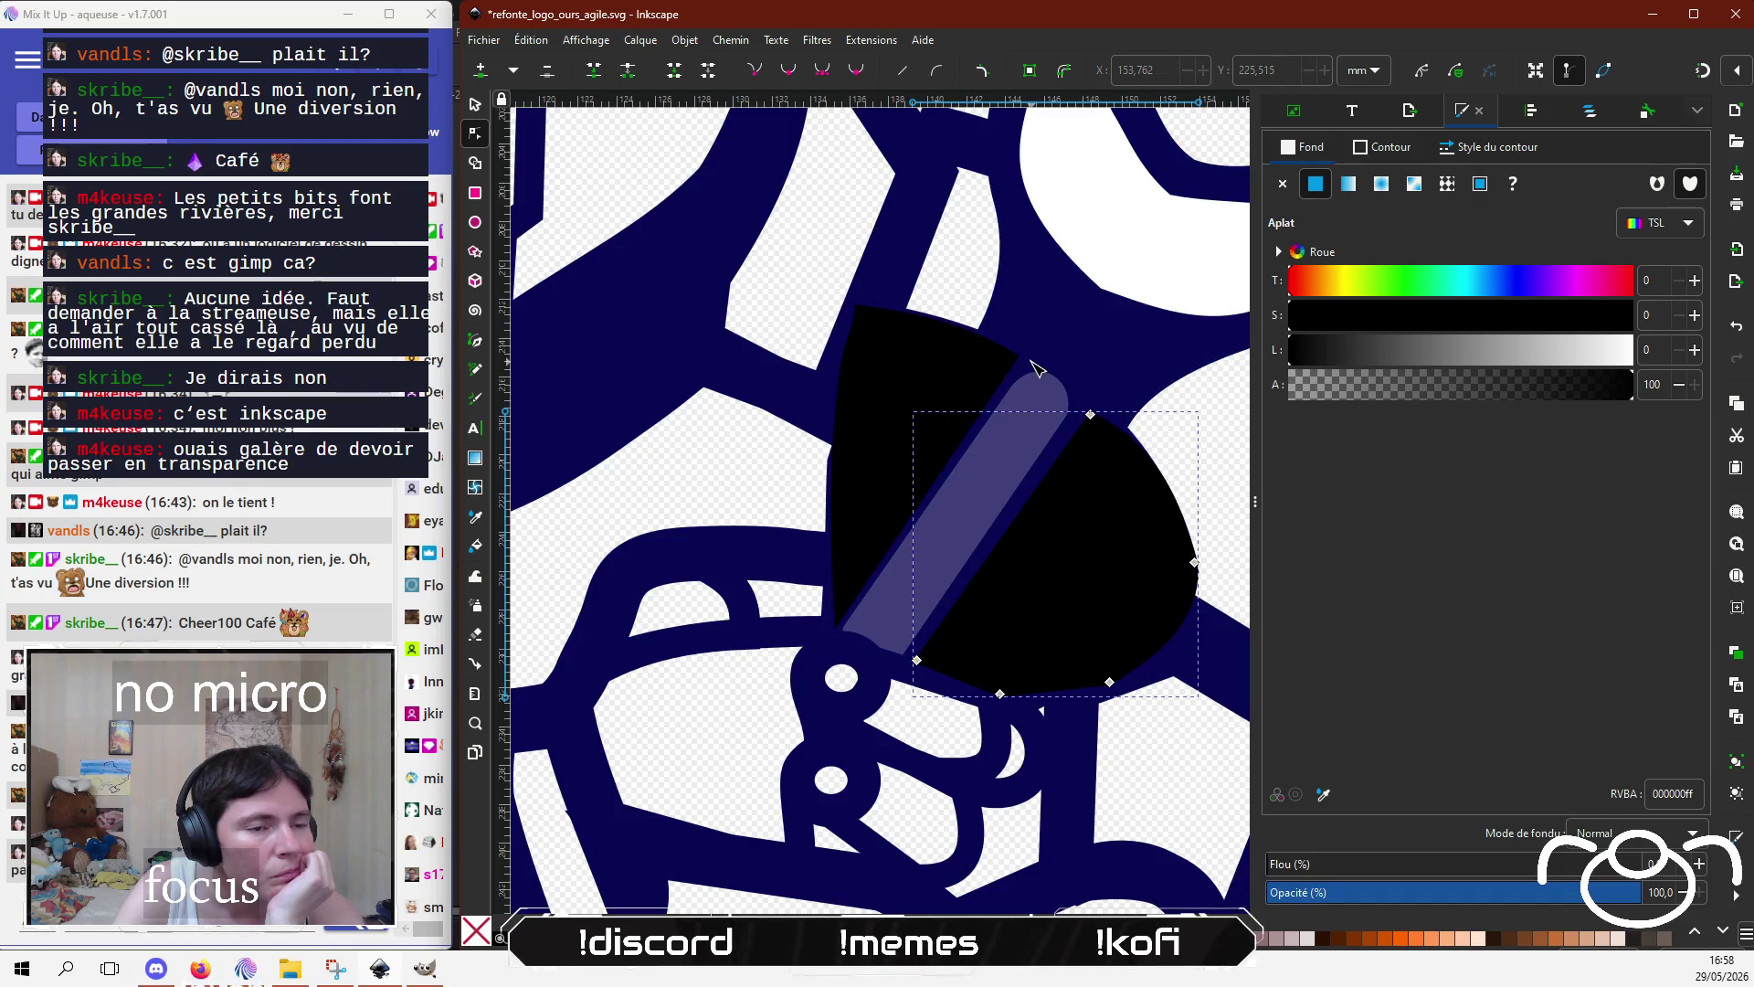
{"action": "left_click", "coordinate": [1056, 341]}
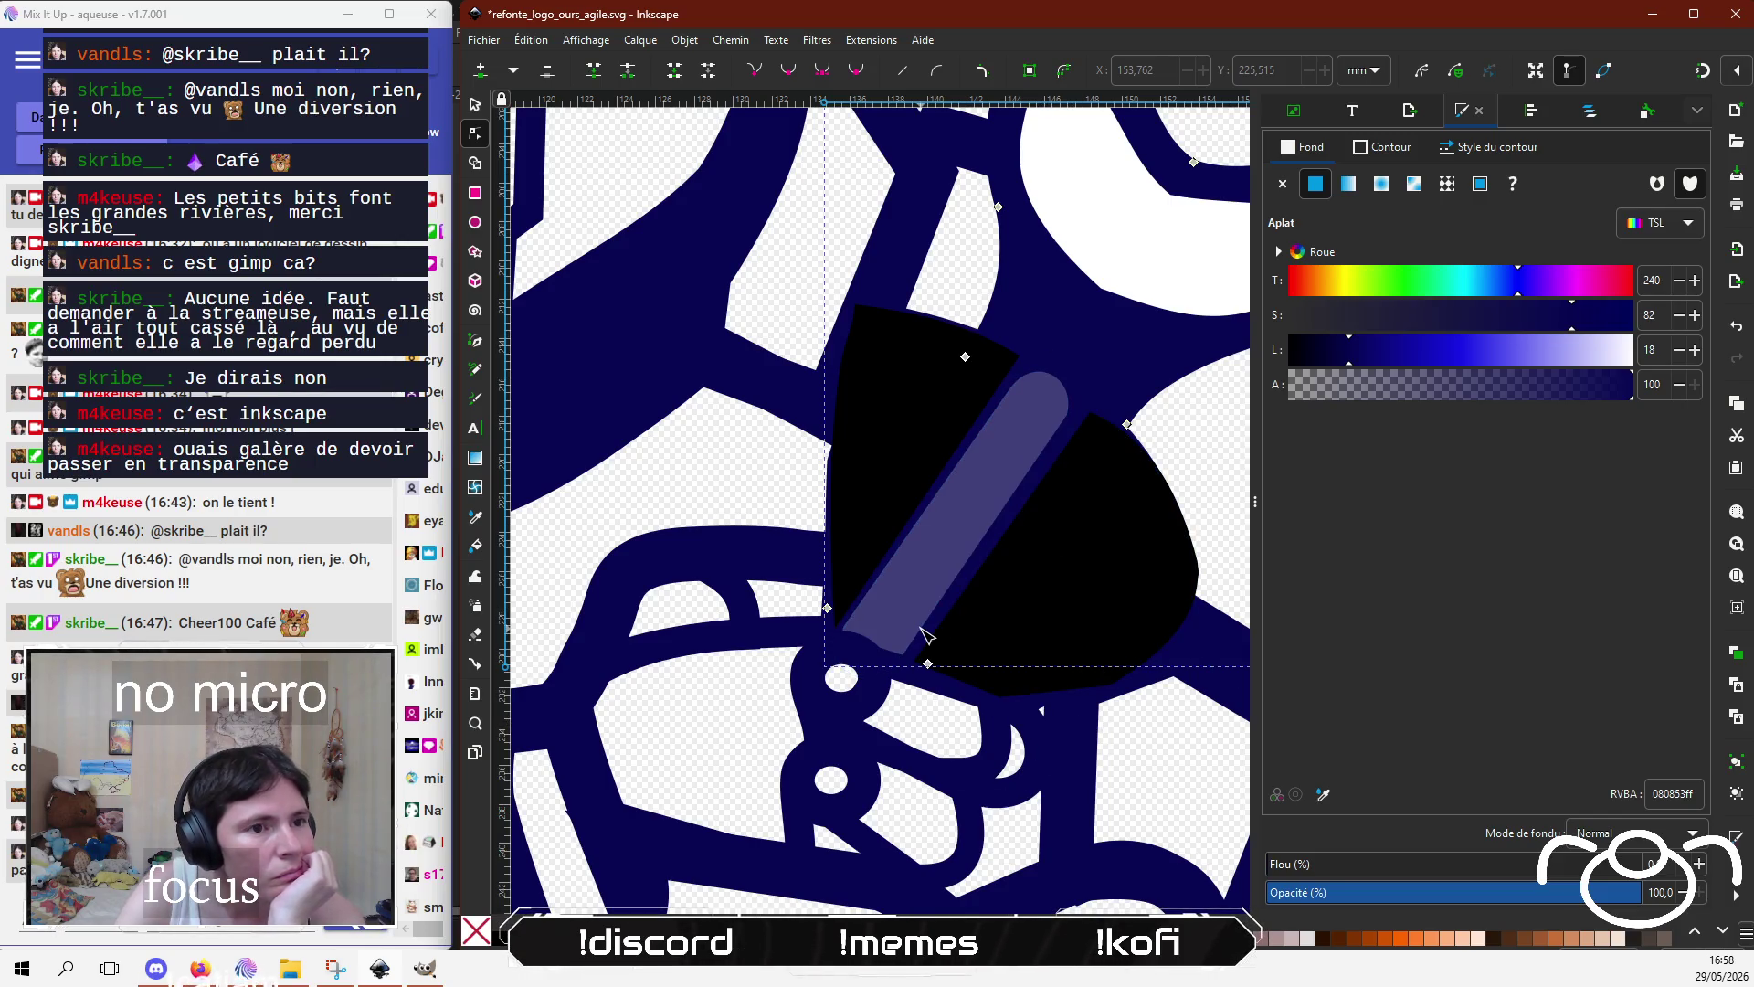
{"action": "left_click", "coordinate": [1103, 450]}
{"action": "left_click_drag", "start_coordinate": [1092, 415], "coordinate": [1082, 408]}
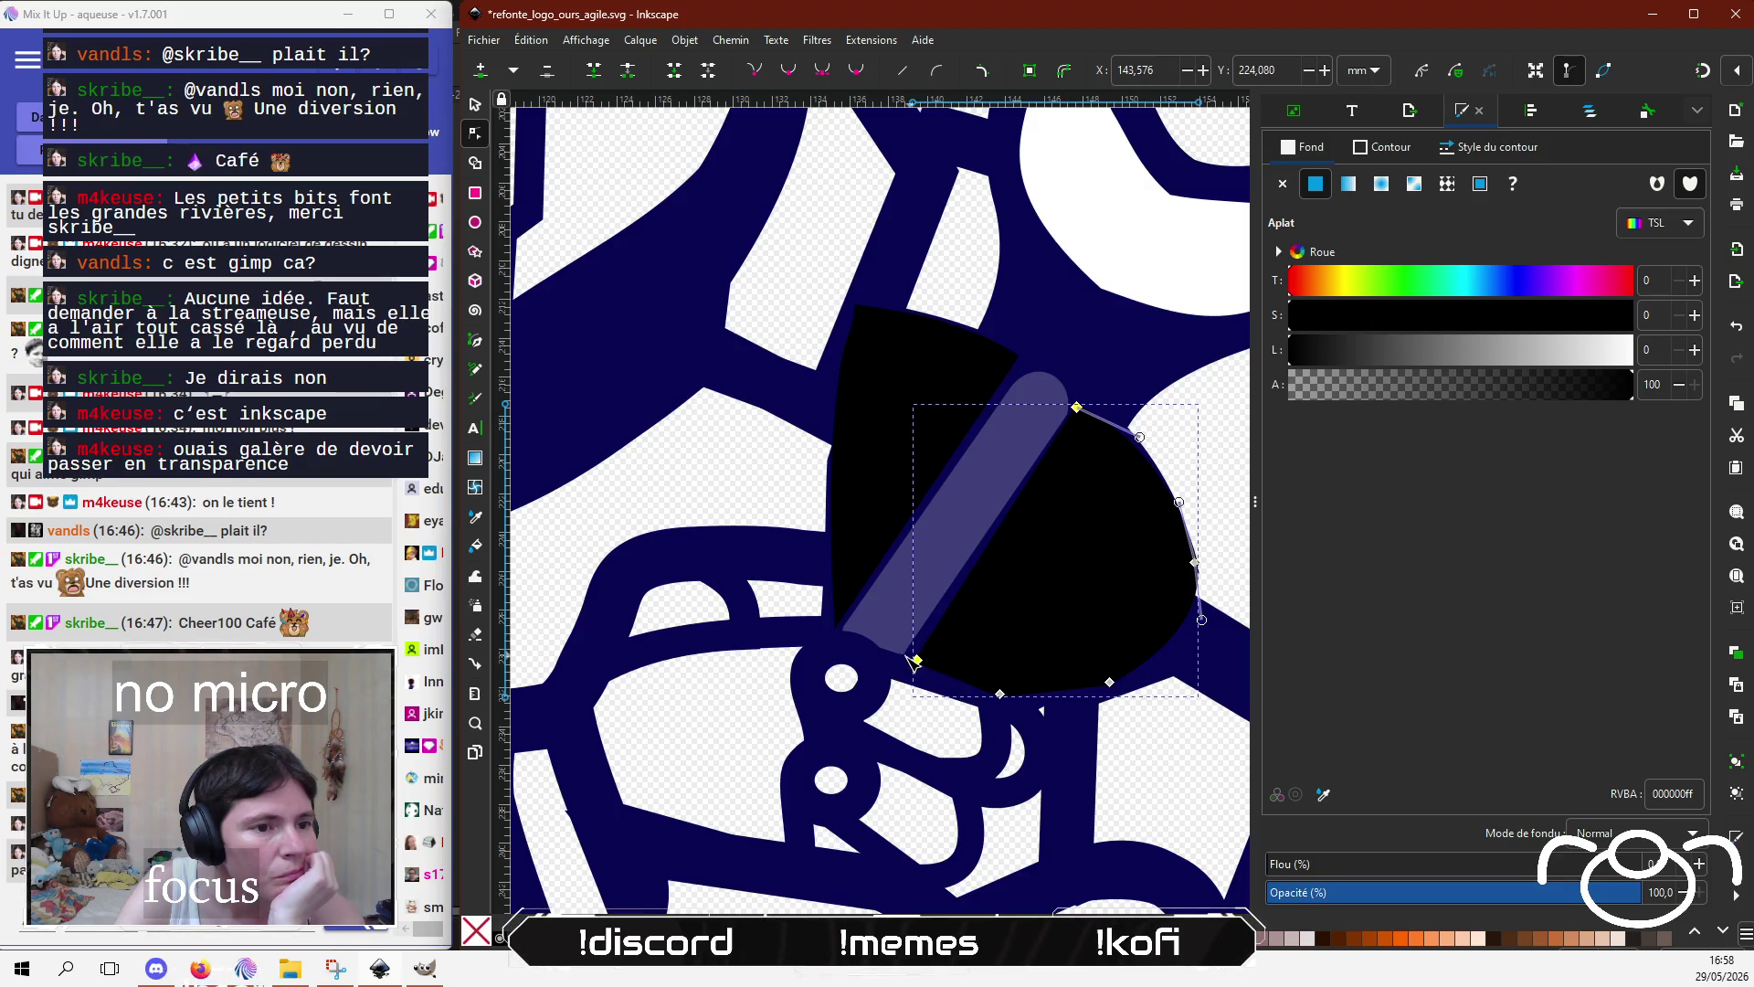
Step: Click through the left wedge, right wedge and translucent bar to check them
{"action": "left_click", "coordinate": [915, 659]}
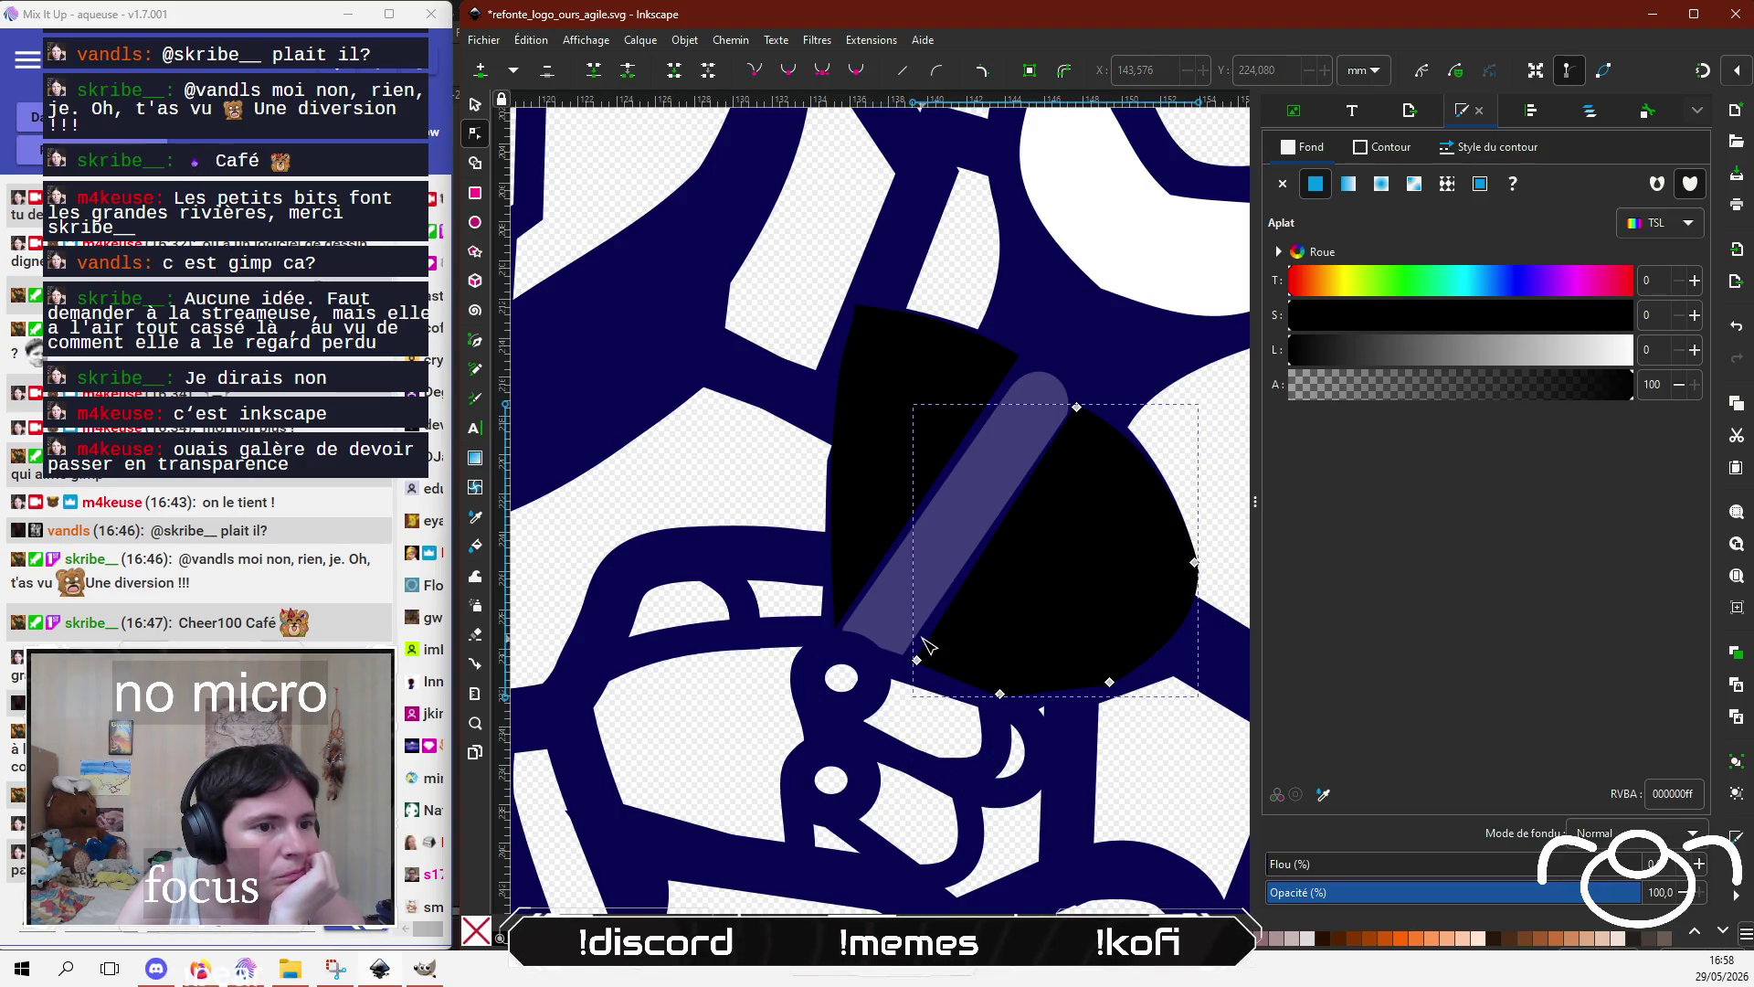
{"action": "left_click", "coordinate": [476, 106]}
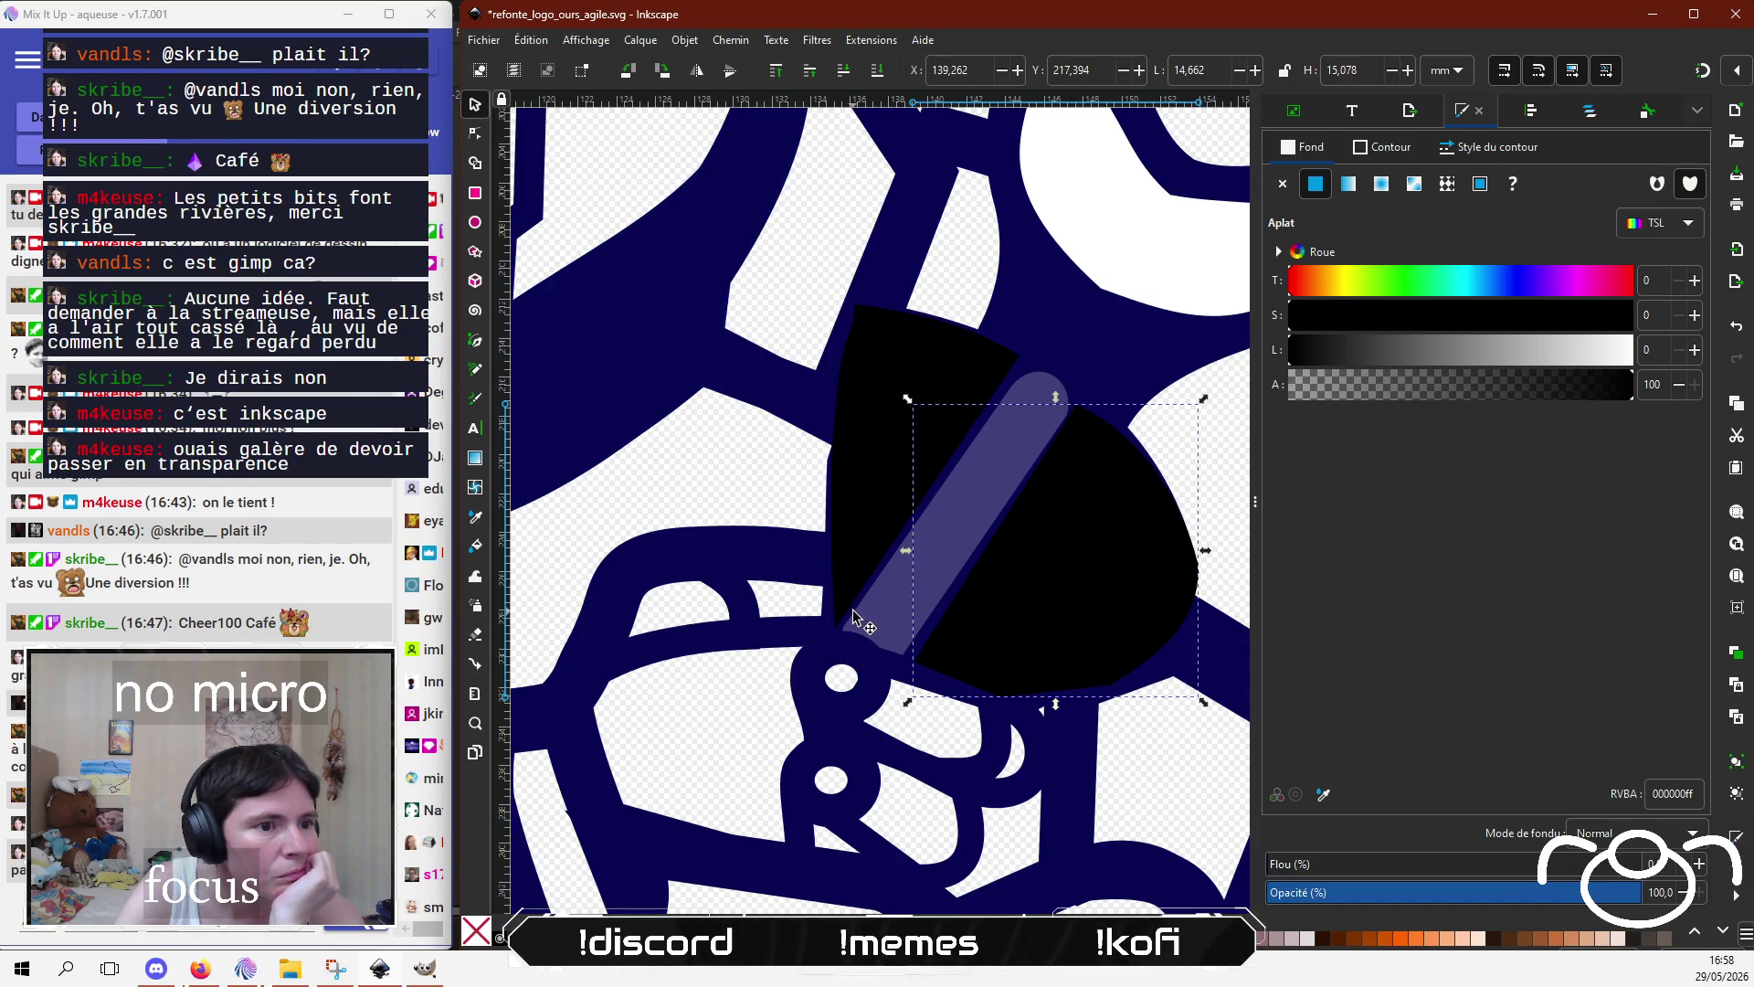
{"action": "left_click", "coordinate": [853, 615]}
{"action": "left_click", "coordinate": [913, 660]}
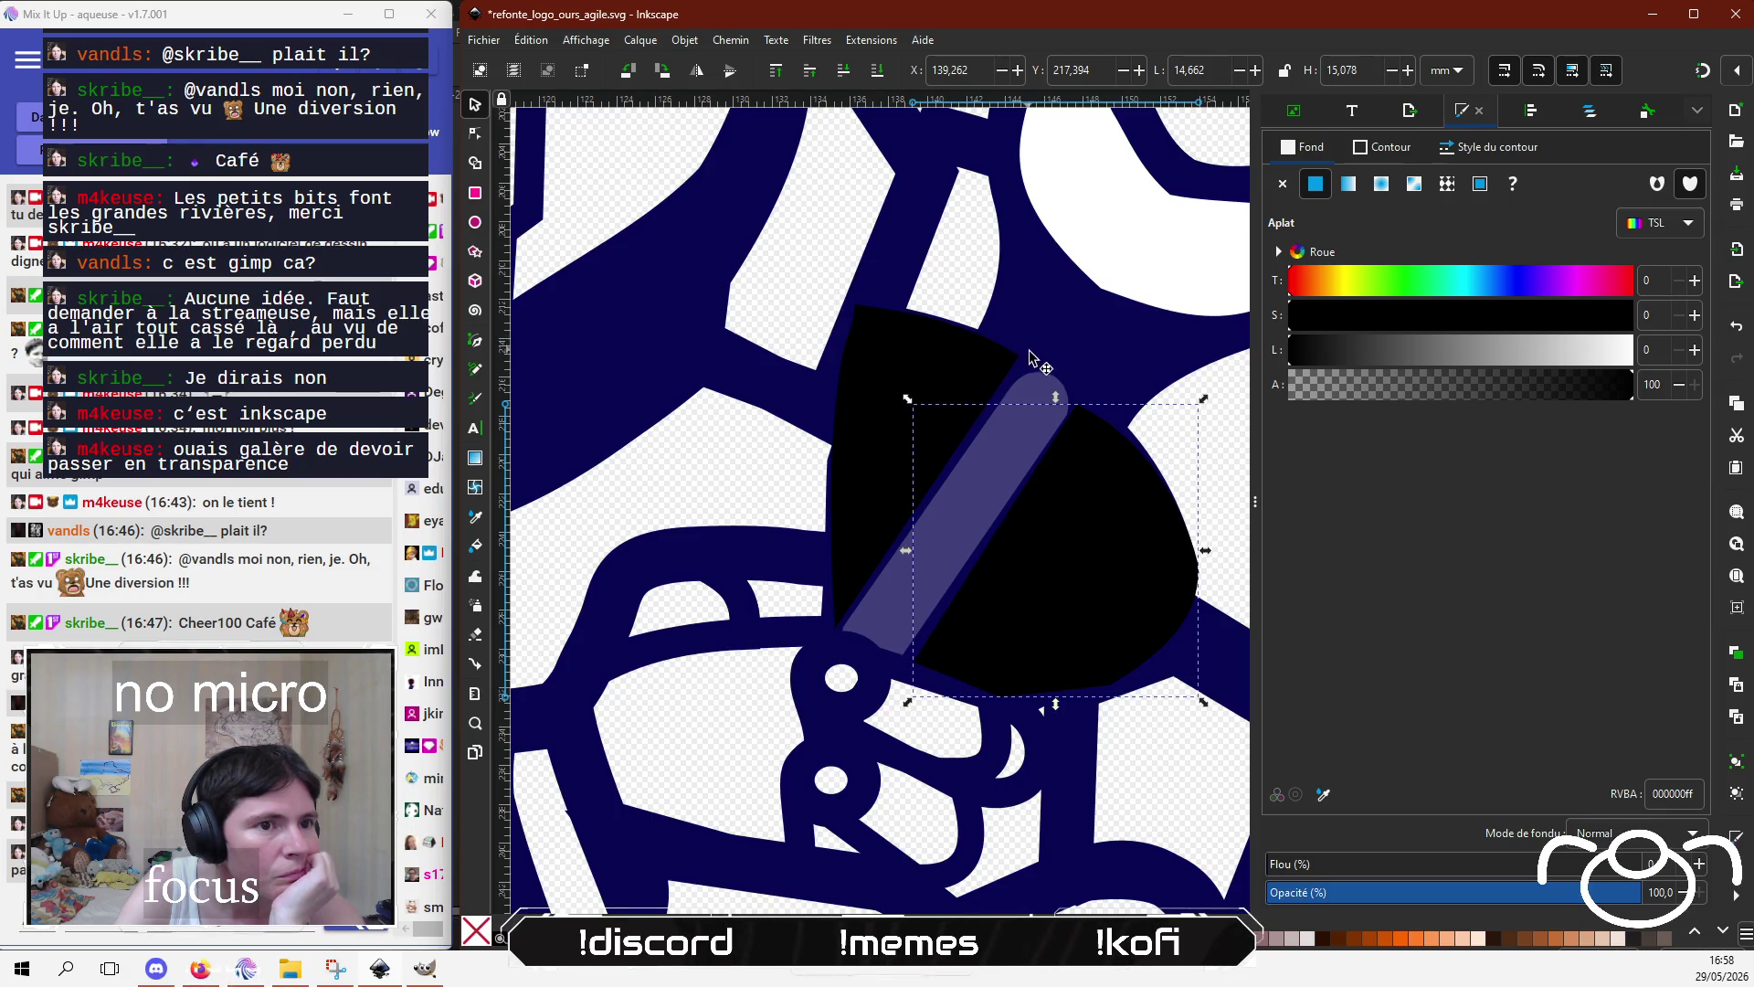
{"action": "left_click", "coordinate": [1036, 378]}
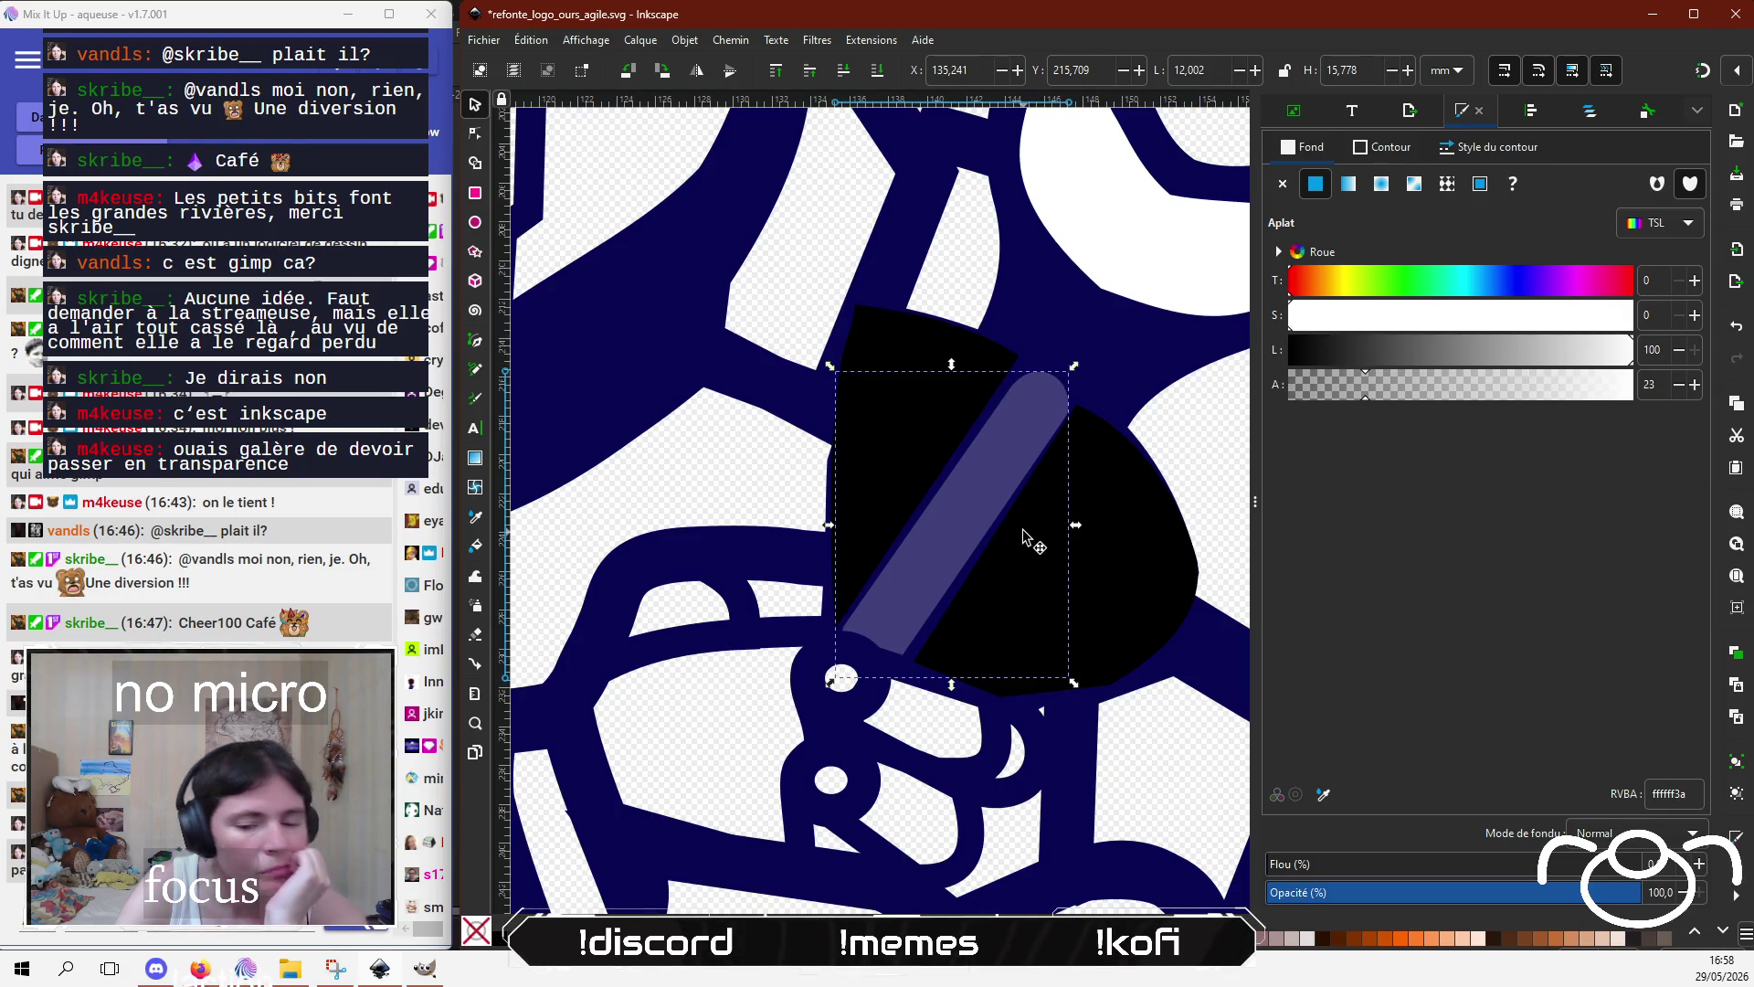
{"action": "left_click", "coordinate": [982, 647]}
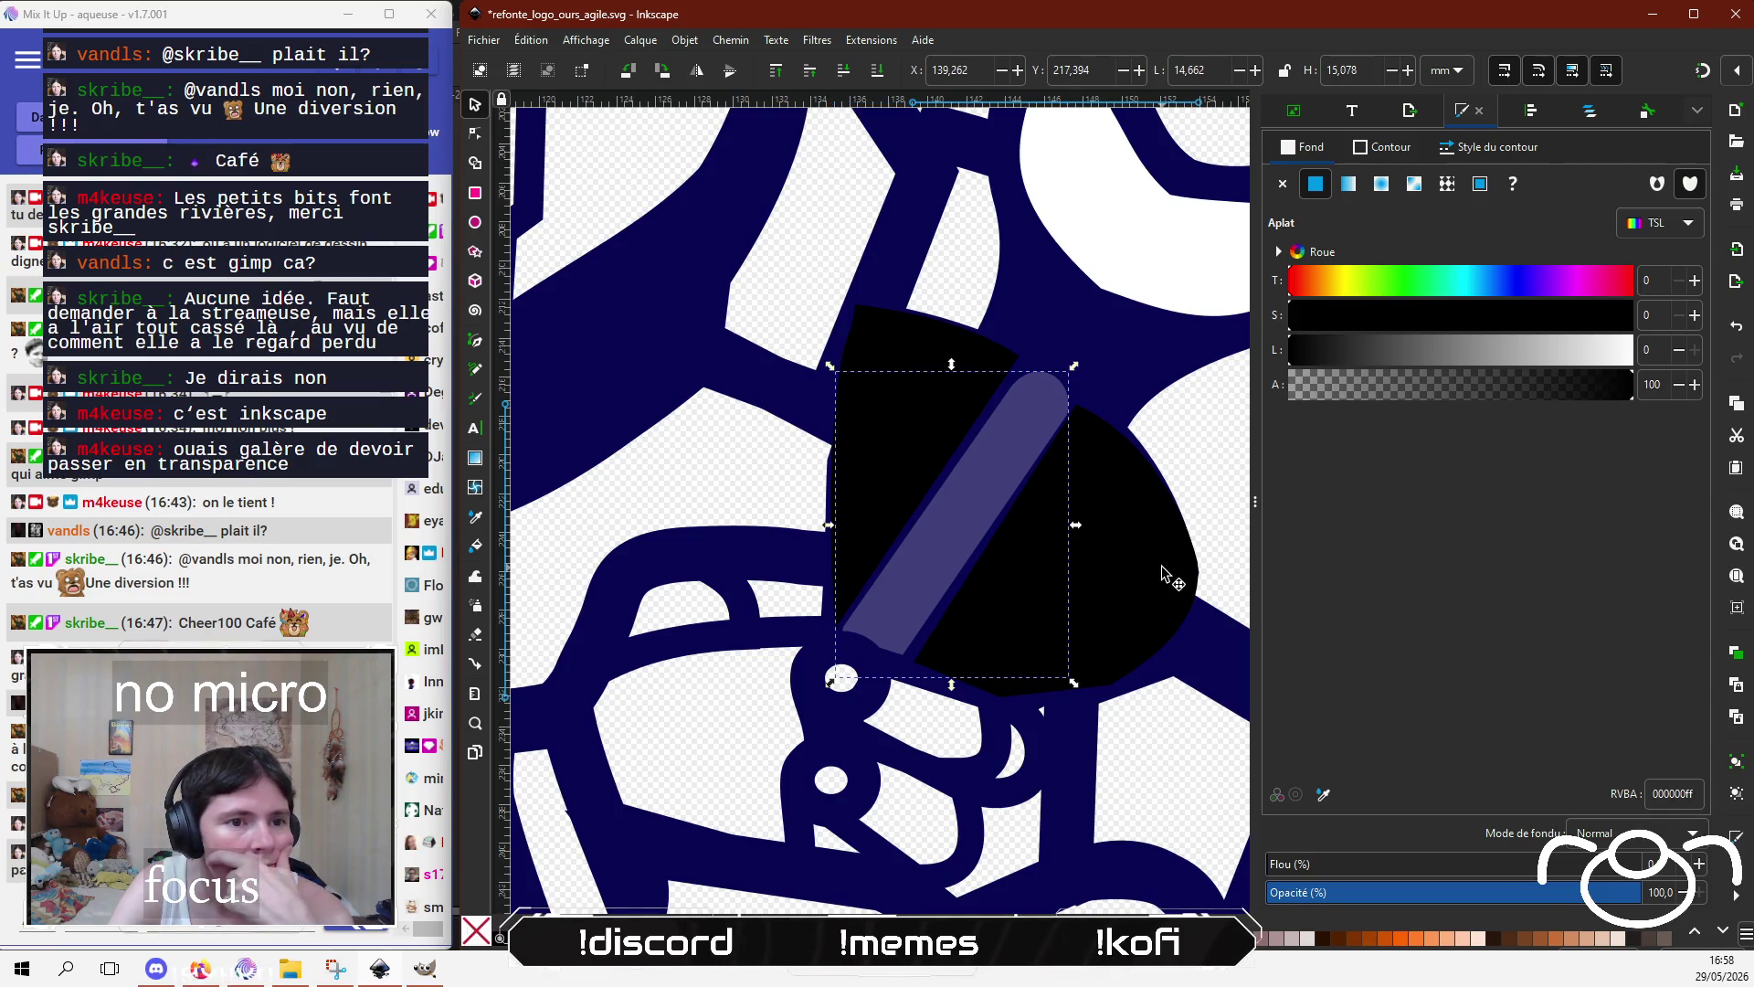
Step: Open Layers and Objects and toggle visibility of path40 and path32-9-8 to inspect stacking
{"action": "left_click", "coordinate": [1581, 115]}
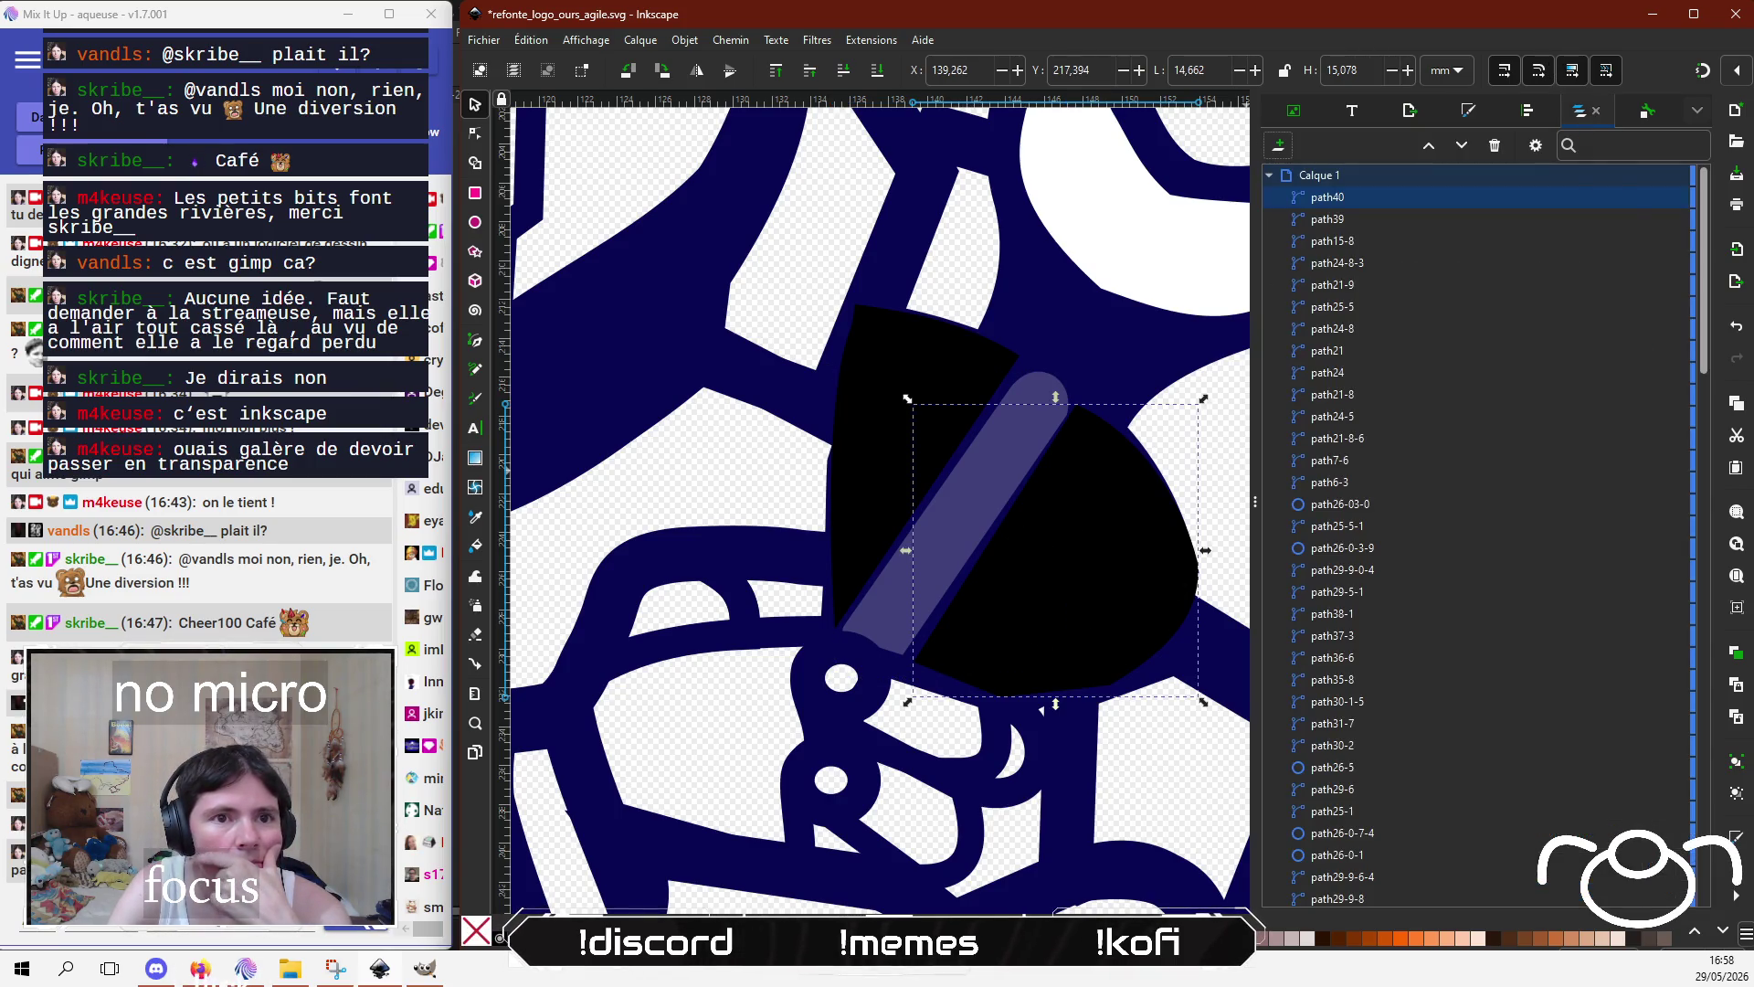
{"action": "left_click", "coordinate": [1656, 198]}
{"action": "left_click", "coordinate": [1058, 571]}
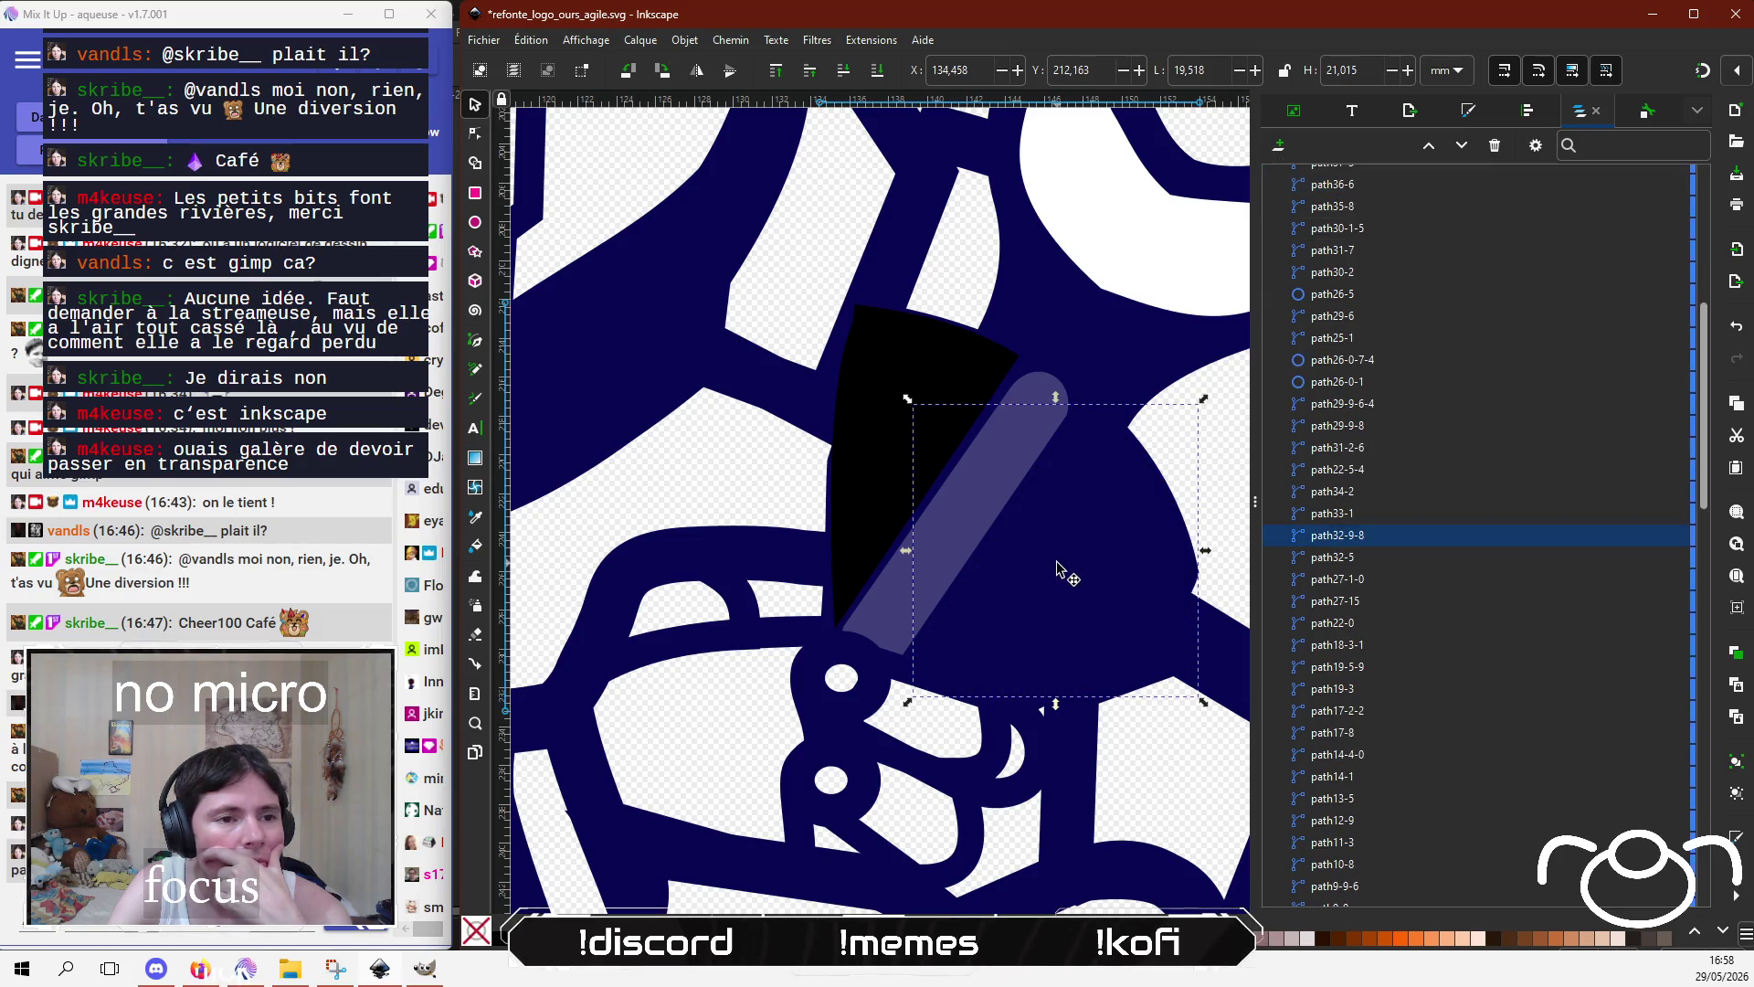
{"action": "left_click", "coordinate": [1657, 537]}
{"action": "scroll", "coordinate": [1594, 277], "scroll_direction": "up", "scroll_amount": 10}
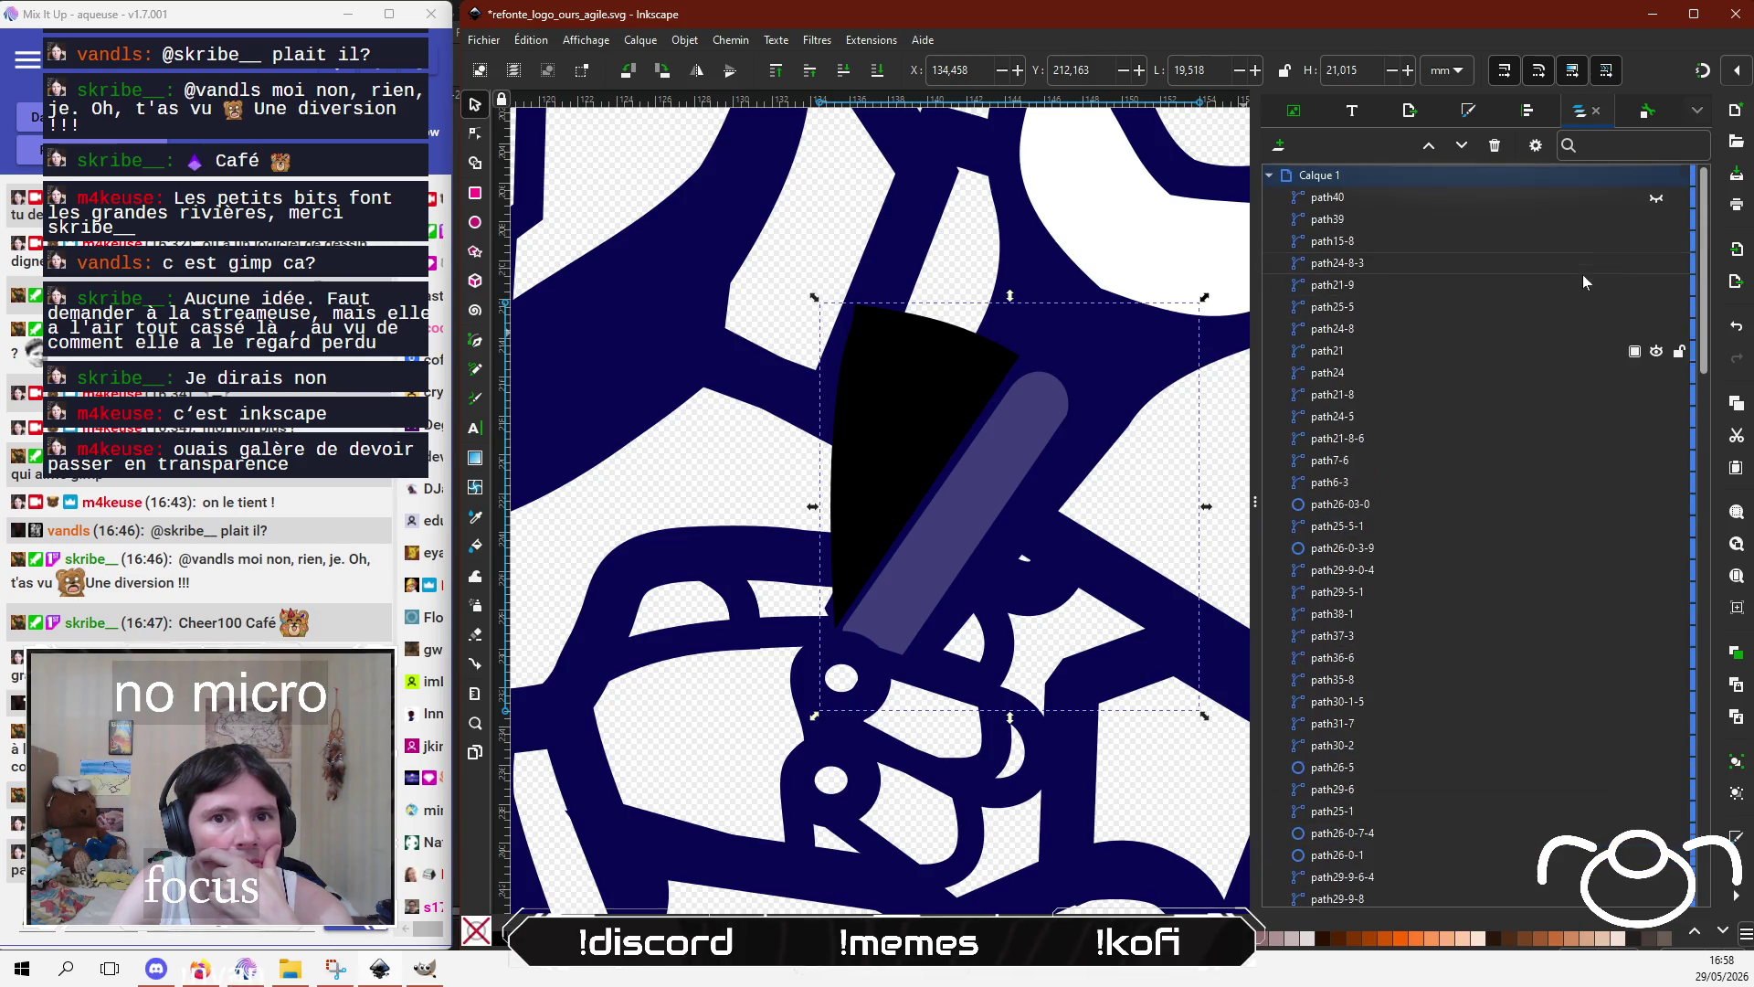
{"action": "left_click", "coordinate": [1657, 198]}
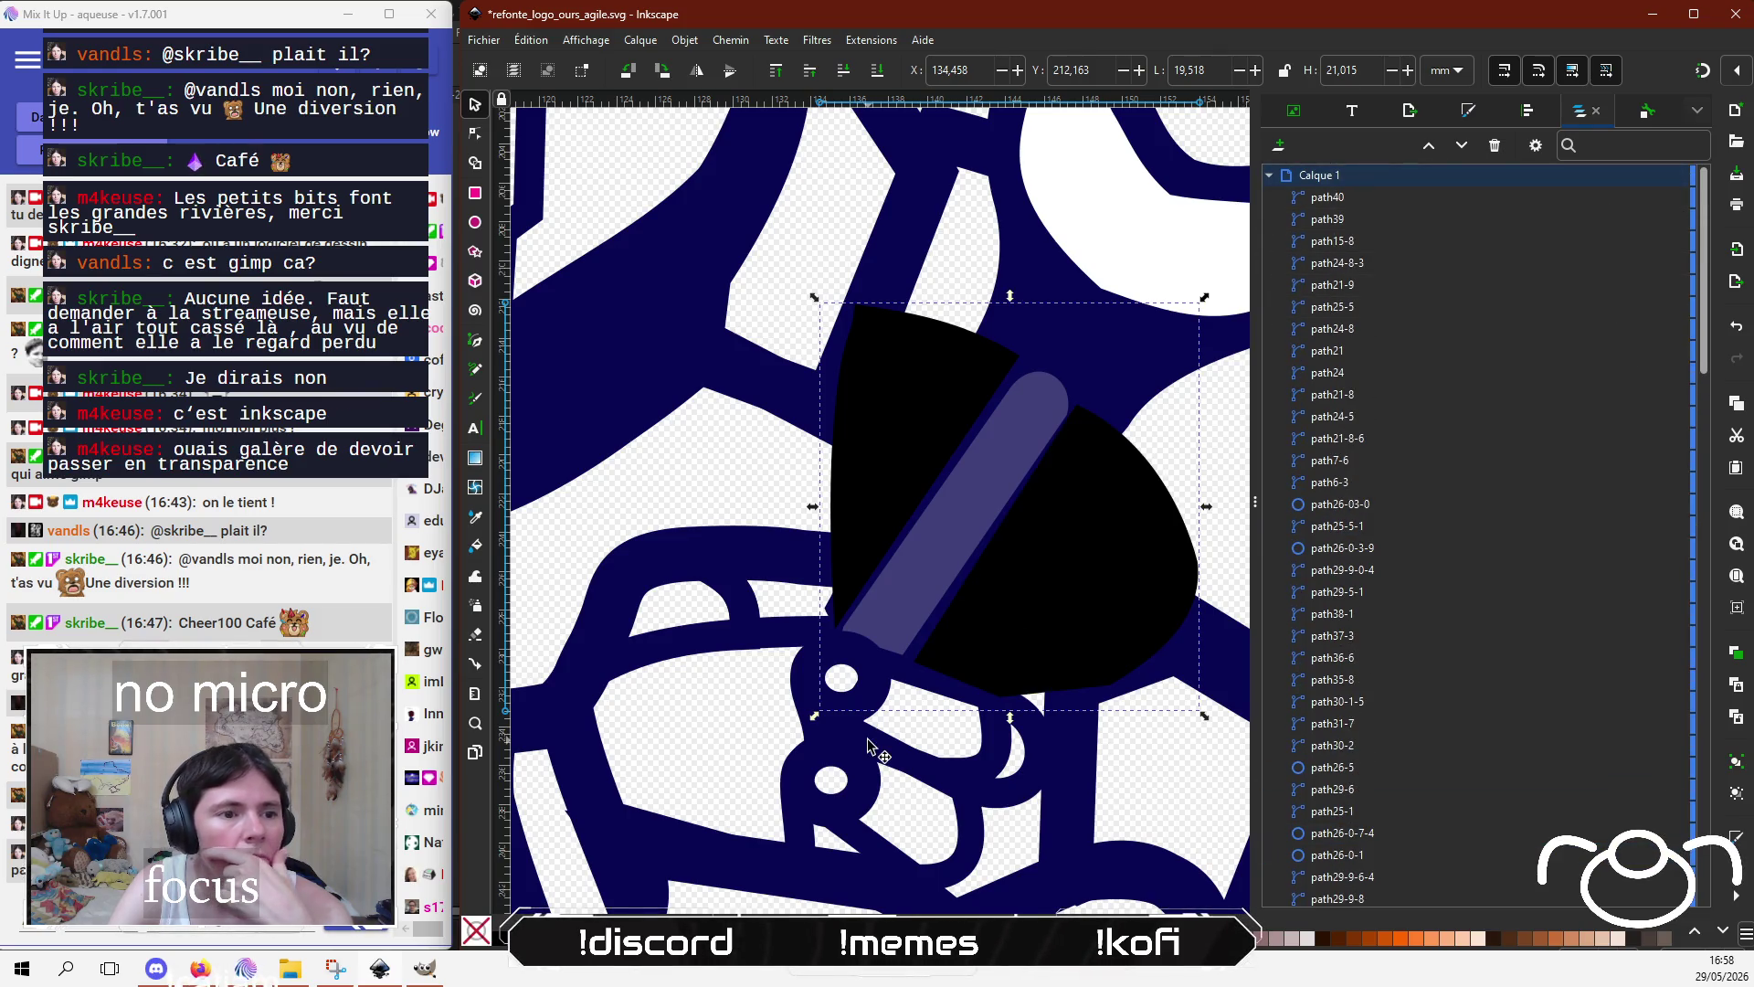
Step: Nudge the right wedge's bottom-left node up-left
{"action": "left_click", "coordinate": [475, 134]}
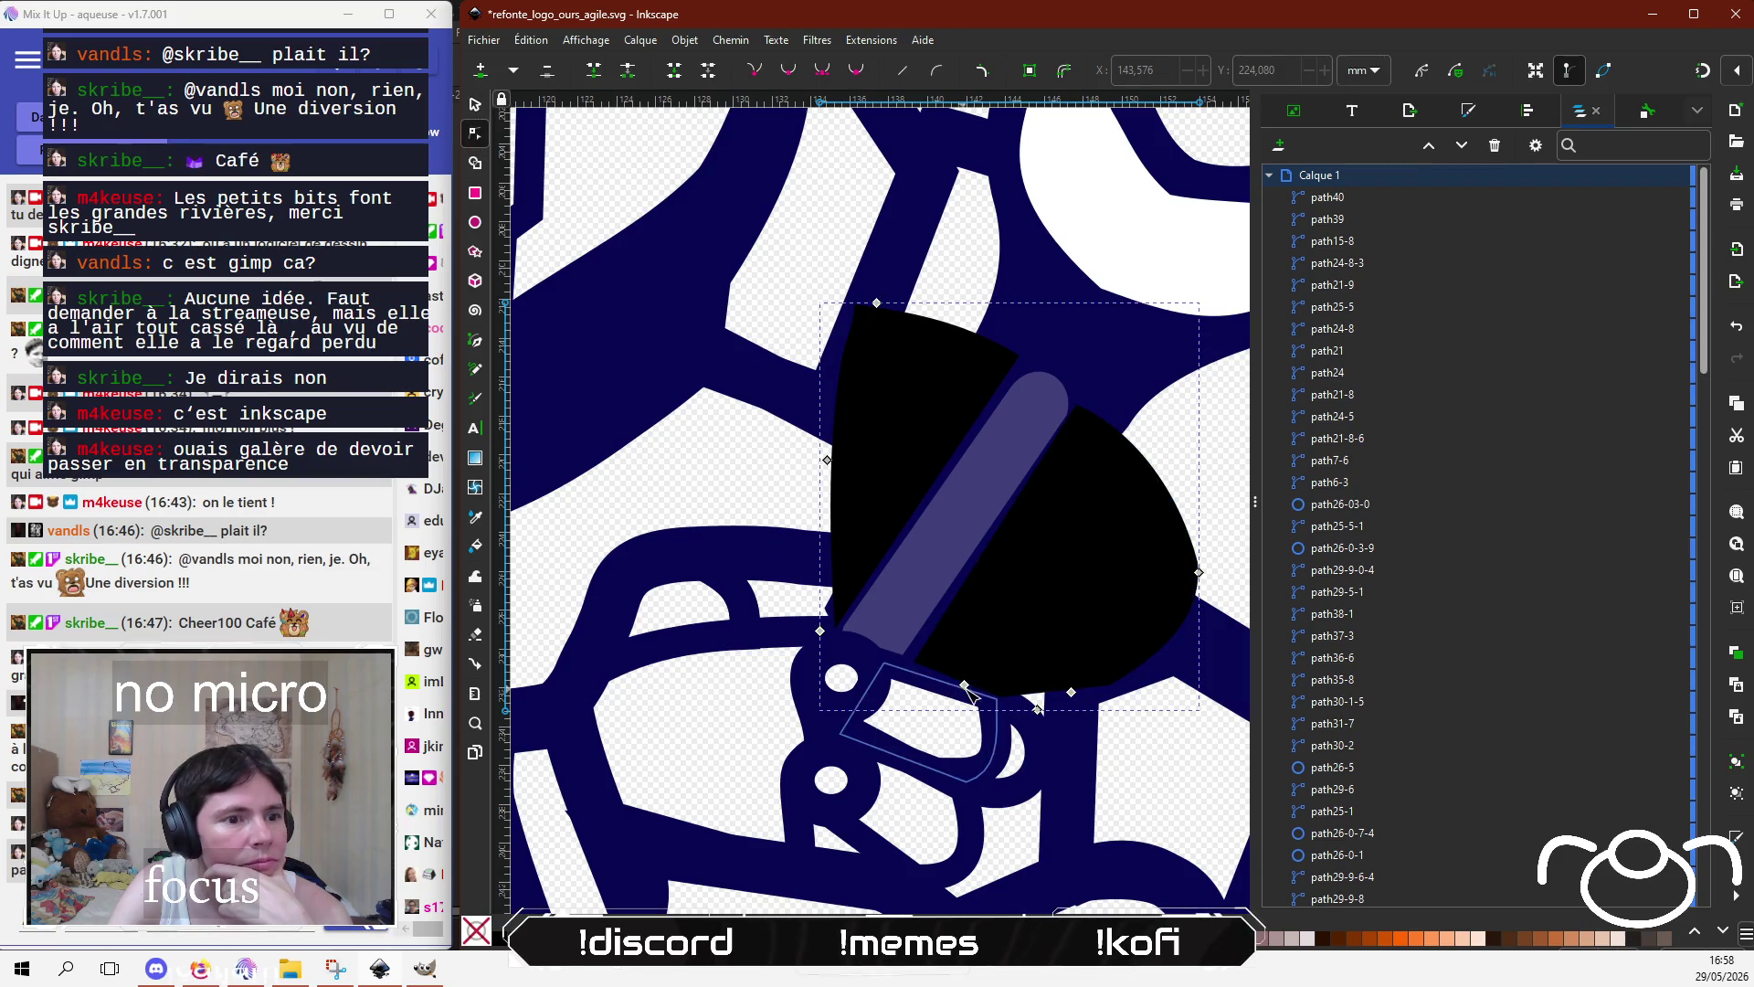
{"action": "left_click", "coordinate": [932, 672]}
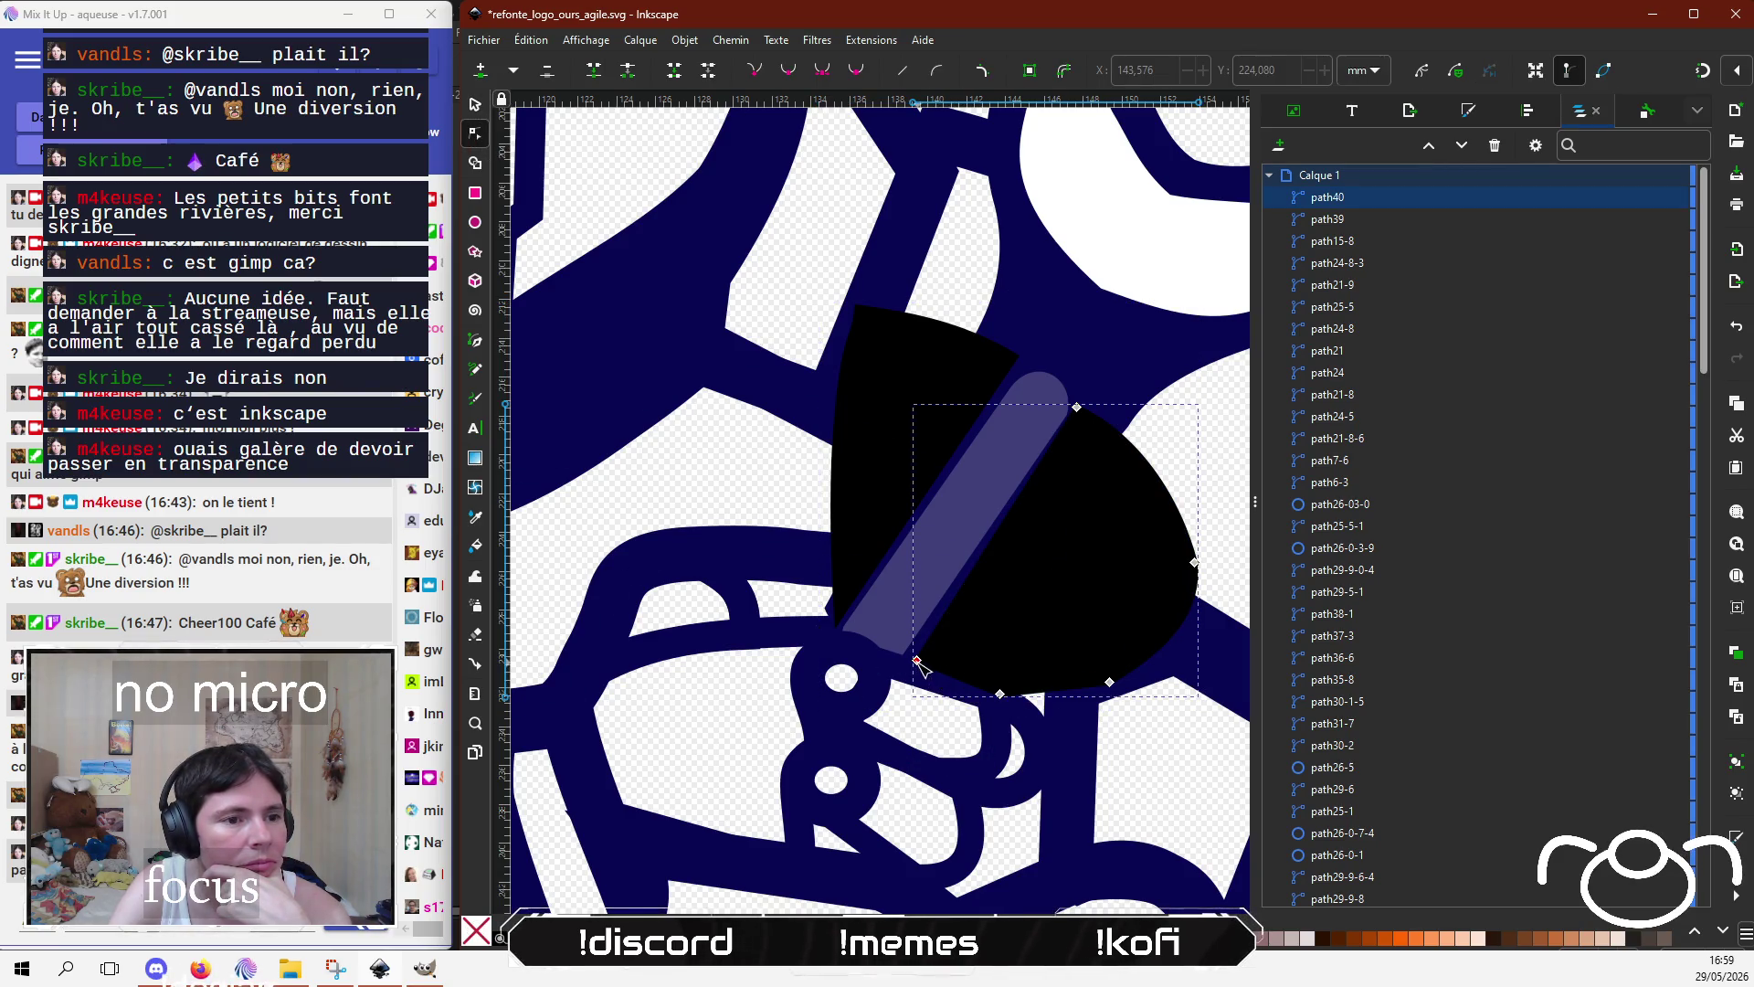
{"action": "left_click_drag", "start_coordinate": [917, 664], "coordinate": [912, 660]}
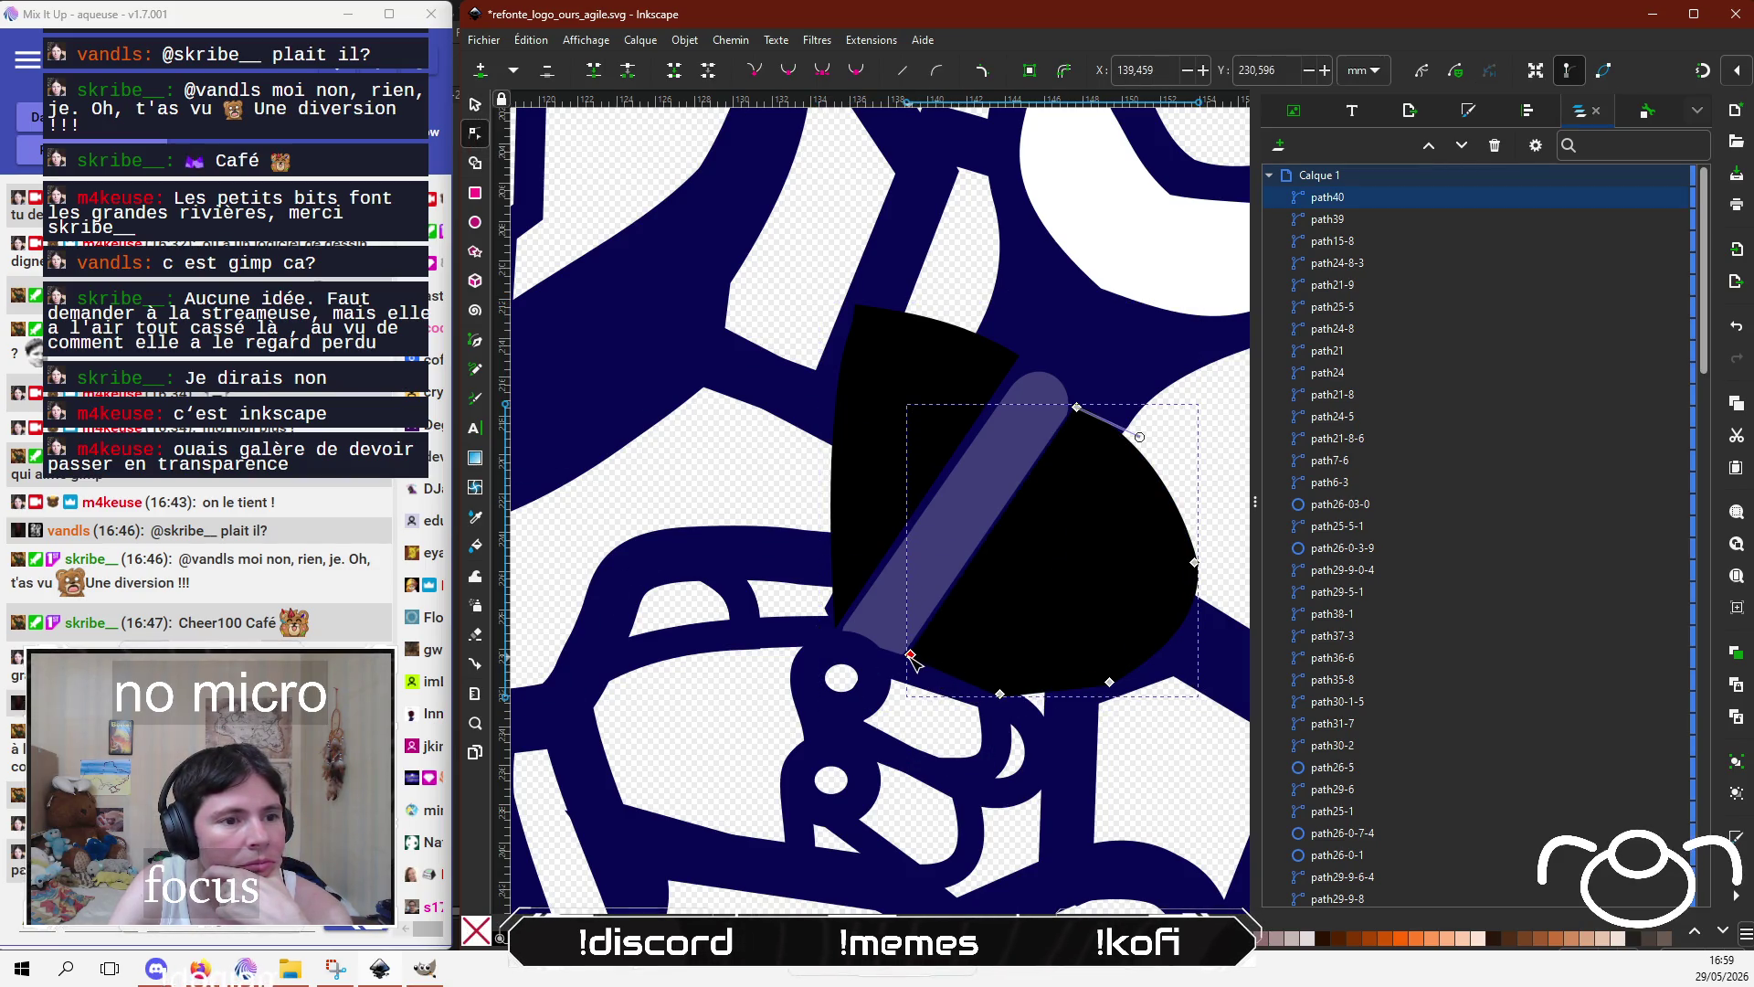
{"action": "left_click", "coordinate": [1062, 376]}
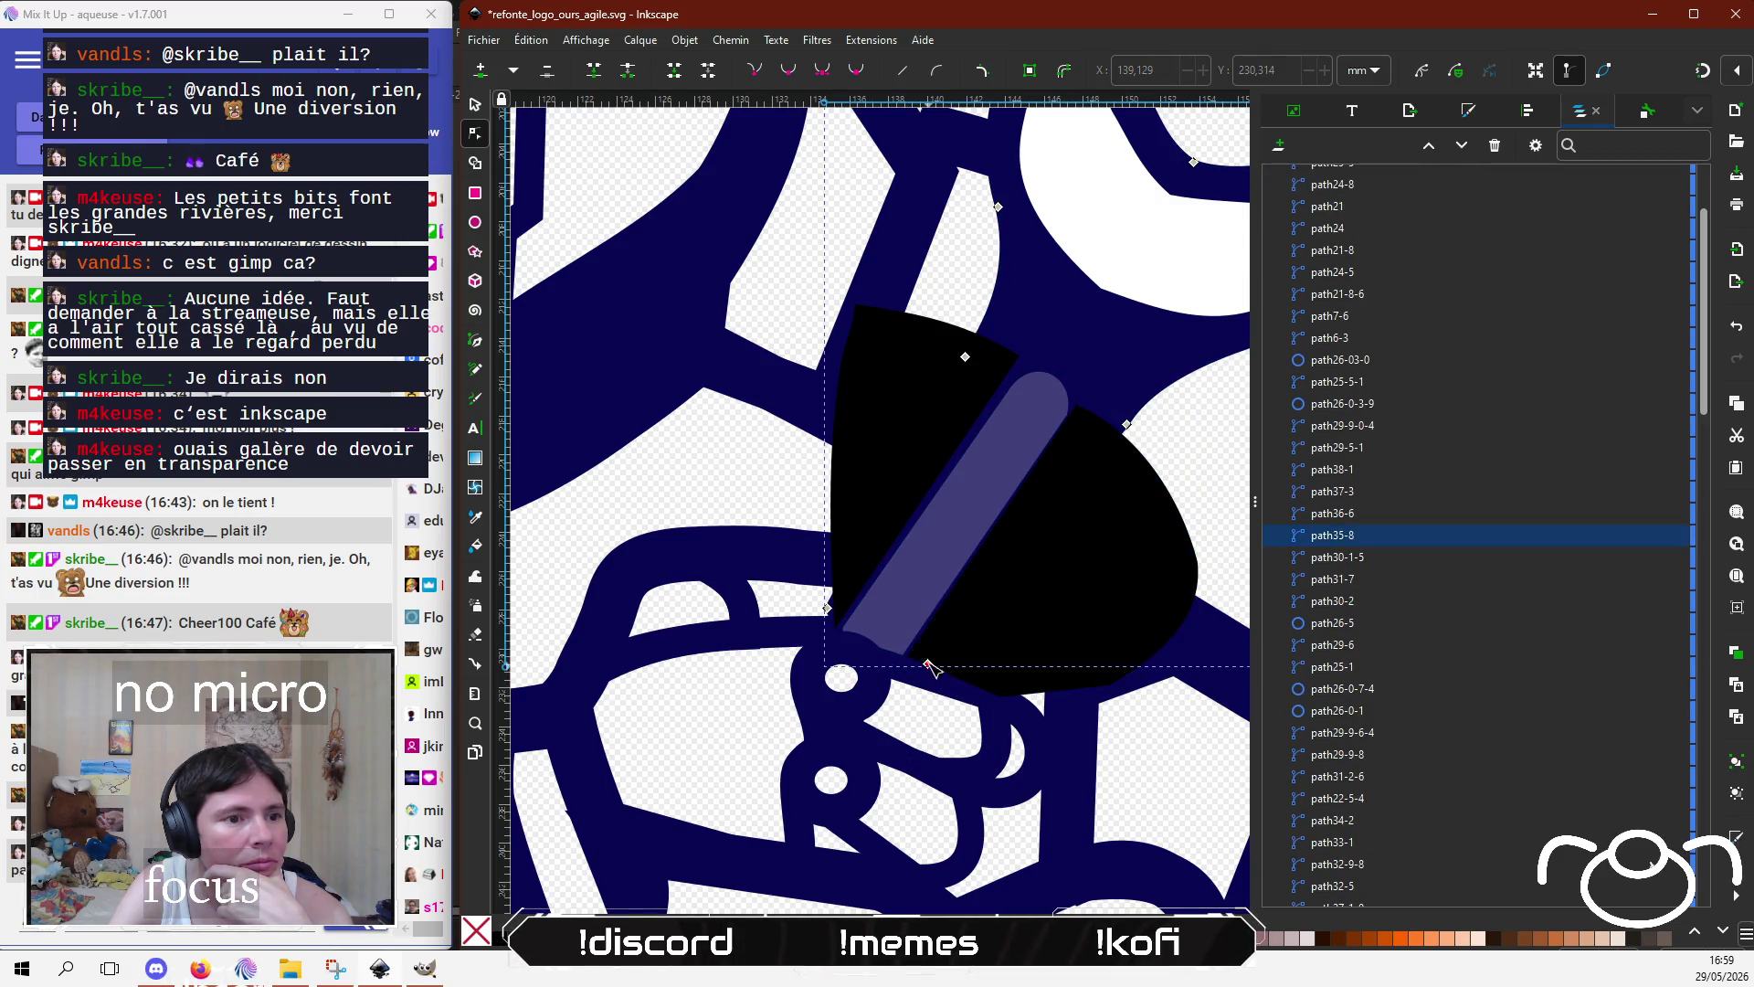
Step: Drag path35-8's nodes and handles up to form a rounded top inside the handle
{"action": "left_click", "coordinate": [1049, 452]}
{"action": "left_click_drag", "start_coordinate": [1051, 452], "coordinate": [1111, 443]}
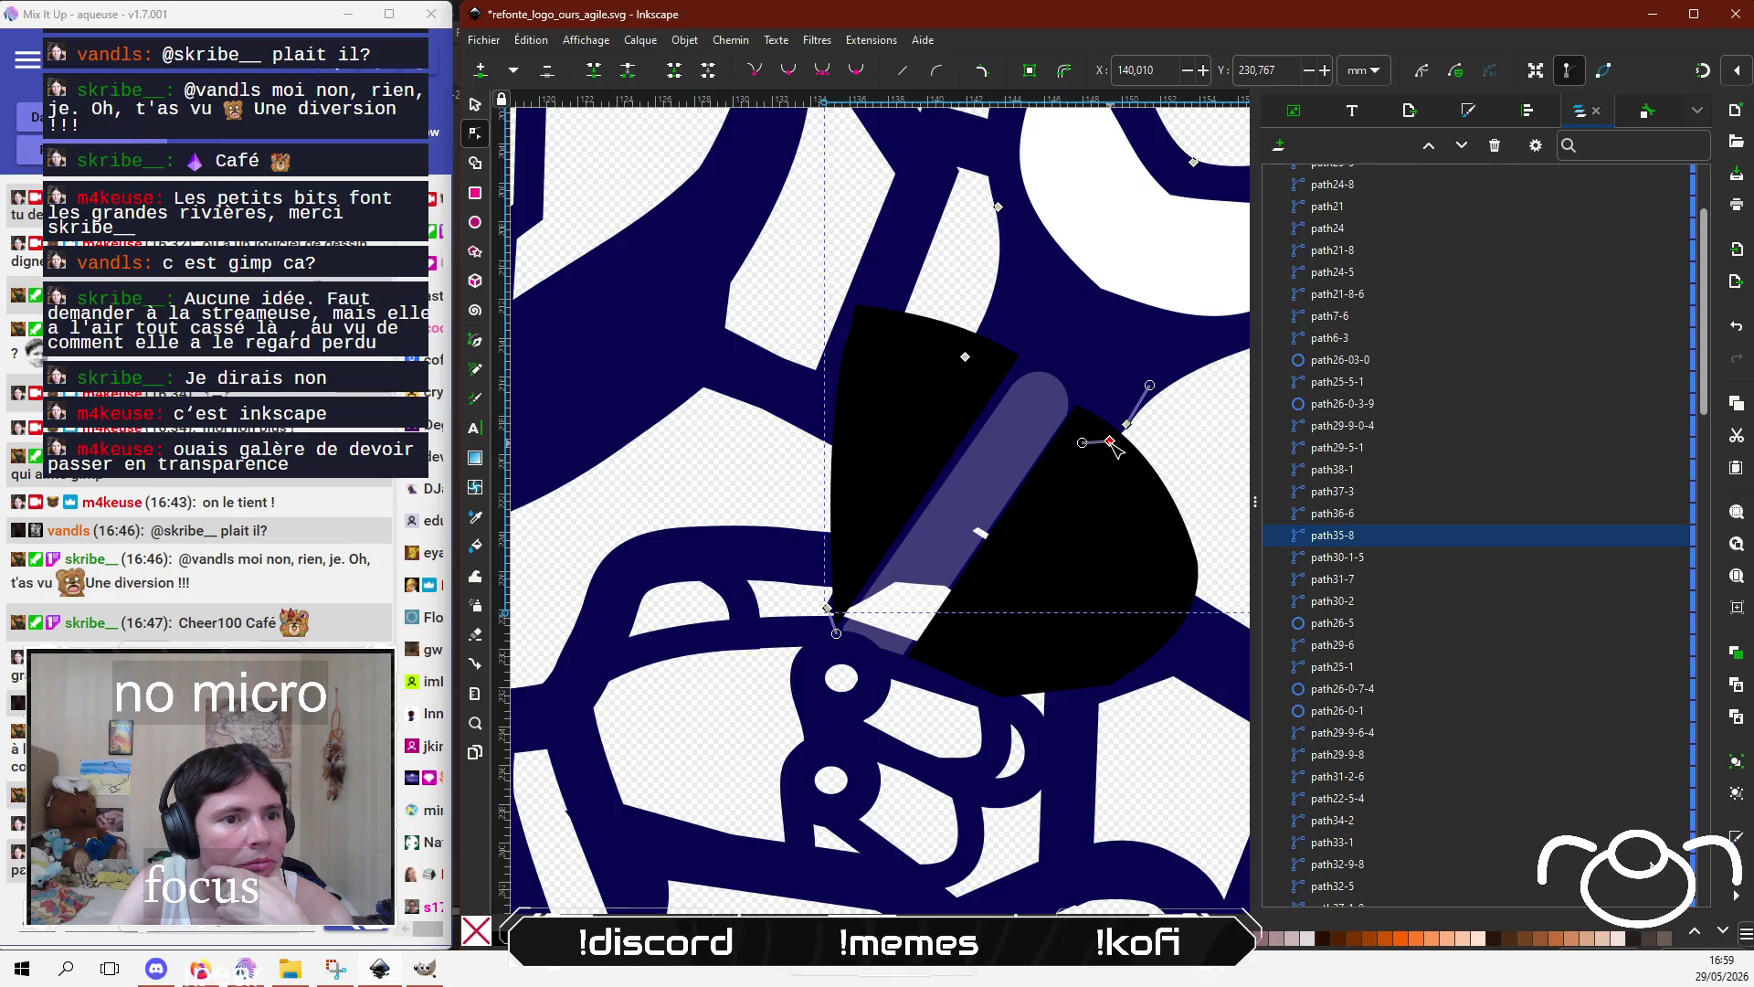
{"action": "left_click_drag", "start_coordinate": [828, 608], "coordinate": [1014, 359]}
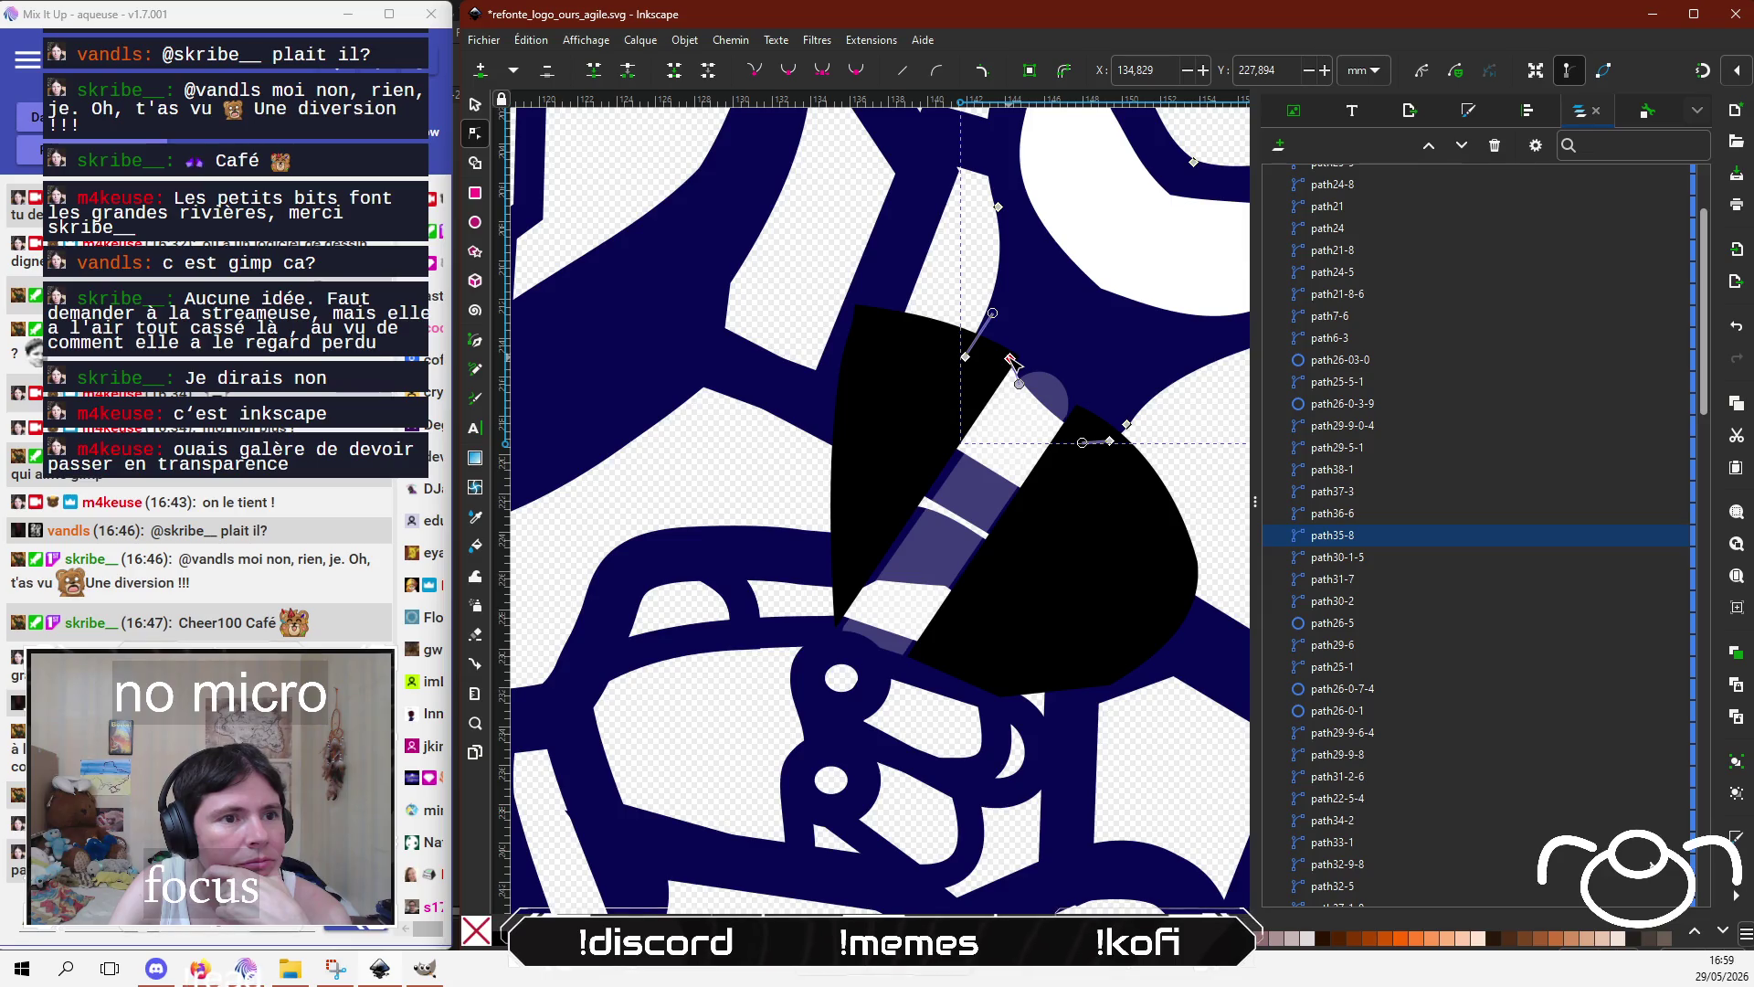
{"action": "mouse_move", "coordinate": [1089, 449]}
{"action": "left_mouse_down"}
{"action": "mouse_move", "coordinate": [1093, 398]}
{"action": "mouse_move", "coordinate": [1038, 369]}
{"action": "left_mouse_up"}
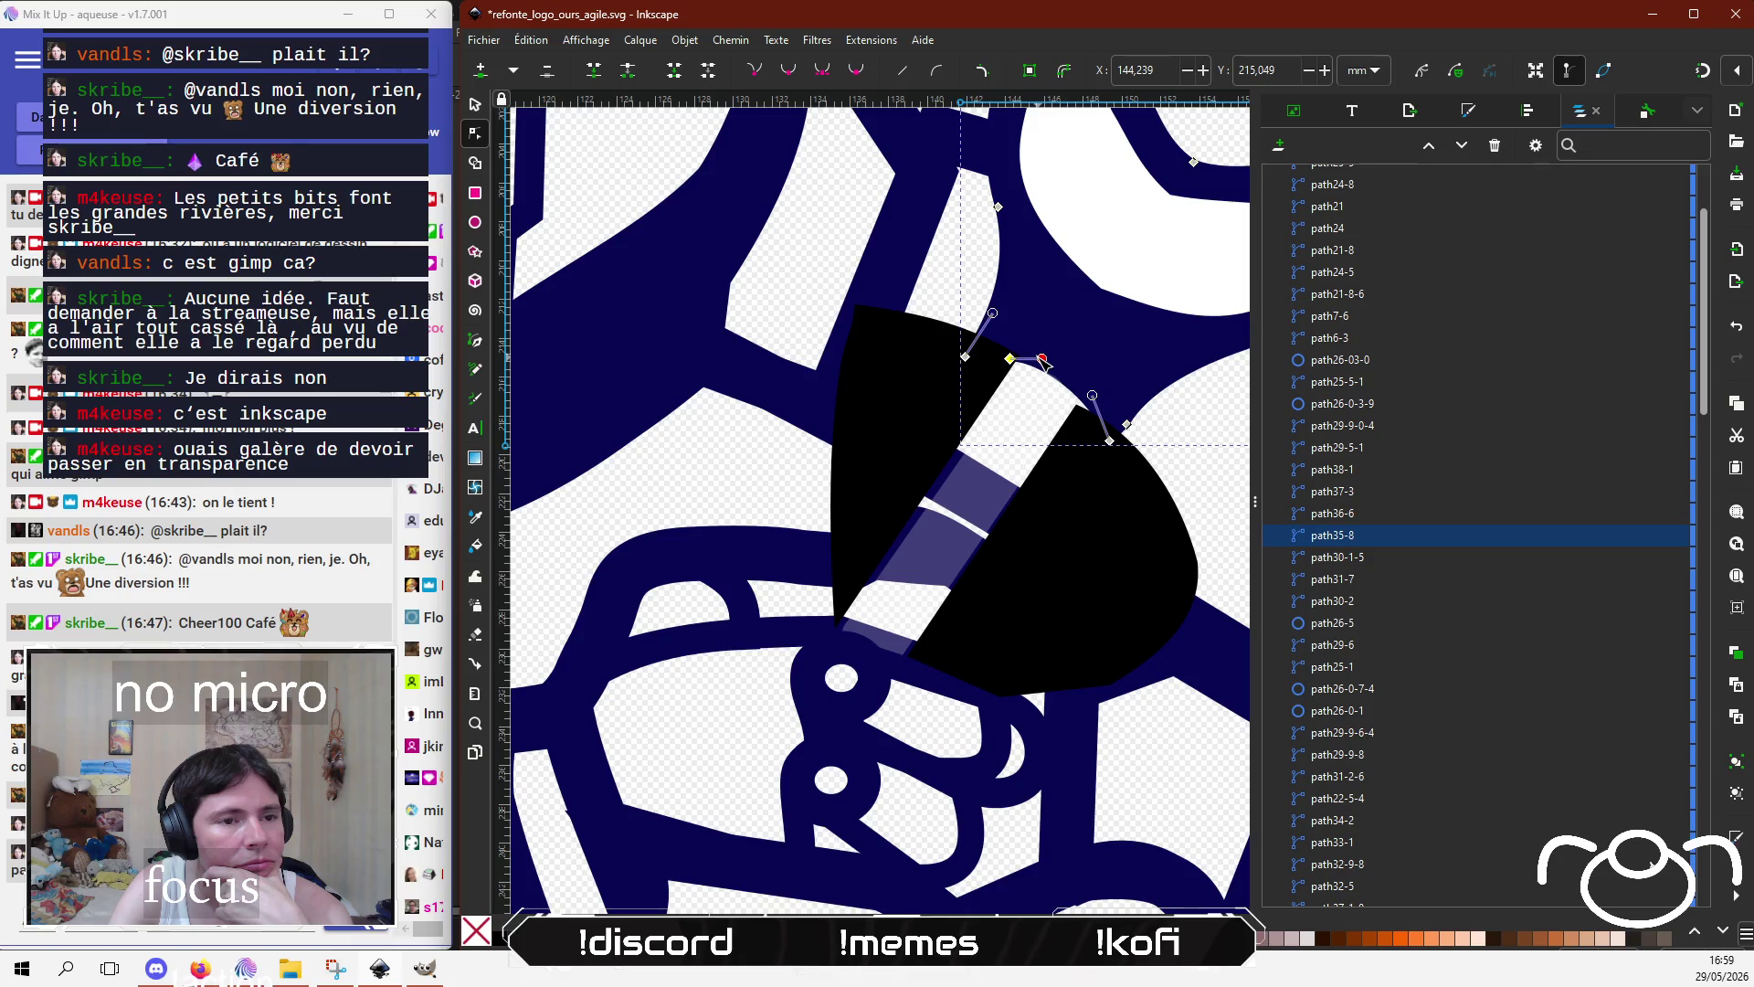
{"action": "mouse_move", "coordinate": [1110, 442]}
{"action": "left_mouse_down"}
{"action": "mouse_move", "coordinate": [1091, 387]}
{"action": "mouse_move", "coordinate": [1081, 433]}
{"action": "mouse_move", "coordinate": [1087, 382]}
{"action": "mouse_move", "coordinate": [989, 375]}
{"action": "mouse_move", "coordinate": [1070, 318]}
{"action": "left_mouse_up"}
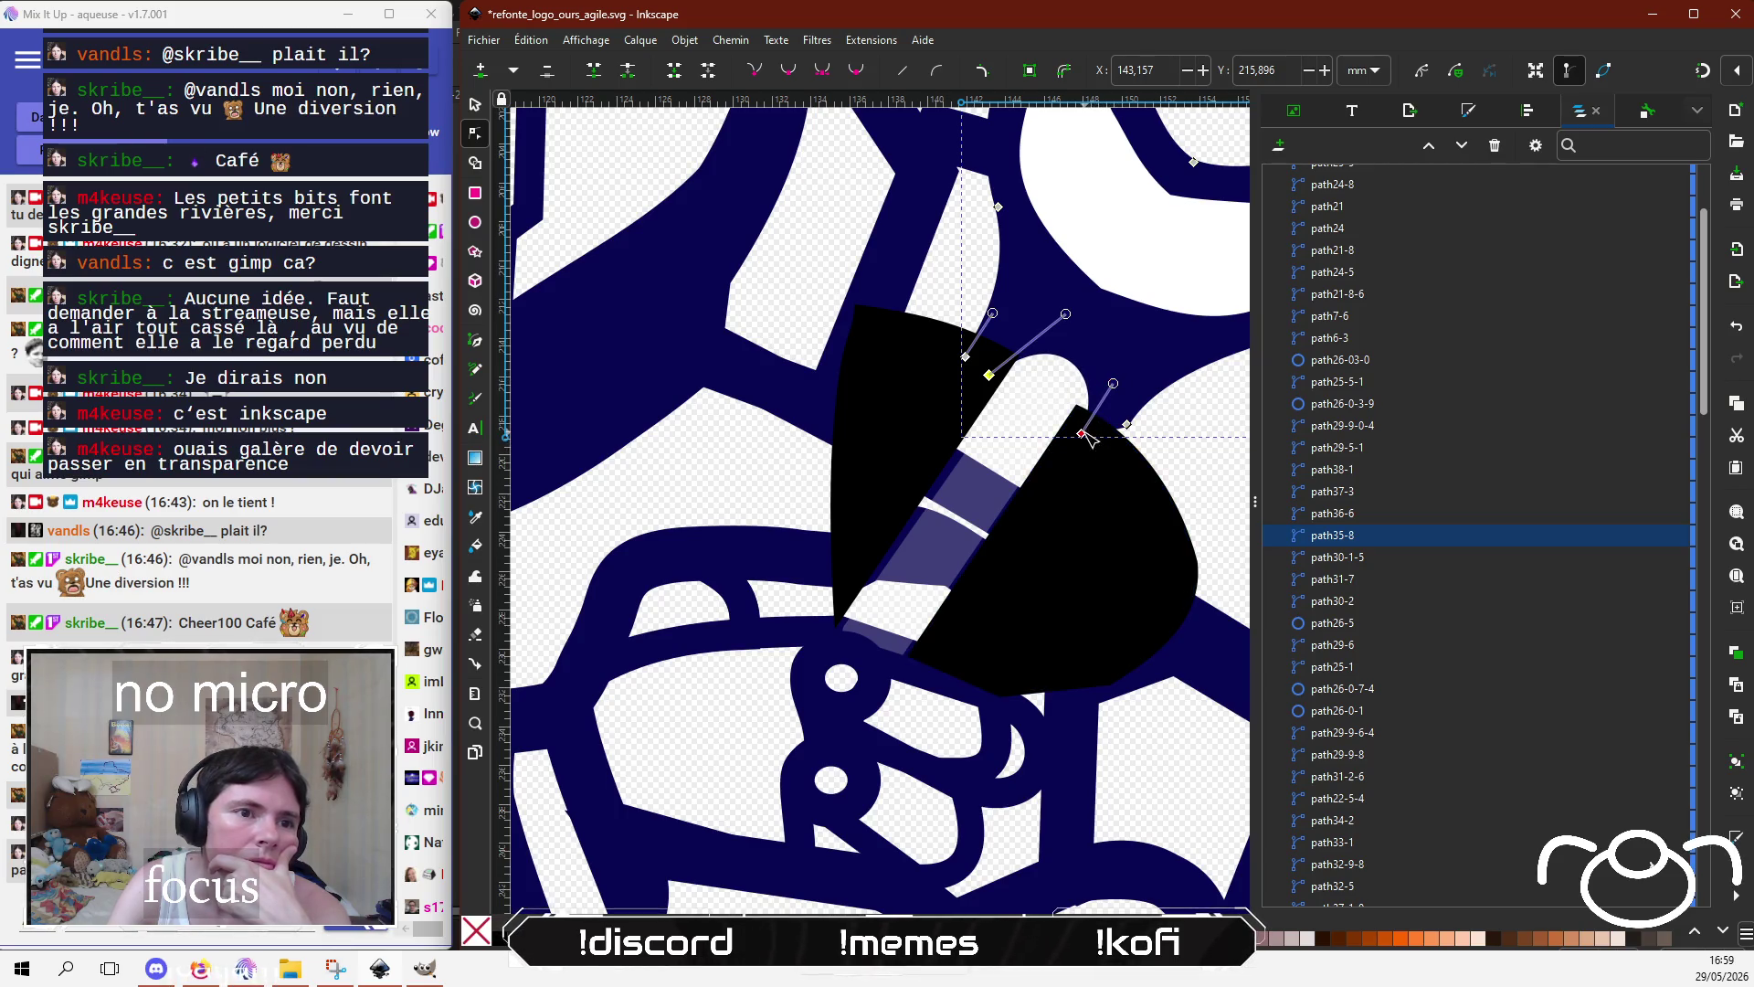
{"action": "left_click_drag", "start_coordinate": [1082, 433], "coordinate": [1075, 423]}
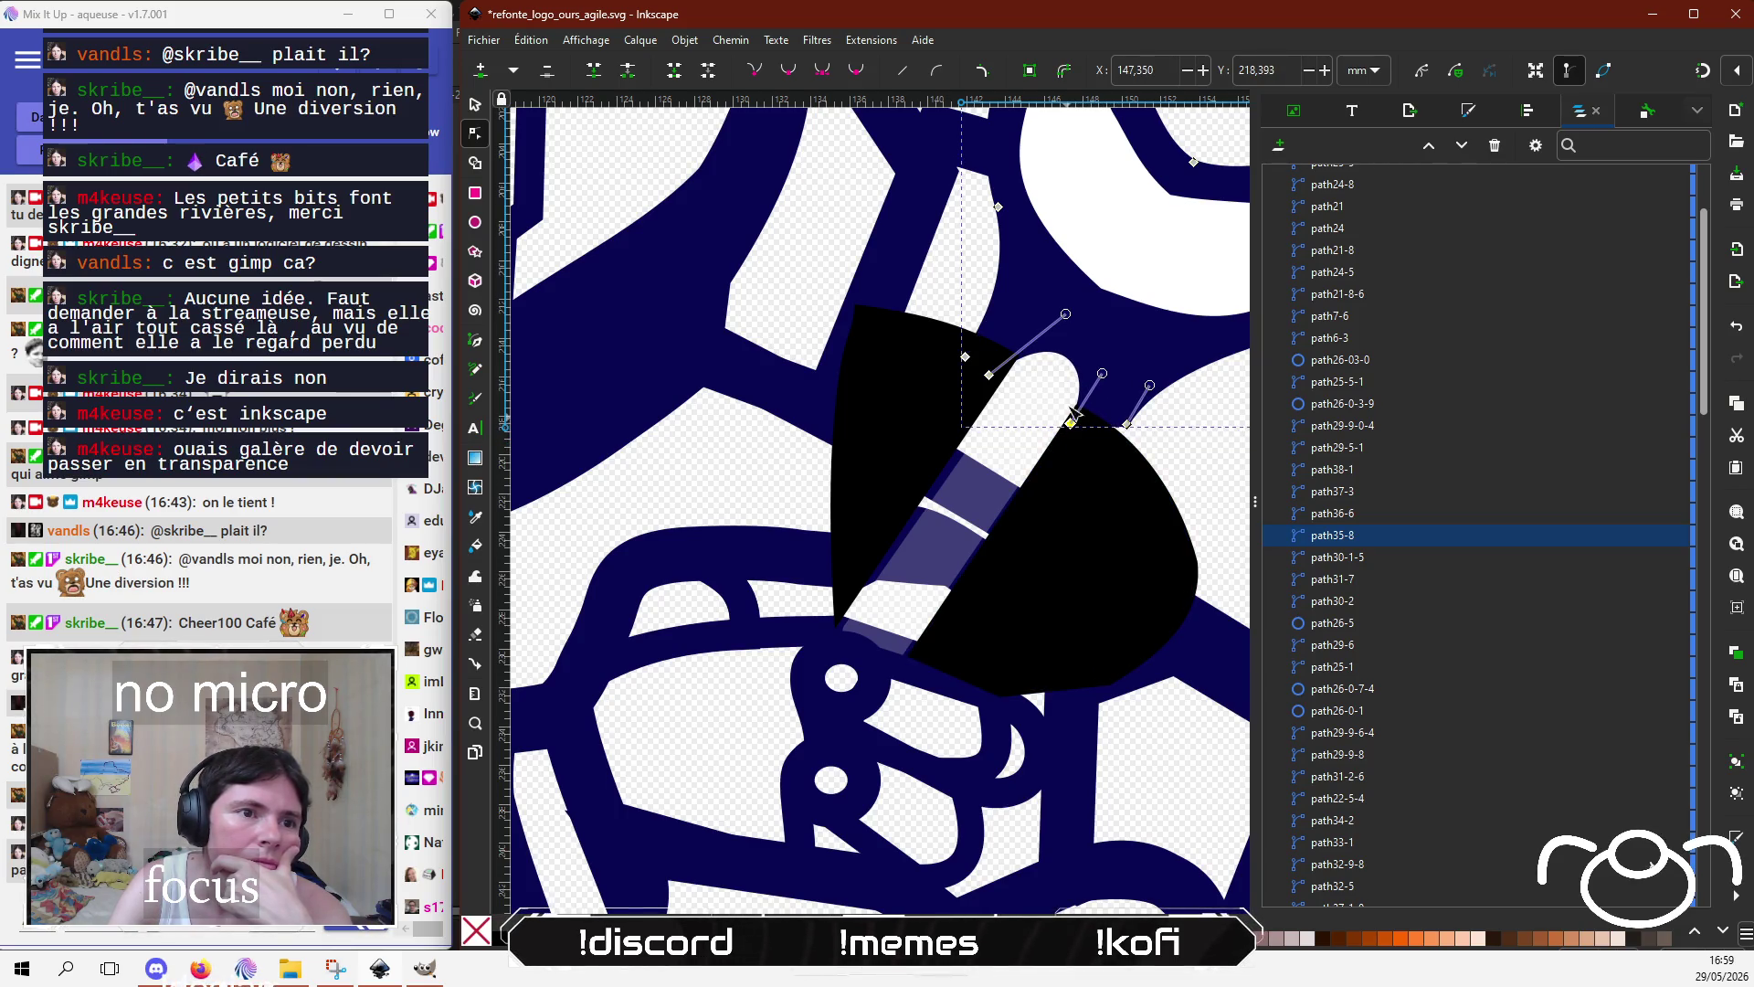
{"action": "left_click_drag", "start_coordinate": [1067, 315], "coordinate": [1061, 321]}
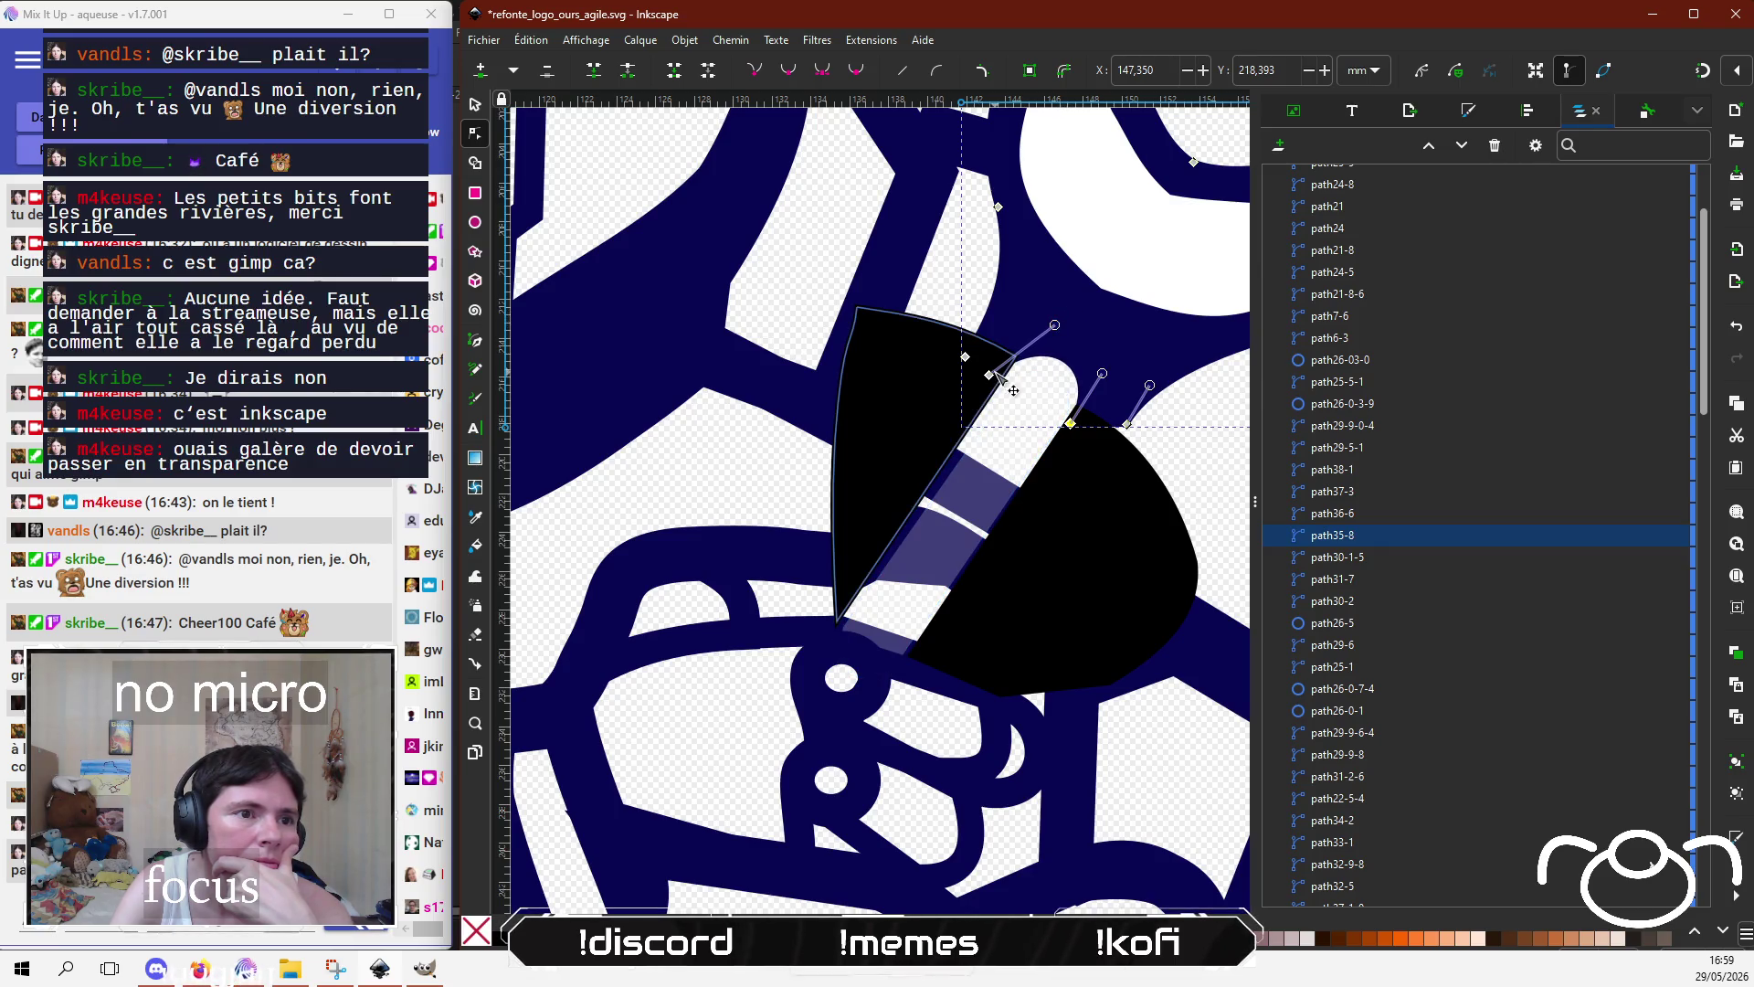
{"action": "left_click_drag", "start_coordinate": [990, 375], "coordinate": [1001, 377]}
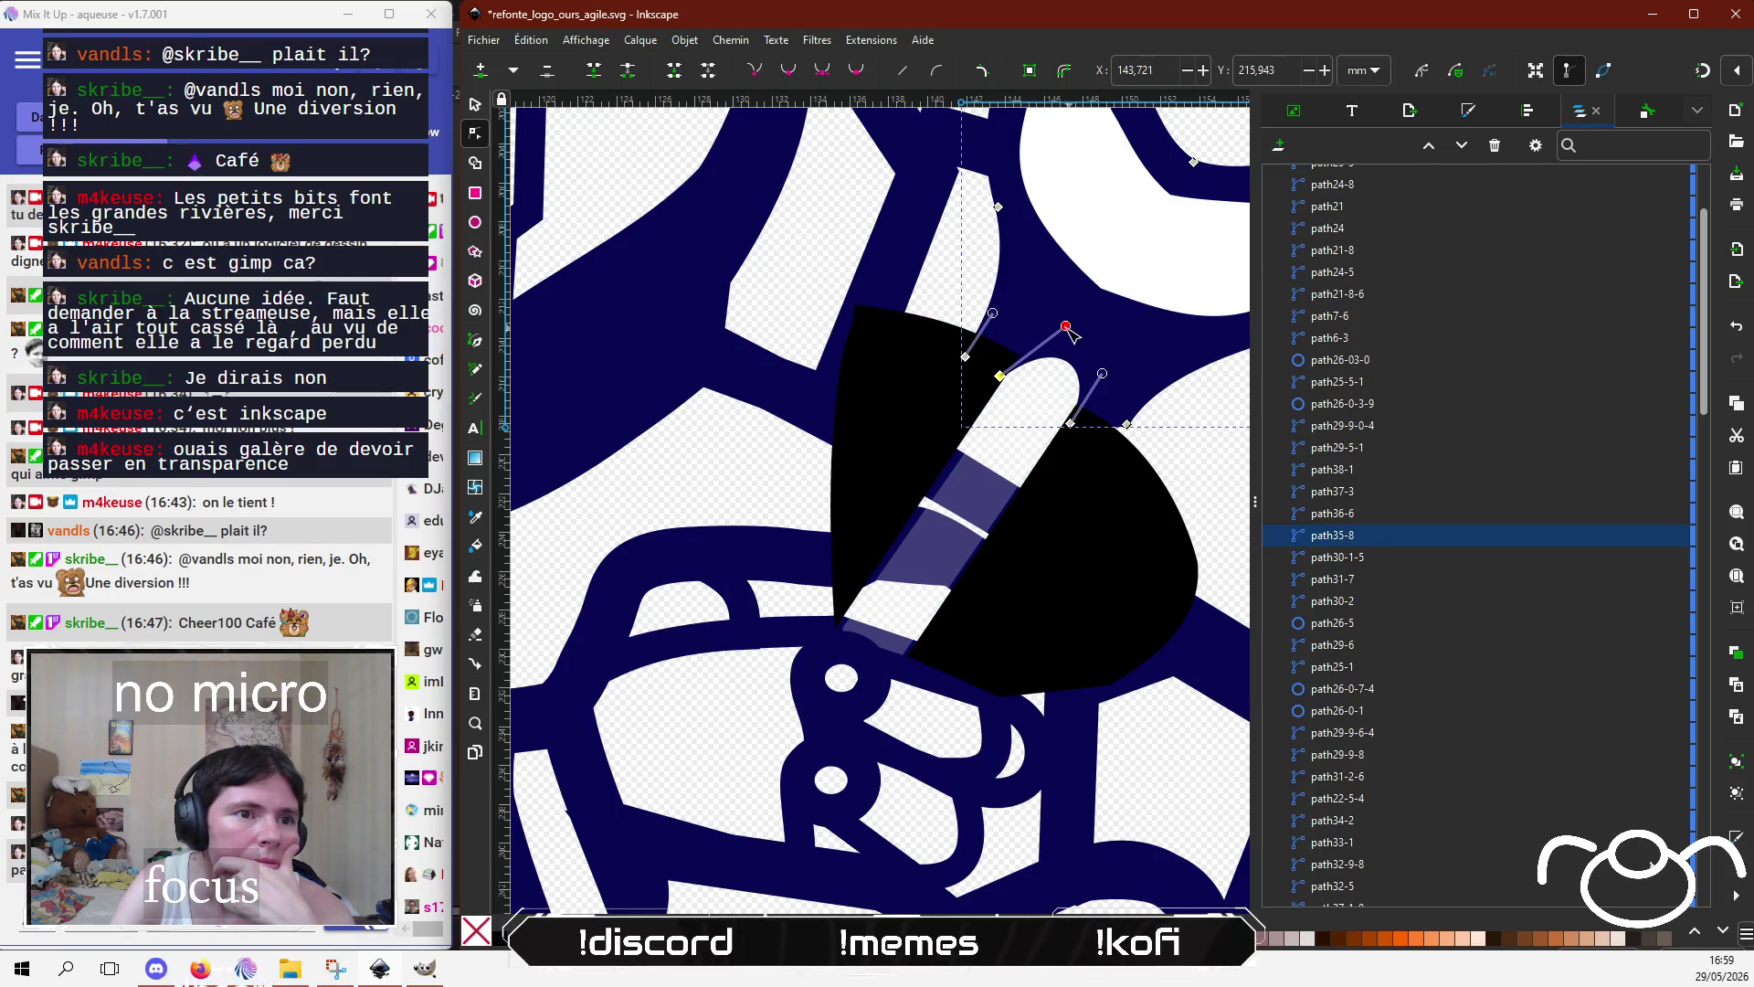
{"action": "mouse_move", "coordinate": [1069, 331]}
{"action": "left_mouse_down"}
{"action": "mouse_move", "coordinate": [1044, 327]}
{"action": "mouse_move", "coordinate": [1102, 370]}
{"action": "left_mouse_up"}
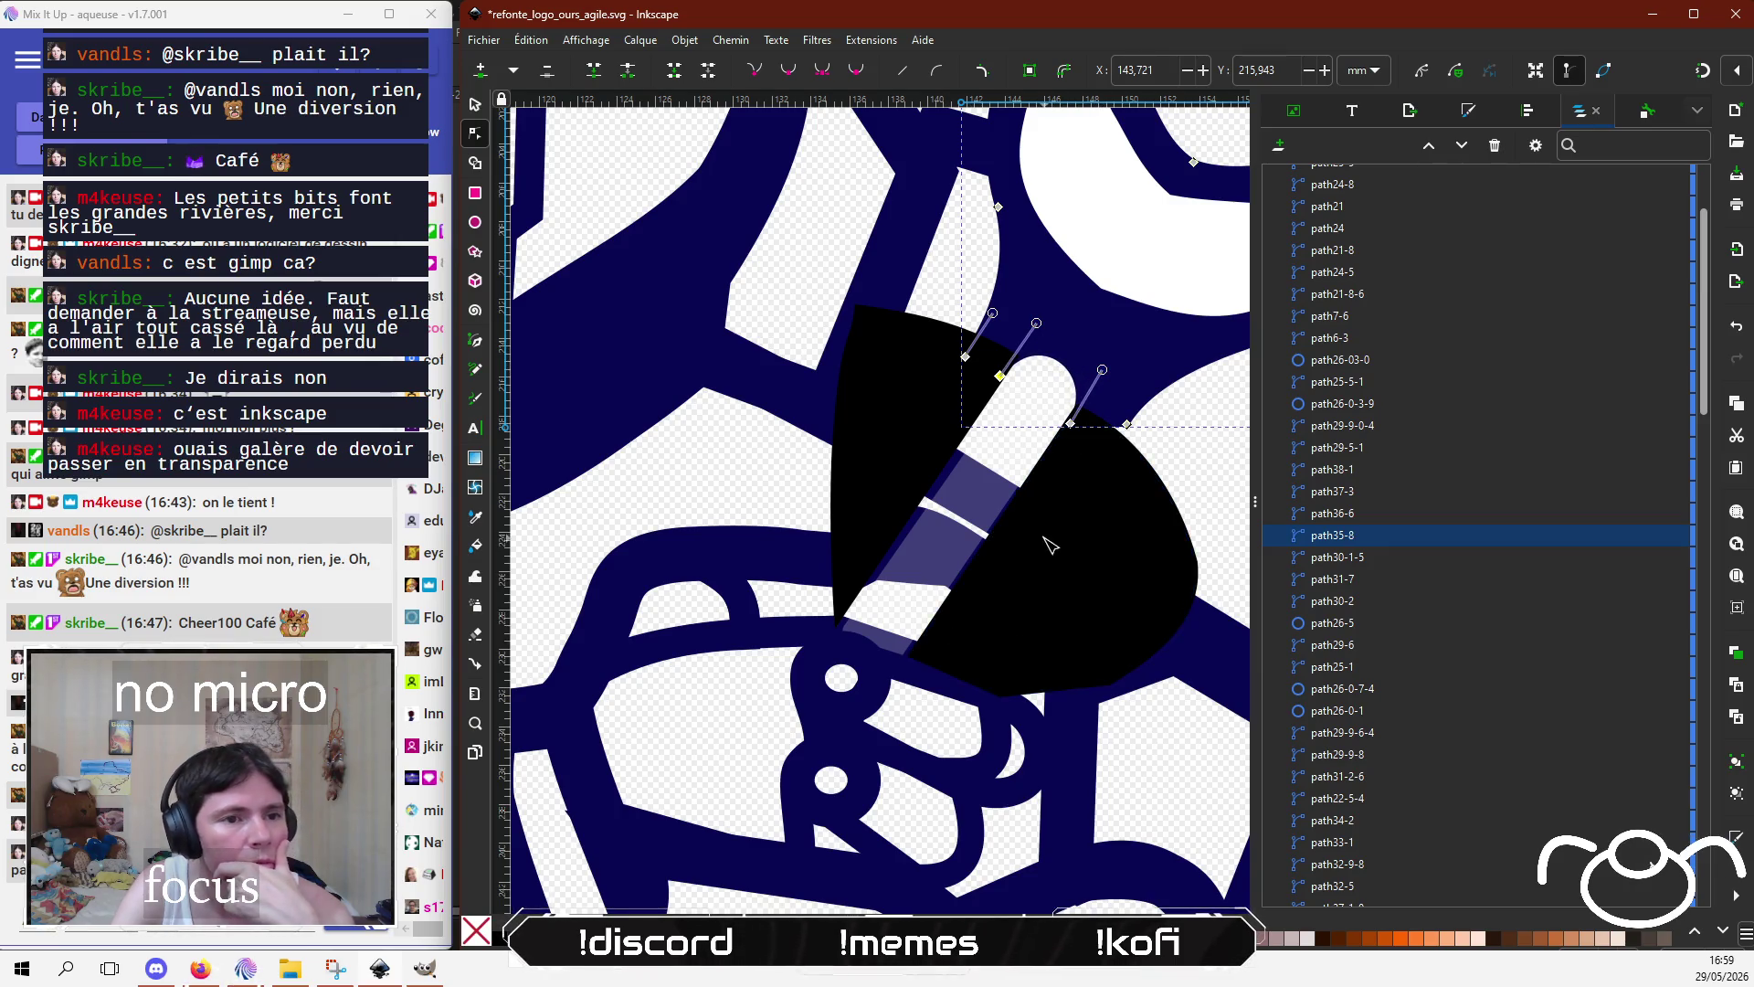
{"action": "scroll", "coordinate": [1051, 546], "scroll_direction": "up", "scroll_amount": 3}
{"action": "scroll", "coordinate": [905, 639], "scroll_direction": "right", "scroll_amount": 1}
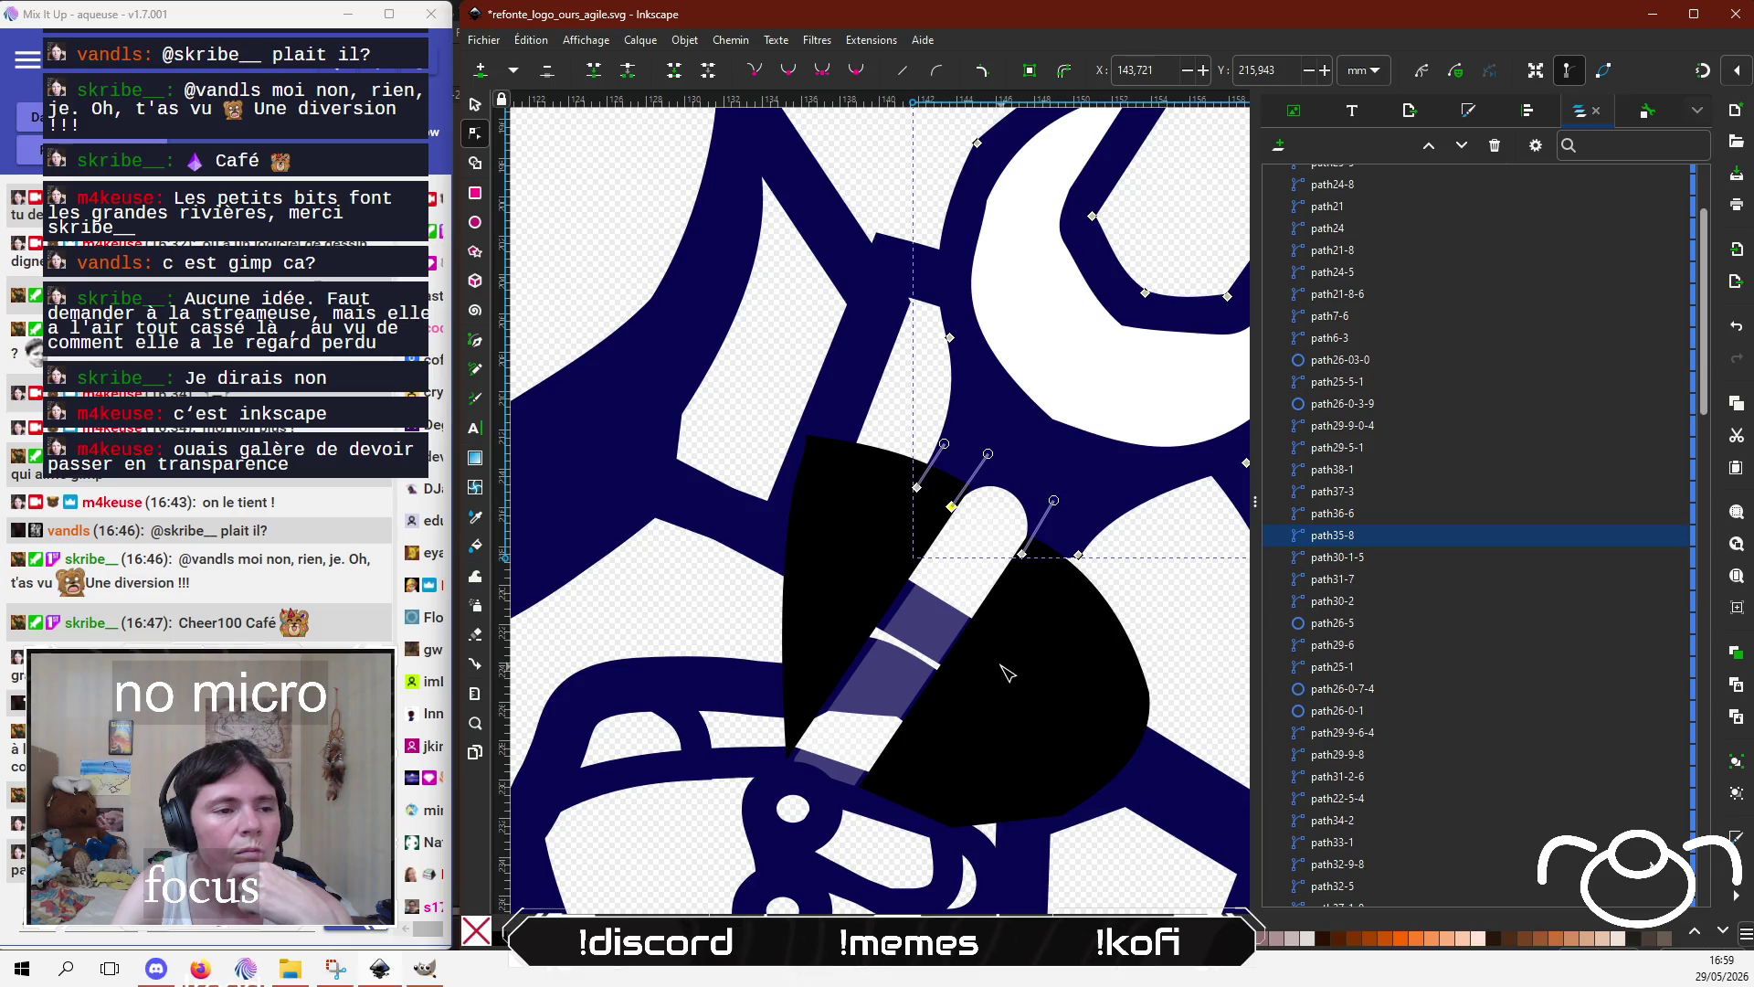
Step: Push the left black wedge's edge node slightly outward
{"action": "left_click", "coordinate": [843, 583]}
{"action": "left_click", "coordinate": [778, 561]}
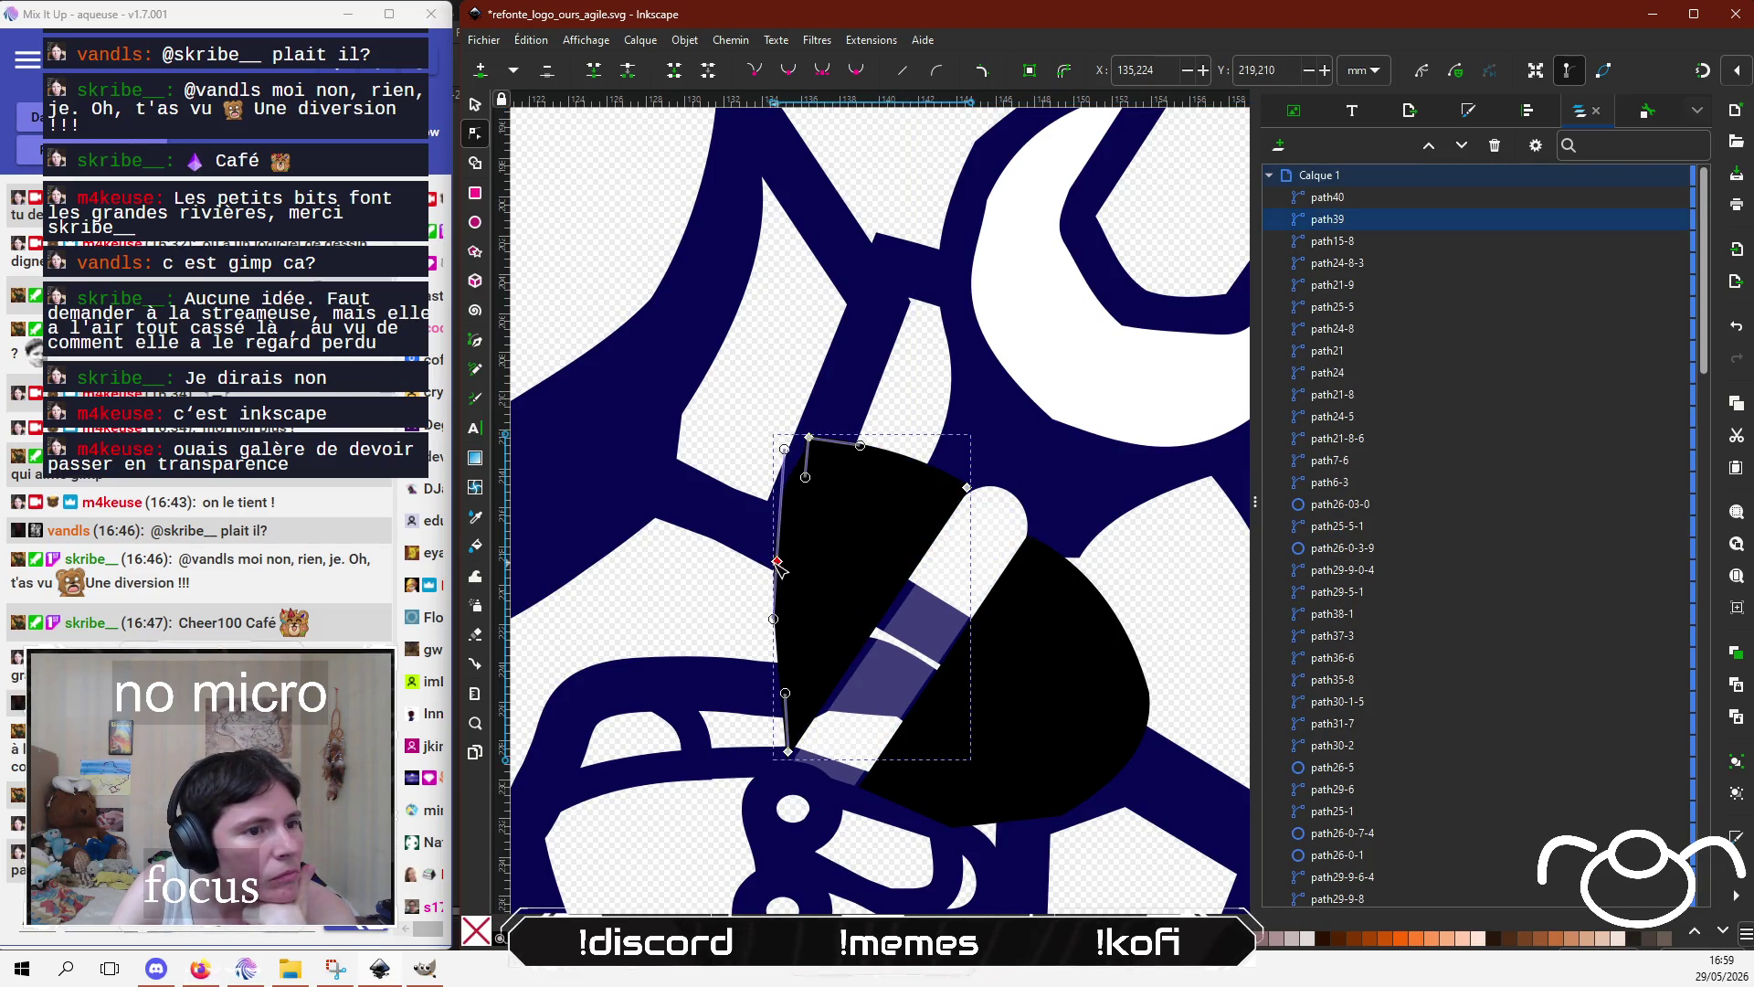
{"action": "left_click_drag", "start_coordinate": [778, 563], "coordinate": [771, 564]}
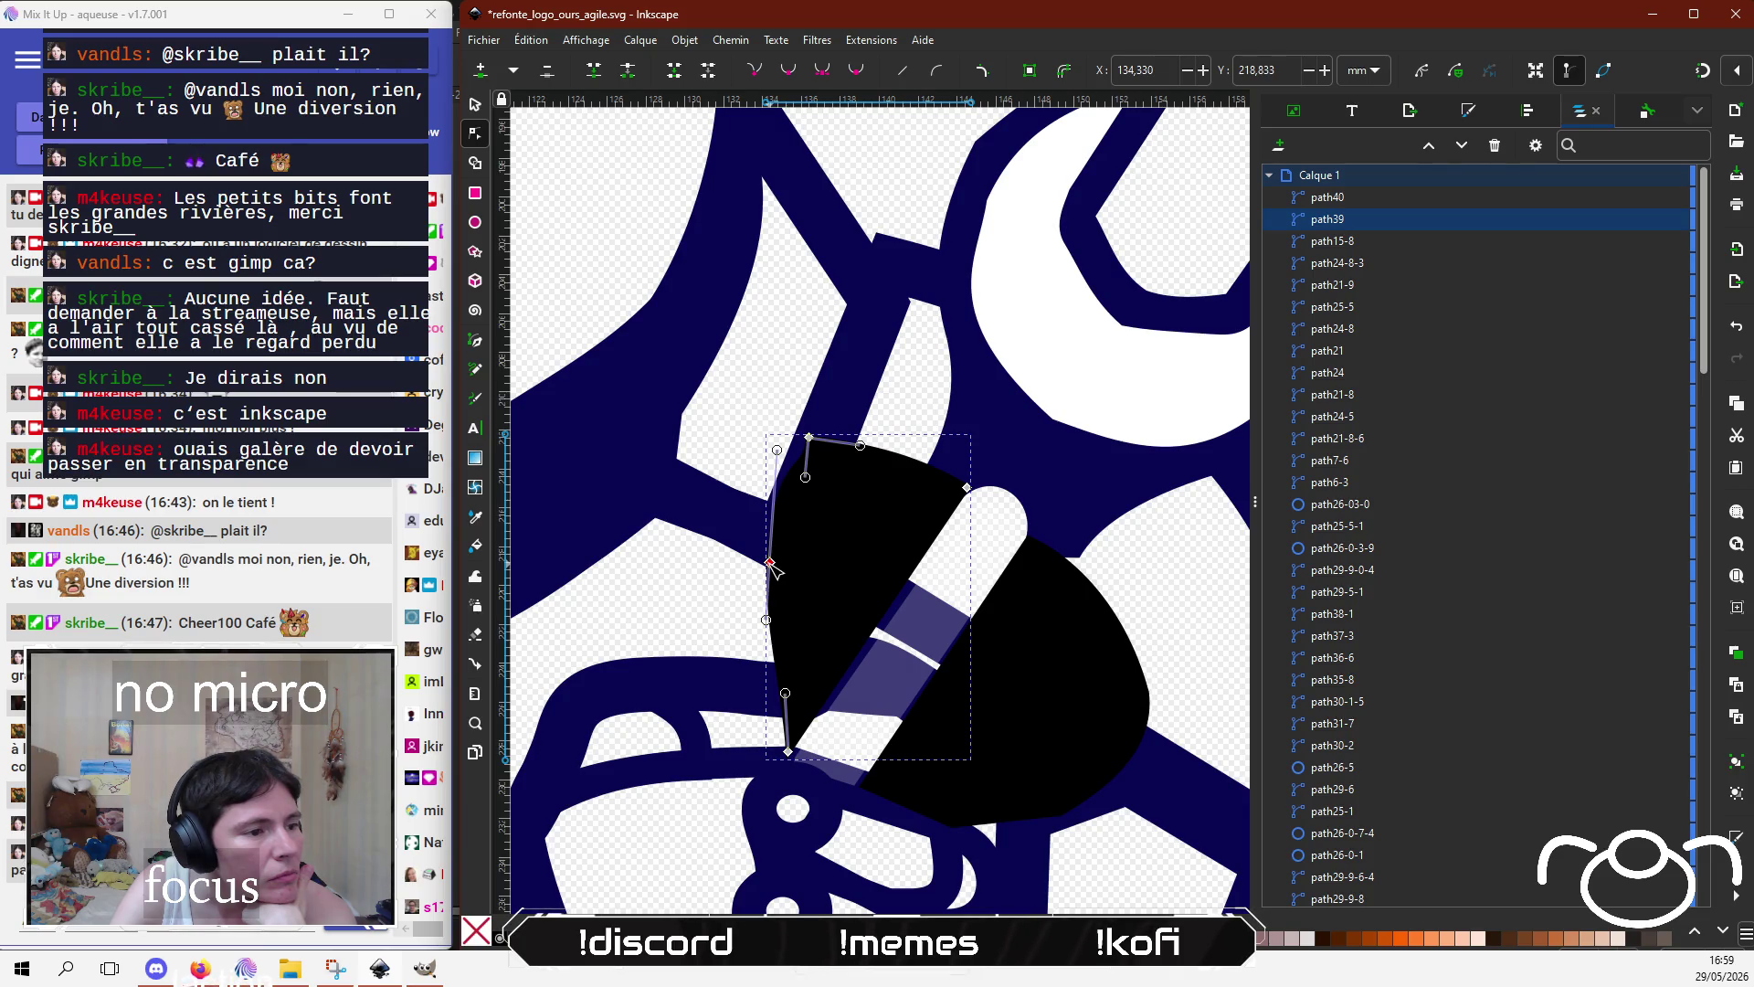
{"action": "key", "text": "alt+Tab"}
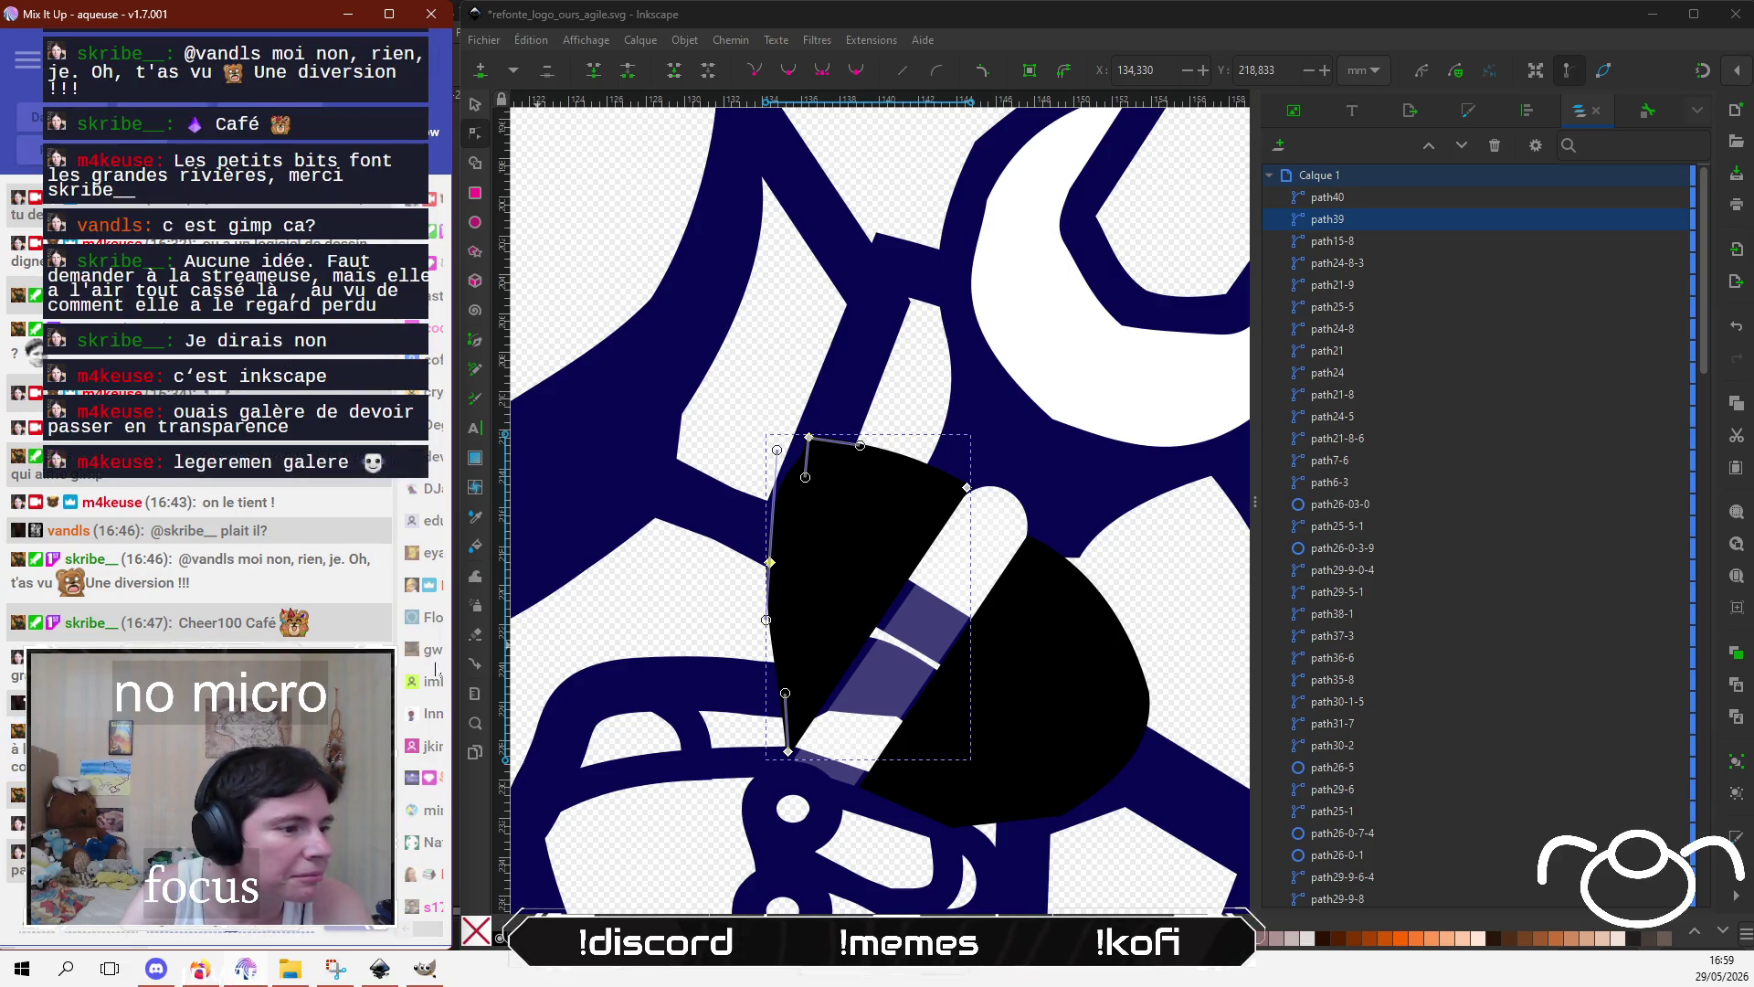
Step: Delete the white striped screwdriver-handle piece
{"action": "left_click", "coordinate": [944, 628]}
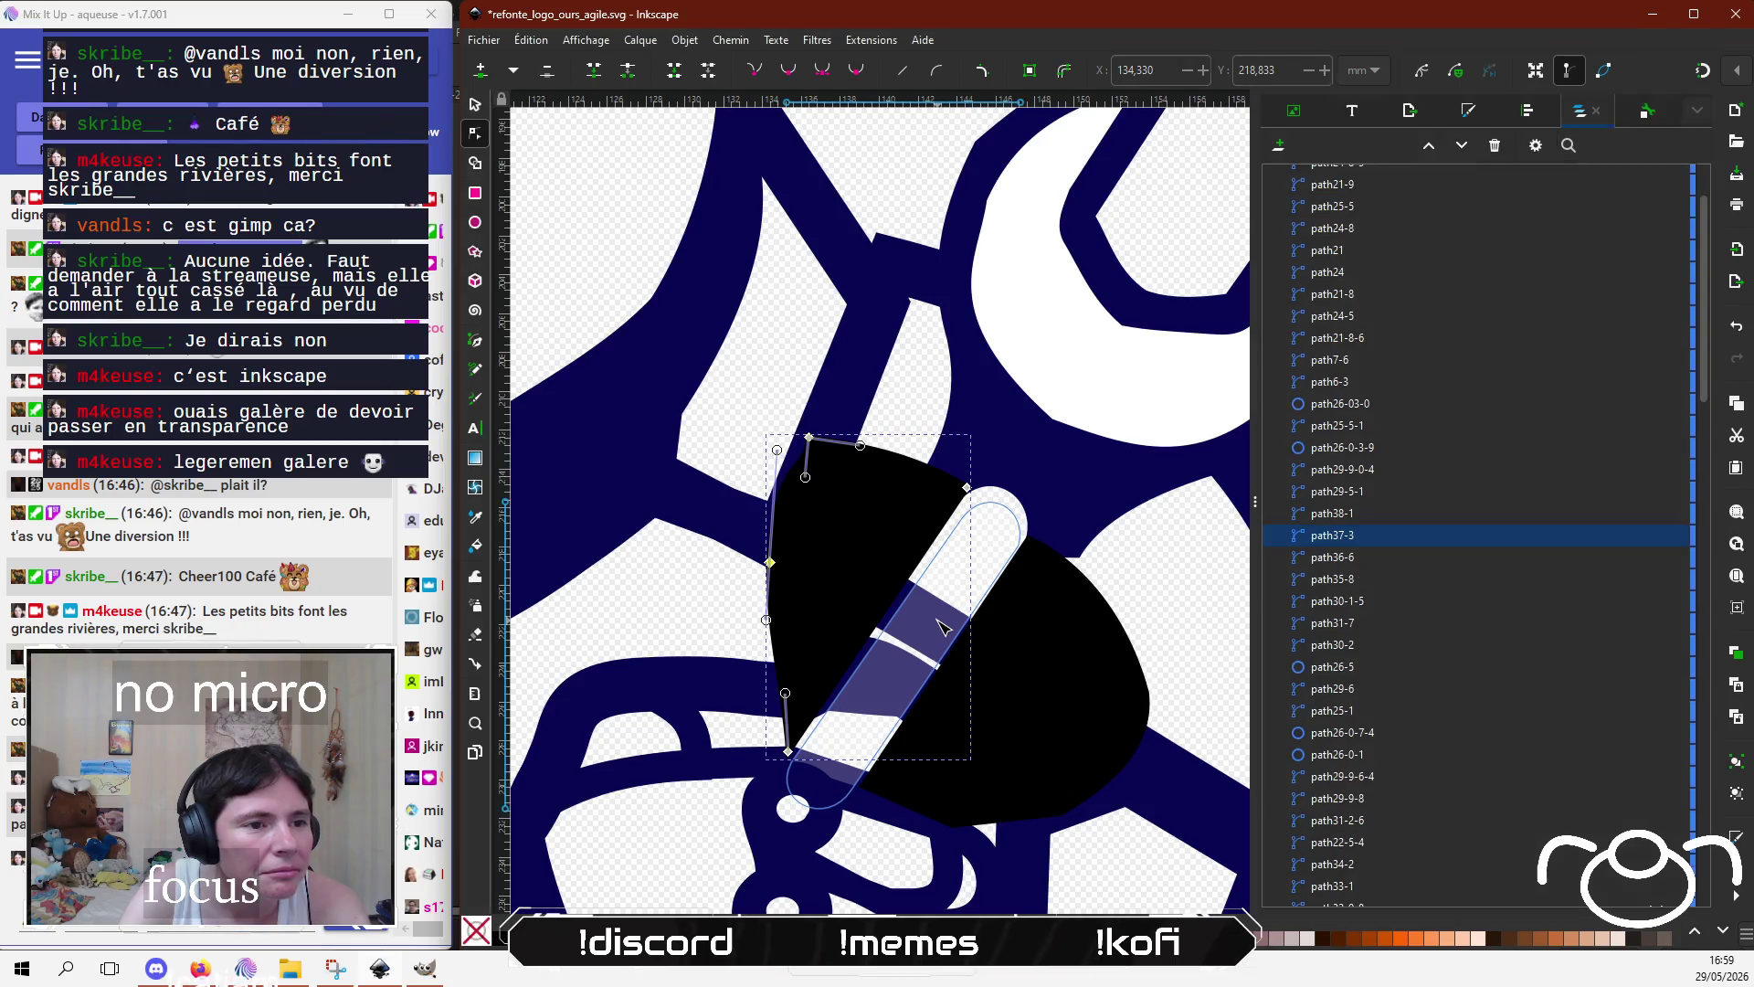
{"action": "left_click", "coordinate": [475, 103]}
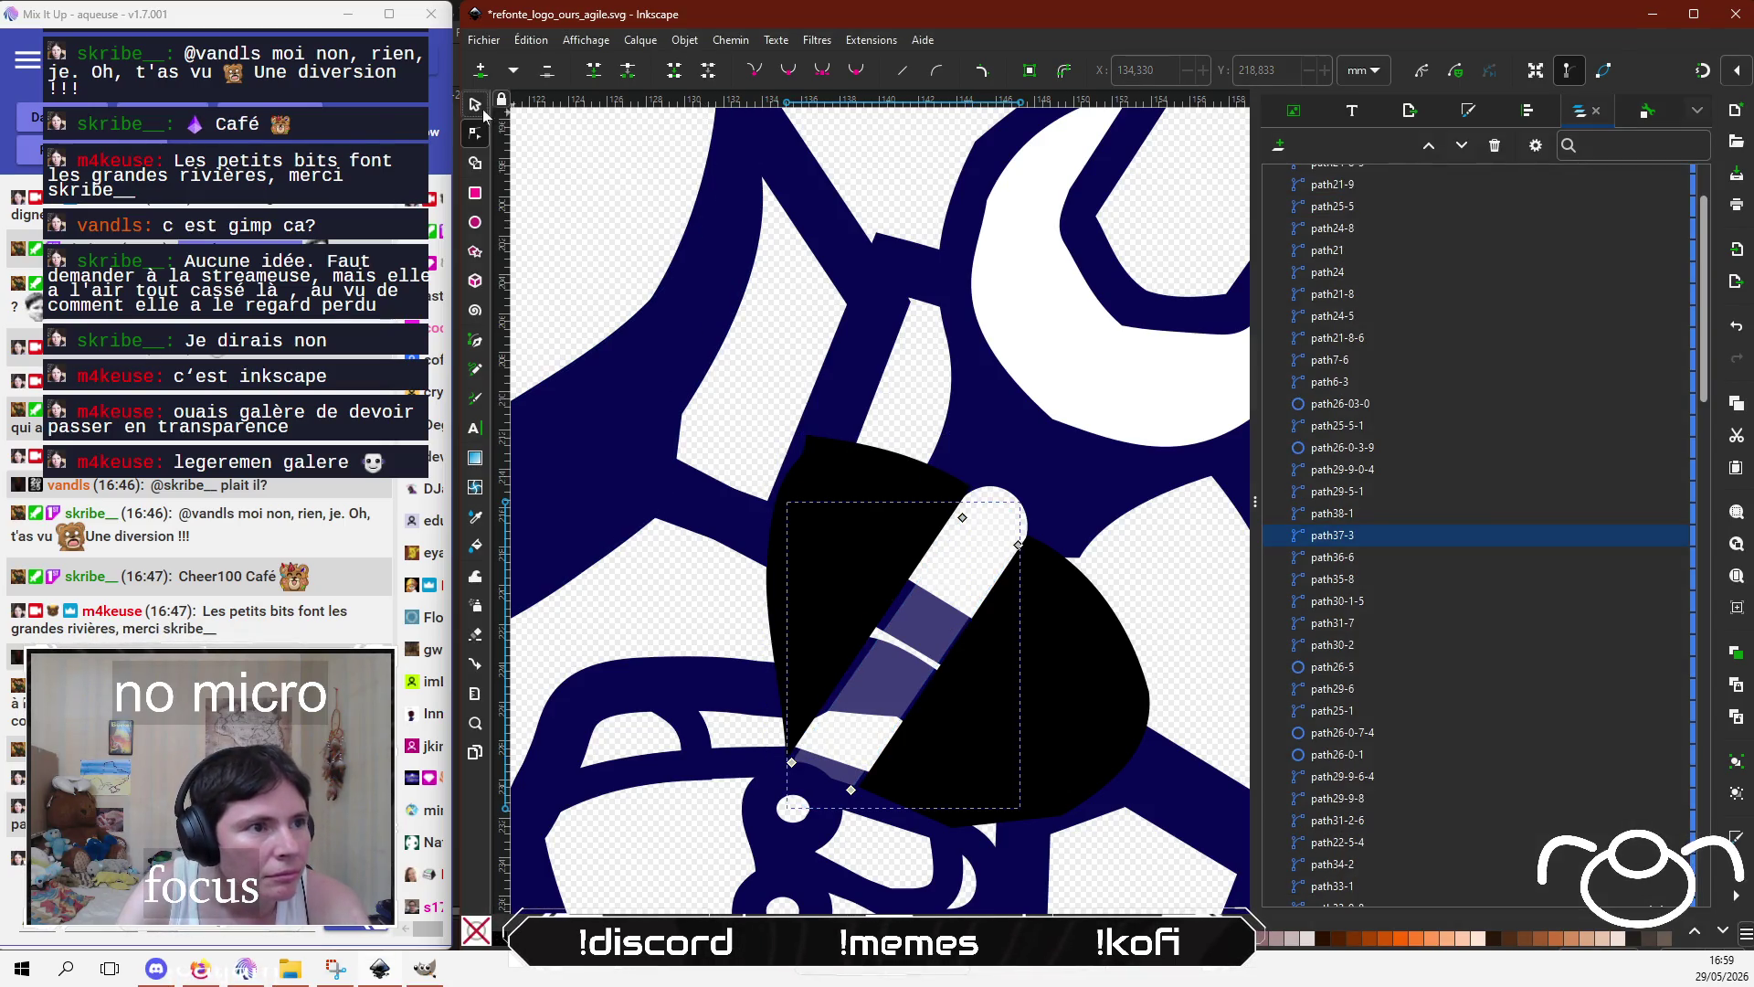
{"action": "key", "text": "Delete"}
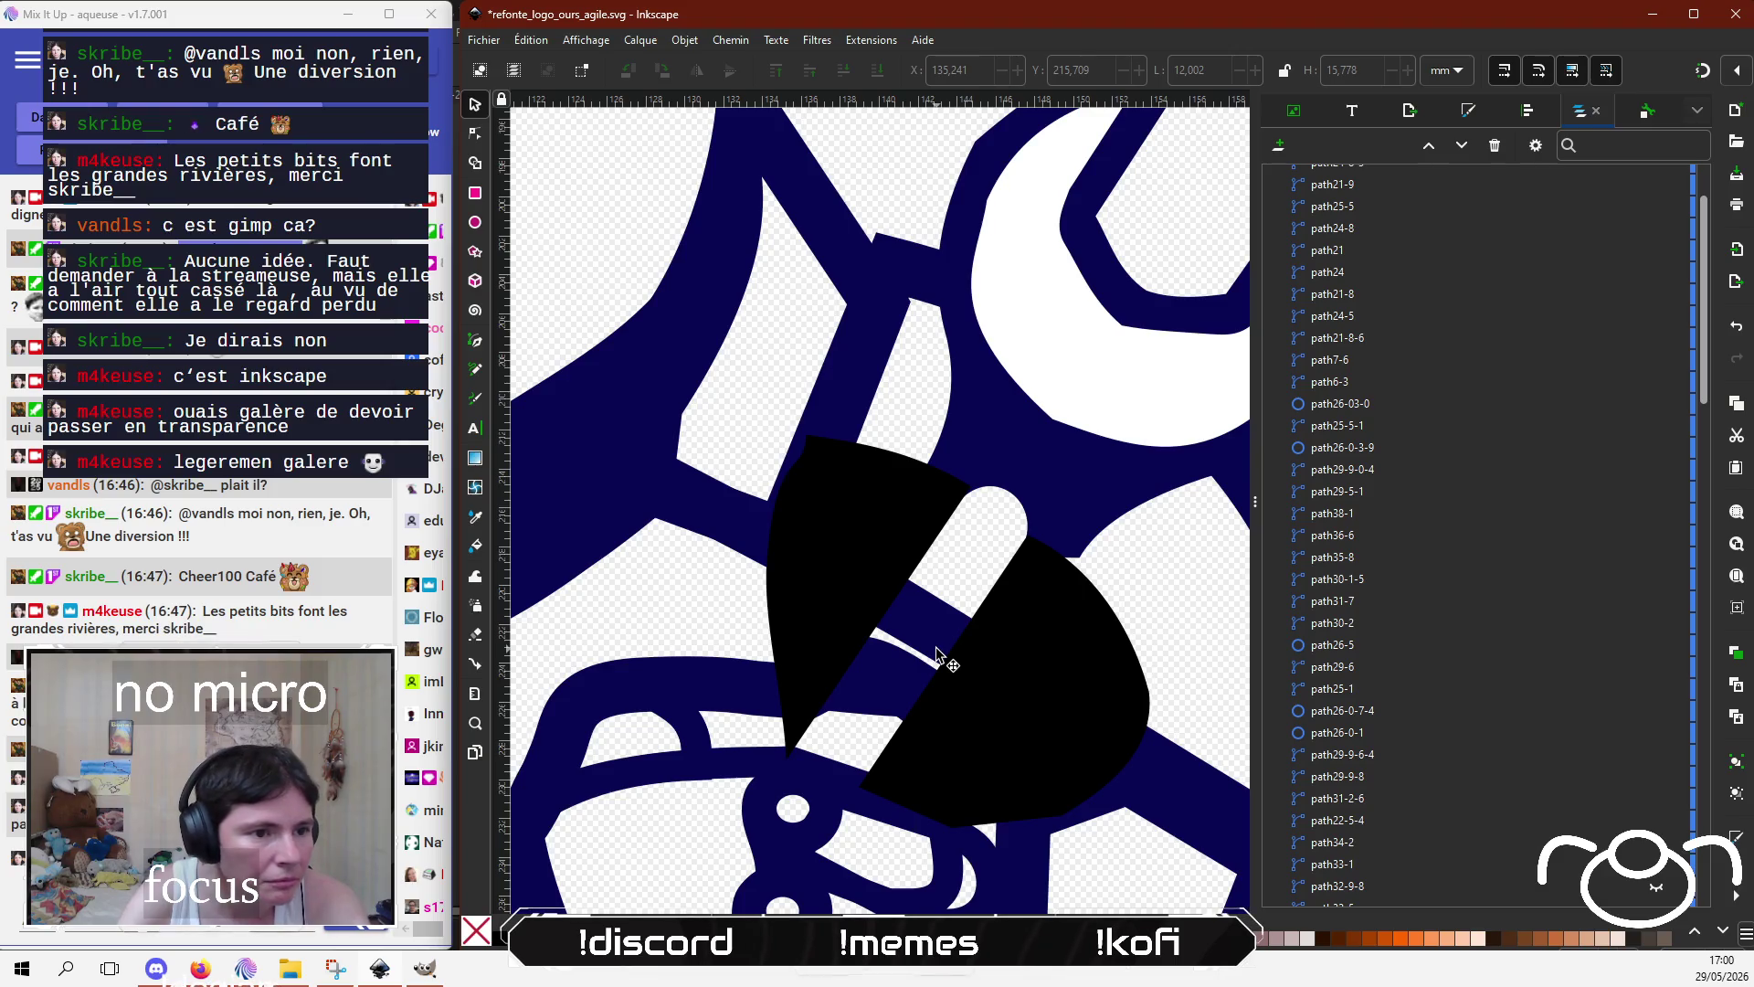
Step: Reshape the navy stroke's nodes where it crosses the left black wedge
{"action": "left_click", "coordinate": [925, 621]}
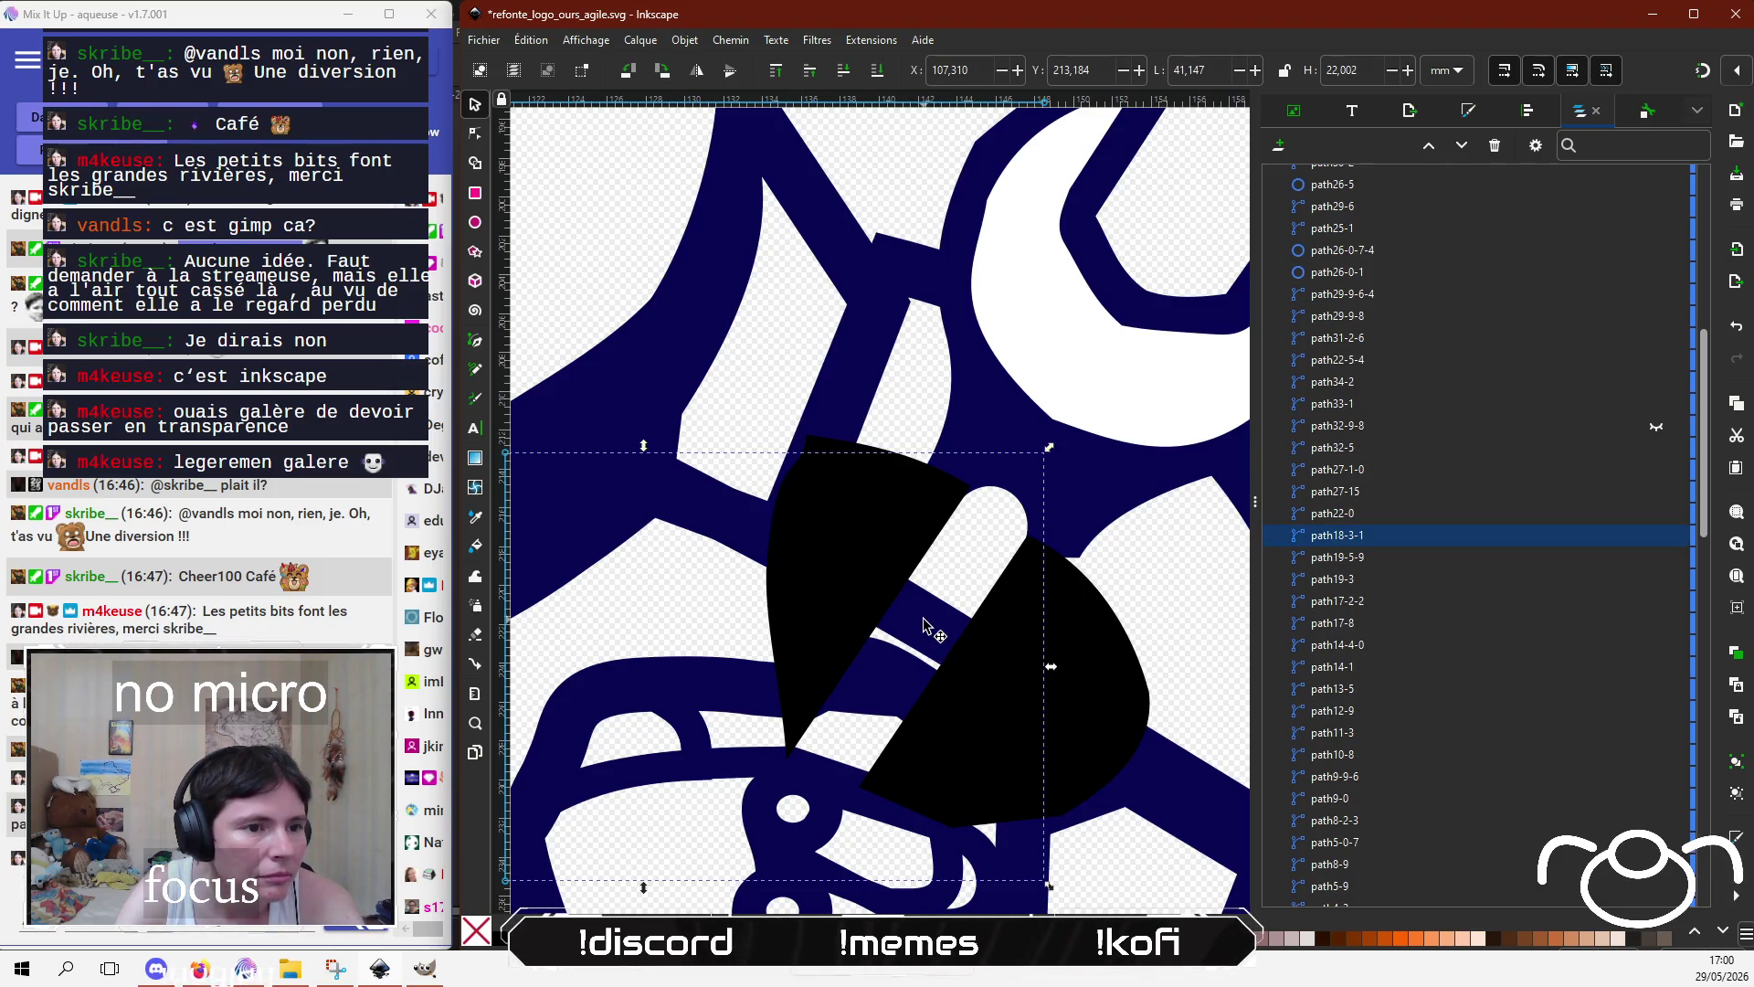
{"action": "left_click", "coordinate": [475, 136]}
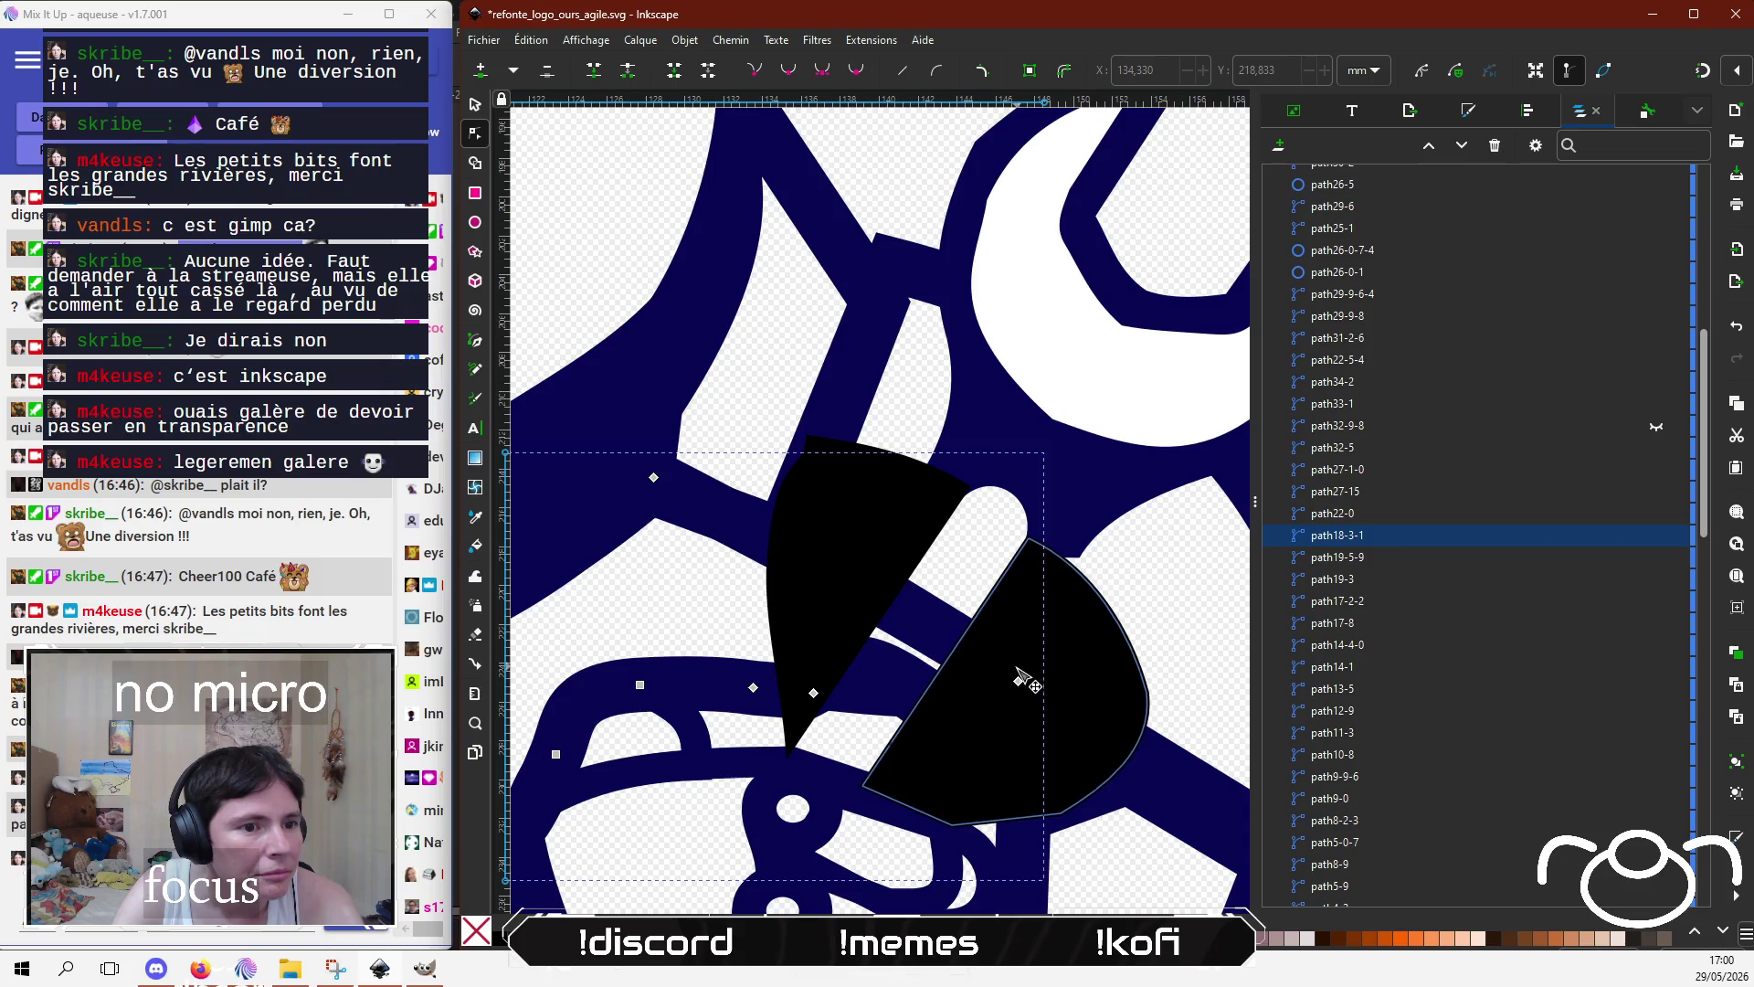
{"action": "left_click_drag", "start_coordinate": [1020, 680], "coordinate": [851, 585]}
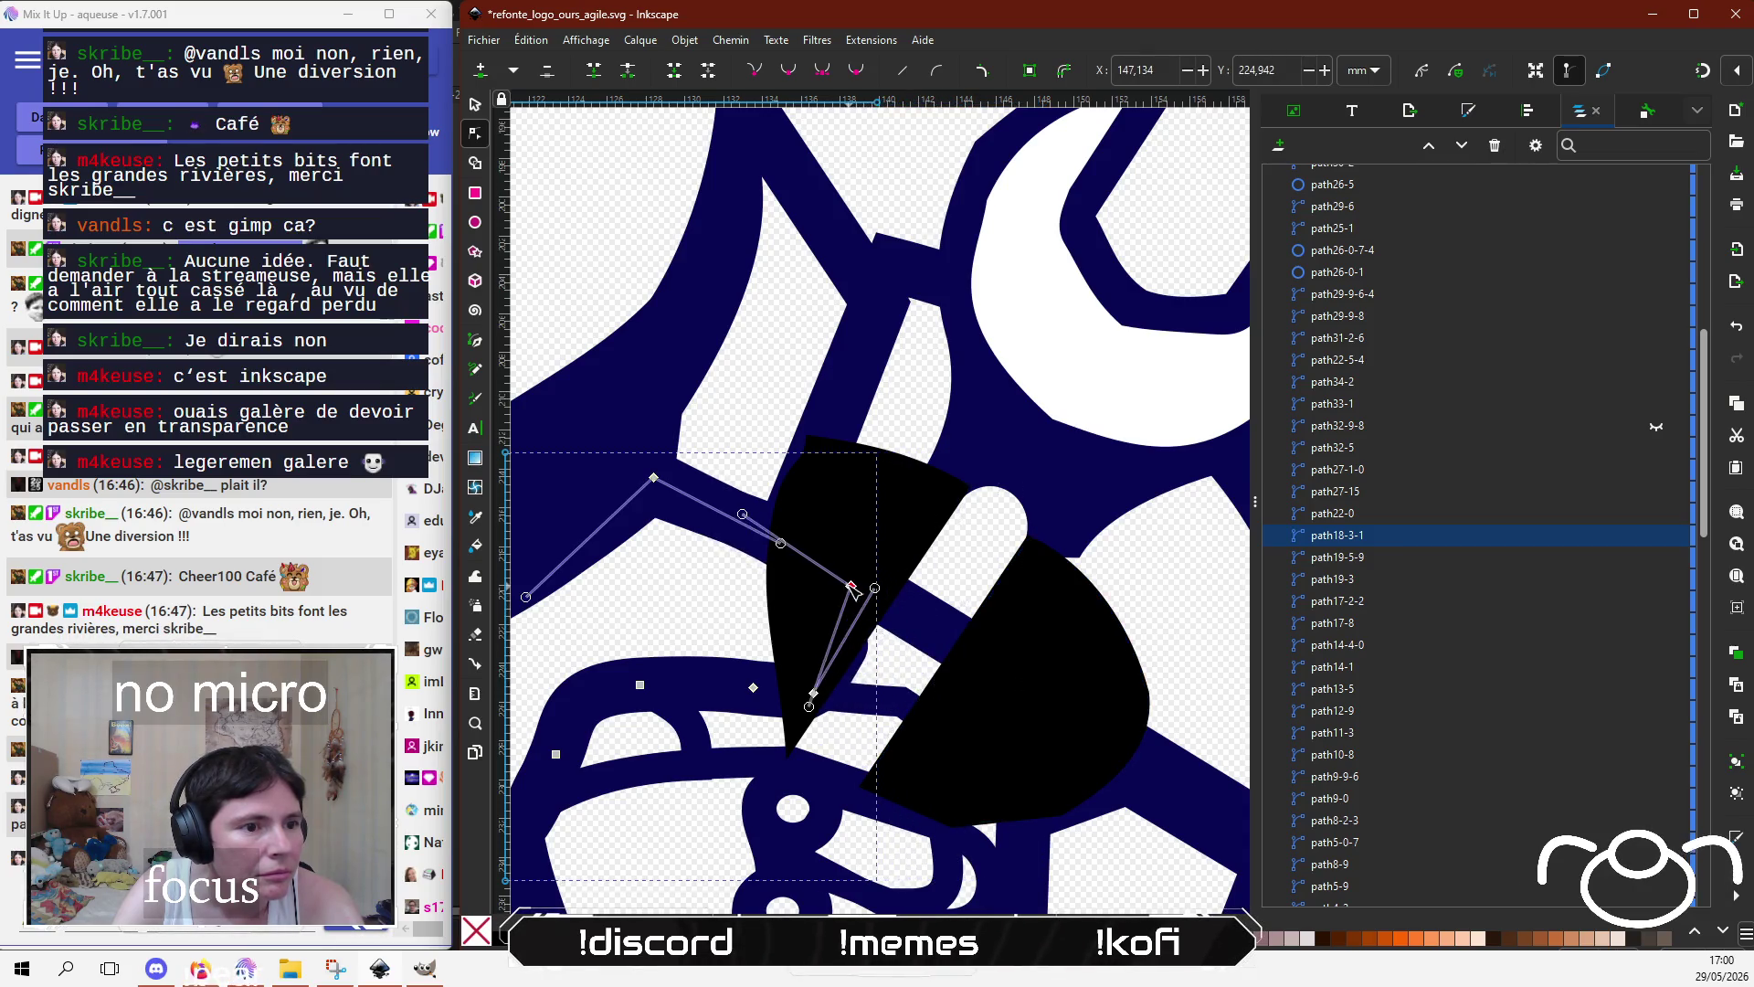
{"action": "left_click_drag", "start_coordinate": [851, 589], "coordinate": [844, 569]}
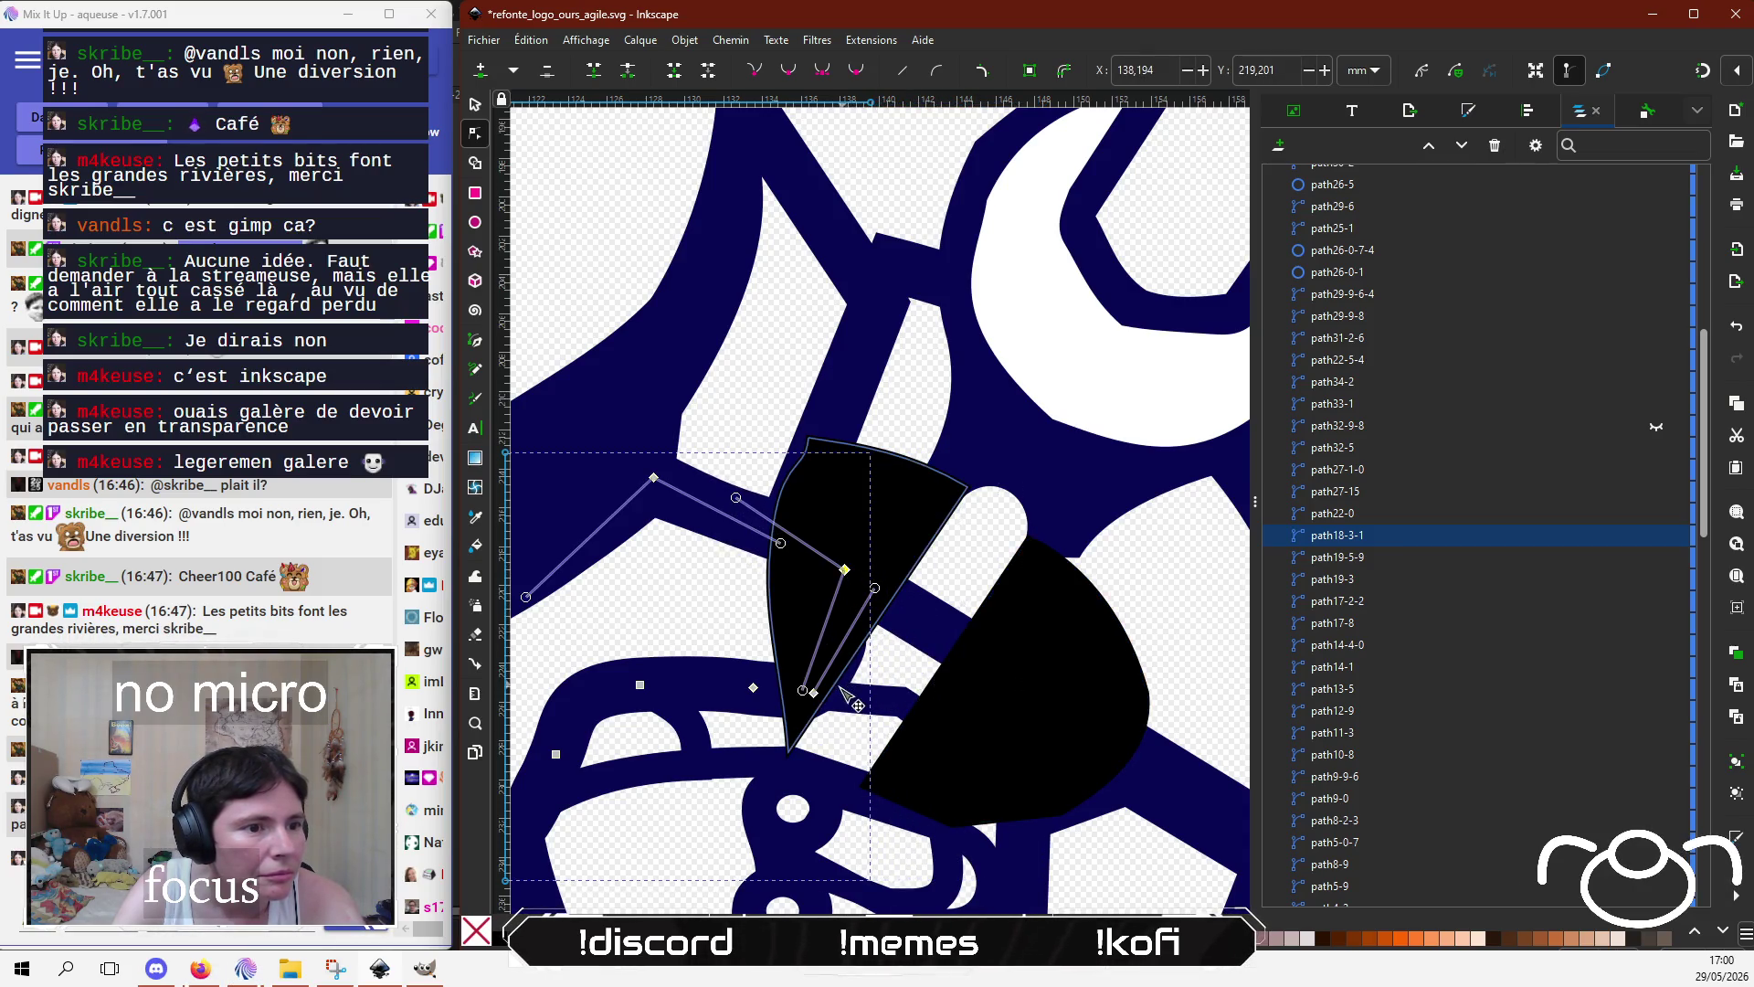
{"action": "left_click_drag", "start_coordinate": [813, 693], "coordinate": [802, 692]}
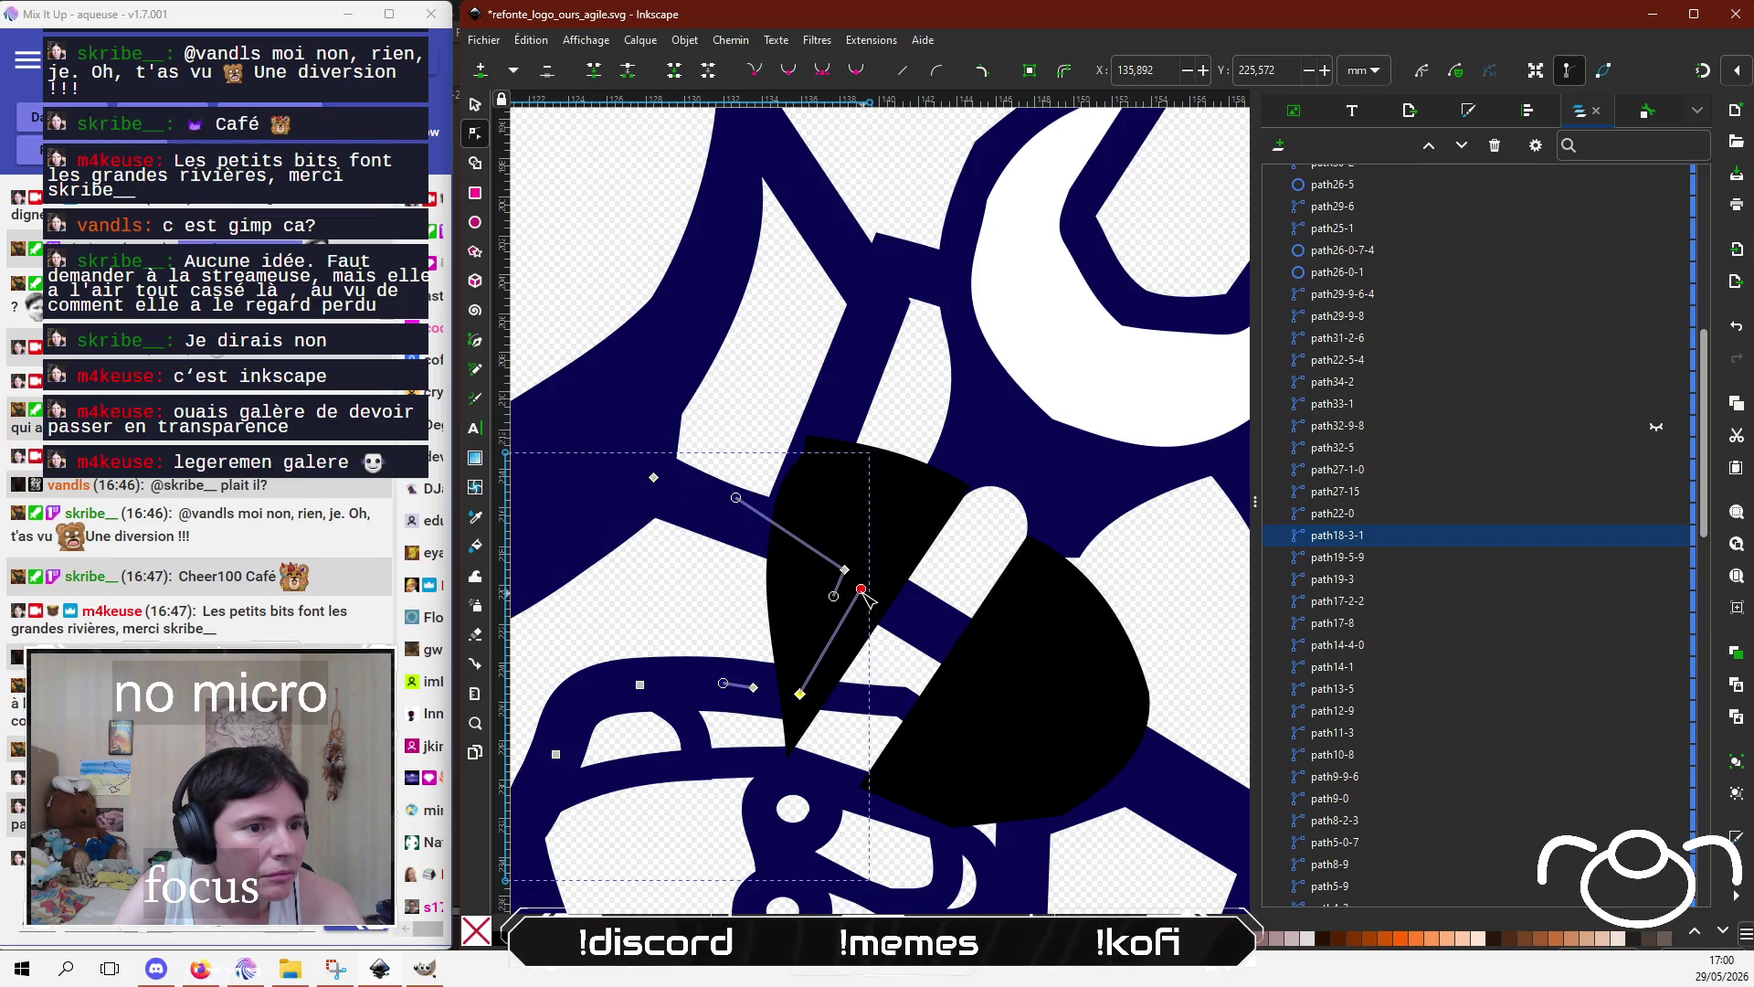
{"action": "left_click_drag", "start_coordinate": [861, 592], "coordinate": [833, 646]}
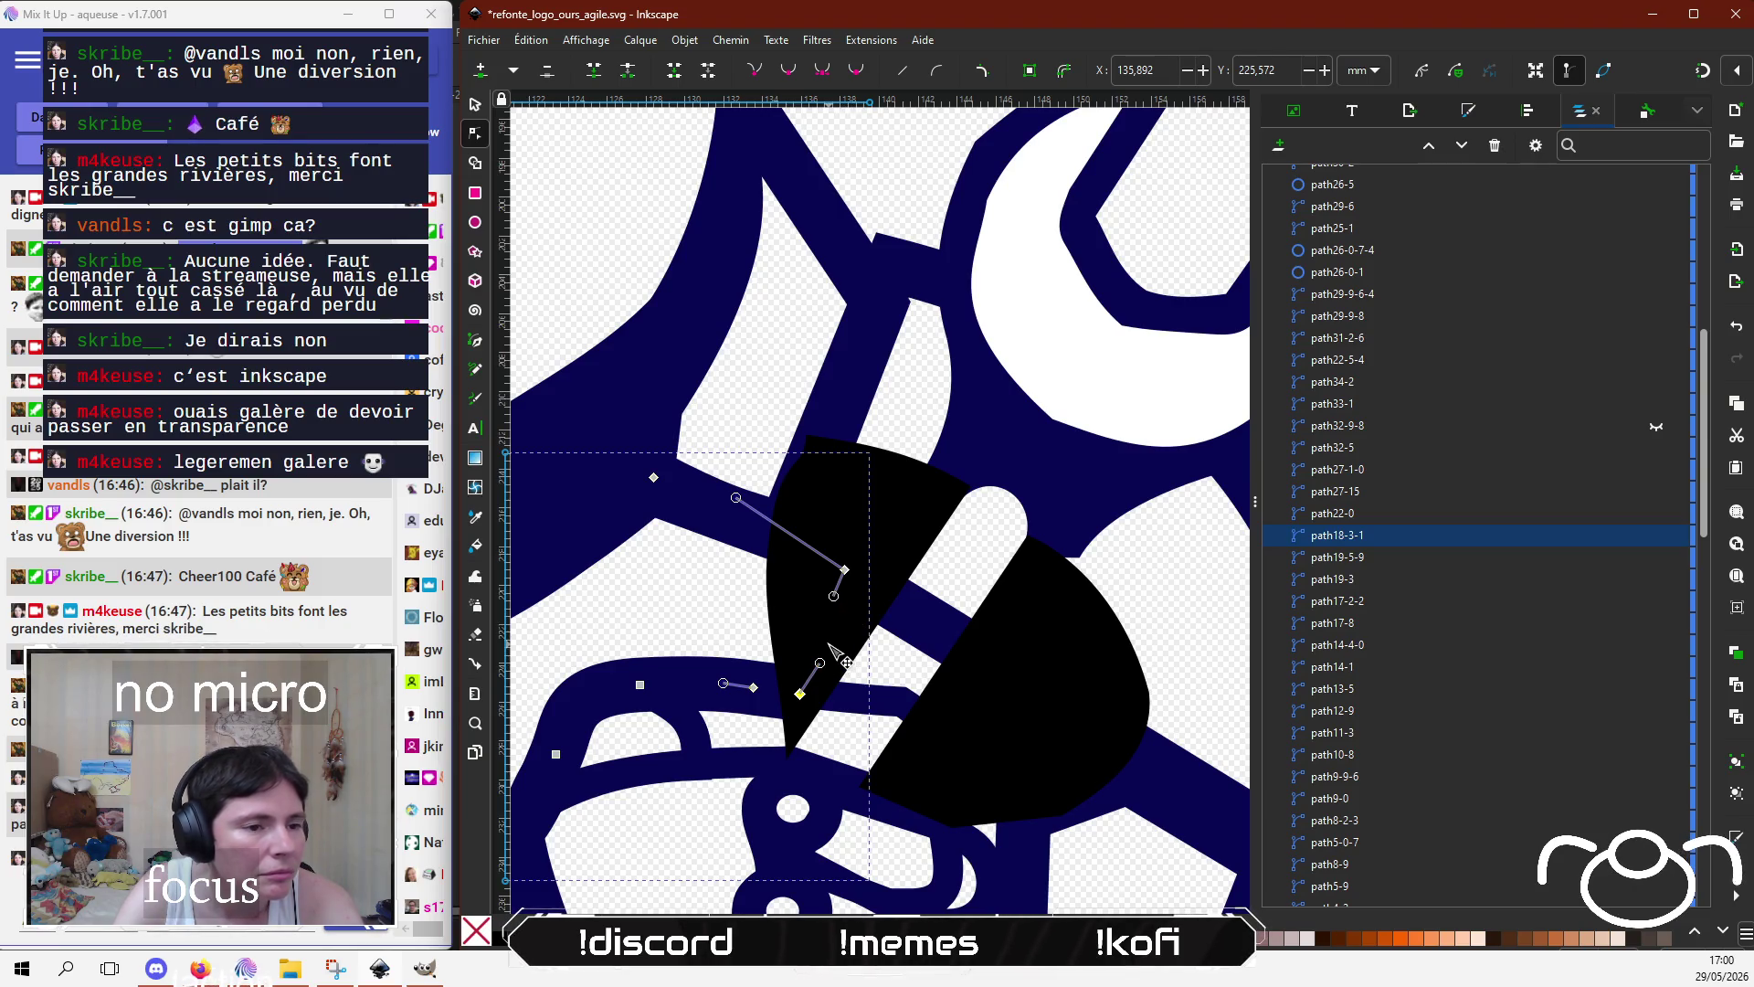
{"action": "left_click", "coordinate": [1050, 631]}
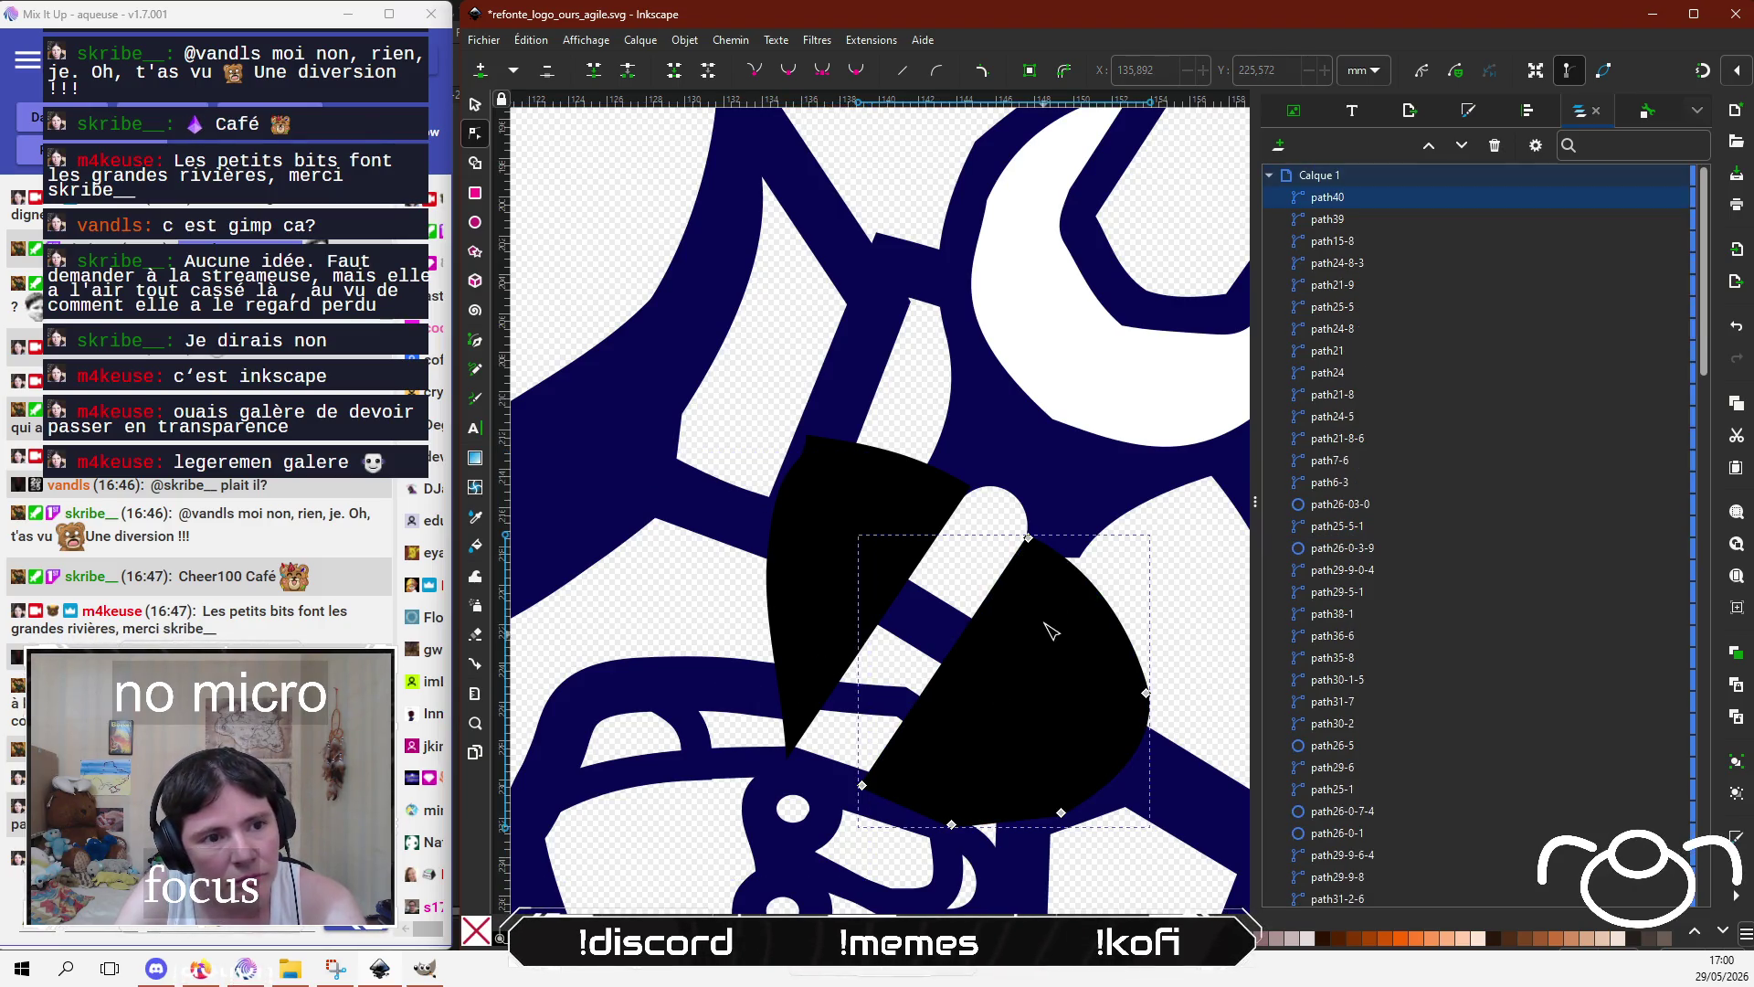
{"action": "left_click", "coordinate": [1072, 571]}
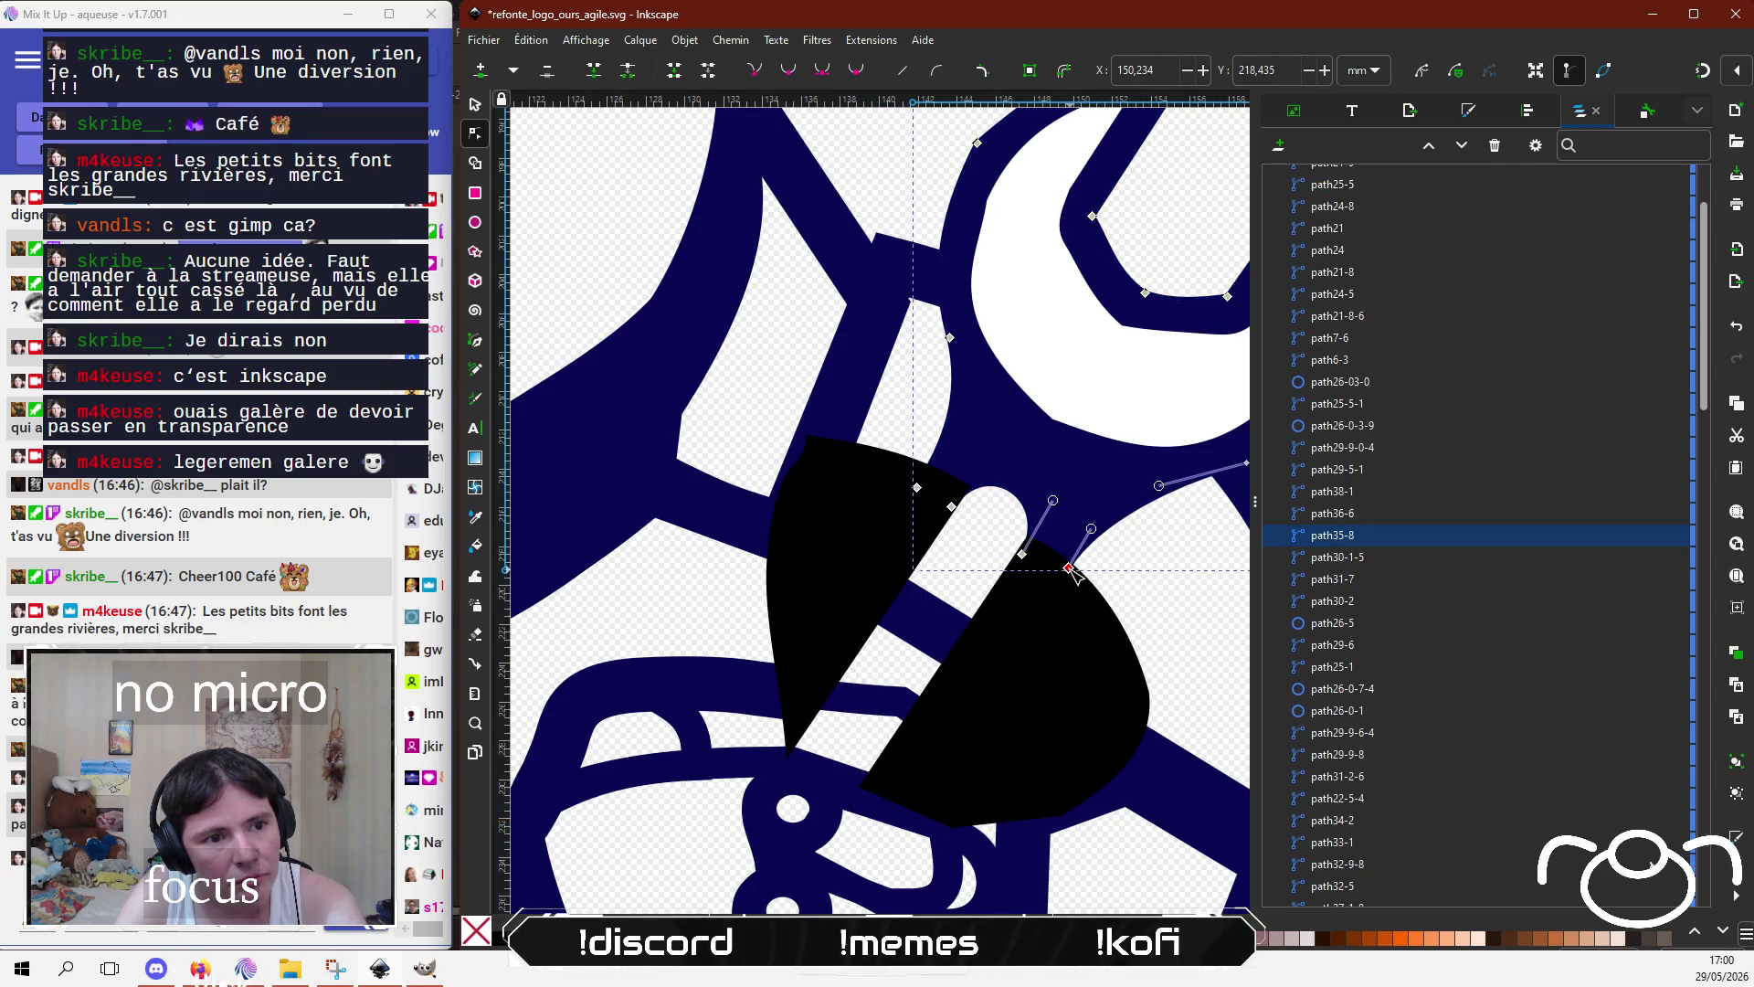
{"action": "left_click", "coordinate": [941, 635]}
{"action": "left_click", "coordinate": [941, 635], "text": "alt"}
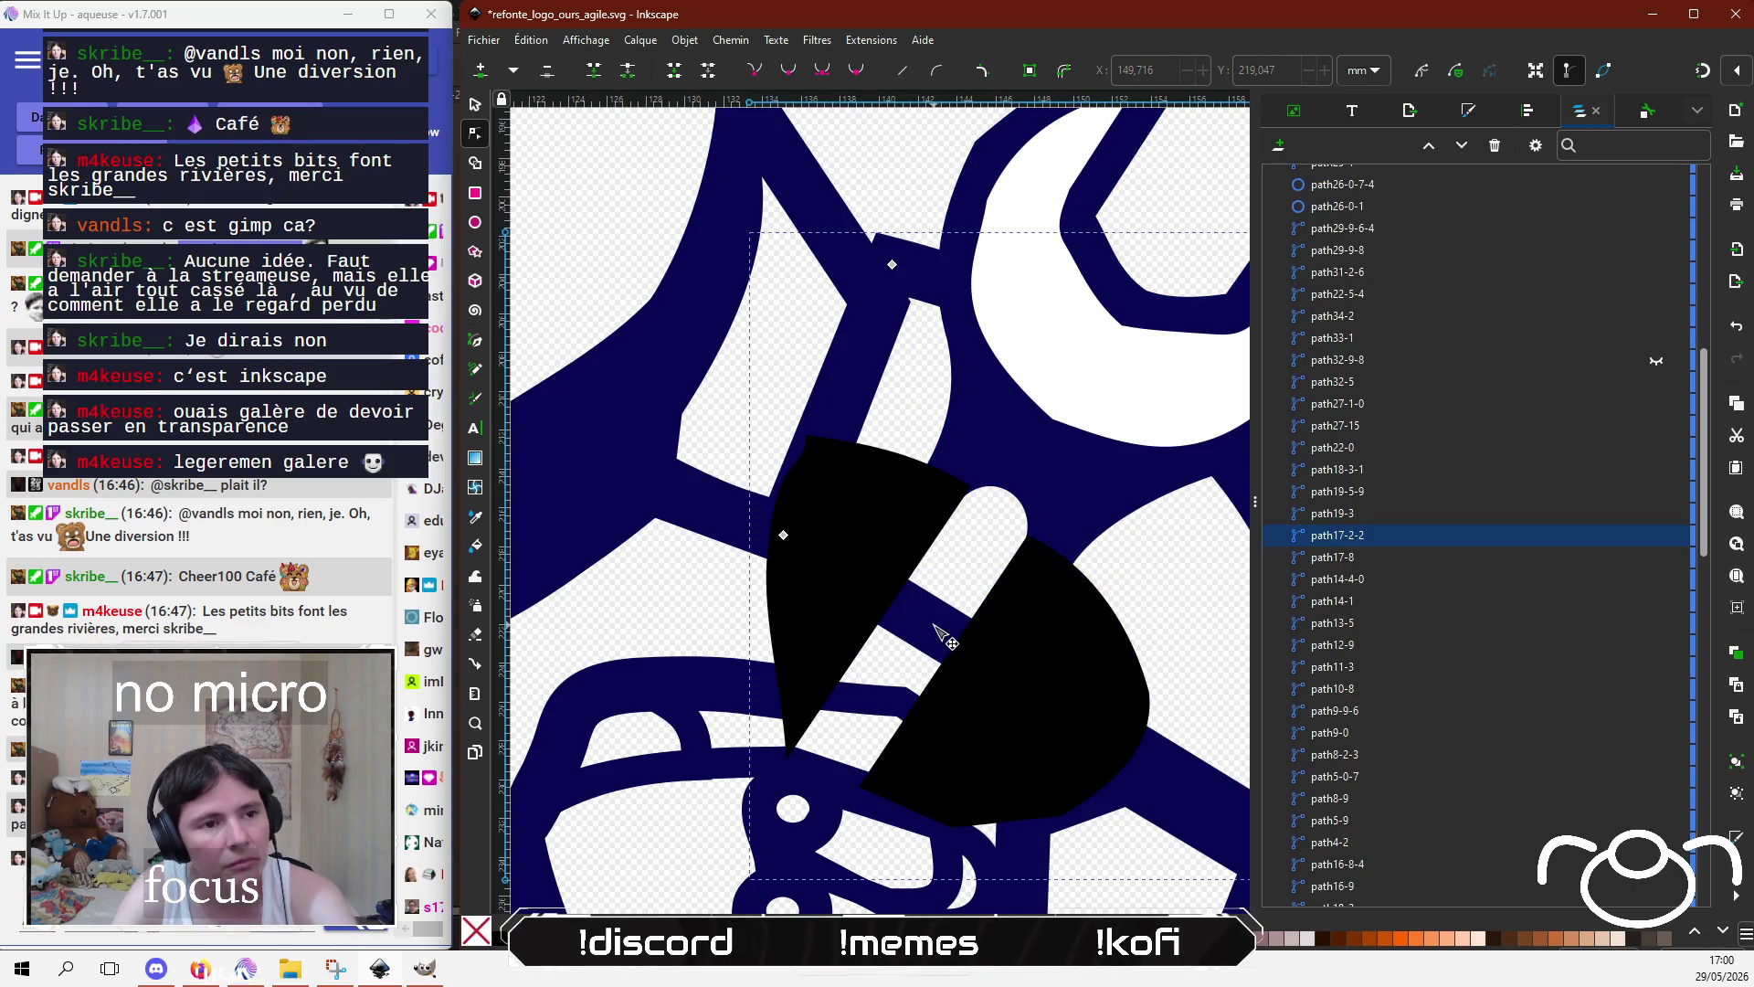
{"action": "scroll", "coordinate": [941, 635], "scroll_direction": "down", "scroll_amount": 1}
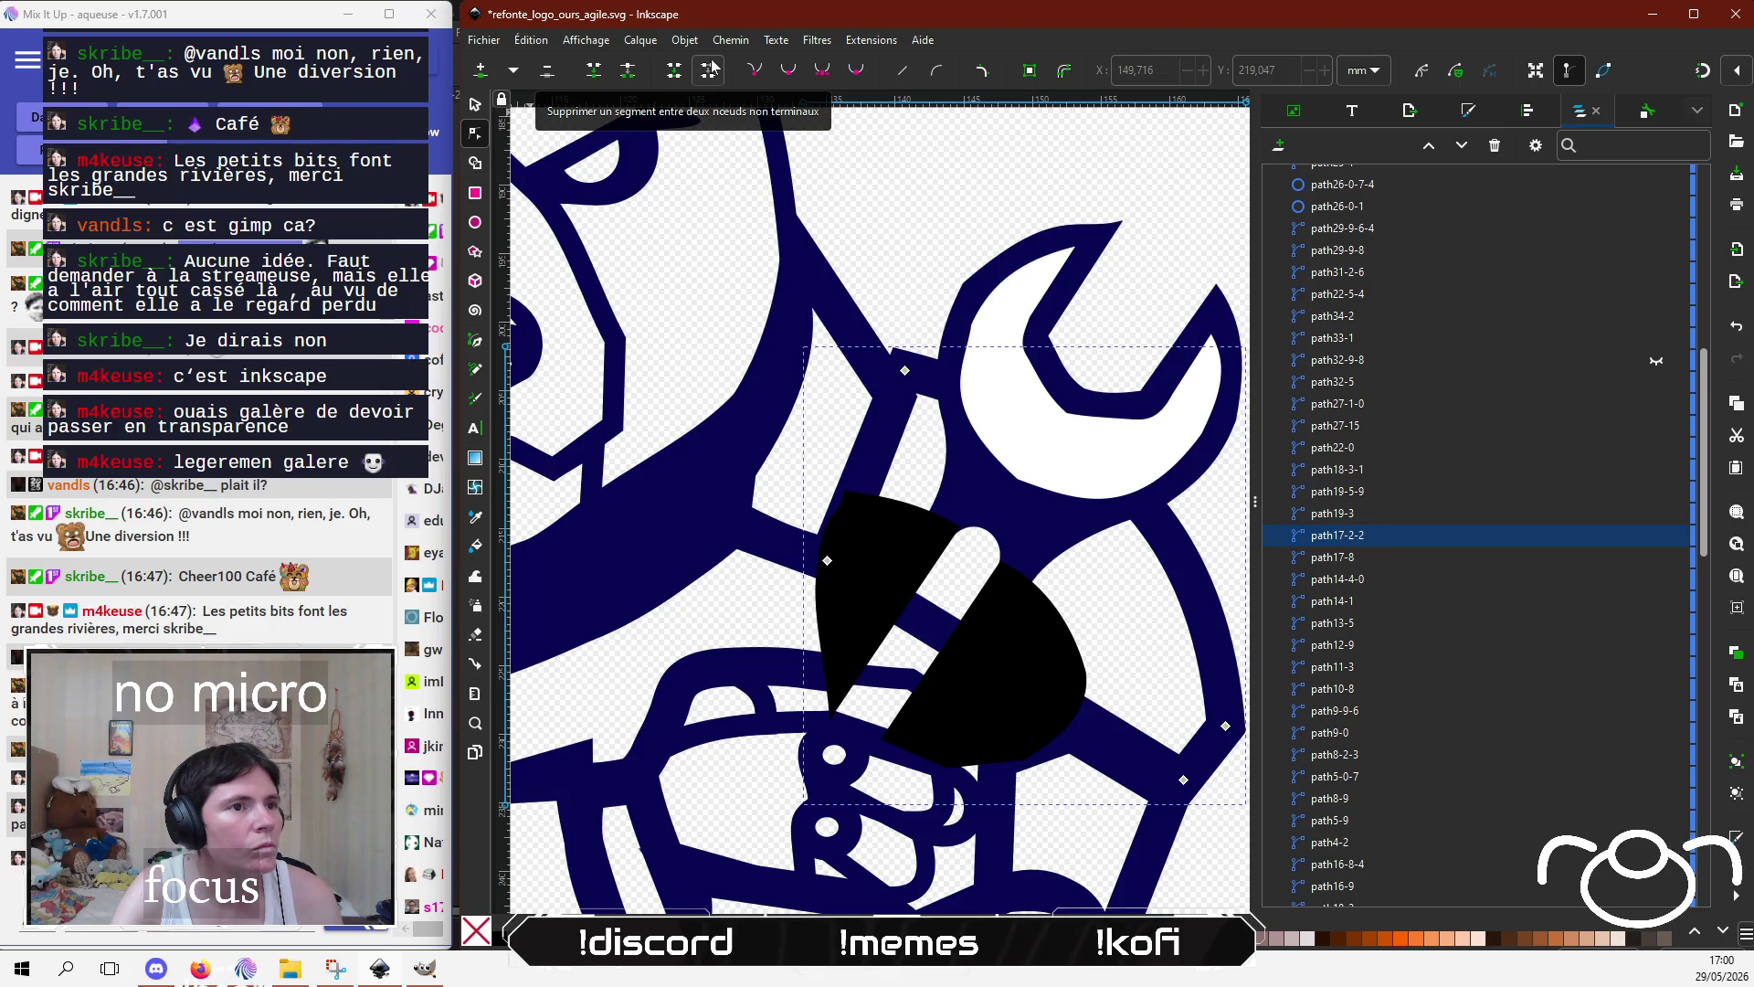
Step: Break the navy arm stroke at its left and bottom-right nodes and lift its diagonal bar
{"action": "left_click", "coordinate": [827, 560]}
{"action": "left_click", "coordinate": [1183, 780], "text": "shift"}
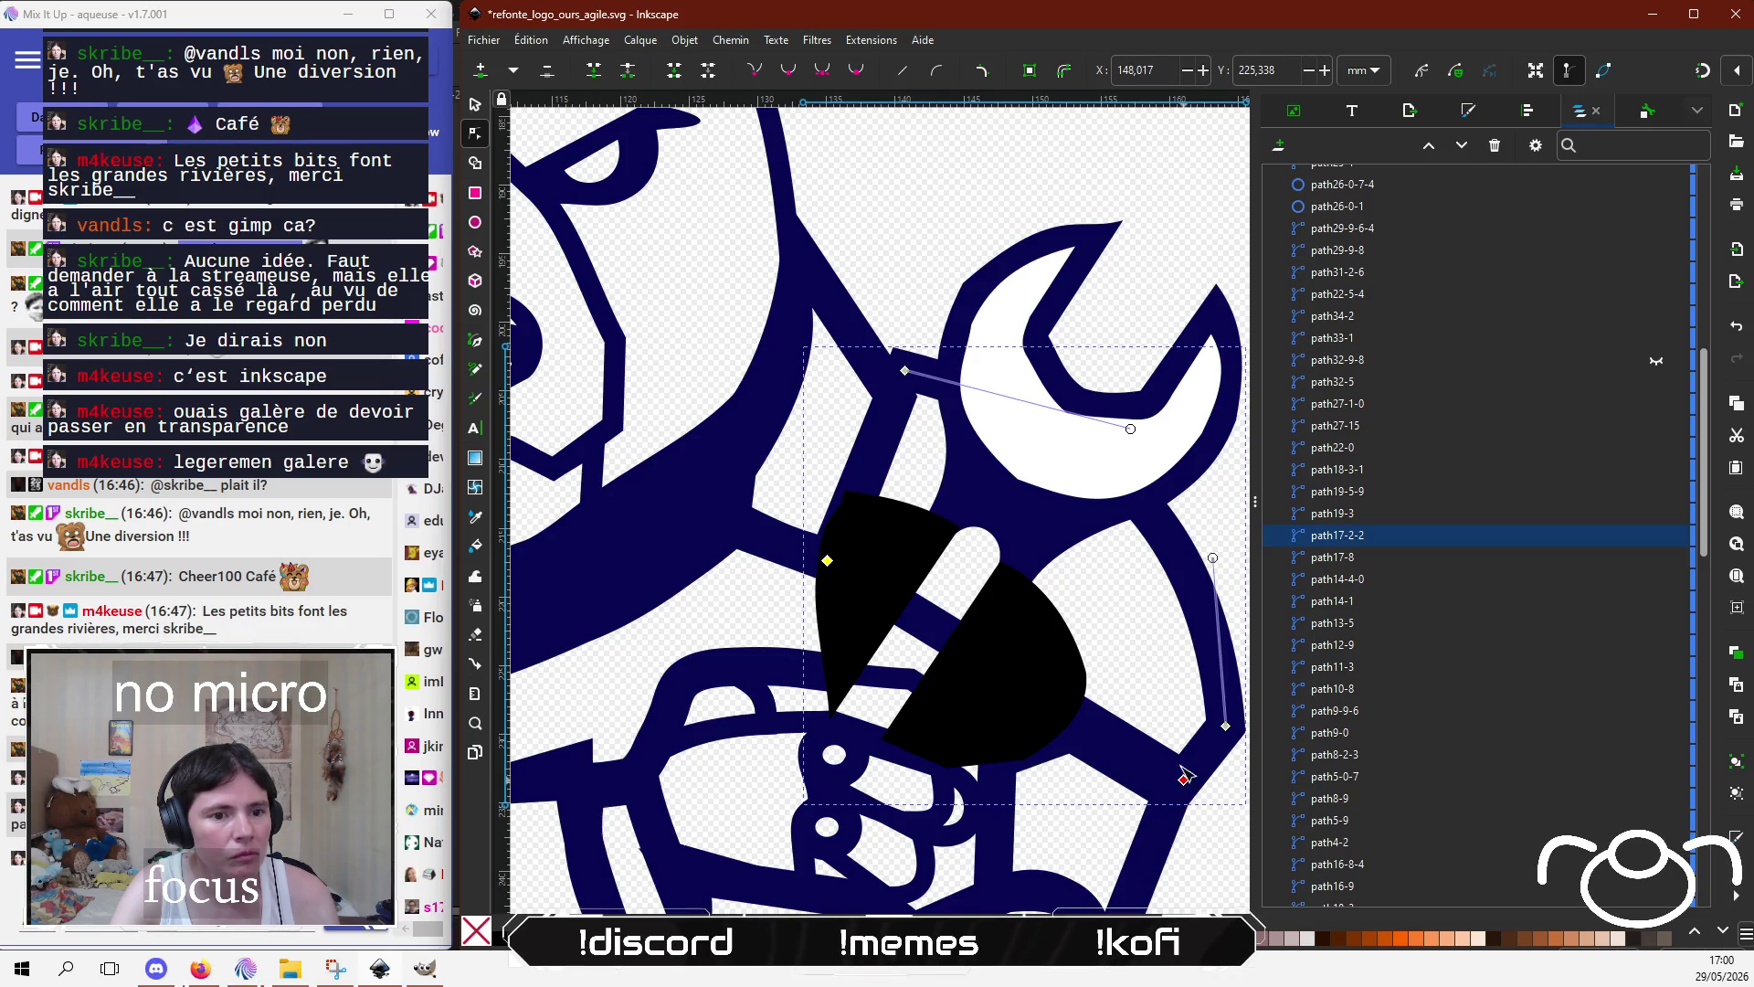
{"action": "left_click", "coordinate": [627, 70]}
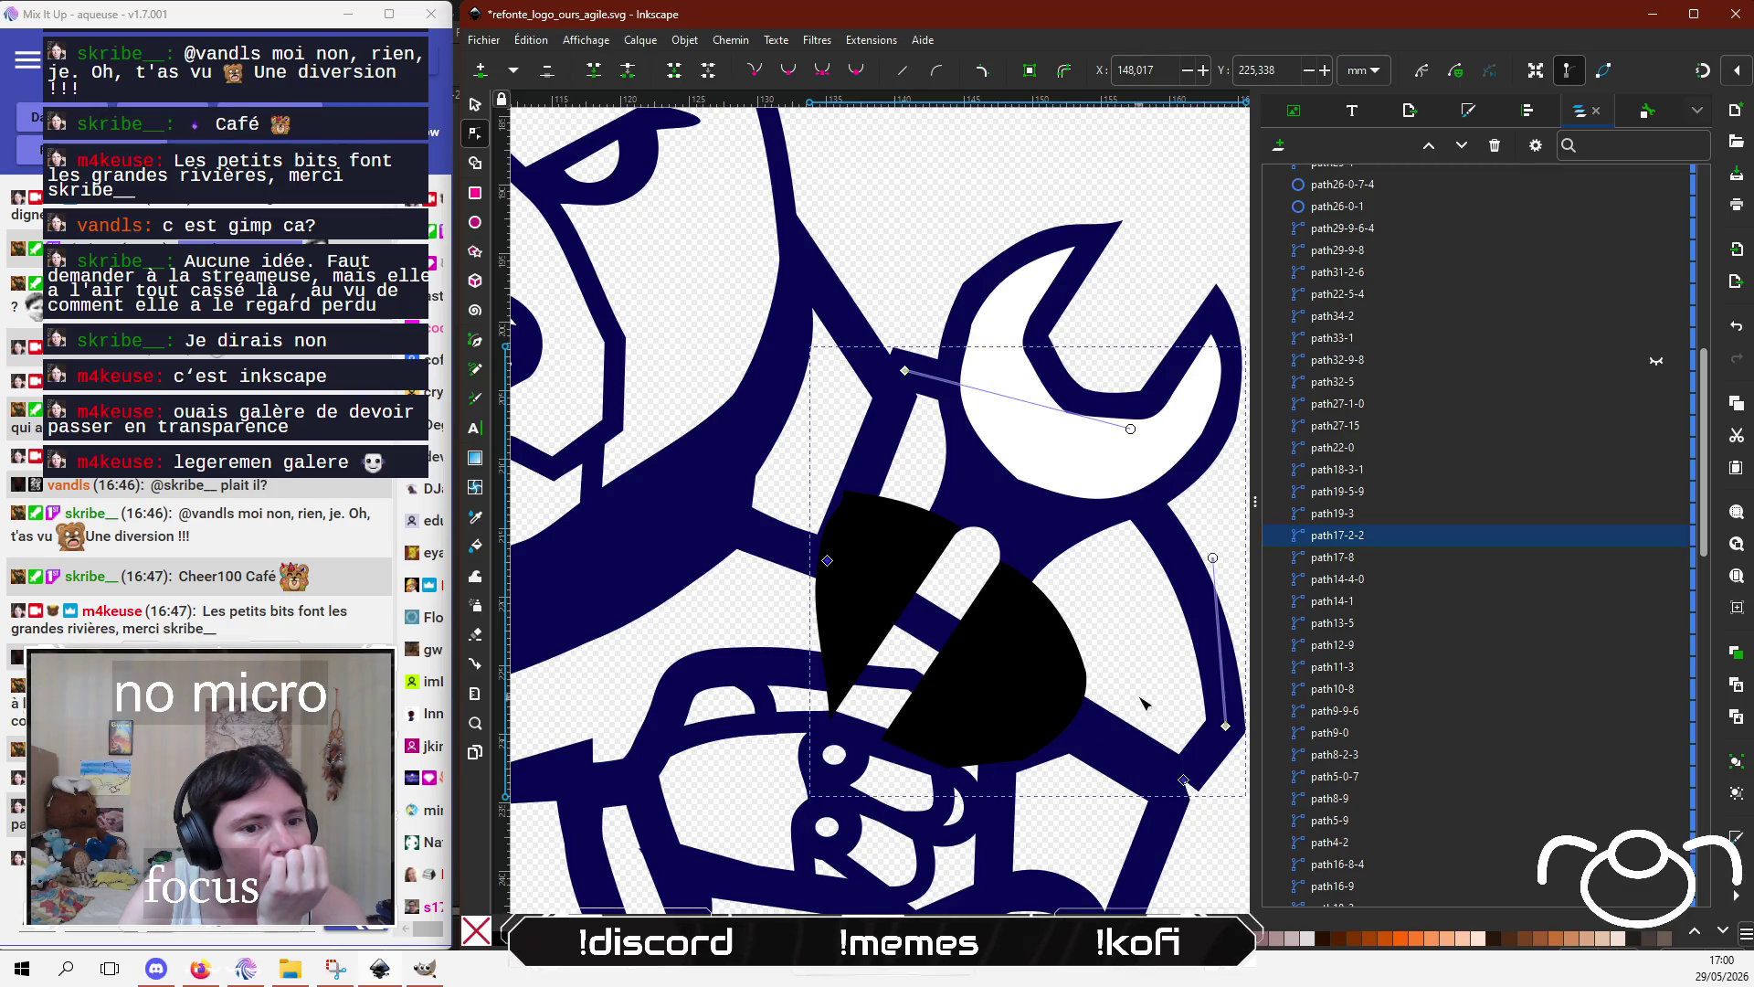
{"action": "left_click_drag", "start_coordinate": [1176, 761], "coordinate": [1172, 732]}
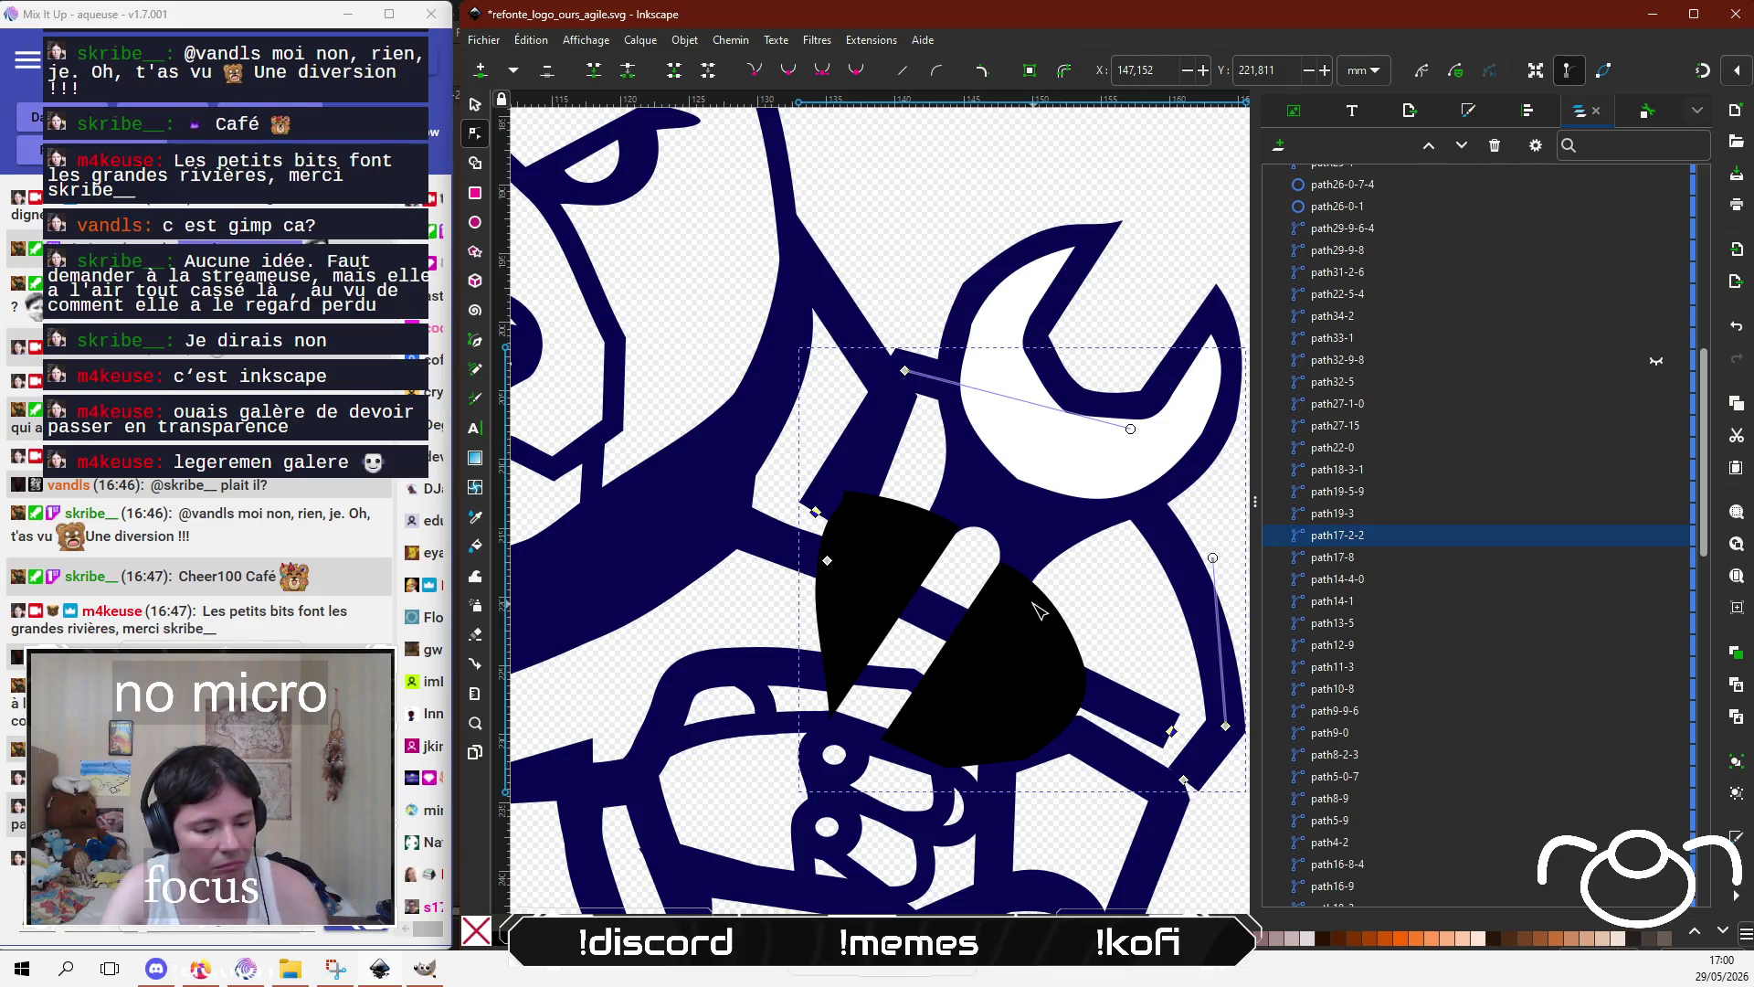
{"action": "left_click", "coordinate": [1156, 677]}
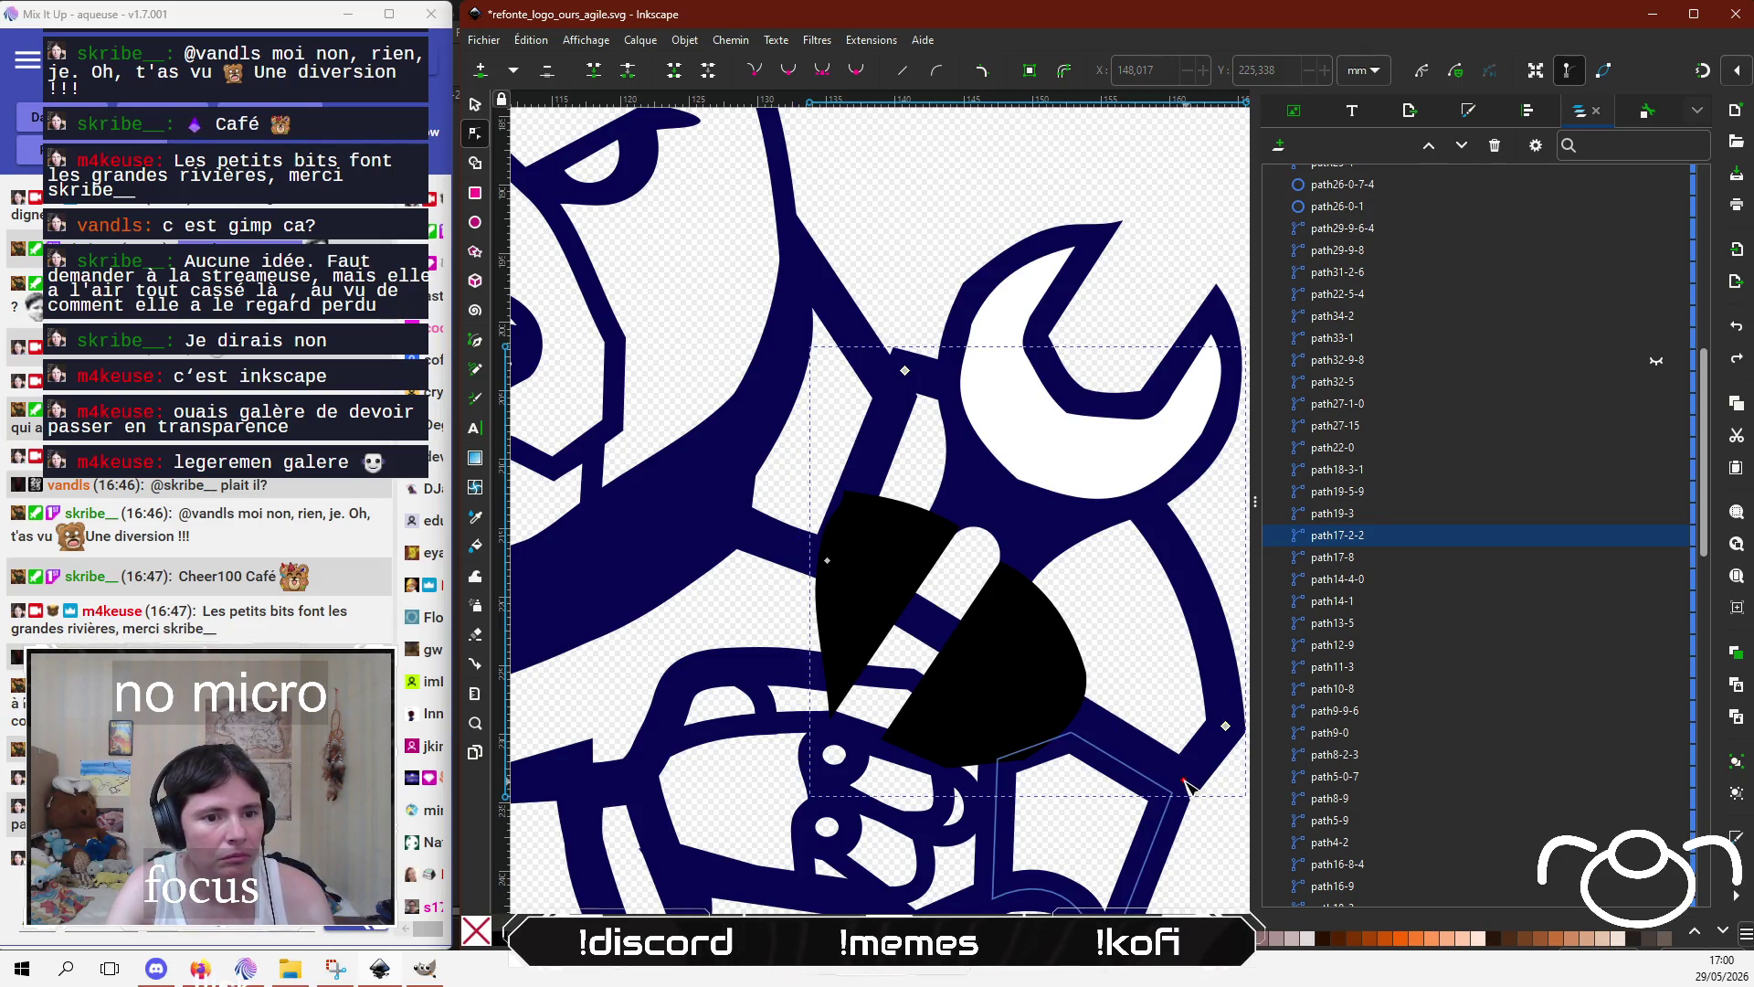
Step: Reshape the arm stroke's lower-right corner, moving the bottom-right node up and left
{"action": "mouse_move", "coordinate": [1186, 779]}
{"action": "left_mouse_down"}
{"action": "mouse_move", "coordinate": [1115, 708]}
{"action": "mouse_move", "coordinate": [1205, 790]}
{"action": "left_mouse_up"}
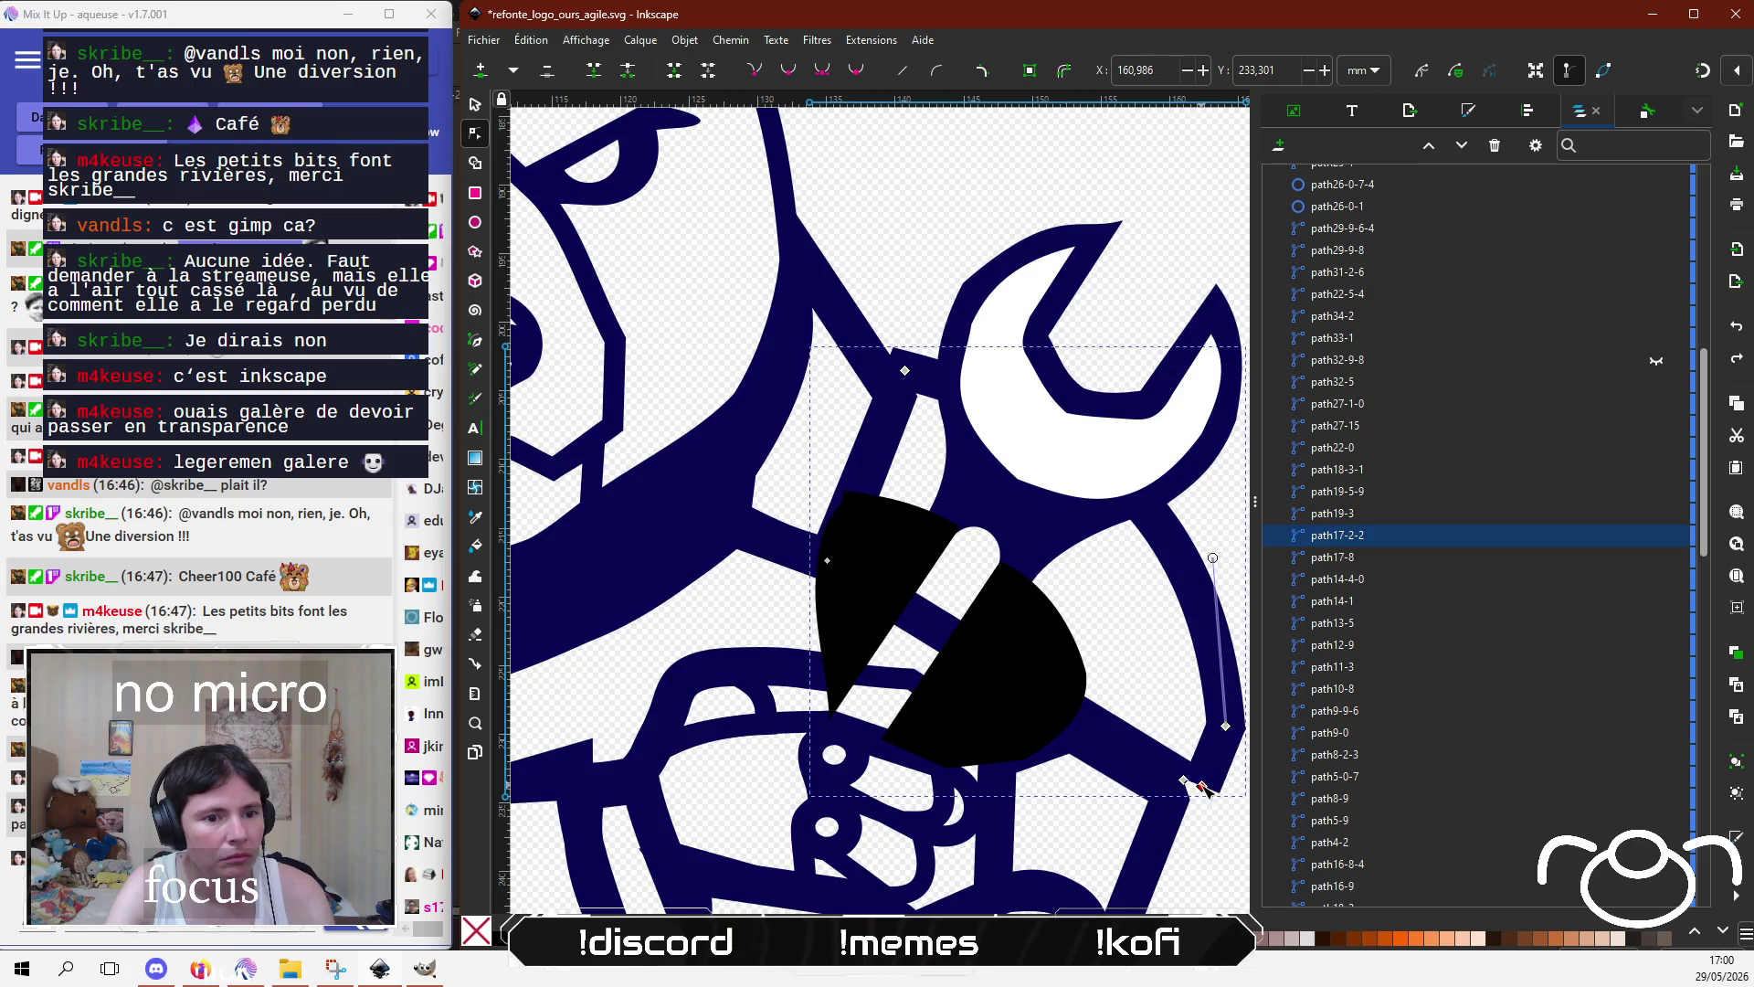
{"action": "left_click", "coordinate": [1183, 779]}
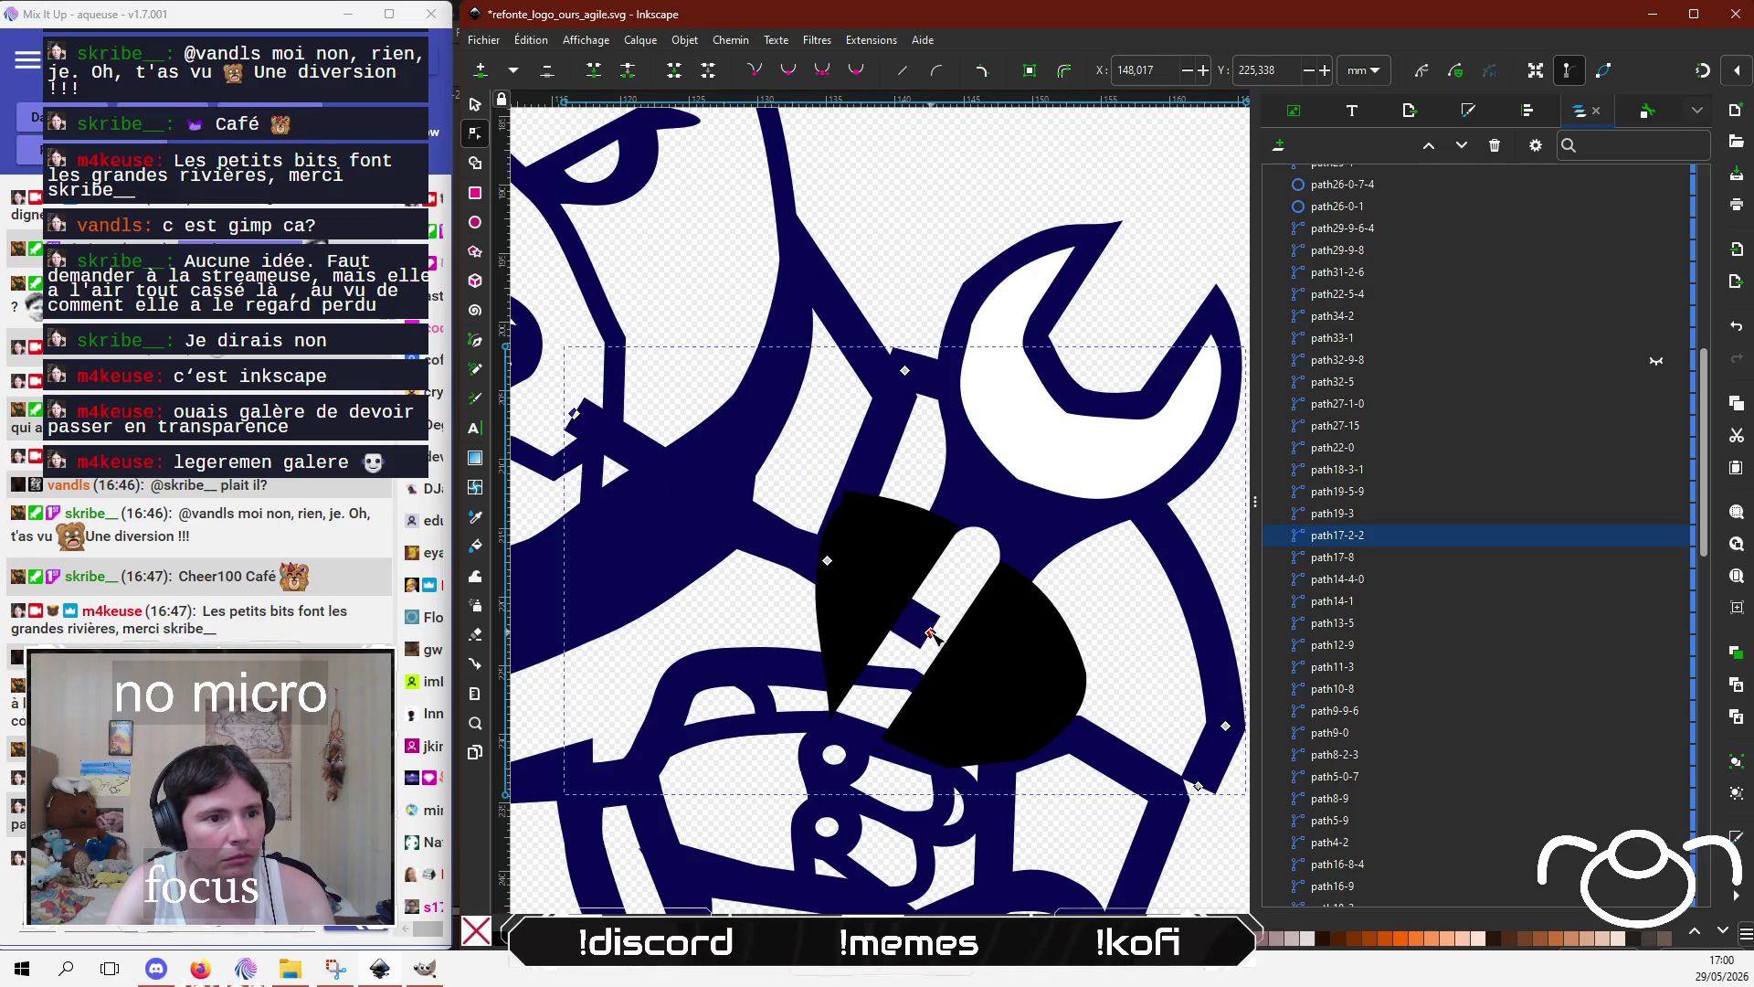
{"action": "left_click", "coordinate": [1184, 781]}
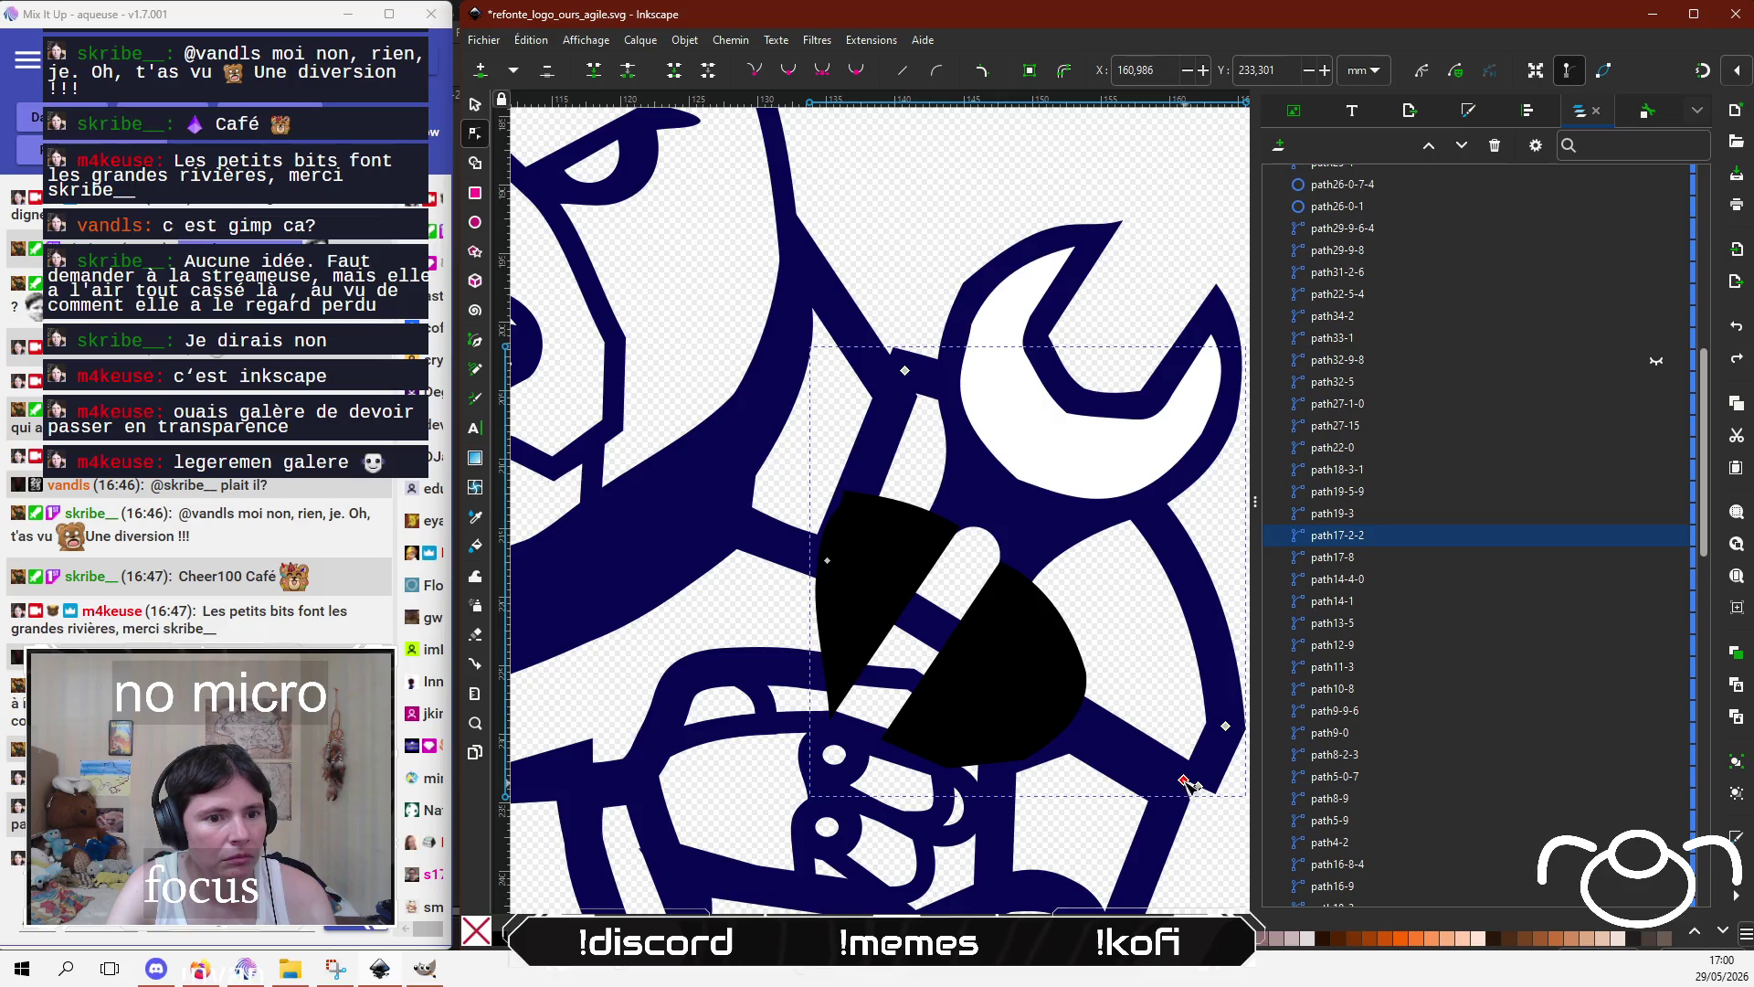
{"action": "mouse_move", "coordinate": [1184, 779]}
{"action": "left_mouse_down"}
{"action": "mouse_move", "coordinate": [916, 629]}
{"action": "mouse_move", "coordinate": [1169, 794]}
{"action": "left_mouse_up"}
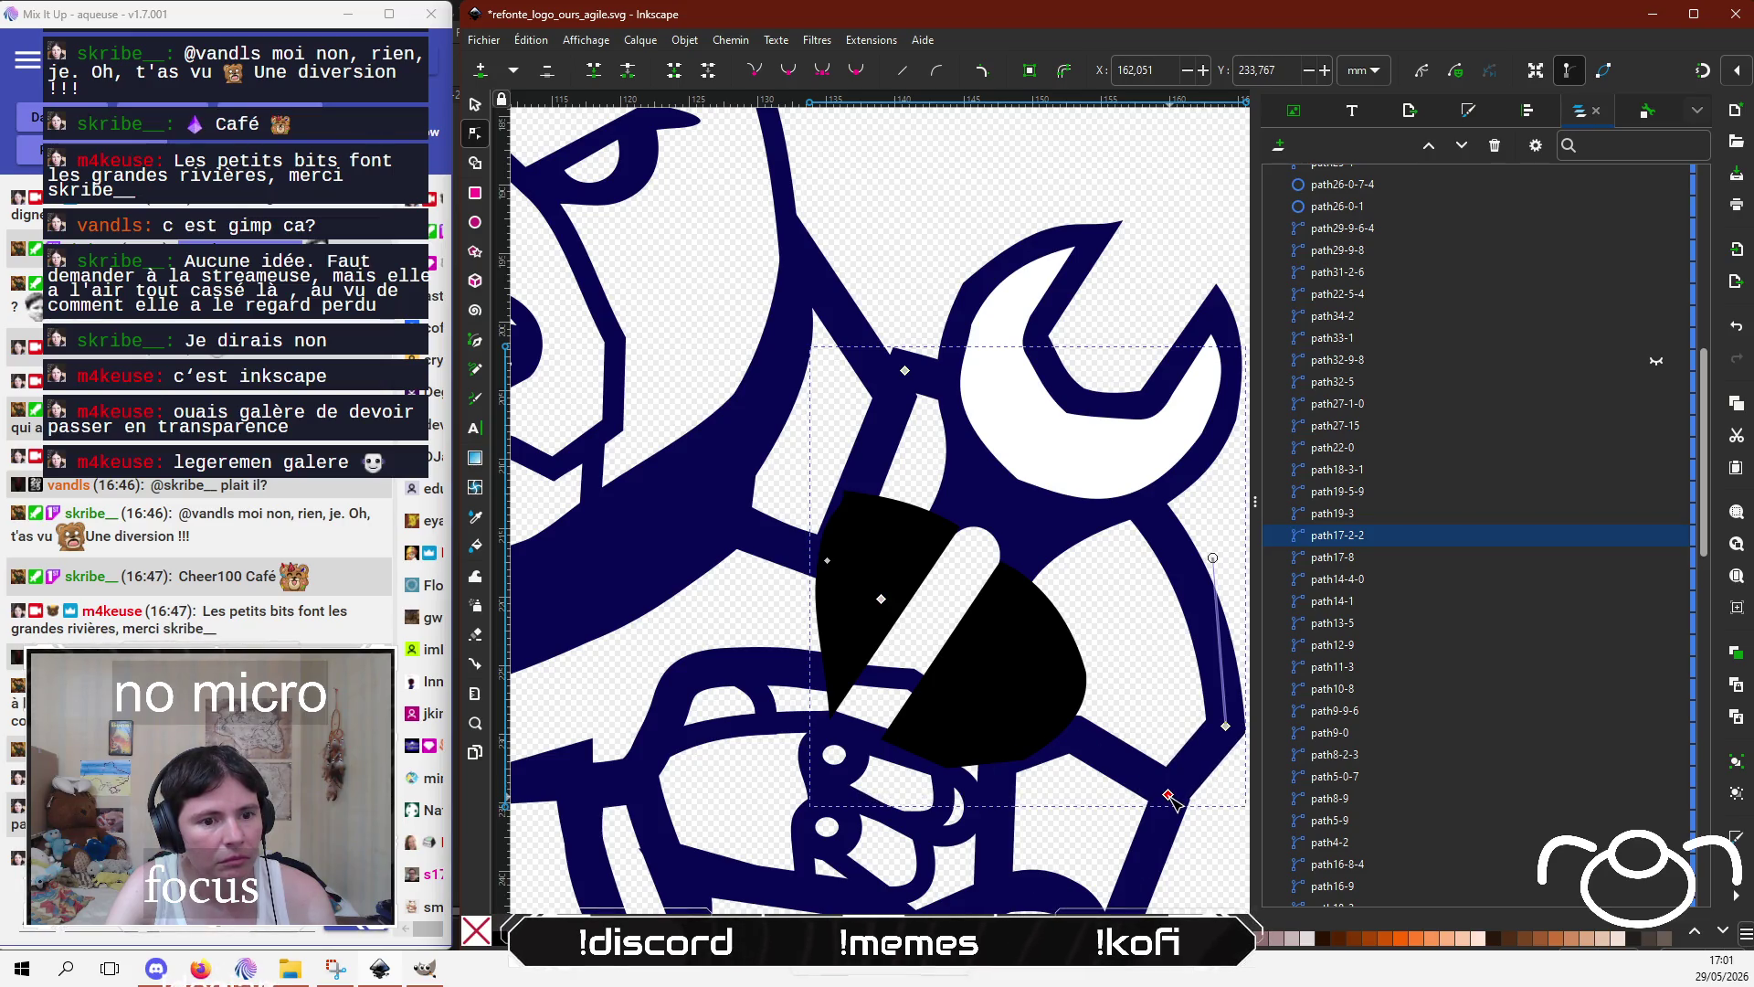
Step: Nudge the right black half-disc's lower-right node down slightly, then select the left black shape
{"action": "left_click", "coordinate": [1037, 693]}
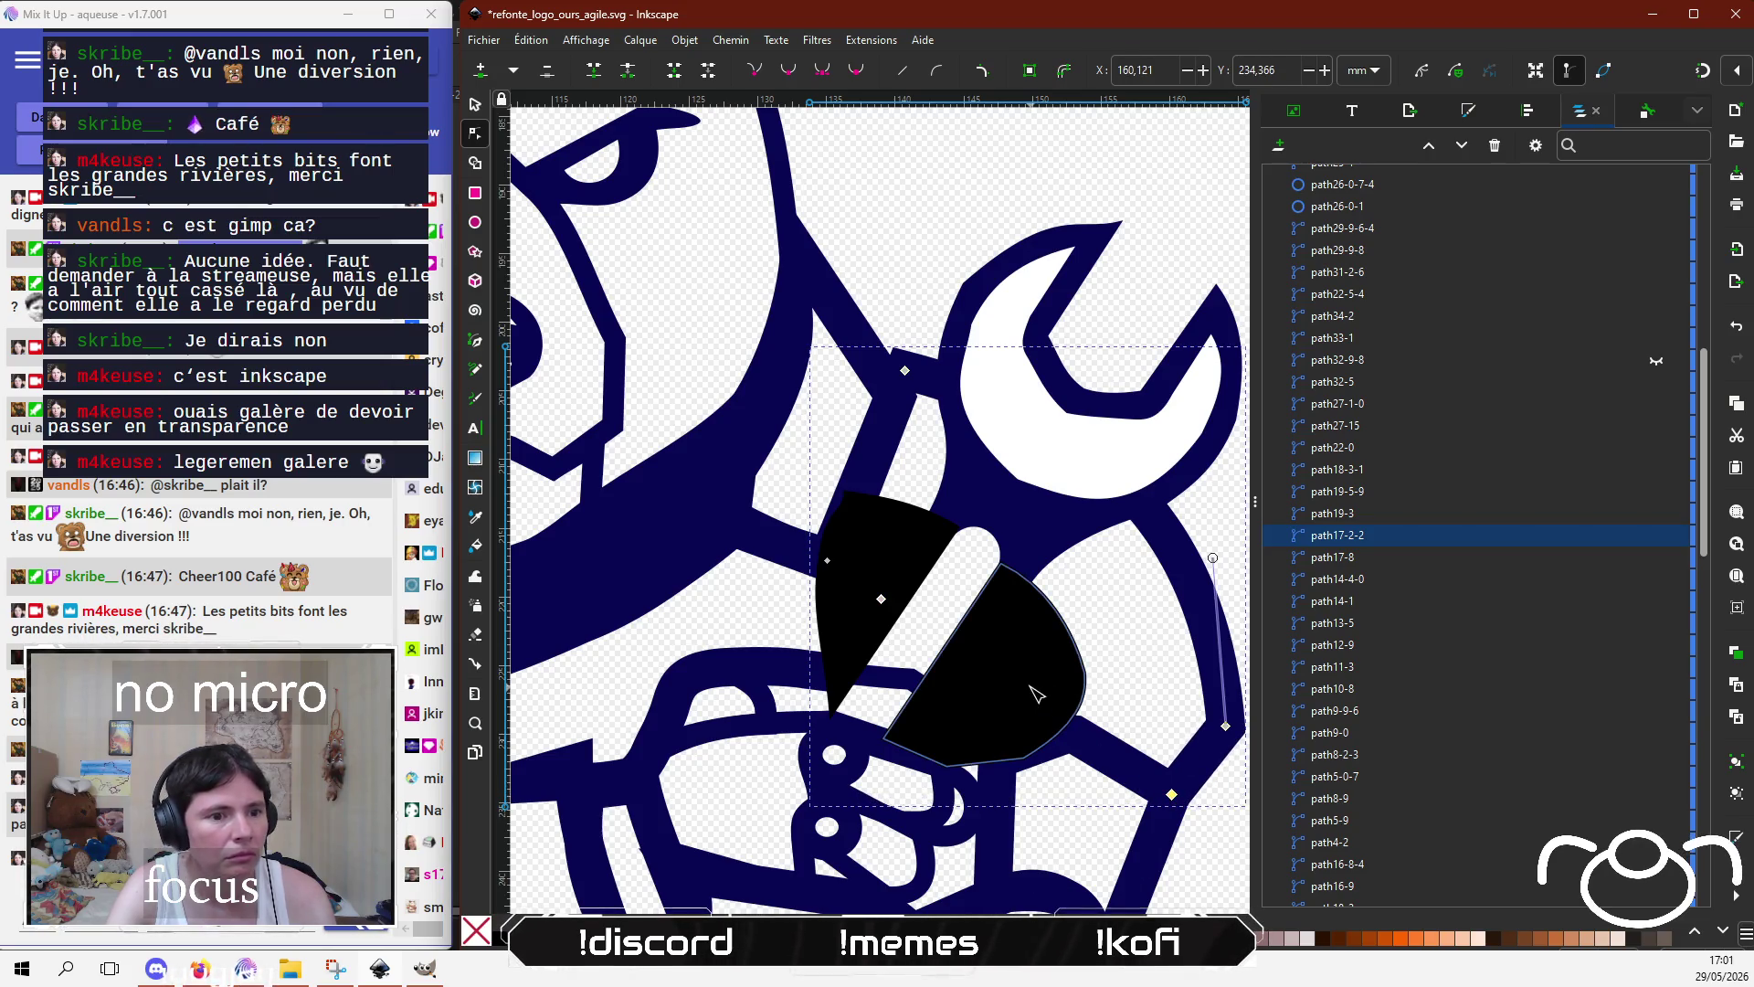
{"action": "left_click_drag", "start_coordinate": [1025, 759], "coordinate": [1027, 765]}
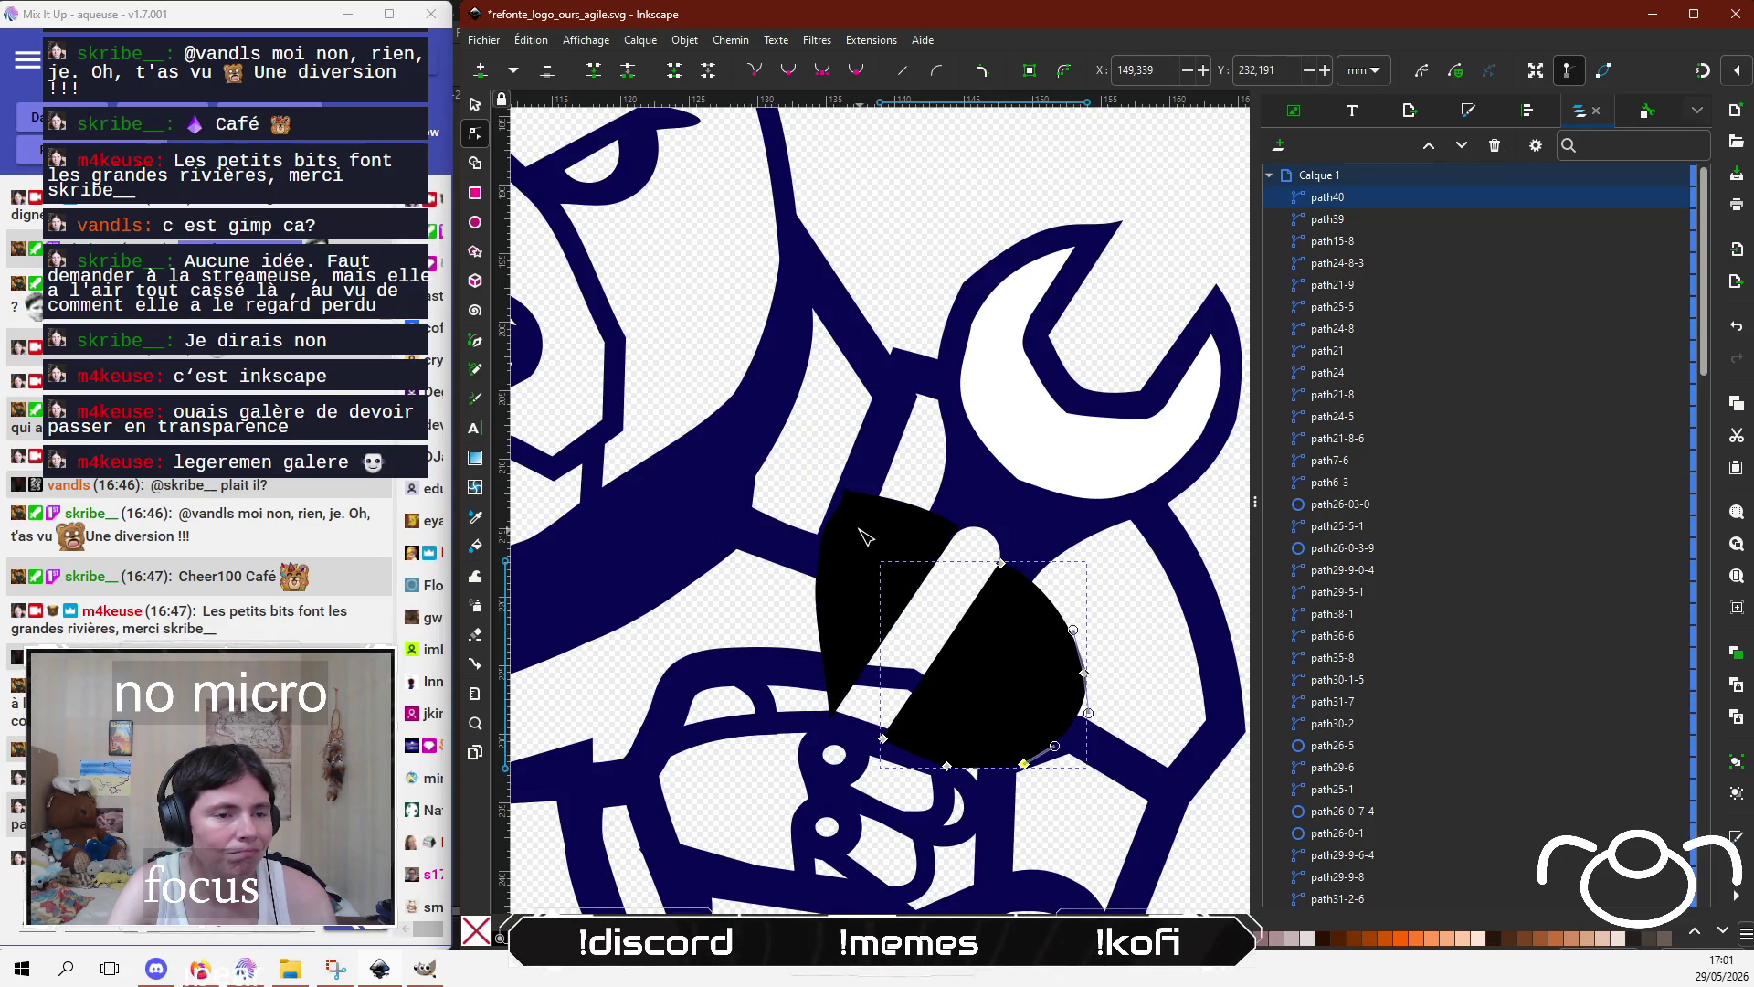
{"action": "left_click_drag", "start_coordinate": [872, 518], "coordinate": [714, 639]}
{"action": "scroll", "coordinate": [714, 639], "scroll_direction": "down", "scroll_amount": 1}
Step: Pull the thin navy stroke's nodes up and left toward the wrench shaft
{"action": "scroll", "coordinate": [714, 640], "scroll_direction": "down", "scroll_amount": 1}
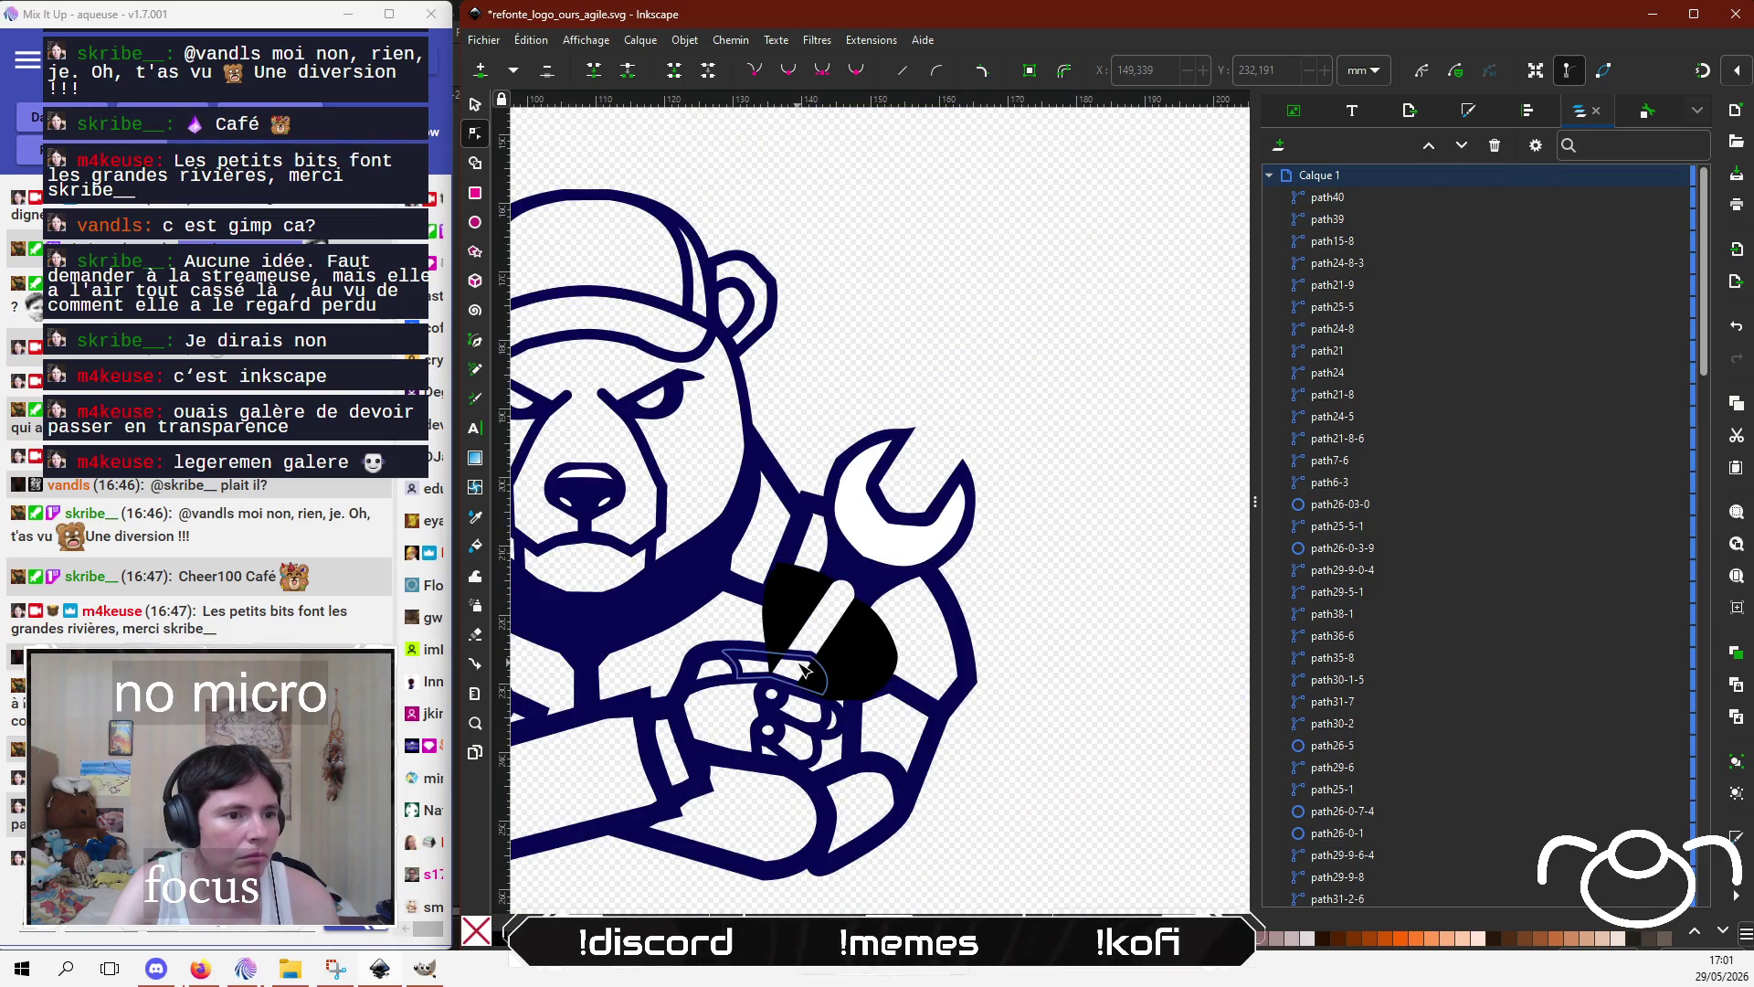
{"action": "left_click", "coordinate": [804, 666]}
{"action": "scroll", "coordinate": [823, 659], "scroll_direction": "up", "scroll_amount": 1}
{"action": "scroll", "coordinate": [840, 656], "scroll_direction": "up", "scroll_amount": 2}
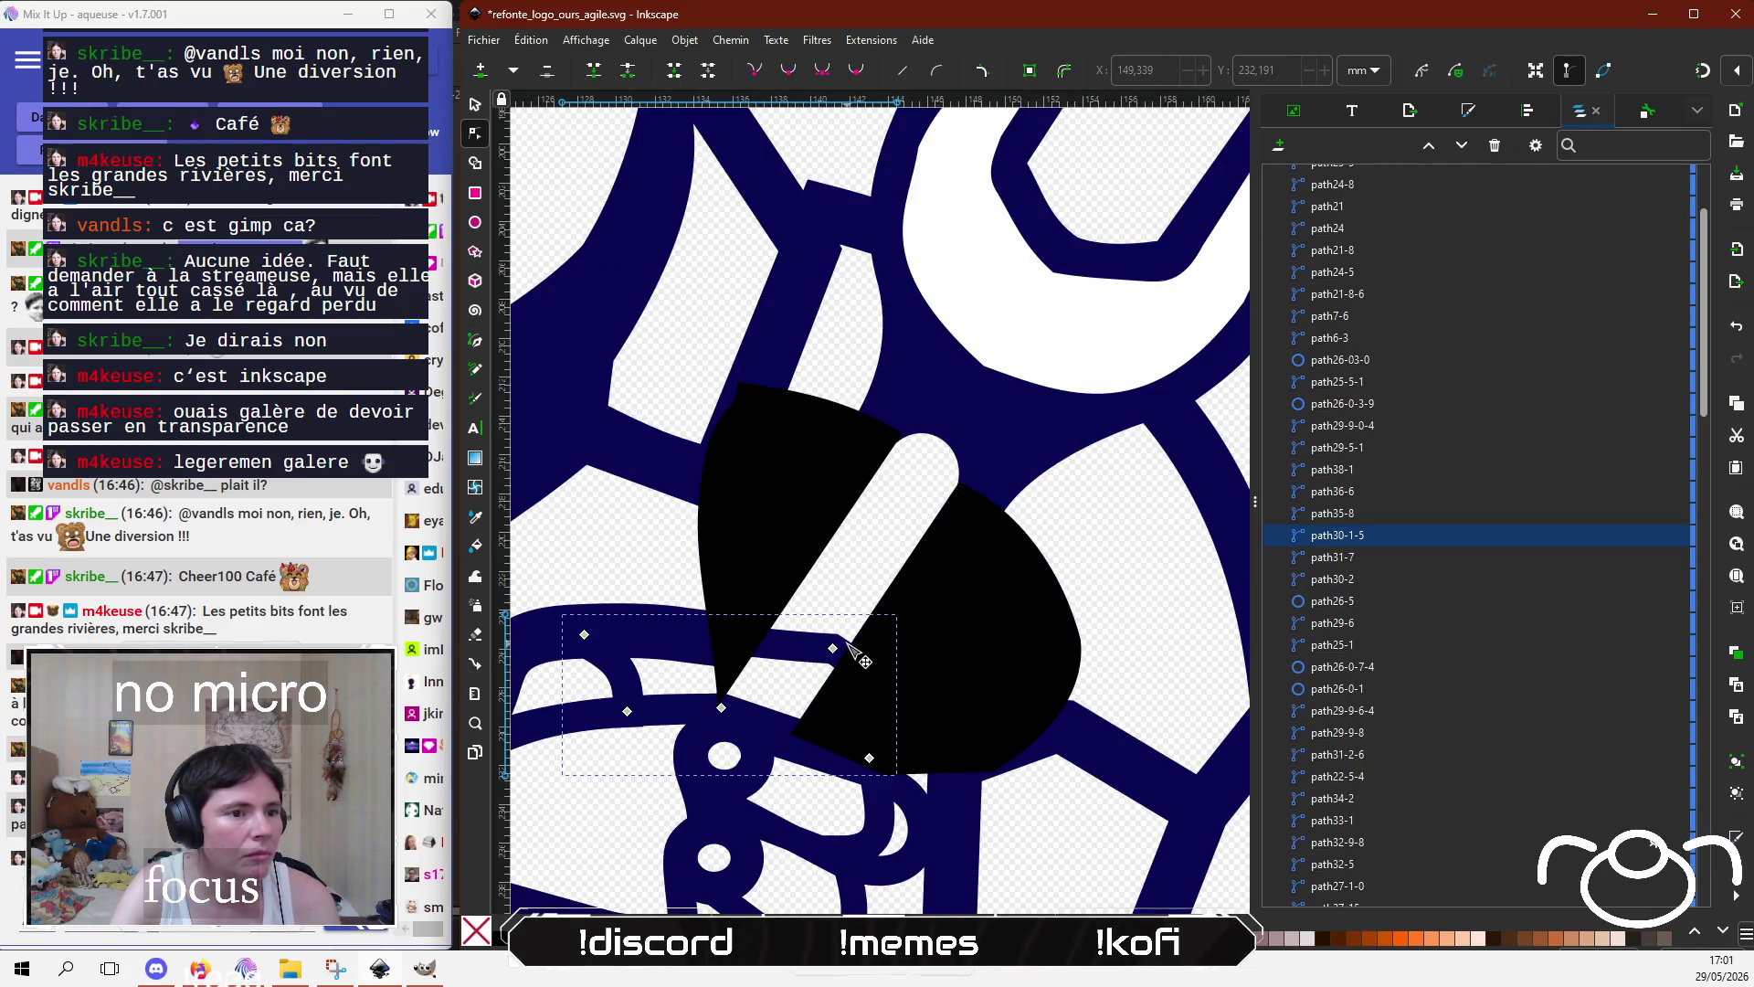
{"action": "left_click_drag", "start_coordinate": [832, 648], "coordinate": [737, 627]}
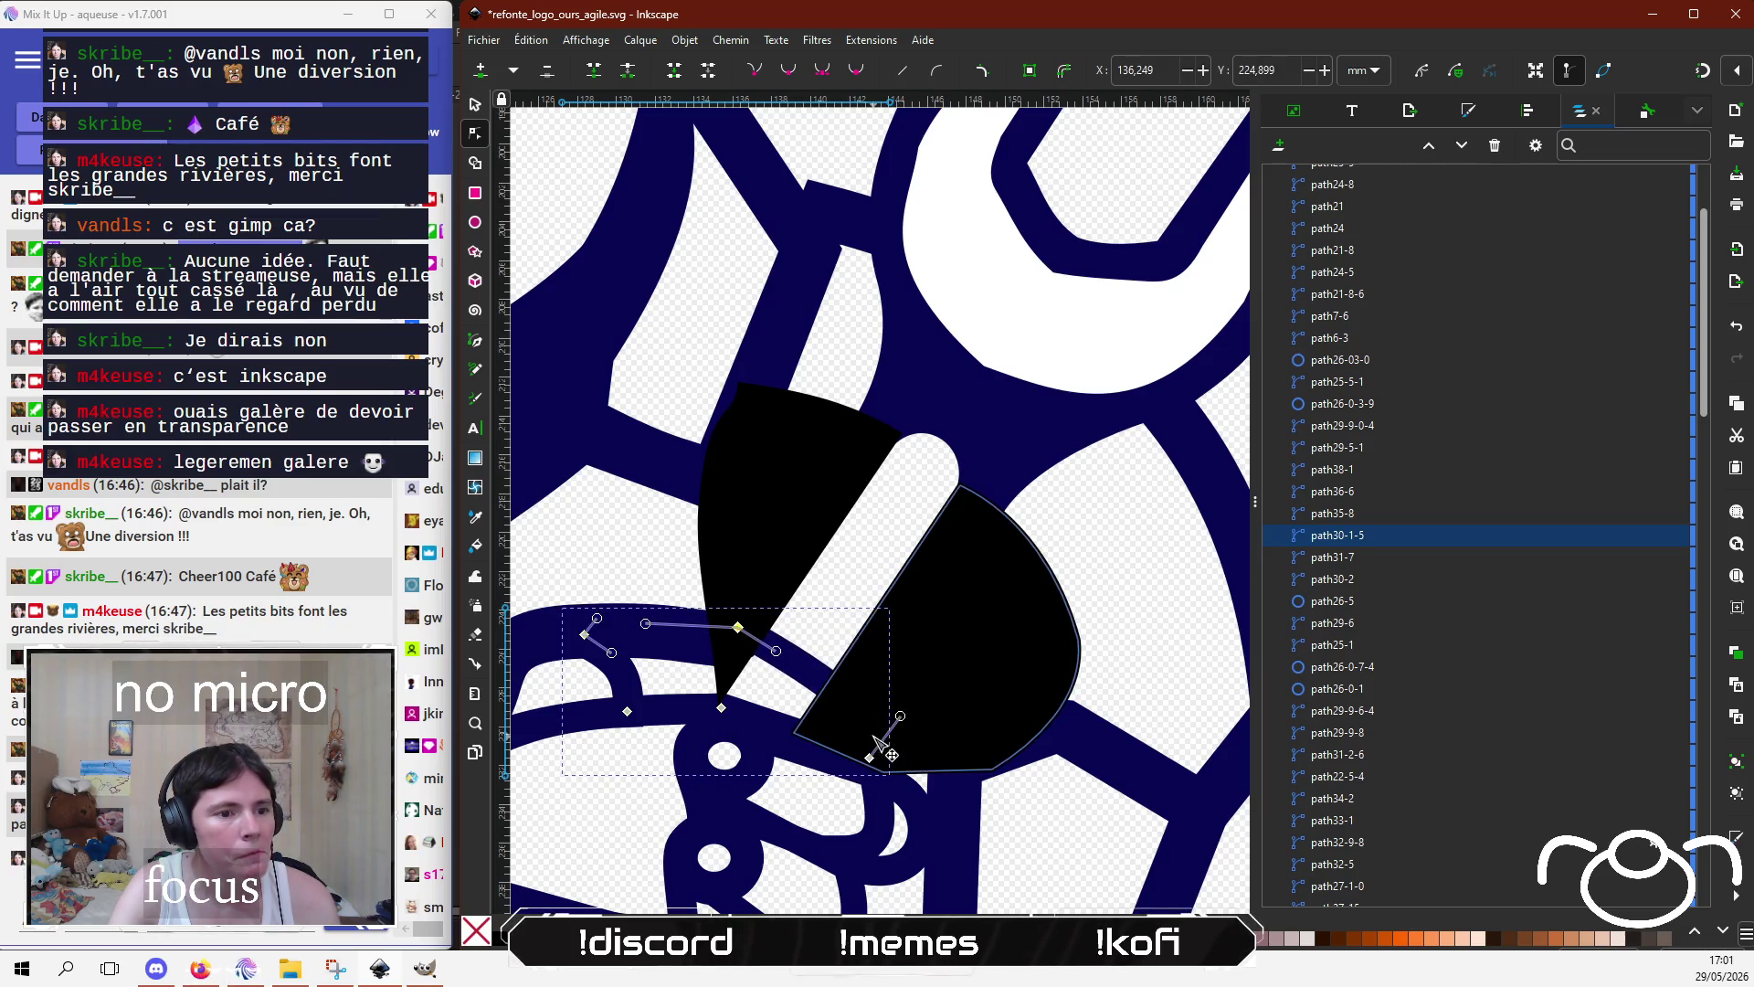
{"action": "mouse_move", "coordinate": [869, 757]}
{"action": "left_mouse_down"}
{"action": "mouse_move", "coordinate": [731, 674]}
{"action": "mouse_move", "coordinate": [770, 702]}
{"action": "left_mouse_up"}
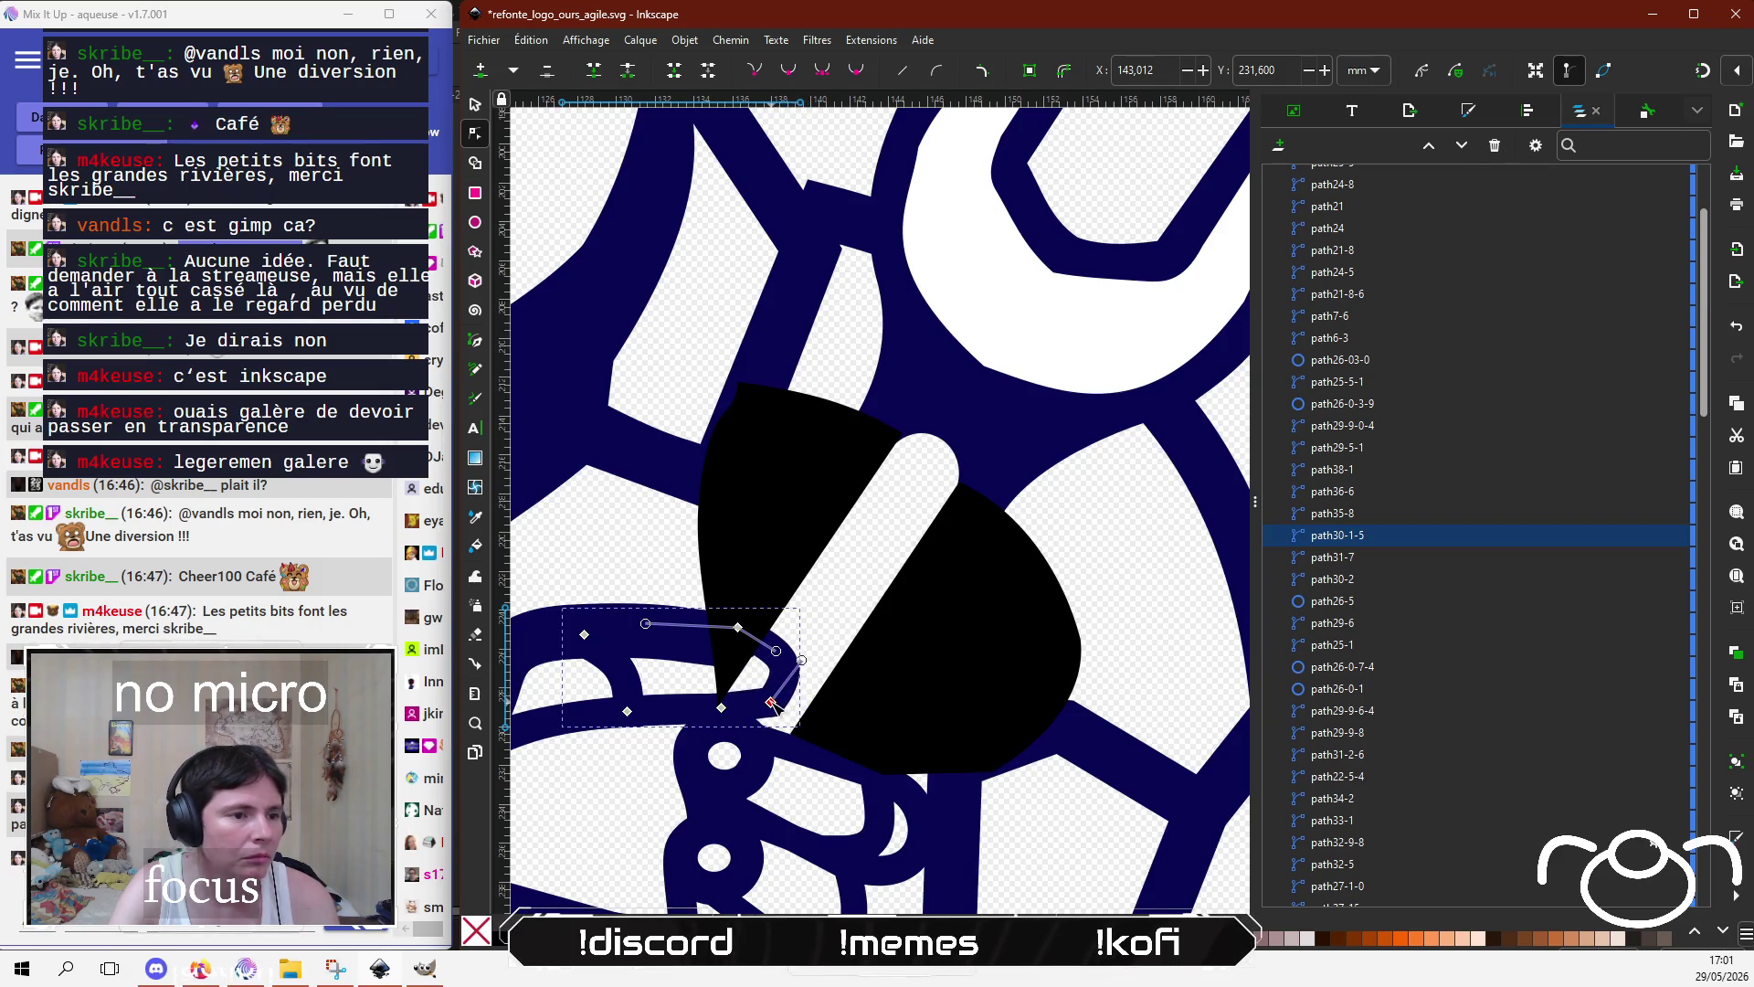
Step: Straighten the stroke's top segment and shift its end node left to meet the wedge tip
{"action": "scroll", "coordinate": [893, 688], "scroll_direction": "left", "scroll_amount": 3}
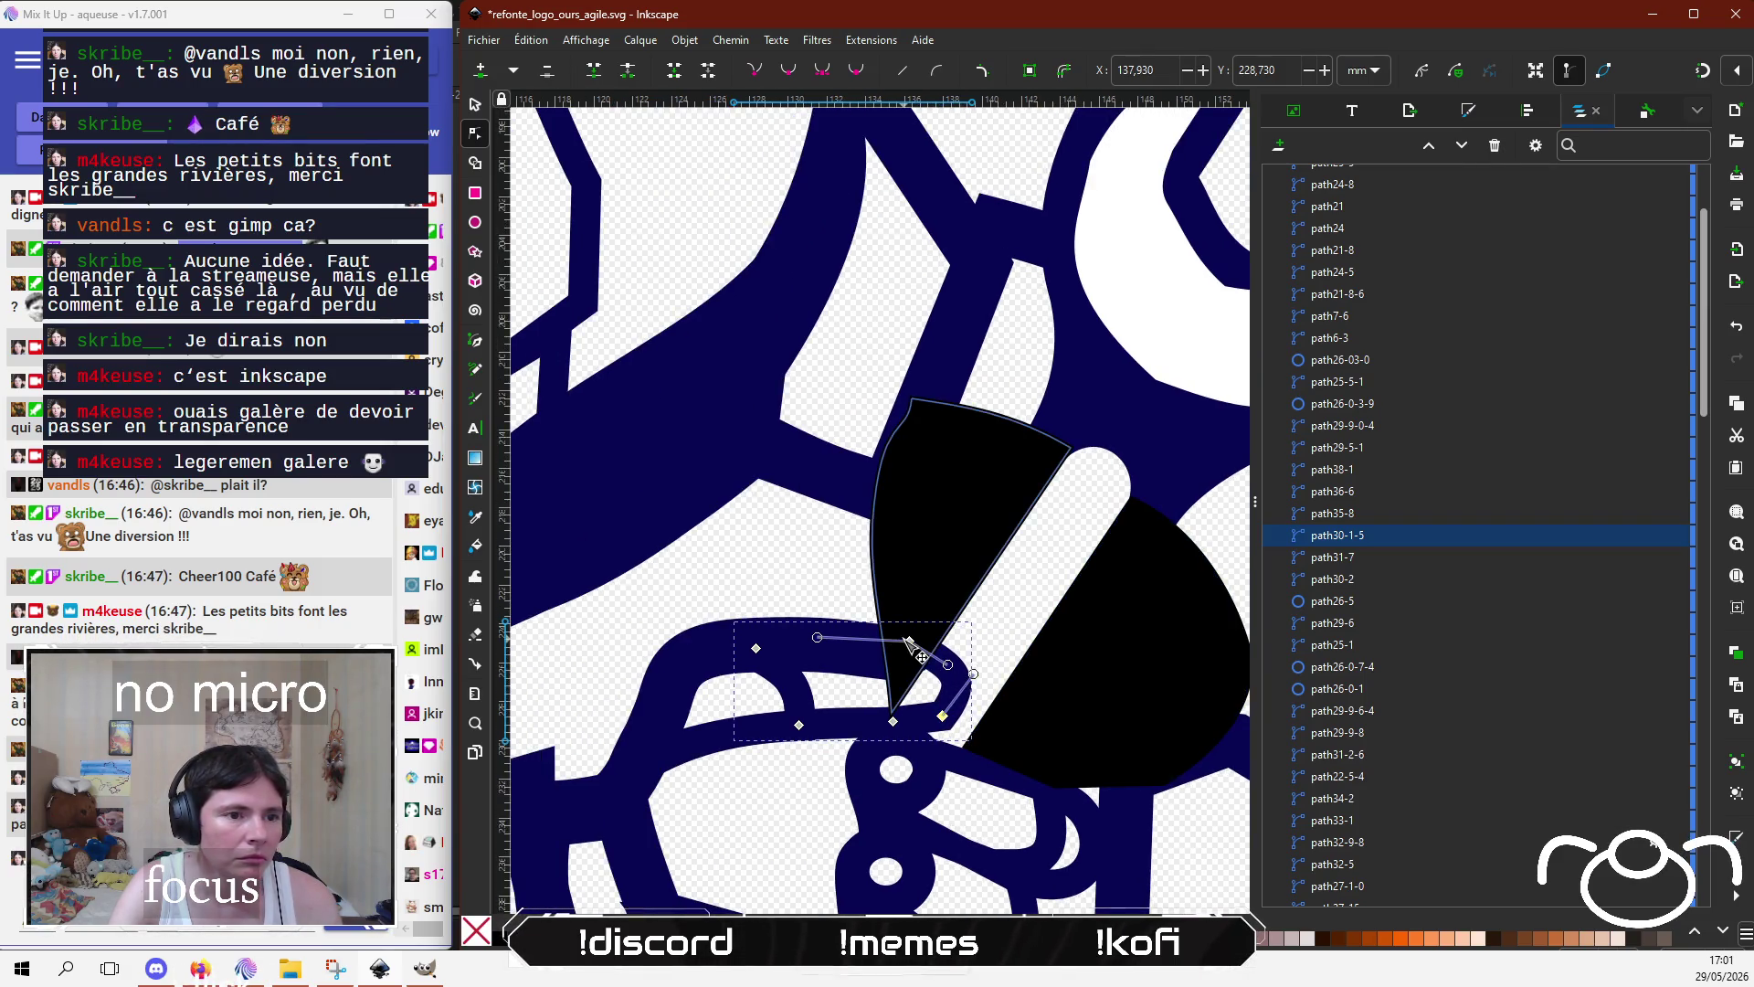
{"action": "left_click_drag", "start_coordinate": [901, 658], "coordinate": [875, 653]}
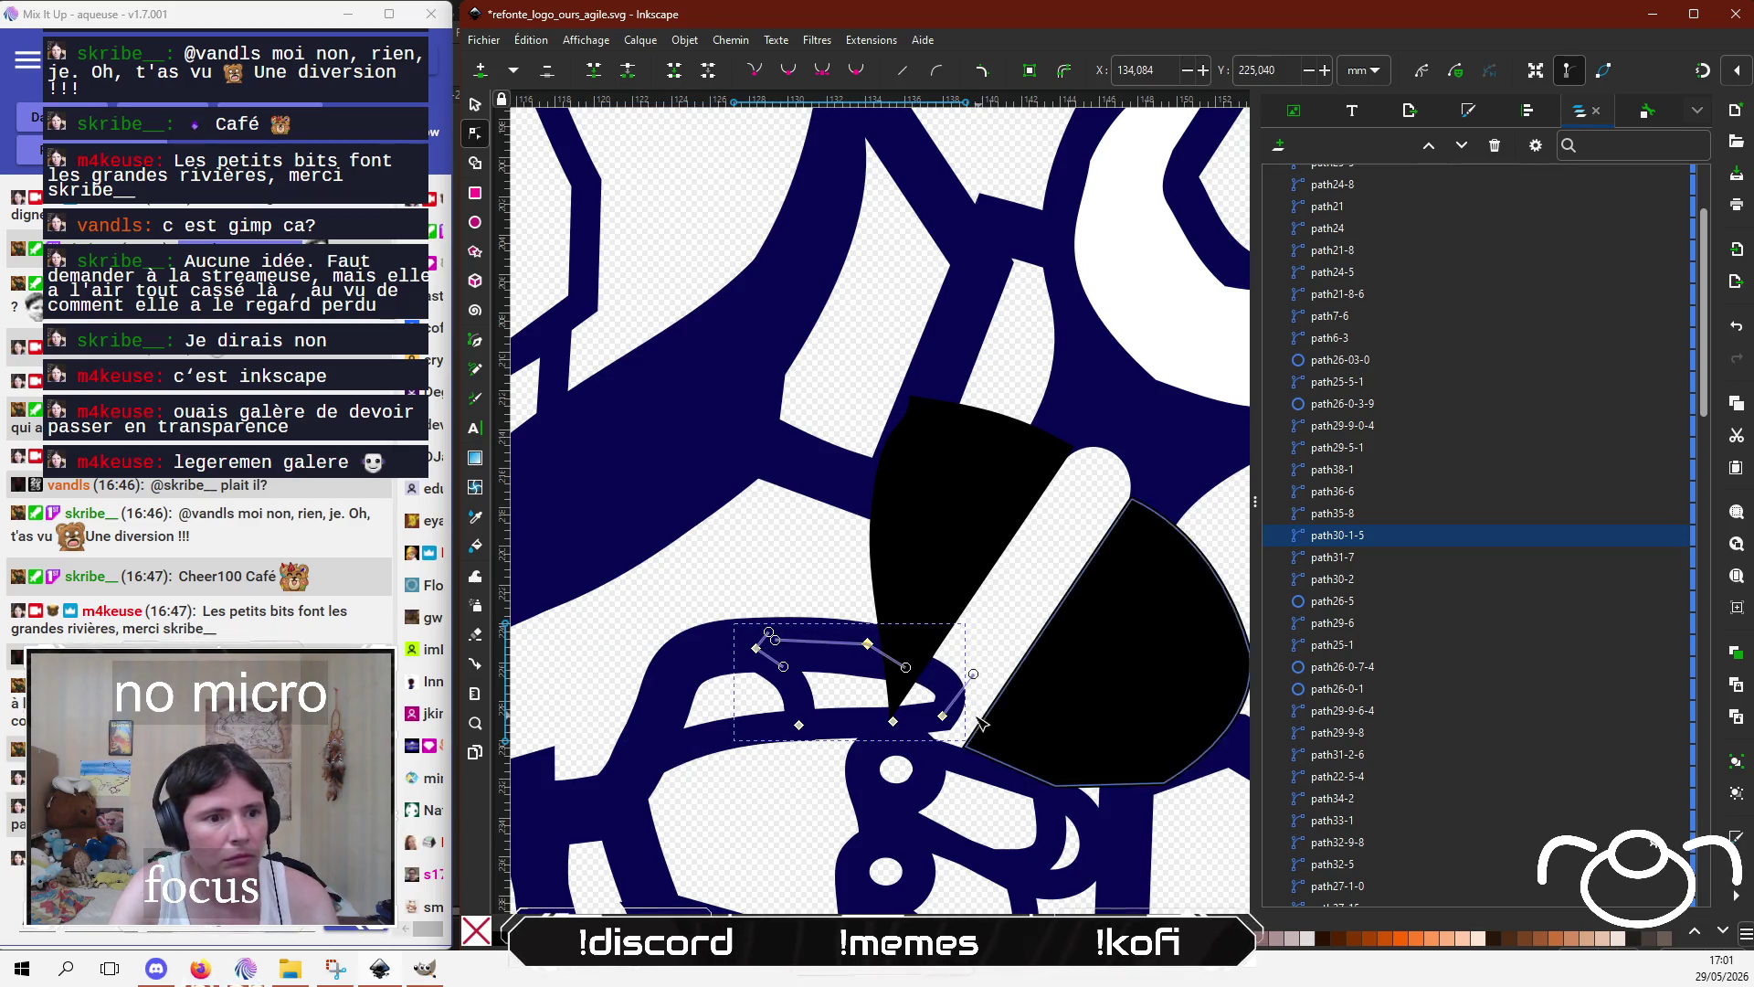
{"action": "left_click", "coordinate": [943, 716]}
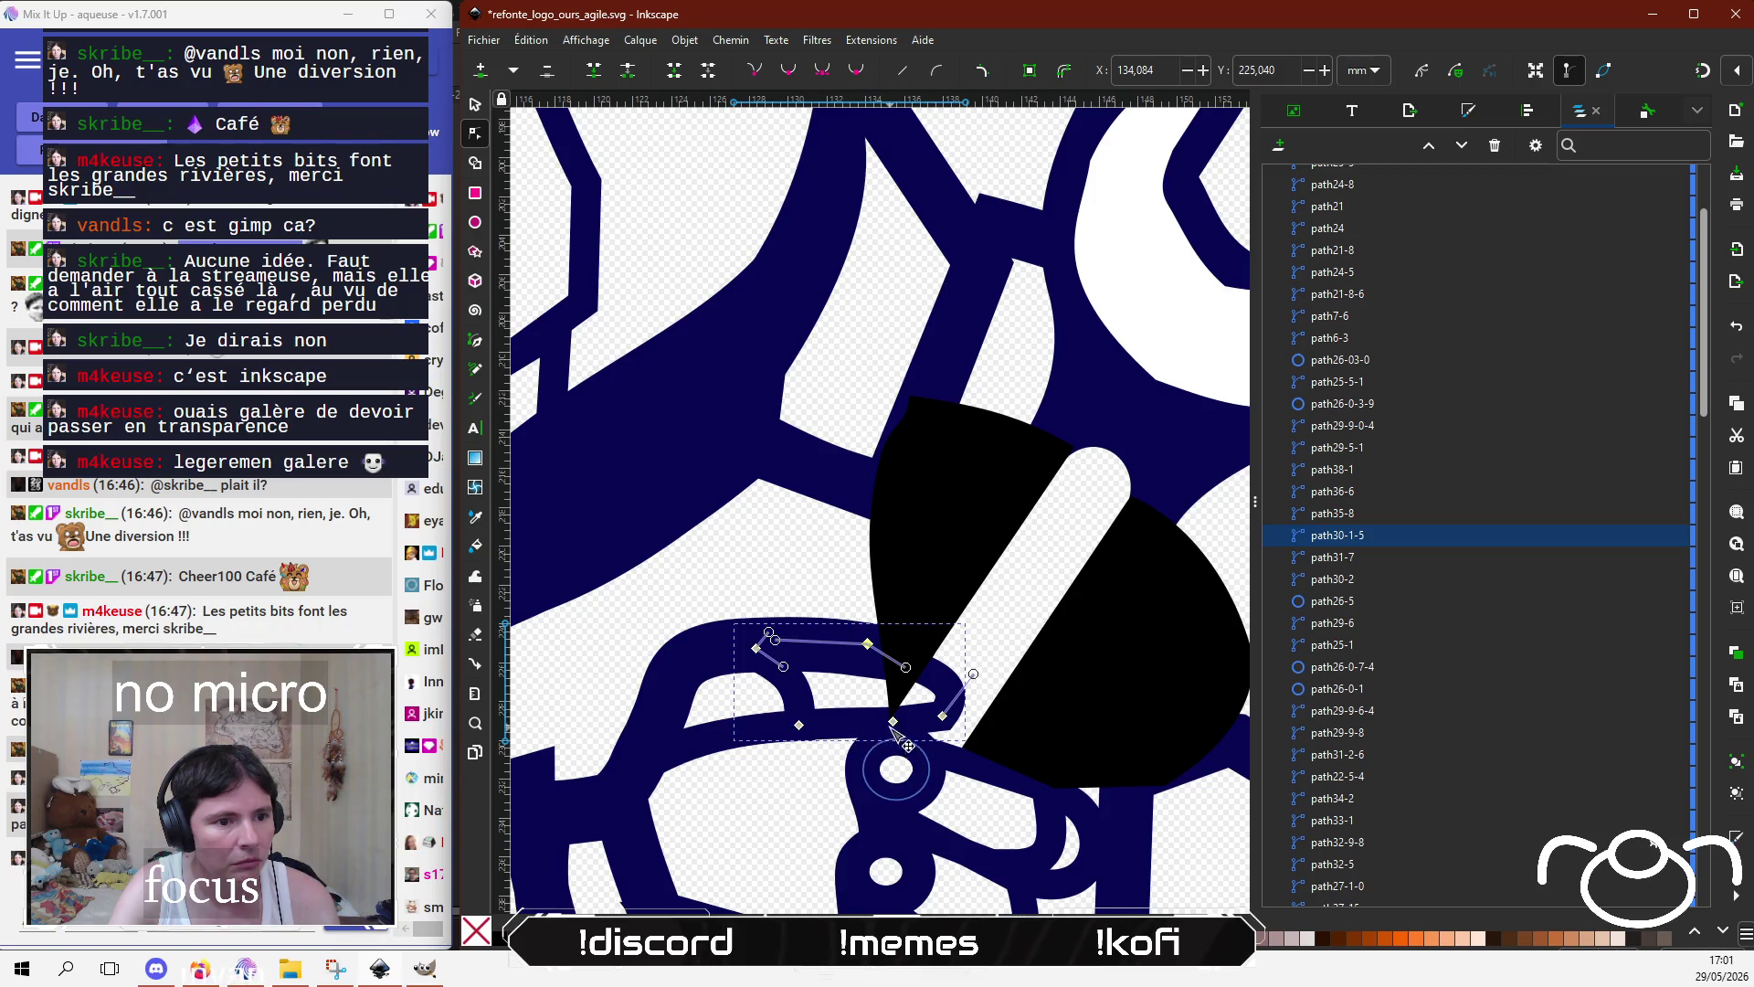
{"action": "left_click_drag", "start_coordinate": [893, 721], "coordinate": [794, 721]}
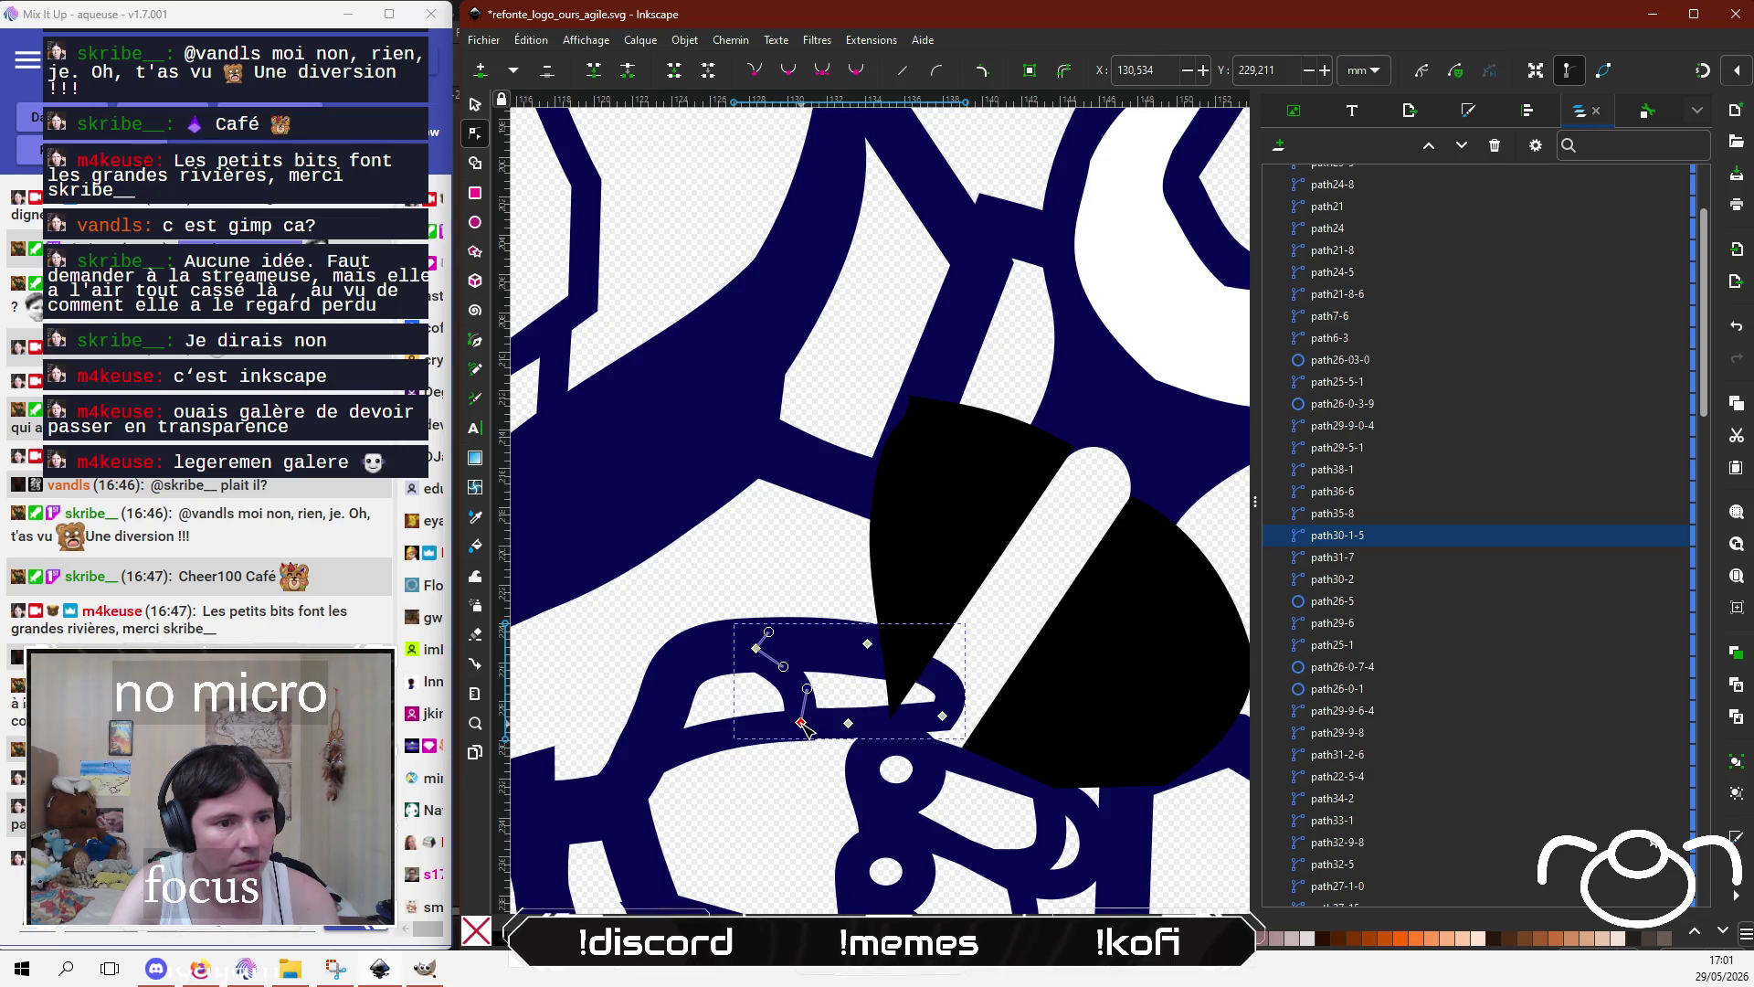
{"action": "left_click_drag", "start_coordinate": [942, 716], "coordinate": [886, 728]}
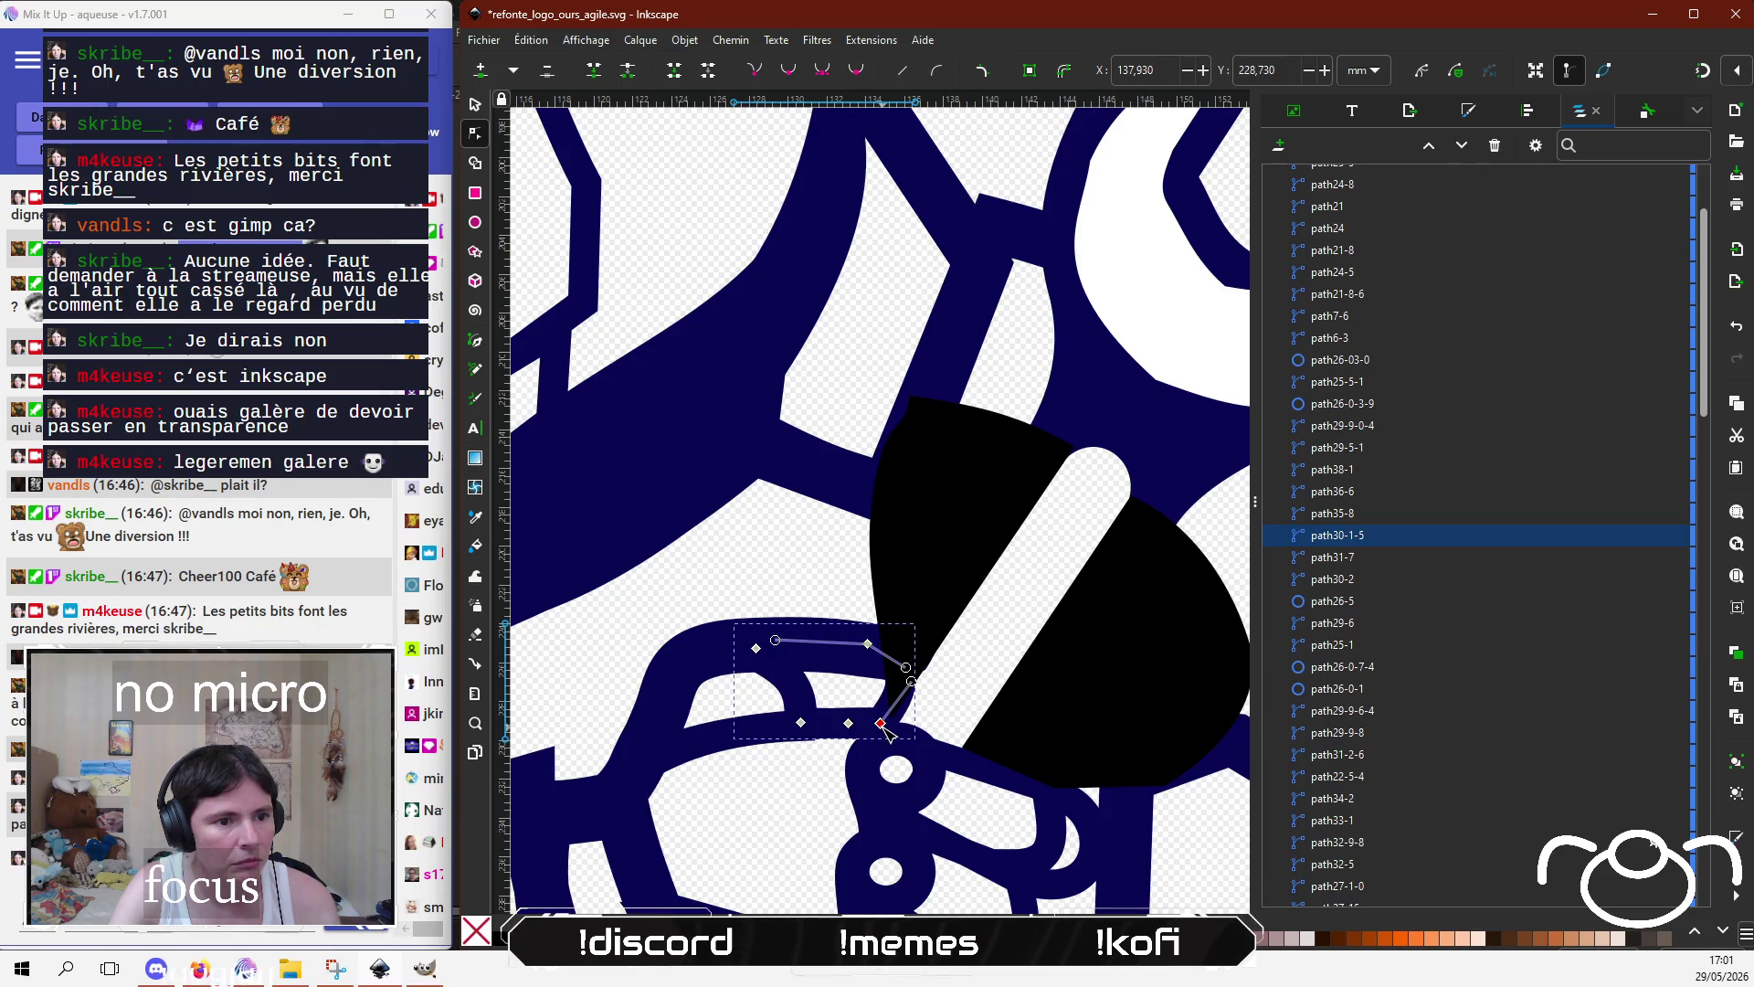
{"action": "left_click", "coordinate": [786, 799]}
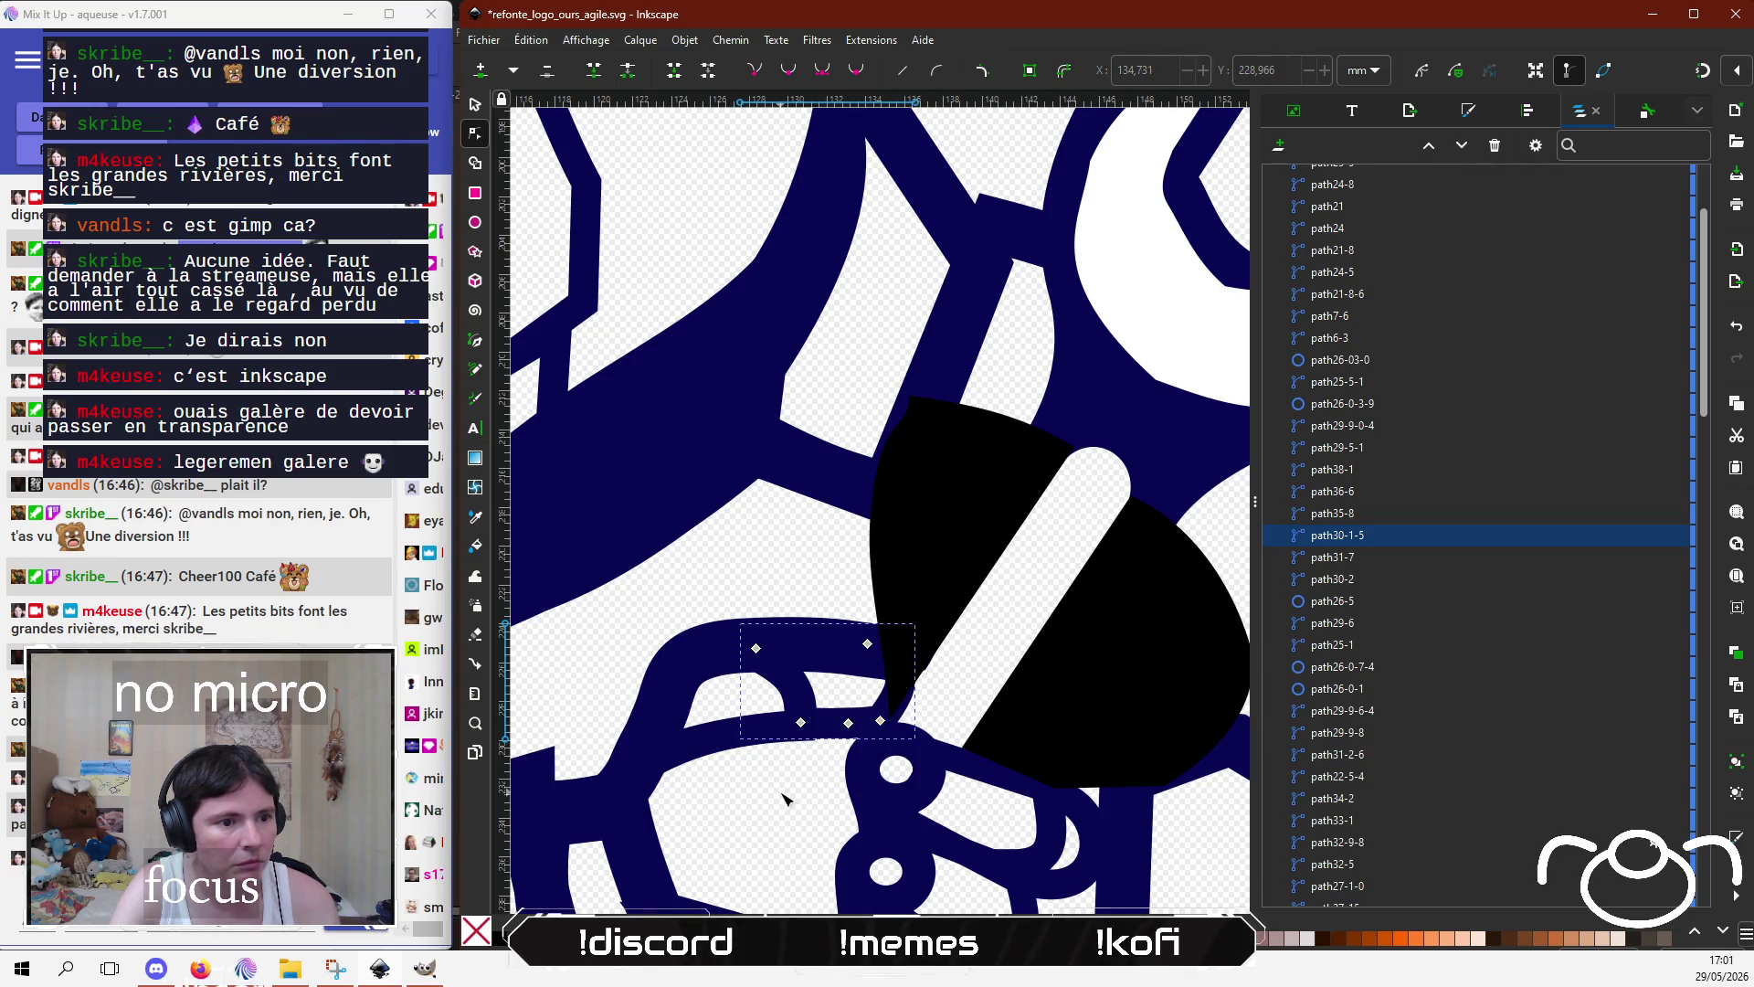
{"action": "scroll", "coordinate": [1126, 426], "scroll_direction": "down", "scroll_amount": 3}
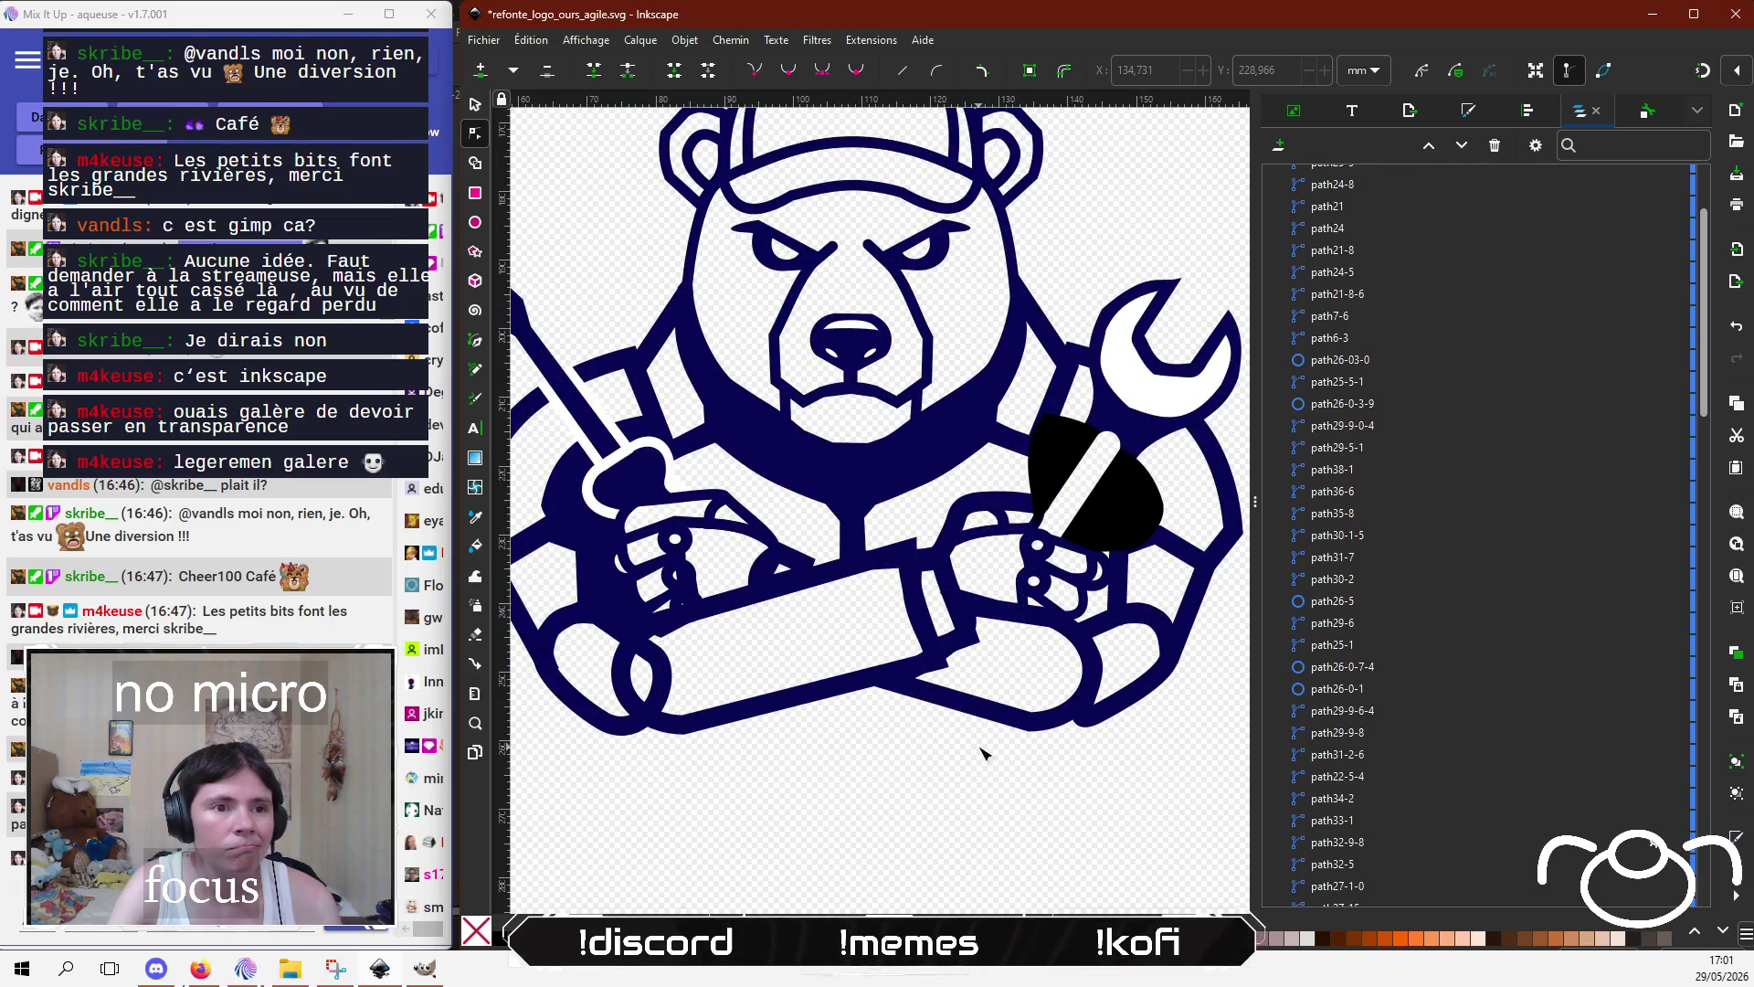
Step: Give the black wedge on the wrench hand navy fill and navy stroke sampled from the line art
{"action": "left_click", "coordinate": [475, 107]}
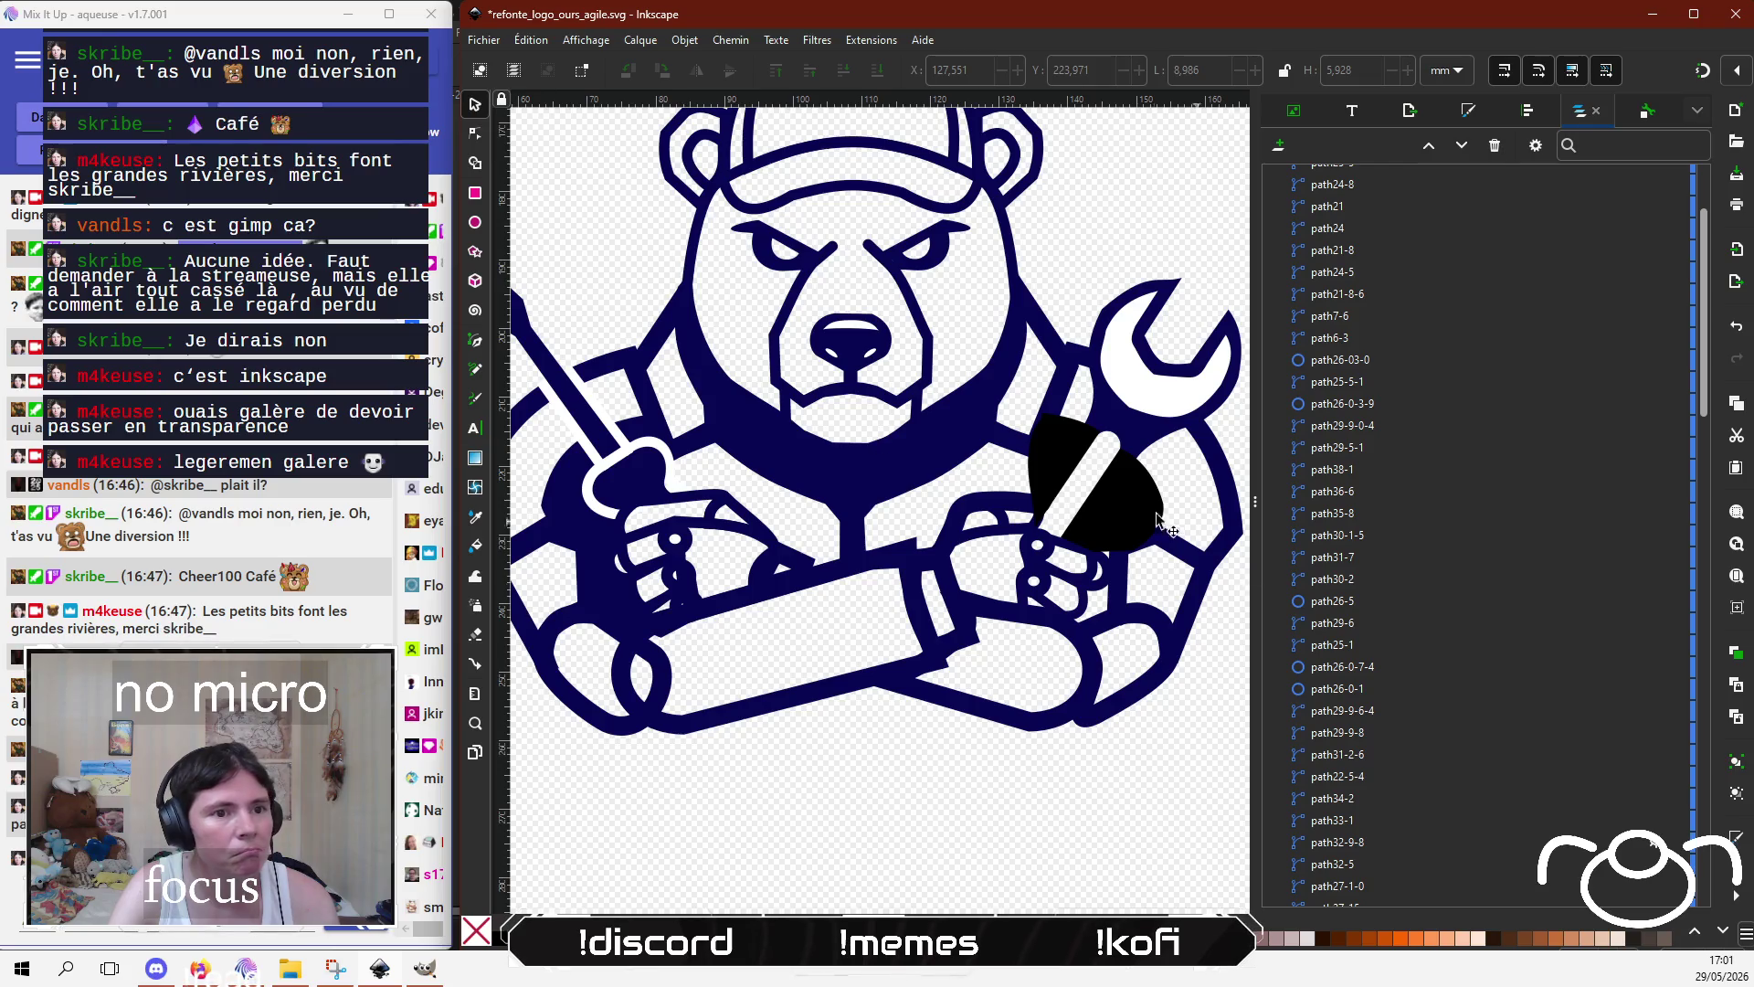
{"action": "left_click", "coordinate": [1144, 512]}
{"action": "scroll", "coordinate": [1422, 249], "scroll_direction": "down", "scroll_amount": 10}
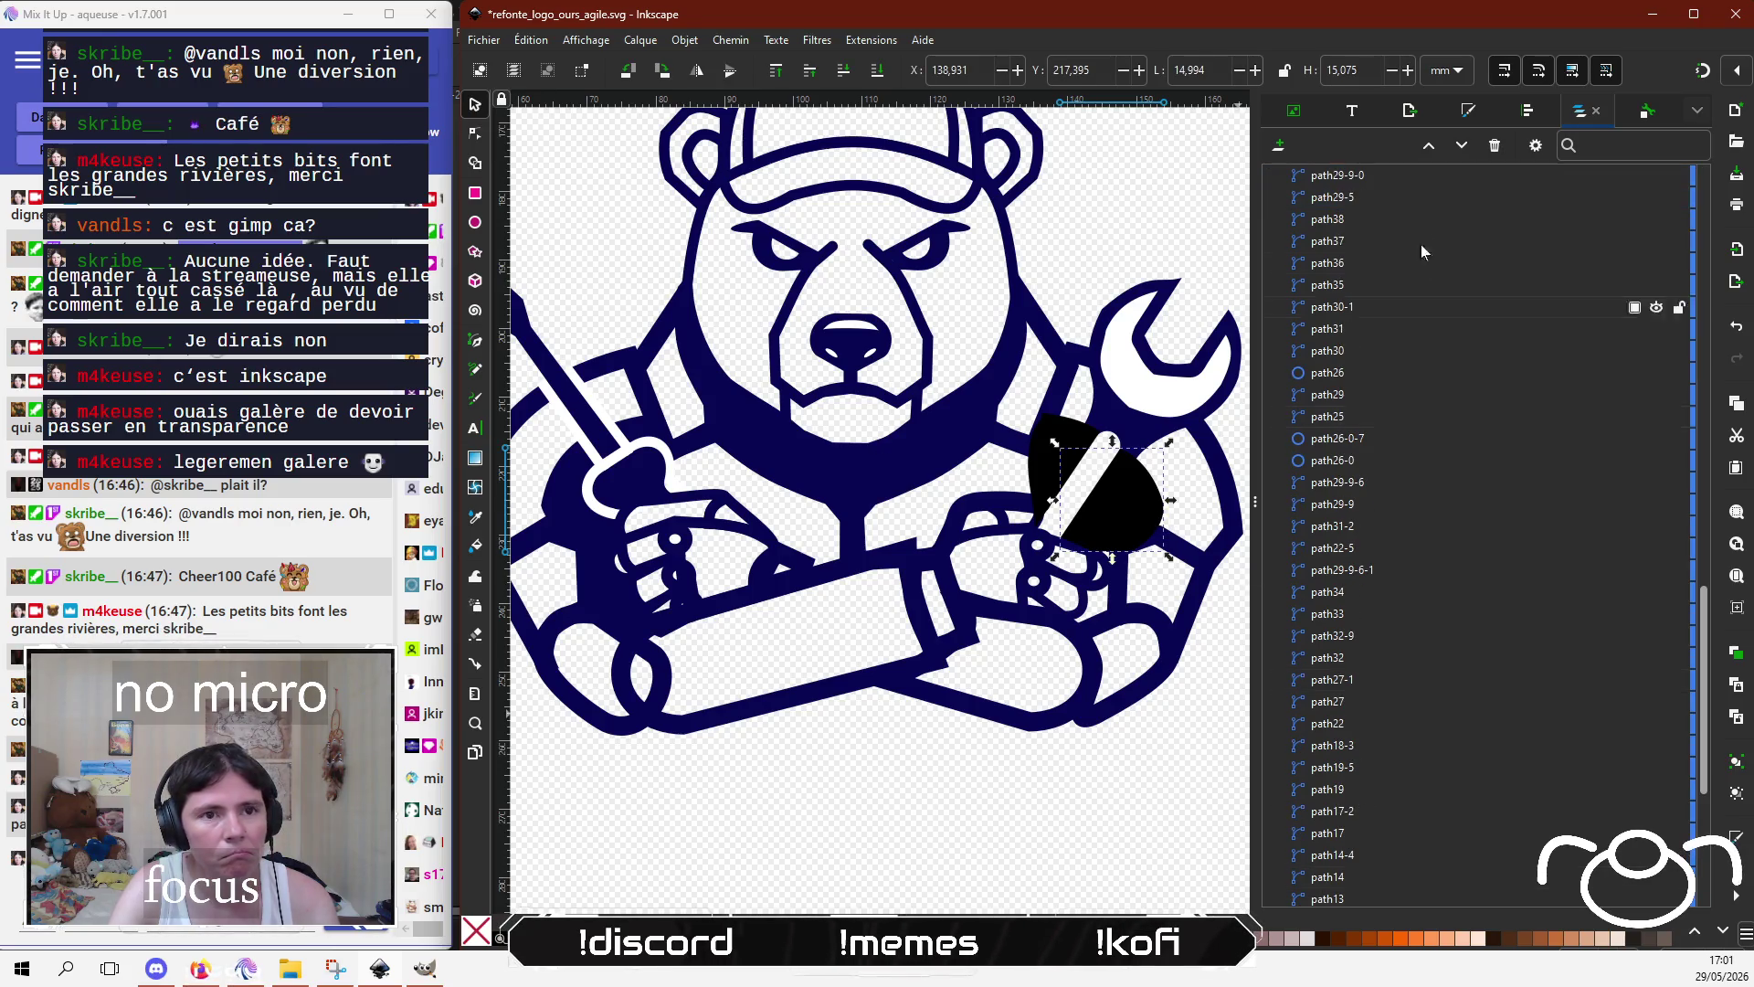
{"action": "left_click", "coordinate": [1471, 110]}
{"action": "left_click", "coordinate": [1321, 796]}
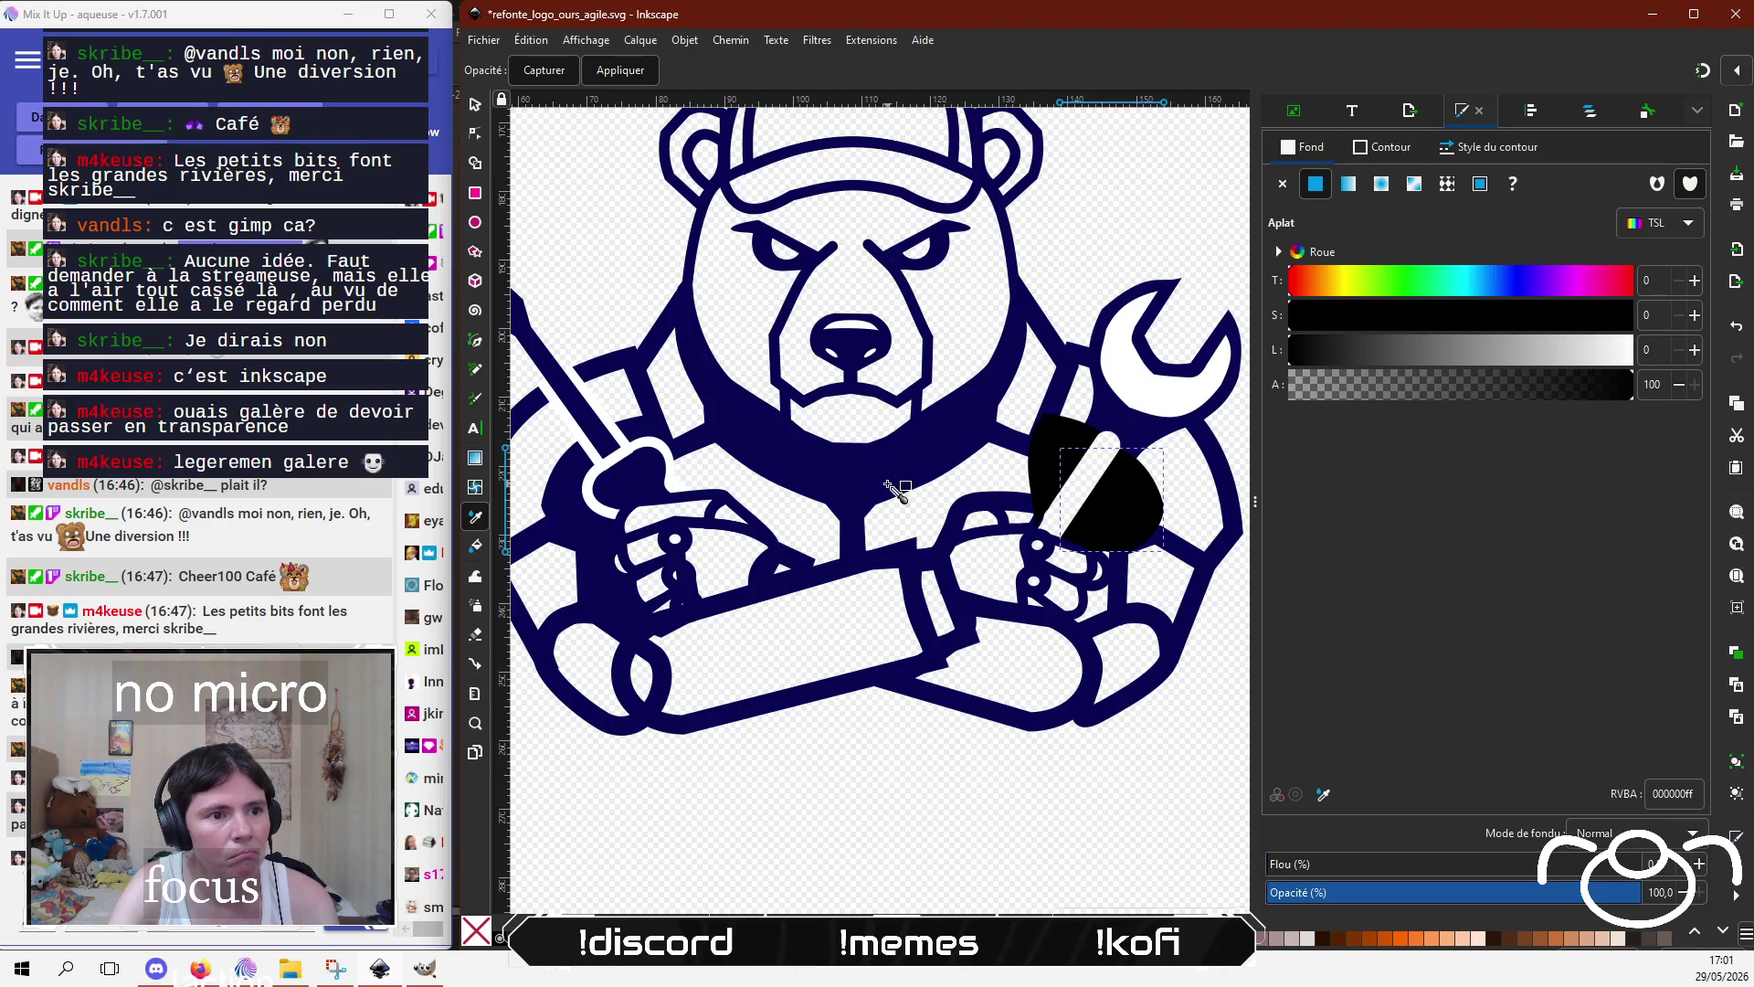
{"action": "left_click", "coordinate": [895, 491]}
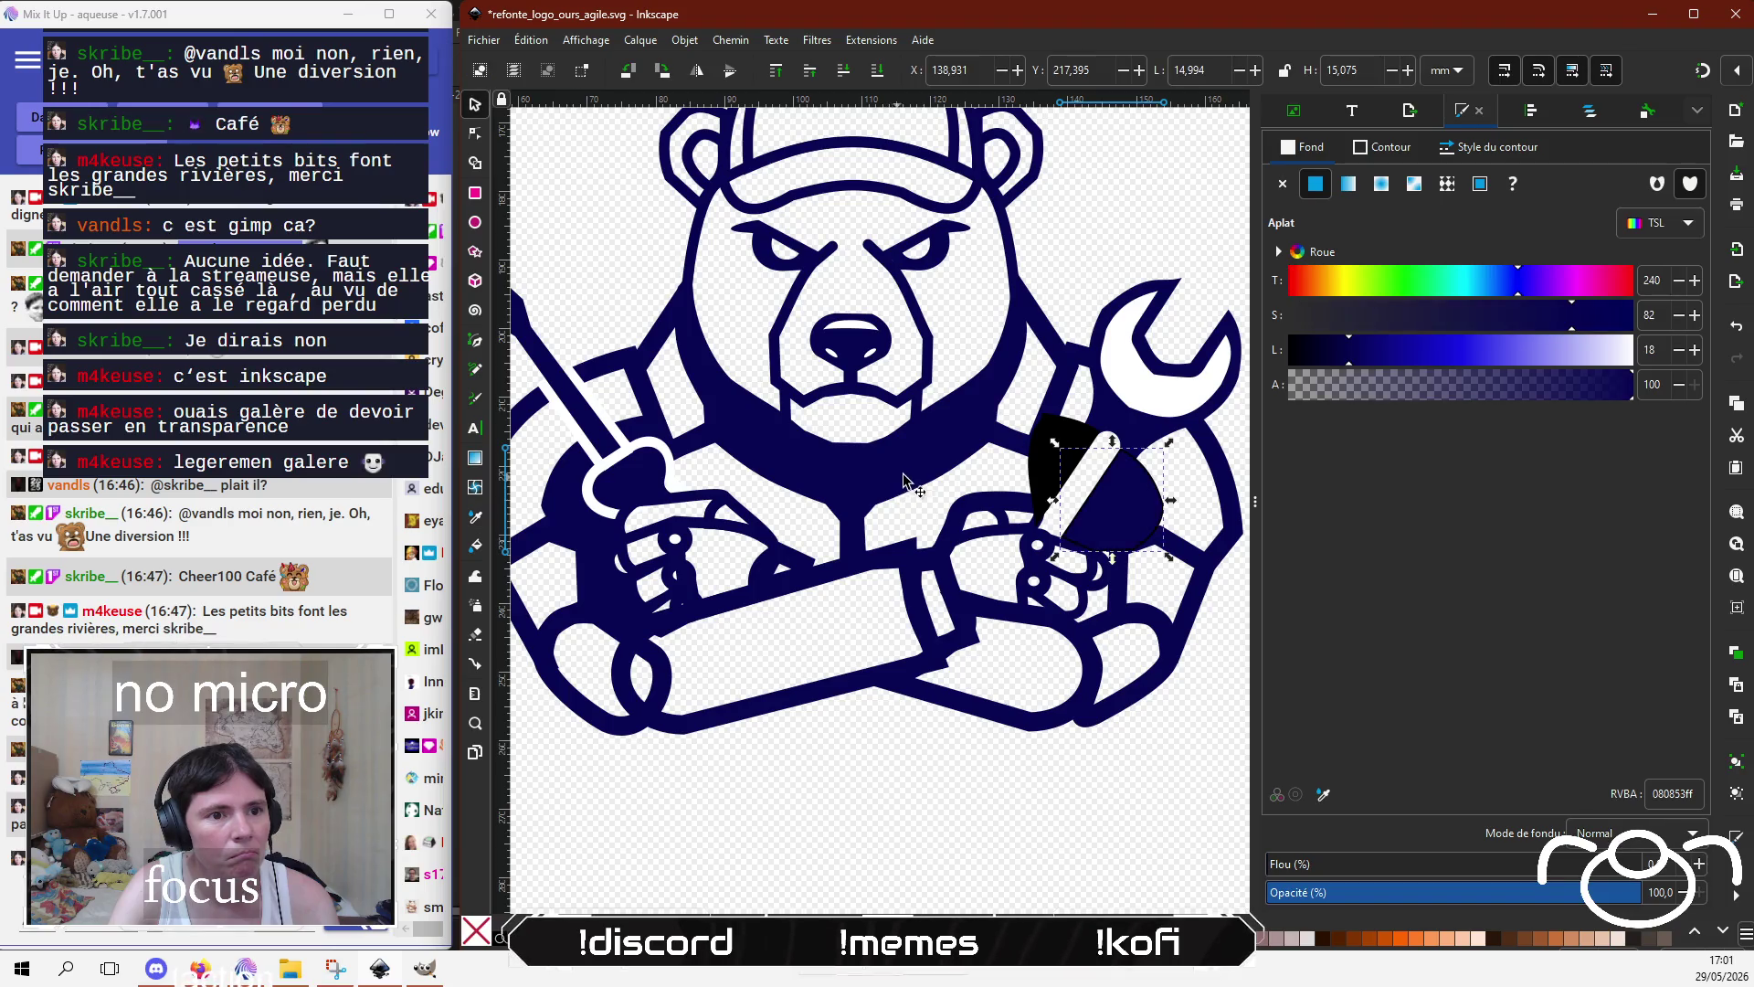
{"action": "left_click", "coordinate": [1382, 146]}
{"action": "left_click", "coordinate": [1323, 794]}
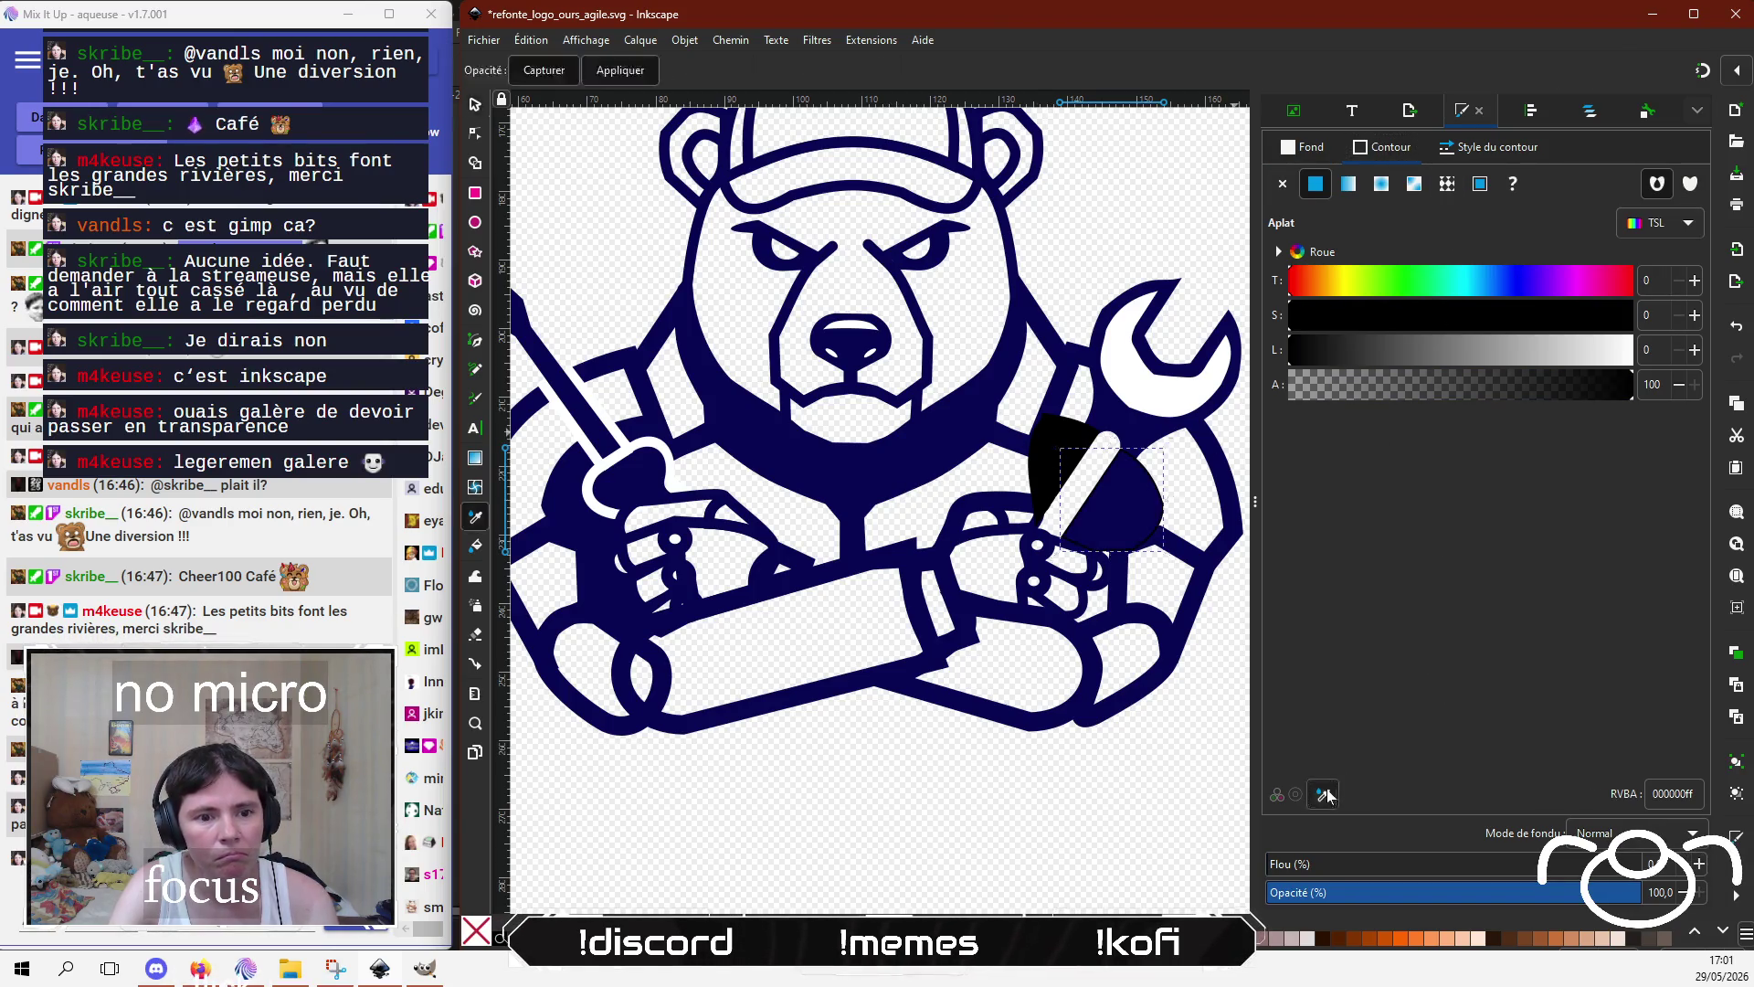
{"action": "left_click", "coordinate": [944, 471]}
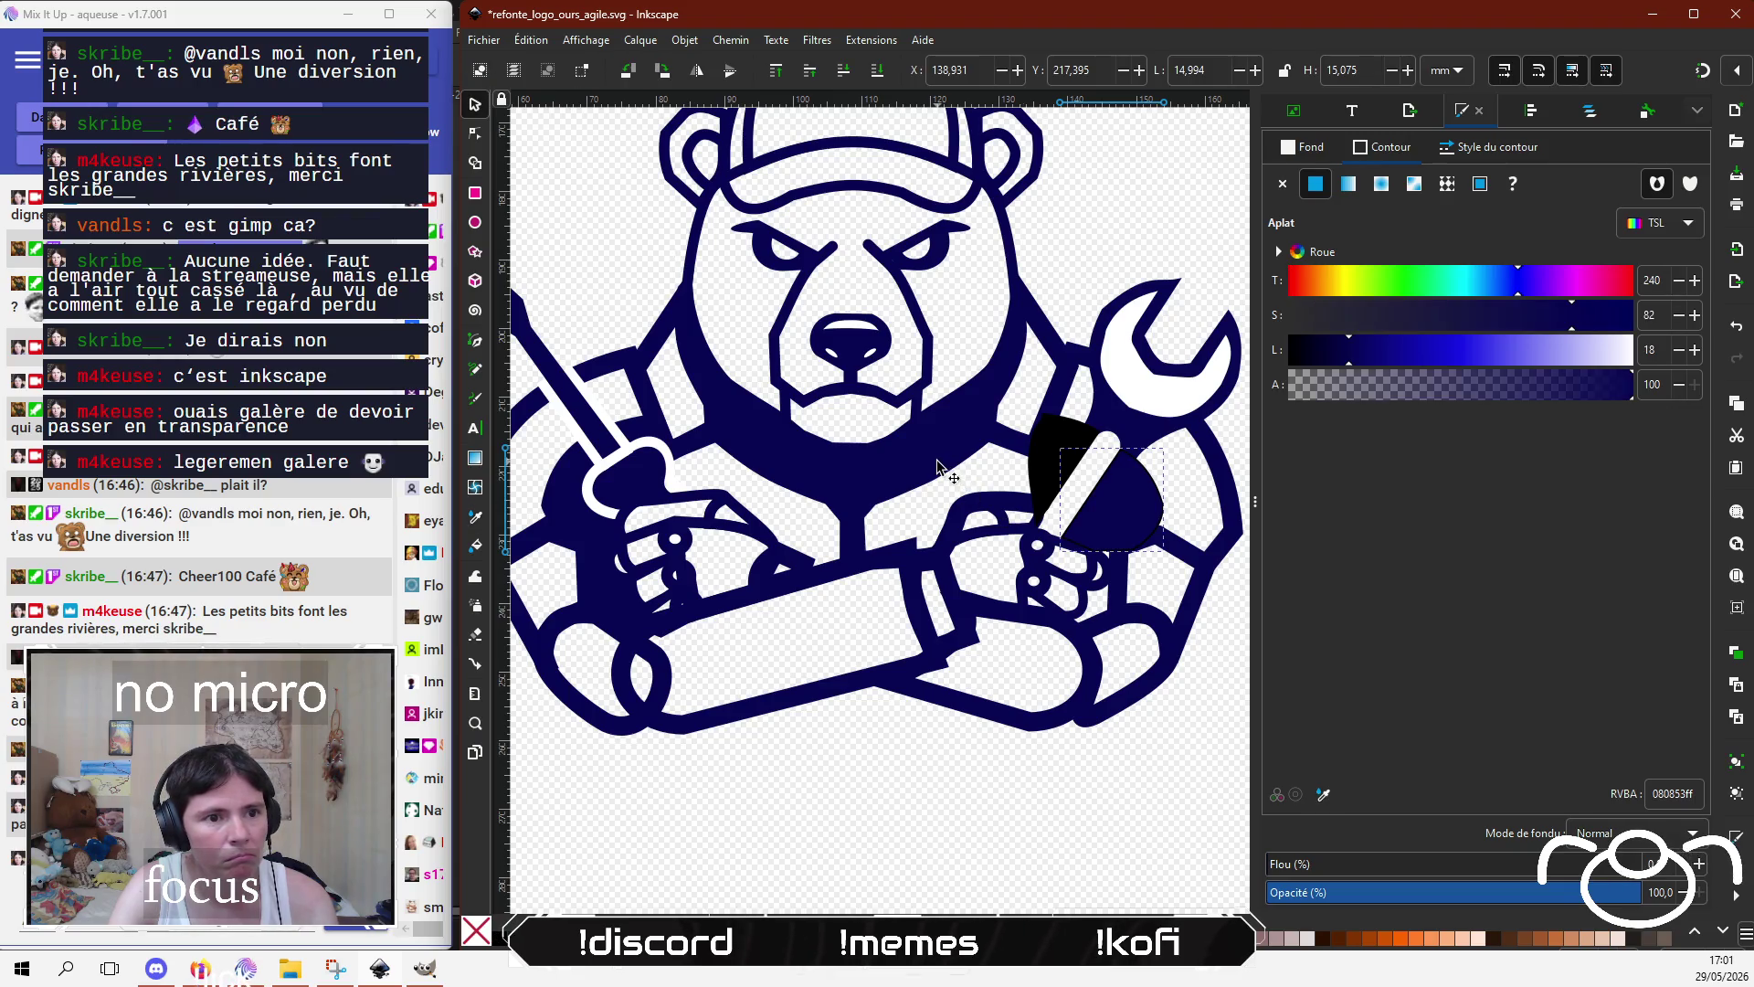
Step: Give the second black shape beside it the same navy stroke and fill
{"action": "left_click", "coordinate": [1069, 432]}
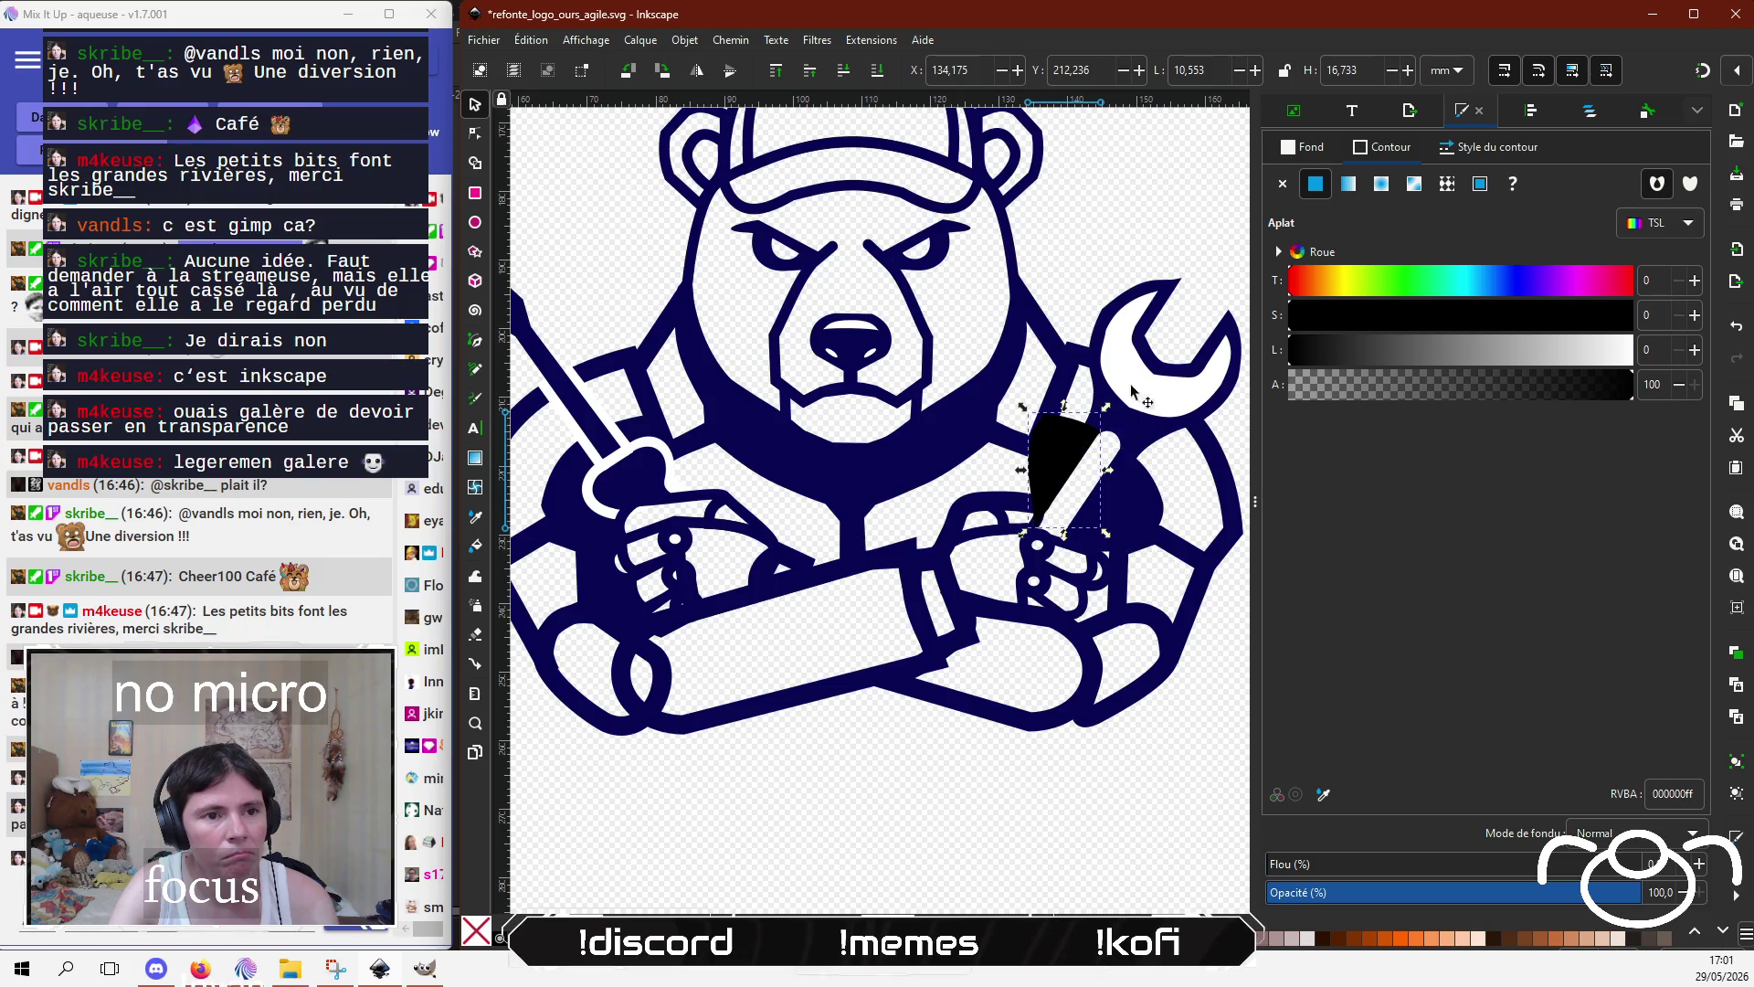
{"action": "left_click", "coordinate": [1323, 794]}
{"action": "left_click", "coordinate": [971, 450]}
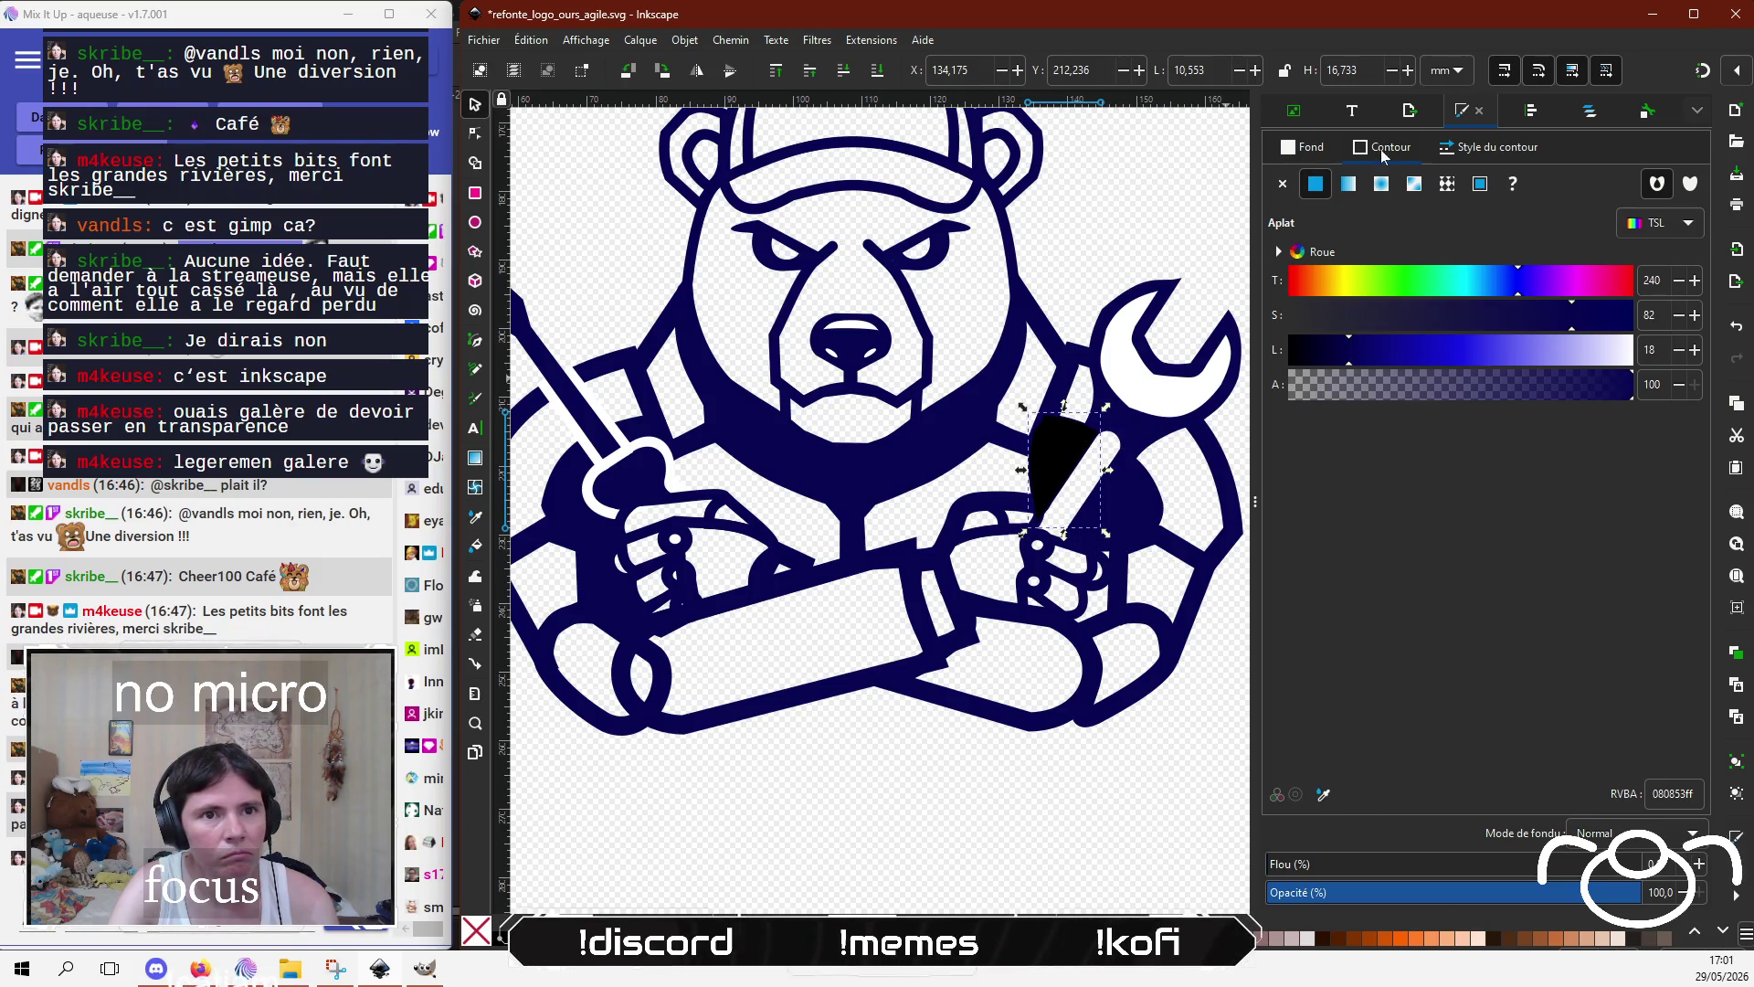
{"action": "left_click", "coordinate": [1302, 147]}
{"action": "left_click", "coordinate": [1323, 794]}
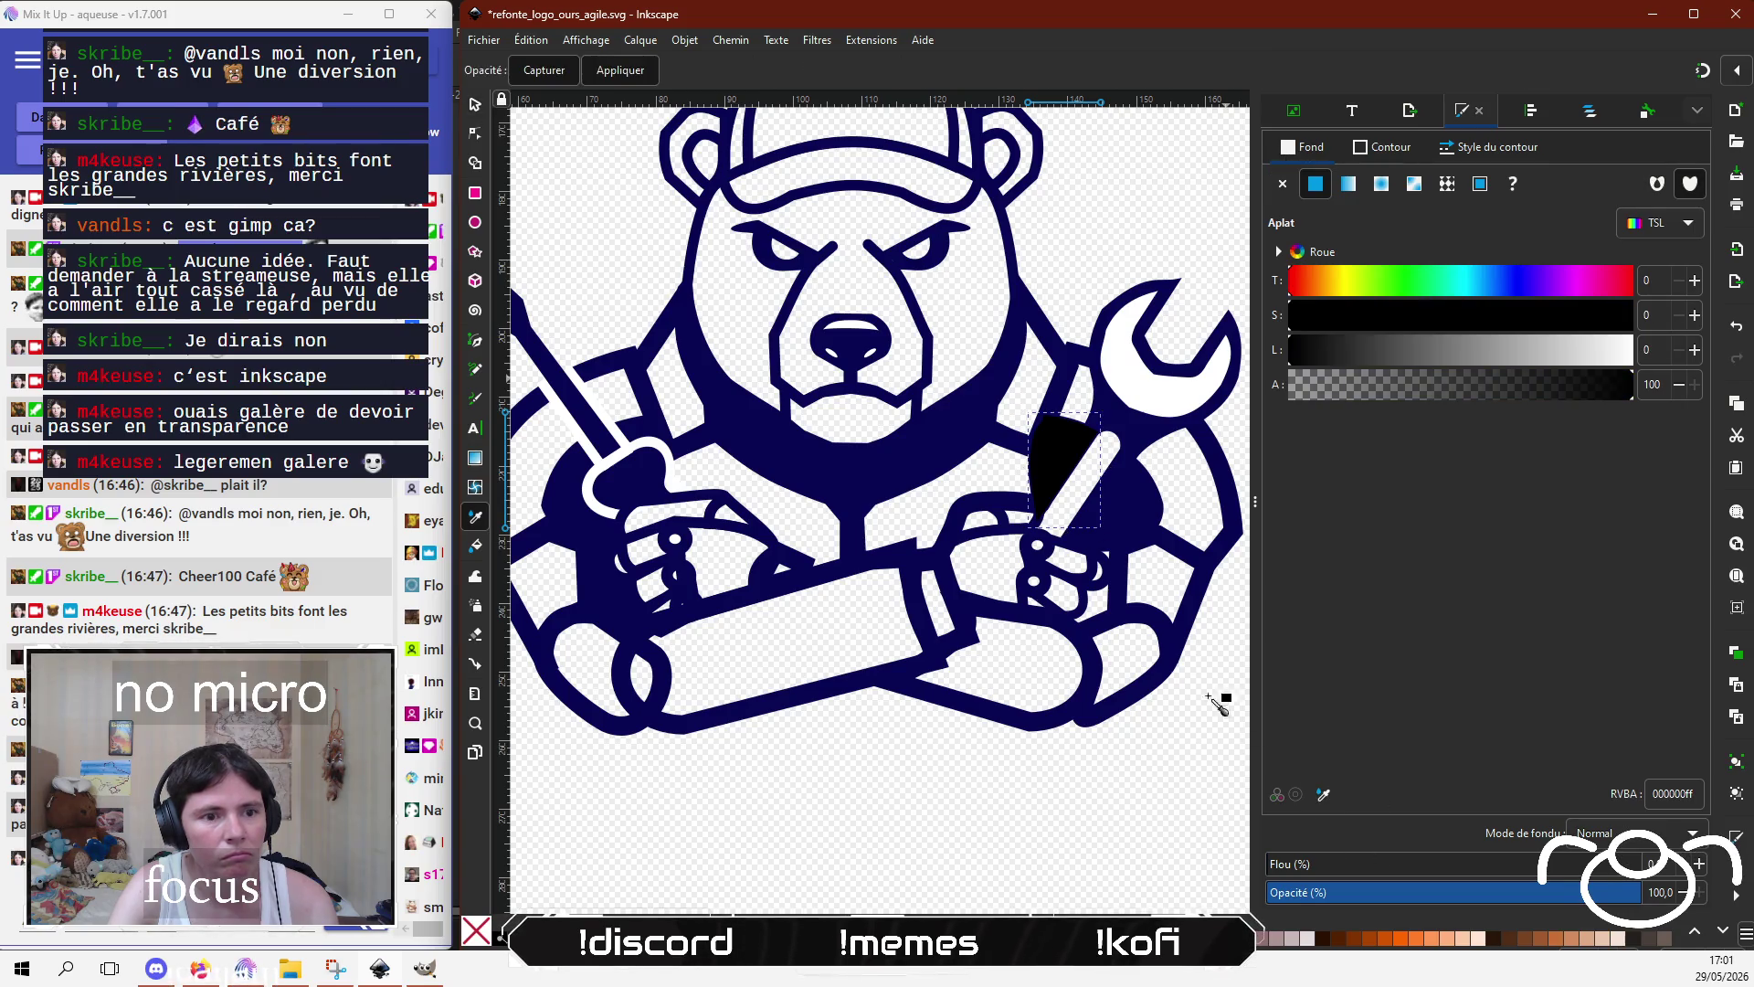
{"action": "left_click", "coordinate": [908, 466]}
{"action": "left_click", "coordinate": [1056, 765]}
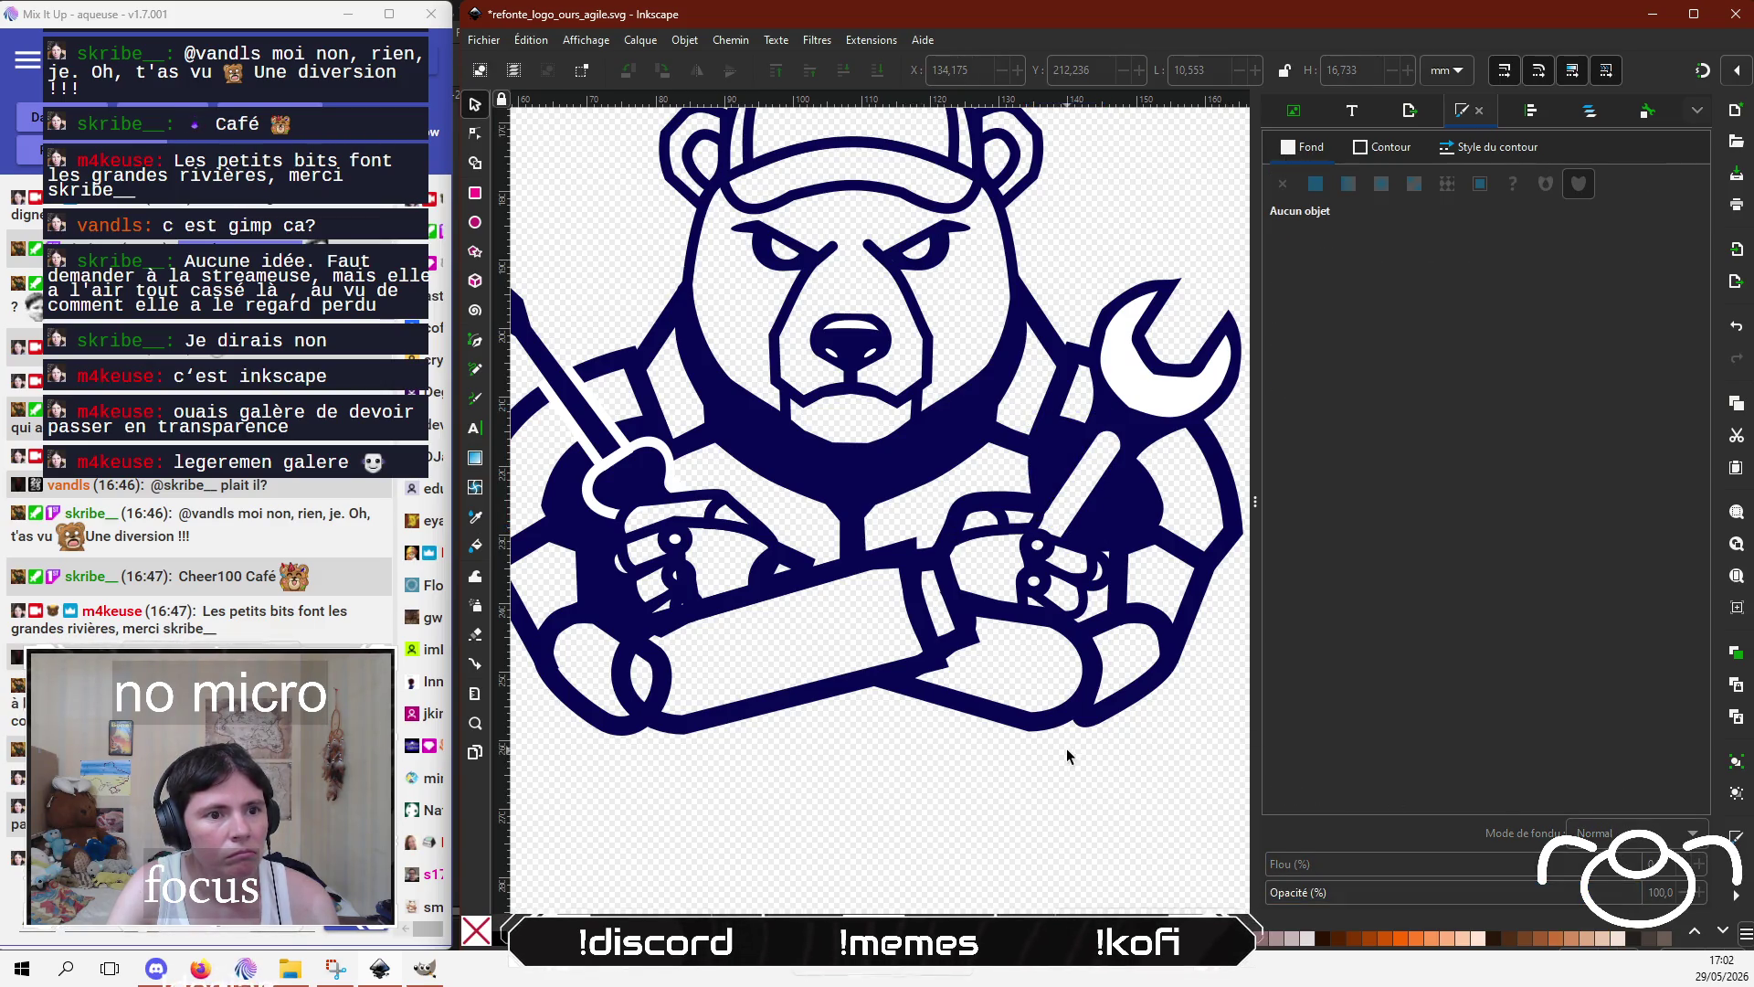
{"action": "scroll", "coordinate": [1097, 721], "scroll_direction": "left", "scroll_amount": 2}
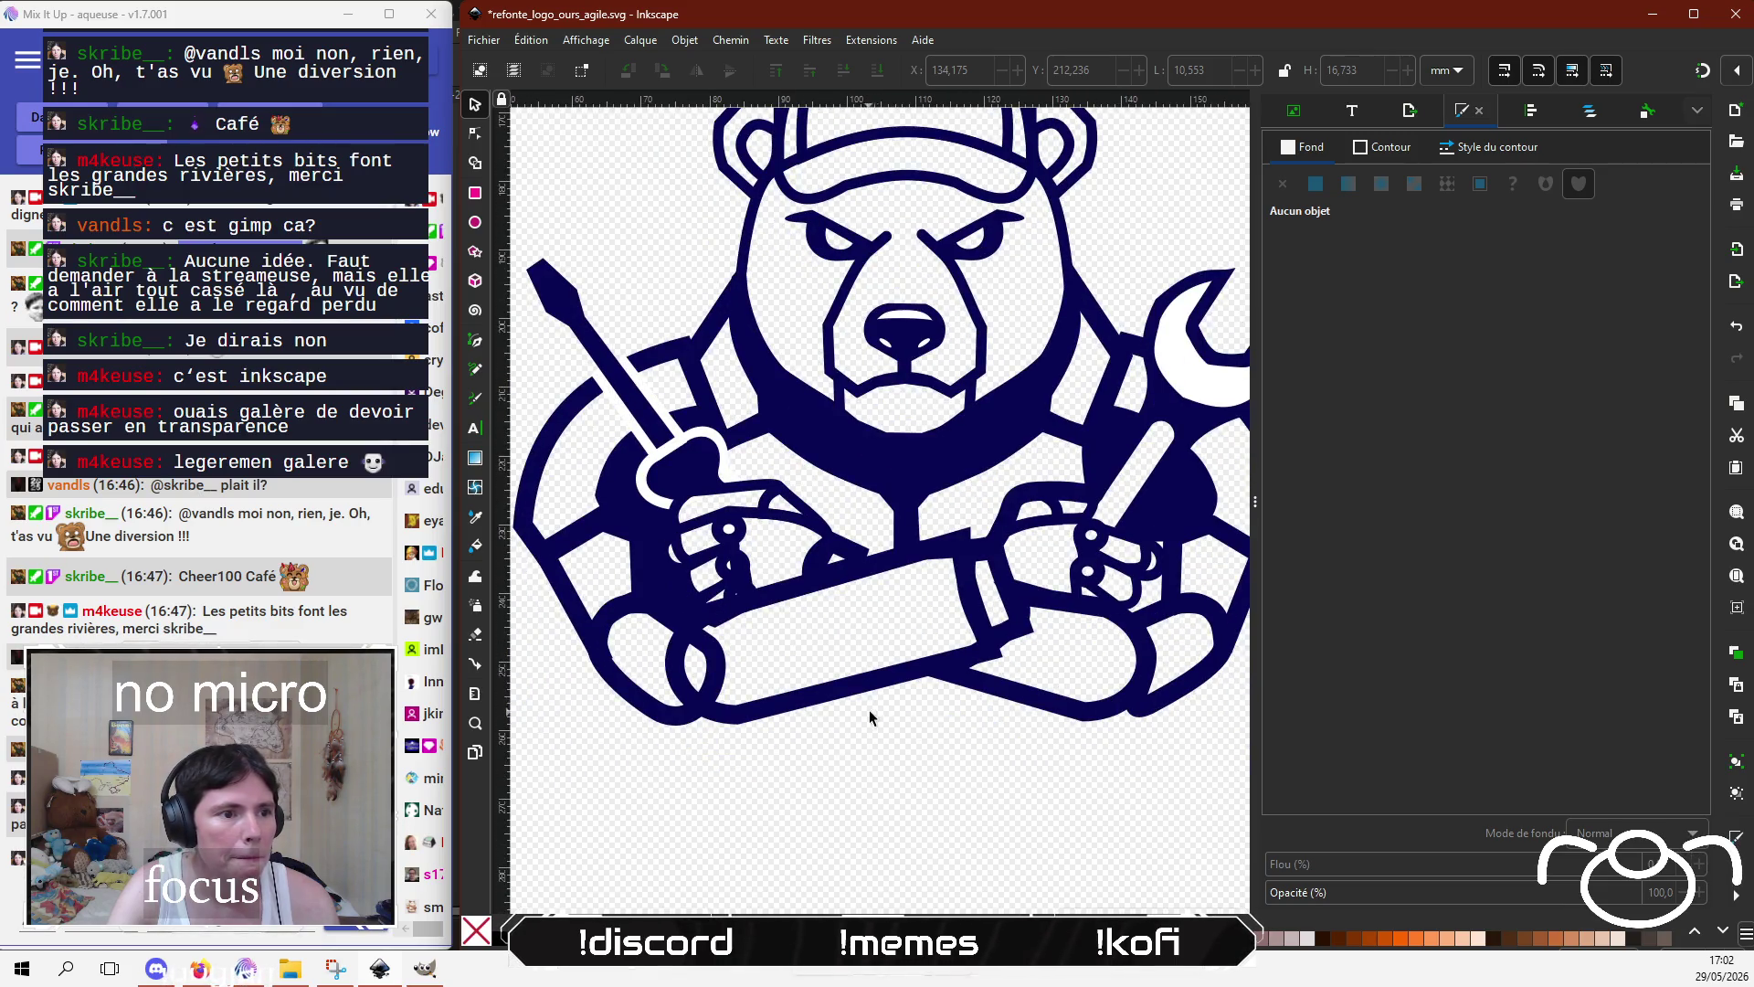
{"action": "scroll", "coordinate": [766, 576], "scroll_direction": "up", "scroll_amount": 2, "text": "ctrl"}
Step: Shift the white fill's edge around the lower finger hole and tighten its finger-side nodes
{"action": "left_click", "coordinate": [710, 557]}
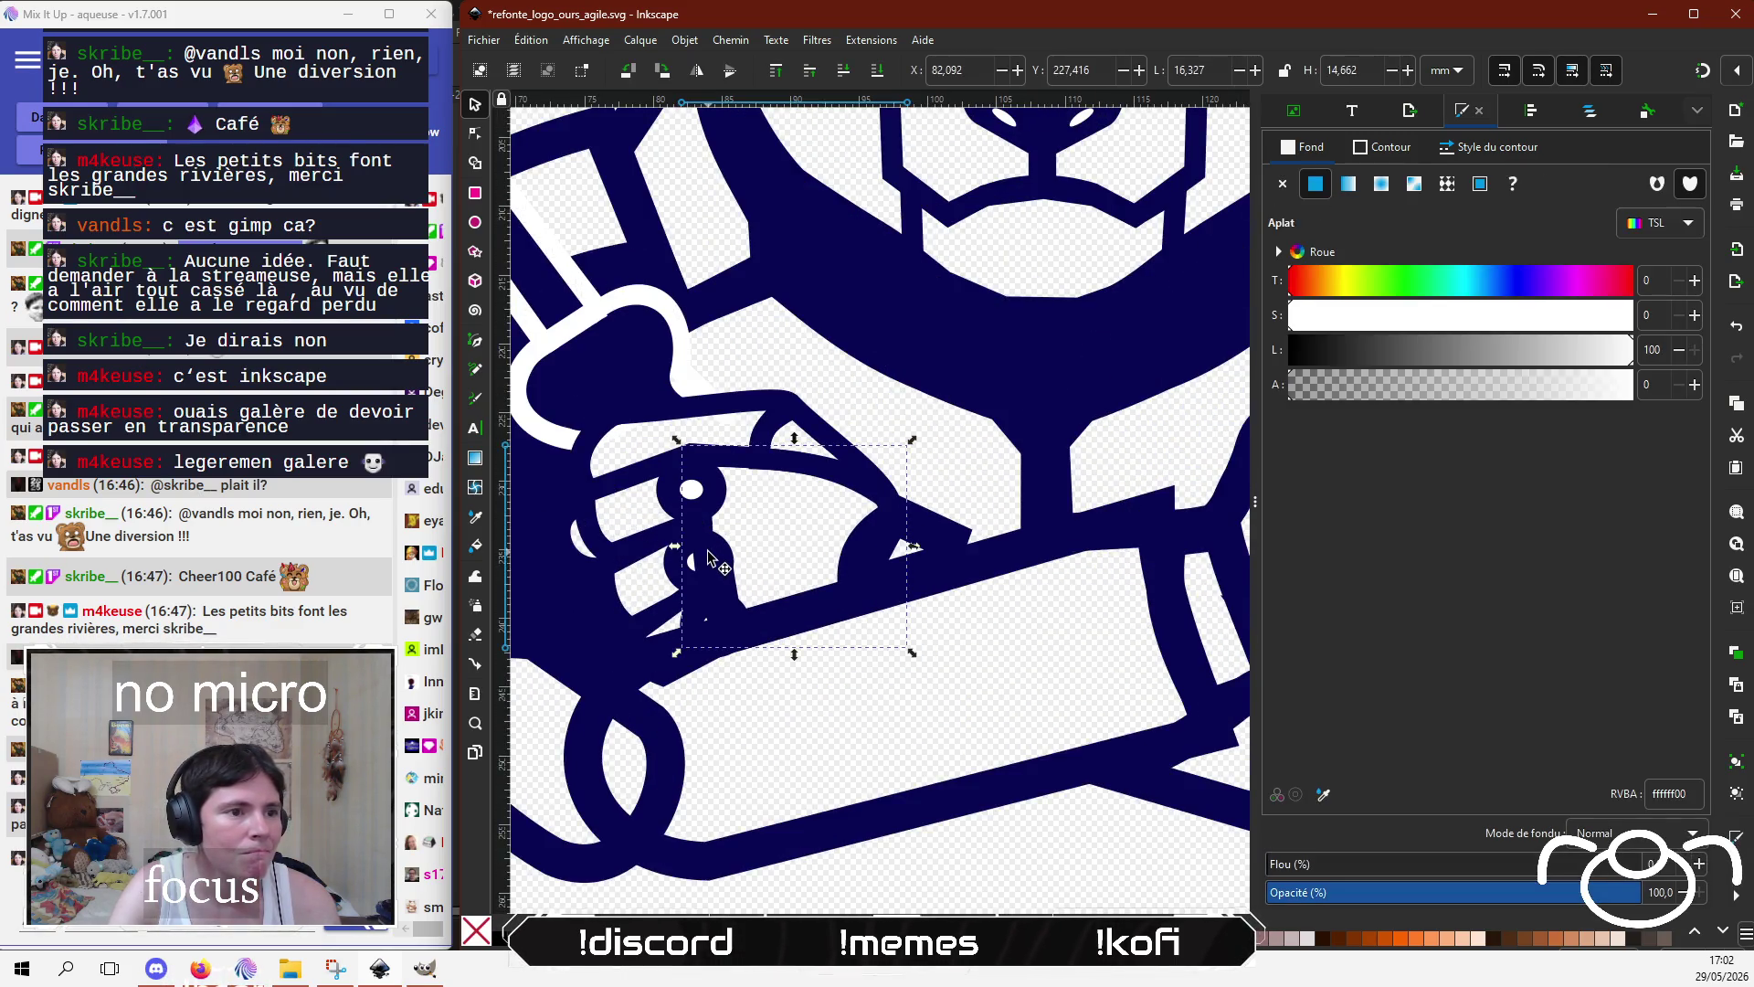
{"action": "left_click", "coordinate": [475, 135]}
{"action": "scroll", "coordinate": [667, 393], "scroll_direction": "up", "scroll_amount": 2, "text": "ctrl"}
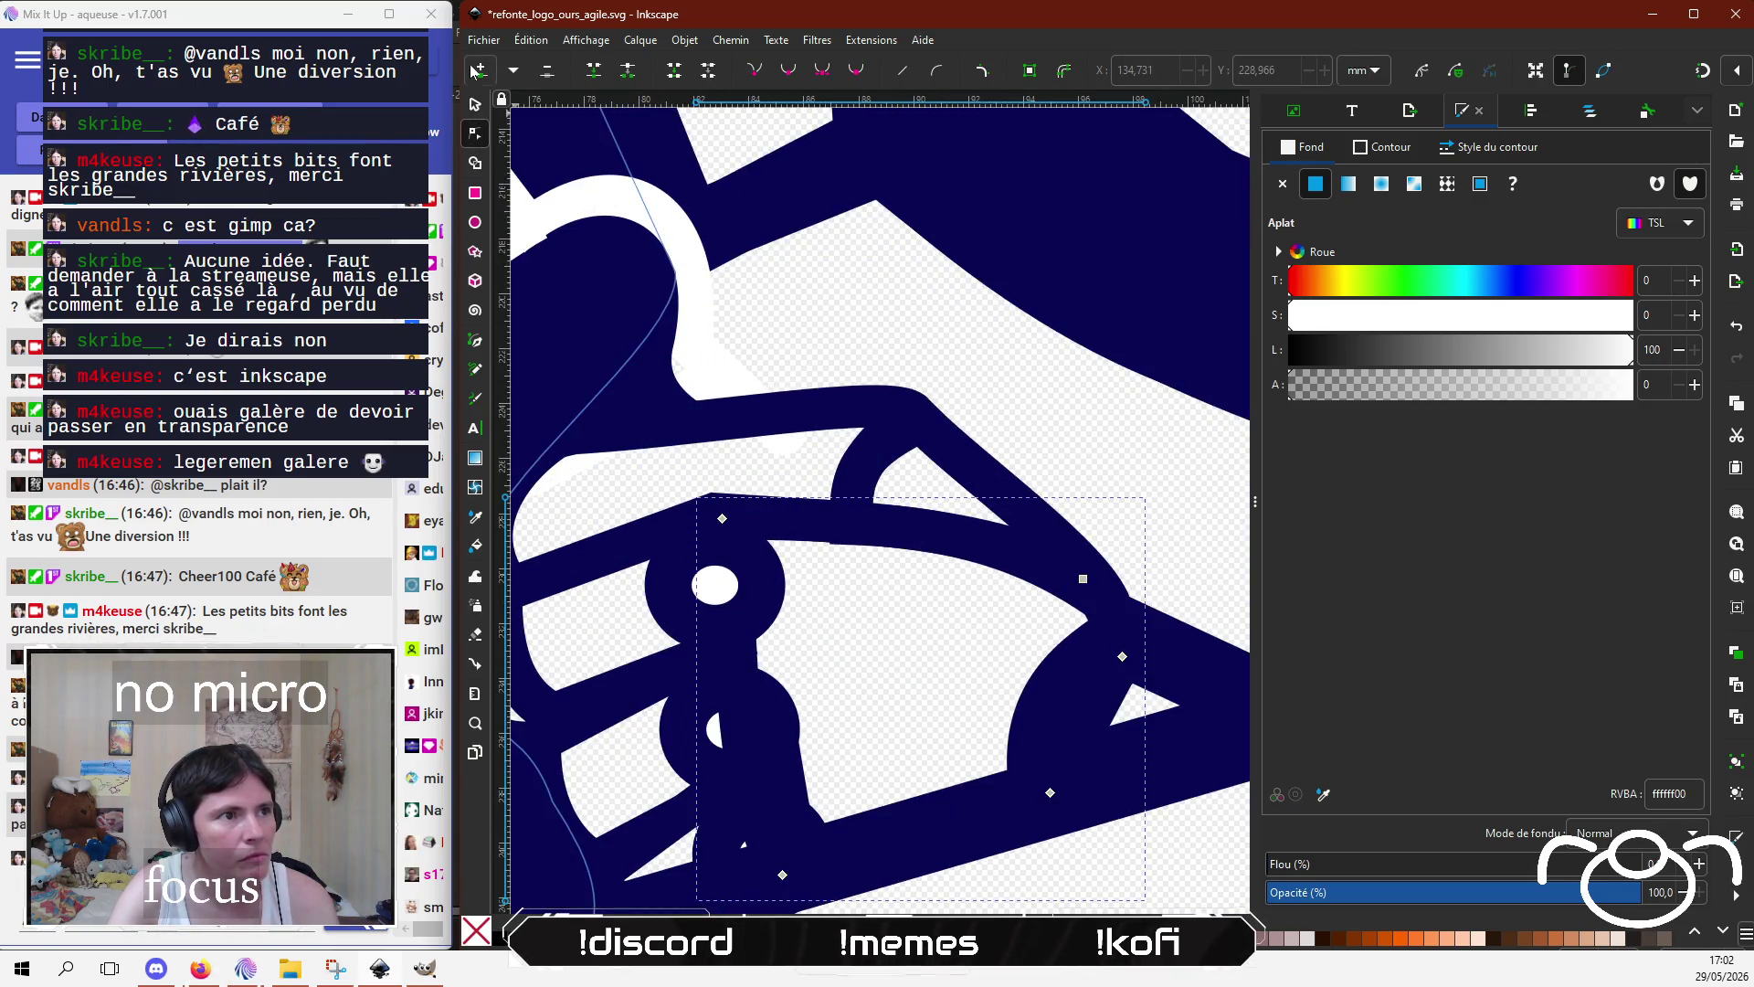
{"action": "left_click", "coordinate": [749, 721]}
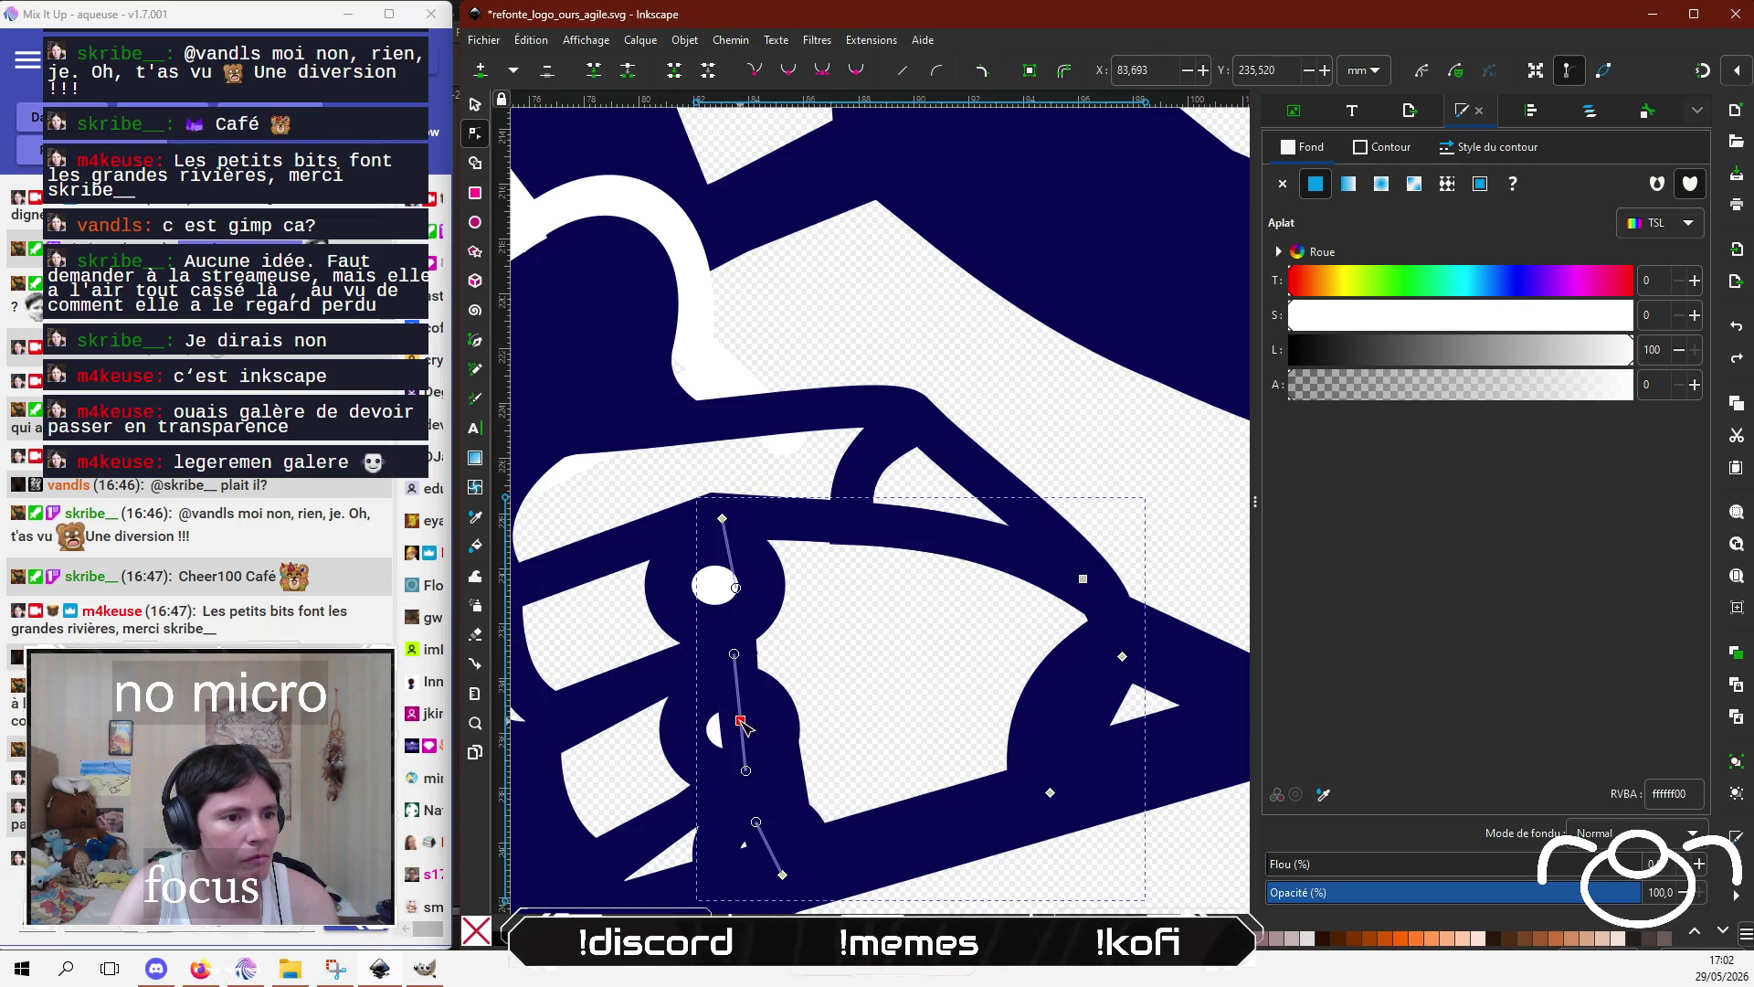
{"action": "left_click_drag", "start_coordinate": [744, 722], "coordinate": [784, 725]}
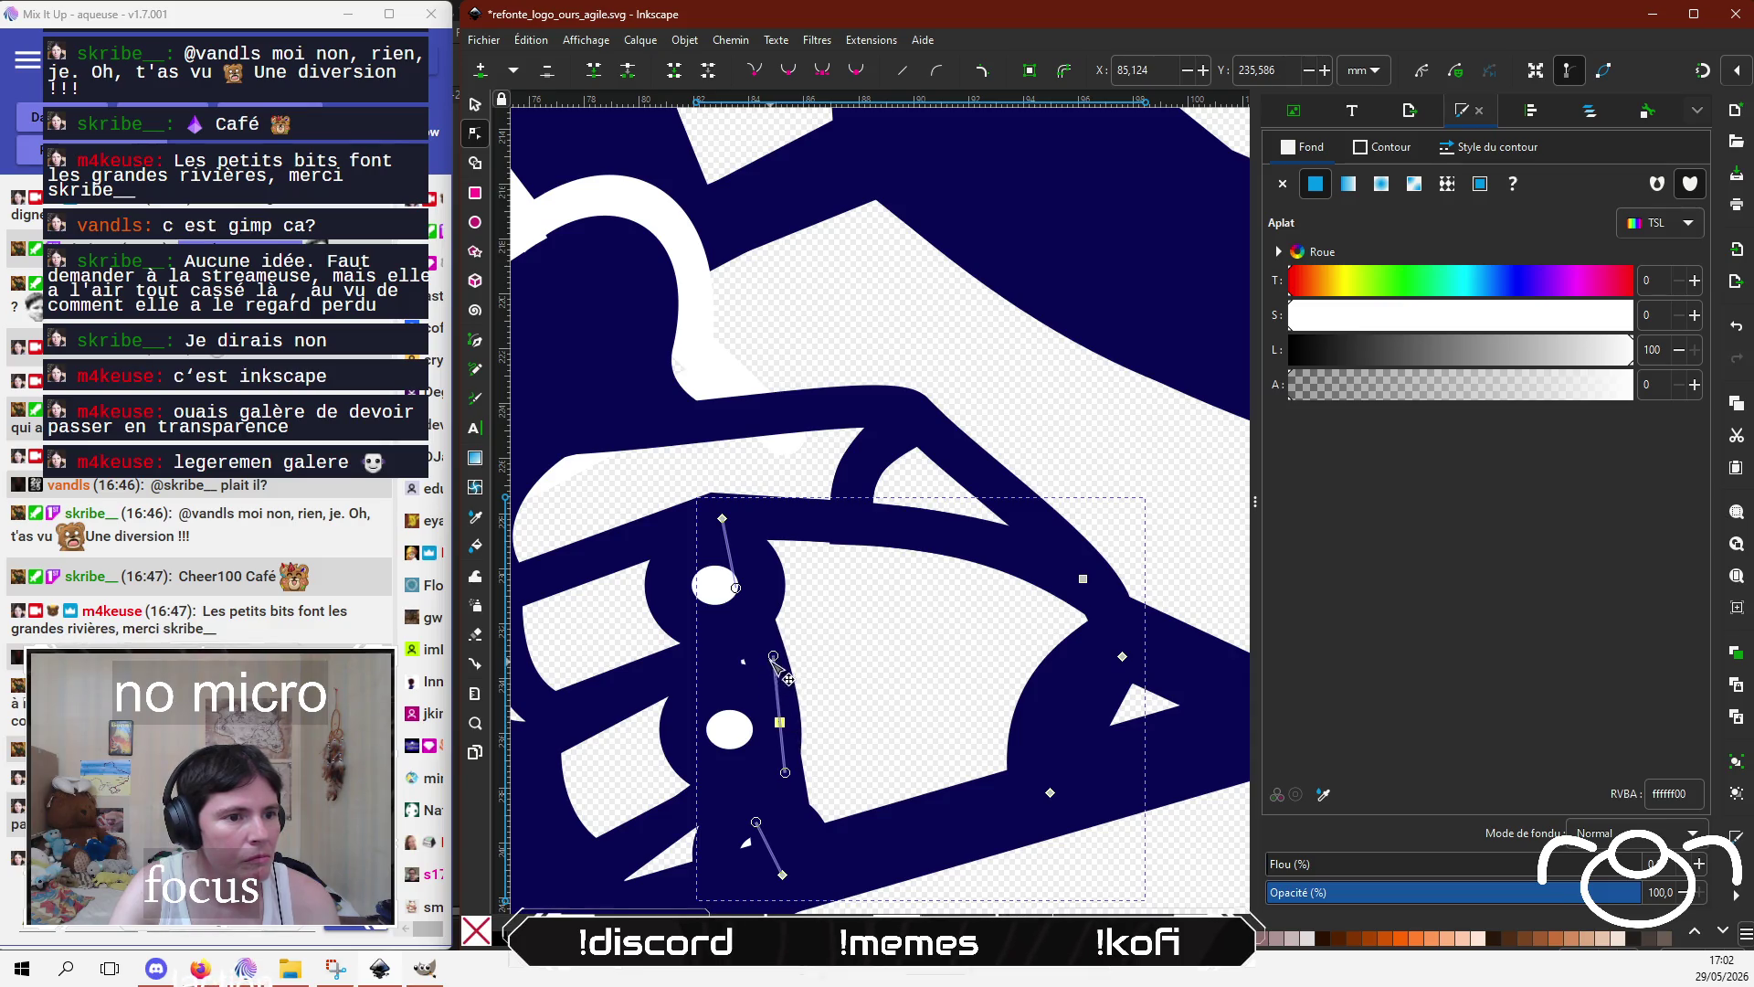
{"action": "mouse_move", "coordinate": [774, 656]}
{"action": "left_mouse_down"}
{"action": "mouse_move", "coordinate": [752, 671]}
{"action": "mouse_move", "coordinate": [770, 666]}
{"action": "left_mouse_up"}
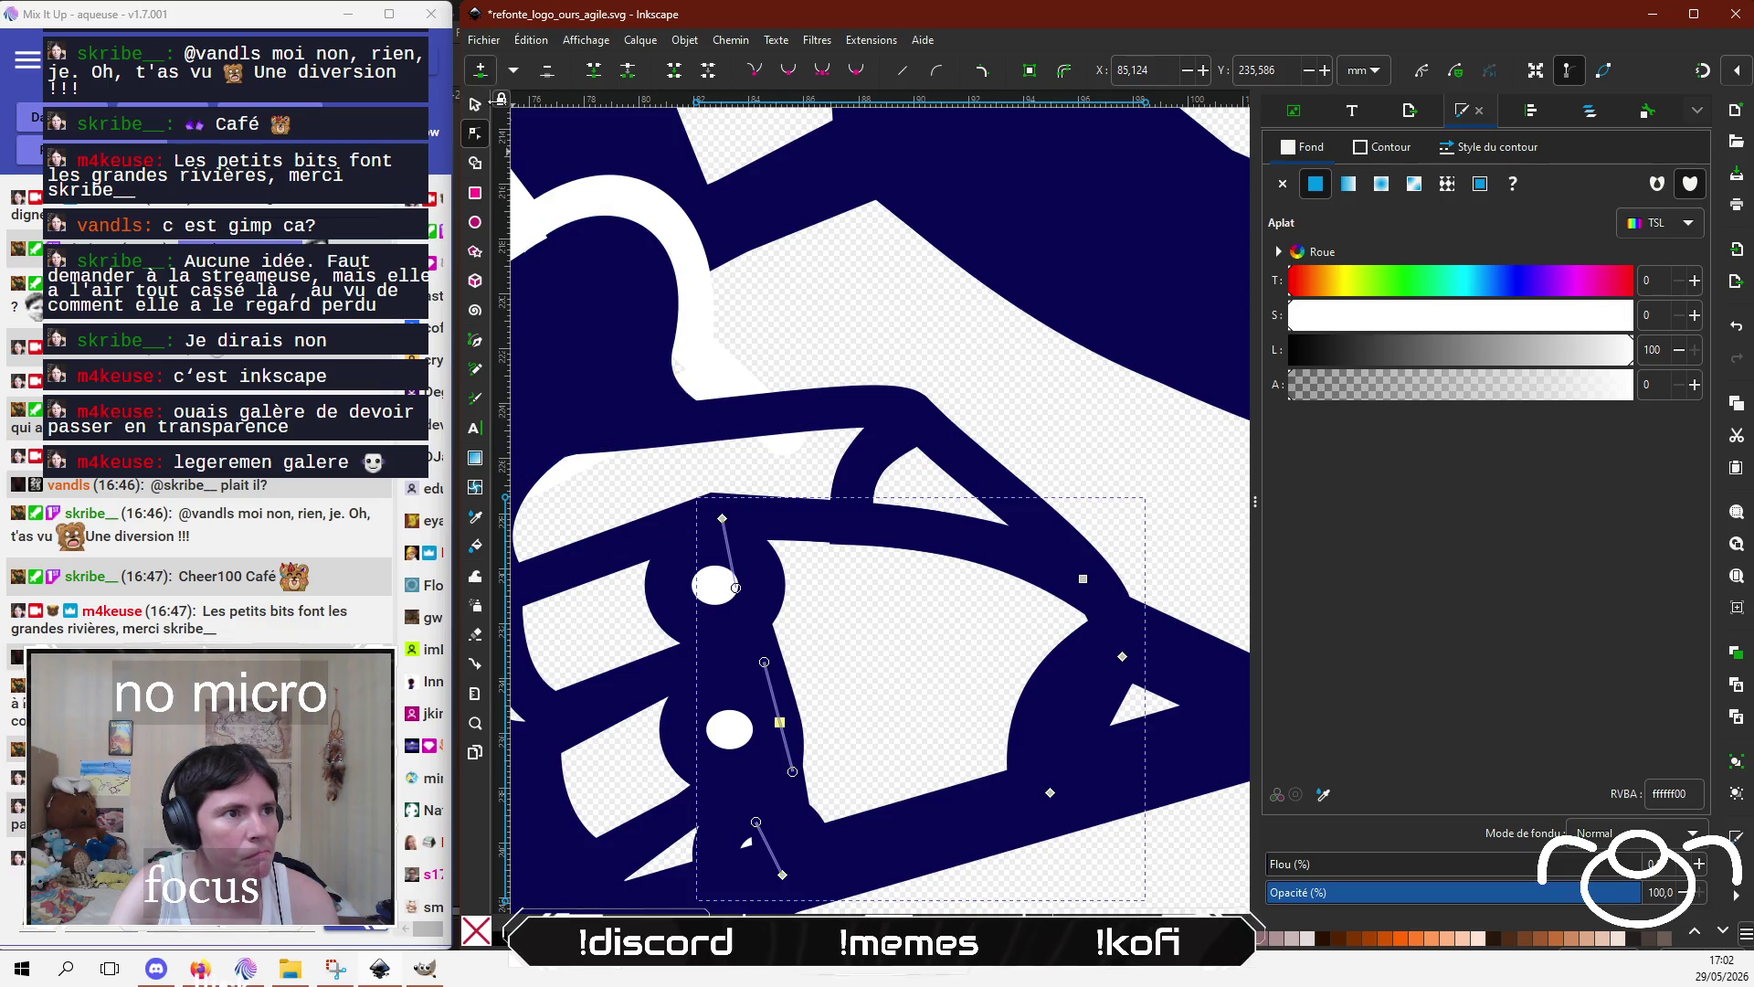
{"action": "left_click", "coordinate": [762, 657]}
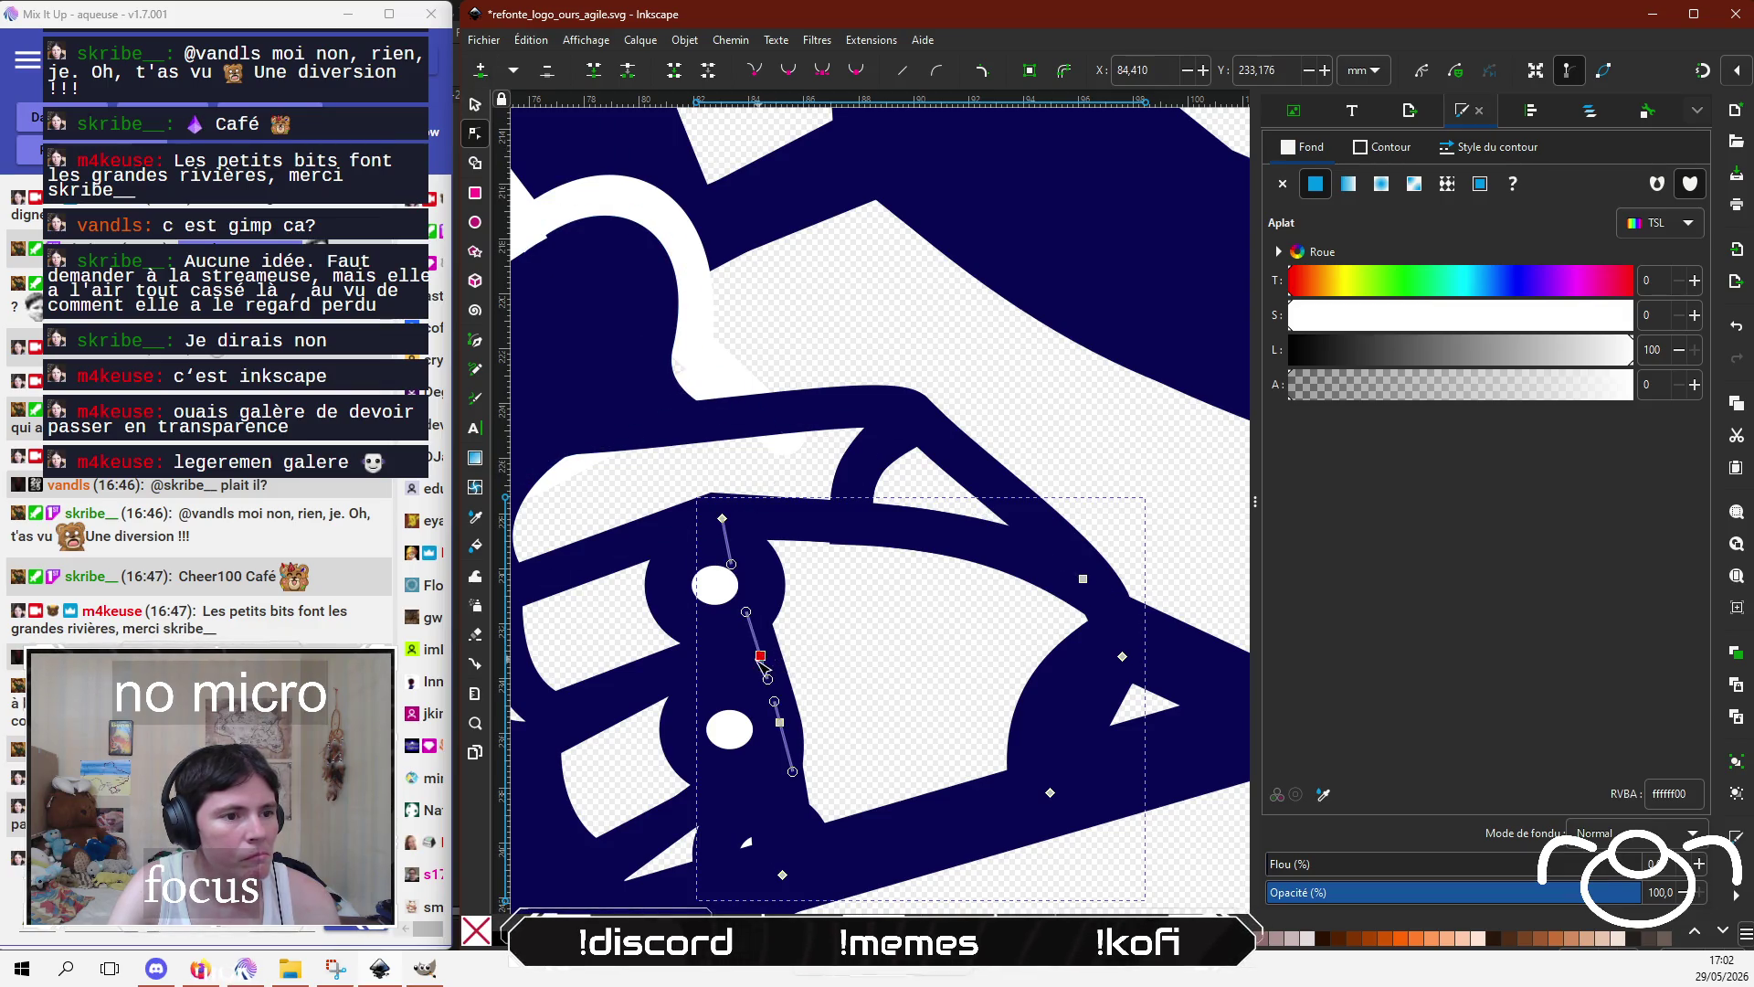
{"action": "left_click_drag", "start_coordinate": [764, 663], "coordinate": [731, 672]}
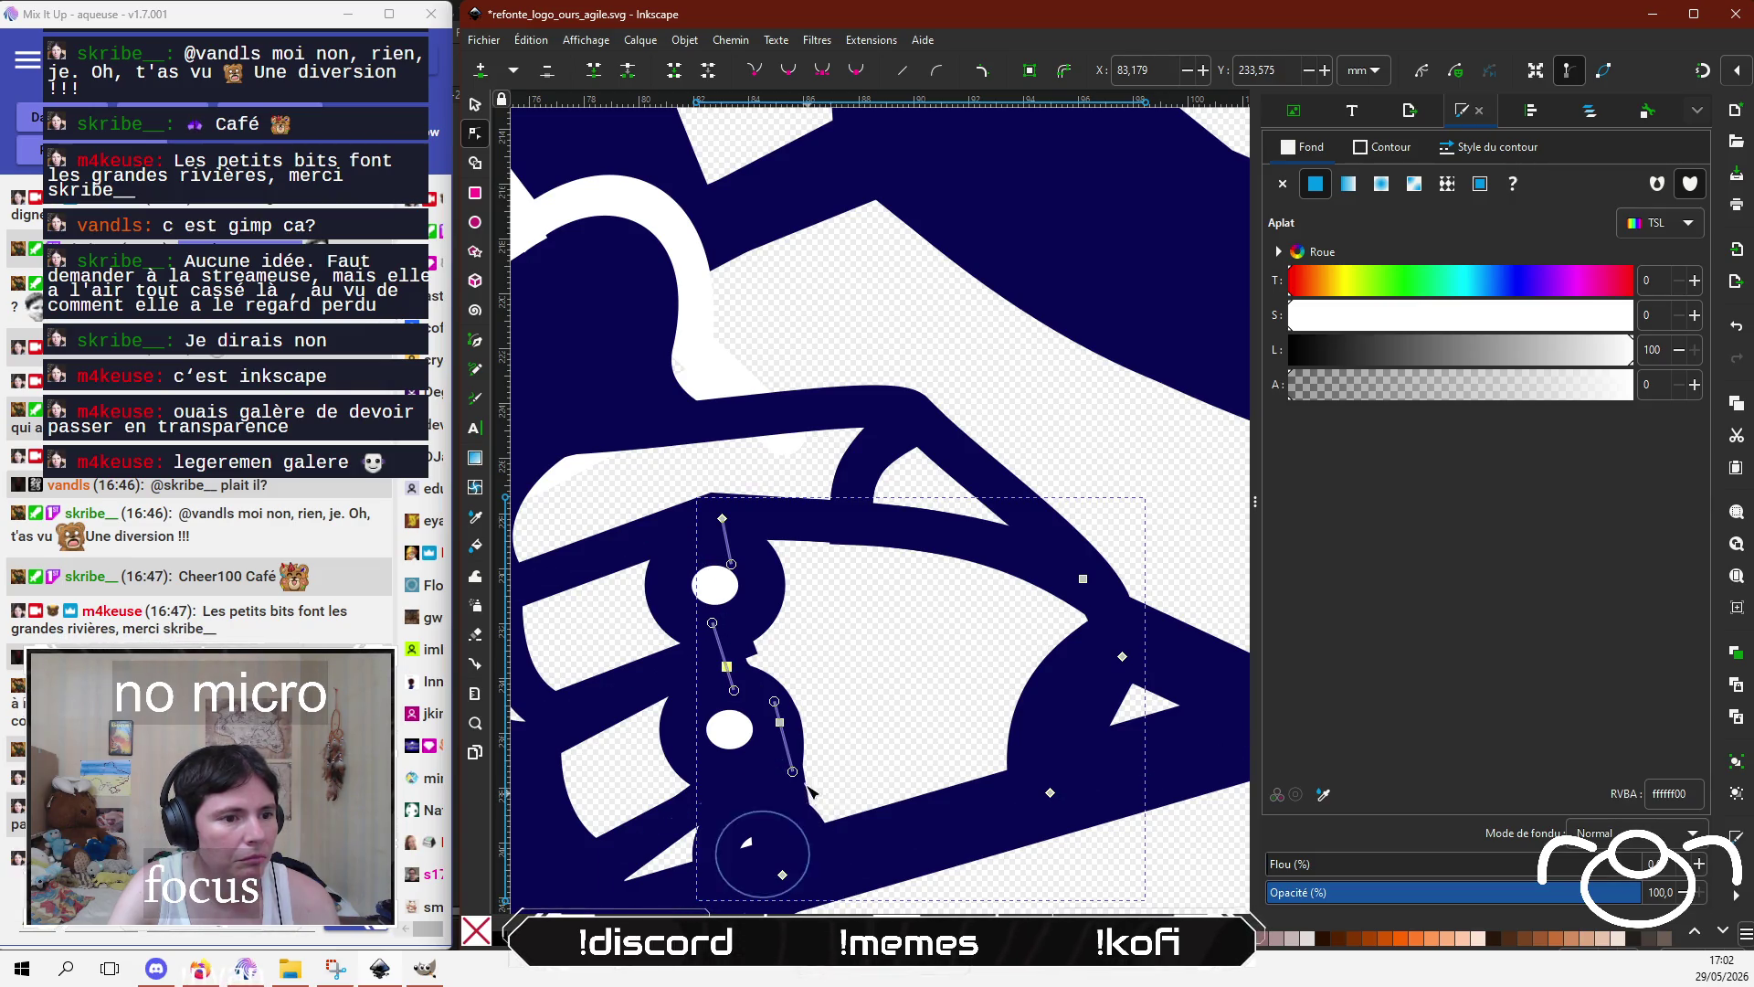
Step: Refine the fill's bottom curve handles and shift that section left to fit the hand outline
{"action": "left_click_drag", "start_coordinate": [795, 763], "coordinate": [785, 745]}
{"action": "scroll", "coordinate": [804, 761], "scroll_direction": "down", "scroll_amount": 1}
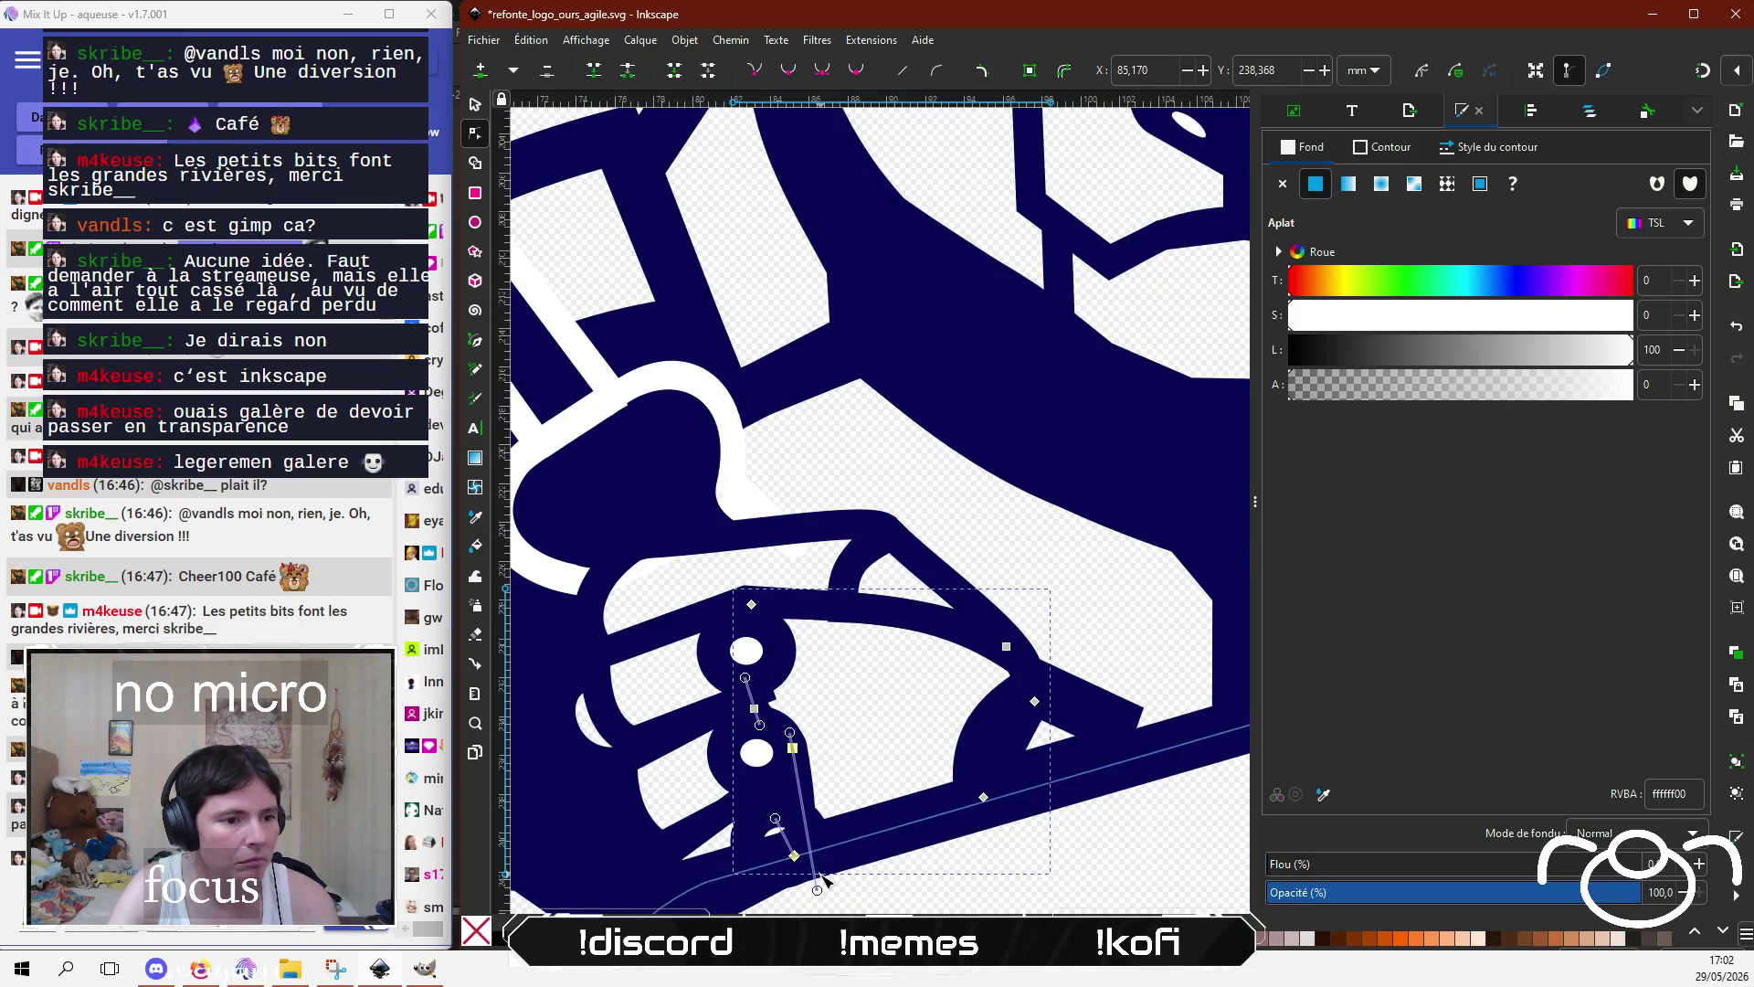
{"action": "mouse_move", "coordinate": [810, 868]}
{"action": "left_mouse_down"}
{"action": "mouse_move", "coordinate": [802, 801]}
{"action": "mouse_move", "coordinate": [811, 849]}
{"action": "left_mouse_up"}
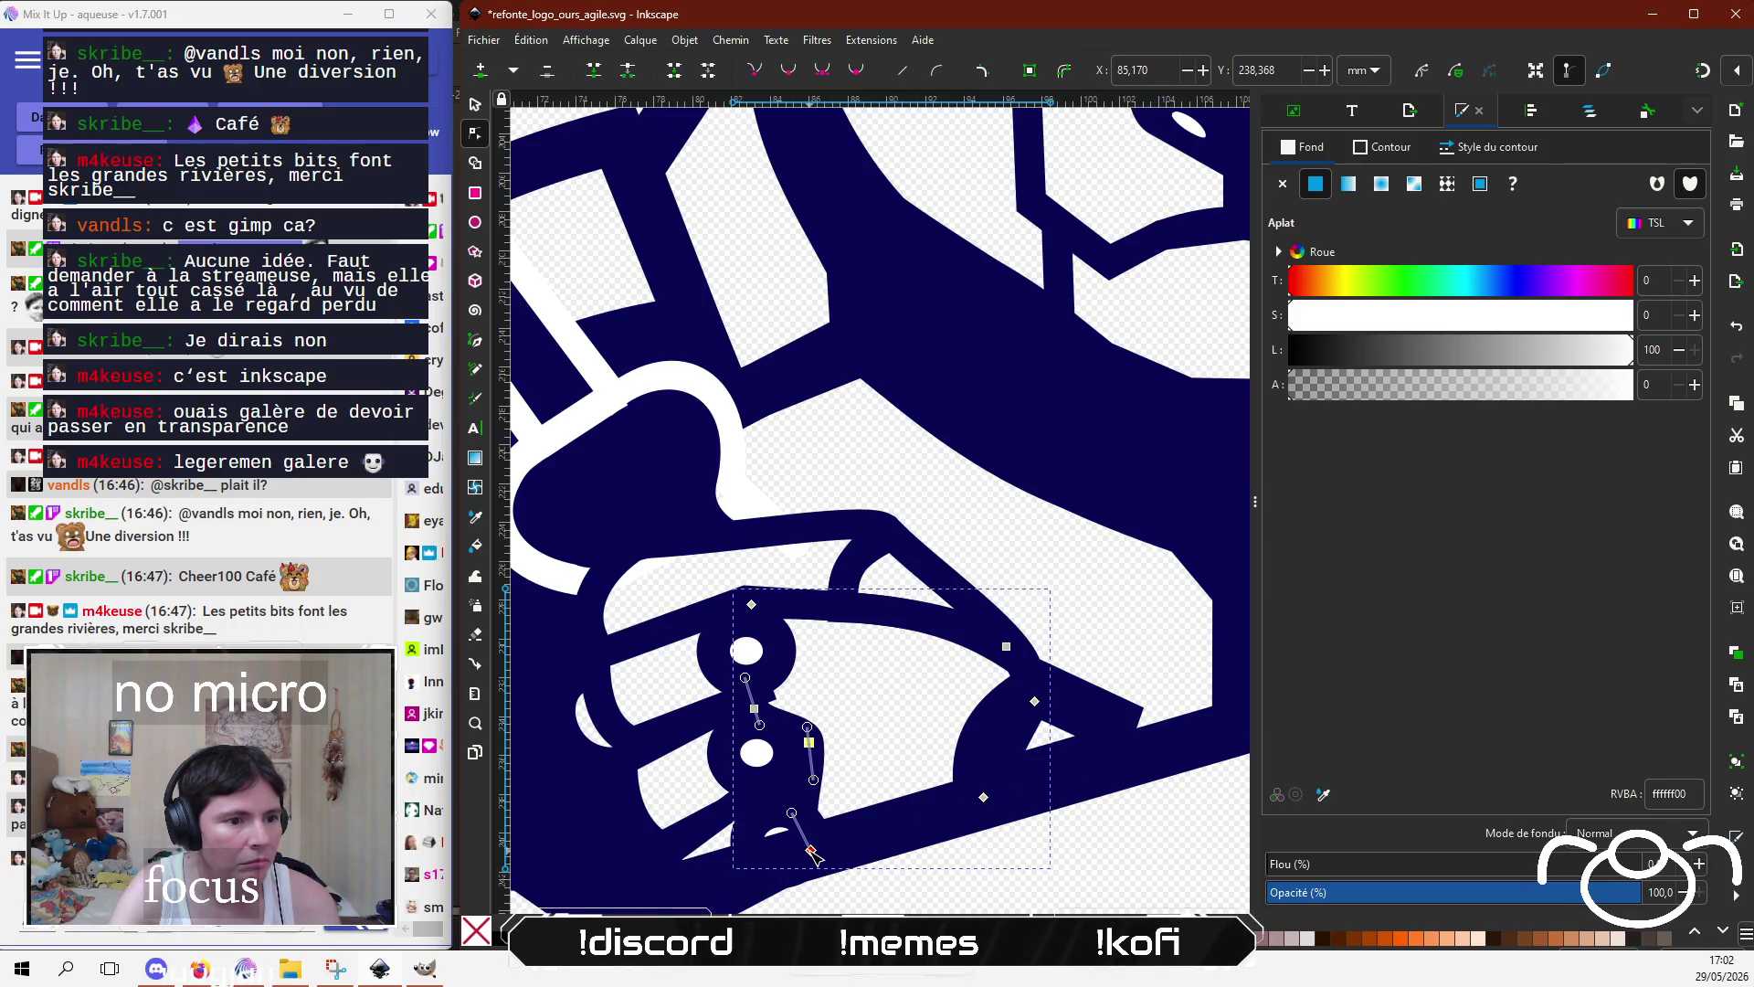
{"action": "left_click_drag", "start_coordinate": [825, 766], "coordinate": [772, 751]}
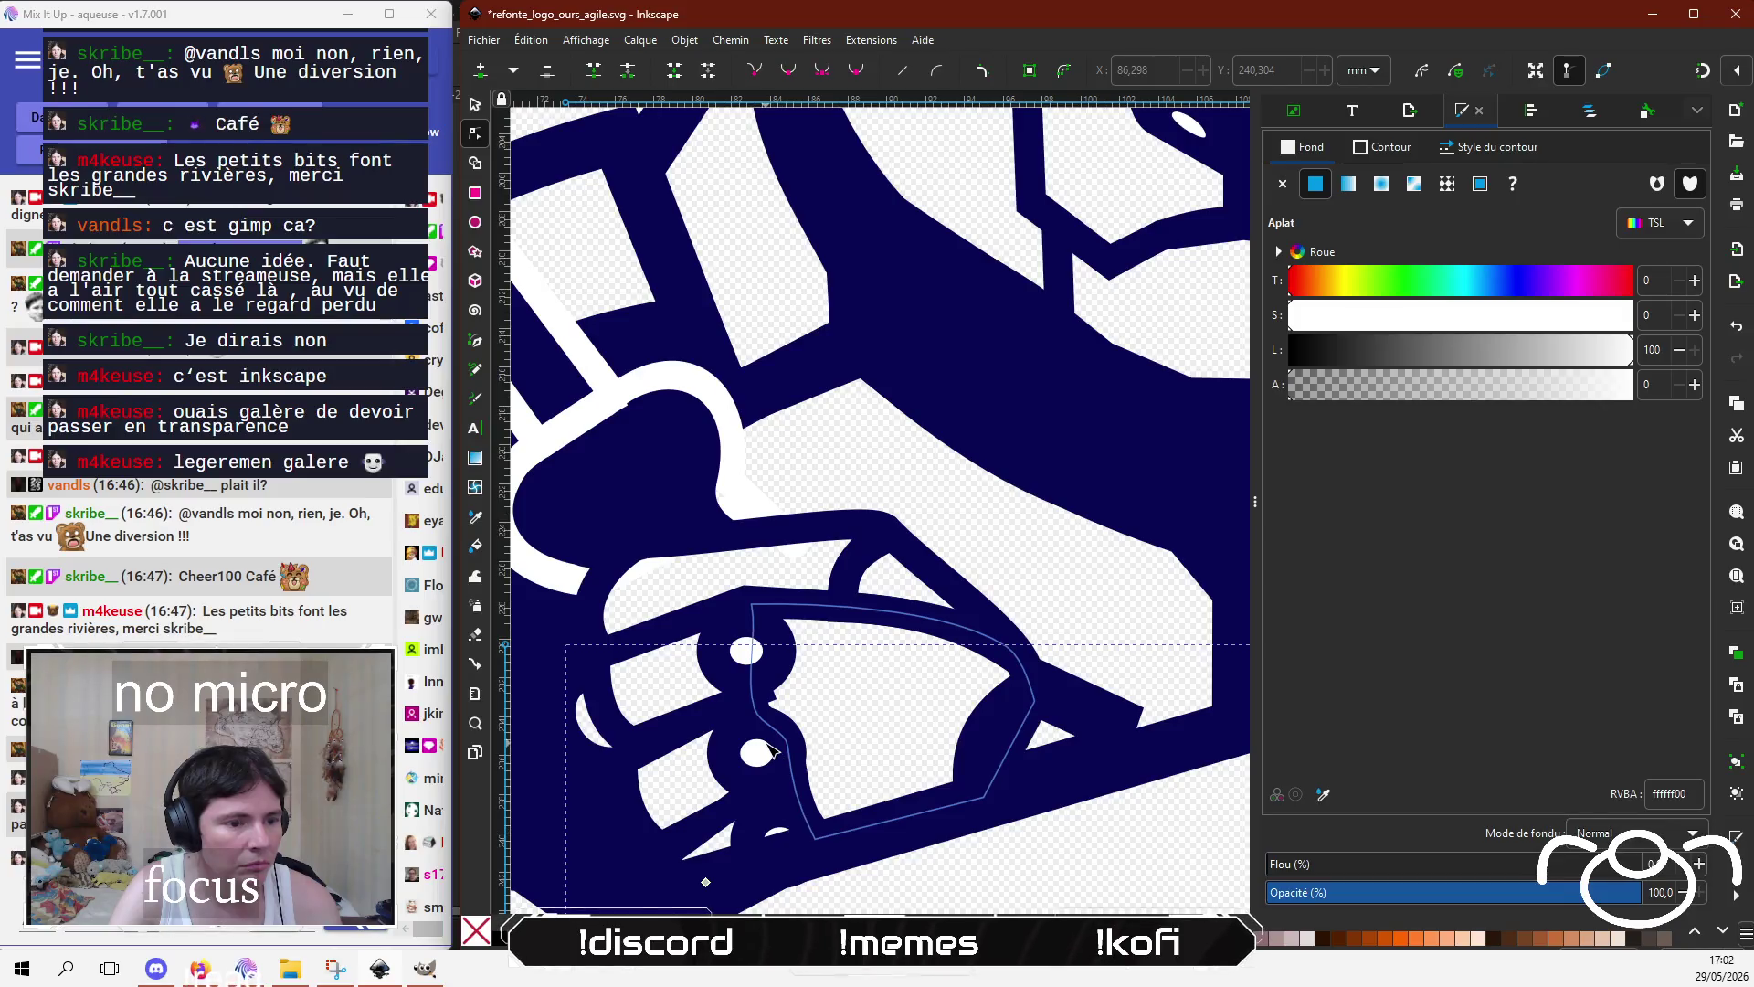
{"action": "left_click", "coordinate": [761, 753]}
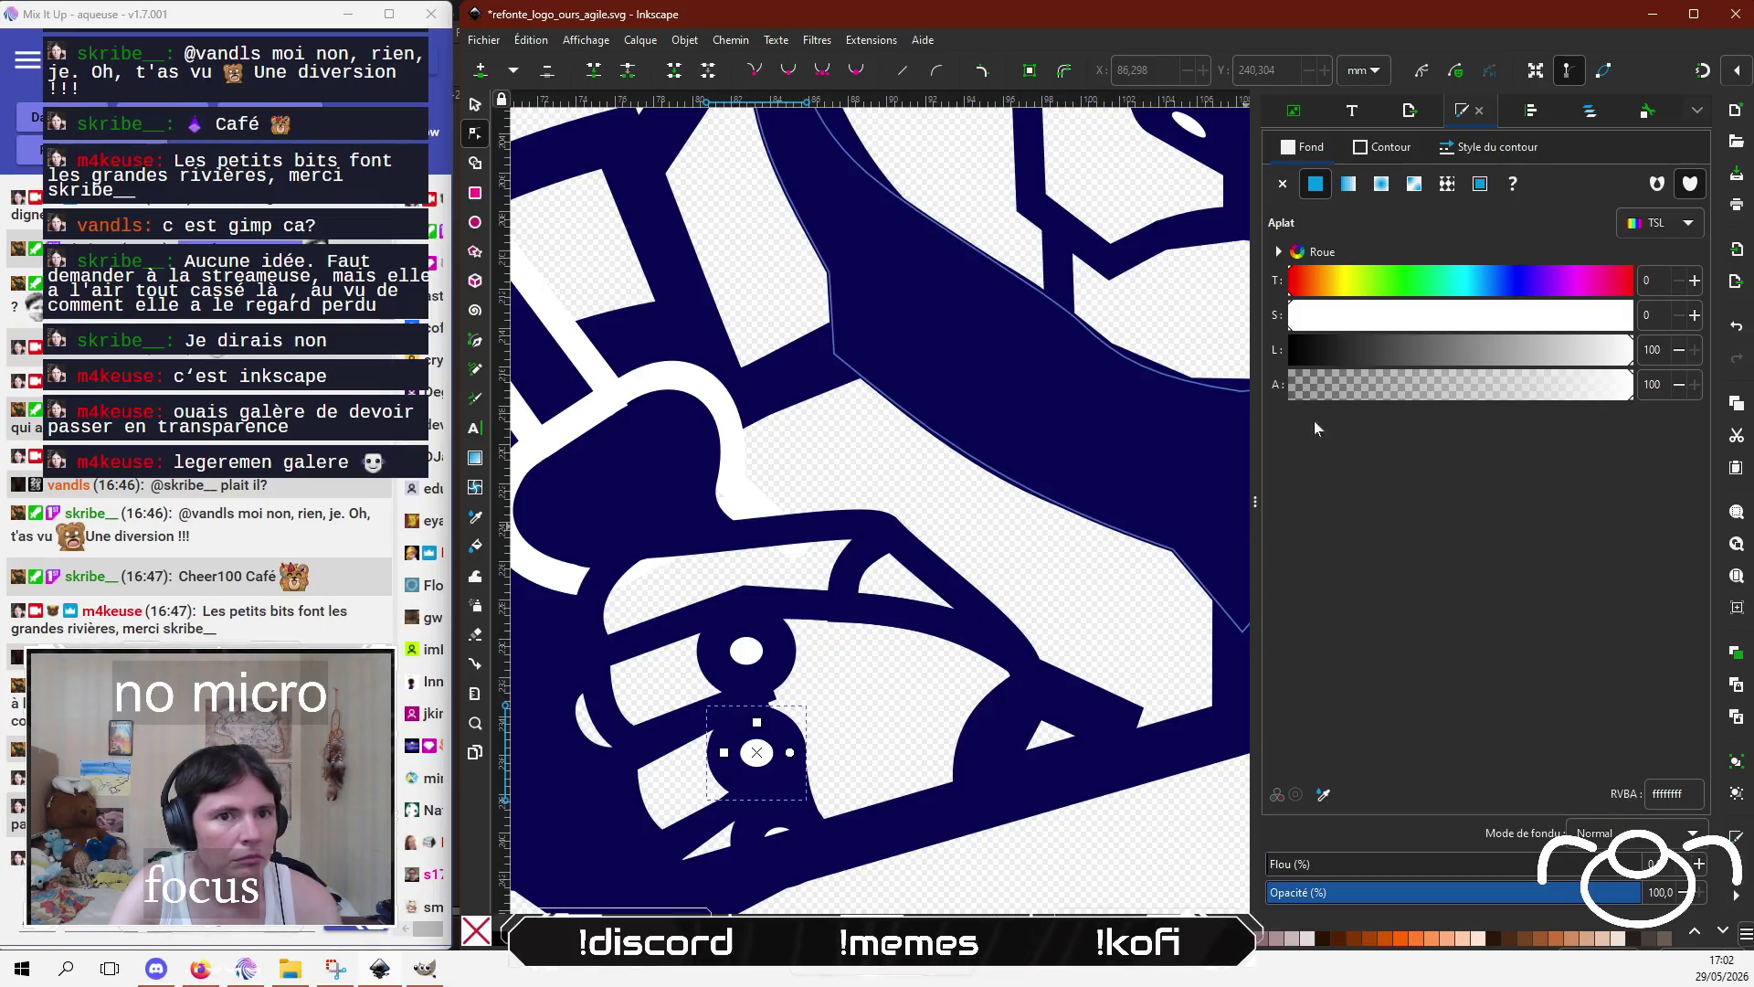
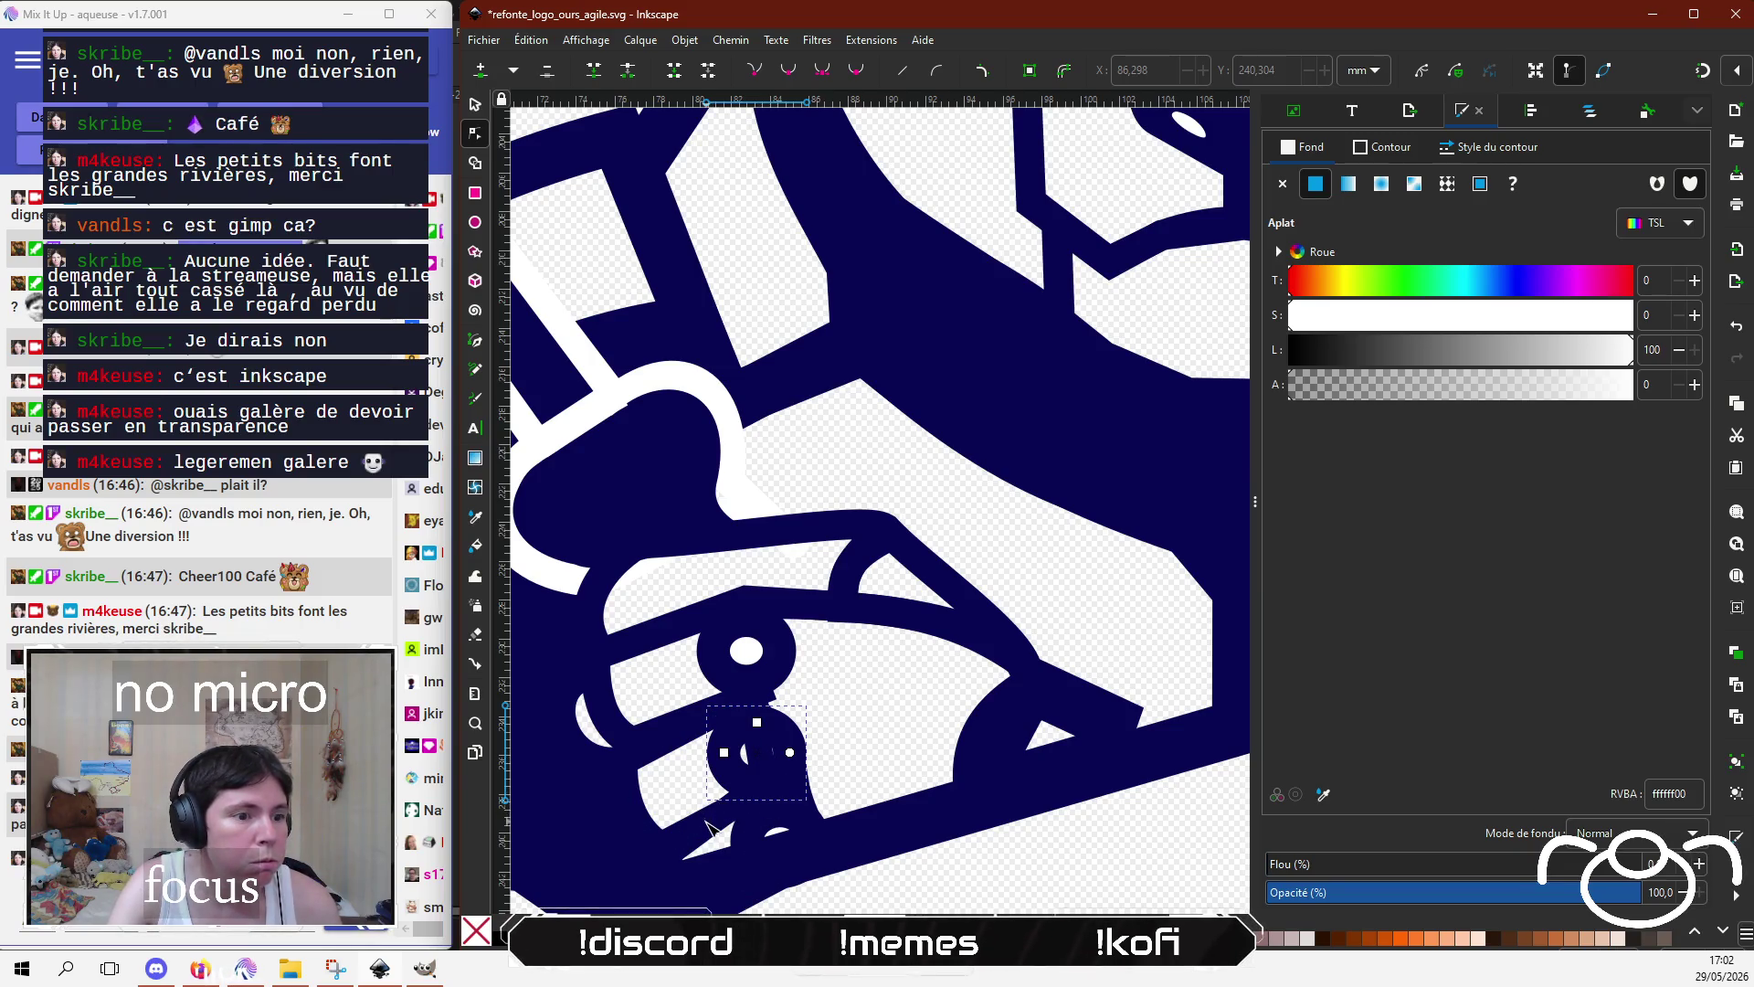
Step: Tighten the lower part of the hand outline by pulling its nodes down-left toward the rings
{"action": "left_click", "coordinate": [654, 799]}
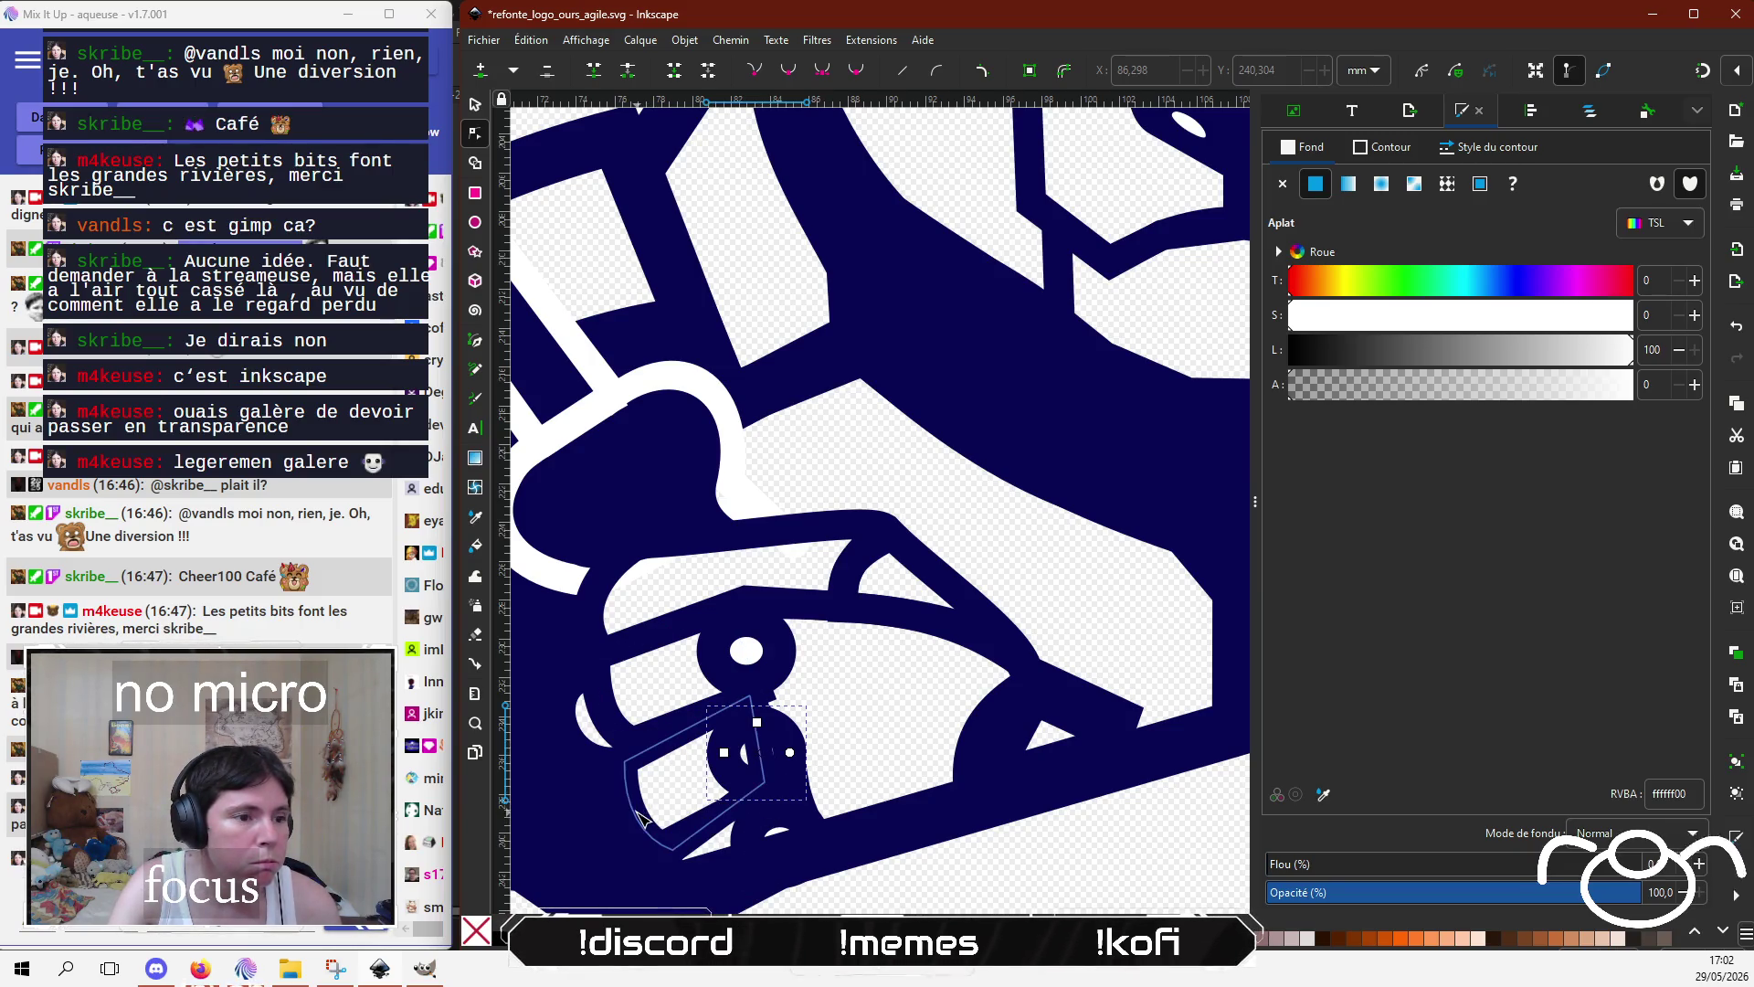
{"action": "scroll", "coordinate": [704, 772], "scroll_direction": "up", "scroll_amount": 1, "text": "ctrl"}
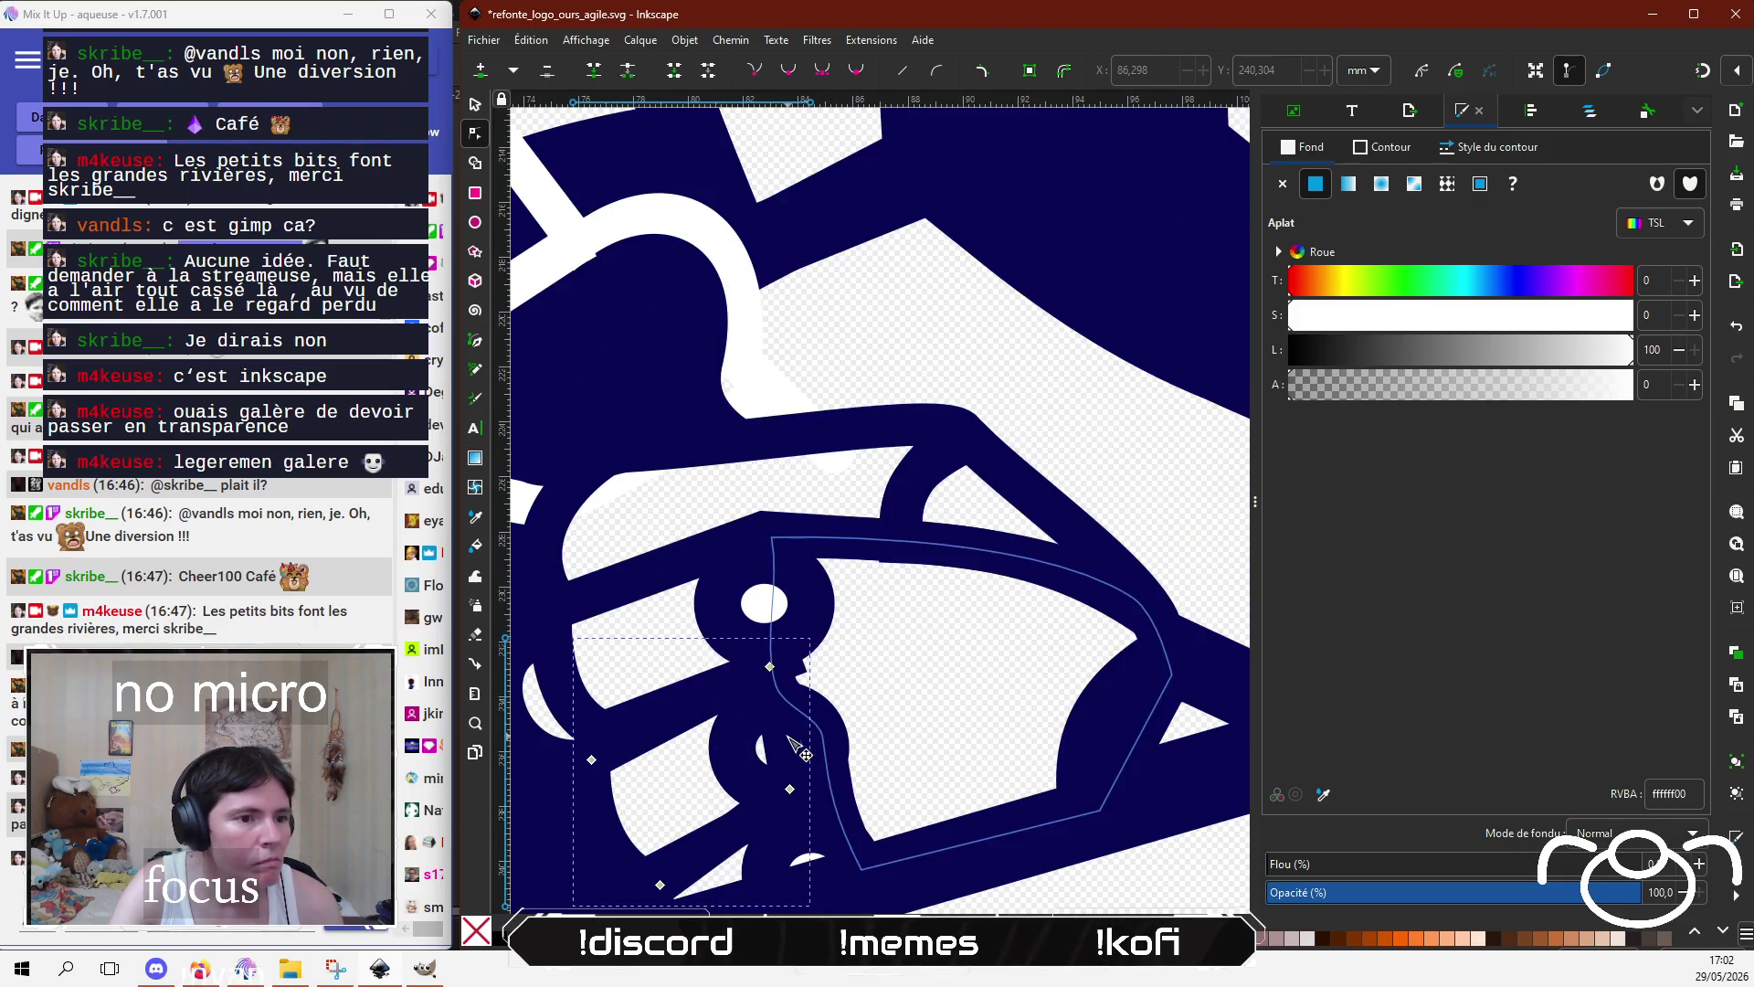
{"action": "left_click_drag", "start_coordinate": [746, 760], "coordinate": [749, 772]}
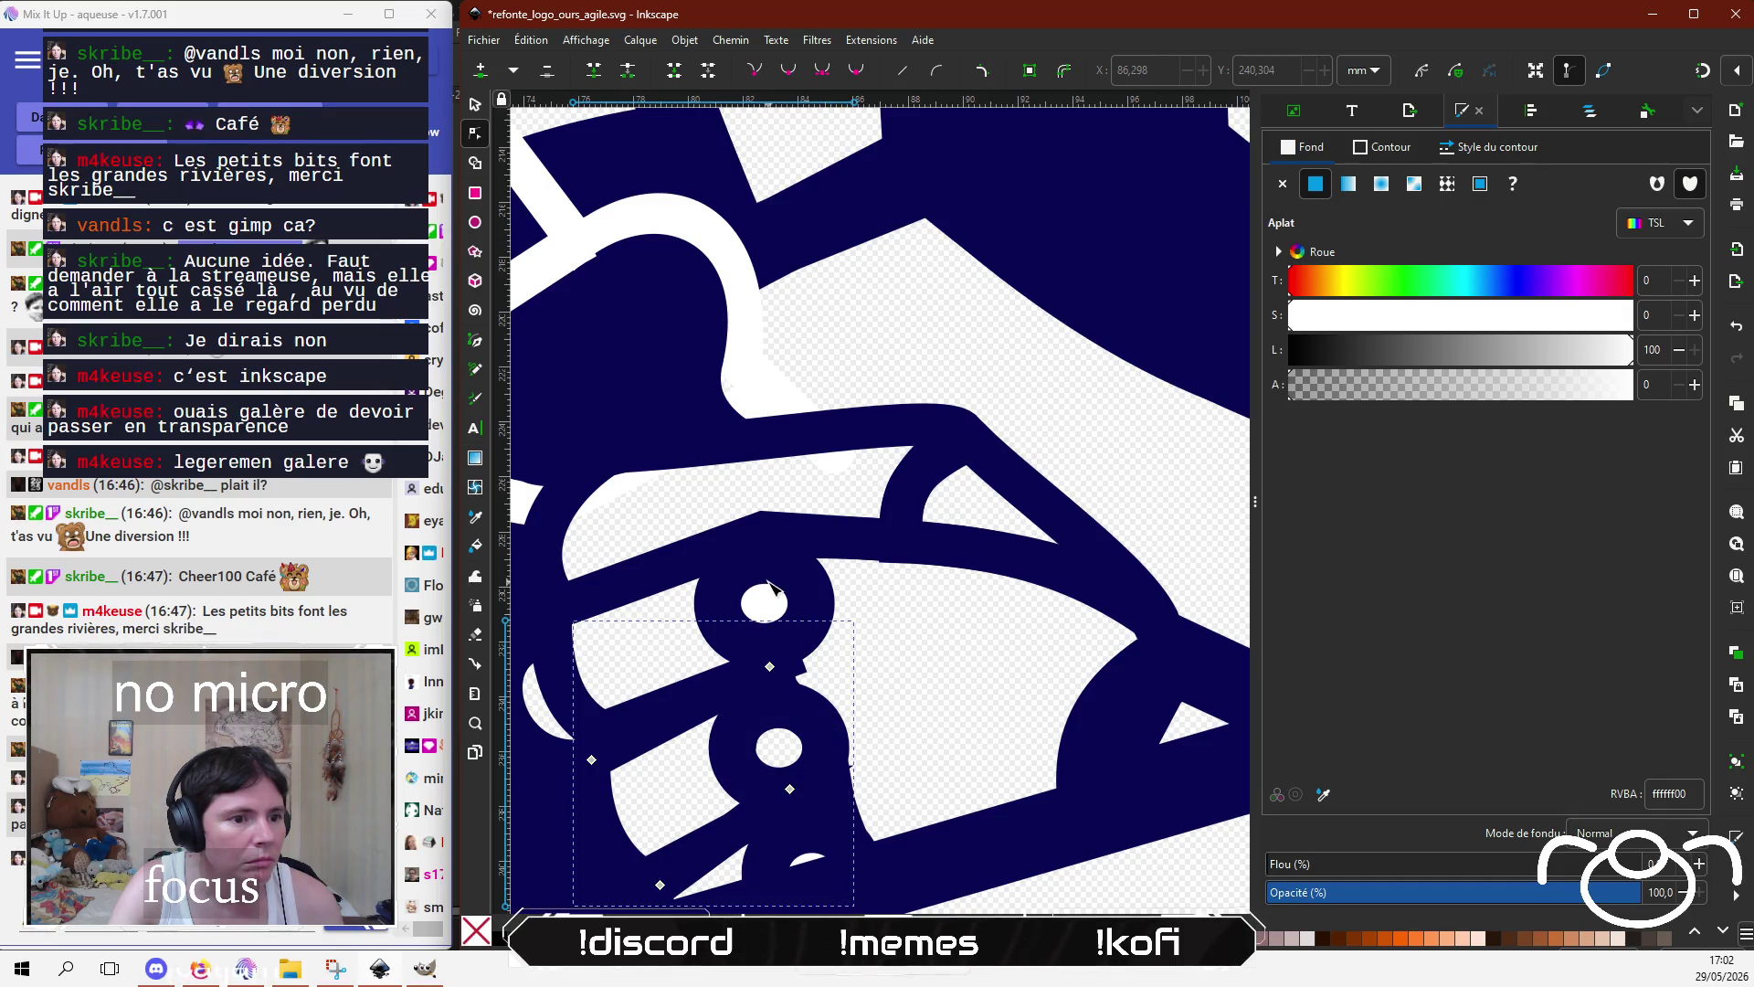
{"action": "left_click", "coordinate": [790, 788]}
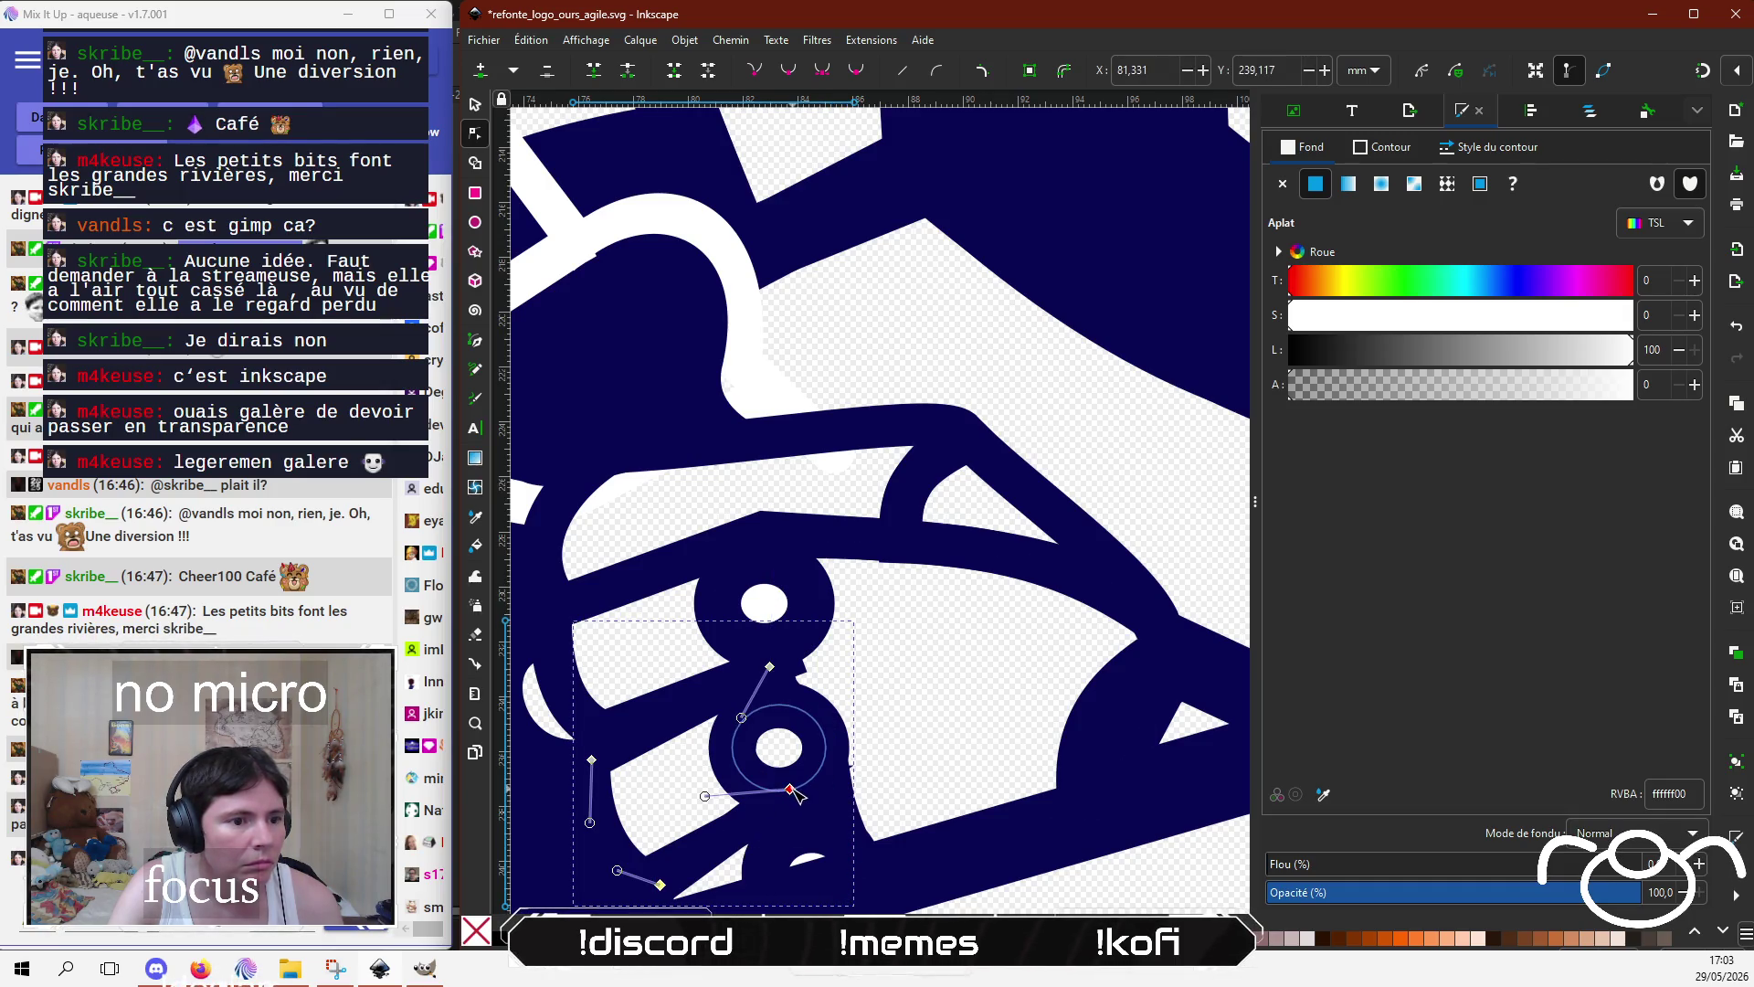
{"action": "left_click_drag", "start_coordinate": [793, 792], "coordinate": [786, 798]}
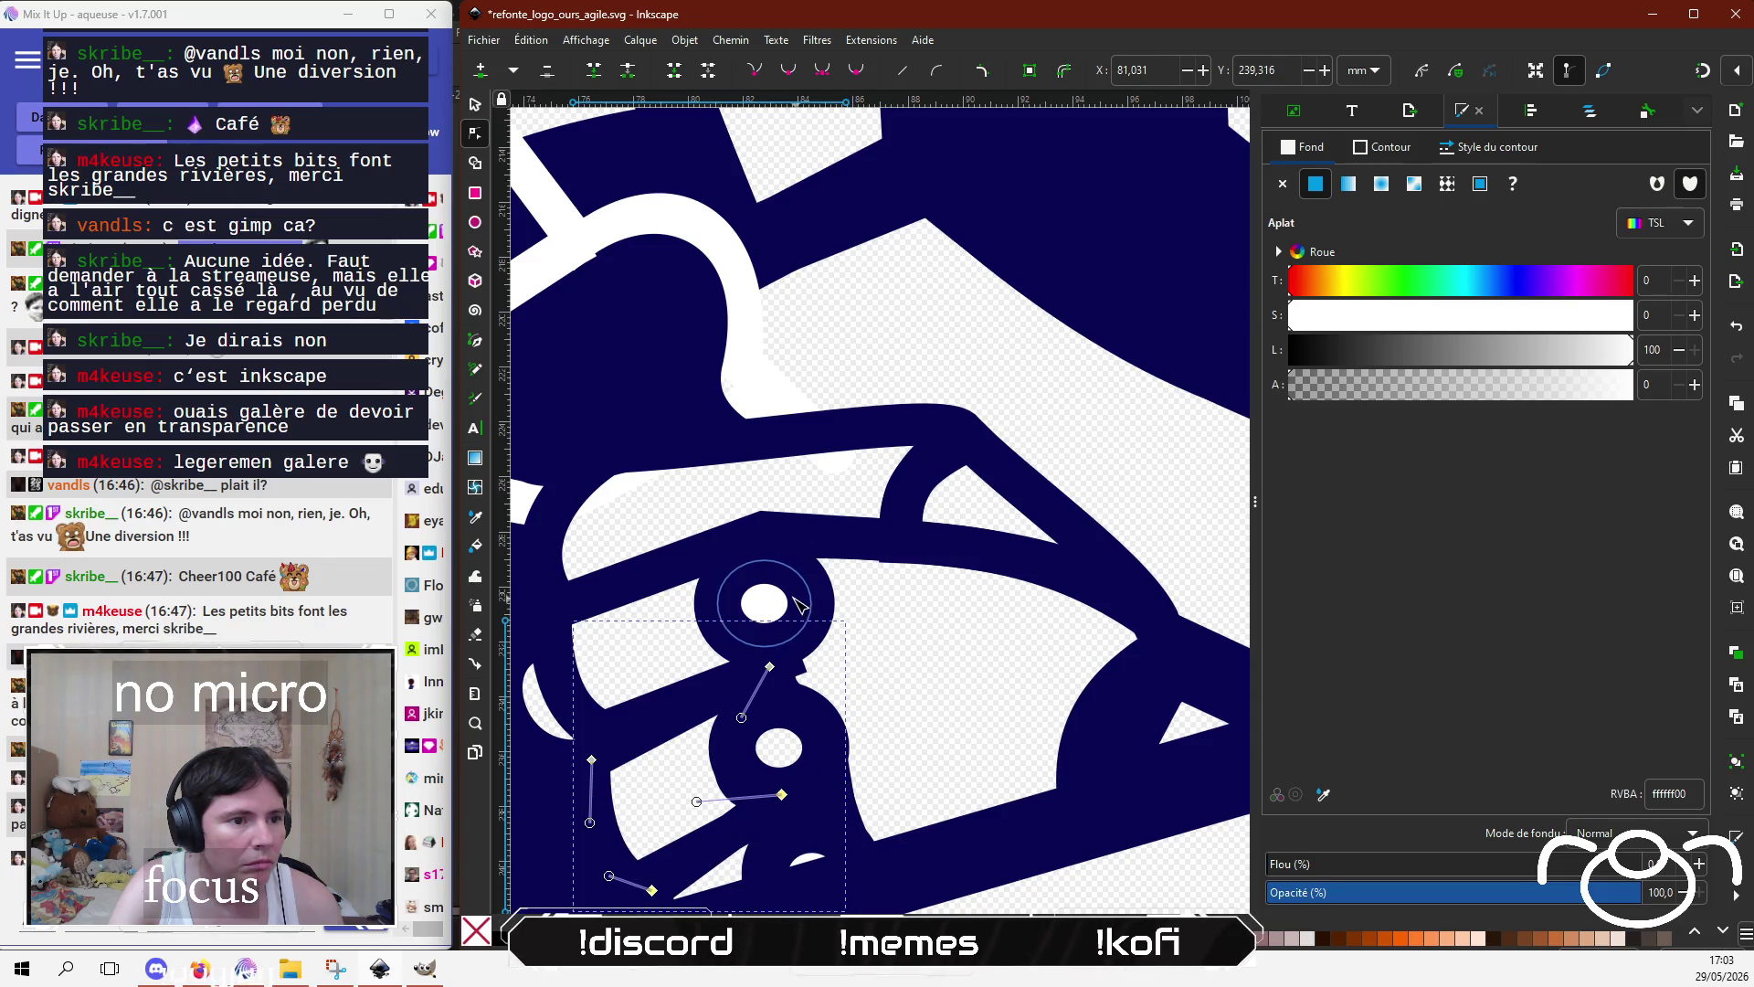
Step: Pull the outline's right-hand curve and nodes inward around the upper knuckle ring
{"action": "left_click", "coordinate": [797, 604]}
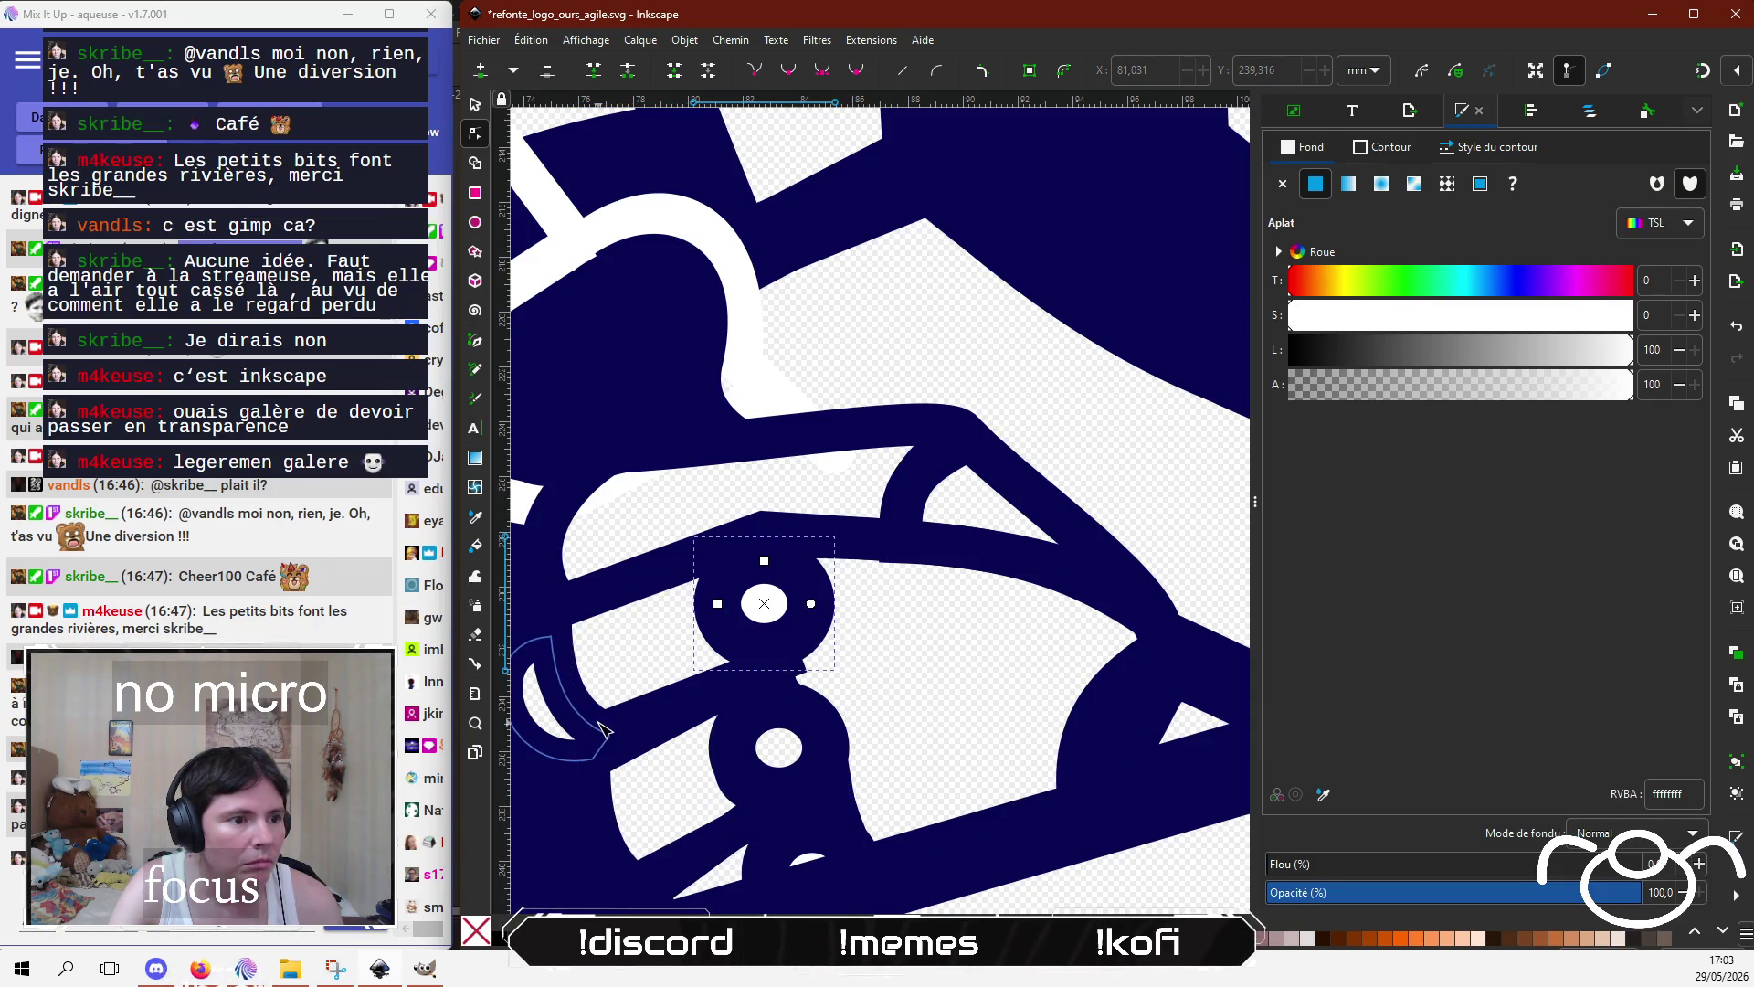
{"action": "left_click", "coordinate": [603, 728]}
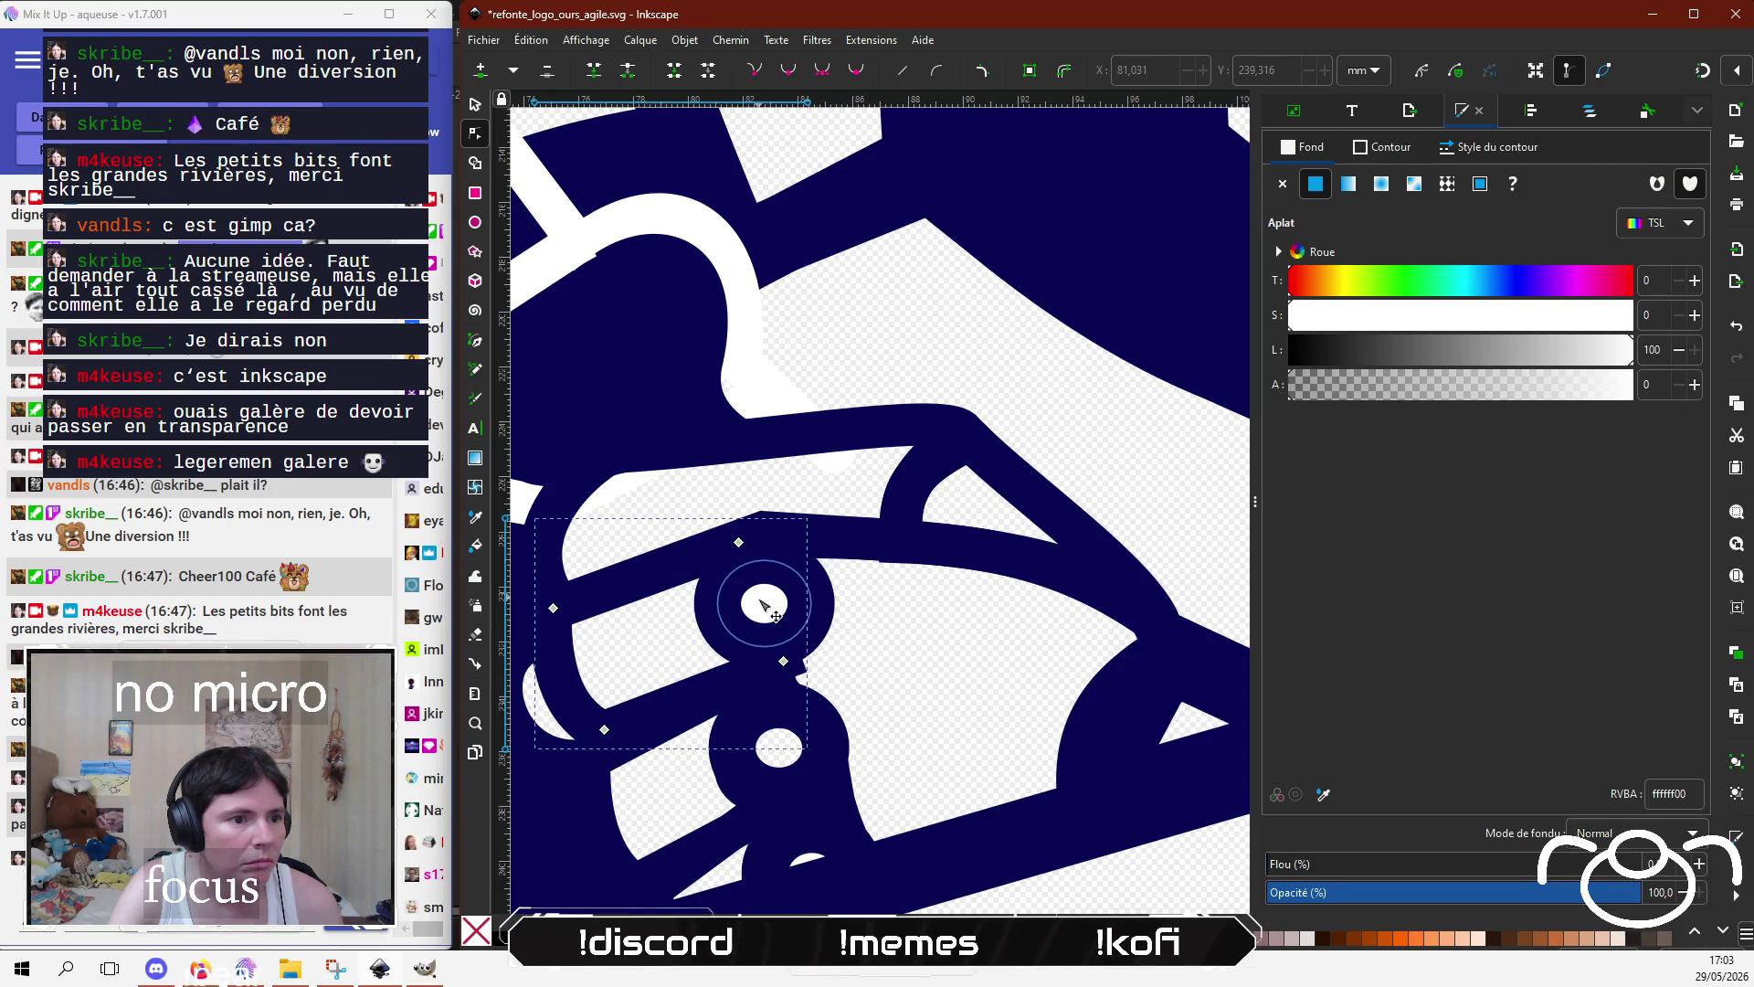
{"action": "left_click_drag", "start_coordinate": [793, 625], "coordinate": [749, 615]}
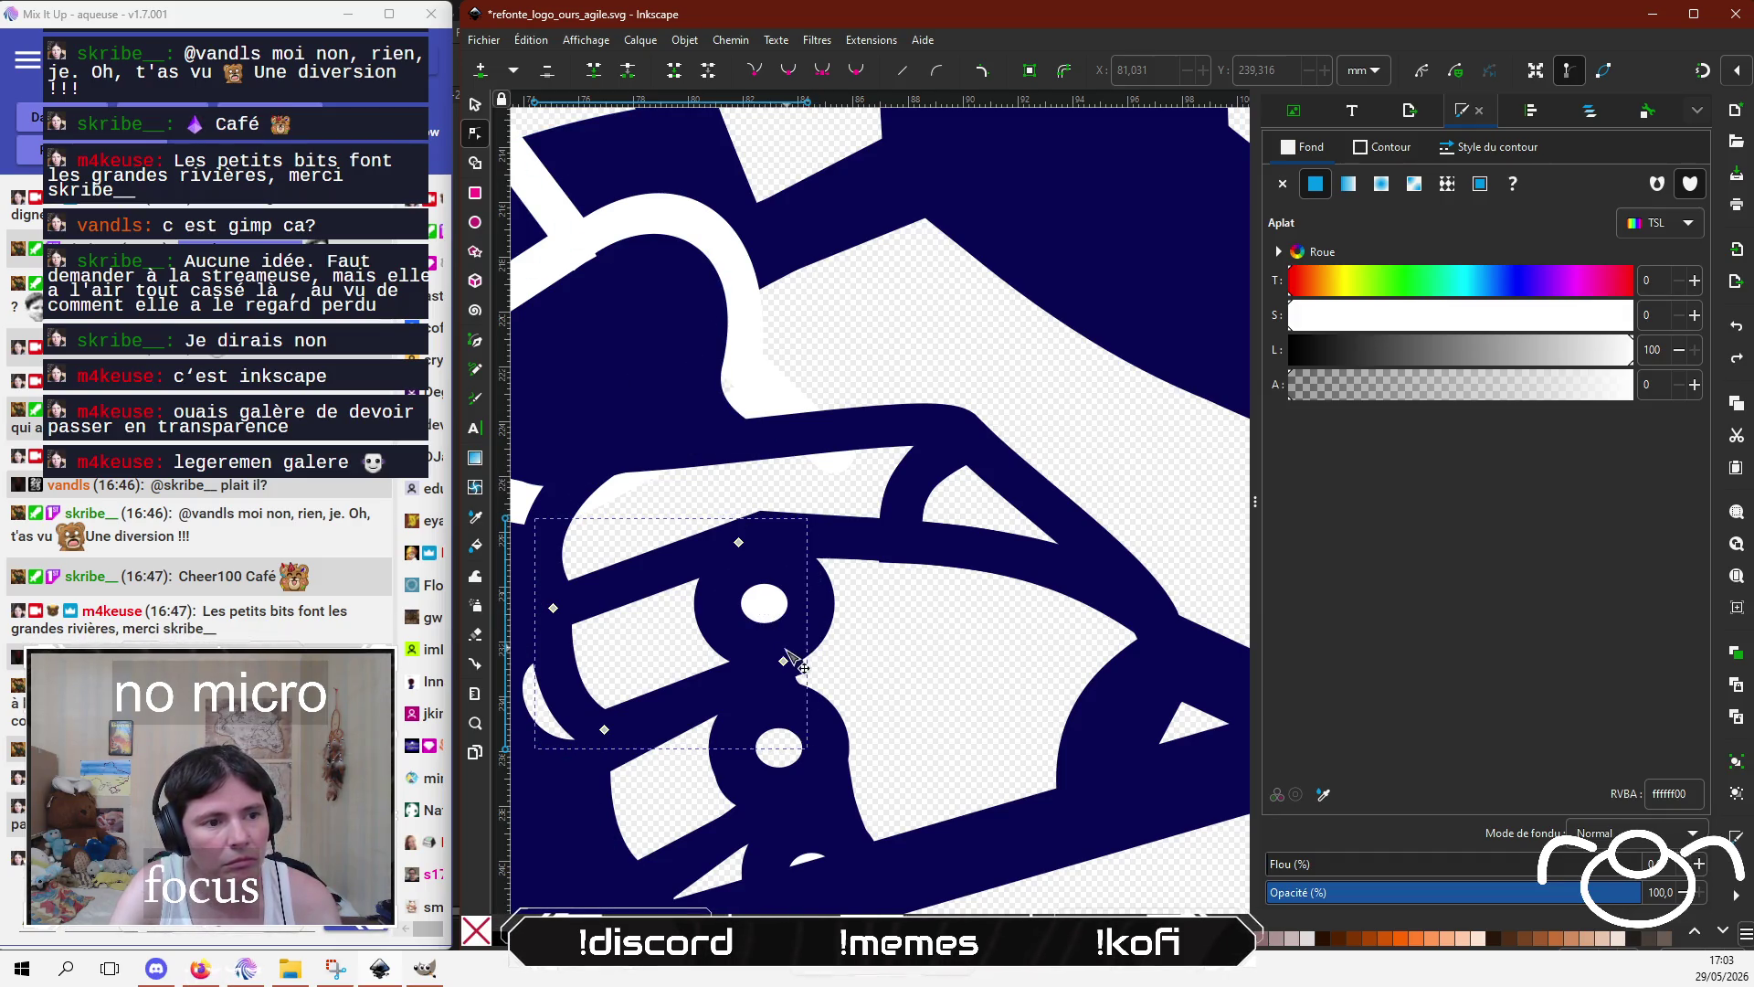
{"action": "left_click_drag", "start_coordinate": [783, 661], "coordinate": [766, 667]}
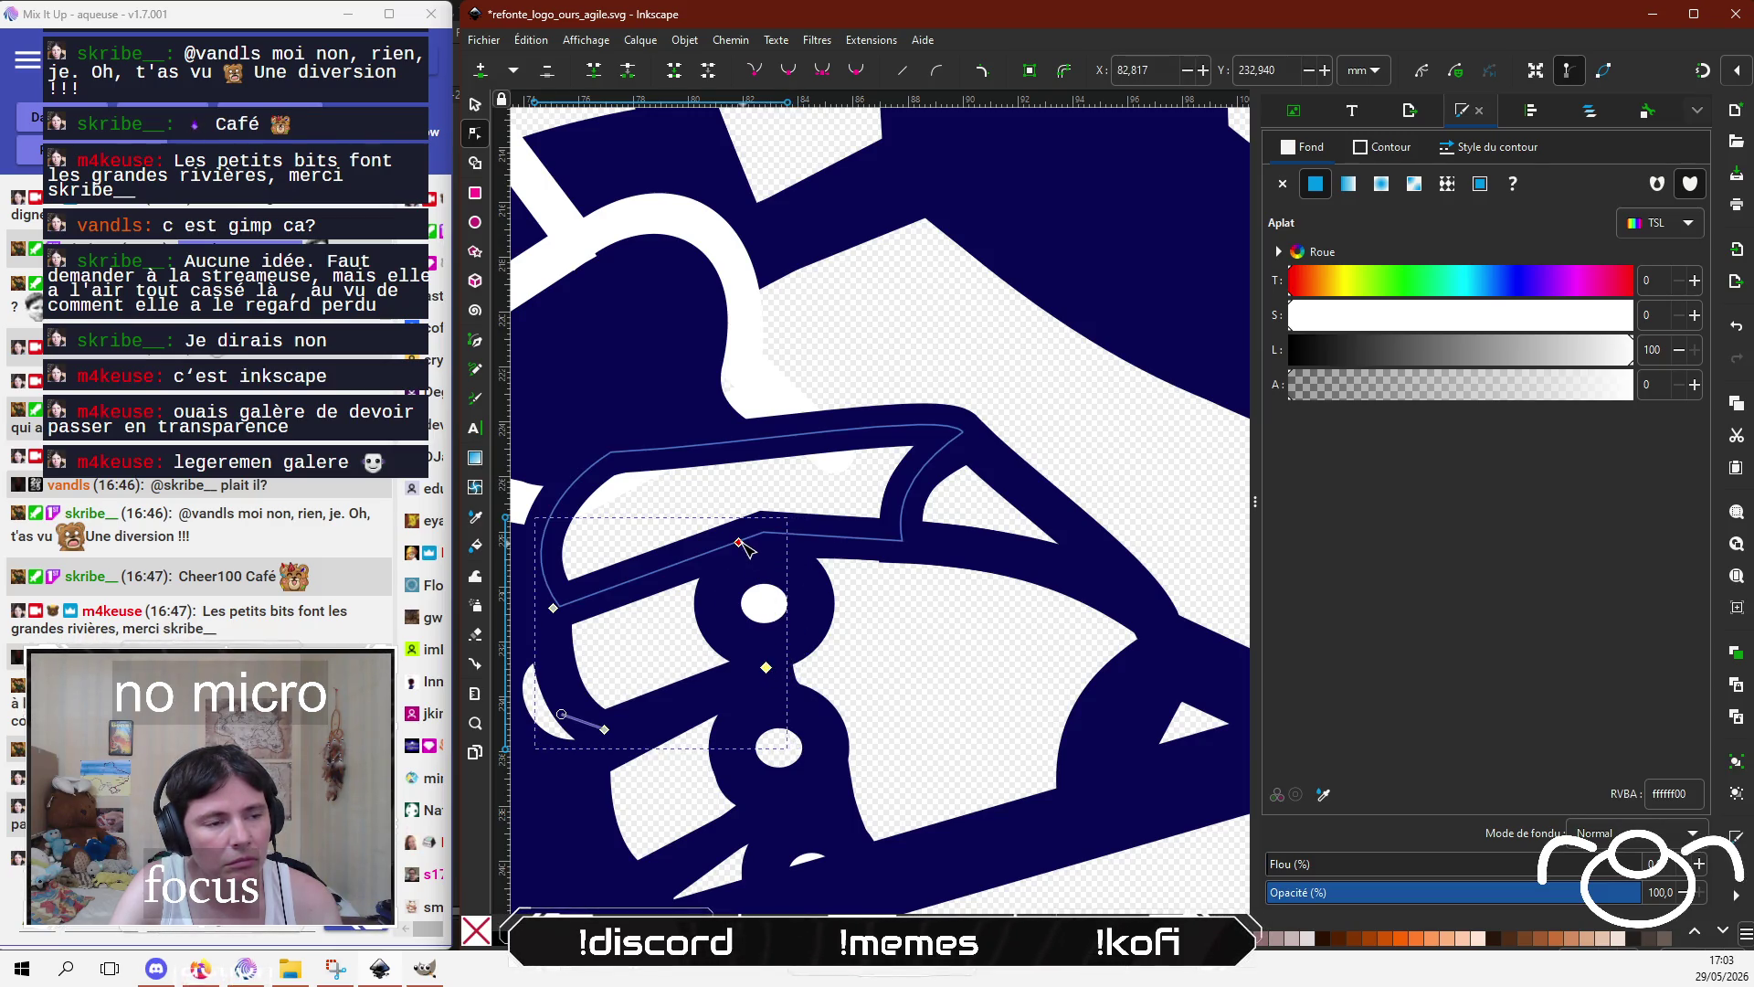
{"action": "mouse_move", "coordinate": [742, 542]}
{"action": "left_mouse_down"}
{"action": "mouse_move", "coordinate": [704, 559]}
{"action": "mouse_move", "coordinate": [738, 637]}
{"action": "left_mouse_up"}
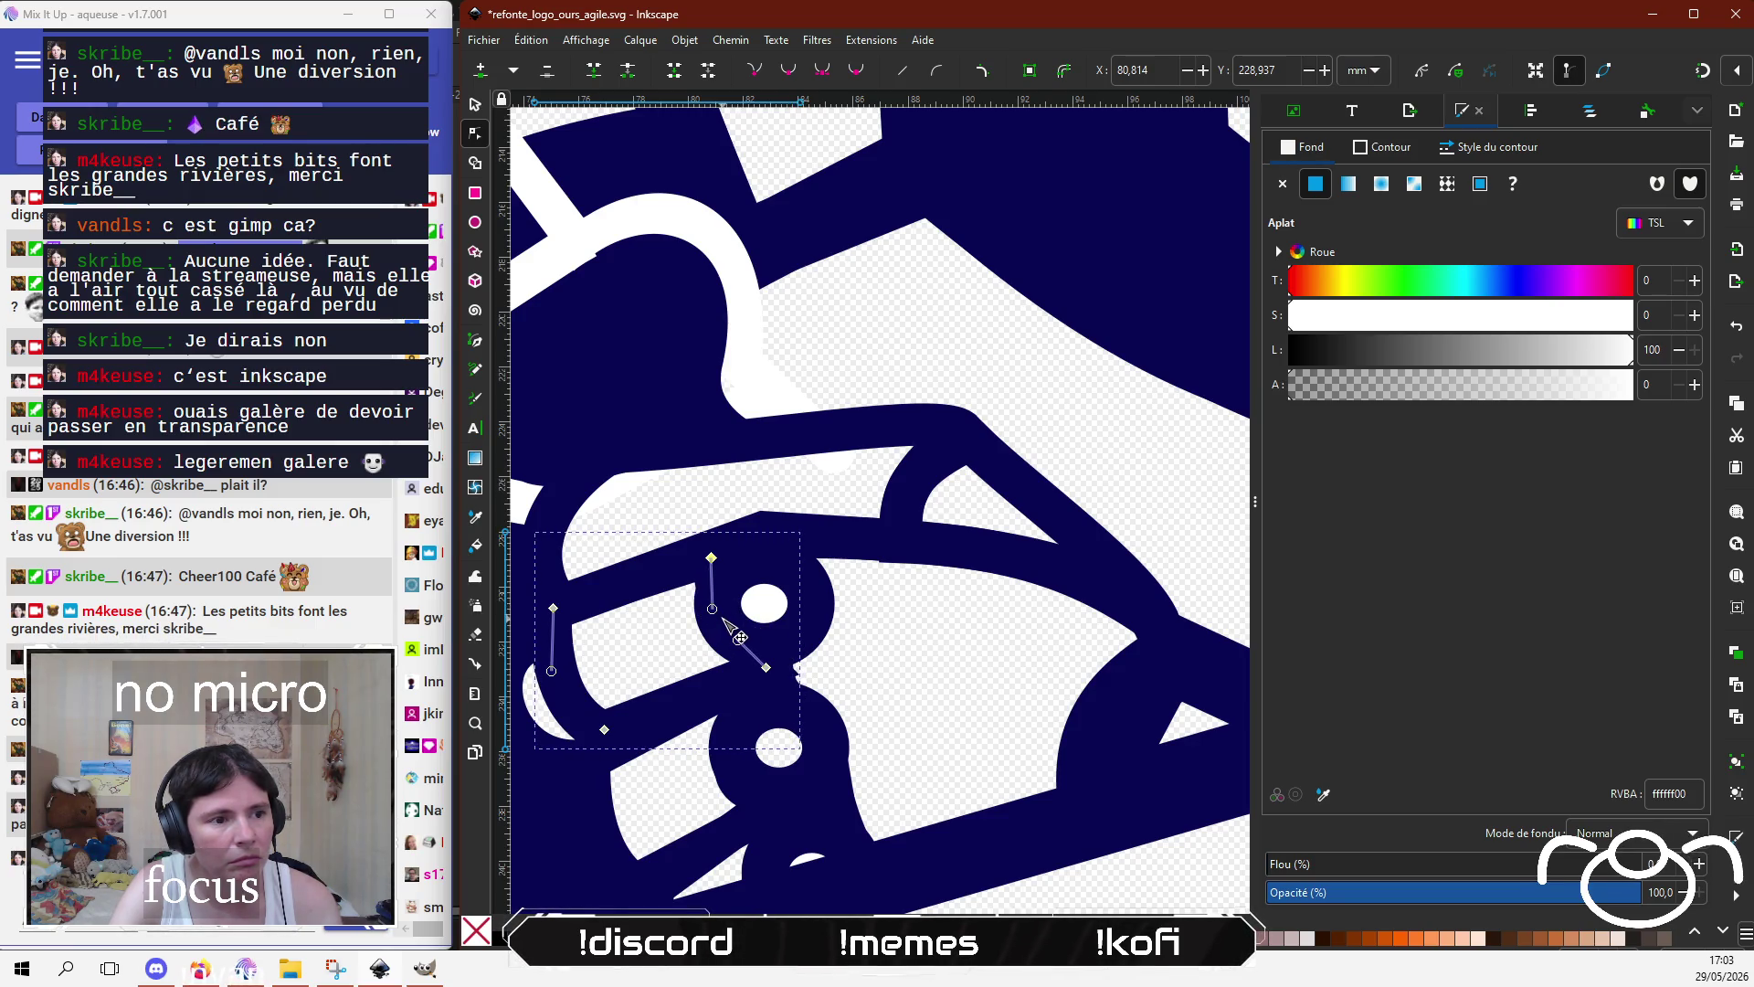
{"action": "left_click", "coordinate": [711, 559]}
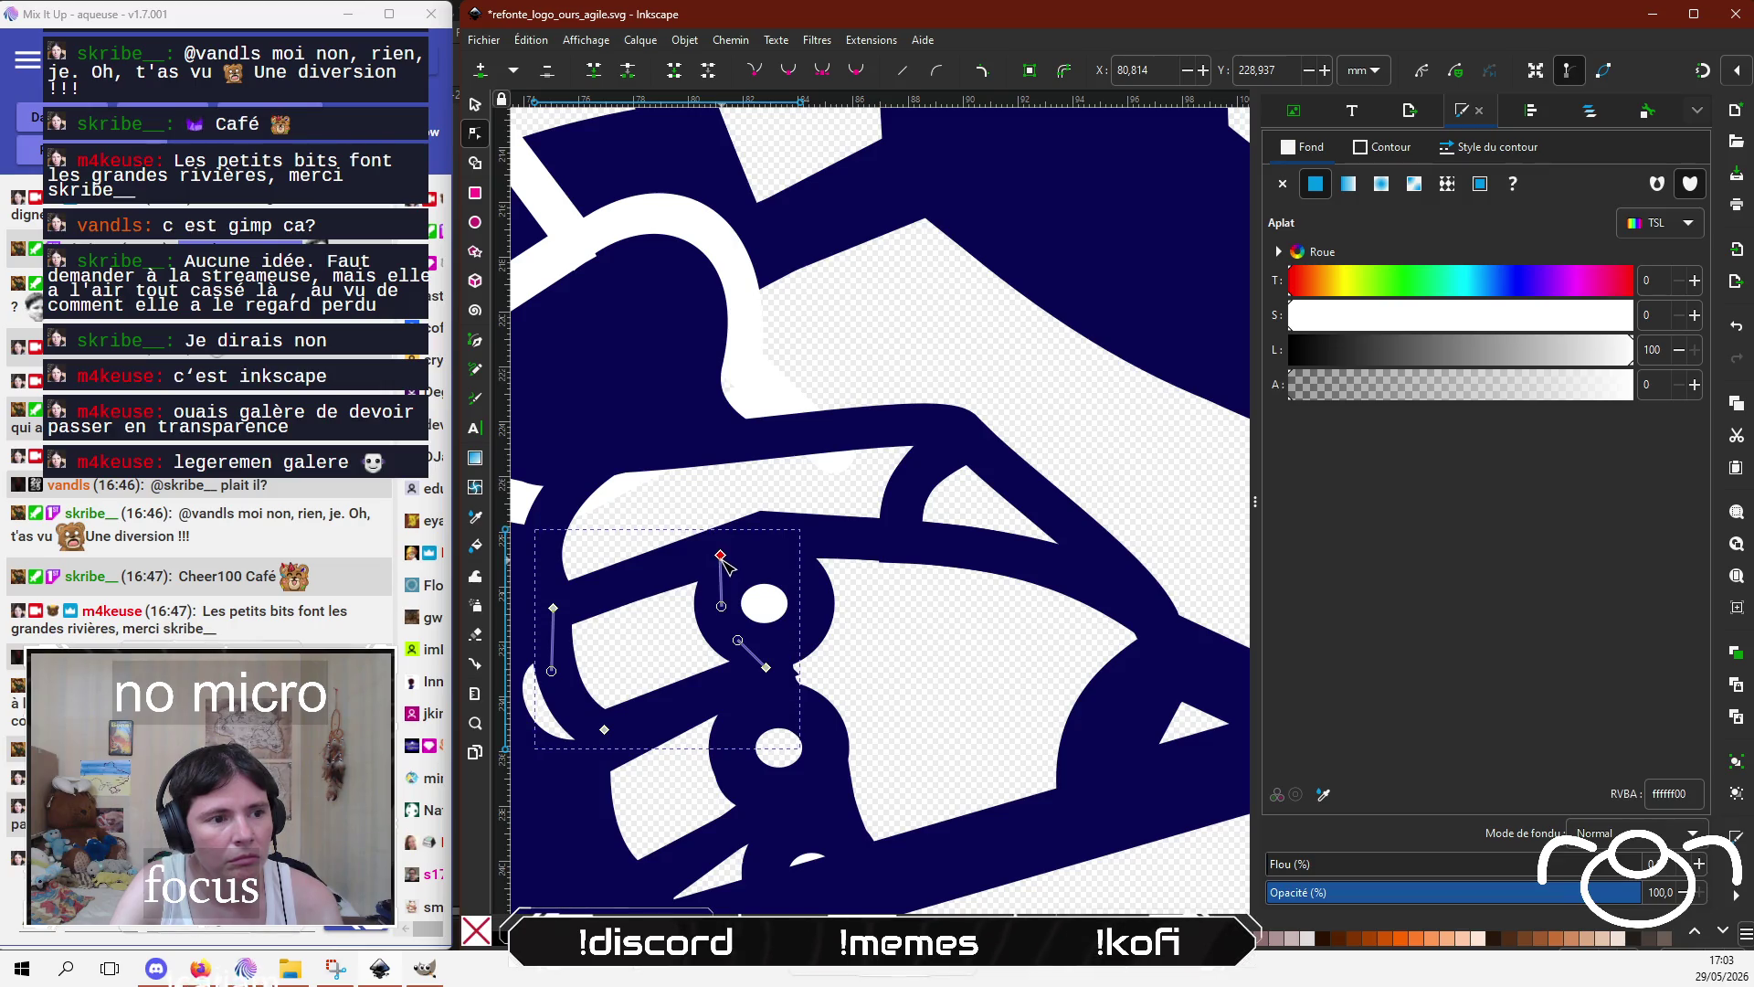
{"action": "key", "text": "s"}
{"action": "left_click", "coordinate": [781, 609]}
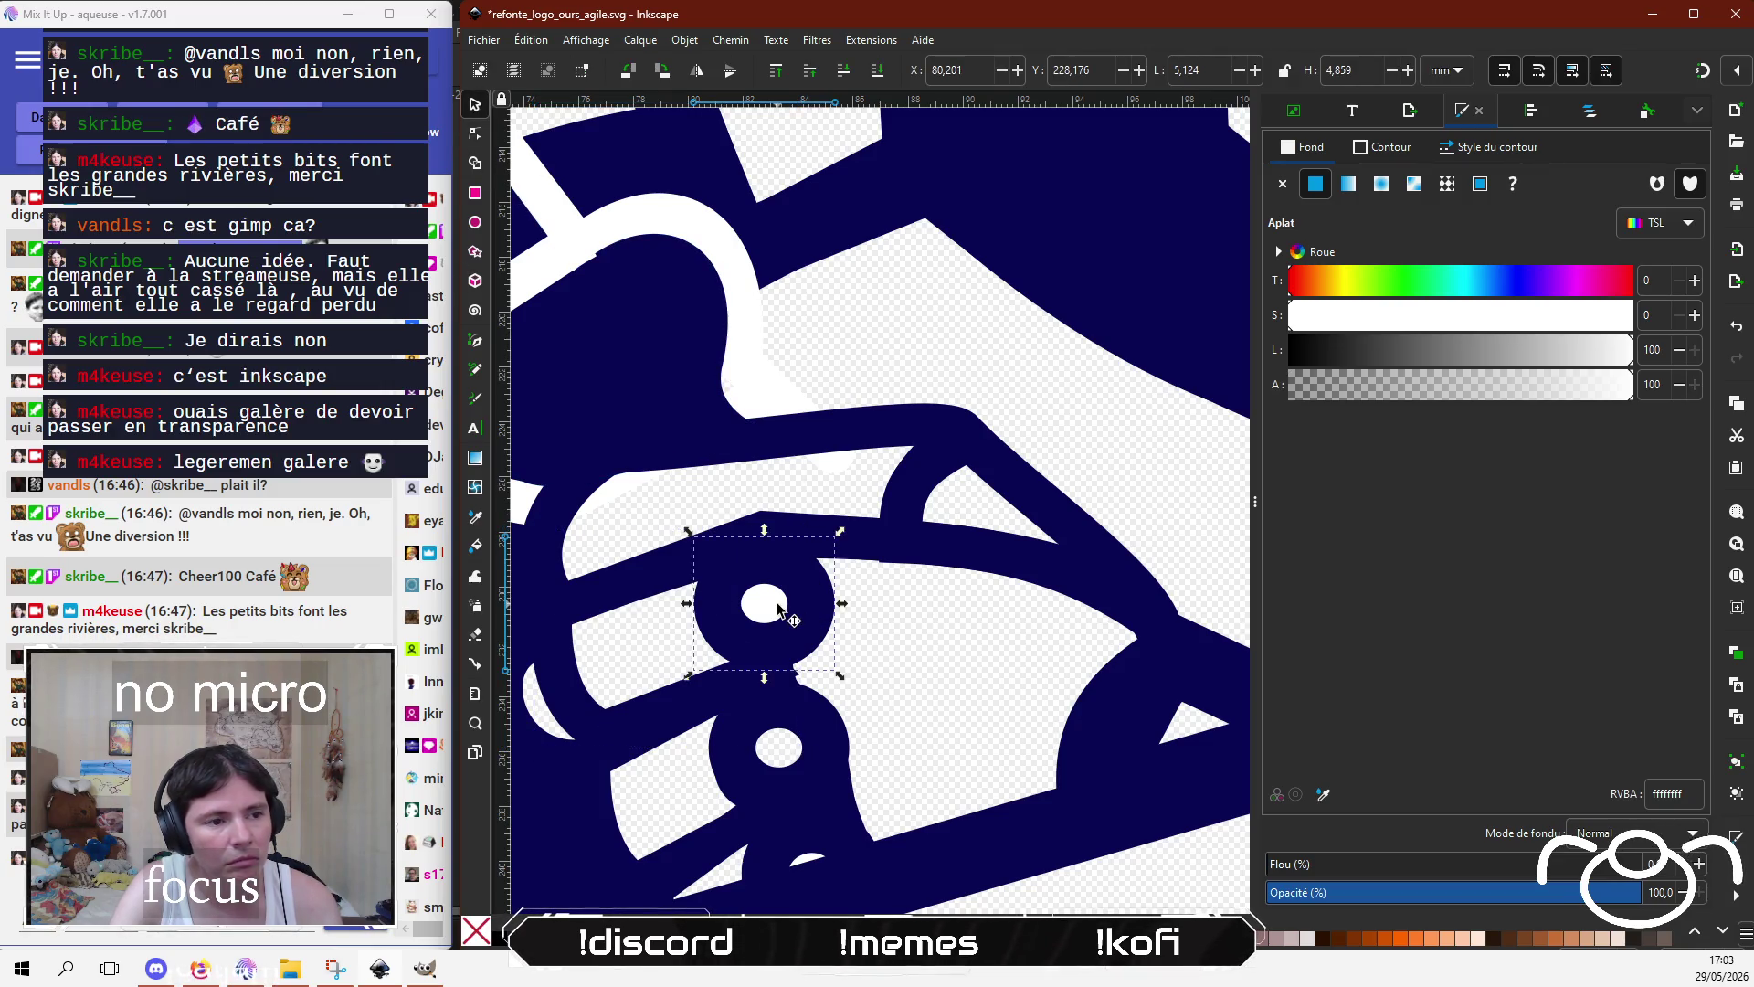
Step: Set the upper knuckle ring's white fill alpha to 0
{"action": "left_click_drag", "start_coordinate": [1352, 385], "coordinate": [1276, 388]}
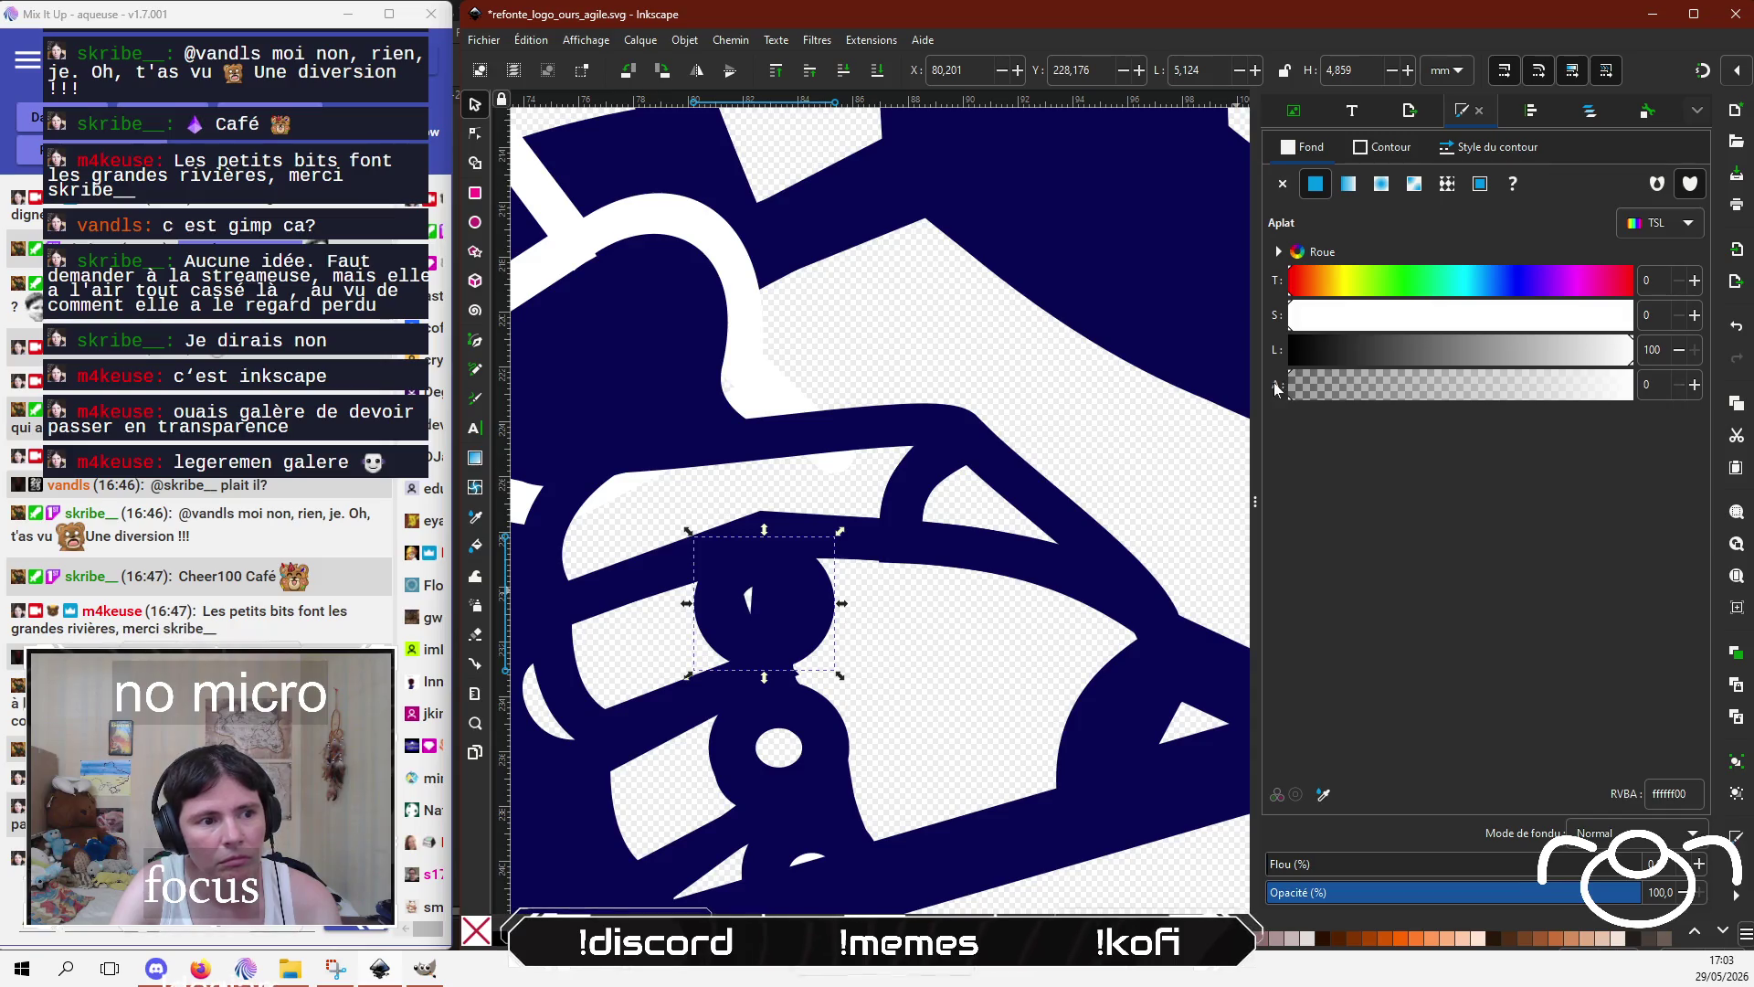
{"action": "left_click", "coordinate": [926, 551]}
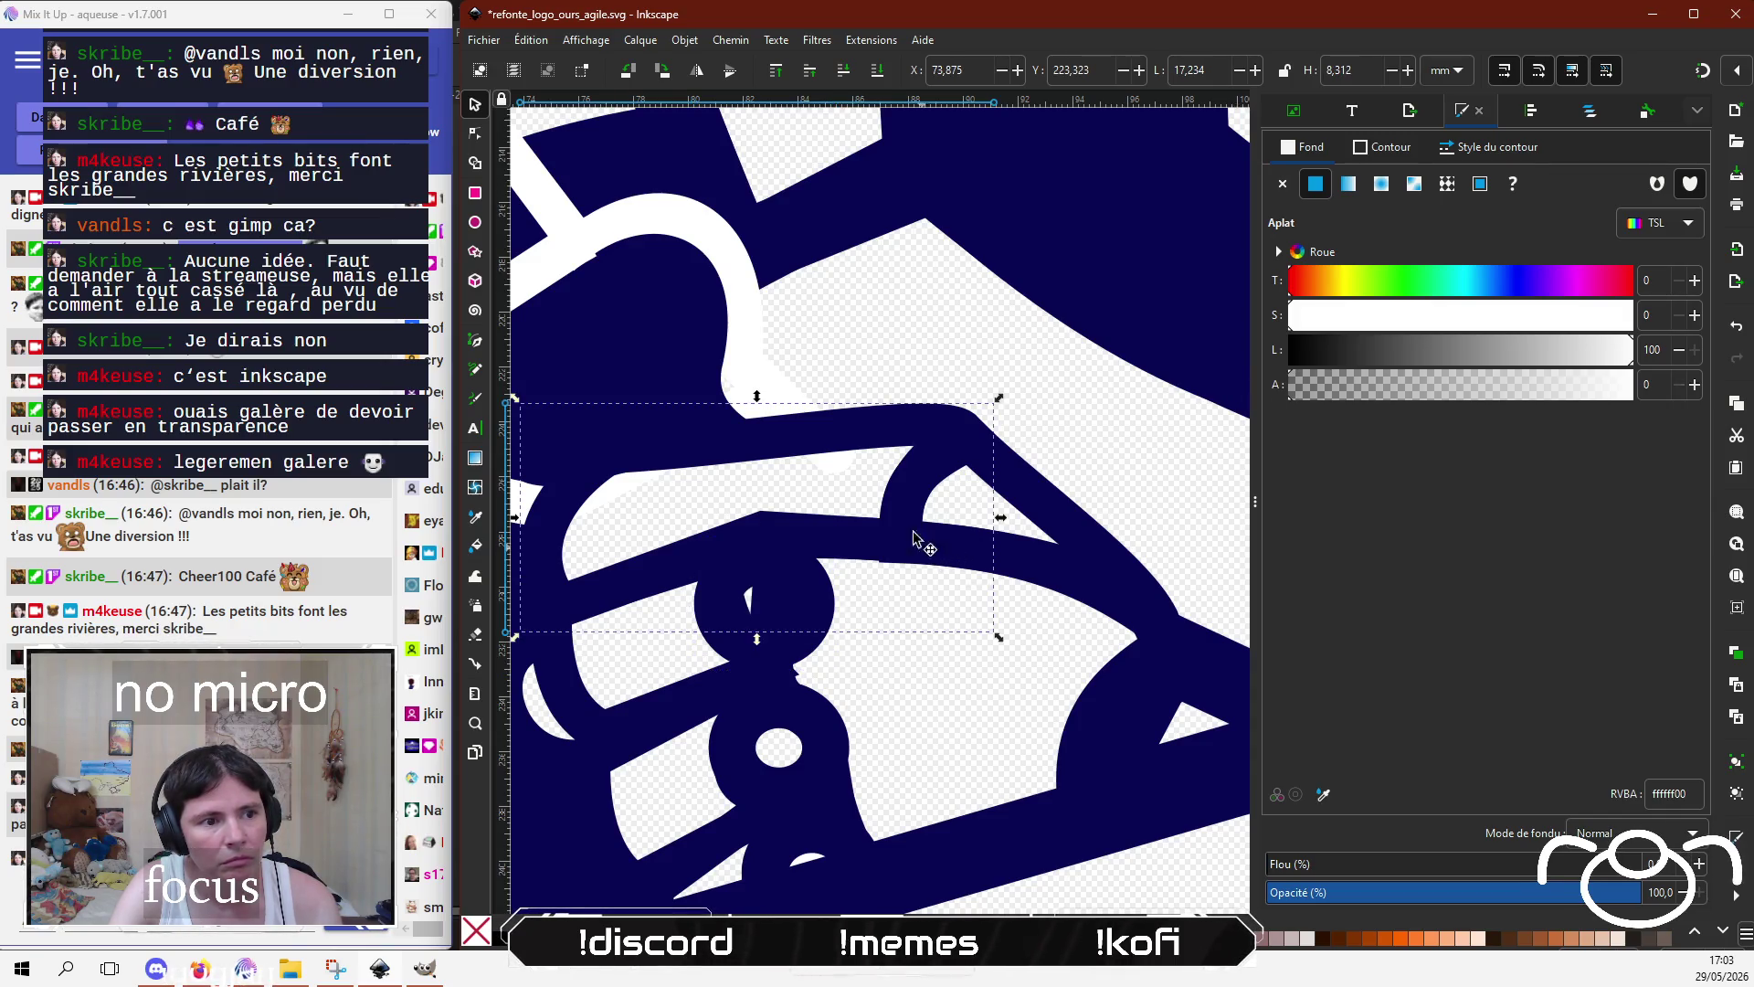
{"action": "left_click", "coordinate": [783, 602]}
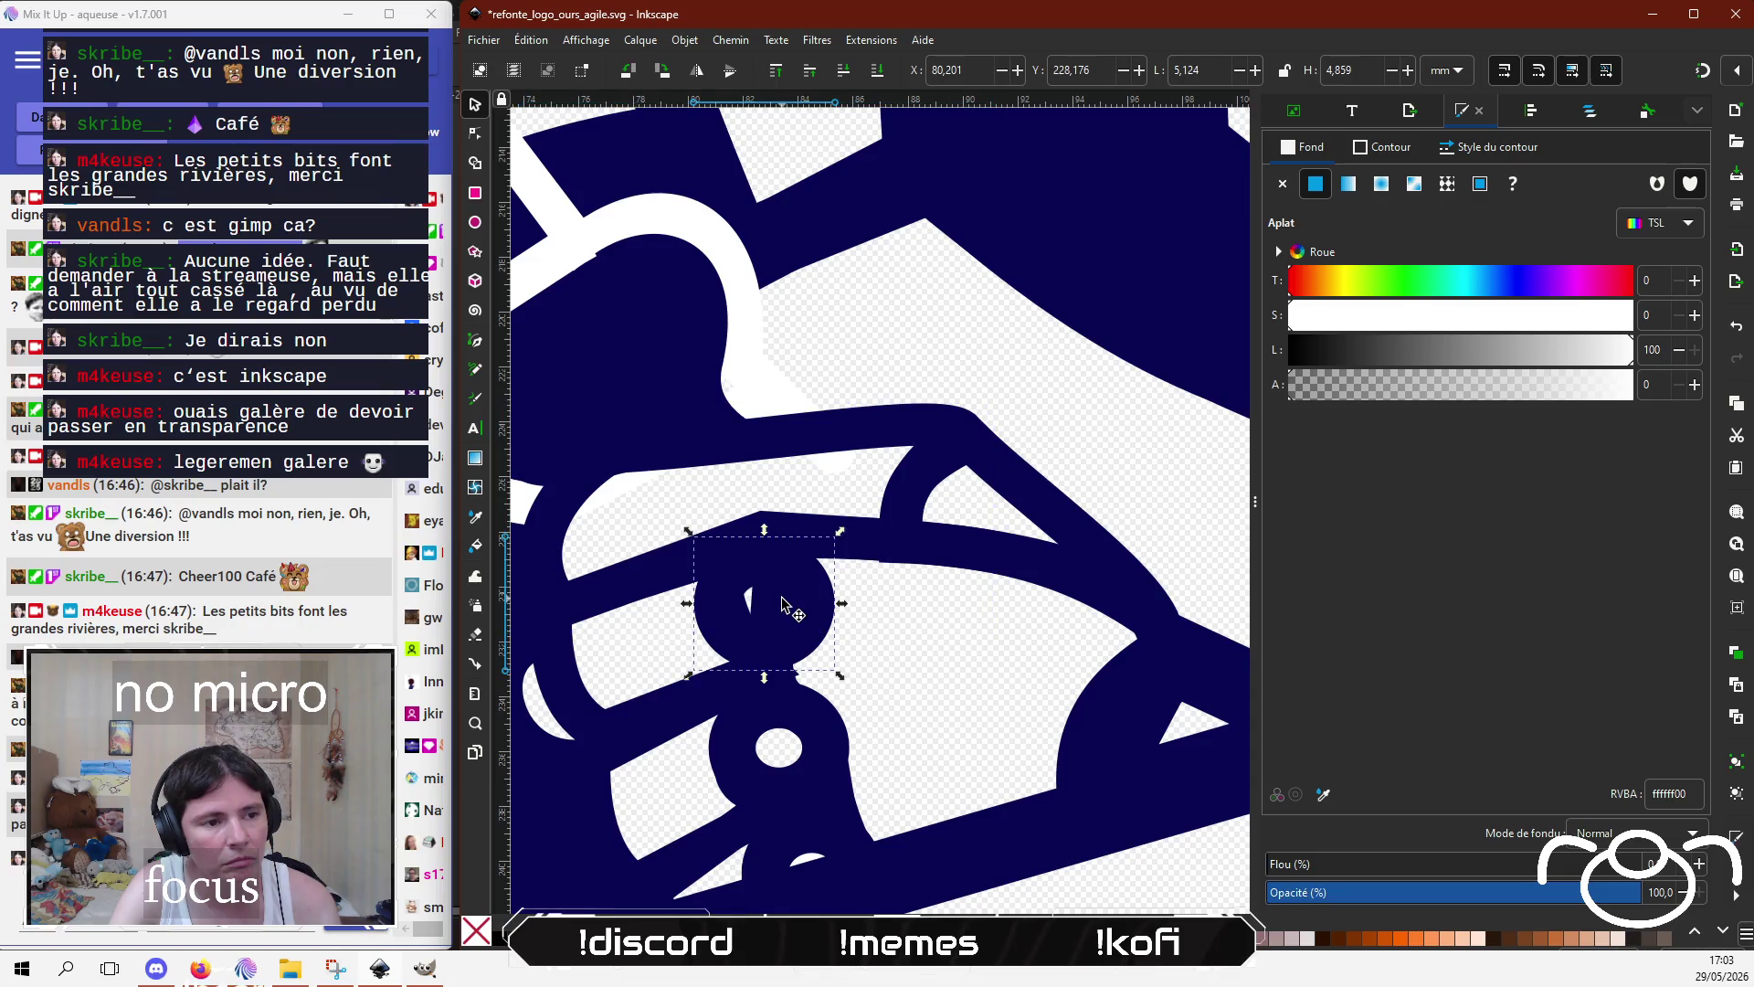
{"action": "left_click", "coordinate": [768, 605], "text": "alt"}
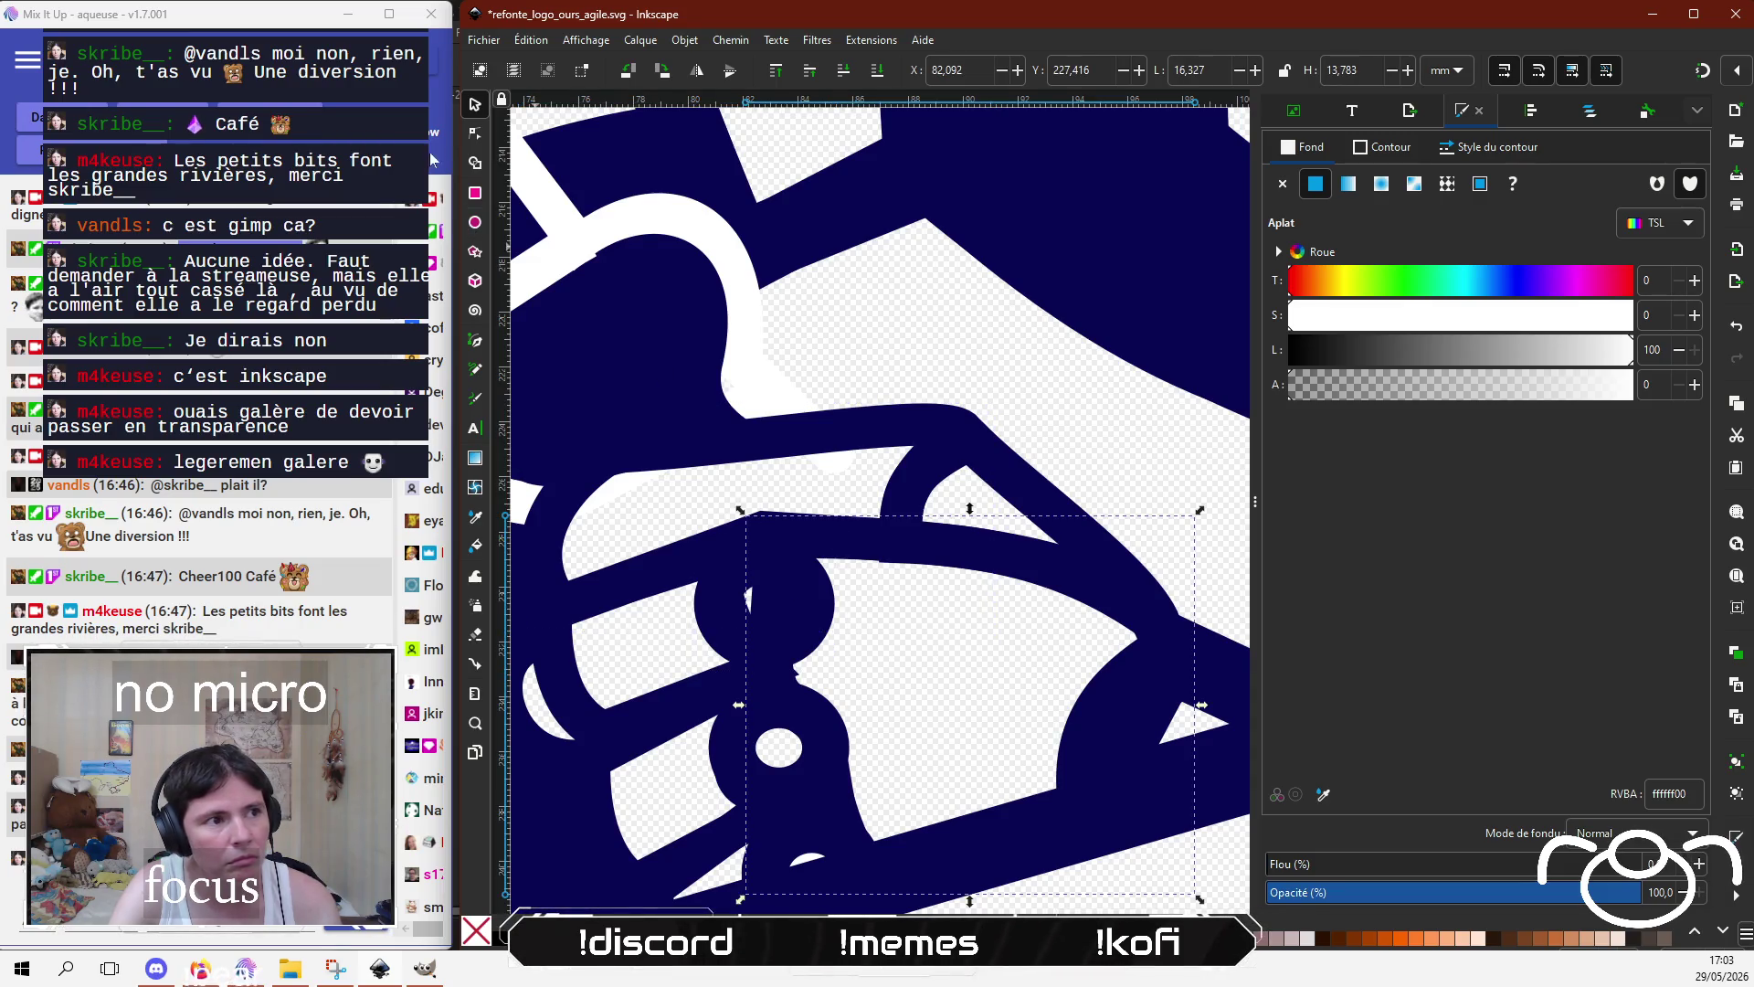
Step: Reshape the outline around the knuckle holes, narrowing its top-left and shortening the top curve handle
{"action": "left_click", "coordinate": [474, 139]}
{"action": "left_click_drag", "start_coordinate": [766, 605], "coordinate": [805, 614]}
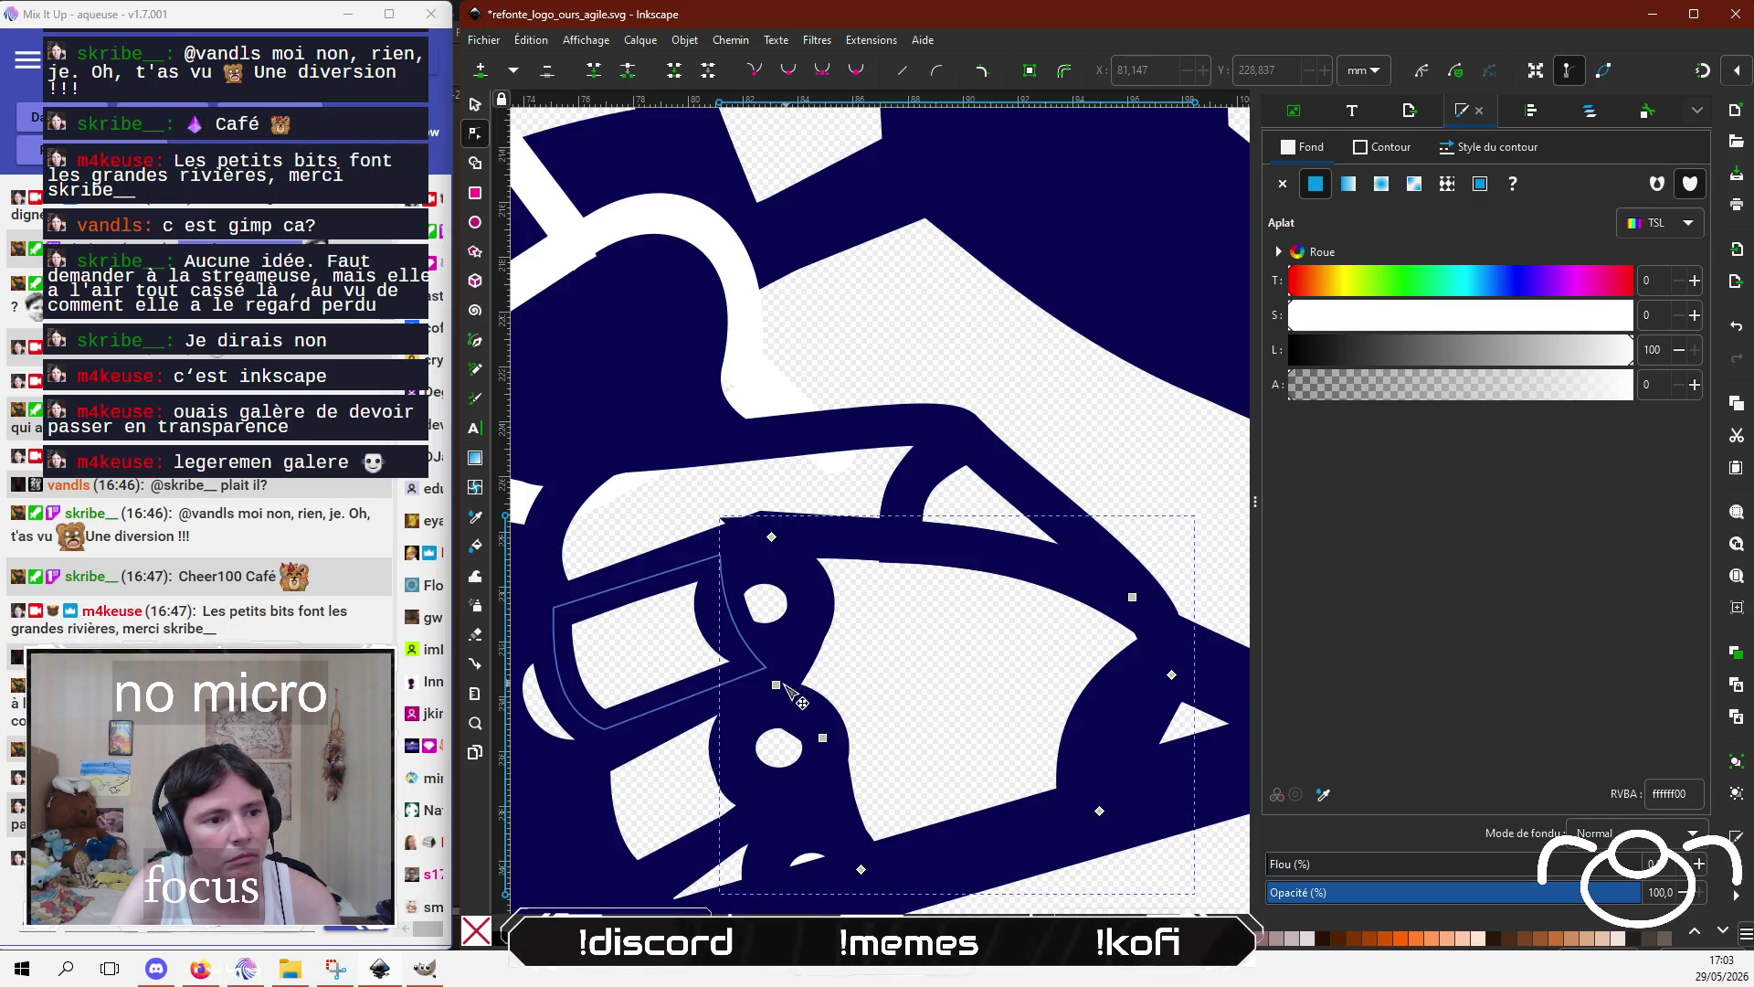
{"action": "mouse_move", "coordinate": [776, 685]}
{"action": "left_mouse_down"}
{"action": "mouse_move", "coordinate": [763, 674]}
{"action": "mouse_move", "coordinate": [785, 674]}
{"action": "left_mouse_up"}
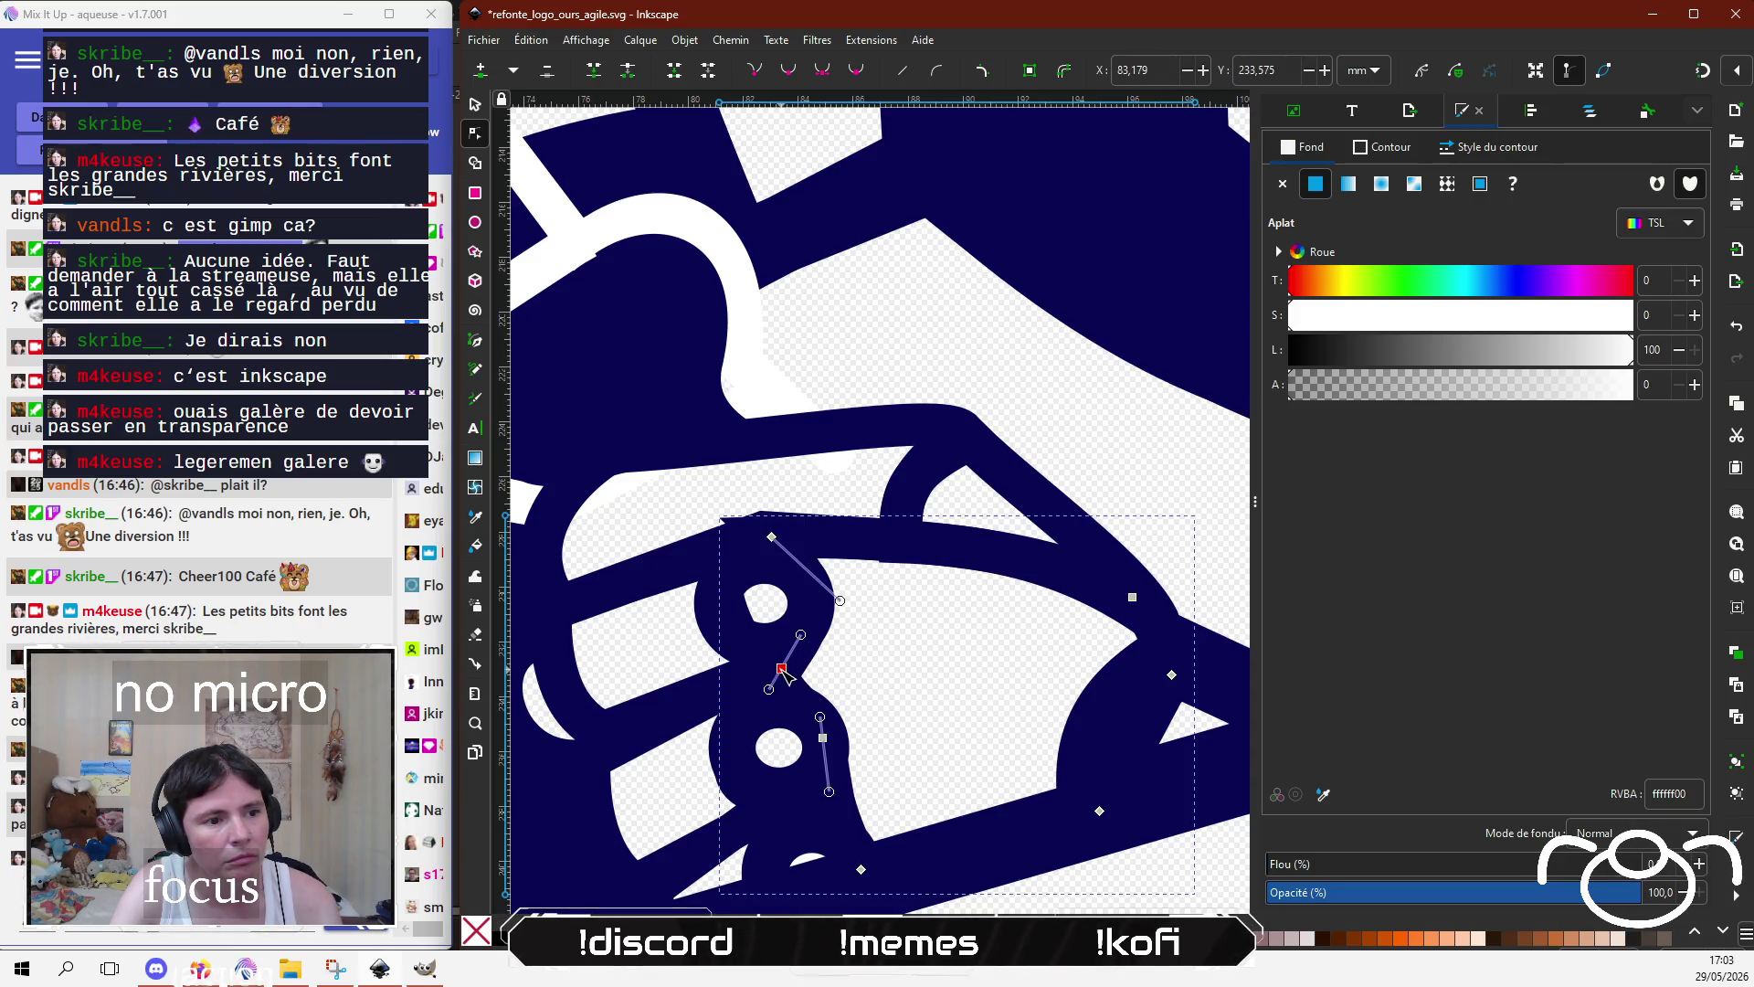
{"action": "left_click", "coordinate": [942, 696]}
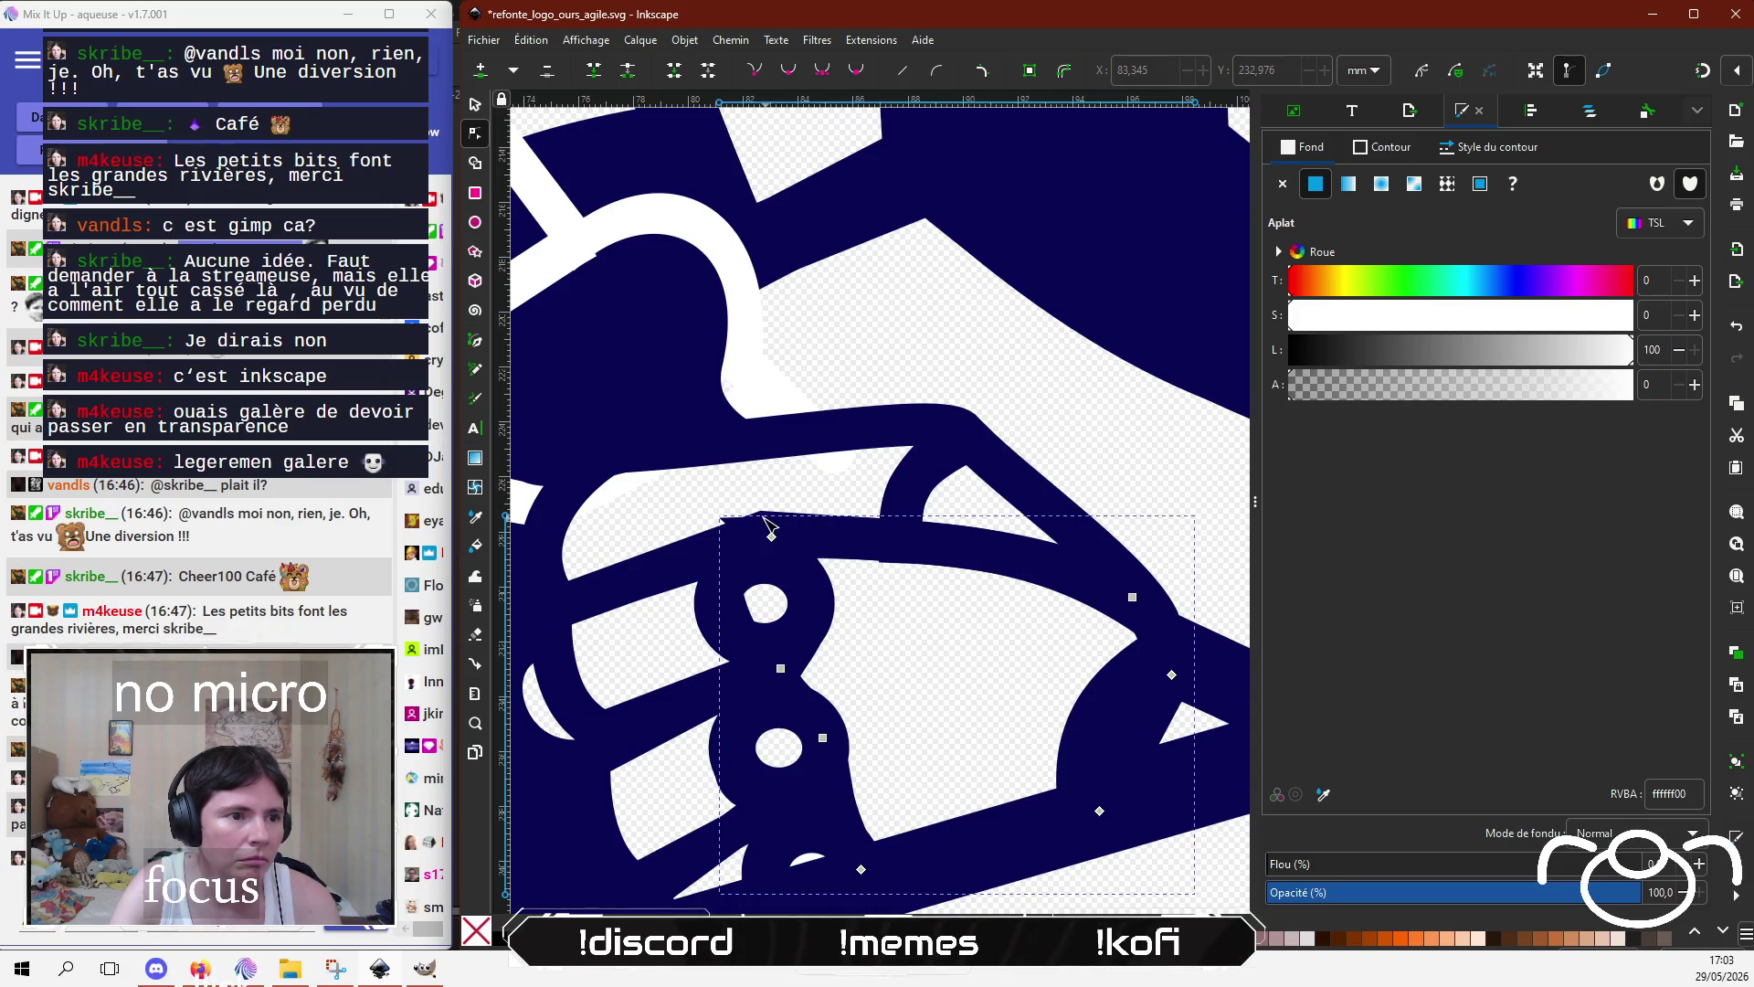
{"action": "left_click_drag", "start_coordinate": [773, 539], "coordinate": [802, 544]}
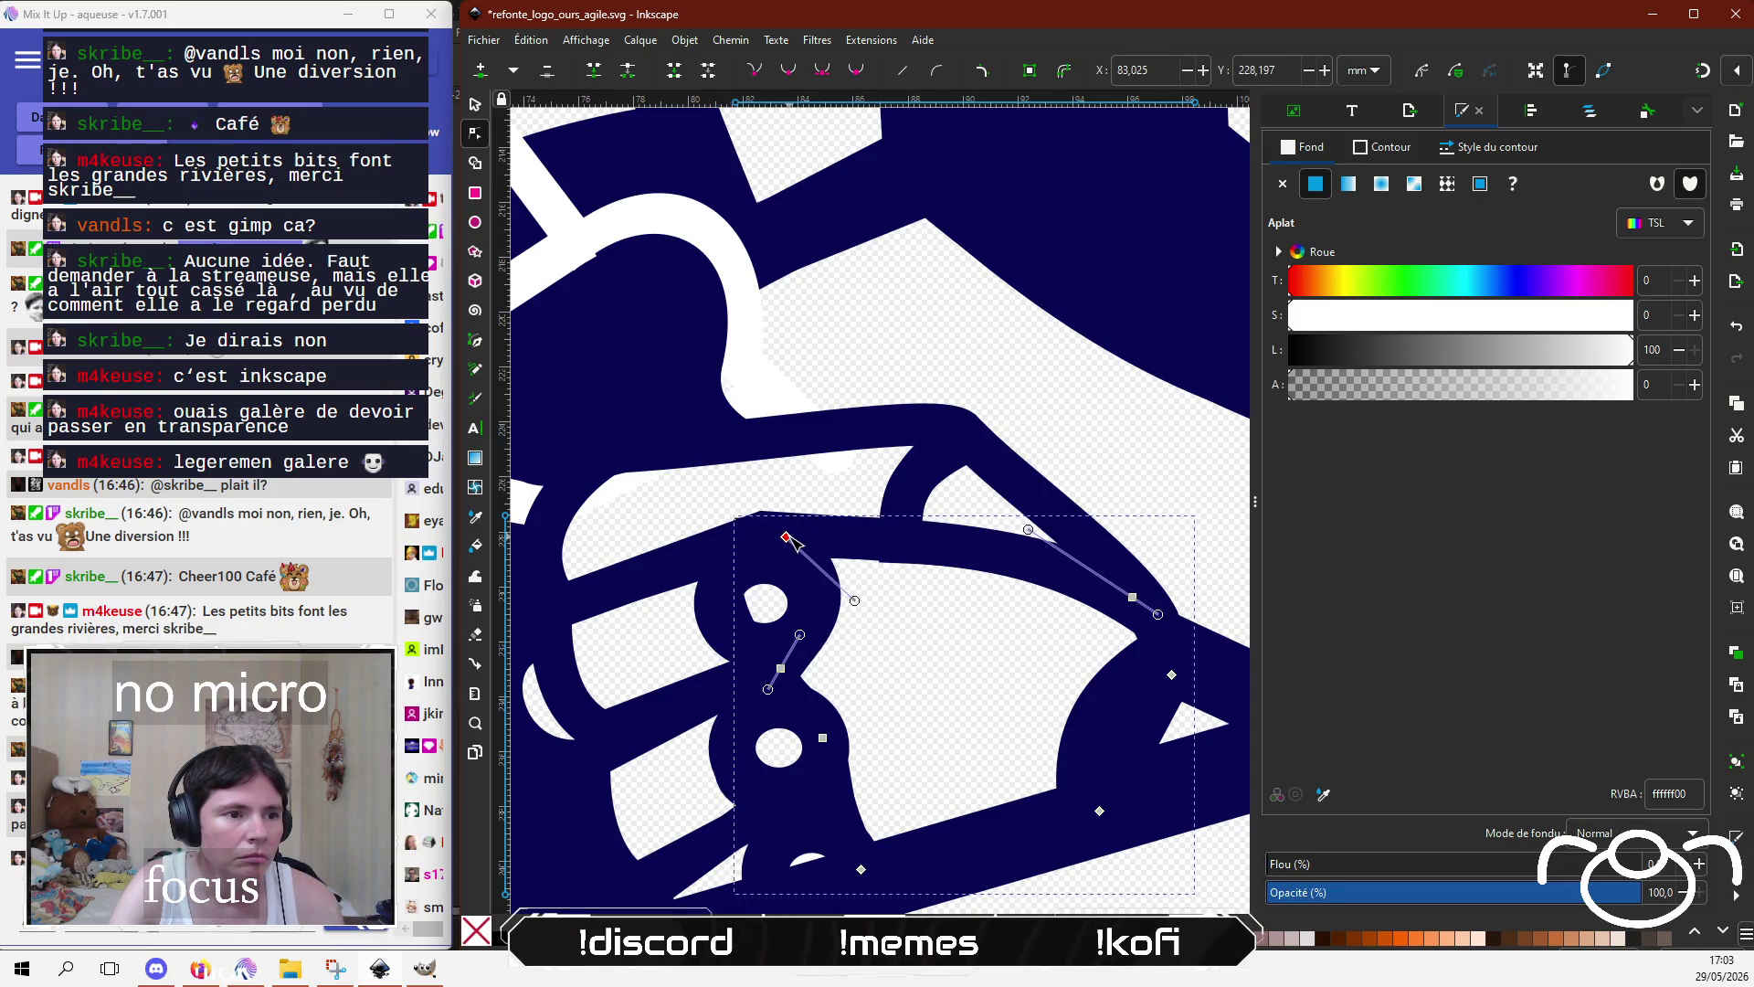
{"action": "mouse_move", "coordinate": [867, 603]}
{"action": "left_mouse_down"}
{"action": "mouse_move", "coordinate": [789, 547]}
{"action": "mouse_move", "coordinate": [842, 596]}
{"action": "mouse_move", "coordinate": [820, 638]}
{"action": "left_mouse_up"}
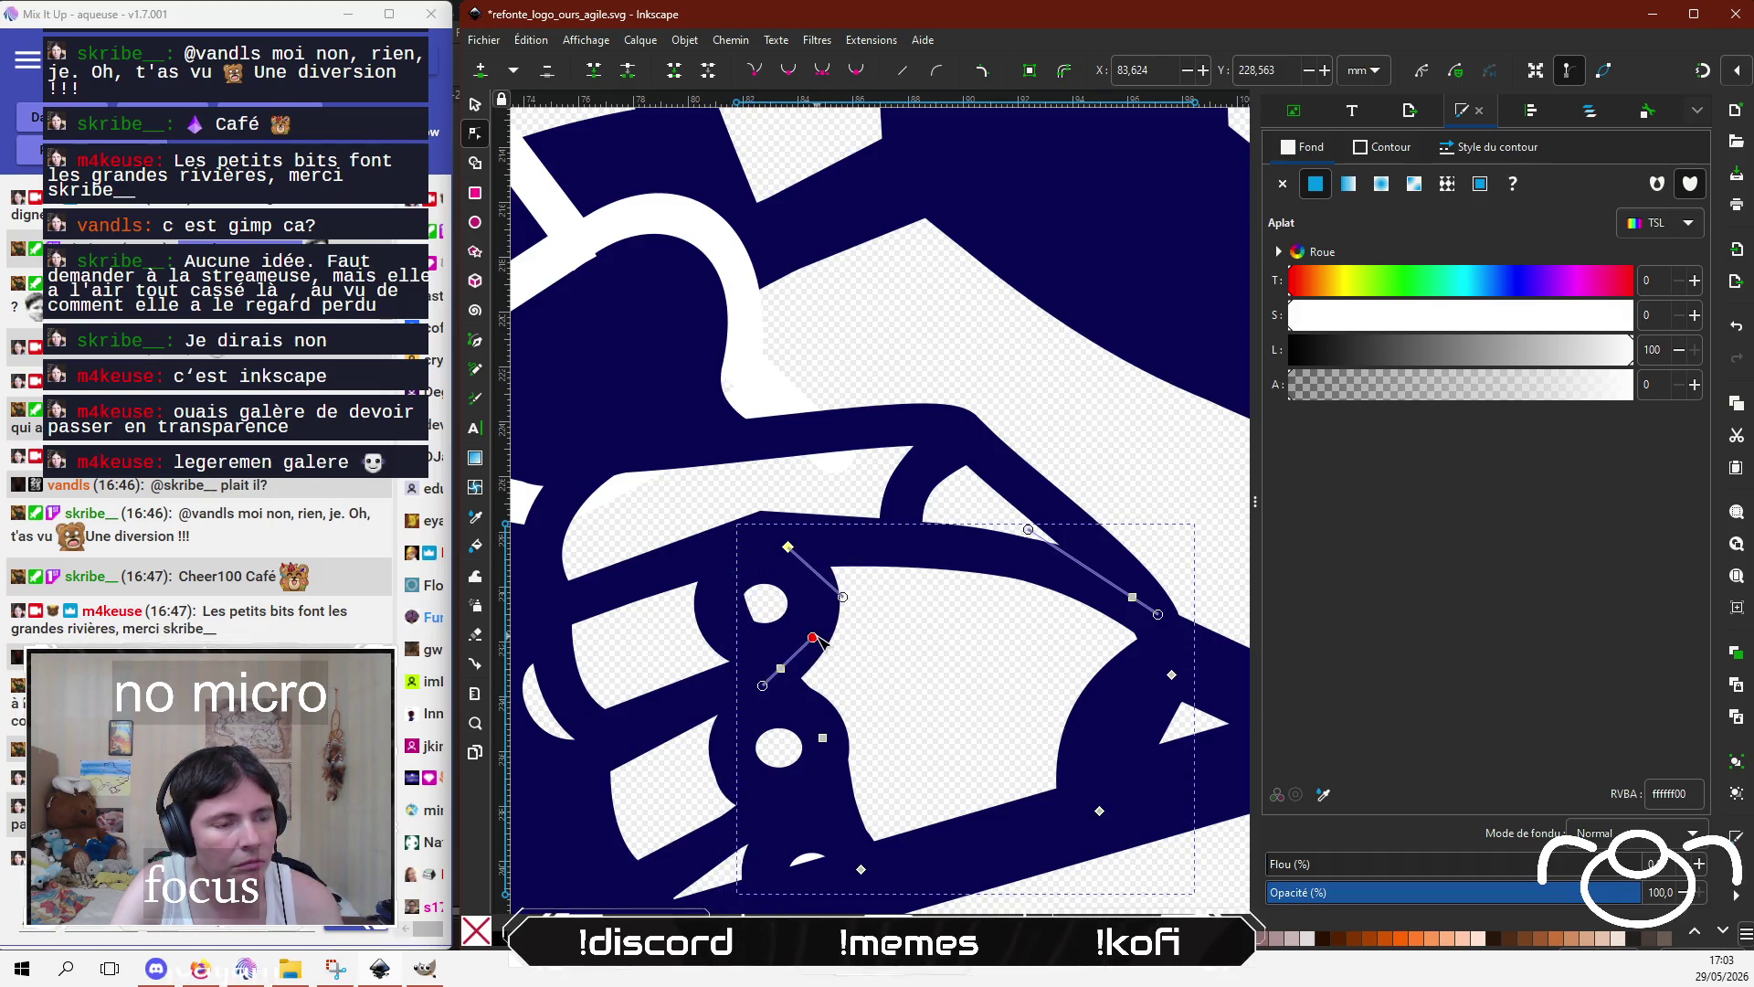
{"action": "left_click", "coordinate": [729, 624]}
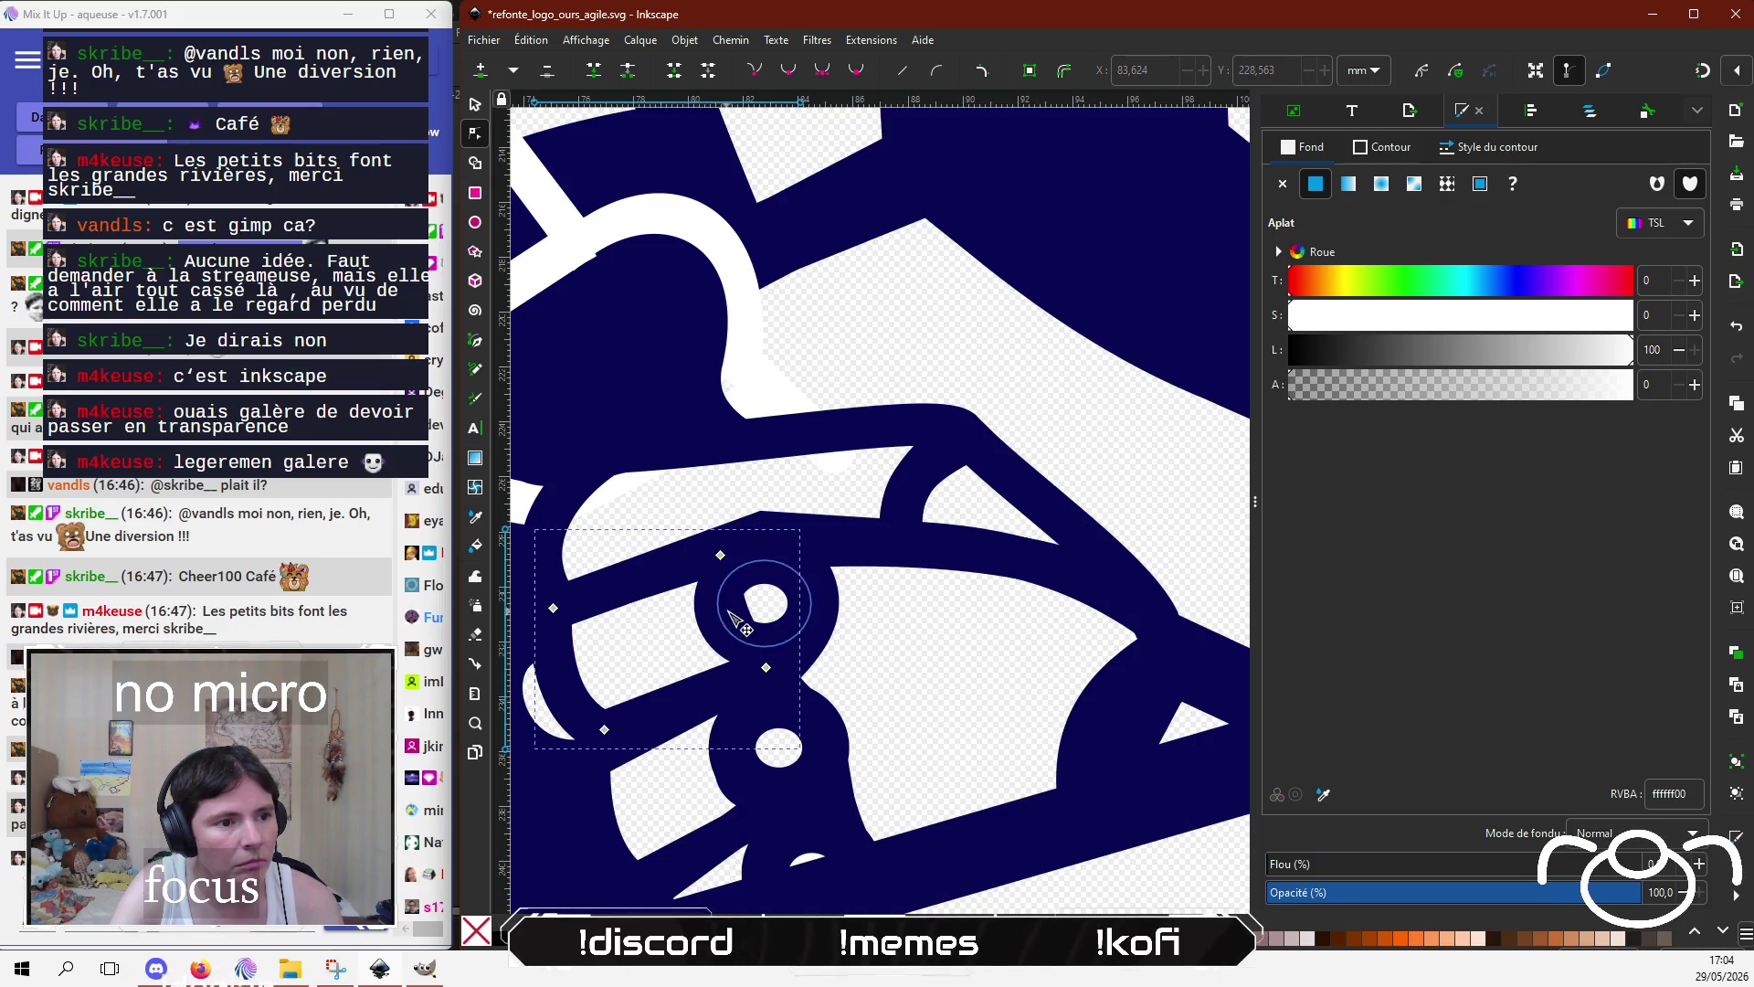
{"action": "left_click", "coordinate": [969, 690]}
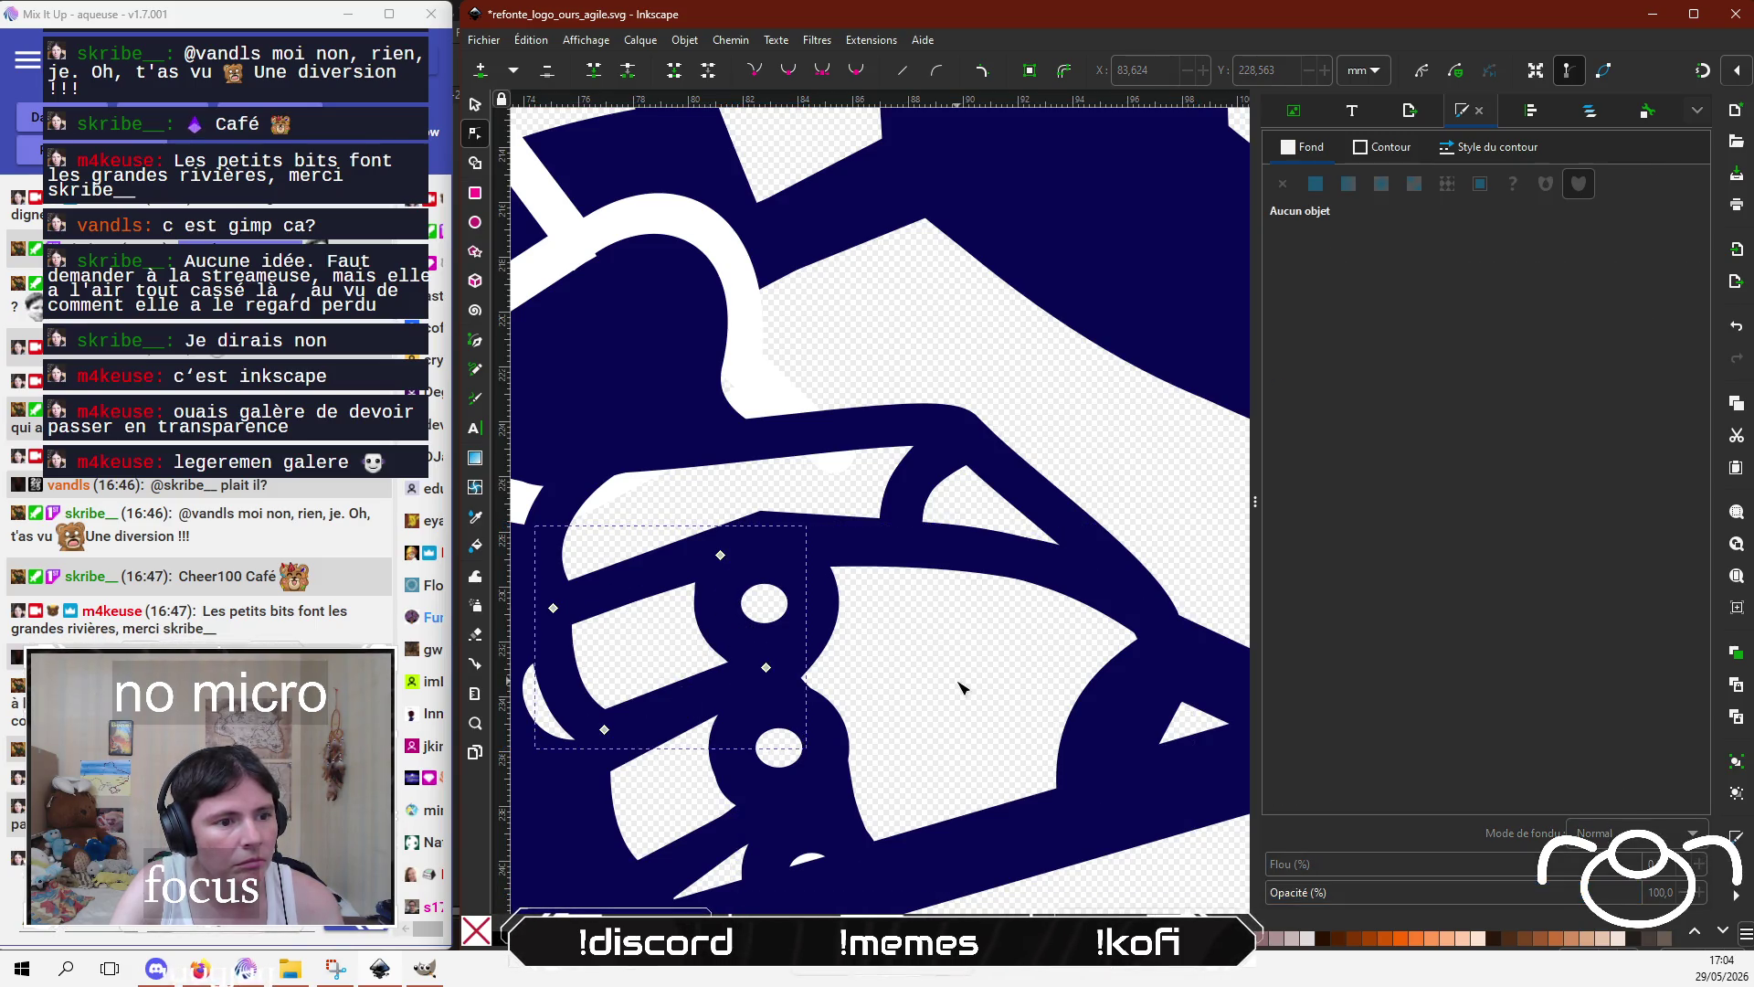
Step: Make the small white sliver below the knuckles fully transparent
{"action": "scroll", "coordinate": [950, 722], "scroll_direction": "up", "scroll_amount": 2, "text": "ctrl"}
{"action": "scroll", "coordinate": [896, 786], "scroll_direction": "up", "scroll_amount": 1, "text": "ctrl"}
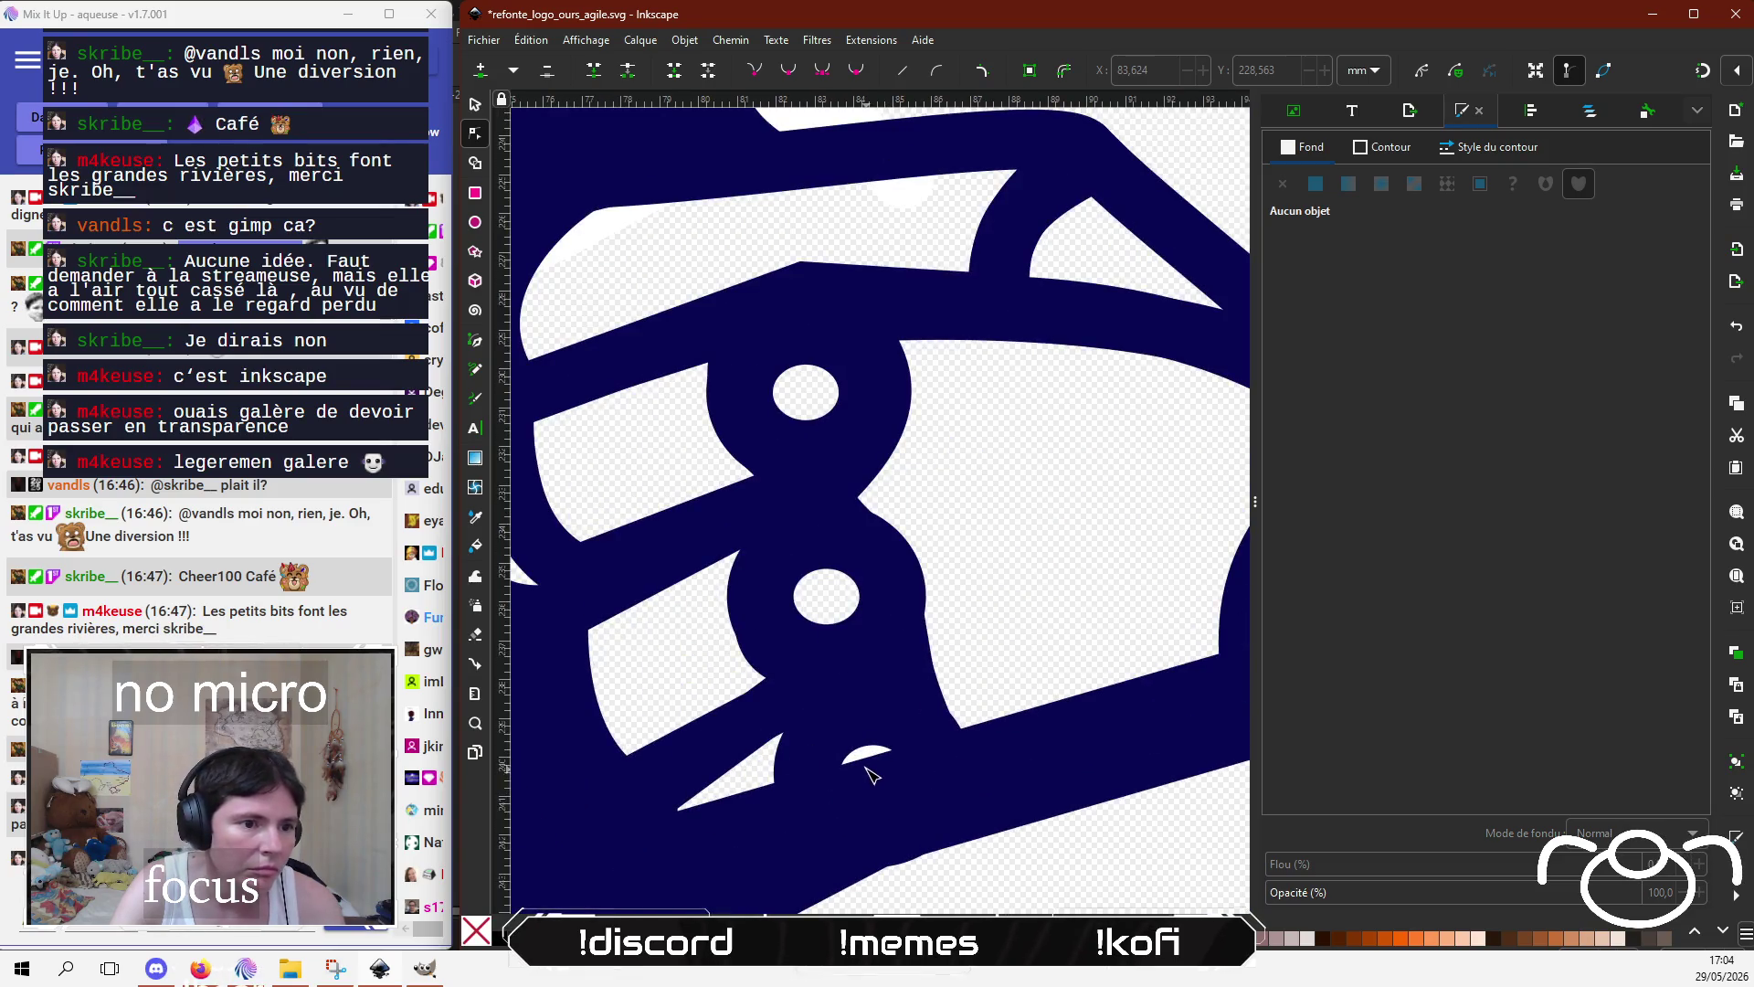
{"action": "left_click", "coordinate": [872, 757]}
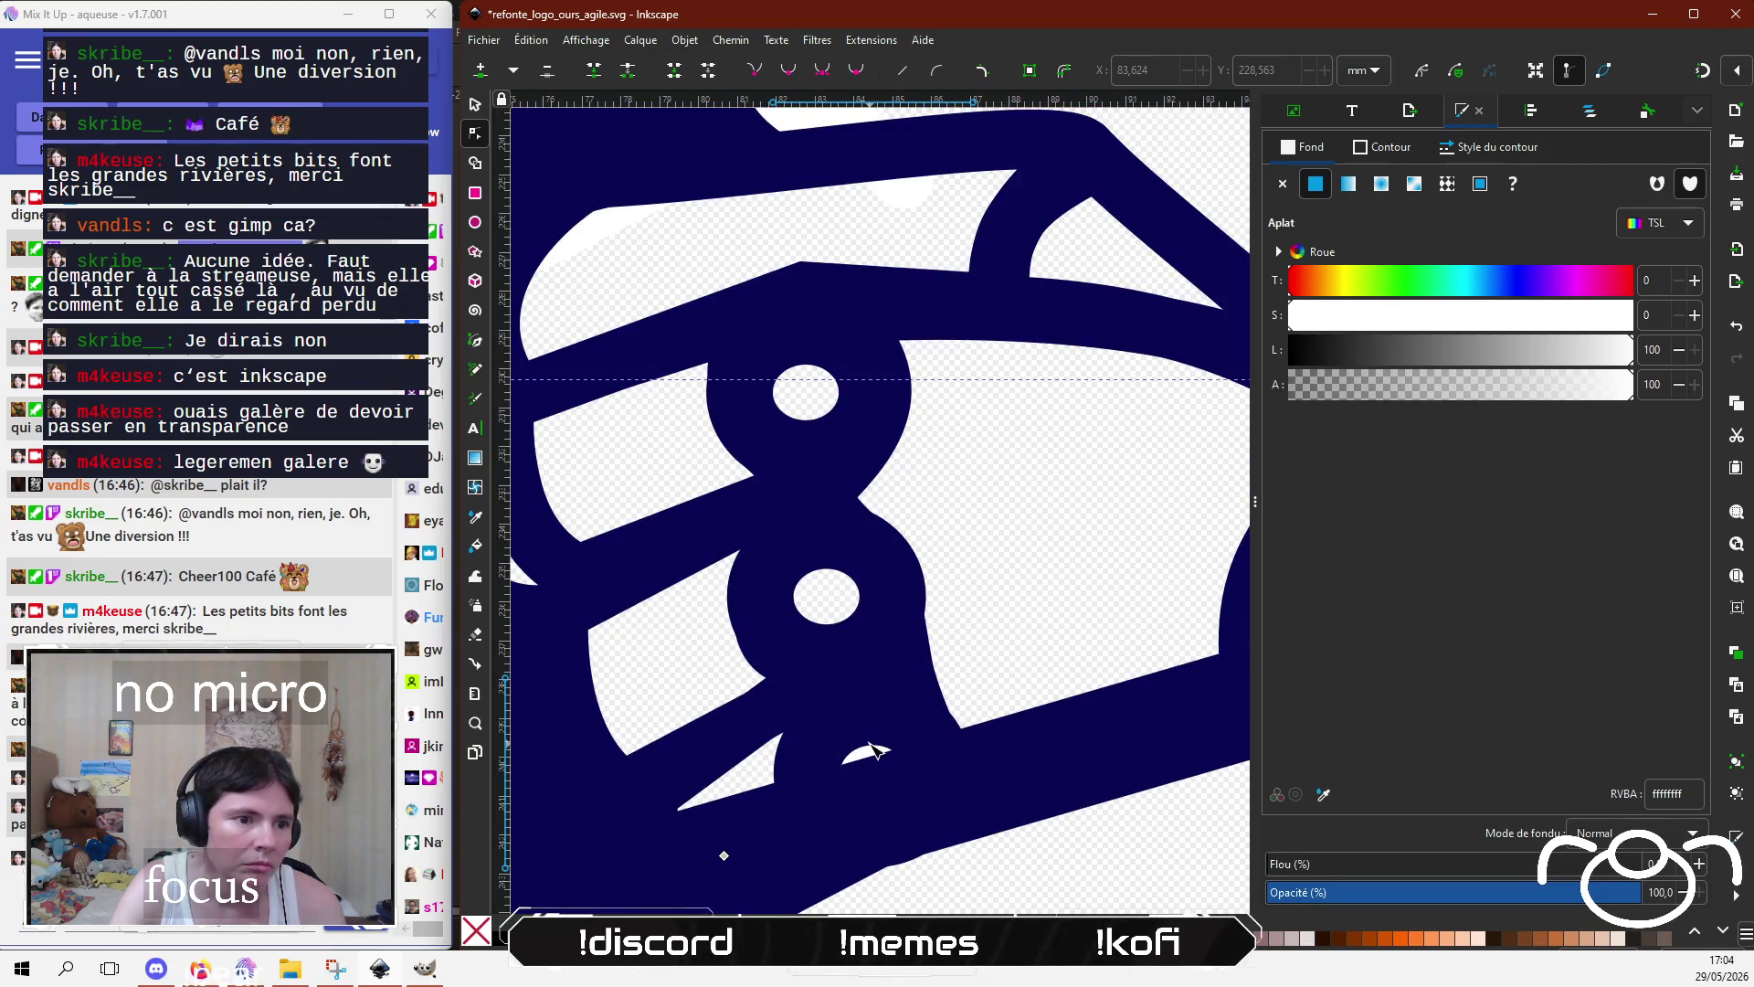
{"action": "left_click_drag", "start_coordinate": [1332, 398], "coordinate": [1202, 398]}
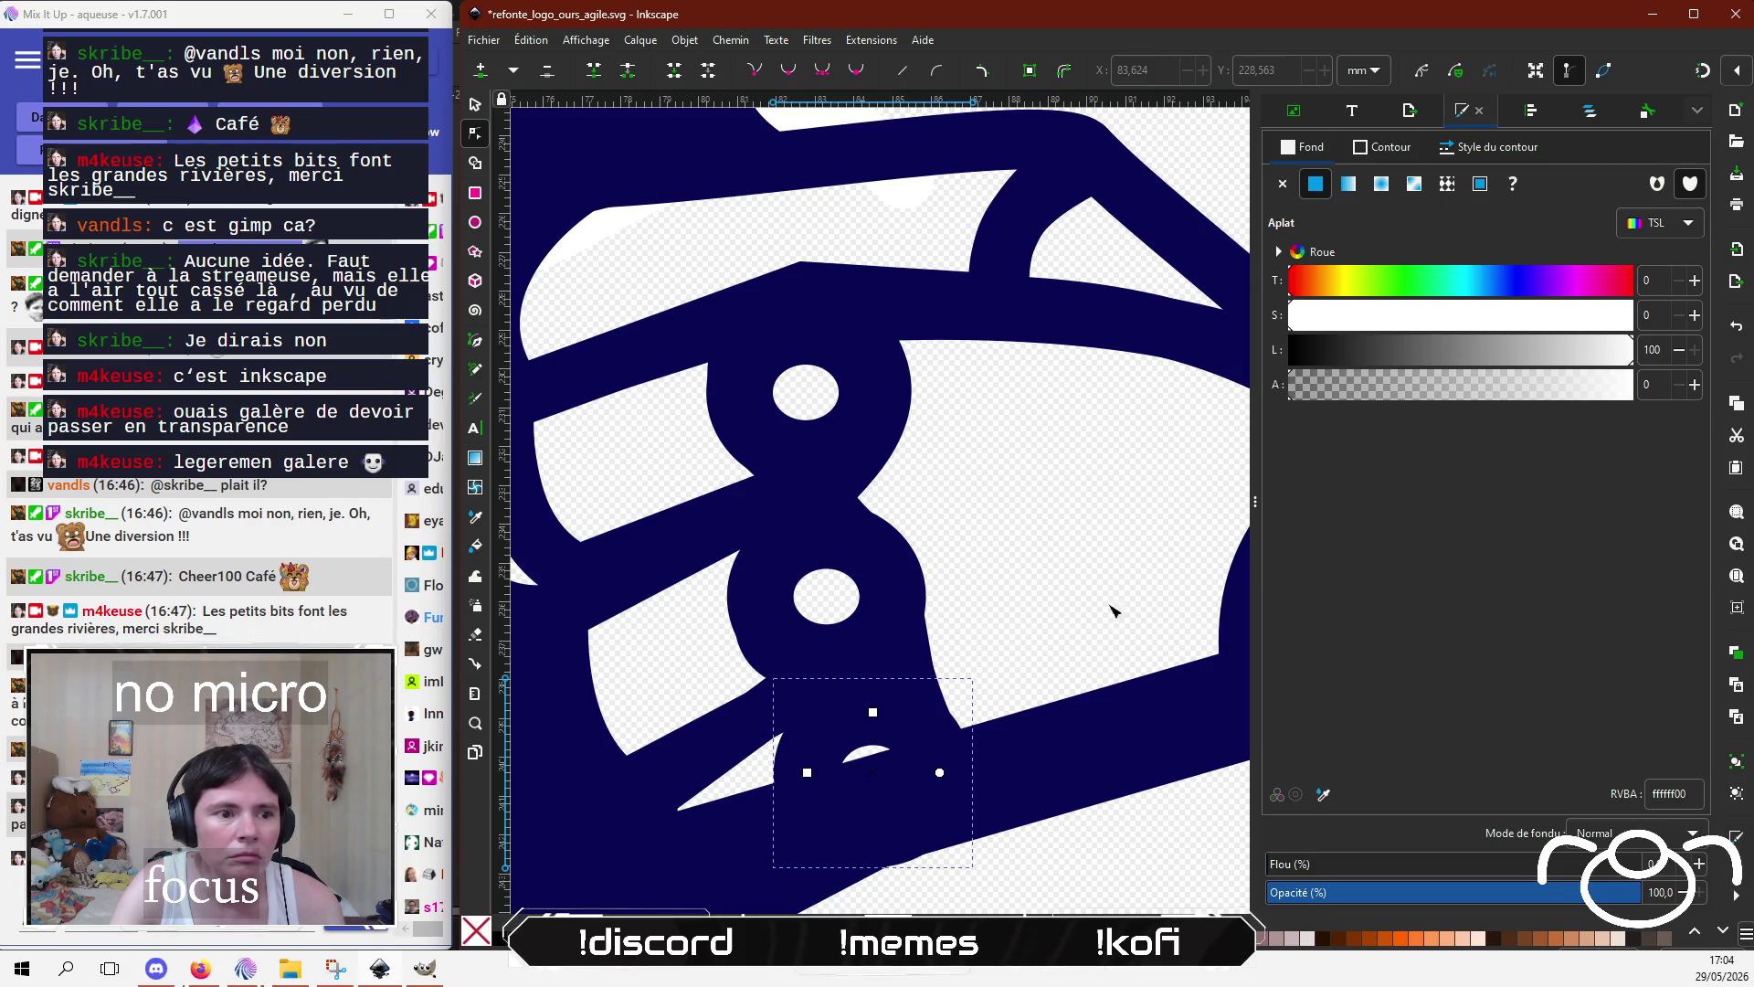
{"action": "left_click", "coordinate": [1021, 880]}
Step: Nudge a node of the path beside the knuckles up and left
{"action": "scroll", "coordinate": [968, 731], "scroll_direction": "down", "scroll_amount": 1}
{"action": "scroll", "coordinate": [939, 606], "scroll_direction": "down", "scroll_amount": 1}
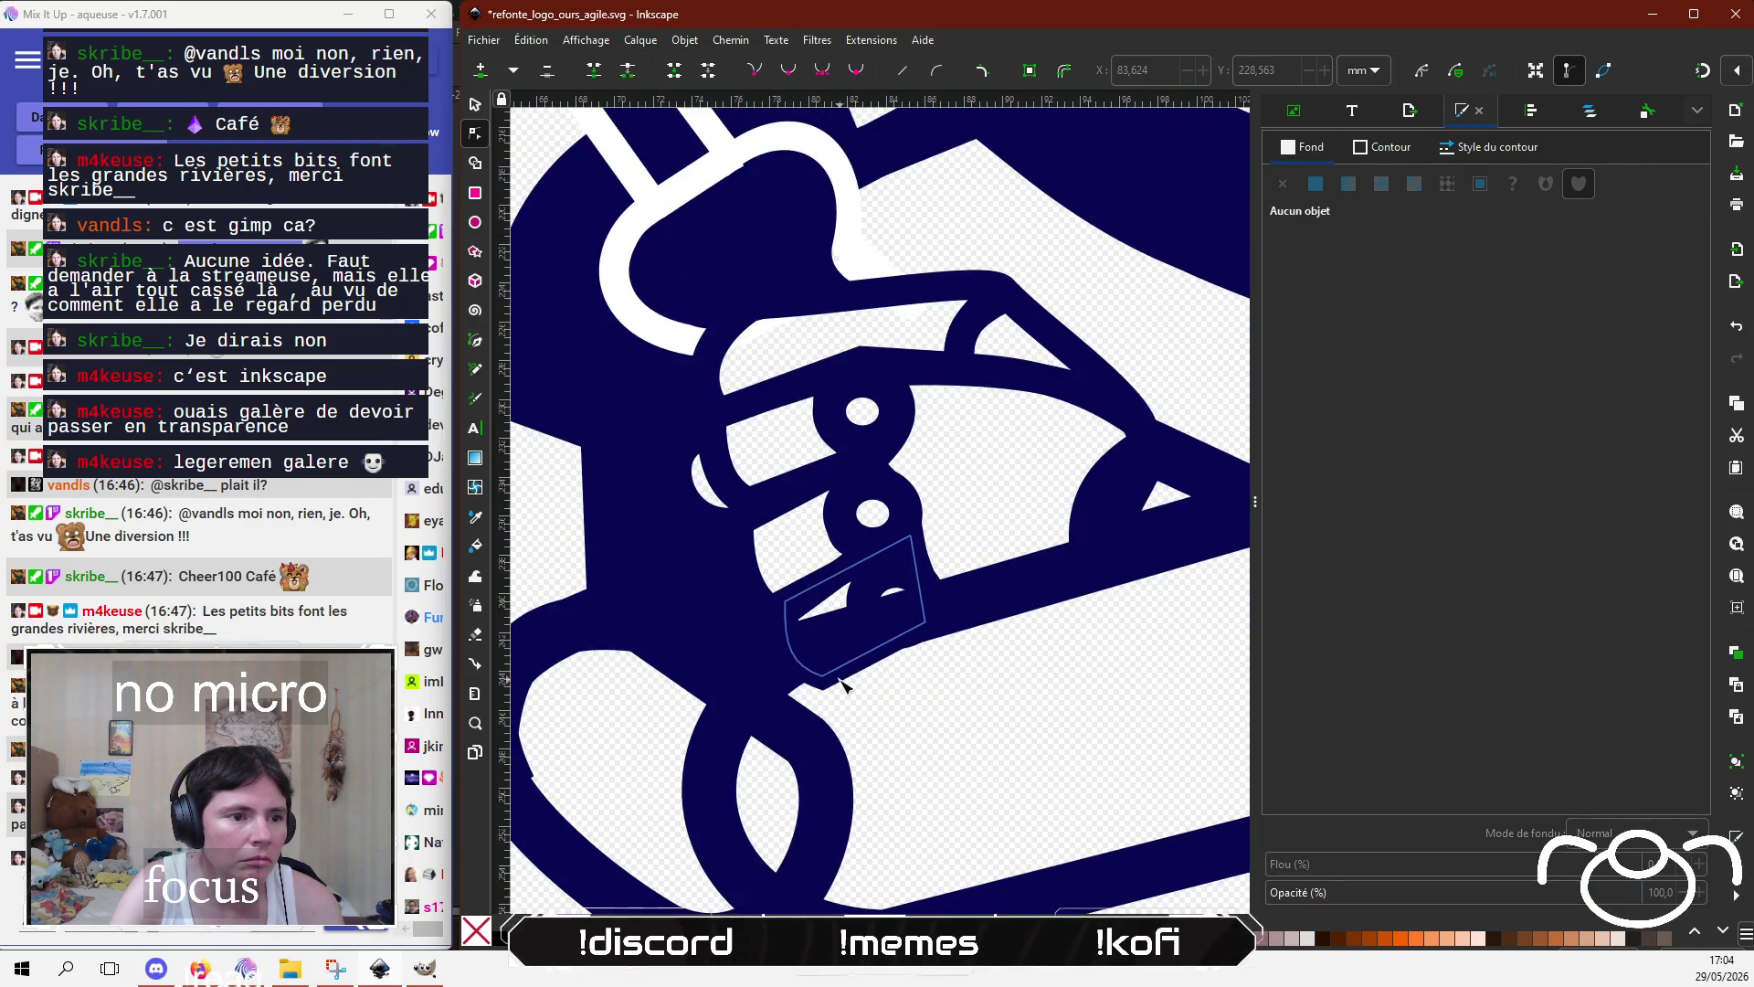
{"action": "left_click", "coordinate": [833, 686]}
{"action": "left_click_drag", "start_coordinate": [813, 670], "coordinate": [809, 664]}
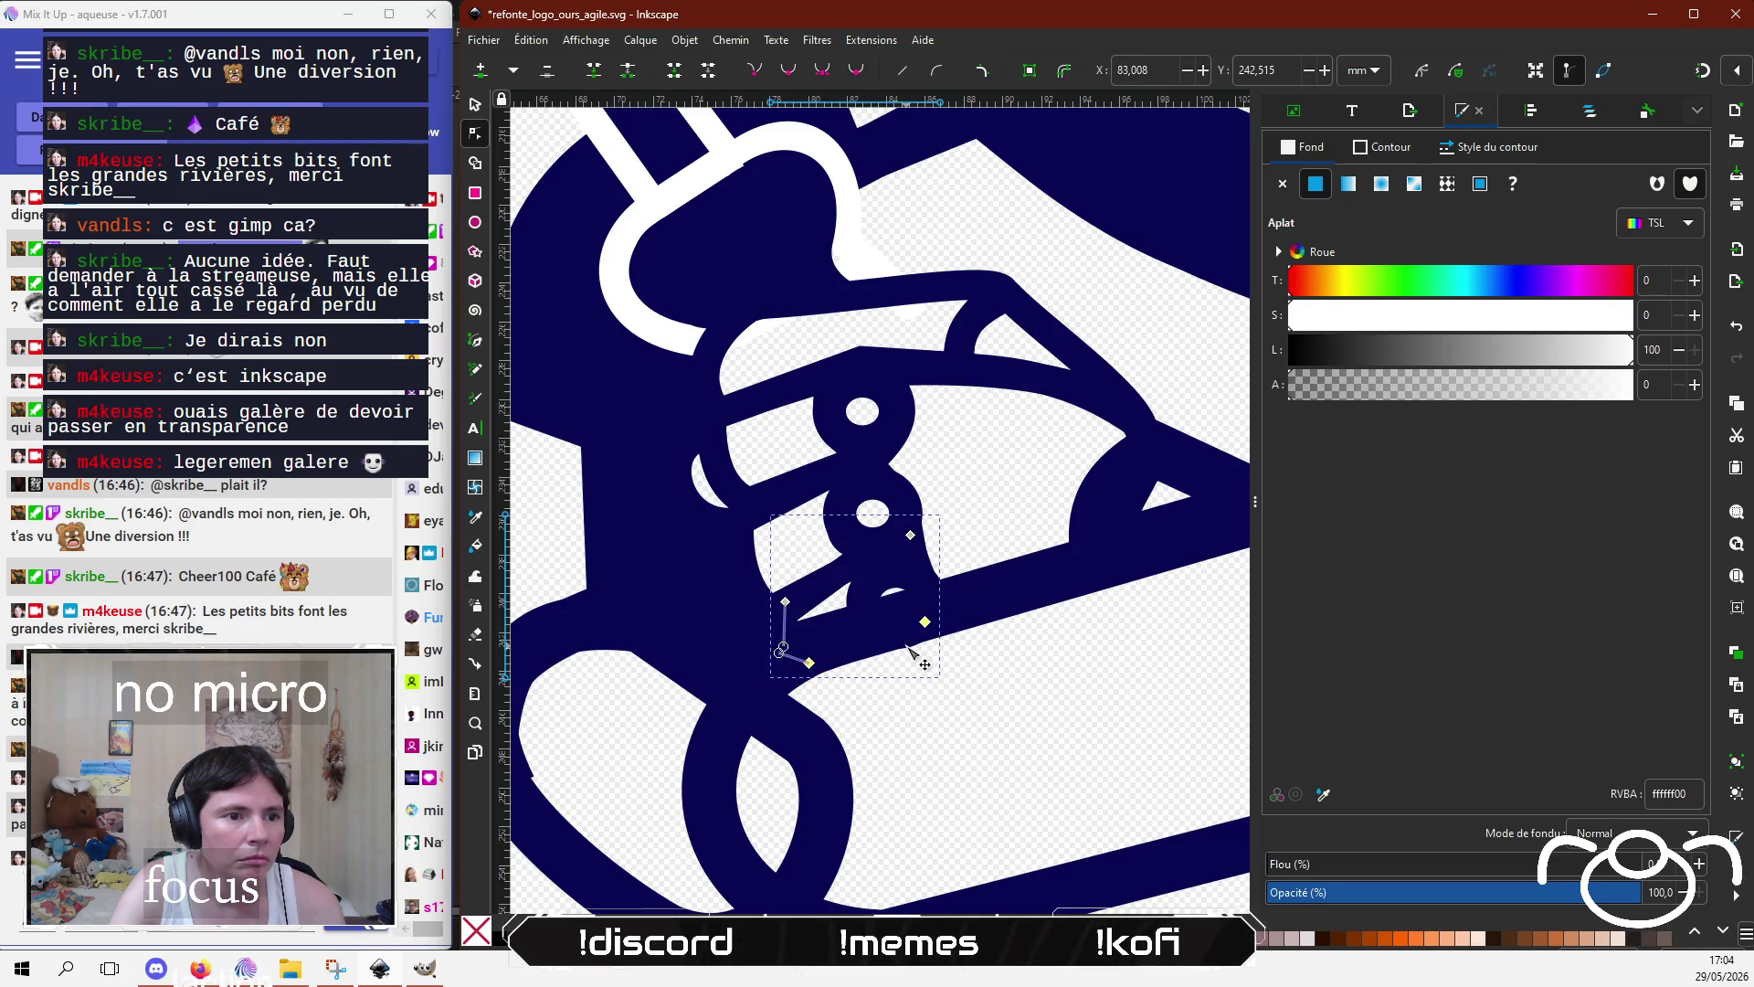
{"action": "left_click", "coordinate": [894, 592]}
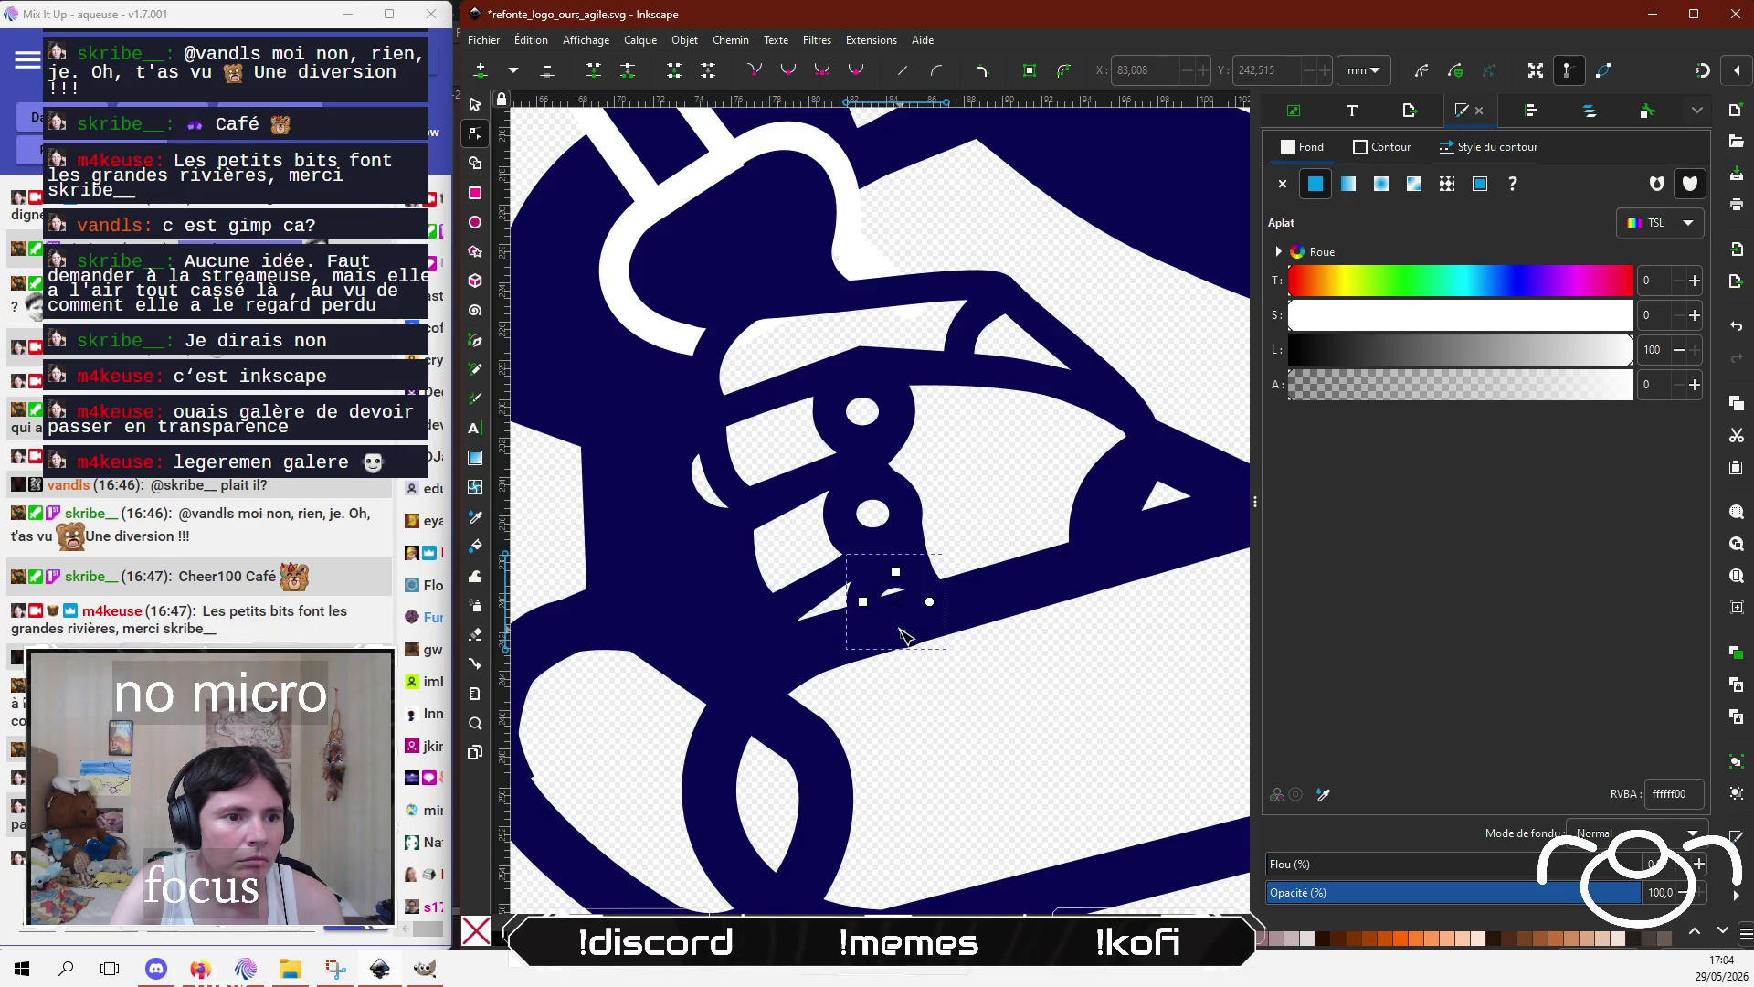
{"action": "key", "text": "Escape"}
{"action": "scroll", "coordinate": [936, 704], "scroll_direction": "down", "scroll_amount": 5}
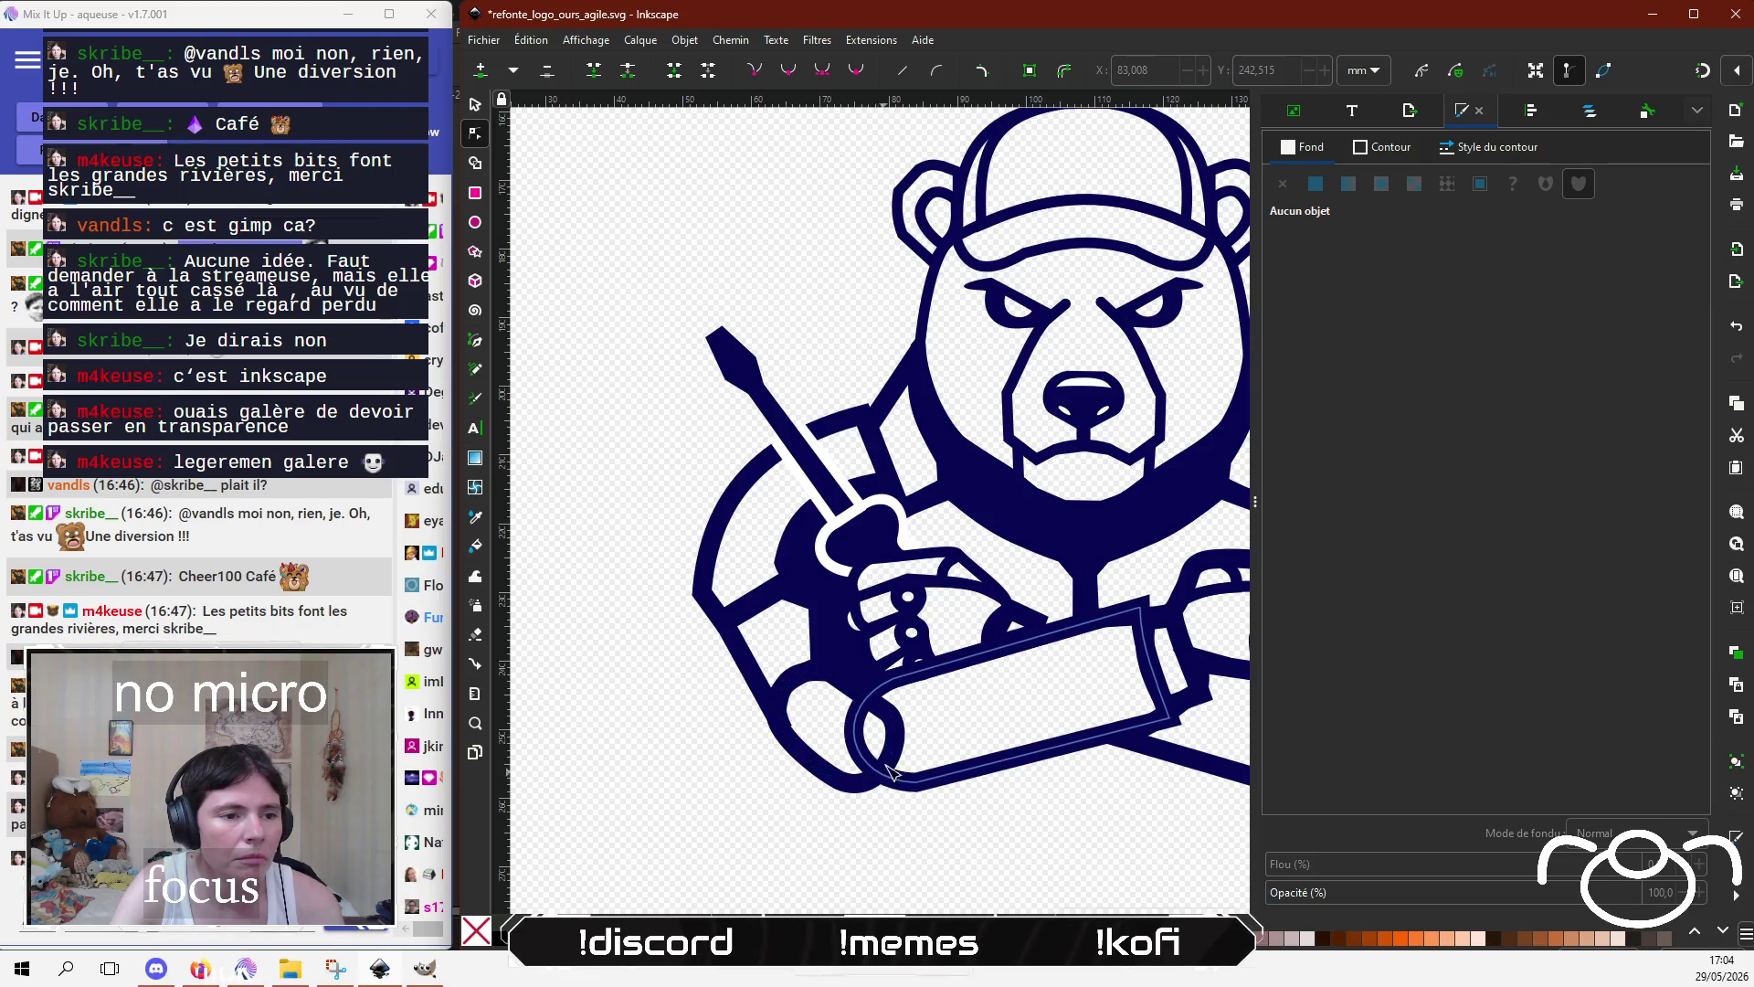
Step: Pull the banner's left curve node rightward and add a node on the curve below it
{"action": "scroll", "coordinate": [891, 771], "scroll_direction": "down", "scroll_amount": 1}
{"action": "scroll", "coordinate": [850, 731], "scroll_direction": "up", "scroll_amount": 1}
{"action": "scroll", "coordinate": [822, 704], "scroll_direction": "down", "scroll_amount": 1}
{"action": "scroll", "coordinate": [798, 684], "scroll_direction": "down", "scroll_amount": 1}
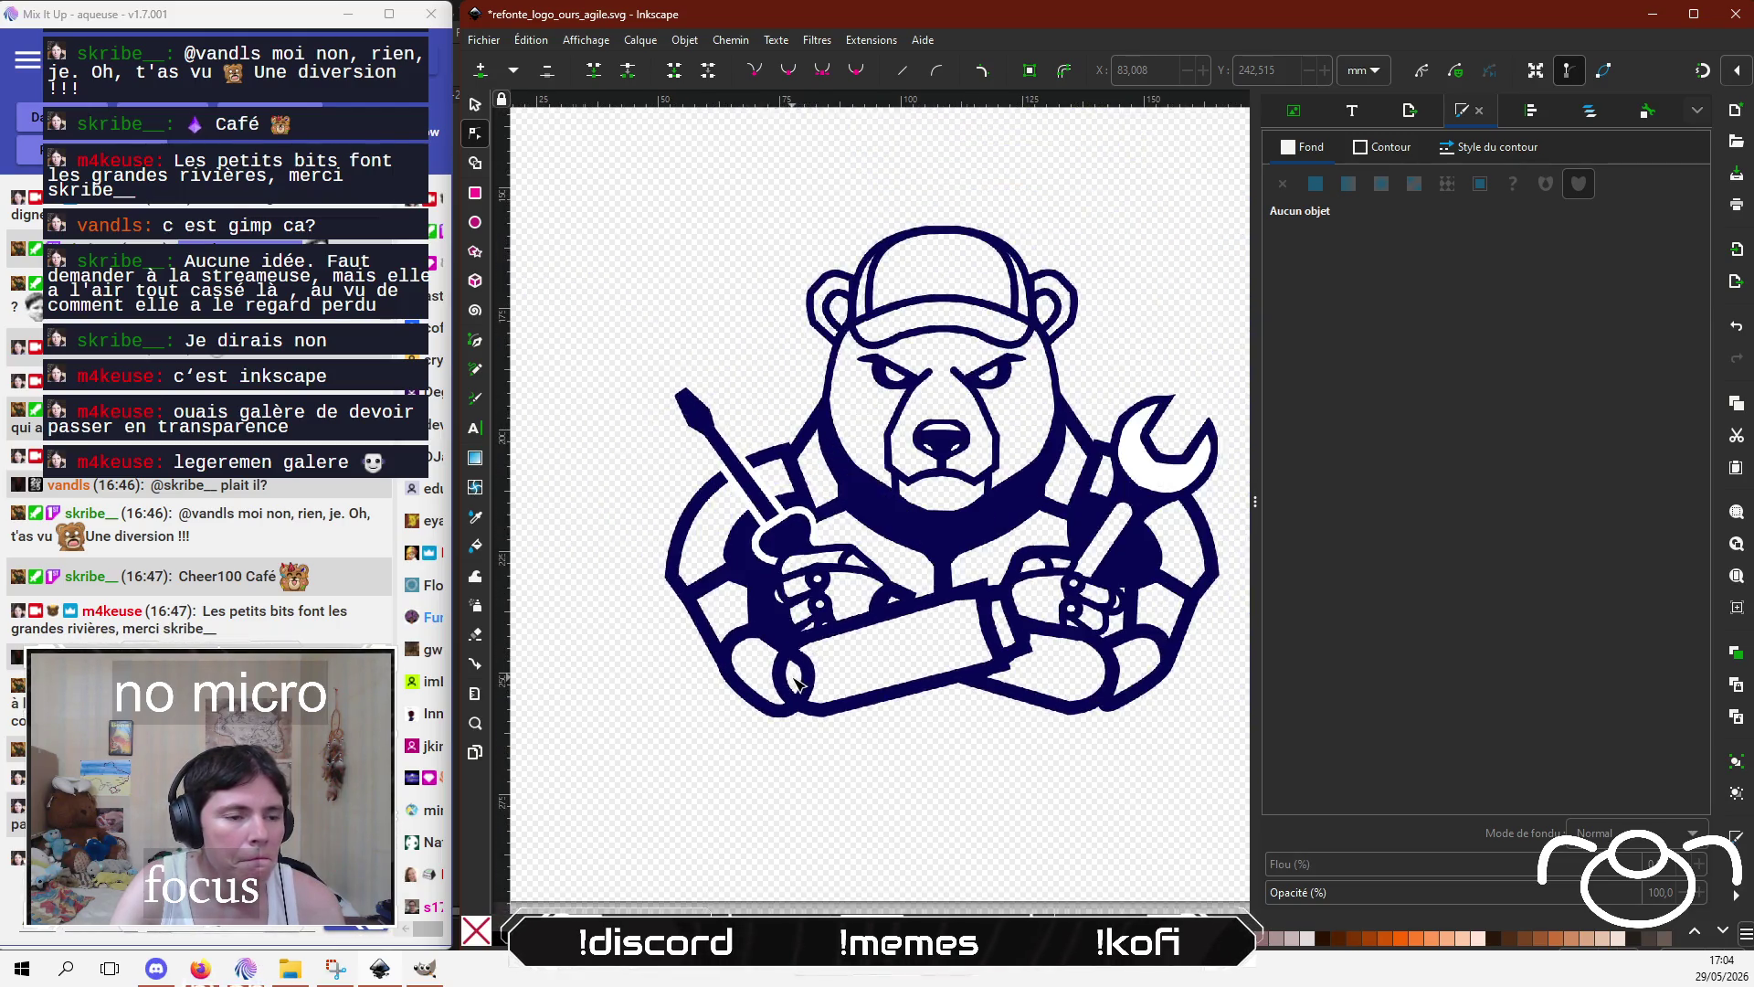
{"action": "scroll", "coordinate": [793, 682], "scroll_direction": "up", "scroll_amount": 2}
{"action": "left_click", "coordinate": [787, 681]}
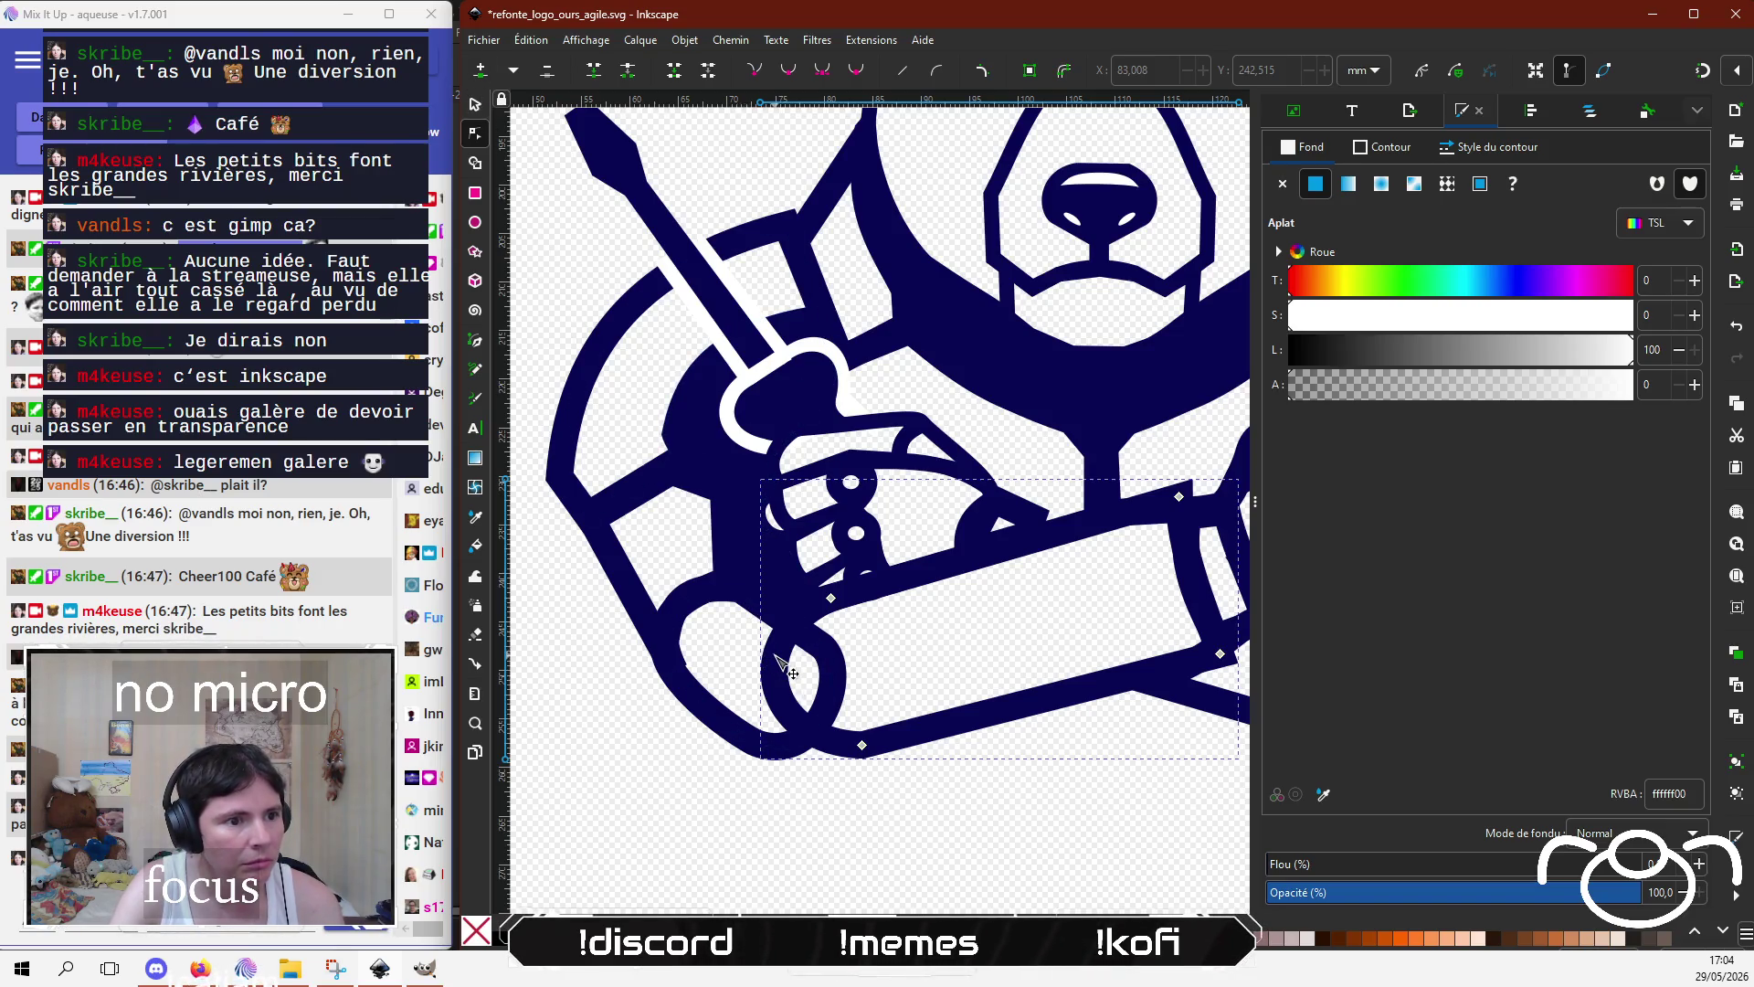
{"action": "mouse_move", "coordinate": [774, 654]}
{"action": "left_mouse_down"}
{"action": "mouse_move", "coordinate": [827, 658]}
{"action": "mouse_move", "coordinate": [807, 632]}
{"action": "left_mouse_up"}
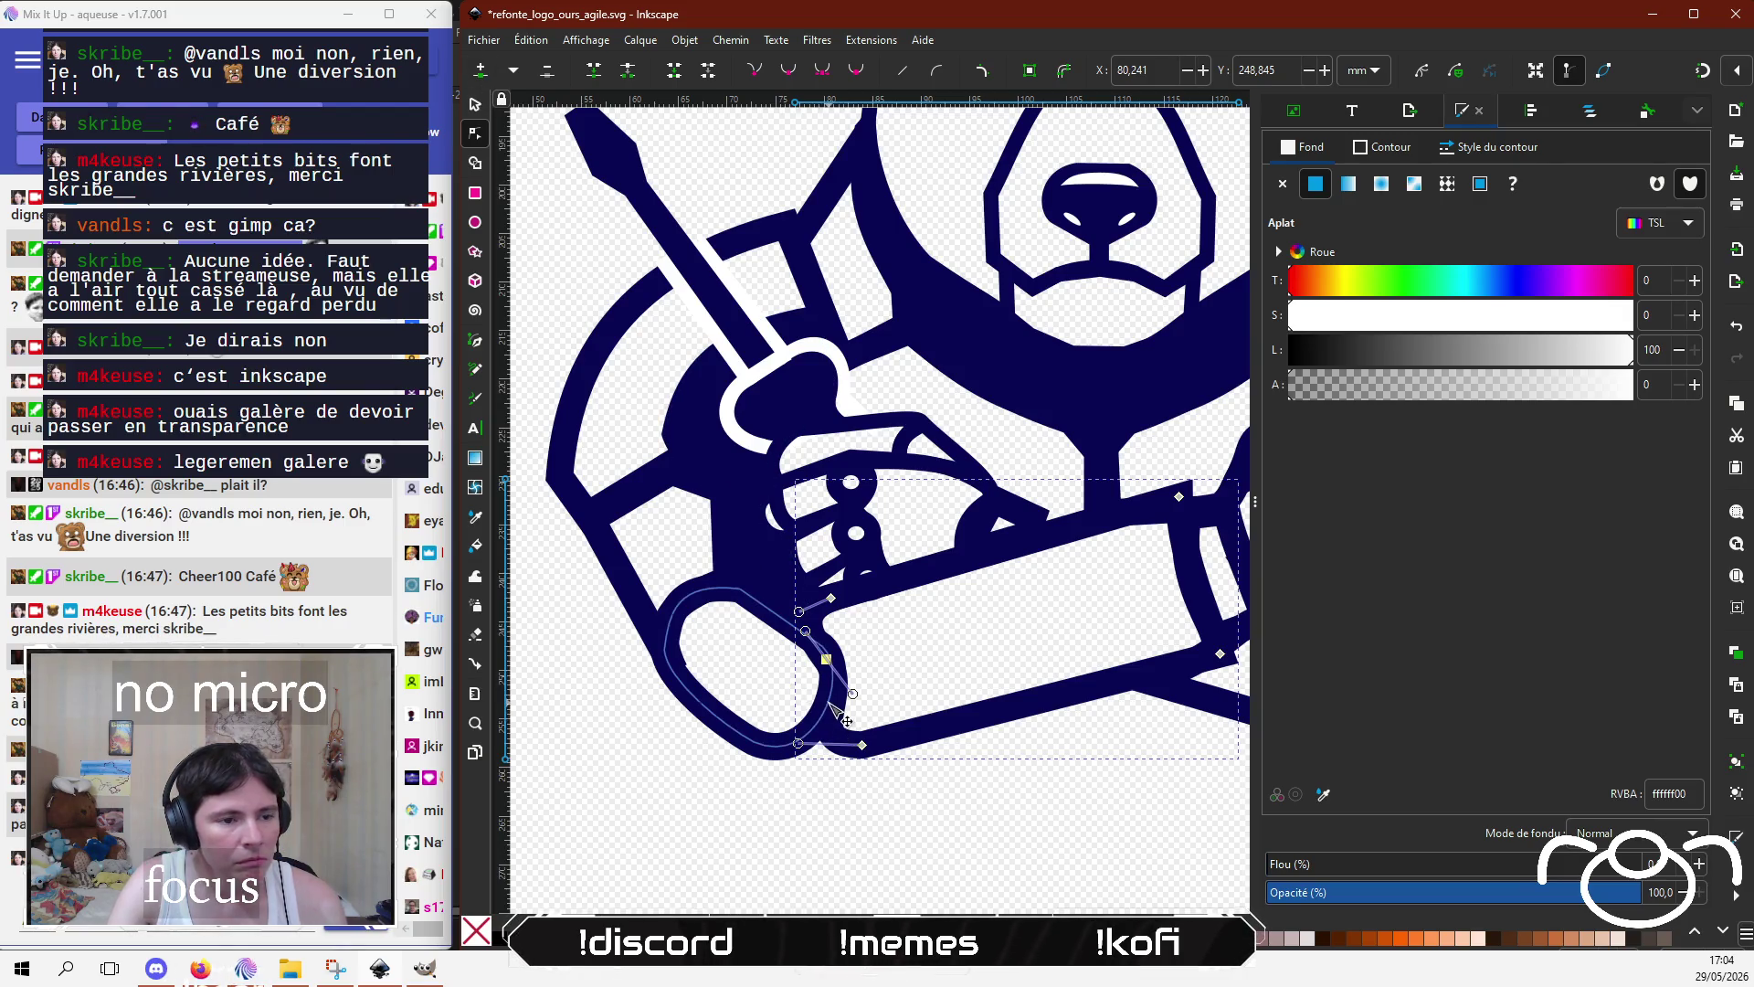
{"action": "double_click", "coordinate": [831, 702]}
{"action": "left_click_drag", "start_coordinate": [828, 705], "coordinate": [843, 723]}
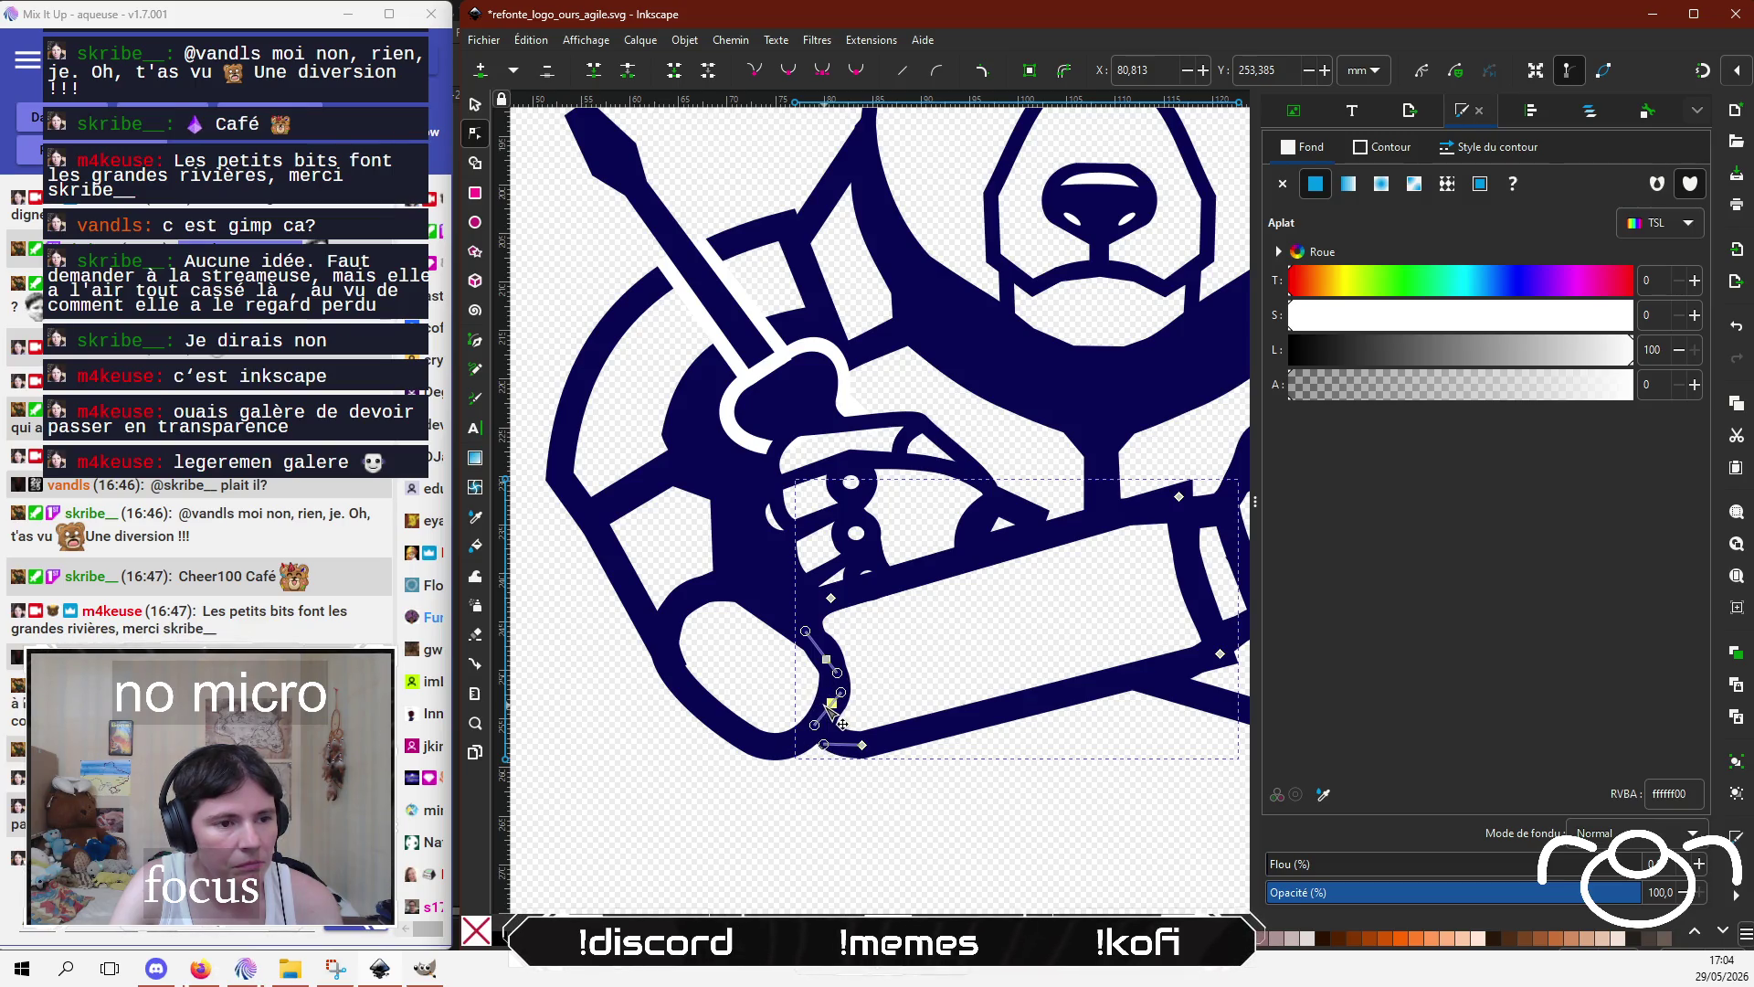
Step: Fine-tune the new node's handles and move it up-left to smooth the join
{"action": "scroll", "coordinate": [826, 724], "scroll_direction": "up", "scroll_amount": 1}
{"action": "scroll", "coordinate": [809, 640], "scroll_direction": "up", "scroll_amount": 1}
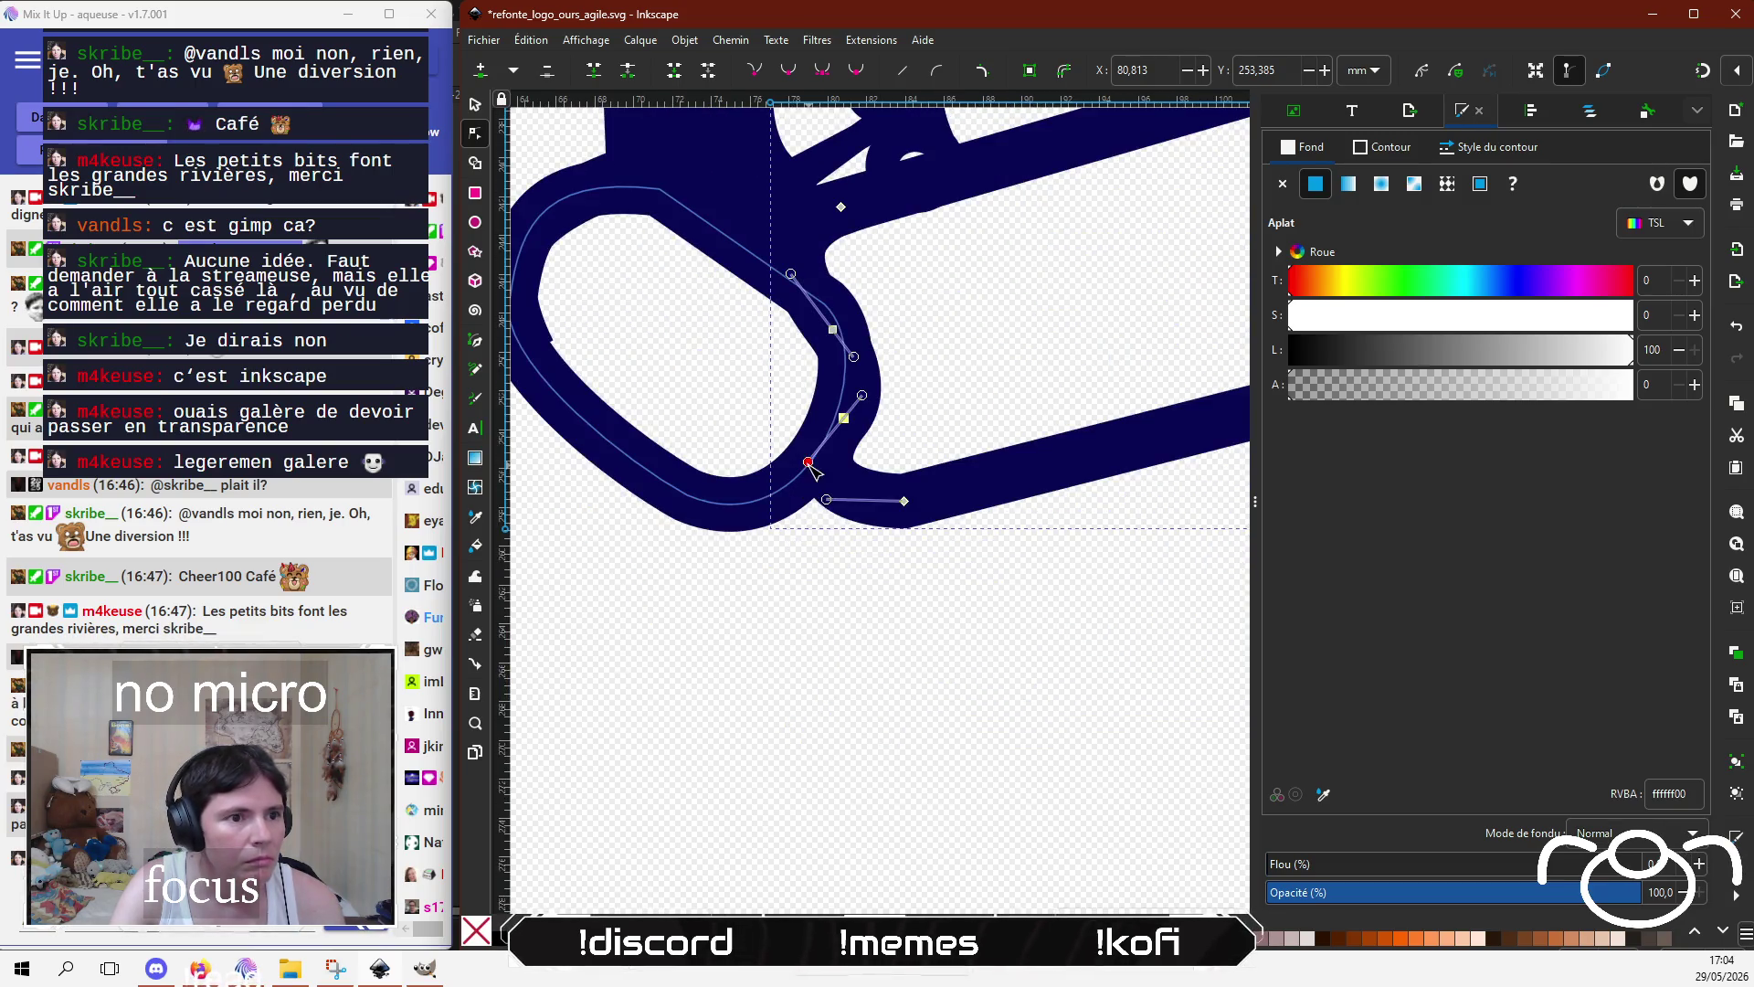
{"action": "left_click_drag", "start_coordinate": [826, 476], "coordinate": [821, 473]}
{"action": "mouse_move", "coordinate": [850, 342]}
{"action": "left_mouse_down"}
{"action": "mouse_move", "coordinate": [836, 310]}
{"action": "mouse_move", "coordinate": [773, 279]}
{"action": "left_mouse_up"}
{"action": "key", "text": "ctrl+z"}
{"action": "left_click_drag", "start_coordinate": [832, 331], "coordinate": [793, 280]}
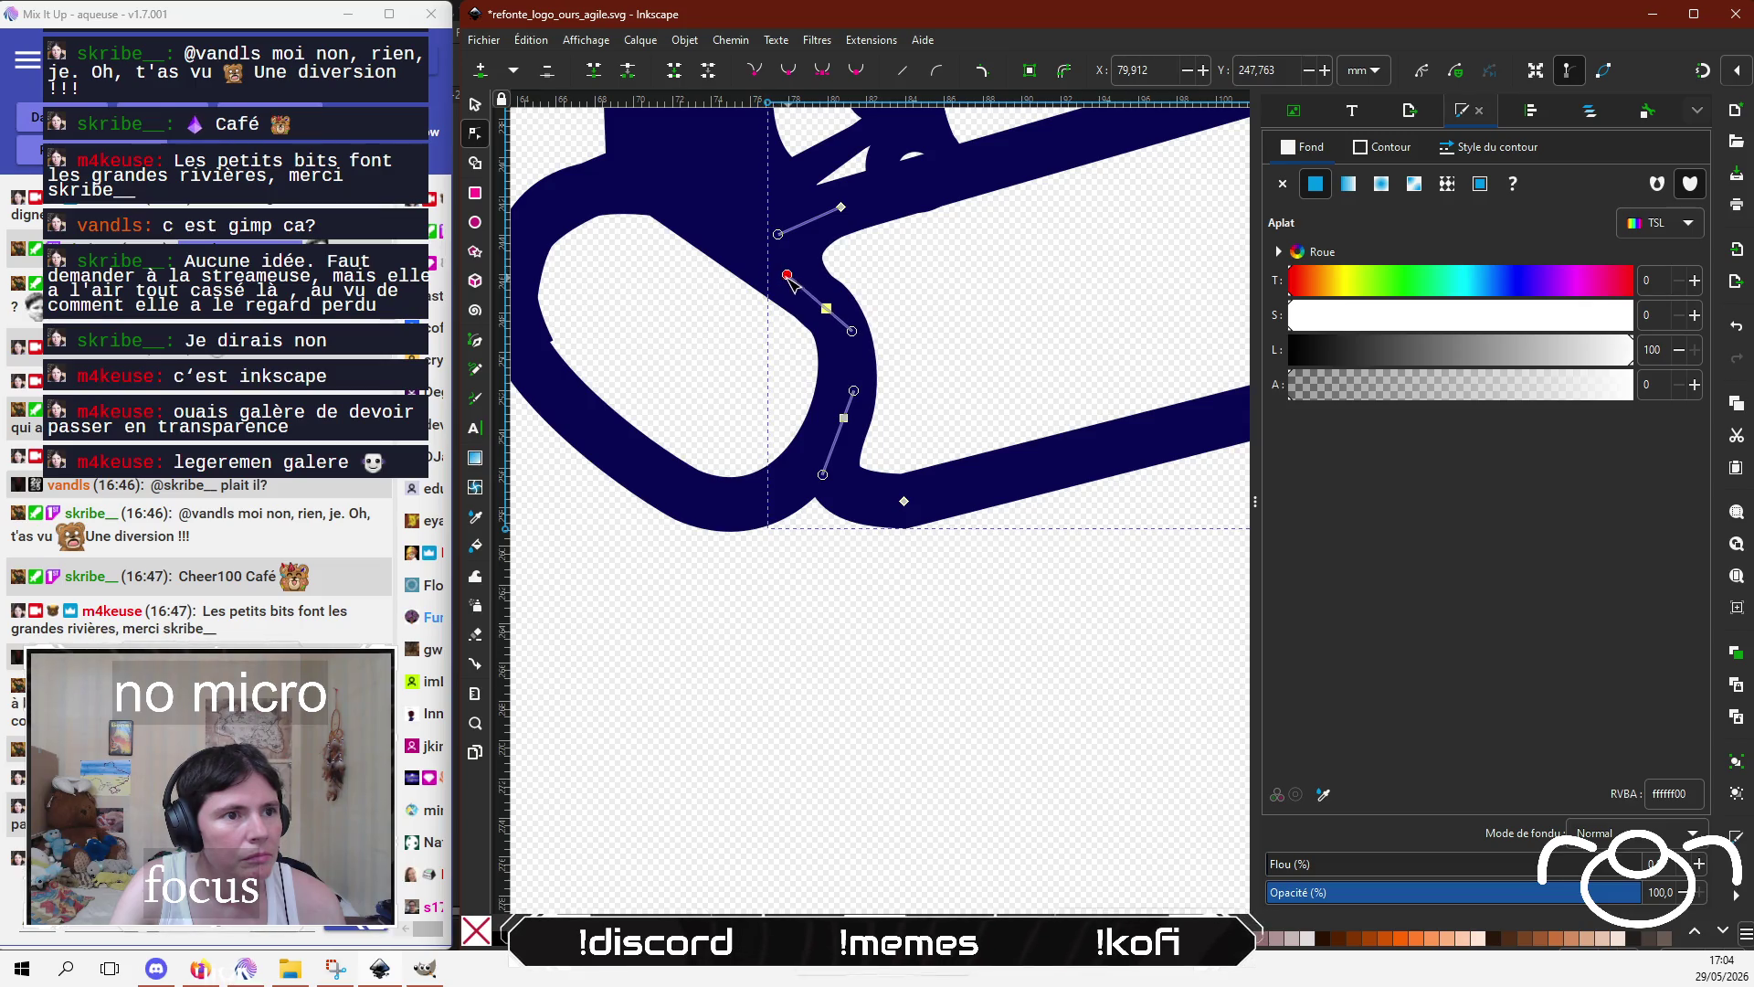
{"action": "scroll", "coordinate": [914, 713], "scroll_direction": "down", "scroll_amount": 5, "text": "ctrl"}
{"action": "left_click", "coordinate": [1005, 722]}
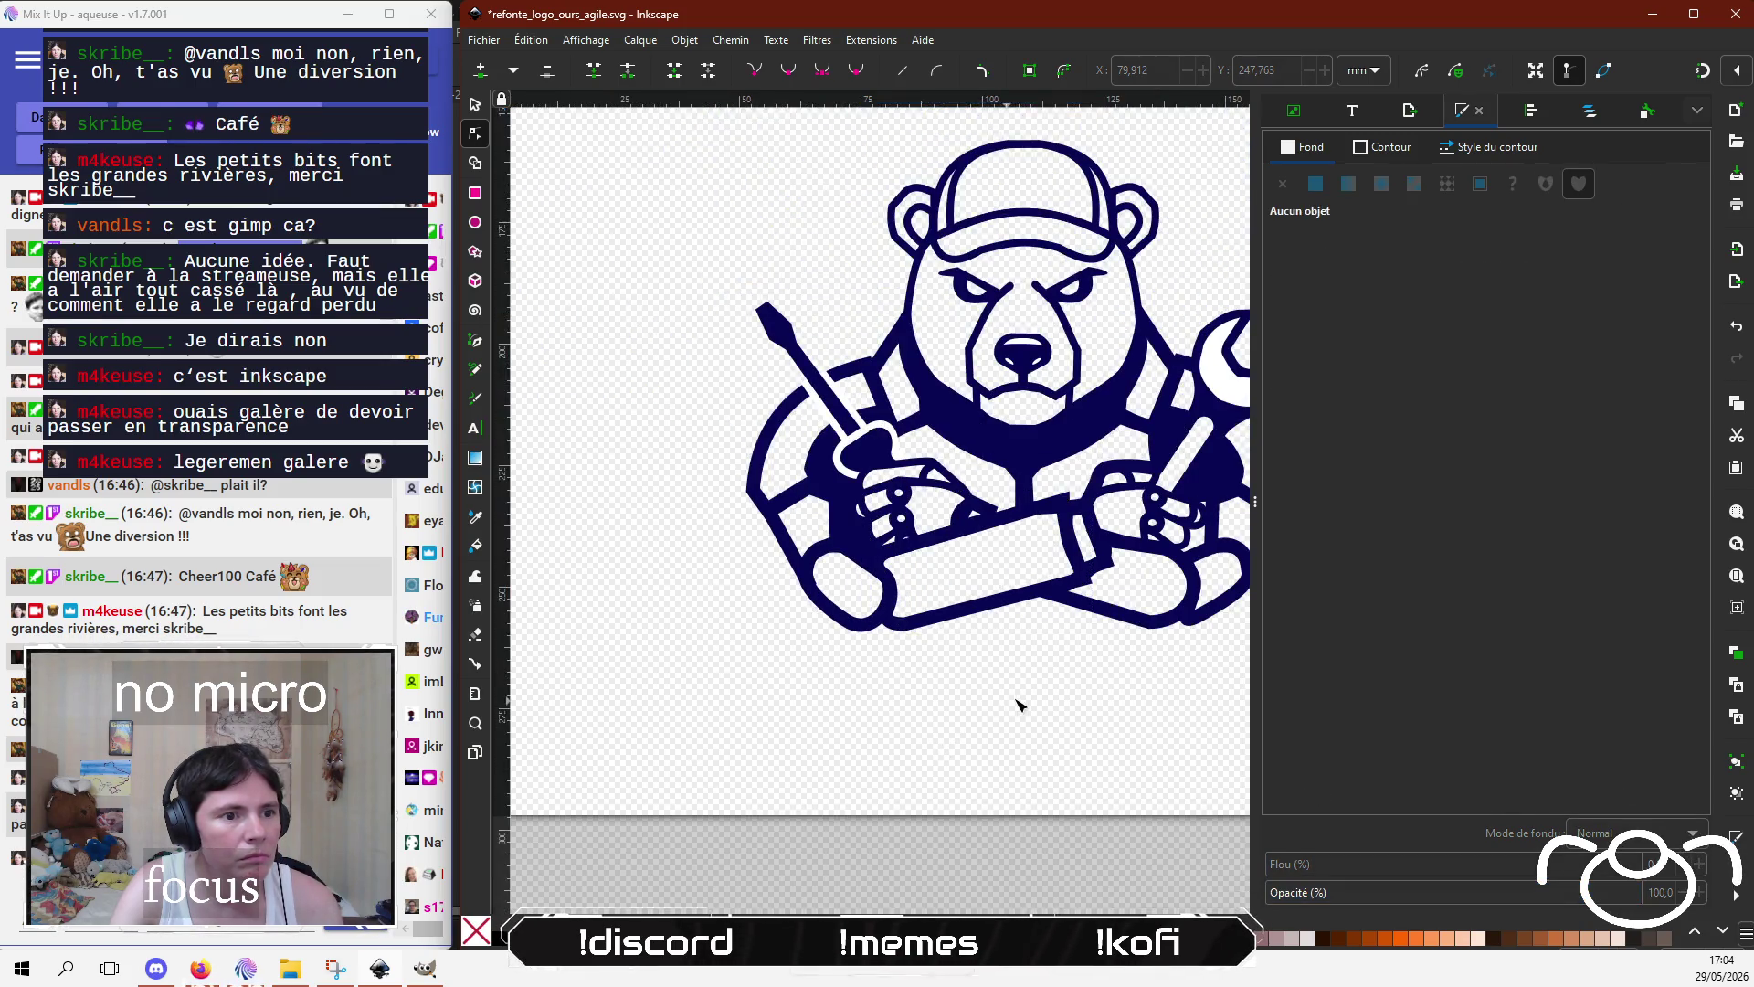
Step: Join two nodes at the lower right of the wrench outline path
{"action": "key", "text": "5"}
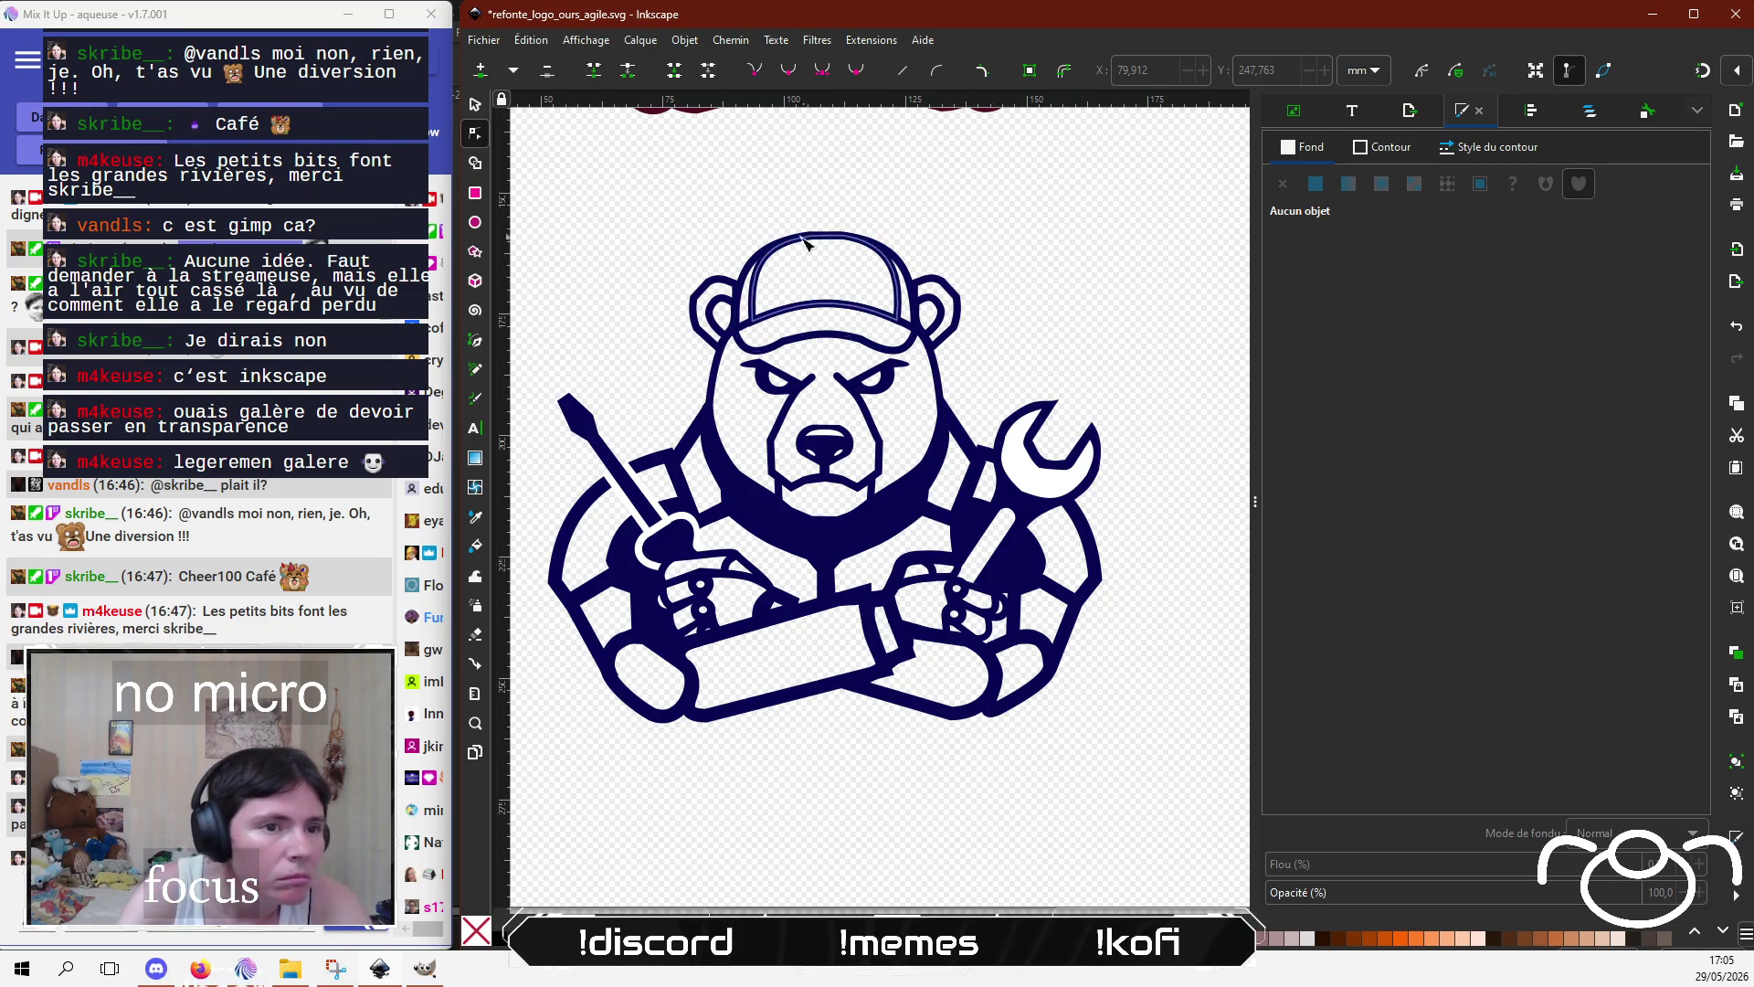
{"action": "left_click", "coordinate": [1021, 495]}
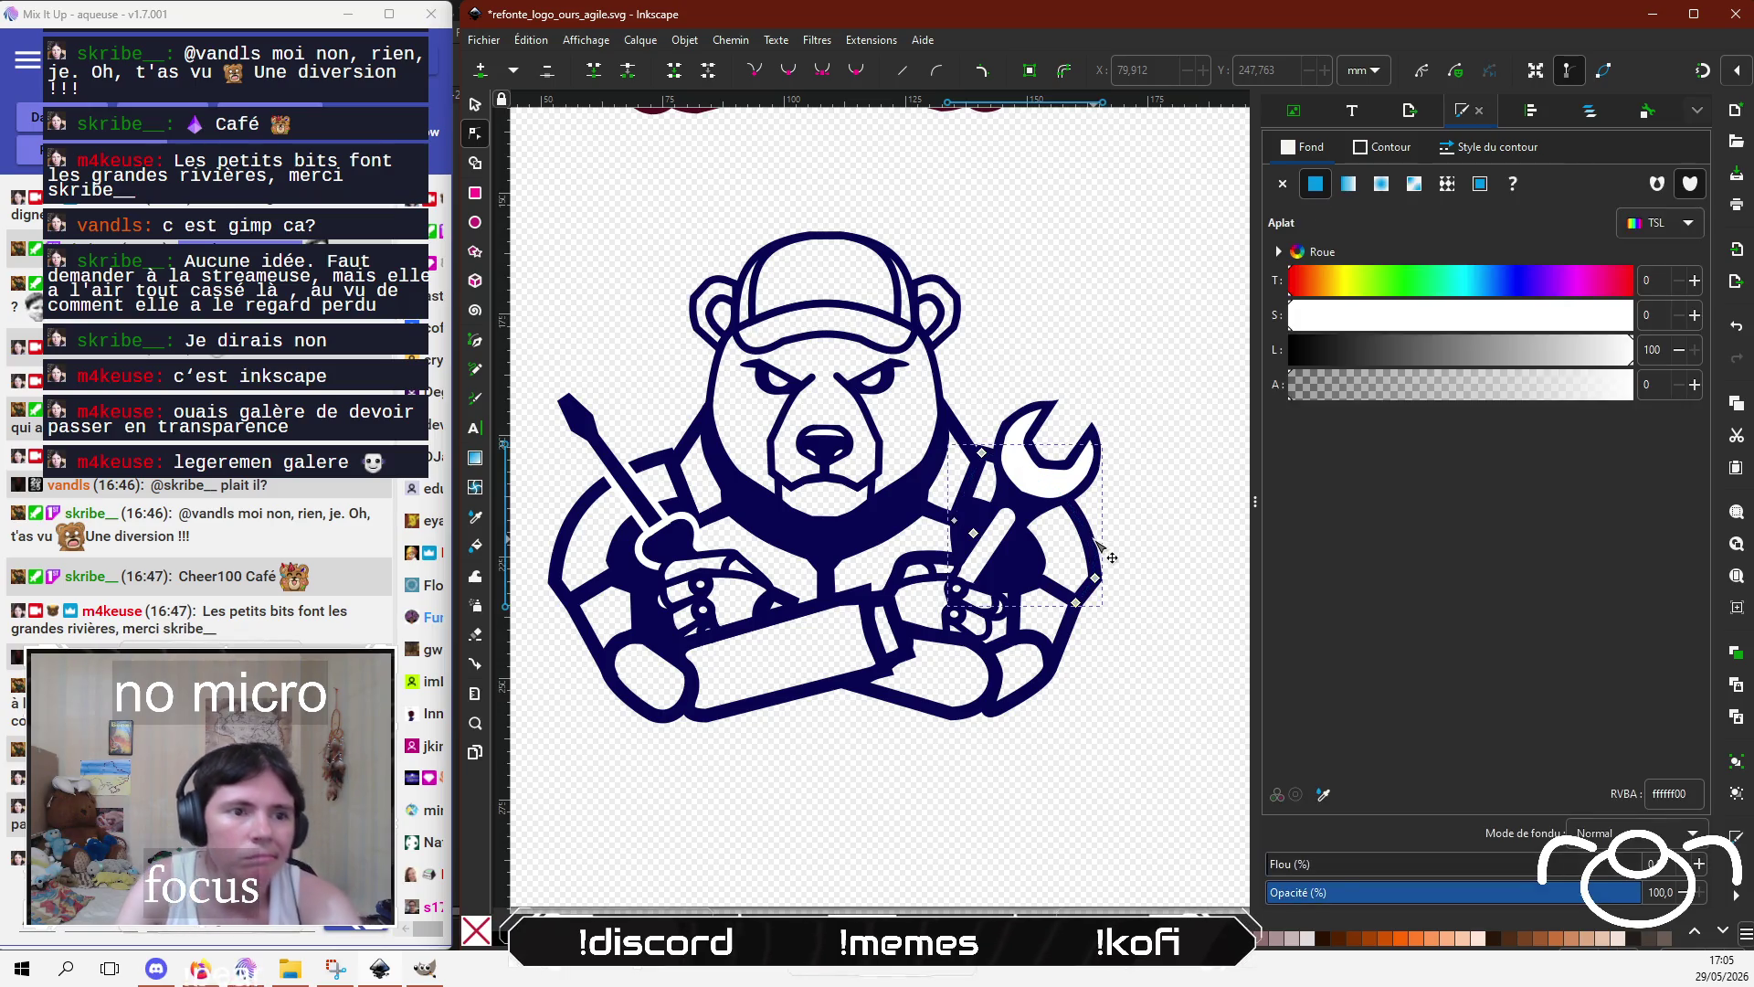
{"action": "scroll", "coordinate": [1030, 396], "scroll_direction": "up", "scroll_amount": 3, "text": "ctrl"}
{"action": "scroll", "coordinate": [1030, 445], "scroll_direction": "down", "scroll_amount": 4}
{"action": "scroll", "coordinate": [827, 308], "scroll_direction": "right", "scroll_amount": 4}
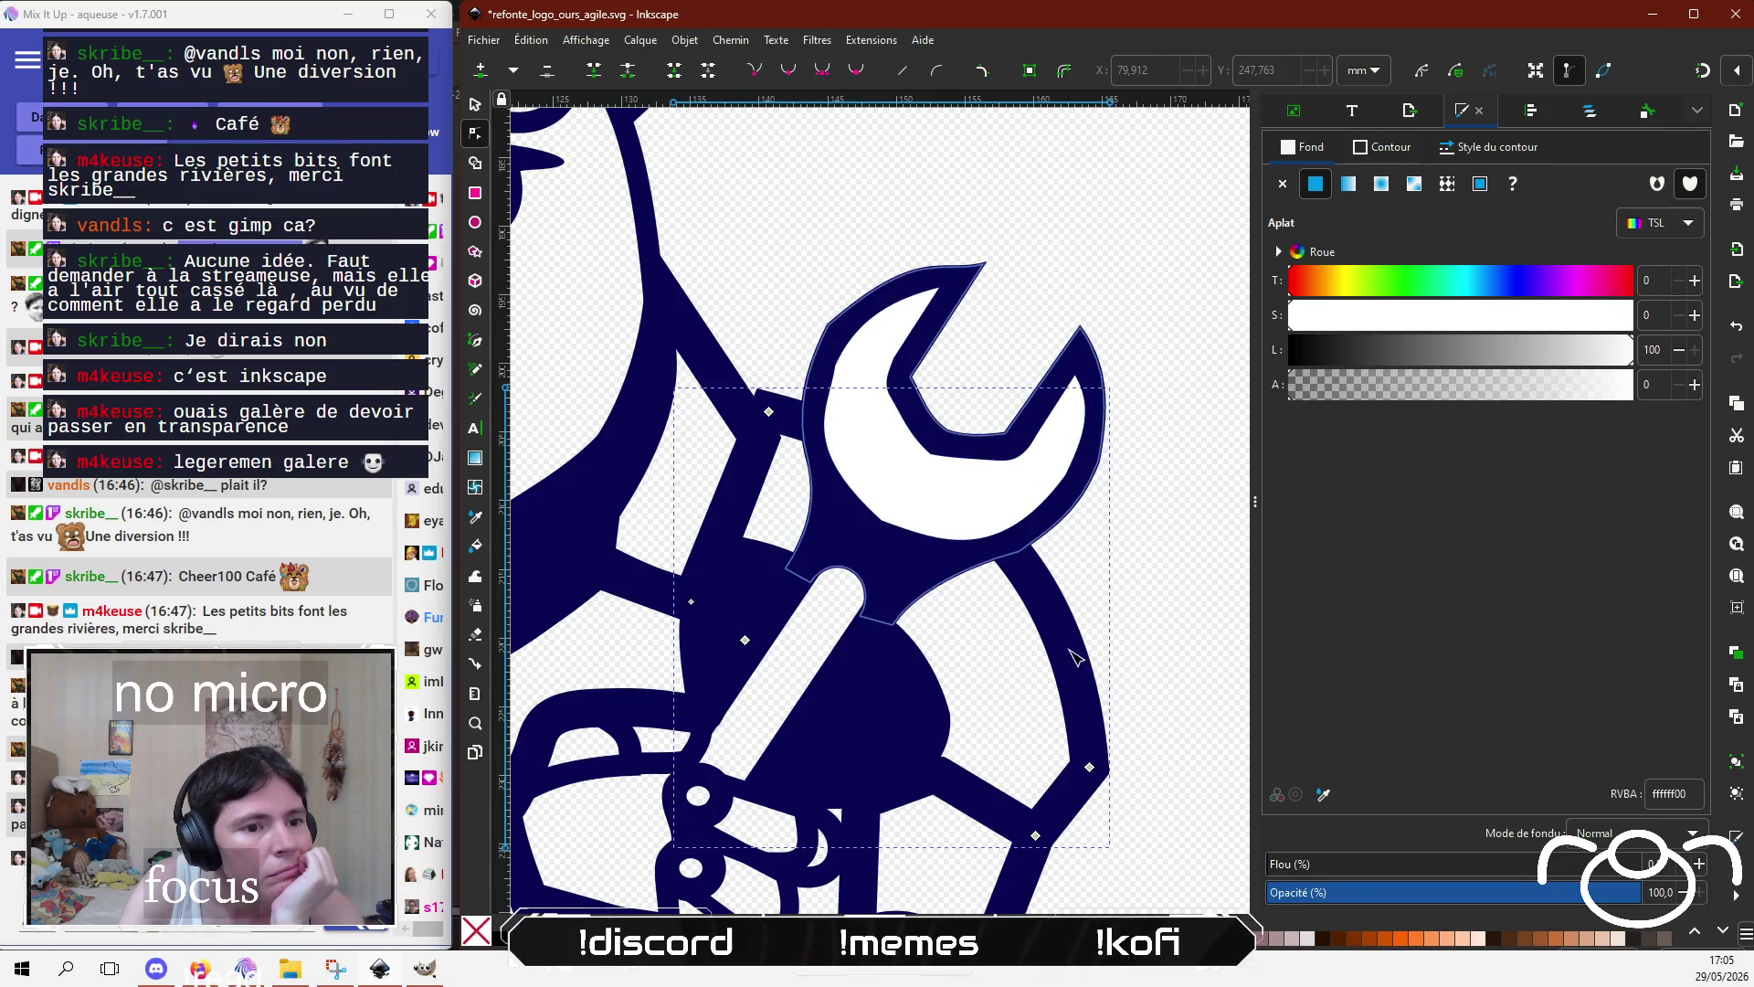
{"action": "left_click", "coordinate": [1092, 767]}
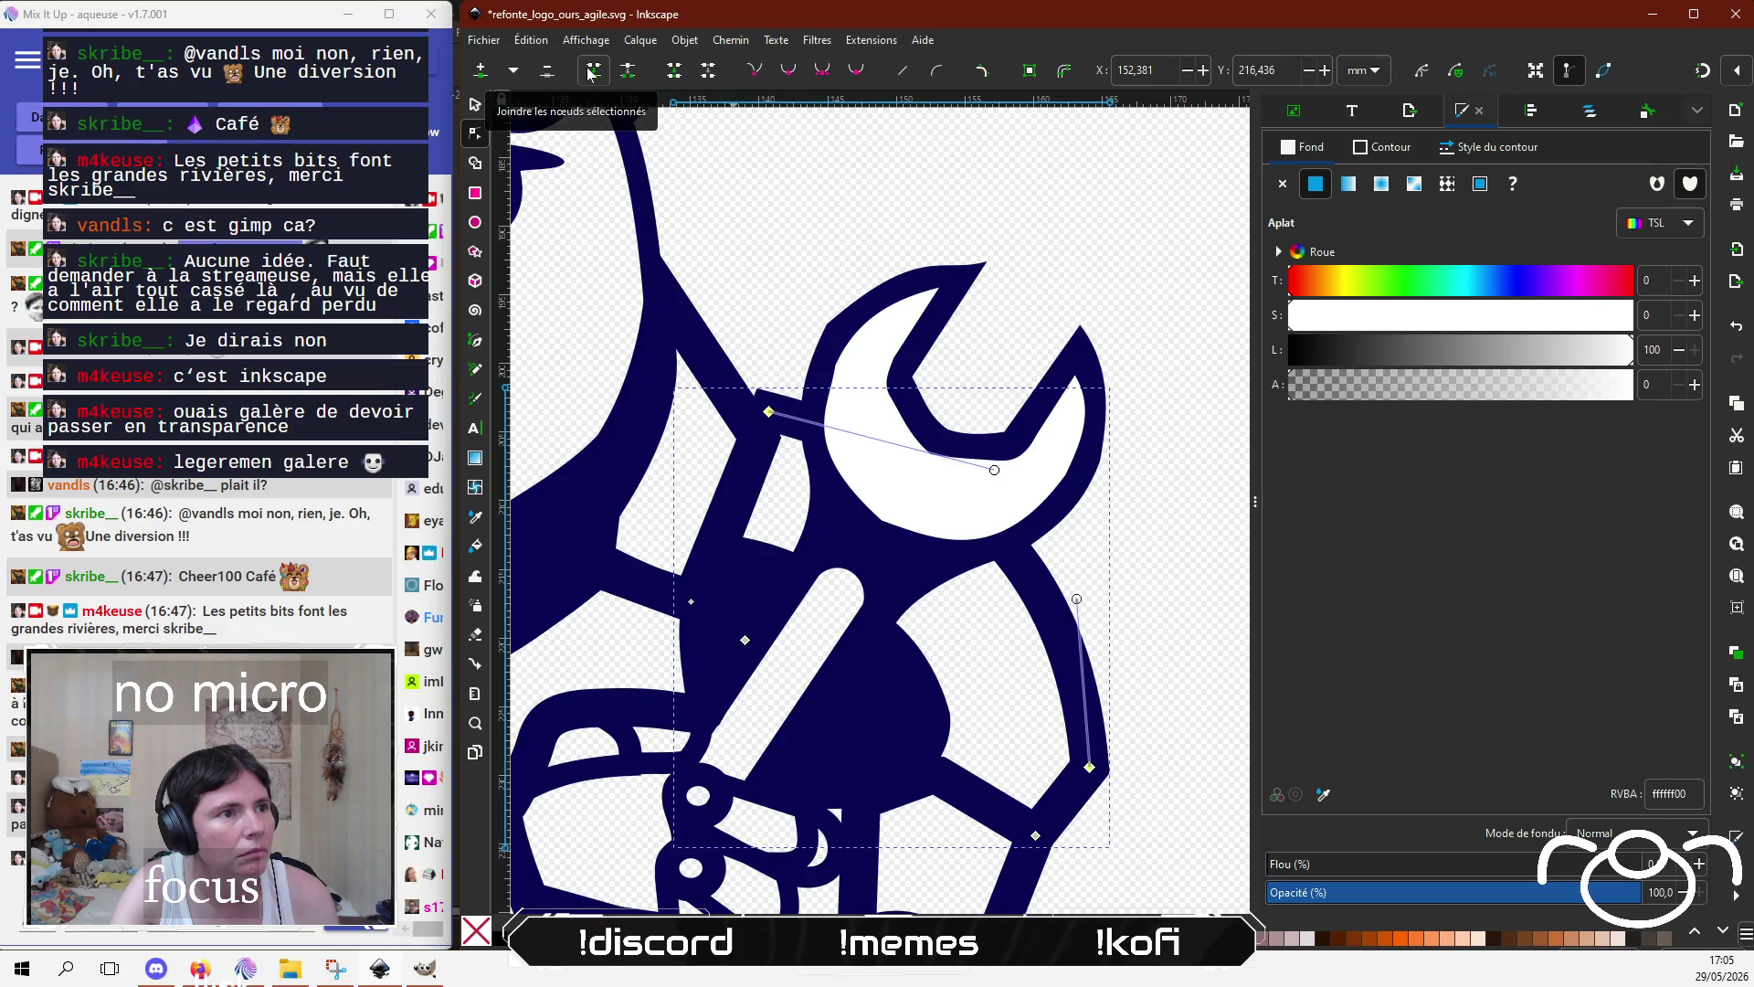
{"action": "left_click", "coordinate": [629, 73]}
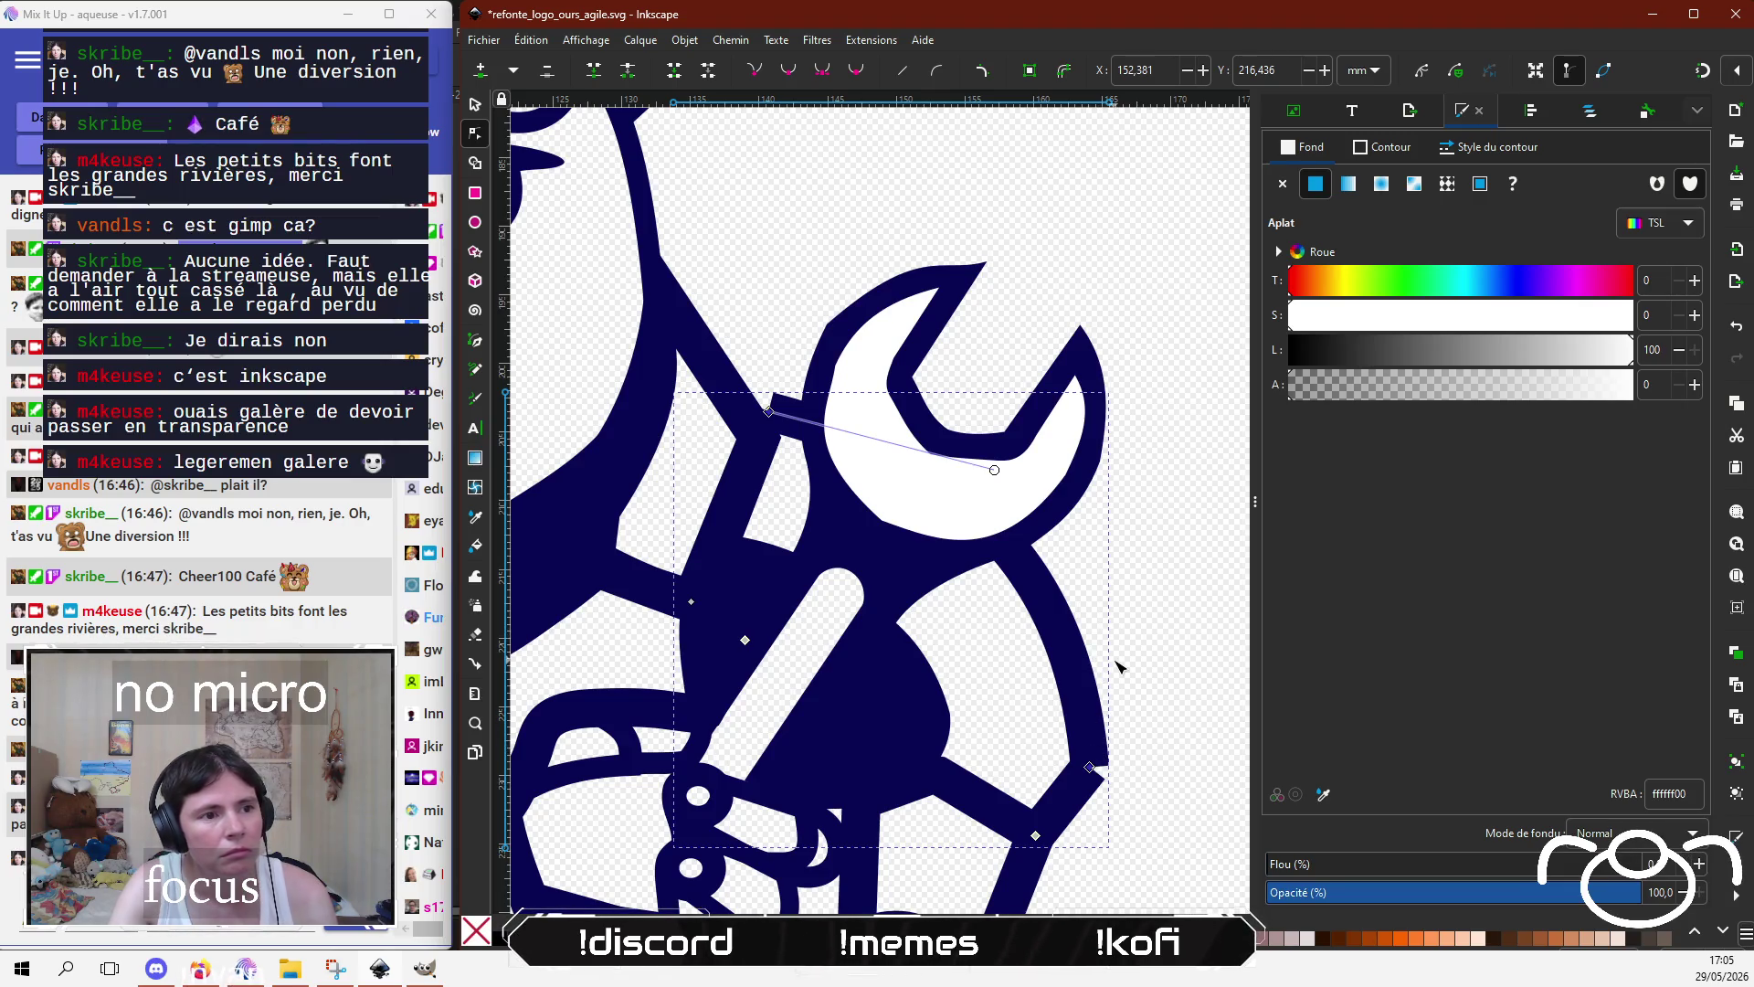
{"action": "key", "text": "Escape"}
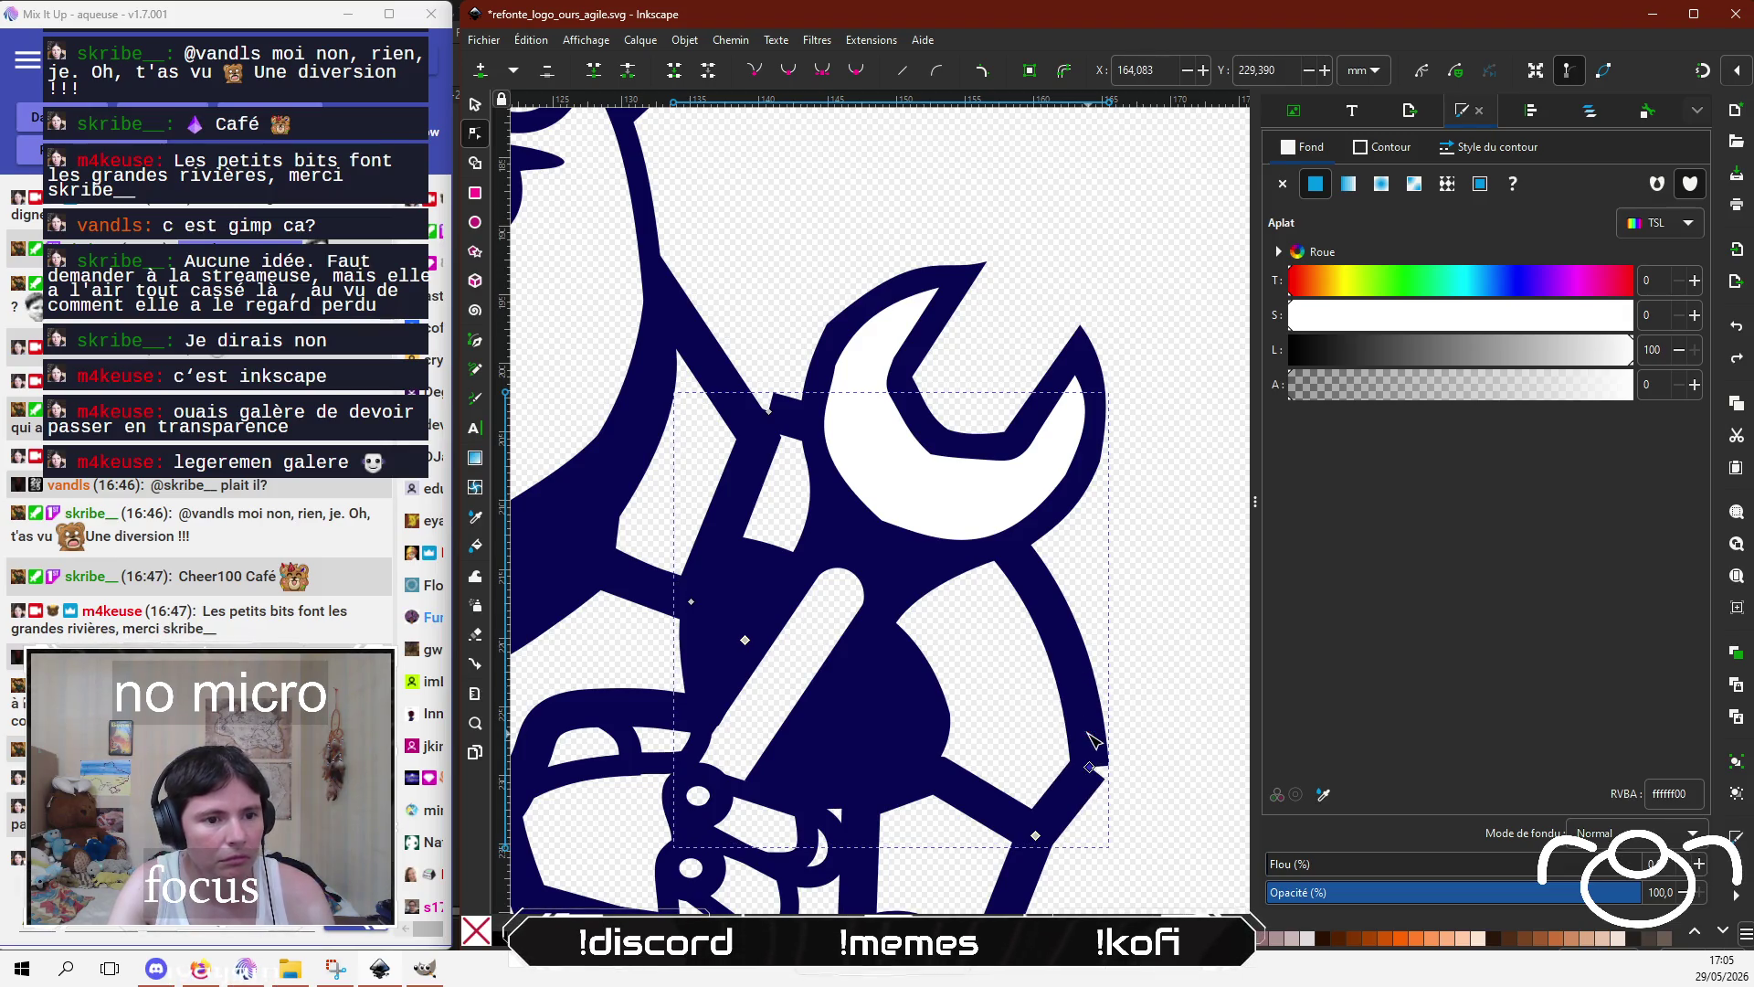
{"action": "left_click", "coordinate": [1090, 766]}
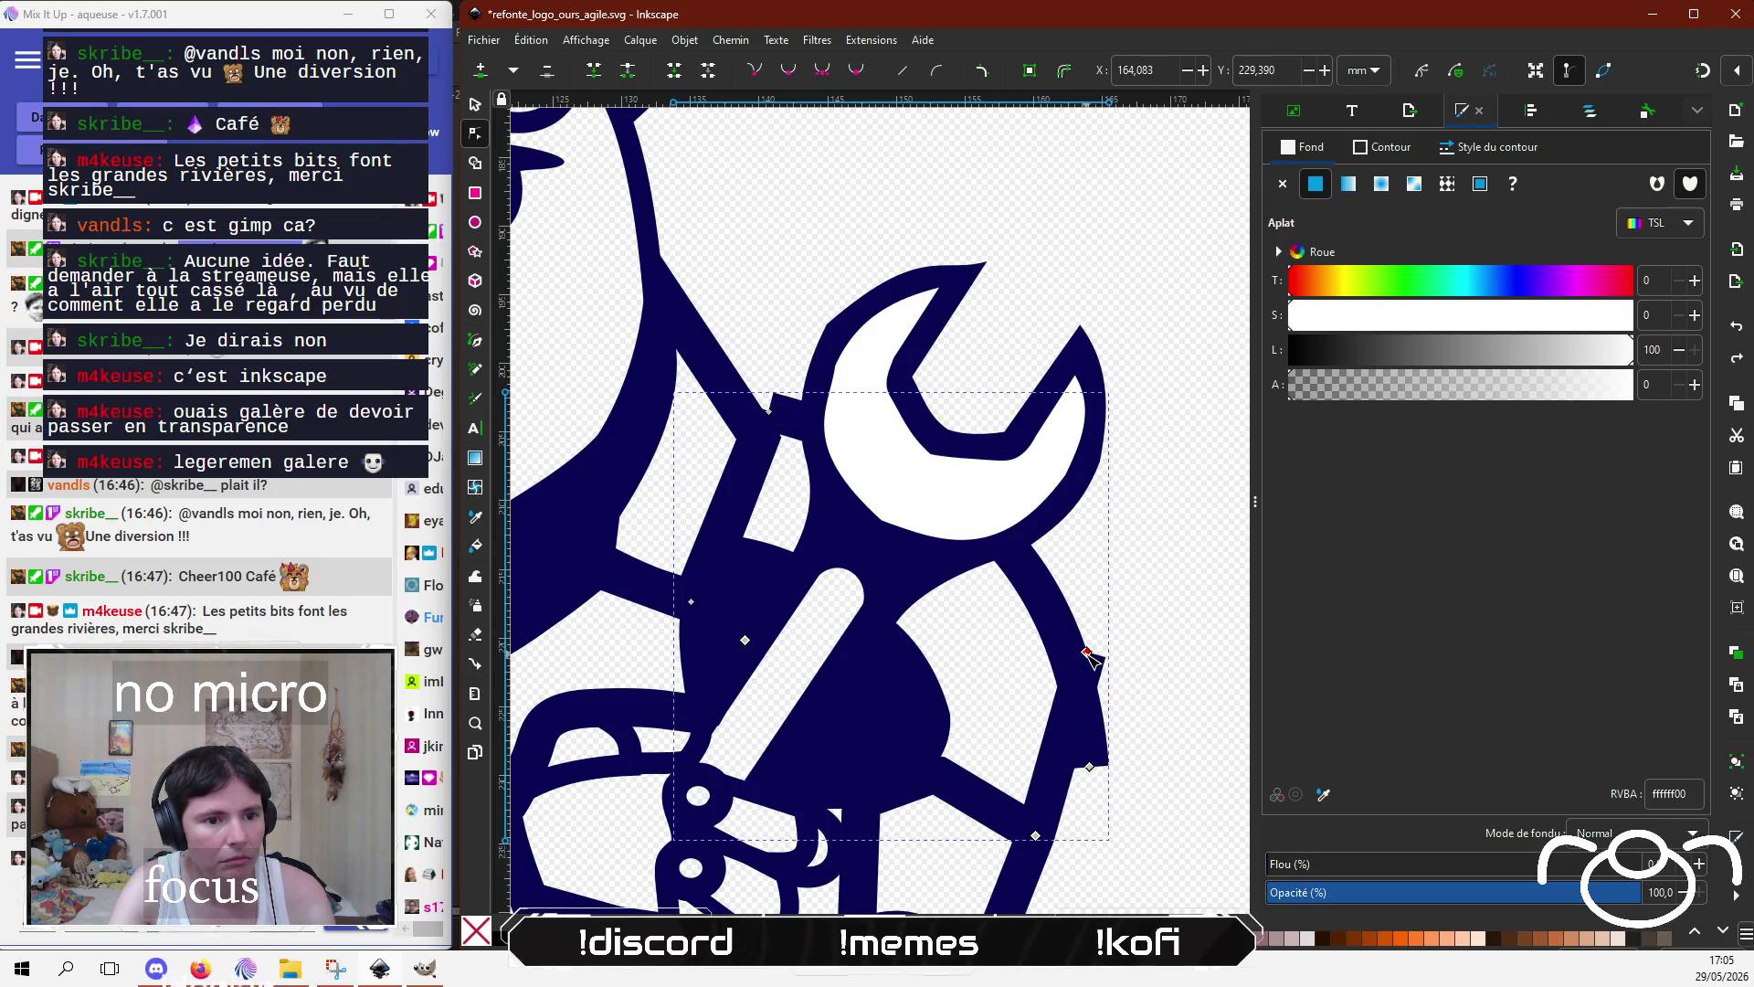
{"action": "left_click", "coordinate": [1185, 604]}
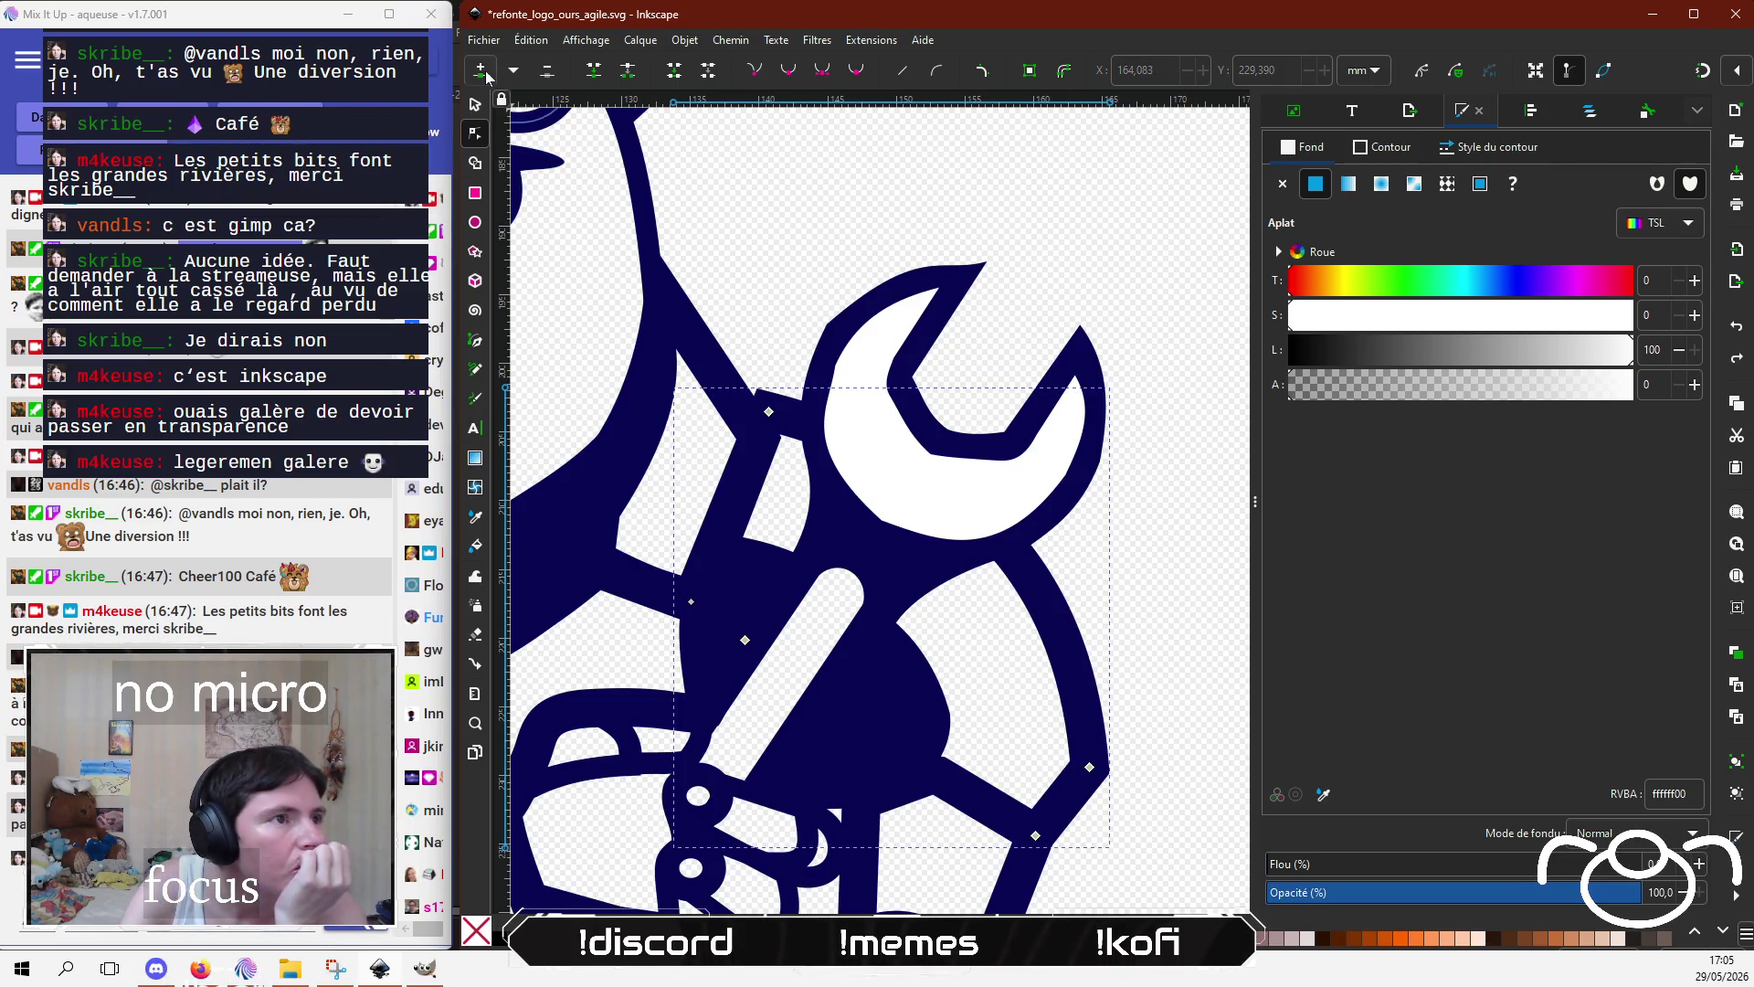
Step: Add two nodes near the wrench head and break the path at them
{"action": "double_click", "coordinate": [798, 419]}
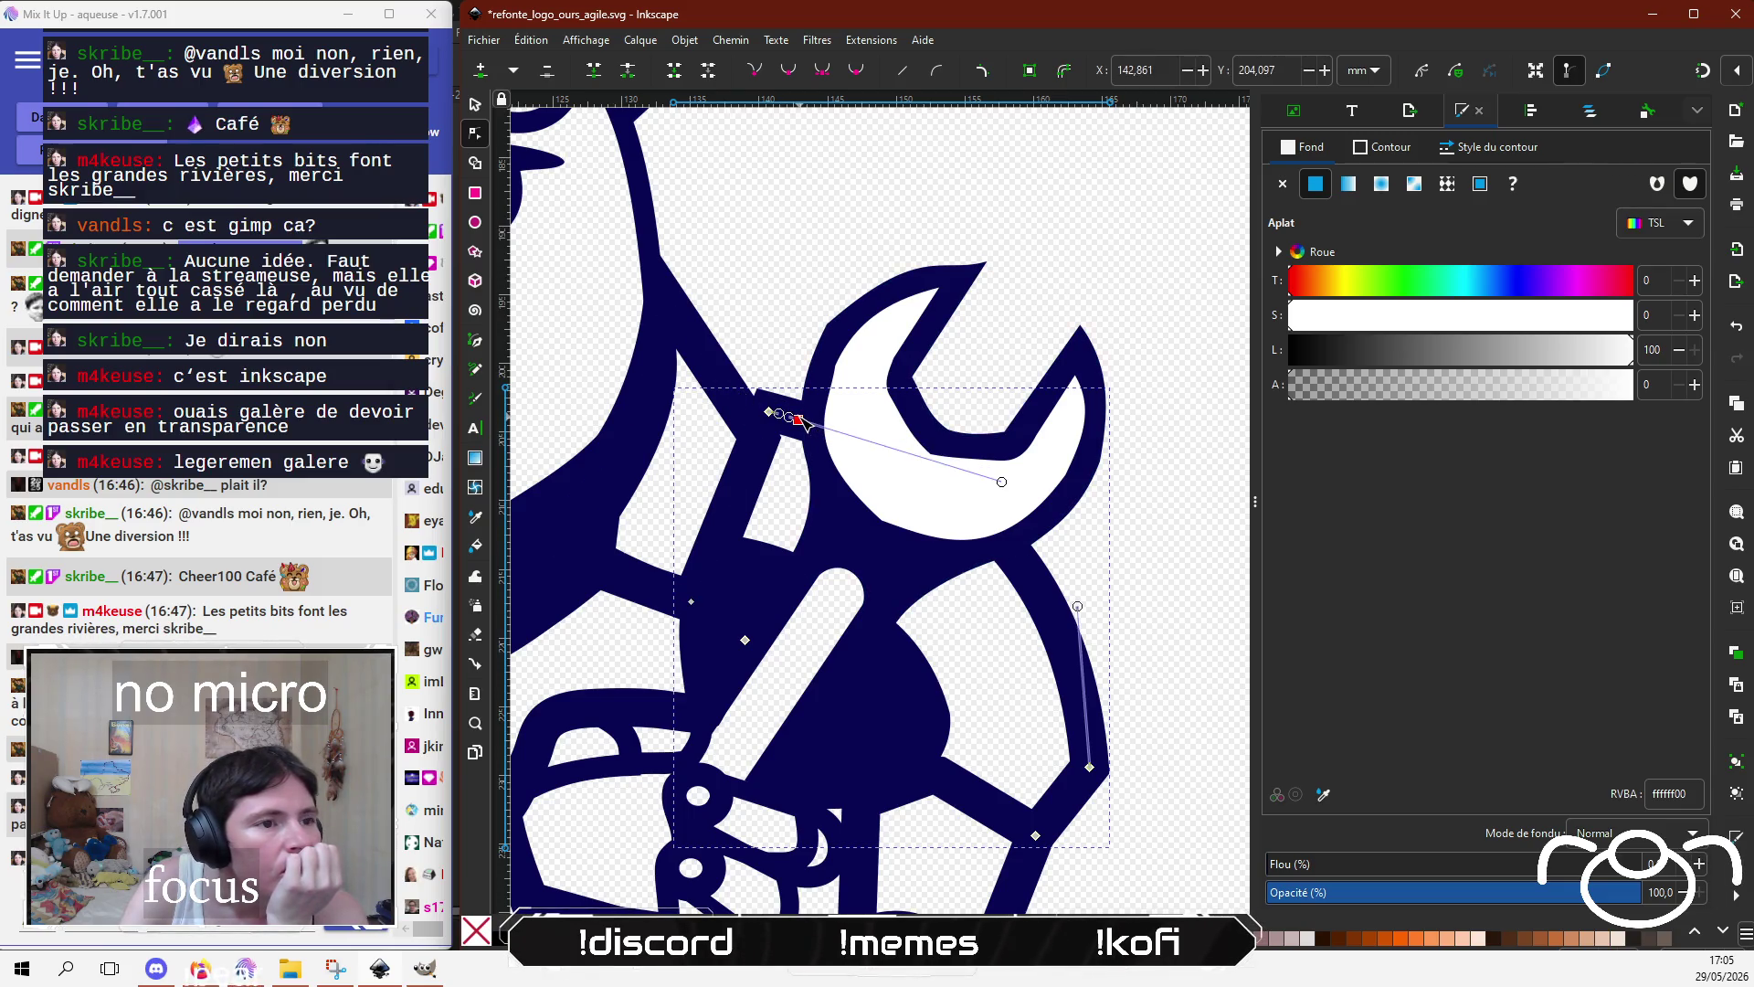
{"action": "double_click", "coordinate": [1017, 559]}
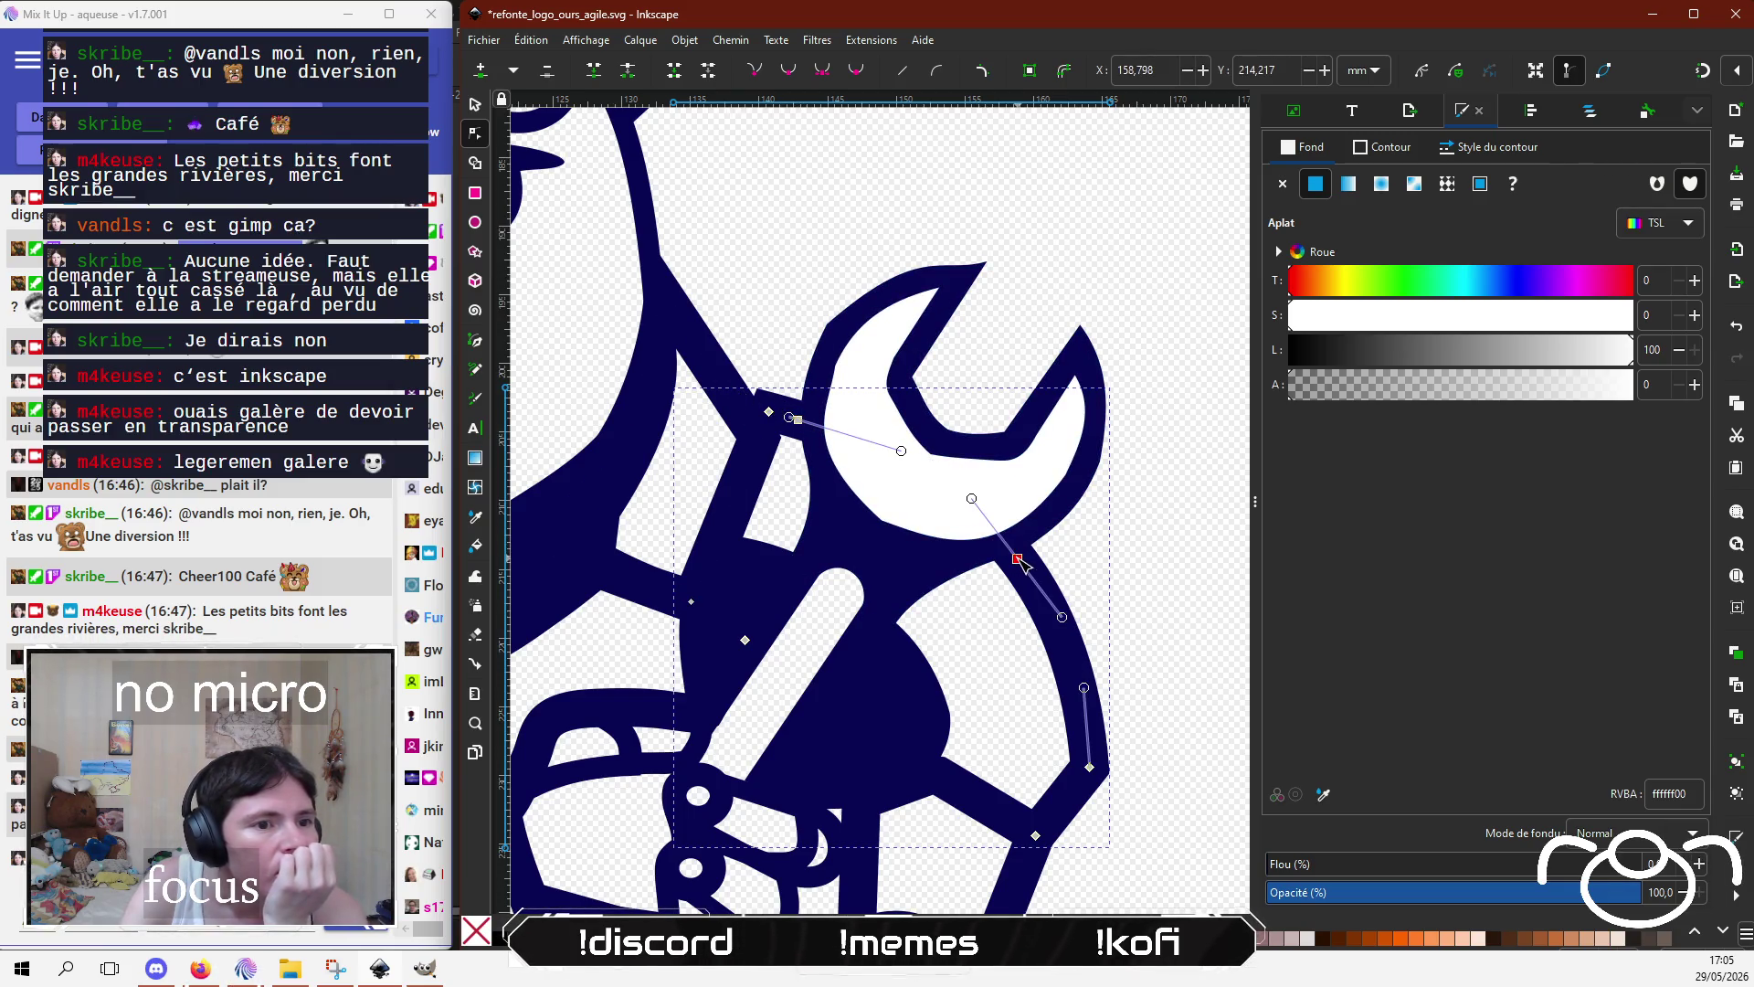
{"action": "left_click", "coordinate": [799, 419]}
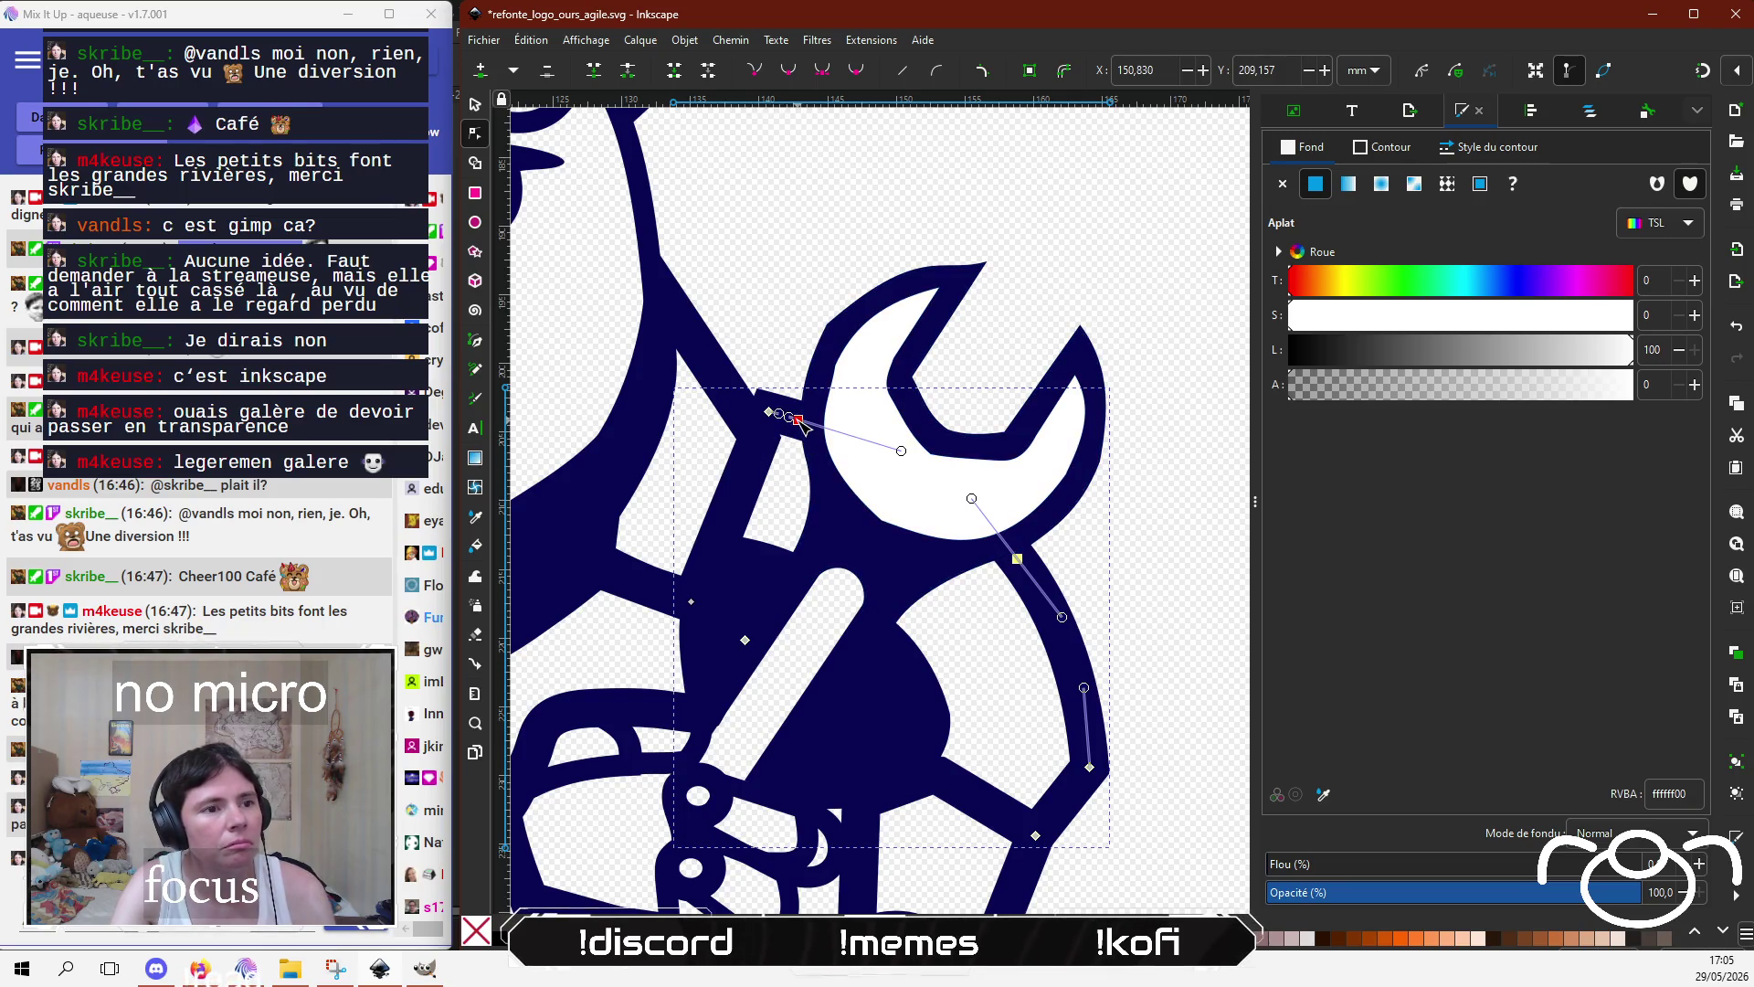
{"action": "left_click", "coordinate": [630, 73]}
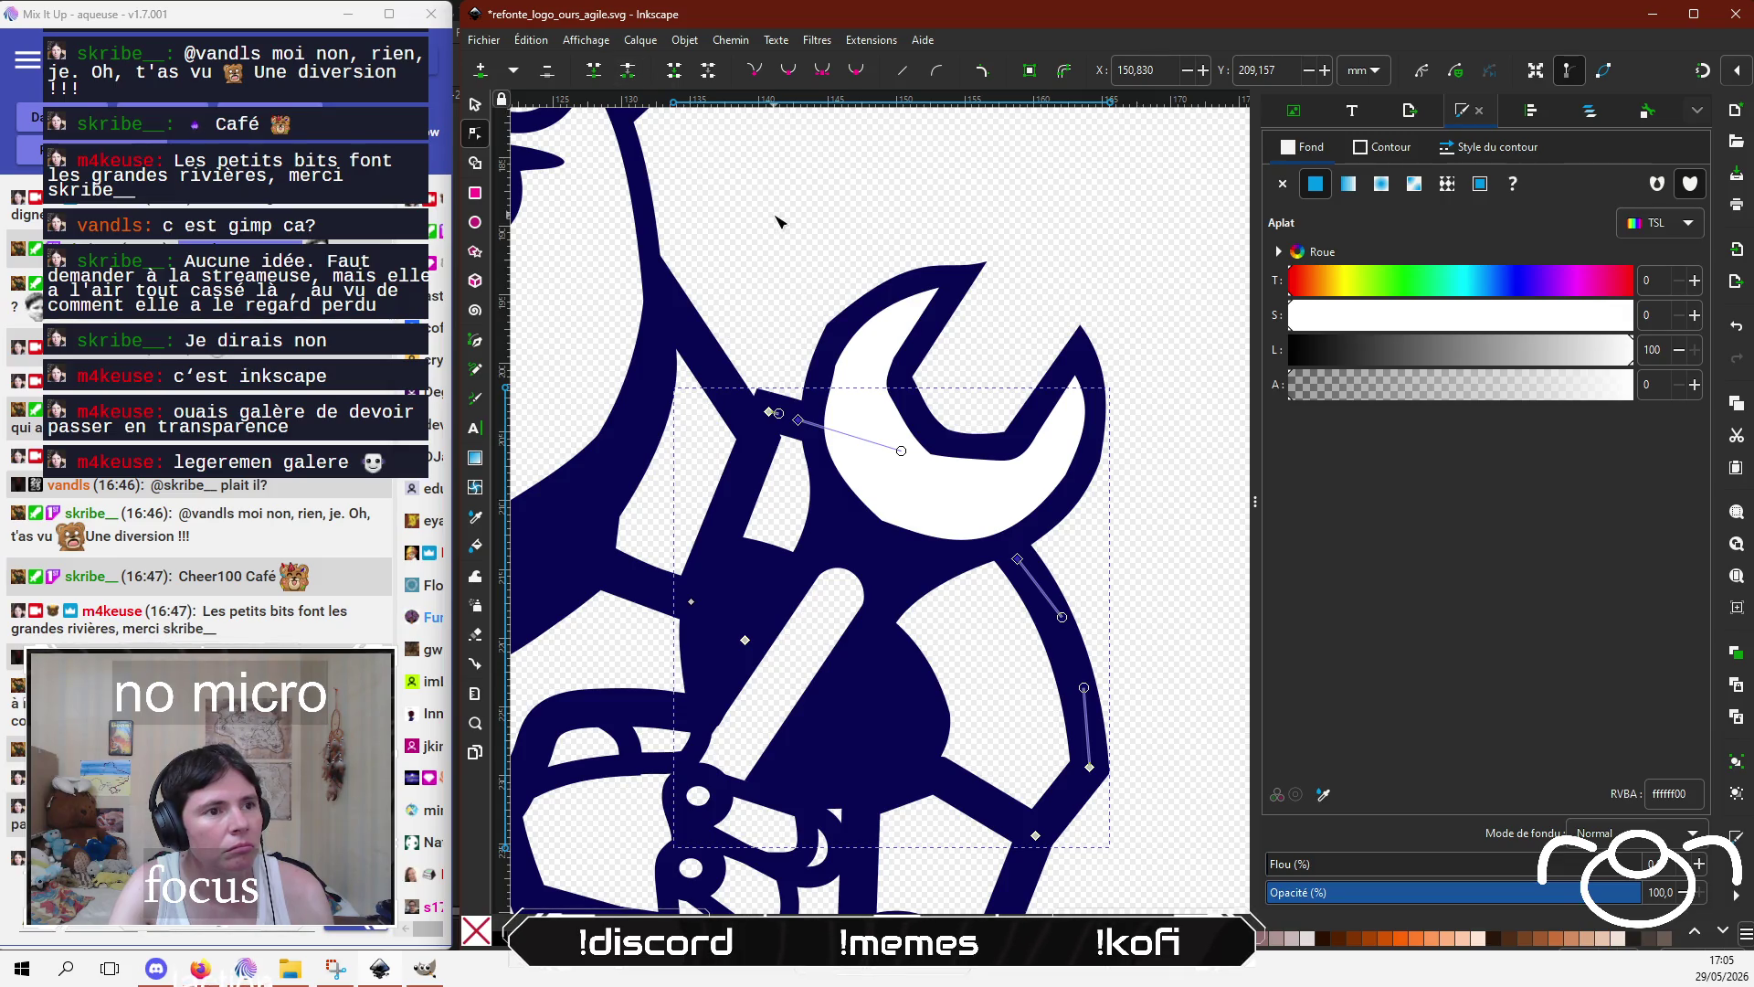
{"action": "key", "text": "Escape"}
{"action": "left_click", "coordinate": [859, 439]}
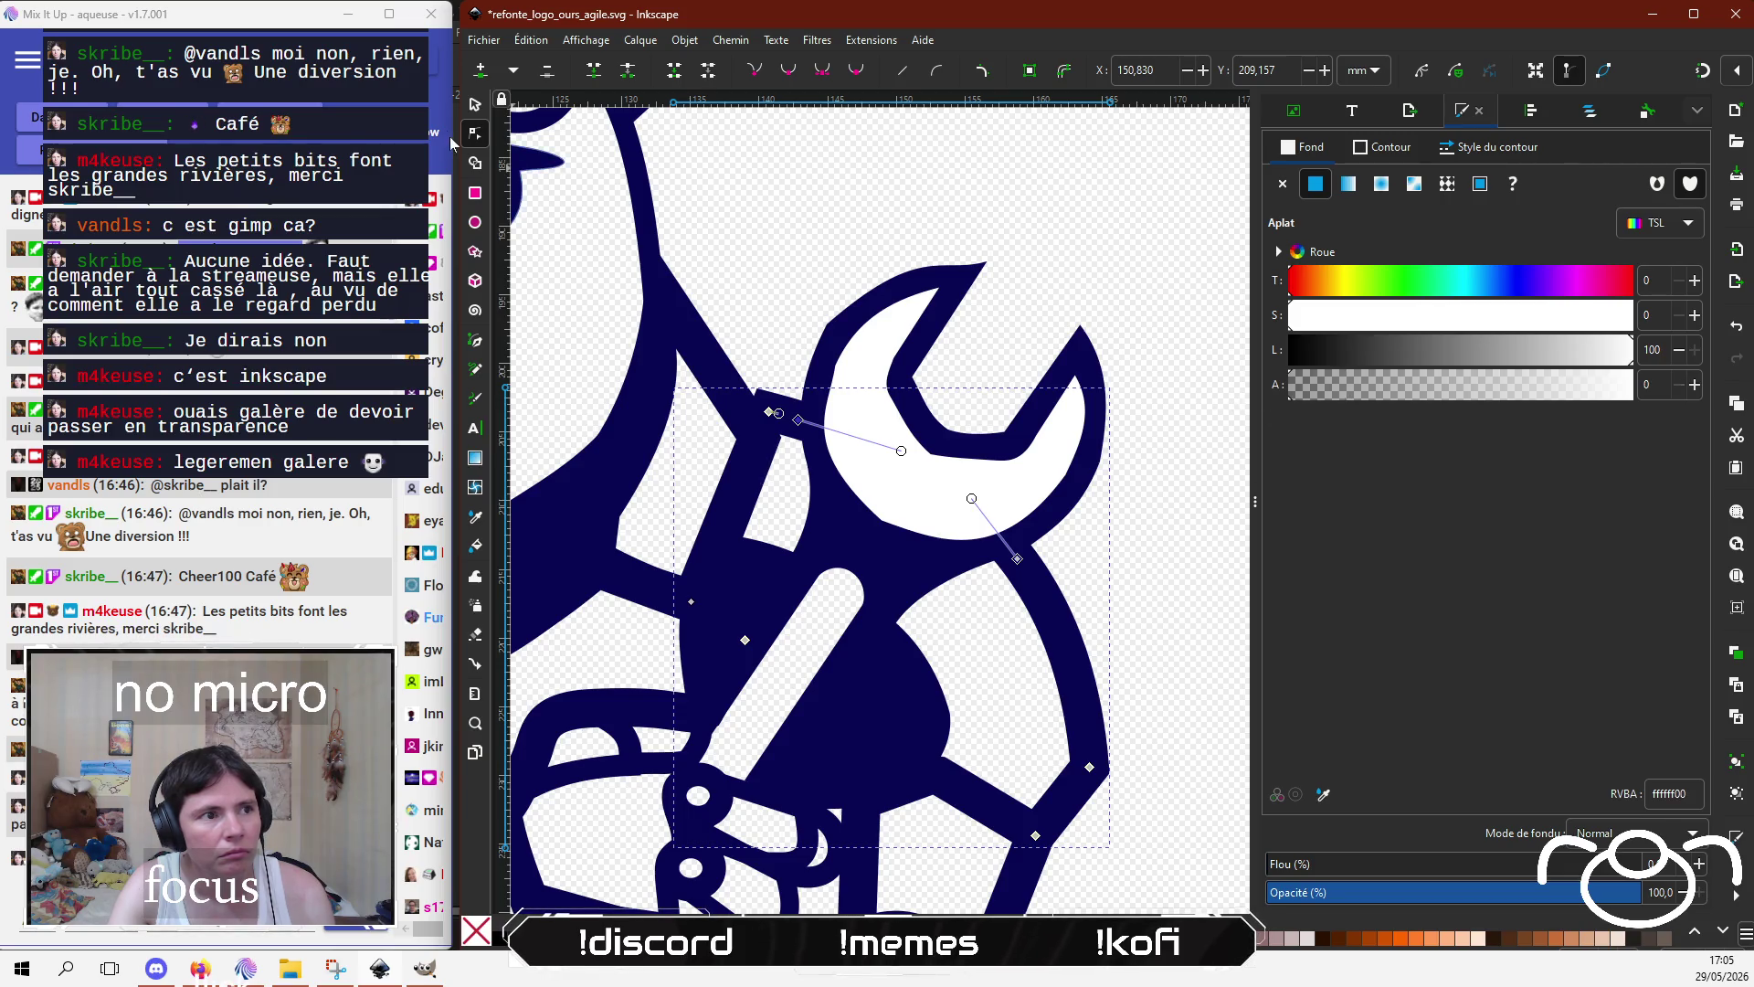
Step: Test lowering the navy wrench outline's opacity with the alpha slider
{"action": "key", "text": "s"}
{"action": "left_click", "coordinate": [878, 307]}
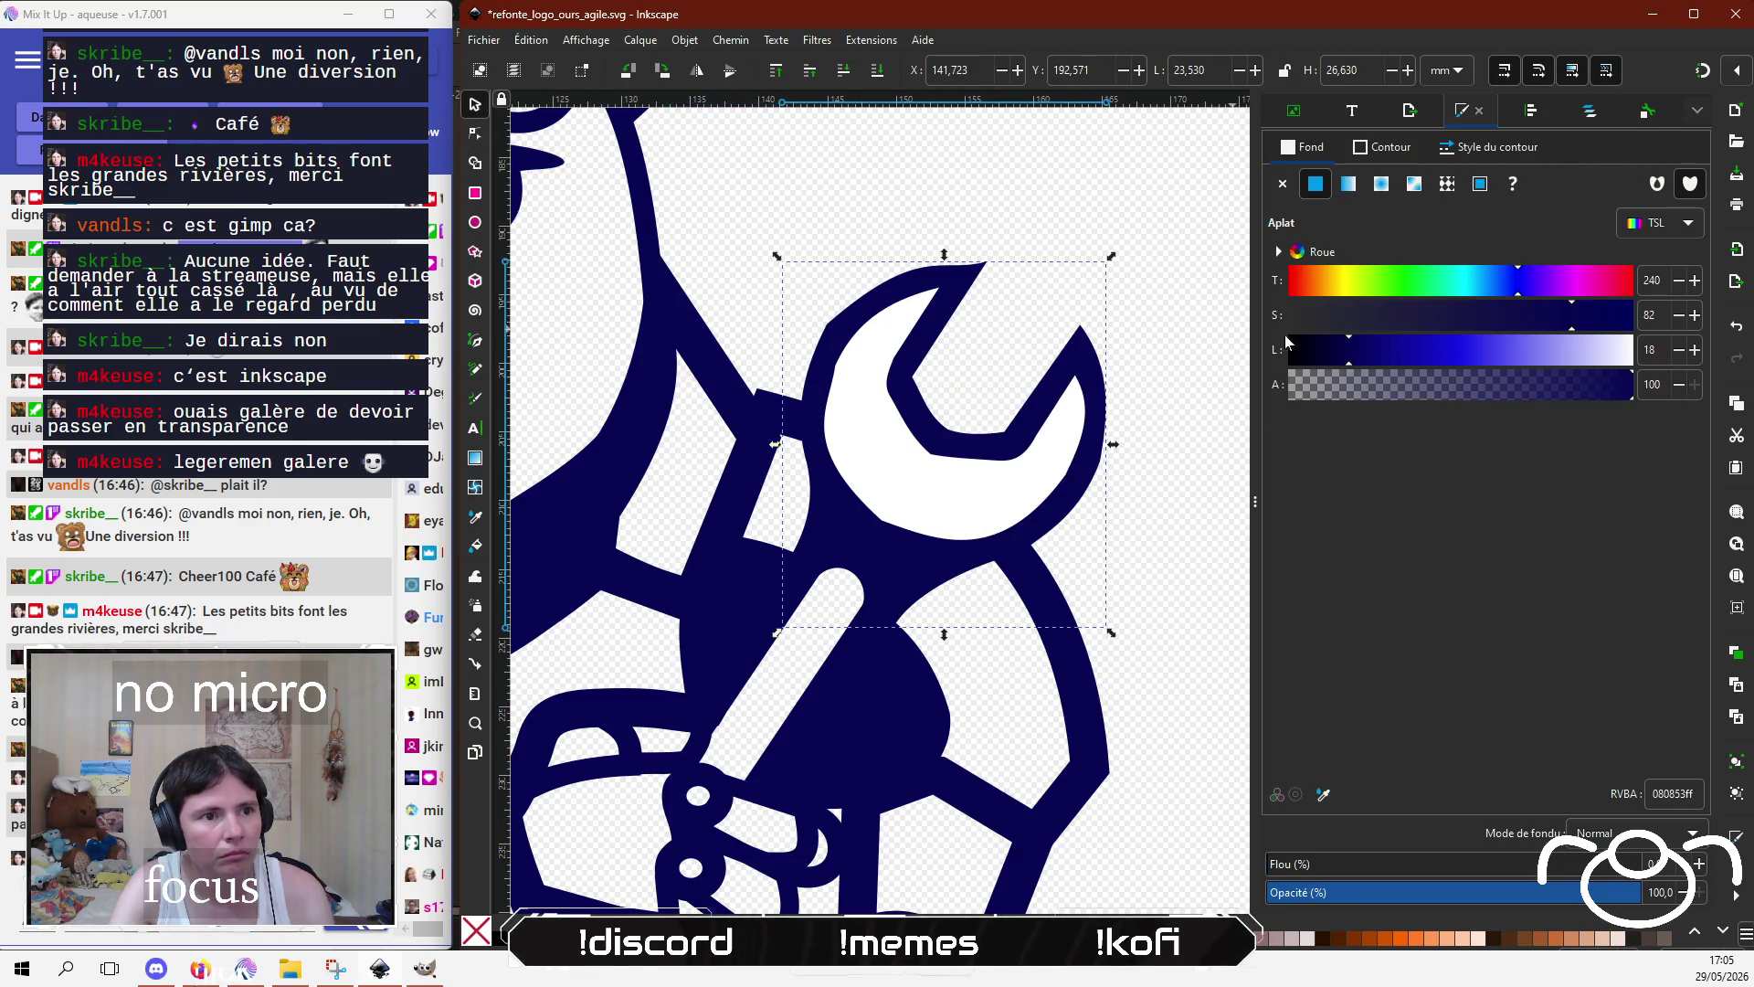
{"action": "left_click_drag", "start_coordinate": [1390, 388], "coordinate": [1641, 372]}
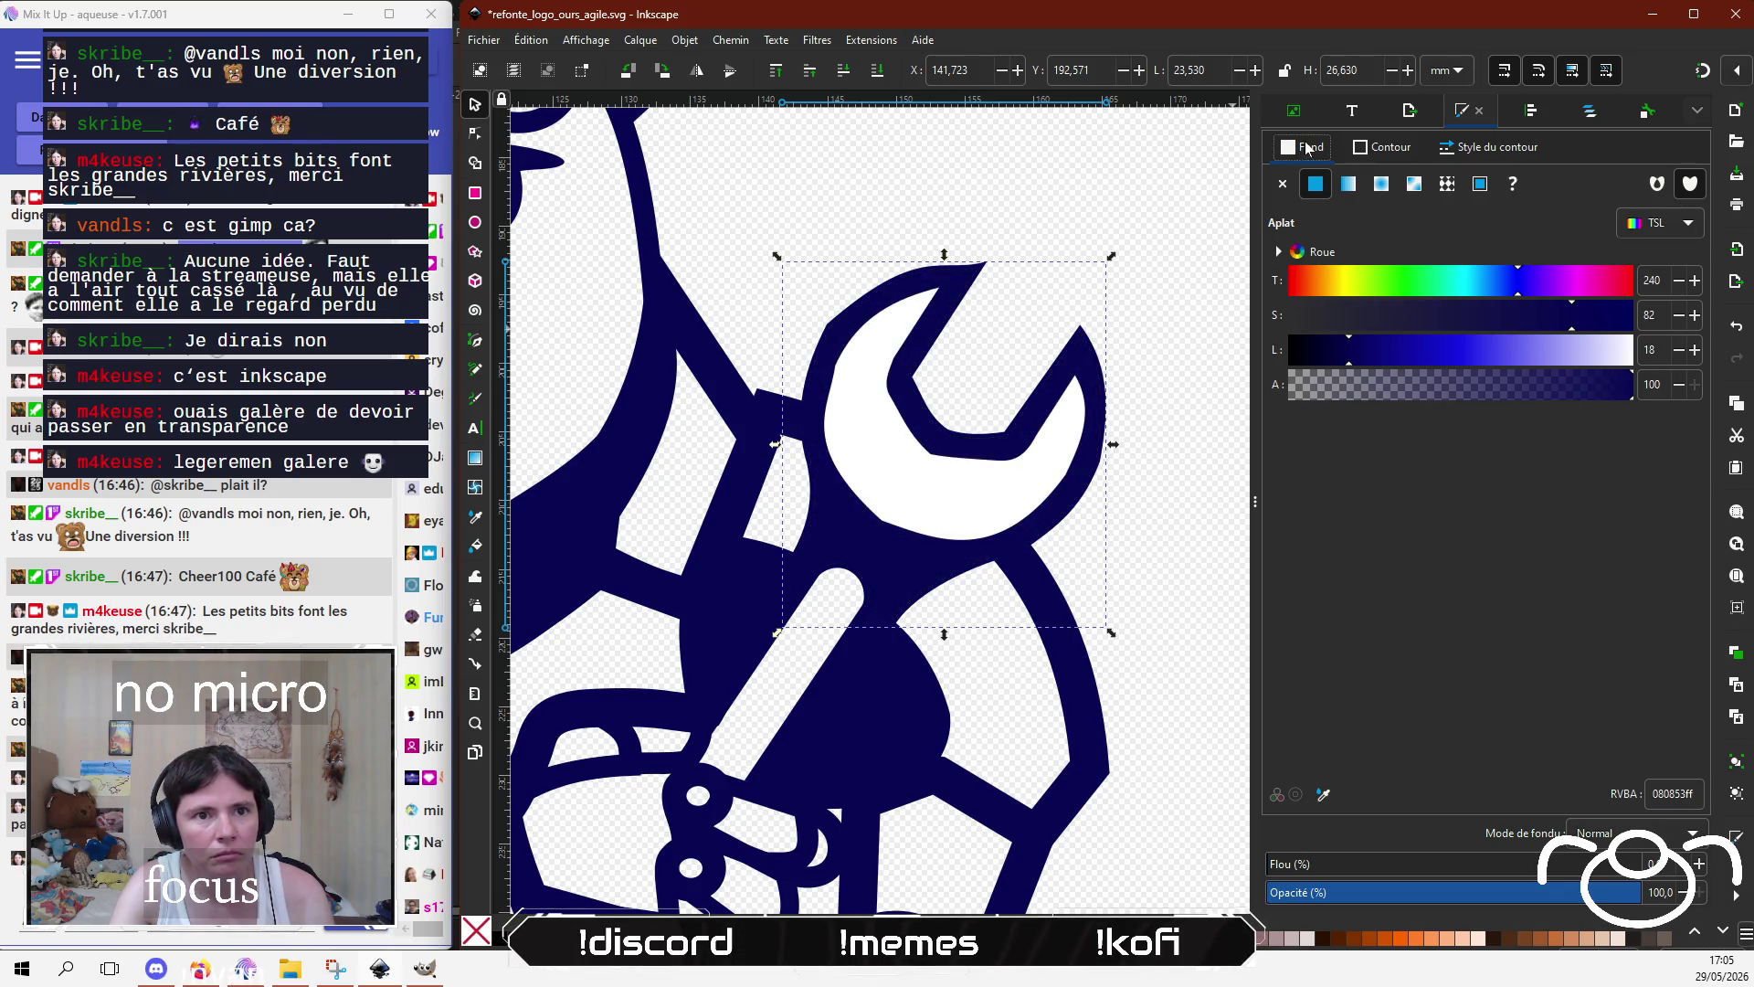
{"action": "left_click_drag", "start_coordinate": [1429, 393], "coordinate": [1636, 384]}
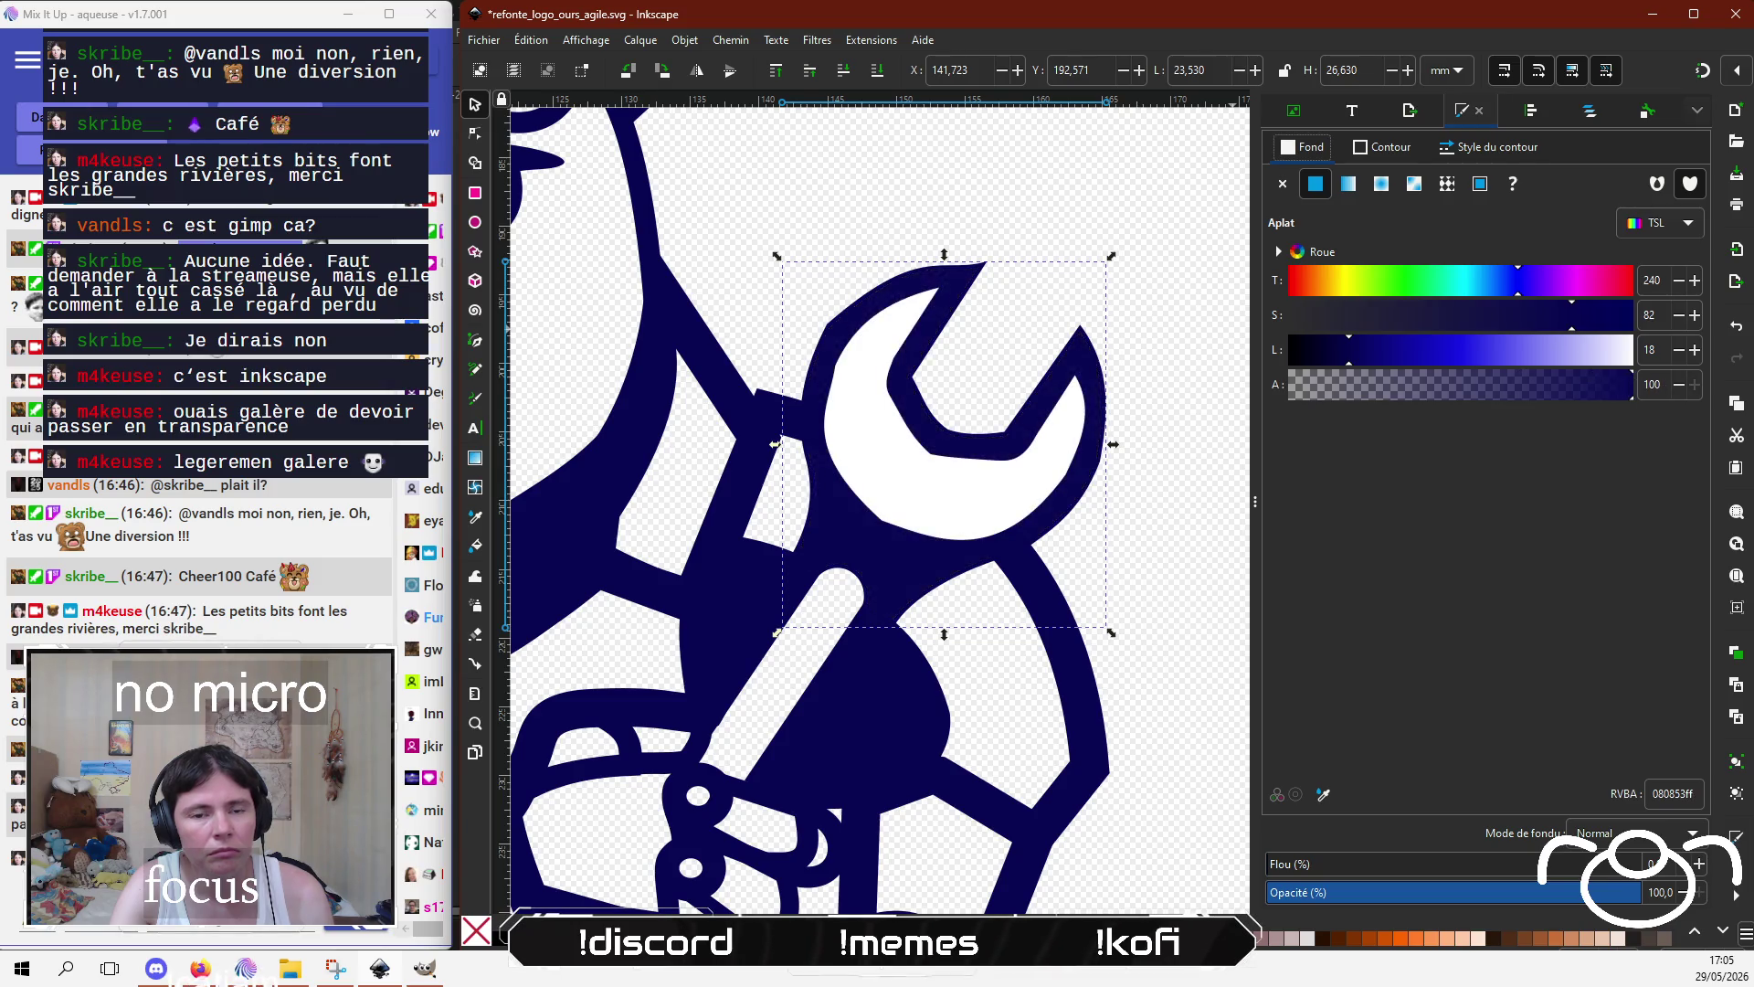
{"action": "left_click", "coordinate": [919, 493]}
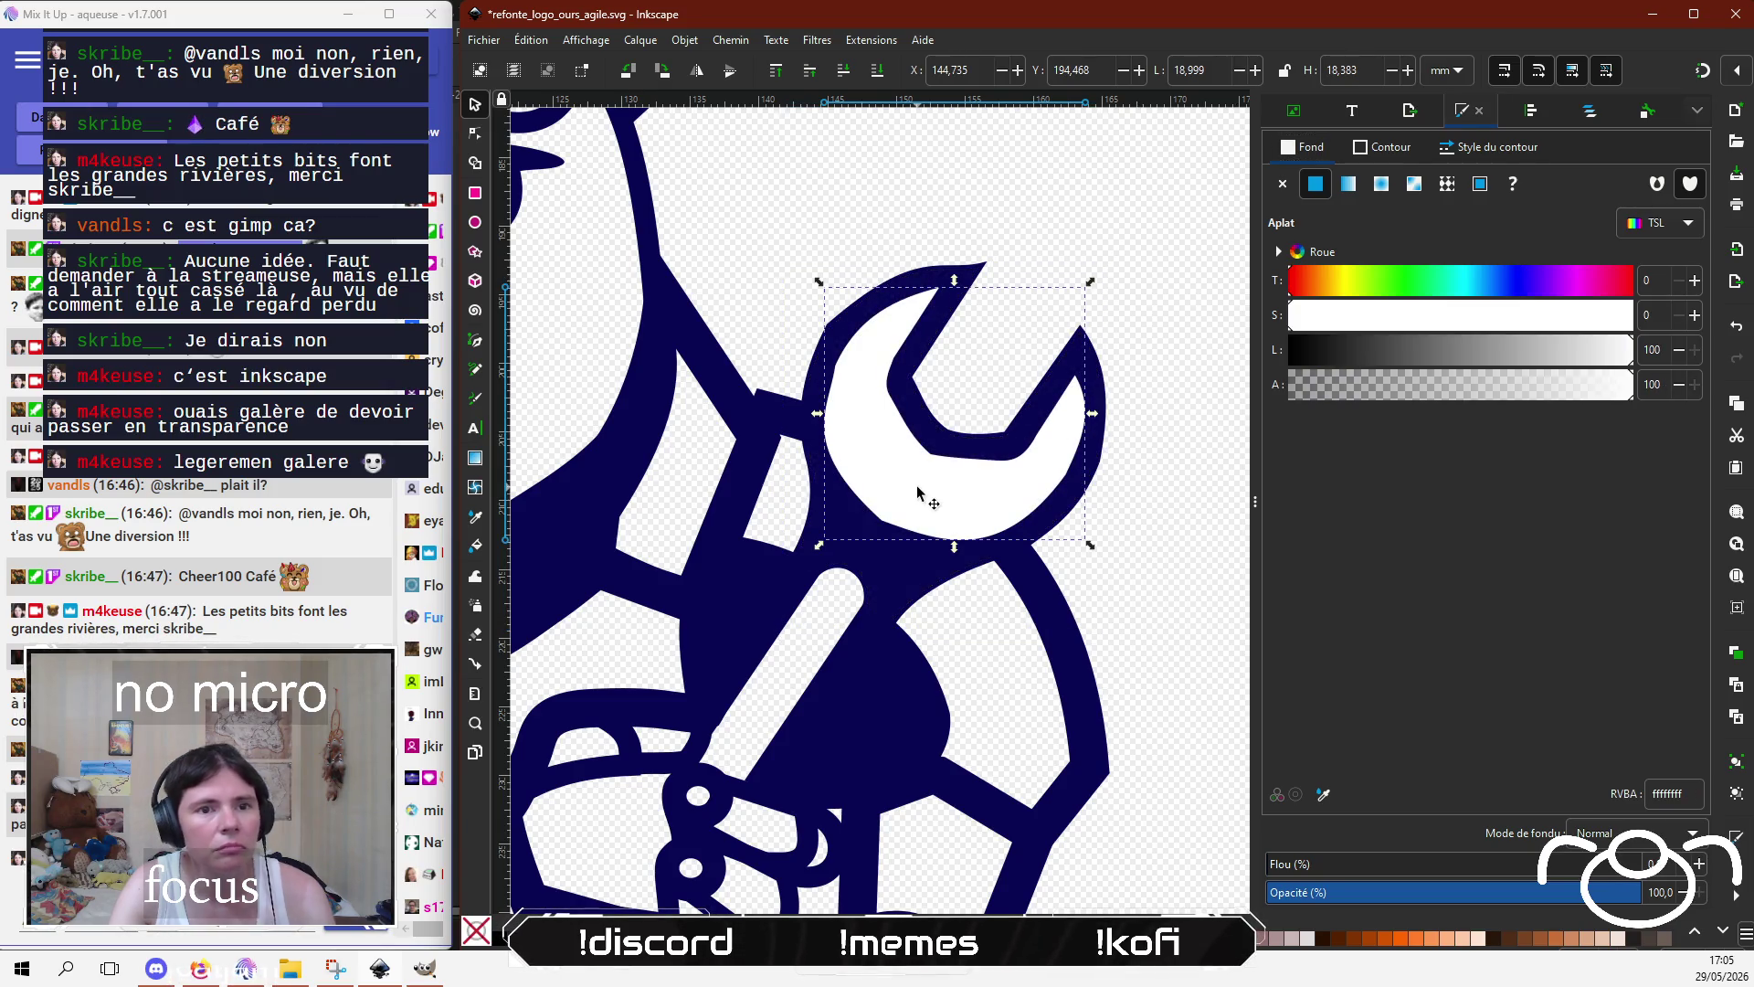
Step: Set the inner wrench fill alpha to 23 and trace the wrench head with a five-point straight-line path
{"action": "left_click", "coordinate": [1313, 393]}
{"action": "left_click_drag", "start_coordinate": [1314, 393], "coordinate": [1368, 373]}
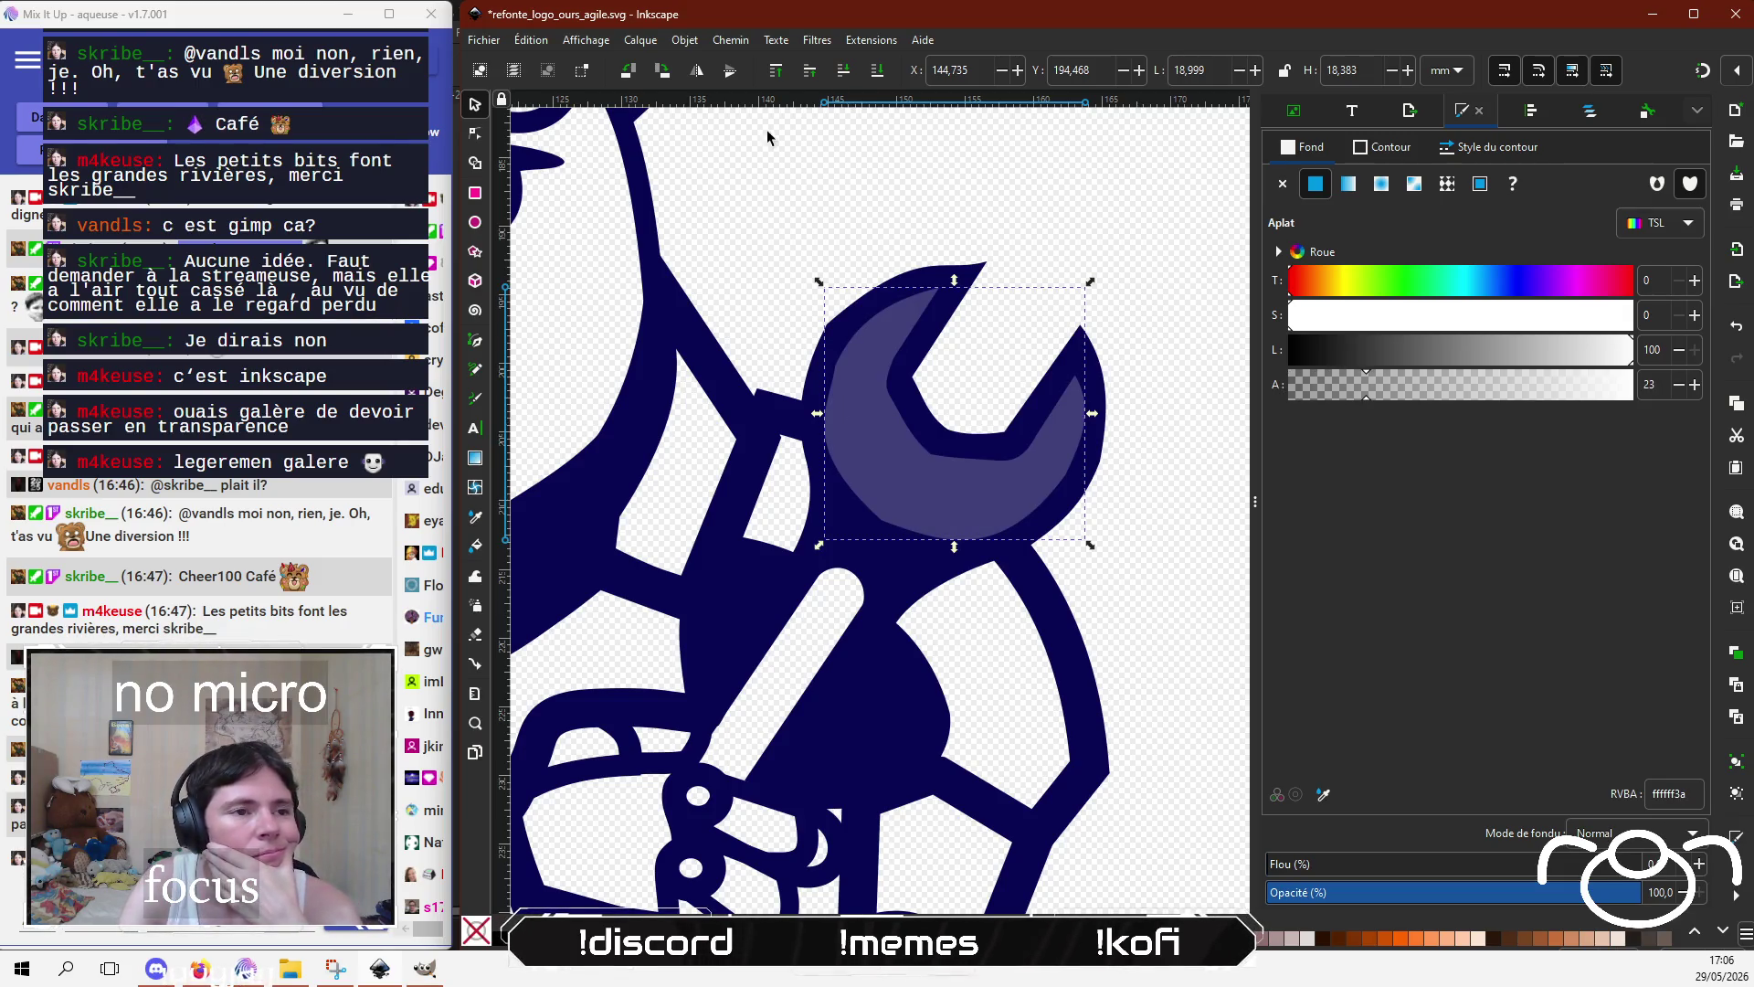
{"action": "left_click", "coordinate": [477, 345]}
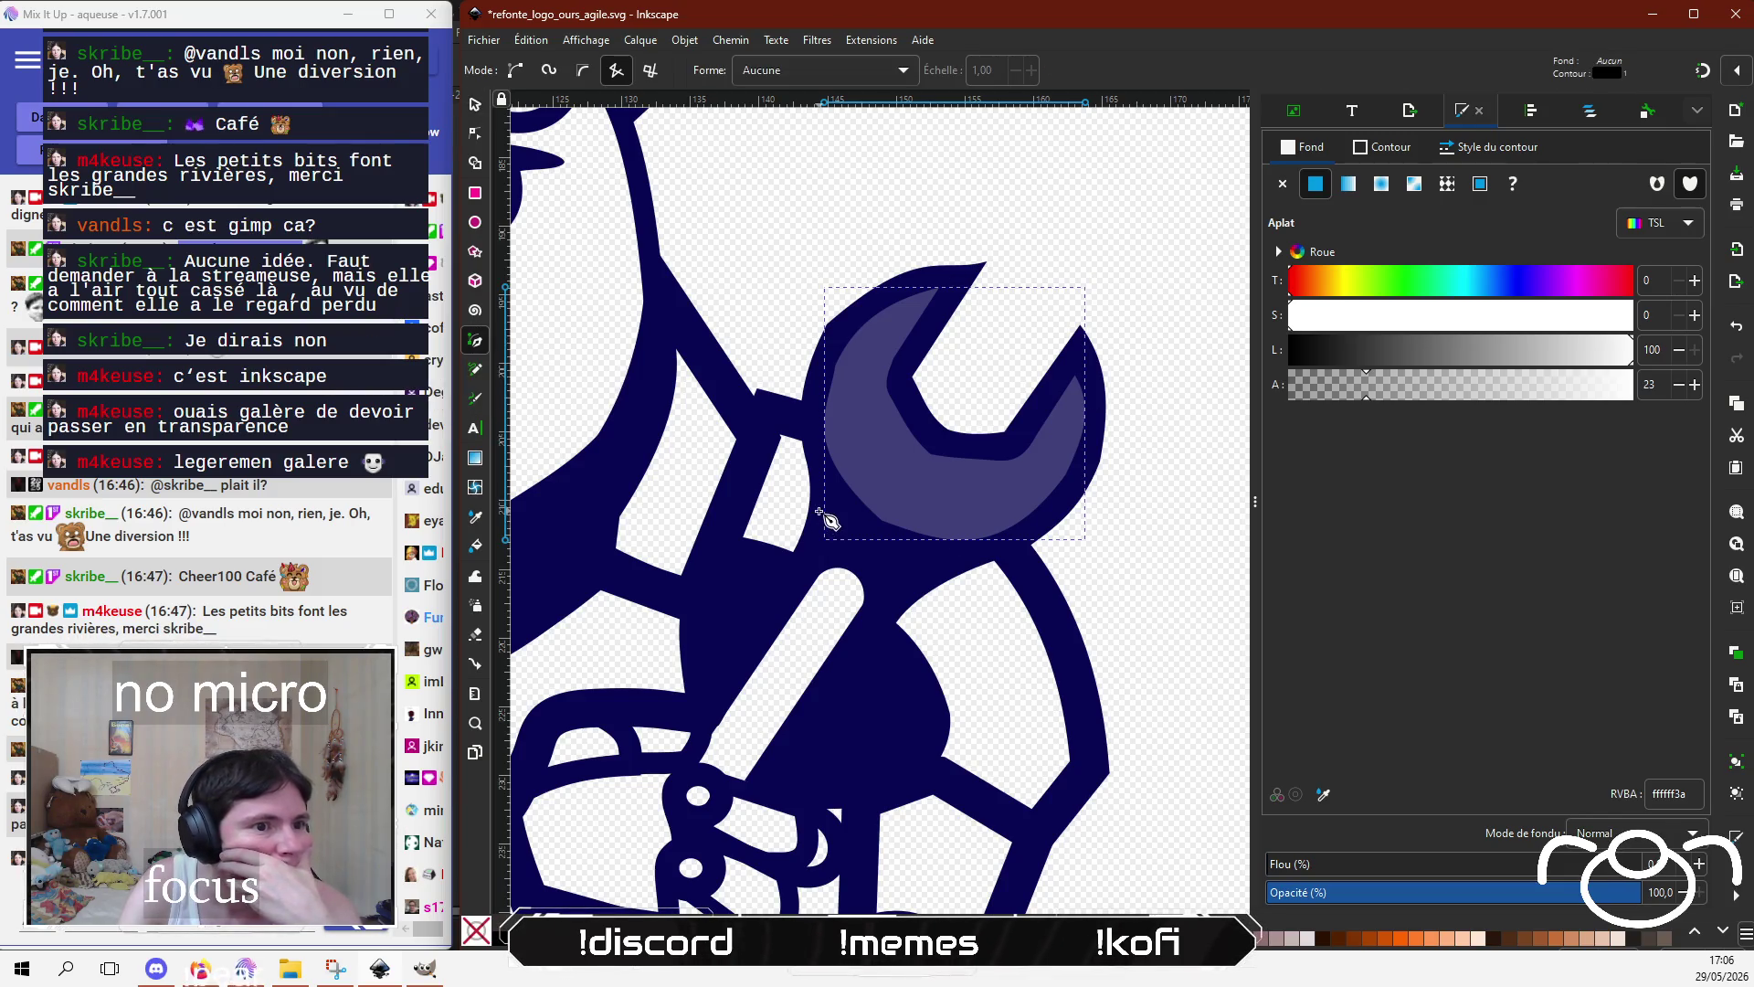
{"action": "left_click", "coordinate": [847, 525]}
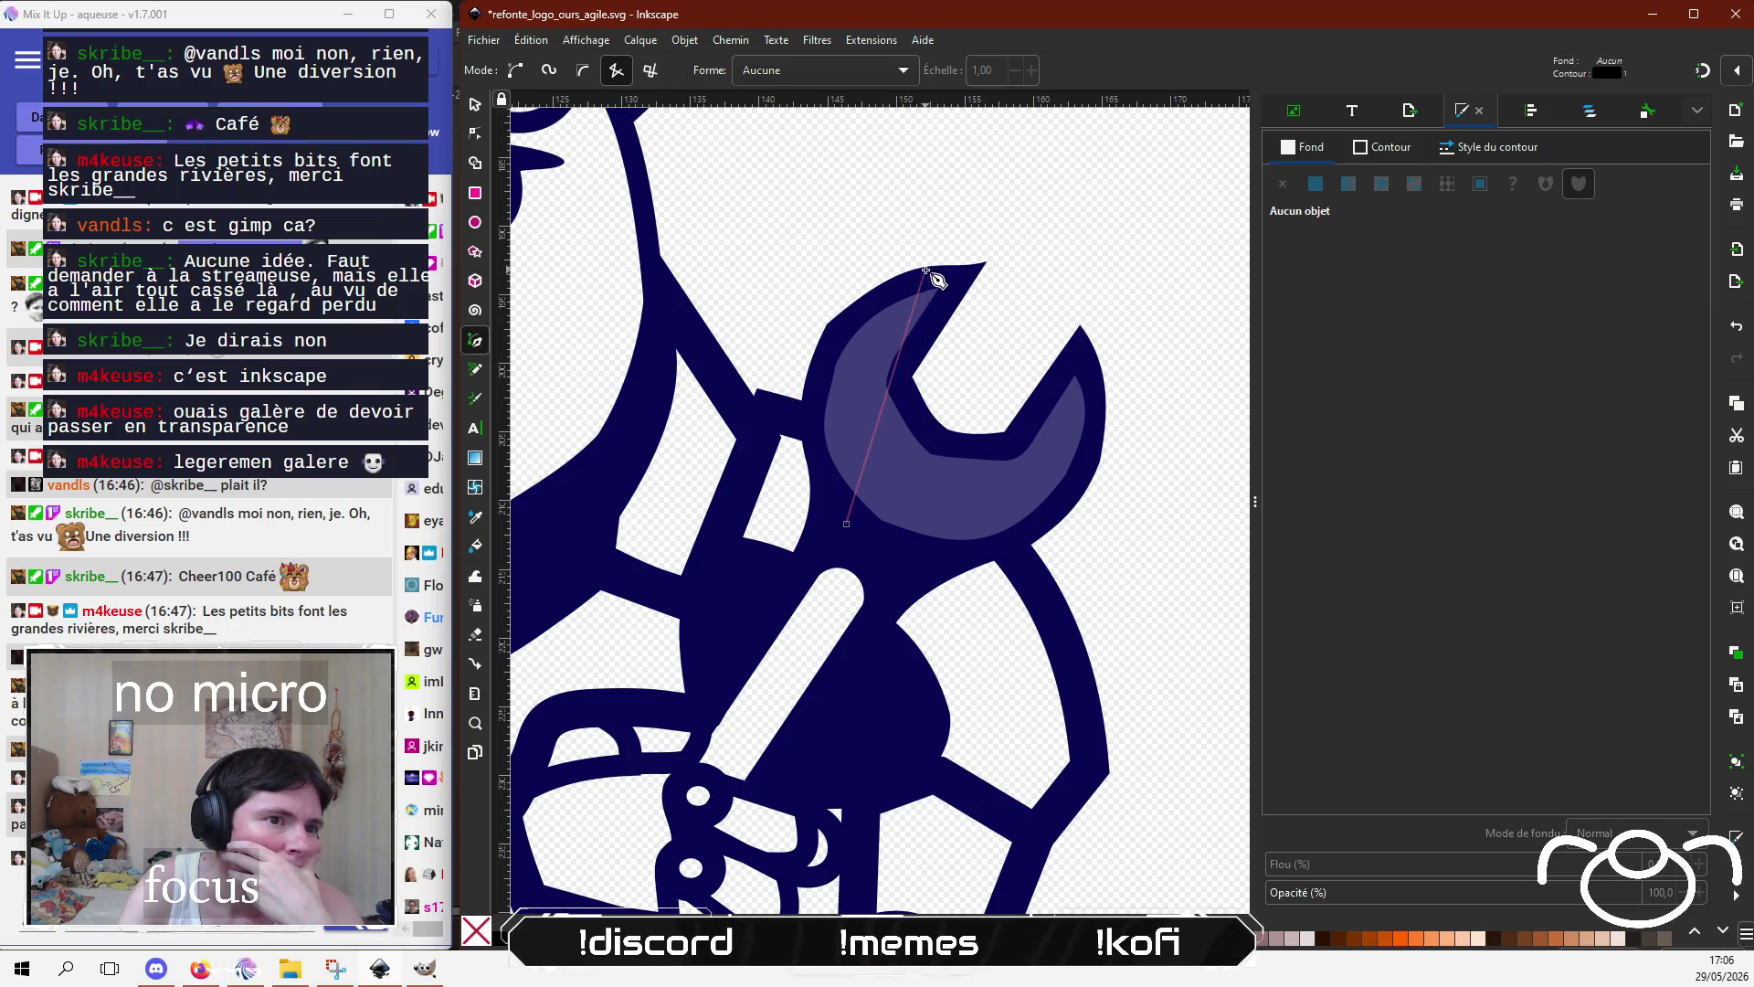
{"action": "left_click", "coordinate": [924, 271]}
{"action": "left_click", "coordinate": [902, 385]}
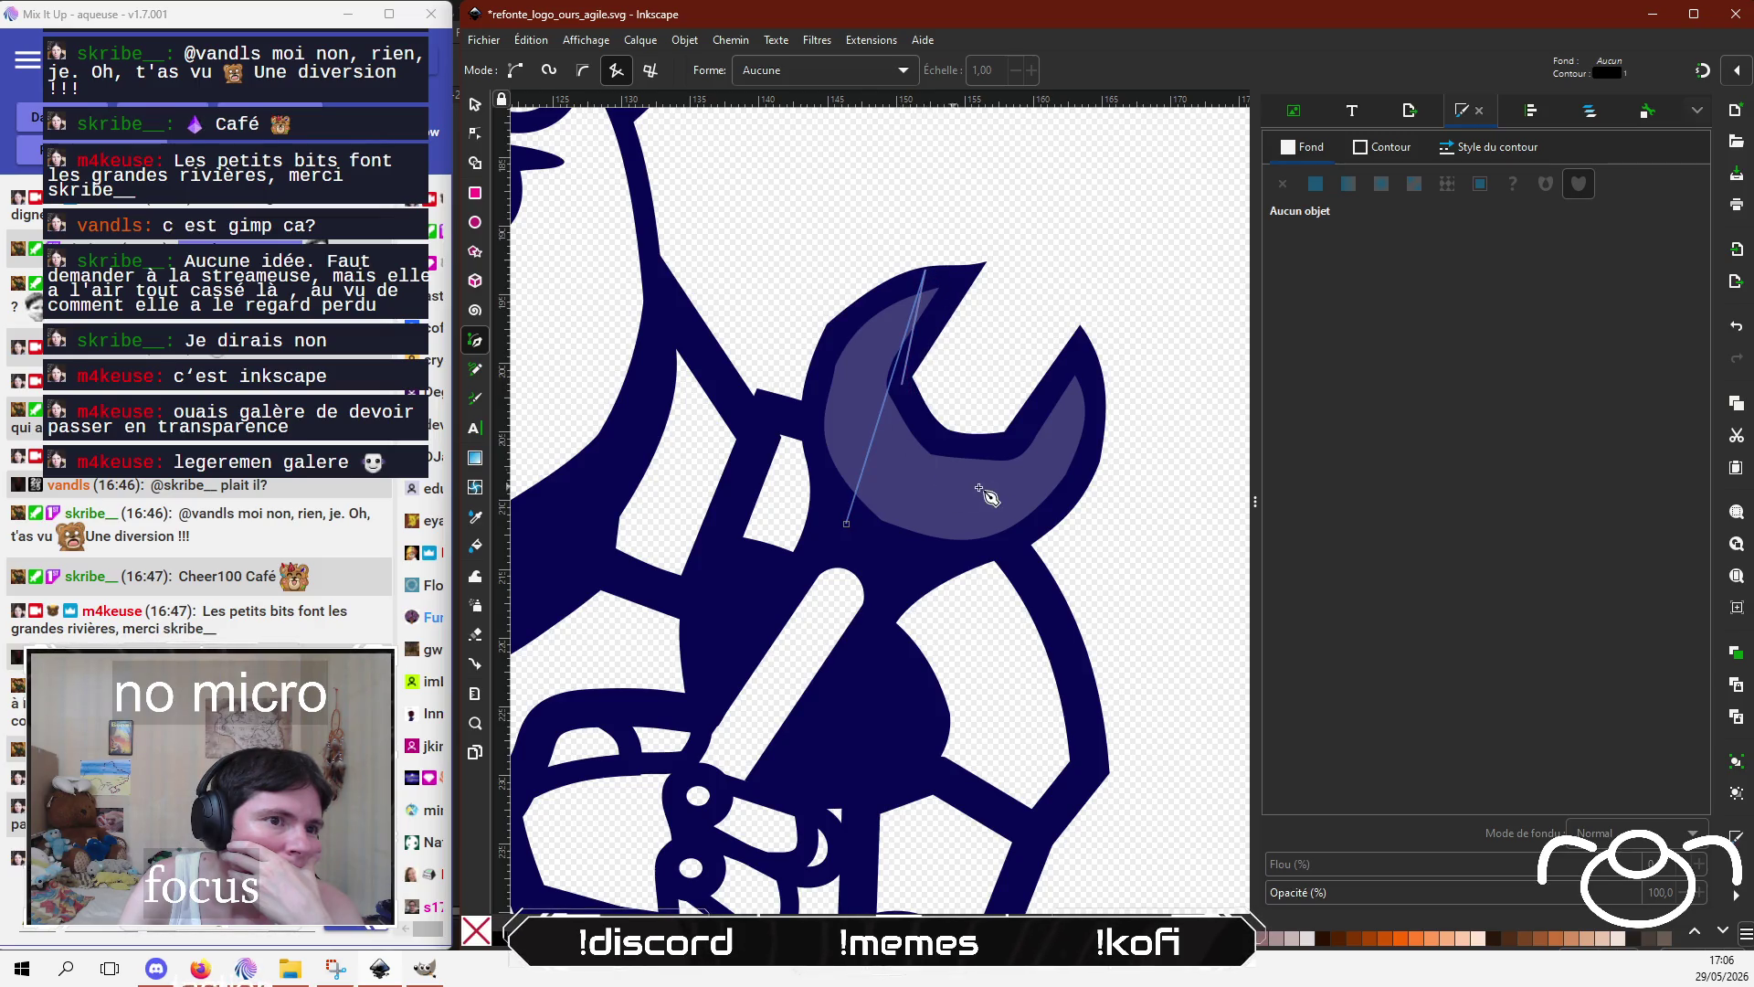
{"action": "left_click", "coordinate": [1011, 444]}
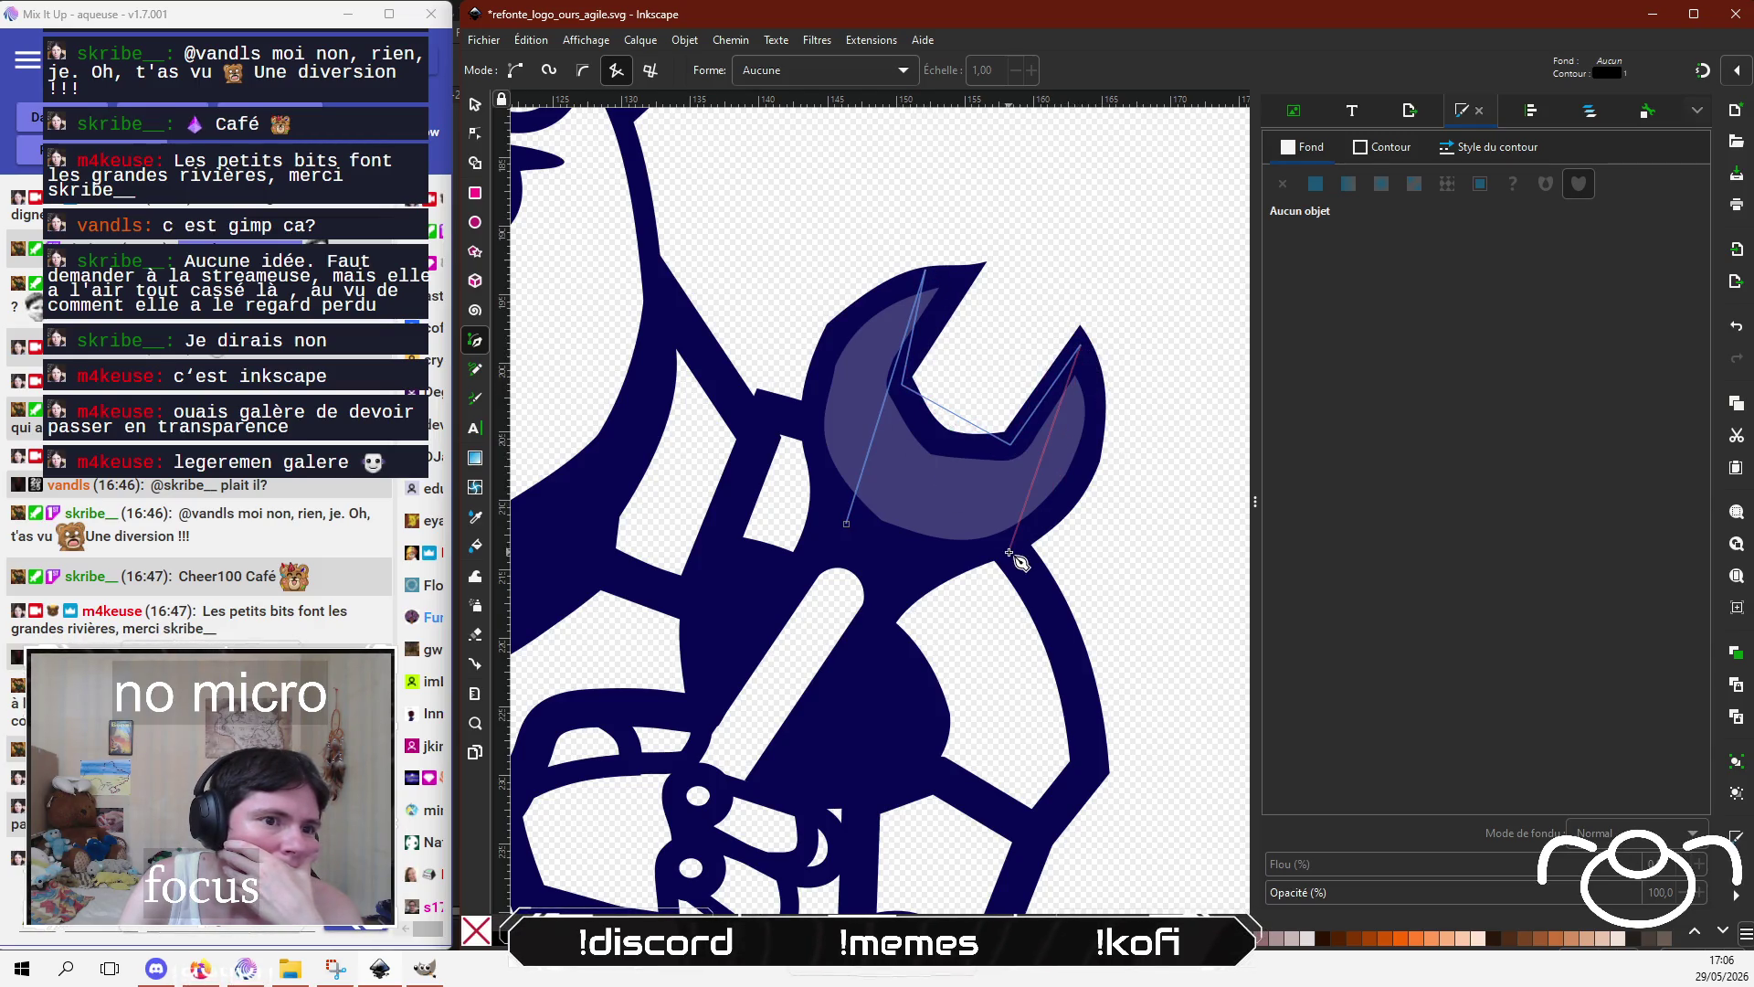
{"action": "left_click", "coordinate": [930, 563]}
{"action": "key", "text": "Return"}
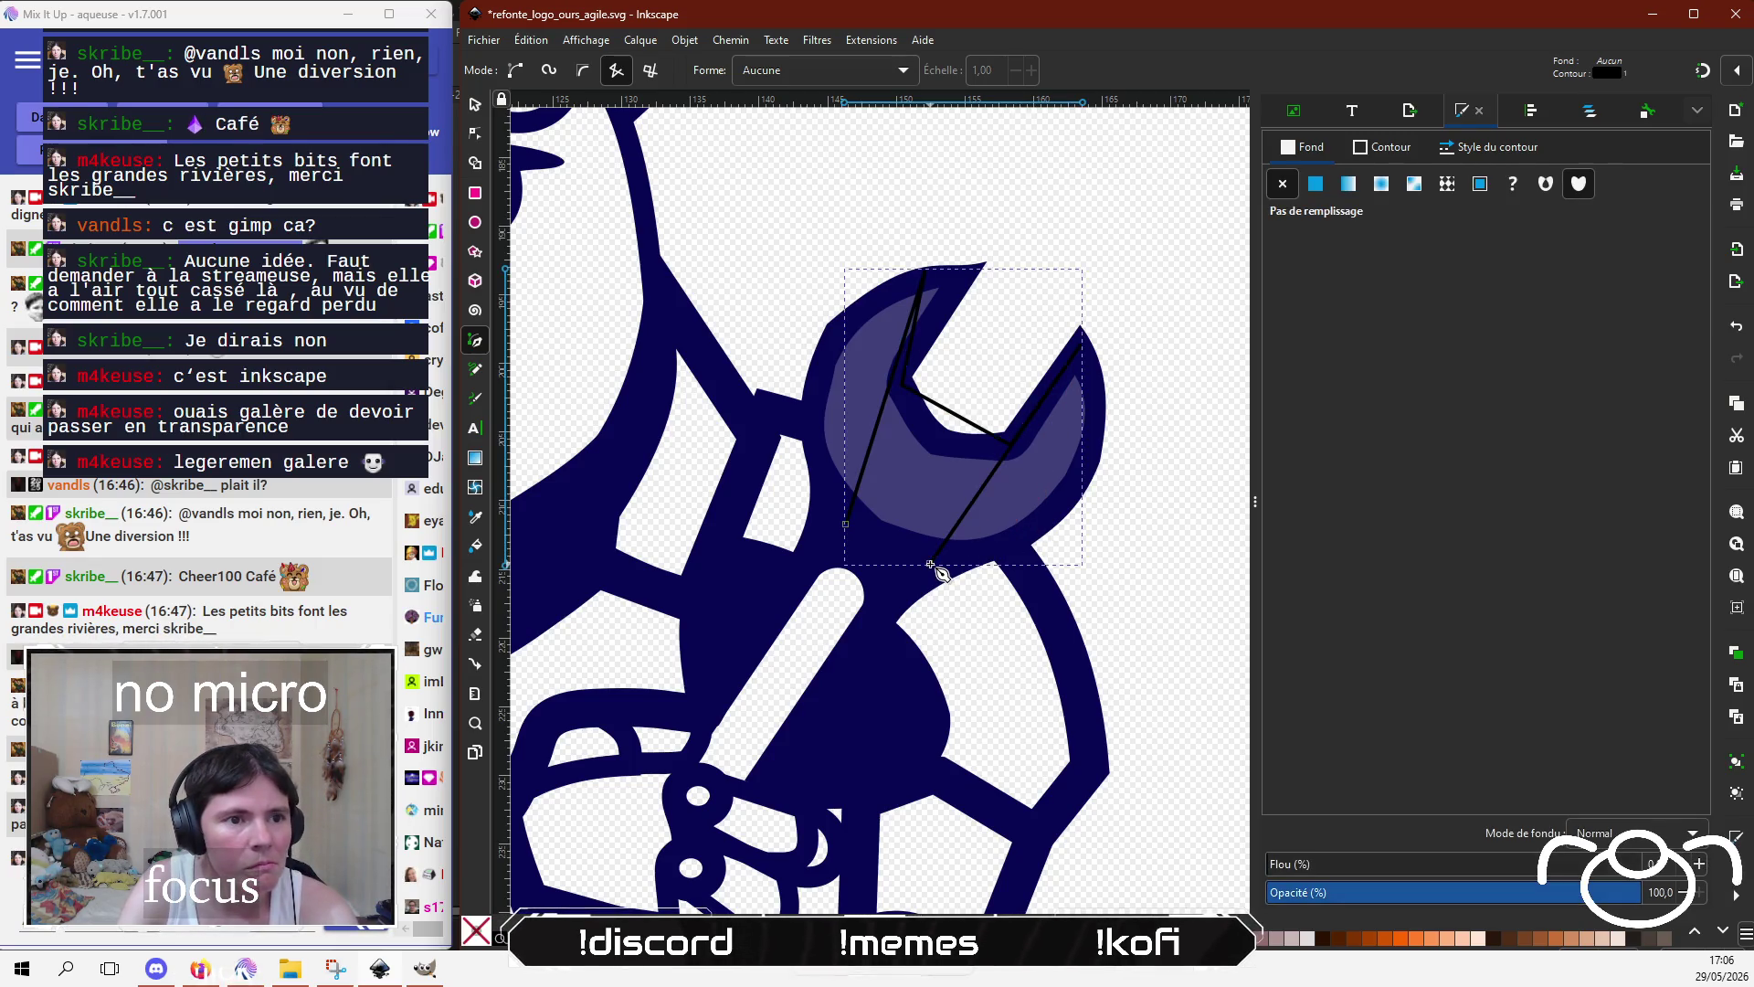
Step: Curve the trace path's right side to fit the wrench's right edge and jaw corner
{"action": "key", "text": "n"}
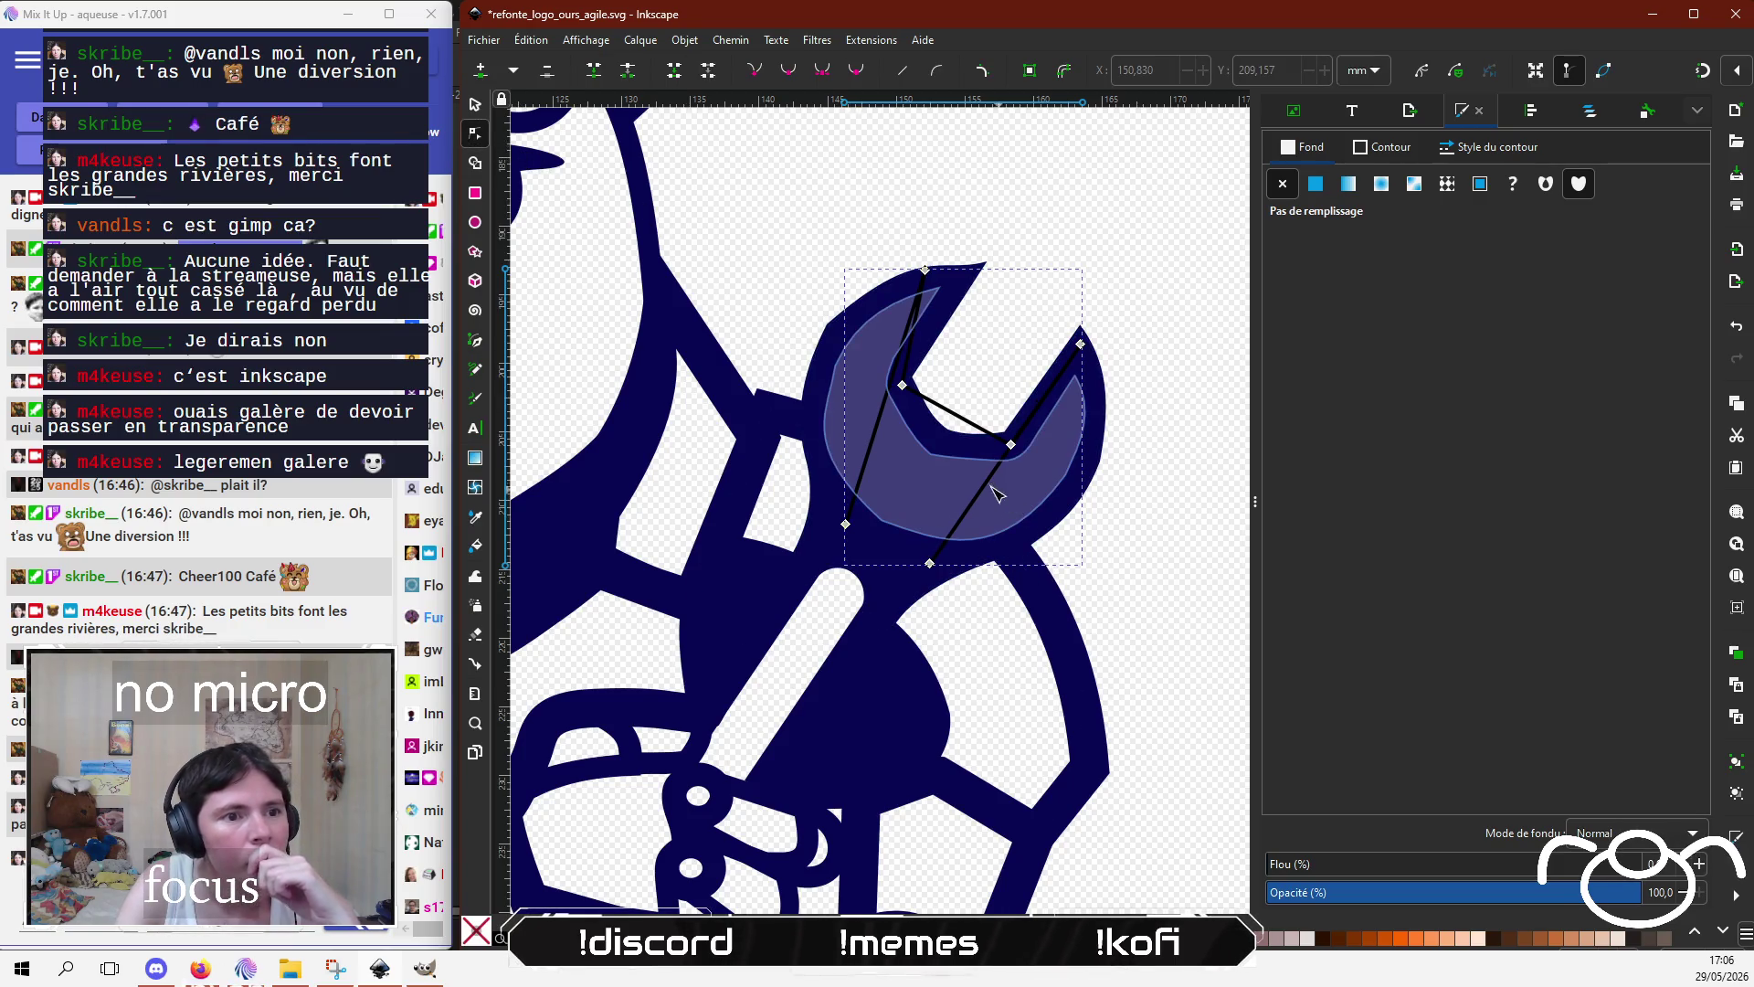
{"action": "mouse_move", "coordinate": [986, 485]}
{"action": "left_mouse_down"}
{"action": "mouse_move", "coordinate": [1074, 492]}
{"action": "mouse_move", "coordinate": [1058, 506]}
{"action": "left_mouse_up"}
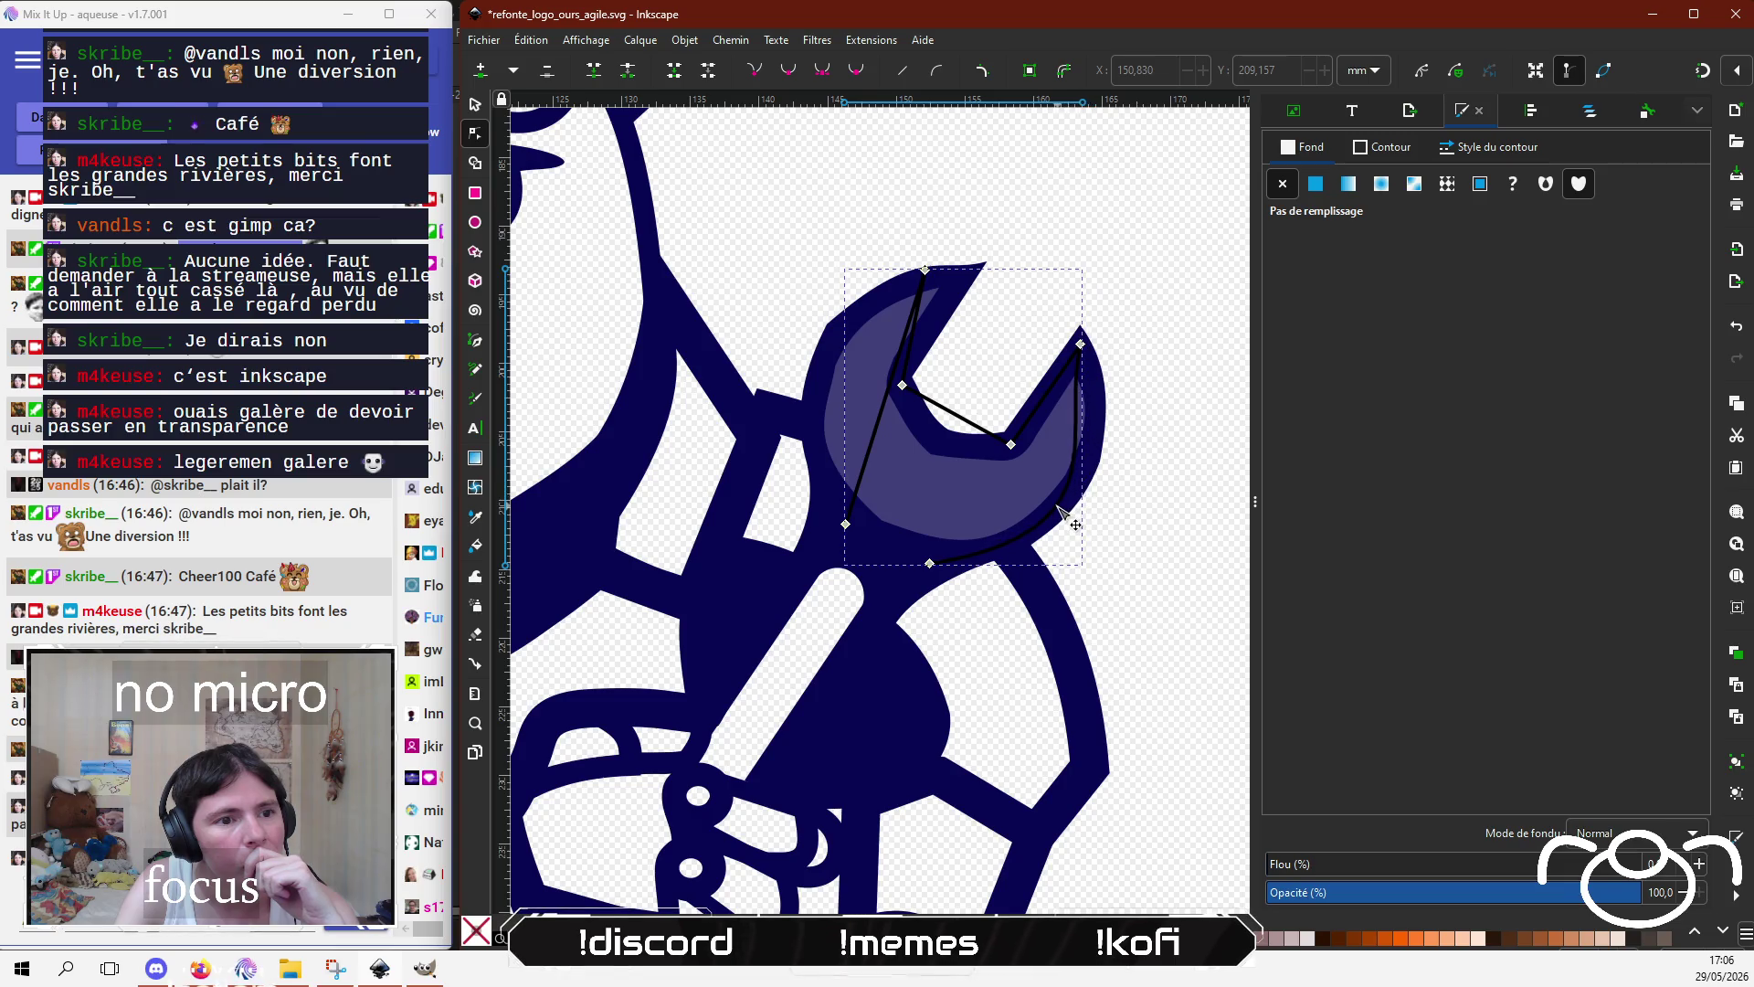
{"action": "left_click", "coordinate": [1083, 345]}
{"action": "left_click_drag", "start_coordinate": [1076, 425], "coordinate": [1100, 399]}
{"action": "left_click_drag", "start_coordinate": [1129, 533], "coordinate": [1116, 531]}
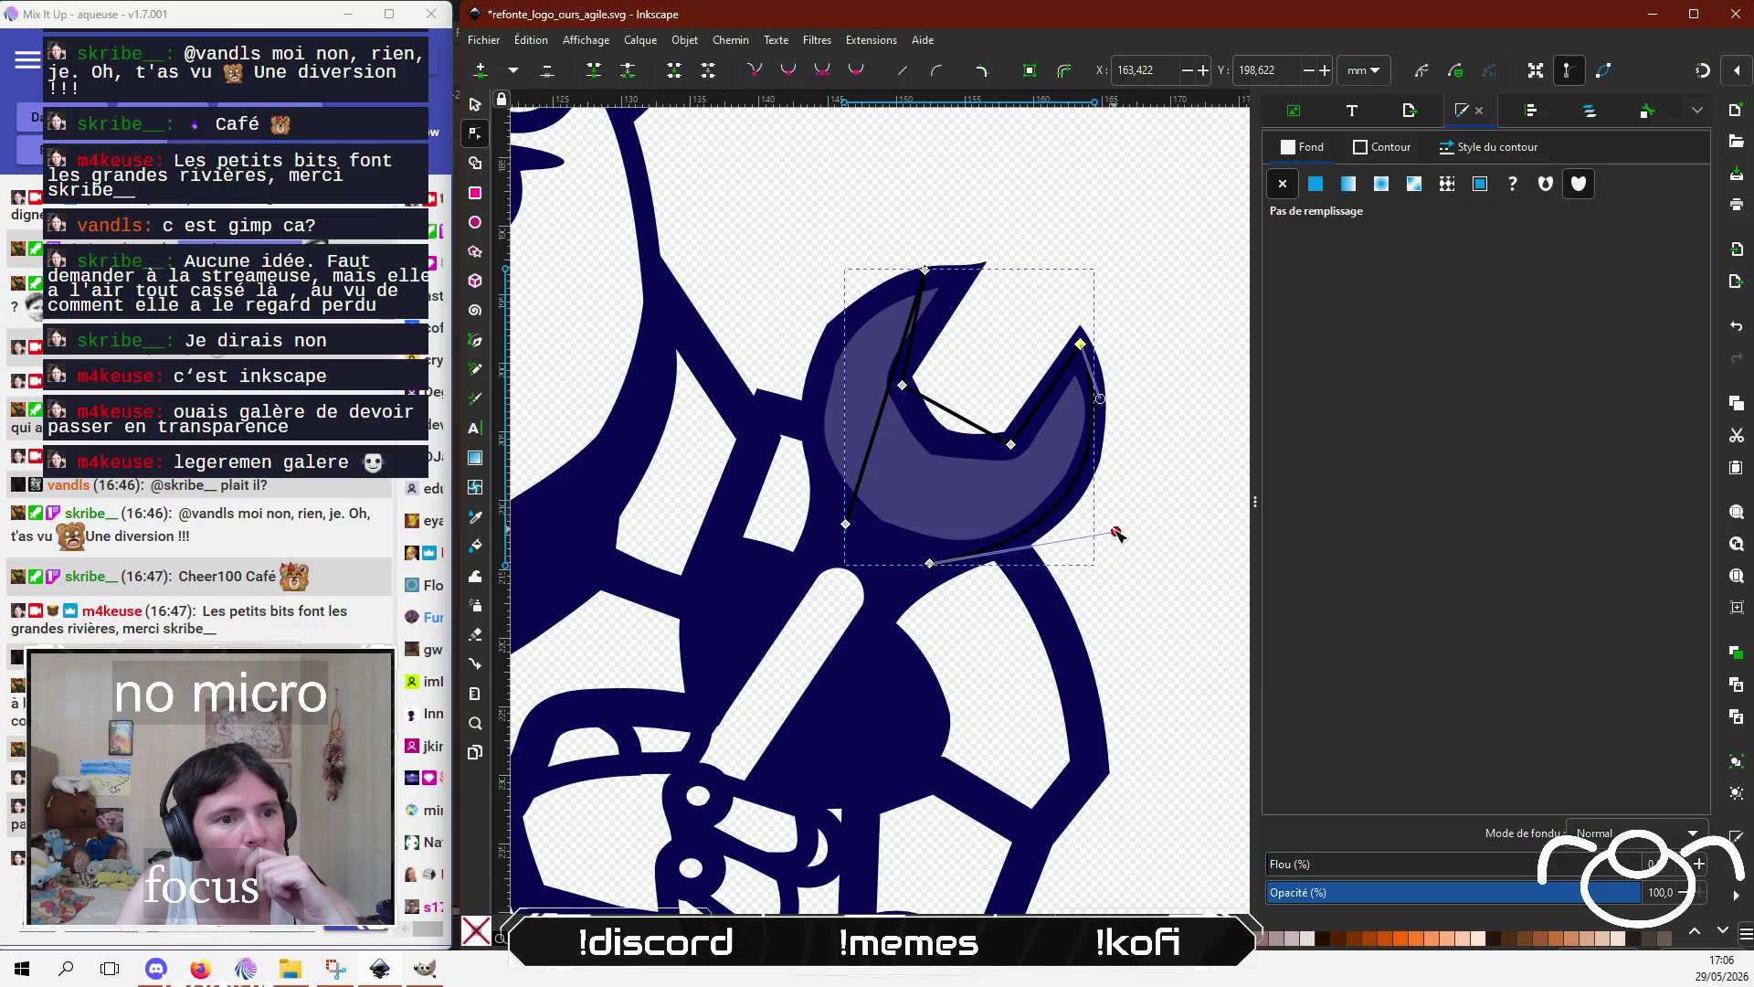
{"action": "left_click_drag", "start_coordinate": [1010, 444], "coordinate": [956, 454]}
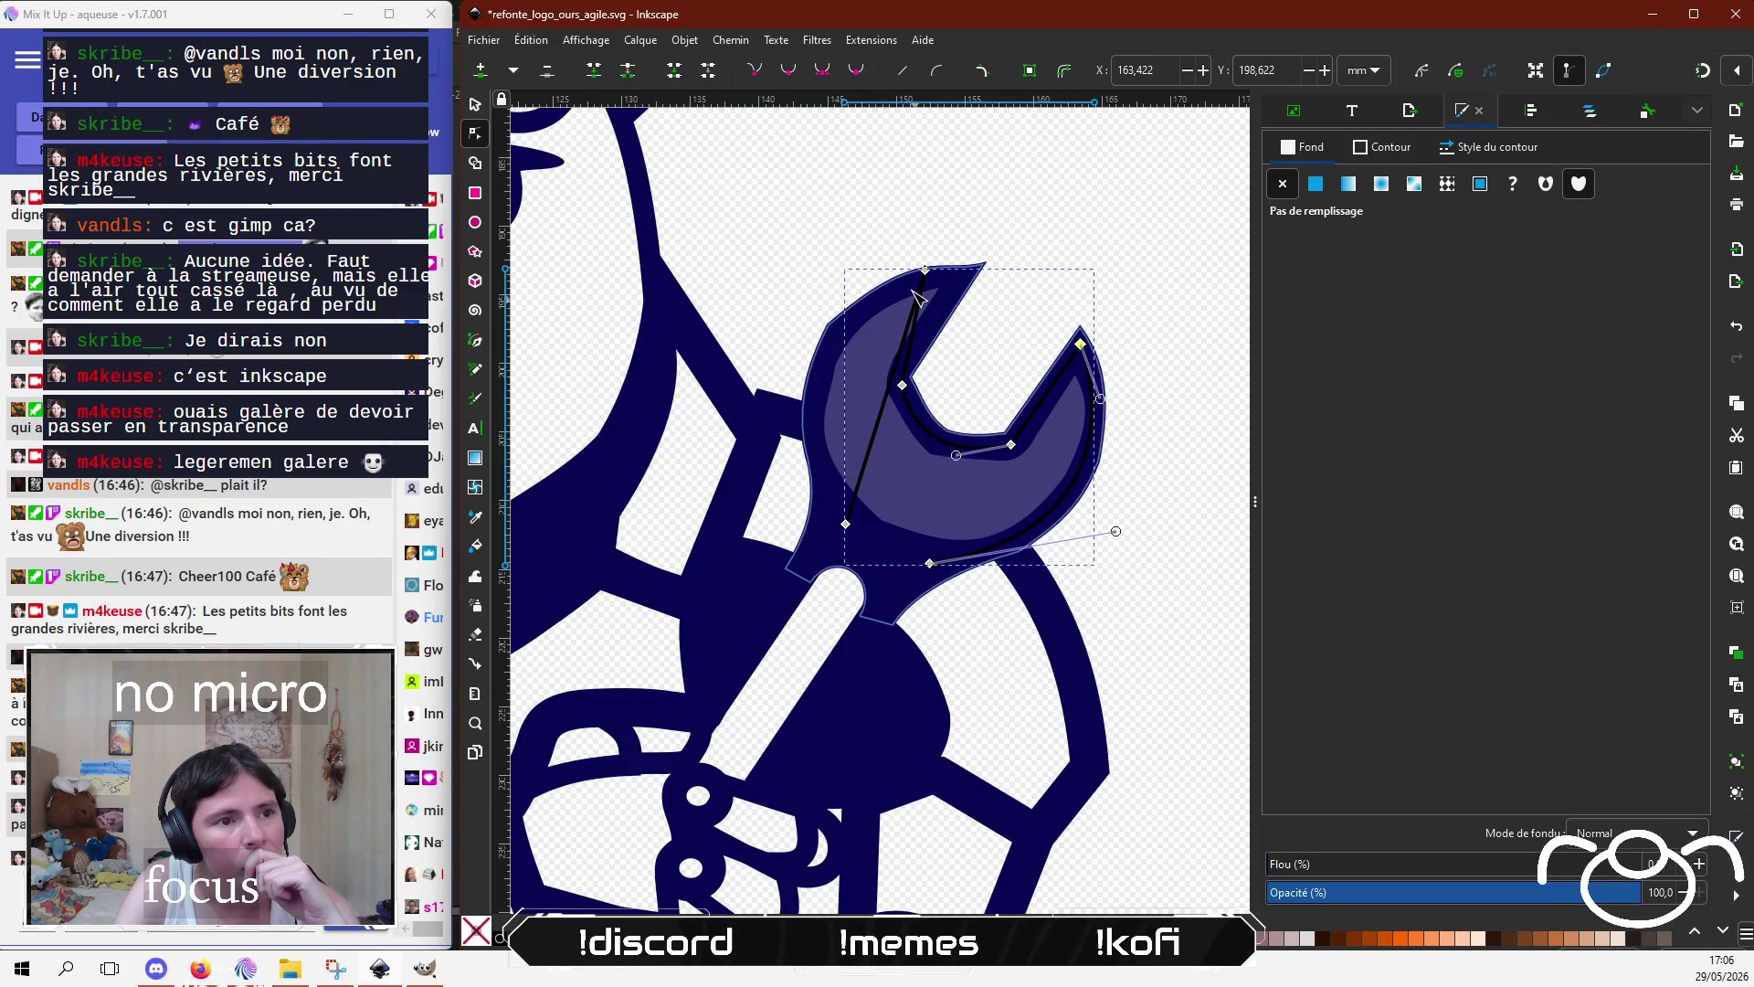
Step: Bend the trace path's left edge into a smooth curve and reposition its top and inner nodes
{"action": "left_click_drag", "start_coordinate": [926, 270], "coordinate": [972, 271]}
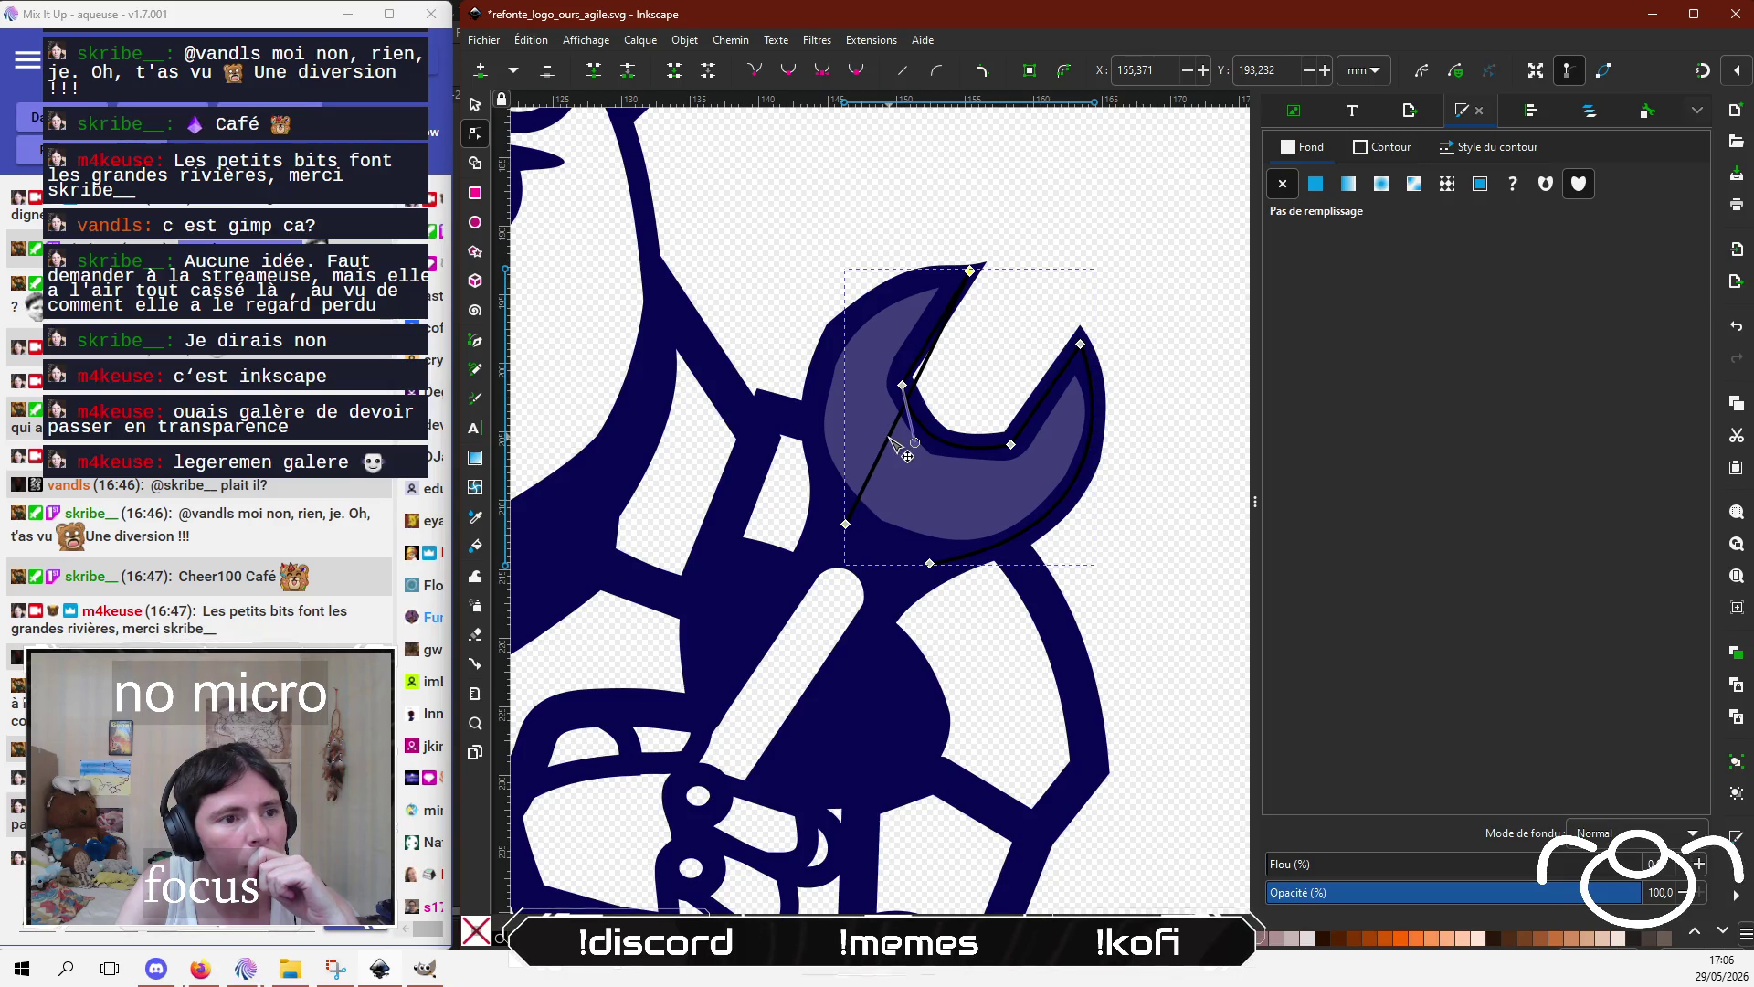
{"action": "mouse_move", "coordinate": [852, 514]}
{"action": "left_mouse_down"}
{"action": "mouse_move", "coordinate": [834, 365]}
{"action": "mouse_move", "coordinate": [935, 279]}
{"action": "left_mouse_up"}
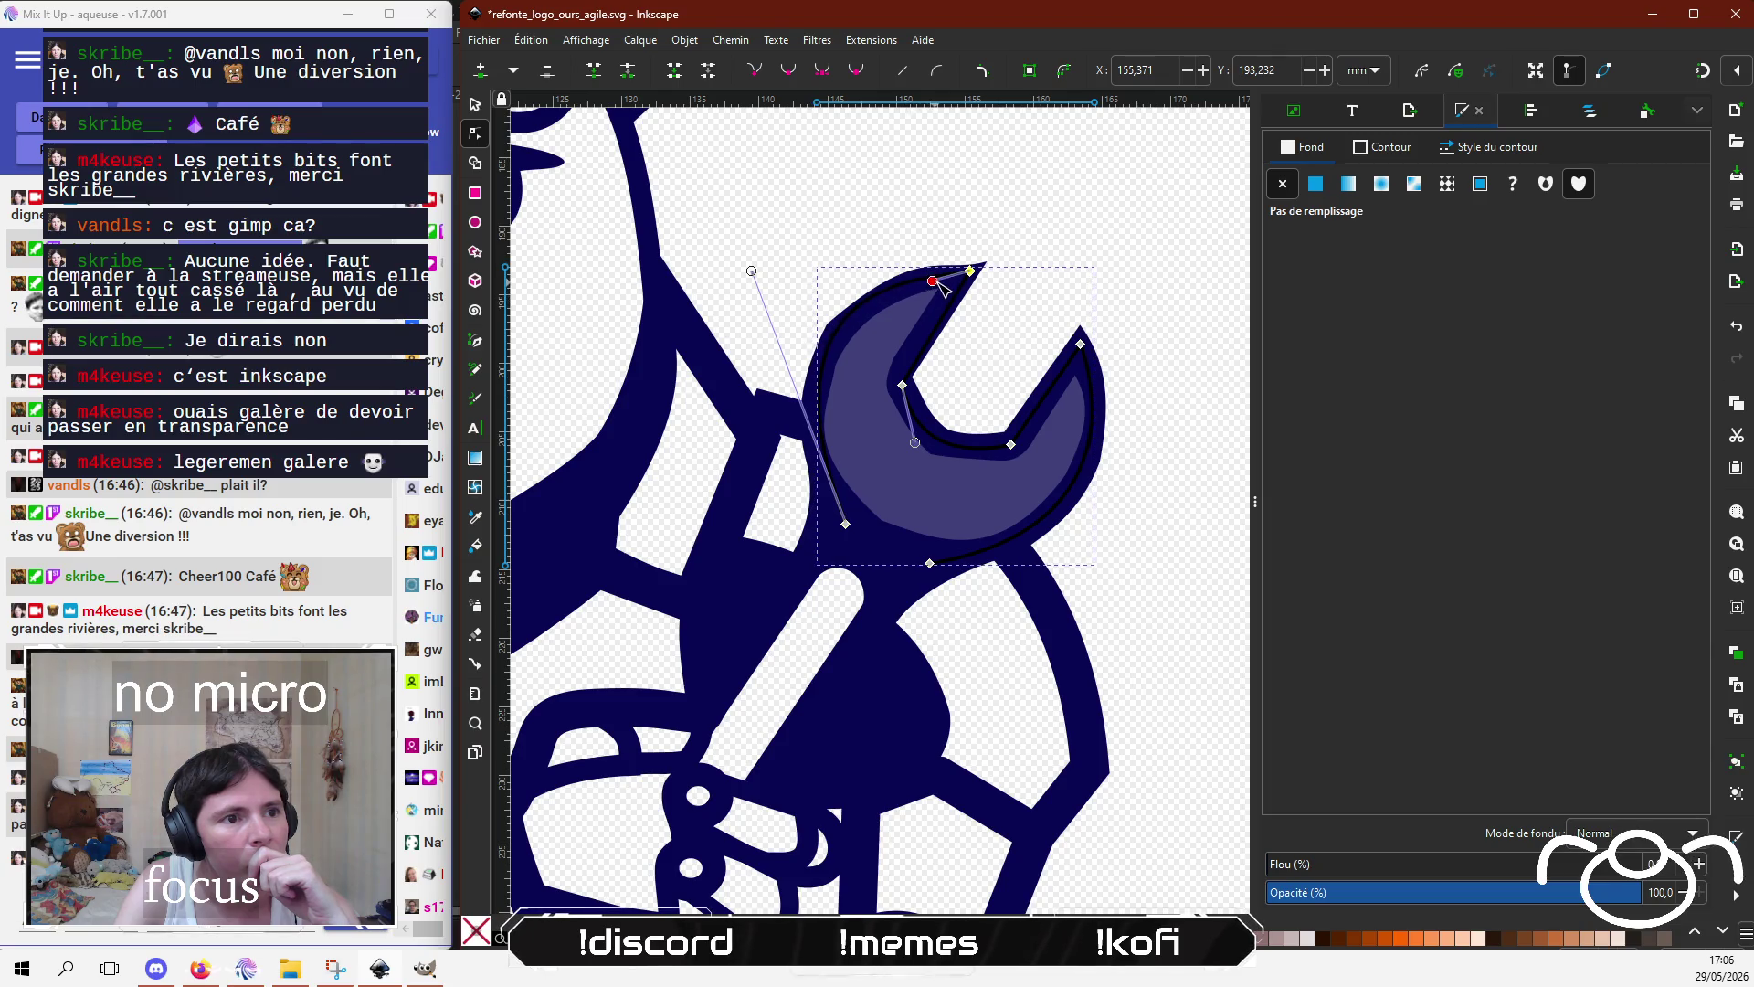
{"action": "mouse_move", "coordinate": [751, 271]}
{"action": "left_mouse_down"}
{"action": "mouse_move", "coordinate": [755, 312]}
{"action": "mouse_move", "coordinate": [738, 311]}
{"action": "left_mouse_up"}
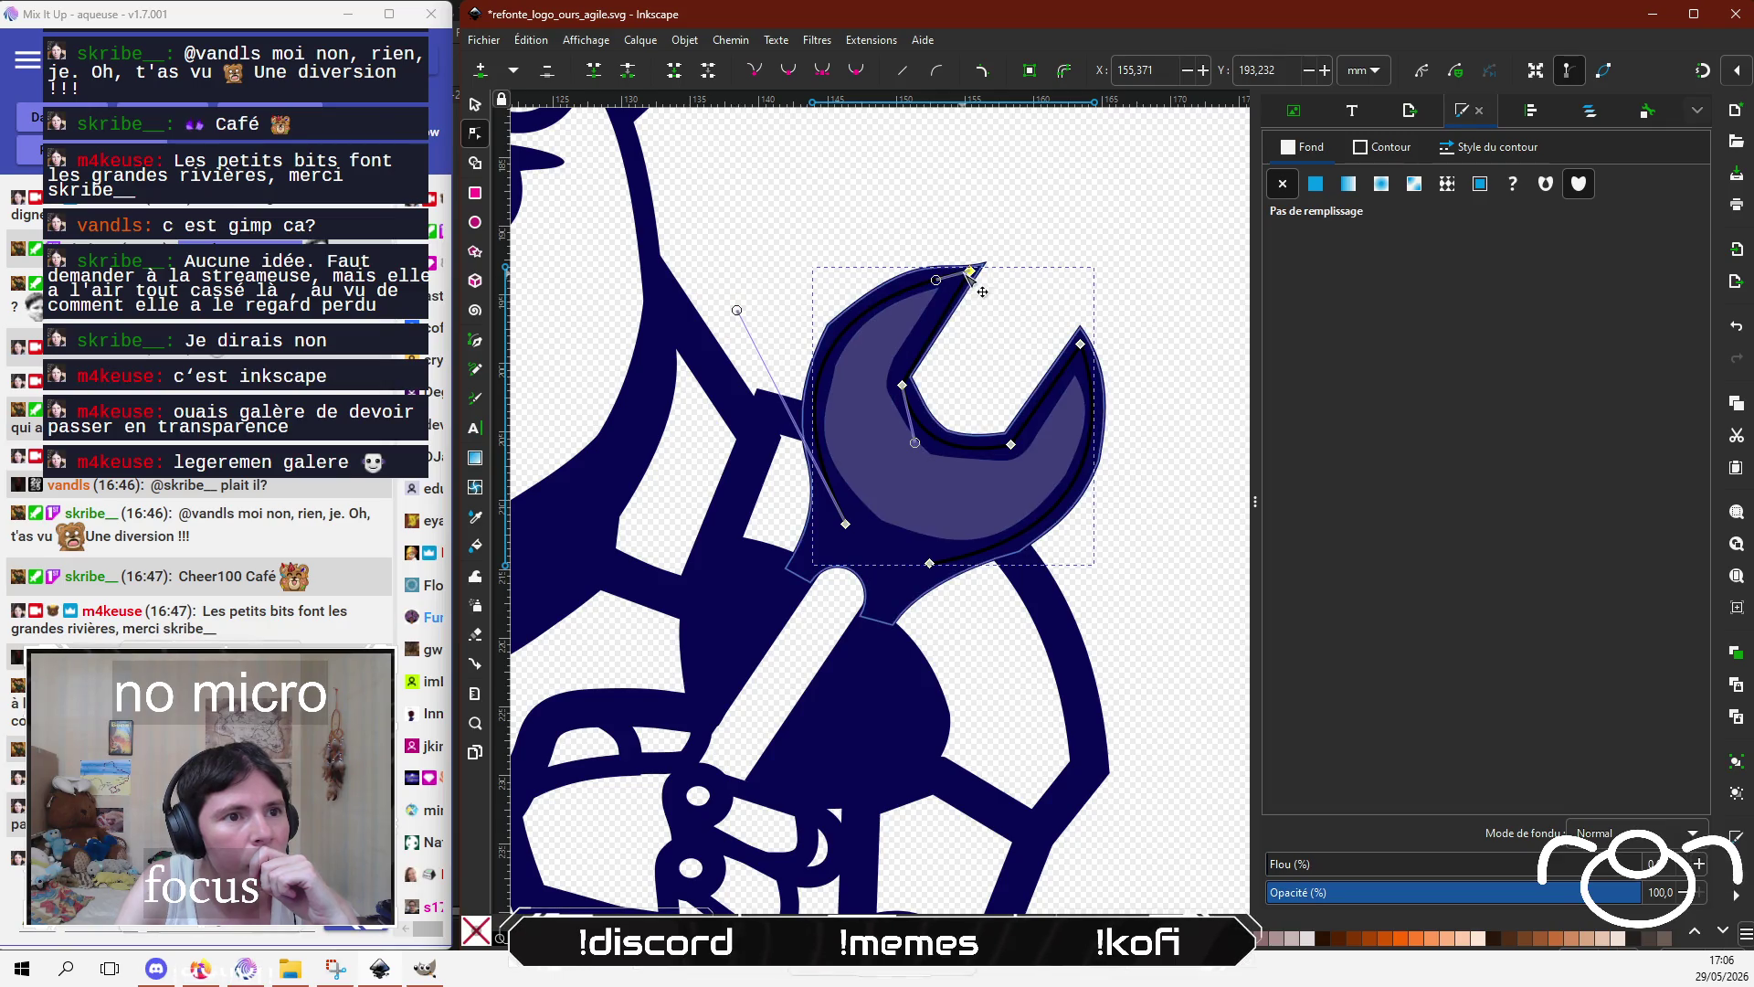
{"action": "left_click_drag", "start_coordinate": [971, 270], "coordinate": [963, 276]}
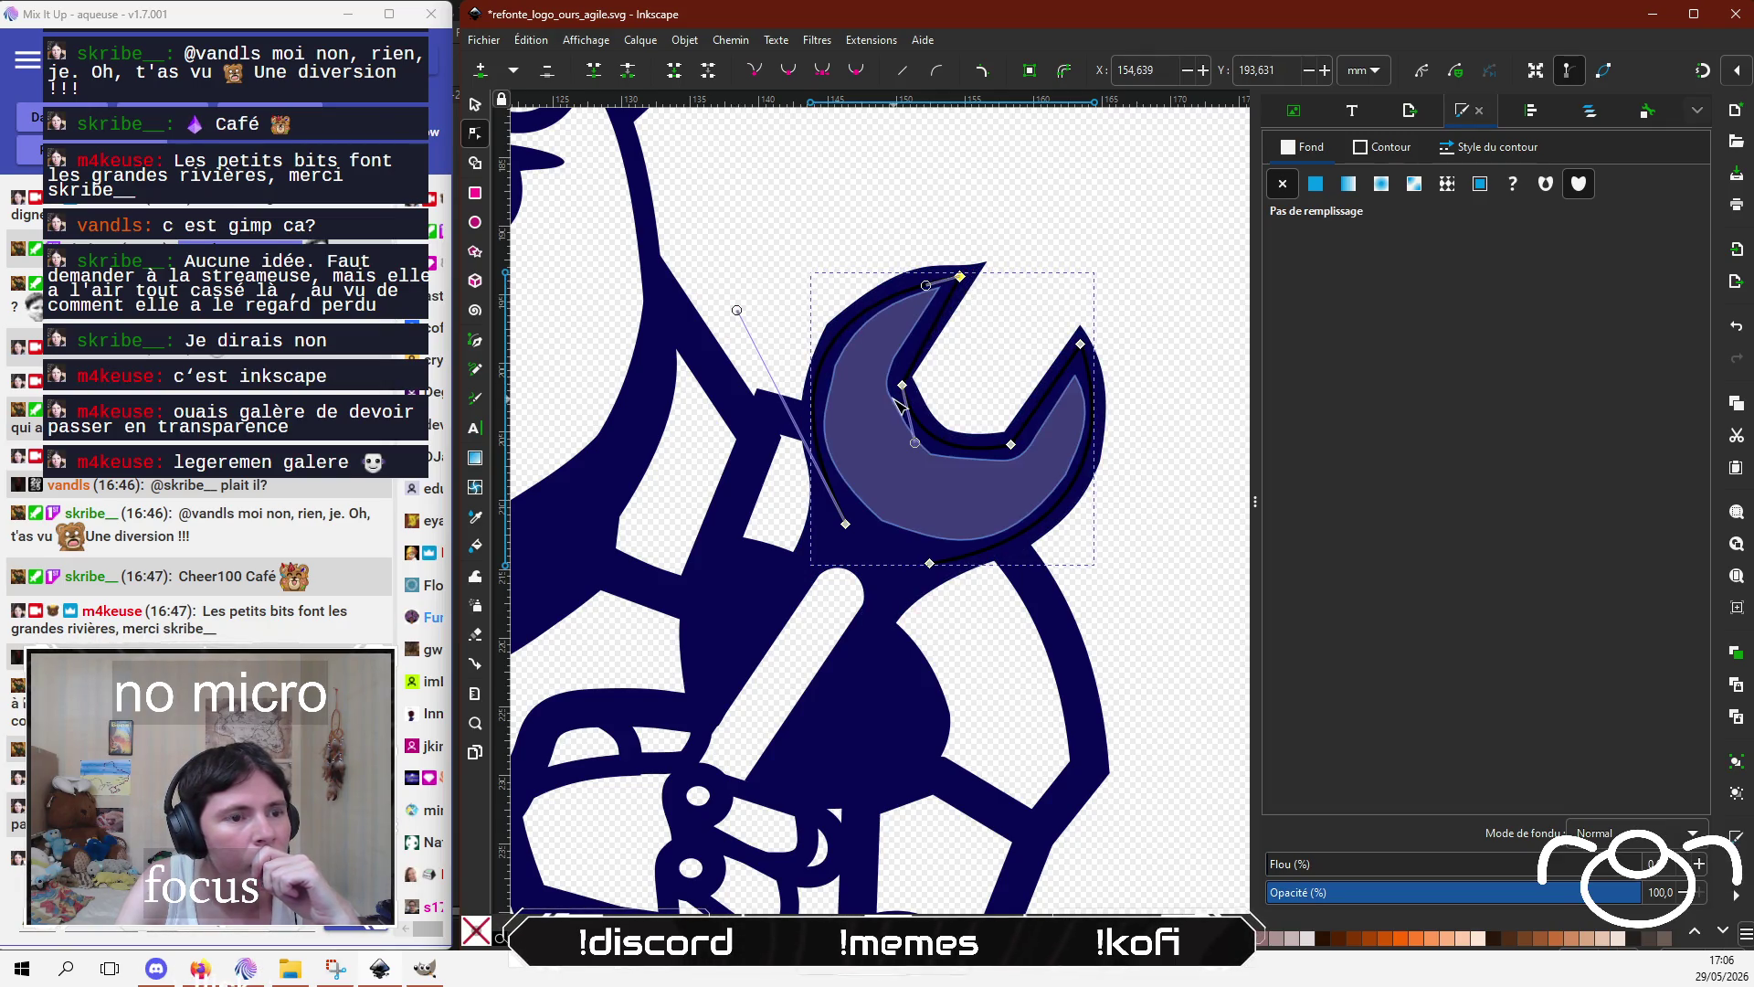
{"action": "left_click_drag", "start_coordinate": [903, 387], "coordinate": [898, 378]}
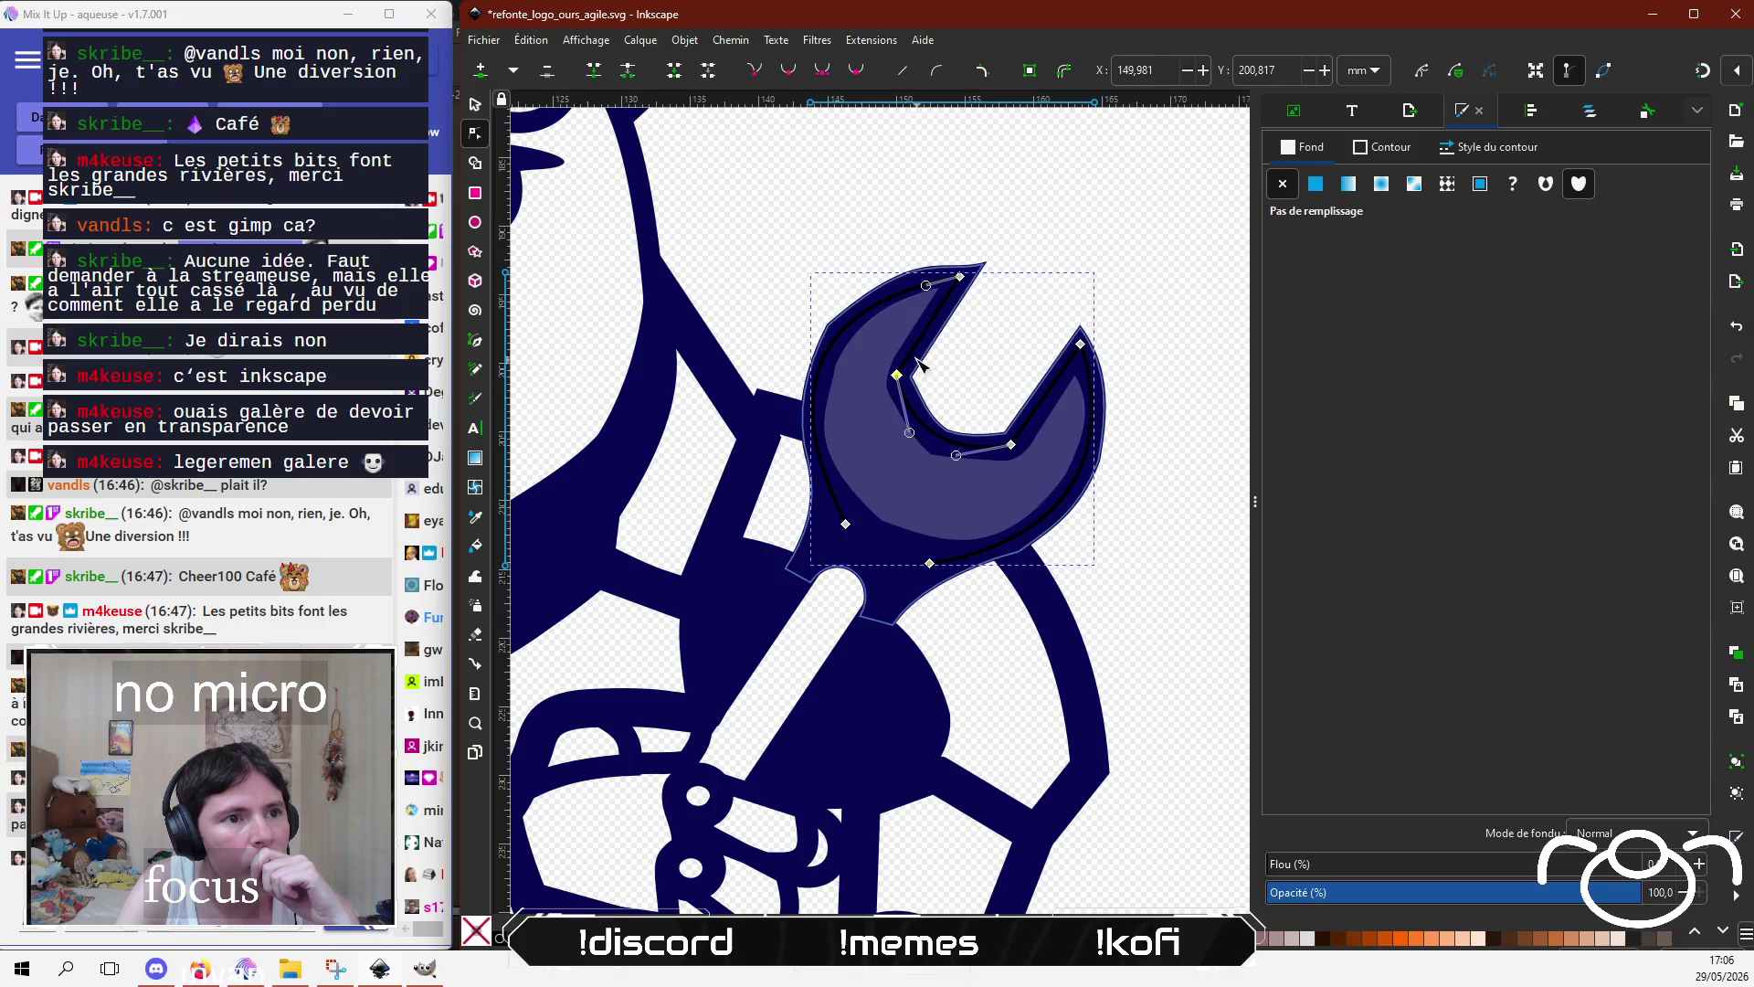
{"action": "left_click_drag", "start_coordinate": [906, 299], "coordinate": [894, 293]}
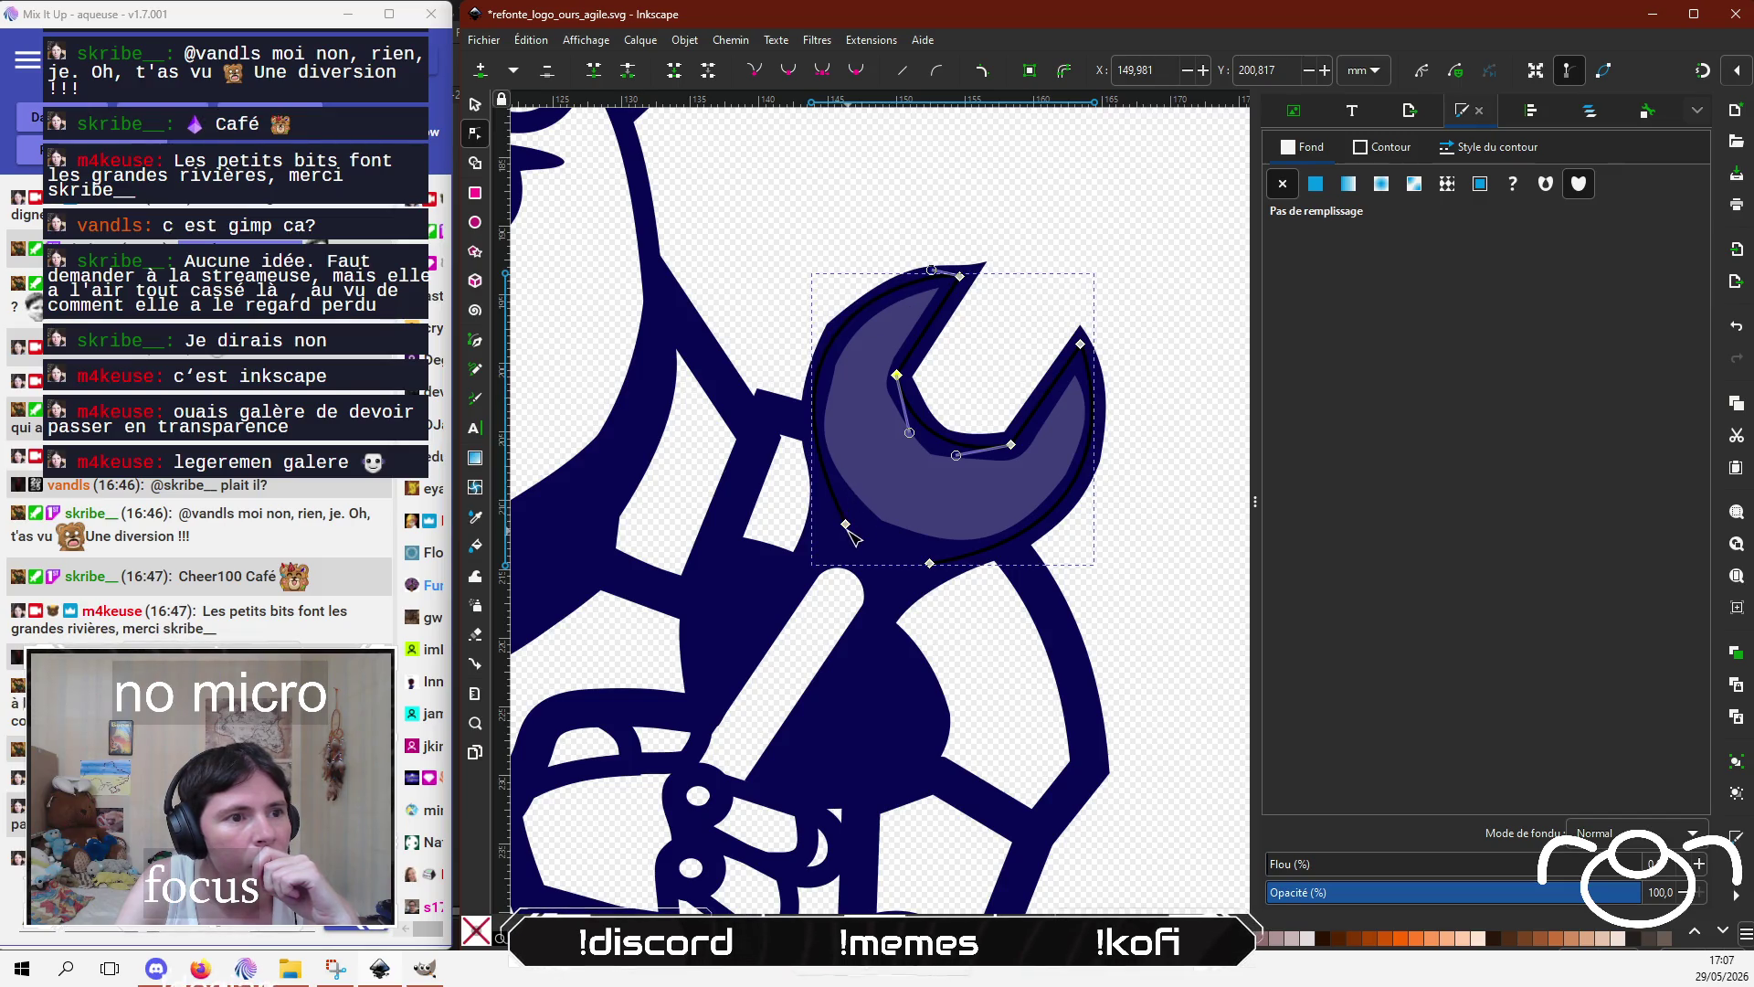
{"action": "mouse_move", "coordinate": [848, 528]}
{"action": "left_mouse_down"}
{"action": "mouse_move", "coordinate": [754, 341]}
{"action": "mouse_move", "coordinate": [768, 314]}
{"action": "left_mouse_up"}
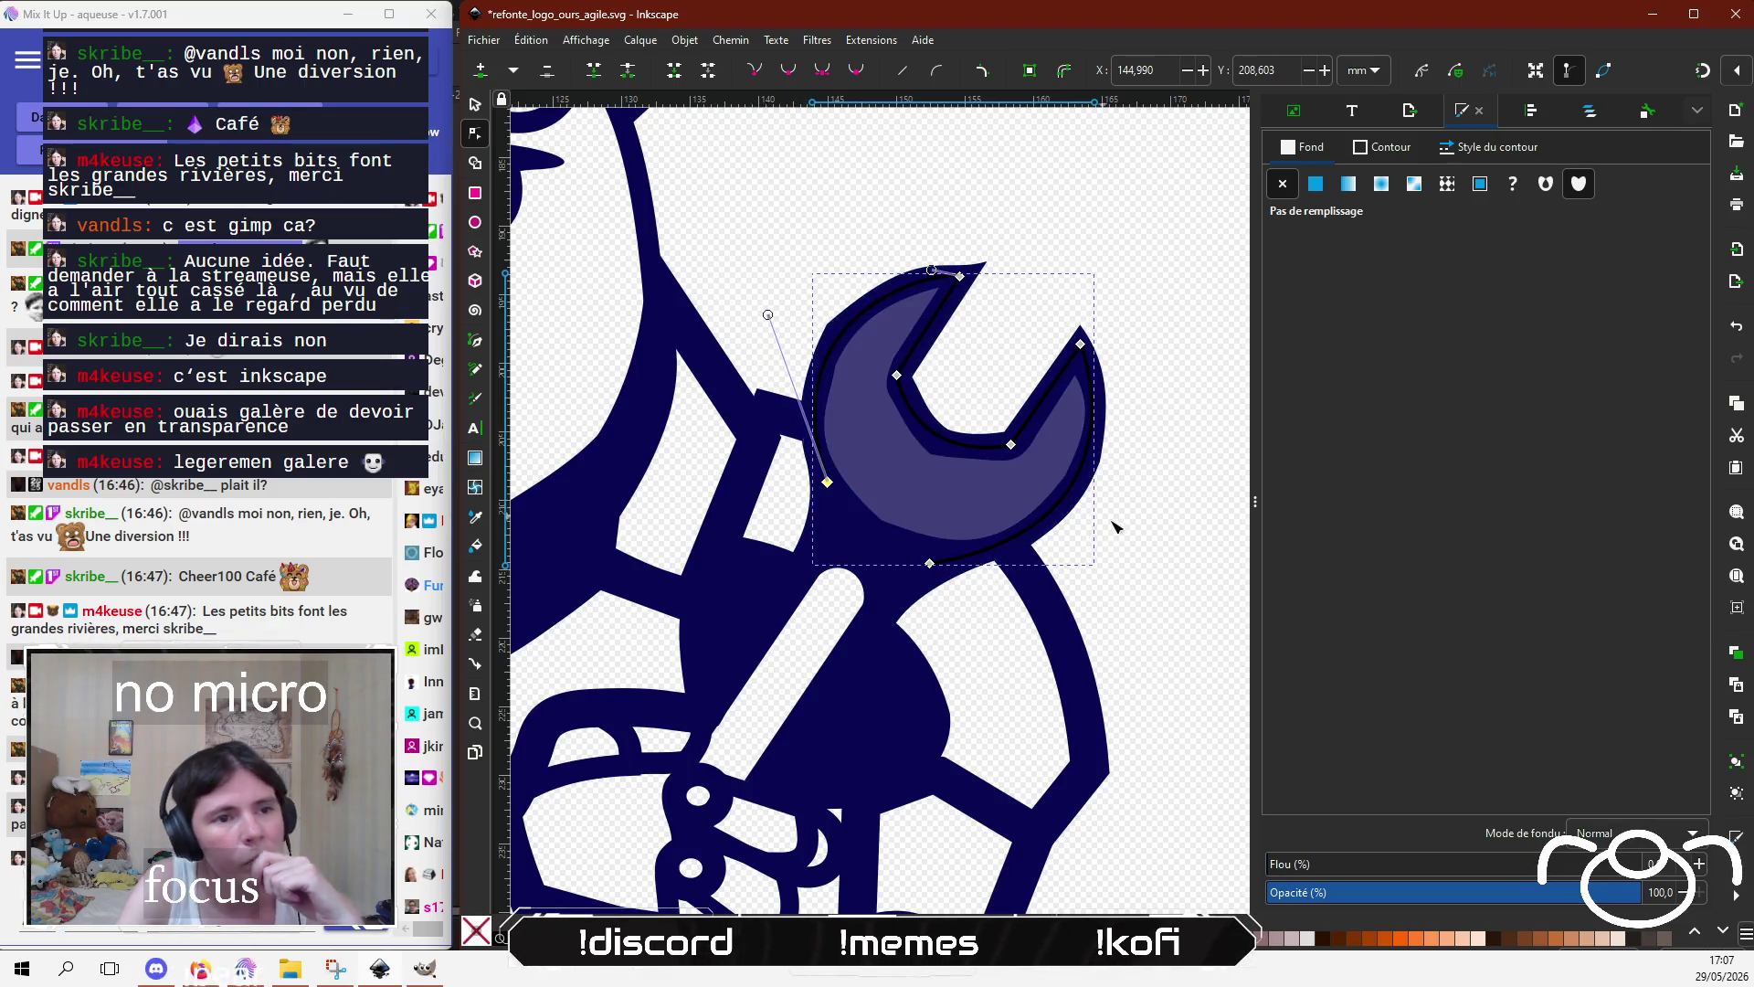
{"action": "left_click", "coordinate": [1489, 147]}
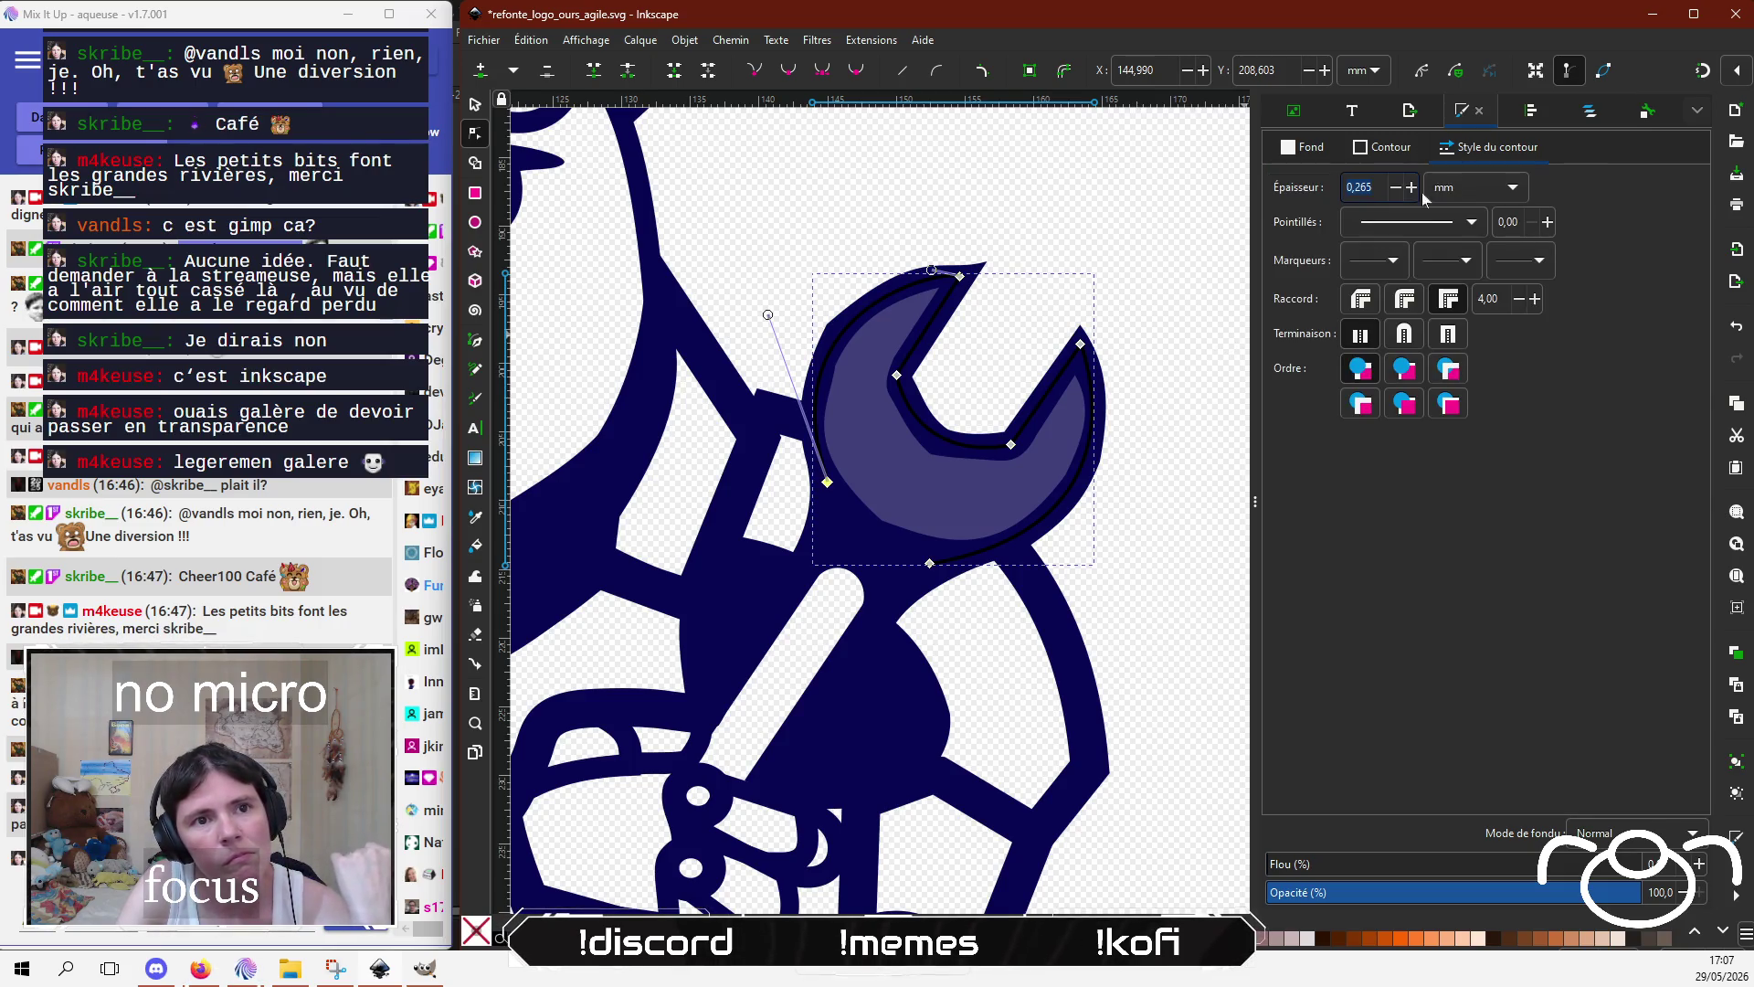
Step: Switch the stroke width unit to px and set the width to 5,82 px
{"action": "left_click", "coordinate": [1476, 188]}
{"action": "left_click", "coordinate": [1450, 226]}
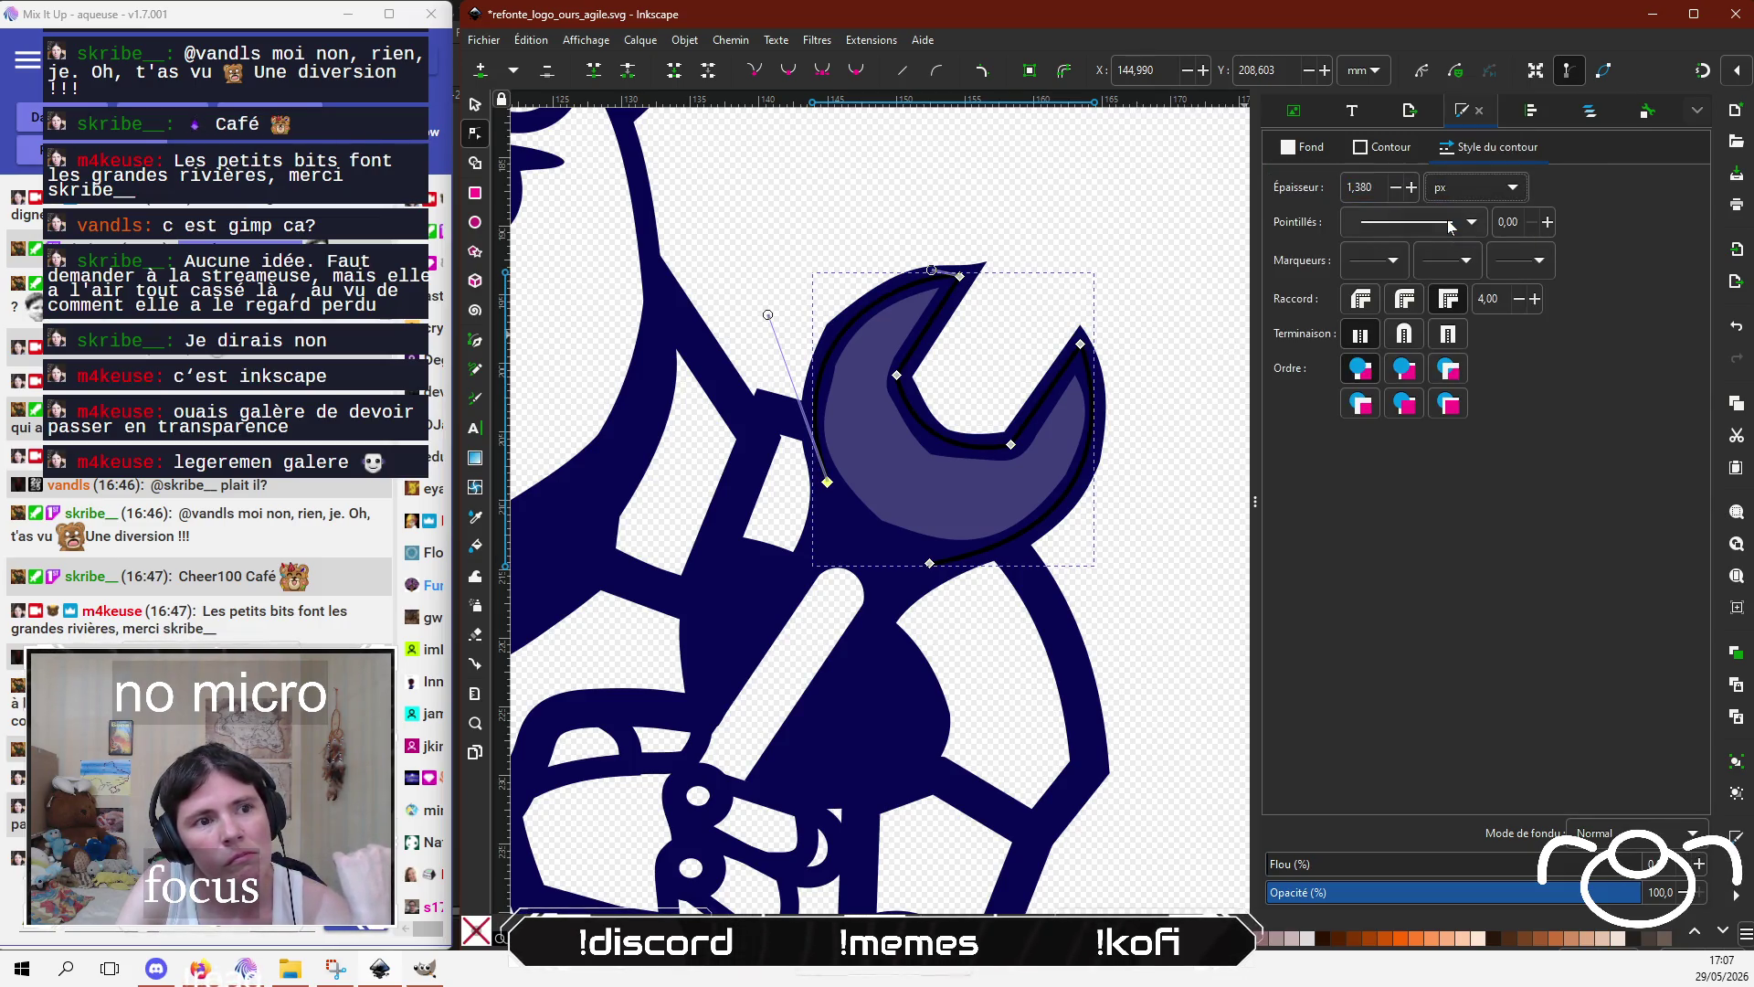
{"action": "left_click", "coordinate": [1415, 186]}
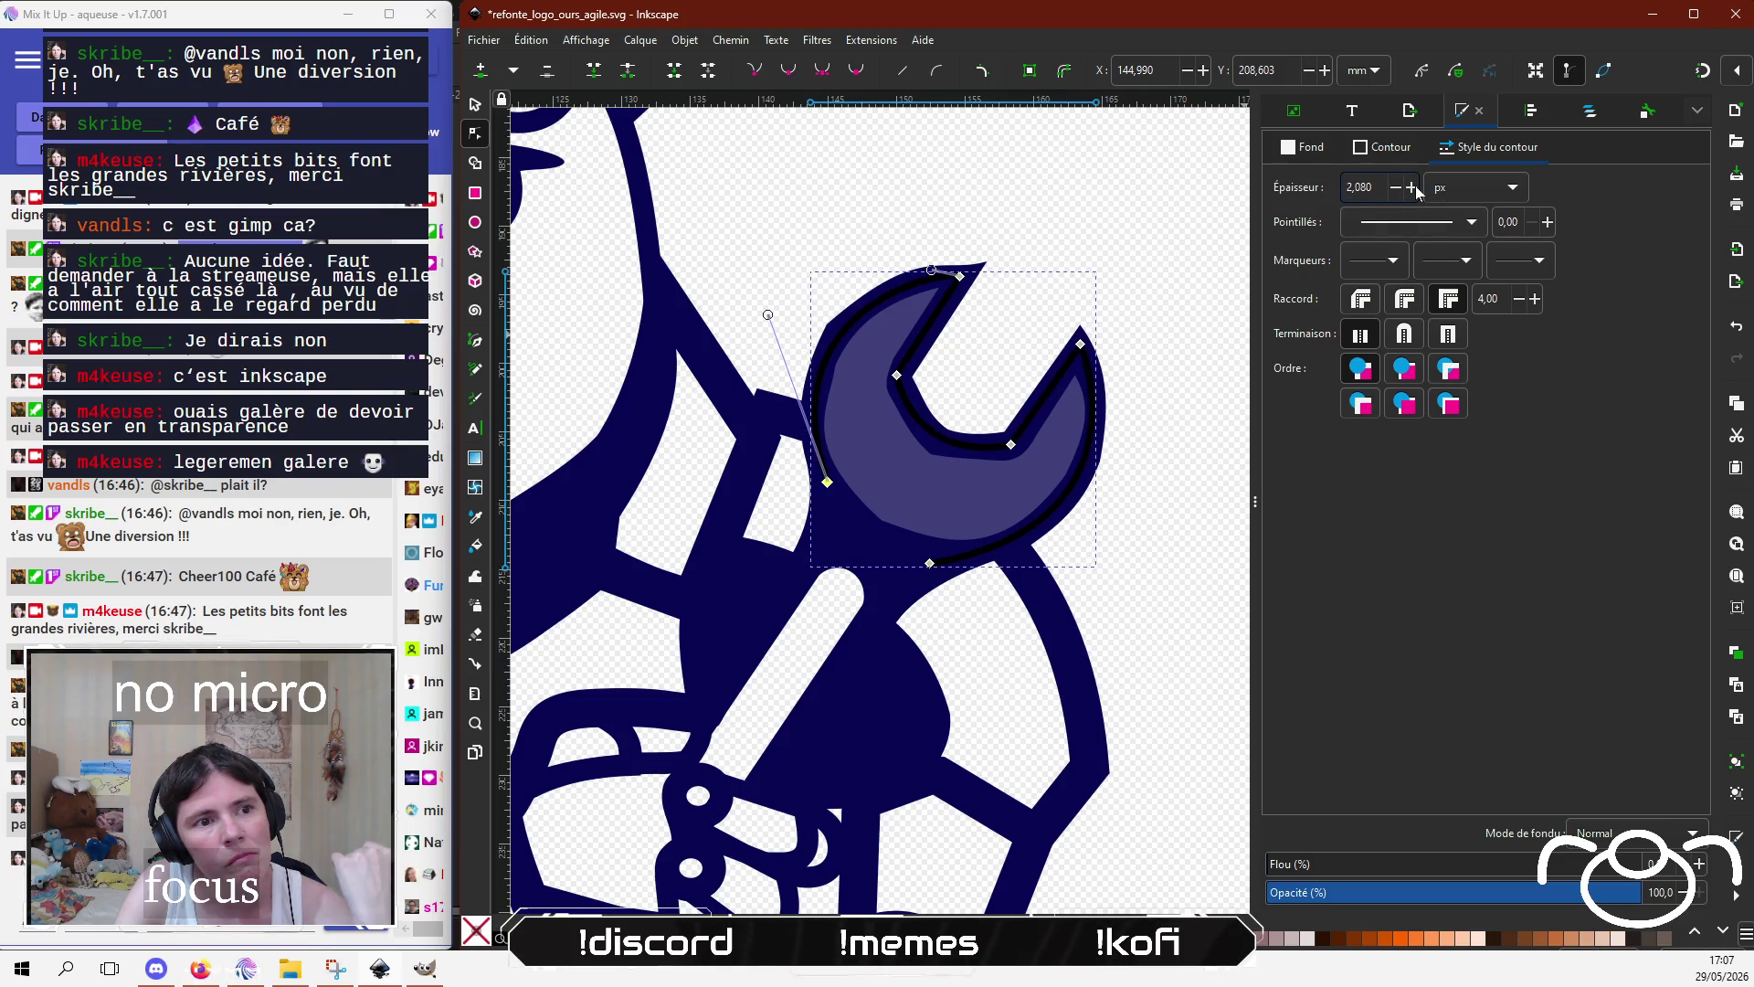
{"action": "left_click", "coordinate": [1413, 187]}
{"action": "left_click", "coordinate": [1413, 186]}
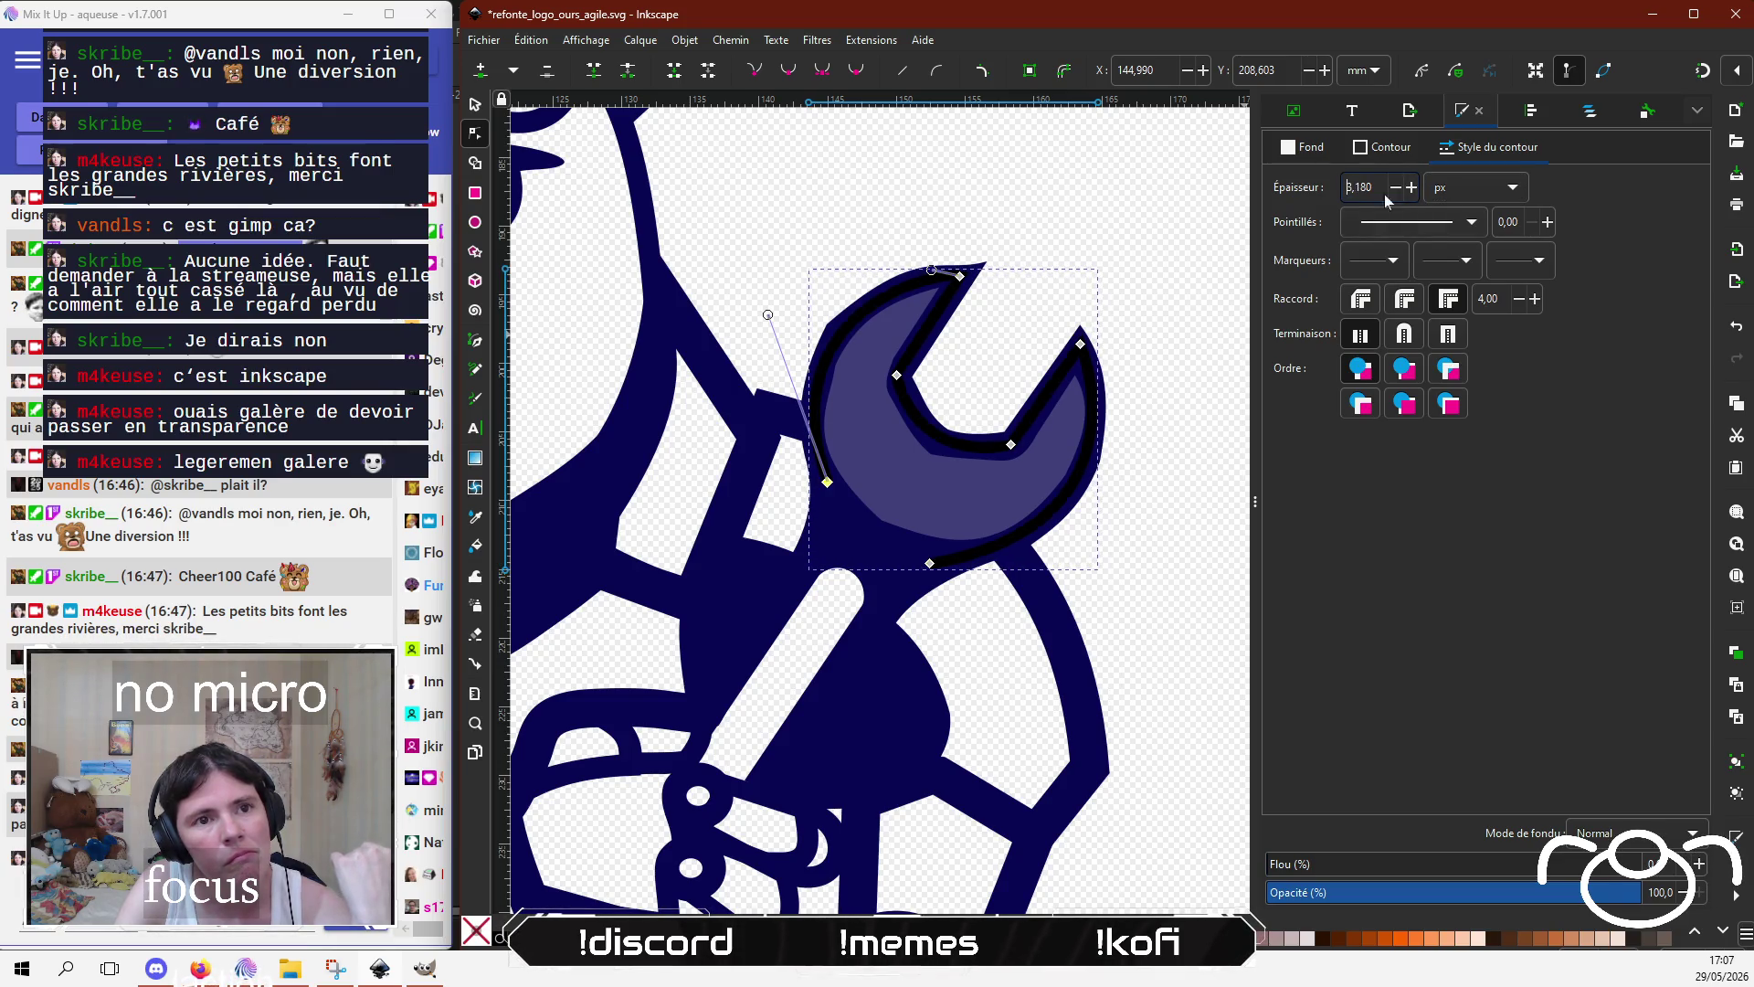
{"action": "left_click_drag", "start_coordinate": [1382, 188], "coordinate": [1298, 188]}
{"action": "type", "text": "5,82"}
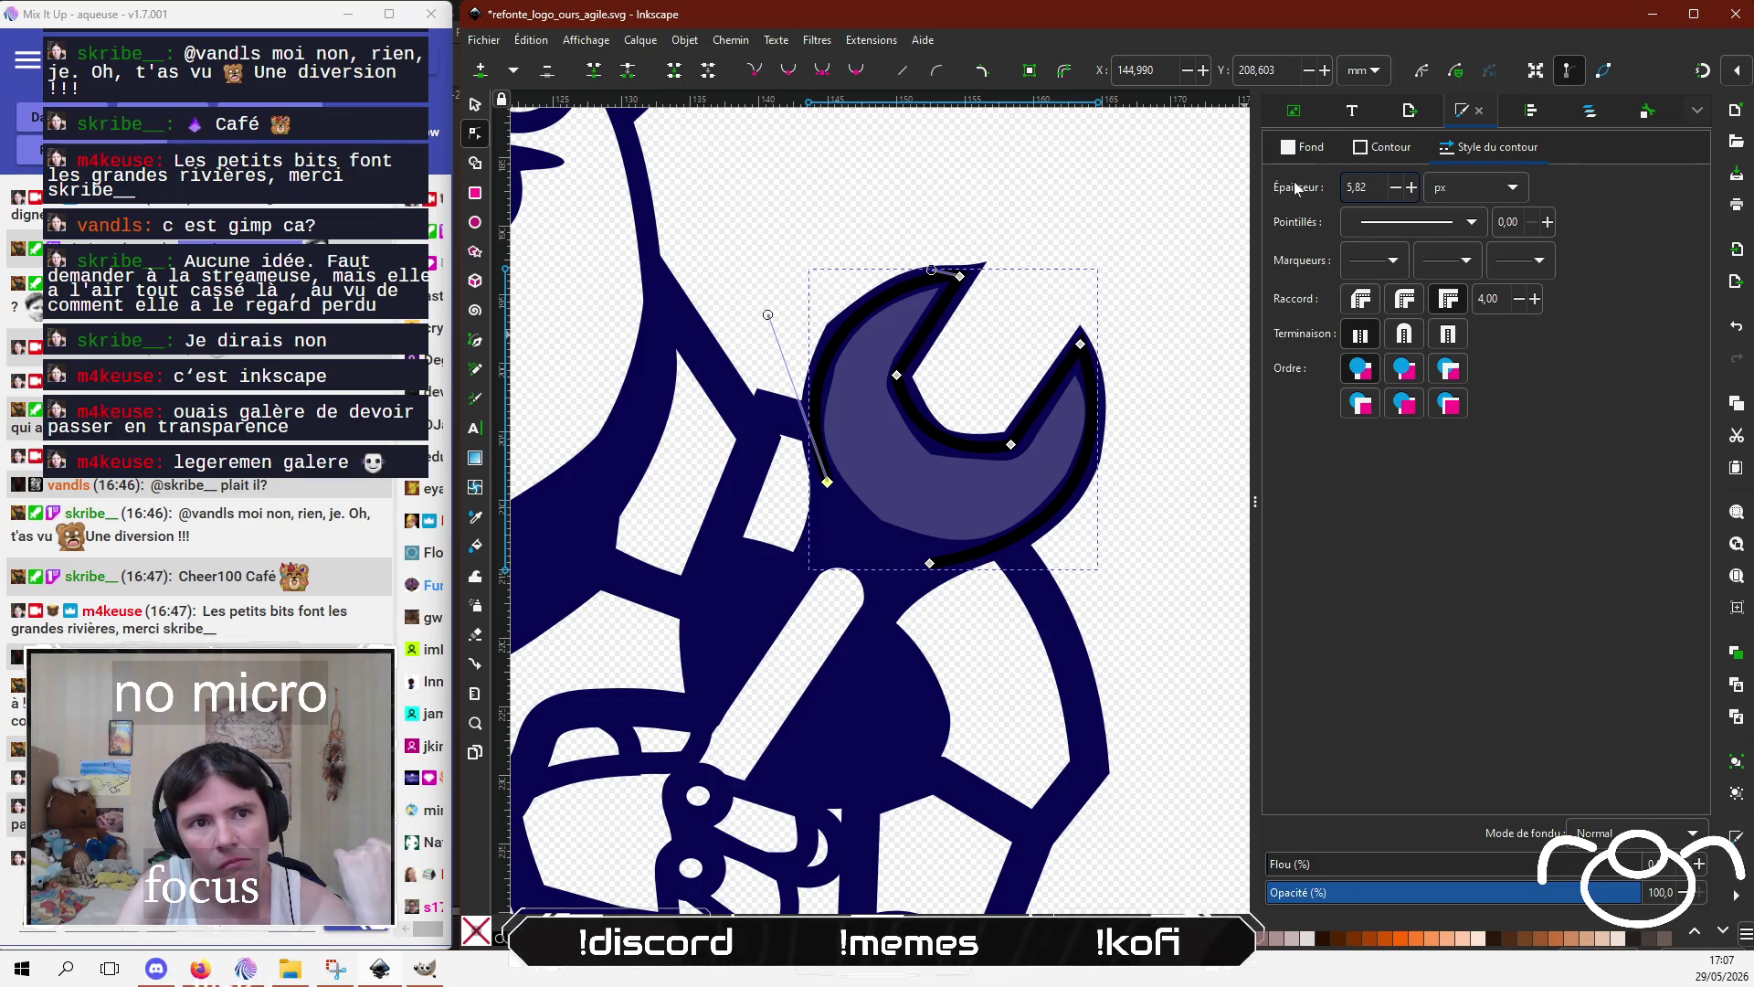
{"action": "key", "text": "Return"}
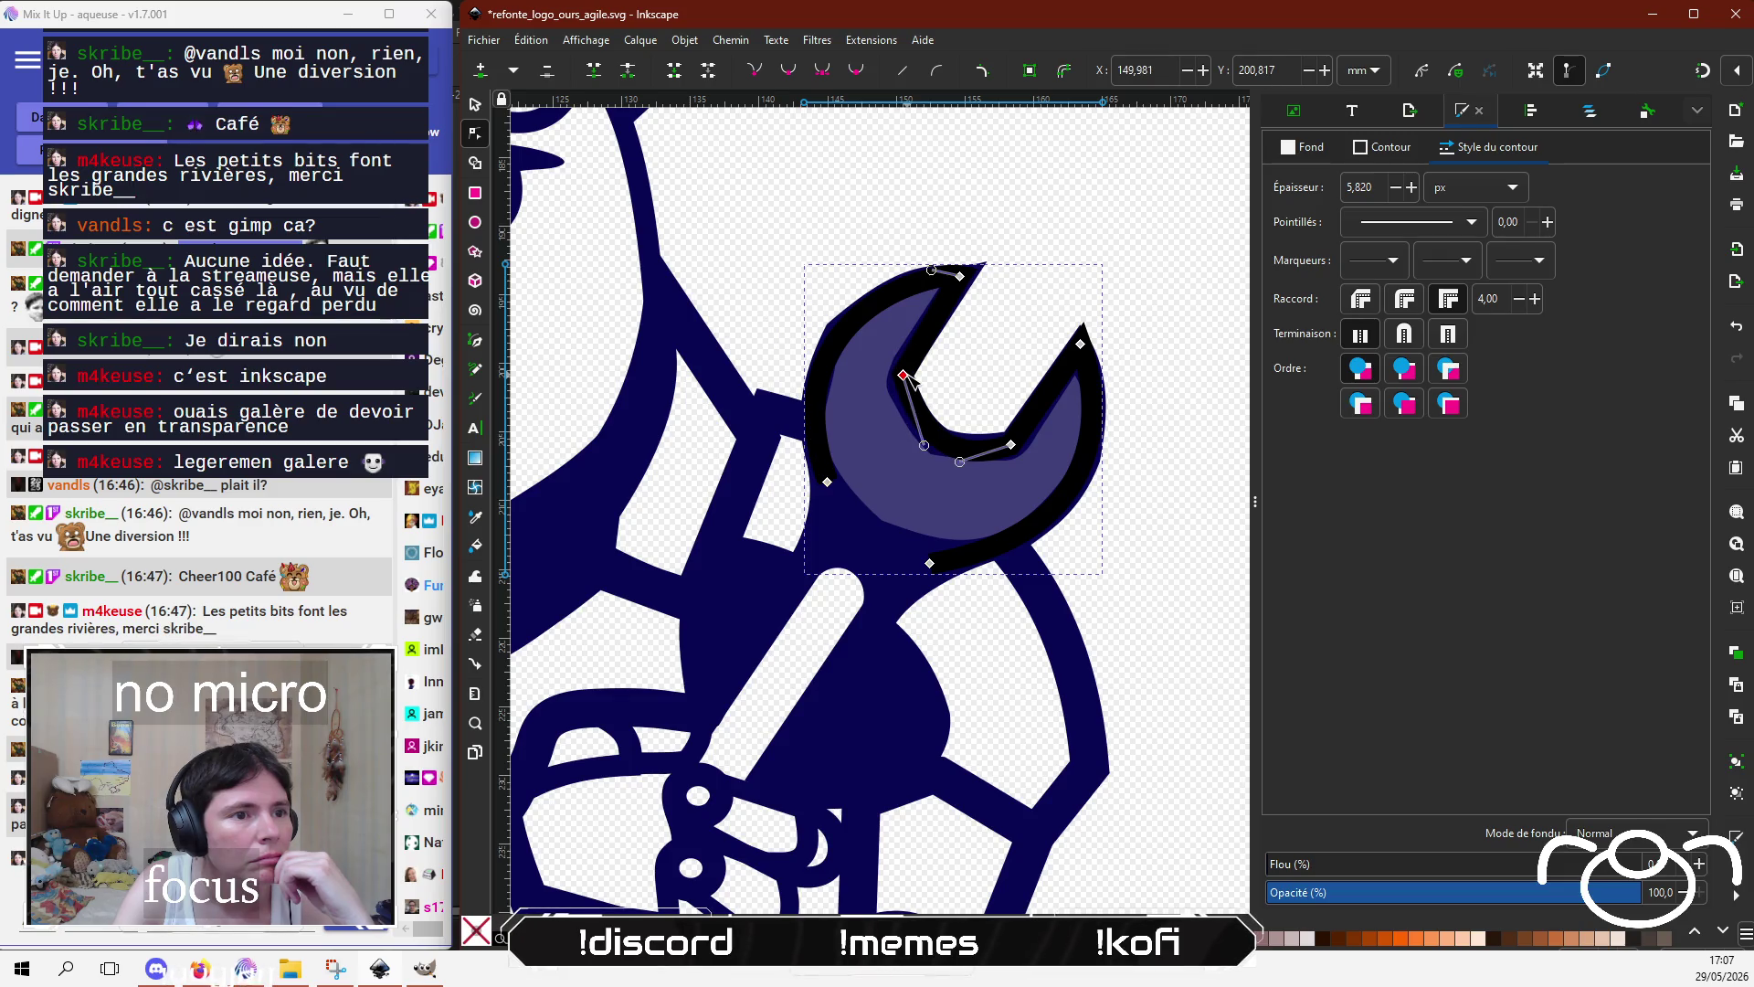
Step: Nudge a wrench node left, then delete and restore the light-purple head shape
{"action": "left_click_drag", "start_coordinate": [903, 375], "coordinate": [899, 375]}
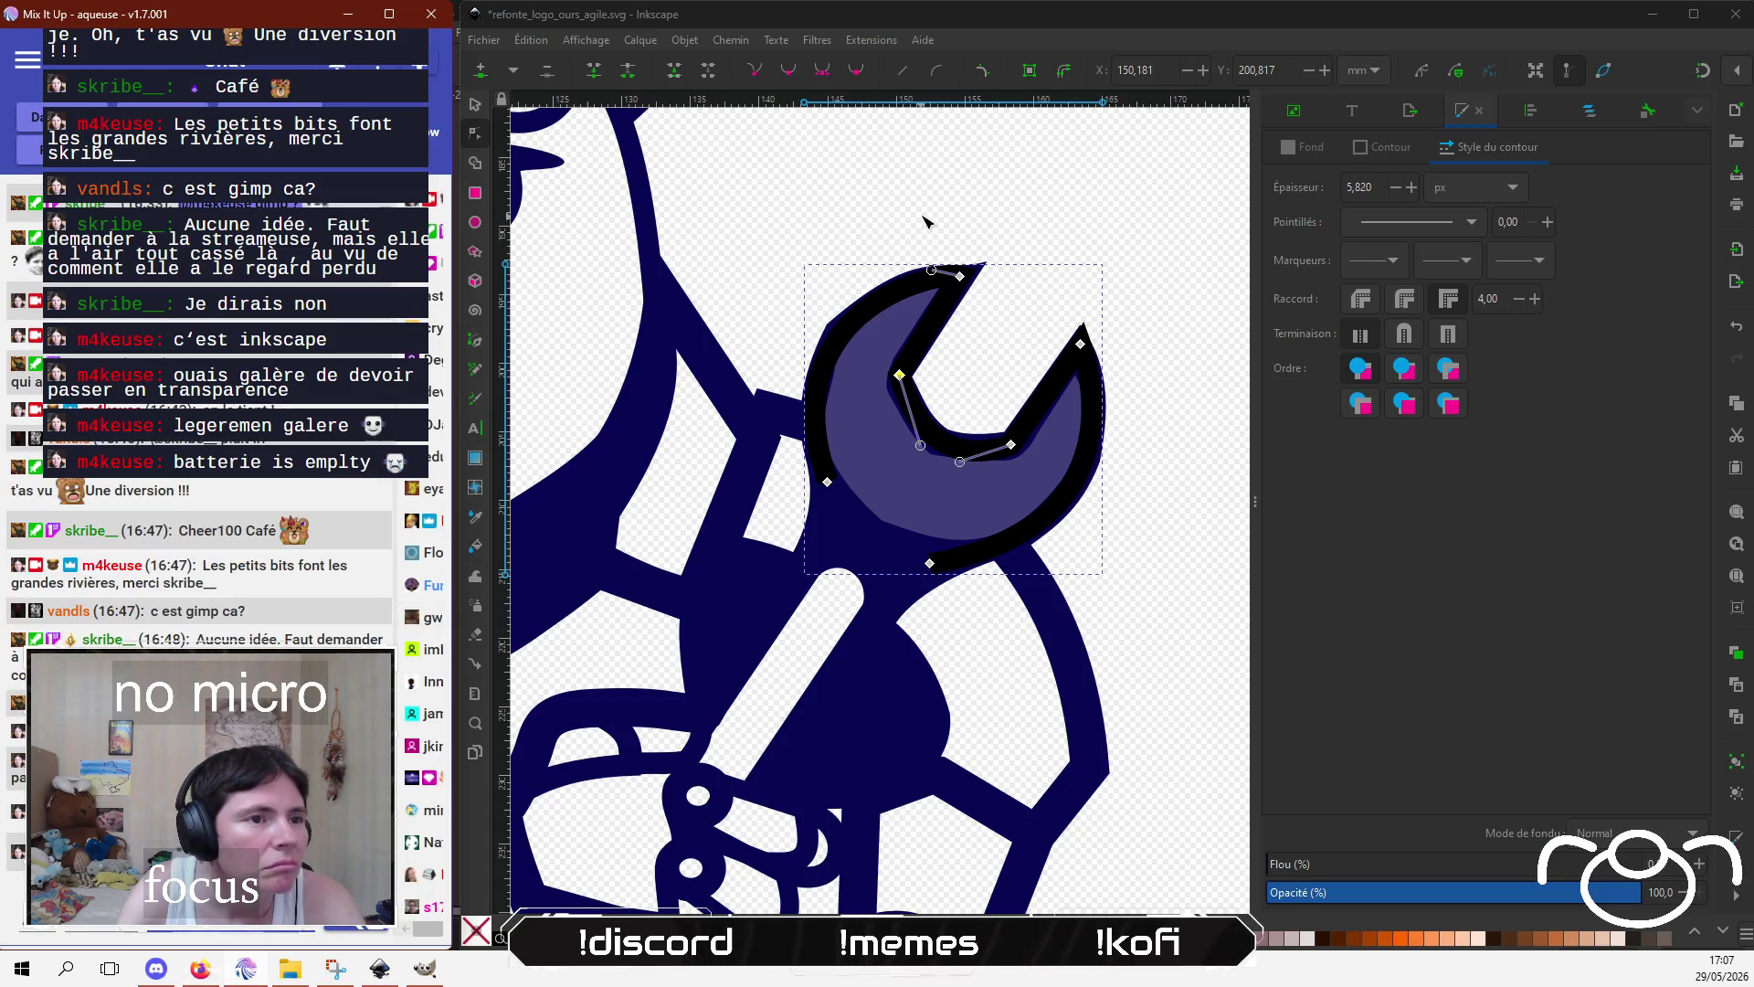
{"action": "left_click", "coordinate": [488, 113]}
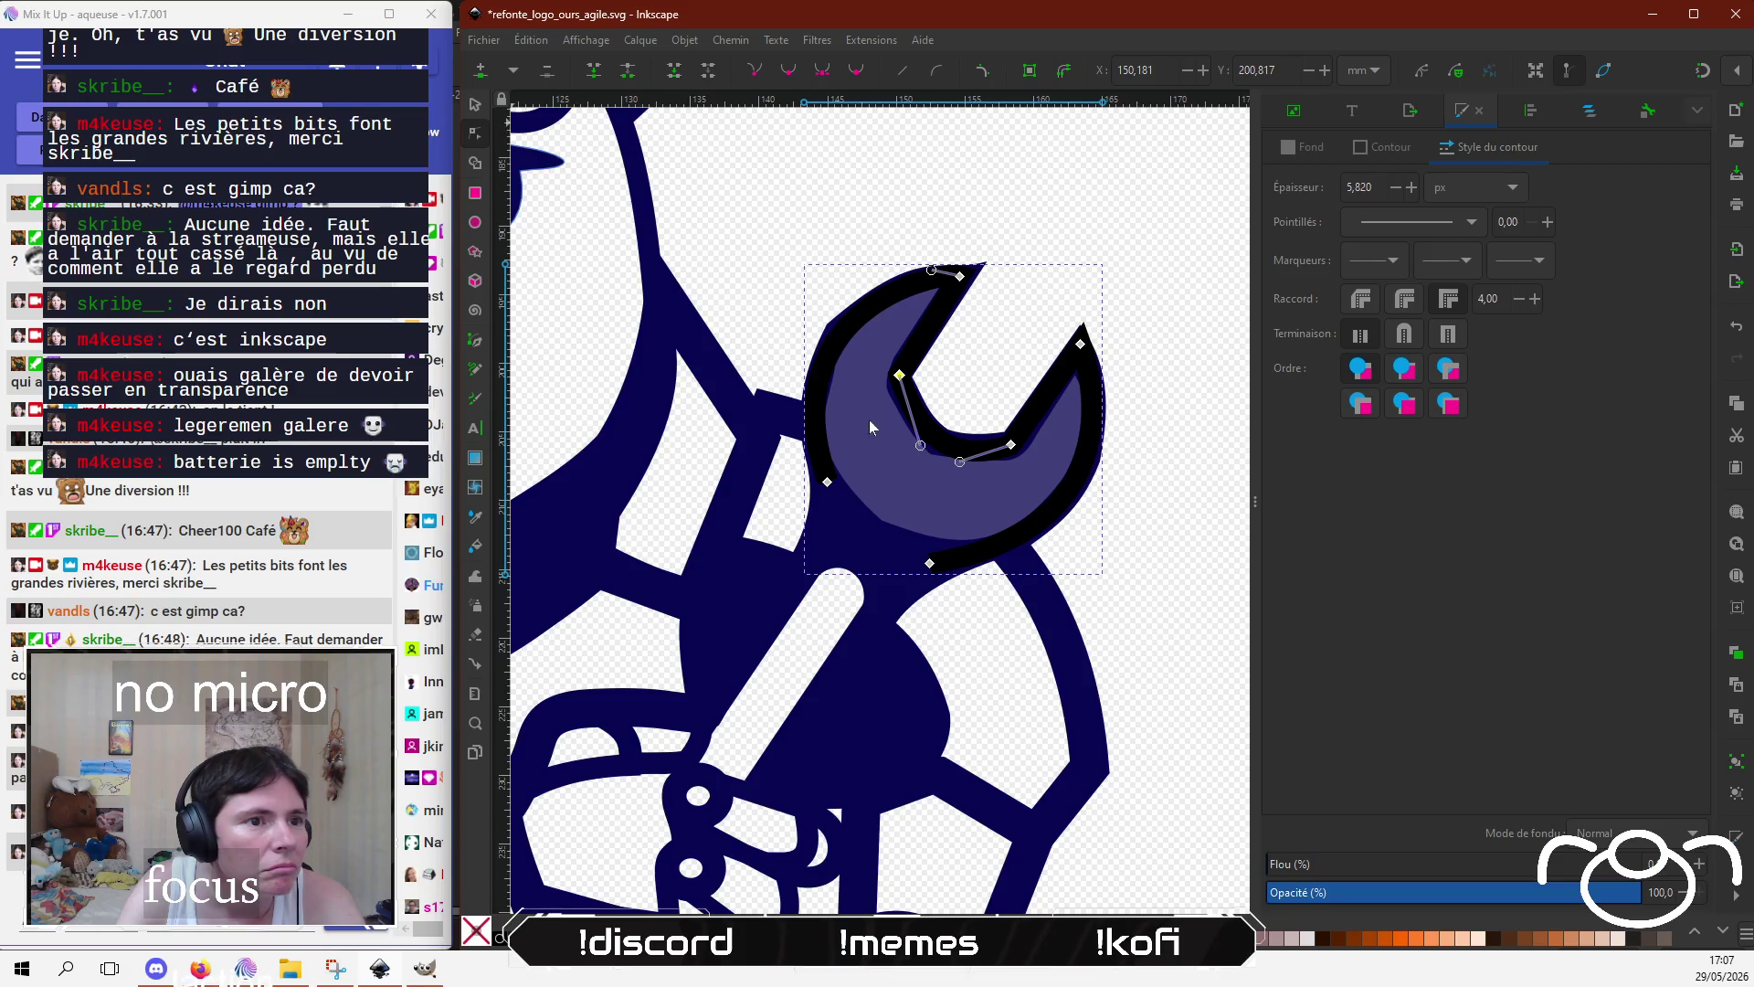
{"action": "key", "text": "s"}
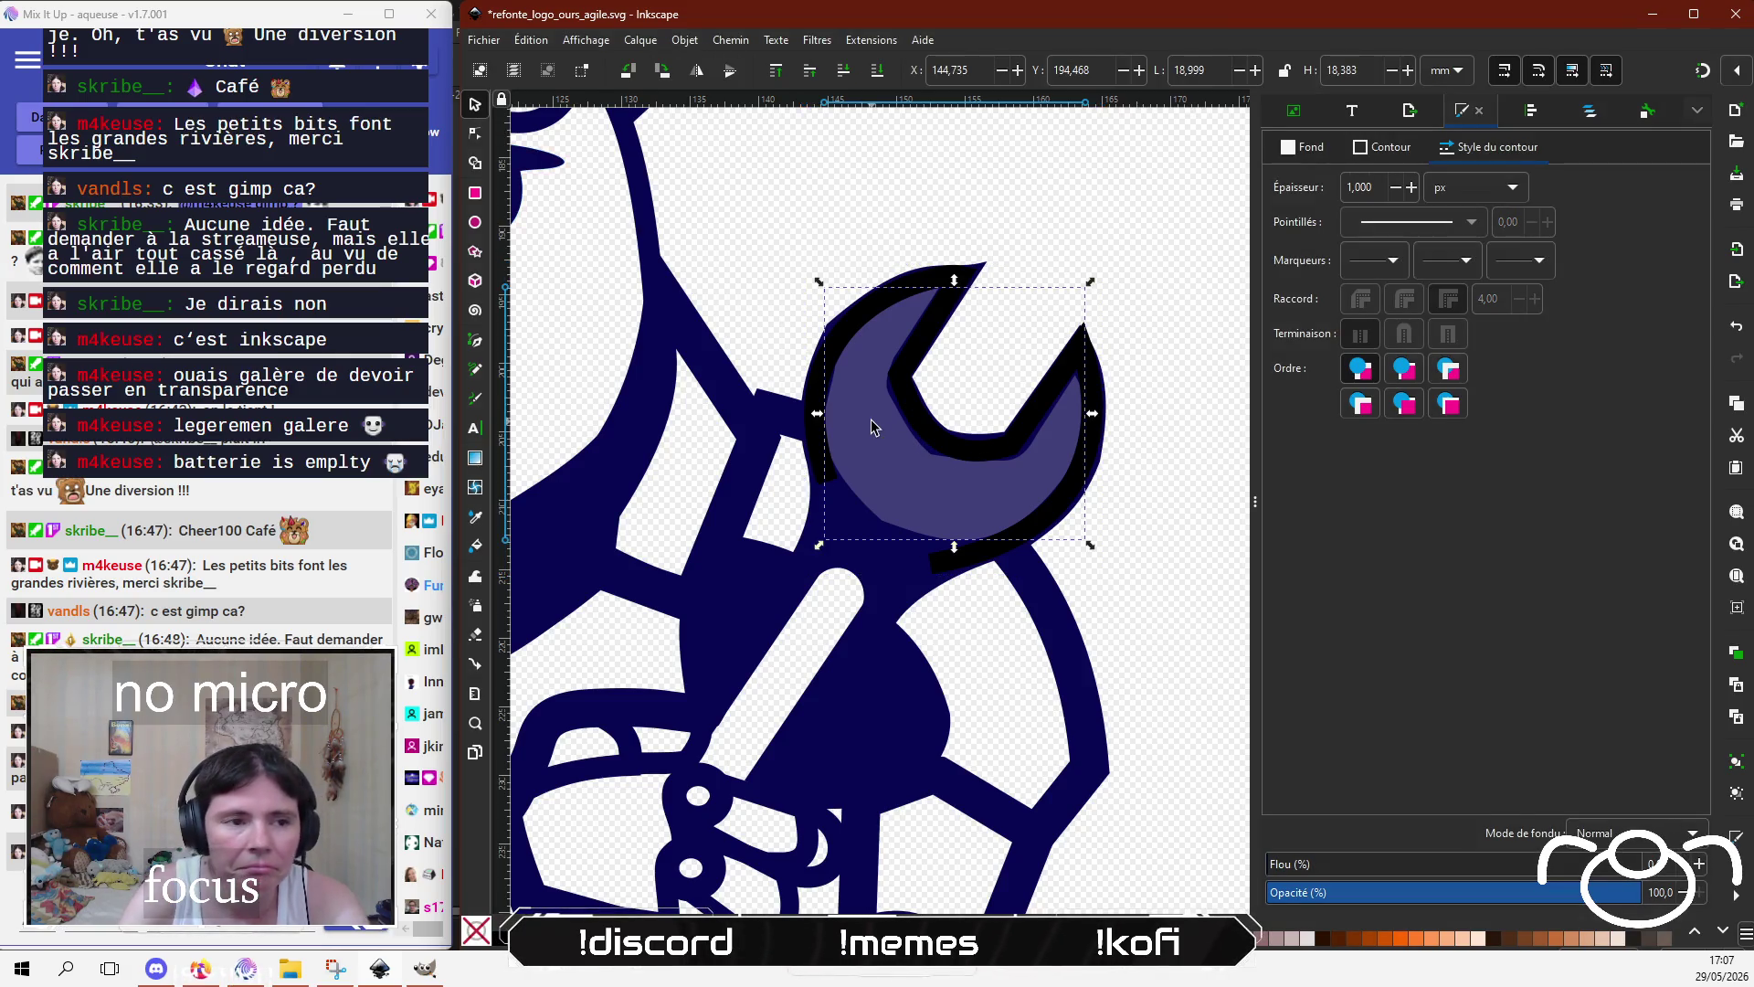
{"action": "key", "text": "Delete"}
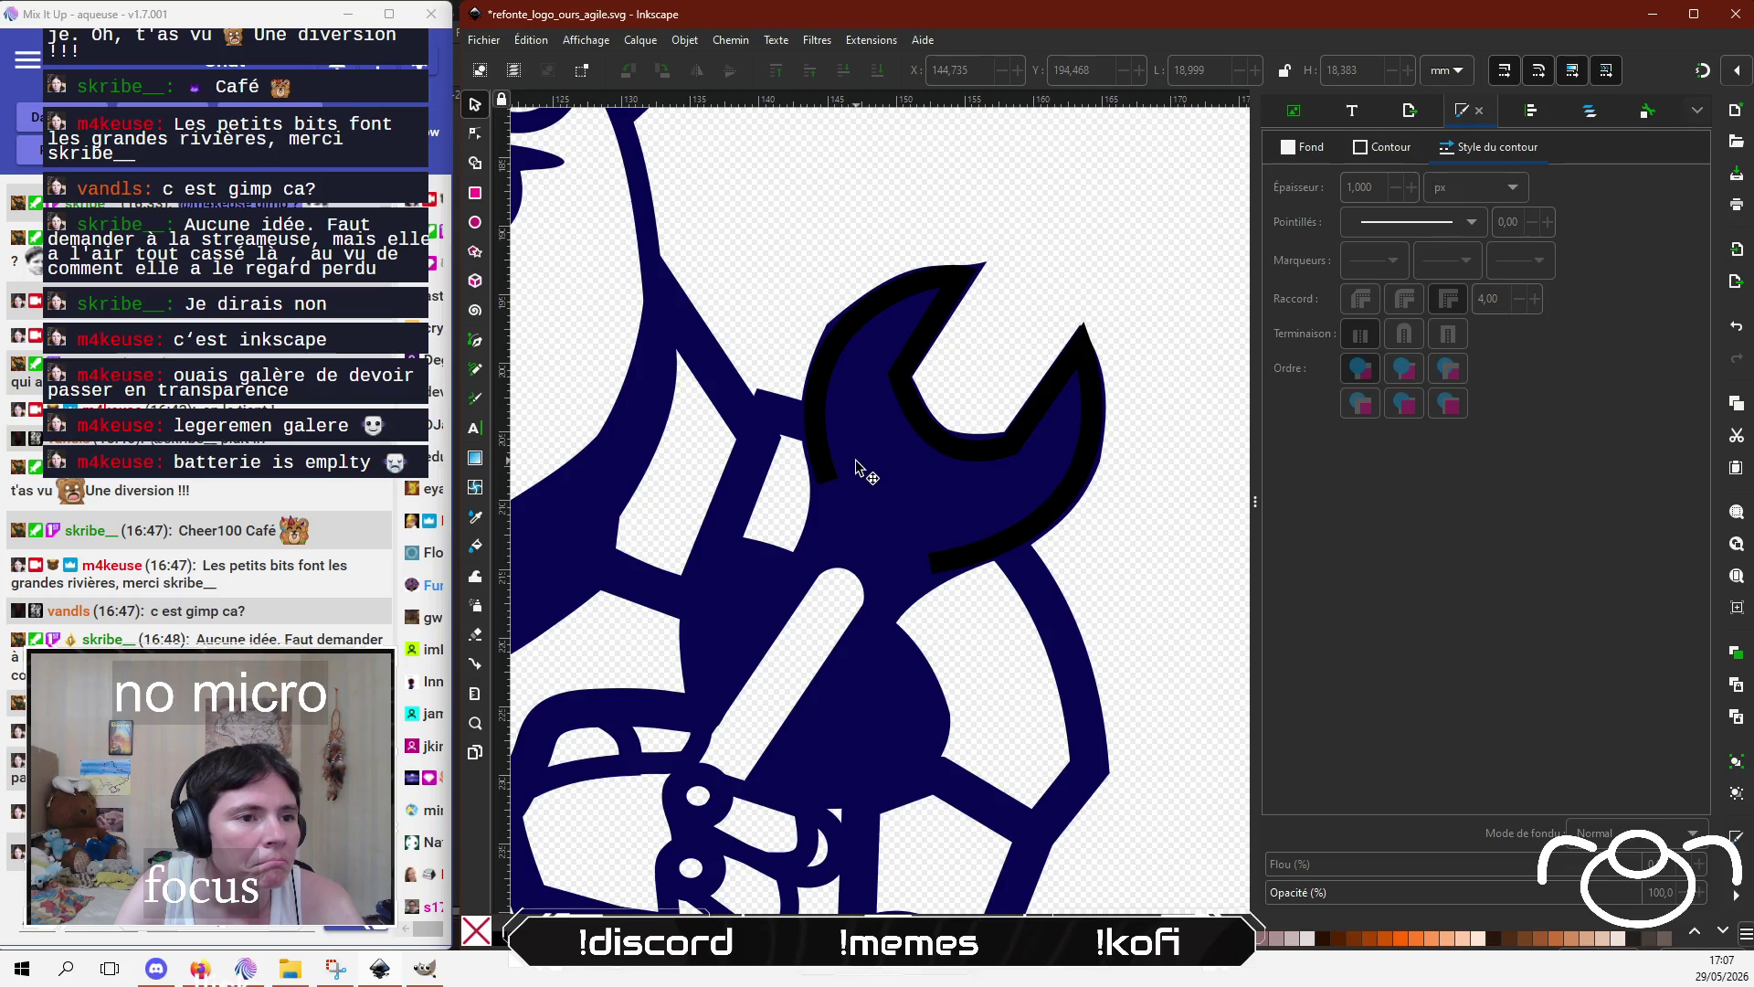
{"action": "left_click", "coordinate": [874, 462]}
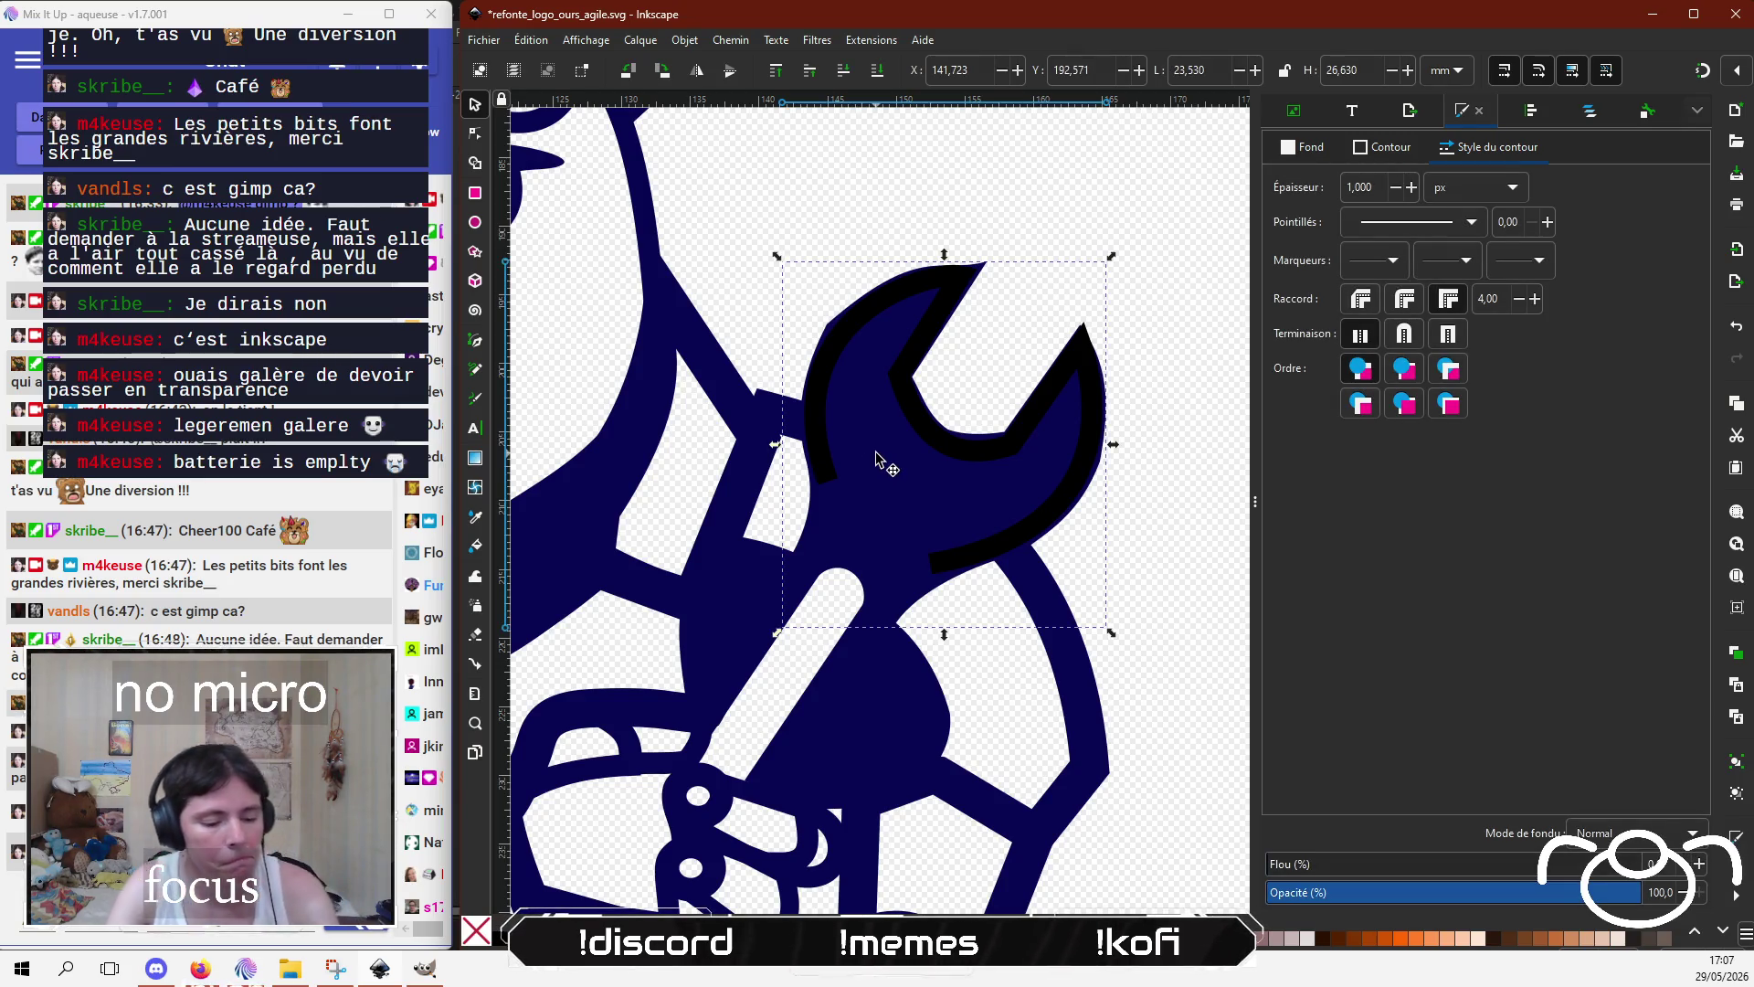
{"action": "key", "text": "ctrl+z"}
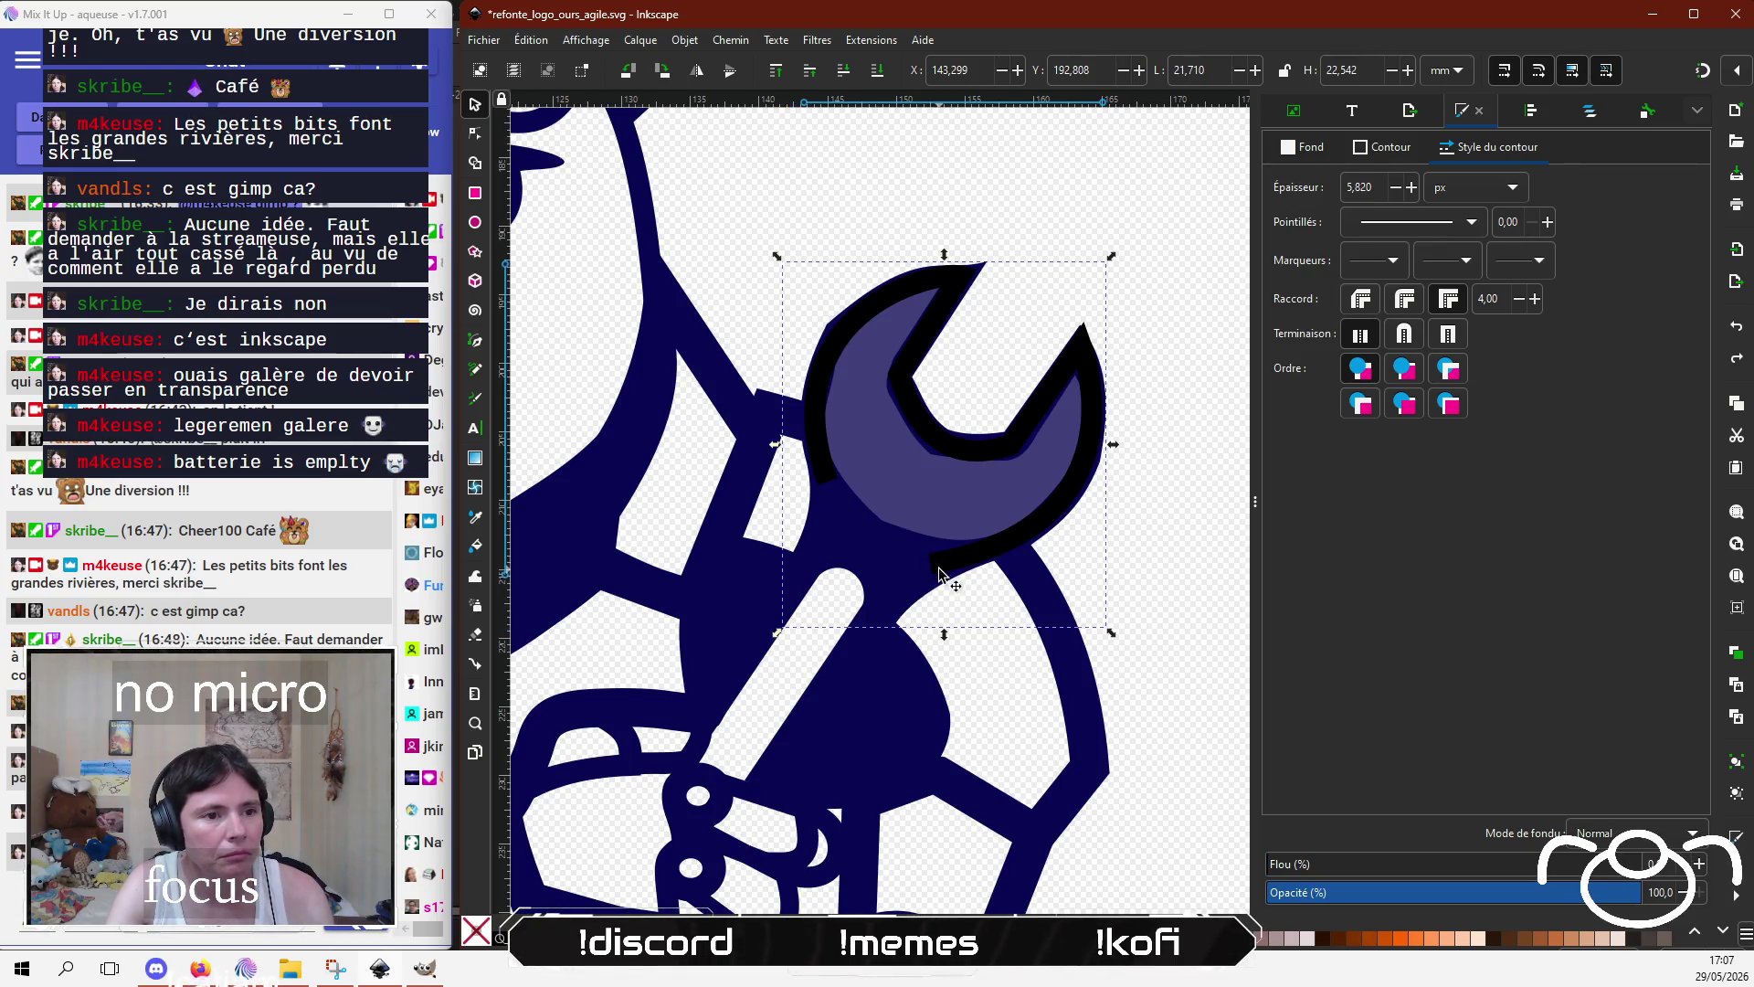
Step: Move the black outline's bottom-left node up-left and bulge its bottom and left edges outward
{"action": "left_click", "coordinate": [939, 573]}
{"action": "left_click", "coordinate": [474, 133]}
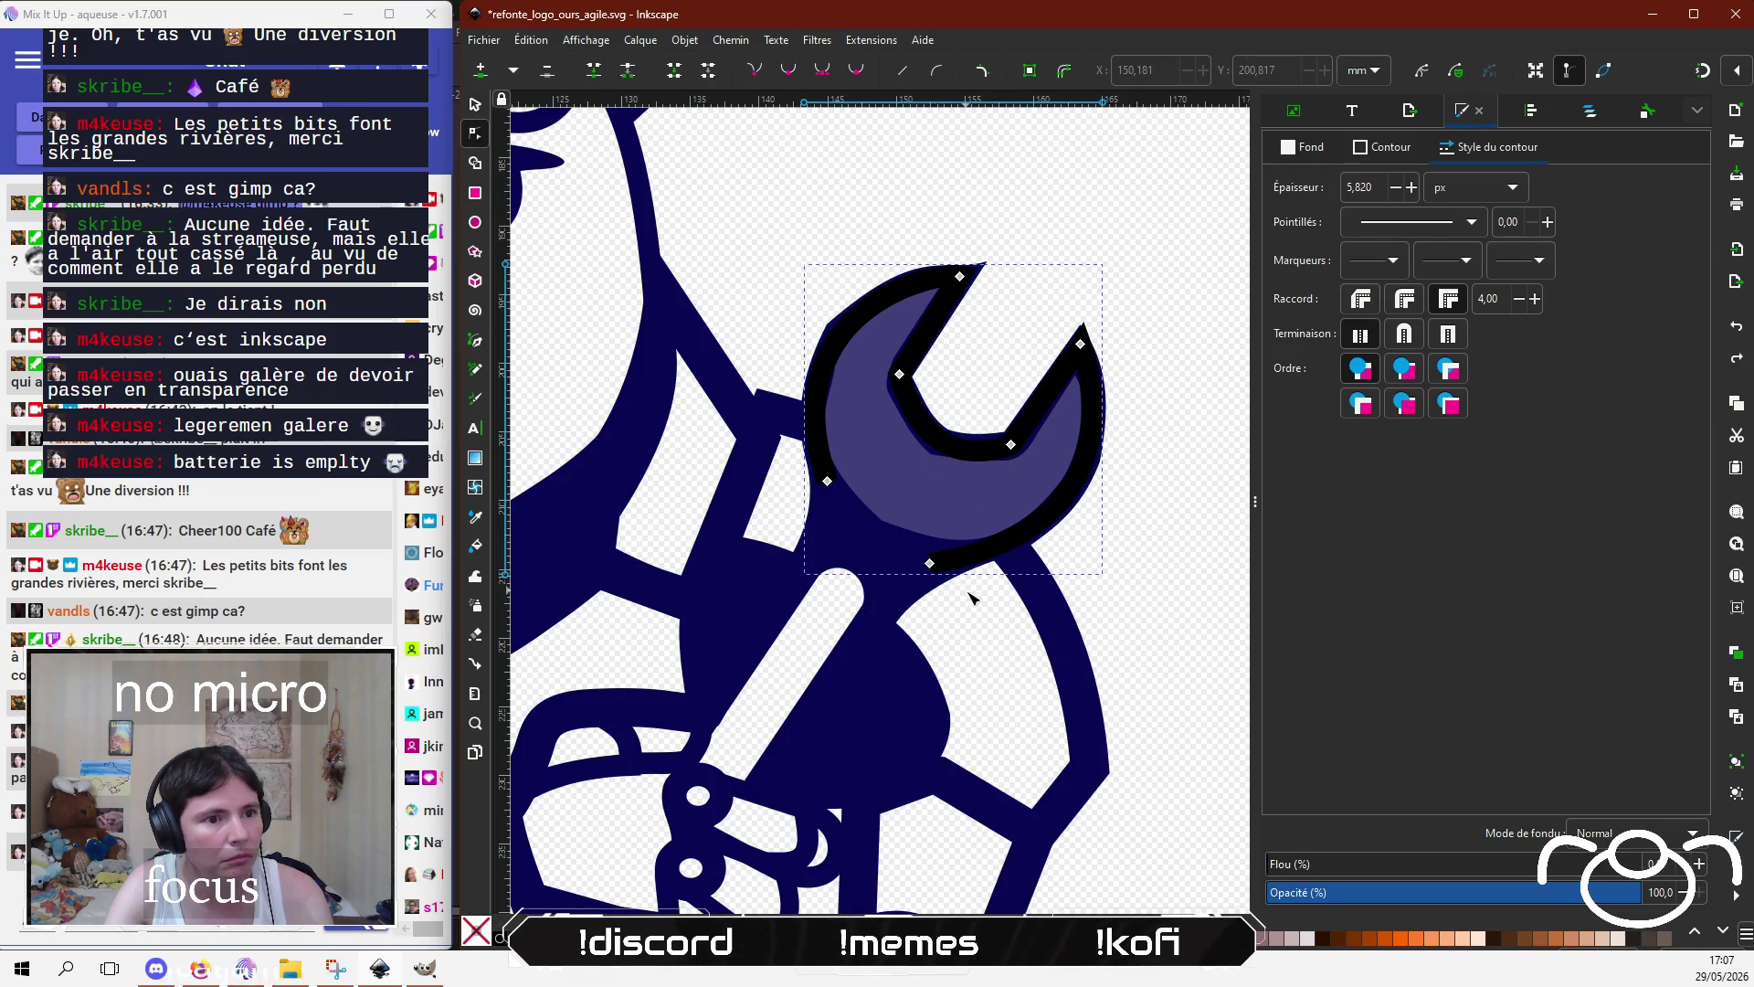
{"action": "left_click", "coordinate": [917, 553]}
{"action": "mouse_move", "coordinate": [917, 553]}
{"action": "left_mouse_down"}
{"action": "mouse_move", "coordinate": [860, 510]}
{"action": "mouse_move", "coordinate": [883, 529]}
{"action": "left_mouse_up"}
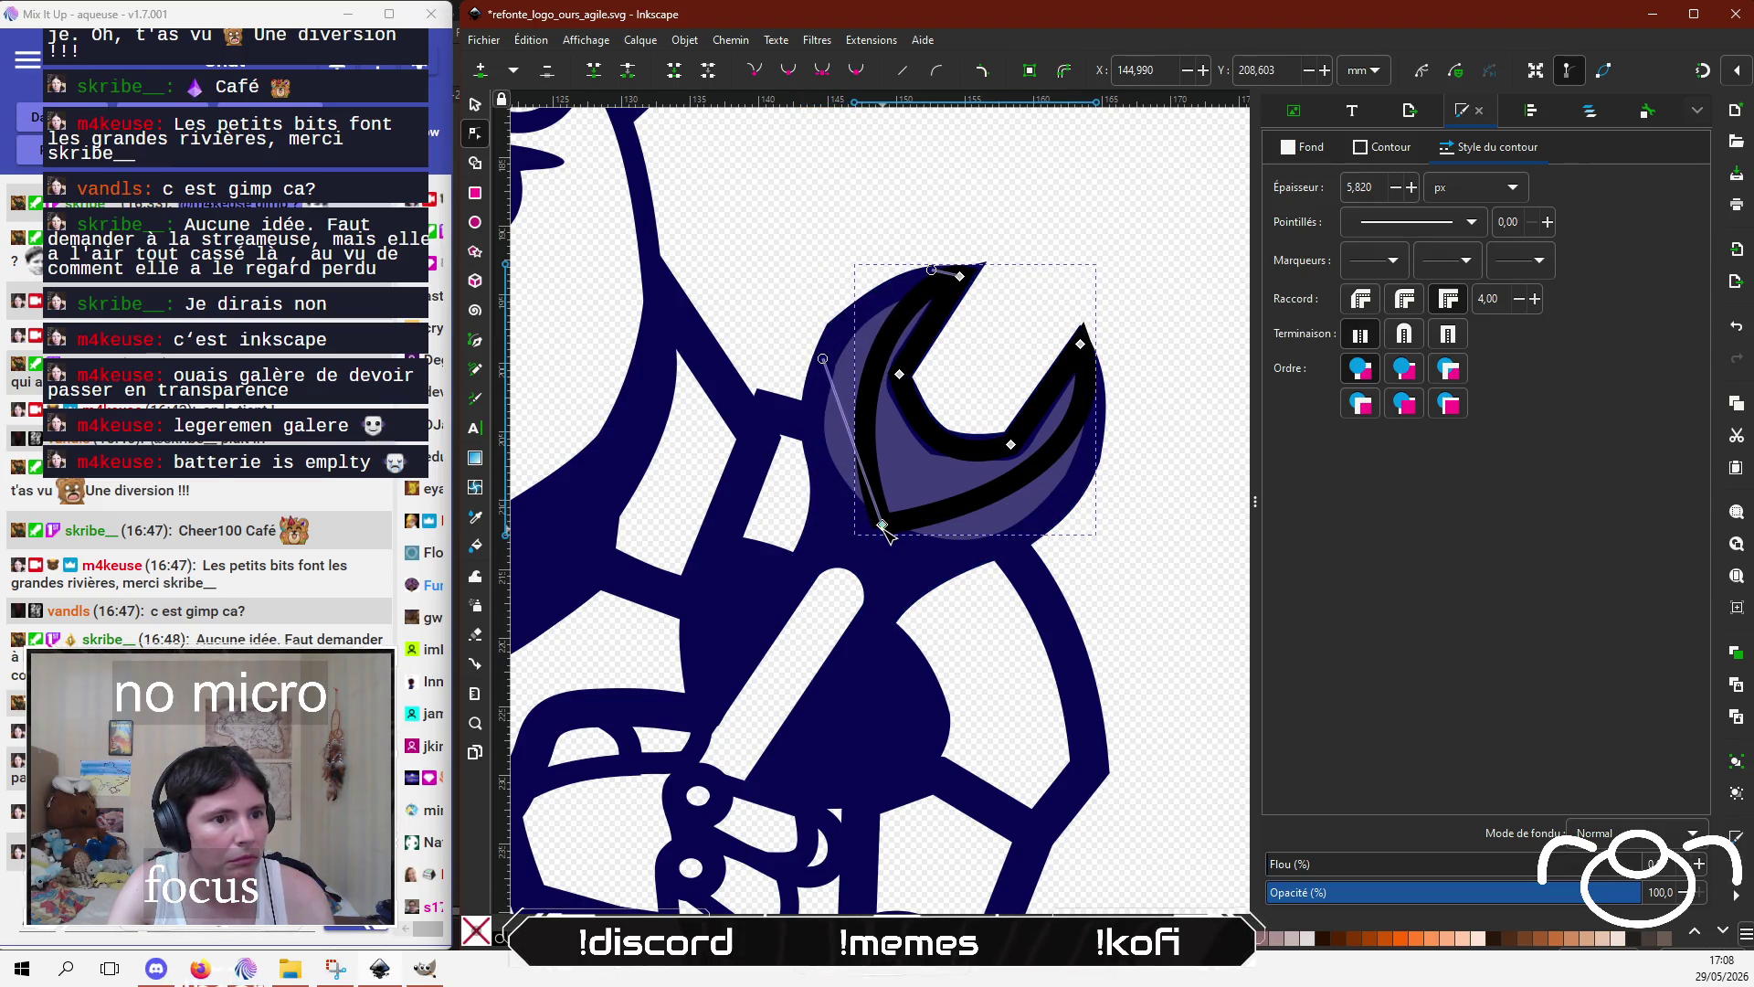
{"action": "left_click_drag", "start_coordinate": [969, 509], "coordinate": [980, 548]}
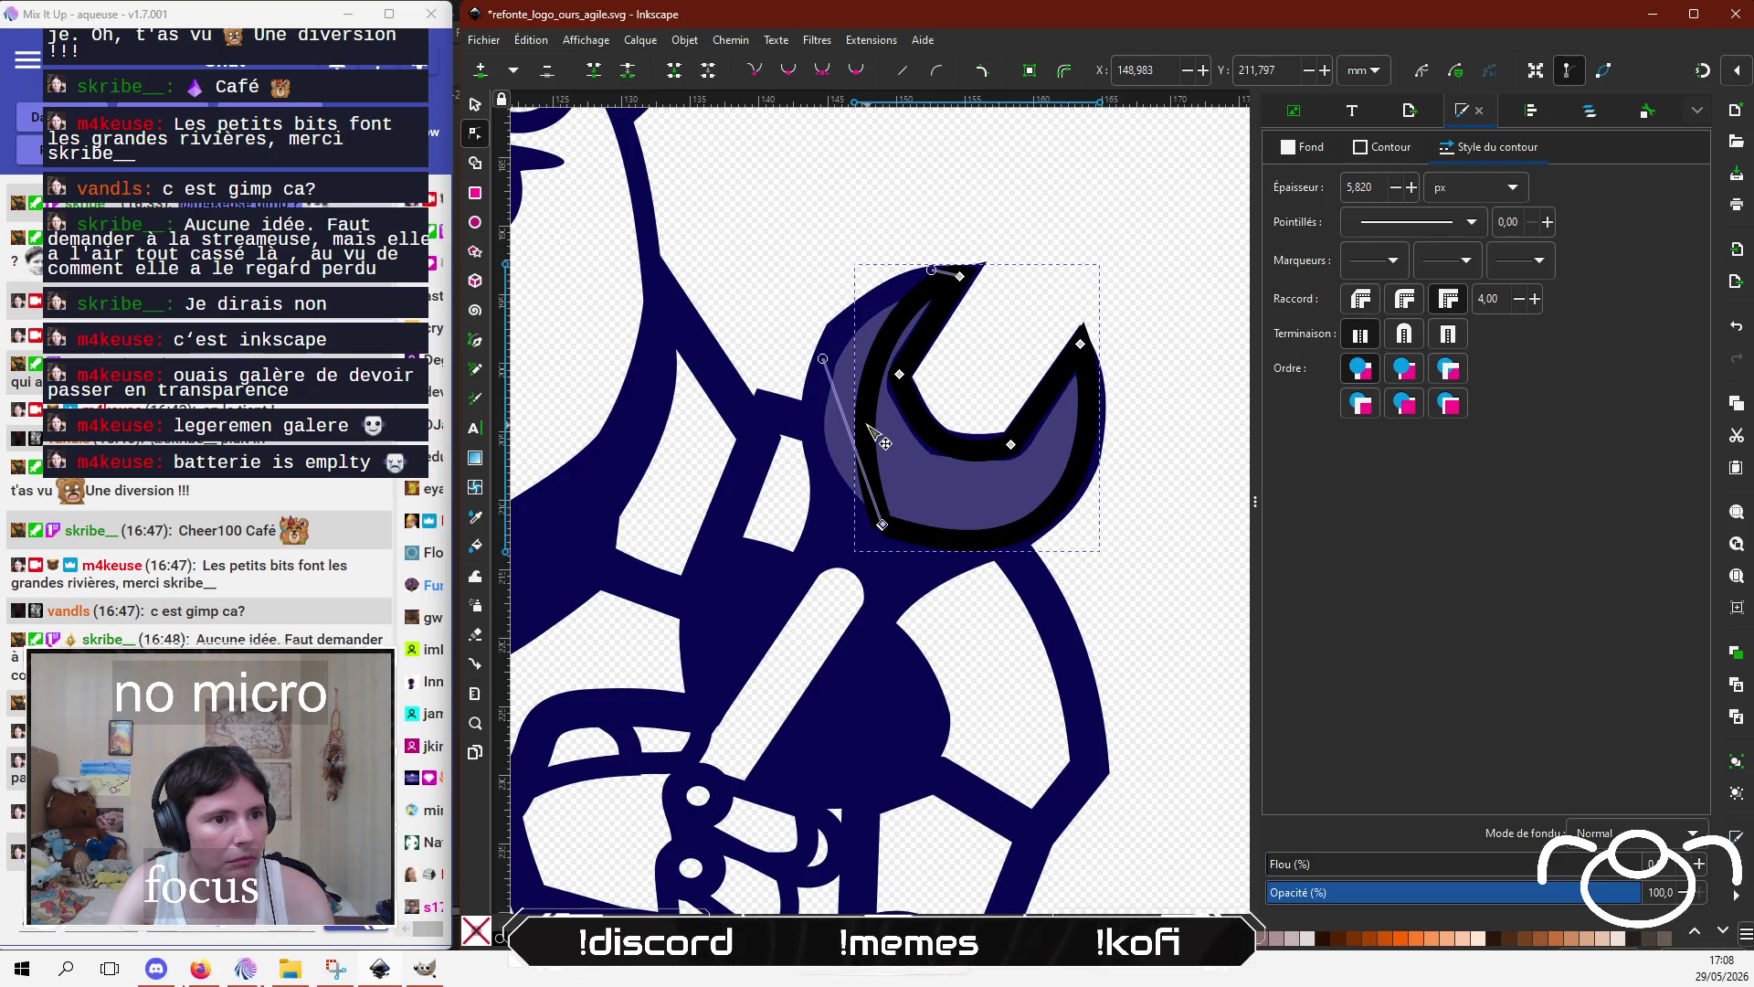
{"action": "mouse_move", "coordinate": [870, 434]}
{"action": "left_mouse_down"}
{"action": "mouse_move", "coordinate": [839, 399]}
{"action": "mouse_move", "coordinate": [822, 421]}
{"action": "left_mouse_up"}
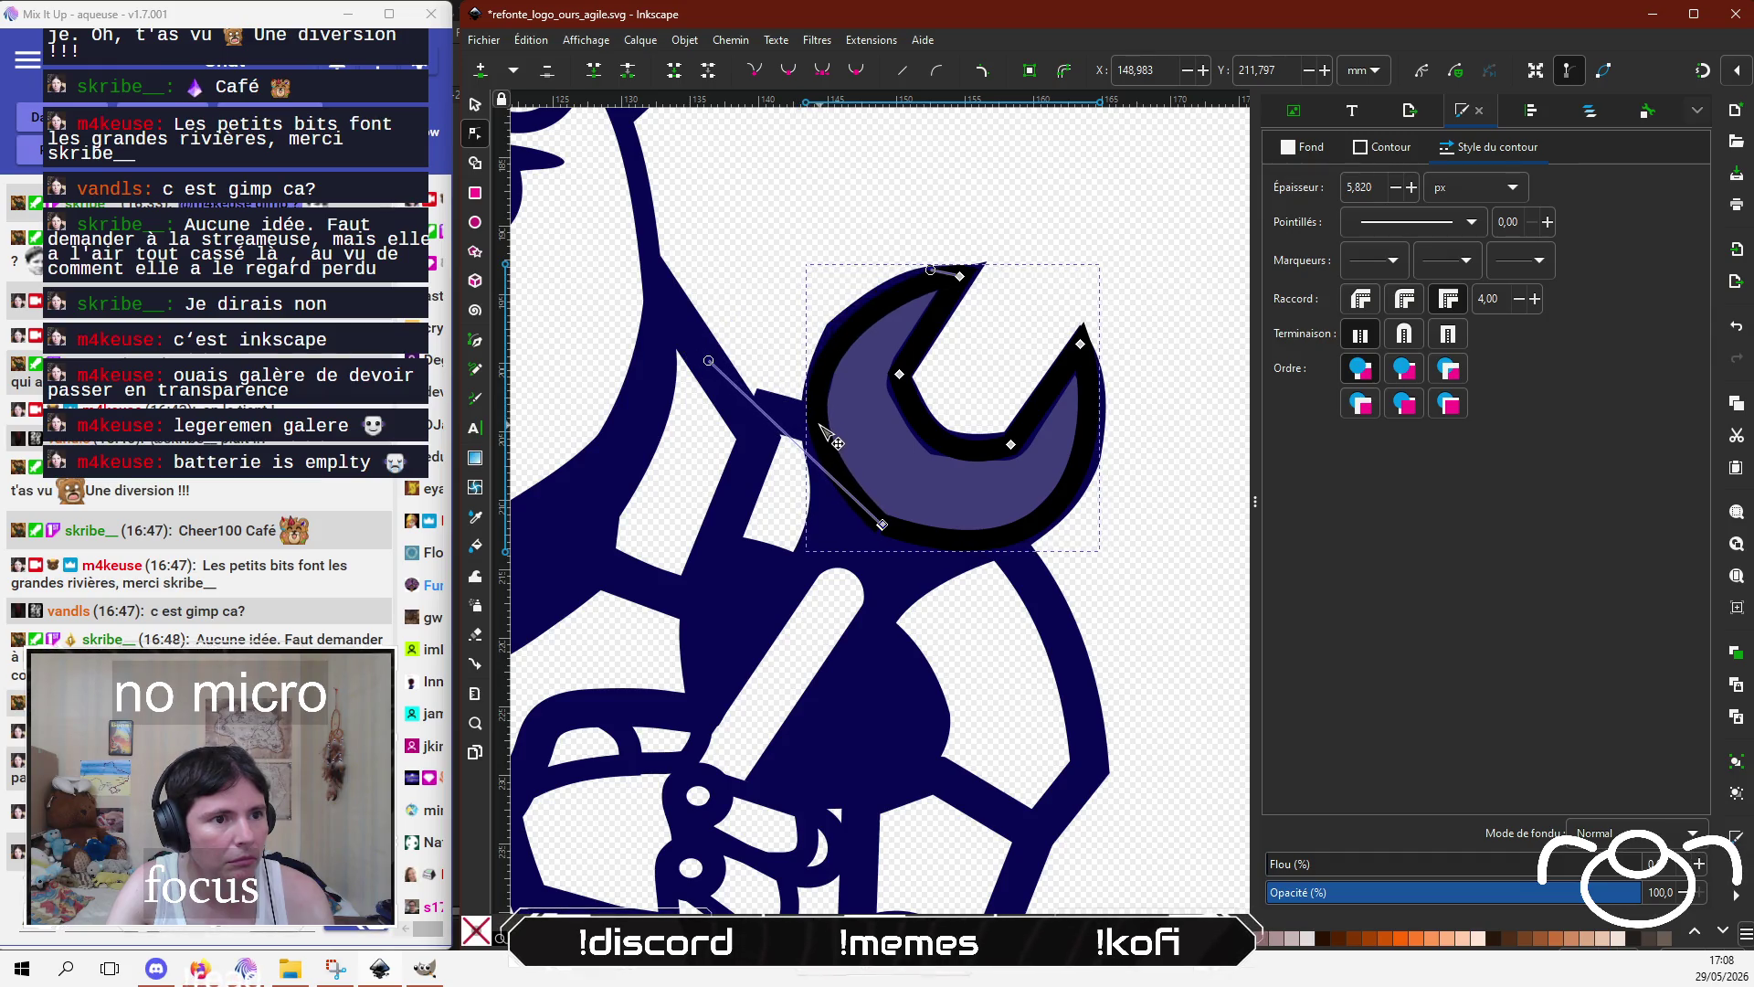
{"action": "left_click", "coordinate": [985, 266]}
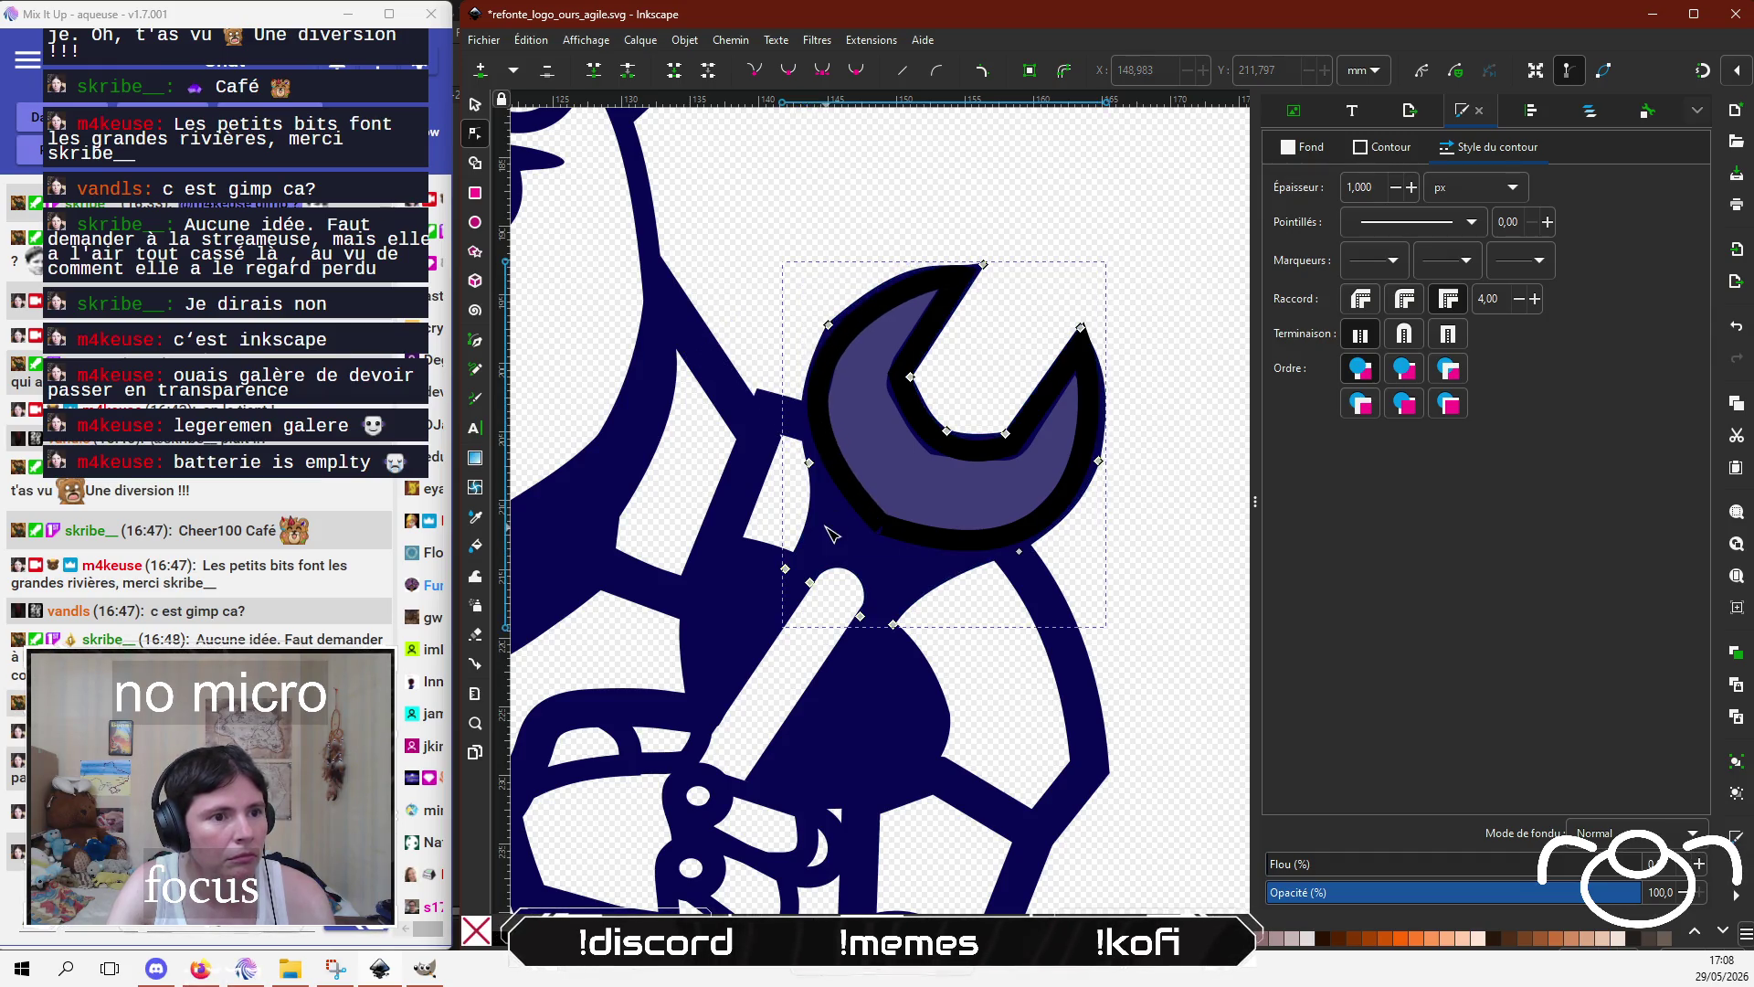
Step: Trim the wrench's fill shape by deleting stray nodes and lowering its bottom nodes to fit the outline
{"action": "left_click_drag", "start_coordinate": [985, 266], "coordinate": [878, 343]}
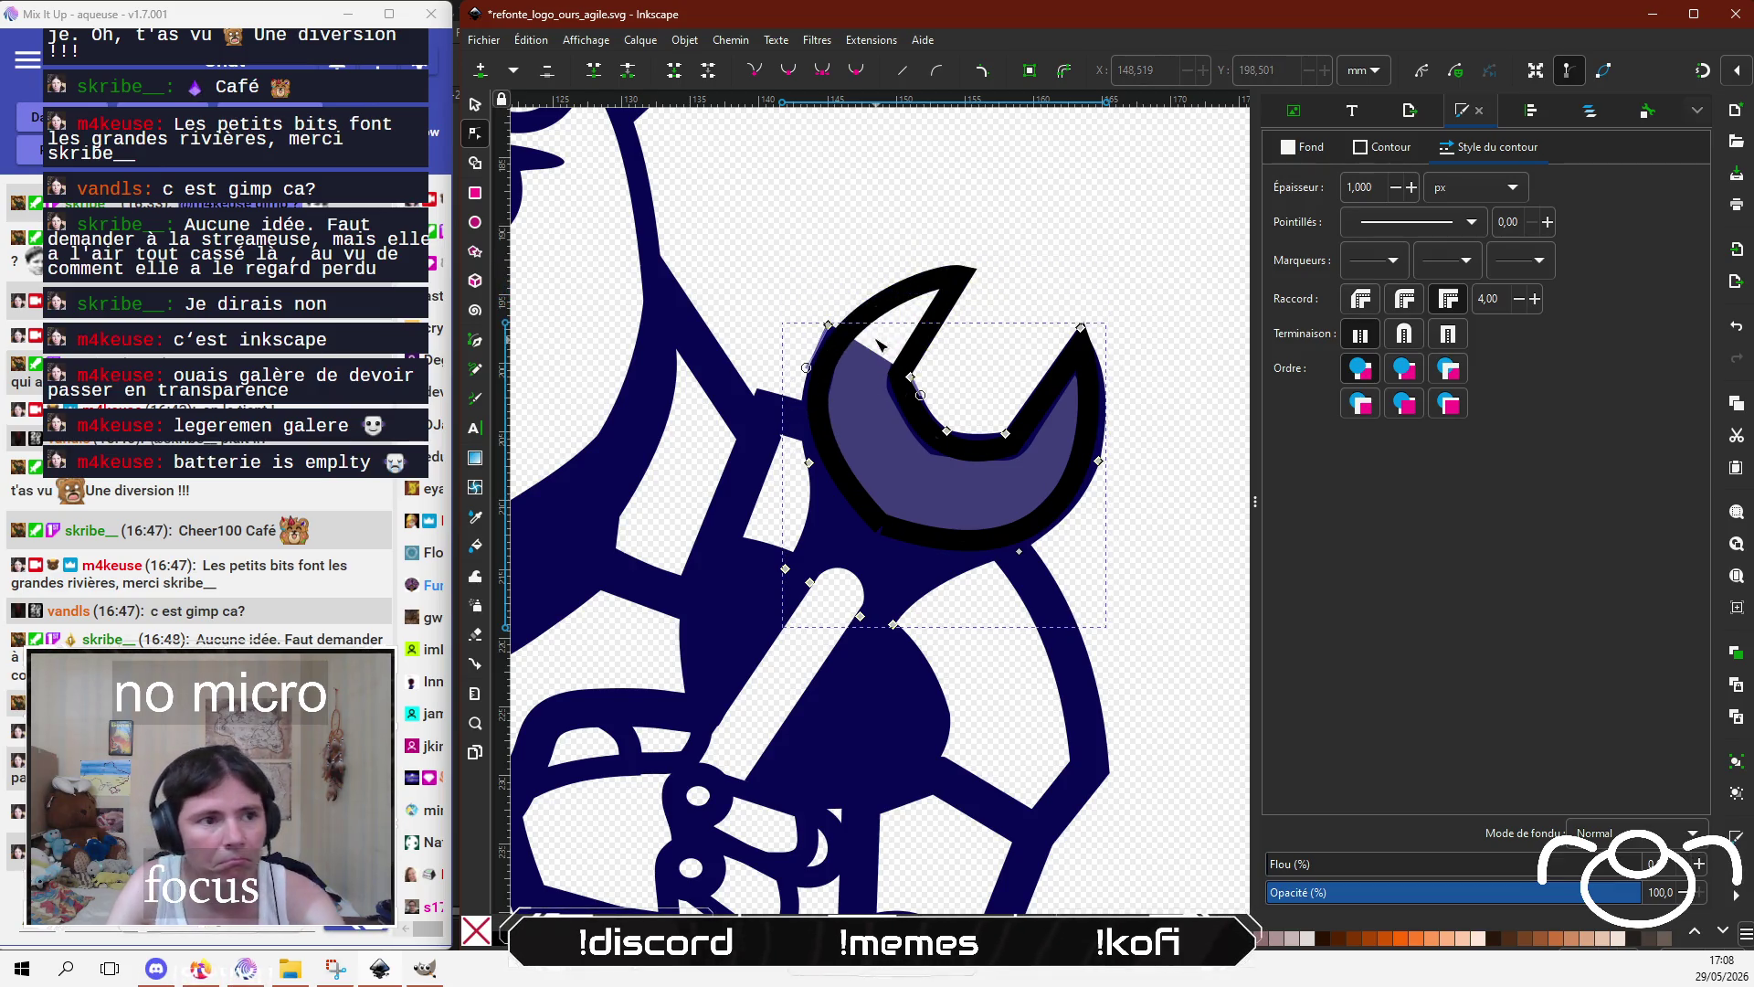
{"action": "key", "text": "Delete"}
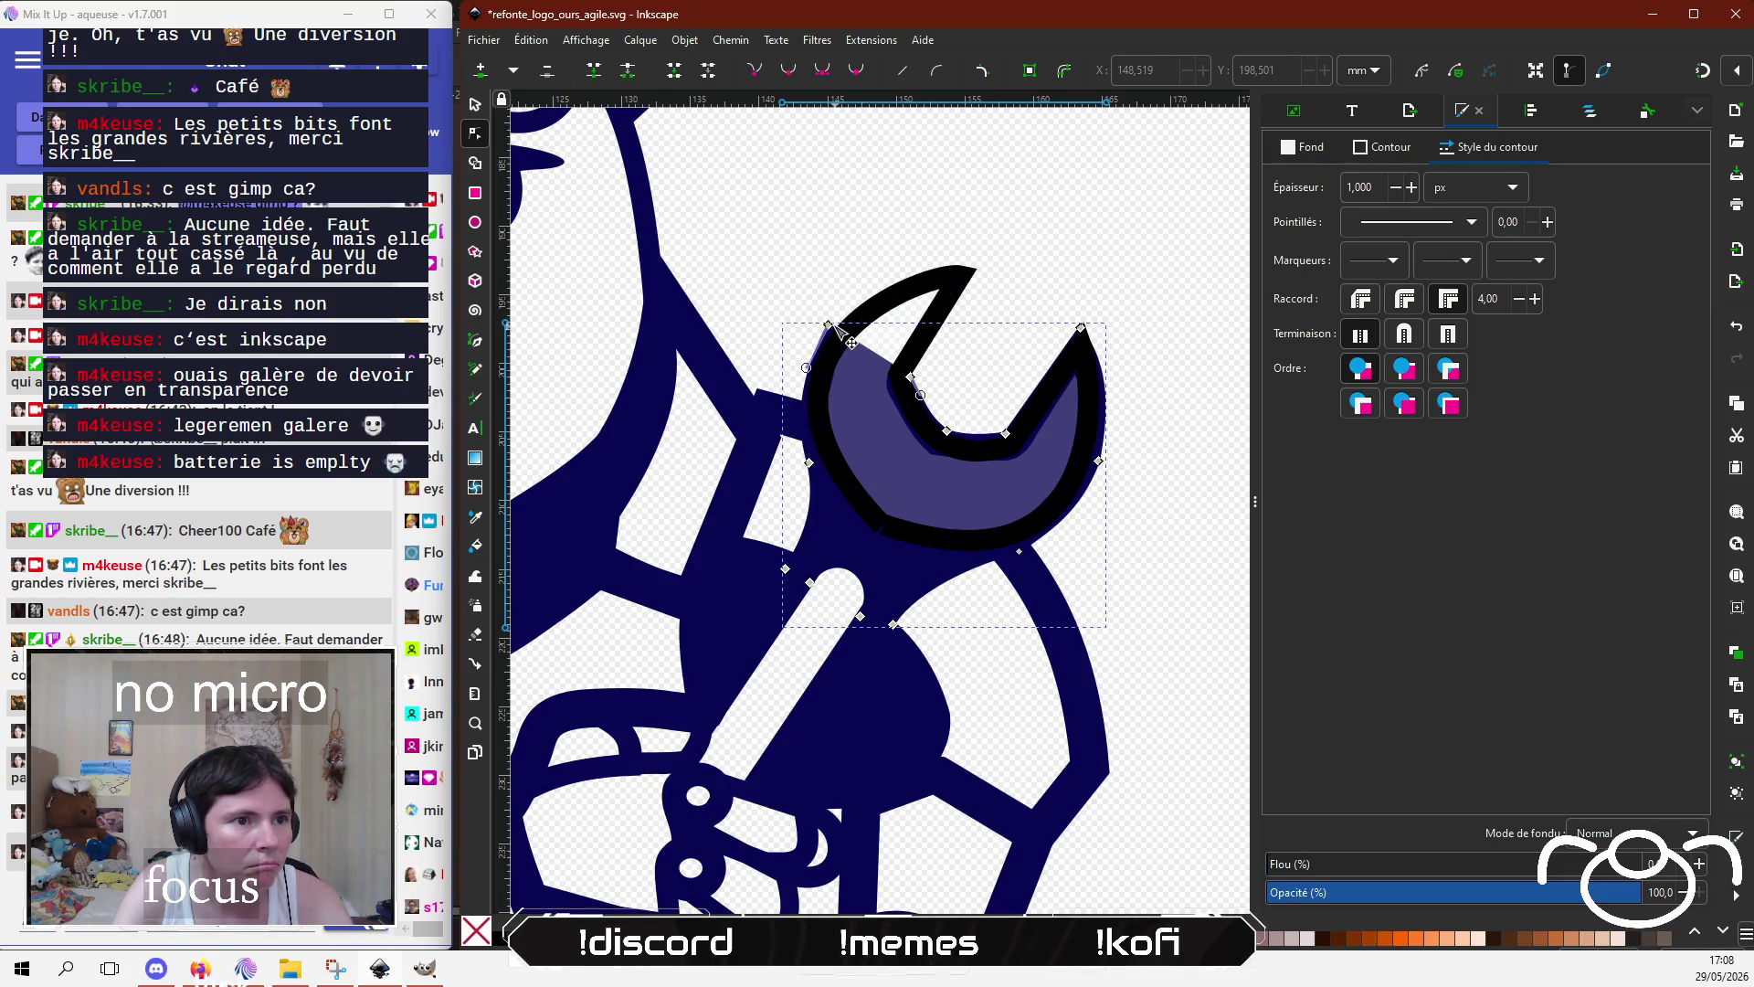
{"action": "left_click_drag", "start_coordinate": [829, 327], "coordinate": [814, 403]}
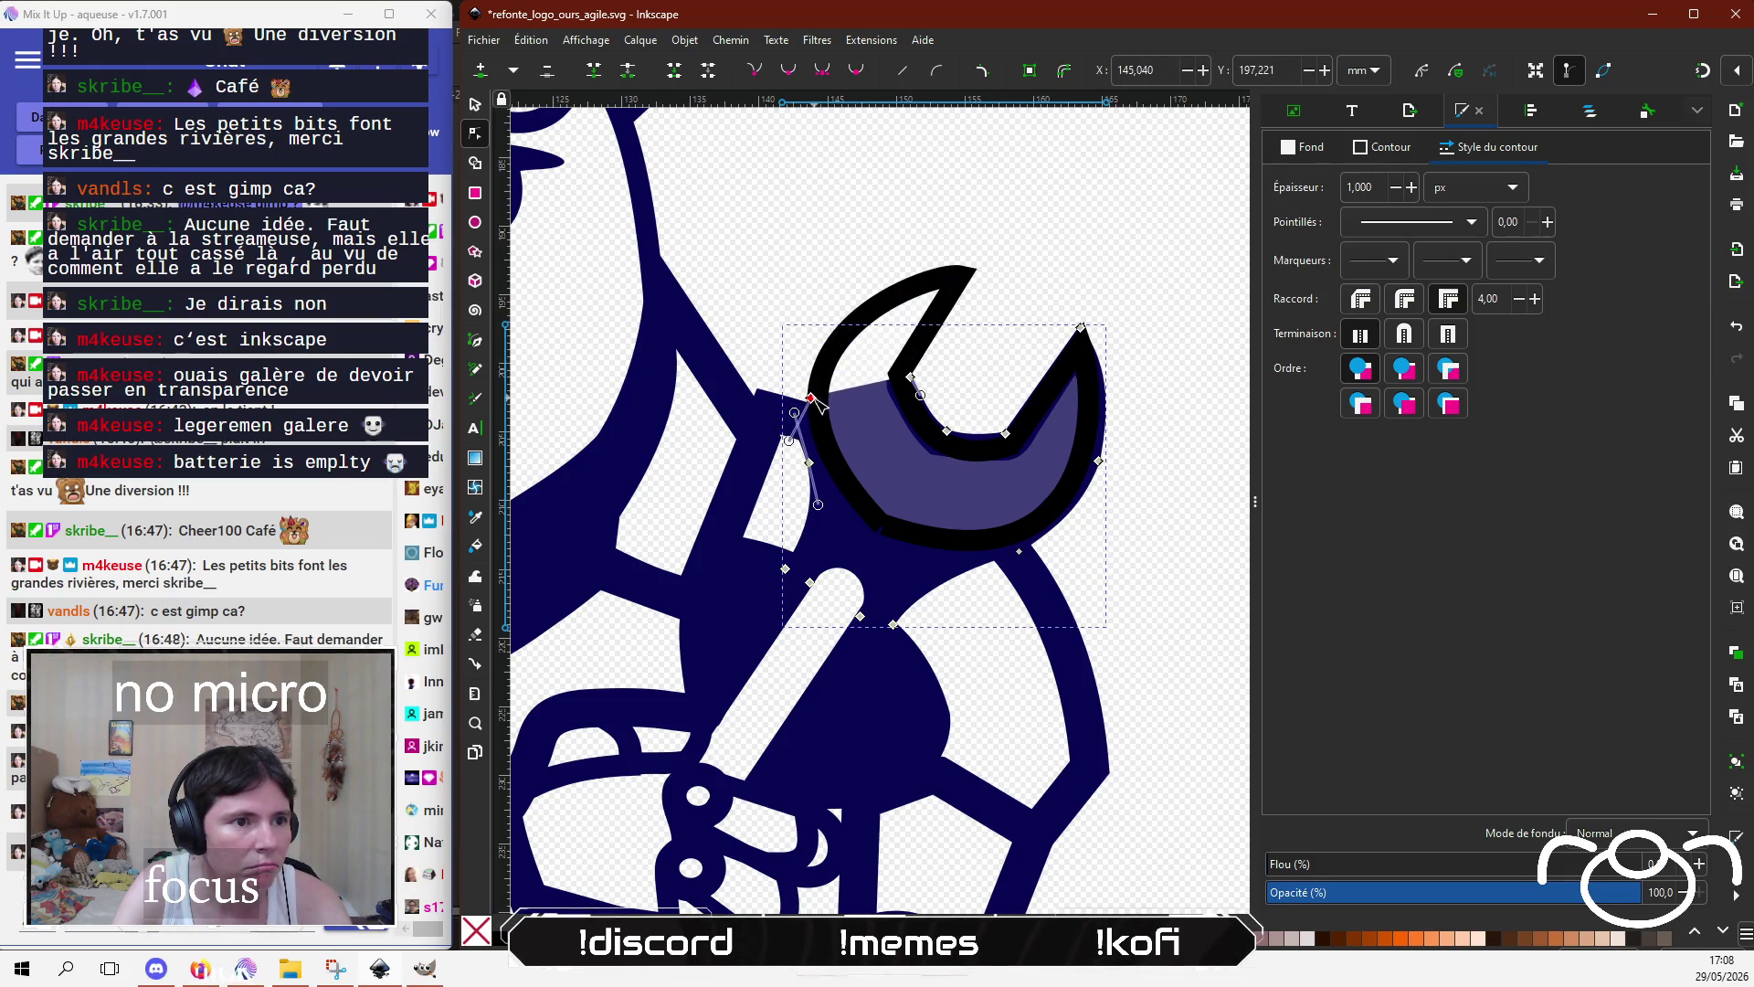
{"action": "left_click_drag", "start_coordinate": [923, 397], "coordinate": [646, 770]}
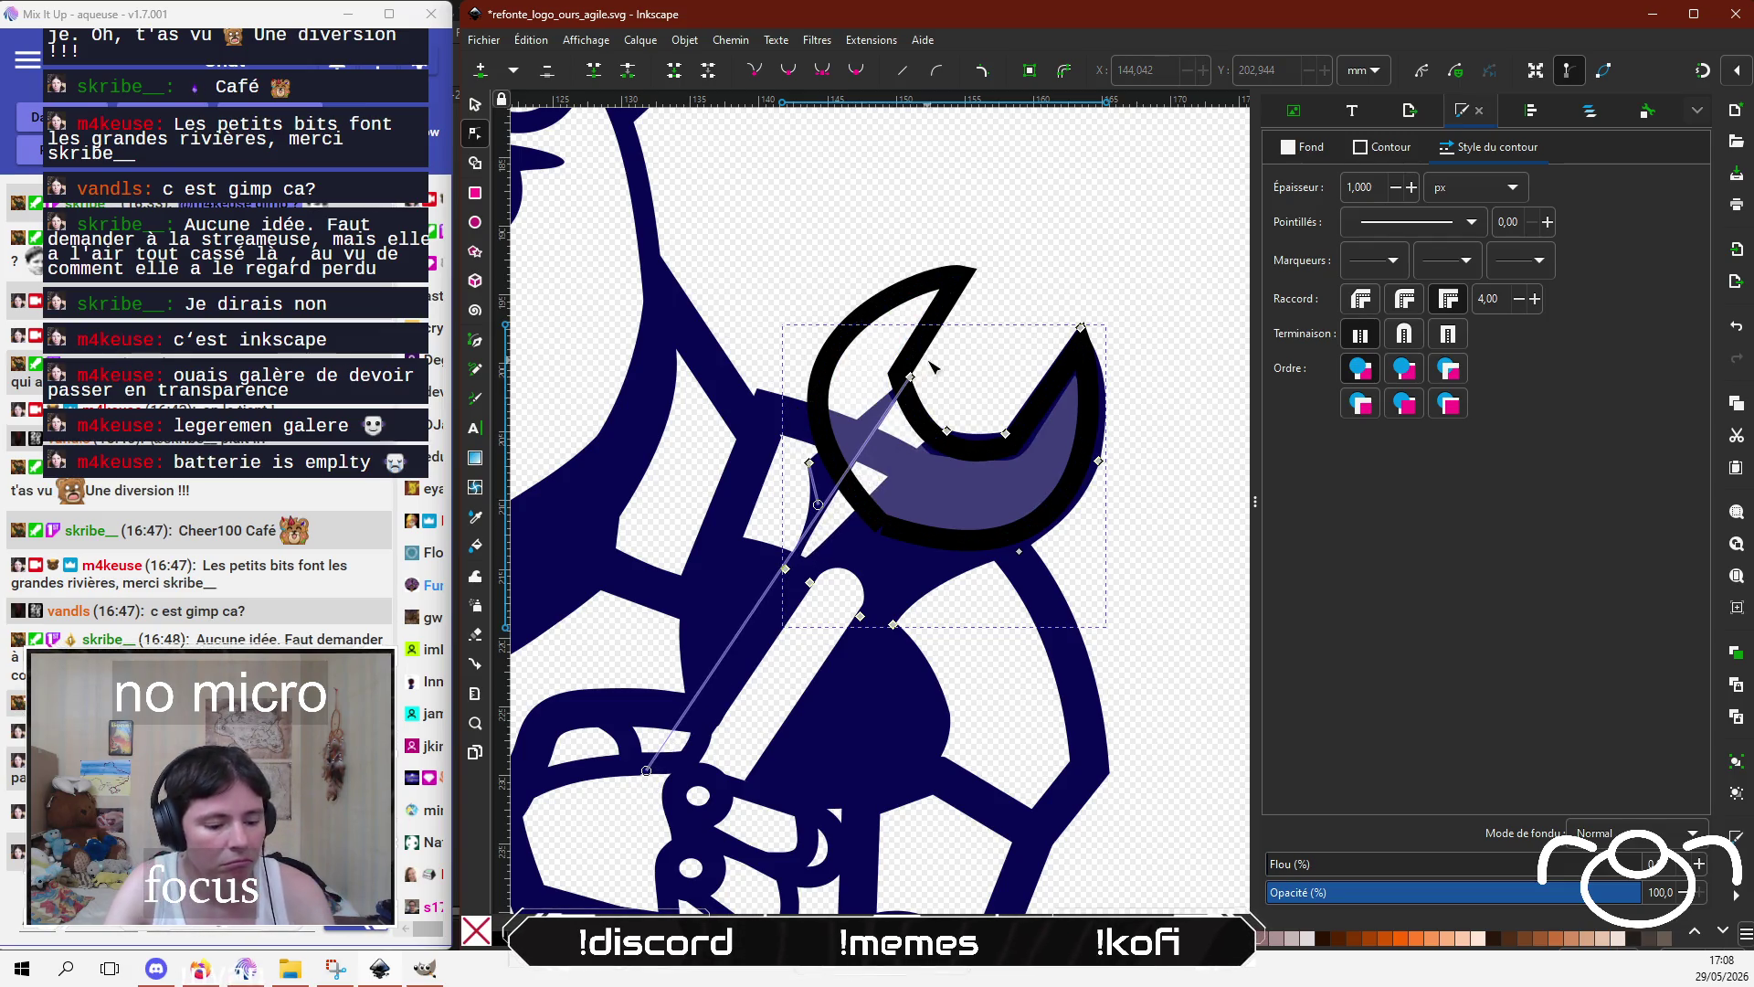
{"action": "key", "text": "ctrl+z"}
{"action": "left_click_drag", "start_coordinate": [912, 377], "coordinate": [833, 462]}
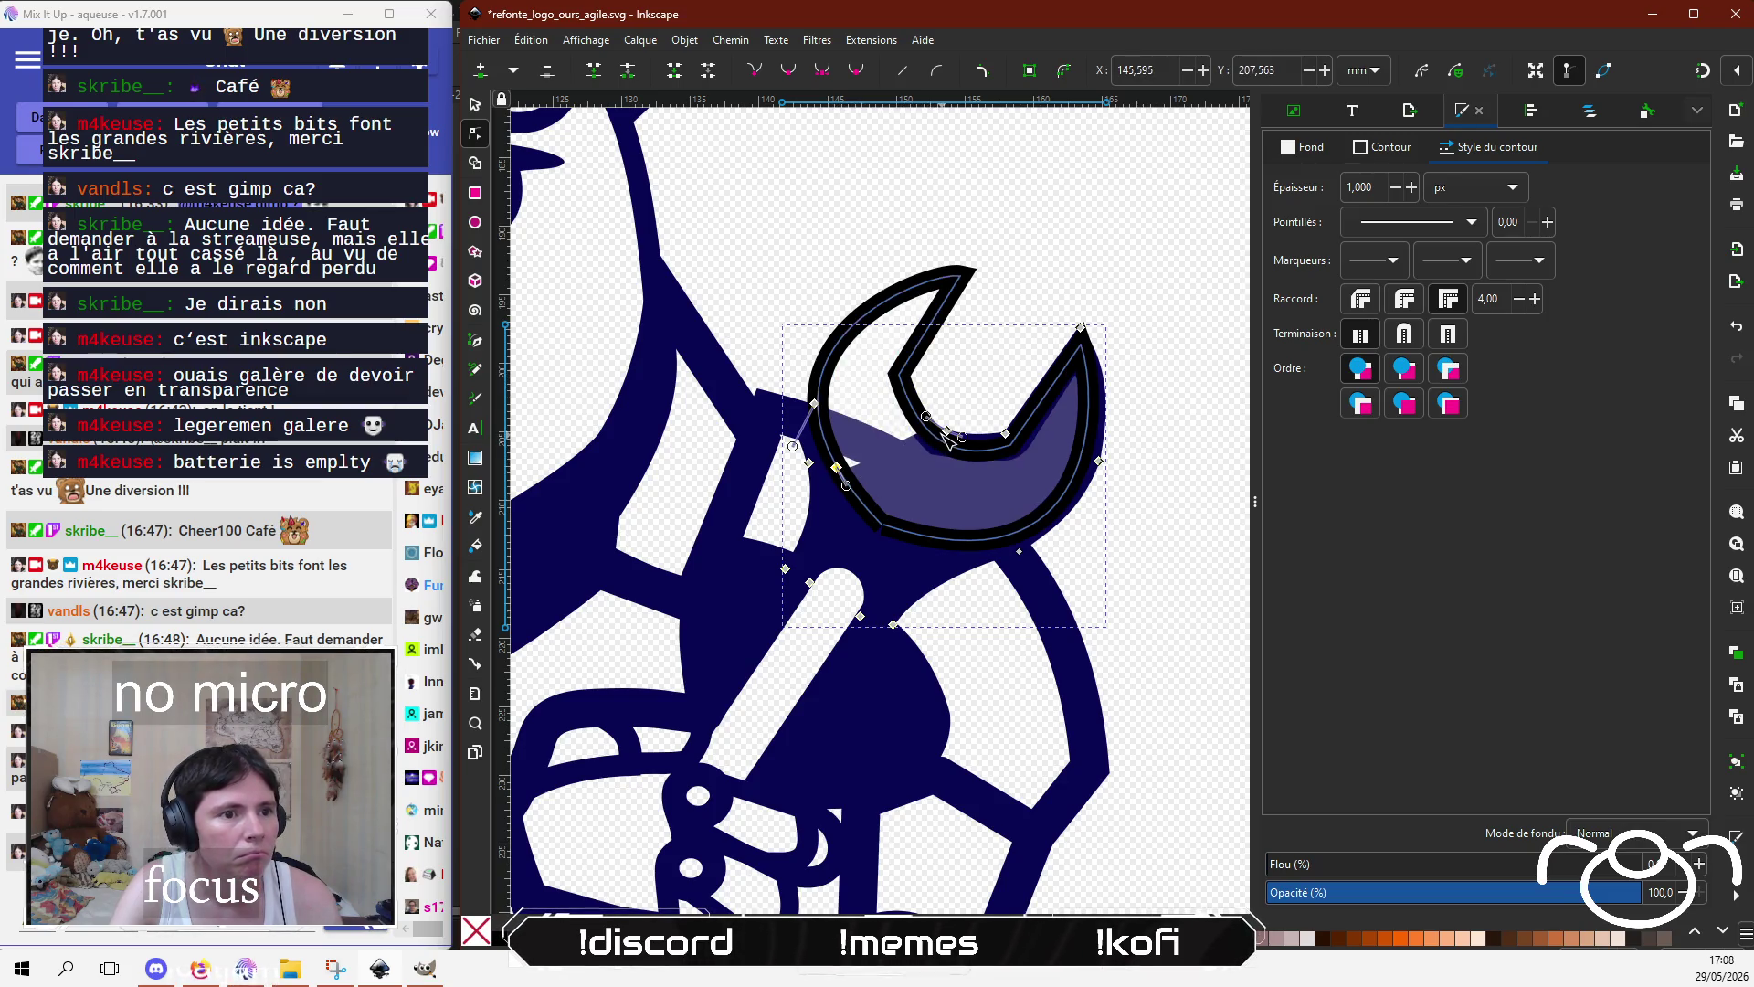
{"action": "mouse_move", "coordinate": [947, 431]}
{"action": "left_mouse_down"}
{"action": "mouse_move", "coordinate": [921, 532]}
{"action": "mouse_move", "coordinate": [878, 518]}
{"action": "left_mouse_up"}
{"action": "left_click_drag", "start_coordinate": [1006, 433], "coordinate": [990, 541]}
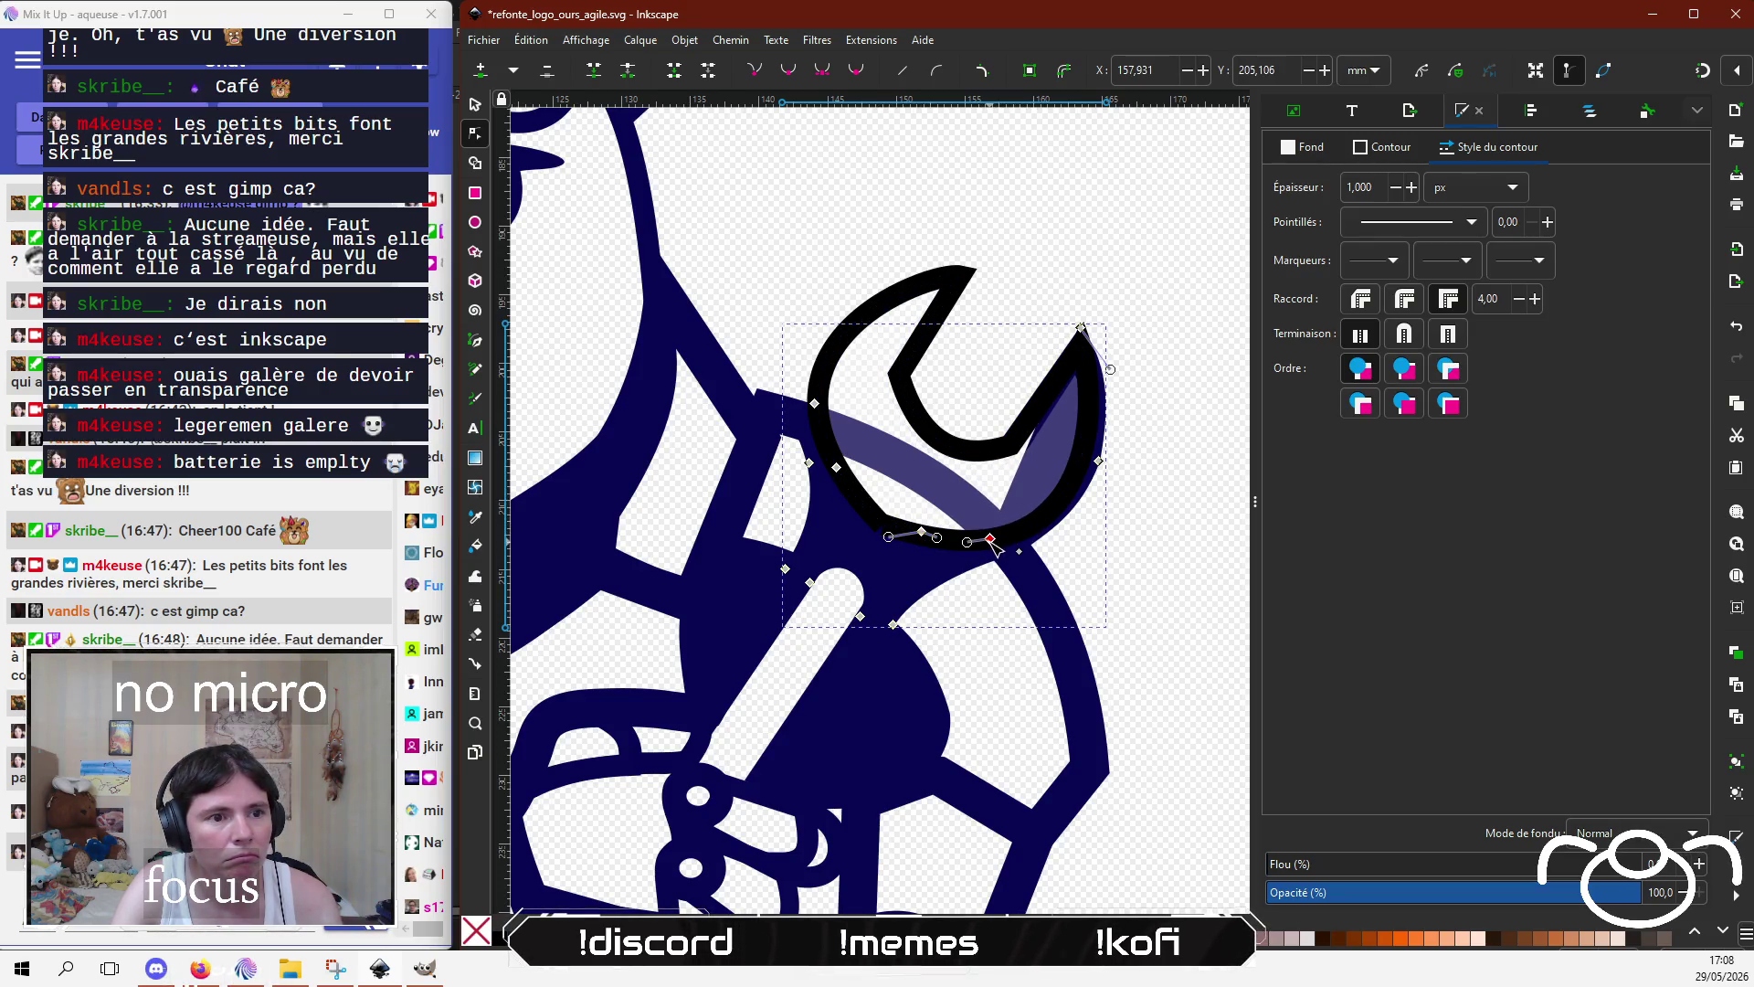
{"action": "left_click", "coordinate": [1081, 327]}
{"action": "key", "text": "Delete"}
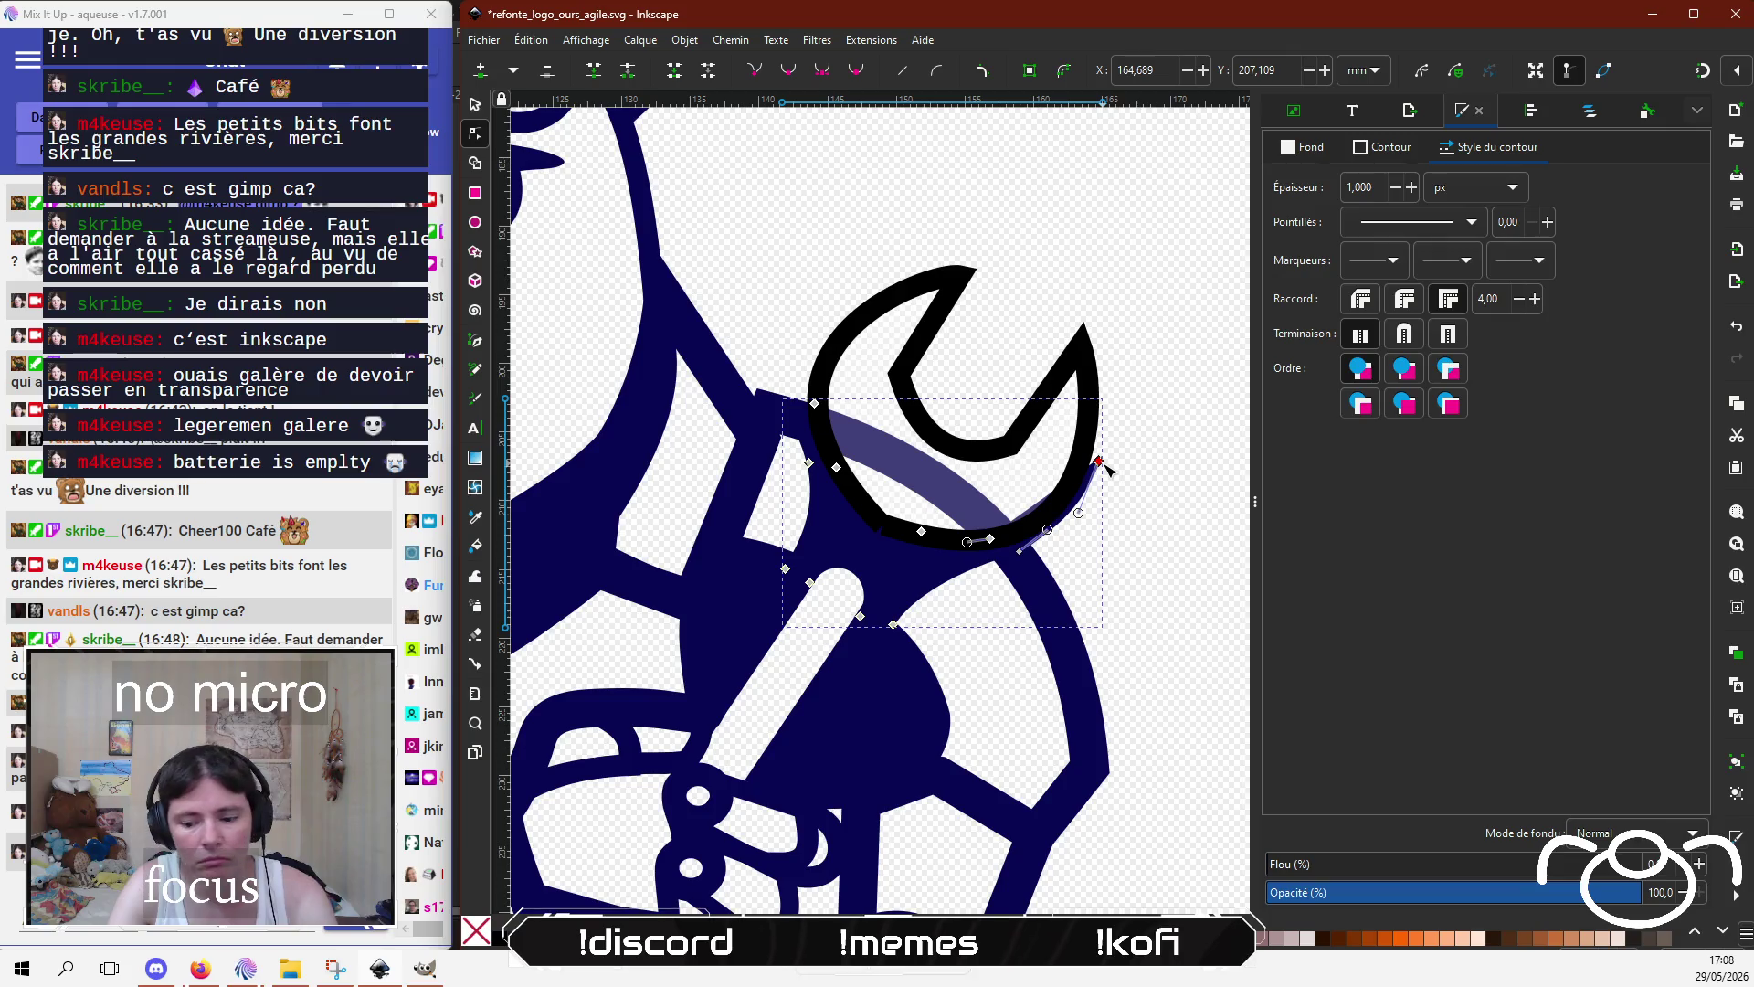
{"action": "key", "text": "Delete"}
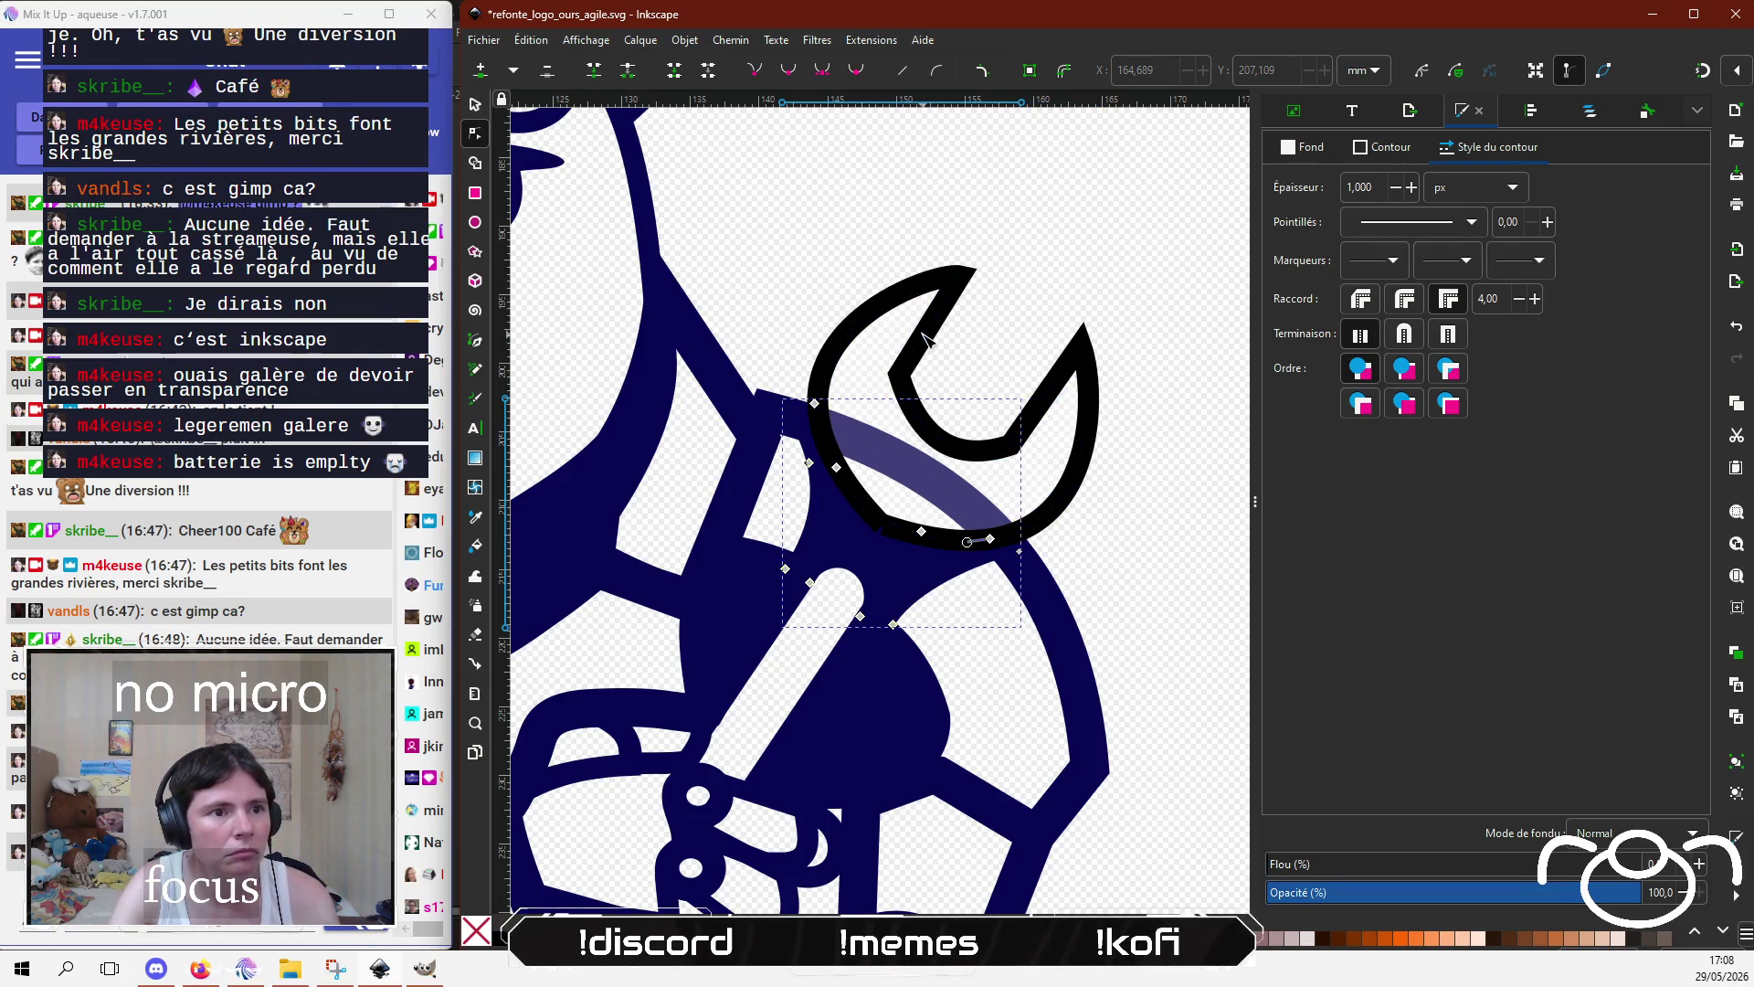
Step: Make the black wrench's two inner-jaw nodes smooth and round out the inner curve
{"action": "left_click", "coordinate": [905, 382]}
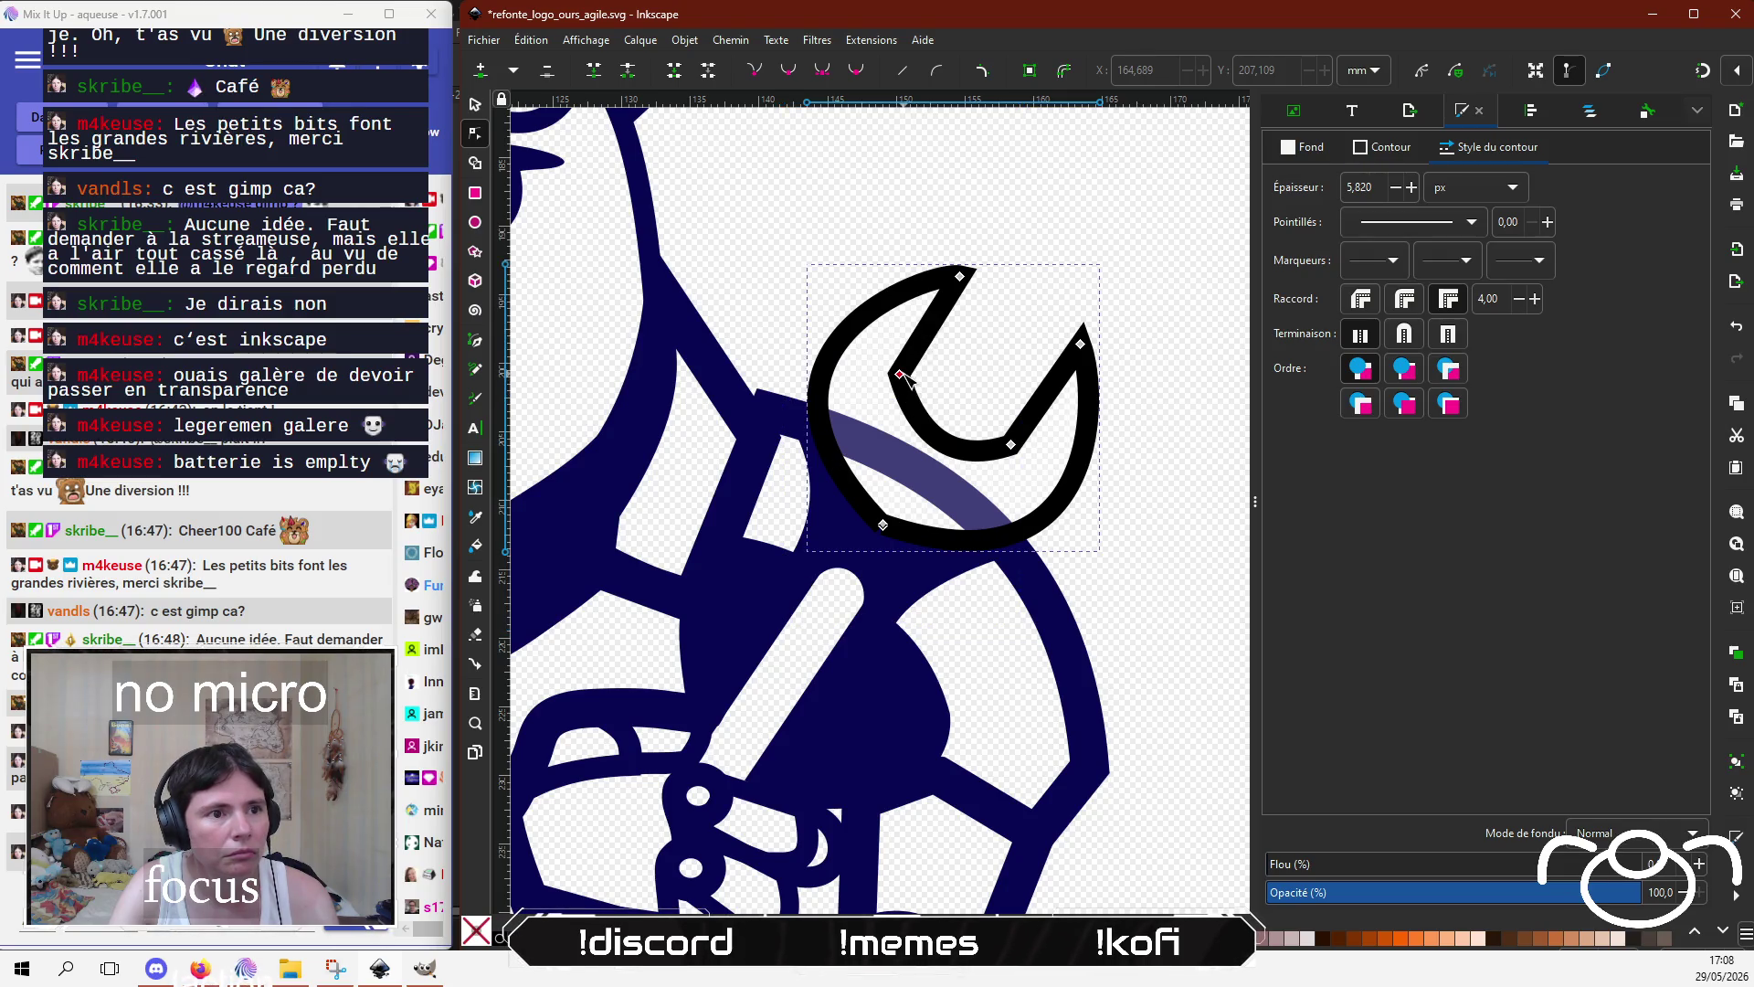
{"action": "left_click", "coordinate": [901, 375]}
{"action": "left_click", "coordinate": [782, 74]}
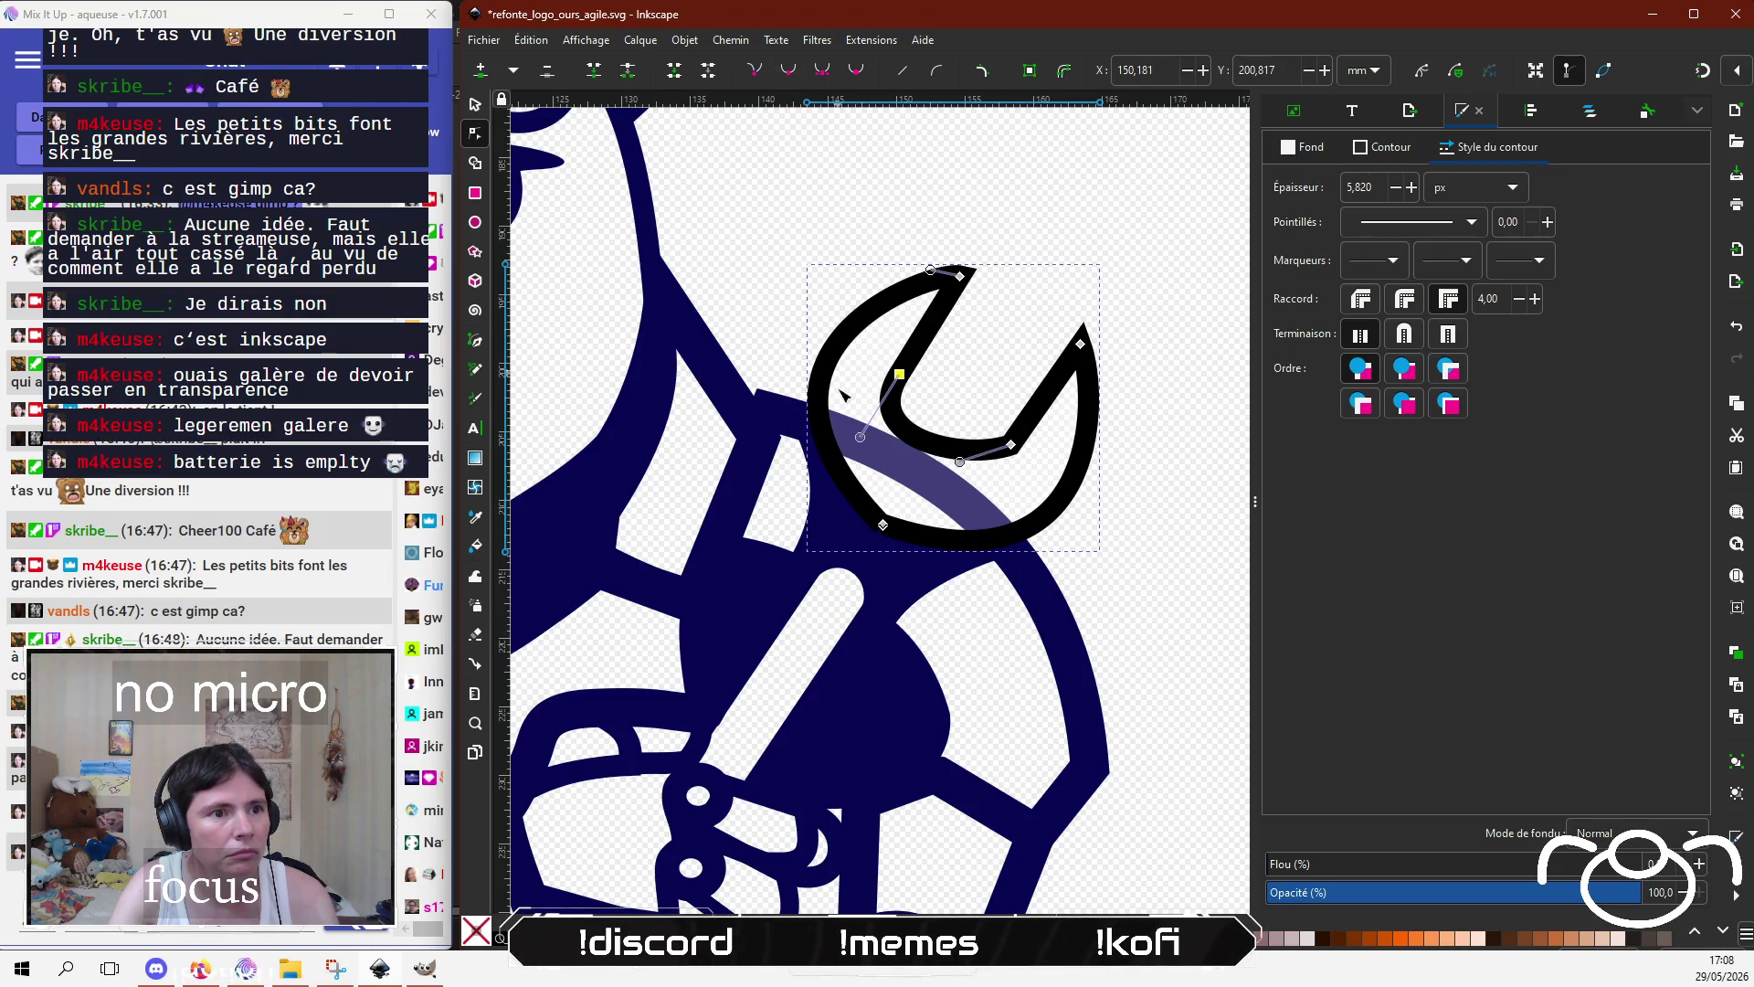
{"action": "left_click_drag", "start_coordinate": [860, 436], "coordinate": [879, 406]}
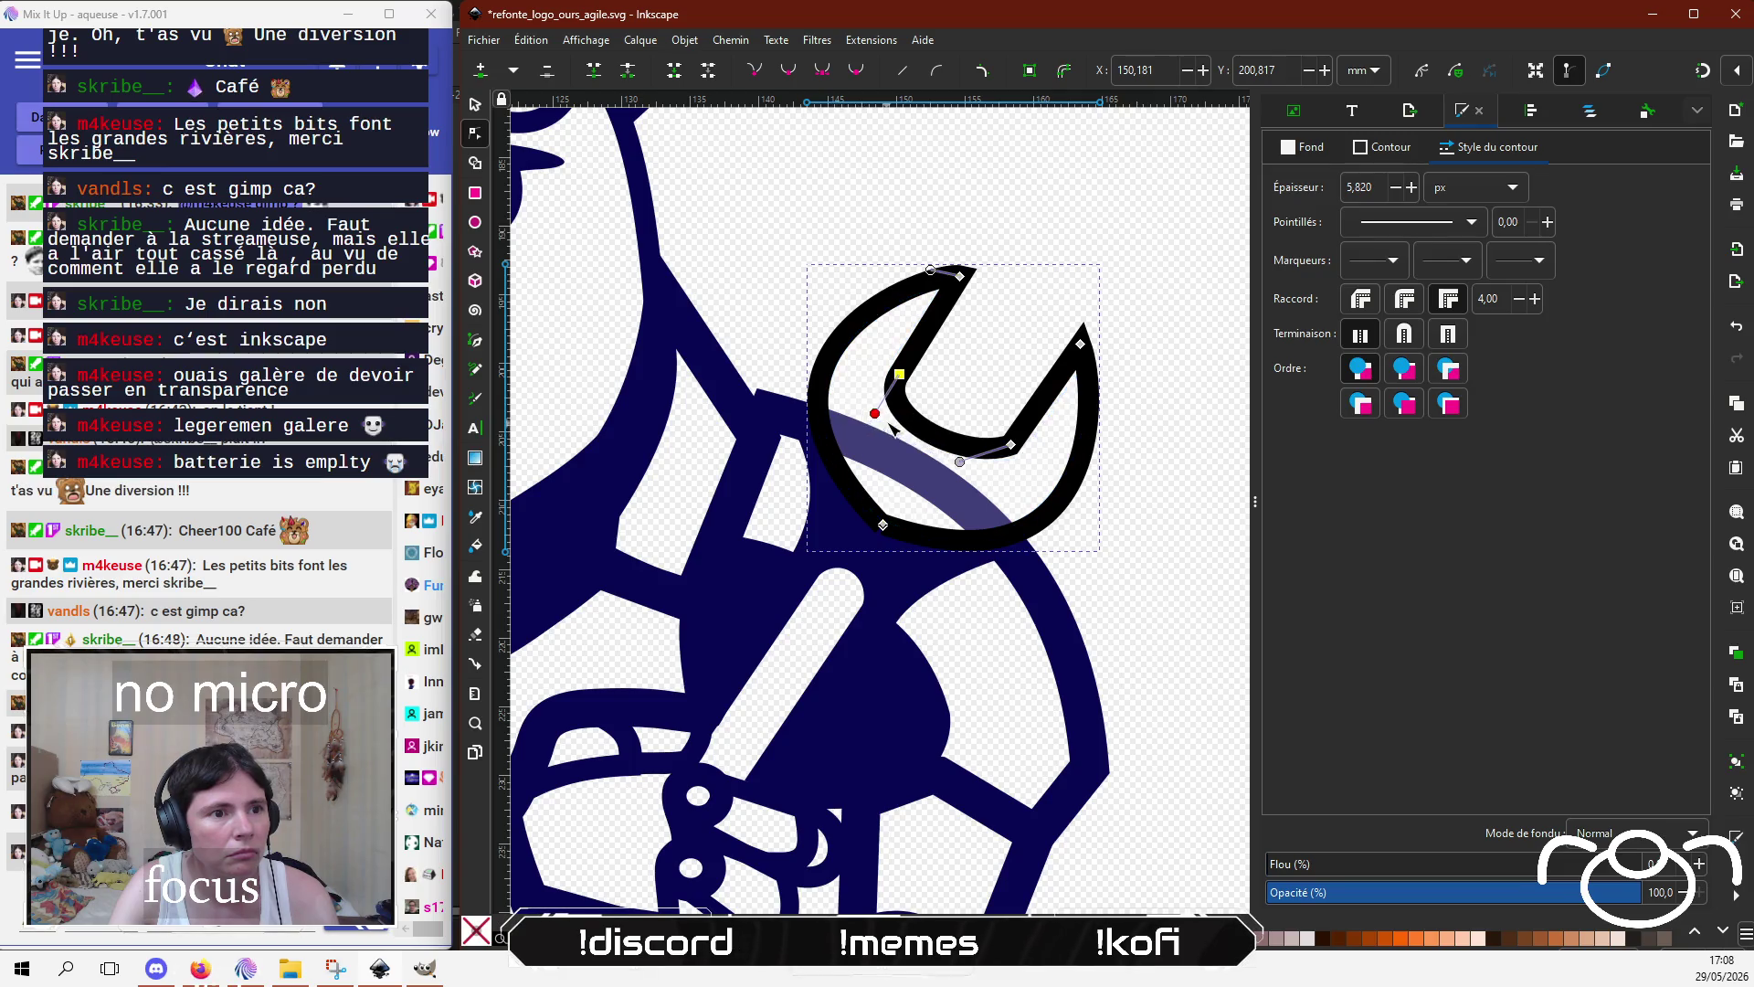
{"action": "left_click", "coordinate": [1010, 446]}
{"action": "left_click", "coordinate": [794, 76]}
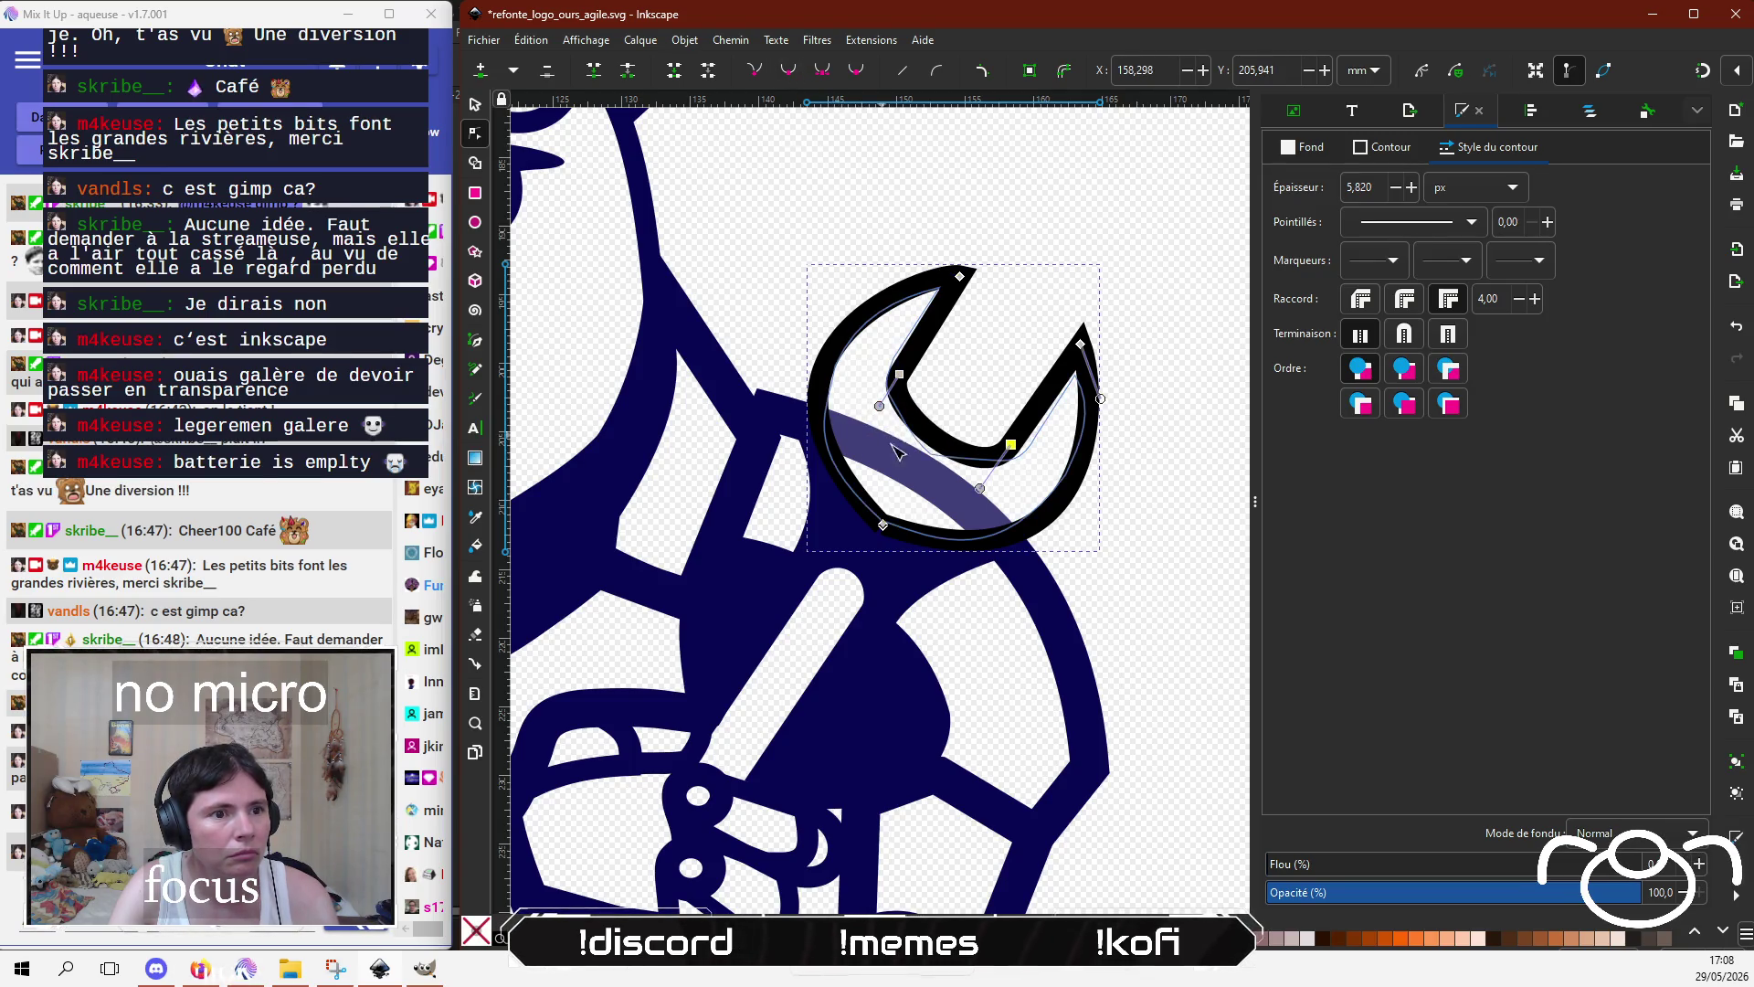
{"action": "left_click_drag", "start_coordinate": [980, 489], "coordinate": [984, 486]}
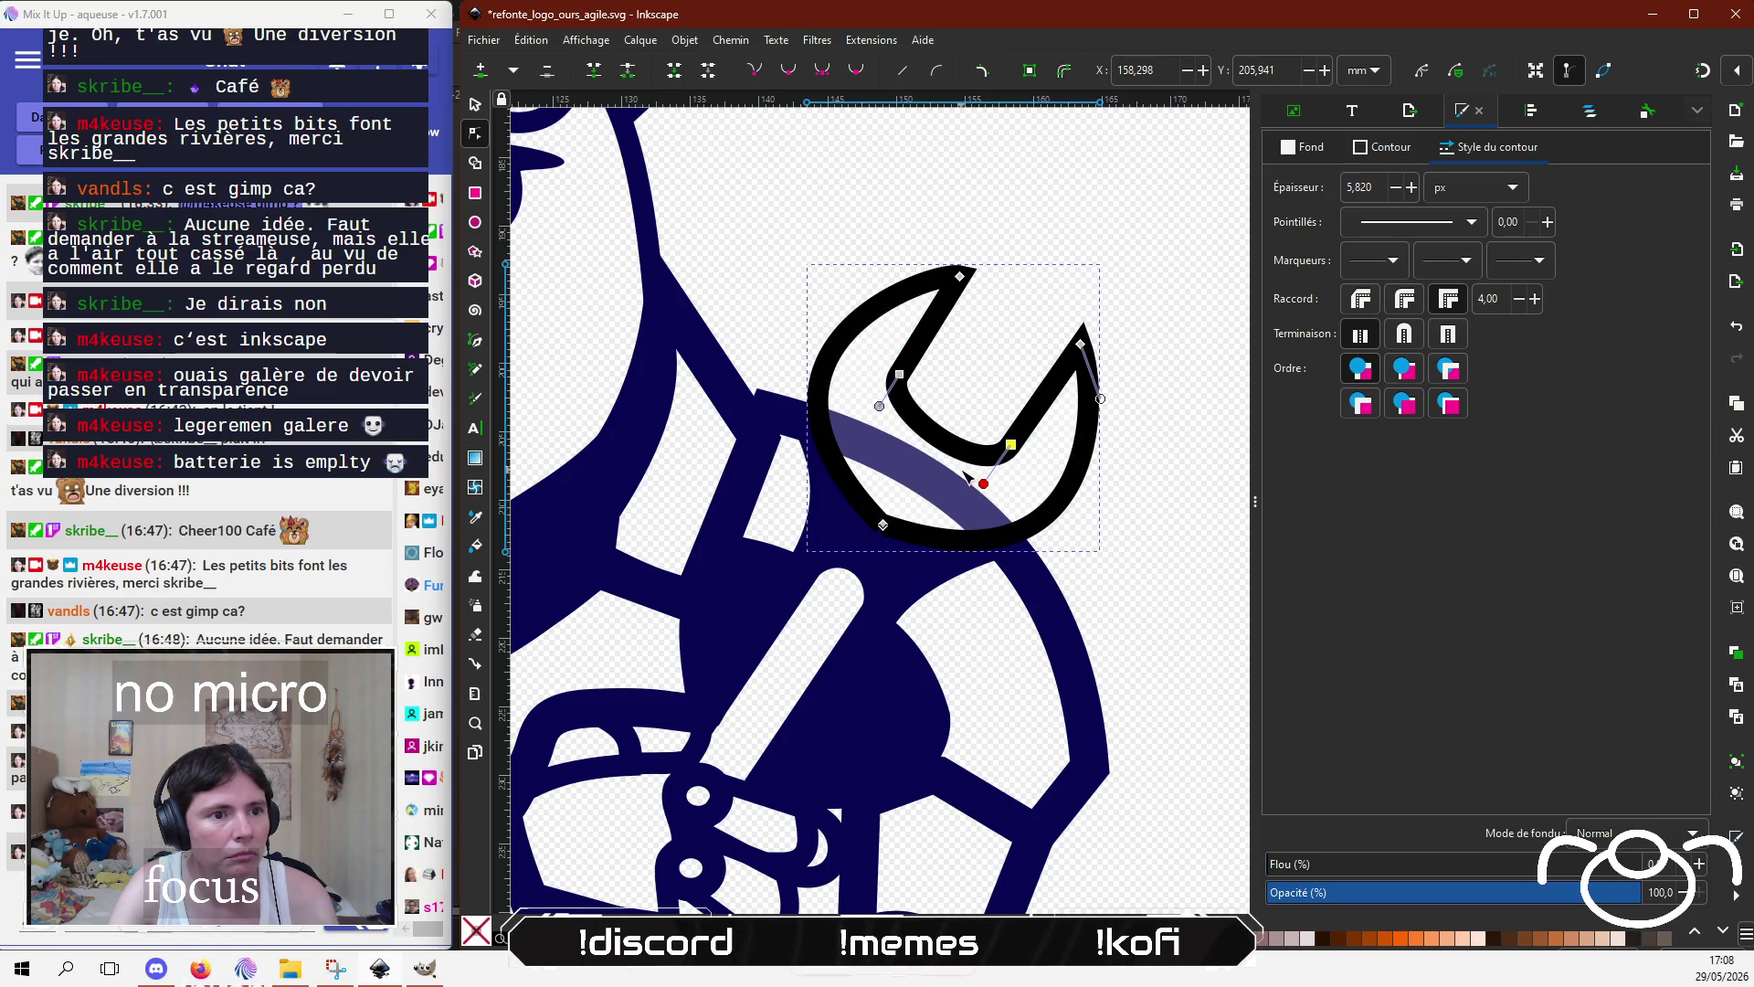
Step: Try converting the wrench stroke to a path, then revert it and reselect the wrench path
{"action": "key", "text": "ctrl+alt+c"}
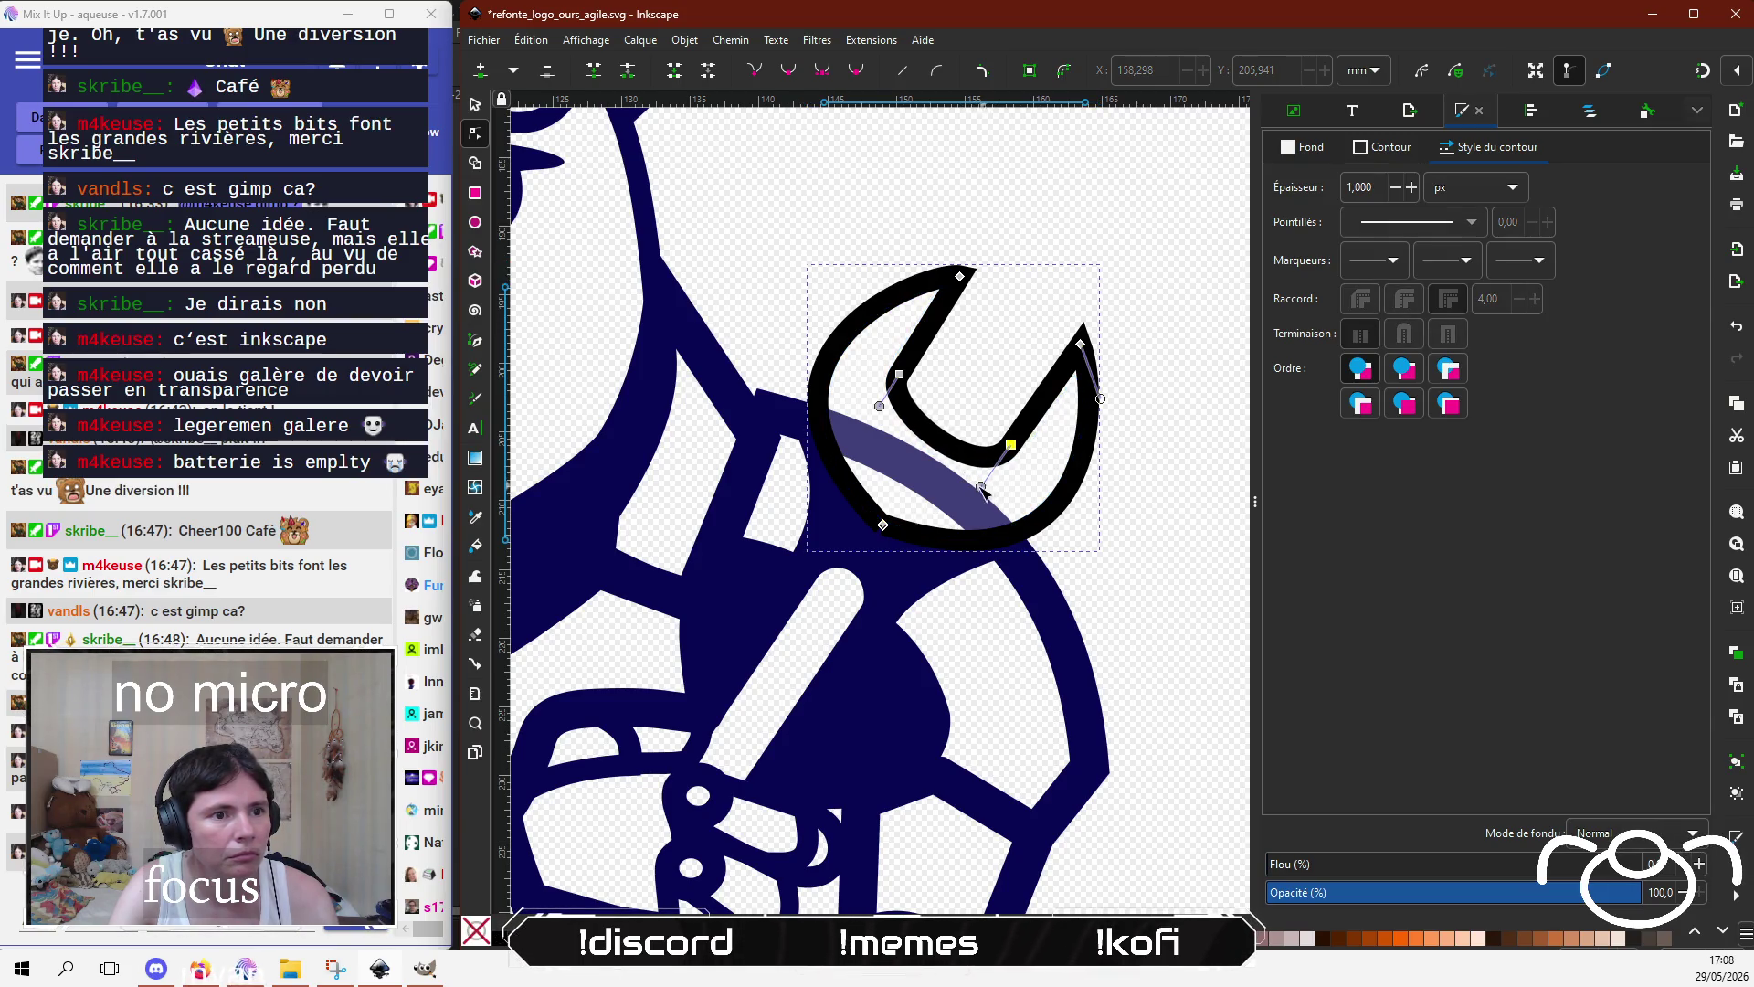
{"action": "left_click", "coordinate": [994, 459]}
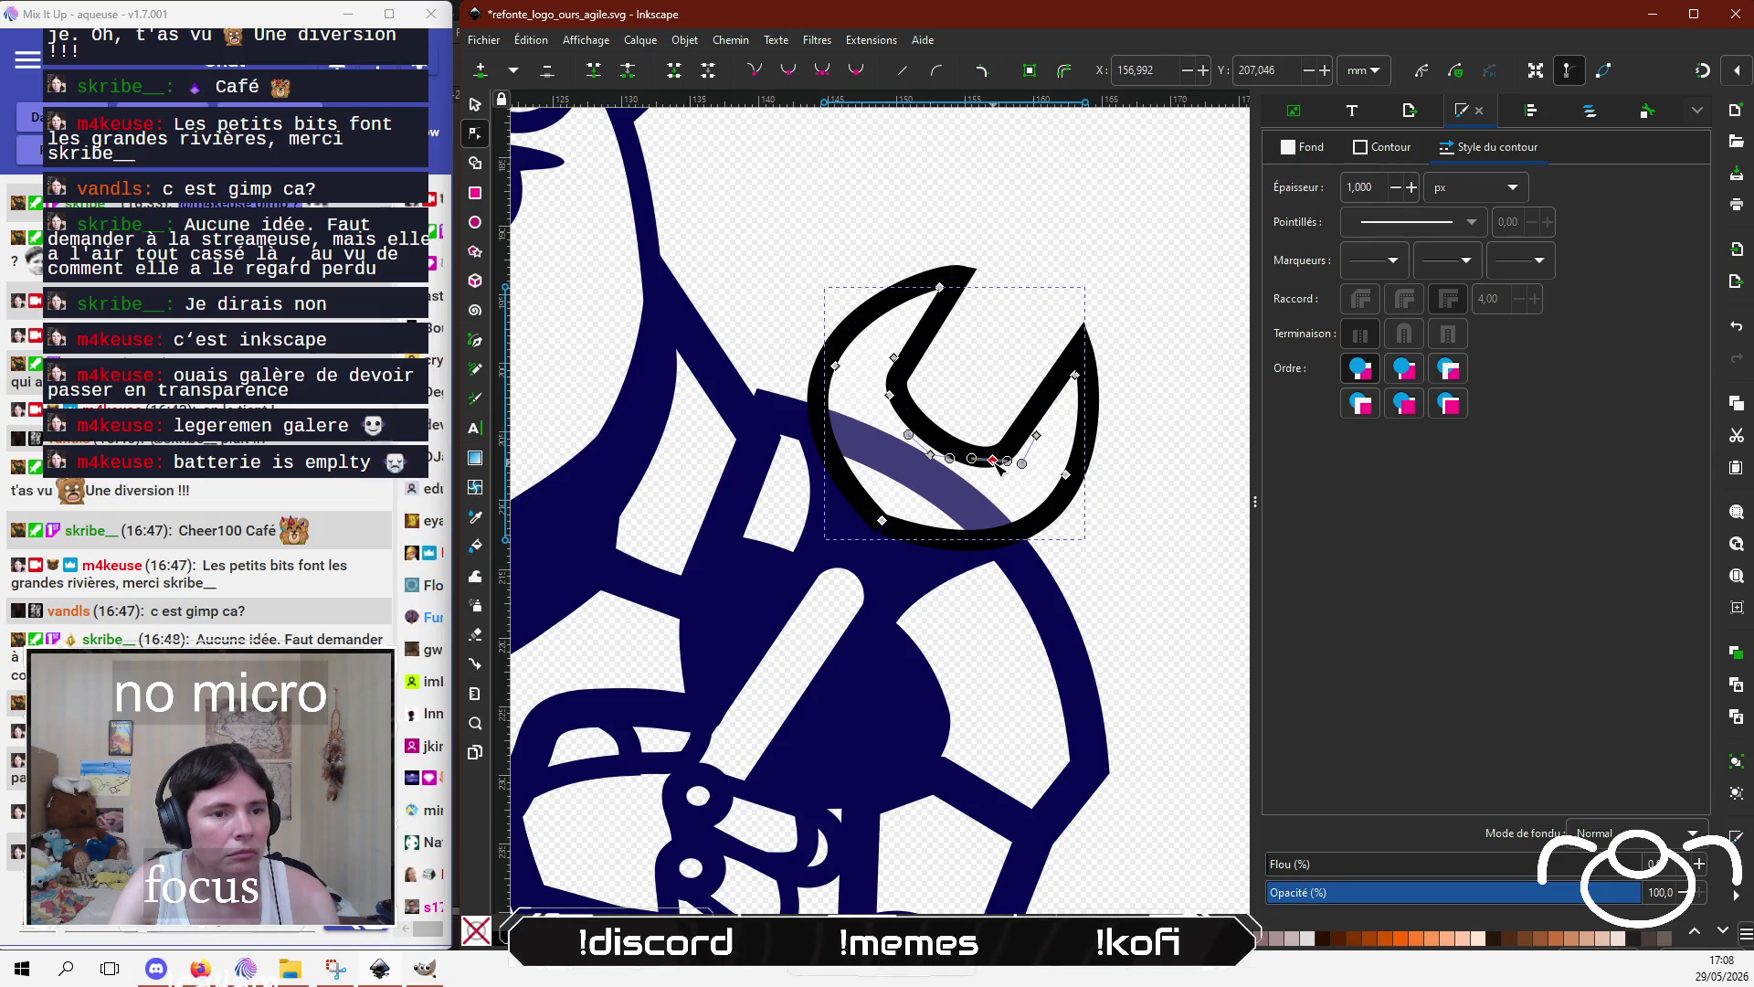
{"action": "left_click", "coordinate": [1167, 387]}
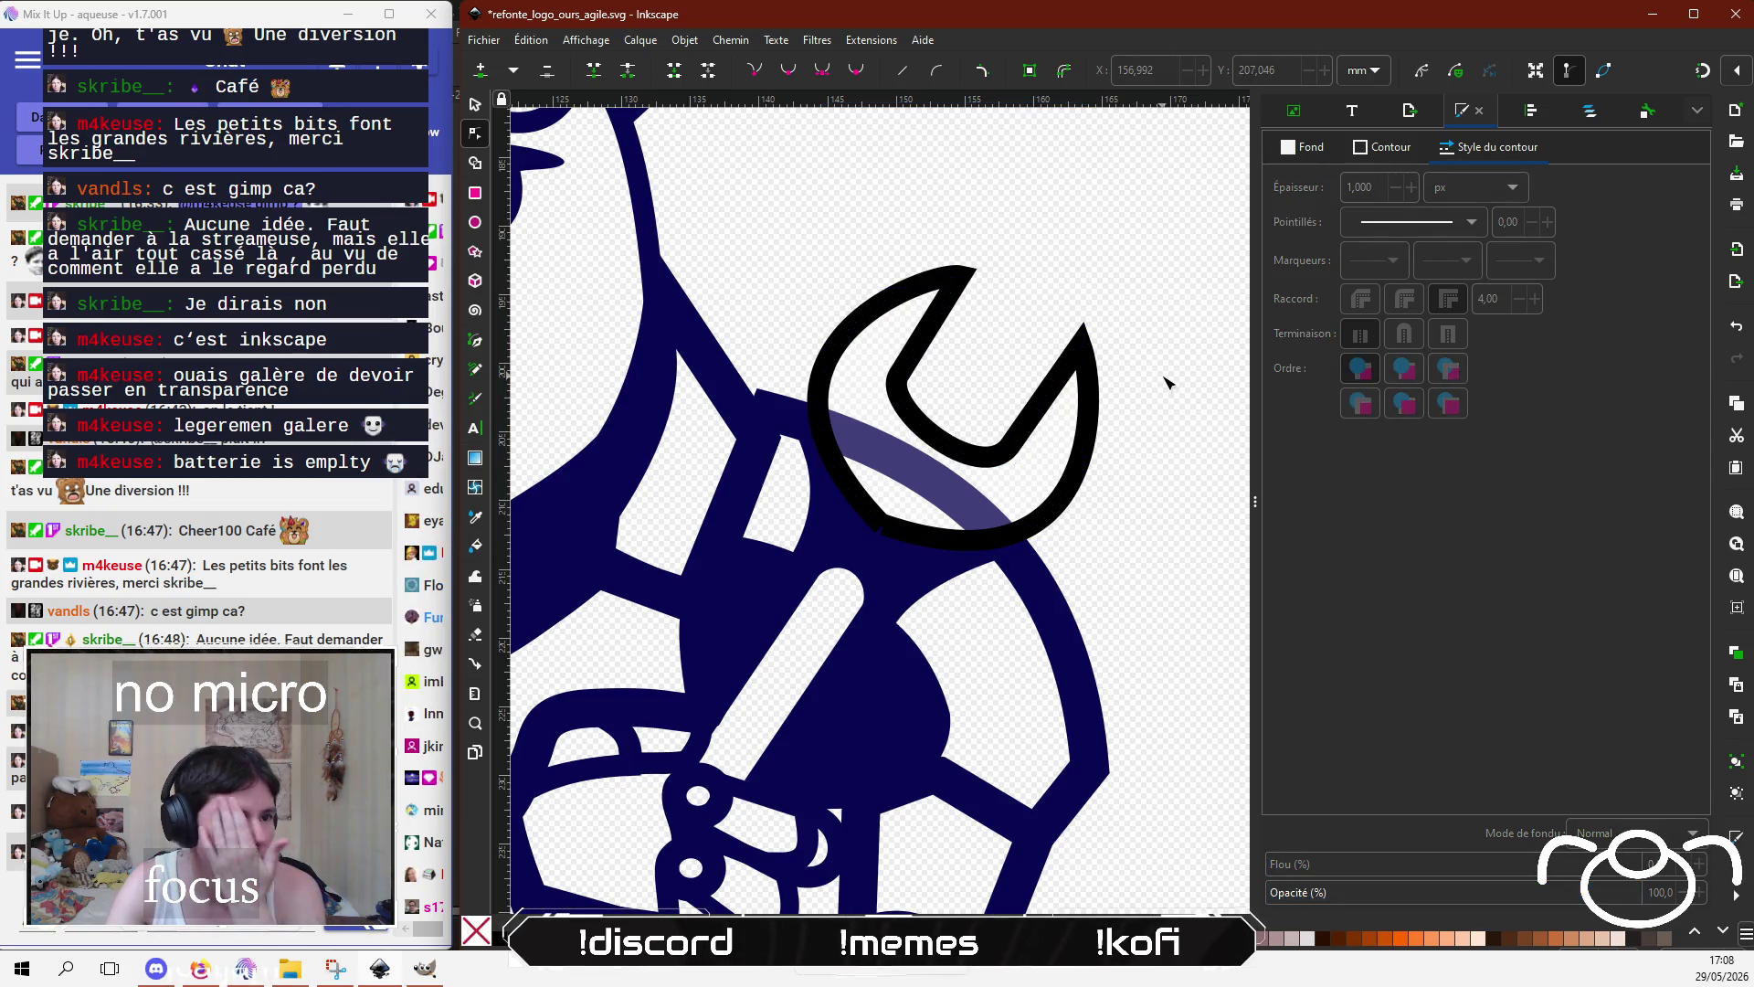
{"action": "left_click", "coordinate": [884, 526]}
{"action": "key", "text": "Escape"}
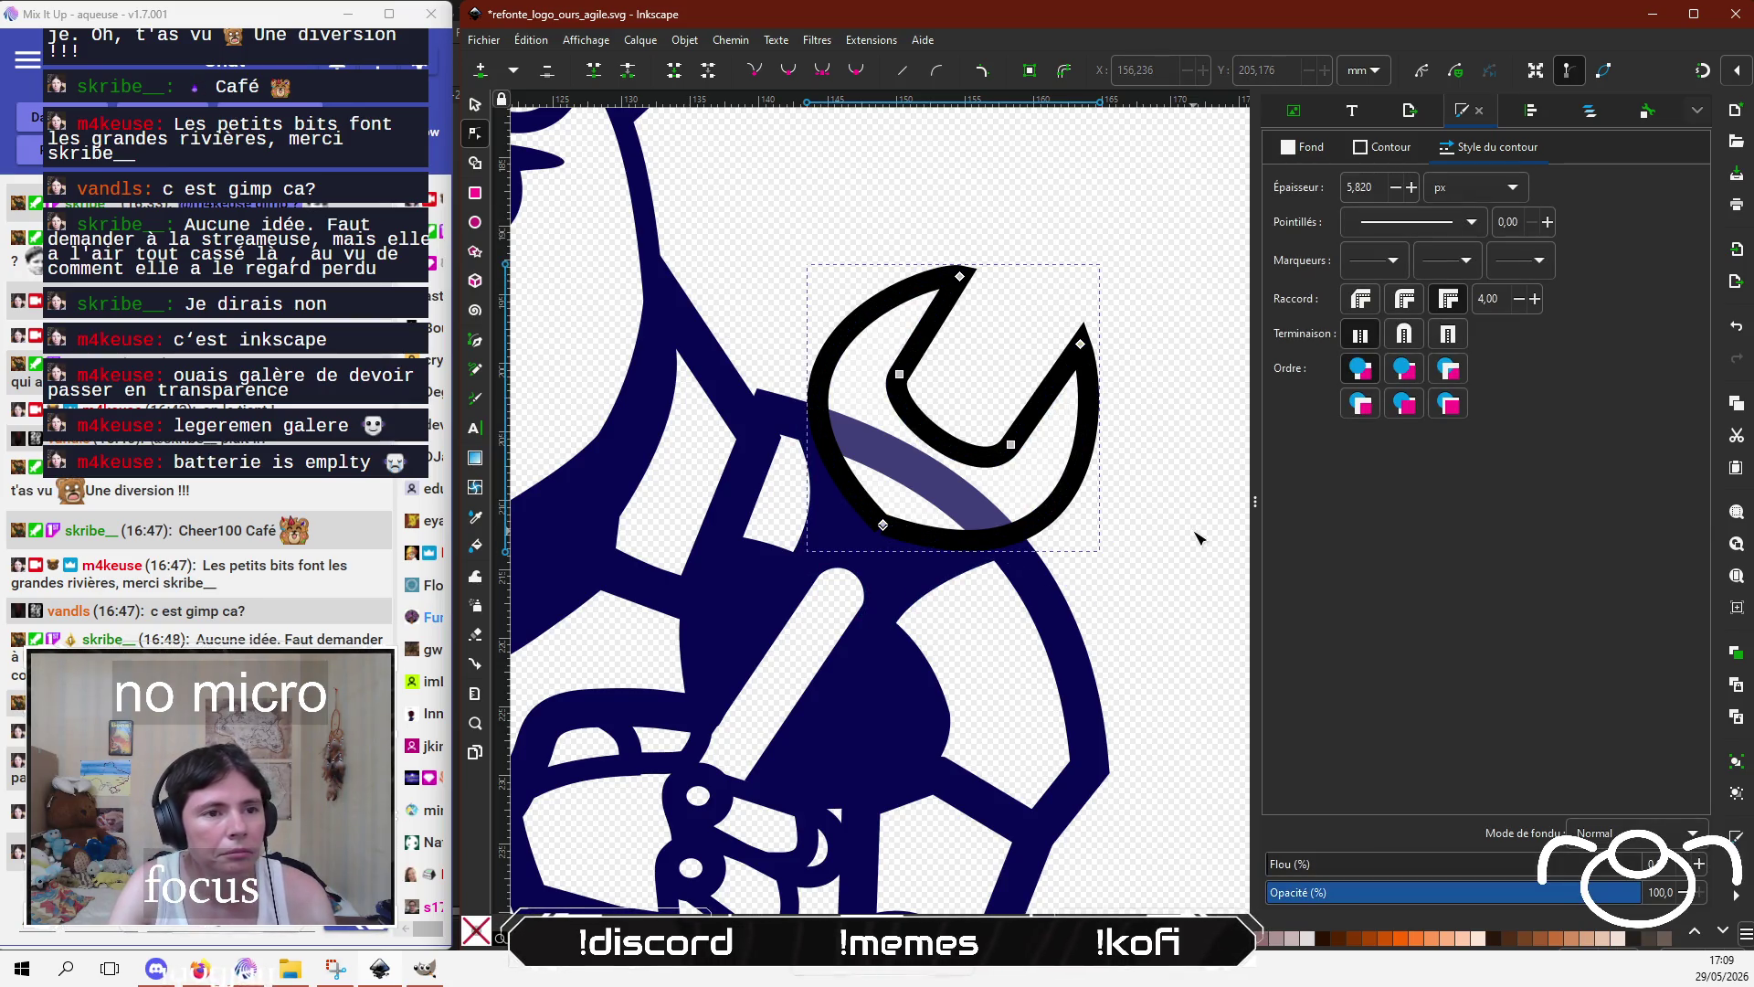
{"action": "scroll", "coordinate": [1178, 530], "scroll_direction": "down", "scroll_amount": 1}
{"action": "left_click", "coordinate": [1017, 510]}
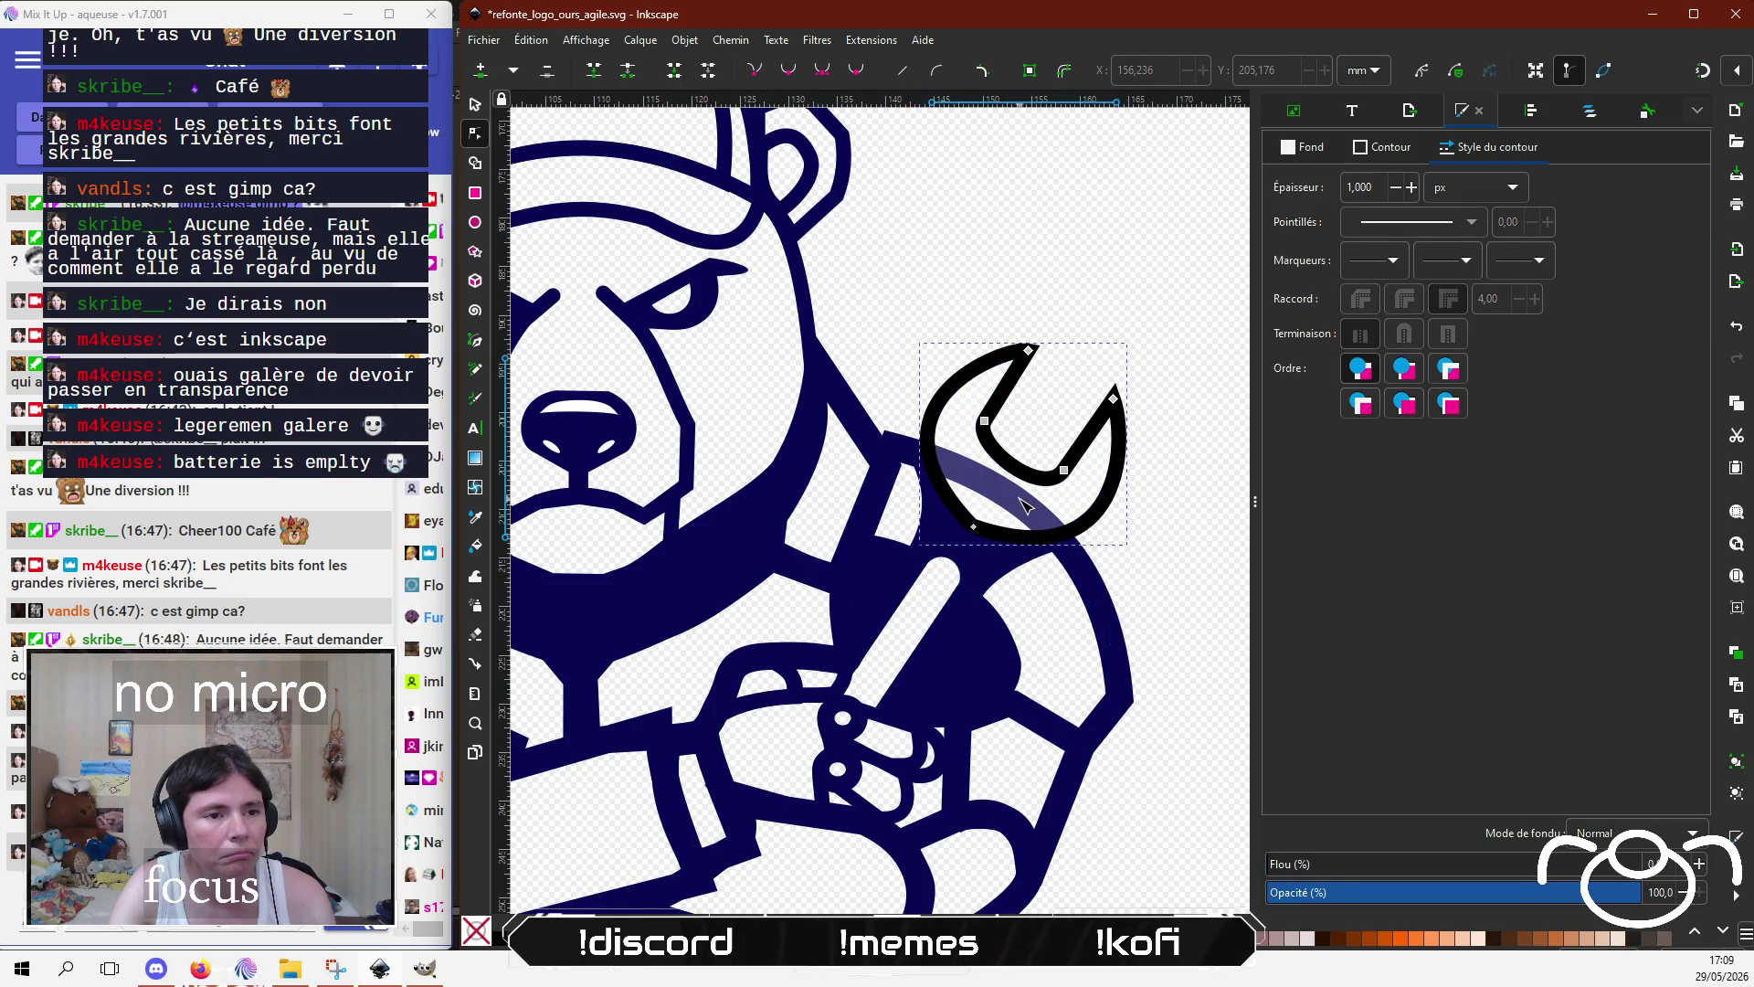
Step: Break the thick navy shoulder outline at its segment behind the wrench
{"action": "left_click", "coordinate": [1101, 594]}
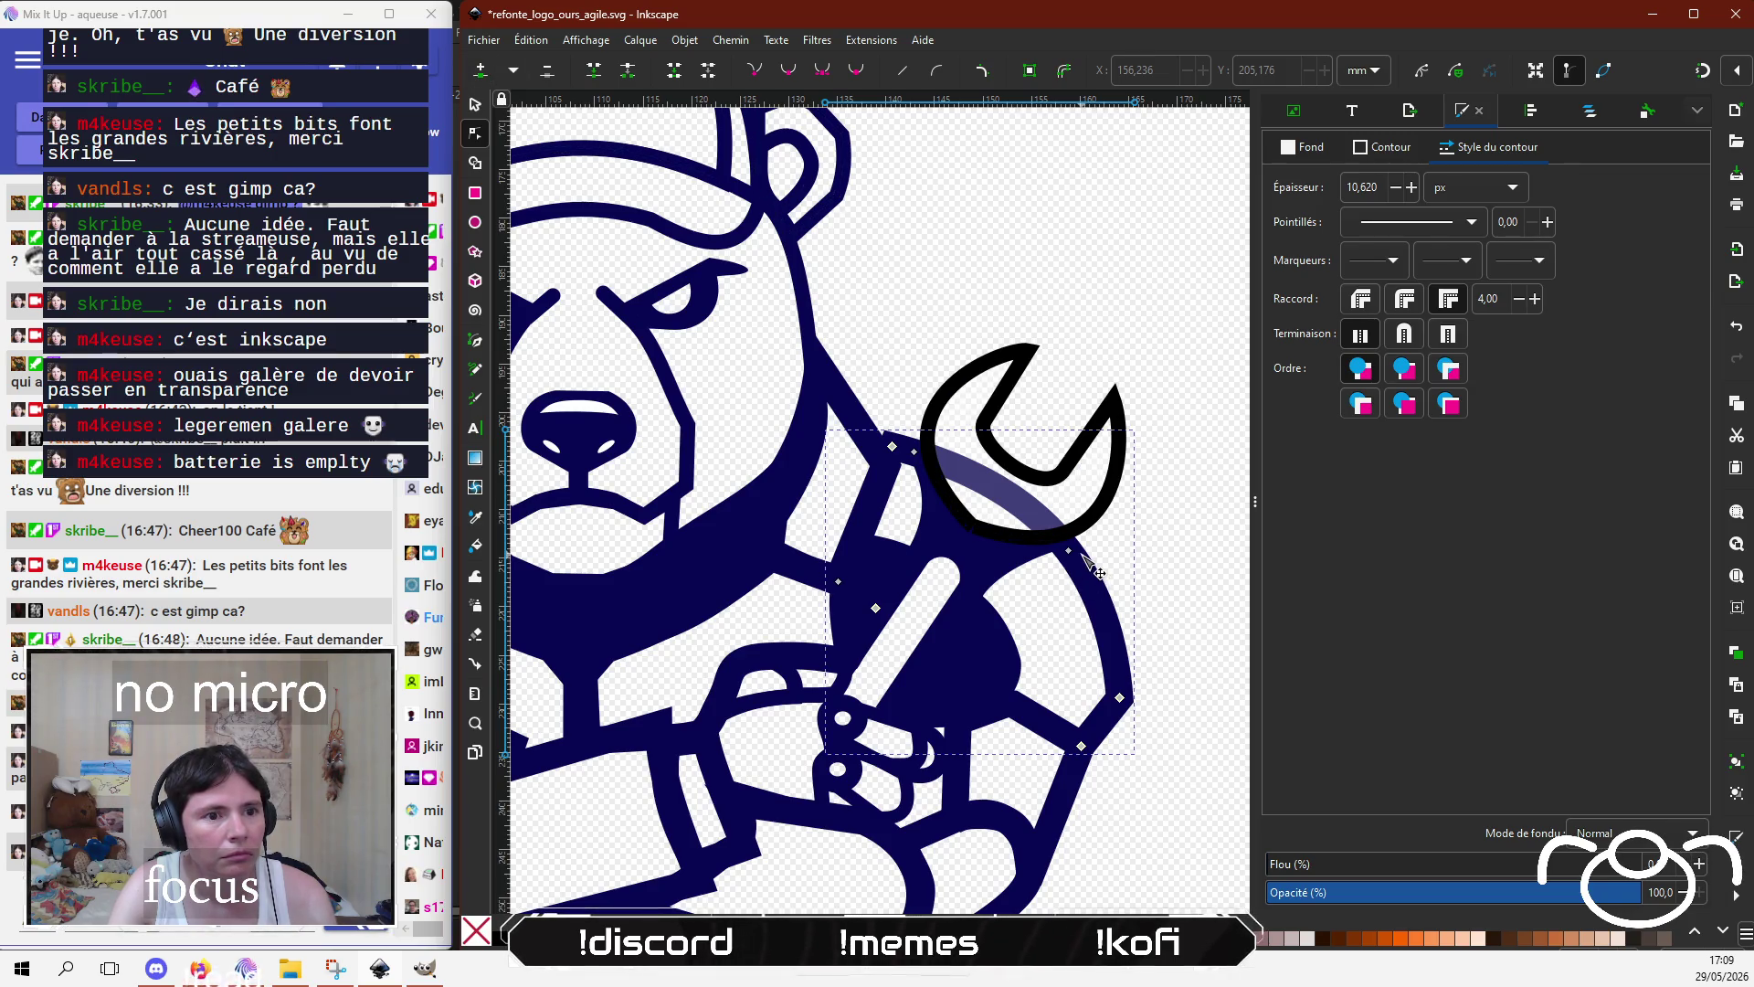
{"action": "key", "text": "Escape"}
{"action": "left_click", "coordinate": [1022, 505]}
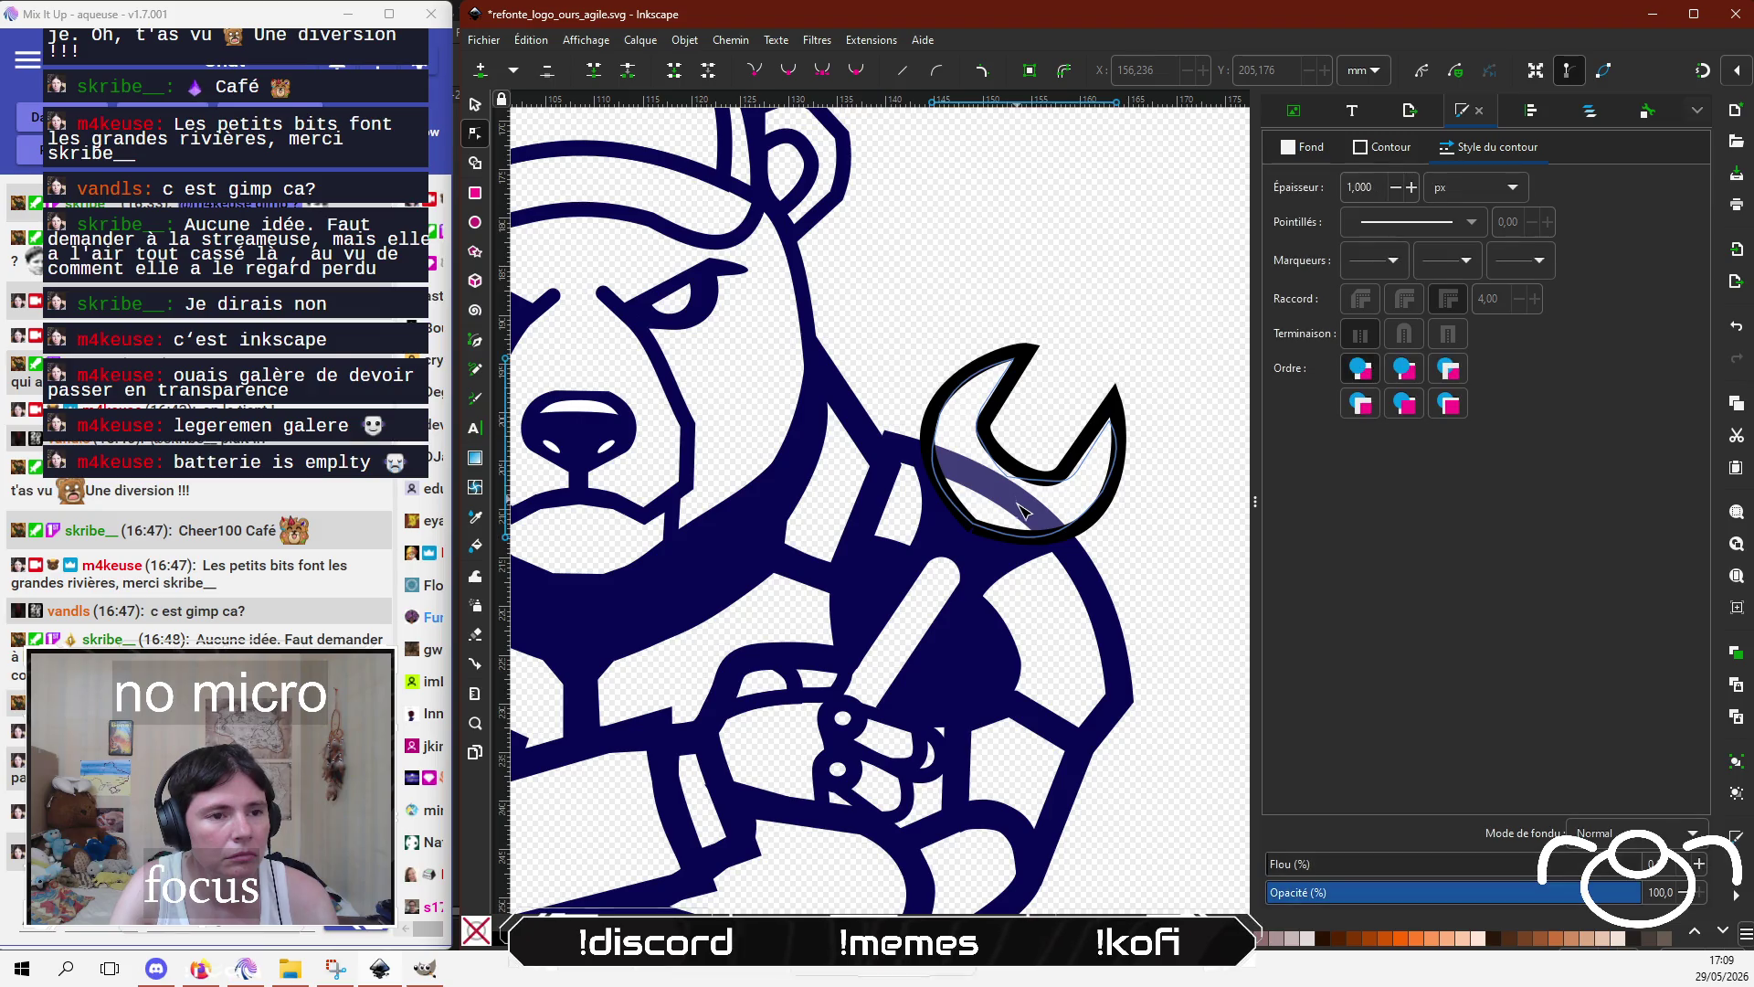
{"action": "left_click", "coordinate": [1070, 546]}
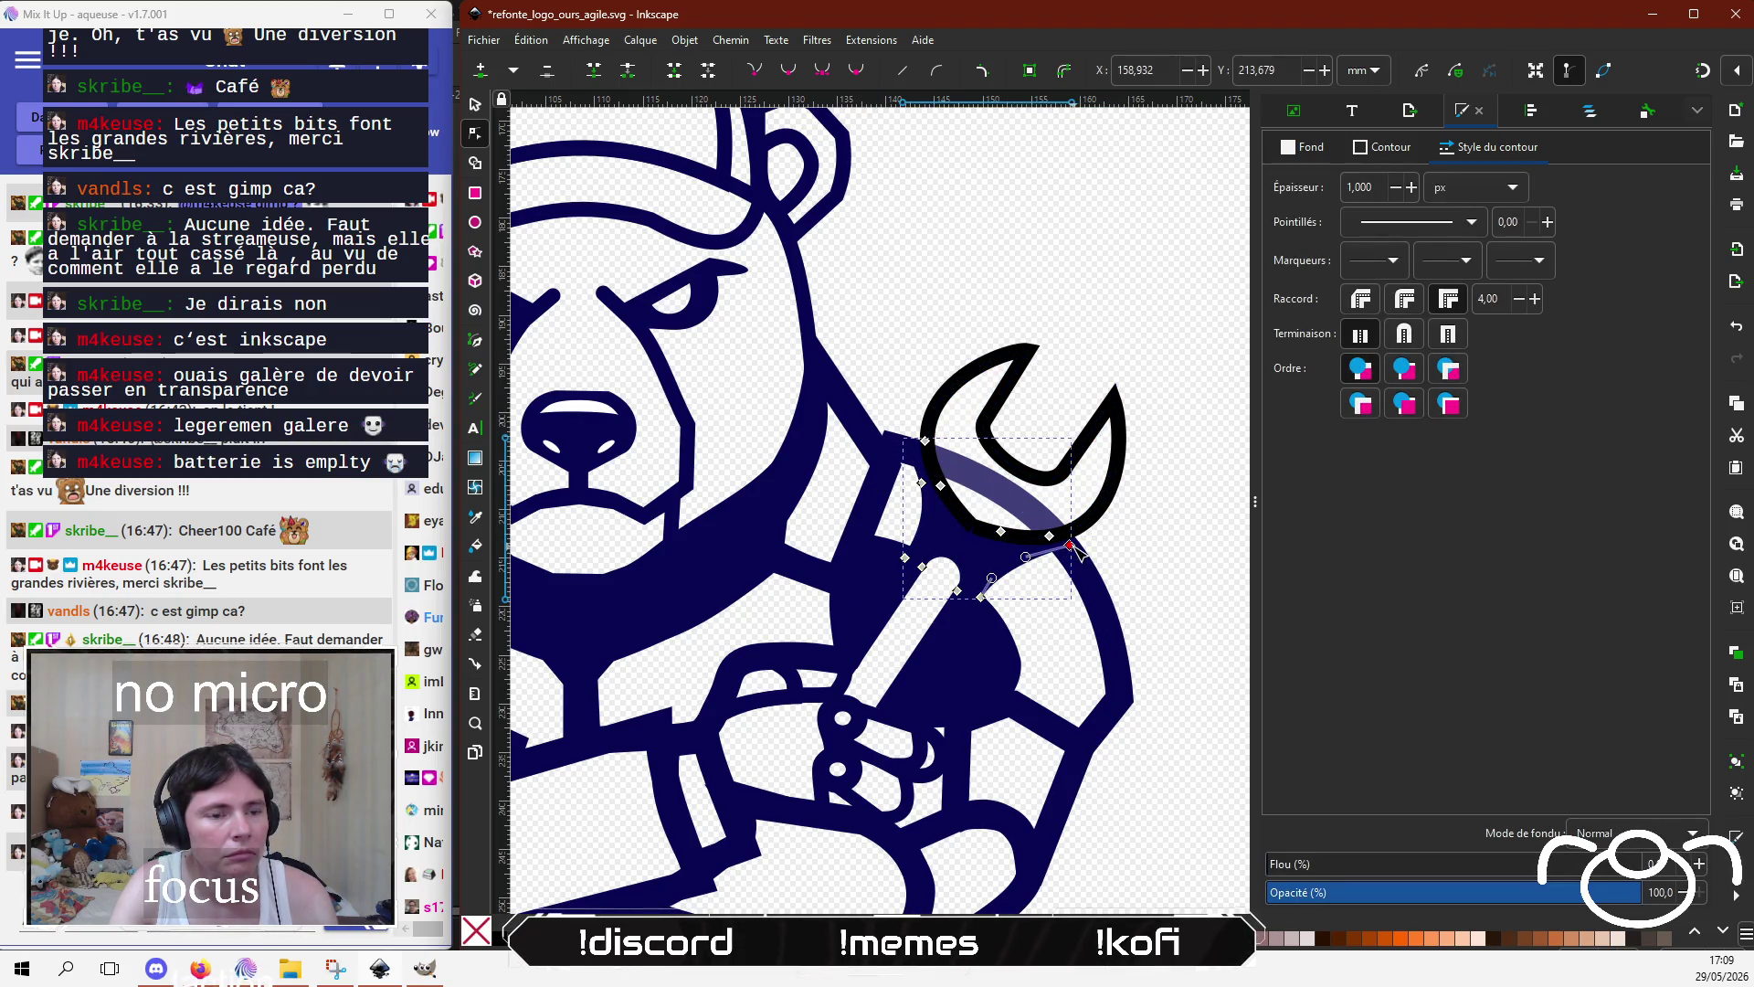
{"action": "left_click_drag", "start_coordinate": [1071, 546], "coordinate": [1056, 577]}
{"action": "key", "text": "ctrl+z"}
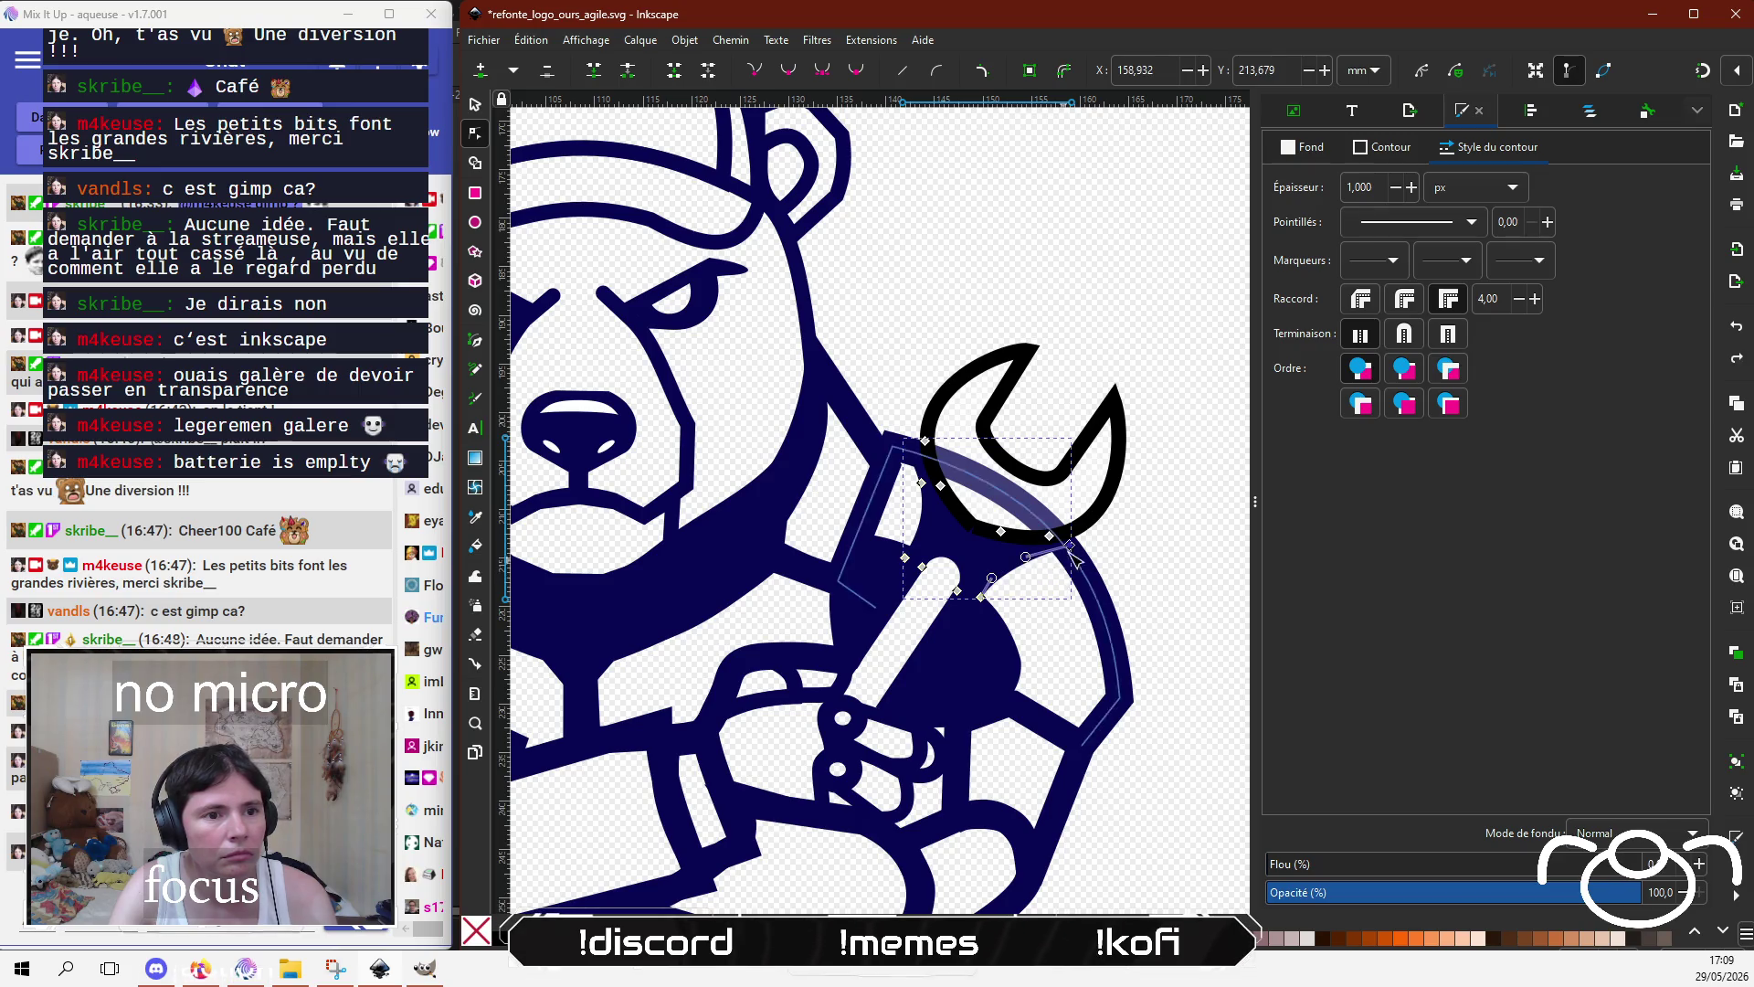
{"action": "left_click", "coordinate": [1092, 599]}
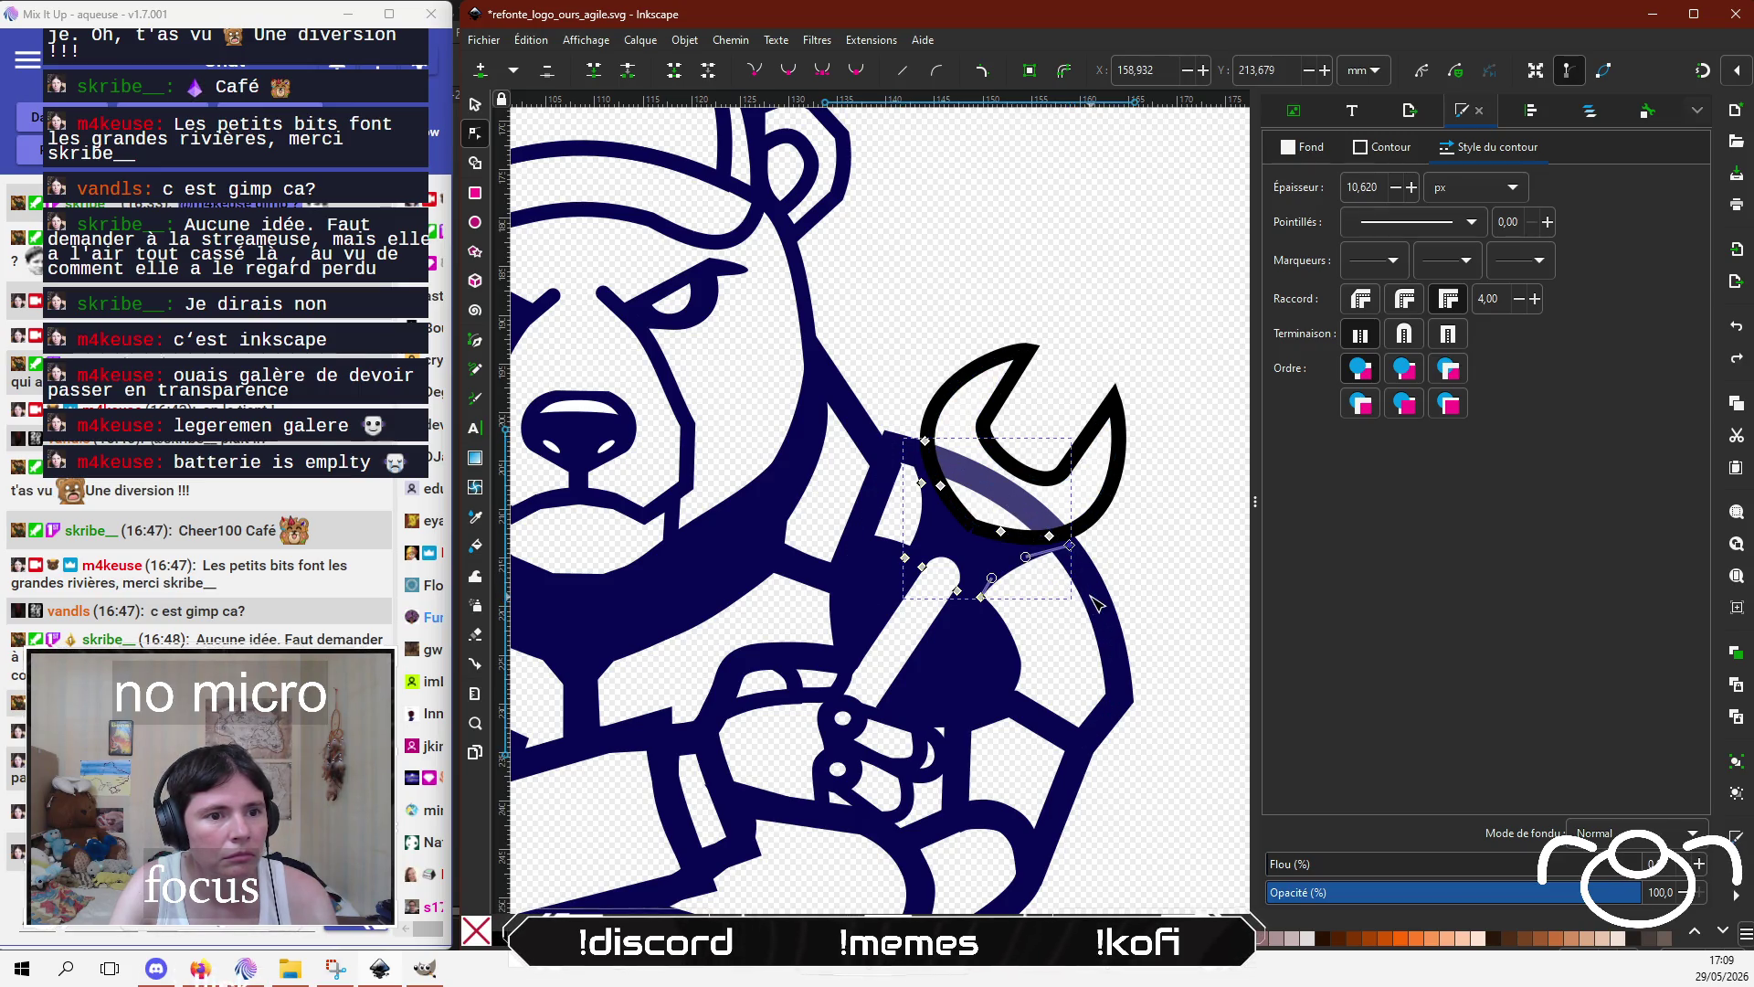
{"action": "left_click", "coordinate": [1096, 604]}
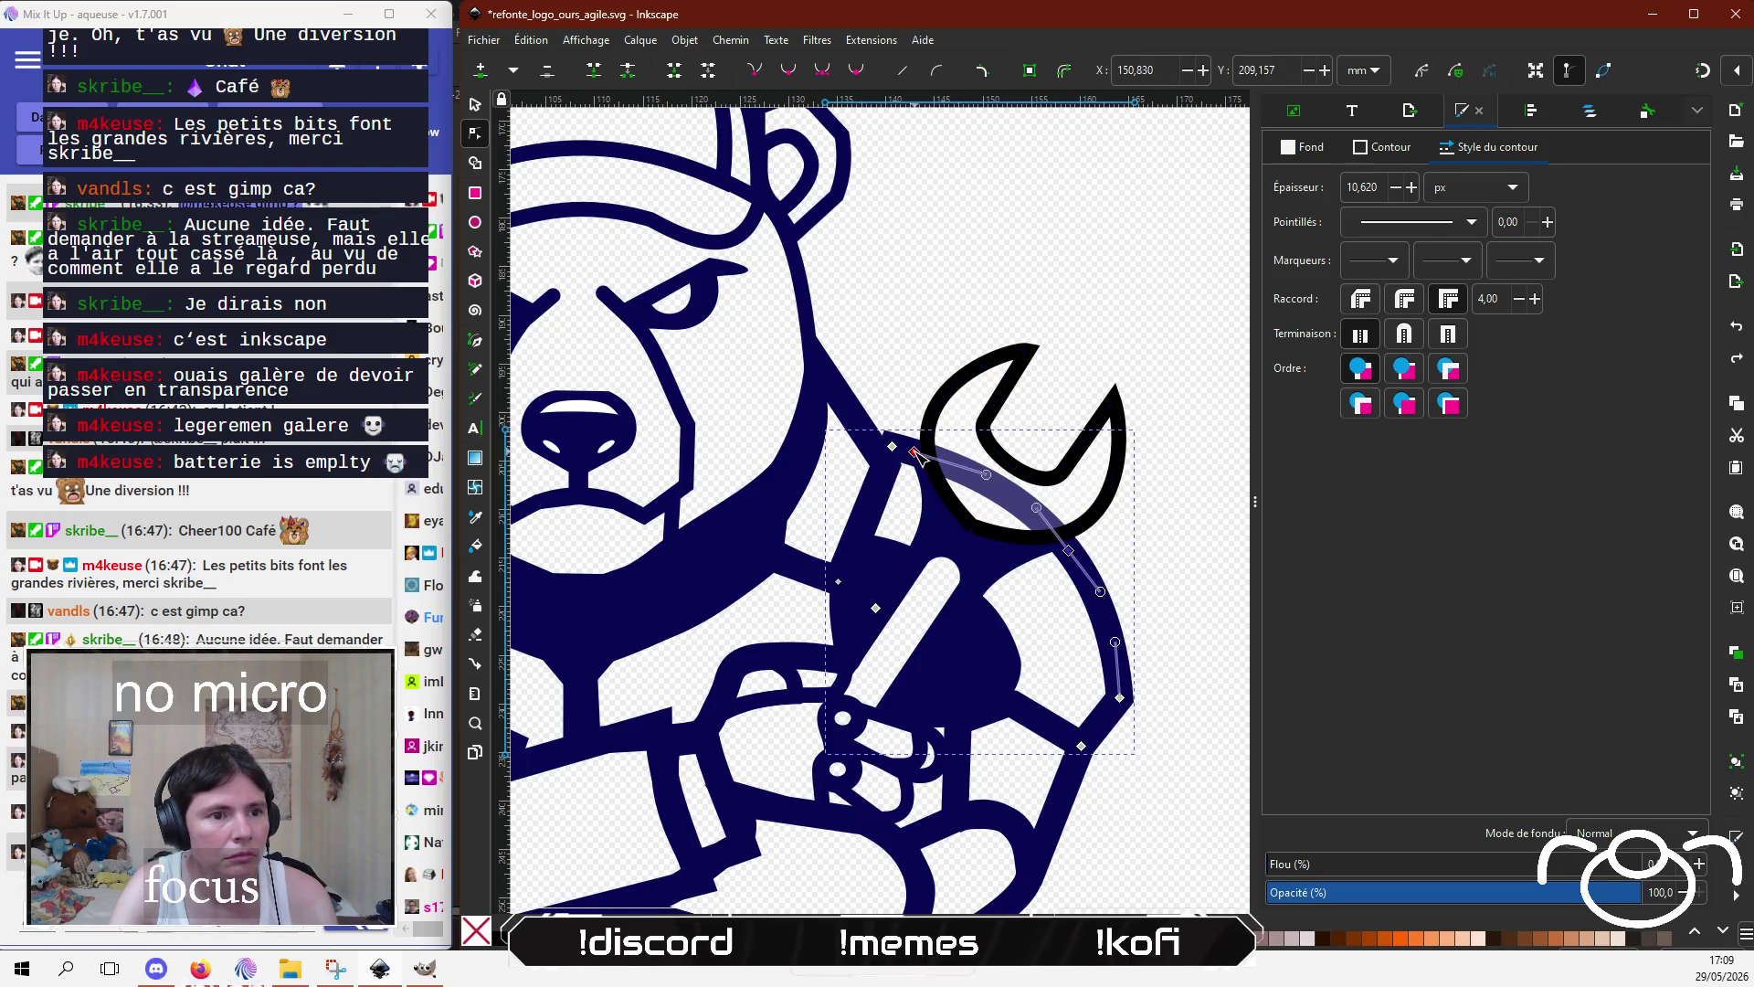
{"action": "left_click", "coordinate": [624, 73]}
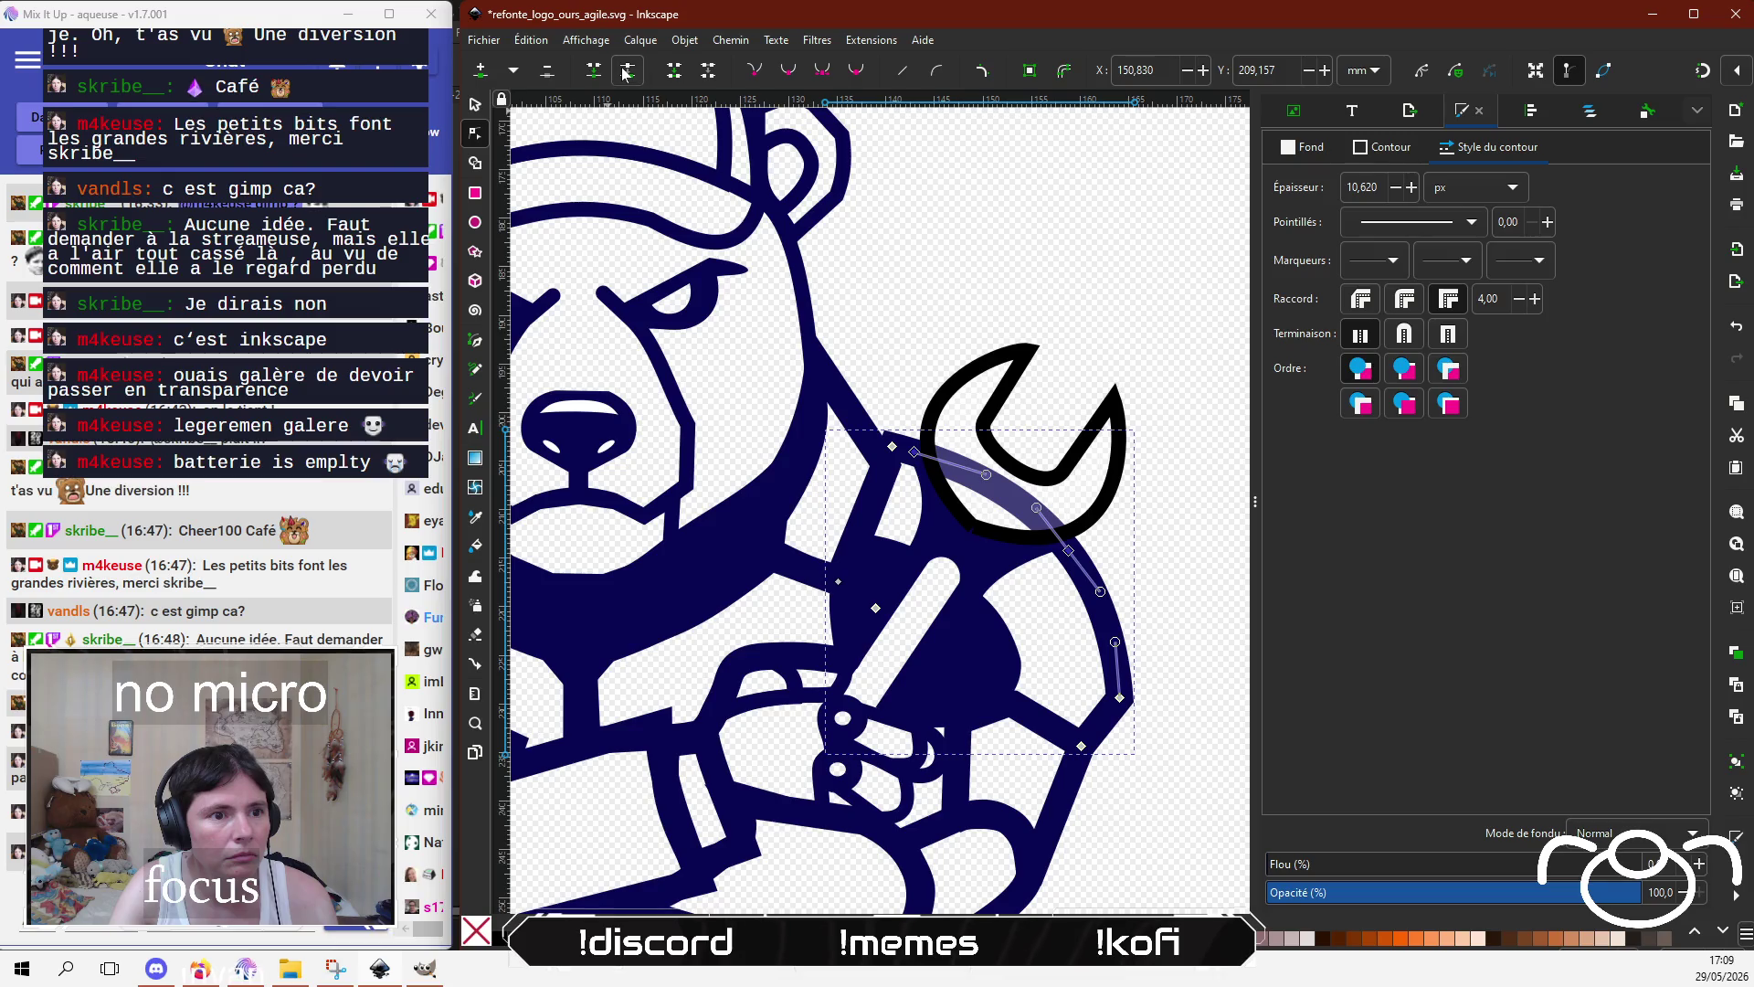
{"action": "key", "text": "Escape"}
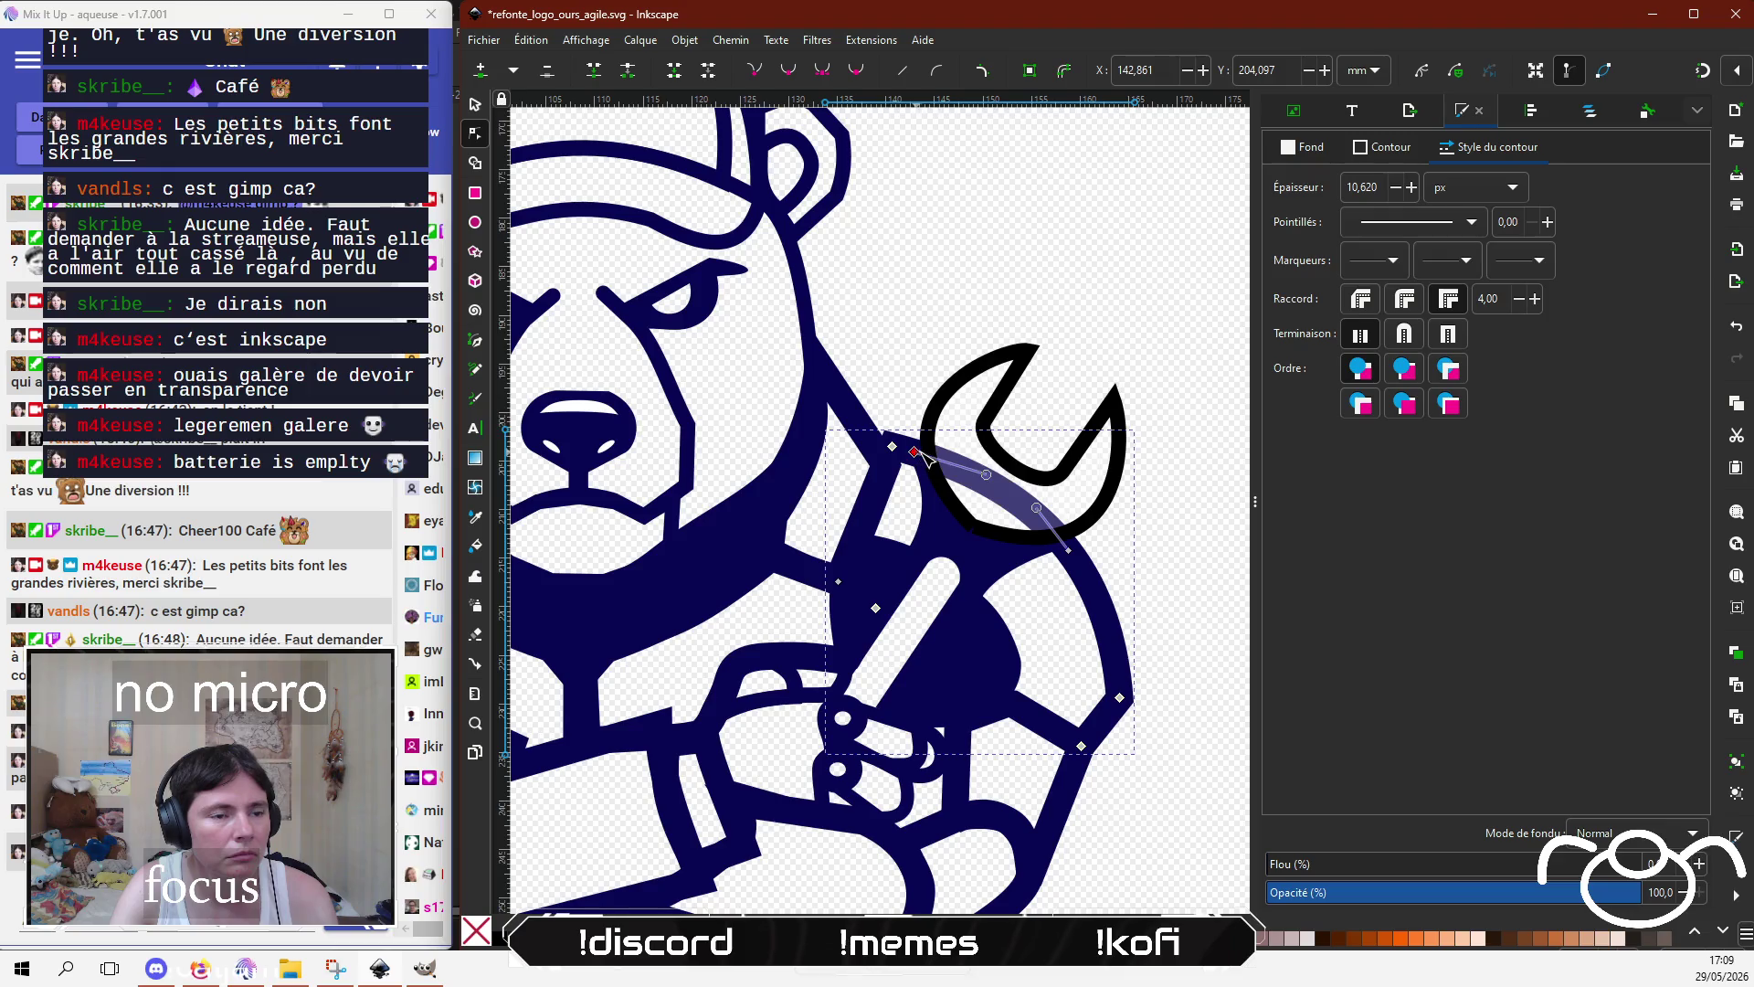
Step: Fit the broken outline's end against the wrench edge and move its corner node to reshape it
{"action": "left_click_drag", "start_coordinate": [936, 473], "coordinate": [1142, 548]}
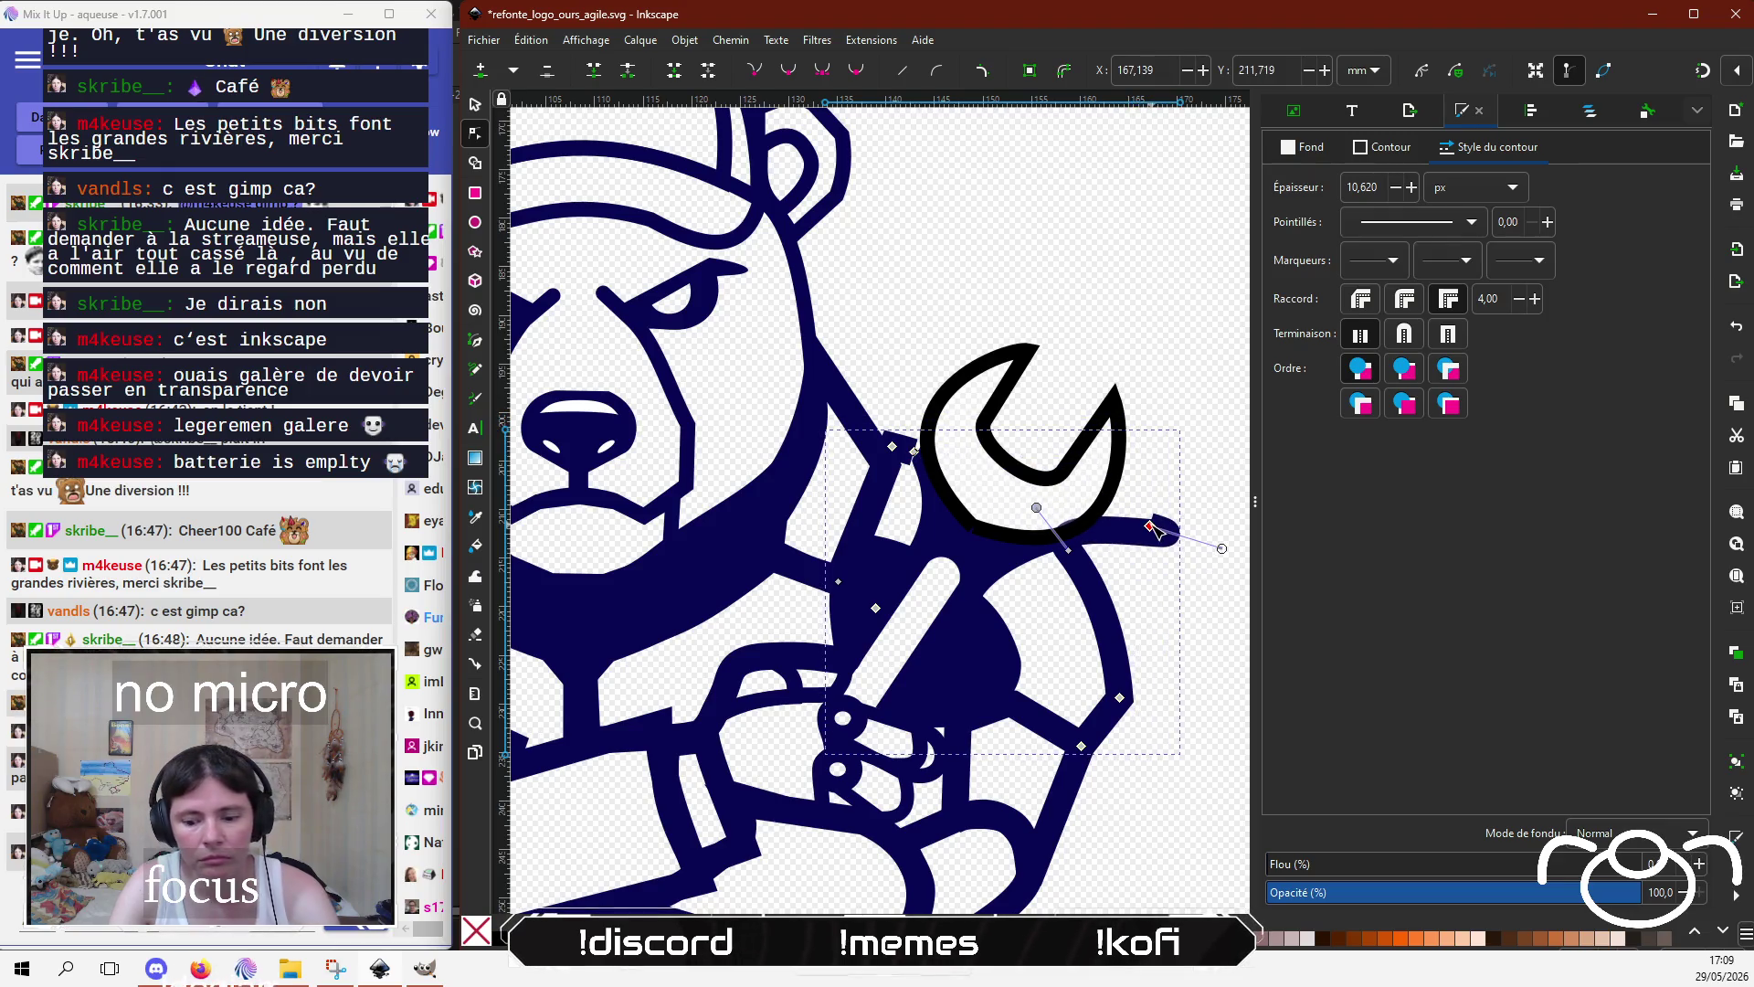
{"action": "key", "text": "Delete"}
{"action": "left_click", "coordinate": [1102, 575]}
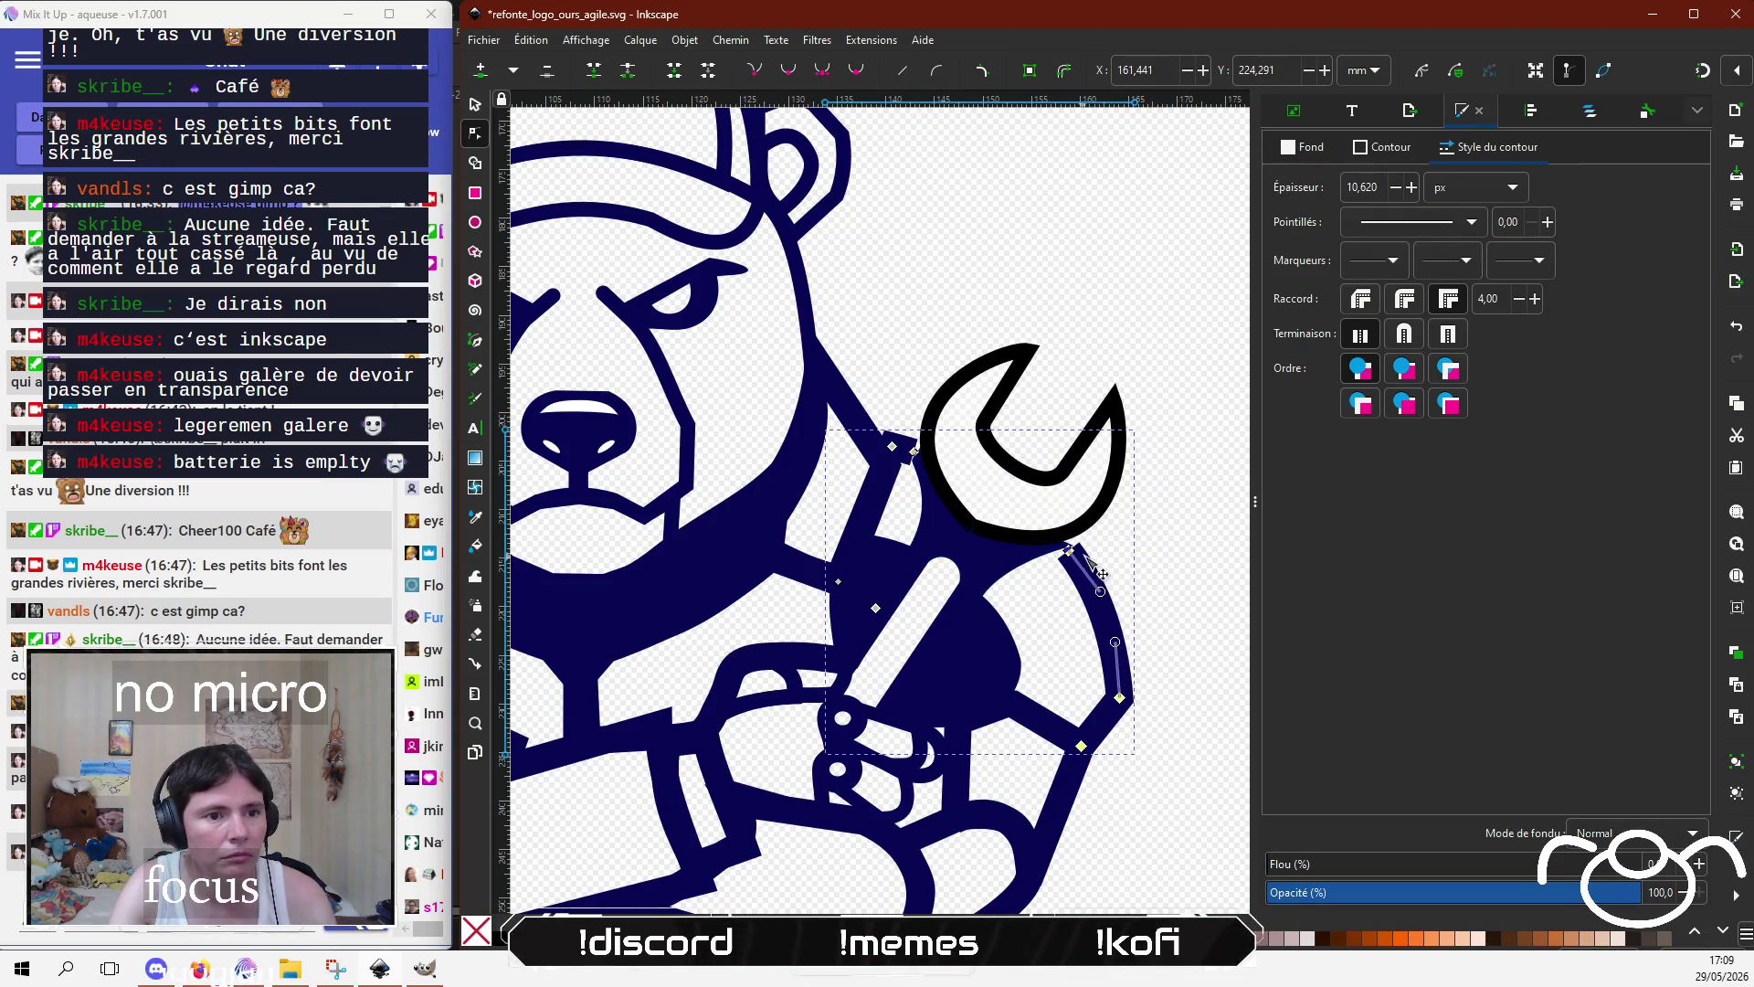
{"action": "scroll", "coordinate": [1130, 575], "scroll_direction": "up", "scroll_amount": 2}
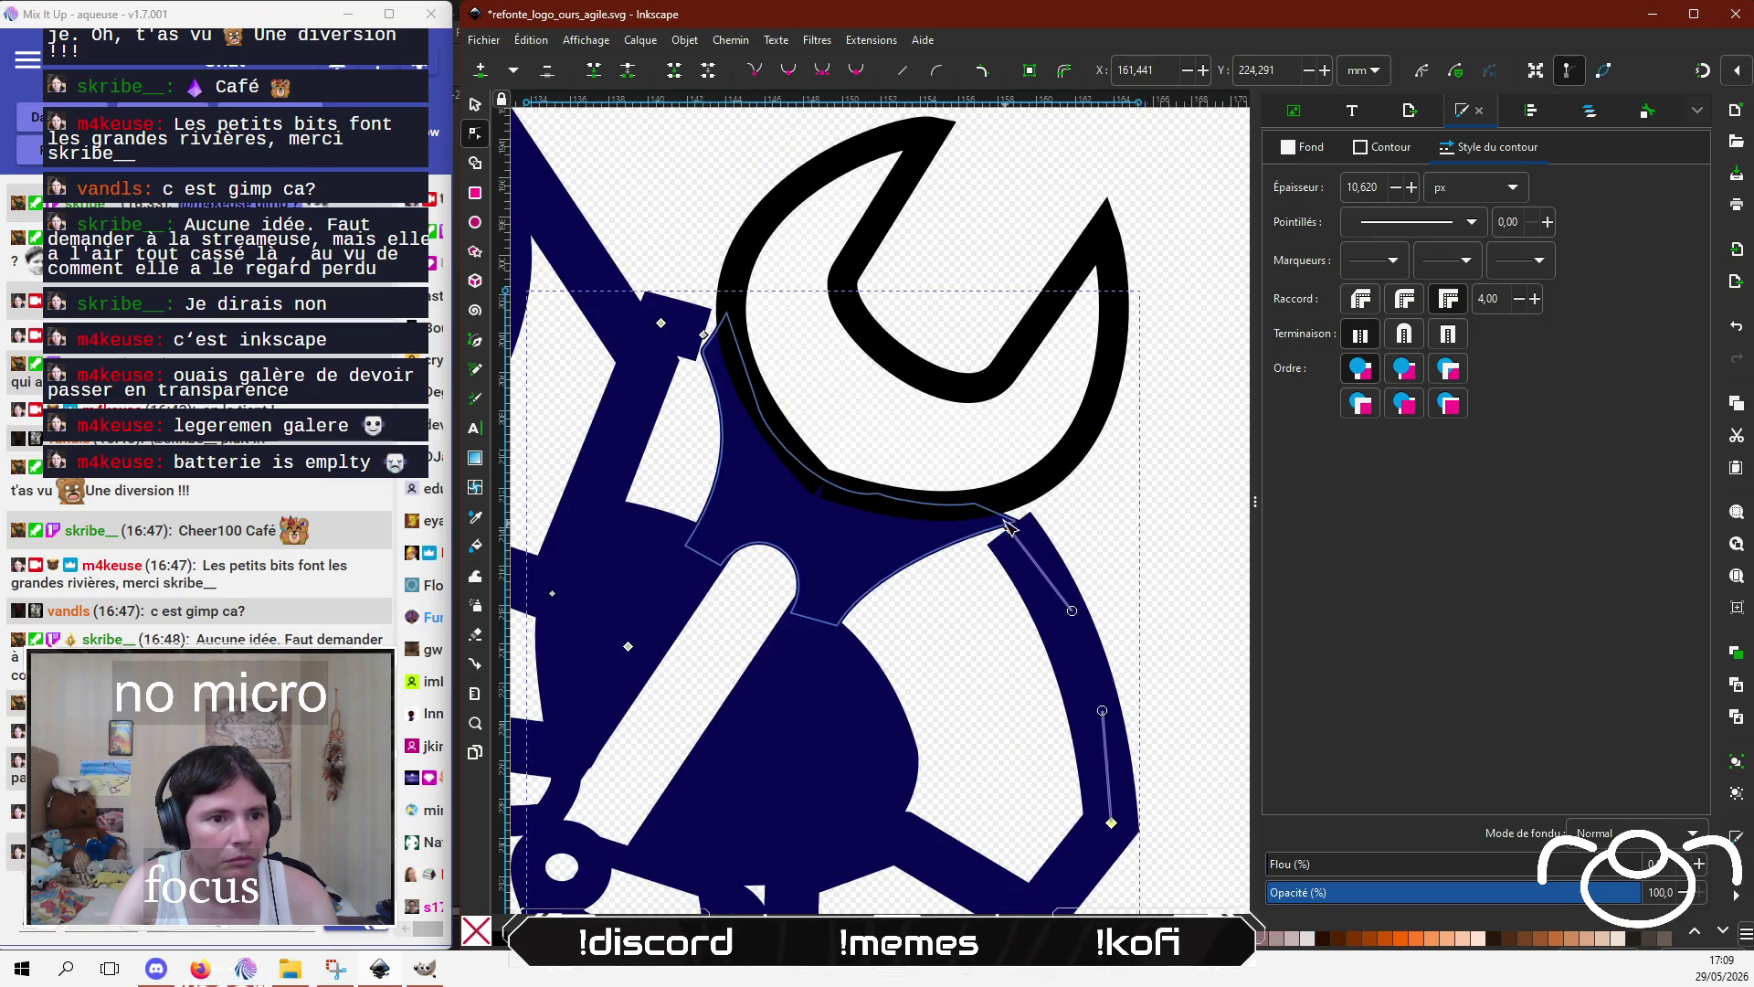
{"action": "key", "text": "ctrl+z"}
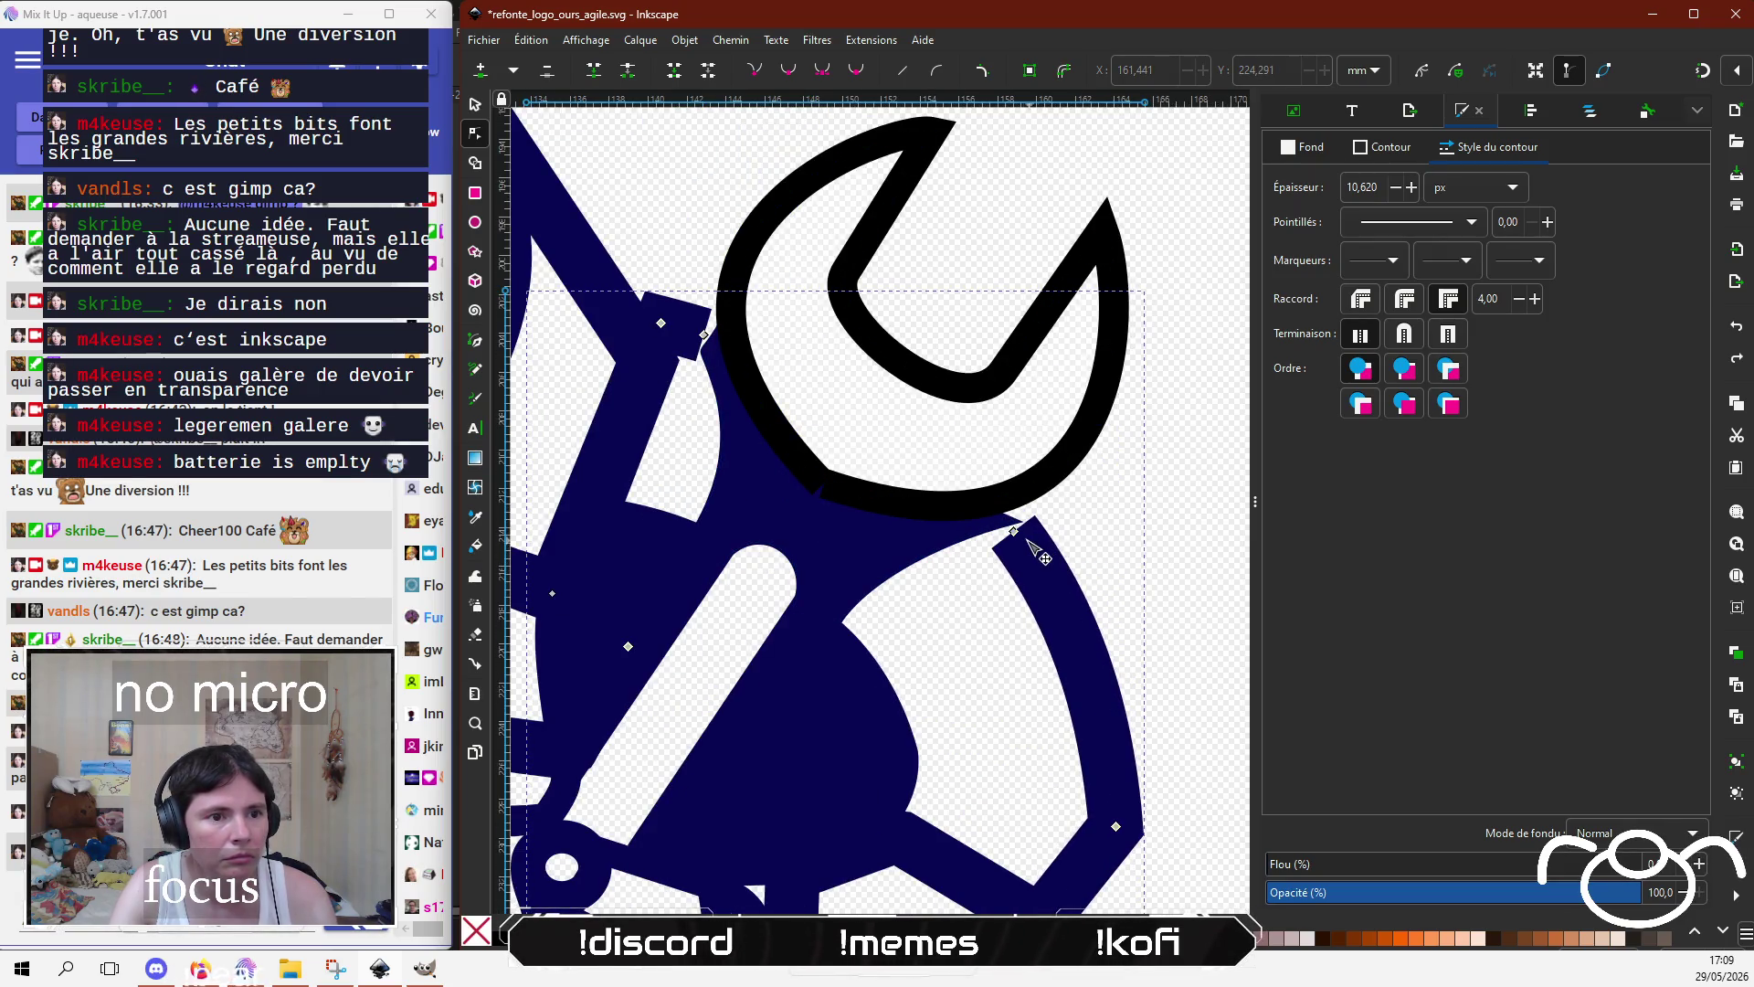
{"action": "left_click_drag", "start_coordinate": [1014, 530], "coordinate": [997, 509]}
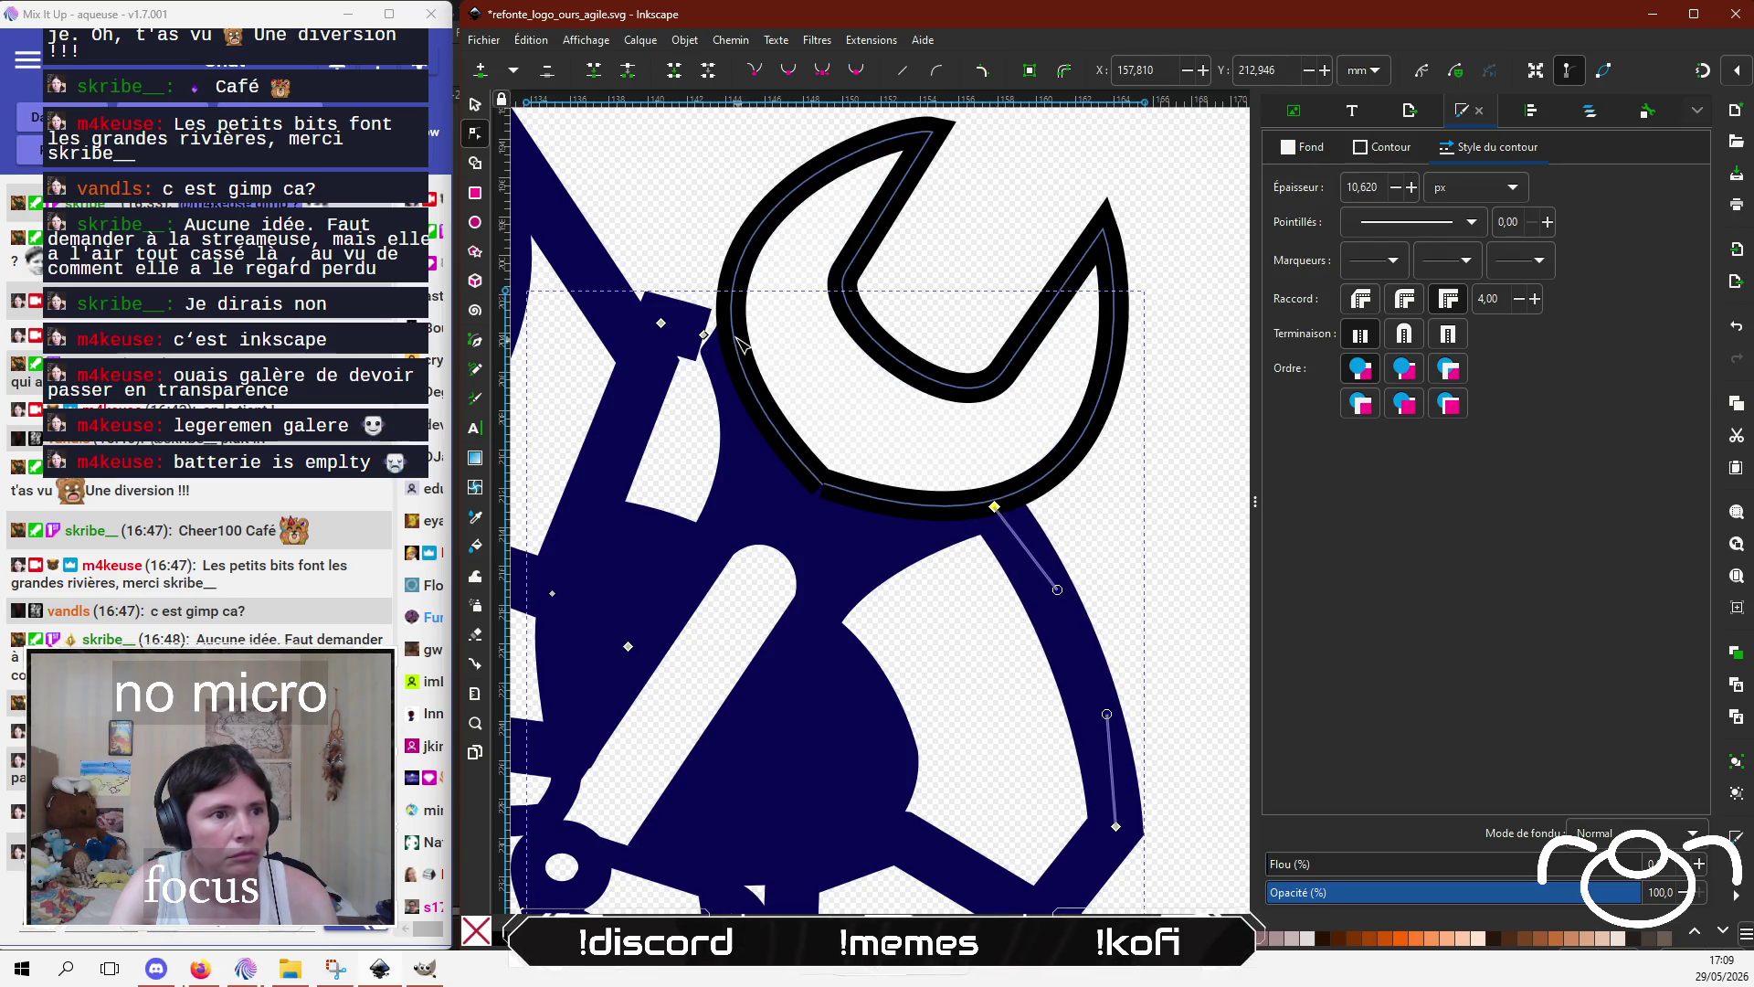
{"action": "mouse_move", "coordinate": [707, 336]}
{"action": "left_mouse_down"}
{"action": "mouse_move", "coordinate": [729, 340]}
{"action": "mouse_move", "coordinate": [670, 327]}
{"action": "left_mouse_up"}
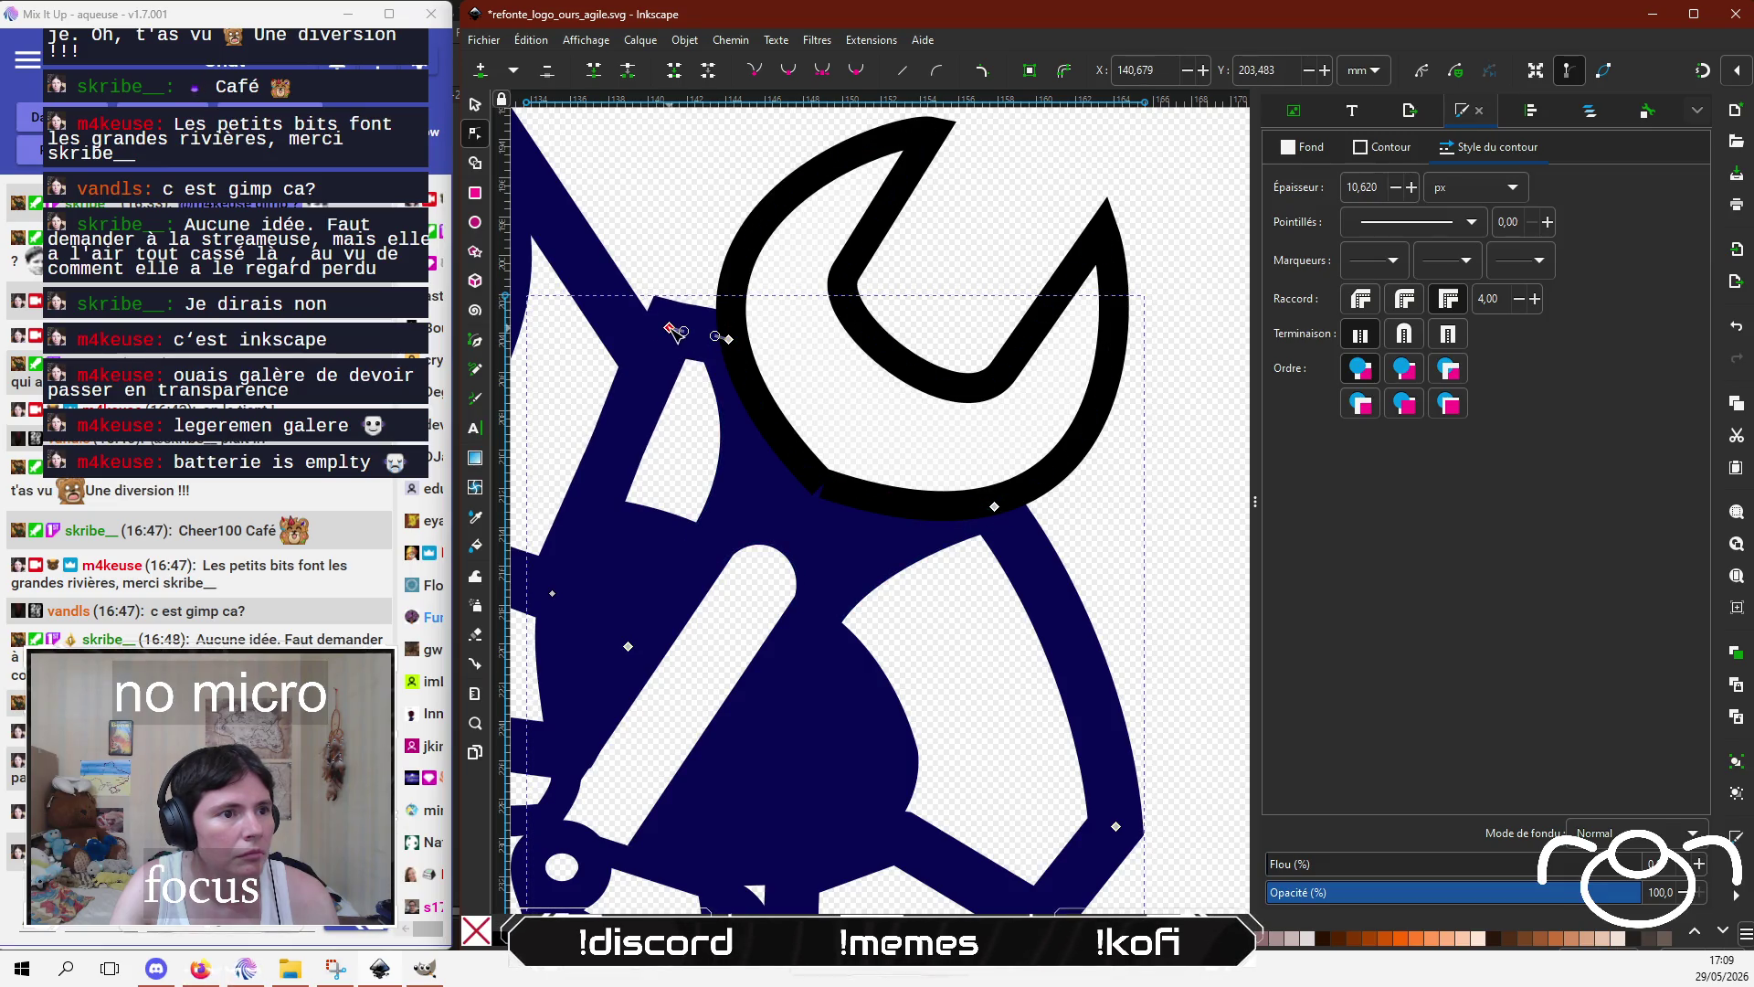
{"action": "scroll", "coordinate": [696, 228], "scroll_direction": "down", "scroll_amount": 5, "text": "ctrl"}
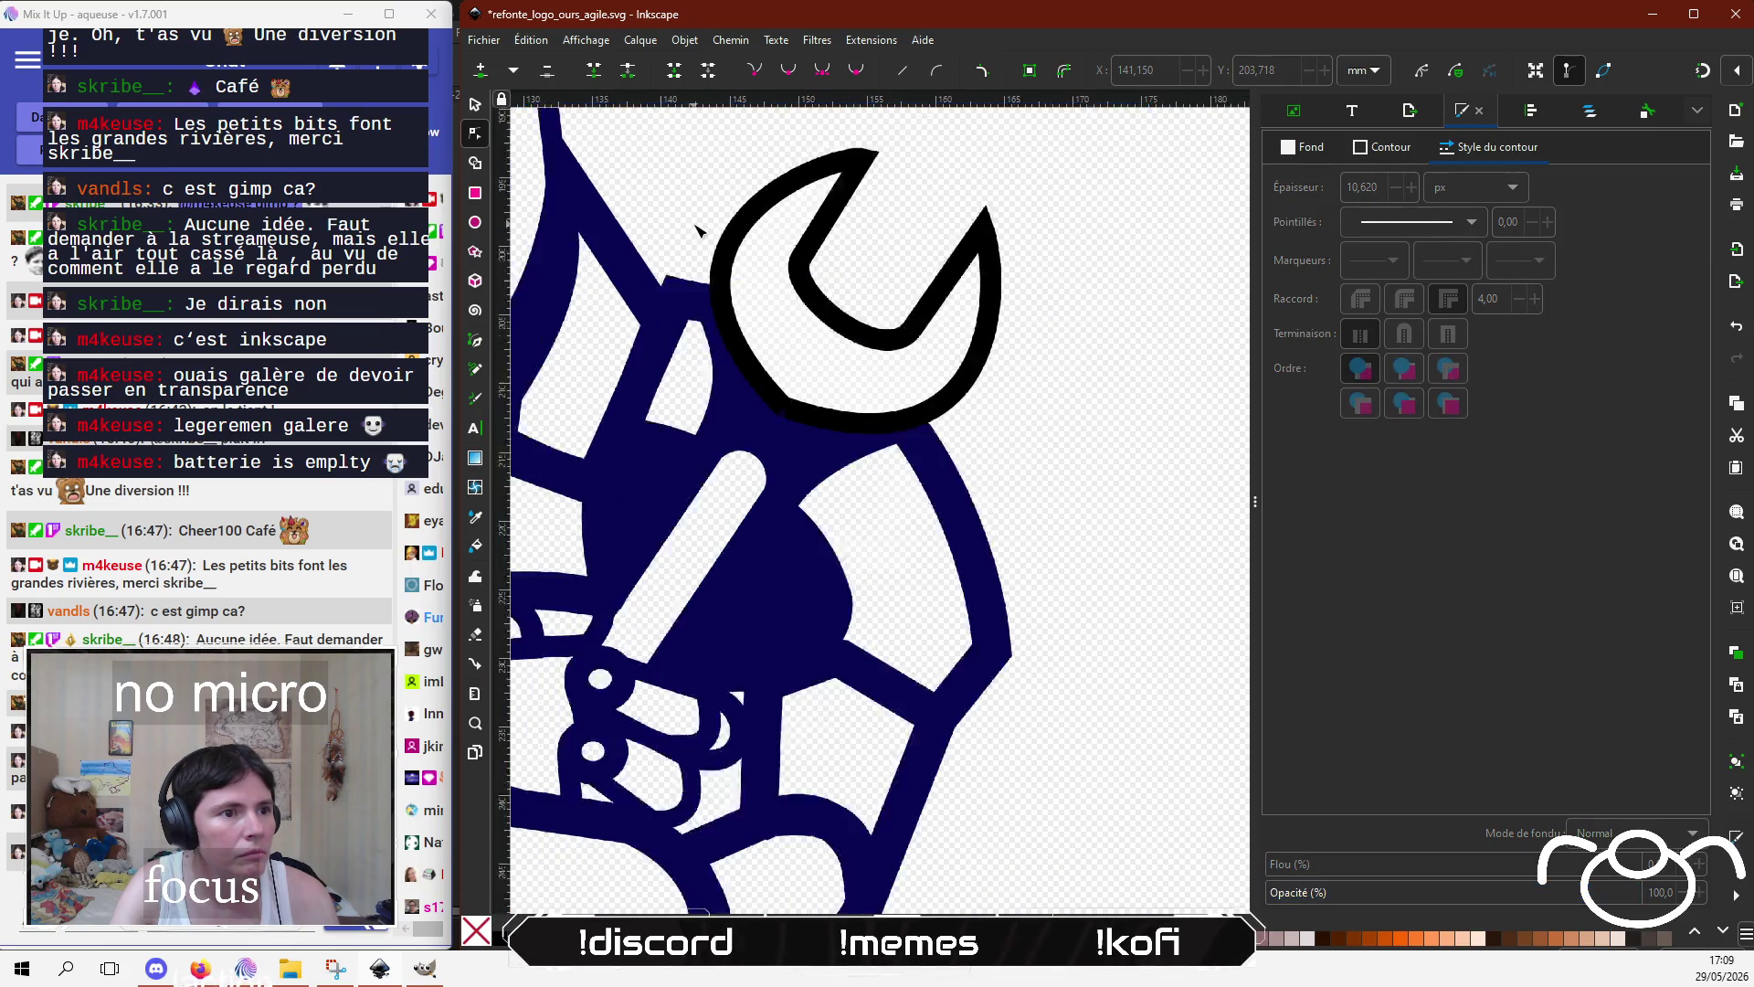
Step: Confirm the wrench's 10,620 stroke width and zoom out to see the whole logo
{"action": "left_click", "coordinate": [1143, 579]}
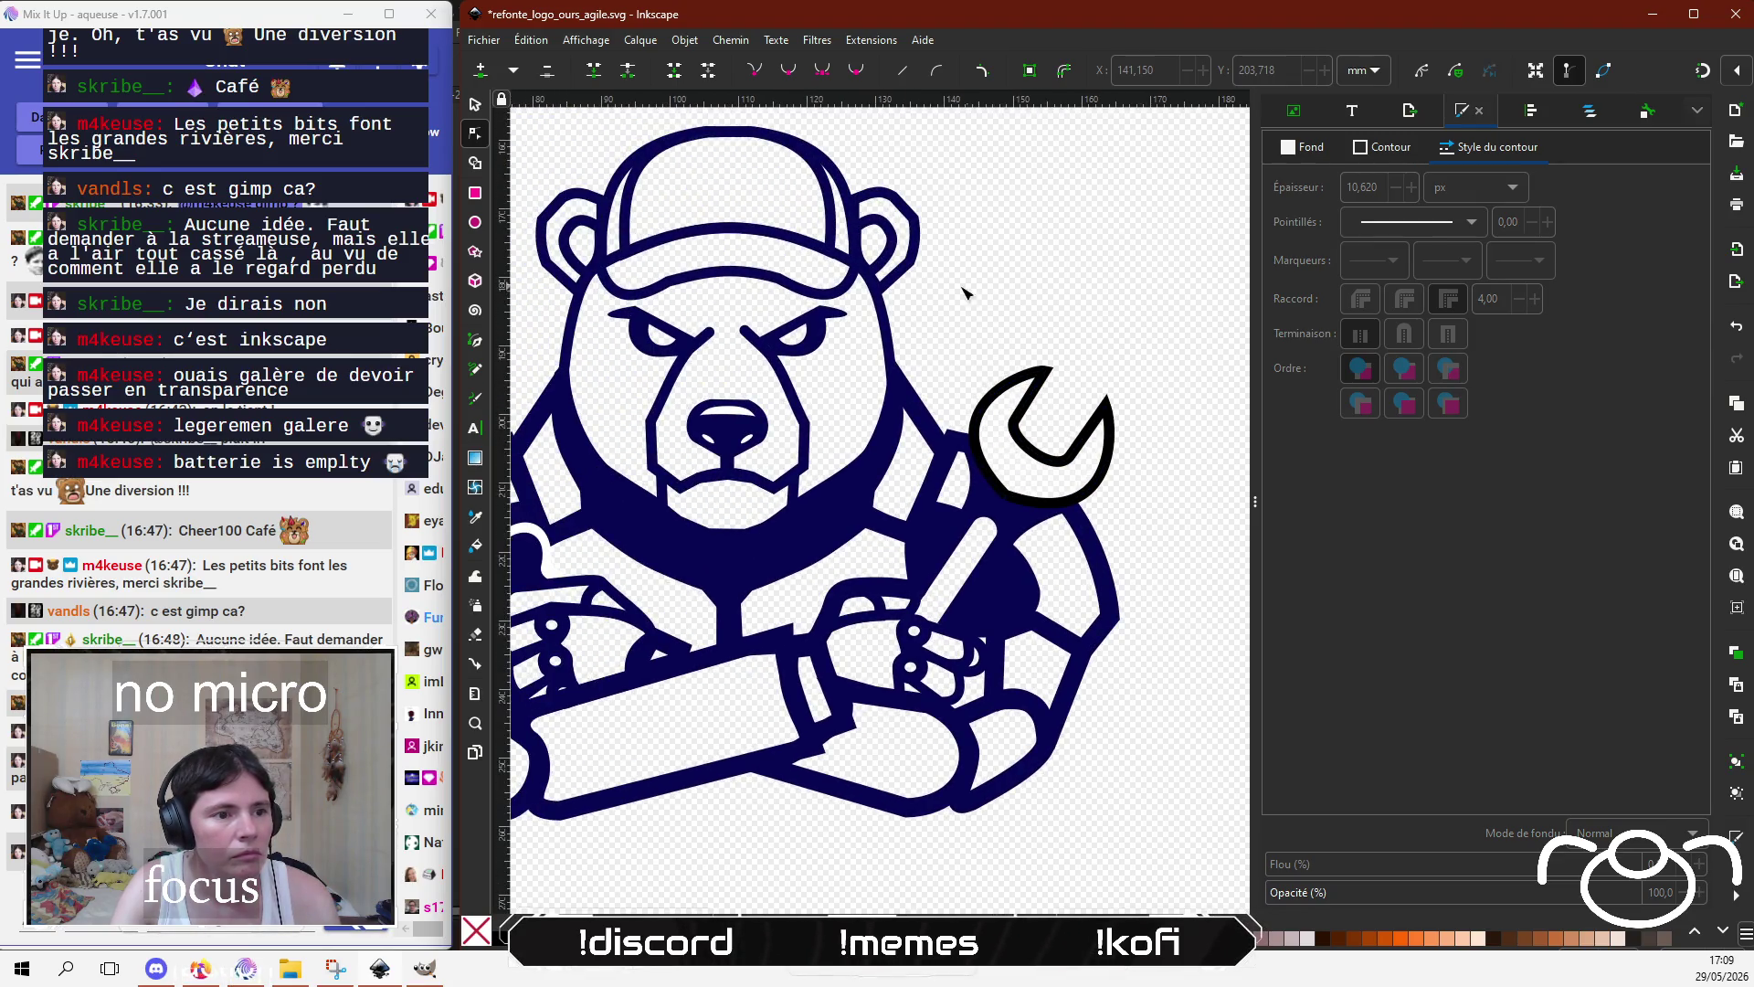
{"action": "left_click_drag", "start_coordinate": [965, 293], "coordinate": [1032, 267]}
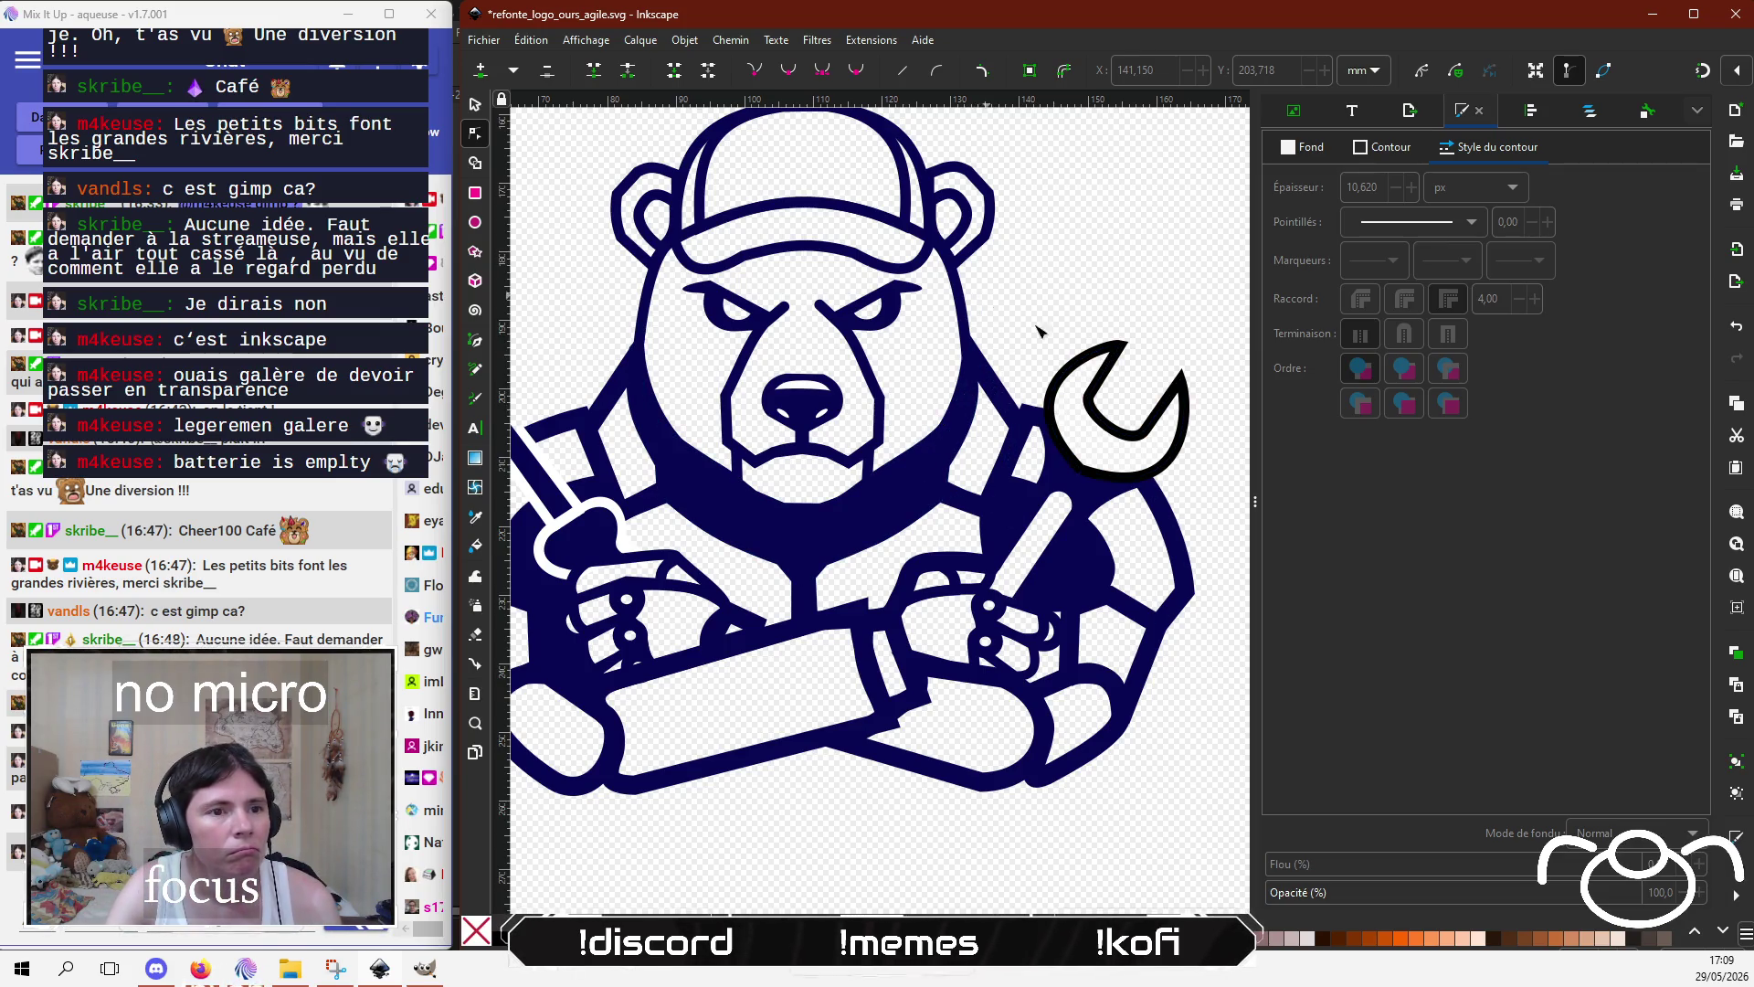
{"action": "left_click", "coordinate": [1107, 361]}
{"action": "type", "text": "10,6"}
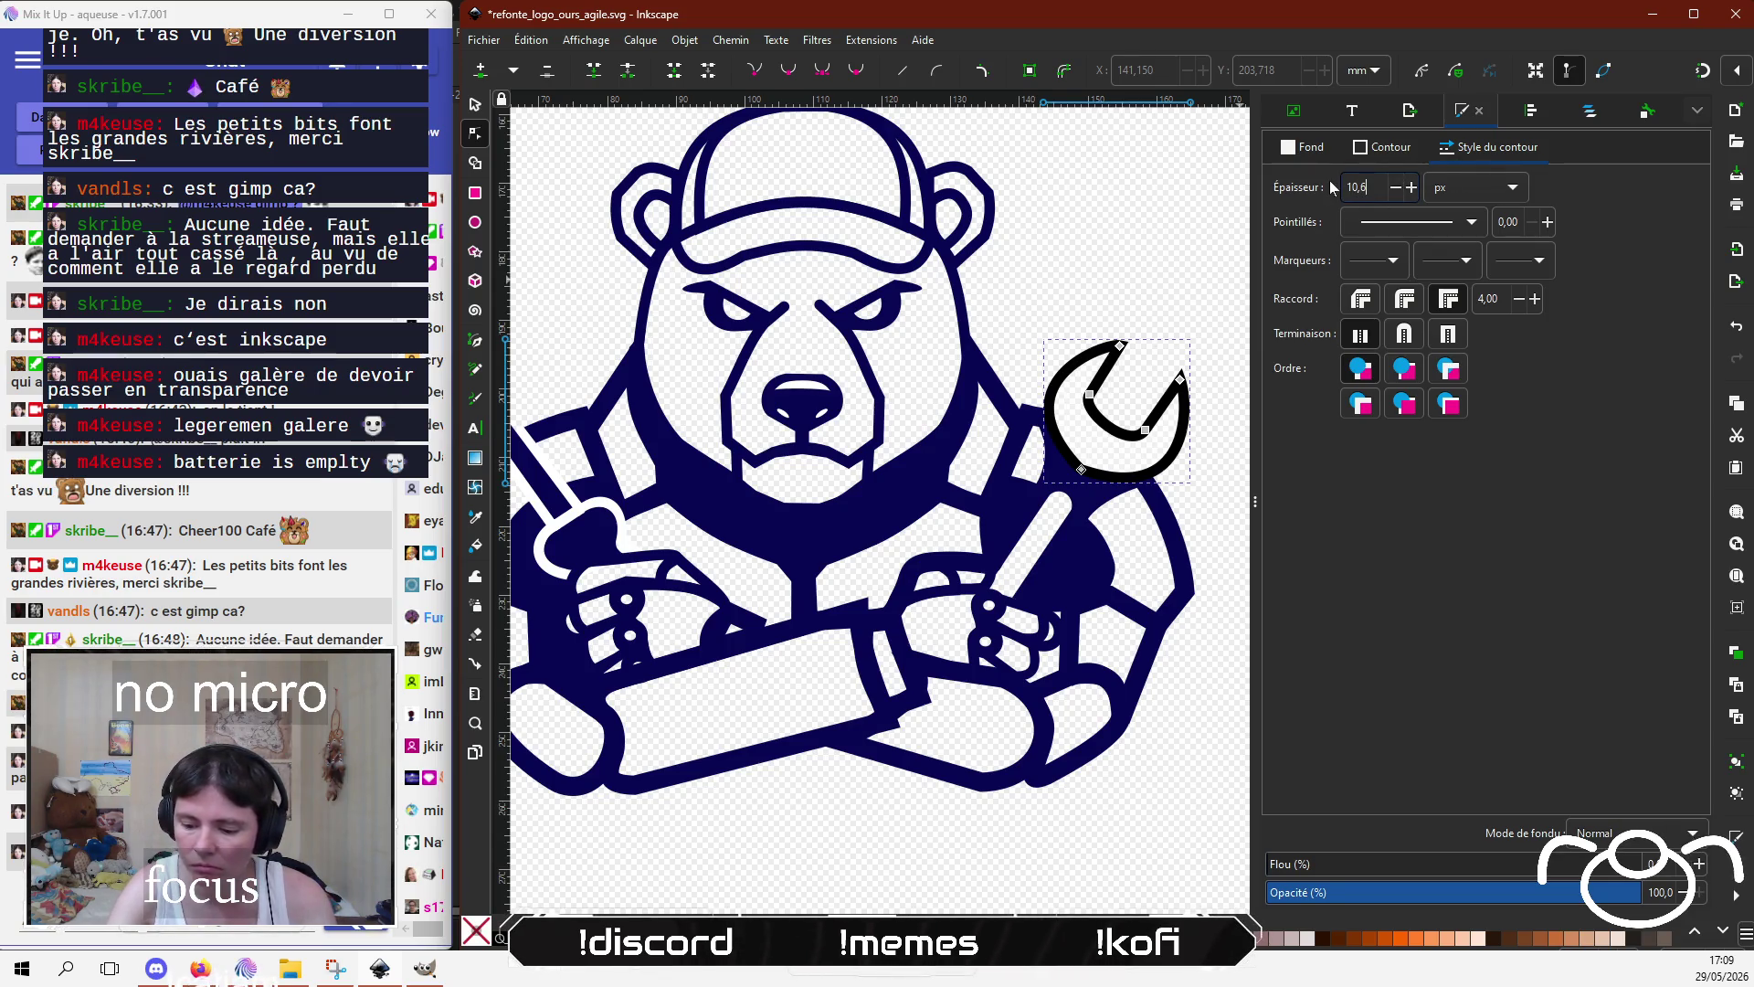
{"action": "key", "text": "Return"}
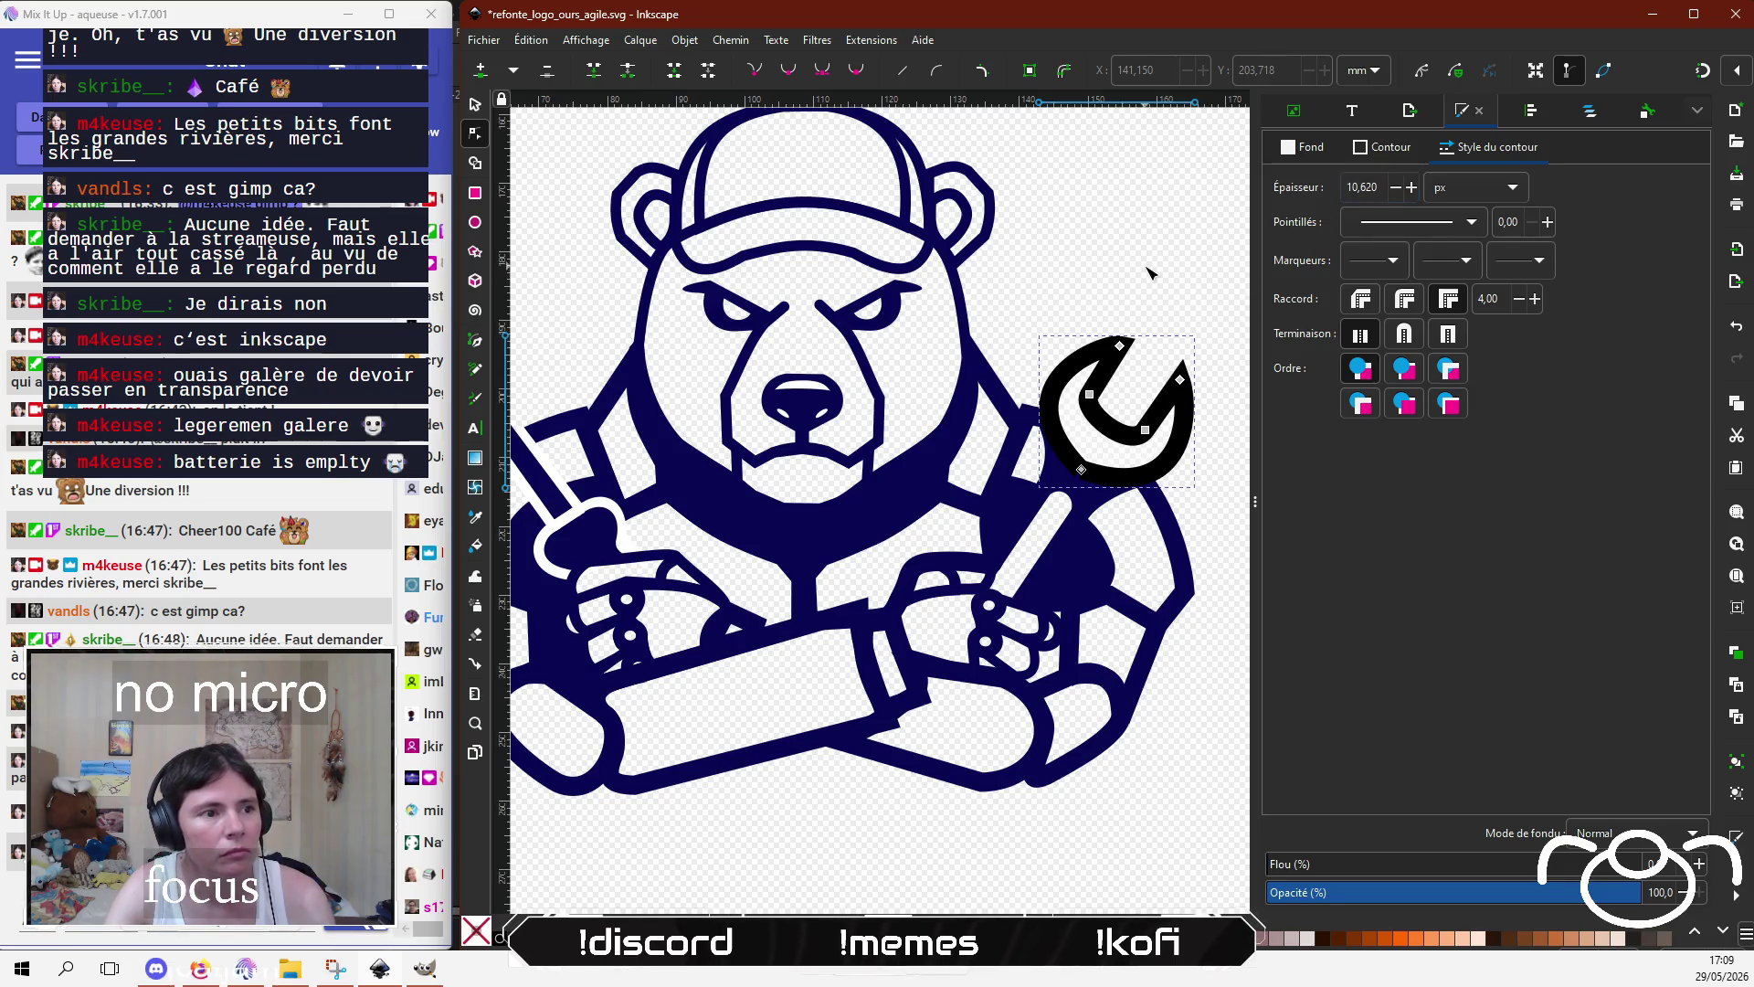
{"action": "left_click", "coordinate": [1149, 273]}
{"action": "key", "text": "5"}
{"action": "scroll", "coordinate": [1115, 274], "scroll_direction": "up", "scroll_amount": 2}
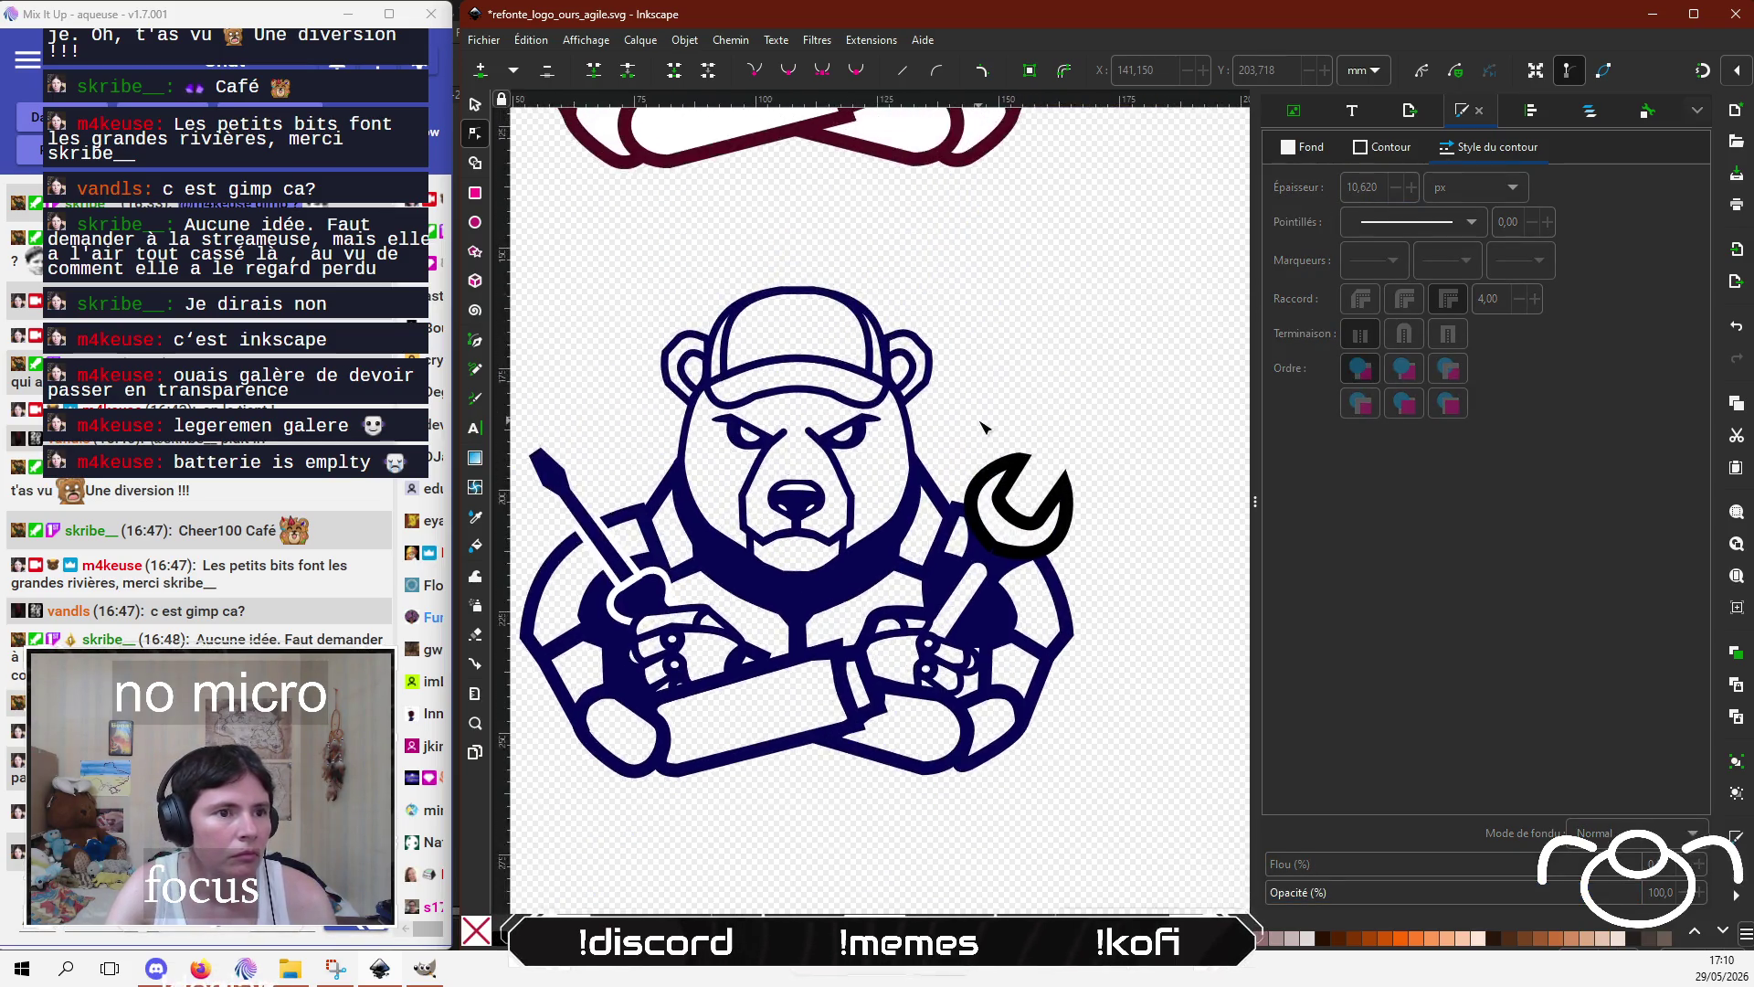
{"action": "scroll", "coordinate": [979, 435], "scroll_direction": "up", "scroll_amount": 3}
Step: Sharpen the wrench's upper jaw tip by moving the node near its top
{"action": "left_click", "coordinate": [1024, 484]}
{"action": "left_click", "coordinate": [1023, 485]}
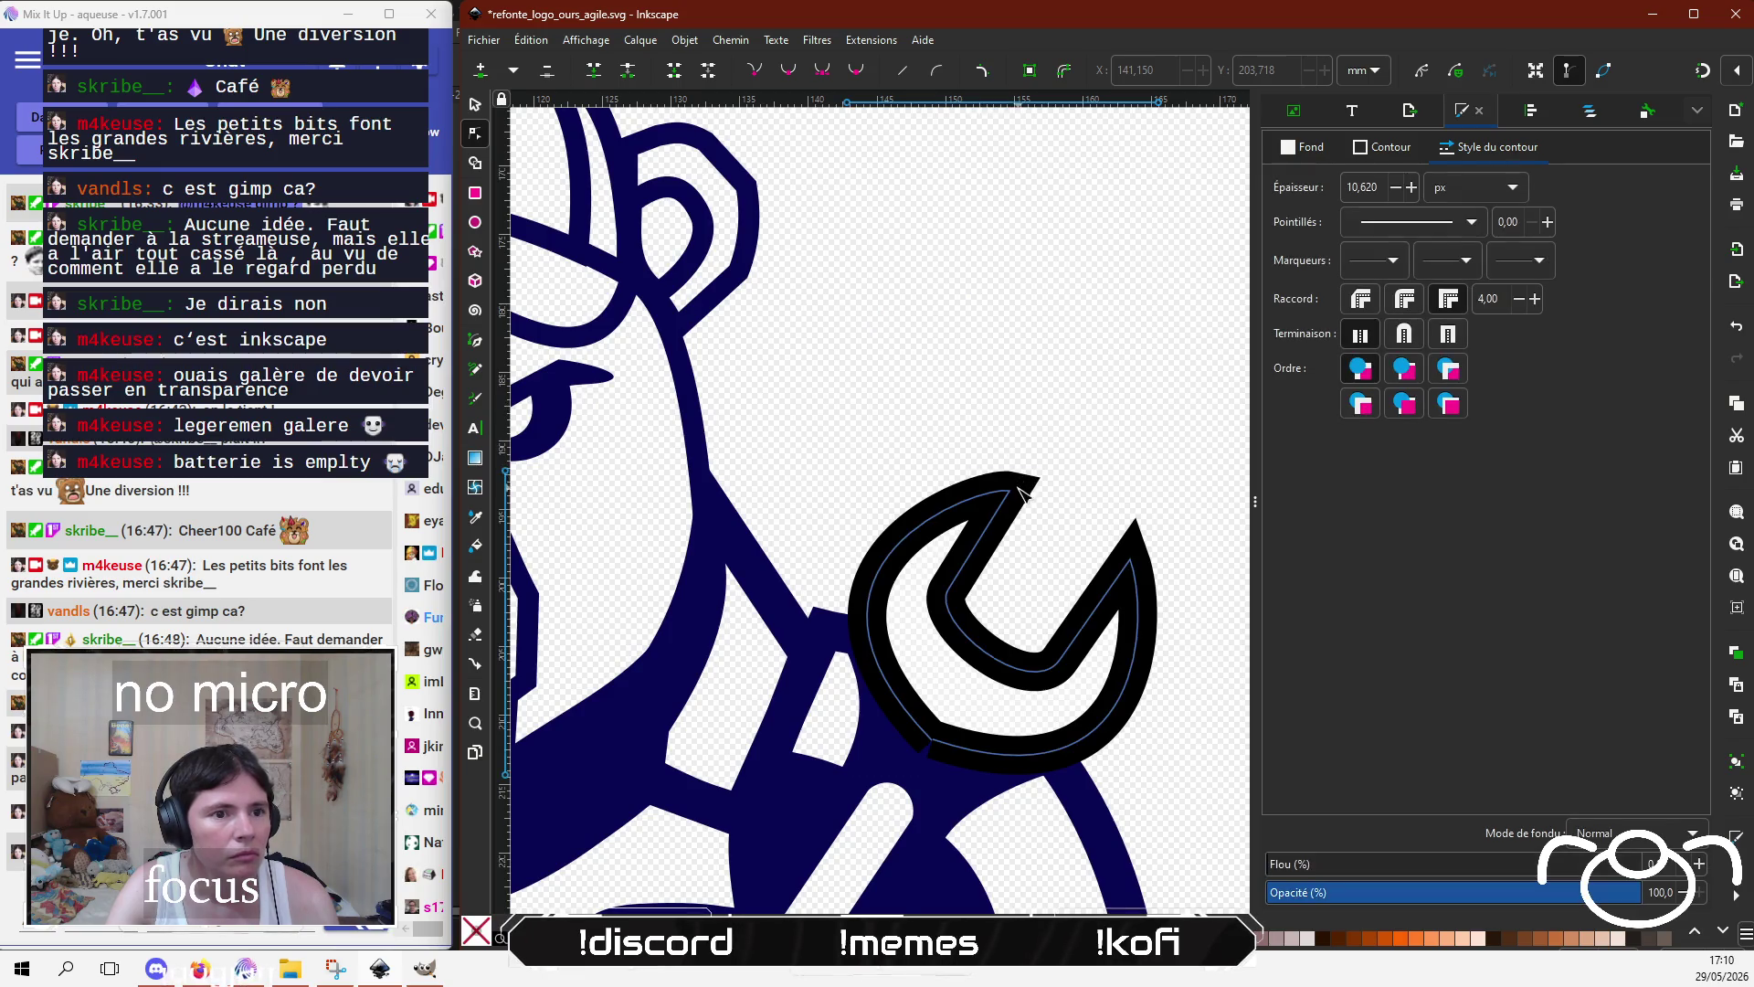
{"action": "left_click", "coordinate": [1009, 492]}
{"action": "left_click_drag", "start_coordinate": [982, 485], "coordinate": [981, 492]}
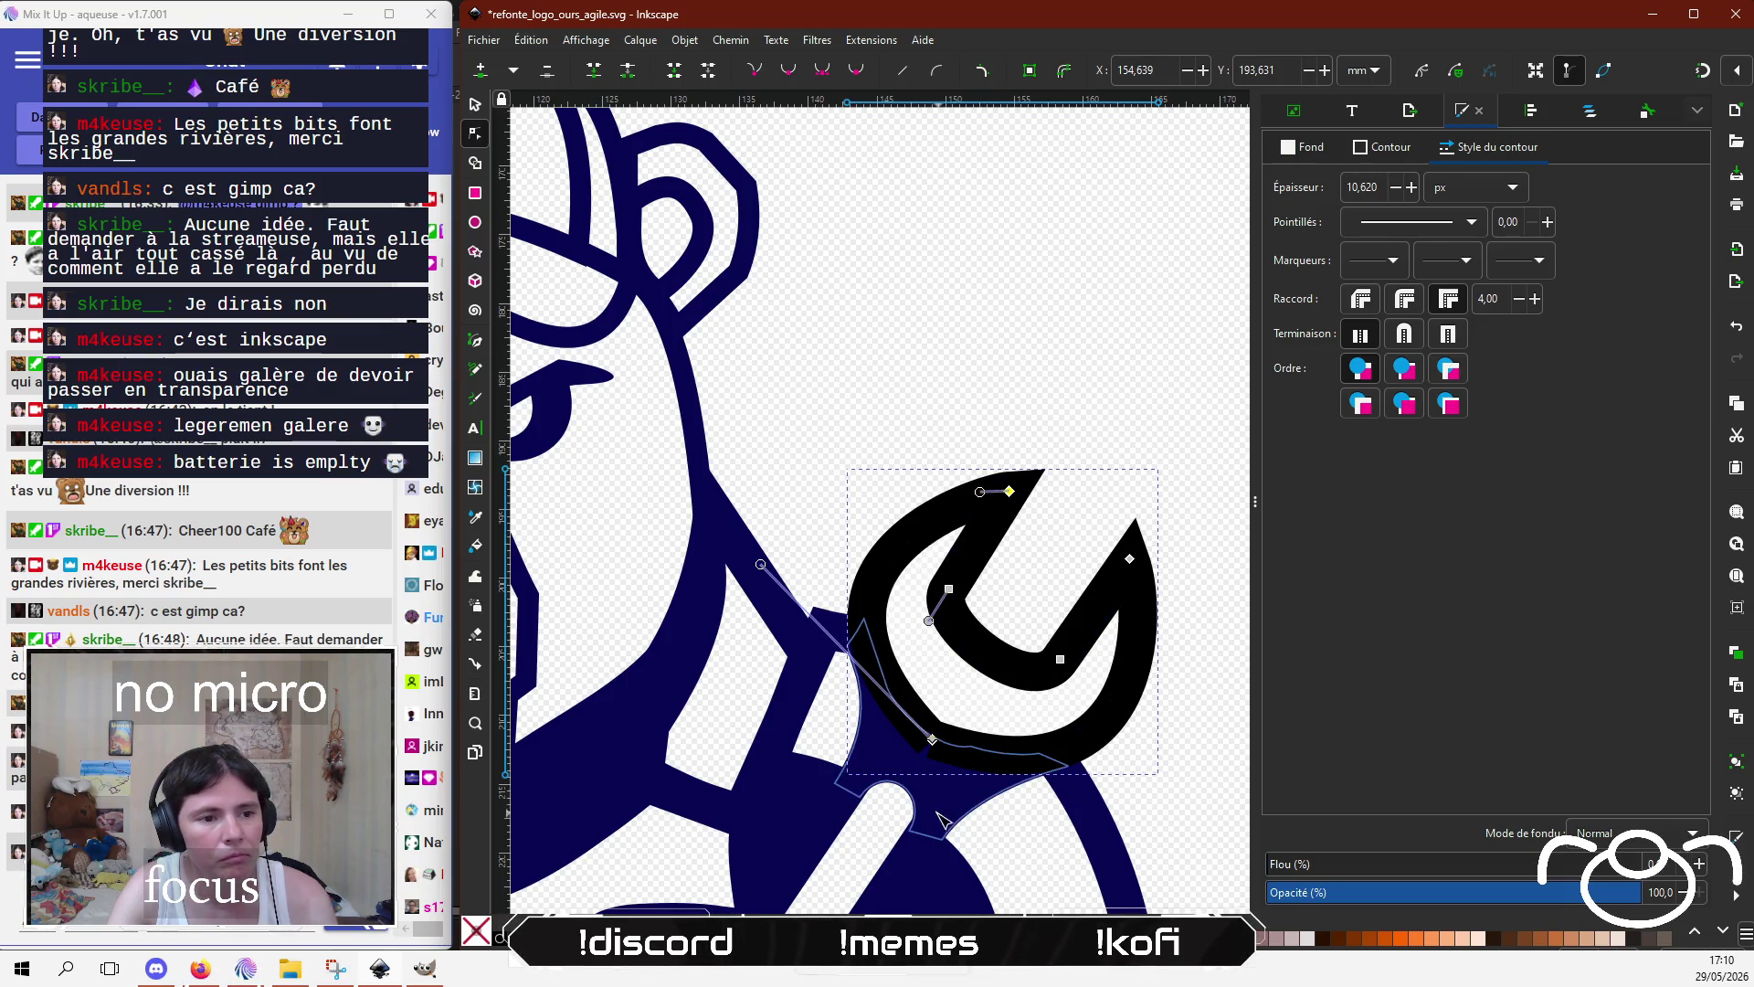
Step: Fill the wrench with the bear's navy colour 080853ff
{"action": "left_click", "coordinate": [1387, 148]}
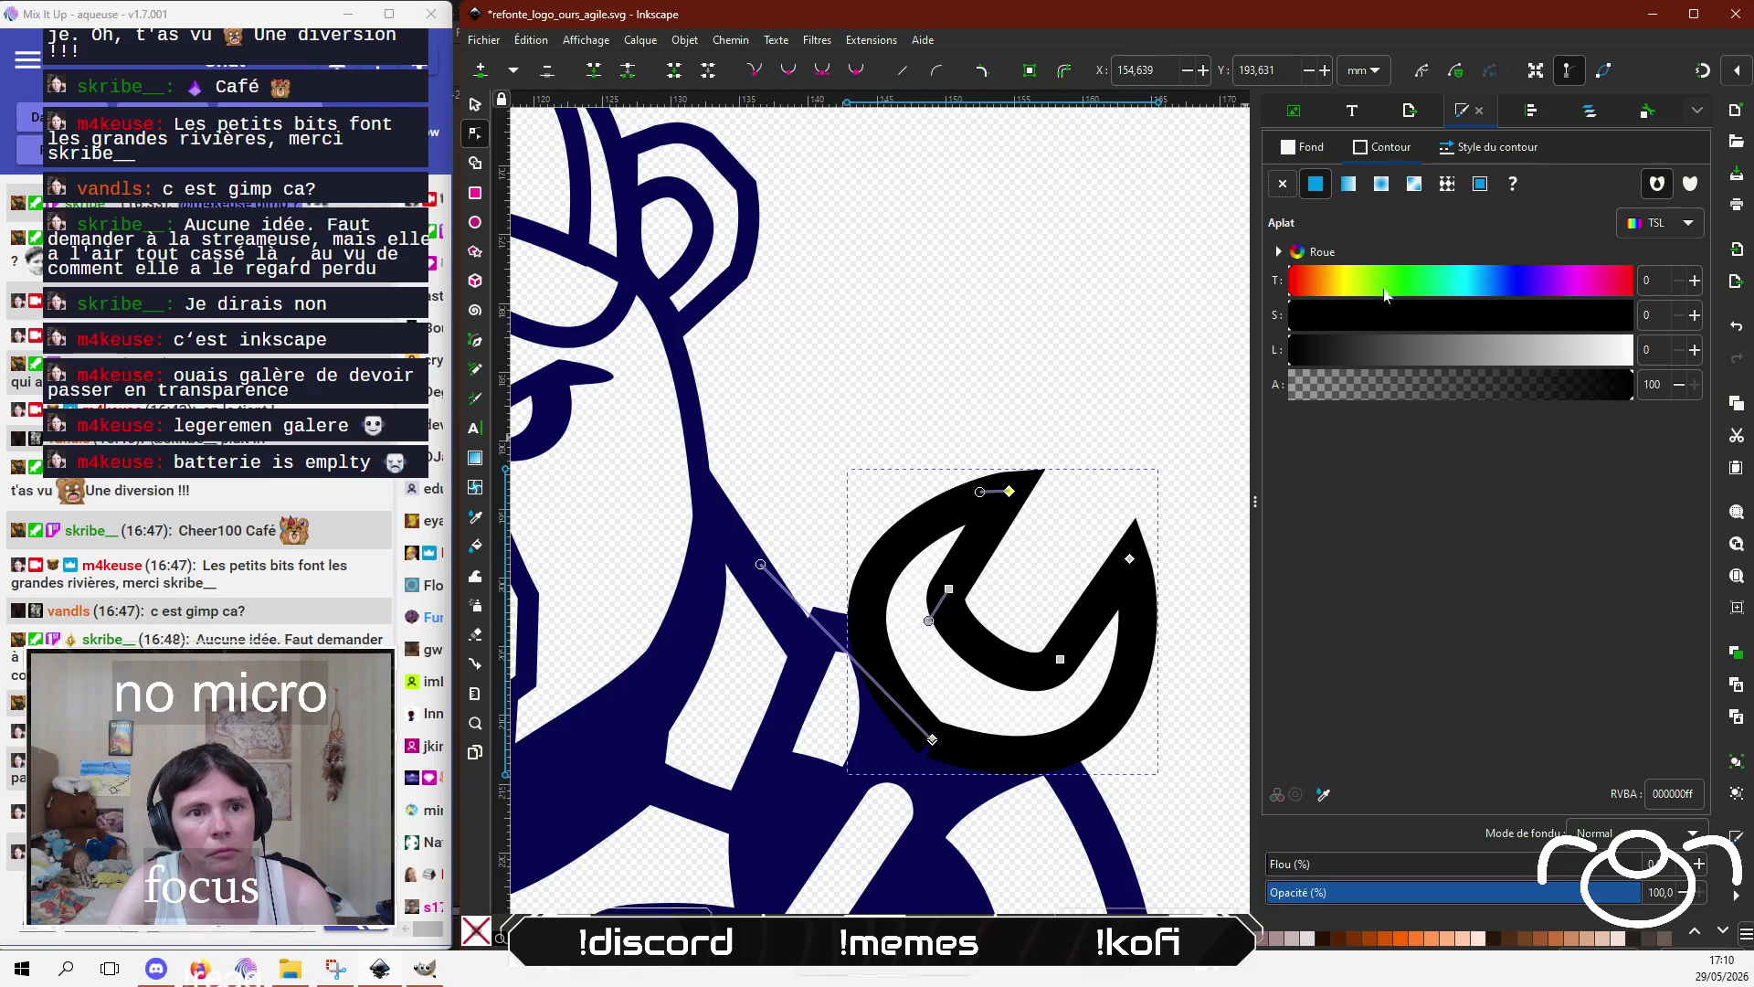
{"action": "left_click", "coordinate": [1324, 797]}
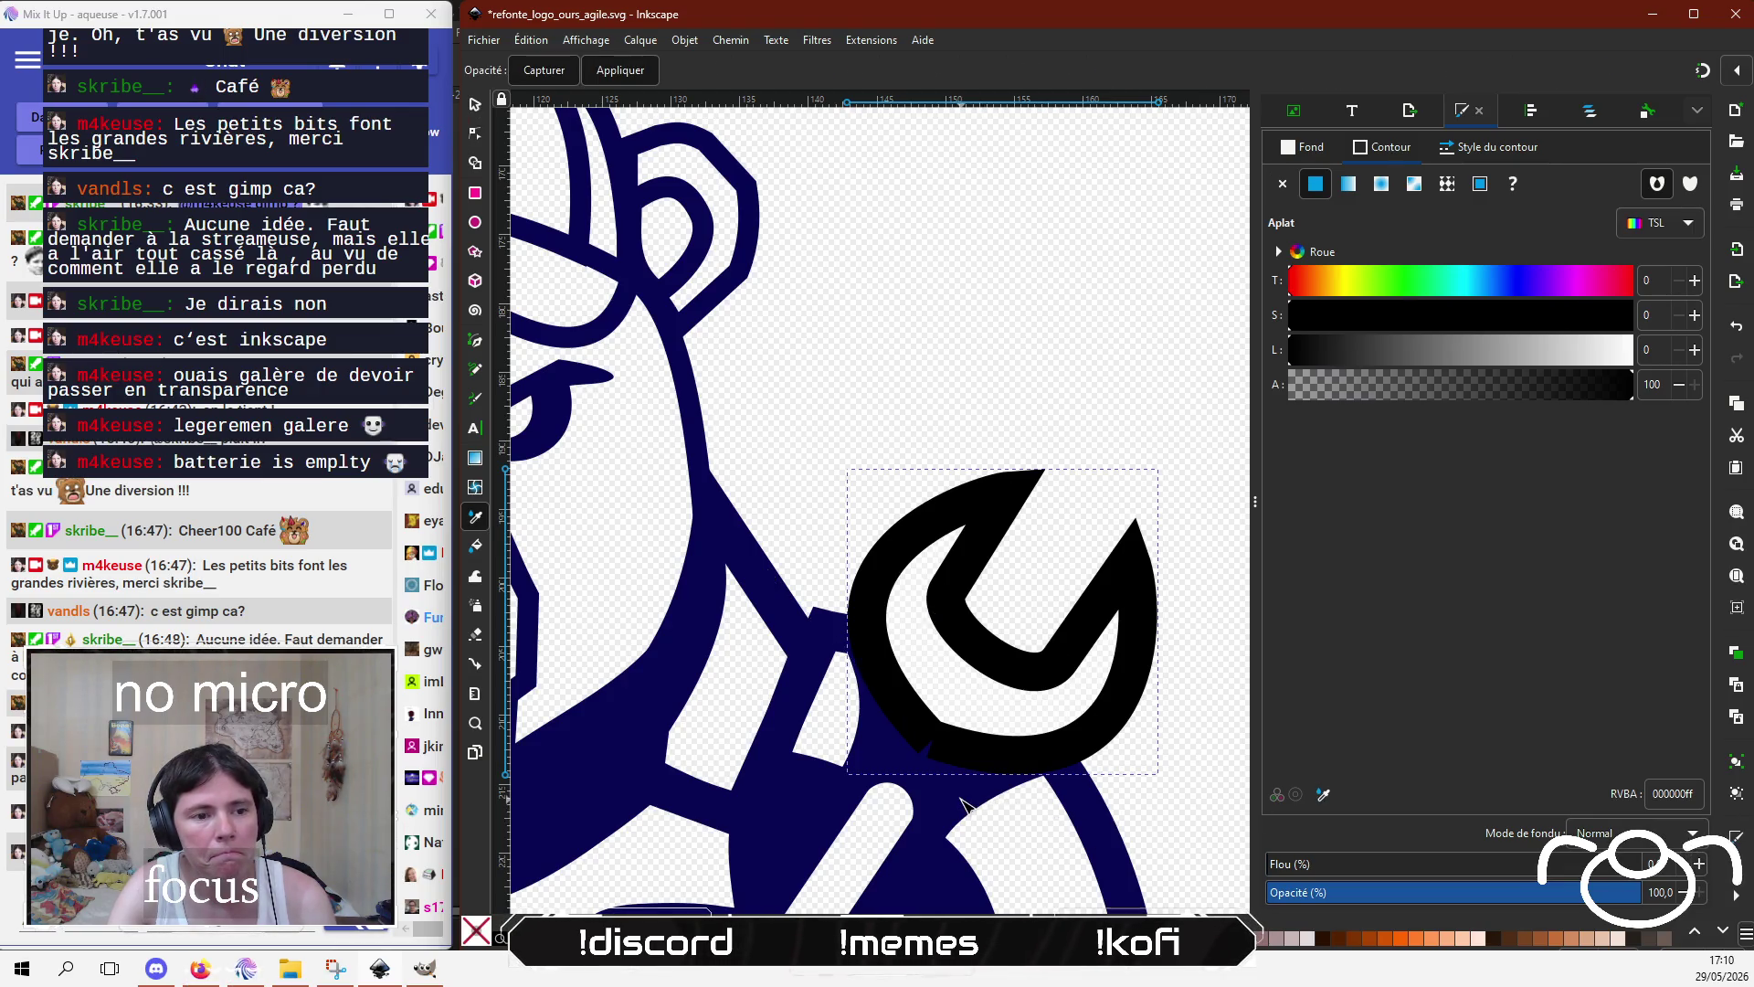
{"action": "left_click", "coordinate": [962, 804]}
{"action": "key", "text": "Escape"}
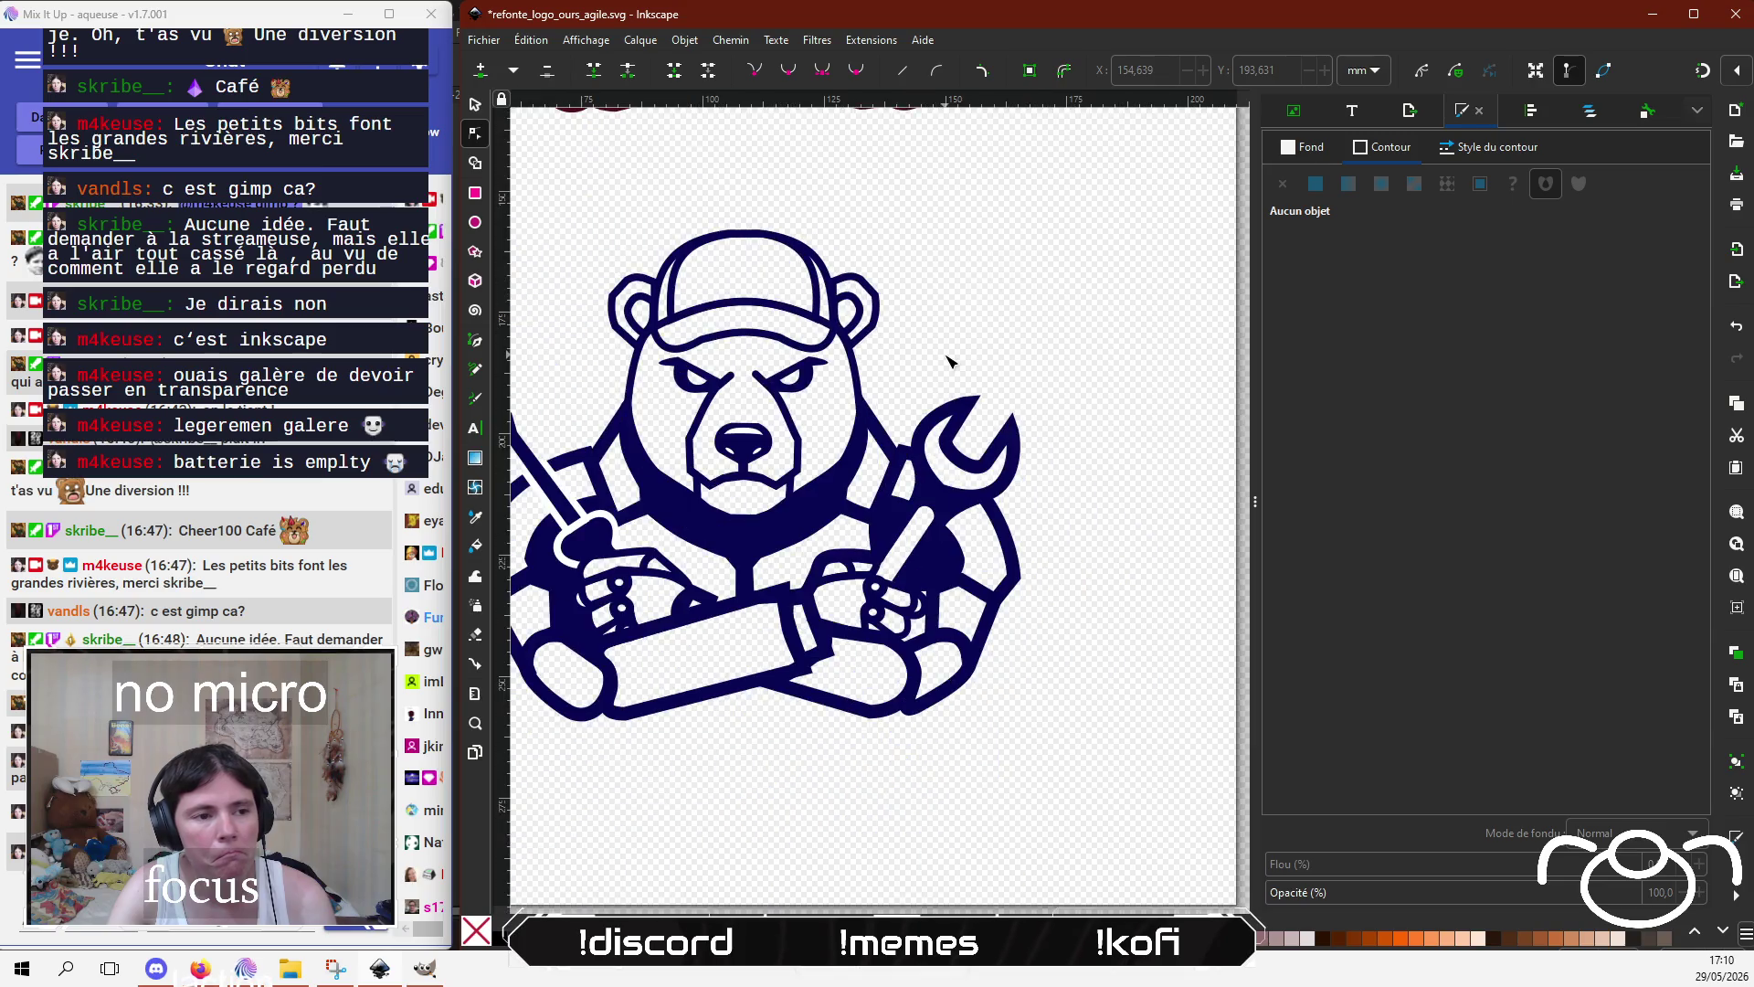
{"action": "key", "text": "5"}
{"action": "scroll", "coordinate": [1133, 615], "scroll_direction": "up", "scroll_amount": 2}
{"action": "scroll", "coordinate": [1134, 615], "scroll_direction": "right", "scroll_amount": 4}
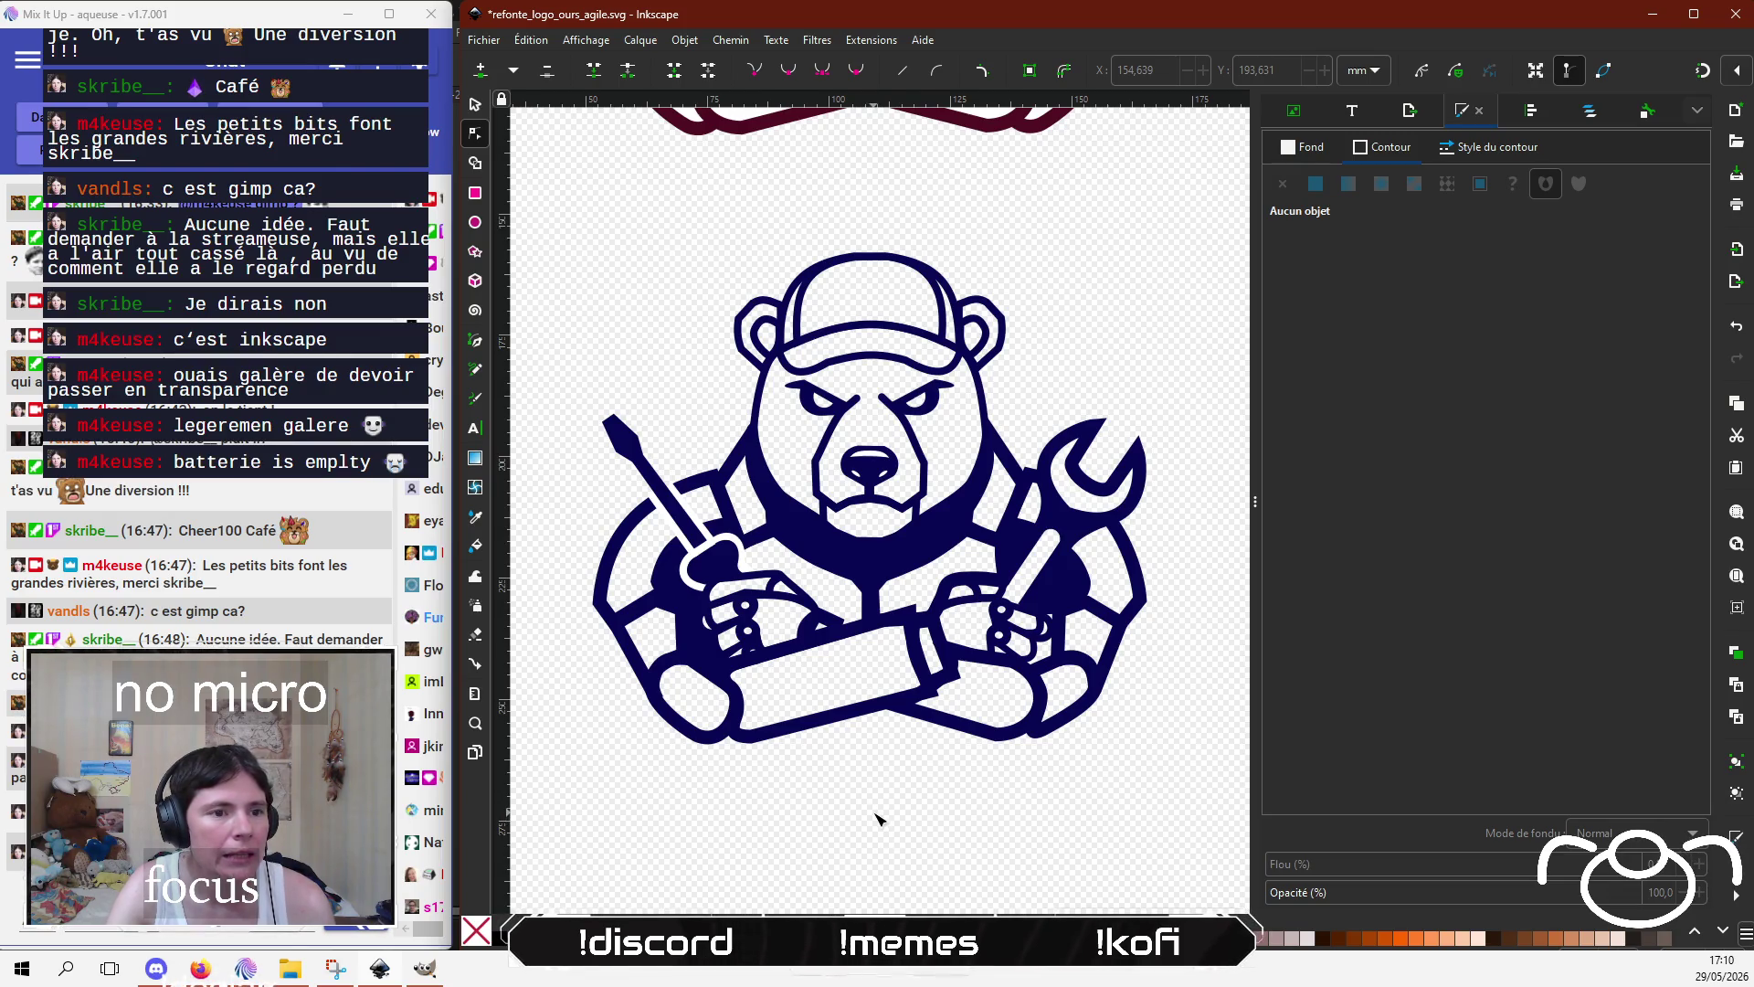
{"action": "left_click", "coordinate": [966, 660]}
{"action": "scroll", "coordinate": [965, 660], "scroll_direction": "up", "scroll_amount": 4}
{"action": "scroll", "coordinate": [965, 660], "scroll_direction": "up", "scroll_amount": 1}
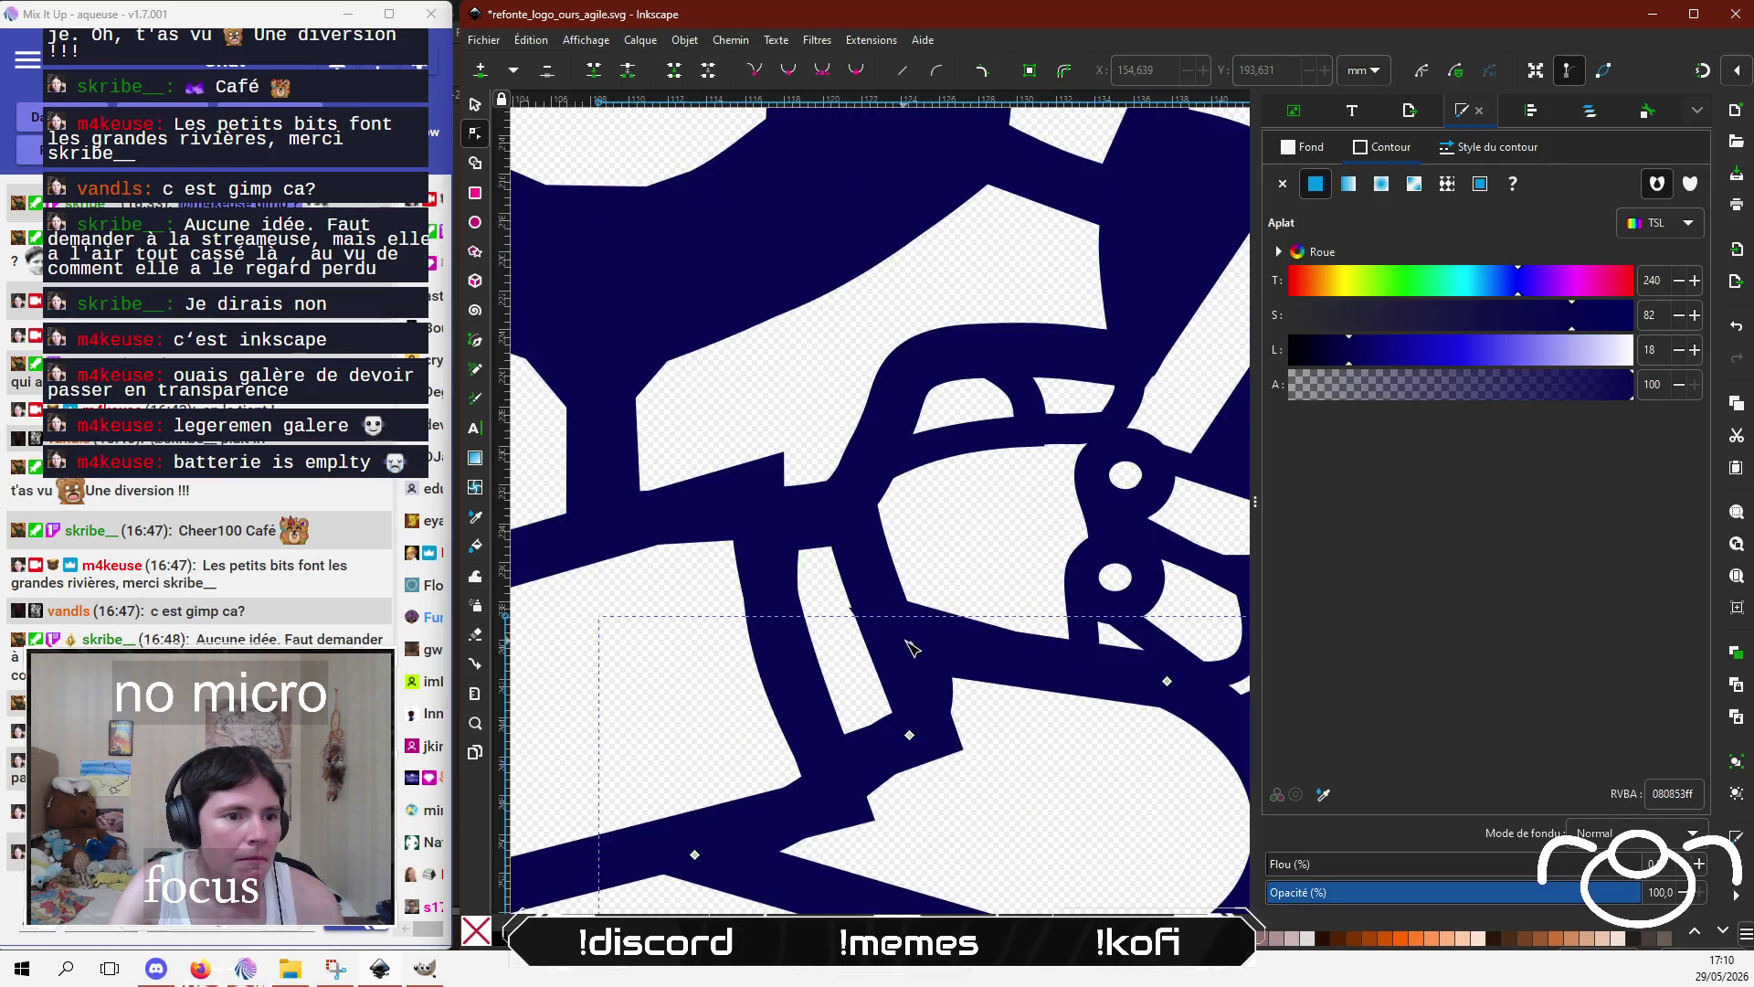
Step: Bend the forearm outline's upper segment and raise its corner node
{"action": "left_click", "coordinate": [912, 645]}
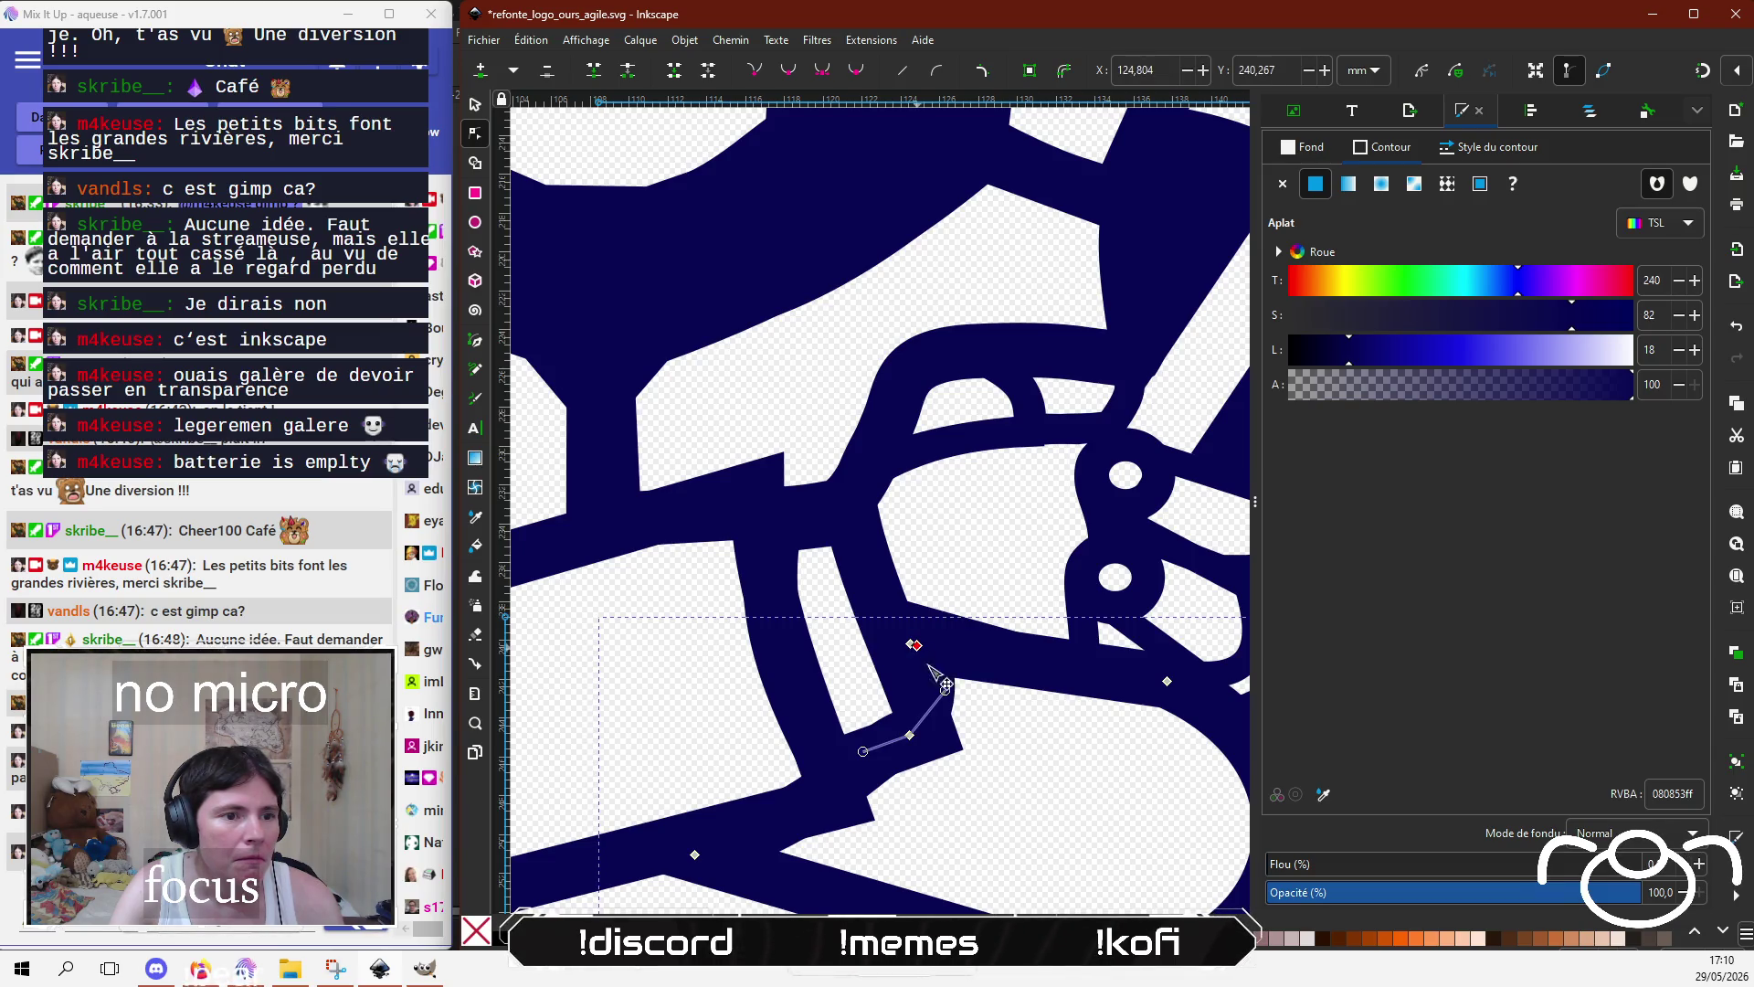
{"action": "mouse_move", "coordinate": [947, 694]}
{"action": "left_mouse_down"}
{"action": "mouse_move", "coordinate": [923, 679]}
{"action": "mouse_move", "coordinate": [917, 718]}
{"action": "left_mouse_up"}
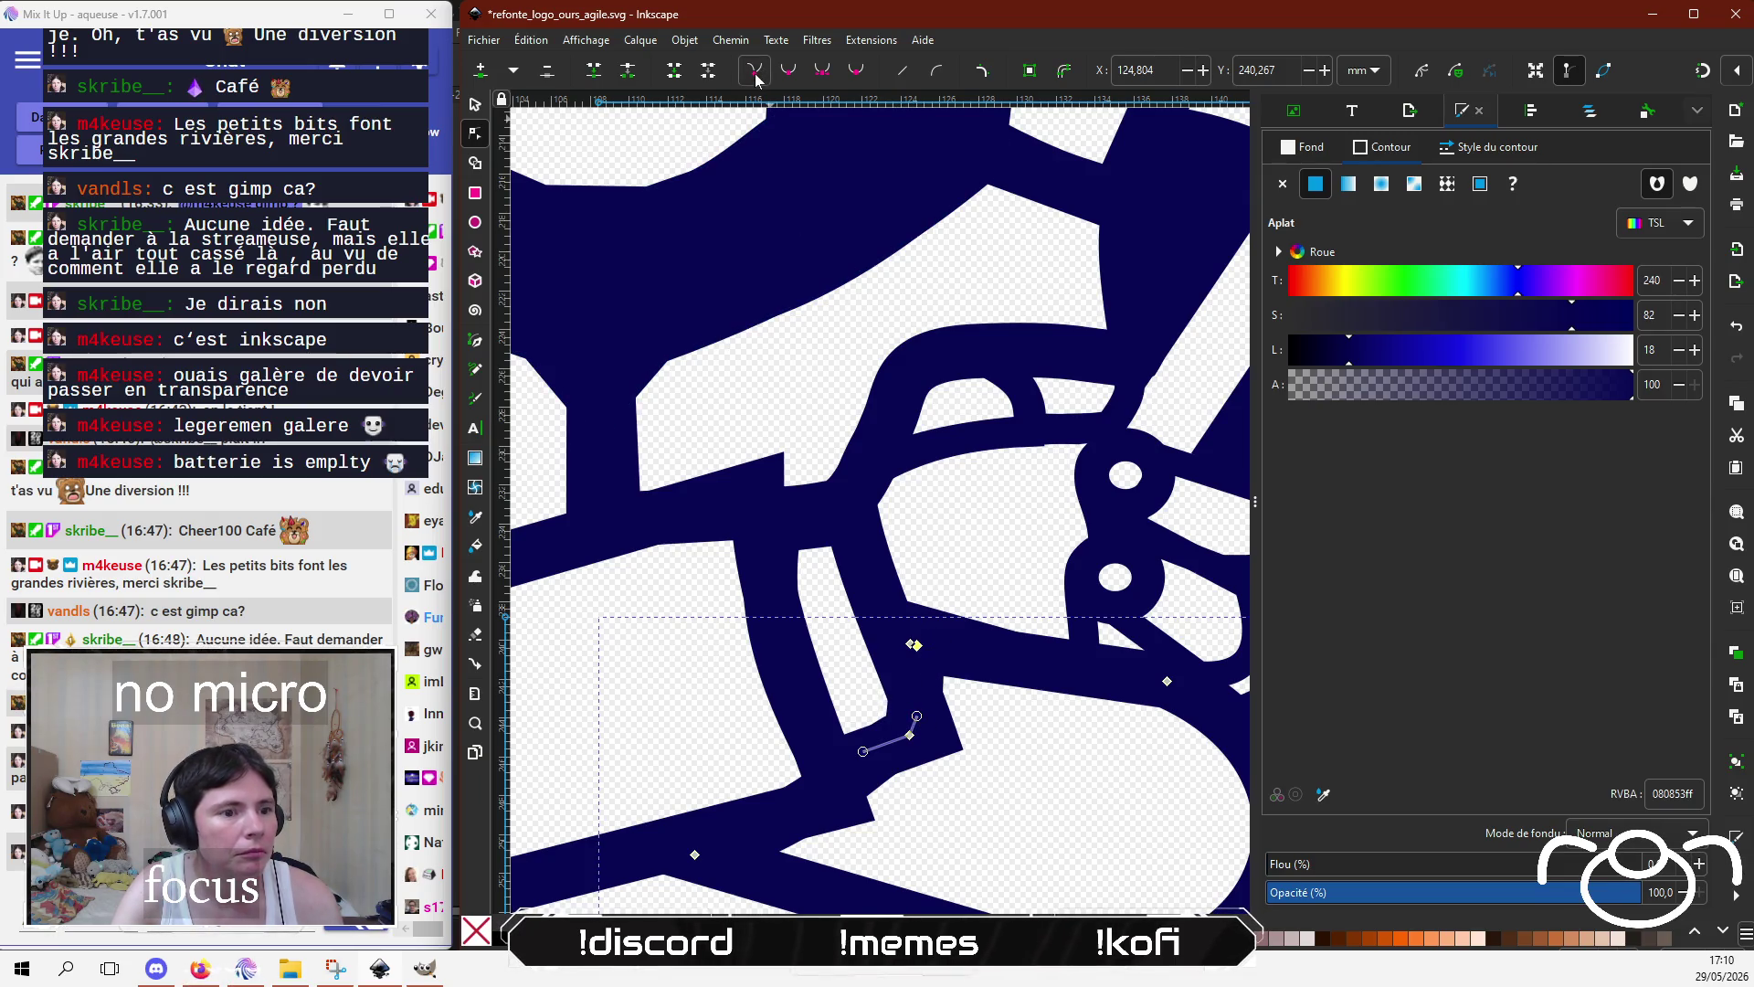
{"action": "left_click_drag", "start_coordinate": [917, 716], "coordinate": [910, 706]}
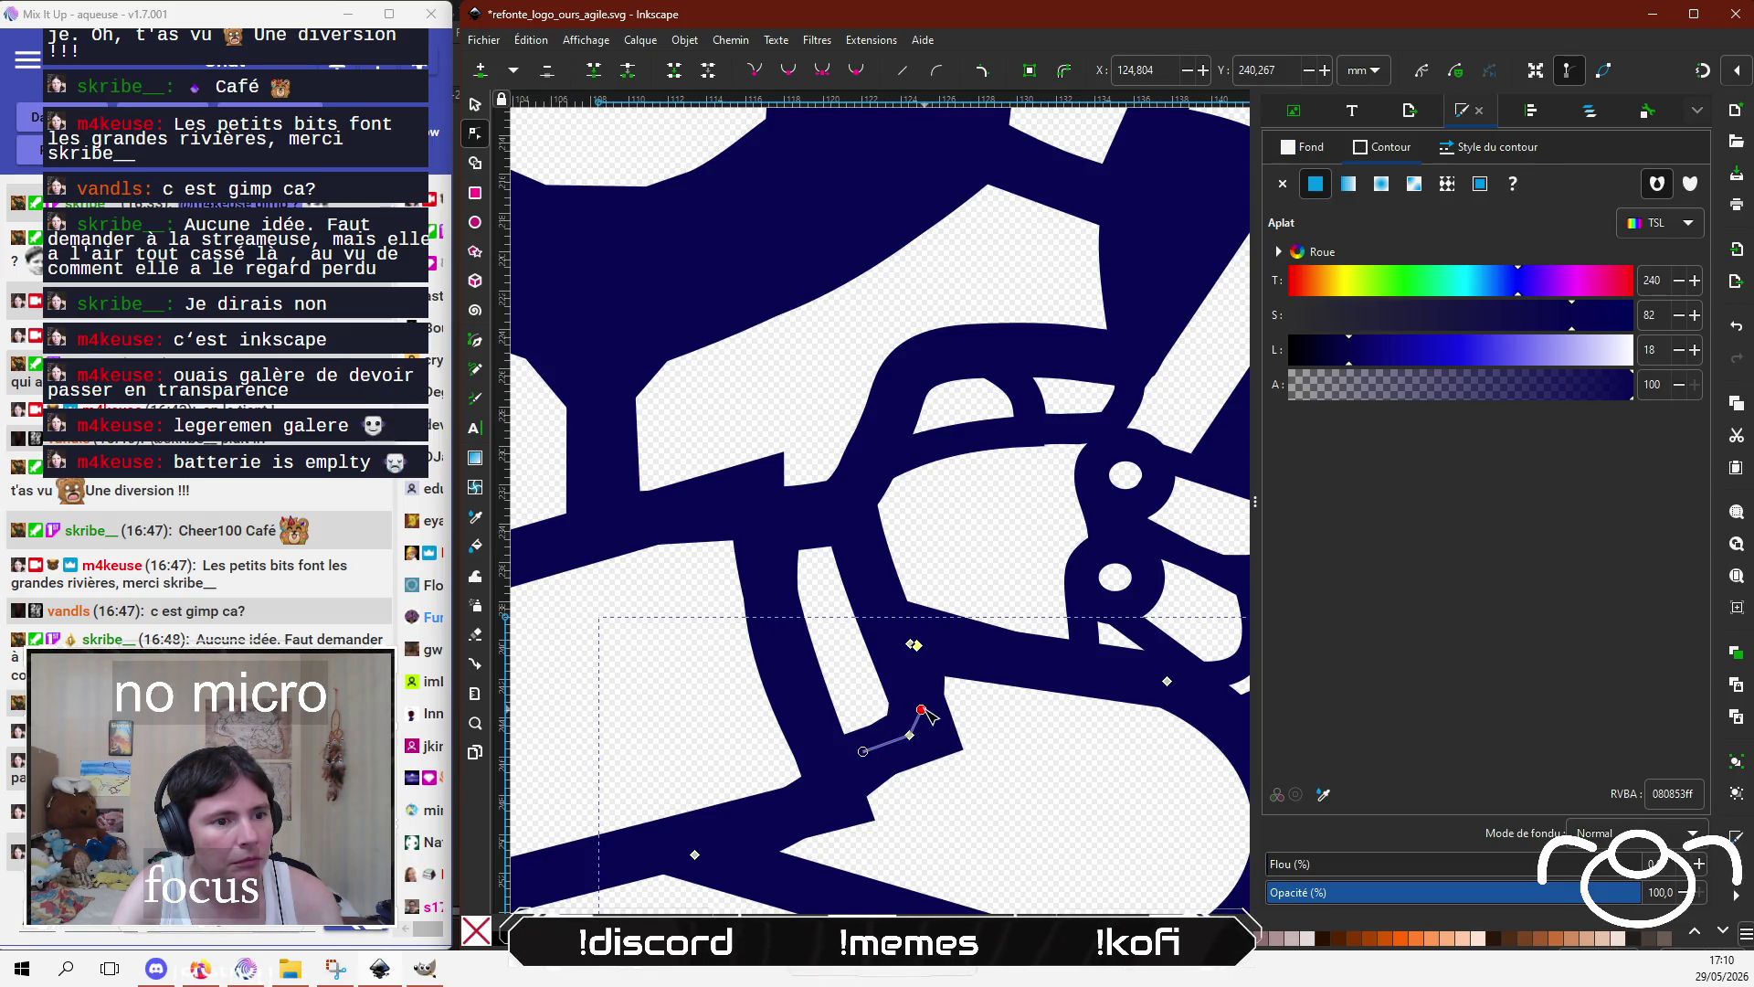
{"action": "left_click_drag", "start_coordinate": [928, 720], "coordinate": [926, 708]}
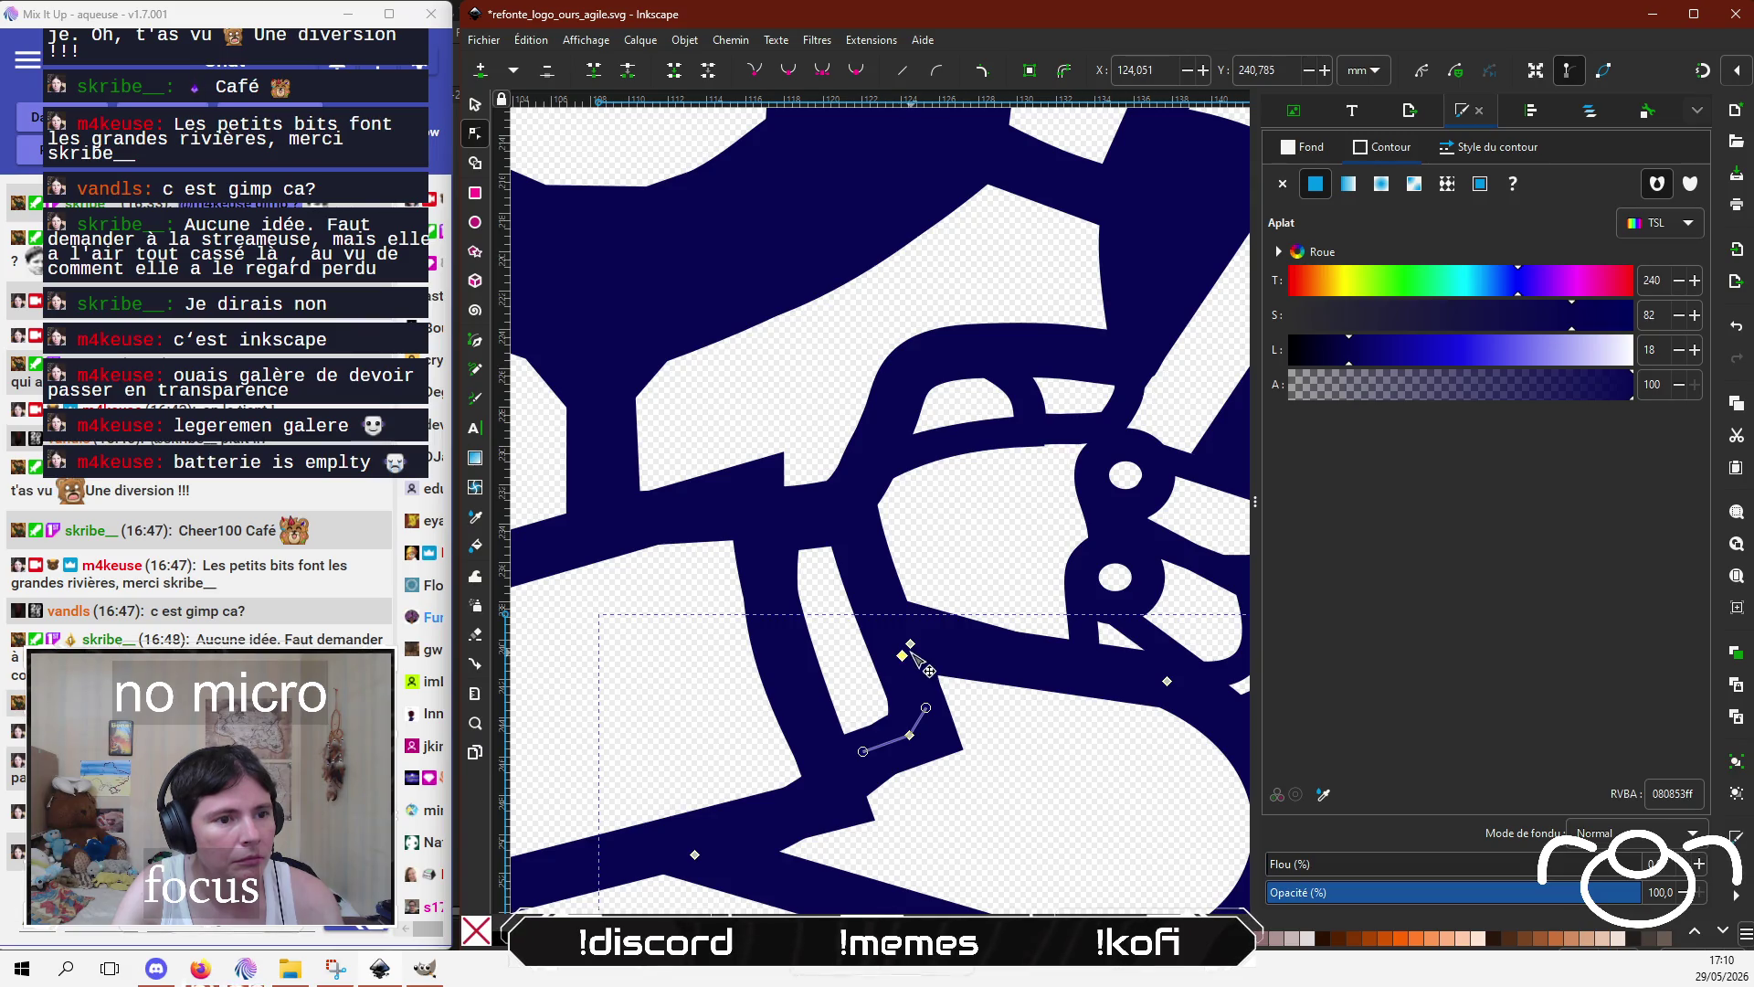
{"action": "left_click_drag", "start_coordinate": [911, 645], "coordinate": [915, 630]}
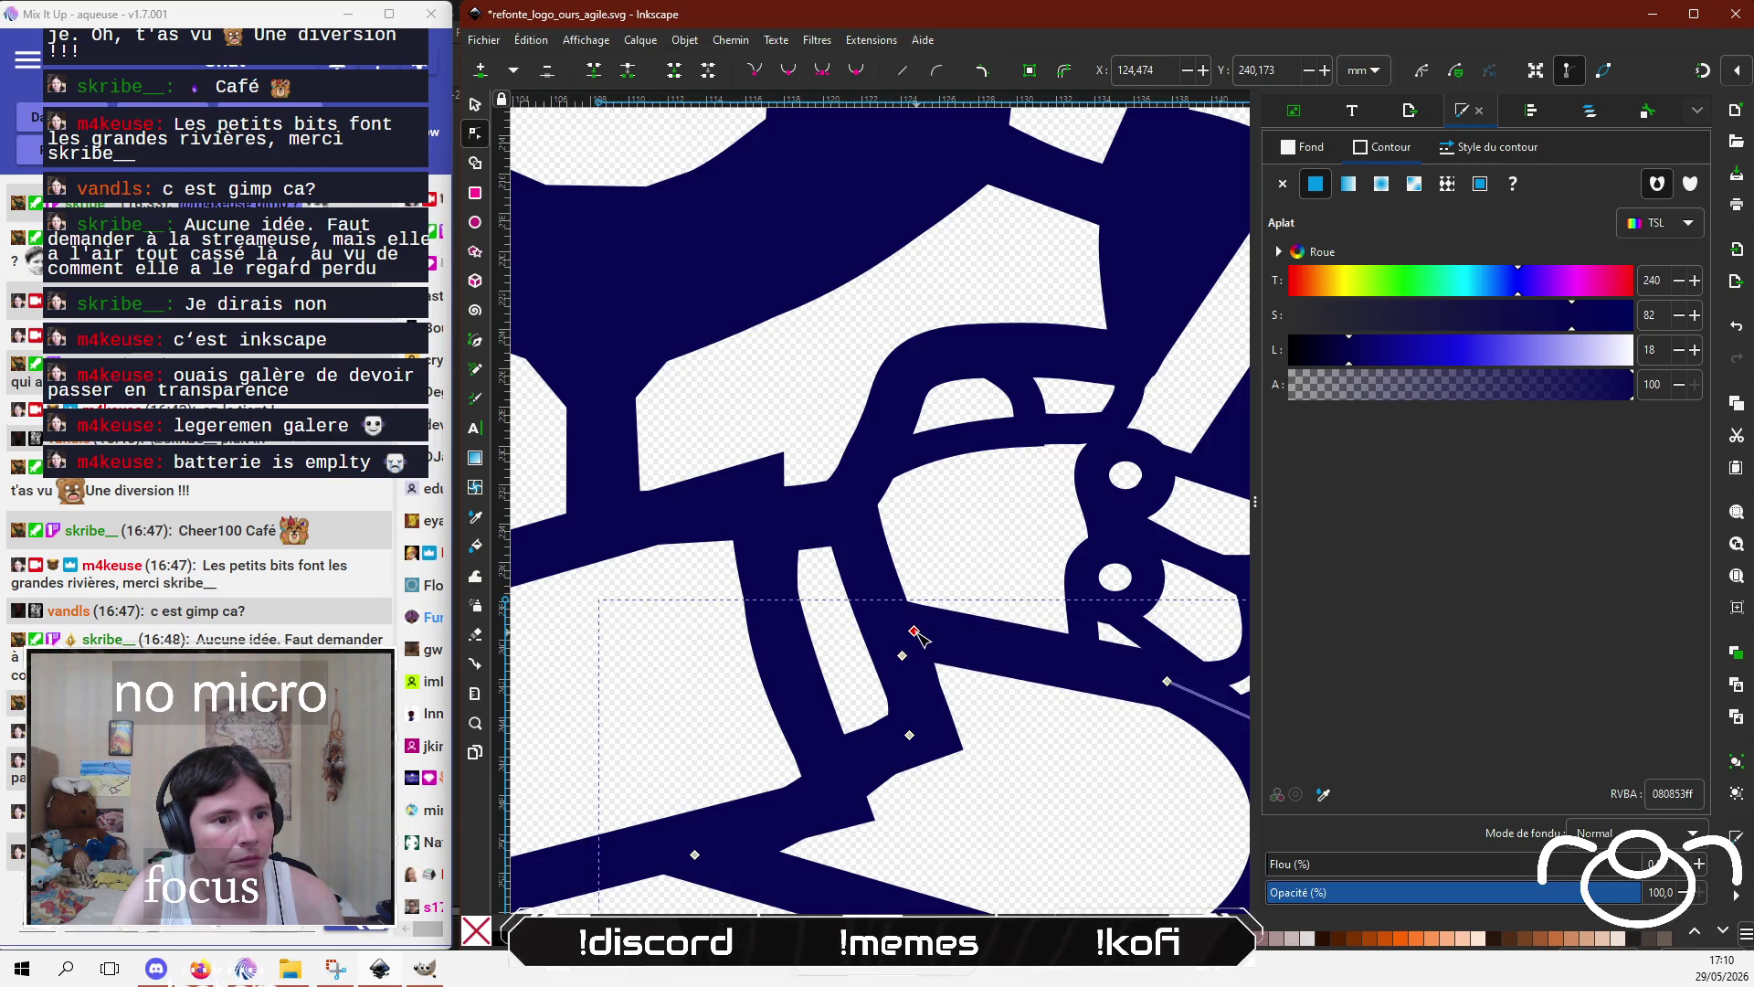
Step: Reshape the long lower segment and add a node at its middle, undoing the trial moves
{"action": "left_click", "coordinate": [874, 773]}
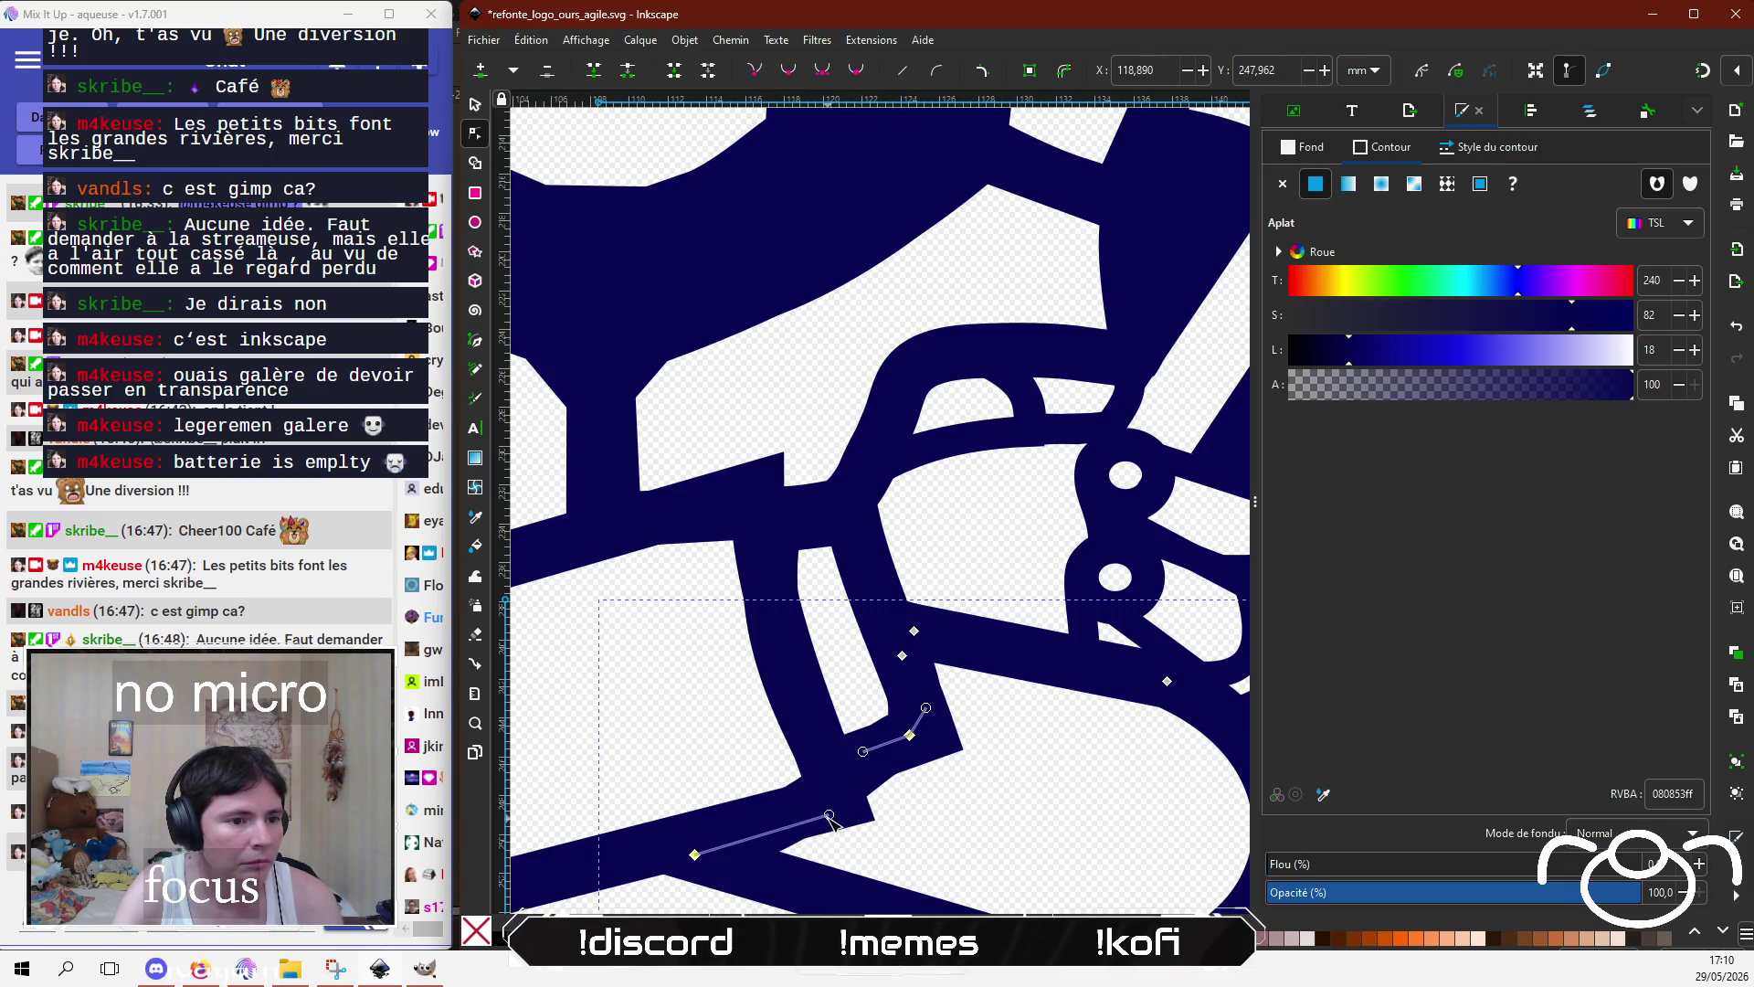
{"action": "left_click_drag", "start_coordinate": [829, 814], "coordinate": [800, 815]}
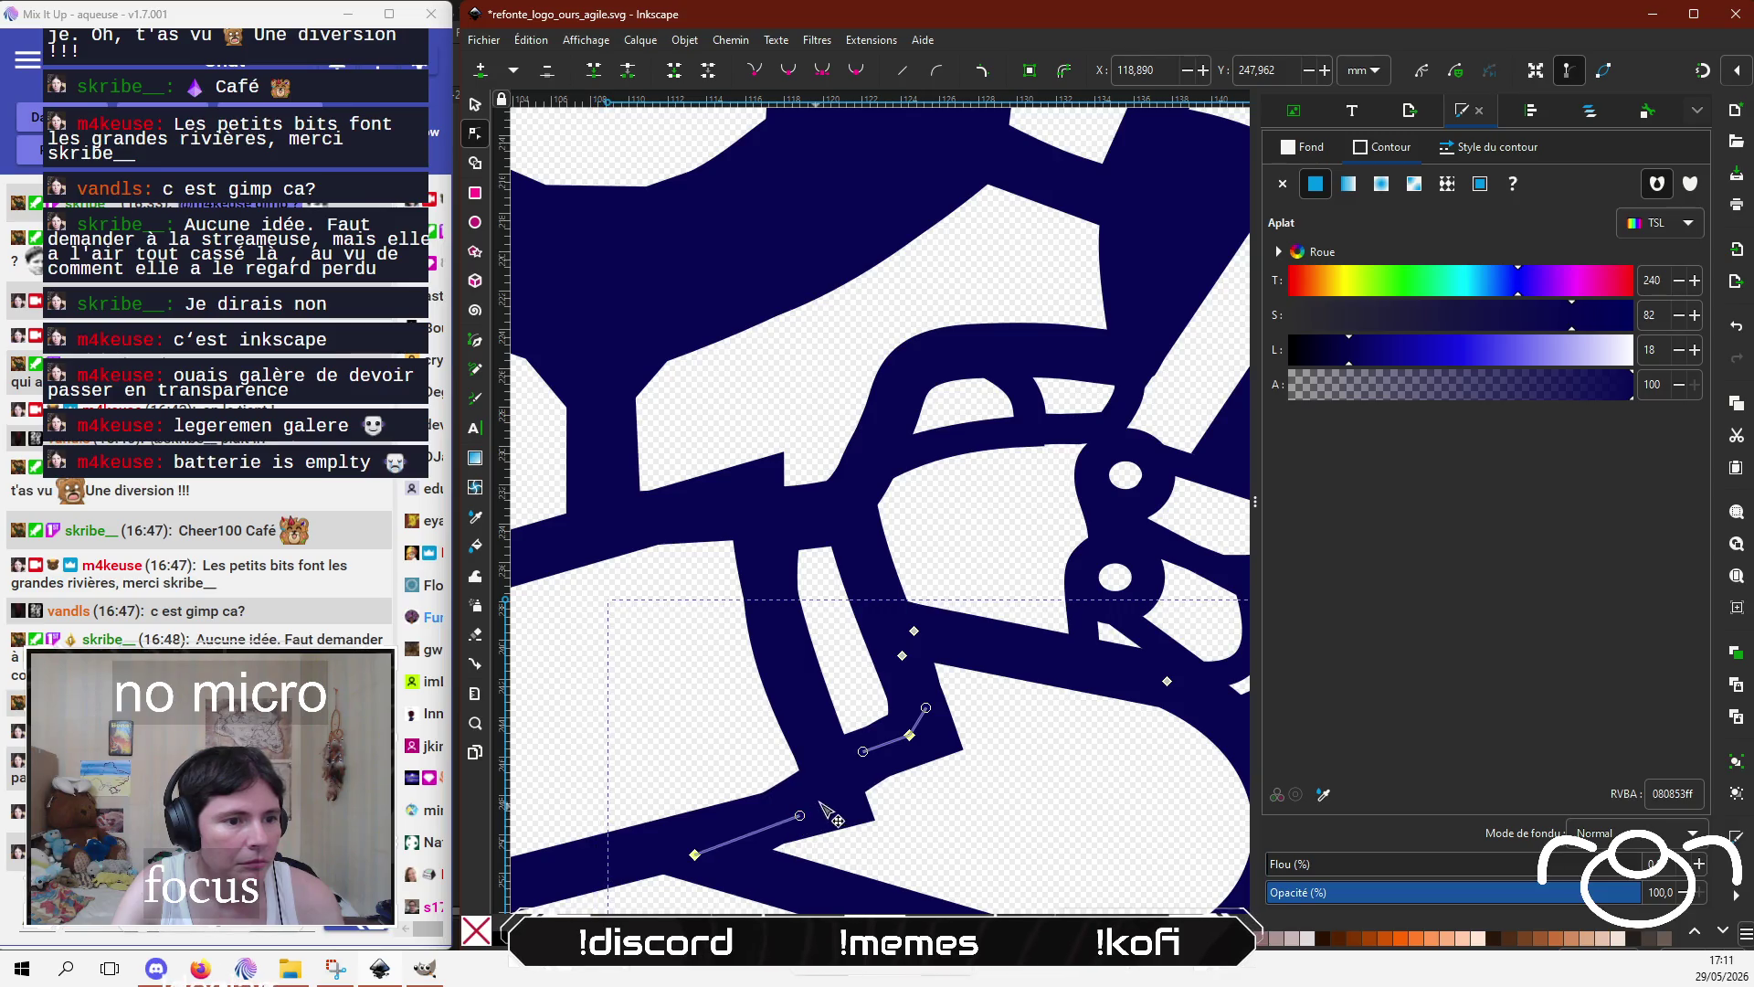
{"action": "left_click", "coordinate": [484, 72]}
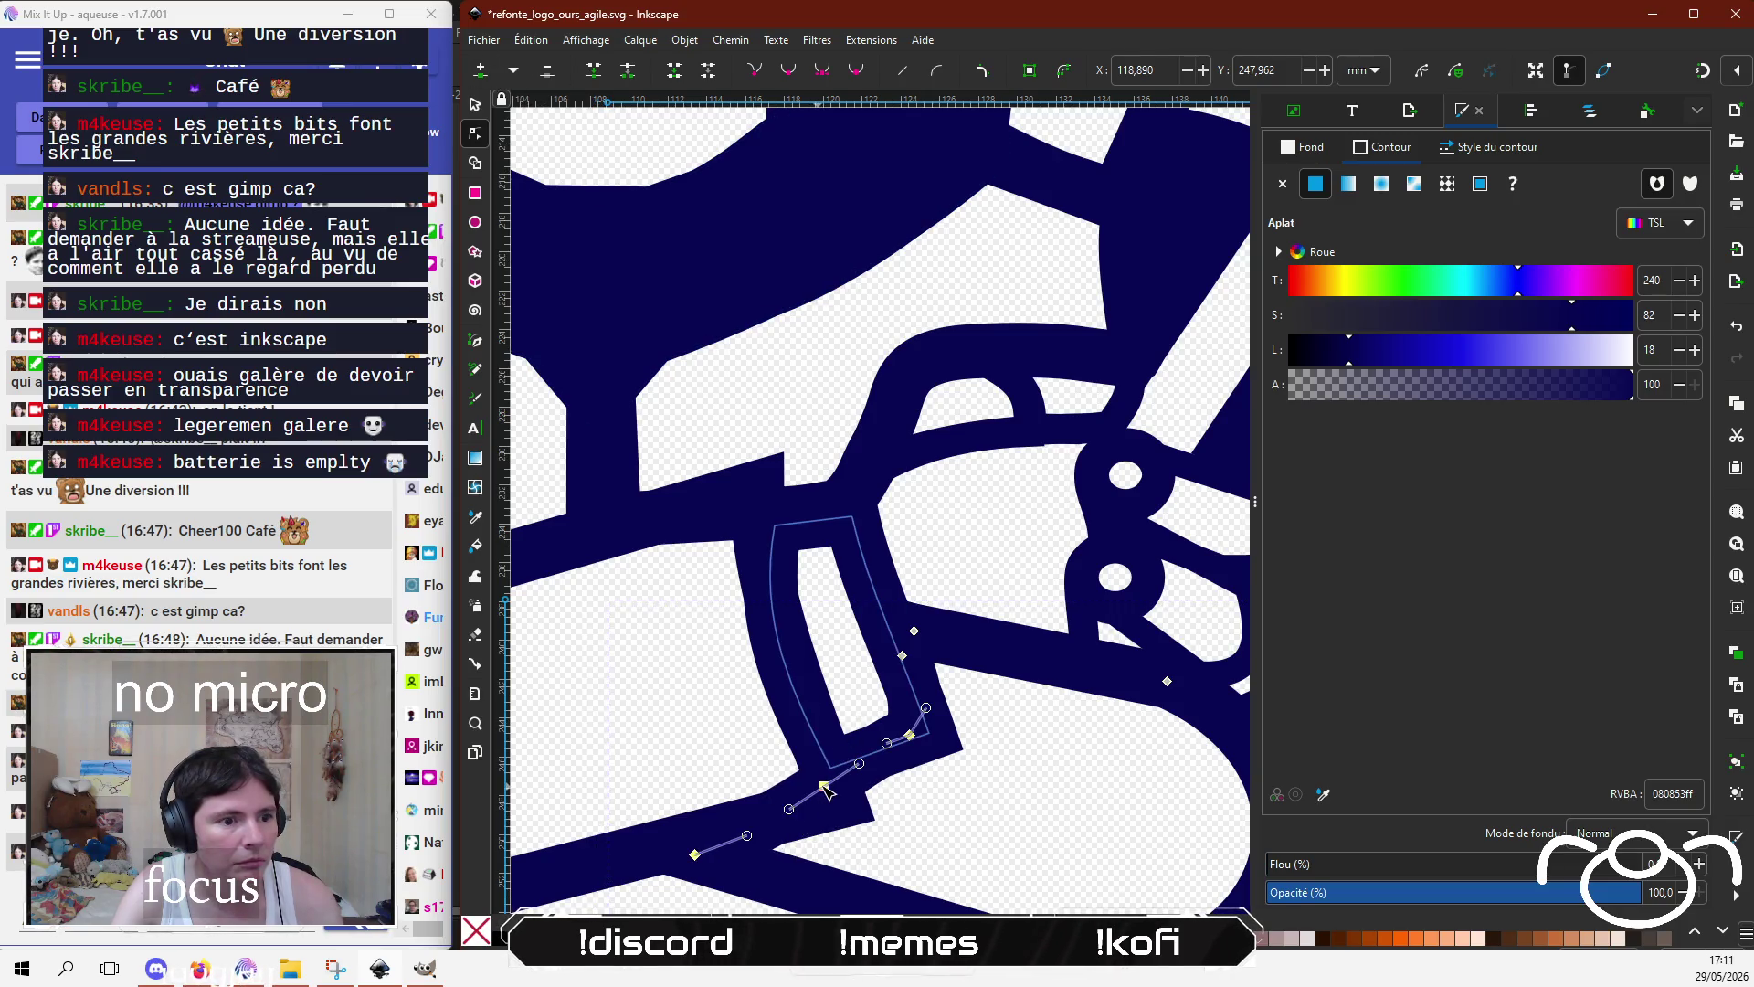
{"action": "left_click_drag", "start_coordinate": [823, 786], "coordinate": [828, 799]}
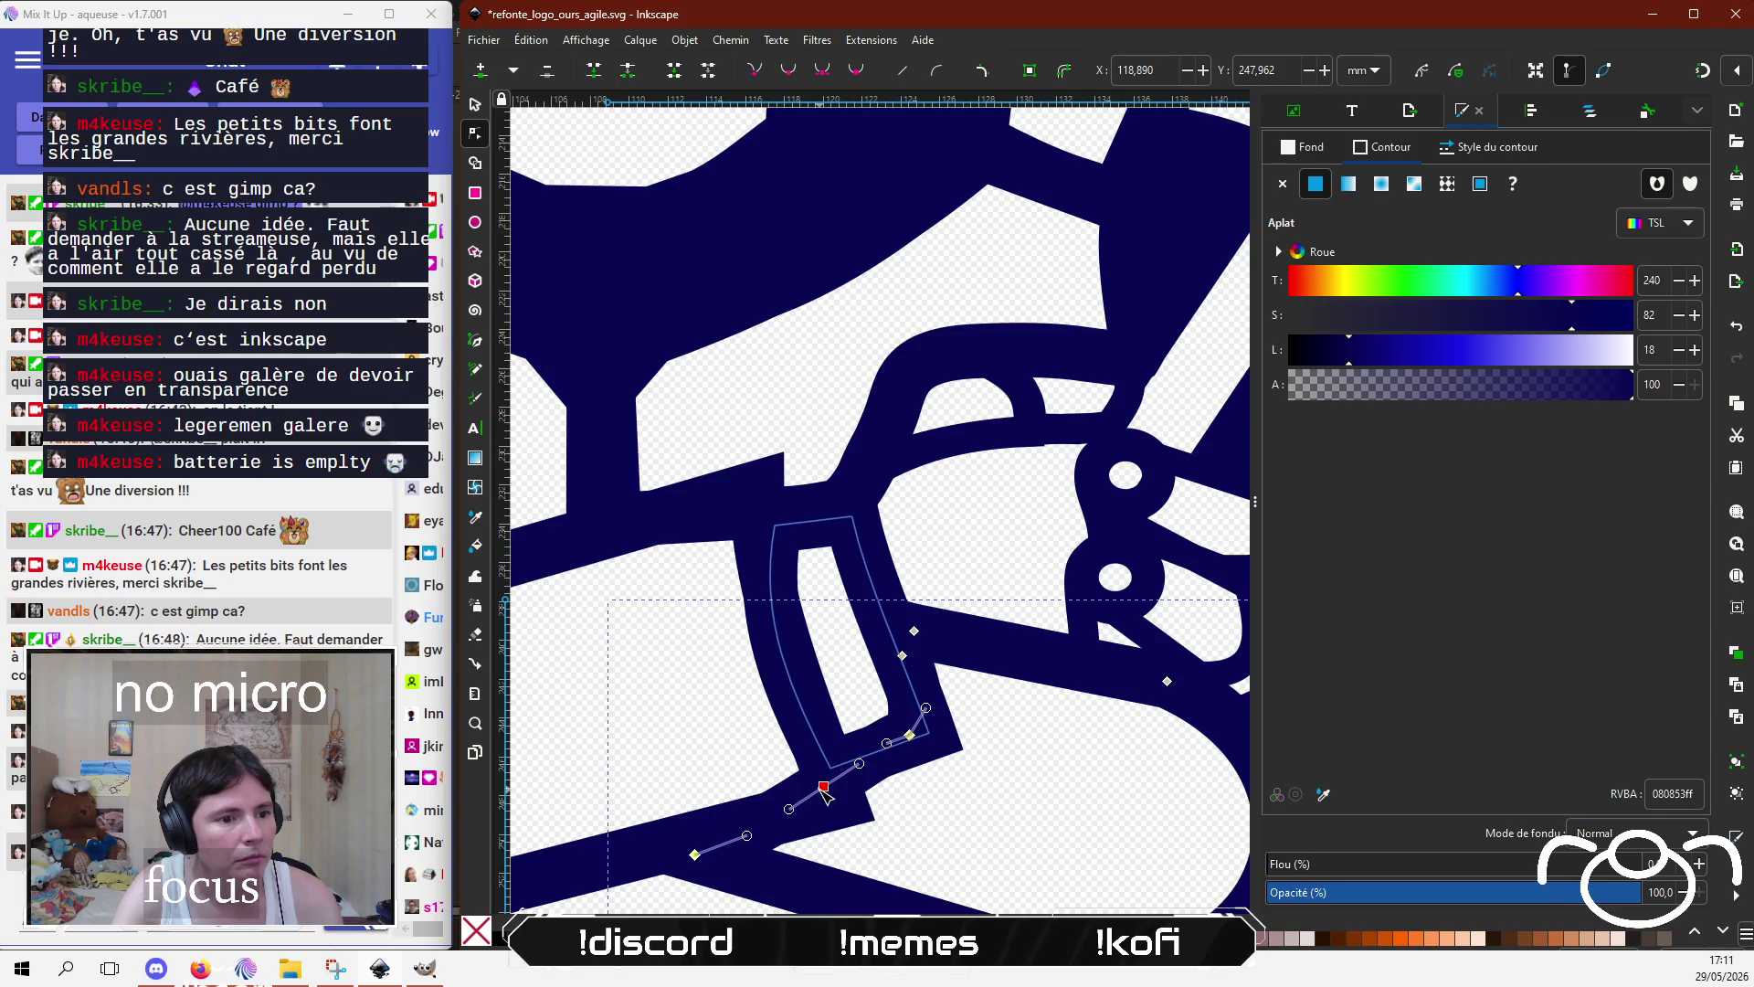
{"action": "key", "text": "ctrl+z"}
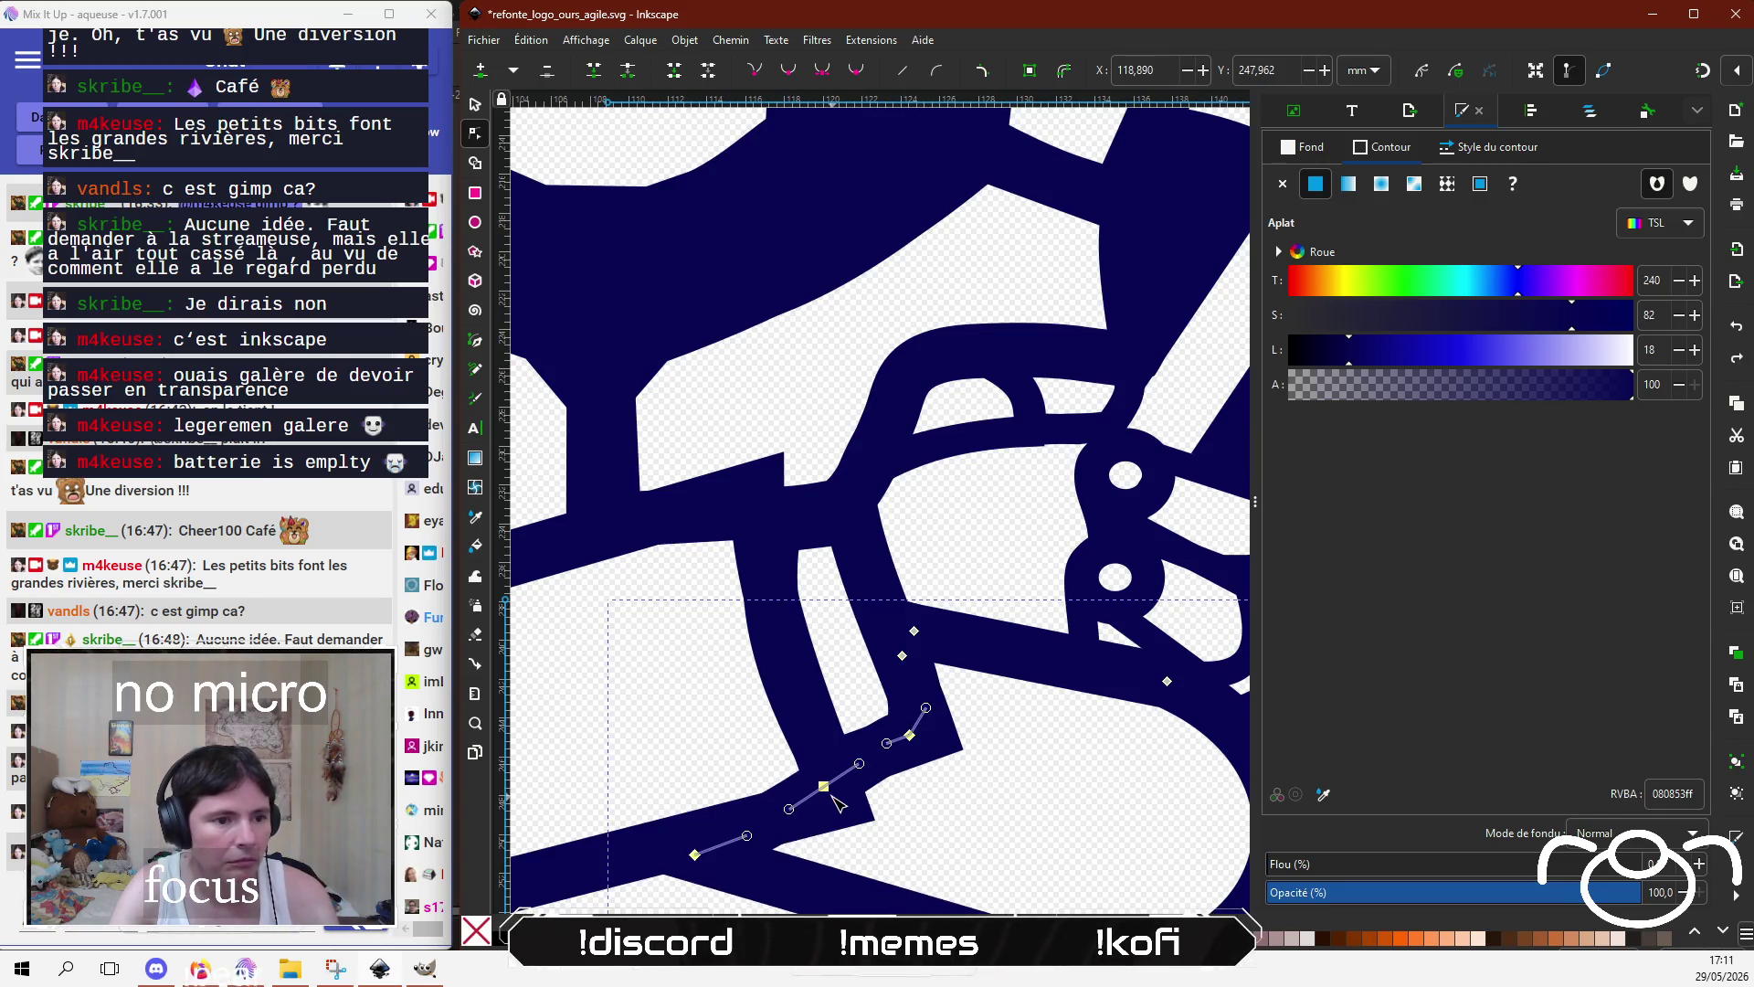
{"action": "left_click_drag", "start_coordinate": [824, 786], "coordinate": [828, 801]}
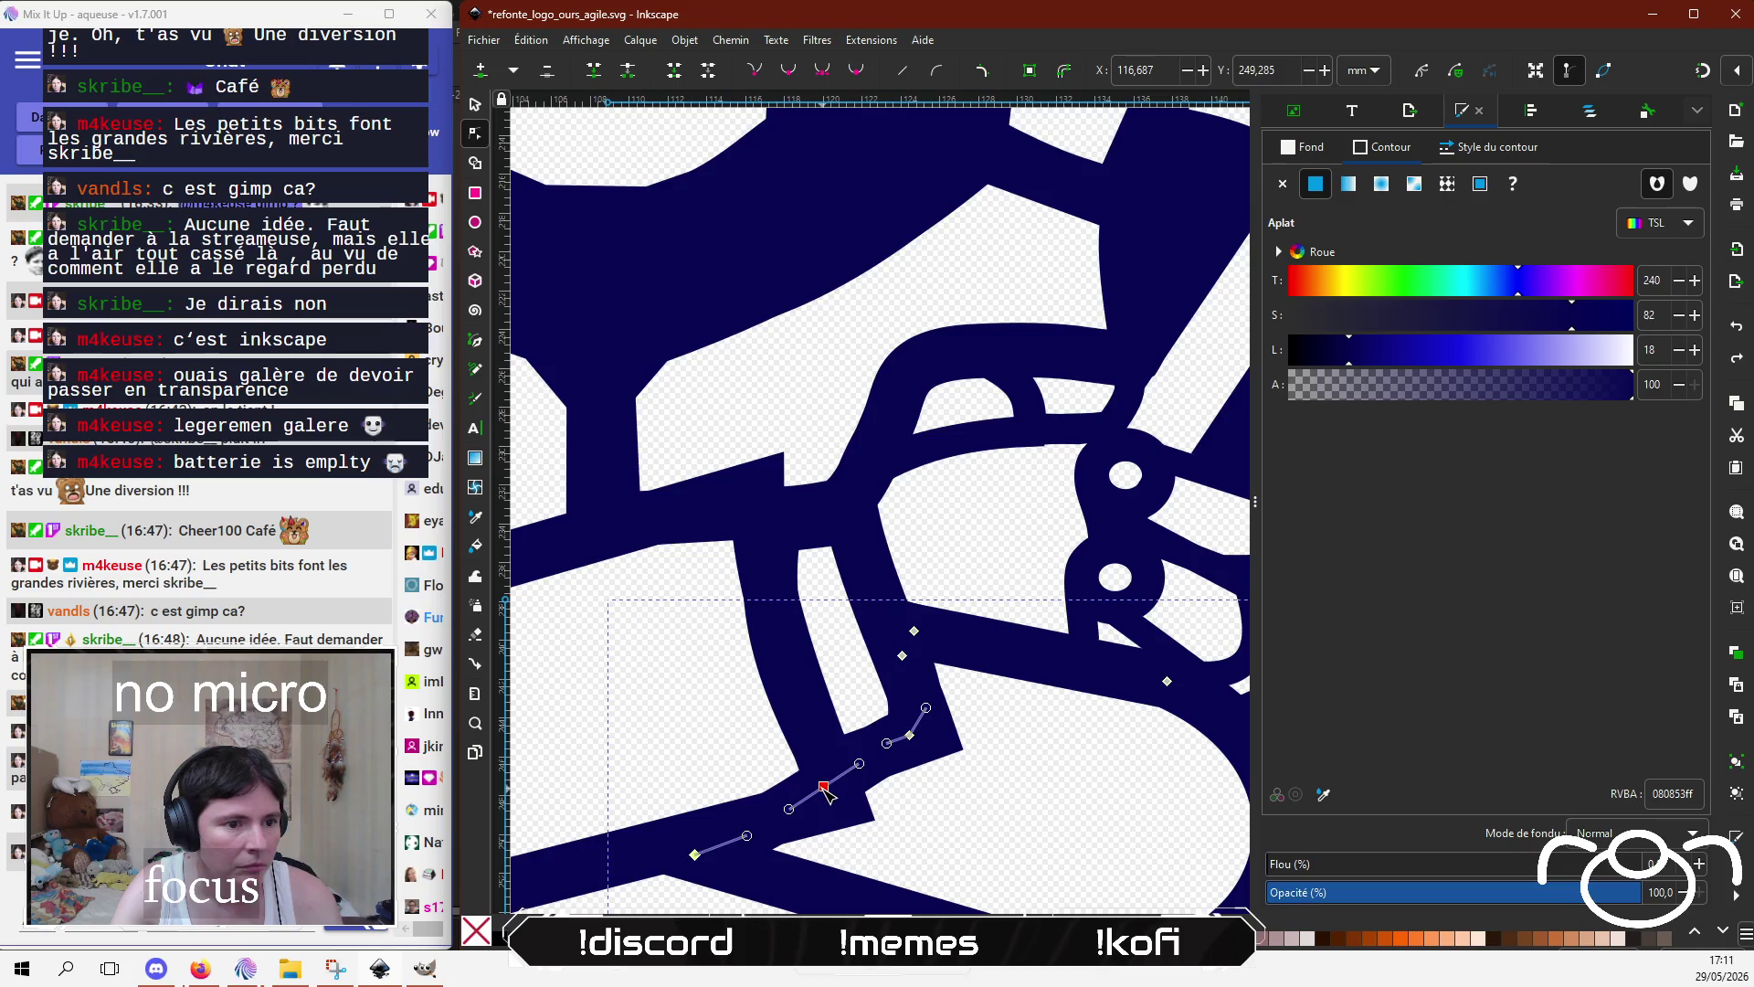
{"action": "key", "text": "ctrl+z"}
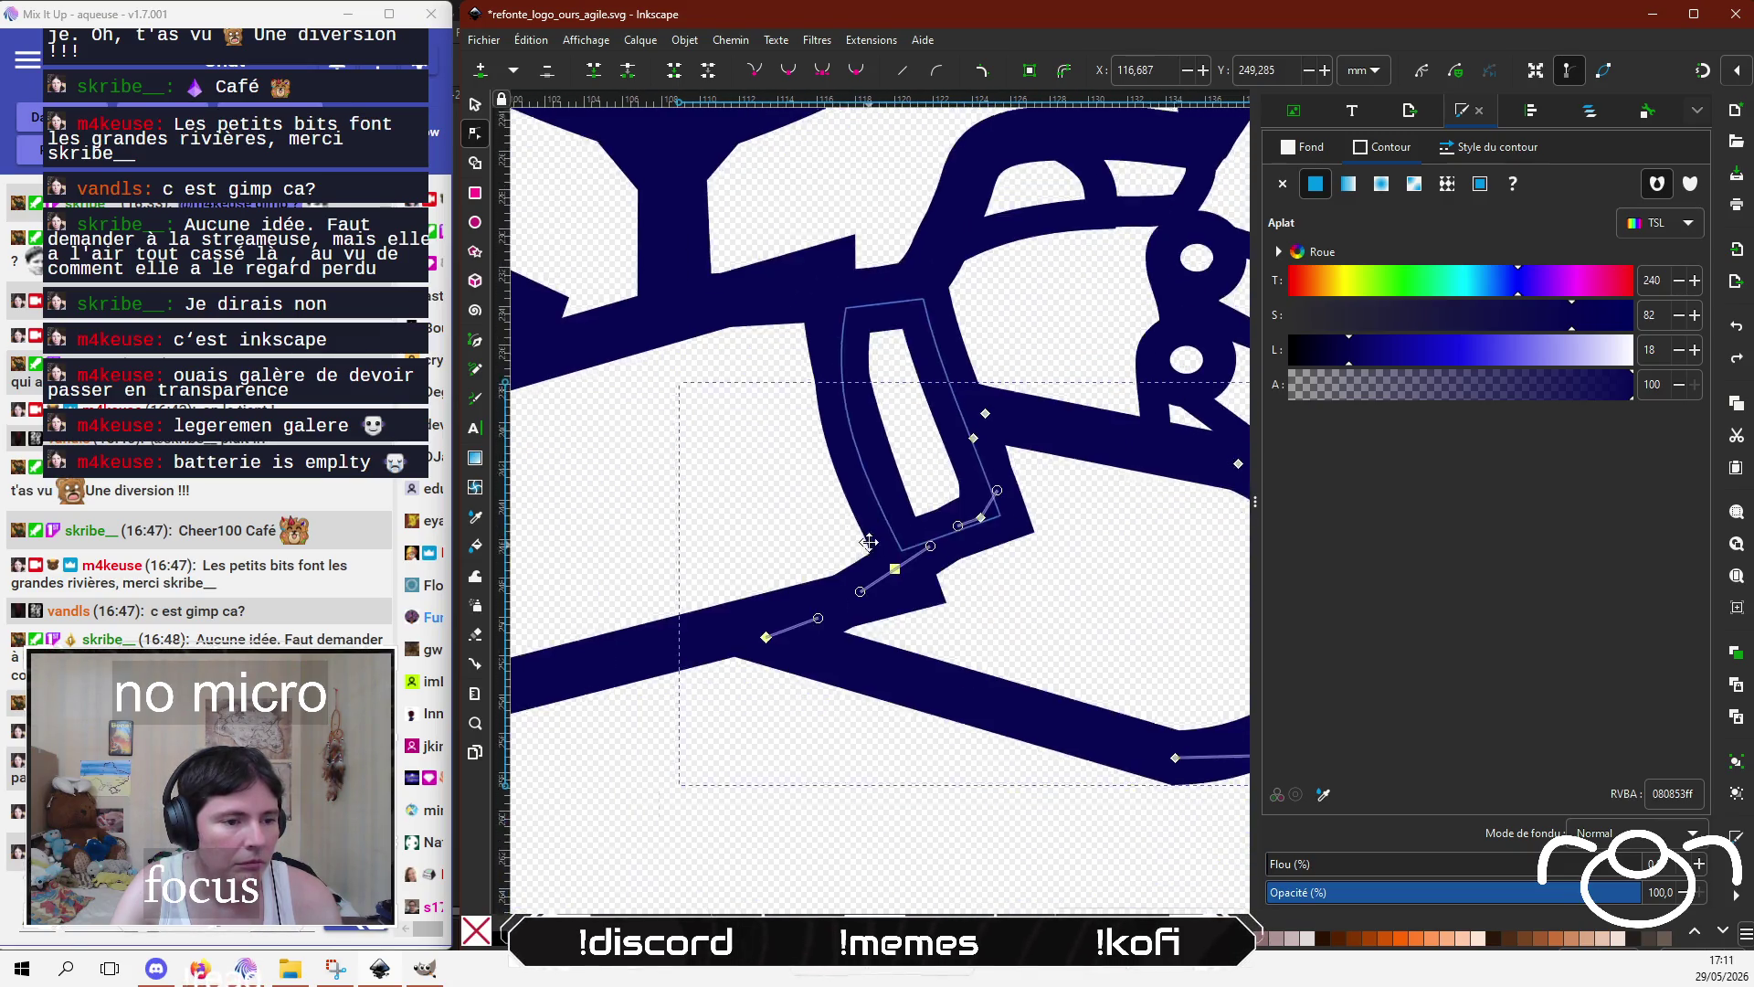
{"action": "scroll", "coordinate": [850, 713], "scroll_direction": "down", "scroll_amount": 5}
Step: Reposition the corner node near the hand and adjust the neighbouring node above it
{"action": "left_click", "coordinate": [896, 564]}
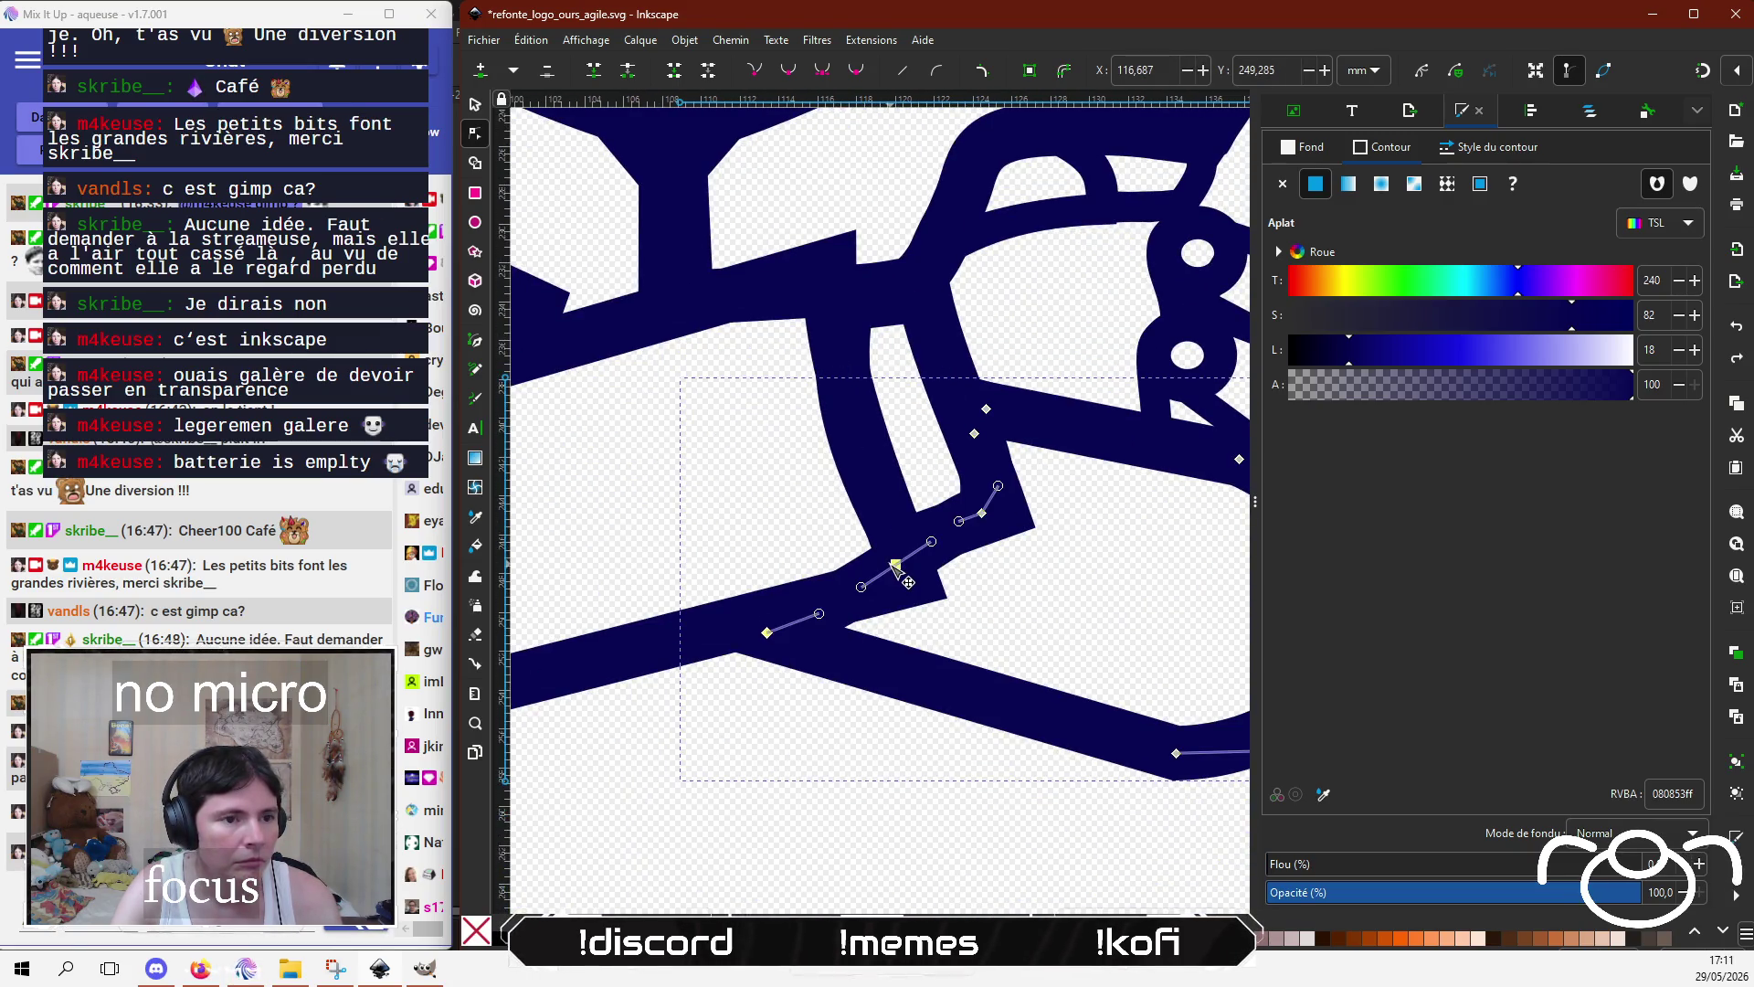
{"action": "left_click", "coordinate": [902, 876]}
{"action": "left_click", "coordinate": [751, 538]}
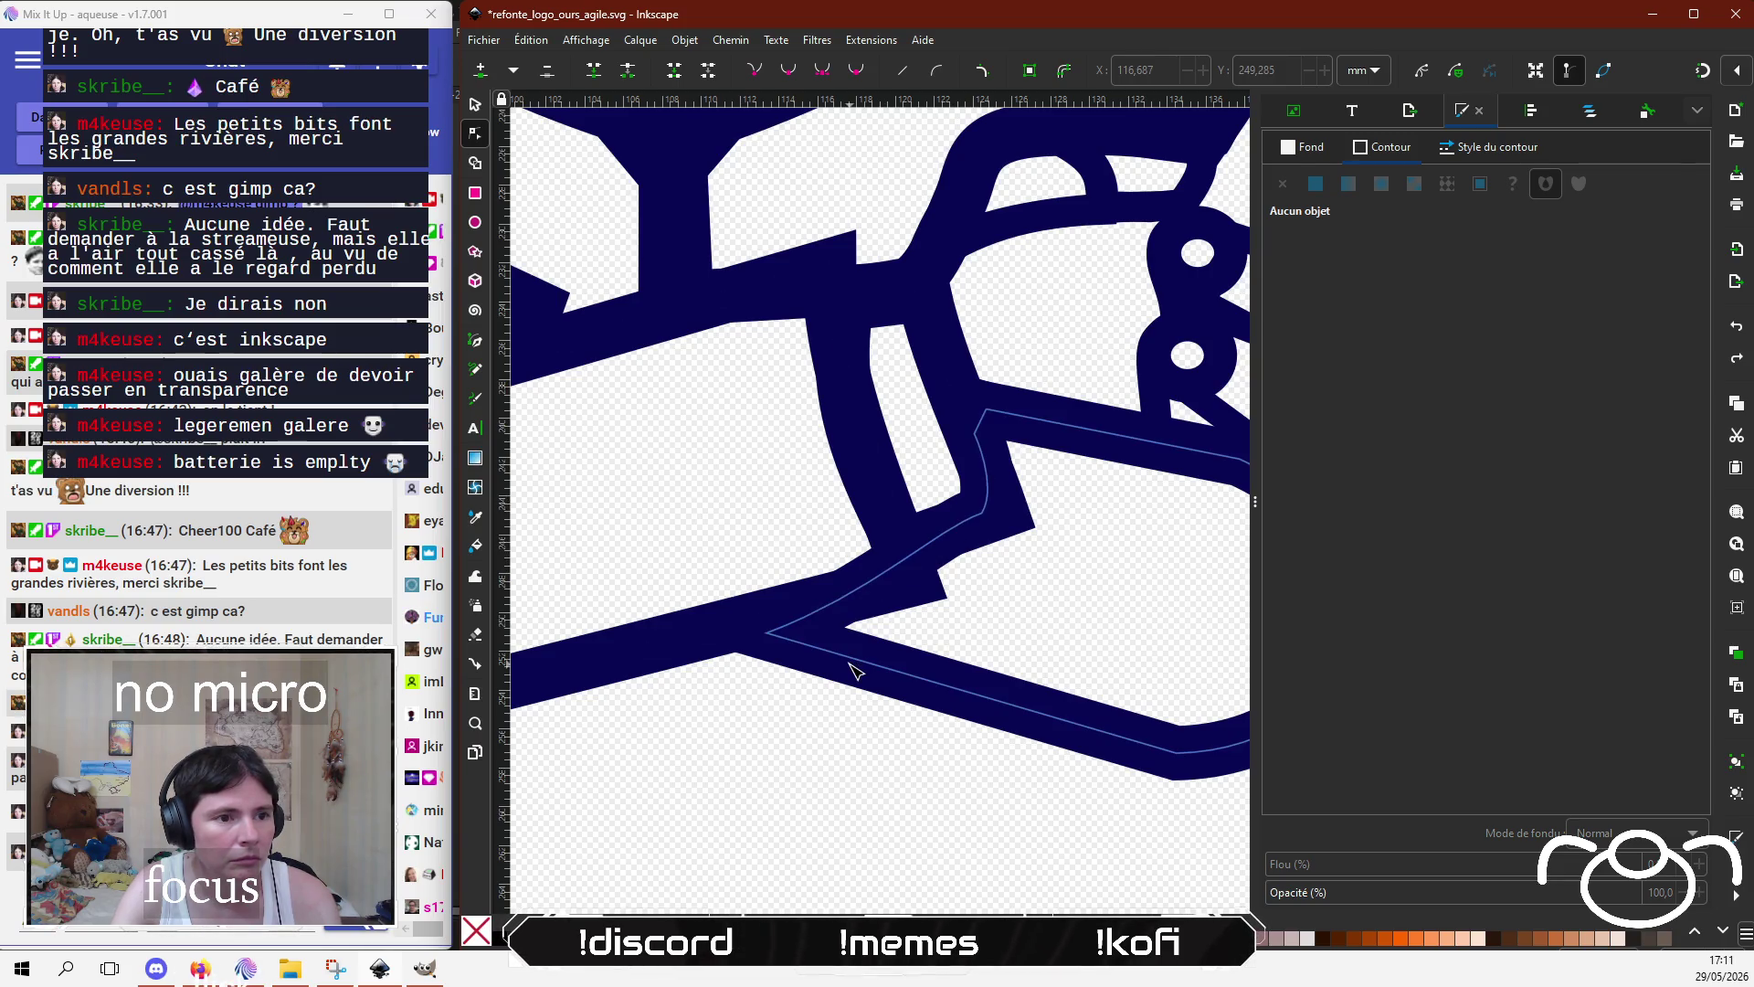
{"action": "left_click", "coordinate": [891, 601]}
{"action": "mouse_move", "coordinate": [895, 564]}
{"action": "left_mouse_down"}
{"action": "mouse_move", "coordinate": [900, 580]}
{"action": "mouse_move", "coordinate": [919, 556]}
{"action": "mouse_move", "coordinate": [869, 607]}
{"action": "left_mouse_up"}
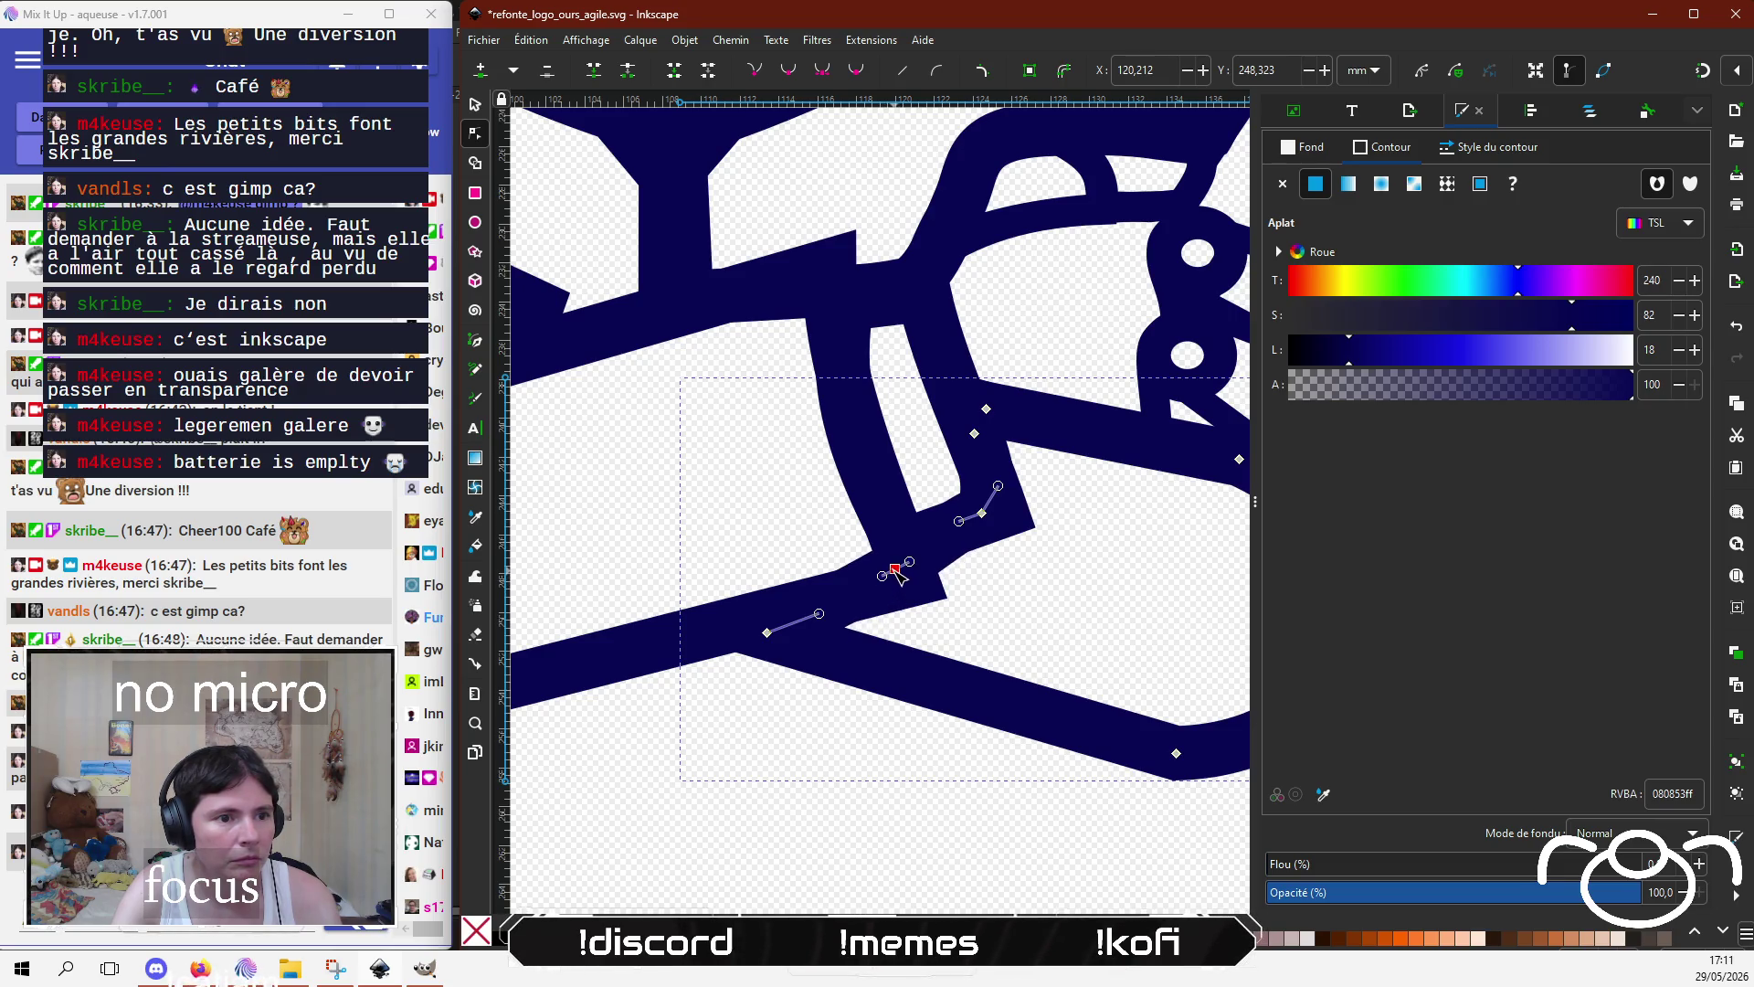
{"action": "mouse_move", "coordinate": [891, 580]}
{"action": "left_mouse_down"}
{"action": "mouse_move", "coordinate": [904, 588]}
{"action": "mouse_move", "coordinate": [758, 633]}
{"action": "left_mouse_up"}
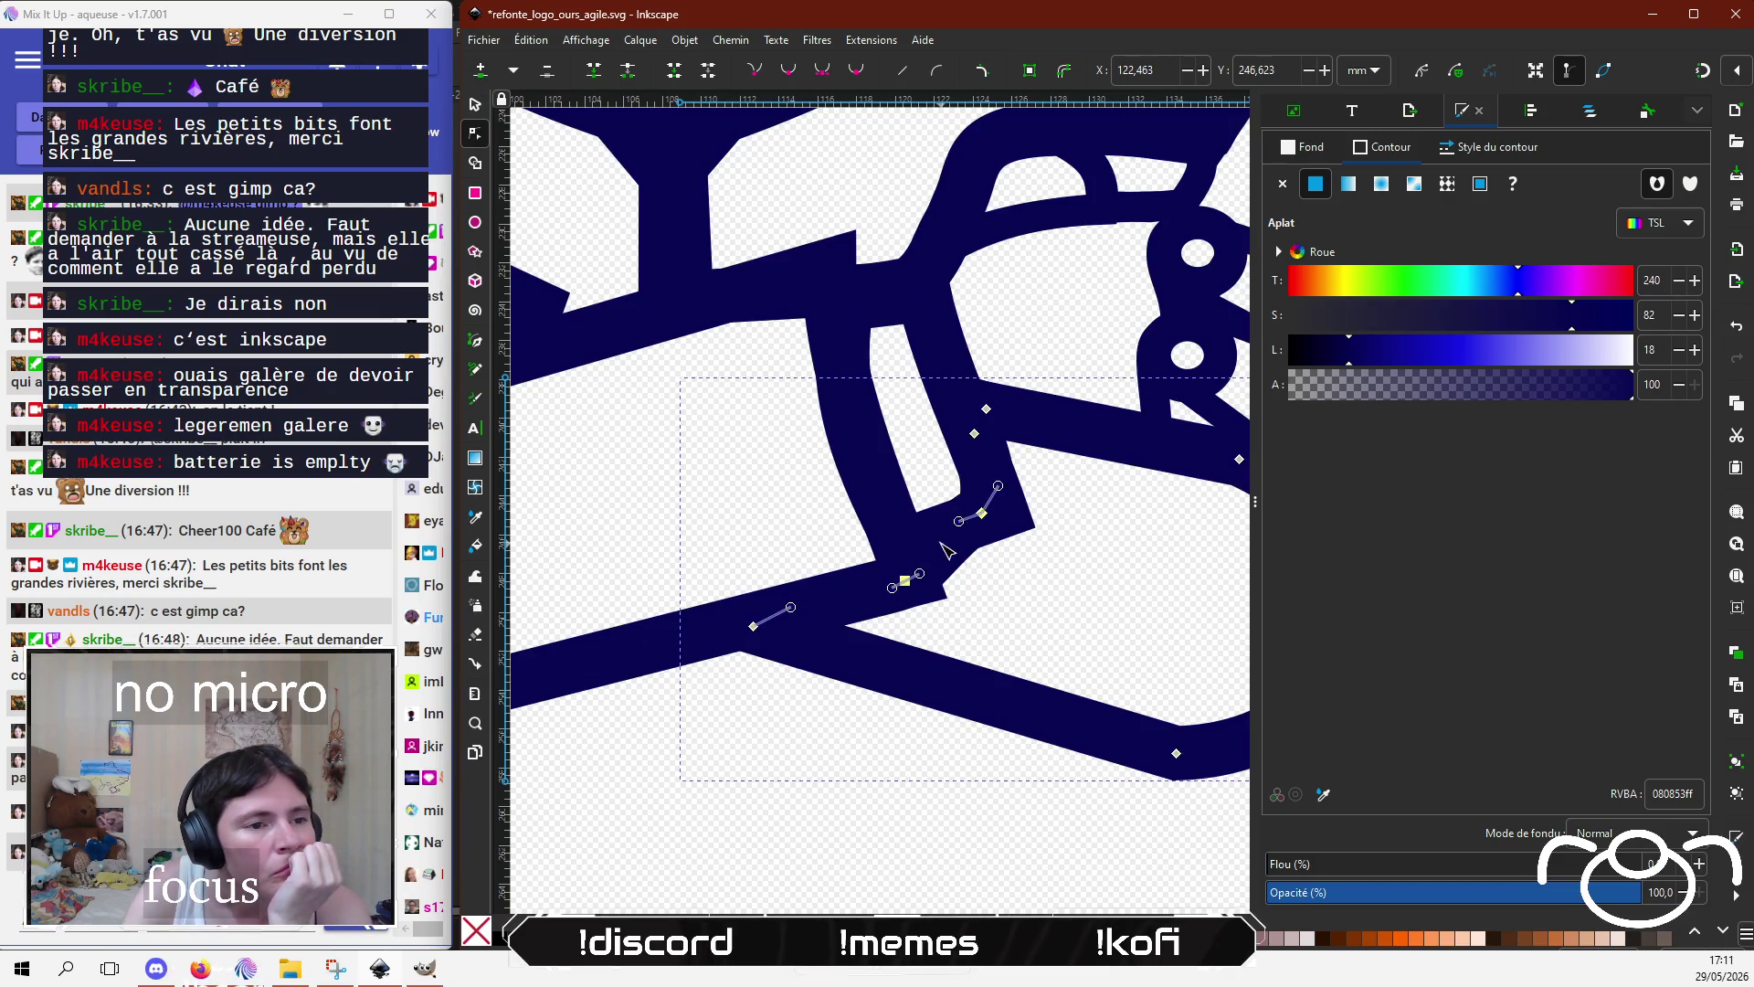
{"action": "left_click", "coordinate": [917, 536]}
{"action": "left_click_drag", "start_coordinate": [917, 535], "coordinate": [921, 534]}
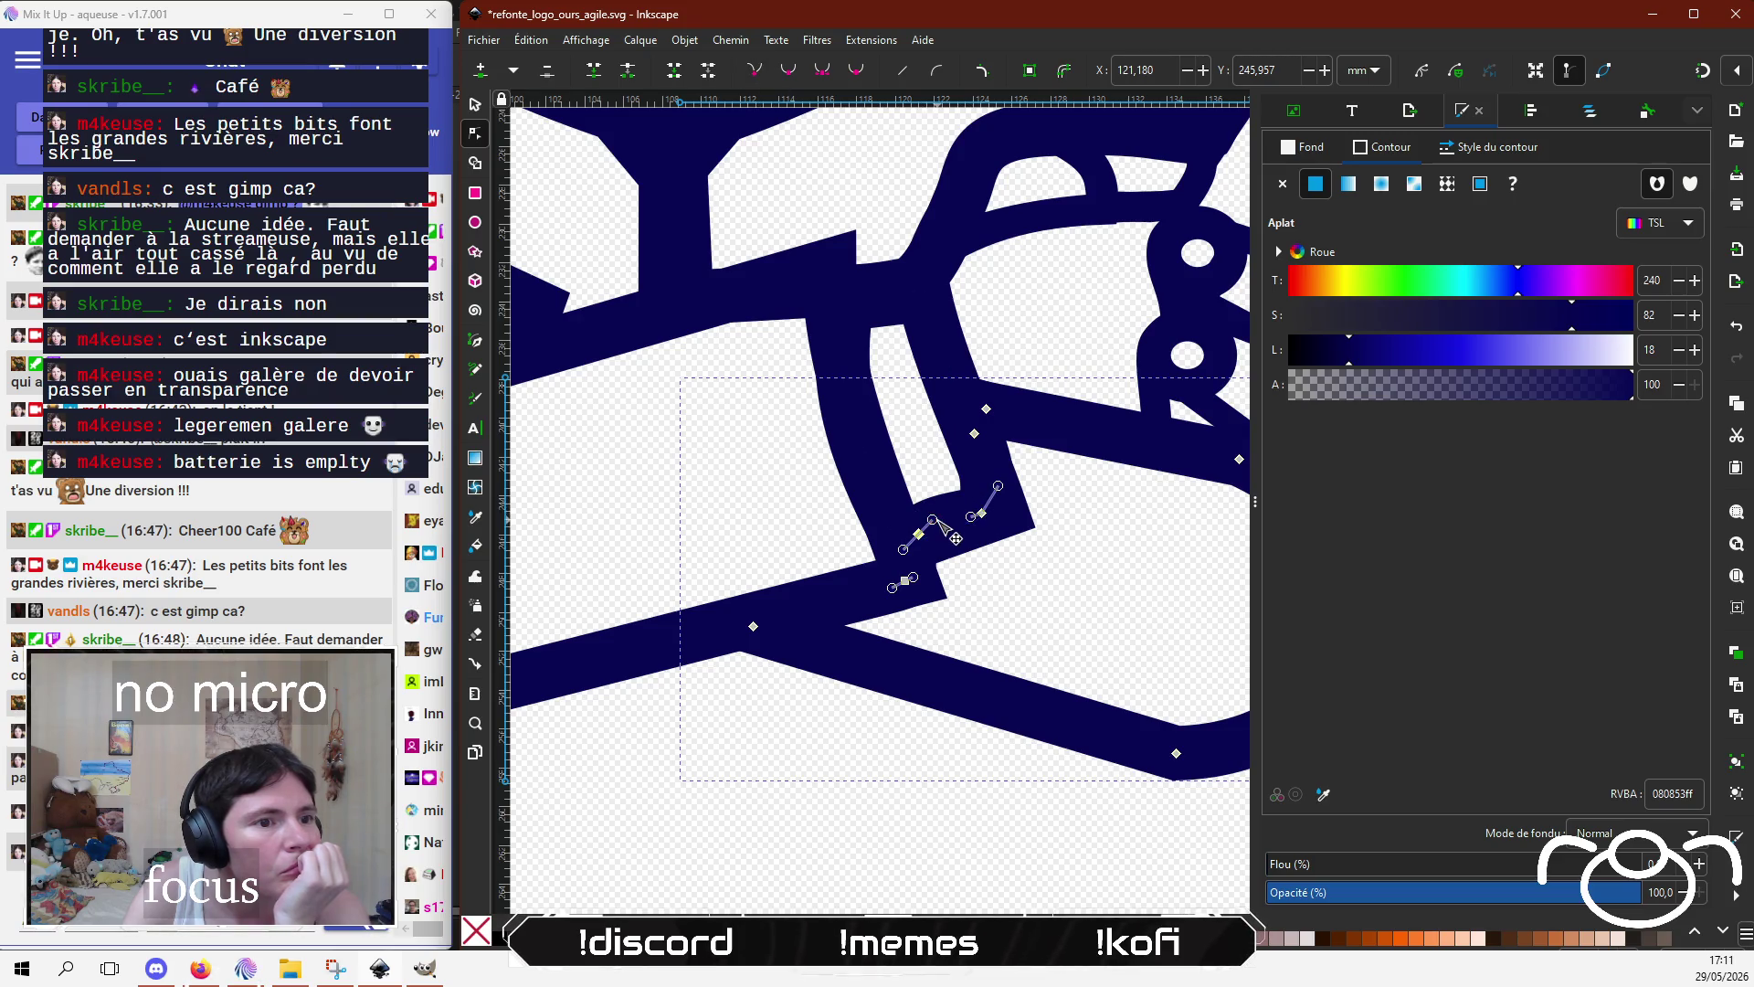
{"action": "left_click_drag", "start_coordinate": [933, 520], "coordinate": [942, 533]}
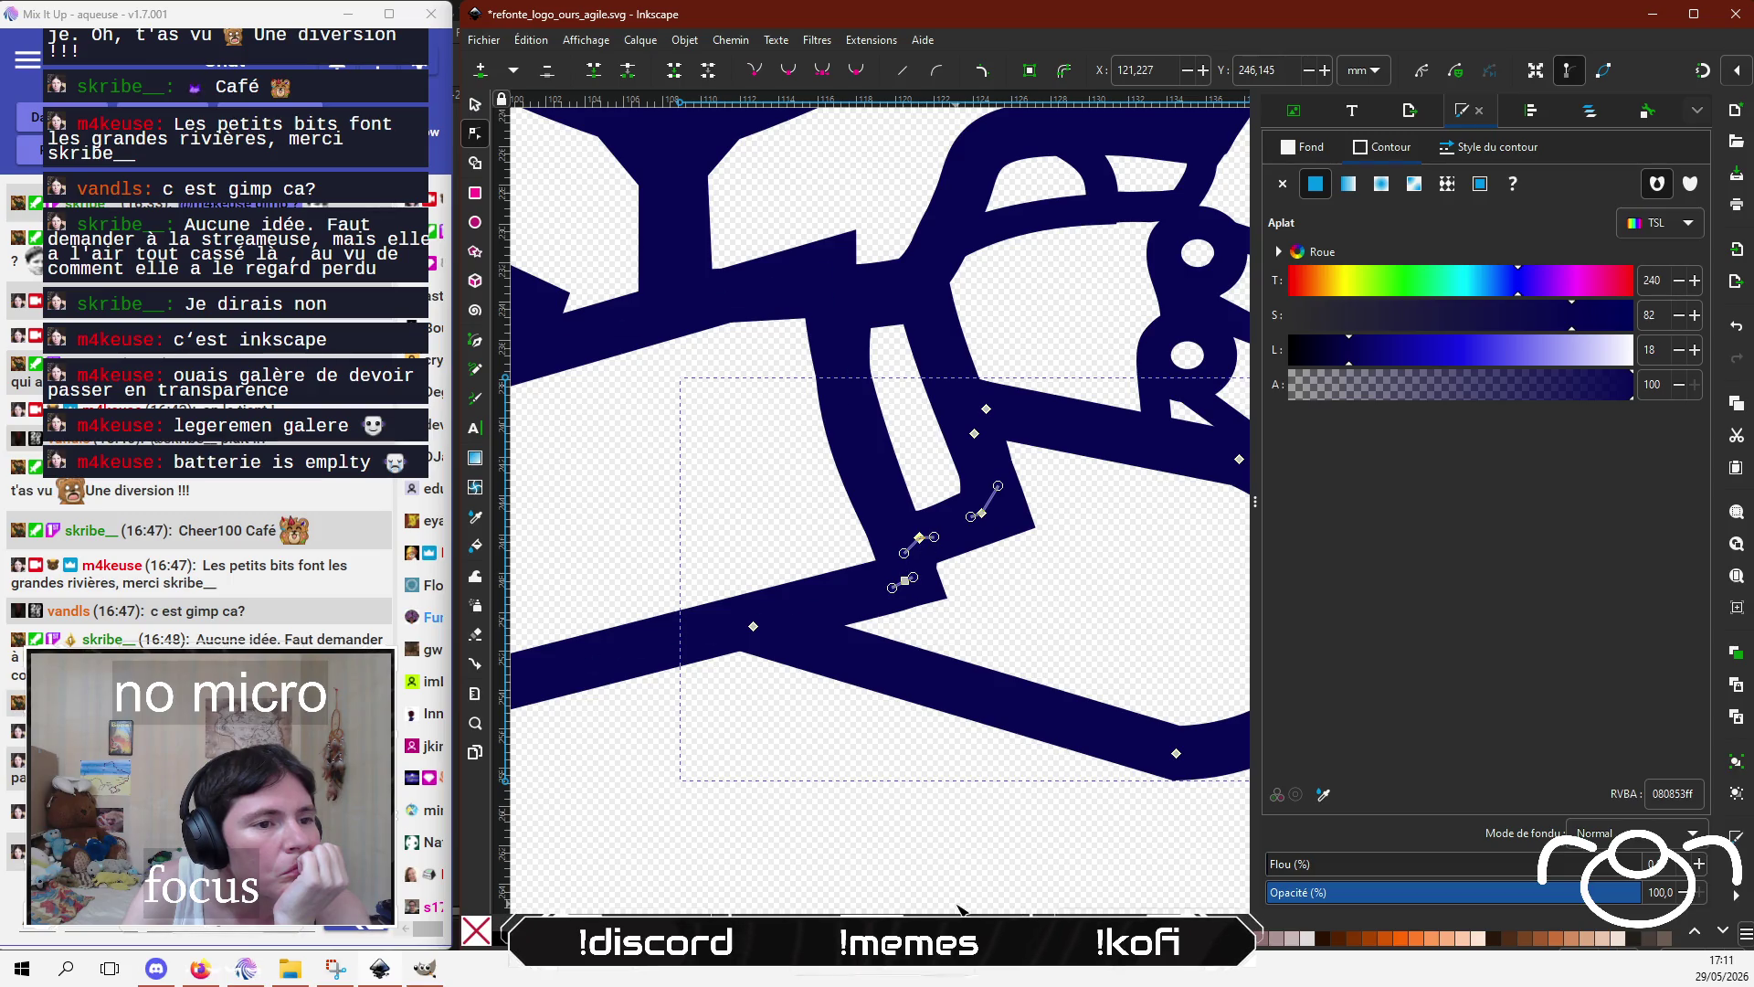
{"action": "left_click", "coordinate": [951, 868]}
{"action": "scroll", "coordinate": [916, 802], "scroll_direction": "down", "scroll_amount": 2}
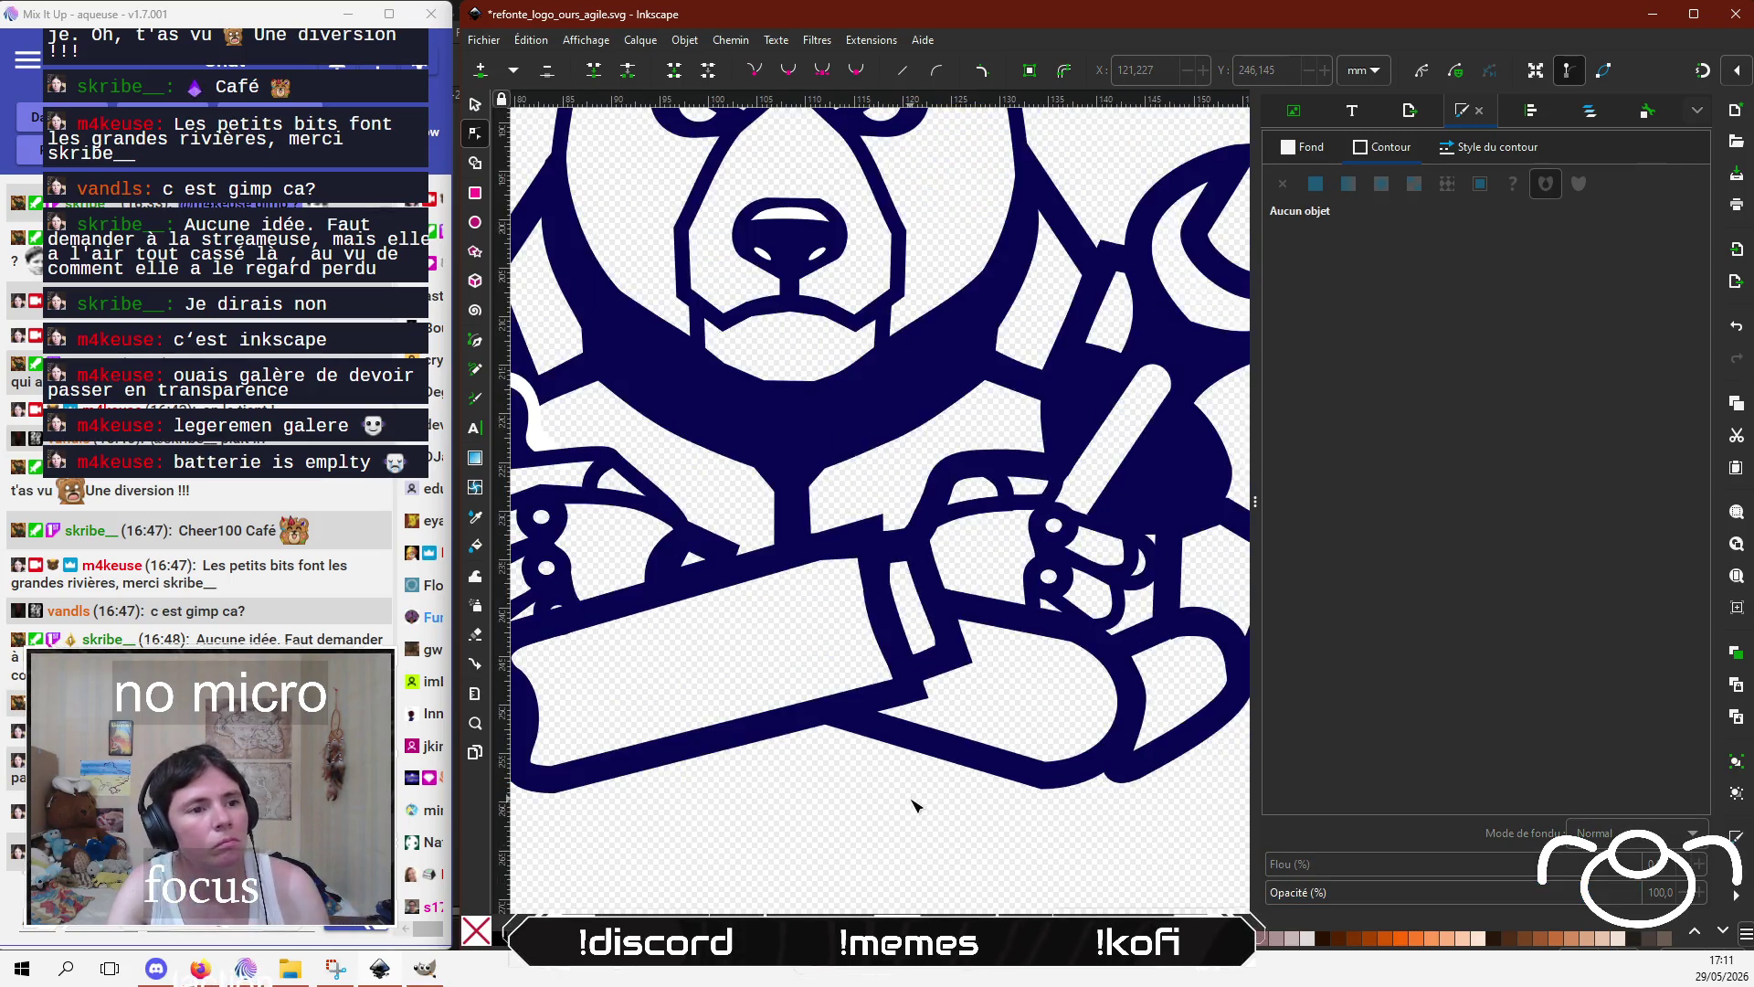
Step: Pull a node of the small piece by the left hand down and to the right
{"action": "scroll", "coordinate": [914, 799], "scroll_direction": "down", "scroll_amount": 2}
{"action": "scroll", "coordinate": [895, 791], "scroll_direction": "down", "scroll_amount": 1}
{"action": "scroll", "coordinate": [877, 731], "scroll_direction": "up", "scroll_amount": 3}
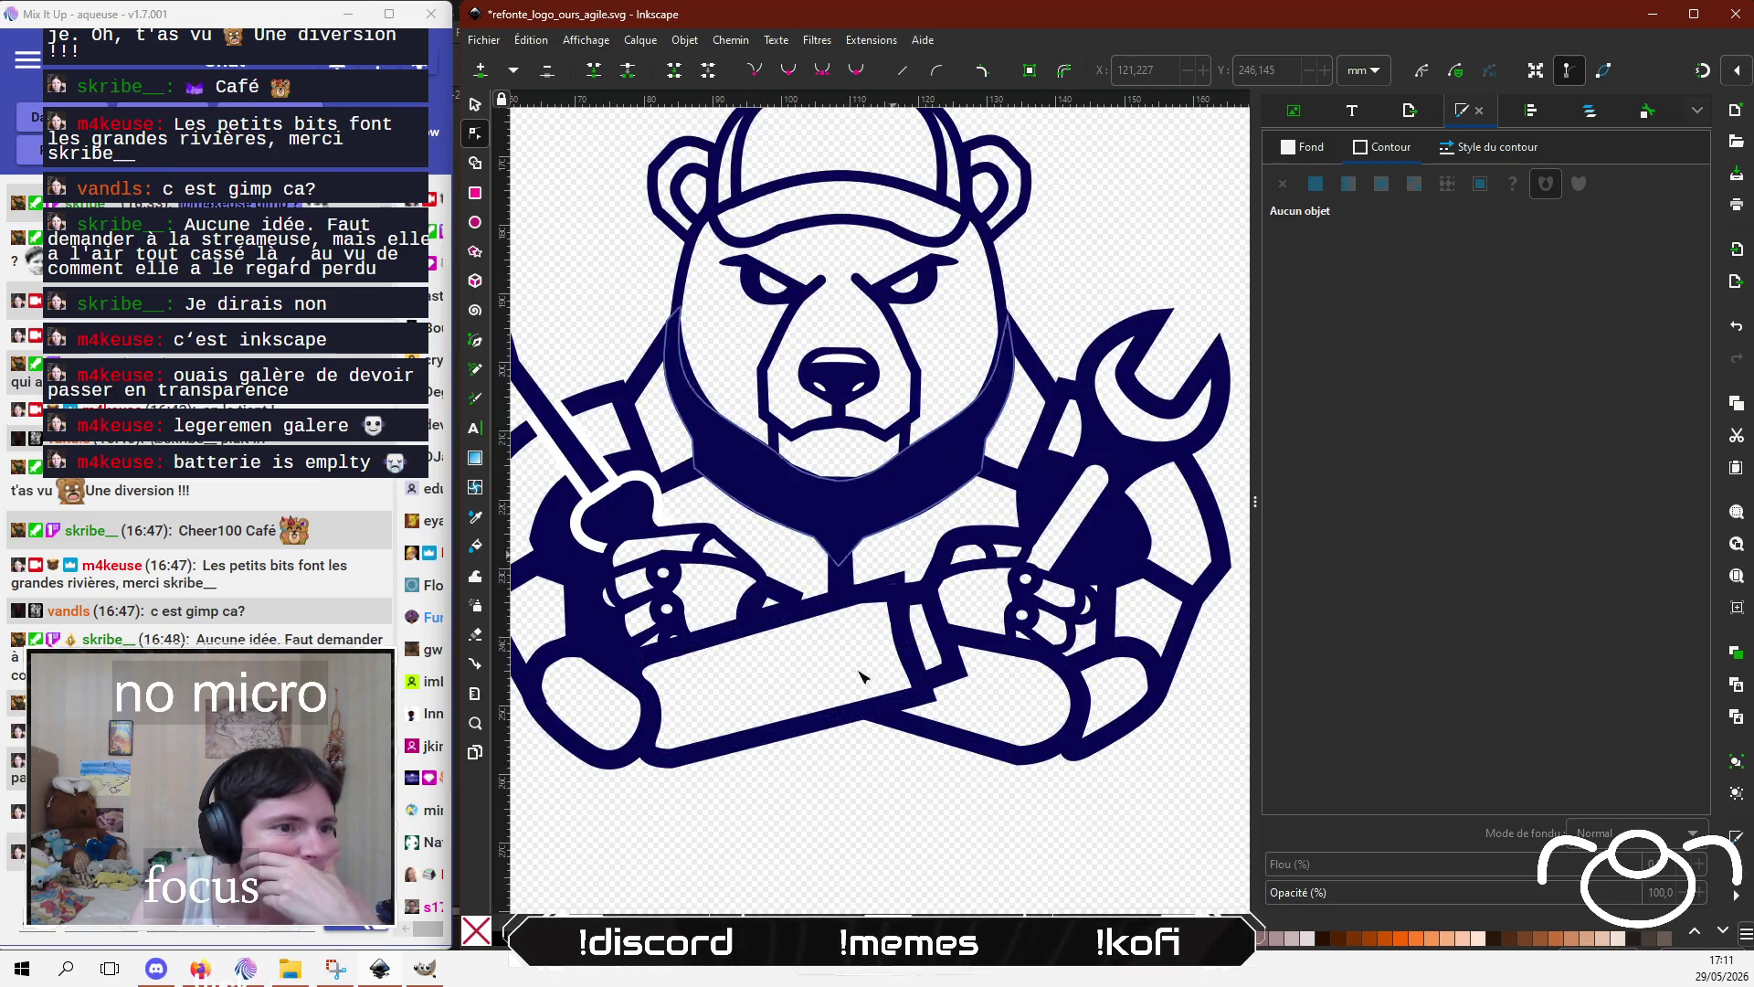
{"action": "left_click", "coordinate": [786, 599]}
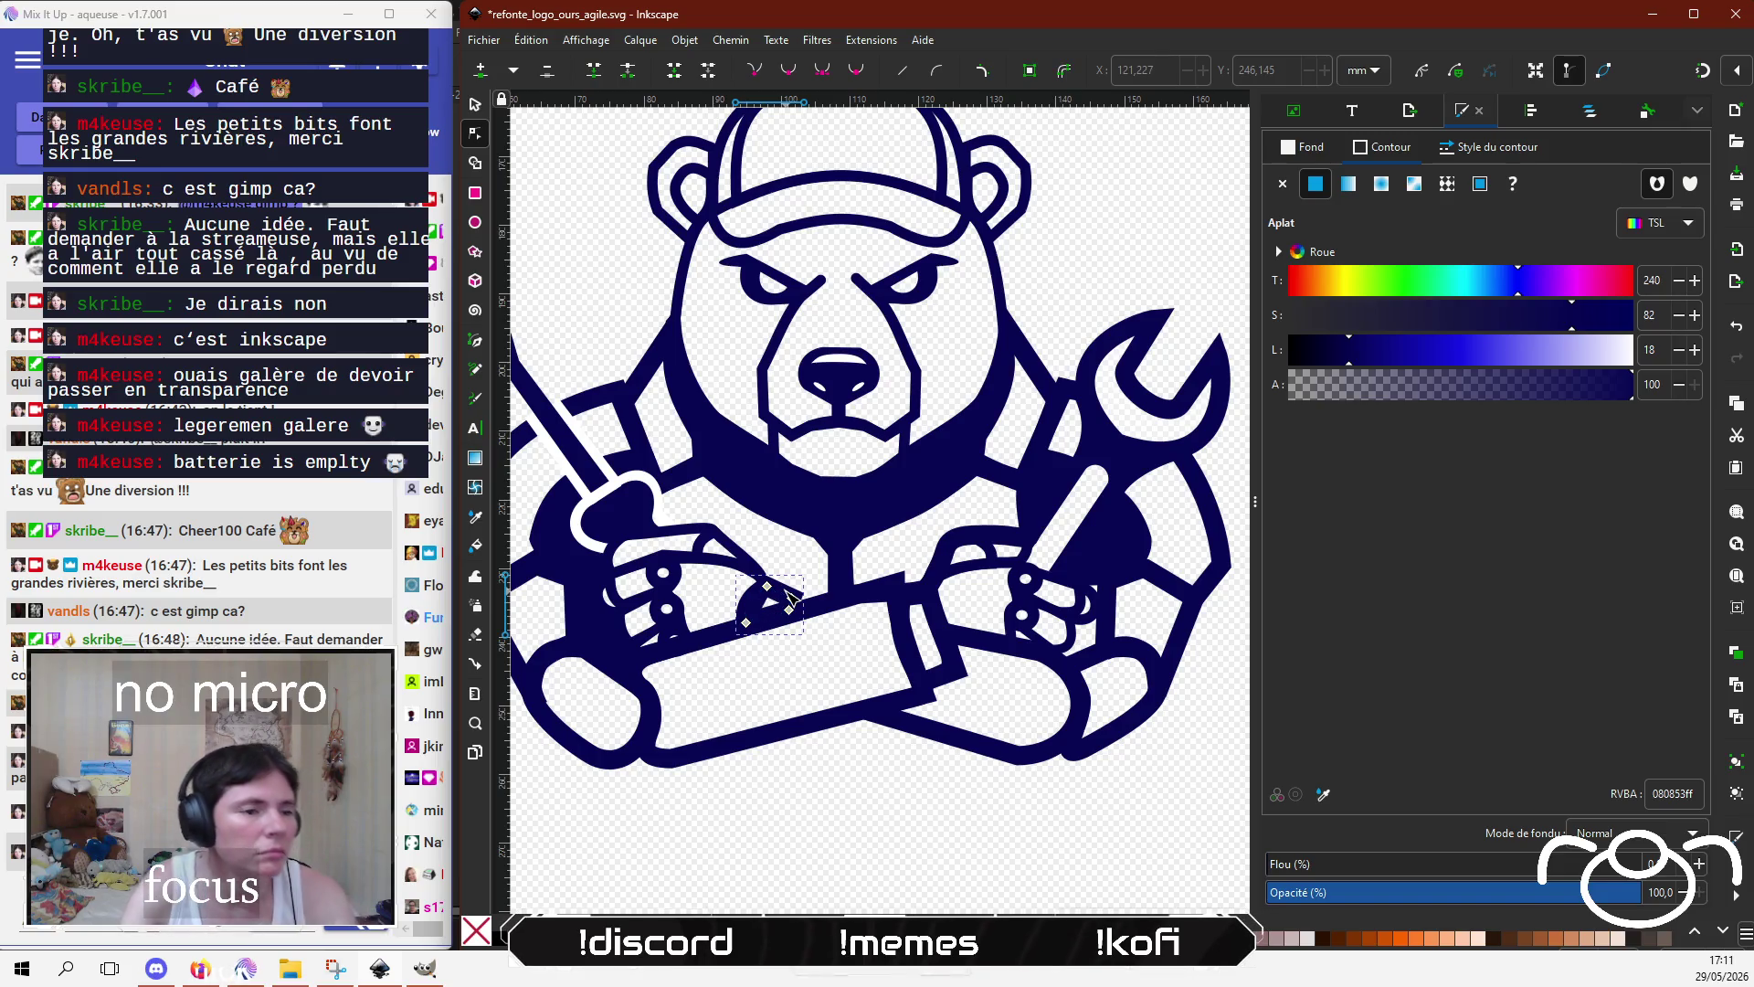
{"action": "scroll", "coordinate": [788, 600], "scroll_direction": "up", "scroll_amount": 2}
{"action": "scroll", "coordinate": [799, 606], "scroll_direction": "up", "scroll_amount": 2}
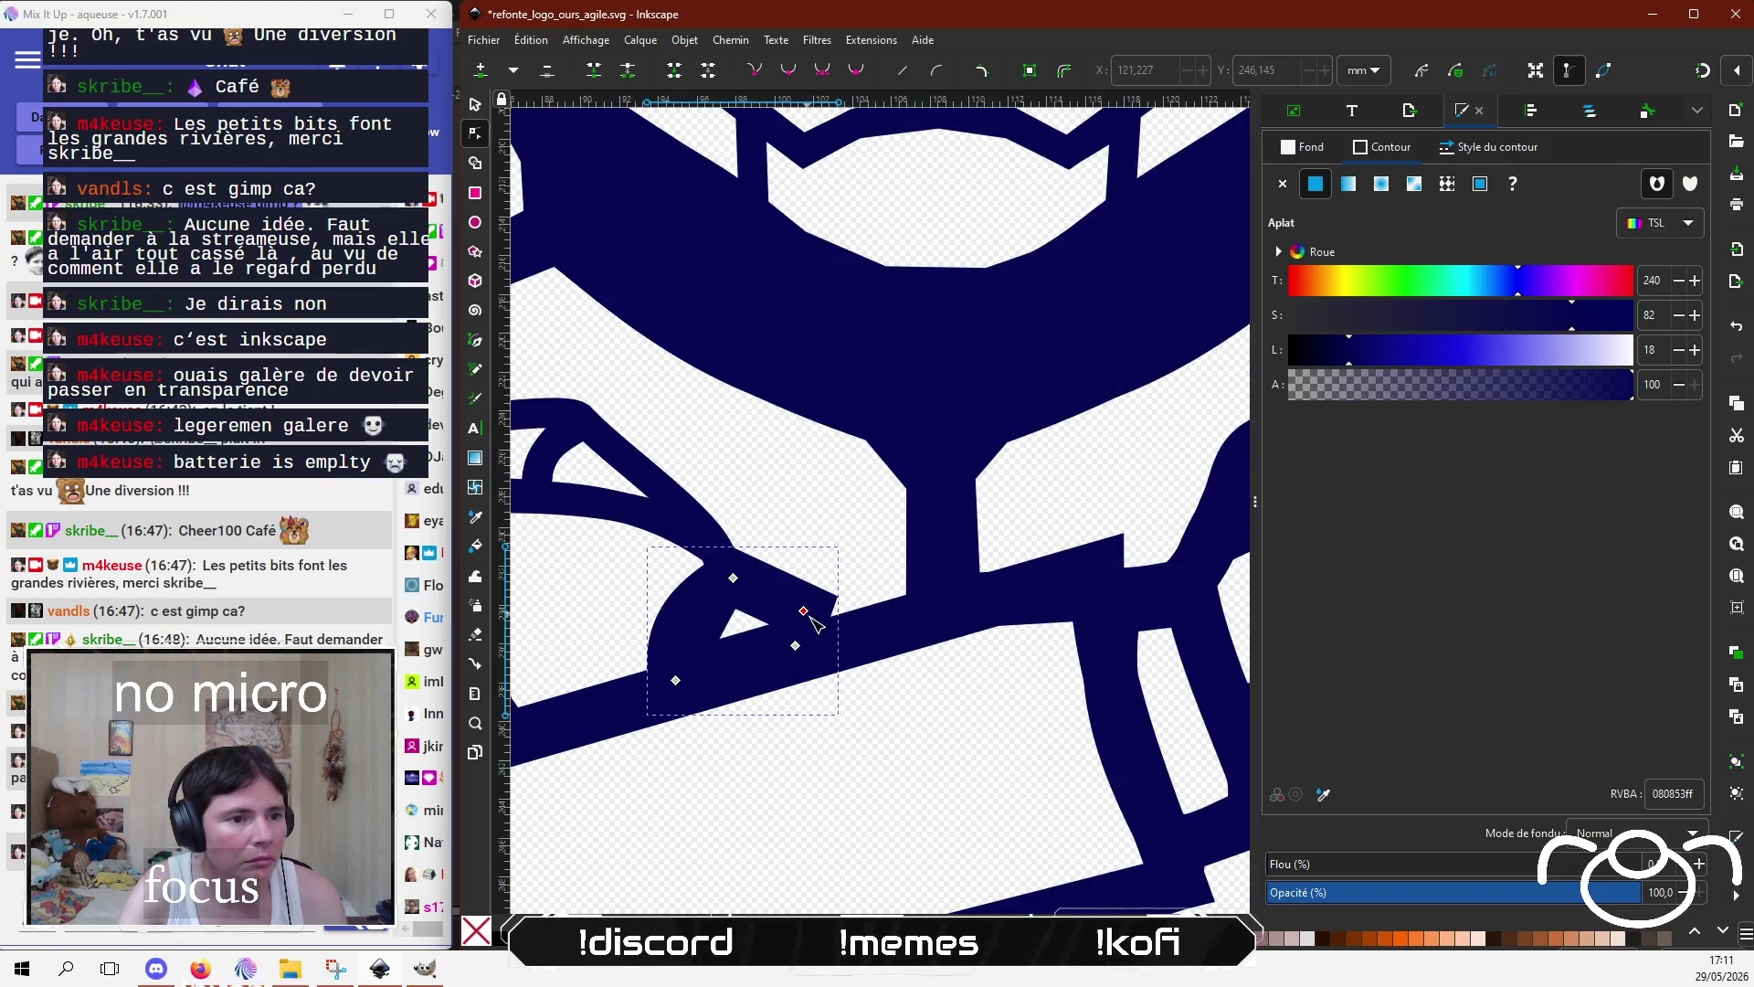
{"action": "left_click_drag", "start_coordinate": [810, 616], "coordinate": [828, 635]}
{"action": "scroll", "coordinate": [819, 713], "scroll_direction": "down", "scroll_amount": 3}
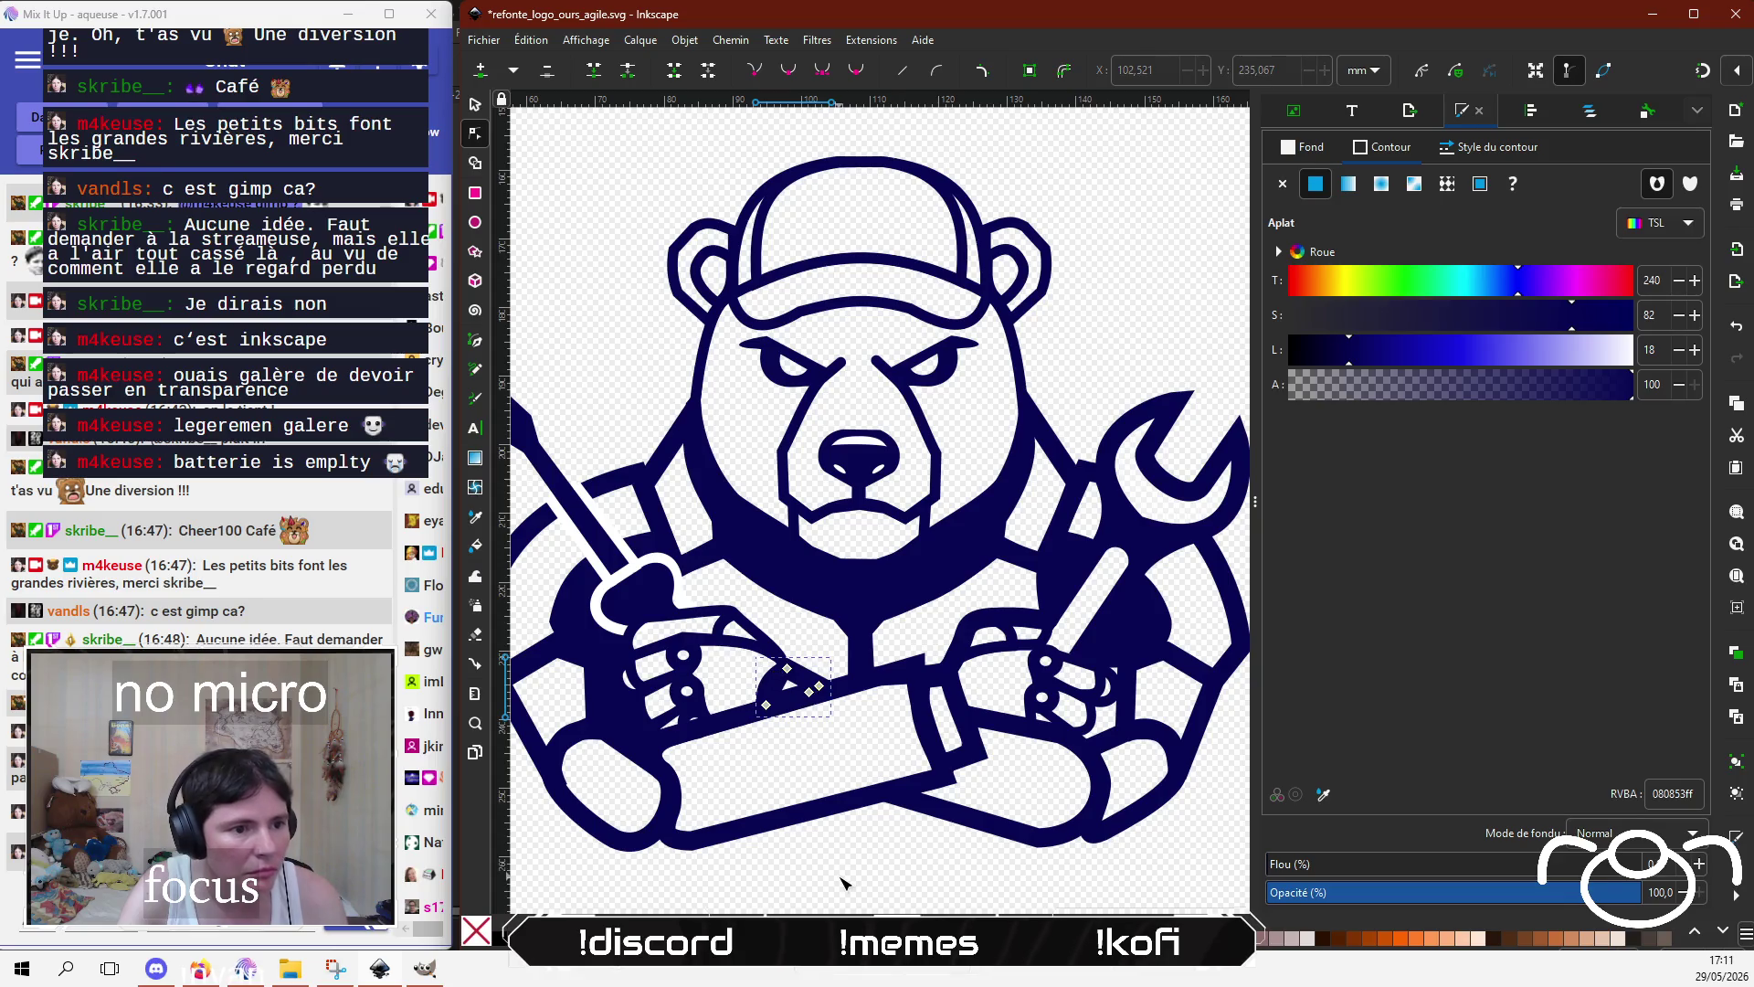
{"action": "left_click", "coordinate": [885, 880]}
Step: Check the pieces by the left forearm, then select the chest outline below the snout and zoom in
{"action": "scroll", "coordinate": [913, 745], "scroll_direction": "up", "scroll_amount": 1}
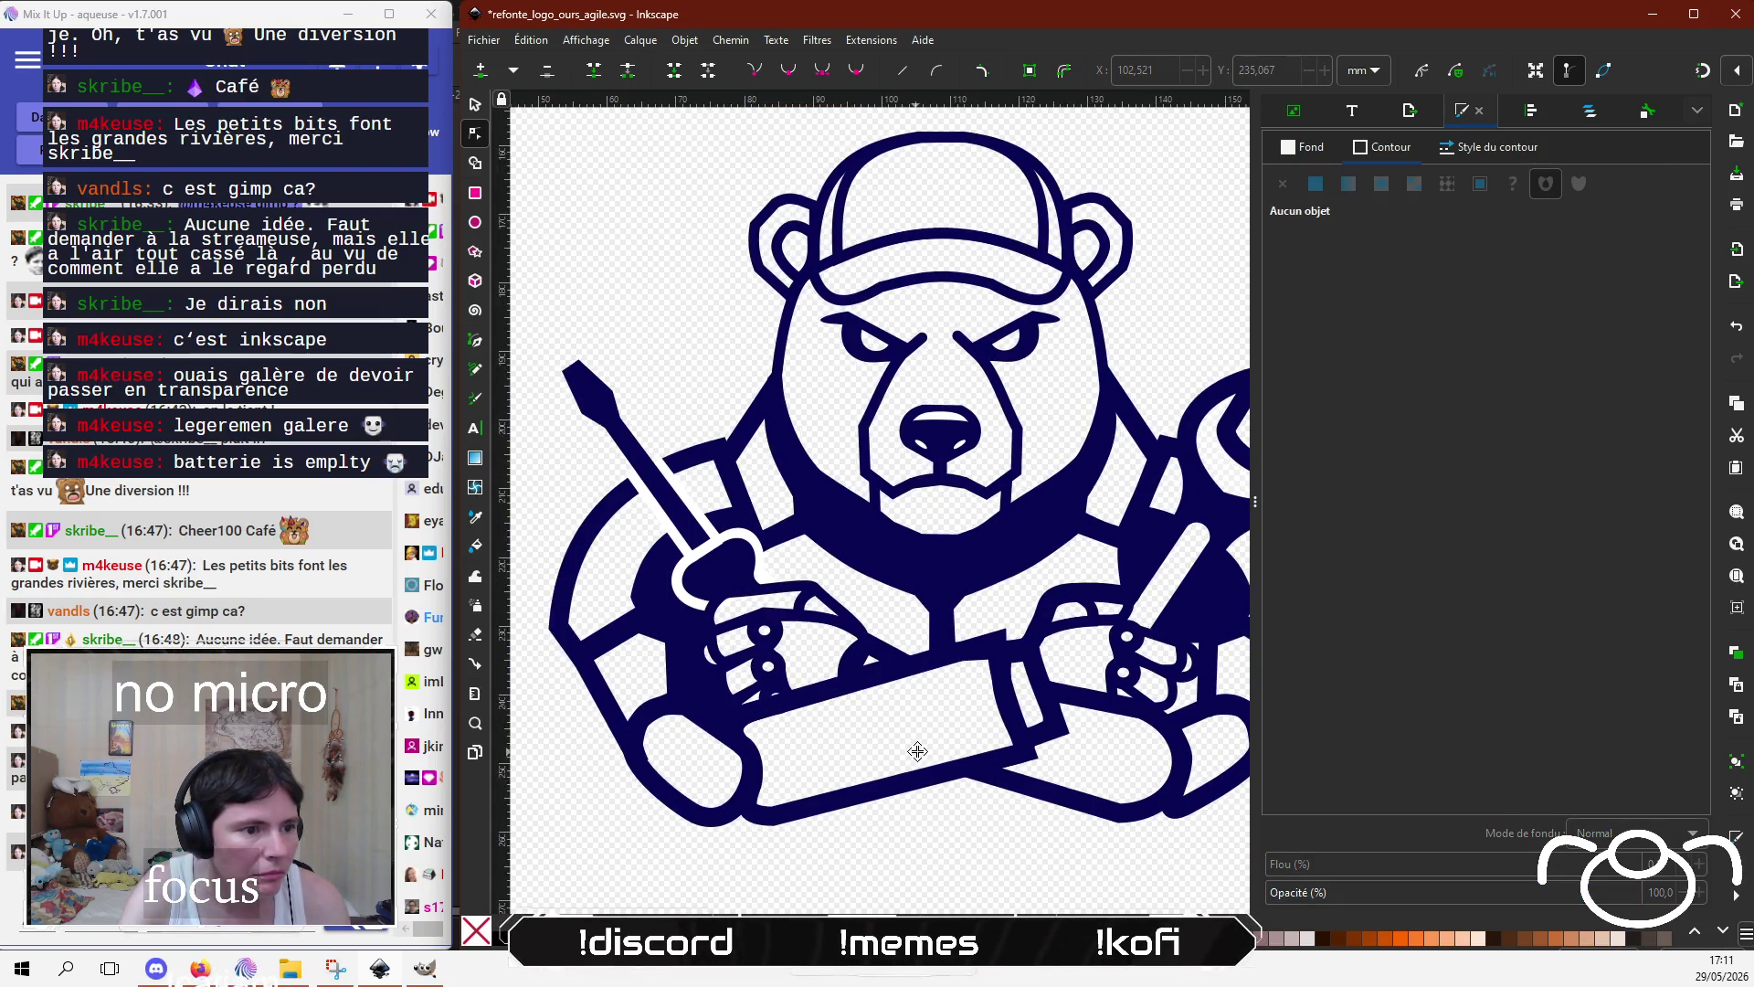
{"action": "left_click", "coordinate": [627, 731]}
{"action": "scroll", "coordinate": [629, 733], "scroll_direction": "up", "scroll_amount": 2}
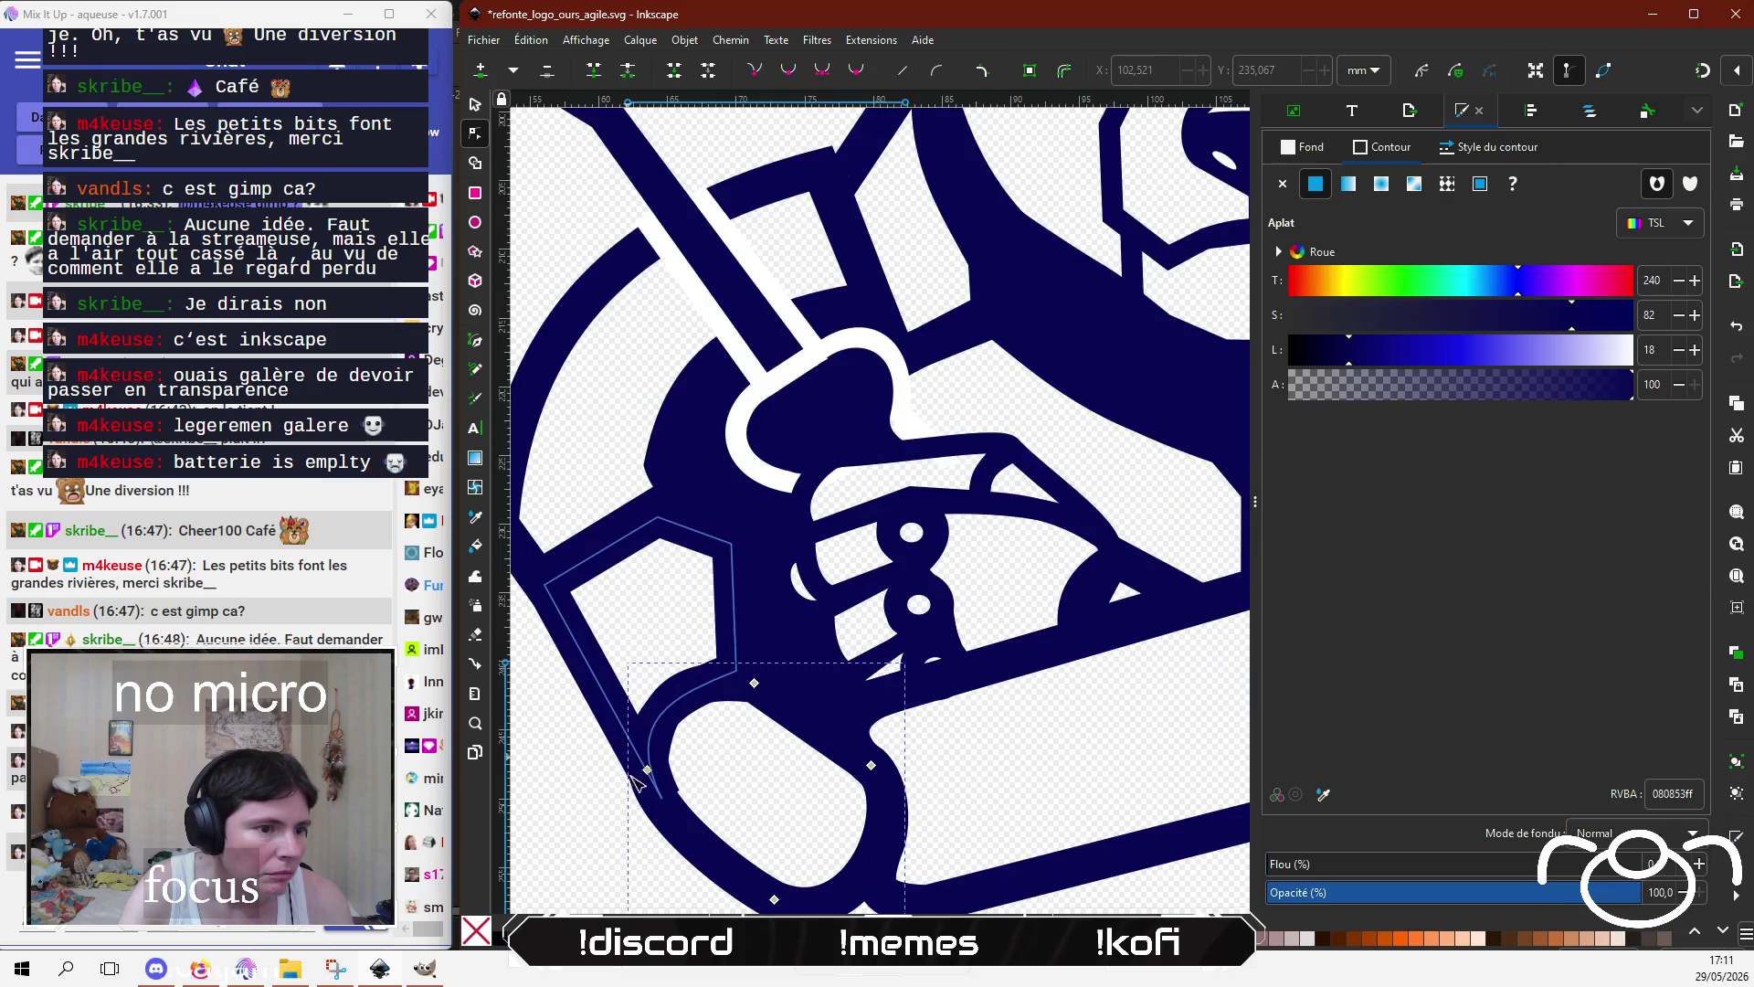
{"action": "left_click", "coordinate": [662, 801]}
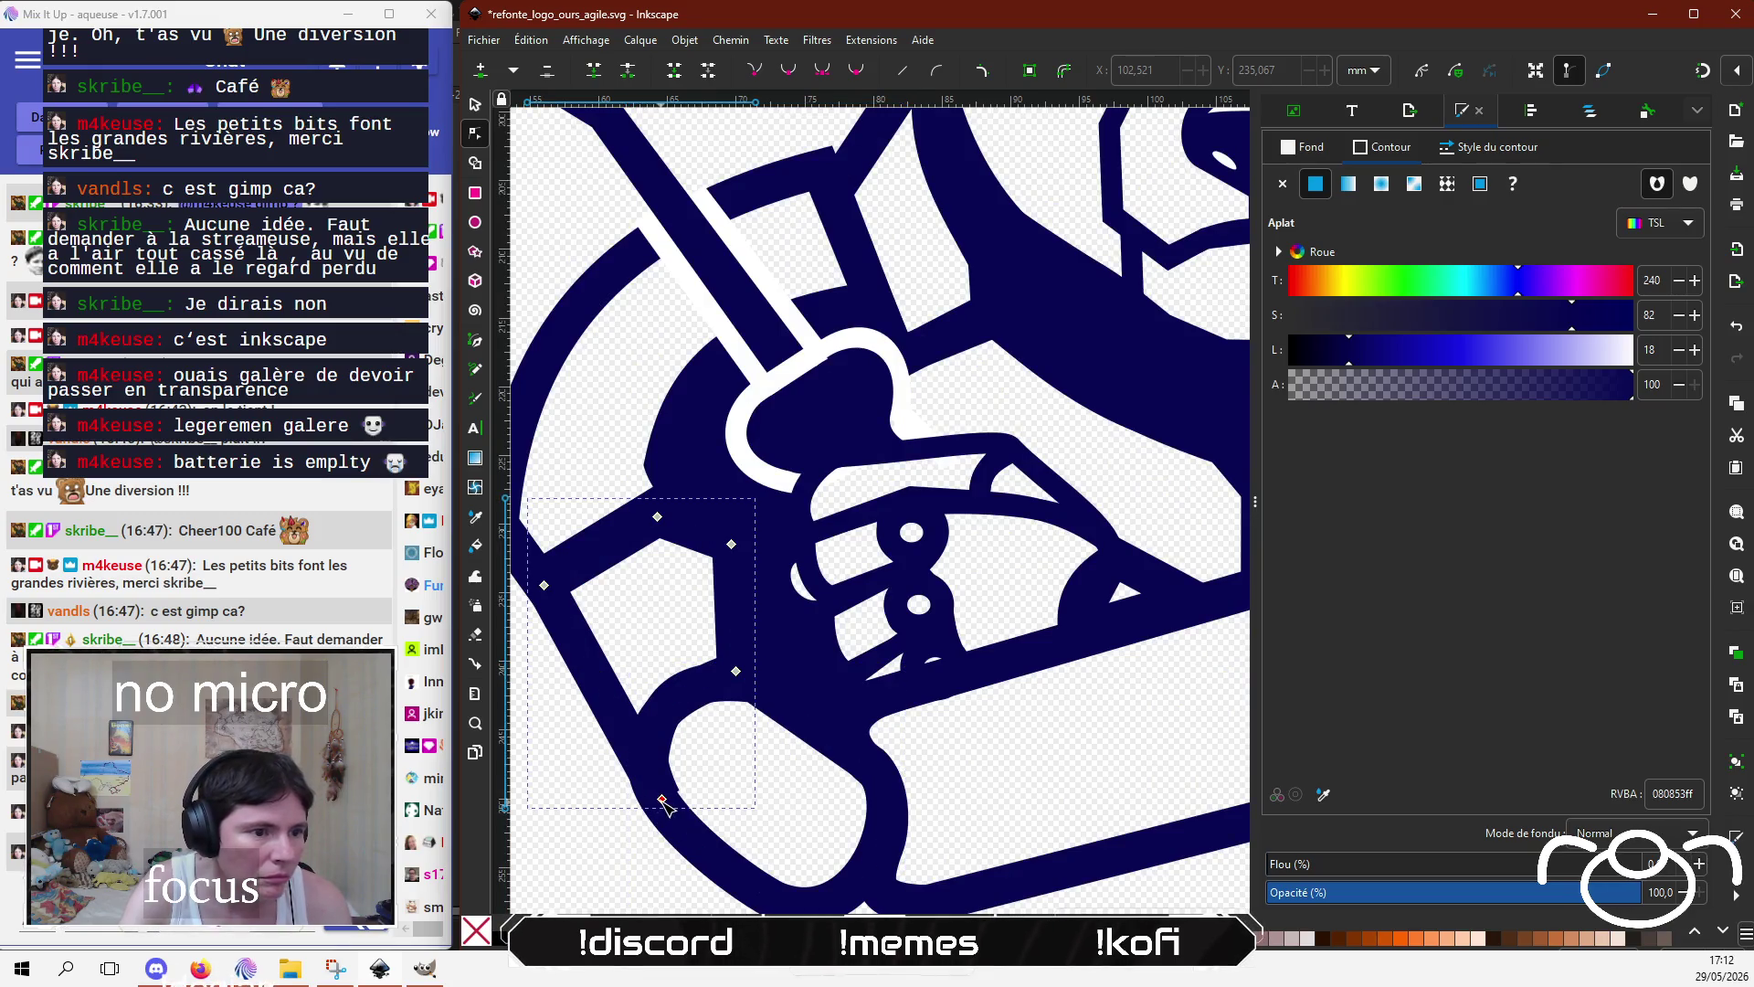
{"action": "left_click_drag", "start_coordinate": [662, 801], "coordinate": [662, 803]}
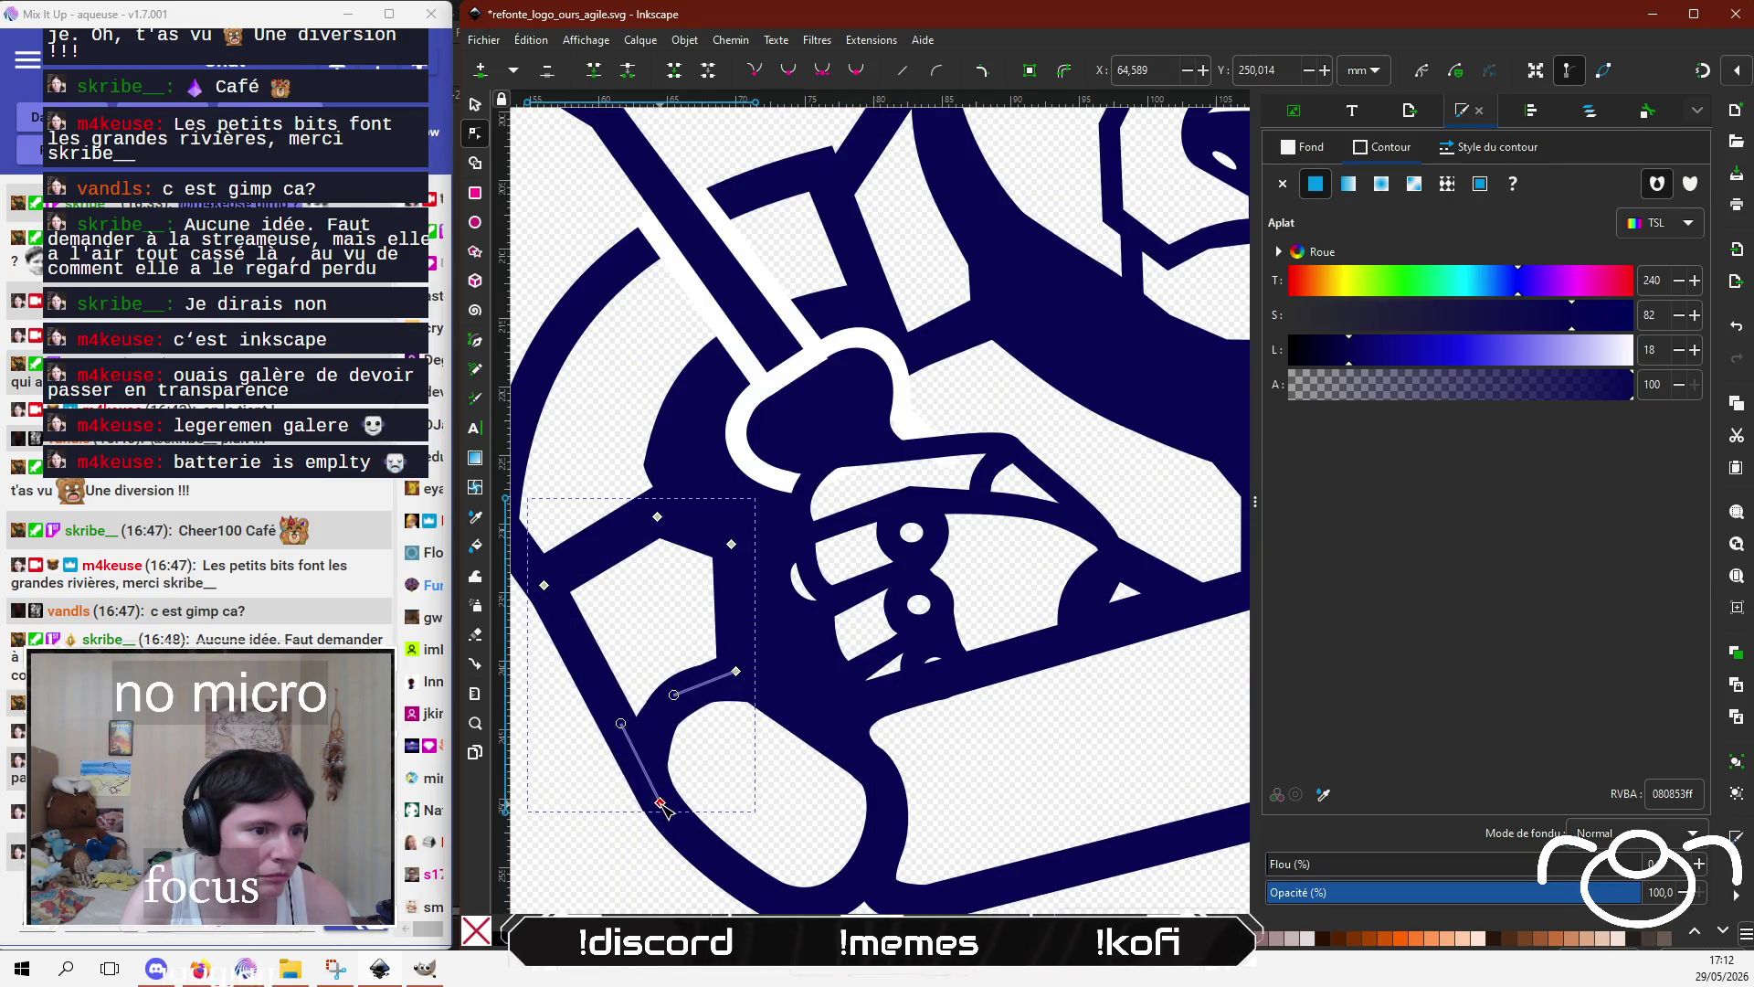
{"action": "left_click", "coordinate": [550, 846]}
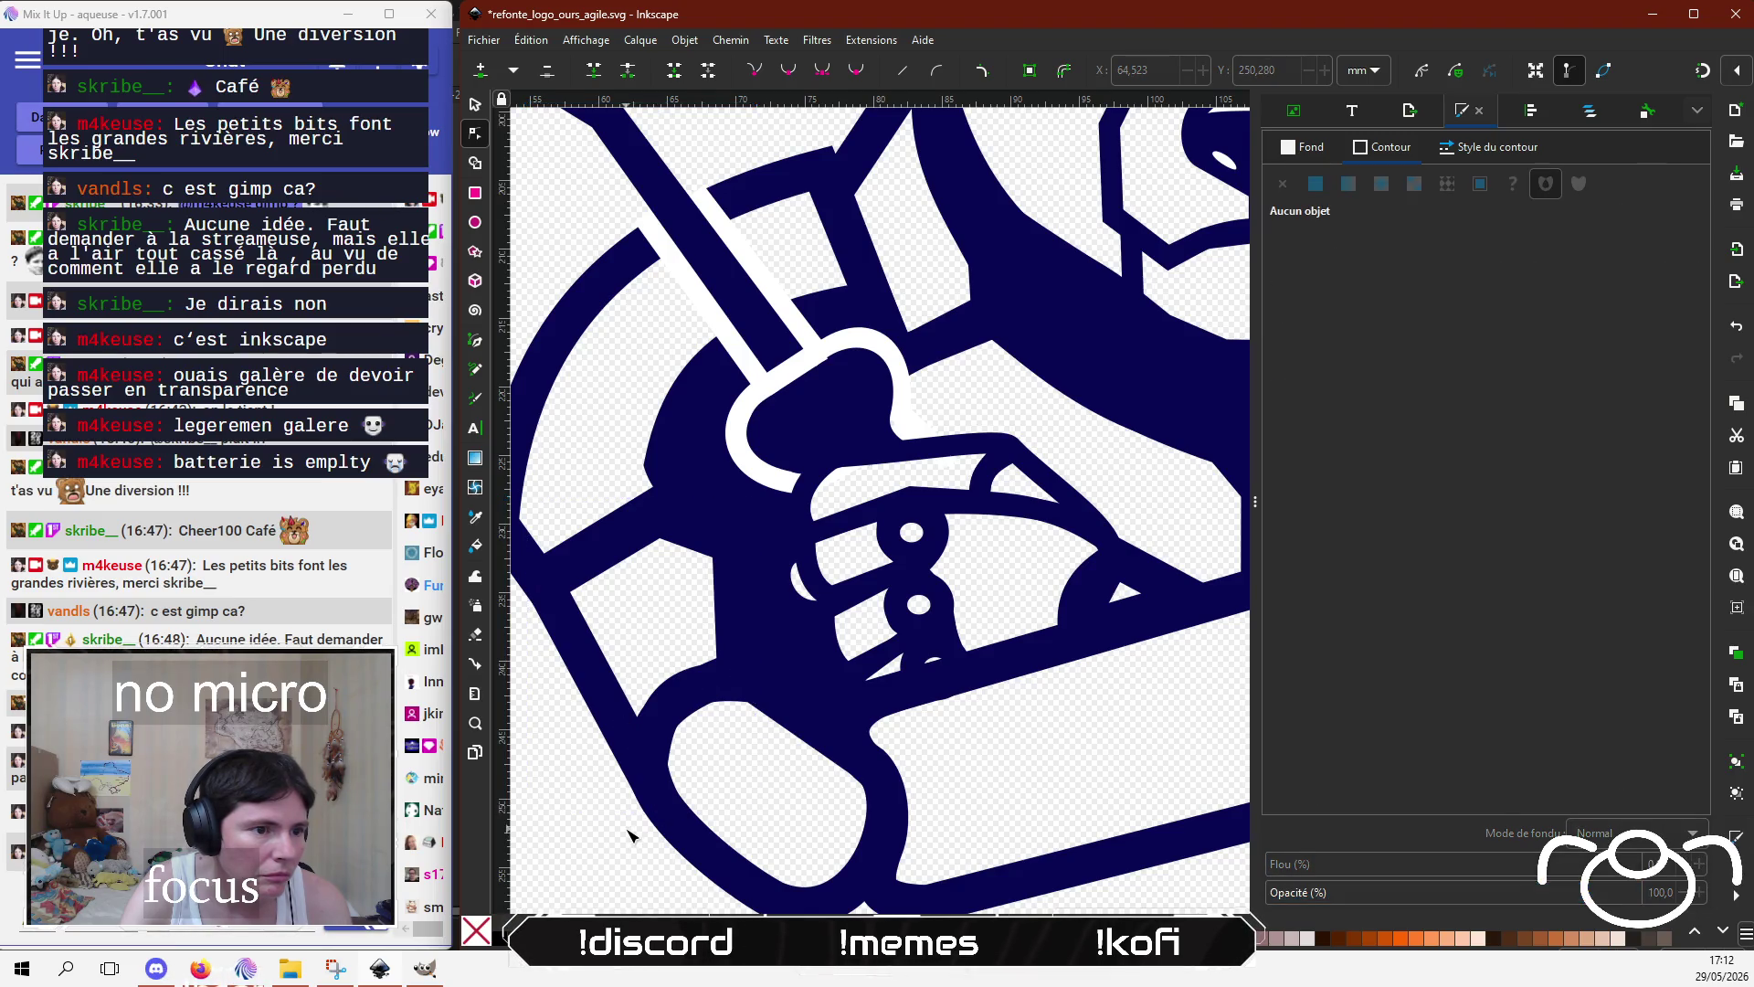
{"action": "scroll", "coordinate": [585, 703], "scroll_direction": "down", "scroll_amount": 1, "text": "ctrl"}
{"action": "scroll", "coordinate": [585, 695], "scroll_direction": "down", "scroll_amount": 1, "text": "ctrl"}
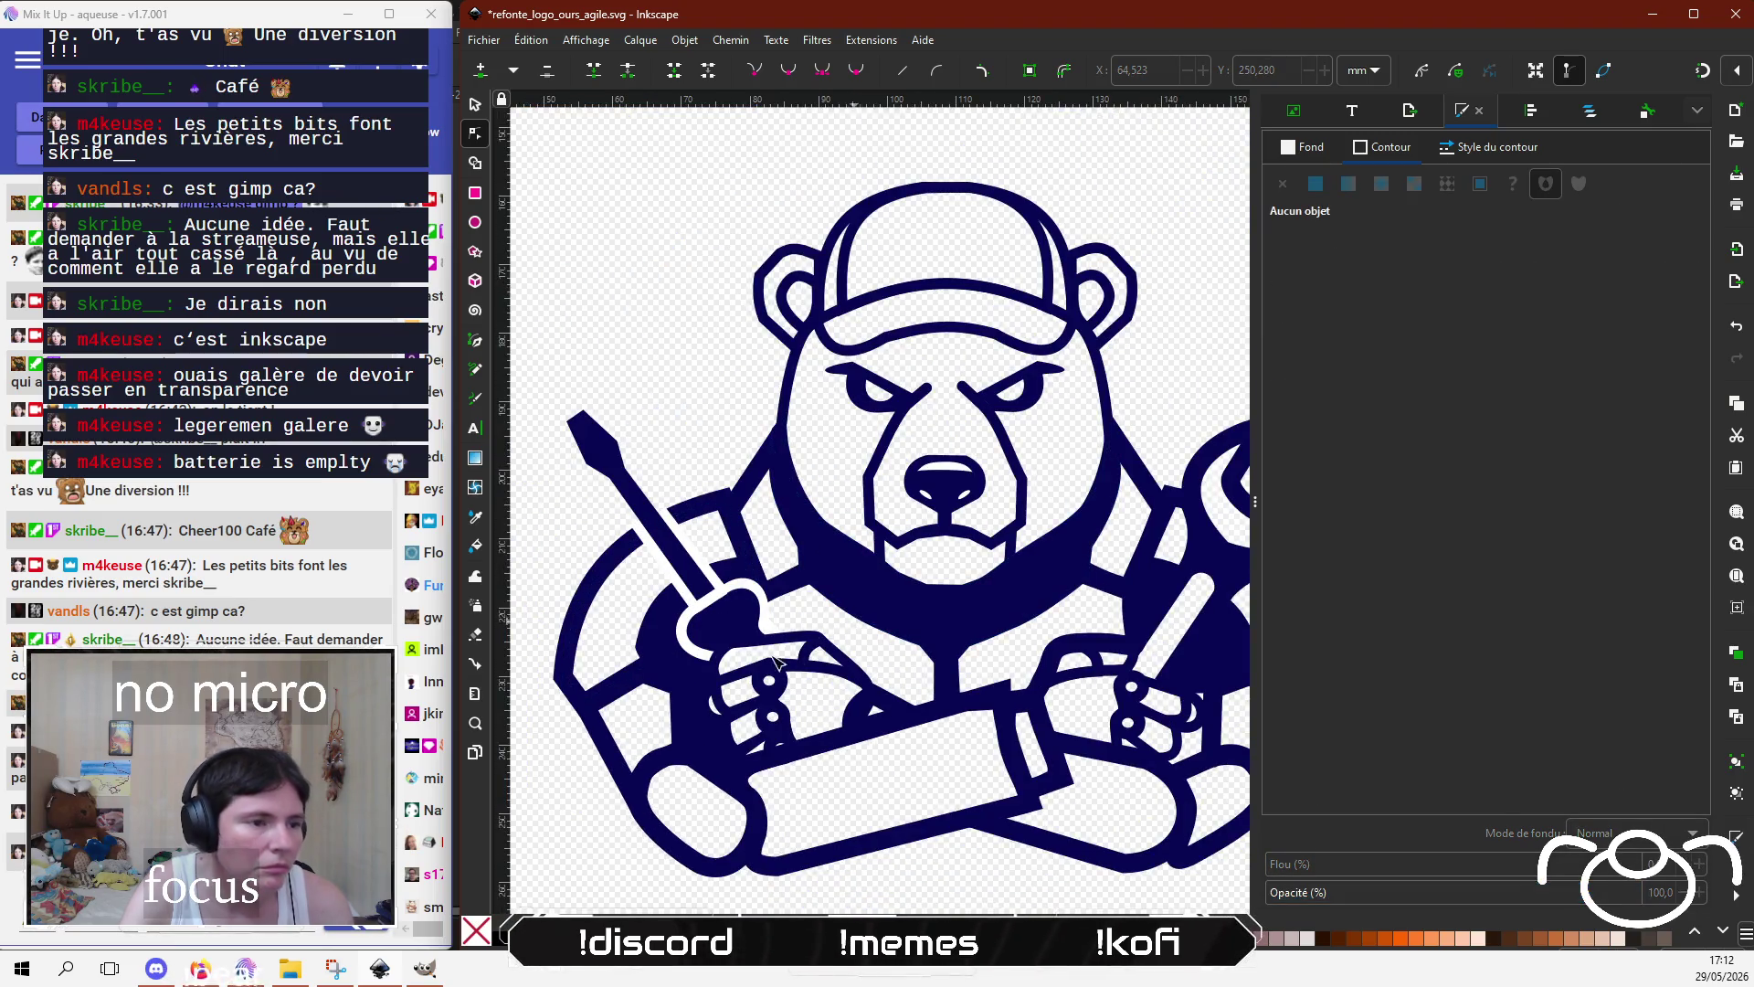
{"action": "scroll", "coordinate": [735, 546], "scroll_direction": "down", "scroll_amount": 3}
{"action": "scroll", "coordinate": [735, 546], "scroll_direction": "right", "scroll_amount": 4}
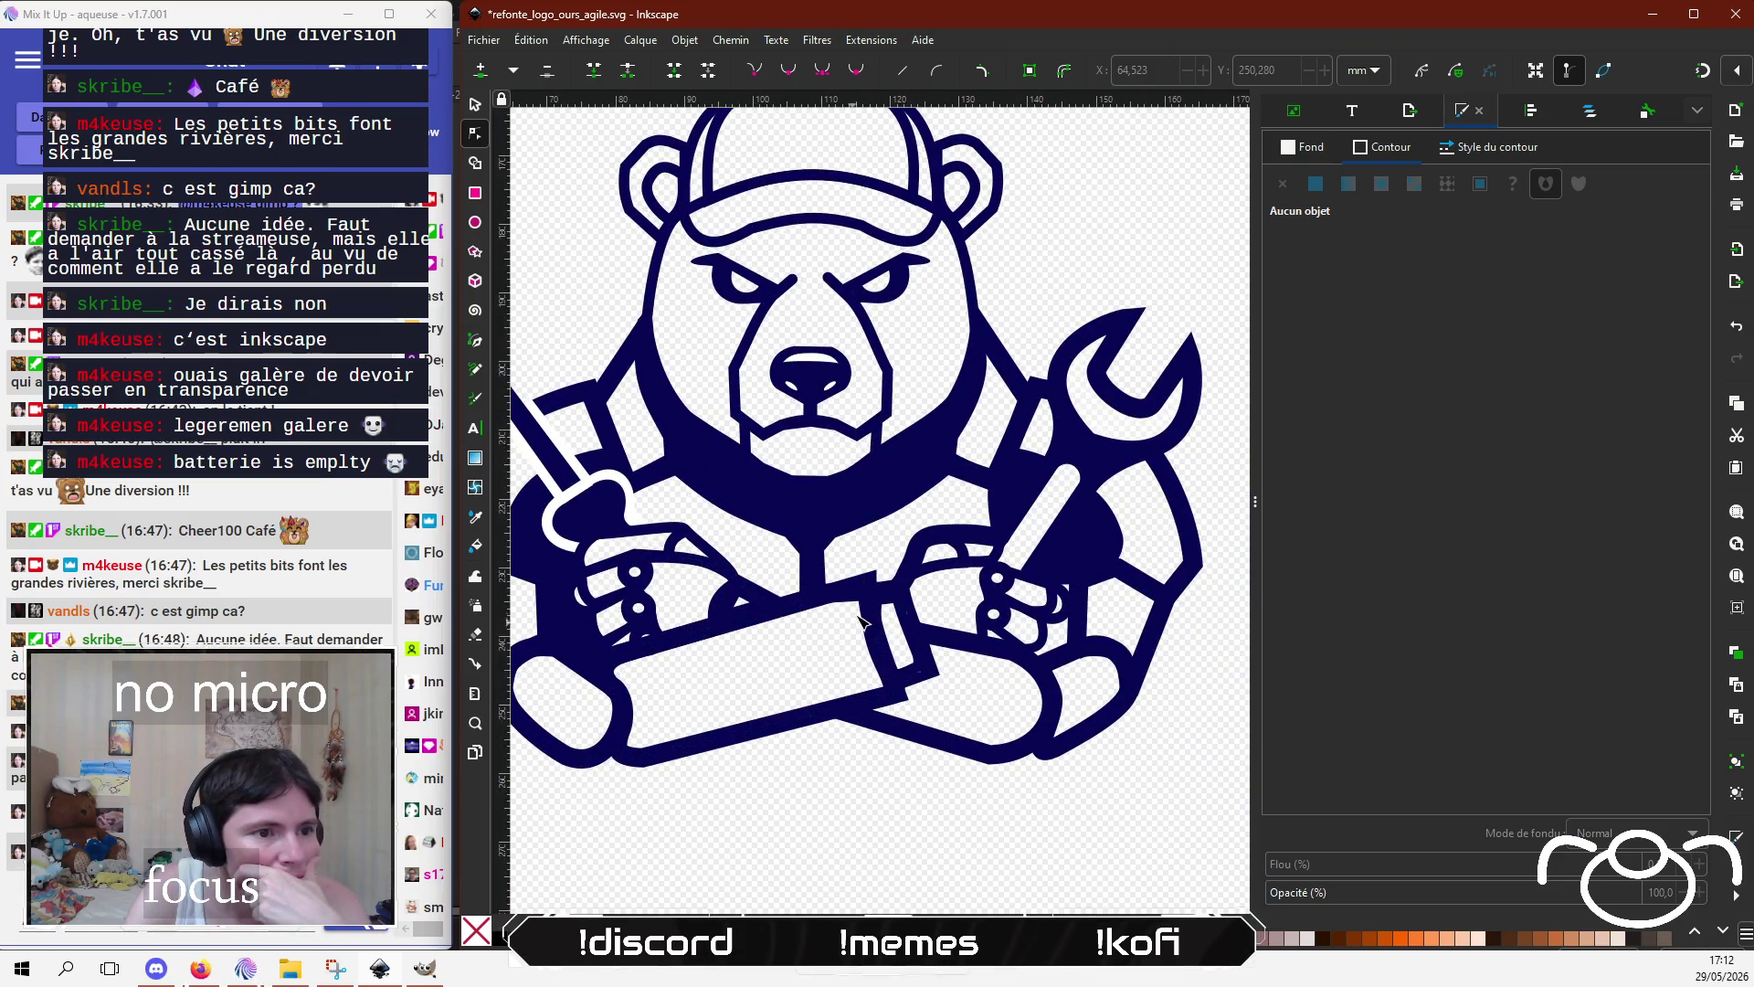
{"action": "left_click", "coordinate": [821, 582]}
{"action": "scroll", "coordinate": [877, 639], "scroll_direction": "up", "scroll_amount": 2, "text": "ctrl"}
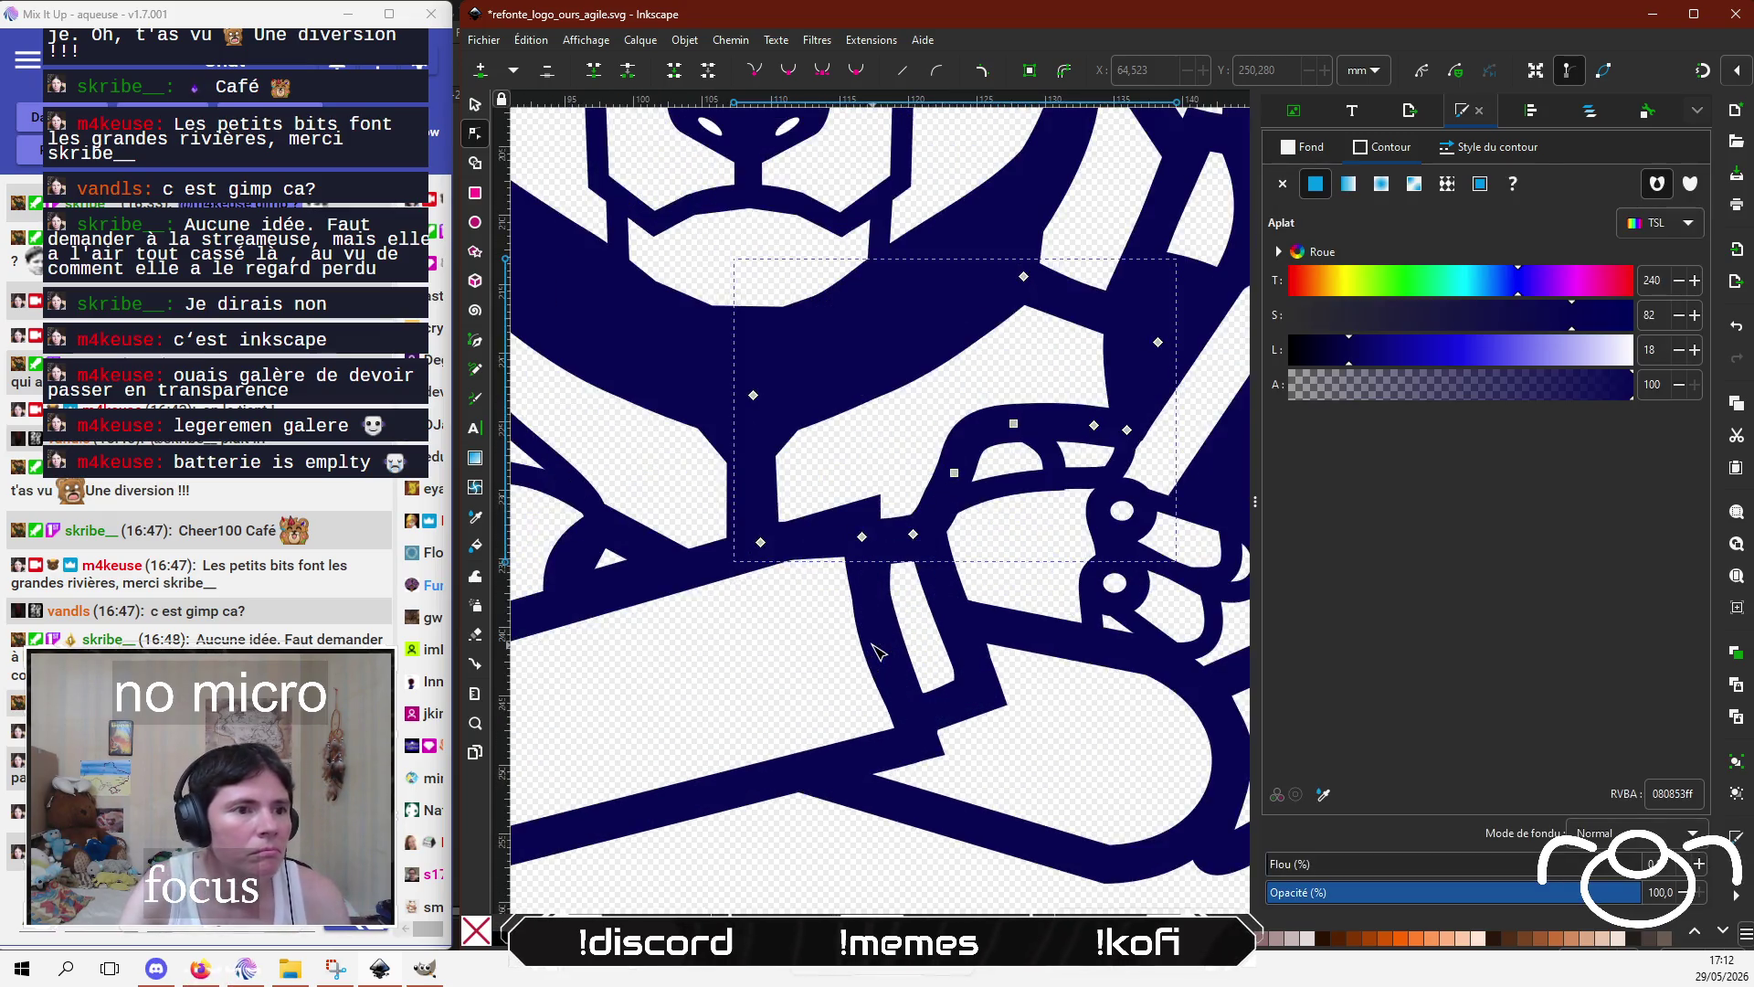
Step: Drag the chest outline's lower corner node into place and give the stroke mitred joins
{"action": "scroll", "coordinate": [875, 651], "scroll_direction": "up", "scroll_amount": 3}
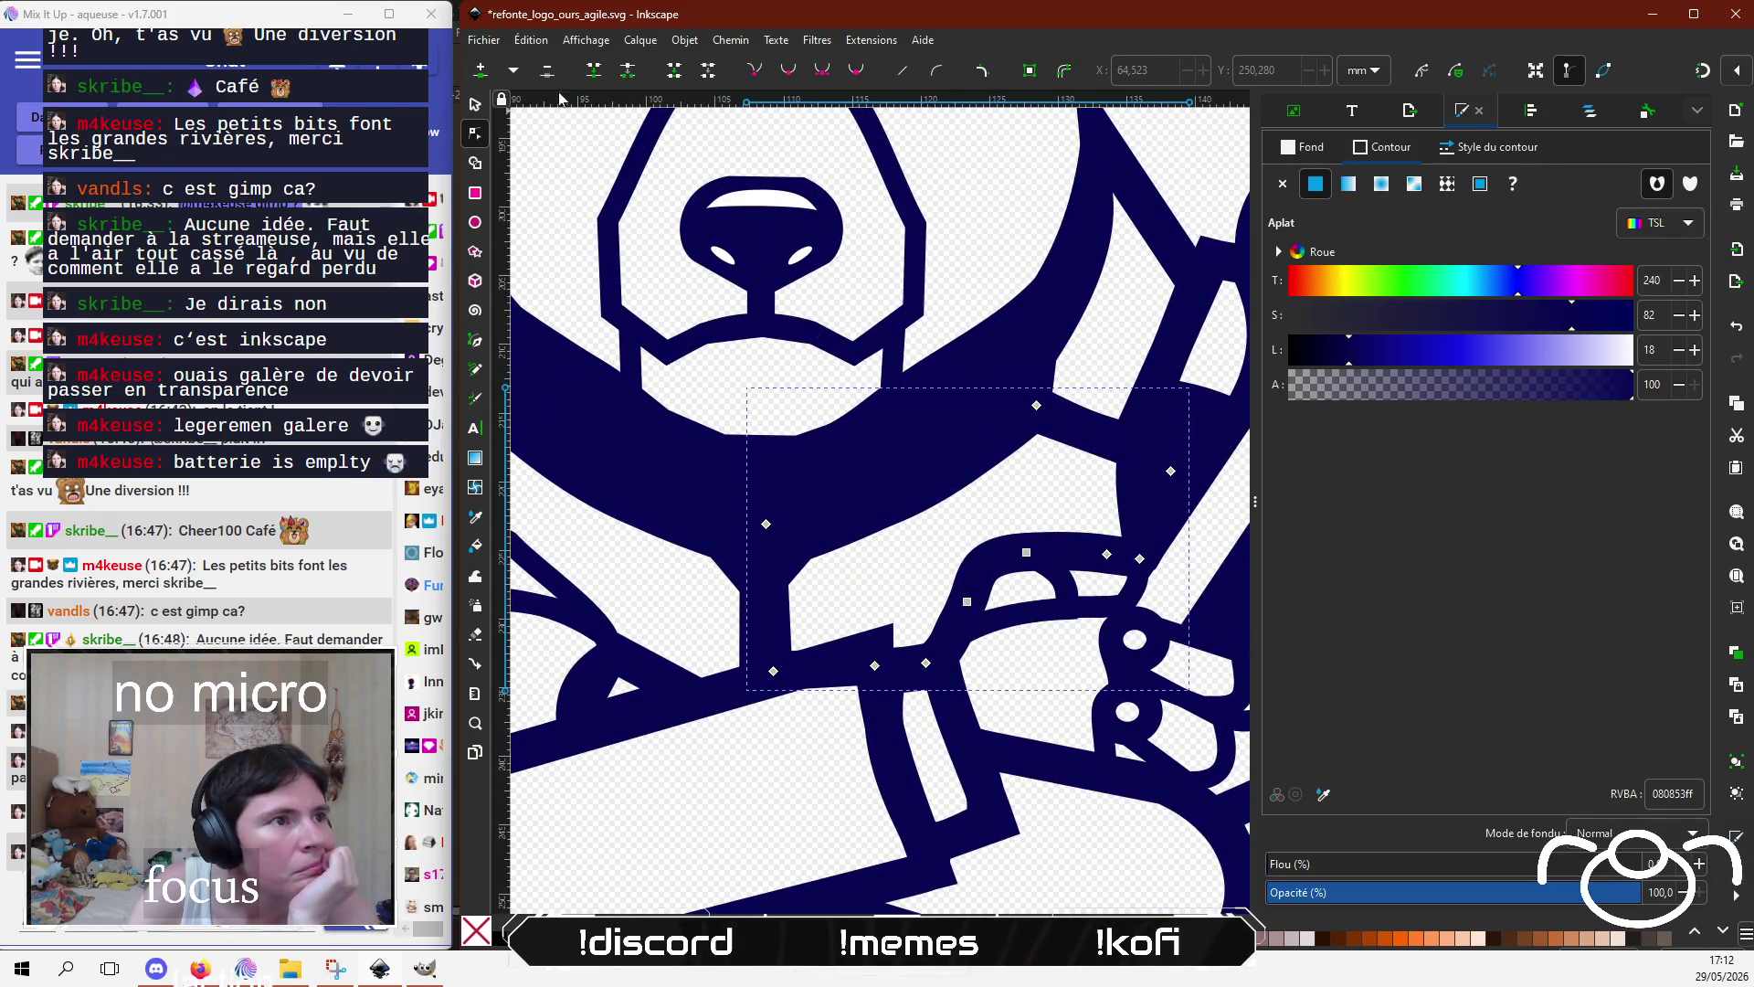
{"action": "left_click", "coordinate": [842, 674]}
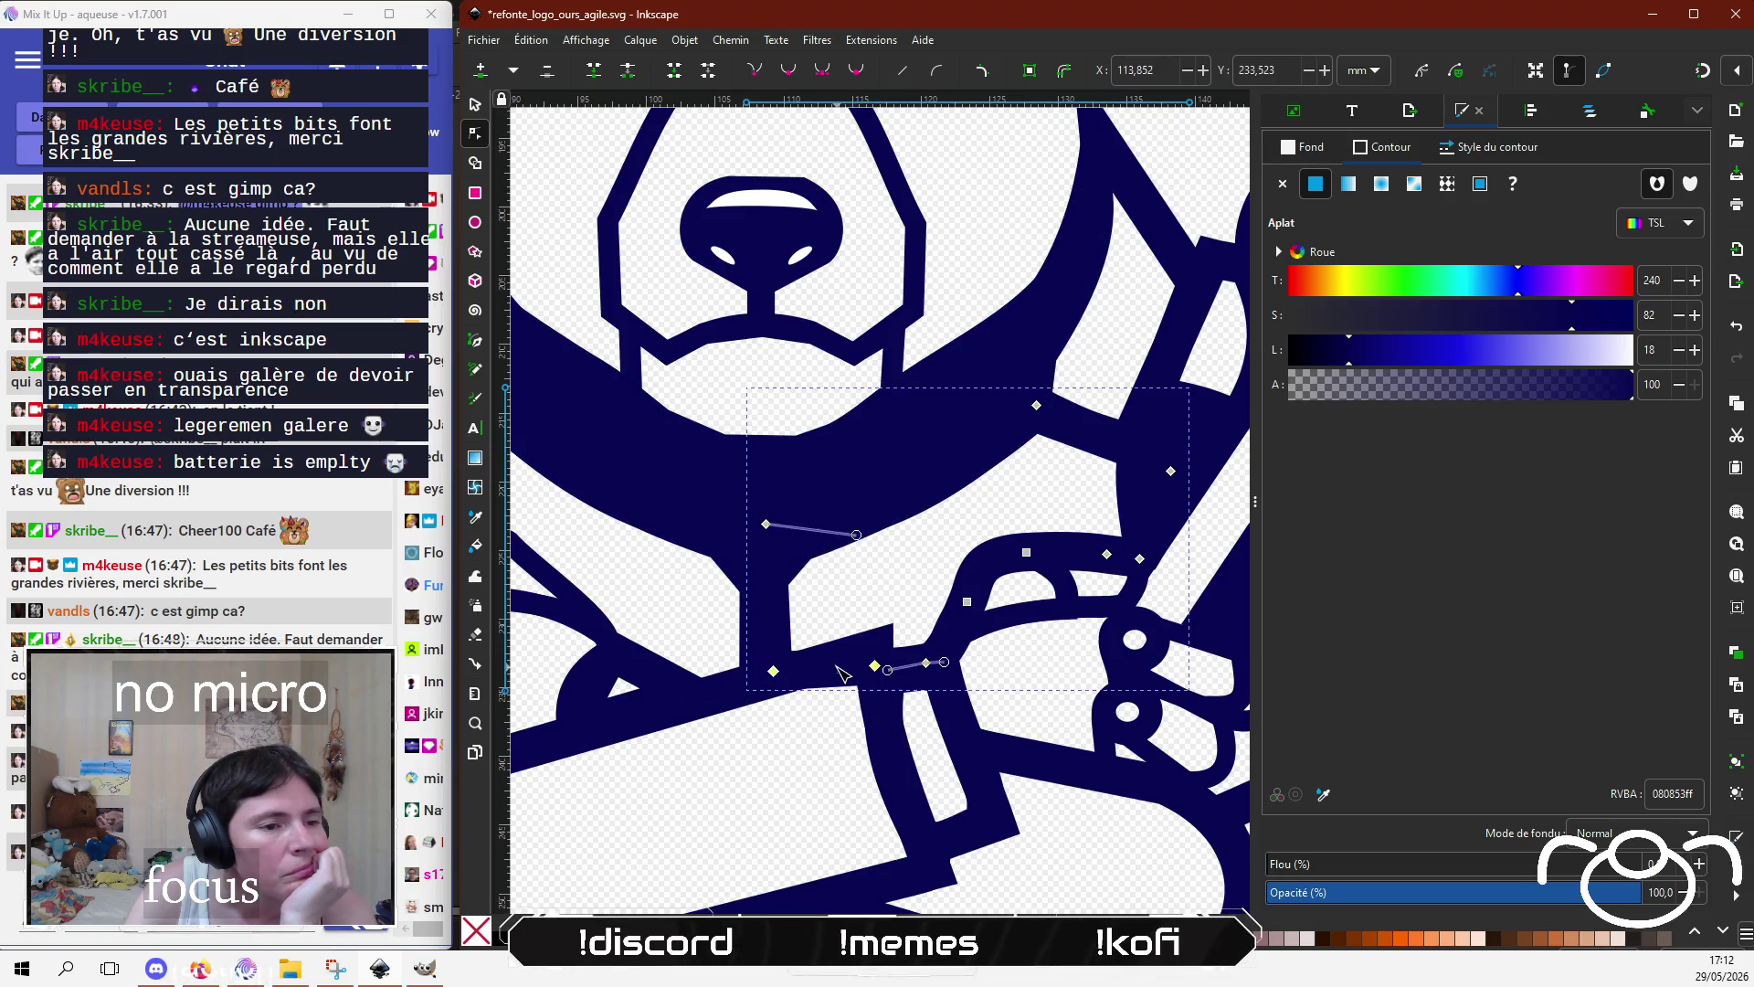
{"action": "left_click_drag", "start_coordinate": [843, 655], "coordinate": [879, 639]}
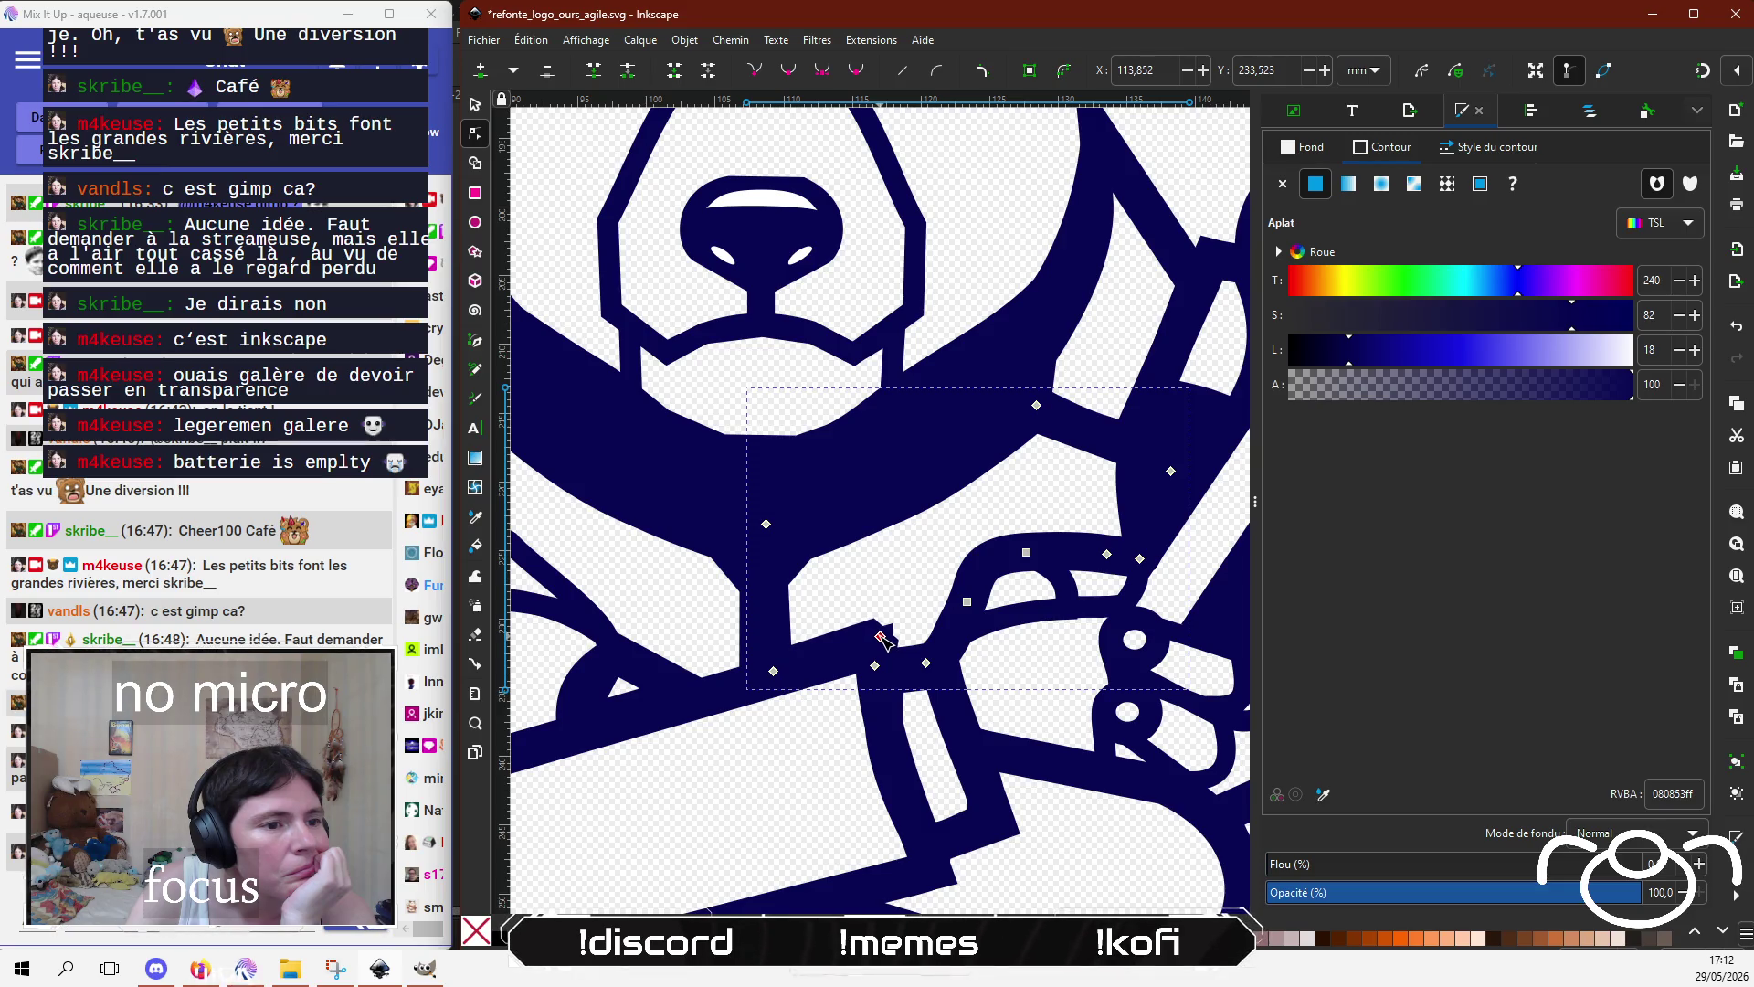
{"action": "left_click", "coordinate": [1517, 146]}
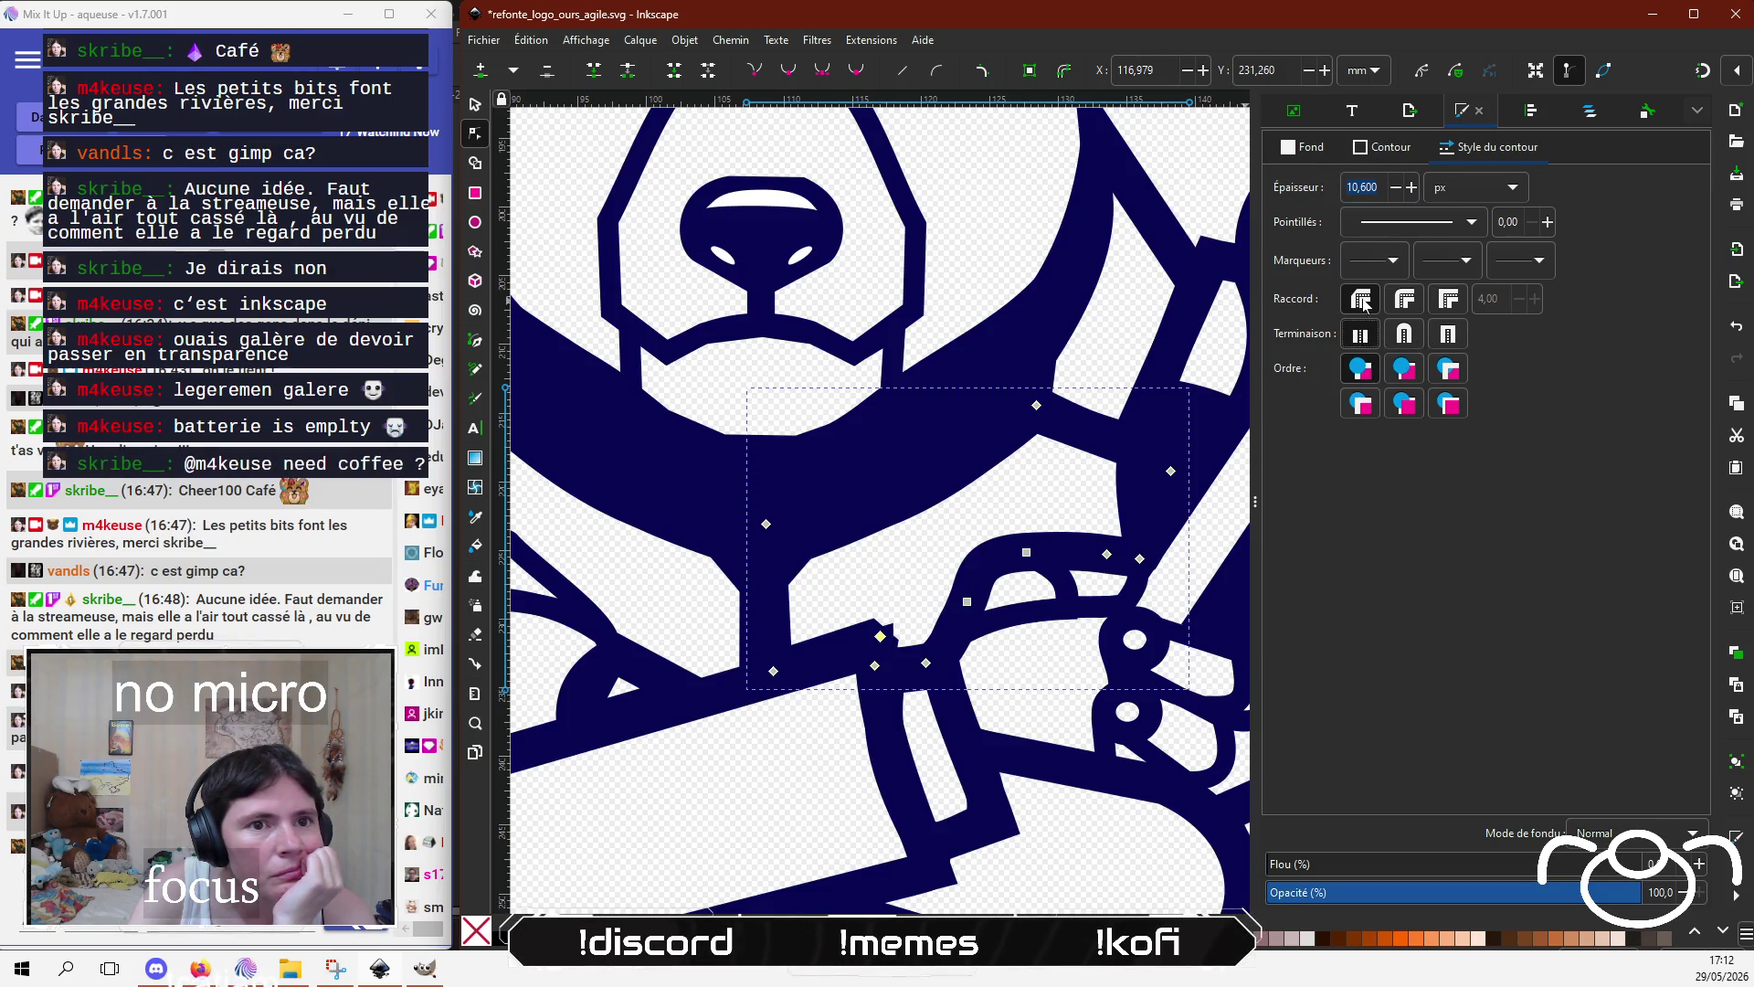
{"action": "left_click", "coordinate": [1449, 302]}
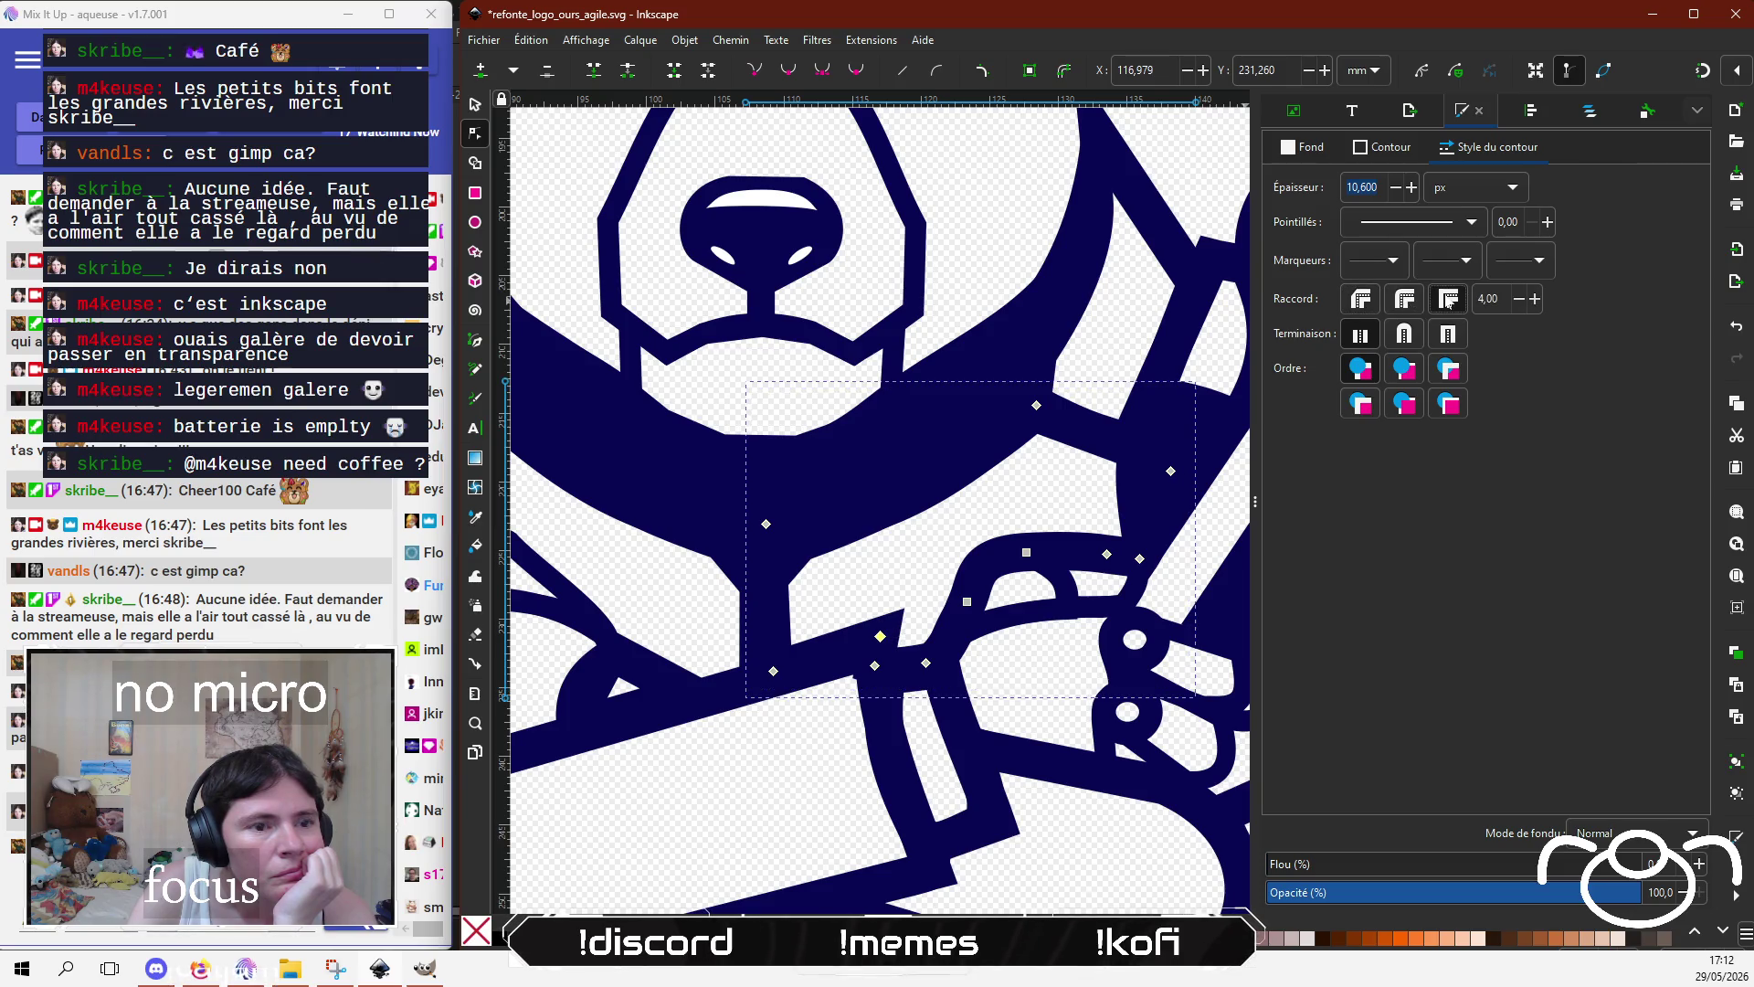
{"action": "left_click_drag", "start_coordinate": [880, 636], "coordinate": [883, 645]}
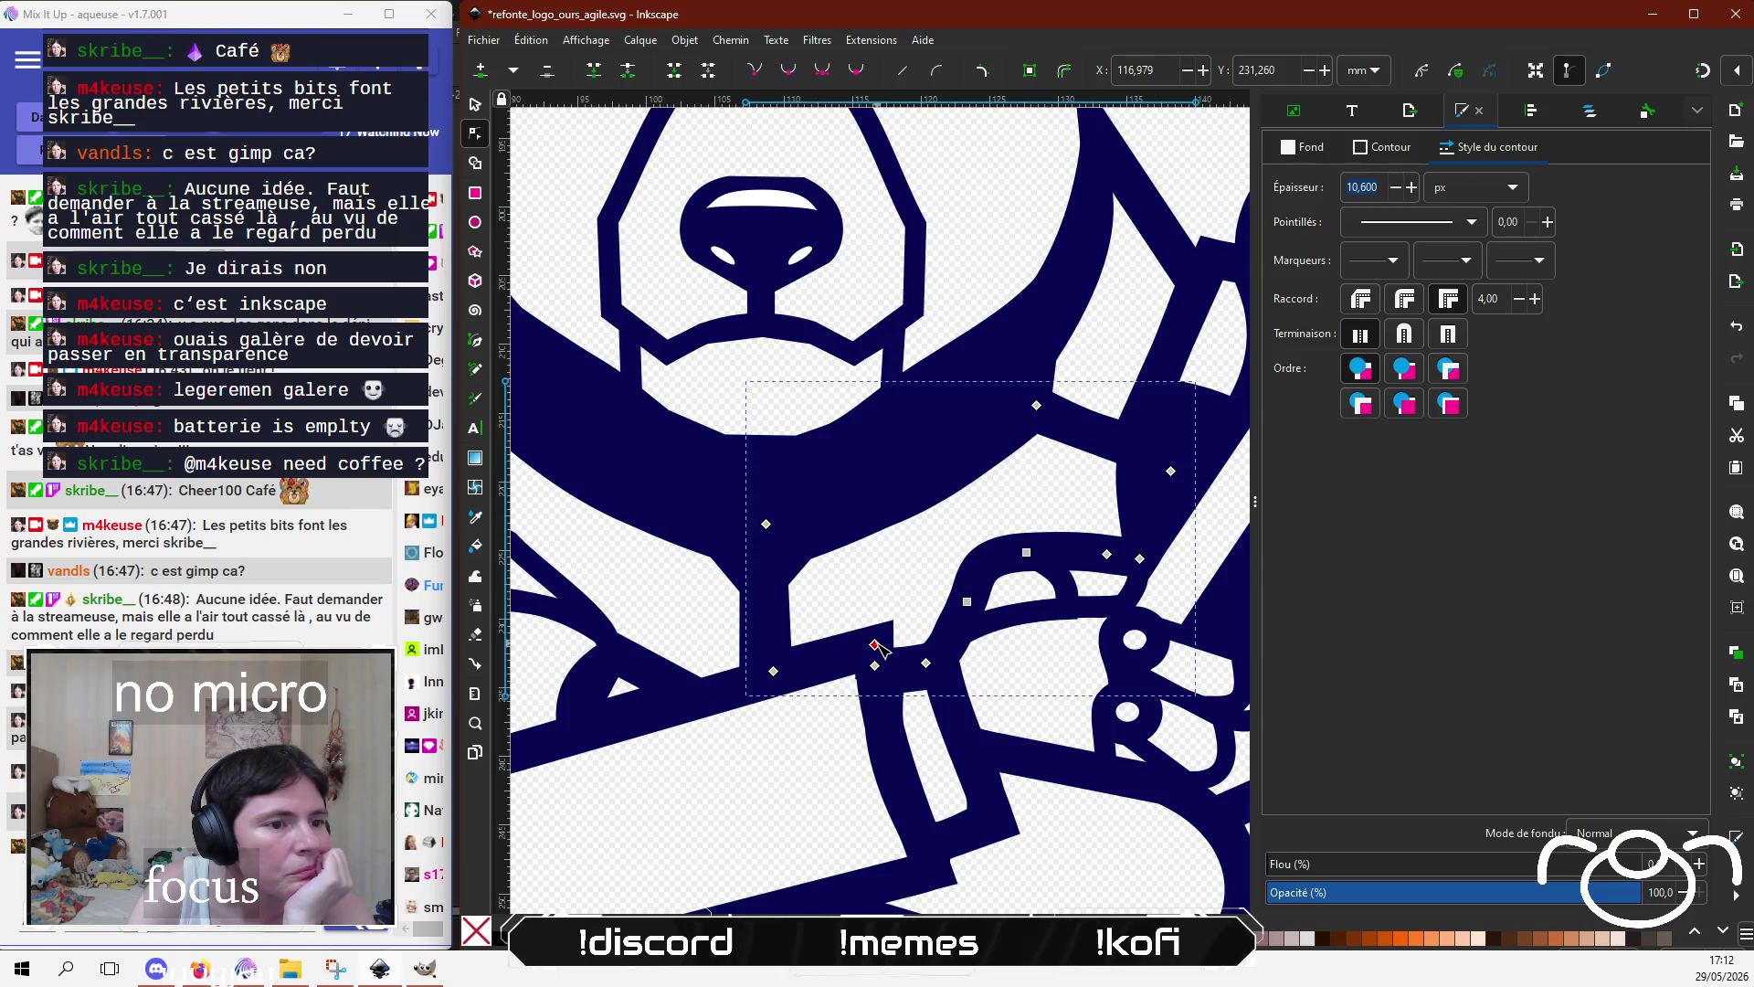
{"action": "left_click_drag", "start_coordinate": [876, 646], "coordinate": [881, 648]}
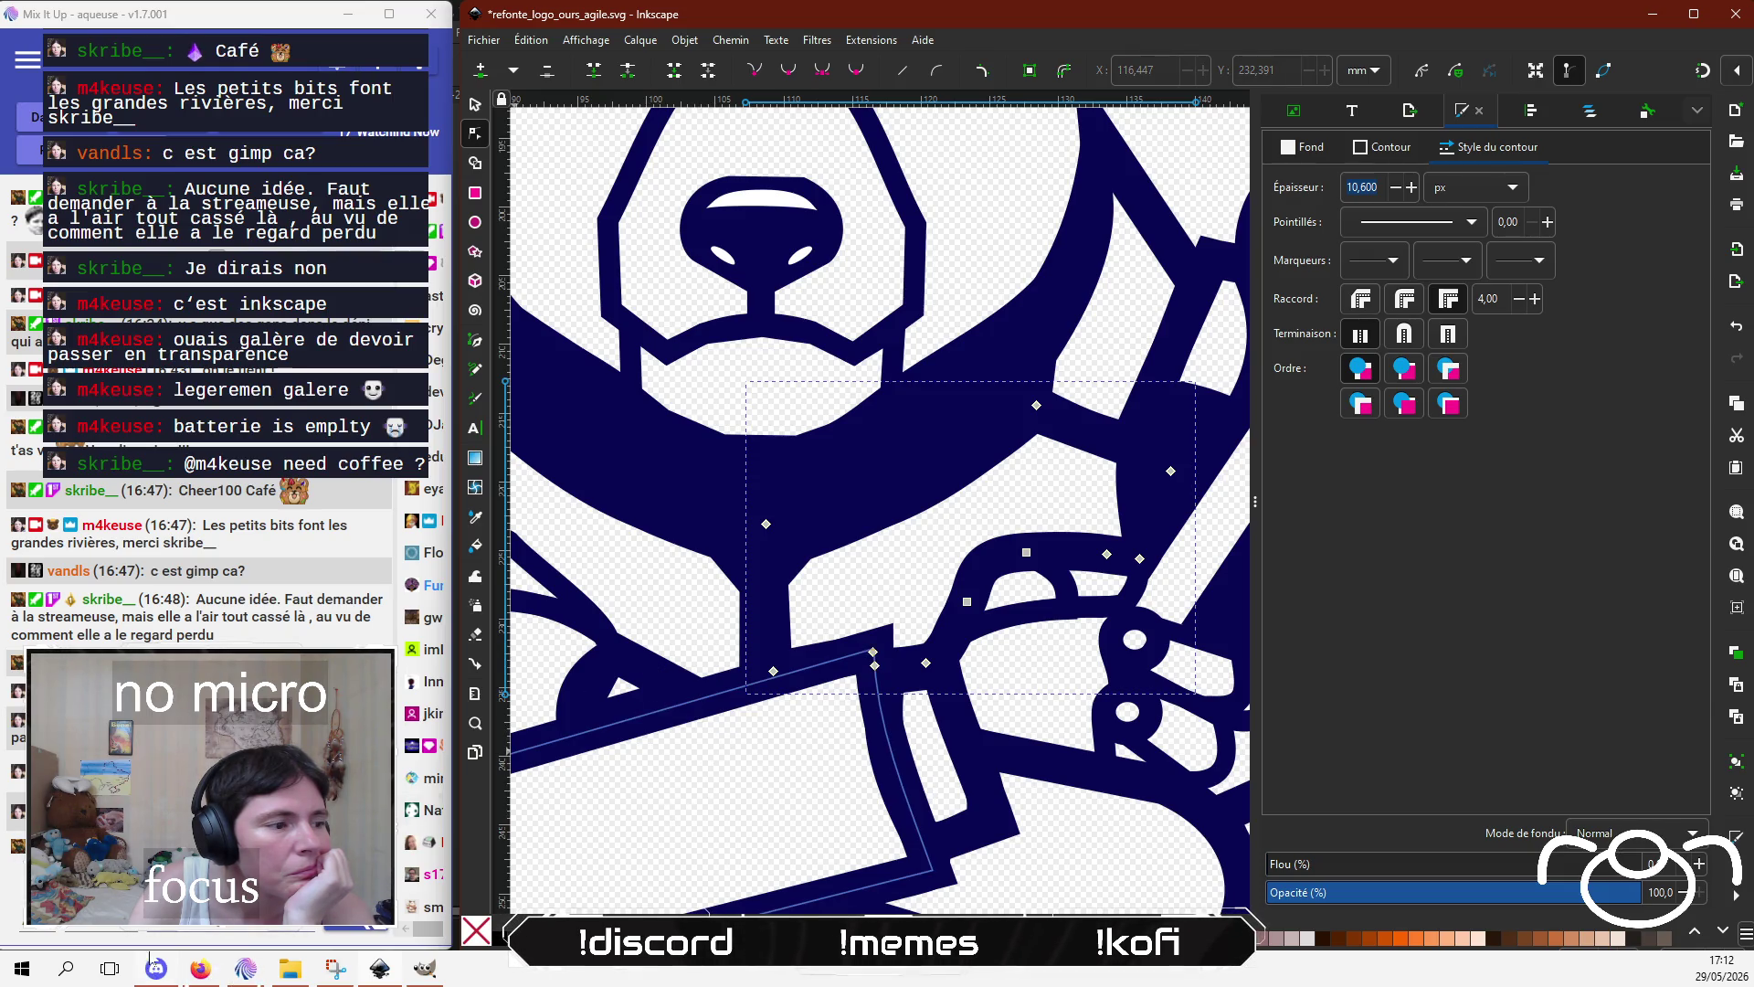
{"action": "left_click", "coordinate": [418, 811]}
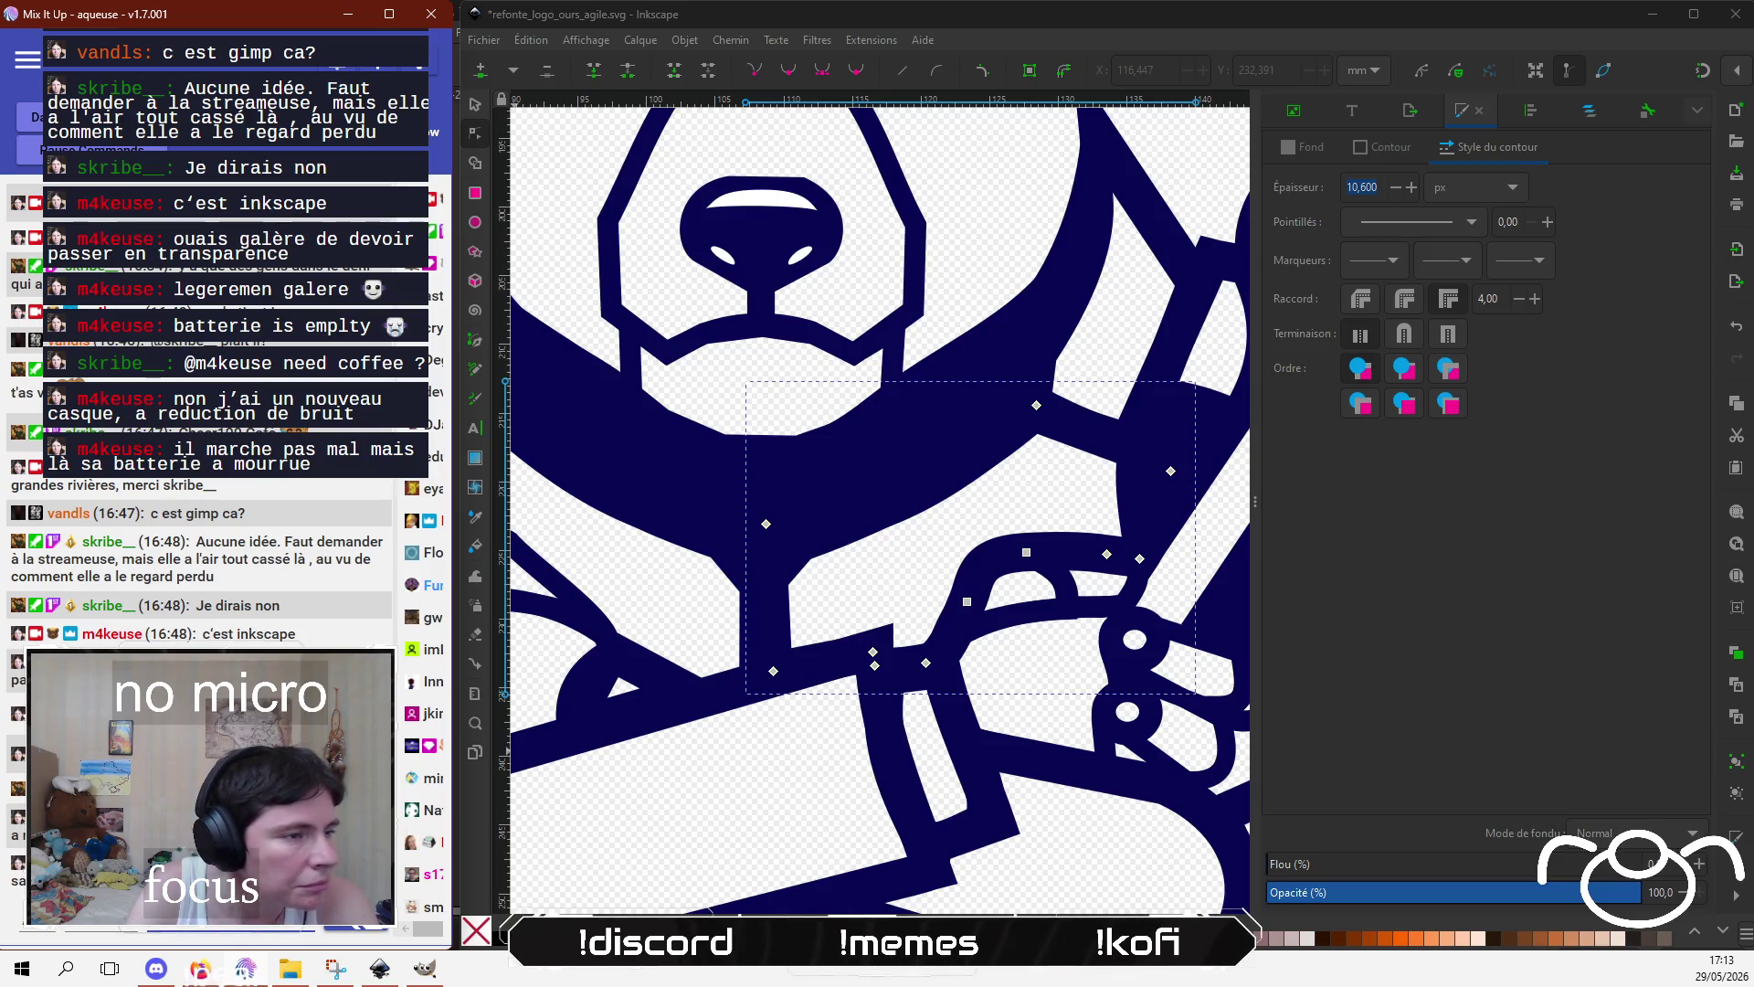
{"action": "scroll", "coordinate": [937, 794], "scroll_direction": "down", "scroll_amount": 4}
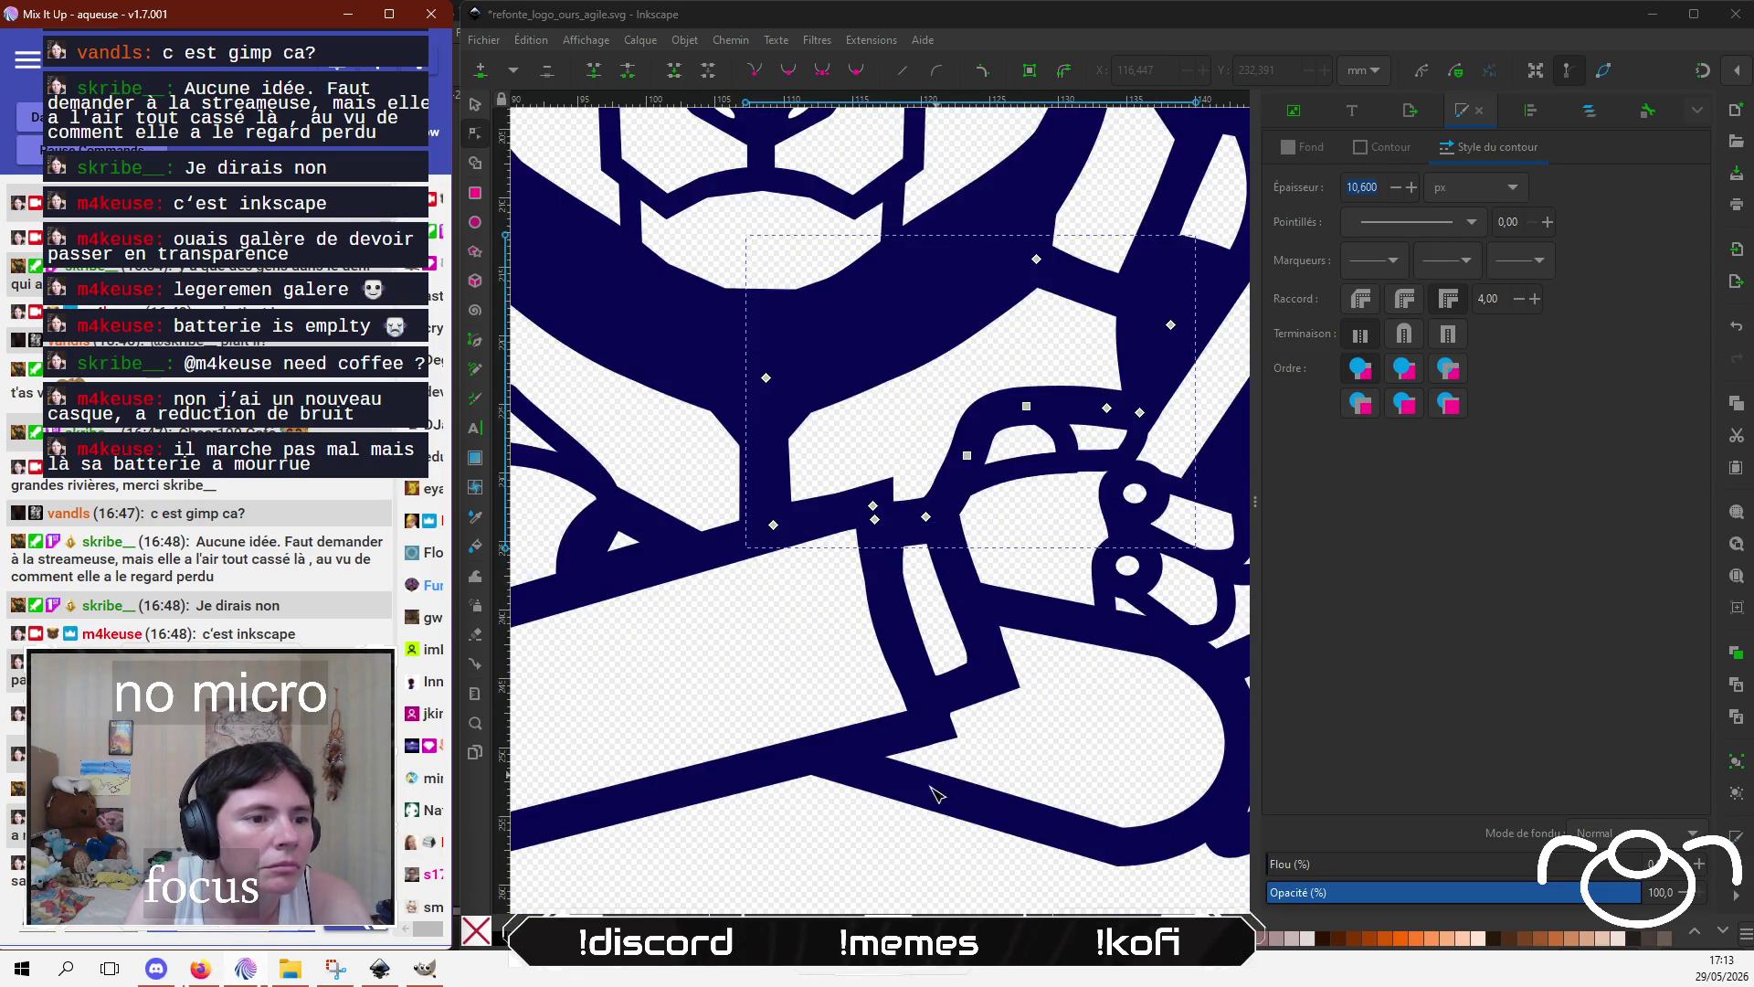
Step: Nudge one node on the inner finger arc of the wrench paw to reshape its curve
{"action": "left_click", "coordinate": [903, 822]}
{"action": "left_click", "coordinate": [983, 721]}
{"action": "scroll", "coordinate": [913, 712], "scroll_direction": "right", "scroll_amount": 5}
{"action": "scroll", "coordinate": [914, 713], "scroll_direction": "up", "scroll_amount": 2}
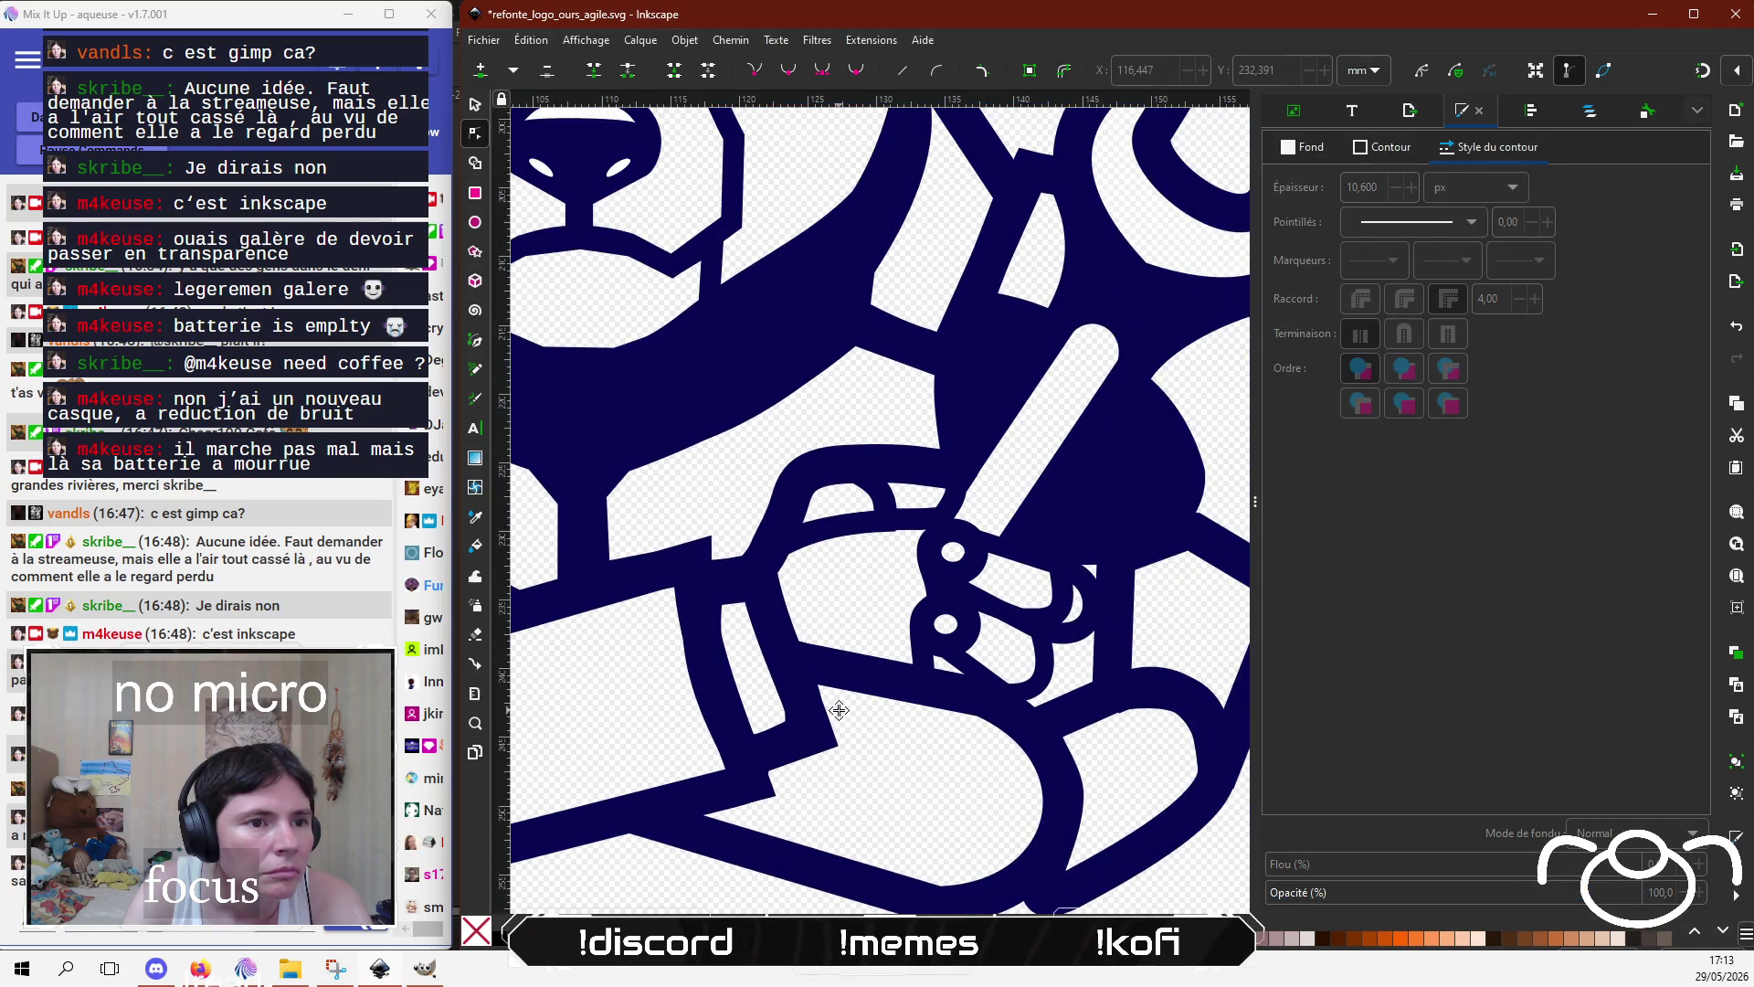
{"action": "left_click", "coordinate": [884, 500]}
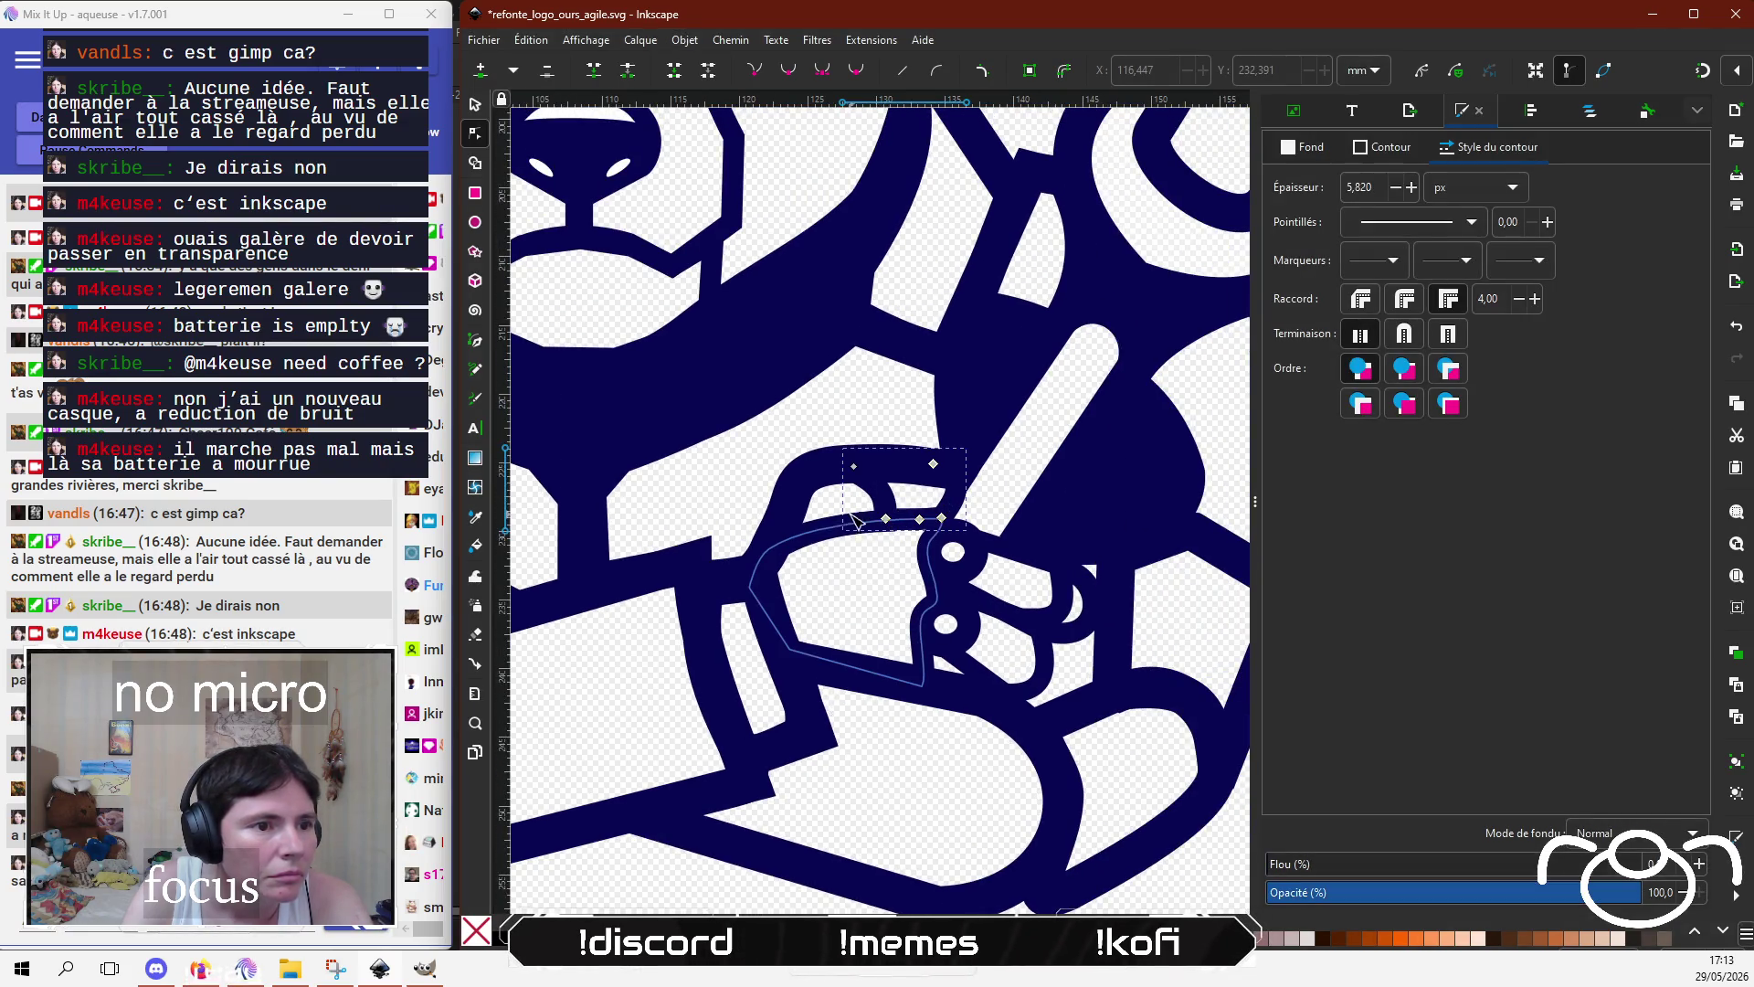
{"action": "left_click", "coordinate": [791, 544]}
{"action": "left_click", "coordinate": [841, 471]}
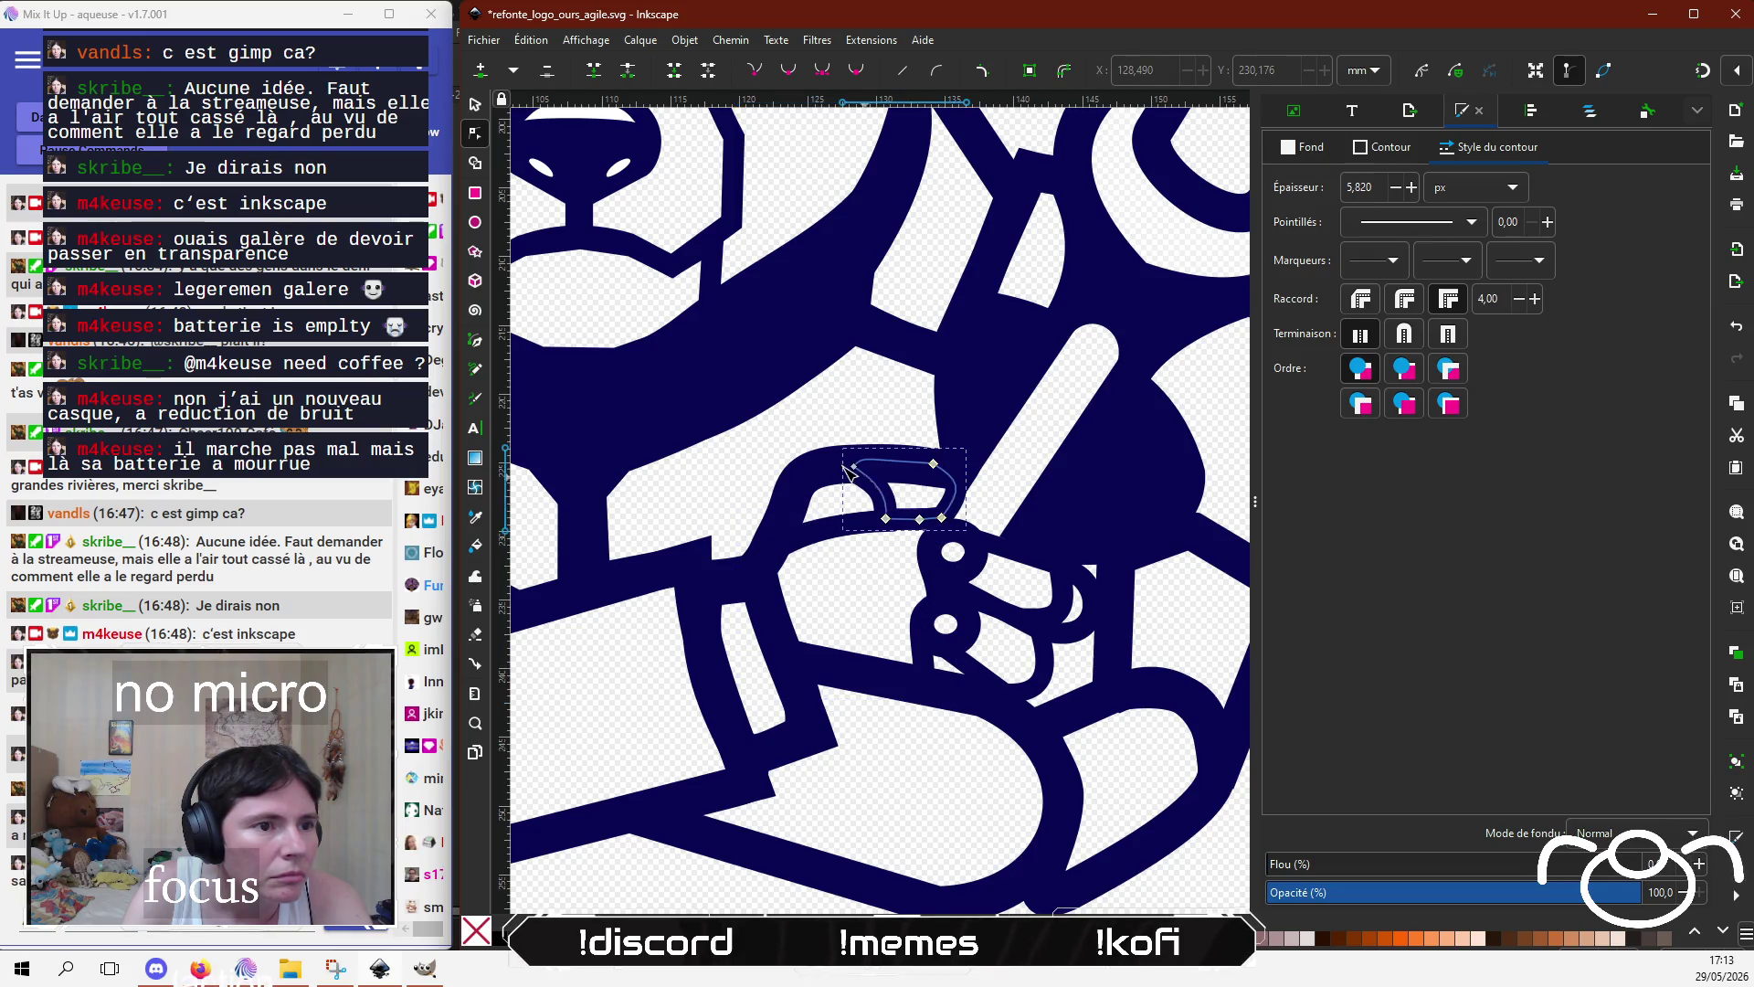
{"action": "left_click", "coordinate": [833, 472]}
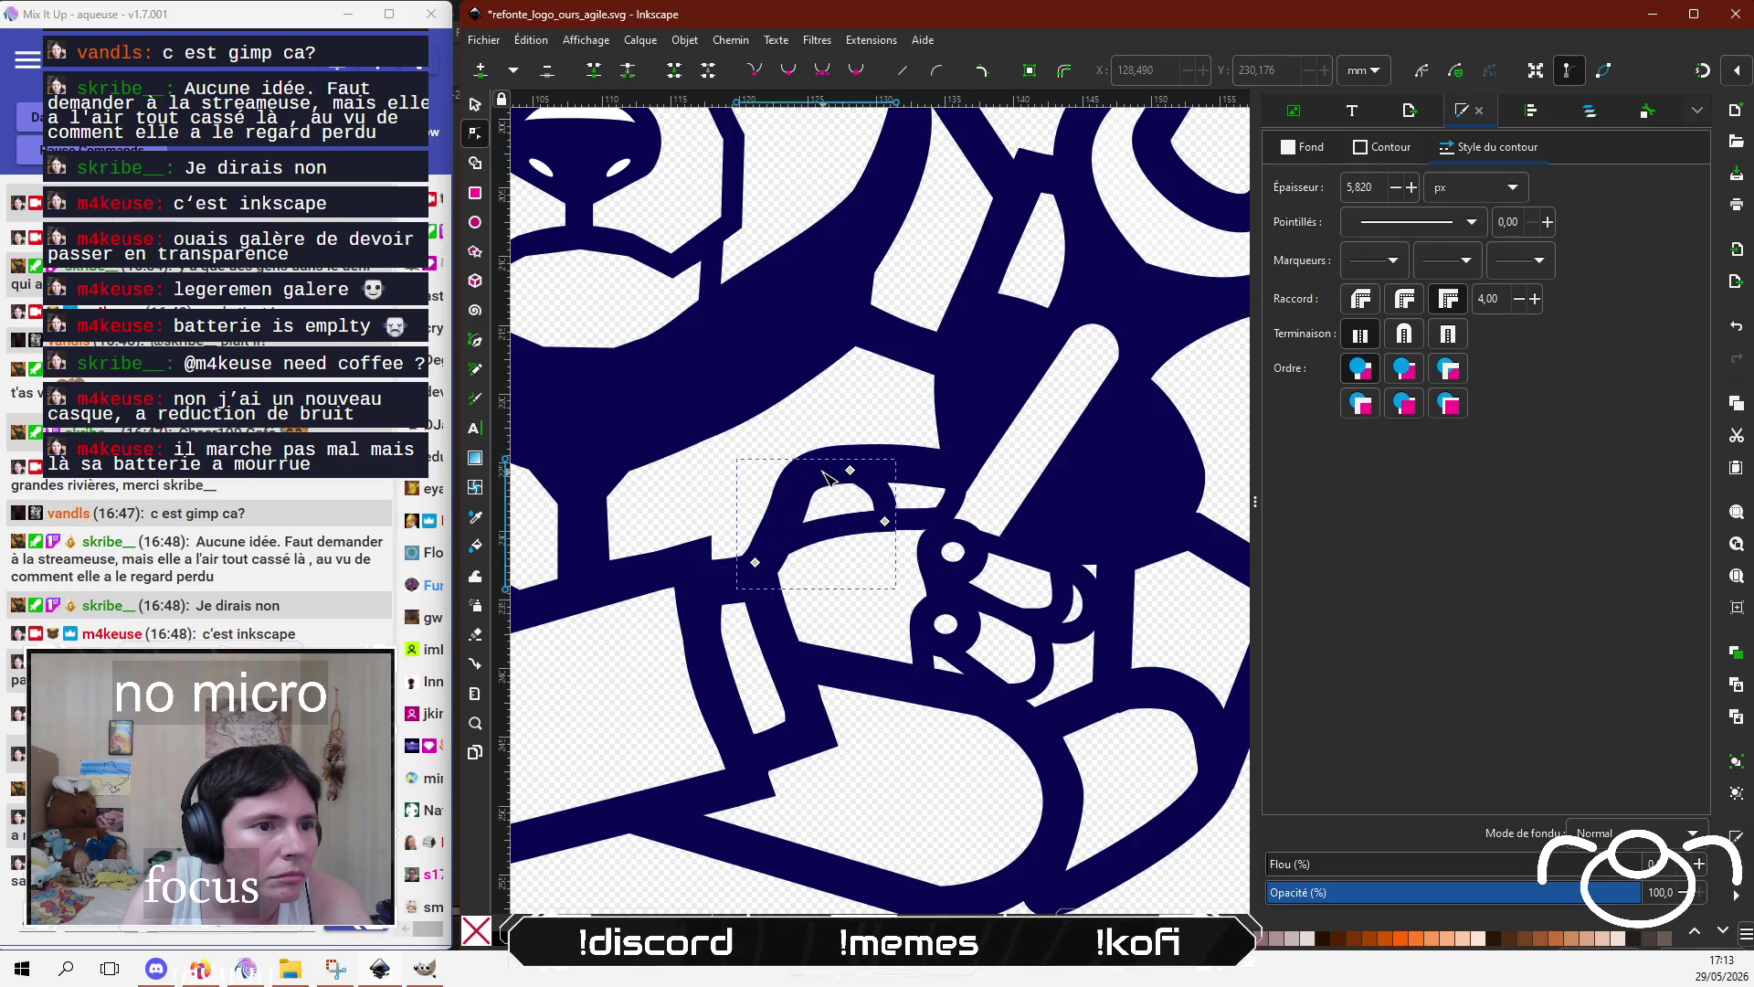
{"action": "left_click", "coordinate": [887, 517]}
{"action": "left_click_drag", "start_coordinate": [892, 521], "coordinate": [891, 517]}
{"action": "key", "text": "Escape"}
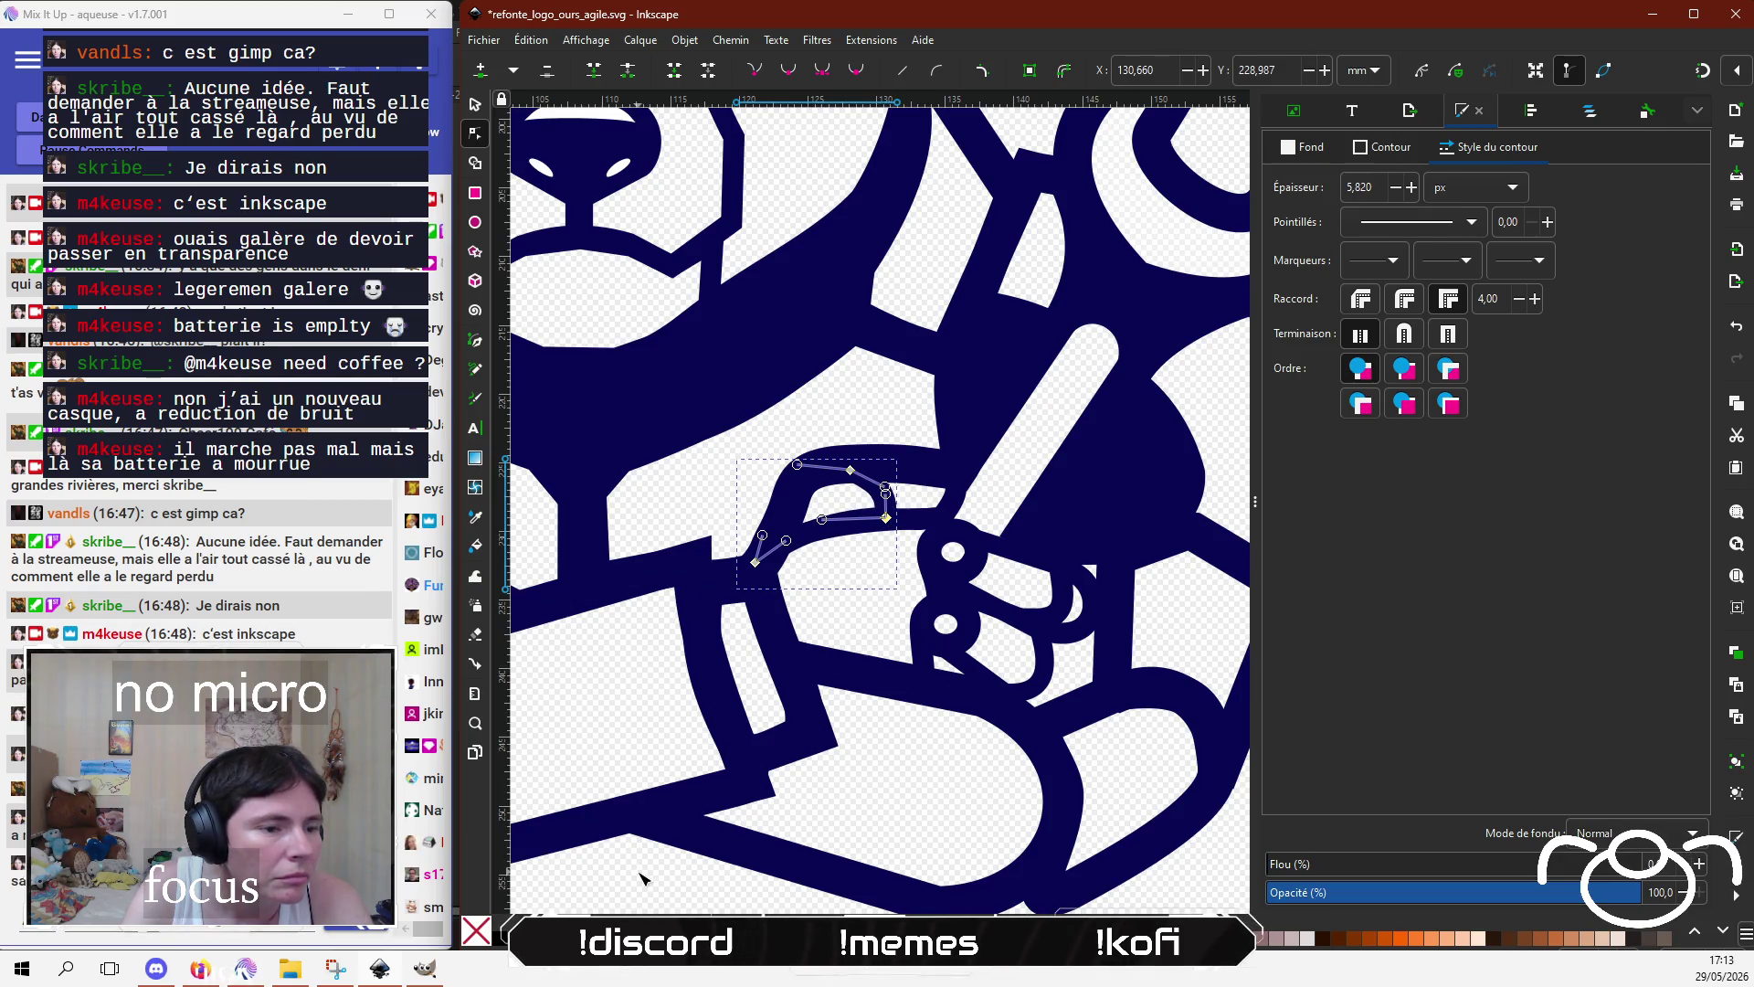
Step: Select the dark outline right of the paw and its lower-left node
{"action": "scroll", "coordinate": [786, 667], "scroll_direction": "down", "scroll_amount": 2}
{"action": "scroll", "coordinate": [834, 607], "scroll_direction": "right", "scroll_amount": 3}
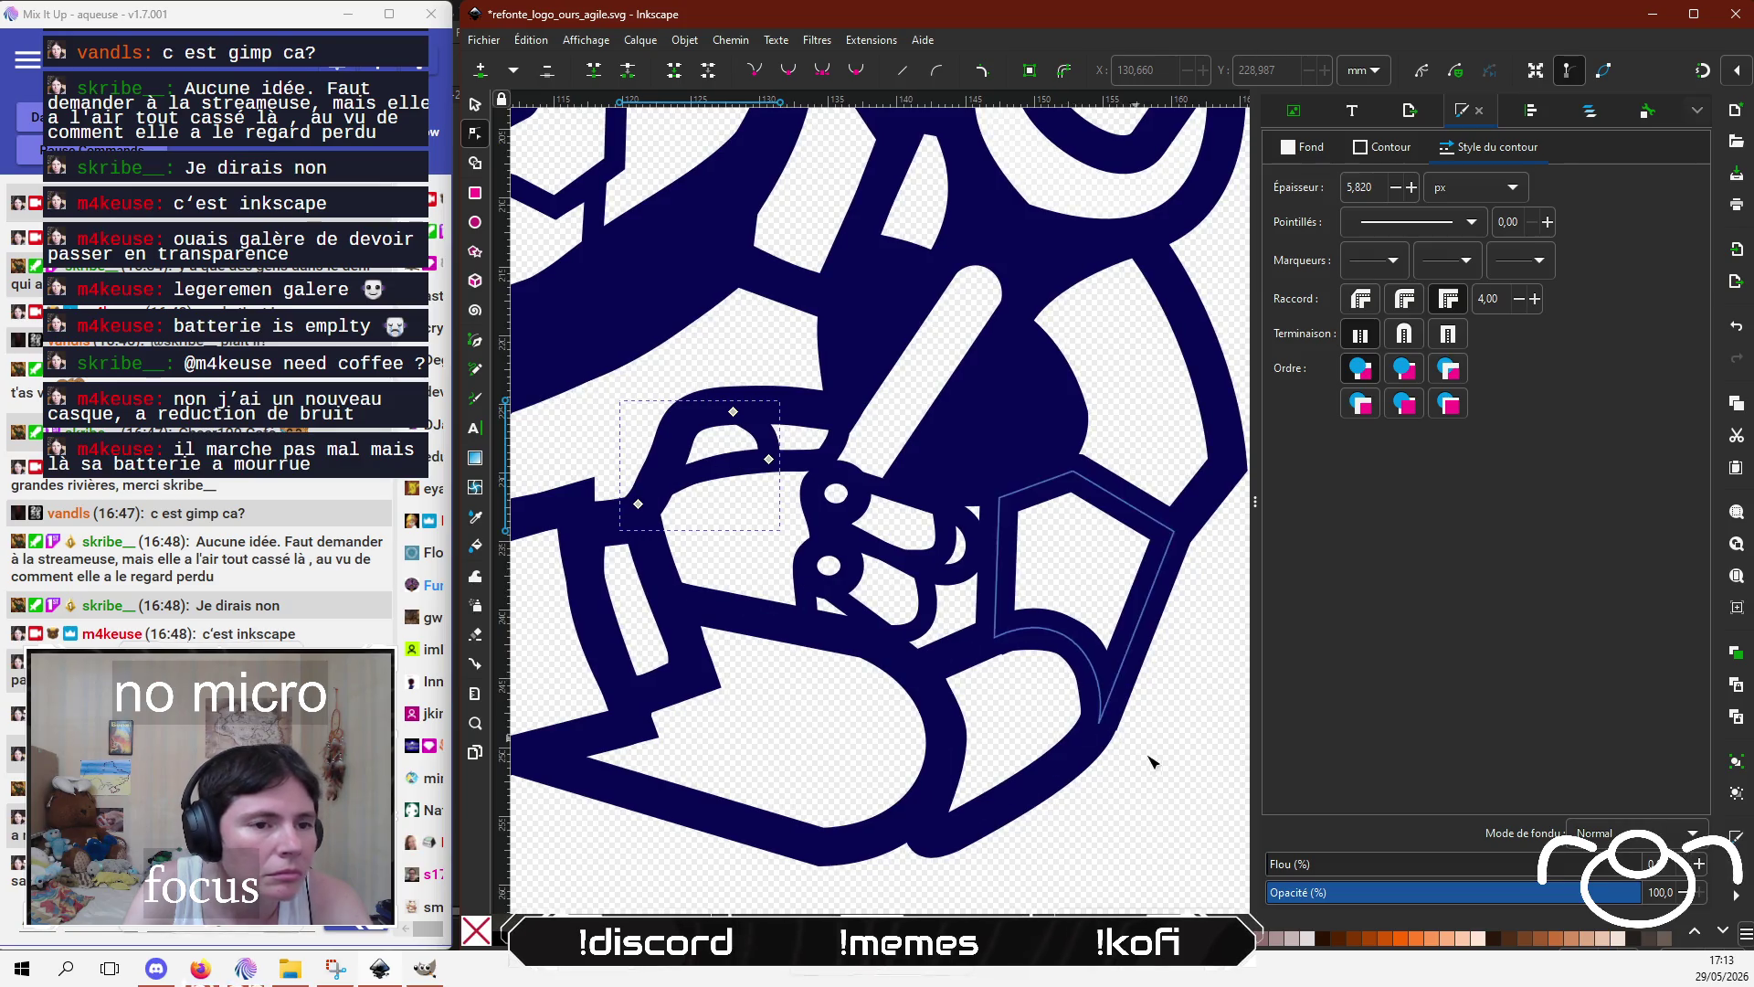
{"action": "left_click", "coordinate": [1002, 594]}
{"action": "scroll", "coordinate": [1002, 594], "scroll_direction": "up", "scroll_amount": 2}
{"action": "left_click", "coordinate": [987, 680]}
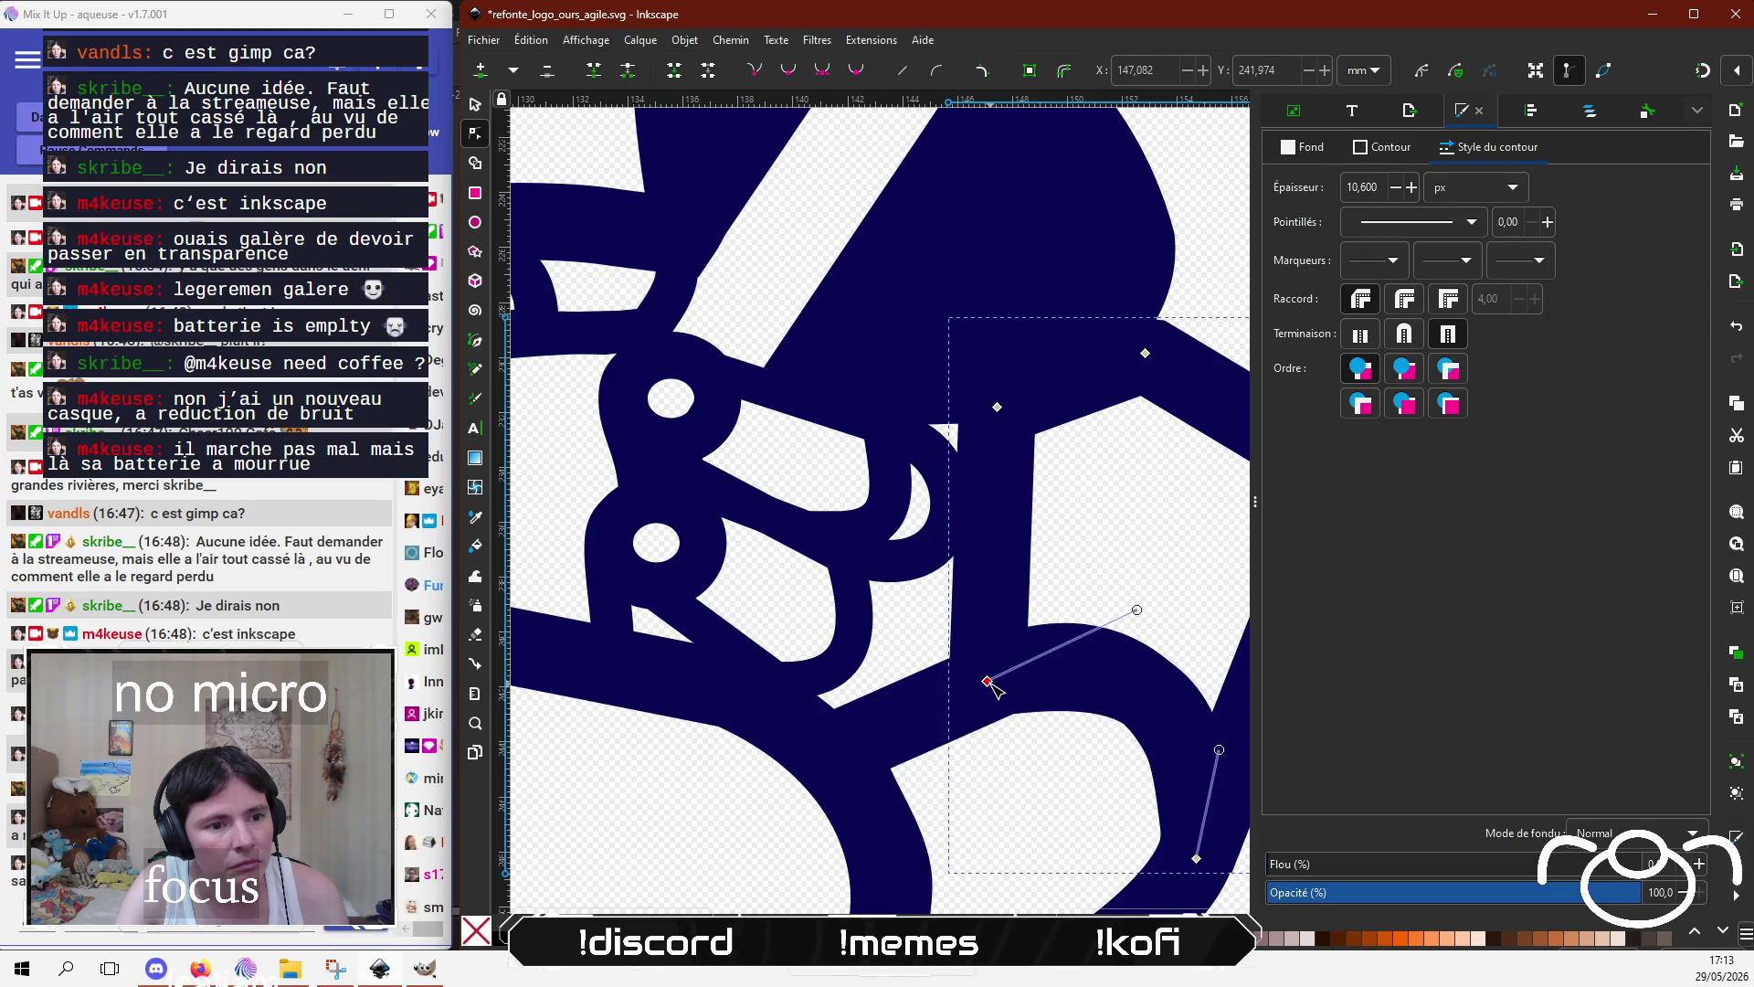
Step: Smooth the wrench outline curve by deleting an extra node and adjusting its handles
{"action": "left_click", "coordinate": [1020, 789]}
{"action": "scroll", "coordinate": [1020, 790], "scroll_direction": "down", "scroll_amount": 3}
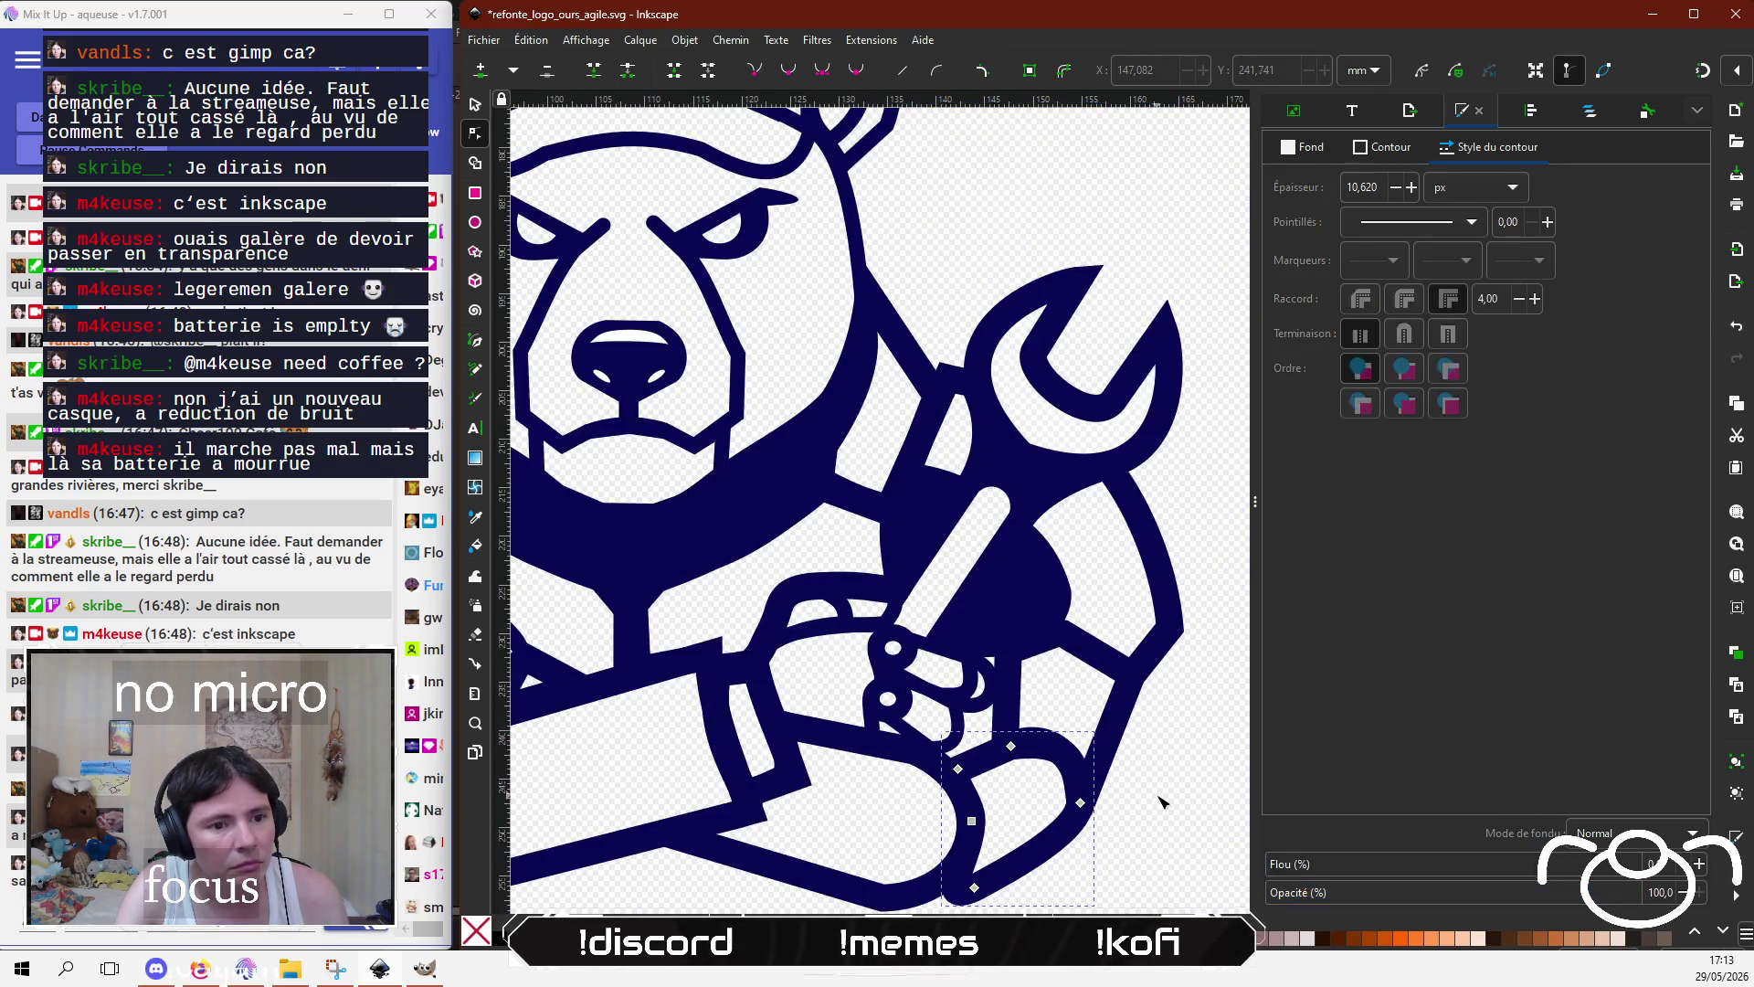
{"action": "scroll", "coordinate": [1144, 733], "scroll_direction": "down", "scroll_amount": 1}
{"action": "scroll", "coordinate": [1115, 735], "scroll_direction": "up", "scroll_amount": 1}
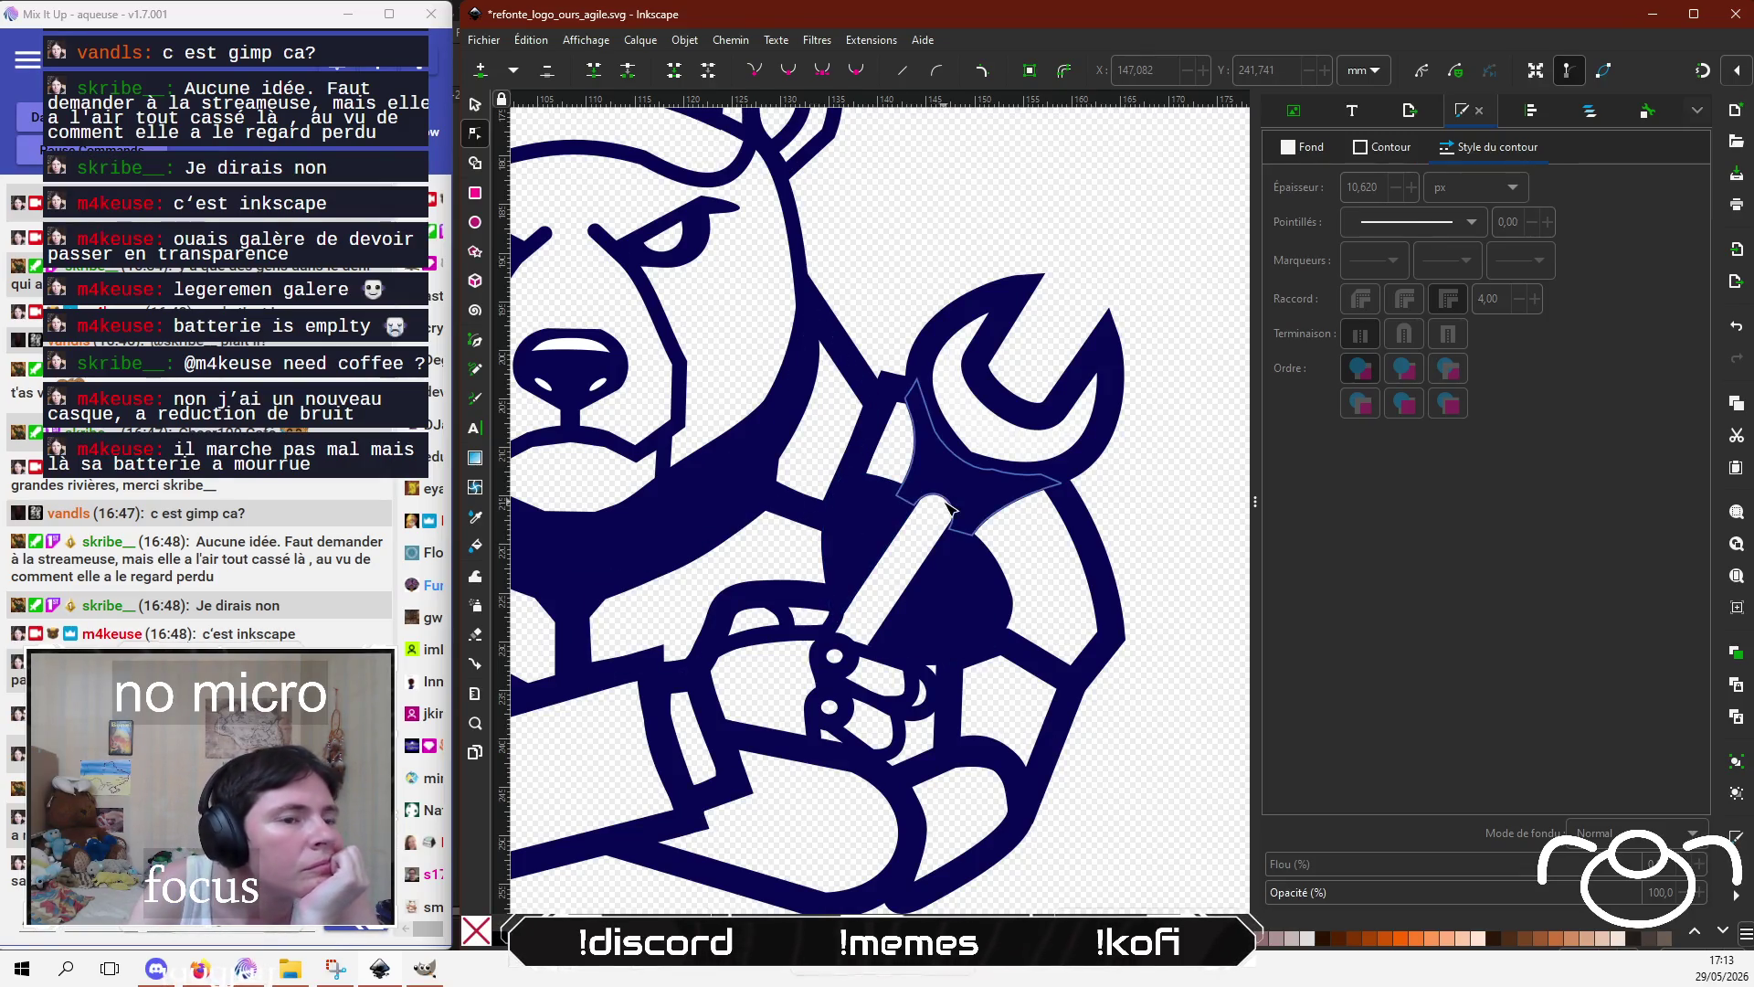
{"action": "left_click", "coordinate": [990, 470]}
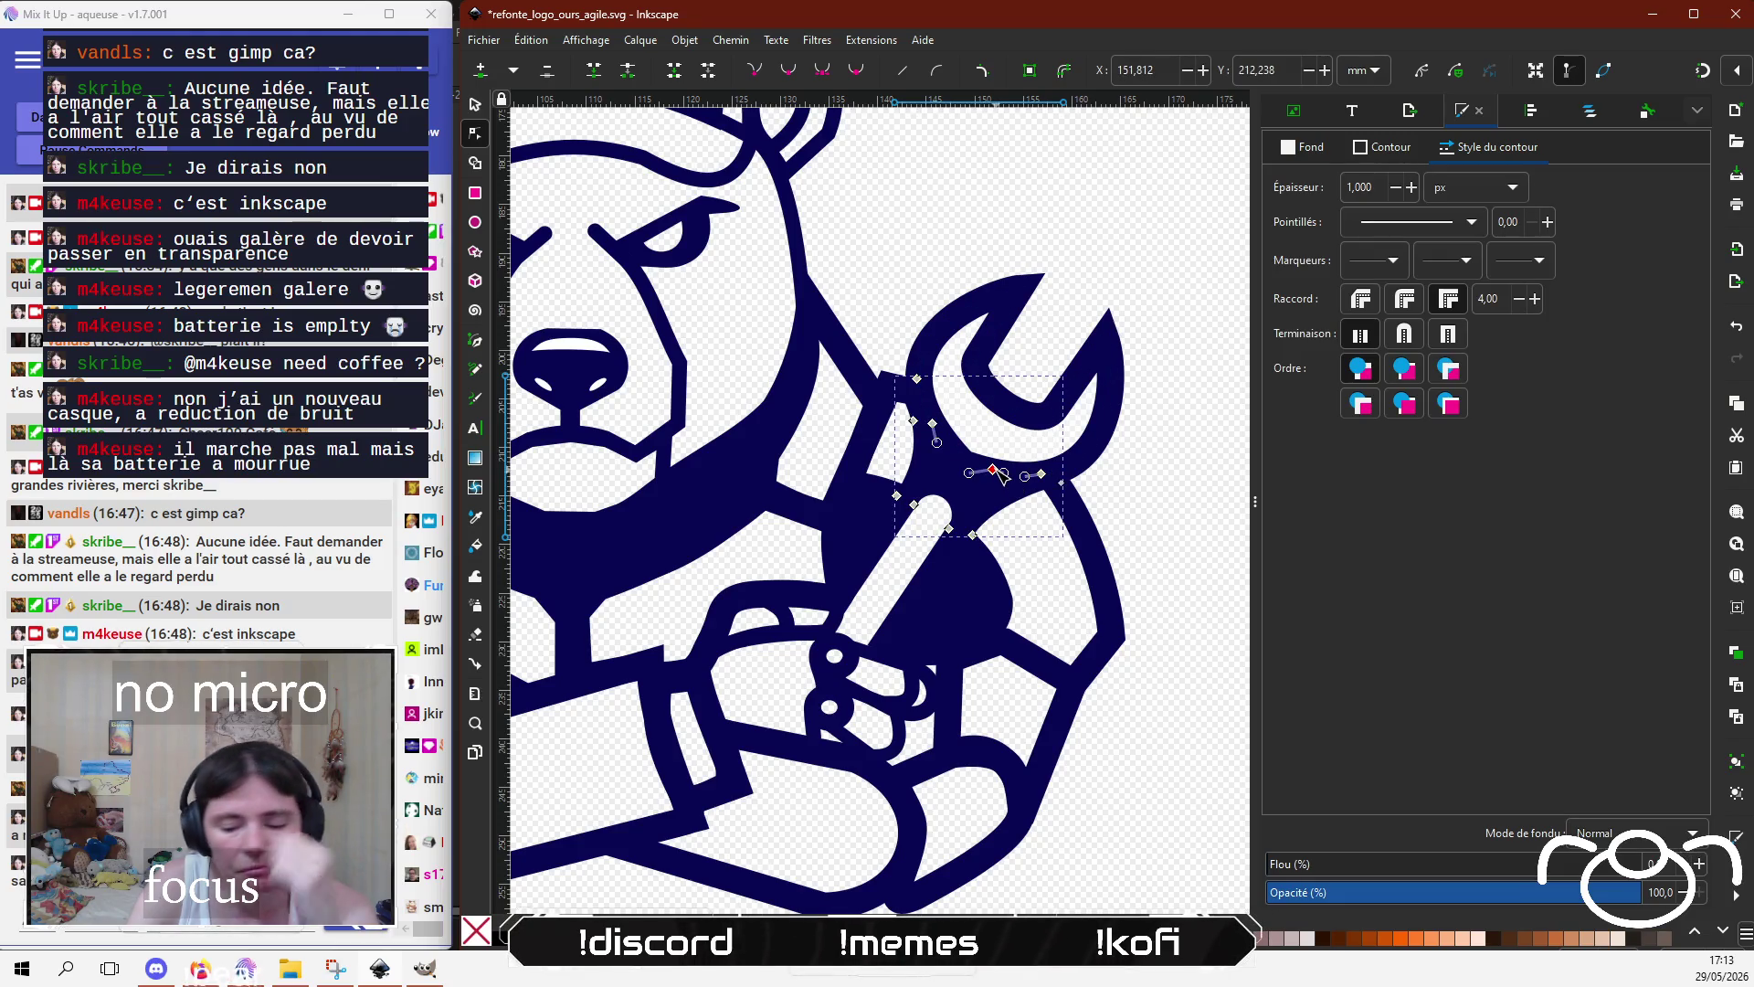
{"action": "left_click", "coordinate": [993, 468]}
{"action": "key", "text": "Delete"}
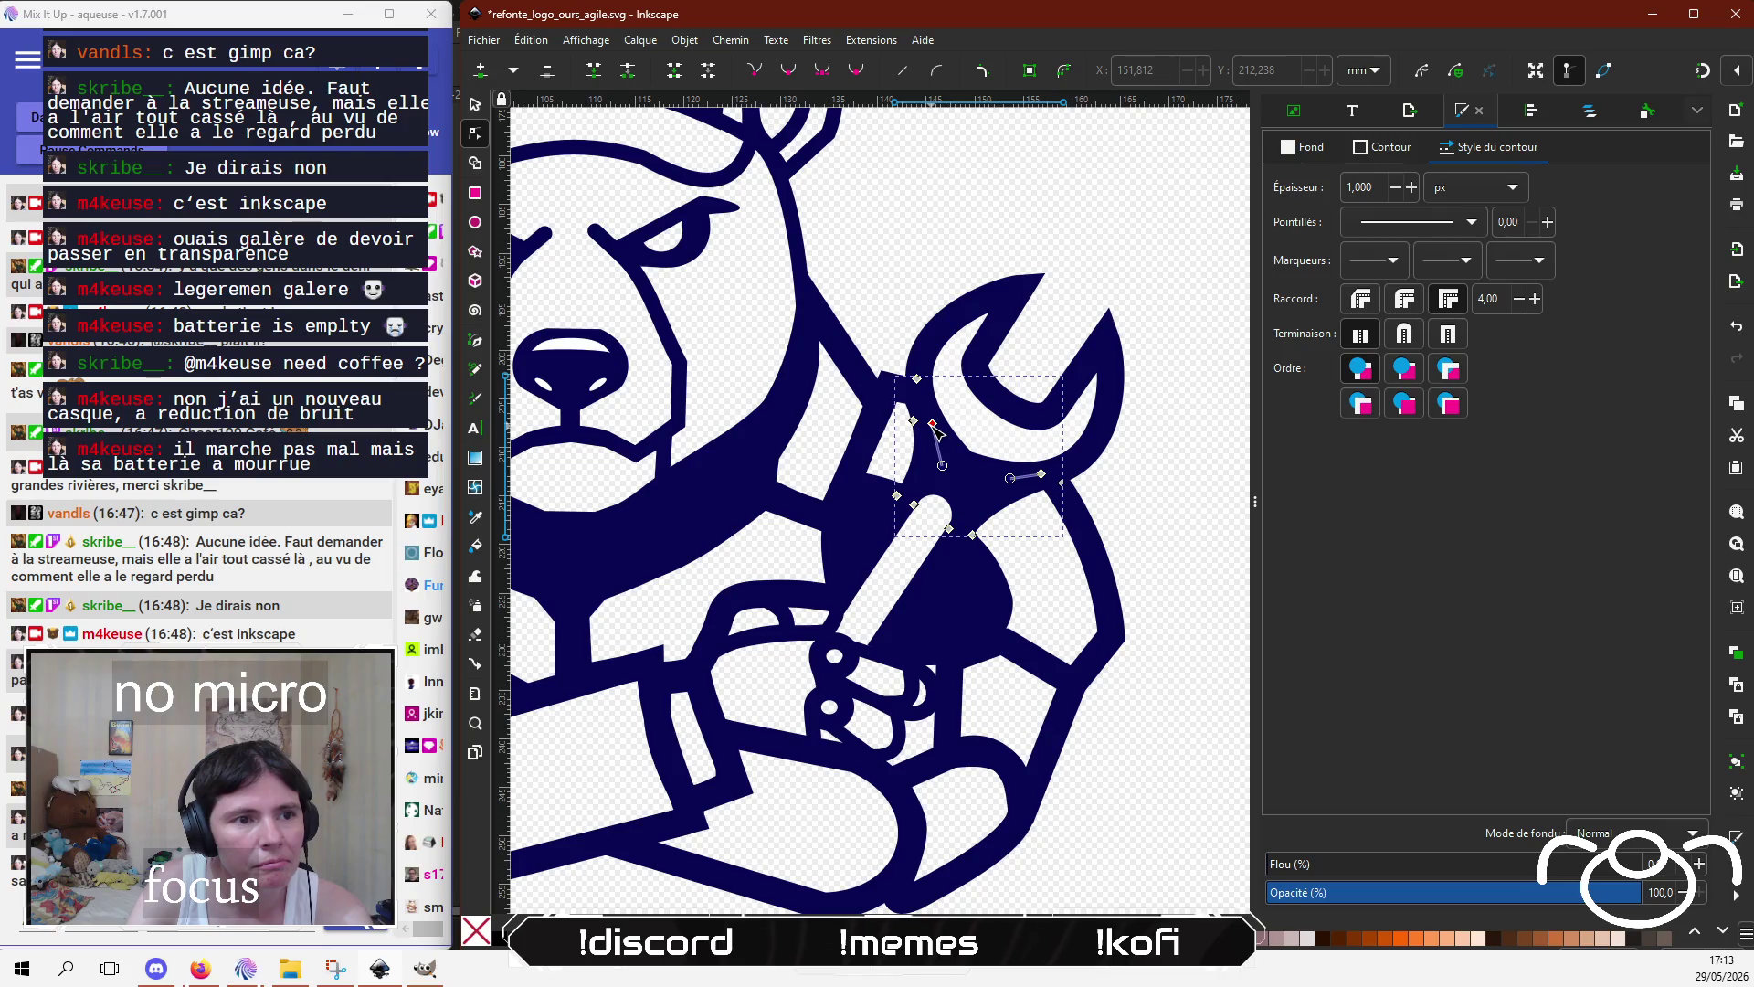
{"action": "left_click_drag", "start_coordinate": [933, 424], "coordinate": [943, 439]}
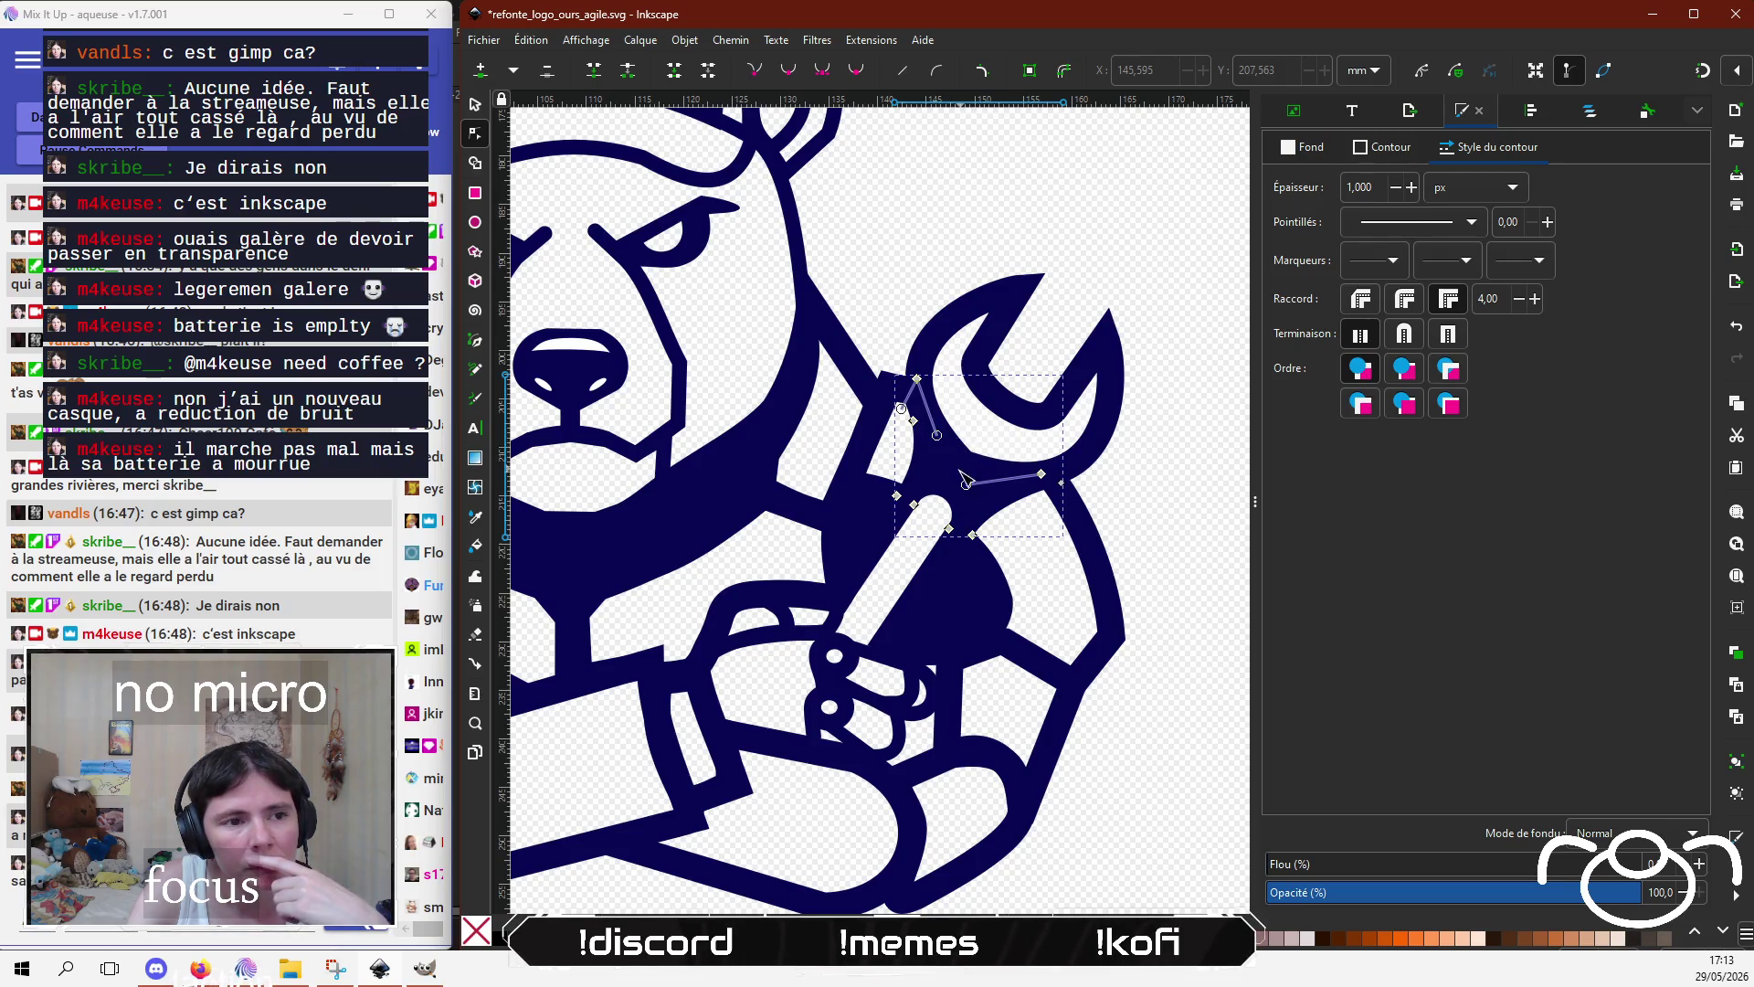
{"action": "left_click_drag", "start_coordinate": [986, 477], "coordinate": [987, 471]}
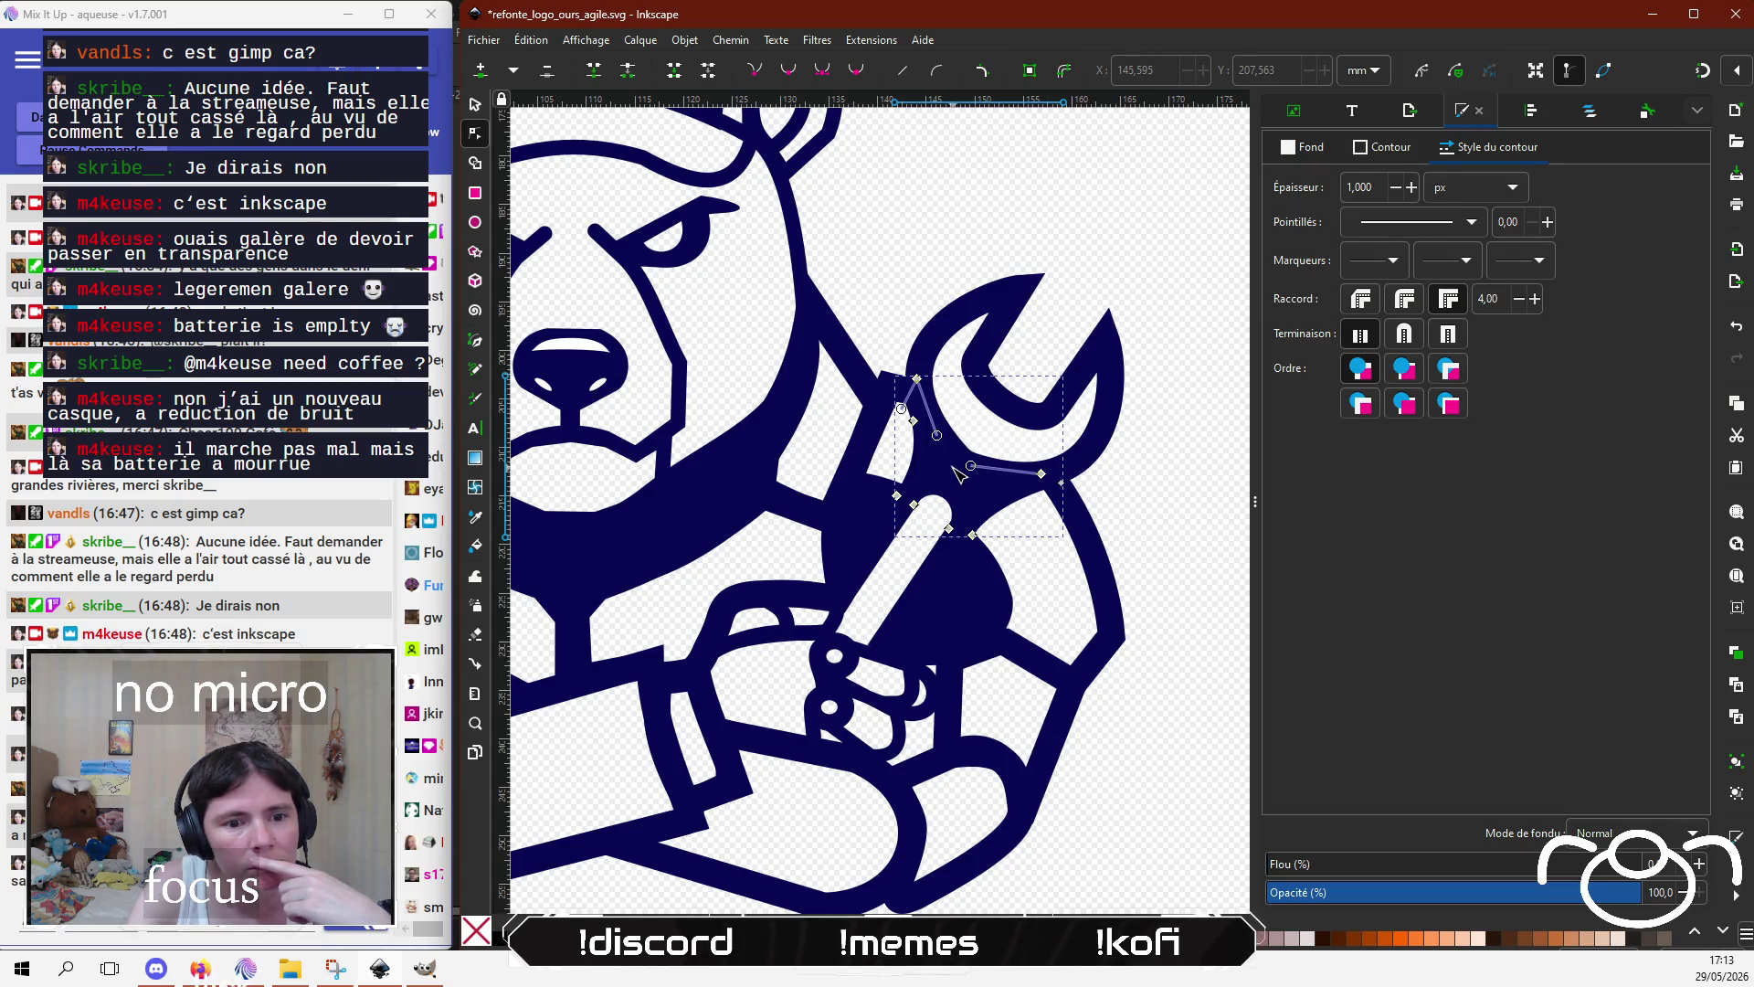
{"action": "left_click", "coordinate": [1394, 148]}
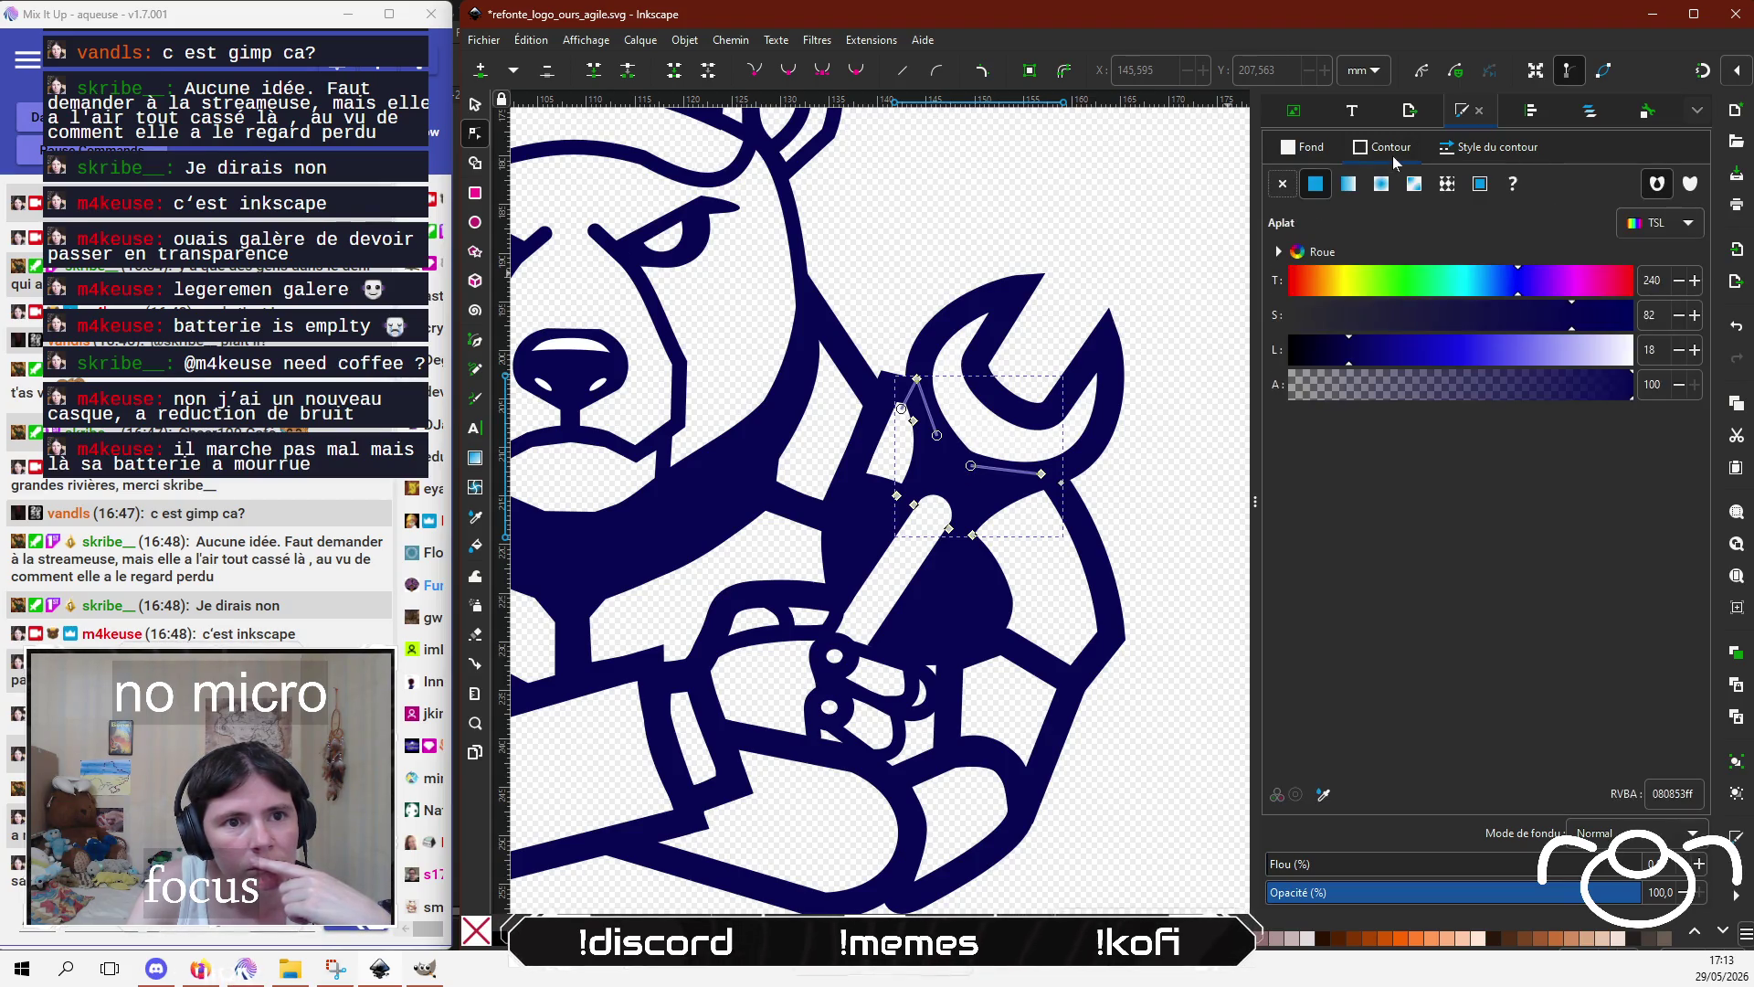
{"action": "left_click", "coordinate": [1297, 148]}
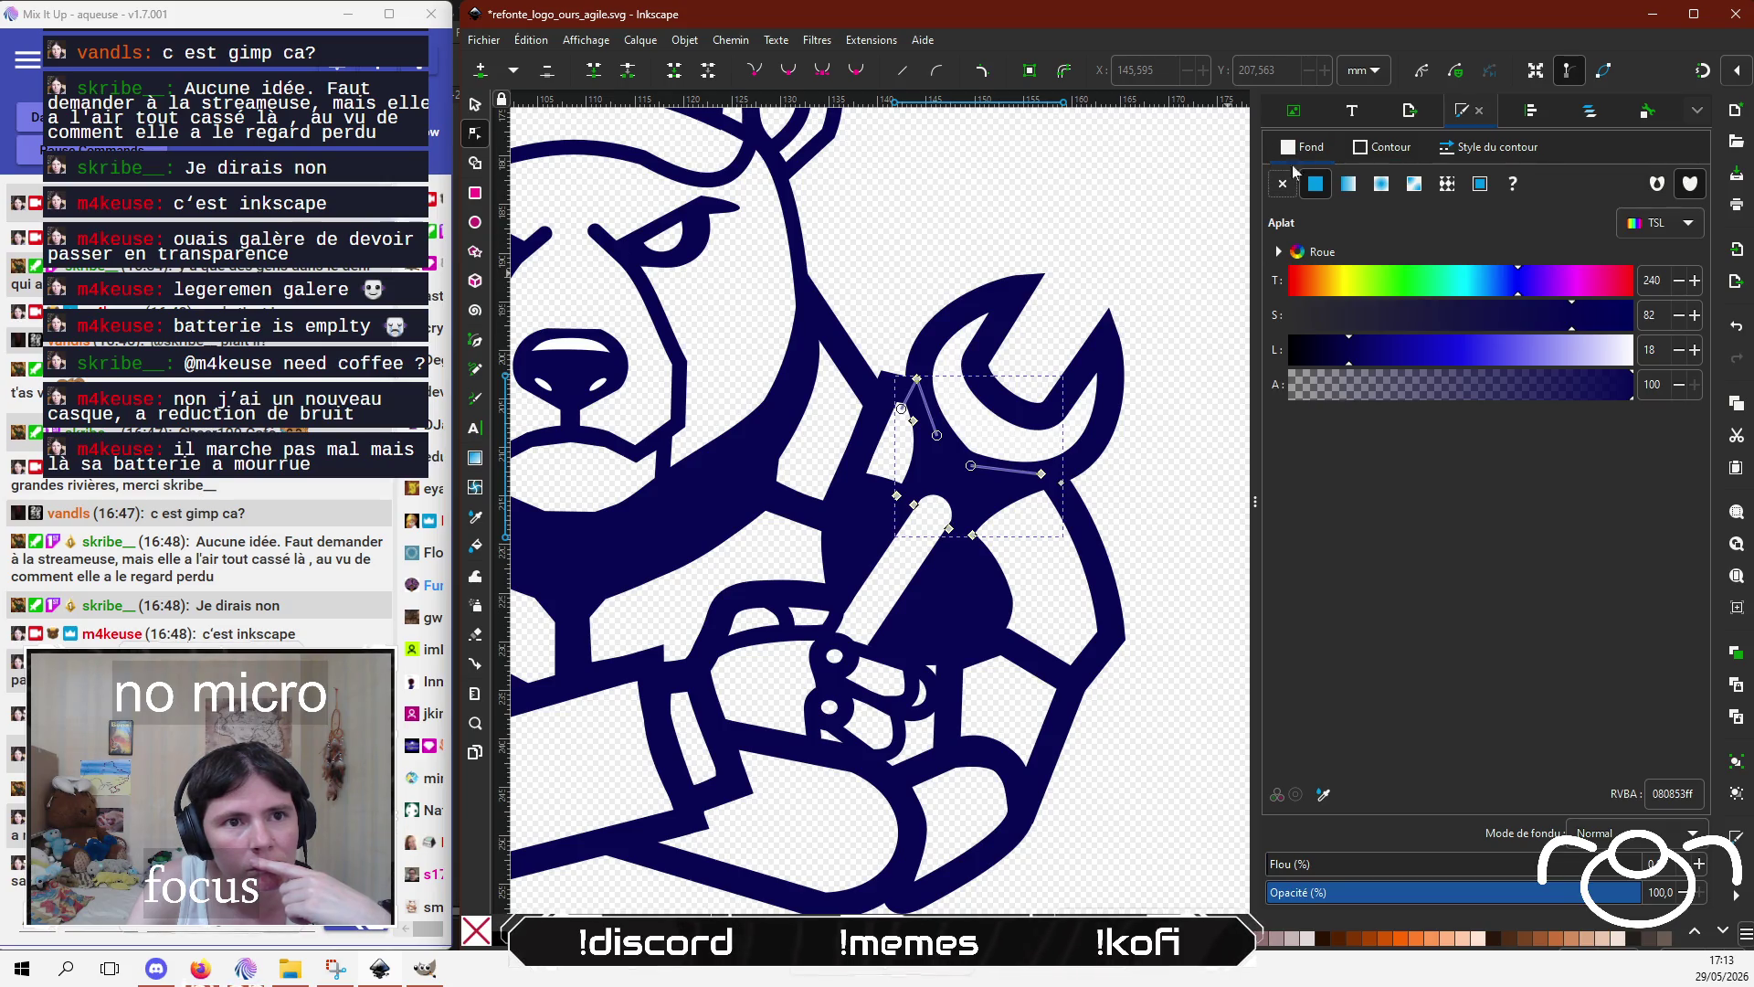
{"action": "left_click", "coordinate": [1156, 480]}
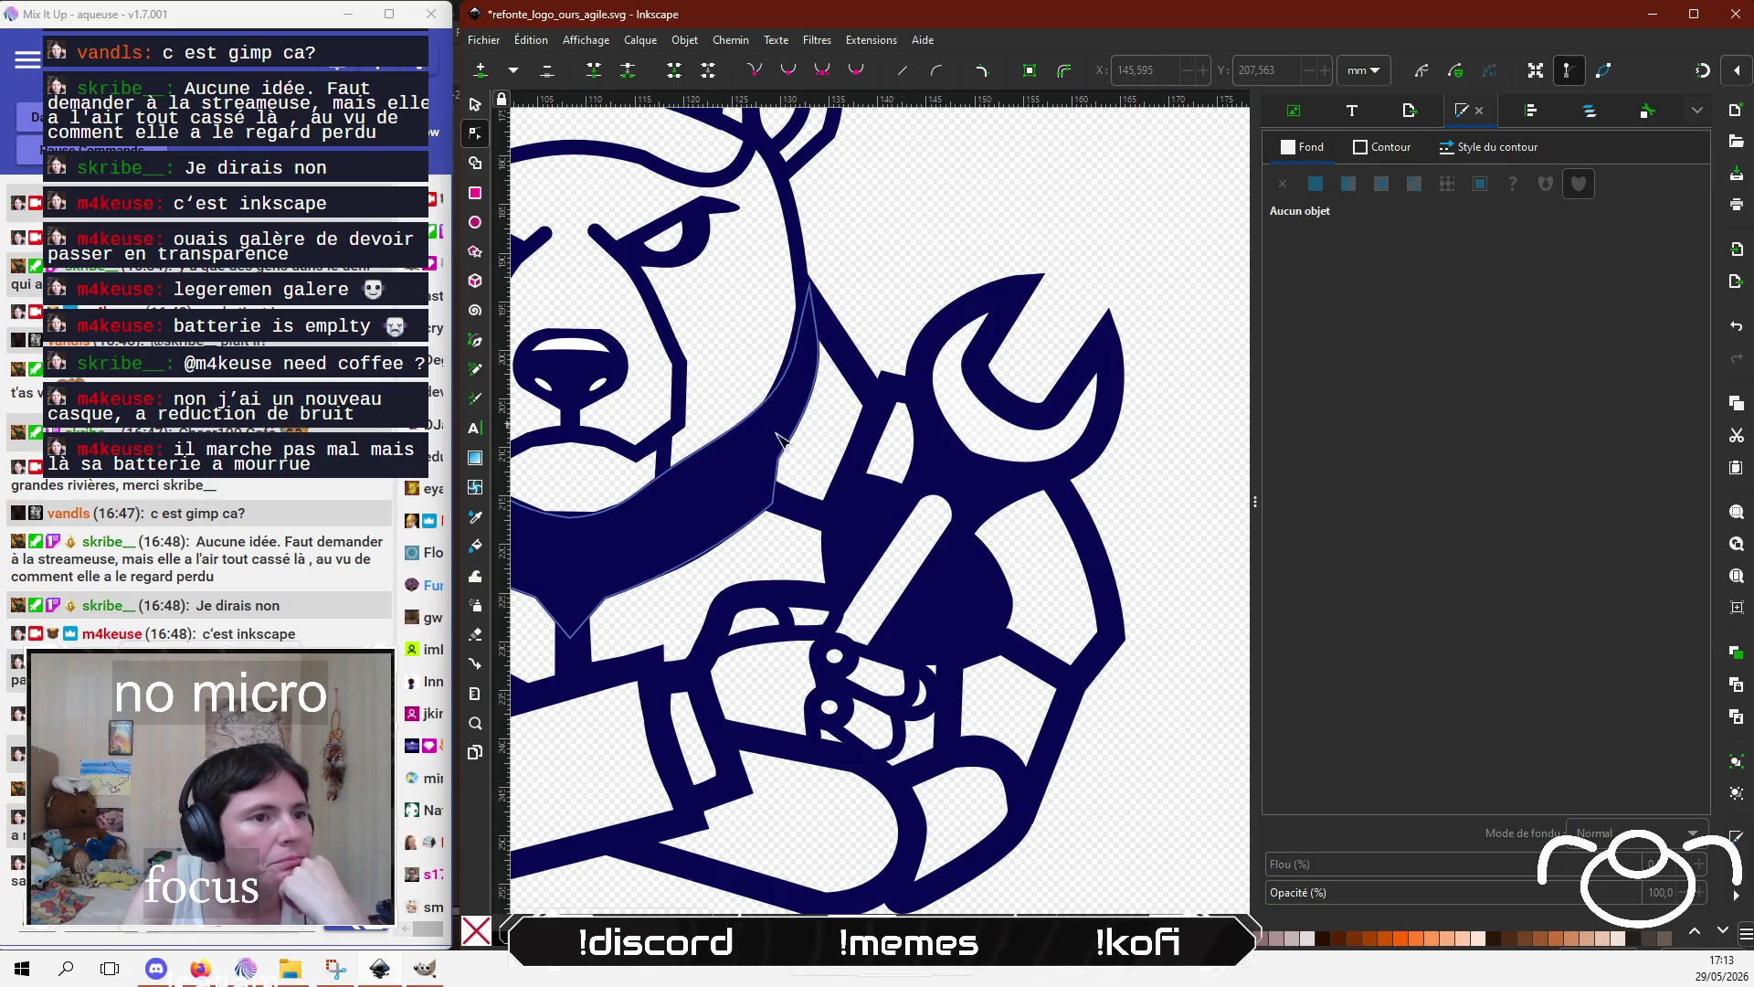
Step: Nudge two collar outline nodes slightly left and up
{"action": "scroll", "coordinate": [862, 509], "scroll_direction": "down", "scroll_amount": 2}
{"action": "scroll", "coordinate": [862, 509], "scroll_direction": "left", "scroll_amount": 4}
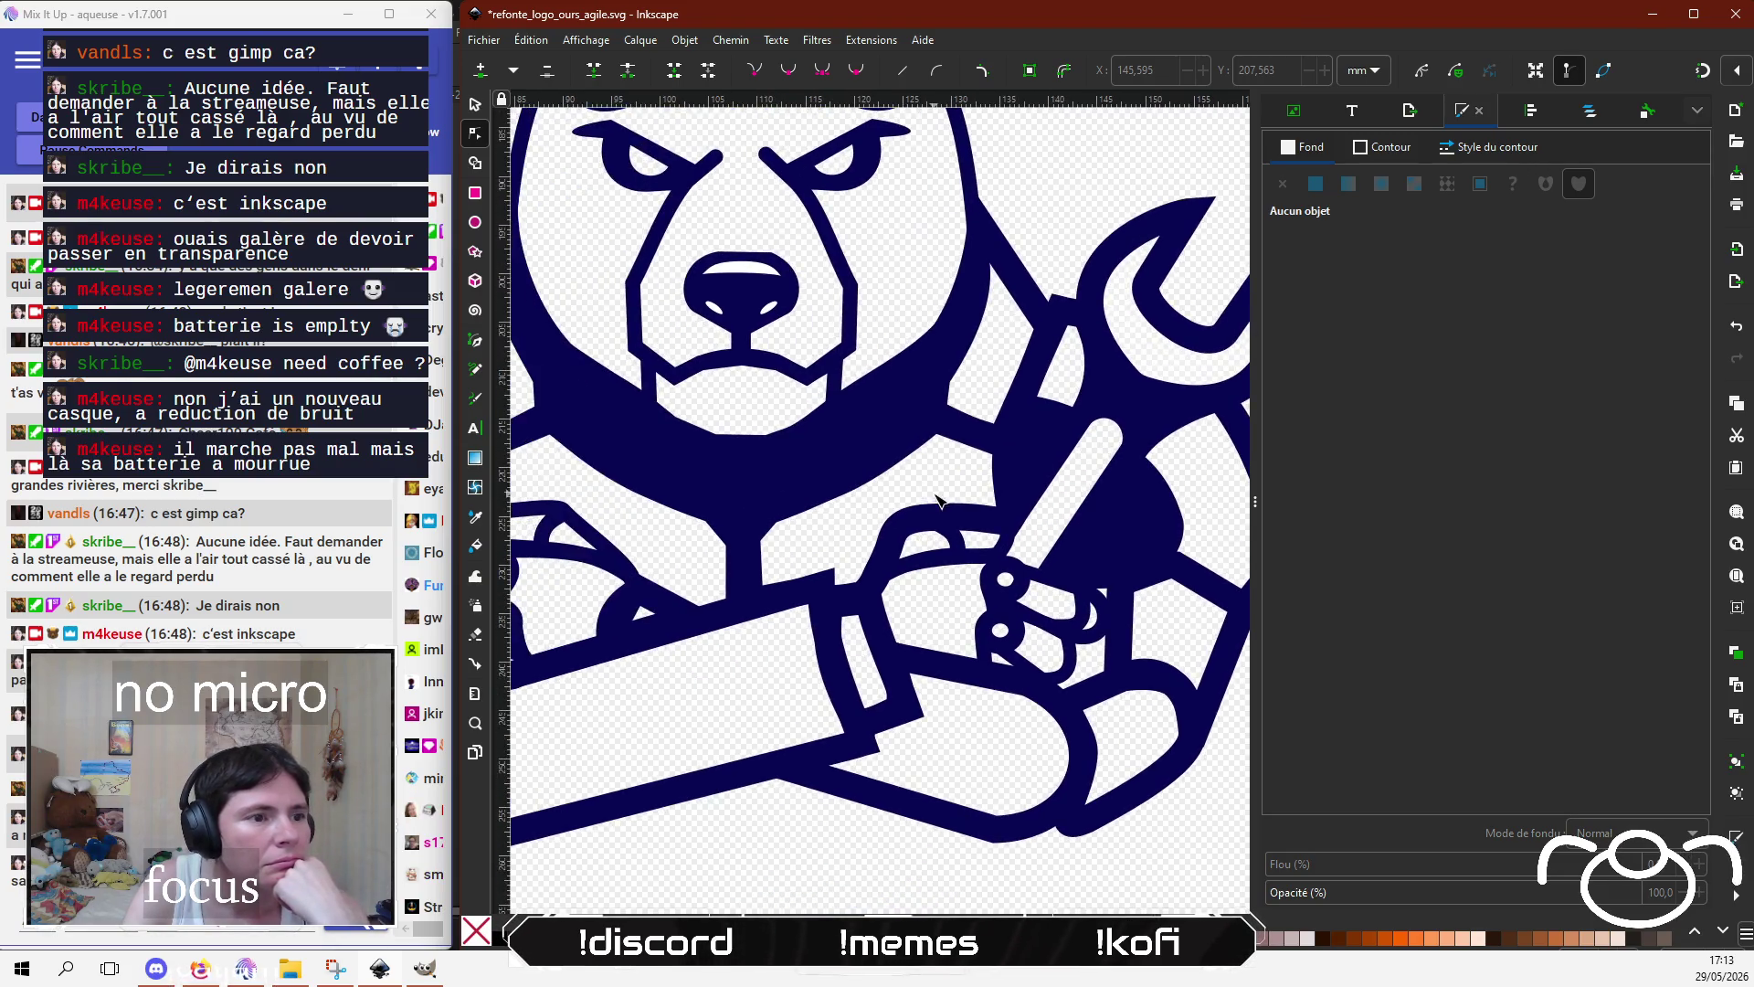
{"action": "scroll", "coordinate": [941, 503], "scroll_direction": "down", "scroll_amount": 1}
{"action": "scroll", "coordinate": [942, 503], "scroll_direction": "left", "scroll_amount": 3}
{"action": "left_click", "coordinate": [961, 528]}
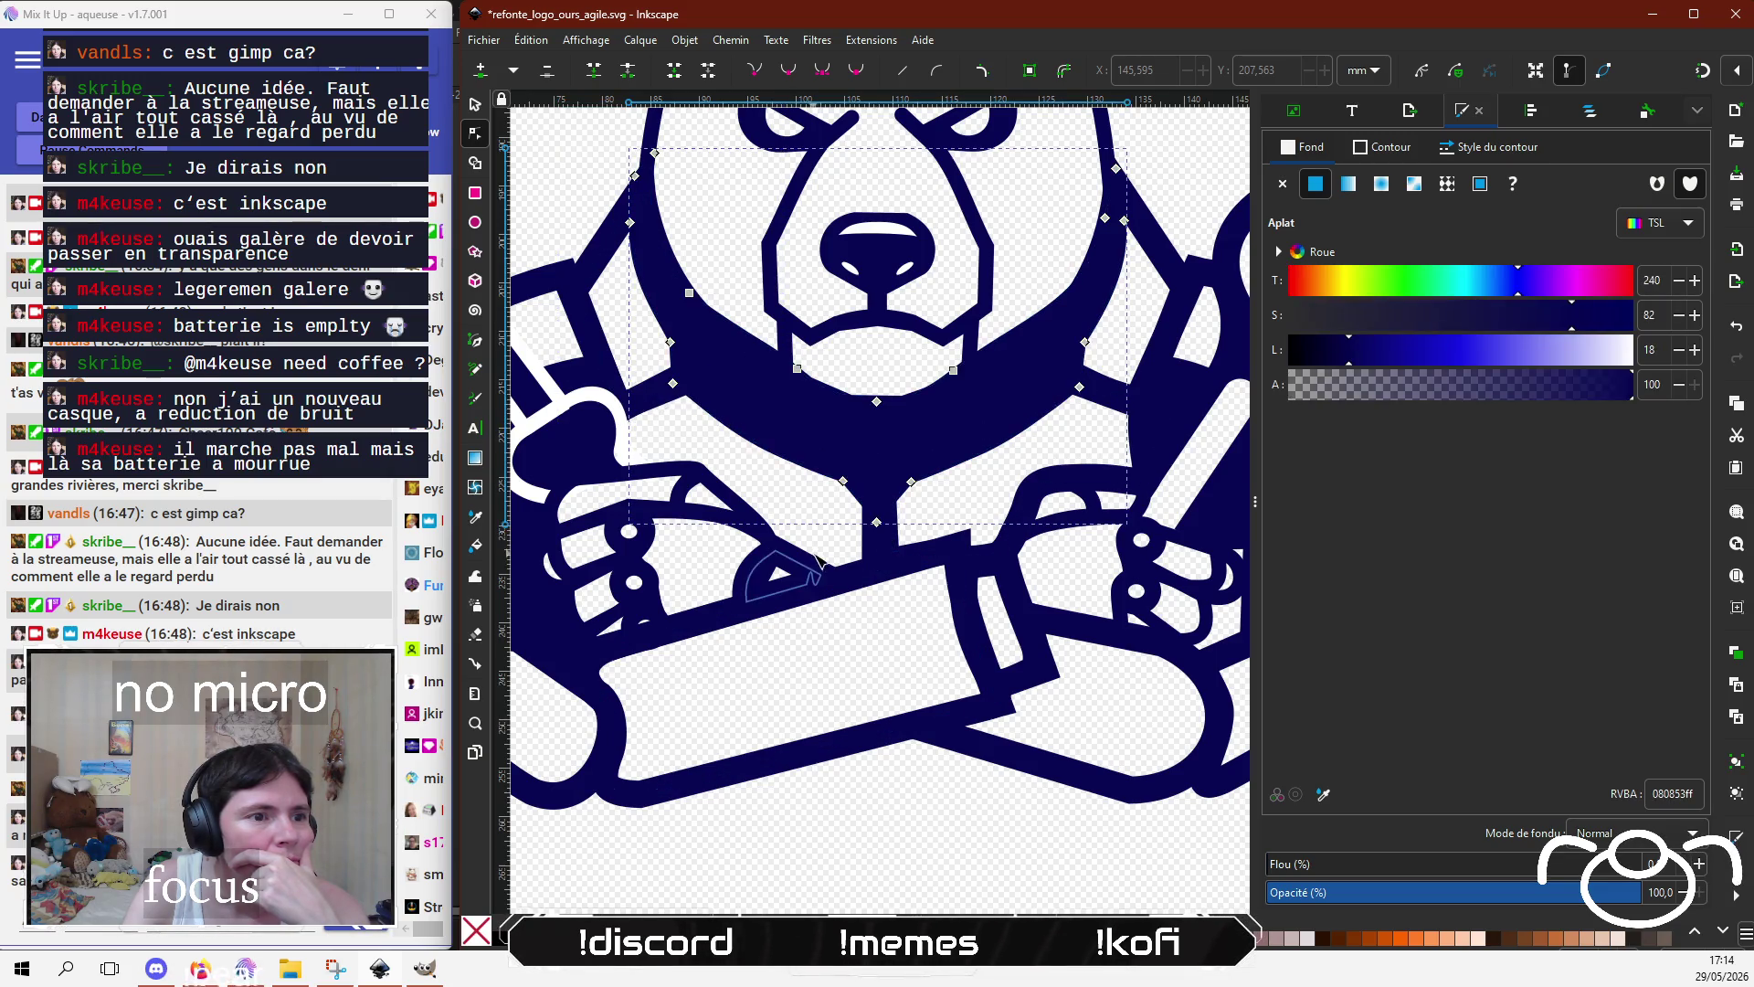
{"action": "left_click", "coordinate": [827, 574]}
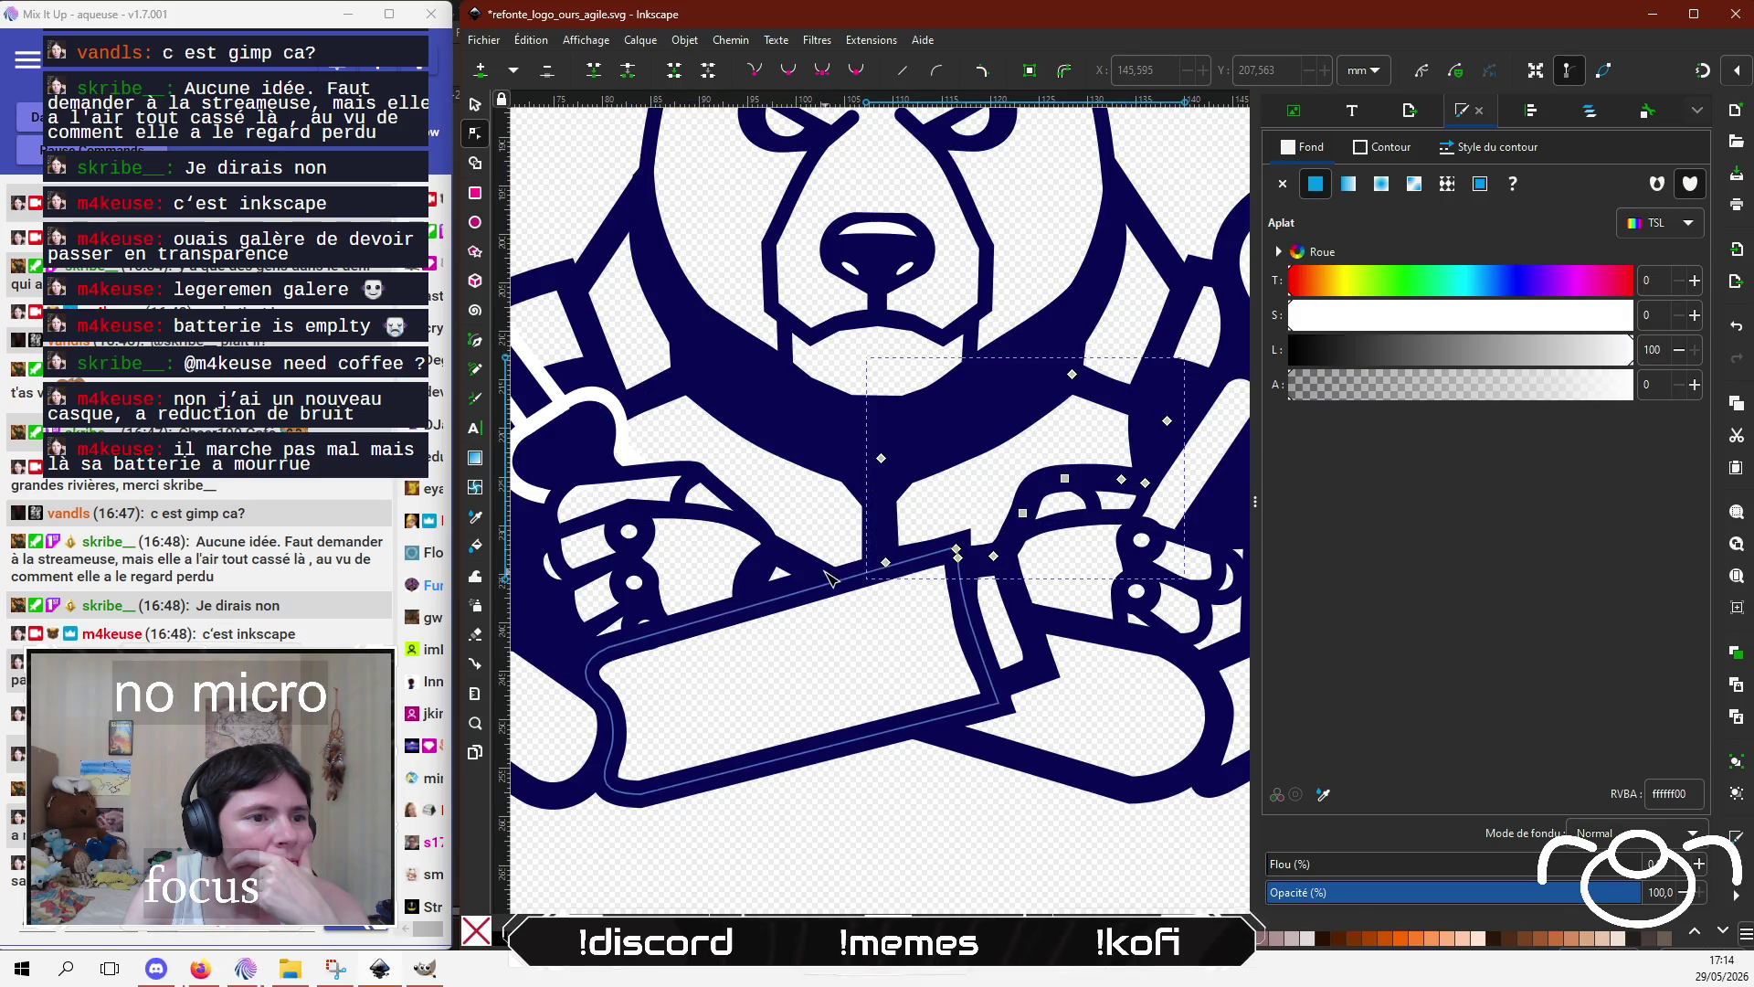
{"action": "left_click_drag", "start_coordinate": [886, 564], "coordinate": [880, 567]}
{"action": "left_click", "coordinate": [877, 569]}
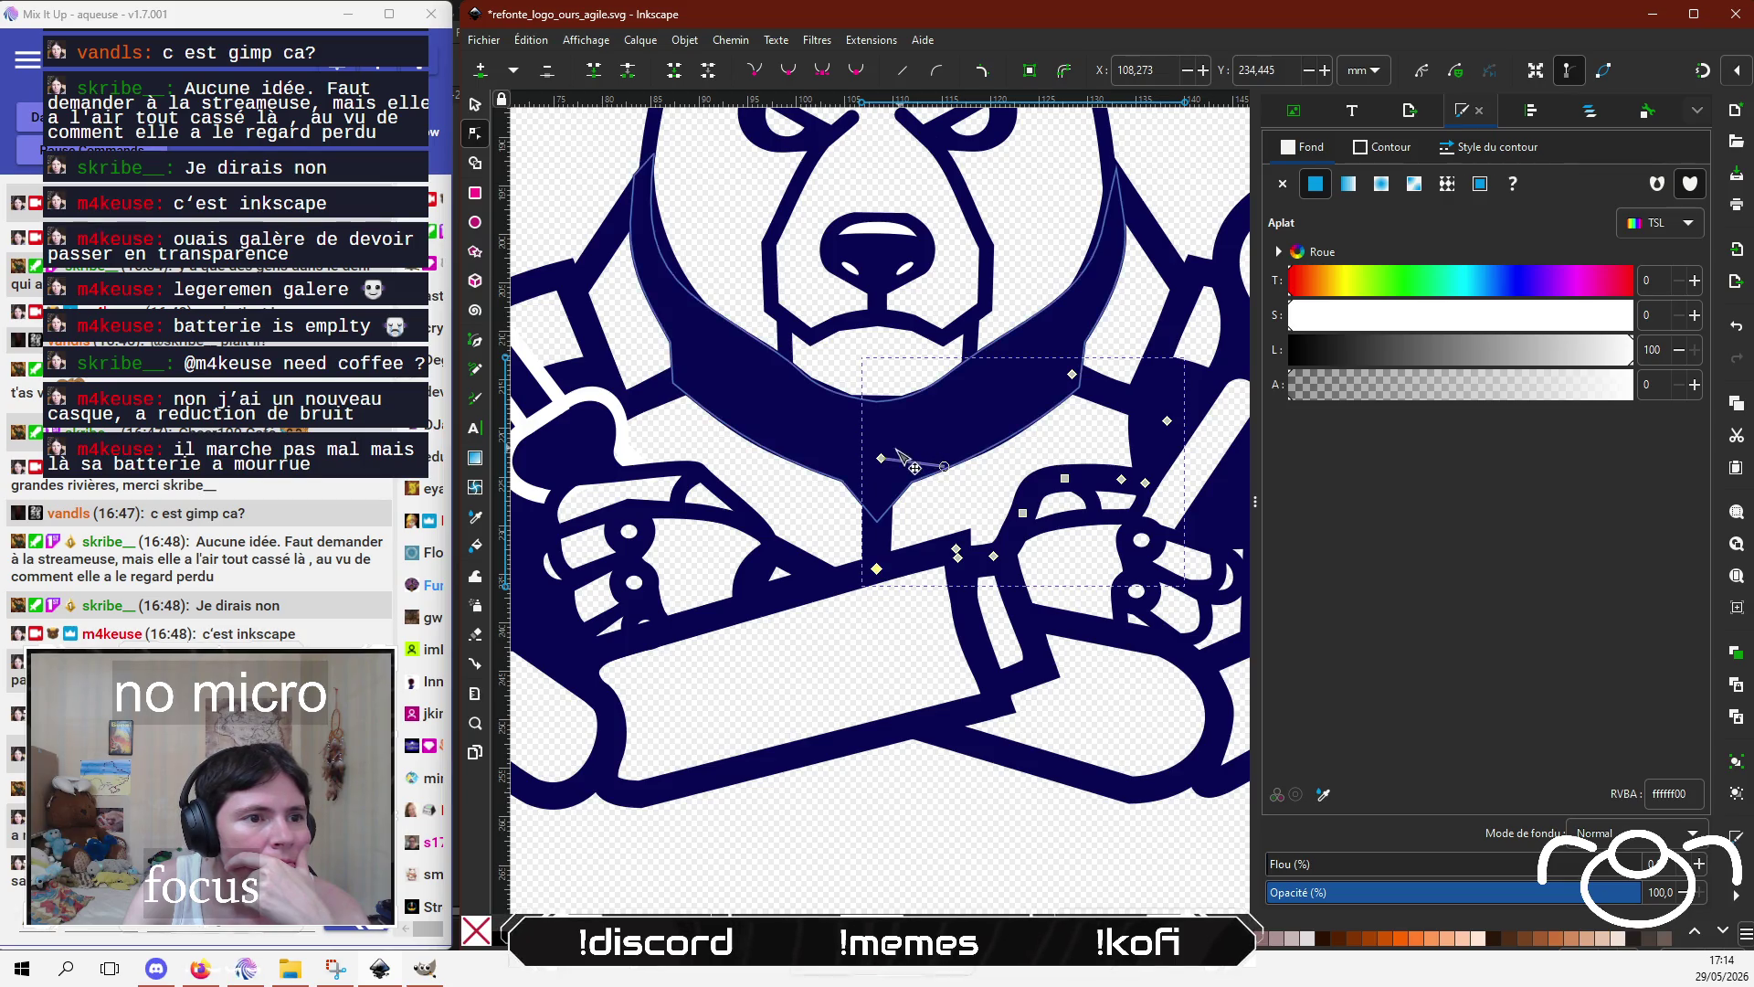
{"action": "left_click_drag", "start_coordinate": [881, 459], "coordinate": [881, 471]}
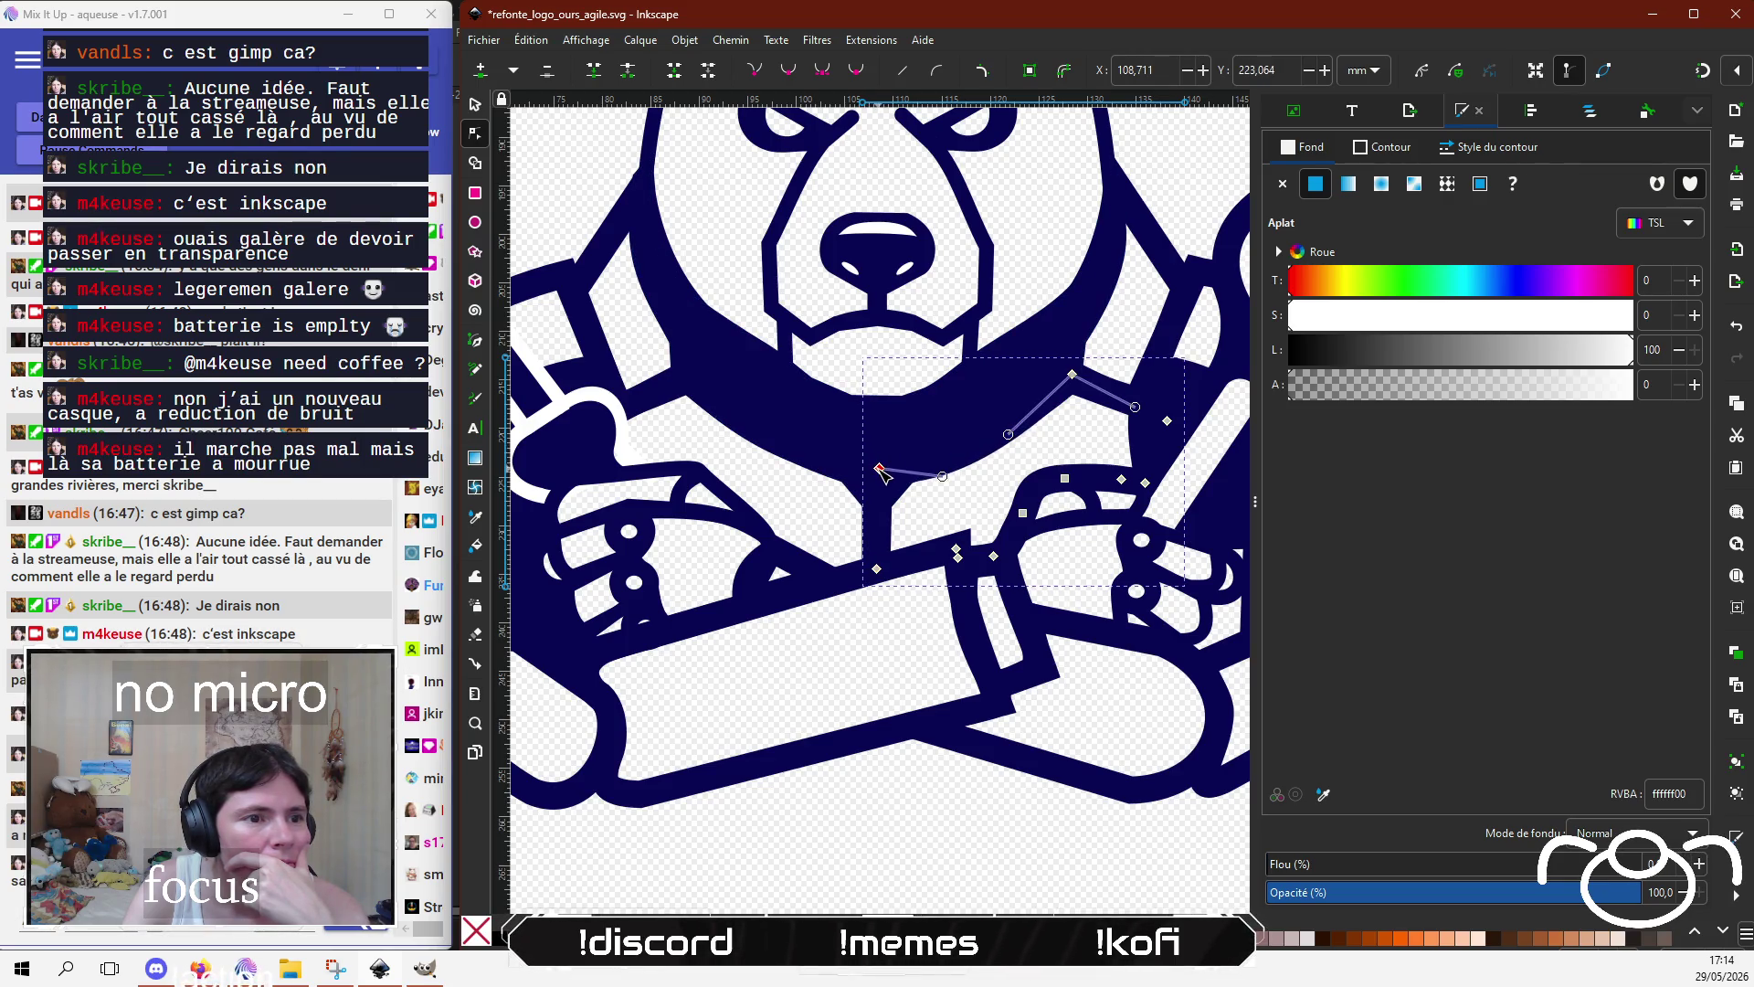
{"action": "left_click", "coordinate": [862, 792]}
{"action": "left_click", "coordinate": [862, 791]}
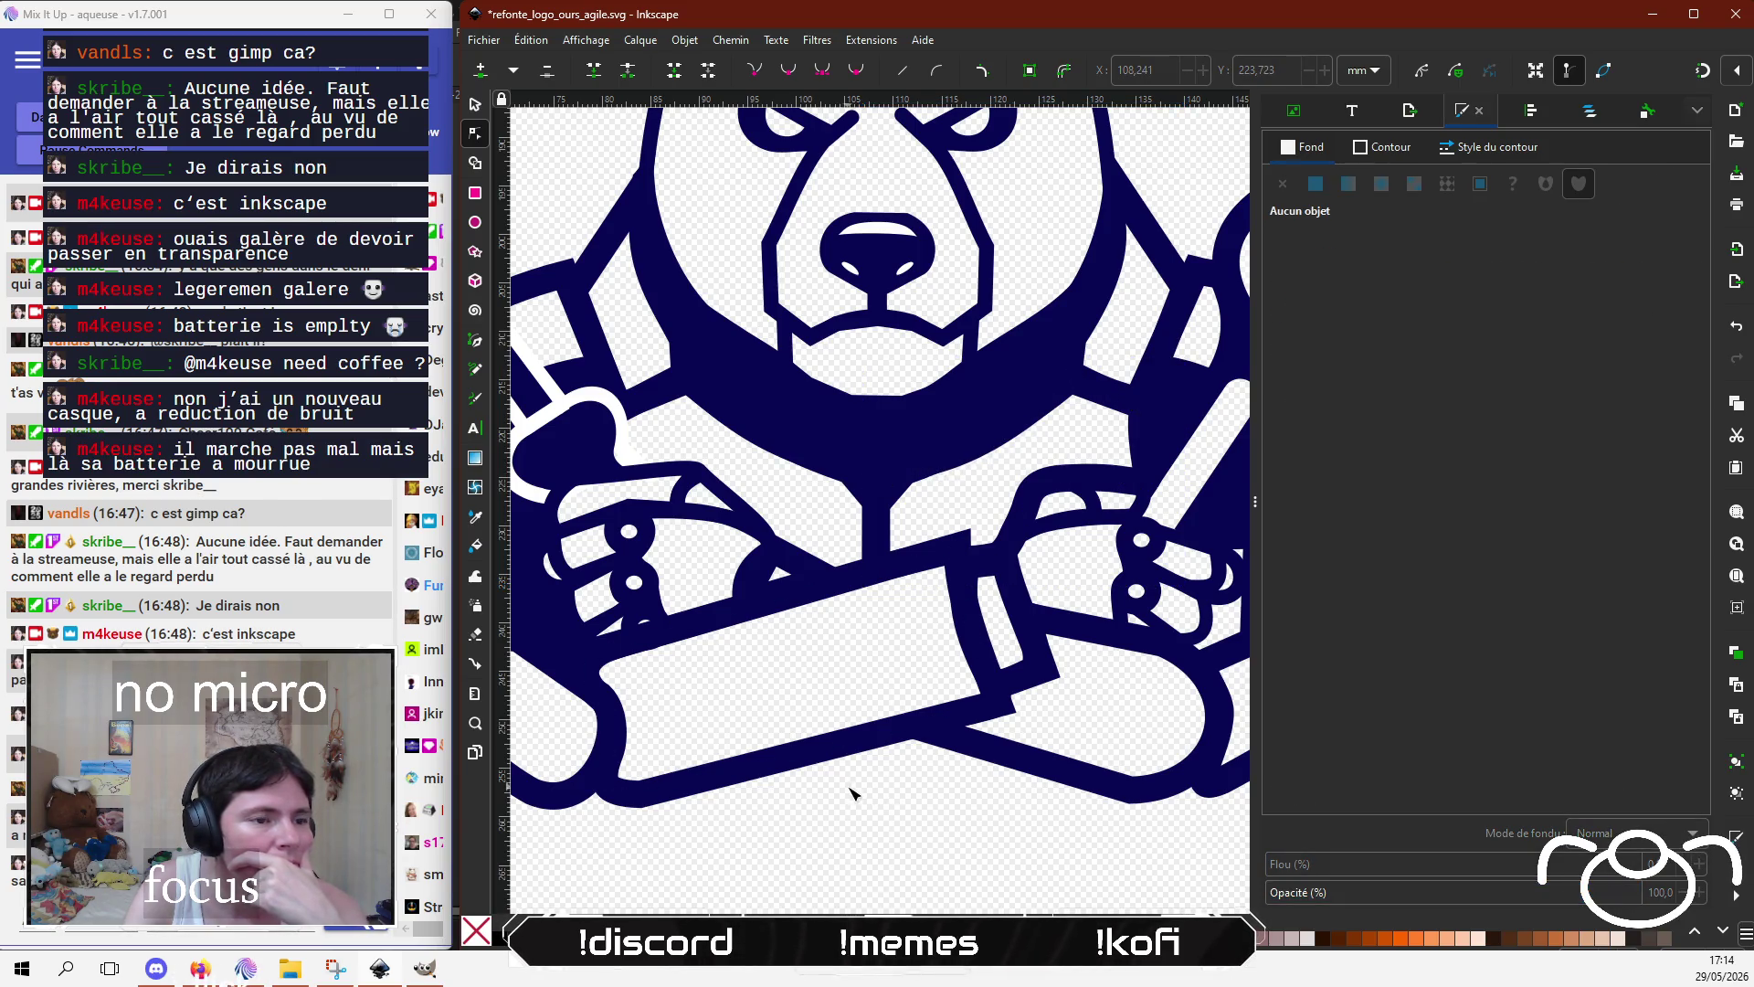
Step: Reshape the small white patch beside the forearm by deleting its right node and moving its corner
{"action": "left_click", "coordinate": [772, 573]}
{"action": "left_click", "coordinate": [807, 584]}
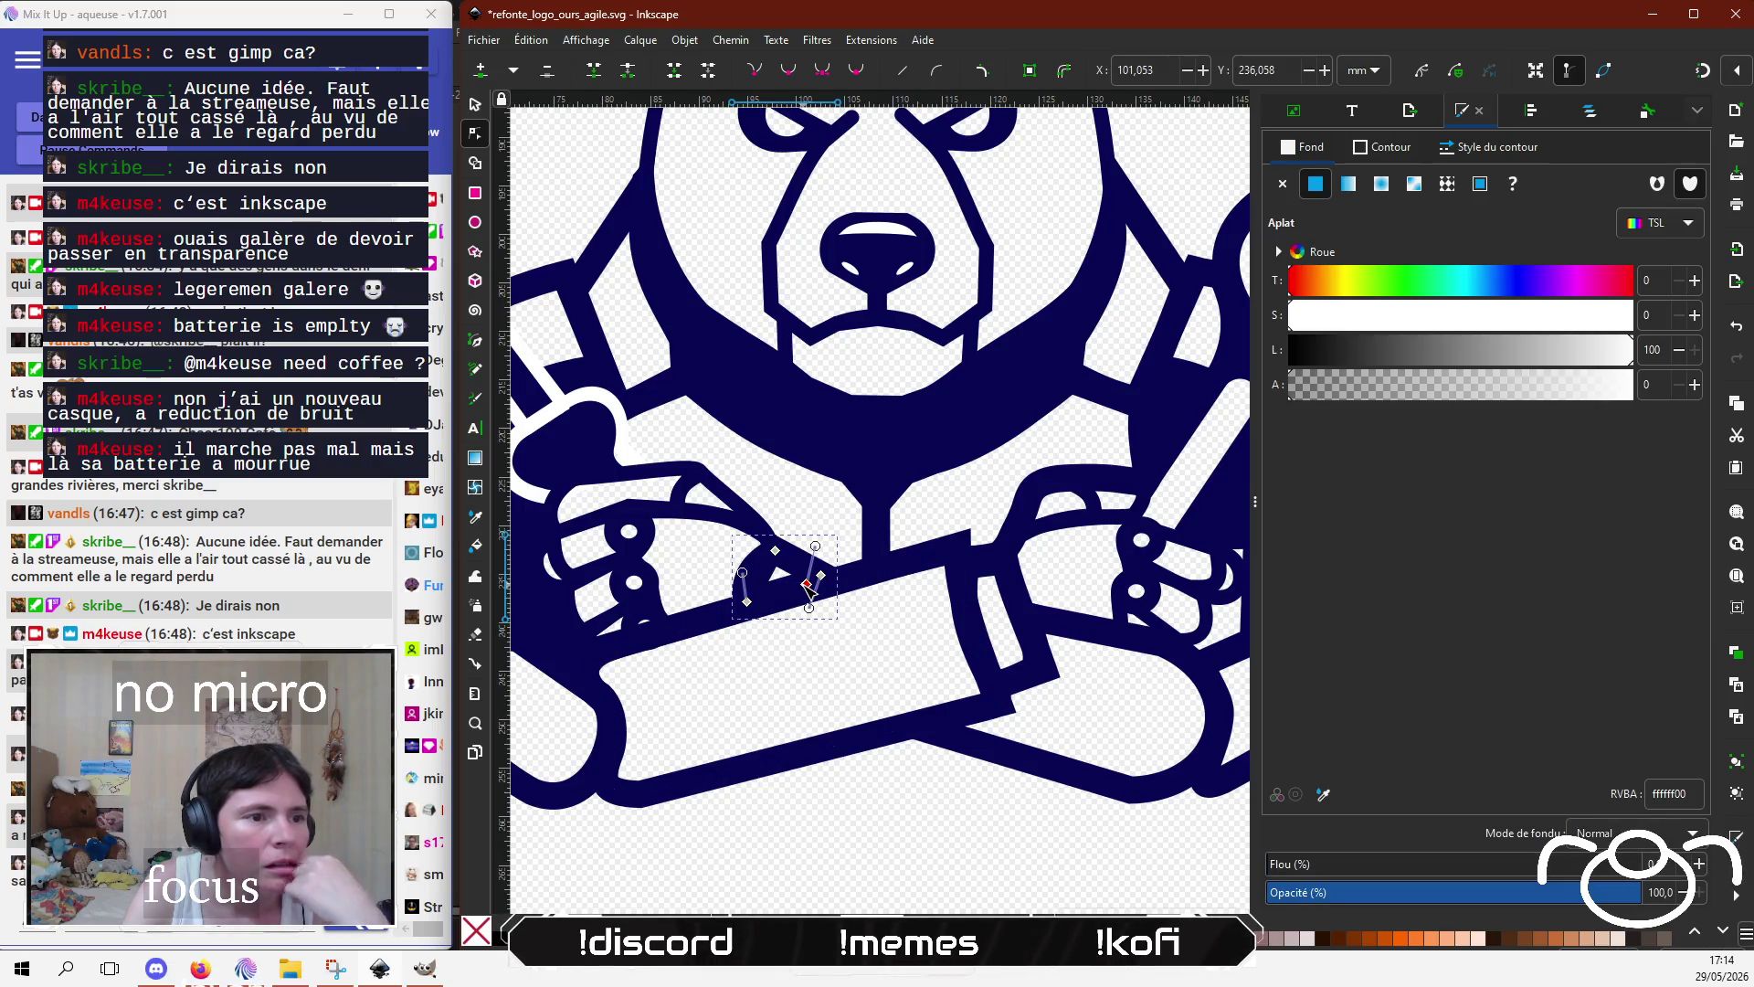
{"action": "key", "text": "Delete"}
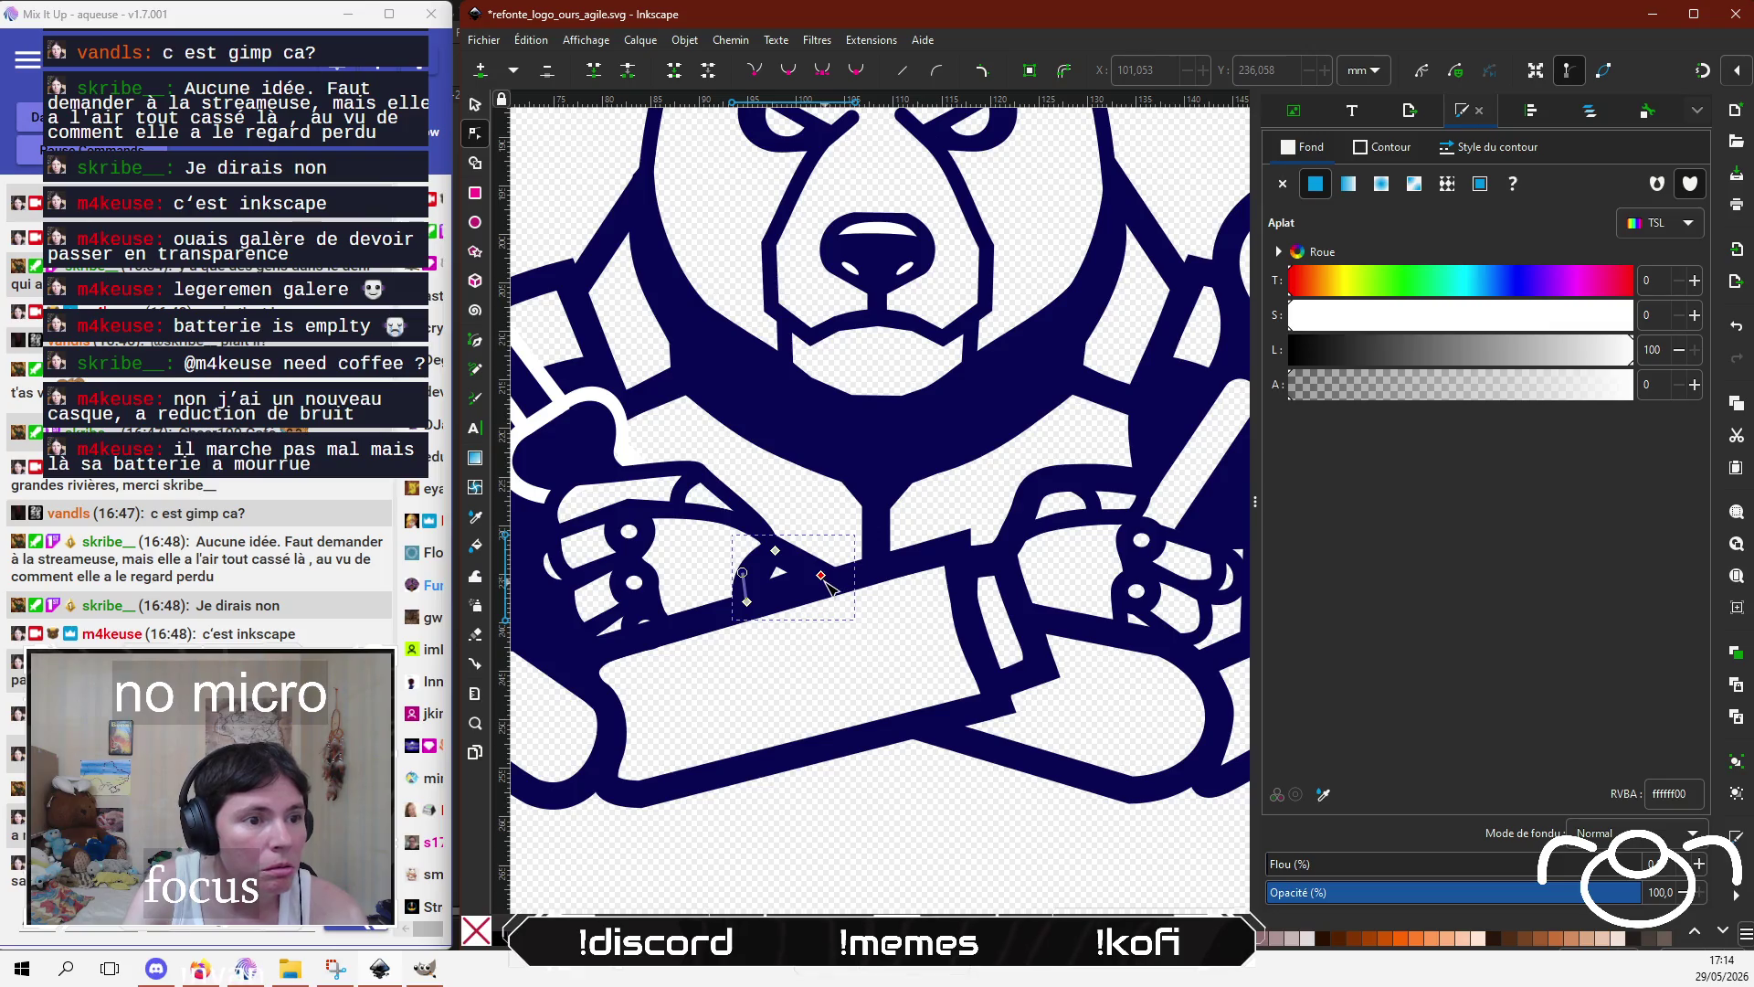
{"action": "left_click_drag", "start_coordinate": [824, 578], "coordinate": [750, 610]}
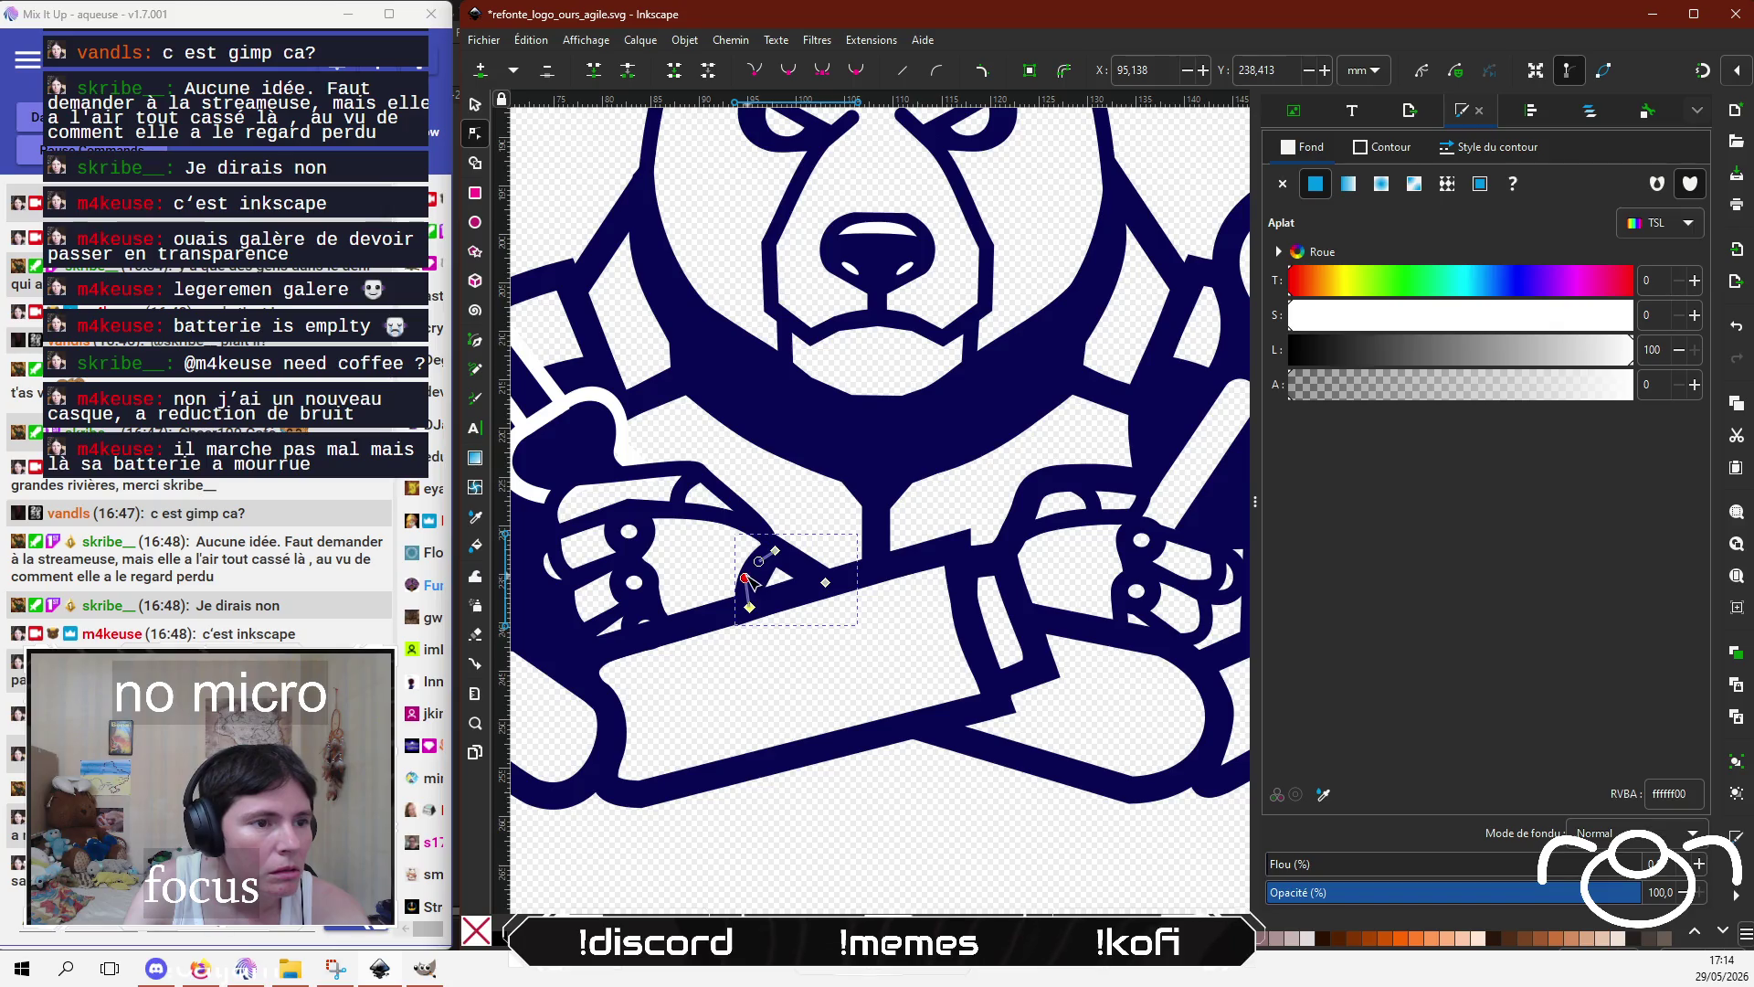
{"action": "left_click", "coordinate": [900, 804]}
{"action": "left_click", "coordinate": [900, 799]}
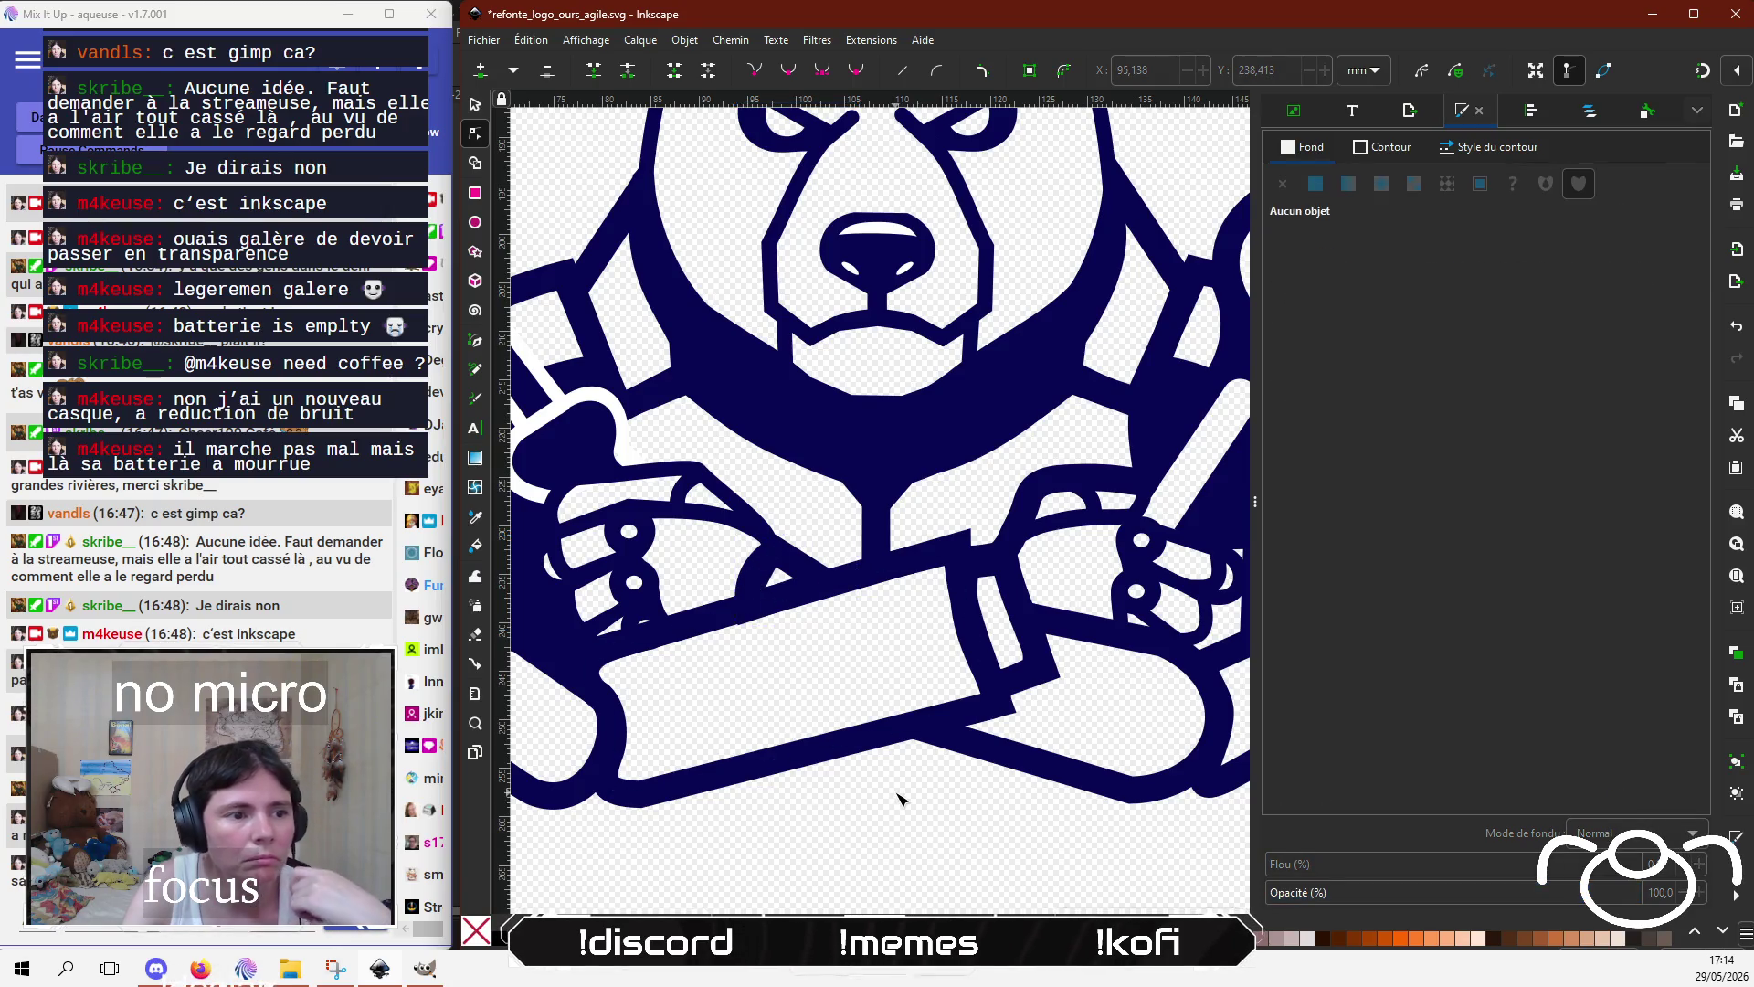
{"action": "scroll", "coordinate": [900, 800], "scroll_direction": "down", "scroll_amount": 2}
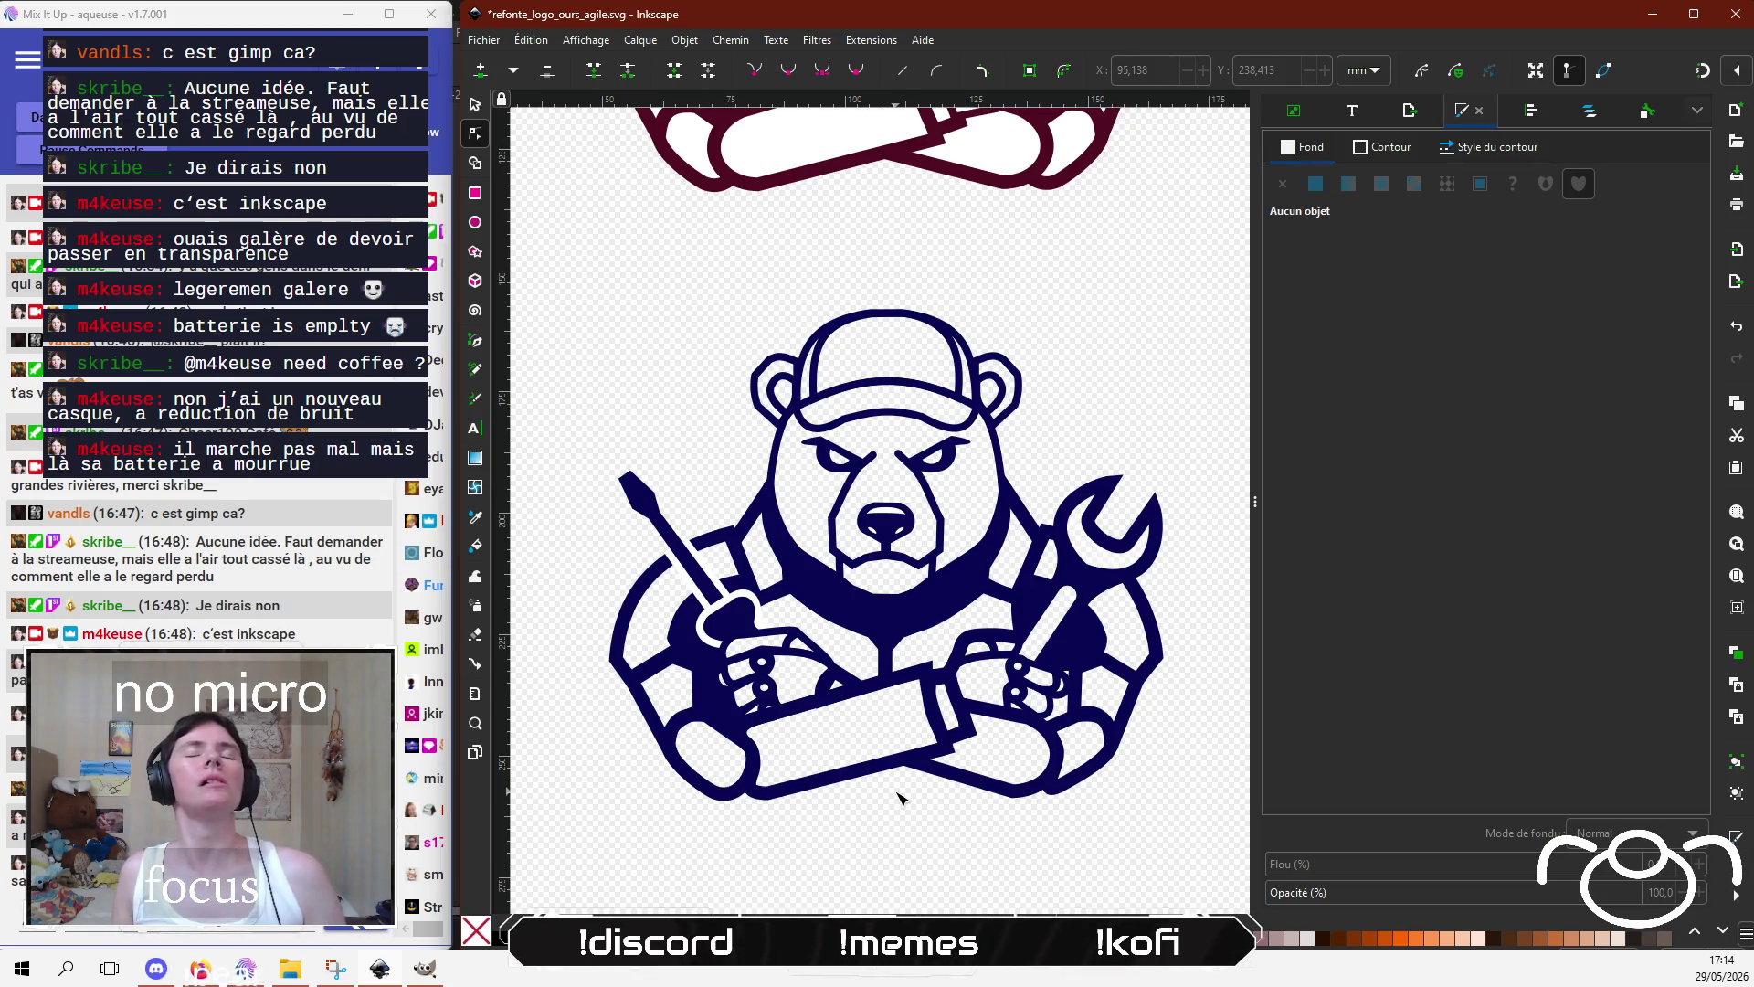
Step: Zoom to the snout and select the nose outline, upper highlight and both nostrils together
{"action": "scroll", "coordinate": [803, 709], "scroll_direction": "up", "scroll_amount": 1}
{"action": "scroll", "coordinate": [831, 393], "scroll_direction": "up", "scroll_amount": 4}
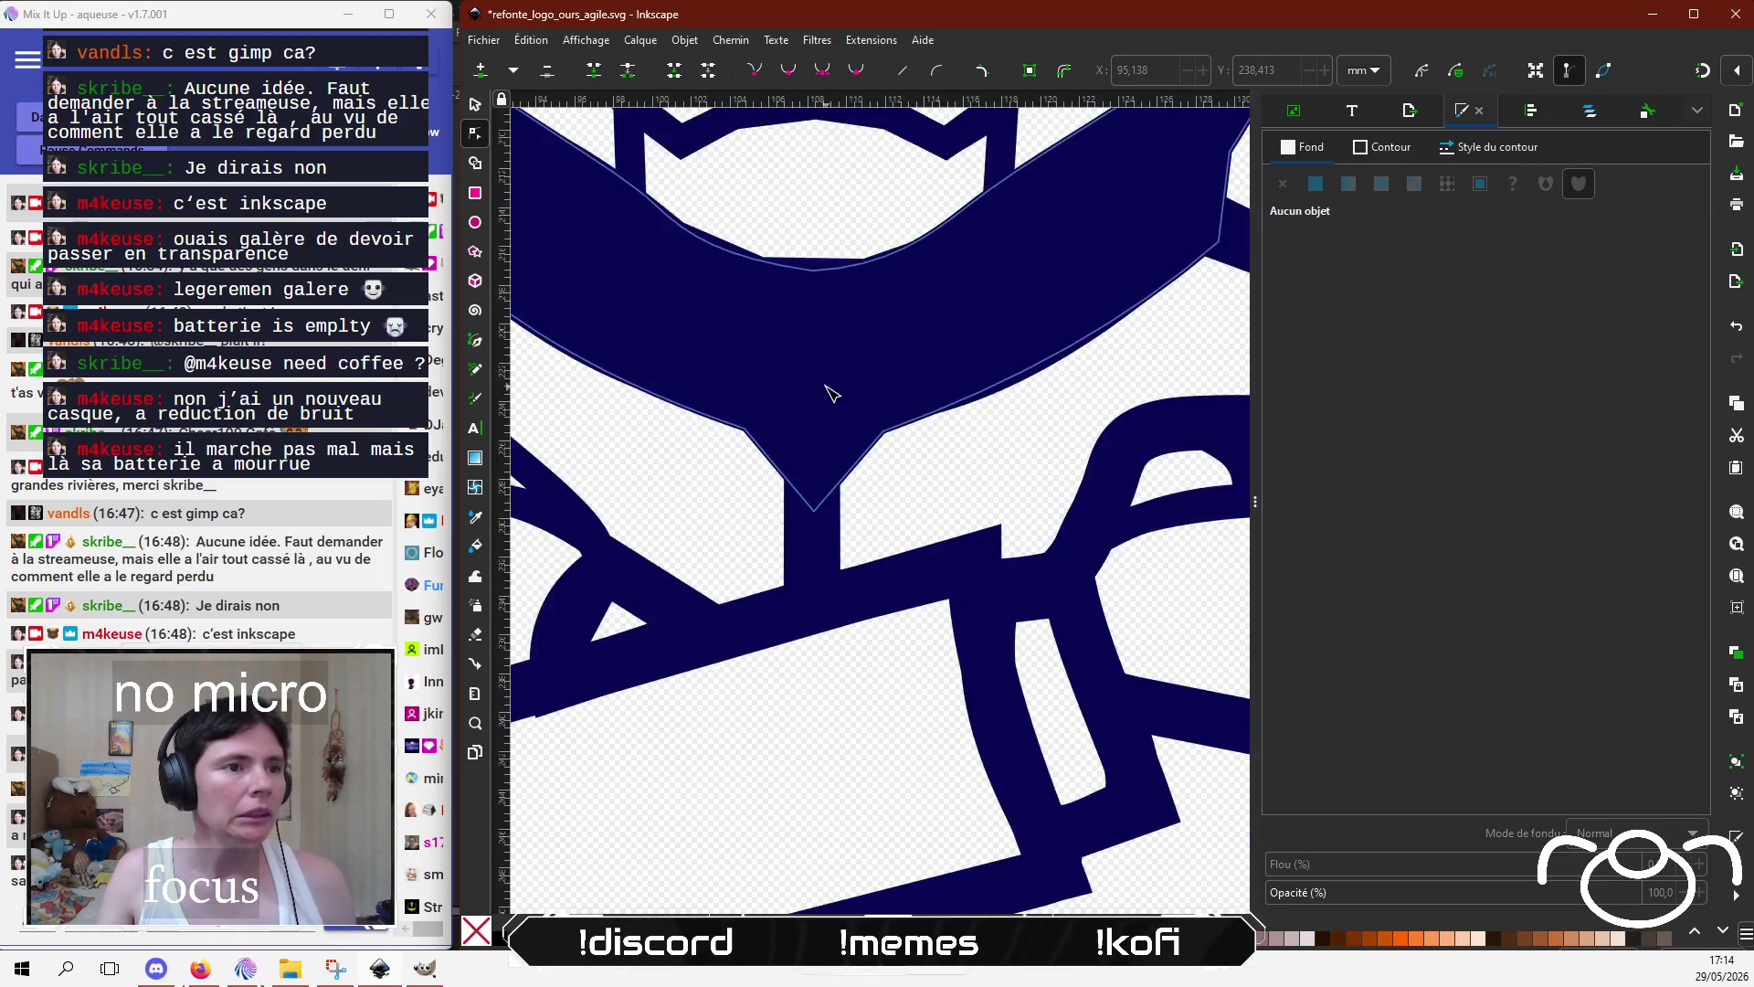
{"action": "scroll", "coordinate": [909, 795], "scroll_direction": "down", "scroll_amount": 3}
{"action": "scroll", "coordinate": [877, 697], "scroll_direction": "up", "scroll_amount": 1}
{"action": "scroll", "coordinate": [898, 771], "scroll_direction": "down", "scroll_amount": 1}
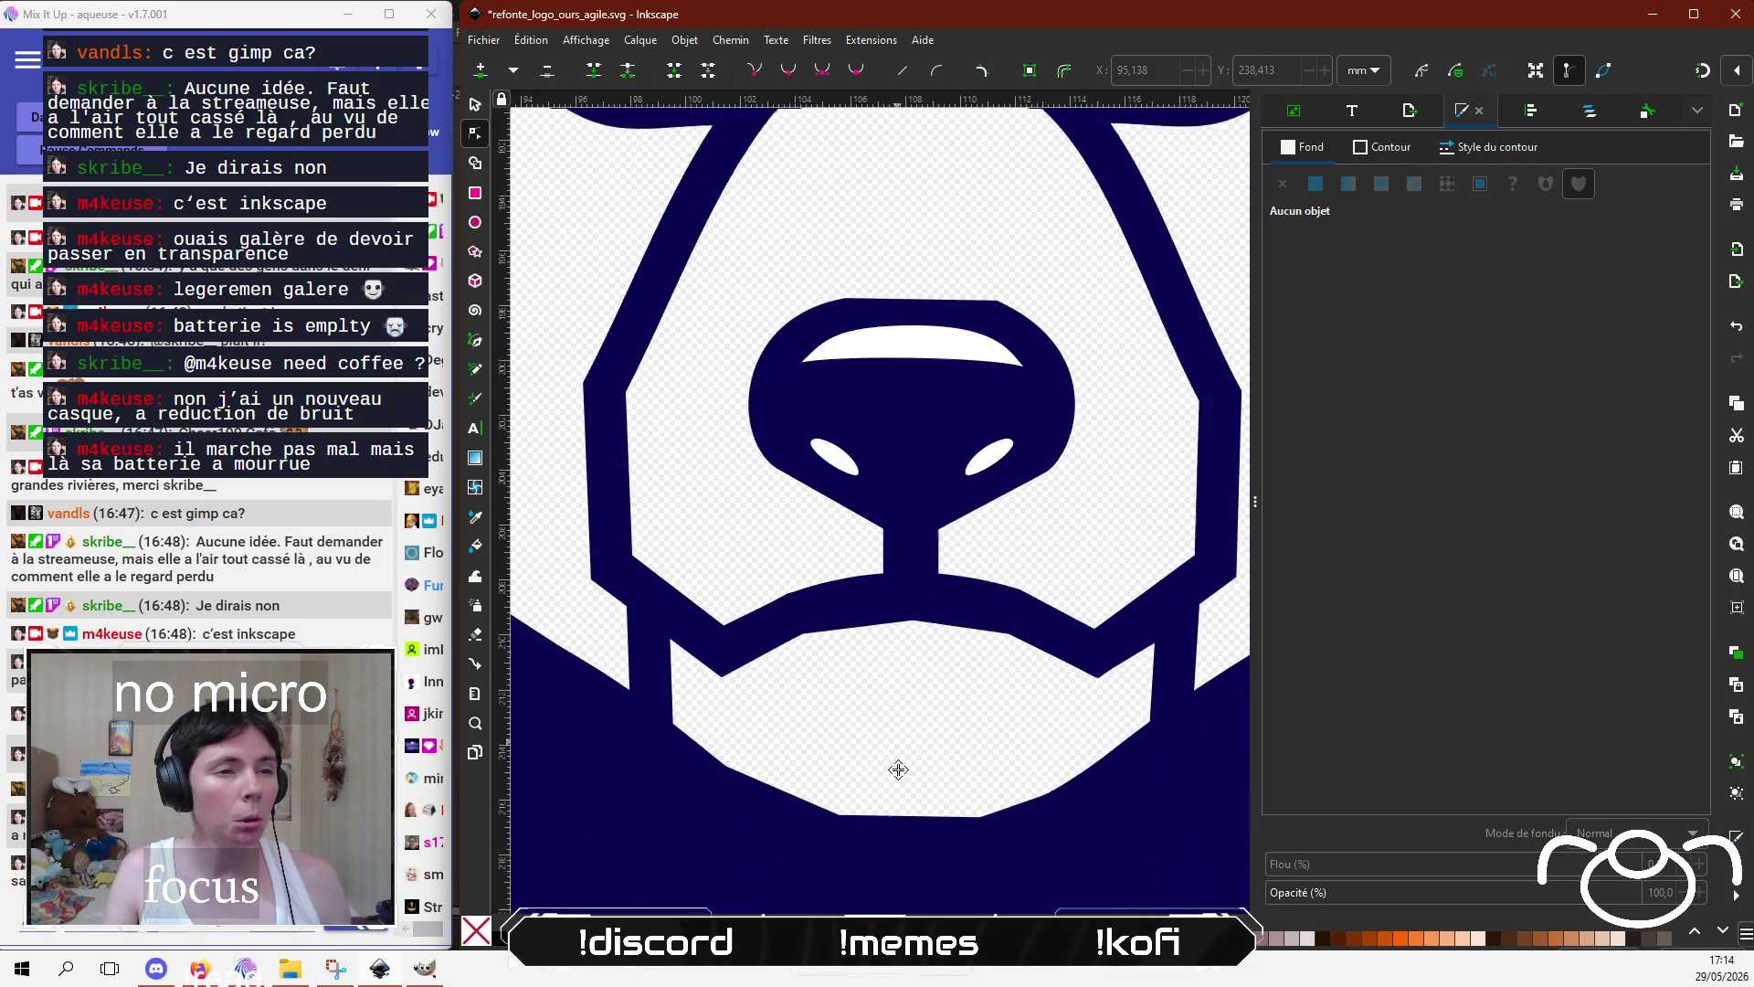
{"action": "scroll", "coordinate": [898, 770], "scroll_direction": "up", "scroll_amount": 2}
{"action": "left_click", "coordinate": [960, 502]}
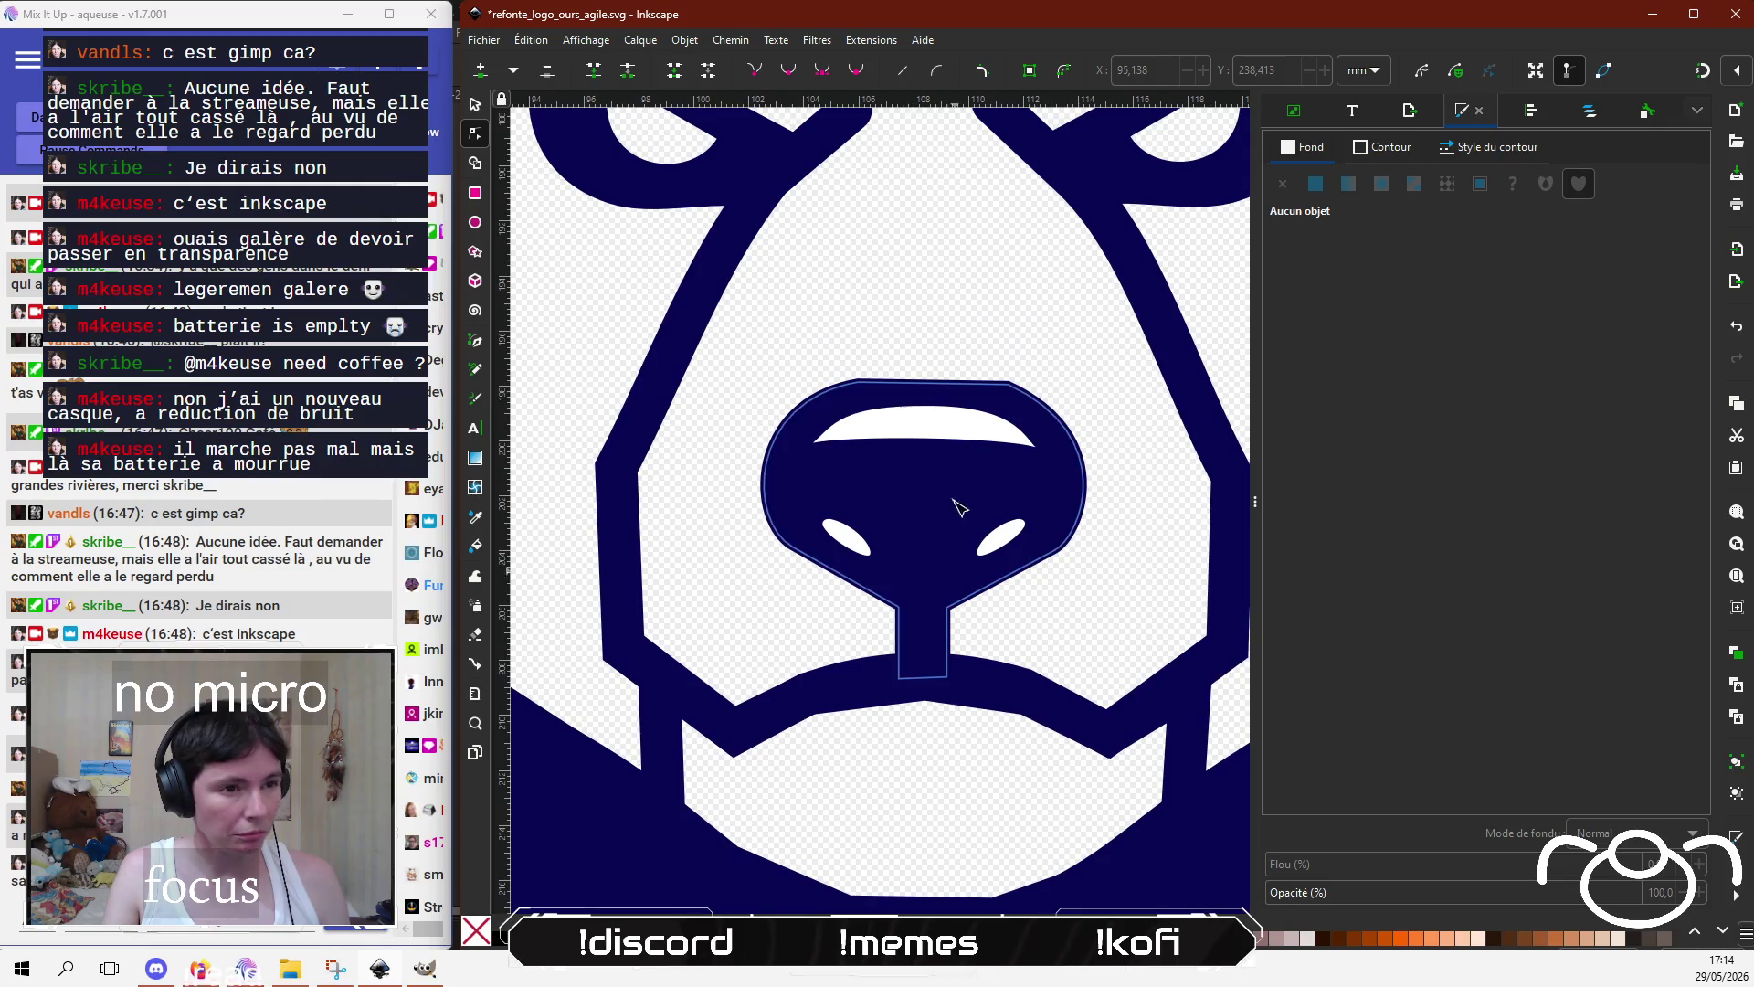
{"action": "left_click", "coordinate": [950, 424], "text": "shift"}
{"action": "left_click", "coordinate": [1004, 540], "text": "shift"}
{"action": "left_click", "coordinate": [857, 544], "text": "shift"}
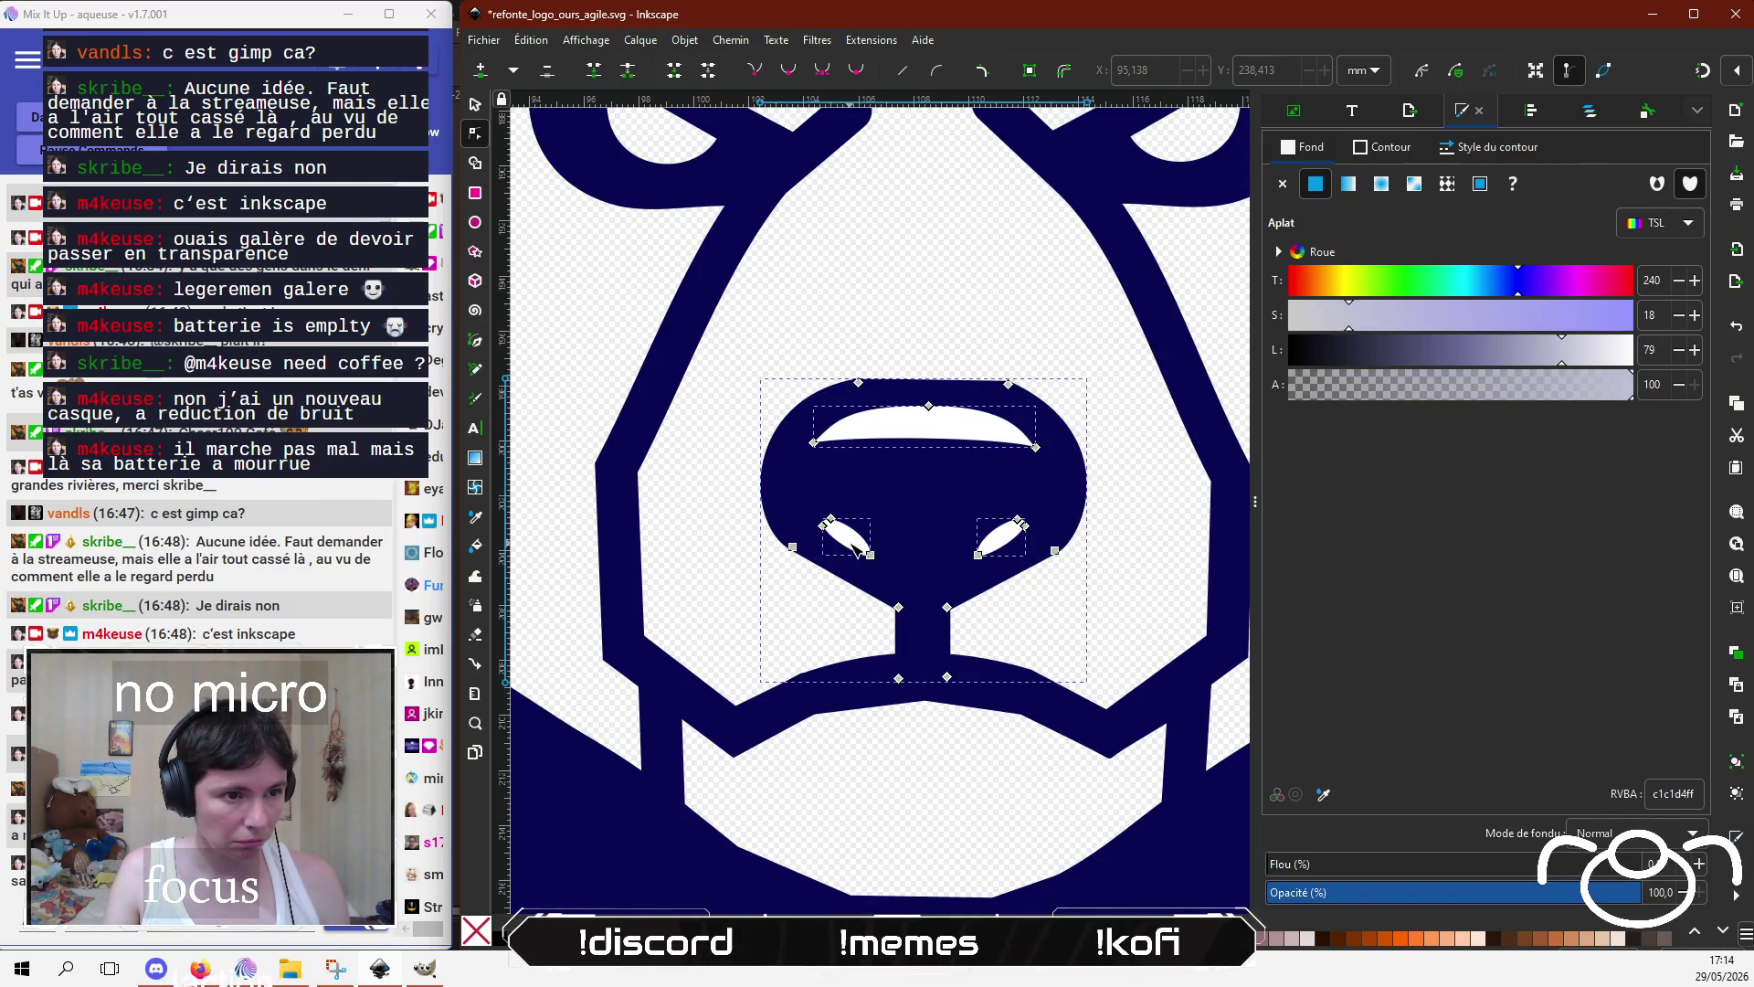
{"action": "left_click", "coordinate": [678, 41]}
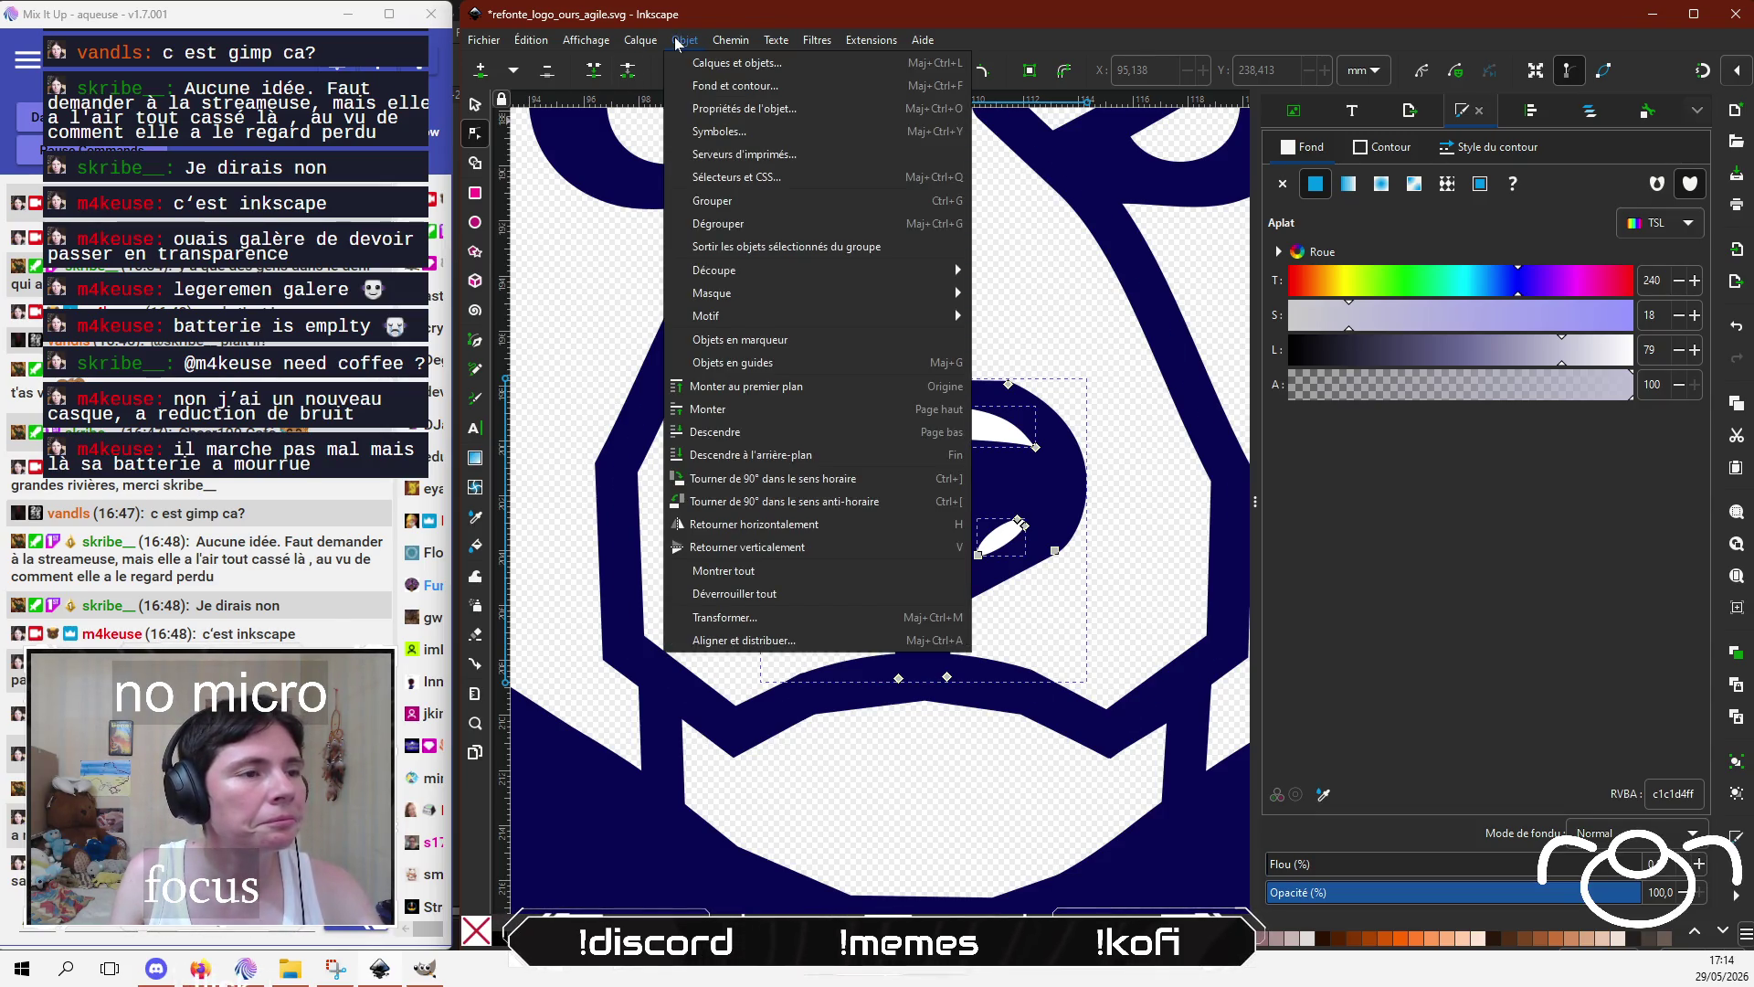
{"action": "mouse_move", "coordinate": [768, 270]}
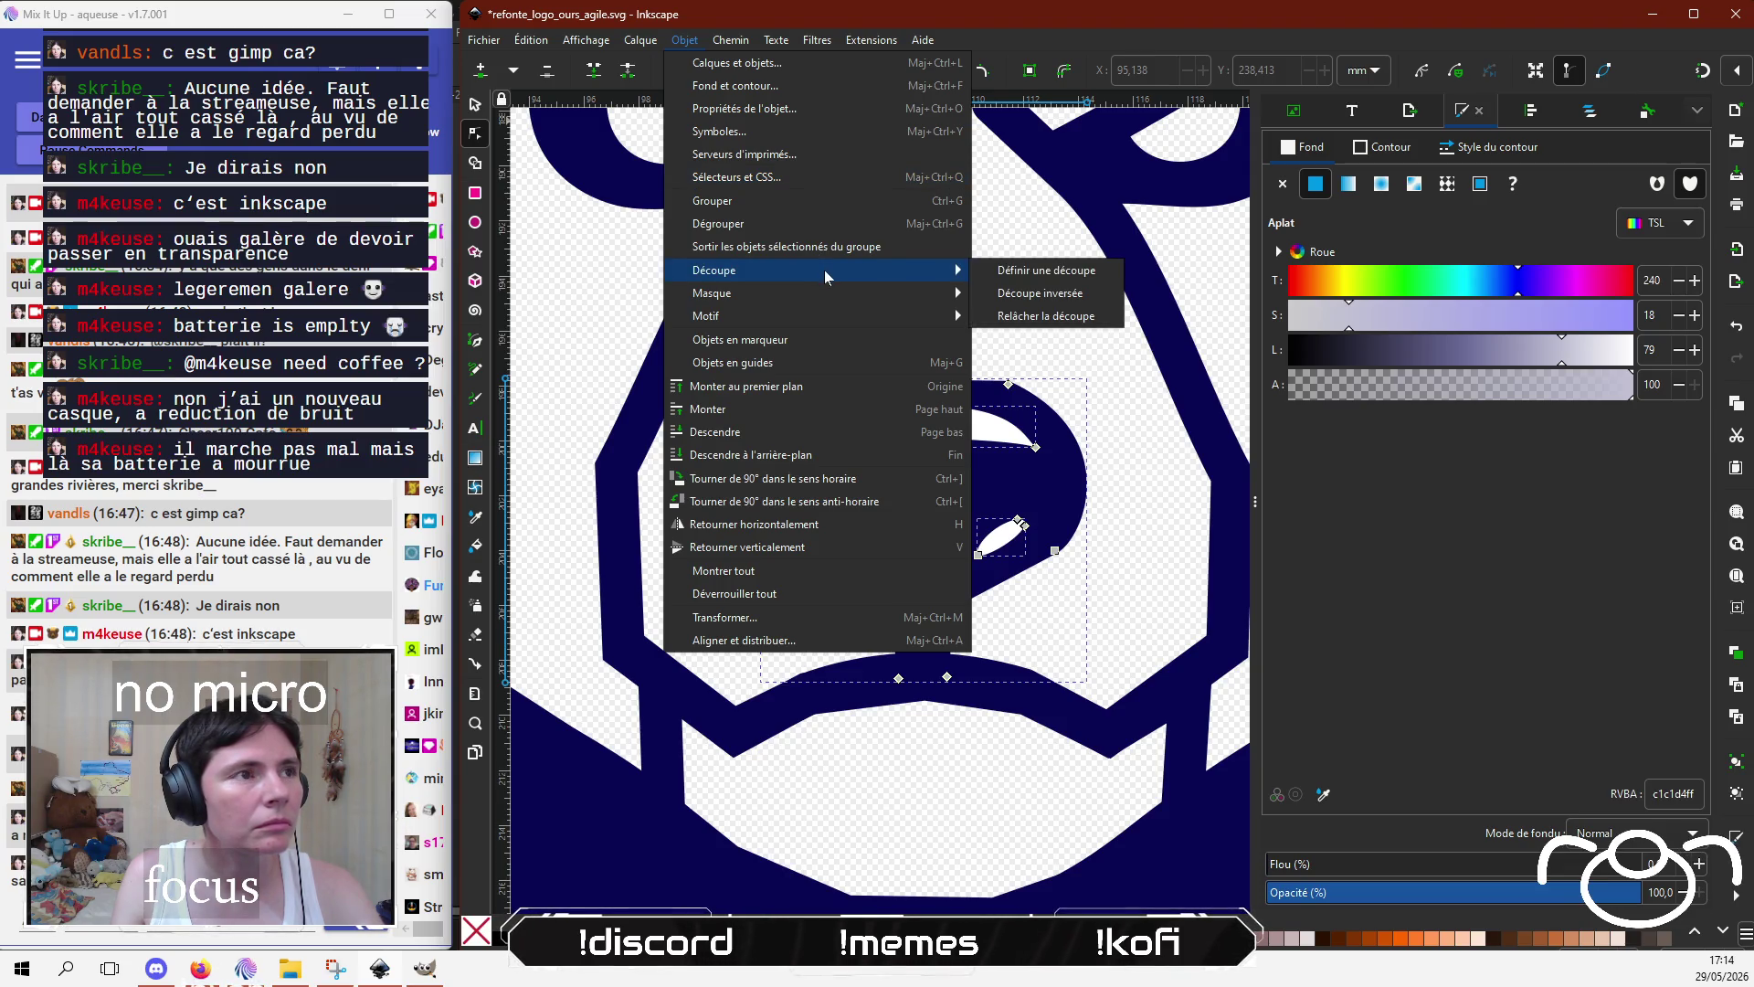
Step: Apply Path > Difference to cut the highlight and both nostrils out of the navy nose
{"action": "left_click", "coordinate": [777, 41]}
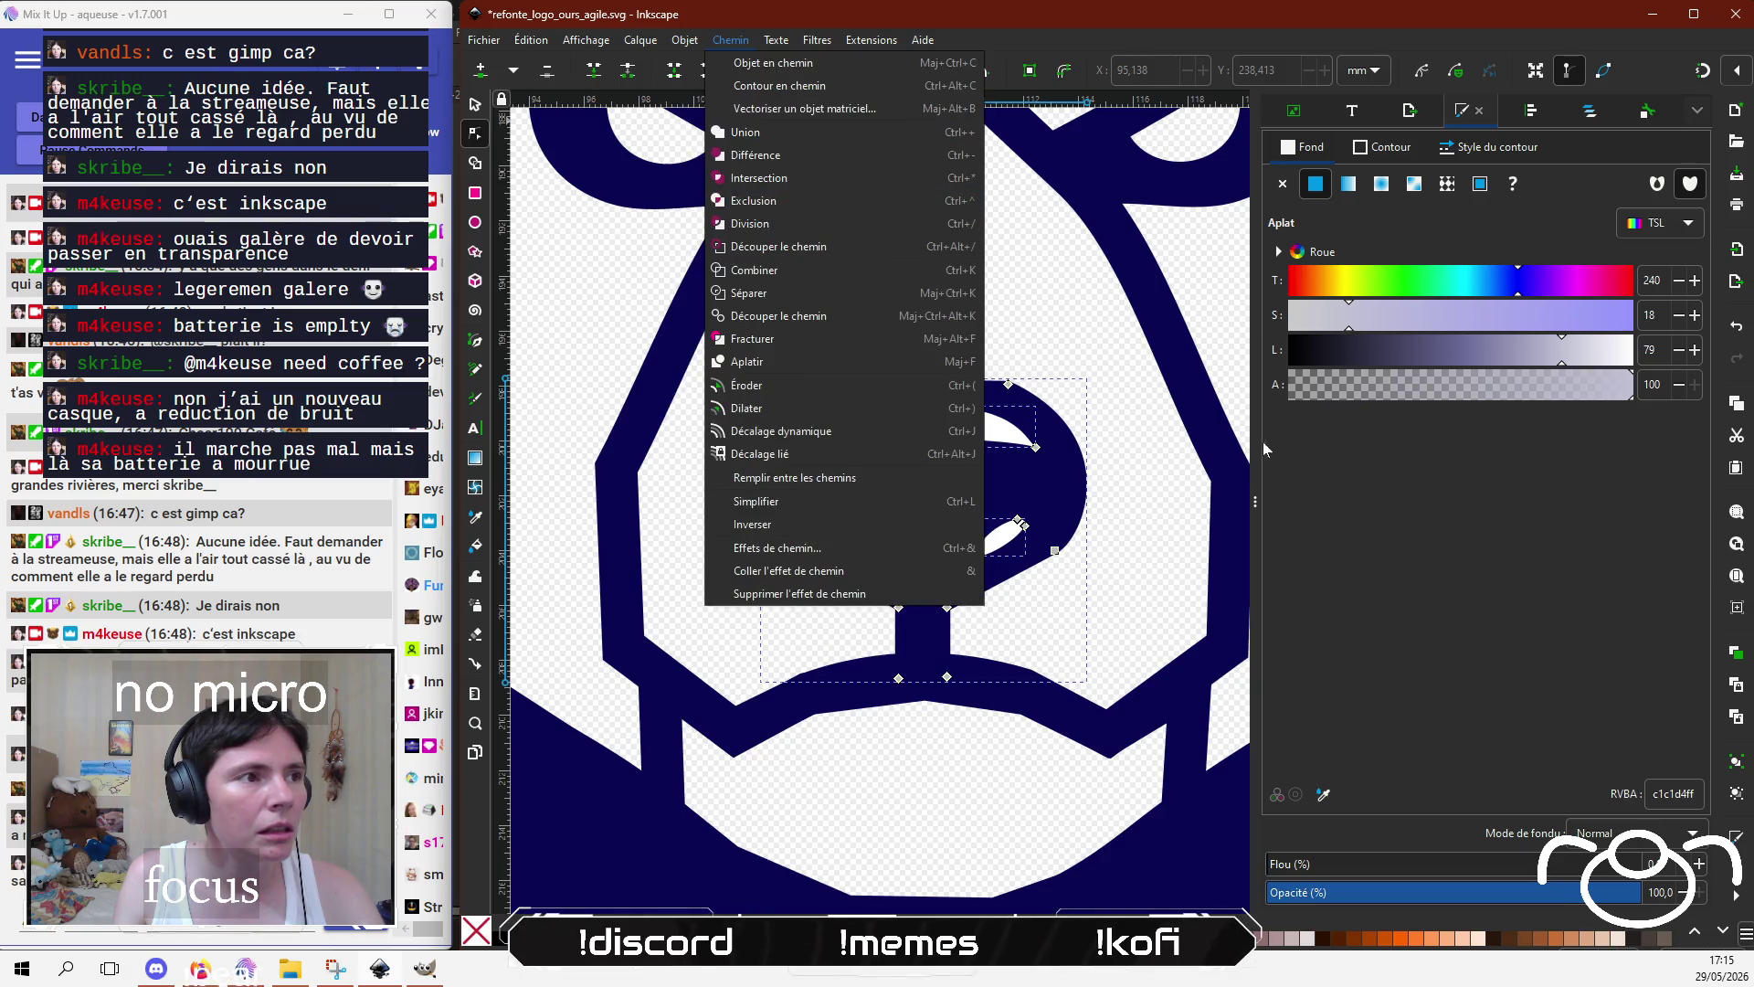
{"action": "left_click", "coordinate": [1338, 435]}
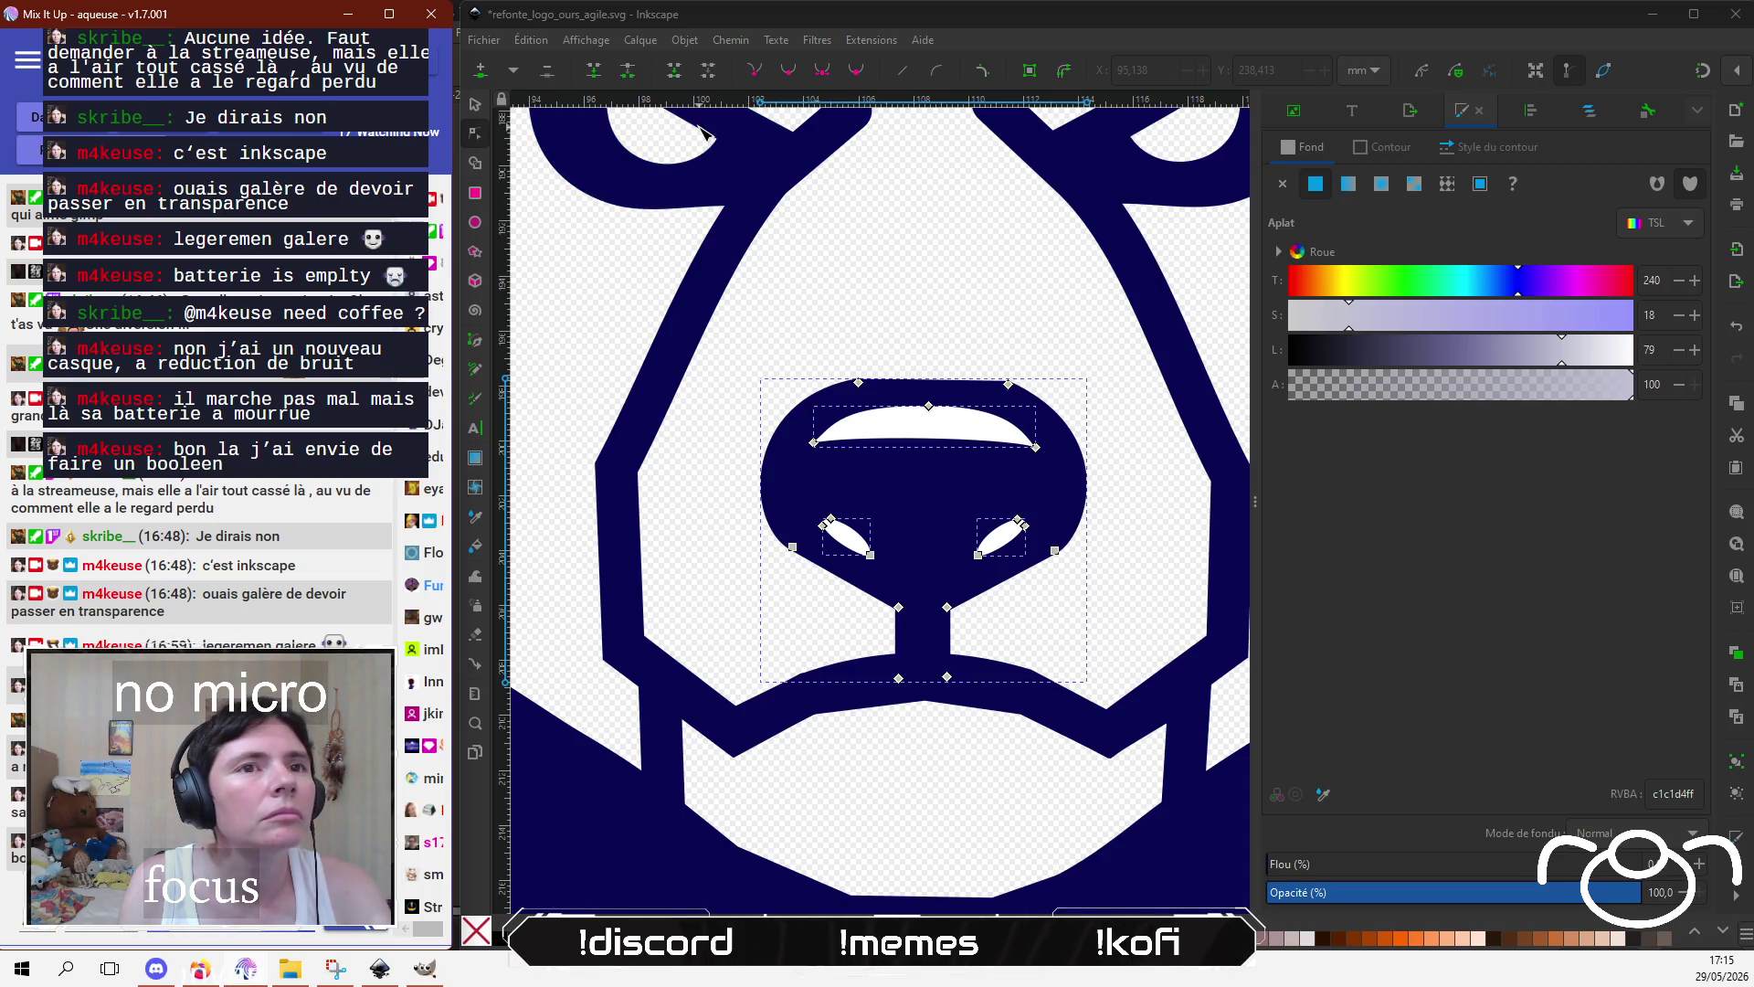
{"action": "left_click", "coordinate": [673, 45]}
{"action": "left_click", "coordinate": [685, 40]}
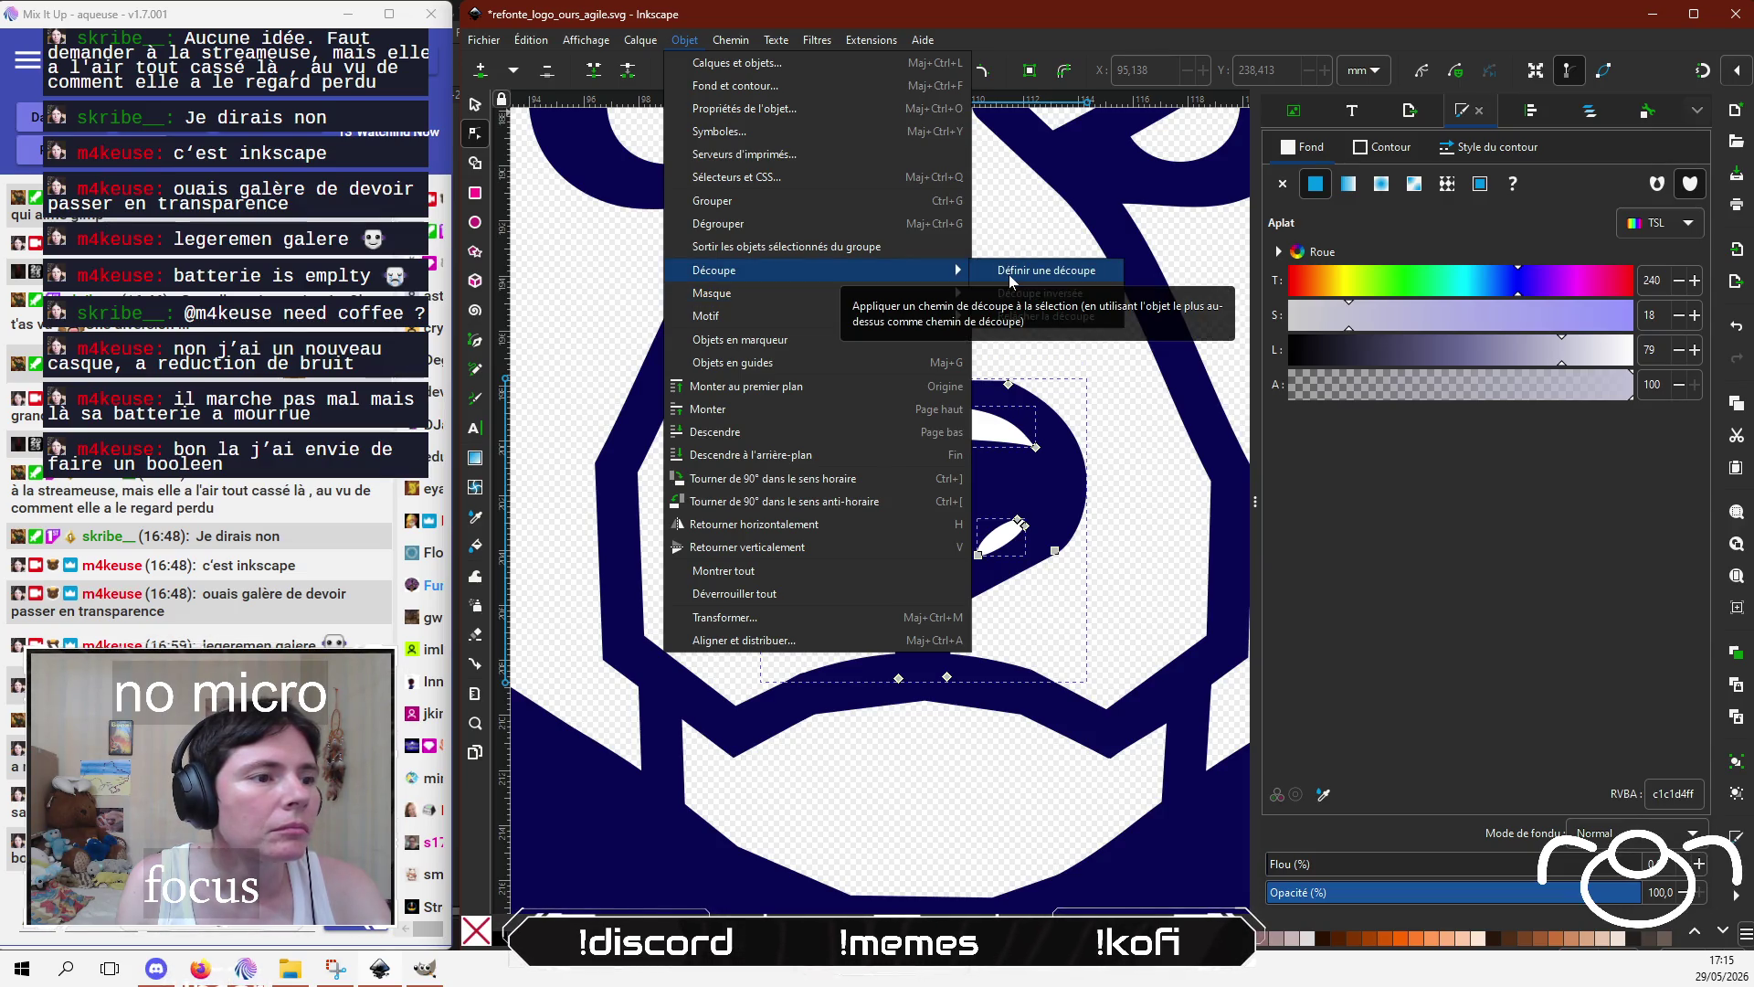
{"action": "mouse_move", "coordinate": [731, 40]}
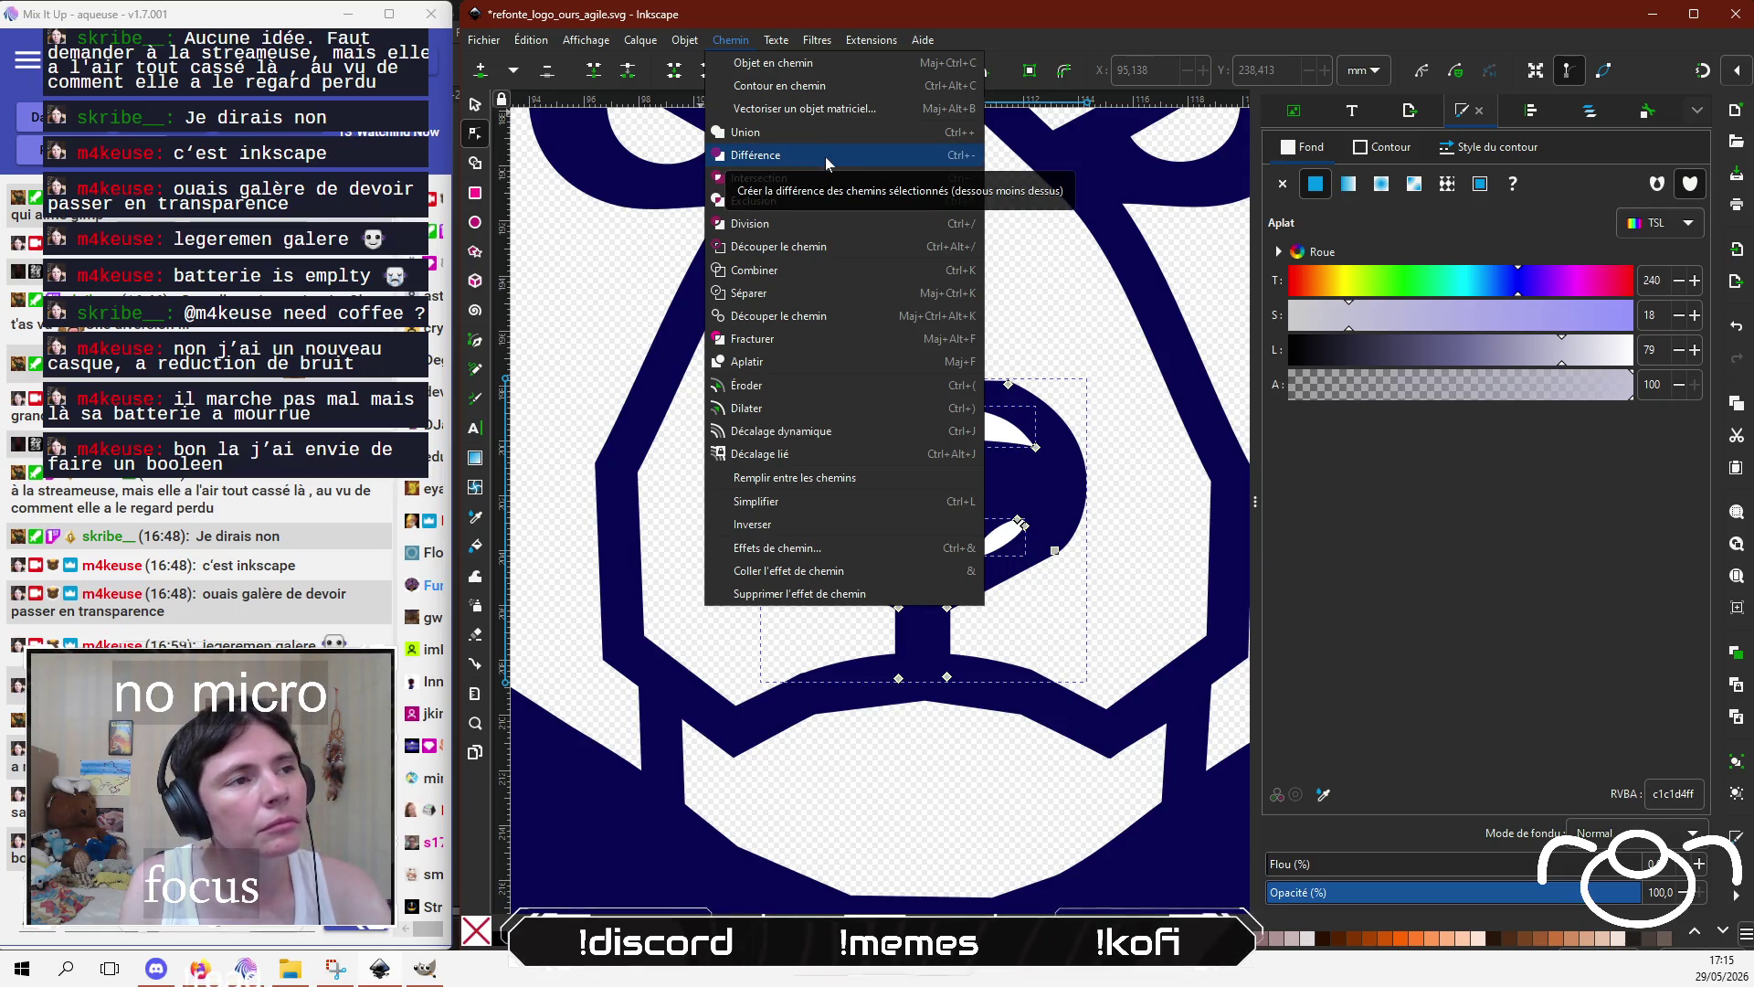
{"action": "left_click", "coordinate": [837, 211]}
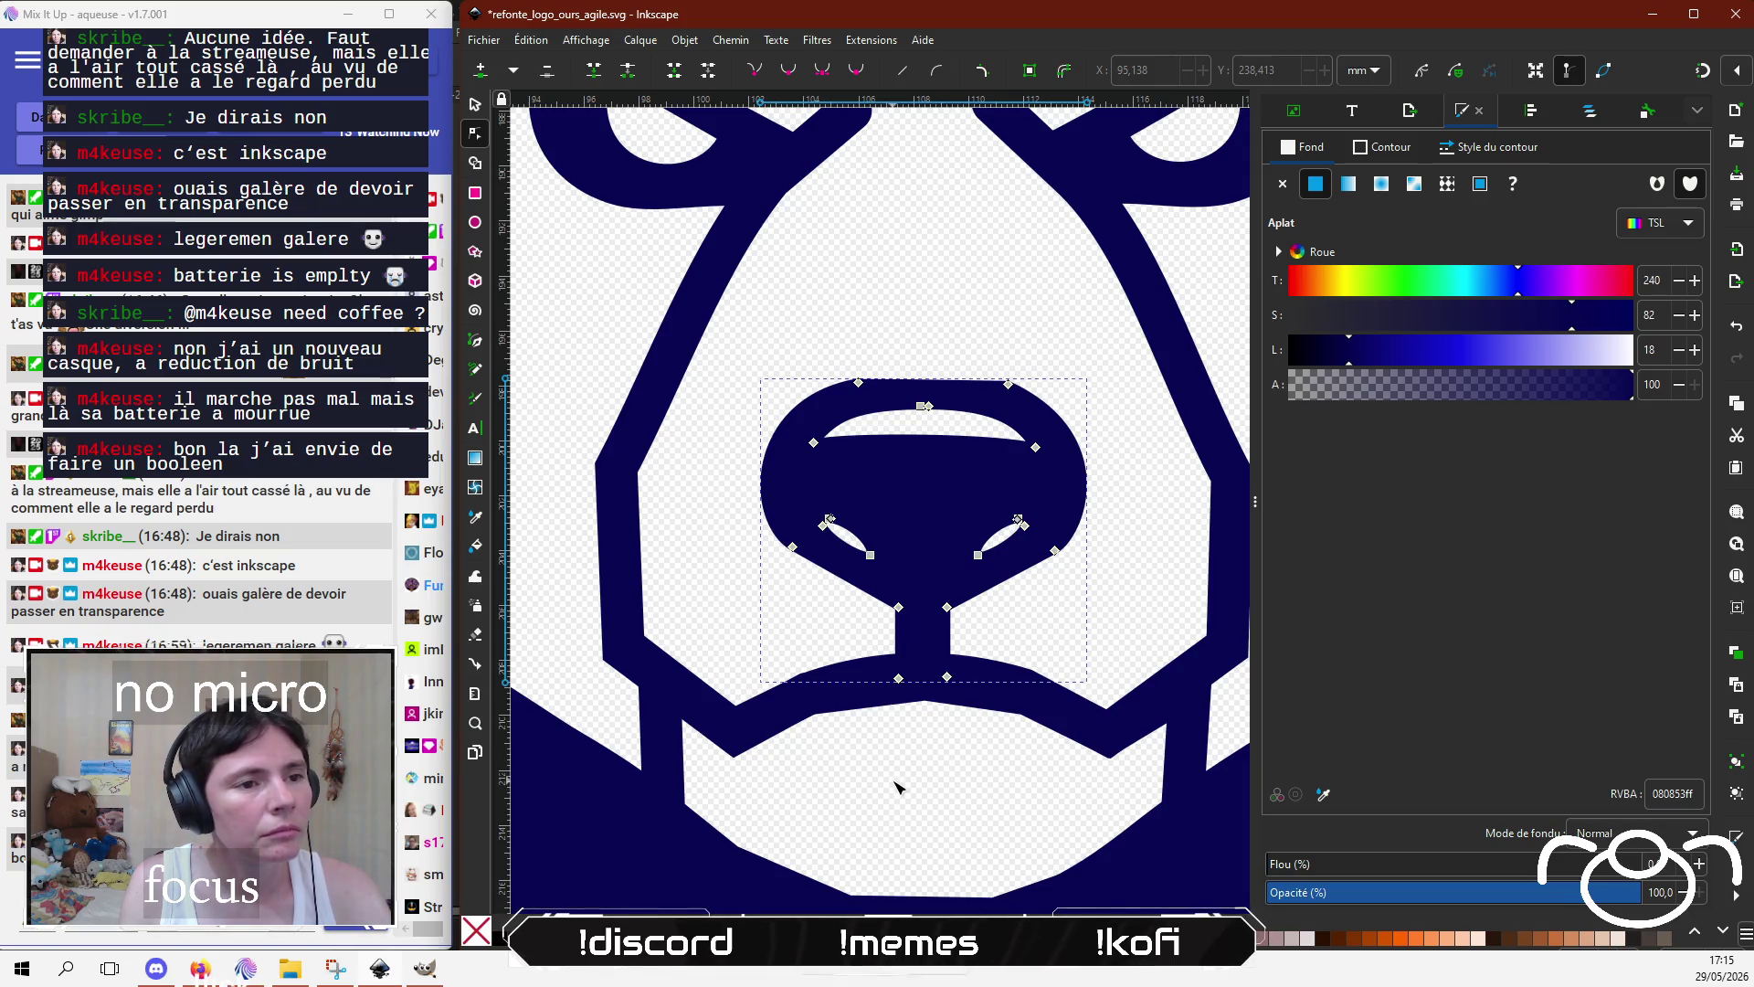
{"action": "left_click", "coordinate": [950, 782]}
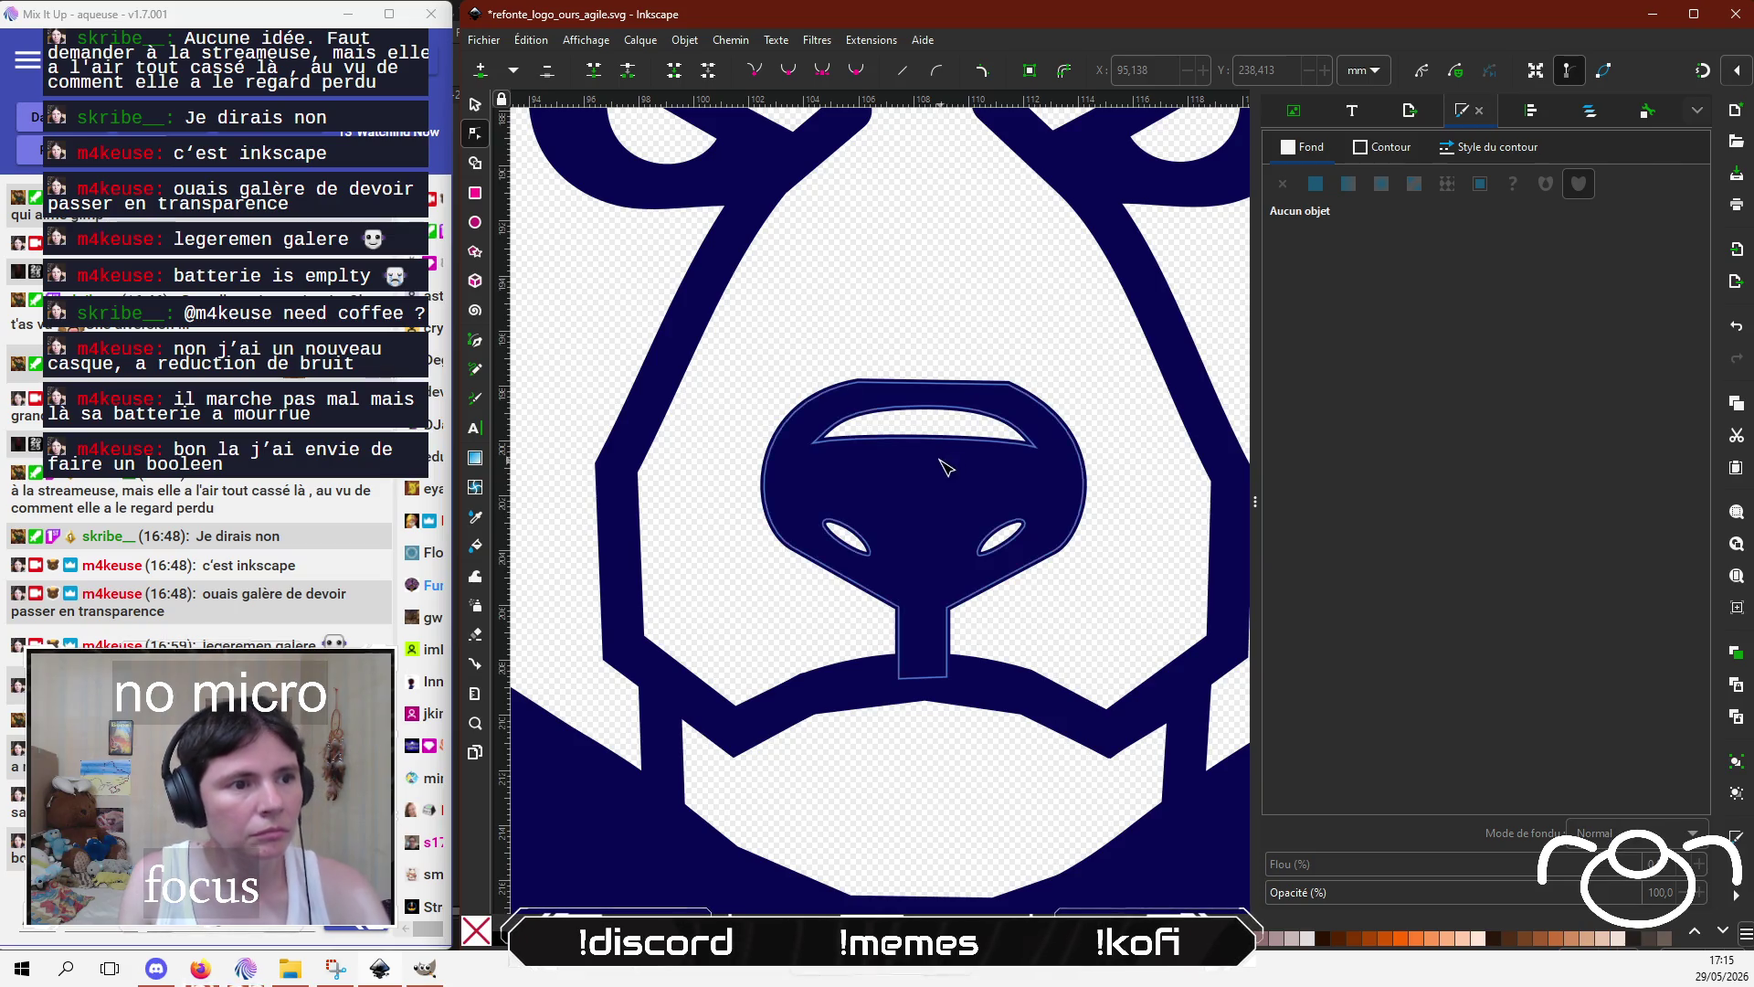
Step: Zoom to the rebuilt nose and select both nostril tip nodes, undoing a trial raise
{"action": "left_click", "coordinate": [1029, 518]}
{"action": "key", "text": "3"}
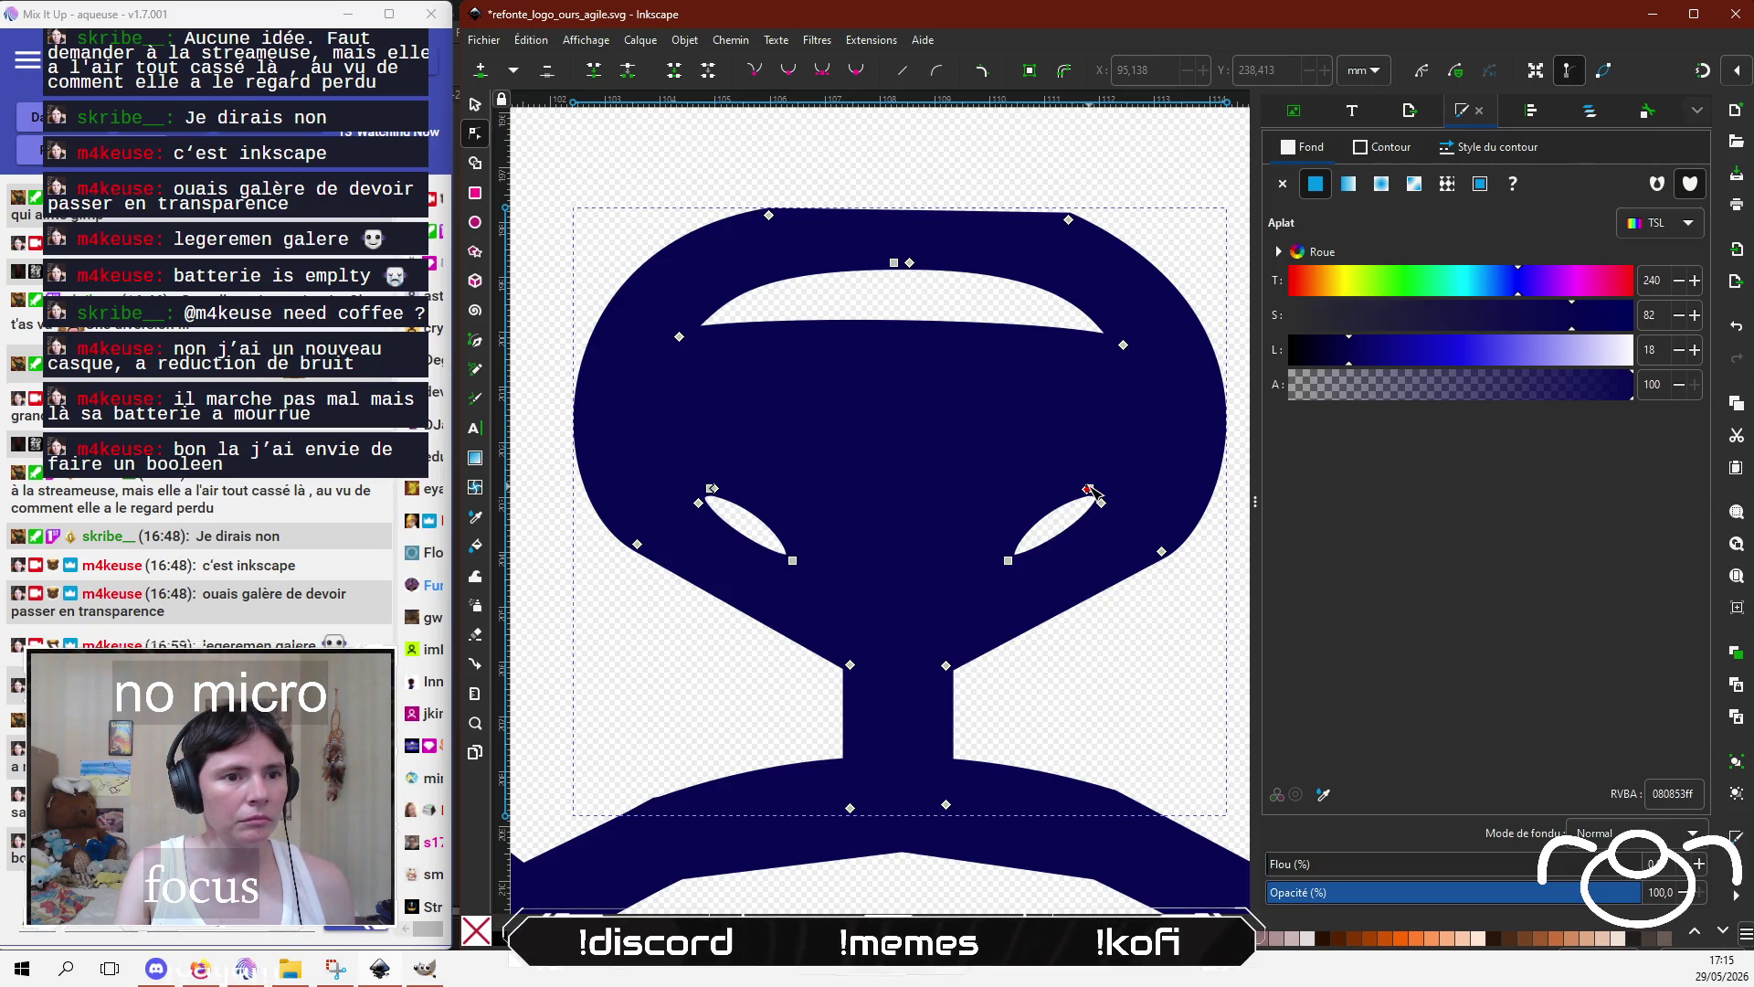
{"action": "scroll", "coordinate": [1094, 482], "scroll_direction": "up", "scroll_amount": 2}
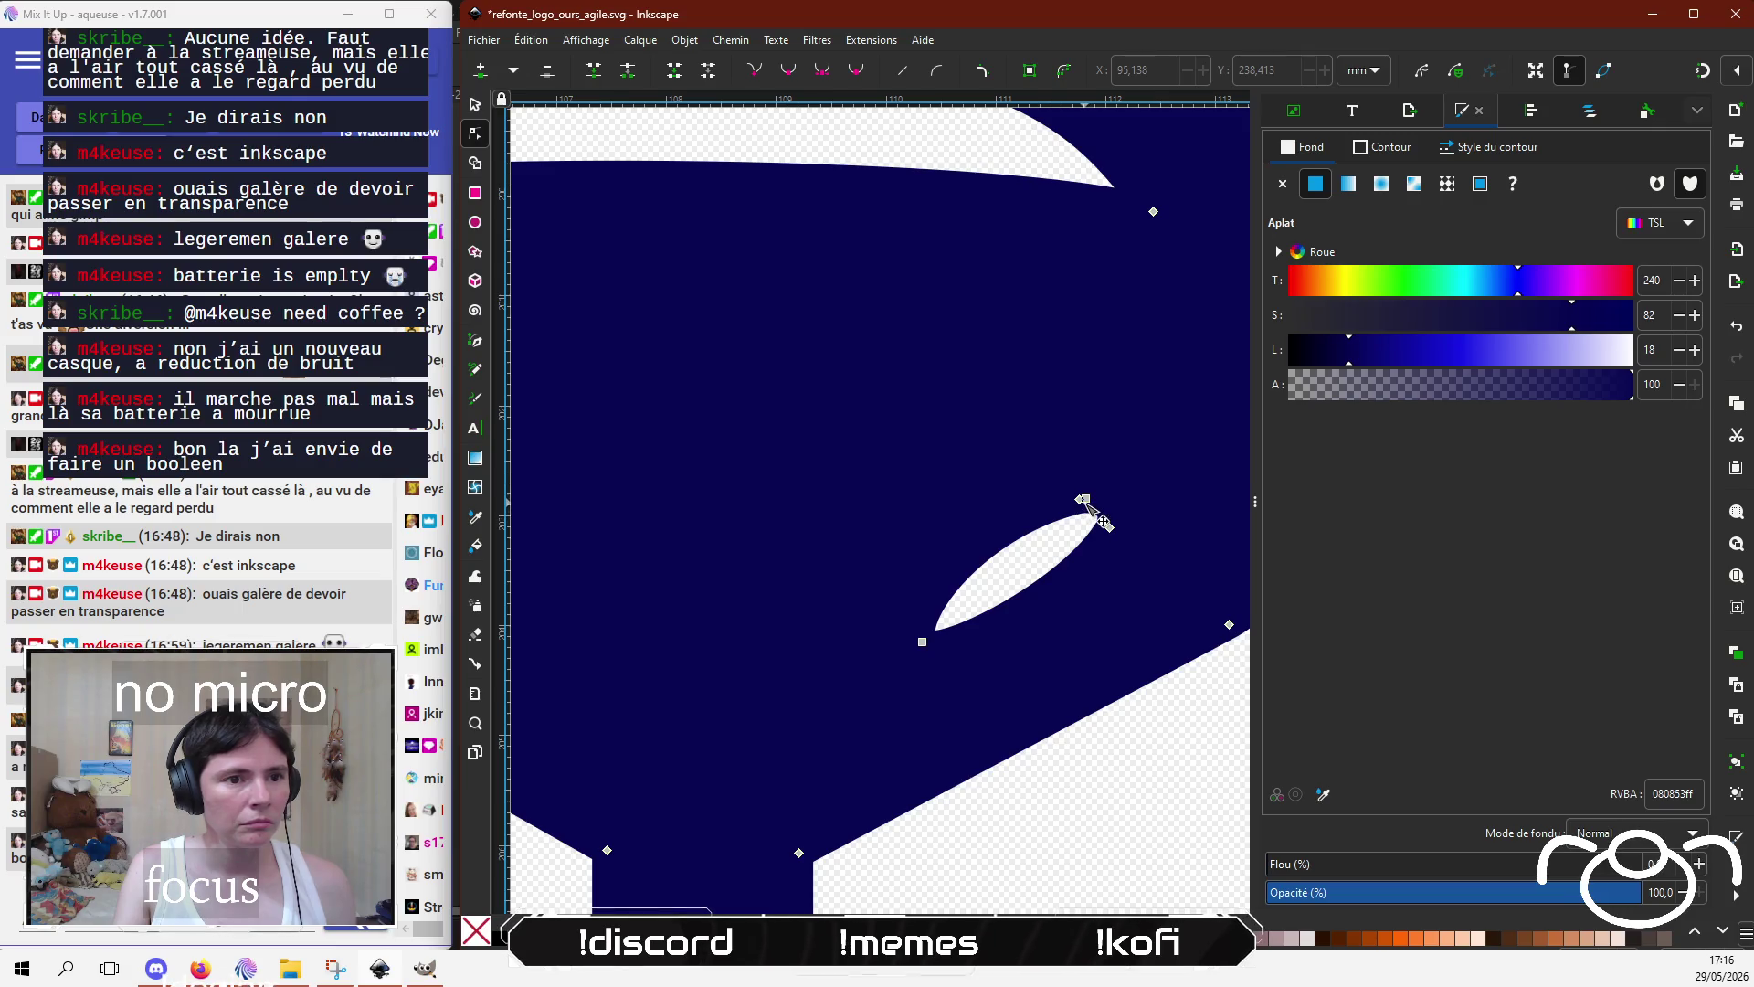
{"action": "left_click", "coordinate": [1084, 498]}
{"action": "scroll", "coordinate": [914, 571], "scroll_direction": "down", "scroll_amount": 1}
{"action": "scroll", "coordinate": [919, 567], "scroll_direction": "down", "scroll_amount": 2}
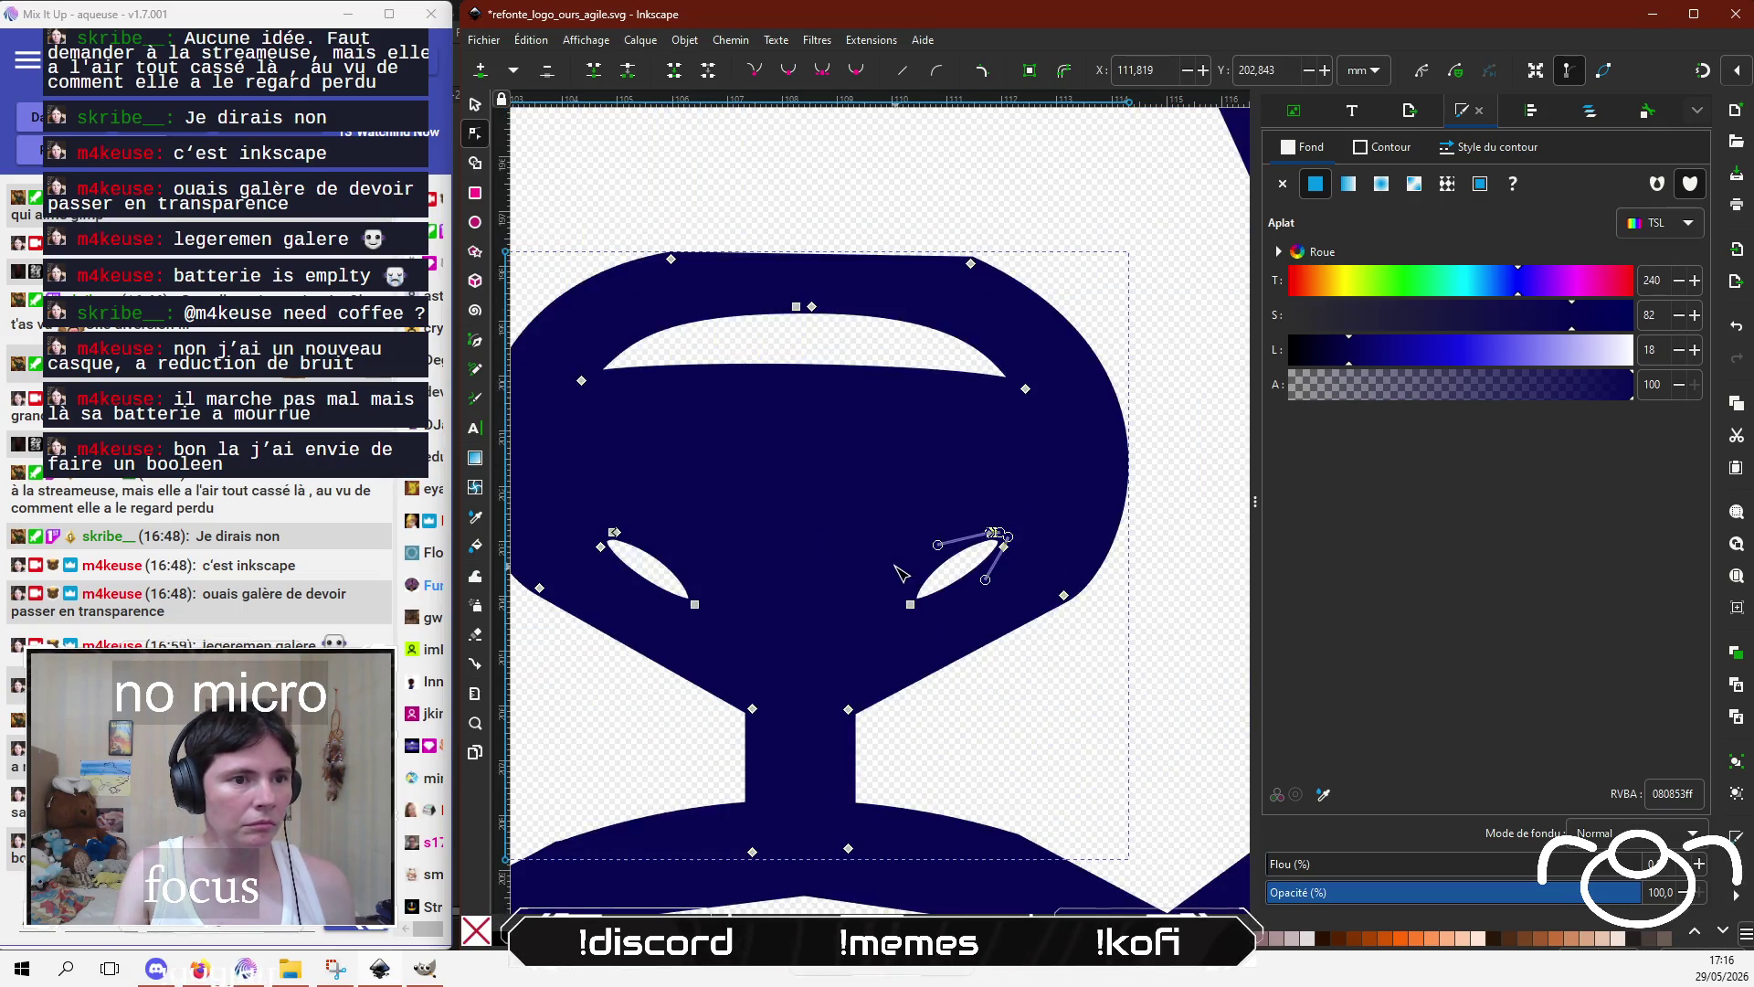
{"action": "scroll", "coordinate": [717, 539], "scroll_direction": "up", "scroll_amount": 3}
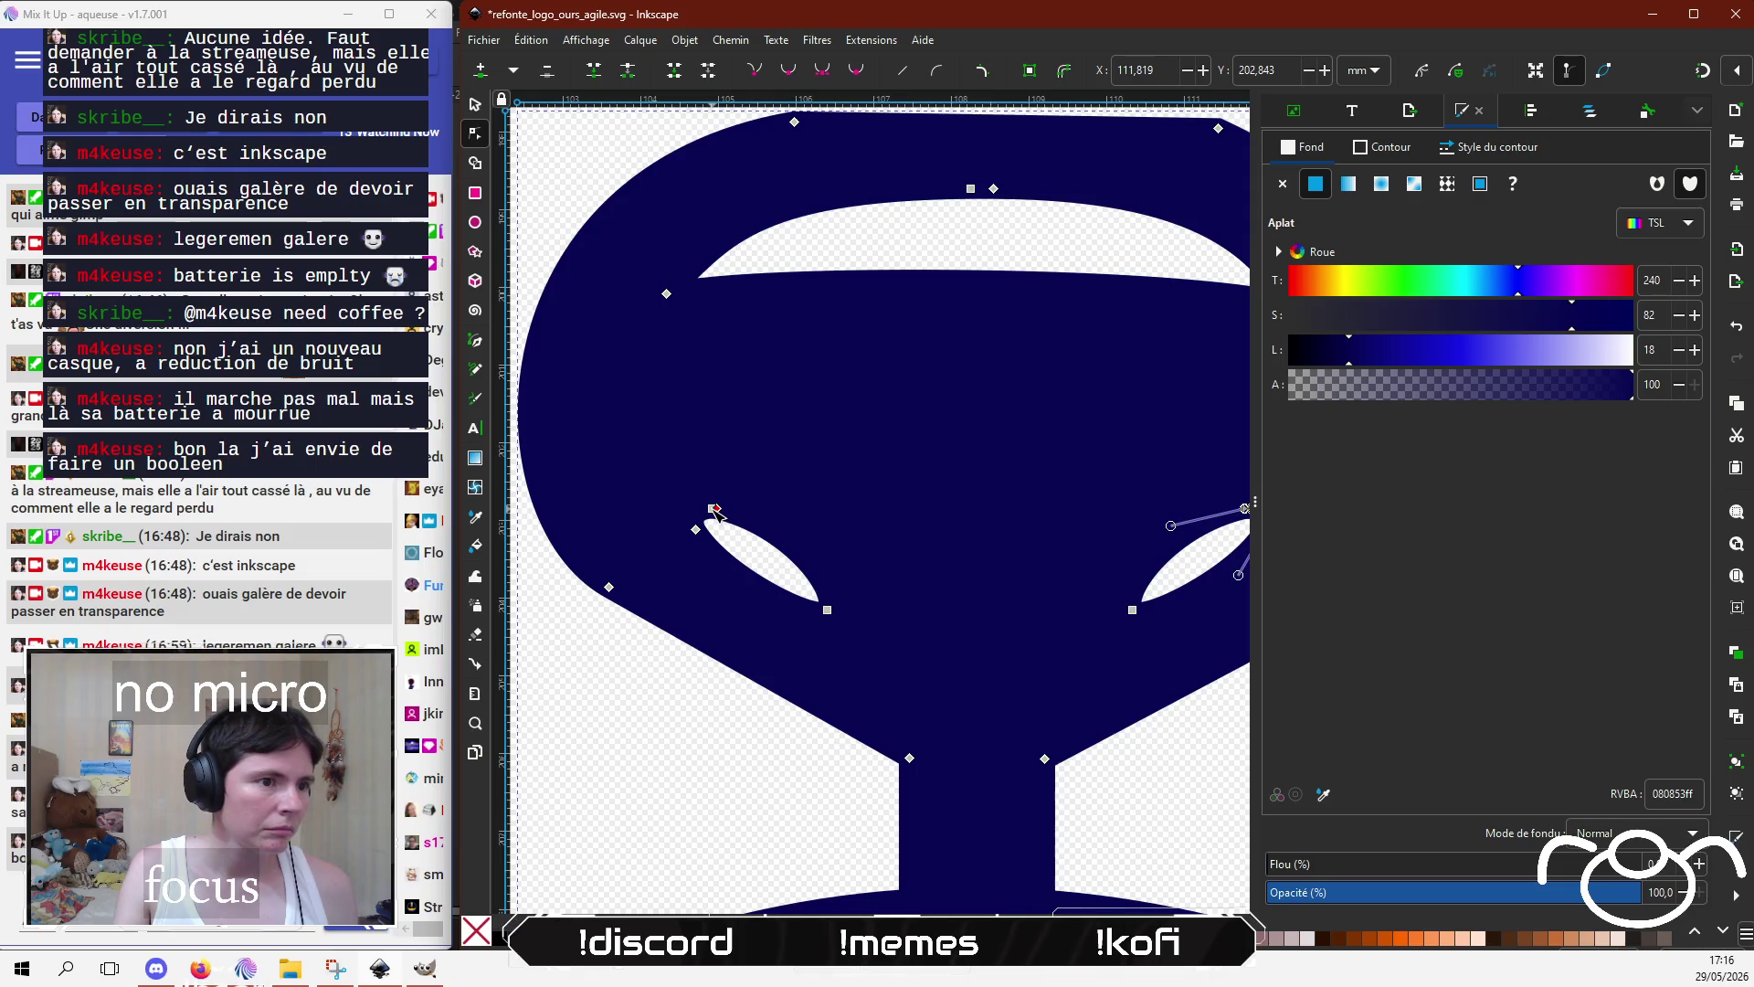
{"action": "left_click", "coordinate": [715, 509]}
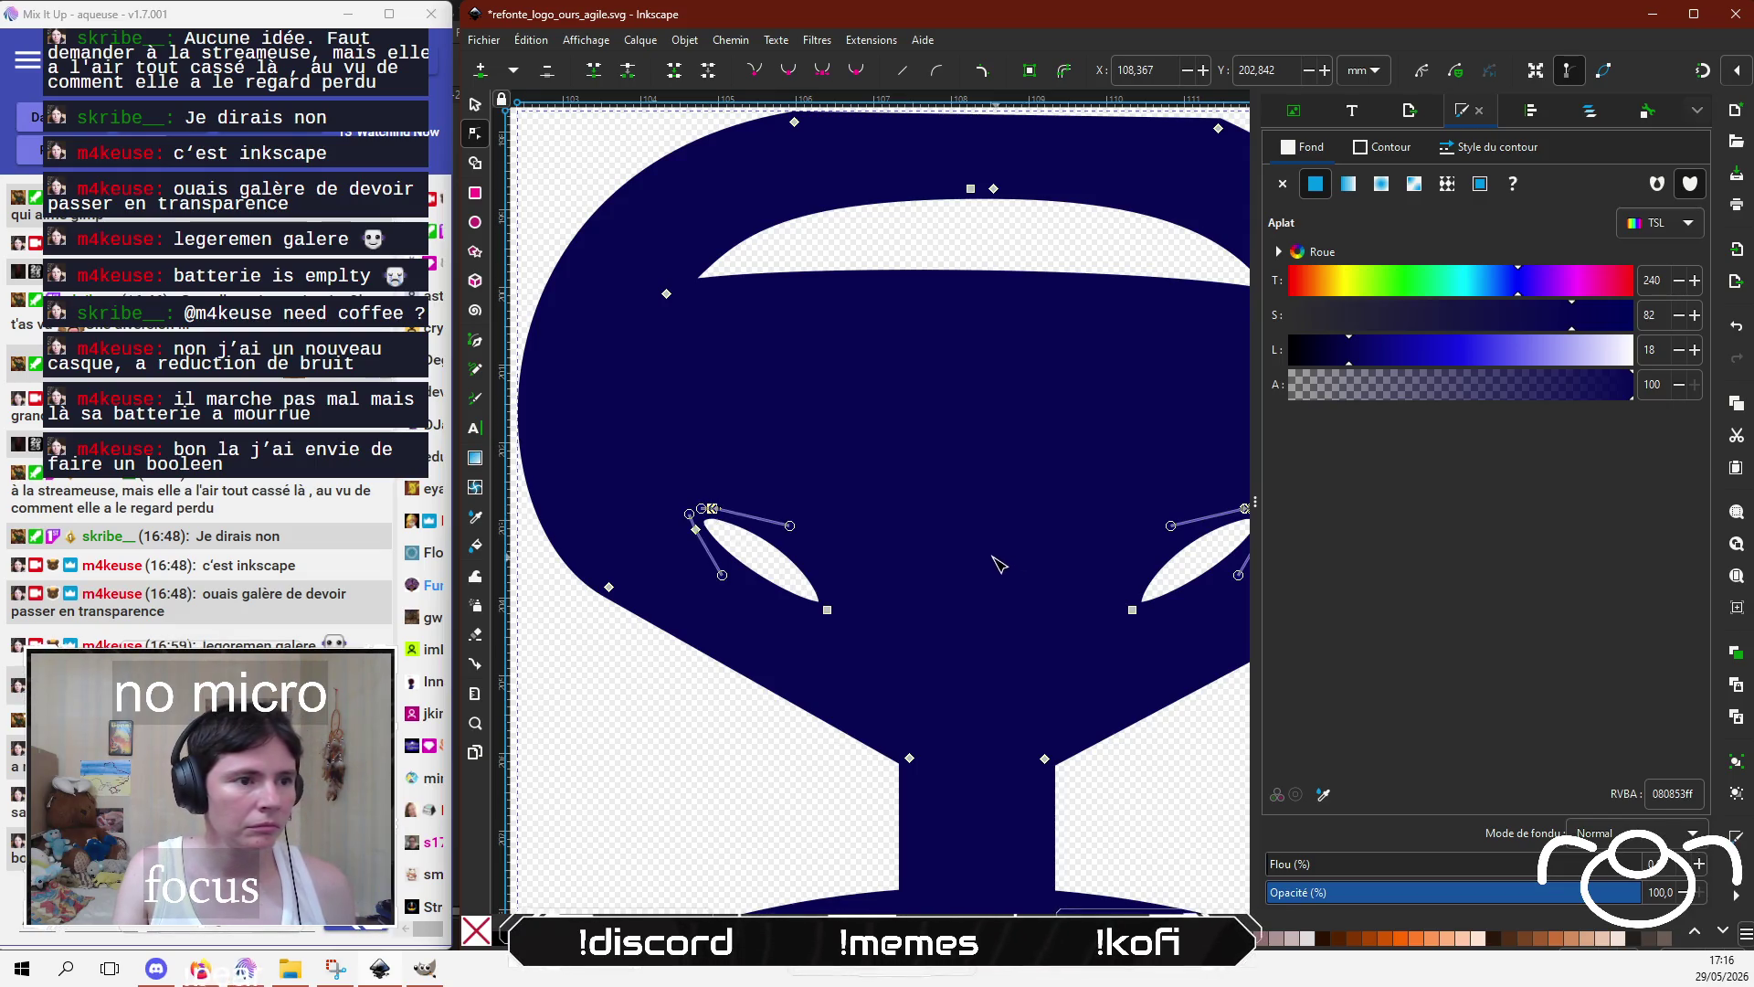
{"action": "left_click_drag", "start_coordinate": [999, 561], "coordinate": [932, 571]}
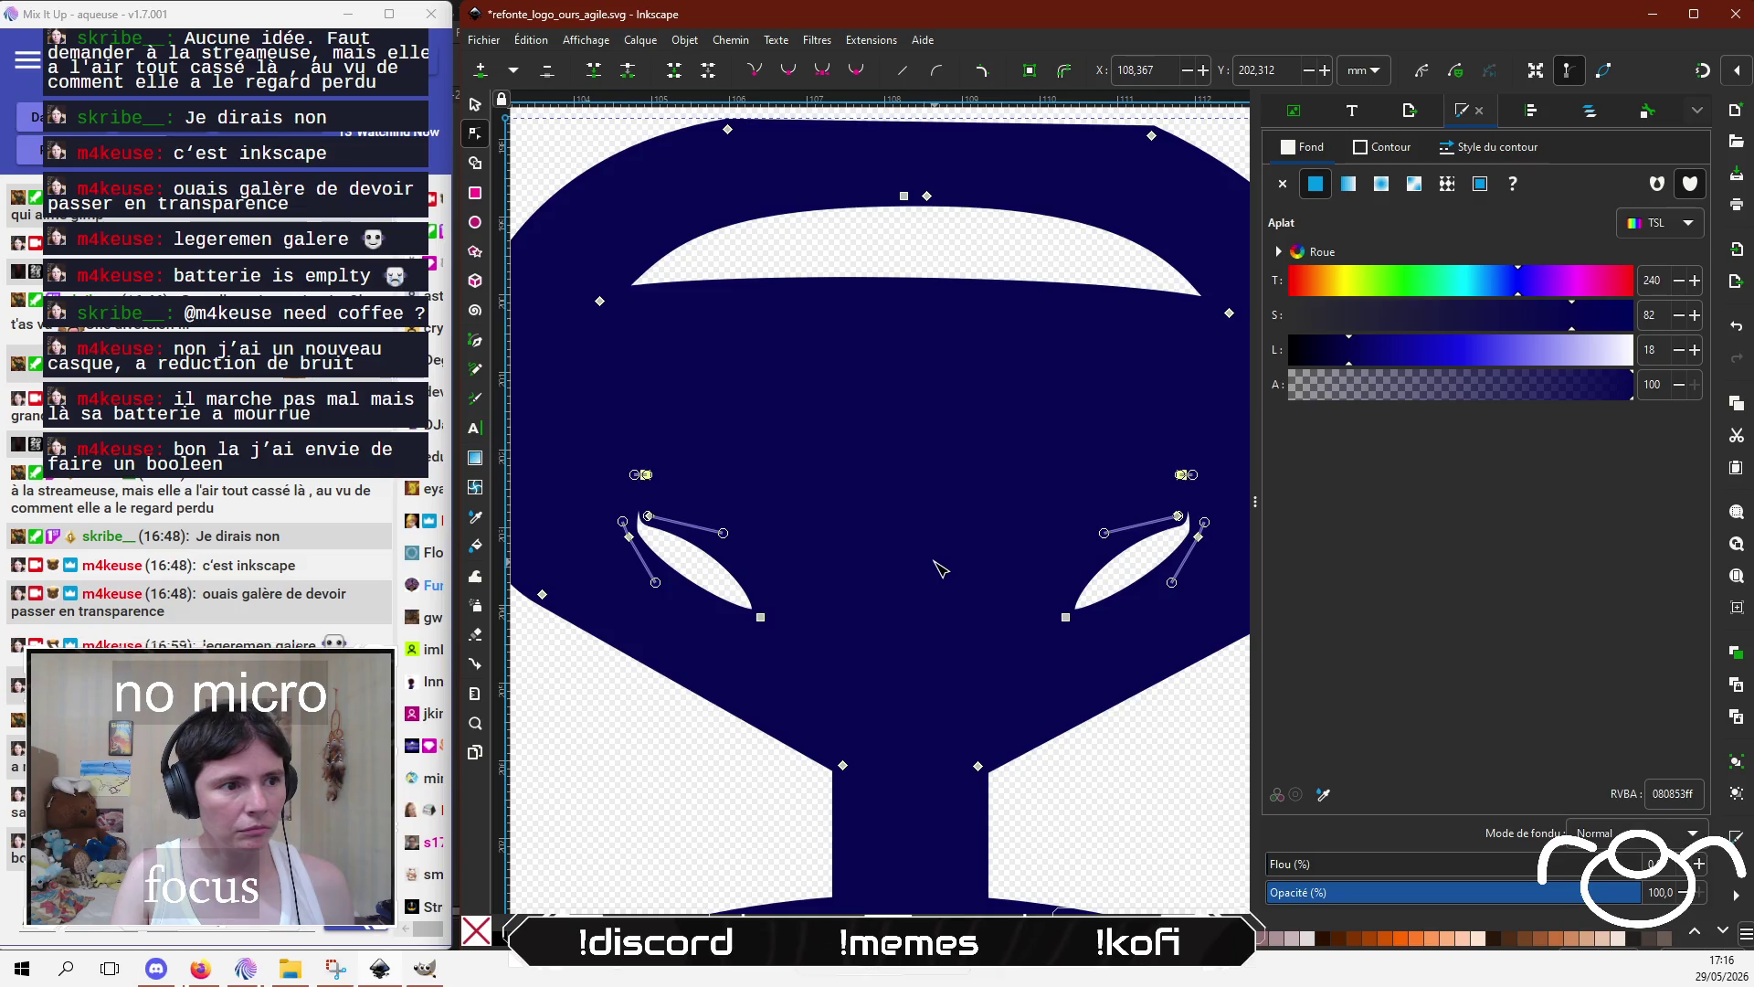
{"action": "key", "text": "Up"}
{"action": "key", "text": "ctrl+z"}
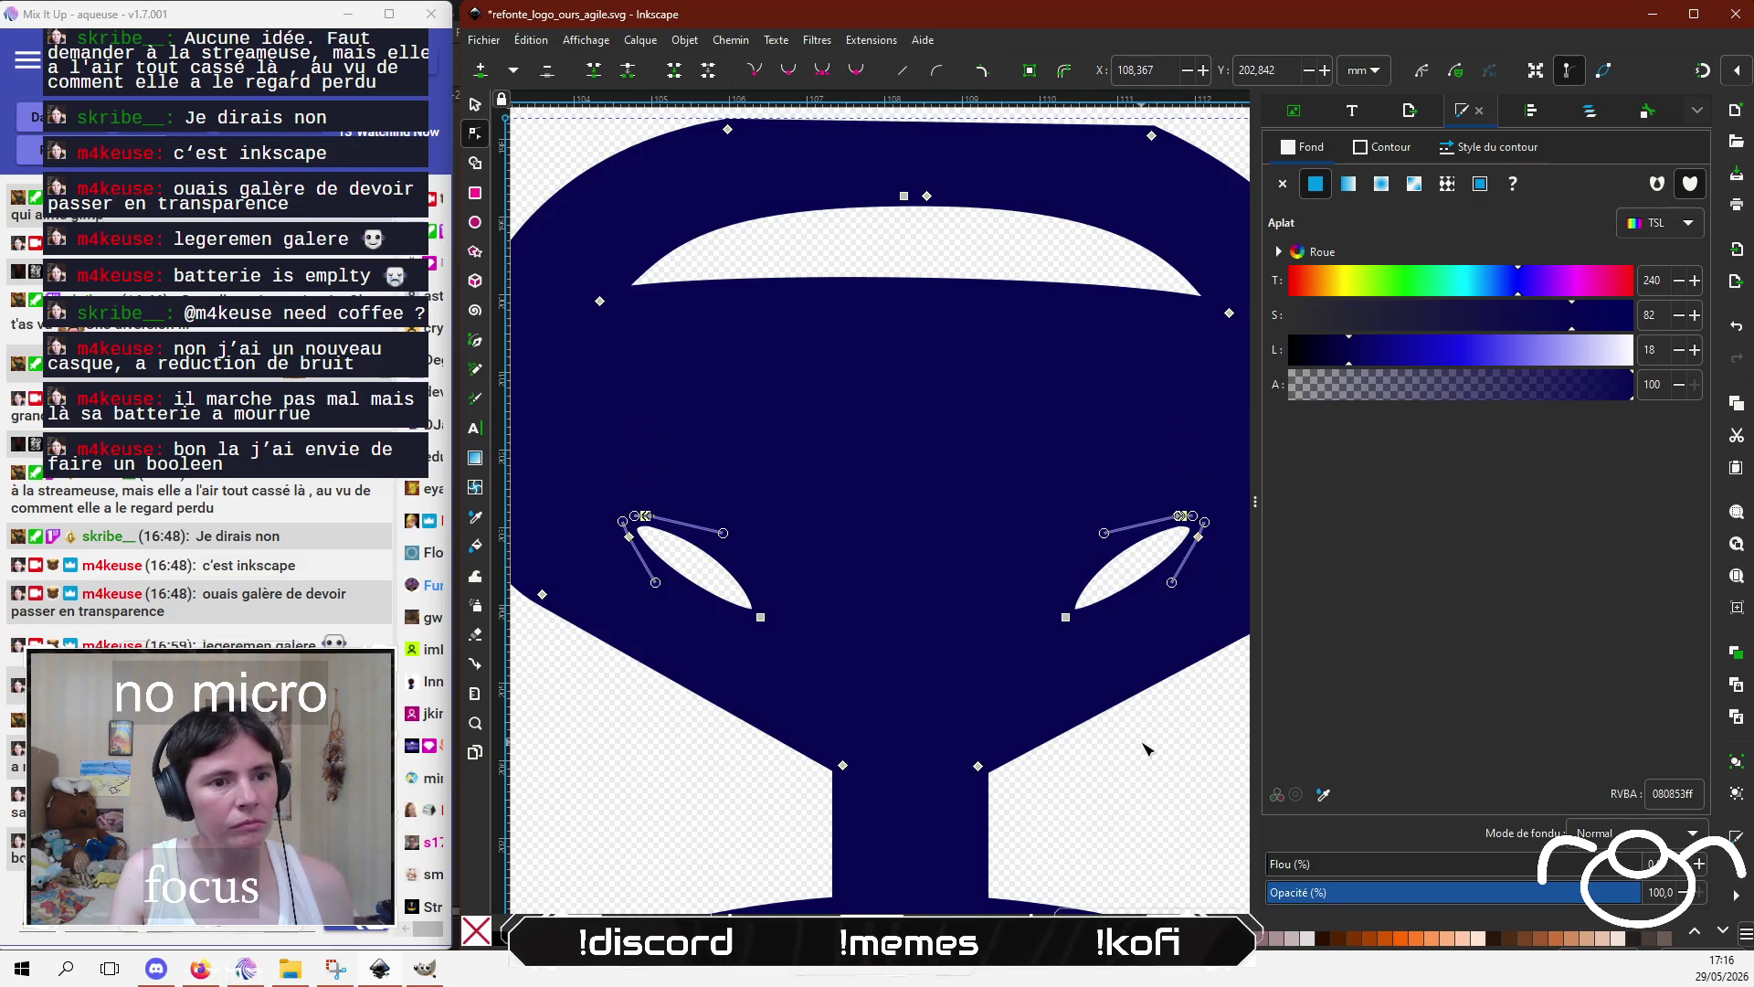
Step: Pull the right nostril tip right and down and the left tip left and down
{"action": "left_click", "coordinate": [1178, 556]}
{"action": "left_click_drag", "start_coordinate": [1198, 538], "coordinate": [1214, 546]}
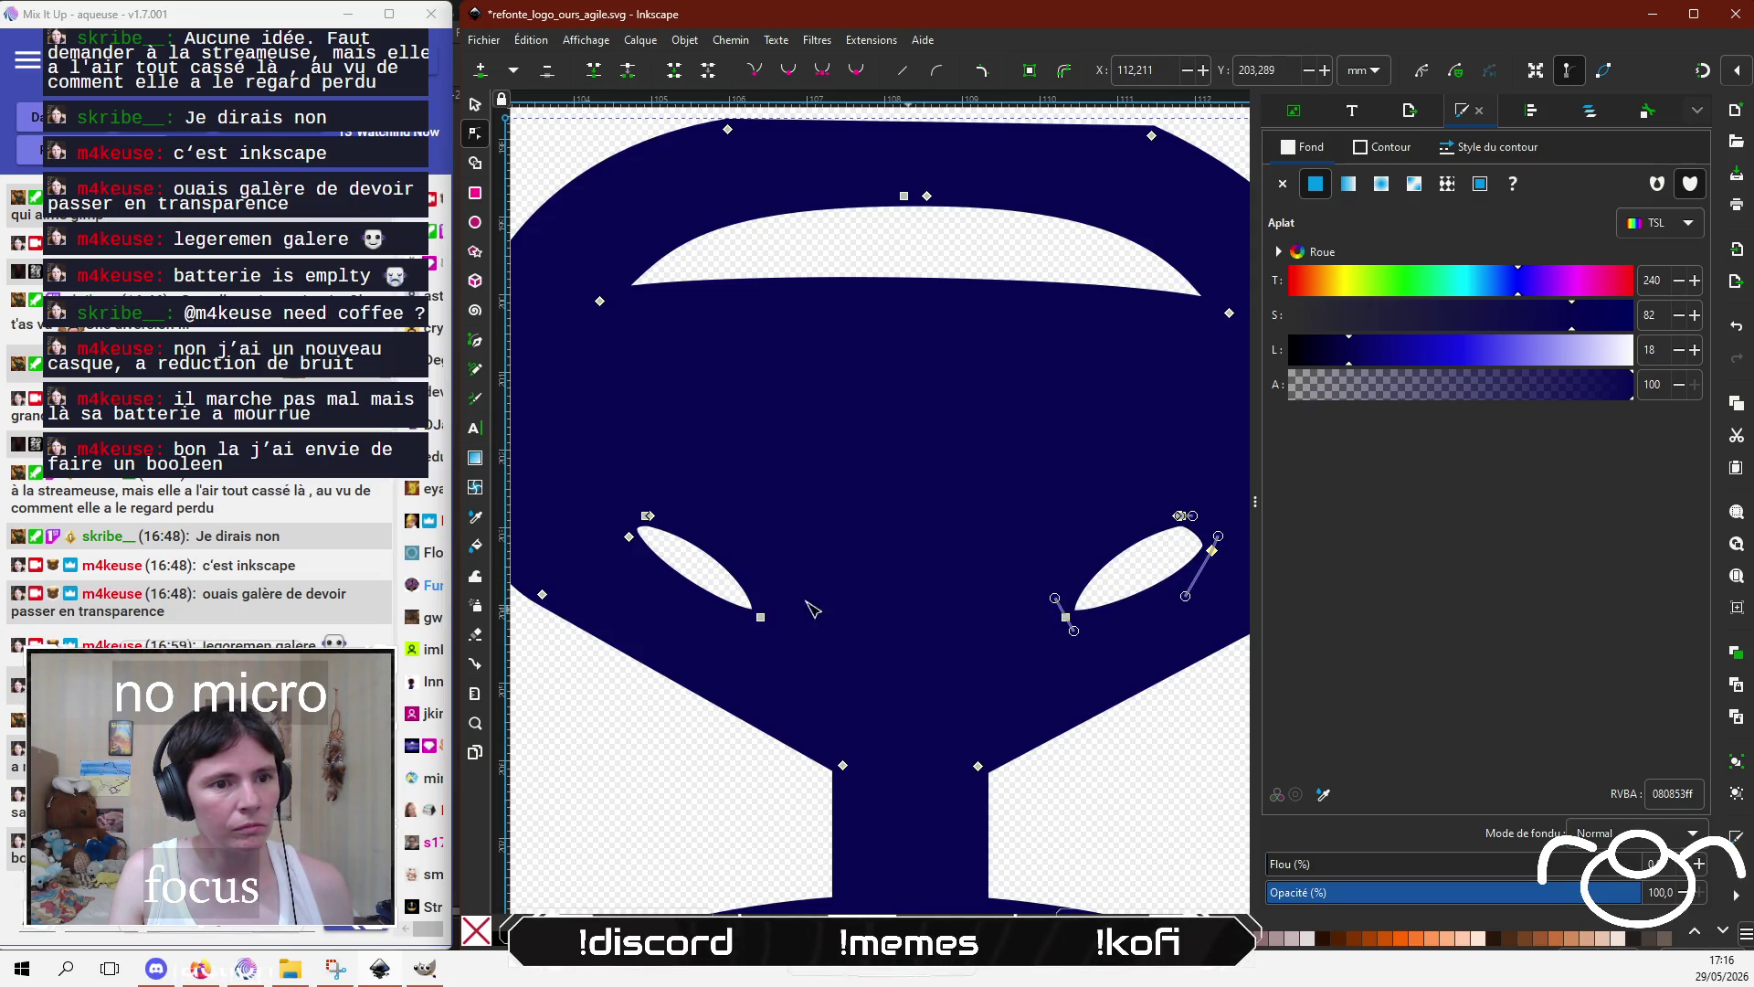
{"action": "left_click_drag", "start_coordinate": [629, 536], "coordinate": [618, 546]}
{"action": "scroll", "coordinate": [629, 729], "scroll_direction": "down", "scroll_amount": 2, "text": "ctrl"}
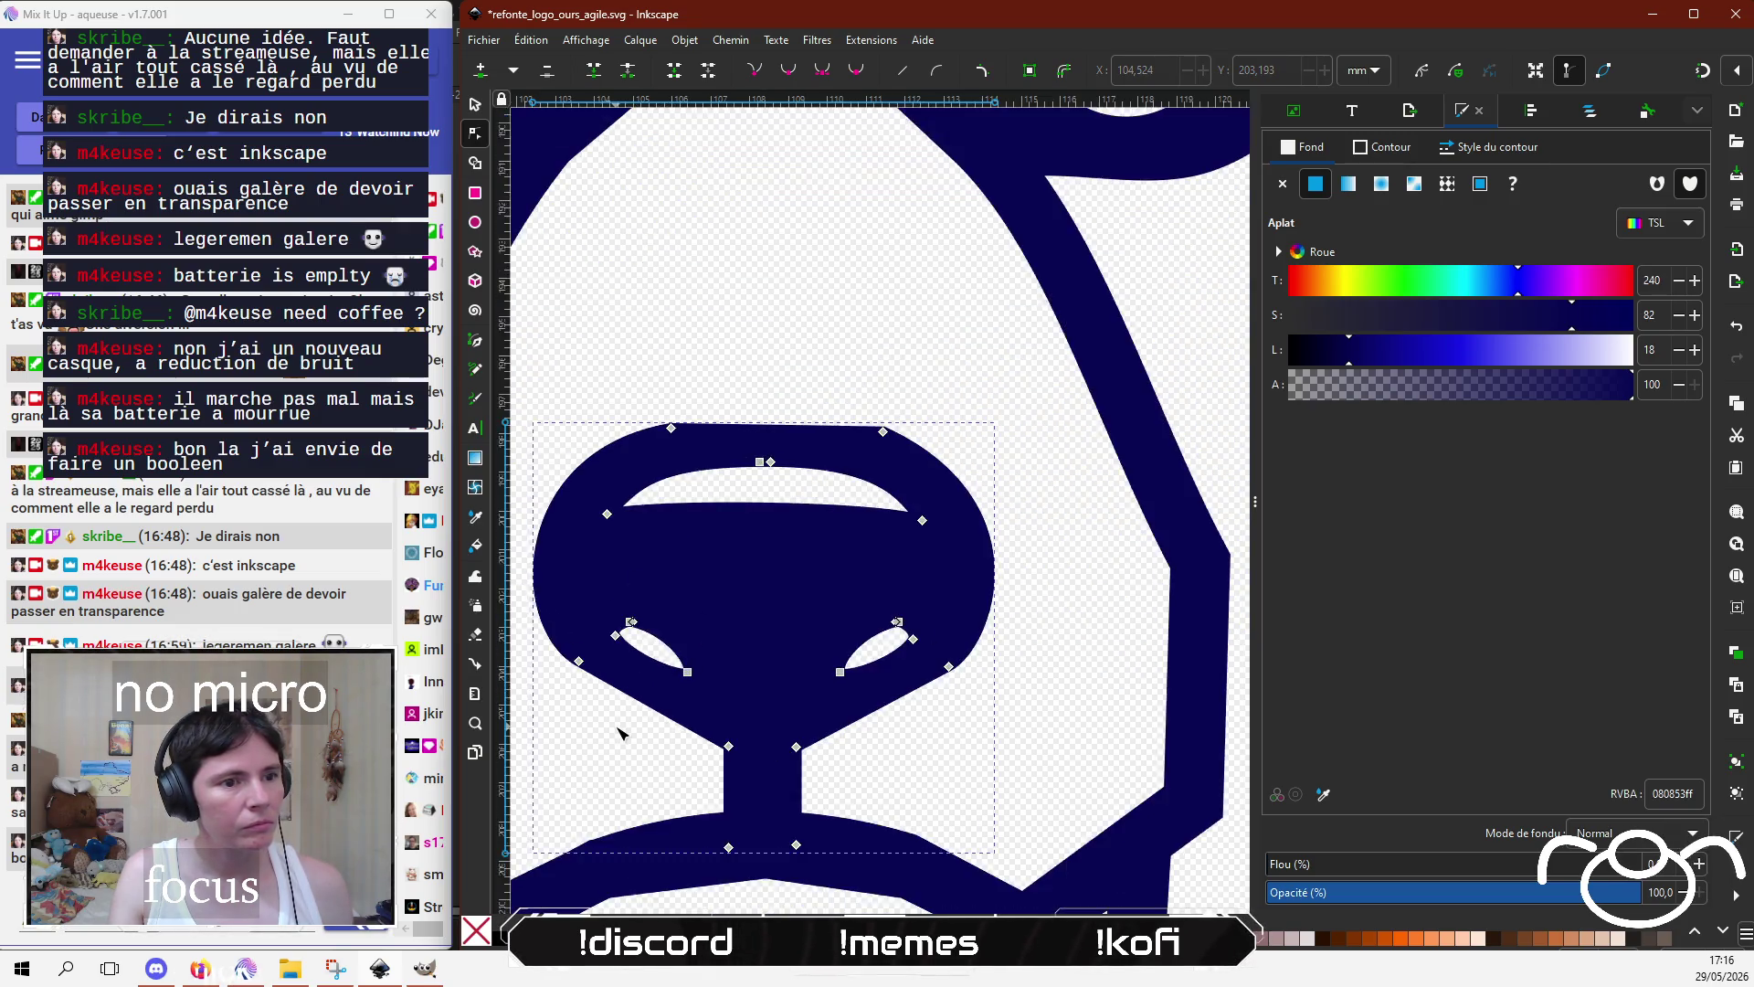
{"action": "scroll", "coordinate": [629, 729], "scroll_direction": "down", "scroll_amount": 2, "text": "ctrl"}
{"action": "scroll", "coordinate": [629, 728], "scroll_direction": "down", "scroll_amount": 5}
{"action": "scroll", "coordinate": [823, 549], "scroll_direction": "left", "scroll_amount": 3}
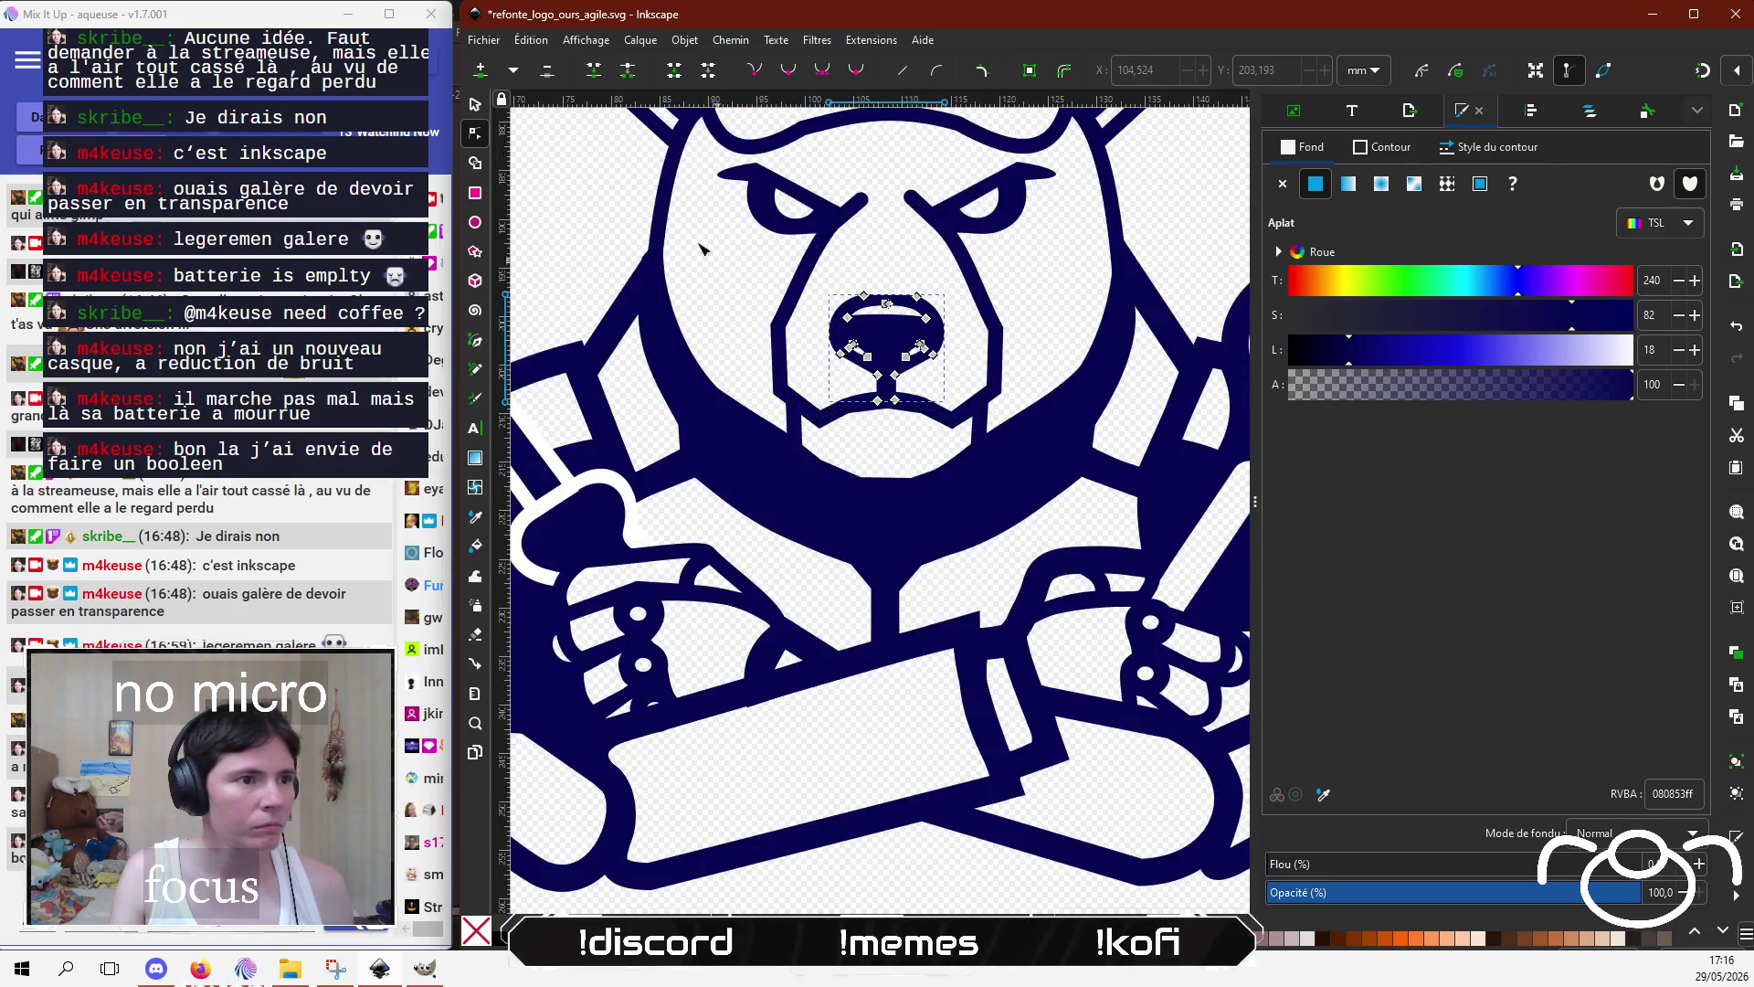
Step: Add two nodes on the wrench head's dark band and break the path at the first one
{"action": "left_click", "coordinate": [627, 187]}
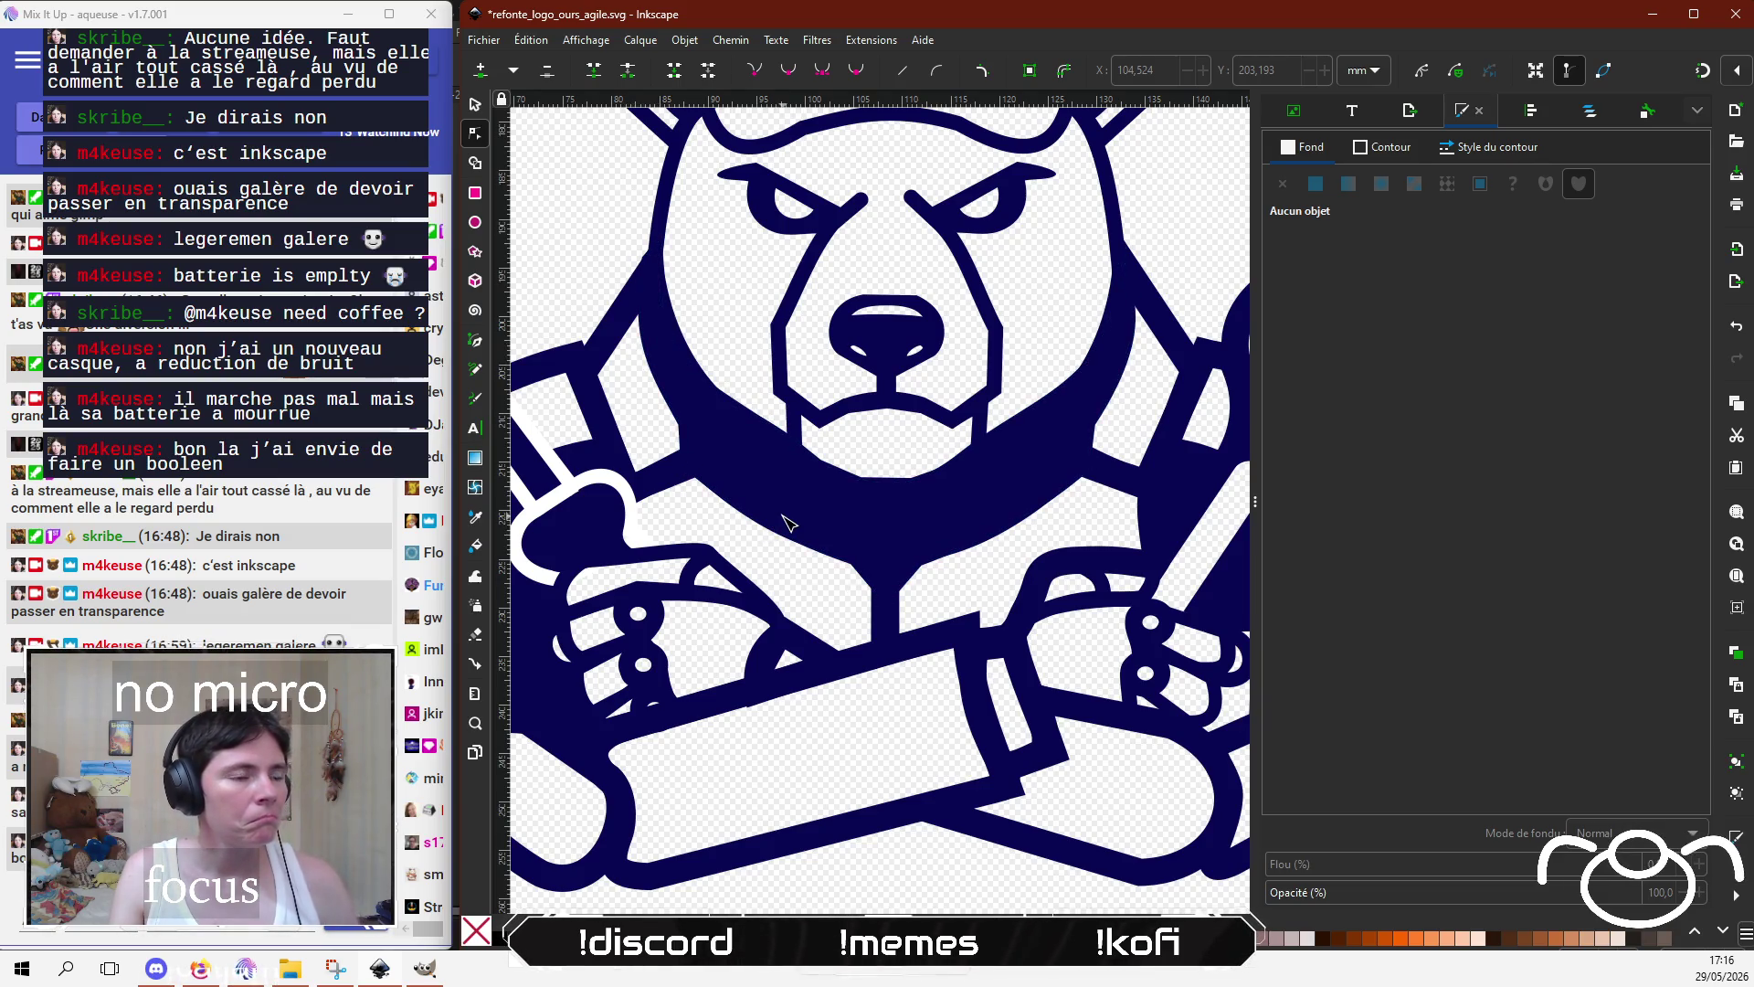
{"action": "scroll", "coordinate": [795, 530], "scroll_direction": "left", "scroll_amount": 1}
{"action": "scroll", "coordinate": [817, 541], "scroll_direction": "left", "scroll_amount": 5}
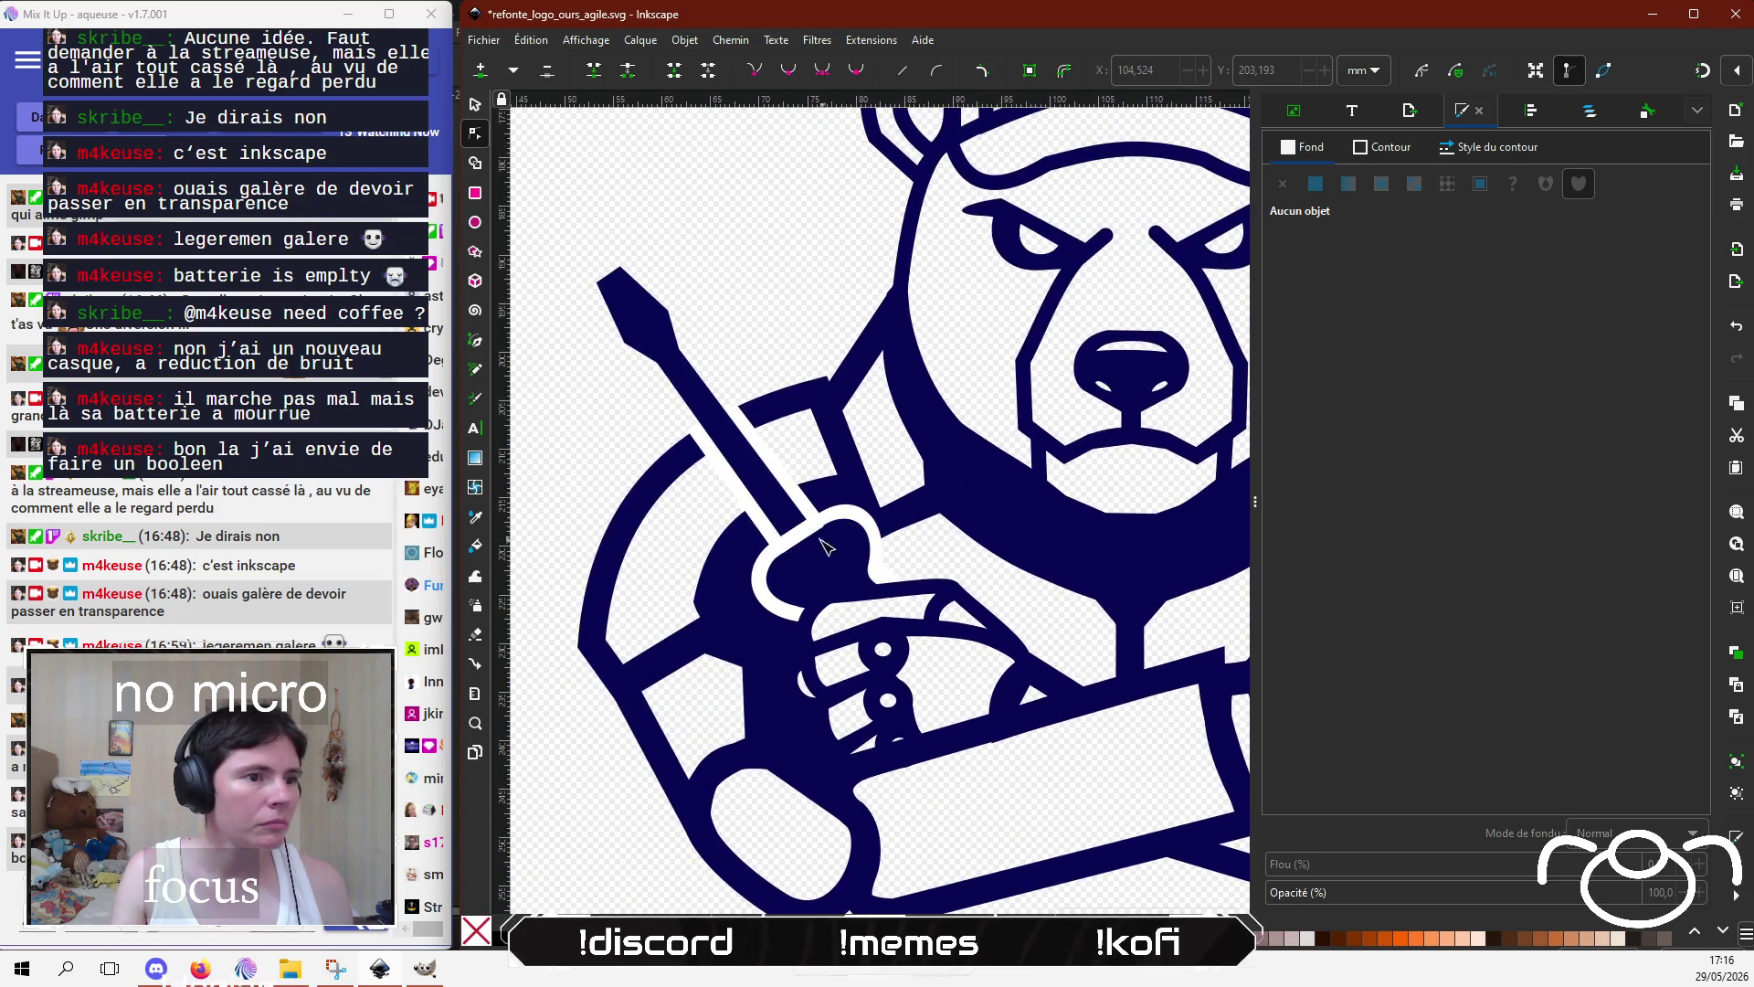
{"action": "left_click", "coordinate": [777, 411]}
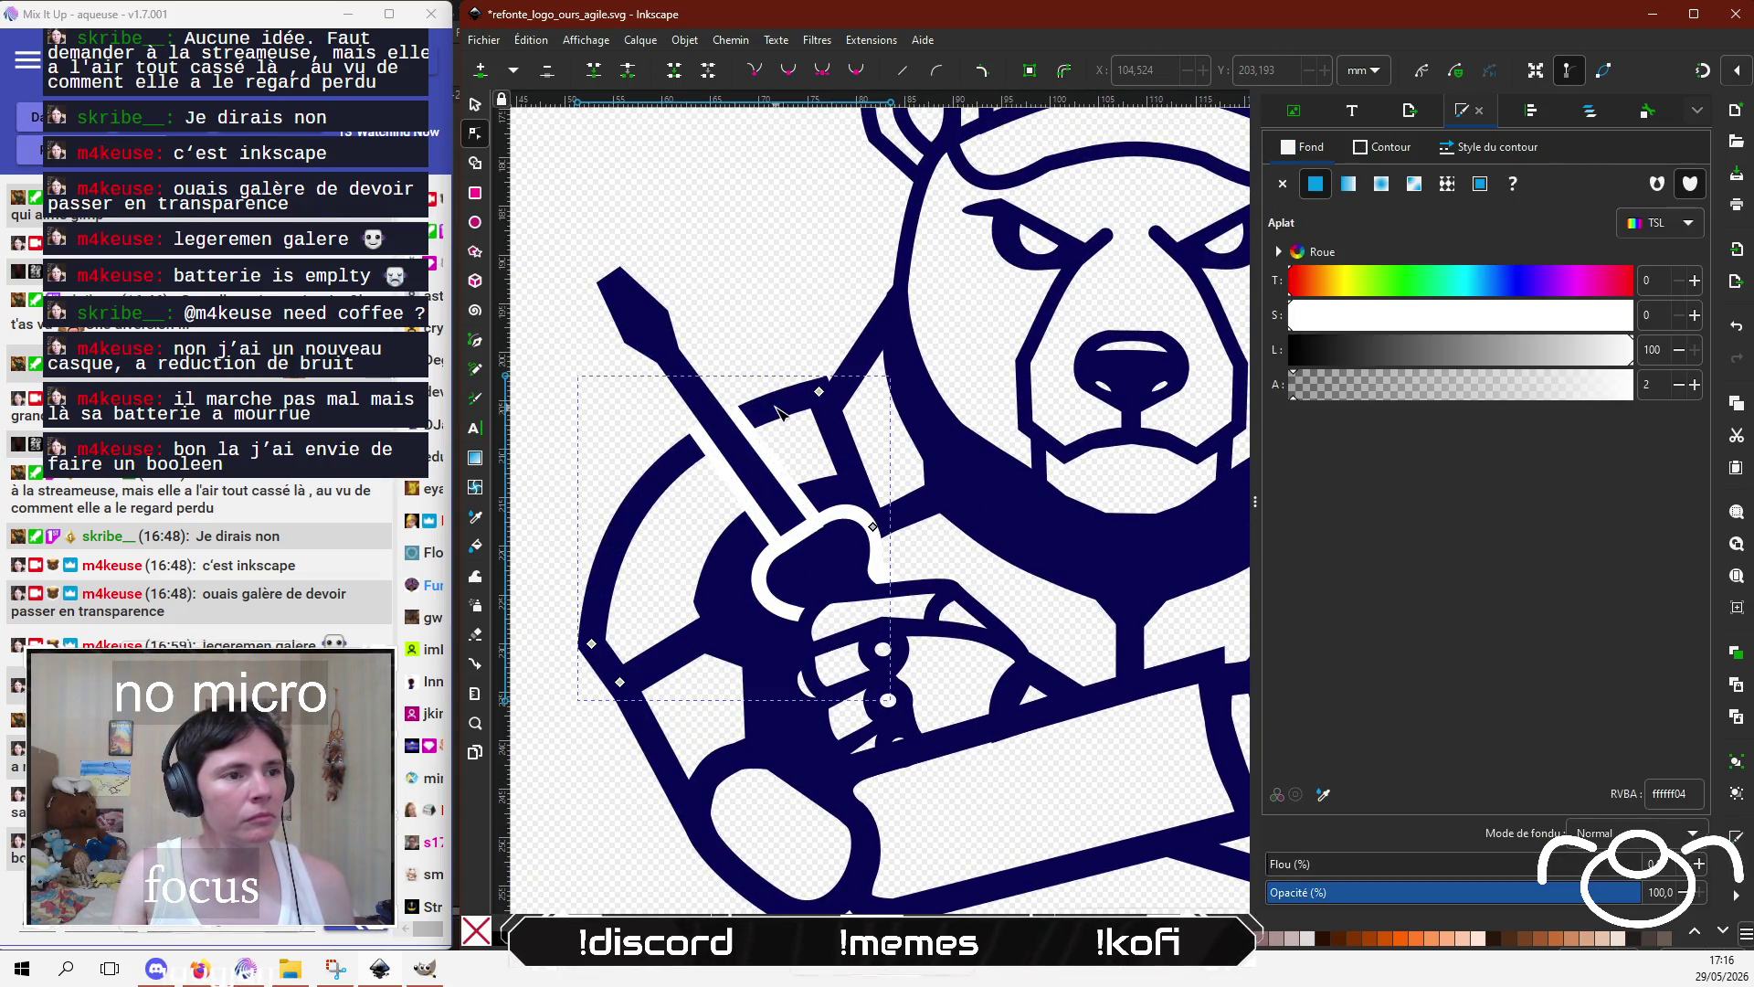
{"action": "left_click", "coordinate": [819, 393]}
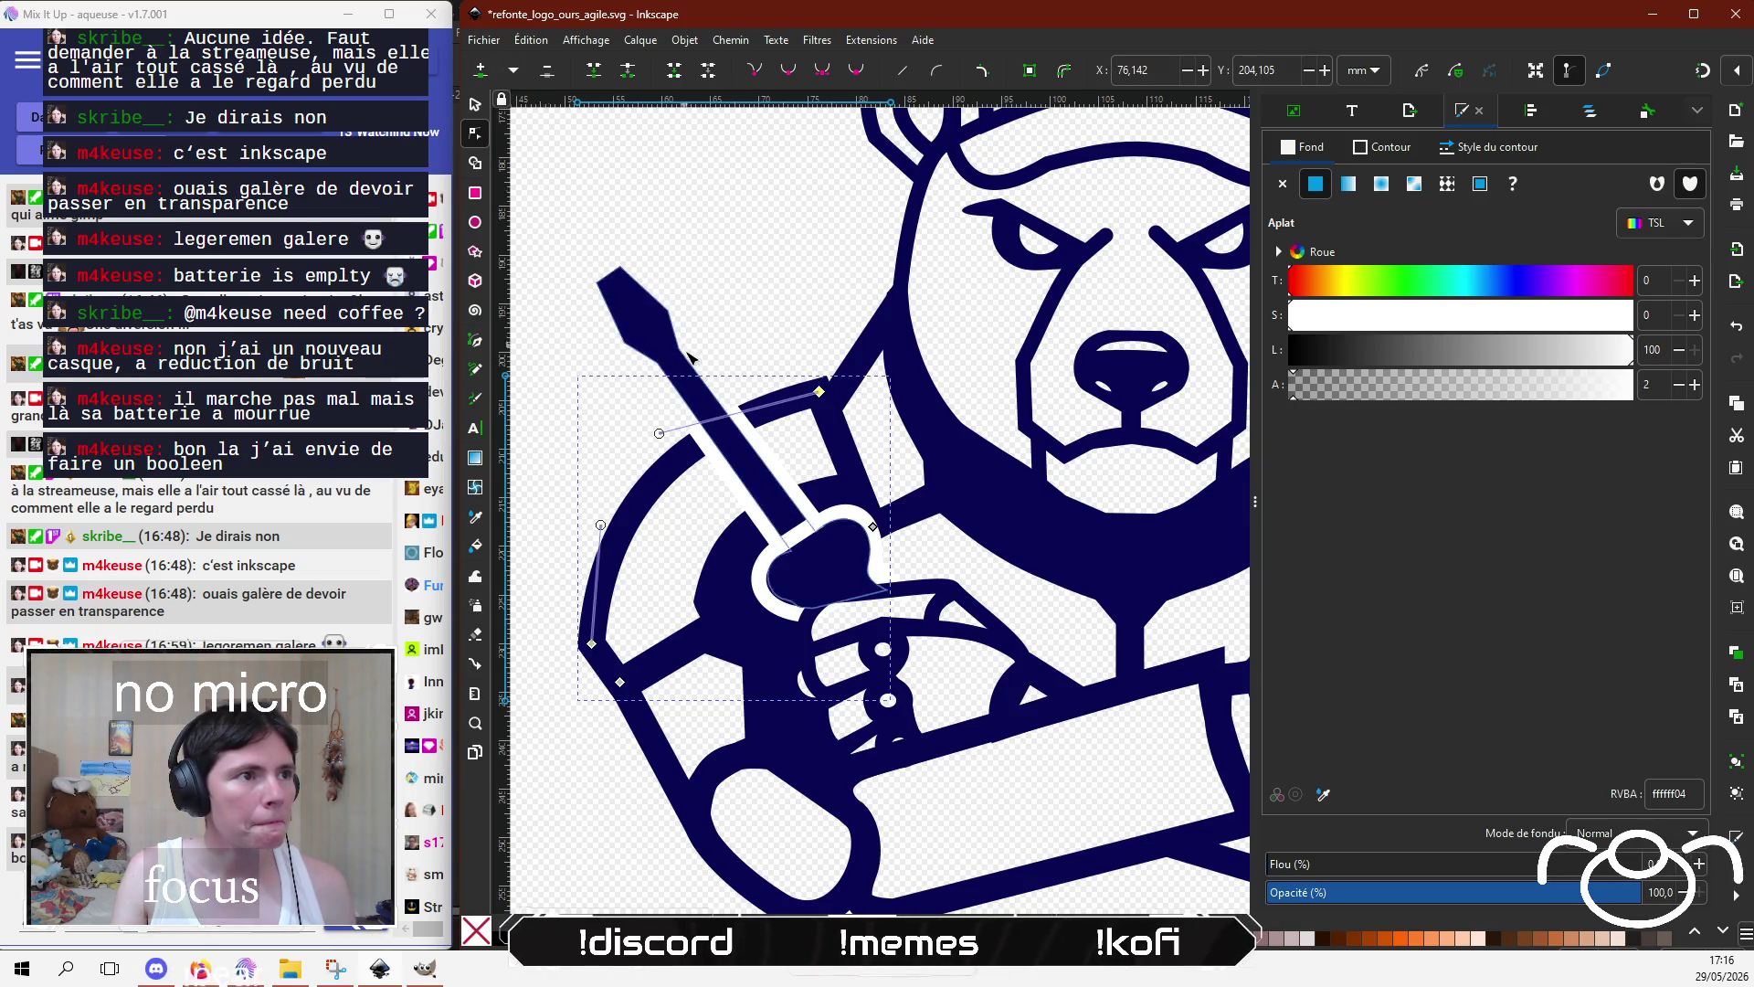
{"action": "scroll", "coordinate": [687, 356], "scroll_direction": "up", "scroll_amount": 3}
{"action": "double_click", "coordinate": [866, 523]}
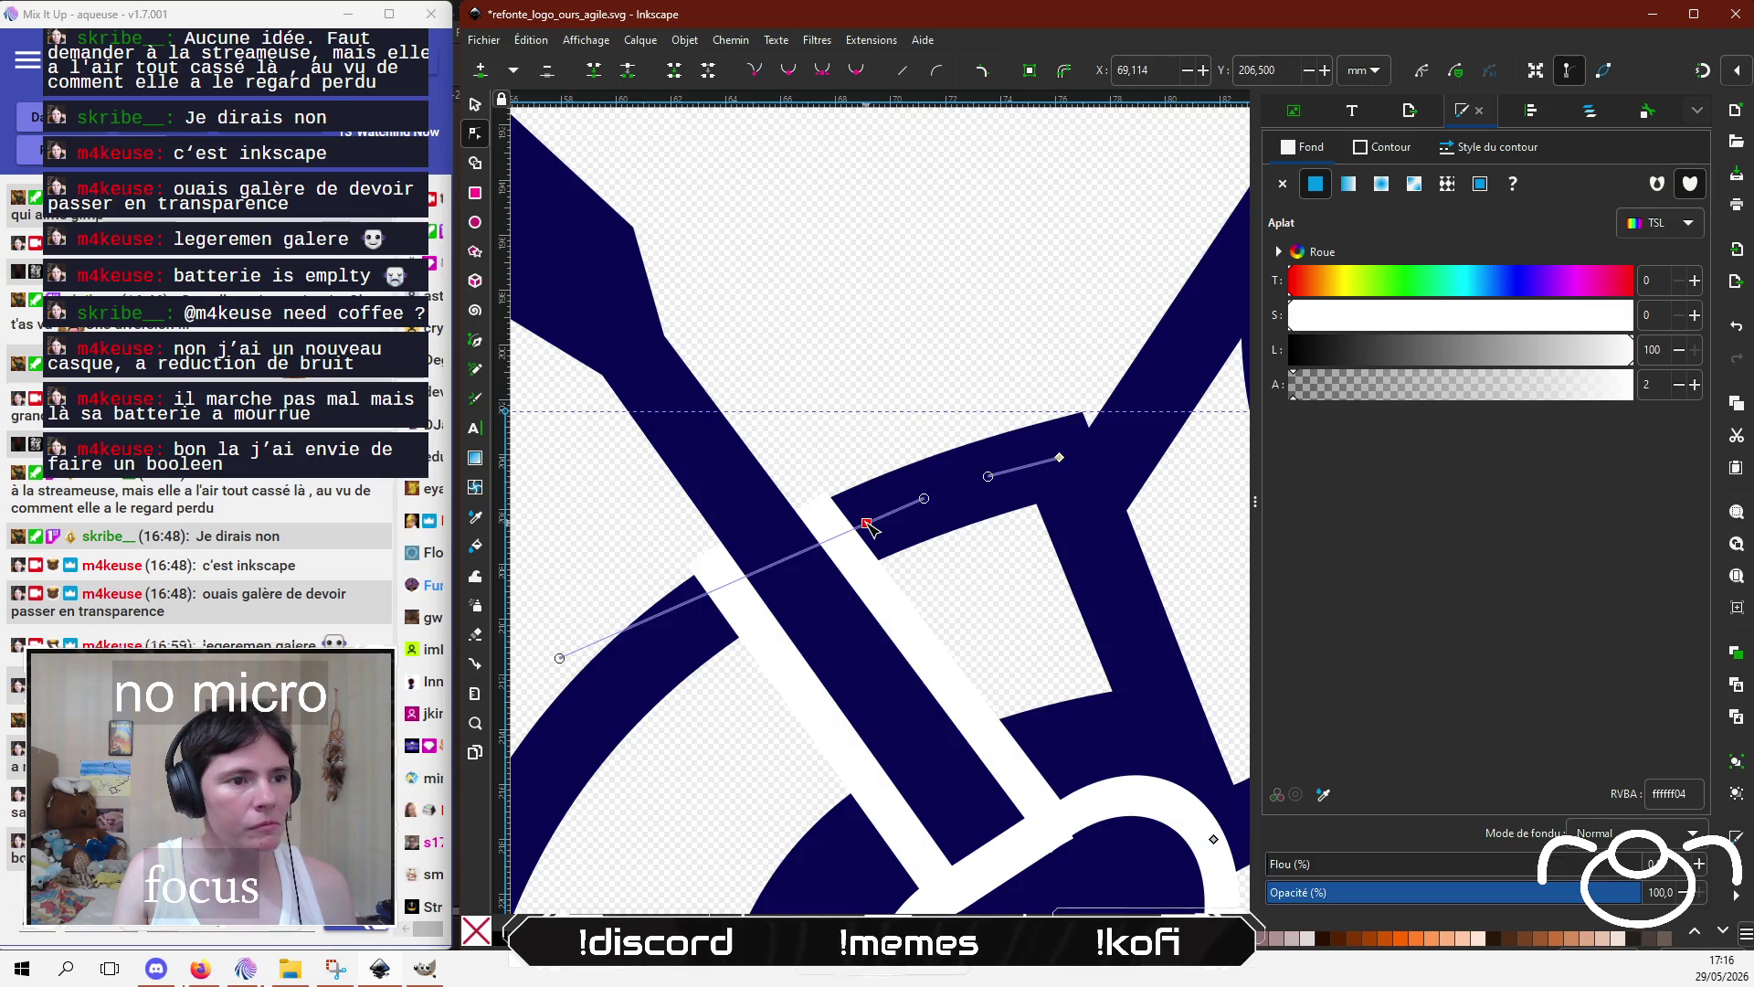
{"action": "double_click", "coordinate": [705, 617]}
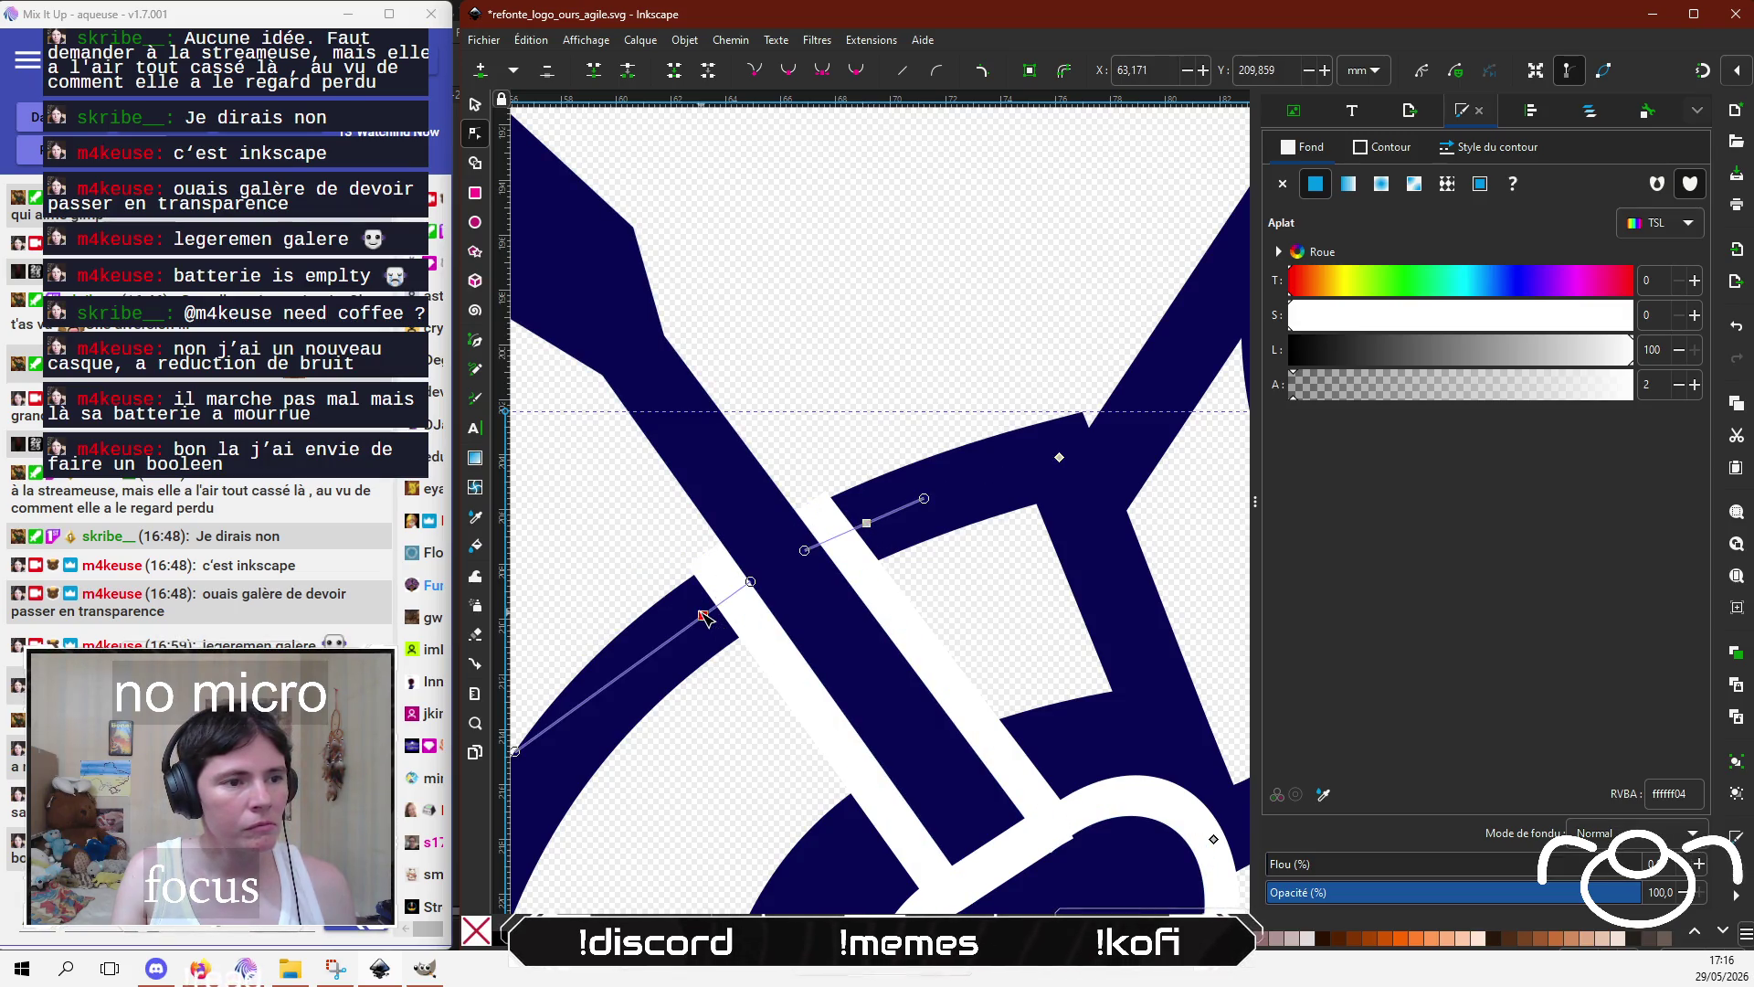
{"action": "key", "text": "s"}
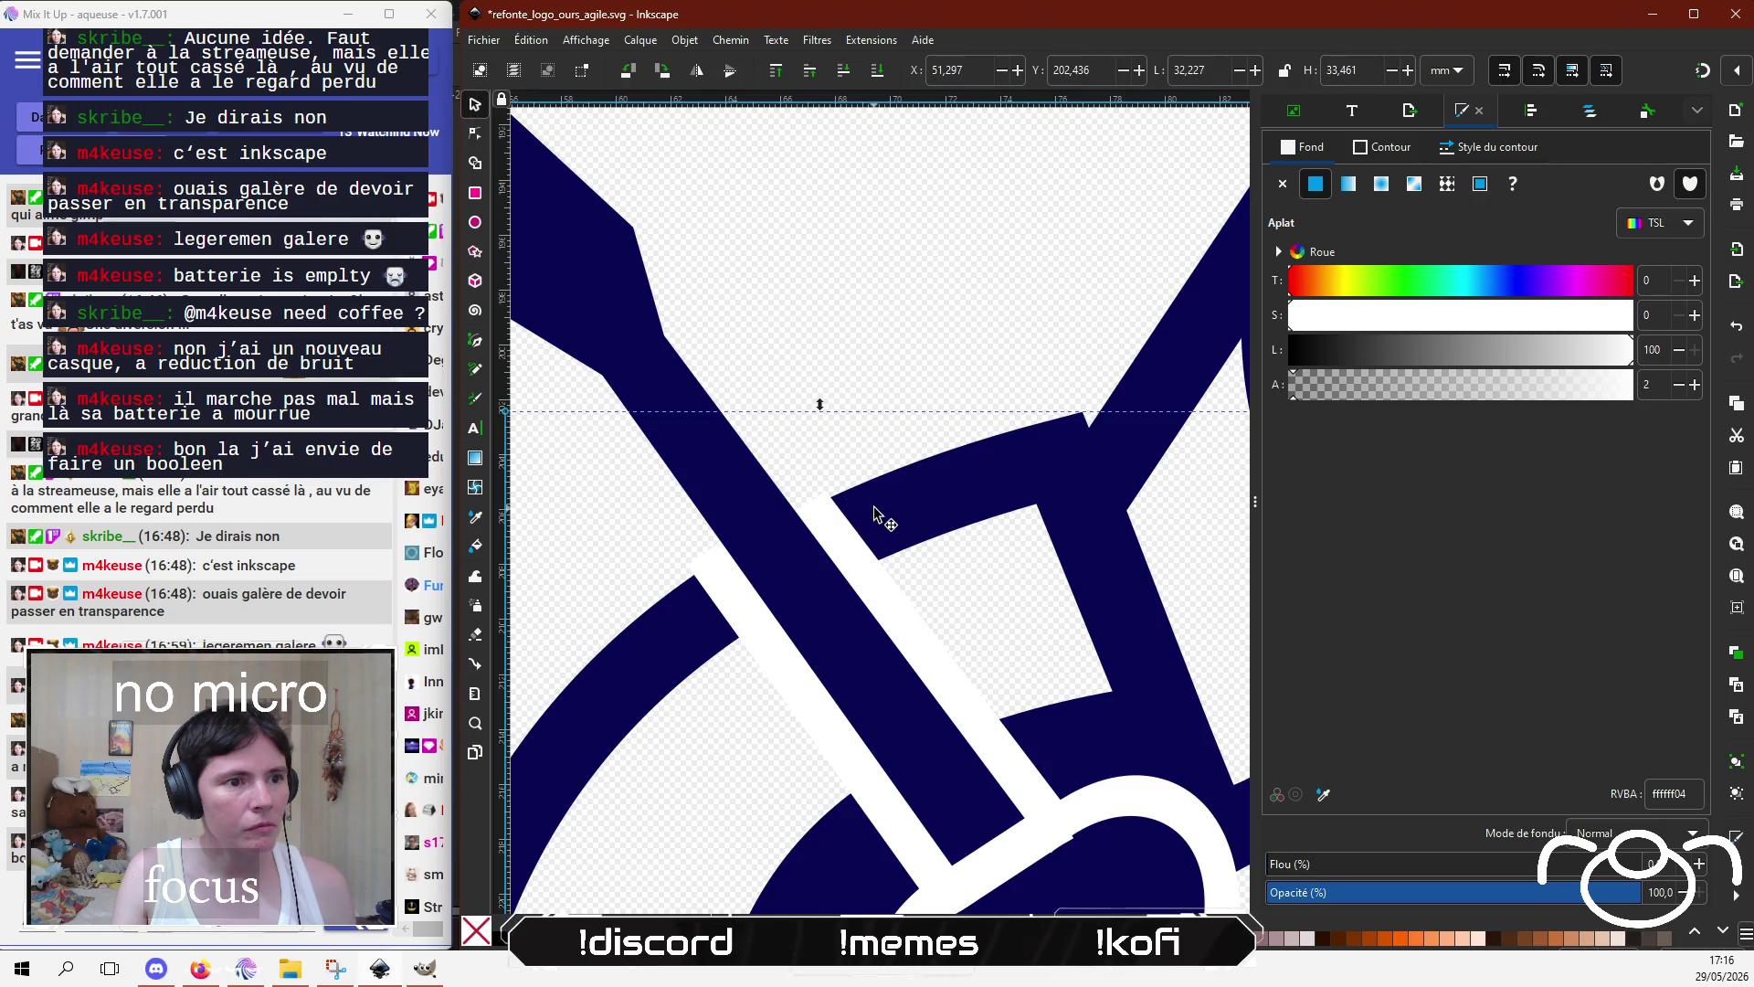
{"action": "left_click", "coordinate": [475, 133]}
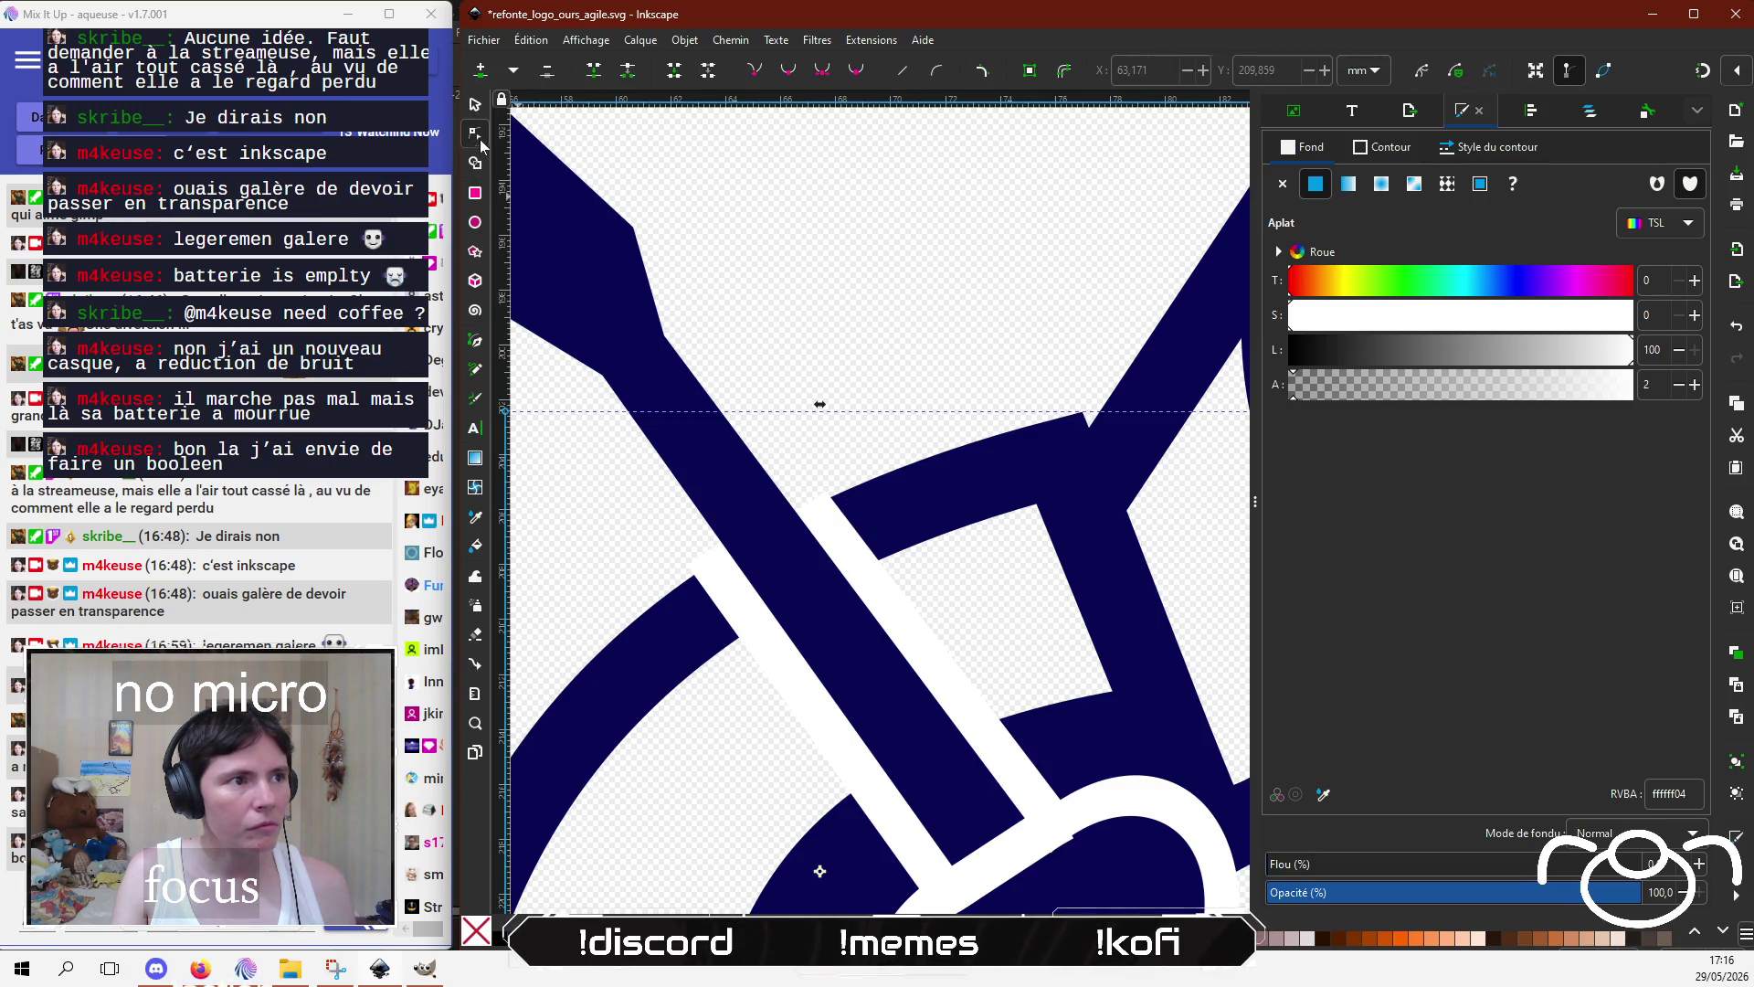
{"action": "left_click", "coordinate": [866, 525]}
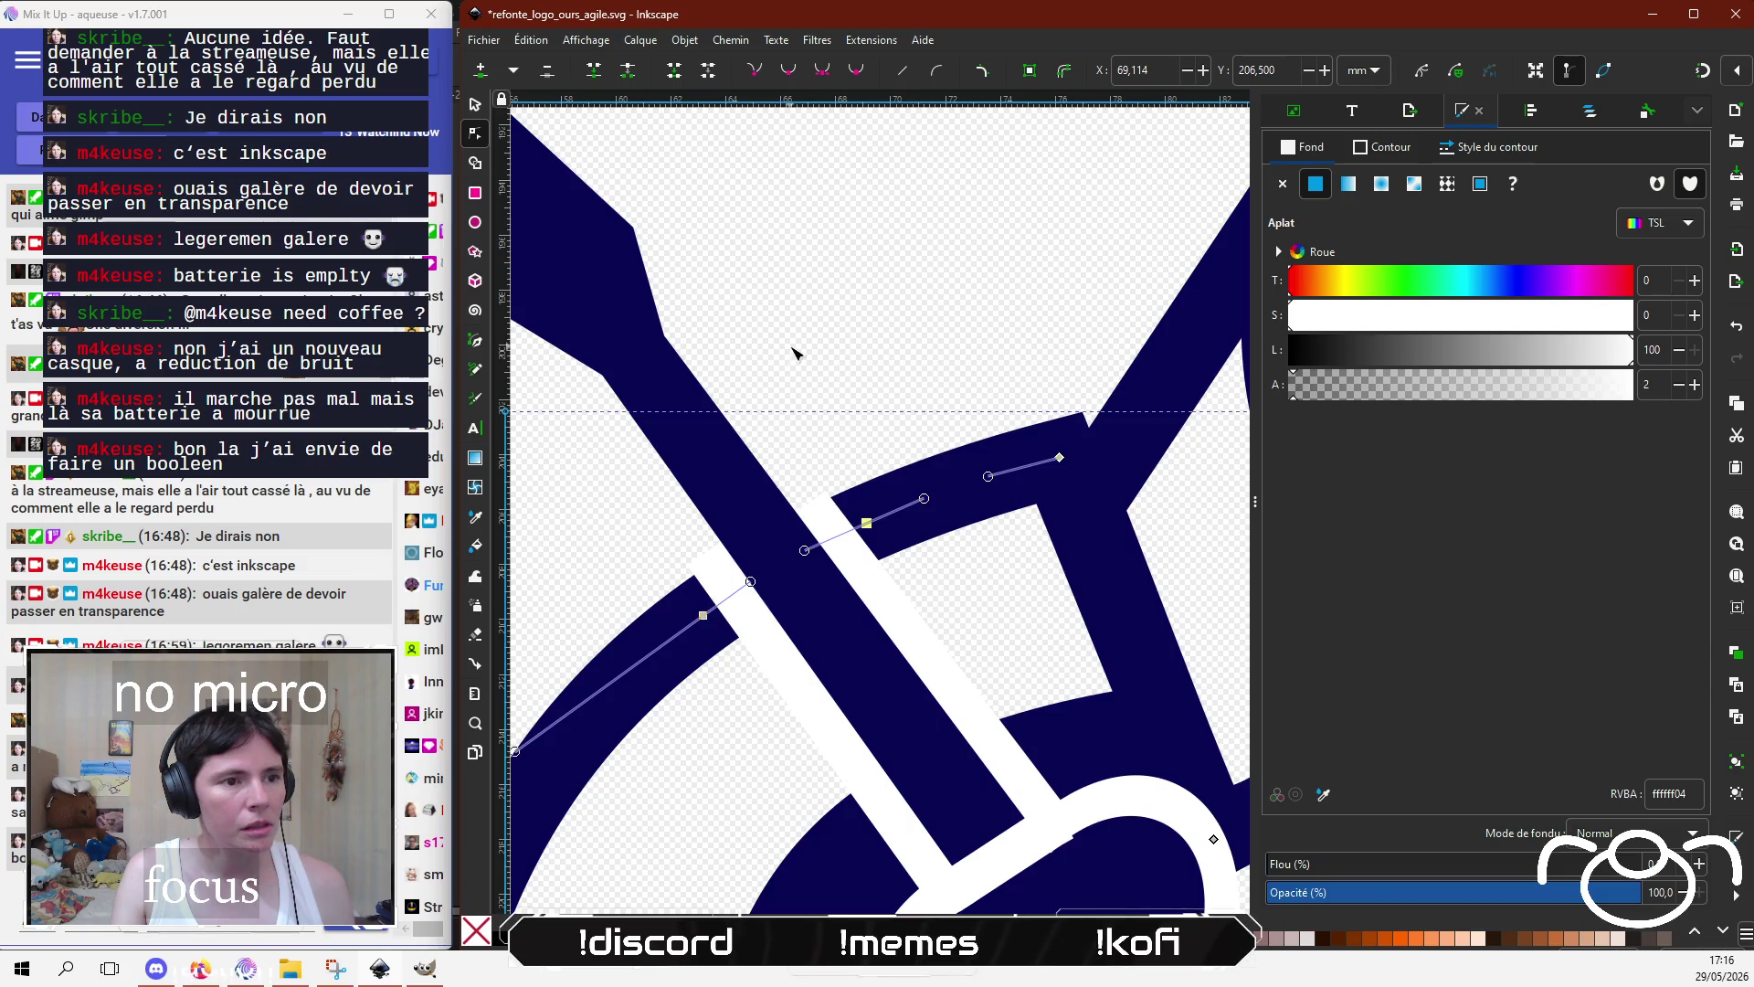
{"action": "left_click", "coordinate": [638, 72]}
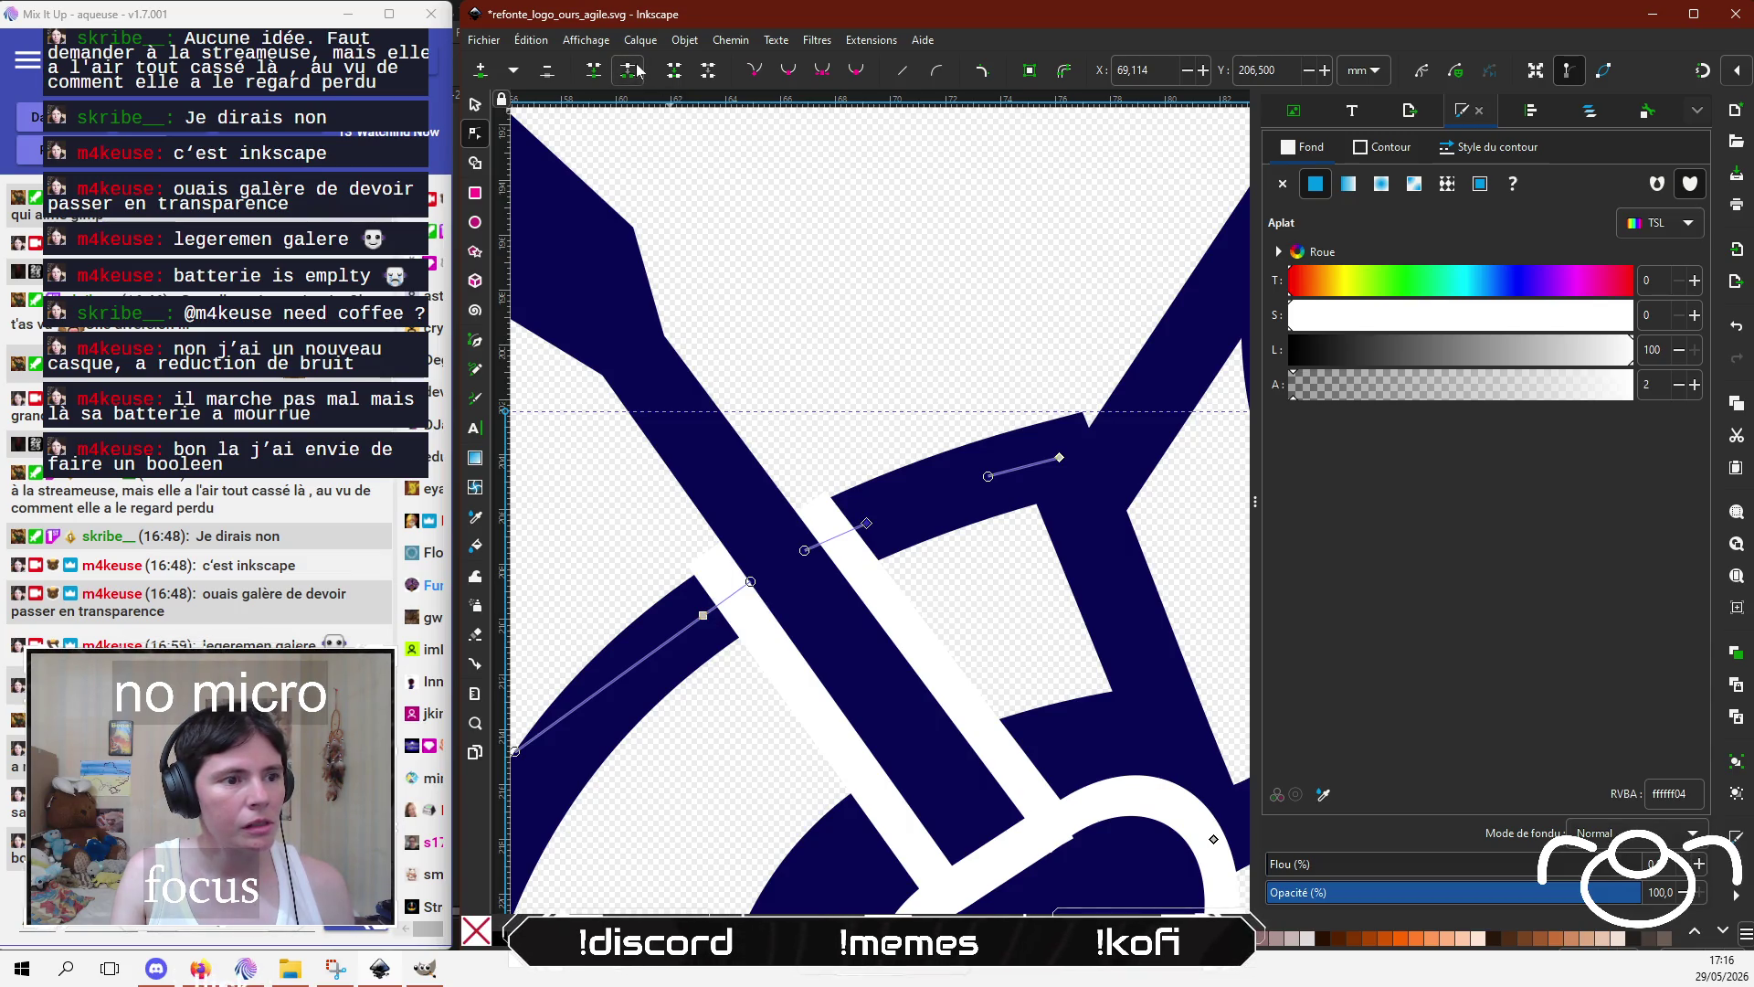
Step: Drag a band node upward to reshape the upper piece, comparing before and after with undo/redo
{"action": "left_click", "coordinate": [820, 507]}
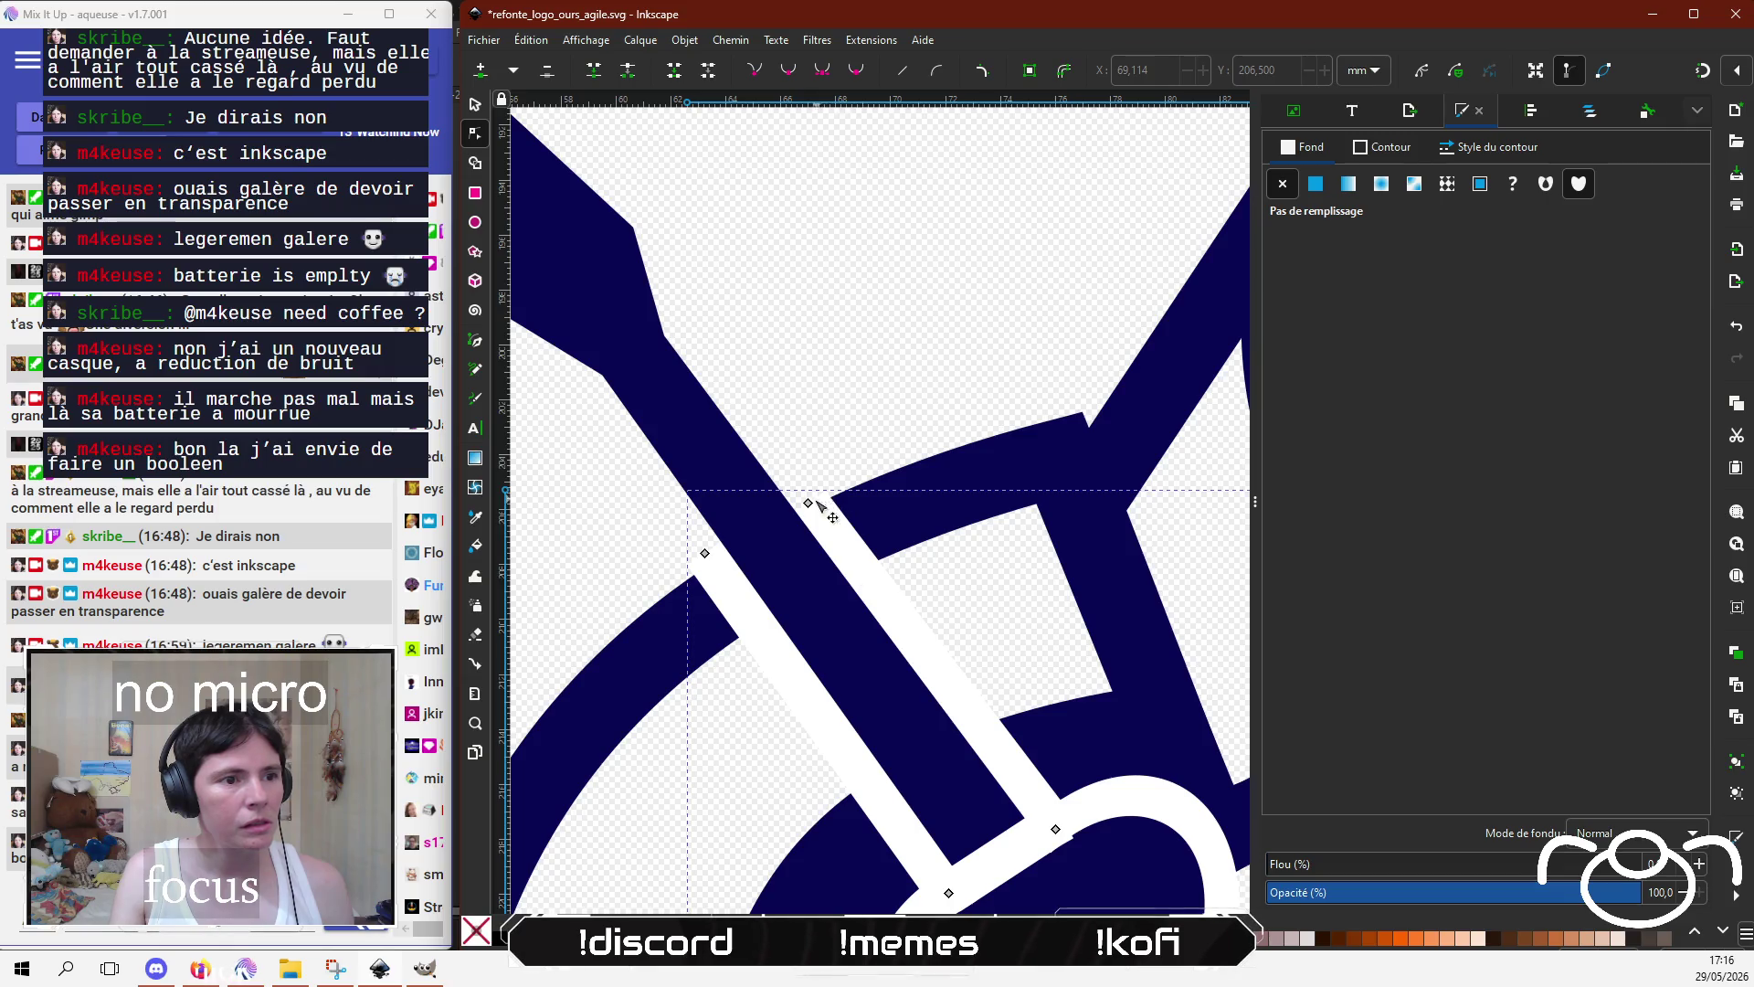
{"action": "left_click", "coordinate": [845, 562]}
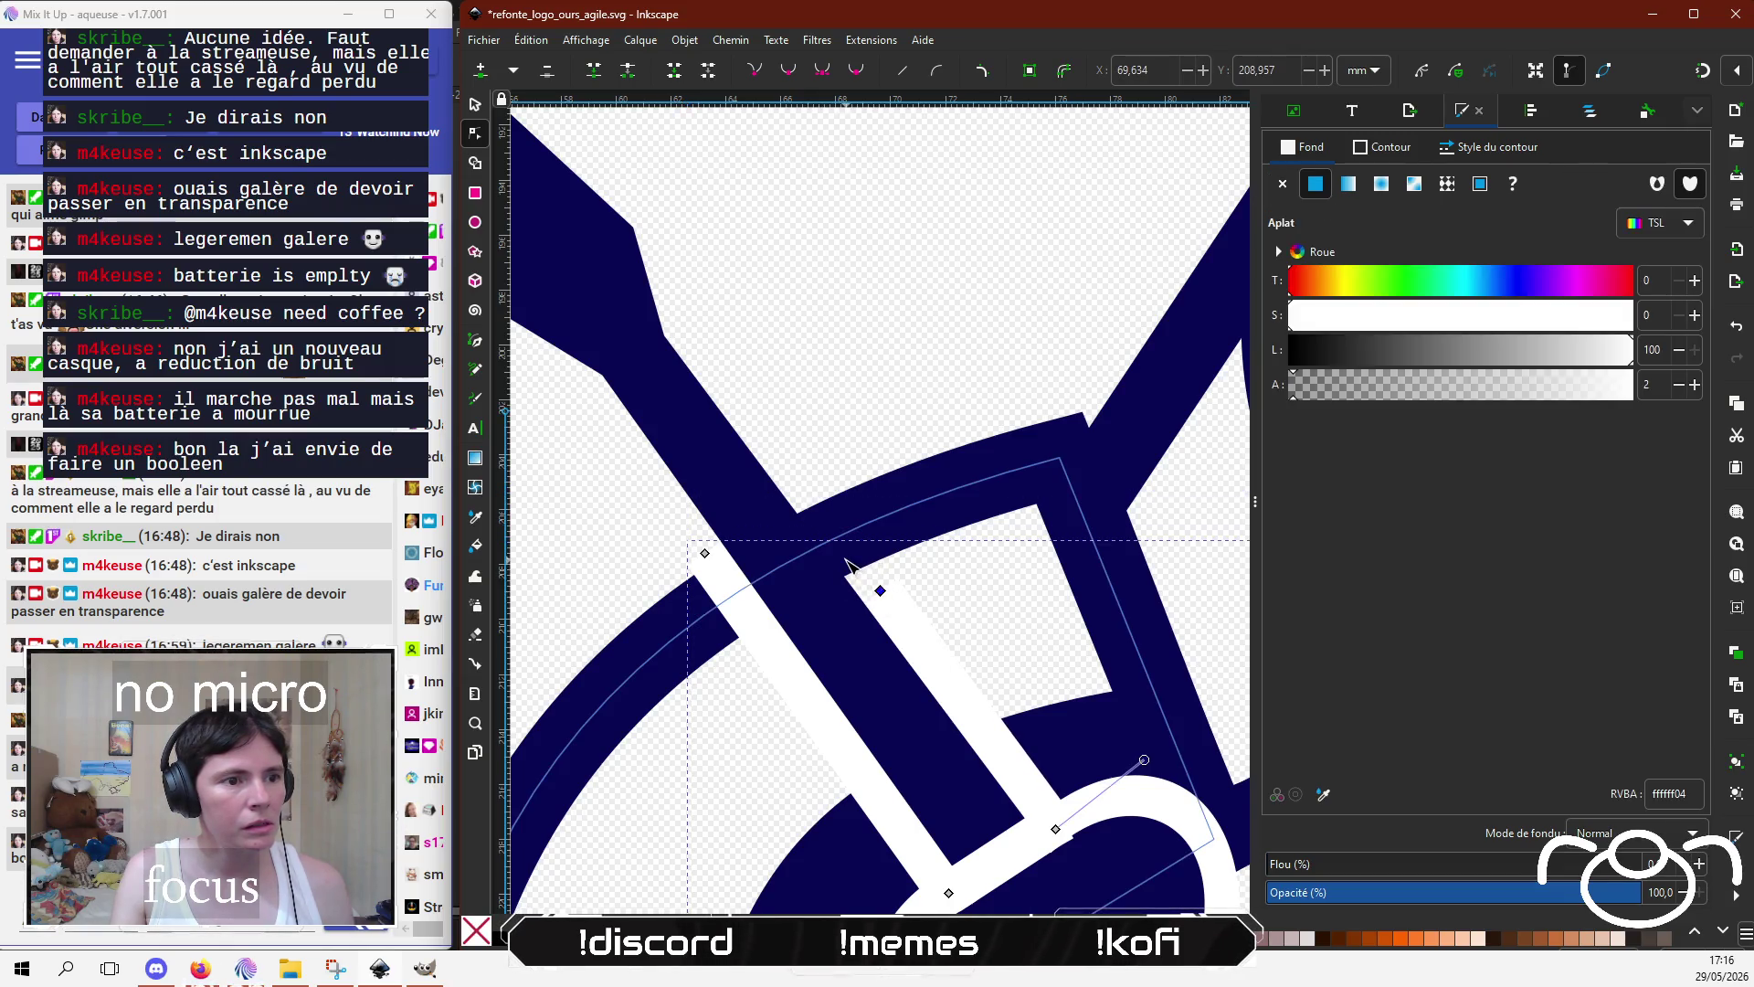
{"action": "left_click", "coordinate": [704, 617]}
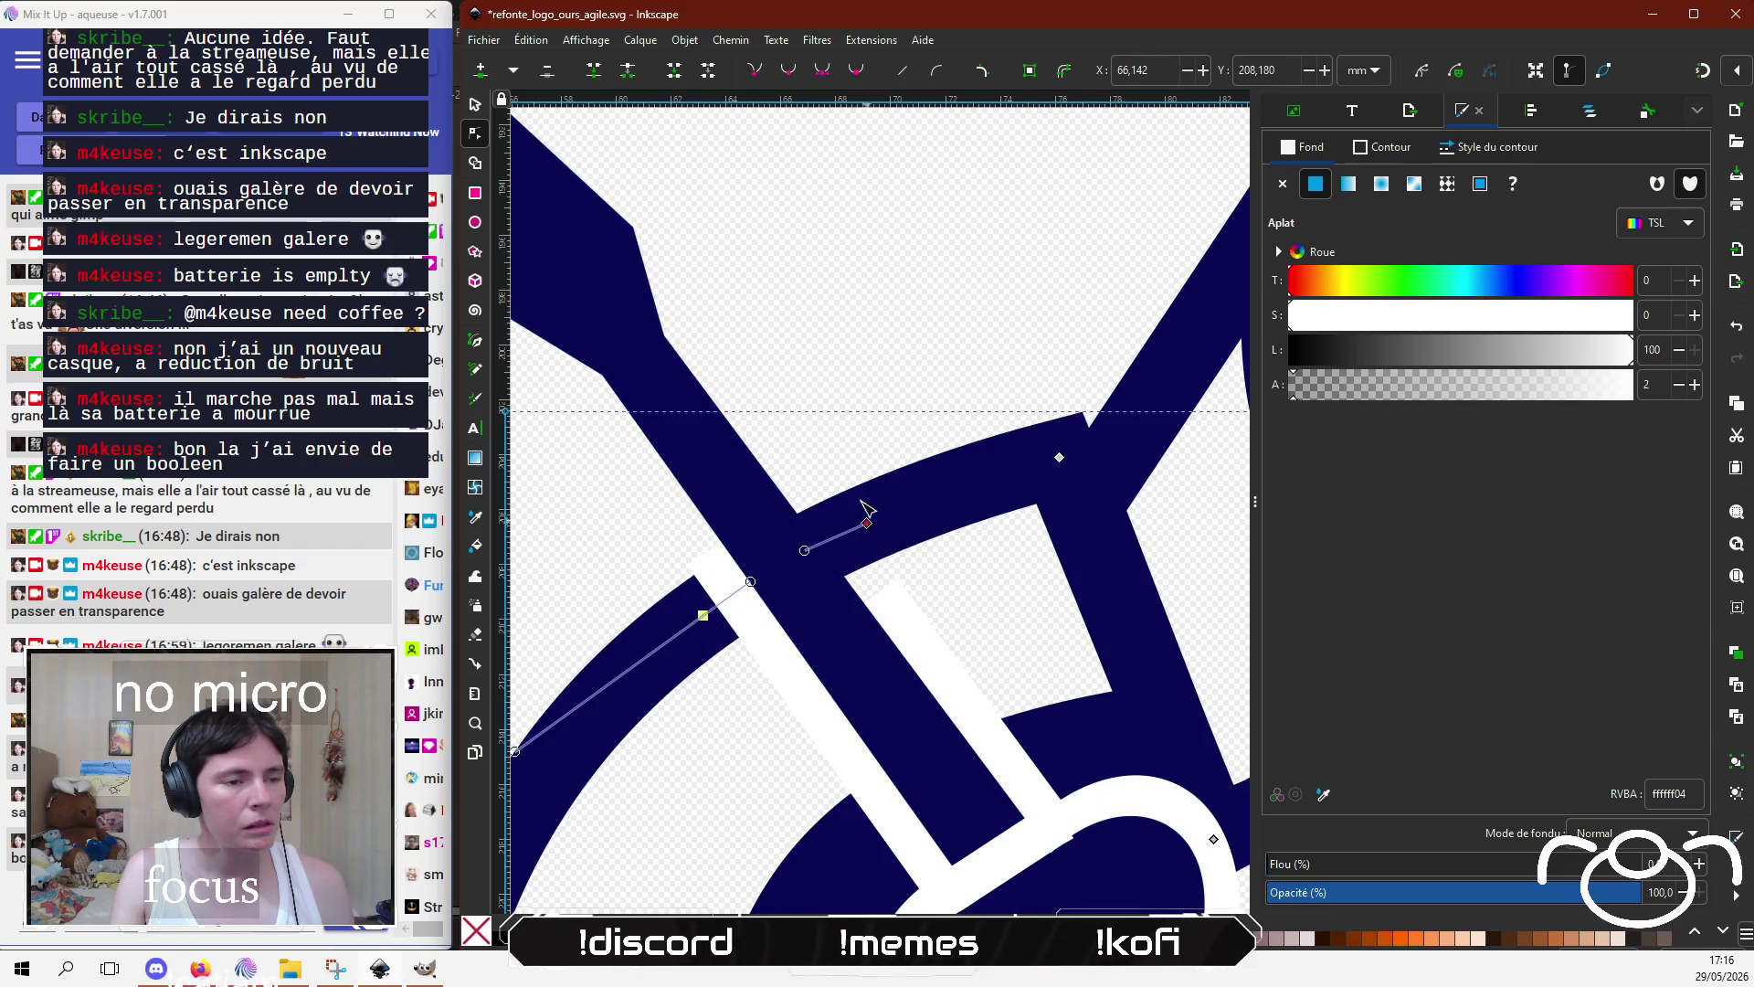
{"action": "left_click_drag", "start_coordinate": [868, 523], "coordinate": [844, 447]}
{"action": "key", "text": "ctrl+z"}
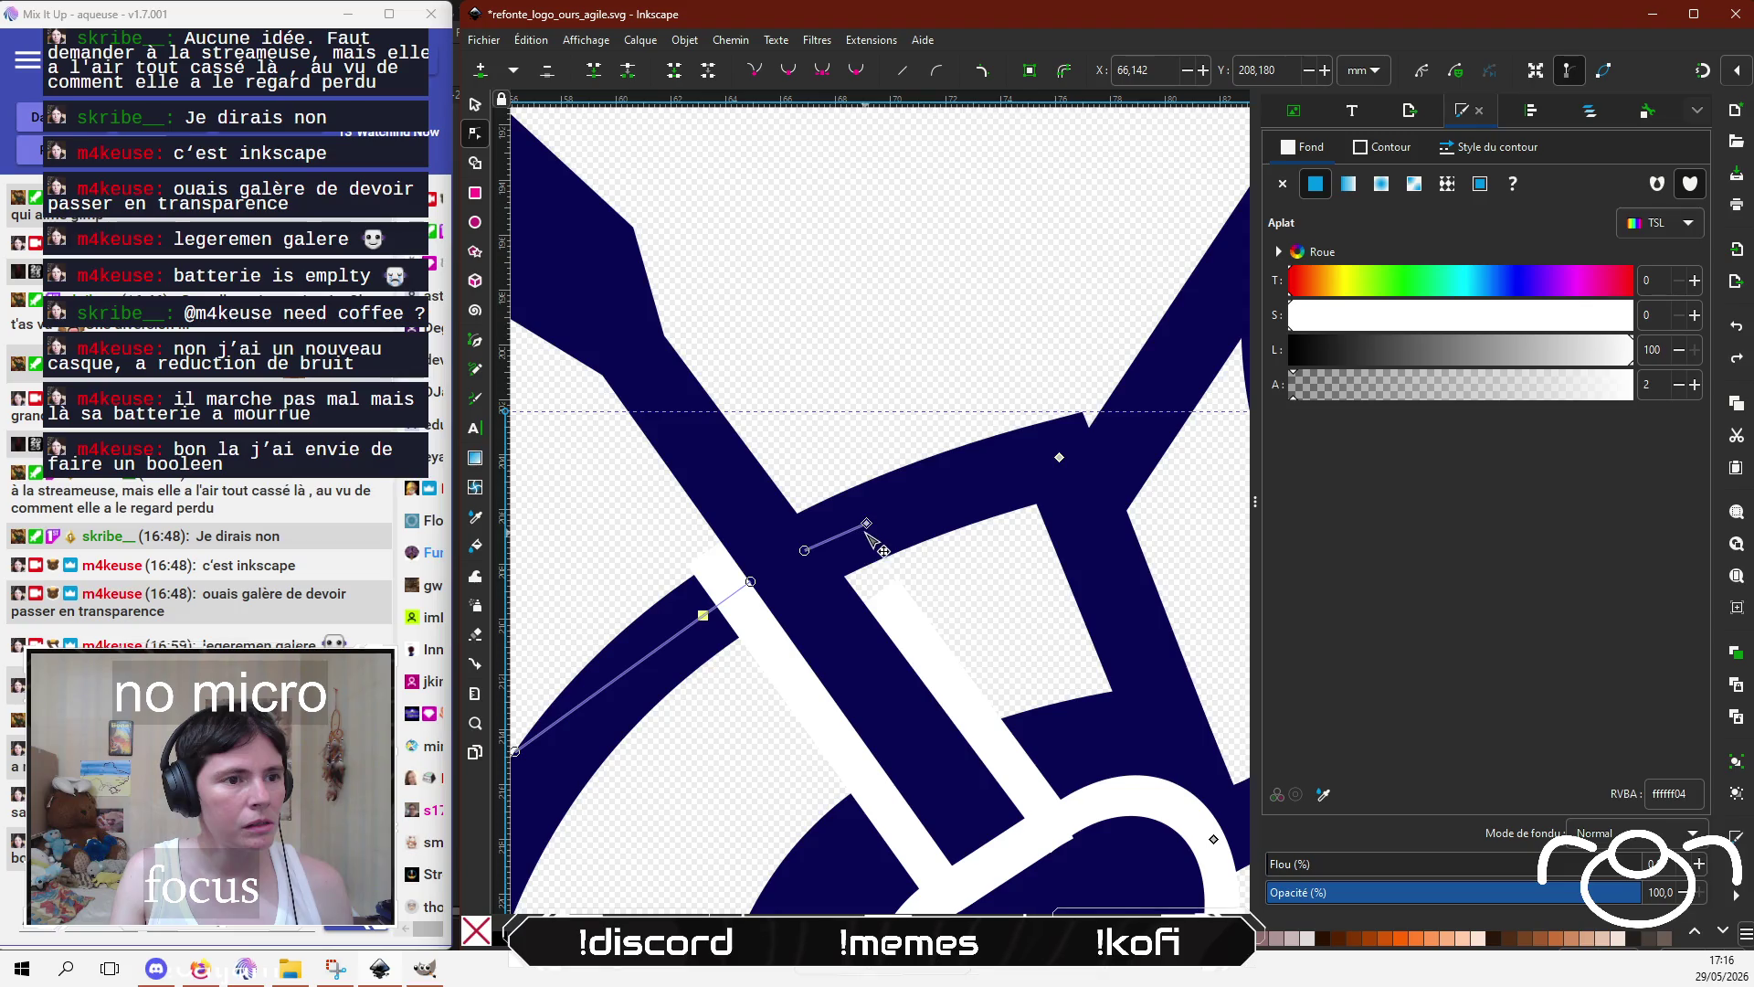
{"action": "key", "text": "ctrl+shift+z"}
{"action": "key", "text": "ctrl+z"}
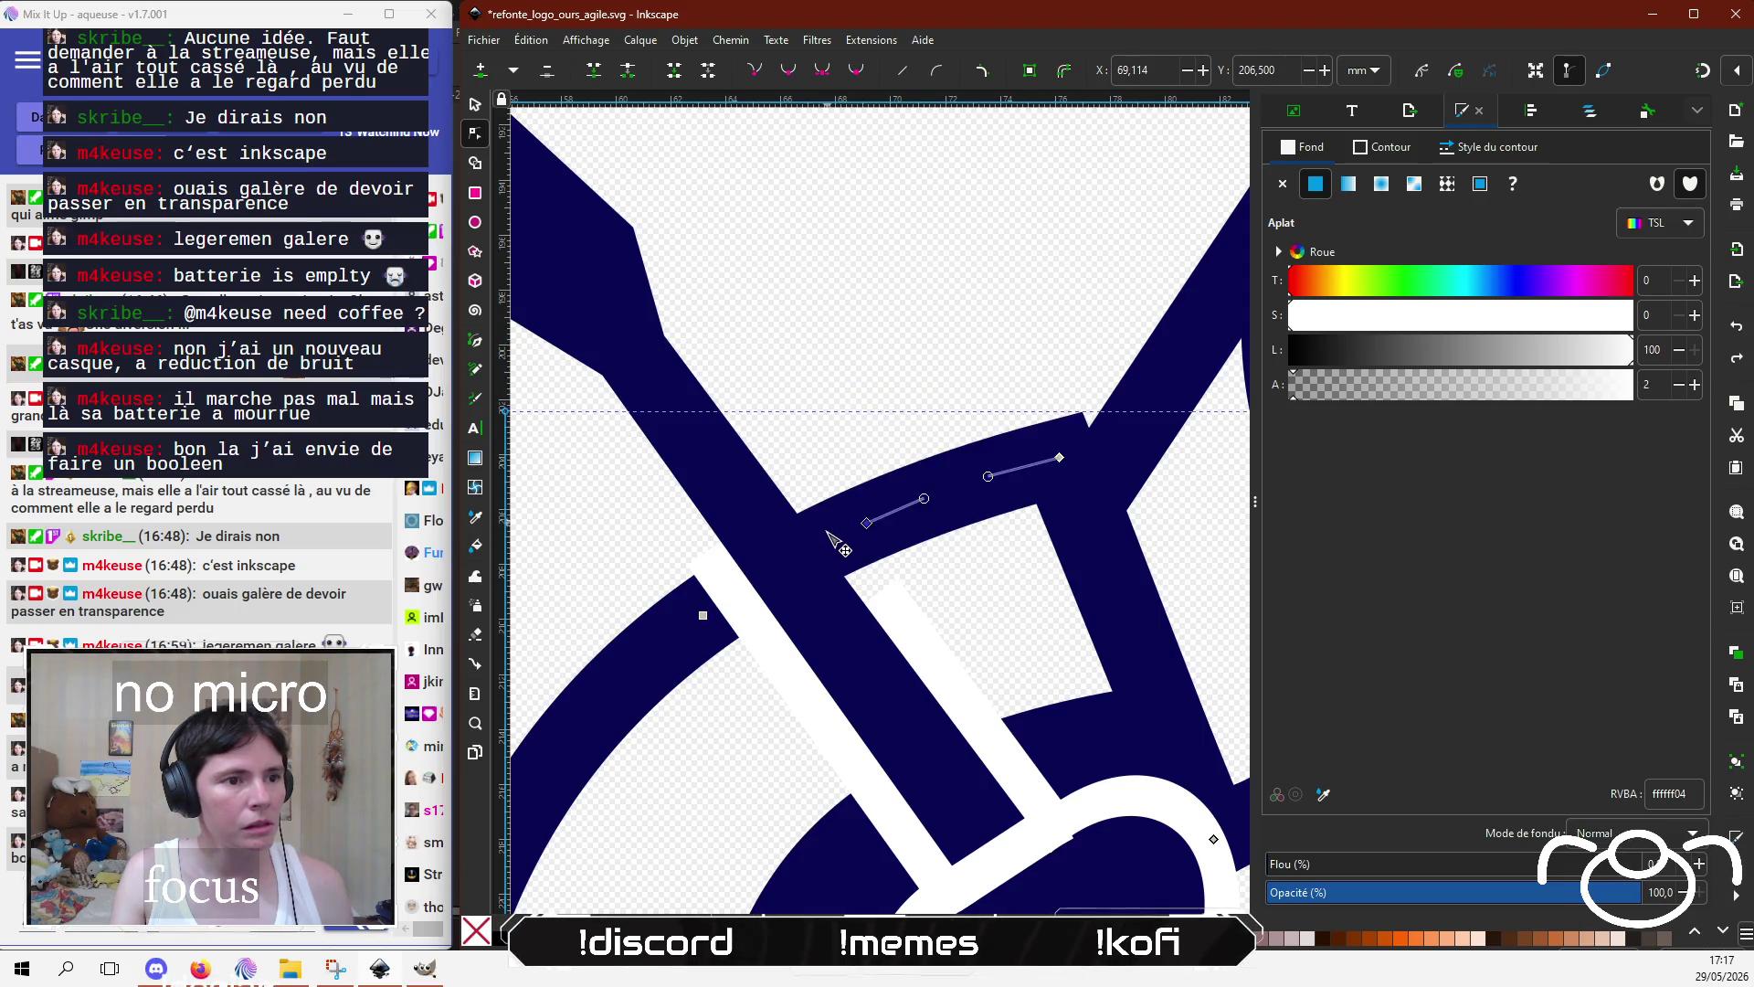
{"action": "key", "text": "ctrl+shift+z"}
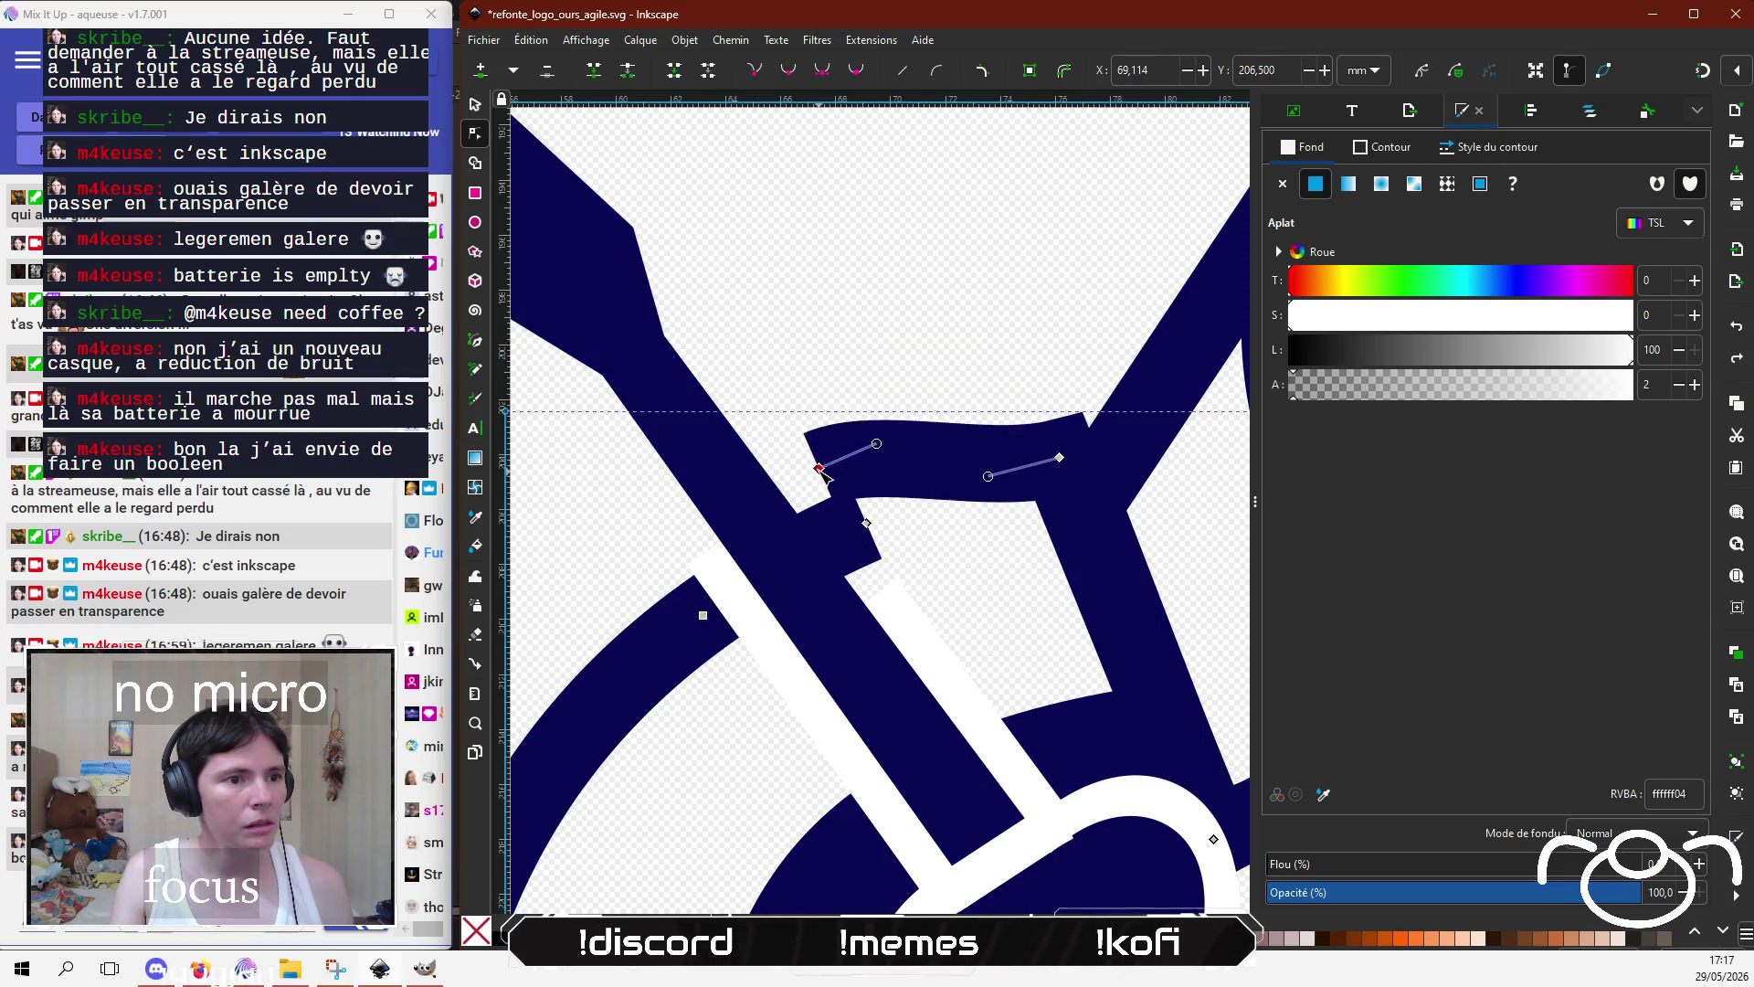
{"action": "key", "text": "ctrl+z"}
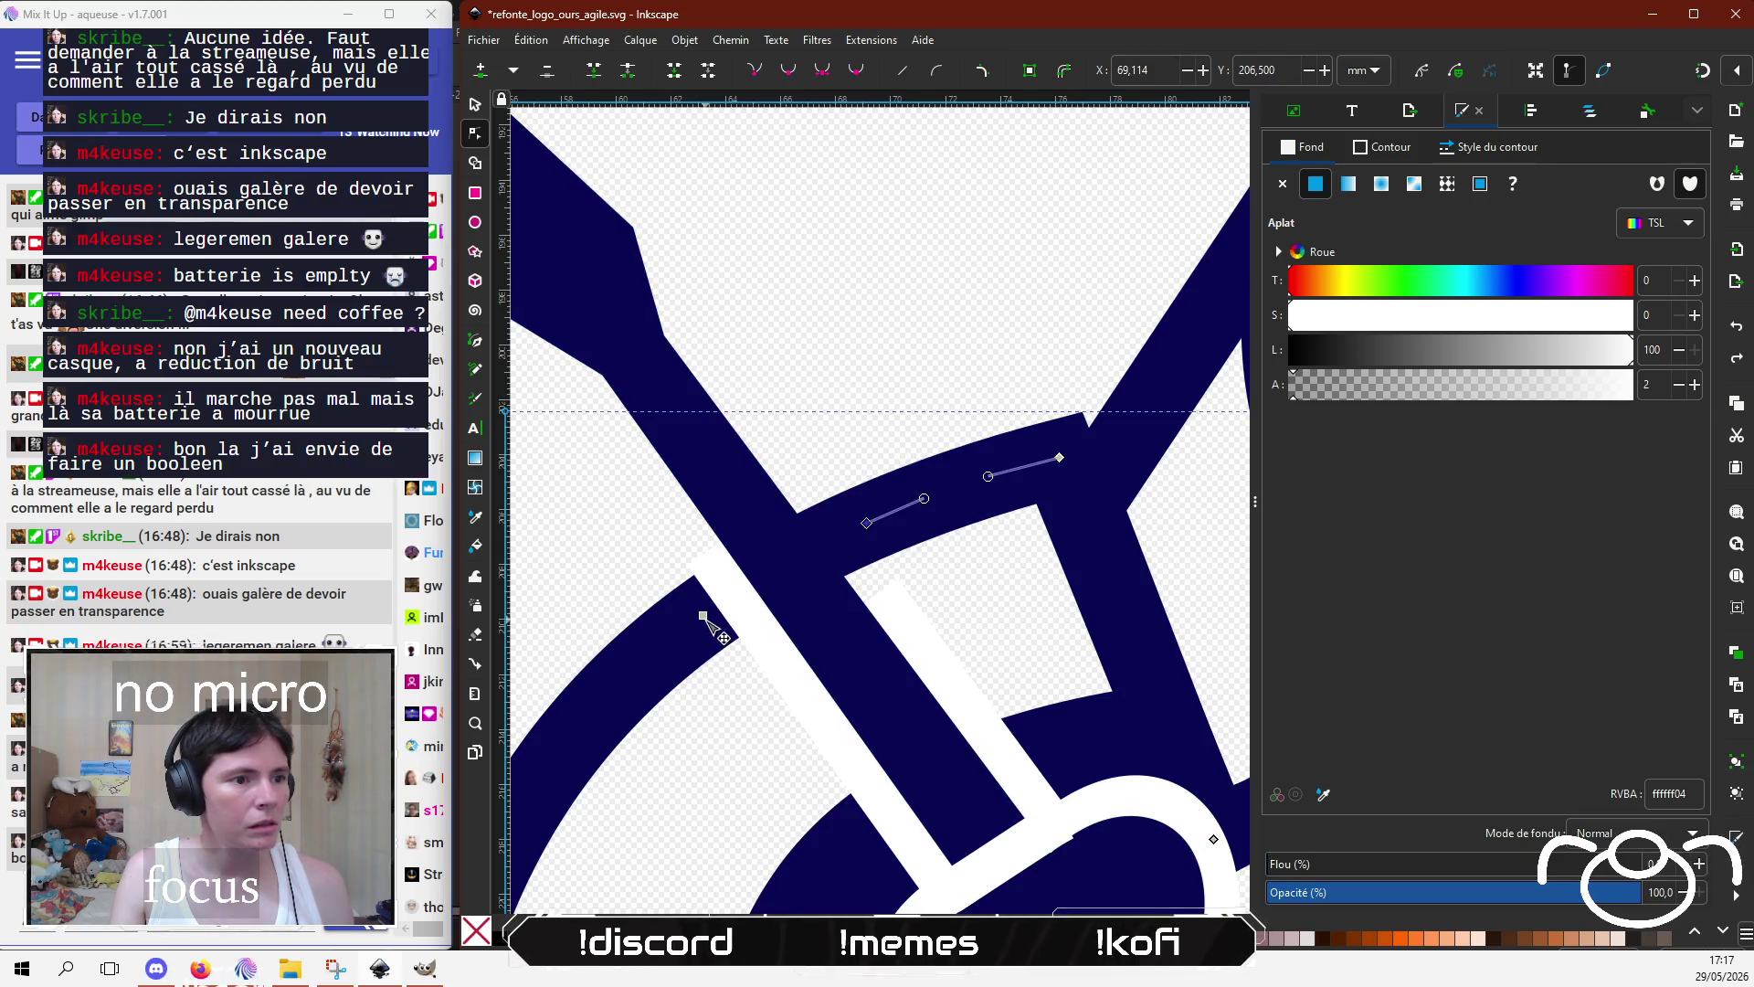
{"action": "key", "text": "ctrl+shift+z"}
{"action": "key", "text": "ctrl+z"}
Step: Bend the upper band's left end downward and adjust the curve at the lower band's end
{"action": "left_click", "coordinate": [704, 615]}
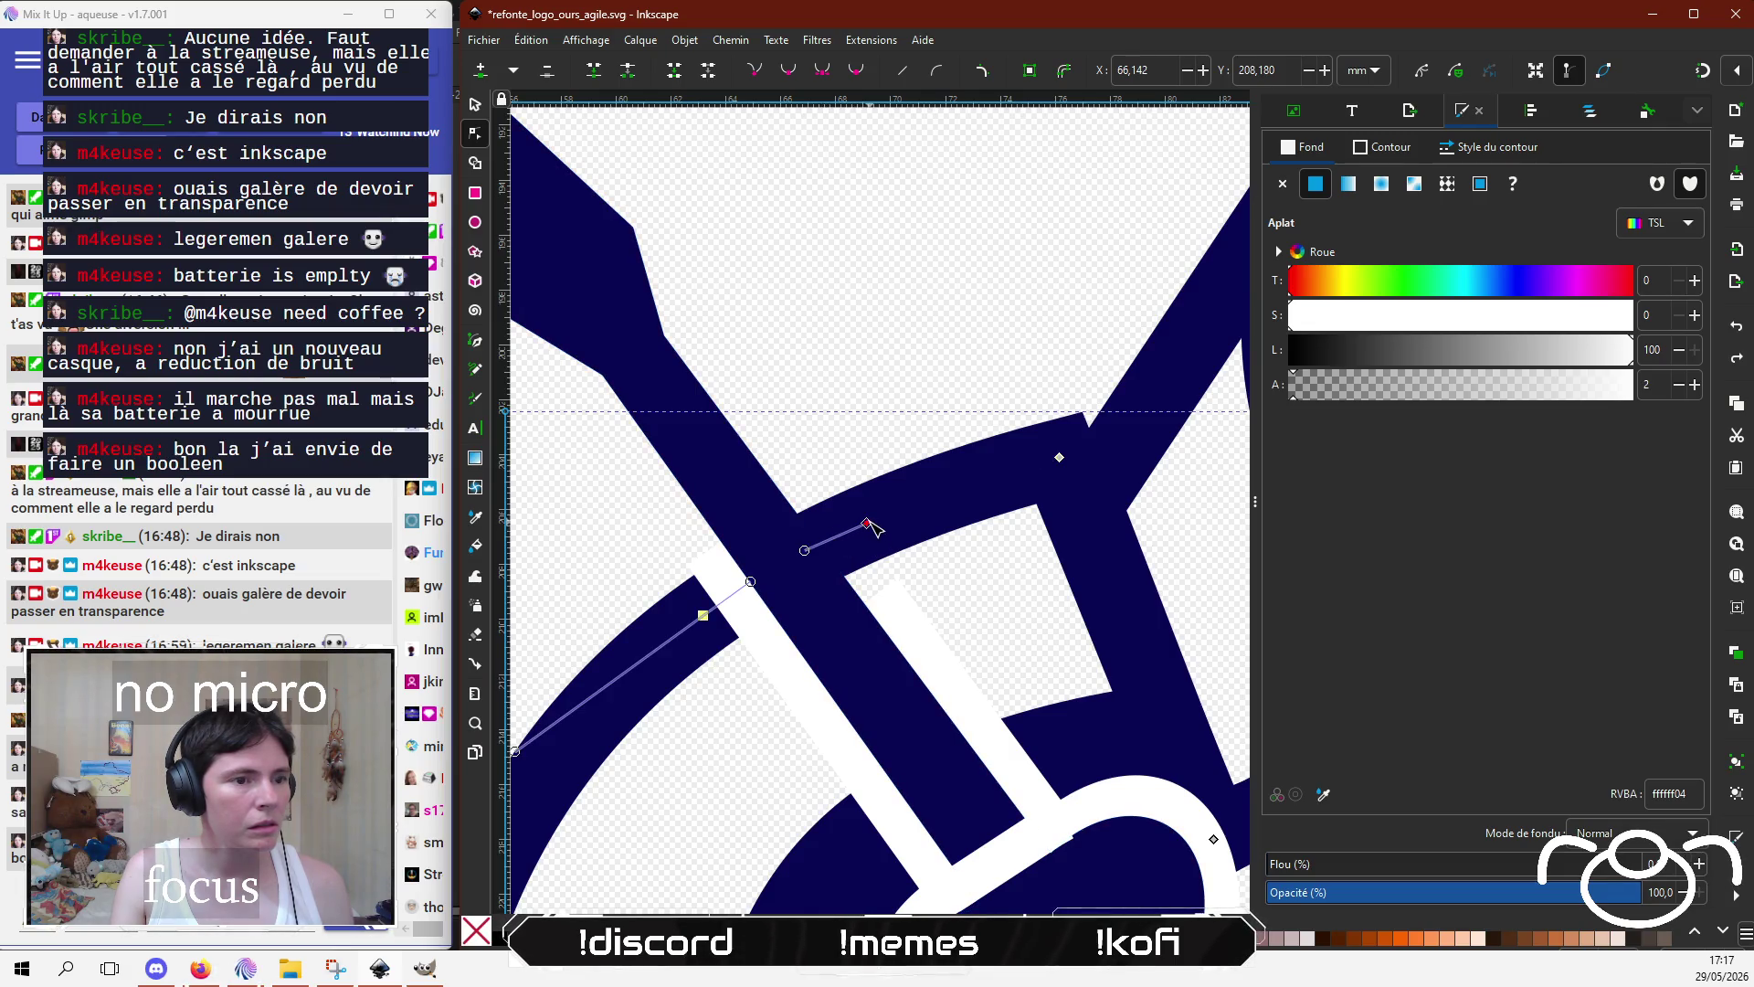
{"action": "key", "text": "ctrl+shift+z"}
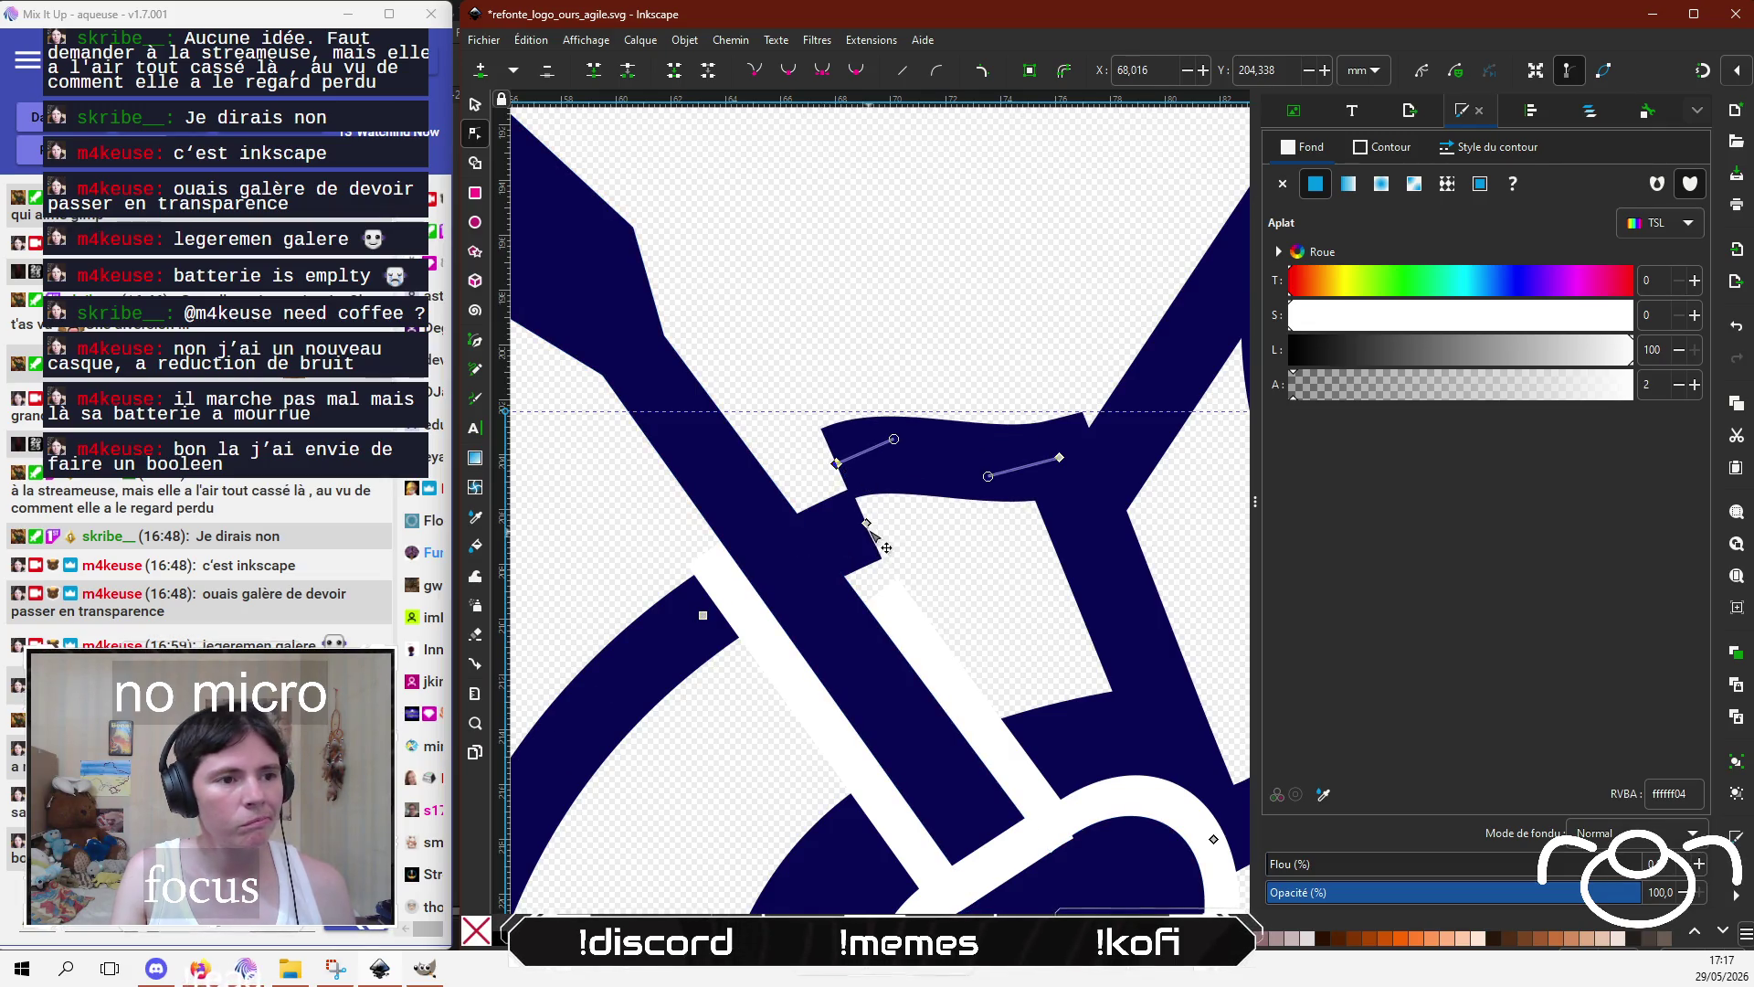
{"action": "key", "text": "ctrl+z"}
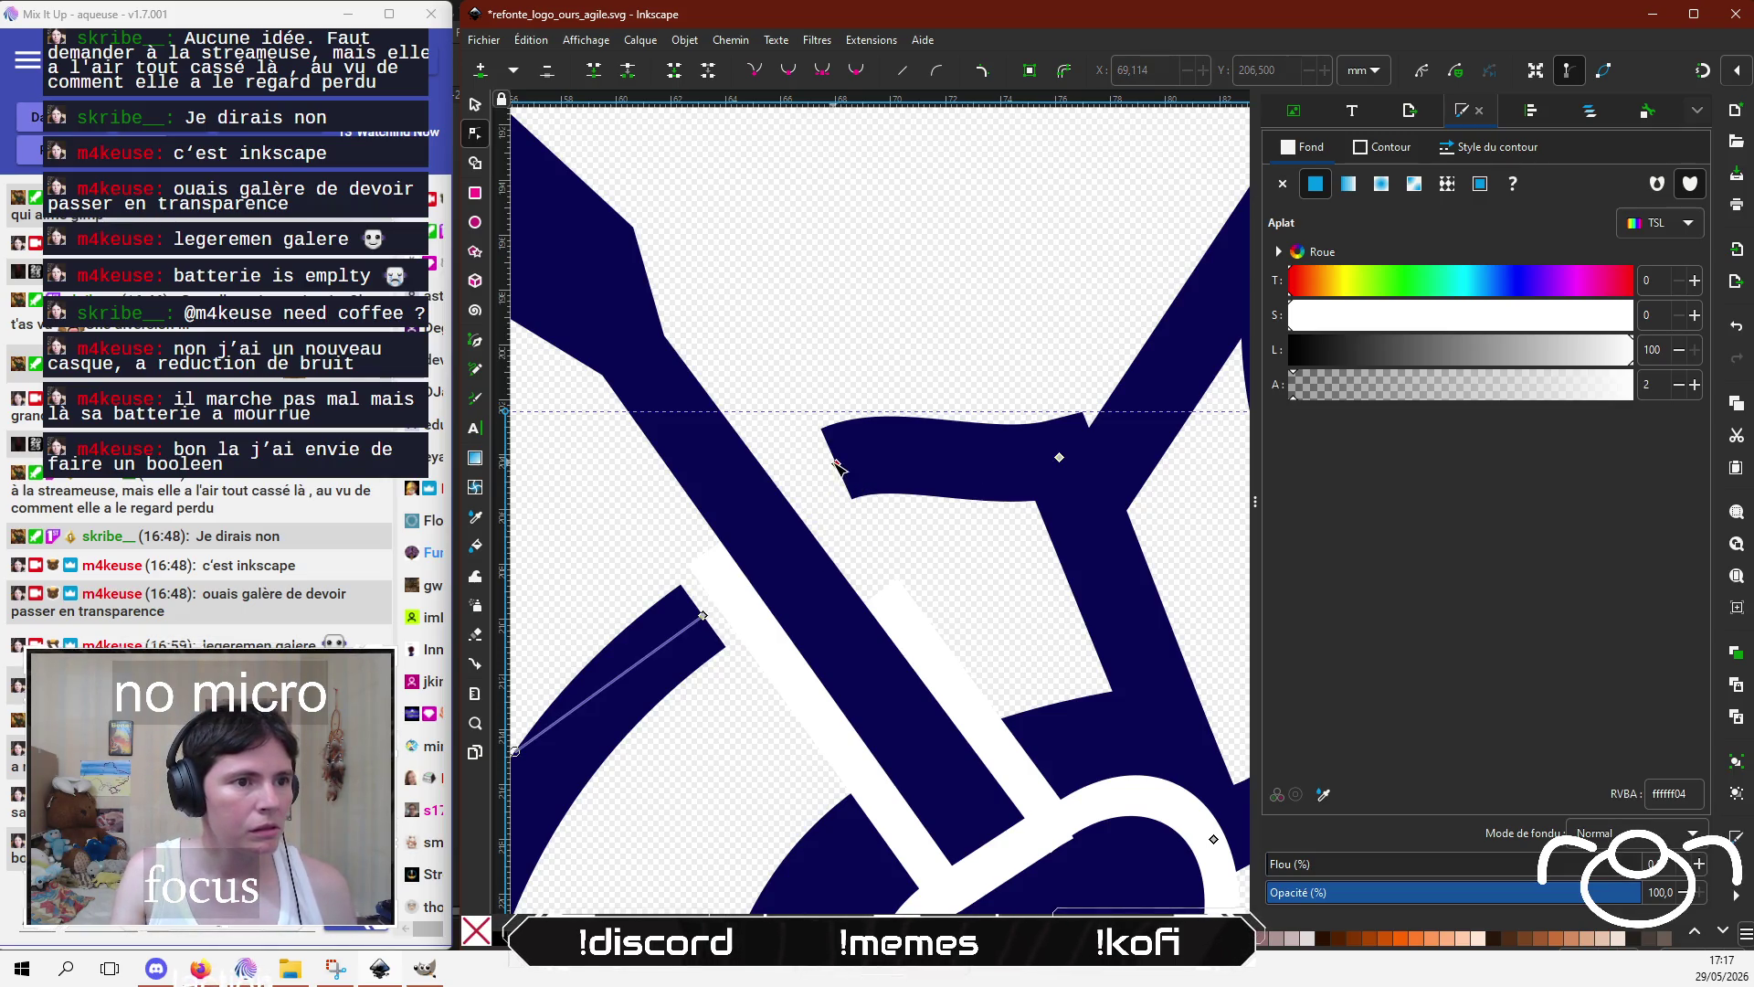
{"action": "mouse_move", "coordinate": [834, 463]}
{"action": "left_mouse_down"}
{"action": "mouse_move", "coordinate": [854, 534]}
{"action": "mouse_move", "coordinate": [921, 500]}
{"action": "mouse_move", "coordinate": [852, 534]}
{"action": "mouse_move", "coordinate": [907, 491]}
{"action": "left_mouse_up"}
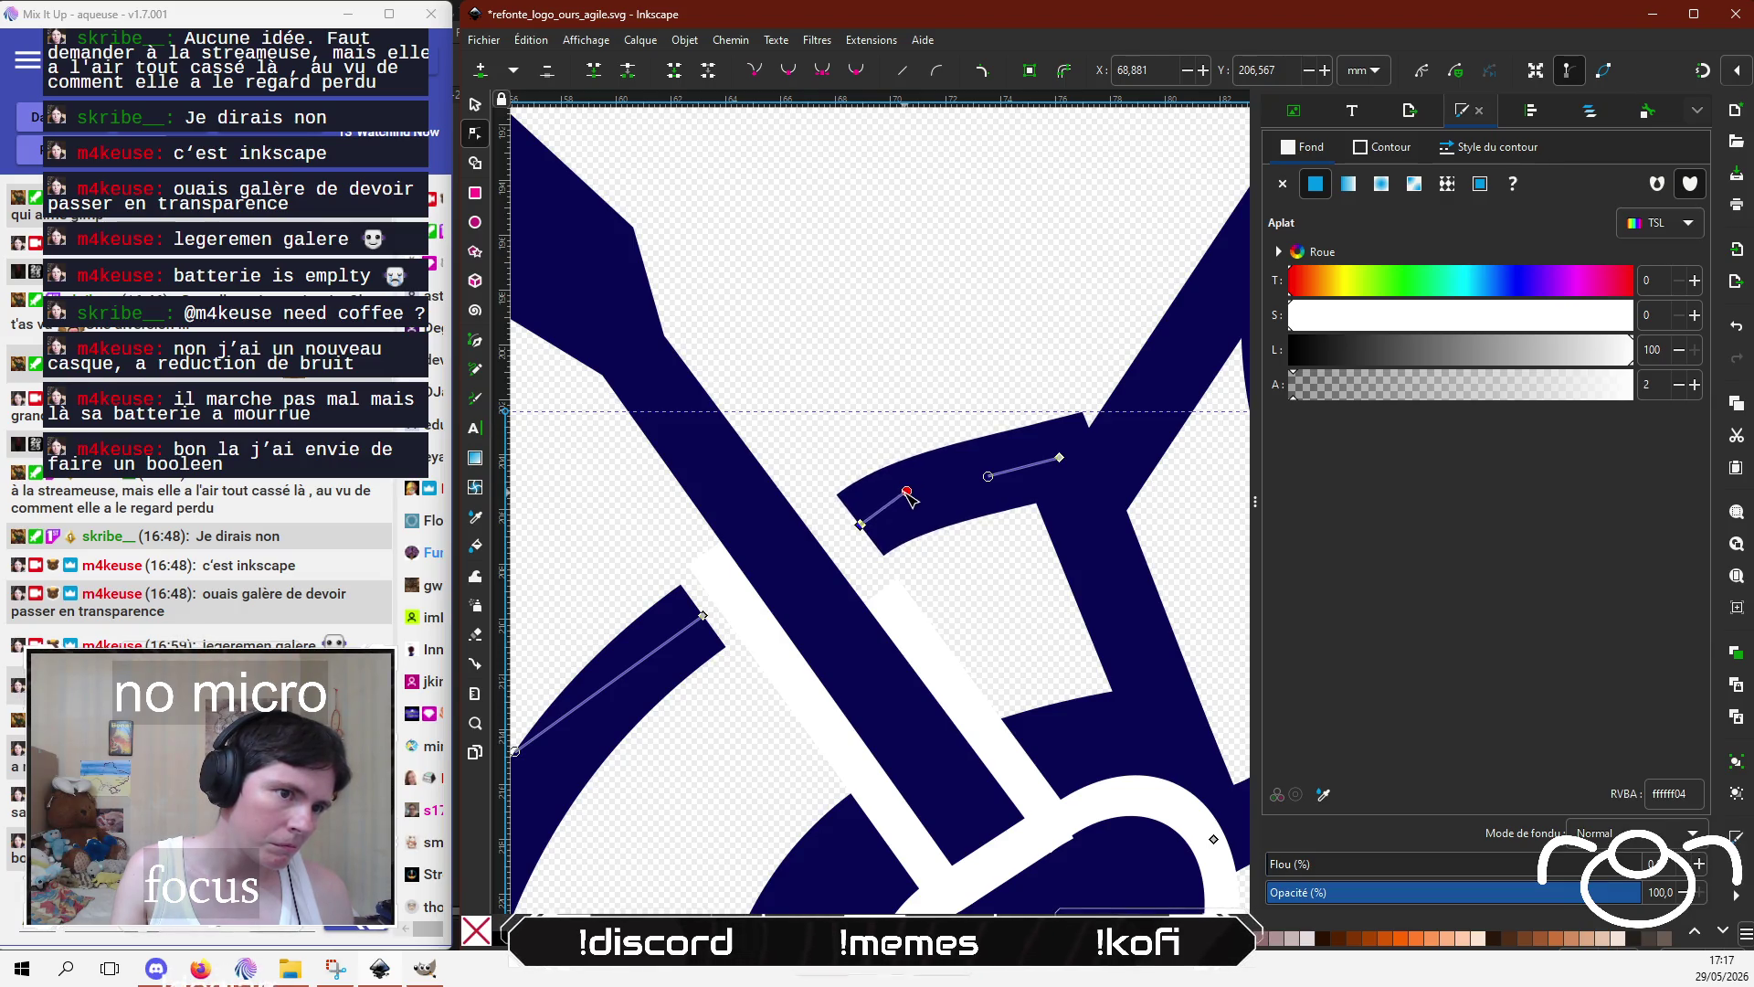
{"action": "scroll", "coordinate": [777, 612], "scroll_direction": "left", "scroll_amount": 2}
{"action": "scroll", "coordinate": [777, 613], "scroll_direction": "down", "scroll_amount": 1}
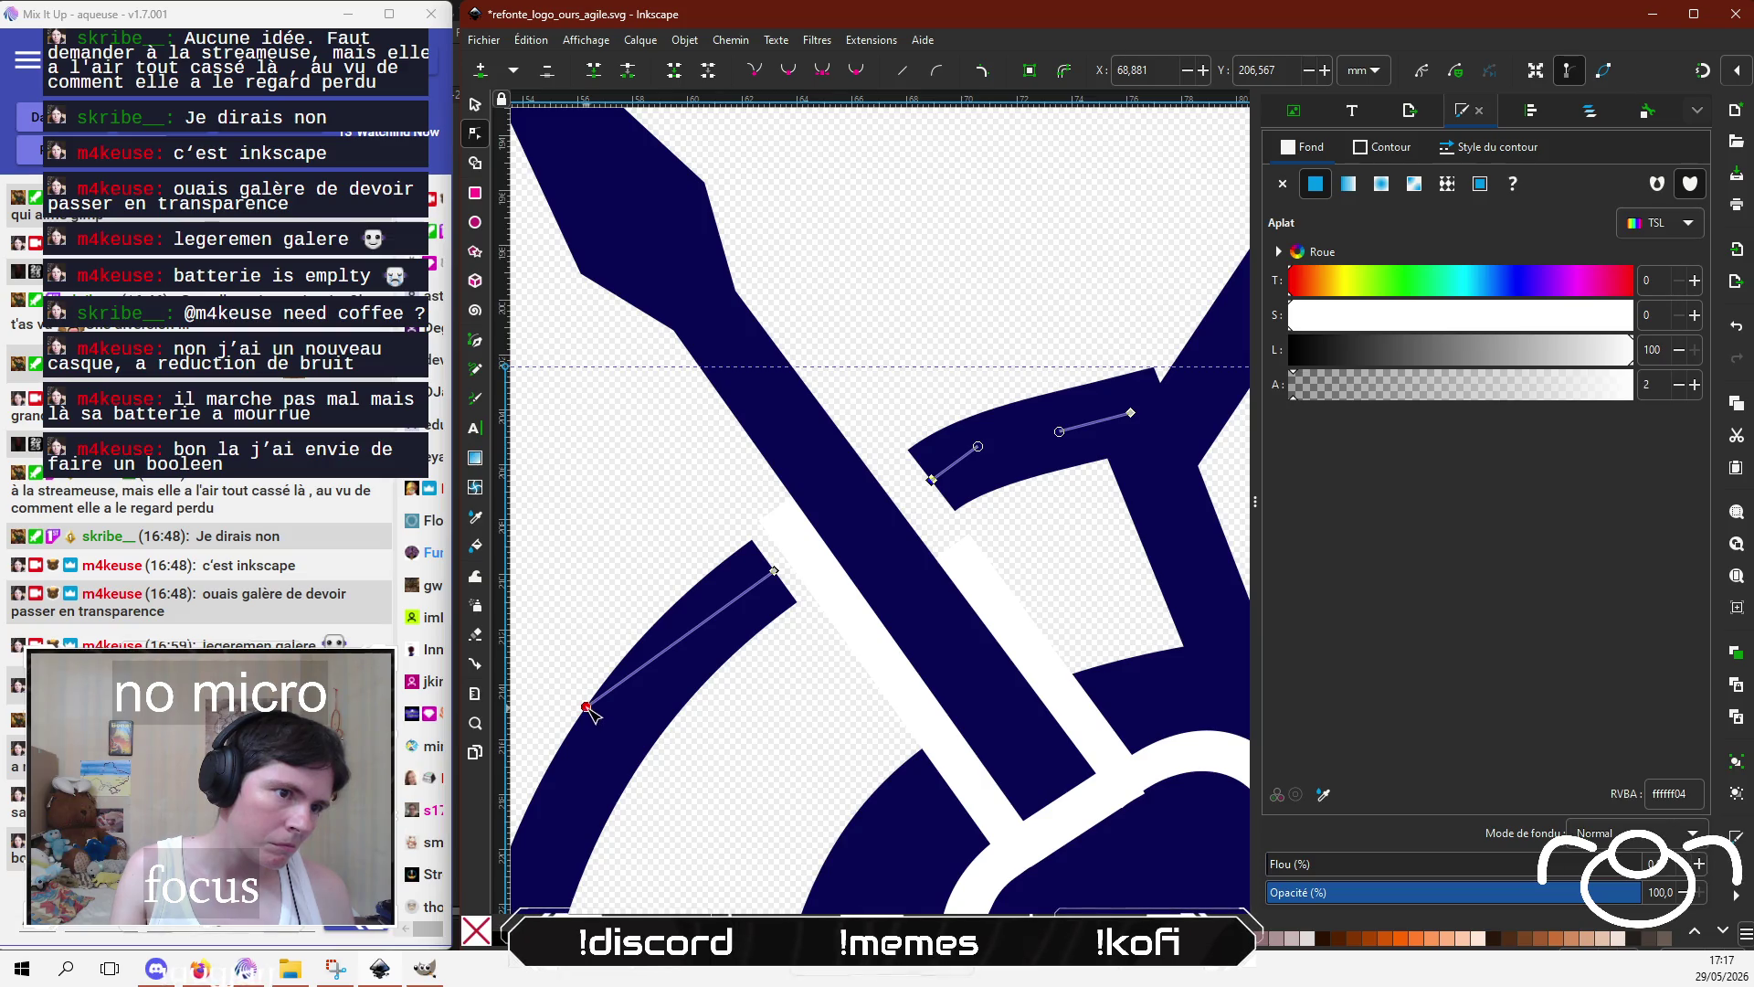
{"action": "left_click_drag", "start_coordinate": [587, 707], "coordinate": [593, 707]}
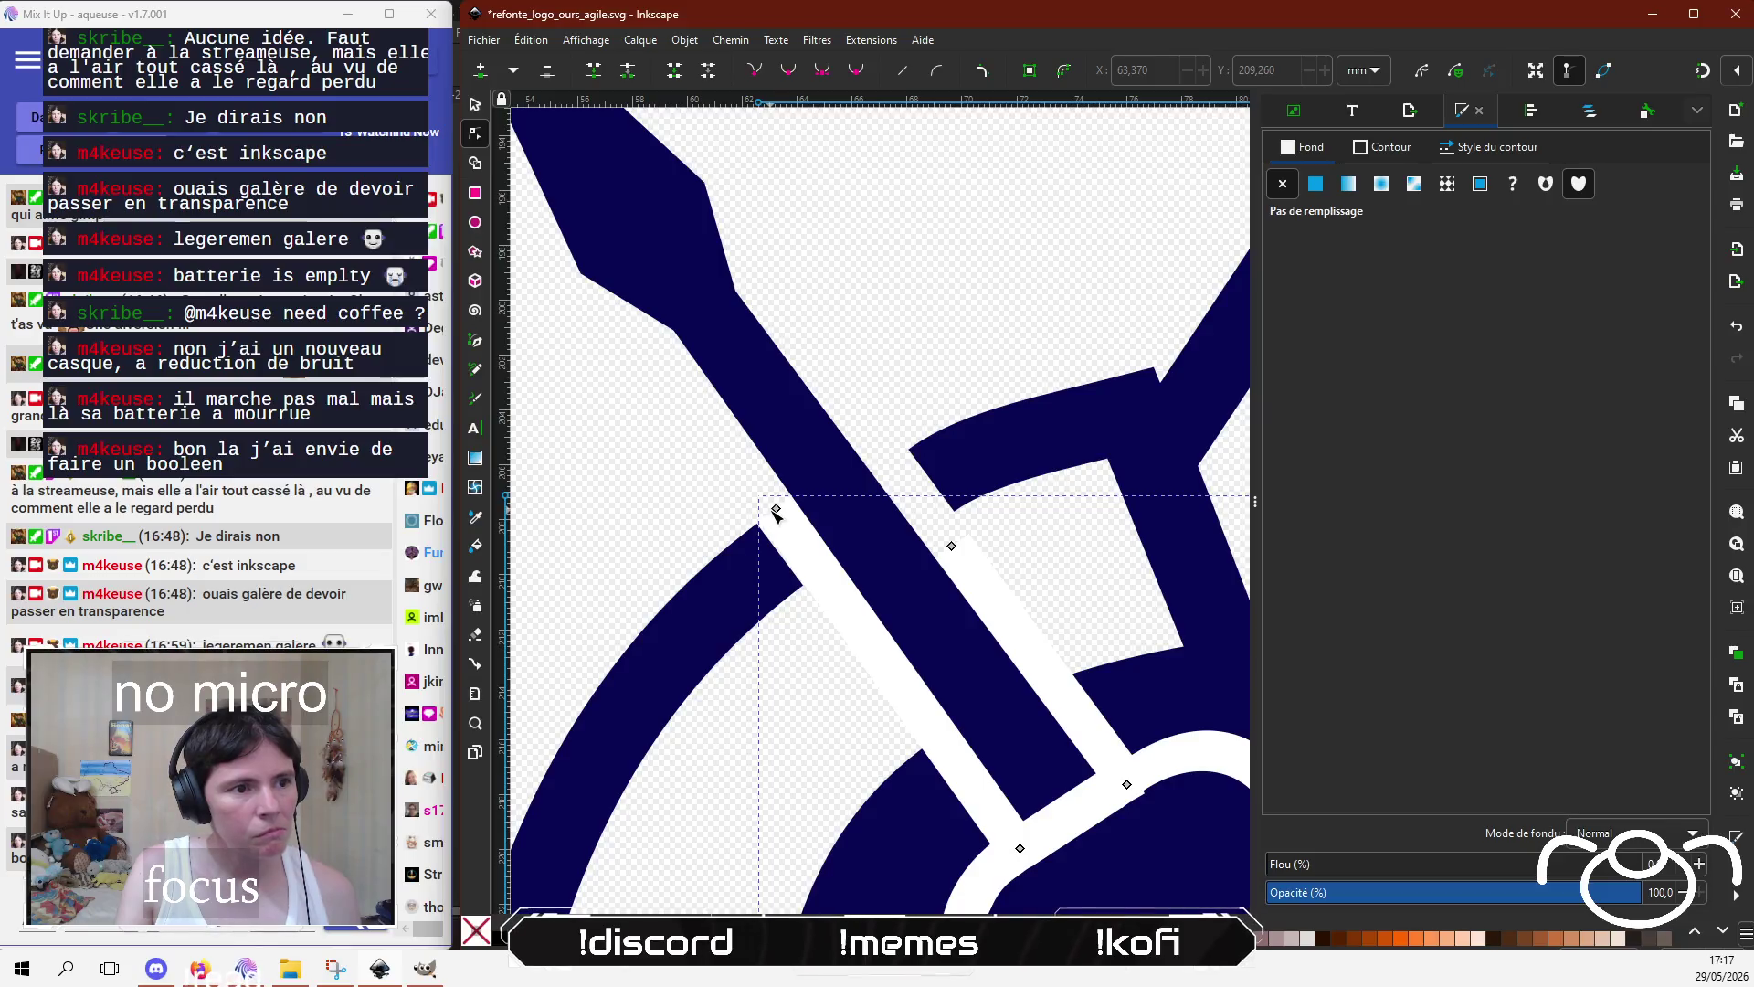
Step: Shorten the white stripe so its upper end starts lower along the screwdriver shaft
{"action": "left_click", "coordinate": [950, 740]}
{"action": "left_click_drag", "start_coordinate": [950, 740], "coordinate": [940, 728]}
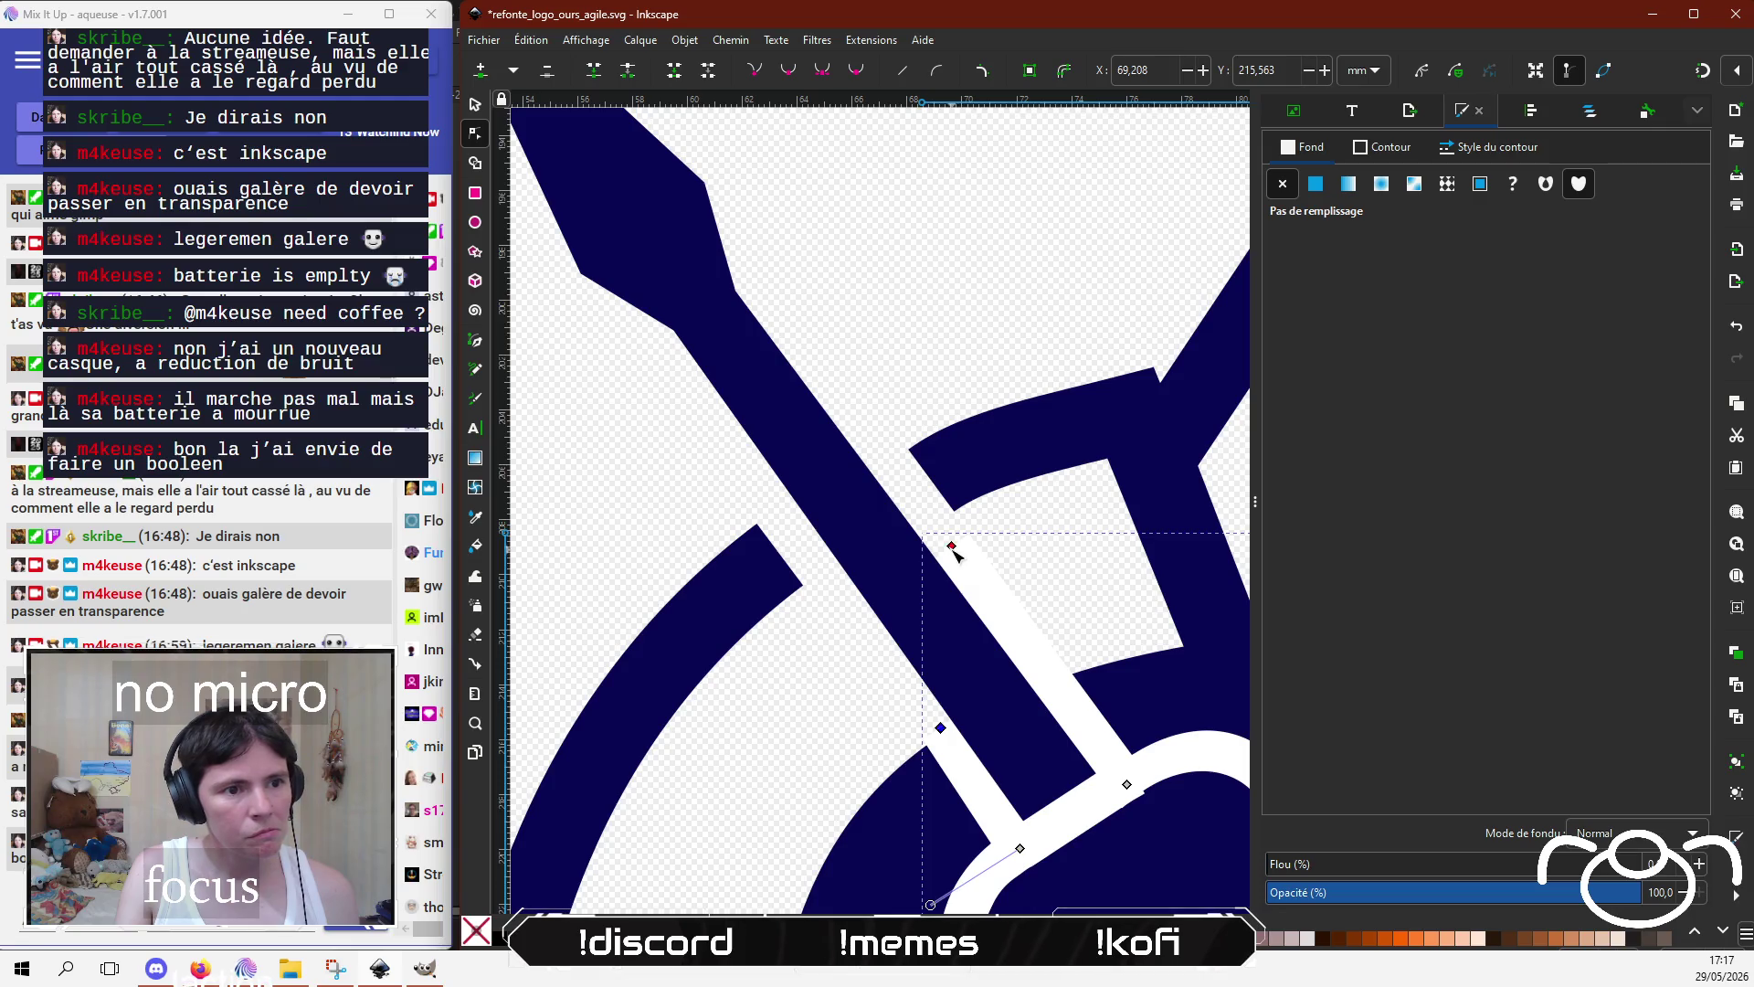
{"action": "left_click_drag", "start_coordinate": [952, 547], "coordinate": [1052, 678]}
{"action": "scroll", "coordinate": [1005, 549], "scroll_direction": "down", "scroll_amount": 5}
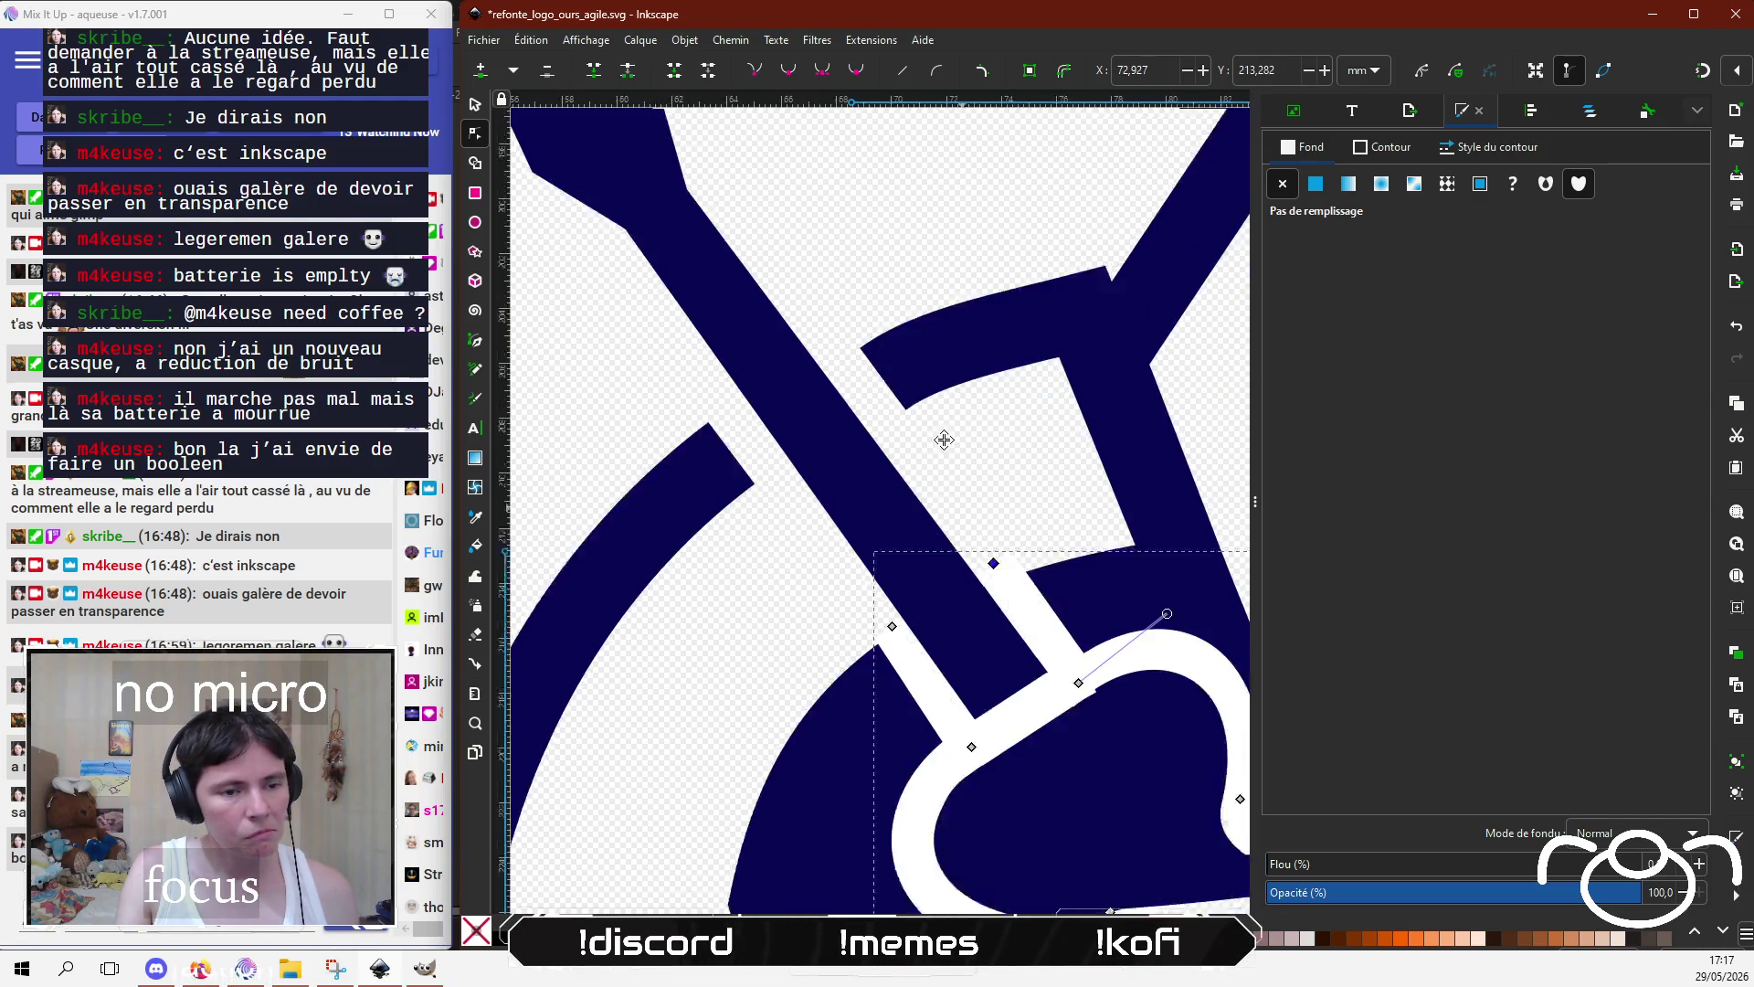
{"action": "scroll", "coordinate": [939, 439], "scroll_direction": "right", "scroll_amount": 3}
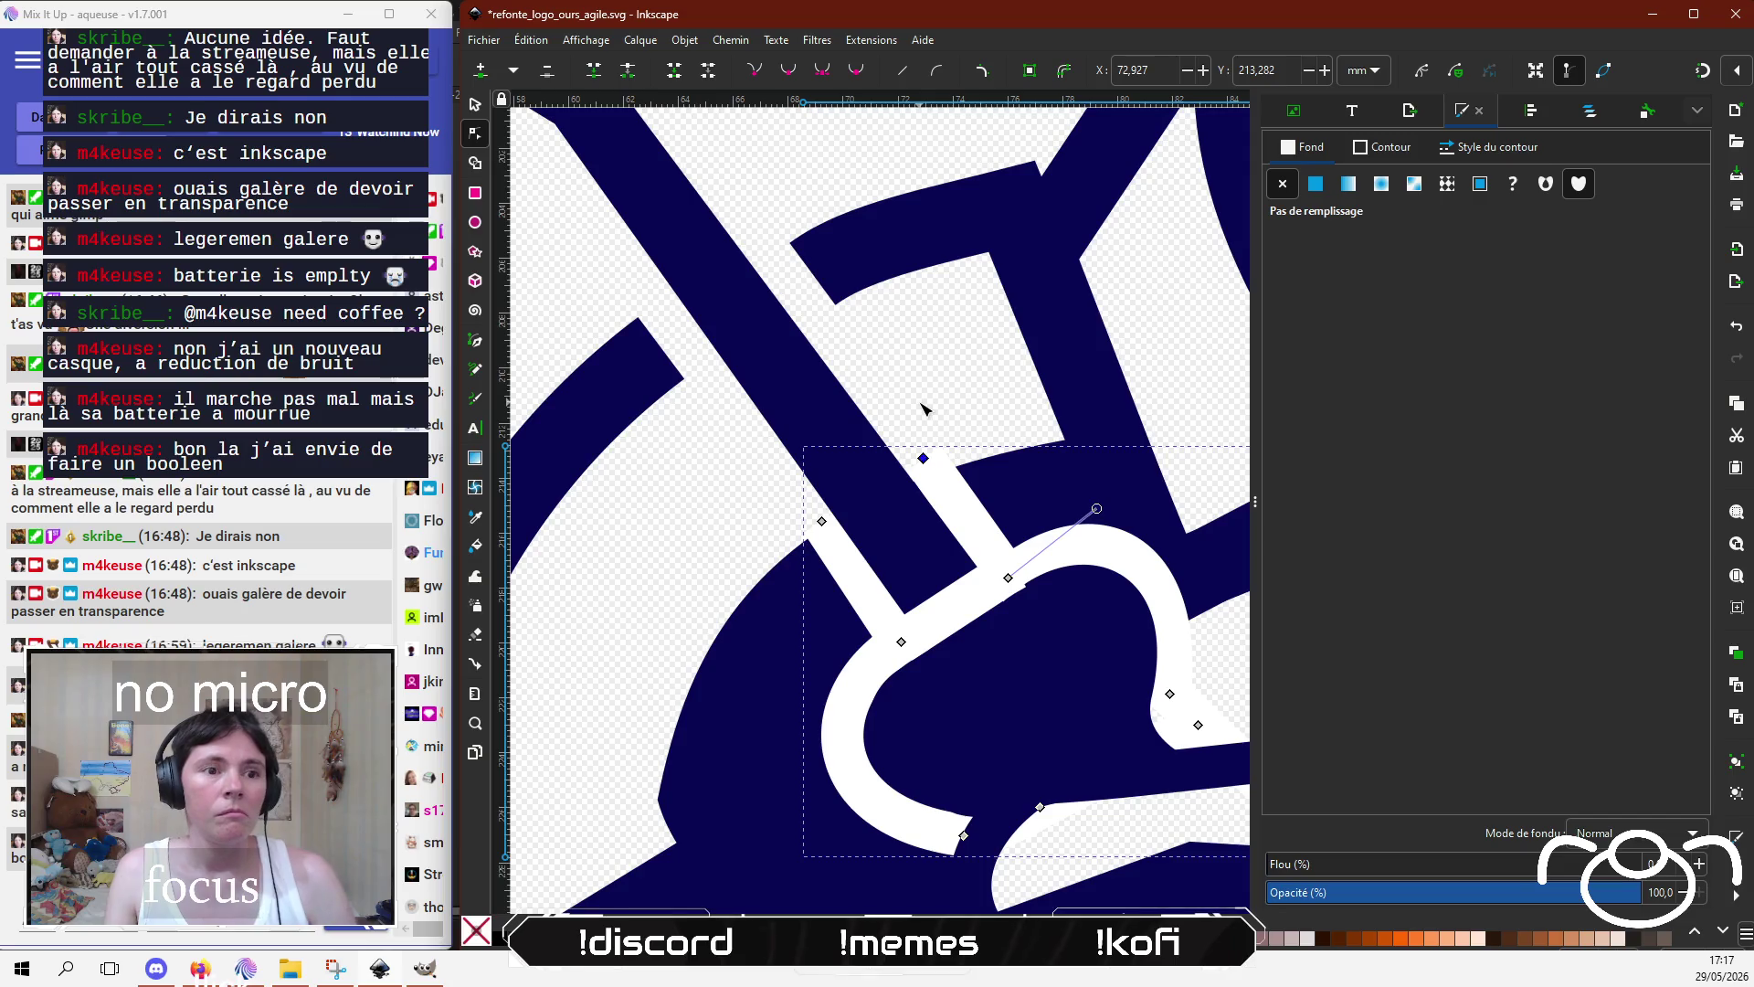
{"action": "scroll", "coordinate": [923, 409], "scroll_direction": "right", "scroll_amount": 2}
{"action": "scroll", "coordinate": [923, 409], "scroll_direction": "right", "scroll_amount": 2}
{"action": "scroll", "coordinate": [825, 347], "scroll_direction": "down", "scroll_amount": 1}
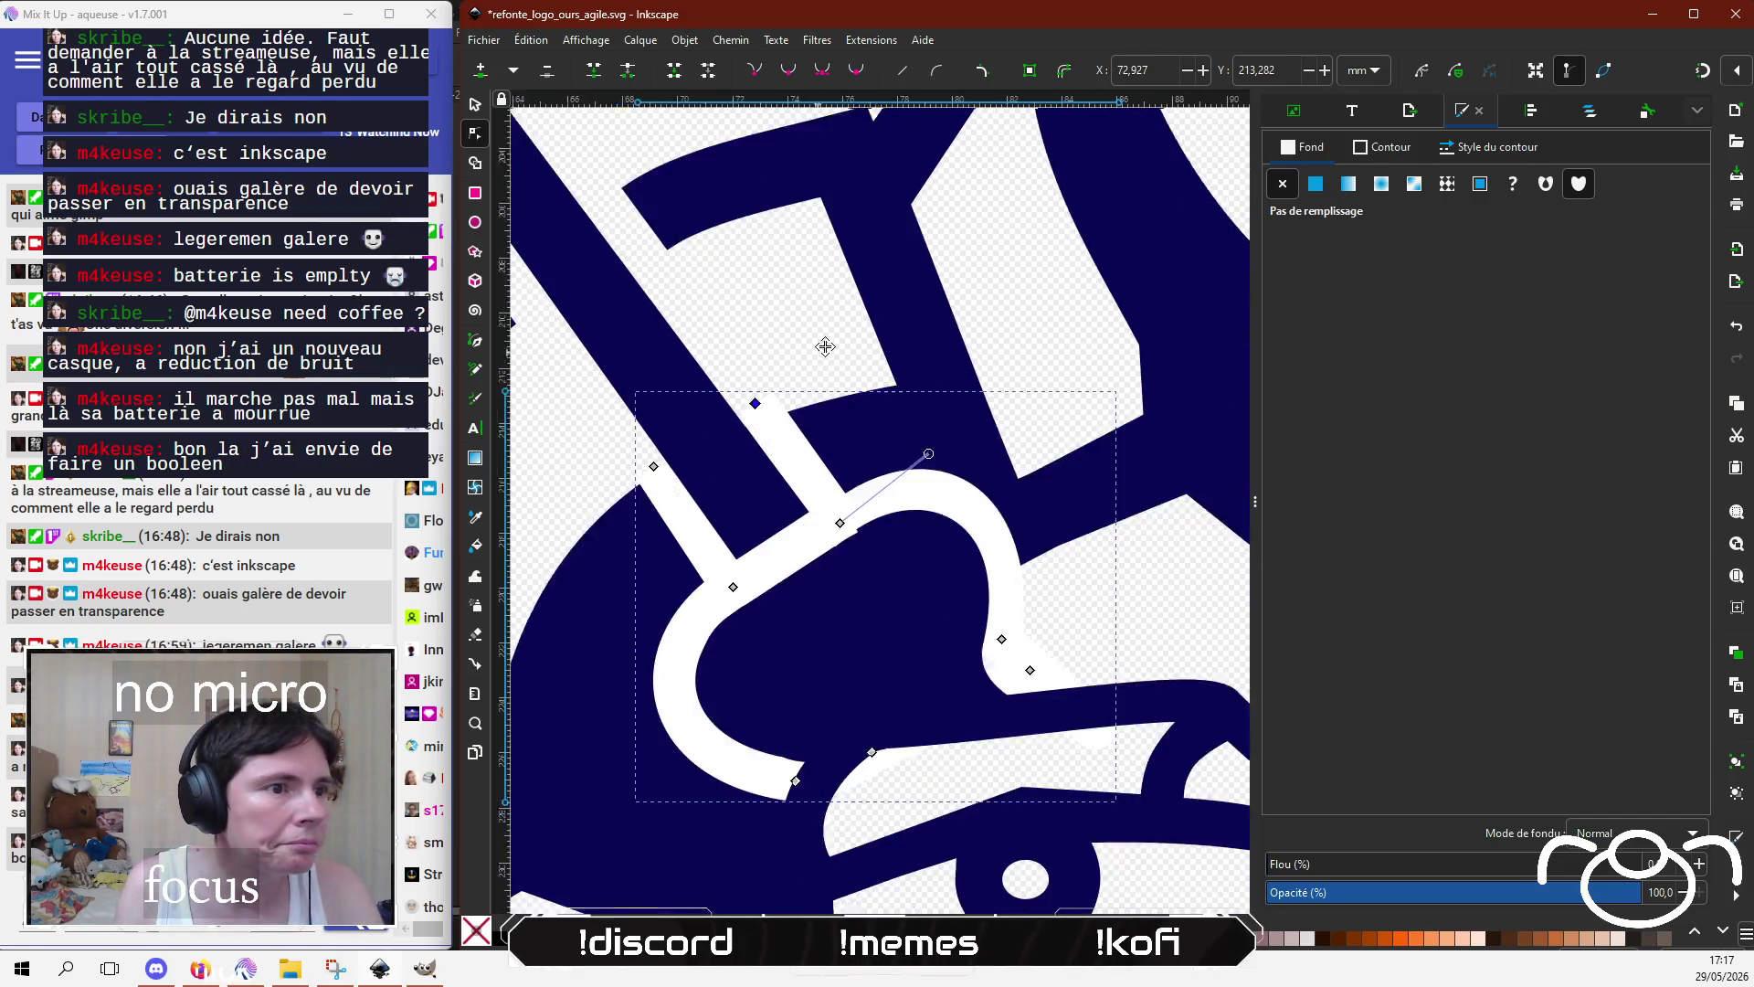
{"action": "mouse_move", "coordinate": [825, 346]}
{"action": "left_mouse_down"}
{"action": "mouse_move", "coordinate": [959, 301]}
{"action": "mouse_move", "coordinate": [886, 192]}
{"action": "mouse_move", "coordinate": [917, 286]}
{"action": "left_mouse_up"}
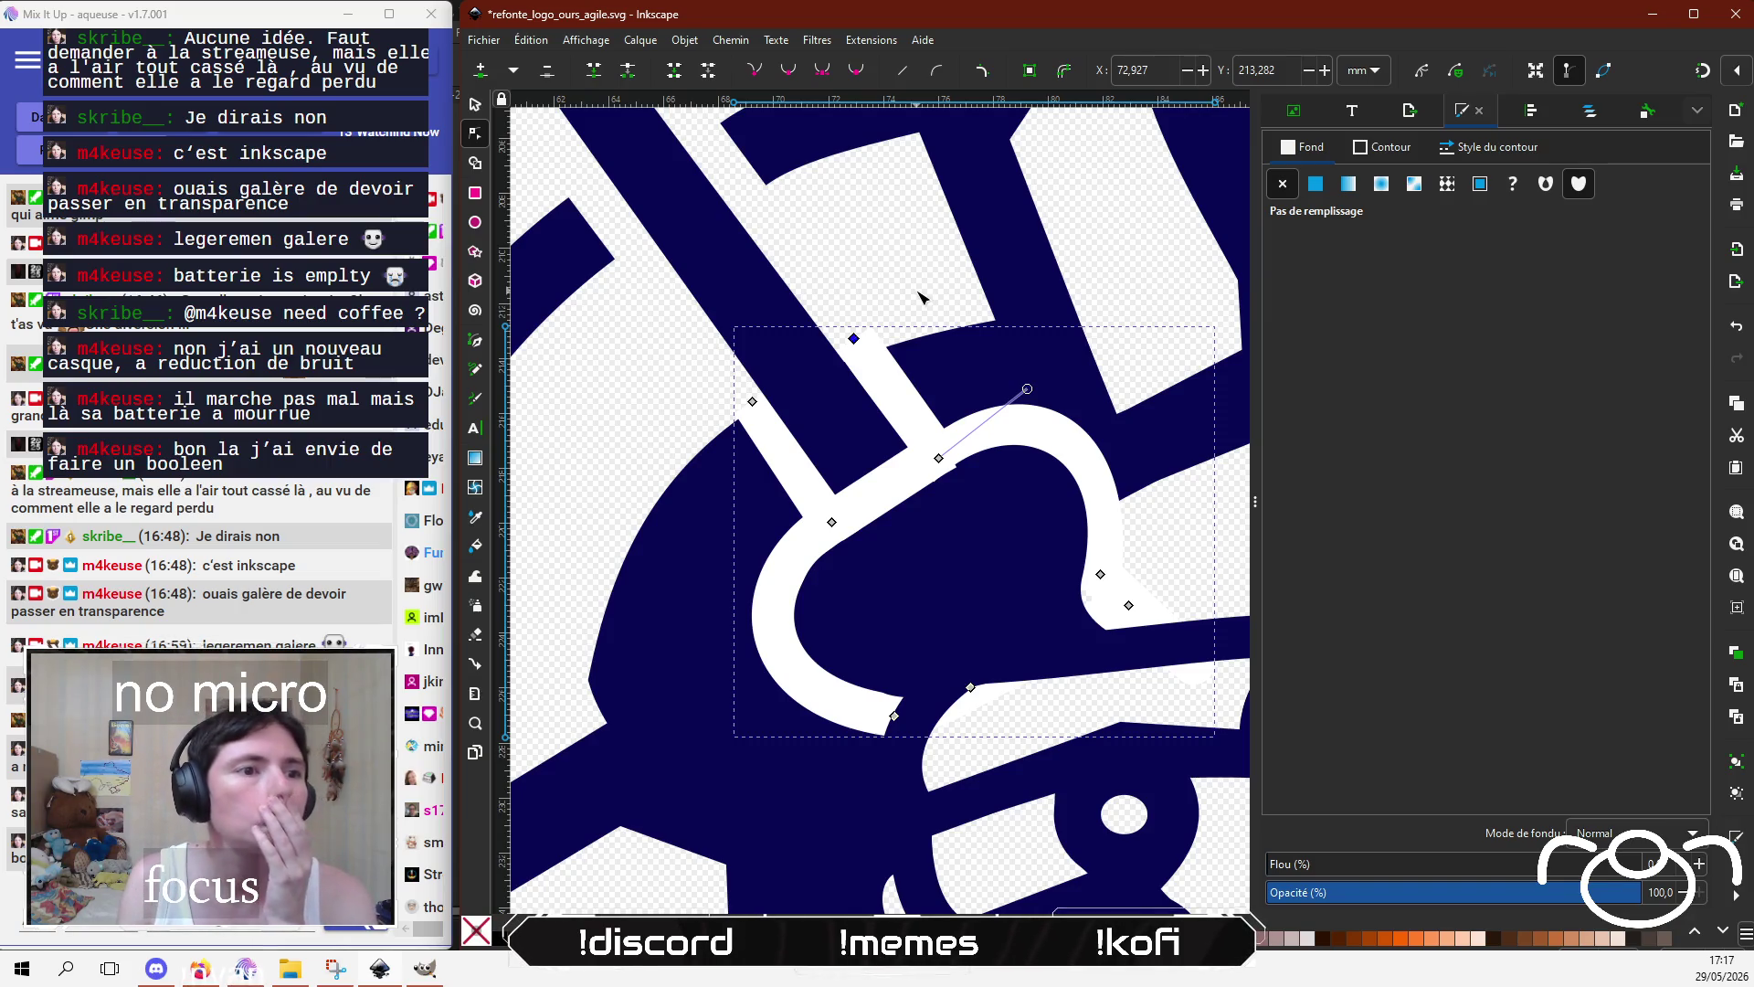
Step: Inspect the wrench head paths, ending with the large navy shape selected
{"action": "left_click", "coordinate": [983, 585]}
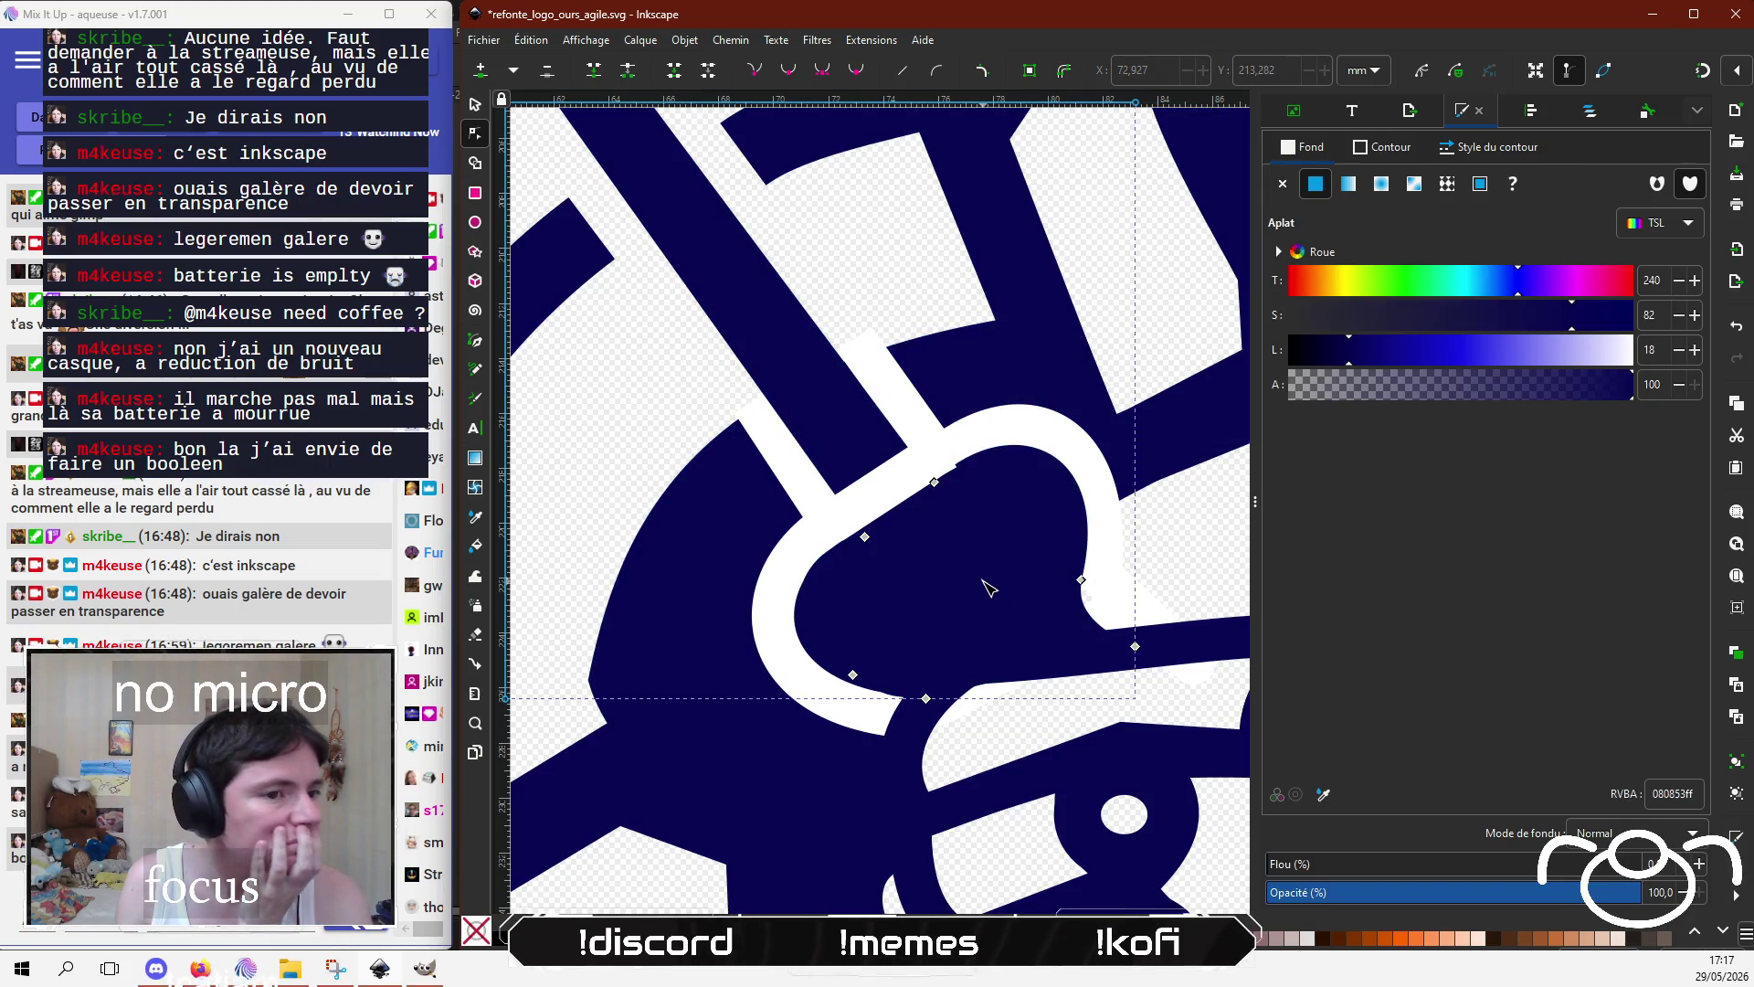
{"action": "left_click", "coordinate": [908, 476]}
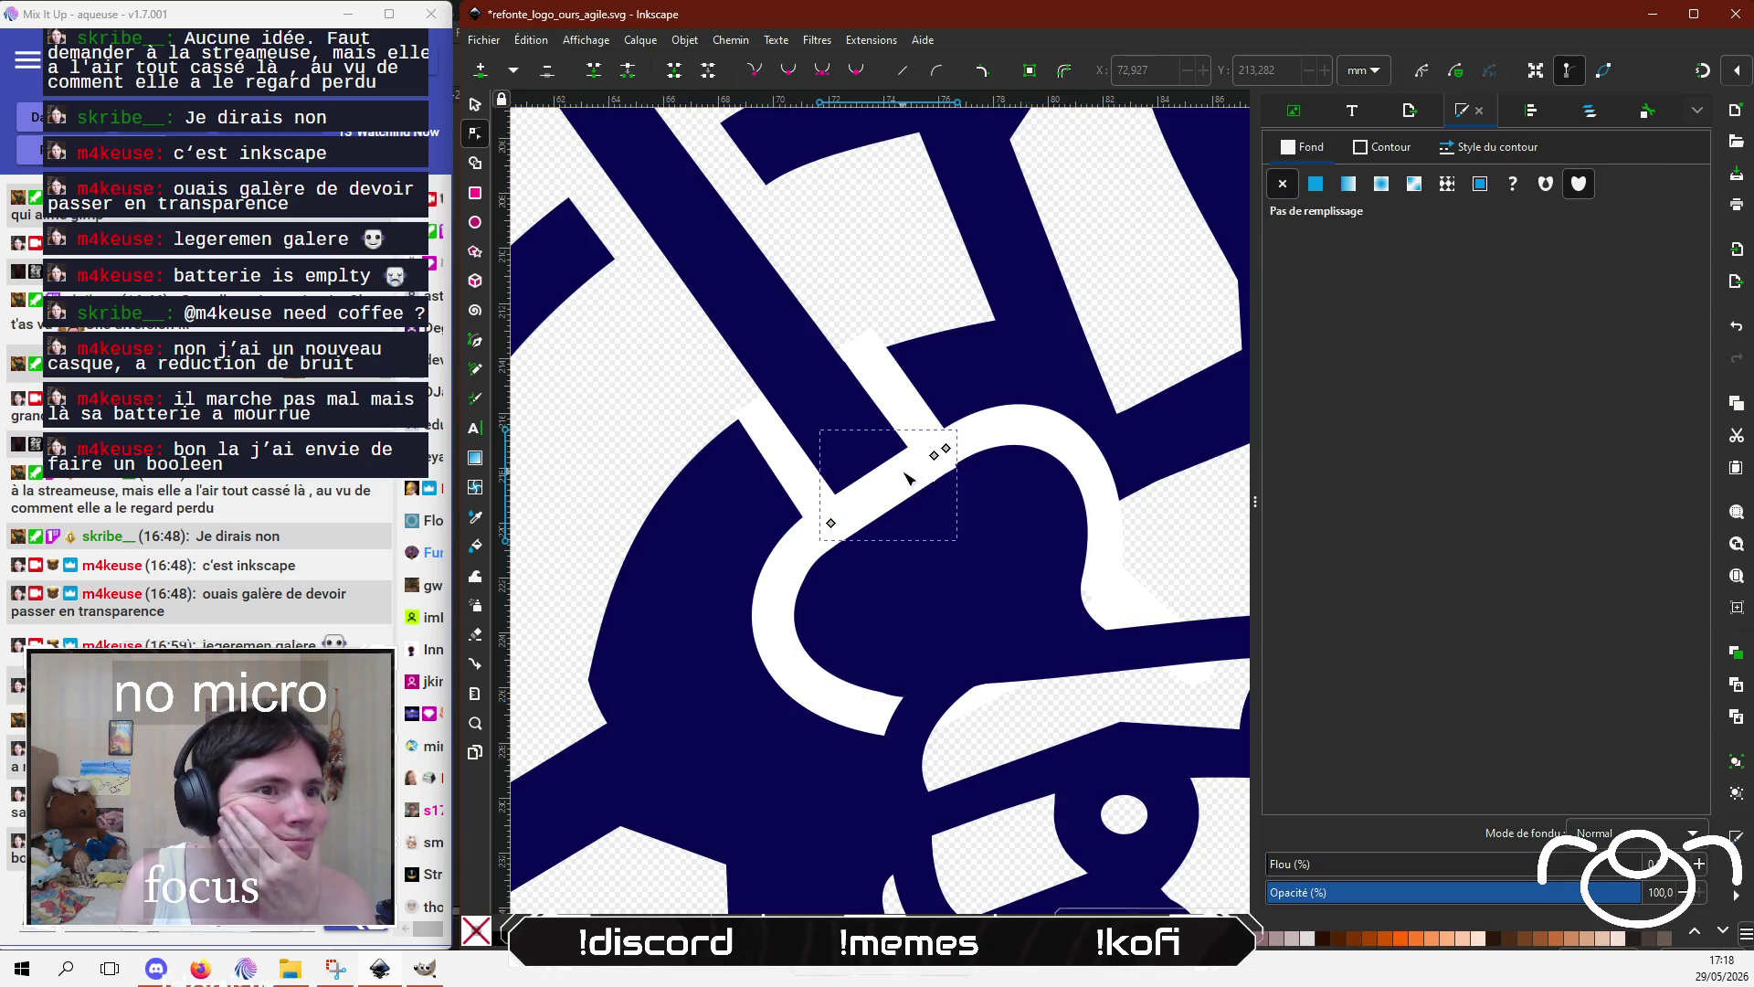
{"action": "left_click", "coordinate": [960, 354]}
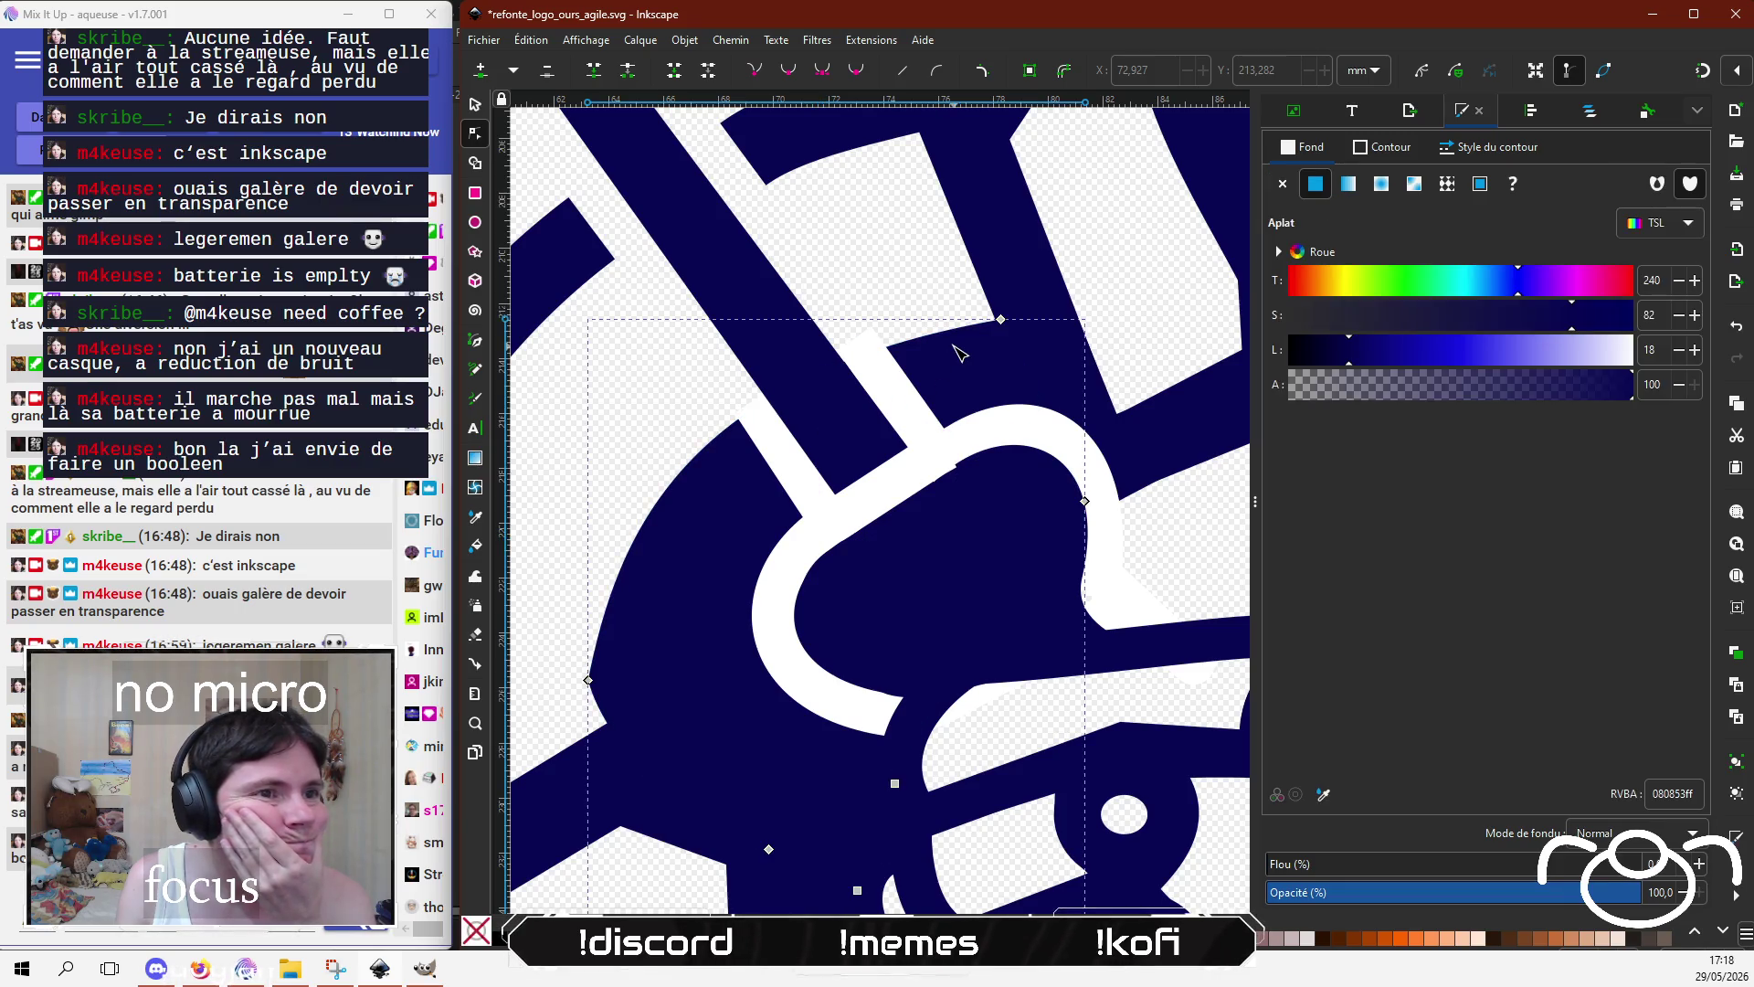
{"action": "left_click", "coordinate": [475, 343]}
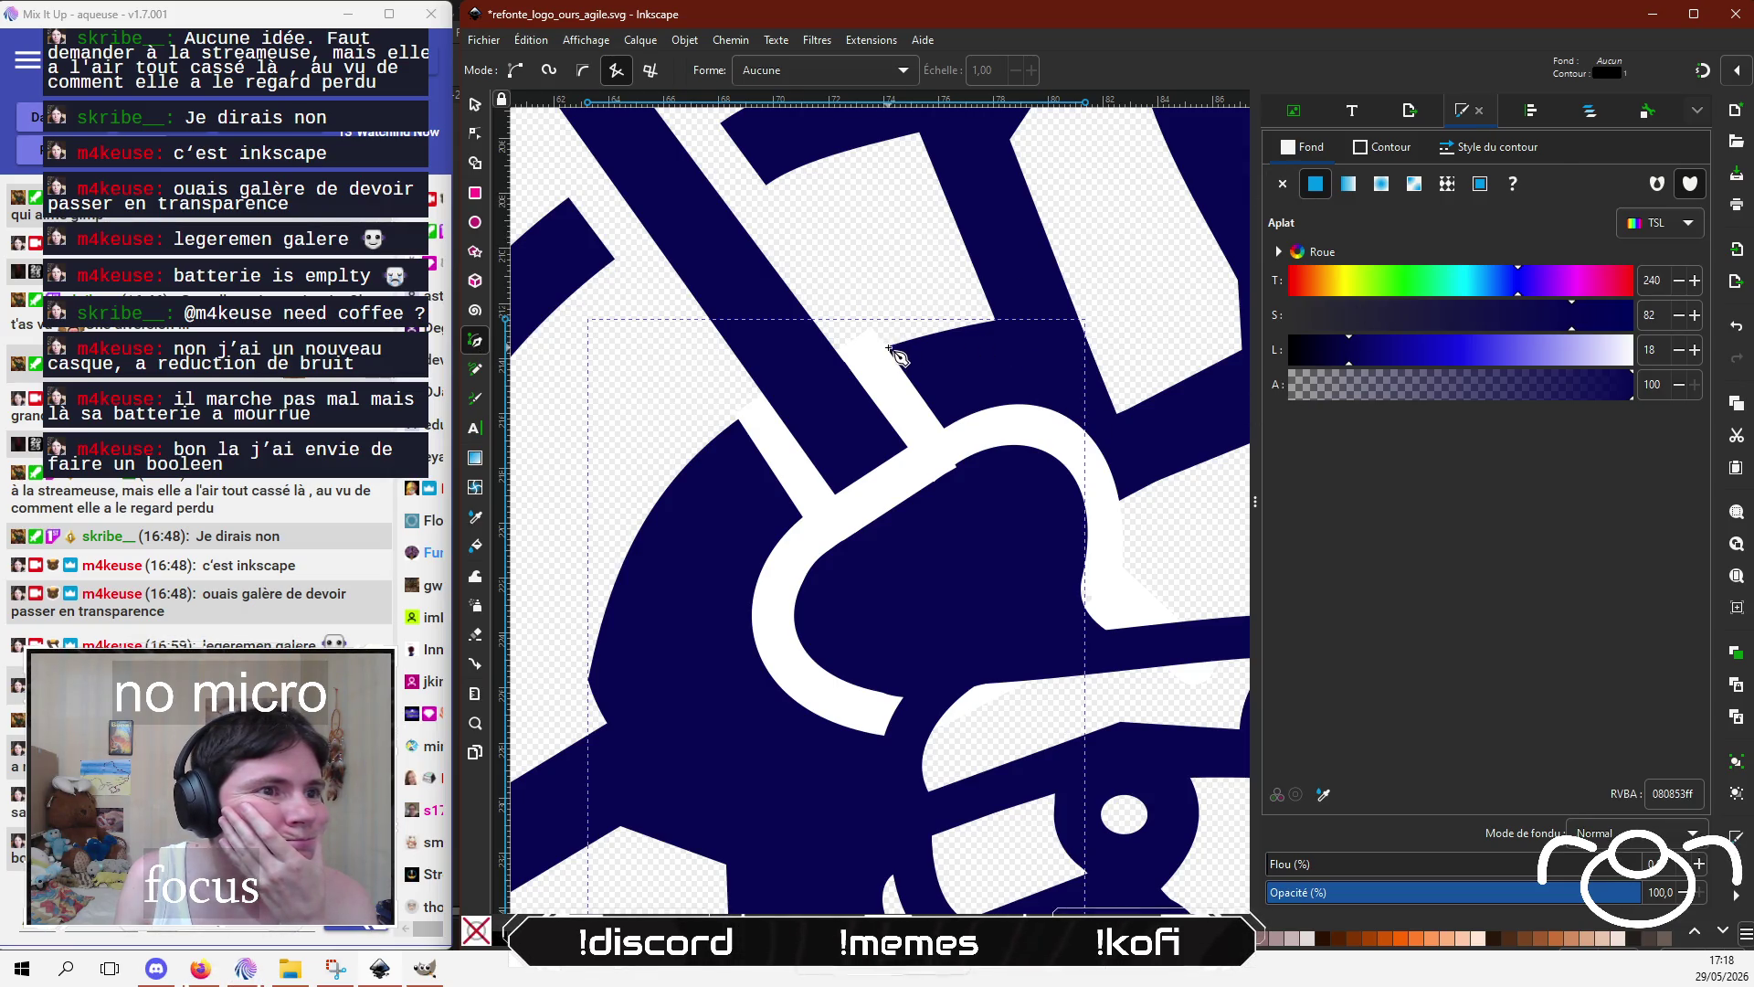
Step: Draw a four-sided wedge path beside the top of the screwdriver shaft
{"action": "left_click", "coordinate": [889, 348]}
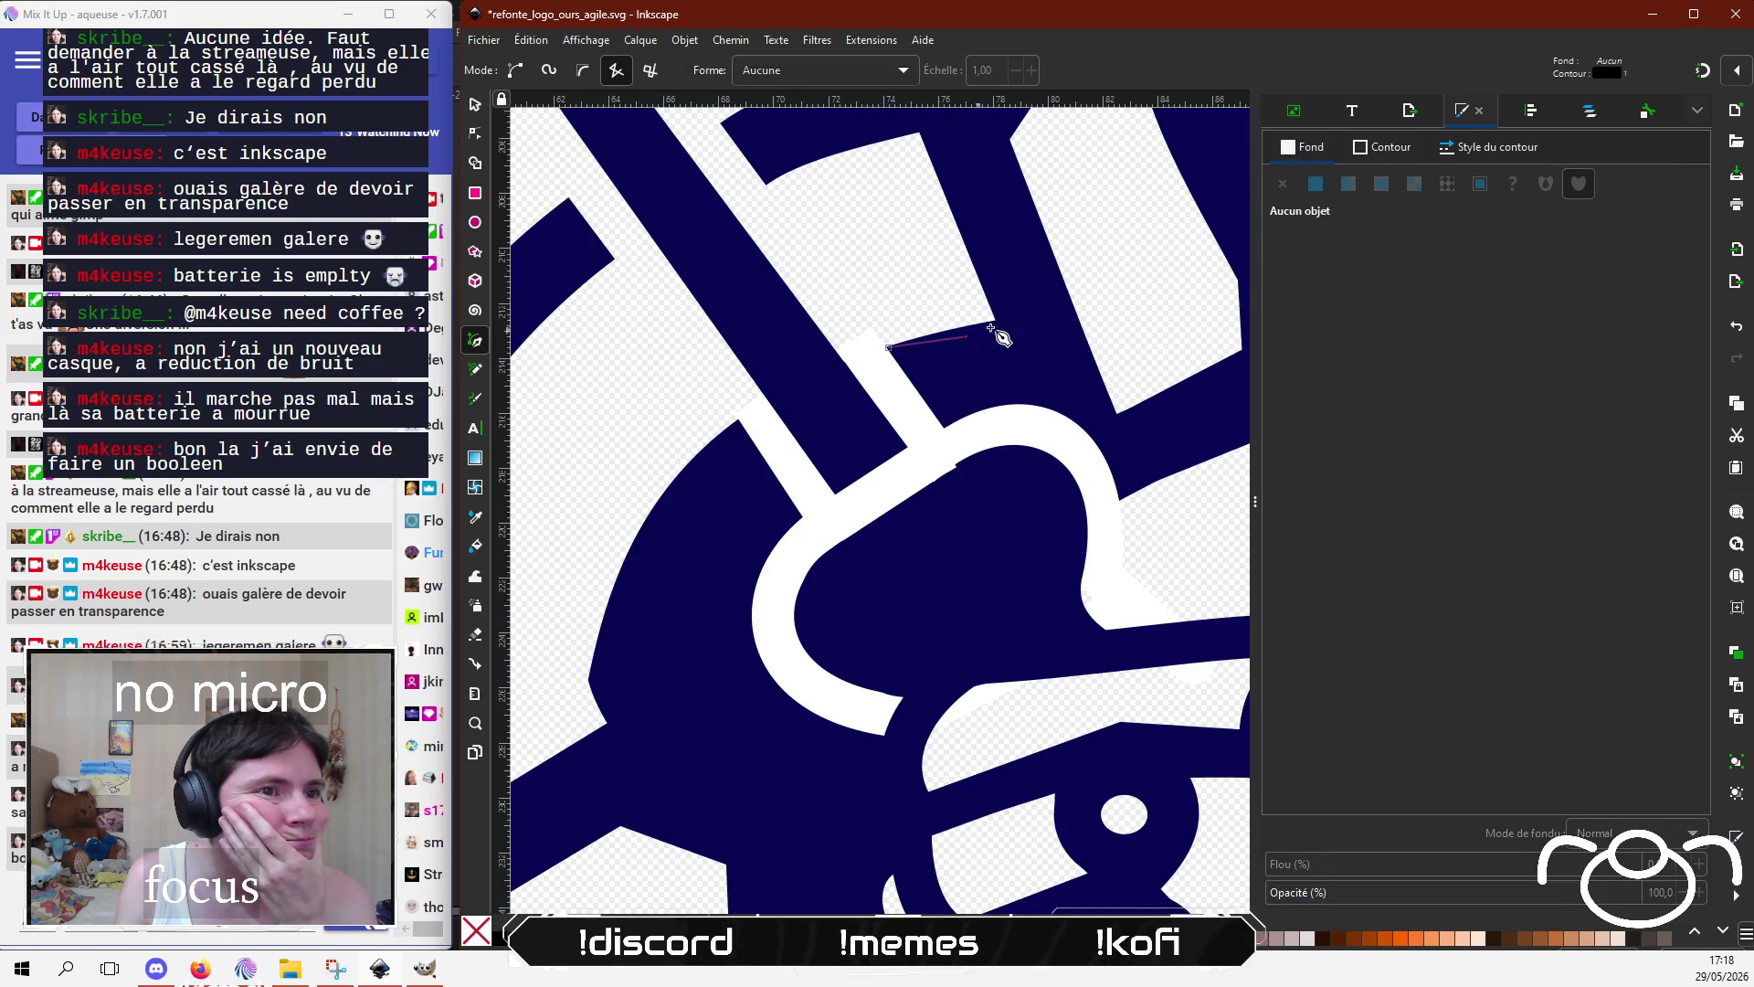
{"action": "left_click", "coordinate": [1050, 313]}
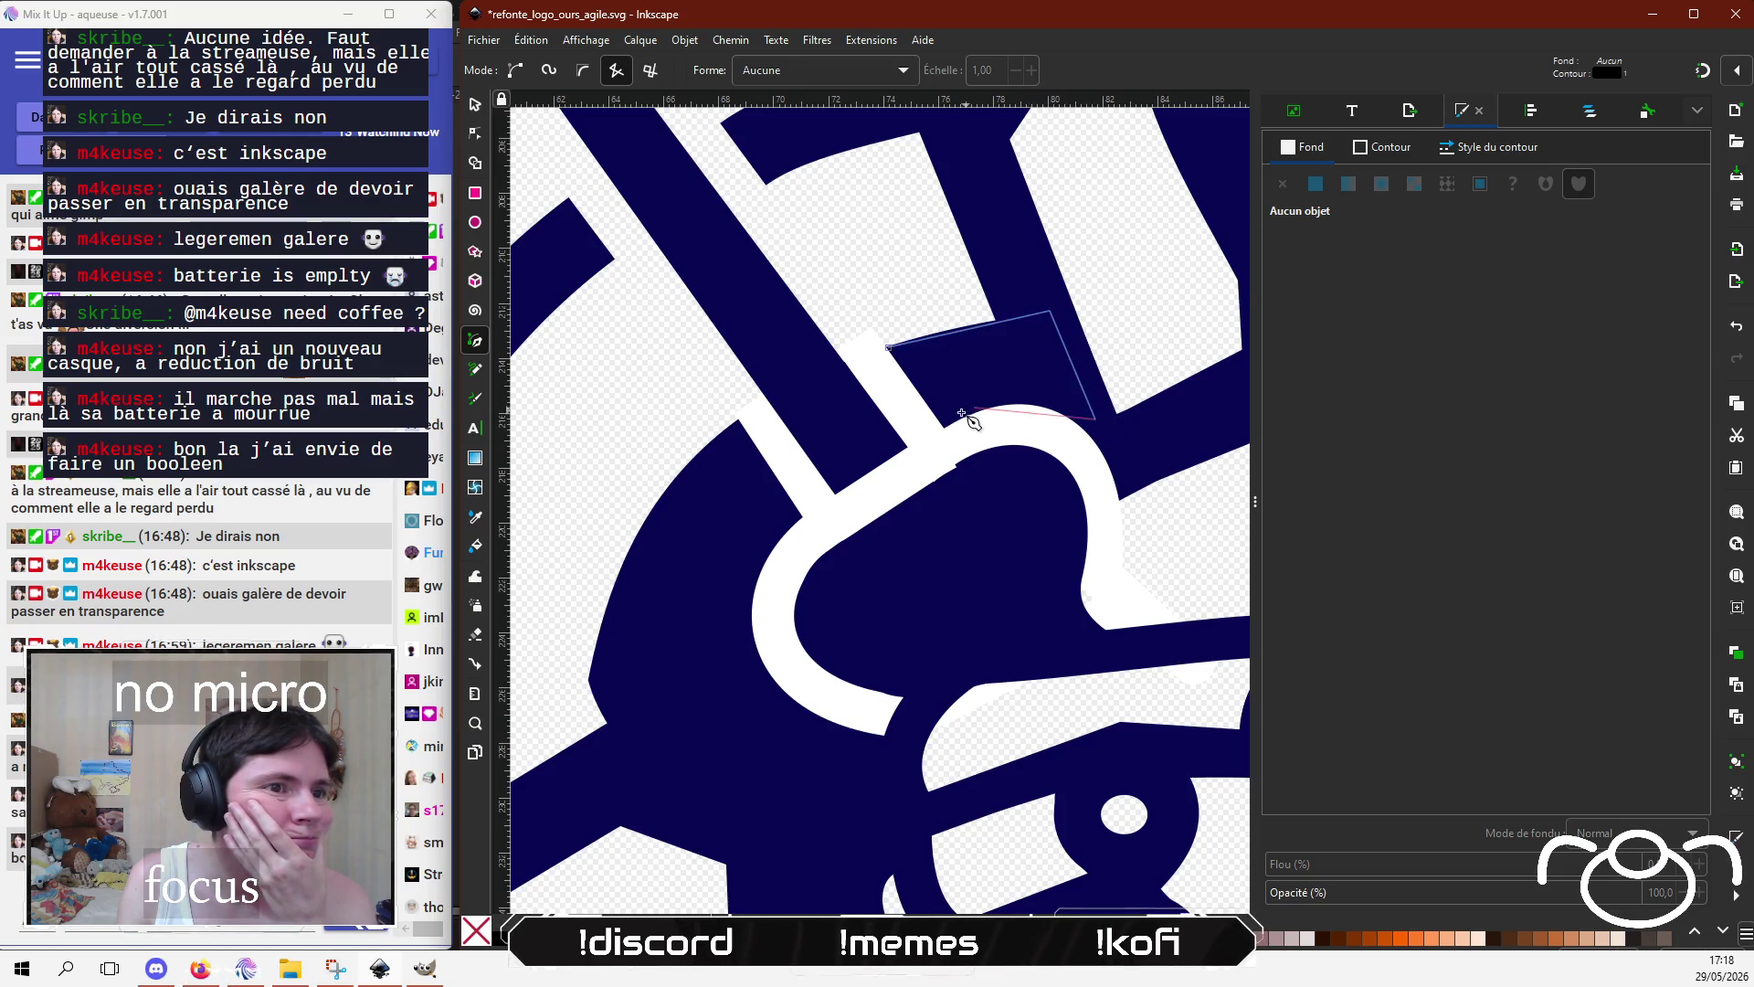
{"action": "left_click", "coordinate": [889, 348]}
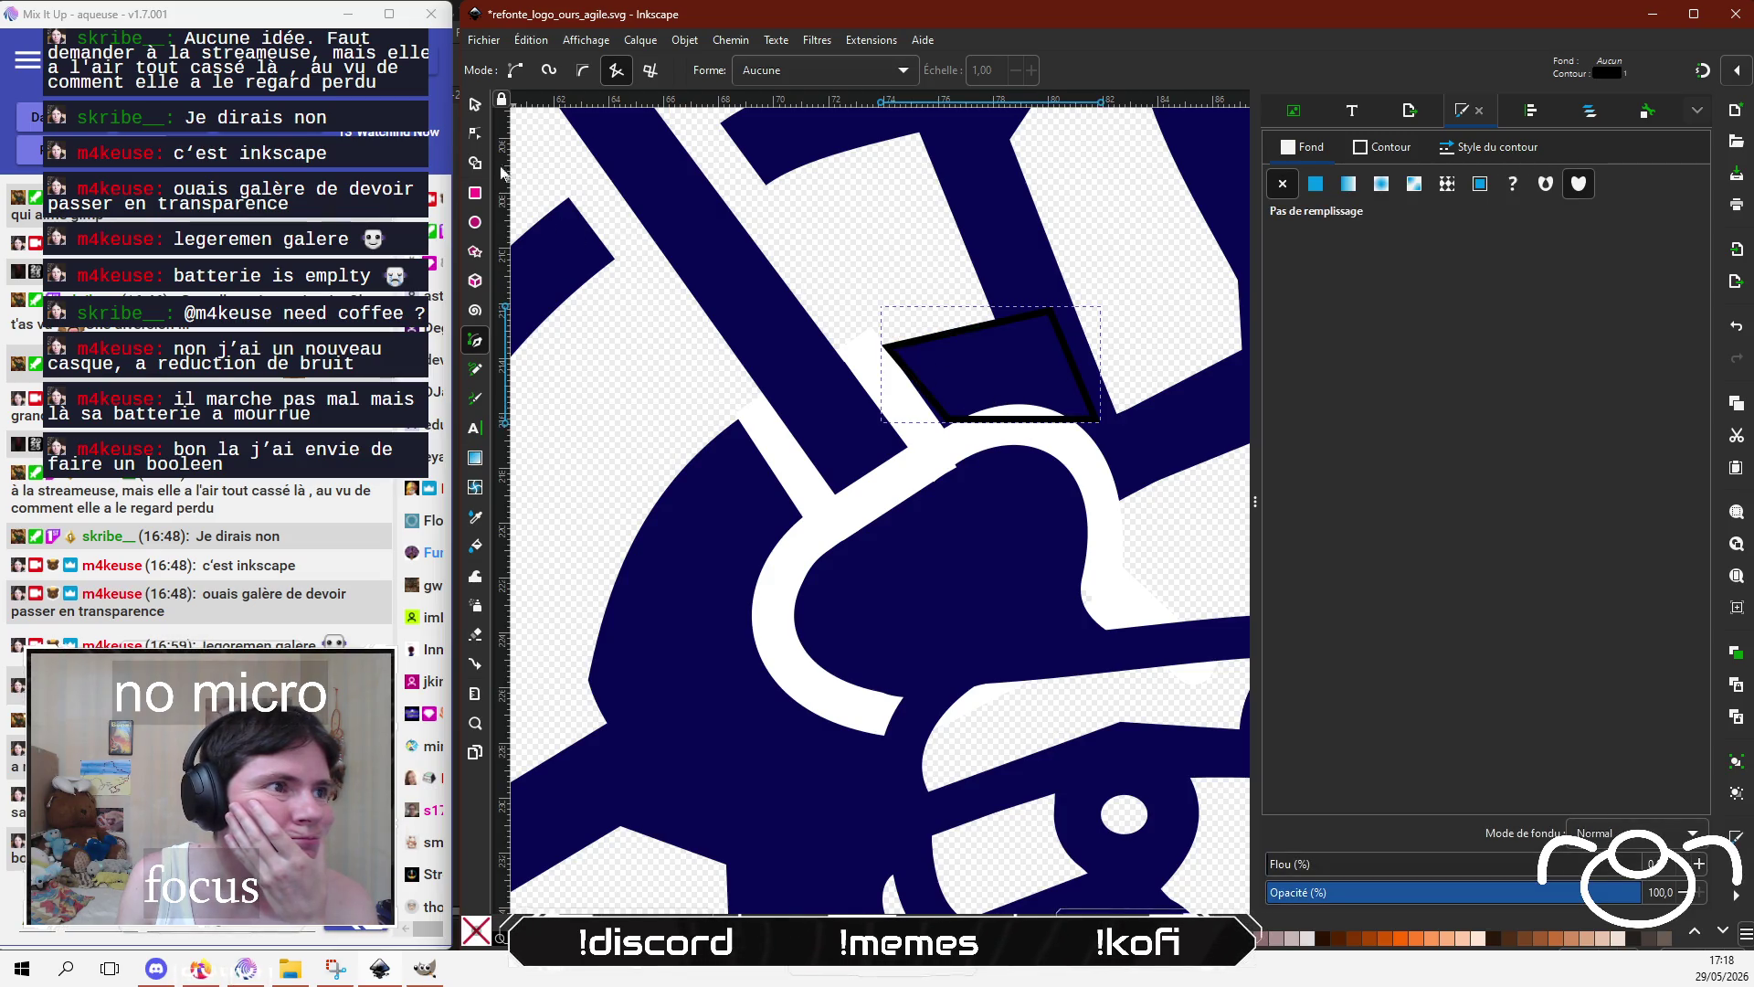
Step: Curve the wedge's lower edge and pull the navy shape's node out of the wedge
{"action": "left_click", "coordinate": [475, 133]}
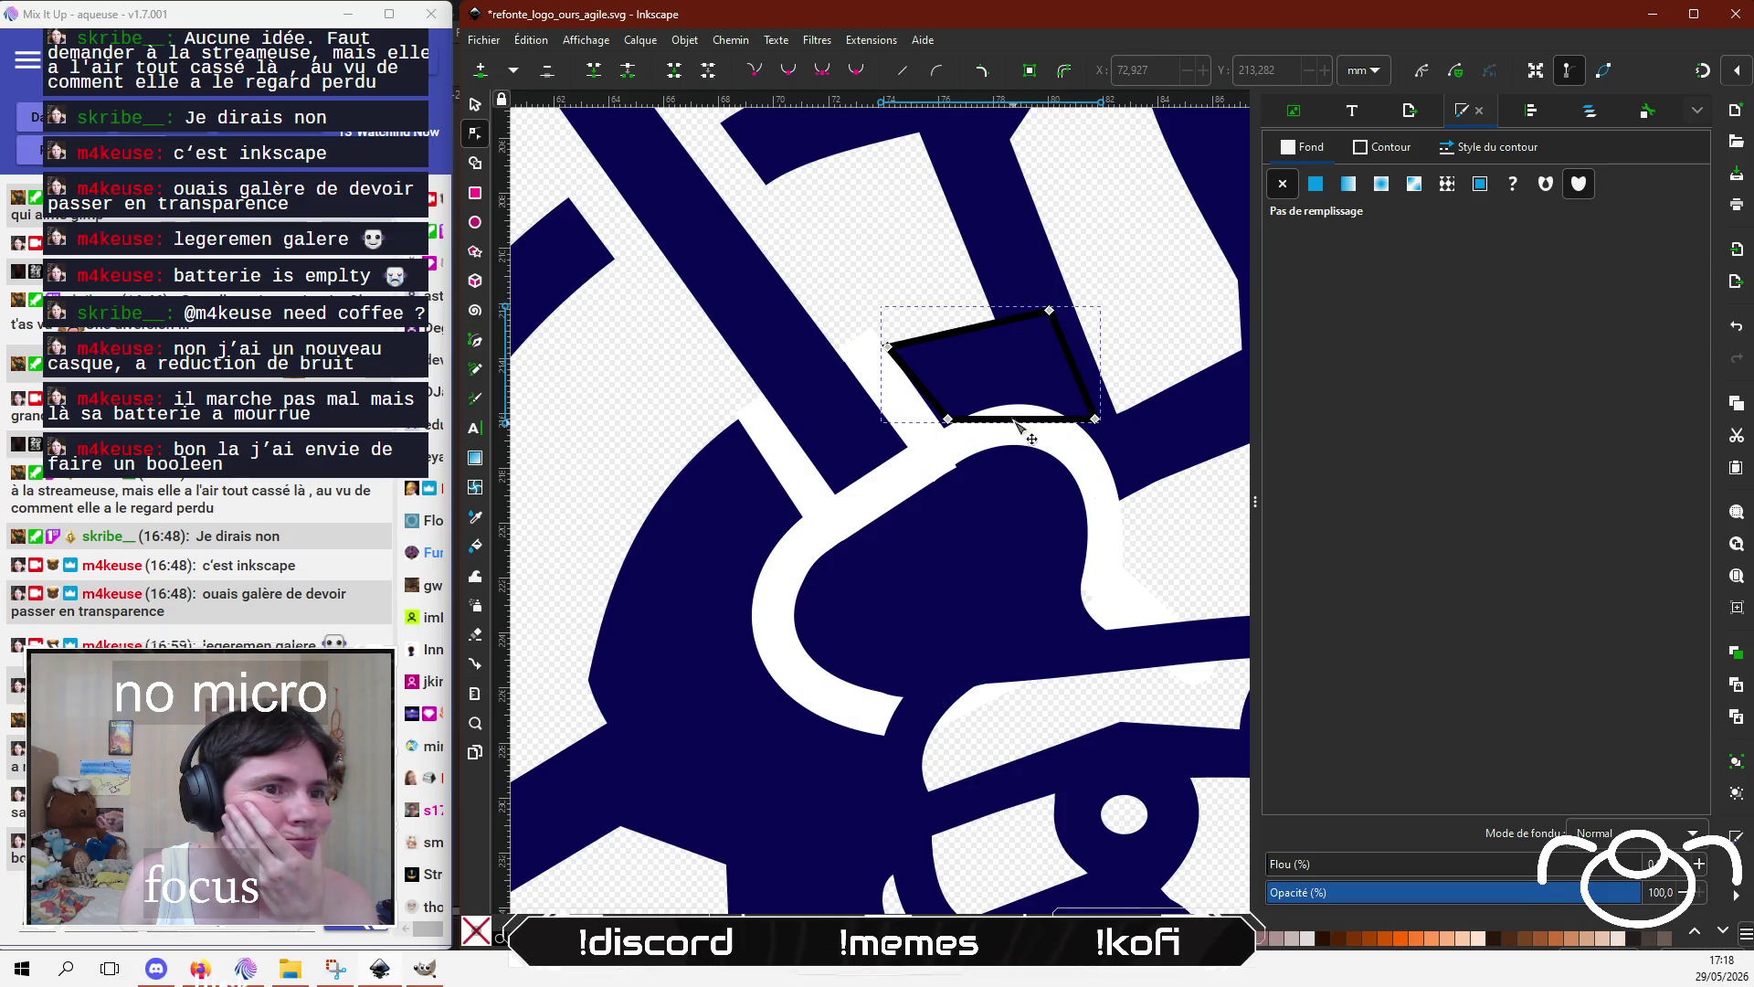
{"action": "left_click_drag", "start_coordinate": [1017, 422], "coordinate": [1021, 402]}
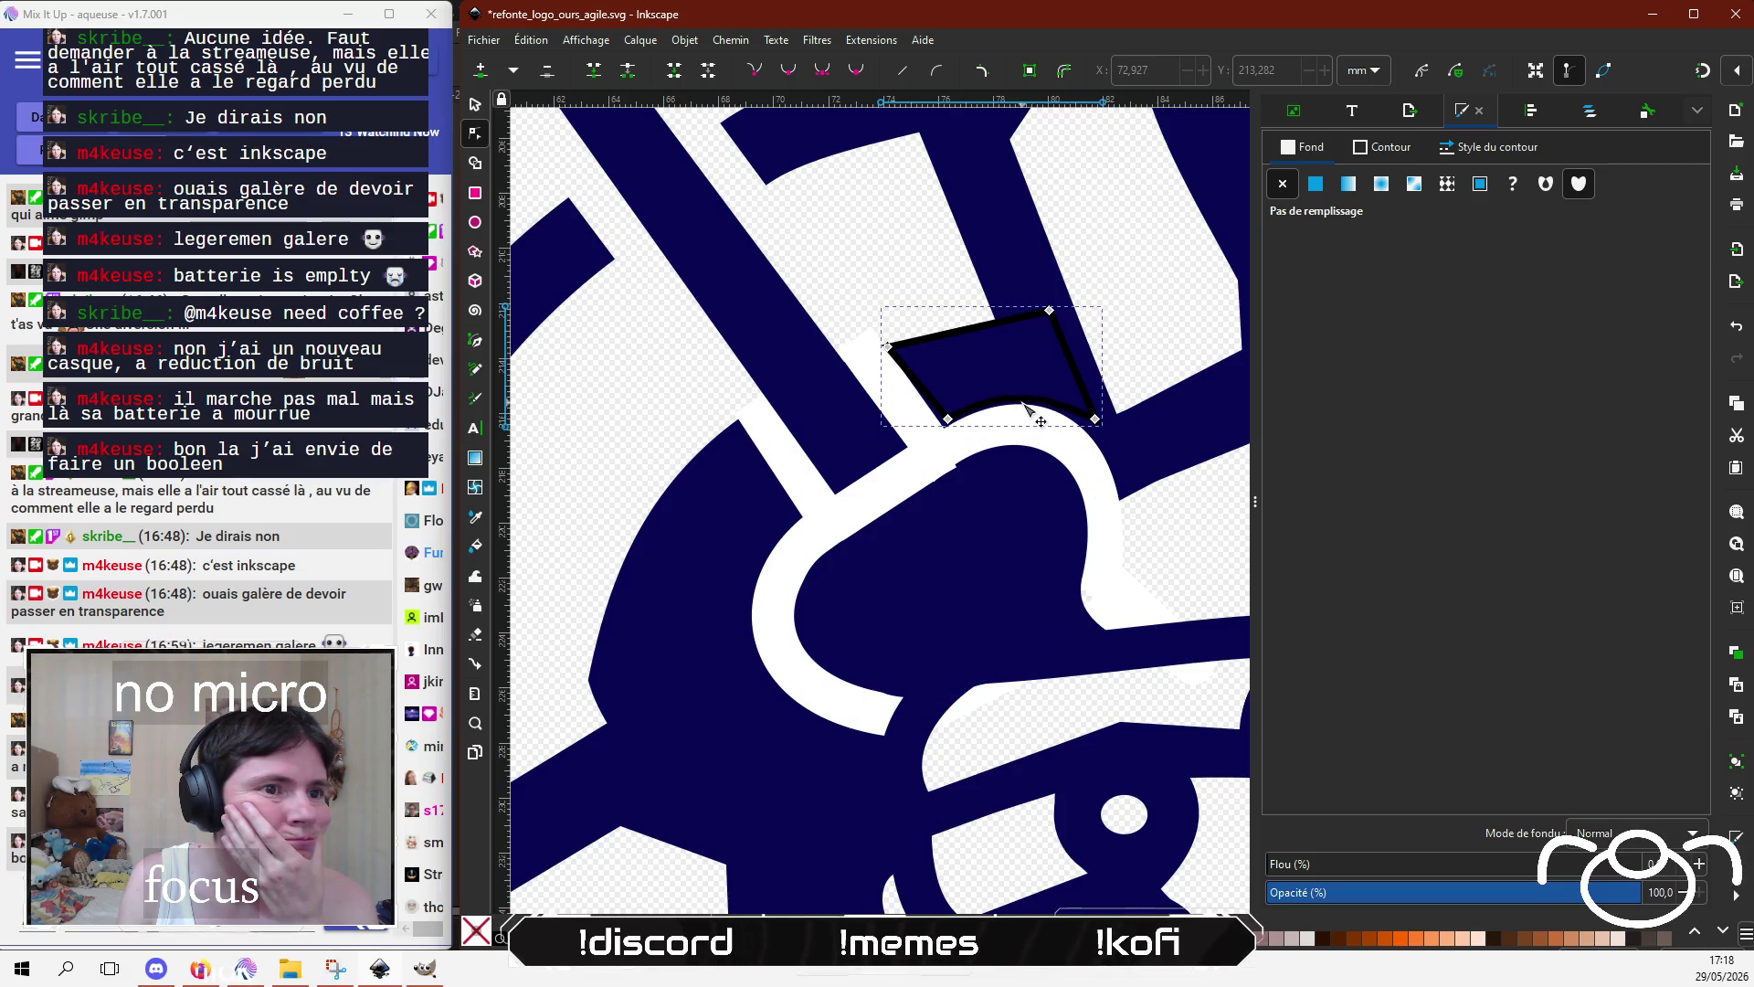
{"action": "mouse_move", "coordinate": [1095, 420]}
{"action": "left_mouse_down"}
{"action": "mouse_move", "coordinate": [1119, 465]}
{"action": "mouse_move", "coordinate": [1079, 406]}
{"action": "left_mouse_up"}
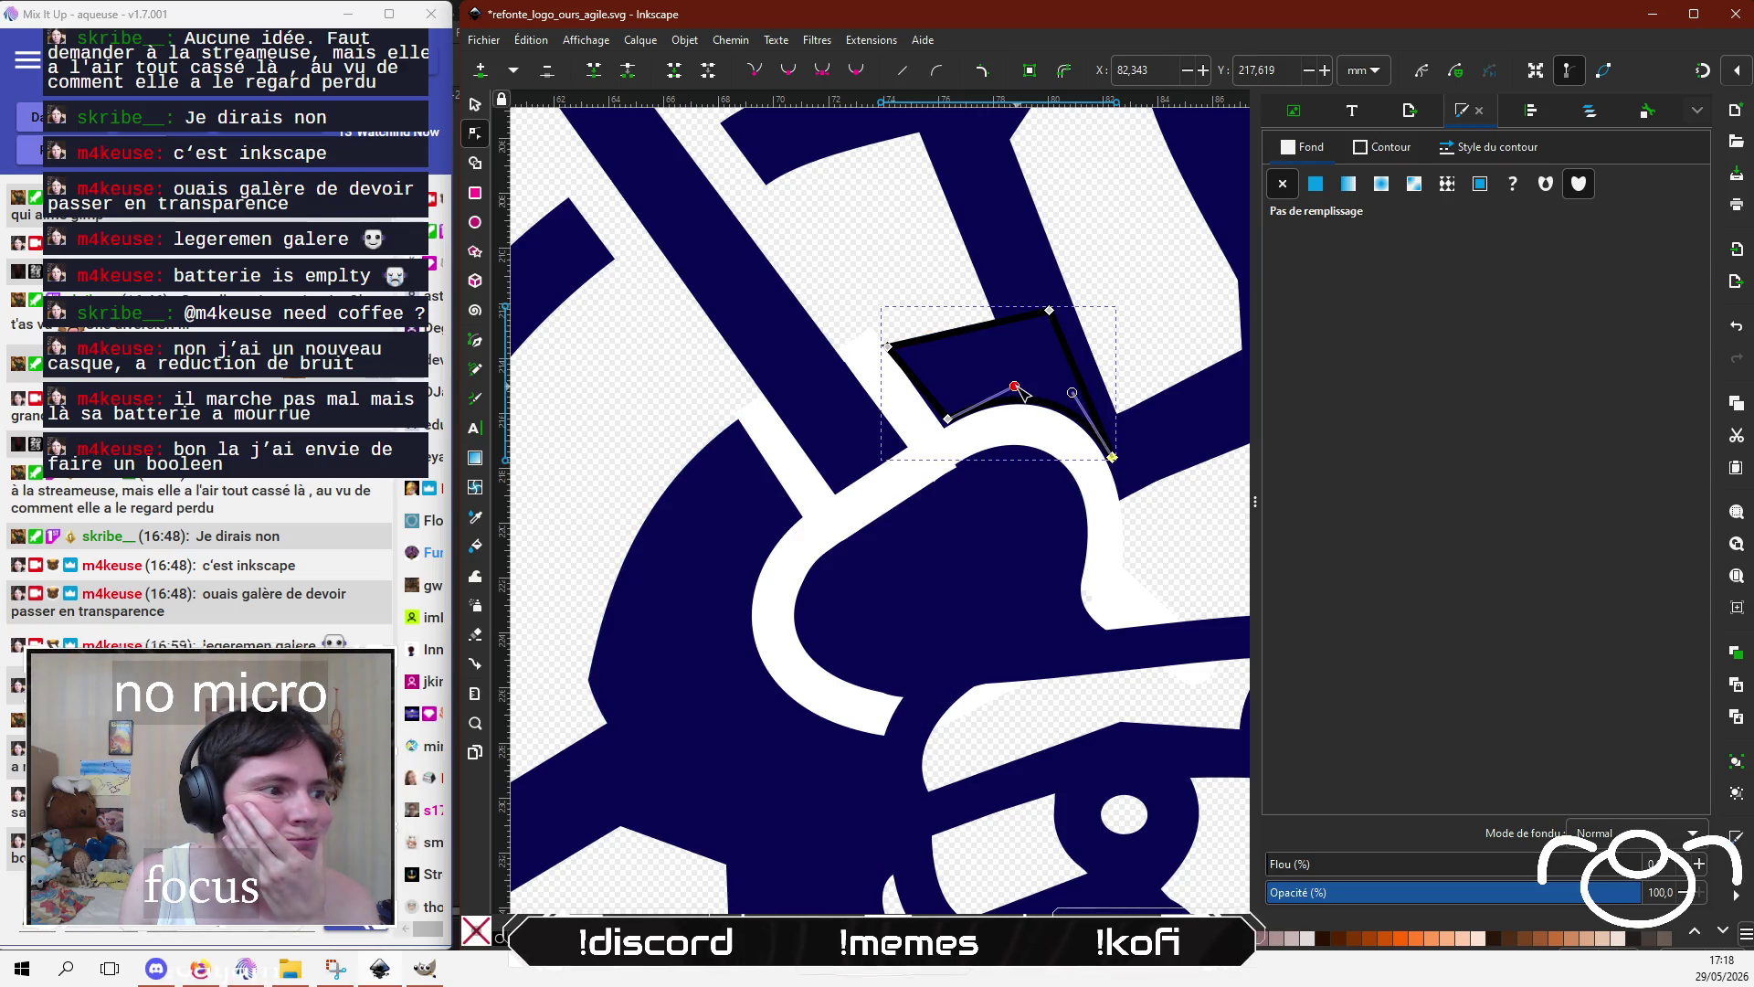
{"action": "left_click_drag", "start_coordinate": [1012, 389], "coordinate": [994, 391]}
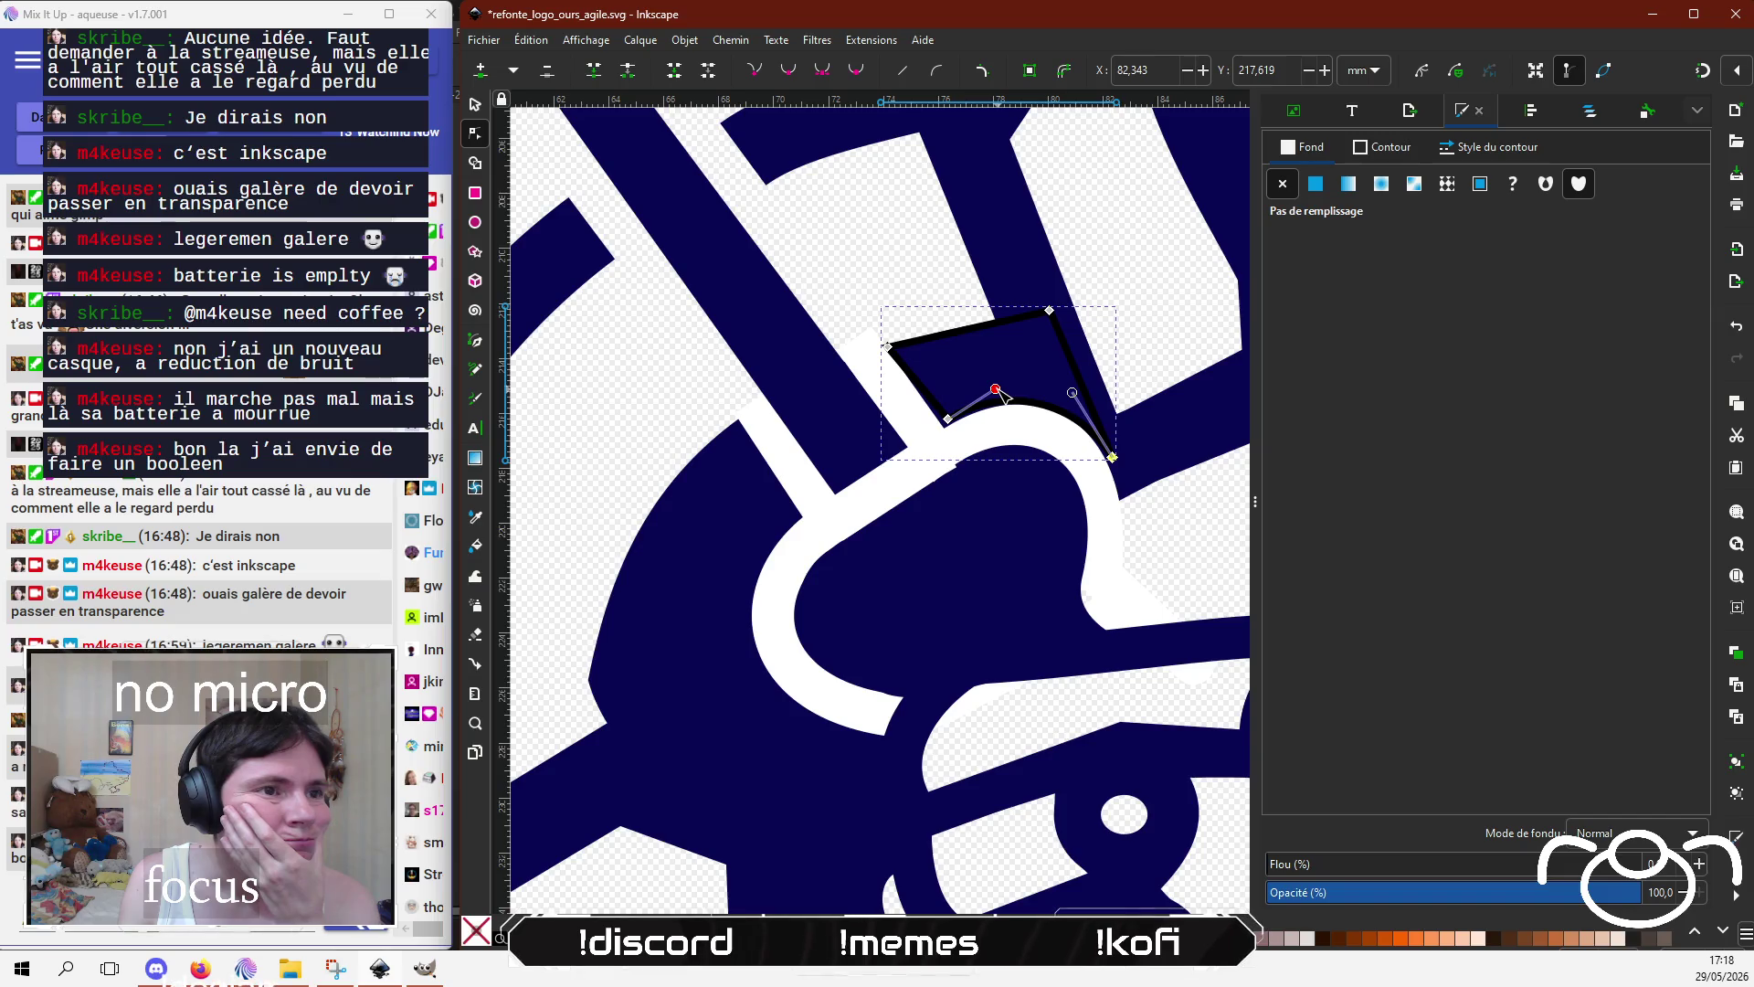
{"action": "left_click", "coordinate": [725, 512]}
{"action": "left_click_drag", "start_coordinate": [1002, 321], "coordinate": [743, 426]}
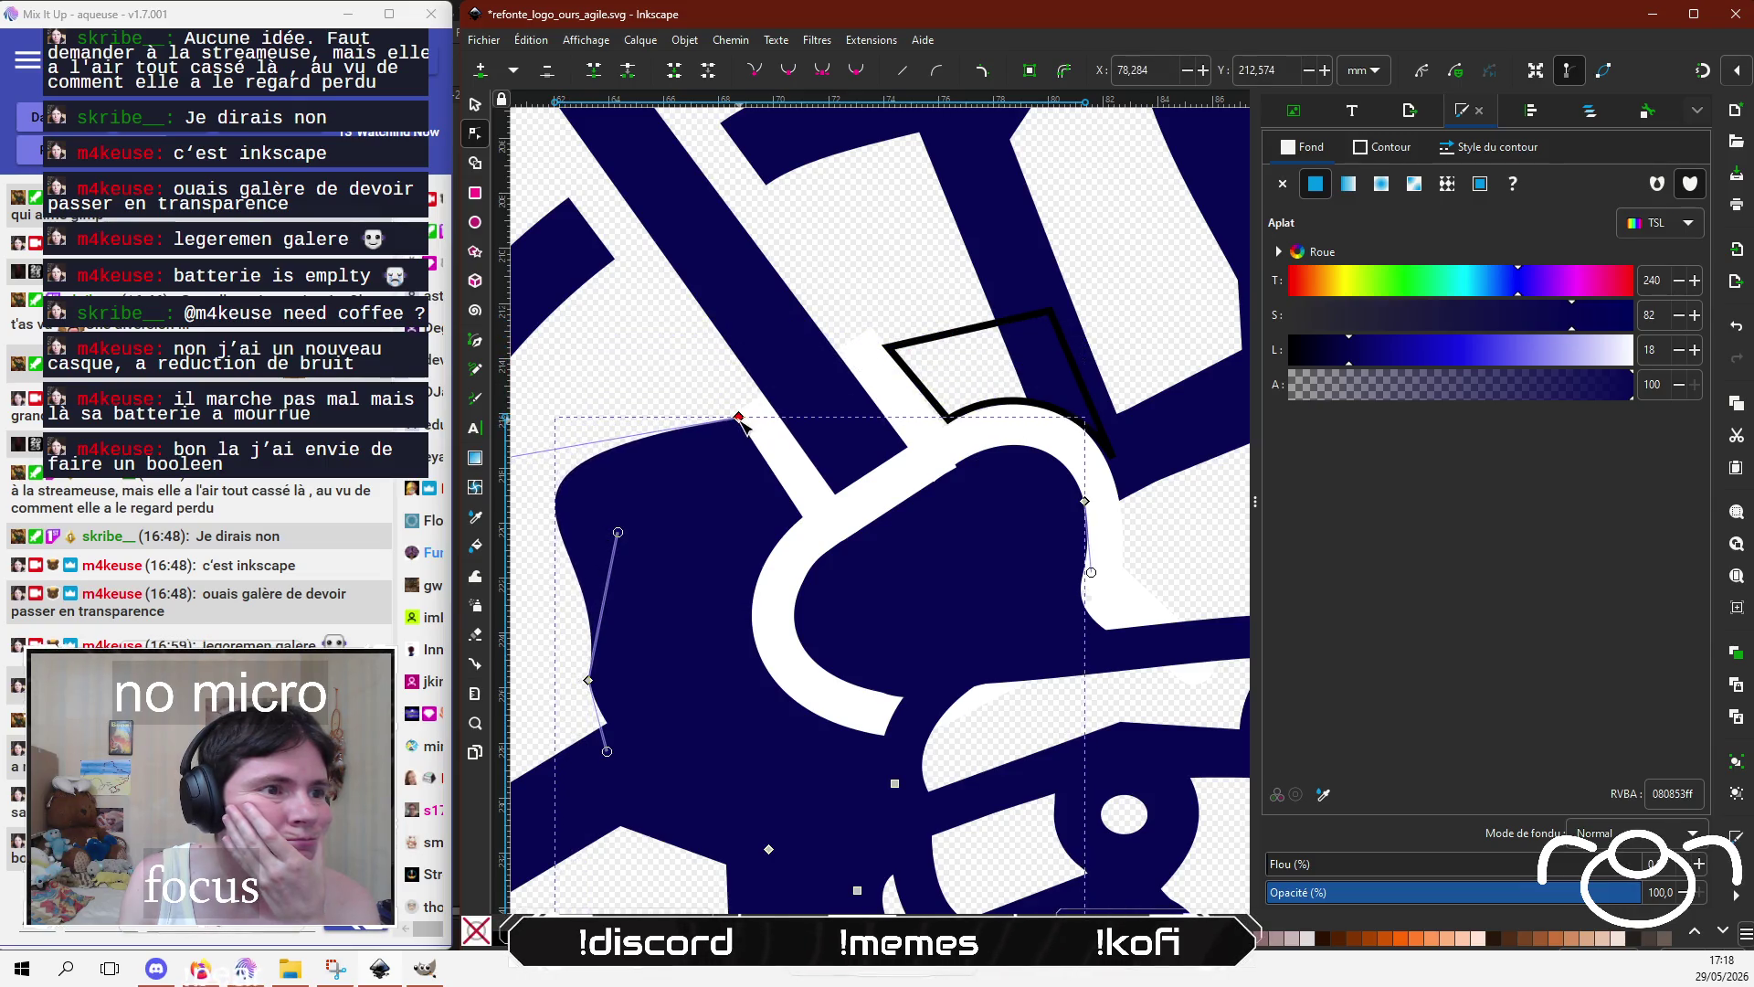
Step: Reshape the navy shape's upper-left curve and inner edge to follow the white hook
{"action": "scroll", "coordinate": [695, 427], "scroll_direction": "left", "scroll_amount": 5}
{"action": "mouse_move", "coordinate": [668, 435]}
{"action": "left_mouse_down"}
{"action": "mouse_move", "coordinate": [853, 432]}
{"action": "mouse_move", "coordinate": [846, 458]}
{"action": "left_mouse_up"}
{"action": "scroll", "coordinate": [914, 448], "scroll_direction": "right", "scroll_amount": 5}
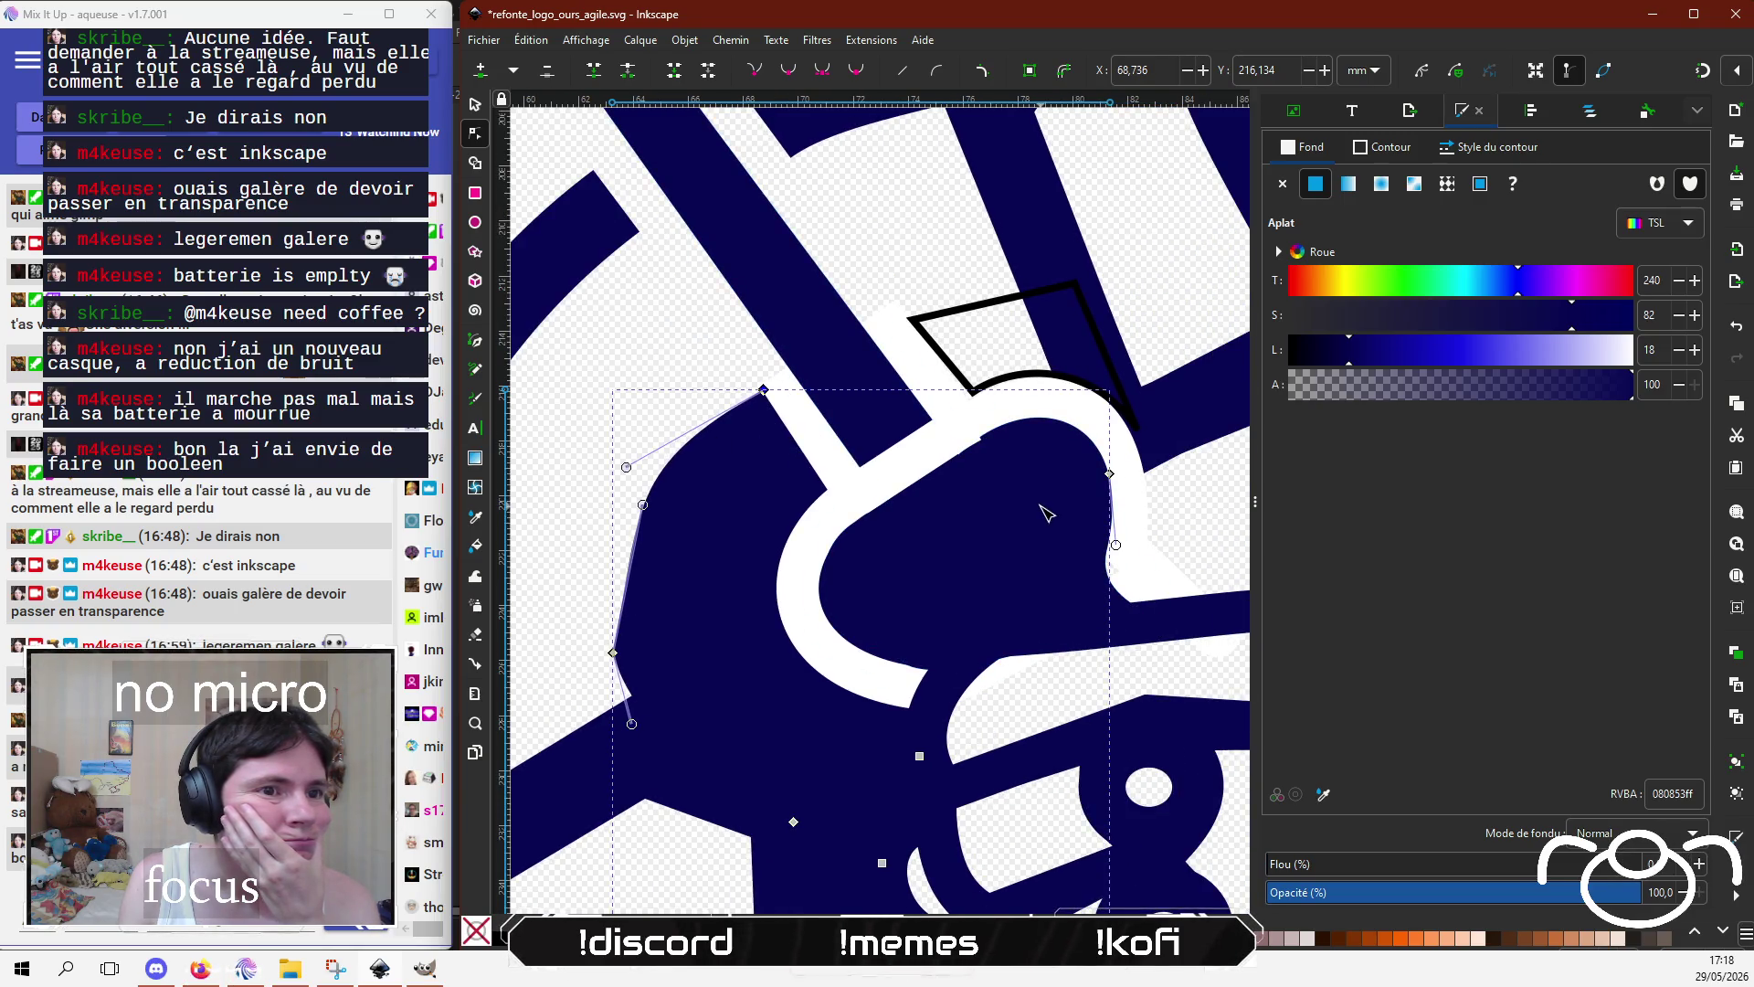
{"action": "left_click_drag", "start_coordinate": [1109, 474], "coordinate": [1046, 485]}
{"action": "left_click_drag", "start_coordinate": [897, 519], "coordinate": [828, 485]}
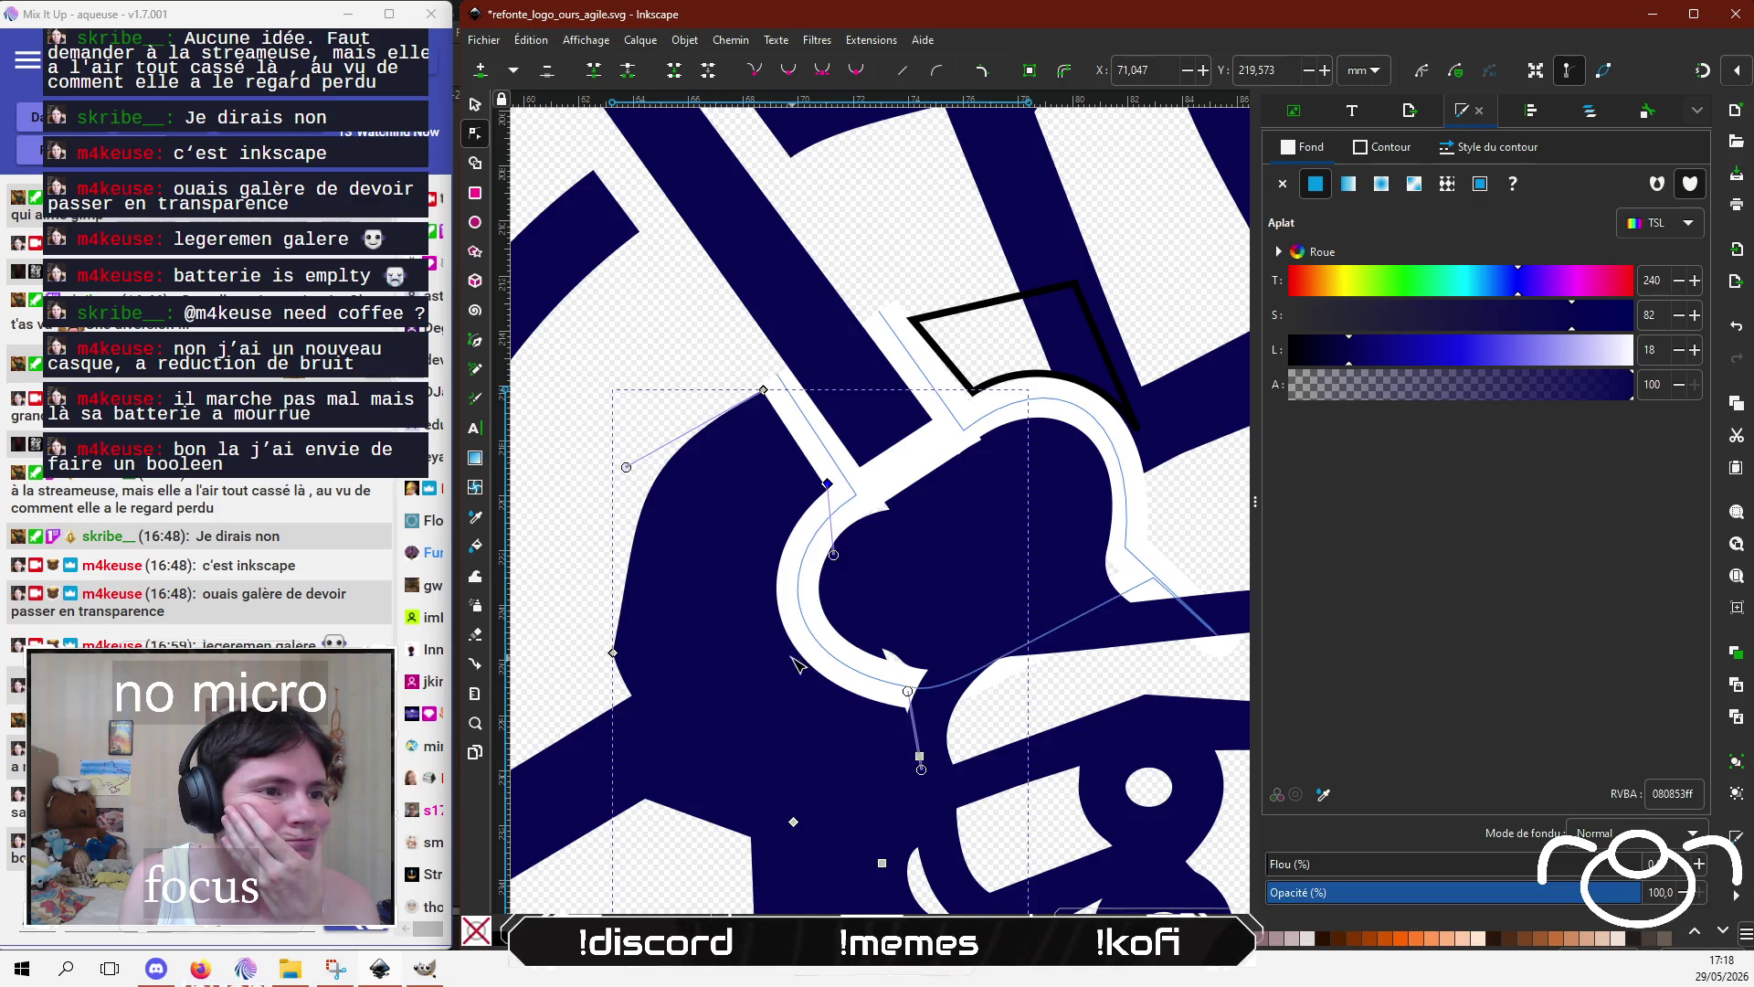
{"action": "left_click_drag", "start_coordinate": [920, 757], "coordinate": [927, 722]}
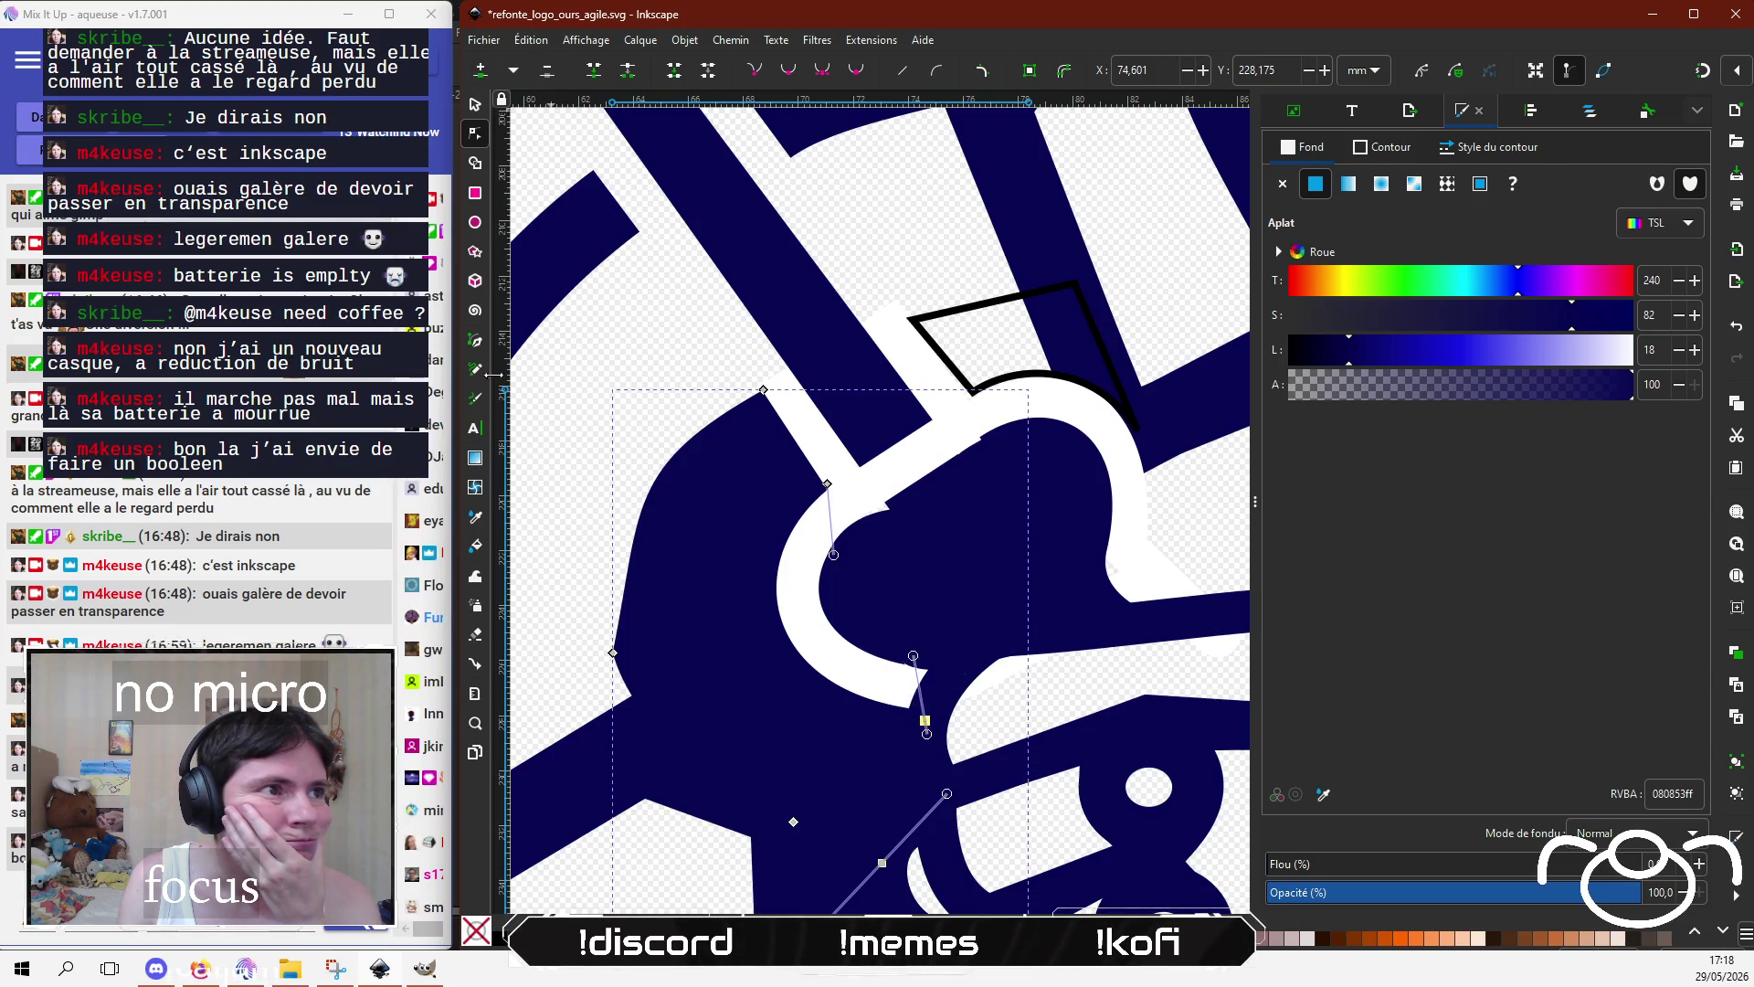
{"action": "left_click", "coordinate": [776, 558]}
{"action": "left_click", "coordinate": [806, 487]}
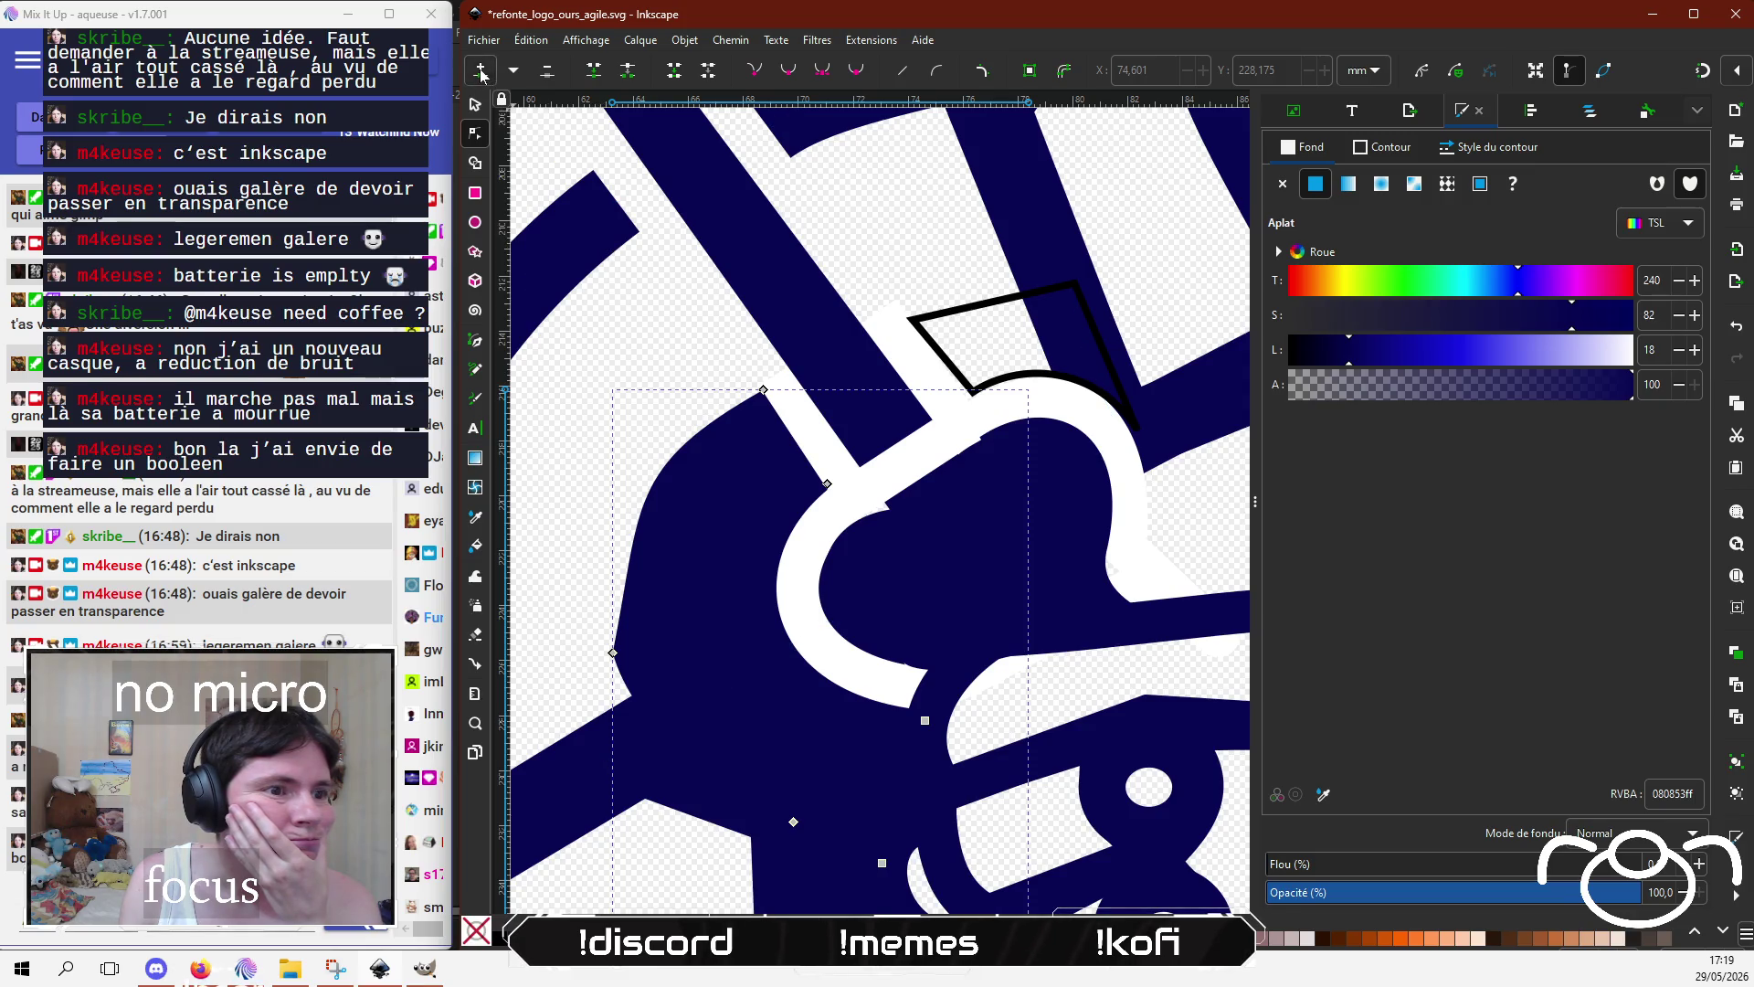
{"action": "left_click", "coordinate": [862, 582]}
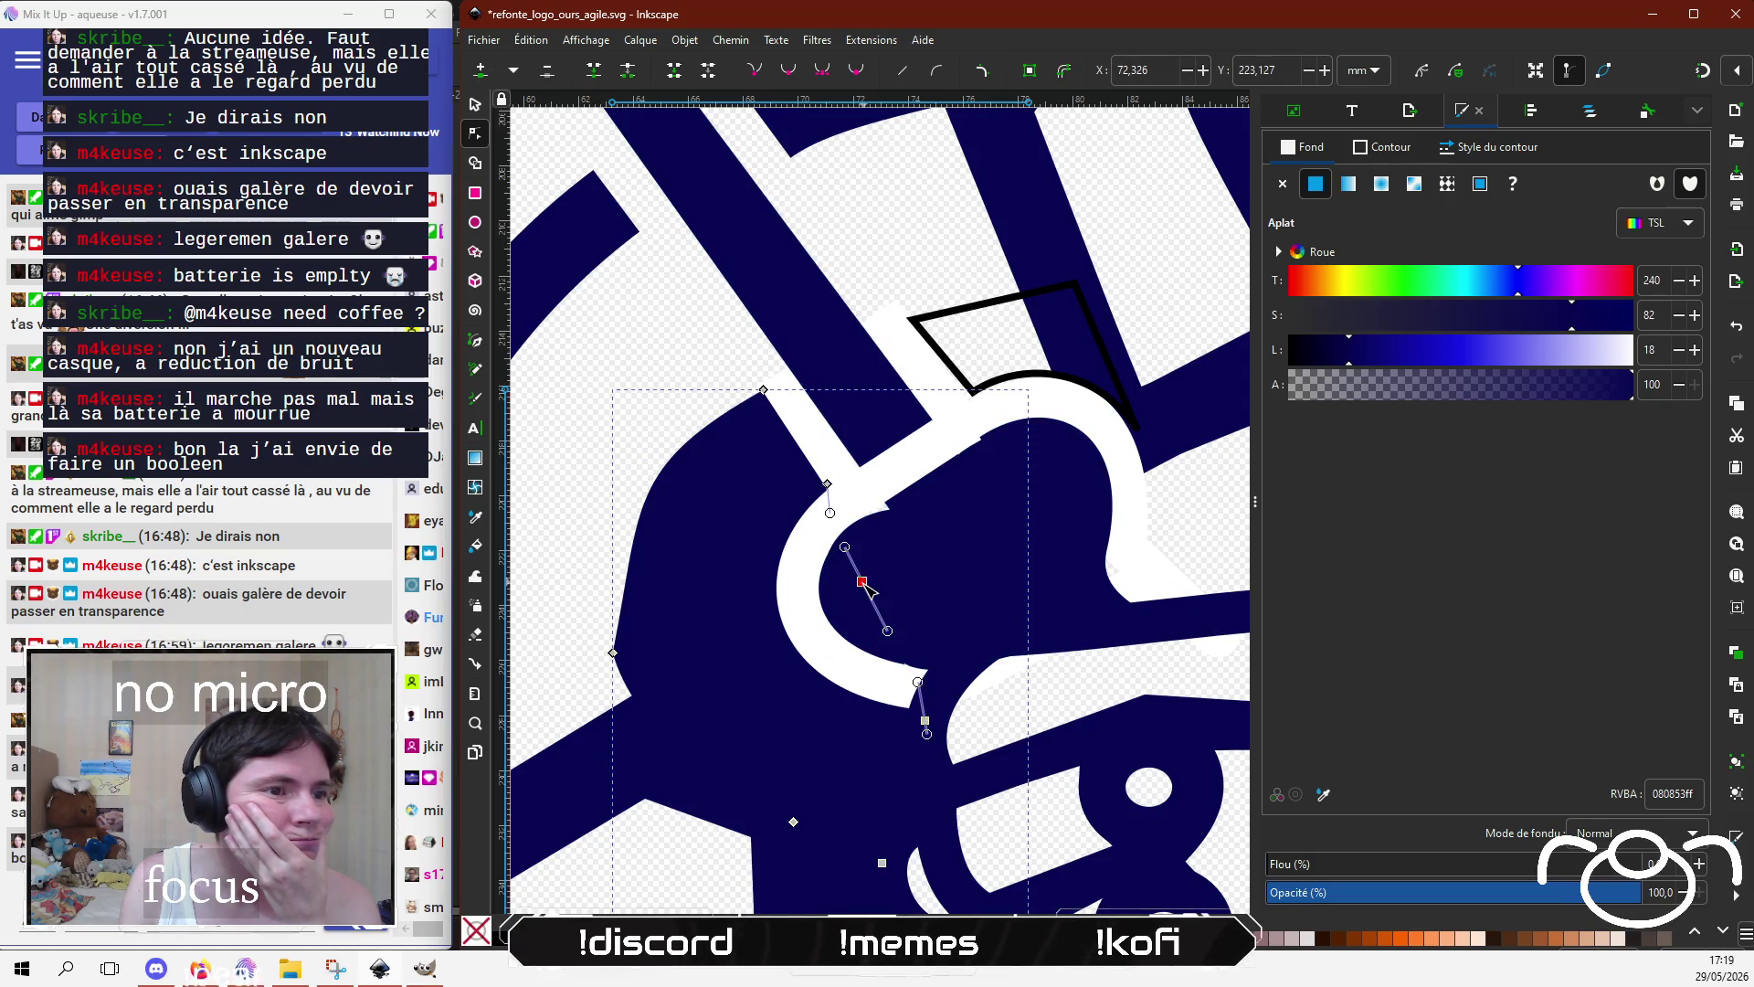
{"action": "mouse_move", "coordinate": [862, 582]}
{"action": "left_mouse_down"}
{"action": "mouse_move", "coordinate": [771, 534]}
{"action": "mouse_move", "coordinate": [787, 554]}
{"action": "left_mouse_up"}
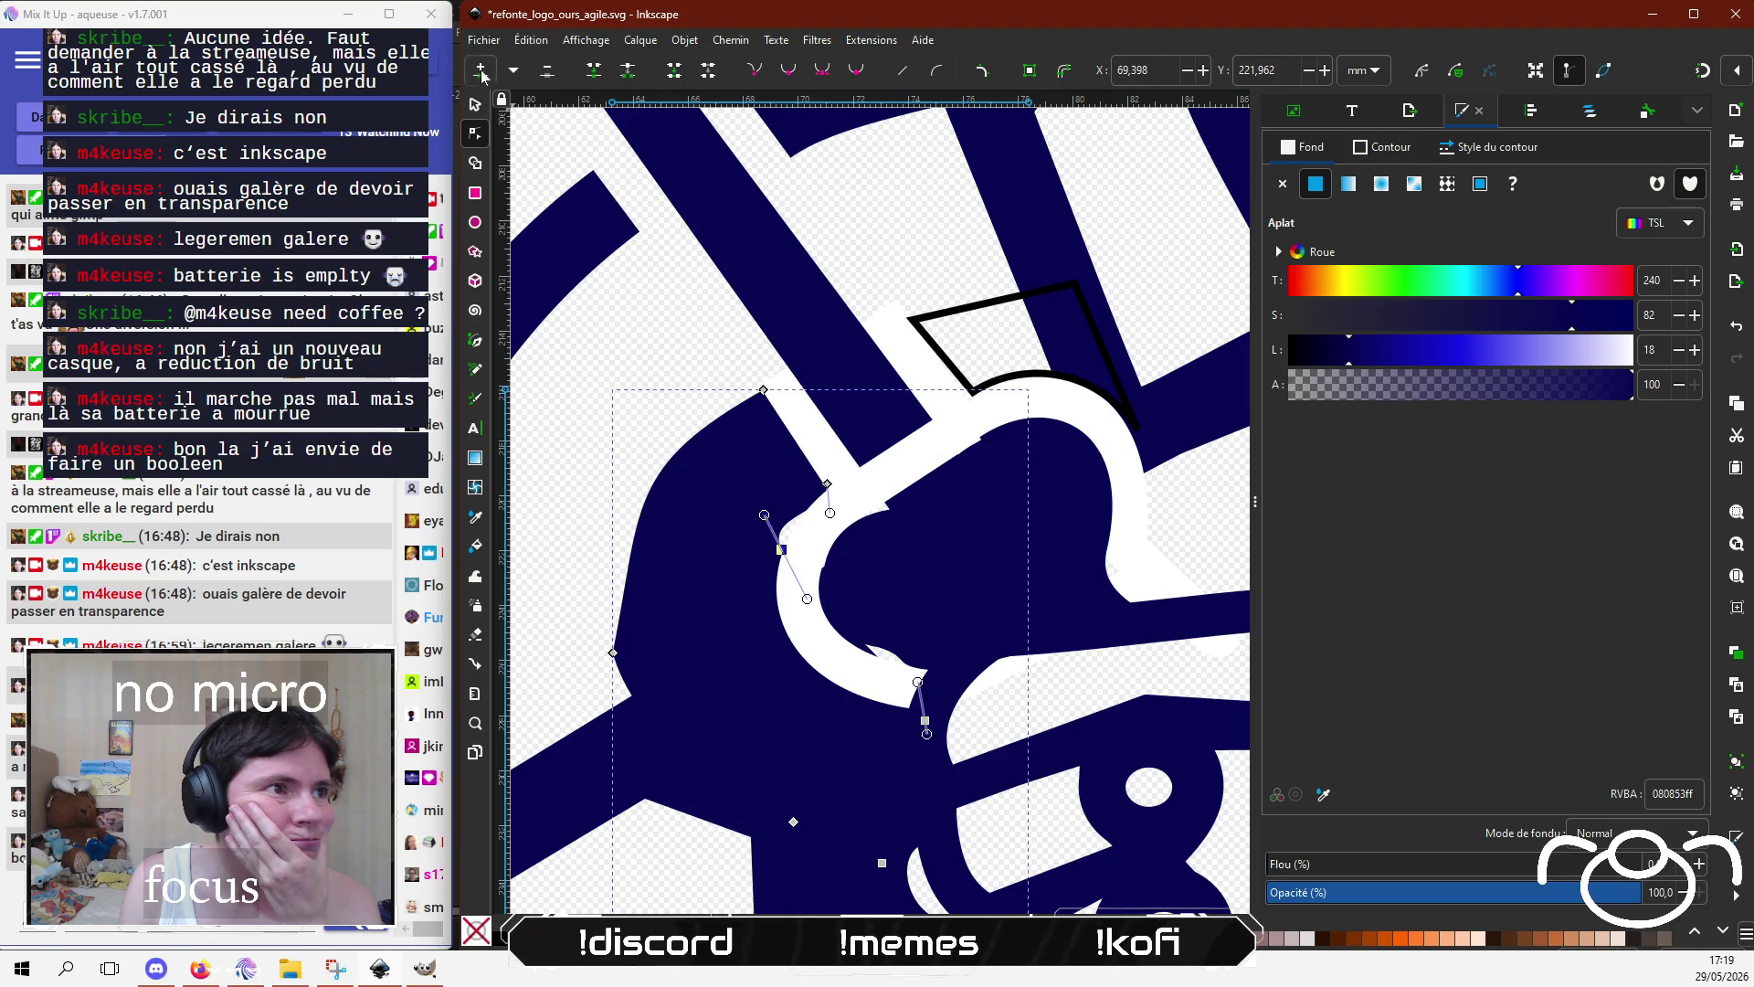
Step: Shift navy path nodes along the hook and fine-tune the inner curve against the white arc
{"action": "left_click", "coordinate": [837, 687]}
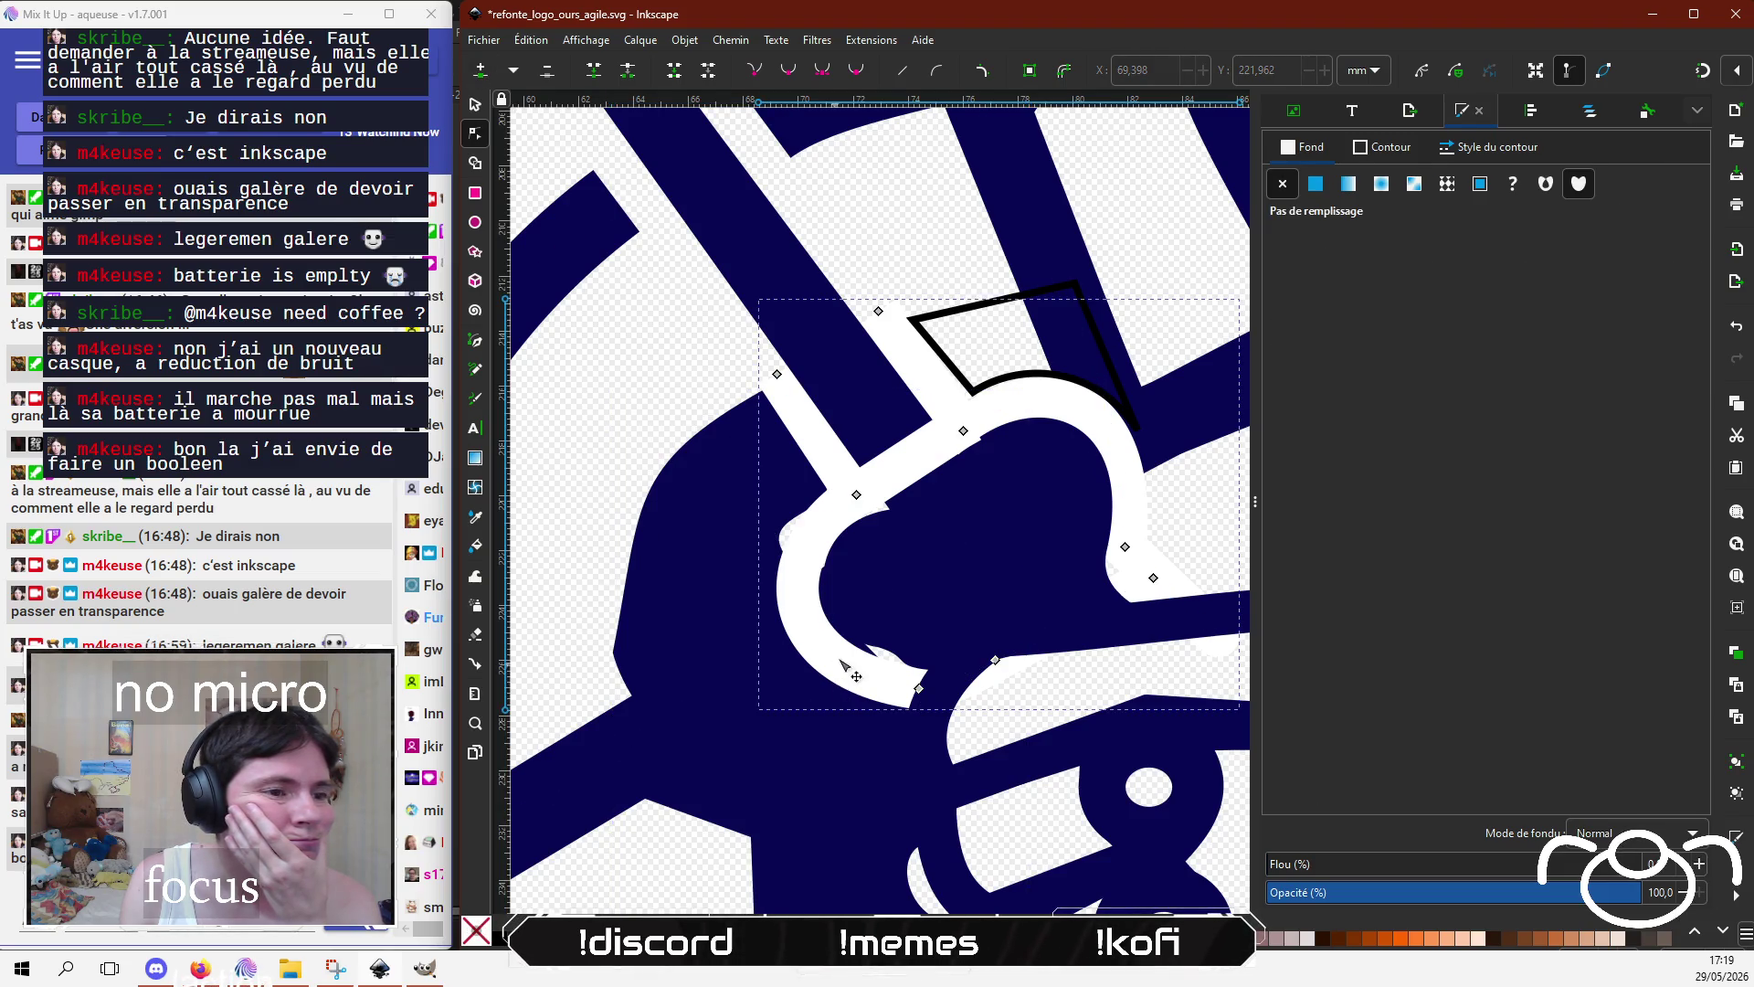
{"action": "left_click", "coordinate": [734, 537]}
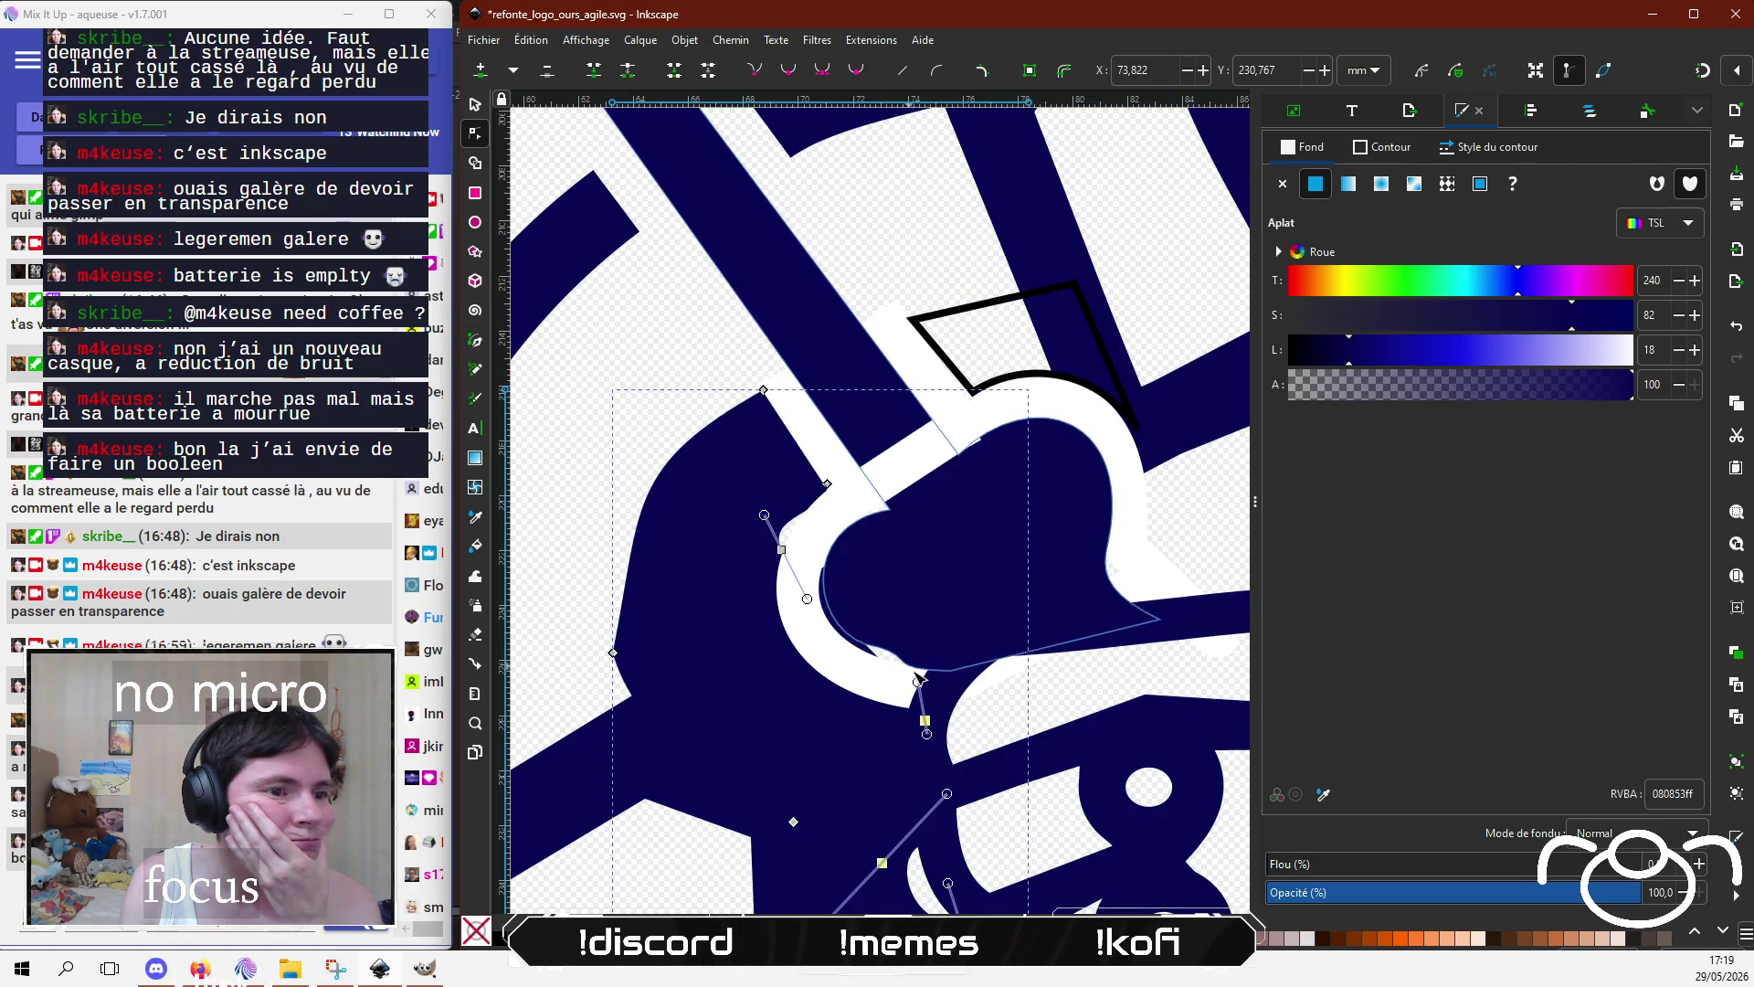
{"action": "left_click_drag", "start_coordinate": [917, 680], "coordinate": [866, 679]}
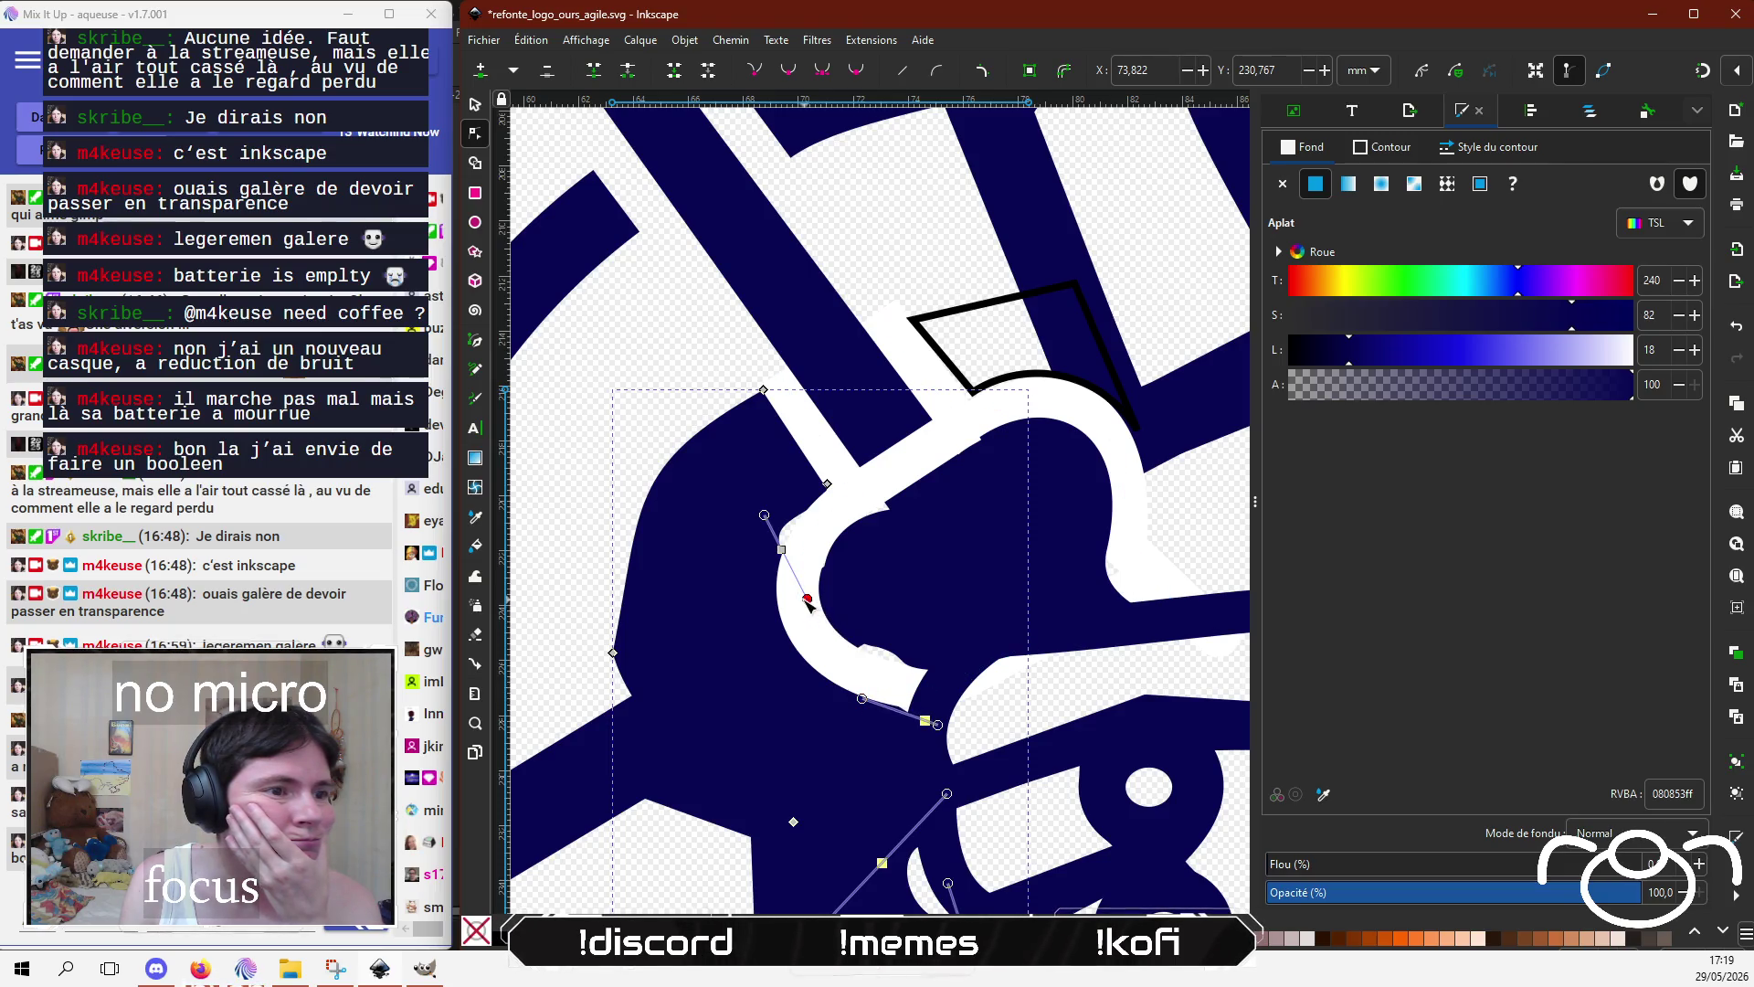
{"action": "mouse_move", "coordinate": [808, 599]}
{"action": "left_mouse_down"}
{"action": "mouse_move", "coordinate": [782, 602]}
{"action": "mouse_move", "coordinate": [782, 559]}
{"action": "left_mouse_up"}
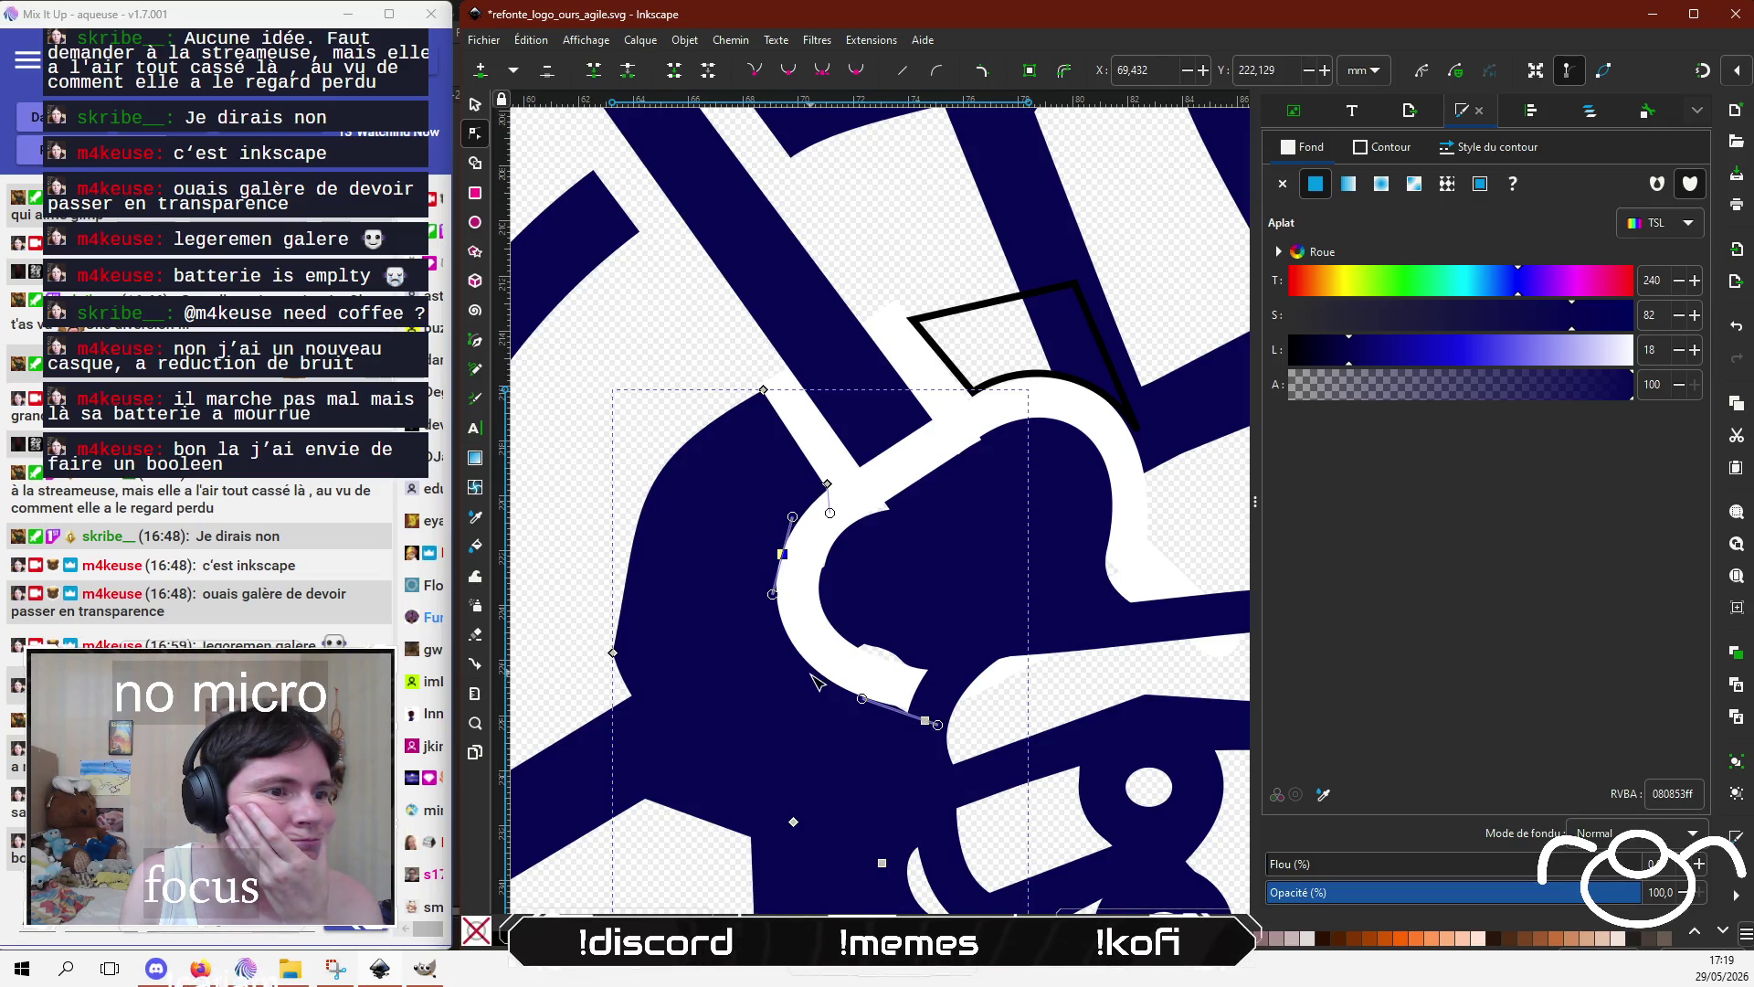
{"action": "left_click", "coordinate": [893, 630]}
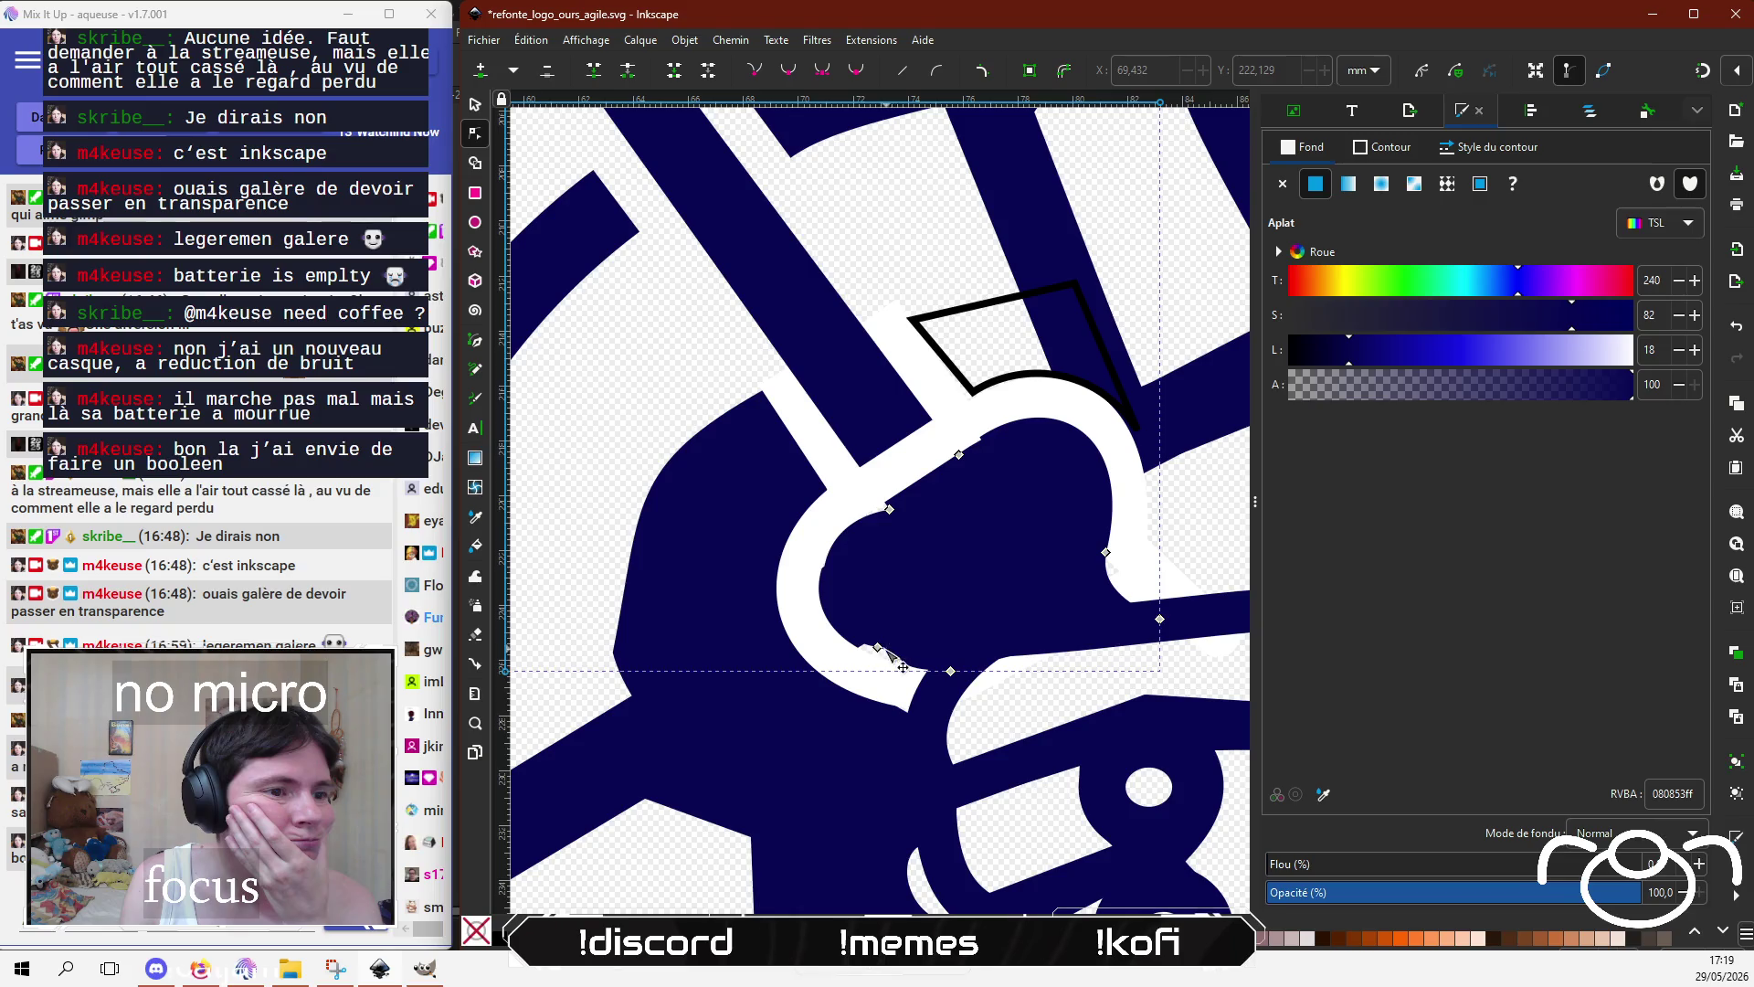
{"action": "left_click_drag", "start_coordinate": [885, 653], "coordinate": [883, 664]}
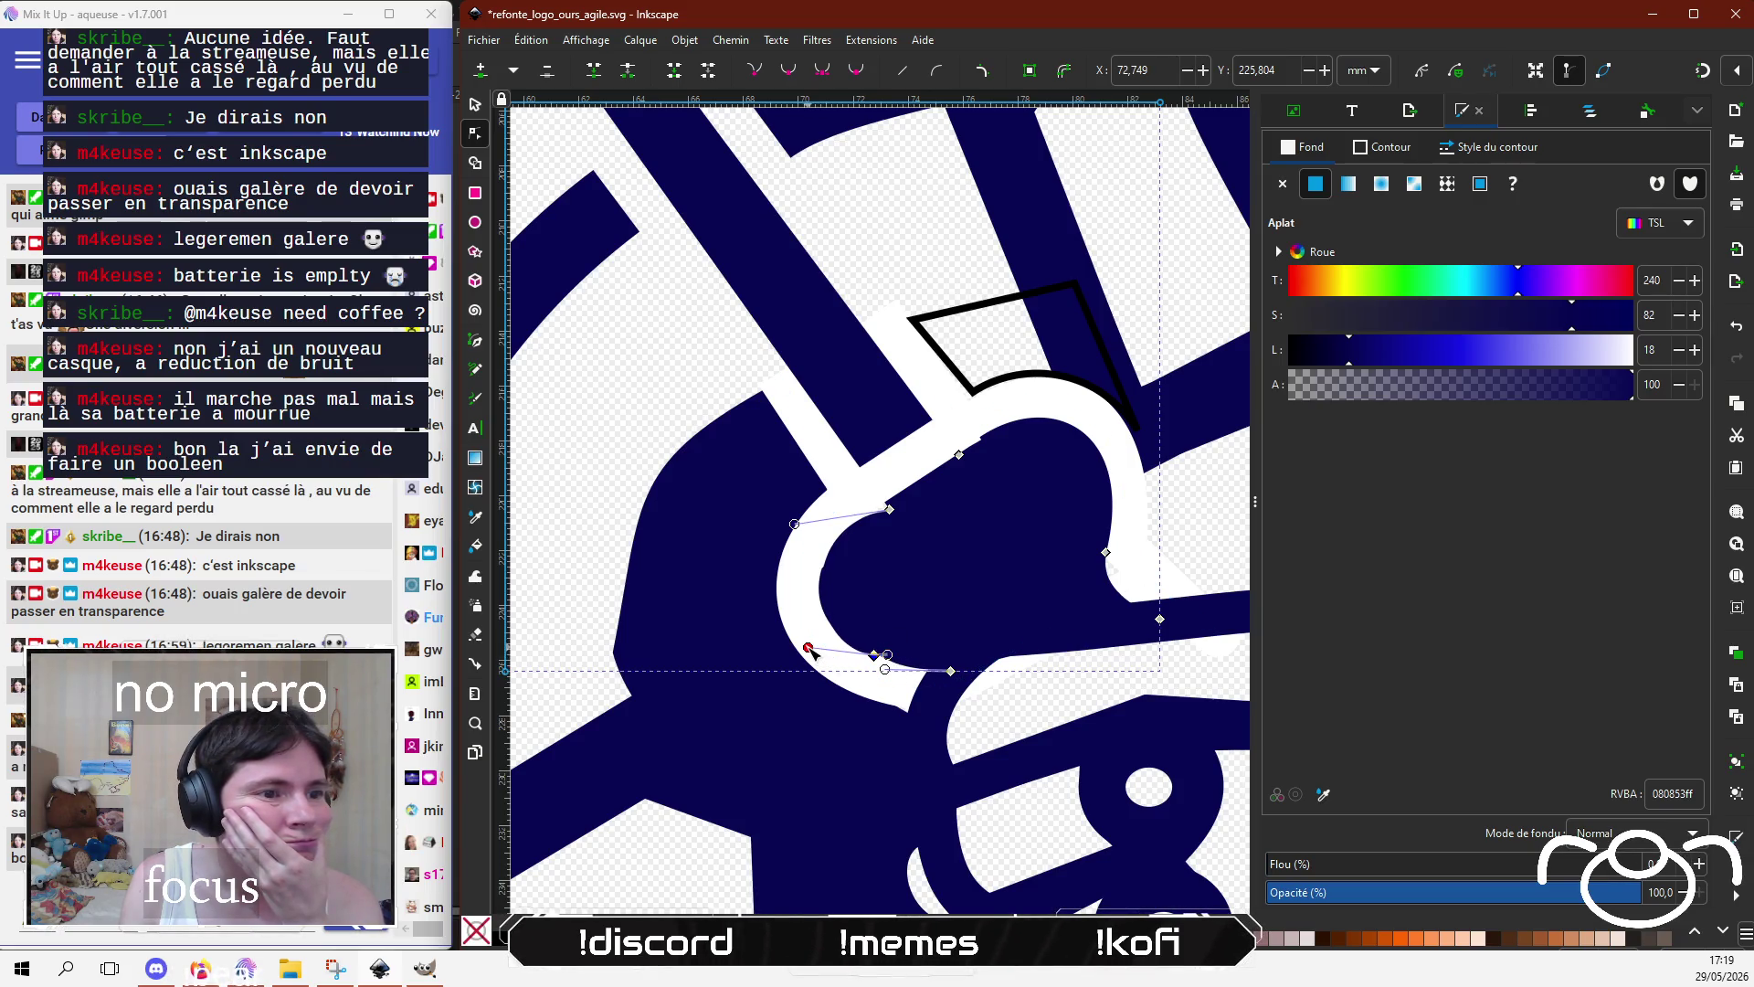
{"action": "mouse_move", "coordinate": [812, 650]}
{"action": "left_mouse_down"}
{"action": "mouse_move", "coordinate": [848, 640]}
{"action": "mouse_move", "coordinate": [811, 635]}
{"action": "left_mouse_up"}
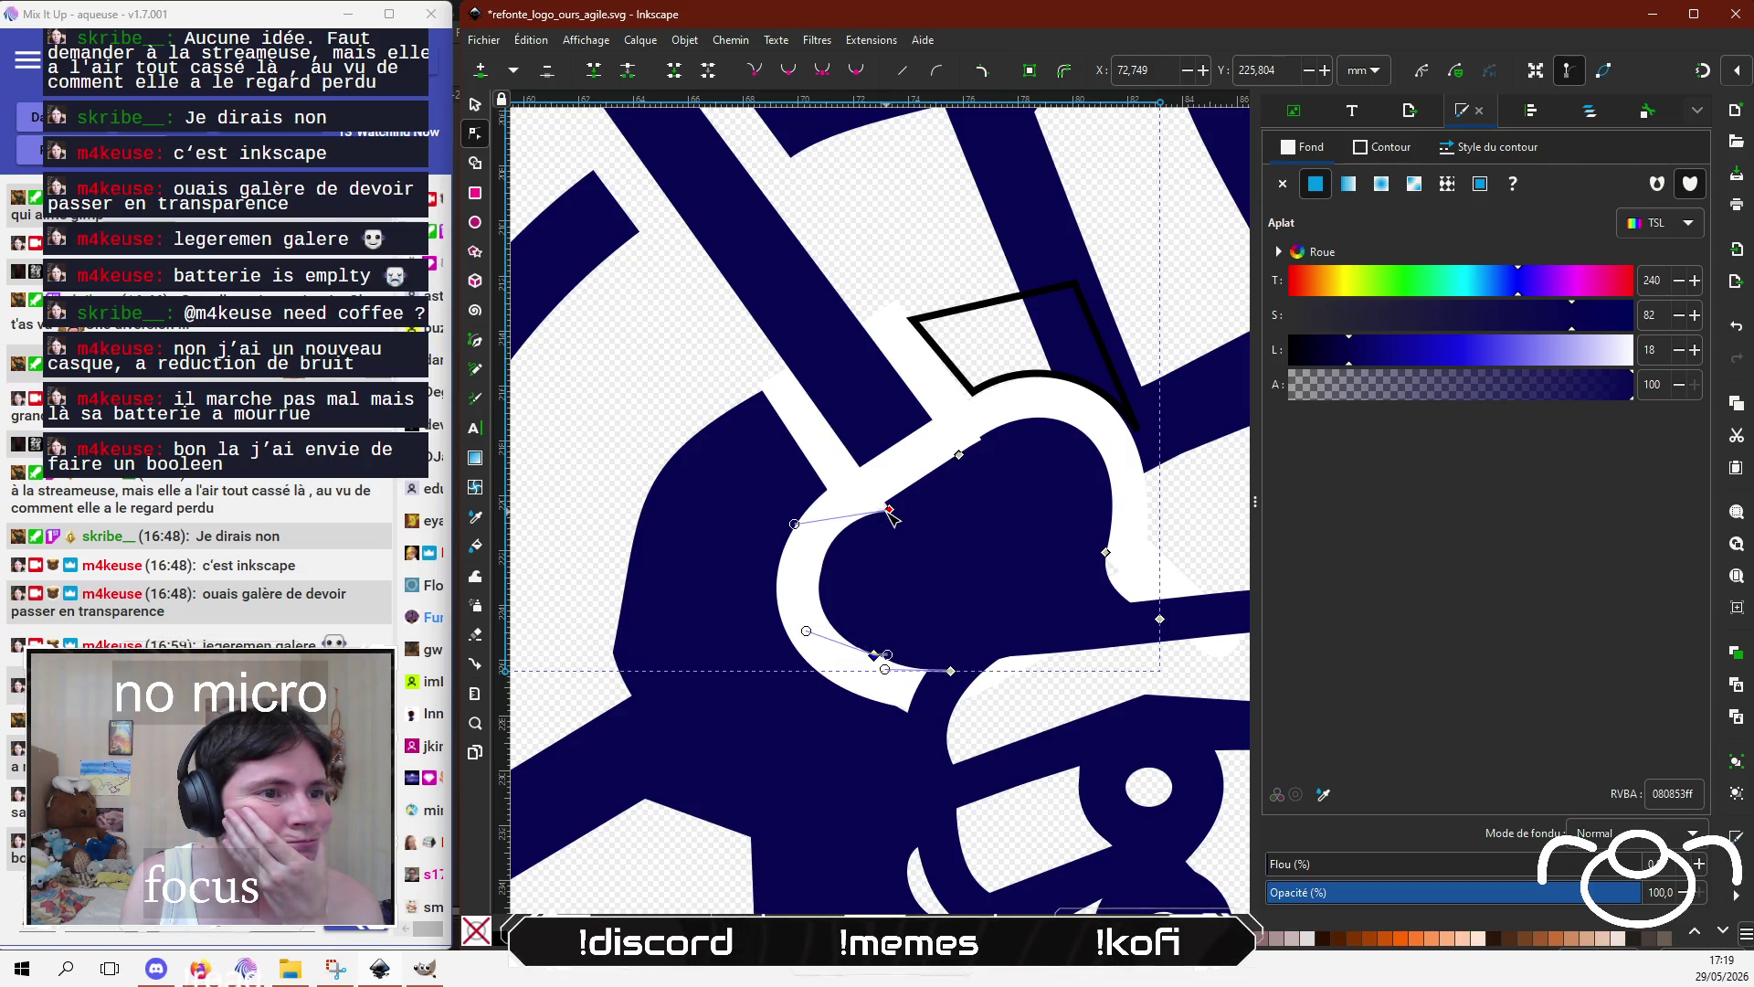
{"action": "left_click_drag", "start_coordinate": [893, 518], "coordinate": [887, 513]}
Step: Set the white band's opacity to 68.5 so it appears semi-transparent
{"action": "left_click", "coordinate": [905, 489]}
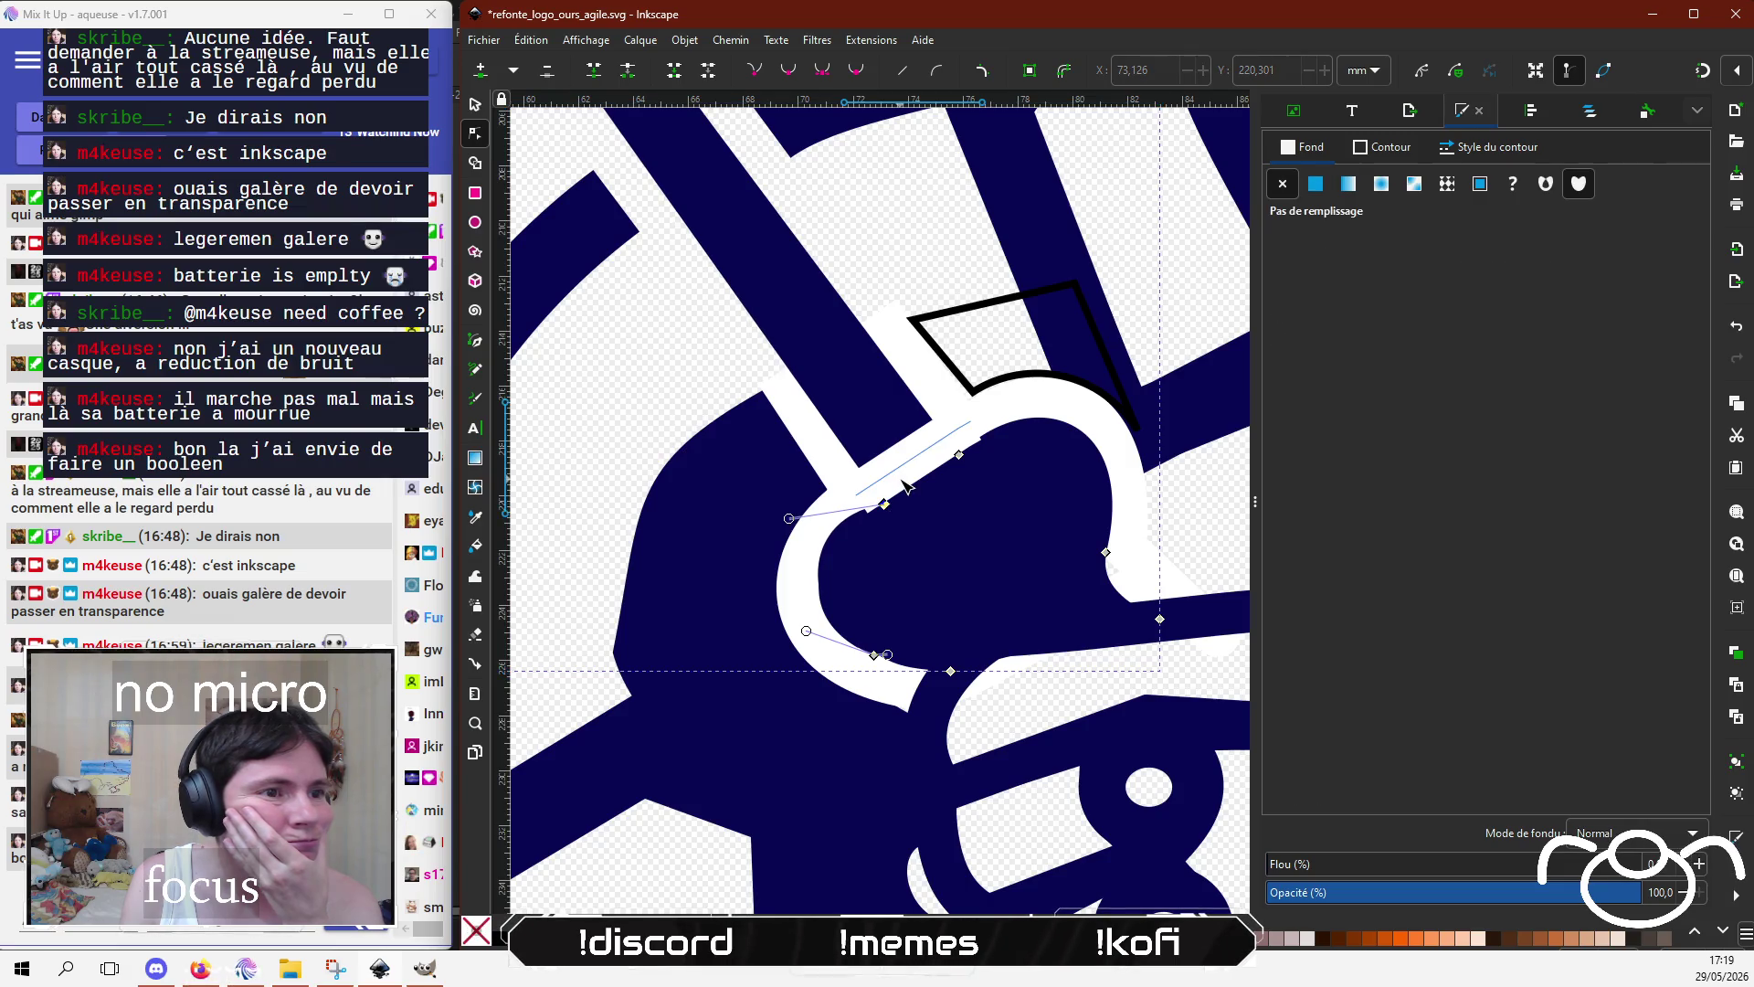
{"action": "left_click", "coordinate": [721, 514]}
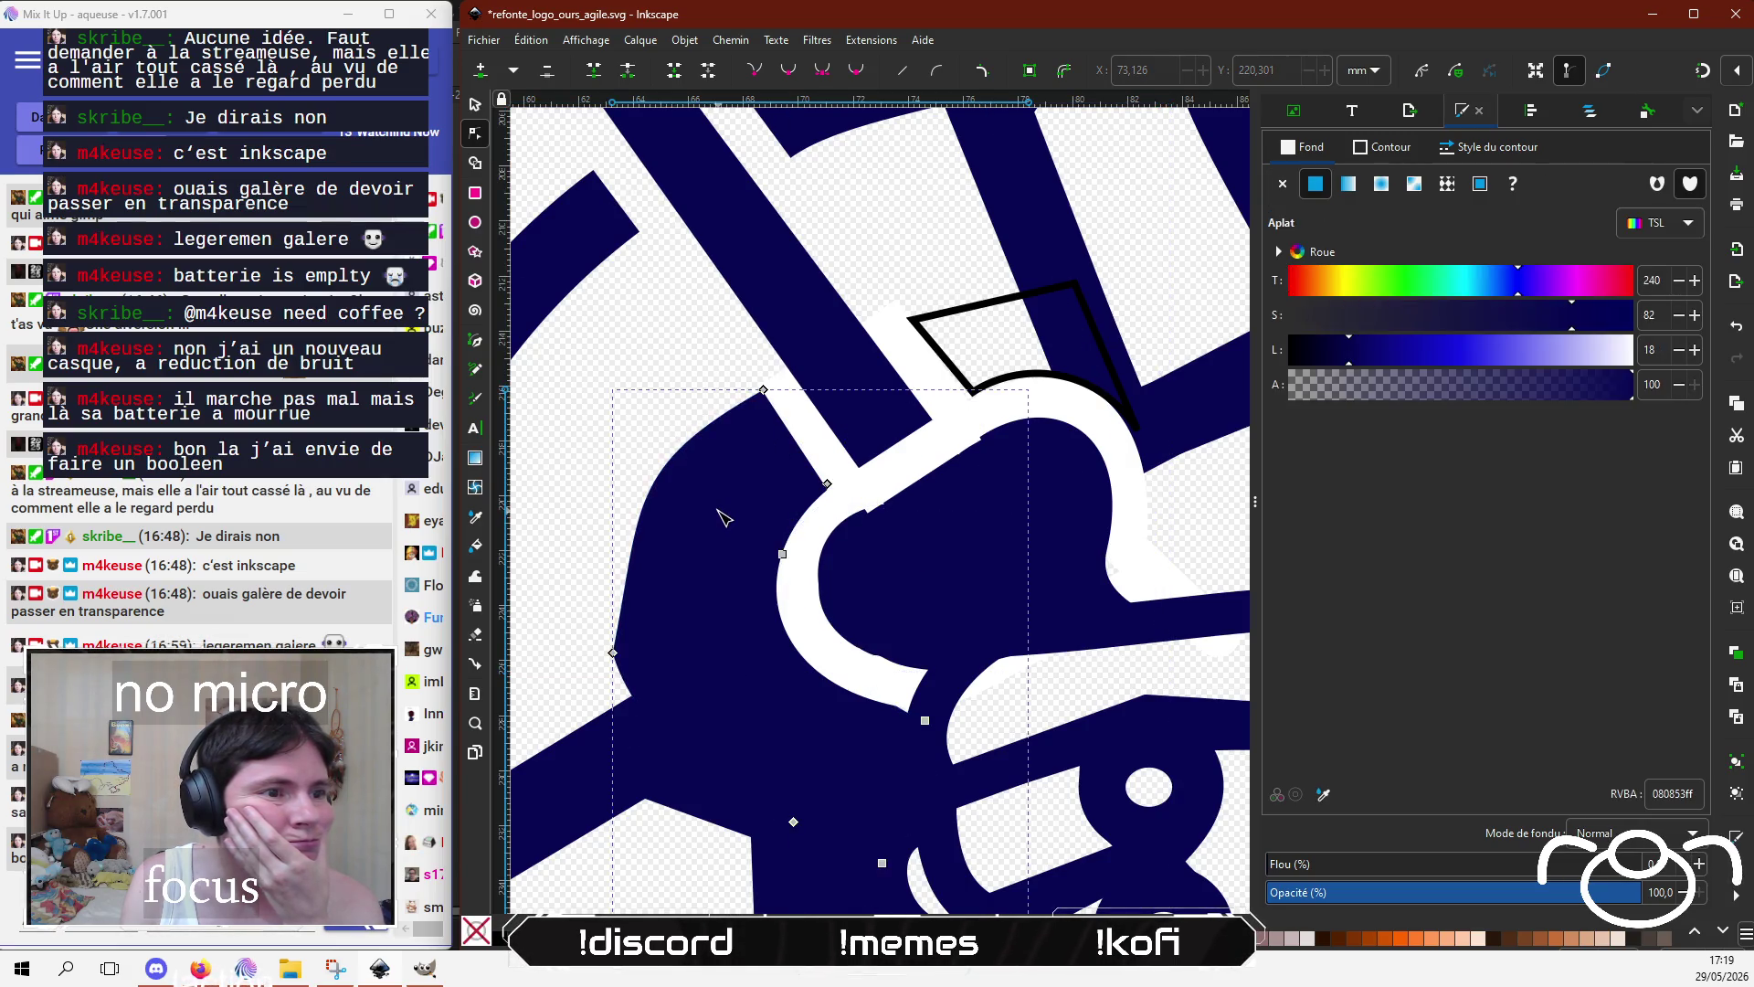
{"action": "left_click", "coordinate": [782, 553]}
{"action": "left_click", "coordinate": [782, 603]}
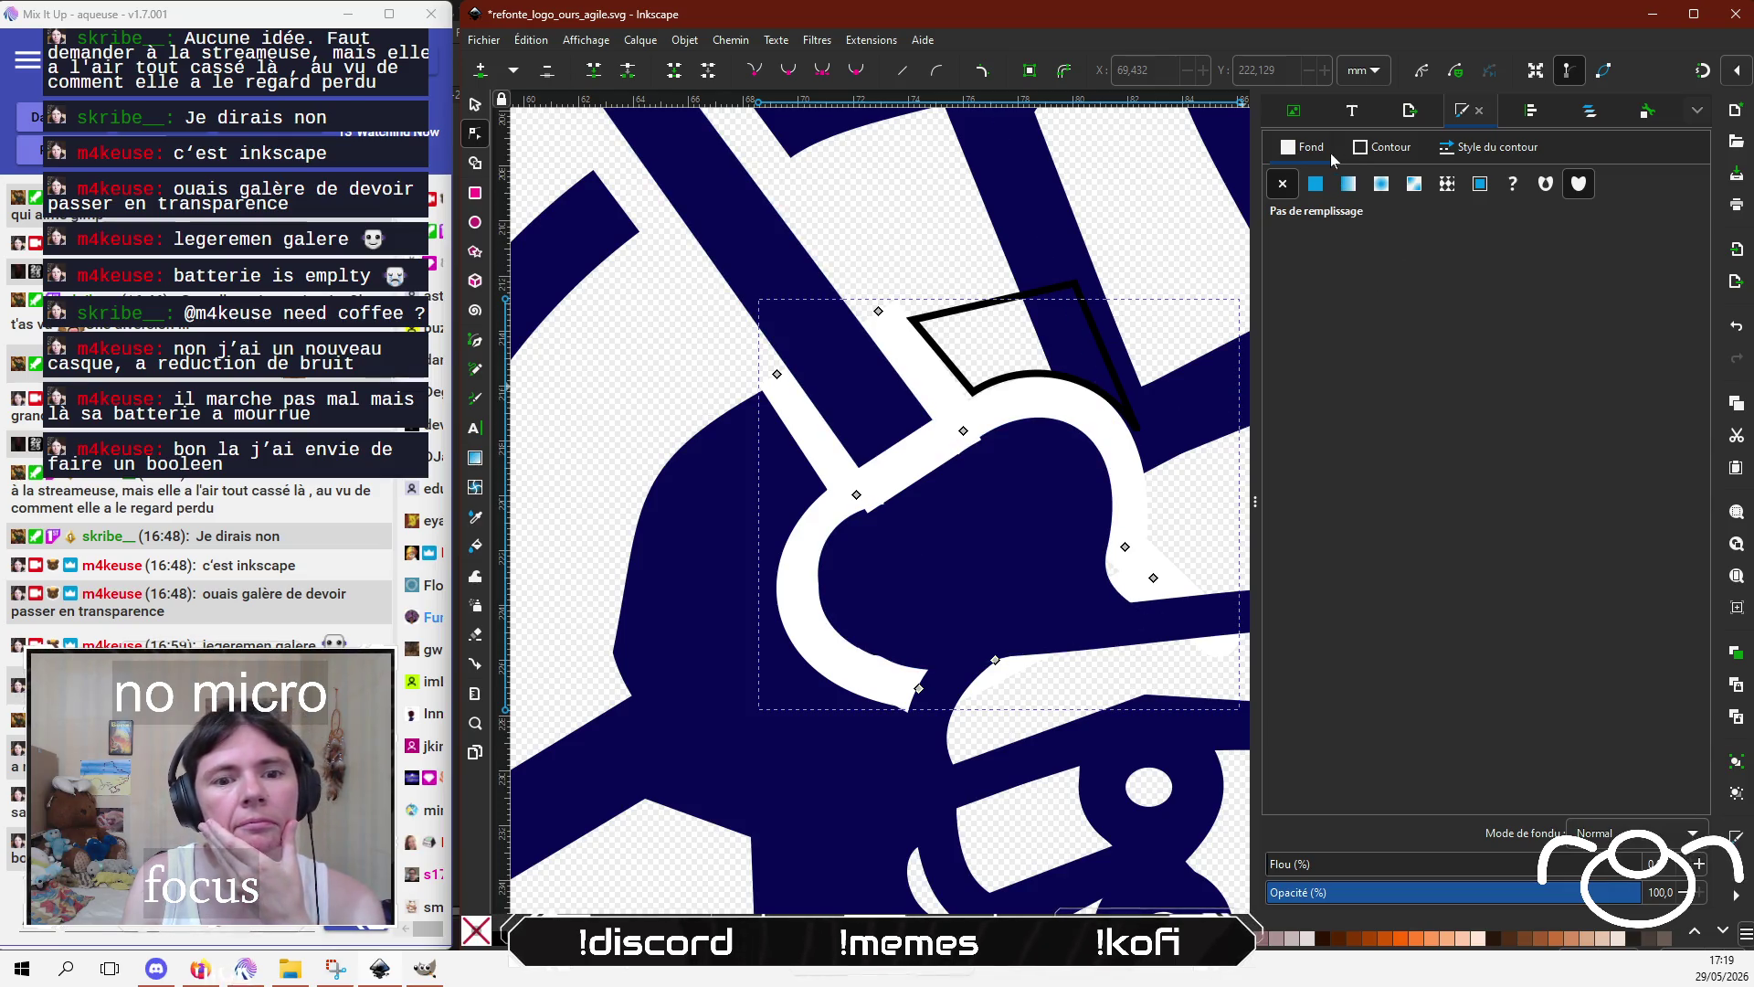
{"action": "left_click", "coordinate": [1523, 894]}
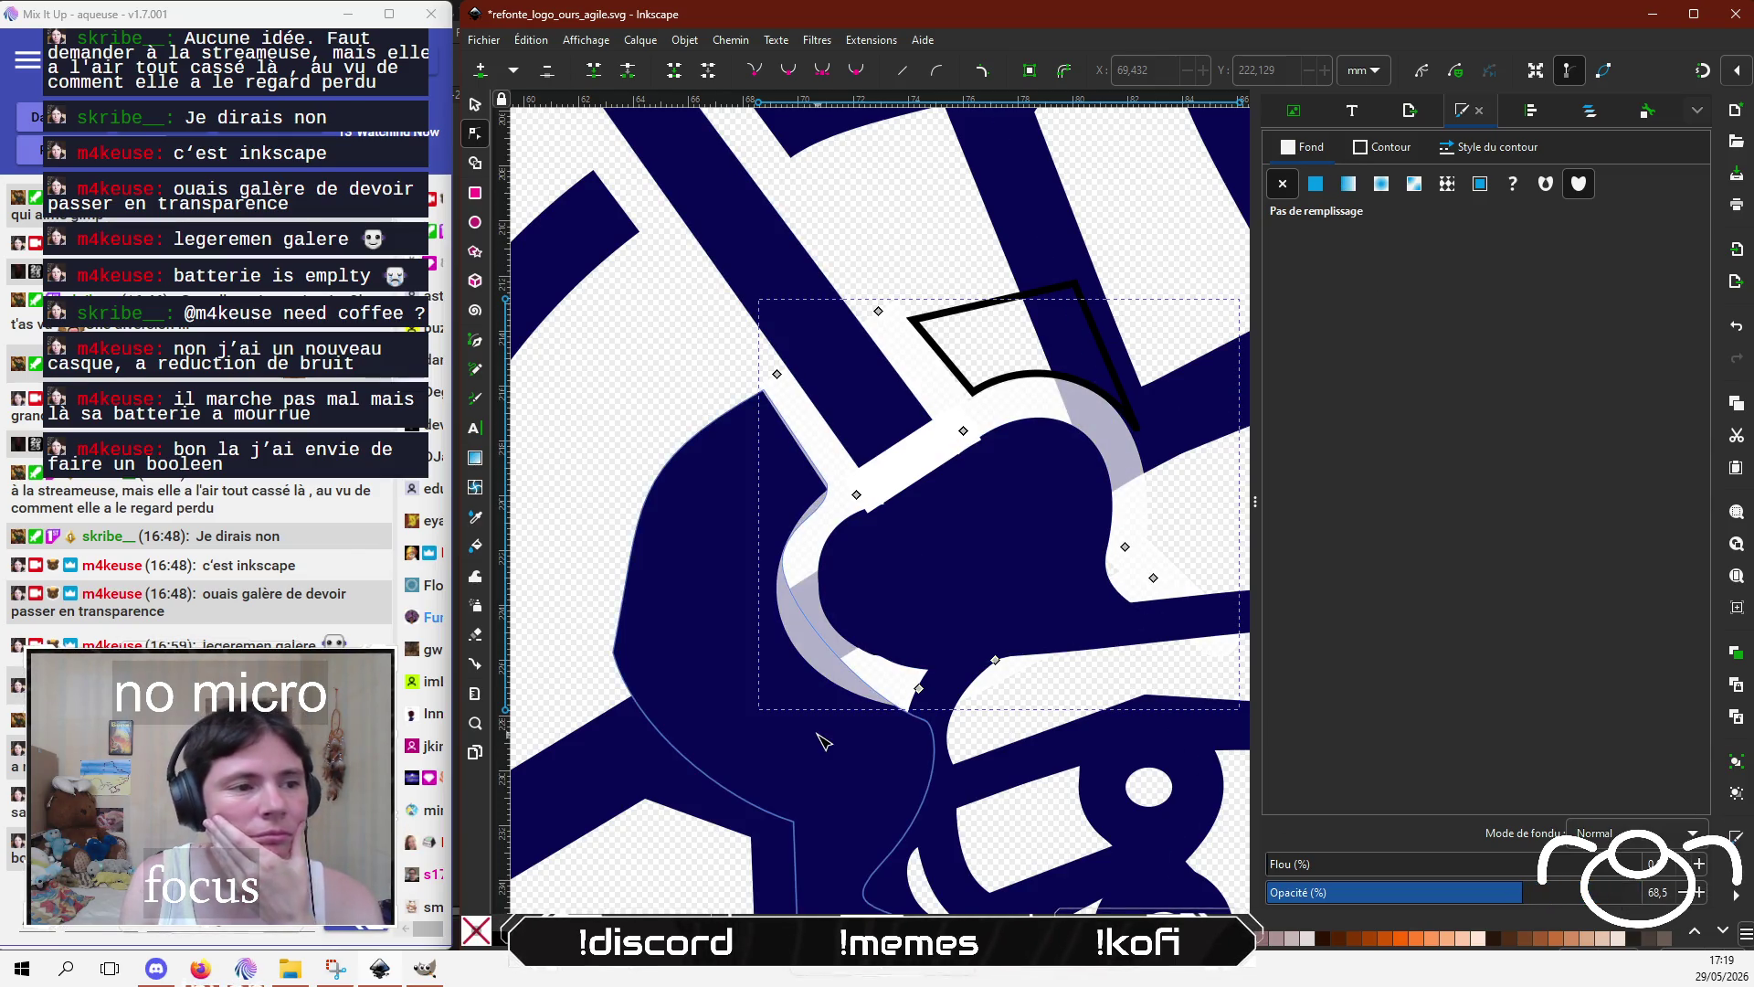
Step: Make the white hook band 68.5 opacity and pull a navy node toward the wedge
{"action": "left_click", "coordinate": [717, 725]}
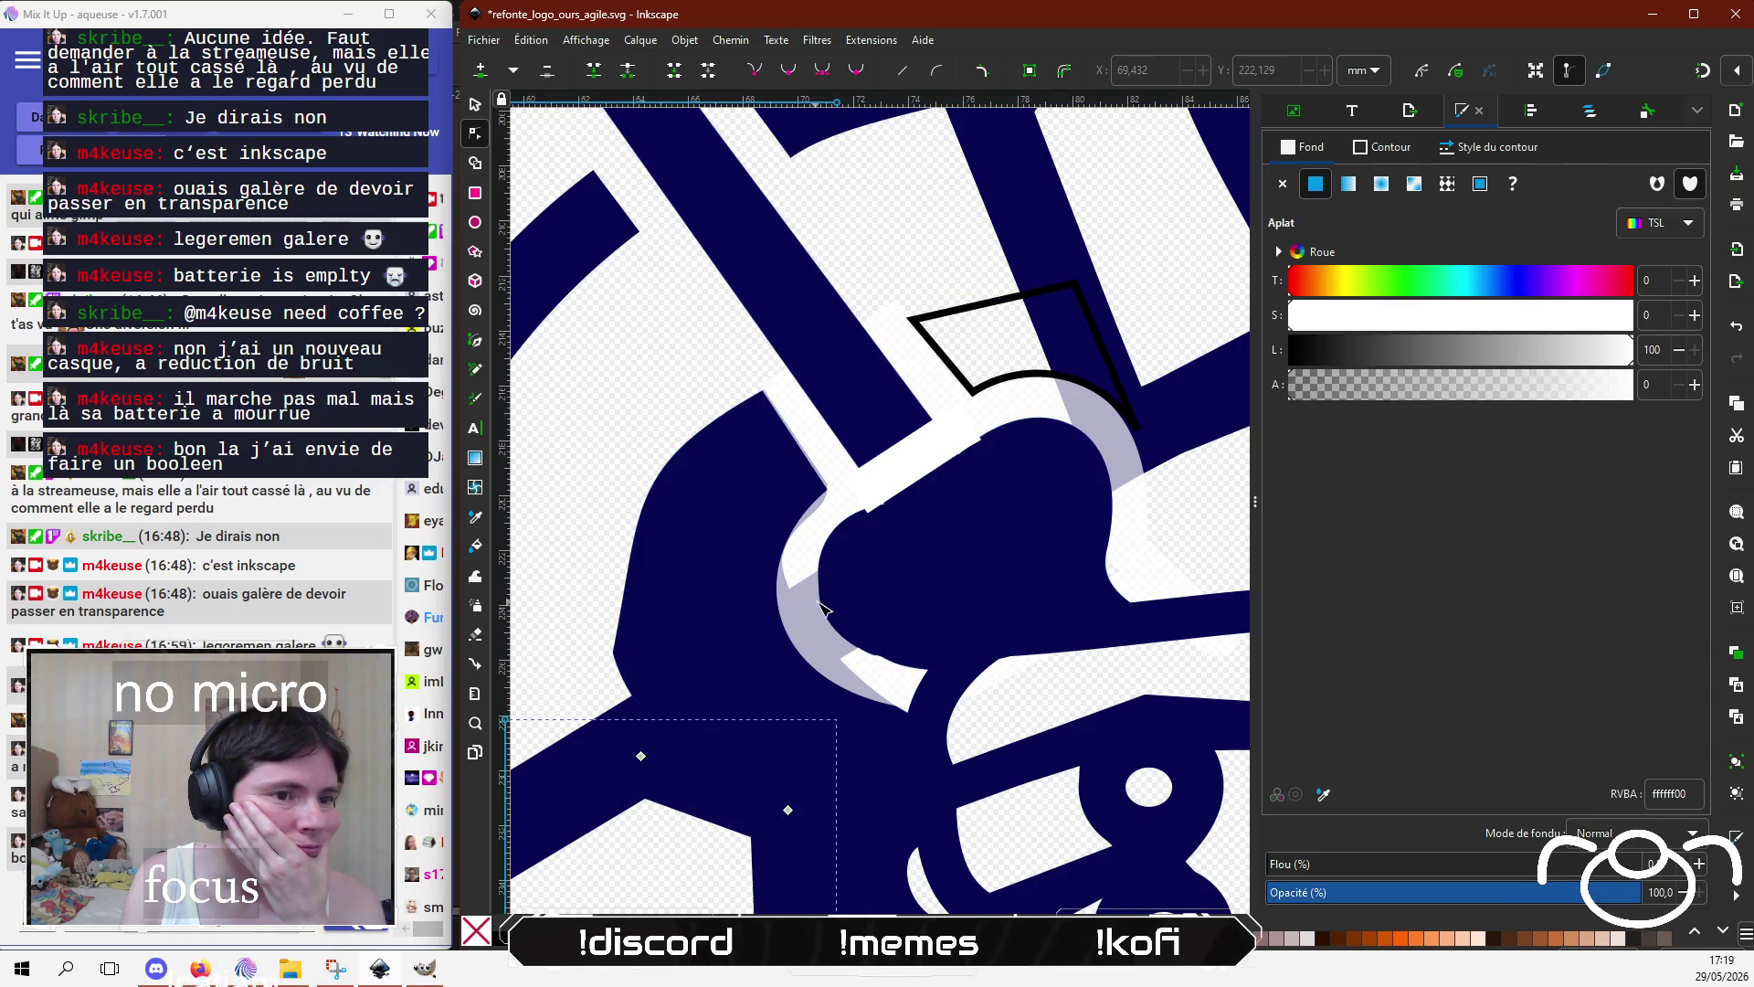
{"action": "left_click", "coordinate": [1030, 540]}
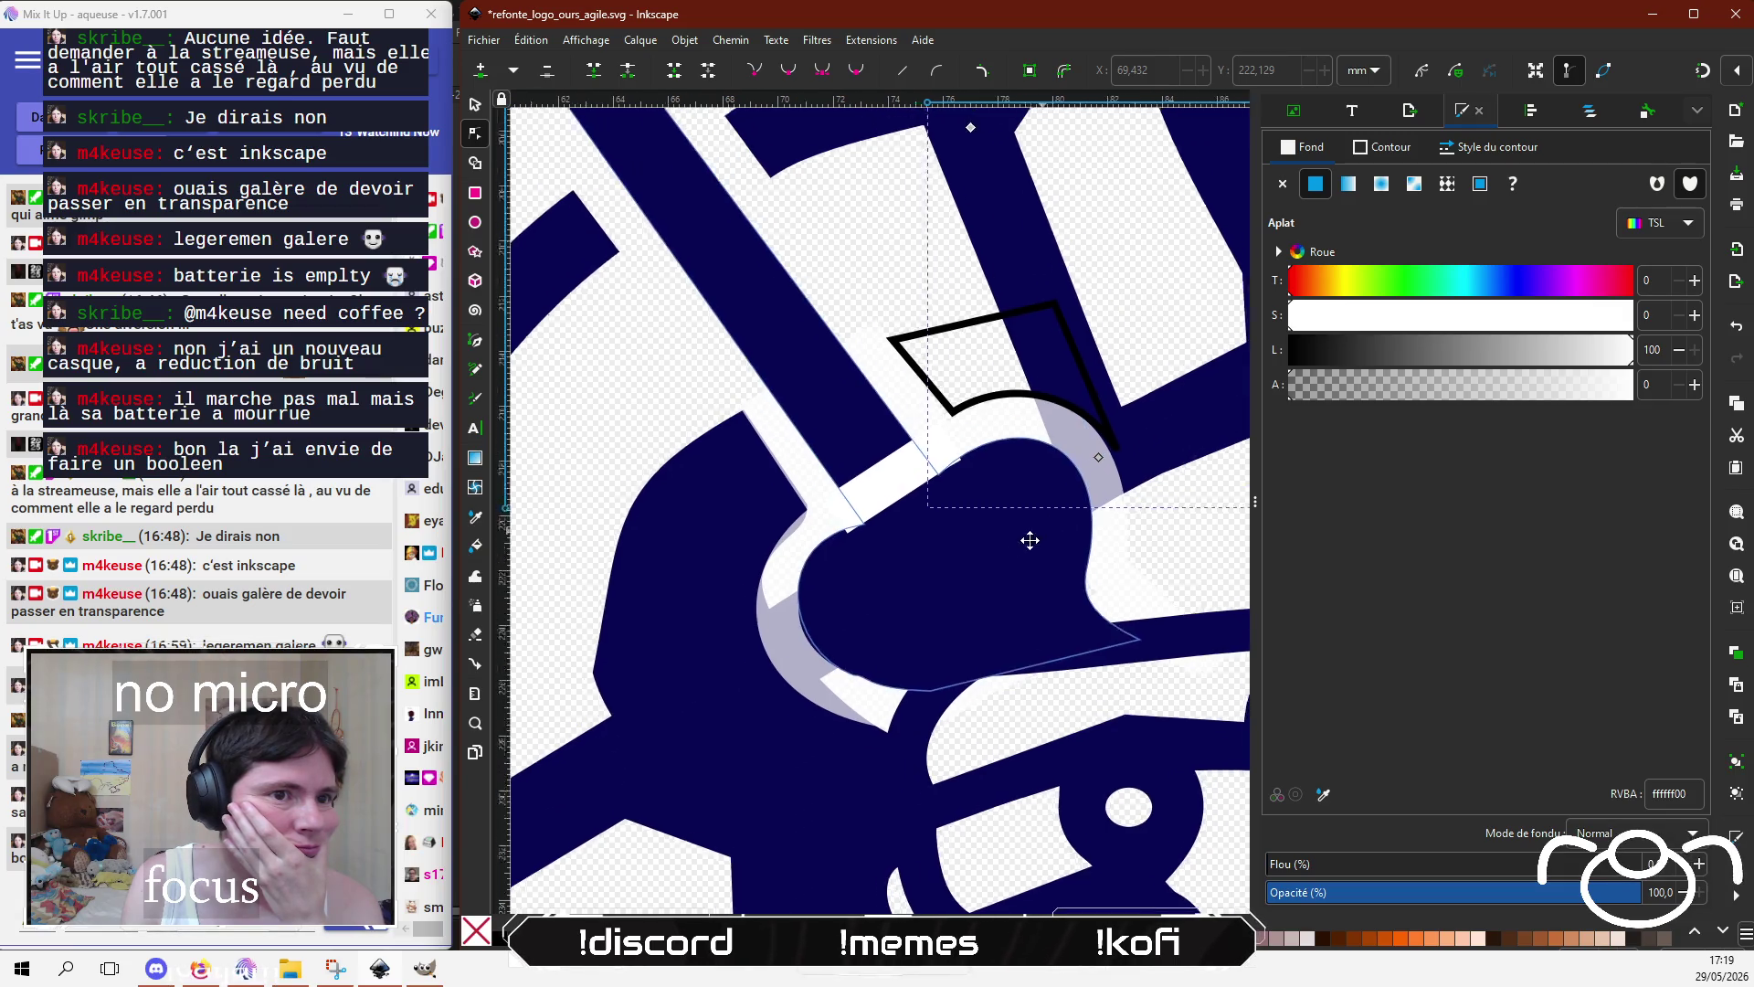
{"action": "left_click_drag", "start_coordinate": [1030, 540], "coordinate": [908, 615]}
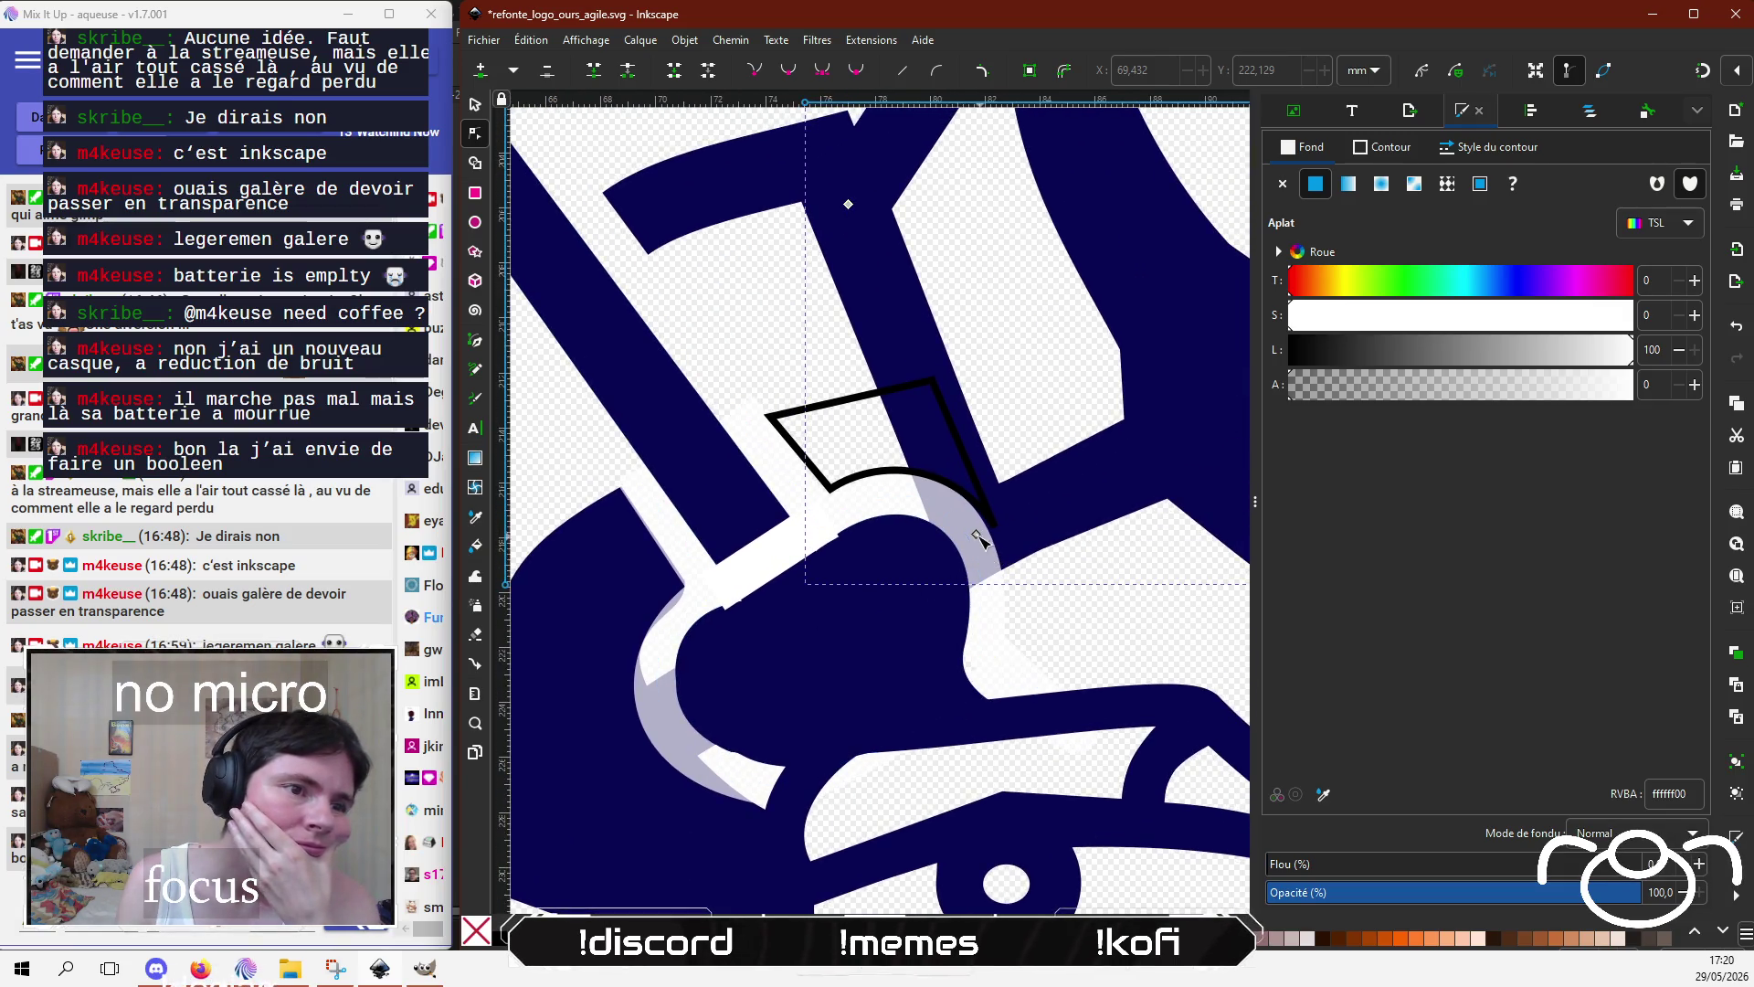
{"action": "mouse_move", "coordinate": [976, 536]}
{"action": "left_mouse_down"}
{"action": "mouse_move", "coordinate": [1012, 531]}
{"action": "mouse_move", "coordinate": [994, 528]}
{"action": "mouse_move", "coordinate": [1025, 374]}
{"action": "mouse_move", "coordinate": [950, 667]}
{"action": "mouse_move", "coordinate": [929, 457]}
{"action": "mouse_move", "coordinate": [912, 588]}
{"action": "left_mouse_up"}
Step: Move two navy path nodes above the wedge, one down-right and one left, to tighten the outline
{"action": "scroll", "coordinate": [914, 588], "scroll_direction": "right", "scroll_amount": 4}
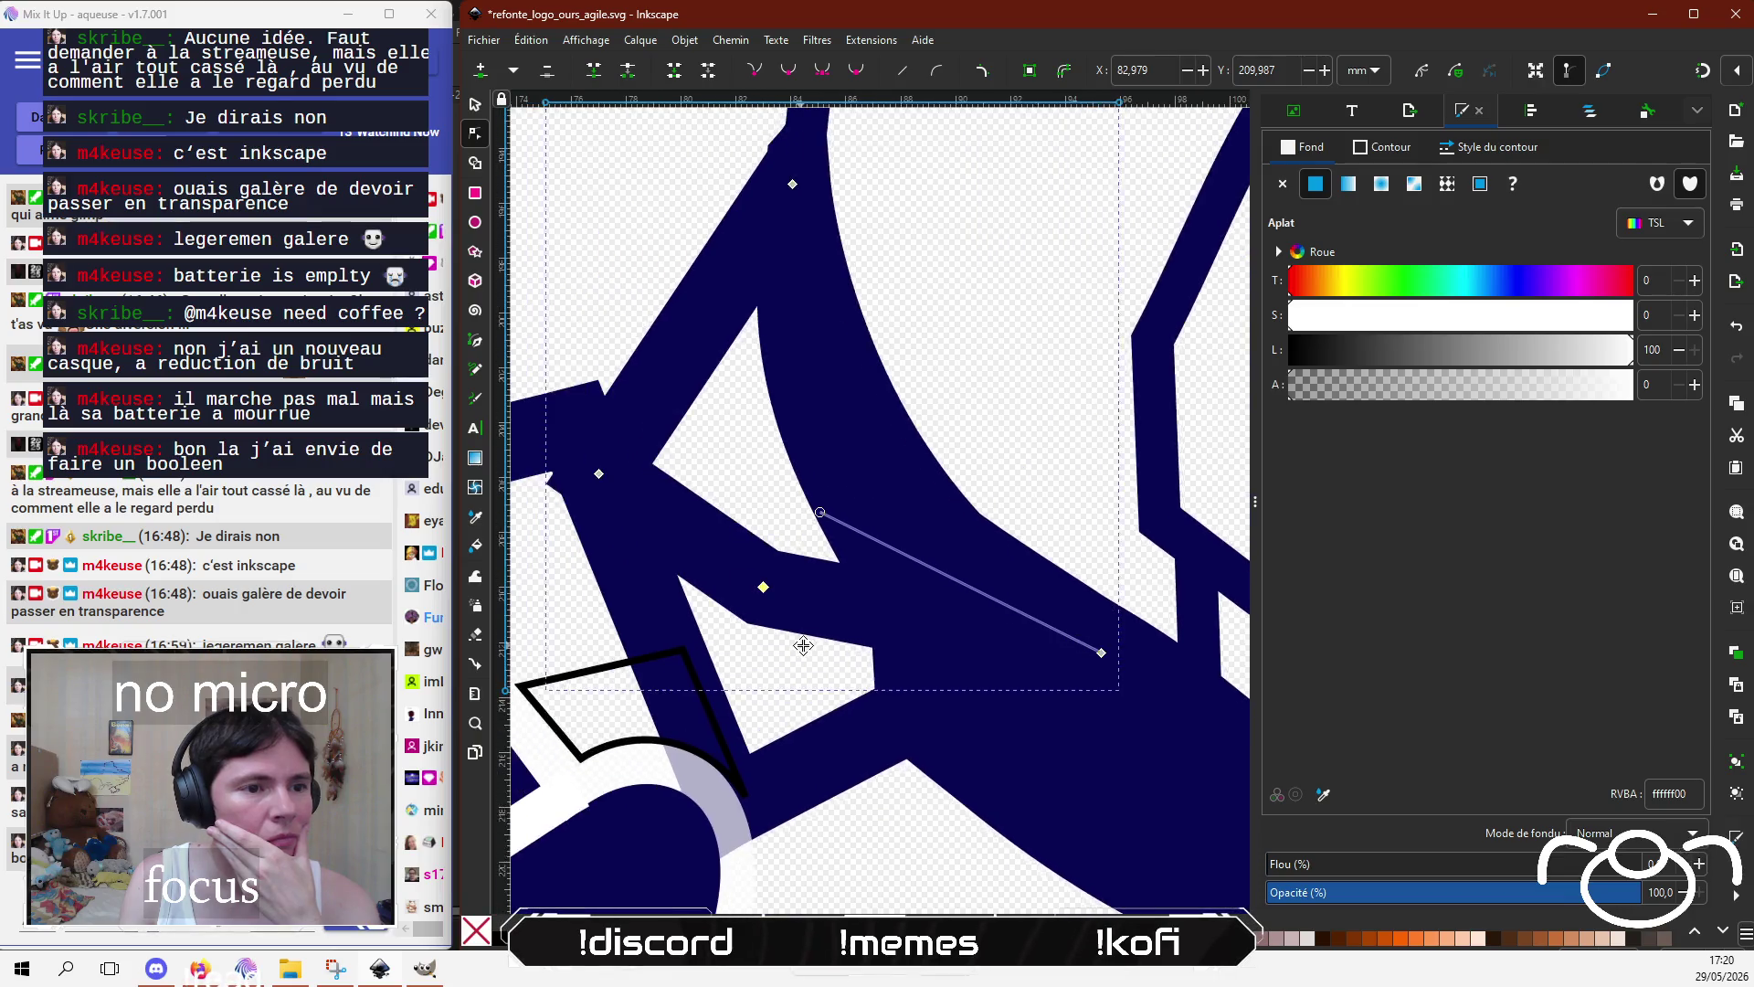
{"action": "scroll", "coordinate": [806, 655], "scroll_direction": "up", "scroll_amount": 10}
{"action": "scroll", "coordinate": [804, 656], "scroll_direction": "down", "scroll_amount": 8}
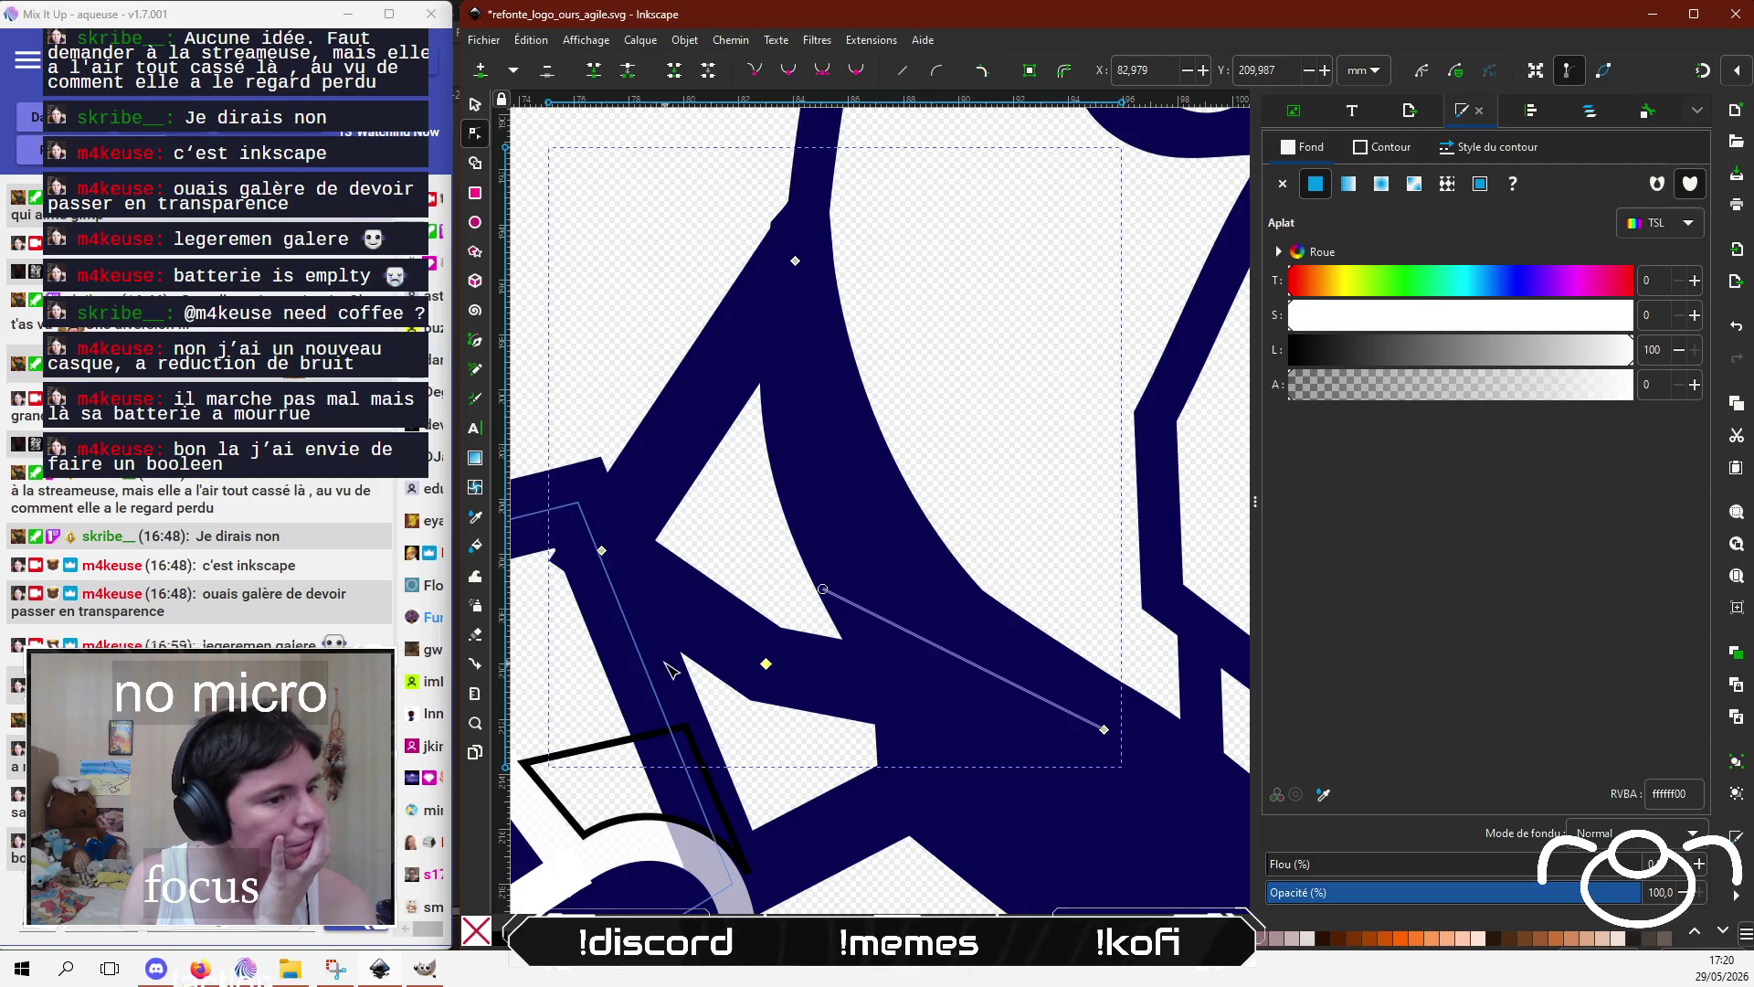
{"action": "scroll", "coordinate": [655, 681], "scroll_direction": "down", "scroll_amount": 2, "text": "ctrl"}
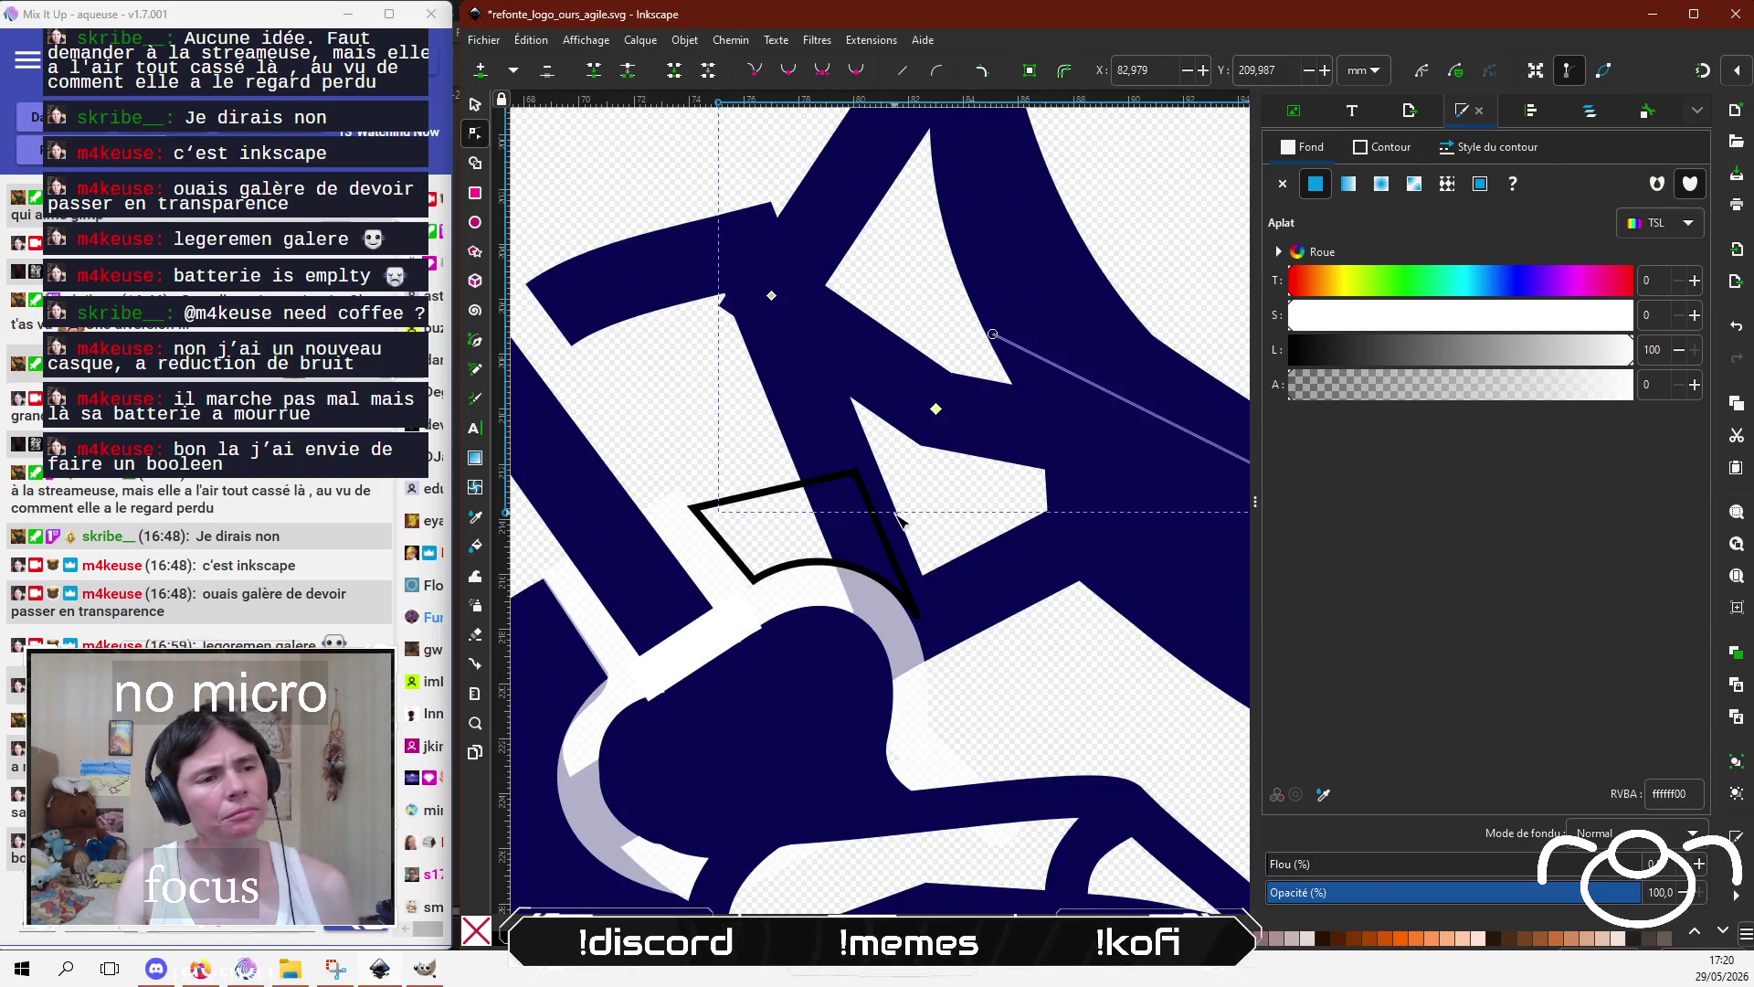
{"action": "scroll", "coordinate": [902, 521], "scroll_direction": "left", "scroll_amount": 2}
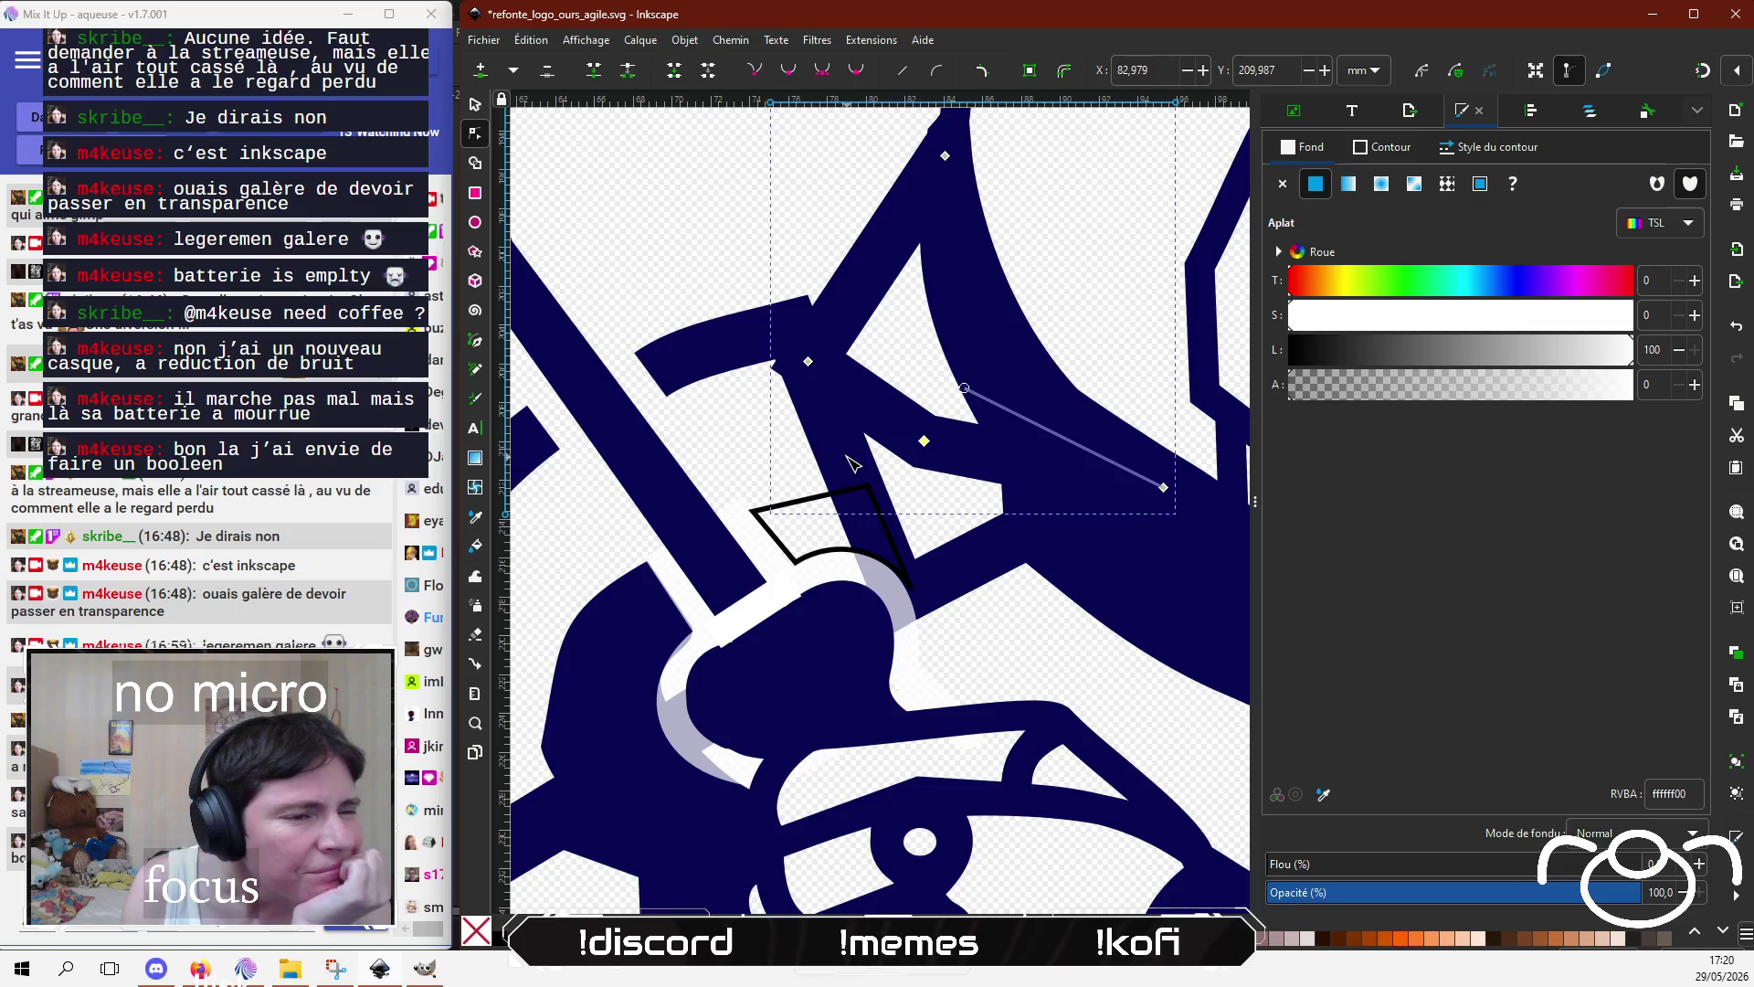
{"action": "mouse_move", "coordinate": [924, 443]}
{"action": "left_mouse_down"}
{"action": "mouse_move", "coordinate": [988, 554]}
{"action": "mouse_move", "coordinate": [1031, 527]}
{"action": "left_mouse_up"}
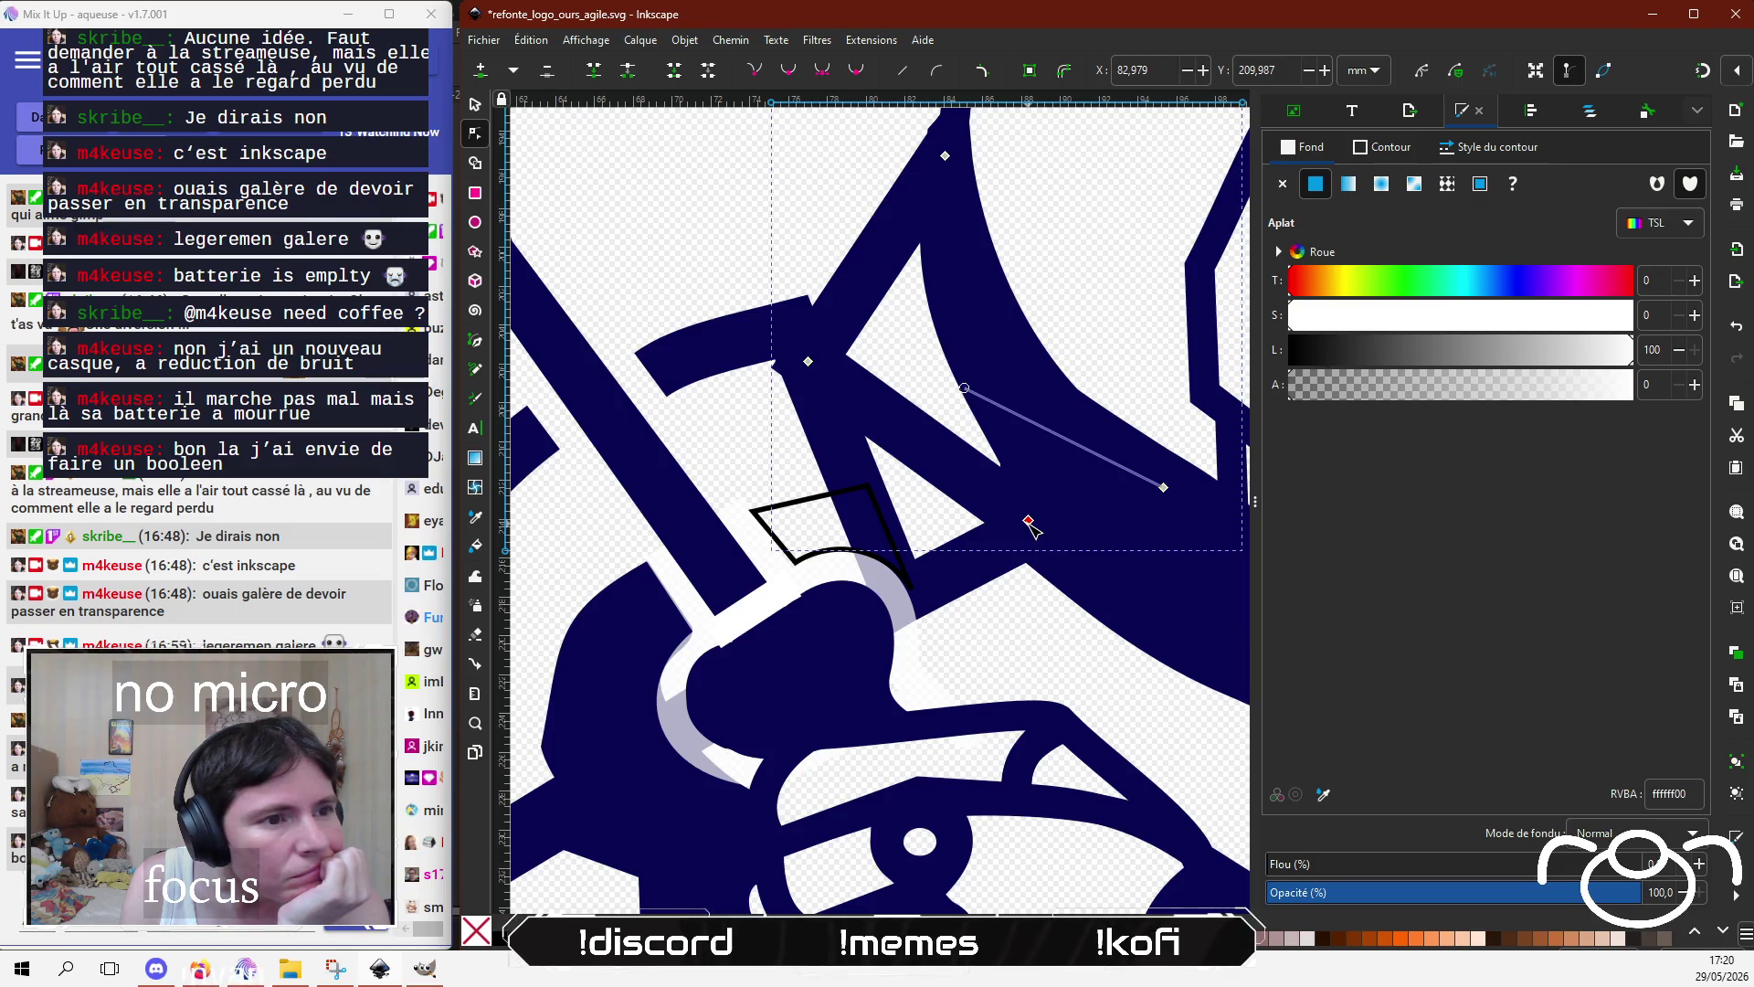
{"action": "left_click_drag", "start_coordinate": [1032, 525], "coordinate": [905, 602]}
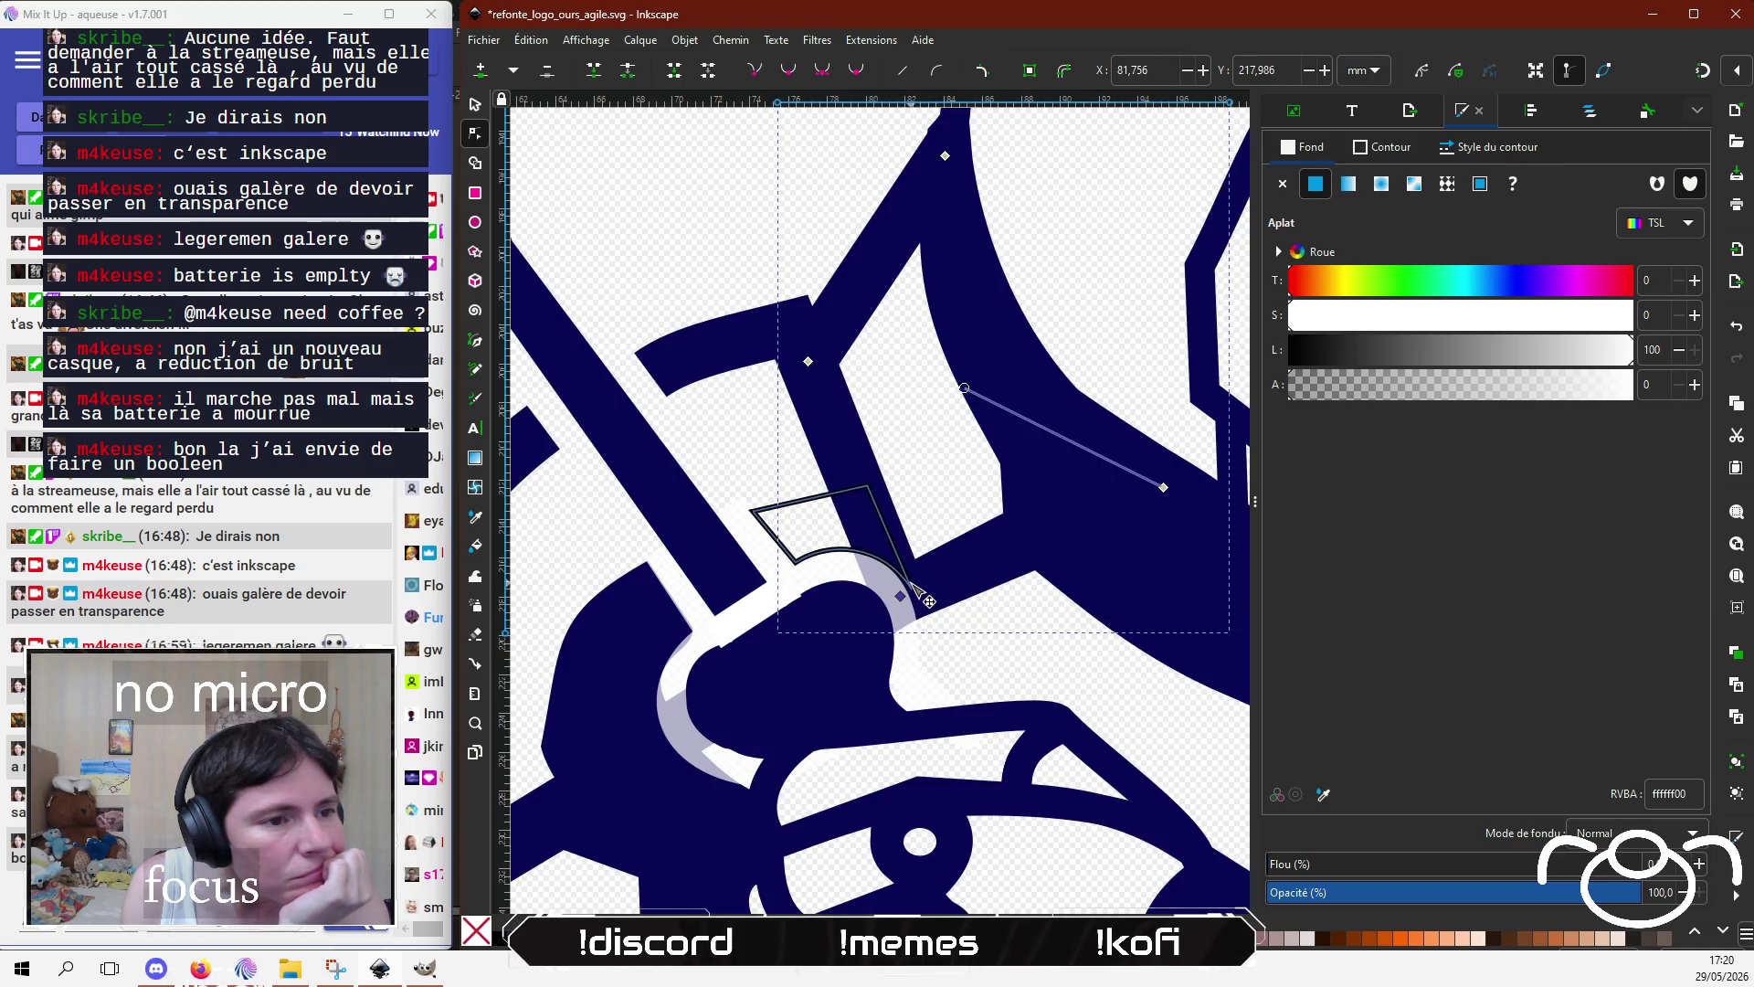
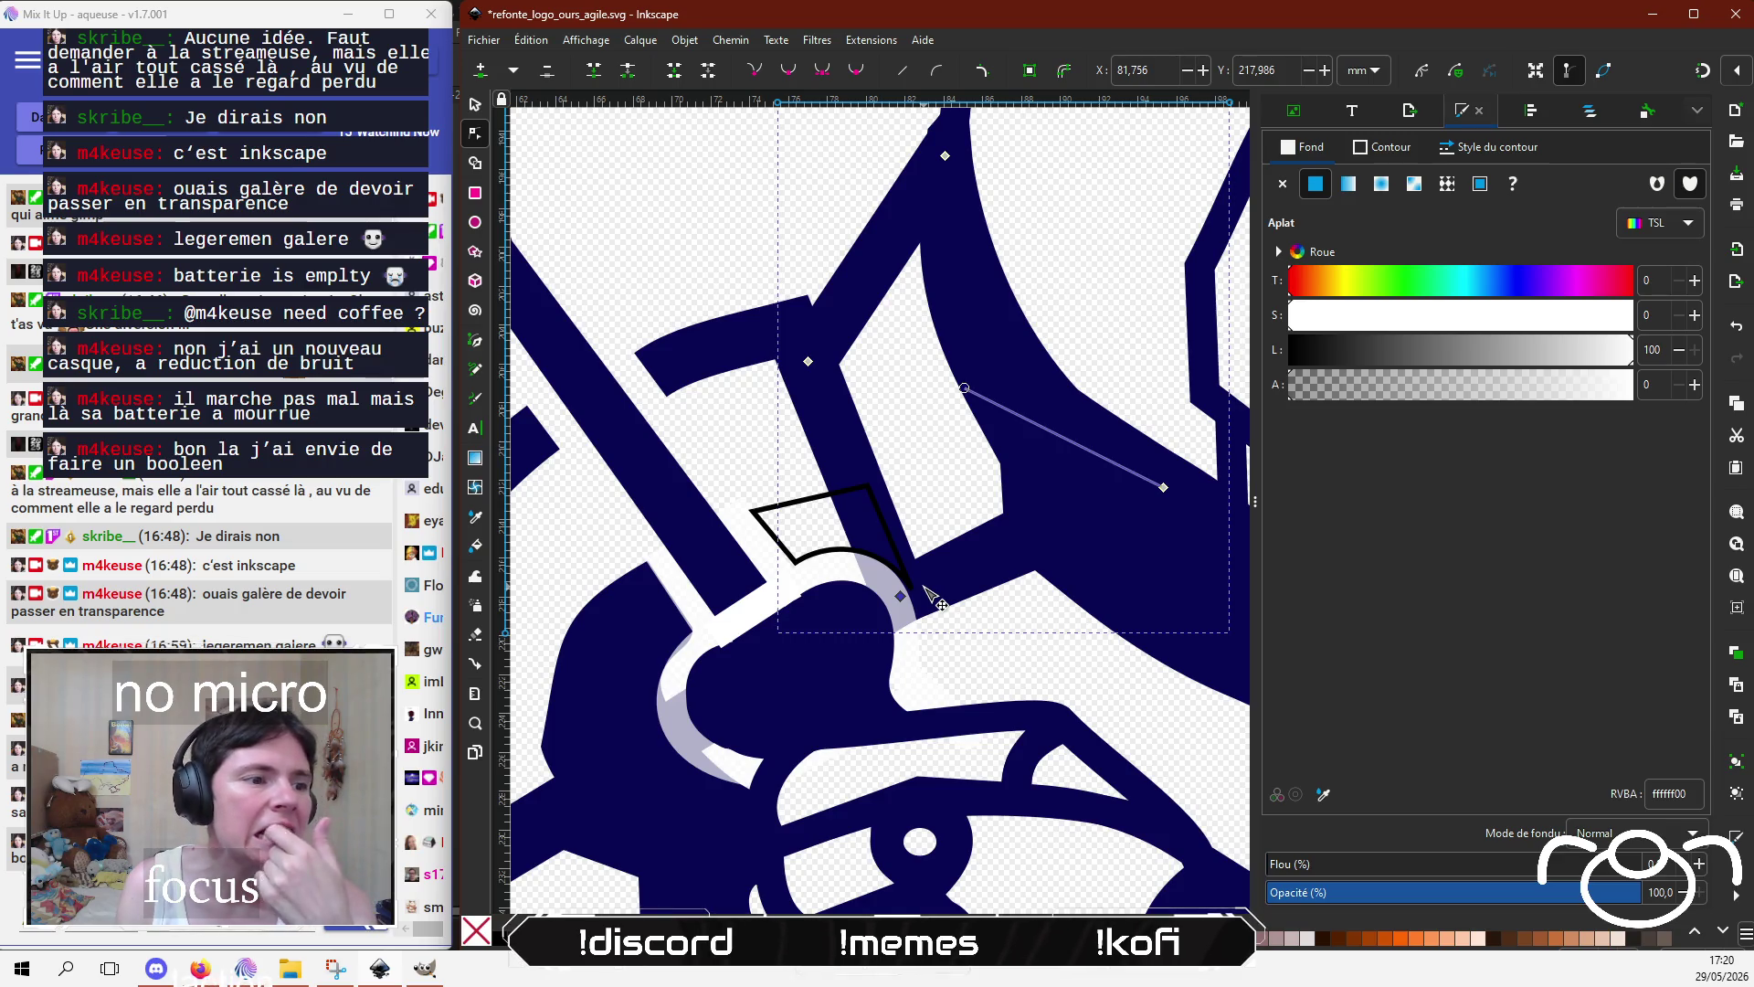
Step: Break the faint white outline path at its two top nodes
{"action": "scroll", "coordinate": [603, 777], "scroll_direction": "down", "scroll_amount": 3}
{"action": "scroll", "coordinate": [603, 776], "scroll_direction": "left", "scroll_amount": 4}
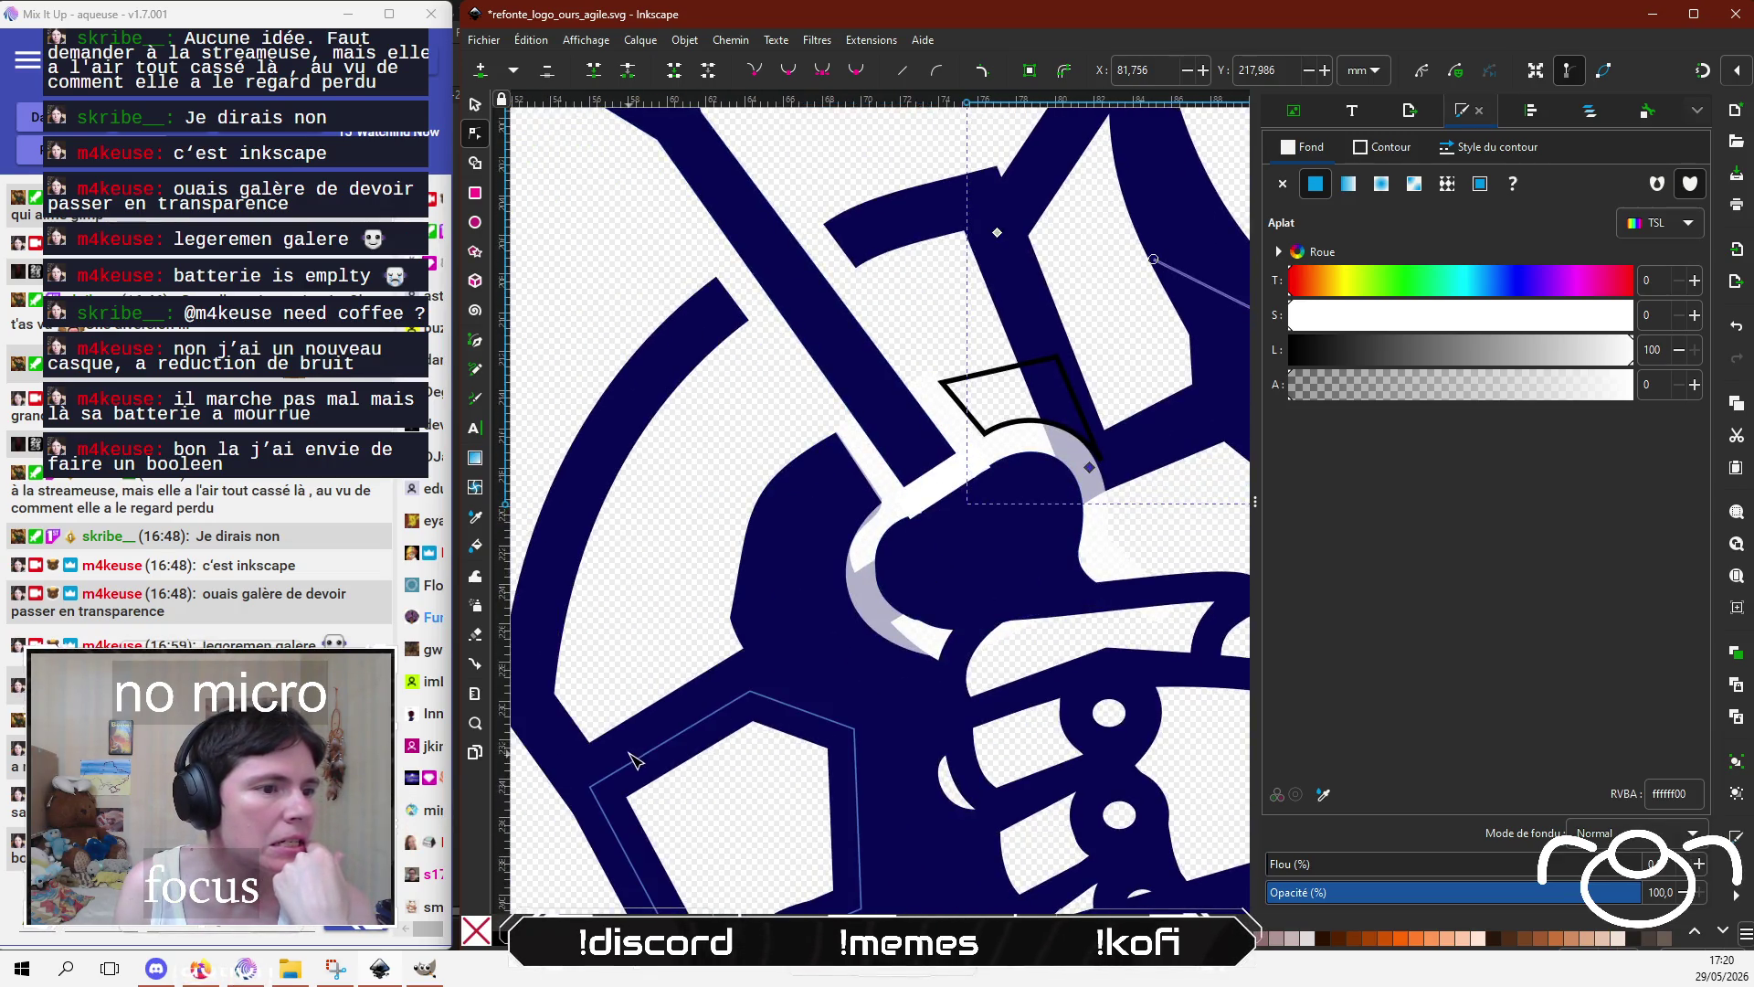
{"action": "left_click", "coordinate": [548, 728]}
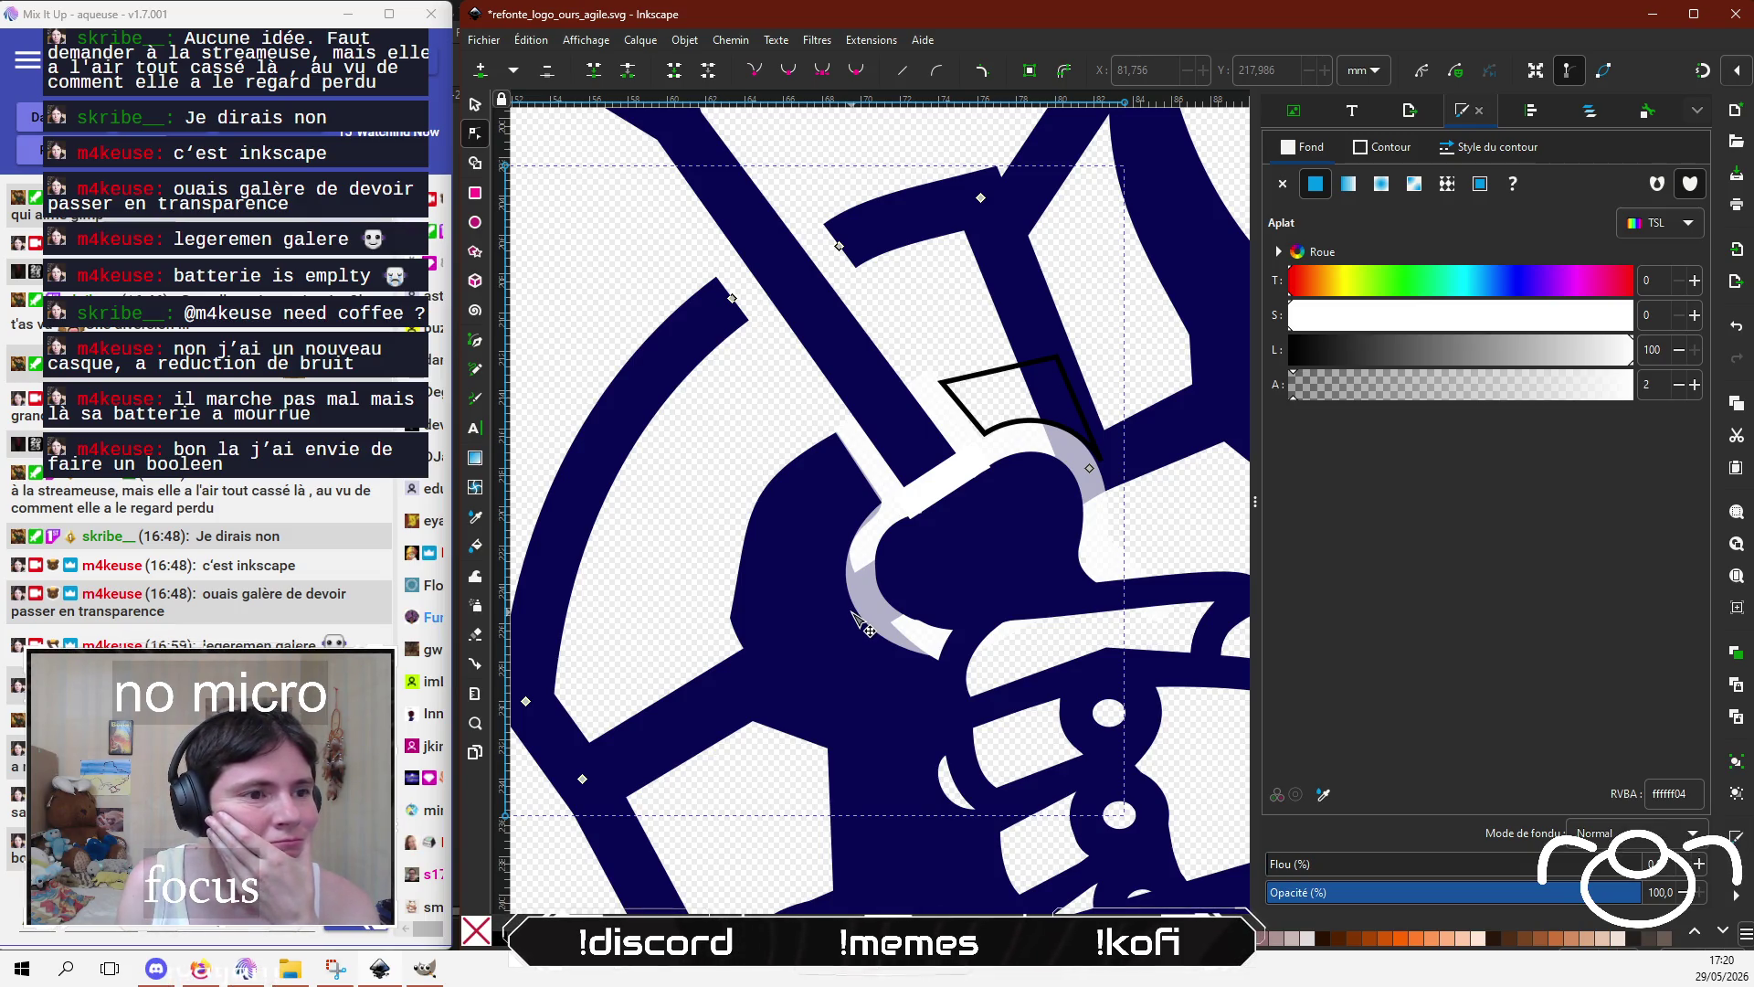
{"action": "left_click", "coordinate": [853, 614]}
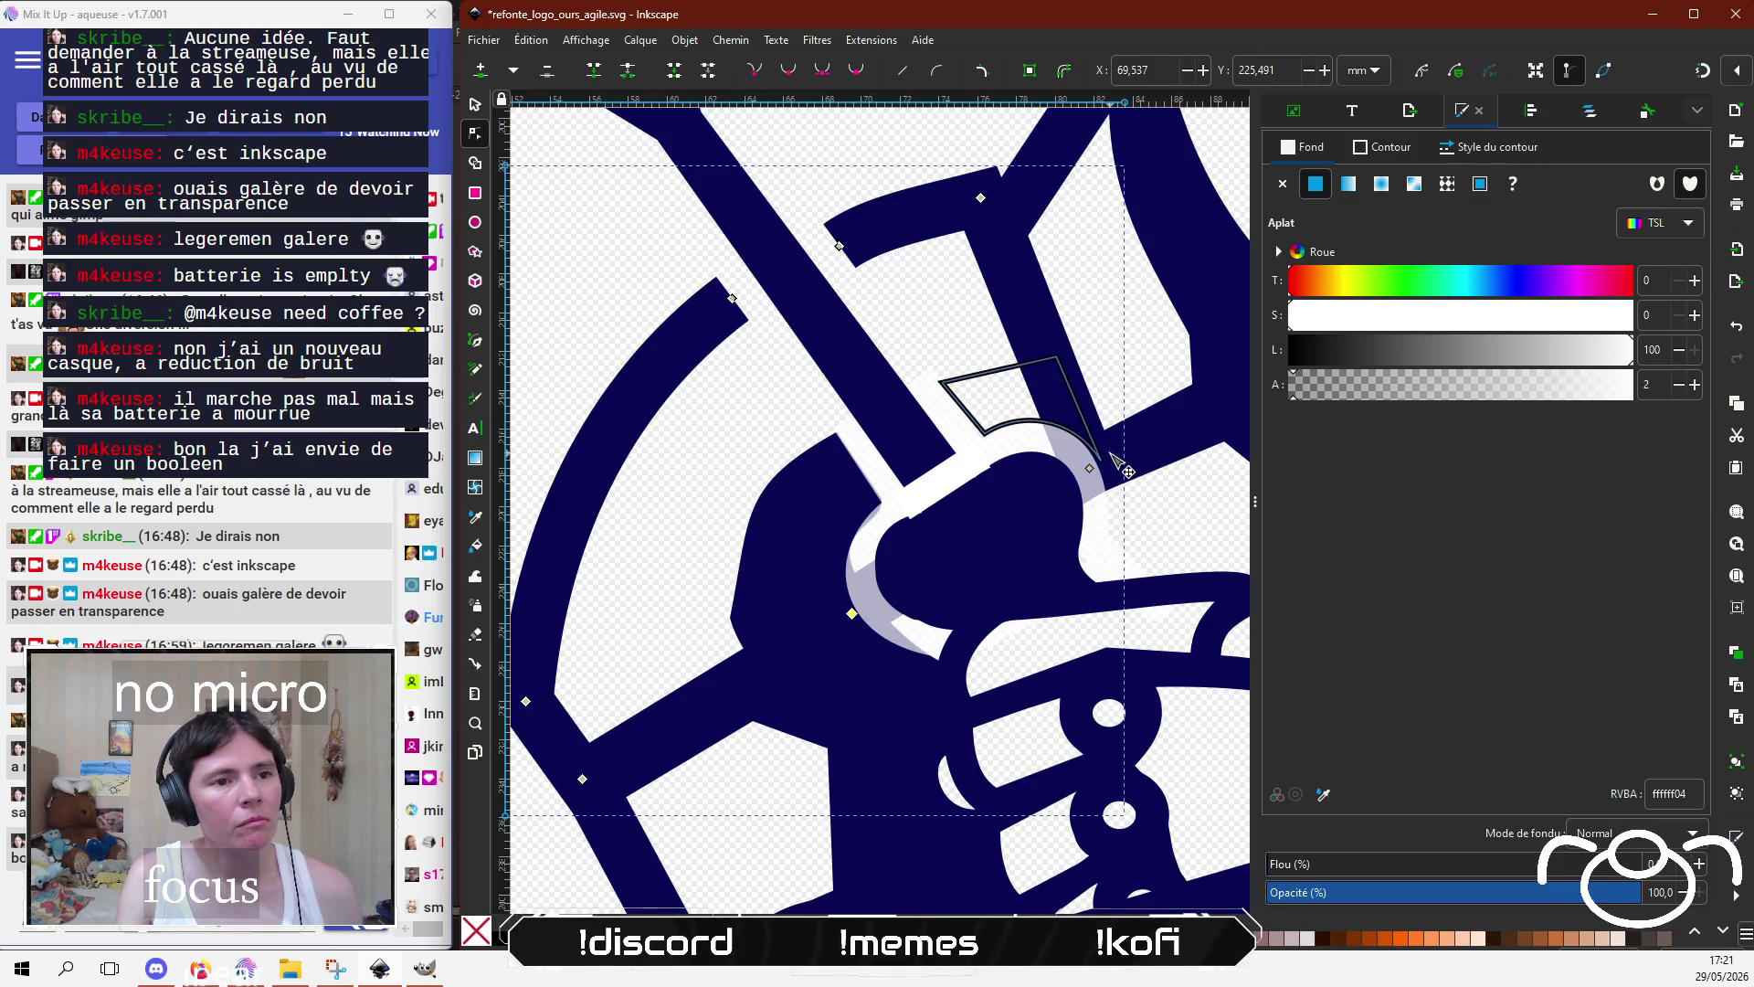
{"action": "left_click", "coordinate": [1090, 468], "text": "shift"}
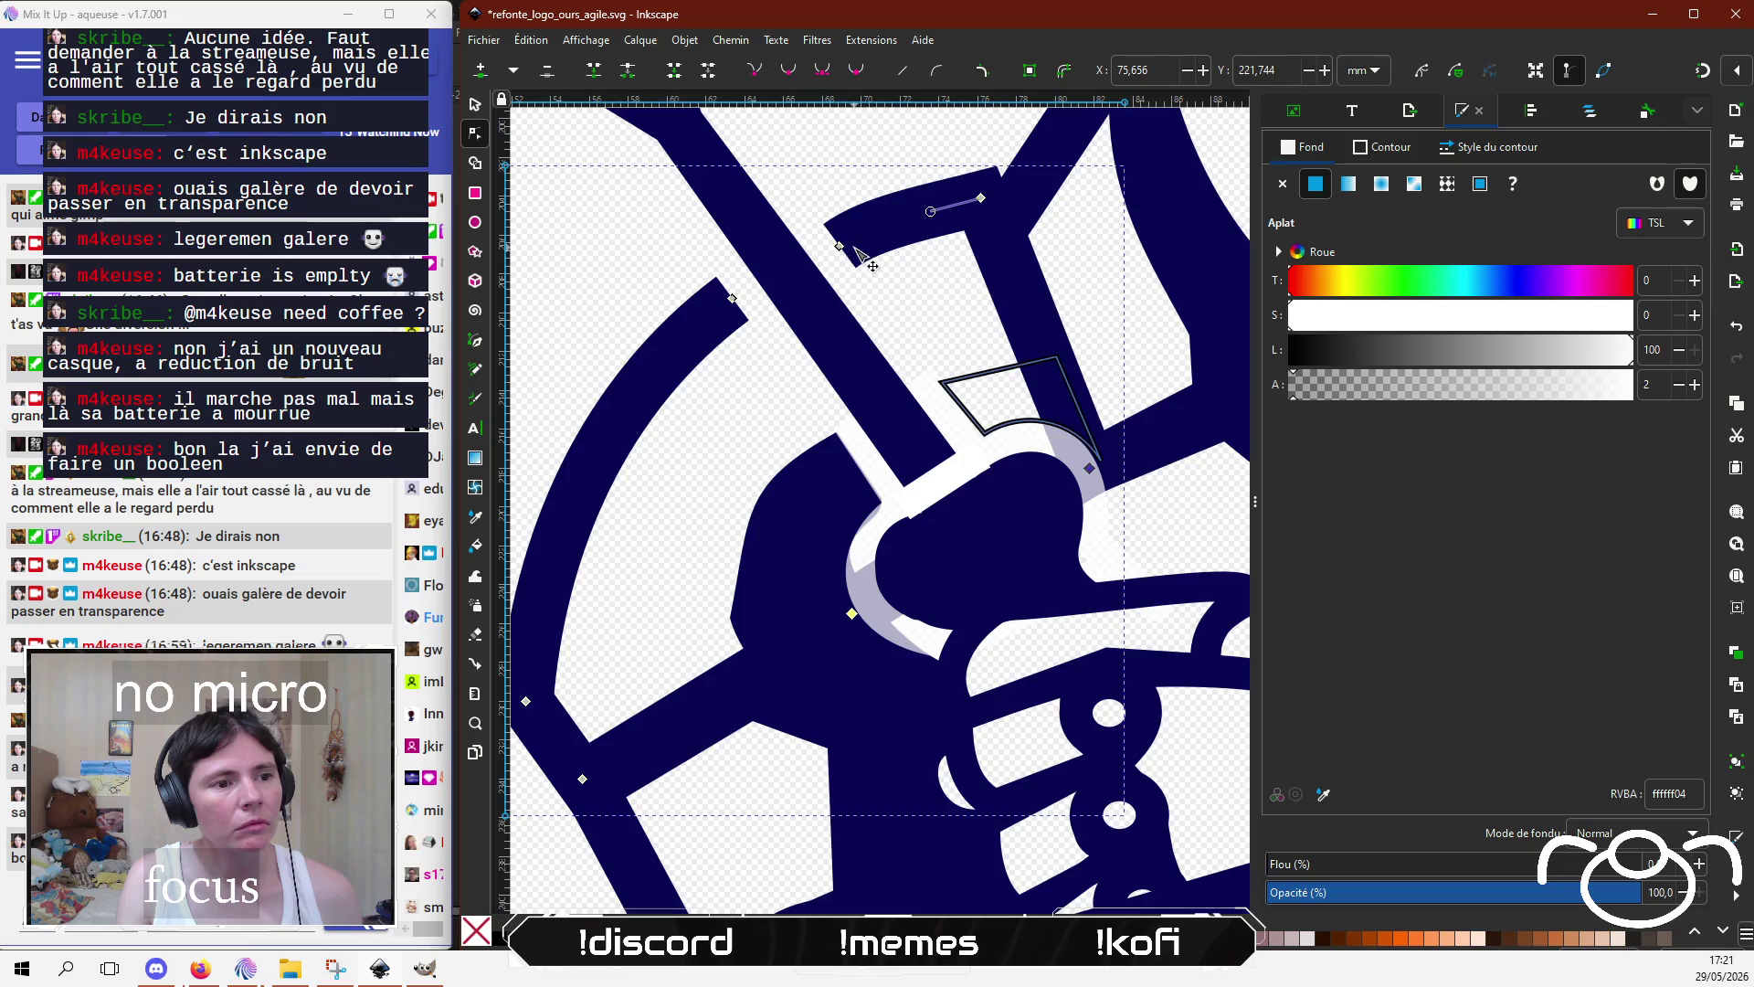
{"action": "left_click", "coordinate": [632, 77]}
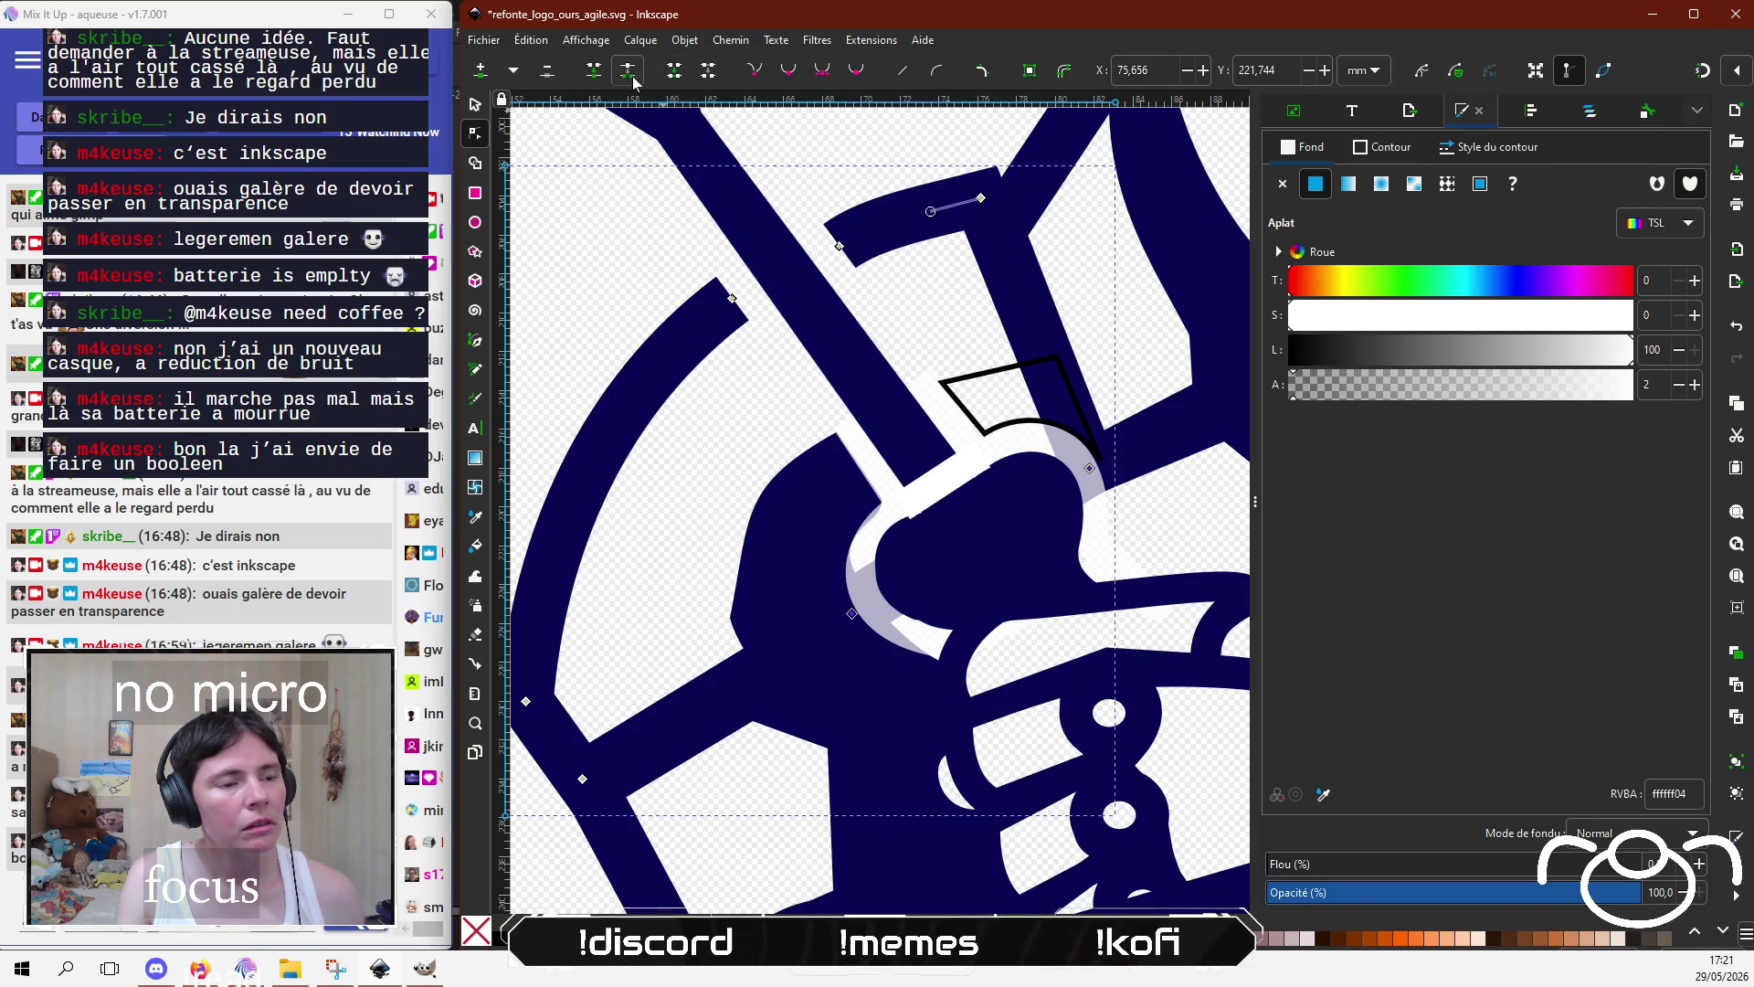
Step: Drag the outline's lower-left curve into a new shape
{"action": "key", "text": "Escape"}
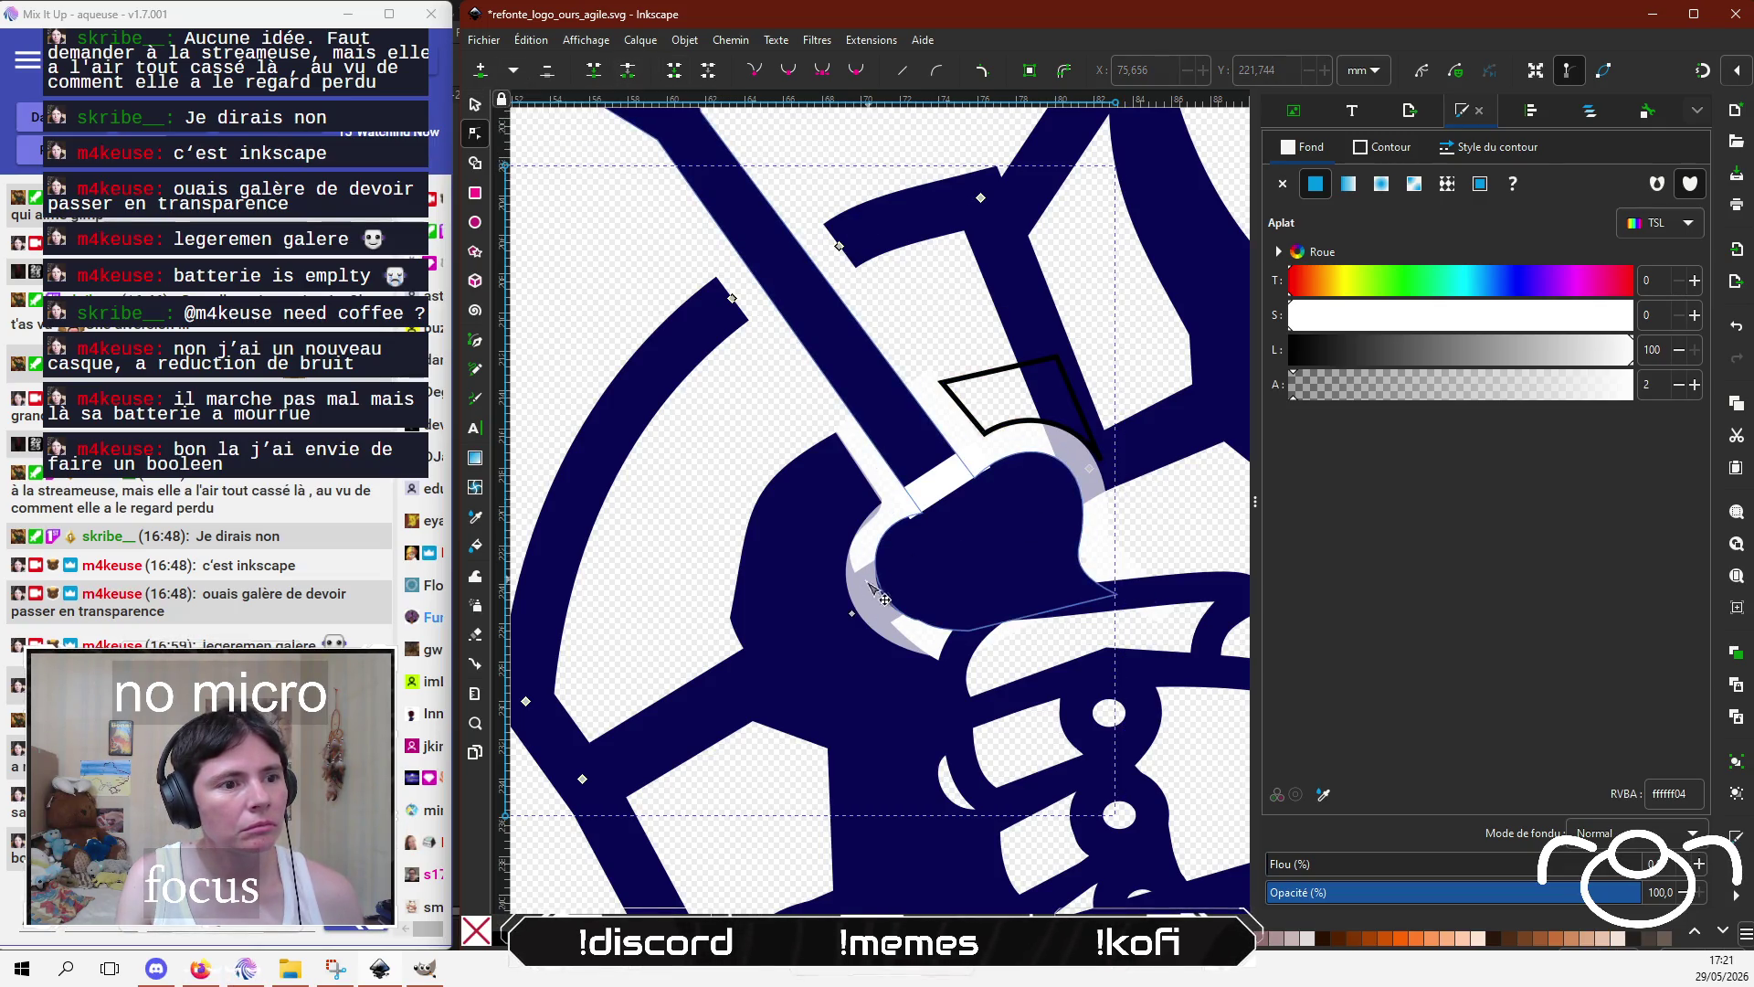
{"action": "left_click_drag", "start_coordinate": [880, 596], "coordinate": [886, 617]}
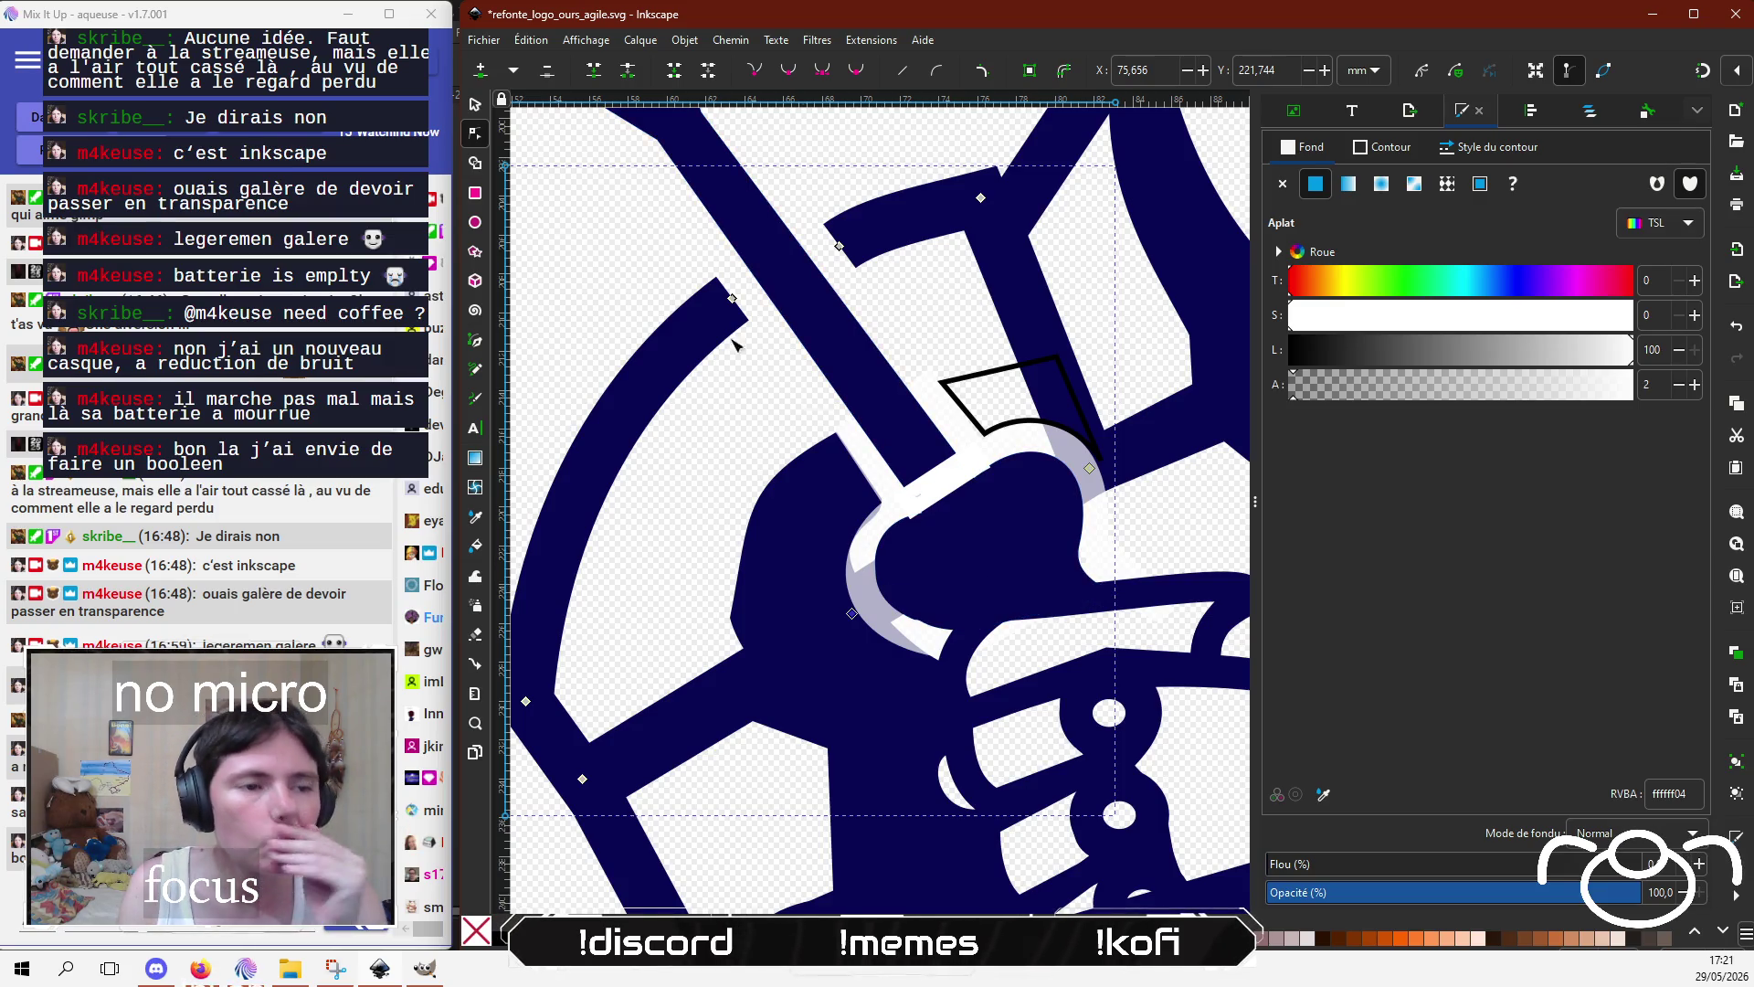
{"action": "left_click", "coordinate": [474, 103]}
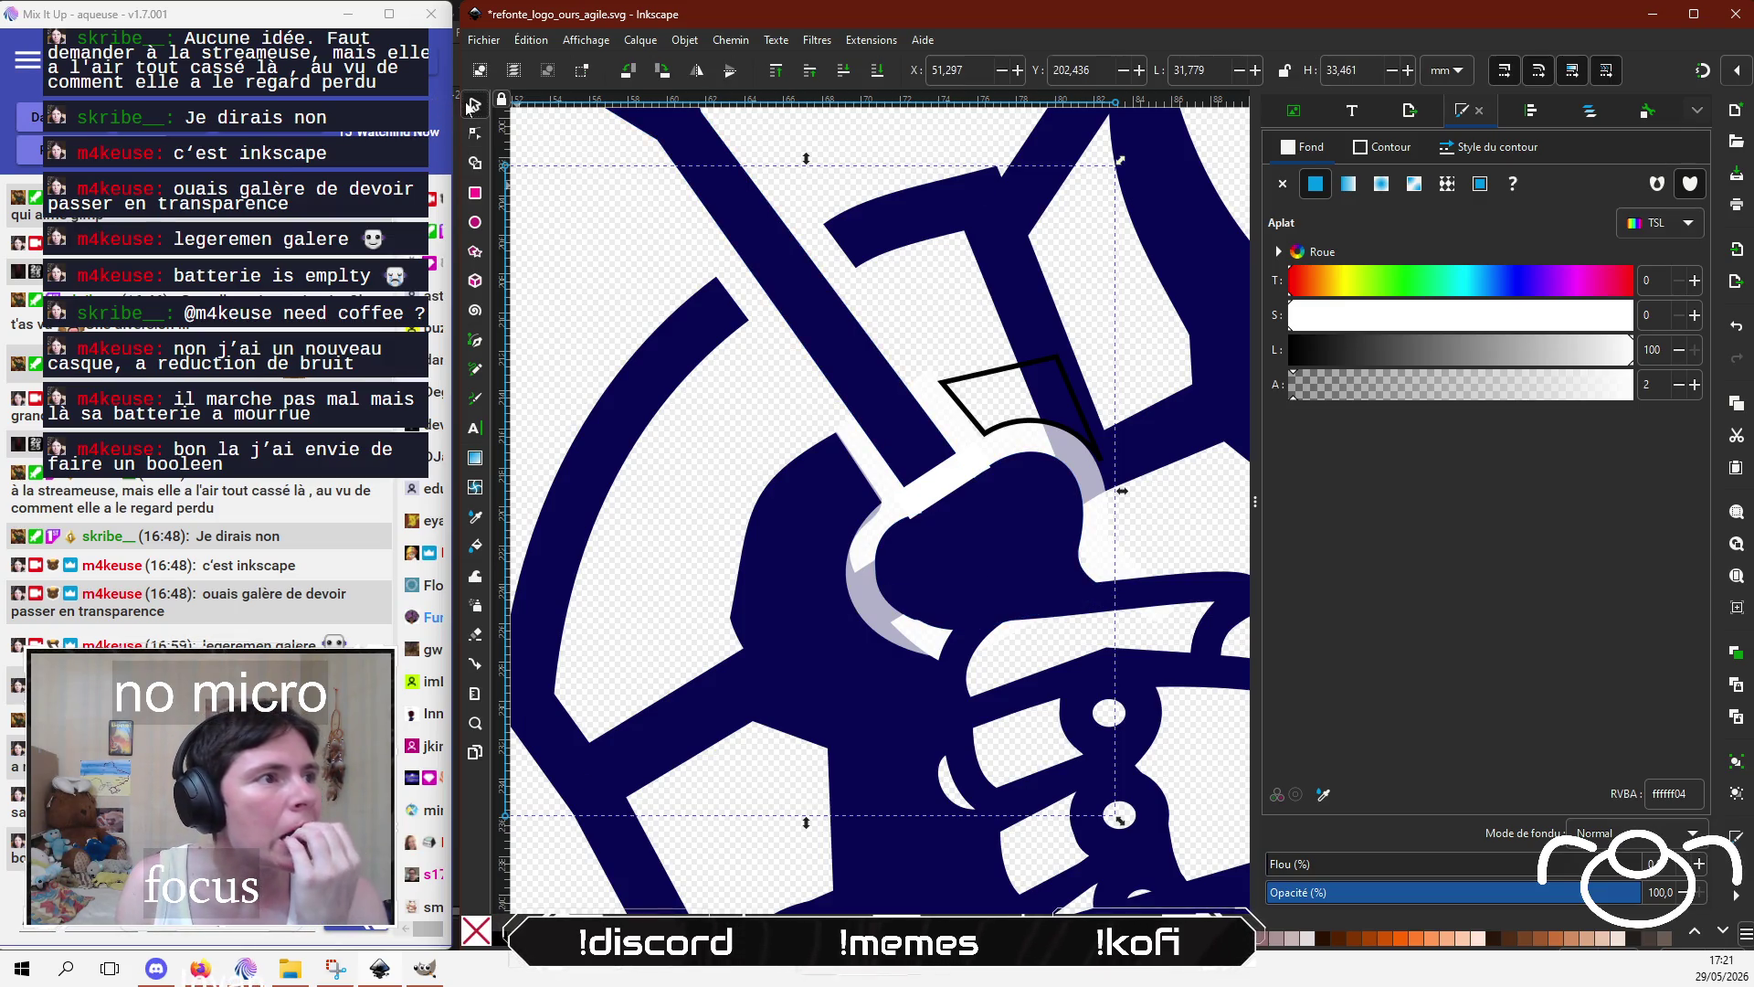
Step: Test the navy shape at lower opacity, restore it, and hide path34-2 in Objects
{"action": "left_click", "coordinate": [1008, 568]}
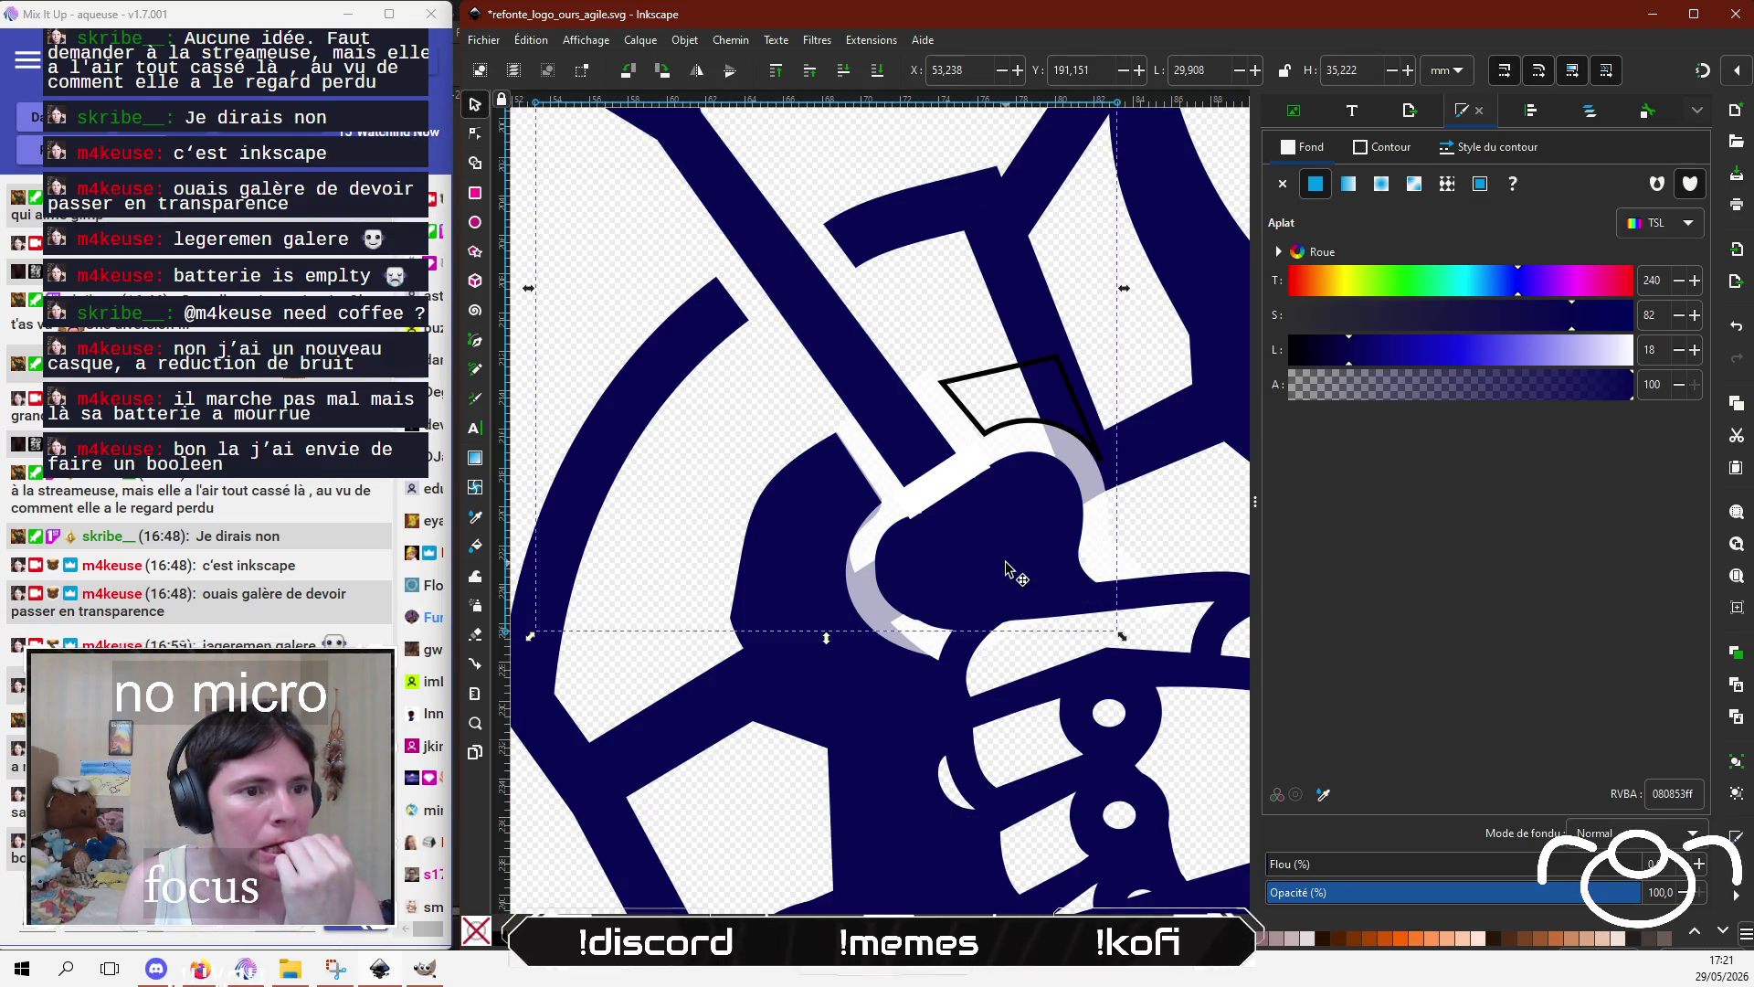
{"action": "left_click", "coordinate": [1393, 392]}
{"action": "left_click_drag", "start_coordinate": [1548, 392], "coordinate": [1636, 386]}
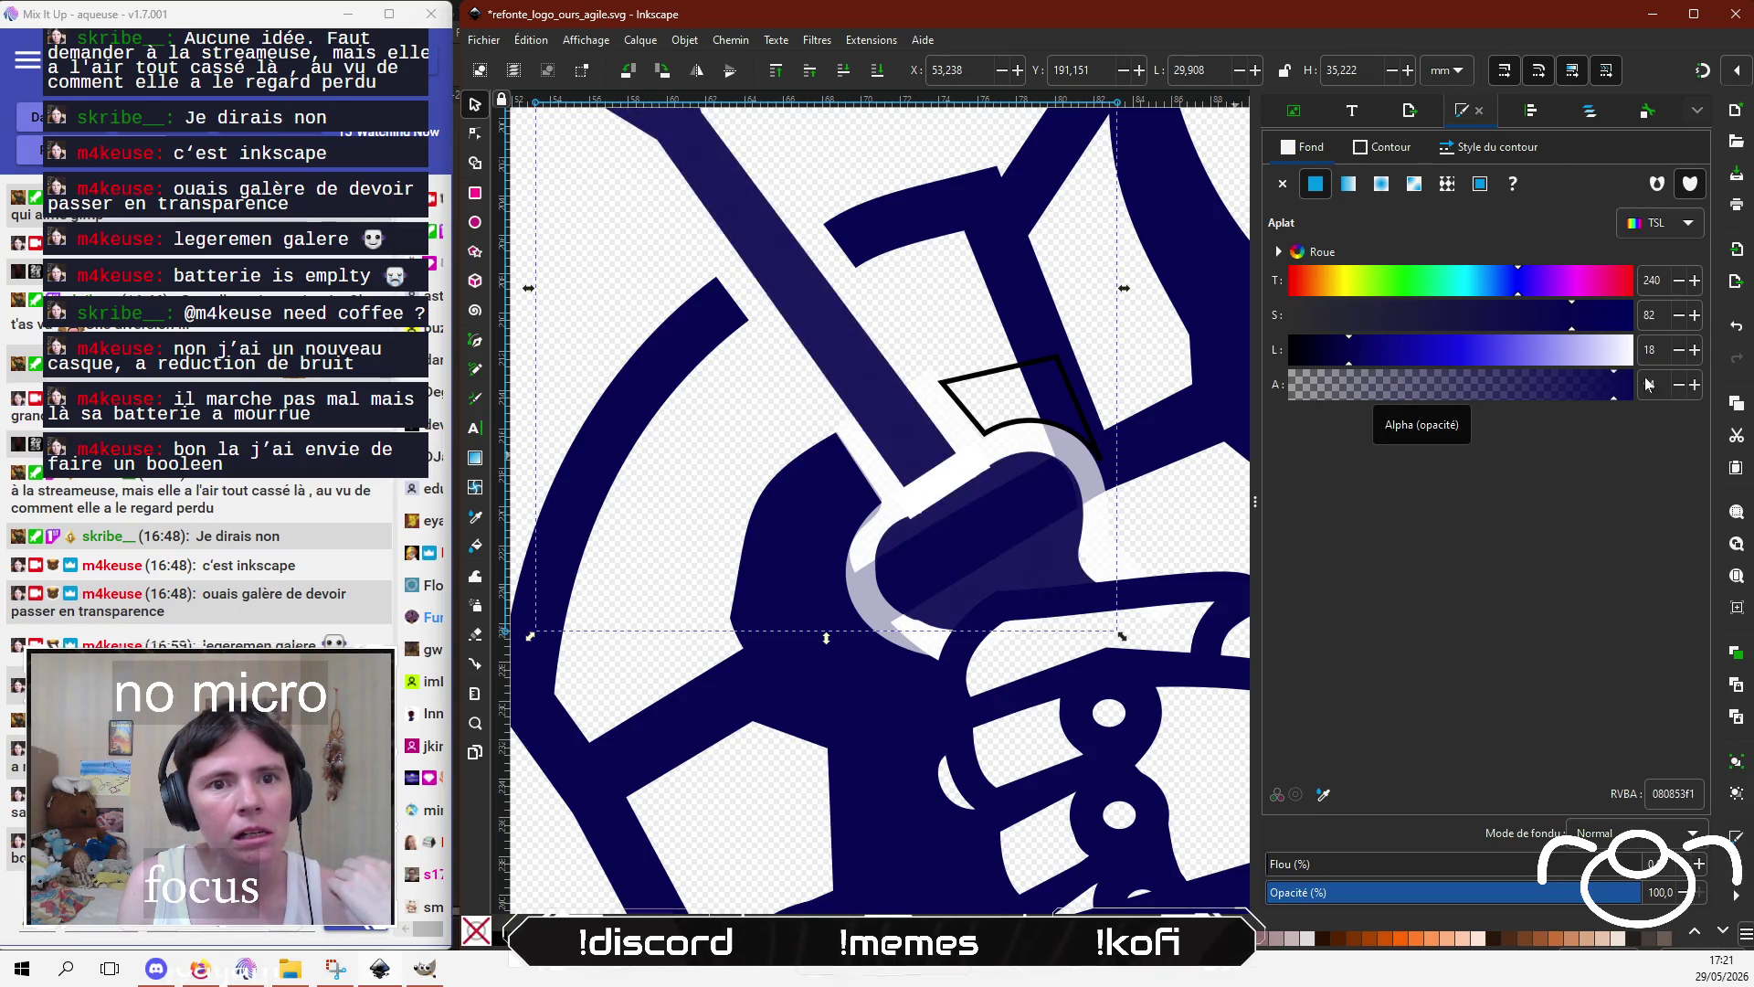
{"action": "left_click", "coordinate": [1589, 112]}
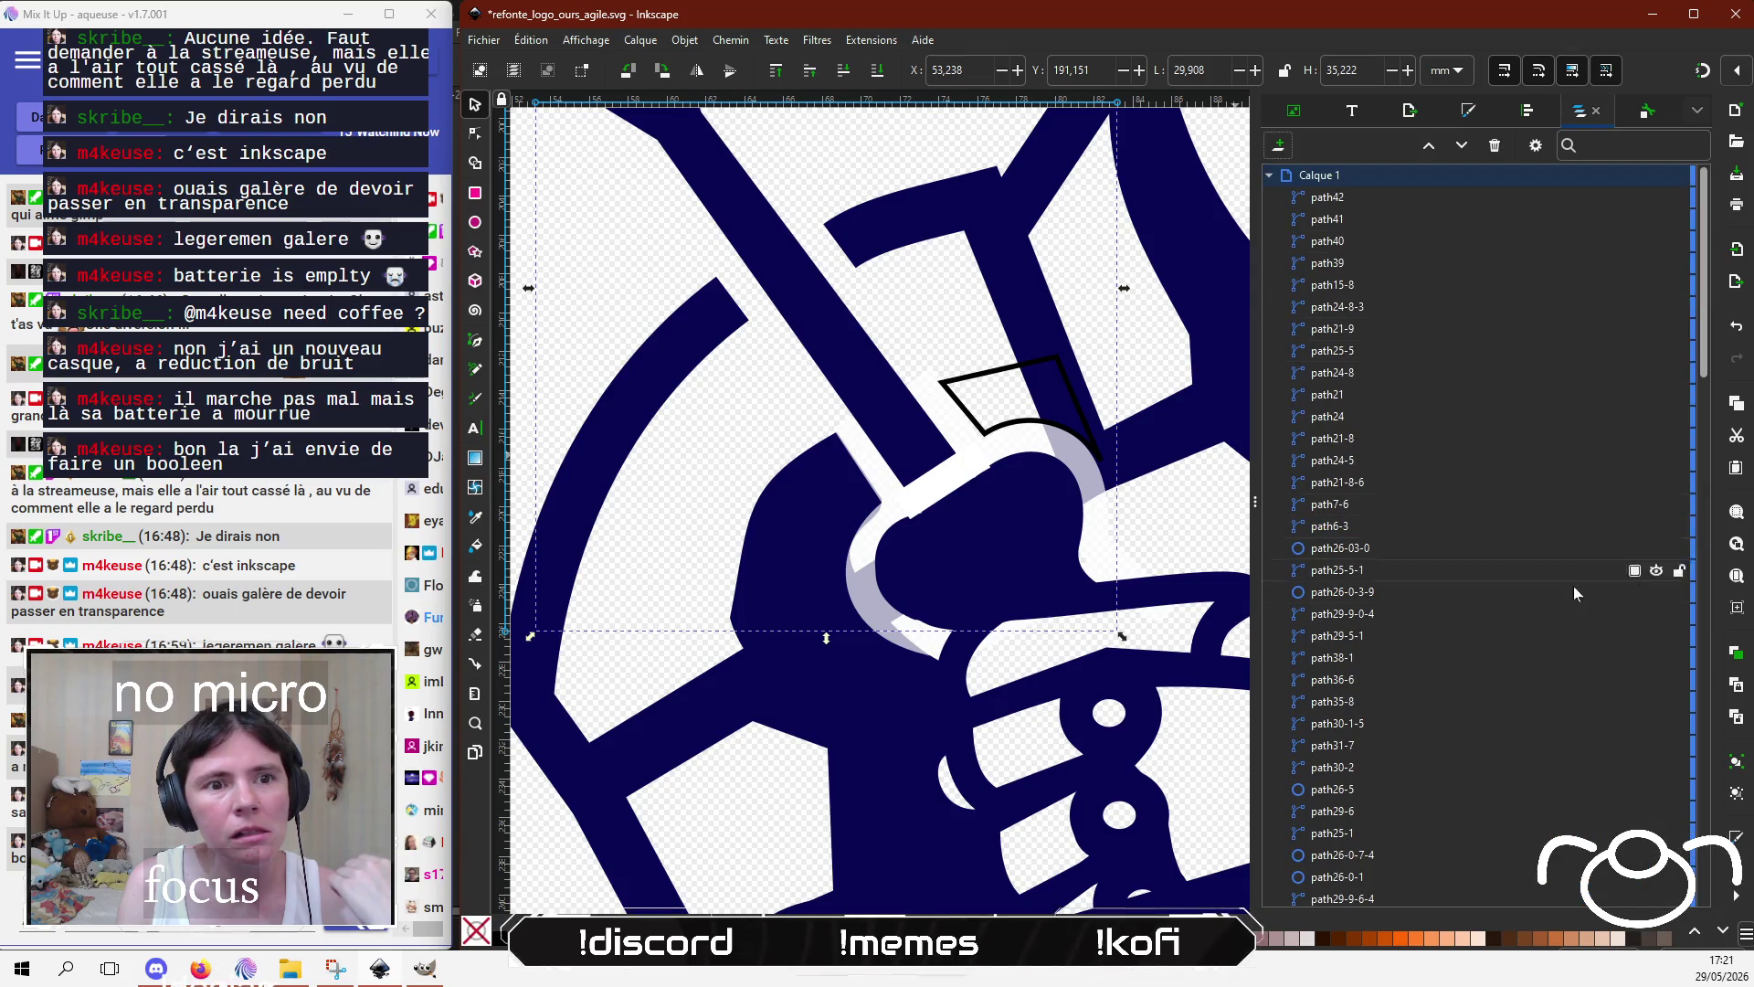
{"action": "mouse_move", "coordinate": [1508, 687]}
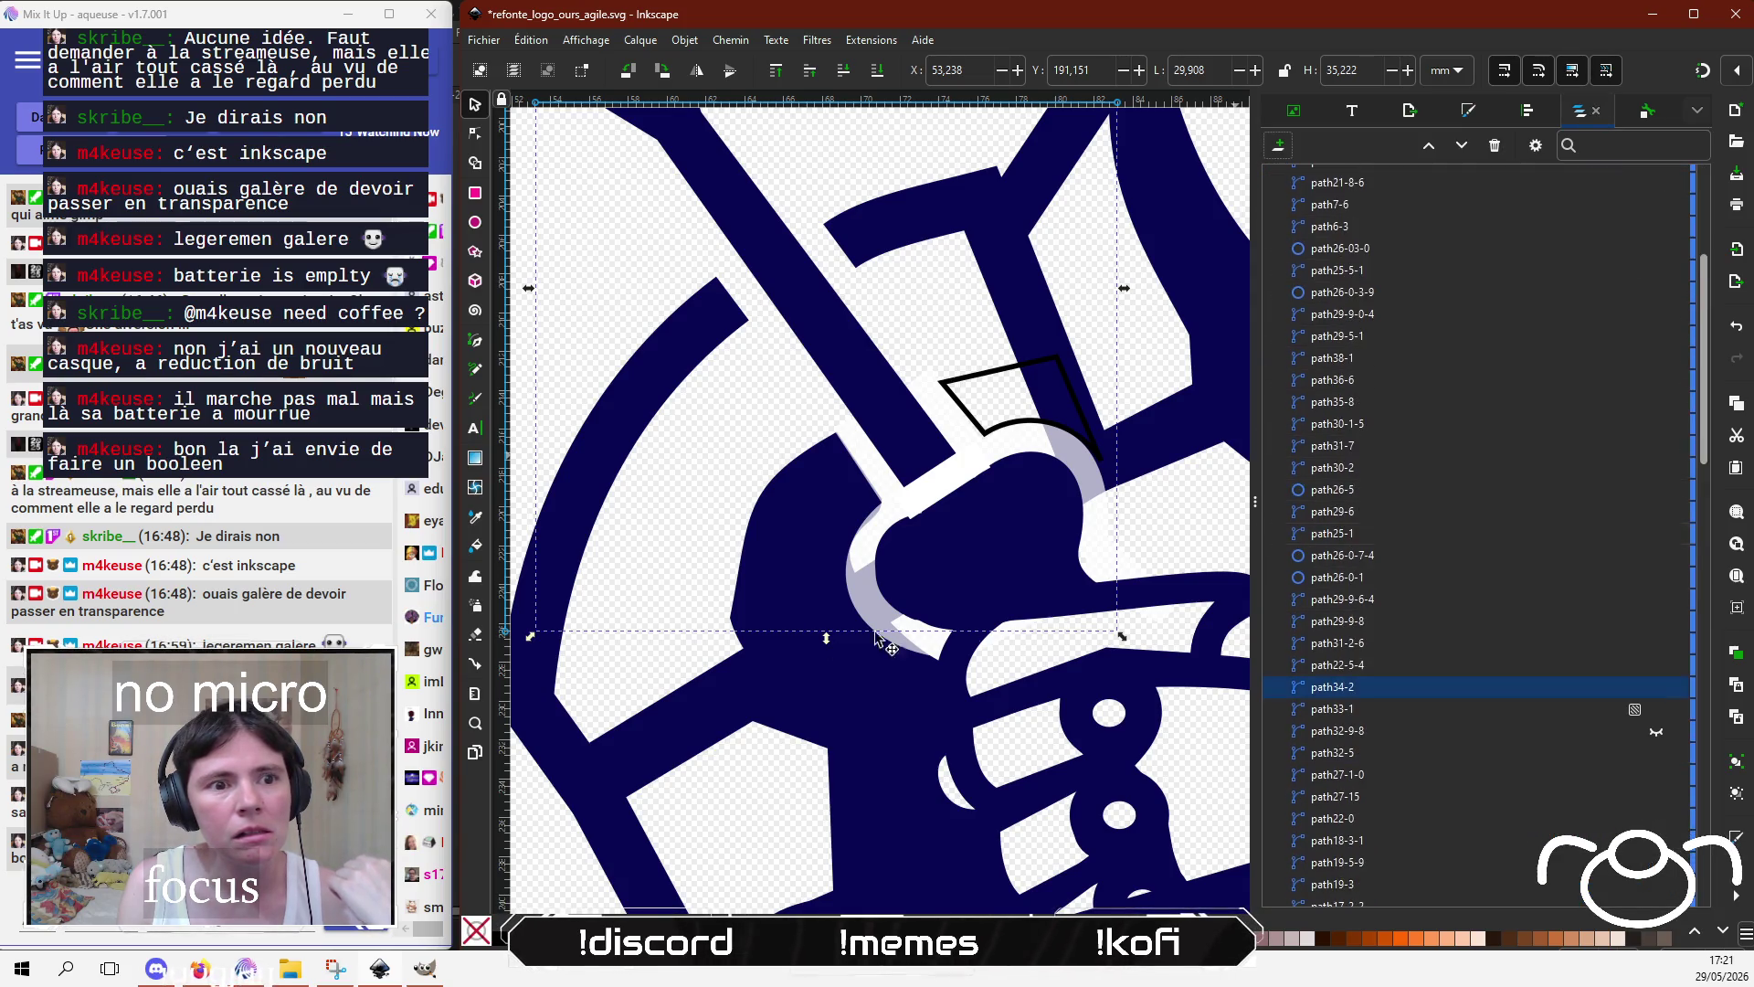
{"action": "left_click", "coordinate": [1657, 688]}
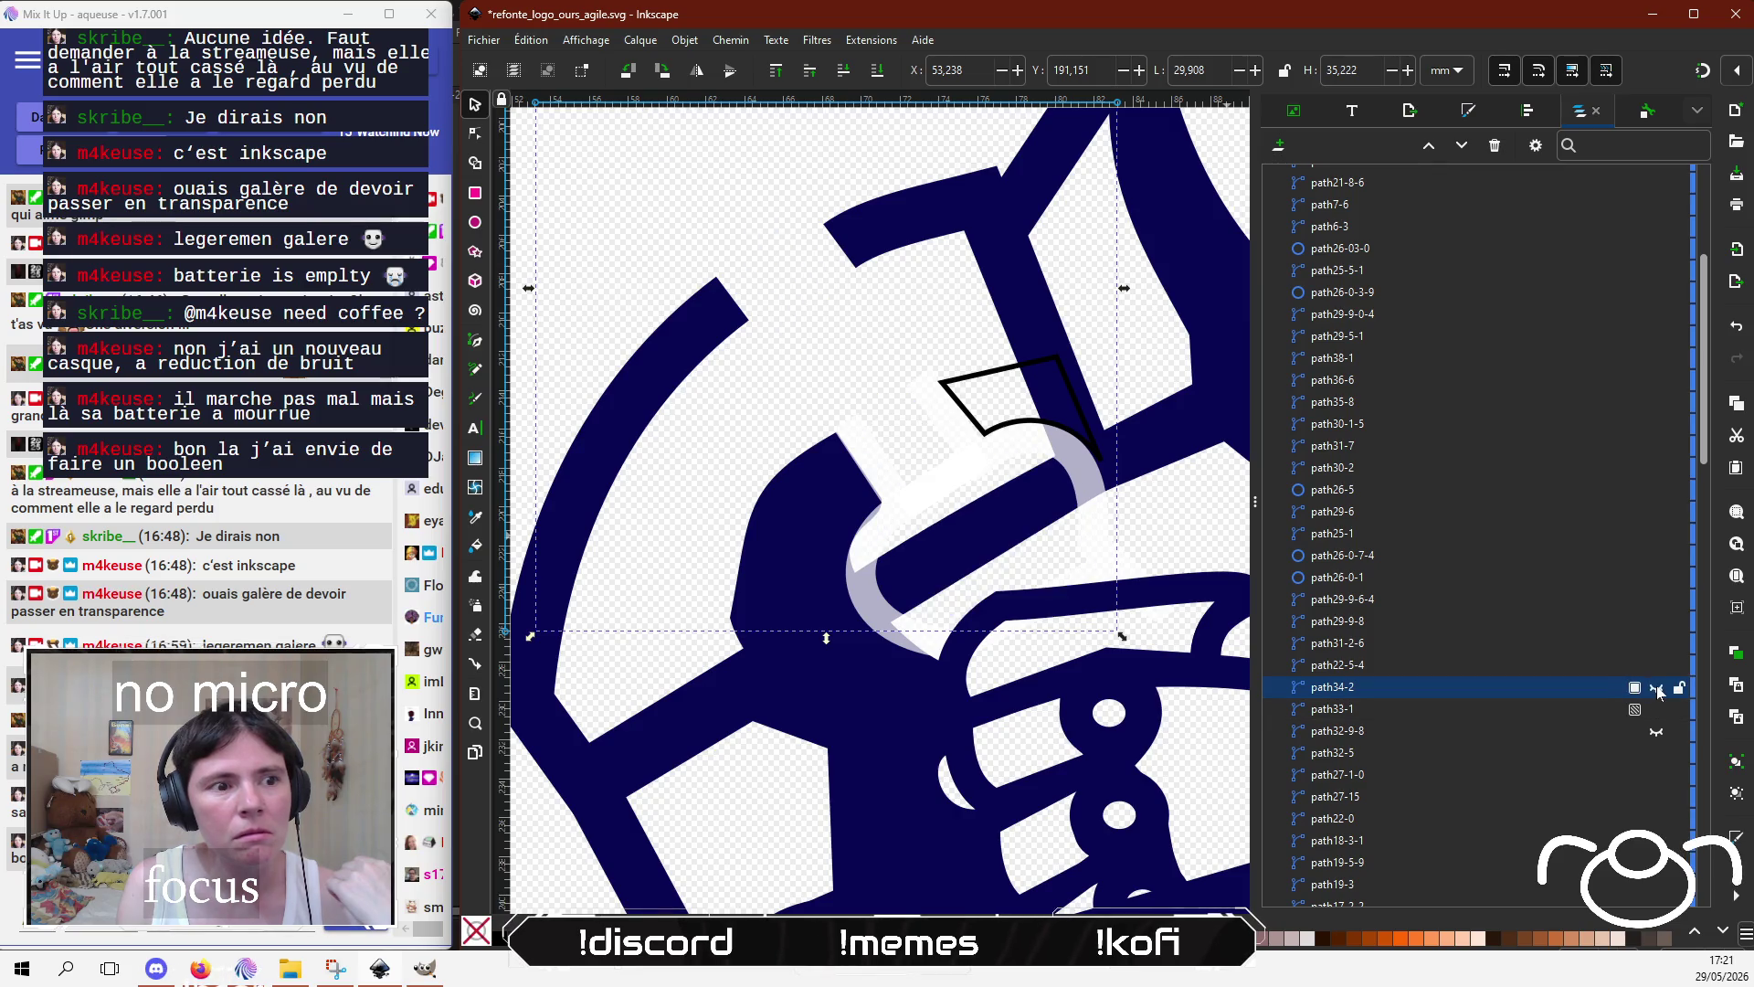
Step: Delete the node forming the dark spike on path17-8
{"action": "left_click", "coordinate": [990, 551]}
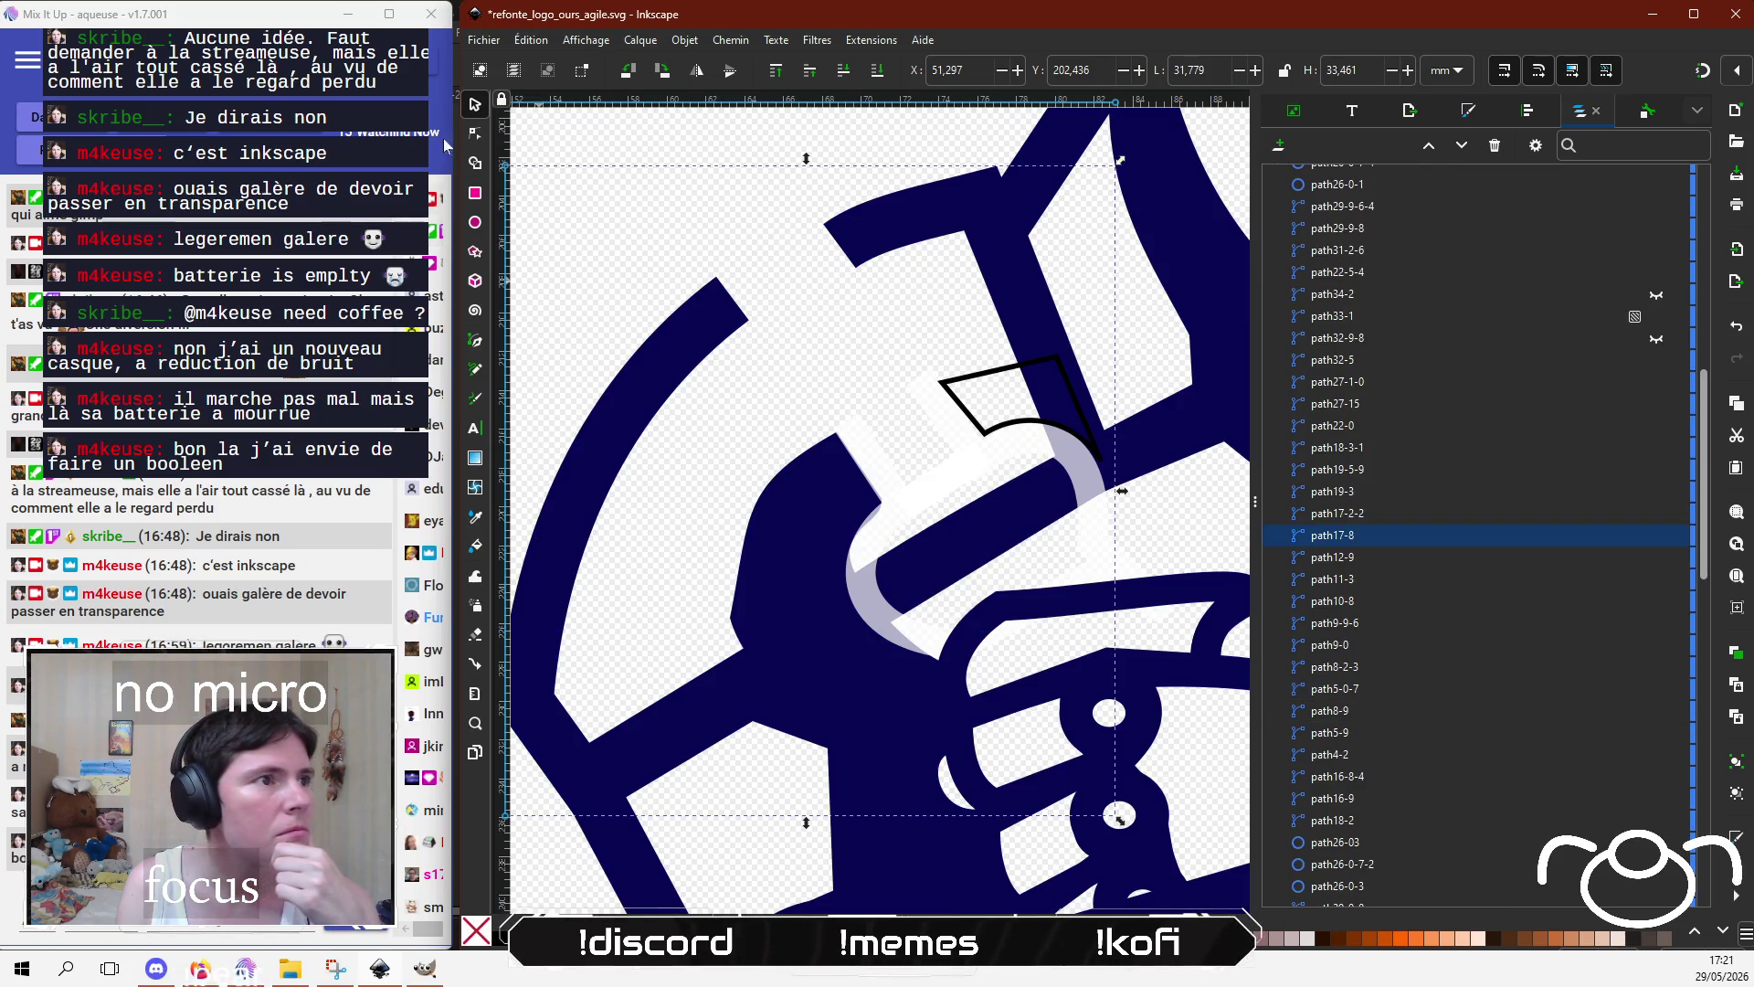
{"action": "left_click", "coordinate": [474, 139]}
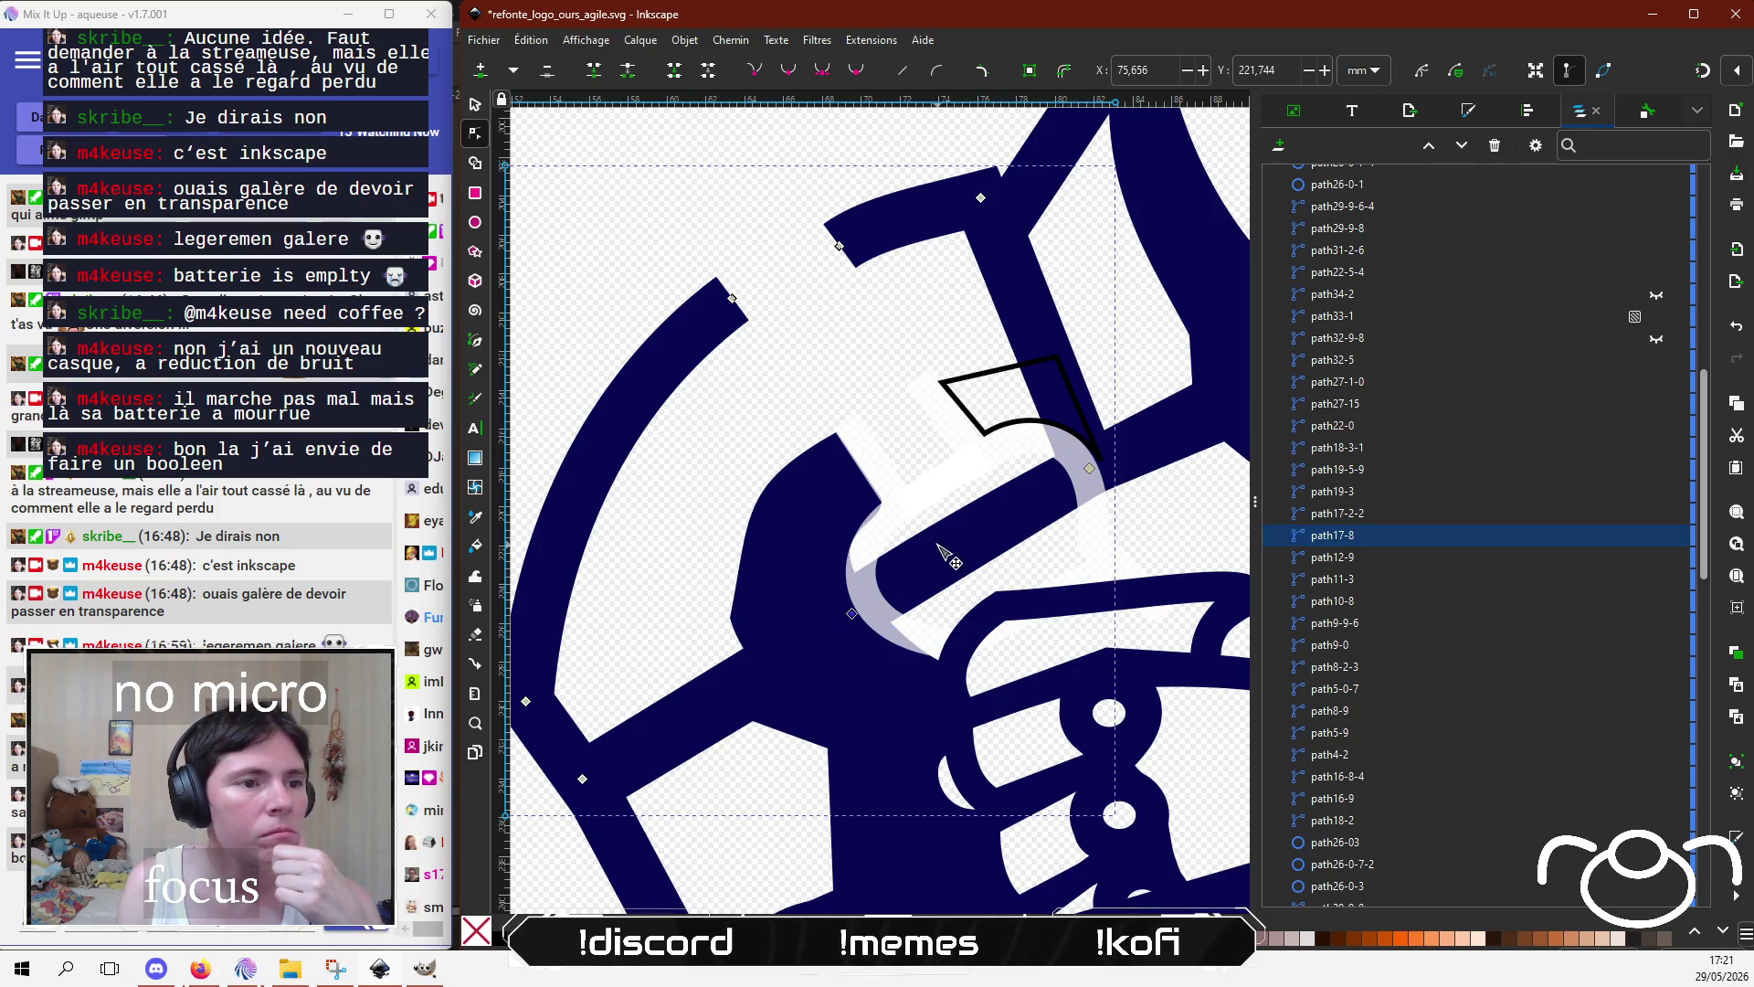
{"action": "left_click", "coordinate": [947, 555]}
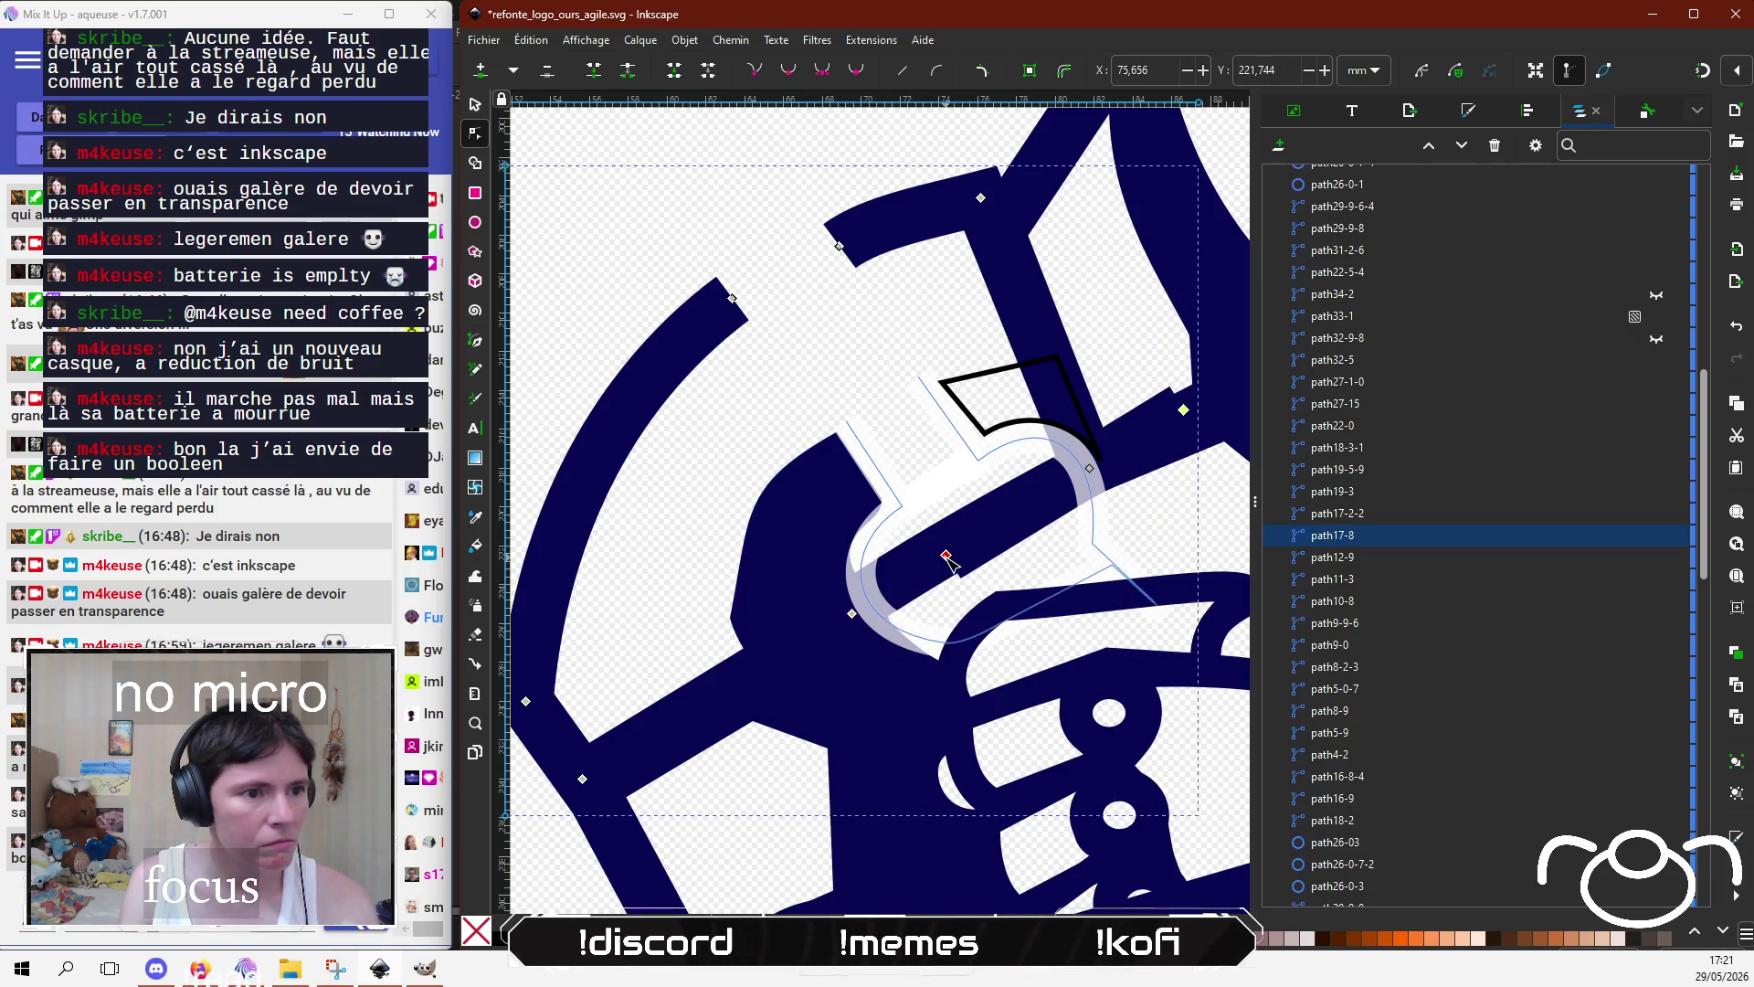
{"action": "left_click", "coordinate": [947, 556]}
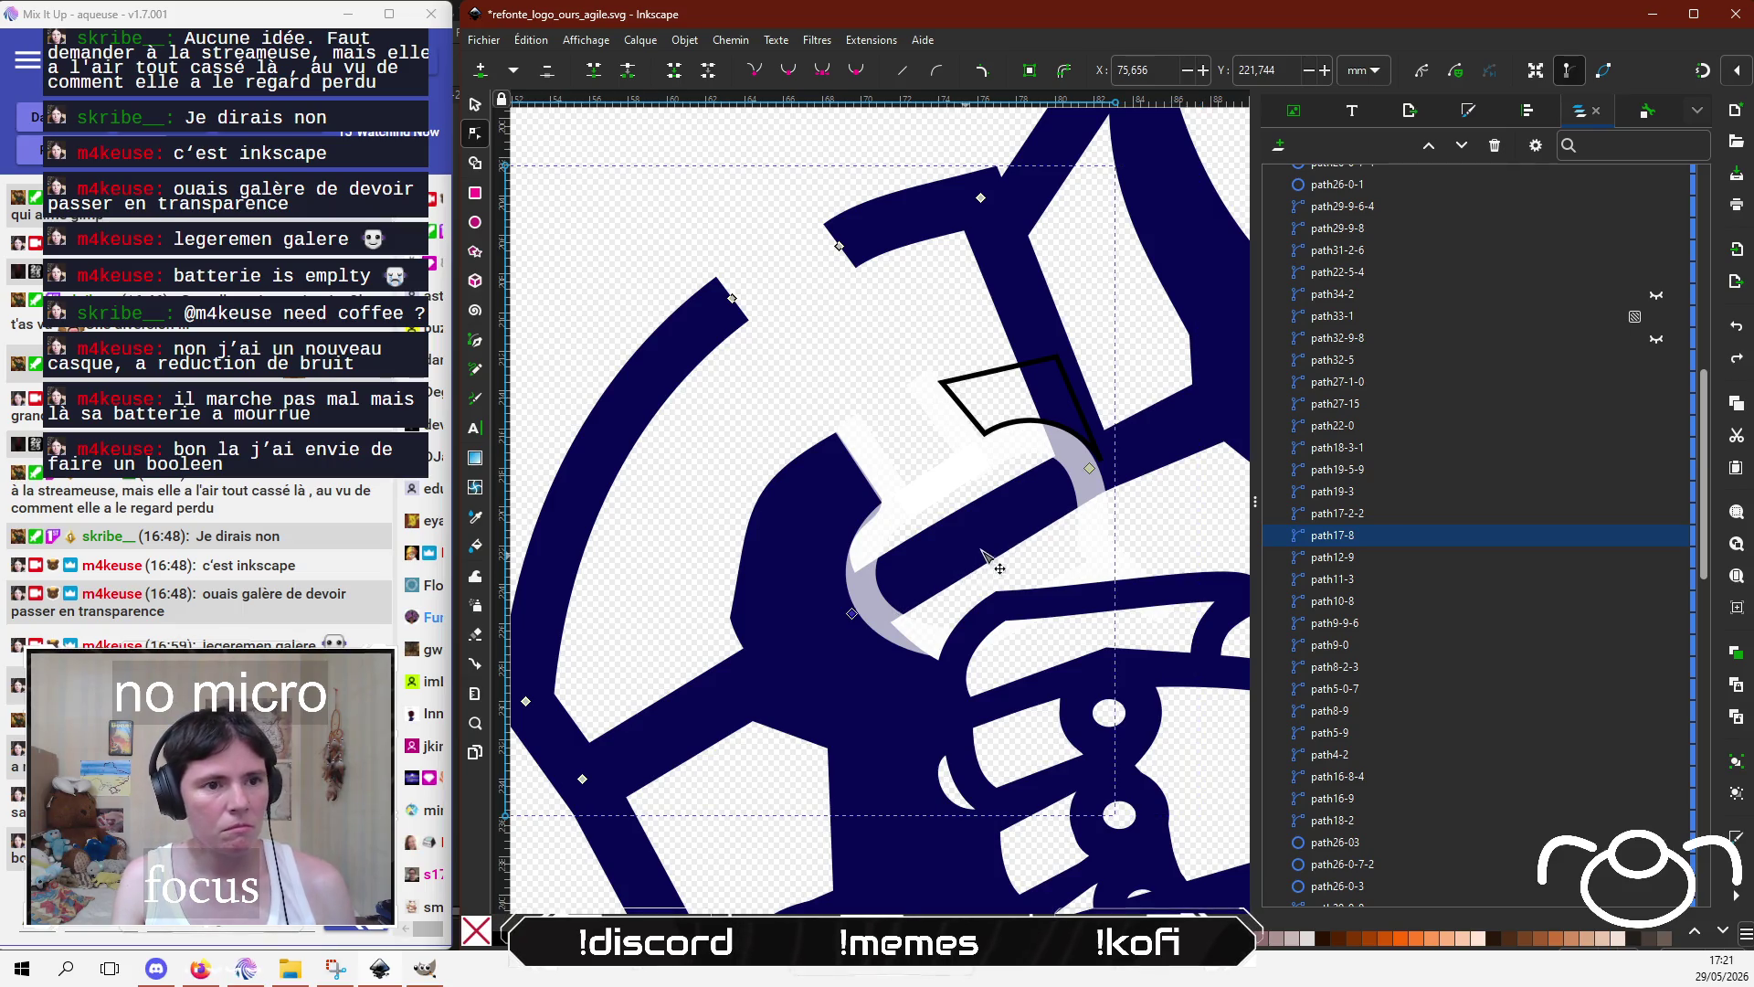
{"action": "left_click", "coordinate": [1089, 469]}
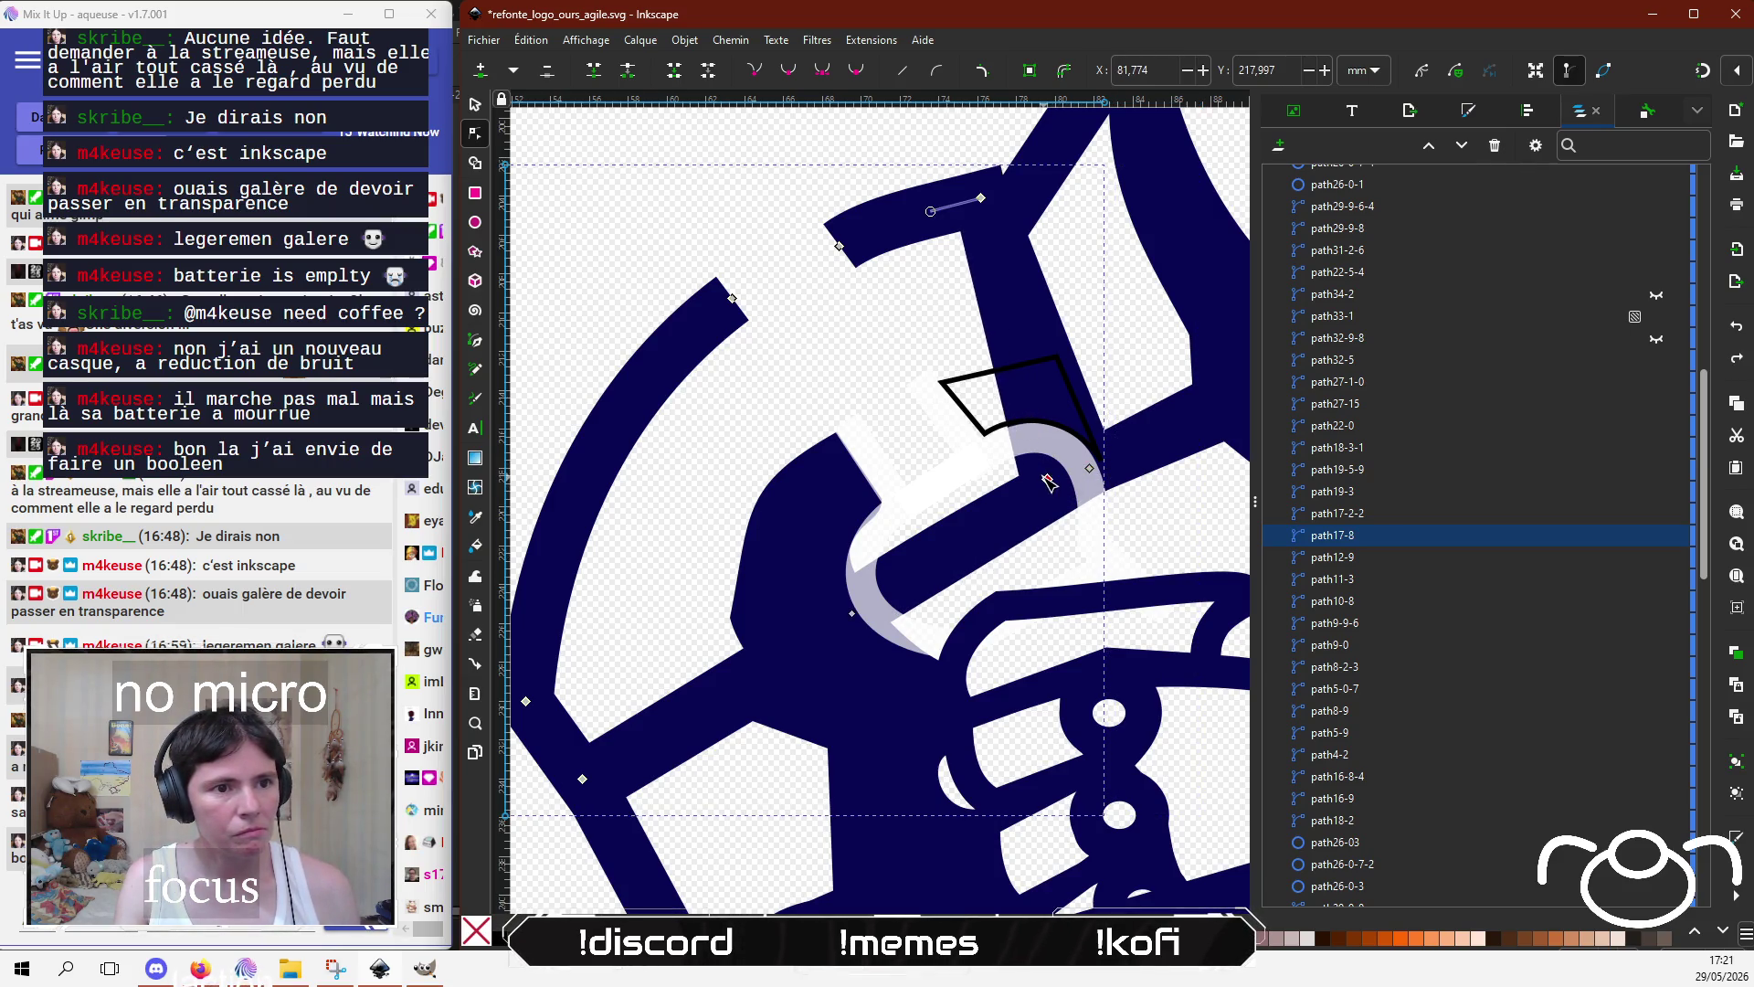
{"action": "left_click", "coordinate": [1101, 475]}
{"action": "left_click_drag", "start_coordinate": [1100, 476], "coordinate": [884, 358]}
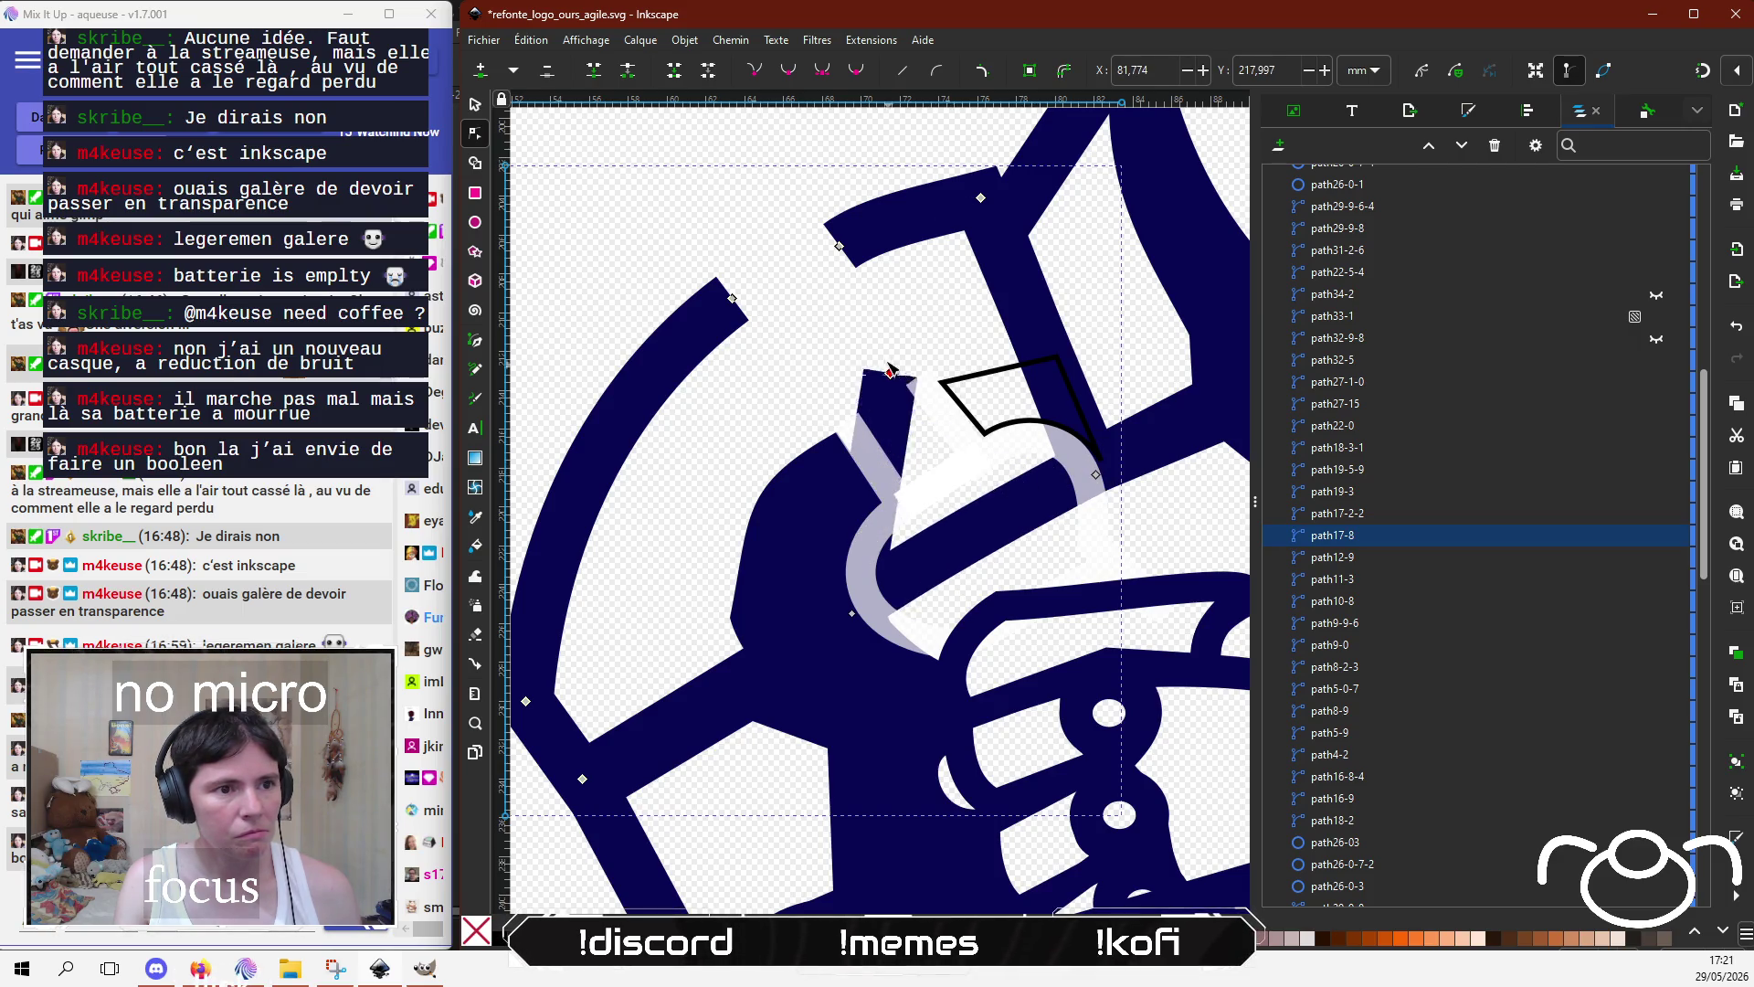
{"action": "key", "text": "Delete"}
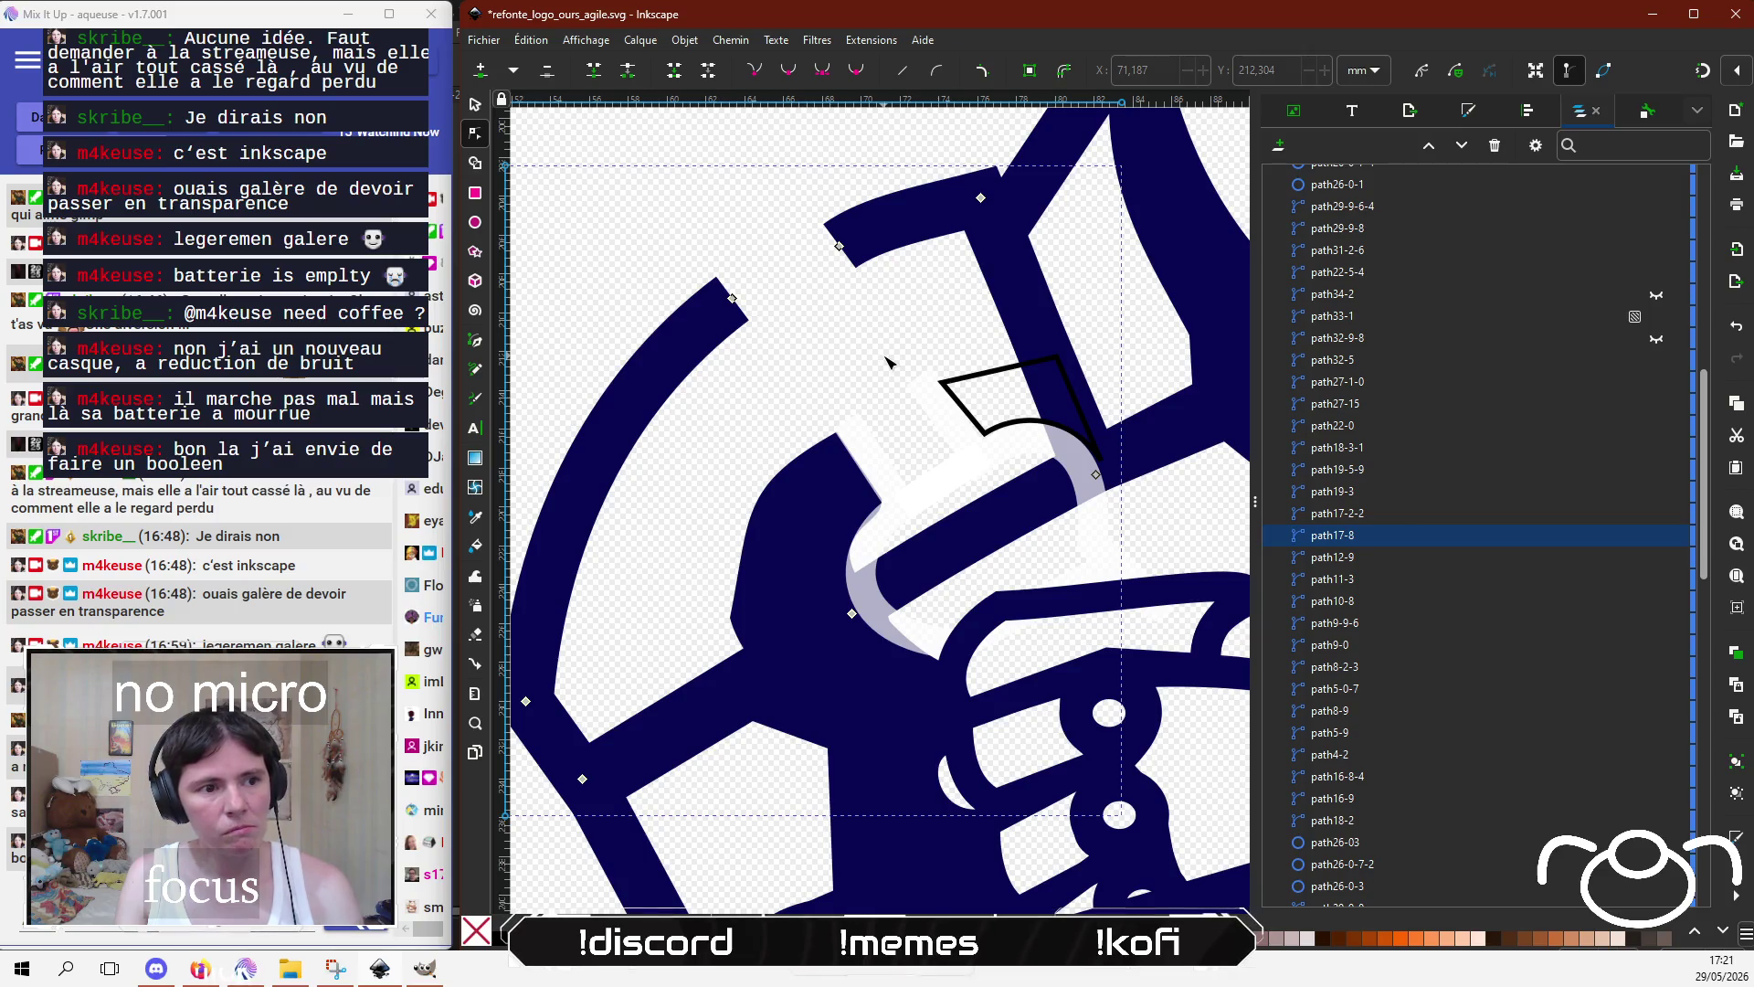
Step: Add a new node on path18-2 and break the path there
{"action": "left_click", "coordinate": [970, 544]}
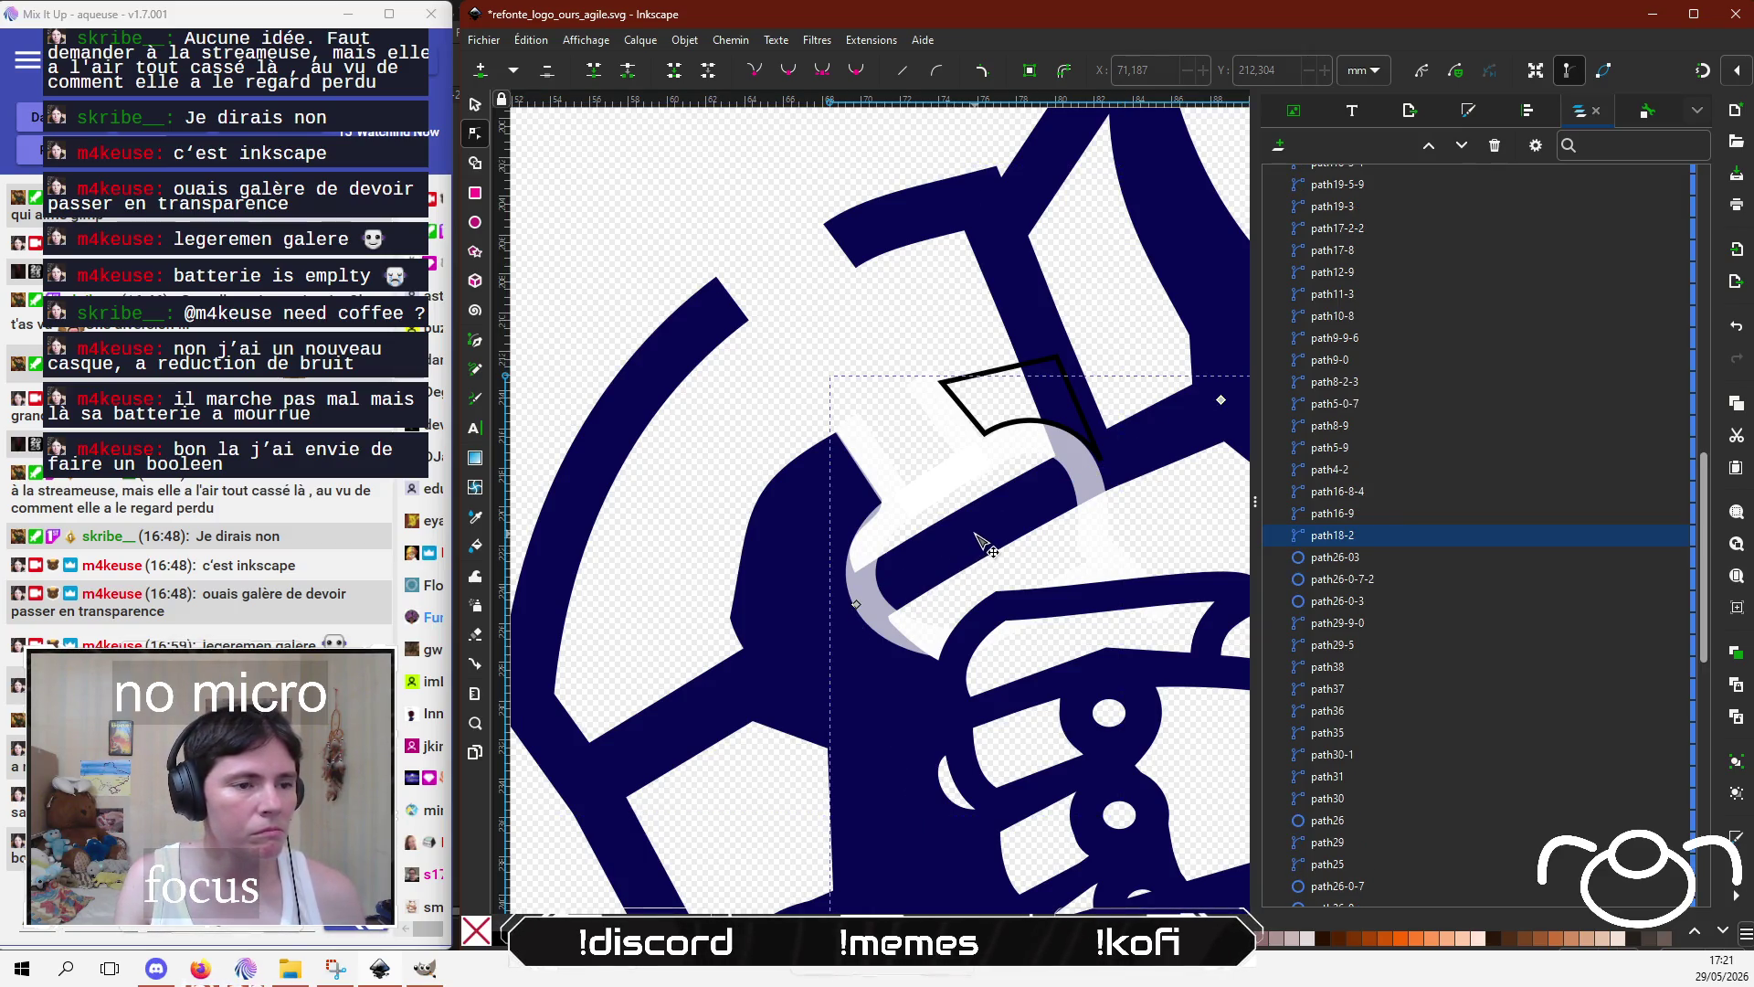
{"action": "scroll", "coordinate": [975, 539], "scroll_direction": "down", "scroll_amount": 2}
{"action": "scroll", "coordinate": [975, 539], "scroll_direction": "right", "scroll_amount": 3}
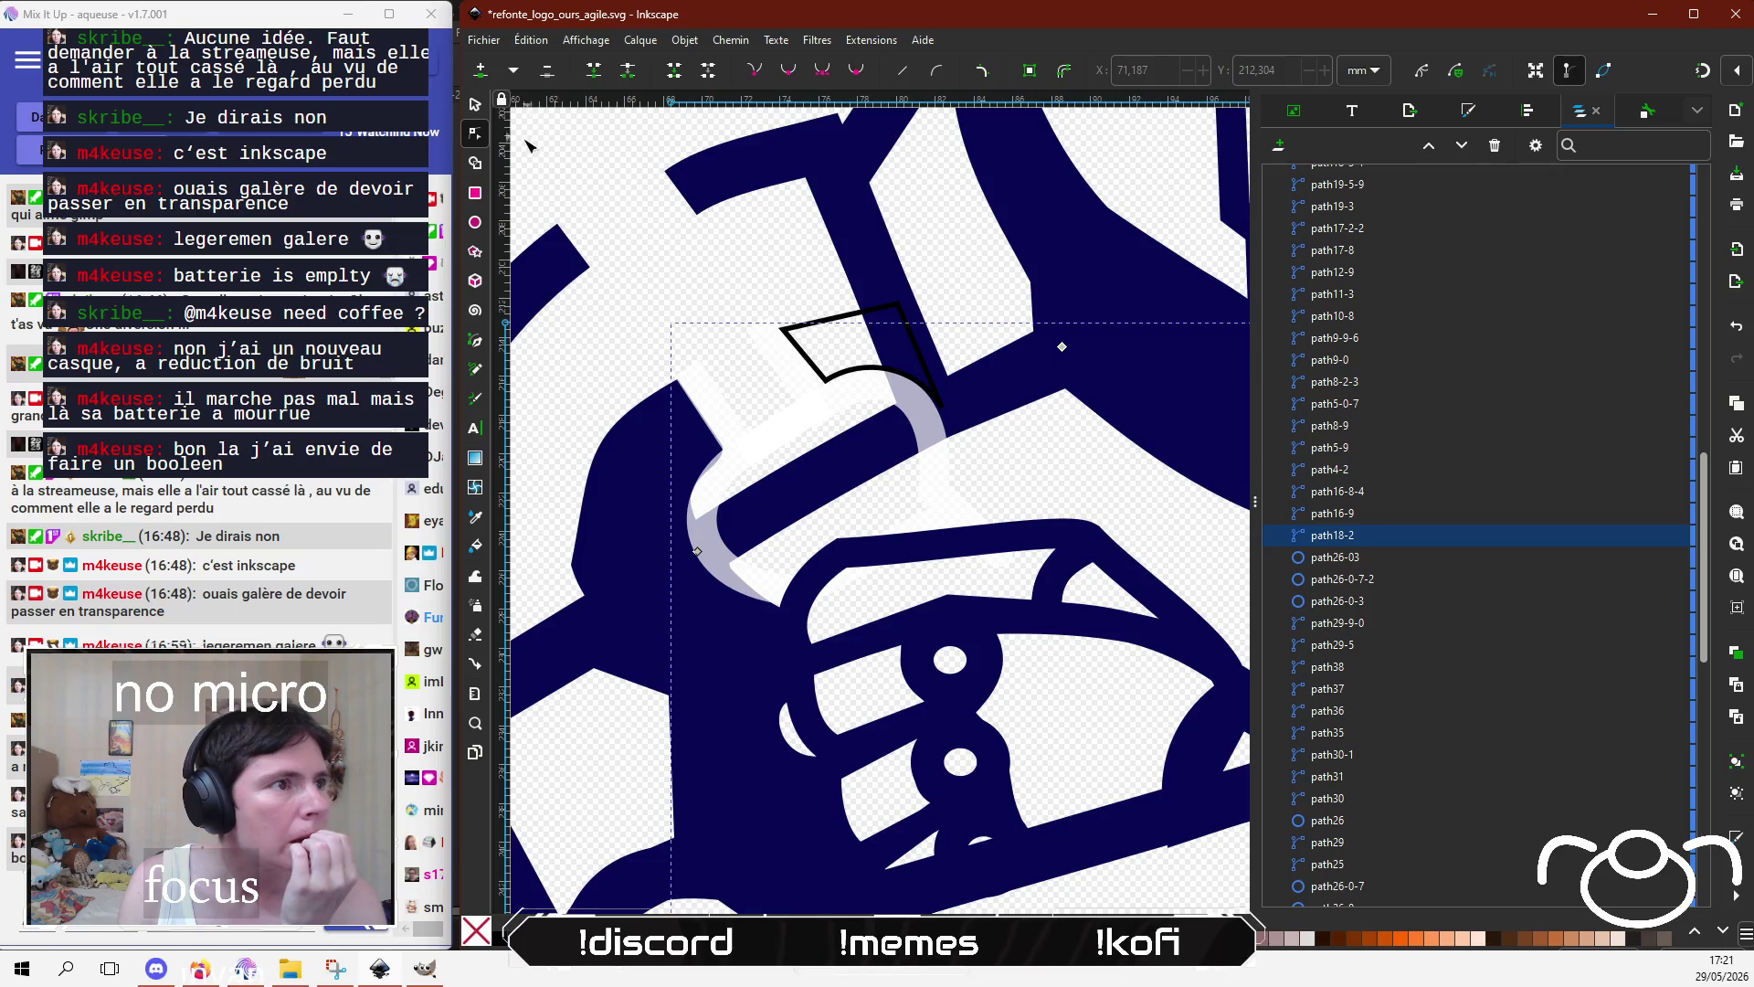
{"action": "double_click", "coordinate": [959, 401]}
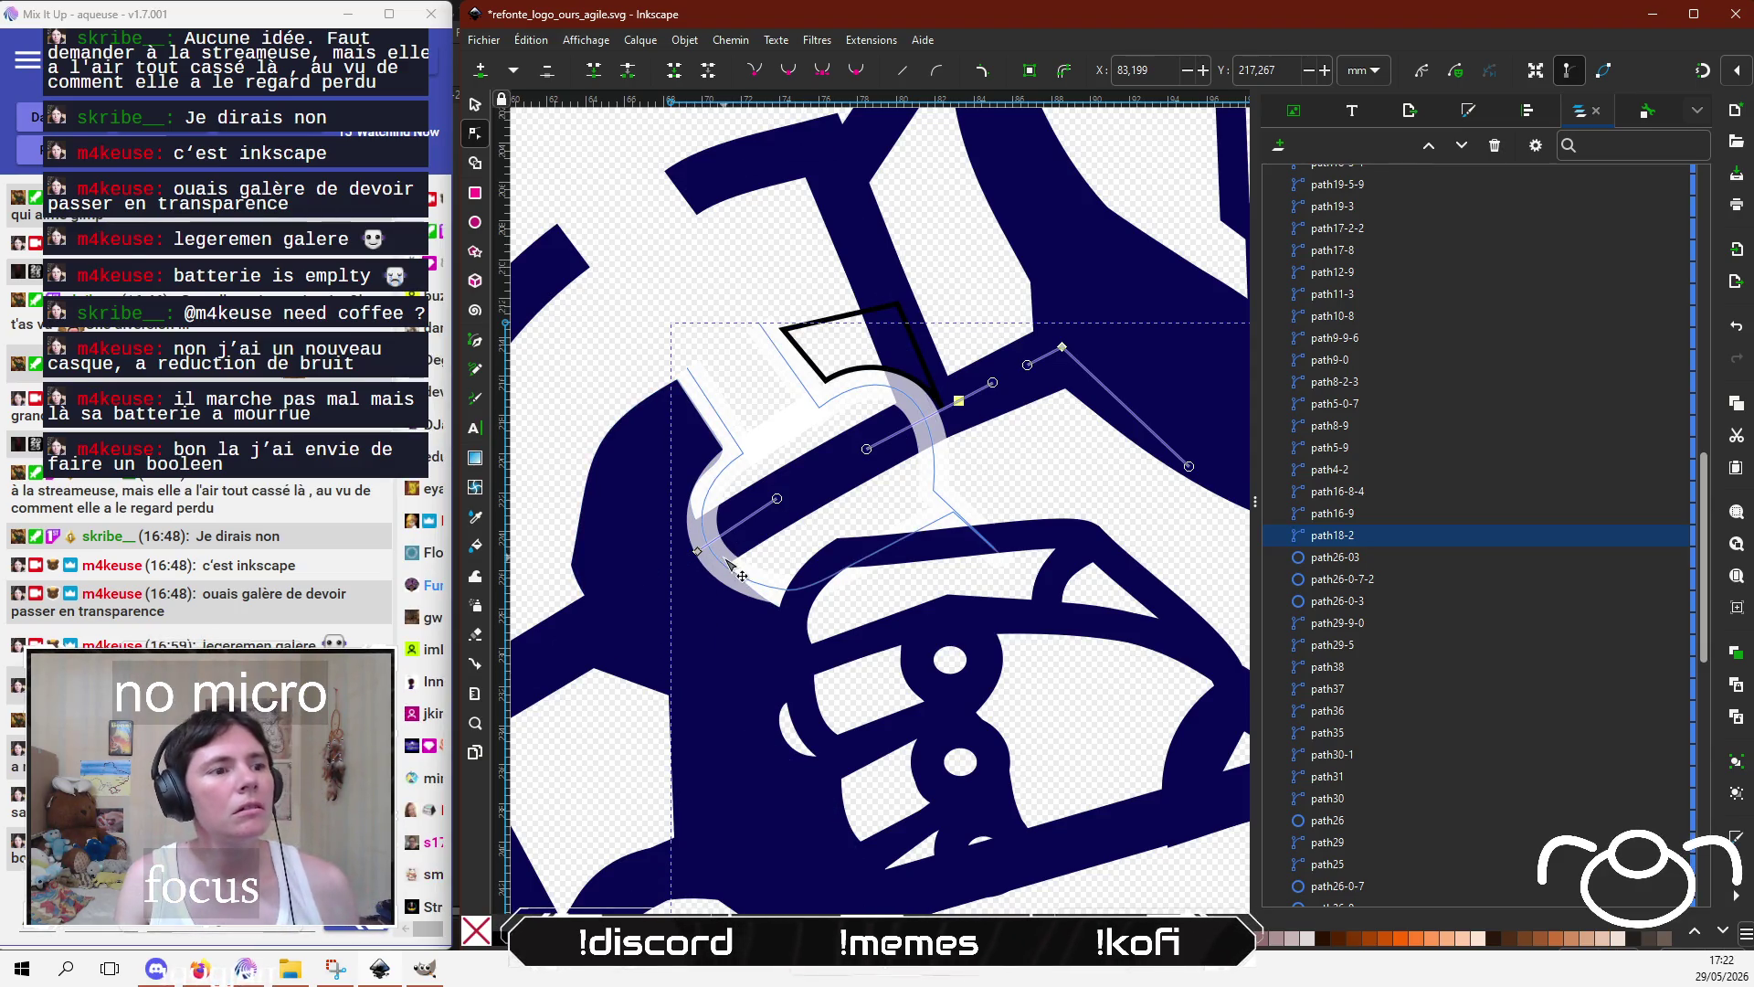
{"action": "left_click", "coordinate": [628, 77]}
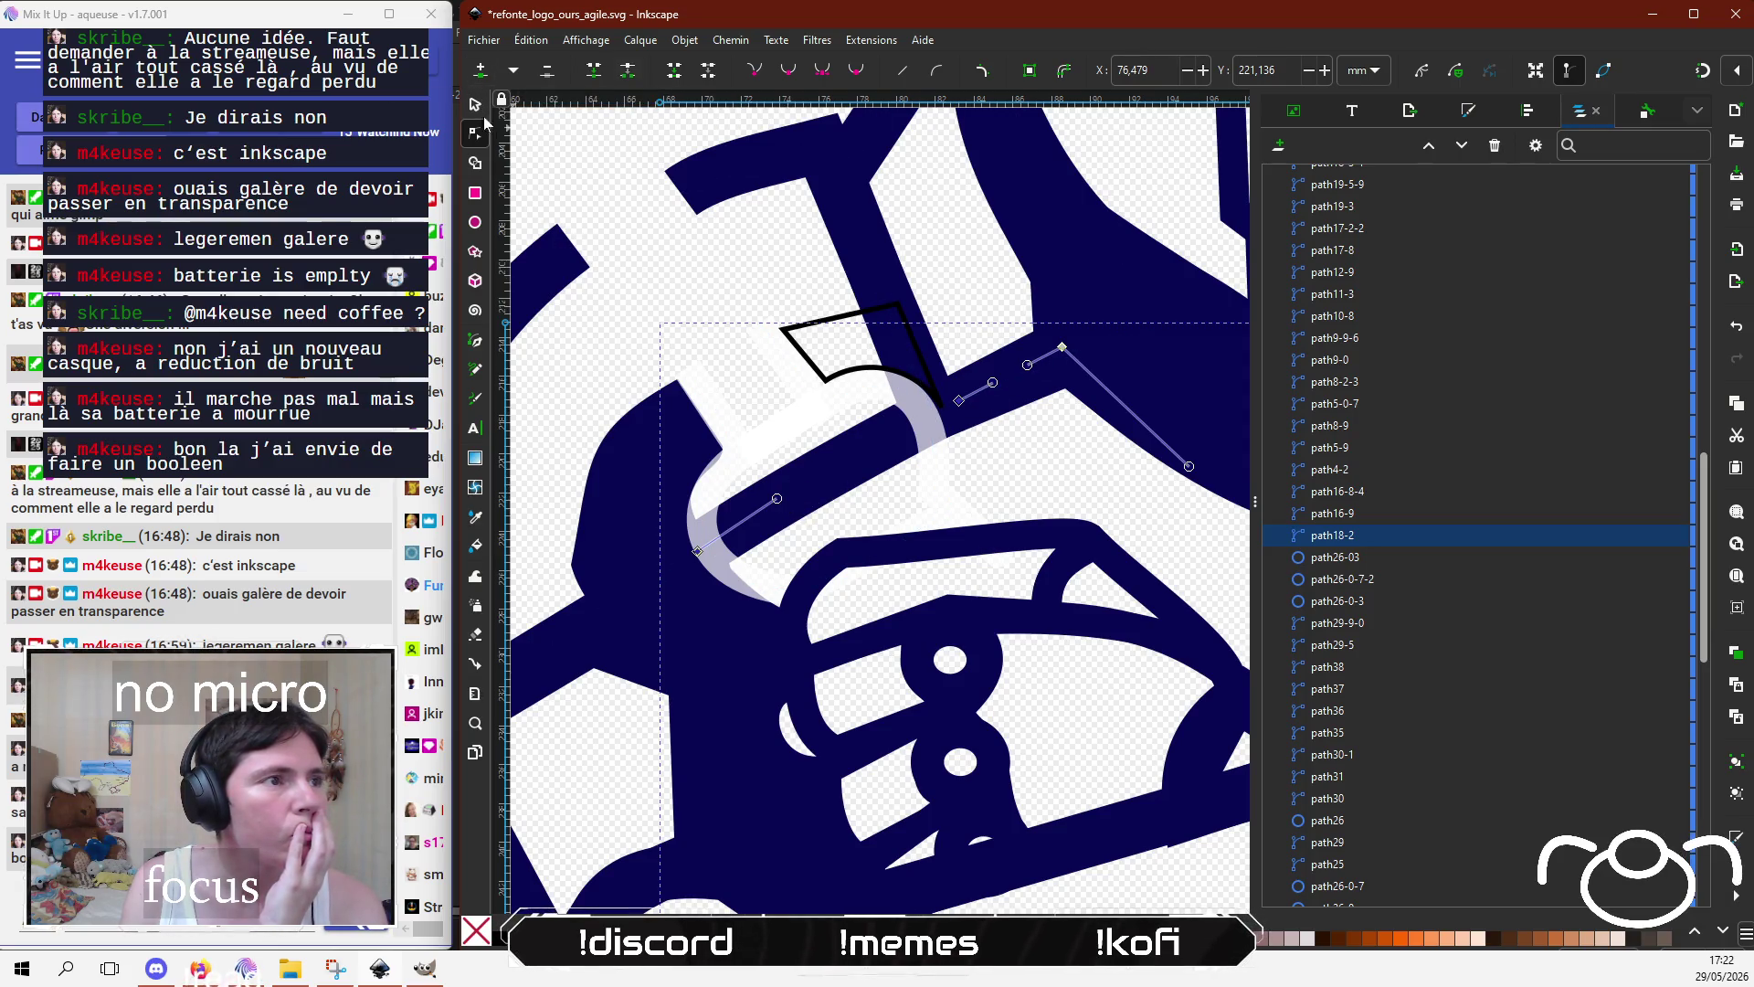
Step: Drag and delete path18-2's nodes so its edge hugs the lavender crescent
{"action": "left_click", "coordinate": [959, 400]}
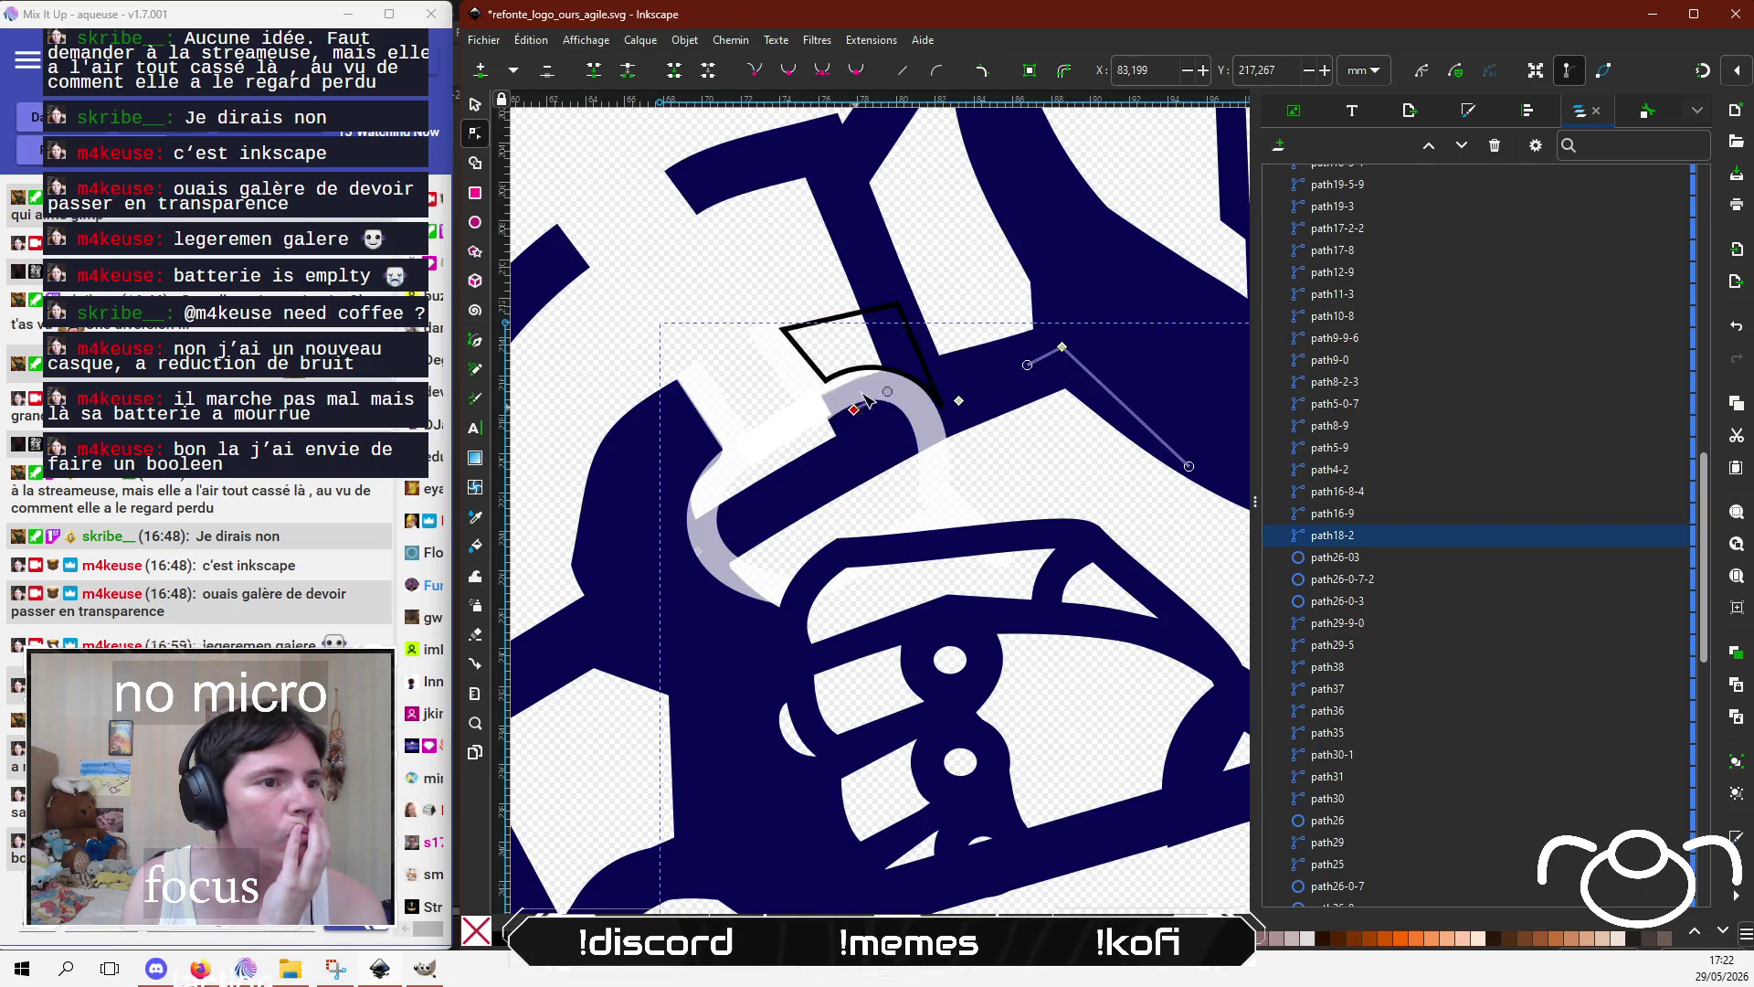
{"action": "left_click_drag", "start_coordinate": [864, 394], "coordinate": [849, 428]}
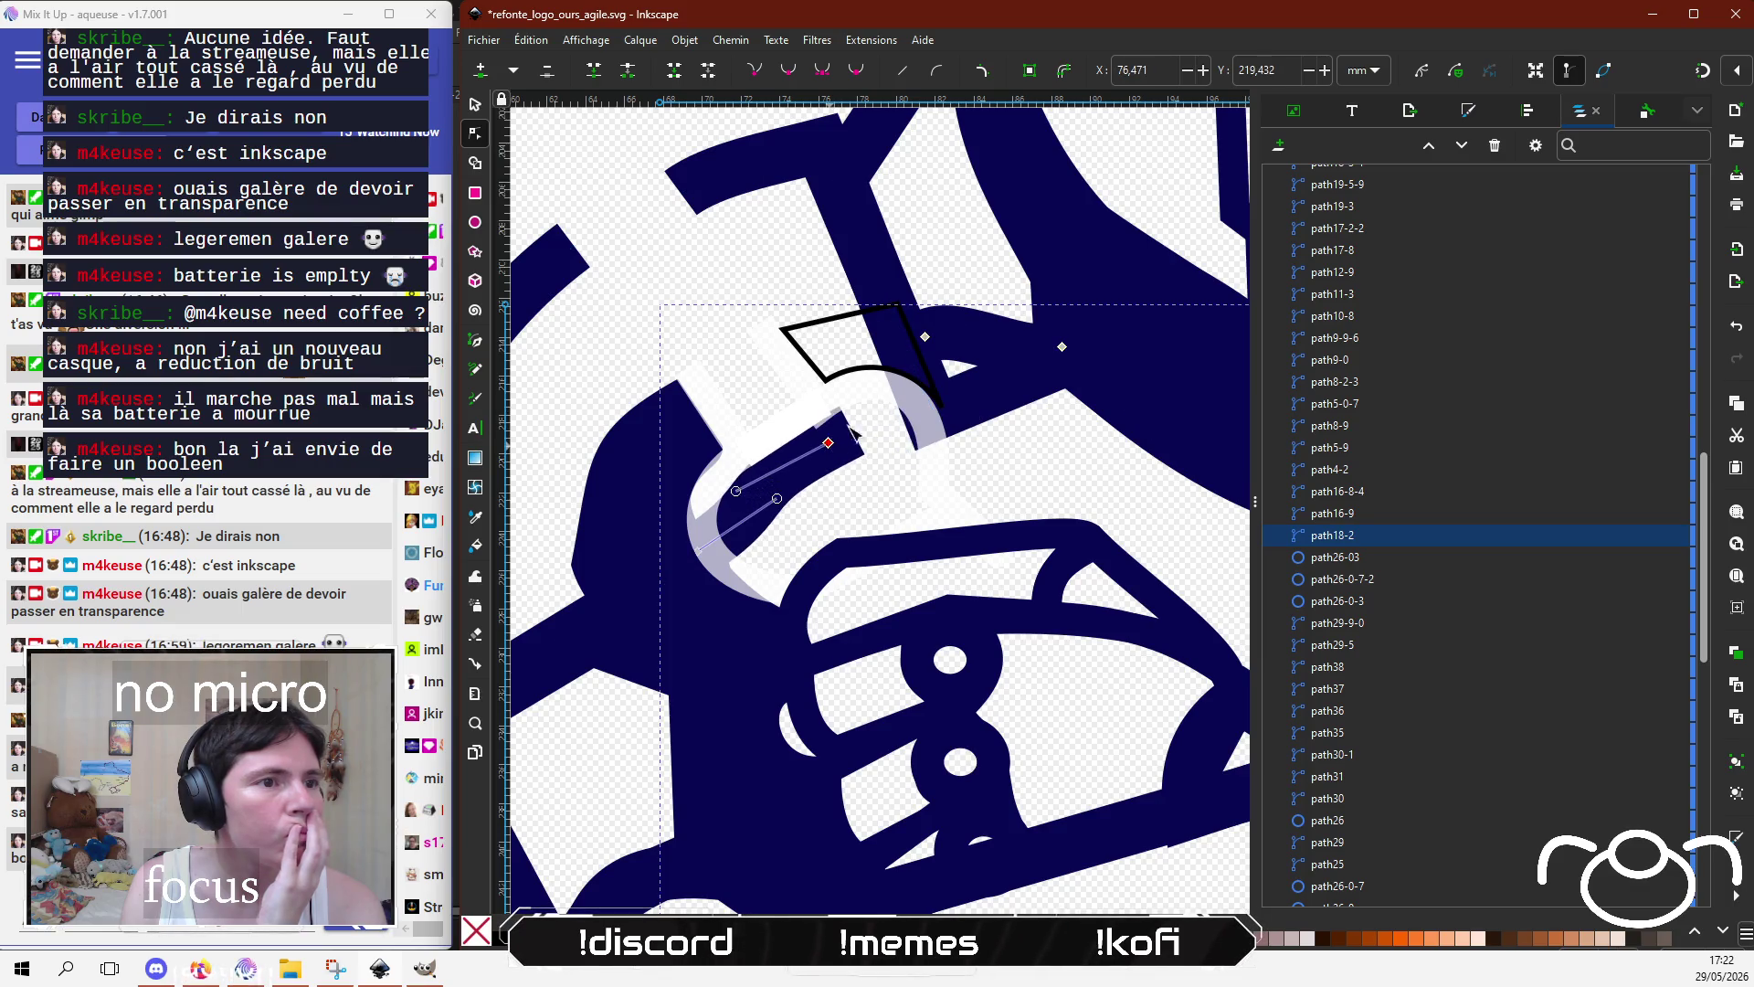
{"action": "left_click_drag", "start_coordinate": [925, 337], "coordinate": [940, 409]}
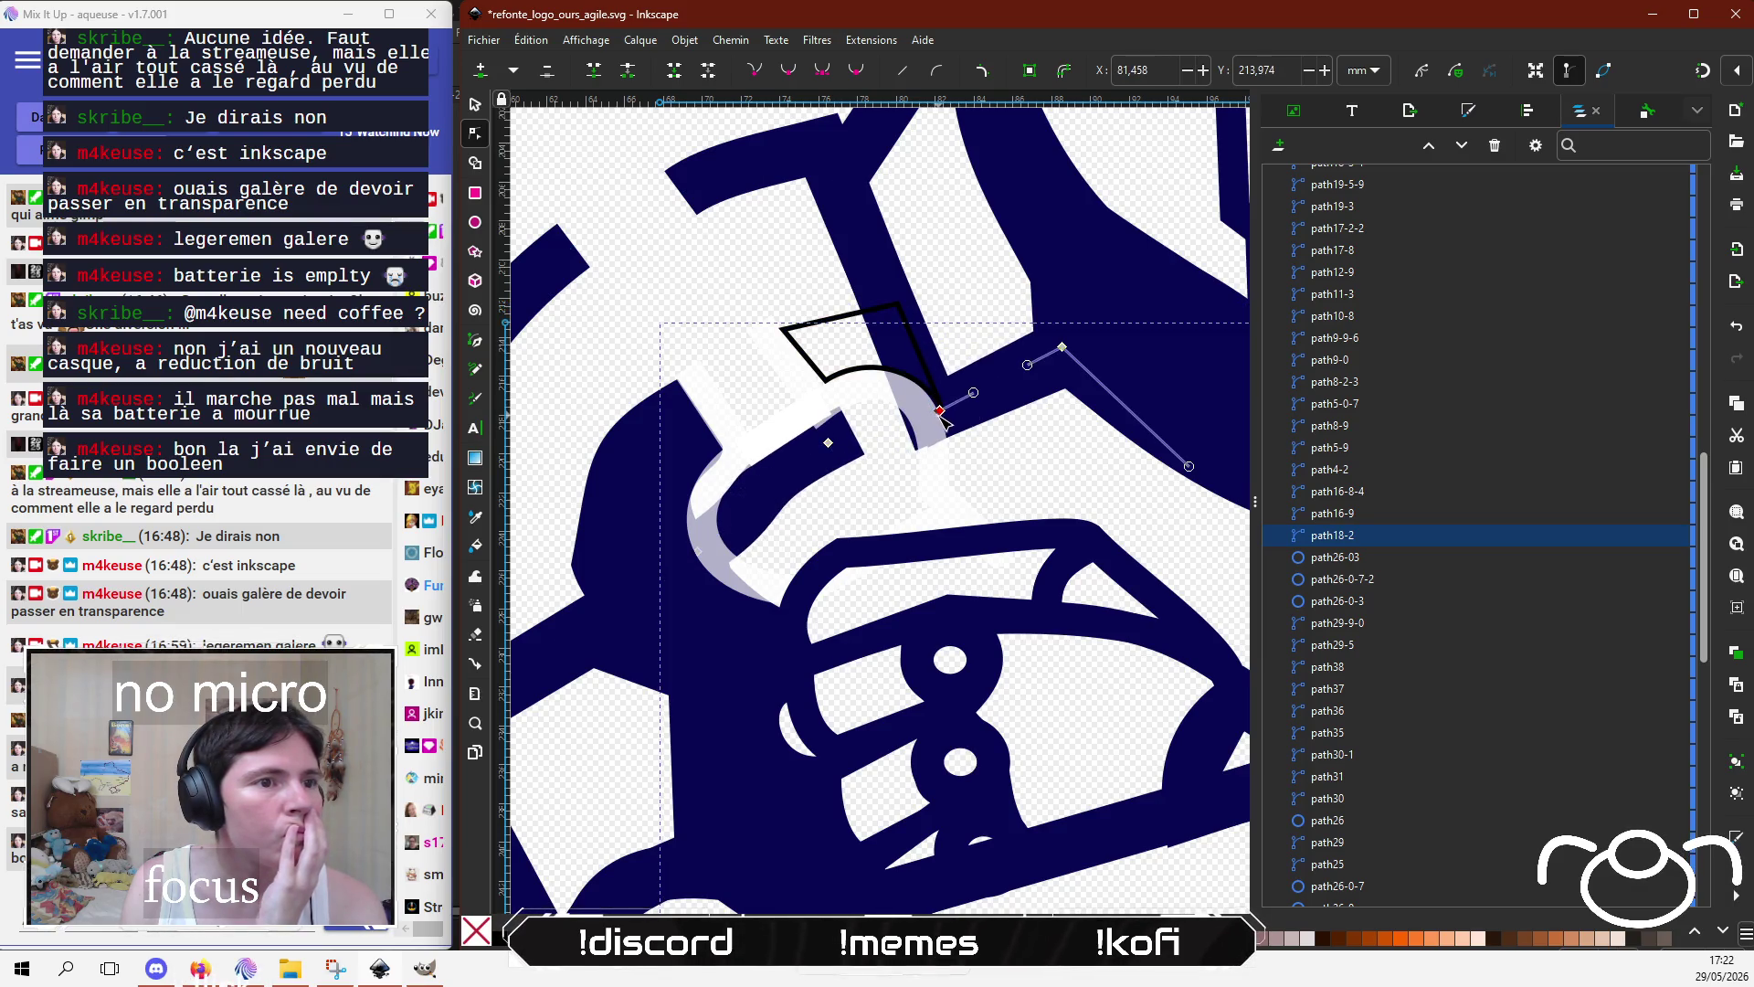
{"action": "left_click_drag", "start_coordinate": [829, 444], "coordinate": [790, 428]}
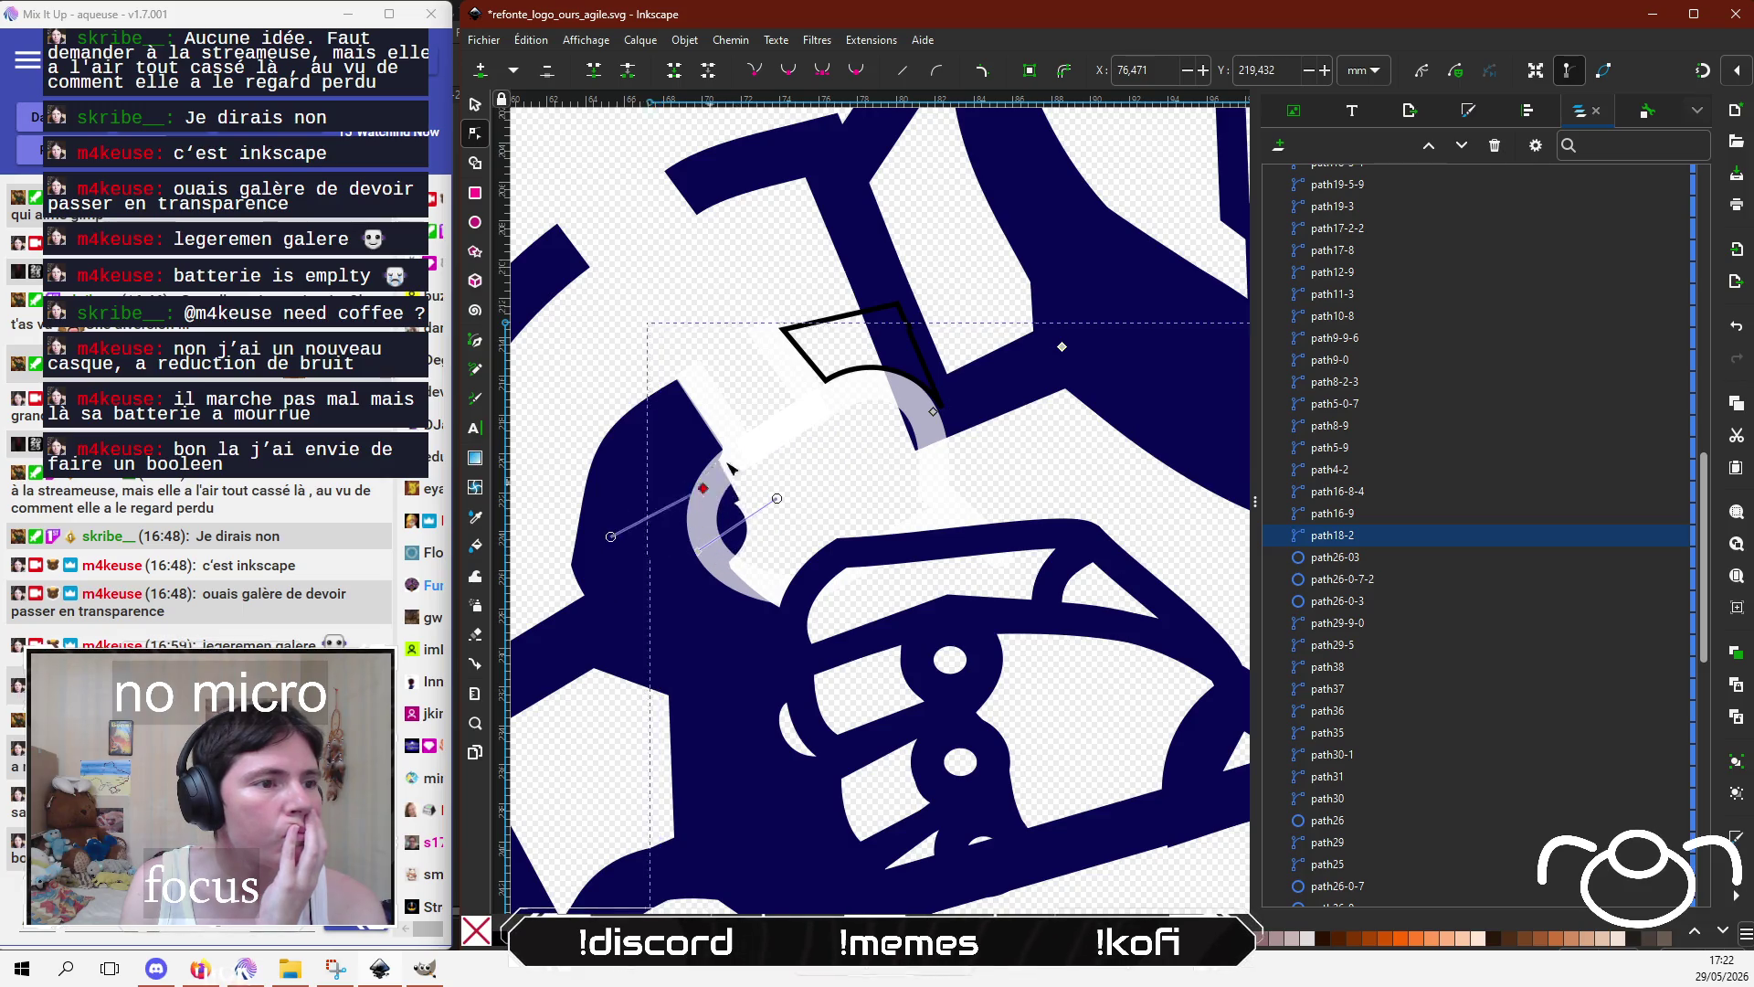
{"action": "key", "text": "Delete"}
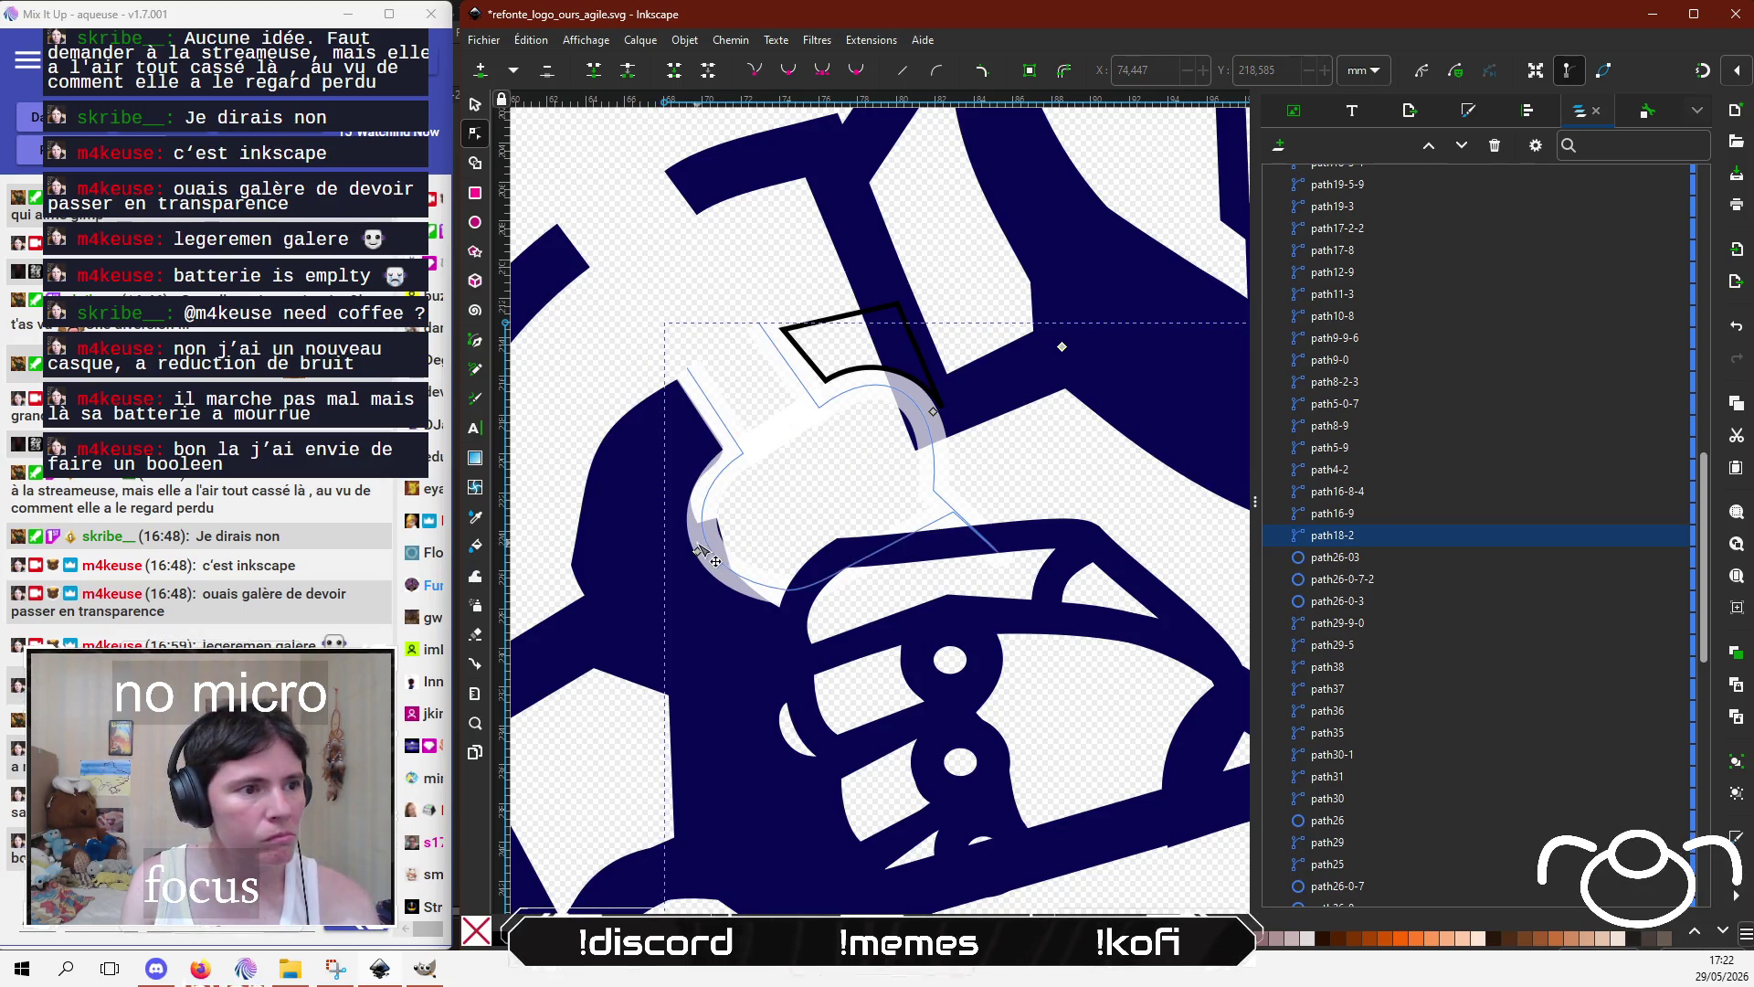
{"action": "left_click_drag", "start_coordinate": [698, 552], "coordinate": [667, 561]}
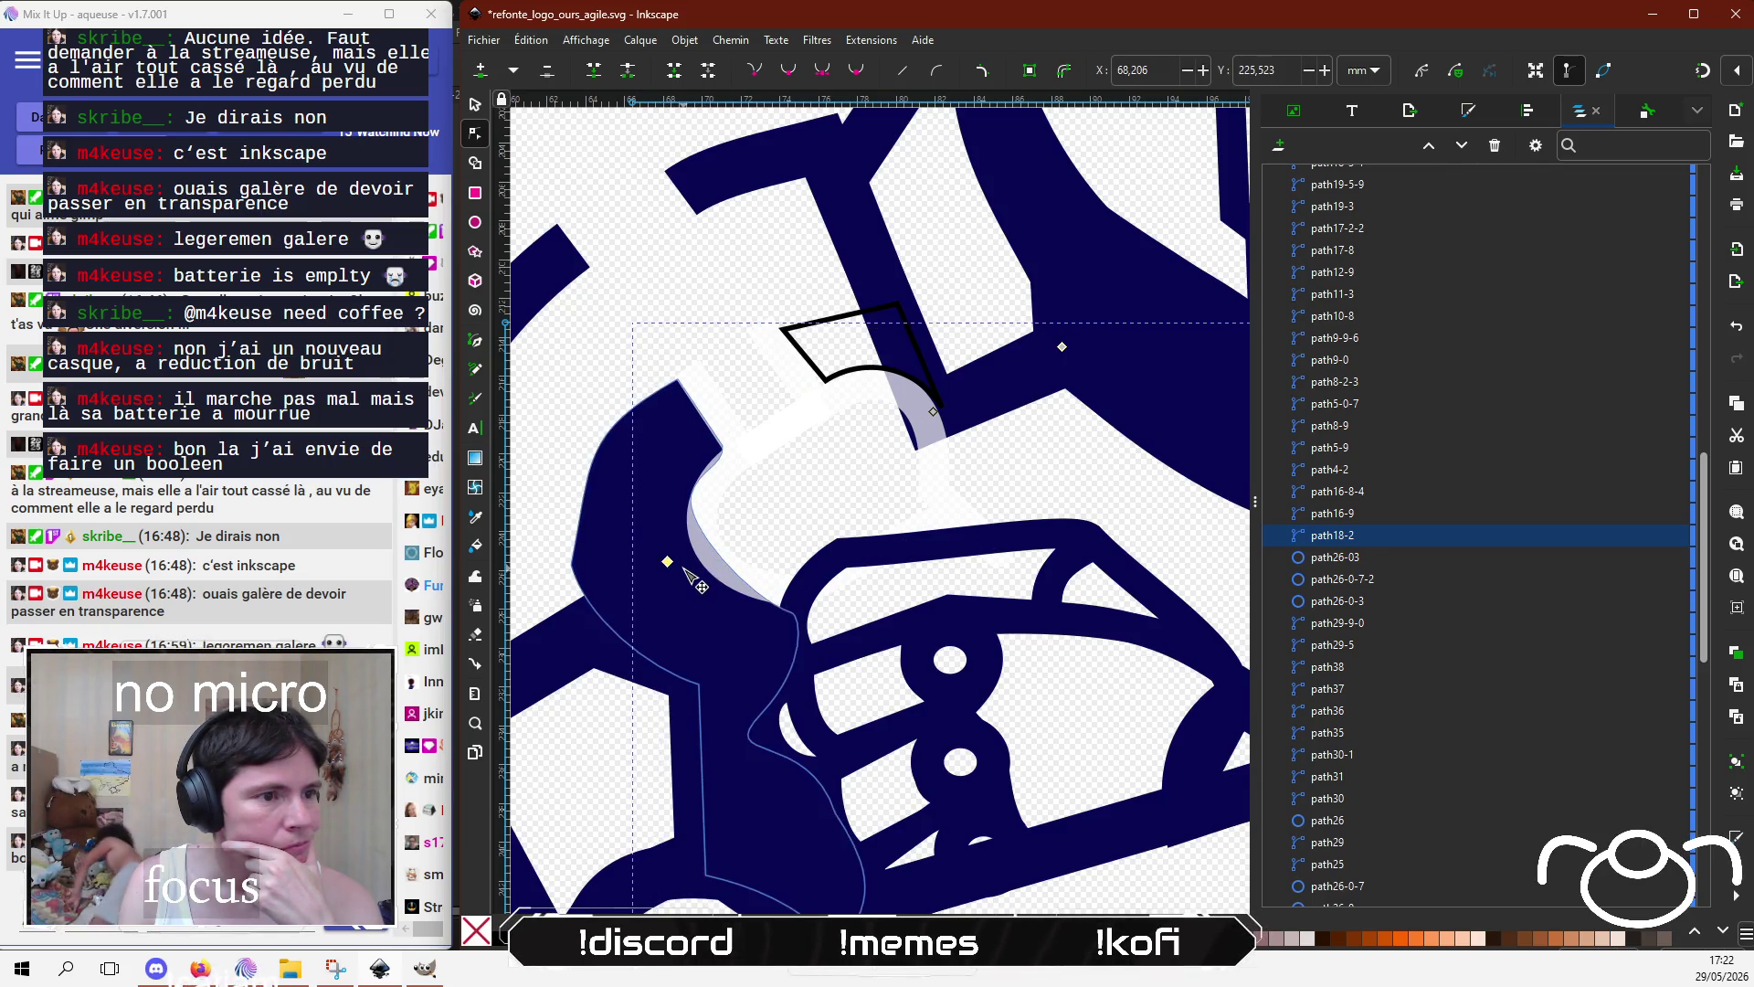
{"action": "left_click", "coordinate": [719, 573]}
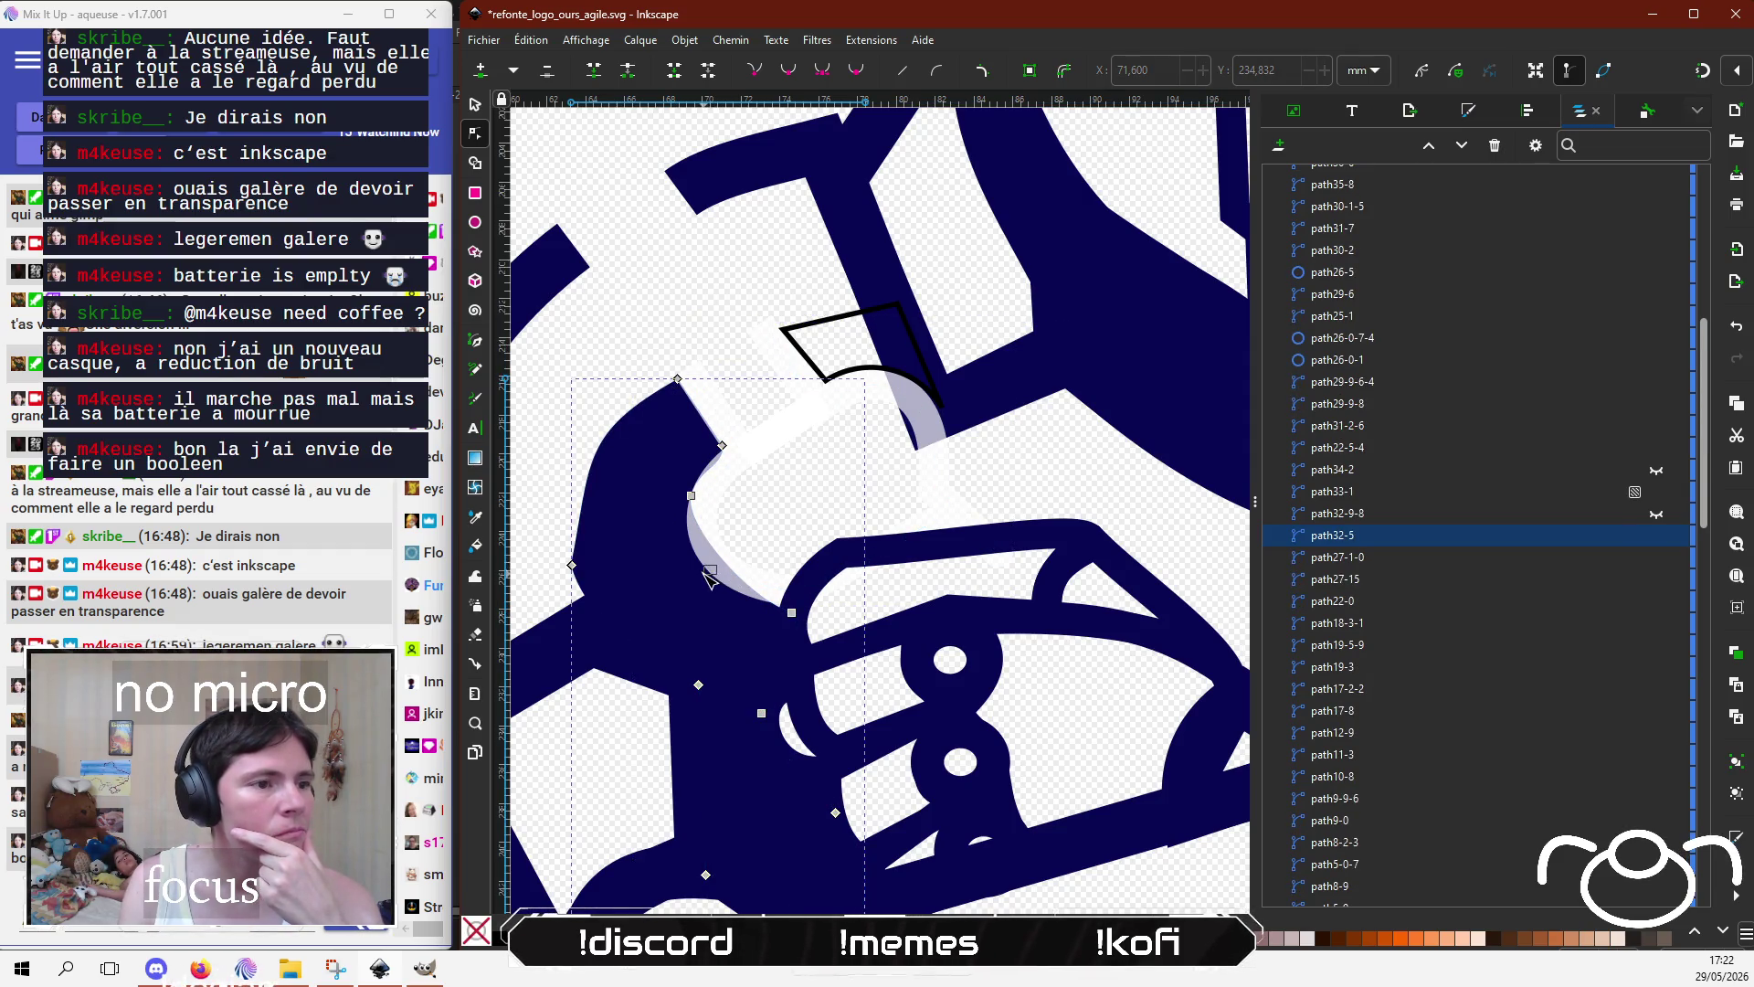
{"action": "left_click", "coordinate": [747, 598]}
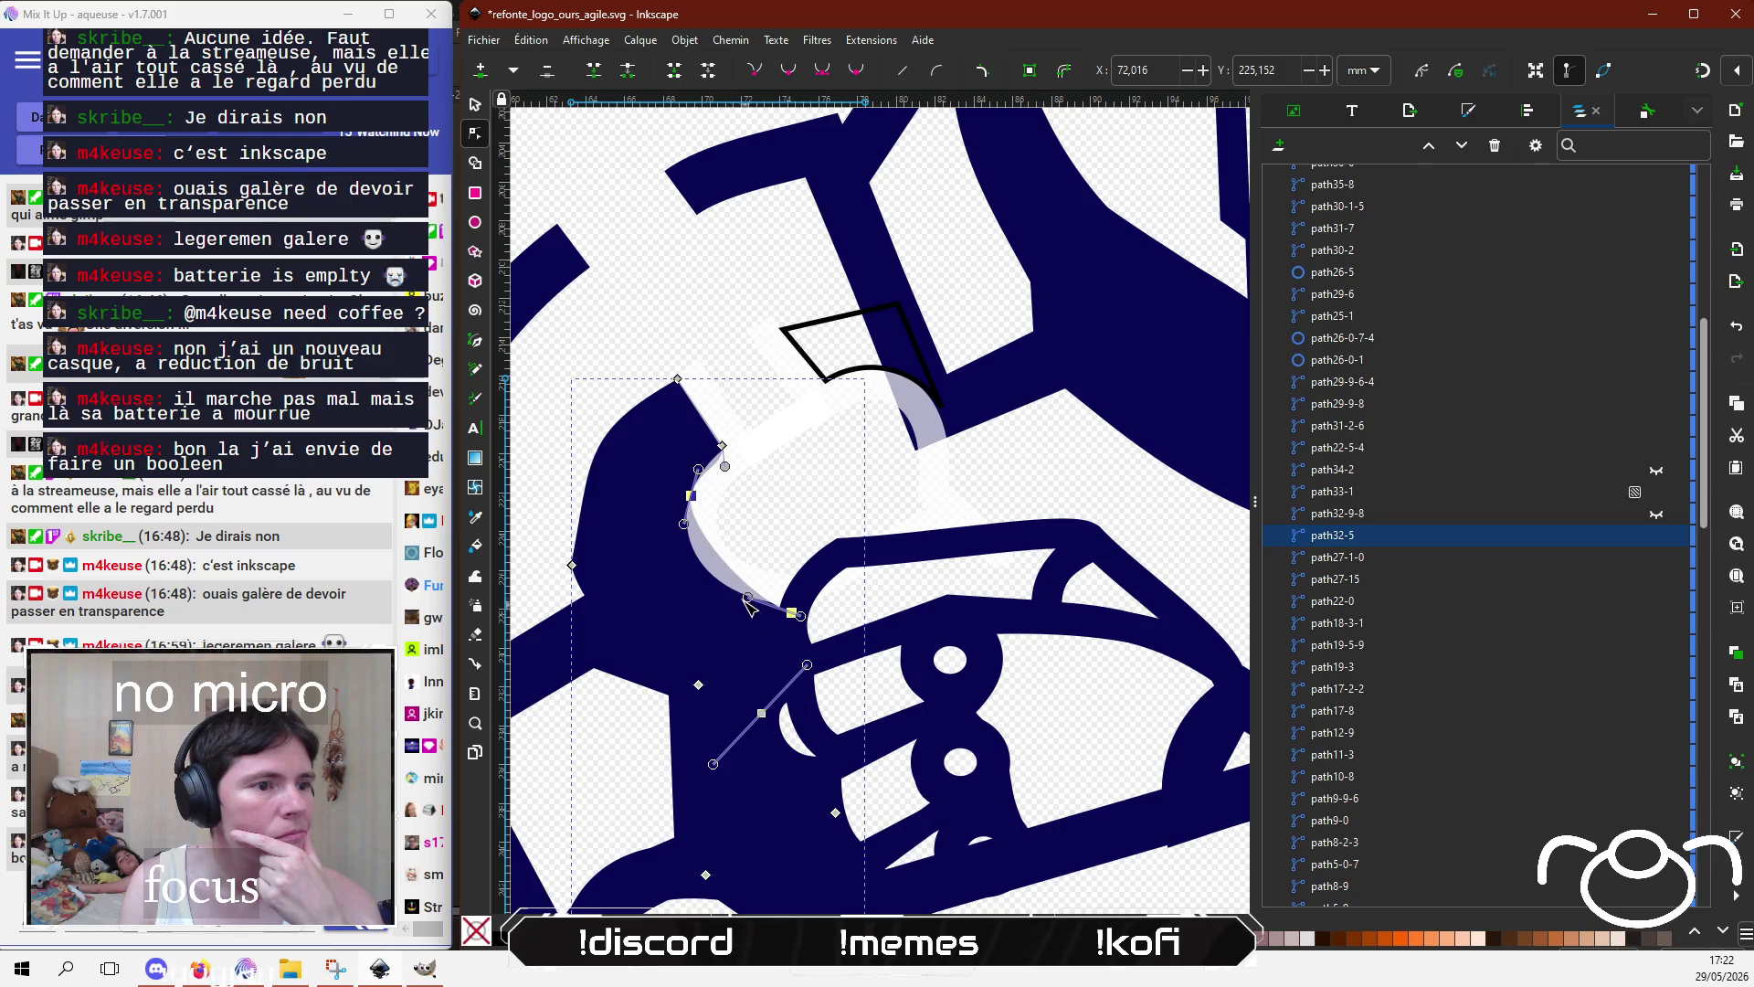
{"action": "left_click_drag", "start_coordinate": [726, 603], "coordinate": [674, 585]}
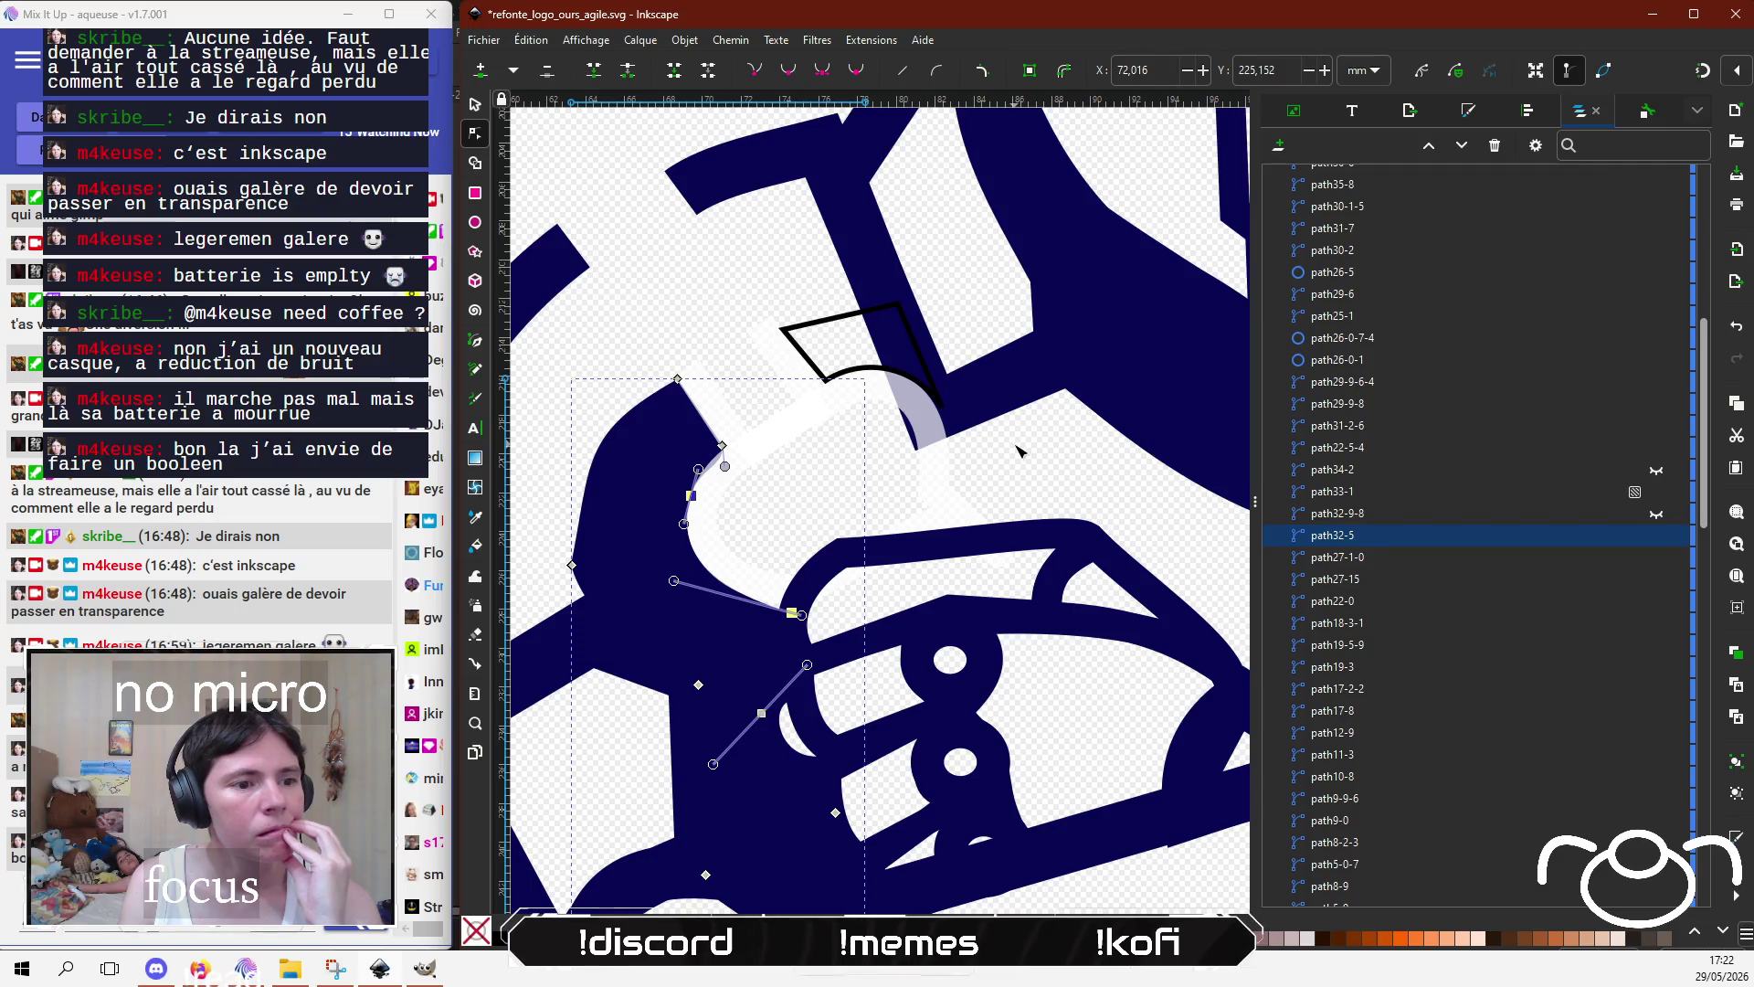
{"action": "left_click_drag", "start_coordinate": [1004, 488], "coordinate": [1021, 565]}
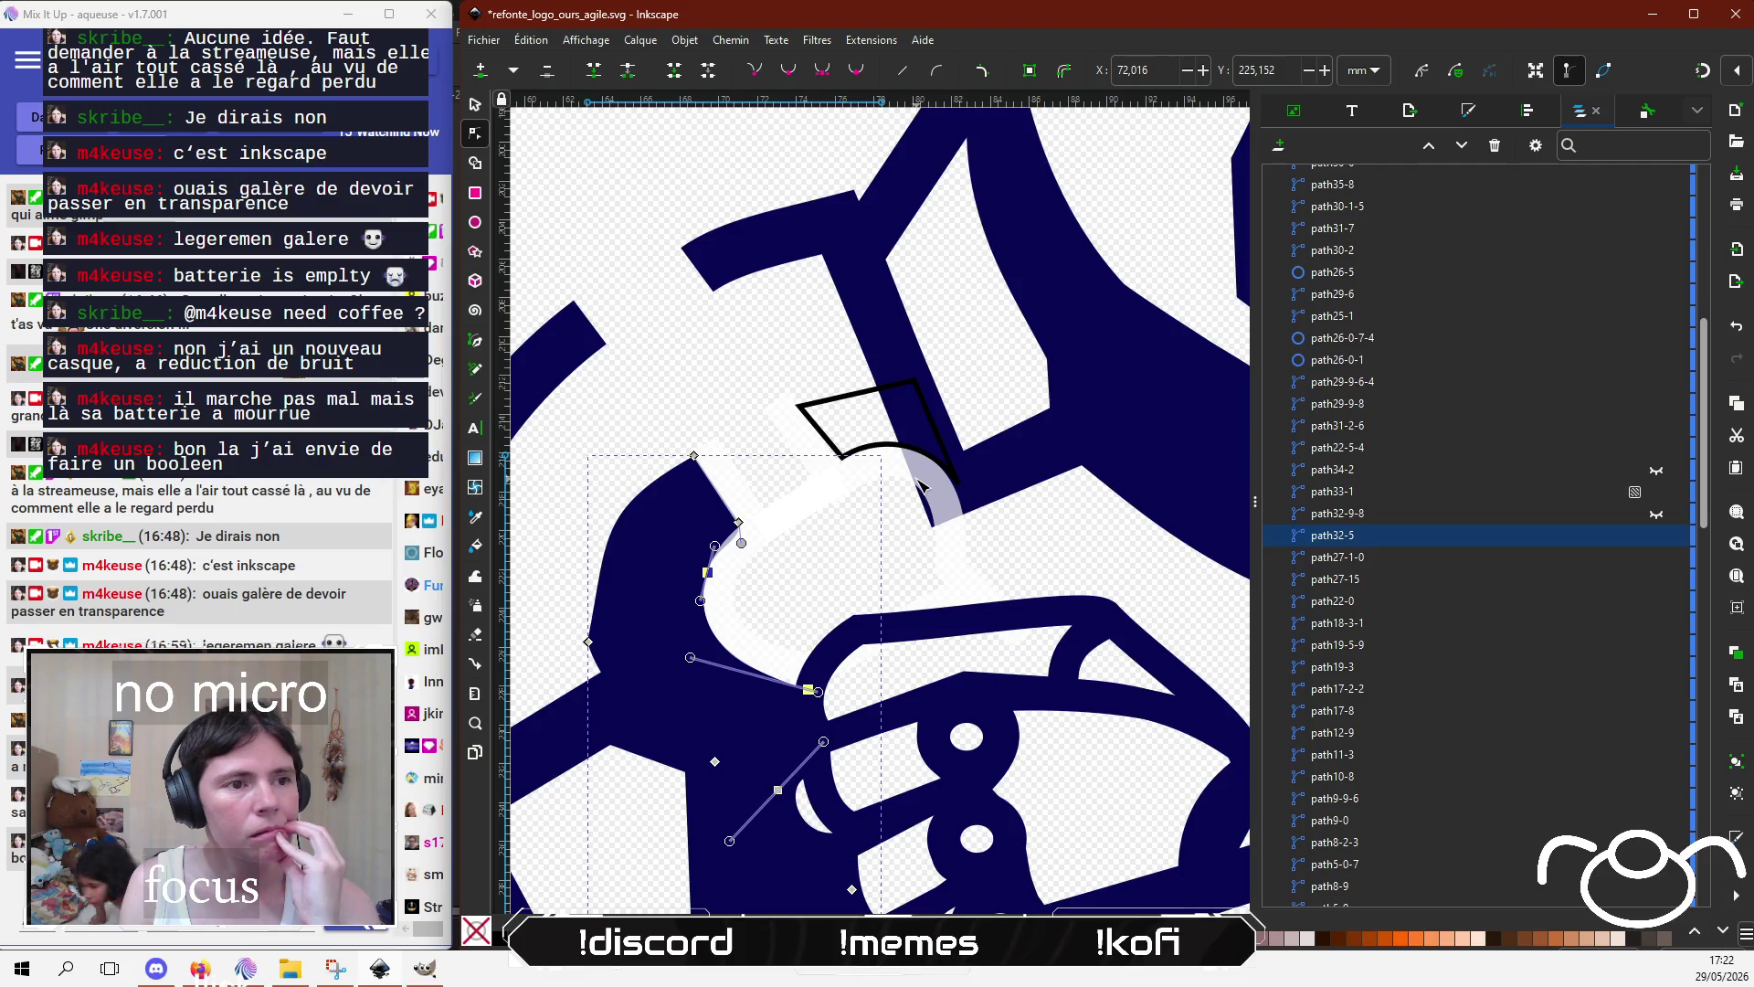
{"action": "left_click_drag", "start_coordinate": [978, 438], "coordinate": [947, 463]}
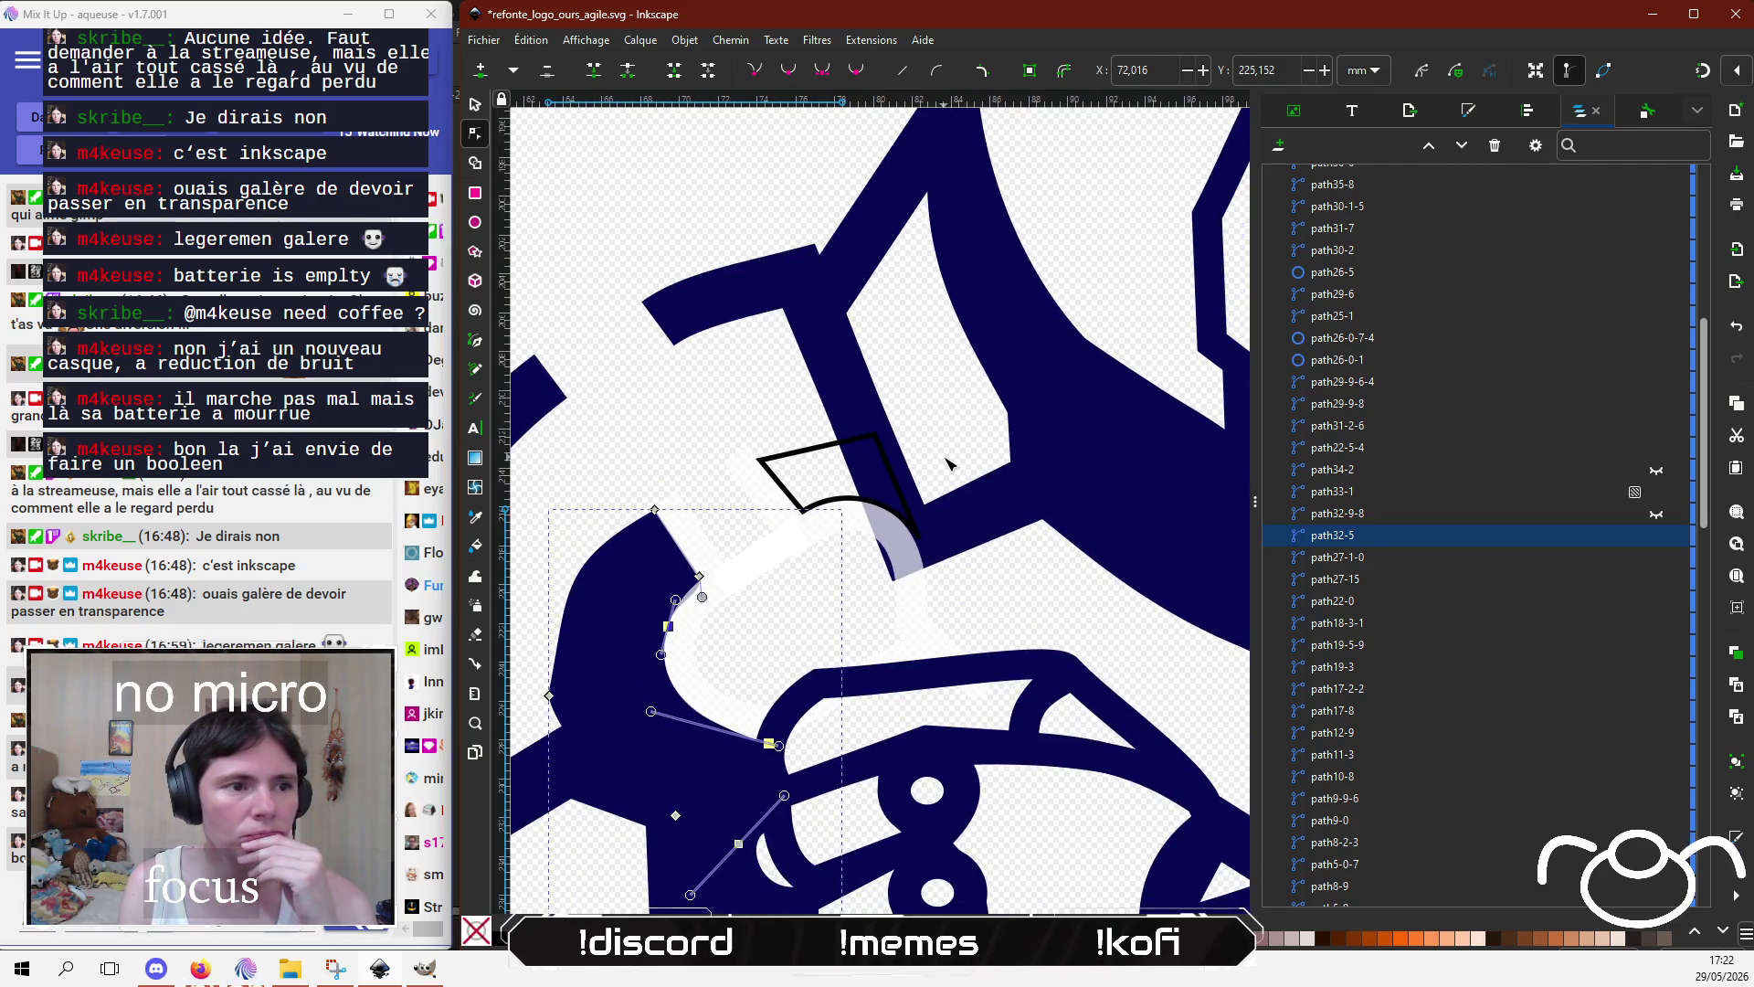
{"action": "left_click", "coordinate": [966, 532]}
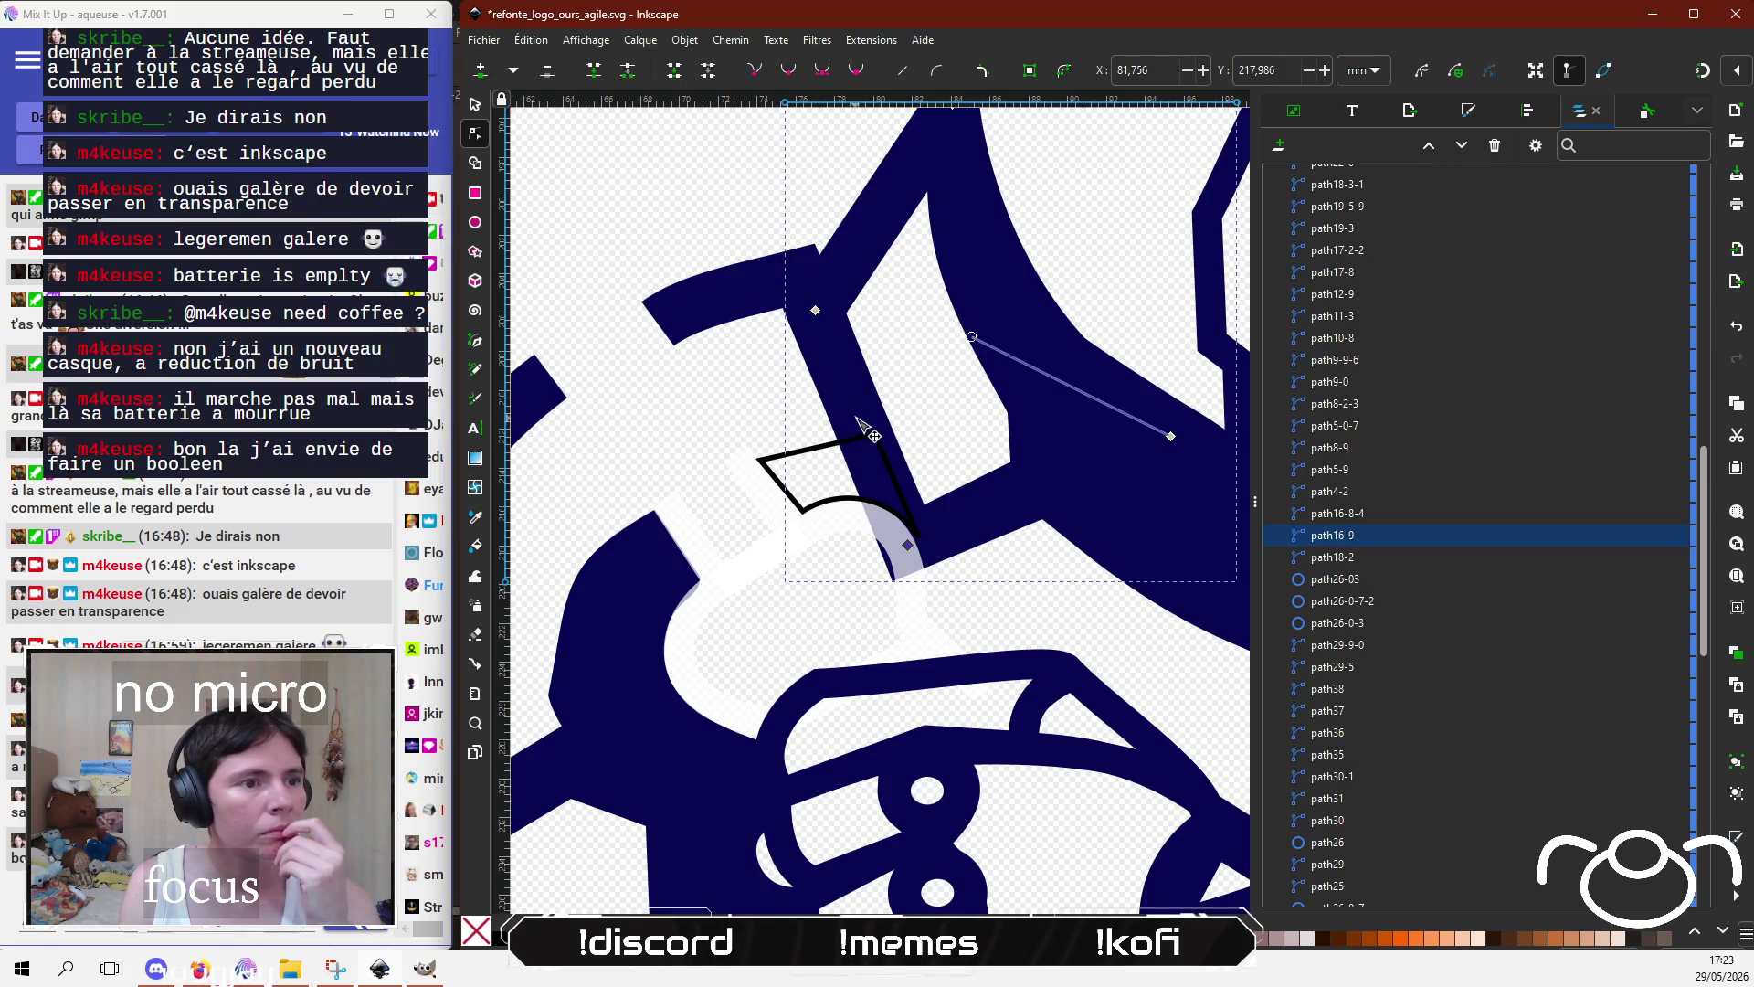
Step: Add a node on navy path16-9, pull it toward the outline's tip, and reshape path17-8
{"action": "double_click", "coordinate": [878, 470]}
{"action": "left_click", "coordinate": [907, 545]}
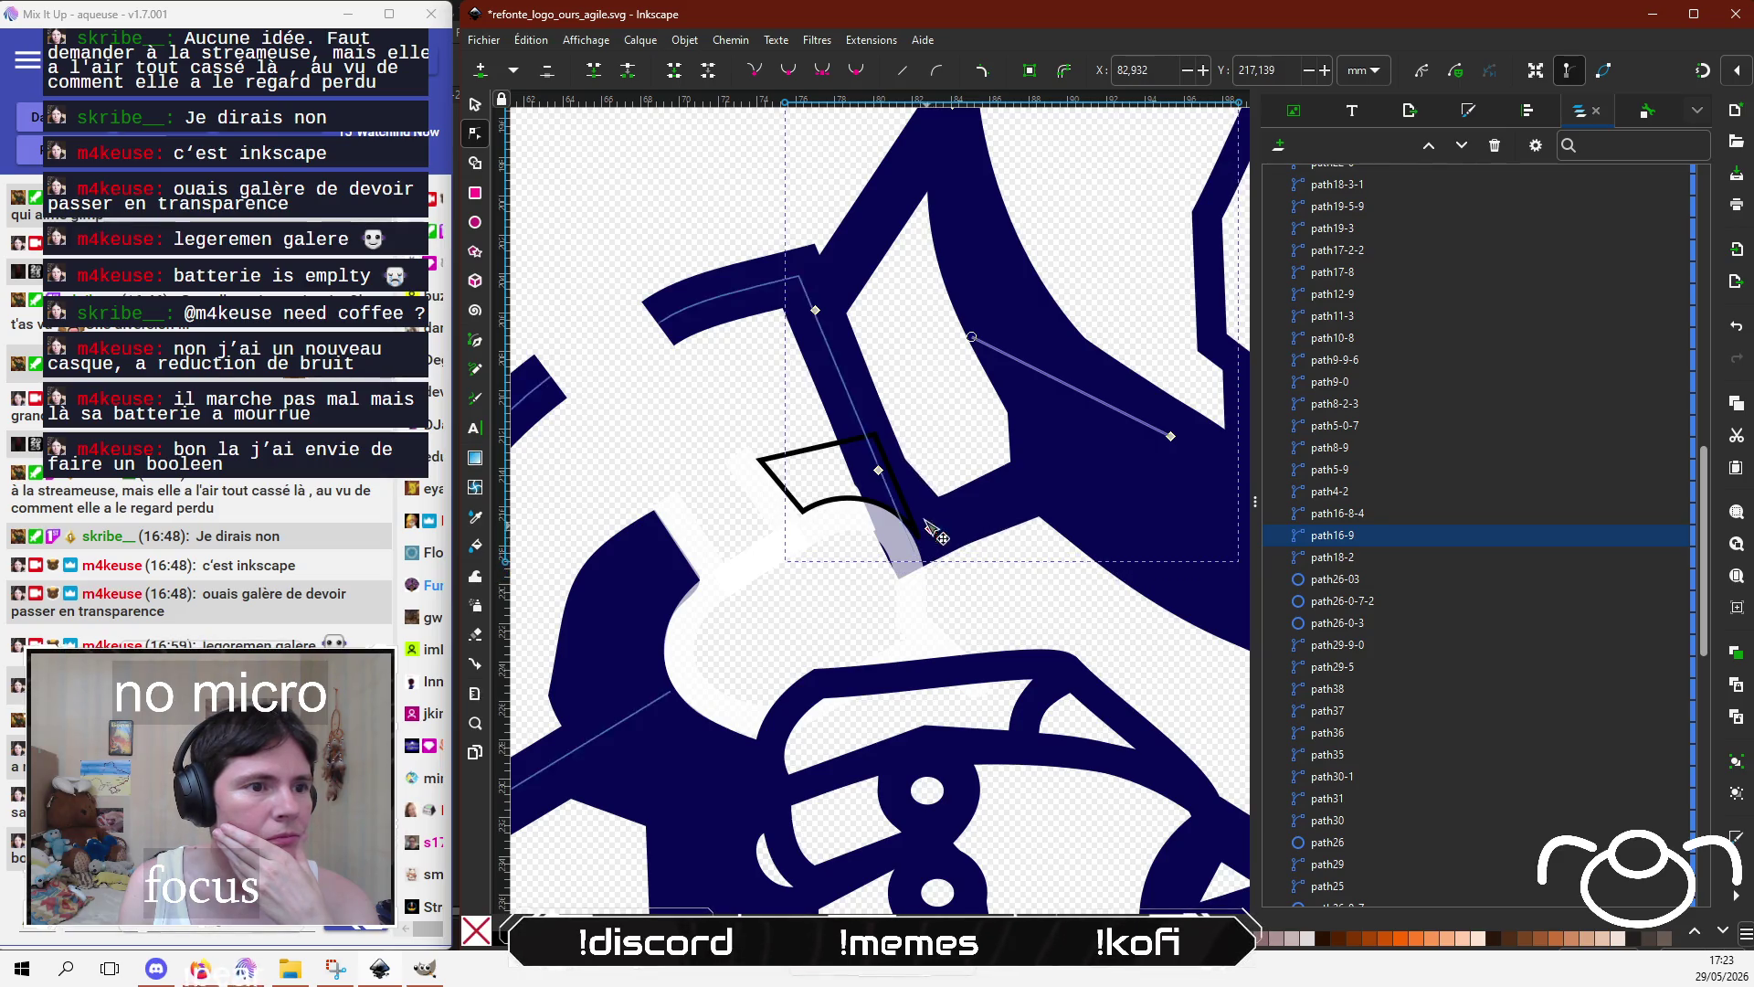
{"action": "left_click_drag", "start_coordinate": [878, 470], "coordinate": [892, 494]}
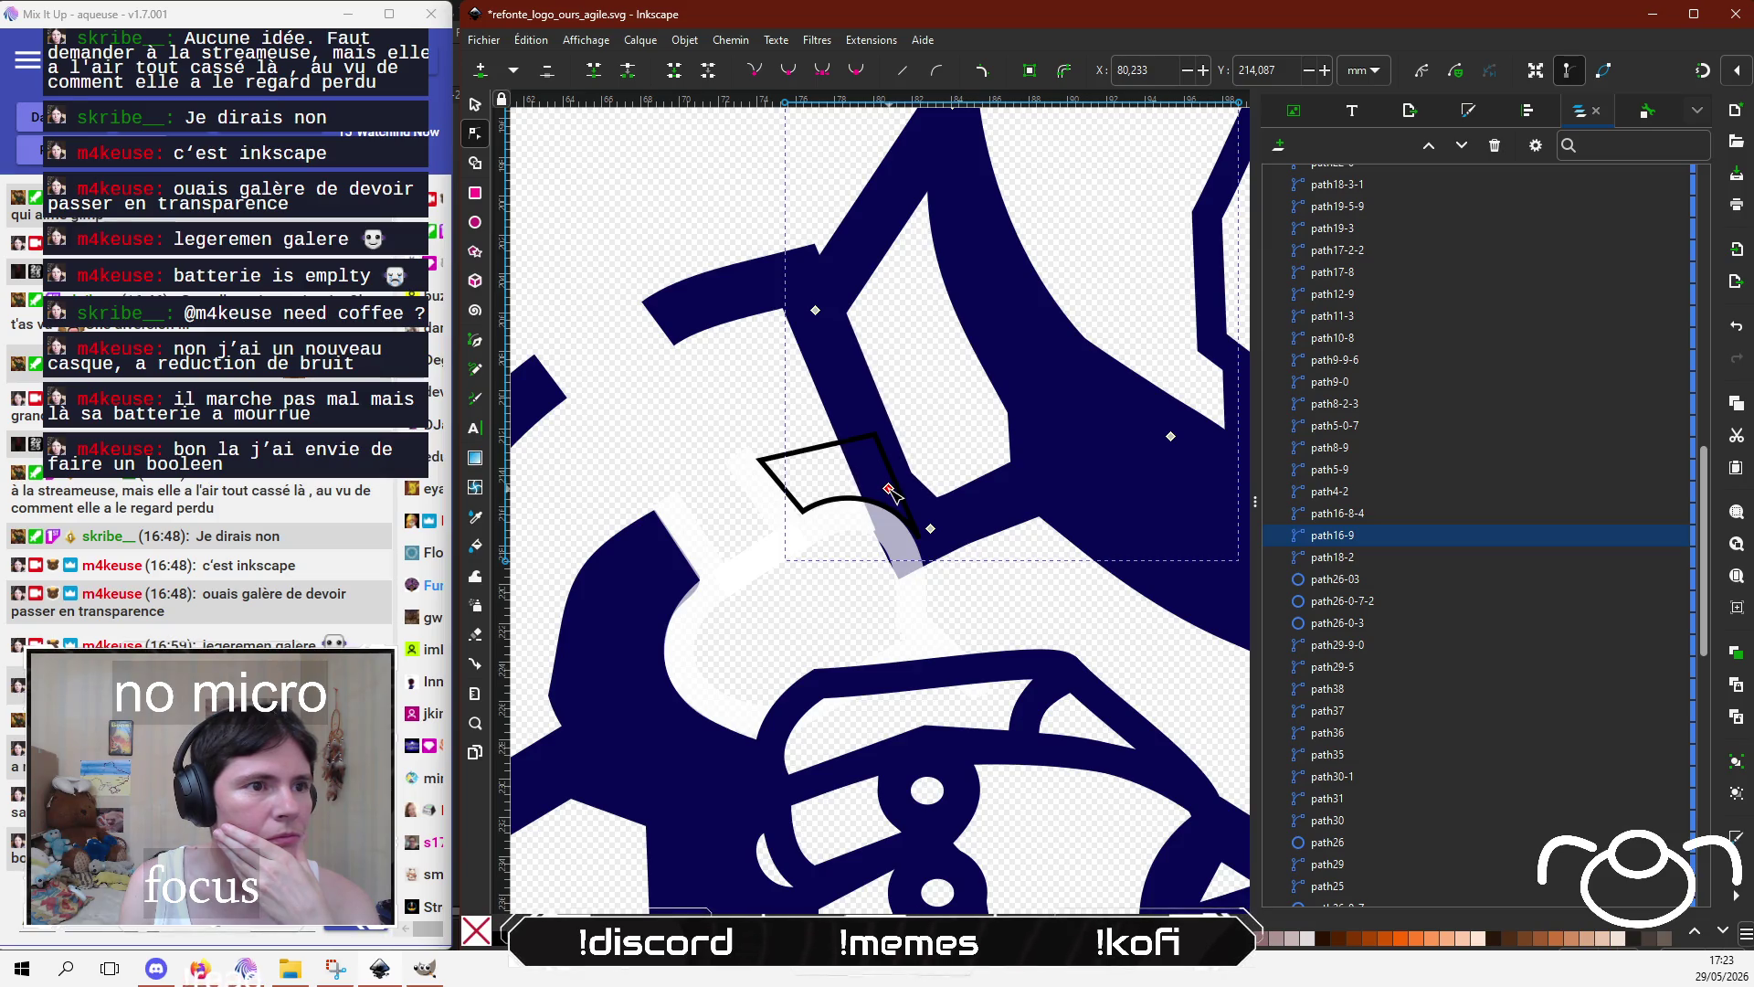
{"action": "key", "text": "Tab"}
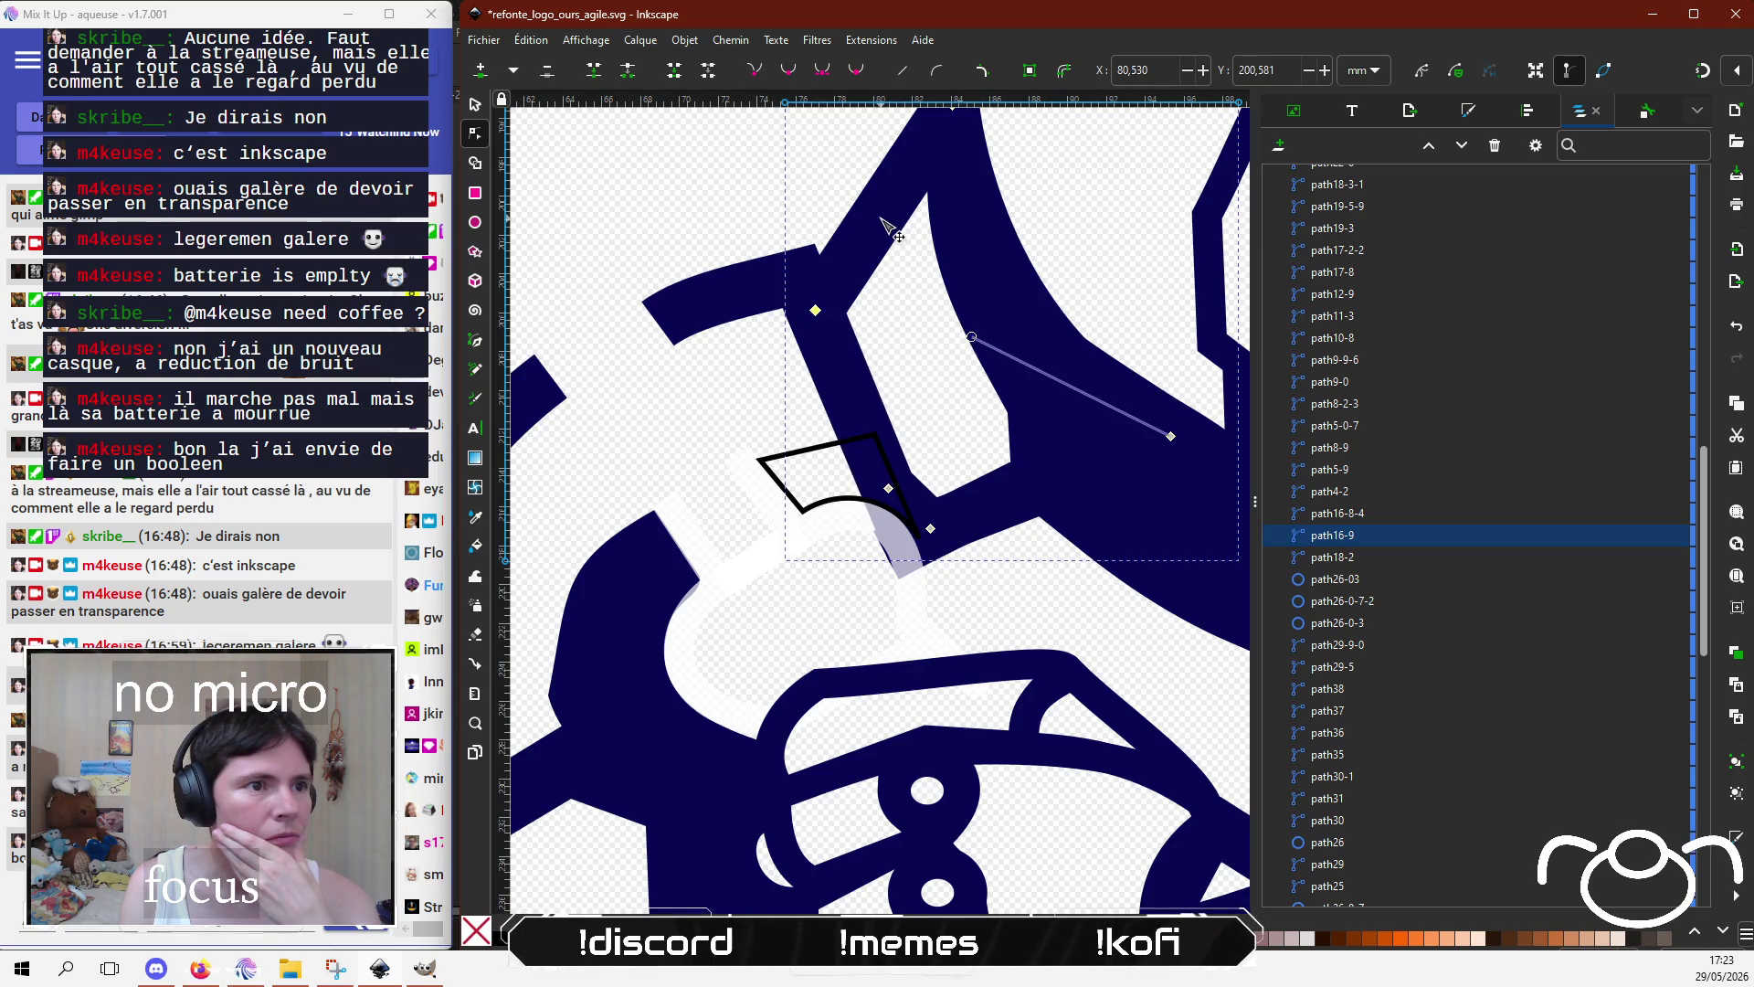
{"action": "left_click", "coordinate": [882, 542]}
{"action": "mouse_move", "coordinate": [892, 552]}
{"action": "left_mouse_down"}
{"action": "mouse_move", "coordinate": [928, 571]}
{"action": "mouse_move", "coordinate": [861, 419]}
{"action": "left_mouse_up"}
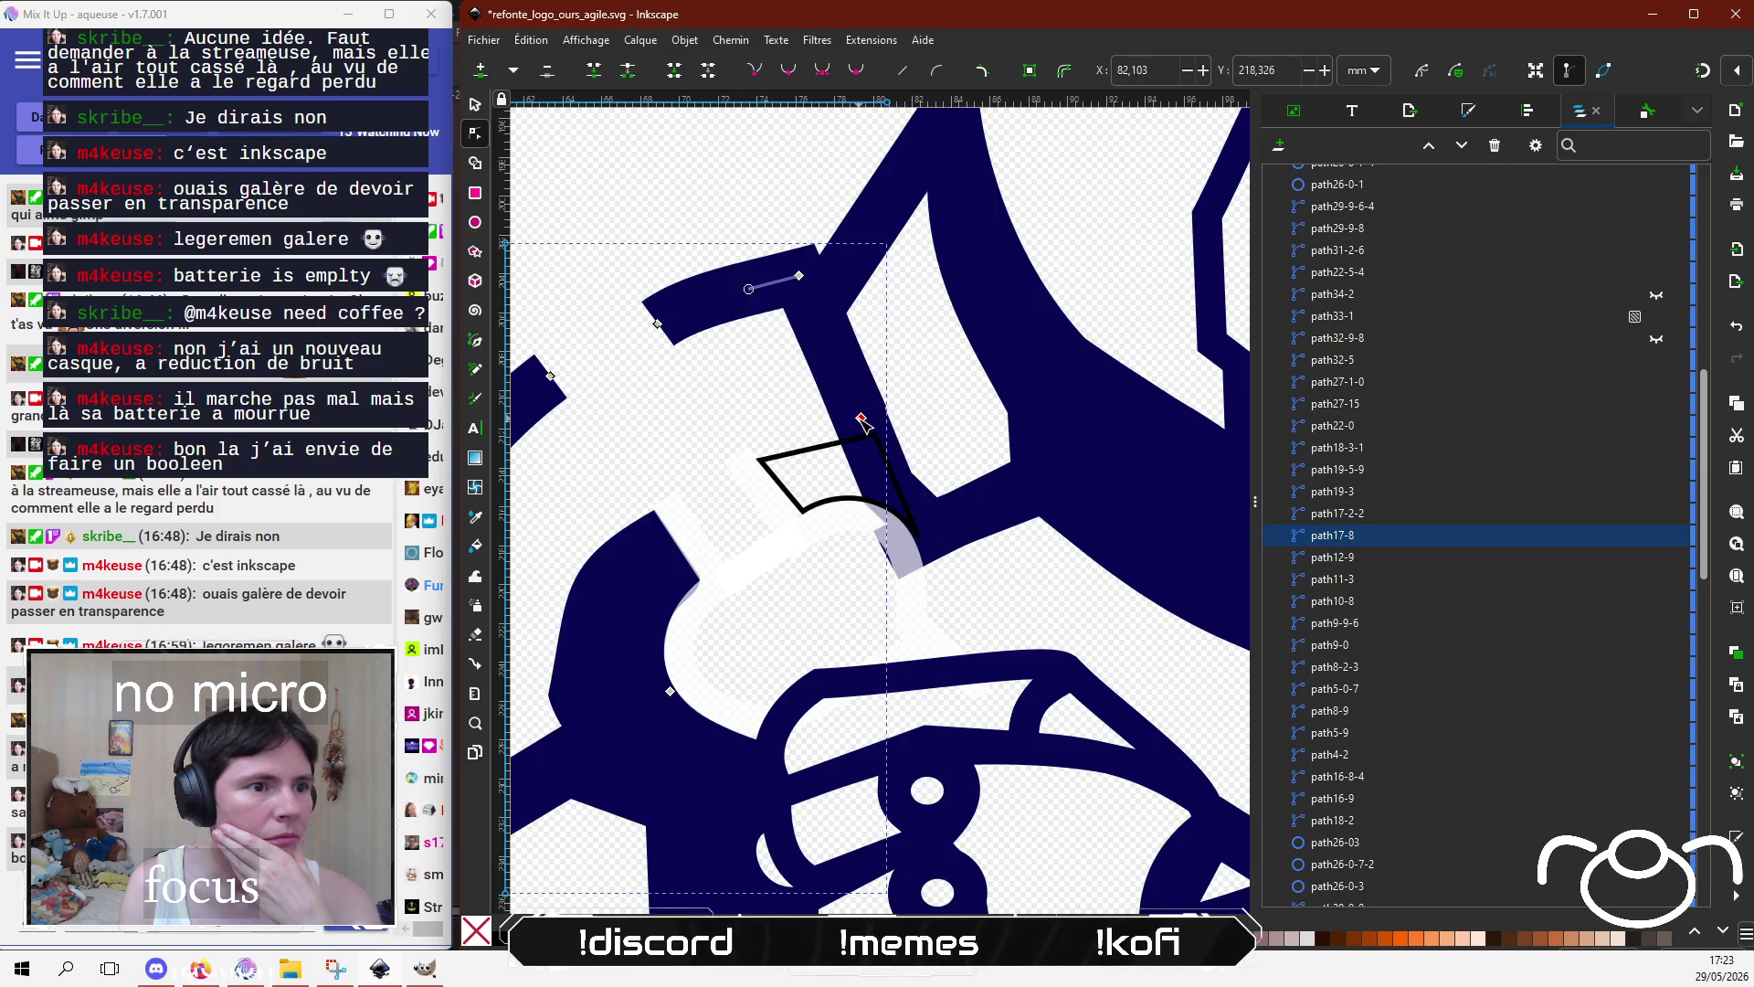
{"action": "left_click", "coordinate": [950, 535]}
{"action": "left_click", "coordinate": [931, 528]}
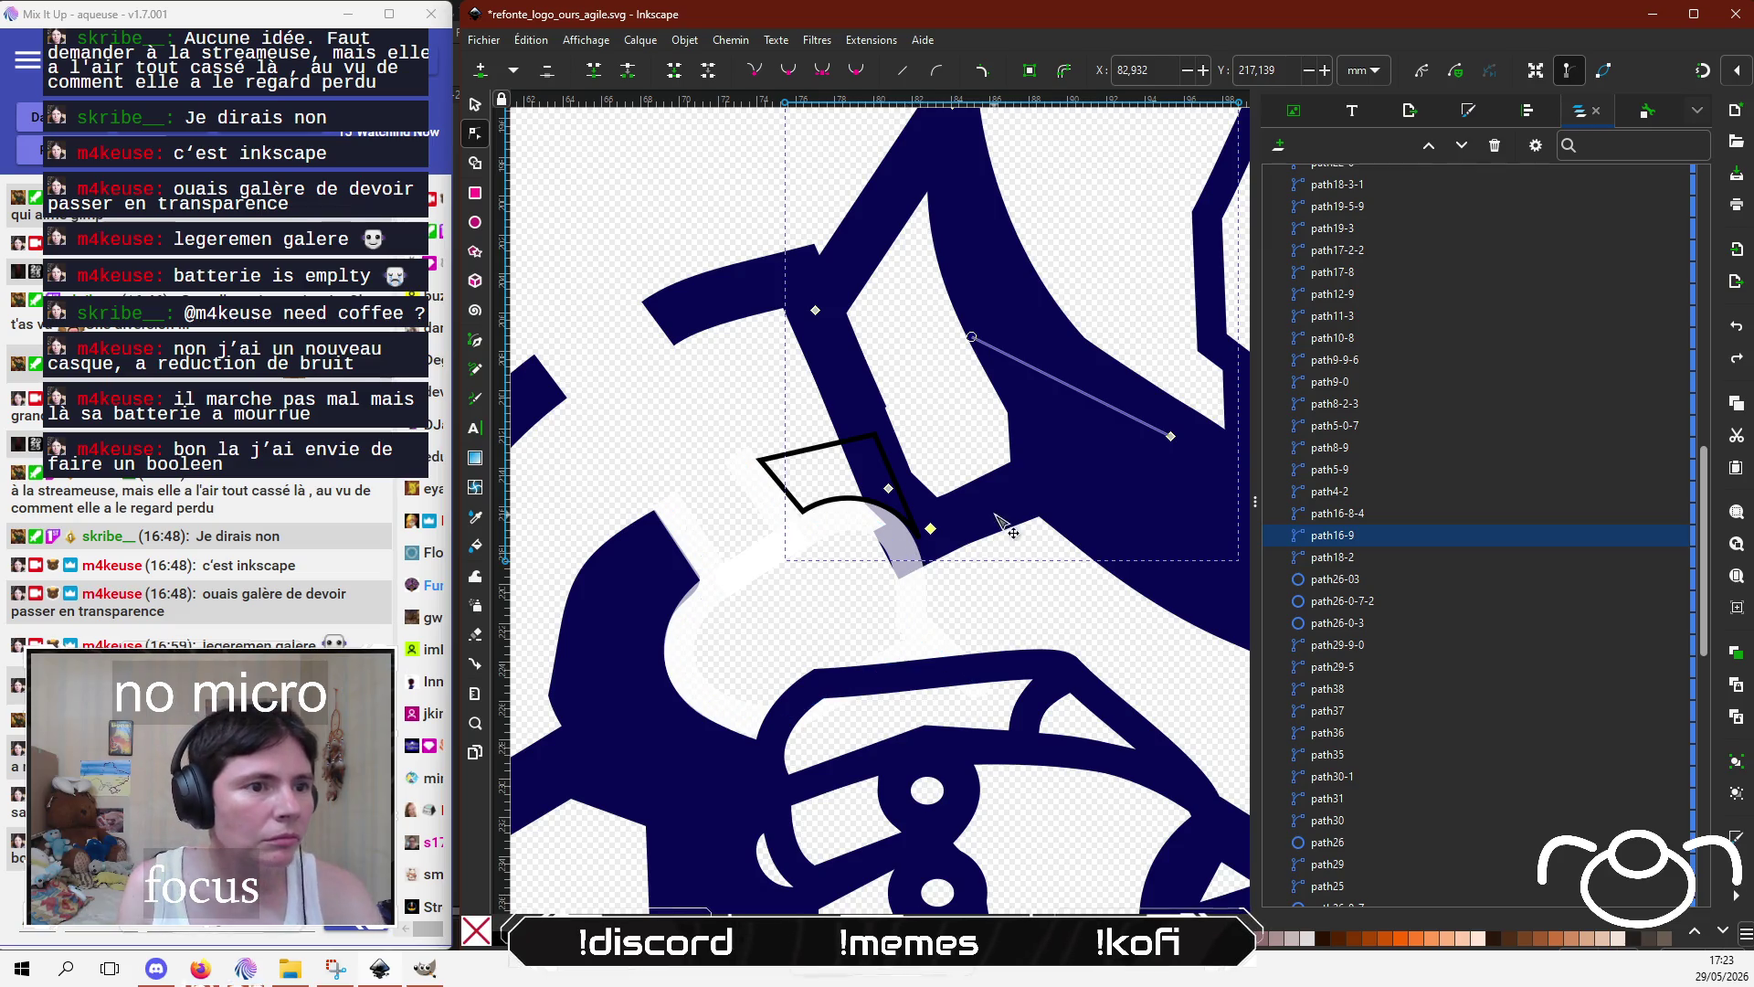
Step: Hide the pale overlay shape path33-1 in the Objects list
{"action": "left_click", "coordinate": [886, 553]}
{"action": "left_click", "coordinate": [889, 548]}
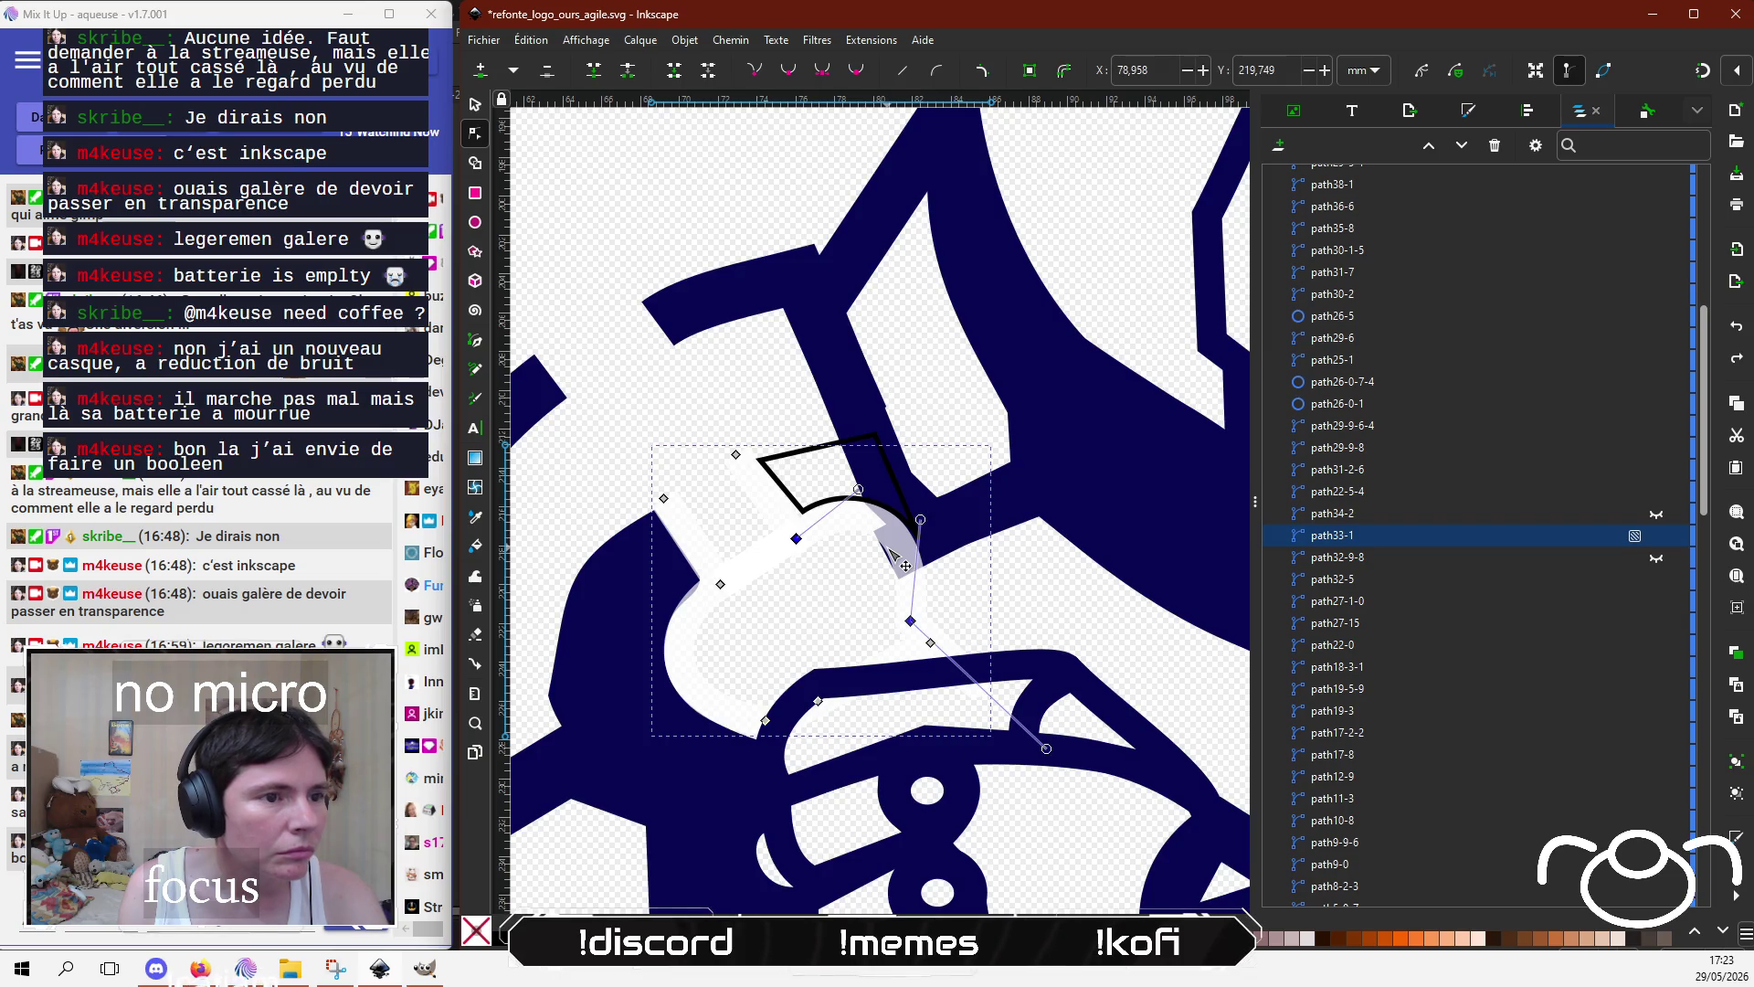
{"action": "left_click", "coordinate": [476, 104]}
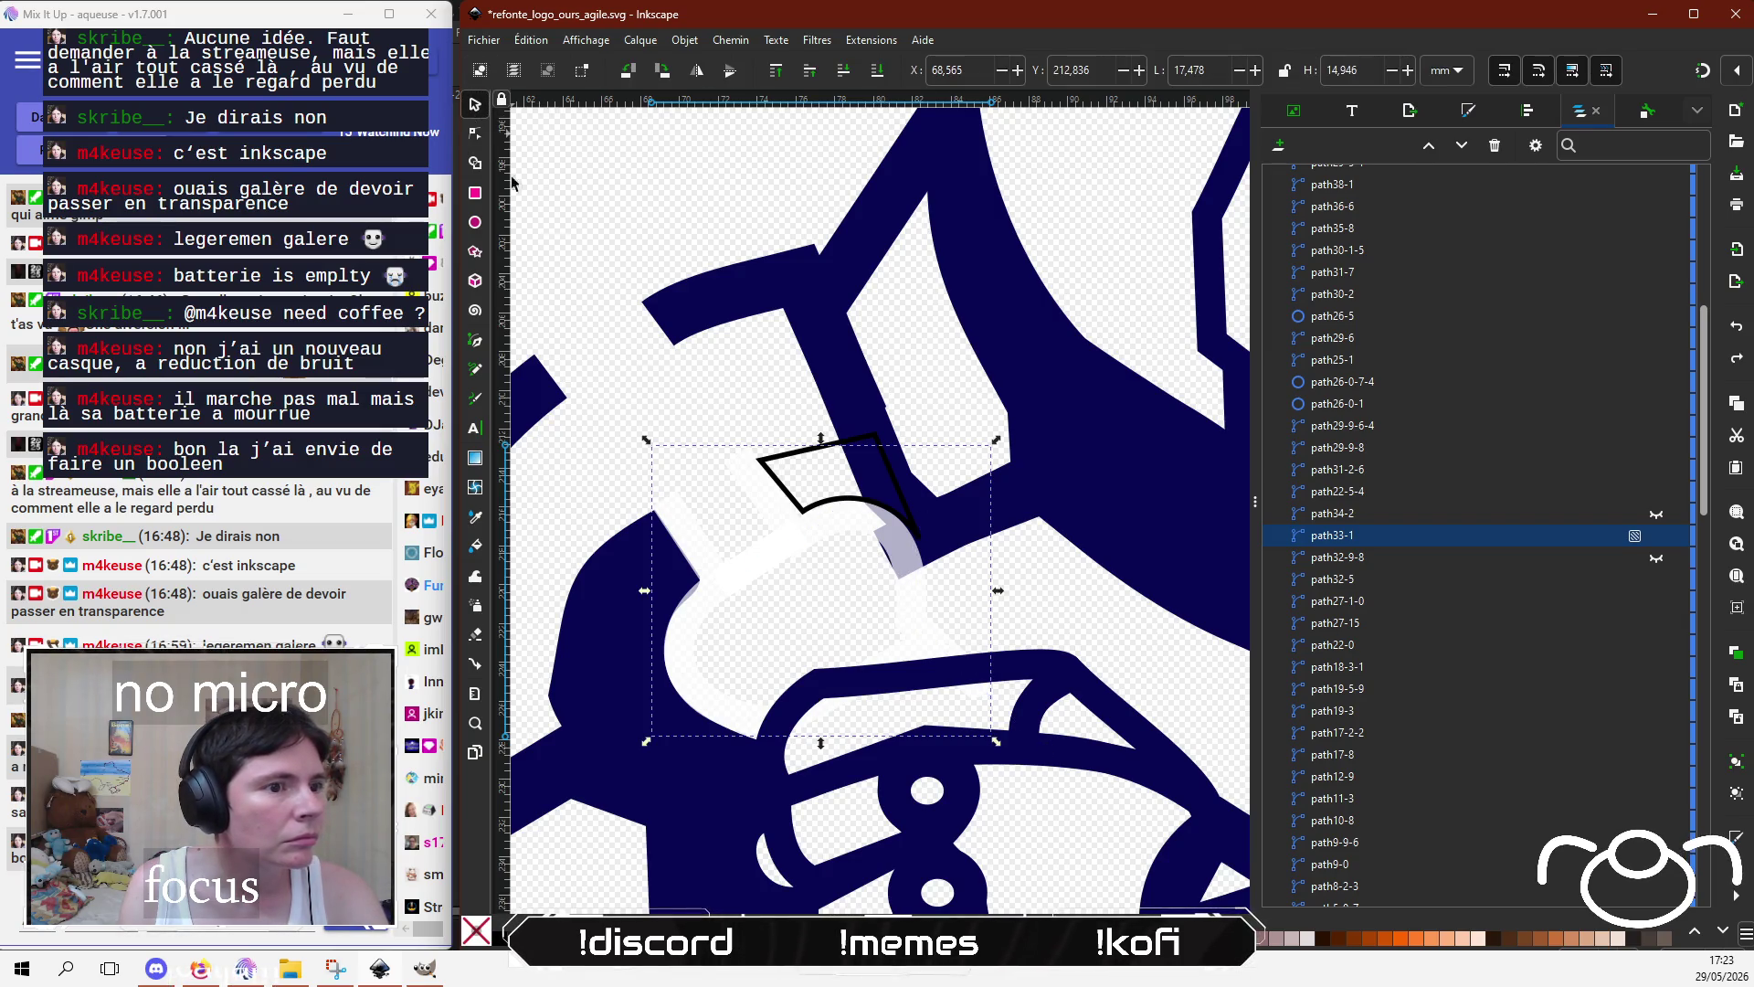
{"action": "left_click", "coordinate": [955, 549]}
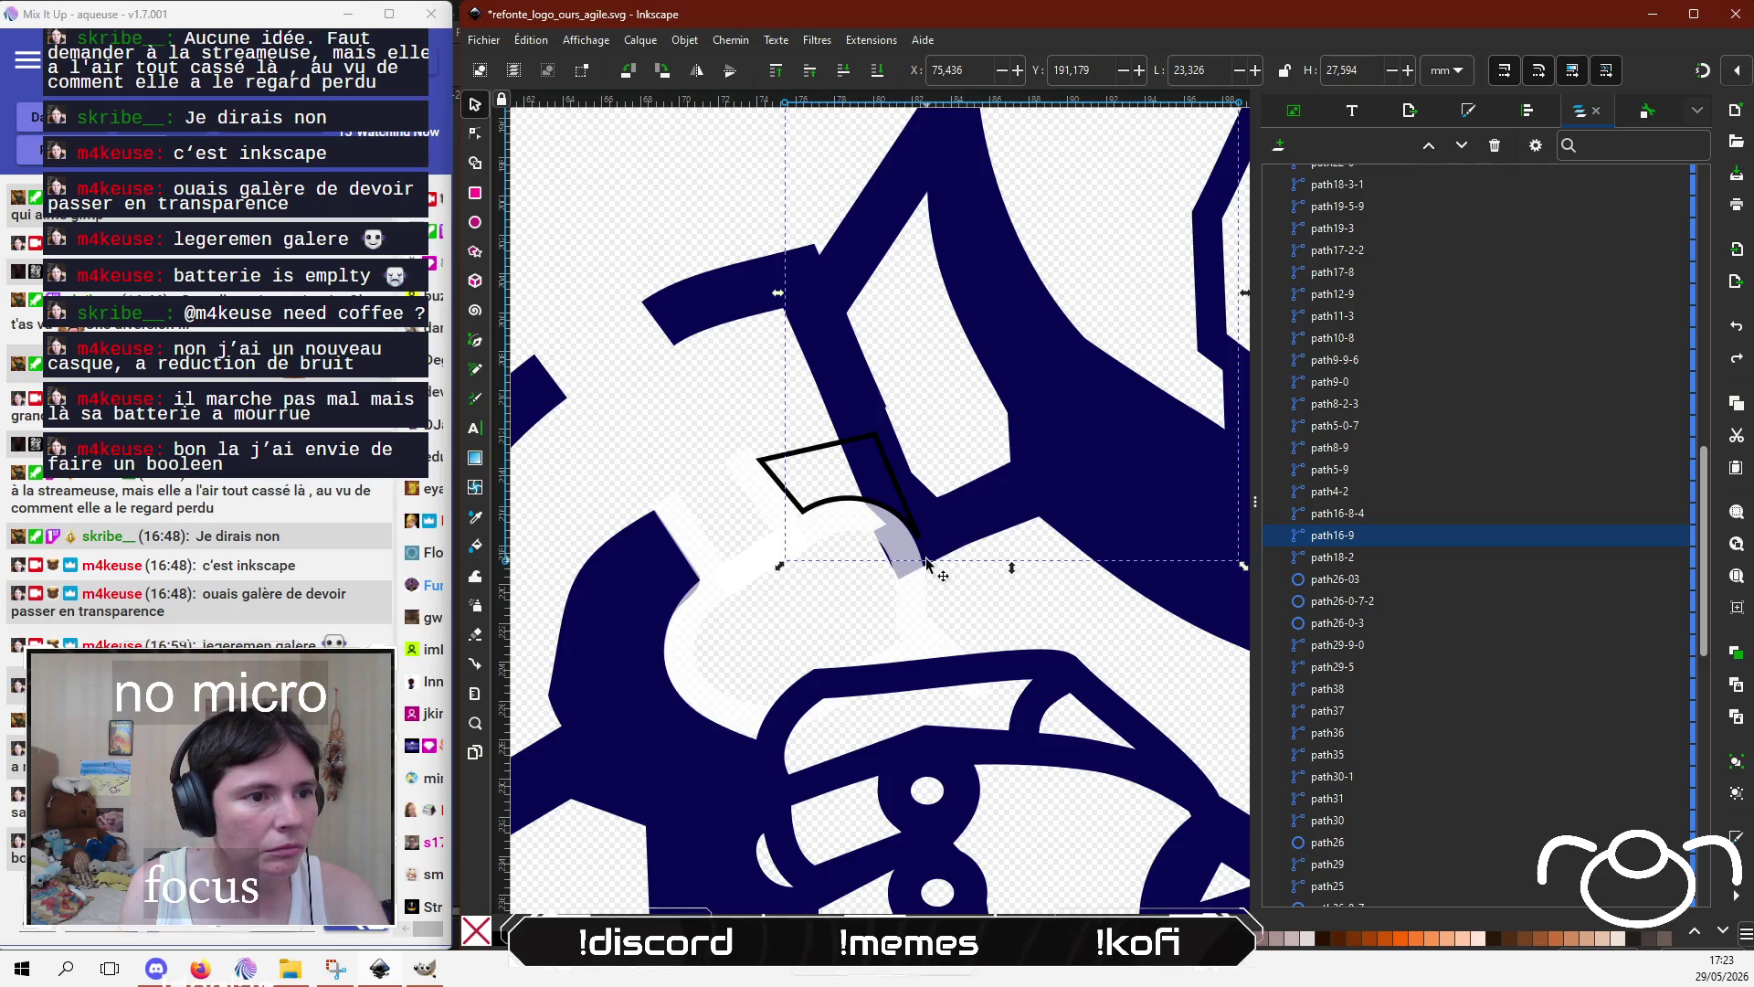
{"action": "left_click", "coordinate": [928, 567], "text": "alt"}
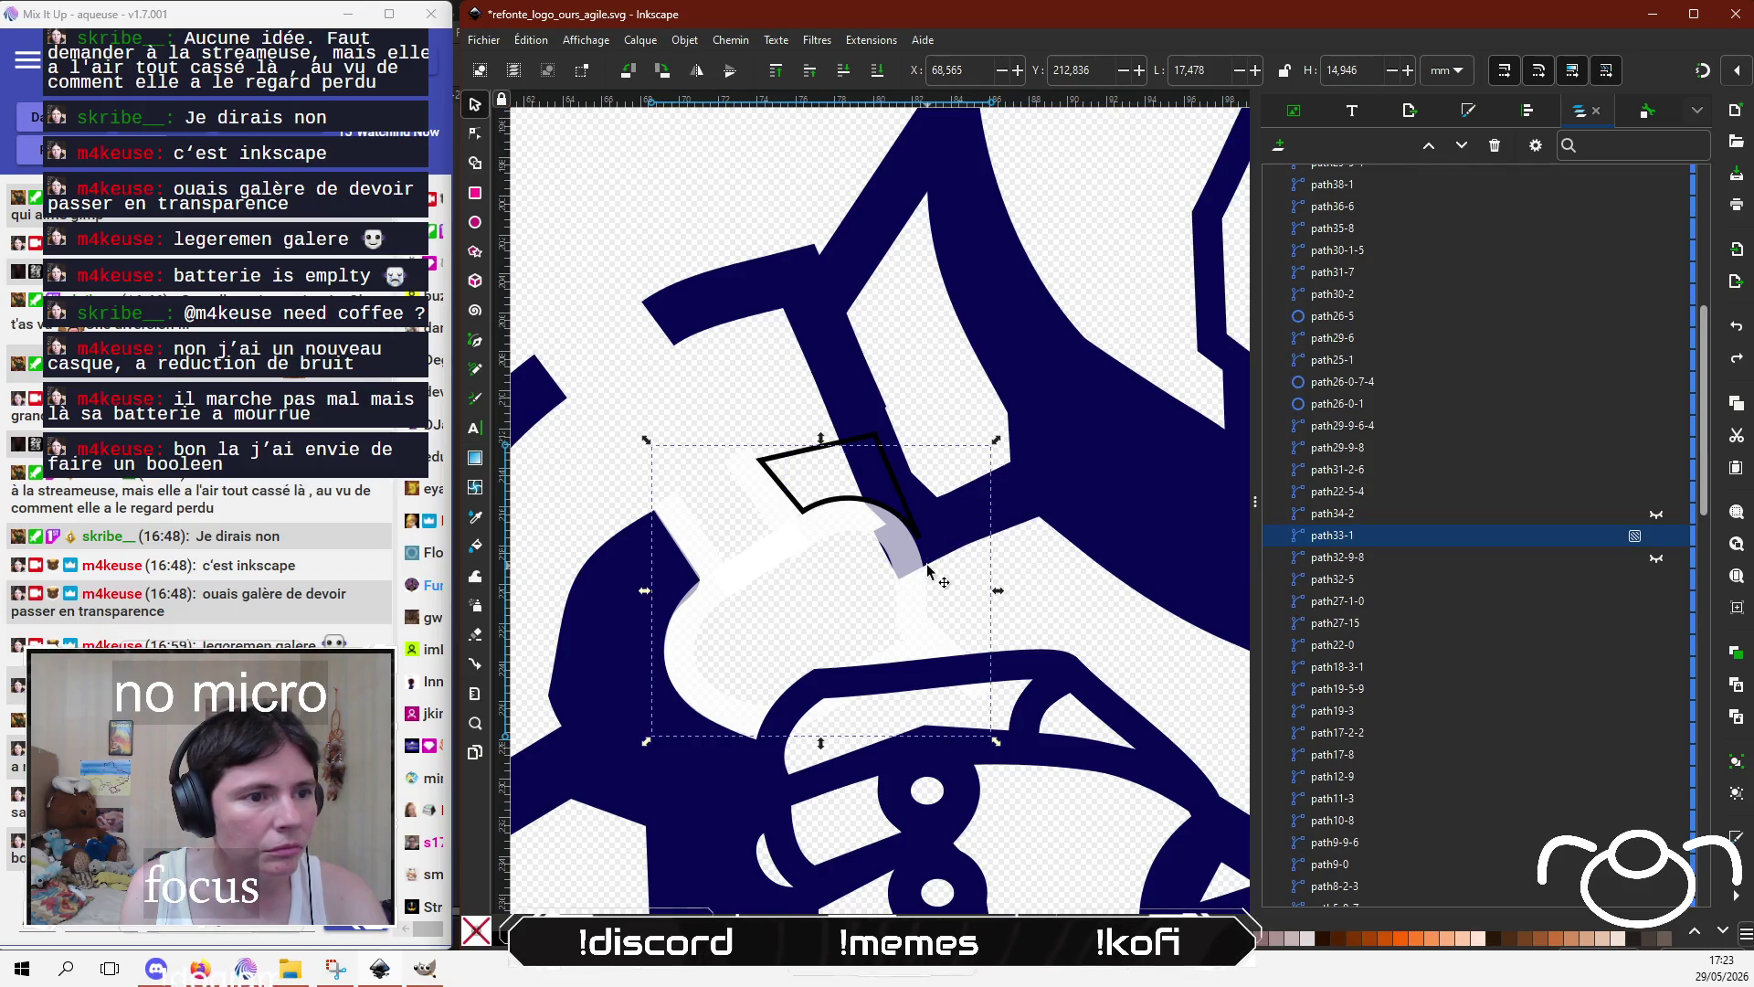
{"action": "left_click", "coordinate": [475, 134]}
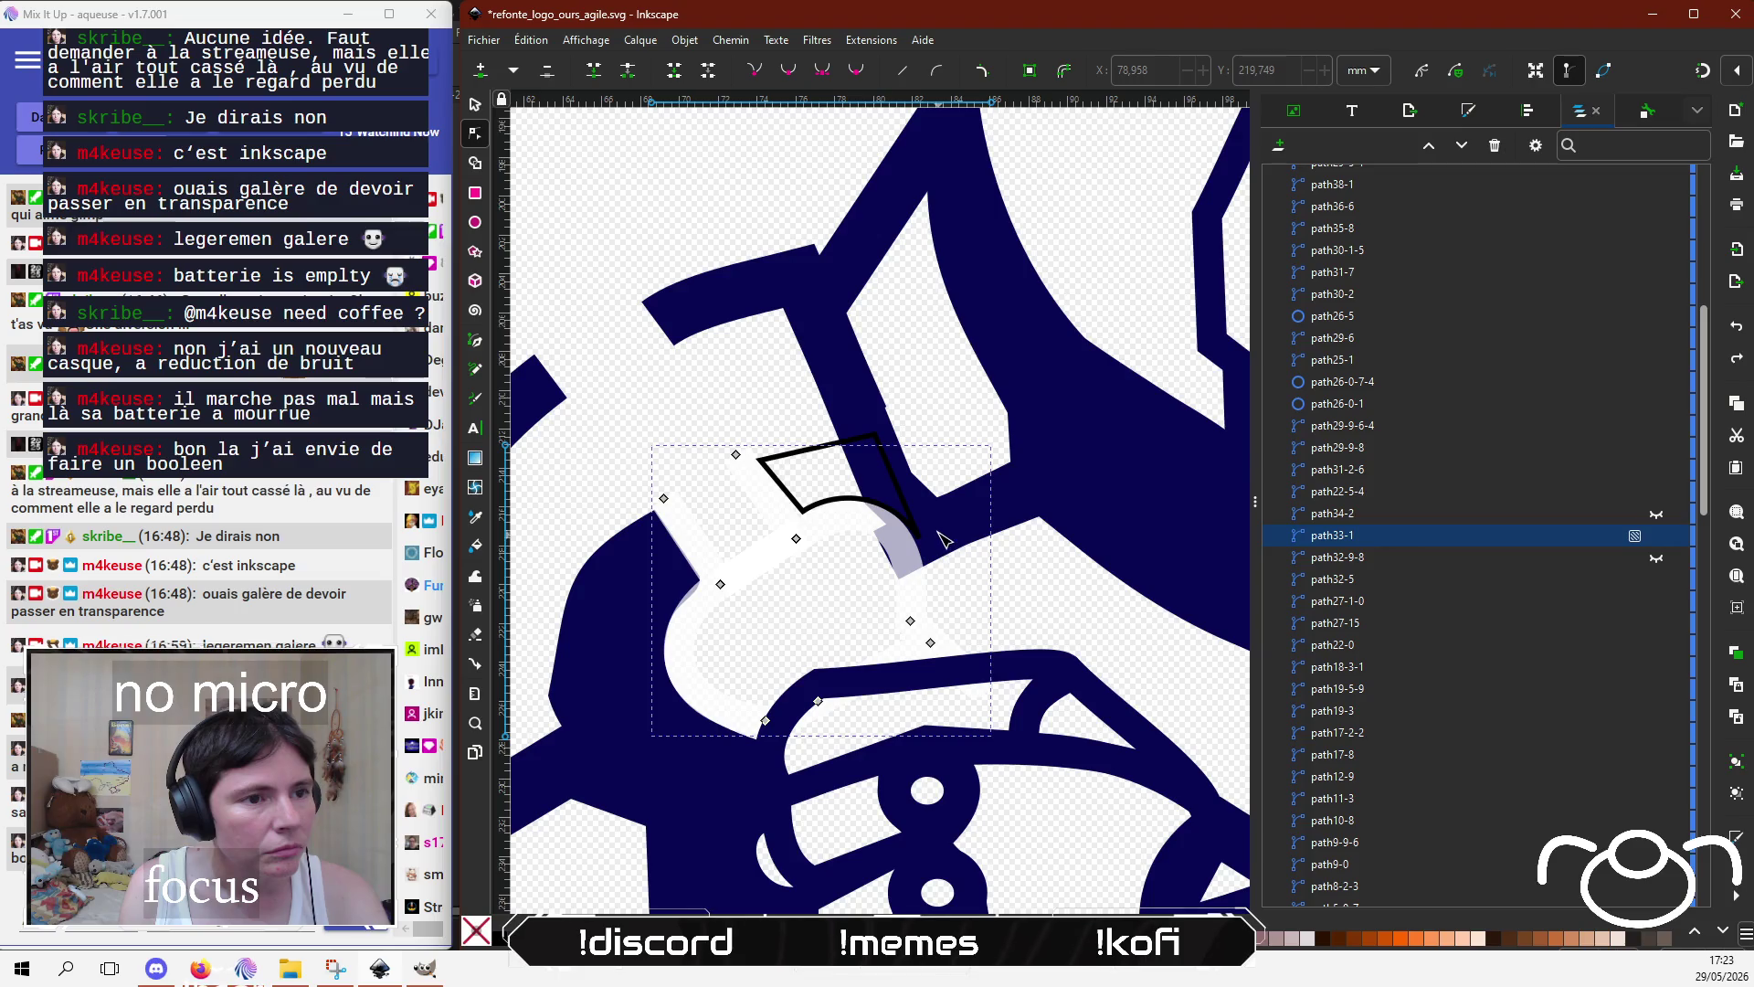
{"action": "left_click", "coordinate": [839, 386]}
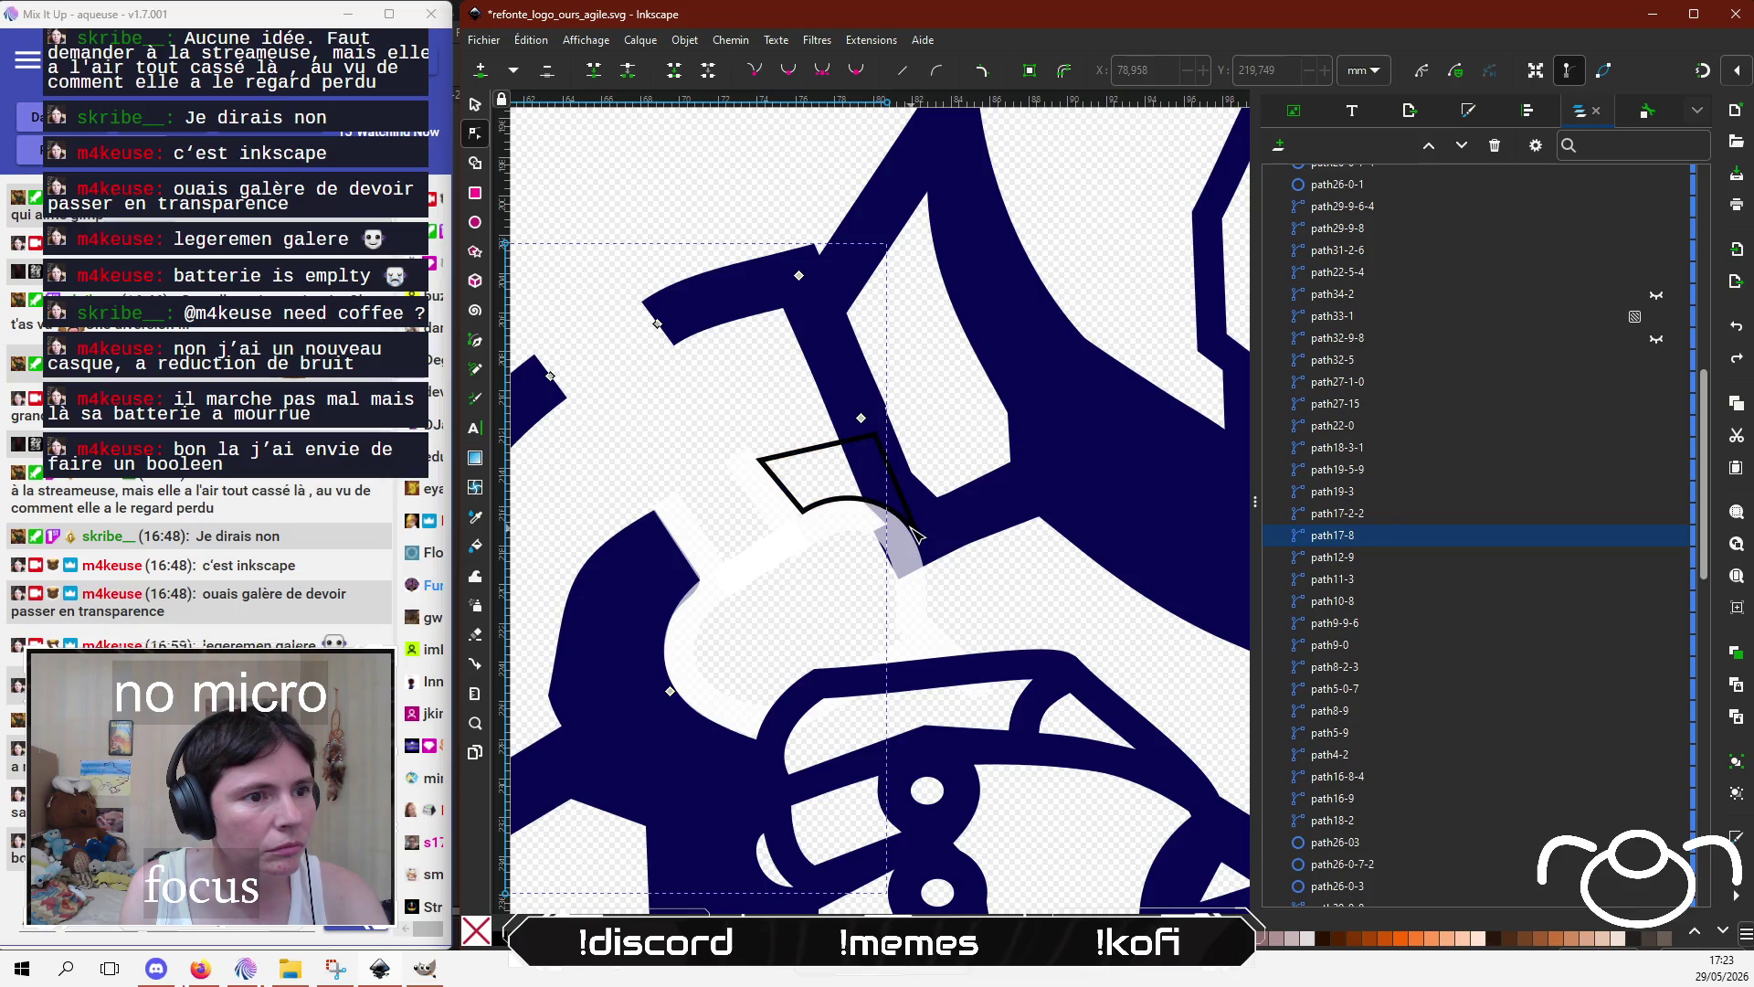
{"action": "left_click", "coordinate": [920, 553]}
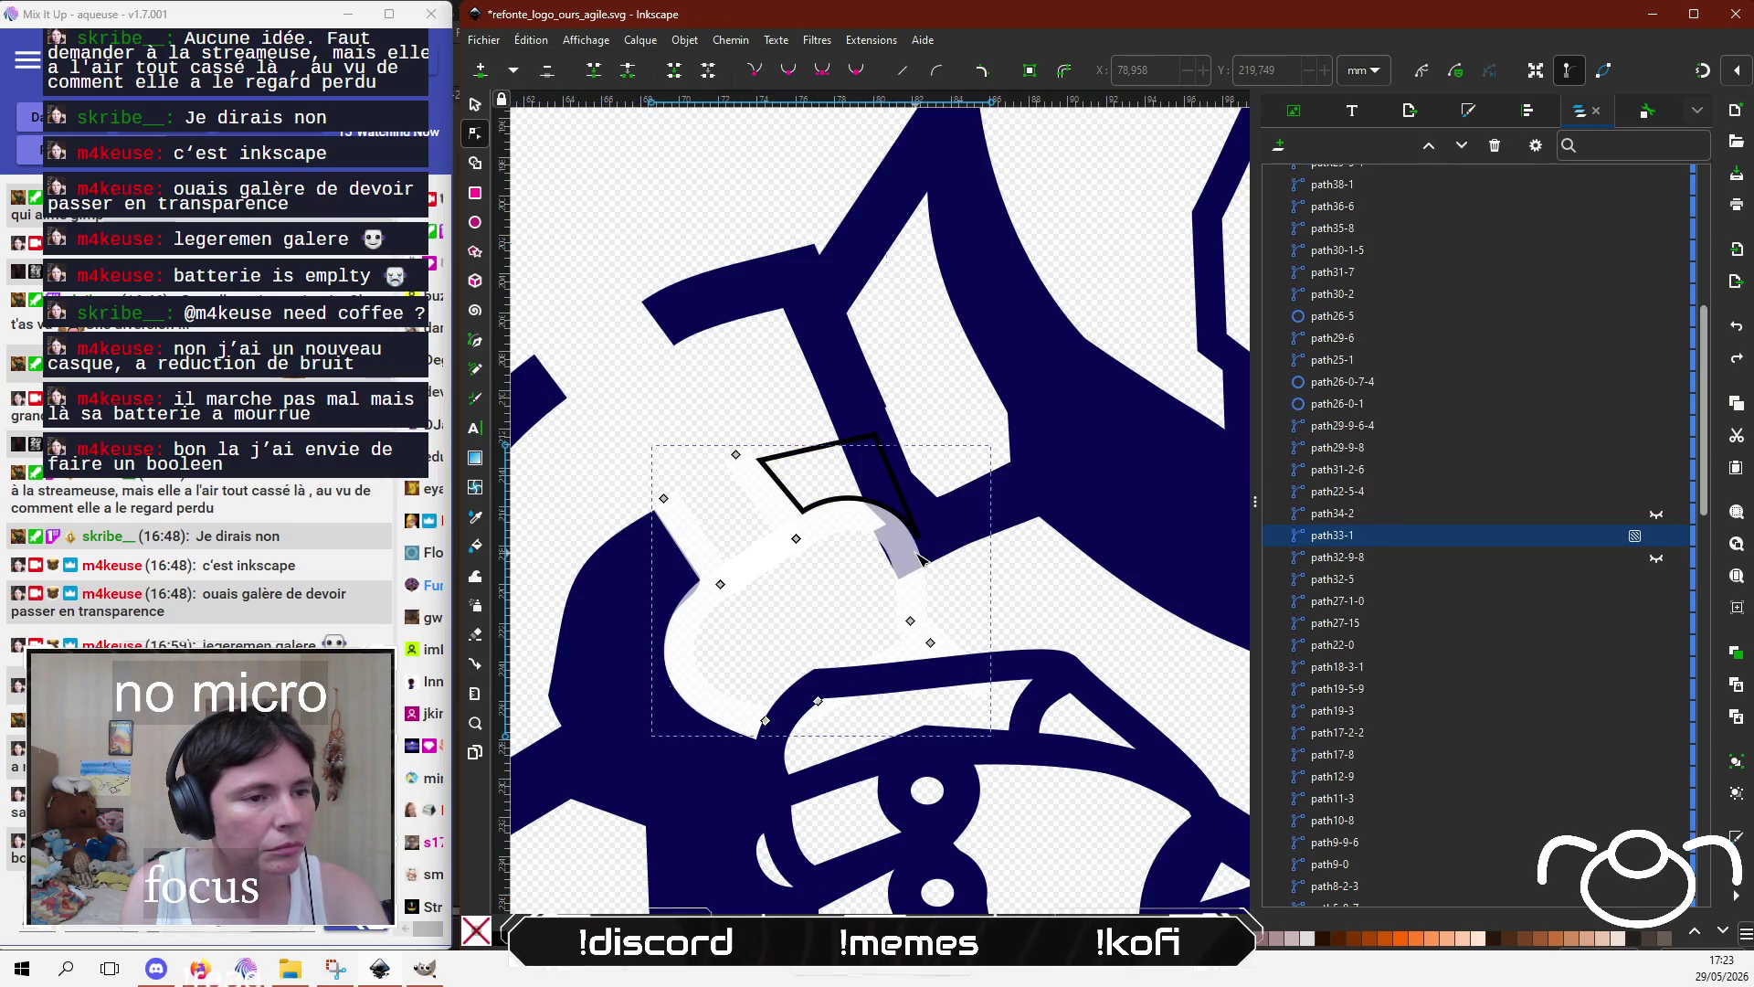
{"action": "left_click", "coordinate": [1657, 535]}
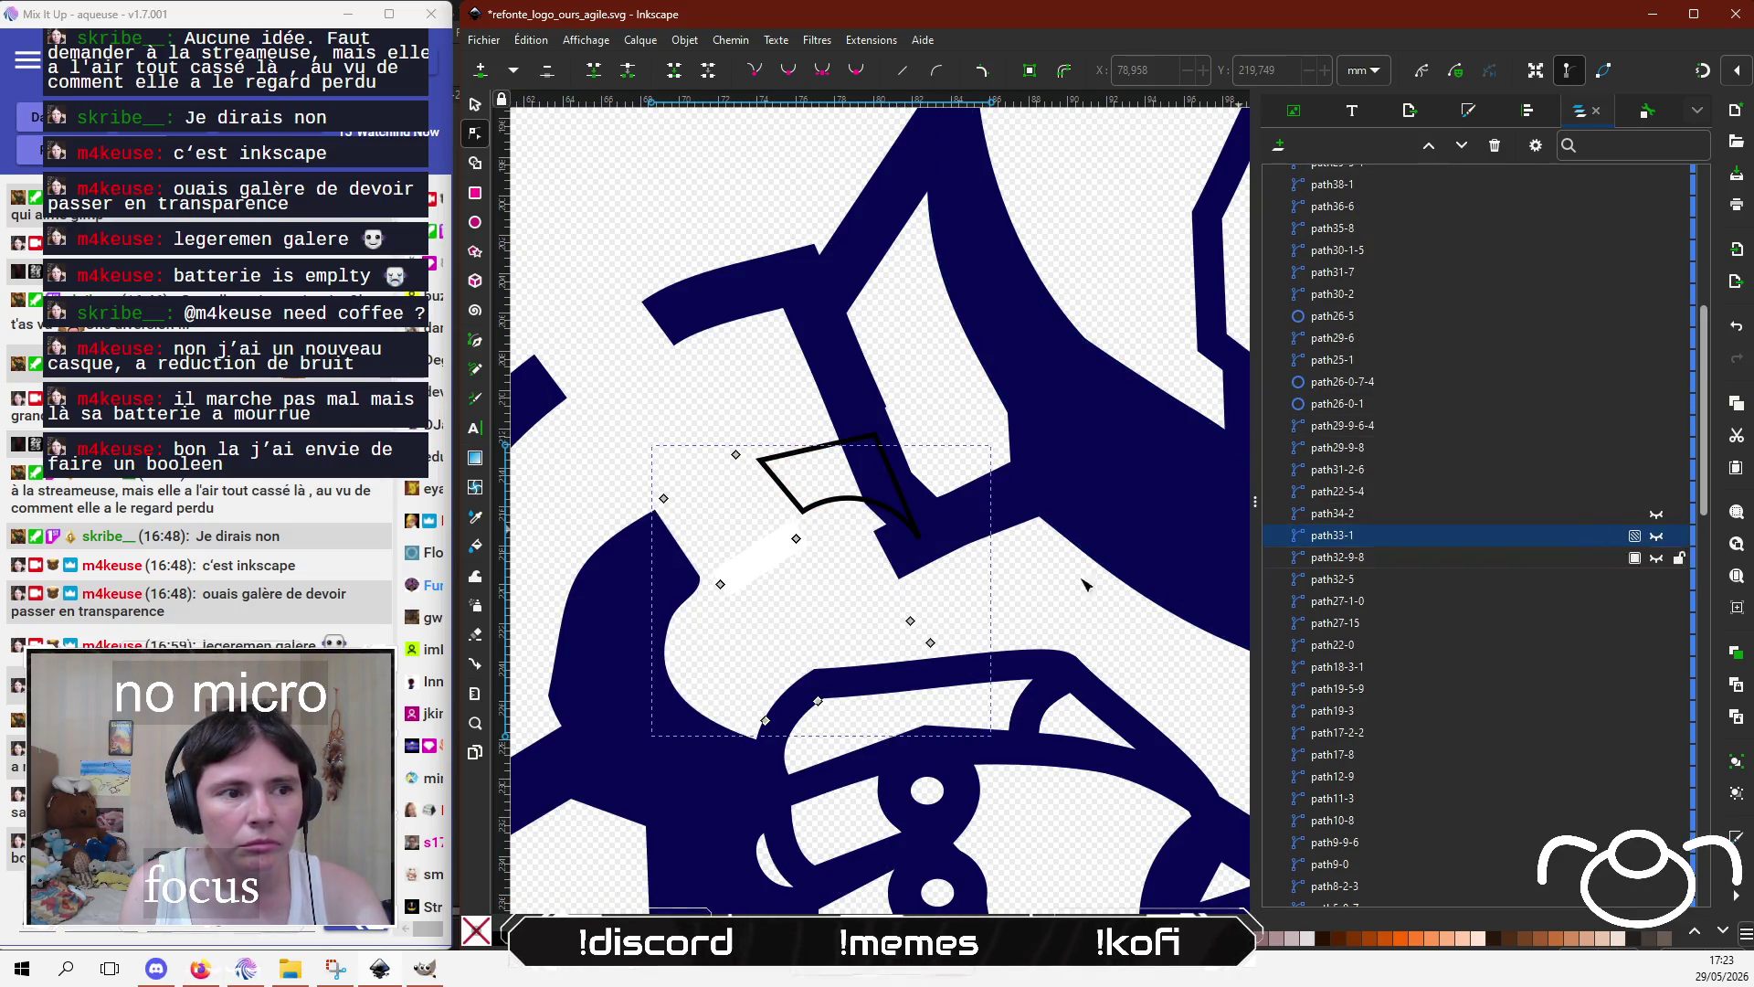
Step: Delete the small leftover white shape
{"action": "left_click", "coordinate": [903, 552]}
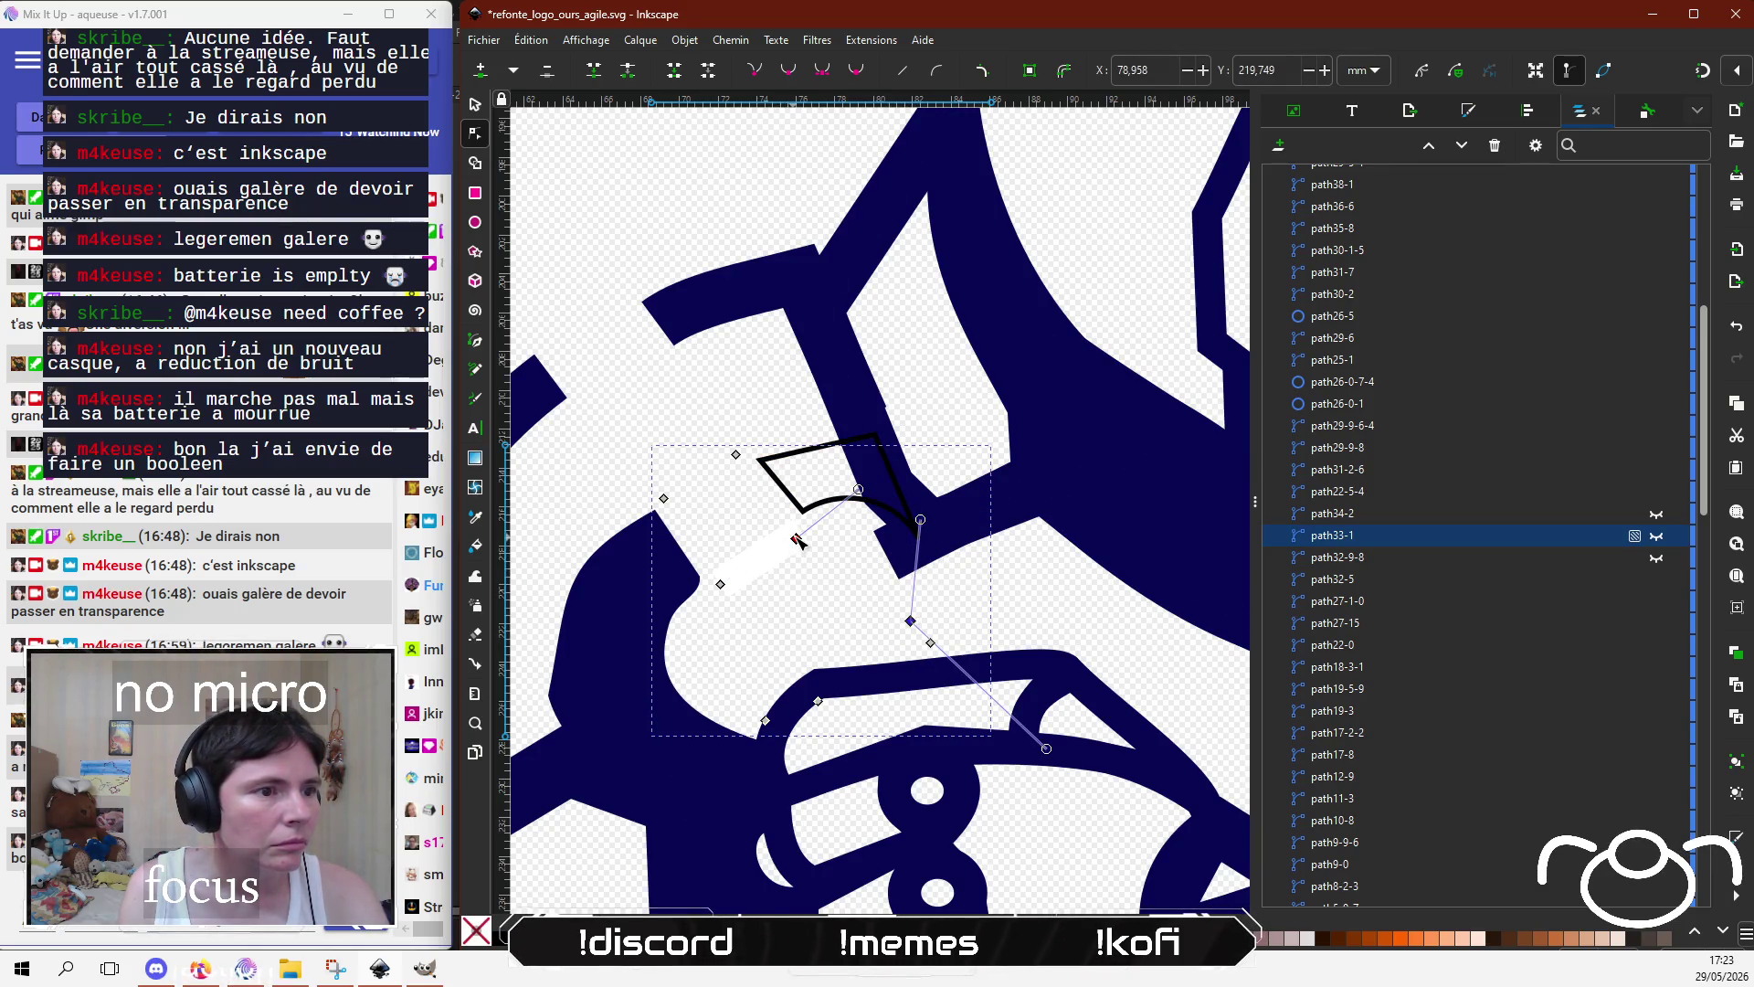
{"action": "key", "text": "Escape"}
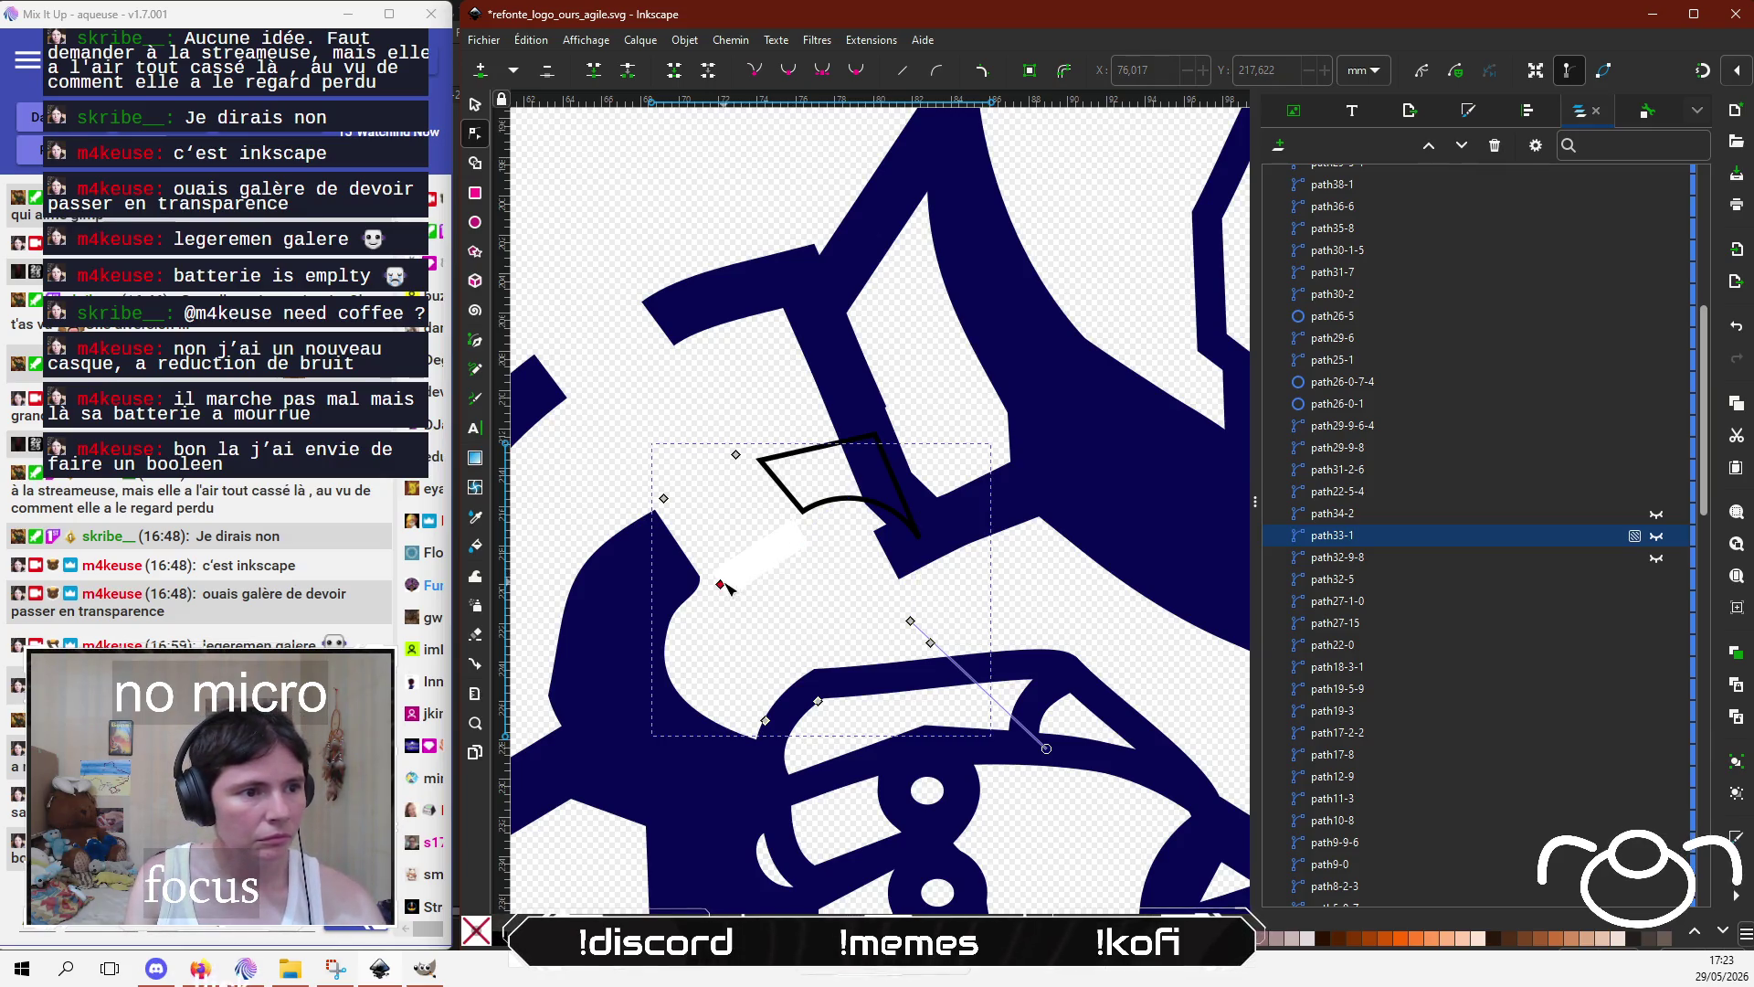
{"action": "left_click", "coordinate": [476, 102]}
{"action": "left_click", "coordinate": [767, 559]}
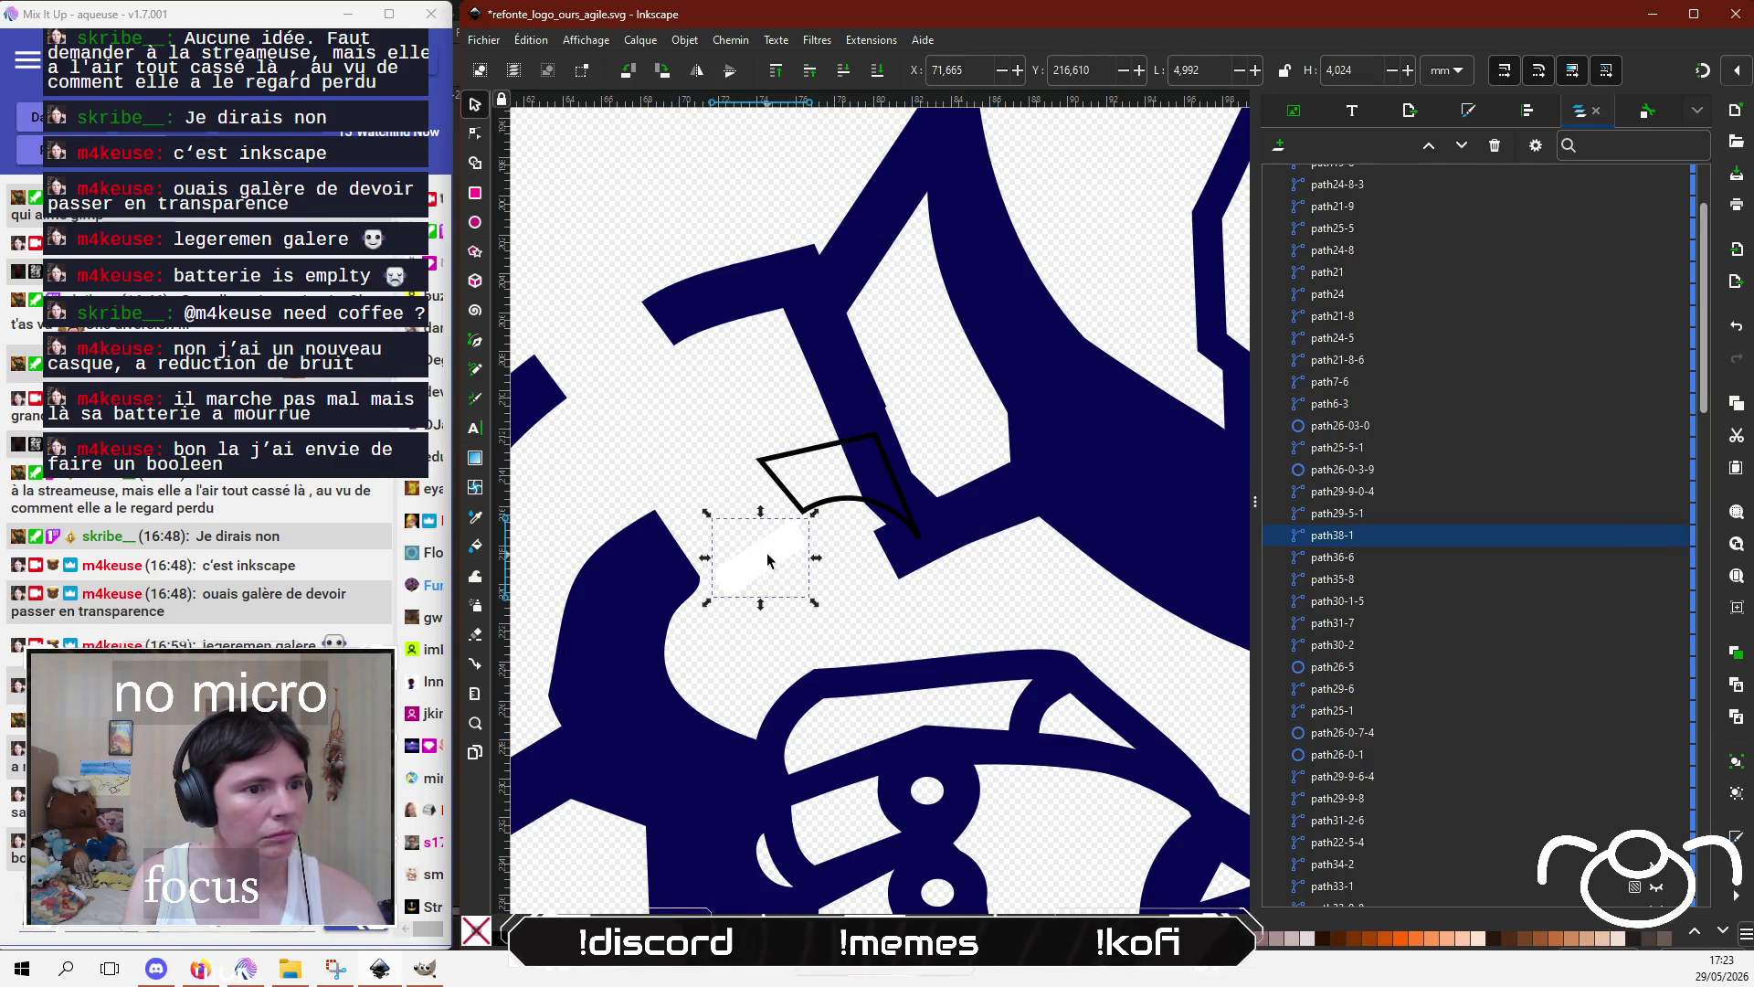
{"action": "key", "text": "Delete"}
{"action": "left_click", "coordinate": [910, 554]}
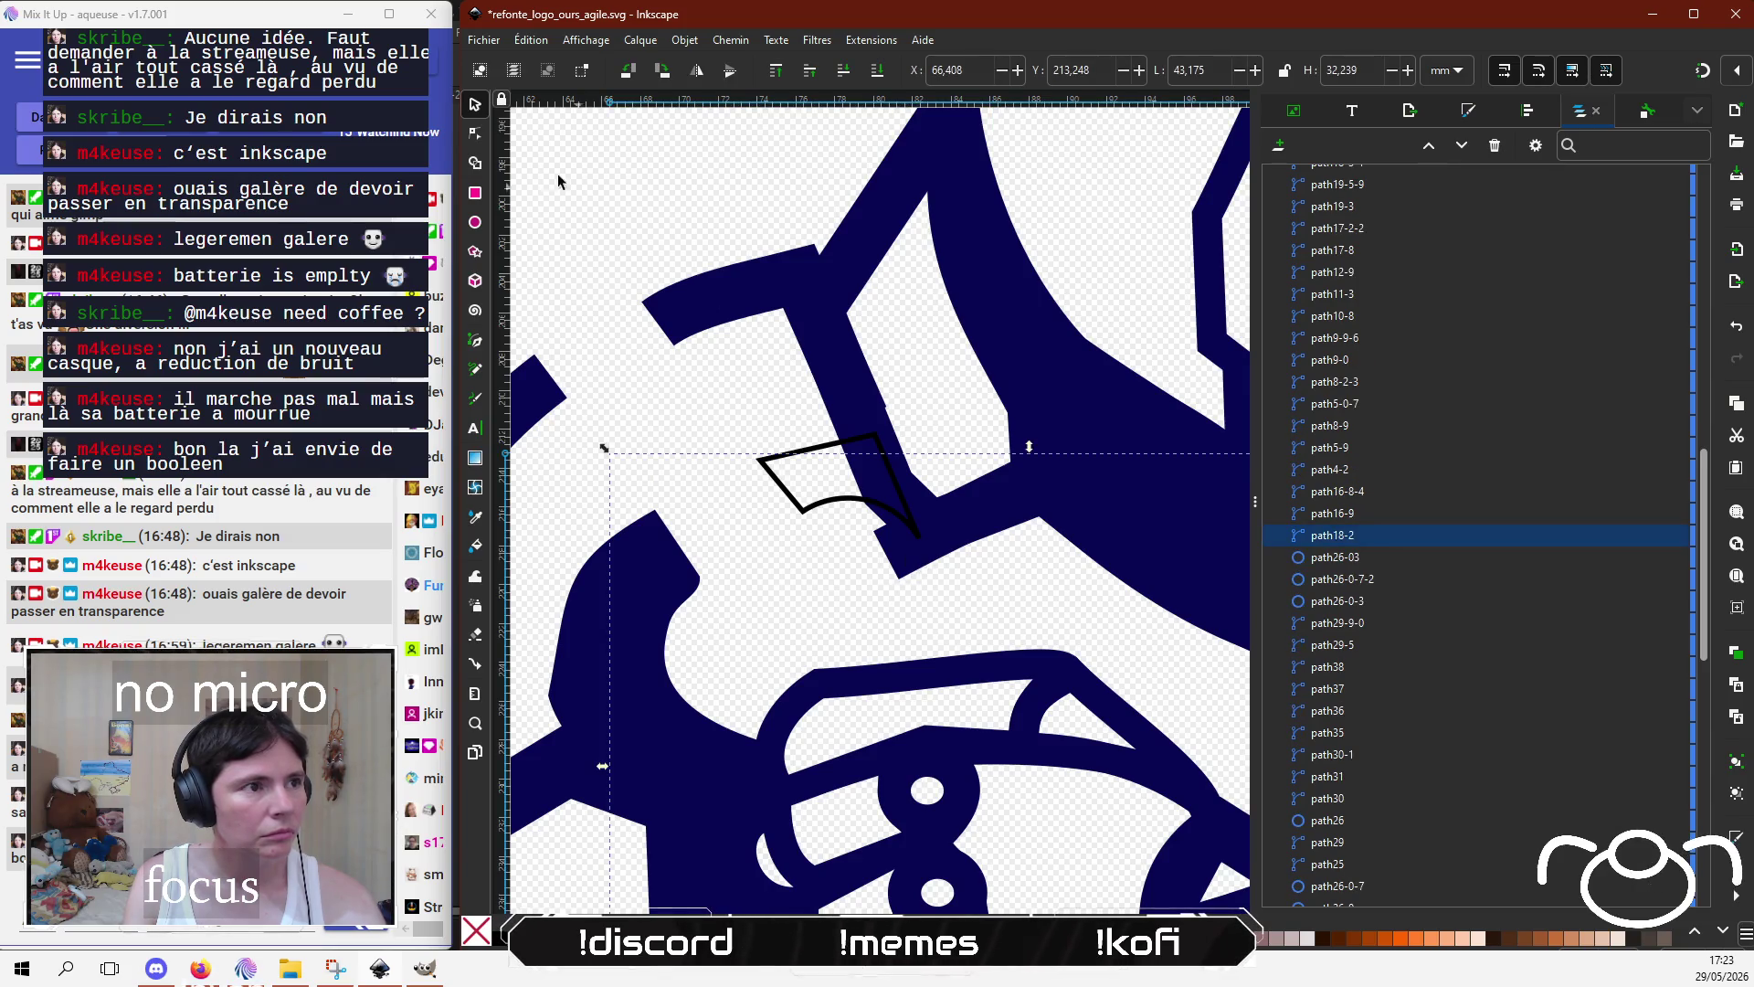
Step: Move nodes and curve bends on path18-2 and path16-9 to meet the outline's lower tip
{"action": "left_click", "coordinate": [475, 134]}
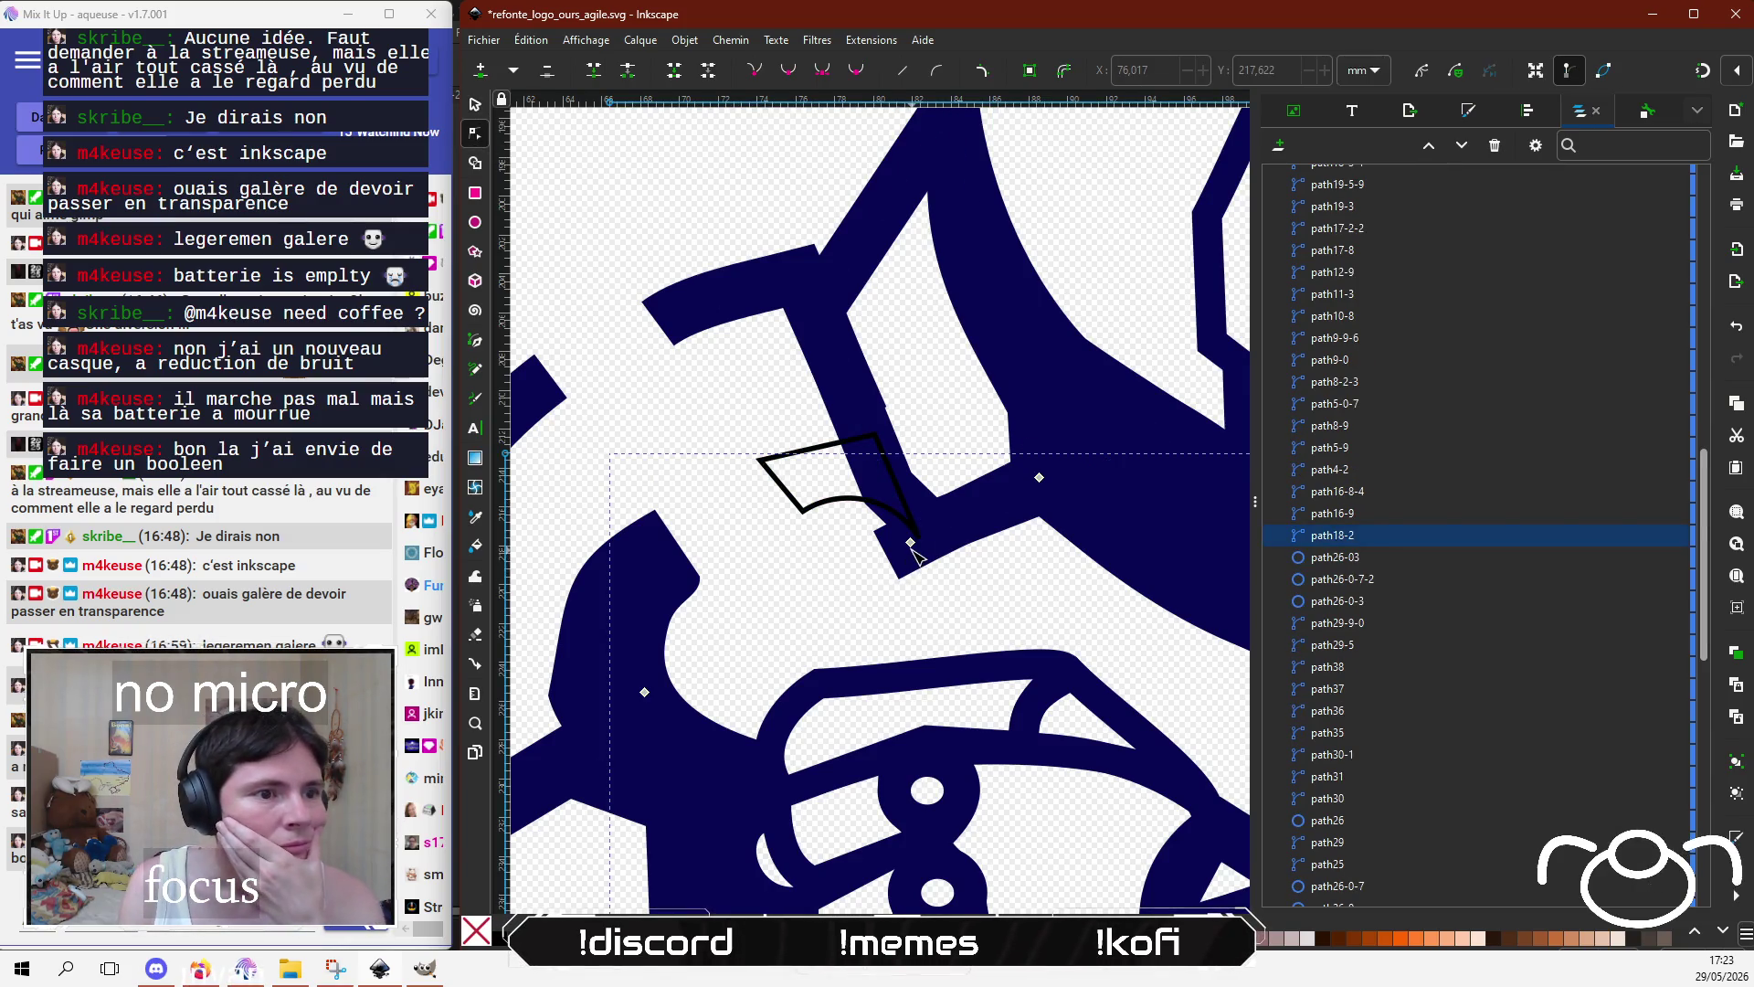
{"action": "left_click_drag", "start_coordinate": [921, 536], "coordinate": [939, 527]}
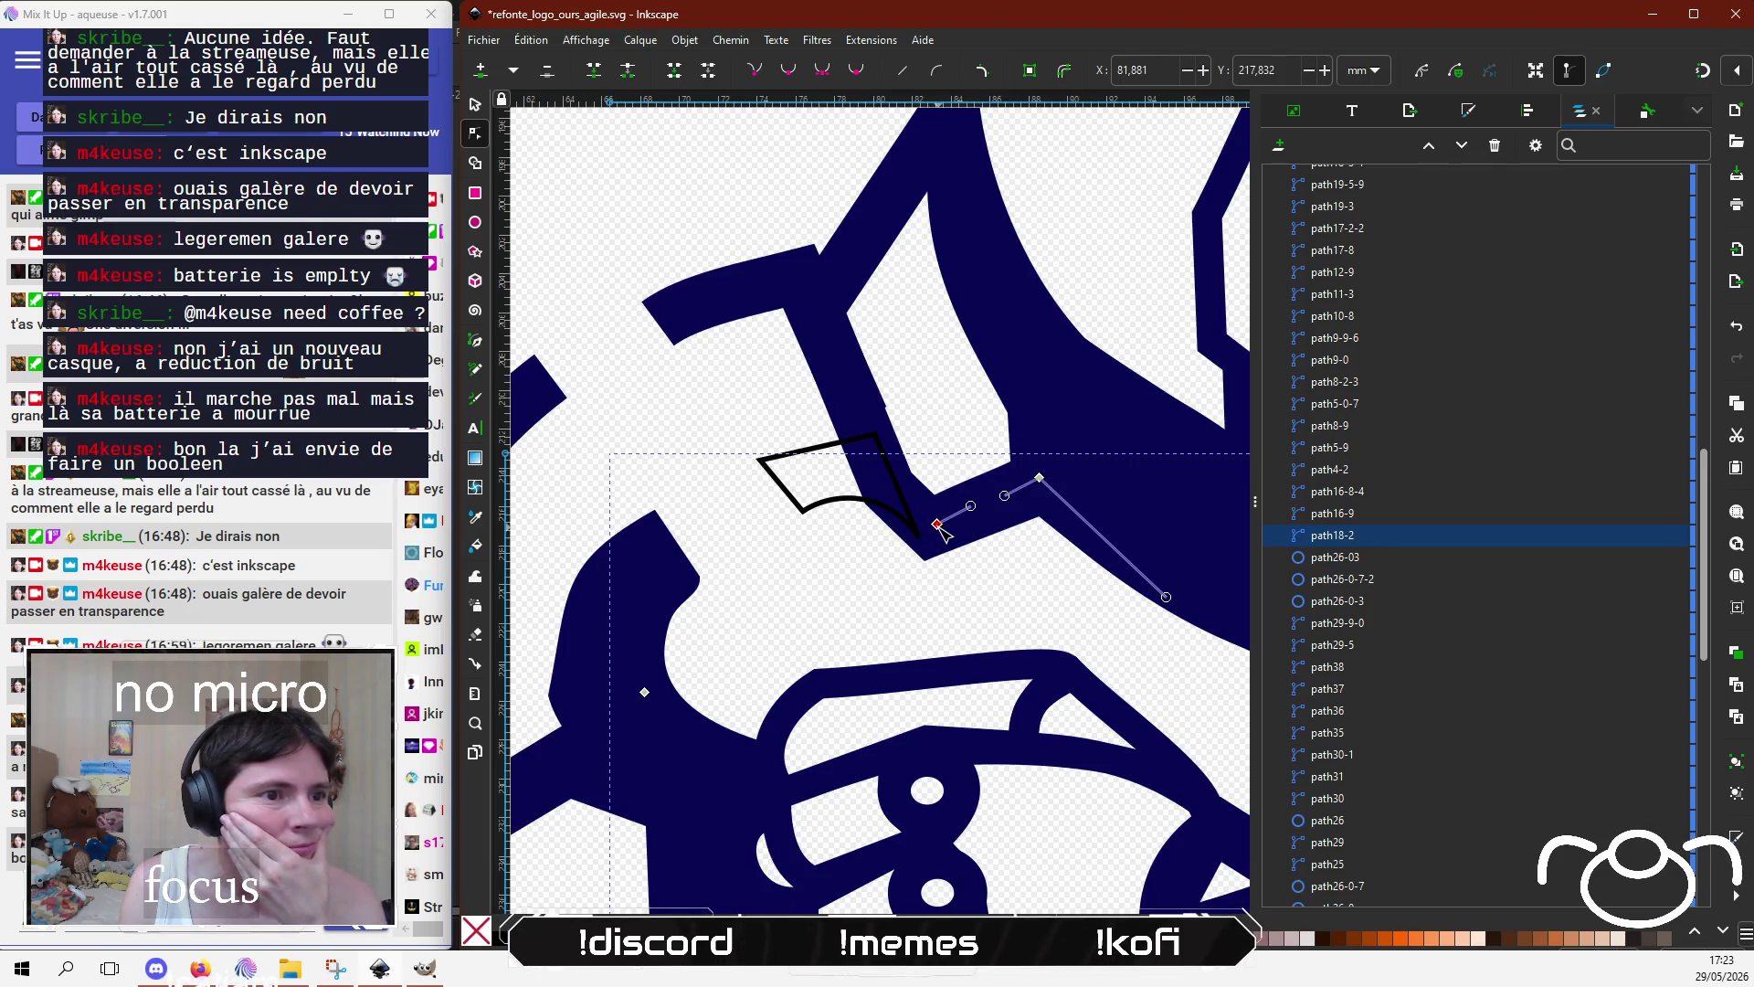
{"action": "left_click", "coordinate": [907, 541]}
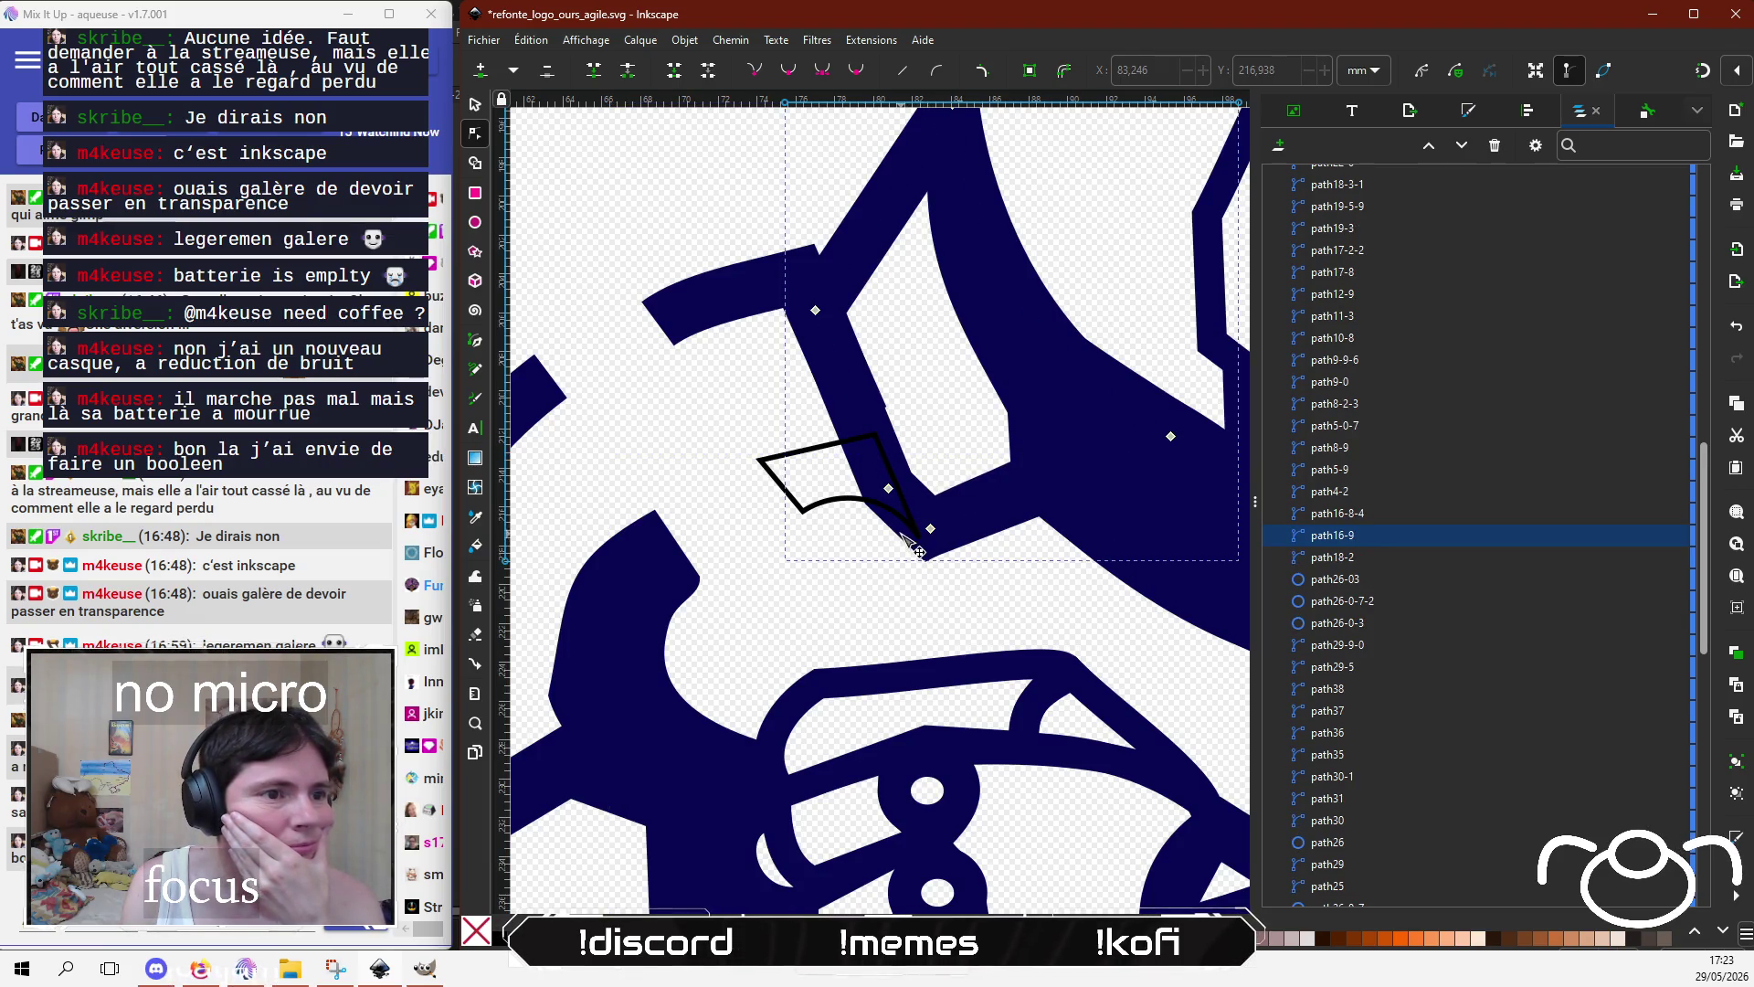
{"action": "left_click_drag", "start_coordinate": [888, 488], "coordinate": [885, 482]}
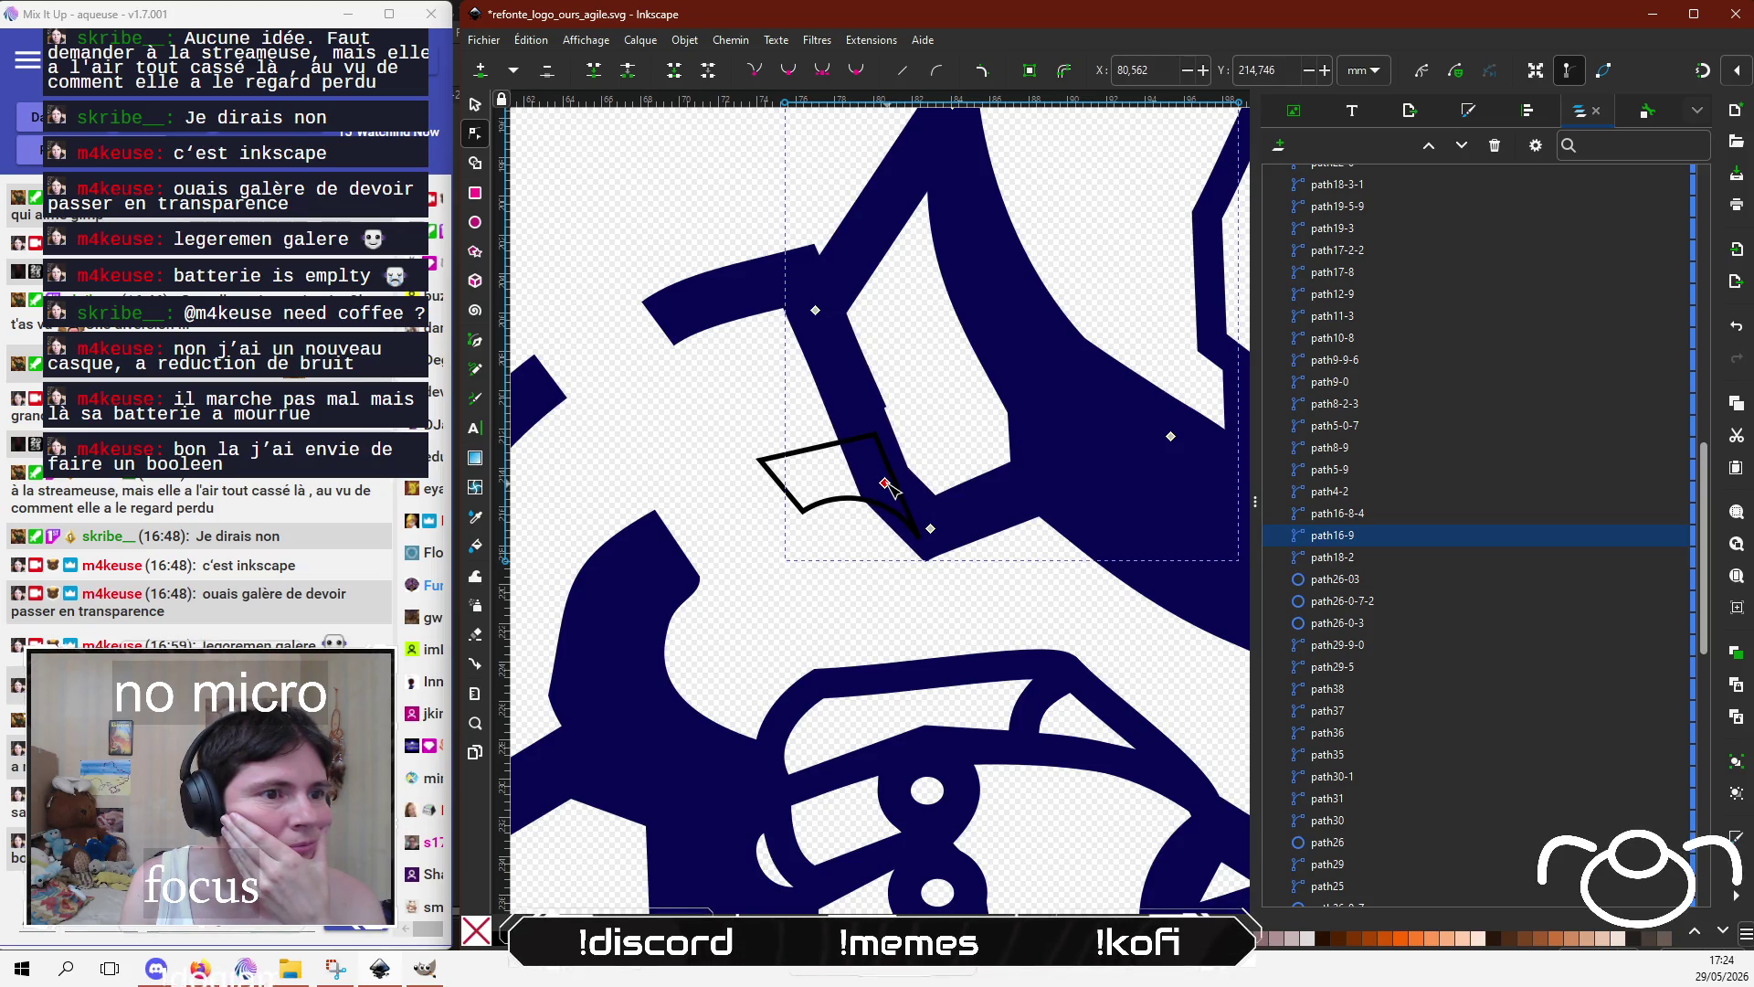
{"action": "left_click", "coordinate": [924, 528]}
{"action": "mouse_move", "coordinate": [925, 529]}
{"action": "left_mouse_down"}
{"action": "mouse_move", "coordinate": [941, 528]}
{"action": "mouse_move", "coordinate": [928, 503]}
{"action": "left_mouse_up"}
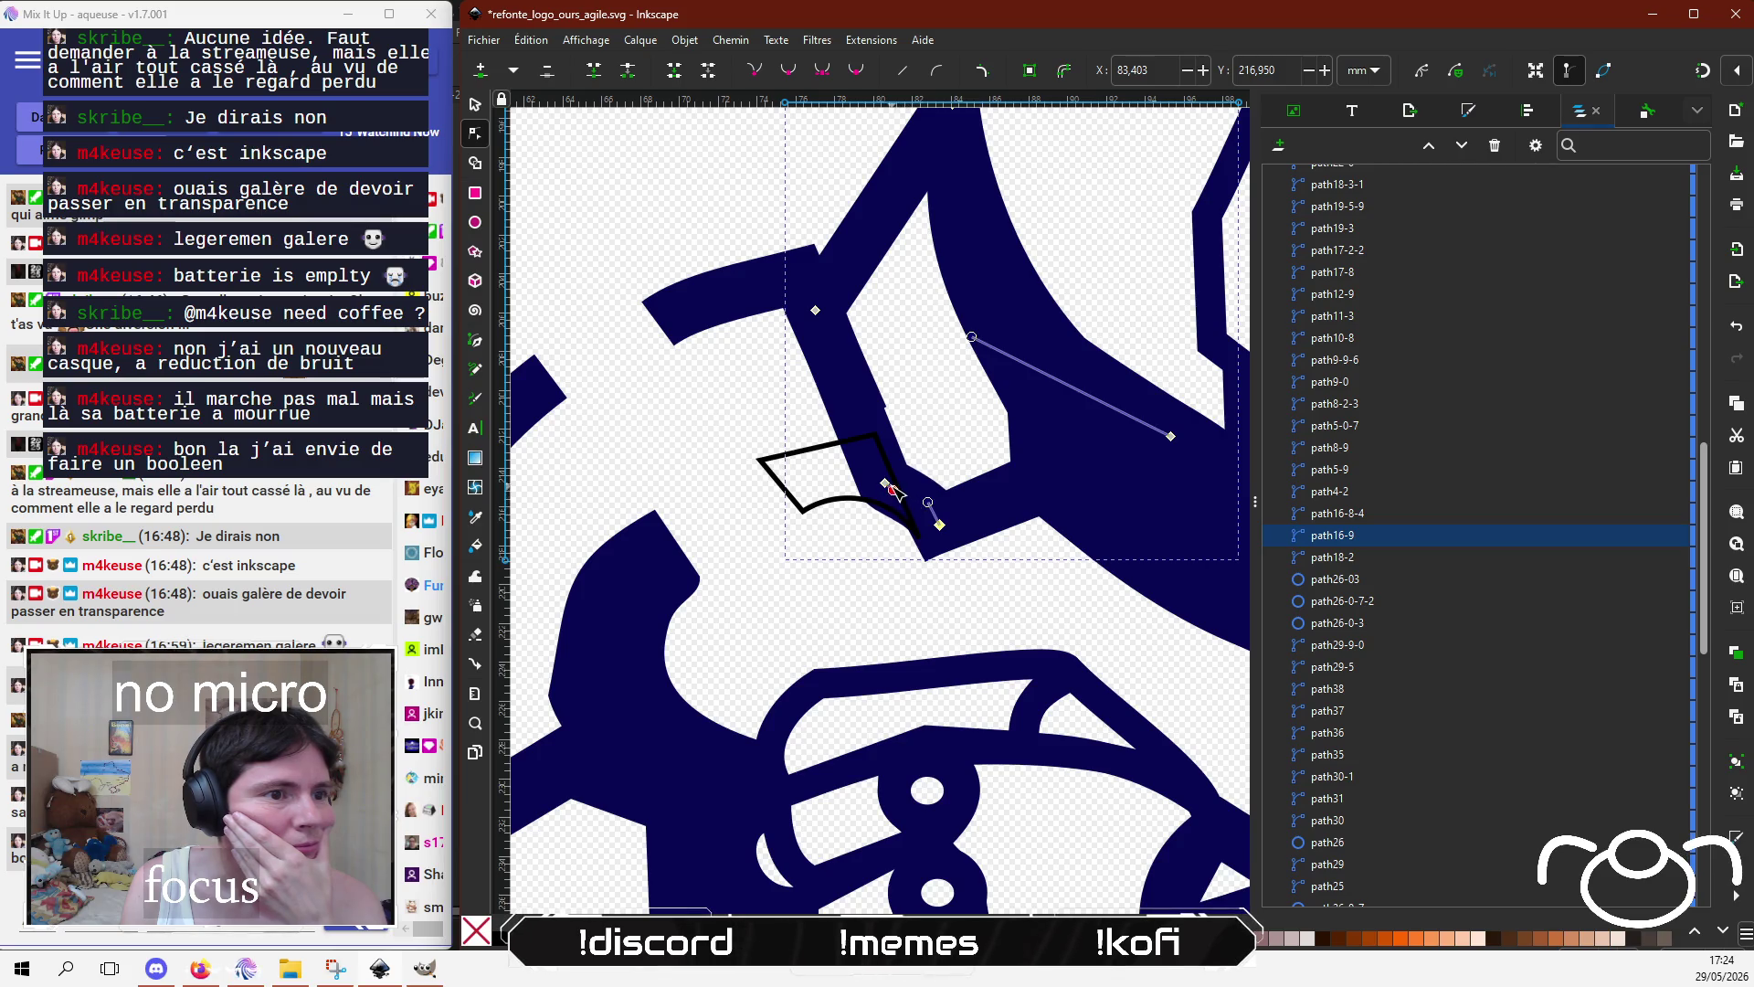
{"action": "left_click_drag", "start_coordinate": [889, 485], "coordinate": [886, 476]}
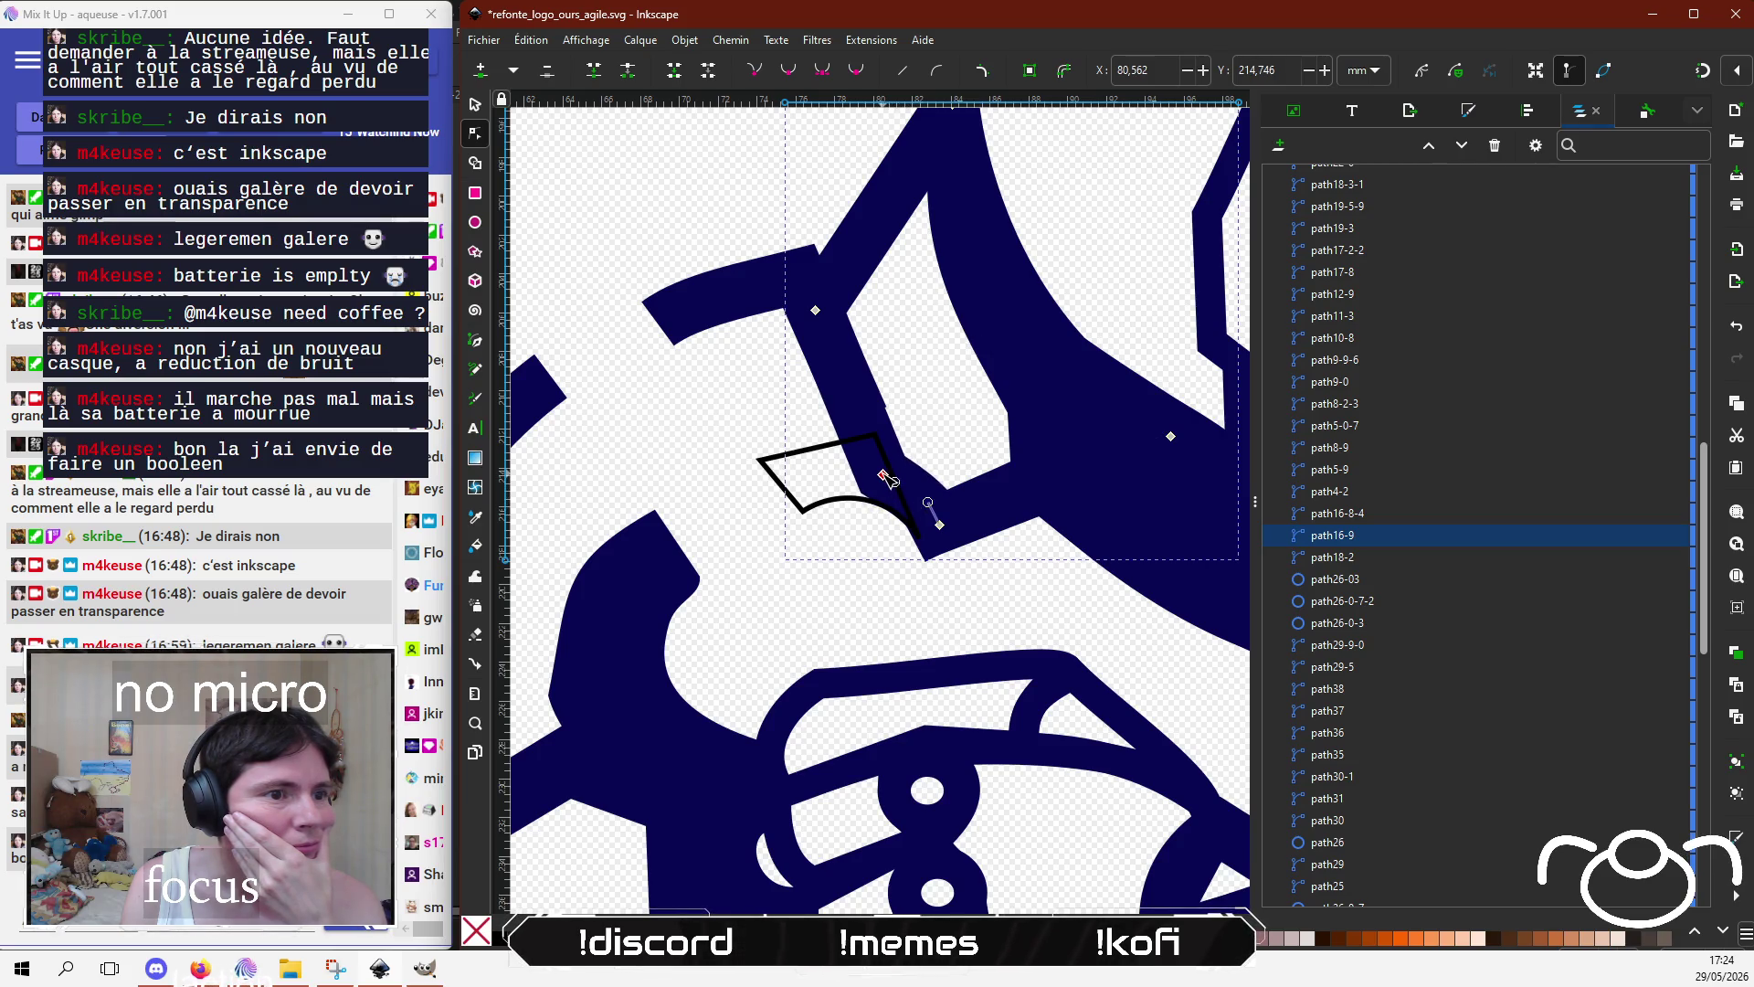
{"action": "left_click", "coordinate": [815, 310], "text": "shift"}
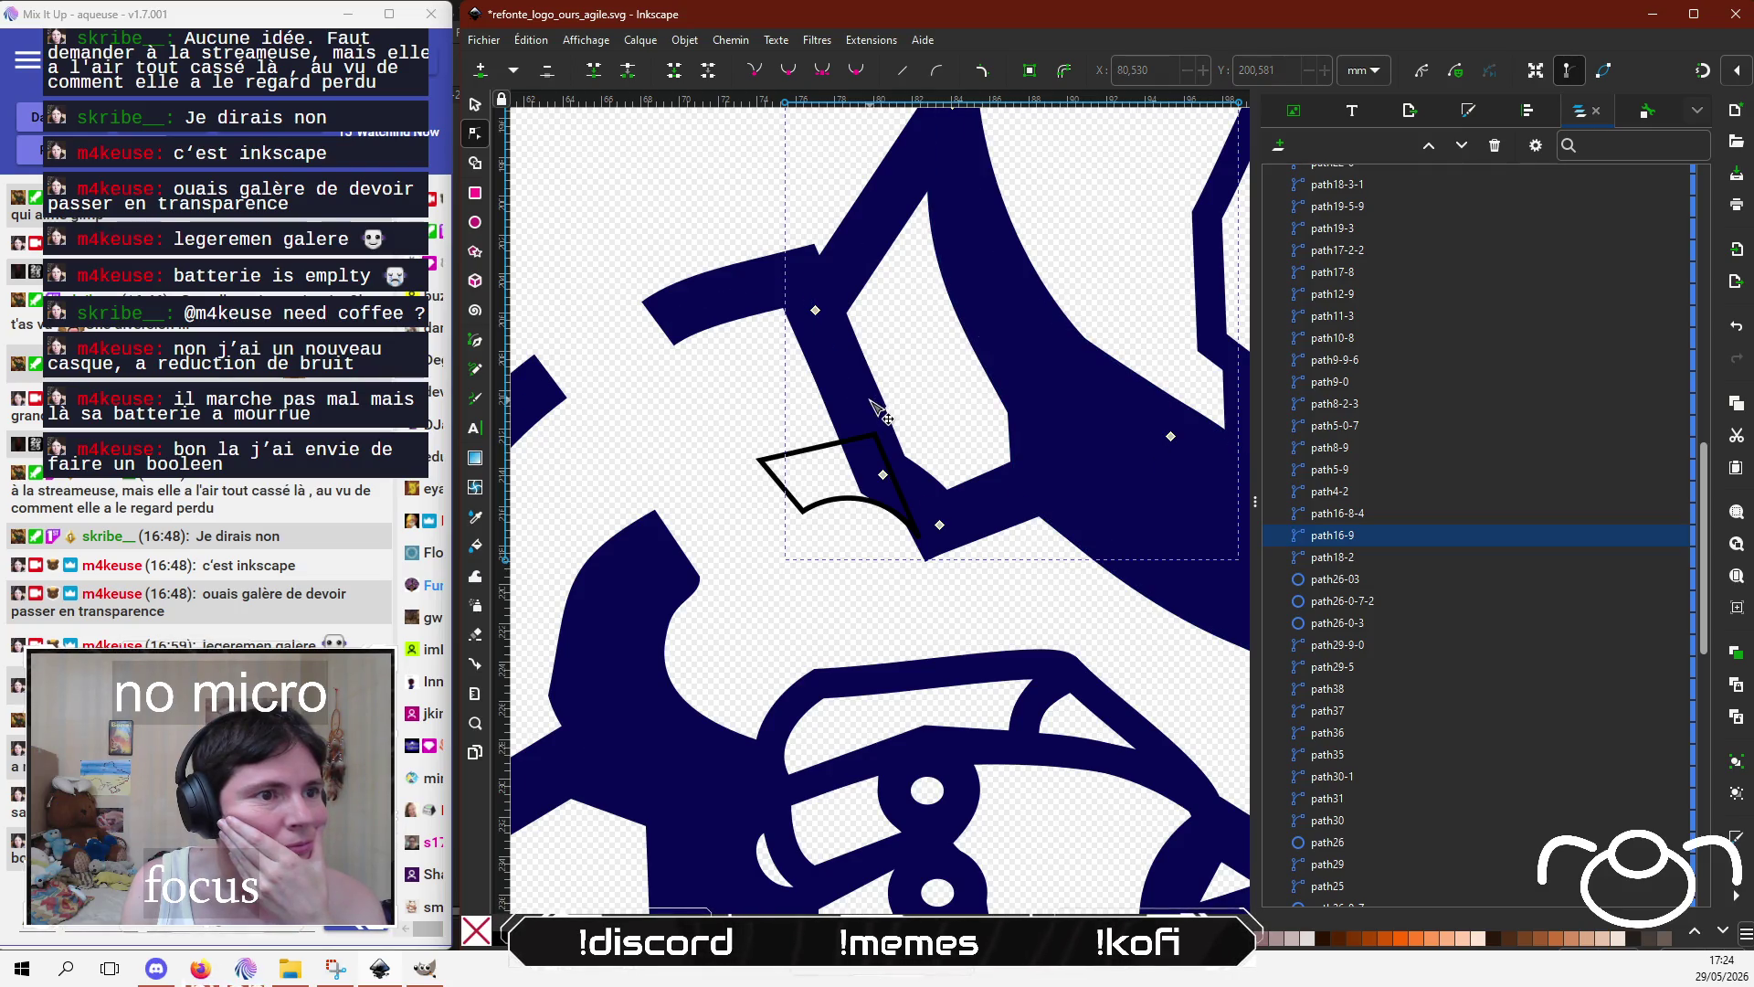
Step: Extend the upper arm path17-8's node upward to line up with the outline
{"action": "left_click", "coordinate": [750, 302]}
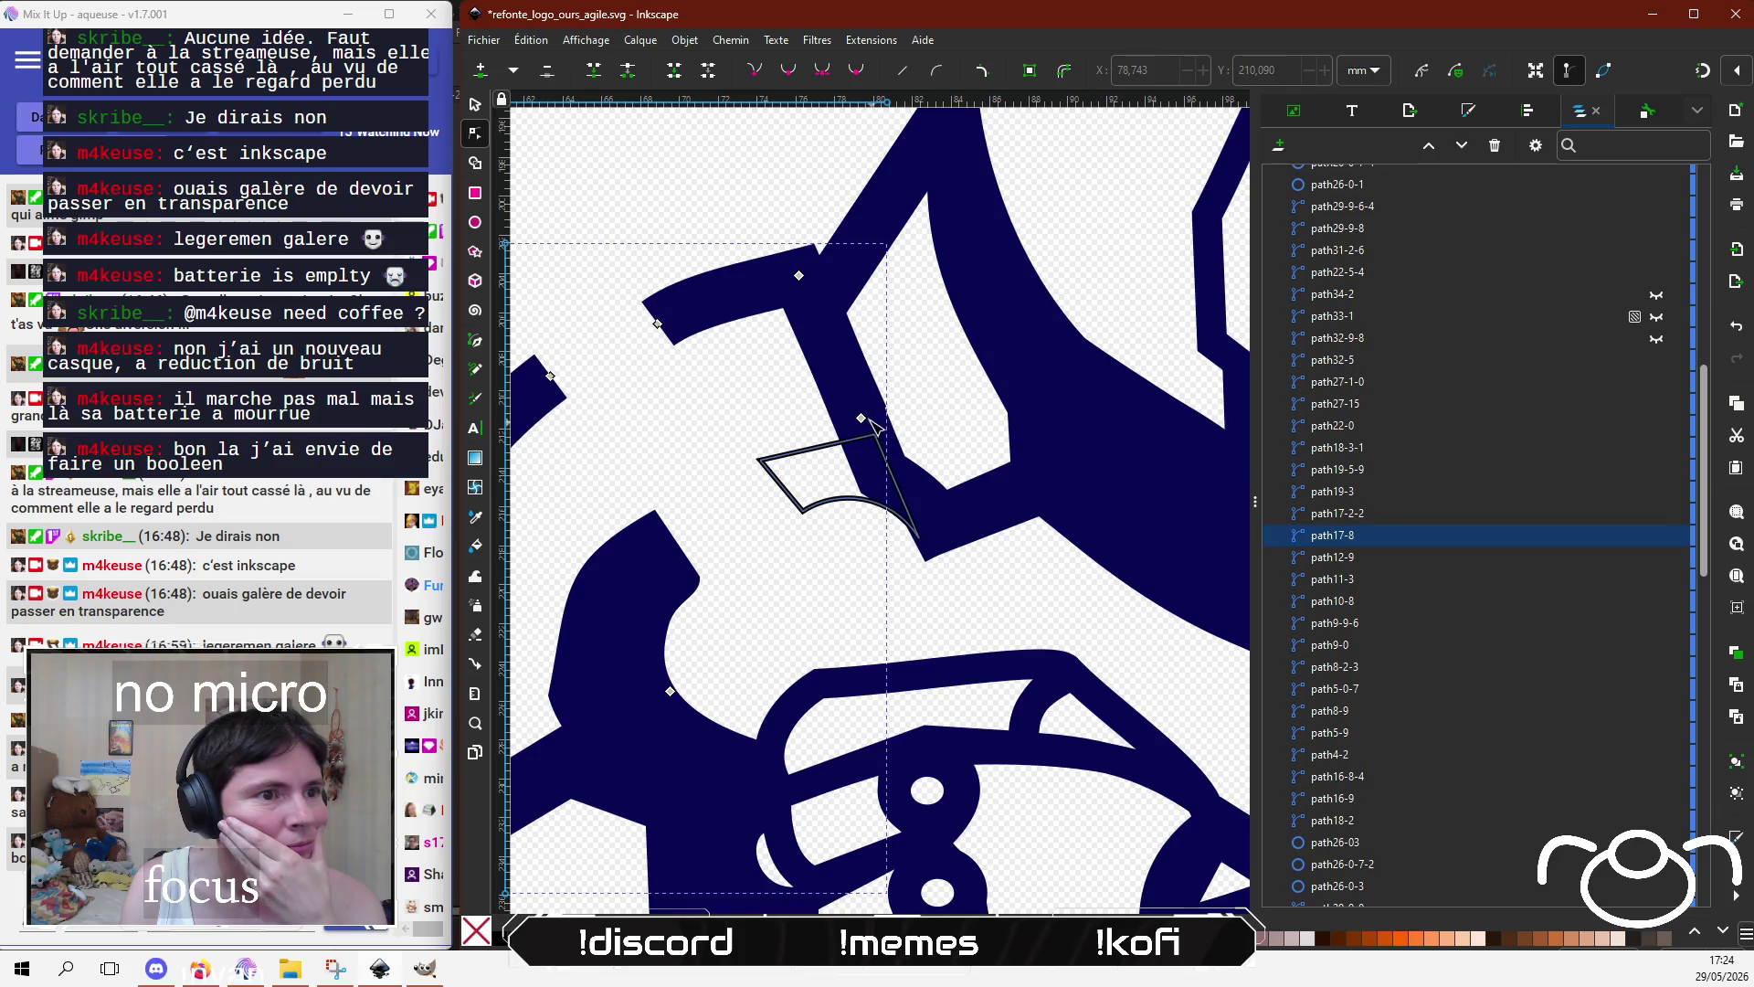
{"action": "left_click_drag", "start_coordinate": [861, 418], "coordinate": [819, 307]}
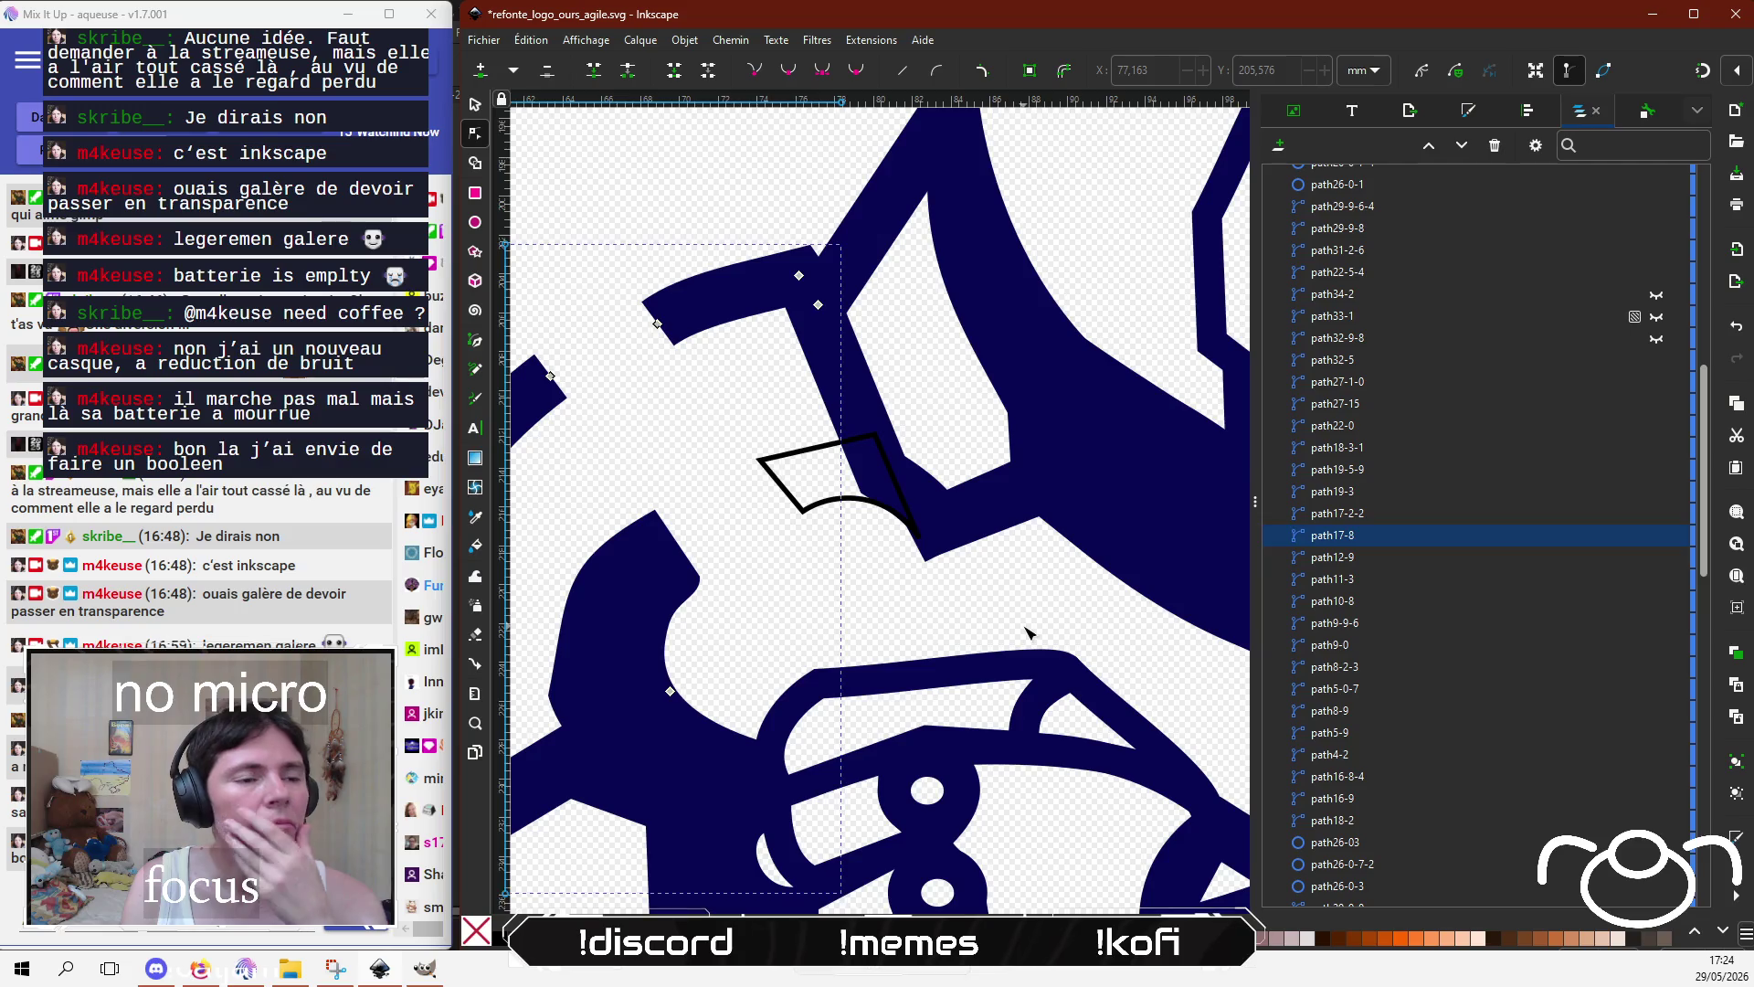
{"action": "left_click", "coordinate": [1002, 590]}
{"action": "left_click", "coordinate": [814, 446]}
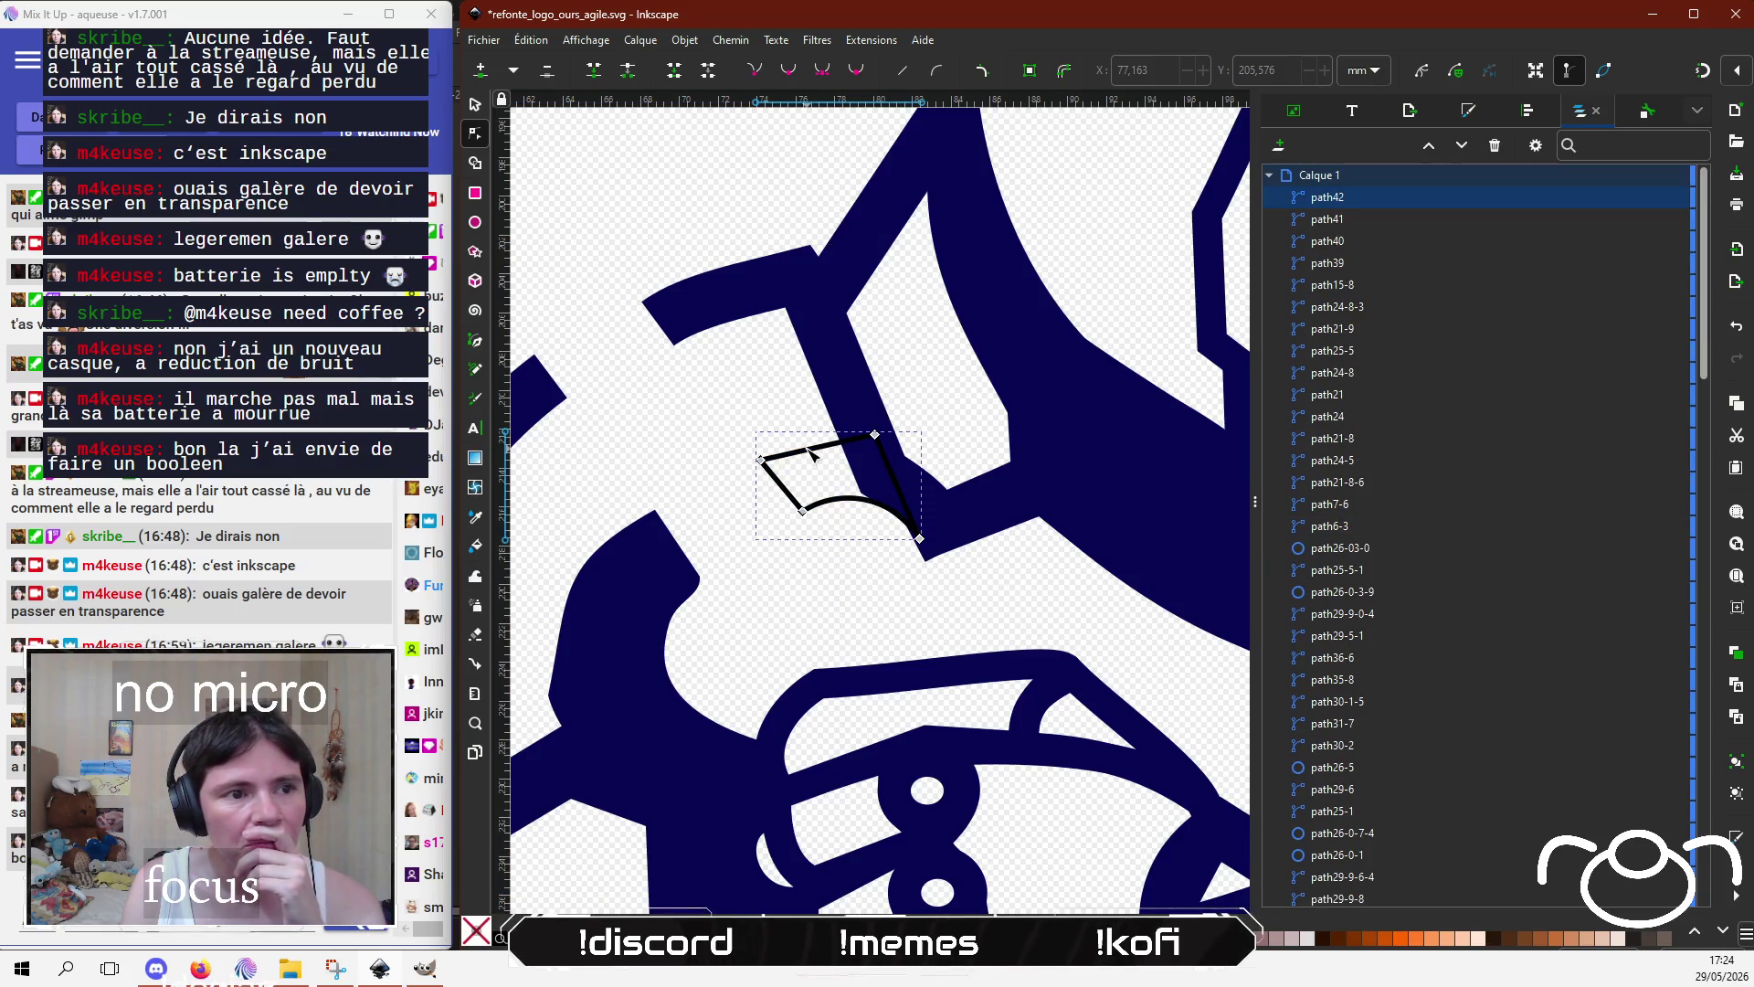
Step: Nudge two edge nodes of navy path15-8 and add a node beside the small outline
{"action": "left_click", "coordinate": [1037, 426]}
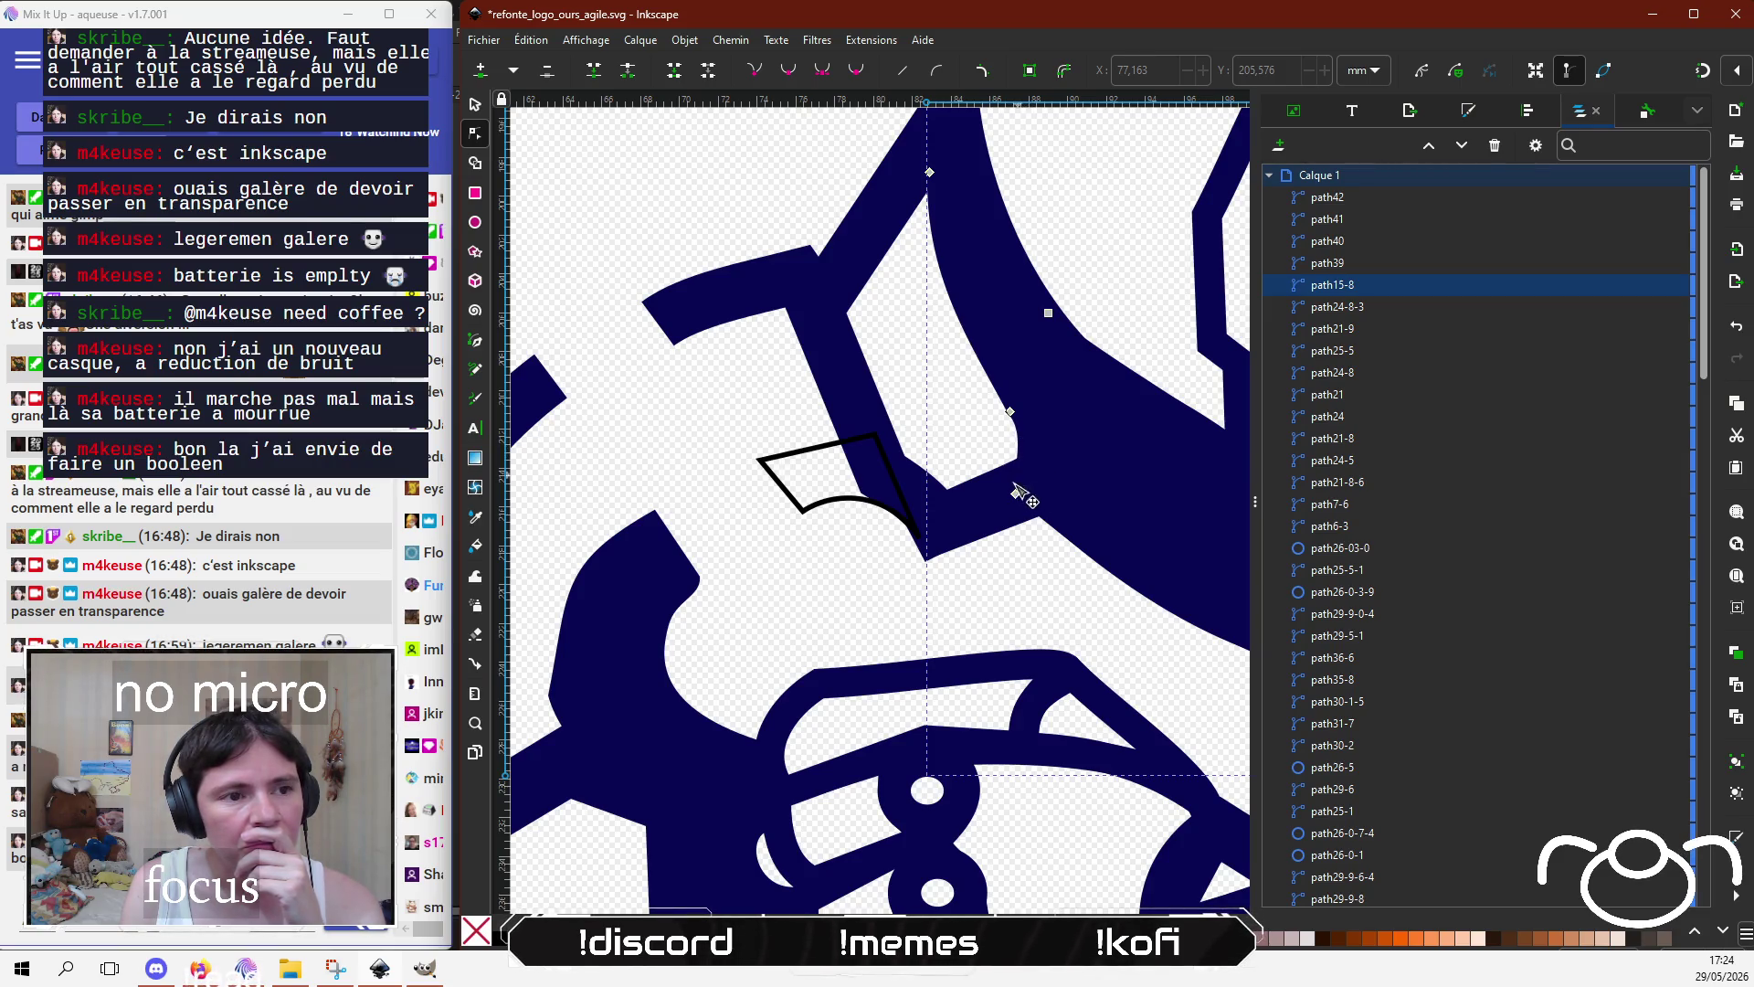
{"action": "left_click_drag", "start_coordinate": [1015, 495], "coordinate": [1047, 482]}
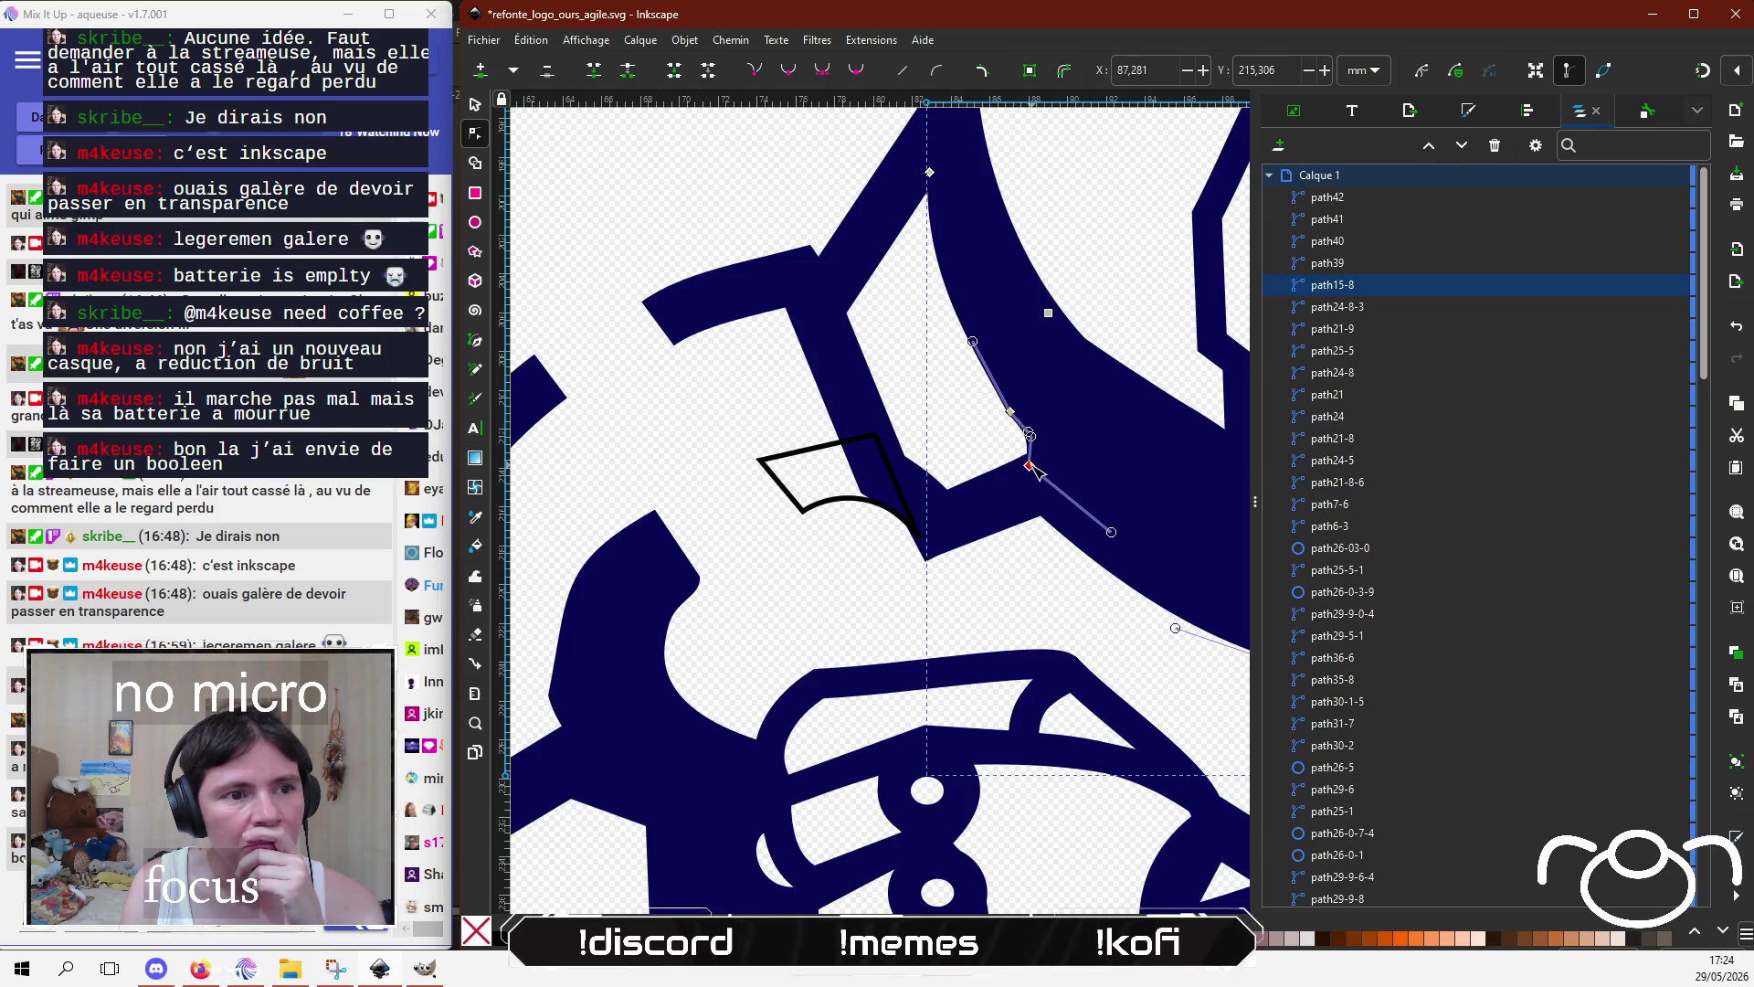
{"action": "left_click", "coordinate": [1031, 435]}
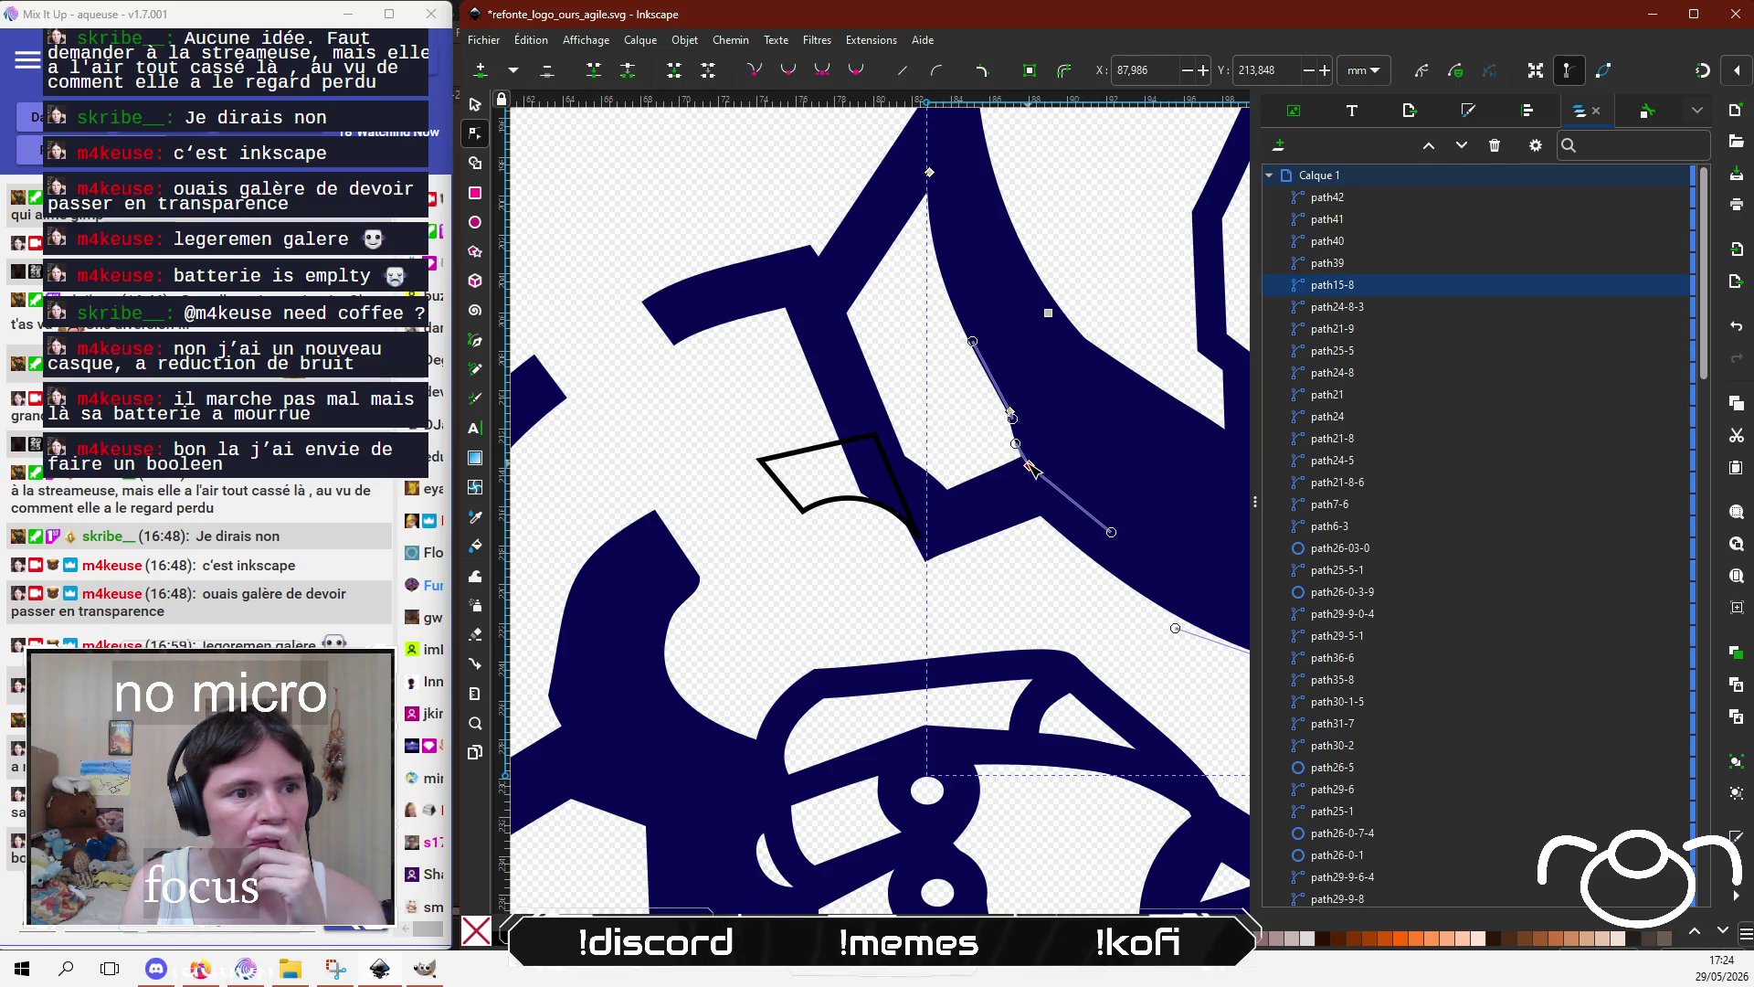
{"action": "left_click_drag", "start_coordinate": [1030, 467], "coordinate": [1000, 407]}
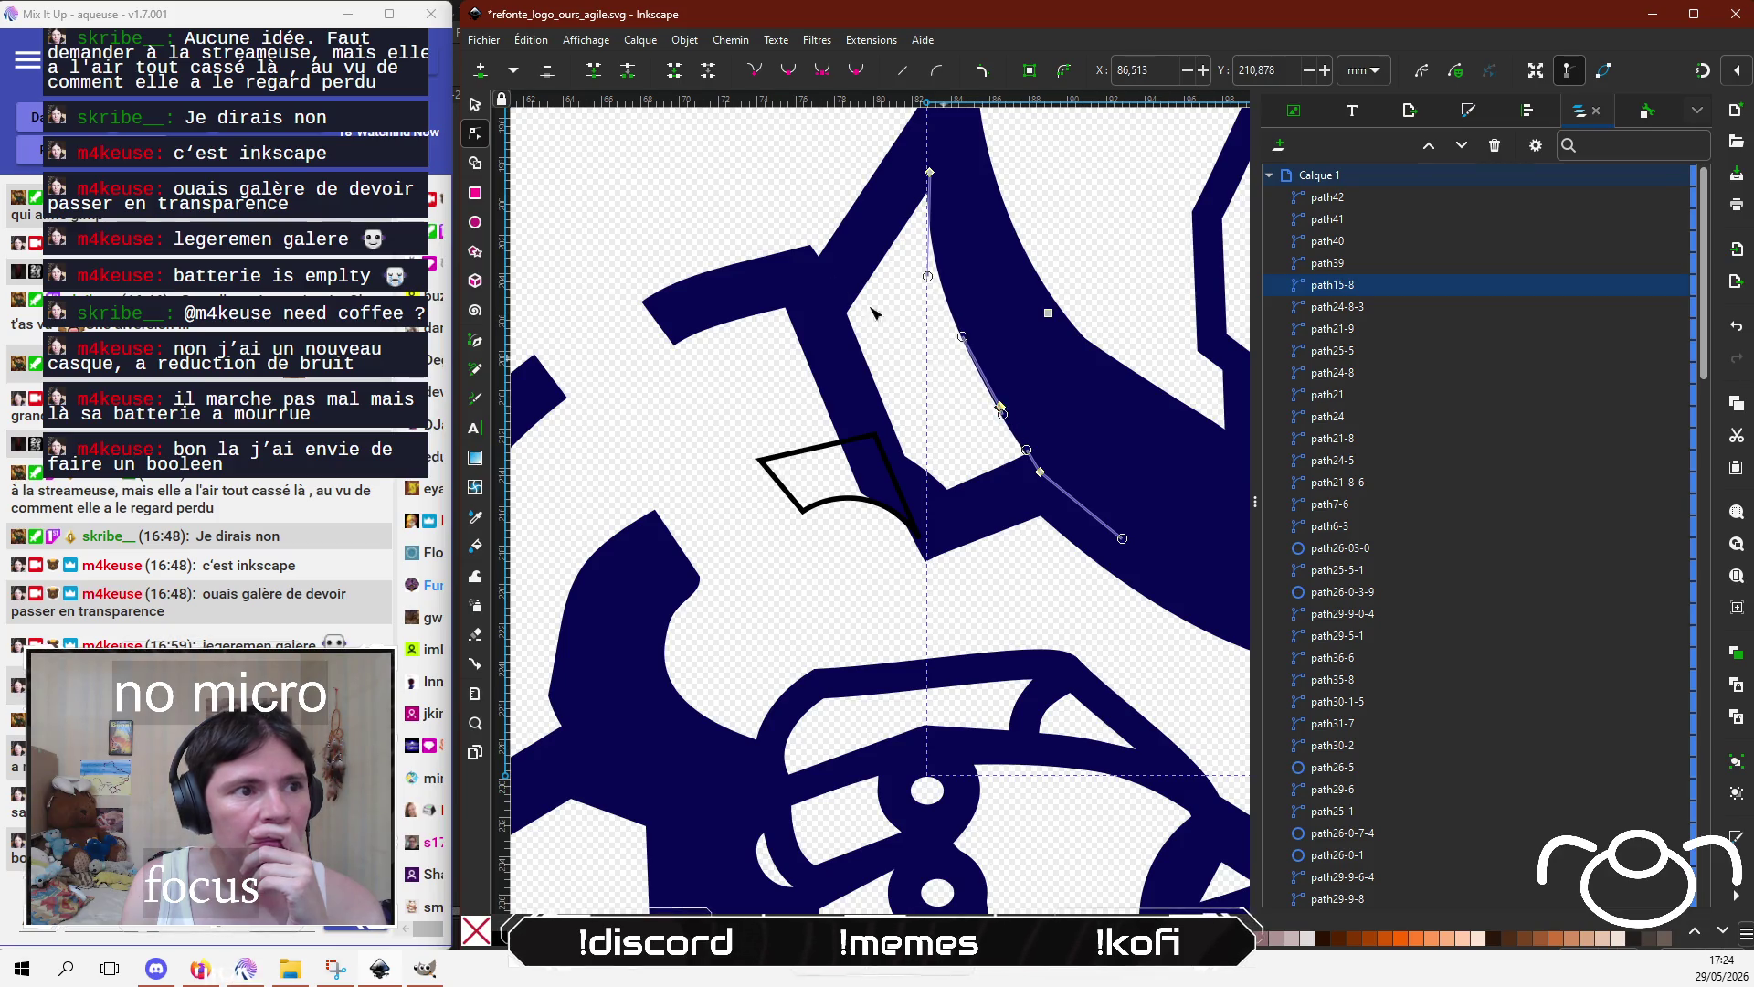
{"action": "left_click", "coordinate": [770, 196]}
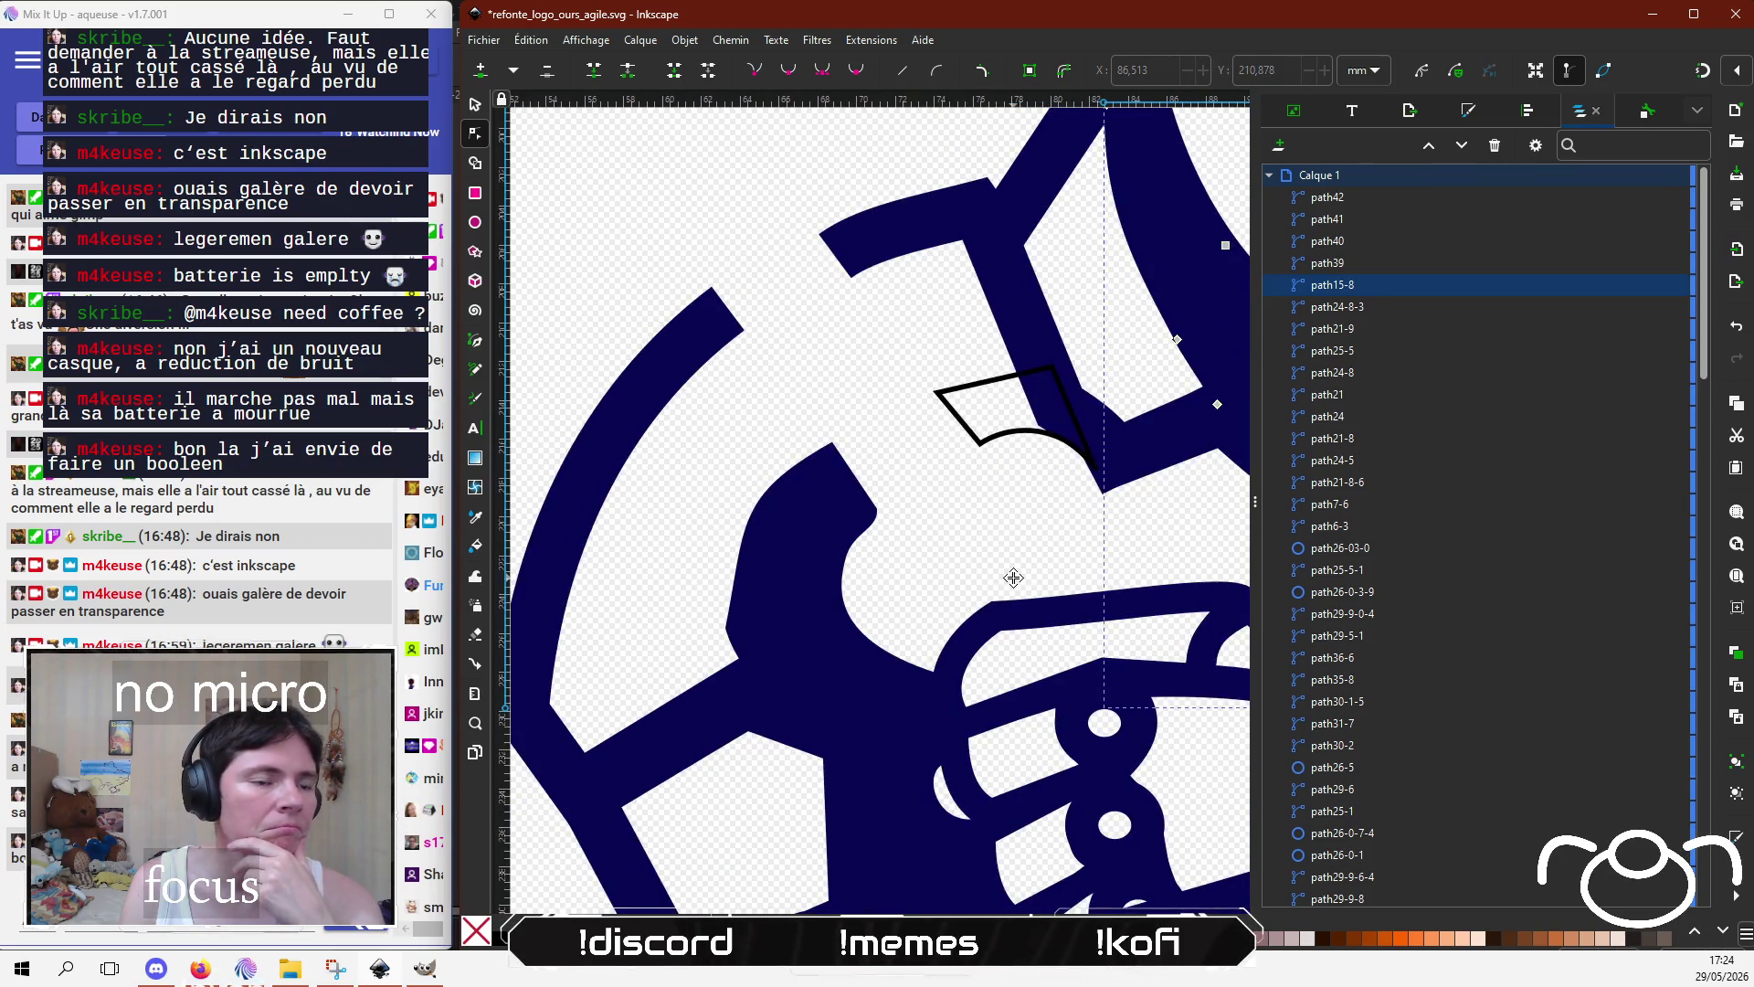
{"action": "mouse_move", "coordinate": [1011, 576]}
{"action": "left_mouse_down"}
{"action": "mouse_move", "coordinate": [854, 613]}
{"action": "mouse_move", "coordinate": [937, 630]}
{"action": "left_mouse_up"}
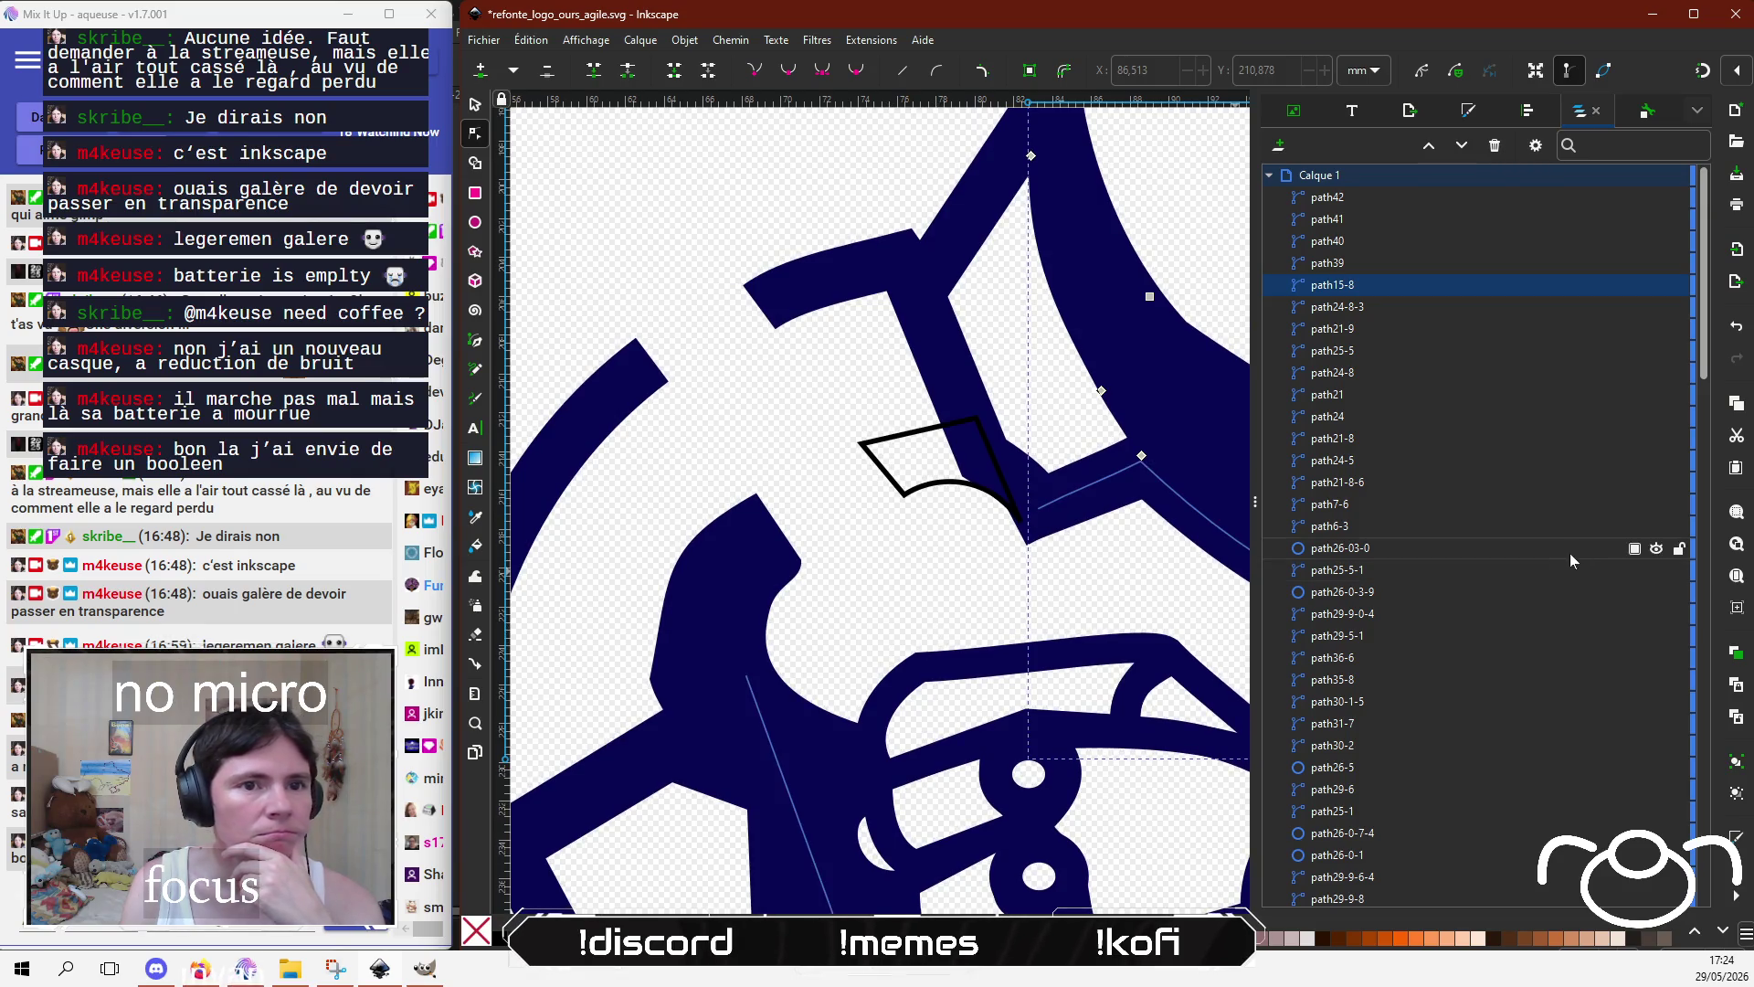
Step: Toggle path33-1 and path32-9-8 visibility in Objects to compare, leaving both shown
{"action": "scroll", "coordinate": [1631, 512], "scroll_direction": "down", "scroll_amount": 5}
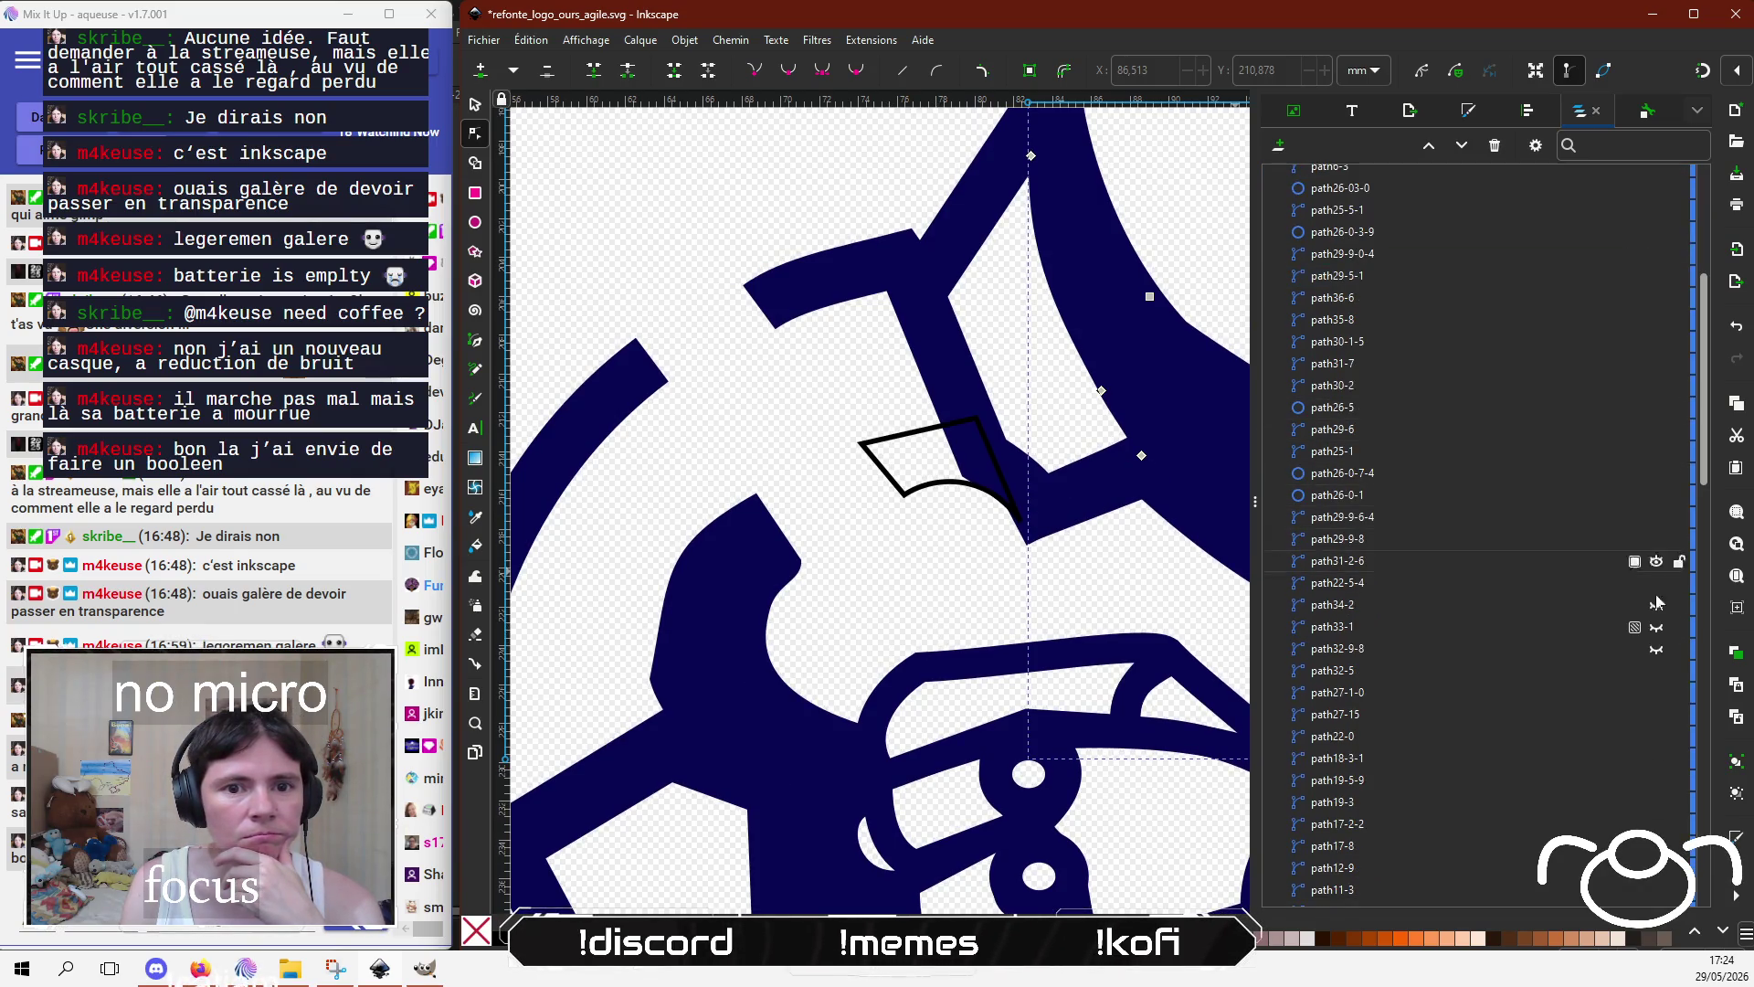
{"action": "left_click", "coordinate": [1656, 627]}
{"action": "left_click", "coordinate": [1657, 649]}
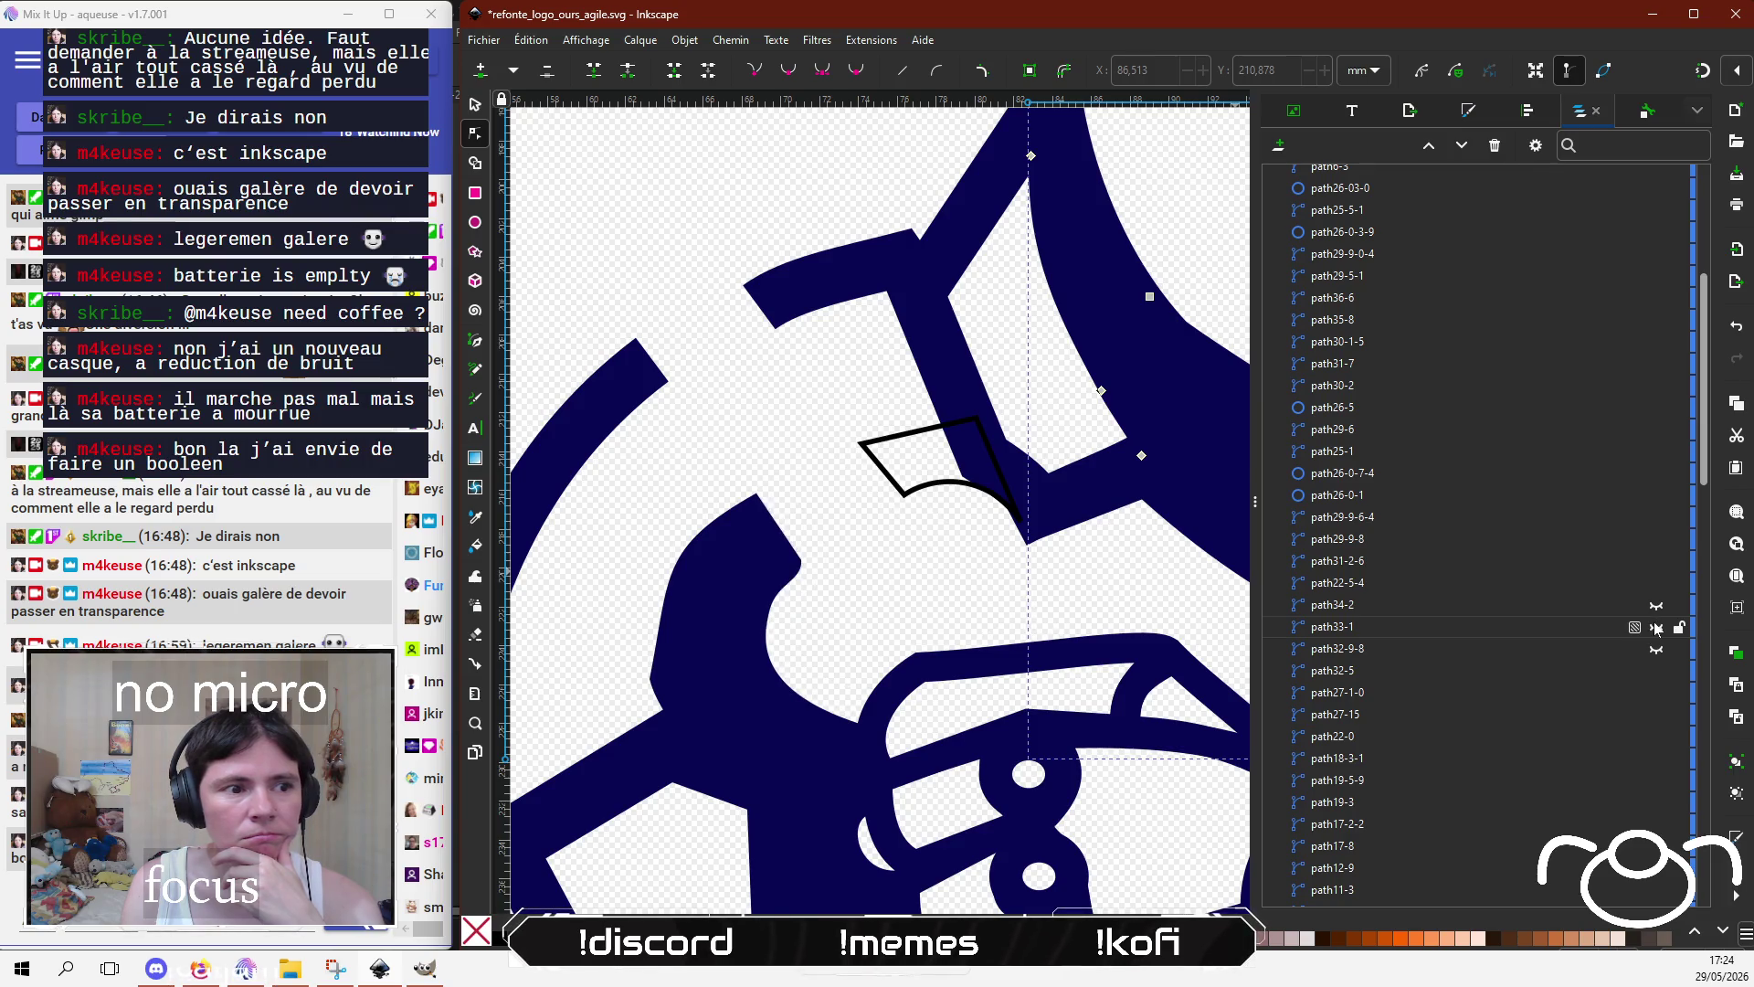
{"action": "left_click", "coordinate": [1657, 649]}
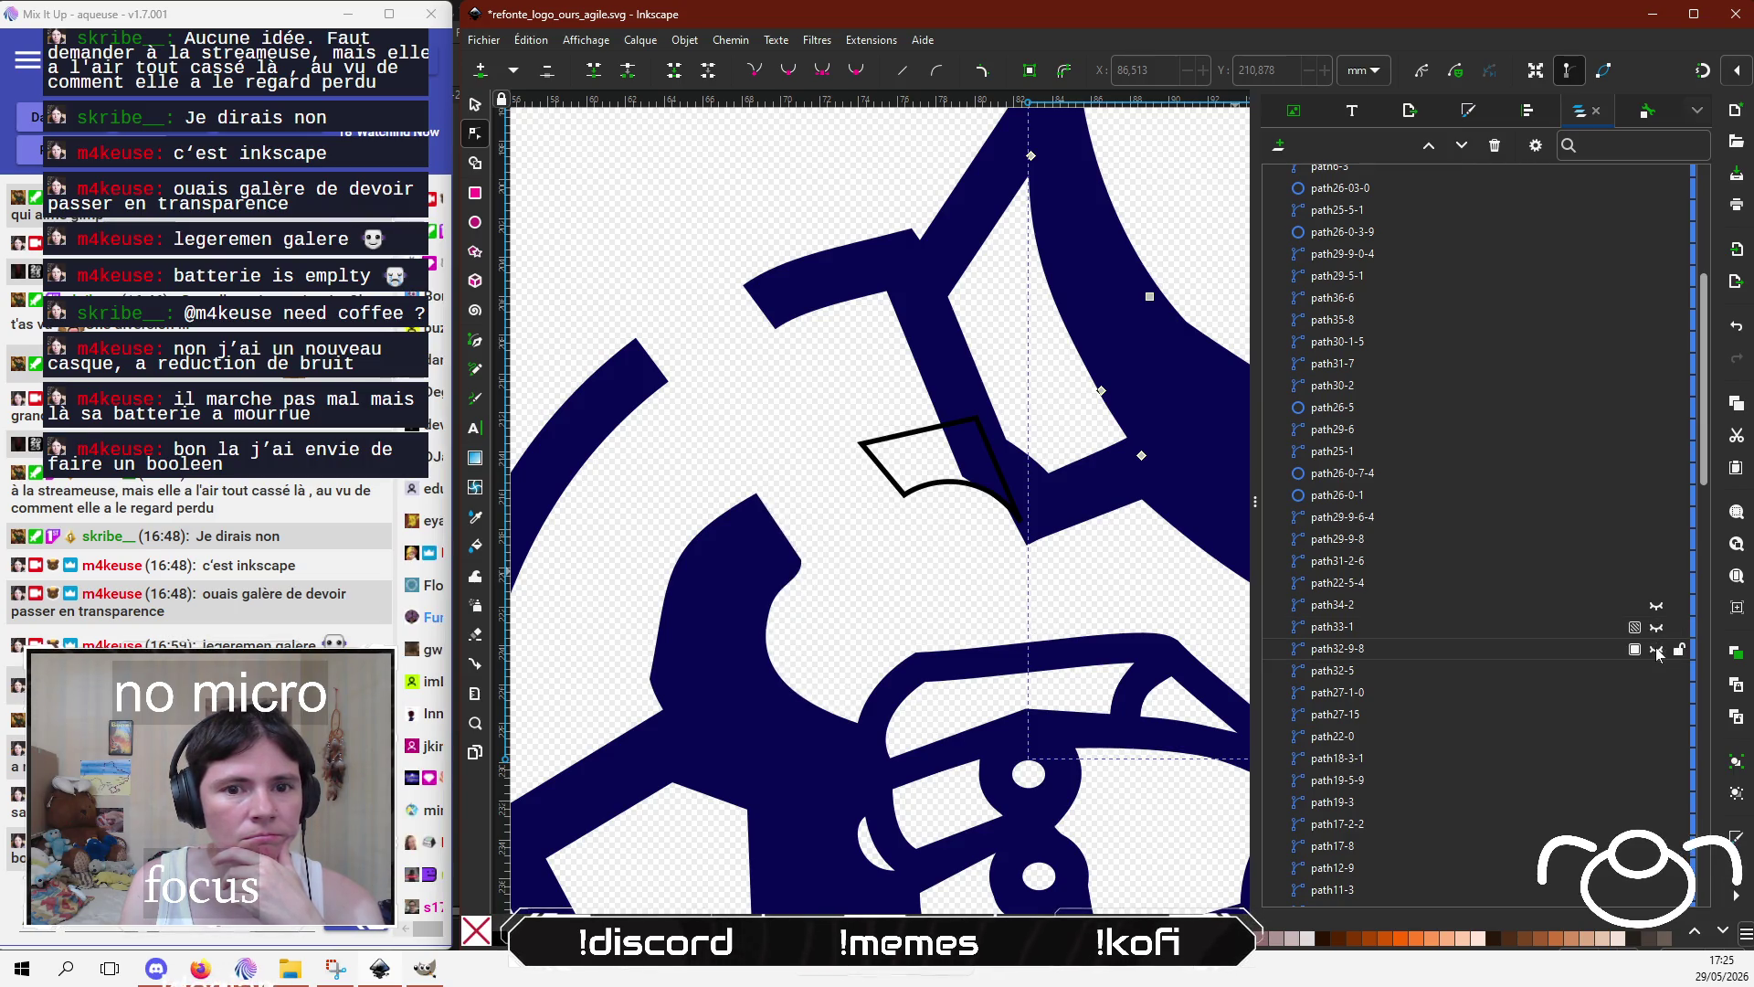
{"action": "left_click", "coordinate": [1657, 622]}
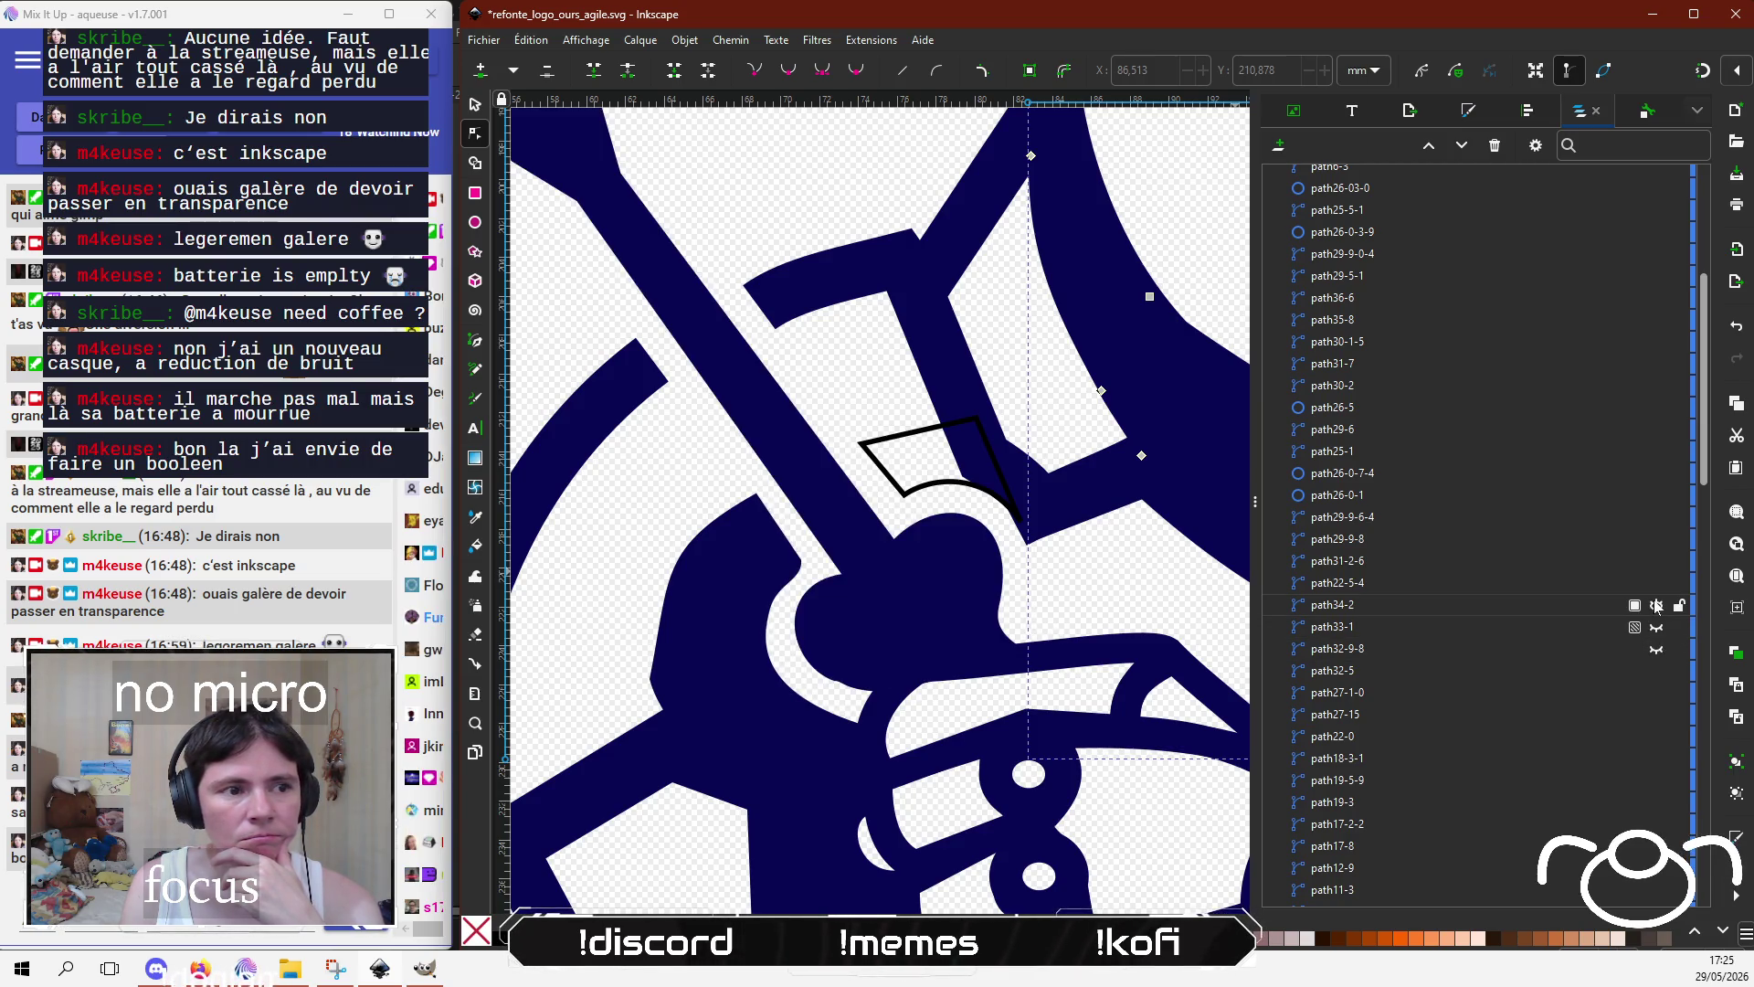
Step: Give the small quadrilateral a flat navy 080853ff fill and stroke, sampled with the eyedropper
{"action": "left_click", "coordinate": [920, 434]}
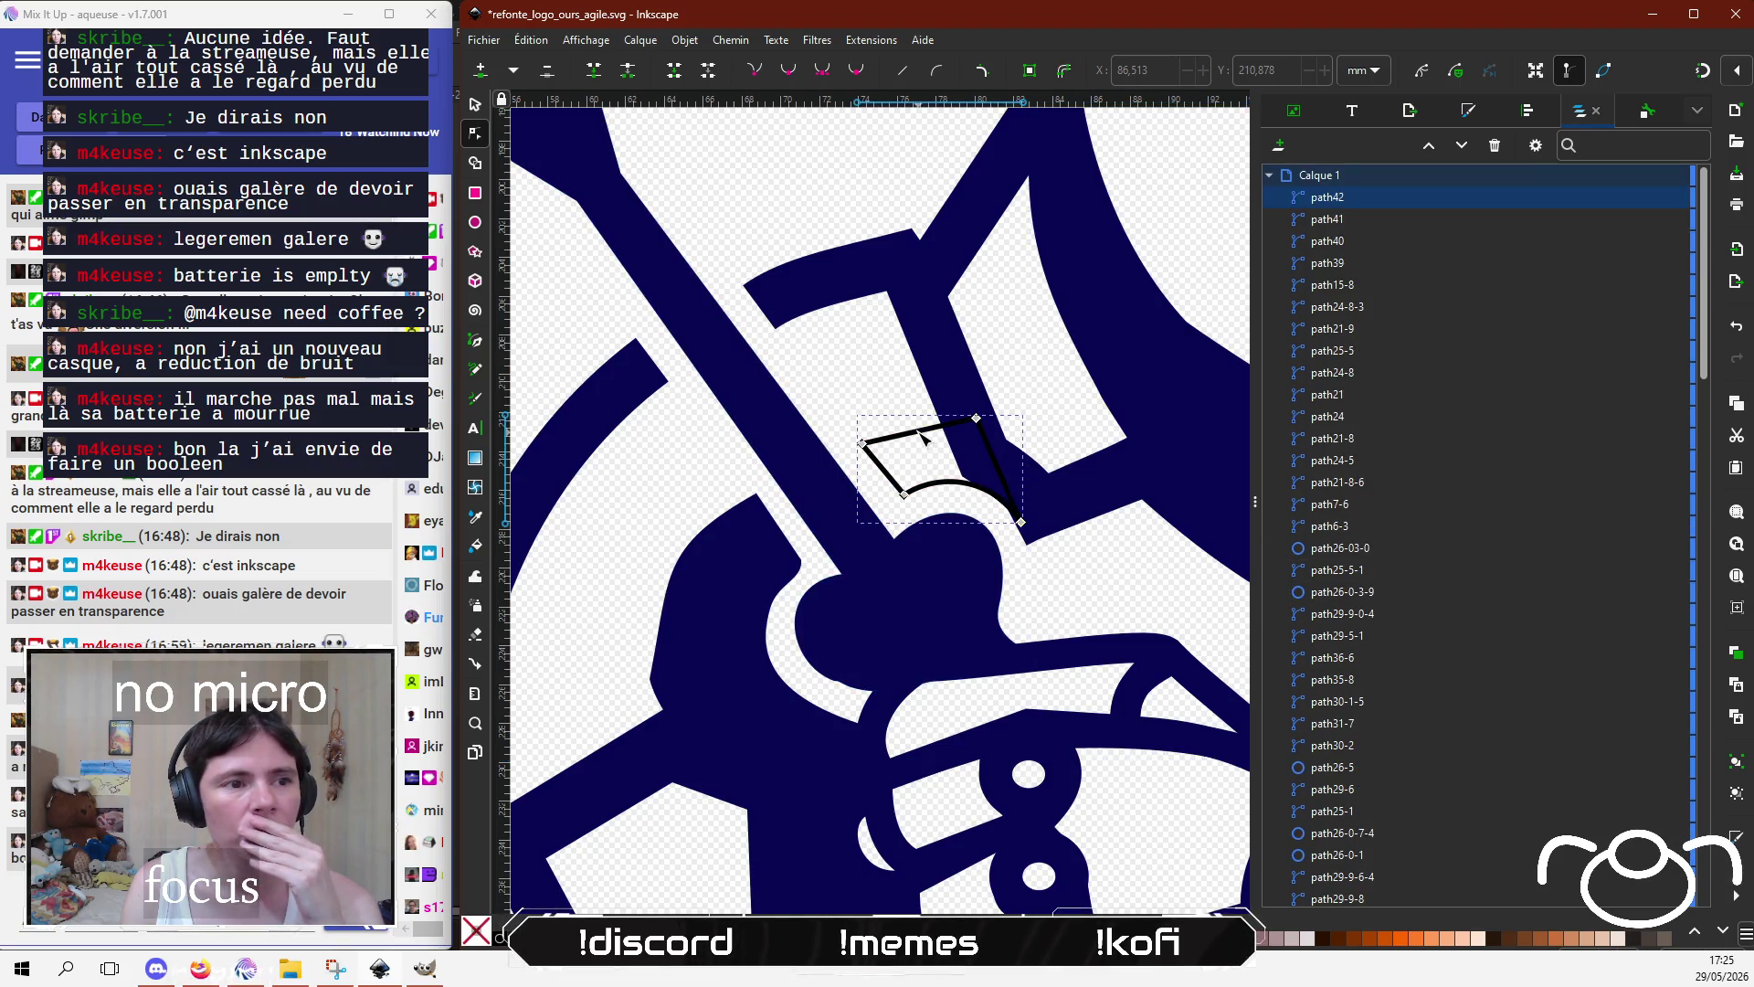
{"action": "left_click", "coordinate": [1475, 114]}
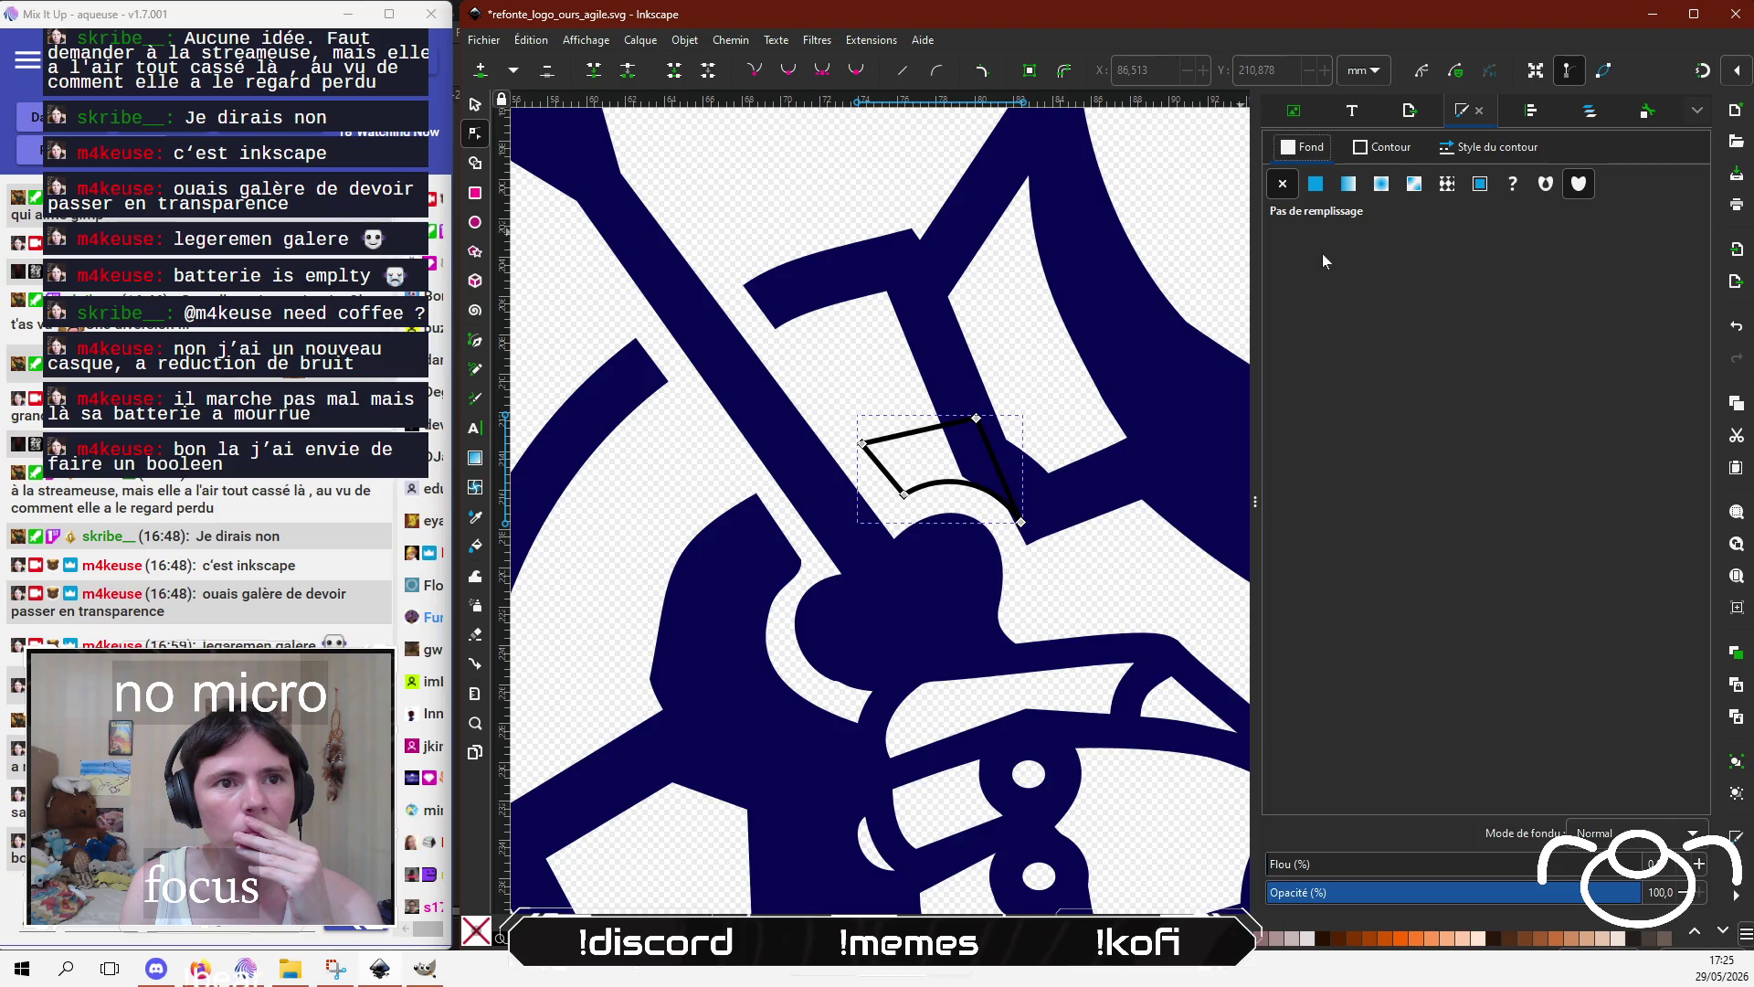
{"action": "left_click", "coordinate": [1316, 183]}
{"action": "left_click", "coordinate": [1323, 794]}
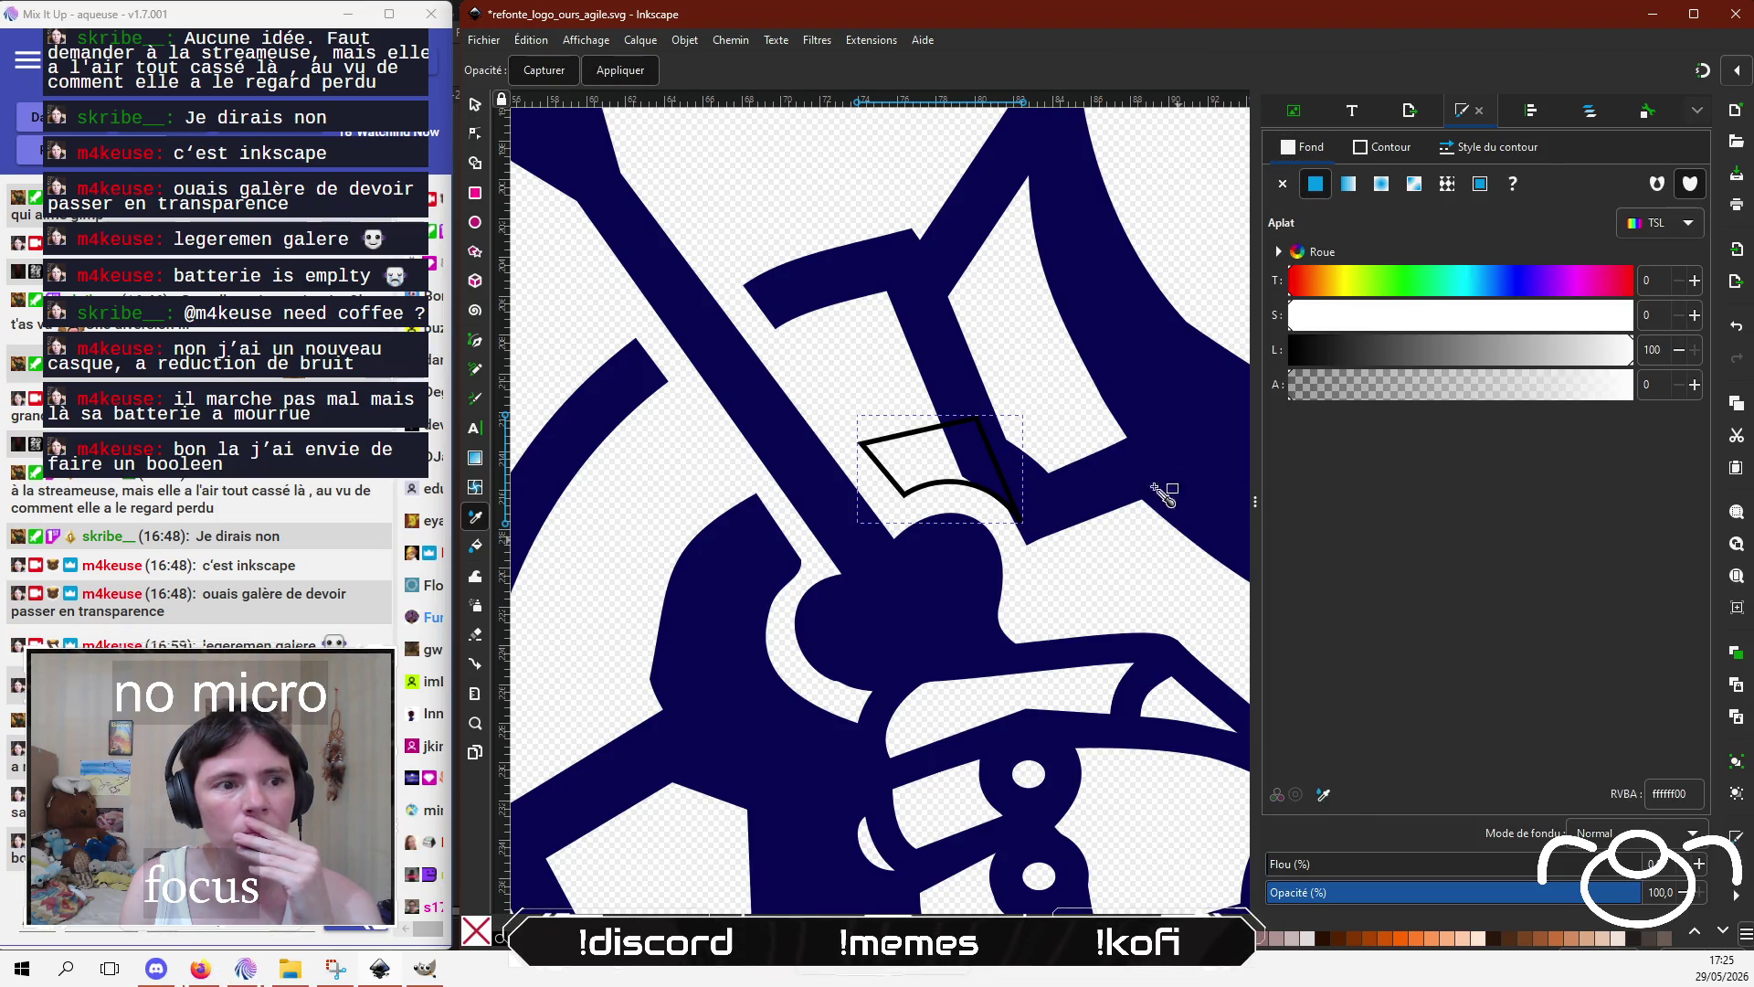
{"action": "left_click", "coordinate": [1128, 325]}
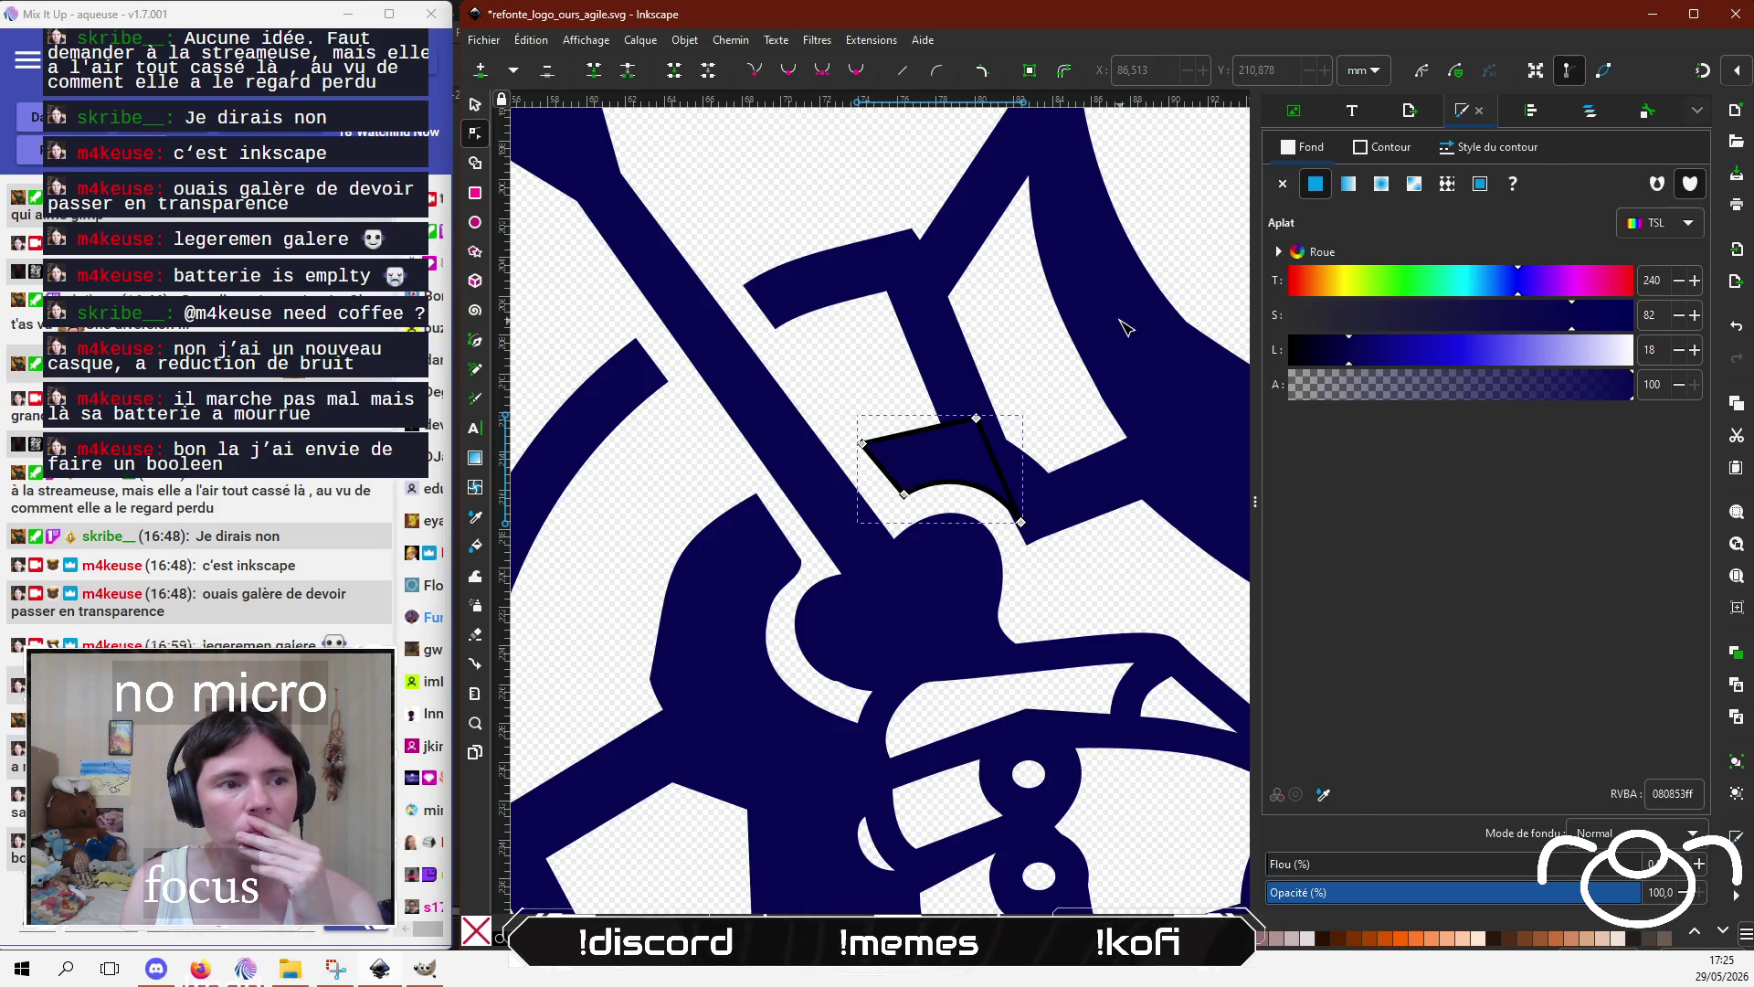
{"action": "left_click", "coordinate": [1406, 146]}
{"action": "left_click", "coordinate": [1323, 794]}
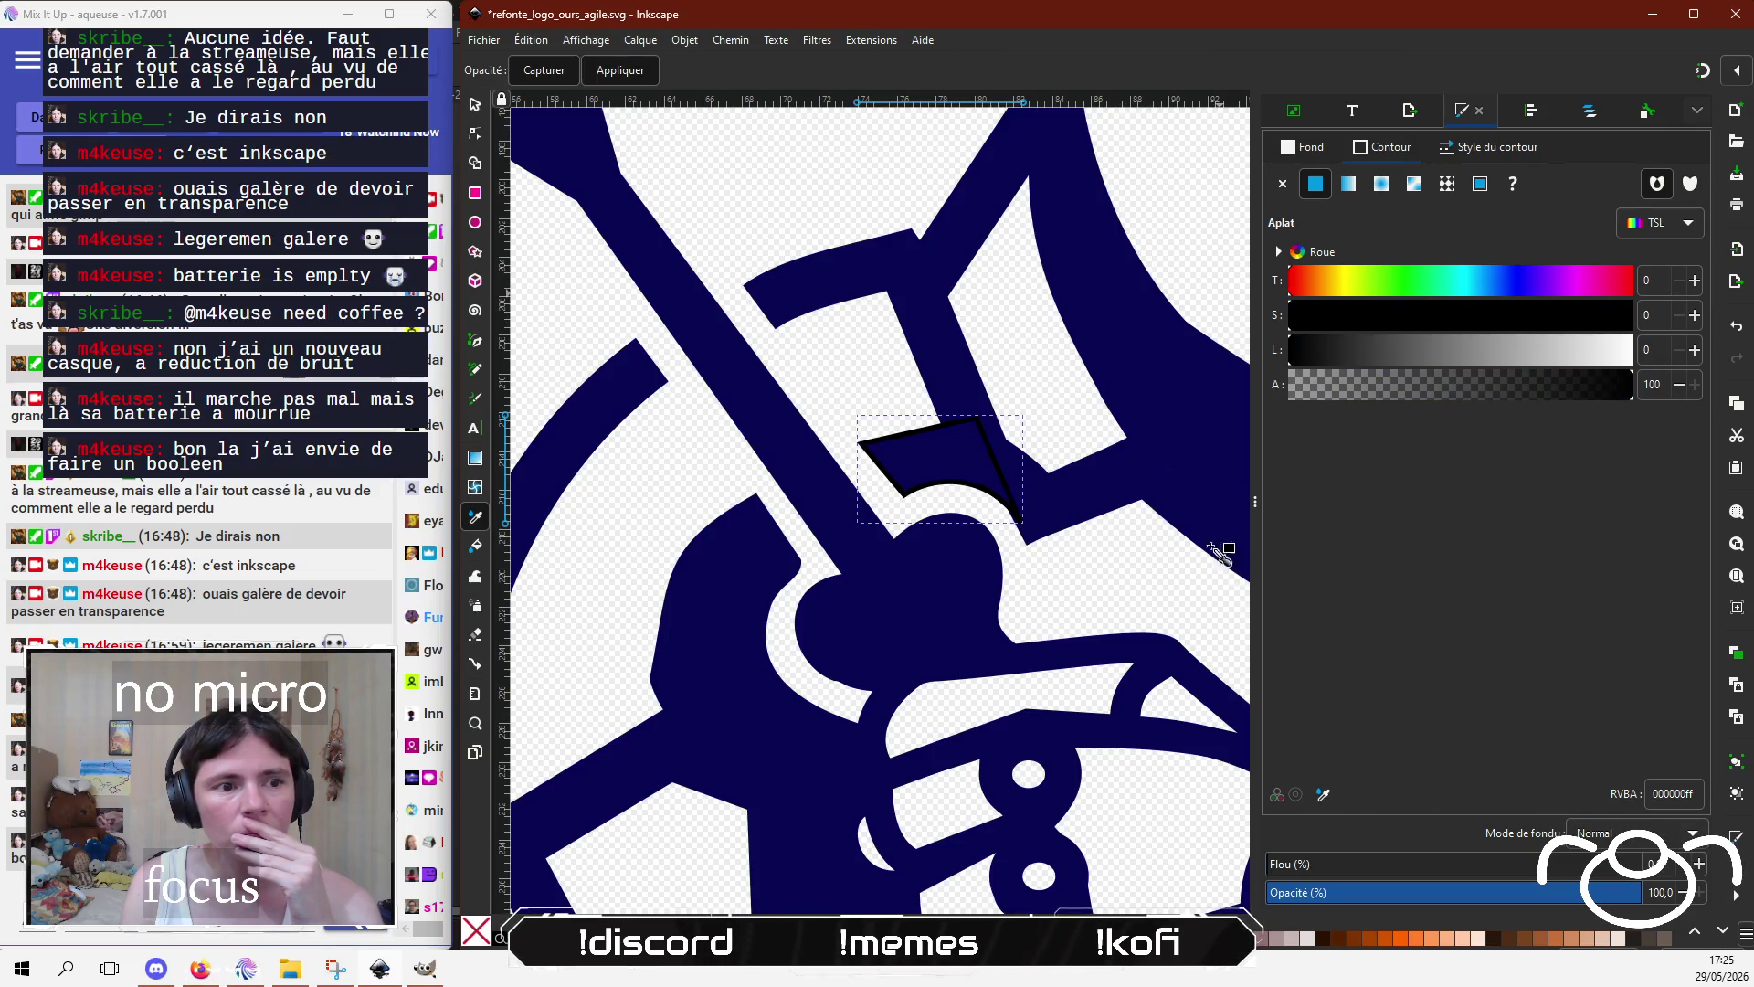
{"action": "left_click", "coordinate": [1057, 282]}
{"action": "key", "text": "Escape"}
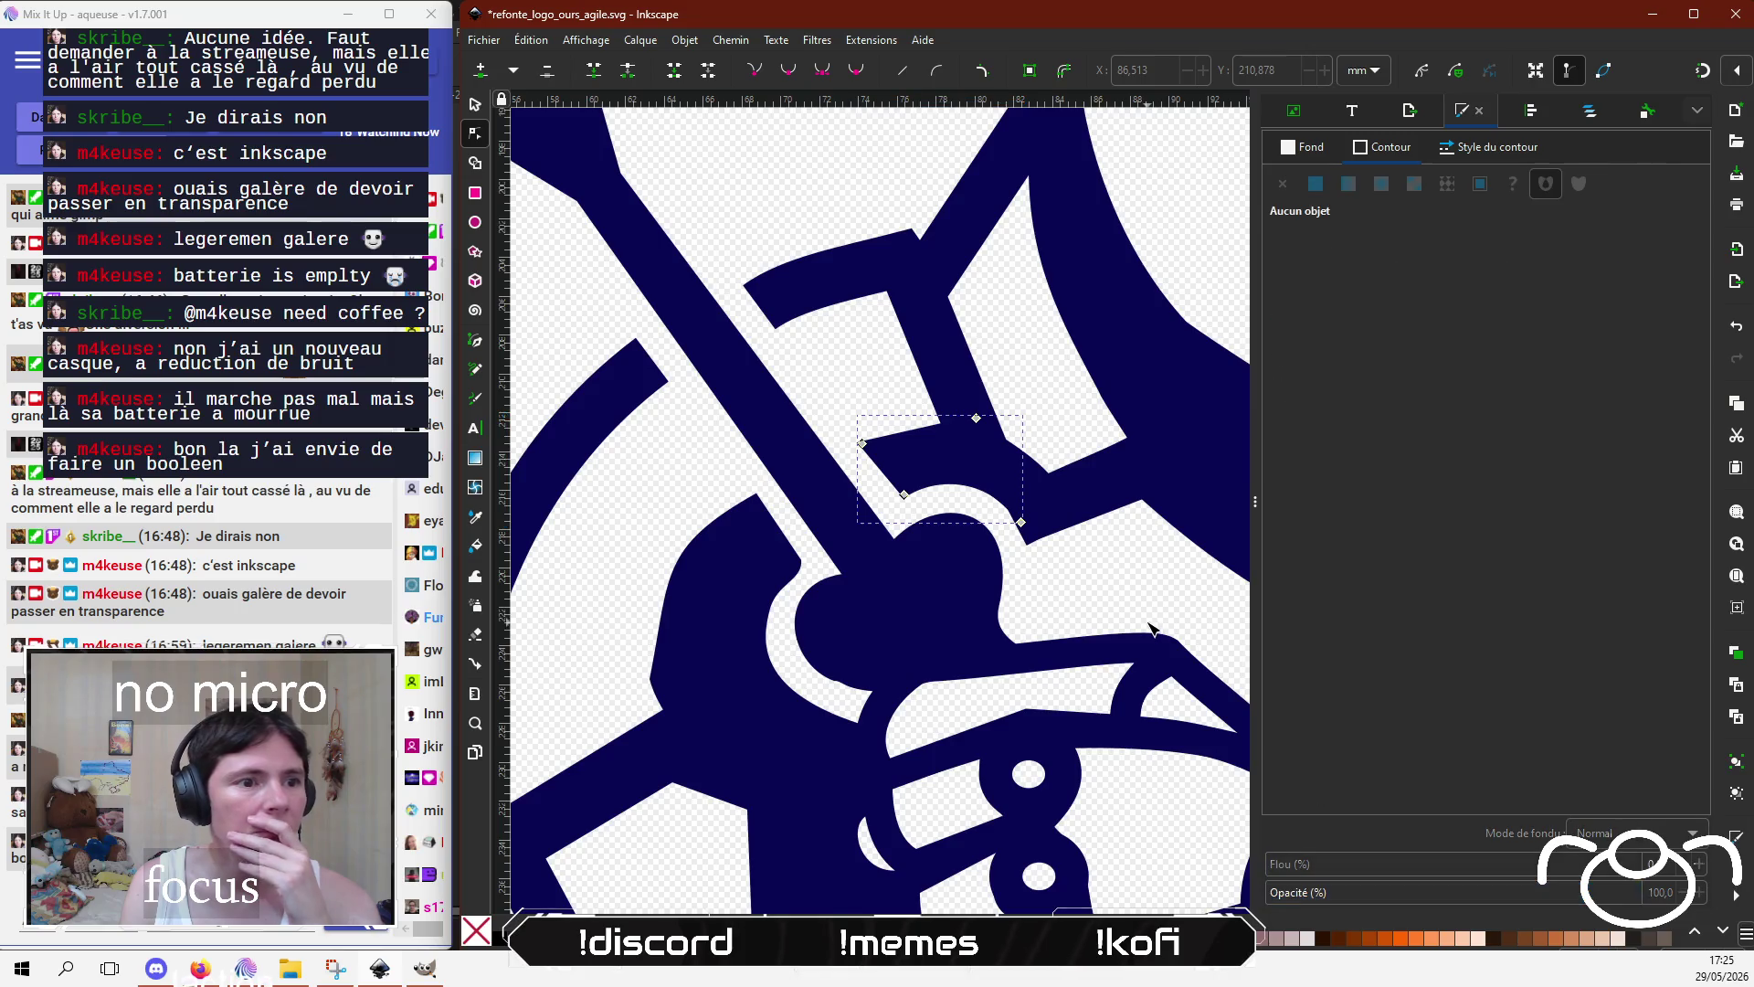
{"action": "scroll", "coordinate": [843, 549], "scroll_direction": "down", "scroll_amount": 2}
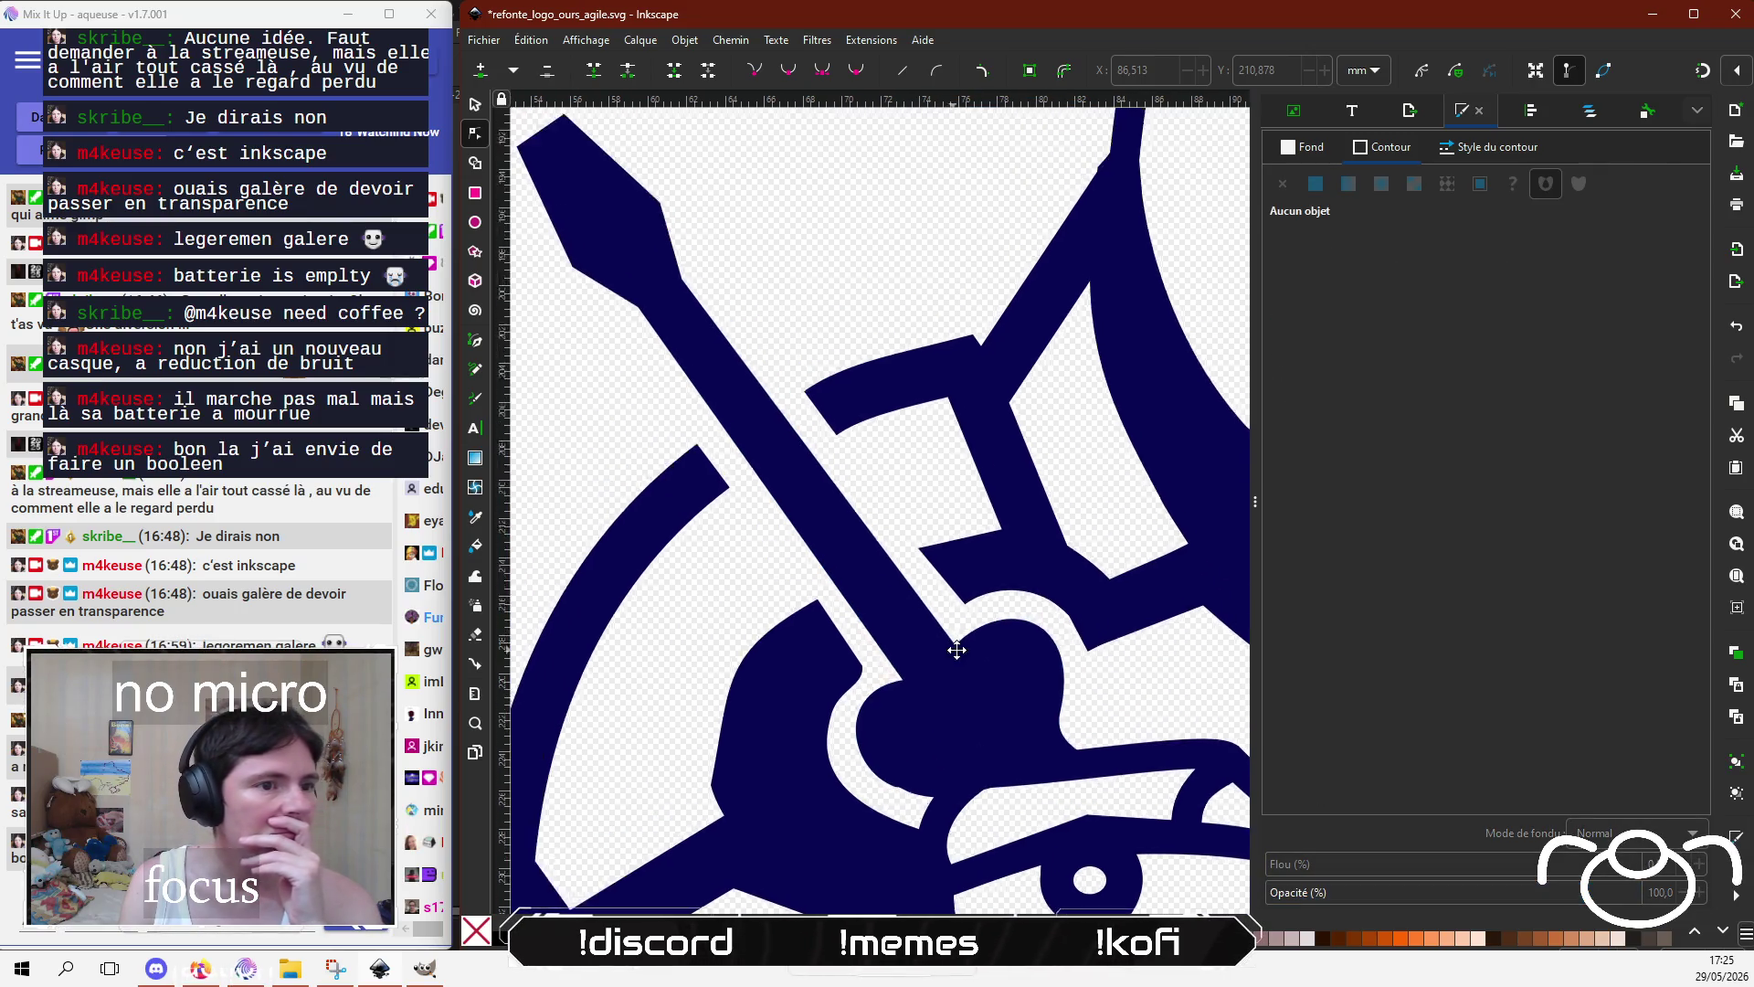
Step: Nudge a paw path node and make the two right-side nodes sharp corners
{"action": "scroll", "coordinate": [968, 512], "scroll_direction": "up", "scroll_amount": 1}
{"action": "scroll", "coordinate": [795, 457], "scroll_direction": "up", "scroll_amount": 1}
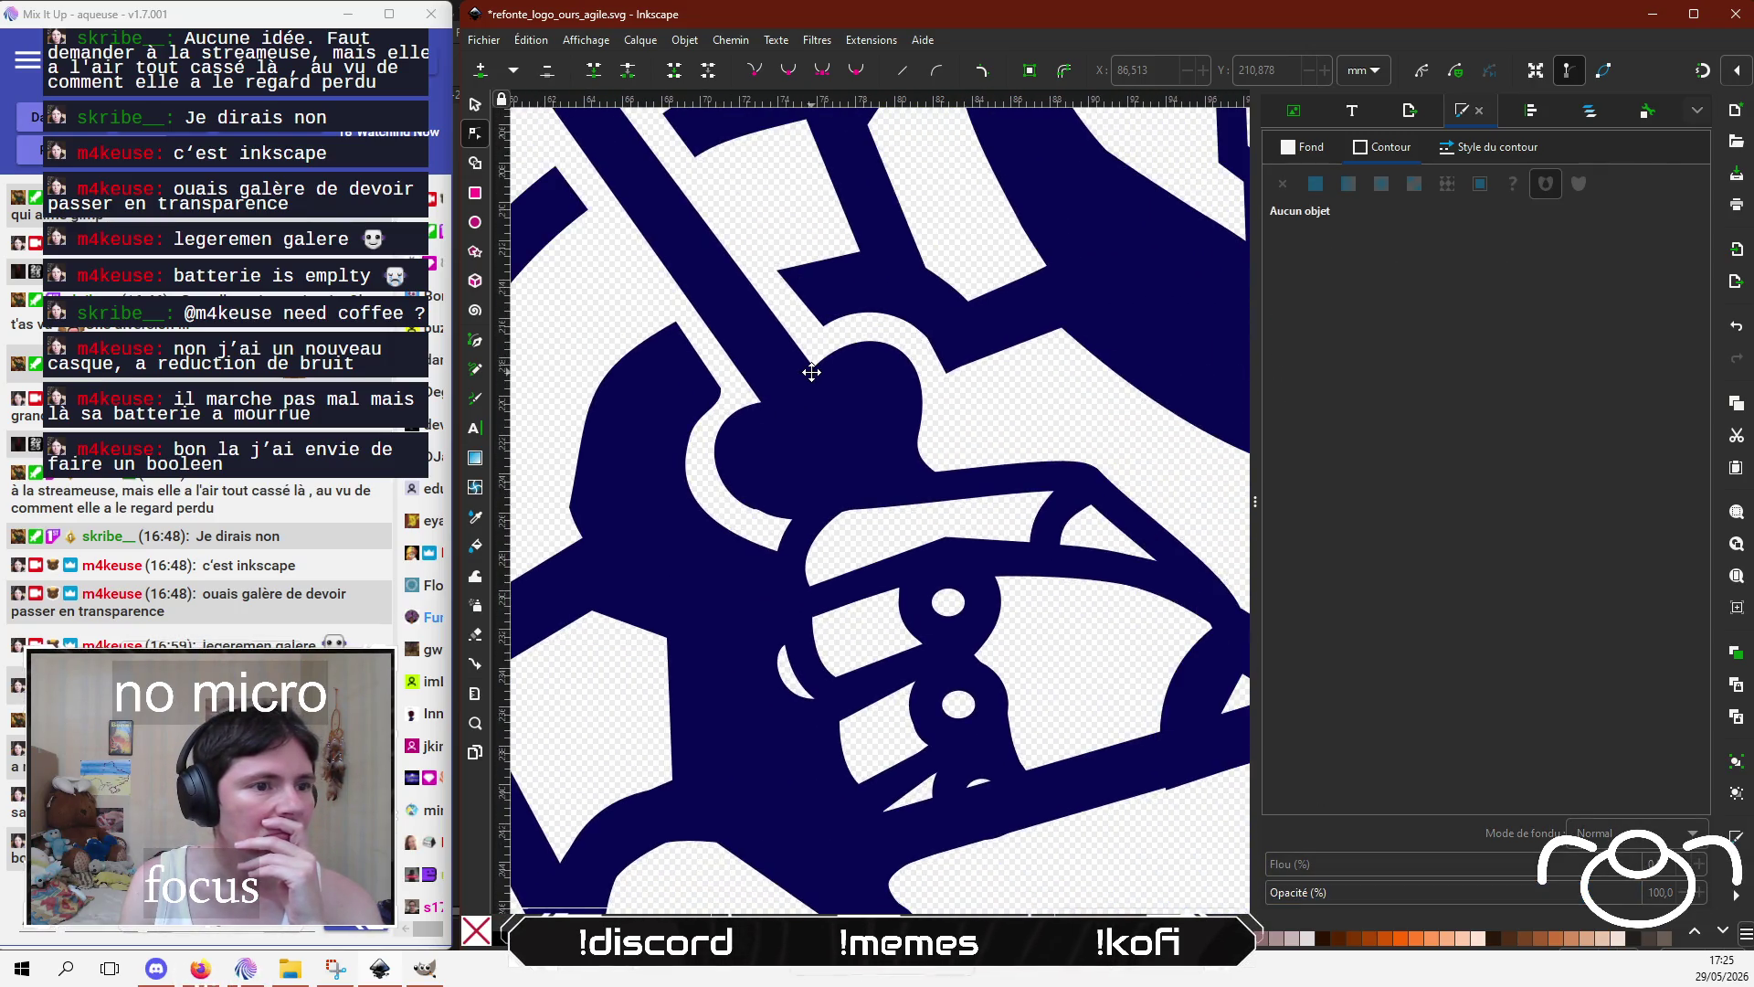
{"action": "left_click", "coordinate": [779, 523]}
{"action": "scroll", "coordinate": [804, 537], "scroll_direction": "up", "scroll_amount": 1}
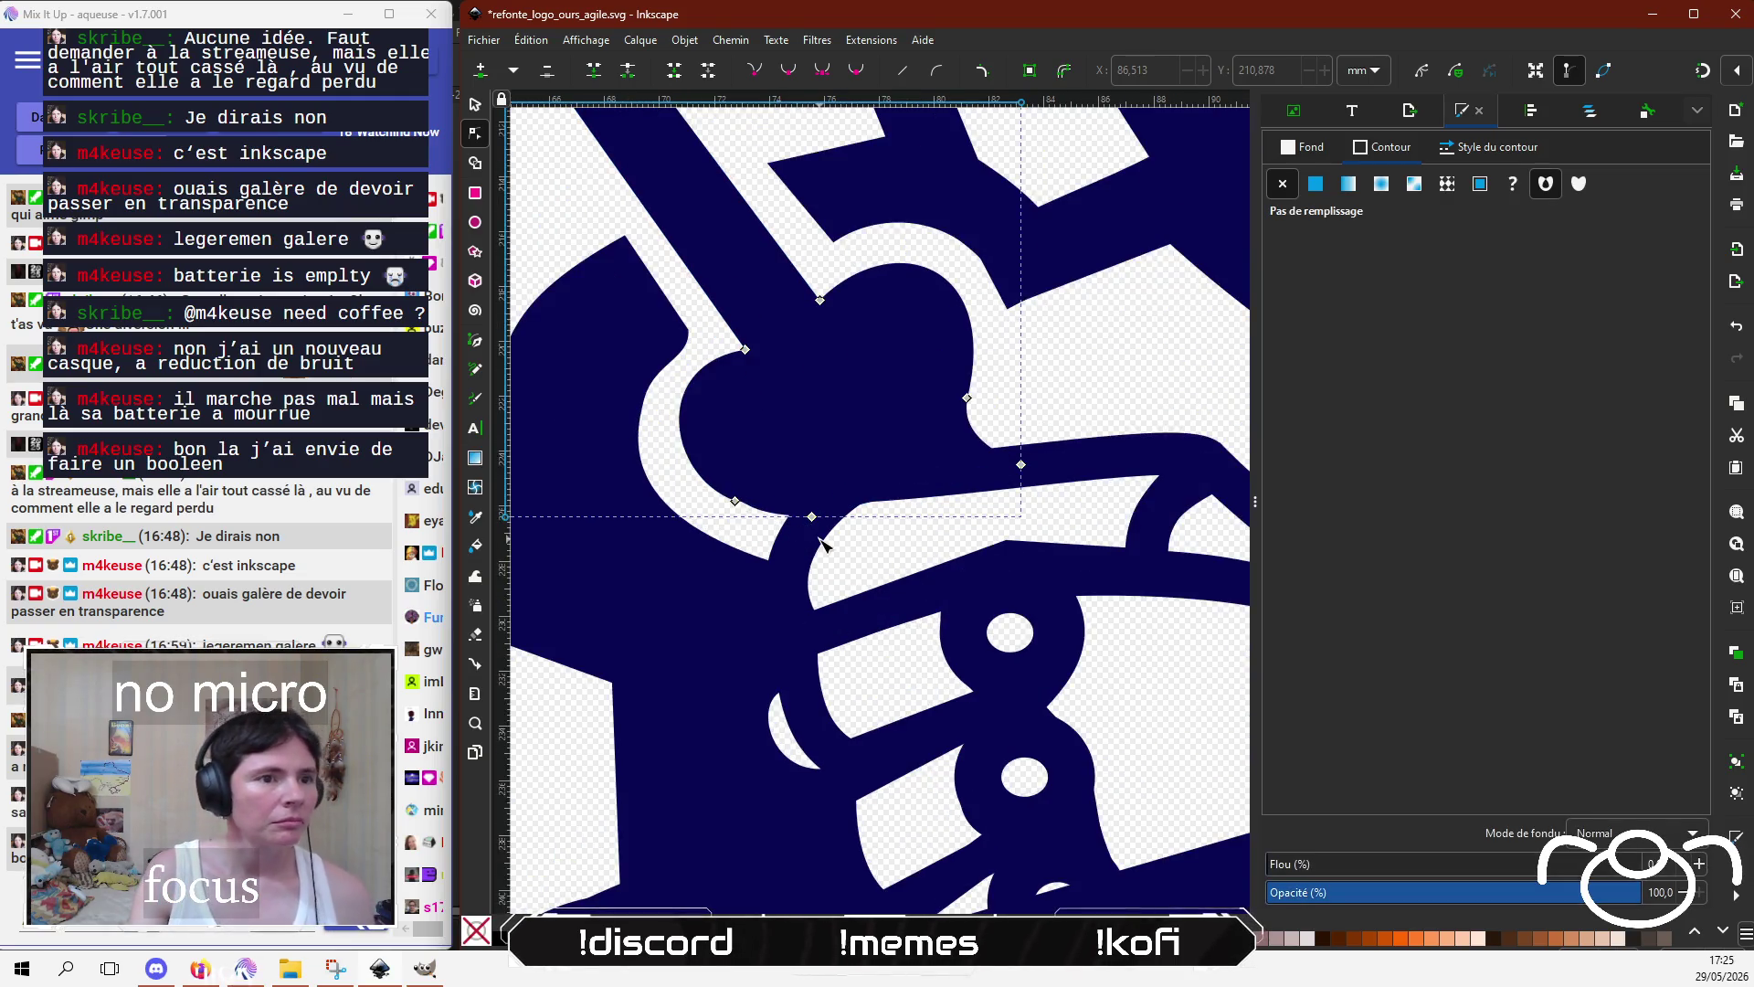
{"action": "left_click_drag", "start_coordinate": [1021, 466], "coordinate": [995, 464]}
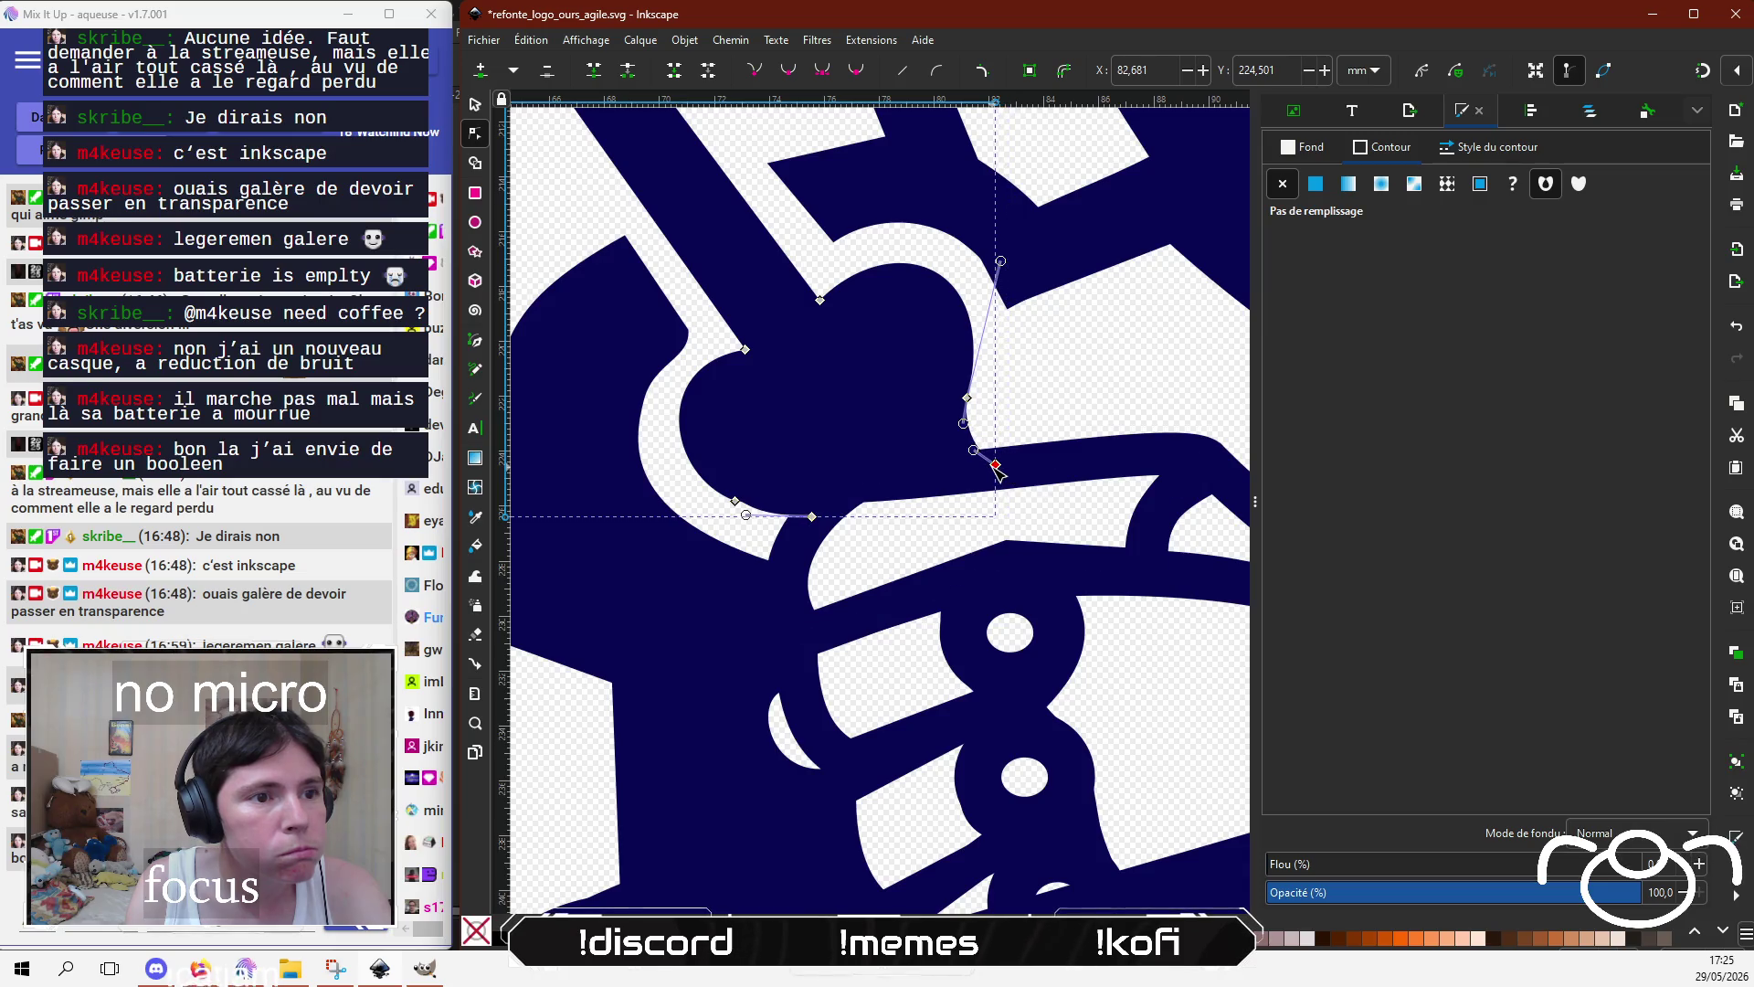
{"action": "left_click", "coordinate": [968, 398]}
{"action": "left_click", "coordinate": [755, 72]}
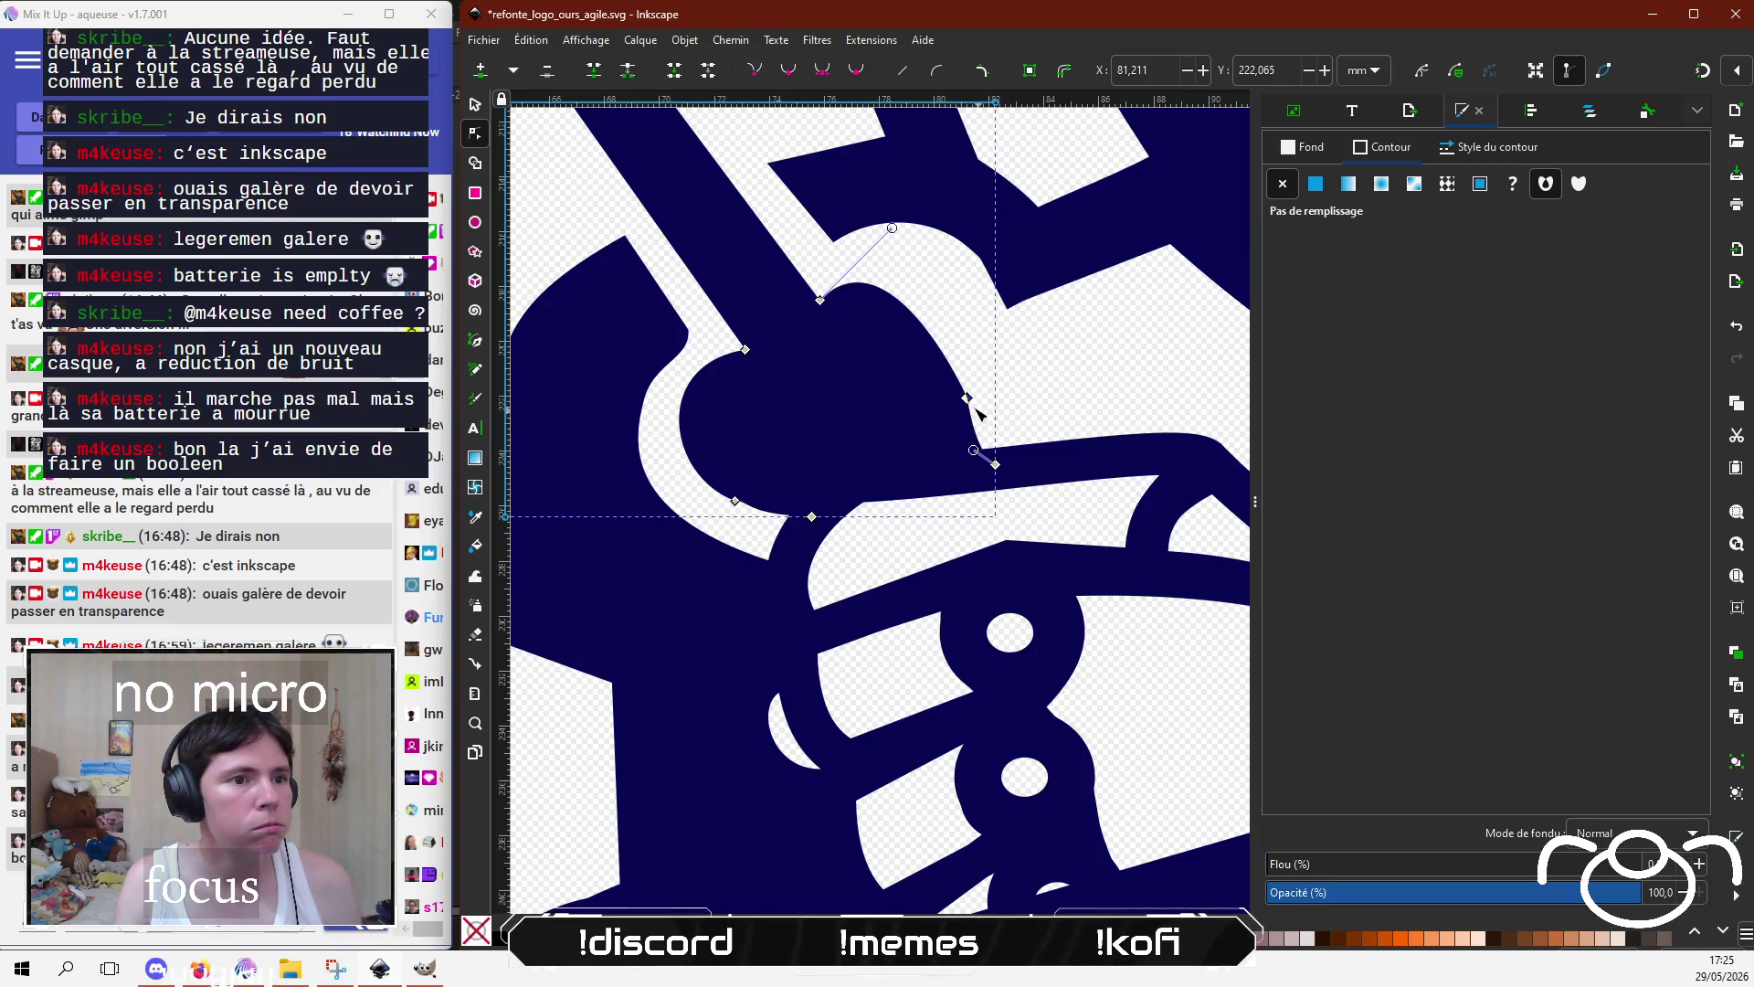
{"action": "left_click", "coordinate": [995, 464]}
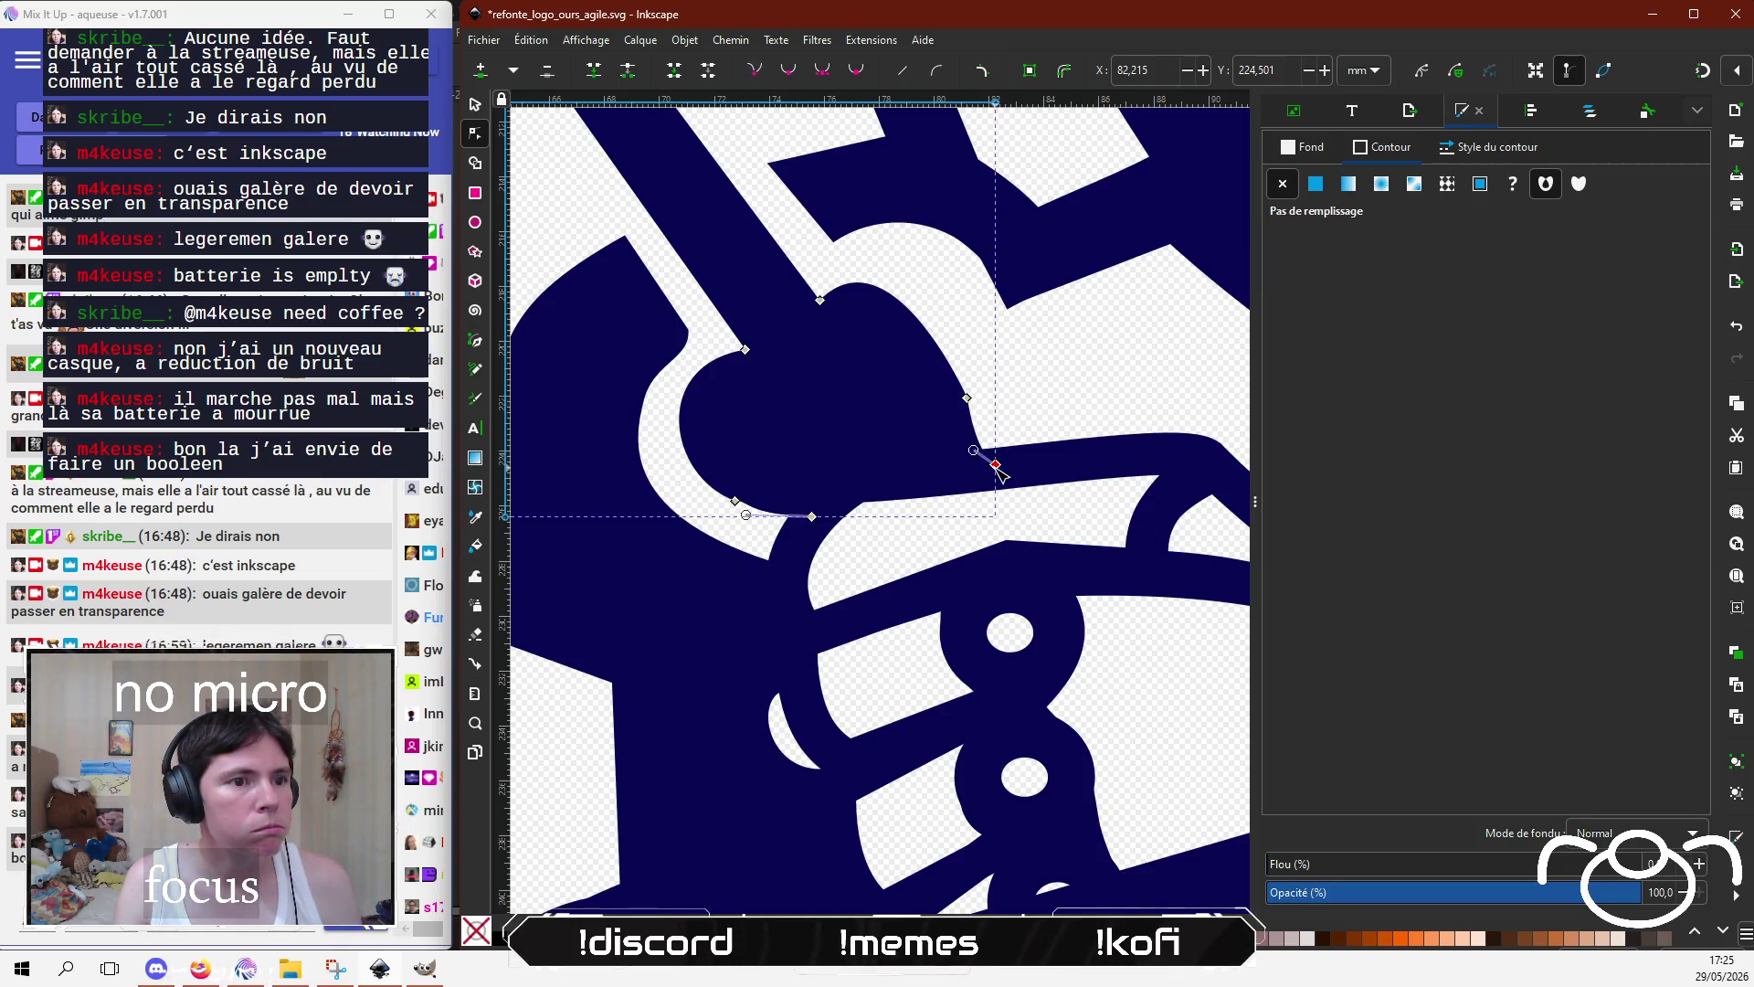
{"action": "left_click", "coordinate": [755, 71]}
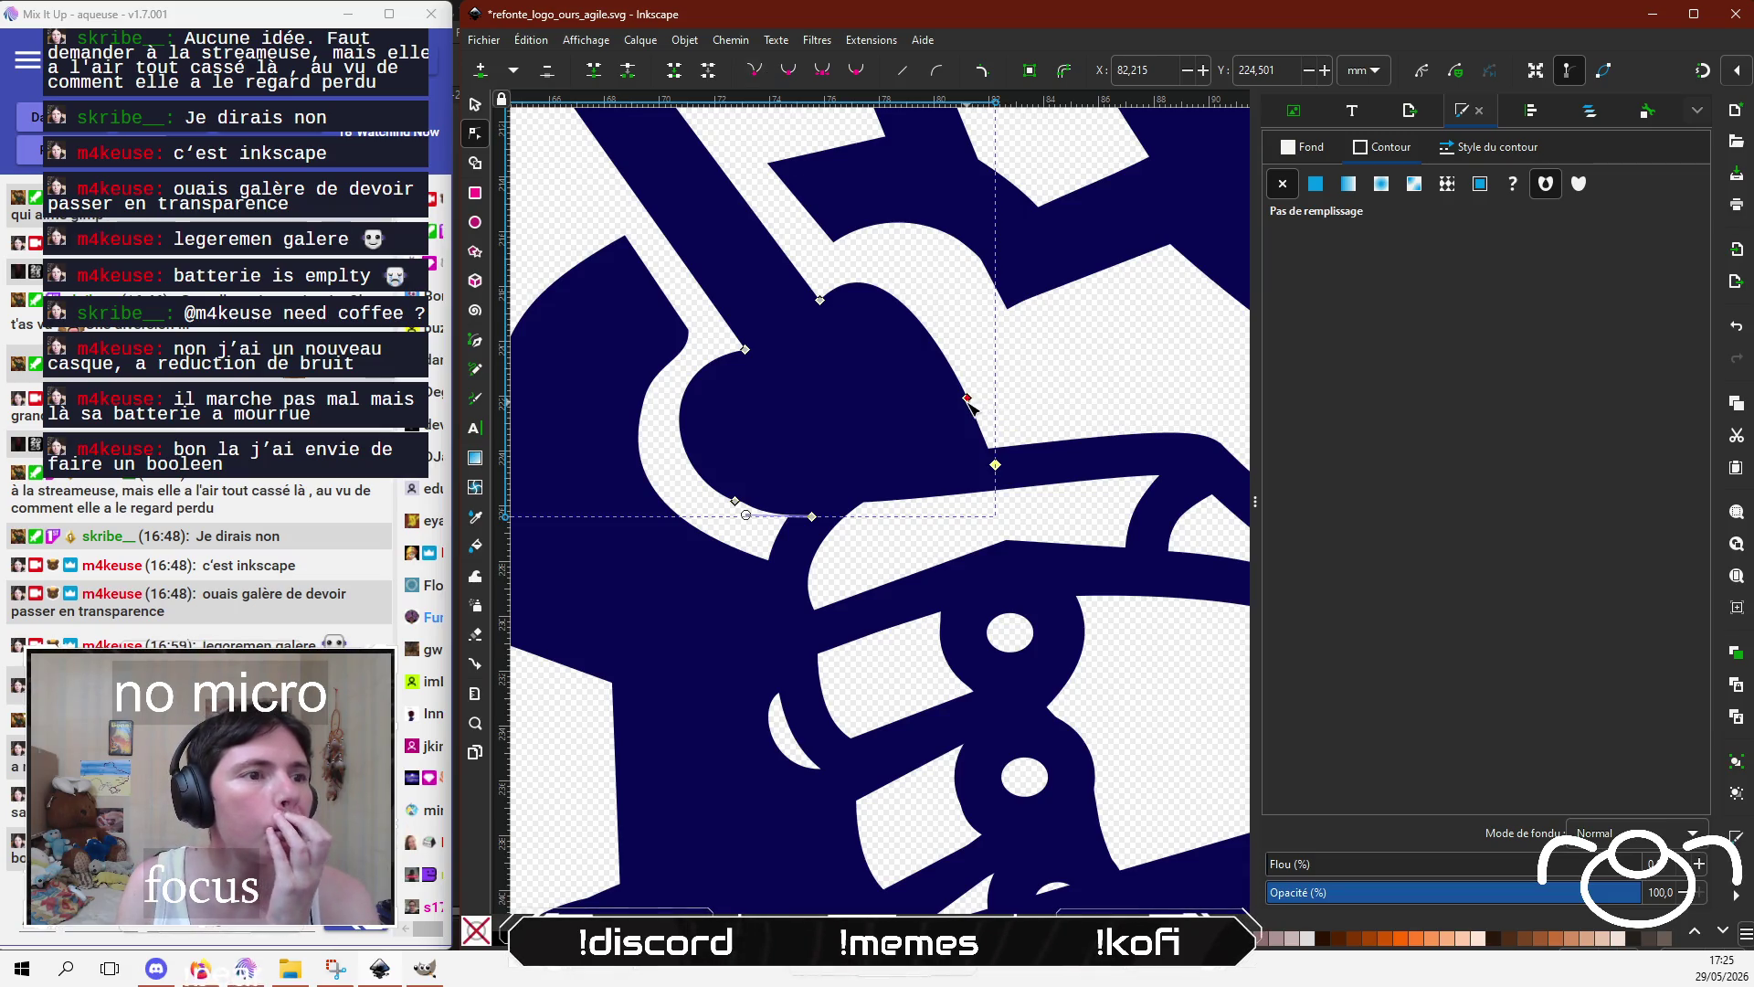
Step: Reshape the paw's top and right curves, then undo the last four tweaks
{"action": "mouse_move", "coordinate": [967, 399]}
{"action": "left_mouse_down"}
{"action": "mouse_move", "coordinate": [940, 411]}
{"action": "mouse_move", "coordinate": [945, 327]}
{"action": "left_mouse_up"}
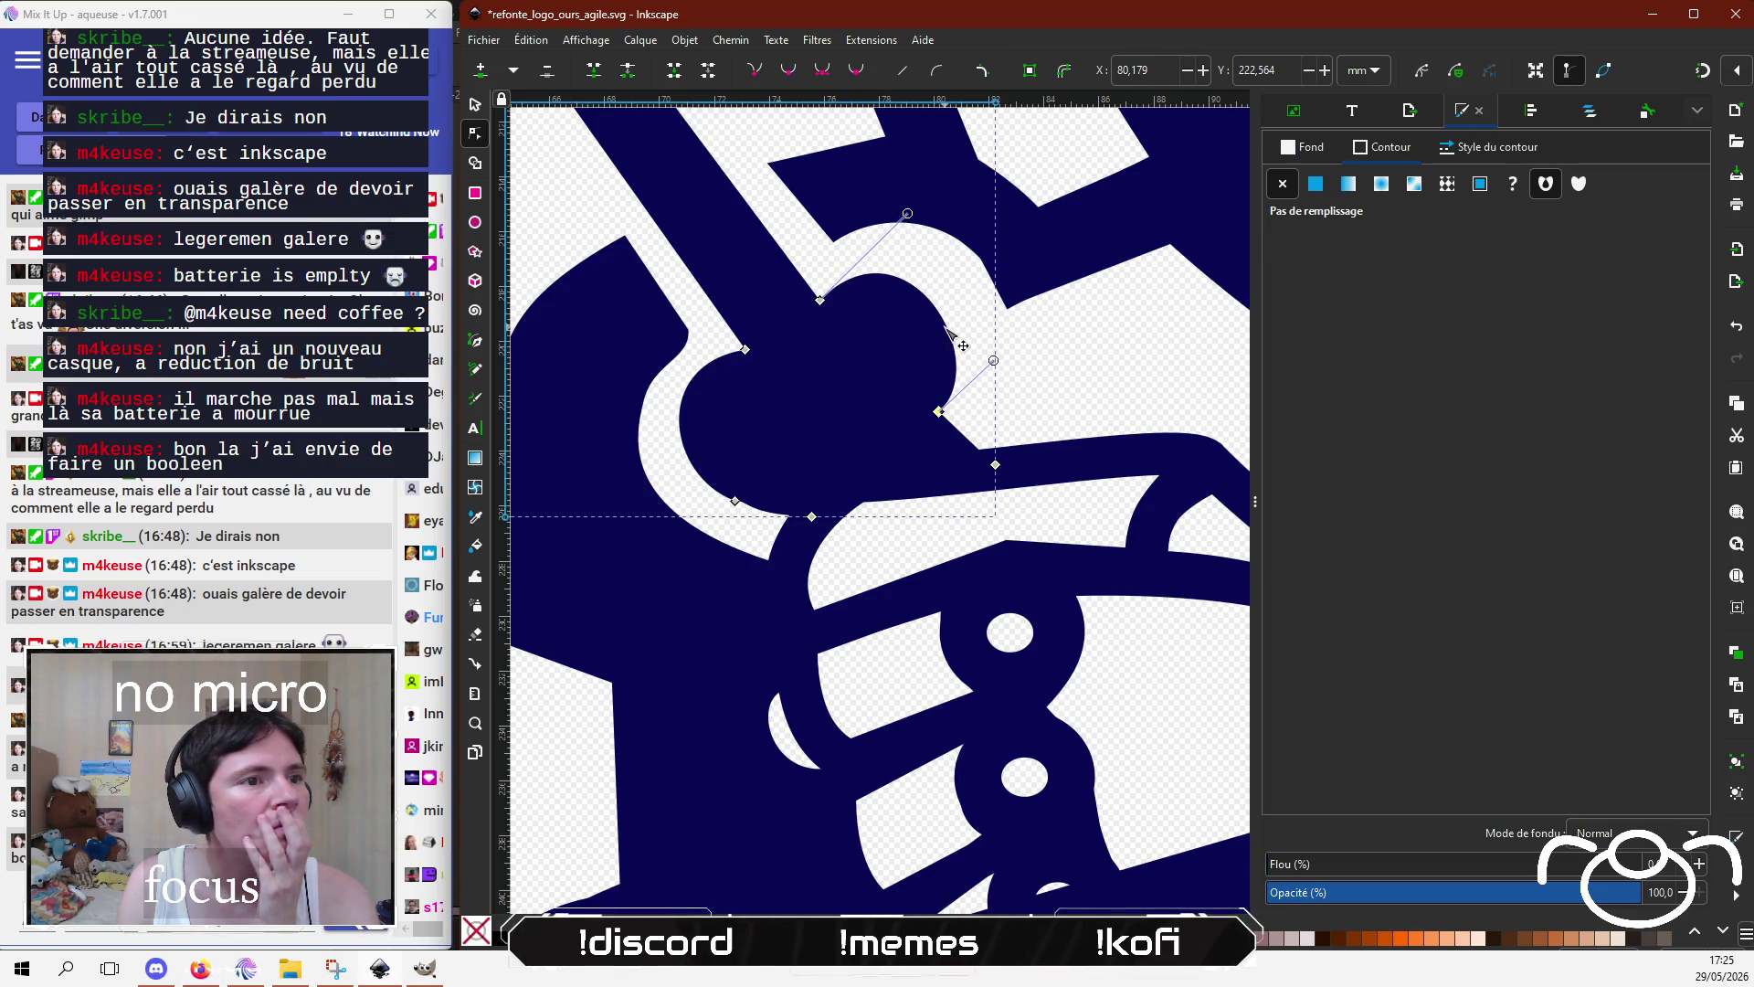
{"action": "mouse_move", "coordinate": [908, 213]}
{"action": "left_mouse_down"}
{"action": "mouse_move", "coordinate": [918, 231]}
{"action": "mouse_move", "coordinate": [923, 213]}
{"action": "left_mouse_up"}
{"action": "left_click_drag", "start_coordinate": [994, 360], "coordinate": [1029, 324]}
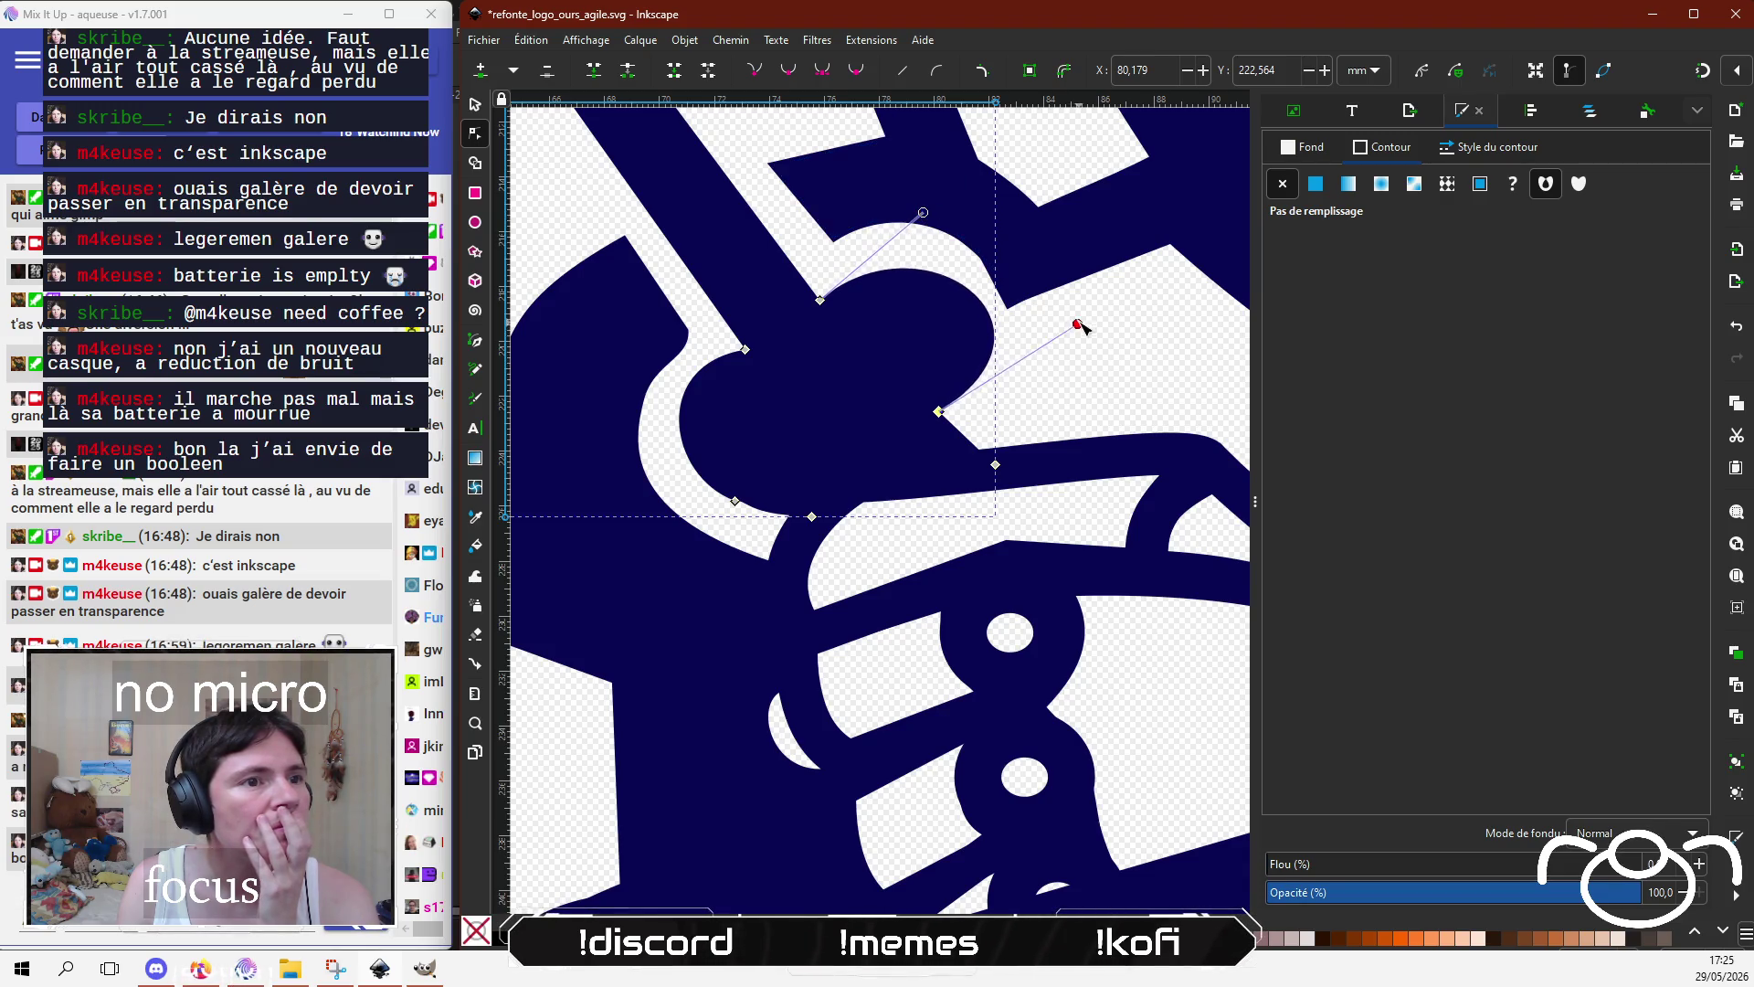
{"action": "left_click", "coordinate": [947, 419]}
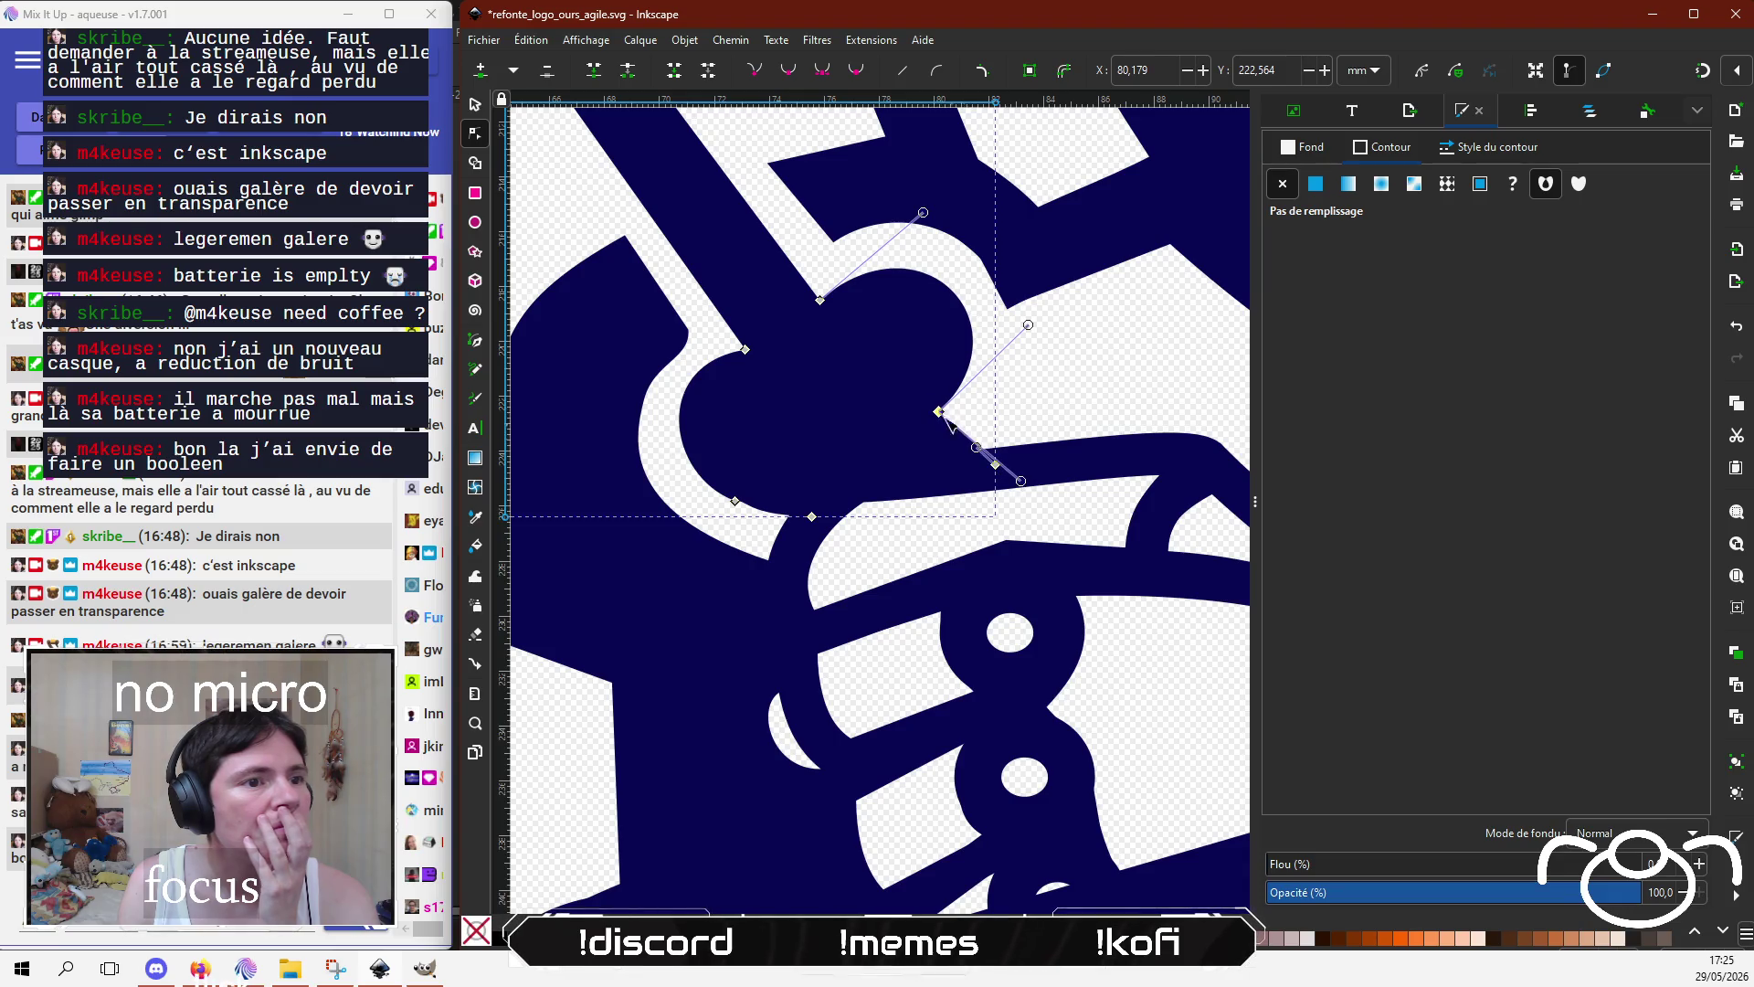
{"action": "key", "text": "ctrl+z"}
{"action": "key", "text": "ctrl+z"}
{"action": "key", "text": "ctrl+z"}
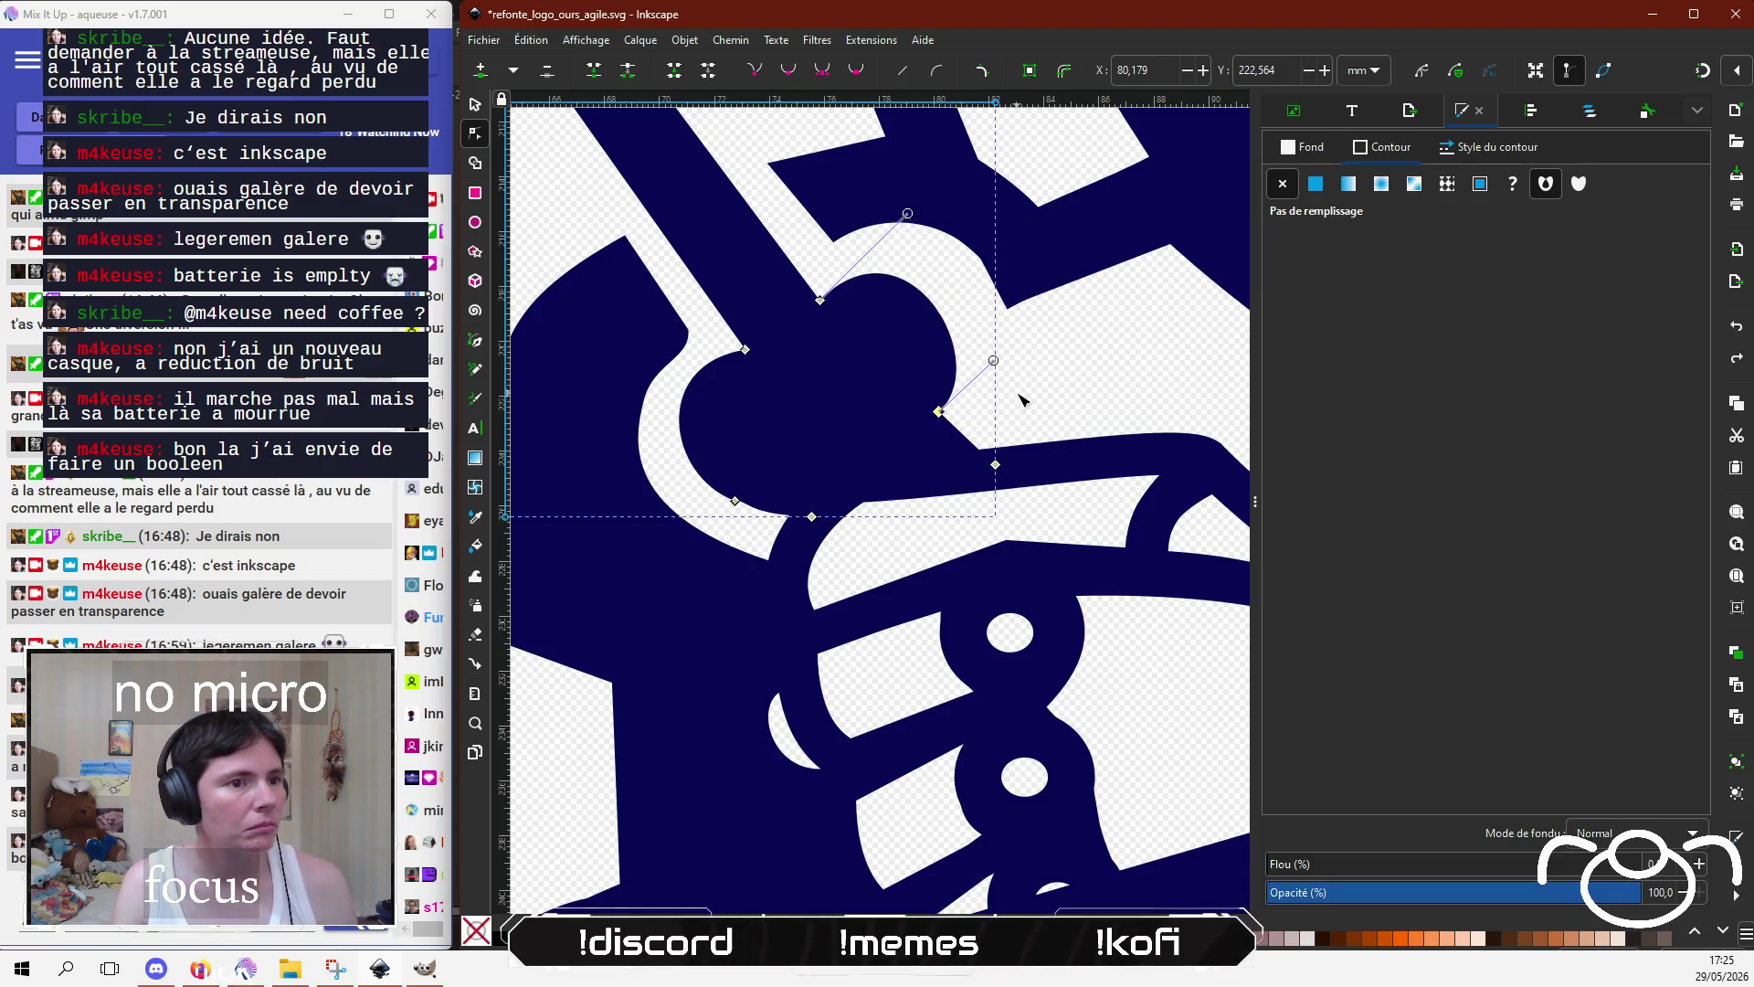
{"action": "key", "text": "ctrl+z"}
{"action": "key", "text": "ctrl+z"}
{"action": "key", "text": "ctrl+z"}
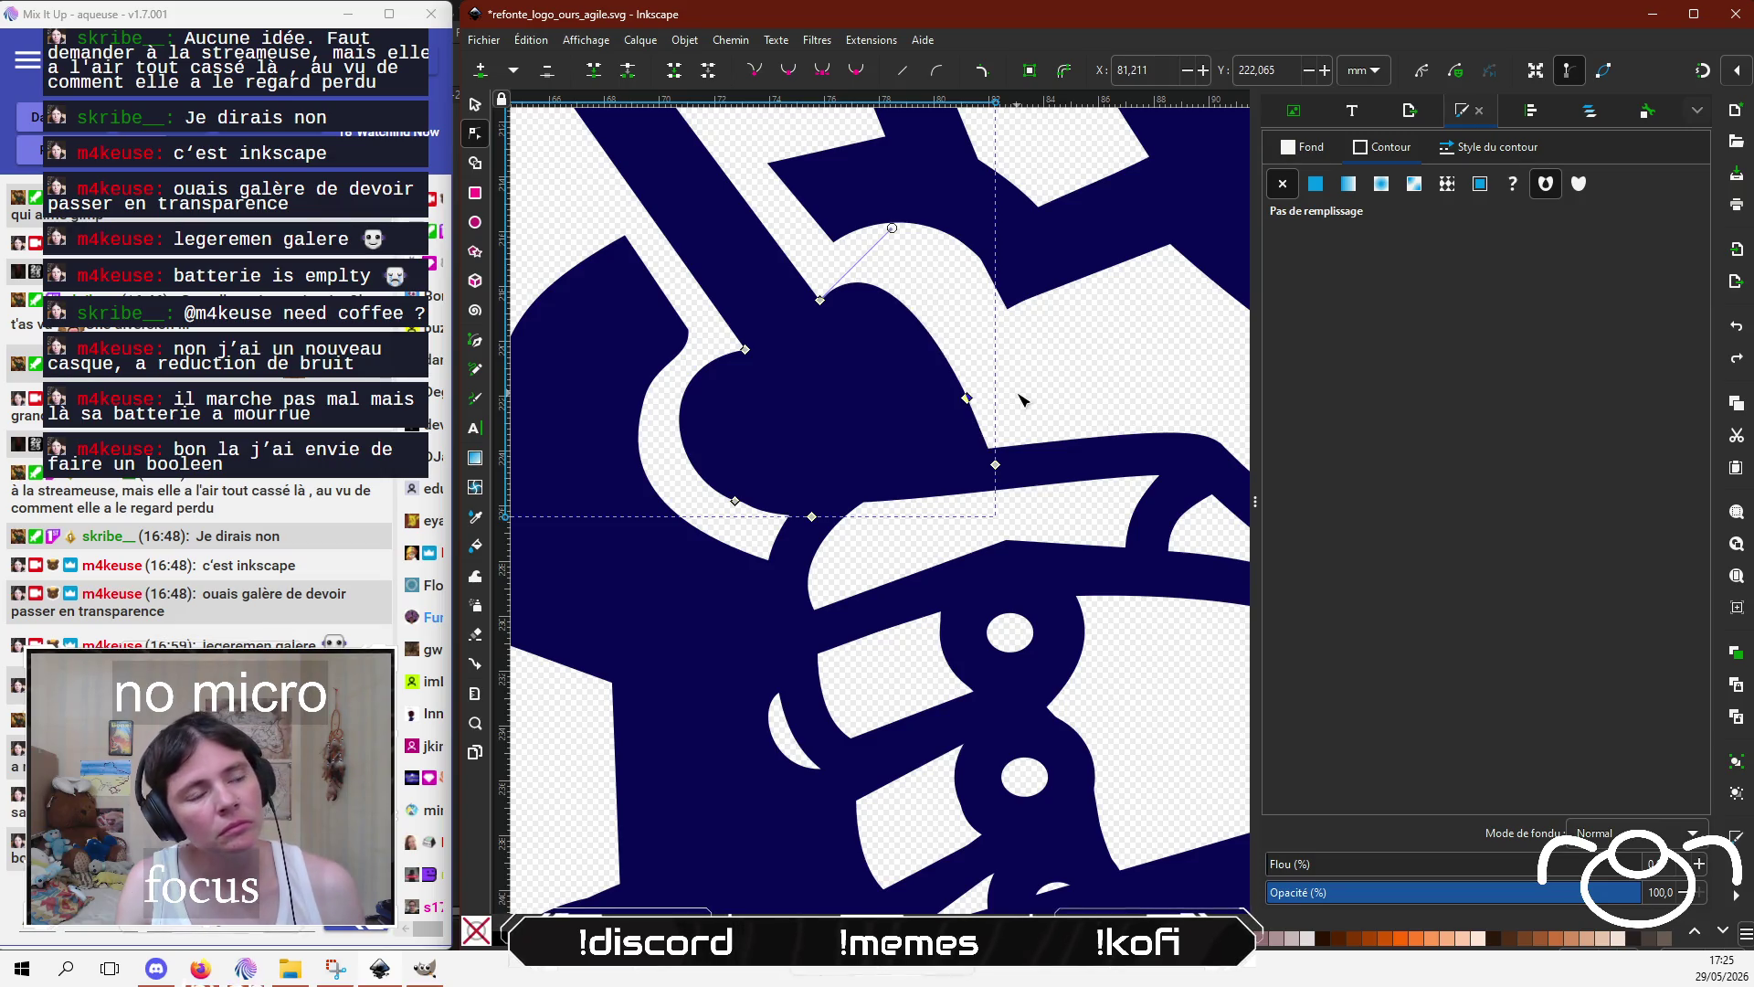
{"action": "key", "text": "ctrl+z"}
{"action": "key", "text": "ctrl+z"}
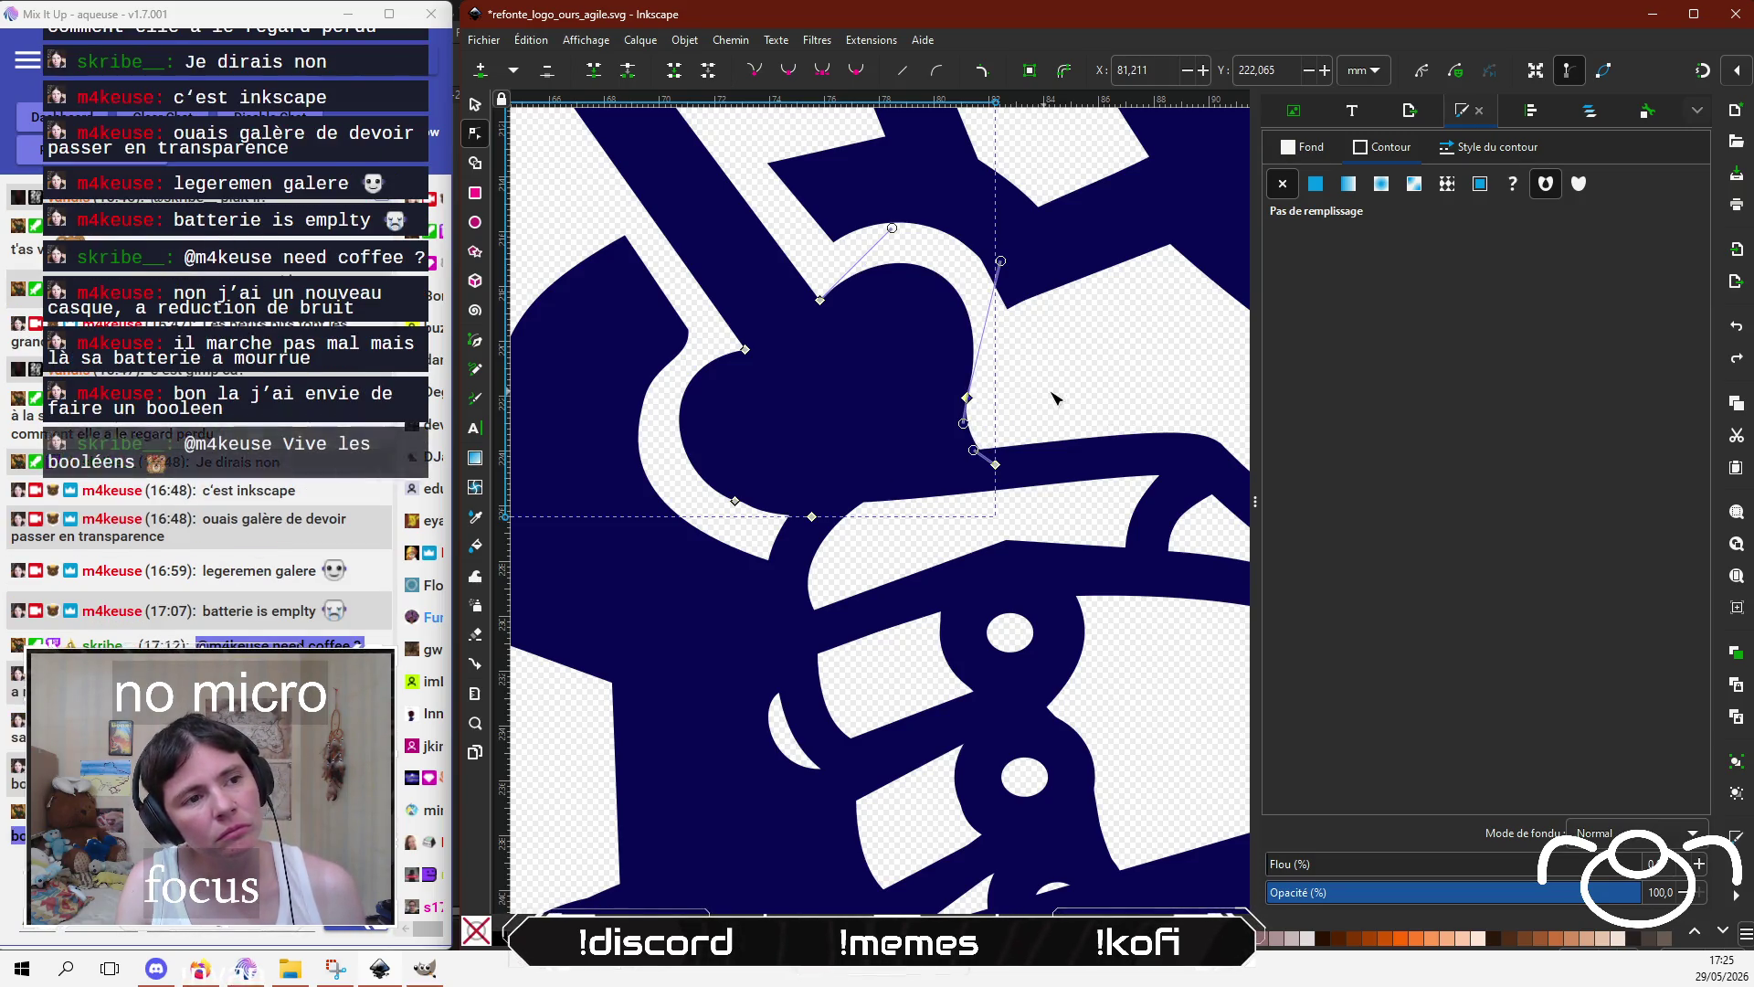
{"action": "key", "text": "ctrl+z"}
{"action": "key", "text": "Escape"}
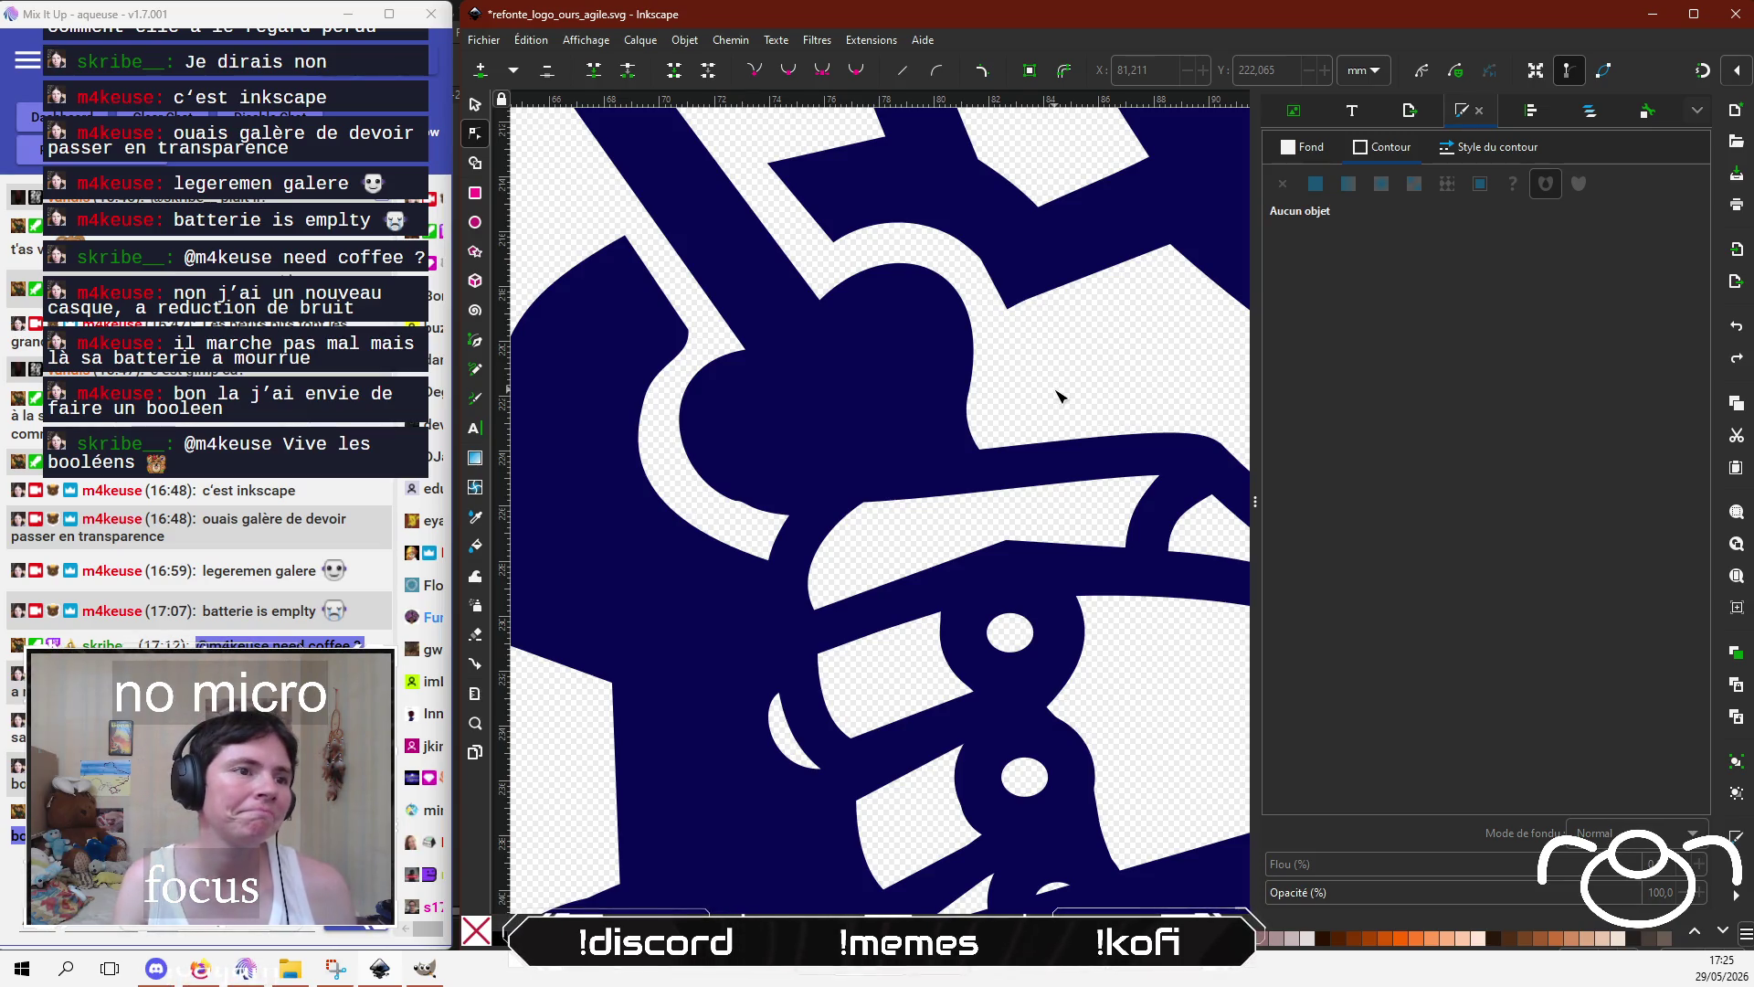
{"action": "scroll", "coordinate": [1058, 395], "scroll_direction": "down", "scroll_amount": 1, "text": "ctrl"}
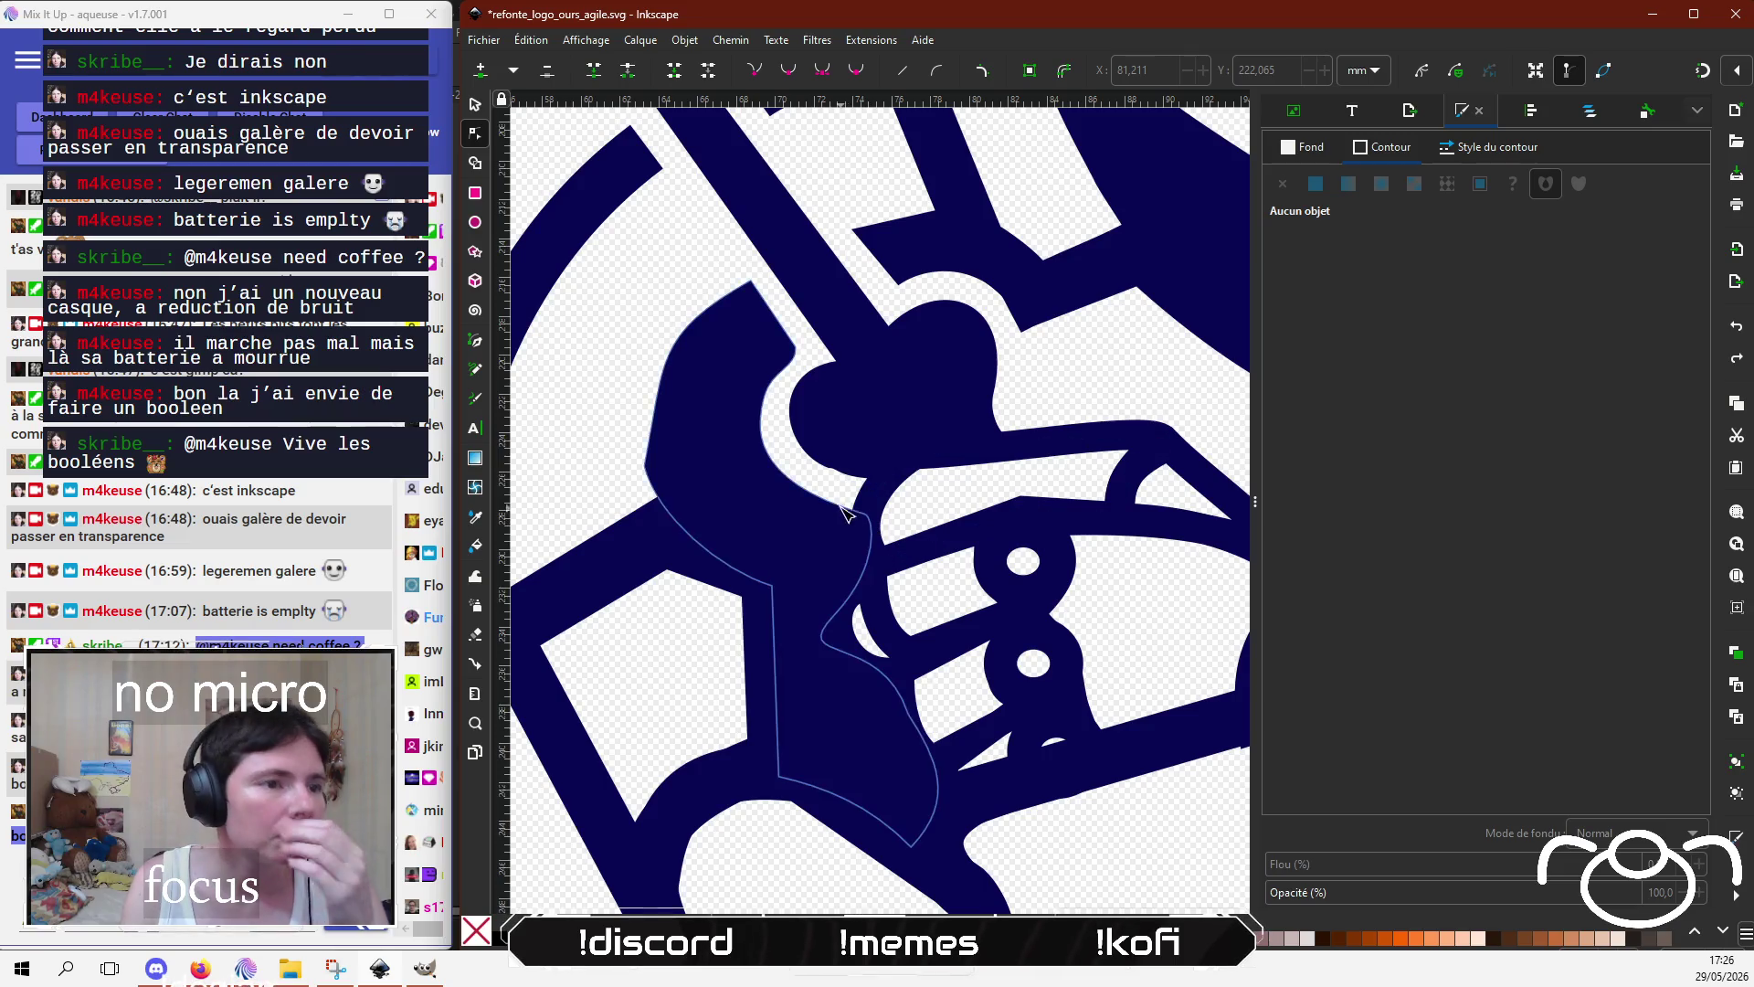
{"action": "left_click", "coordinate": [873, 546]}
{"action": "scroll", "coordinate": [846, 508], "scroll_direction": "up", "scroll_amount": 3, "text": "ctrl"}
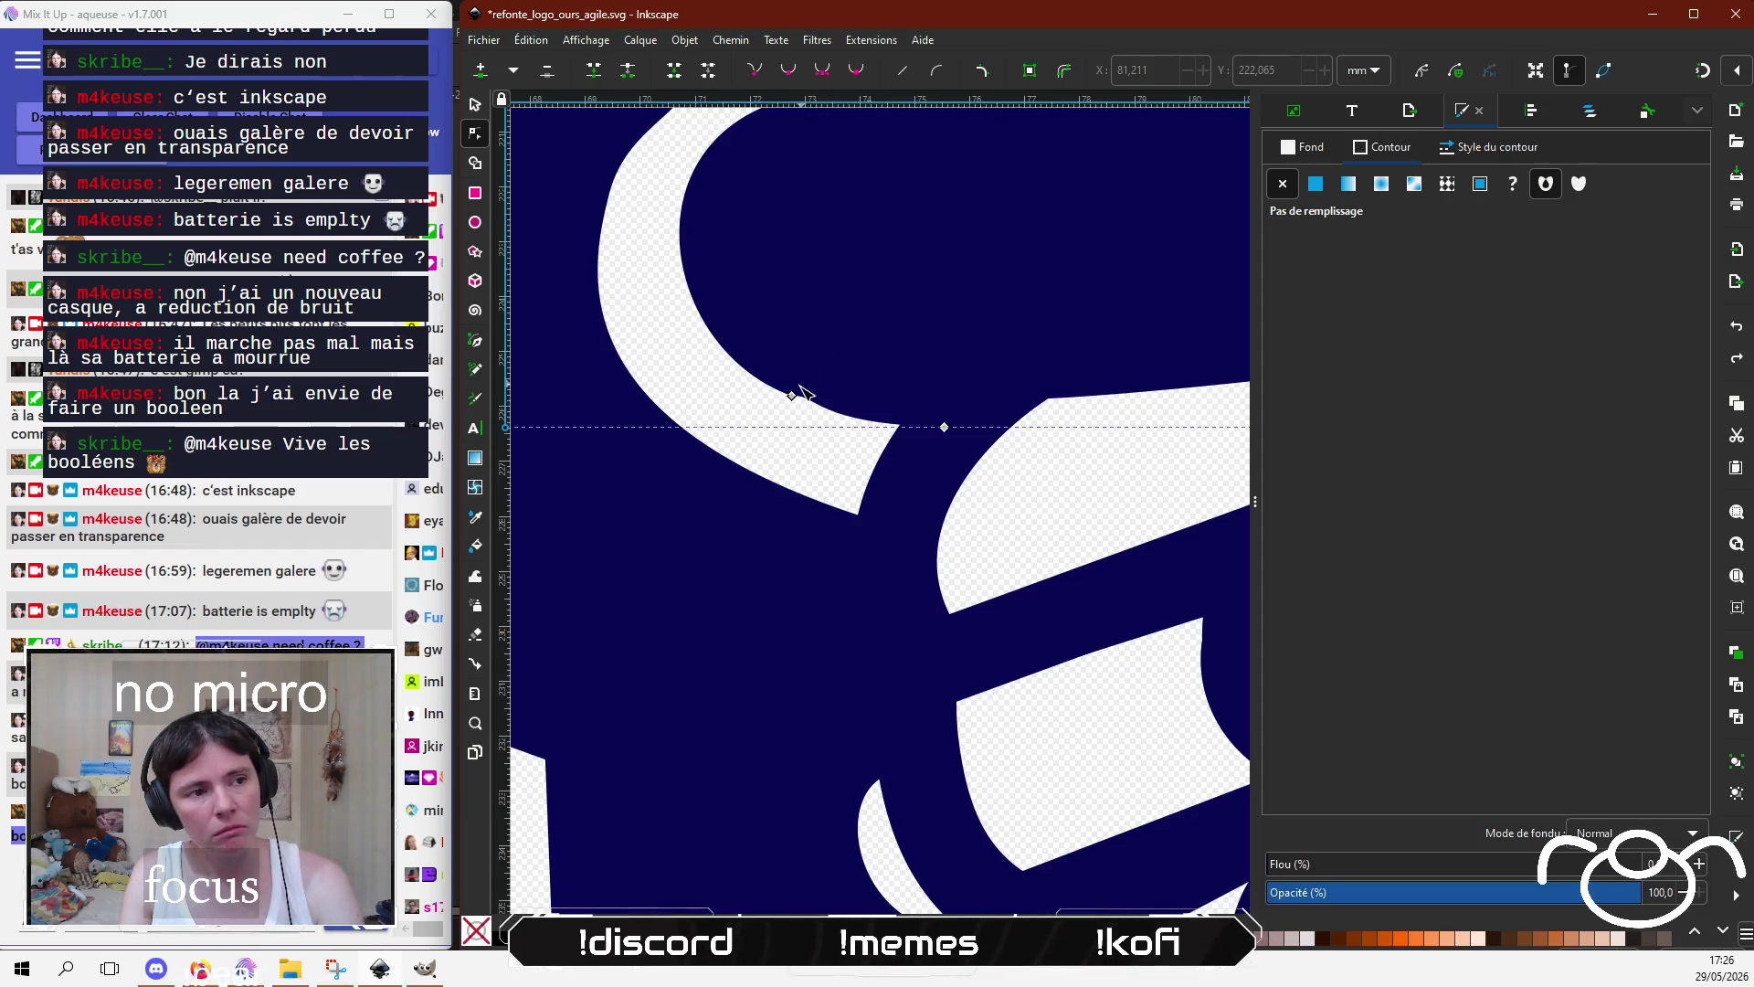
{"action": "left_click", "coordinate": [792, 397]}
{"action": "key", "text": "Delete"}
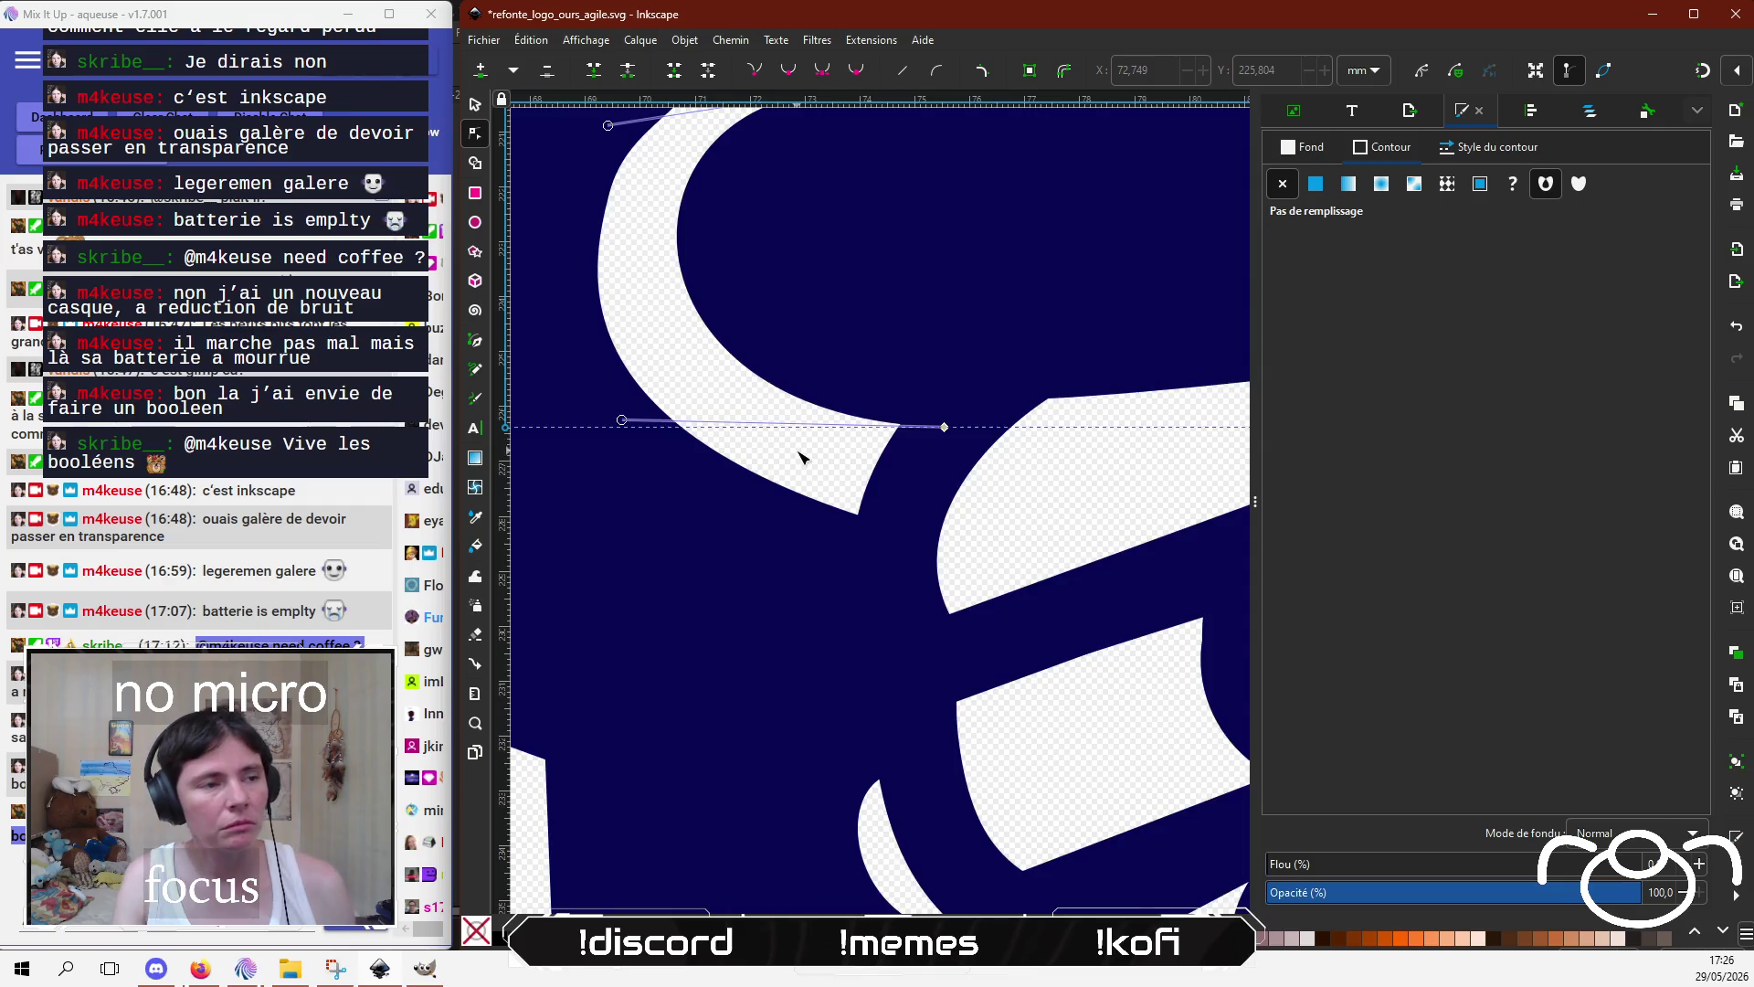
{"action": "scroll", "coordinate": [800, 430], "scroll_direction": "down", "scroll_amount": 3, "text": "ctrl"}
{"action": "scroll", "coordinate": [803, 458], "scroll_direction": "down", "scroll_amount": 2, "text": "ctrl"}
{"action": "left_click", "coordinate": [688, 790]}
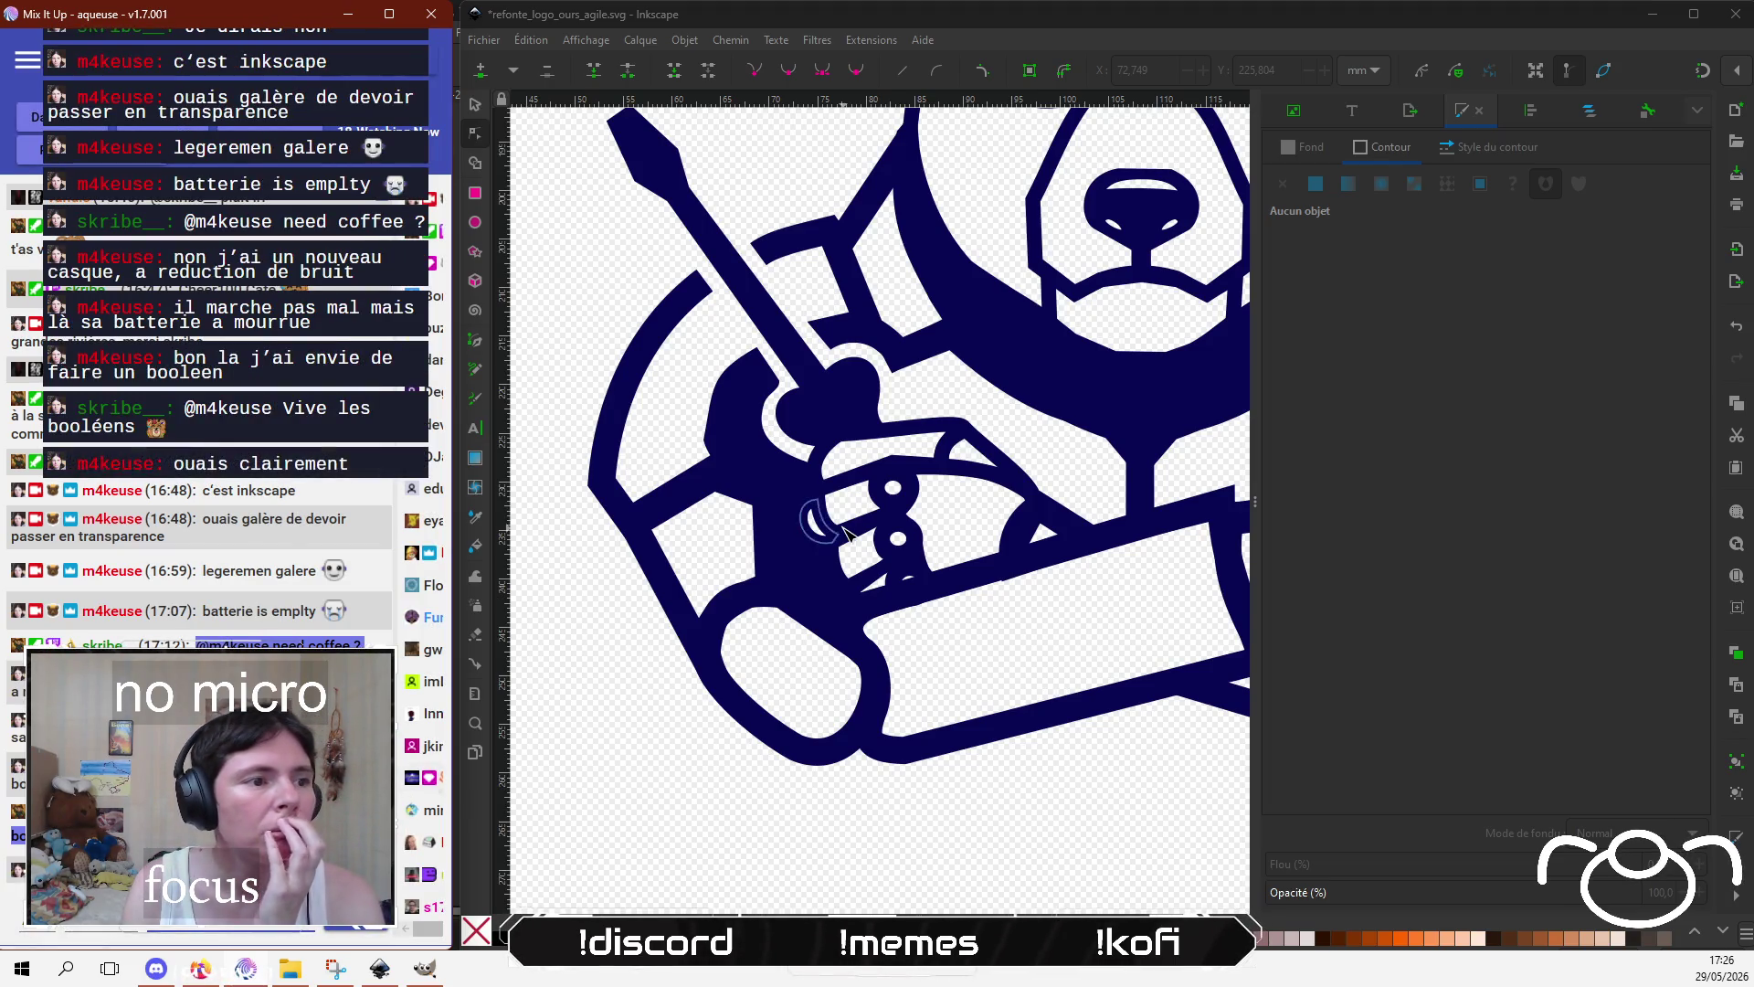
{"action": "left_click", "coordinate": [918, 699]}
{"action": "scroll", "coordinate": [931, 410], "scroll_direction": "up", "scroll_amount": 5}
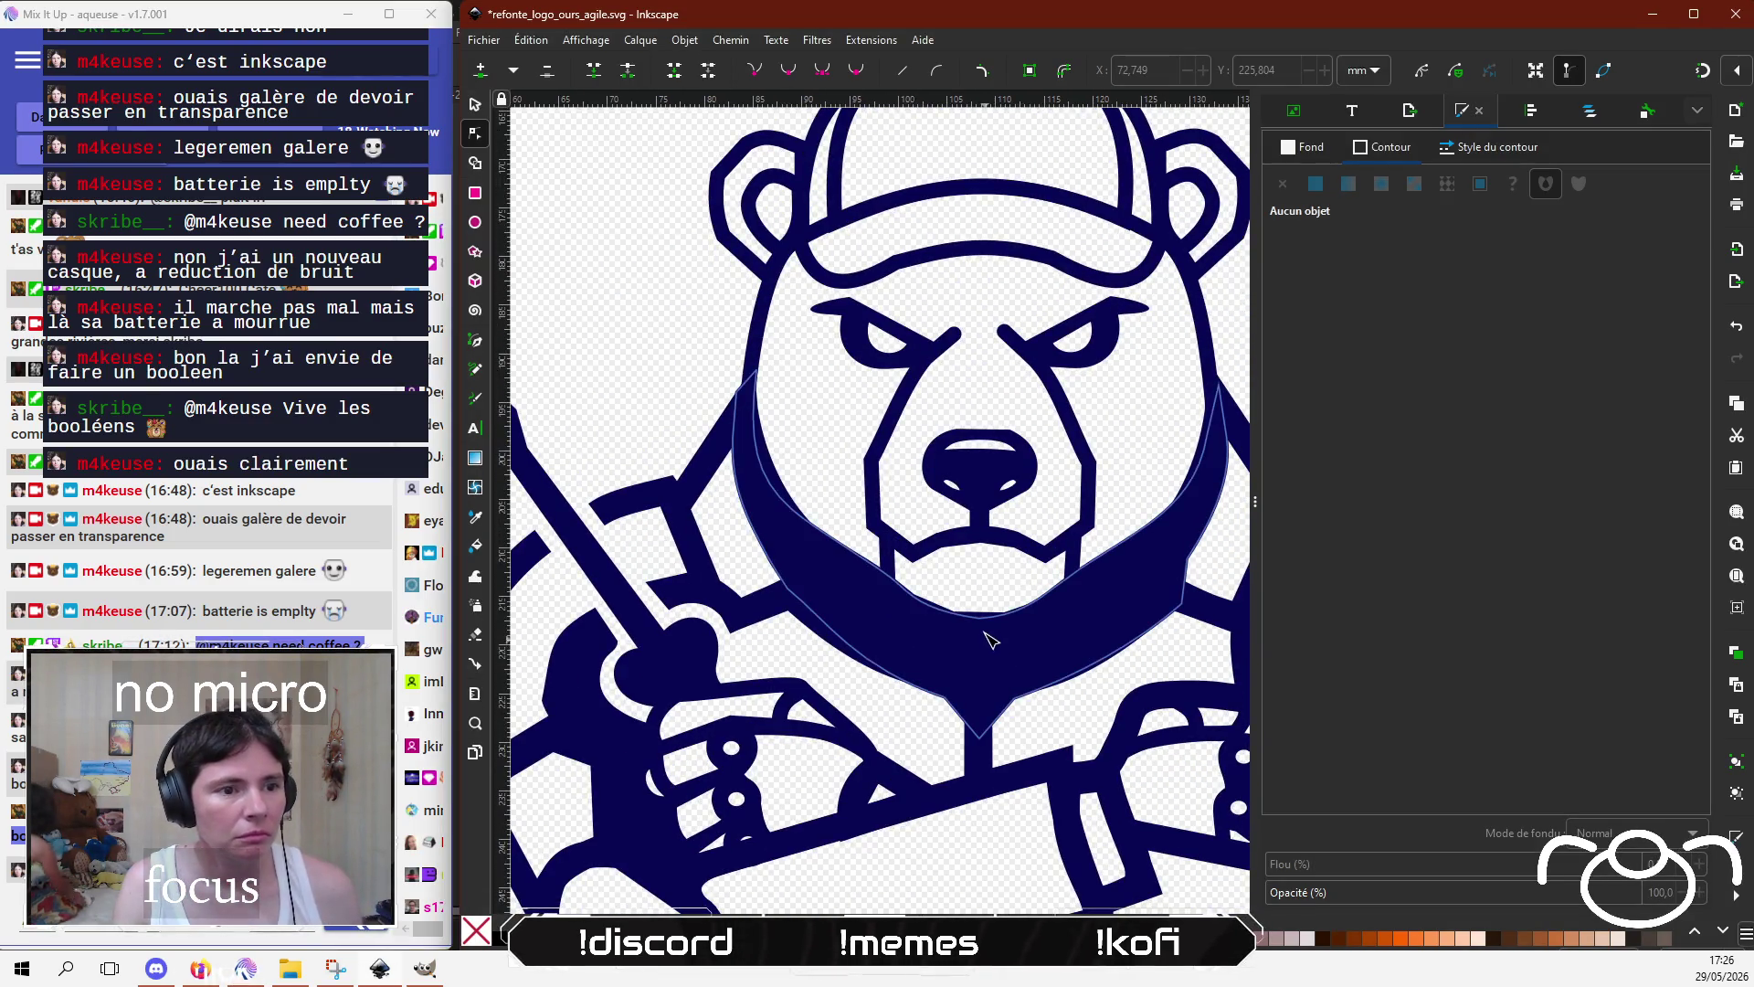
{"action": "left_click", "coordinate": [995, 643]}
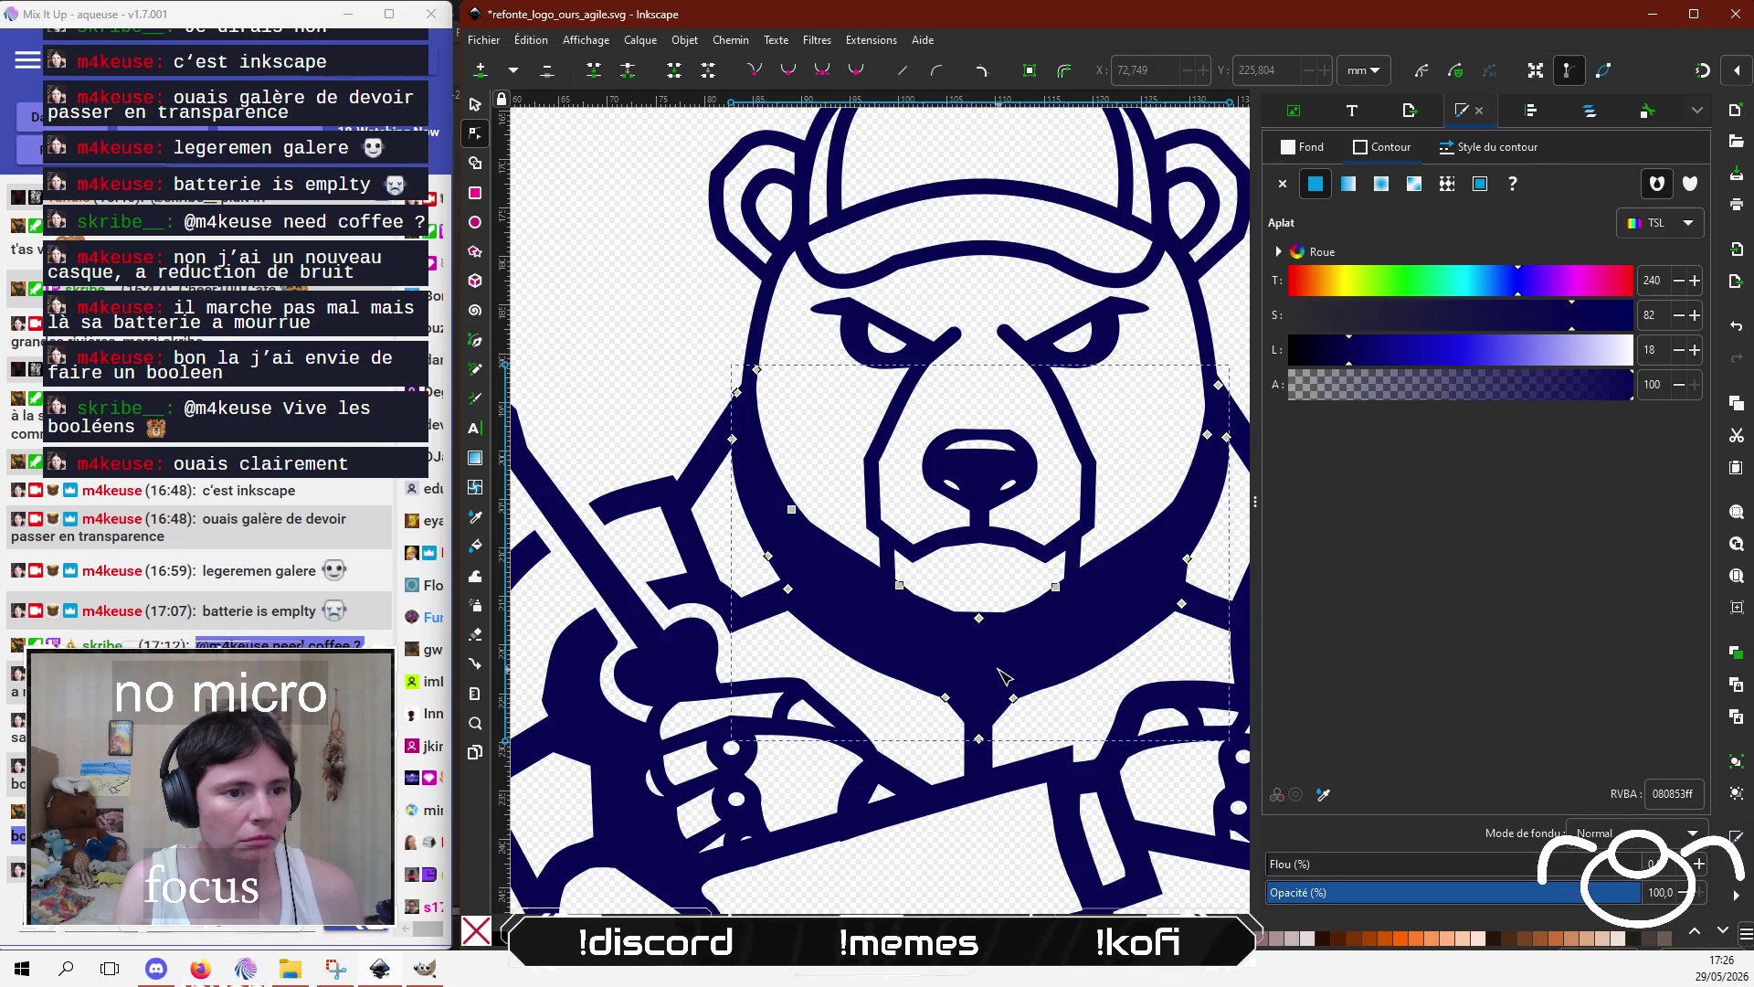
{"action": "scroll", "coordinate": [1005, 676], "scroll_direction": "down", "scroll_amount": 3}
{"action": "left_click", "coordinate": [973, 832]}
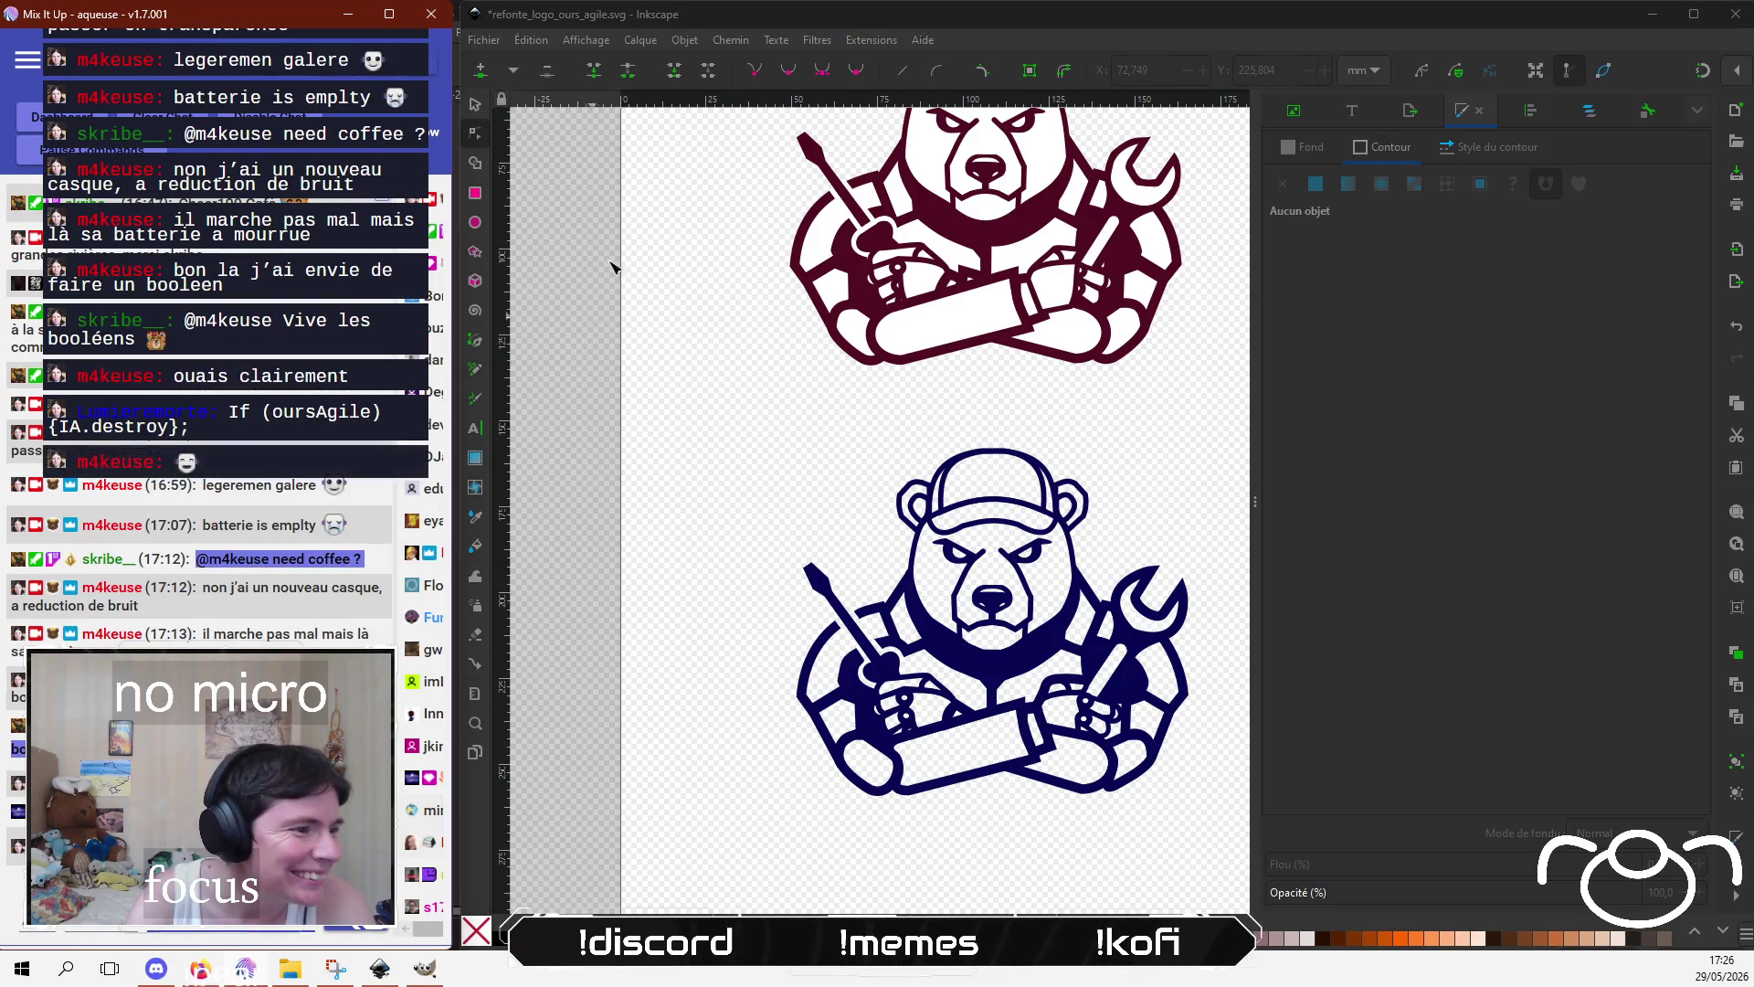
{"action": "left_click", "coordinate": [798, 498]}
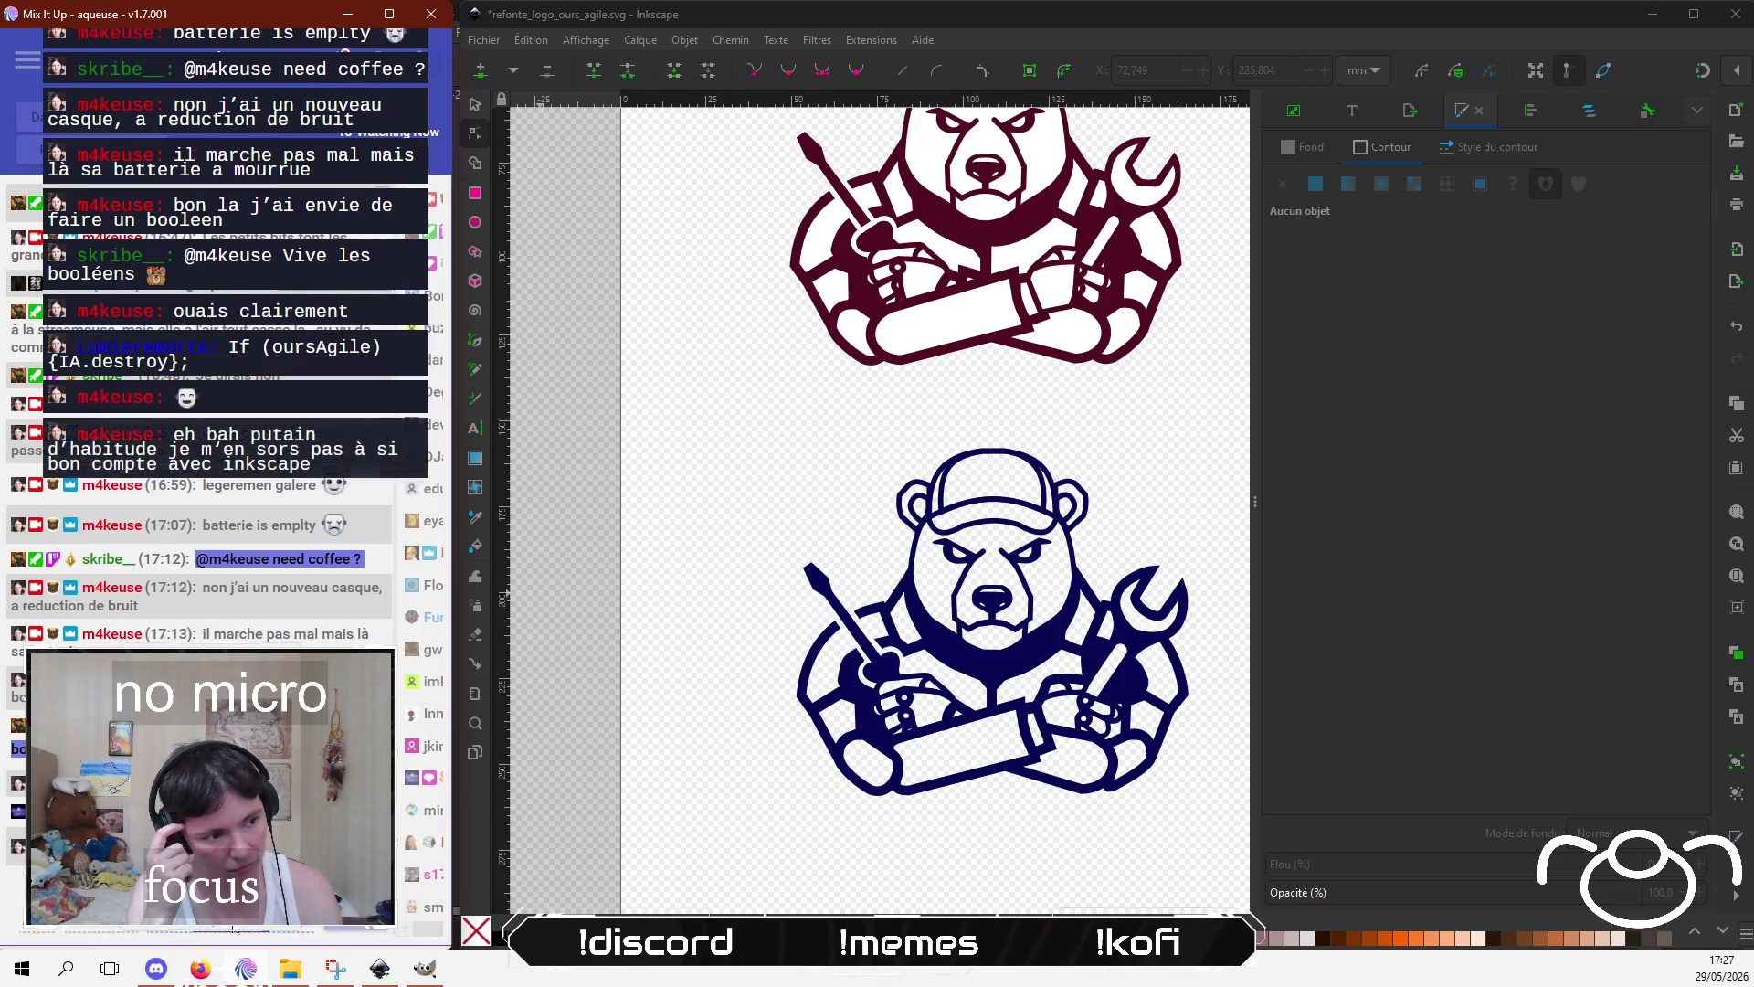
{"action": "left_click", "coordinate": [966, 388]}
{"action": "scroll", "coordinate": [962, 472], "scroll_direction": "up", "scroll_amount": 4}
{"action": "scroll", "coordinate": [963, 473], "scroll_direction": "down", "scroll_amount": 5}
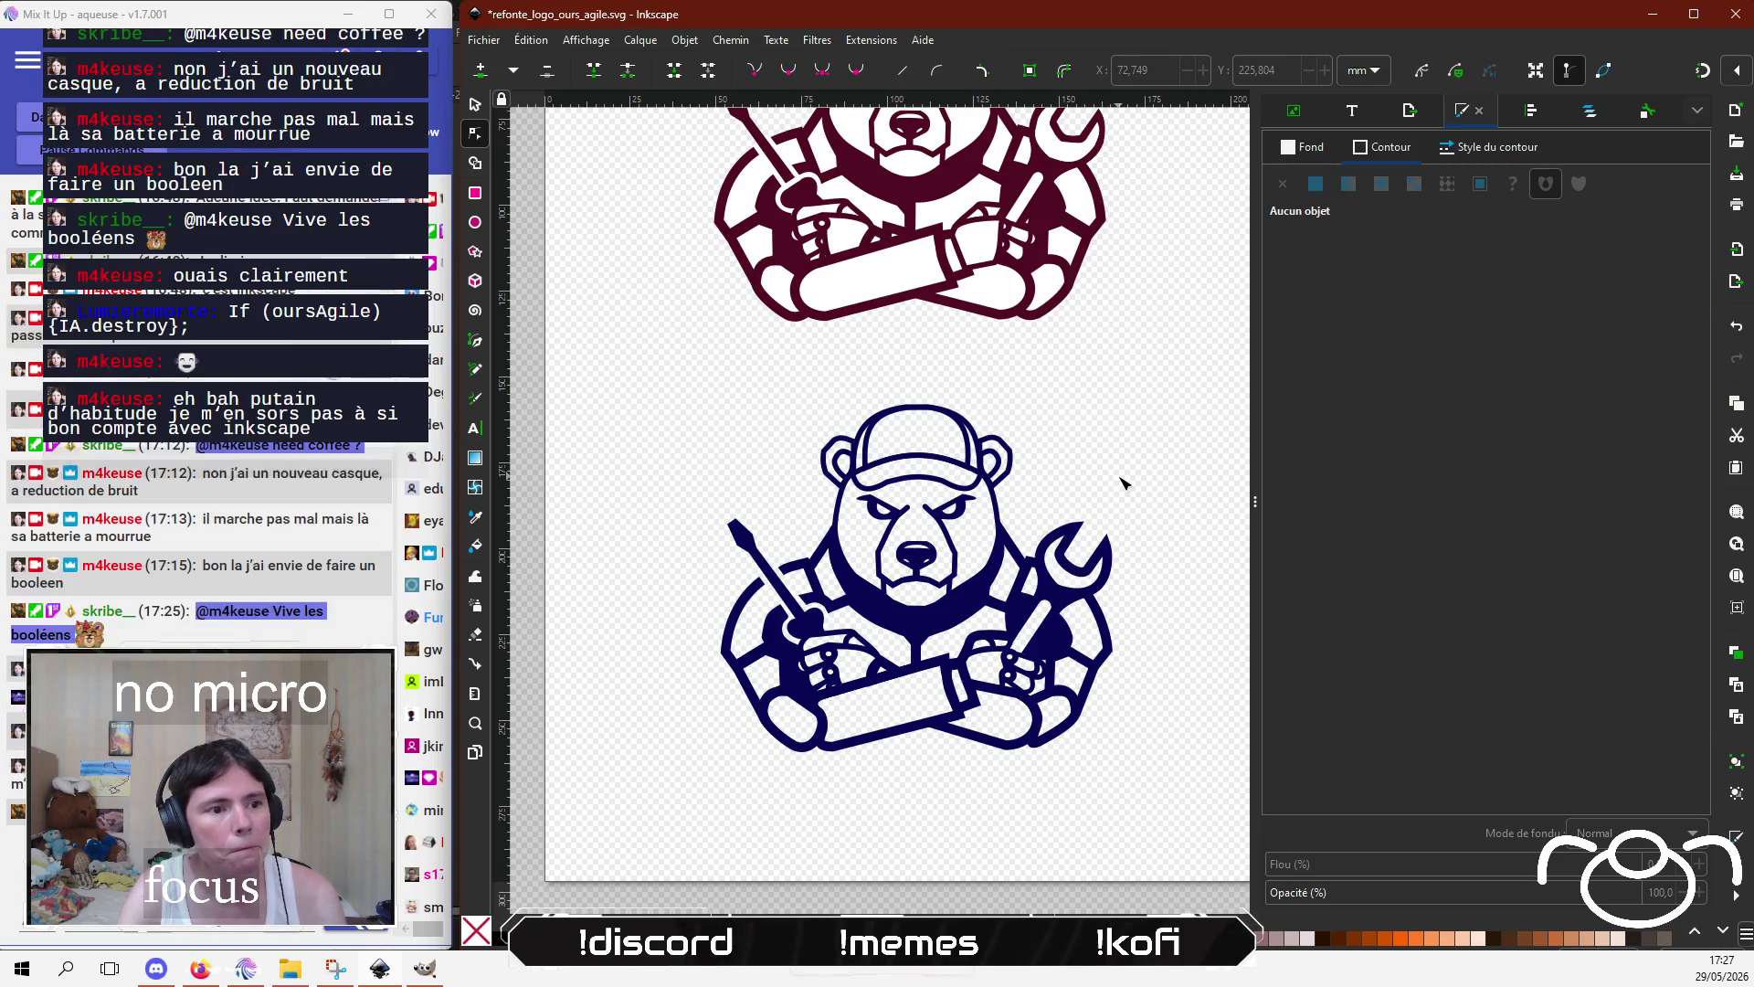
{"action": "scroll", "coordinate": [1110, 476], "scroll_direction": "up", "scroll_amount": 1}
{"action": "mouse_move", "coordinate": [1101, 470]}
{"action": "left_mouse_down"}
{"action": "mouse_move", "coordinate": [1101, 597]}
{"action": "mouse_move", "coordinate": [1089, 467]}
{"action": "left_mouse_up"}
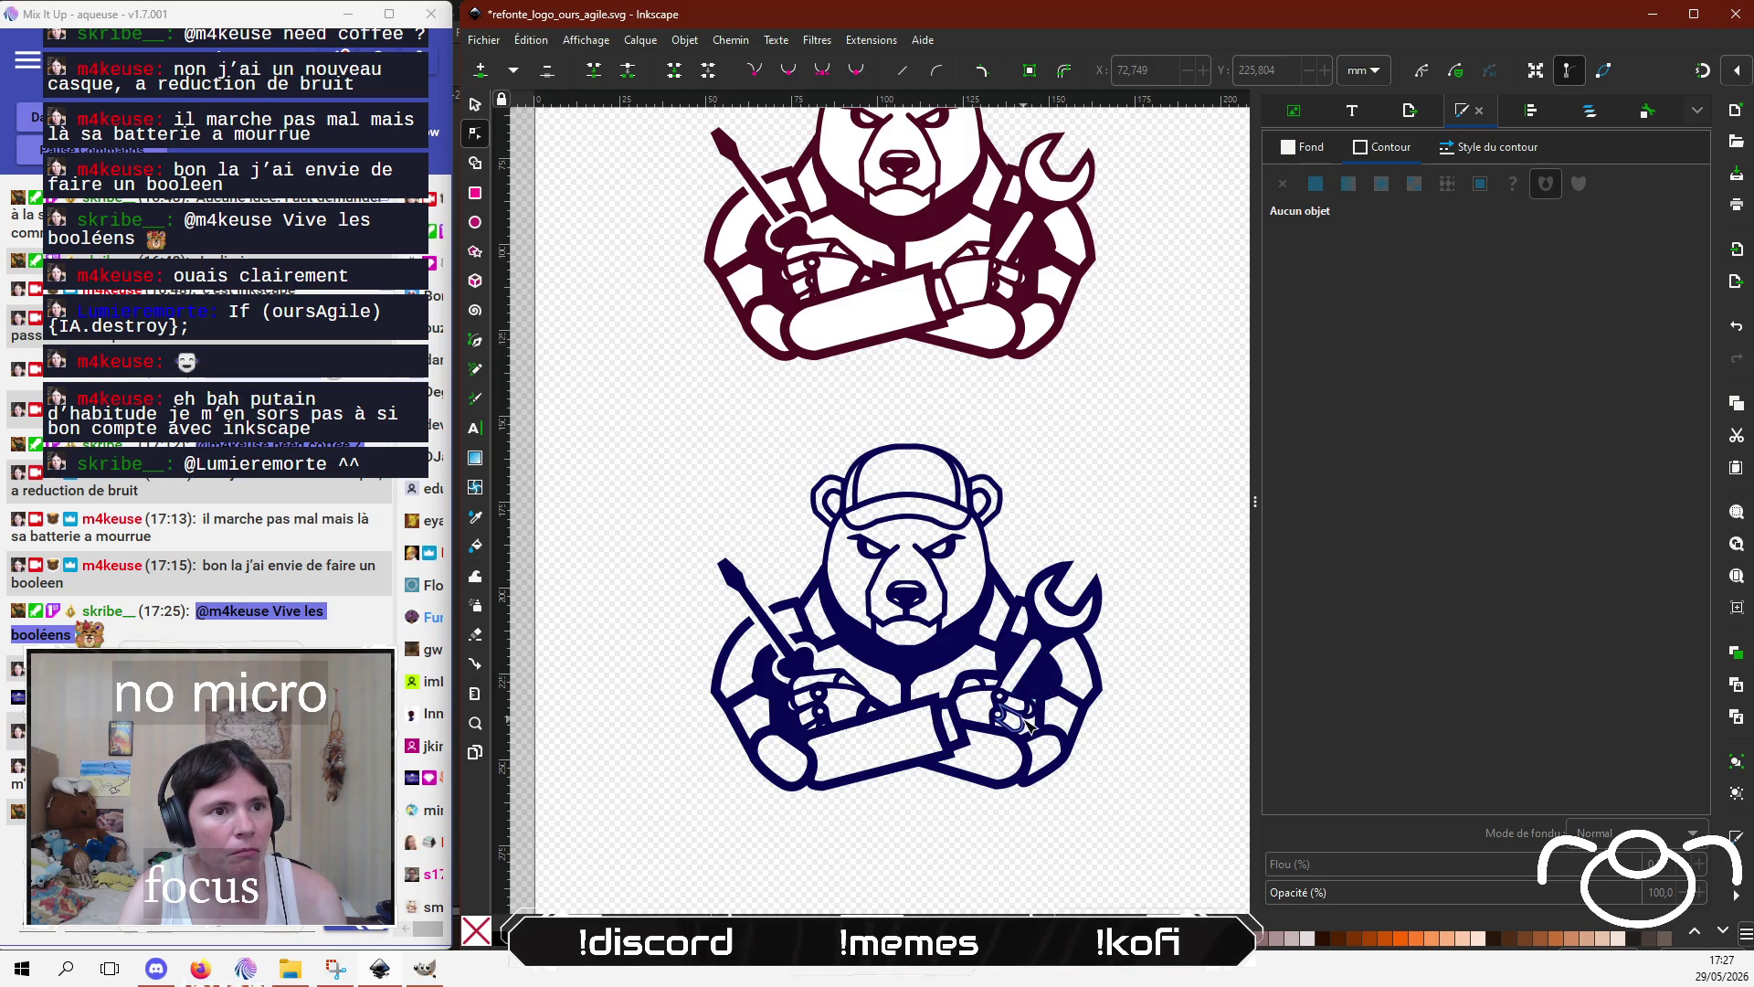
{"action": "scroll", "coordinate": [1019, 727], "scroll_direction": "up", "scroll_amount": 1}
{"action": "scroll", "coordinate": [1019, 726], "scroll_direction": "up", "scroll_amount": 1}
{"action": "left_click", "coordinate": [1055, 651]}
{"action": "scroll", "coordinate": [1052, 672], "scroll_direction": "up", "scroll_amount": 2}
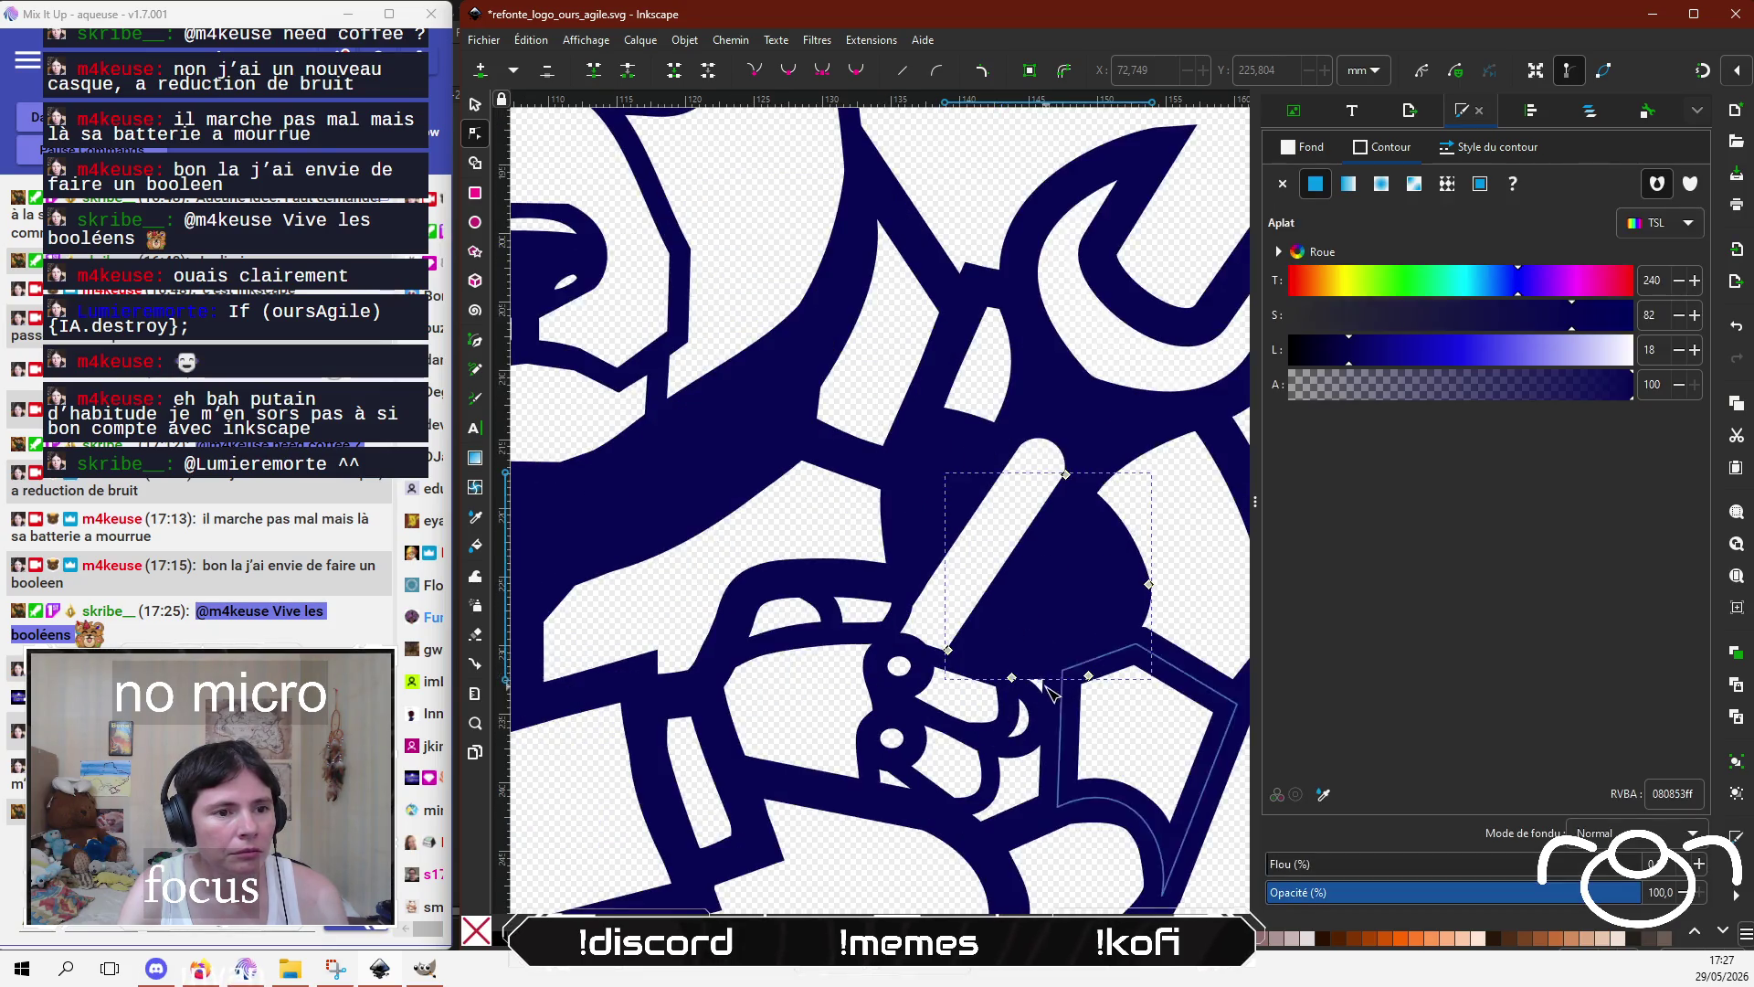
Step: Raise the arm shape's bottom node slightly beside the wrench paw
{"action": "left_click_drag", "start_coordinate": [1013, 678], "coordinate": [1012, 671]}
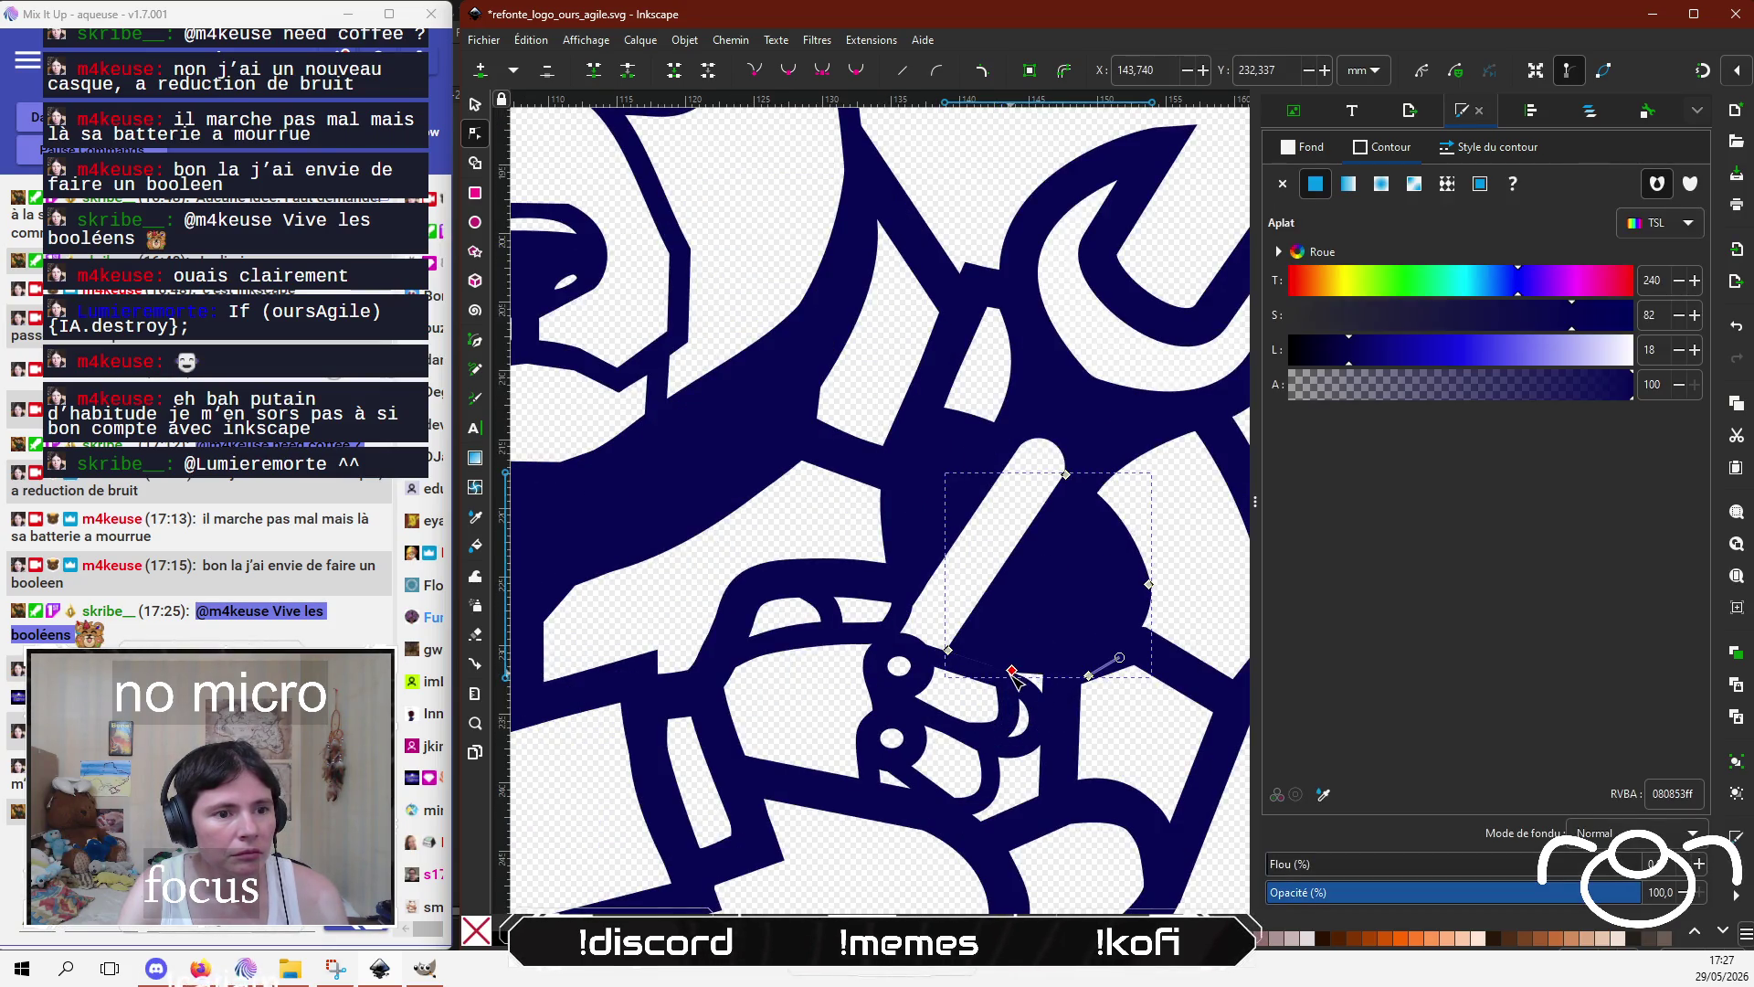
{"action": "key", "text": "Escape"}
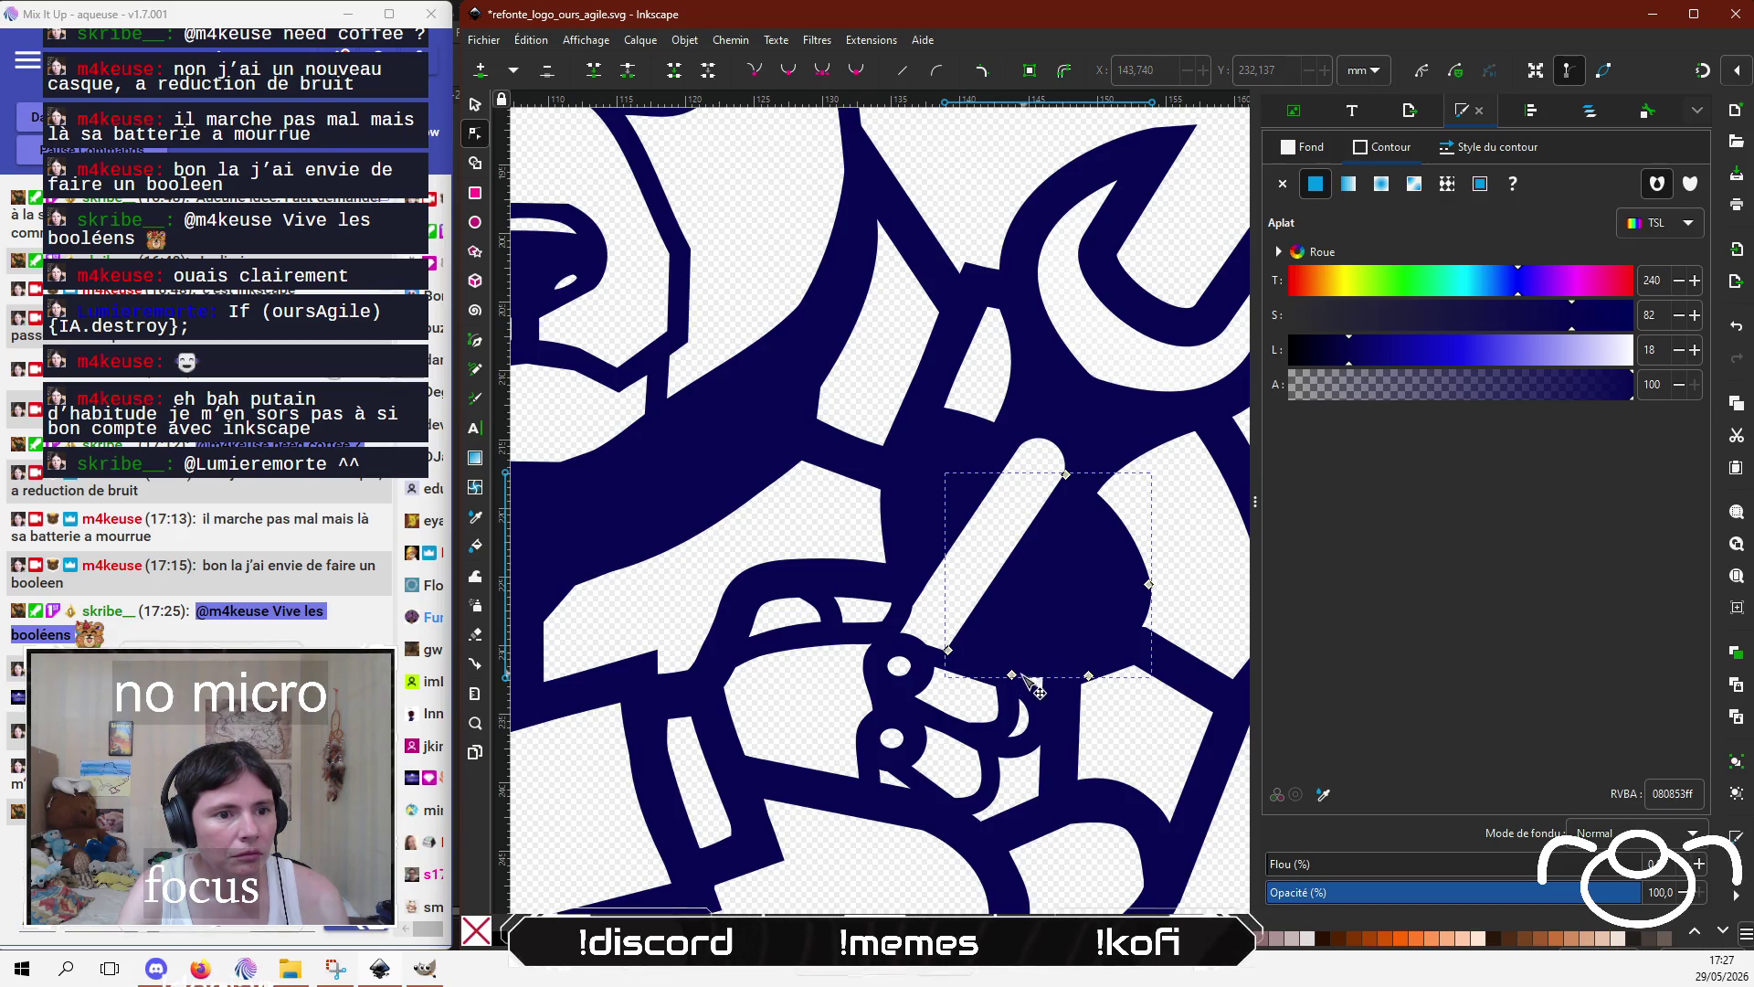
{"action": "scroll", "coordinate": [996, 711], "scroll_direction": "down", "scroll_amount": 2}
{"action": "scroll", "coordinate": [996, 711], "scroll_direction": "down", "scroll_amount": 1}
{"action": "scroll", "coordinate": [996, 711], "scroll_direction": "down", "scroll_amount": 2}
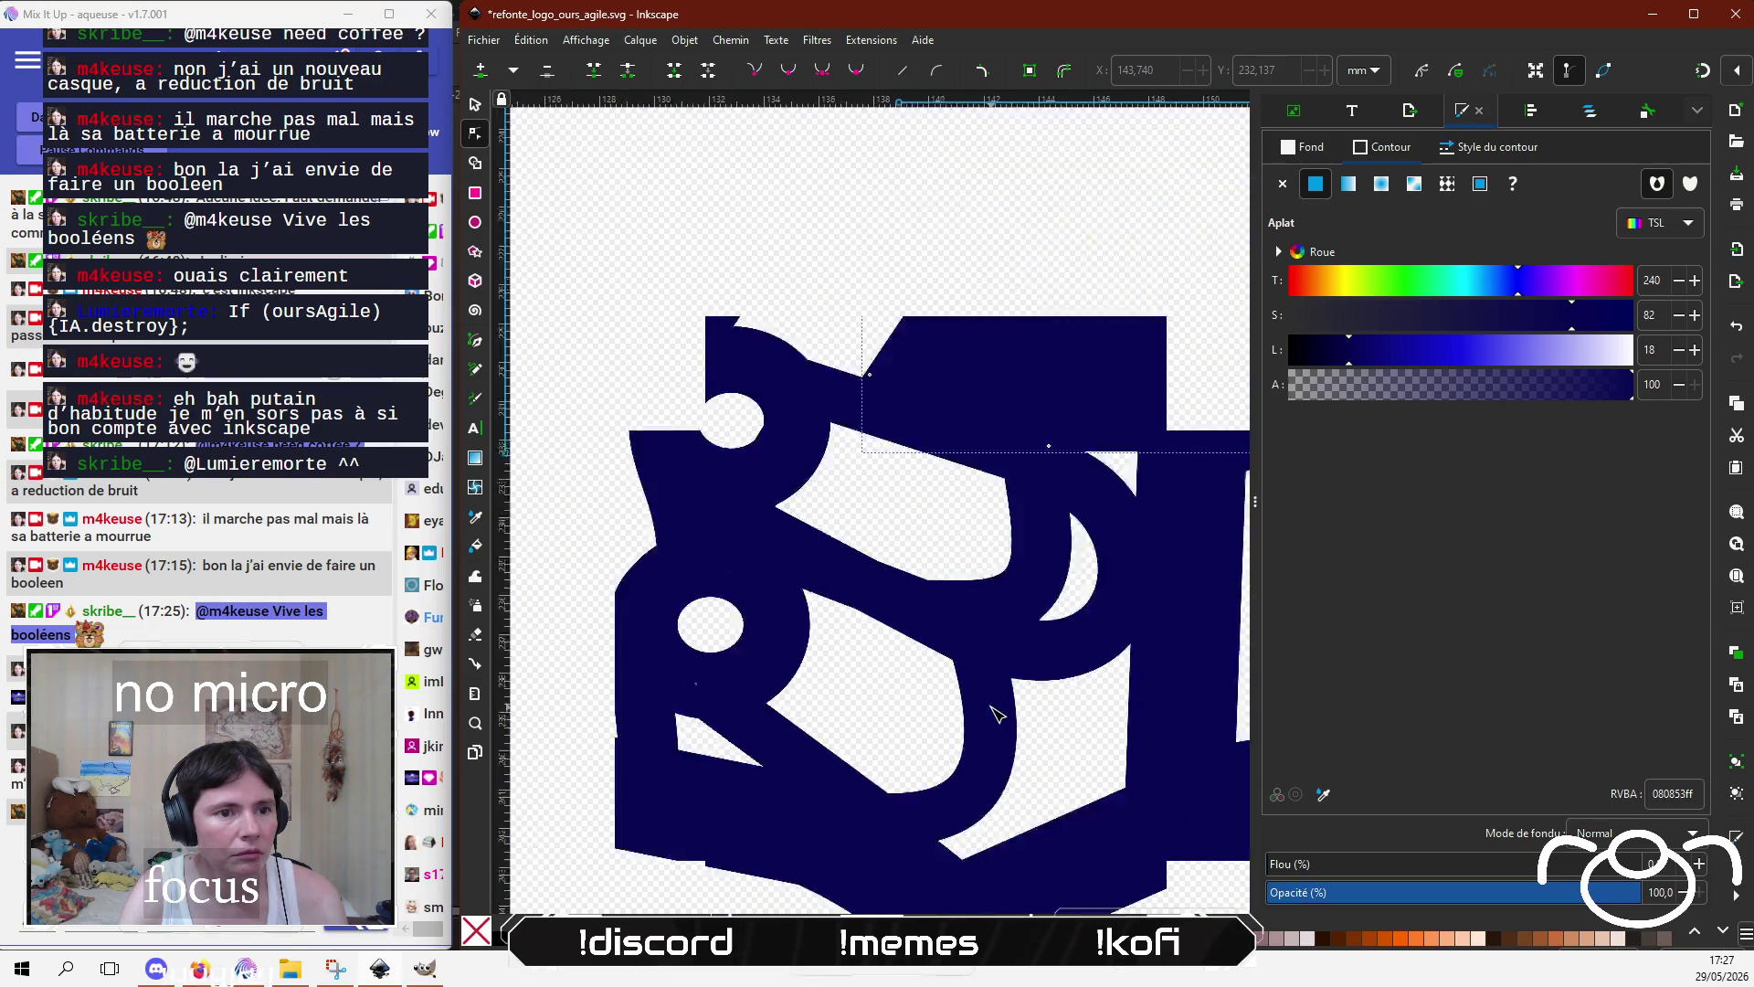
{"action": "scroll", "coordinate": [996, 711], "scroll_direction": "down", "scroll_amount": 2}
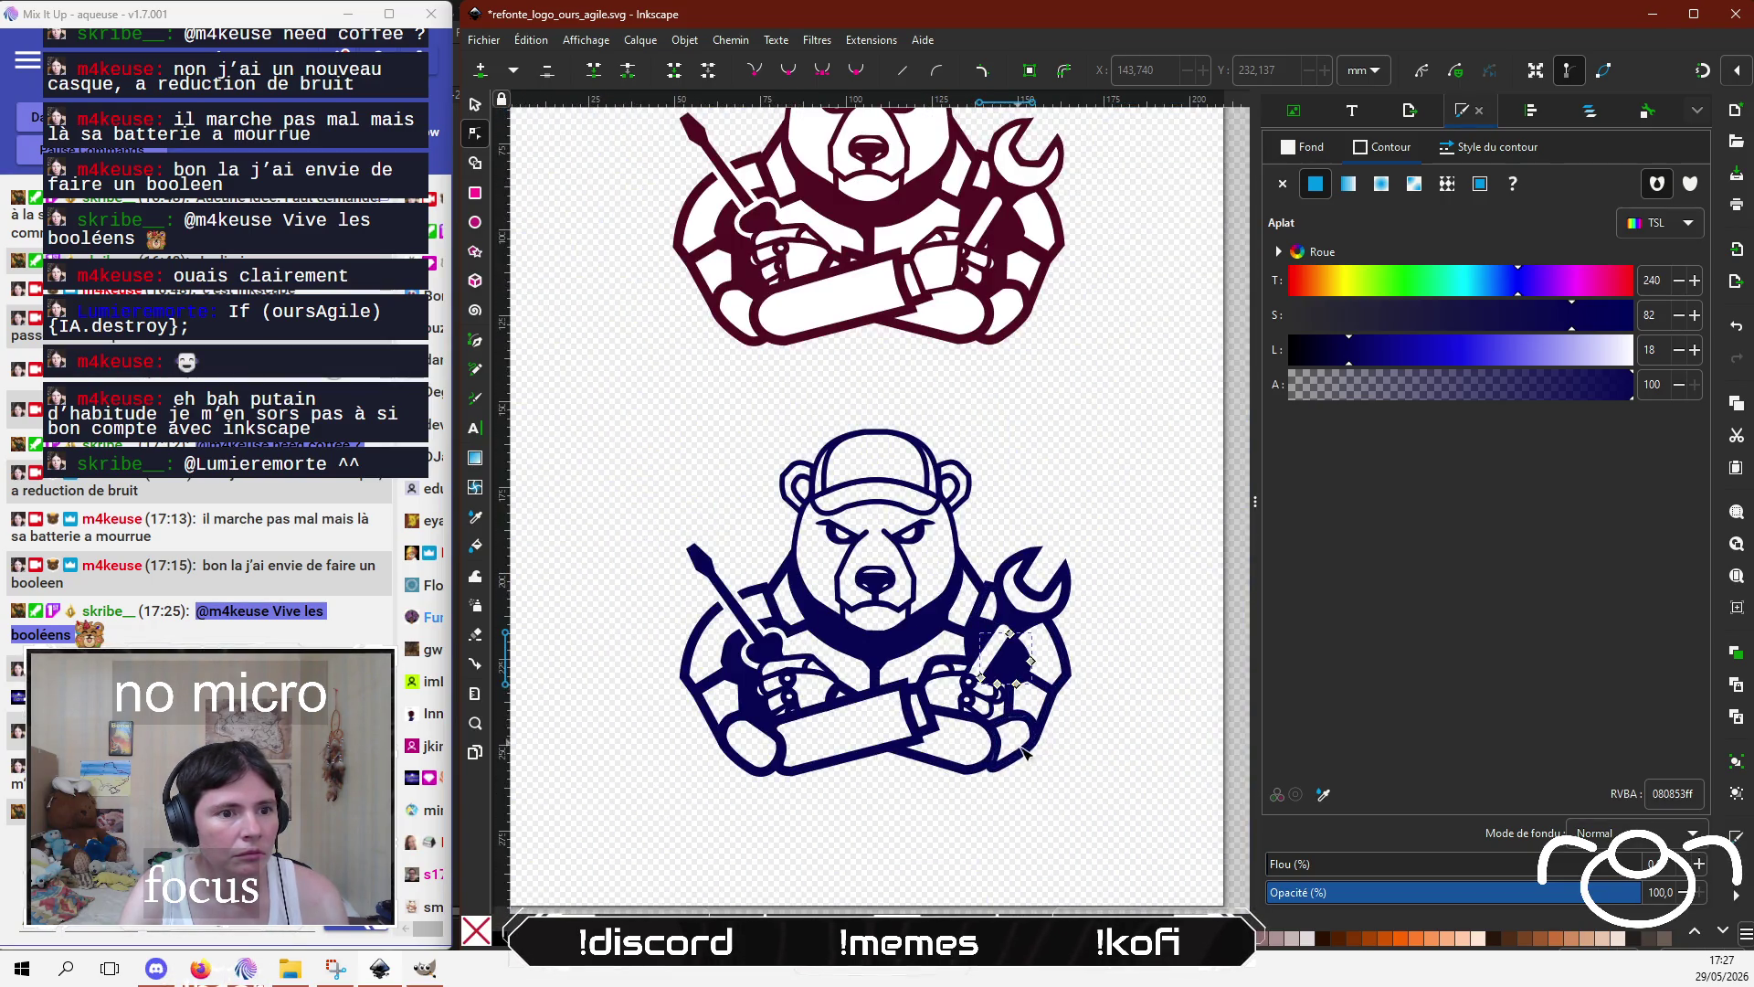
{"action": "scroll", "coordinate": [1023, 750], "scroll_direction": "up", "scroll_amount": 1}
Step: Zoom in and out around the wrench paw to check the arm path's bottom node
{"action": "left_click", "coordinate": [1065, 811]}
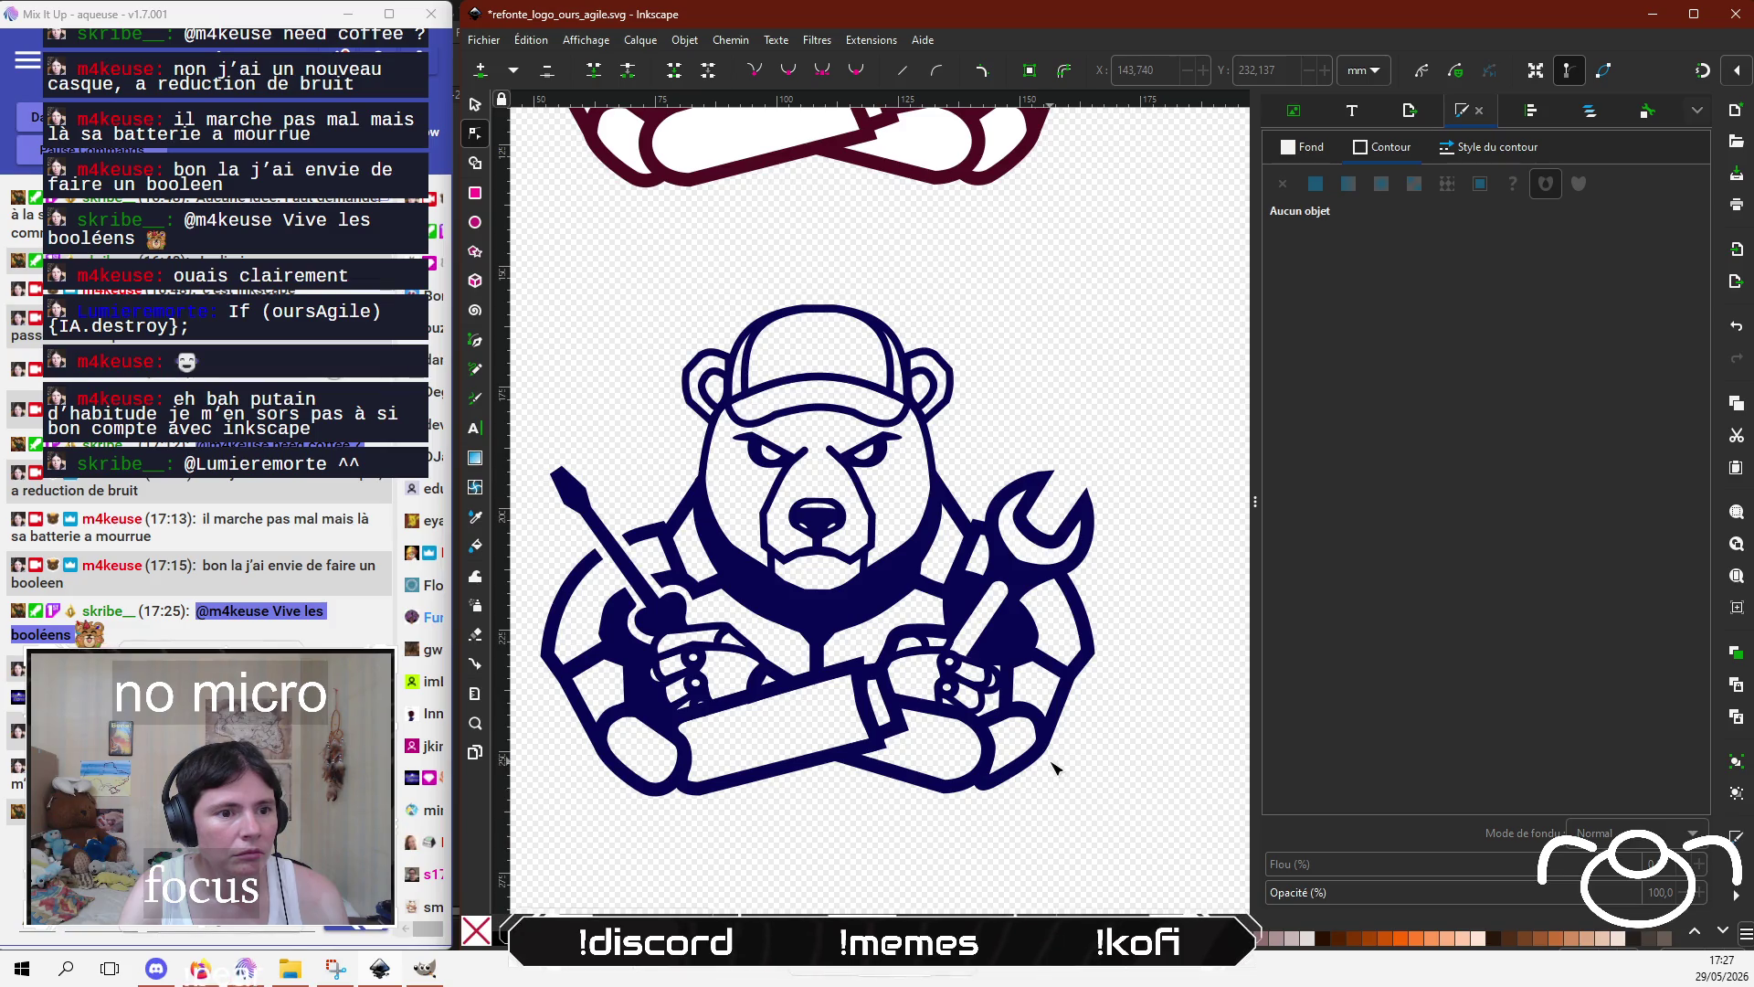
{"action": "scroll", "coordinate": [1056, 767], "scroll_direction": "up", "scroll_amount": 2}
{"action": "left_click", "coordinate": [947, 574]}
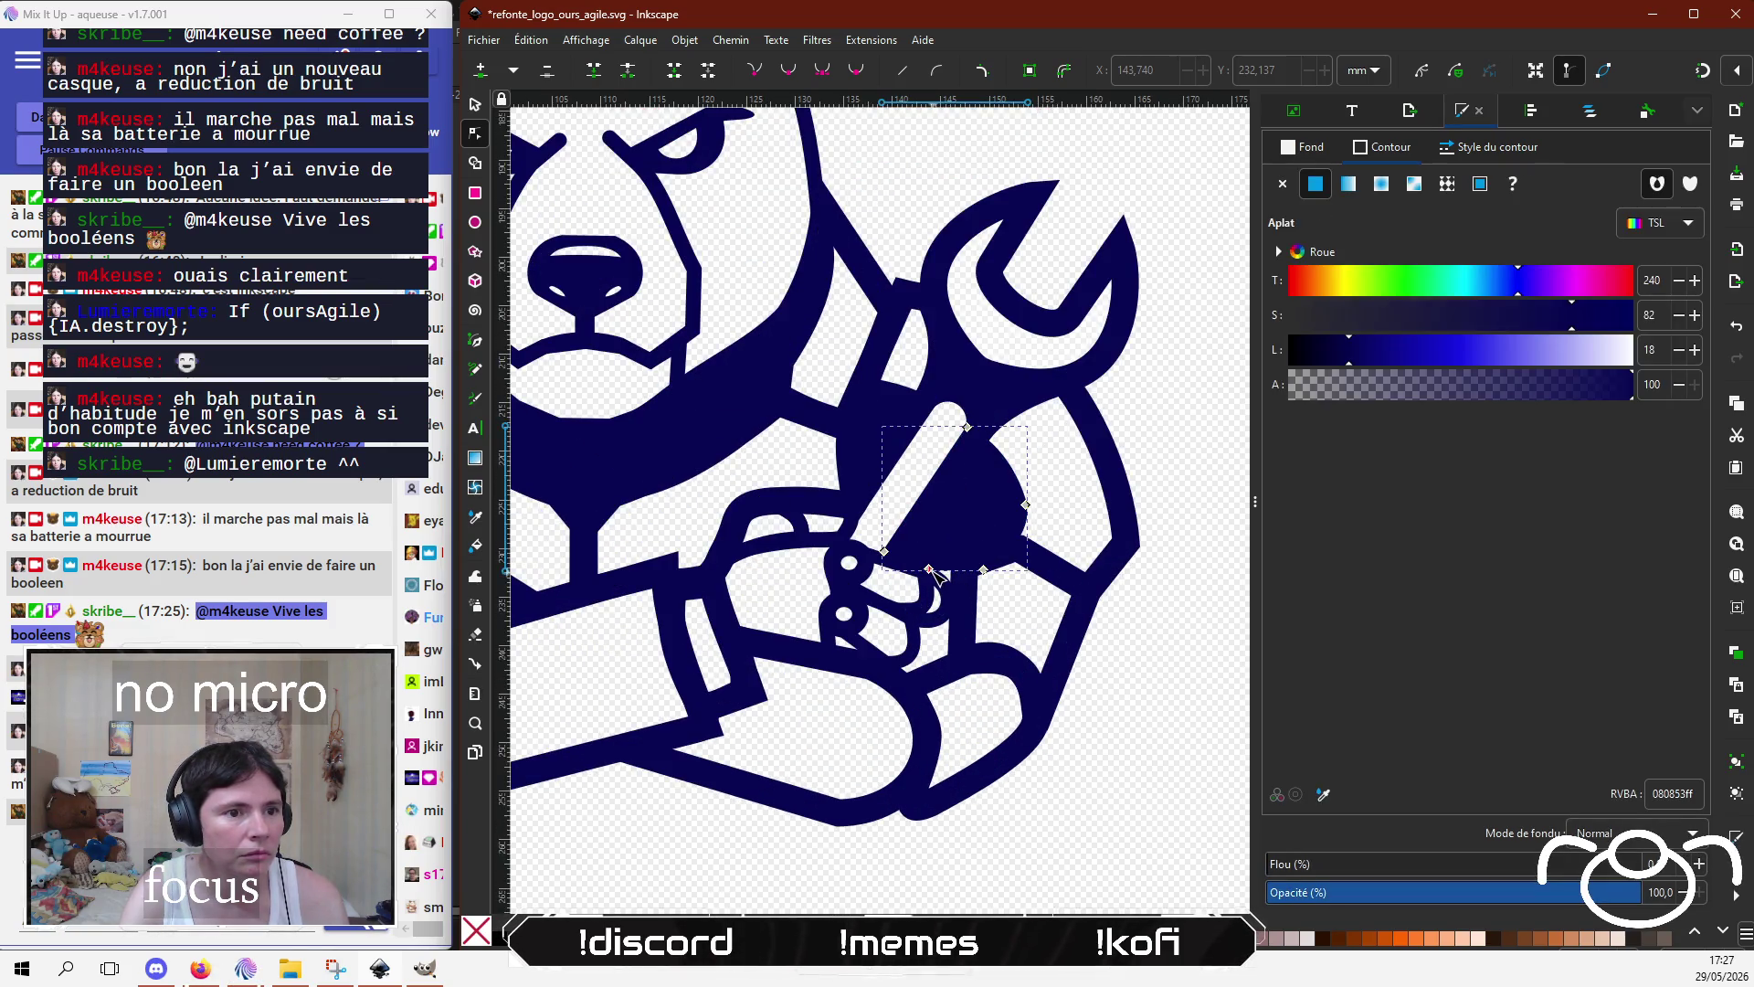
{"action": "left_click", "coordinate": [942, 578]}
{"action": "scroll", "coordinate": [1085, 792], "scroll_direction": "down", "scroll_amount": 1}
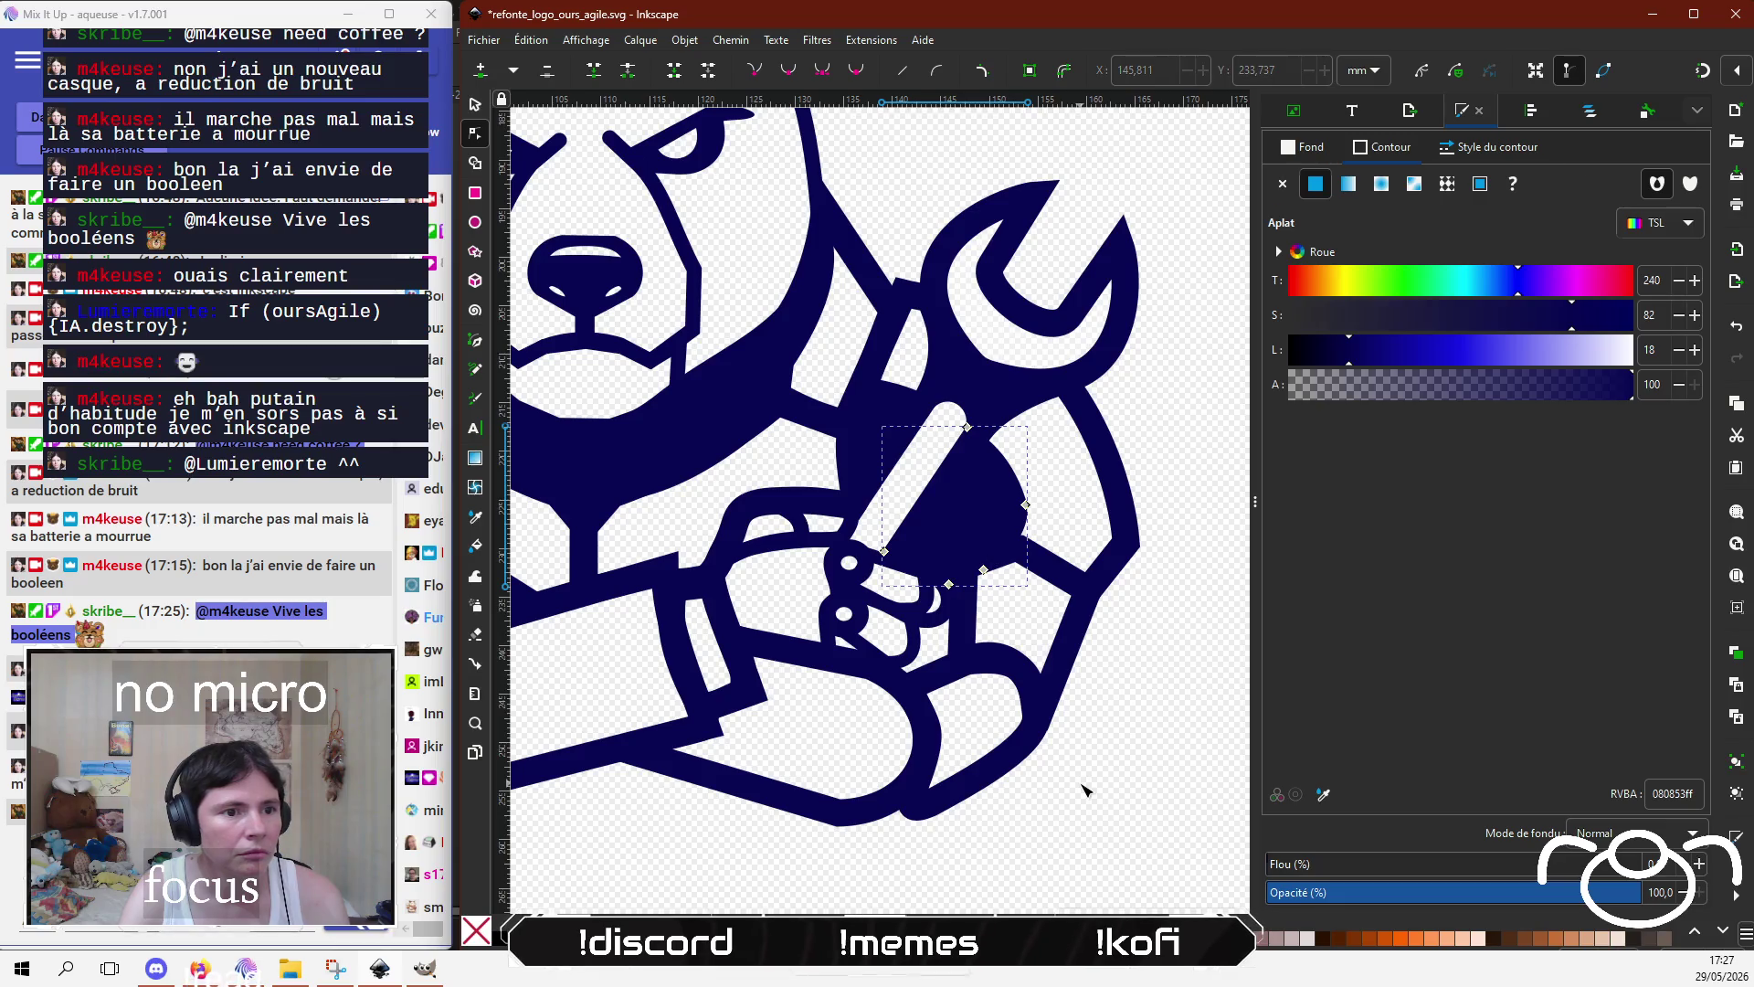
{"action": "left_click", "coordinate": [1085, 791]}
{"action": "scroll", "coordinate": [1084, 791], "scroll_direction": "down", "scroll_amount": 1}
{"action": "scroll", "coordinate": [1085, 791], "scroll_direction": "down", "scroll_amount": 1}
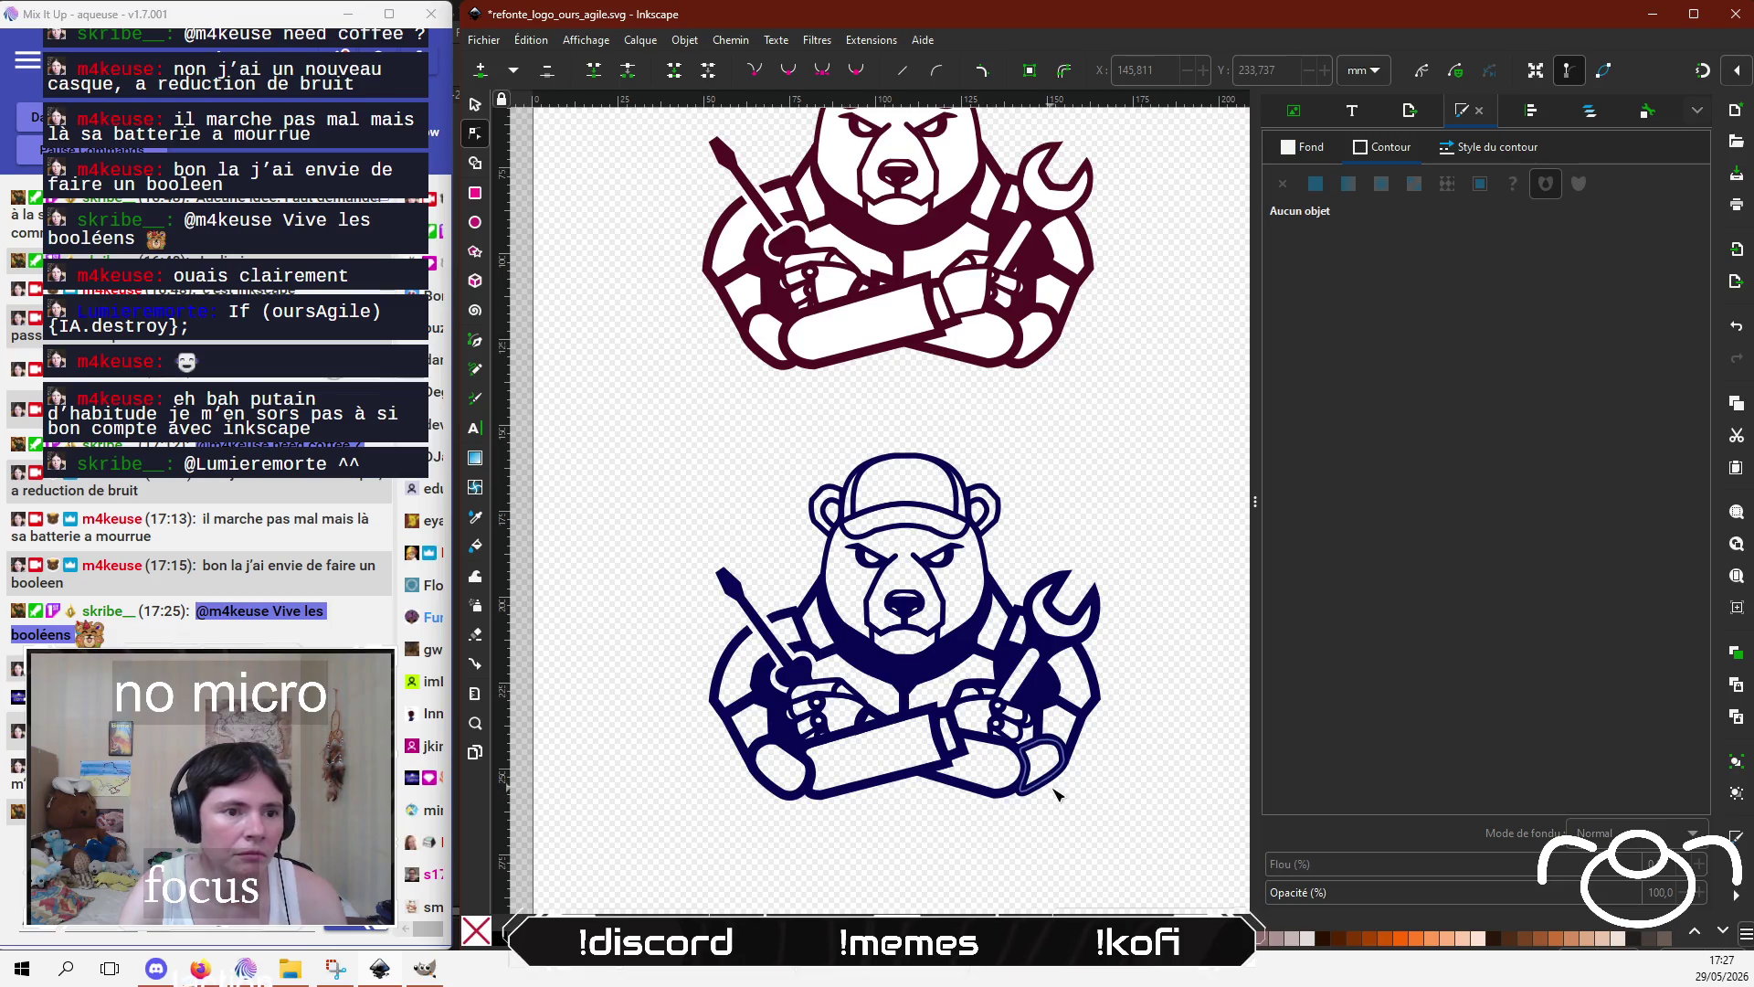
{"action": "scroll", "coordinate": [1057, 795], "scroll_direction": "up", "scroll_amount": 2}
{"action": "scroll", "coordinate": [1018, 716], "scroll_direction": "up", "scroll_amount": 2}
{"action": "scroll", "coordinate": [959, 584], "scroll_direction": "up", "scroll_amount": 2}
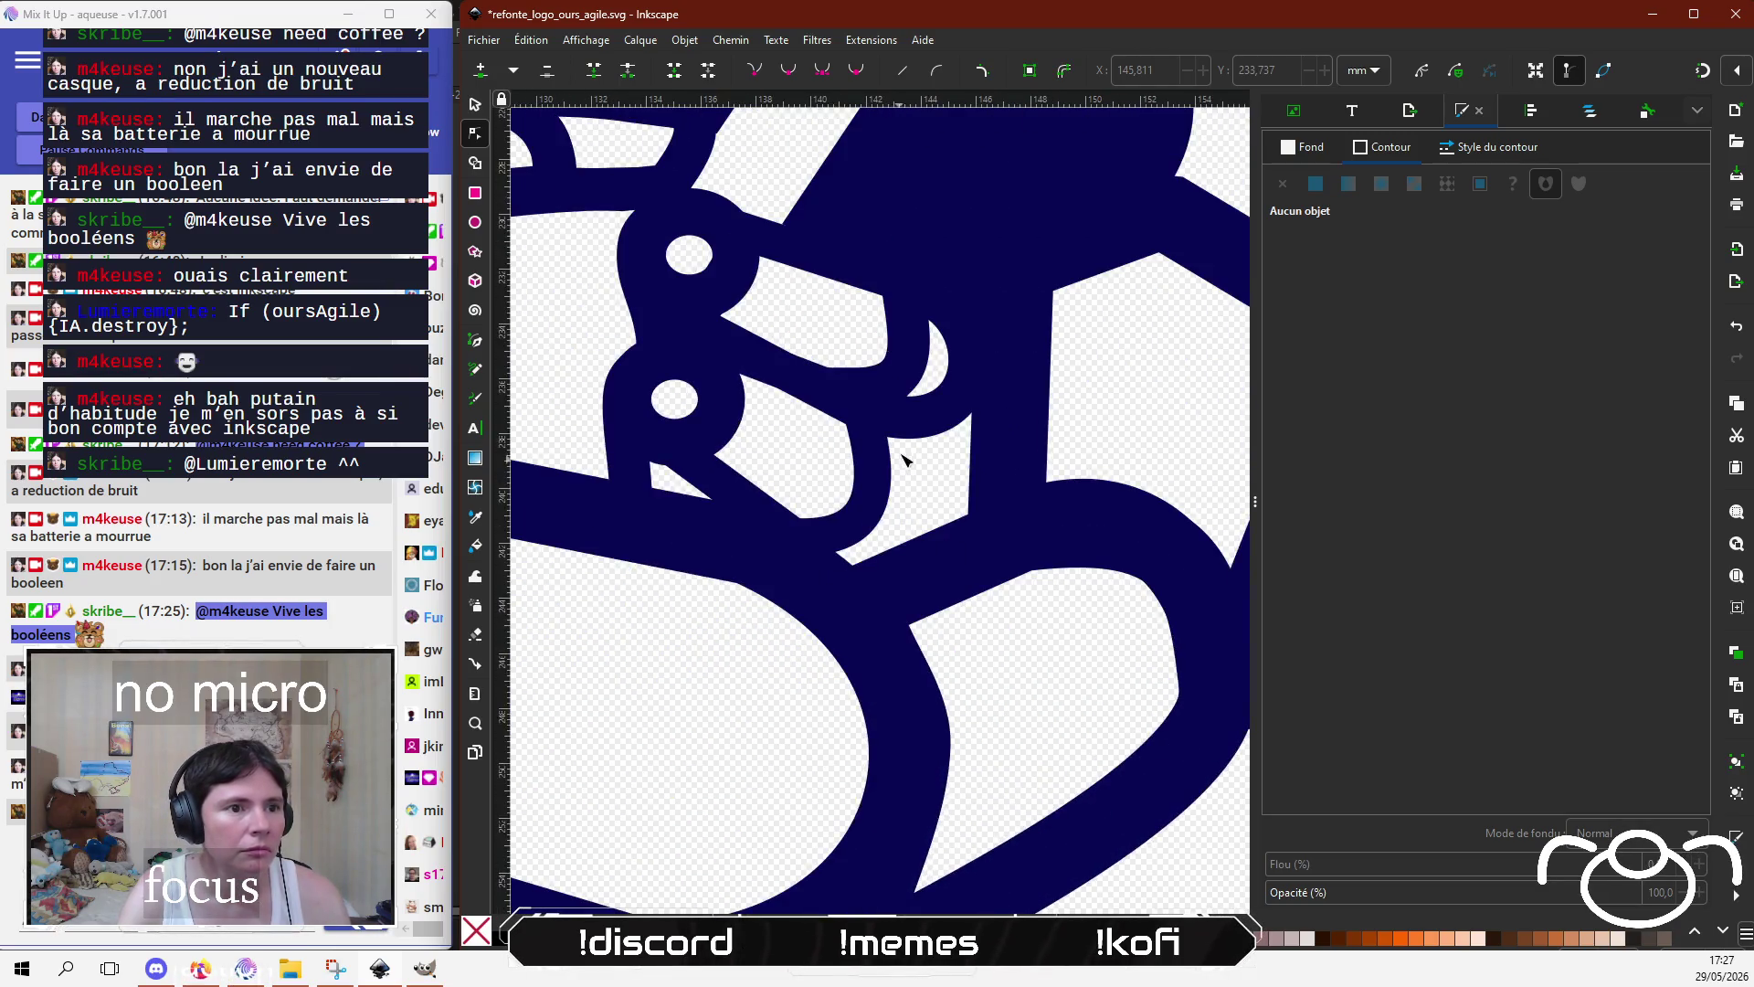
{"action": "scroll", "coordinate": [1013, 658], "scroll_direction": "up", "scroll_amount": 1}
{"action": "scroll", "coordinate": [1012, 658], "scroll_direction": "down", "scroll_amount": 1}
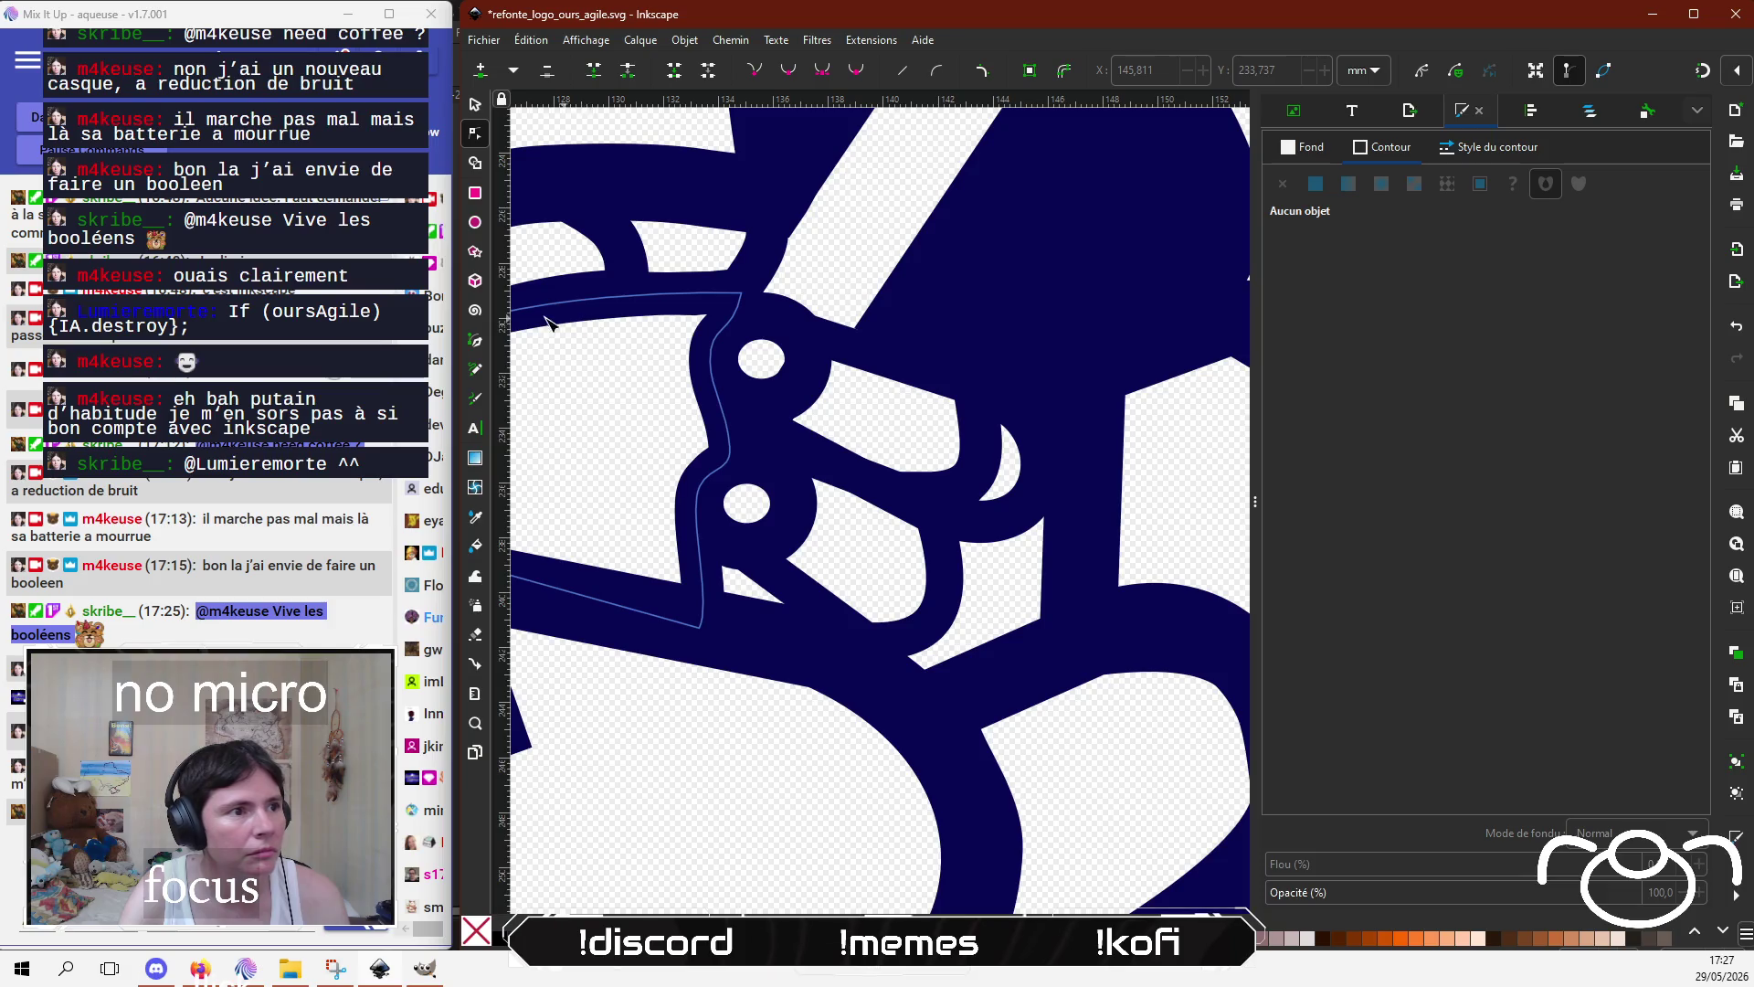
{"action": "left_click", "coordinate": [475, 341]}
Step: Draw a new closed angular outline beside the bear's paw
{"action": "left_click", "coordinate": [1057, 492]}
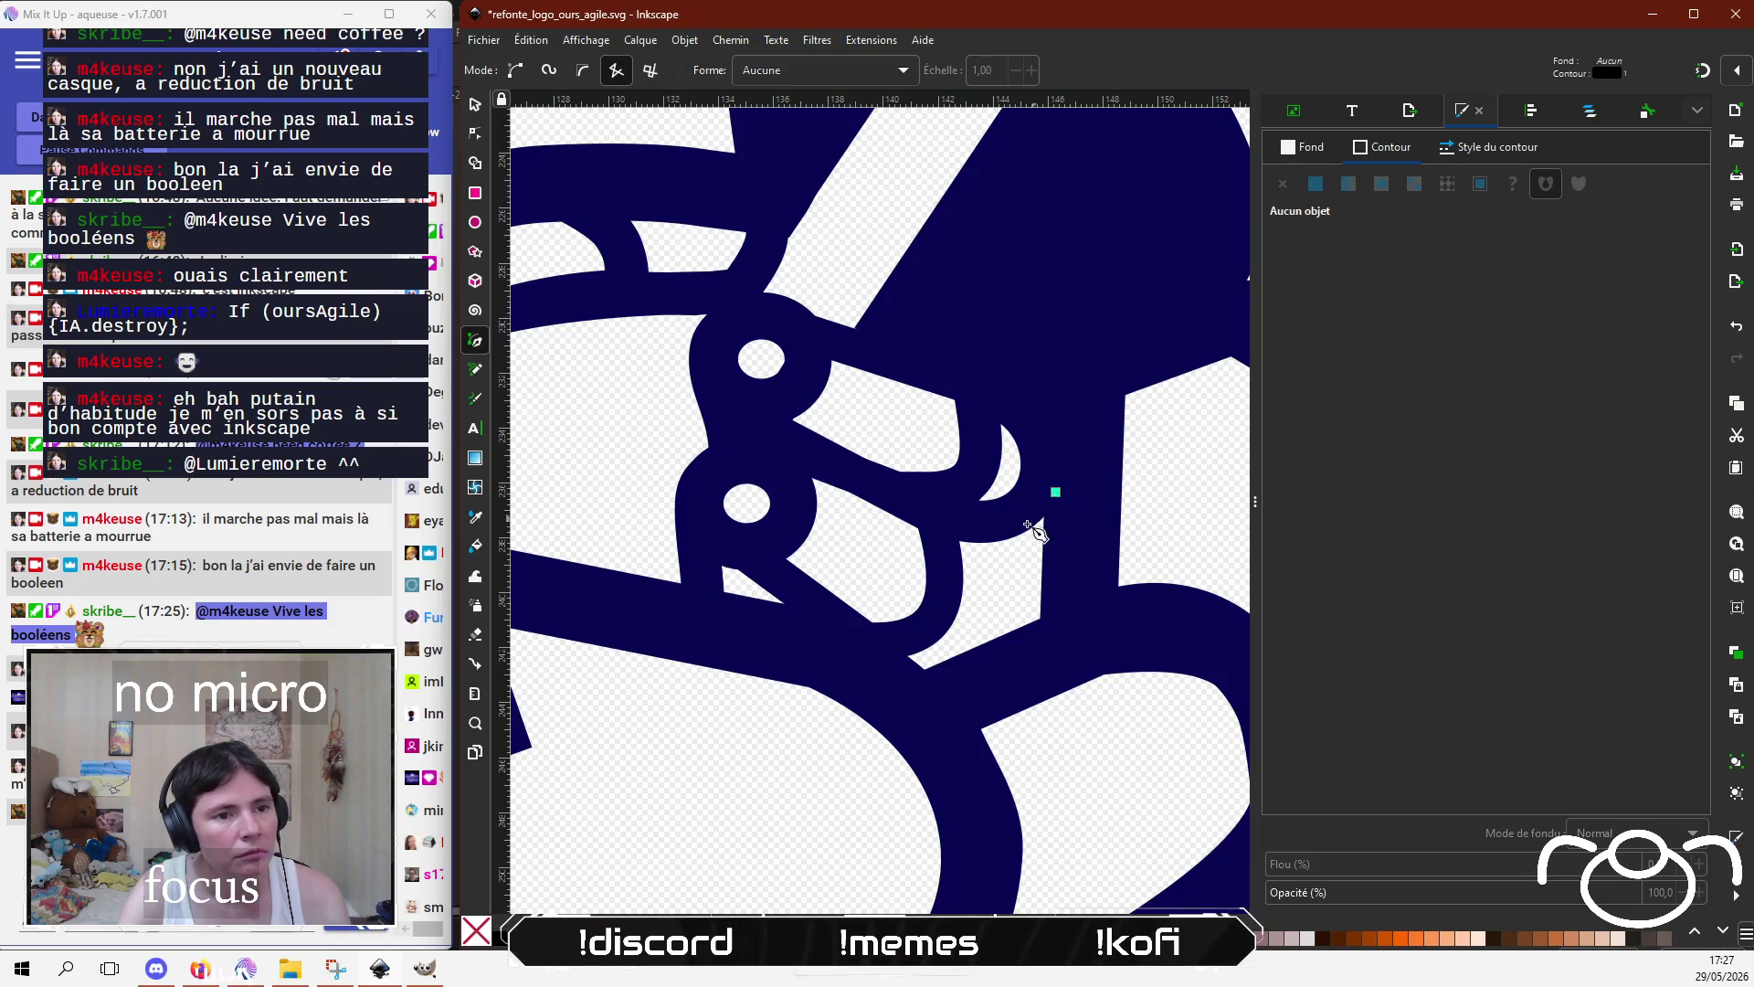
{"action": "left_click", "coordinate": [940, 527]}
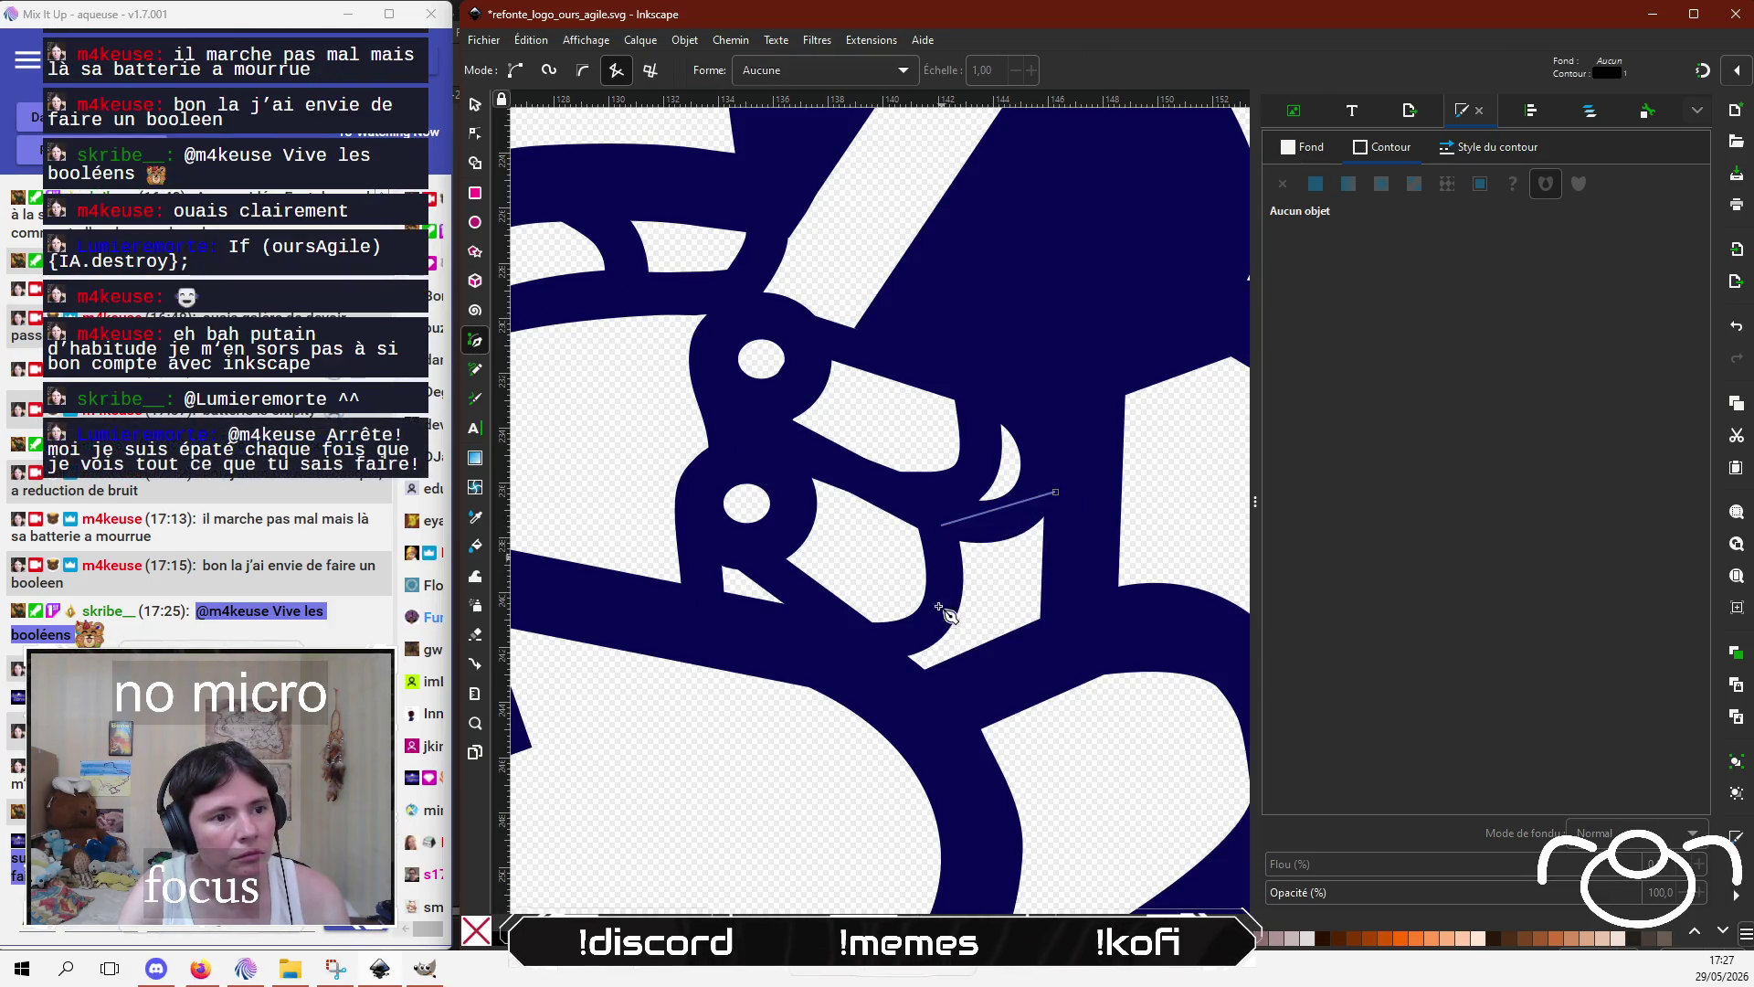
{"action": "left_click", "coordinate": [866, 671]}
{"action": "left_click", "coordinate": [927, 722]}
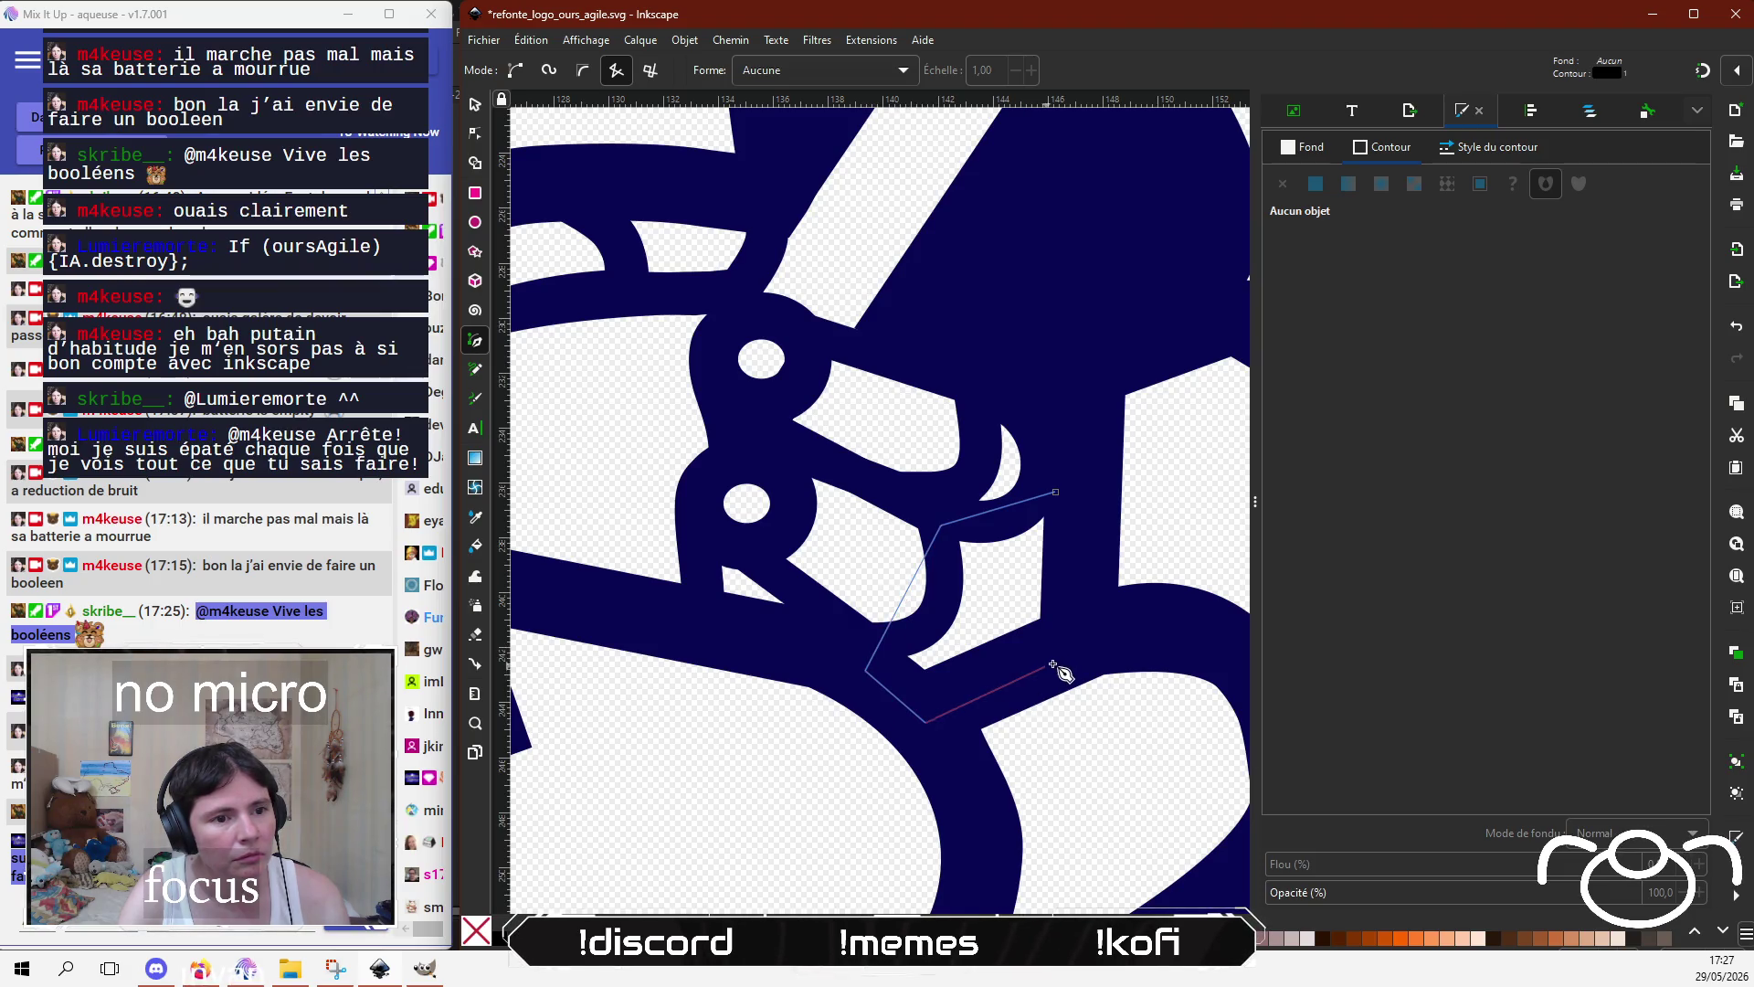
{"action": "left_click", "coordinate": [1075, 643]}
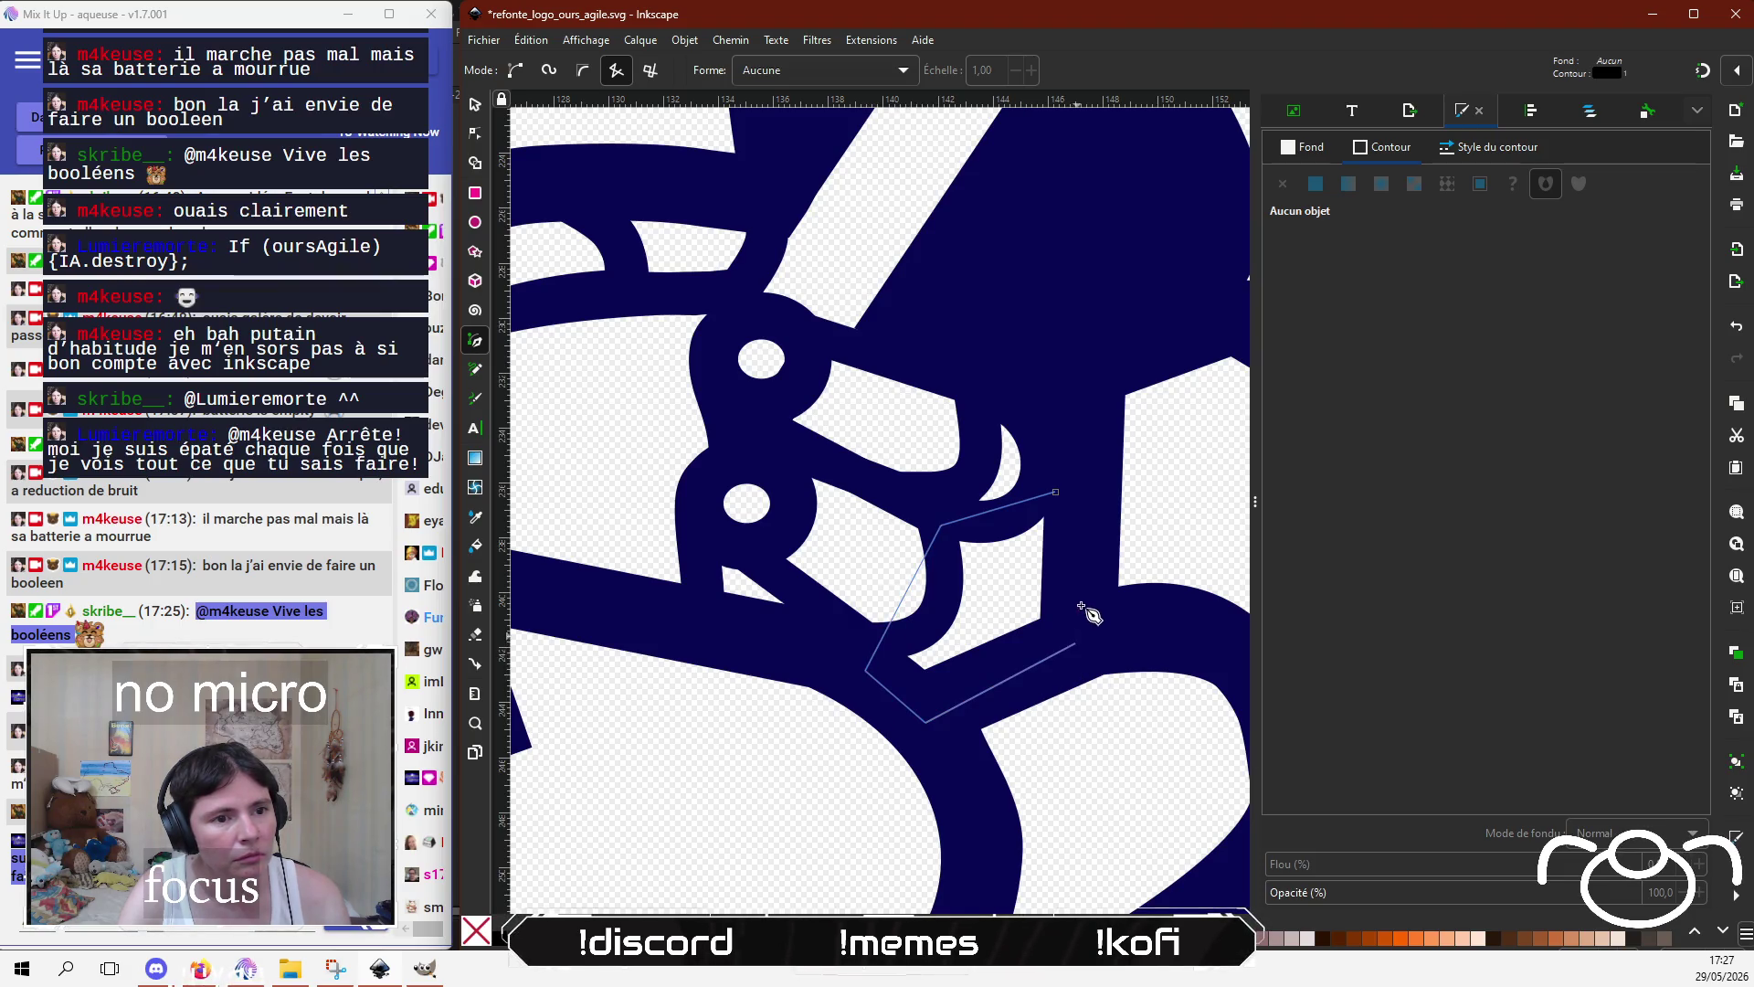
{"action": "left_click", "coordinate": [1057, 493]}
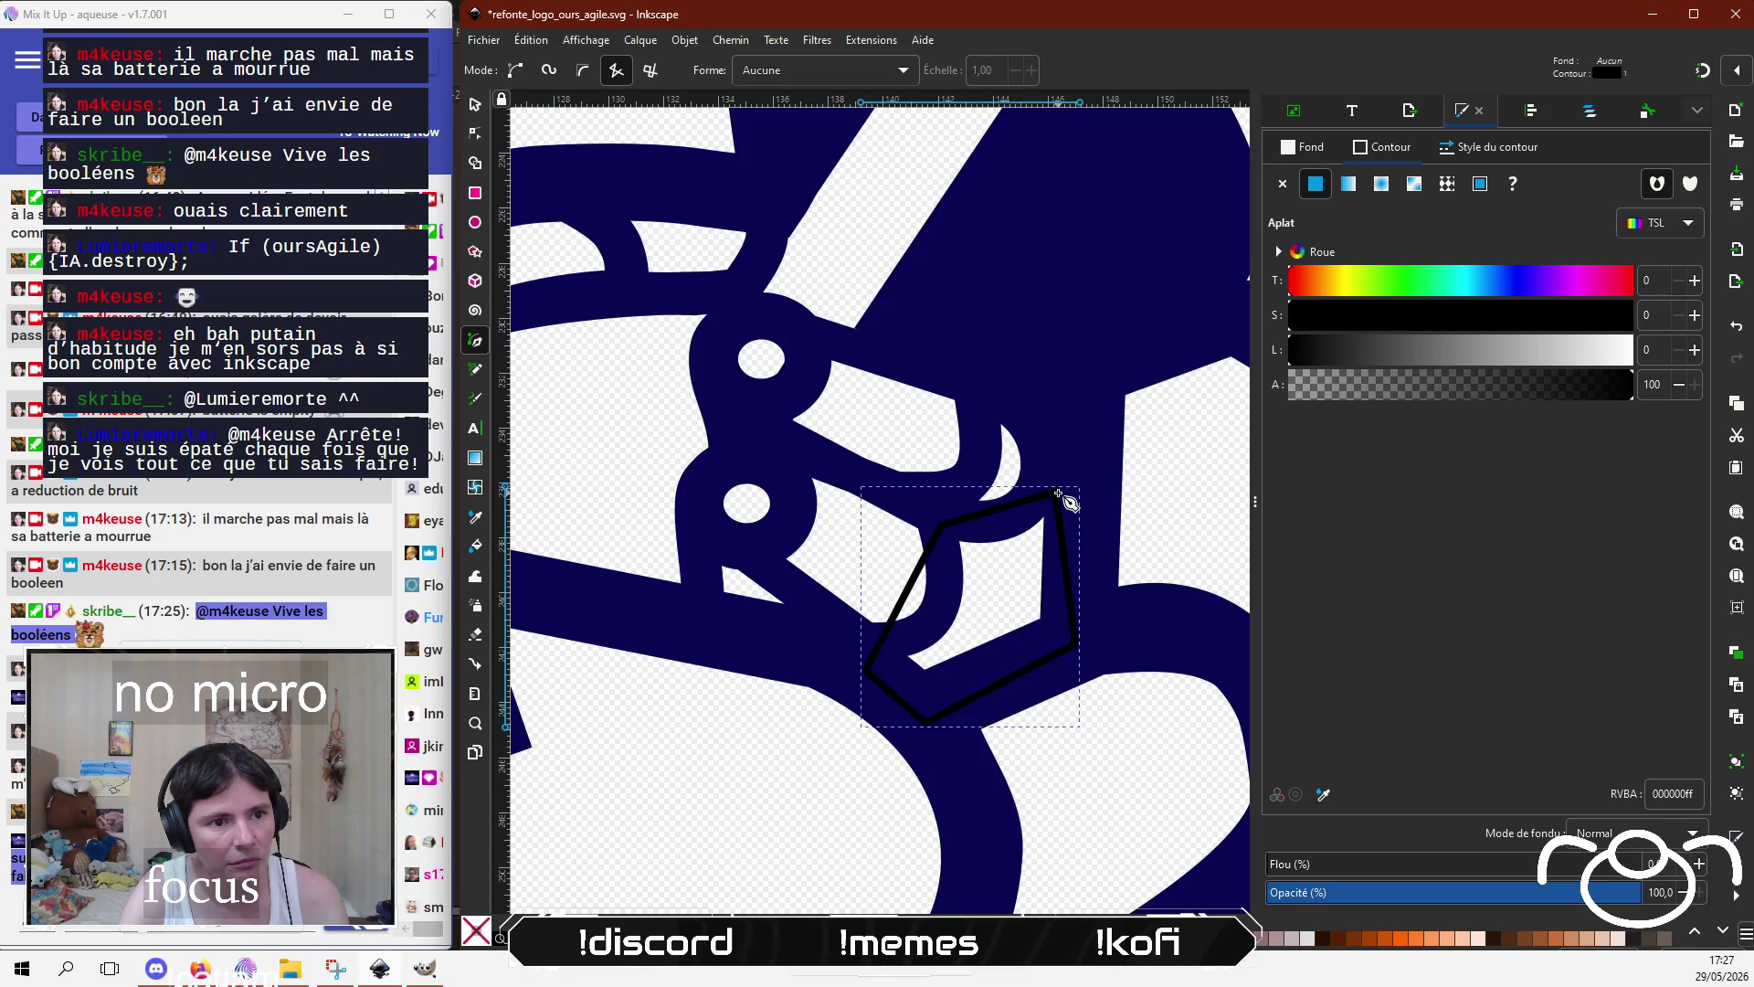
Step: Curve the new shape's edges and adjust its corners with the Node tool
{"action": "left_click", "coordinate": [474, 132]}
{"action": "left_click_drag", "start_coordinate": [911, 598], "coordinate": [940, 619]}
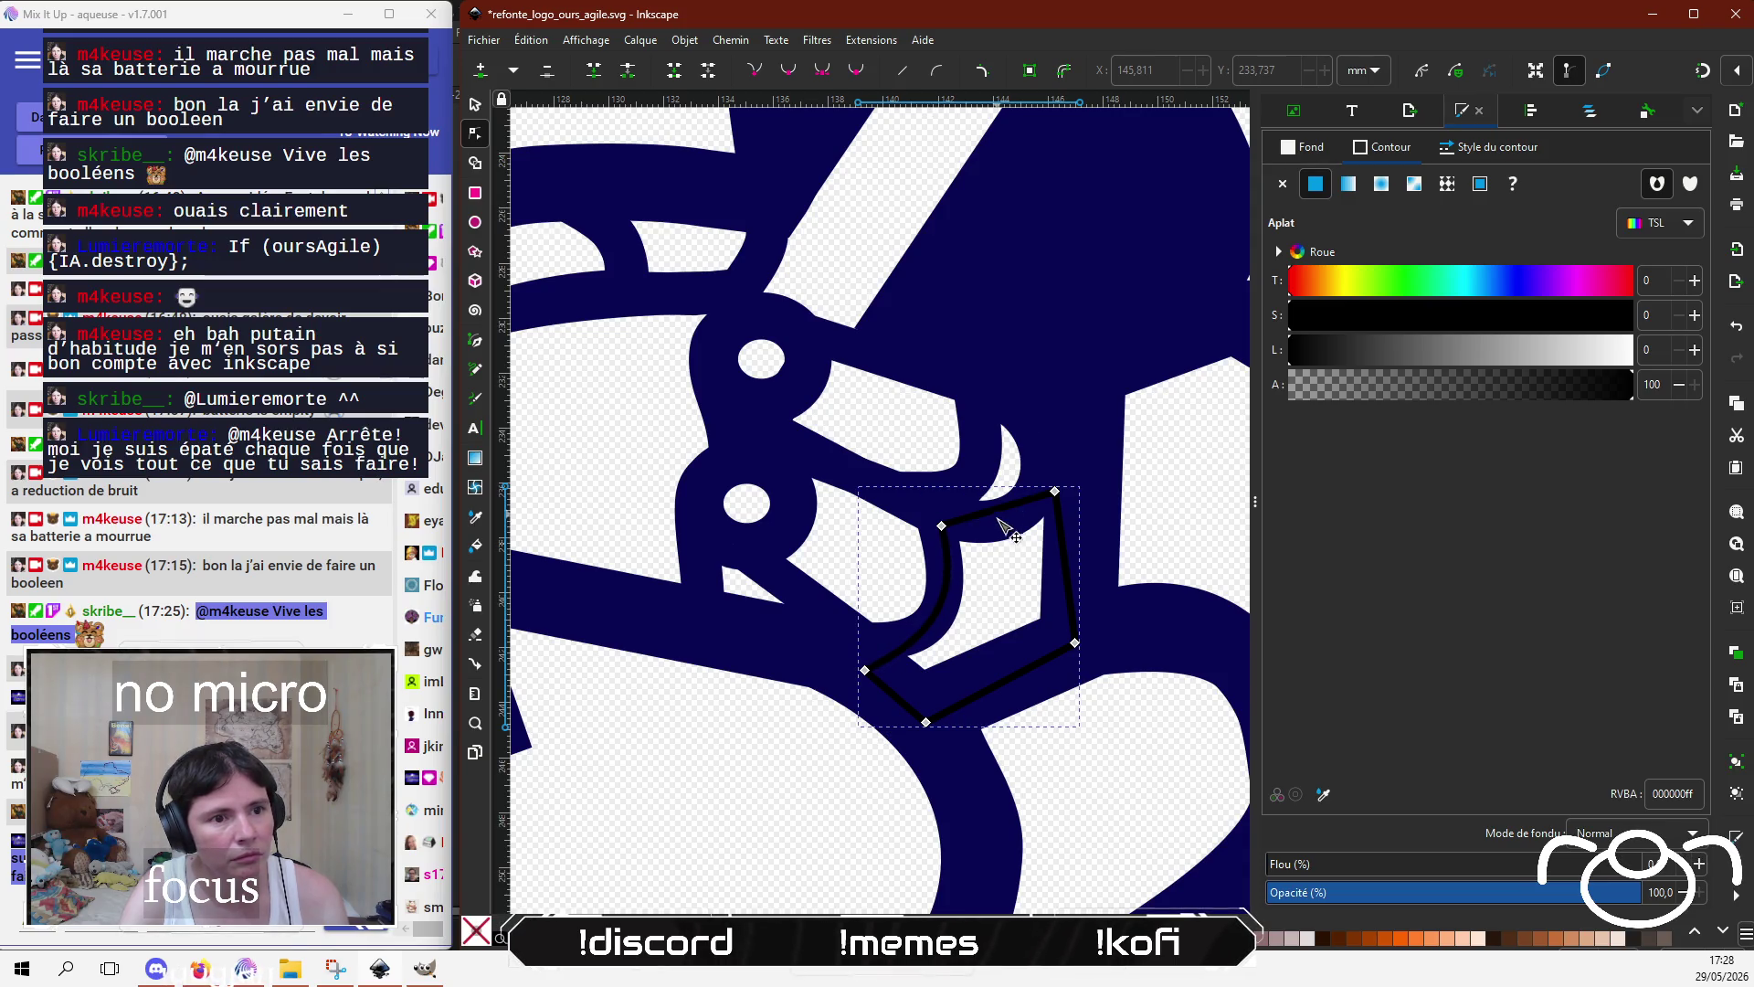
{"action": "left_click_drag", "start_coordinate": [1014, 533], "coordinate": [1011, 513]}
{"action": "left_click_drag", "start_coordinate": [1076, 644], "coordinate": [1046, 624]}
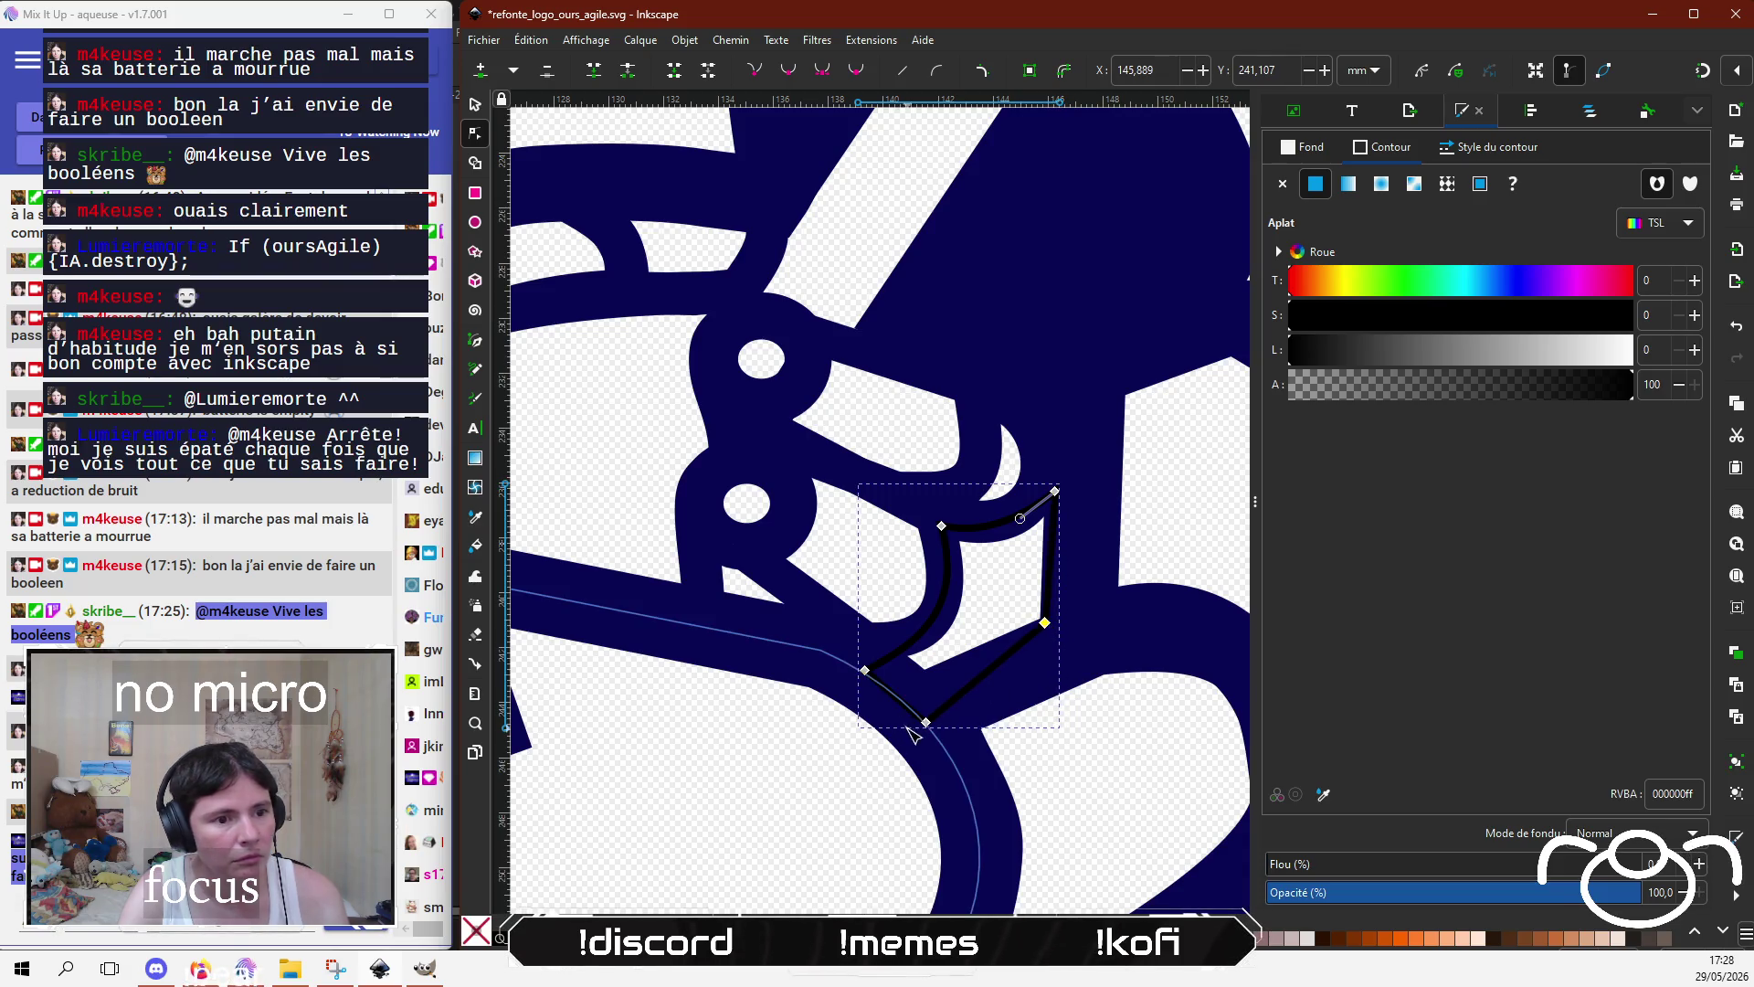
{"action": "left_click_drag", "start_coordinate": [926, 722], "coordinate": [905, 655]}
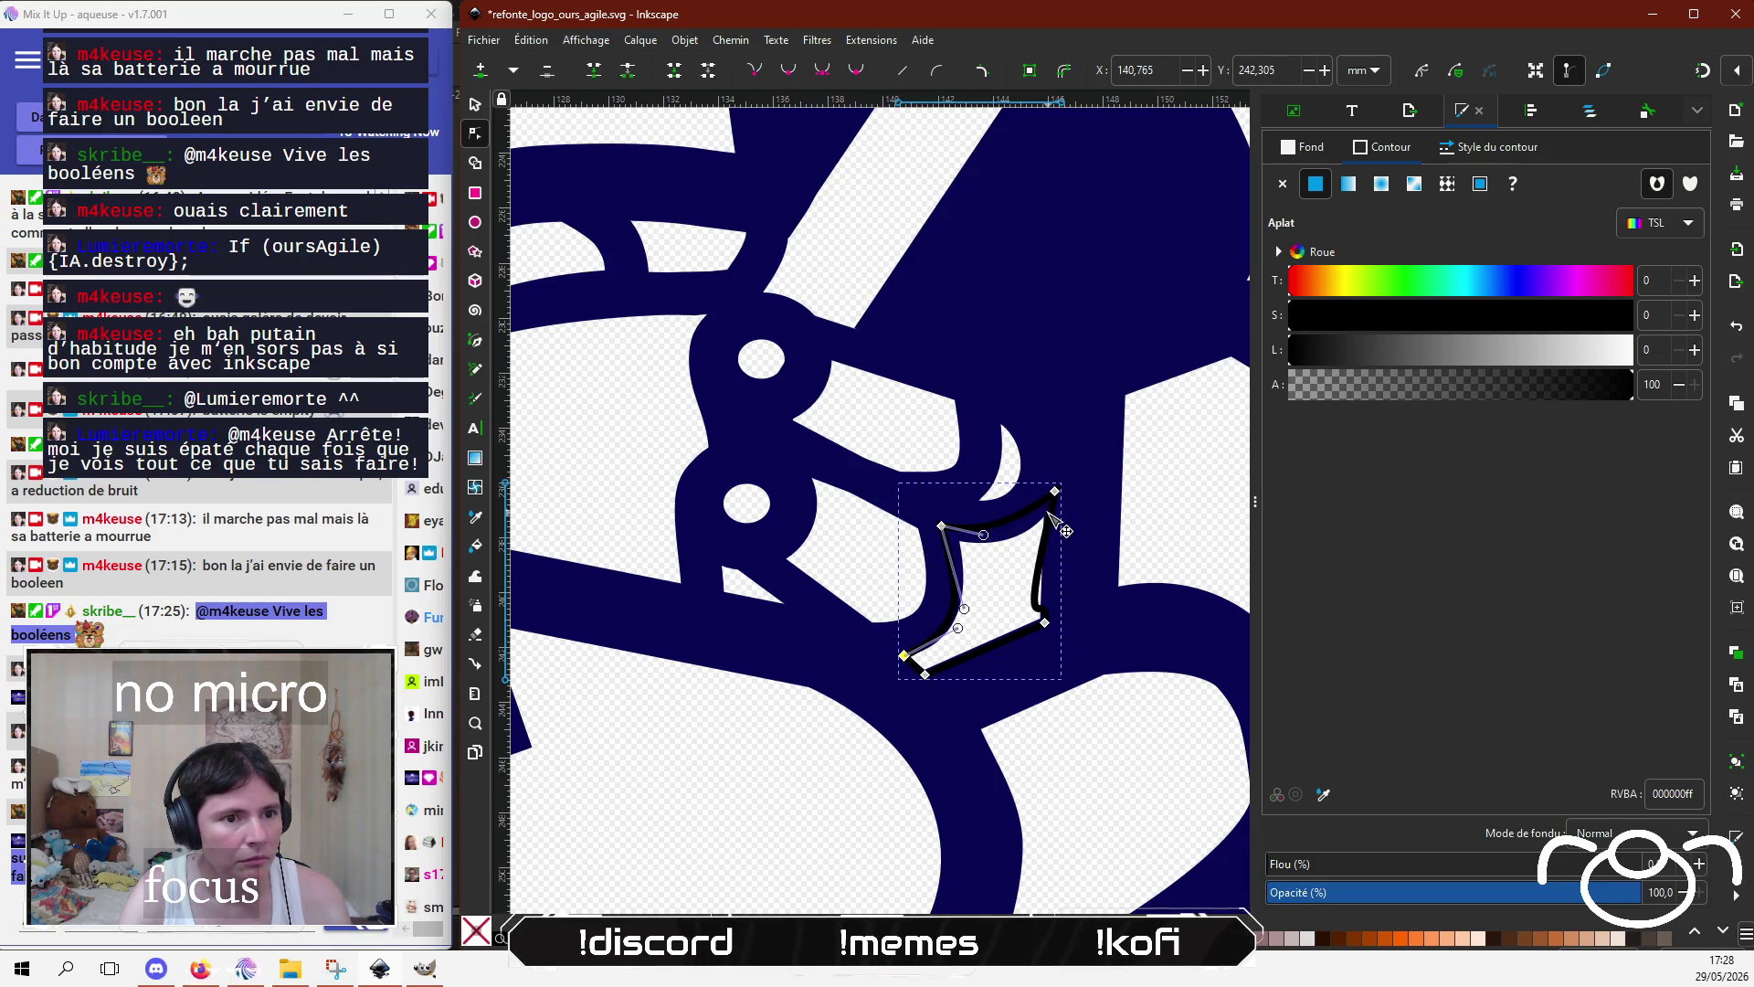
{"action": "left_click_drag", "start_coordinate": [1055, 493], "coordinate": [1050, 506]}
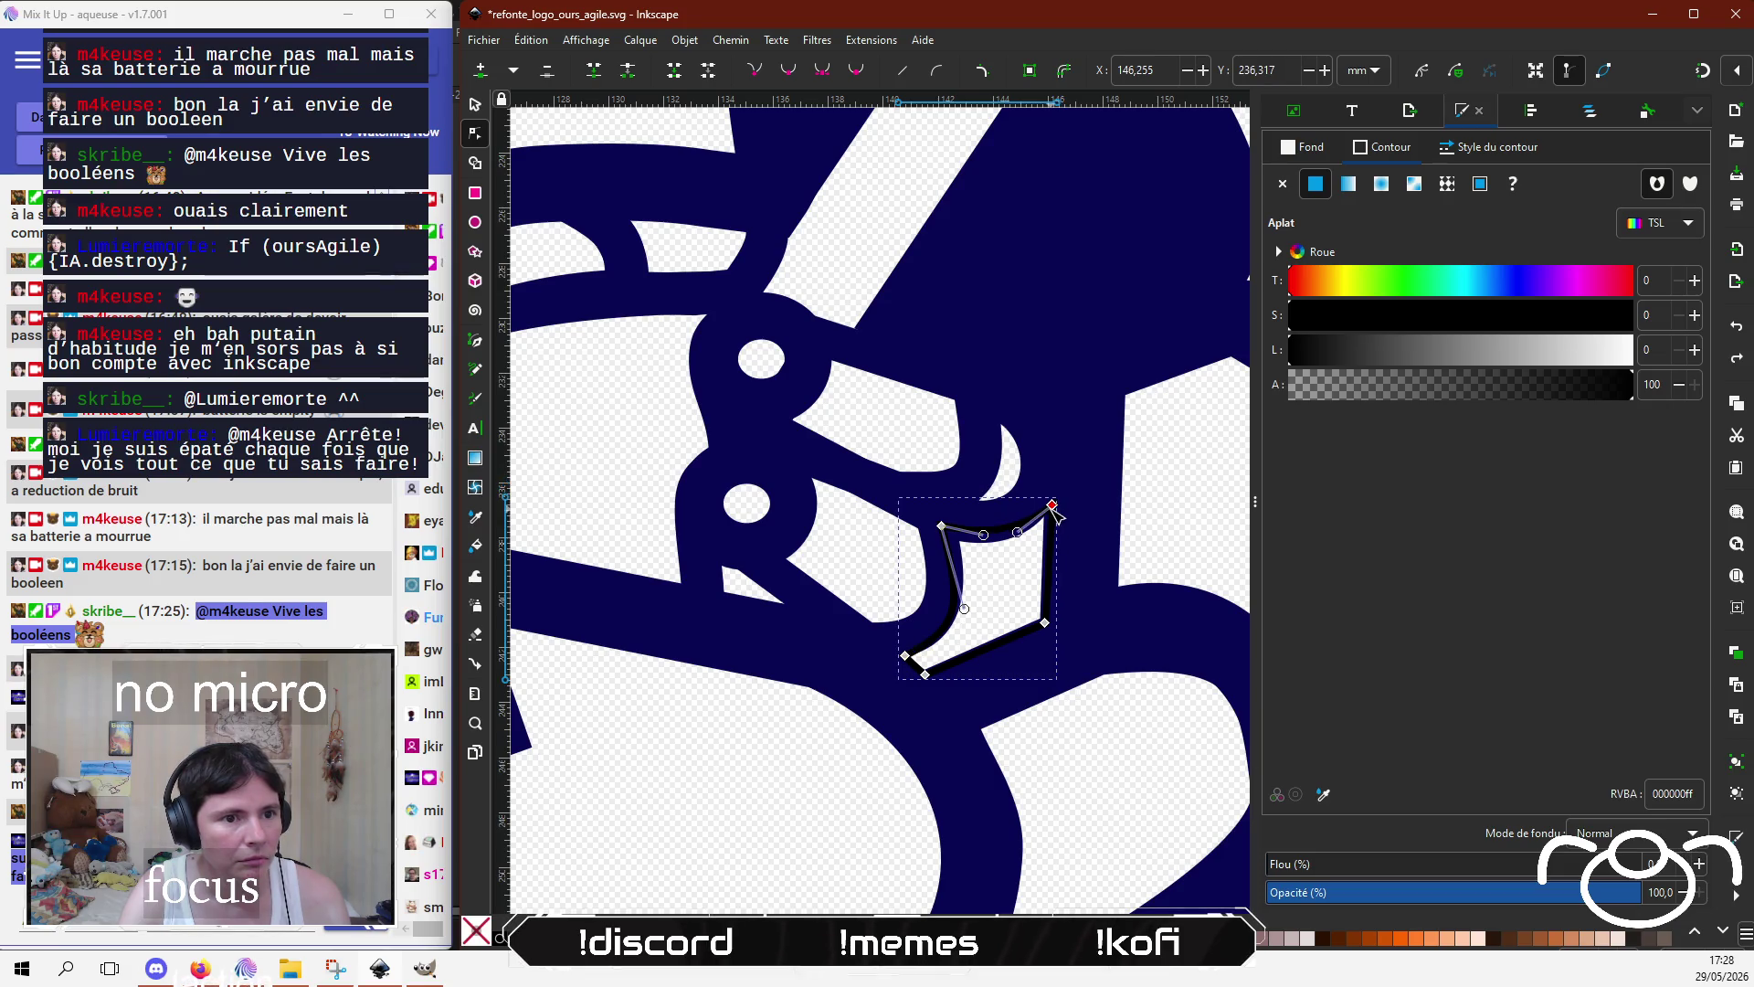
{"action": "left_click_drag", "start_coordinate": [942, 527], "coordinate": [952, 541]}
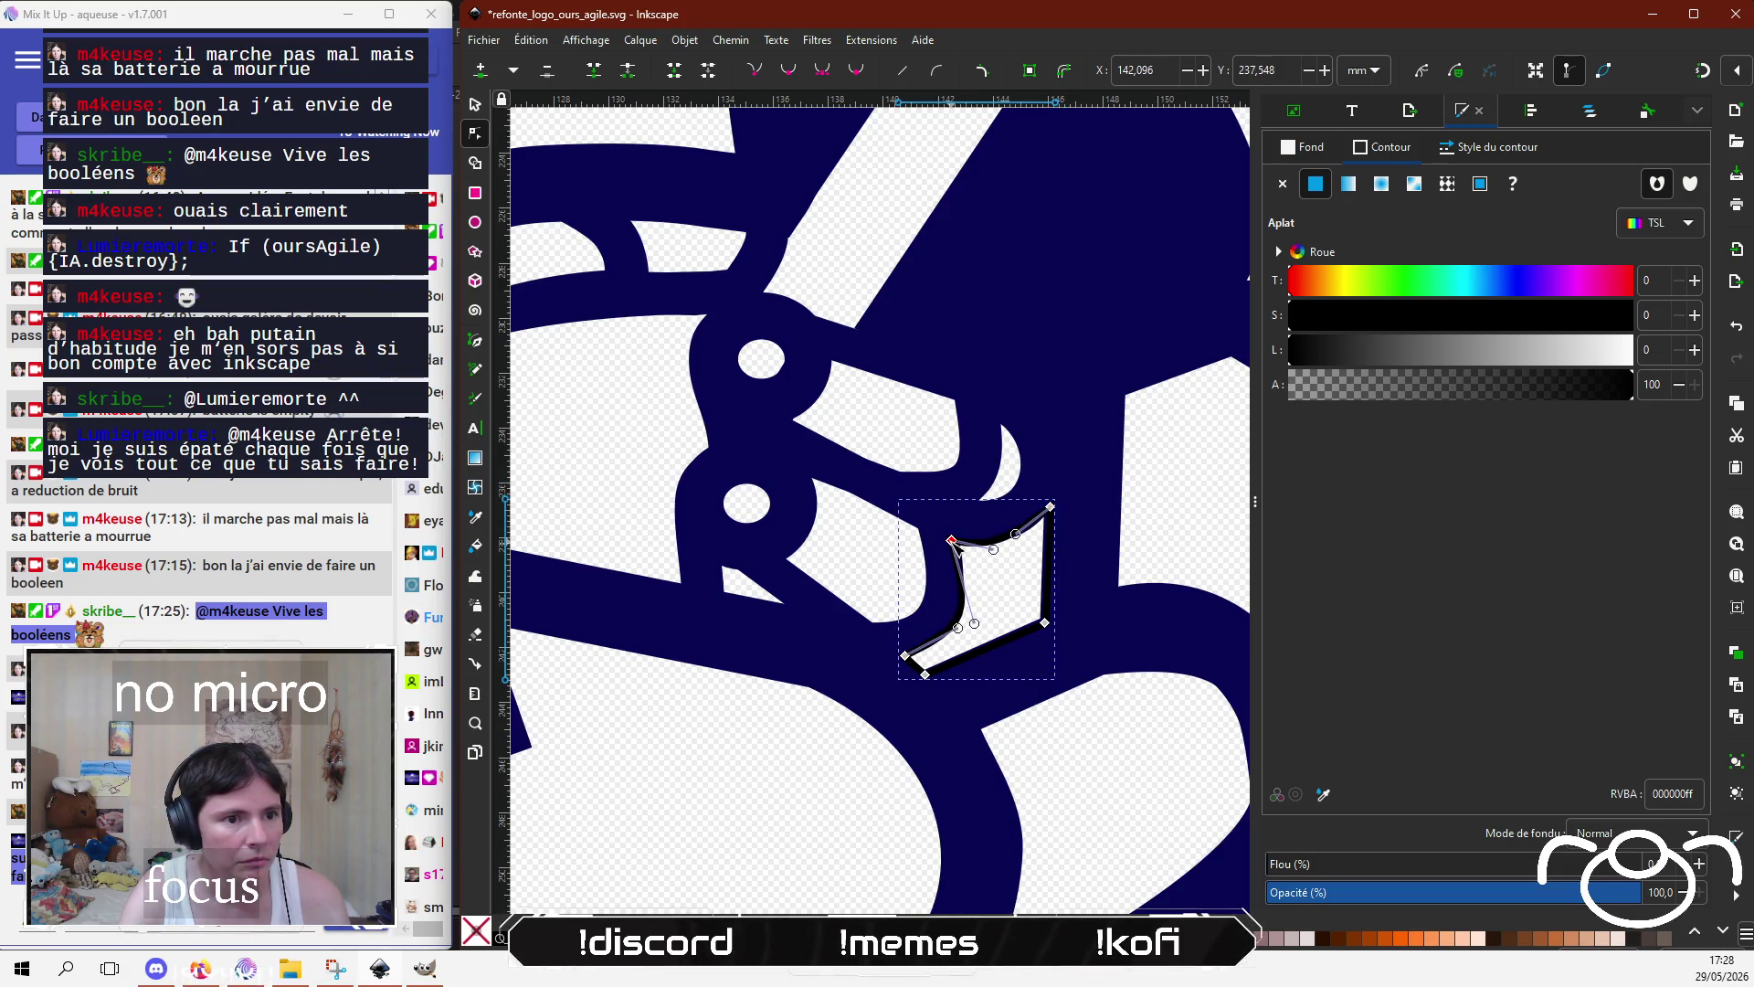
{"action": "scroll", "coordinate": [969, 601], "scroll_direction": "up", "scroll_amount": 4}
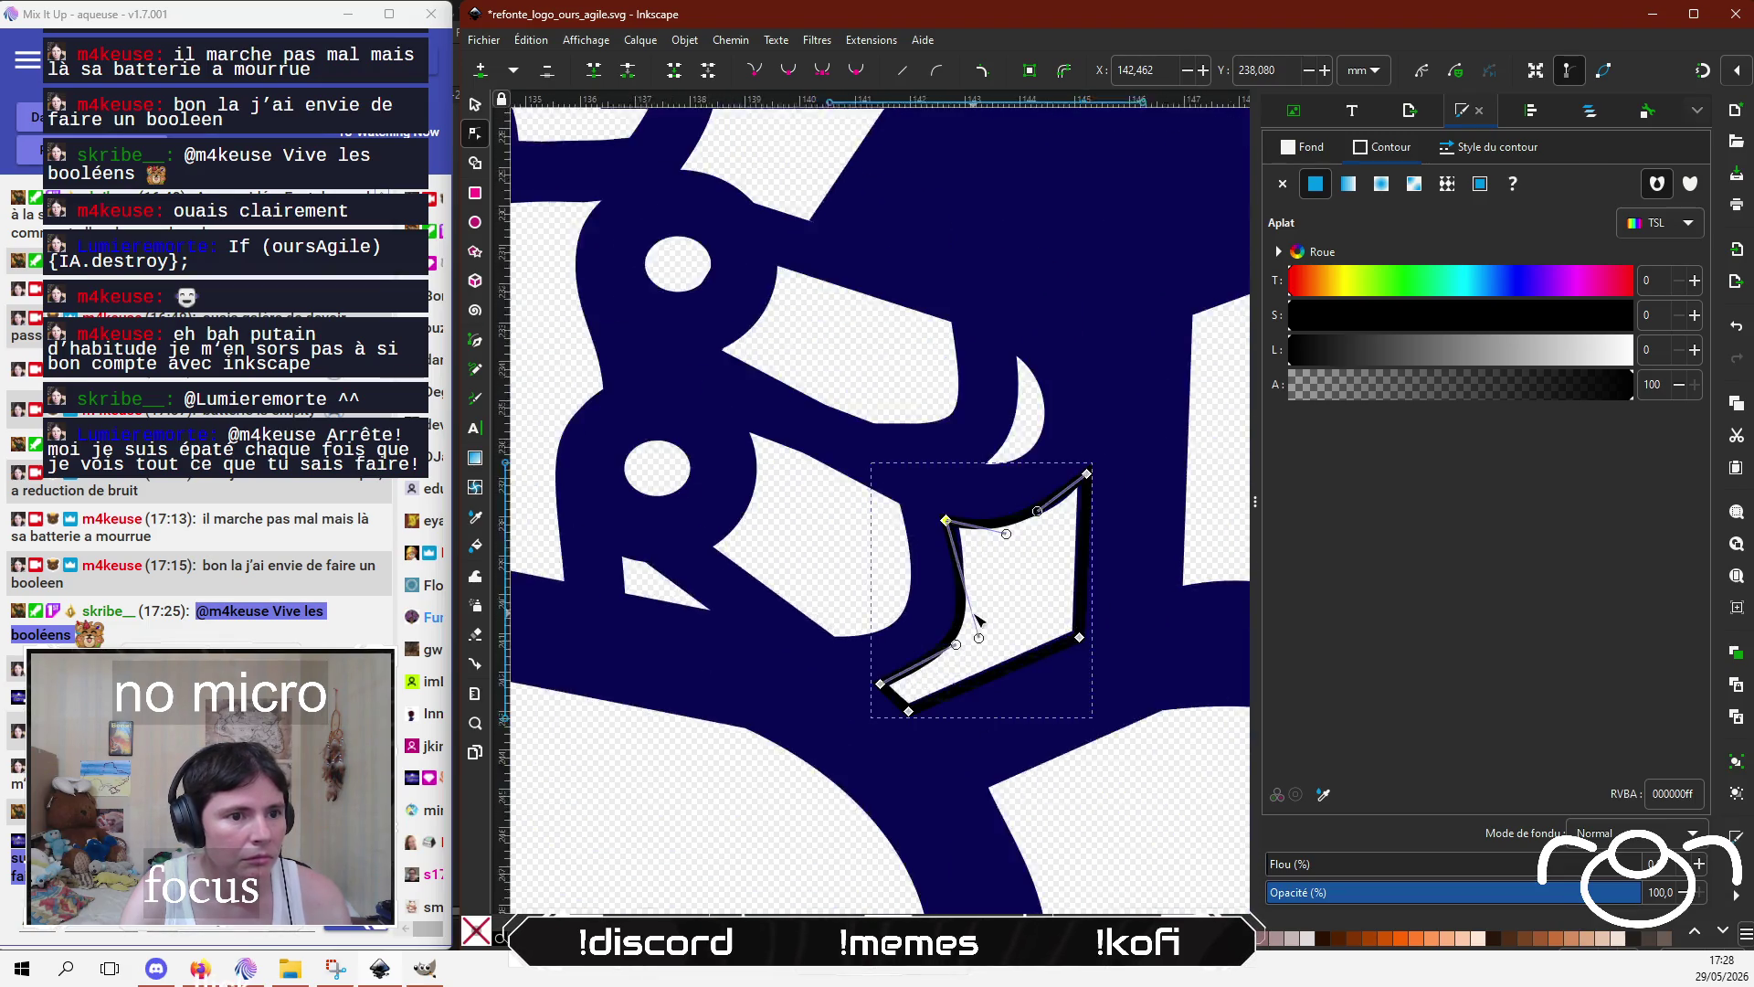
{"action": "left_click_drag", "start_coordinate": [986, 665], "coordinate": [935, 622]}
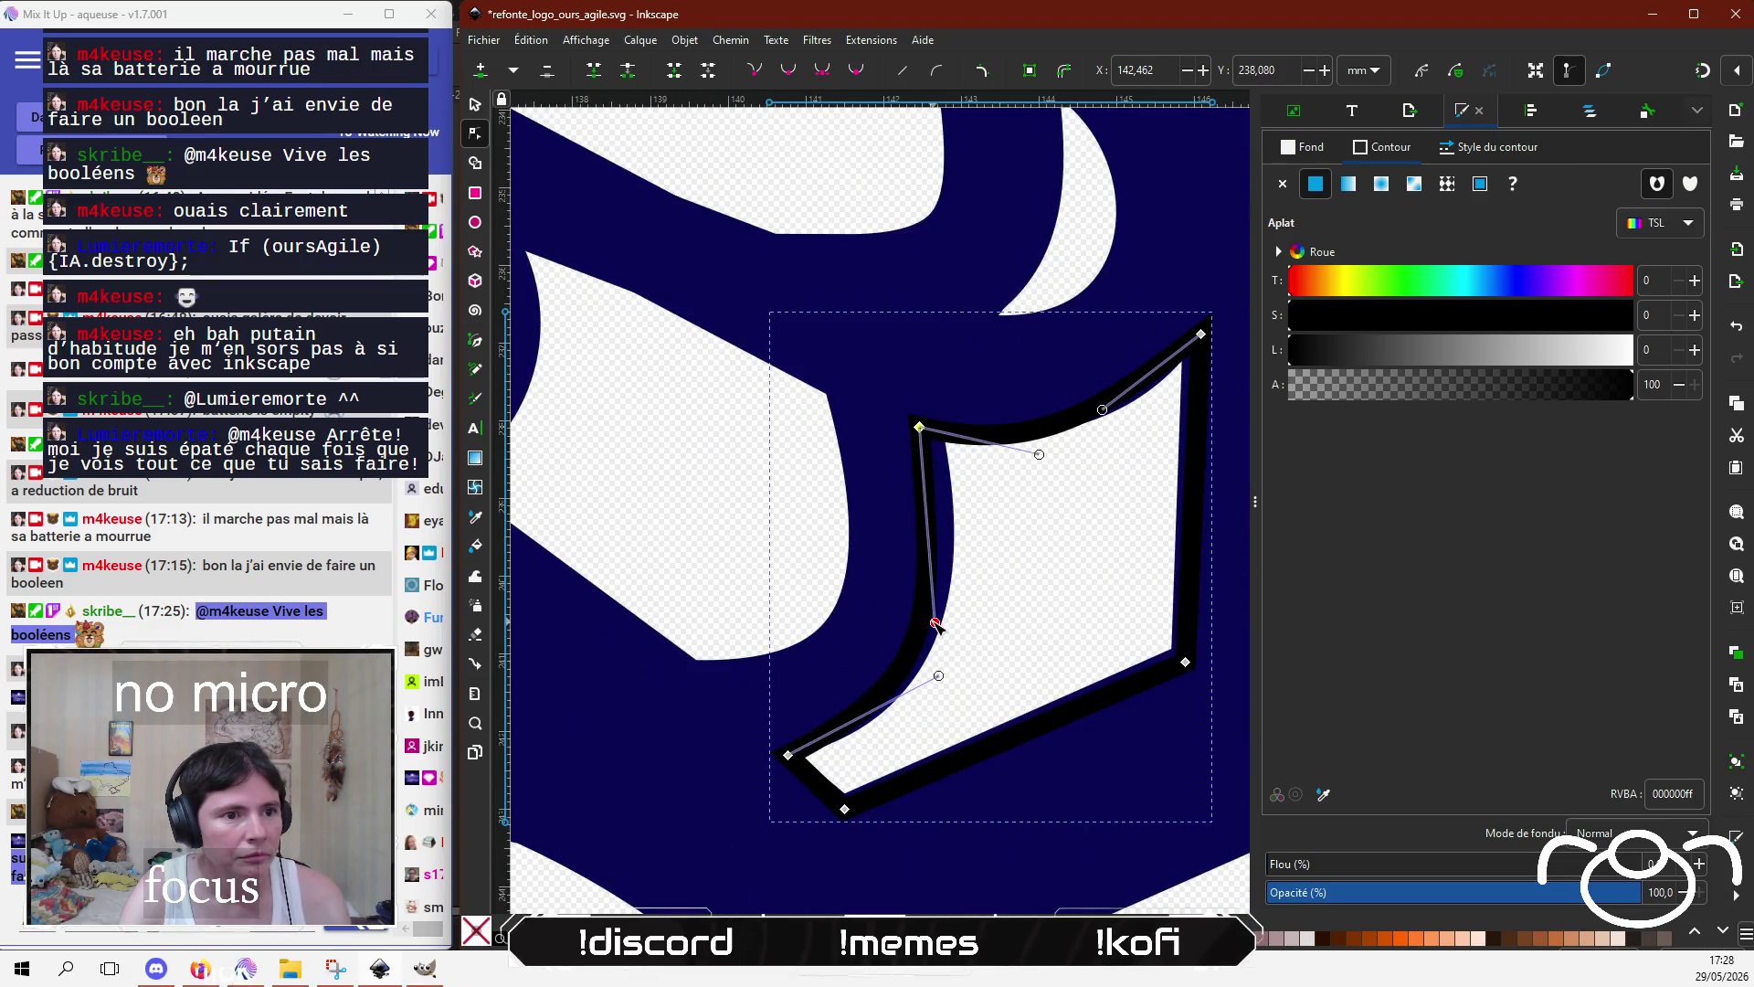
{"action": "left_click_drag", "start_coordinate": [920, 427], "coordinate": [936, 429]}
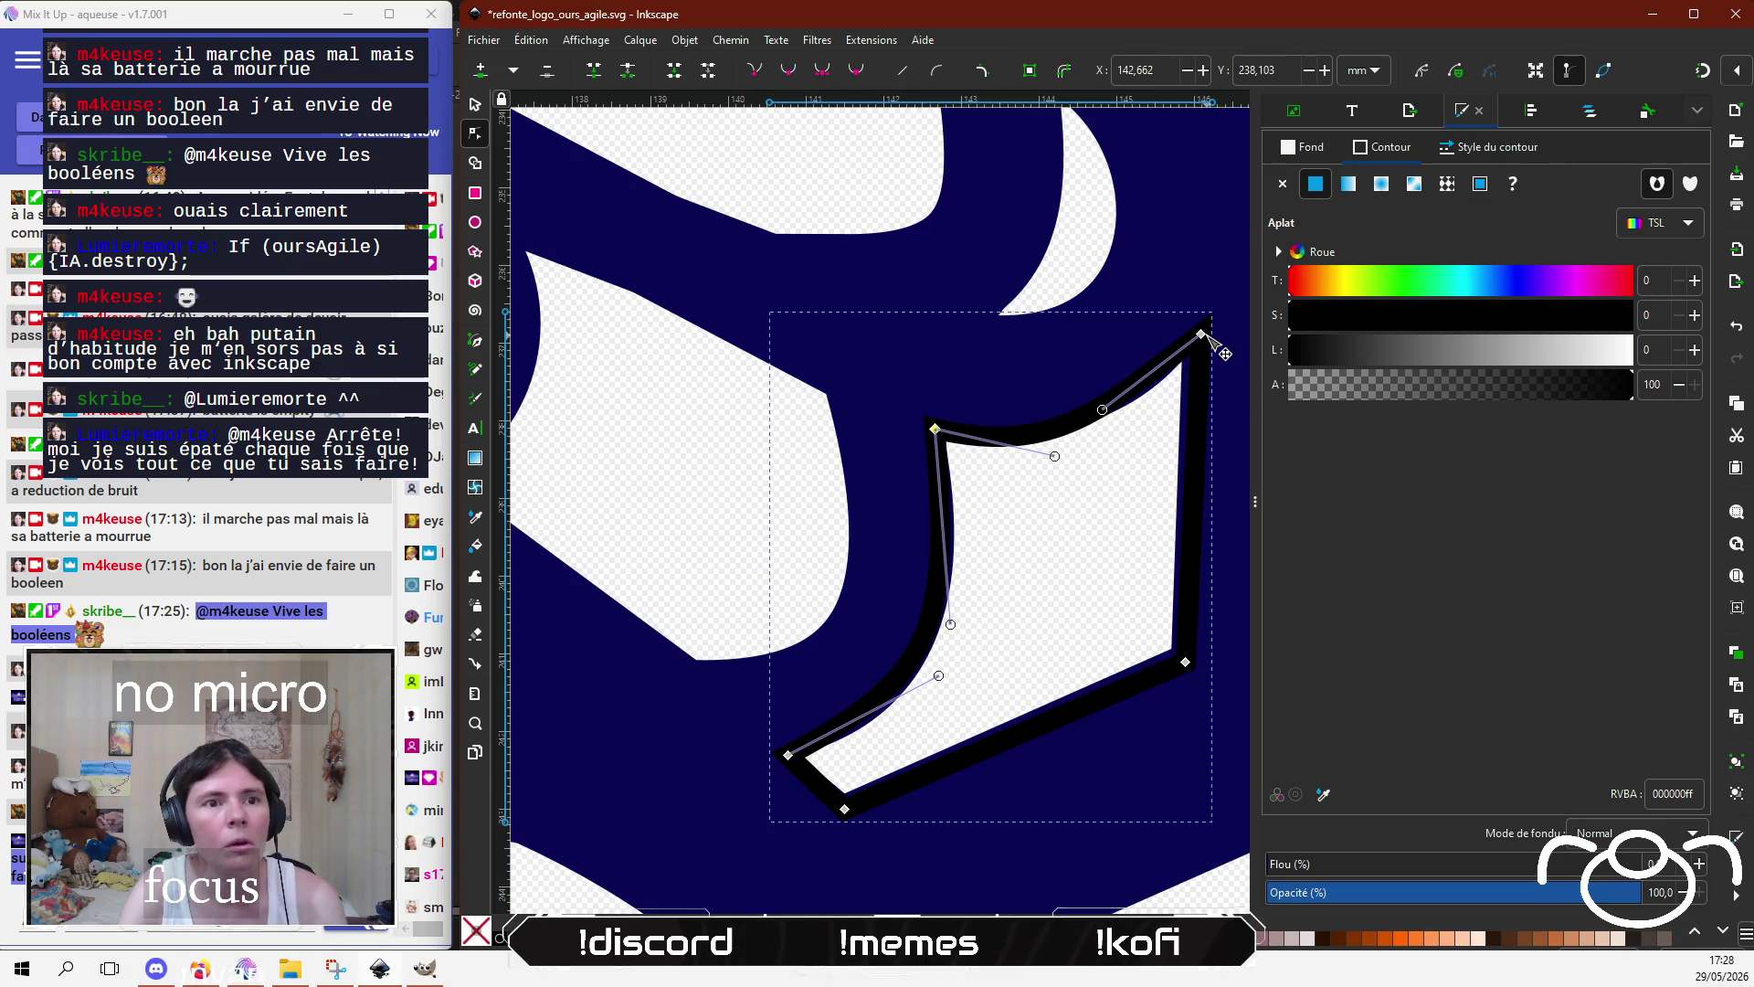
{"action": "left_click_drag", "start_coordinate": [1202, 335], "coordinate": [1196, 342]}
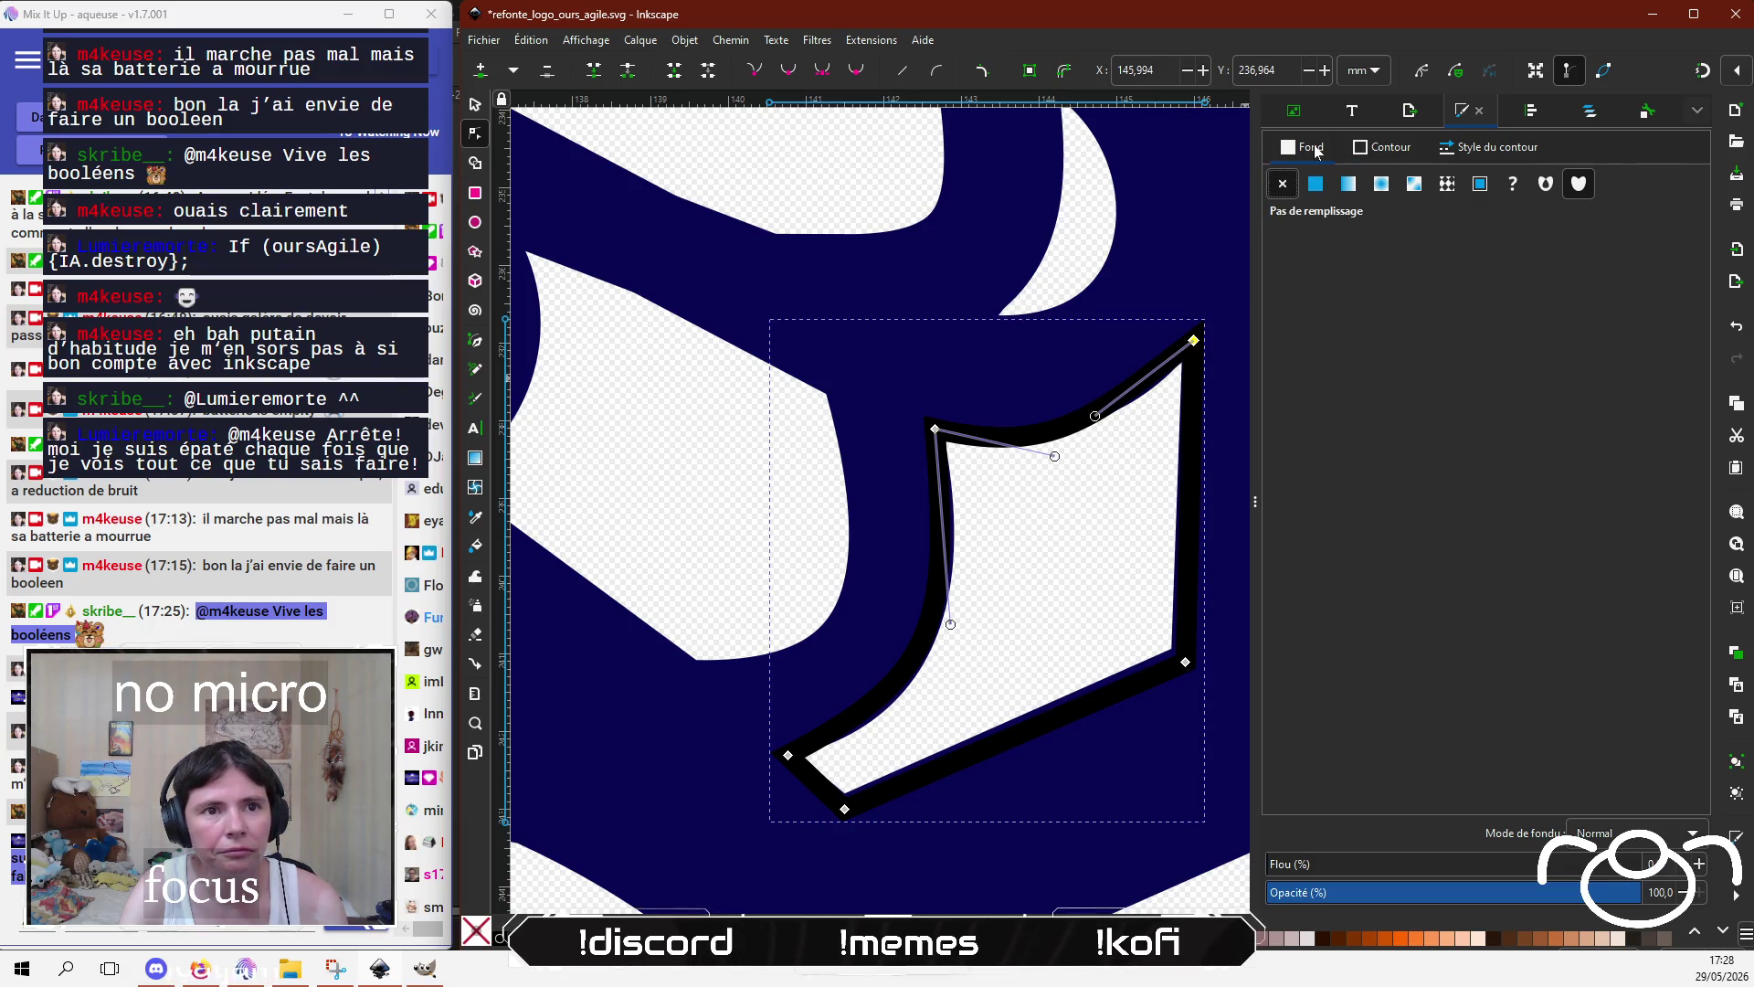
Step: Give the shape a flat navy fill and a navy 080853ff stroke picked from the logo
{"action": "left_click", "coordinate": [1302, 146]}
{"action": "left_click", "coordinate": [1316, 183]}
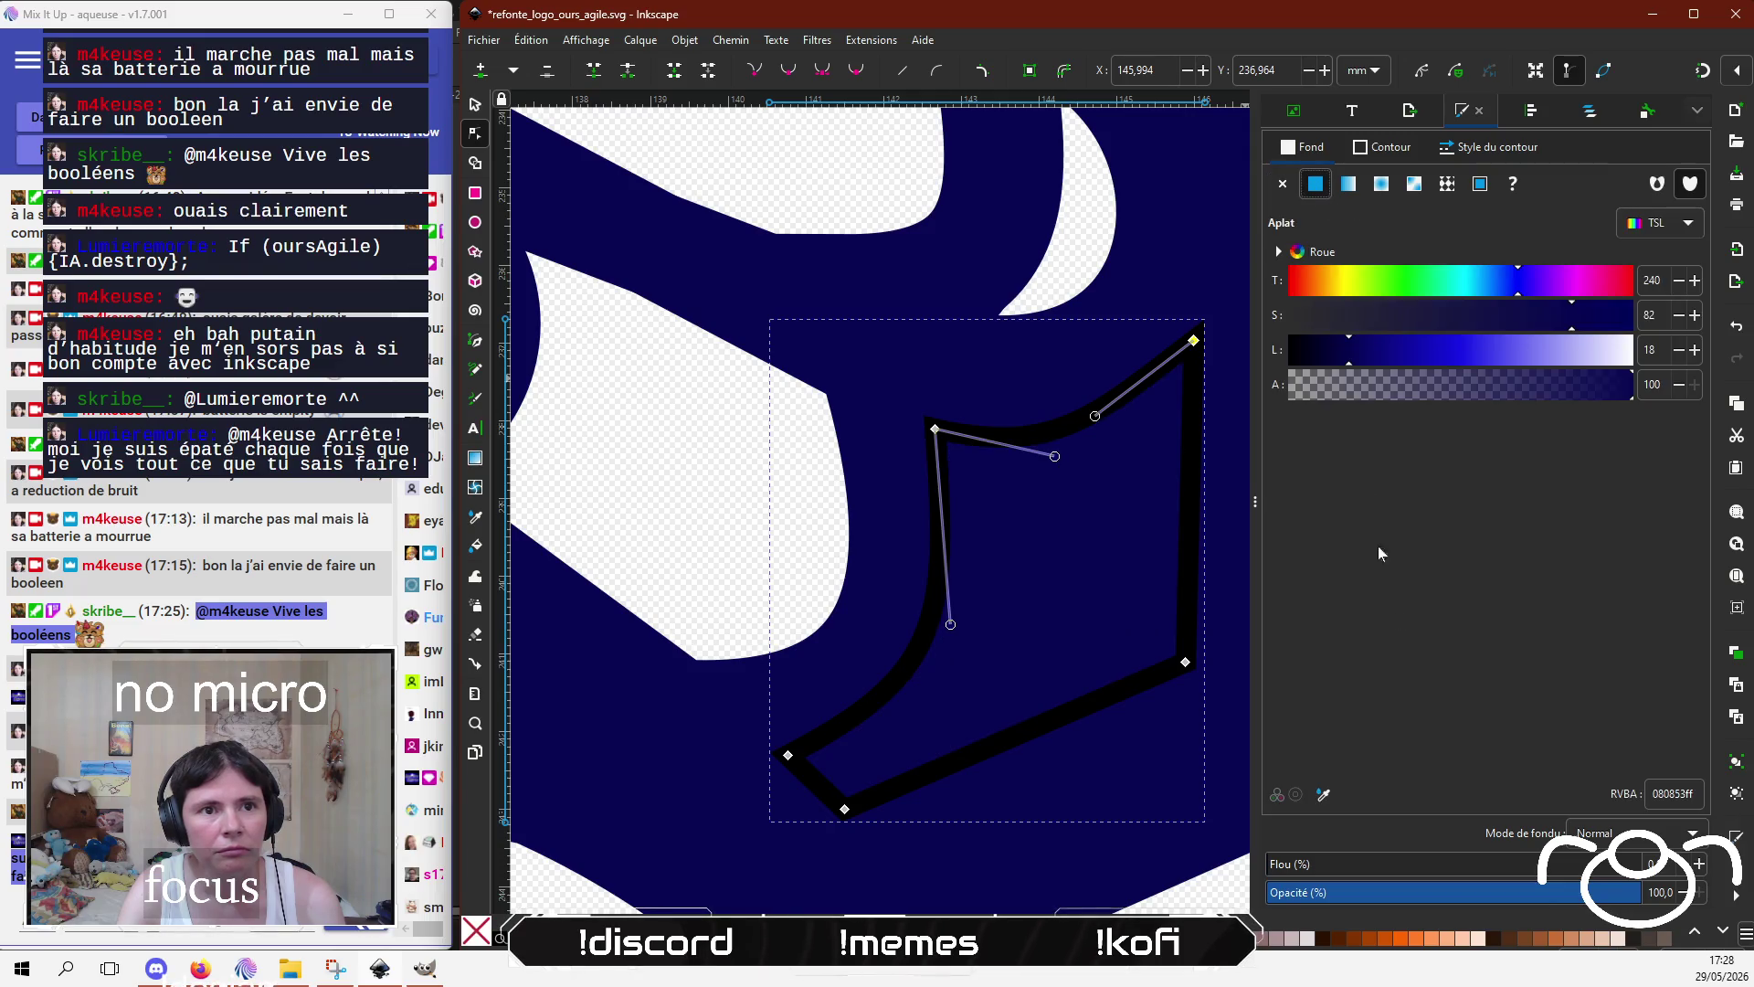
{"action": "left_click", "coordinate": [1389, 147]}
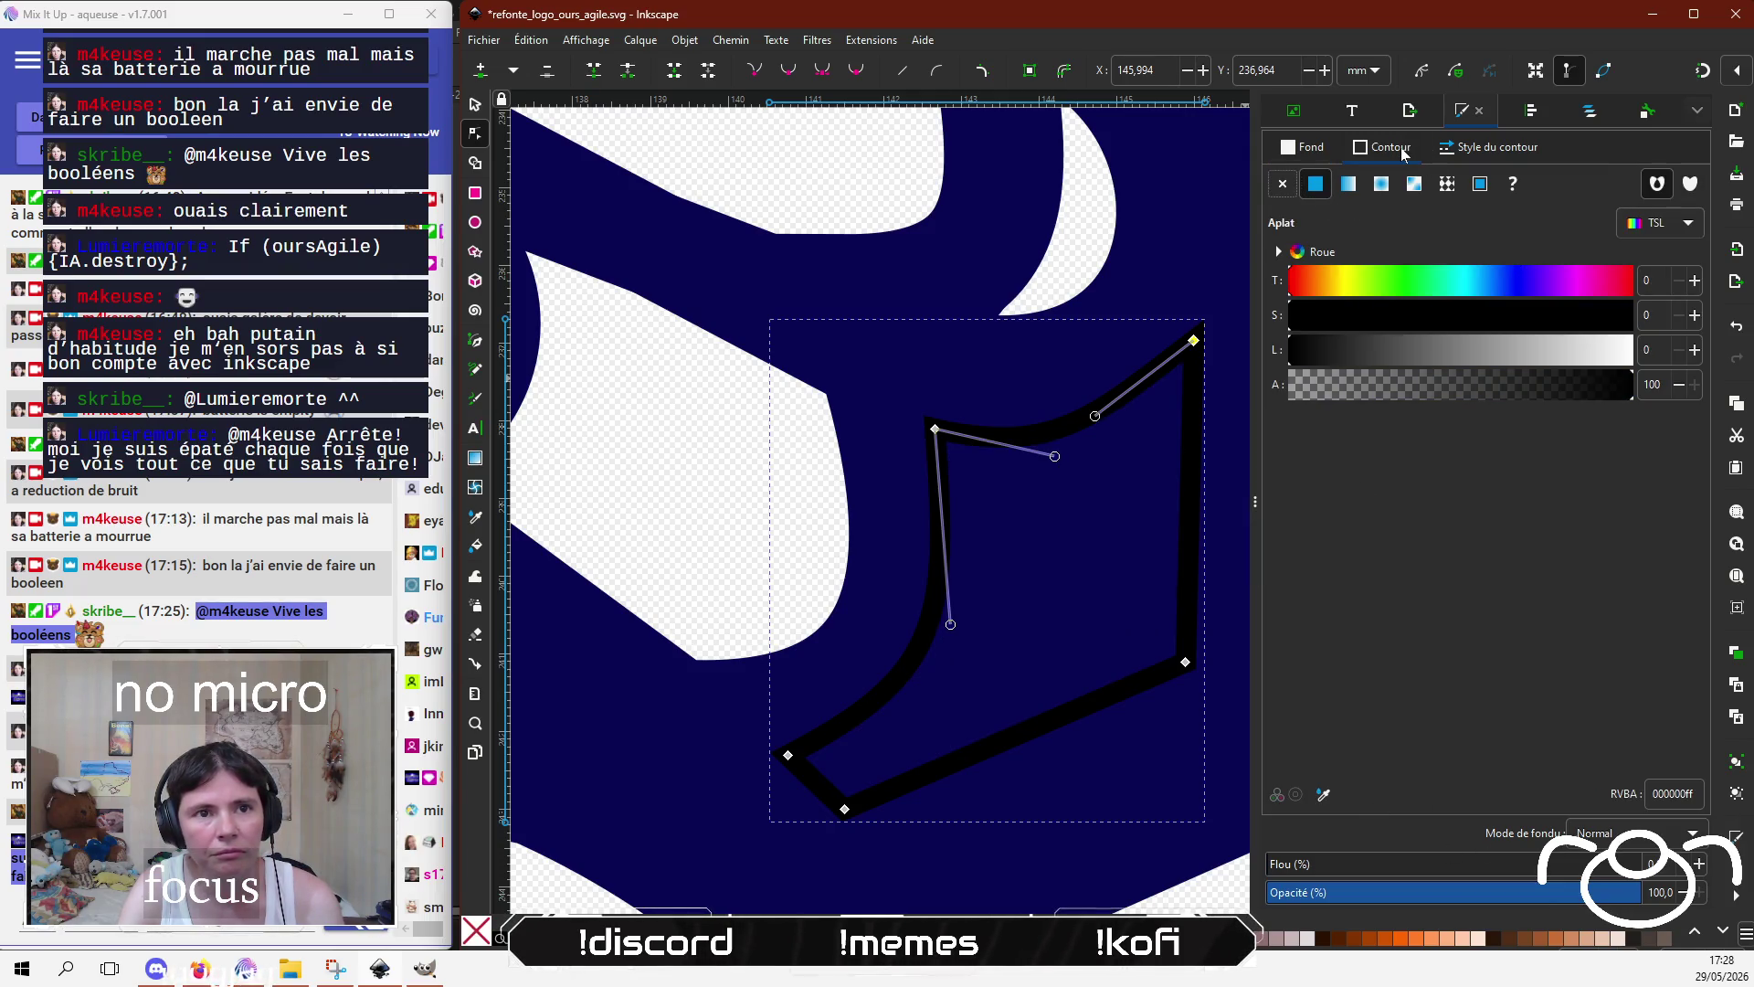
{"action": "left_click", "coordinate": [1324, 794]}
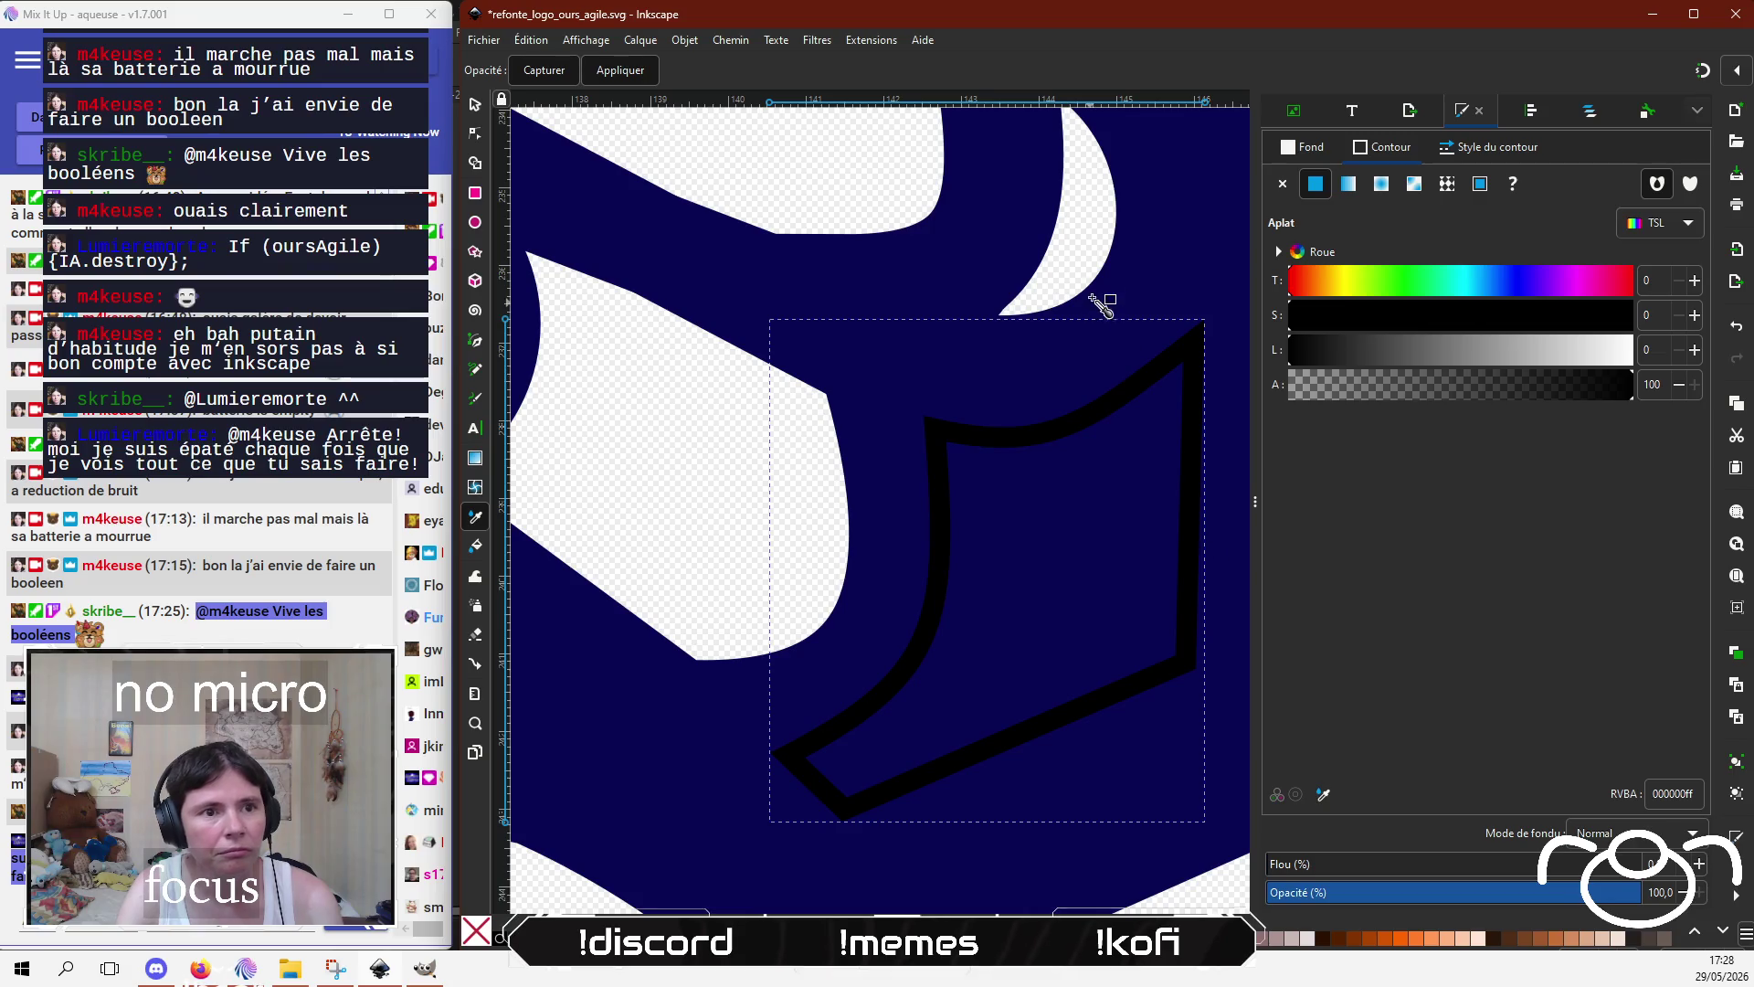
{"action": "left_click", "coordinate": [1161, 242]}
{"action": "scroll", "coordinate": [1161, 242], "scroll_direction": "down", "scroll_amount": 2}
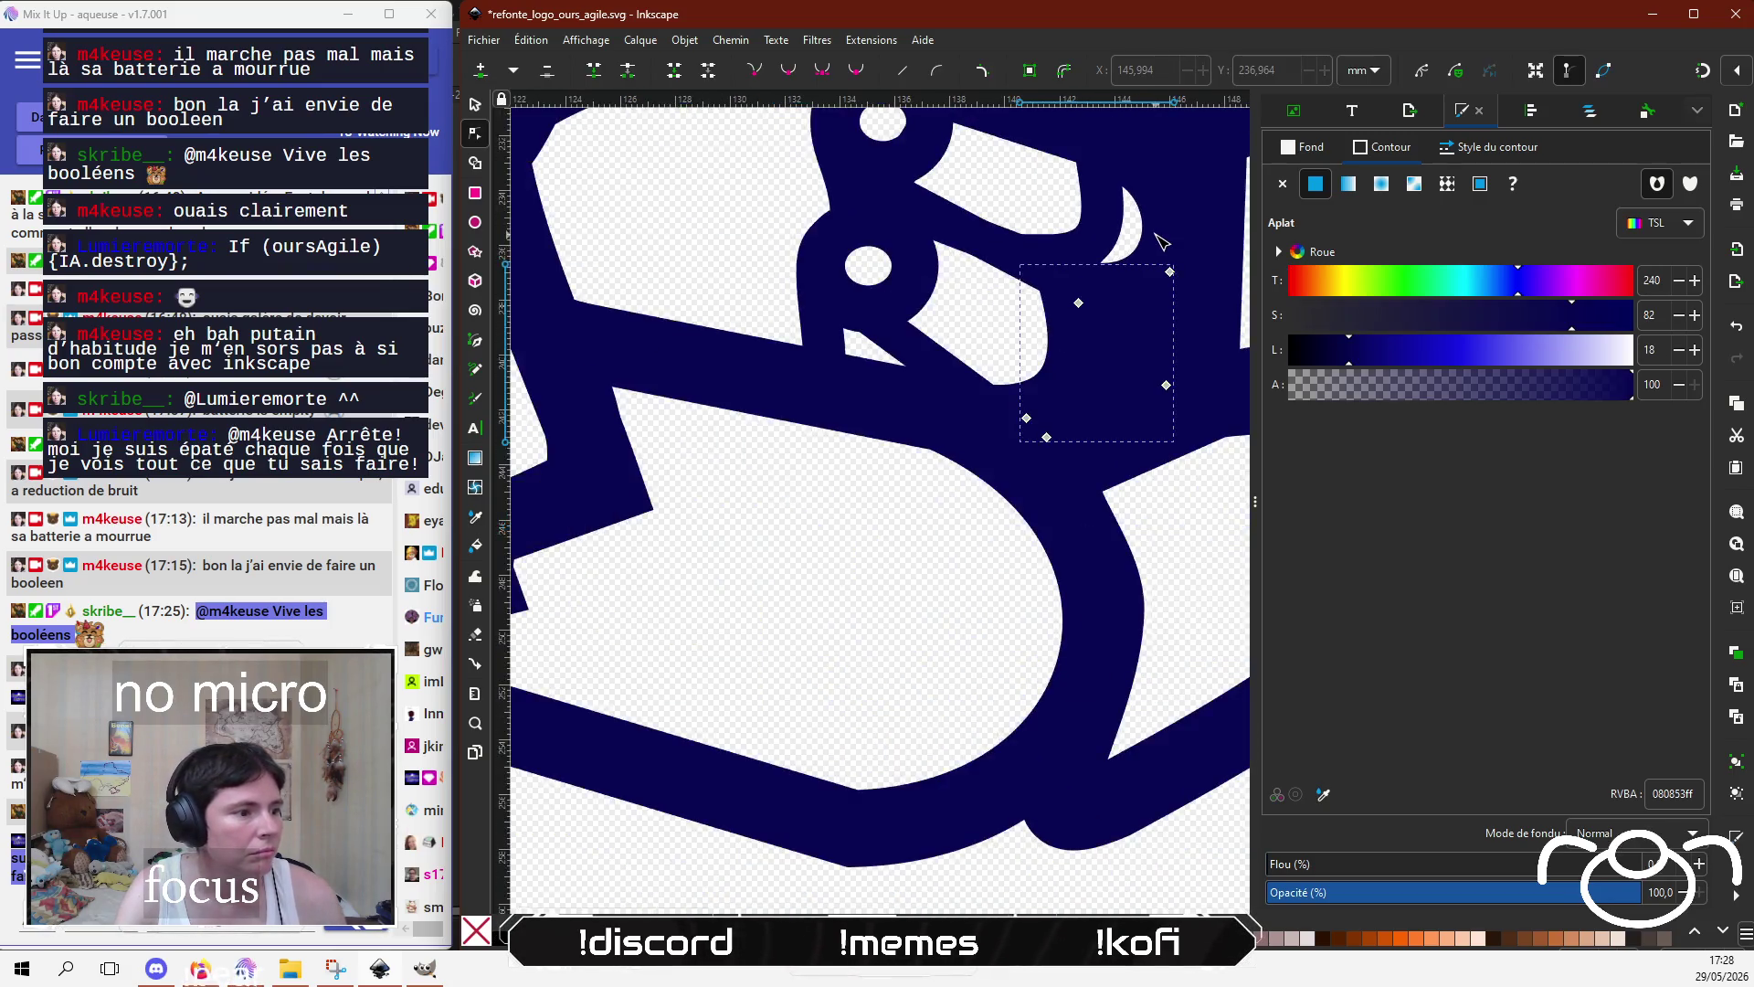
Step: Deselect everything and save the navy bear logo with Ctrl+S
{"action": "scroll", "coordinate": [1161, 242], "scroll_direction": "down", "scroll_amount": 2}
{"action": "scroll", "coordinate": [1051, 366], "scroll_direction": "down", "scroll_amount": 2}
{"action": "scroll", "coordinate": [932, 493], "scroll_direction": "down", "scroll_amount": 2}
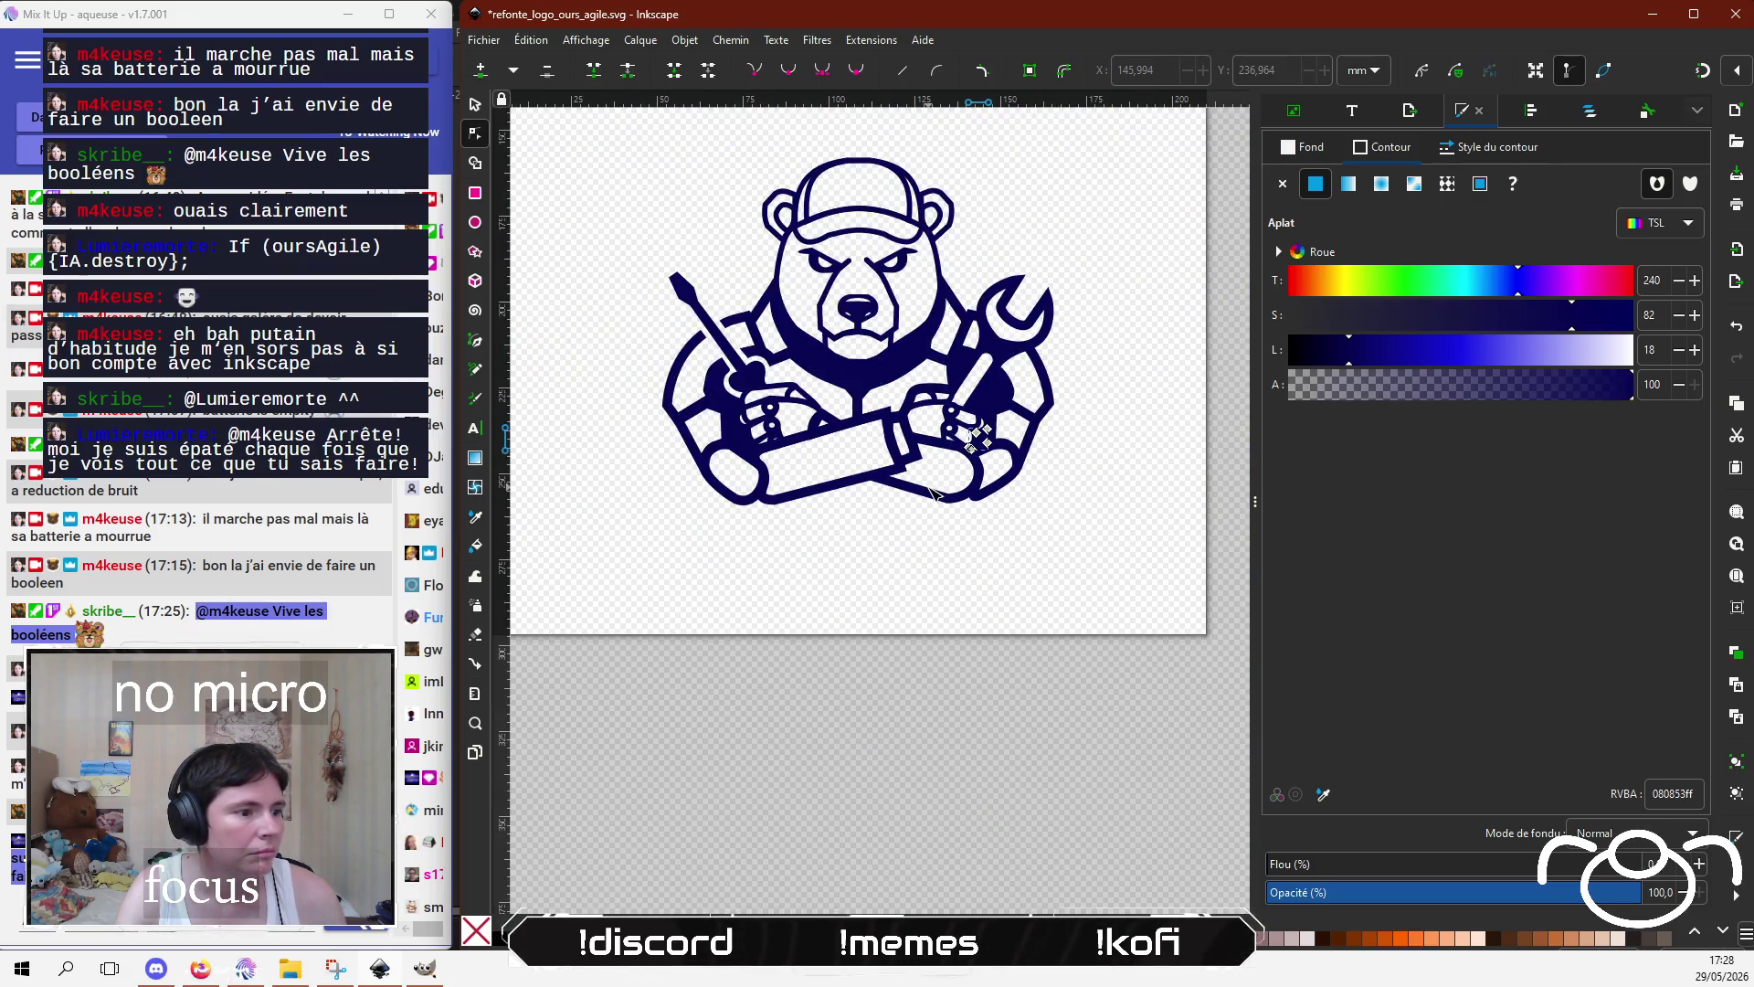
{"action": "left_click", "coordinate": [946, 730]}
{"action": "key", "text": "ctrl+s"}
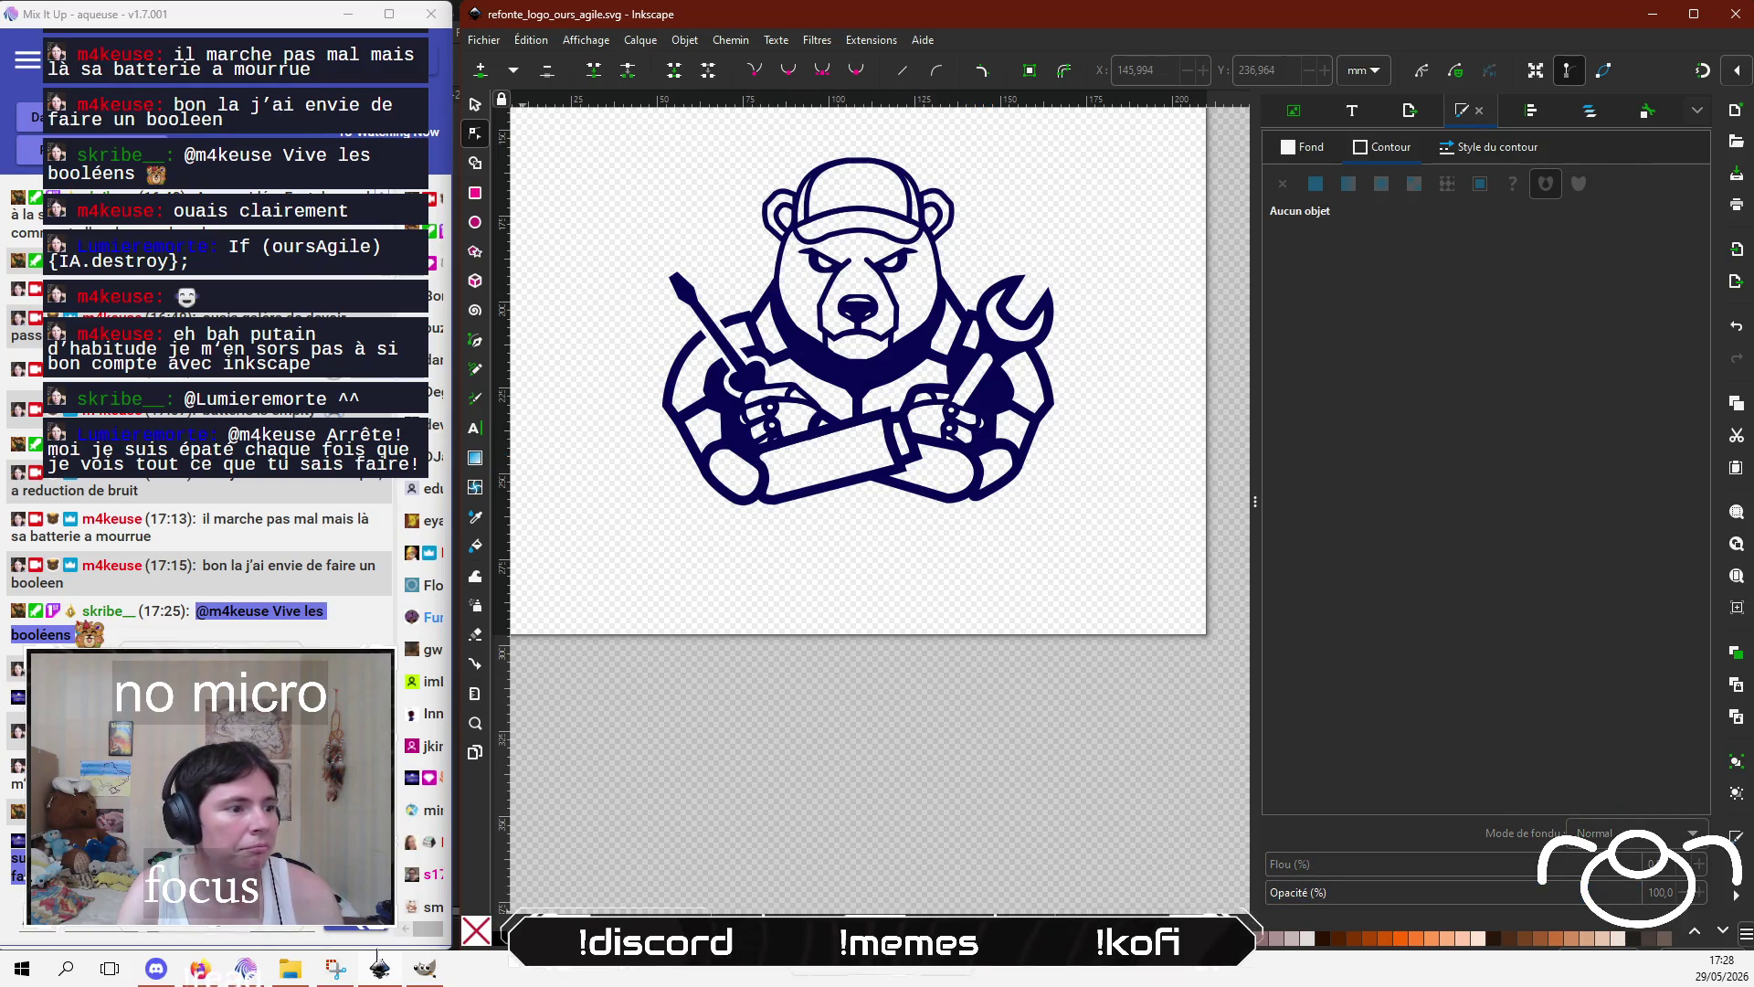
Step: Glance at the Mix It Up window and come back to the logo in Inkscape
{"action": "left_click", "coordinate": [245, 967]}
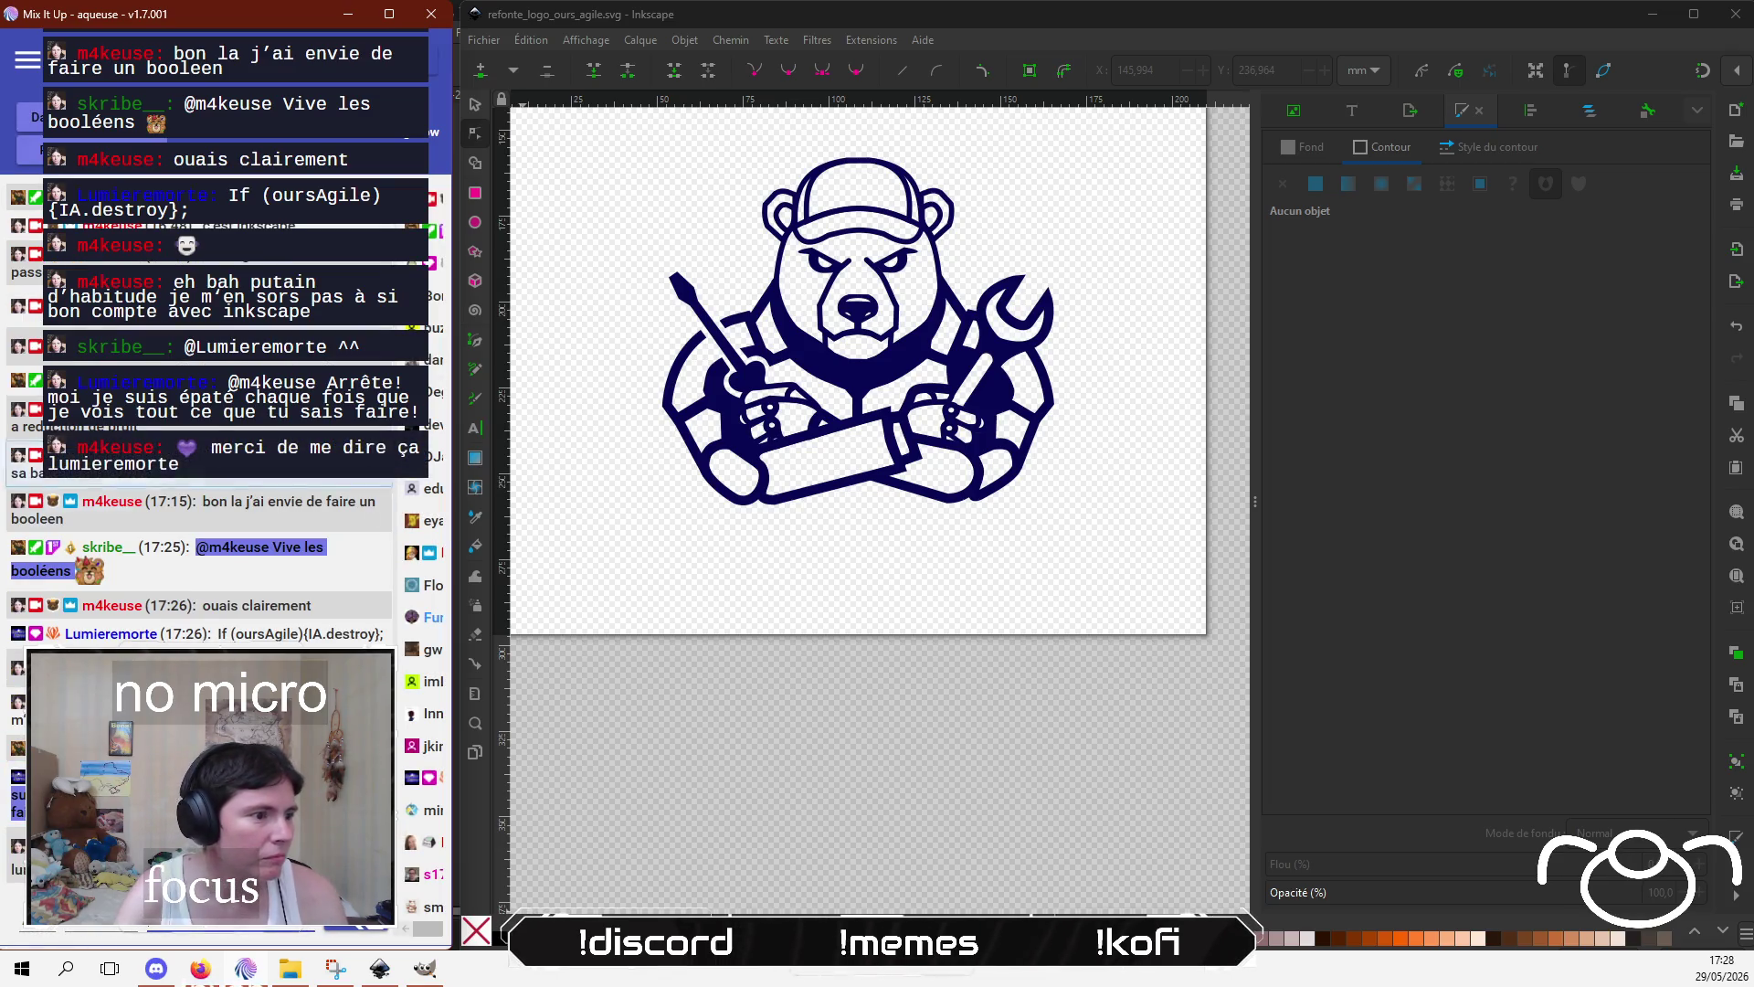
{"action": "left_click", "coordinate": [1012, 691]}
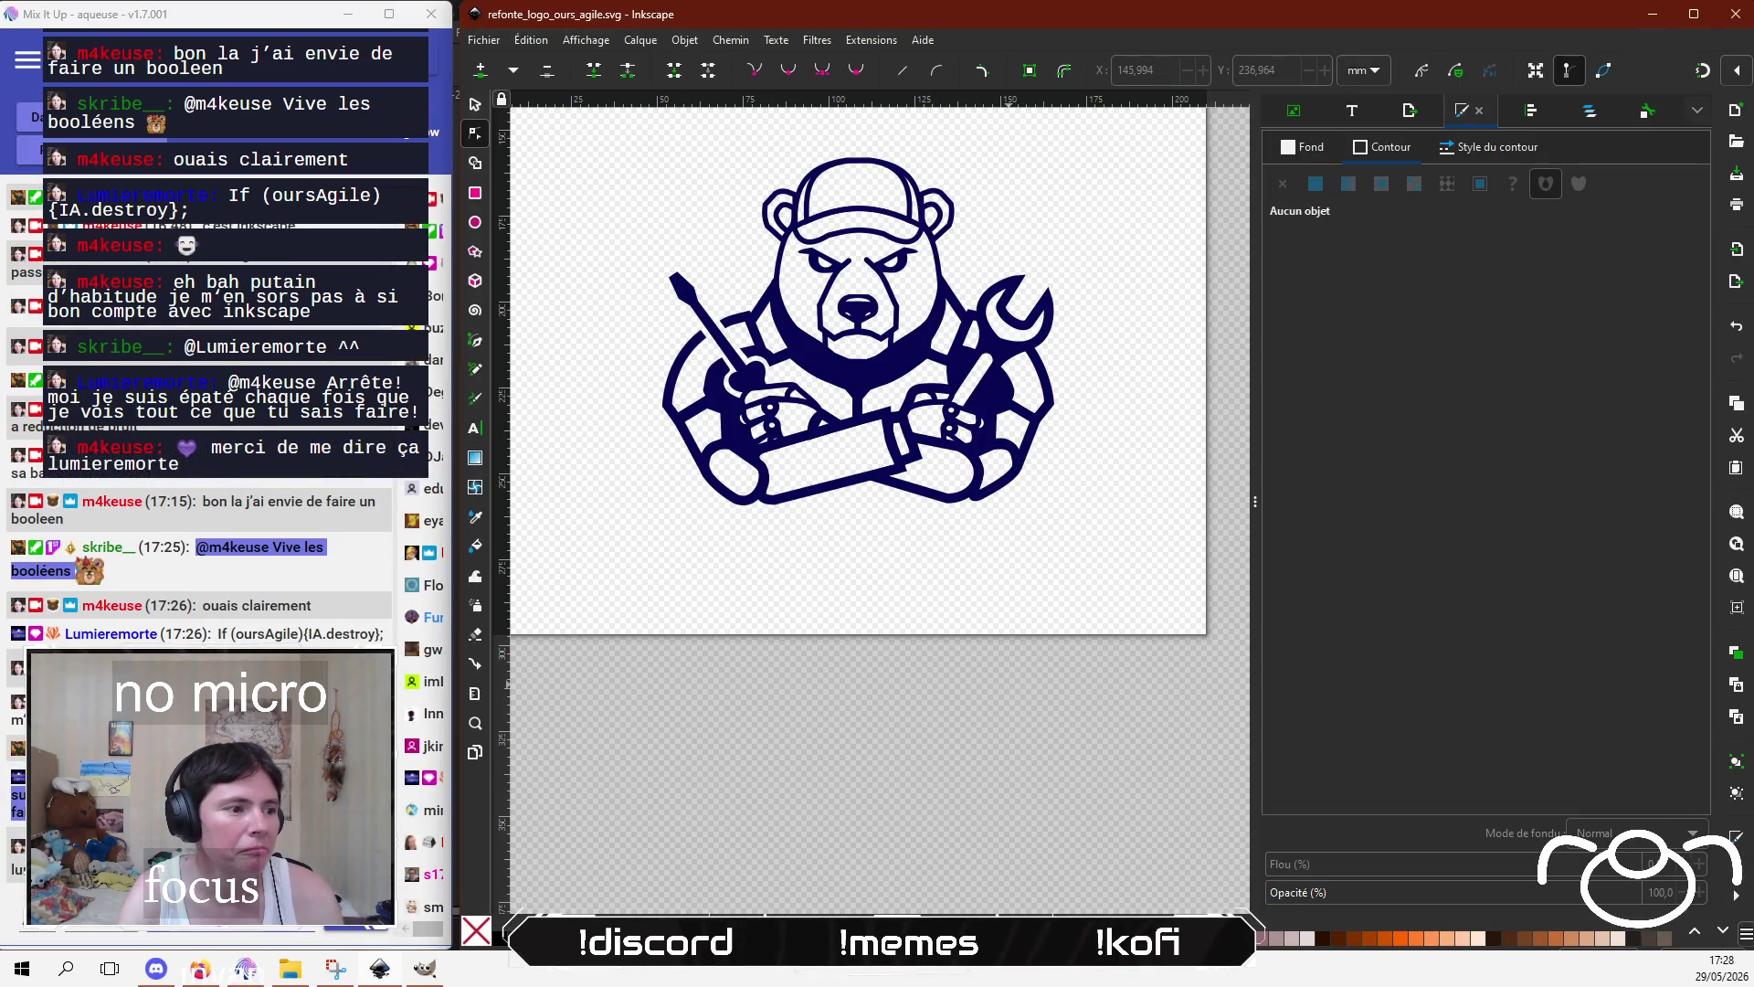
{"action": "key", "text": "alt+Tab"}
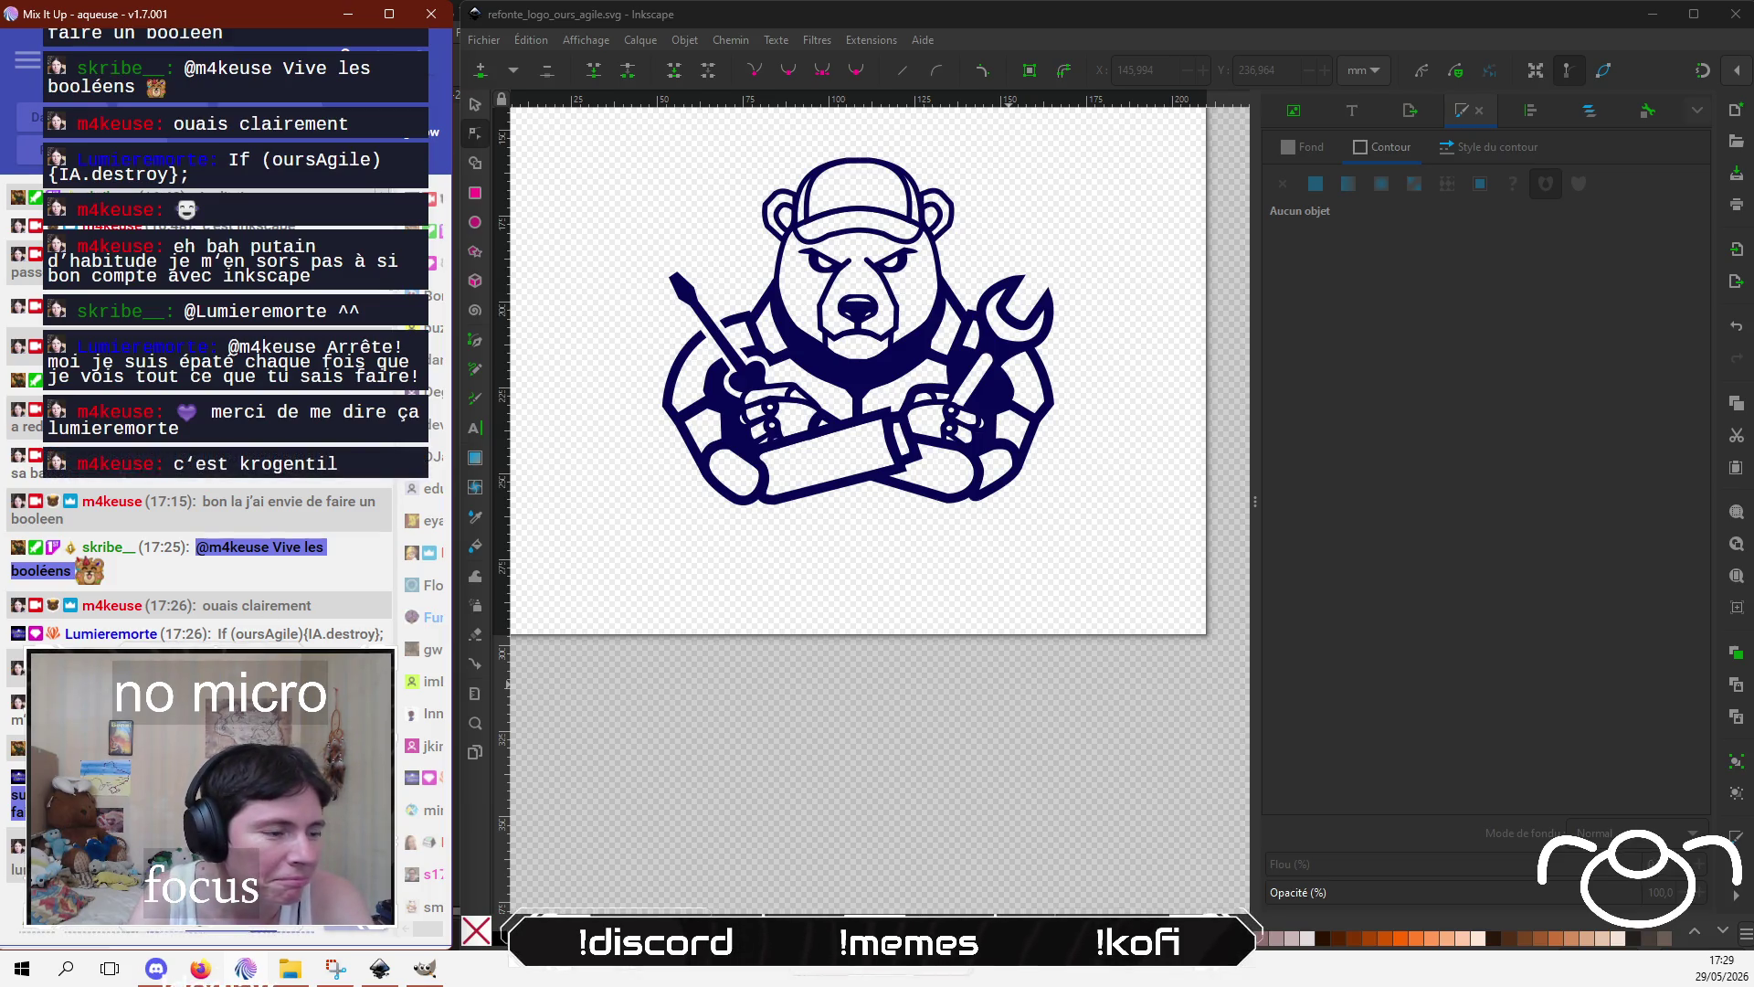
{"action": "left_click", "coordinate": [859, 695]}
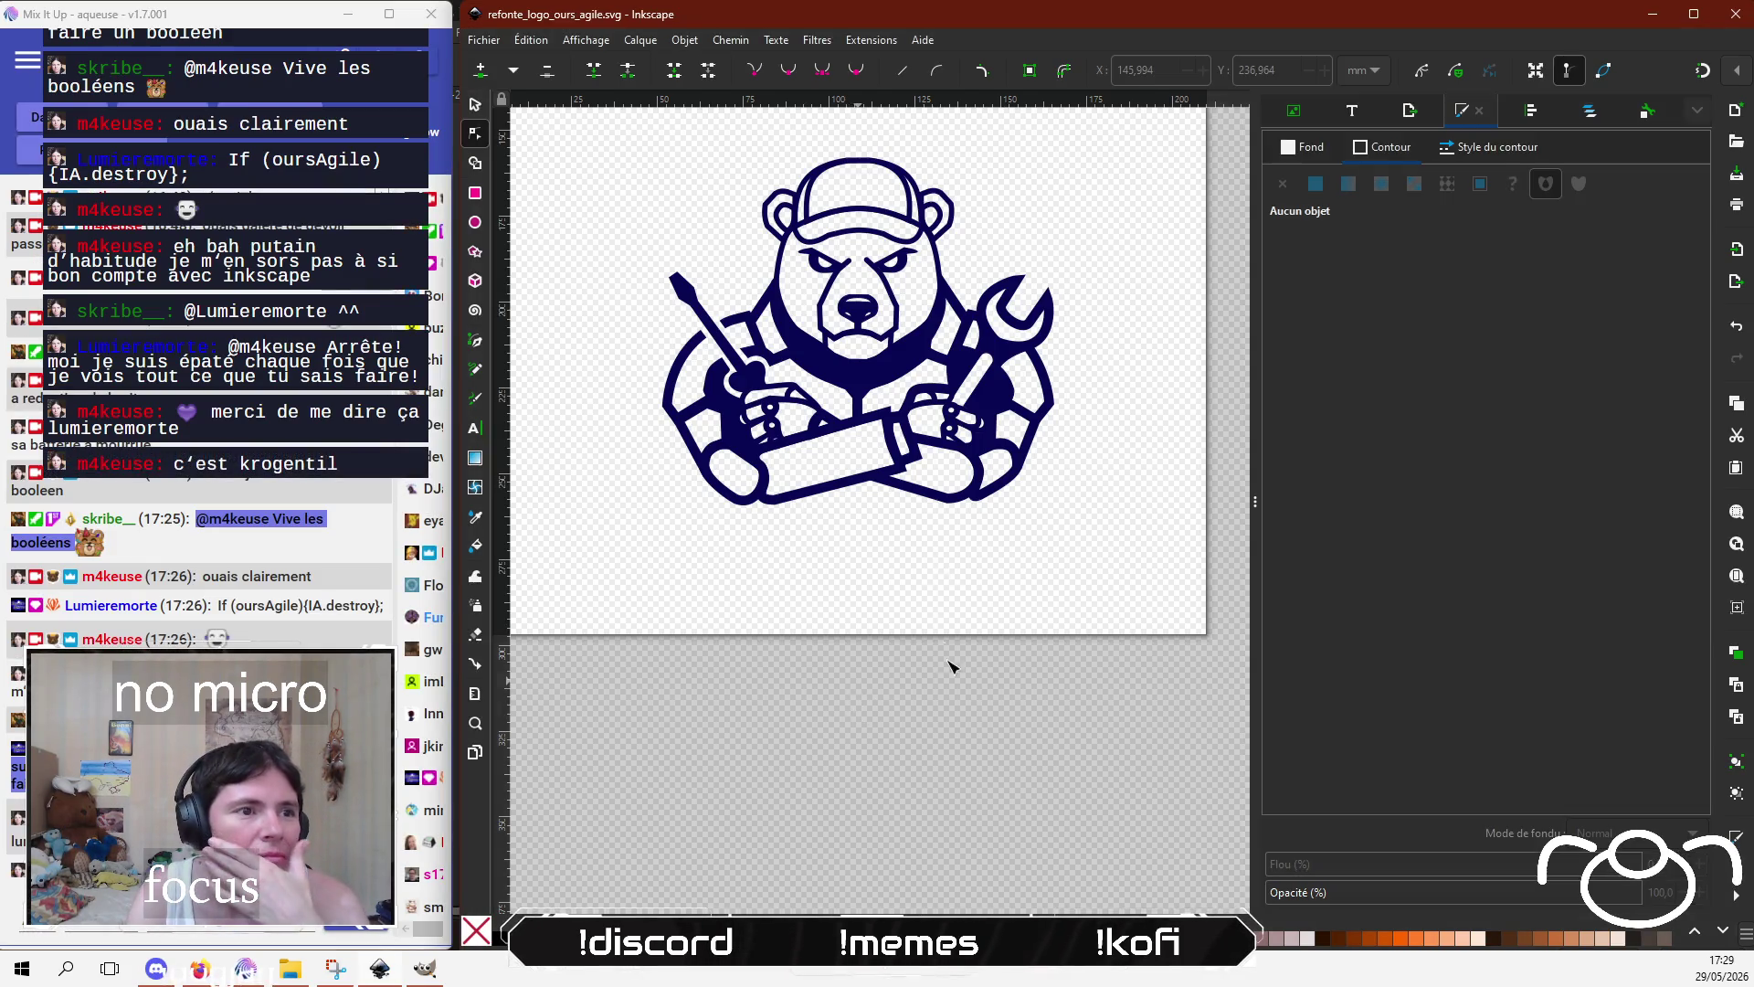
Step: Compare both bears, zoom into the navy bear's nose, and select its nodes
{"action": "scroll", "coordinate": [950, 668], "scroll_direction": "up", "scroll_amount": 5}
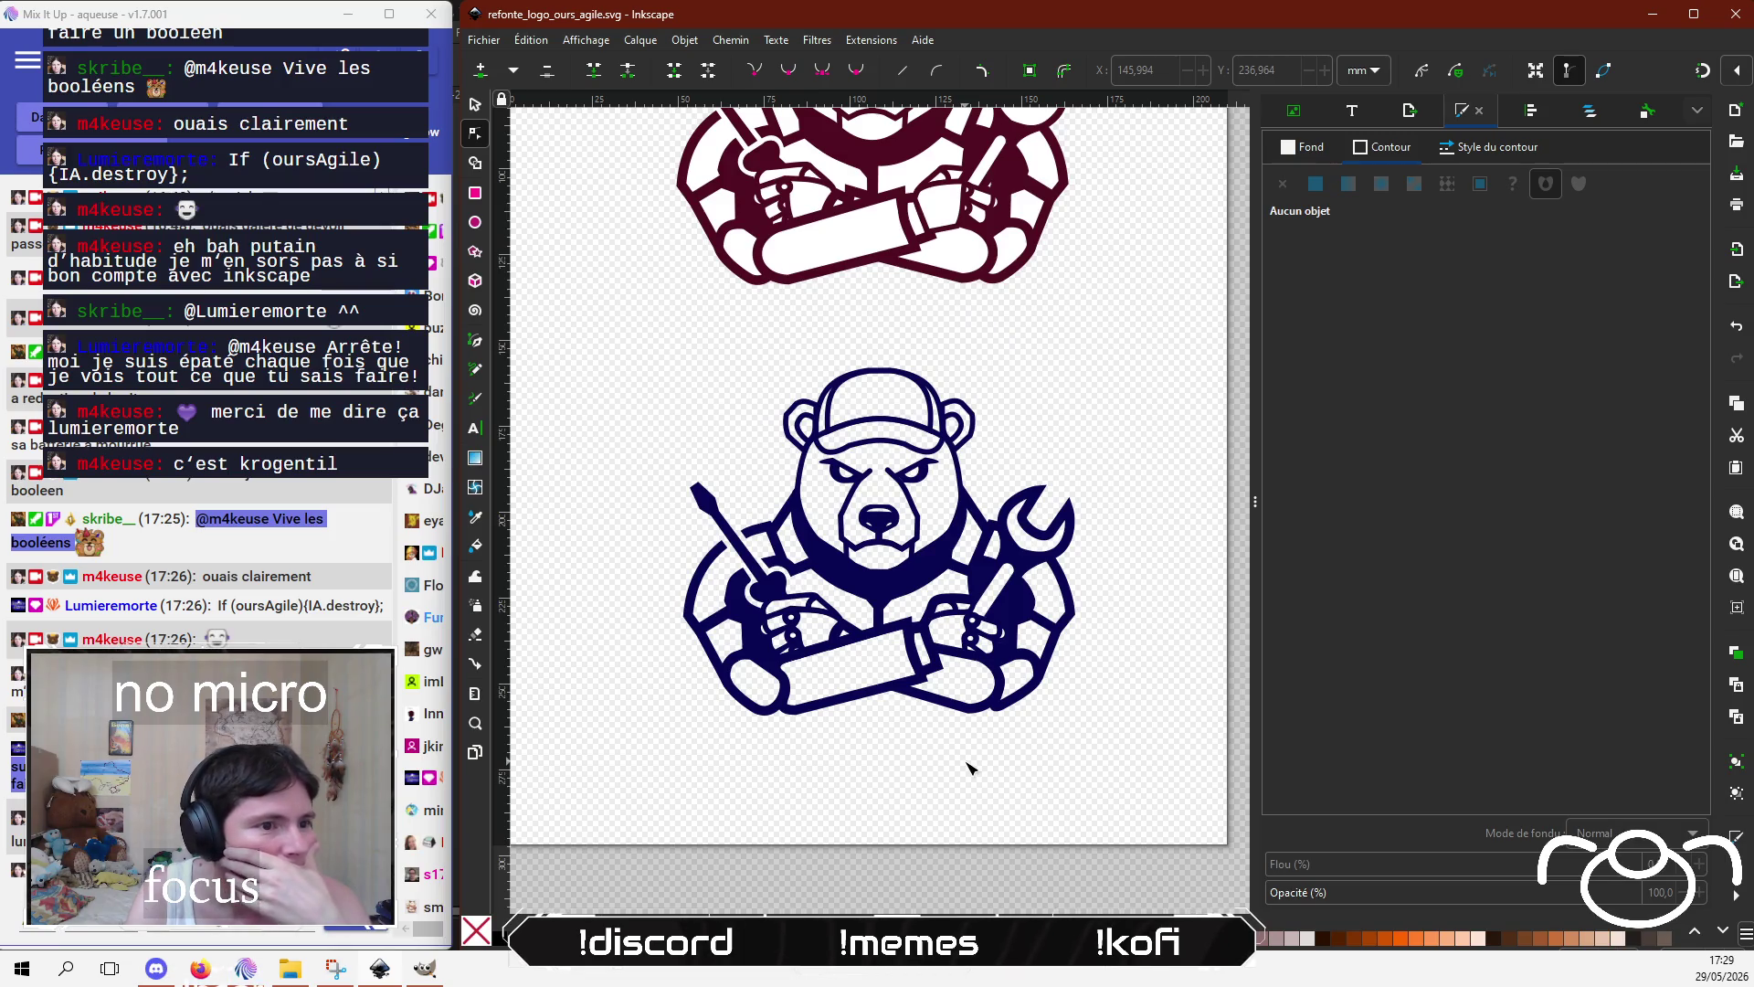
{"action": "scroll", "coordinate": [914, 783], "scroll_direction": "up", "scroll_amount": 2}
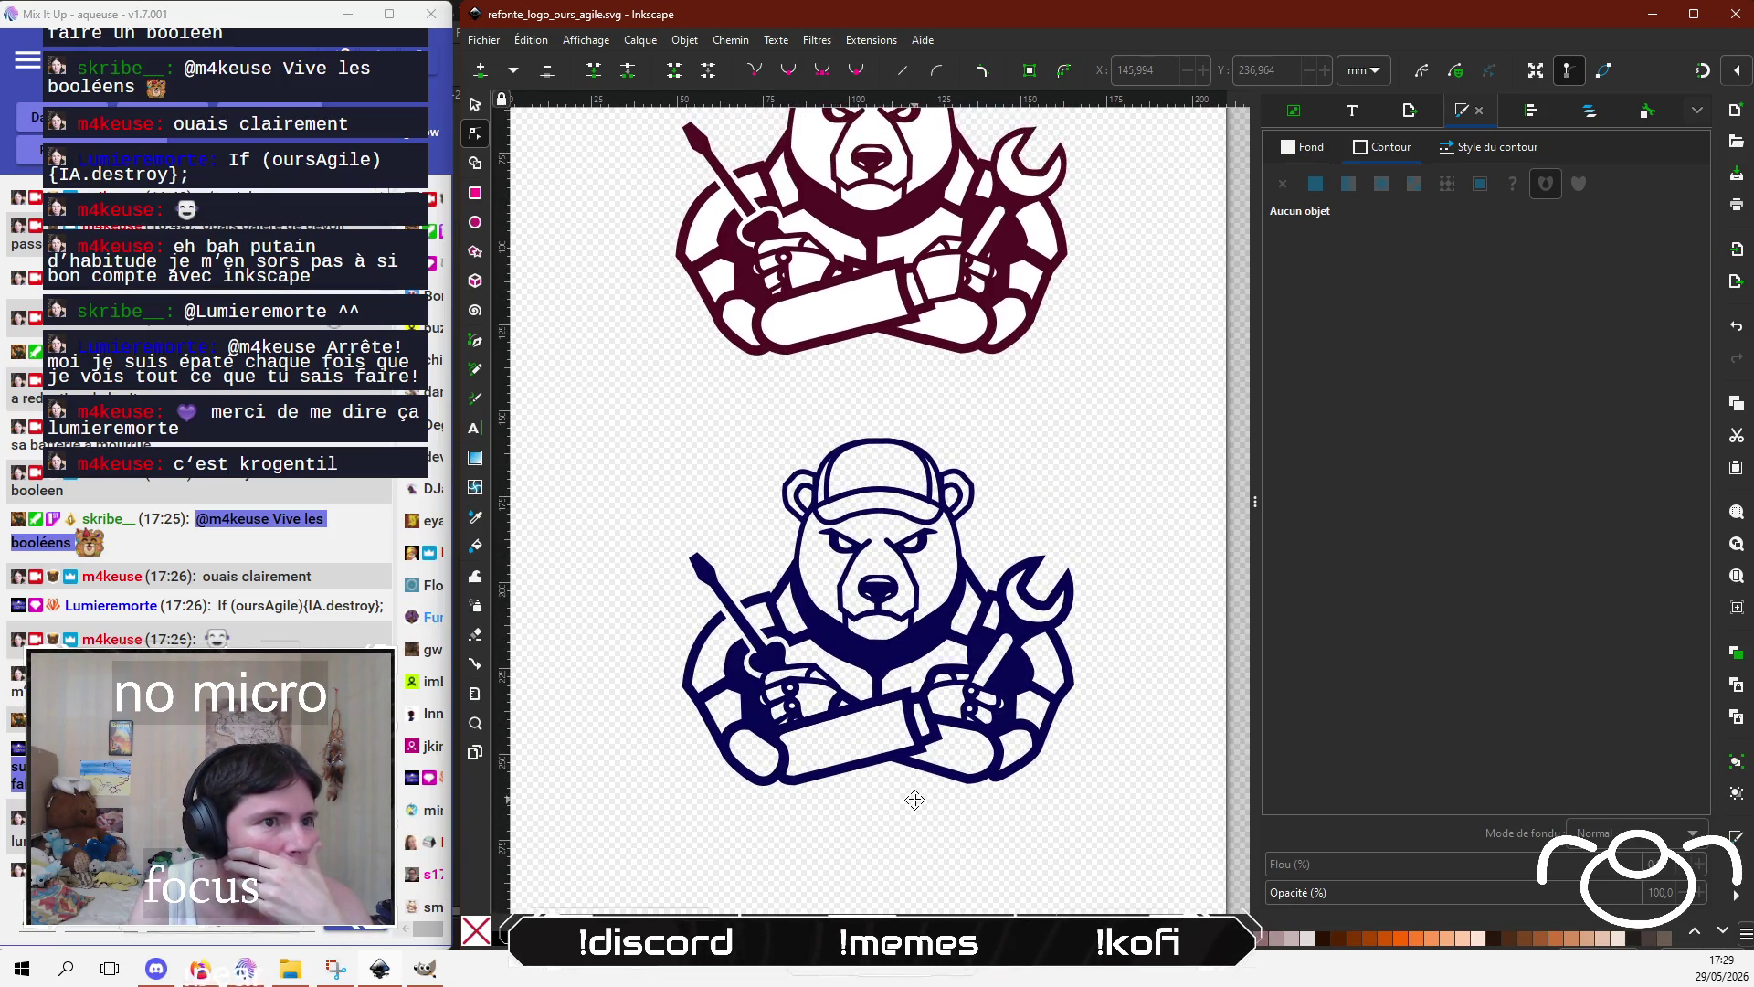
{"action": "left_click_drag", "start_coordinate": [915, 800], "coordinate": [908, 775]}
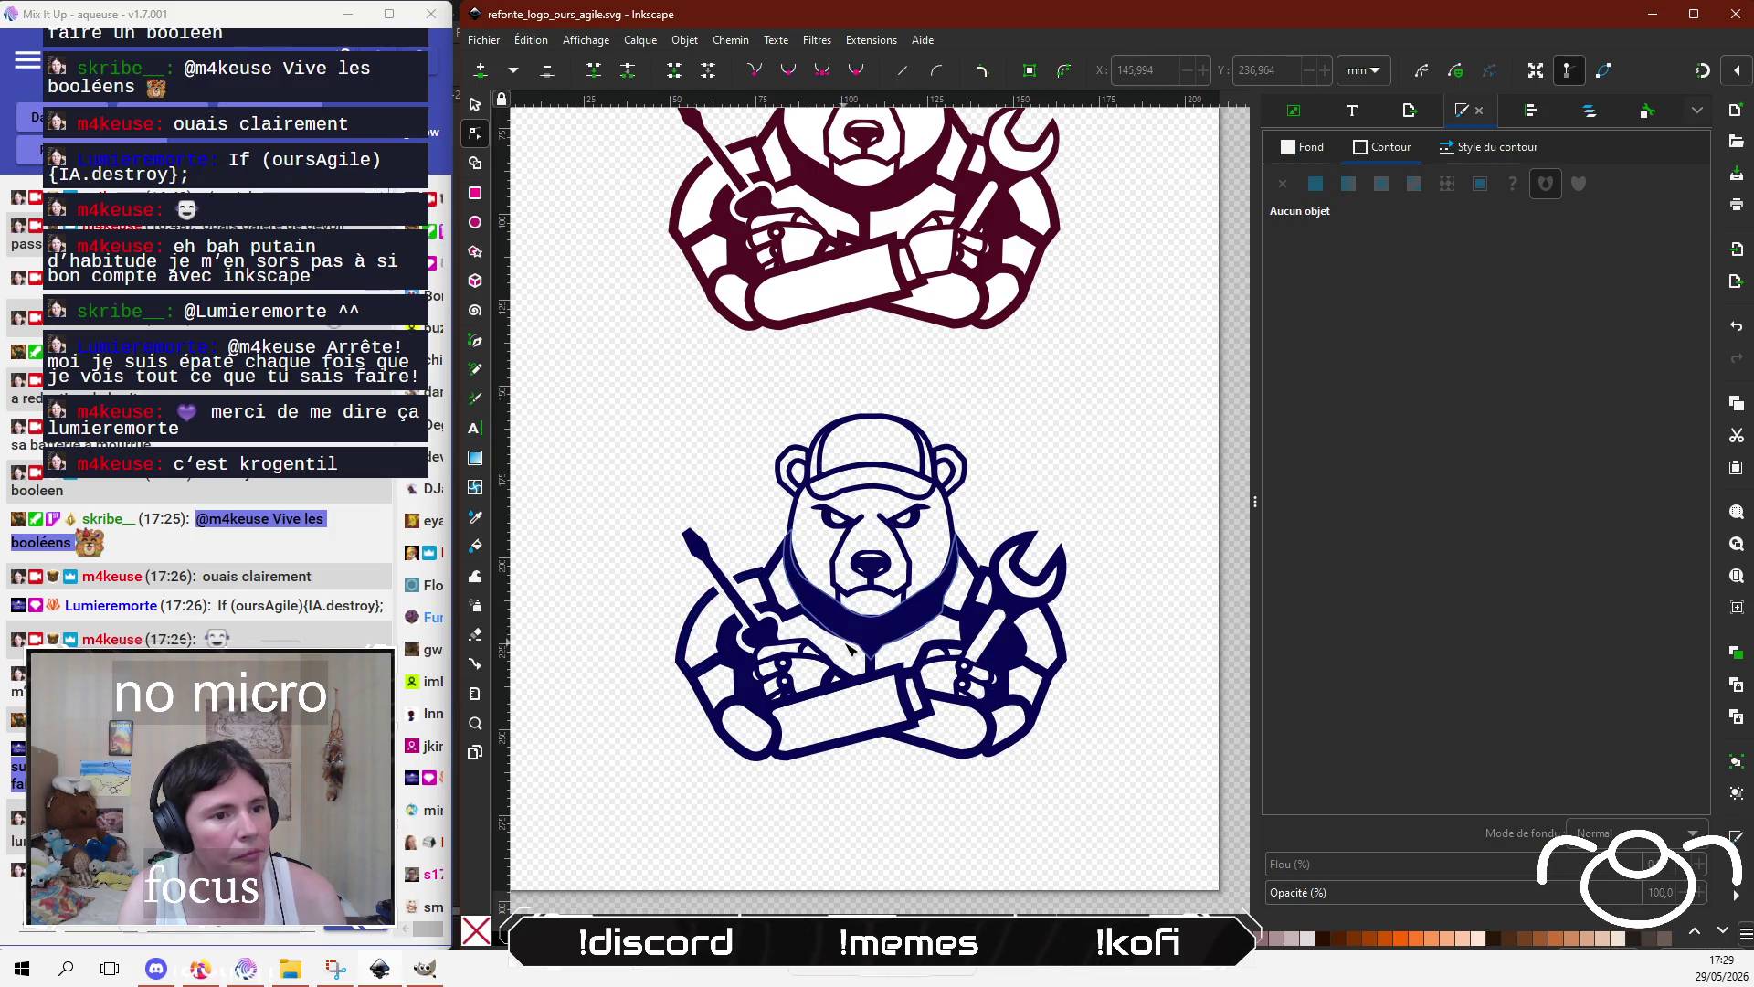
{"action": "scroll", "coordinate": [859, 645], "scroll_direction": "up", "scroll_amount": 2}
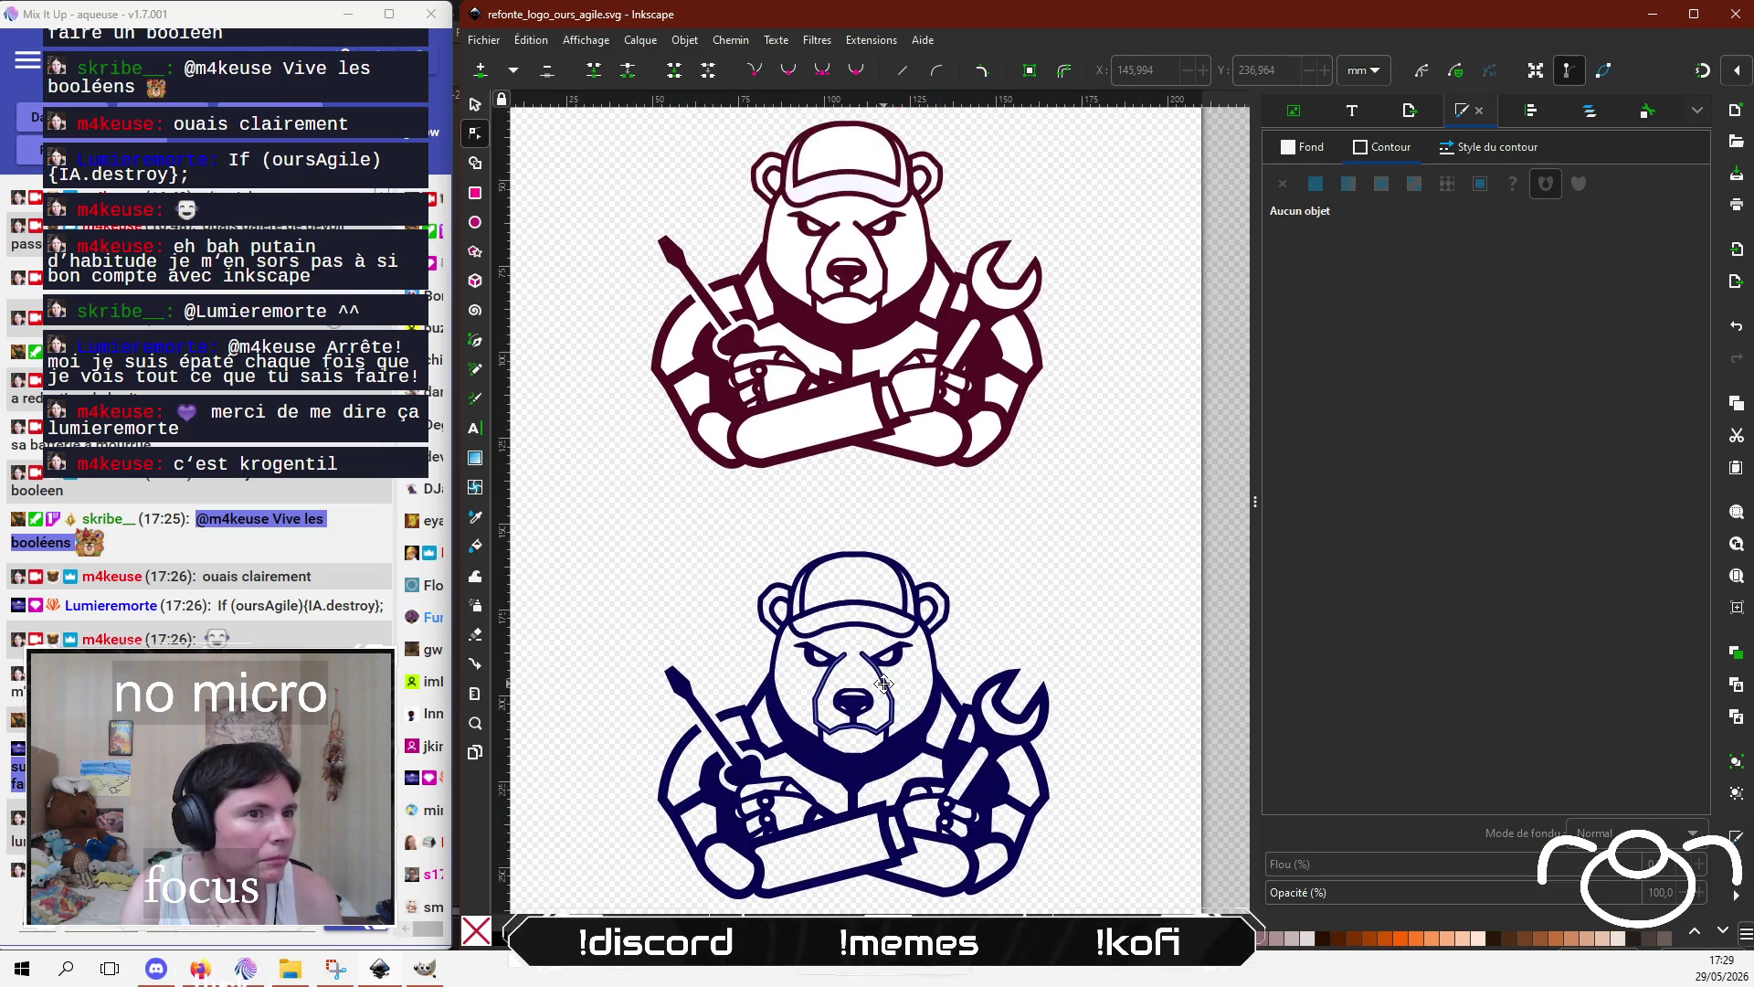
{"action": "scroll", "coordinate": [878, 644], "scroll_direction": "up", "scroll_amount": 1}
{"action": "scroll", "coordinate": [879, 644], "scroll_direction": "down", "scroll_amount": 1}
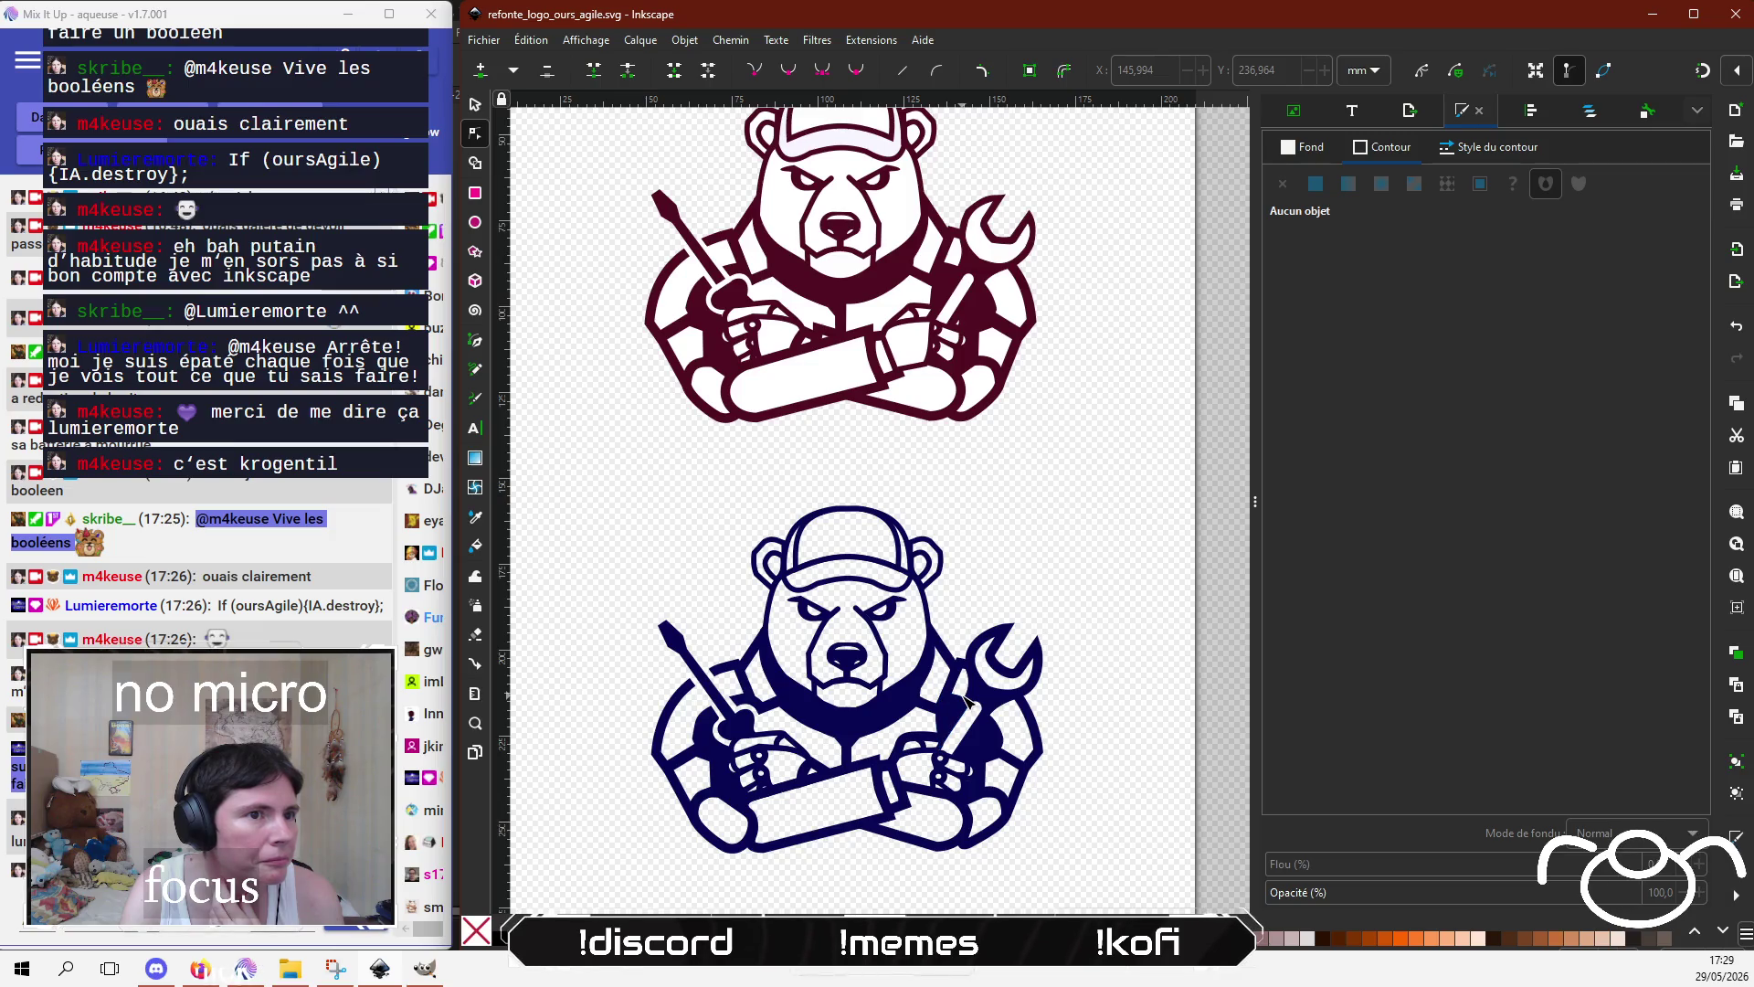
{"action": "scroll", "coordinate": [879, 664], "scroll_direction": "up", "scroll_amount": 1}
{"action": "scroll", "coordinate": [879, 666], "scroll_direction": "up", "scroll_amount": 2}
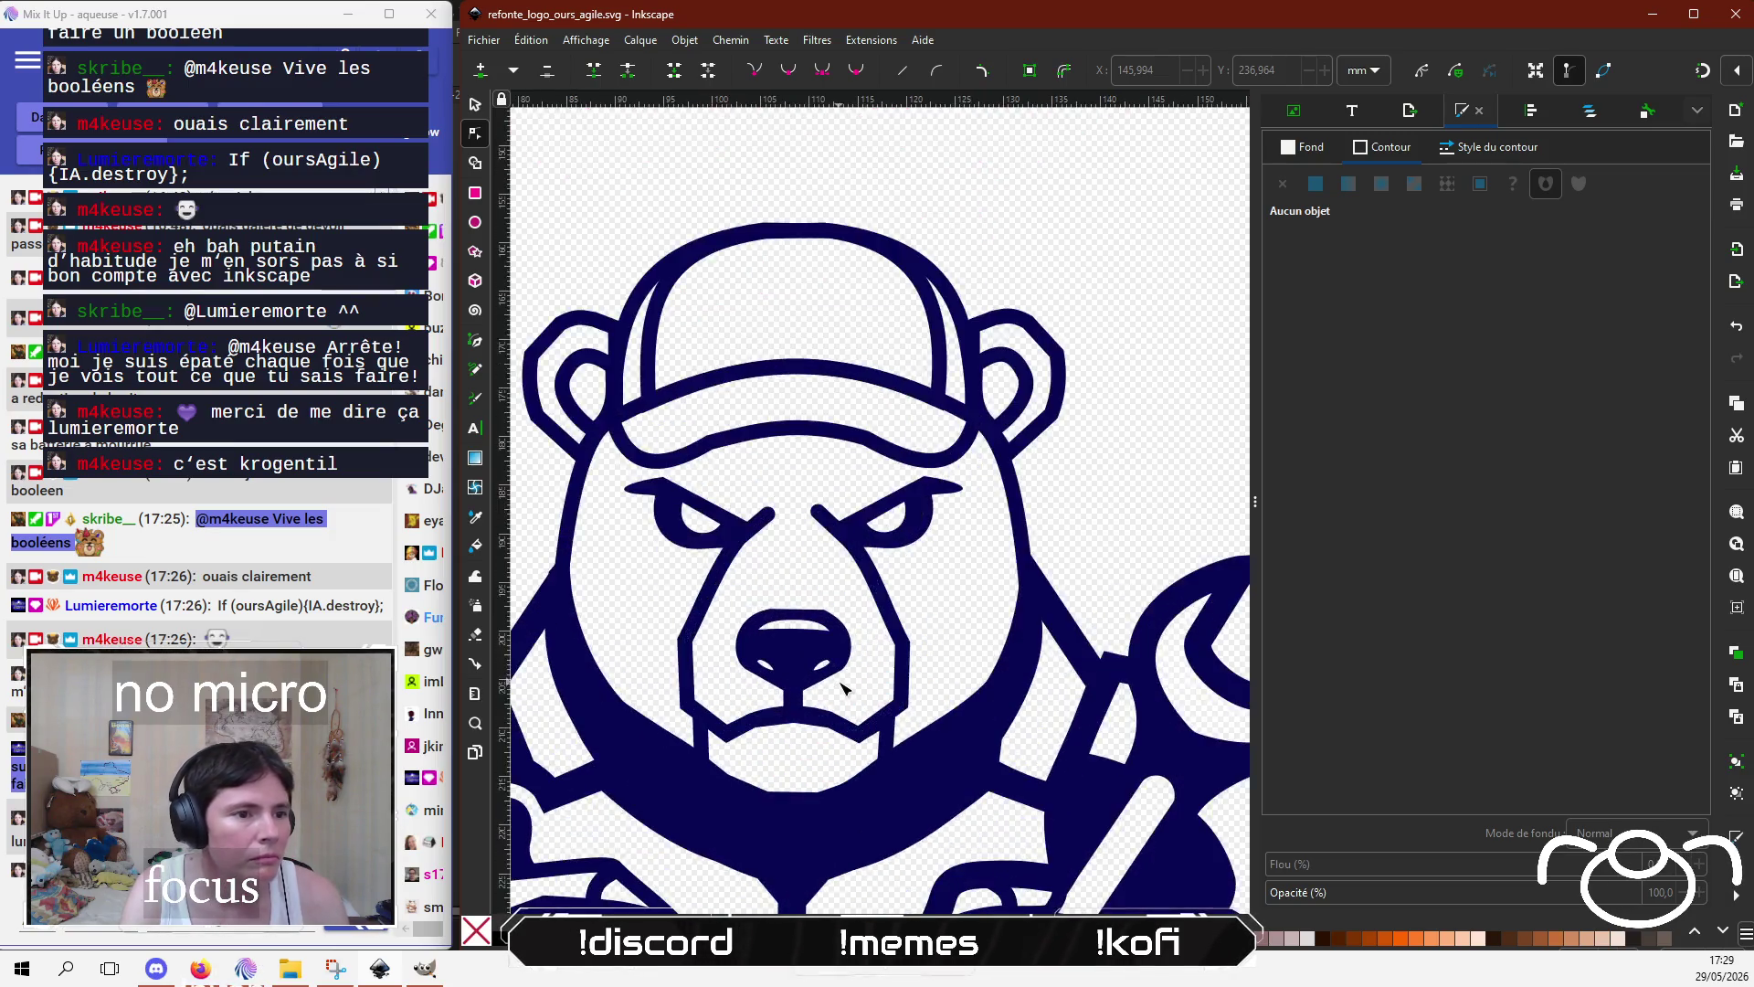
{"action": "scroll", "coordinate": [819, 685], "scroll_direction": "up", "scroll_amount": 2}
{"action": "scroll", "coordinate": [826, 689], "scroll_direction": "up", "scroll_amount": 2}
{"action": "left_click", "coordinate": [790, 600]}
{"action": "left_click", "coordinate": [792, 600]}
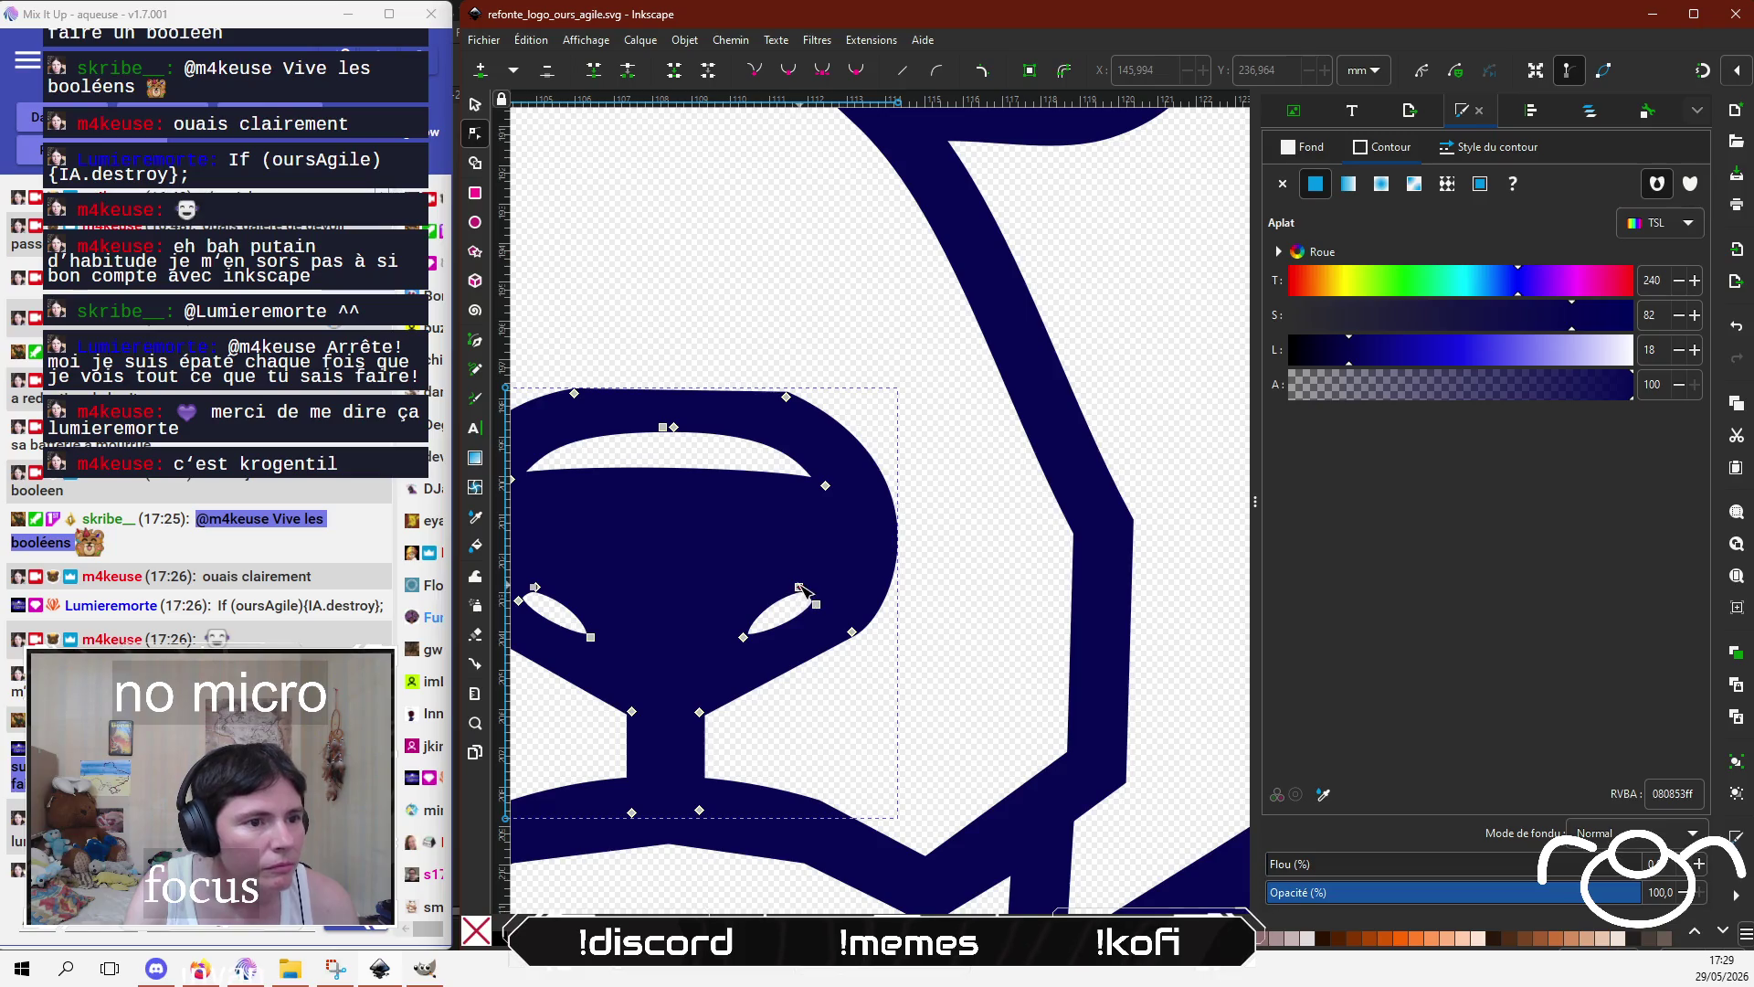
Step: Reshape the right nose highlight's tip by dragging its nodes and curve
{"action": "left_click", "coordinate": [802, 585]}
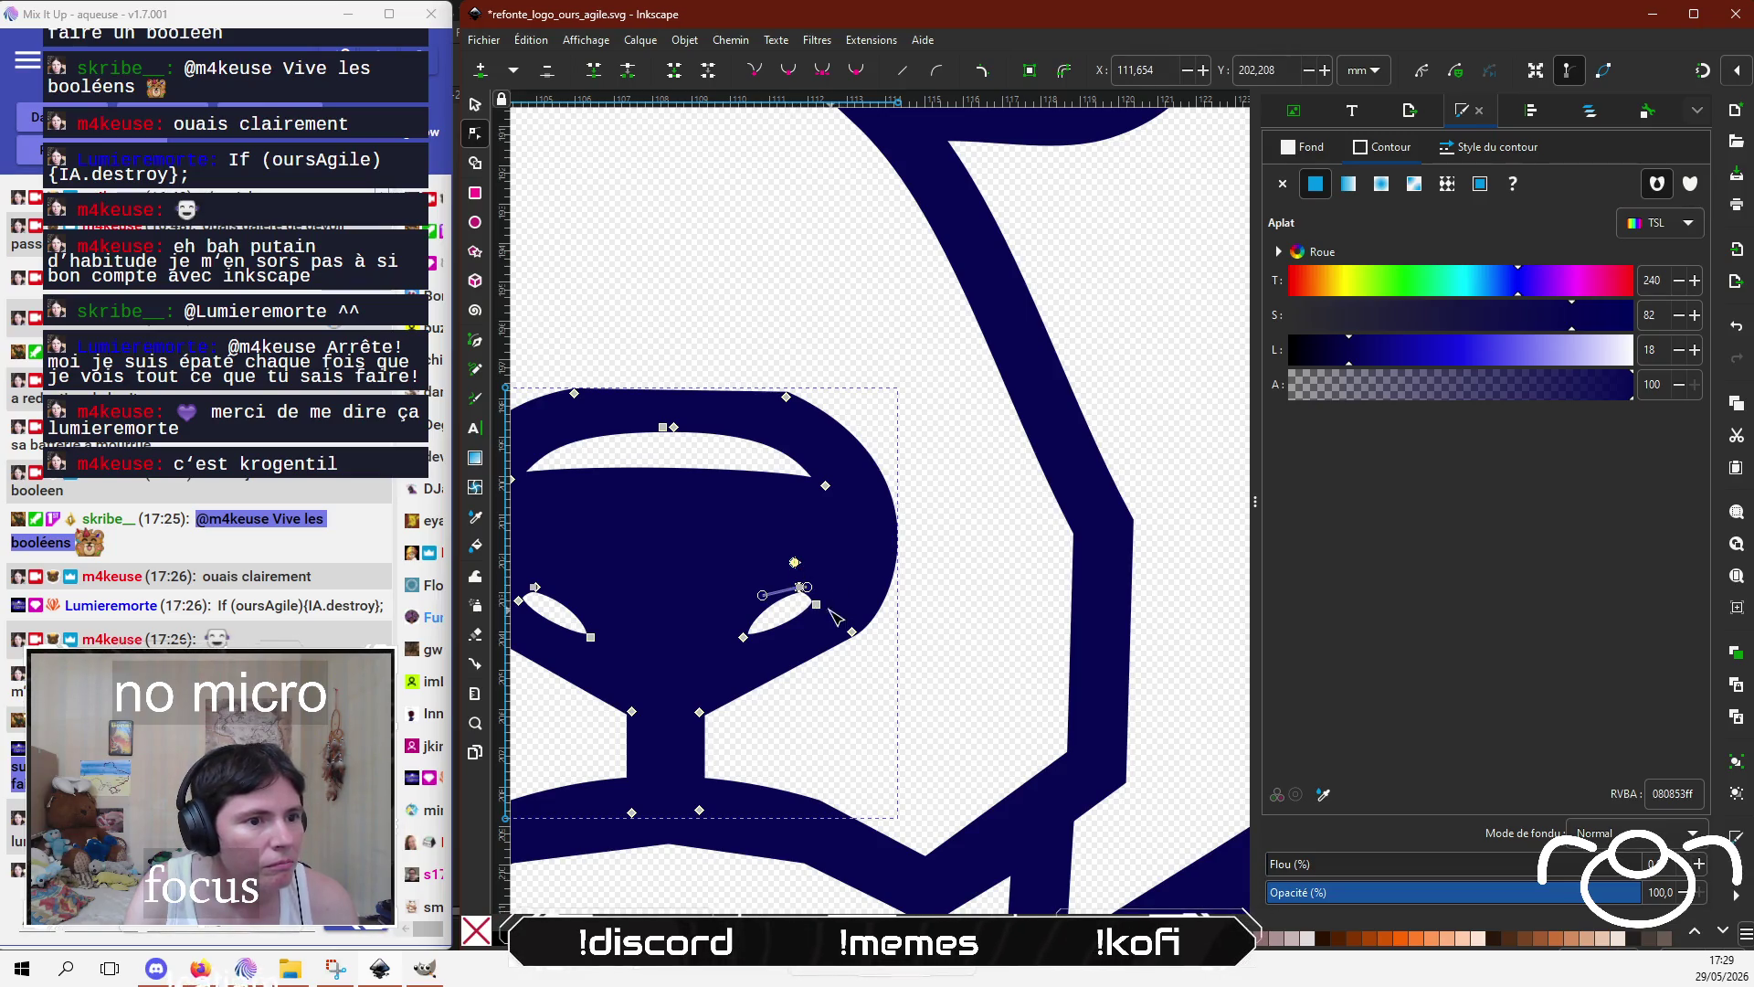
{"action": "scroll", "coordinate": [804, 589], "scroll_direction": "up", "scroll_amount": 3}
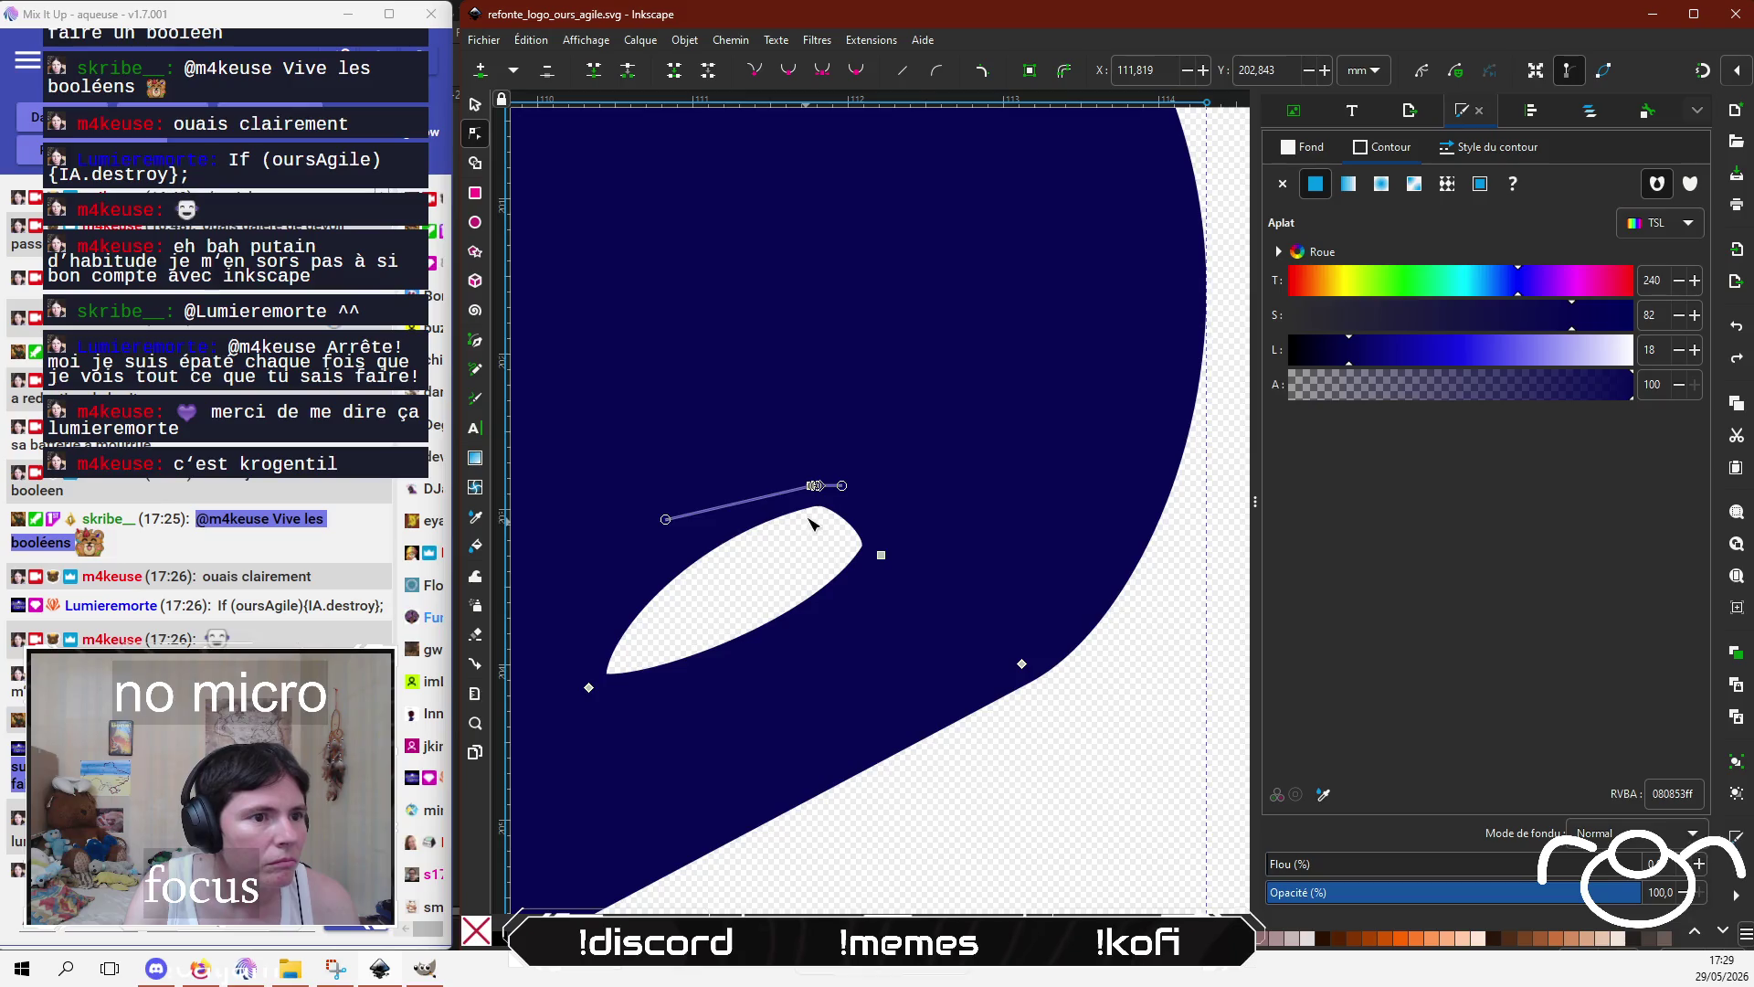
{"action": "left_click", "coordinate": [822, 485]}
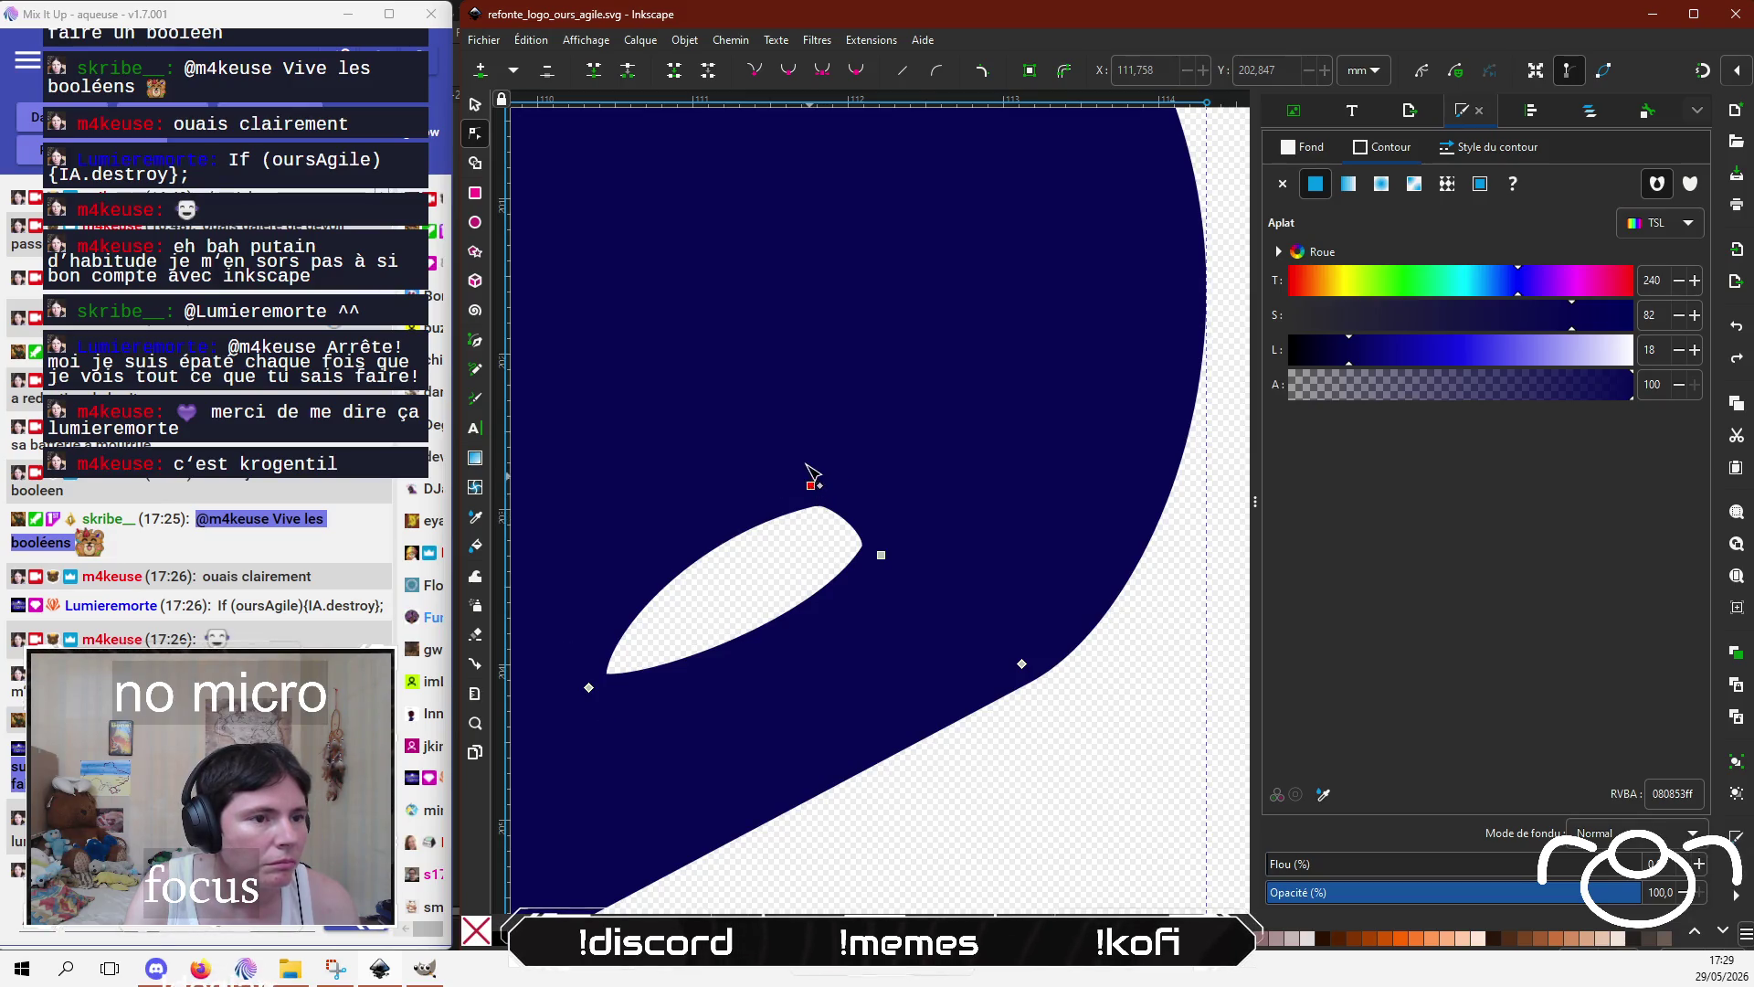
{"action": "mouse_move", "coordinate": [812, 486]}
{"action": "left_mouse_down"}
{"action": "mouse_move", "coordinate": [795, 460]}
{"action": "mouse_move", "coordinate": [837, 468]}
{"action": "left_mouse_up"}
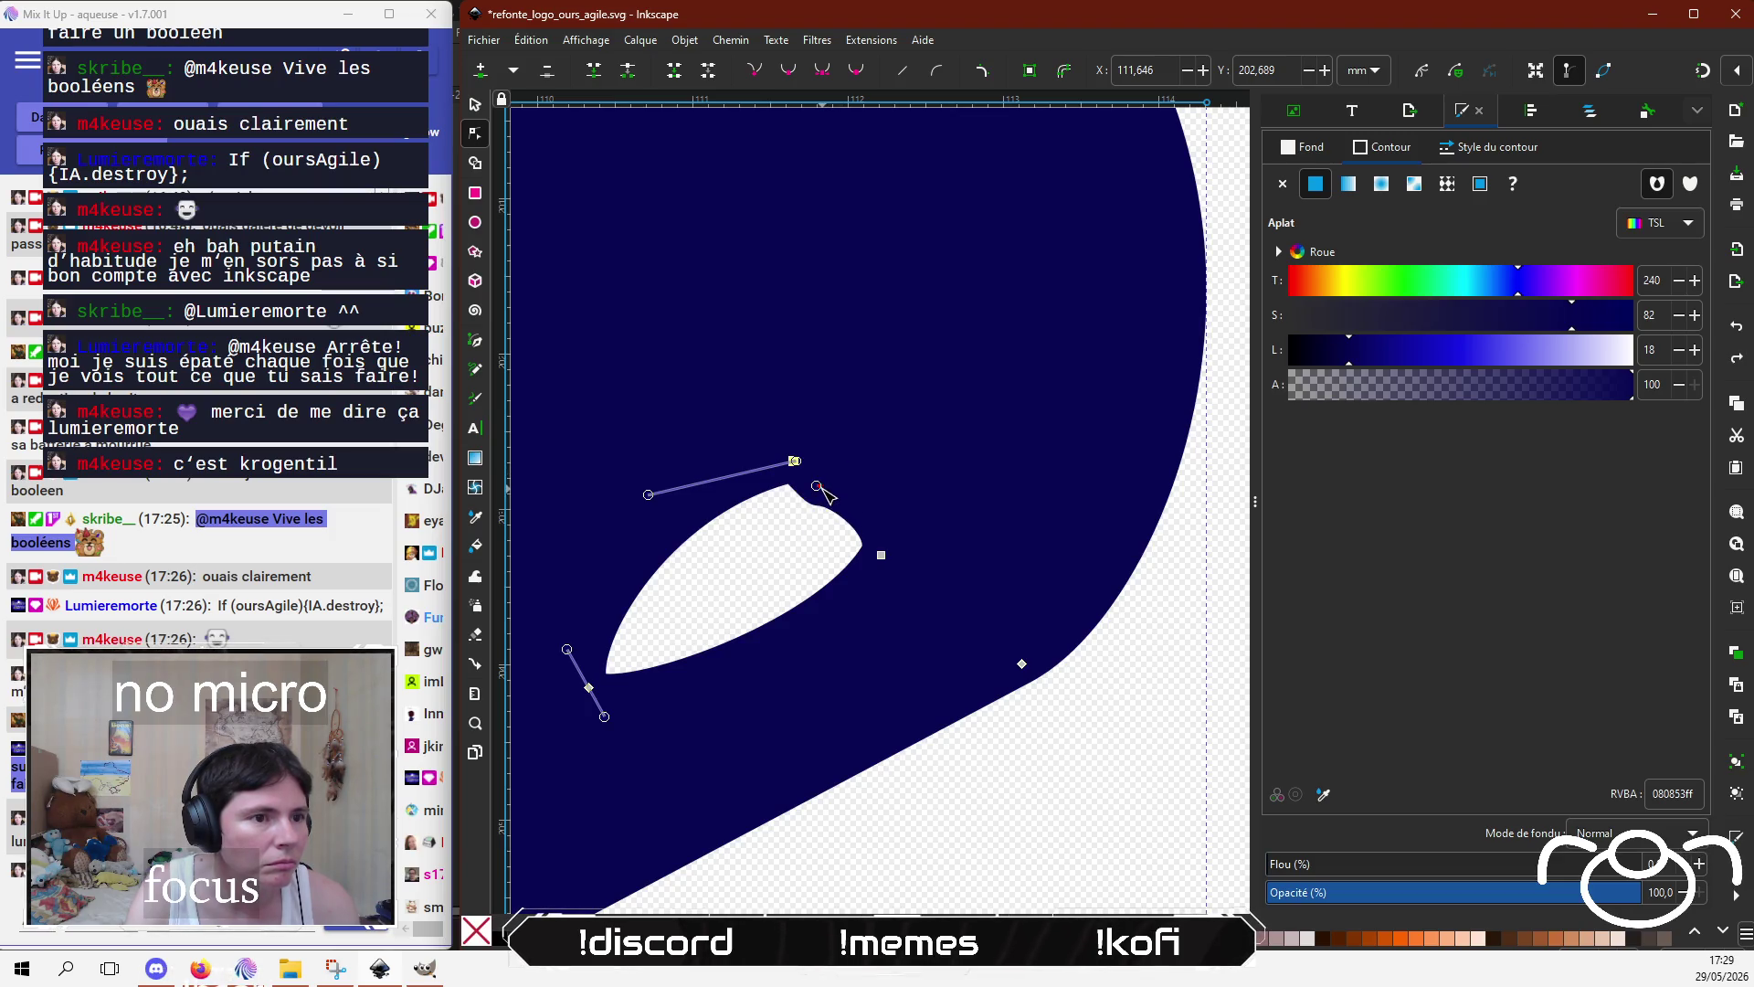
{"action": "left_click", "coordinate": [818, 486]}
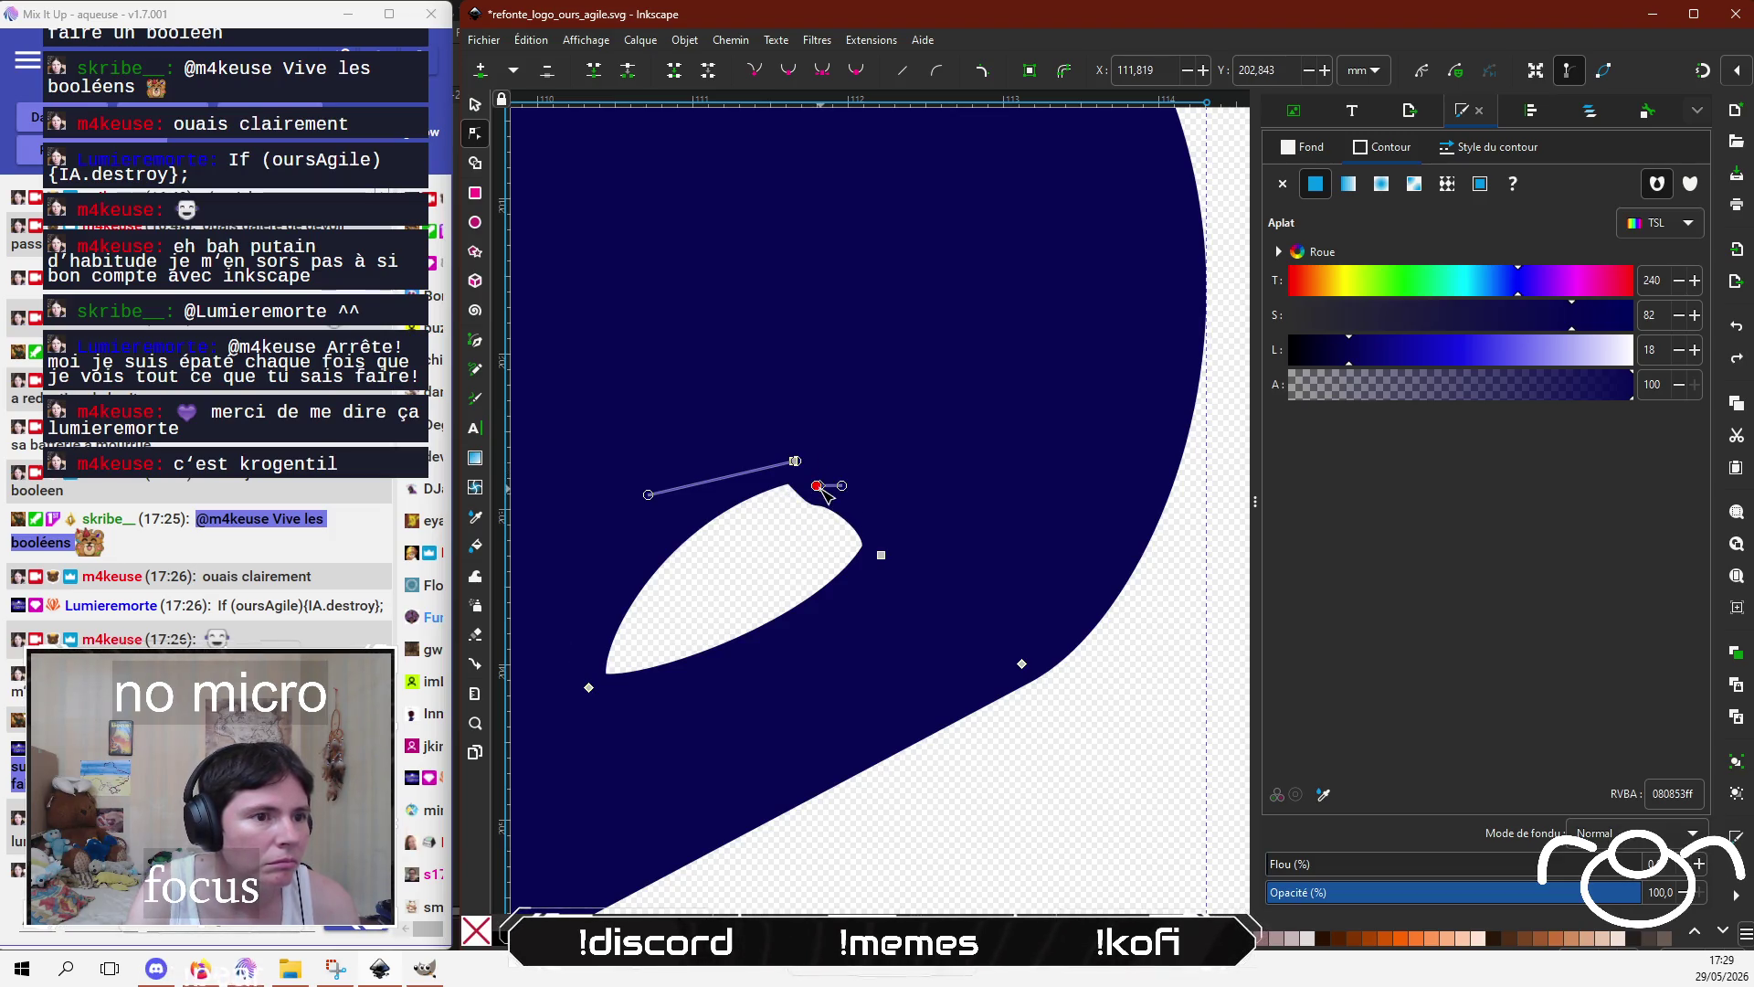
{"action": "mouse_move", "coordinate": [840, 486]}
{"action": "left_mouse_down"}
{"action": "mouse_move", "coordinate": [840, 470]}
{"action": "mouse_move", "coordinate": [872, 475]}
{"action": "left_mouse_up"}
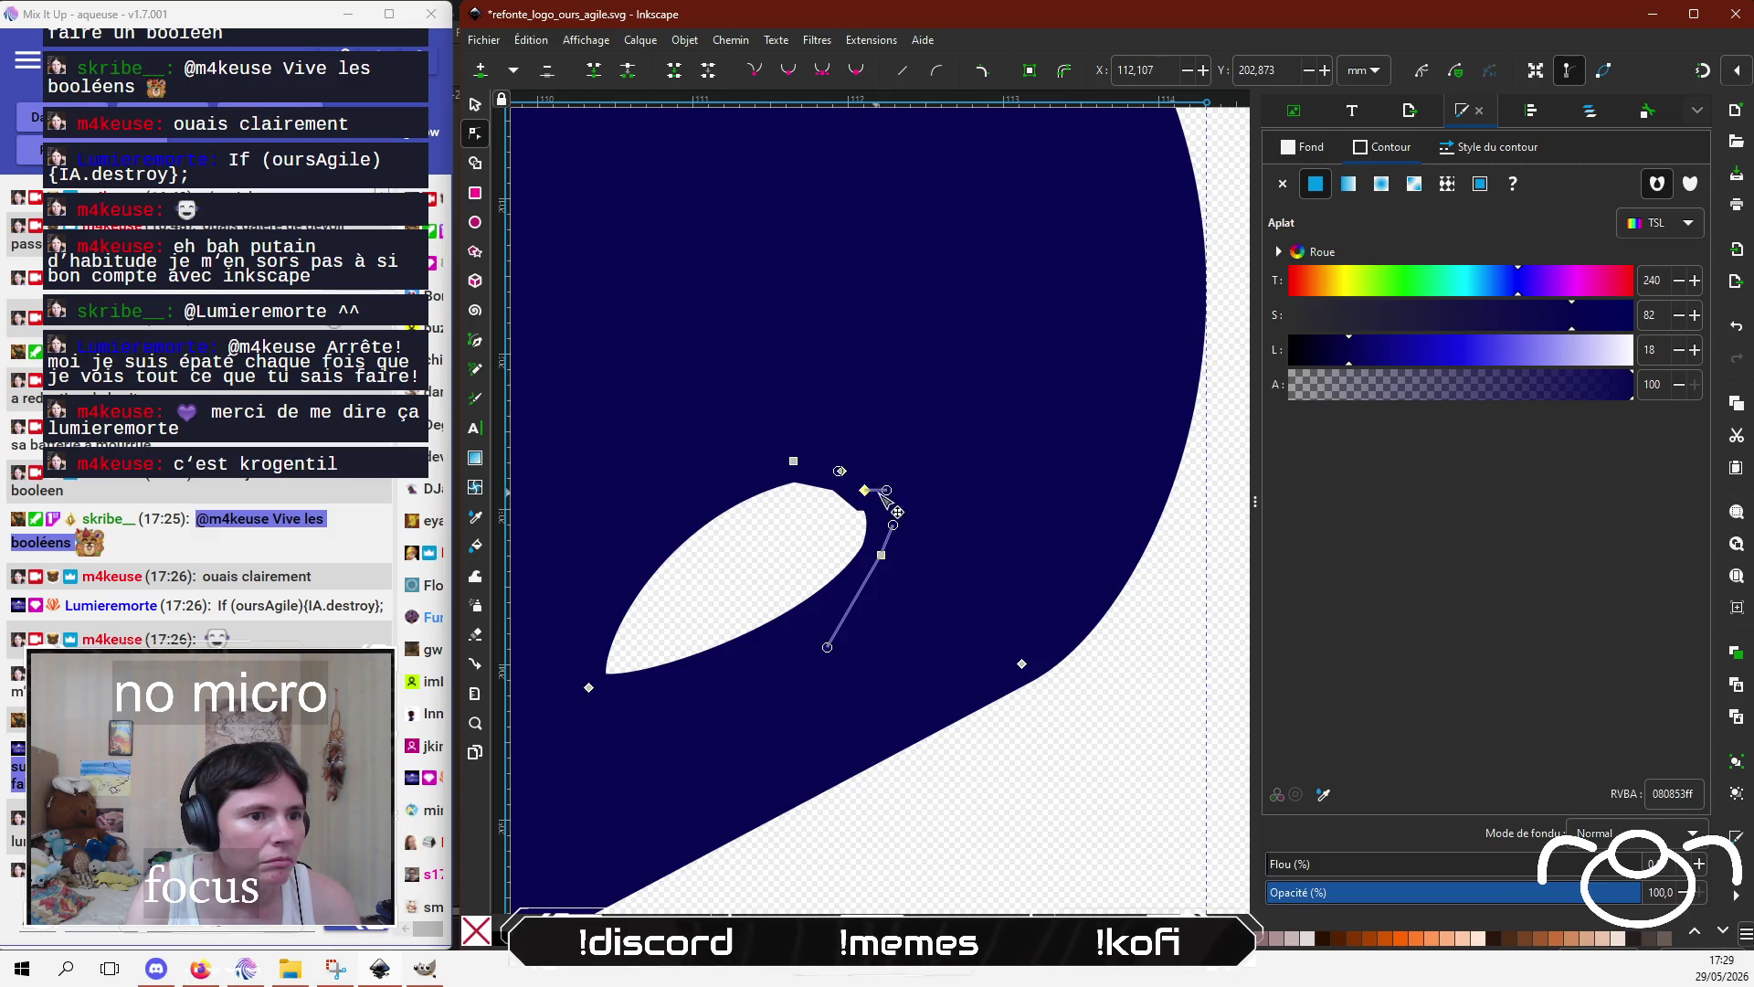
{"action": "left_click_drag", "start_coordinate": [885, 491], "coordinate": [826, 455]}
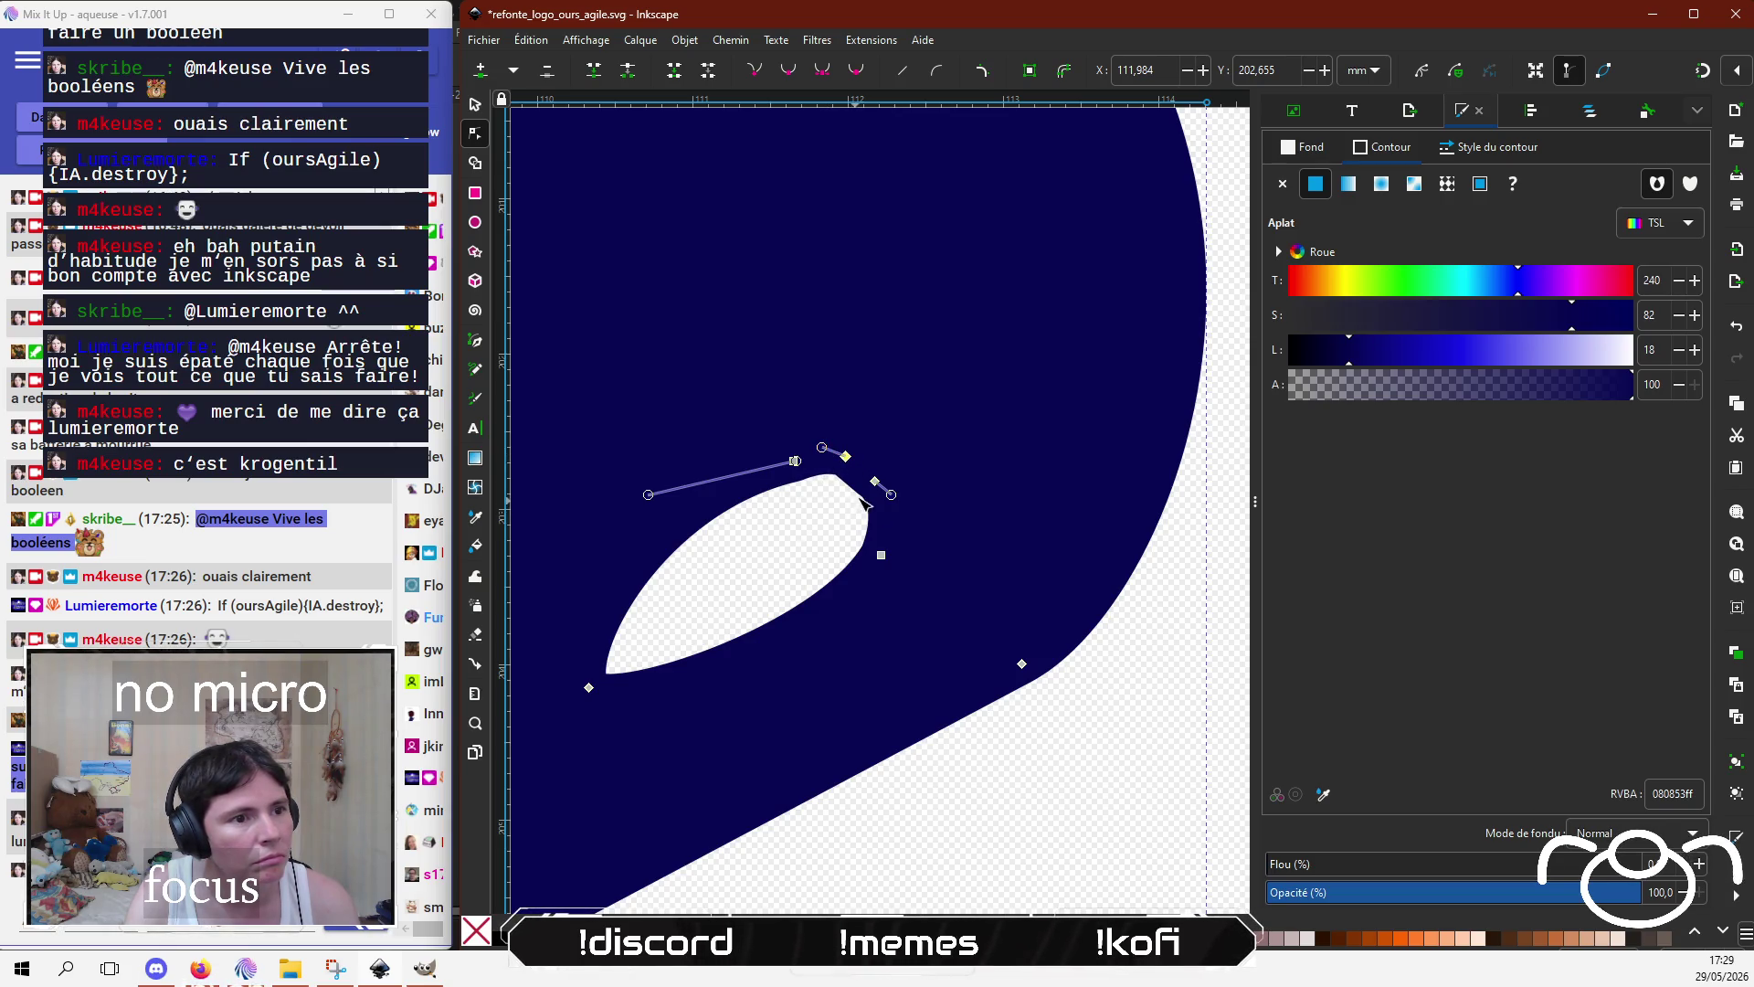
{"action": "left_click_drag", "start_coordinate": [874, 481], "coordinate": [872, 485]}
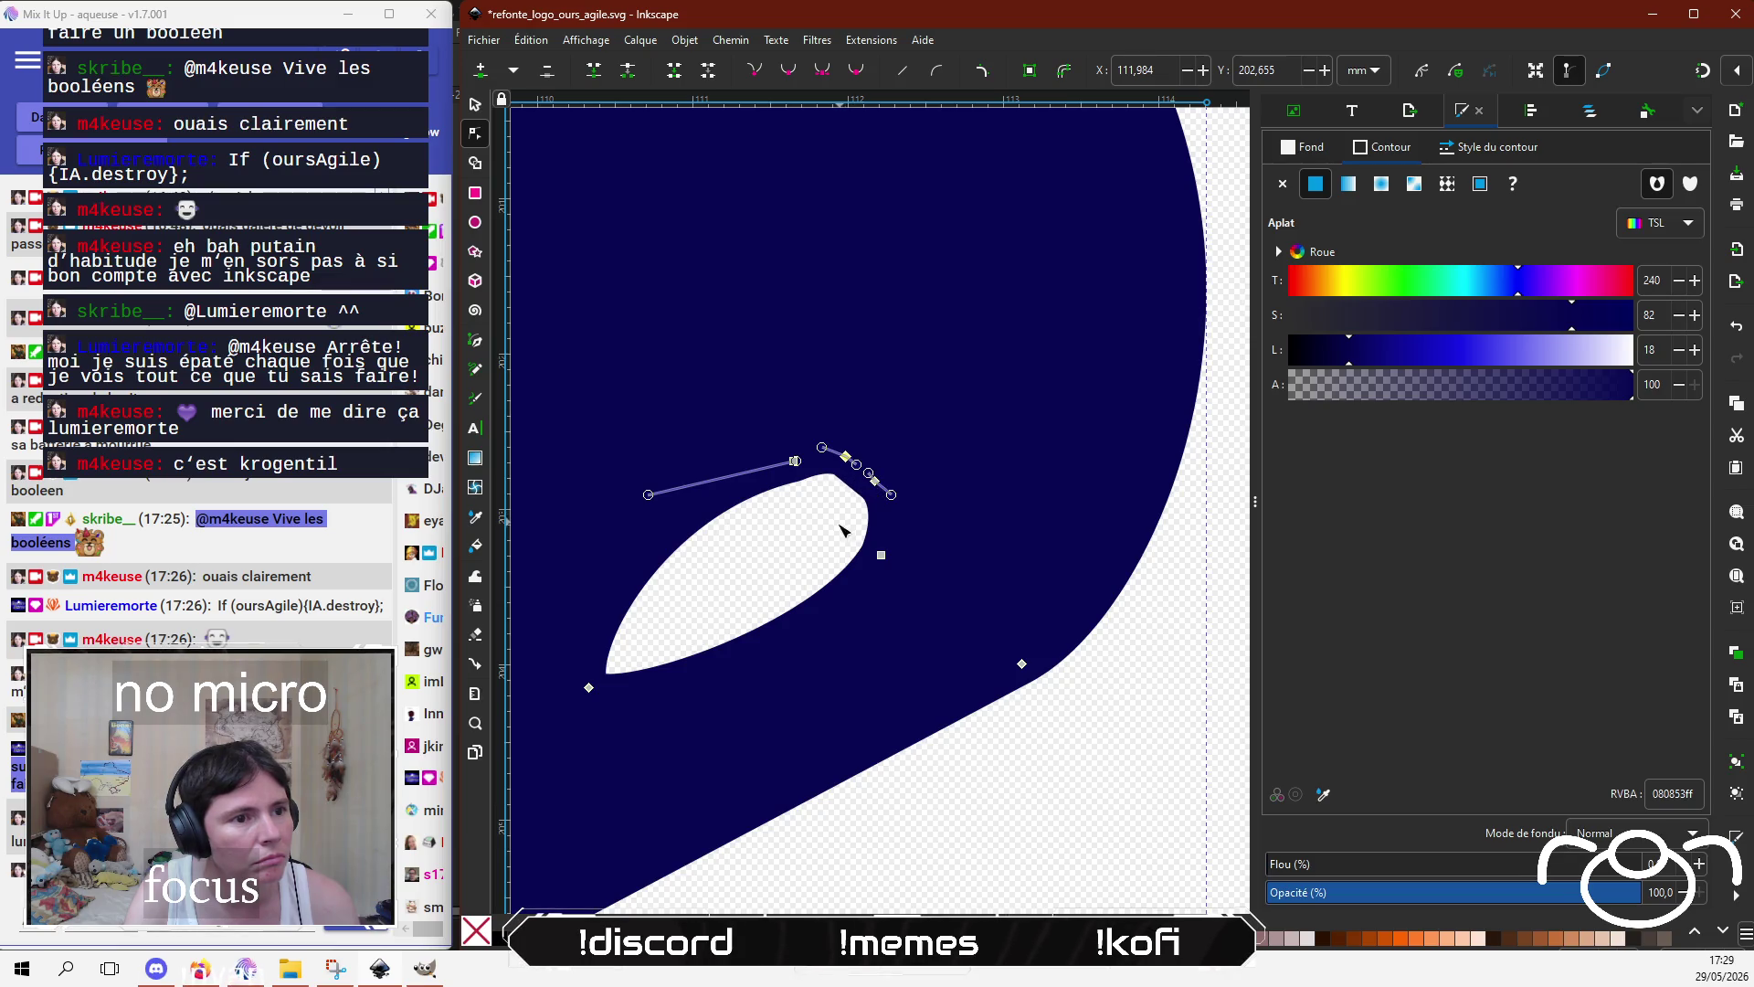
{"action": "left_click", "coordinate": [767, 552]}
Step: Reshape the upper-left tip of the left nose highlight
{"action": "scroll", "coordinate": [764, 548], "scroll_direction": "down", "scroll_amount": 2}
{"action": "scroll", "coordinate": [787, 618], "scroll_direction": "down", "scroll_amount": 2}
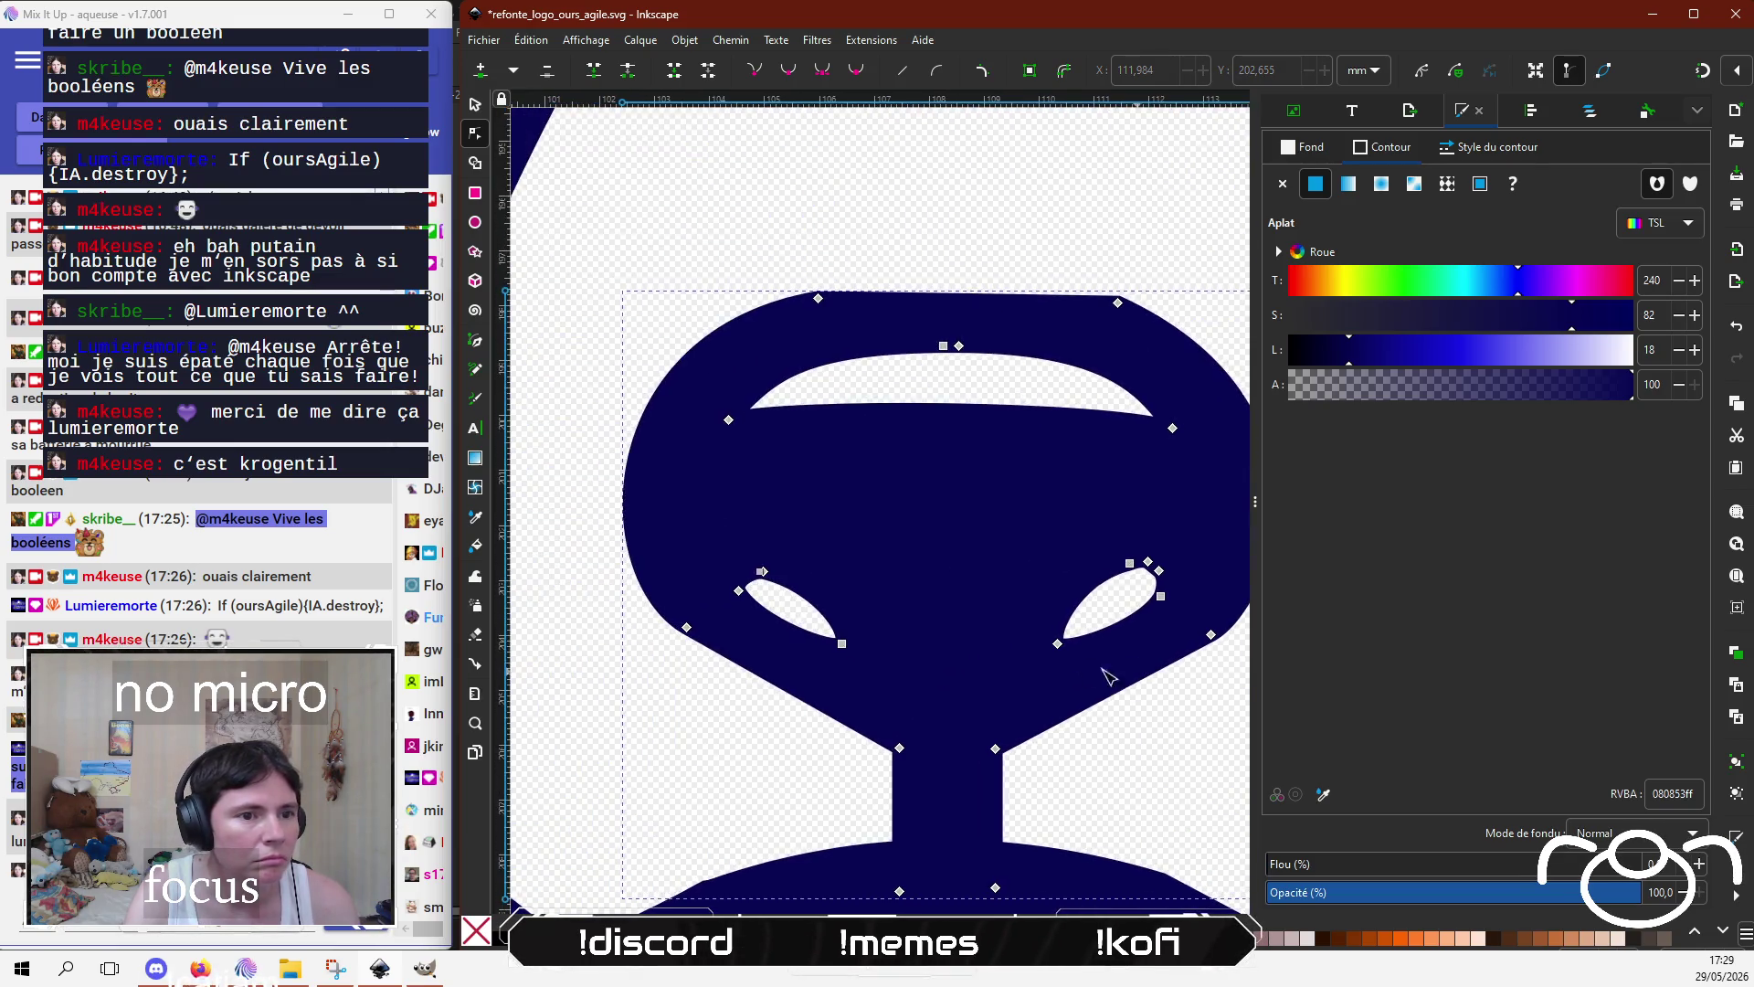
{"action": "left_click", "coordinate": [762, 572]}
{"action": "scroll", "coordinate": [762, 574], "scroll_direction": "up", "scroll_amount": 1}
{"action": "scroll", "coordinate": [762, 574], "scroll_direction": "up", "scroll_amount": 3}
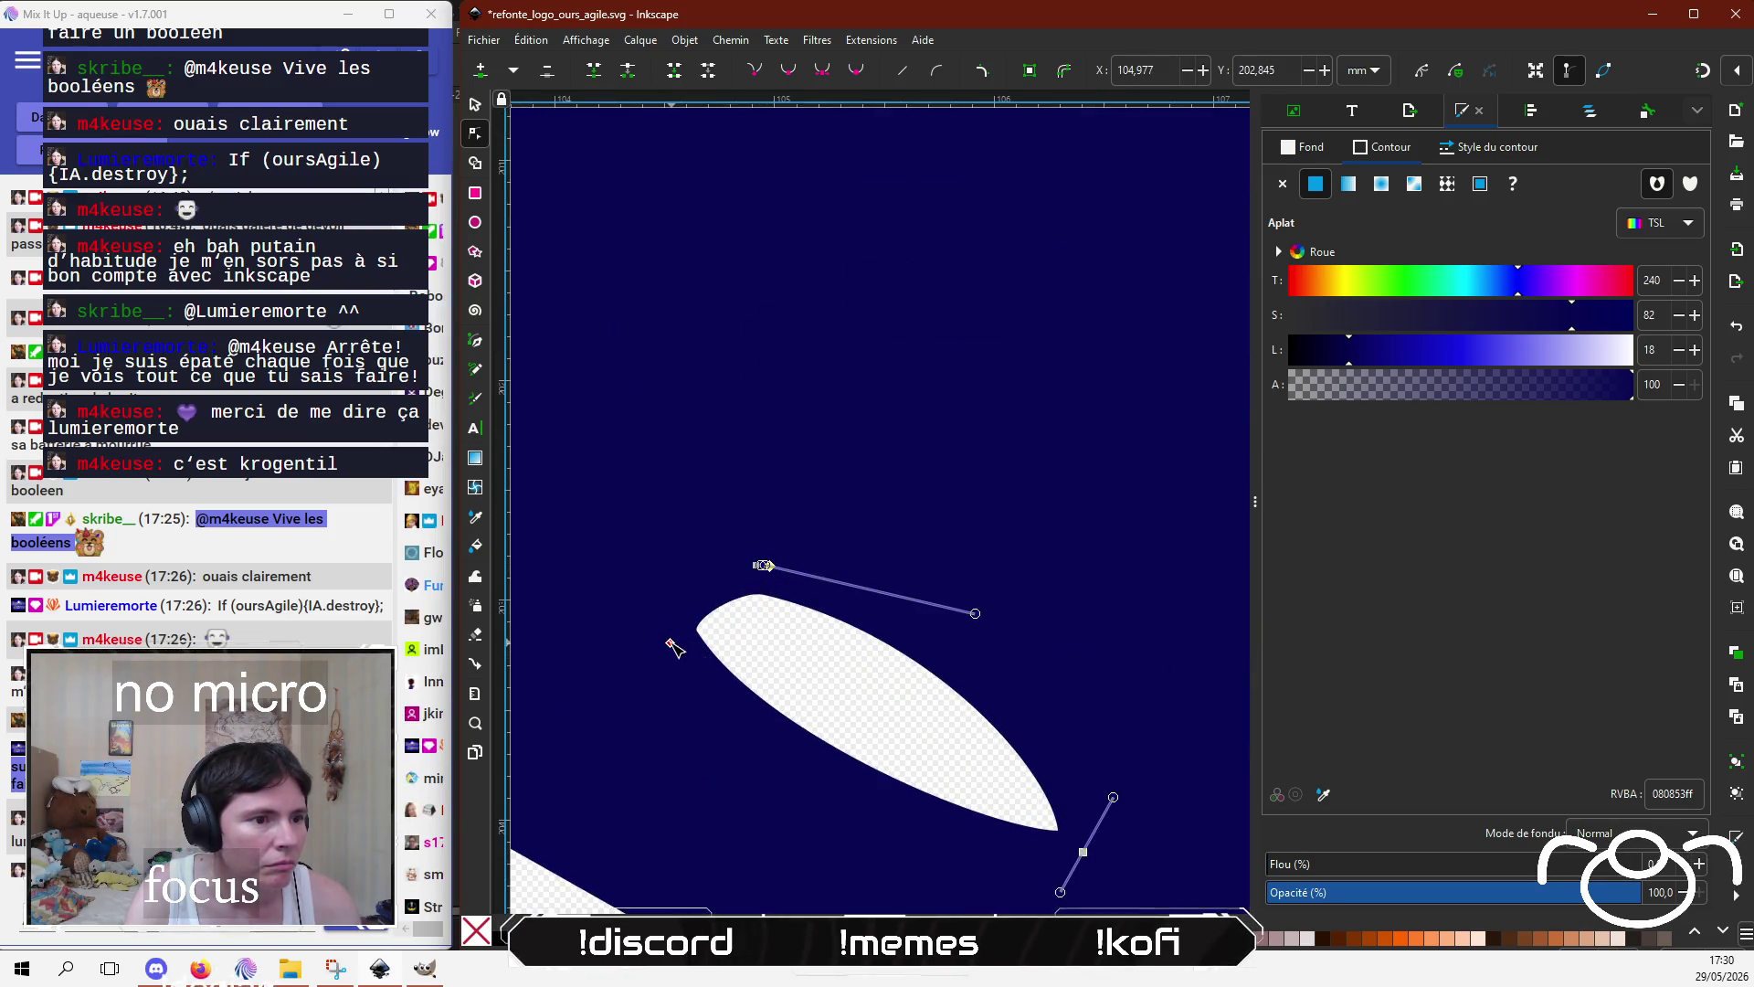
{"action": "left_click", "coordinate": [668, 645]}
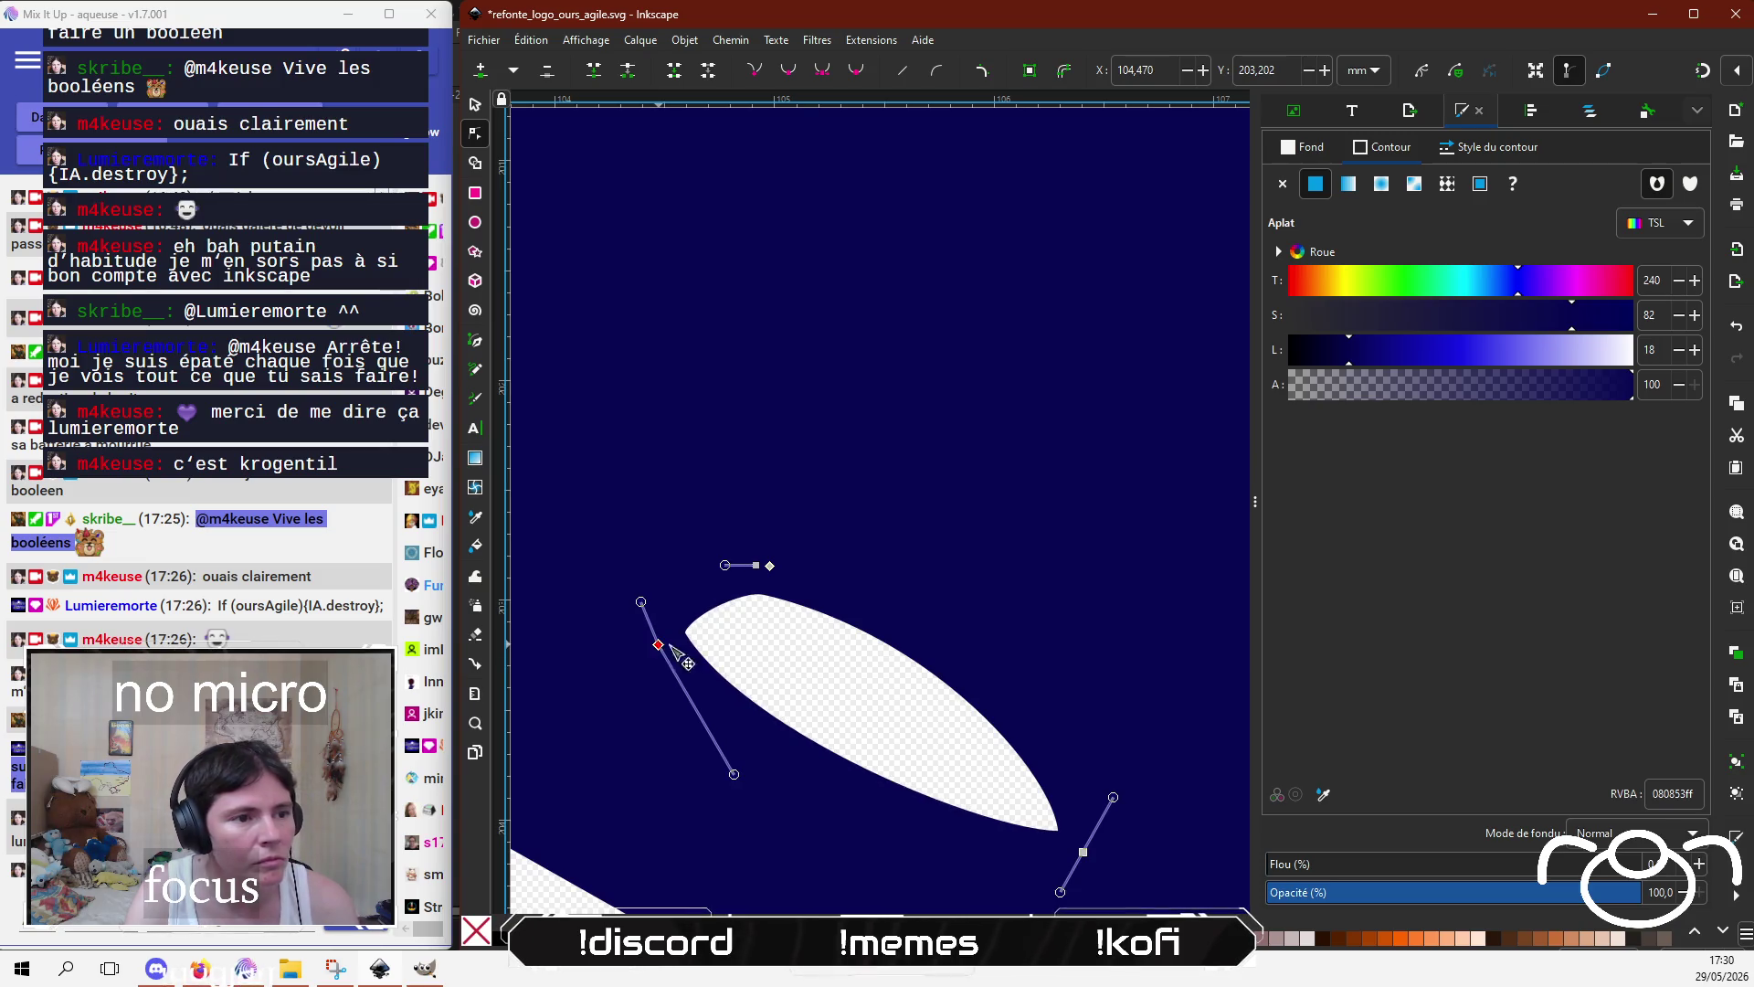
{"action": "mouse_move", "coordinate": [758, 569]}
{"action": "left_mouse_down"}
{"action": "mouse_move", "coordinate": [759, 548]}
{"action": "mouse_move", "coordinate": [760, 568]}
{"action": "left_mouse_up"}
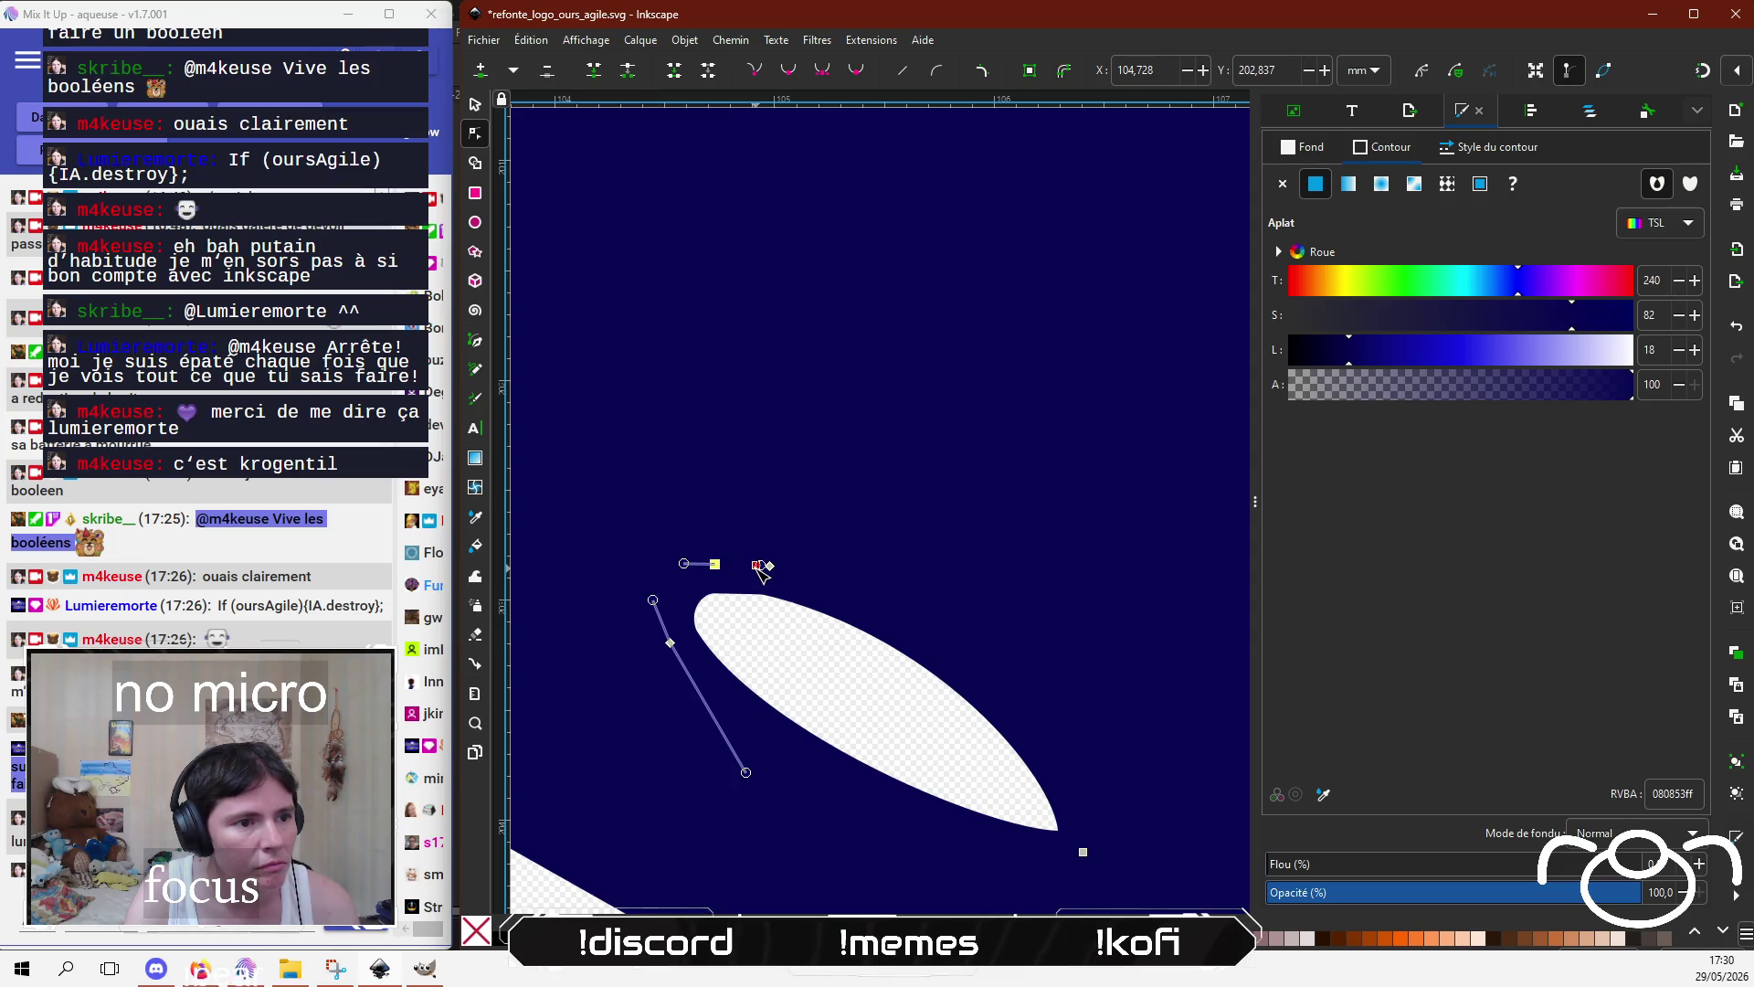
Step: Curve the left highlight's top edge upward using its node handle
{"action": "left_click", "coordinate": [760, 568]}
{"action": "left_click", "coordinate": [765, 543]}
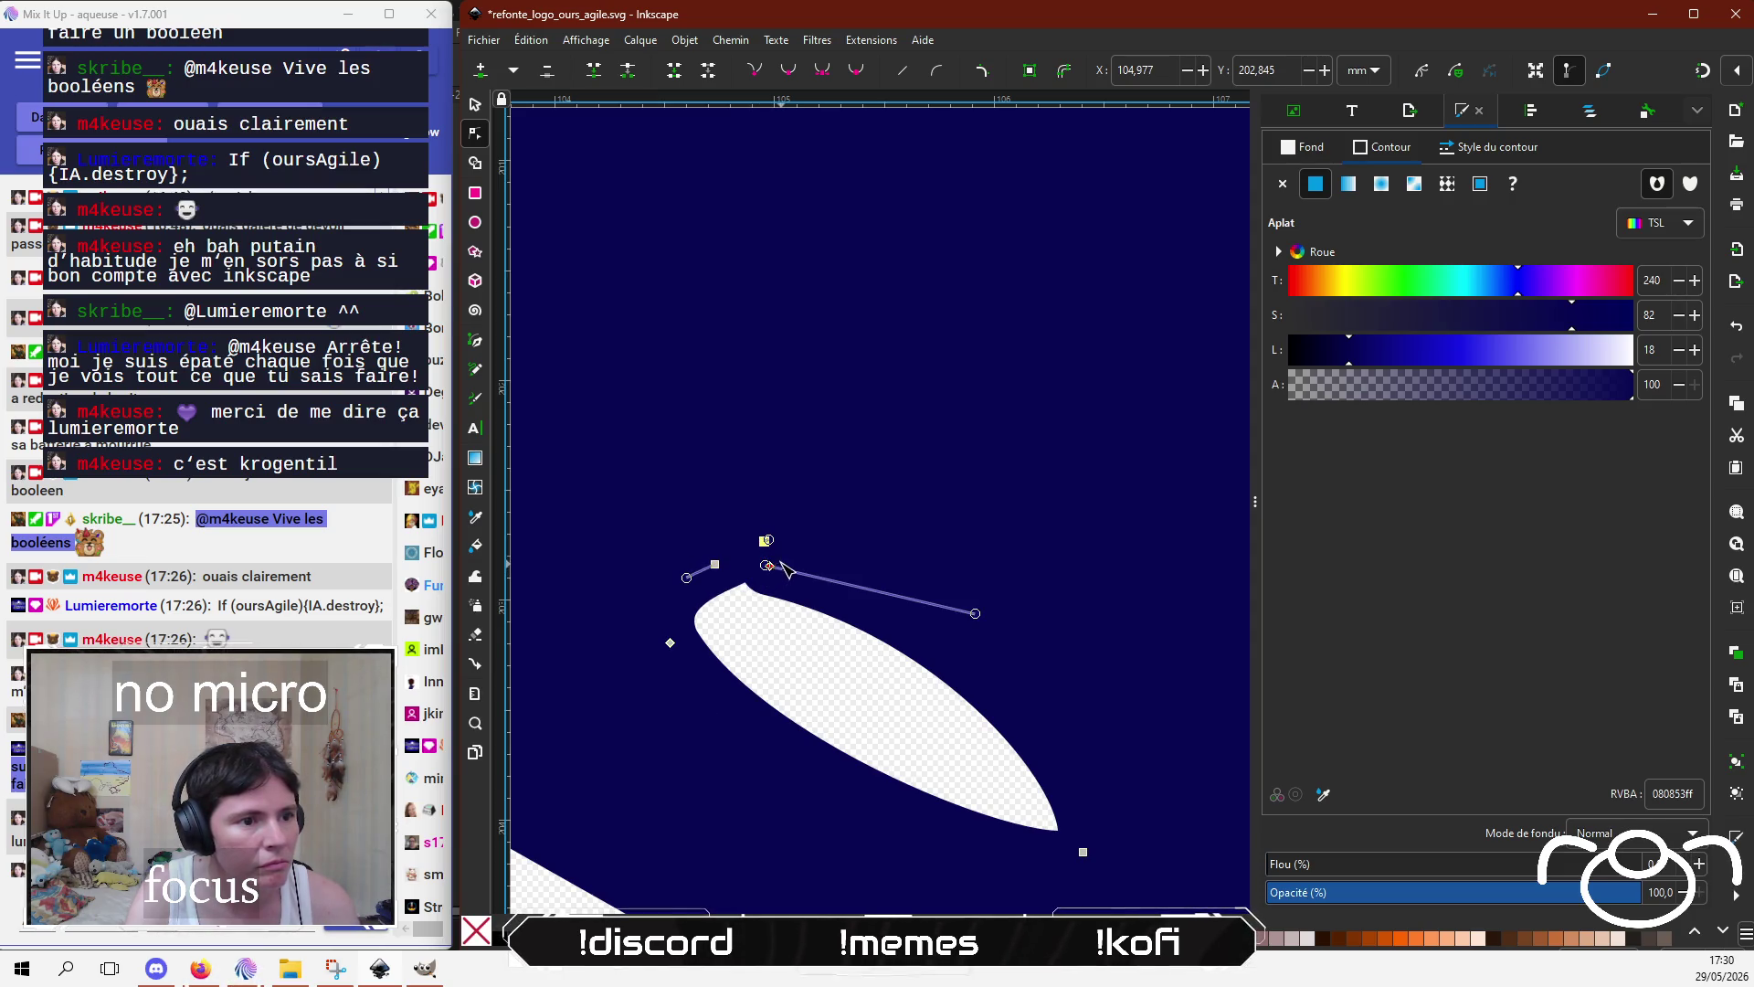
{"action": "left_click_drag", "start_coordinate": [780, 563], "coordinate": [815, 538]}
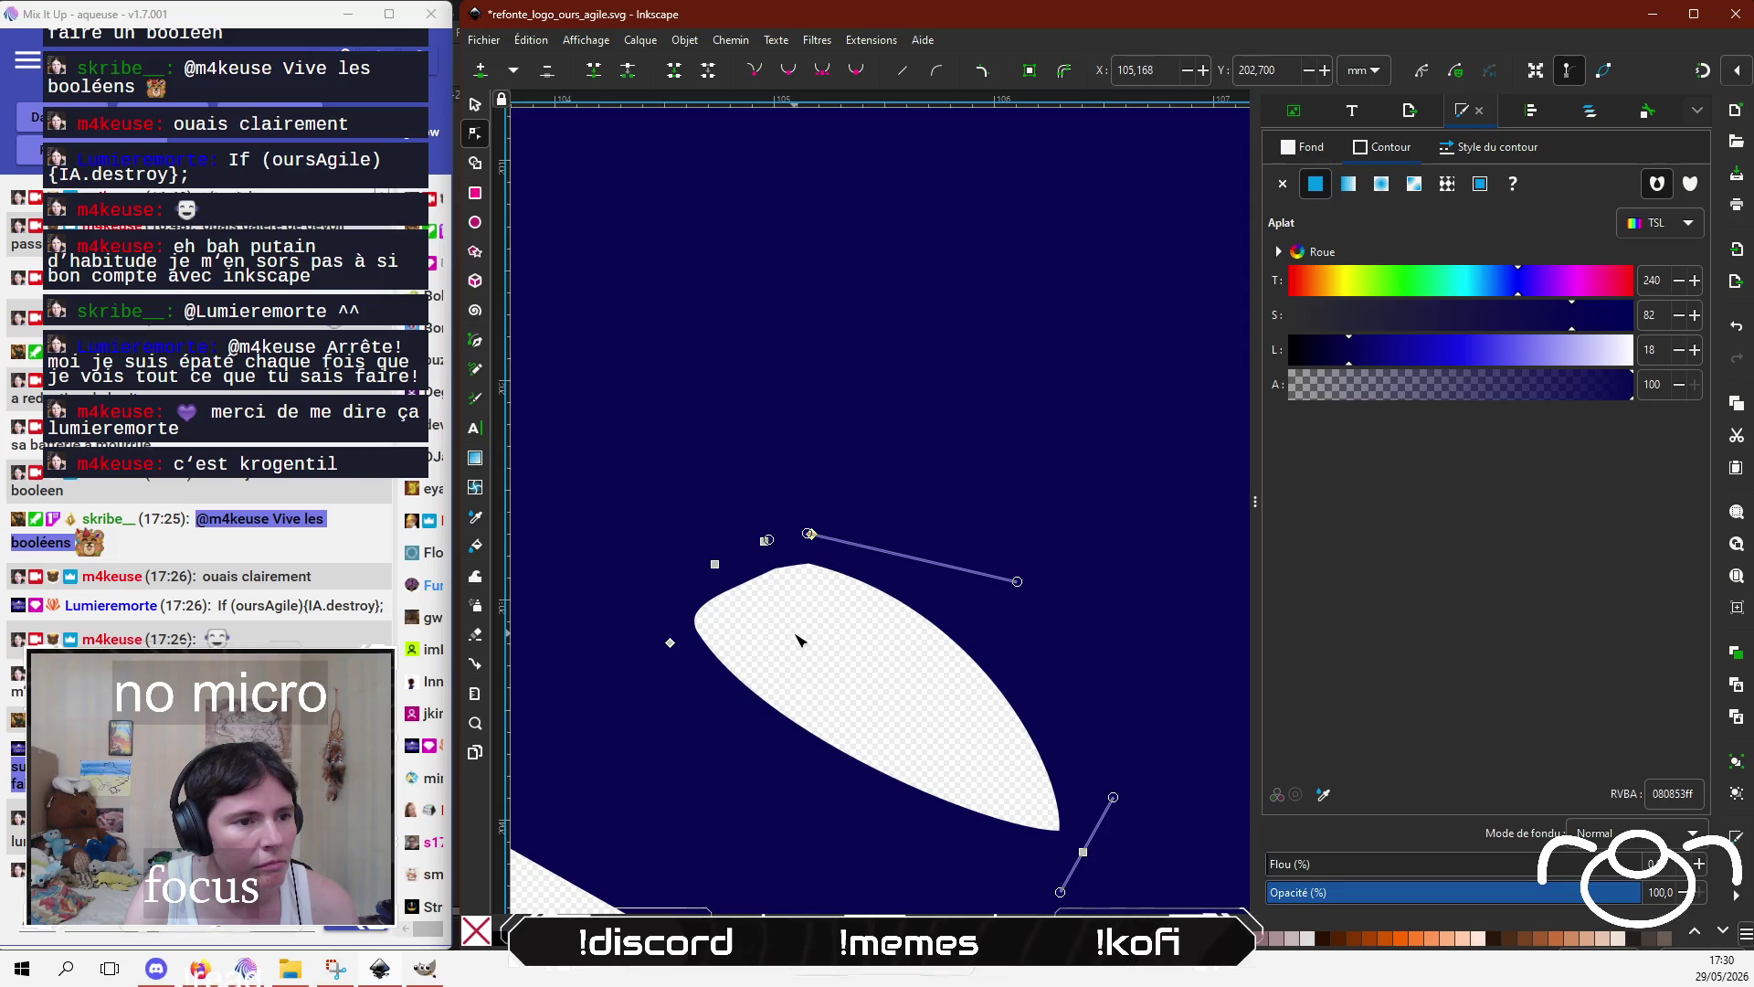
{"action": "scroll", "coordinate": [804, 635], "scroll_direction": "down", "scroll_amount": 2}
{"action": "scroll", "coordinate": [811, 630], "scroll_direction": "down", "scroll_amount": 4}
{"action": "scroll", "coordinate": [672, 770], "scroll_direction": "up", "scroll_amount": 2}
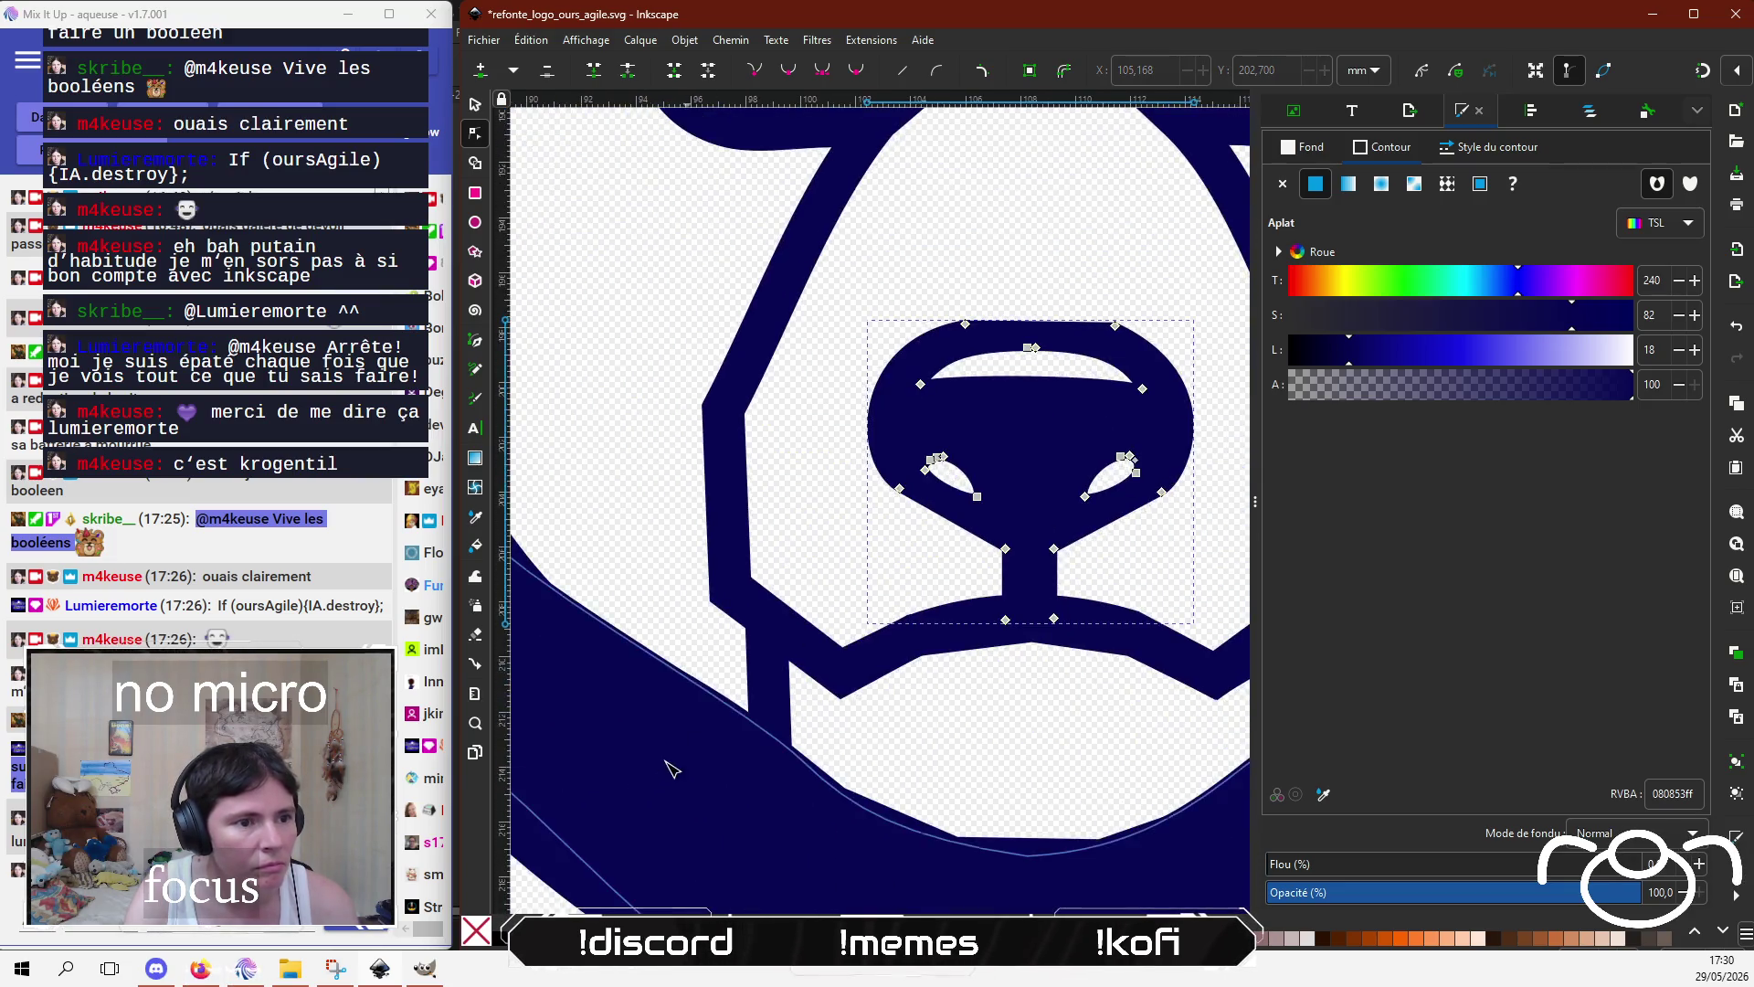
{"action": "left_click", "coordinate": [646, 509]}
{"action": "scroll", "coordinate": [795, 525], "scroll_direction": "up", "scroll_amount": 2}
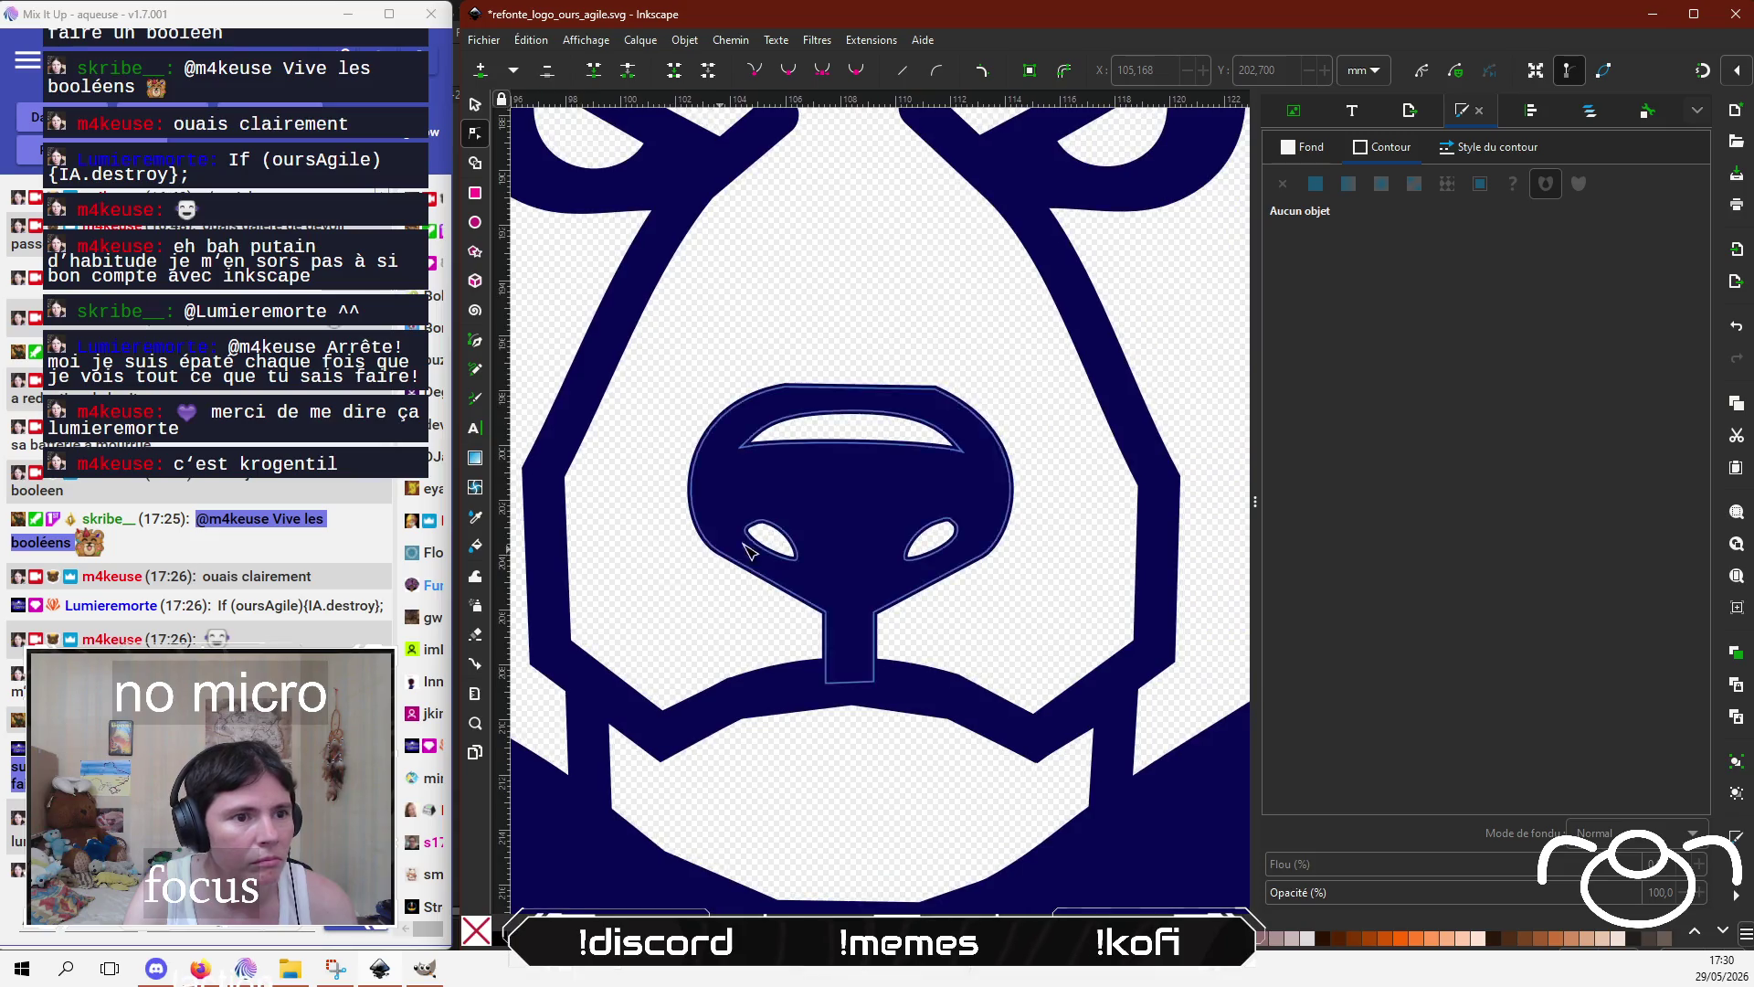
Step: Save the logo and view both bears together at actual size
{"action": "key", "text": "ctrl+s"}
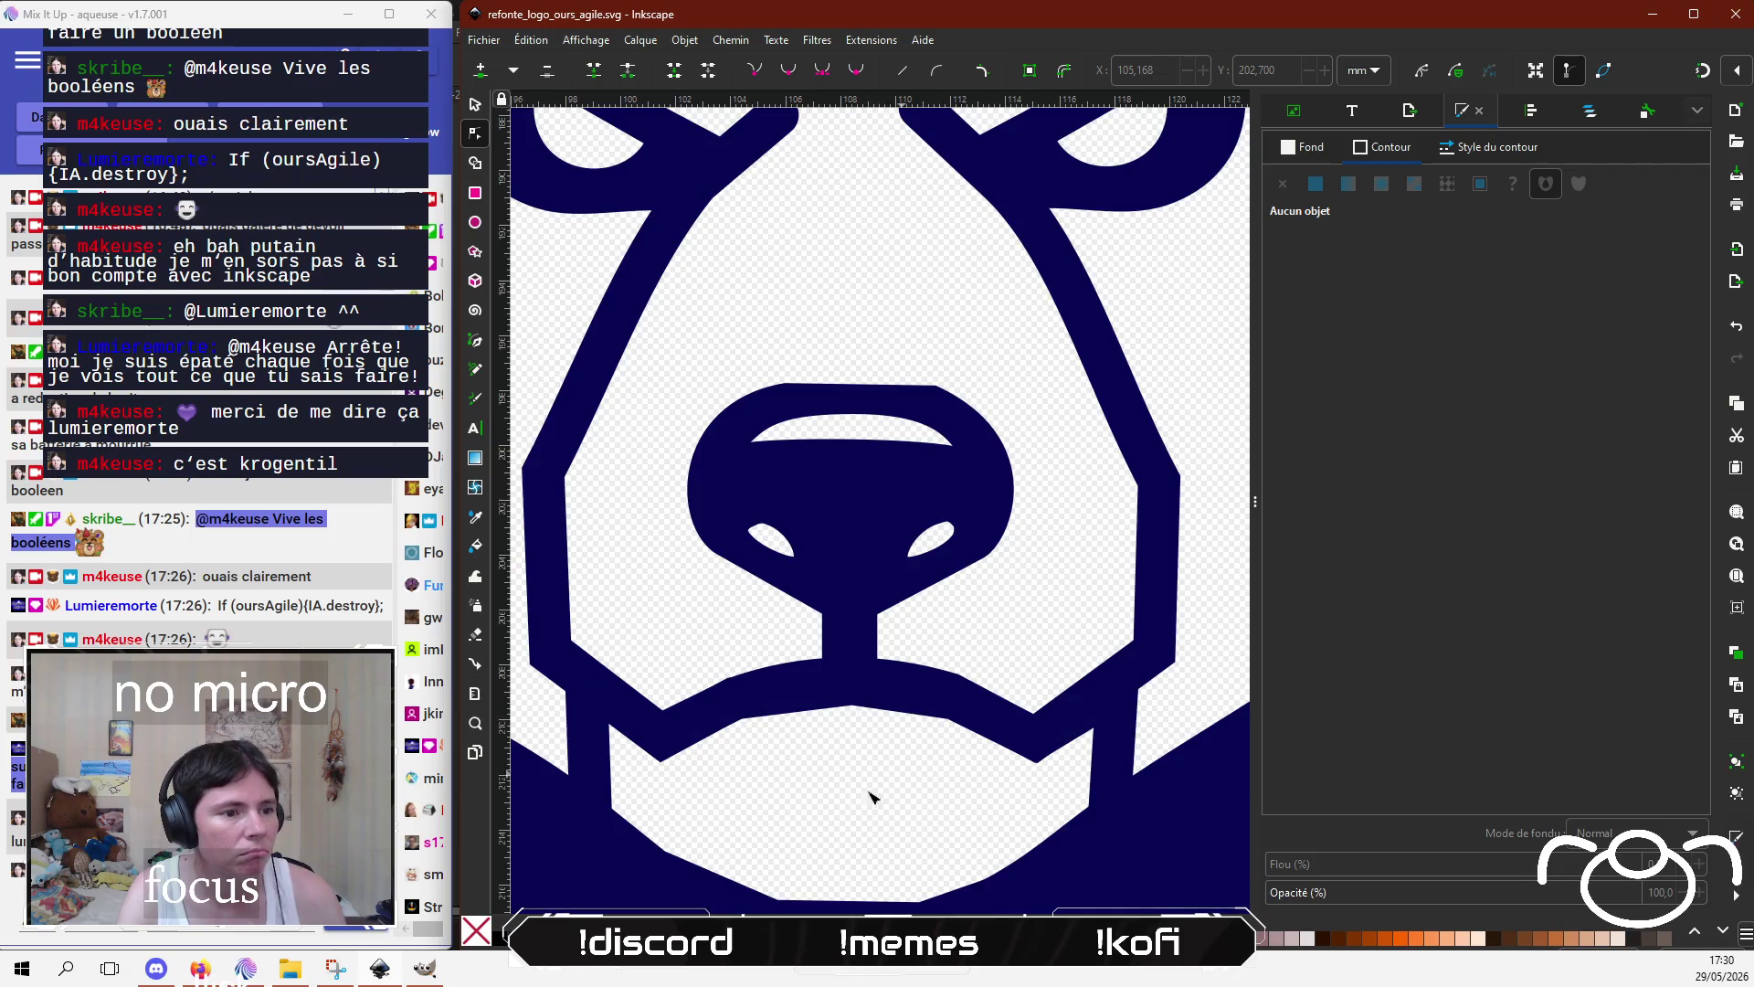
{"action": "scroll", "coordinate": [841, 809], "scroll_direction": "down", "scroll_amount": 3, "text": "ctrl"}
{"action": "scroll", "coordinate": [841, 808], "scroll_direction": "down", "scroll_amount": 2, "text": "ctrl"}
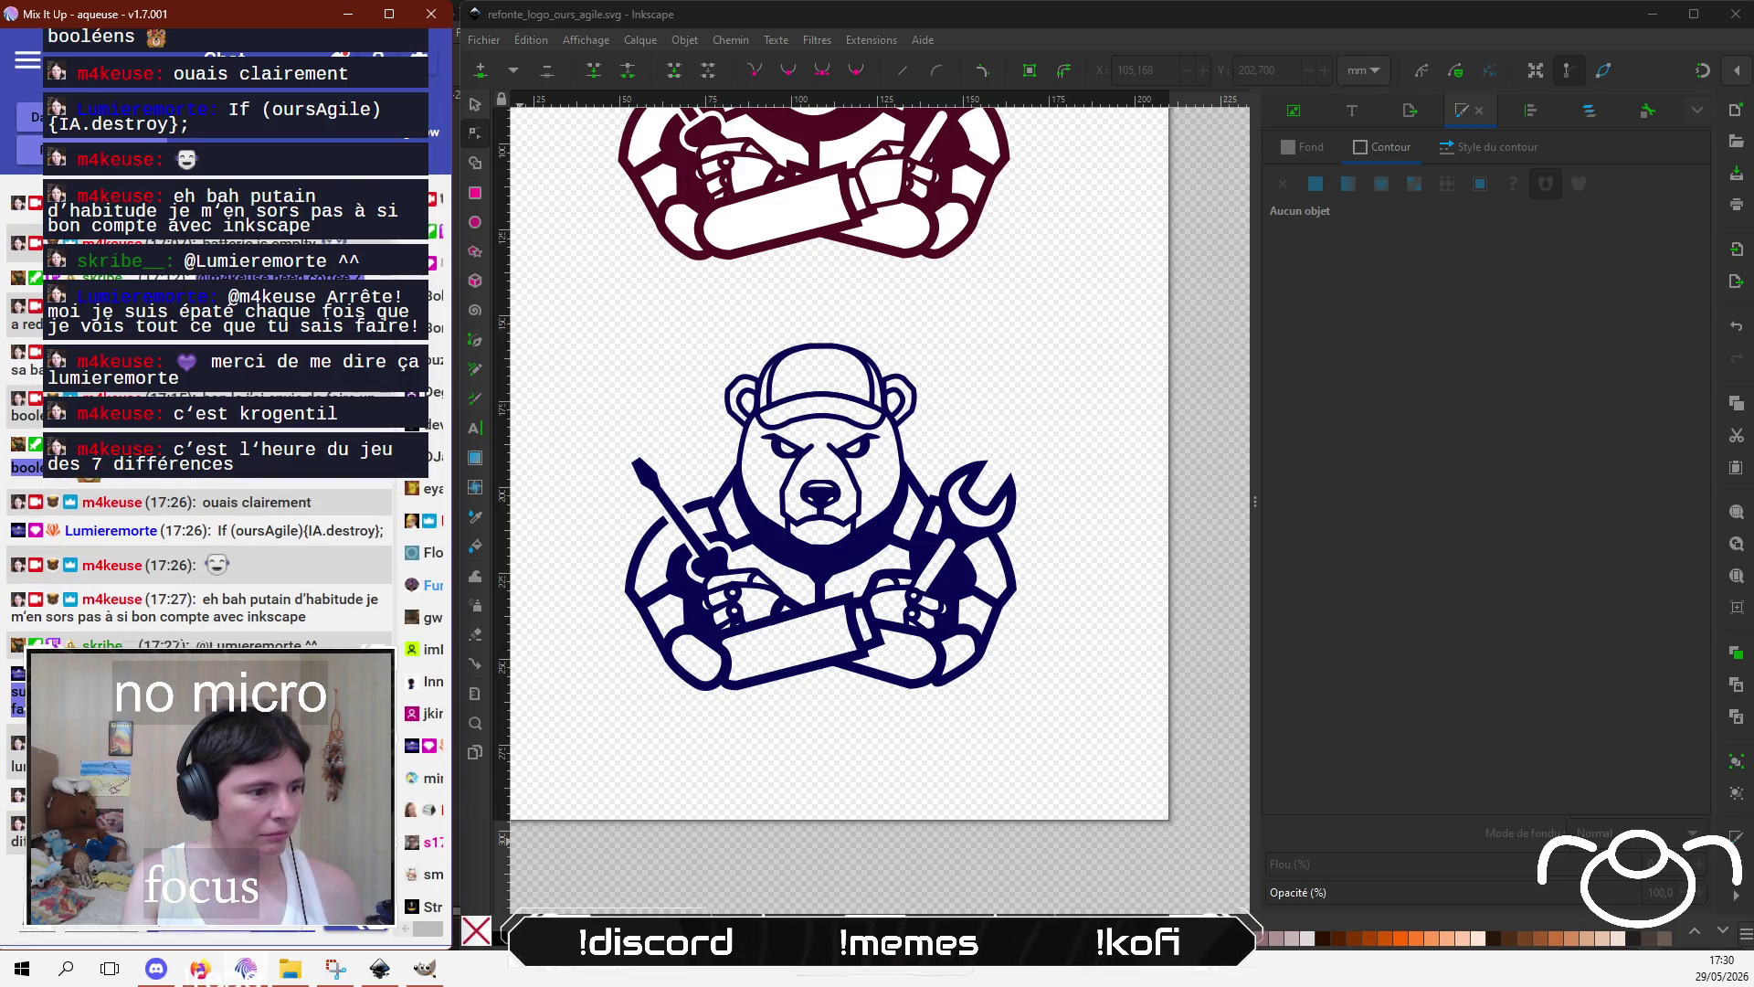
{"action": "scroll", "coordinate": [1001, 317], "scroll_direction": "up", "scroll_amount": 4}
{"action": "scroll", "coordinate": [1001, 317], "scroll_direction": "up", "scroll_amount": 2}
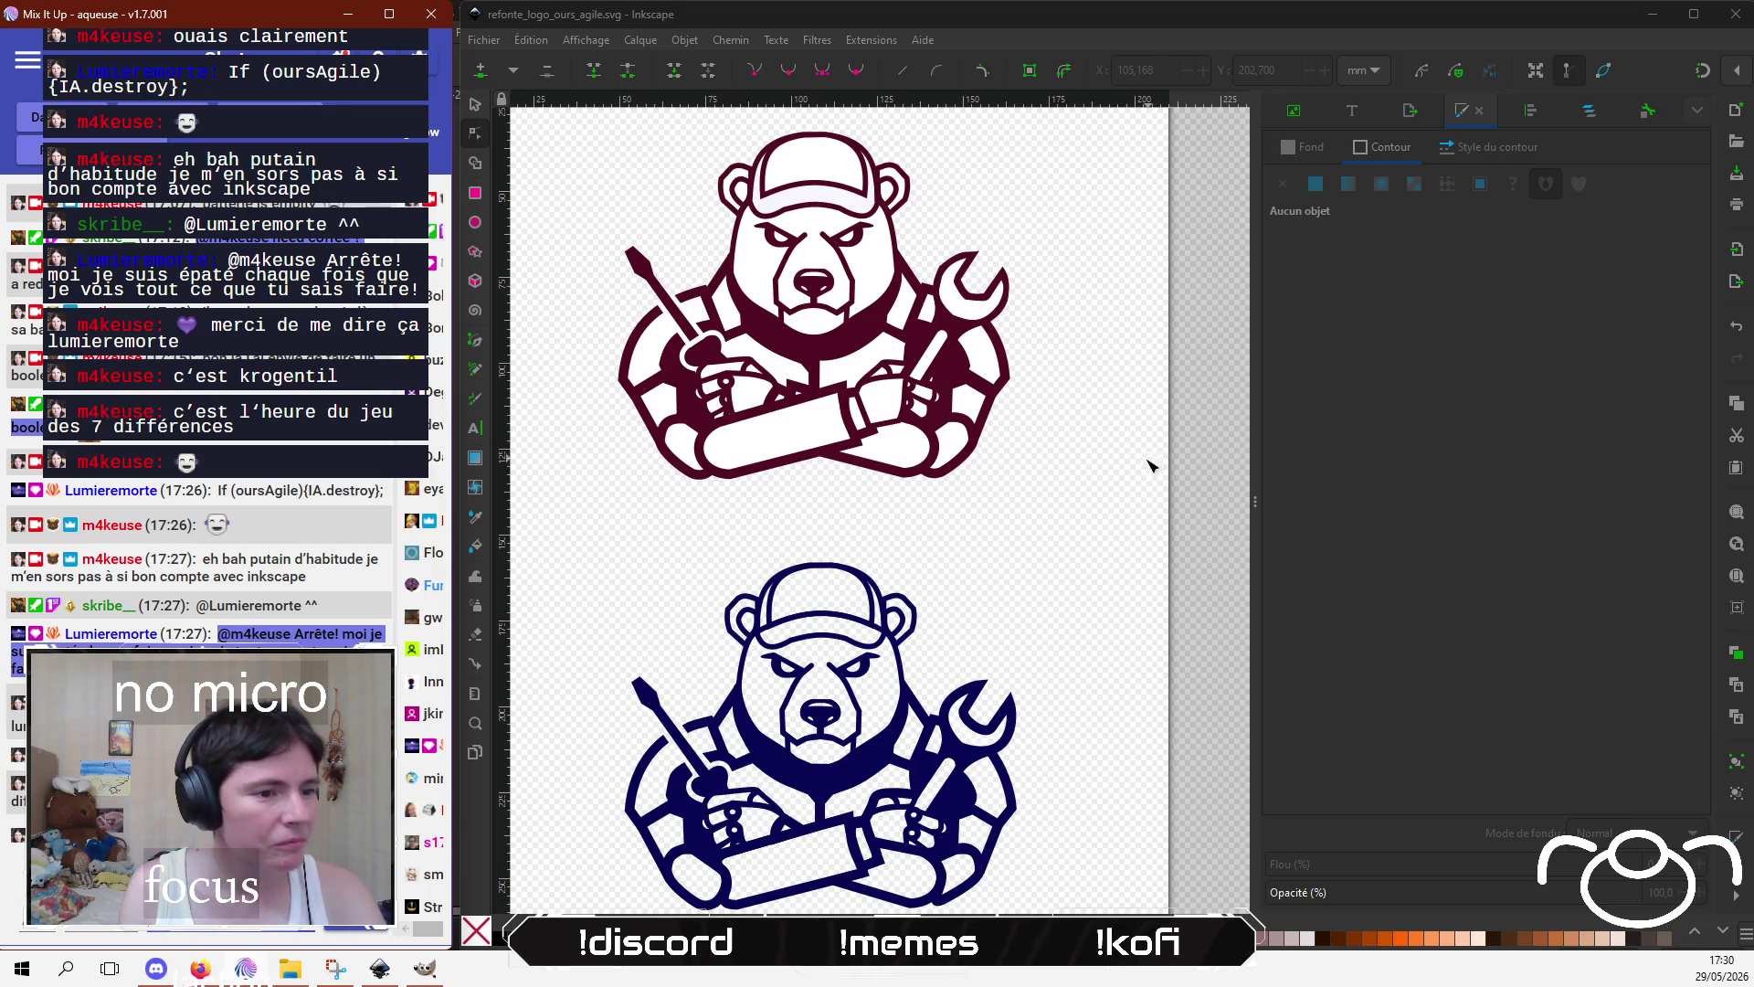
{"action": "left_click", "coordinate": [1133, 508]}
{"action": "scroll", "coordinate": [1134, 482], "scroll_direction": "down", "scroll_amount": 3}
{"action": "scroll", "coordinate": [1113, 512], "scroll_direction": "up", "scroll_amount": 2}
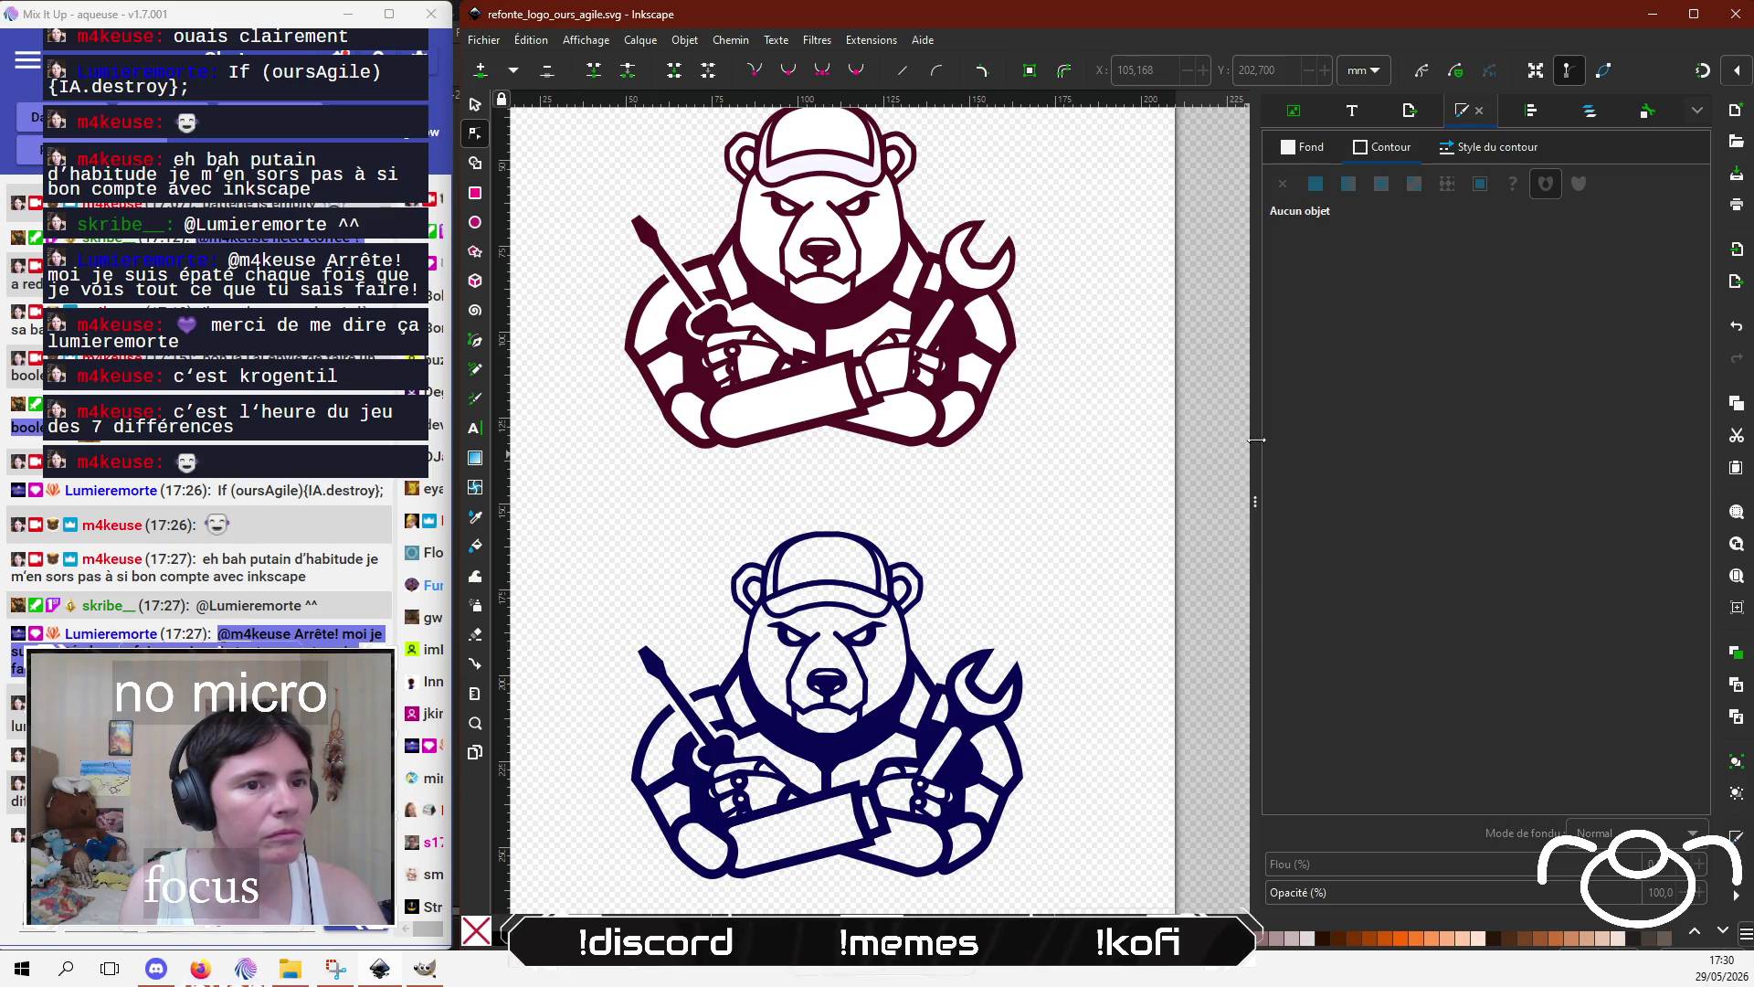
{"action": "key", "text": "1"}
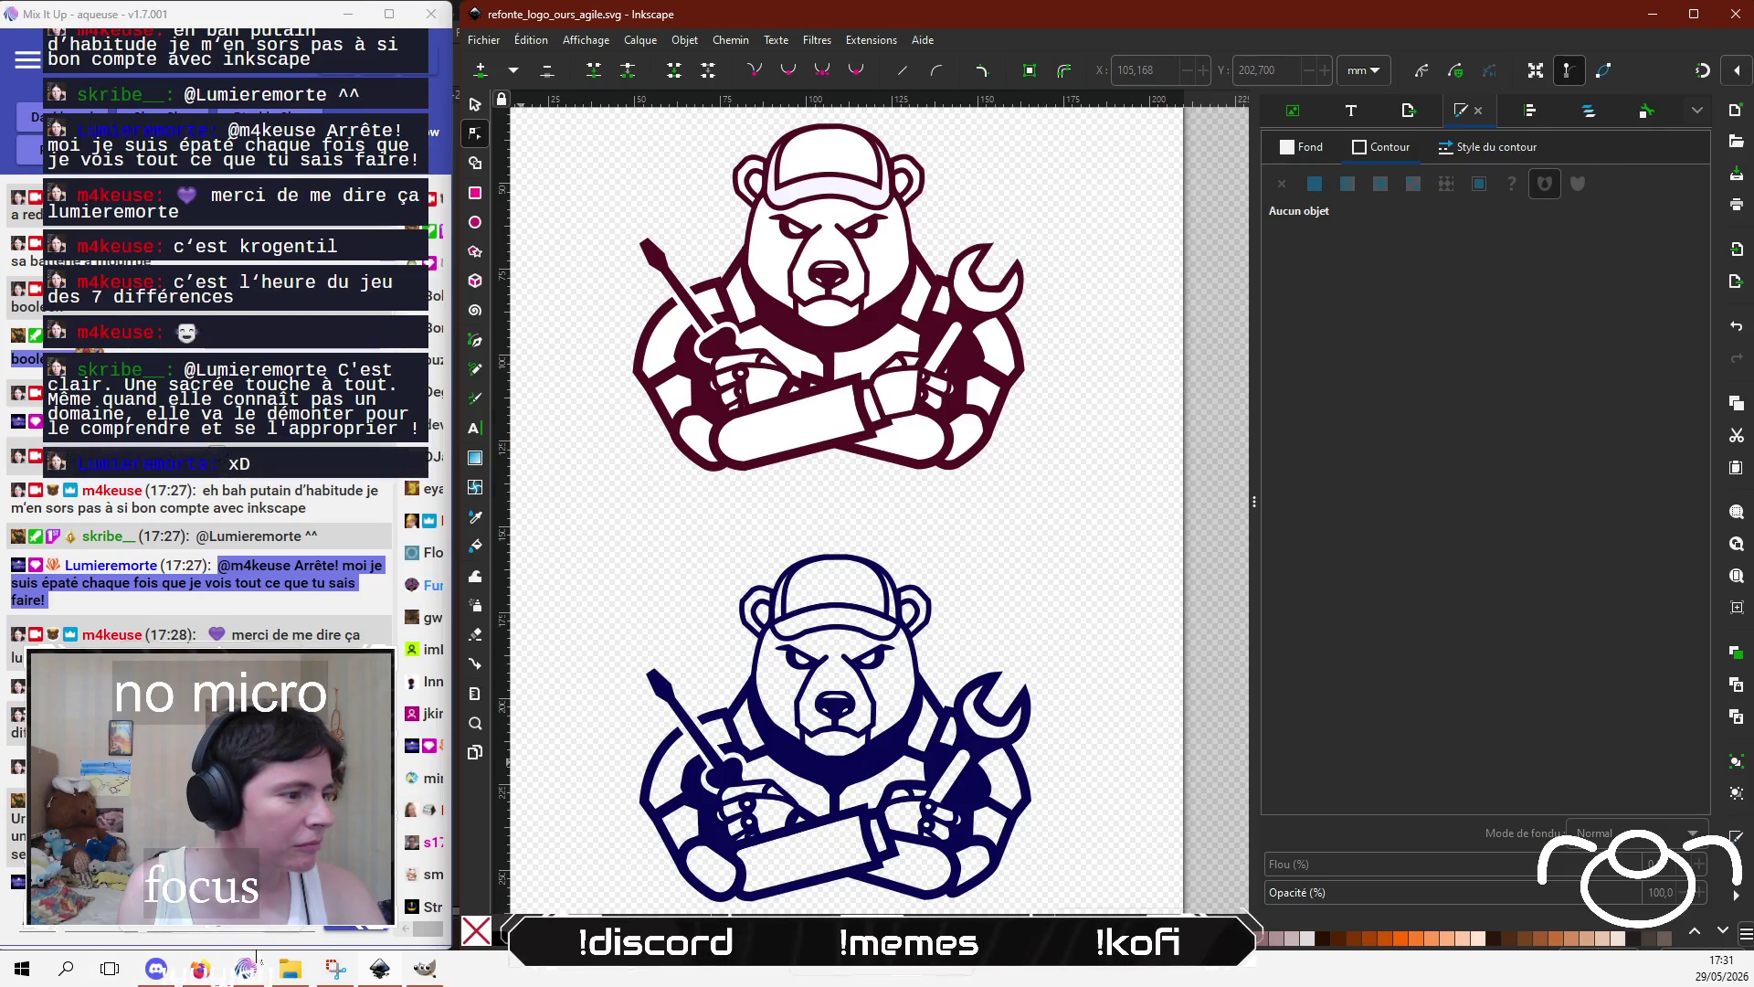
Step: Check the stream chat, open the Ours Agile tab in Firefox, then return to Inkscape
{"action": "key", "text": "alt+Tab"}
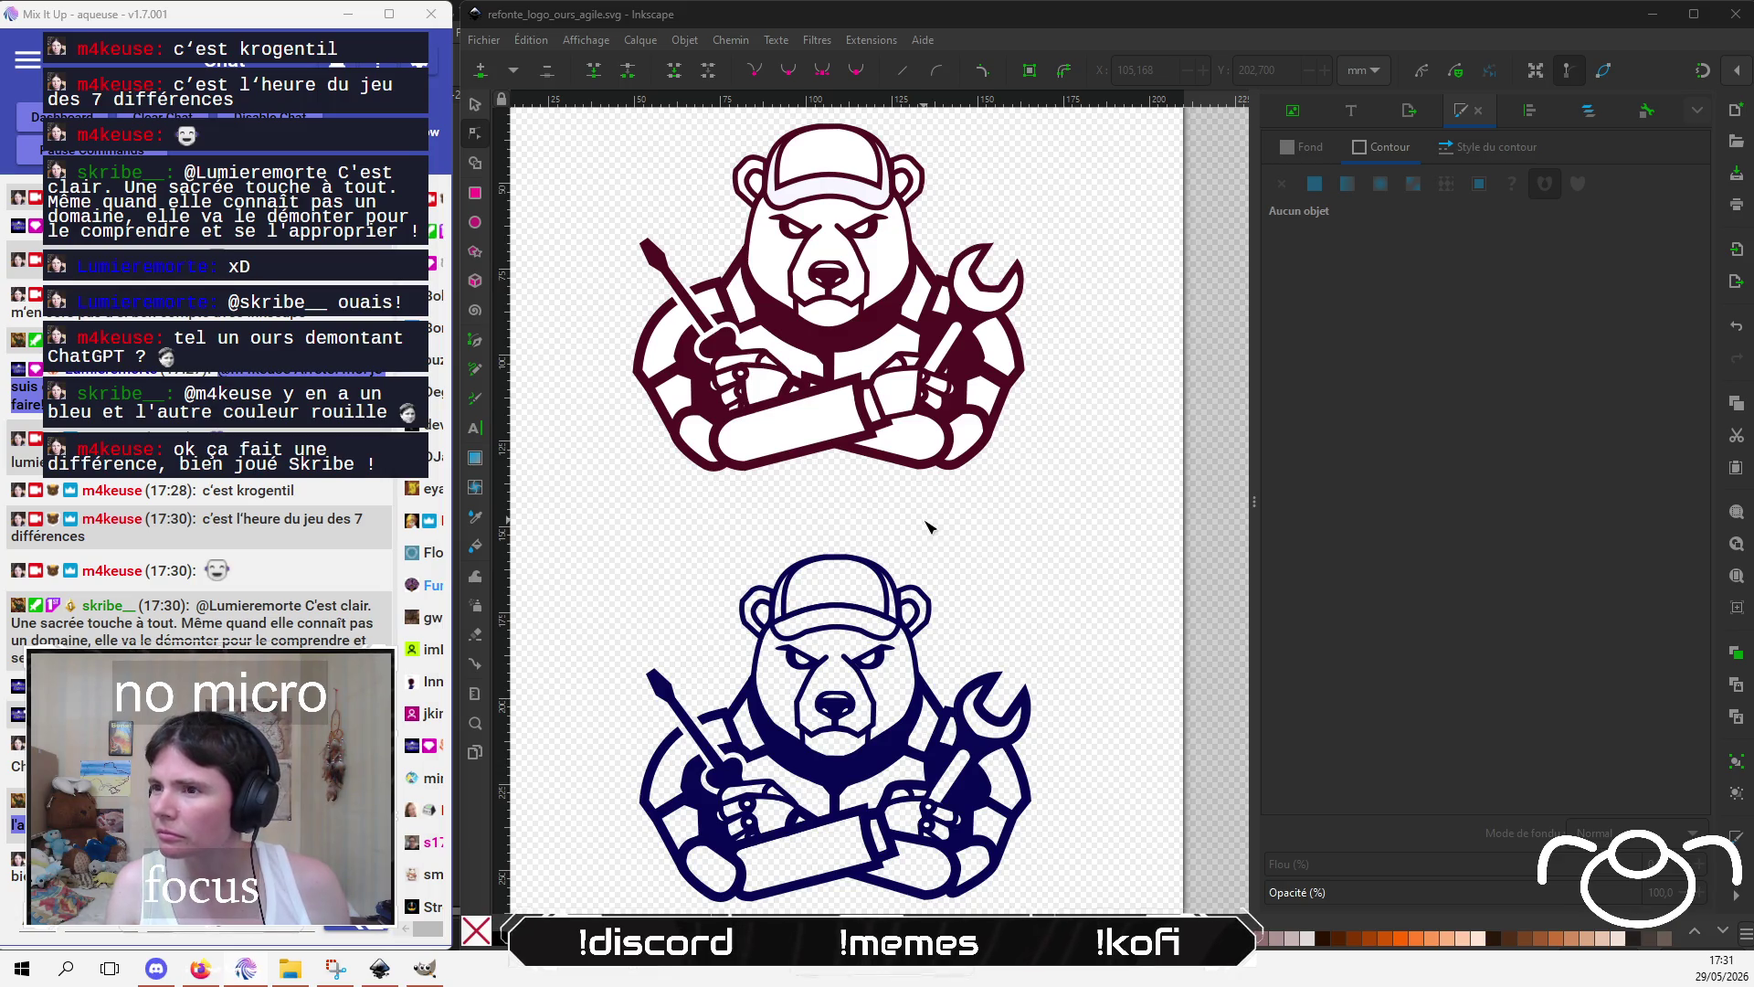
{"action": "key", "text": "alt+Tab"}
{"action": "left_click", "coordinate": [895, 24]}
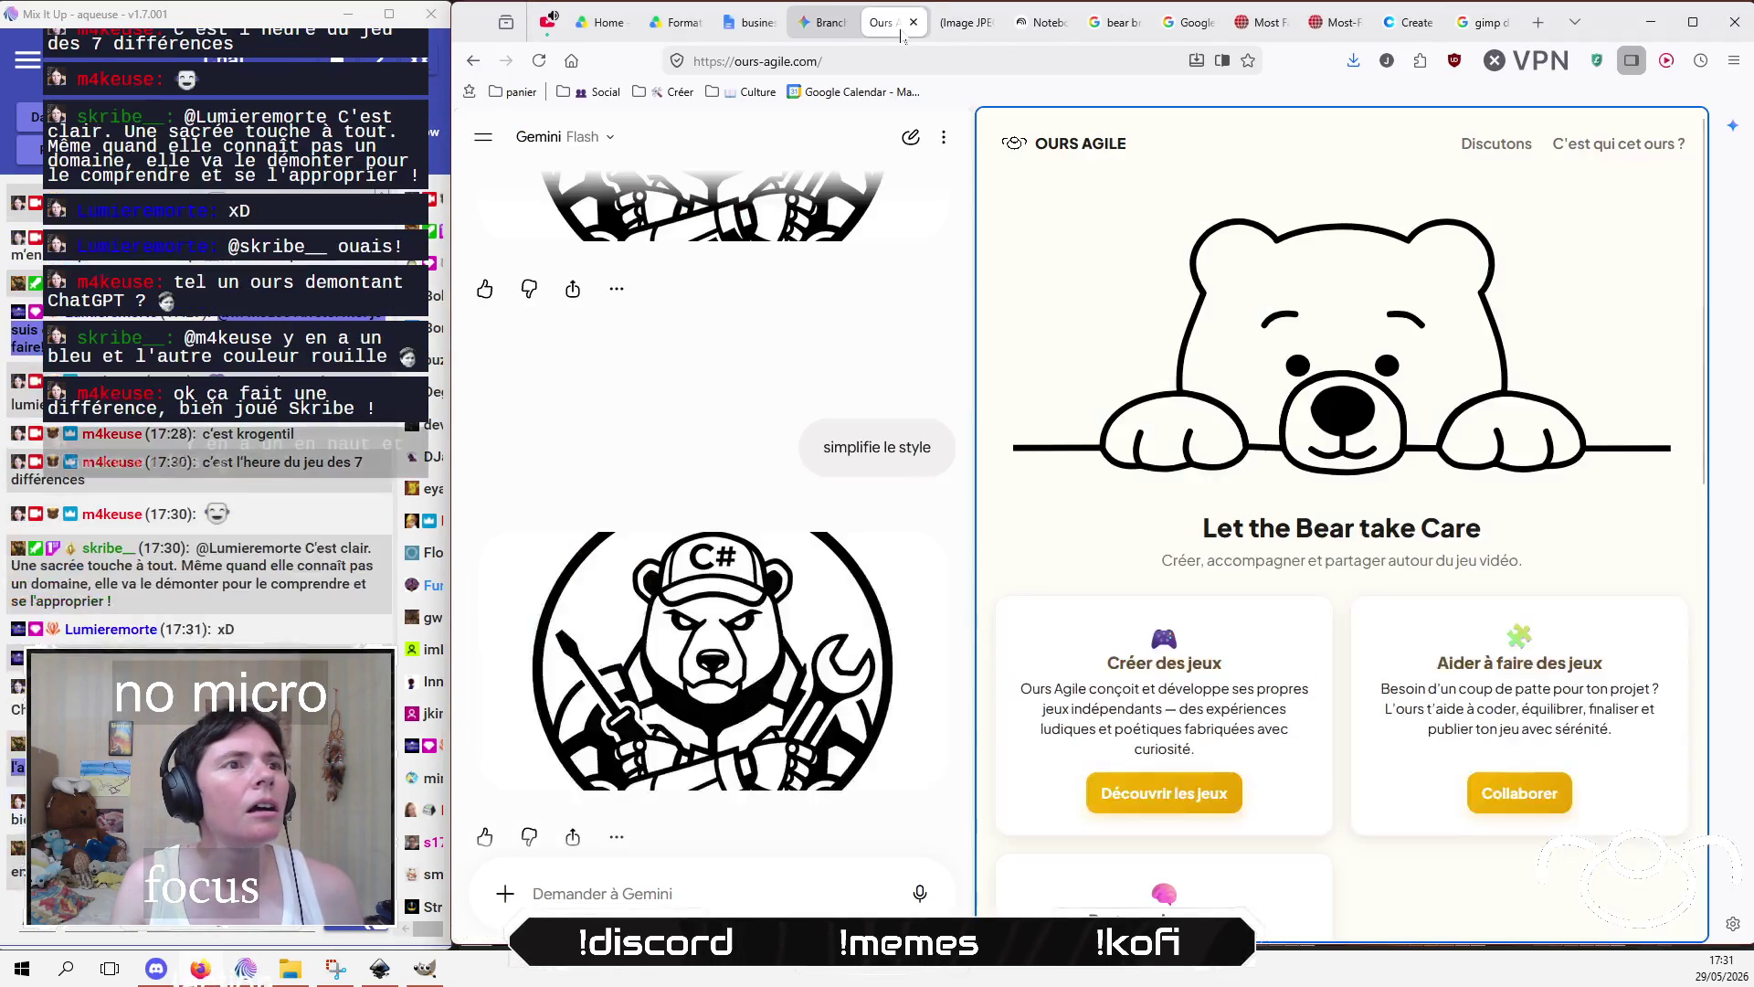
{"action": "mouse_move", "coordinate": [757, 603]}
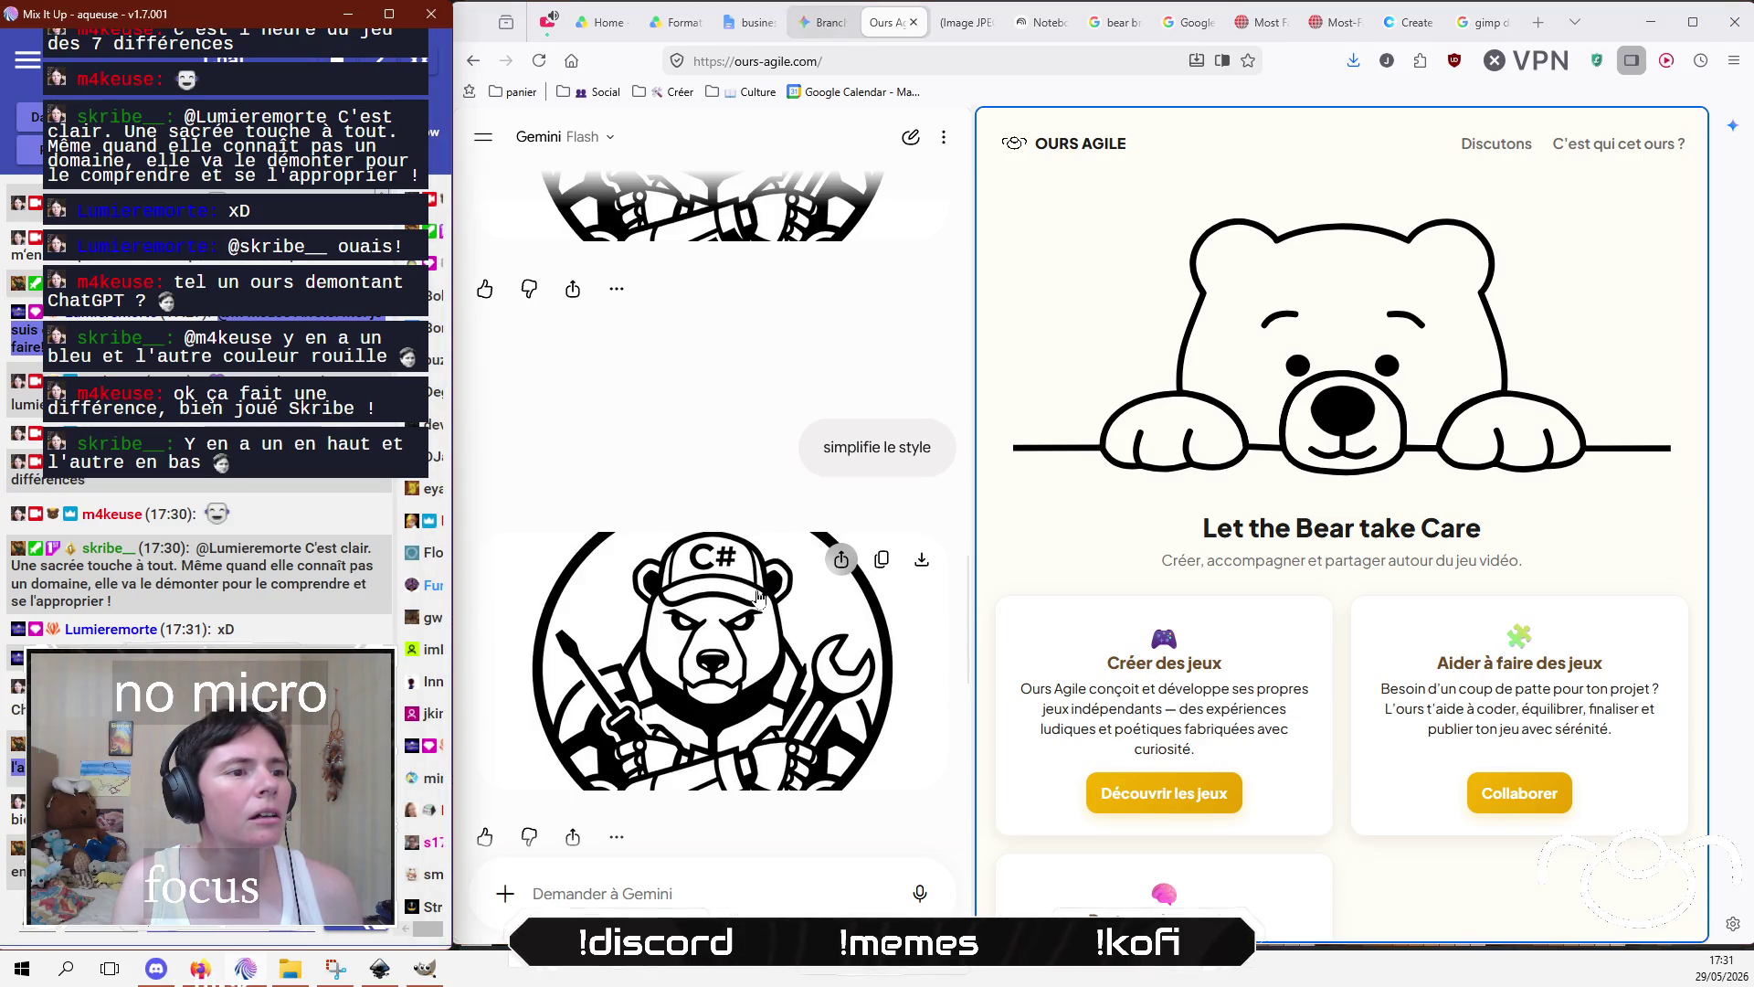
{"action": "key", "text": "alt+Tab"}
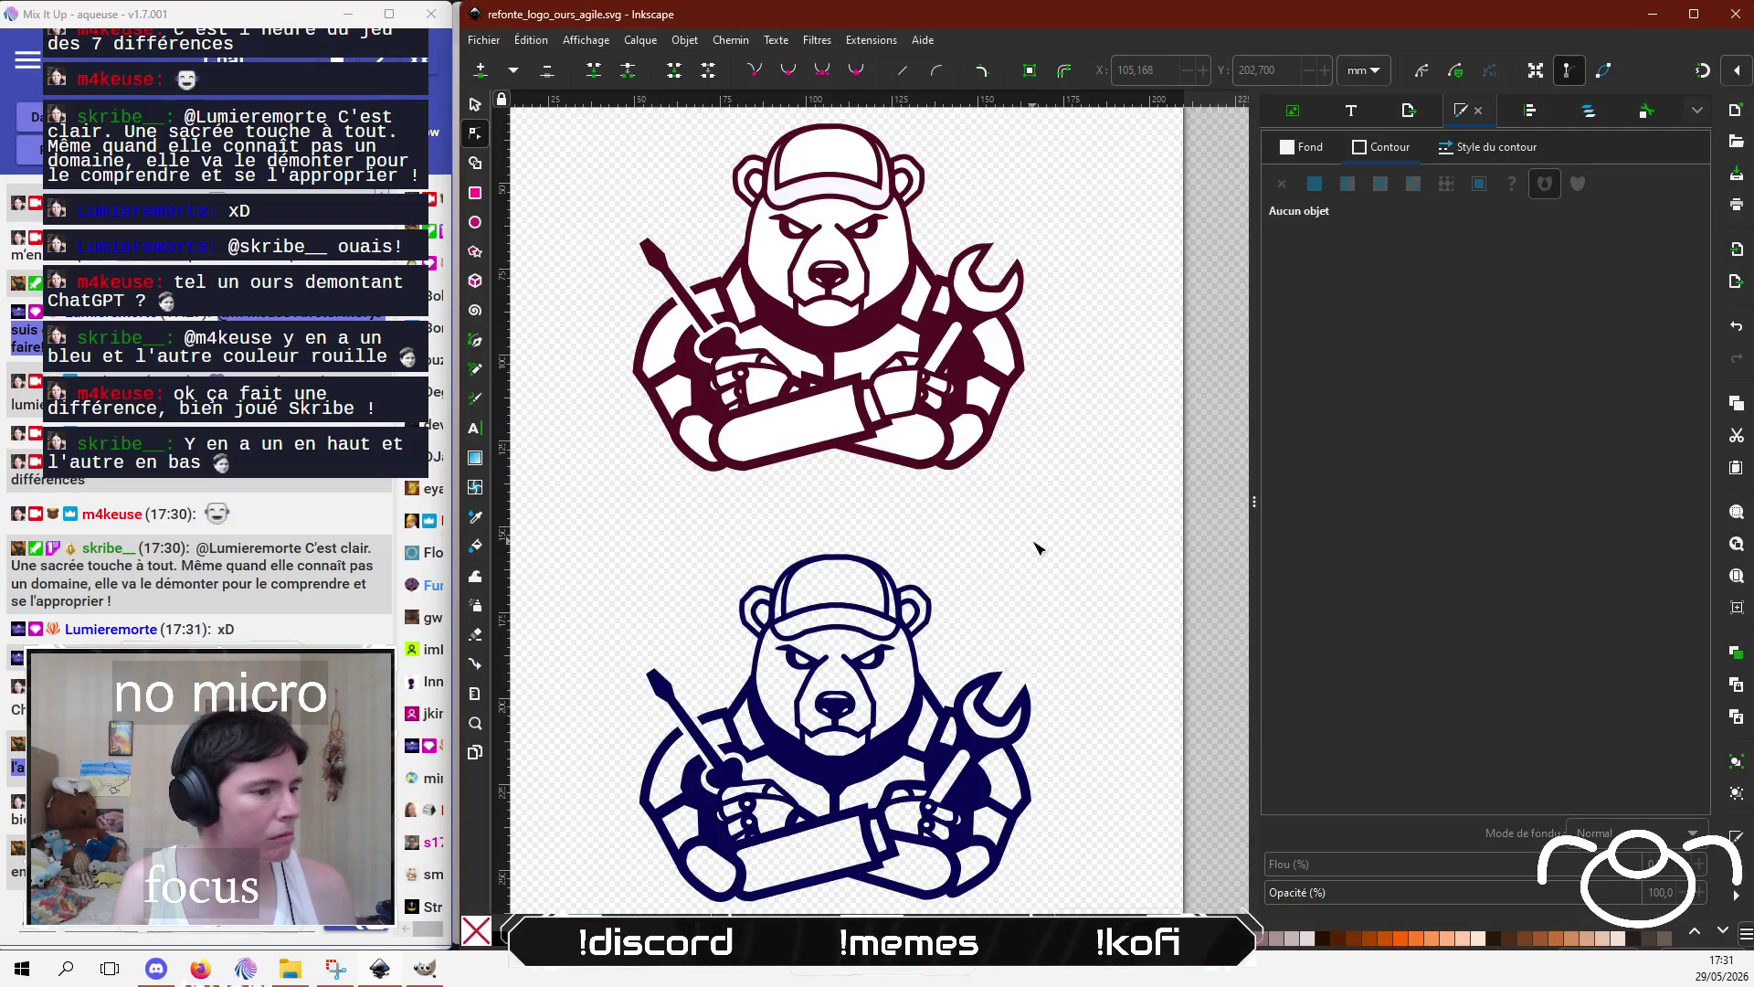
Step: Return to the Inkscape drawing and select the navy bear's hand path
{"action": "key", "text": "alt+Tab"}
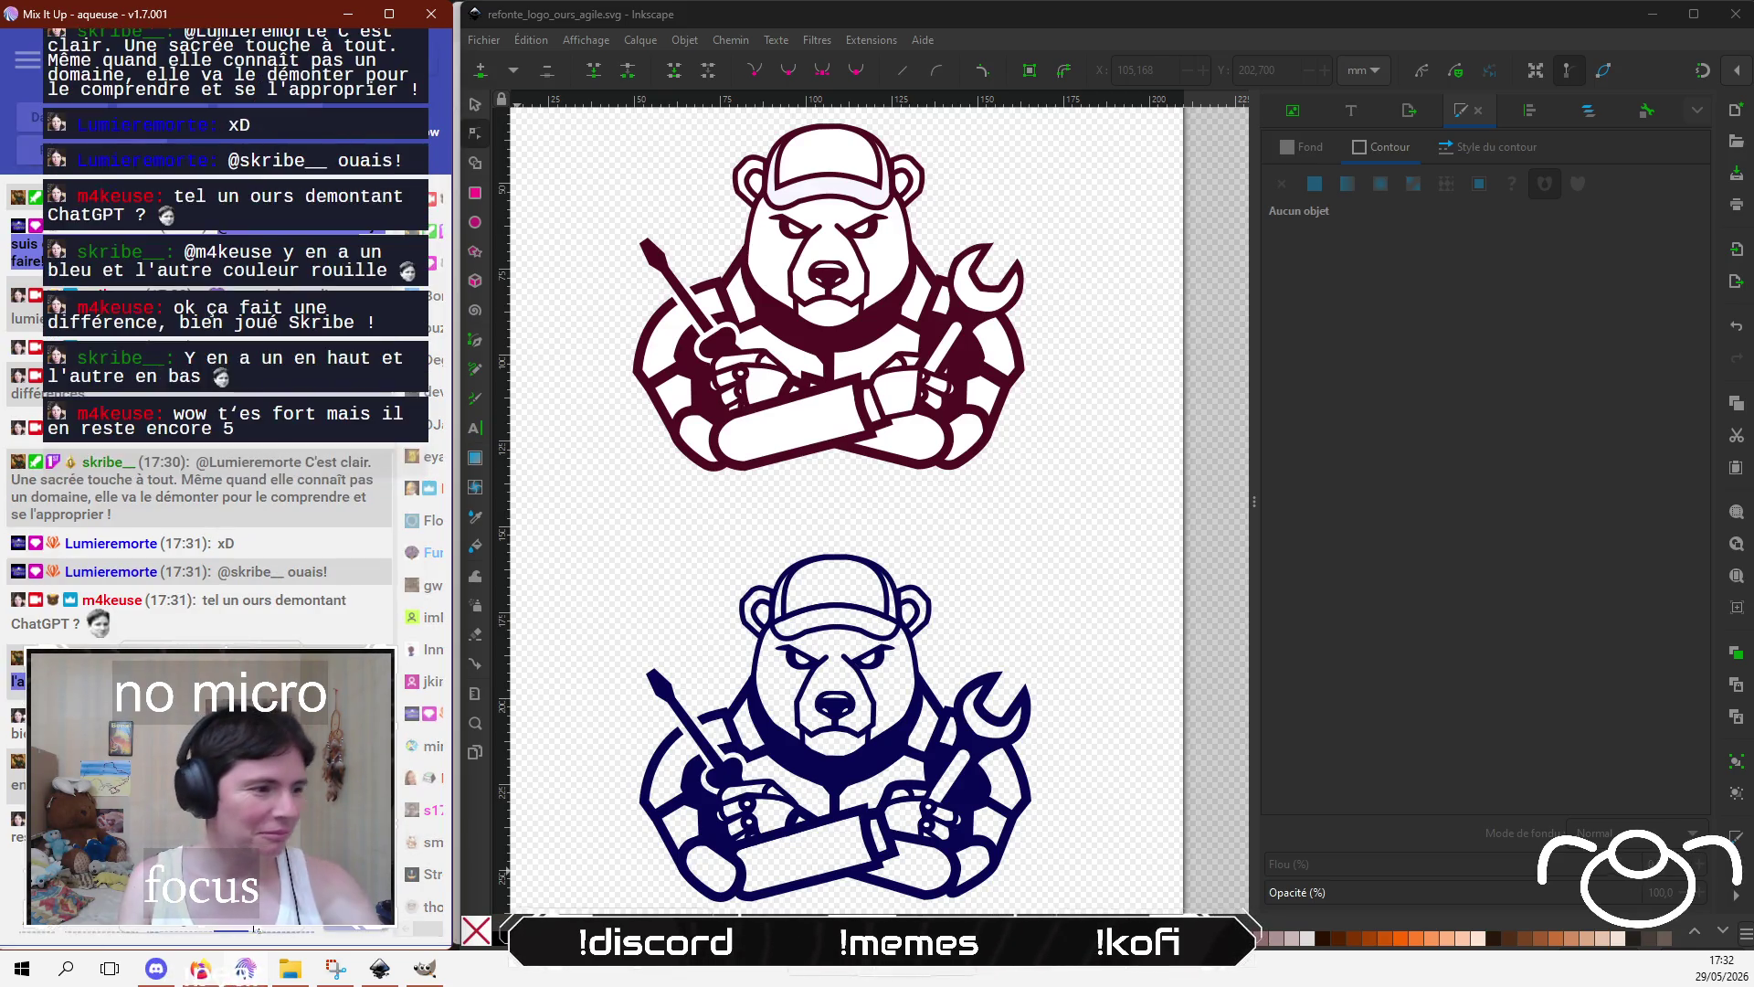
{"action": "left_click", "coordinate": [1142, 476]}
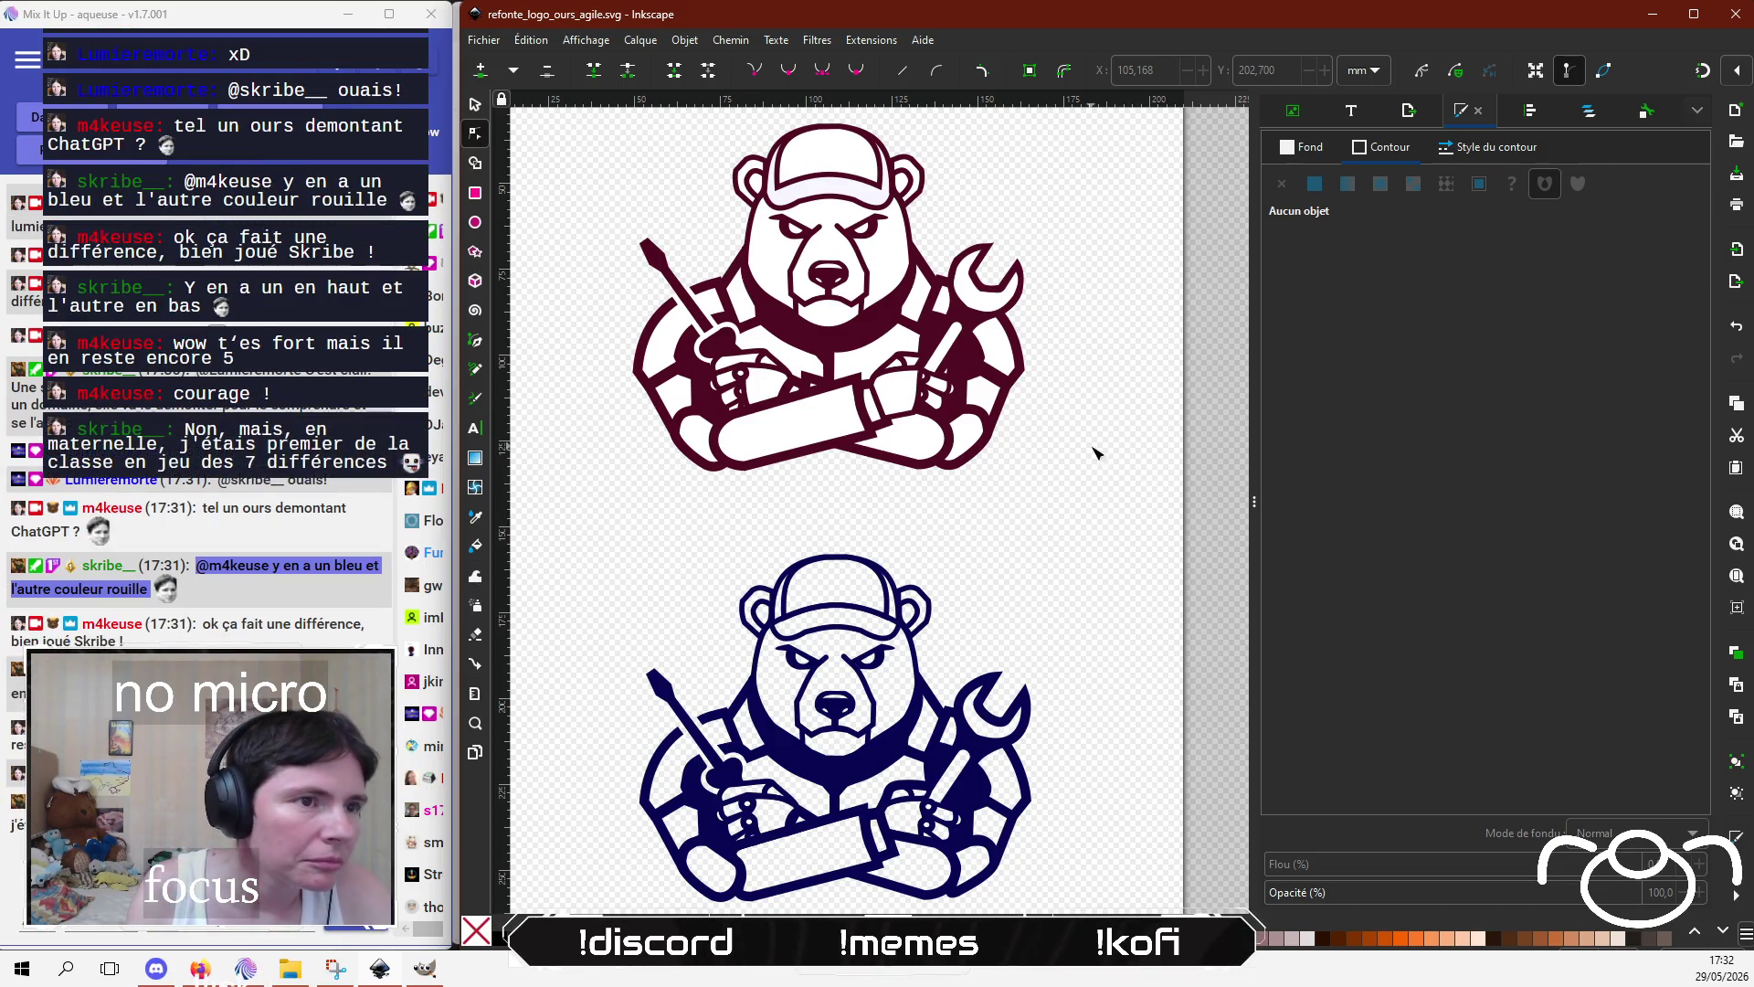
{"action": "left_click", "coordinate": [908, 788]}
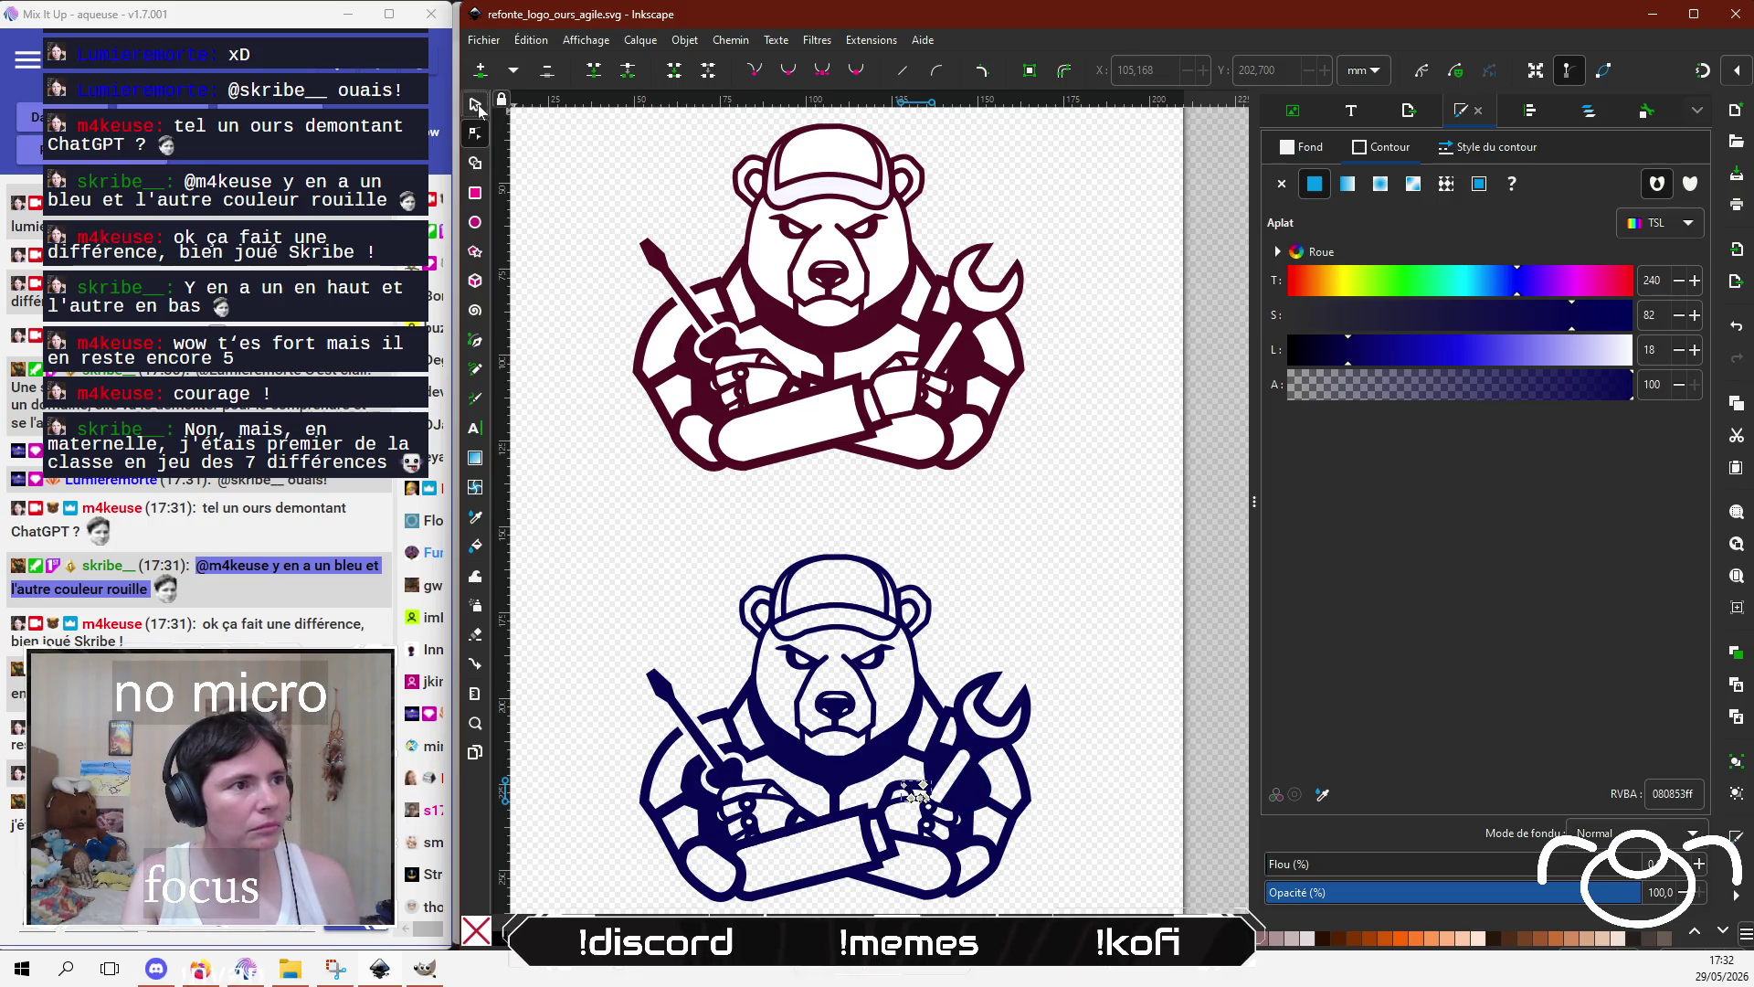
Step: Zoom in and select the larger paw outline object on the navy bear
{"action": "key", "text": "s"}
{"action": "key", "text": "plus"}
{"action": "key", "text": "plus"}
{"action": "key", "text": "plus"}
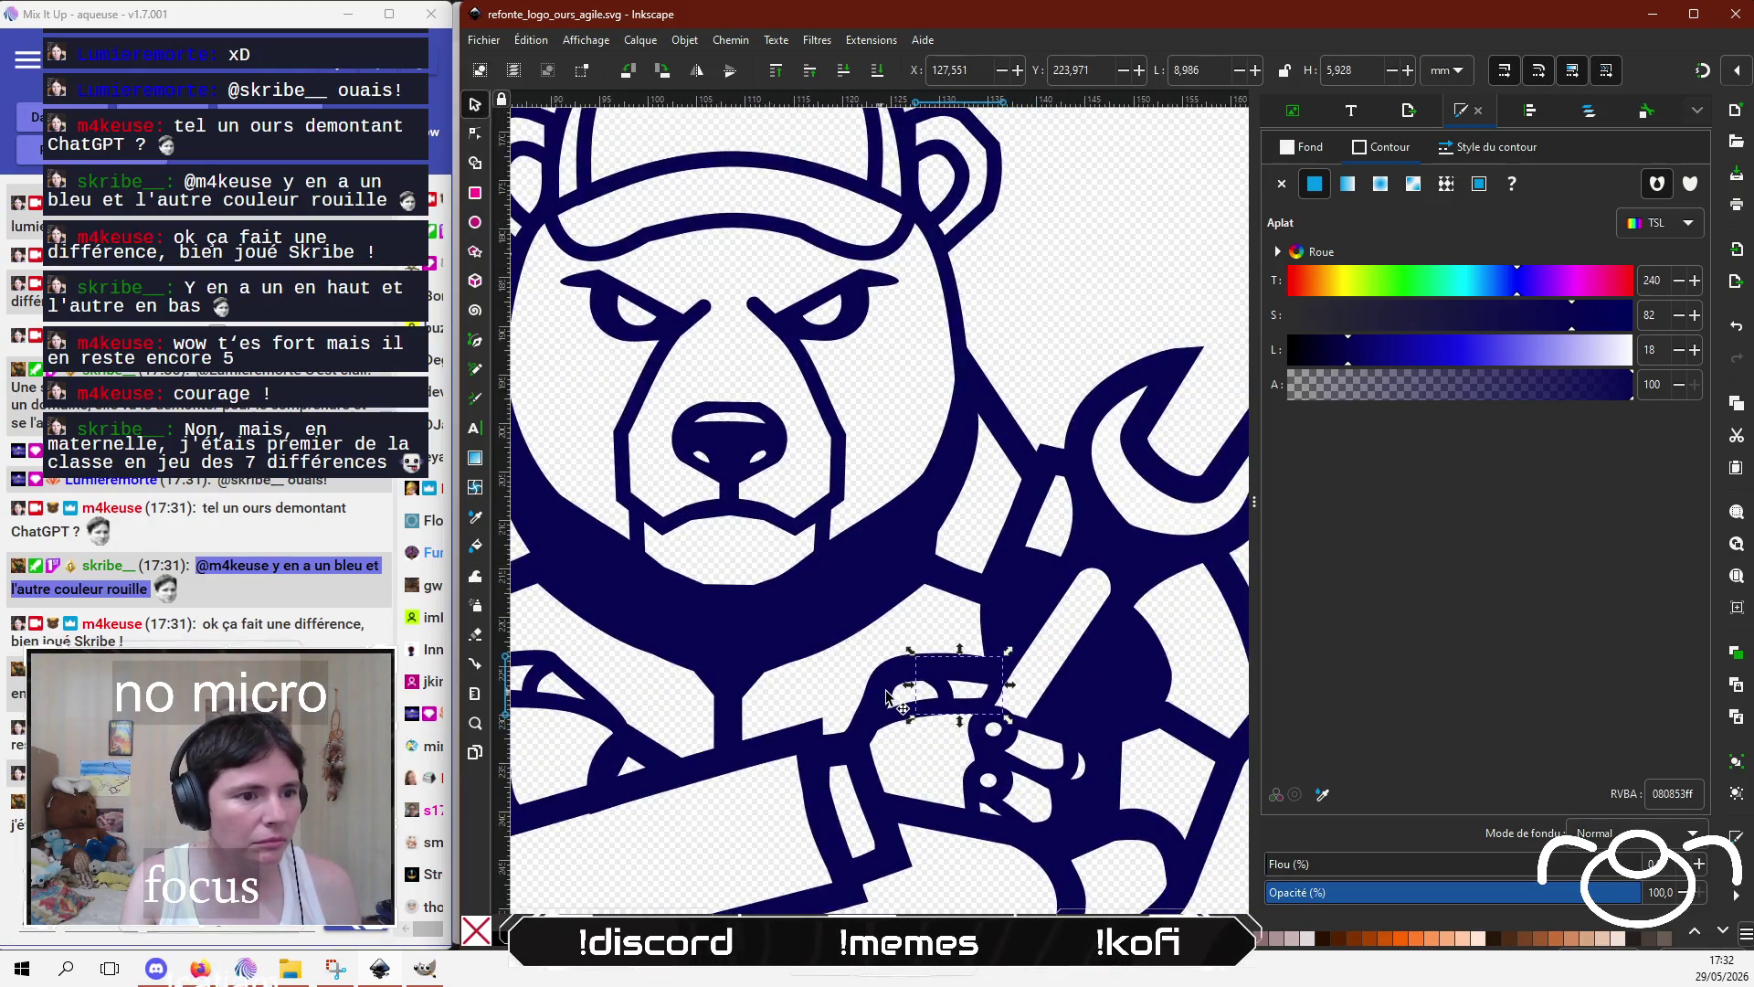
{"action": "left_click", "coordinate": [955, 712]}
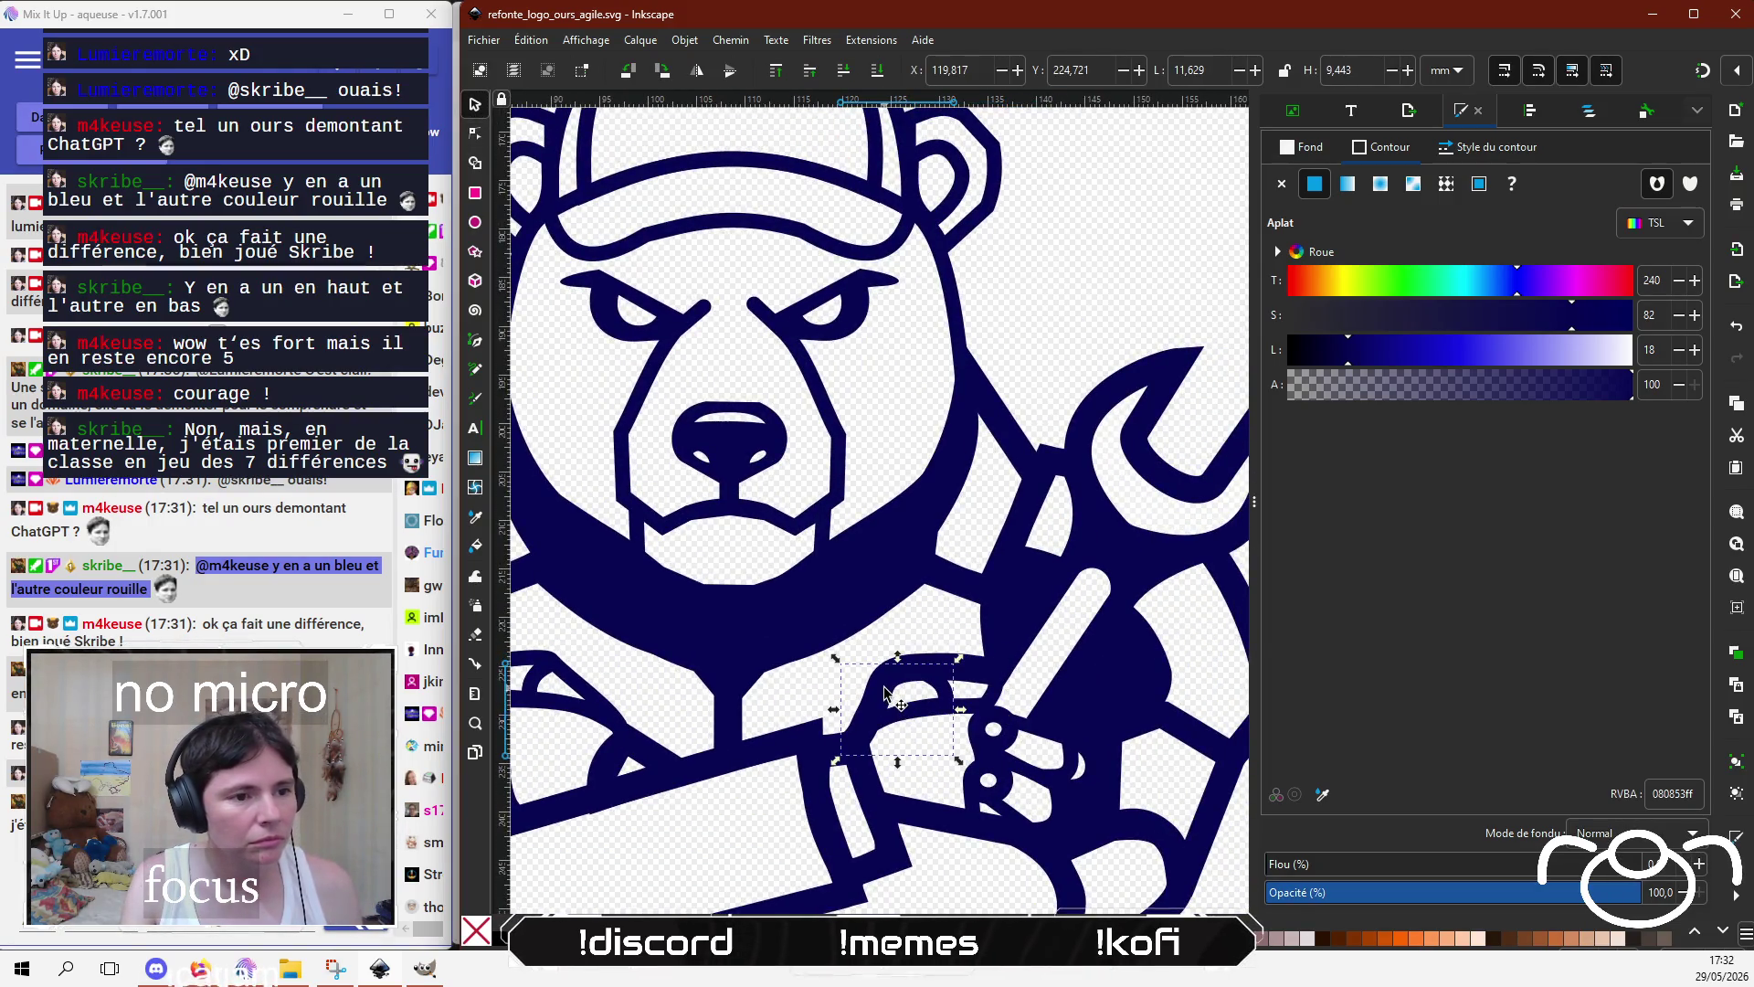
{"action": "left_click", "coordinate": [731, 720]}
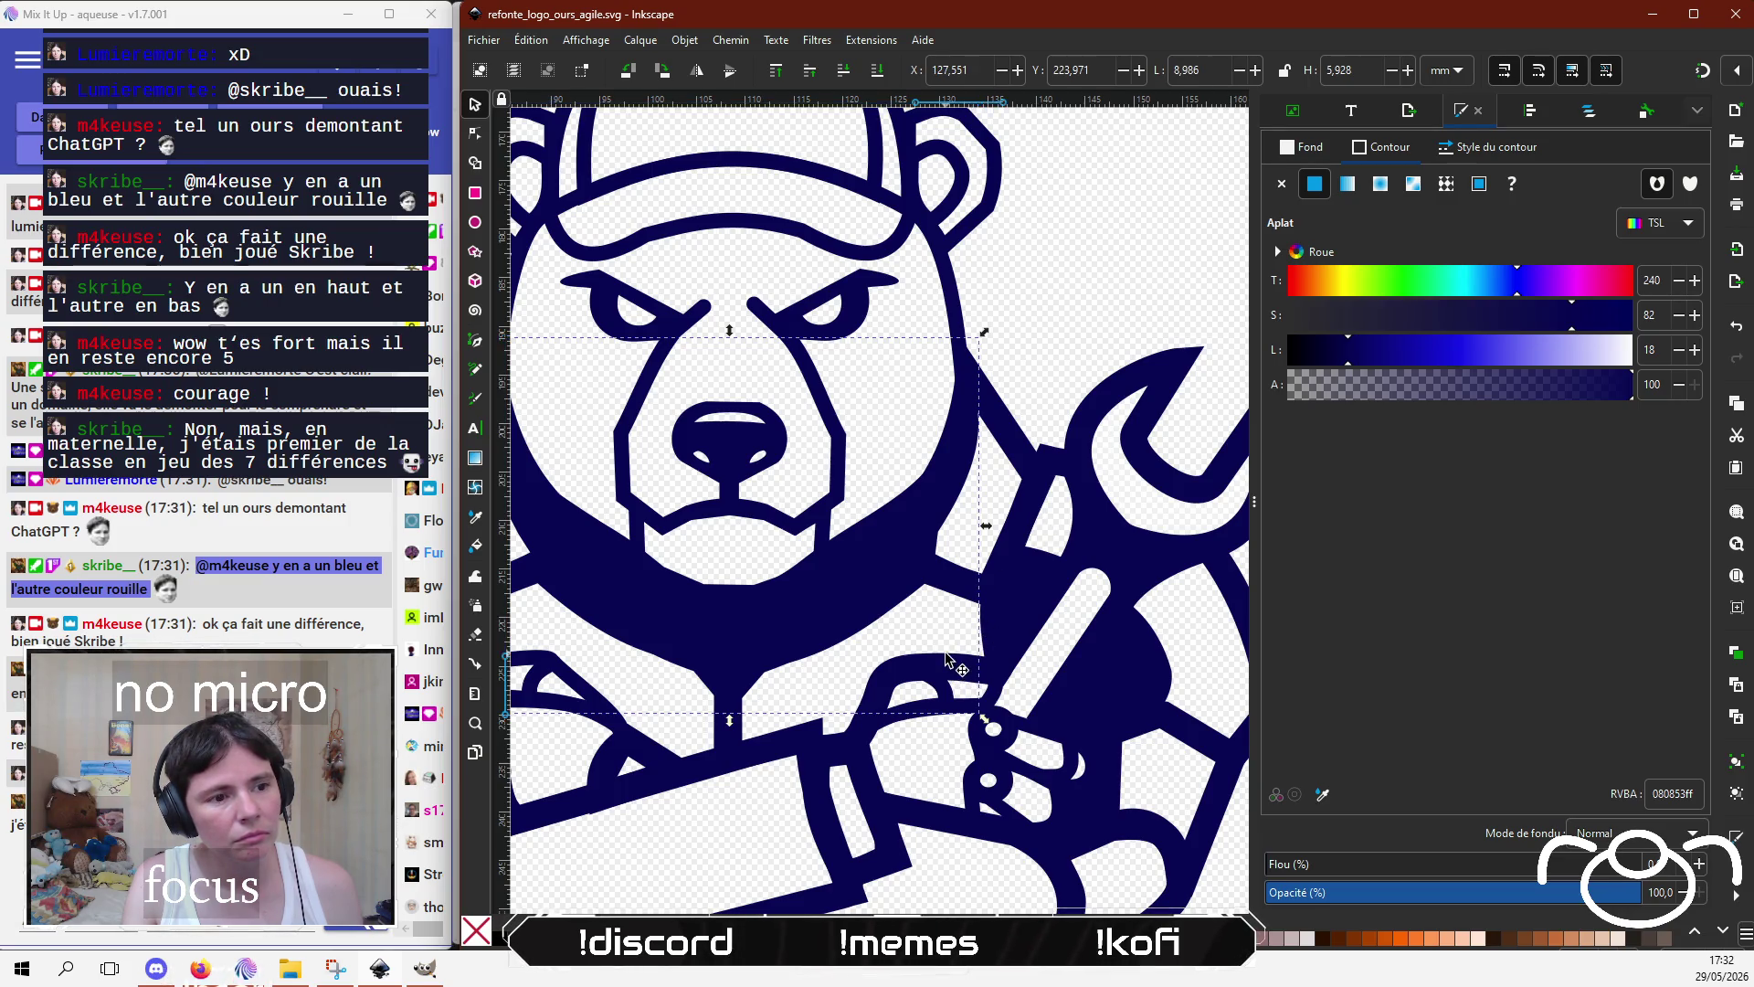
{"action": "left_click", "coordinate": [868, 722]}
{"action": "left_click", "coordinate": [894, 681]}
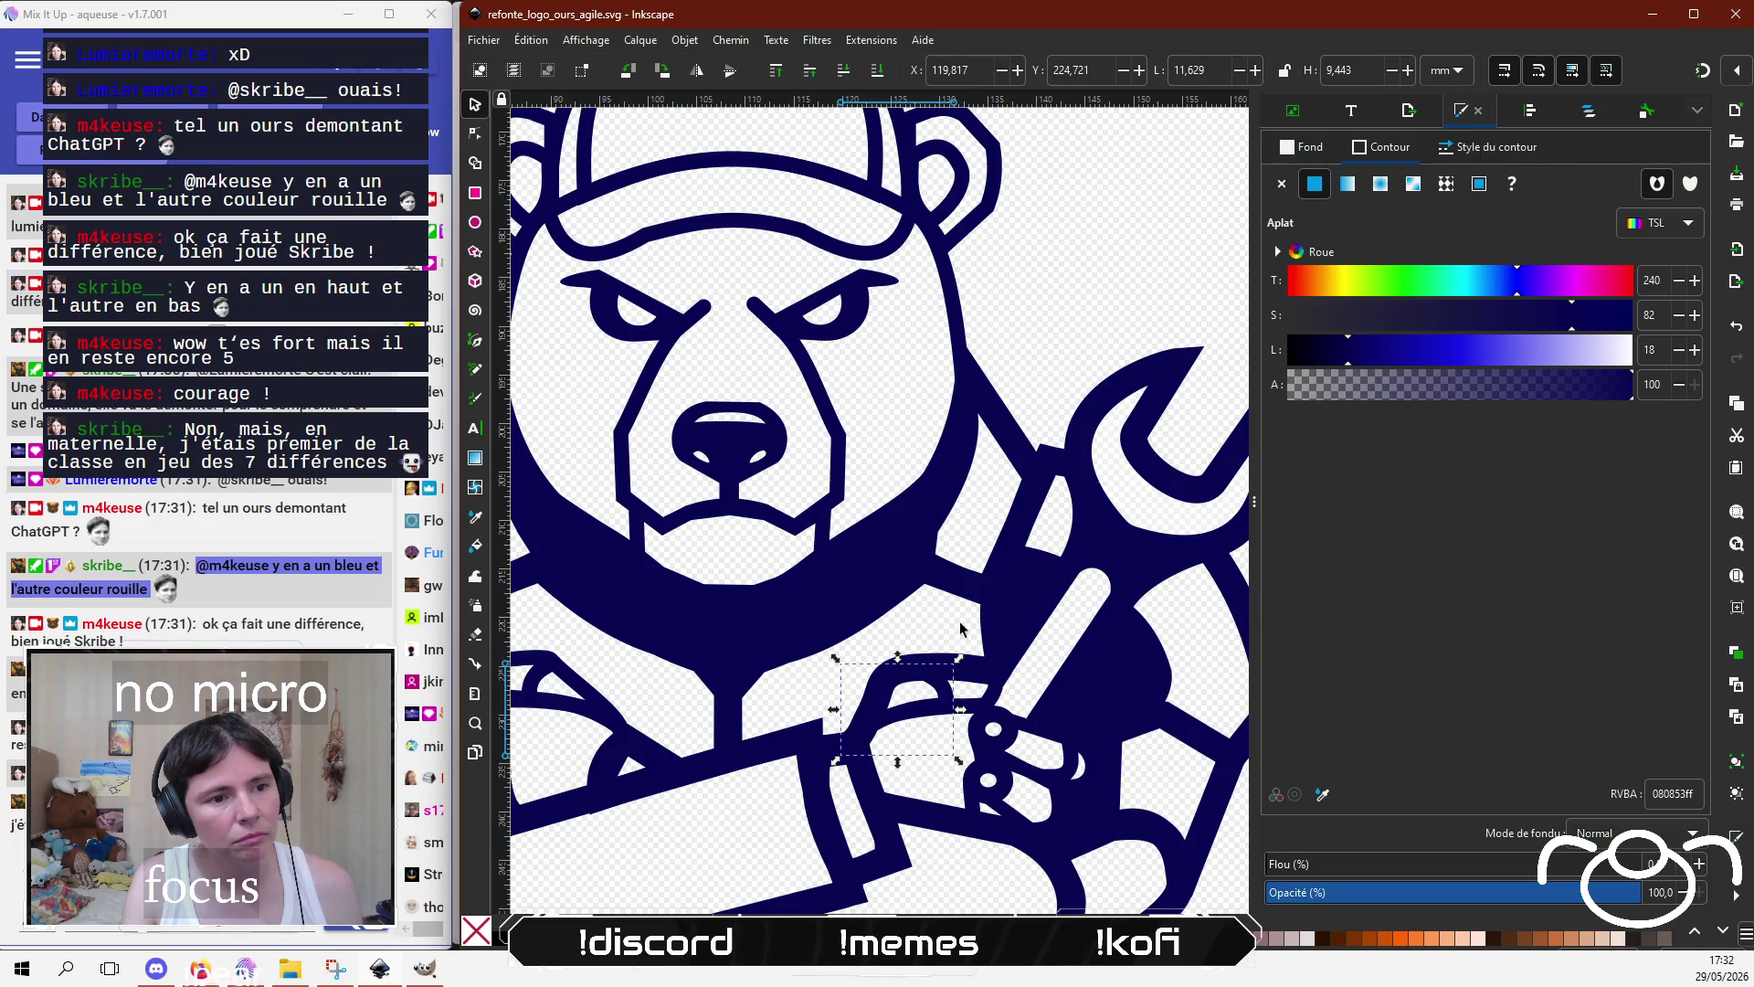
{"action": "left_click", "coordinate": [973, 602]}
Step: Switch the stroke width unit to px and thin the paw outline from 10.602 to 5.702 px
{"action": "left_click", "coordinate": [1490, 147]}
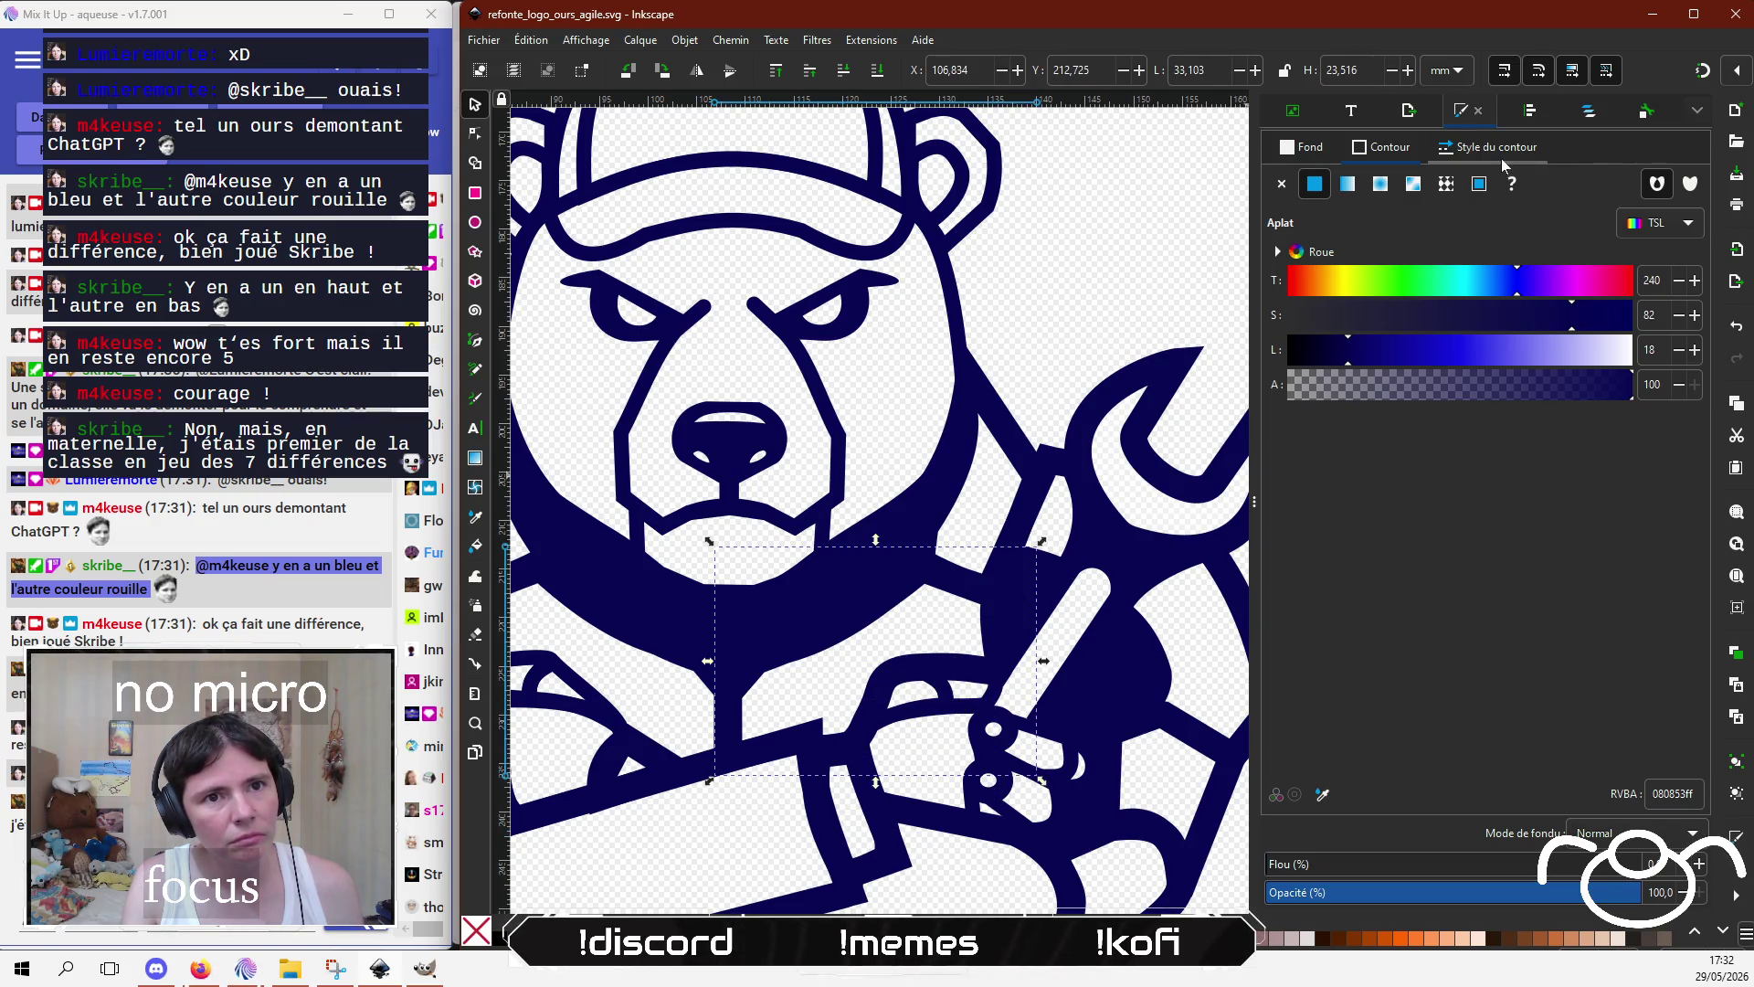
{"action": "left_click", "coordinate": [1455, 194]}
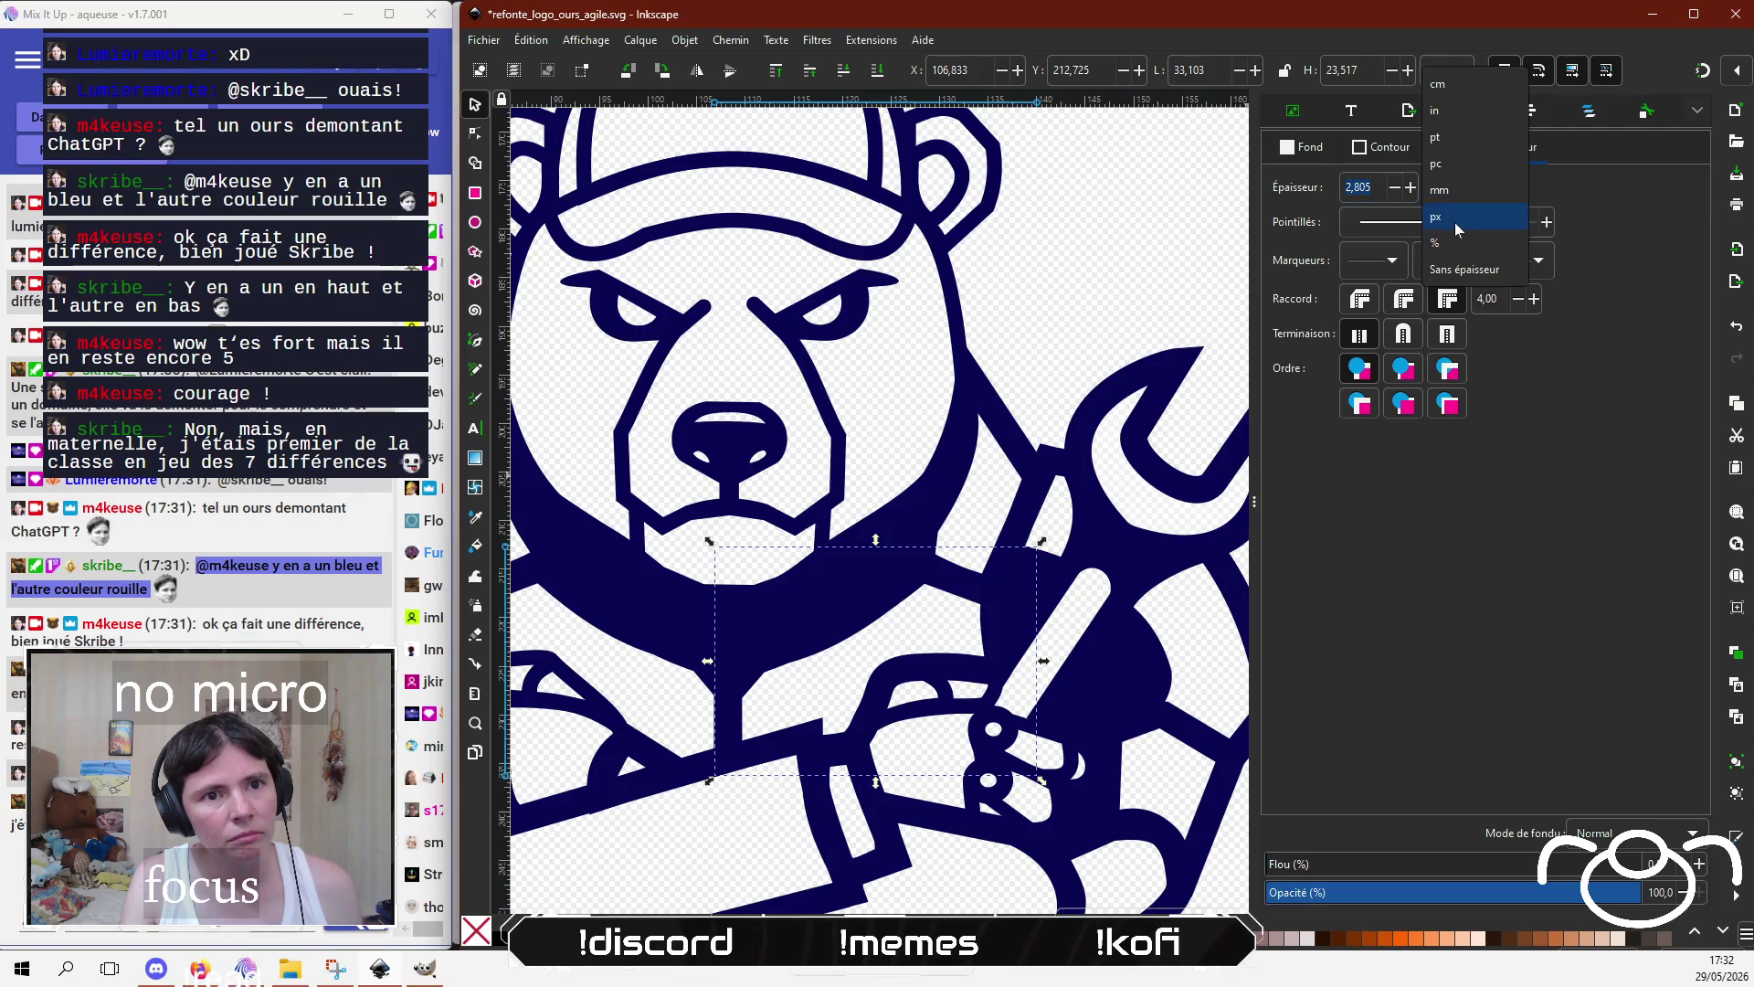
{"action": "left_click", "coordinate": [1463, 110]}
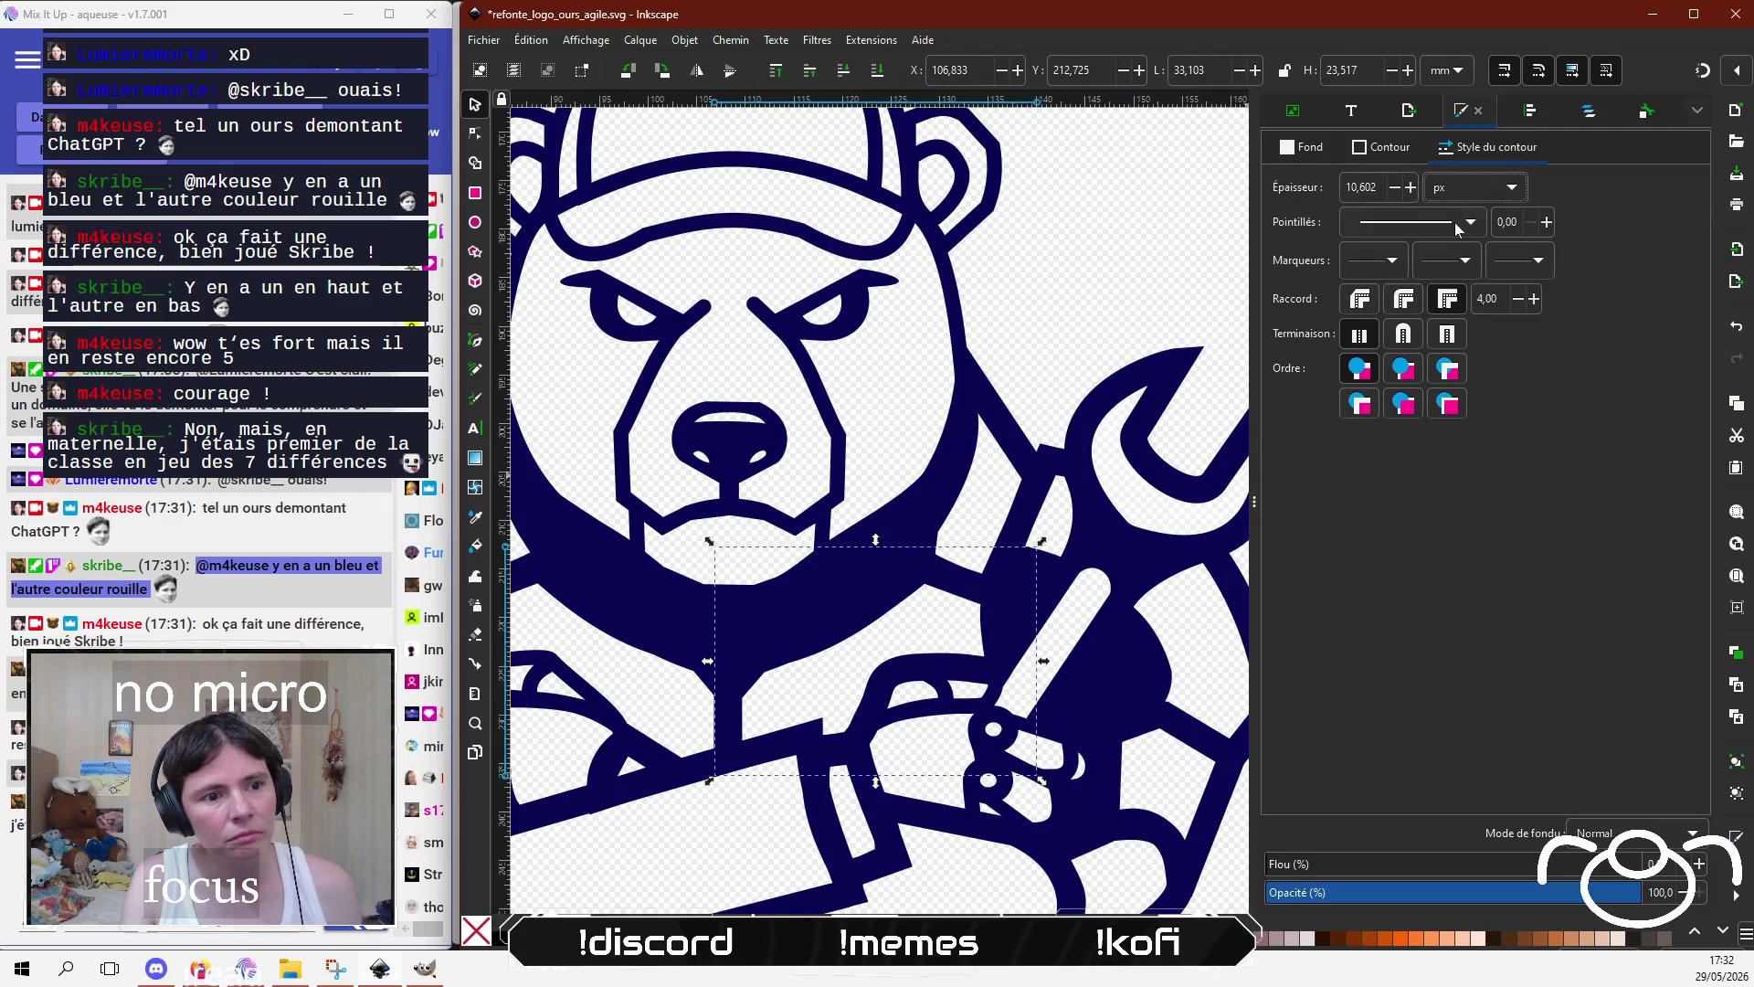
{"action": "left_click", "coordinate": [1396, 188]}
{"action": "left_click", "coordinate": [1395, 188]}
{"action": "left_click", "coordinate": [1395, 189]}
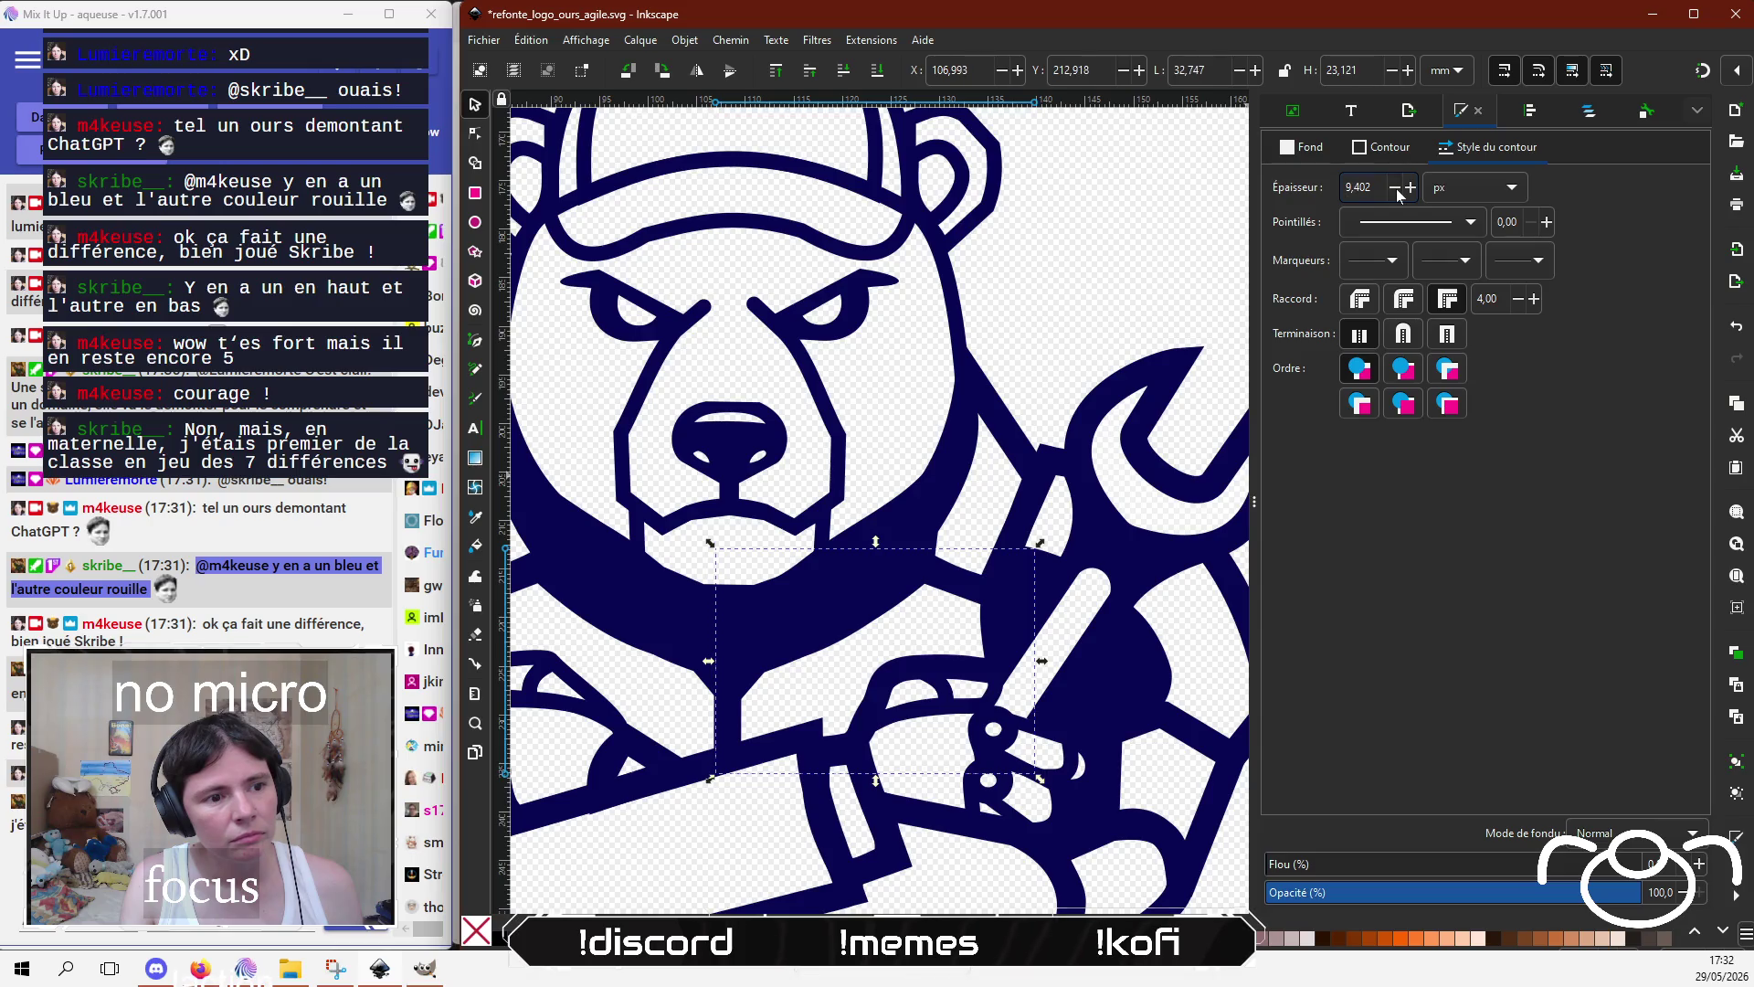
{"action": "left_click", "coordinate": [1395, 188]}
{"action": "left_click", "coordinate": [1395, 188]}
{"action": "left_click", "coordinate": [1396, 189]}
{"action": "left_click", "coordinate": [1396, 189]}
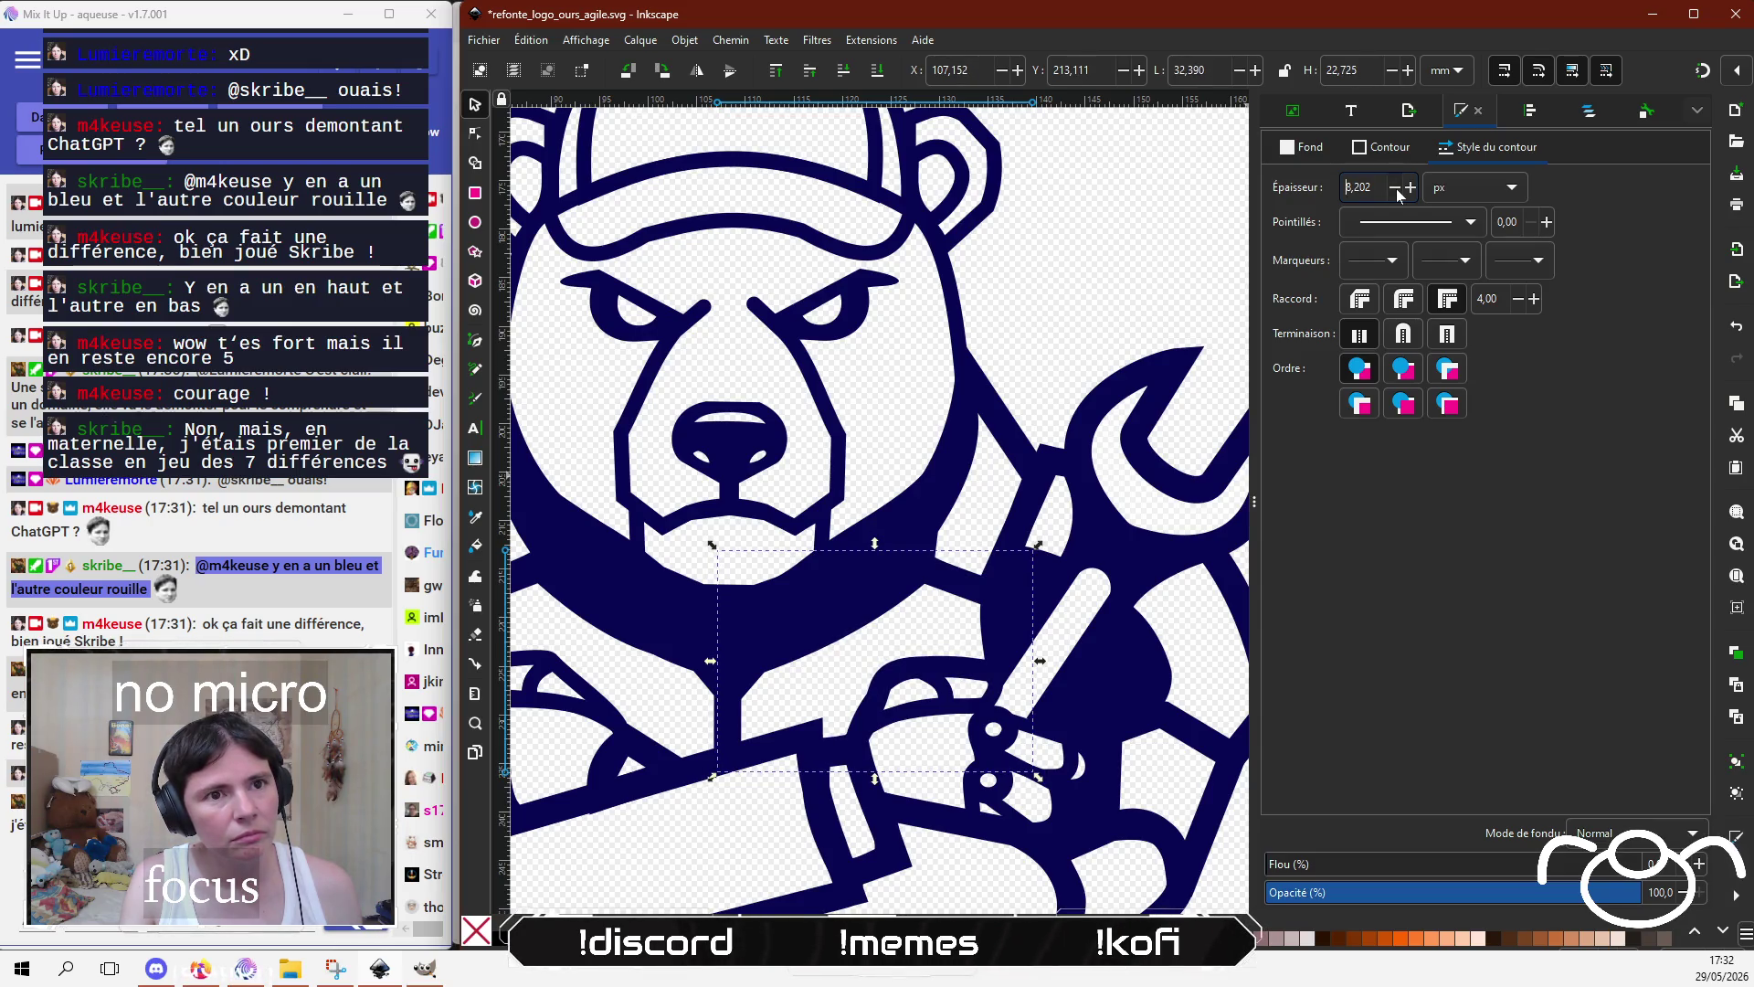
{"action": "left_click", "coordinate": [1395, 188]}
{"action": "left_click", "coordinate": [1396, 189]}
{"action": "left_click", "coordinate": [1394, 188]}
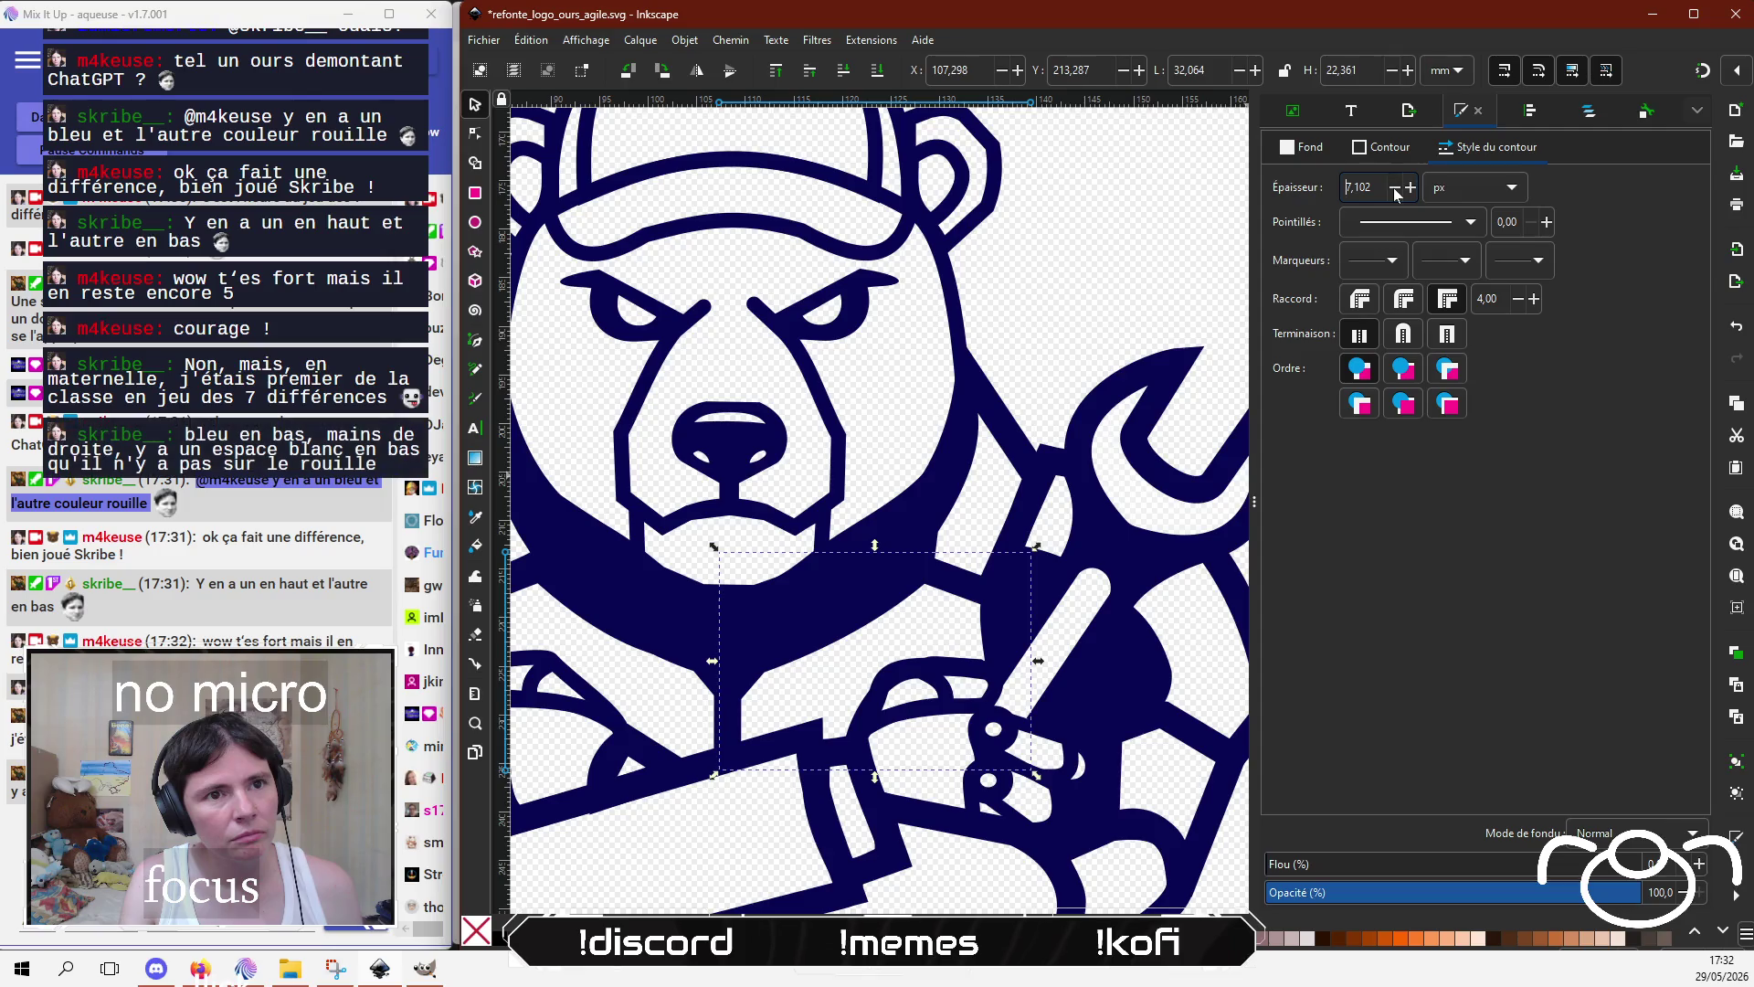
{"action": "left_click", "coordinate": [1395, 188]}
{"action": "left_click", "coordinate": [1395, 188]}
{"action": "left_click", "coordinate": [1394, 188]}
{"action": "left_click", "coordinate": [1395, 188]}
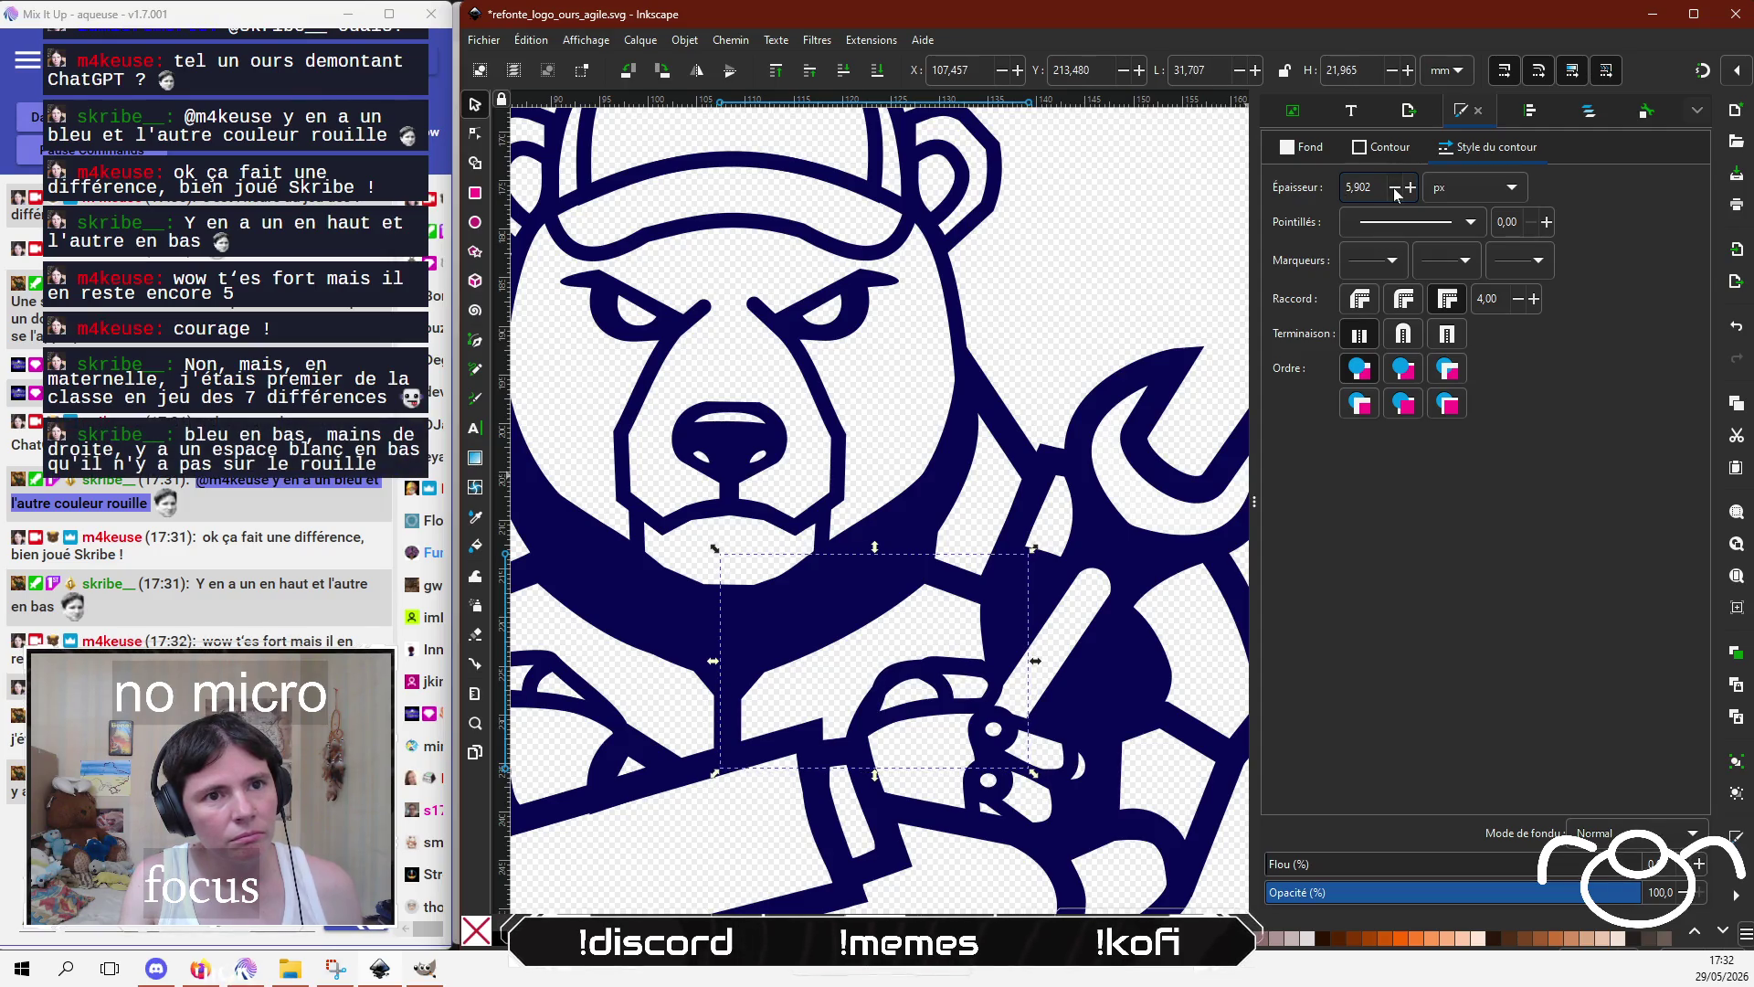
{"action": "left_click", "coordinate": [1394, 188]}
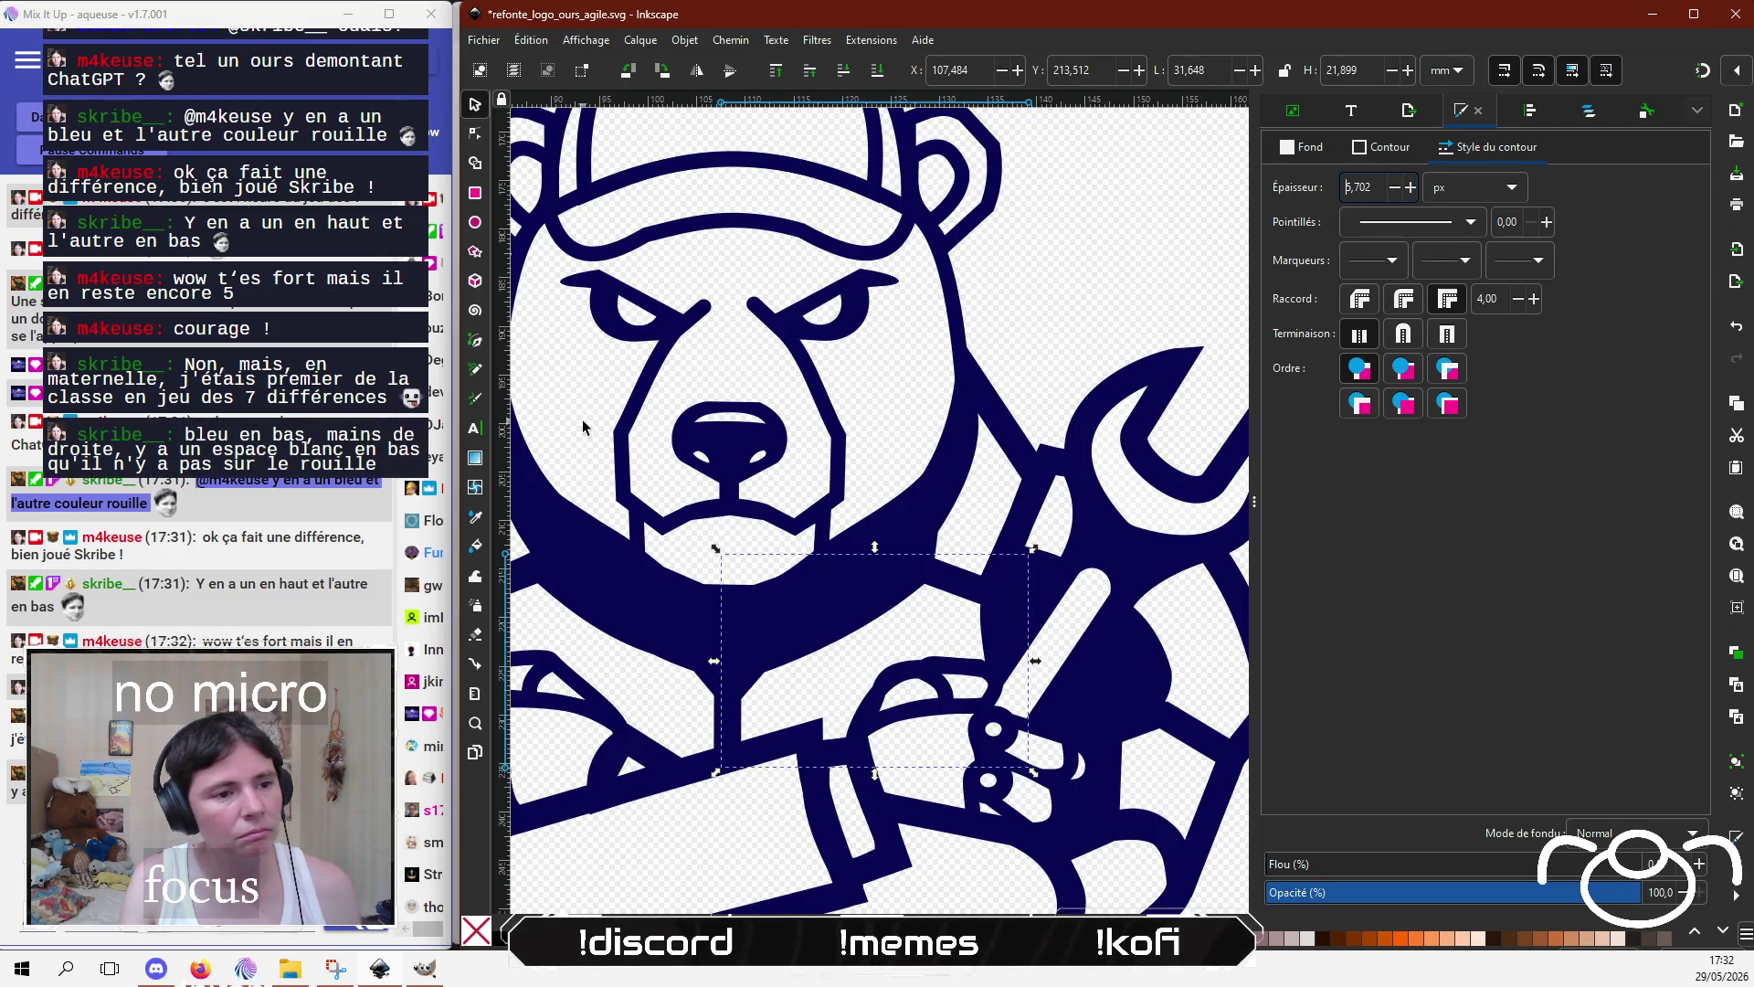
{"action": "left_click", "coordinate": [475, 133]}
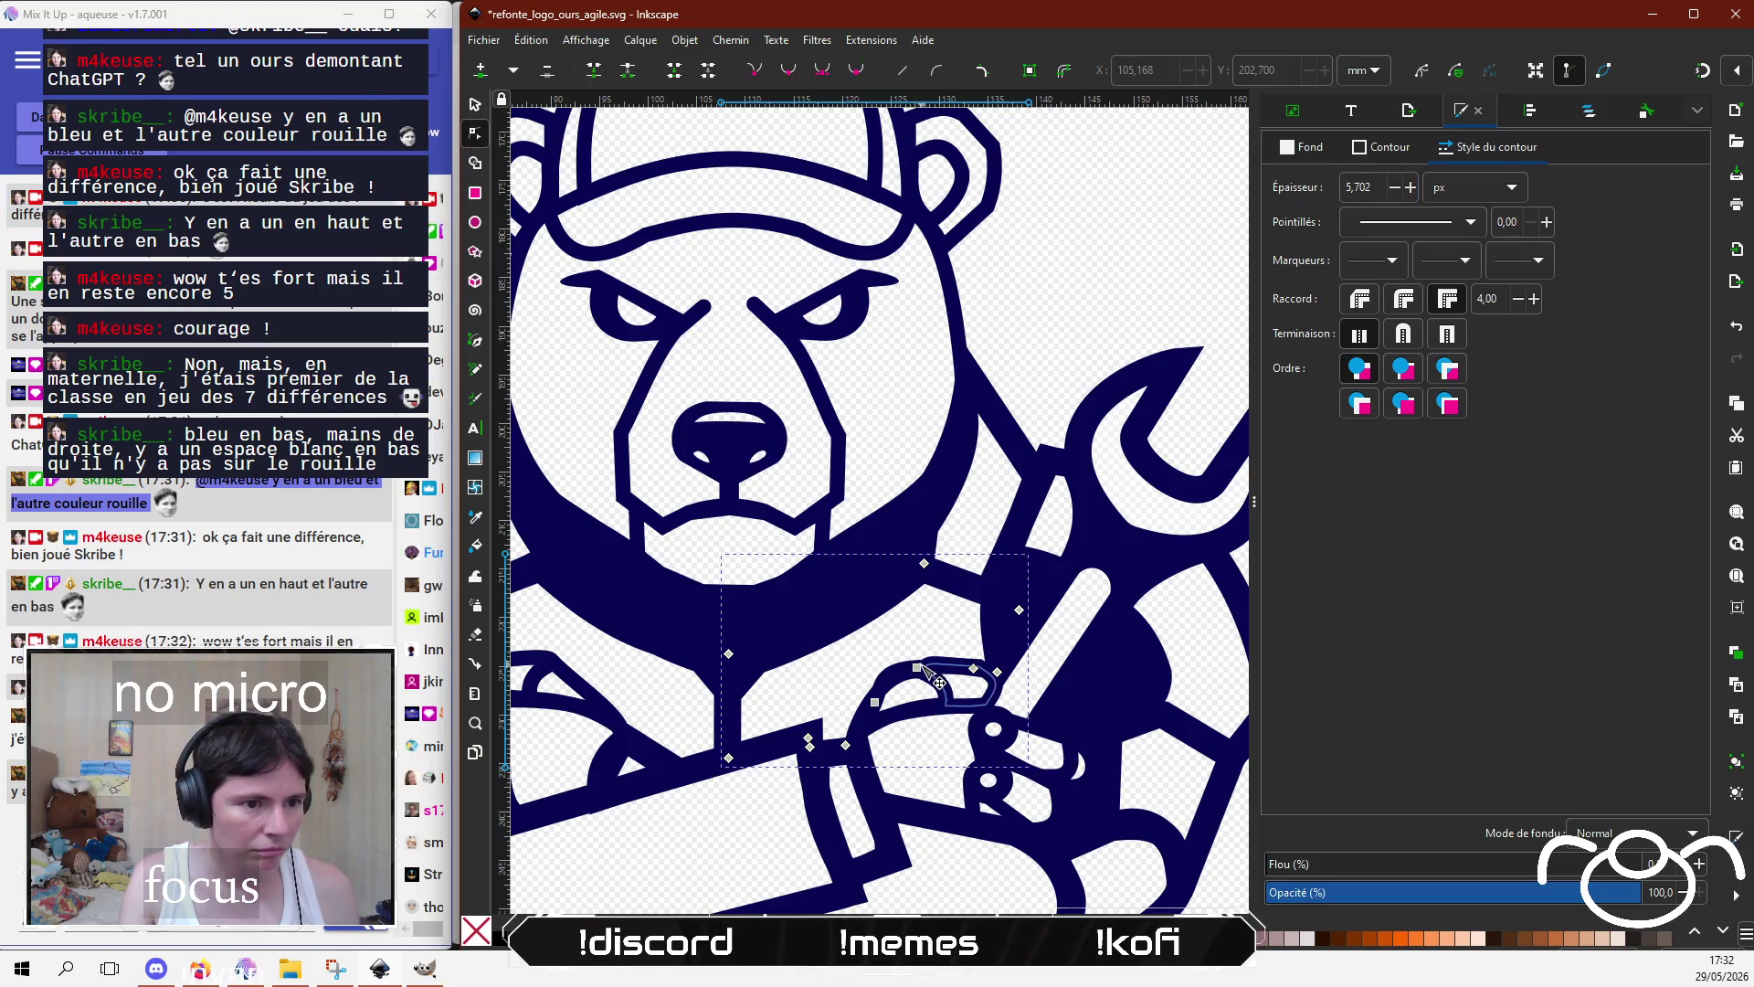
Step: Reshape the hand loop's left side and bottom-left node on the navy bear
{"action": "left_click", "coordinate": [917, 669]}
{"action": "left_click", "coordinate": [926, 875]}
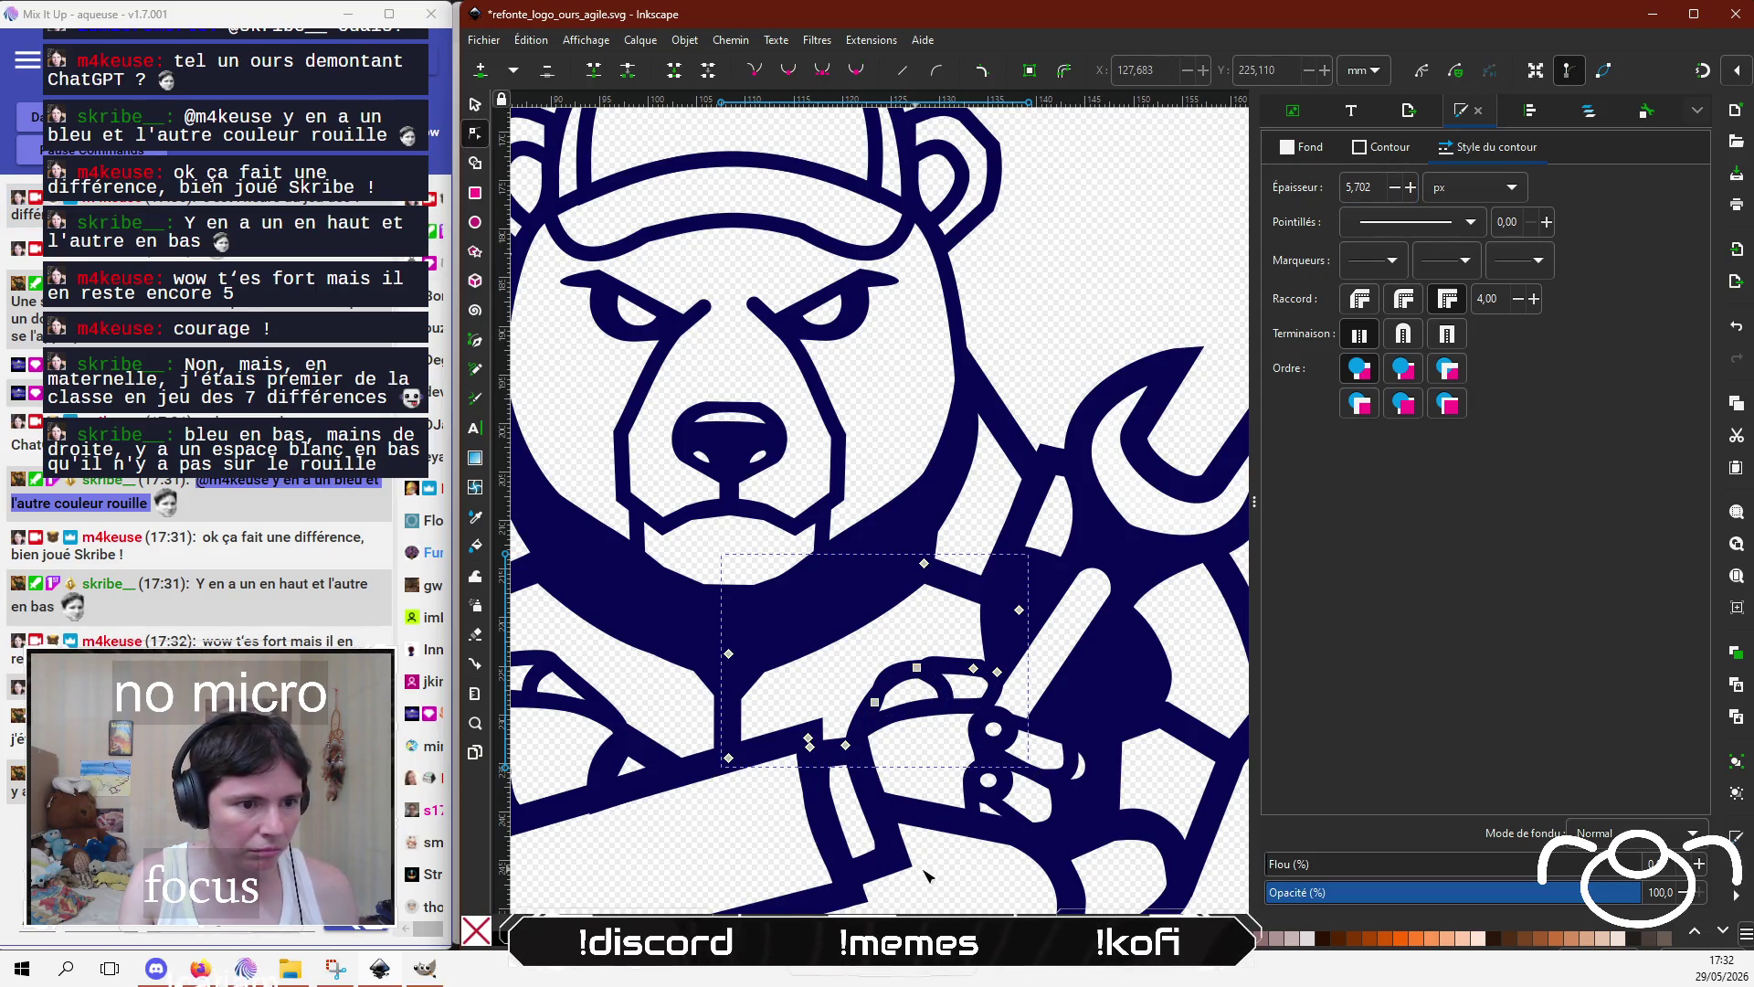
{"action": "left_click", "coordinate": [958, 878]}
{"action": "scroll", "coordinate": [956, 873], "scroll_direction": "down", "scroll_amount": 3}
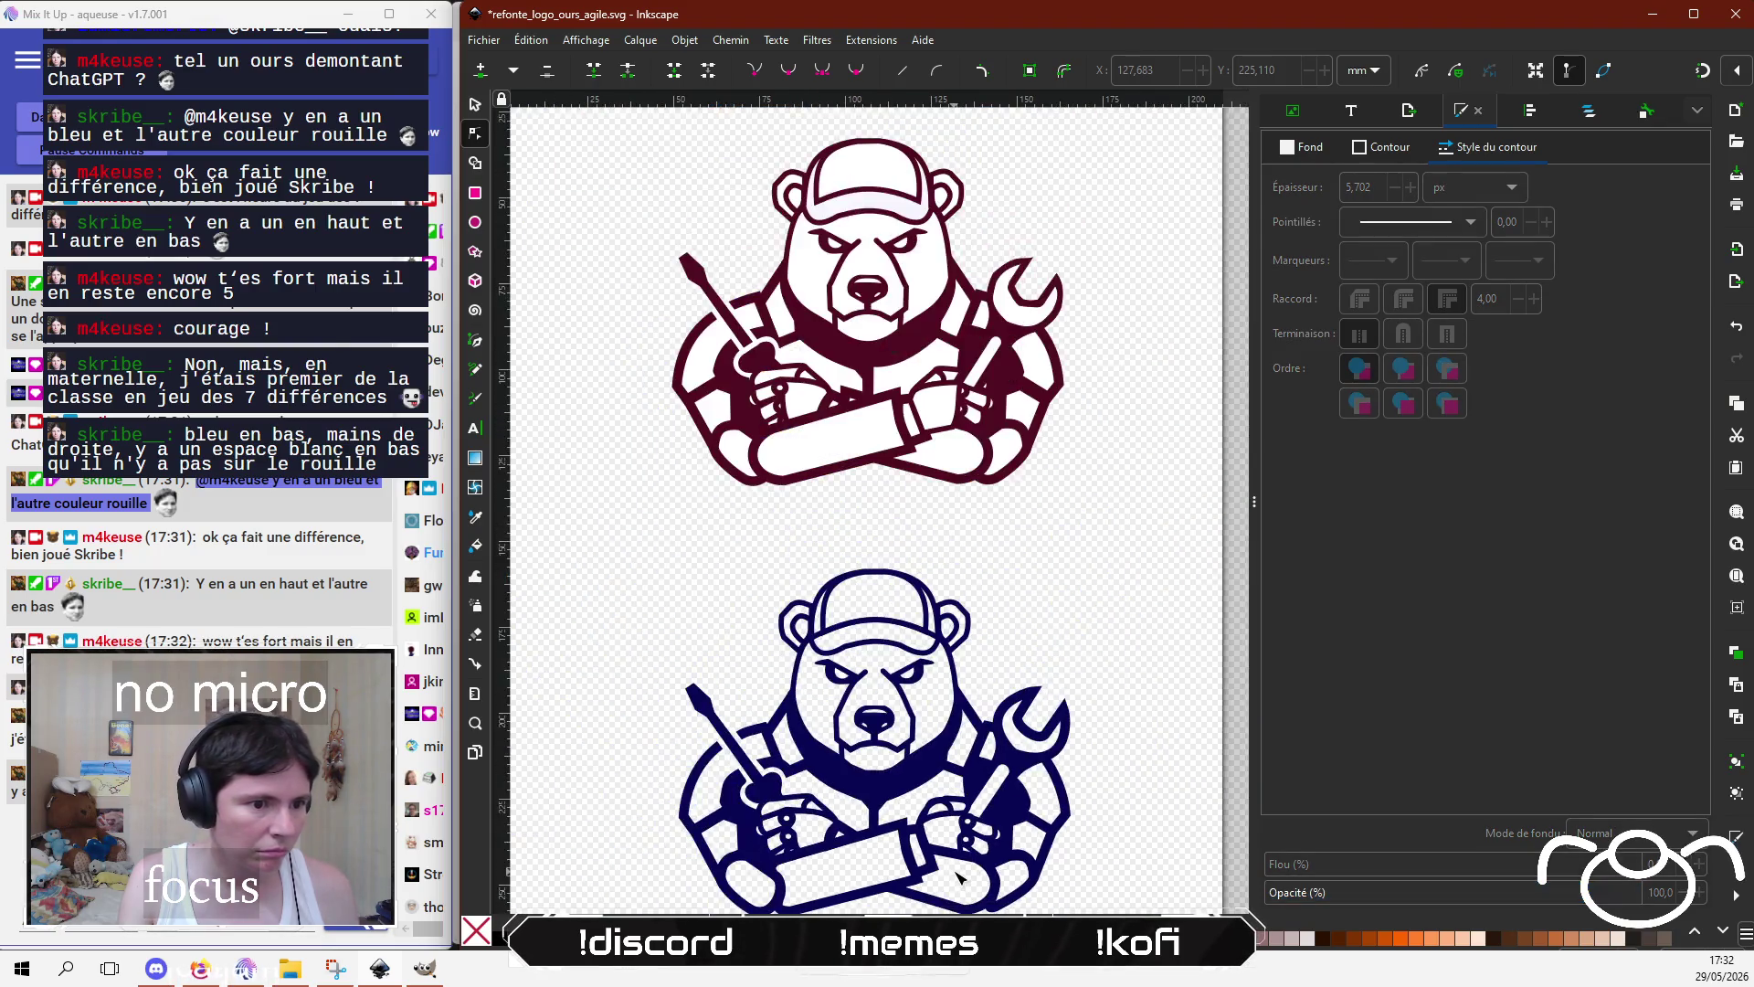
{"action": "scroll", "coordinate": [925, 706], "scroll_direction": "up", "scroll_amount": 3}
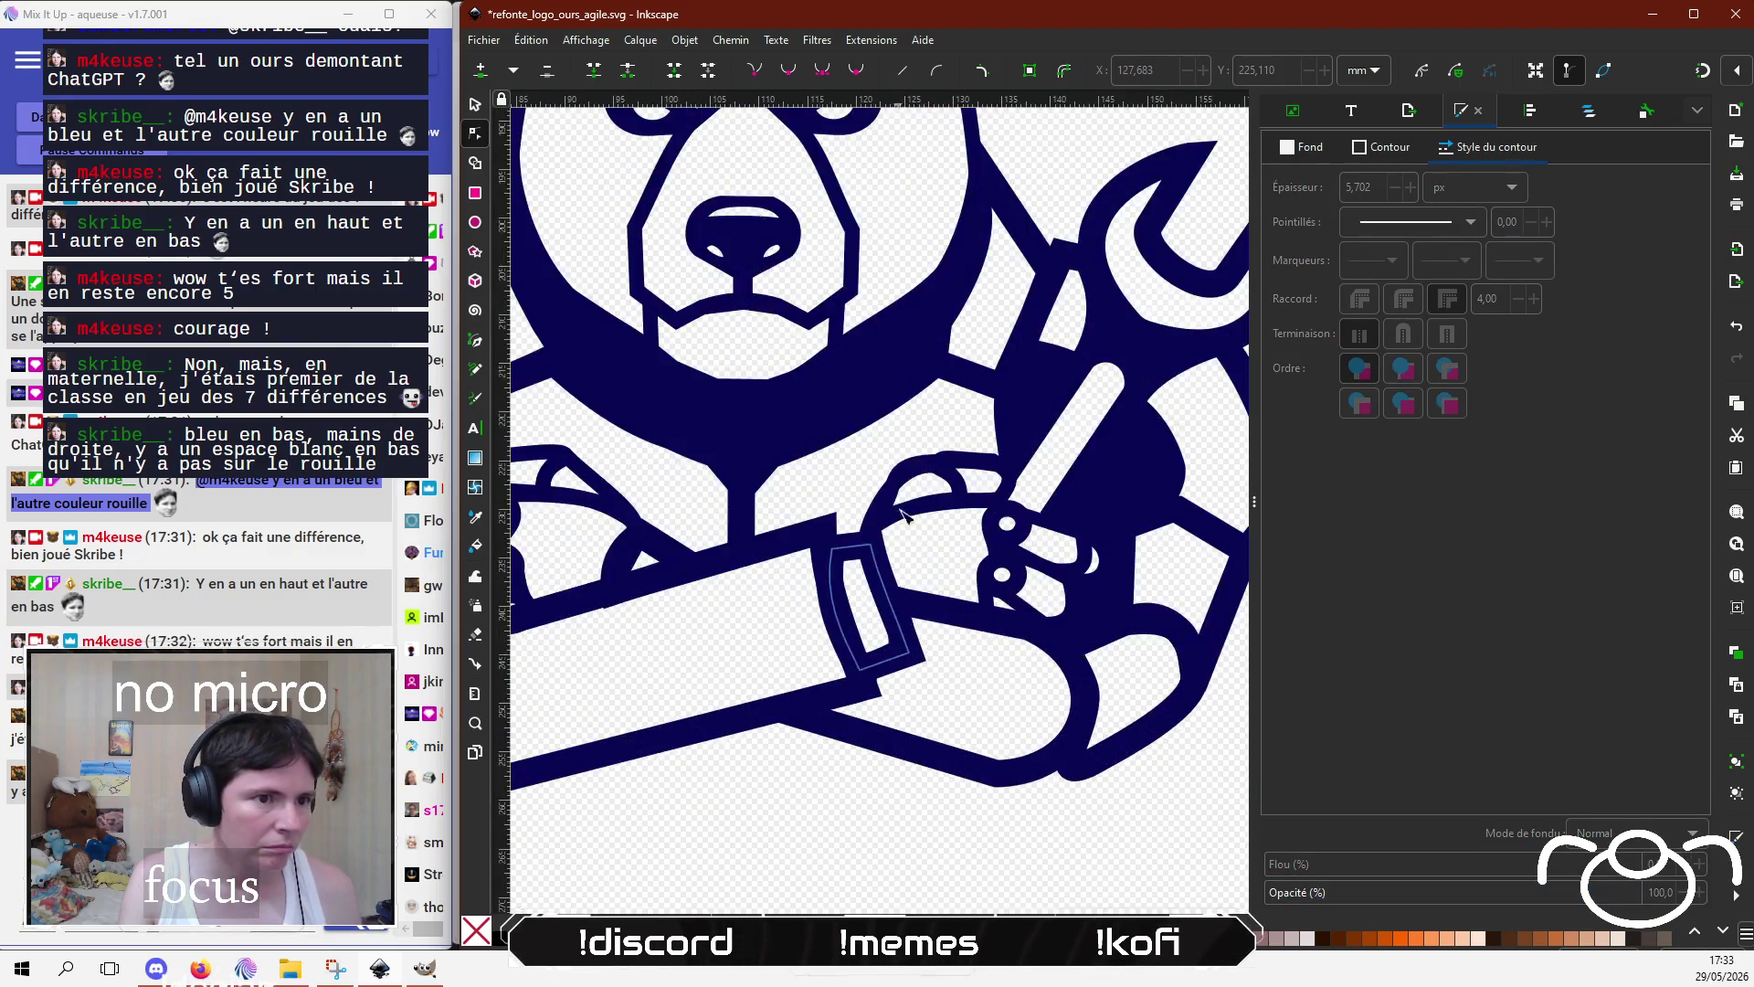
{"action": "left_click", "coordinate": [899, 504]}
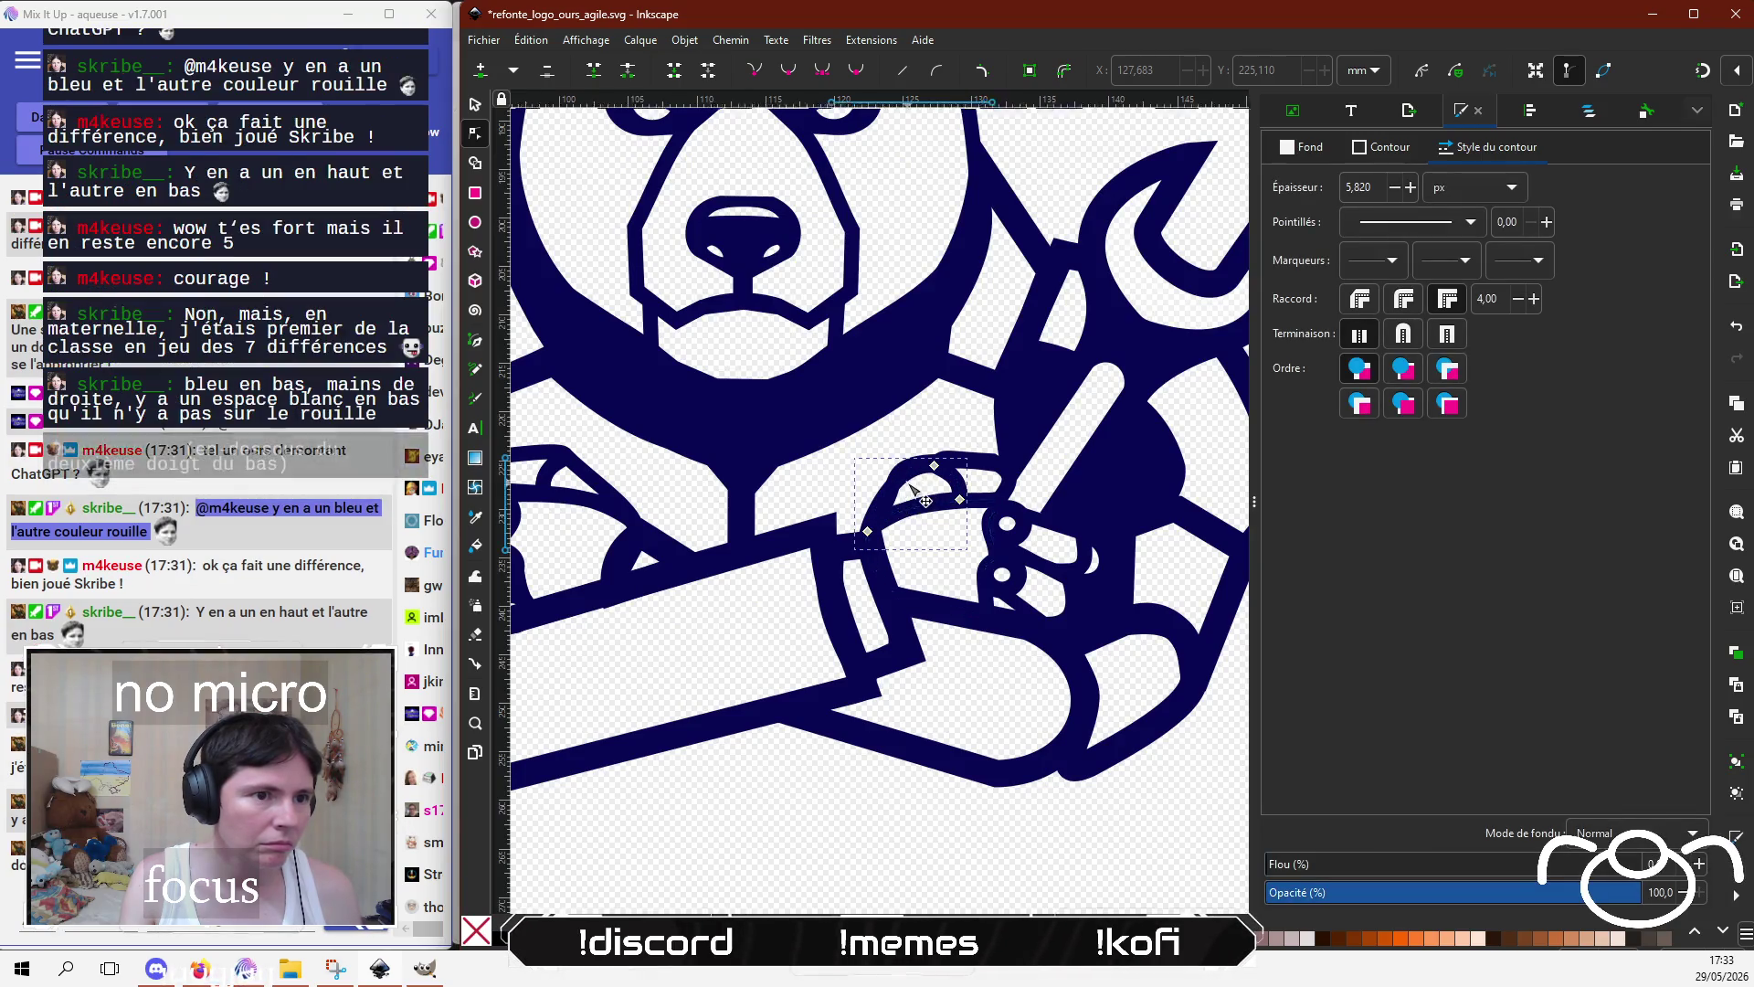
{"action": "scroll", "coordinate": [909, 508], "scroll_direction": "up", "scroll_amount": 3}
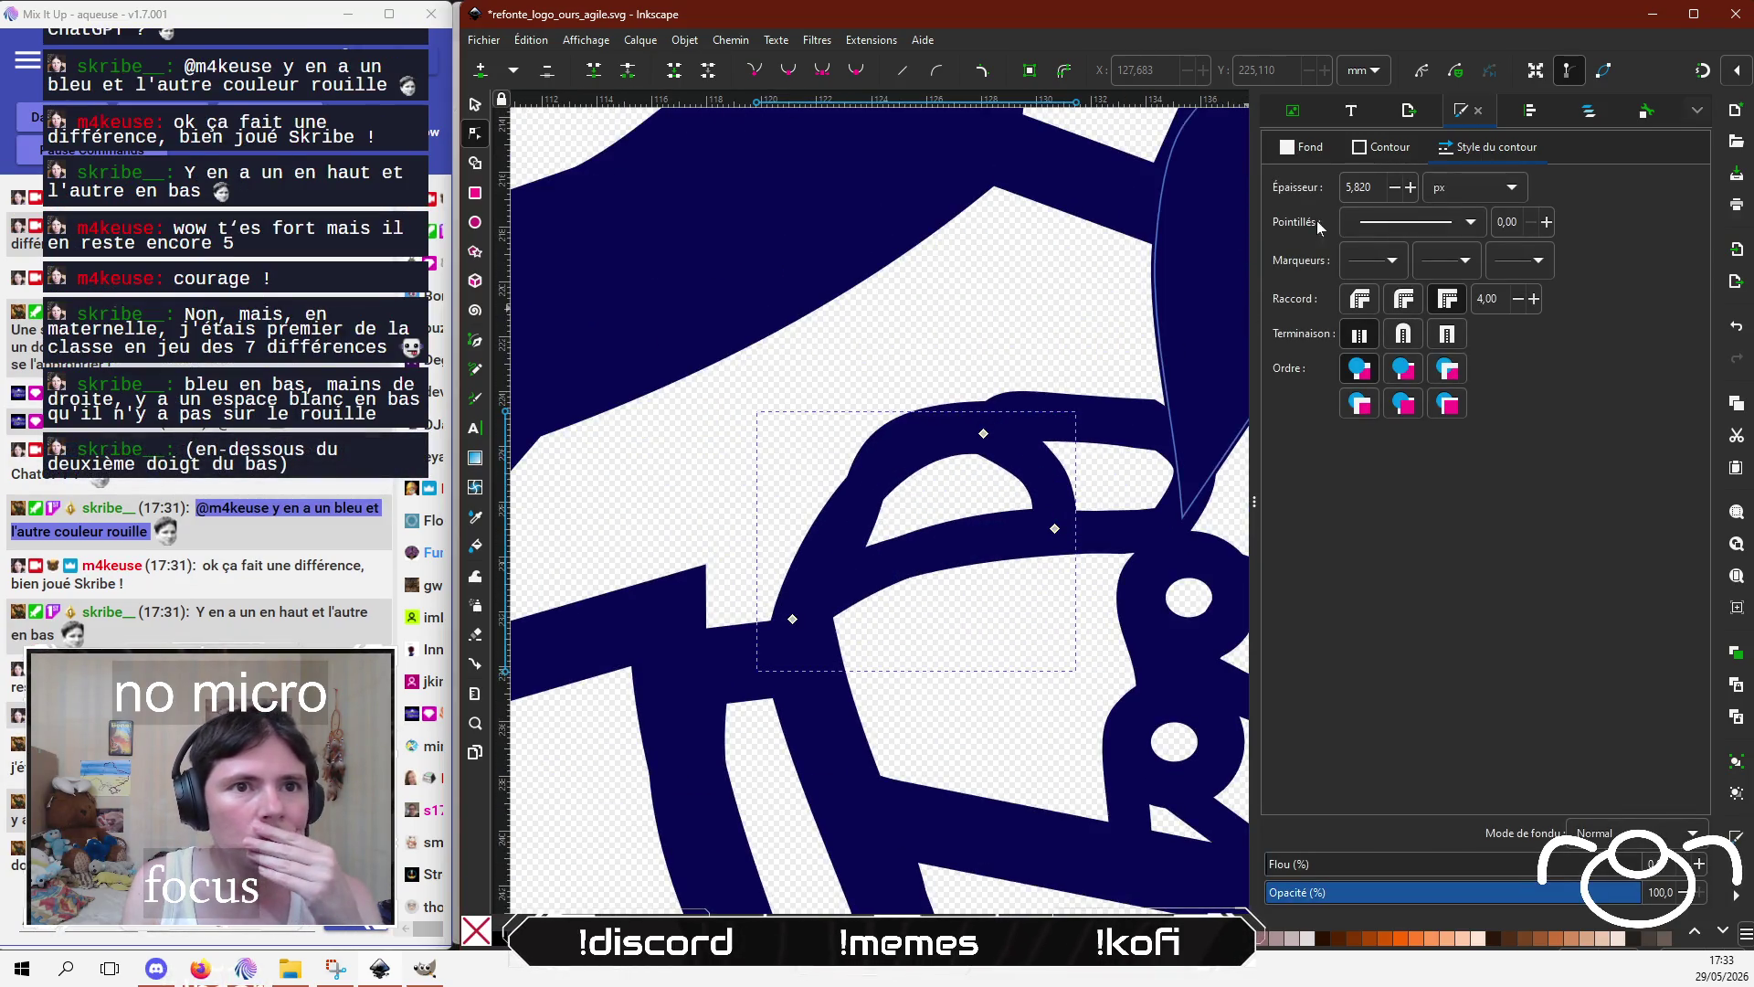
{"action": "left_click_drag", "start_coordinate": [852, 514], "coordinate": [869, 491]}
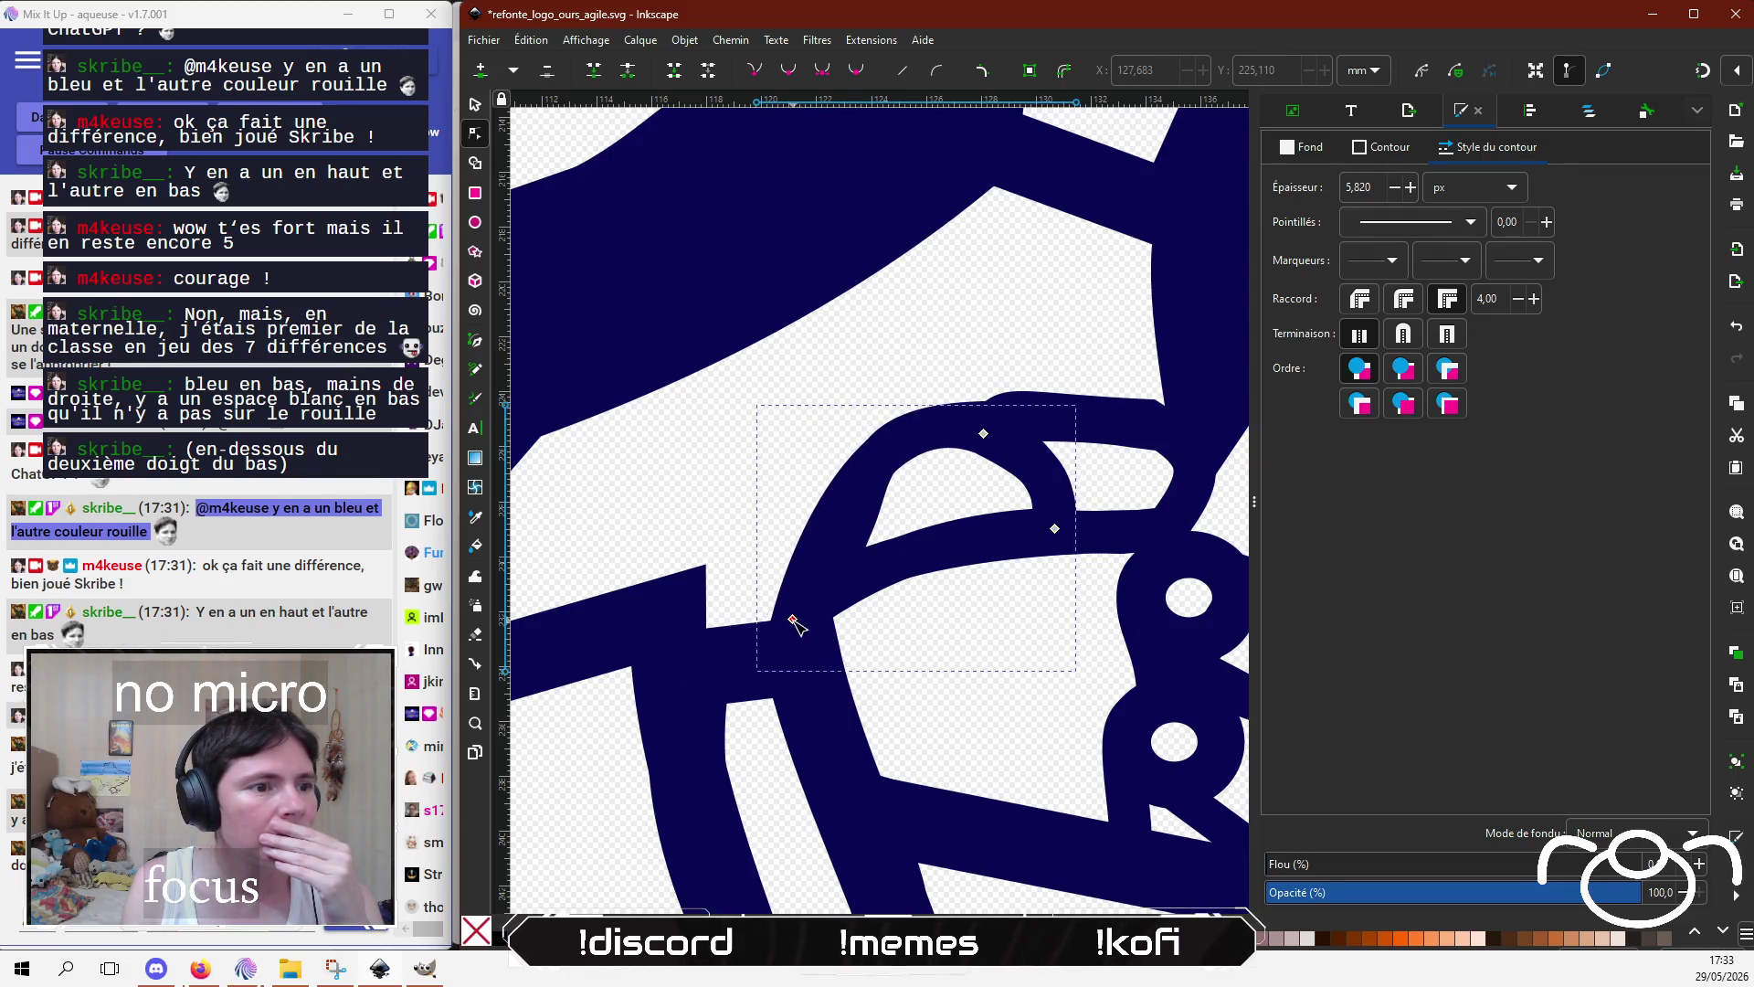
{"action": "left_click_drag", "start_coordinate": [794, 620], "coordinate": [826, 608]}
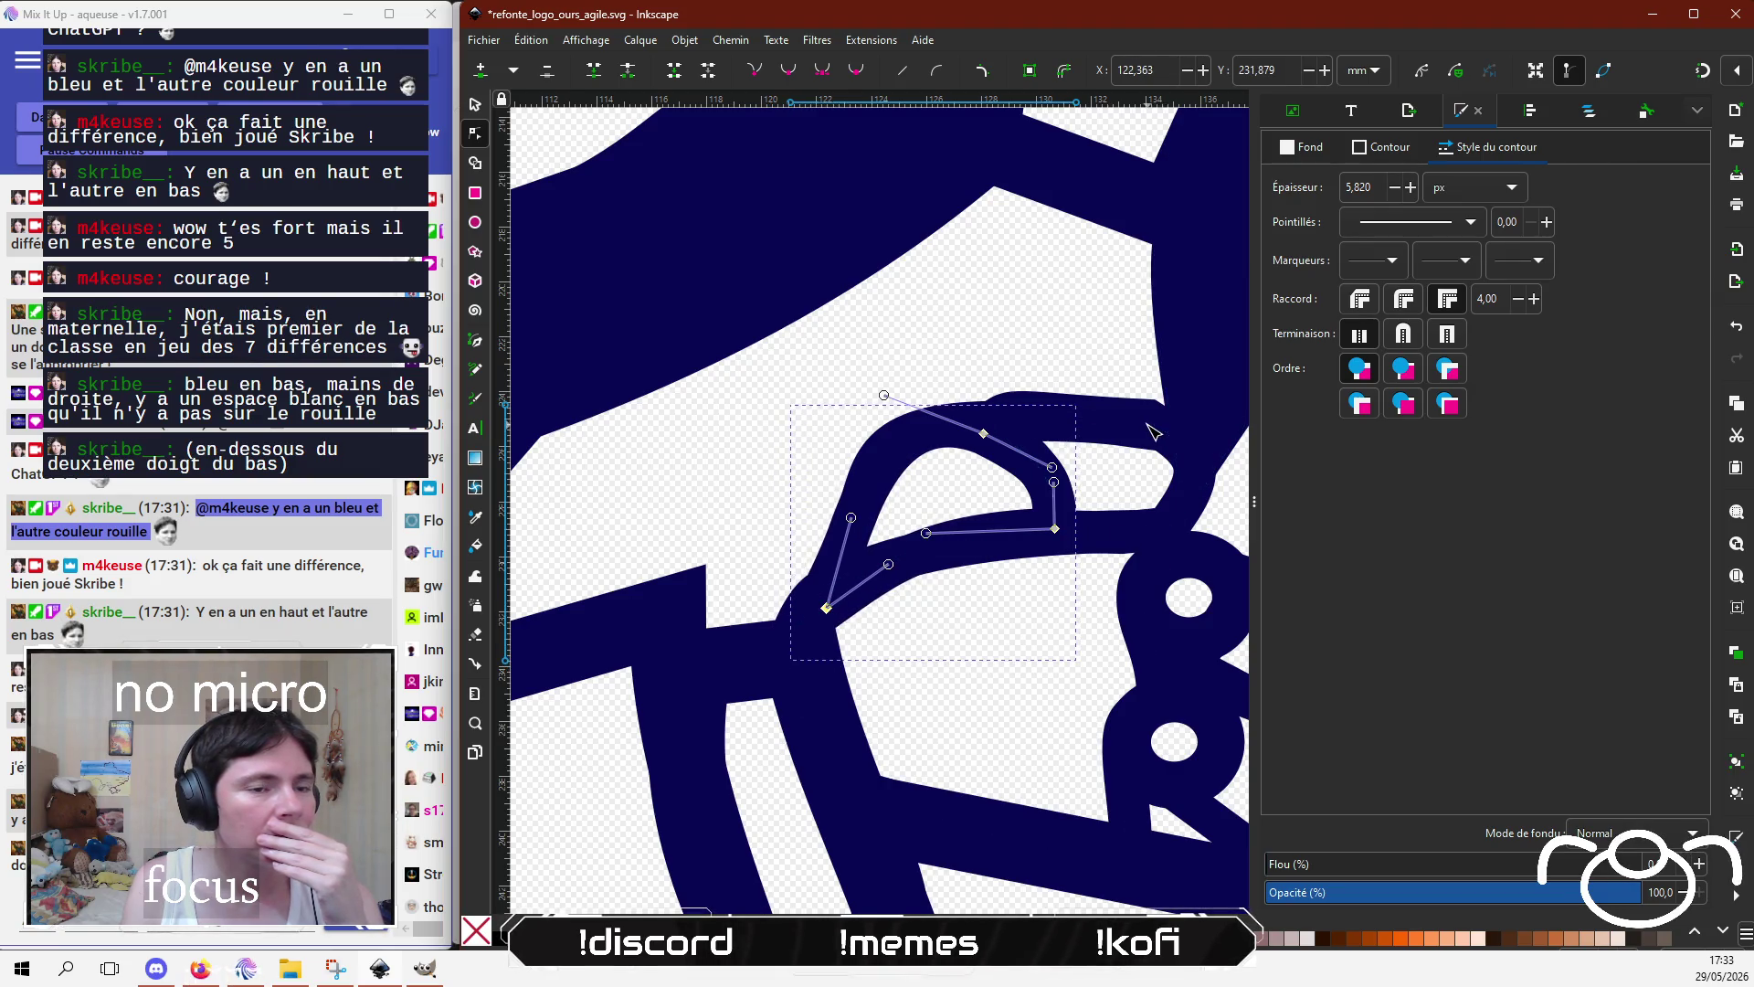
{"action": "left_click", "coordinate": [1058, 332]}
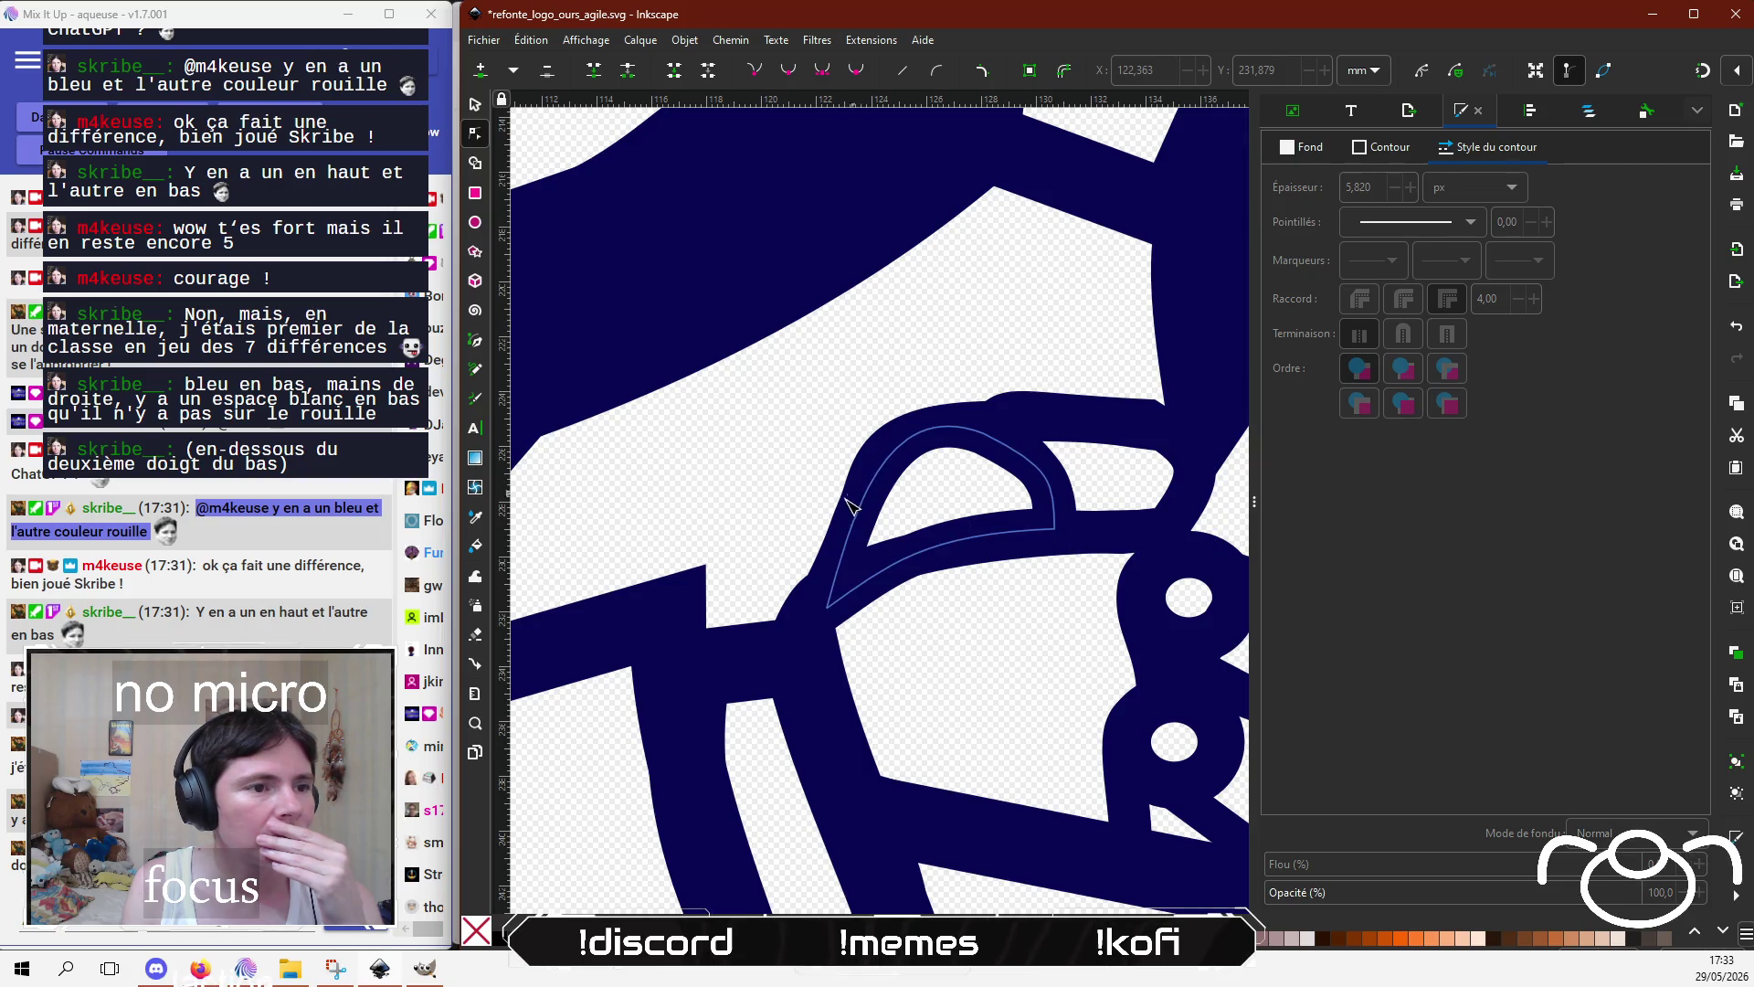
Step: Tighten the finger loop and pull its node up-left to reshape the inner hole
{"action": "left_click", "coordinate": [859, 537]}
{"action": "left_click_drag", "start_coordinate": [844, 533], "coordinate": [873, 532]}
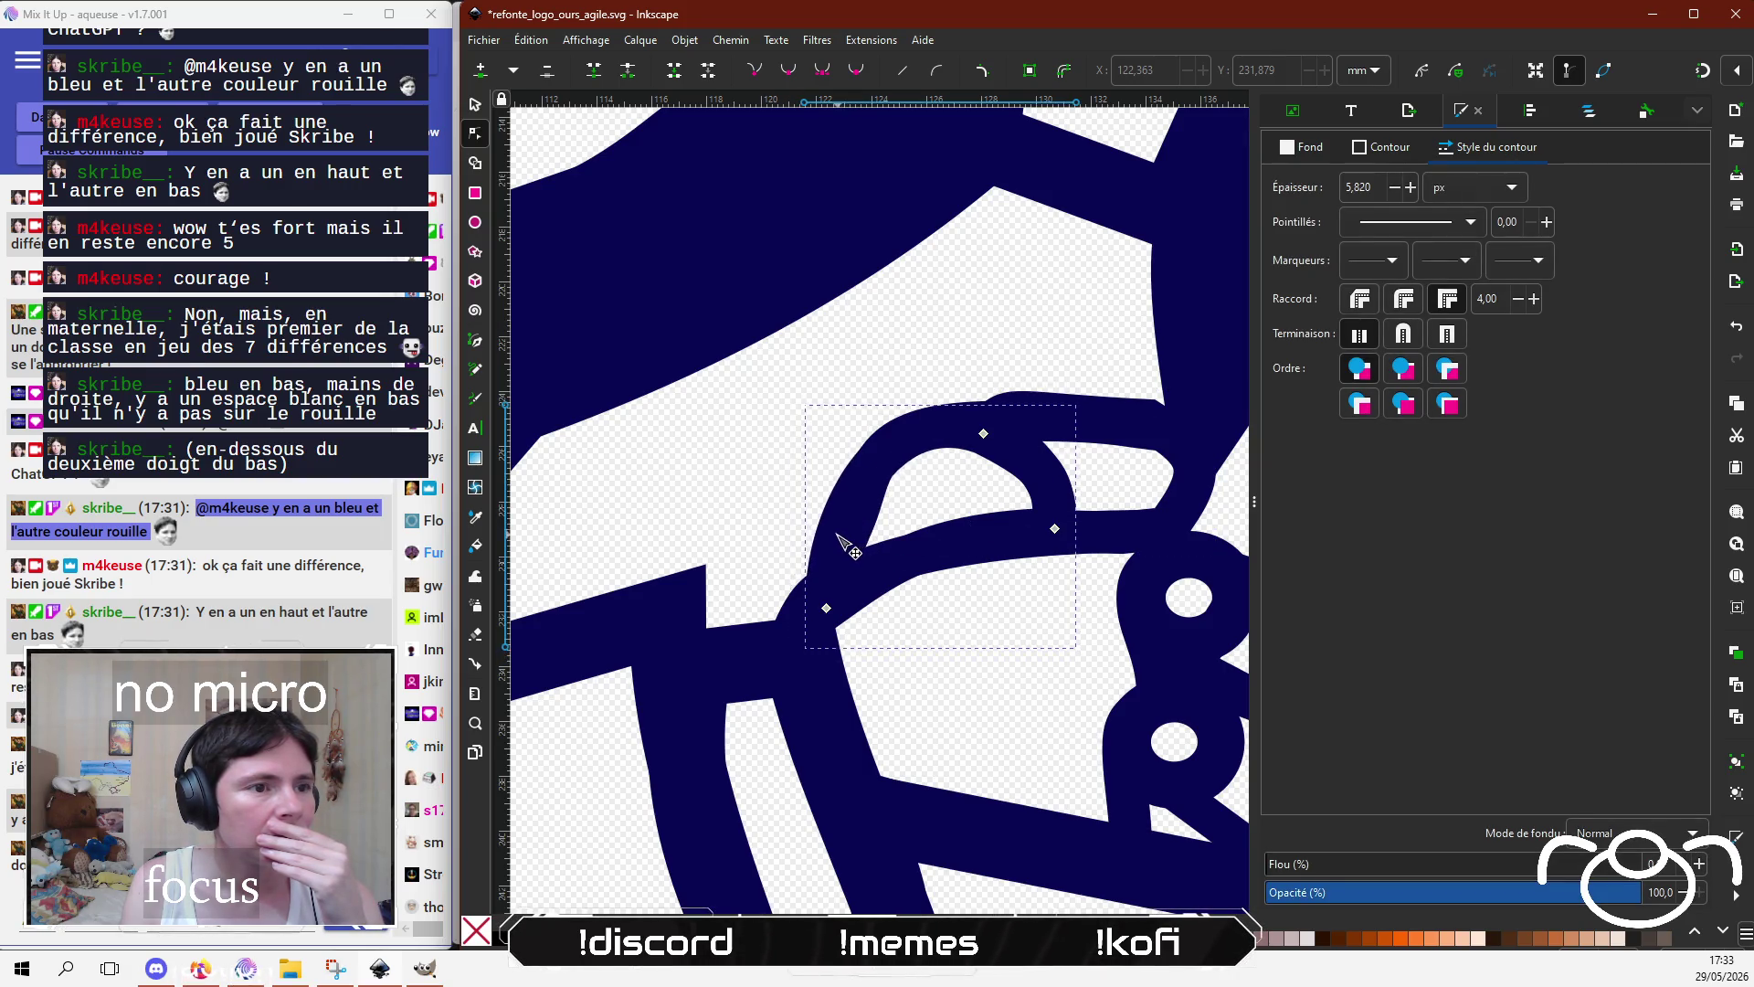
{"action": "left_click", "coordinate": [872, 537]}
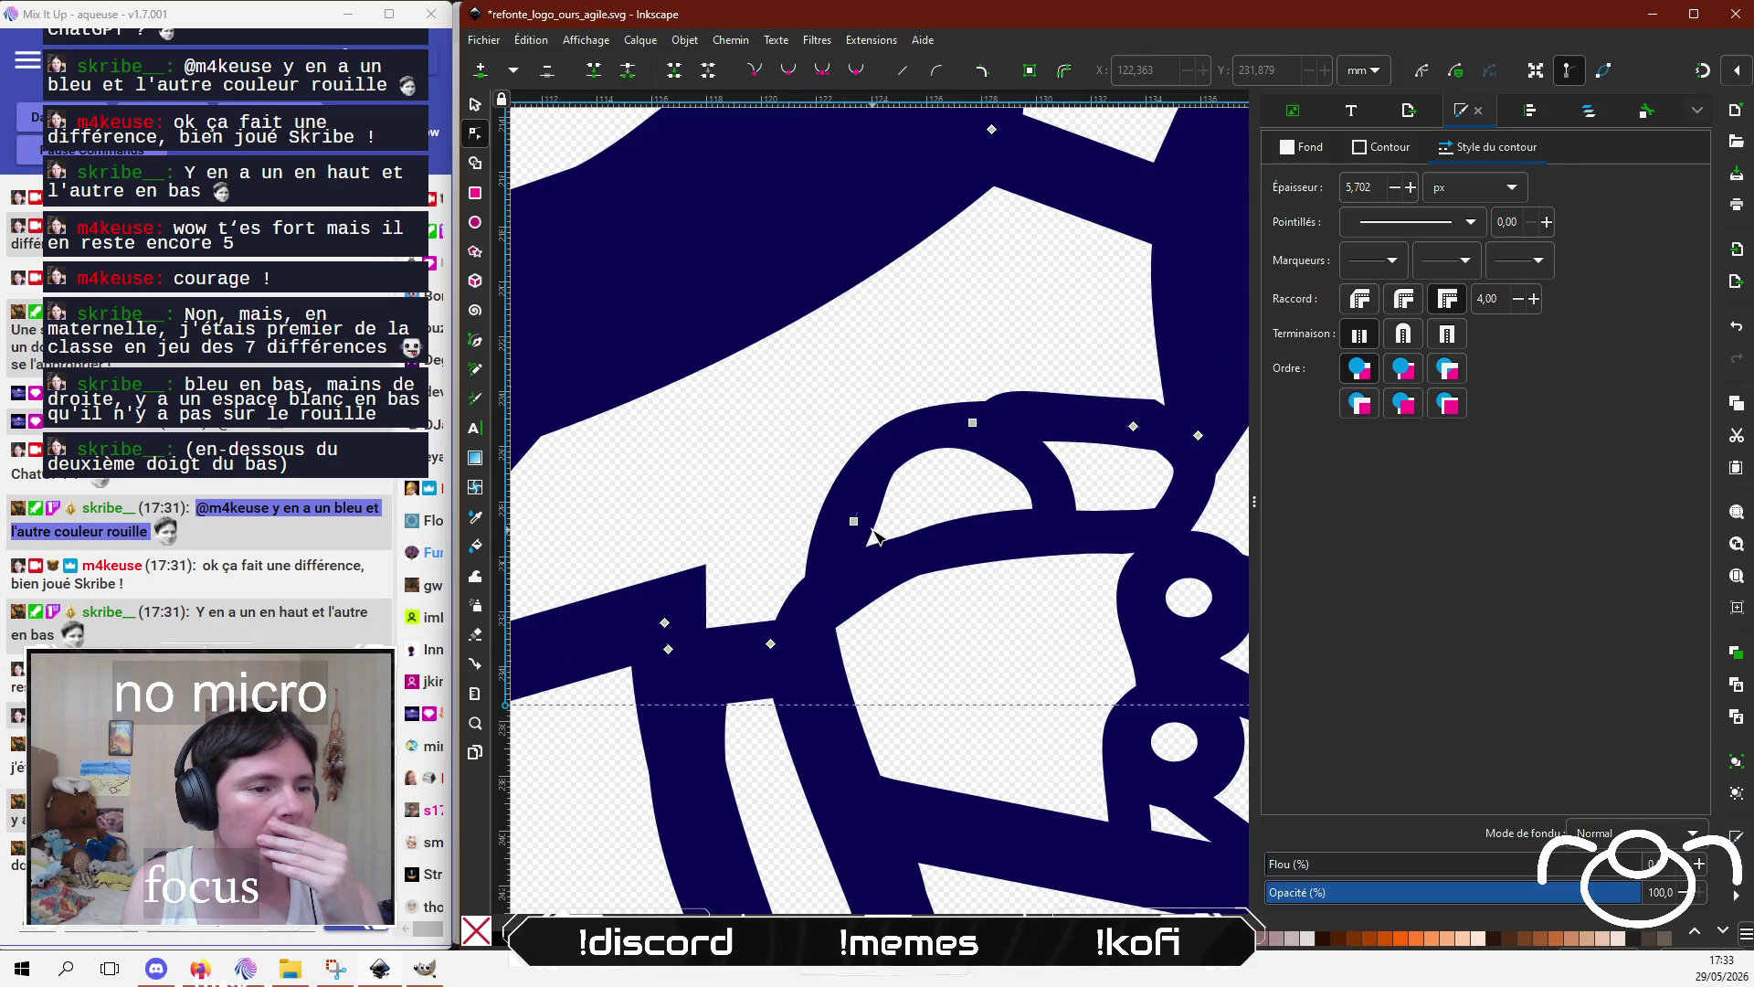
{"action": "left_click_drag", "start_coordinate": [853, 521], "coordinate": [835, 519]}
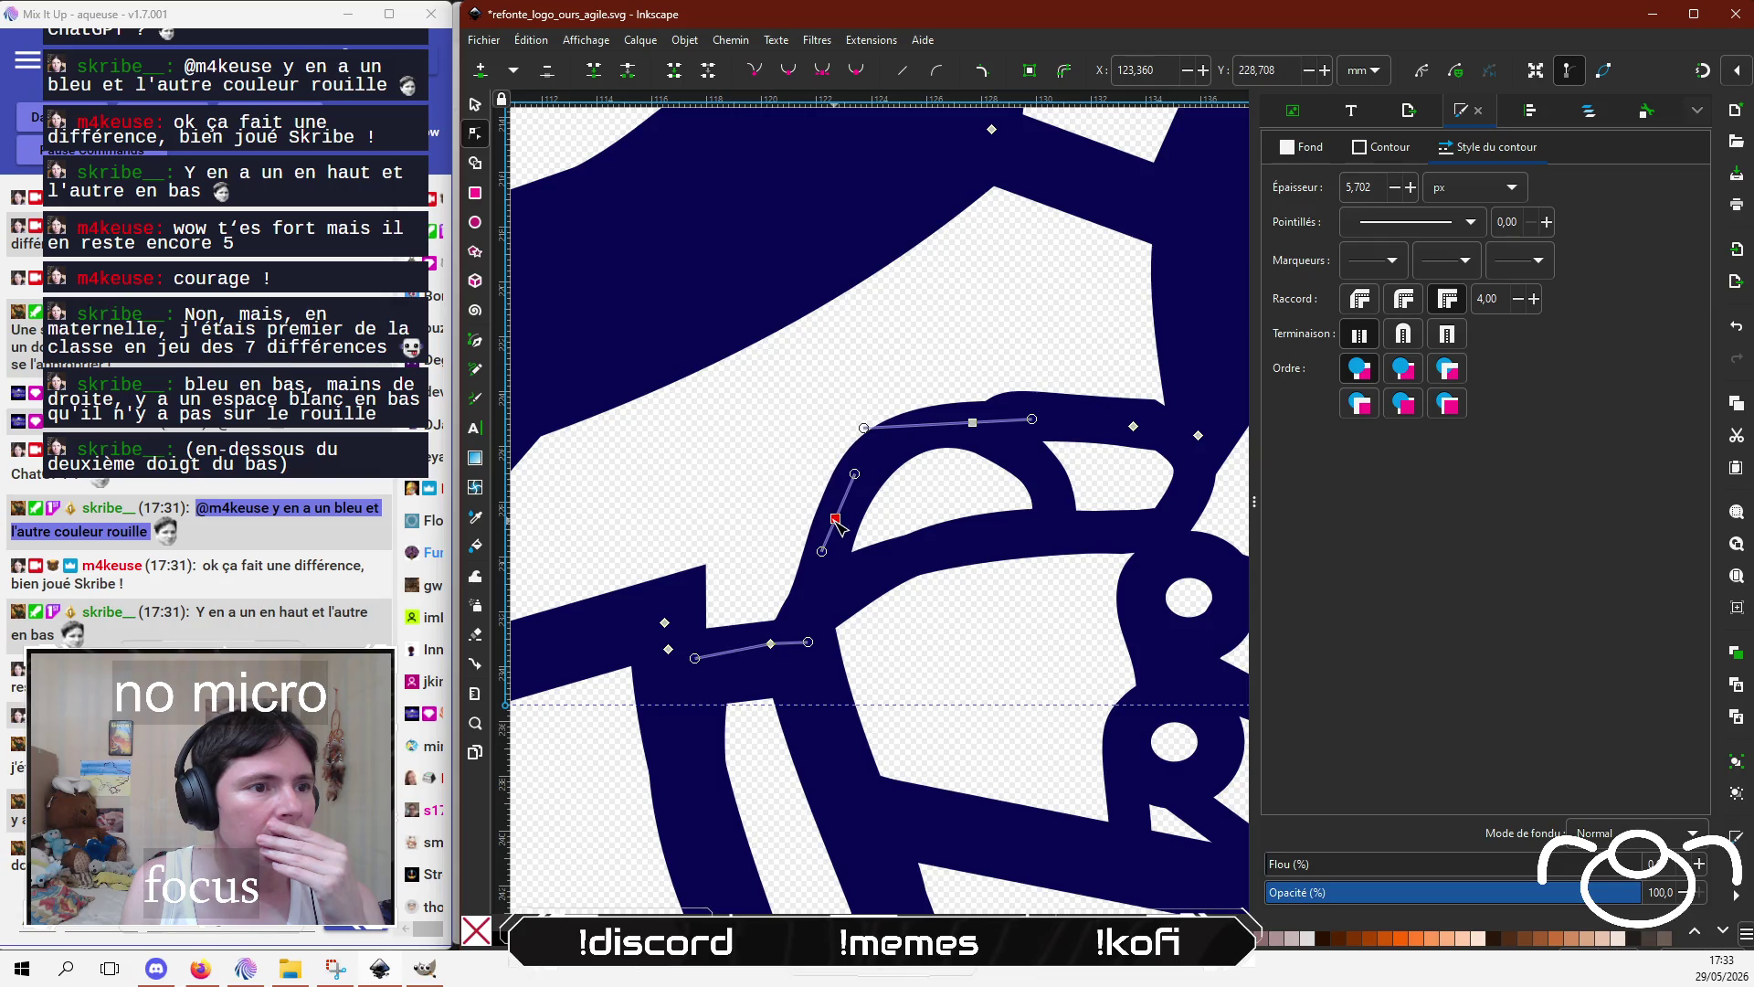
{"action": "left_click", "coordinate": [764, 482]}
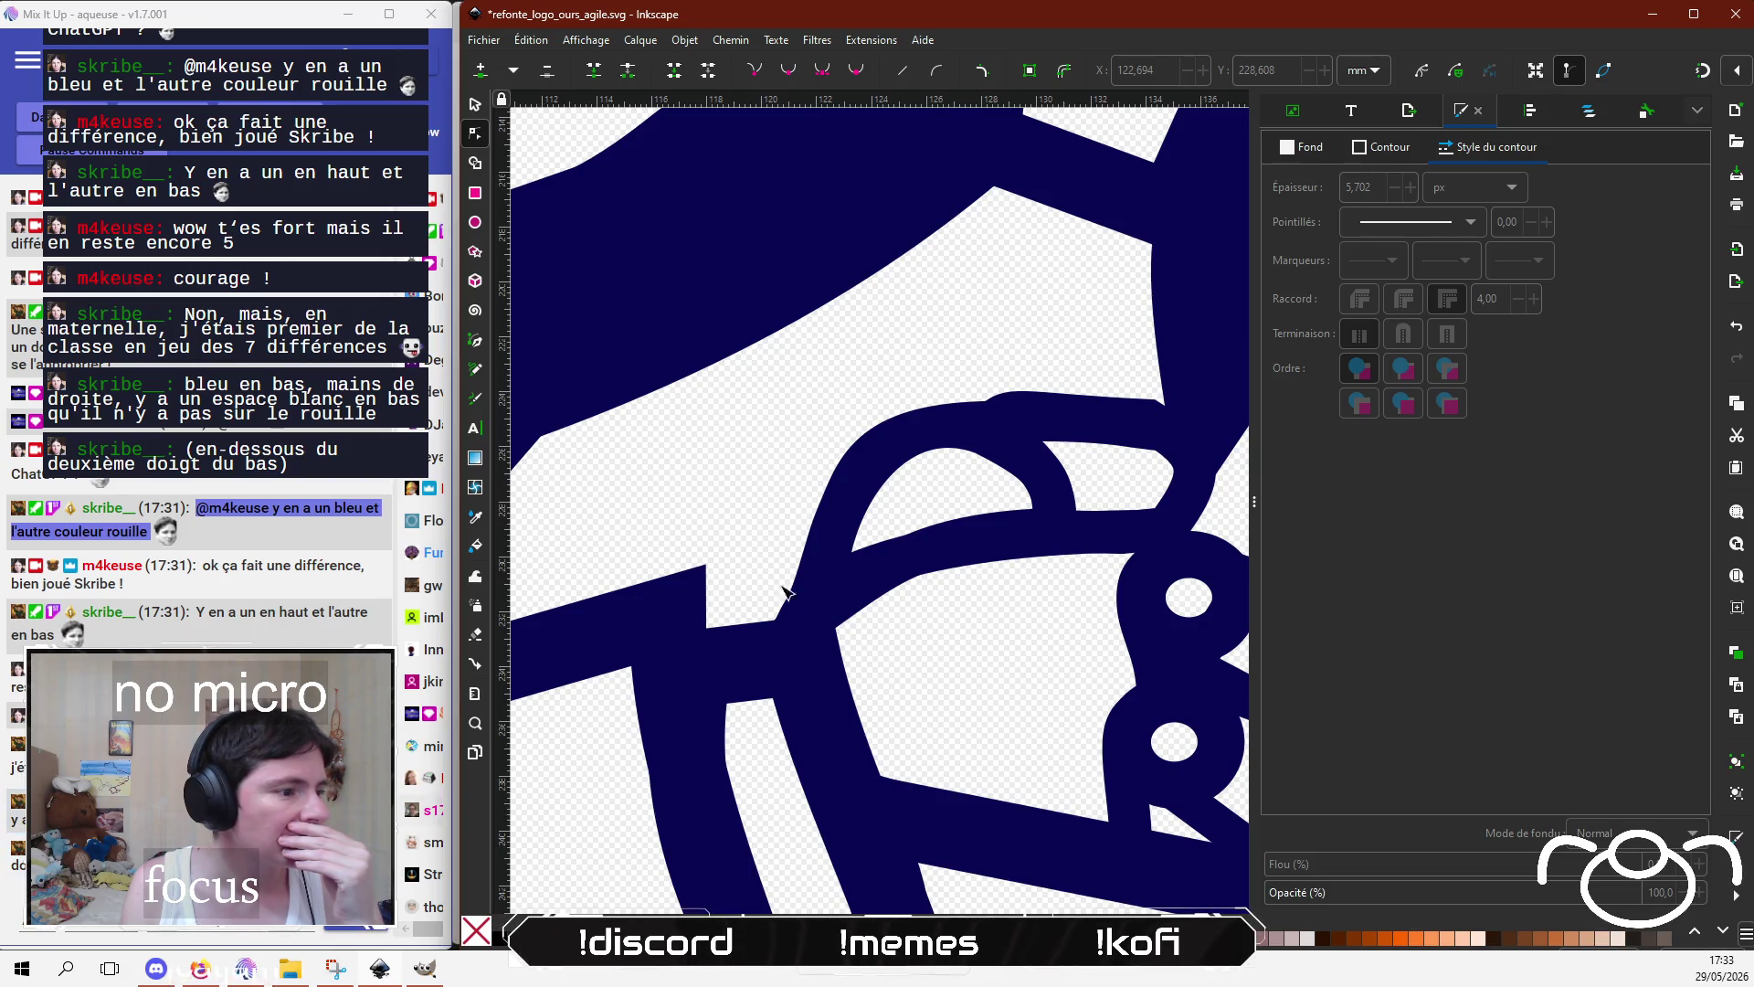
{"action": "scroll", "coordinate": [784, 592], "scroll_direction": "down", "scroll_amount": 1}
{"action": "scroll", "coordinate": [785, 585], "scroll_direction": "down", "scroll_amount": 1}
{"action": "scroll", "coordinate": [790, 574], "scroll_direction": "down", "scroll_amount": 2}
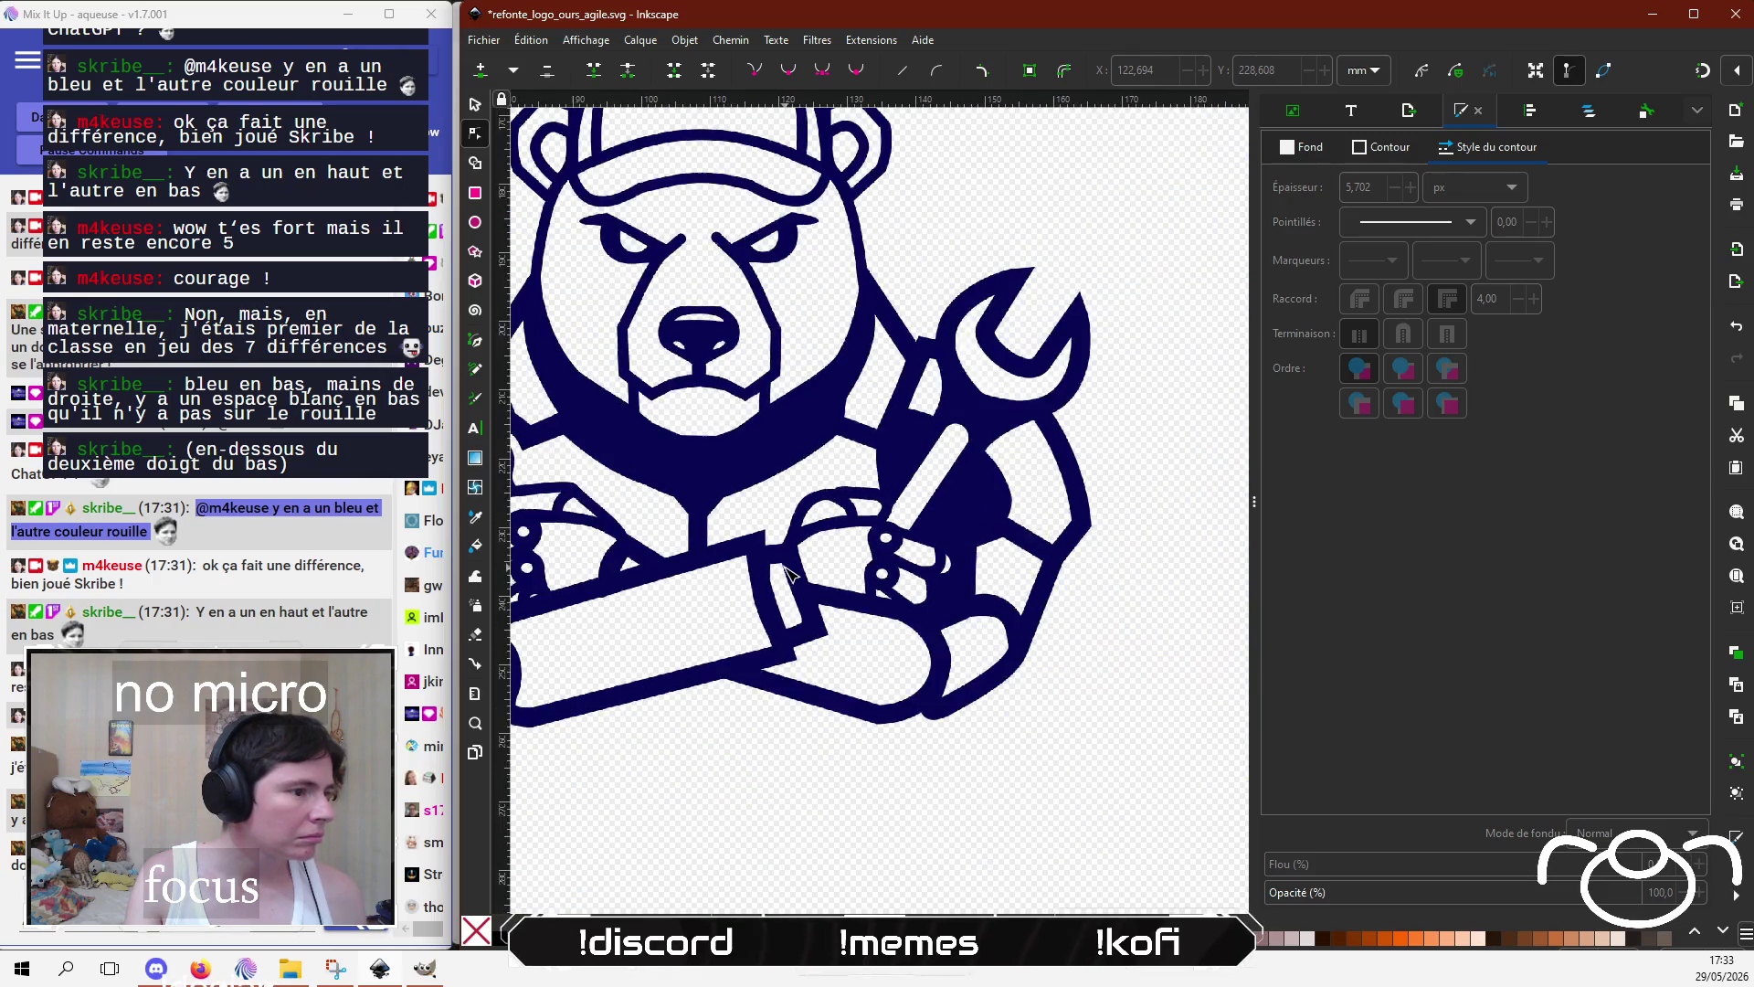
{"action": "scroll", "coordinate": [805, 557], "scroll_direction": "down", "scroll_amount": 3}
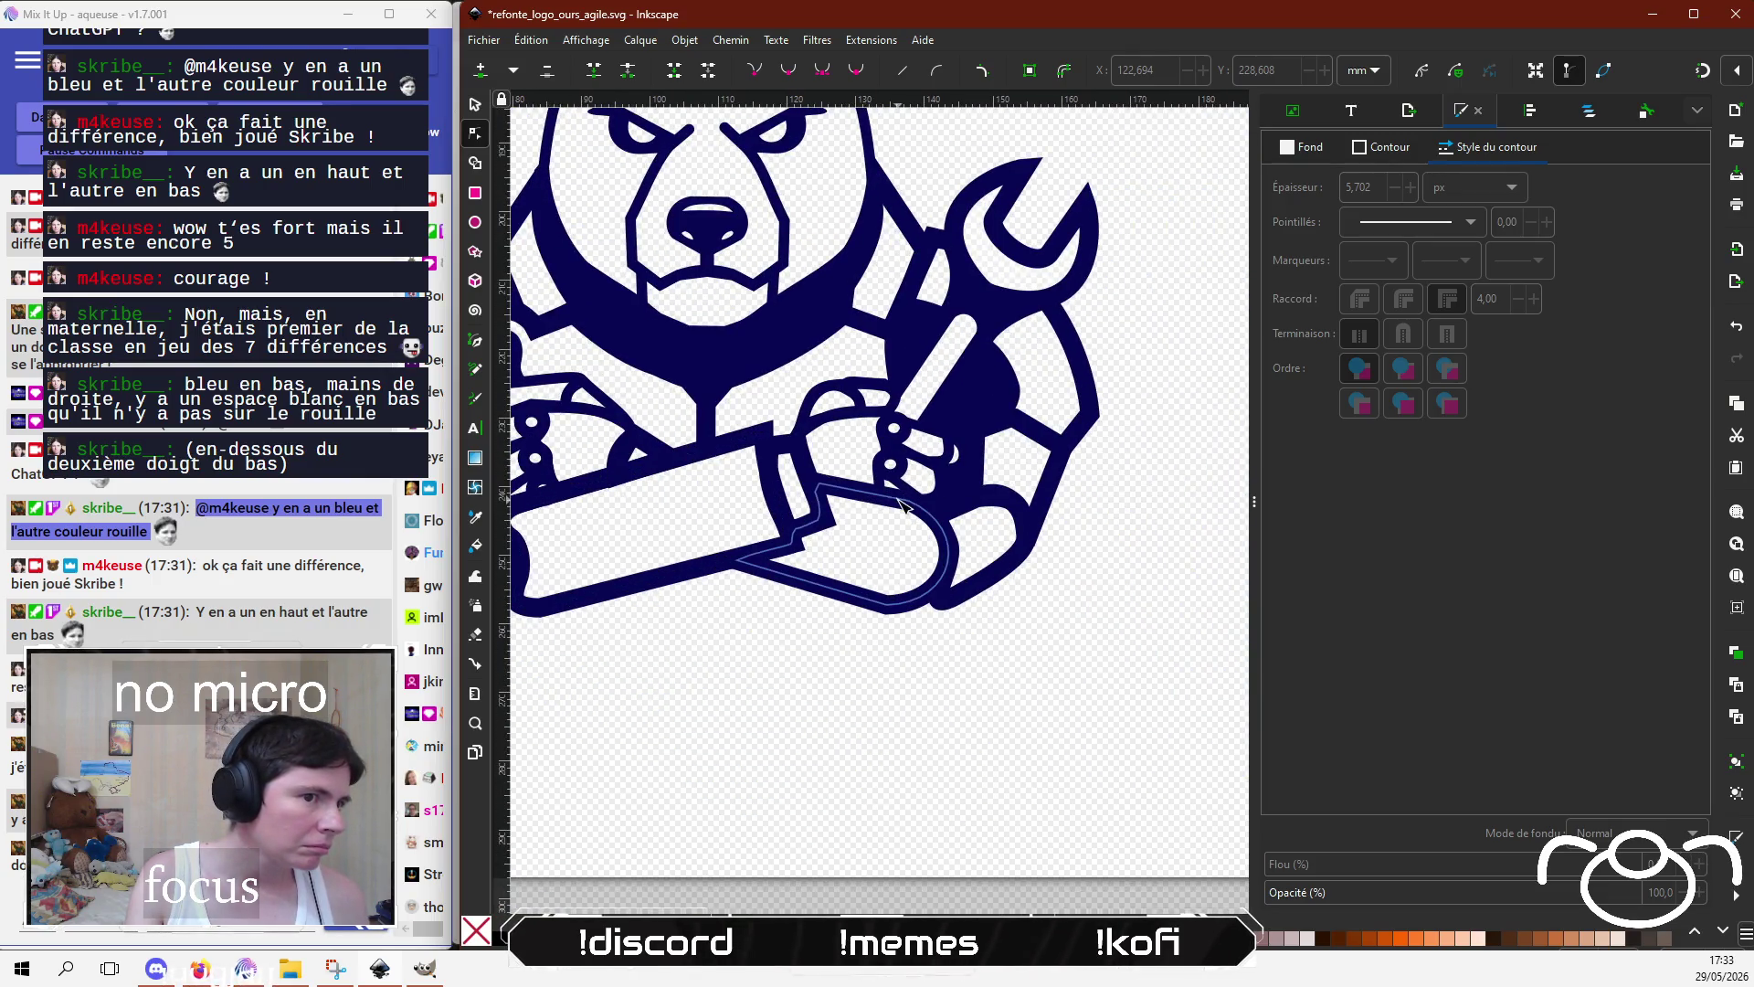
{"action": "scroll", "coordinate": [899, 496], "scroll_direction": "up", "scroll_amount": 4}
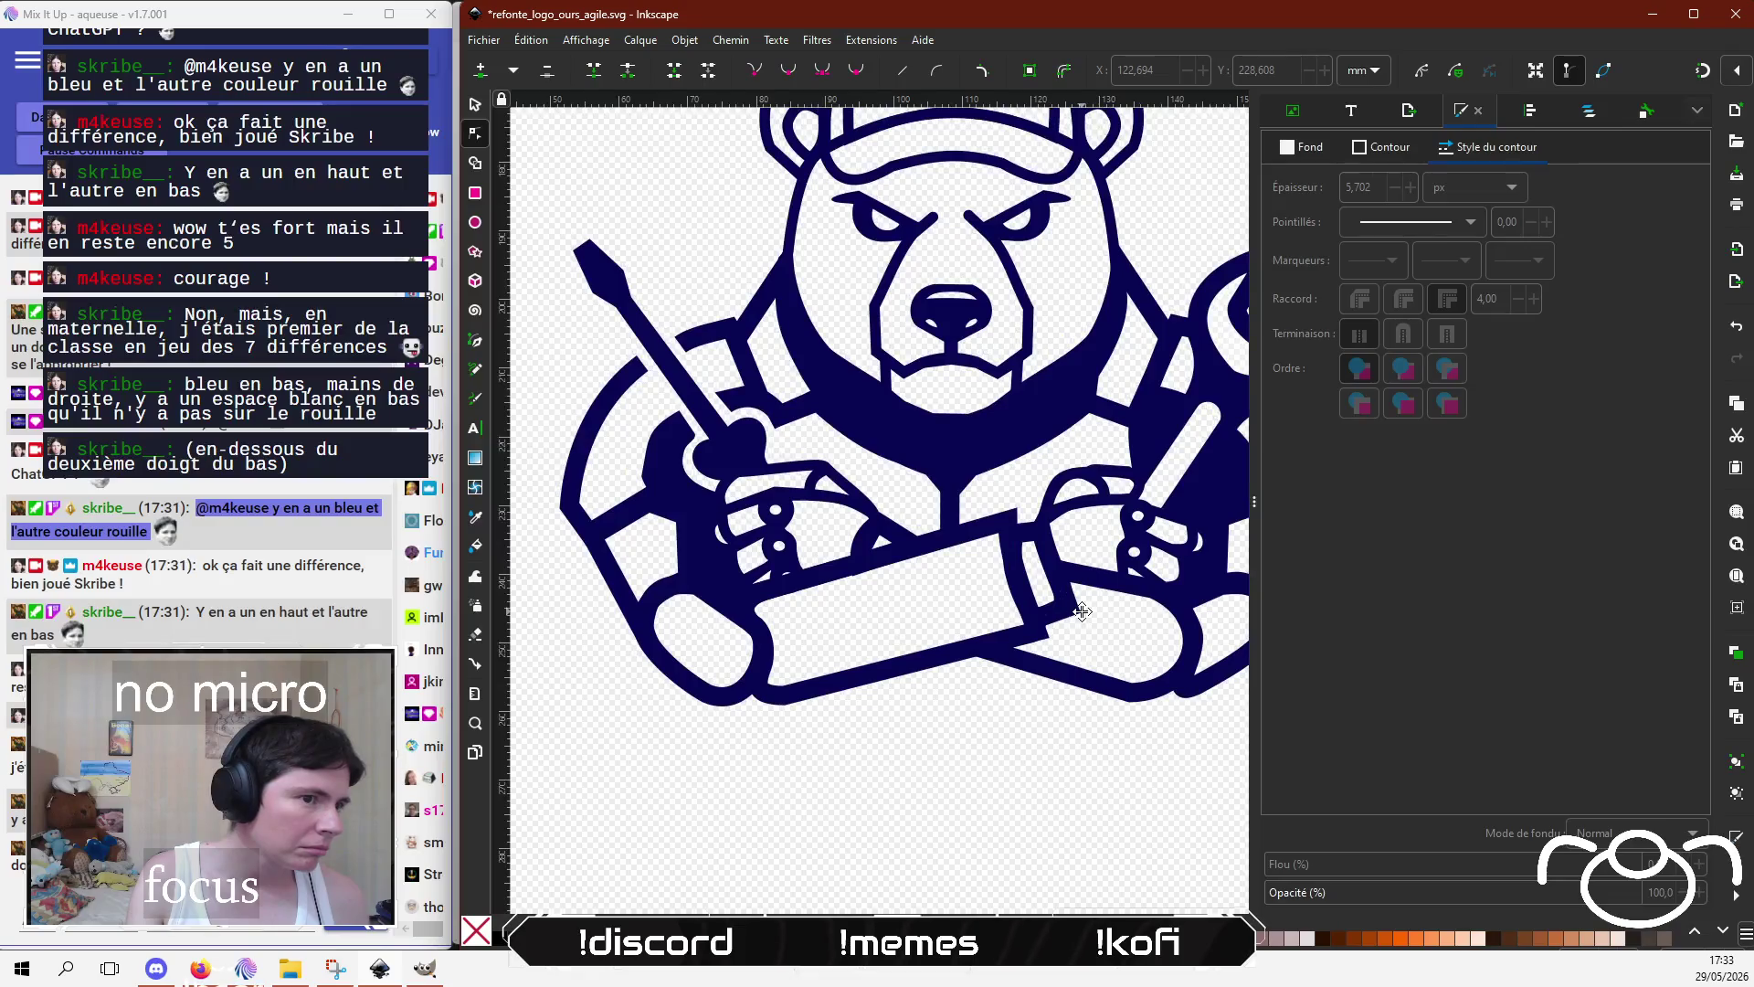
{"action": "scroll", "coordinate": [1014, 596], "scroll_direction": "left", "scroll_amount": 4}
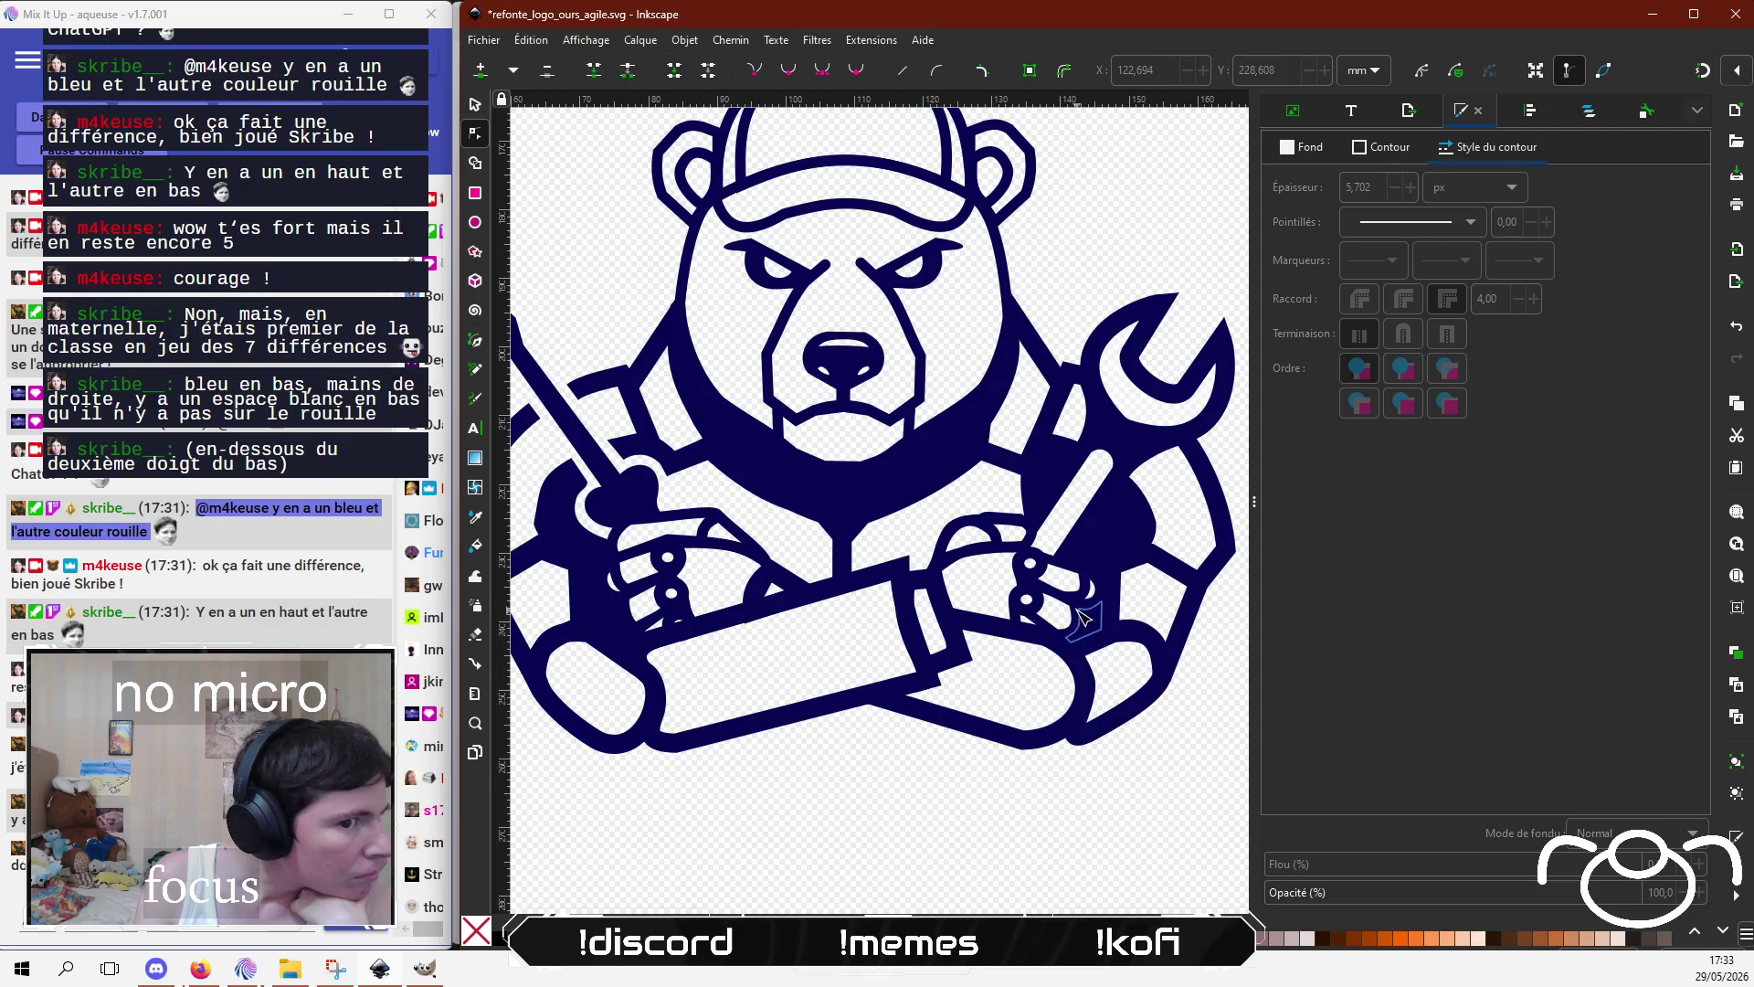
{"action": "scroll", "coordinate": [959, 695], "scroll_direction": "up", "scroll_amount": 8}
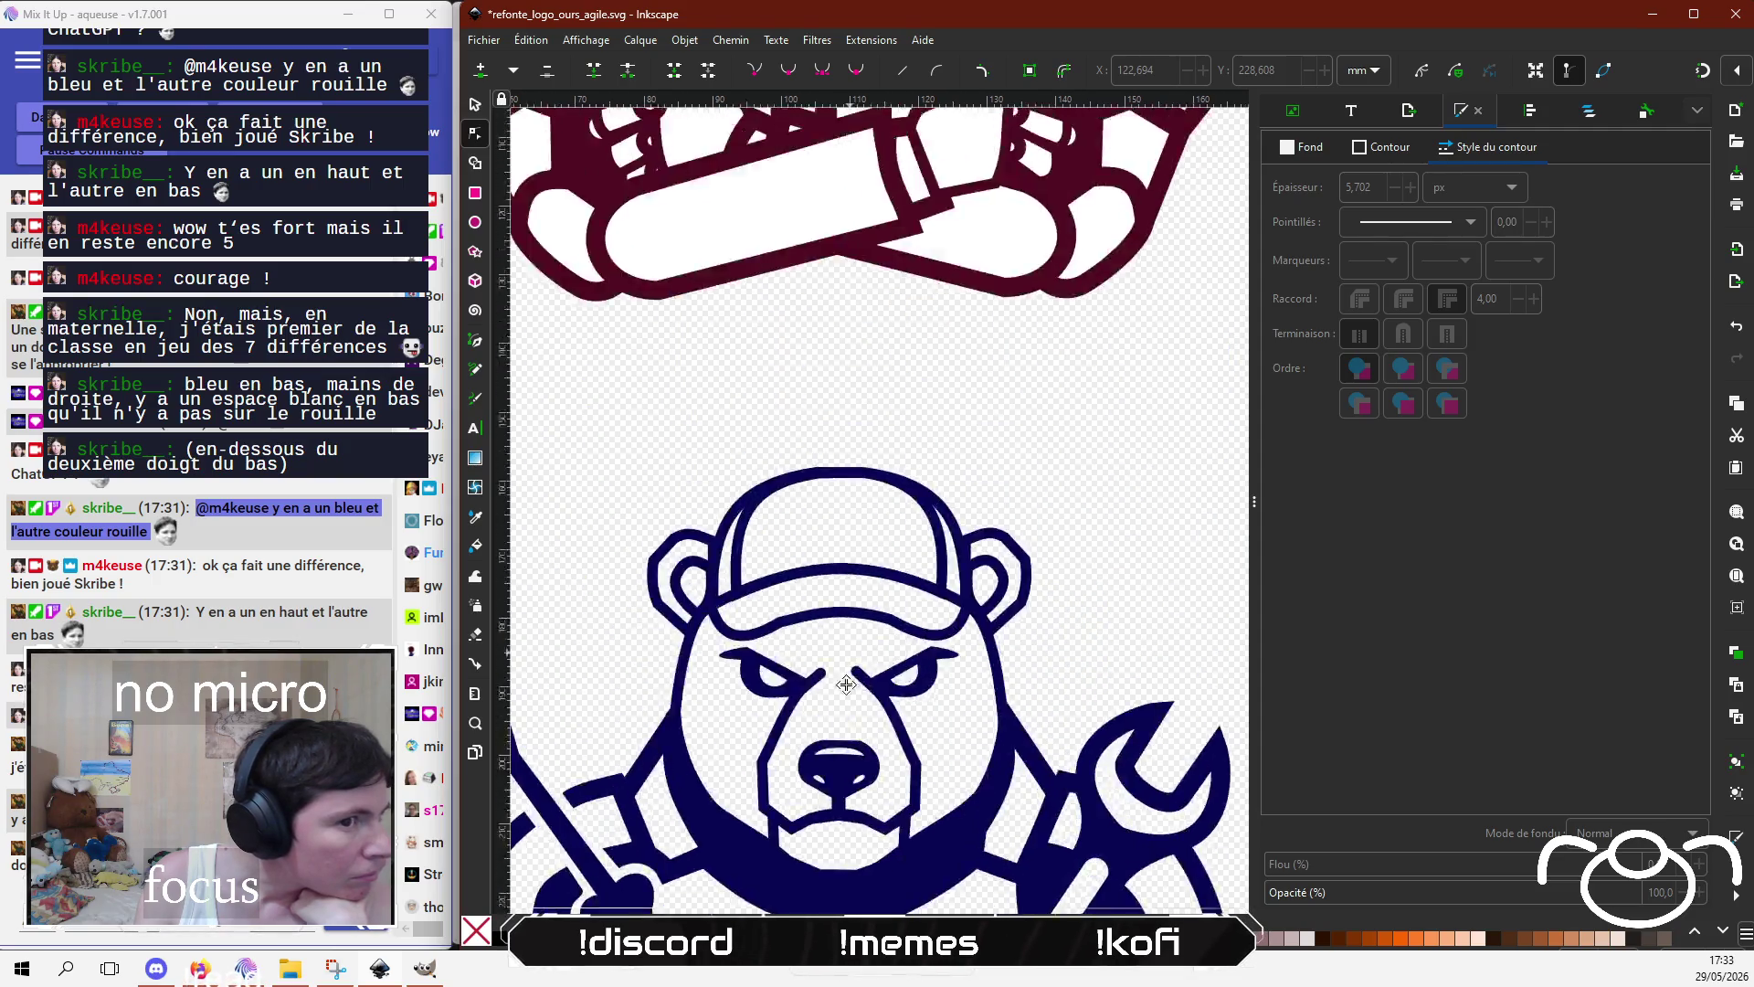
{"action": "scroll", "coordinate": [830, 795], "scroll_direction": "up", "scroll_amount": 5}
{"action": "left_click_drag", "start_coordinate": [829, 793], "coordinate": [768, 690]}
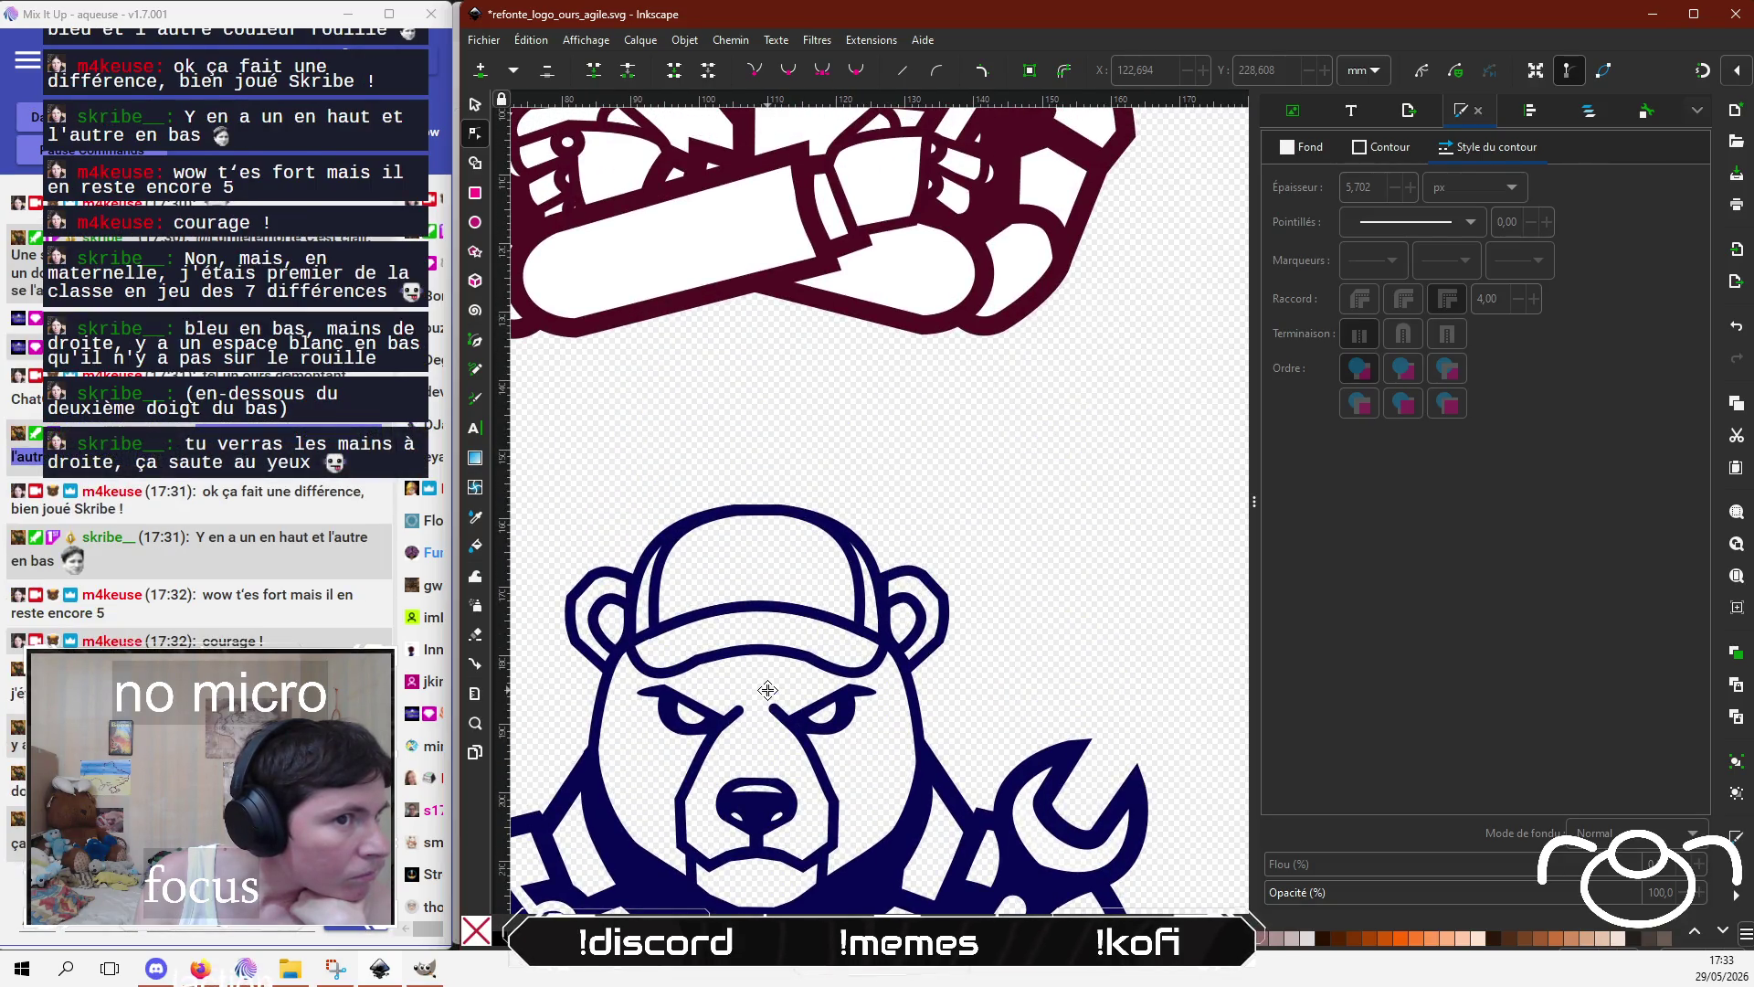
{"action": "mouse_move", "coordinate": [768, 690]}
{"action": "left_mouse_down"}
{"action": "mouse_move", "coordinate": [783, 372]}
{"action": "mouse_move", "coordinate": [783, 732]}
{"action": "mouse_move", "coordinate": [813, 393]}
{"action": "mouse_move", "coordinate": [810, 732]}
{"action": "mouse_move", "coordinate": [790, 469]}
{"action": "mouse_move", "coordinate": [811, 707]}
{"action": "mouse_move", "coordinate": [781, 516]}
{"action": "mouse_move", "coordinate": [795, 498]}
{"action": "mouse_move", "coordinate": [799, 722]}
{"action": "mouse_move", "coordinate": [804, 411]}
{"action": "mouse_move", "coordinate": [831, 719]}
{"action": "mouse_move", "coordinate": [813, 415]}
{"action": "left_mouse_up"}
{"action": "scroll", "coordinate": [989, 734], "scroll_direction": "up", "scroll_amount": 3}
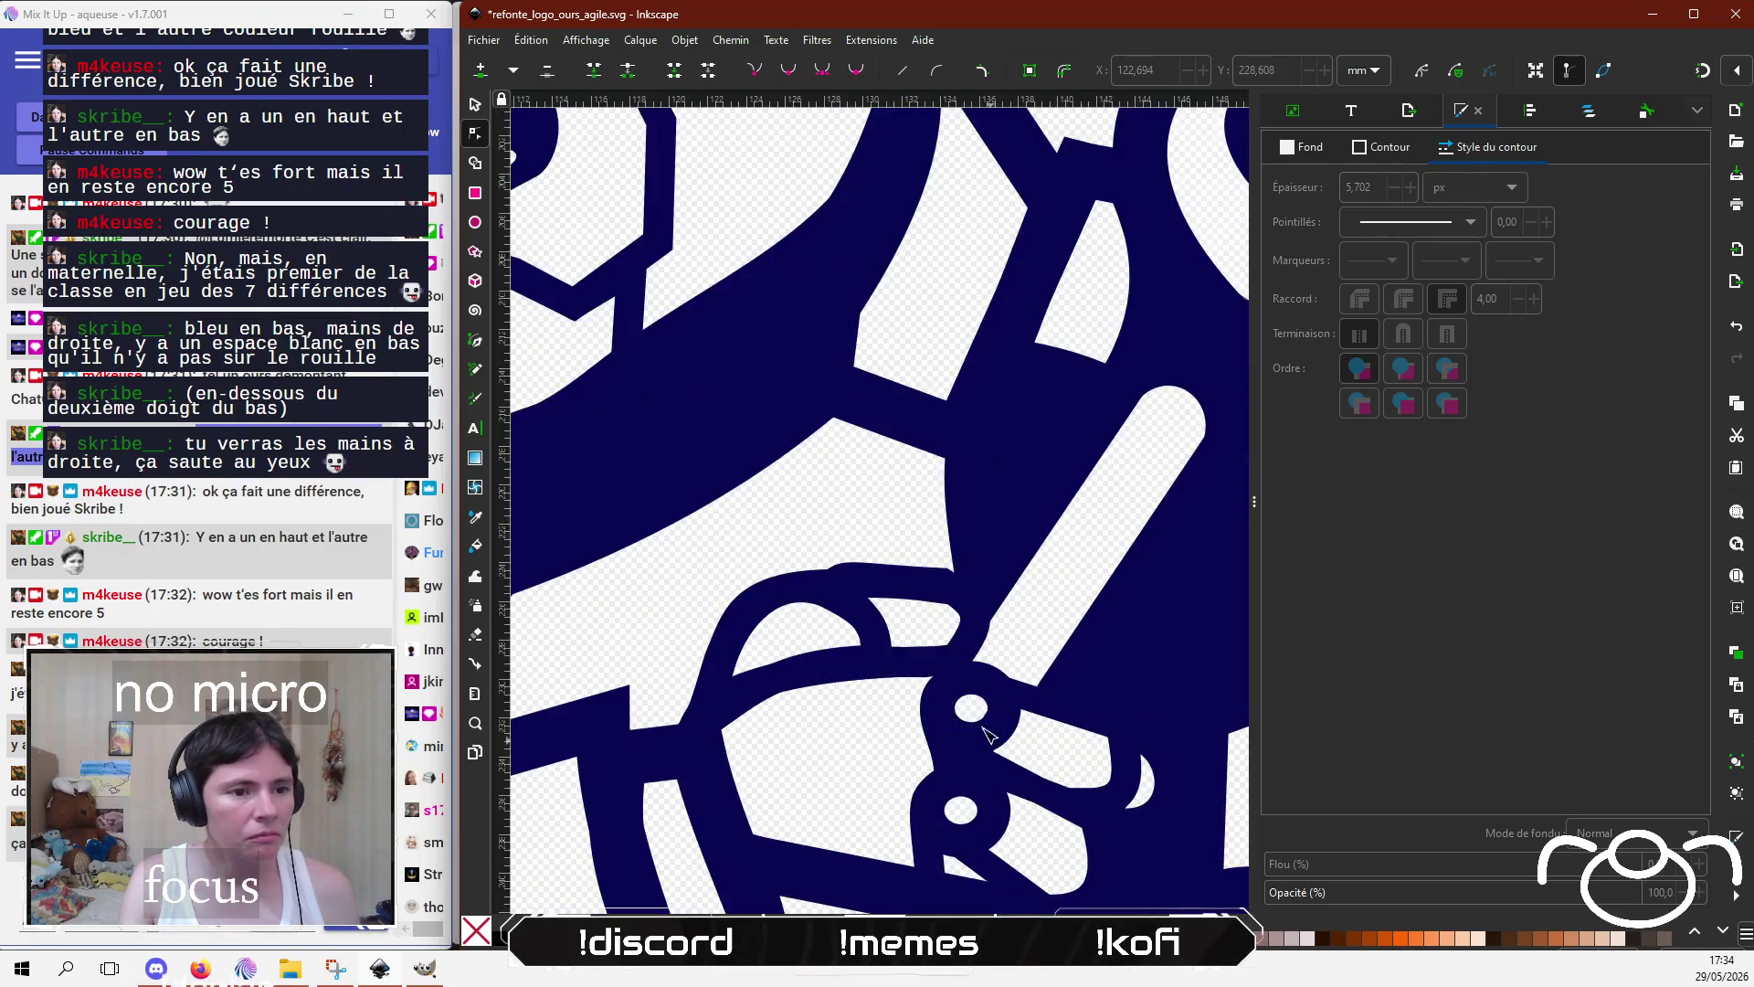
Step: Drag the finger outline's node right to close the white gap beside the small ring
{"action": "left_click", "coordinate": [935, 701]}
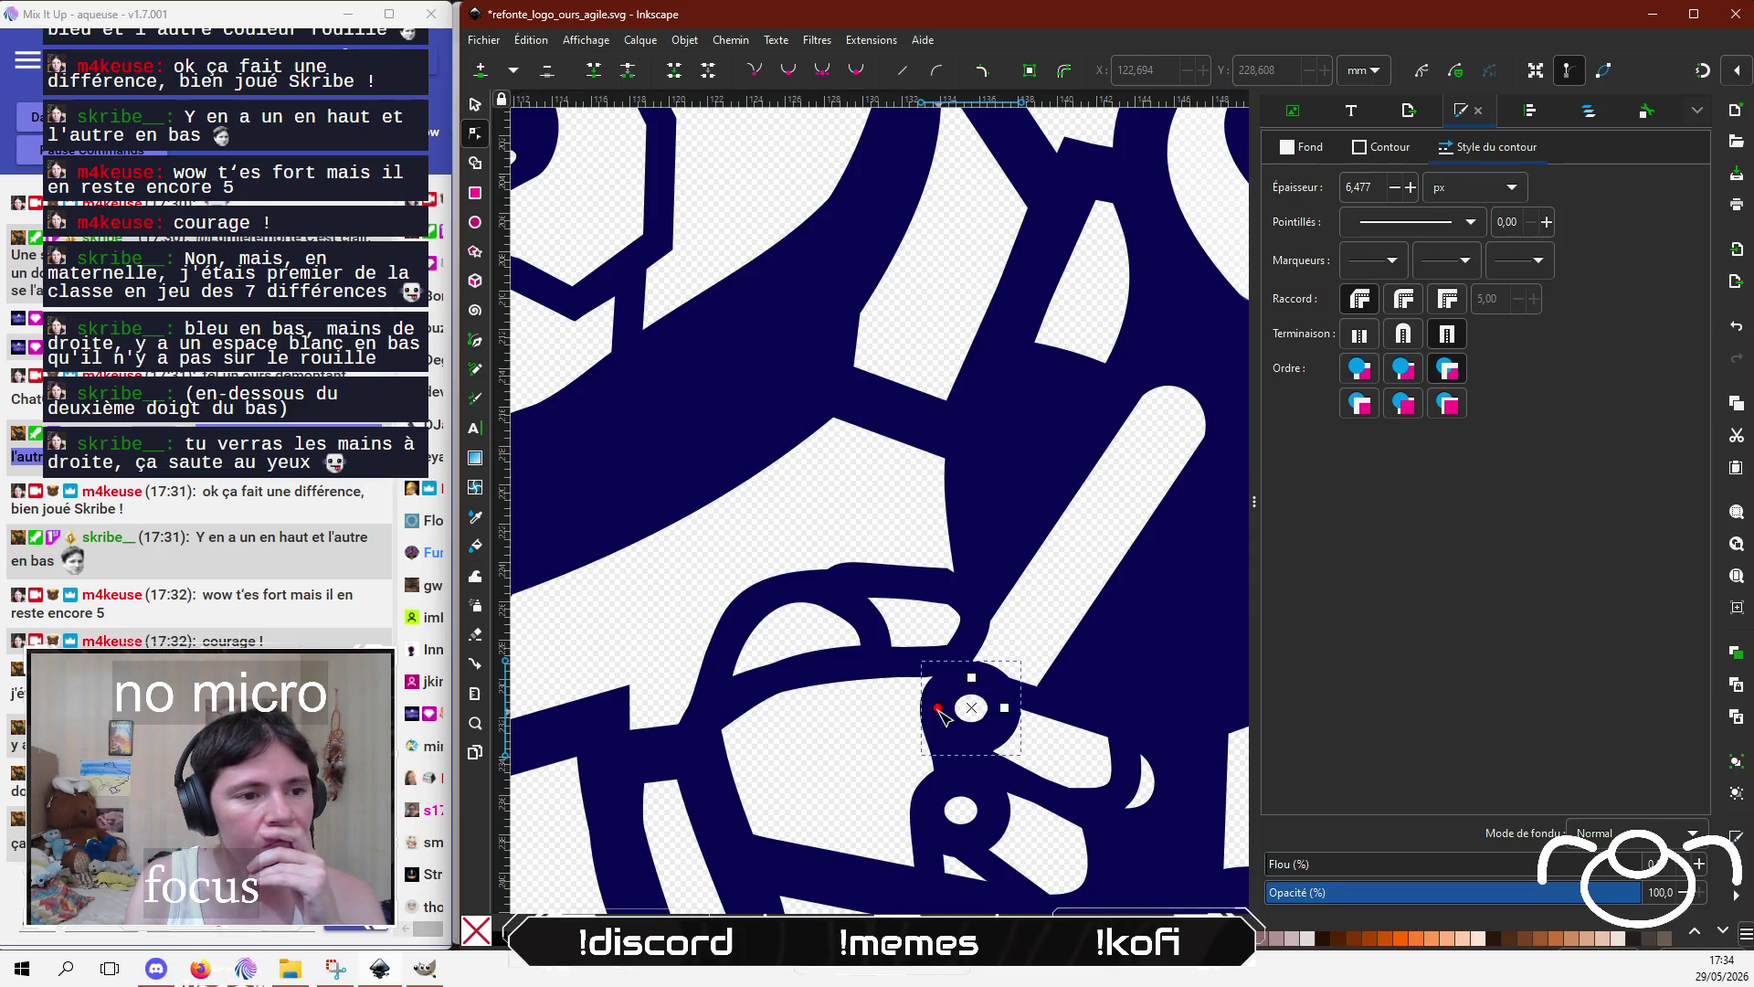
{"action": "key", "text": "Delete"}
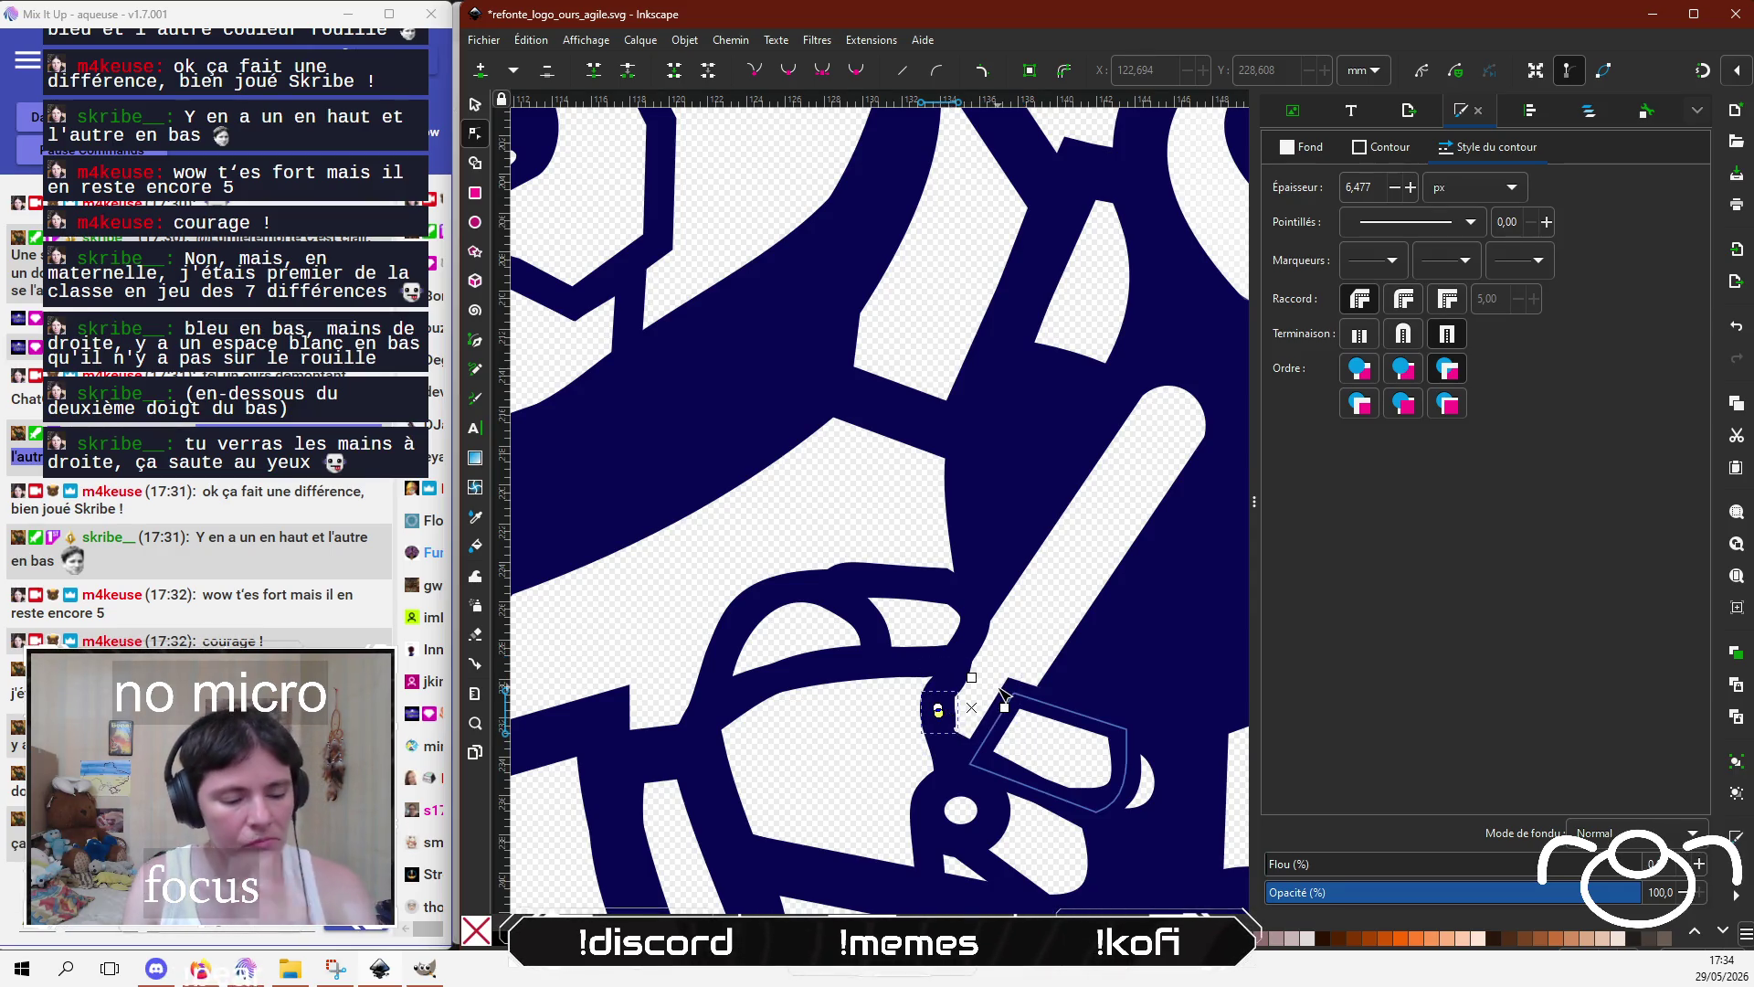
{"action": "key", "text": "ctrl+z"}
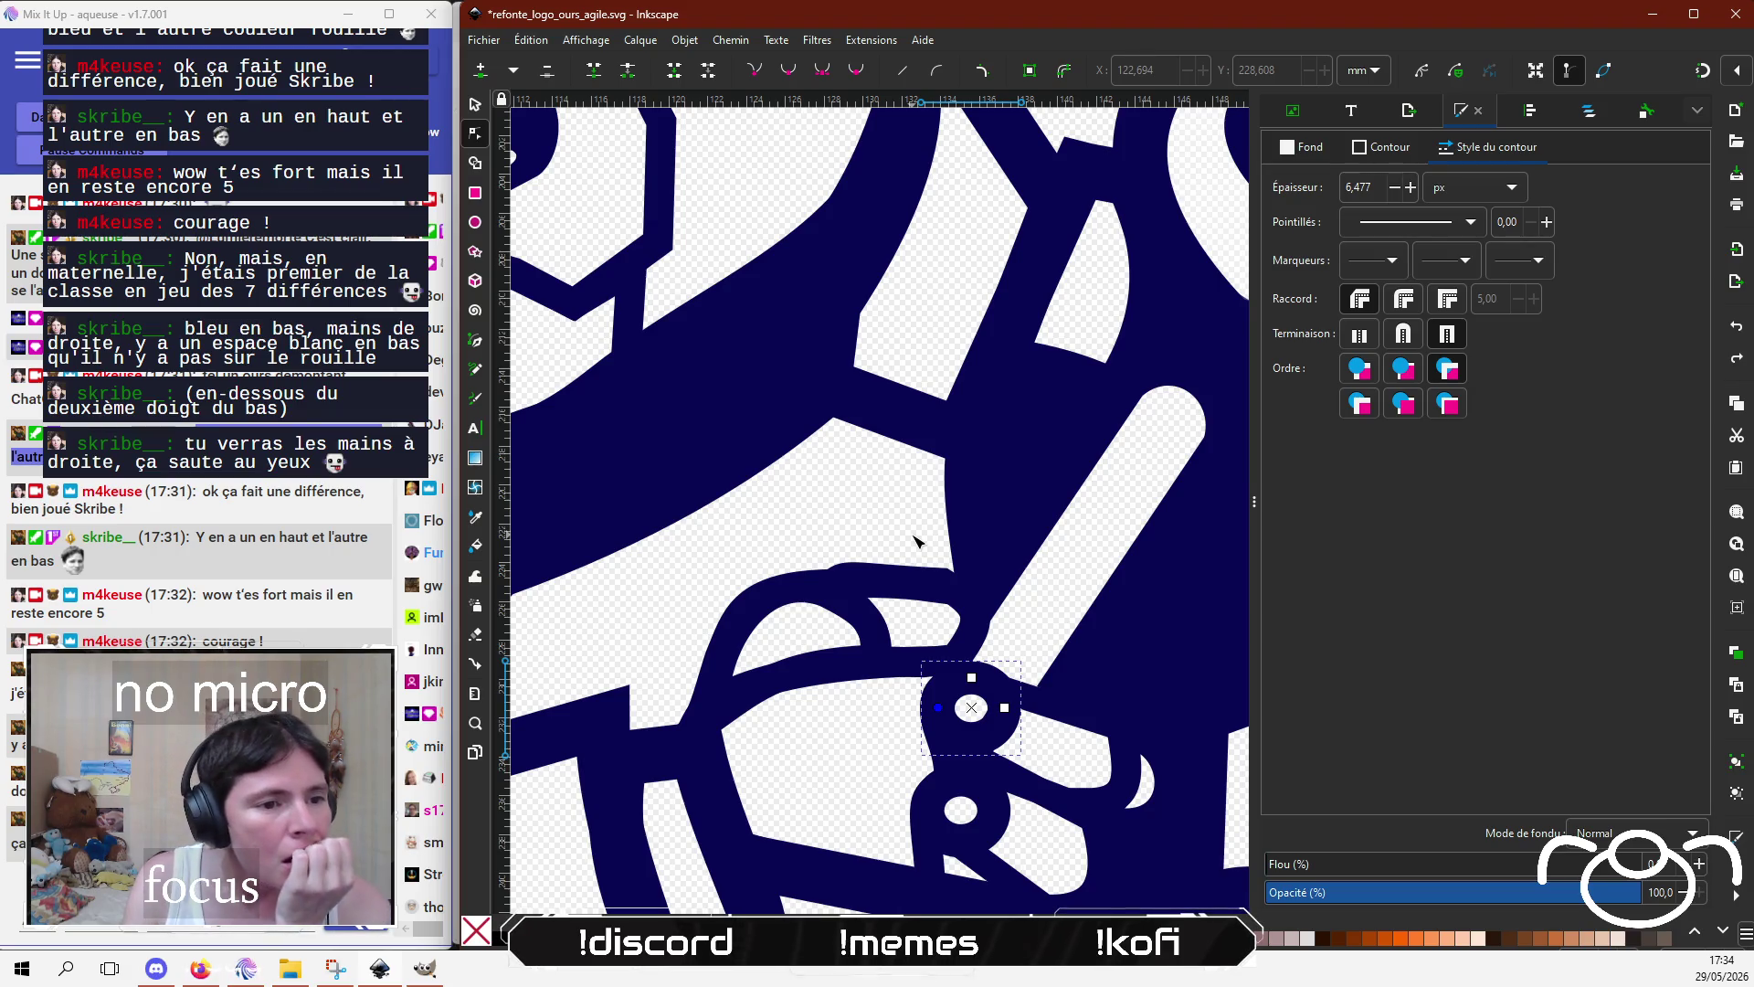
{"action": "left_click", "coordinate": [921, 704]}
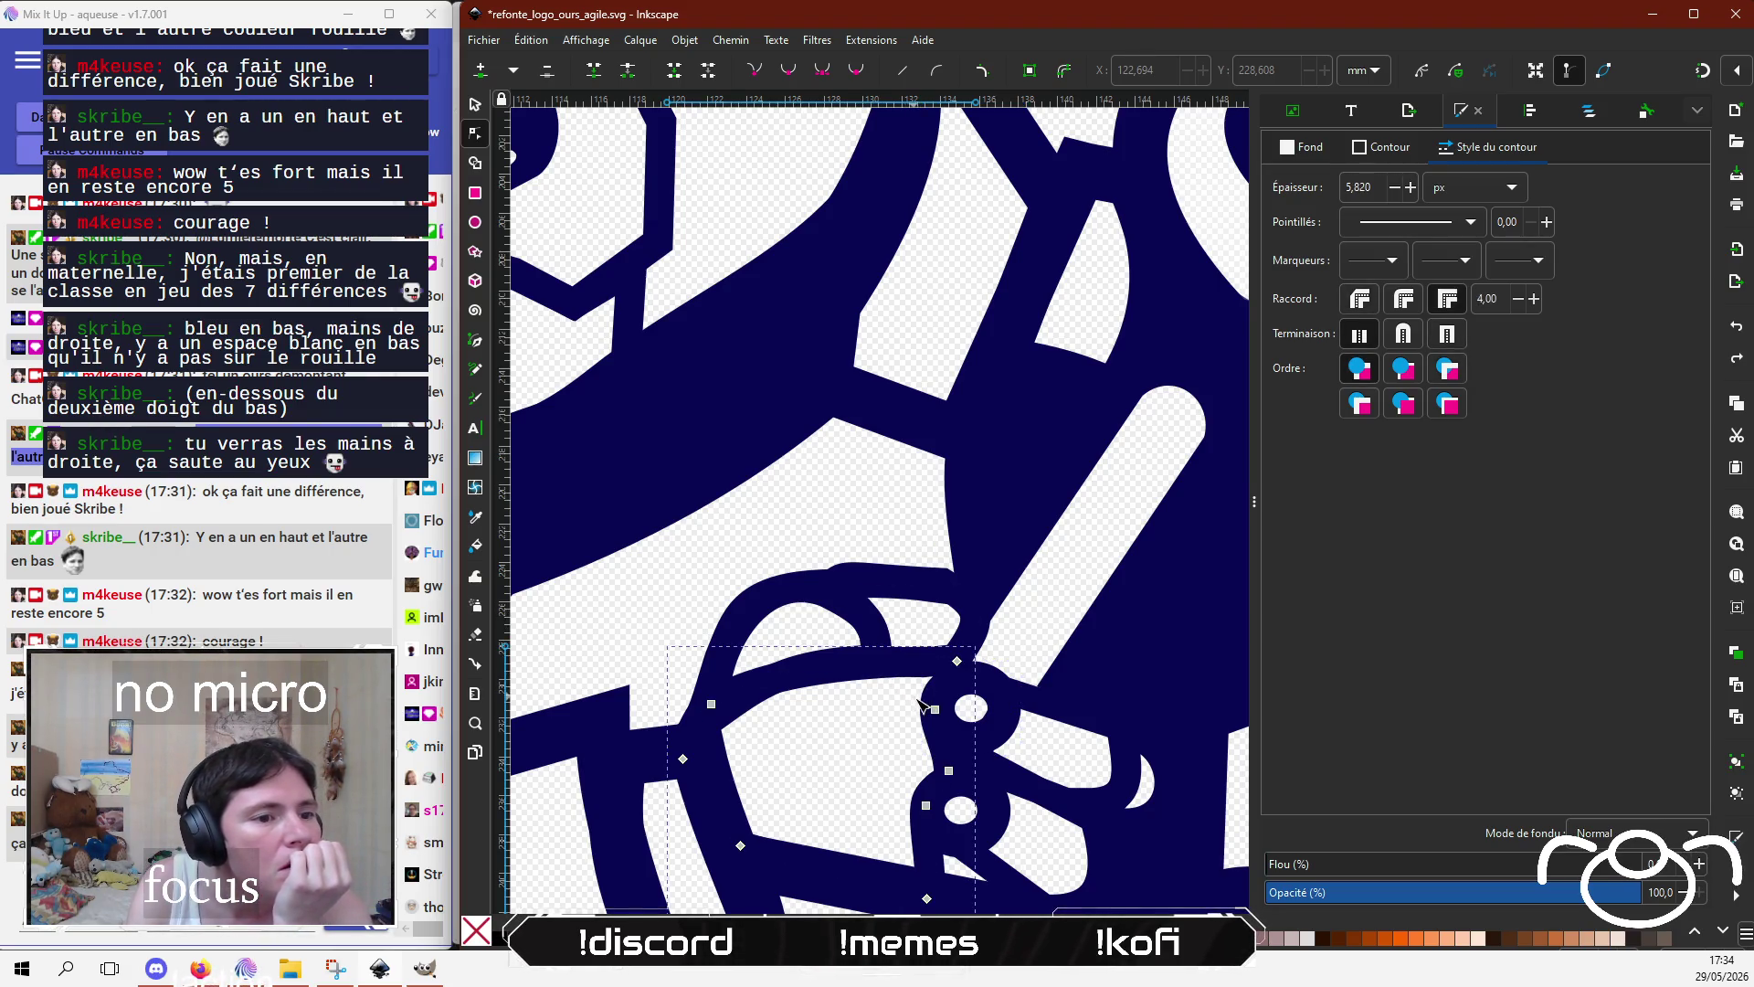
{"action": "left_click_drag", "start_coordinate": [935, 710], "coordinate": [945, 710]}
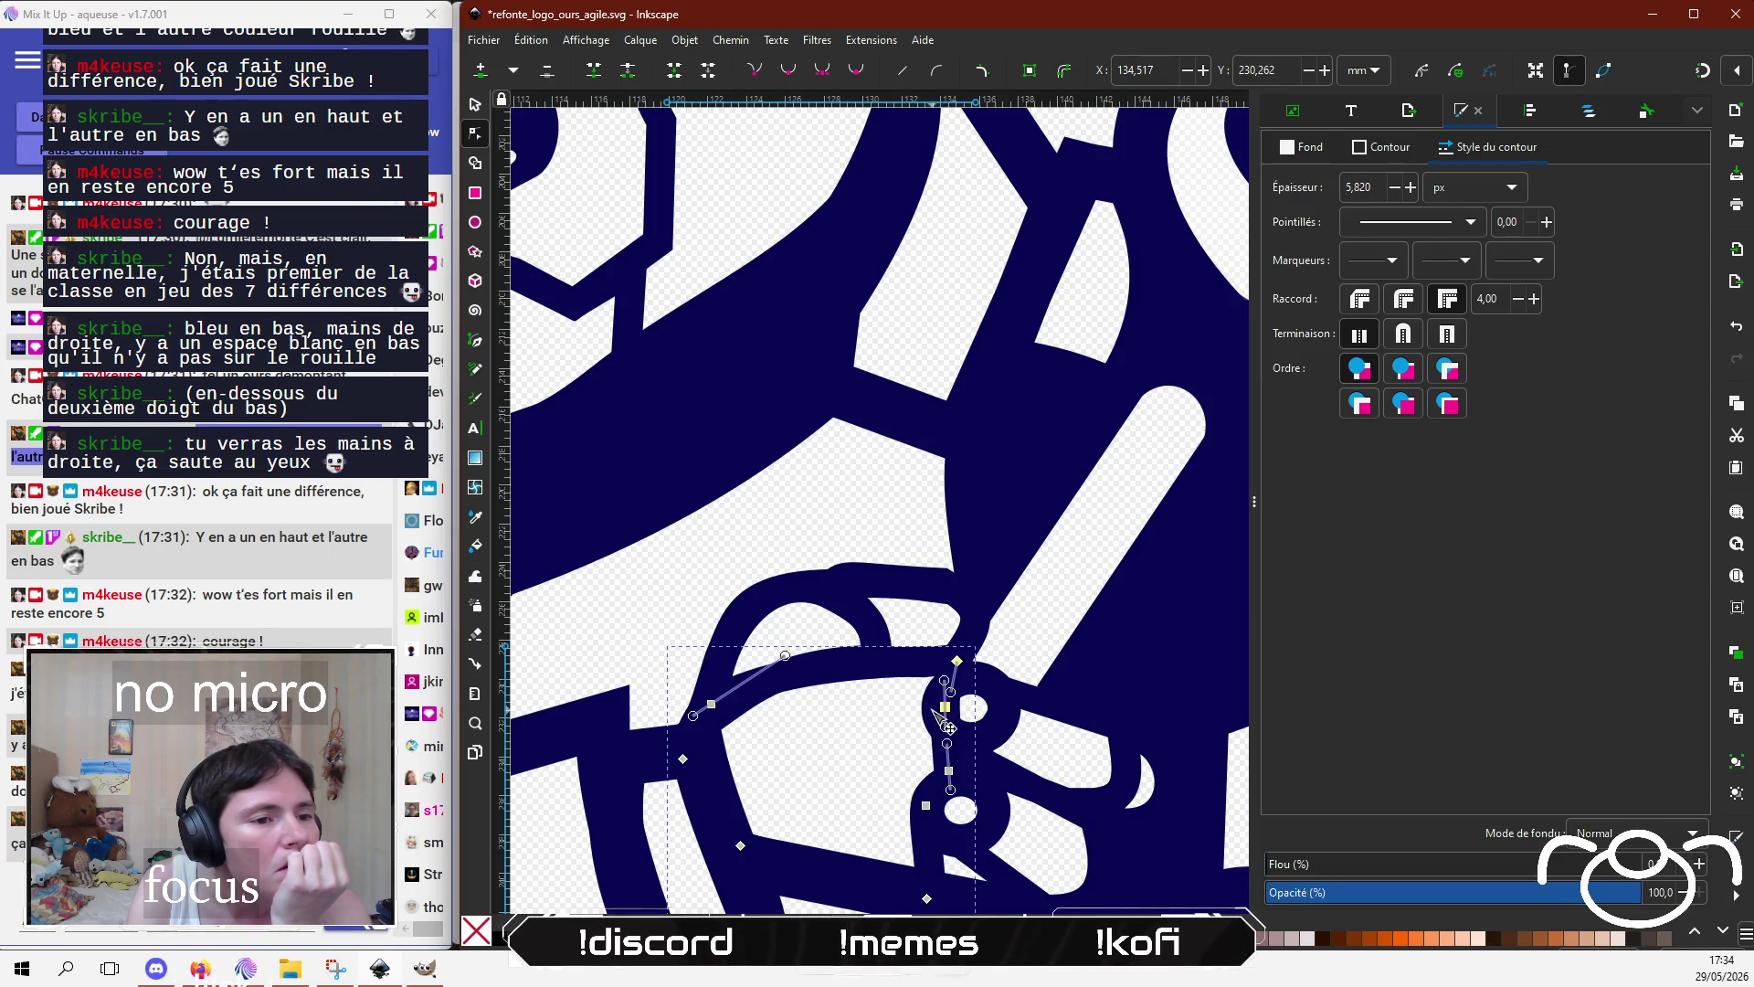
{"action": "left_click", "coordinate": [946, 713]}
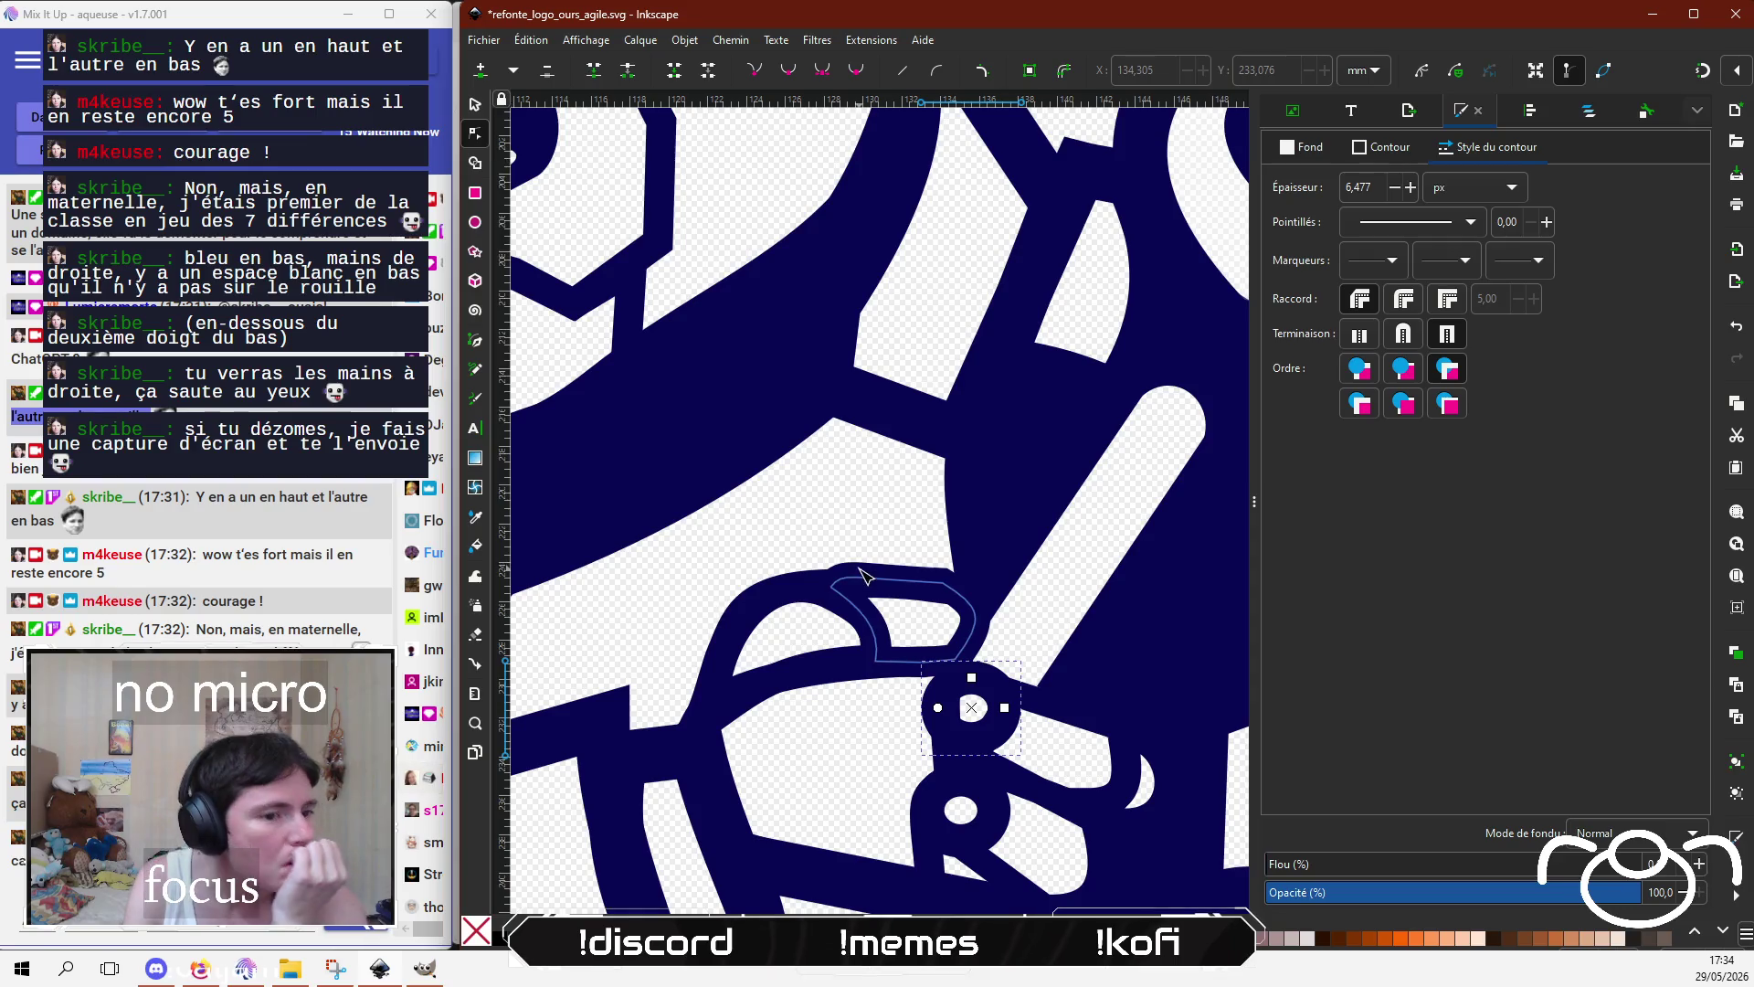
{"action": "scroll", "coordinate": [863, 541], "scroll_direction": "down", "scroll_amount": 3, "text": "ctrl"}
{"action": "scroll", "coordinate": [863, 541], "scroll_direction": "down", "scroll_amount": 1, "text": "ctrl"}
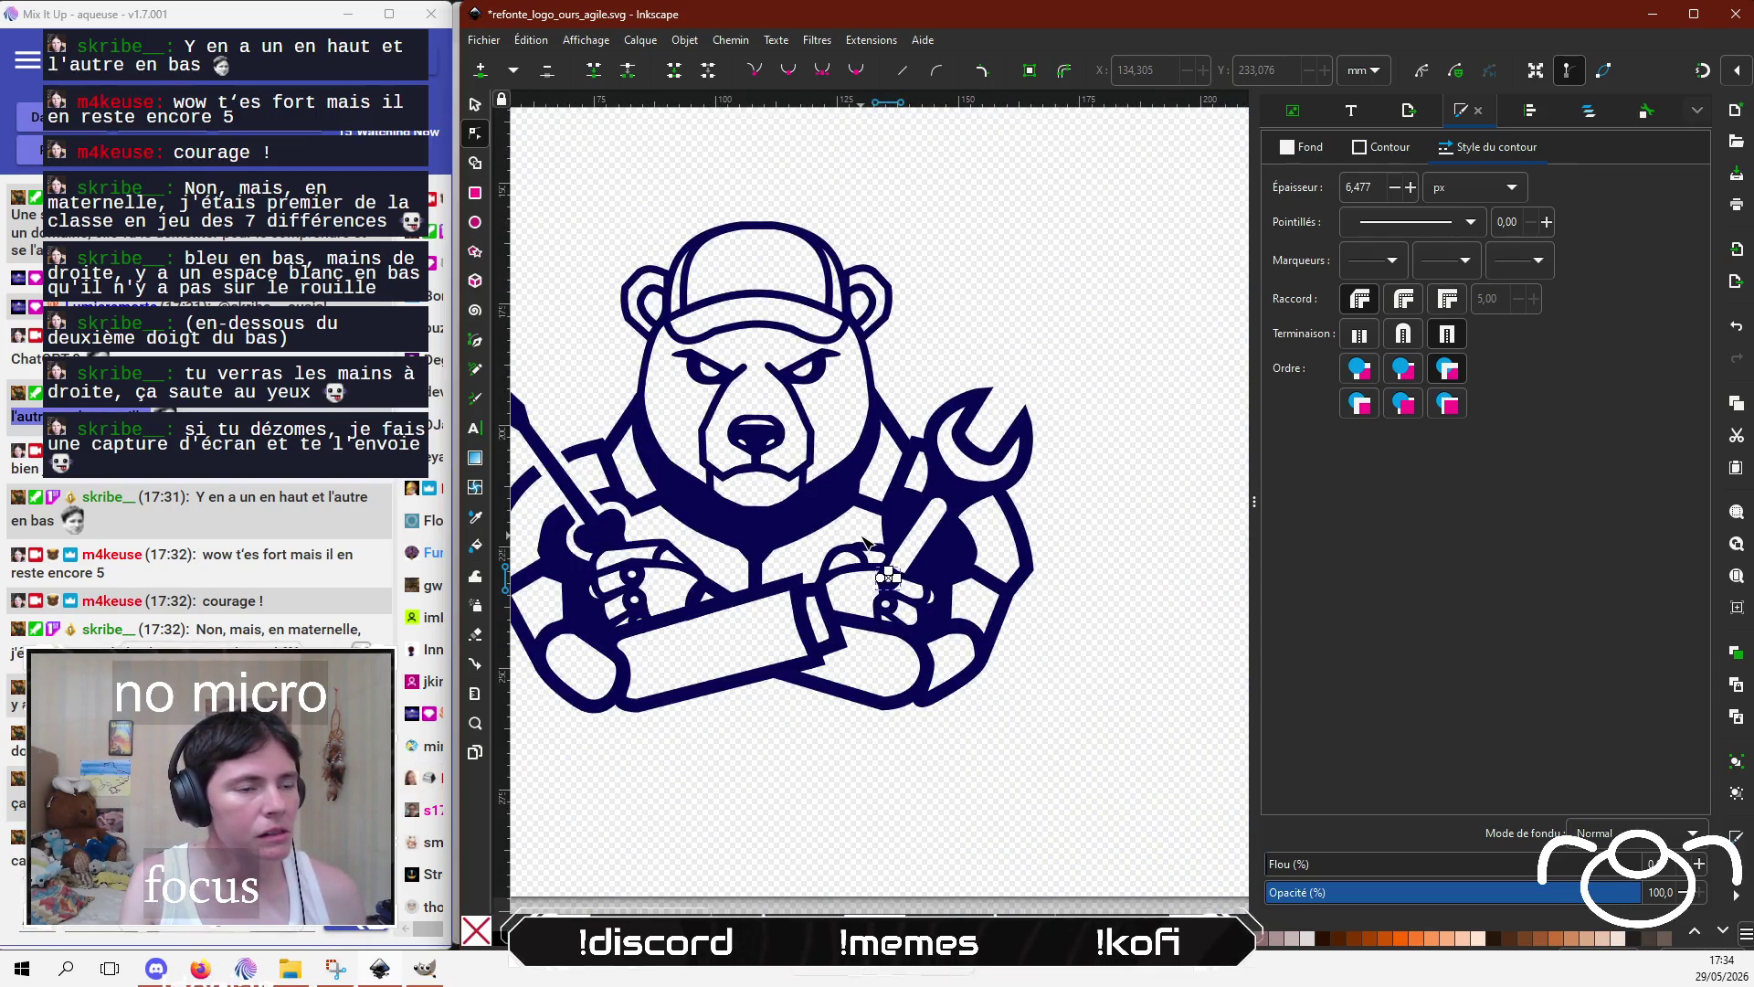
{"action": "scroll", "coordinate": [960, 584], "scroll_direction": "down", "scroll_amount": 1, "text": "ctrl"}
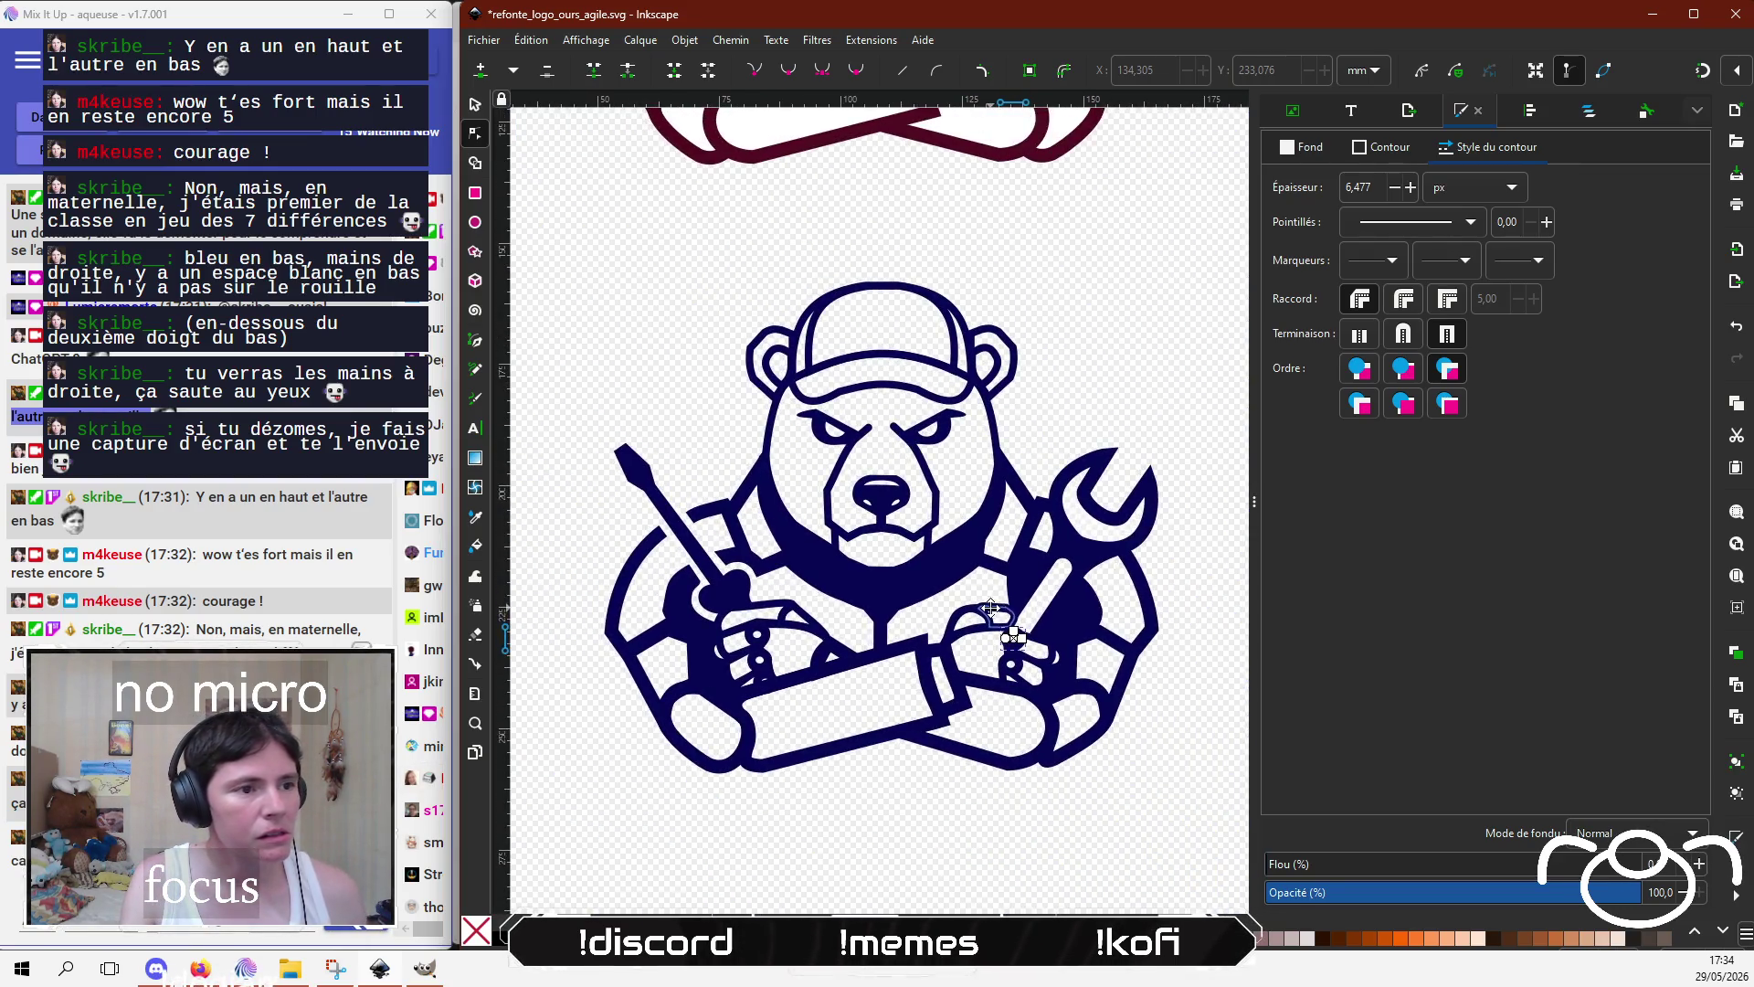
{"action": "left_click", "coordinate": [1047, 849]}
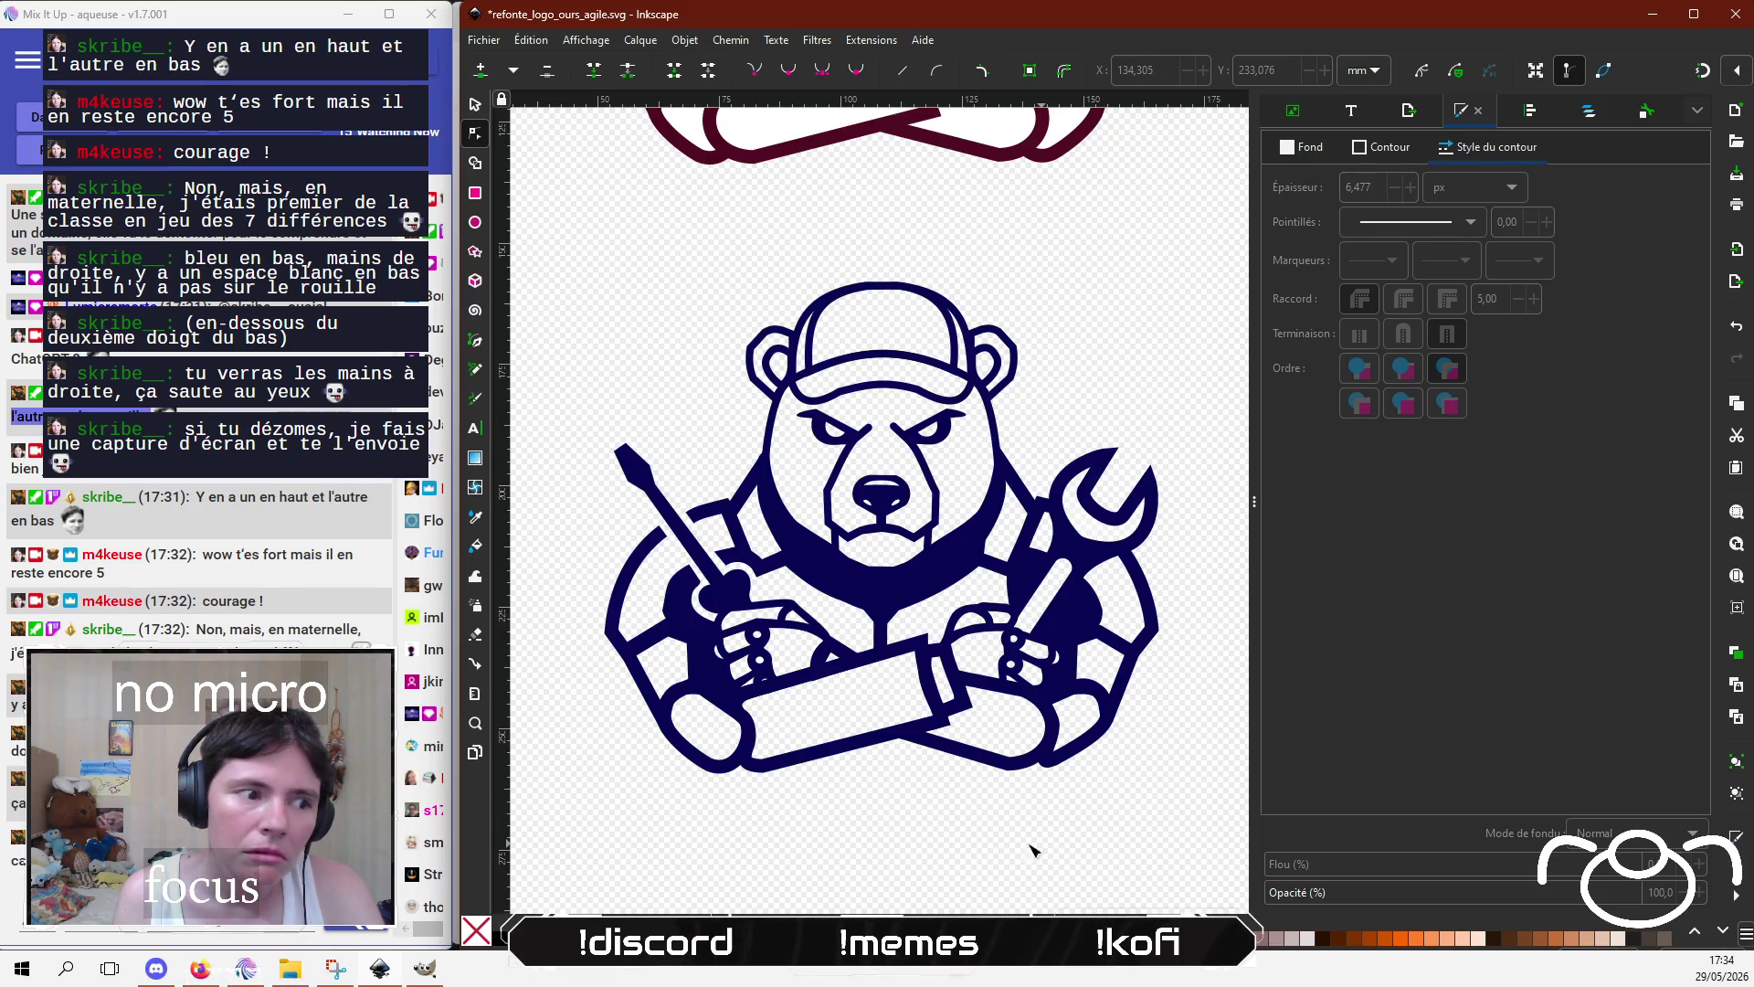
{"action": "key", "text": "Escape"}
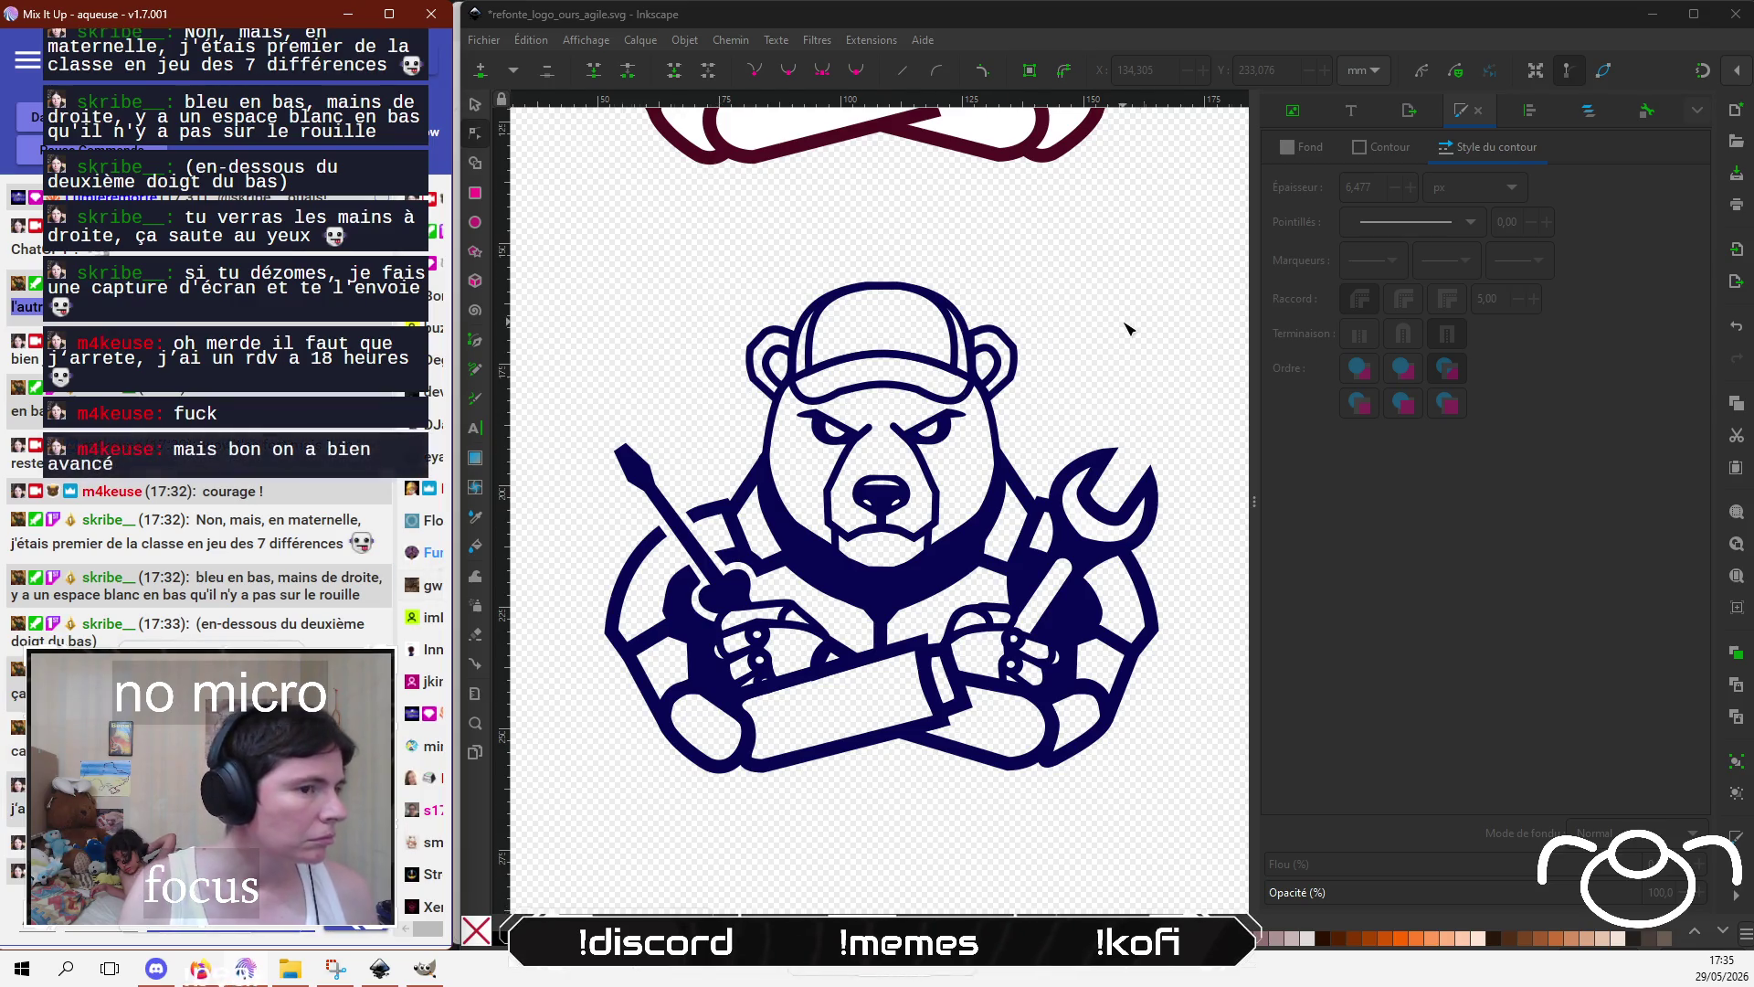
Step: Snip the maroon and navy bear logos together and copy the capture
{"action": "scroll", "coordinate": [1142, 365], "scroll_direction": "down", "scroll_amount": 1}
{"action": "scroll", "coordinate": [1006, 530], "scroll_direction": "up", "scroll_amount": 5}
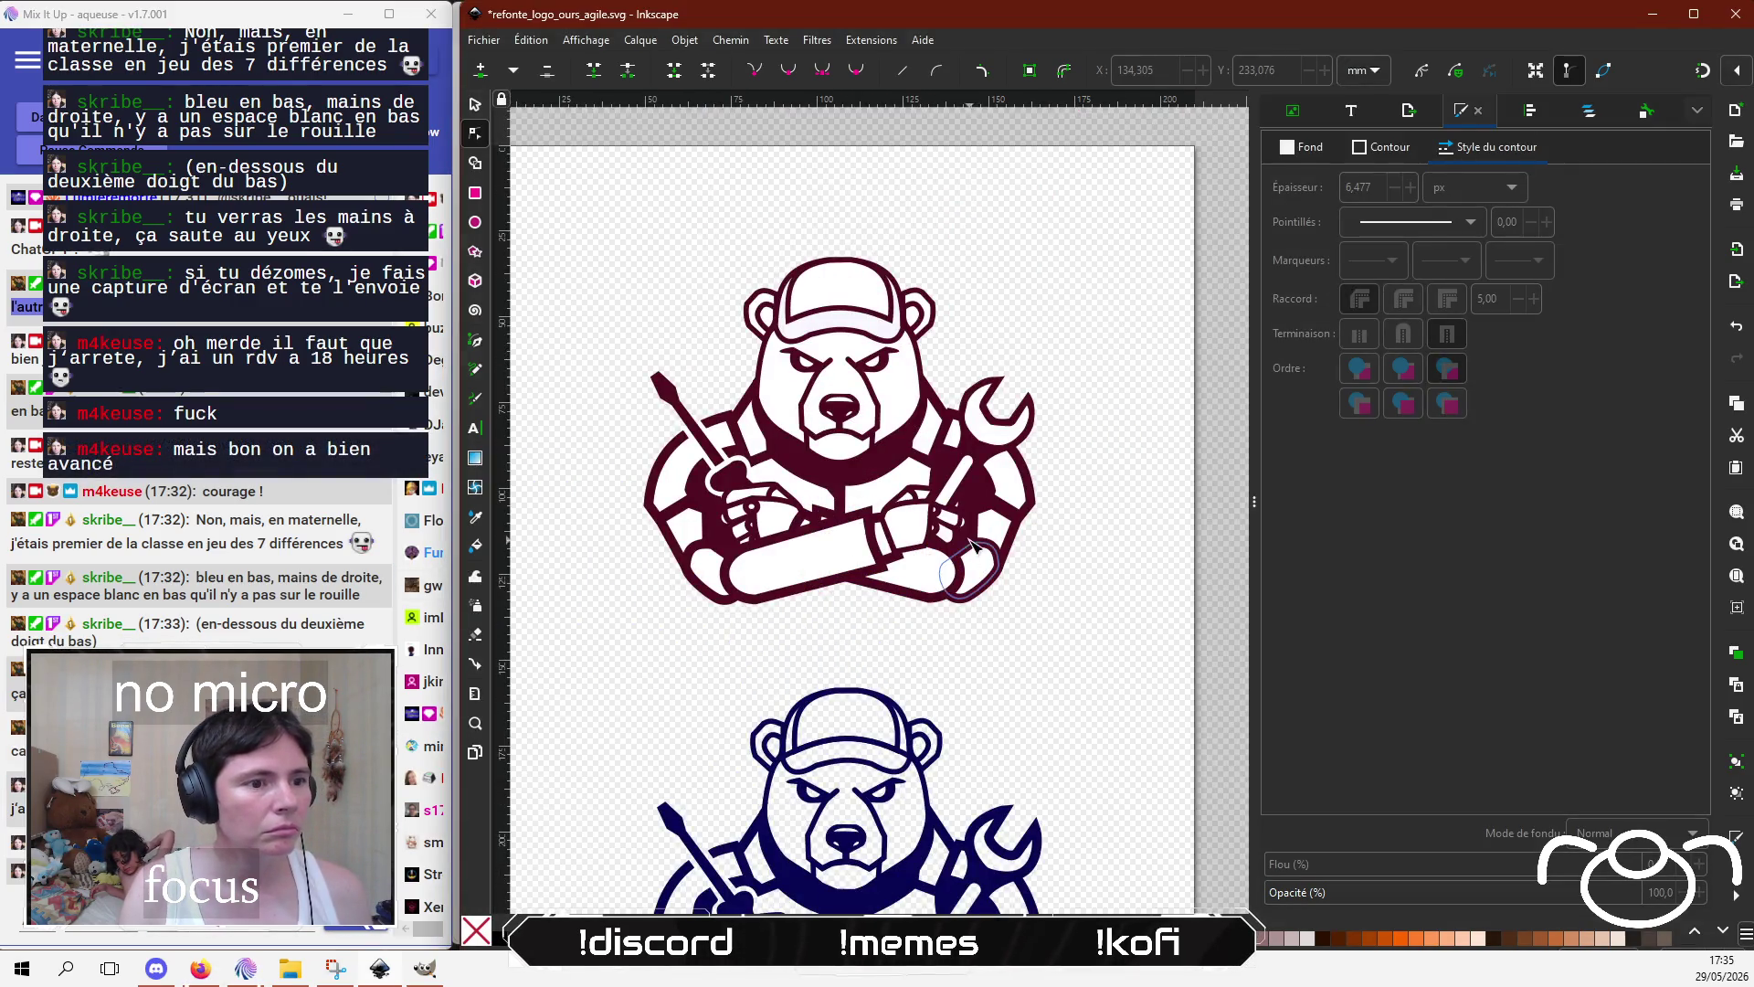
{"action": "scroll", "coordinate": [973, 543], "scroll_direction": "down", "scroll_amount": 3}
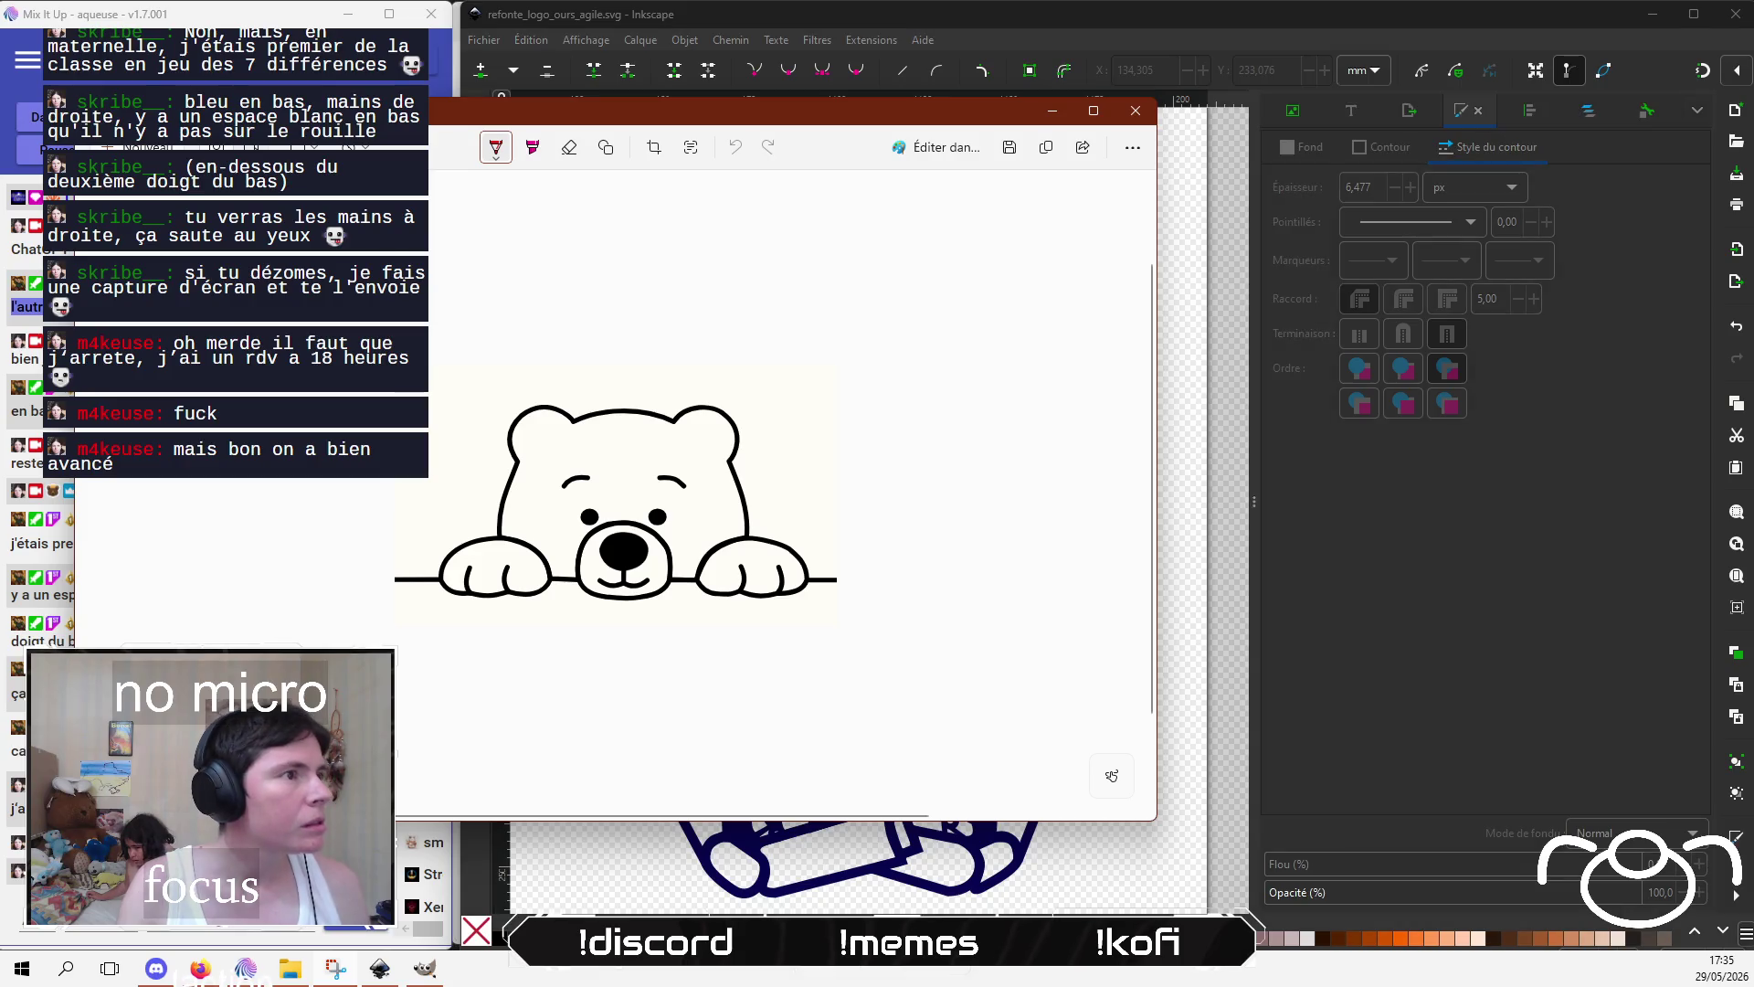
{"action": "key", "text": "super+shift+s"}
{"action": "left_click_drag", "start_coordinate": [584, 109], "coordinate": [1114, 913]}
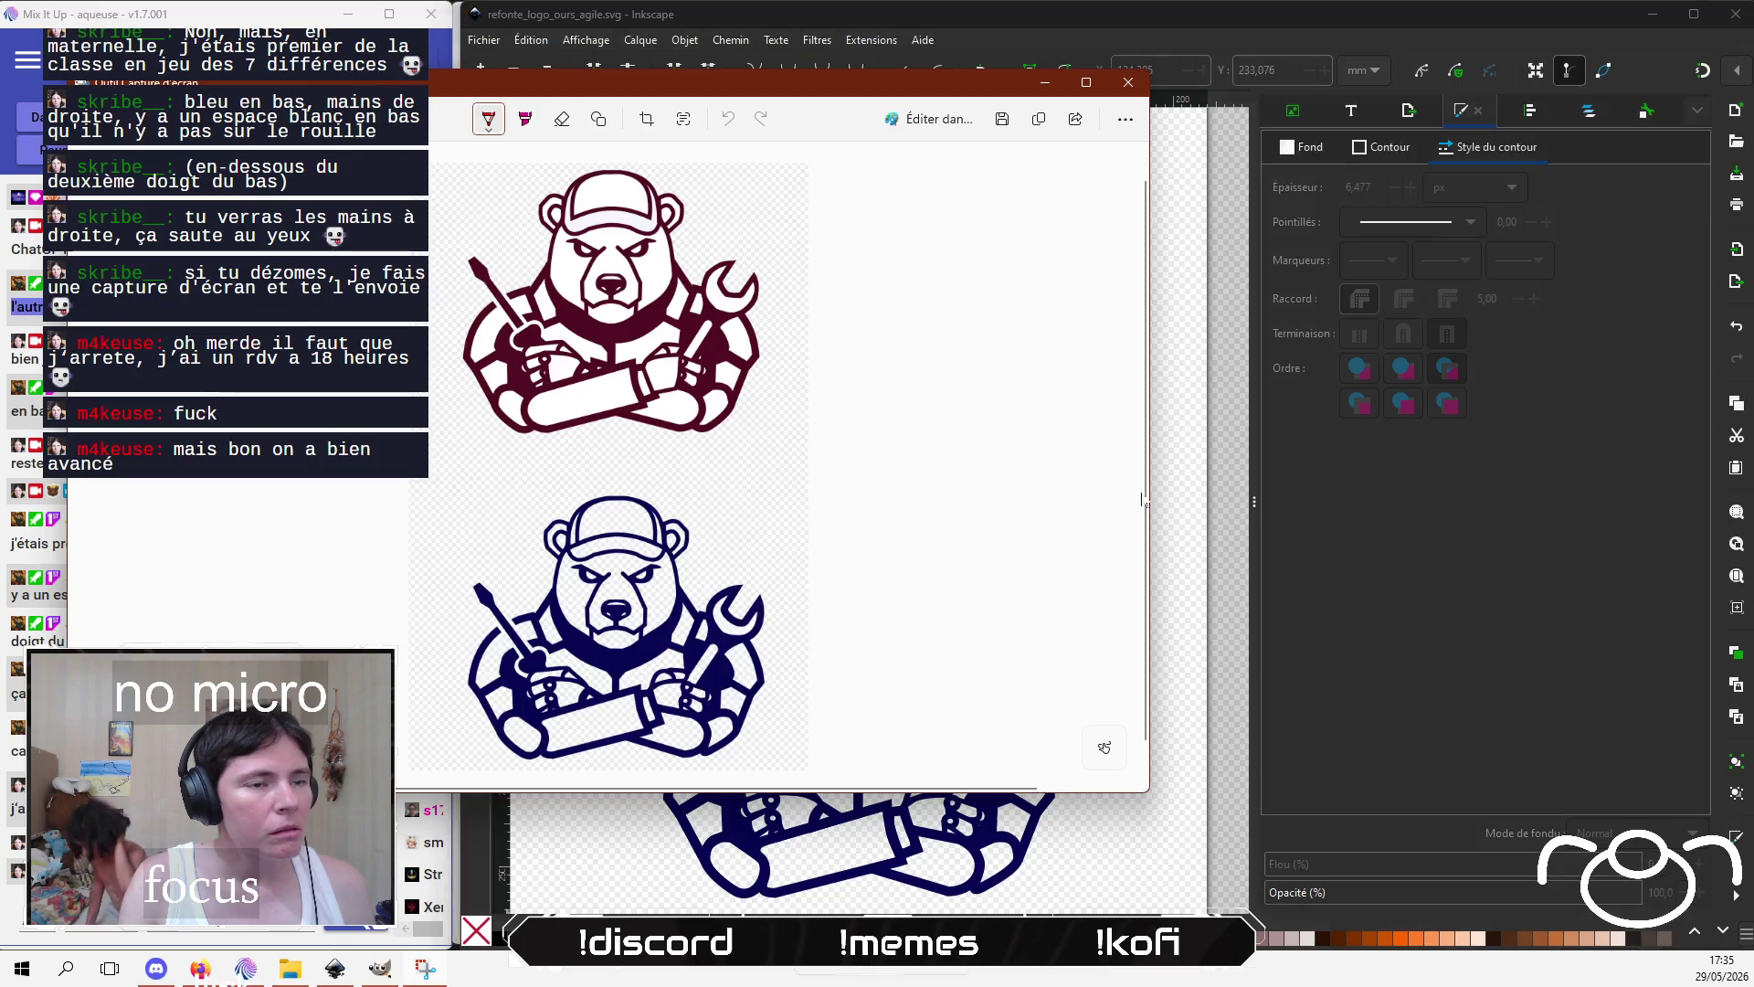
{"action": "key", "text": "ctrl+c"}
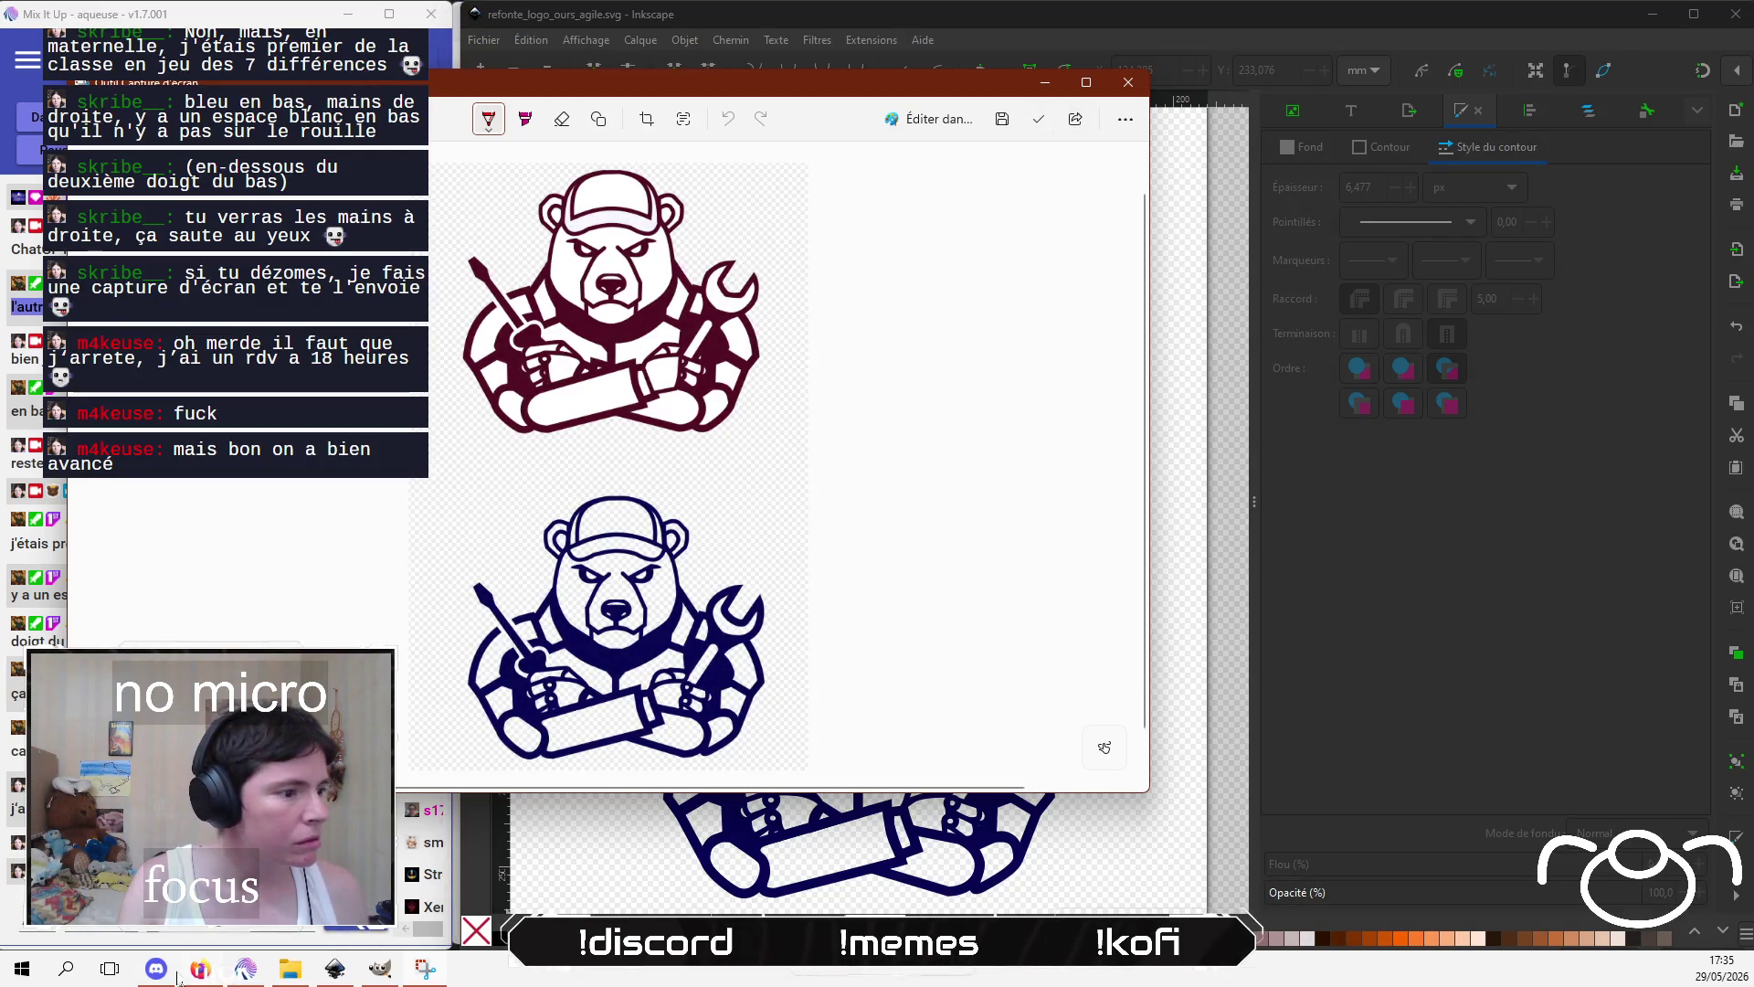
{"action": "left_click", "coordinate": [157, 971]}
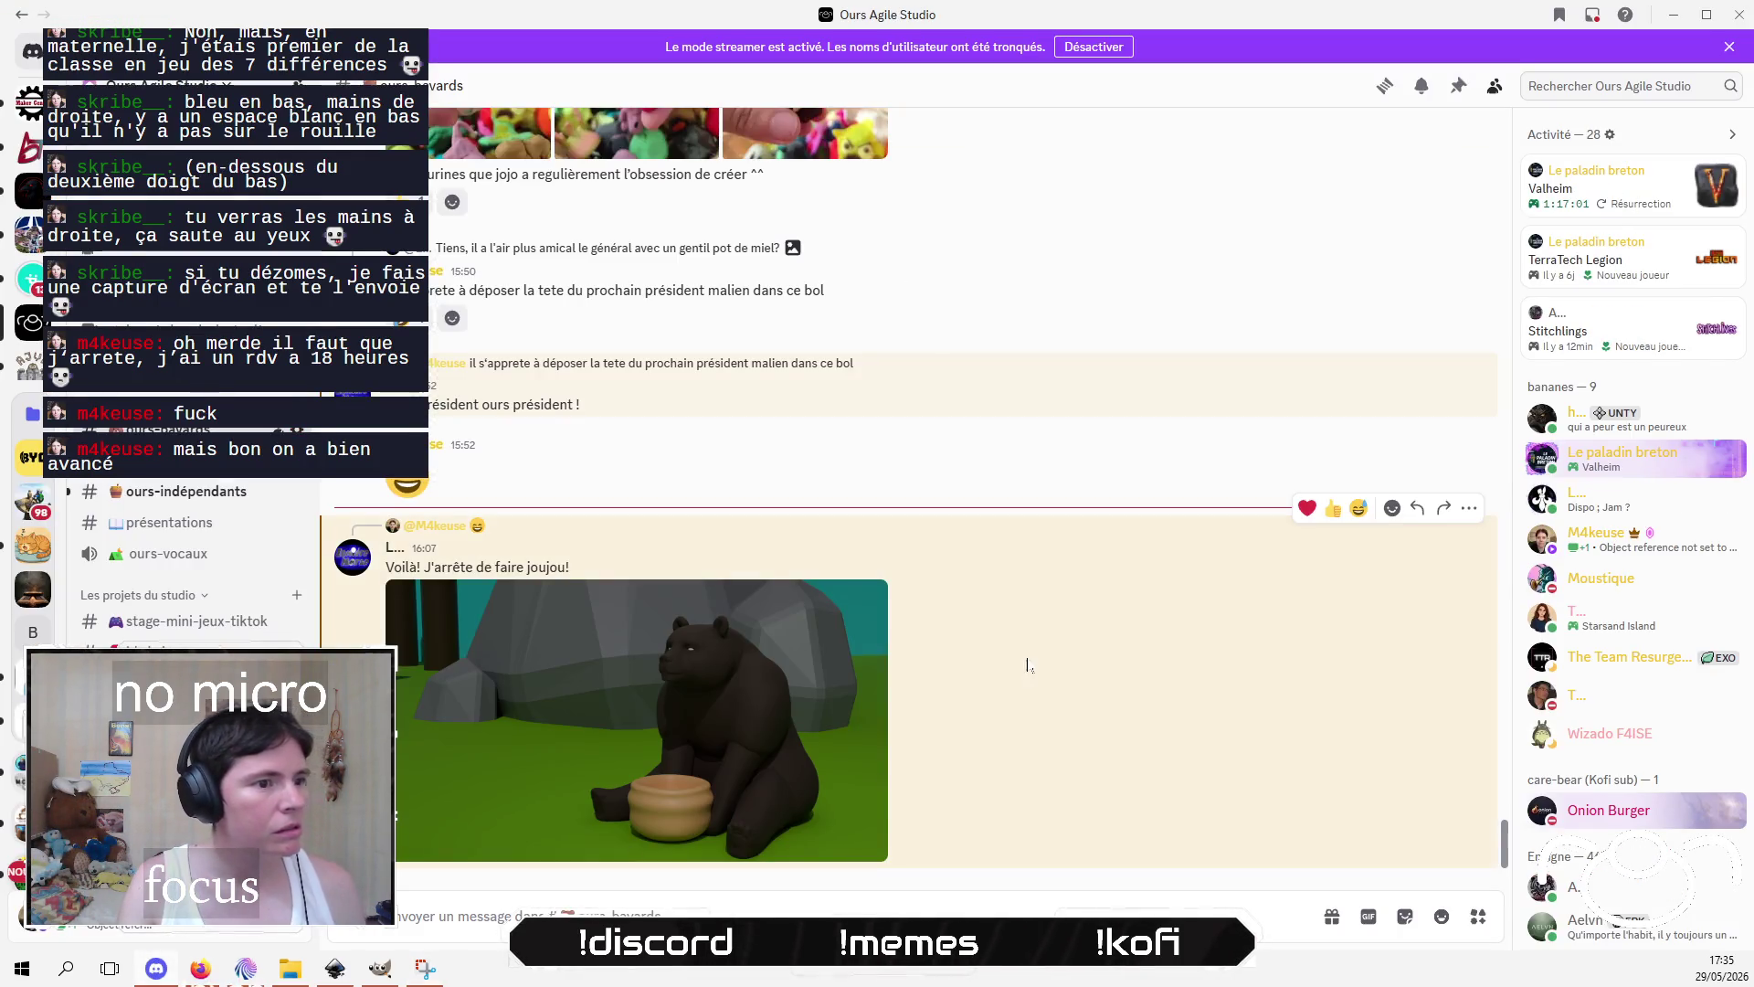
Step: Post the two-bear comparison image, then reply 'hahaha gard mauvais' to the honey-pot message
{"action": "key", "text": "ctrl+v"}
{"action": "key", "text": "Return"}
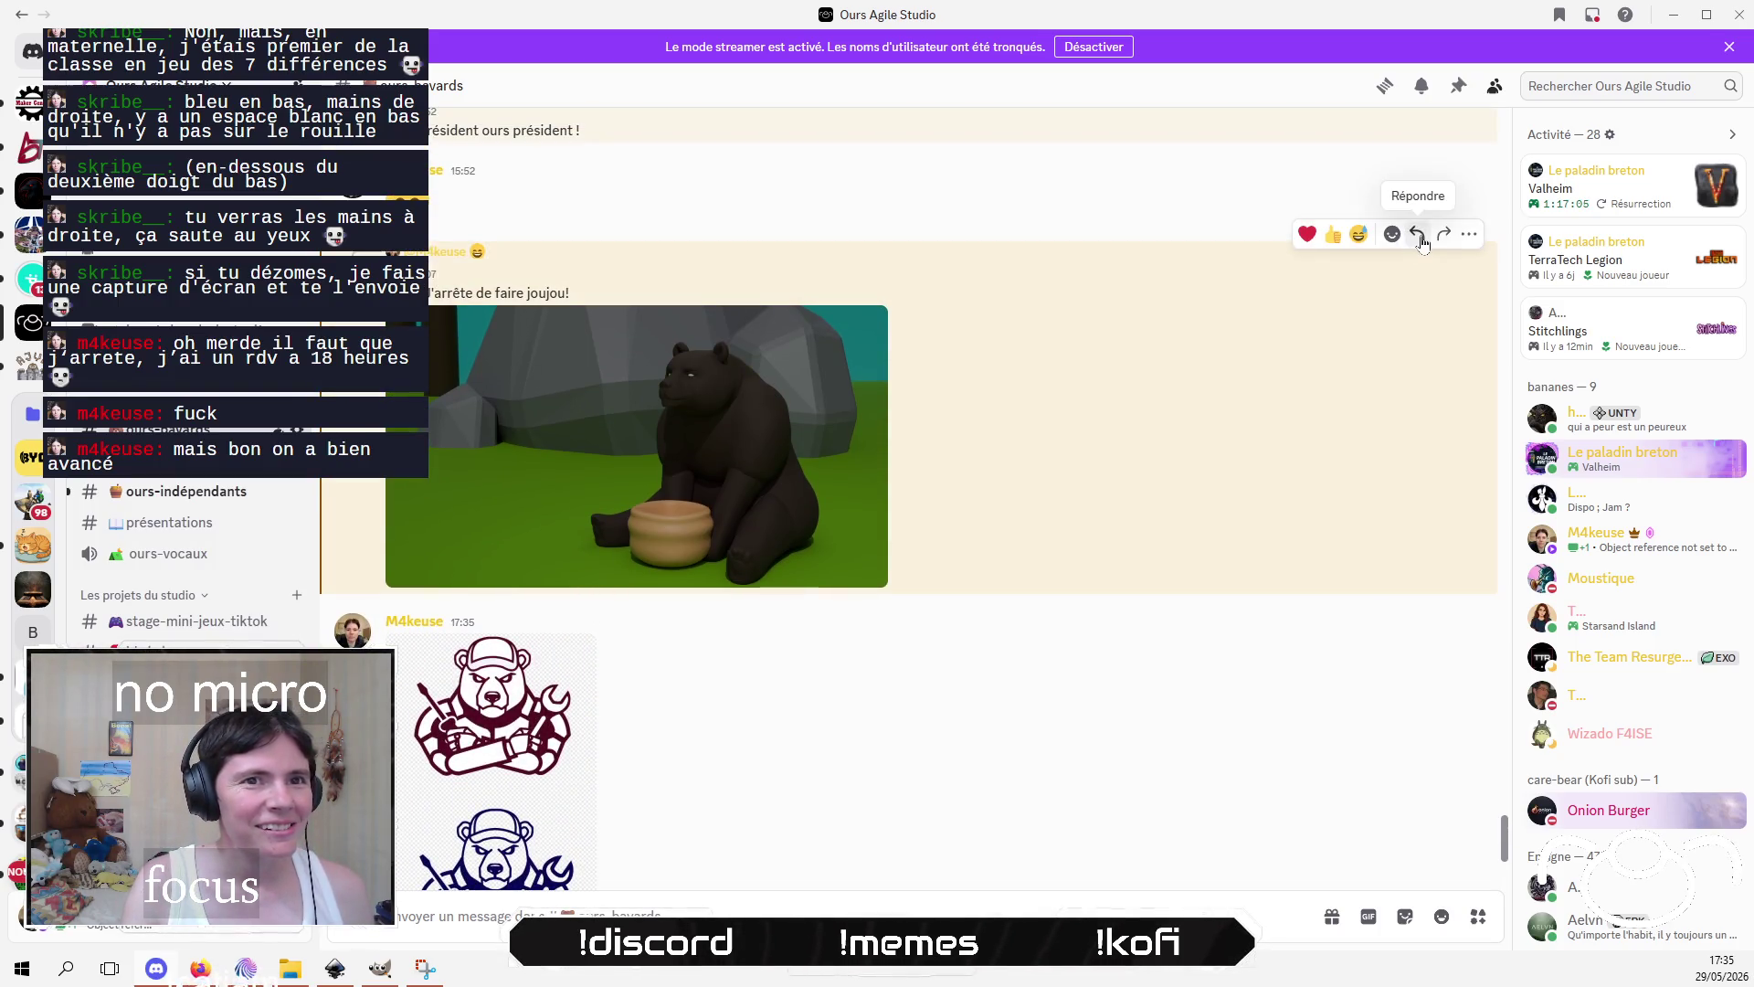
{"action": "left_click", "coordinate": [1419, 235]}
{"action": "type", "text": "hahaha :D c'est critique, le pot à miel est vide, il a le"}
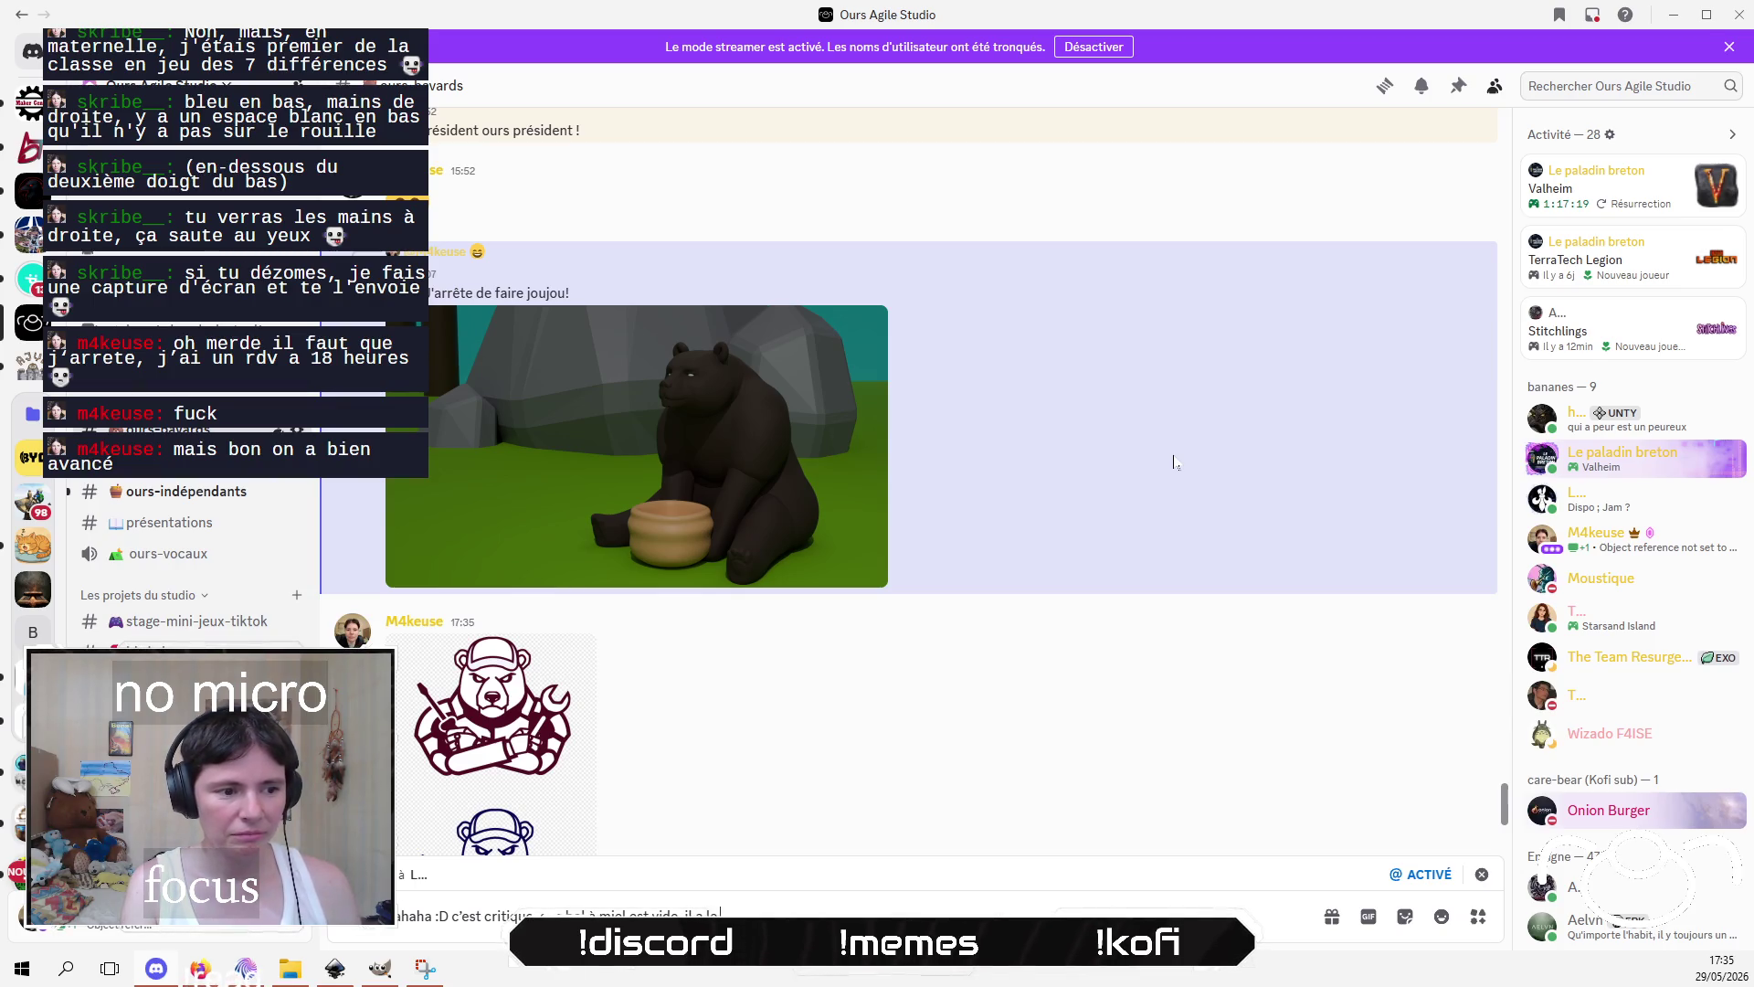
{"action": "type", "text": "gard"}
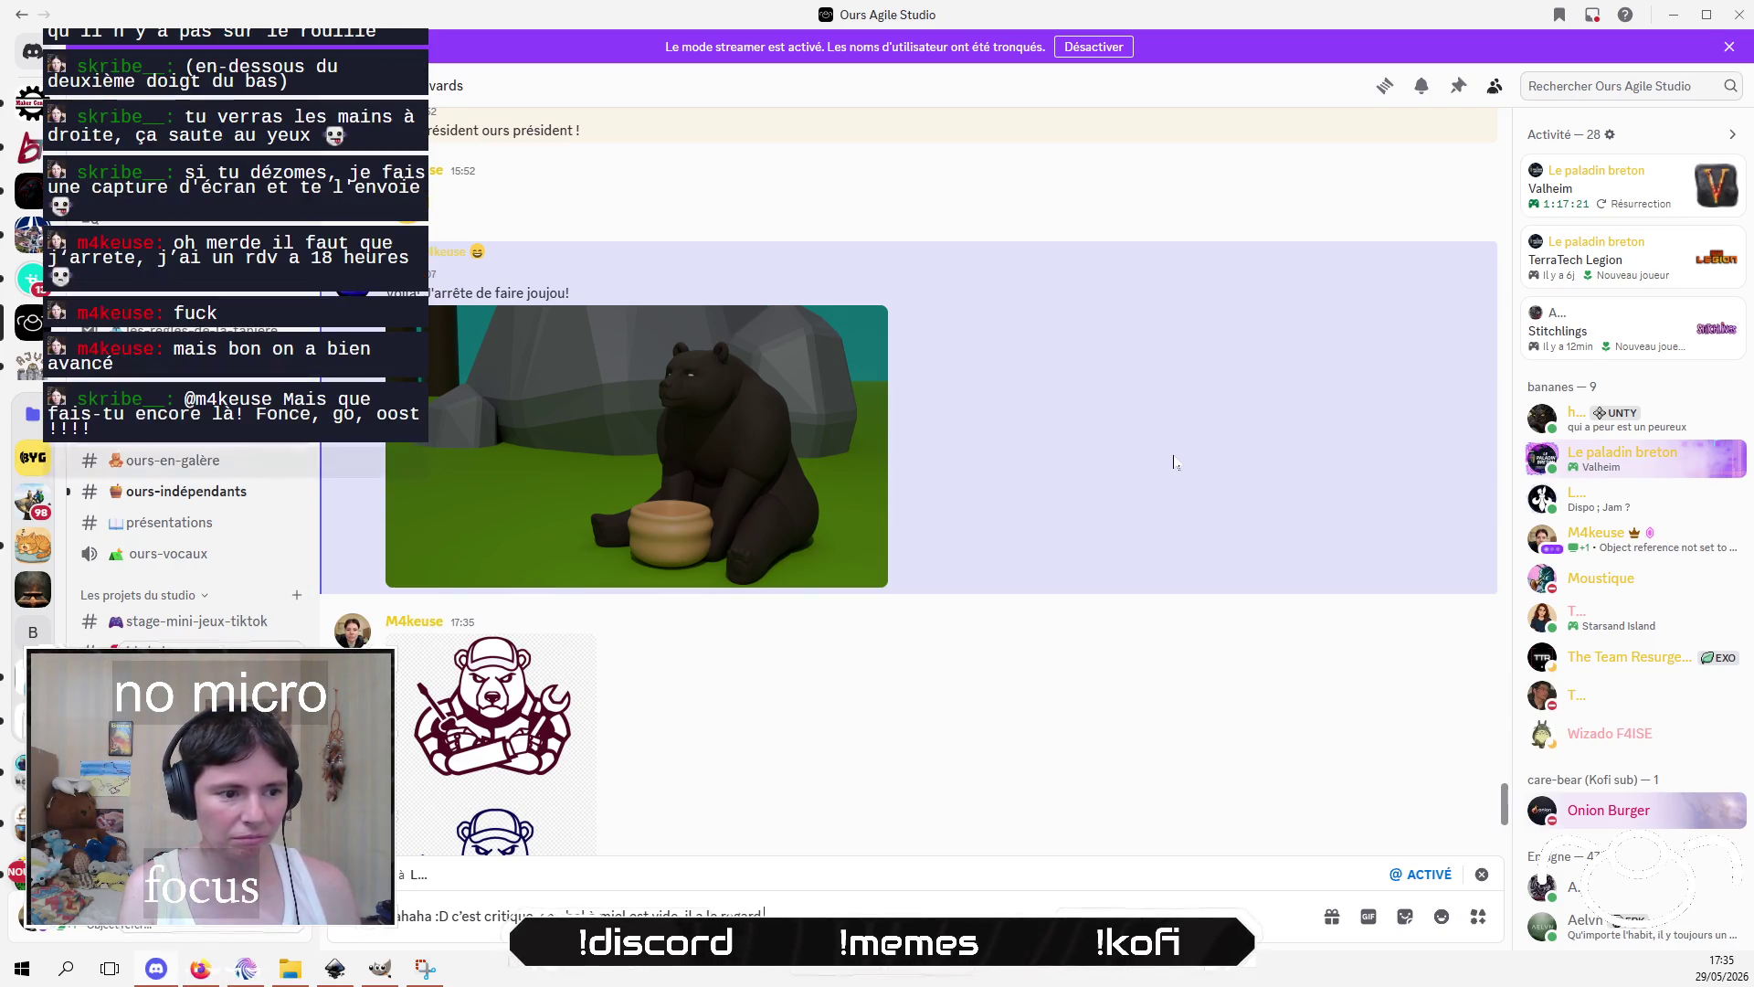
{"action": "type", "text": " mauvais, il prépare un coup d'état"}
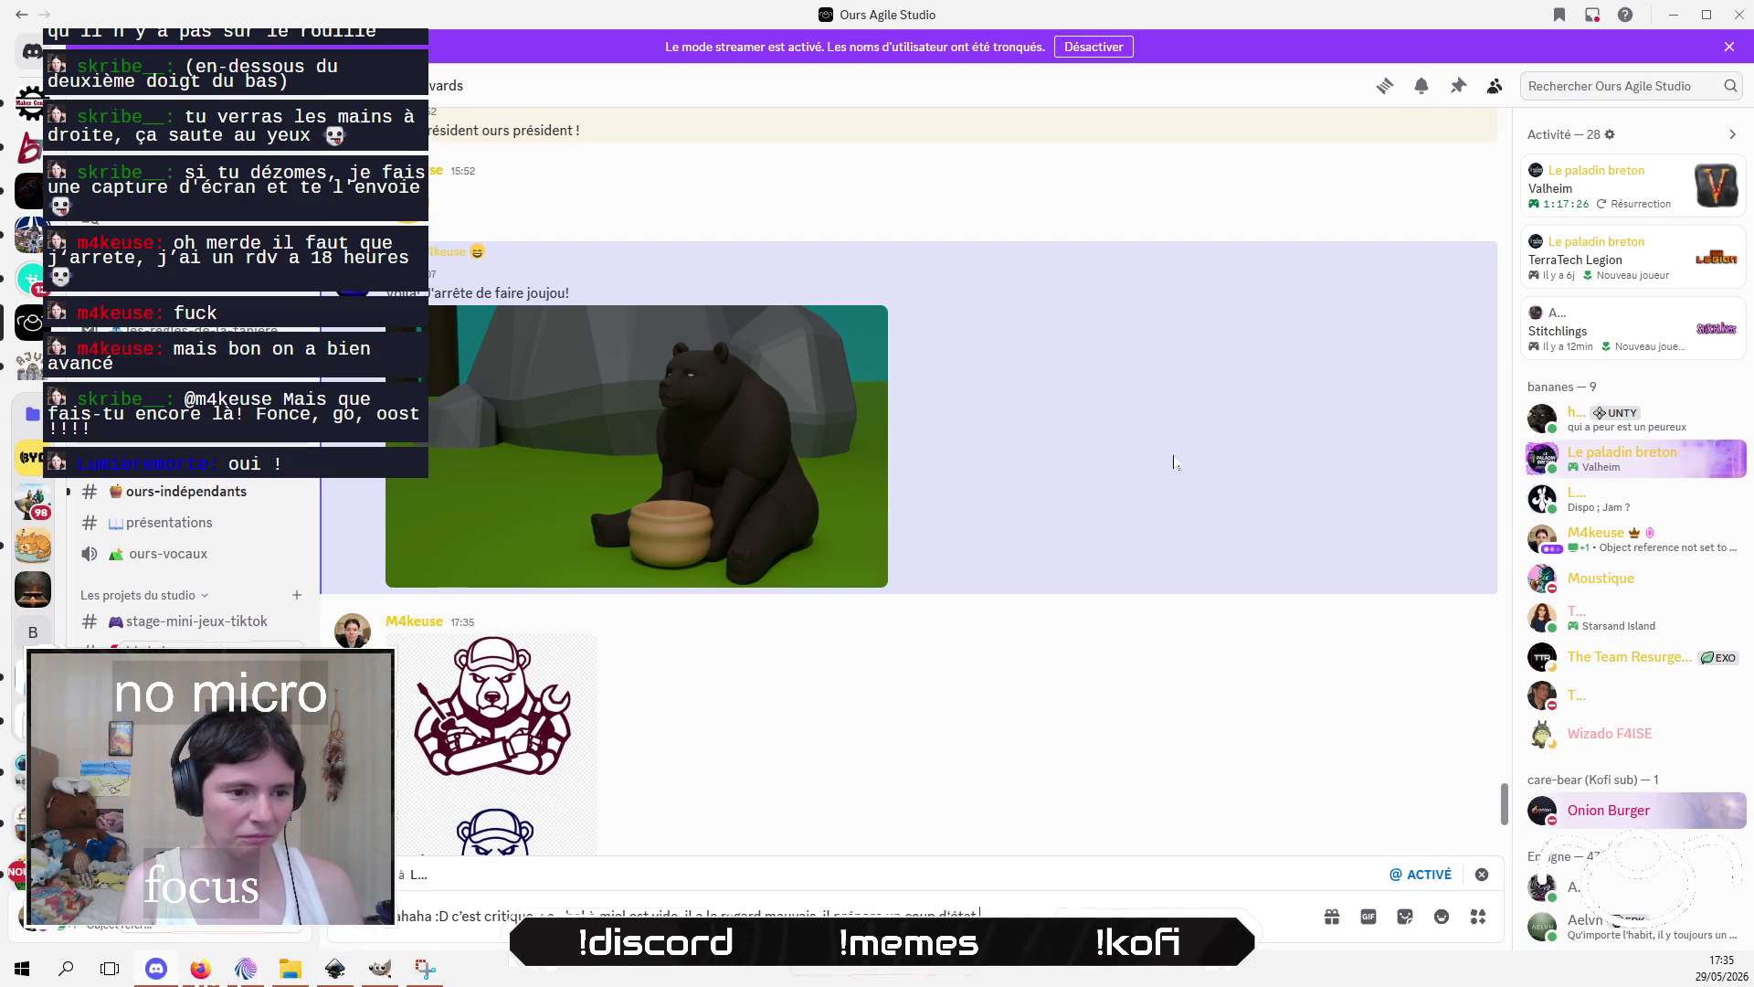
{"action": "key", "text": "Return"}
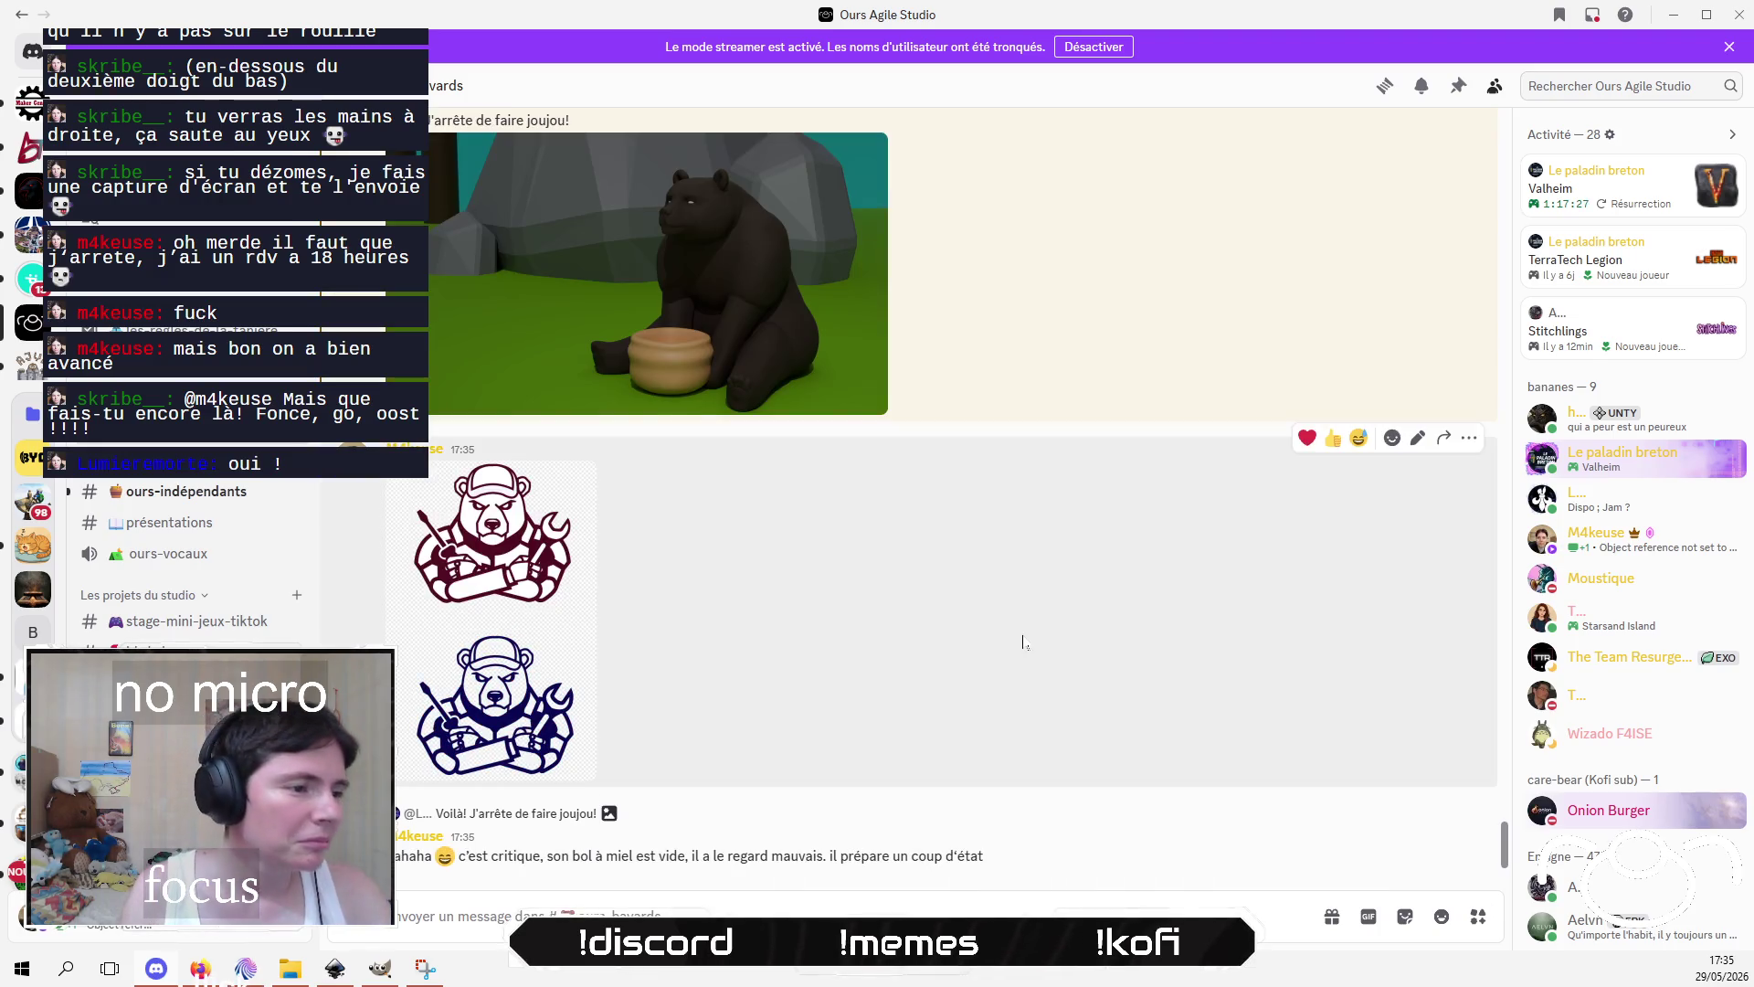
Step: Review both logos in the channel, dismiss the reaction picker, and close Discord
{"action": "scroll", "coordinate": [1019, 630], "scroll_direction": "up", "scroll_amount": 3}
{"action": "mouse_move", "coordinate": [1026, 549]}
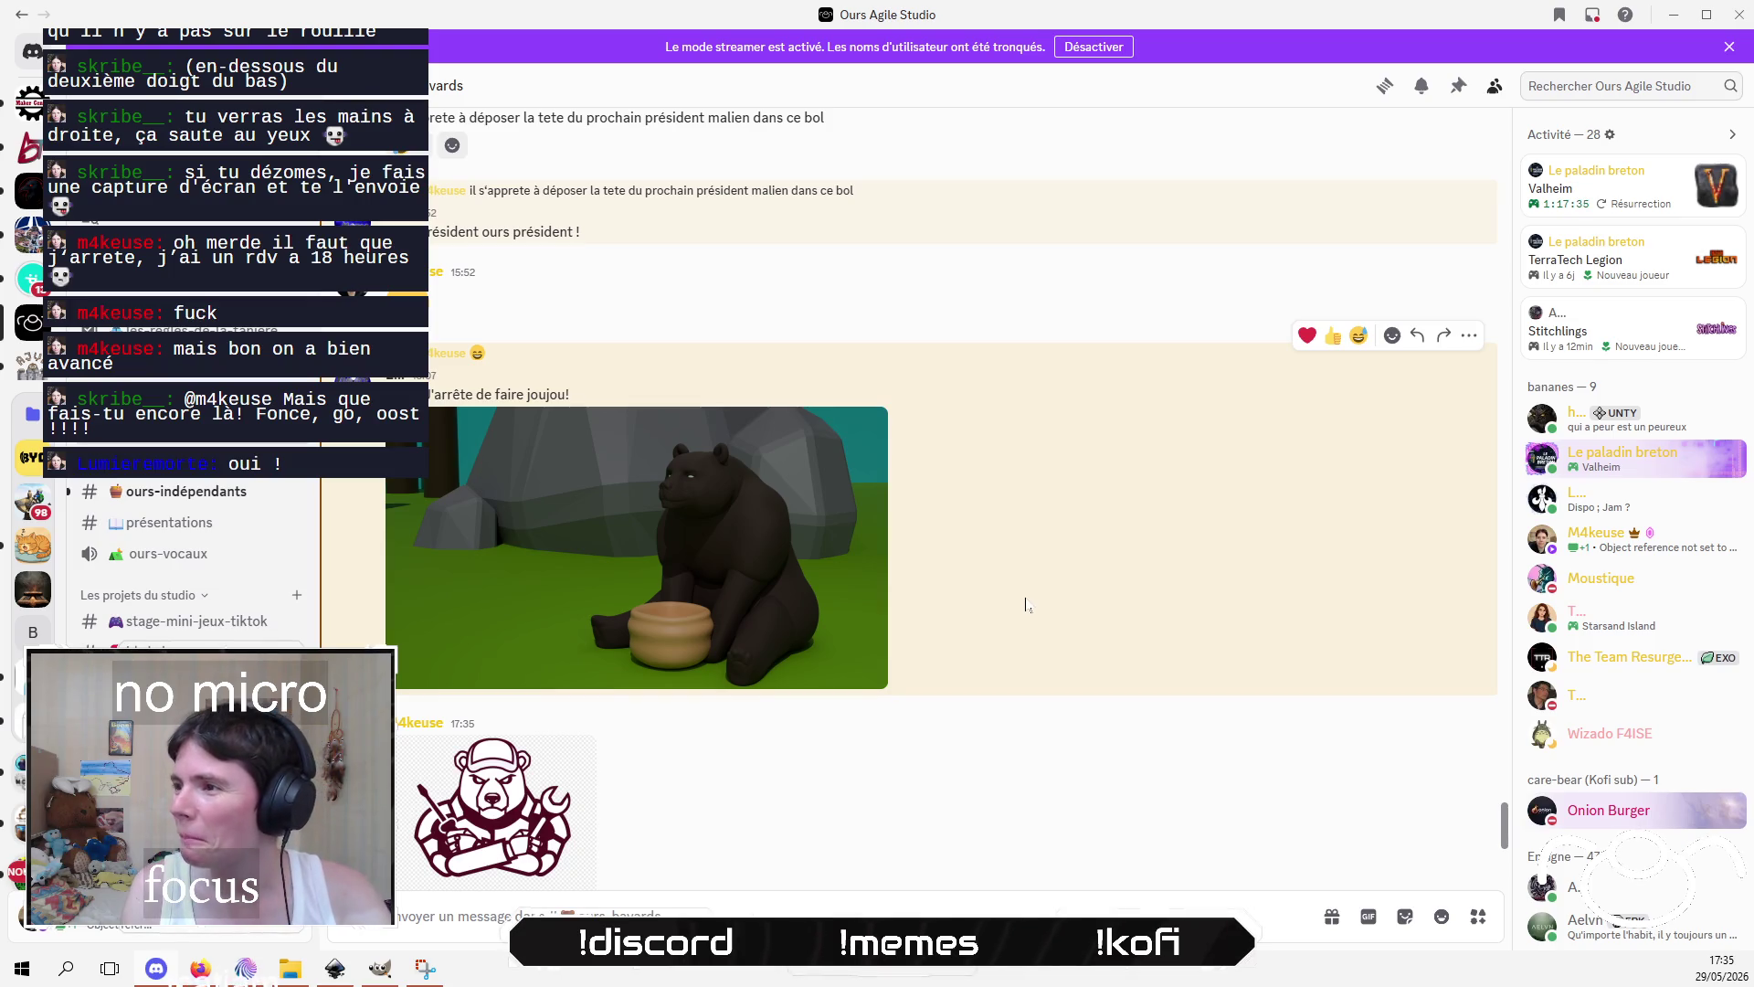
{"action": "scroll", "coordinate": [1027, 595], "scroll_direction": "down", "scroll_amount": 3}
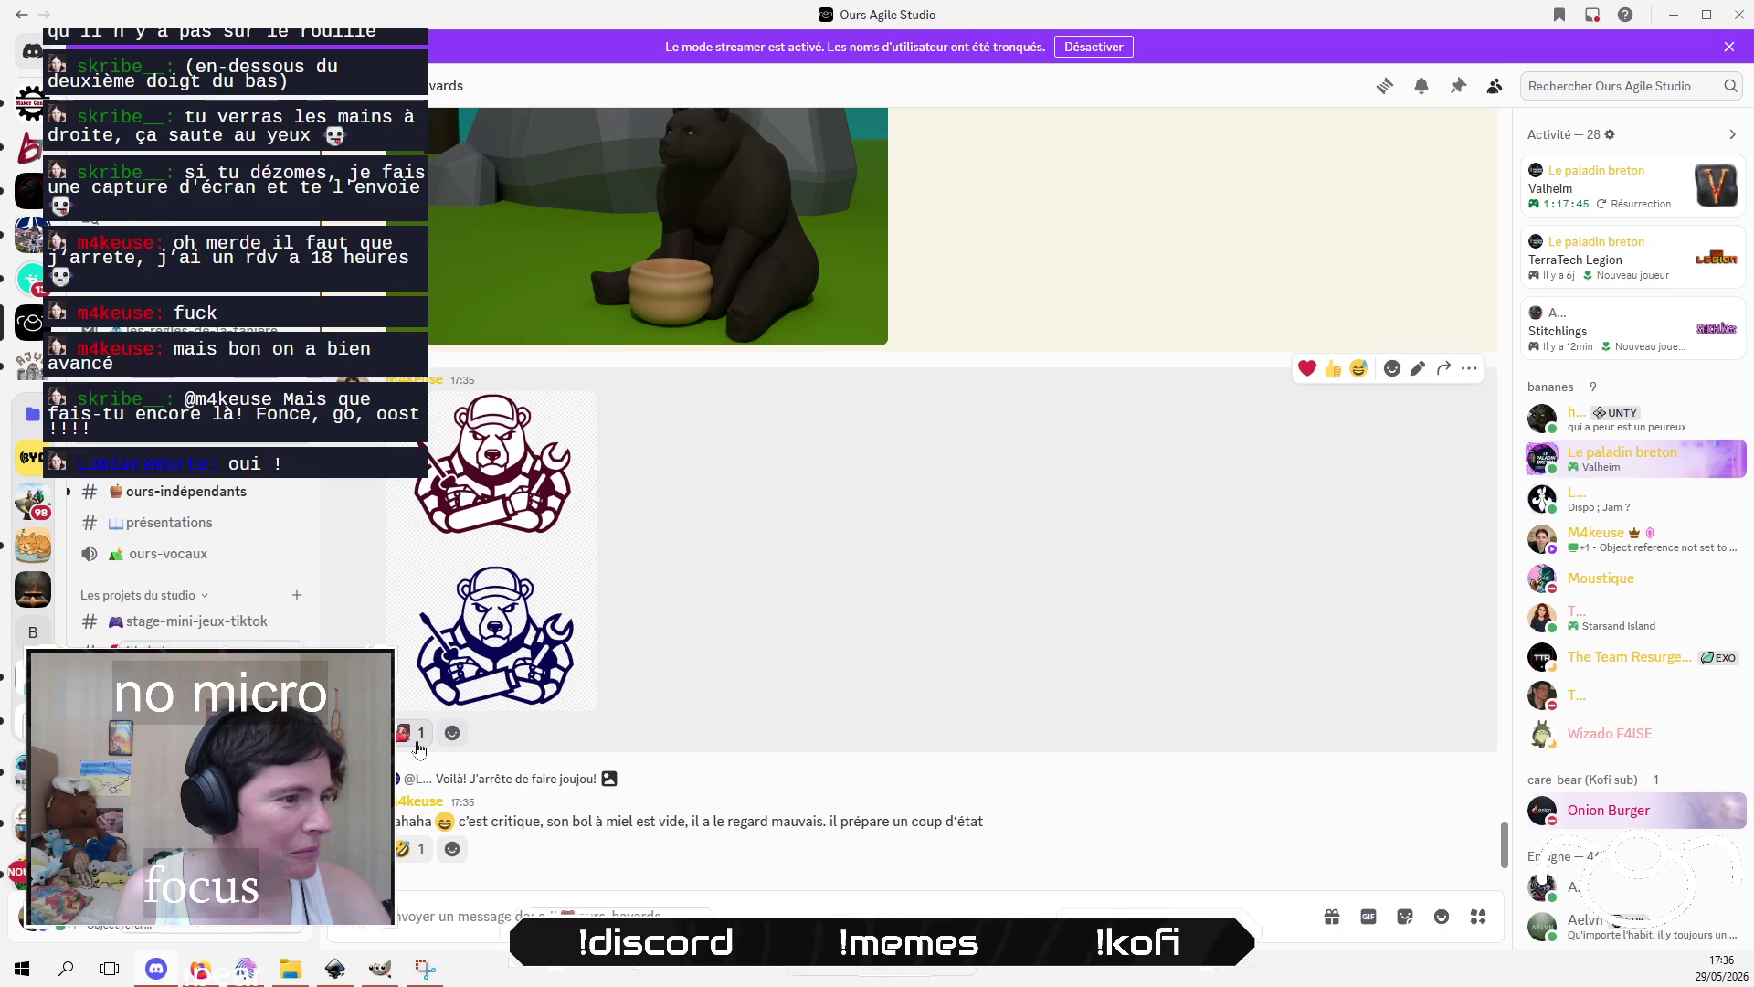
{"action": "mouse_move", "coordinate": [453, 733]}
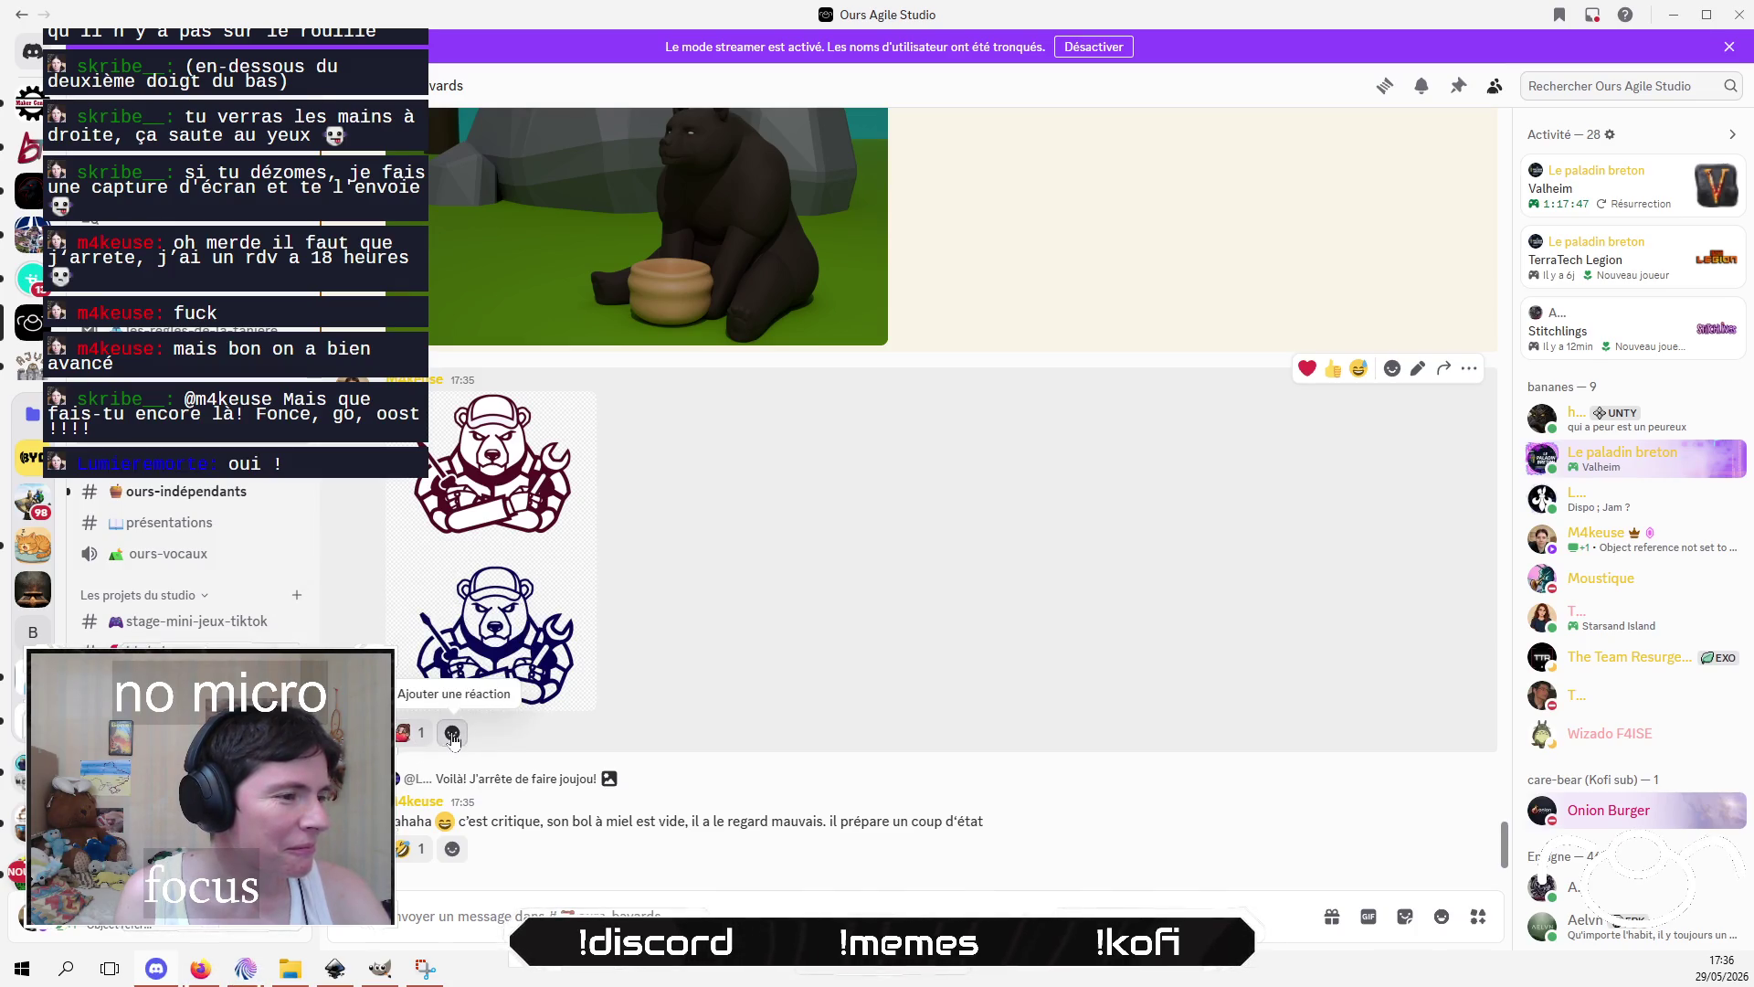
{"action": "left_click", "coordinate": [452, 733]}
{"action": "key", "text": "Escape"}
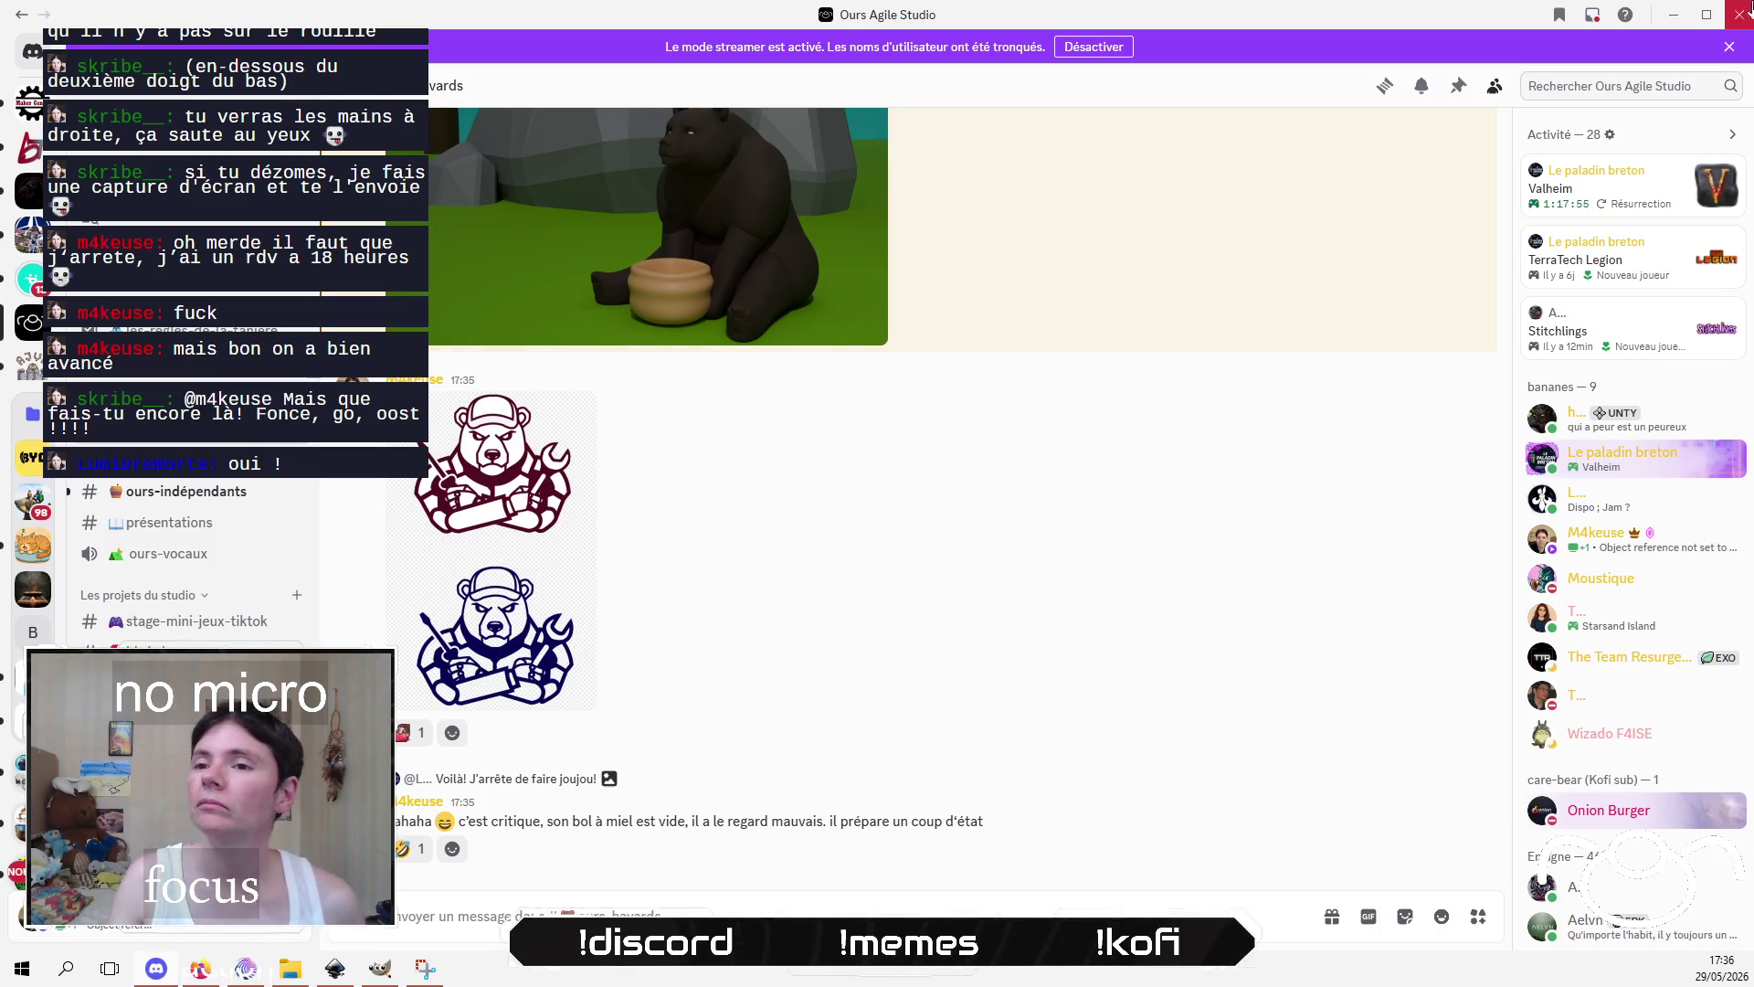
{"action": "left_click", "coordinate": [1749, 7]}
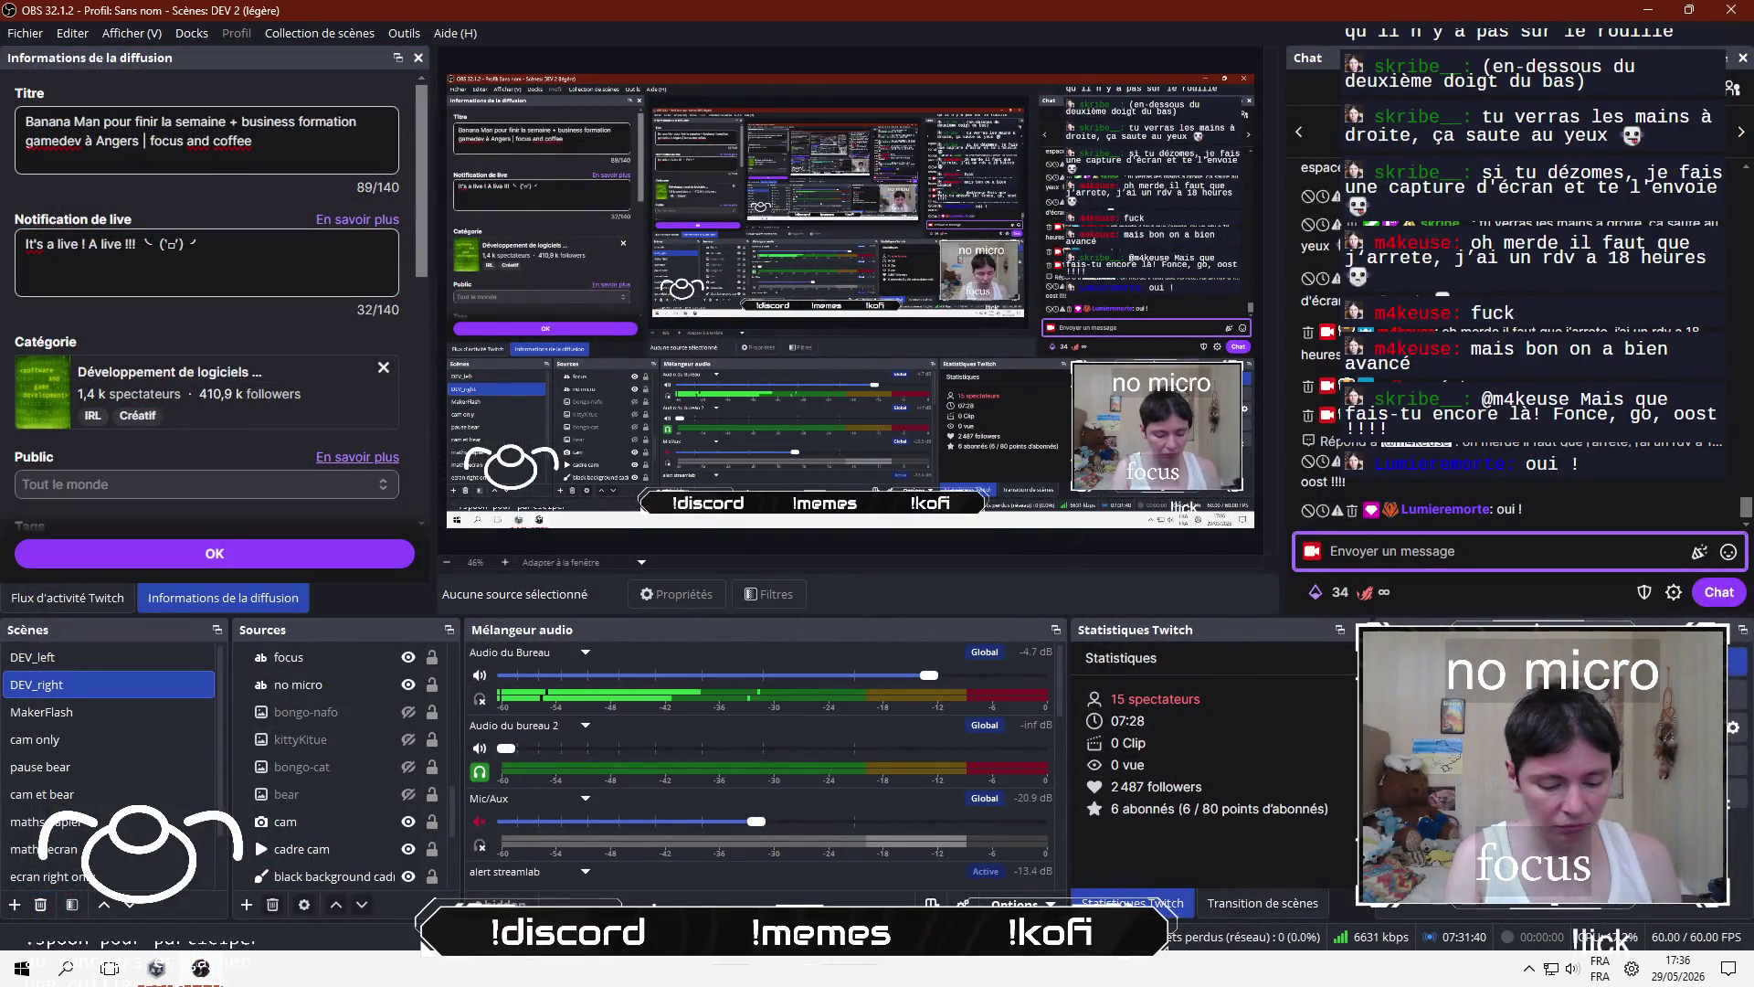
Step: Send three stream-chat messages: 'bon on a ......... avancé !', 'et van' and 'lul'
{"action": "type", "text": "bon on a ........"}
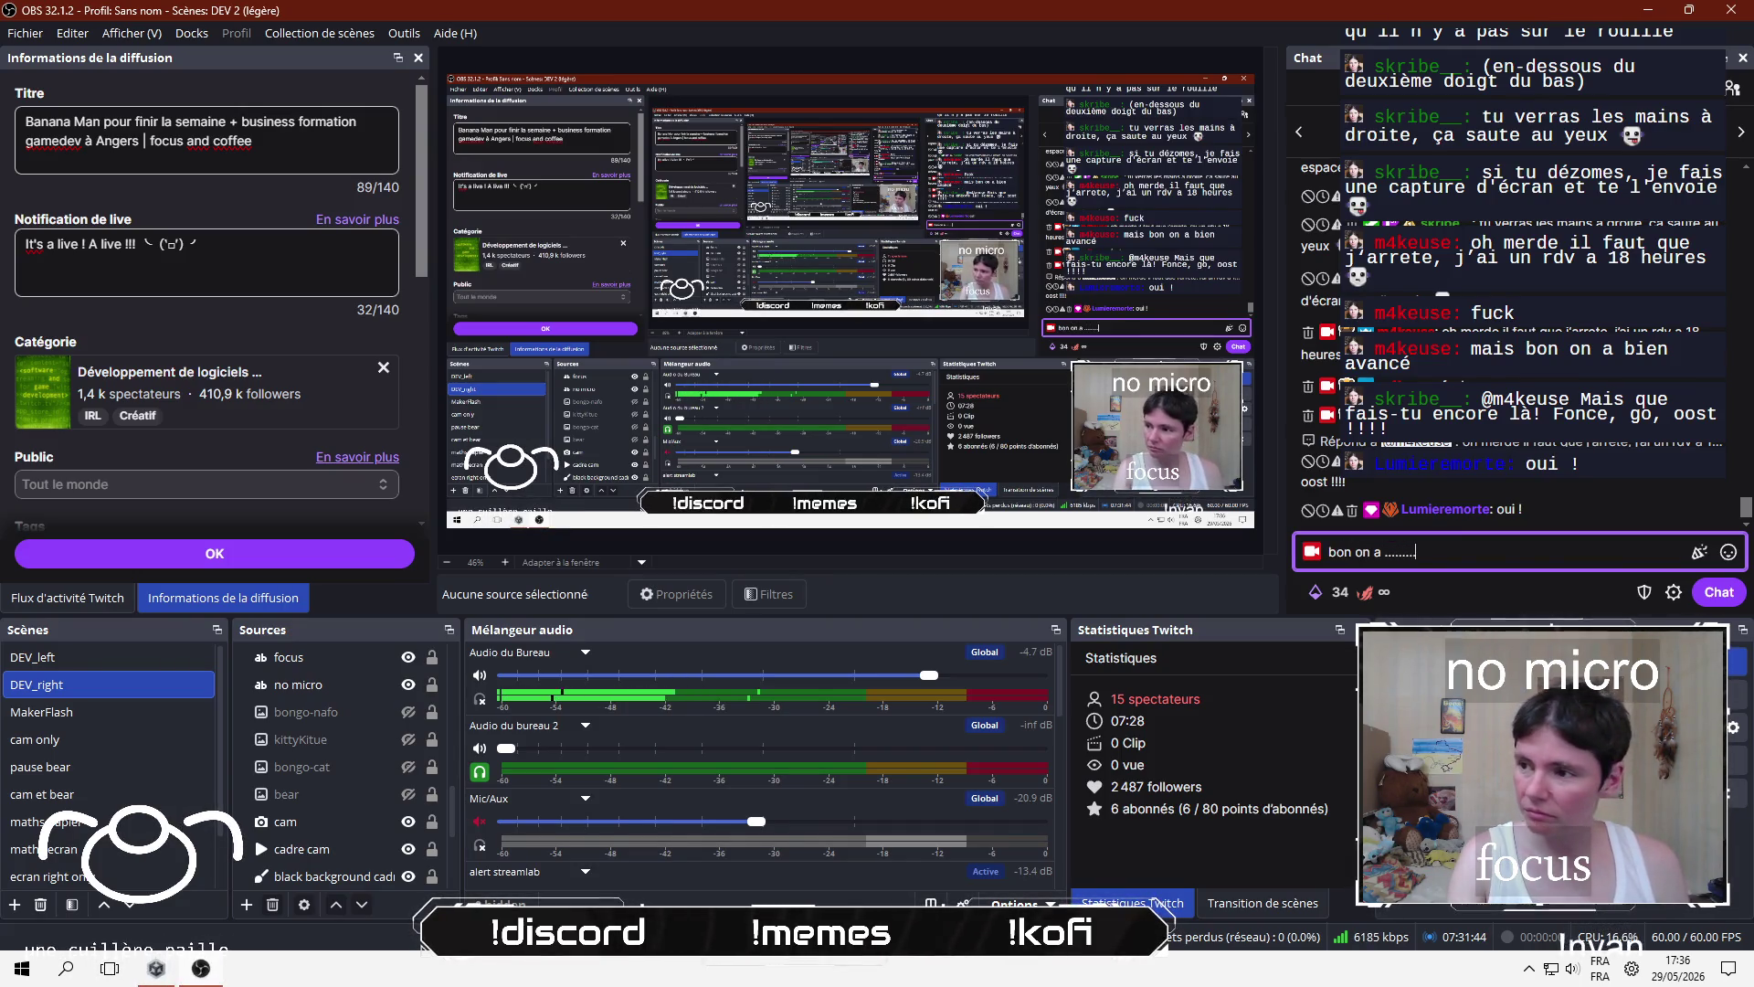
{"action": "type", "text": ". avancé !"}
{"action": "key", "text": "Return"}
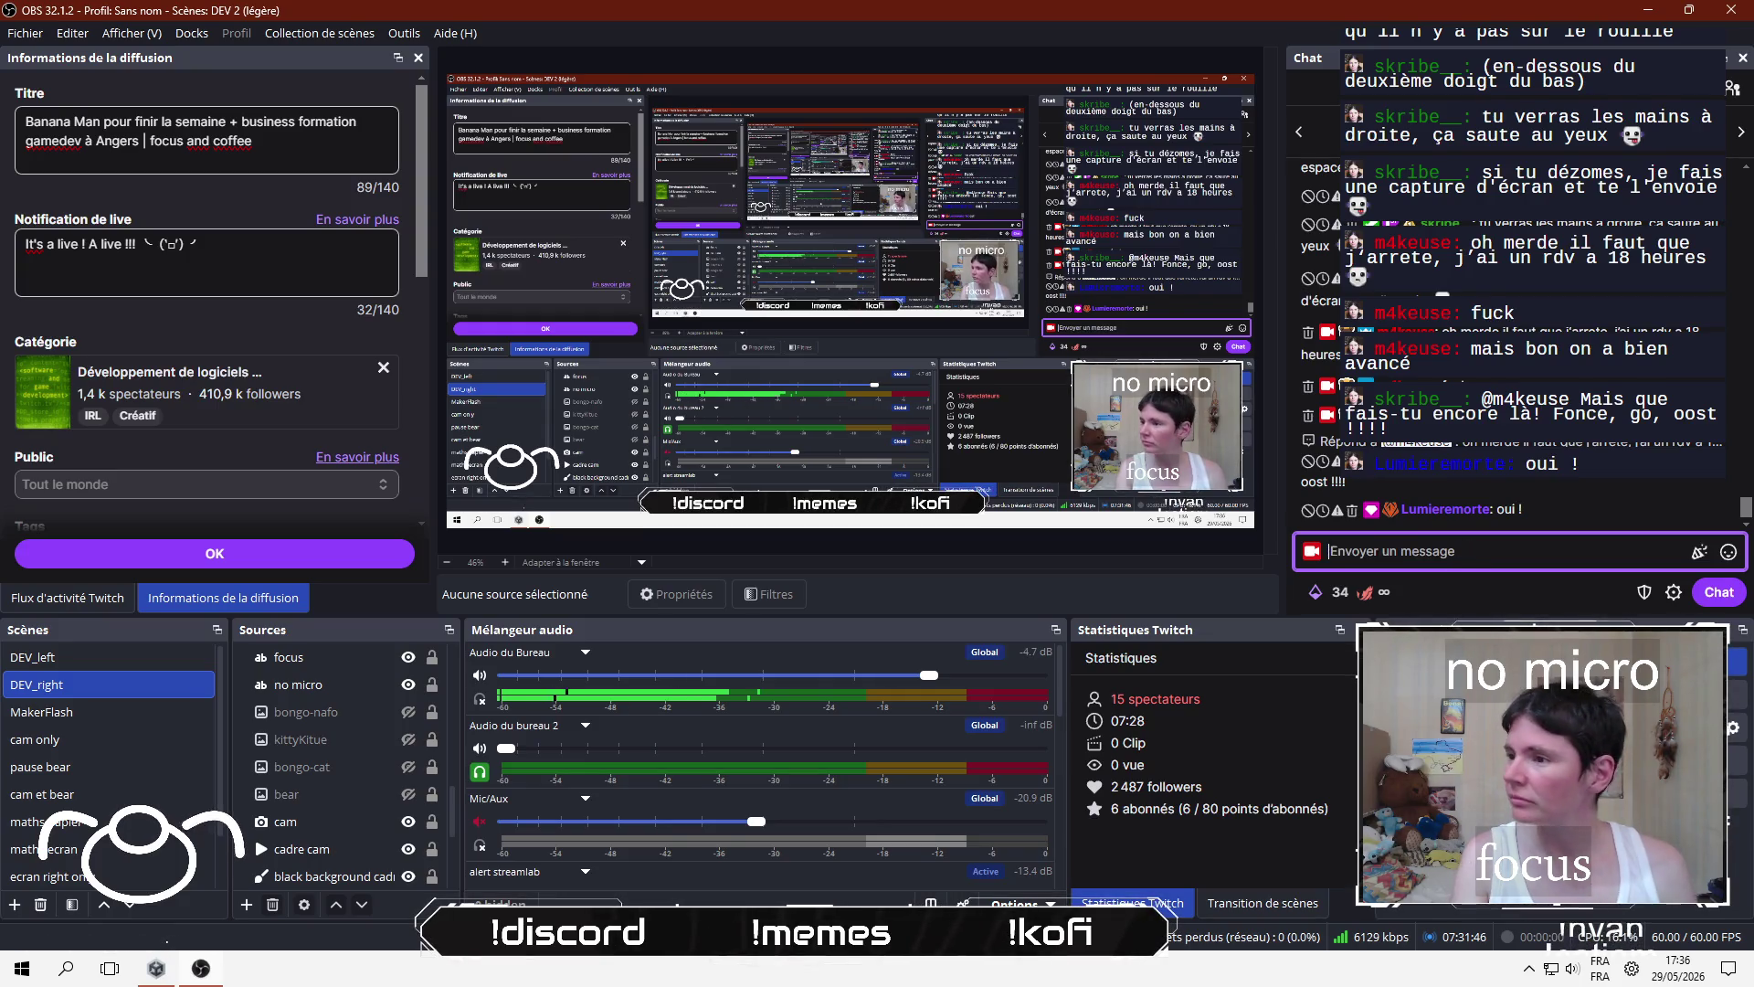
{"action": "type", "text": "et c'es"}
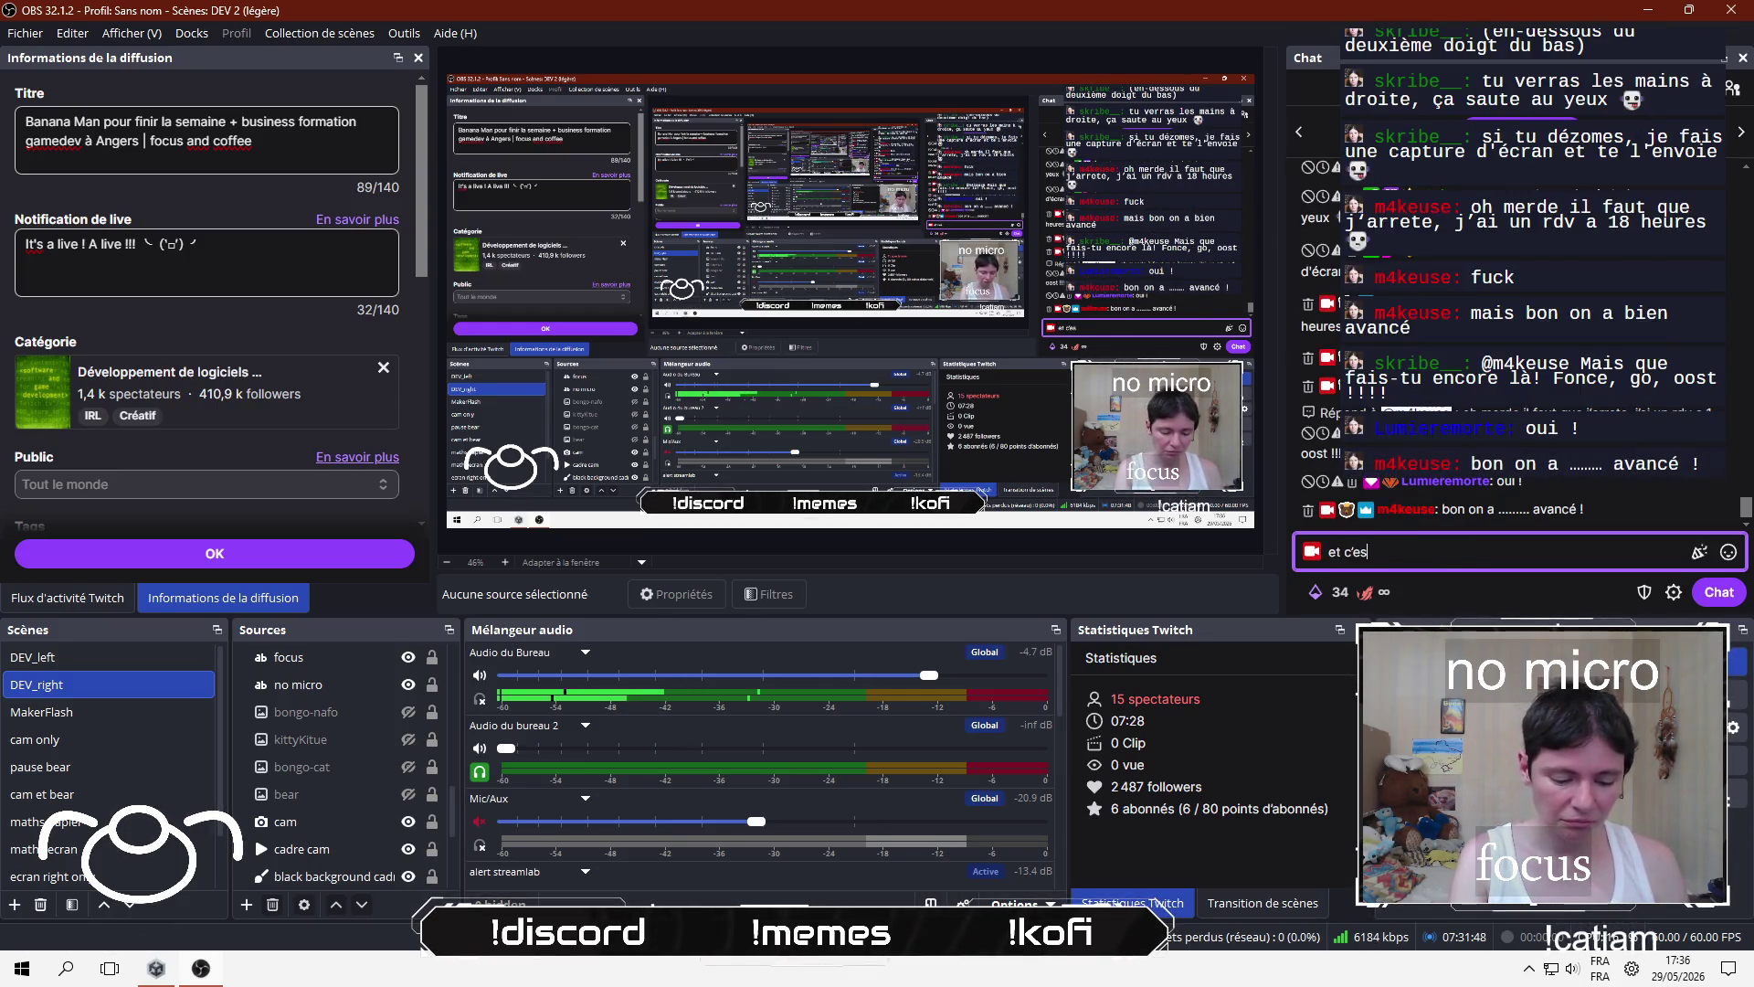
{"action": "type", "text": "vancer"}
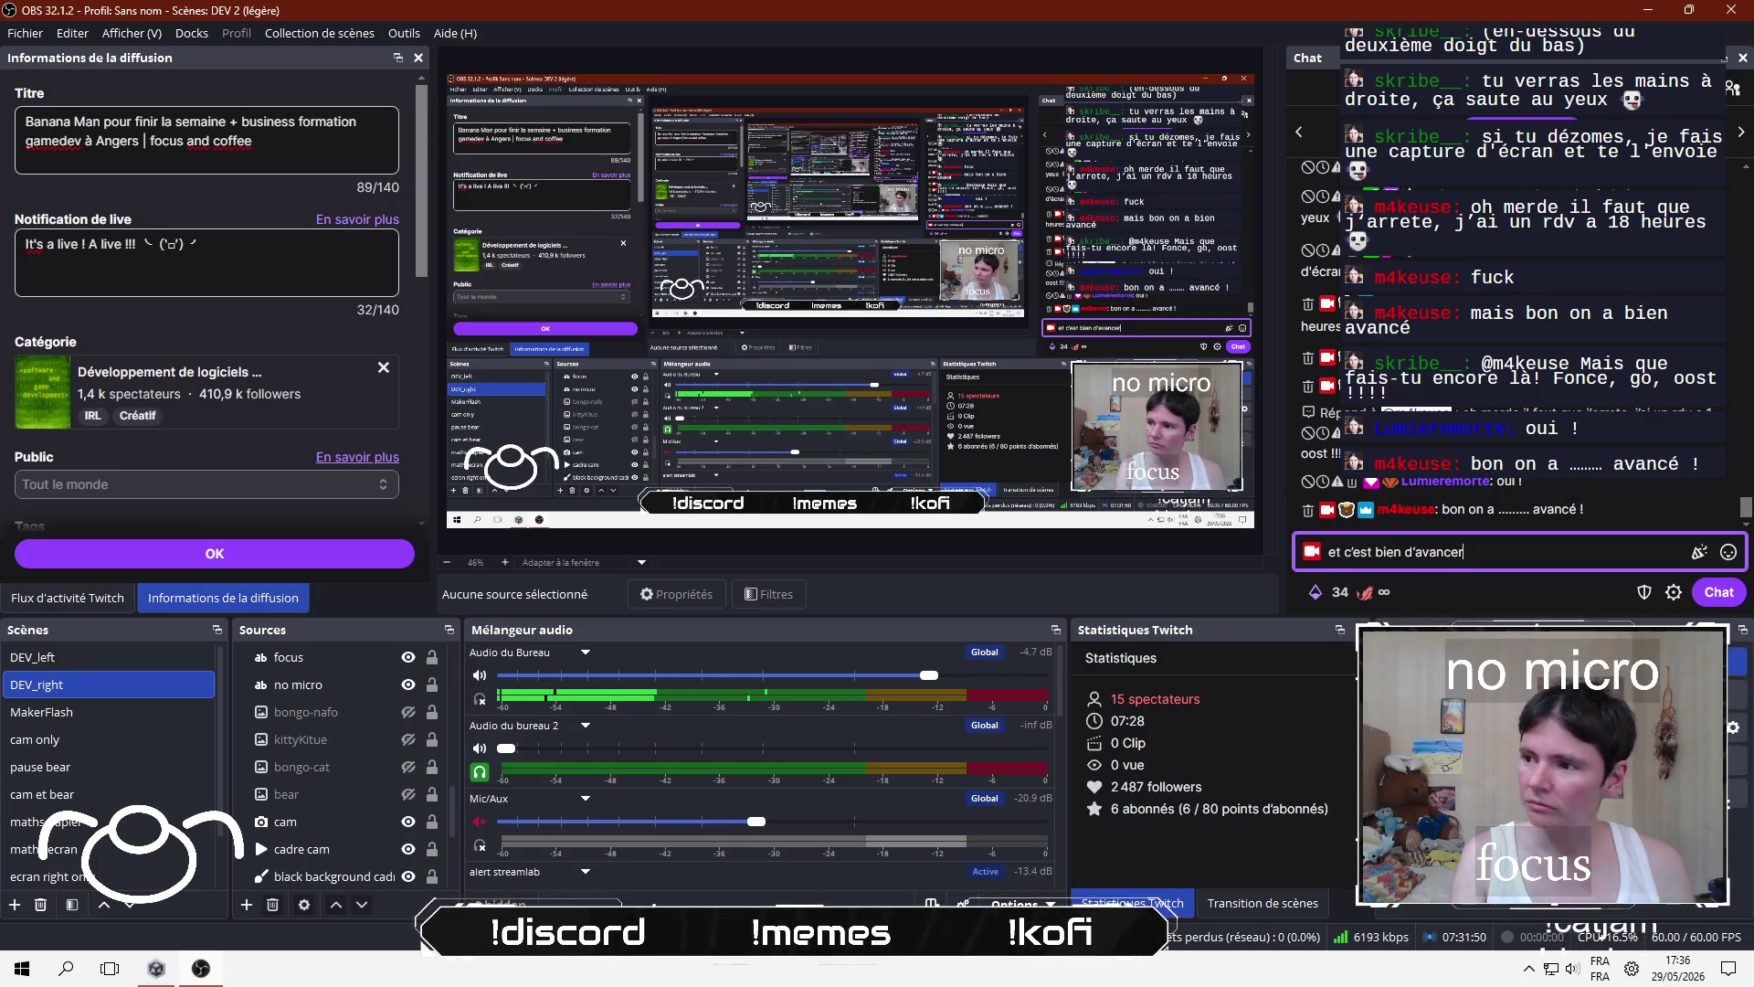
{"action": "key", "text": "Return"}
{"action": "type", "text": "l"}
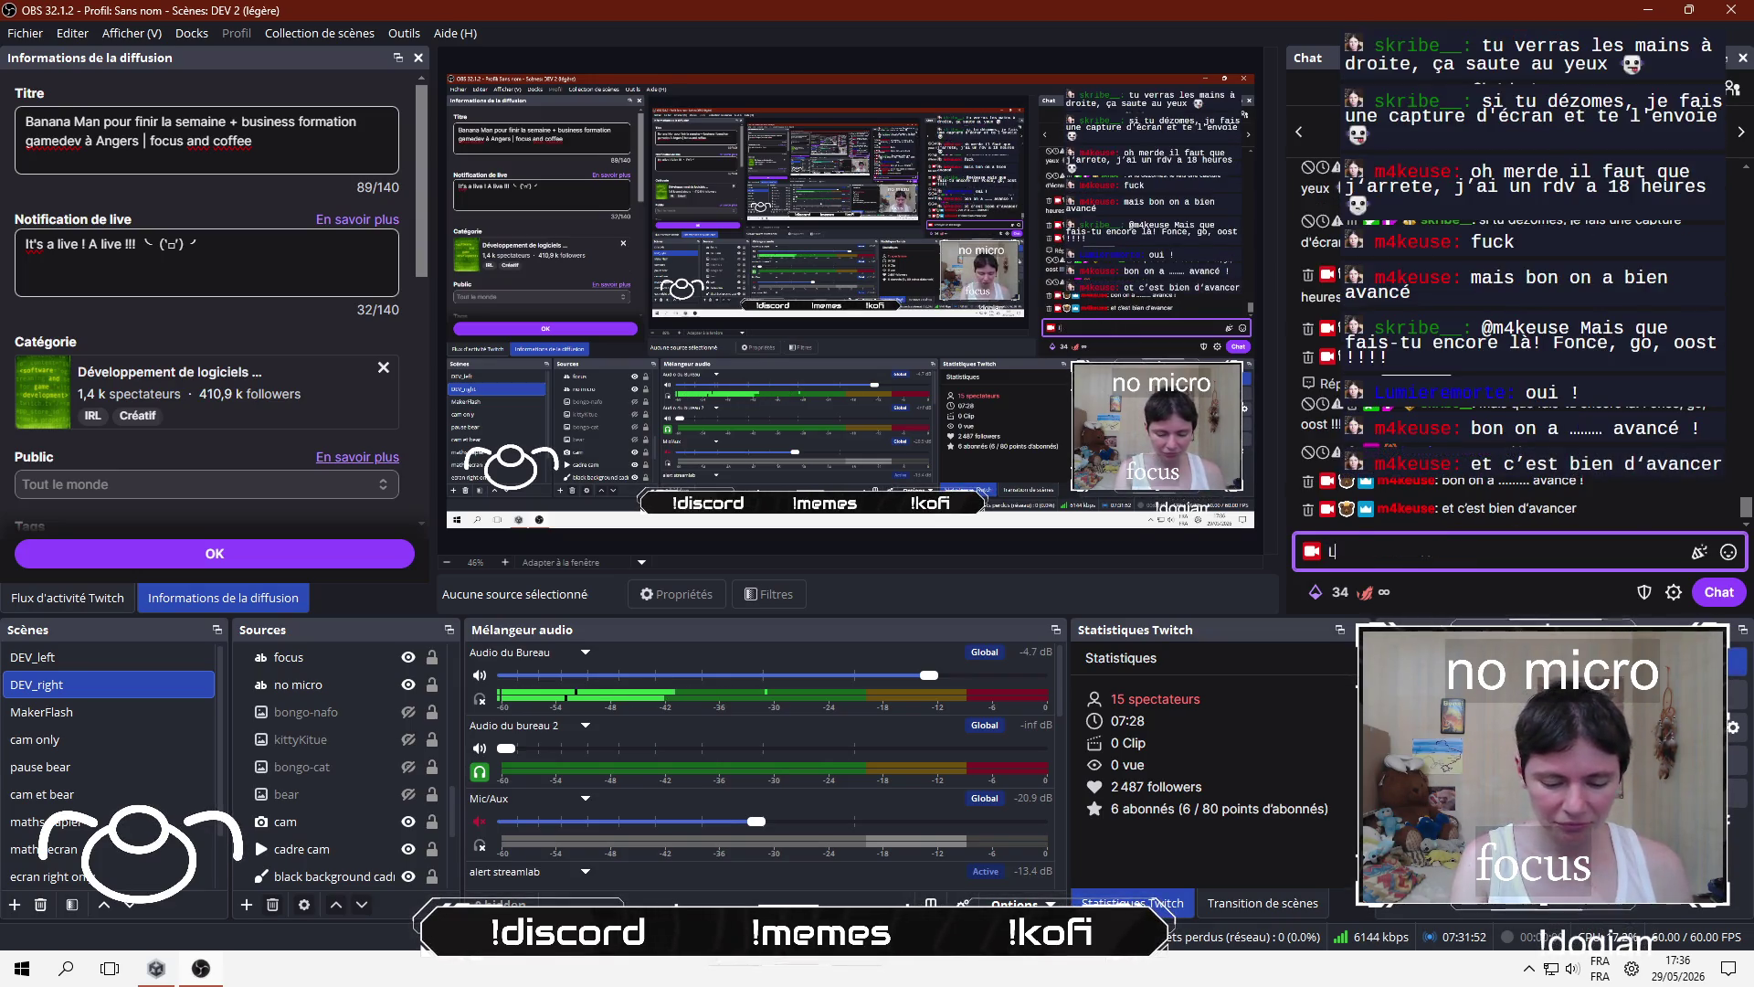
{"action": "type", "text": "ul"}
{"action": "key", "text": "Return"}
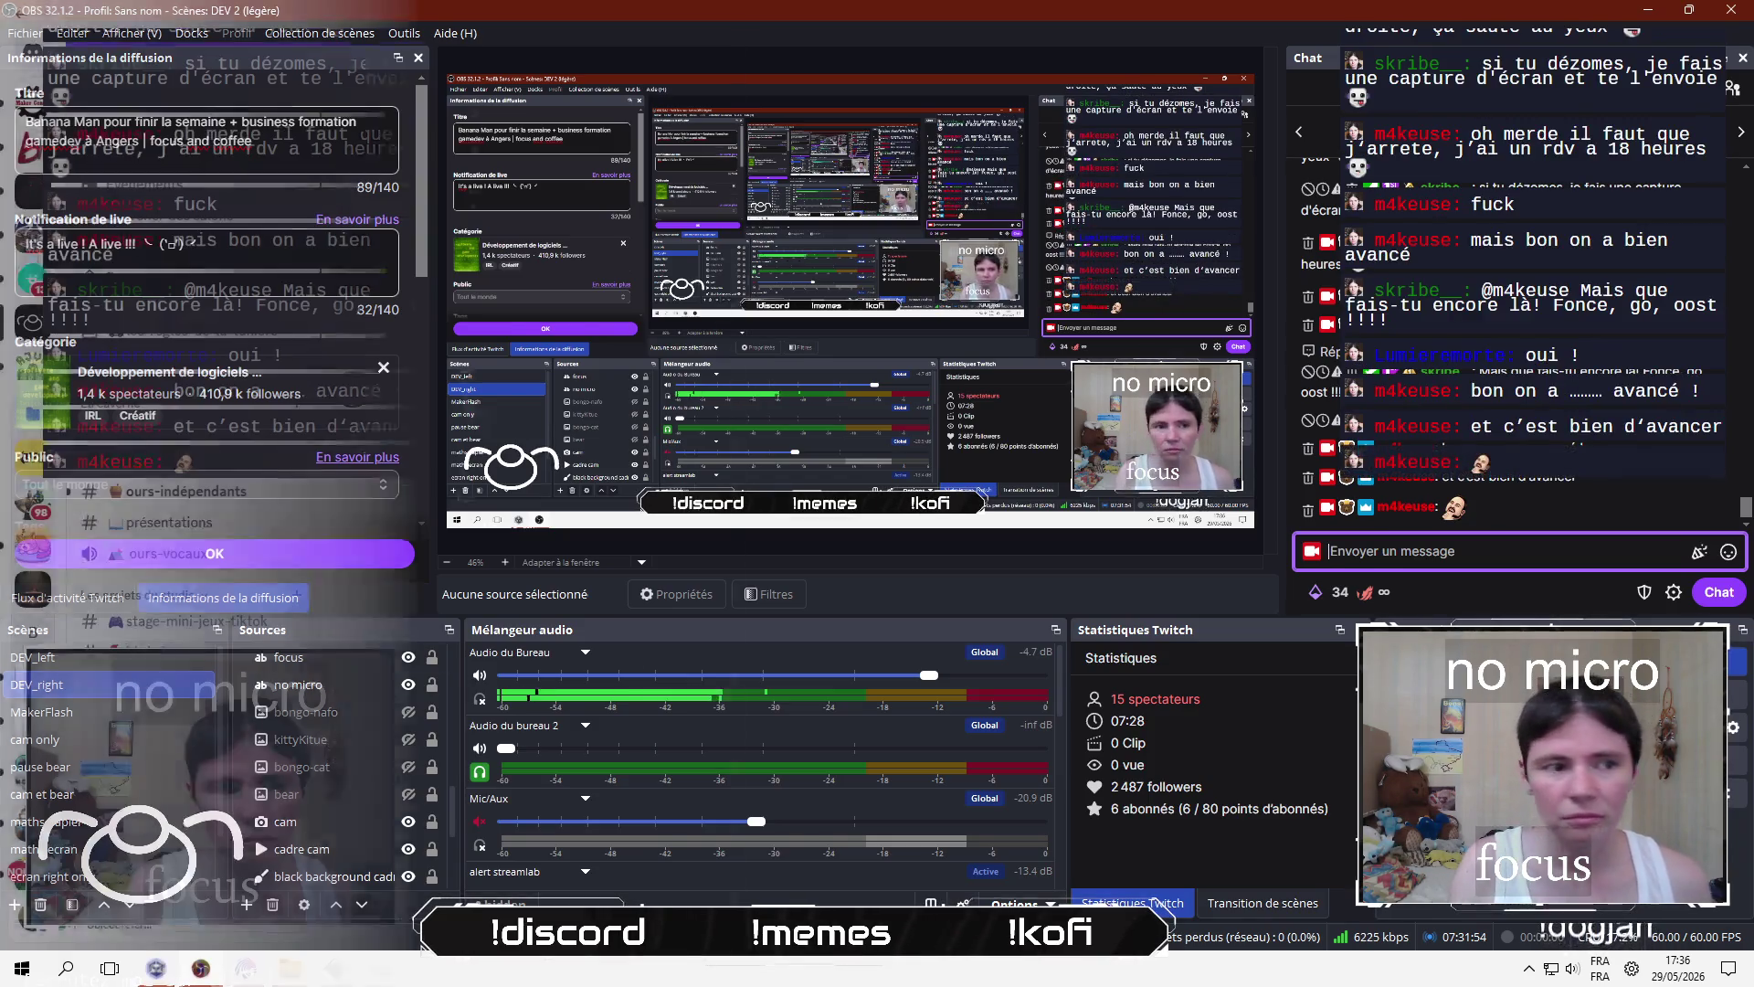
{"action": "key", "text": "alt+Tab"}
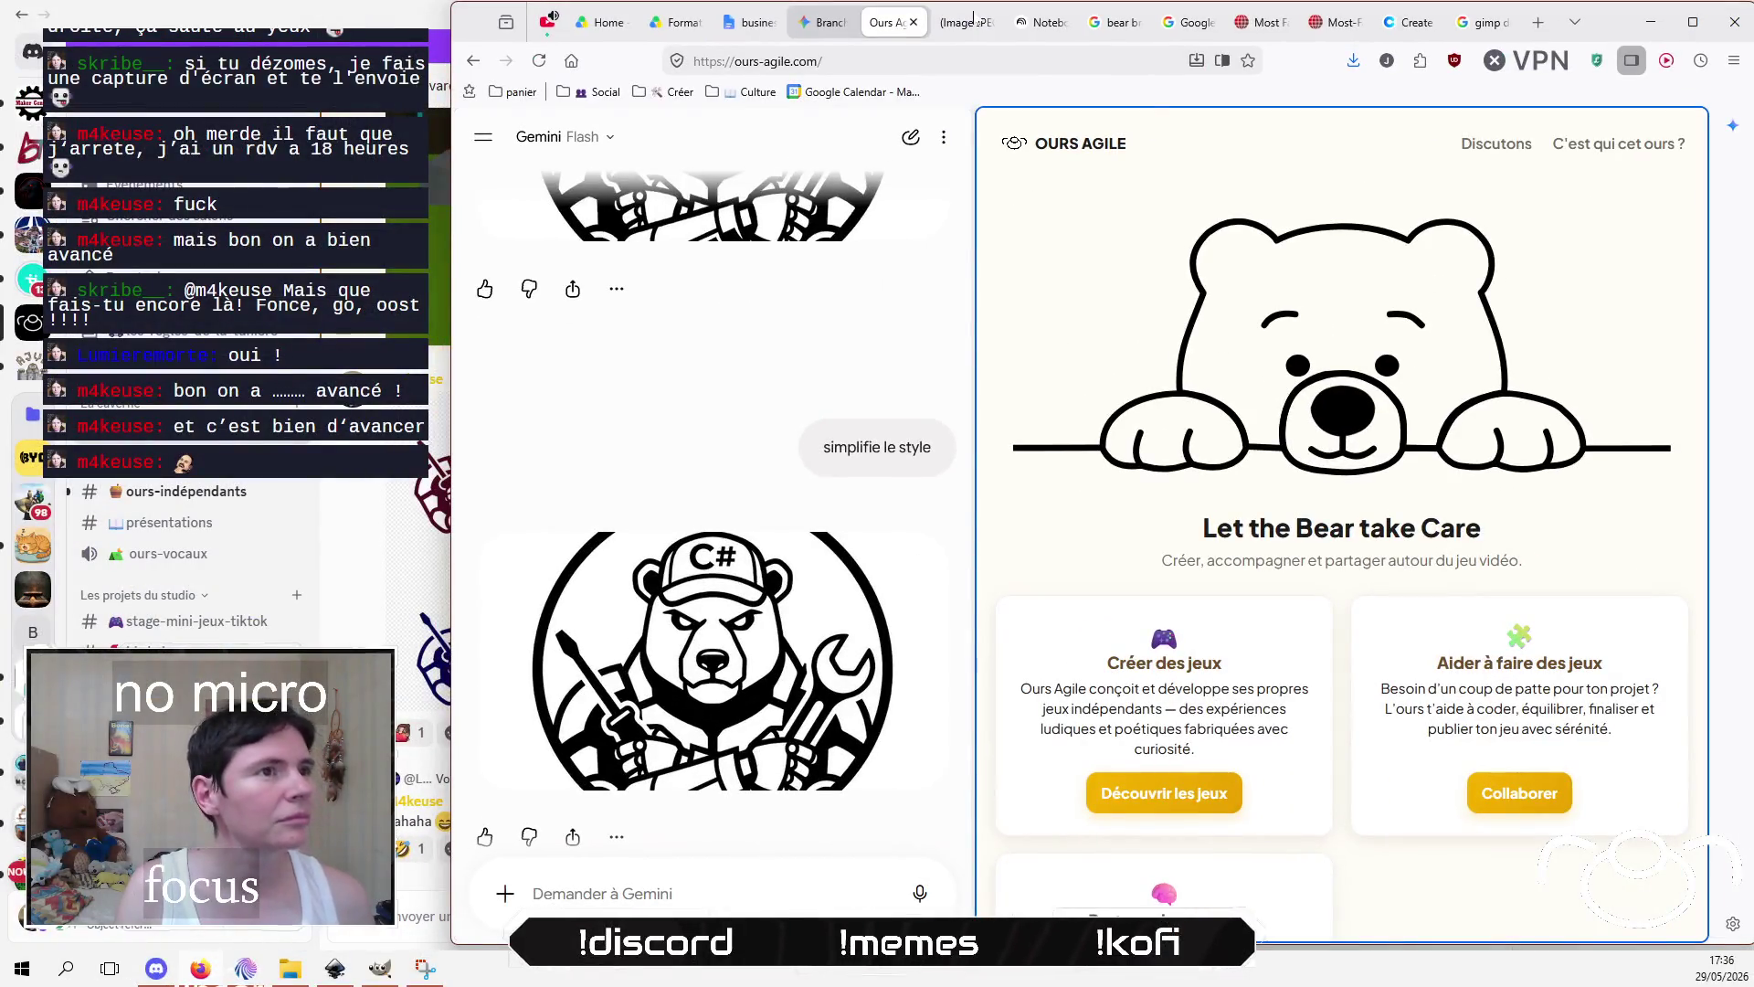
Step: Go to twitch.tv from the Google tab and open AmbreCode's live channel
{"action": "left_click", "coordinate": [1488, 22]}
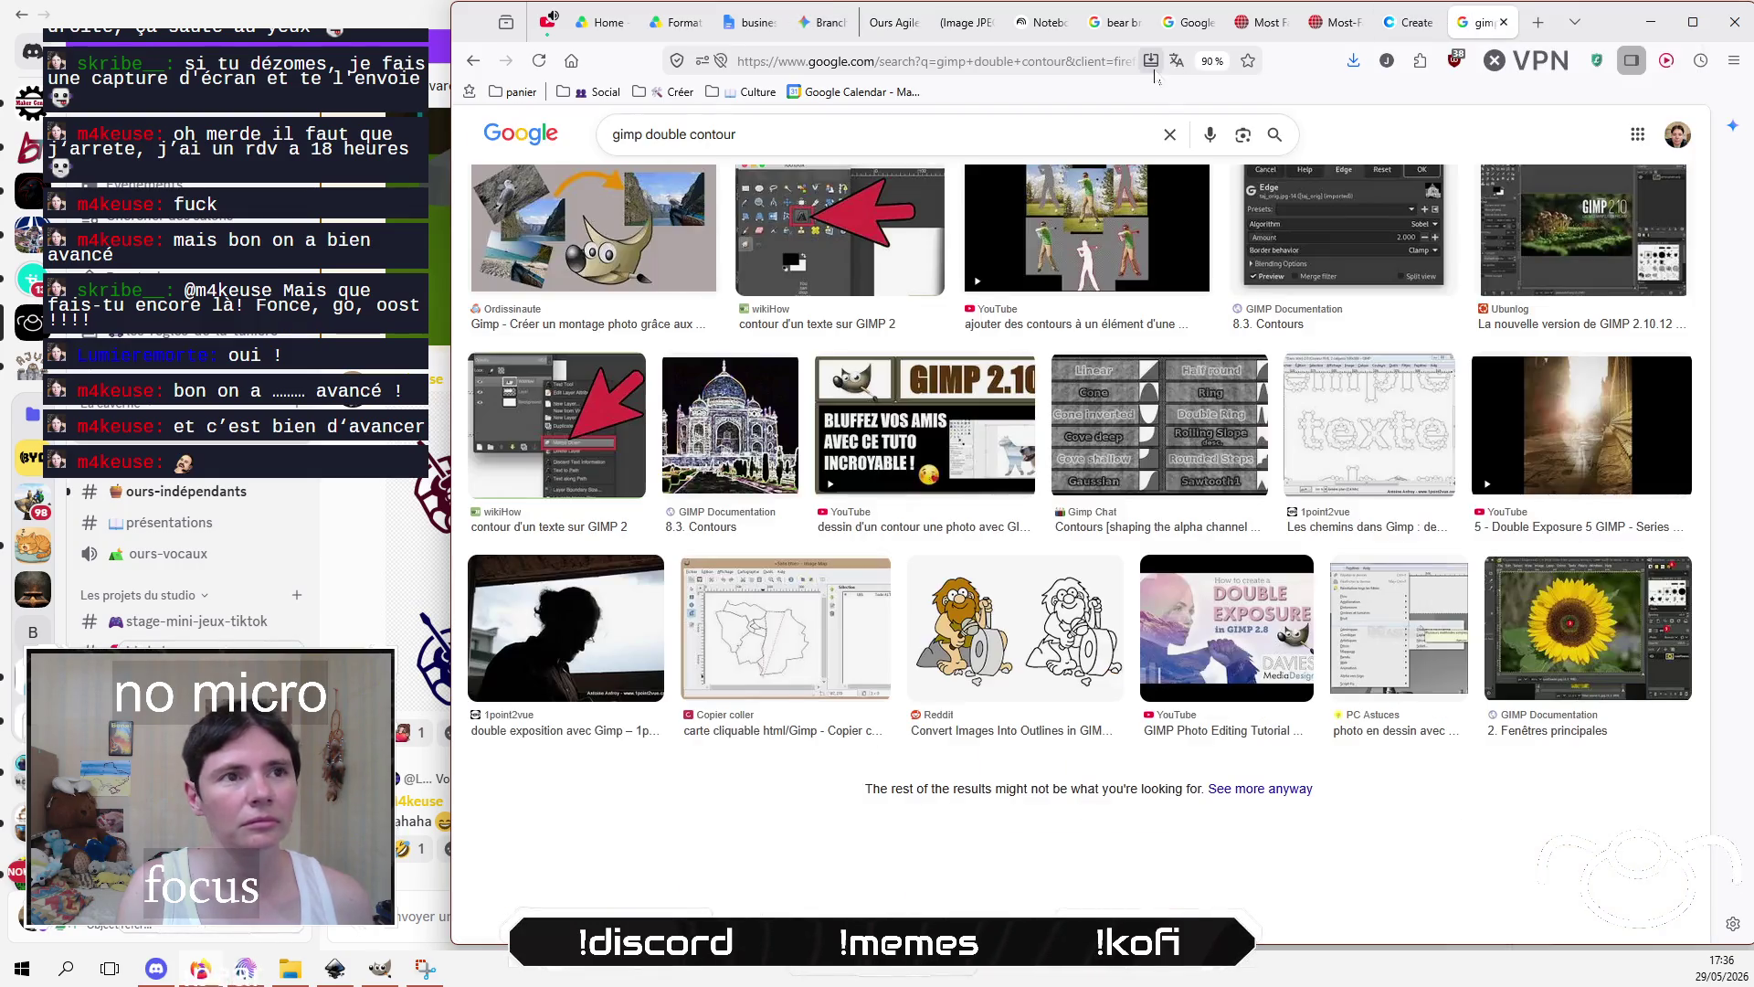
{"action": "key", "text": "ctrl+l"}
{"action": "type", "text": "twitch.tv/"}
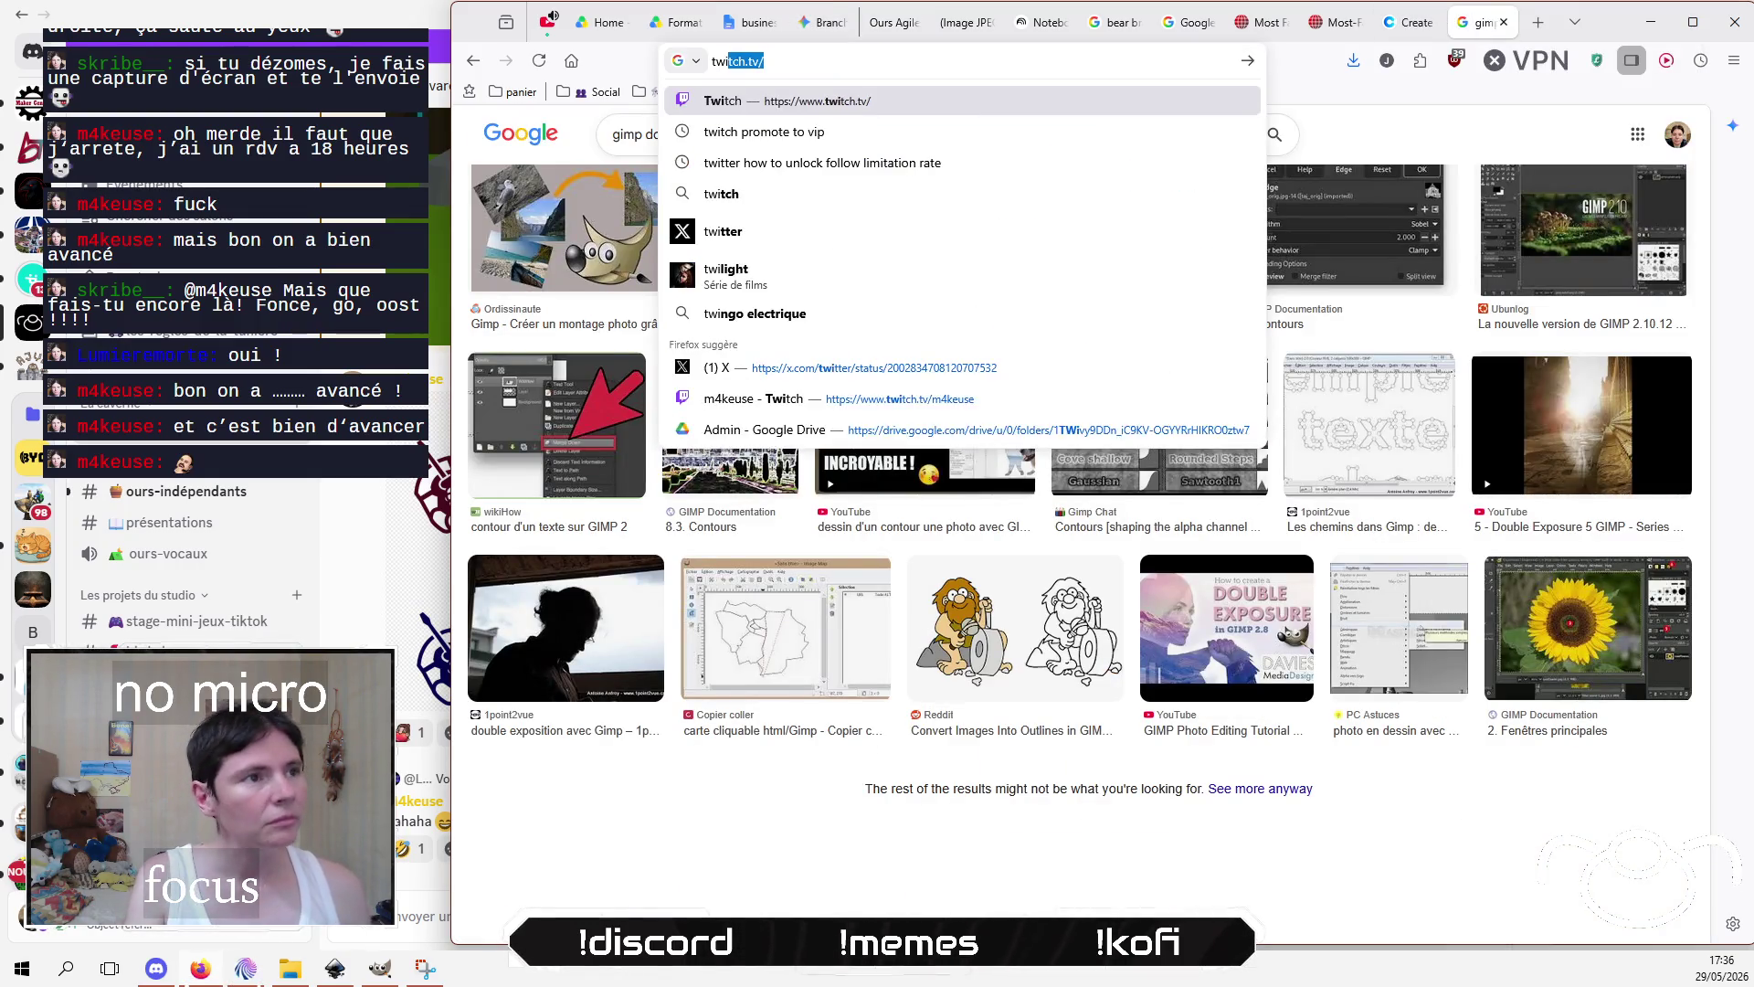
{"action": "key", "text": "Return"}
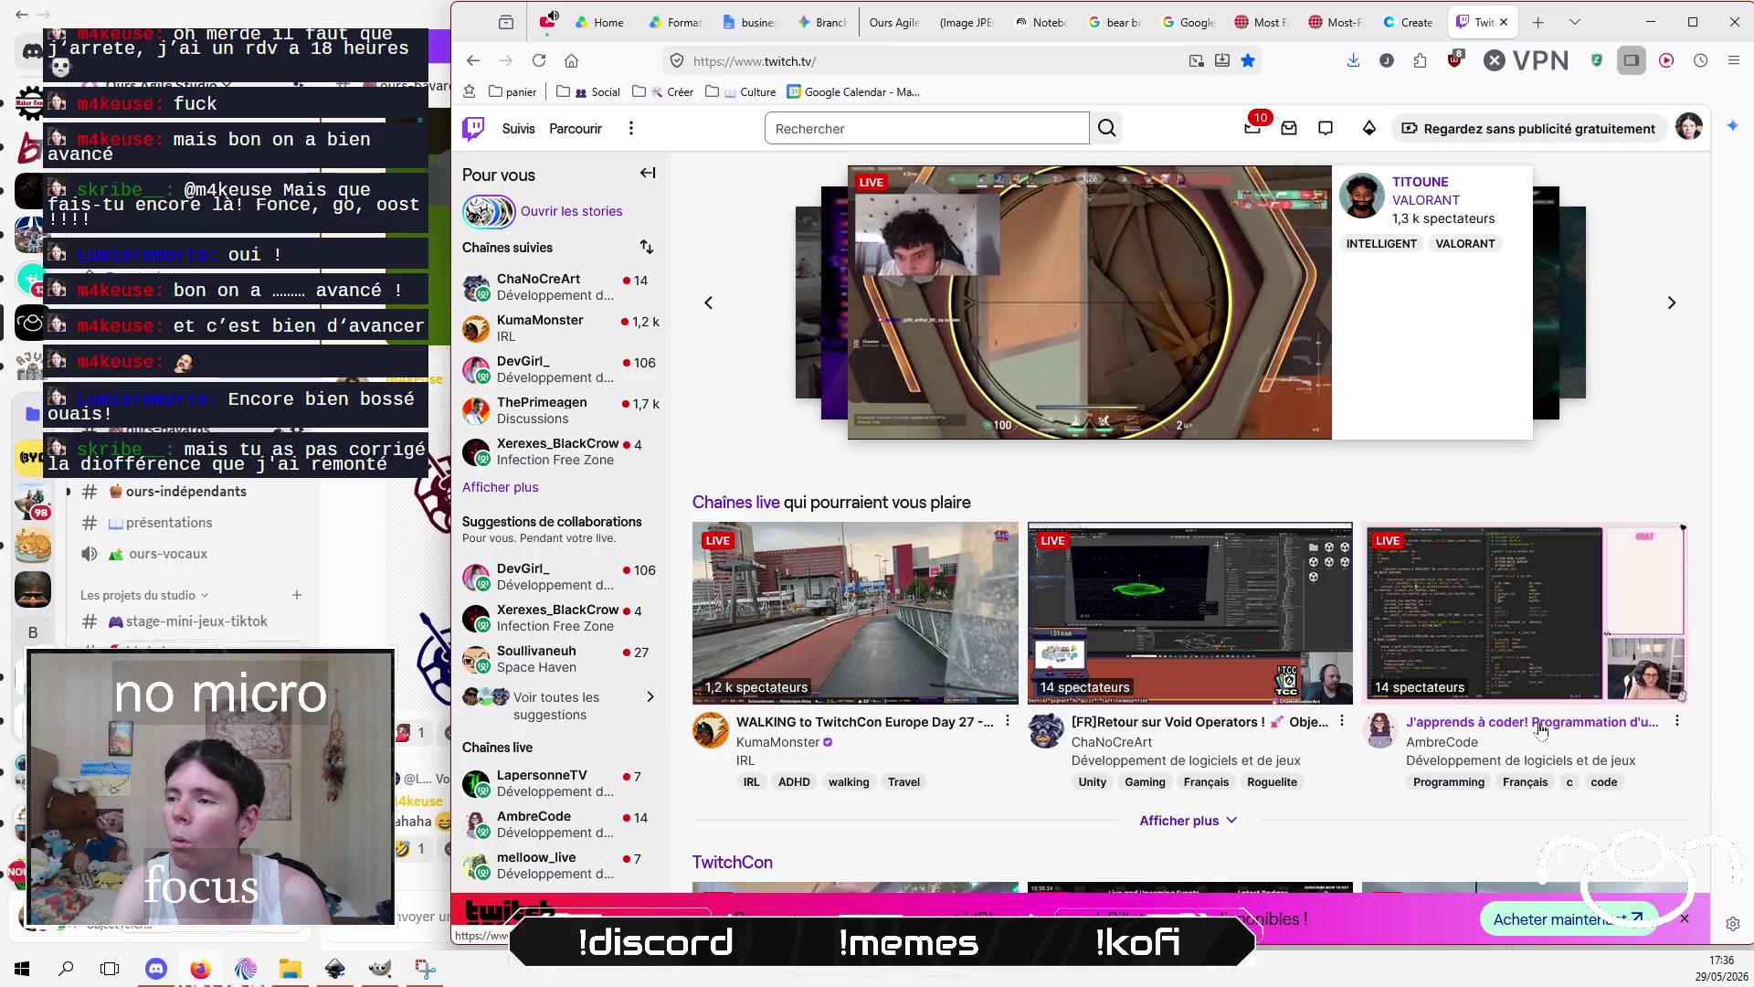
{"action": "left_click", "coordinate": [1540, 723]}
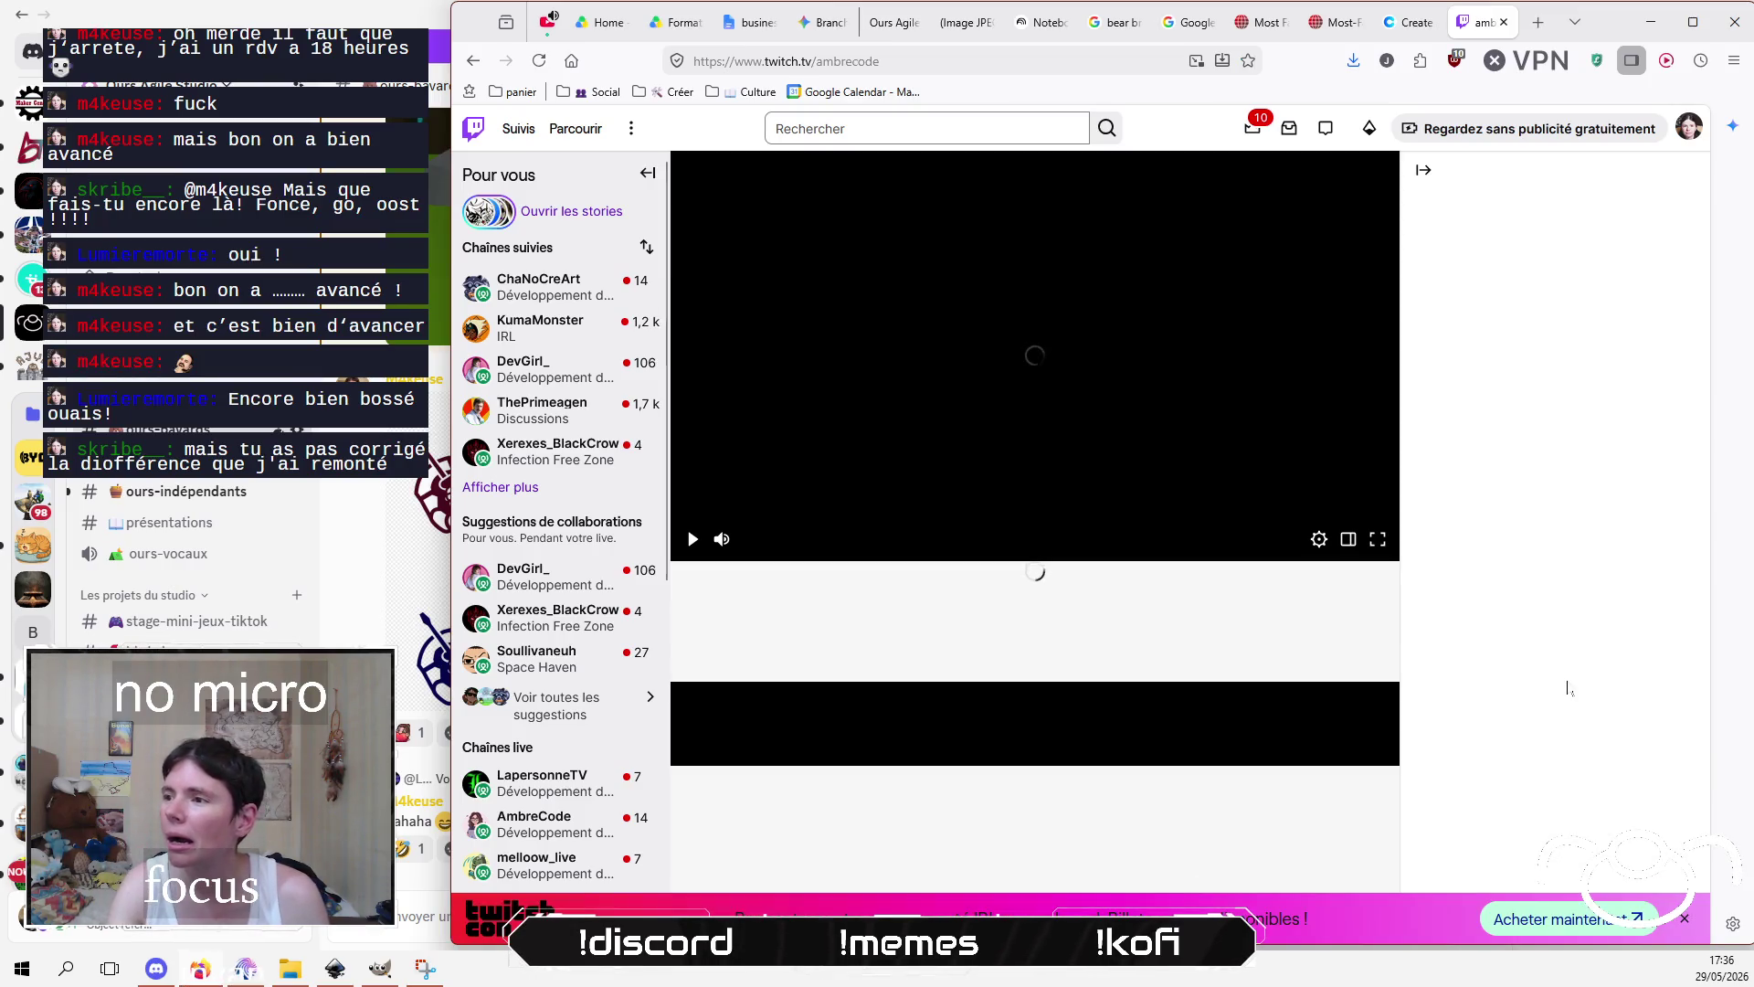
Step: Send 'je ferai ça la prochaine foid' to the stream chat
{"action": "key", "text": "alt+Tab"}
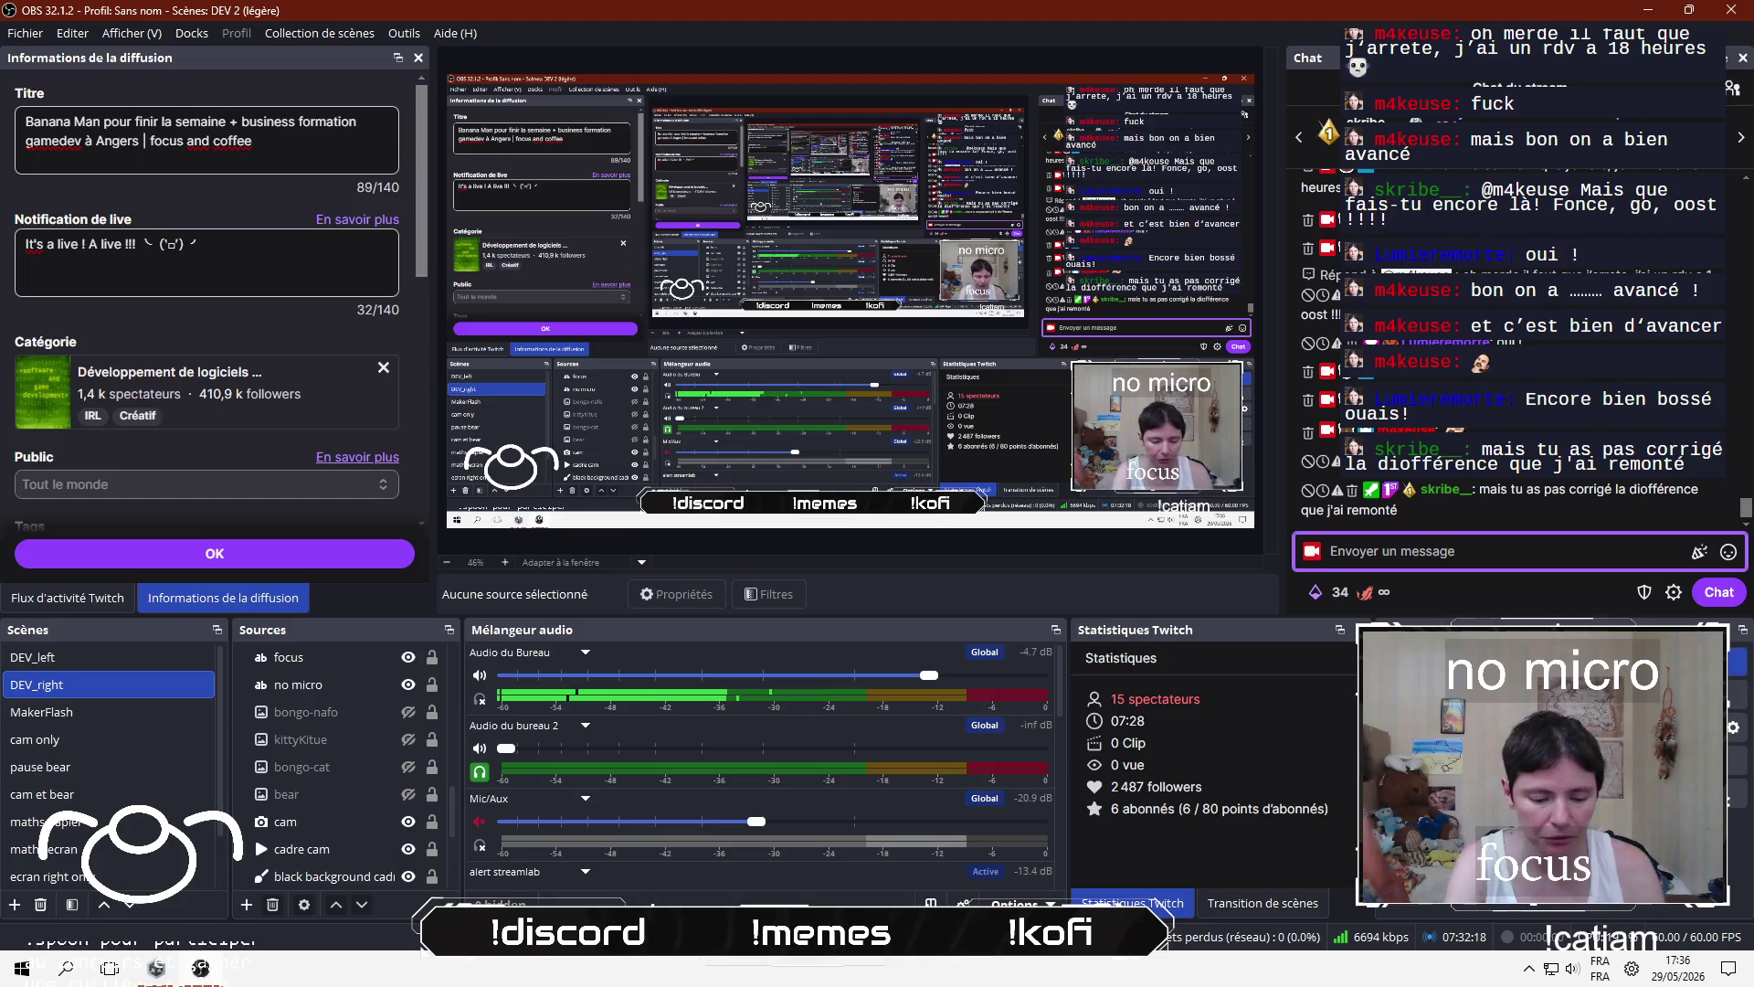
{"action": "type", "text": "je ferai ça ma"}
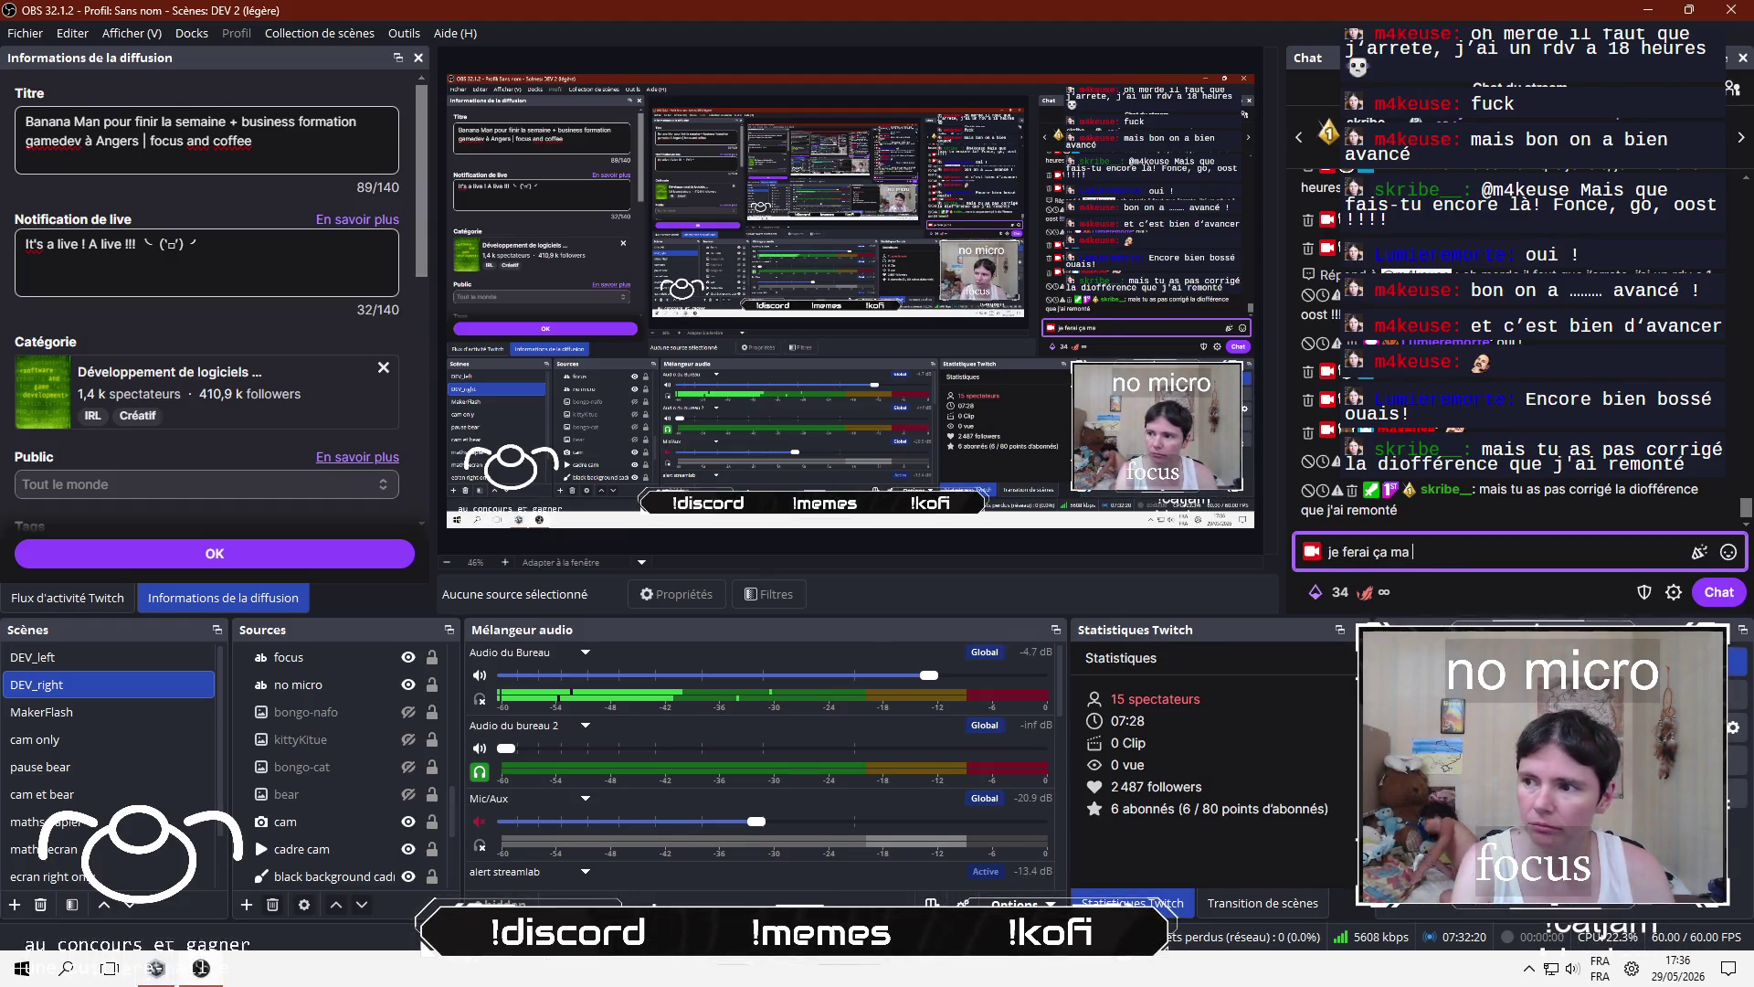
{"action": "key", "text": "BackSpace"}
{"action": "key", "text": "BackSpace"}
{"action": "type", "text": "la pr"}
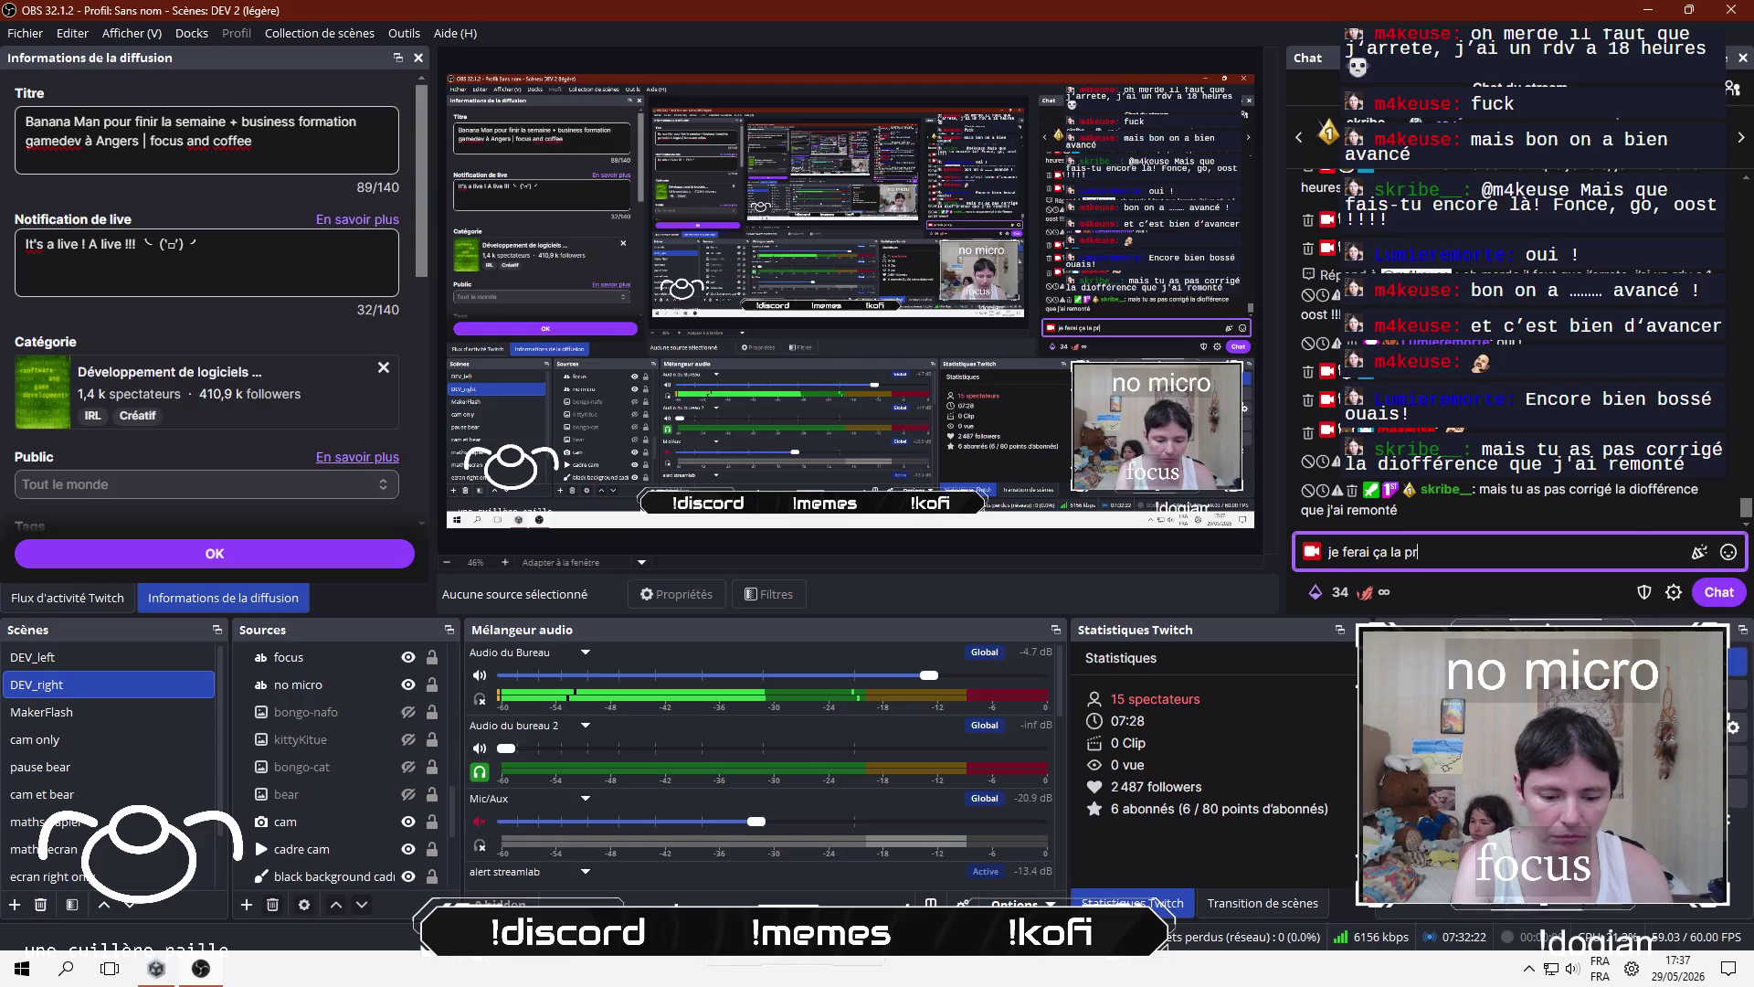
{"action": "type", "text": "ochaine foid"}
{"action": "key", "text": "Return"}
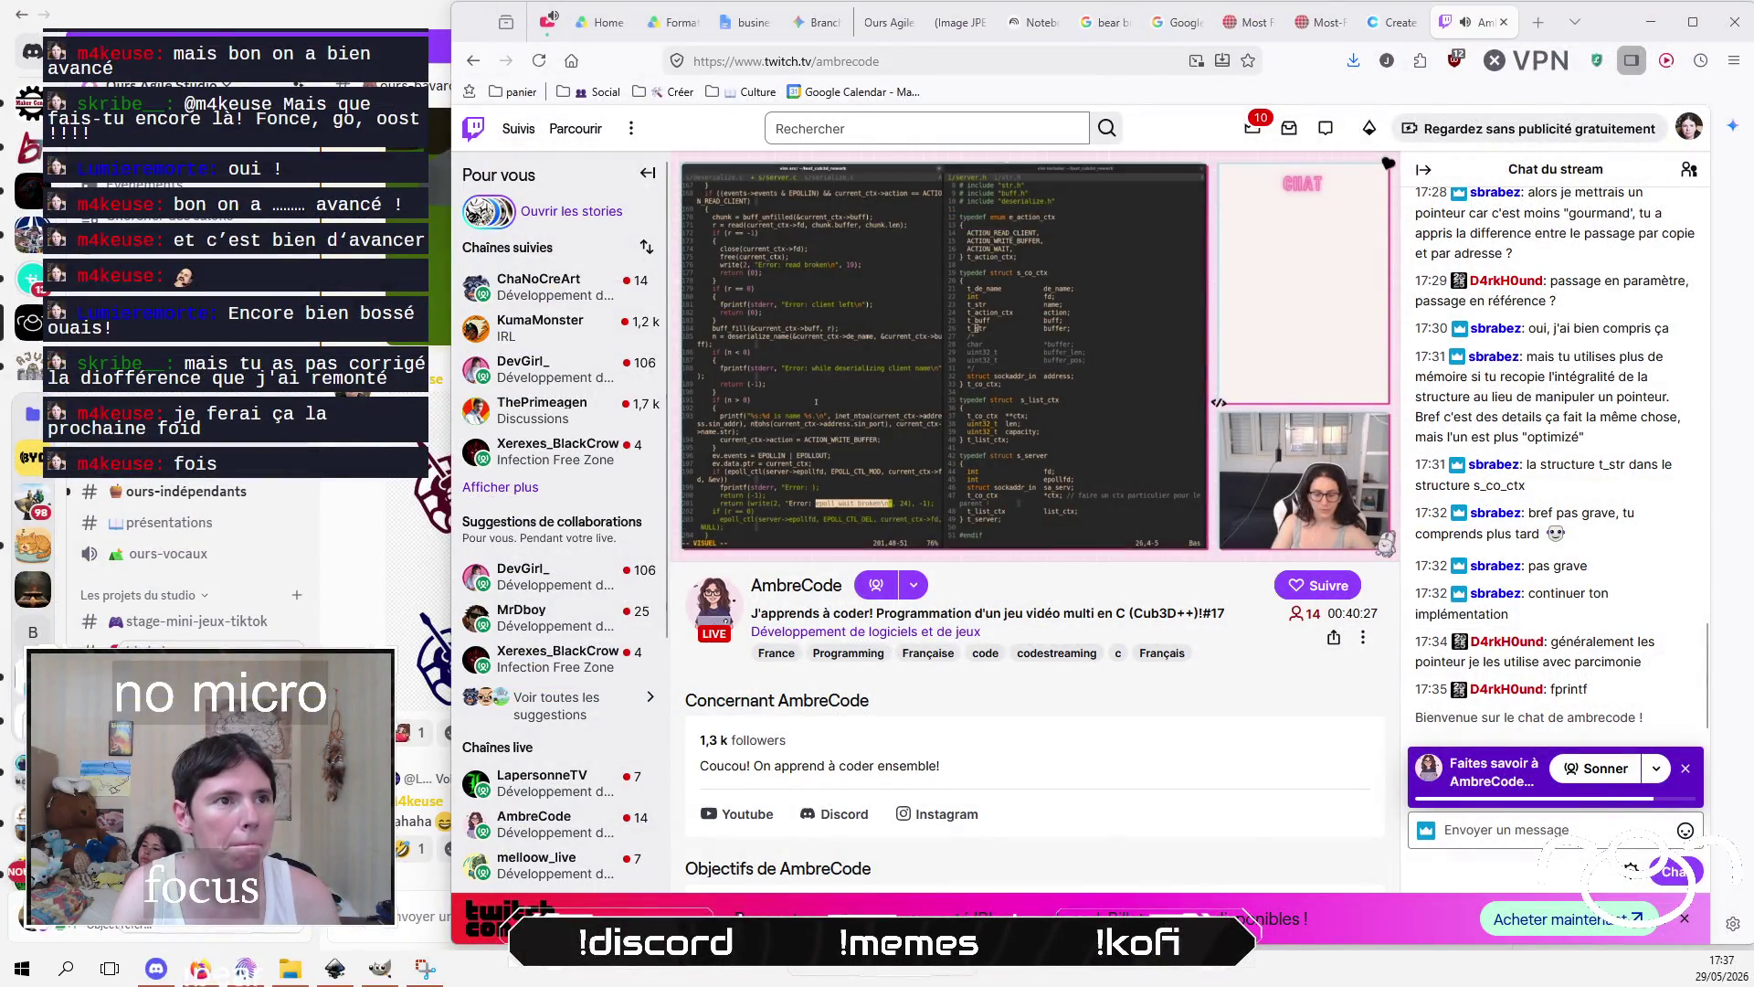
Step: Select the ambrecode channel name in the address, then start a new chat message
{"action": "double_click", "coordinate": [848, 61]}
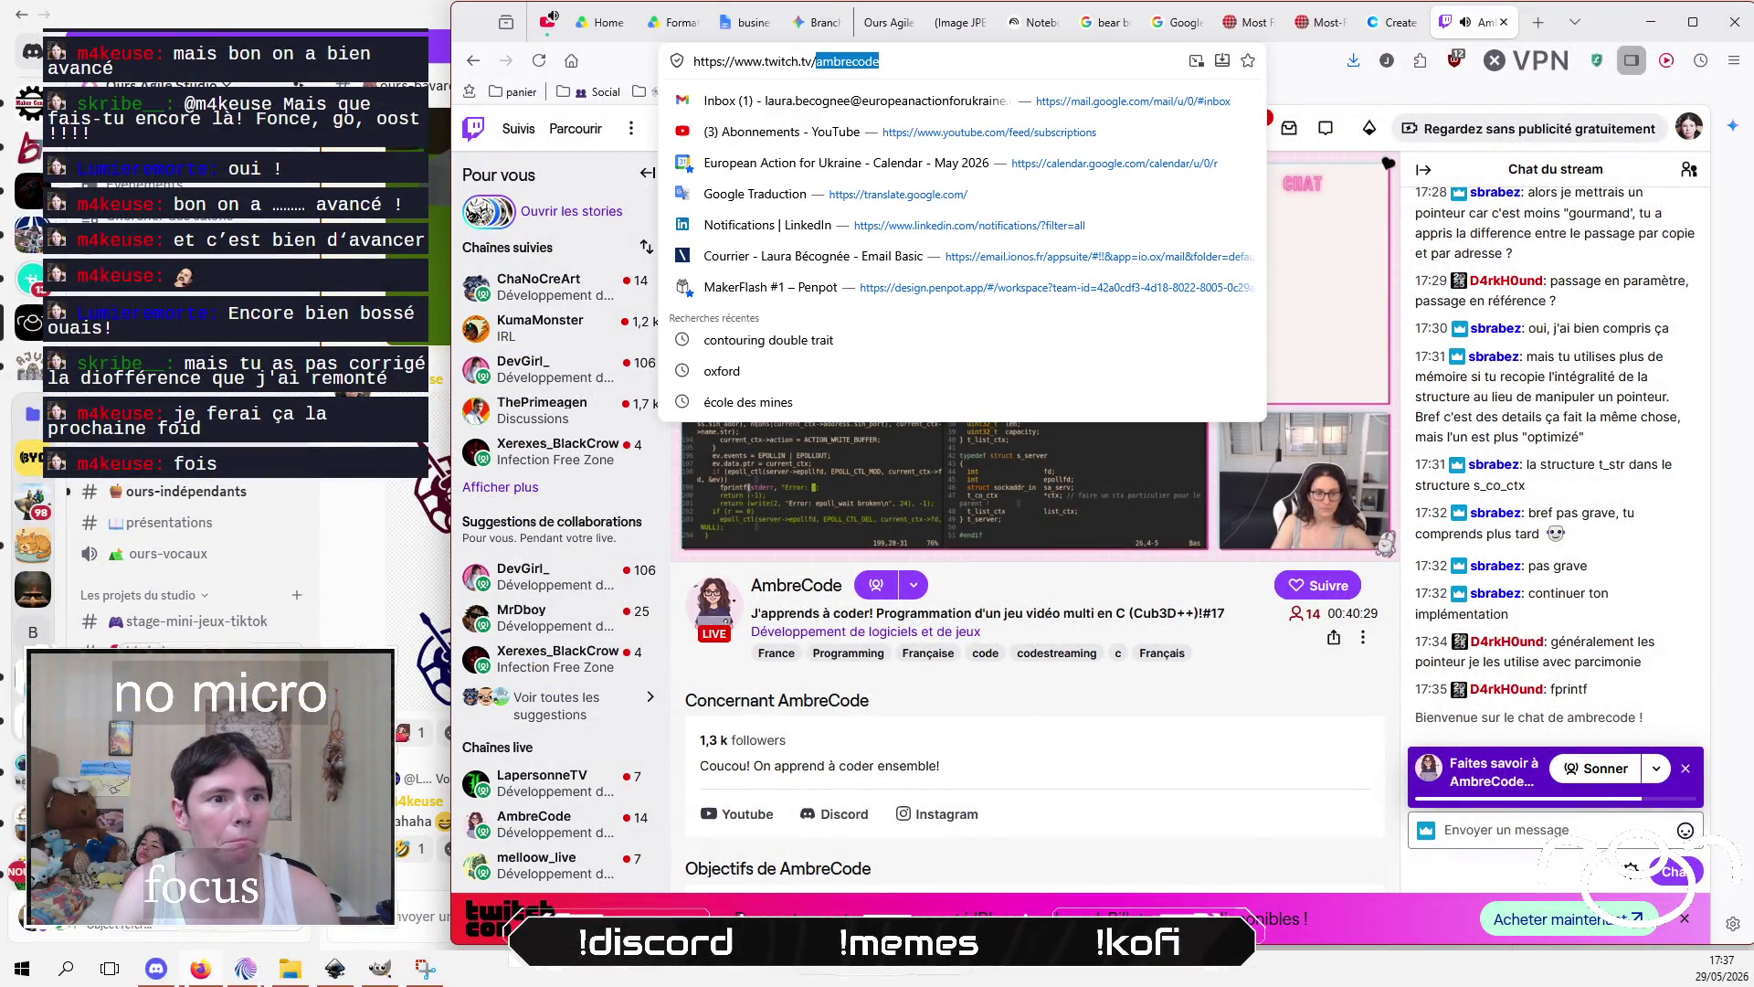
{"action": "left_click", "coordinate": [1185, 722]}
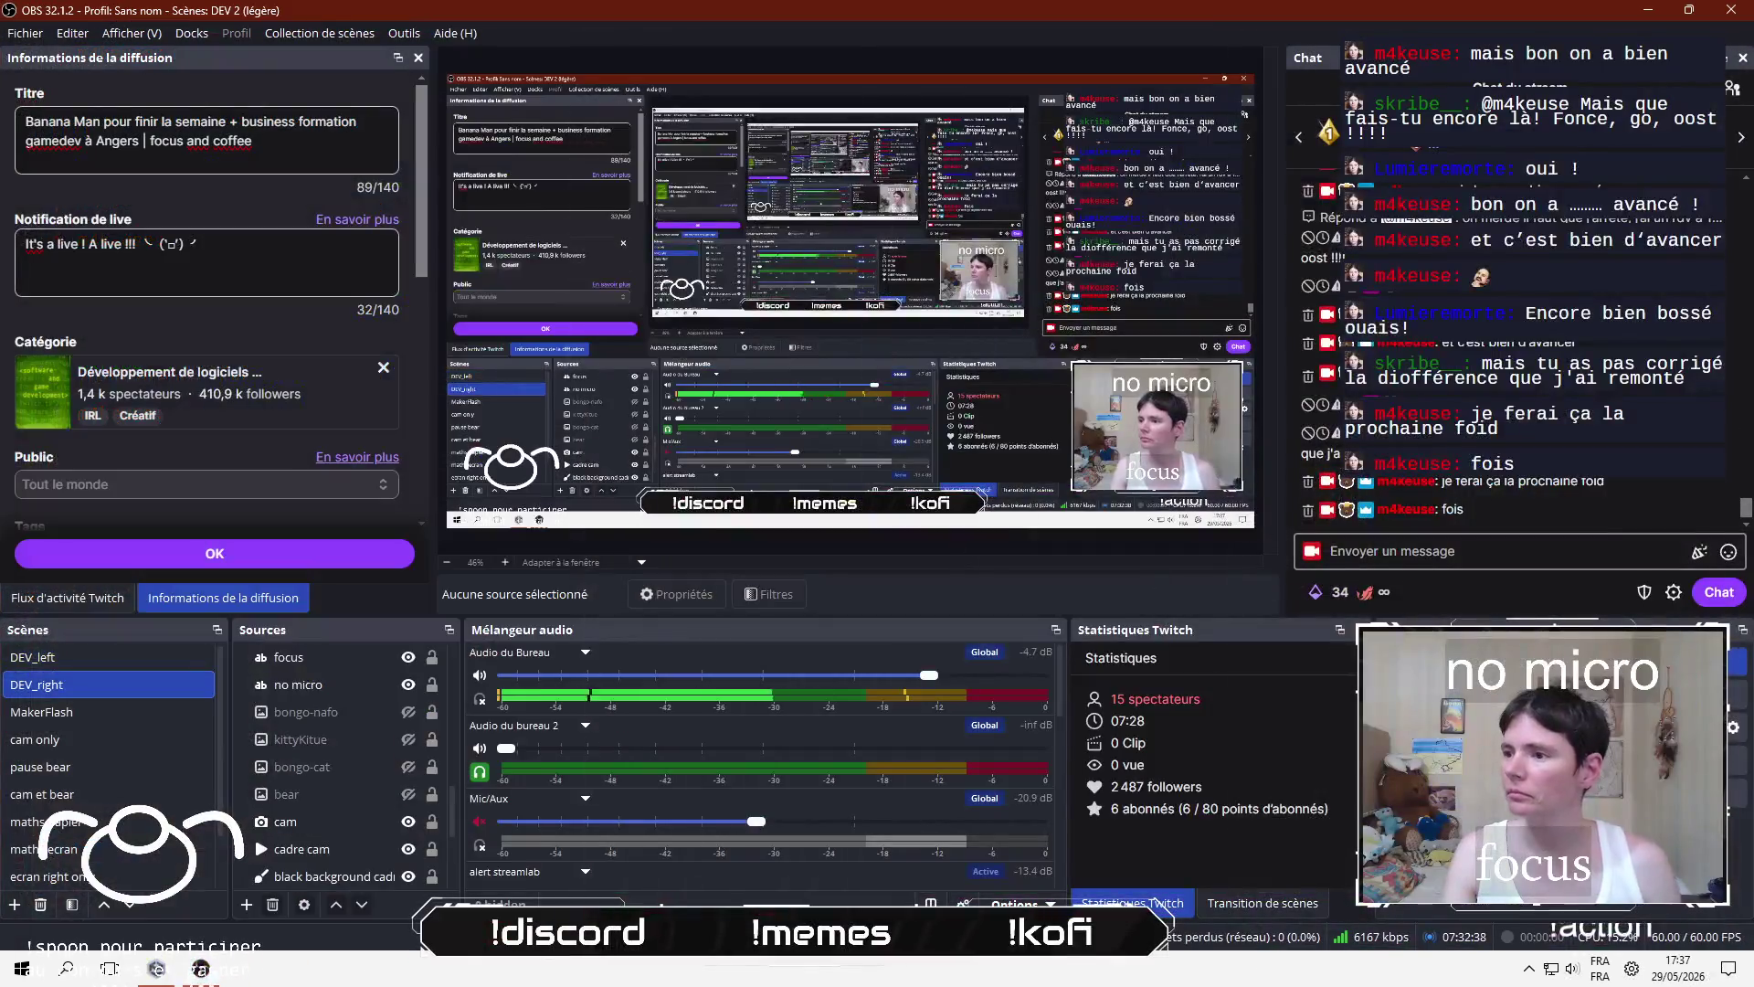
{"action": "left_click", "coordinate": [1462, 551]}
{"action": "type", "text": "a"}
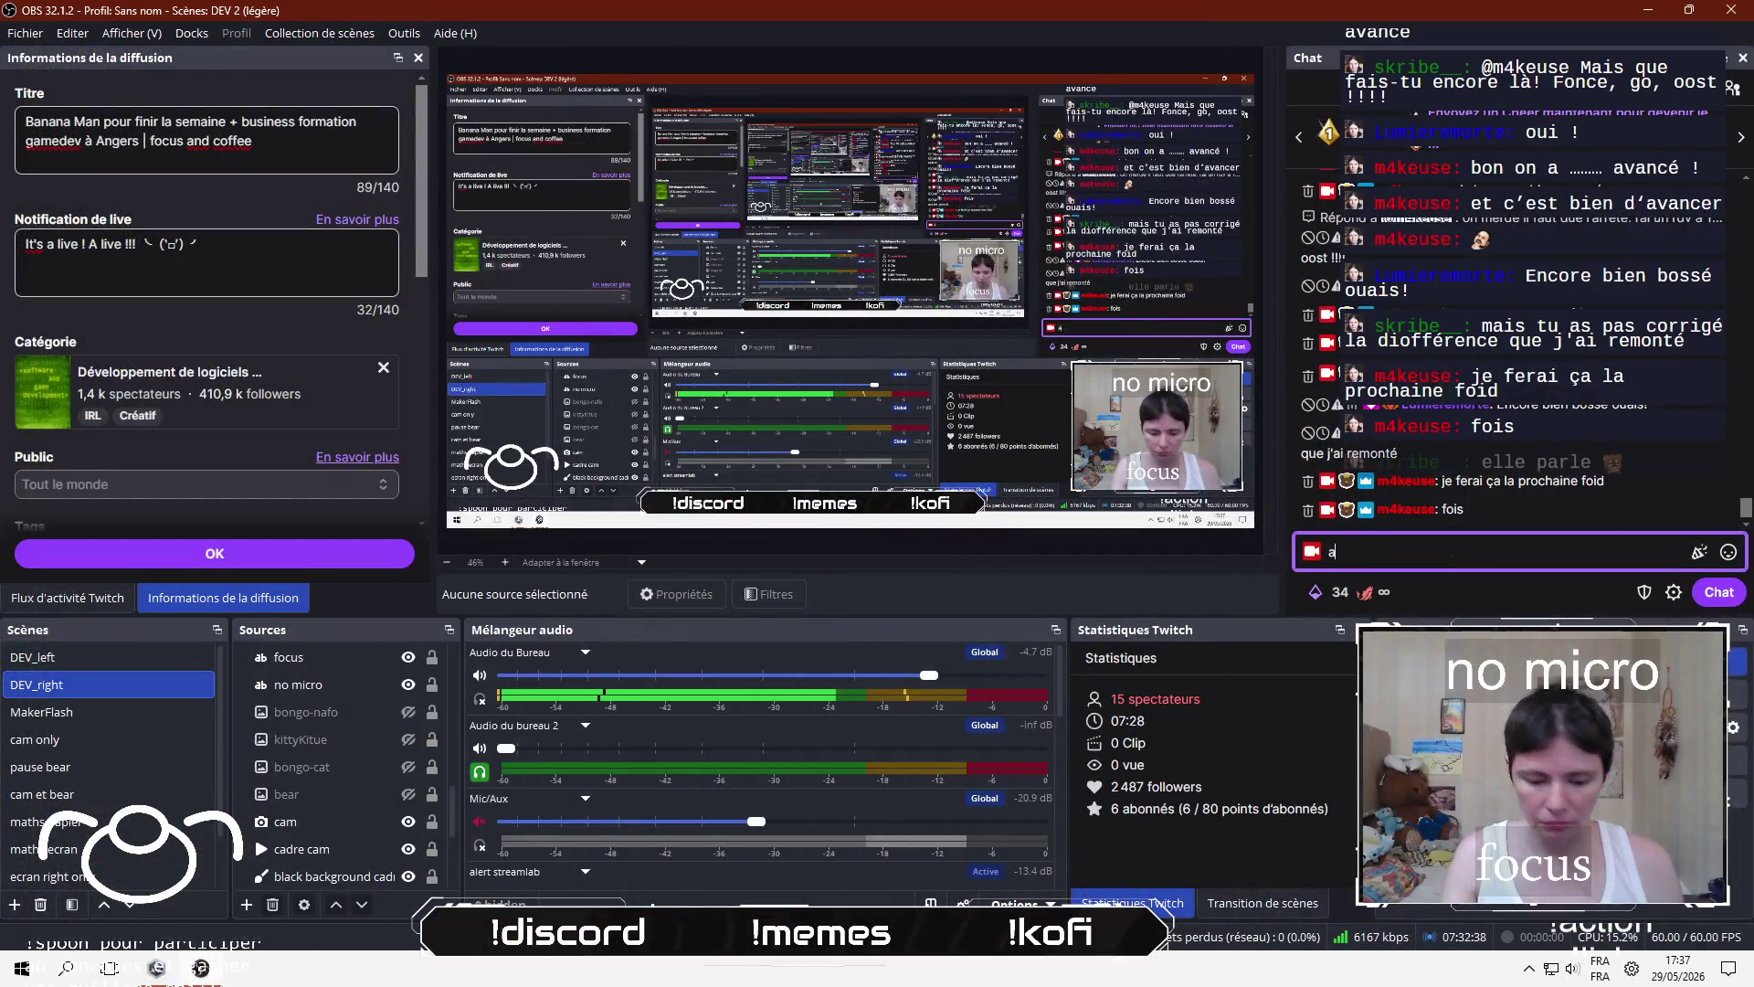
{"action": "type", "text": "llons appre"}
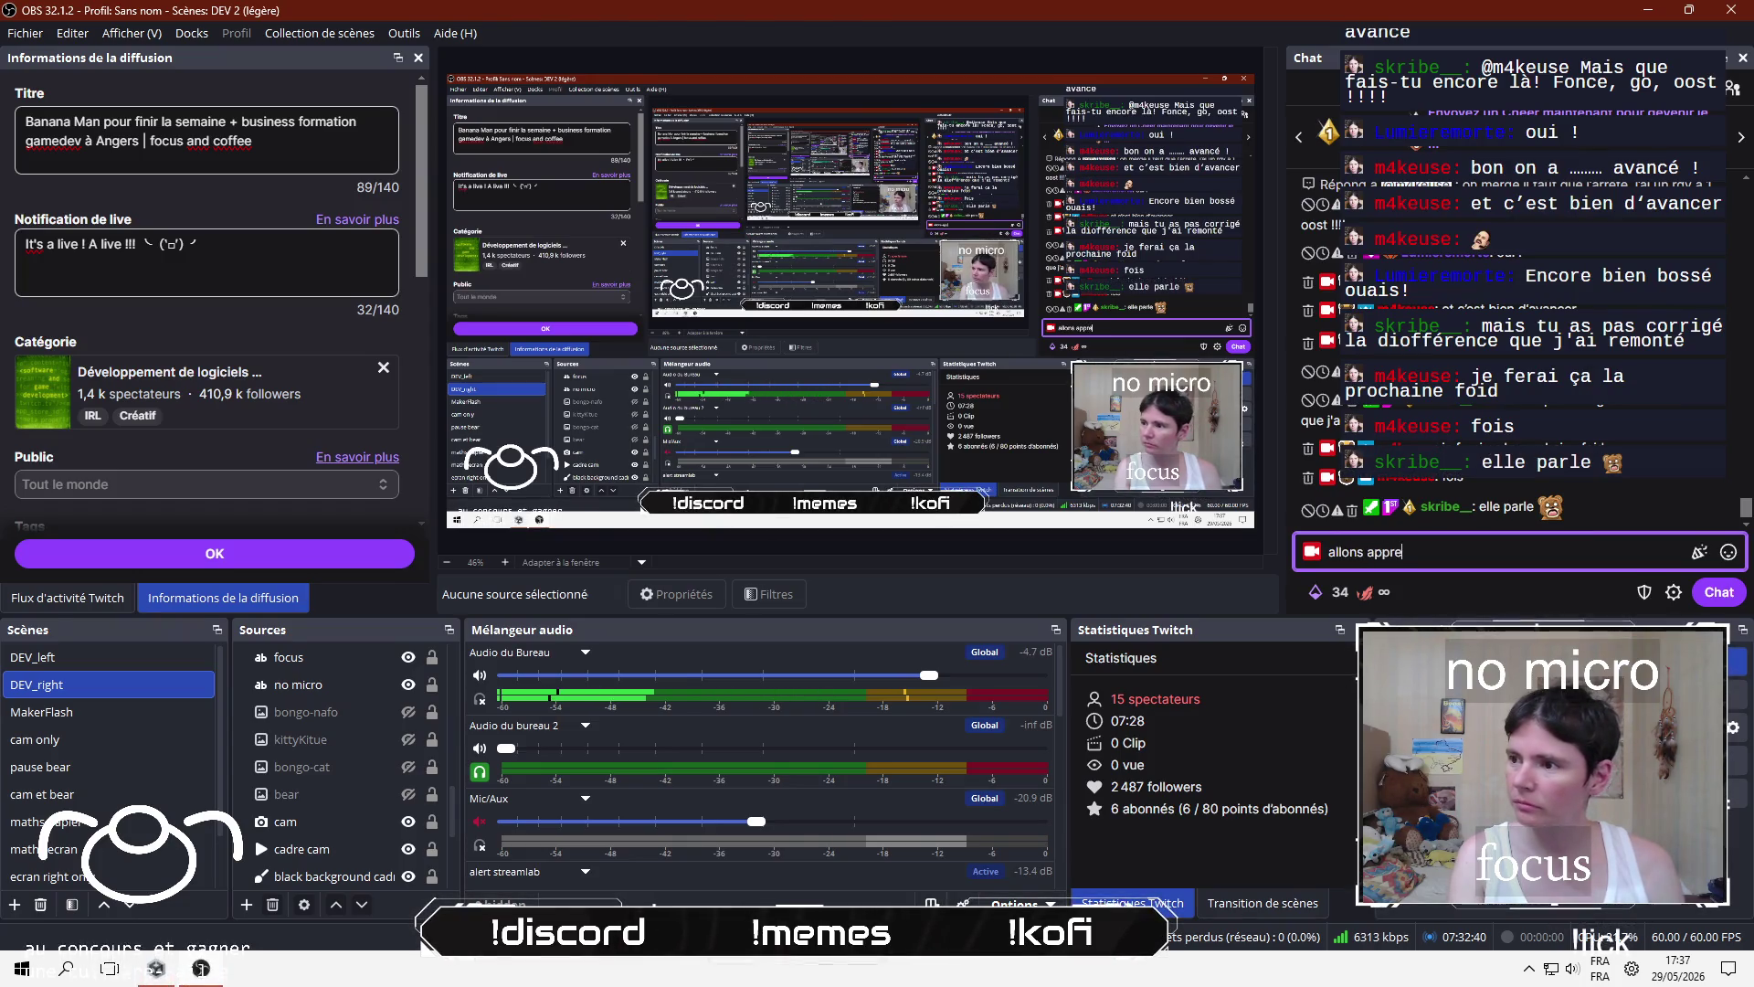
{"action": "type", "text": "ndre à coder en a"}
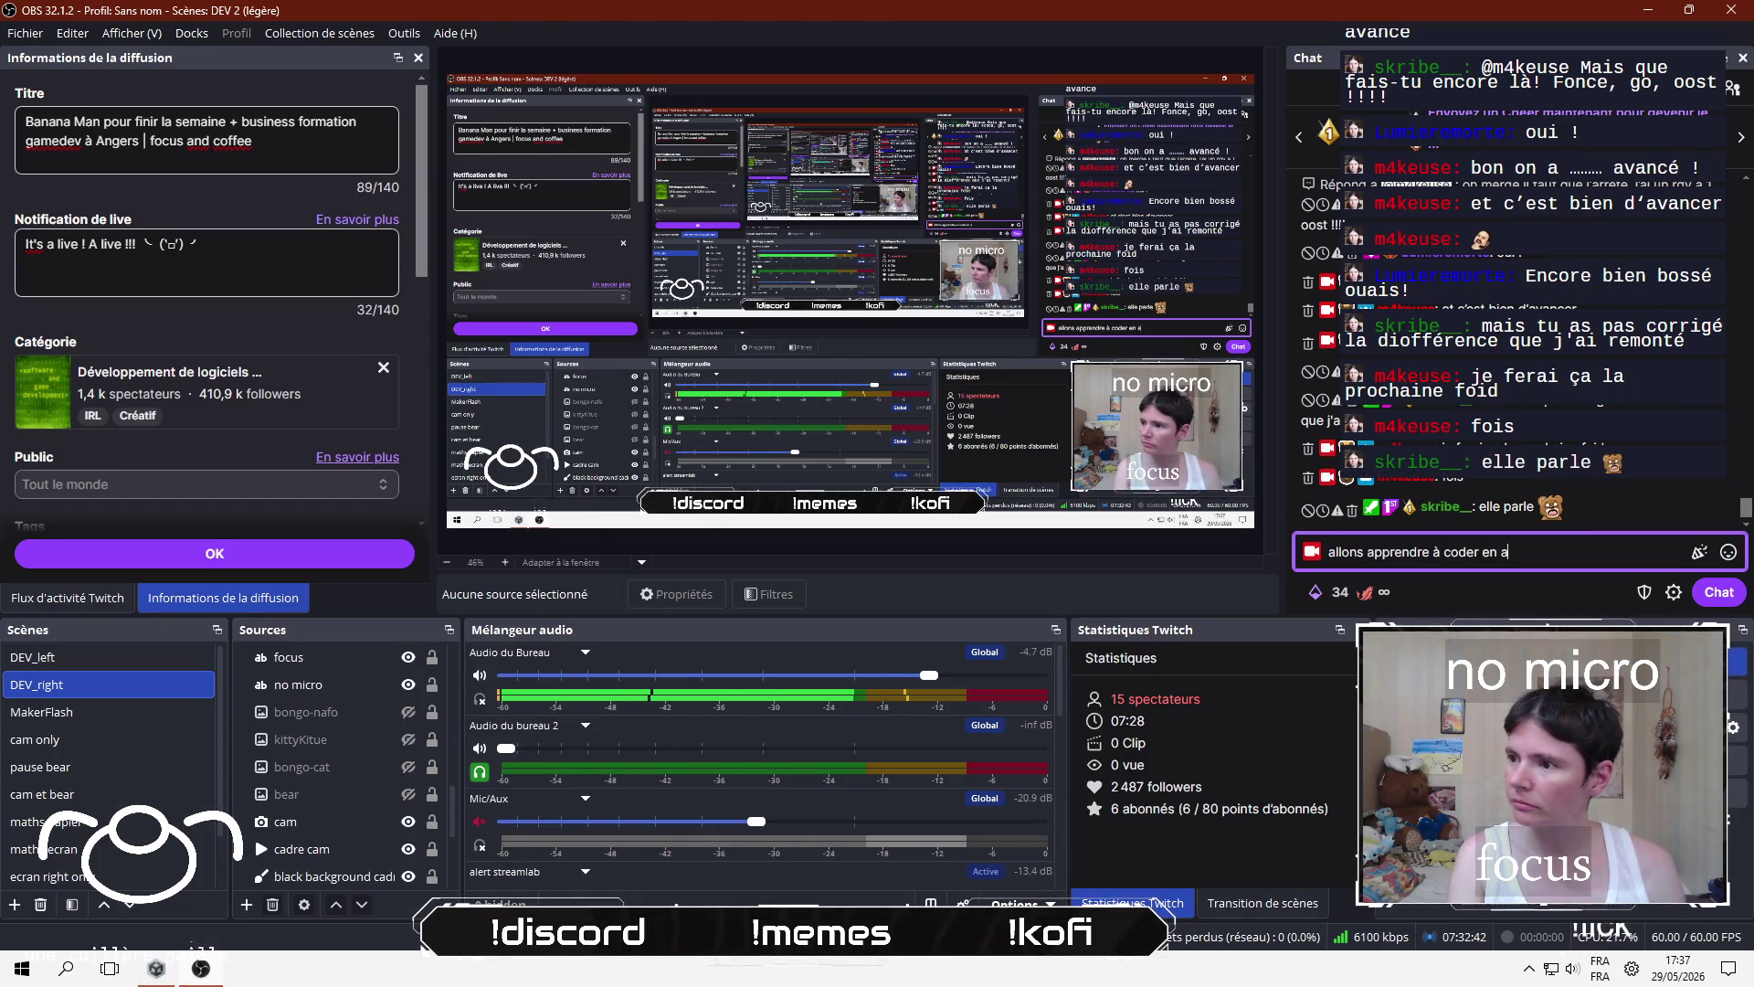
{"action": "type", "text": "ttendant !"}
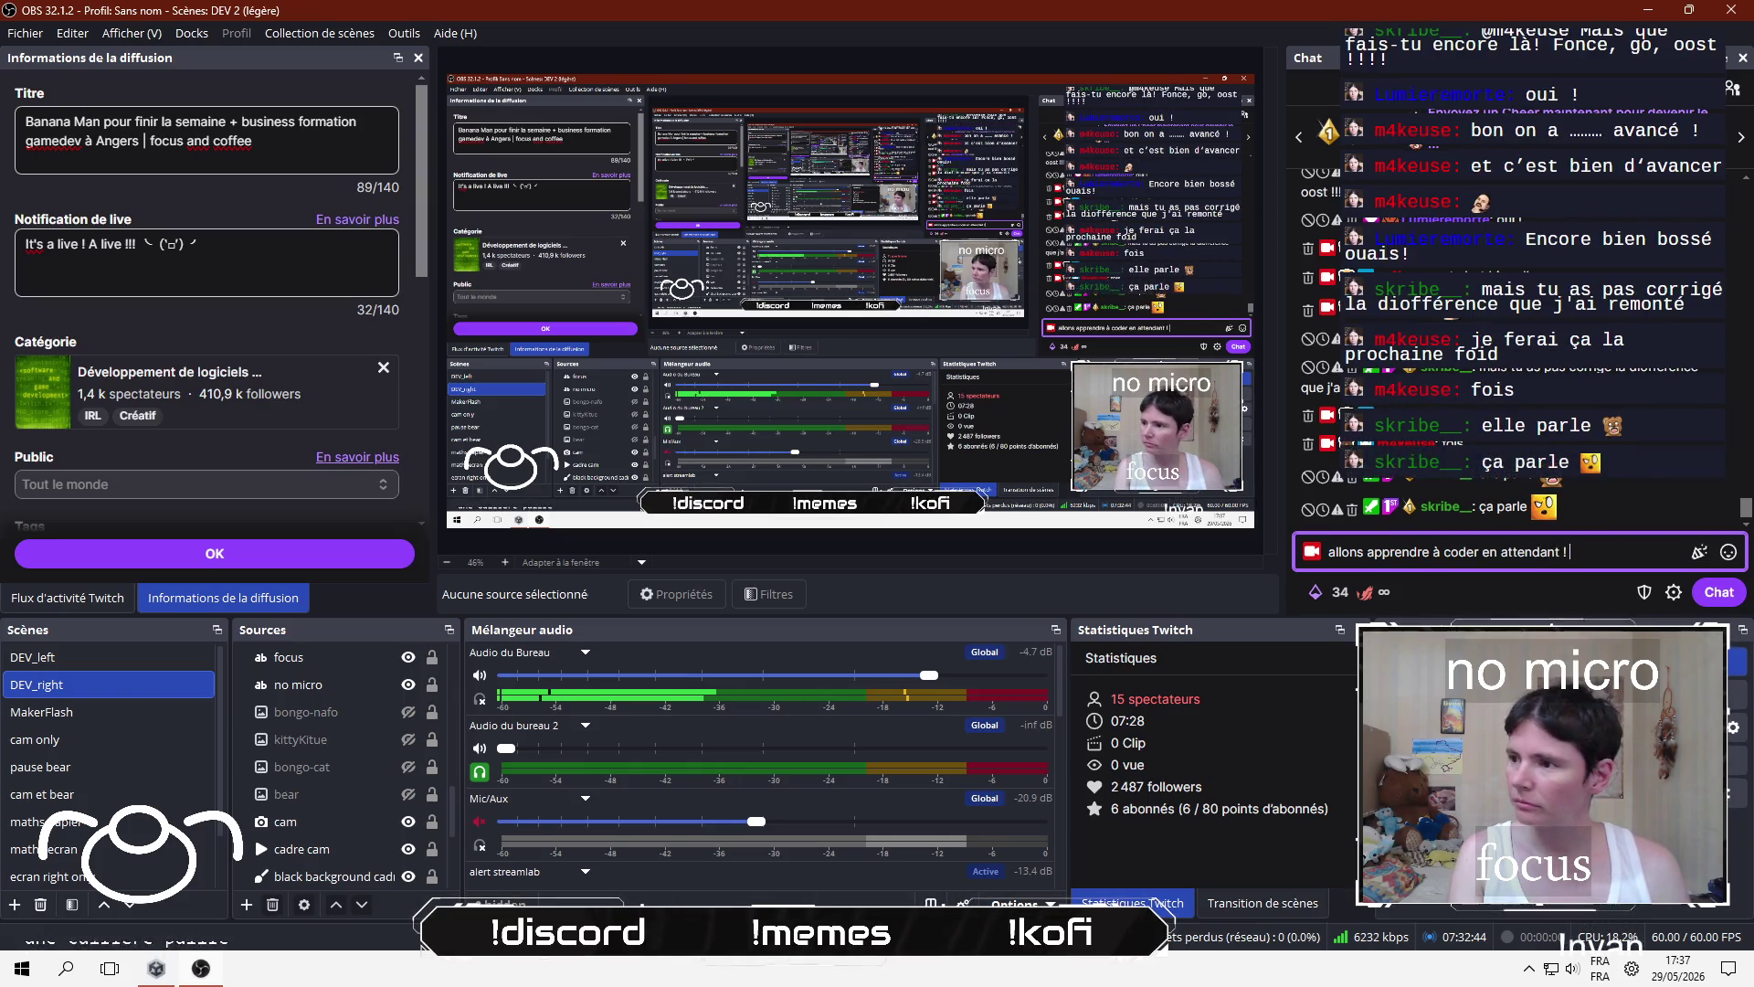
Step: Send 'allons apprendre à coder en attendant !' and launch a raid with /raid AmbreCode
{"action": "key", "text": "Return"}
{"action": "type", "text": "/"}
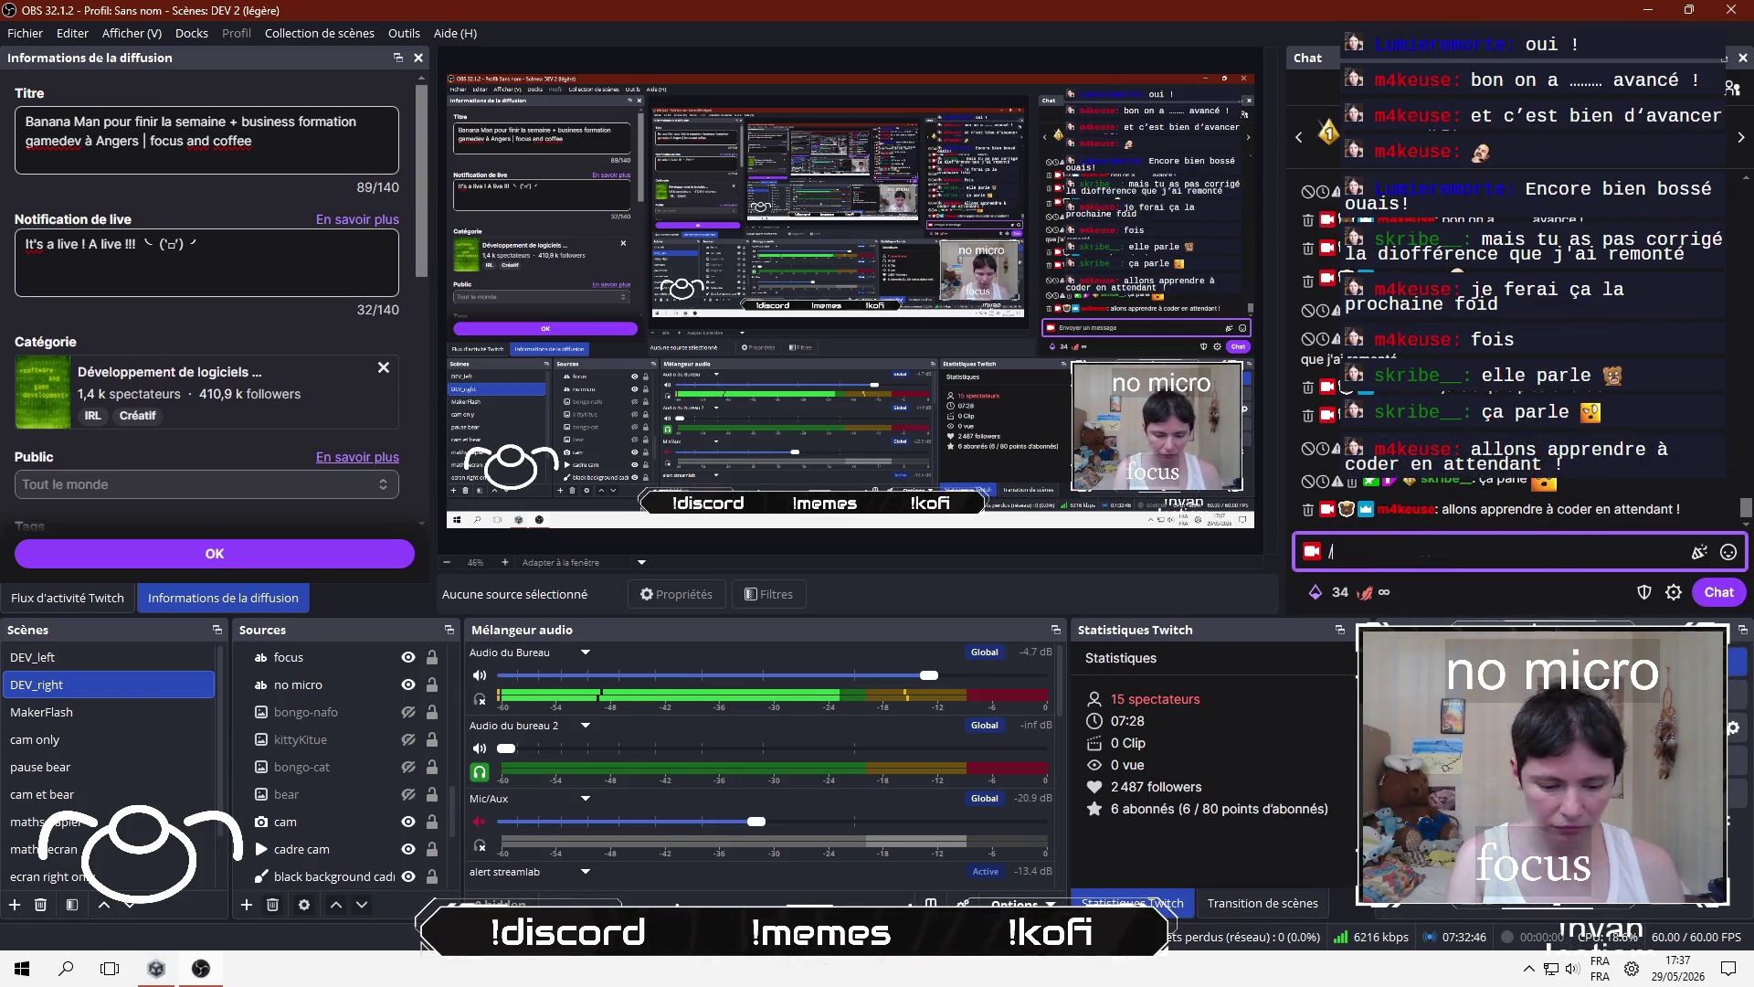
{"action": "type", "text": "raid AmbreCode"}
{"action": "key", "text": "Return"}
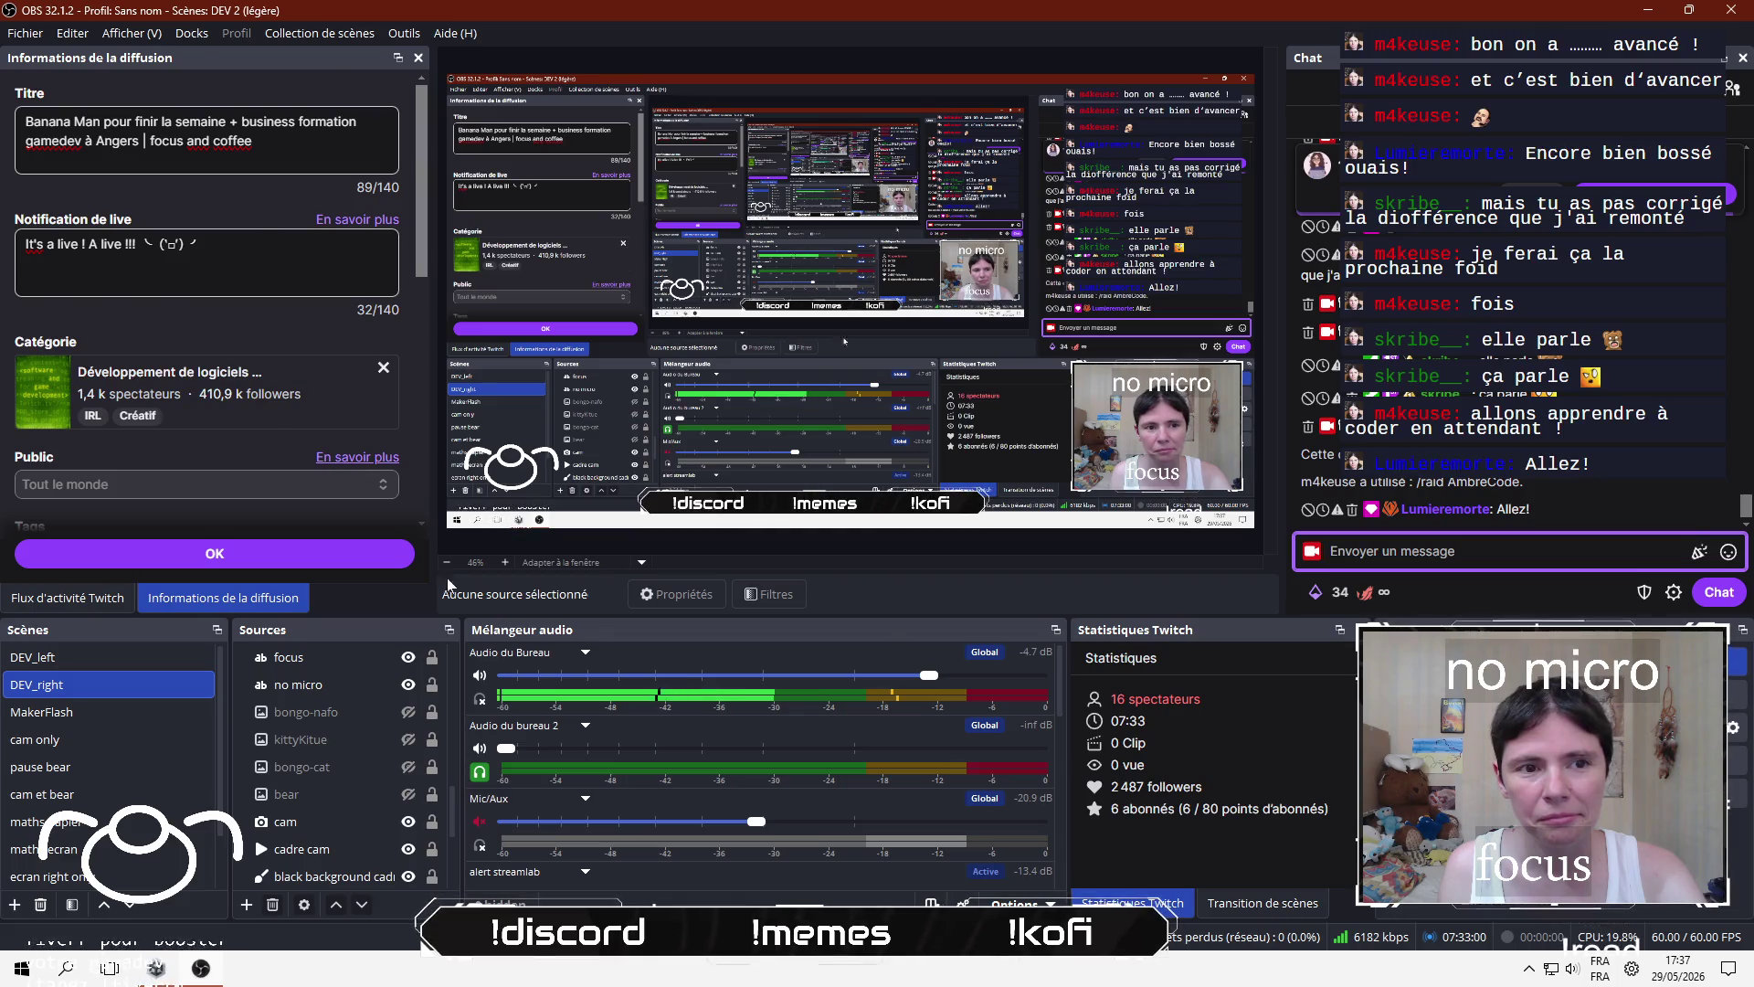
{"action": "key", "text": "alt+Tab"}
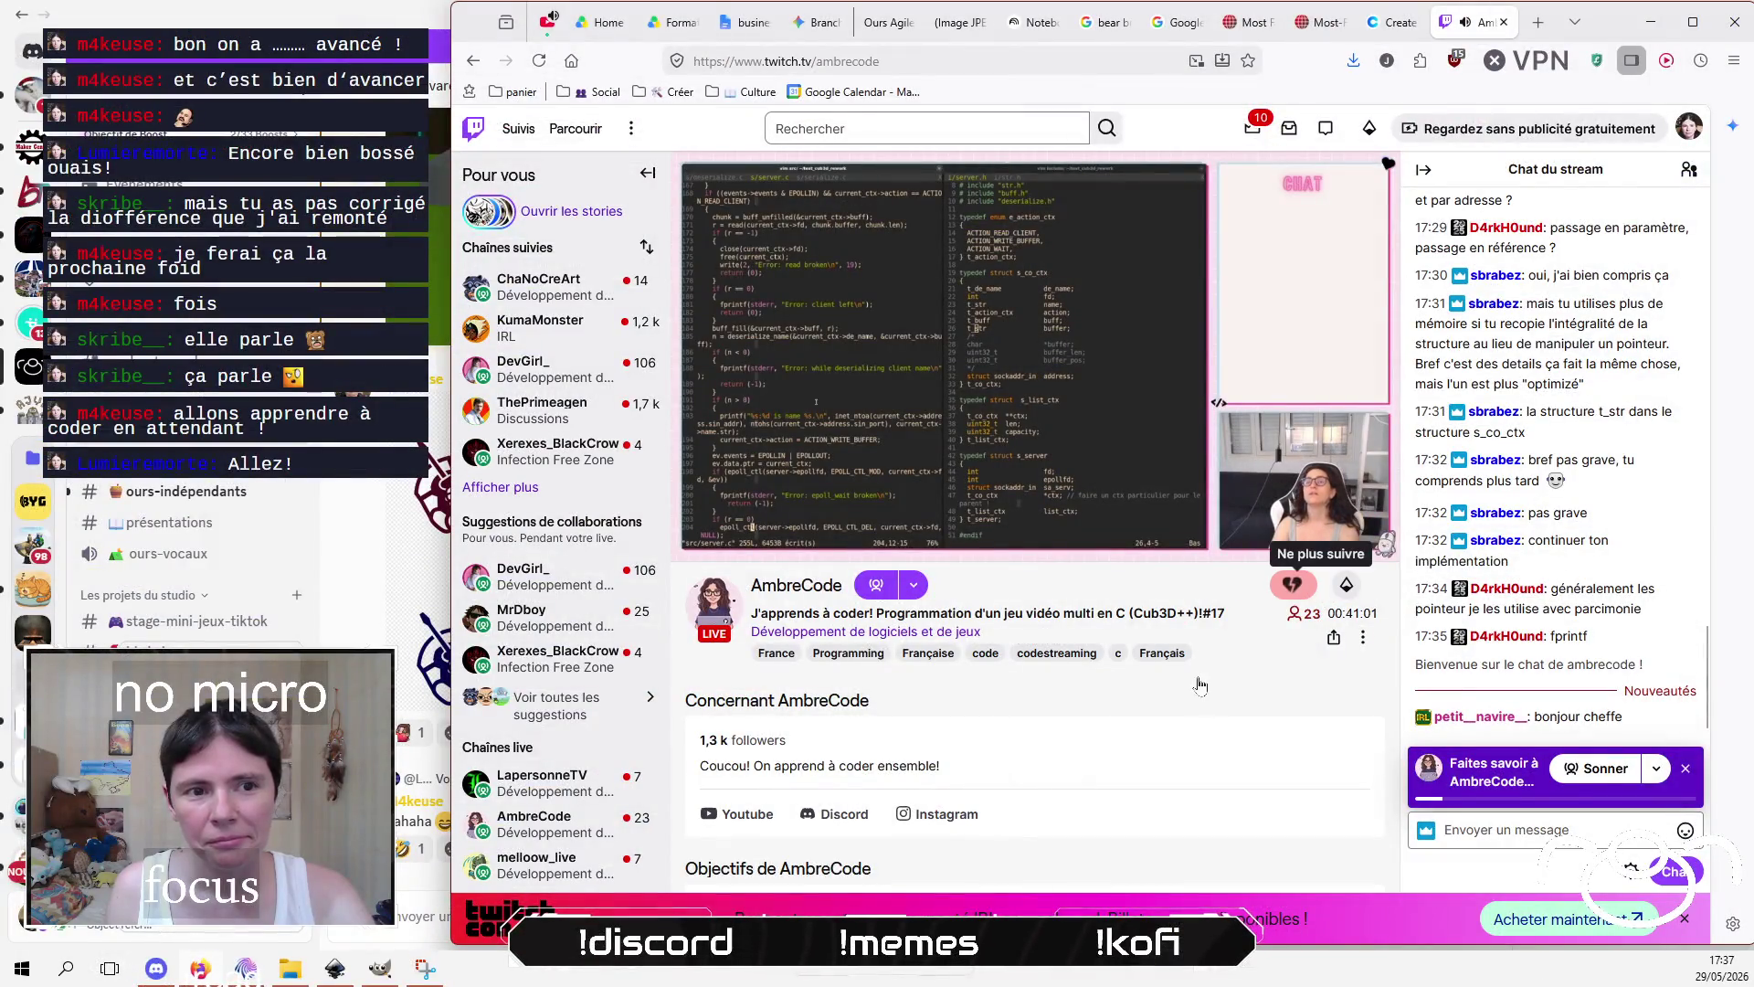